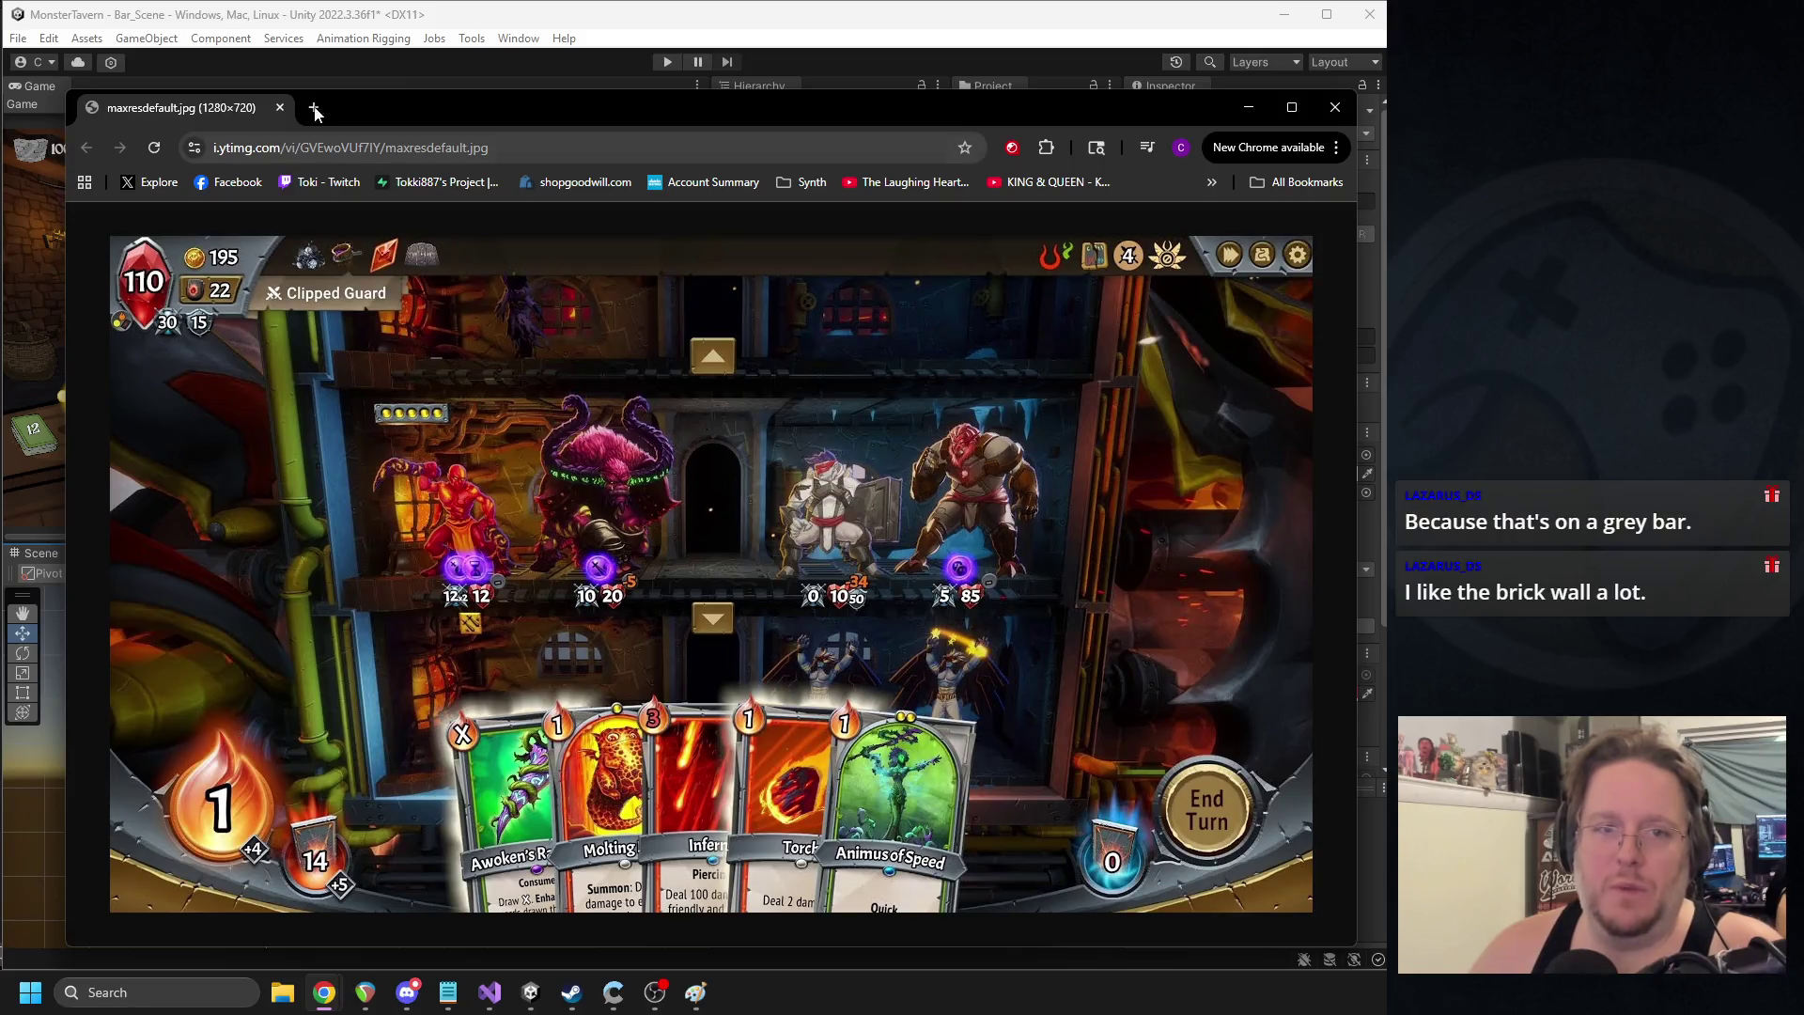
# - Close the Chrome window showing the Monster Train reference screenshot
pyautogui.click(1335, 107)
# - Frame the selected Health icon in the Scene view
pyautogui.scroll(5, 297, 686)
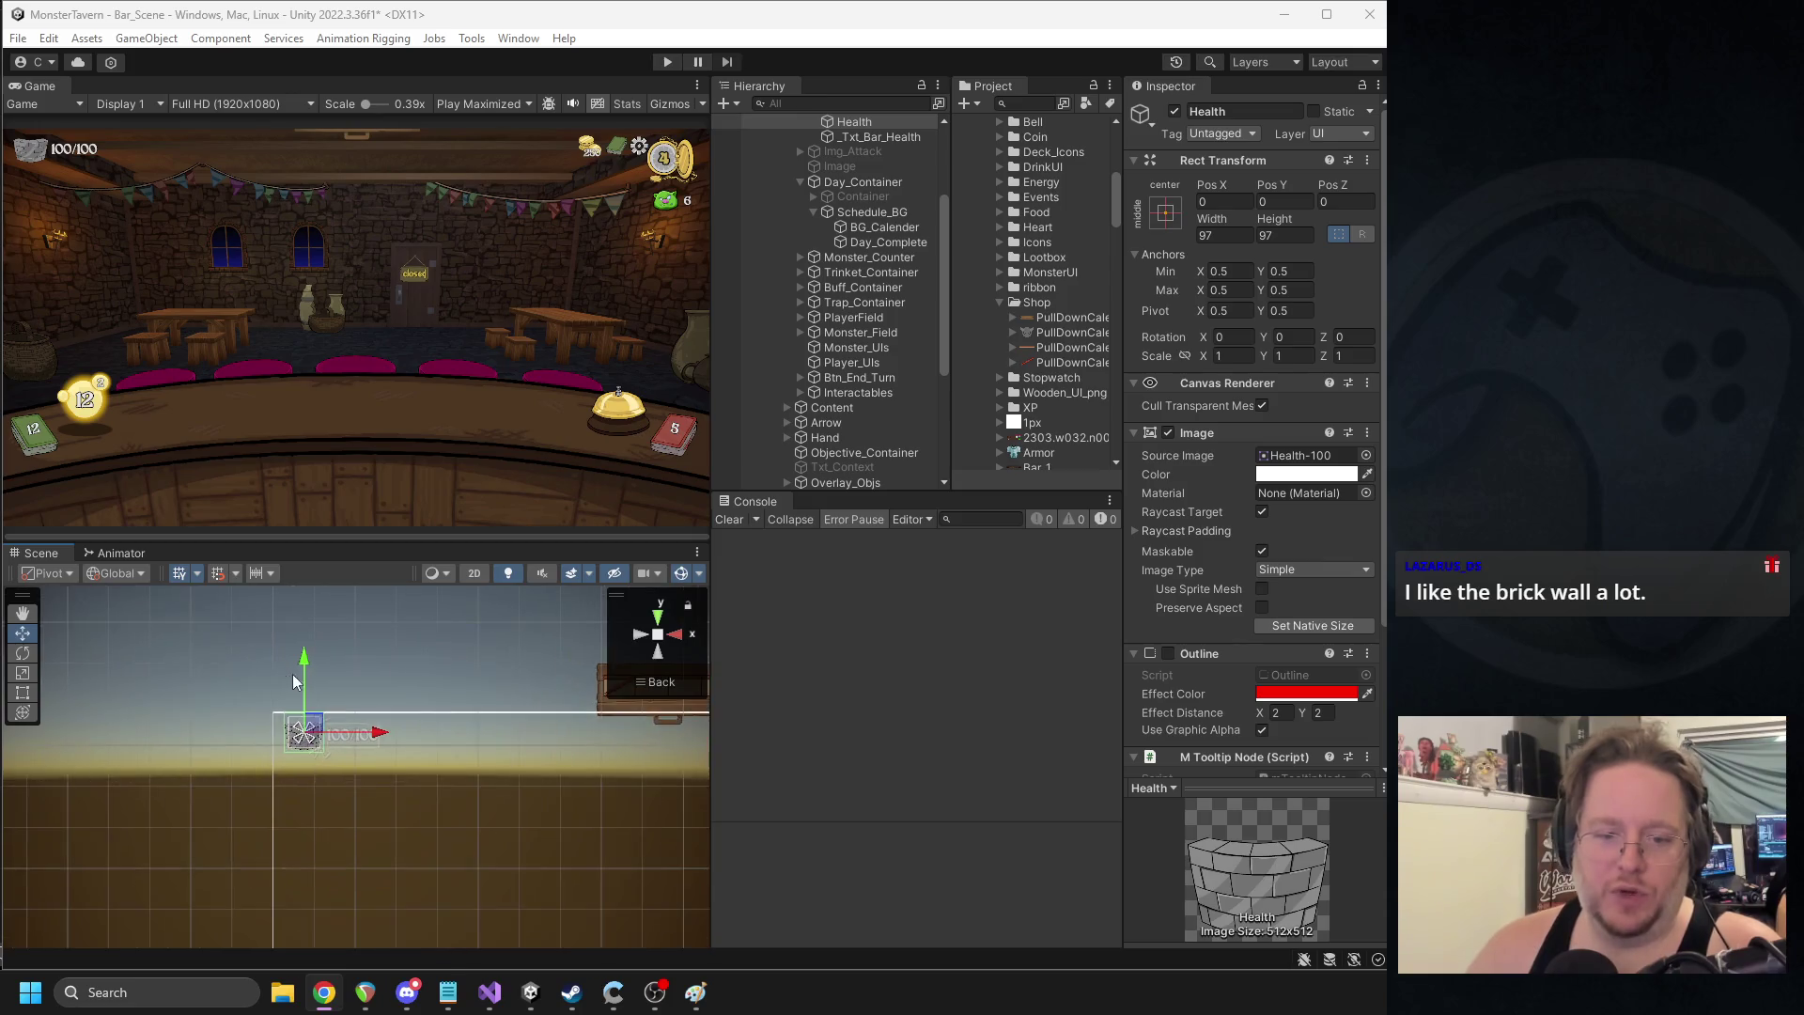
pyautogui.scroll(2, 297, 691)
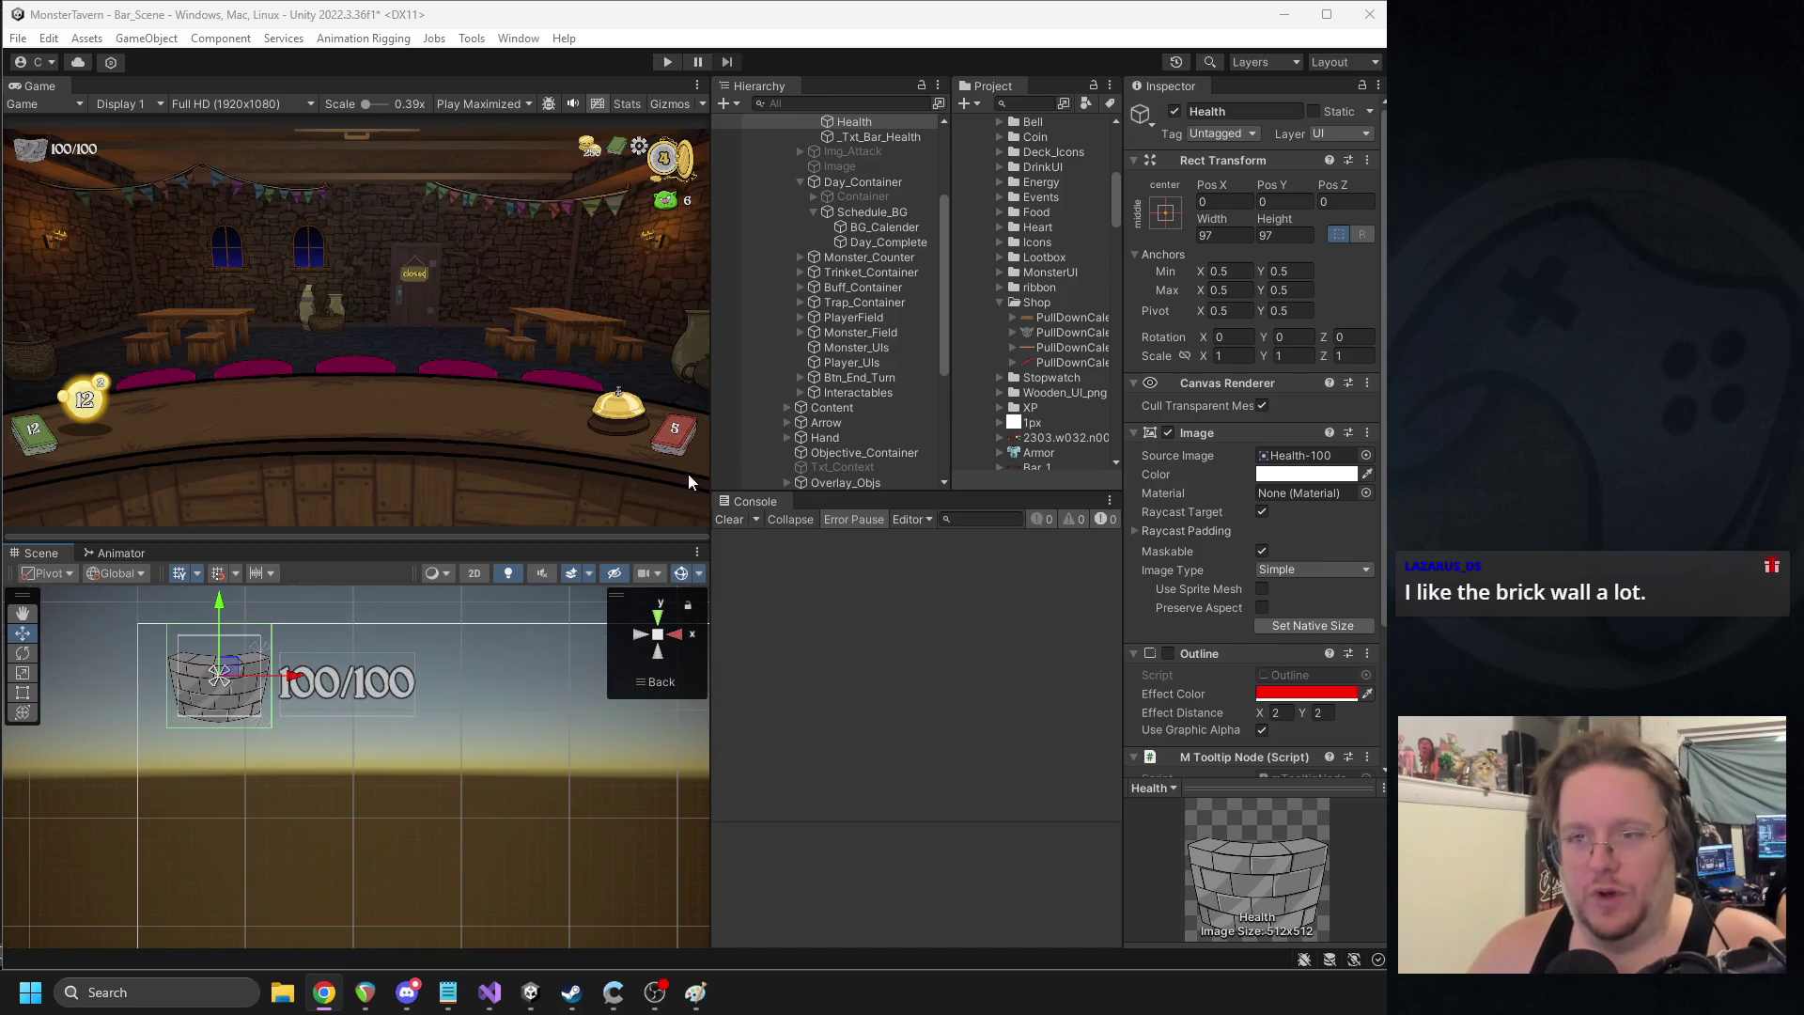
pyautogui.click(598, 678)
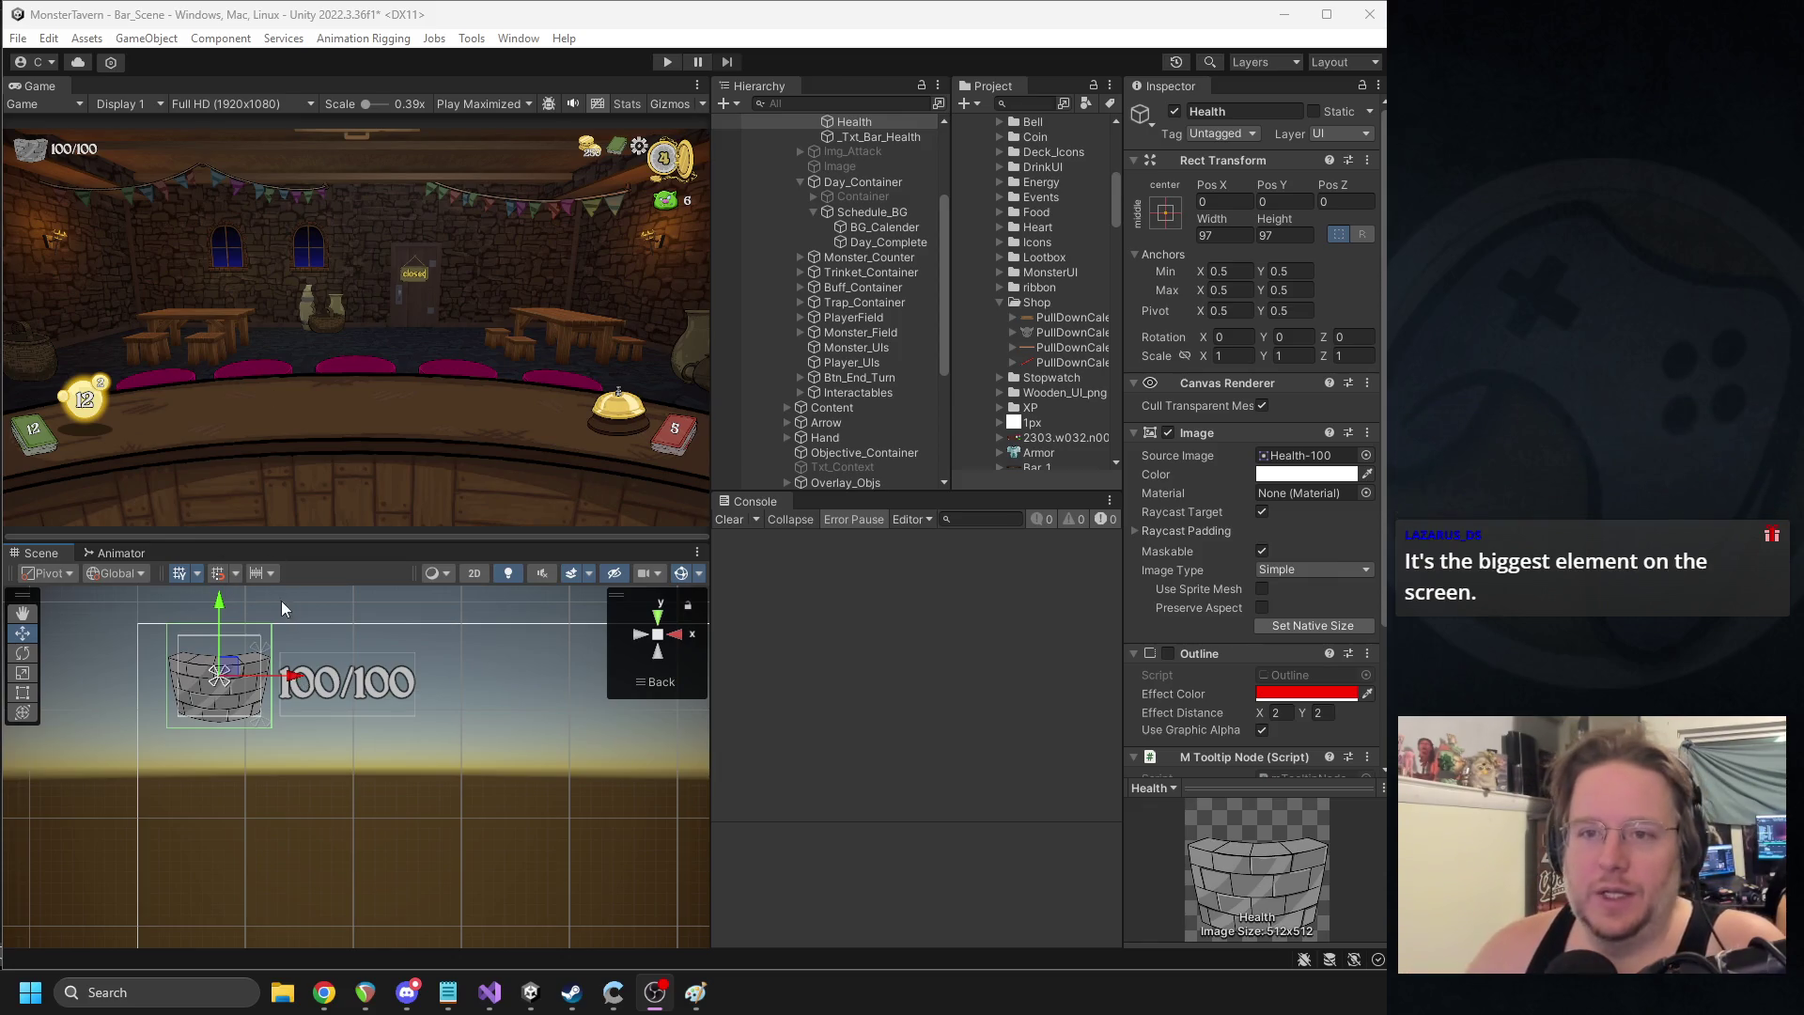
pyautogui.scroll(-5, 494, 735)
pyautogui.scroll(-3, 506, 756)
pyautogui.press('f')
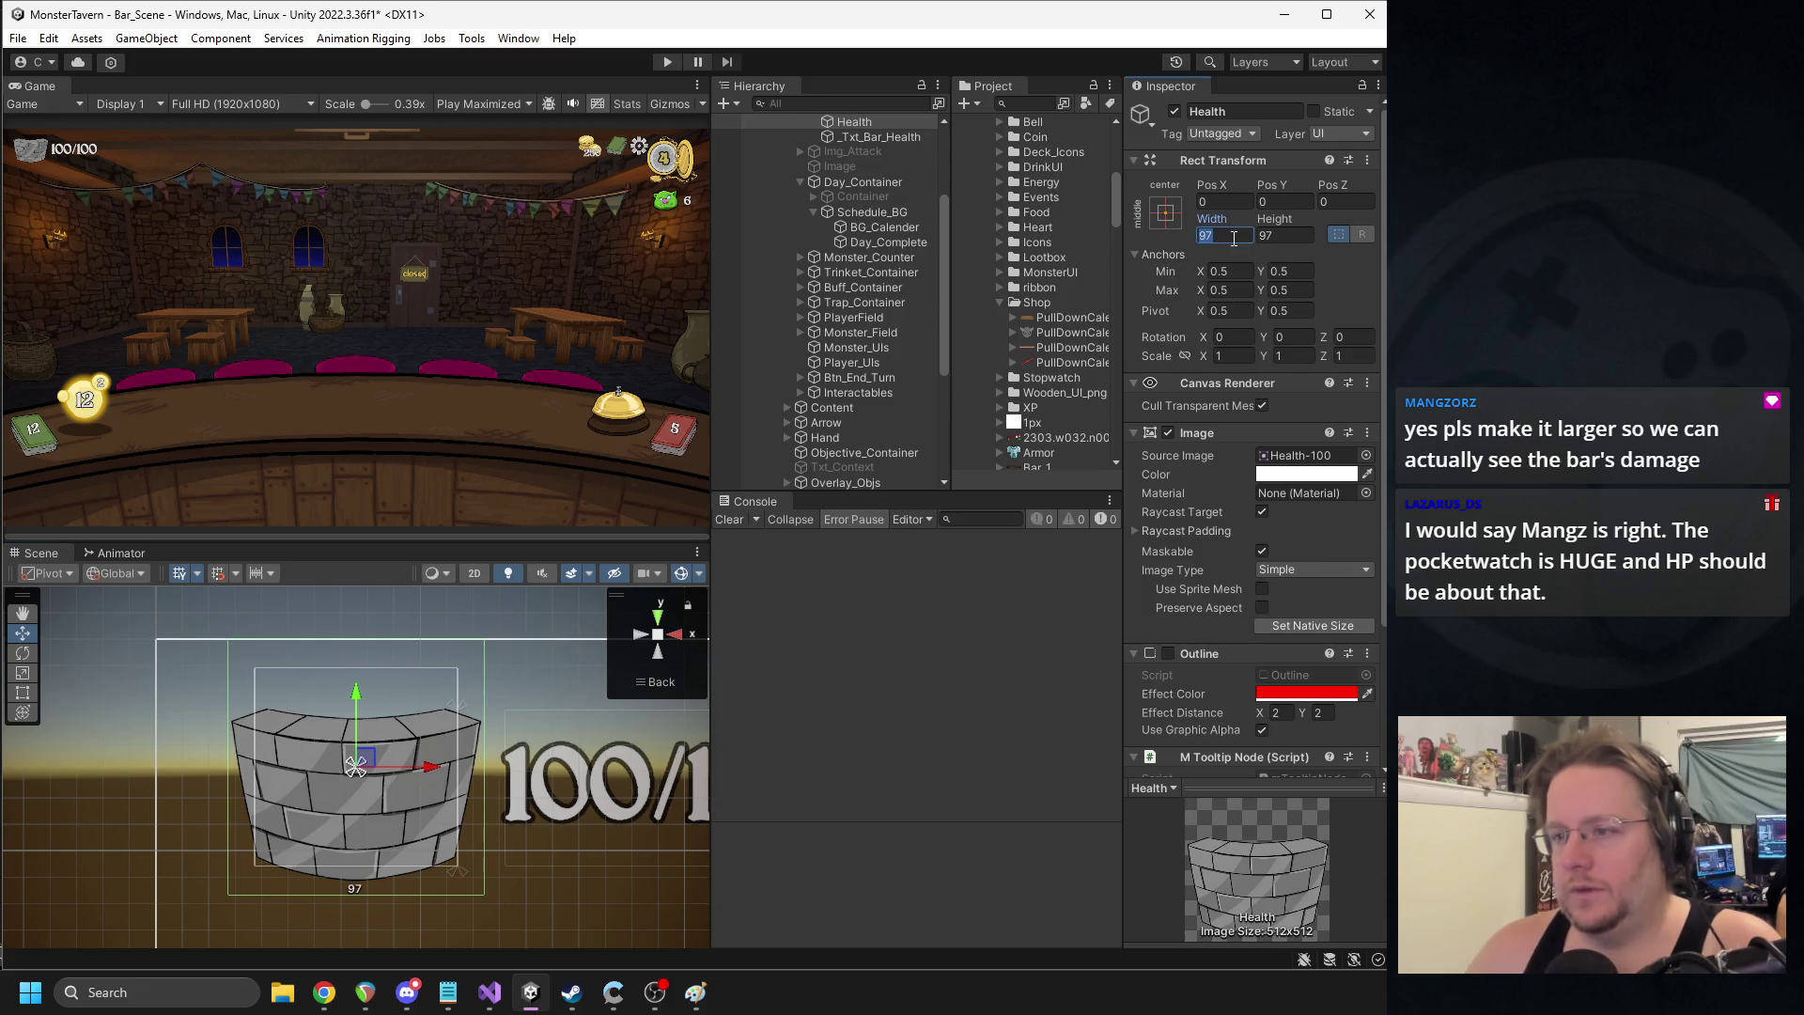
# - Set the Health icon's Width and Height to 150
pyautogui.write('75')
pyautogui.press('Tab')
pyautogui.write('75')
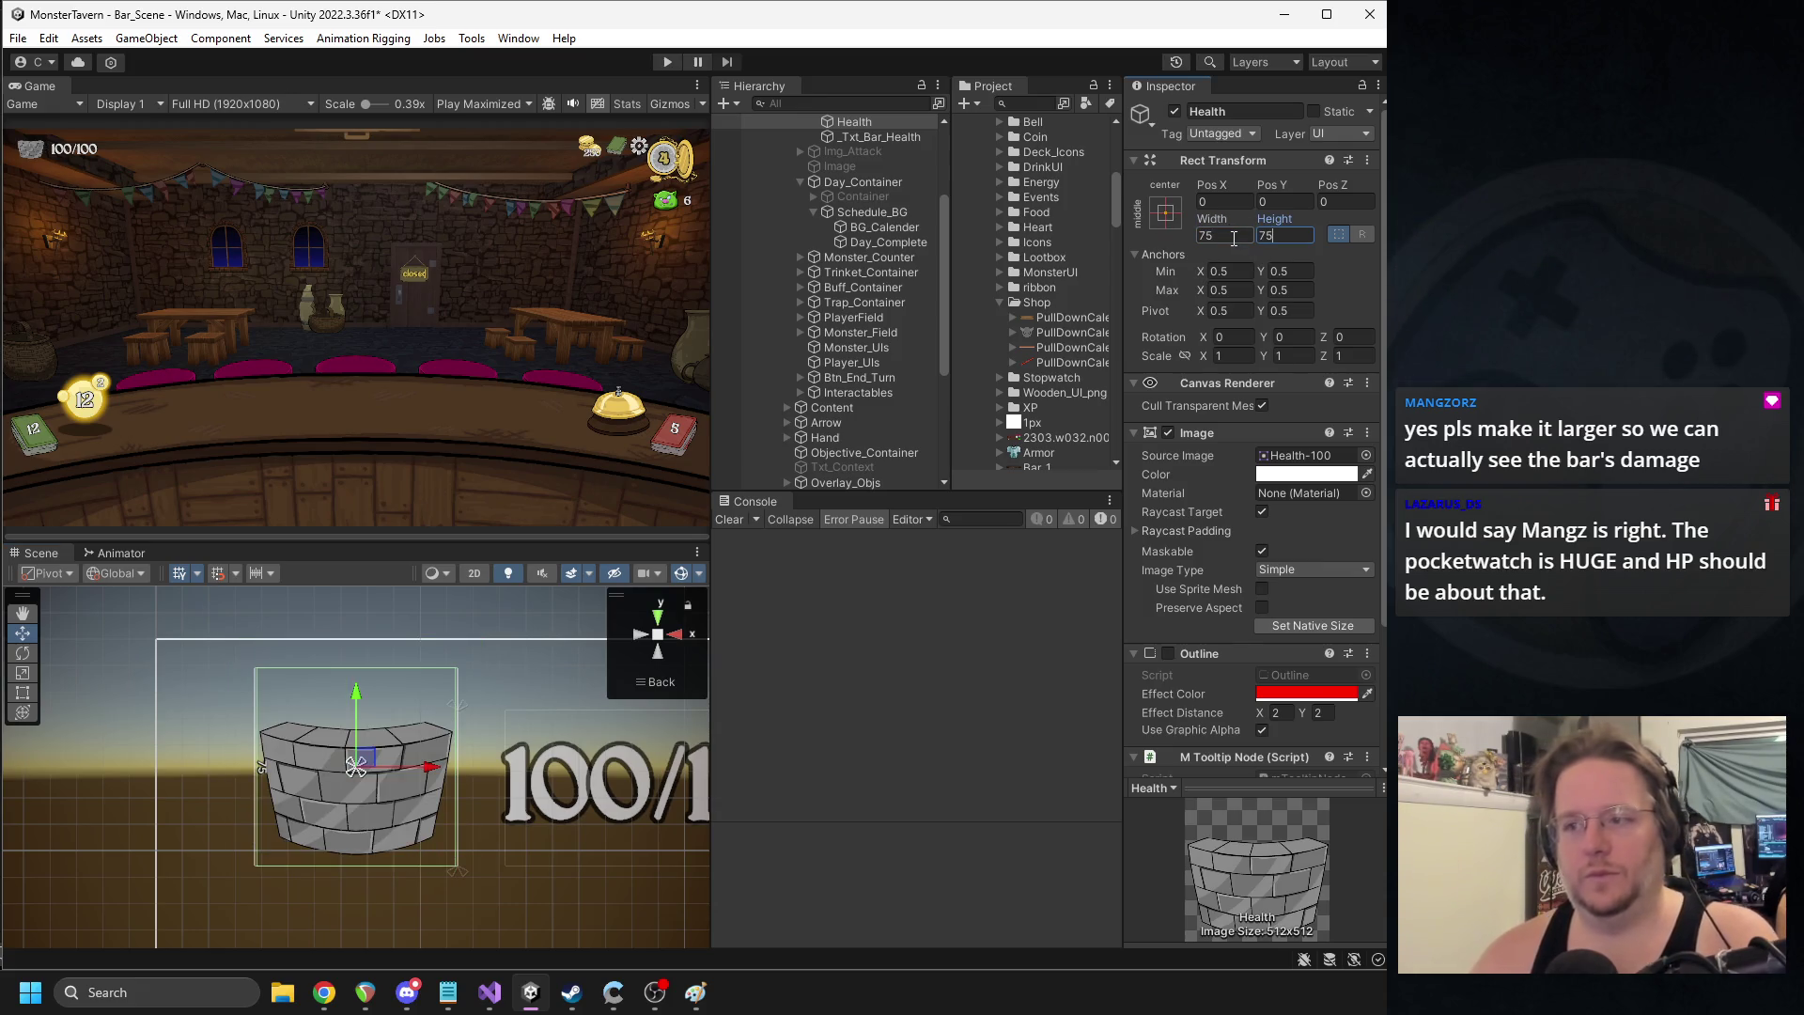
pyautogui.press('BackSpace')
pyautogui.press('BackSpace')
pyautogui.write('125')
pyautogui.press('Return')
pyautogui.click(1234, 236)
pyautogui.write('125')
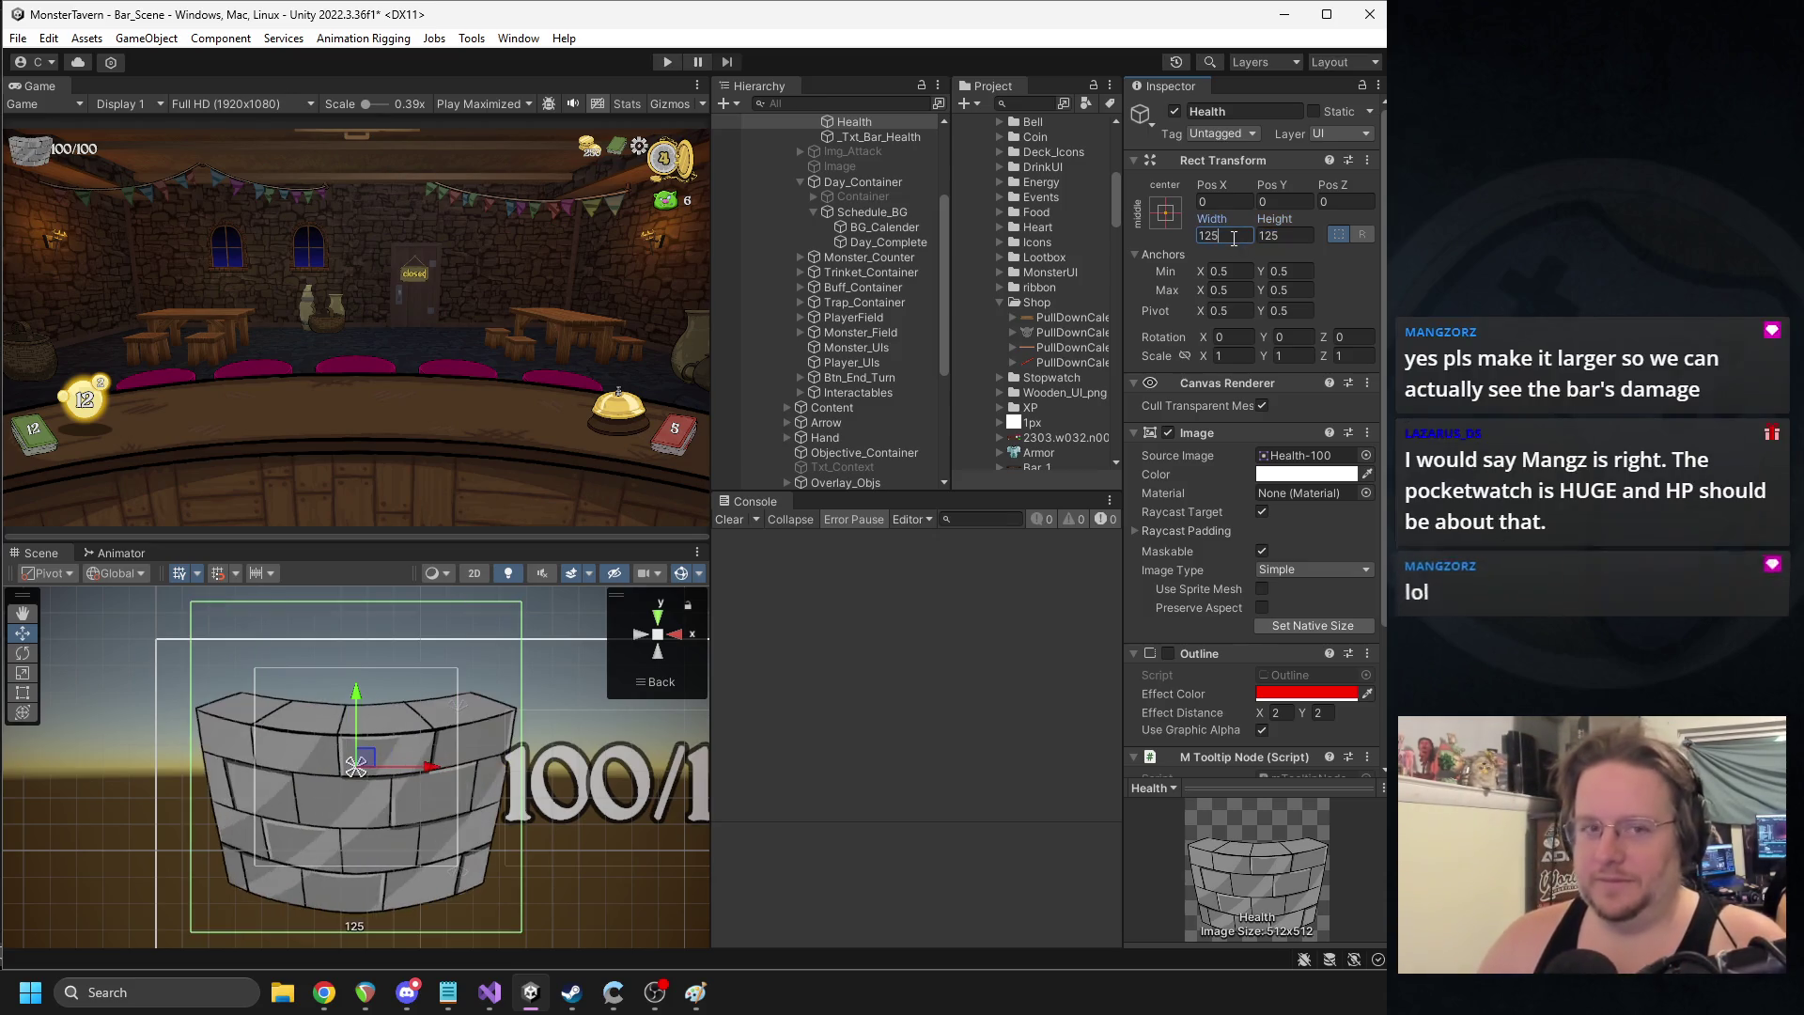
pyautogui.press('BackSpace')
pyautogui.press('BackSpace')
pyautogui.press('BackSpace')
pyautogui.write('150')
pyautogui.press('Tab')
pyautogui.write('150')
pyautogui.press('Return')
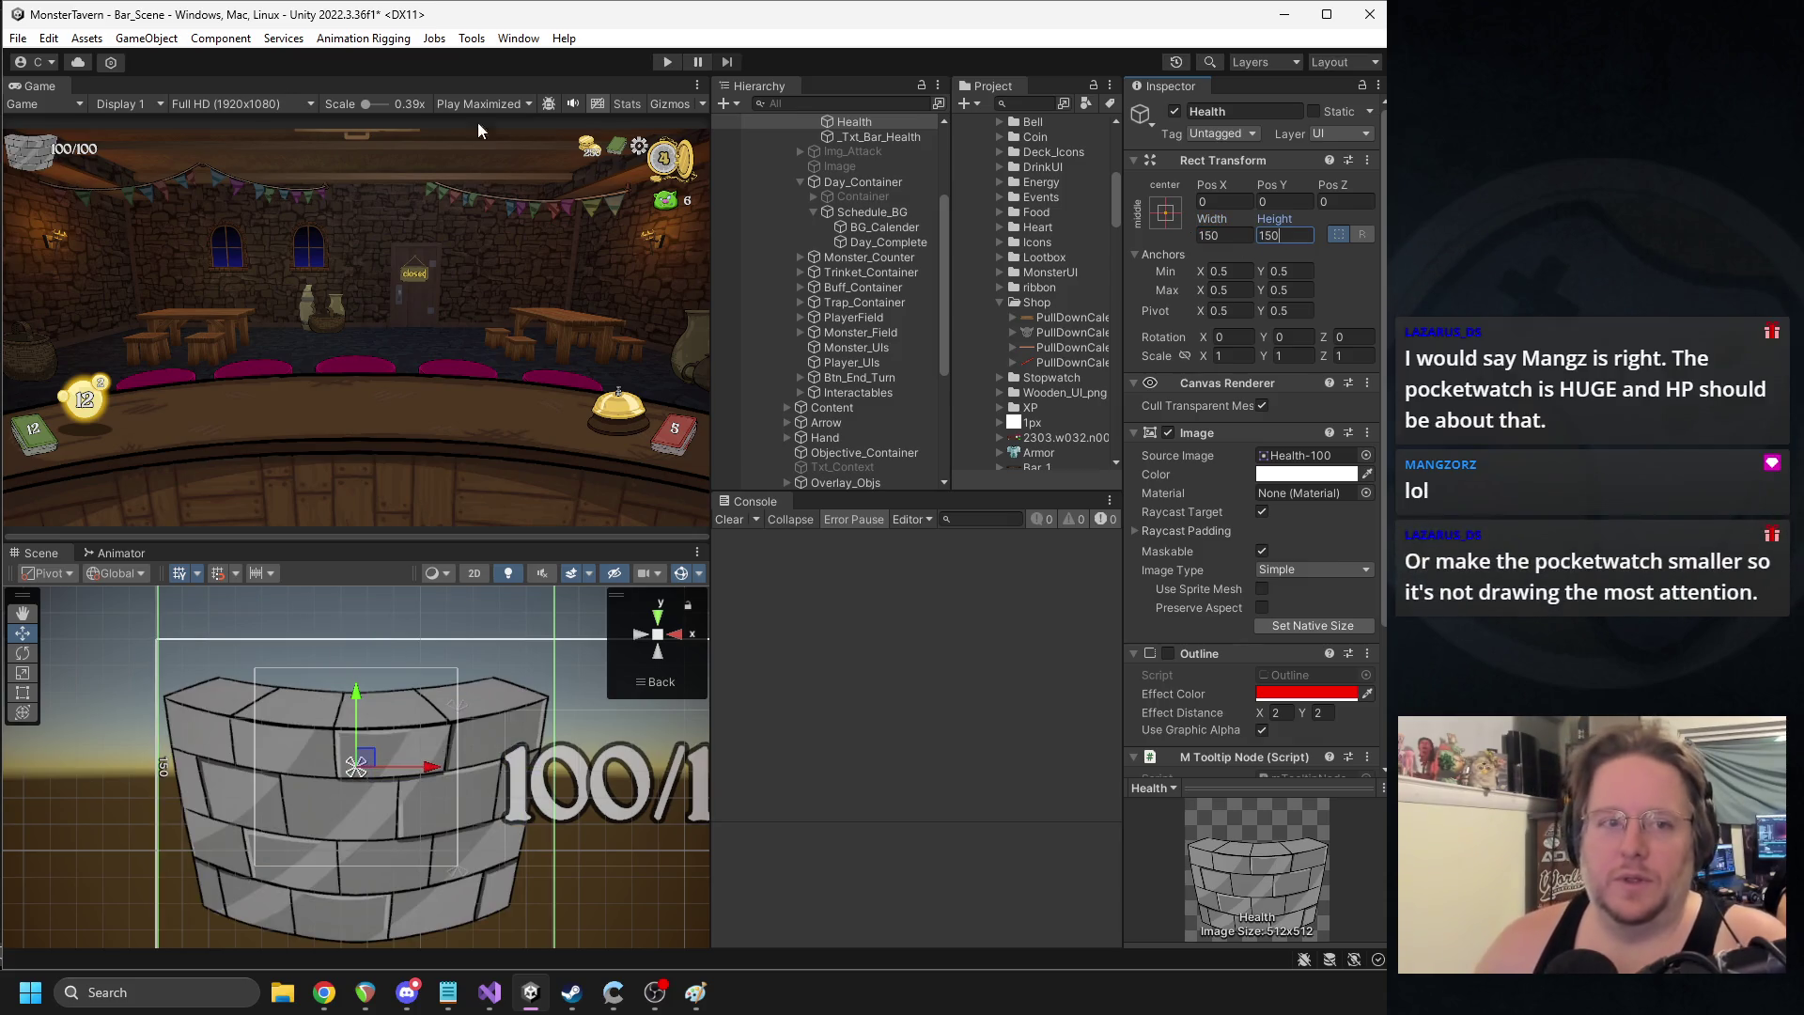
# - Shift the brick icon right and drag its anchors out to the parent container's corners
pyautogui.scroll(-3, 178, 667)
pyautogui.moveTo(263, 725)
pyautogui.mouseDown()
pyautogui.moveTo(321, 747)
pyautogui.moveTo(145, 905)
pyautogui.moveTo(175, 877)
pyautogui.mouseUp()
pyautogui.moveTo(266, 727); pyautogui.dragTo(387, 635)
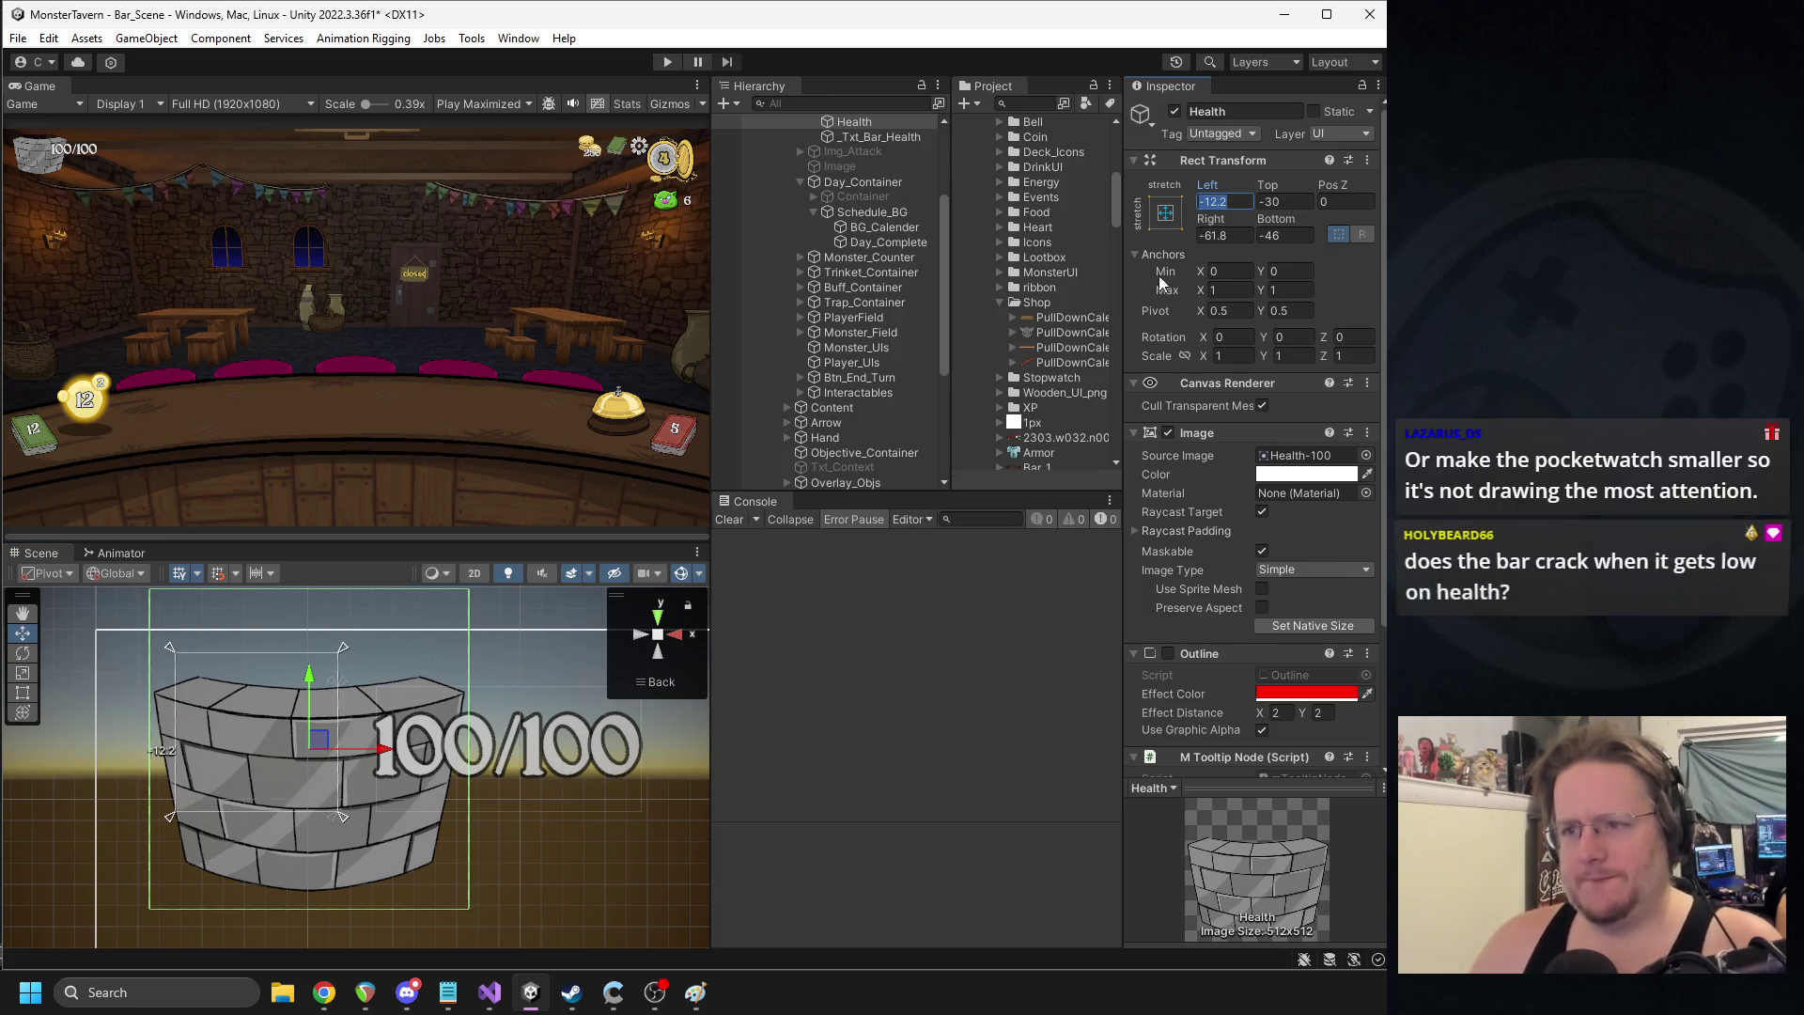
# - Apply the middle-centre anchor preset to the Health icon, then spread its anchors to a custom area
pyautogui.click(1165, 214)
pyautogui.click(1272, 400)
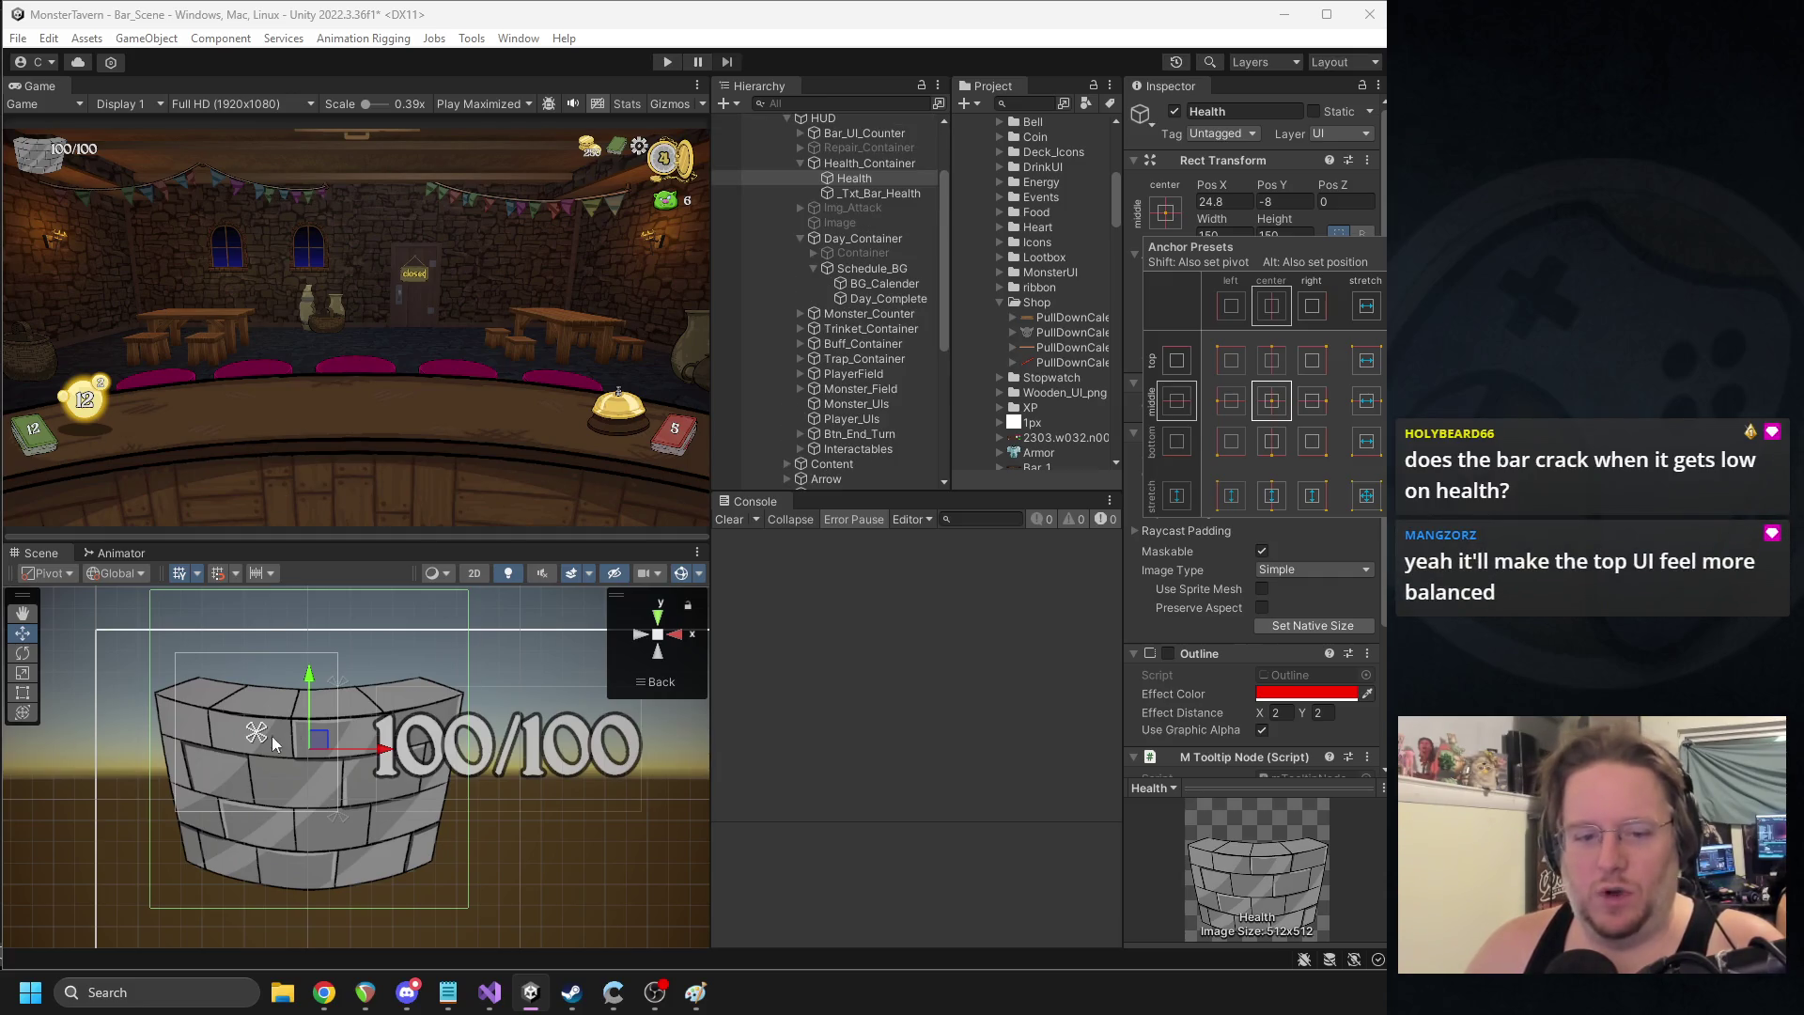
pyautogui.moveTo(261, 734); pyautogui.dragTo(344, 808)
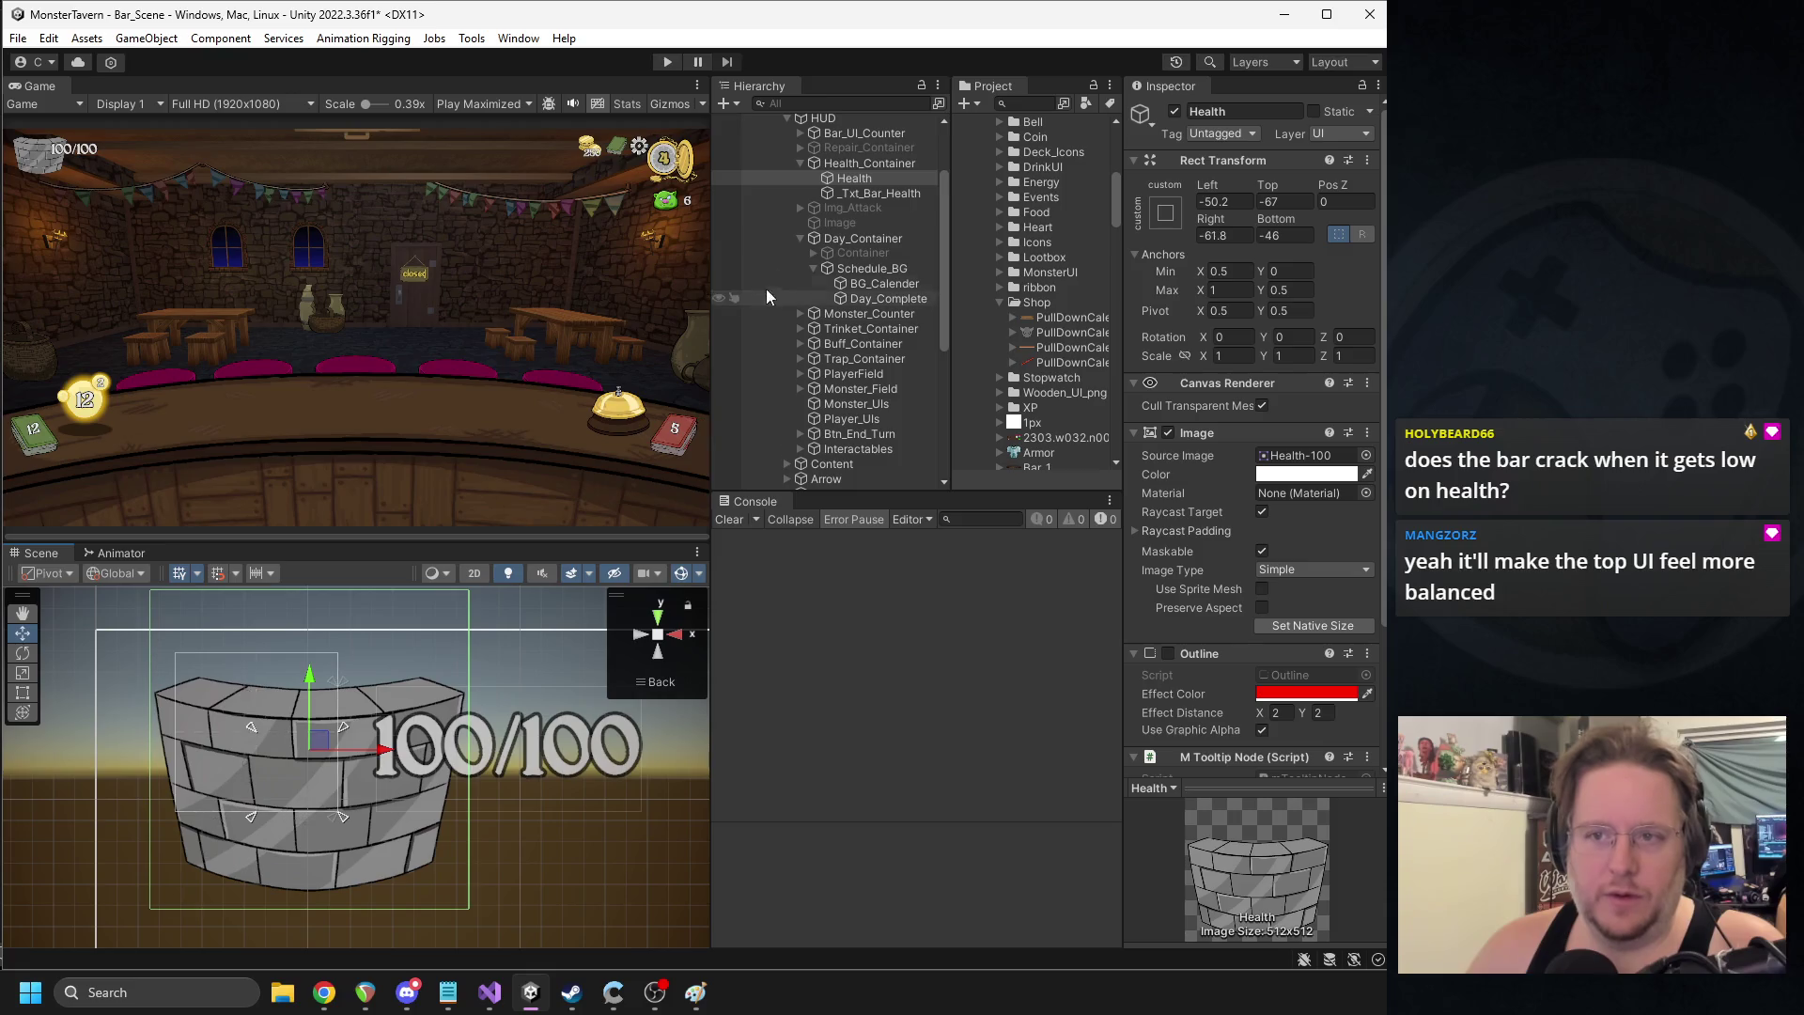
# - Adjust Health_Container's anchor area, then stretch the Health icon's anchors to the container corners
pyautogui.click(861, 165)
pyautogui.moveTo(346, 815); pyautogui.dragTo(453, 894)
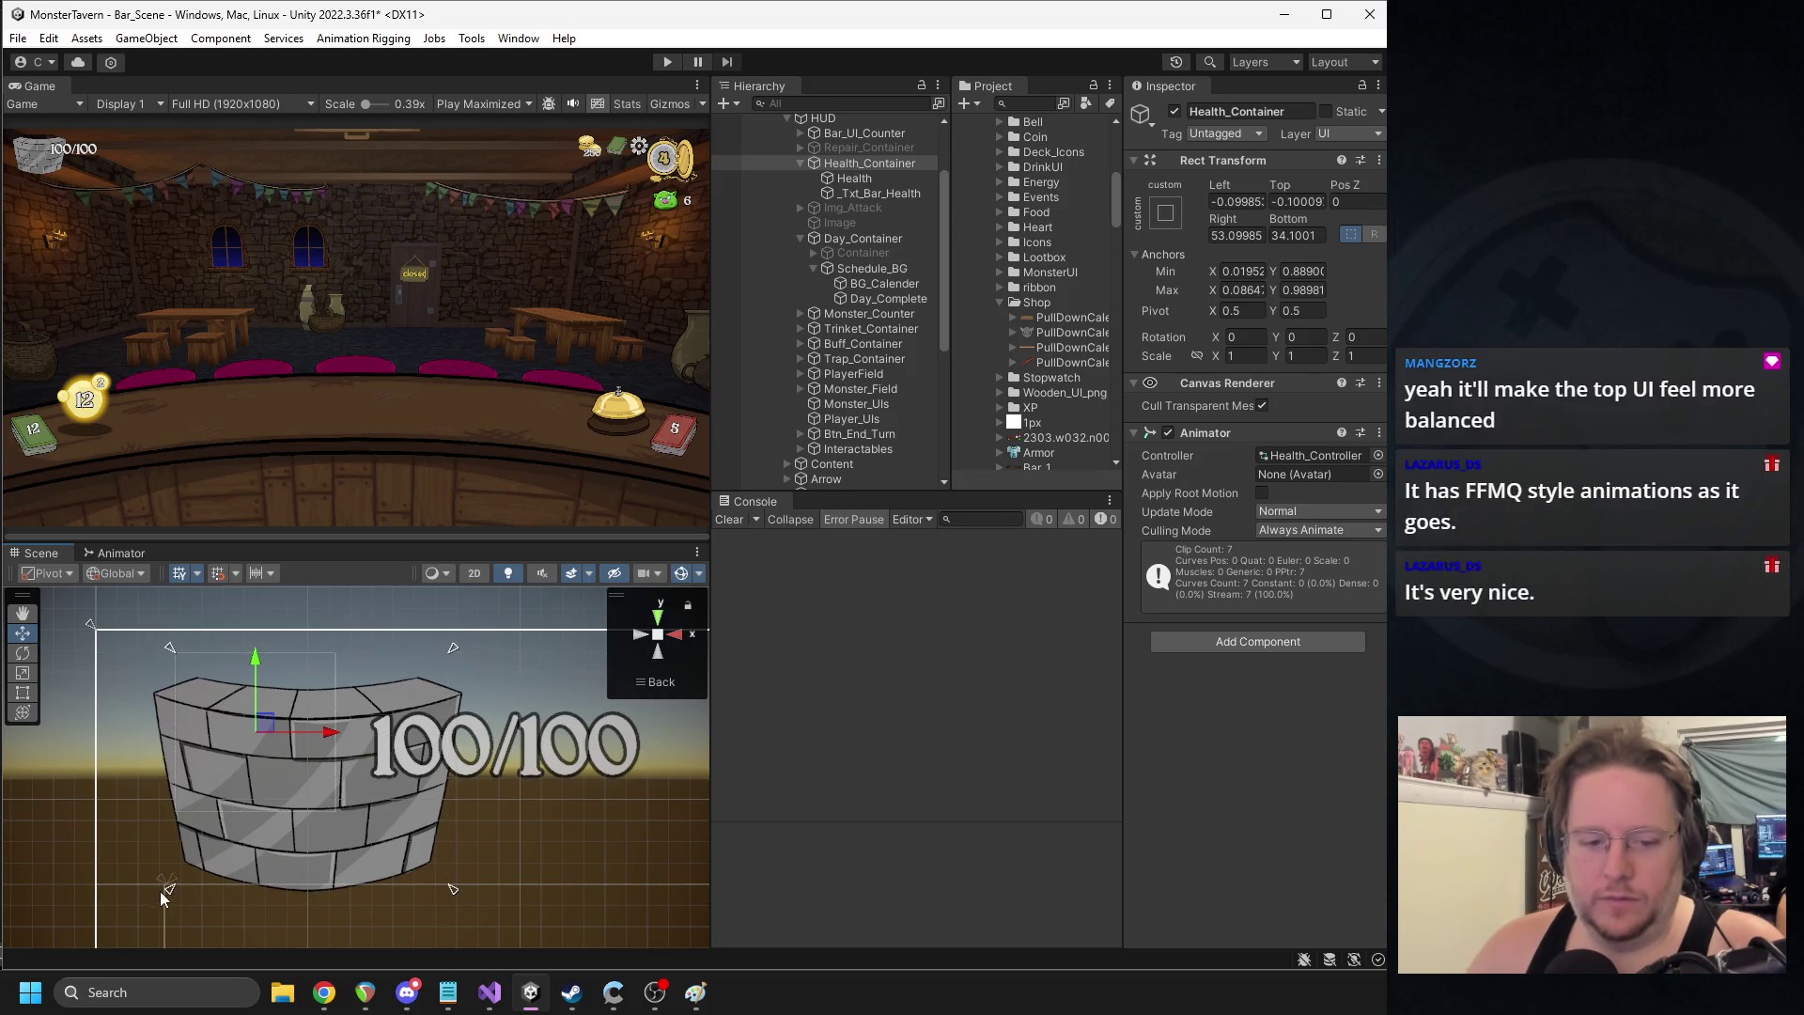
pyautogui.moveTo(171, 893)
pyautogui.mouseDown()
pyautogui.moveTo(154, 896)
pyautogui.moveTo(172, 899)
pyautogui.mouseUp()
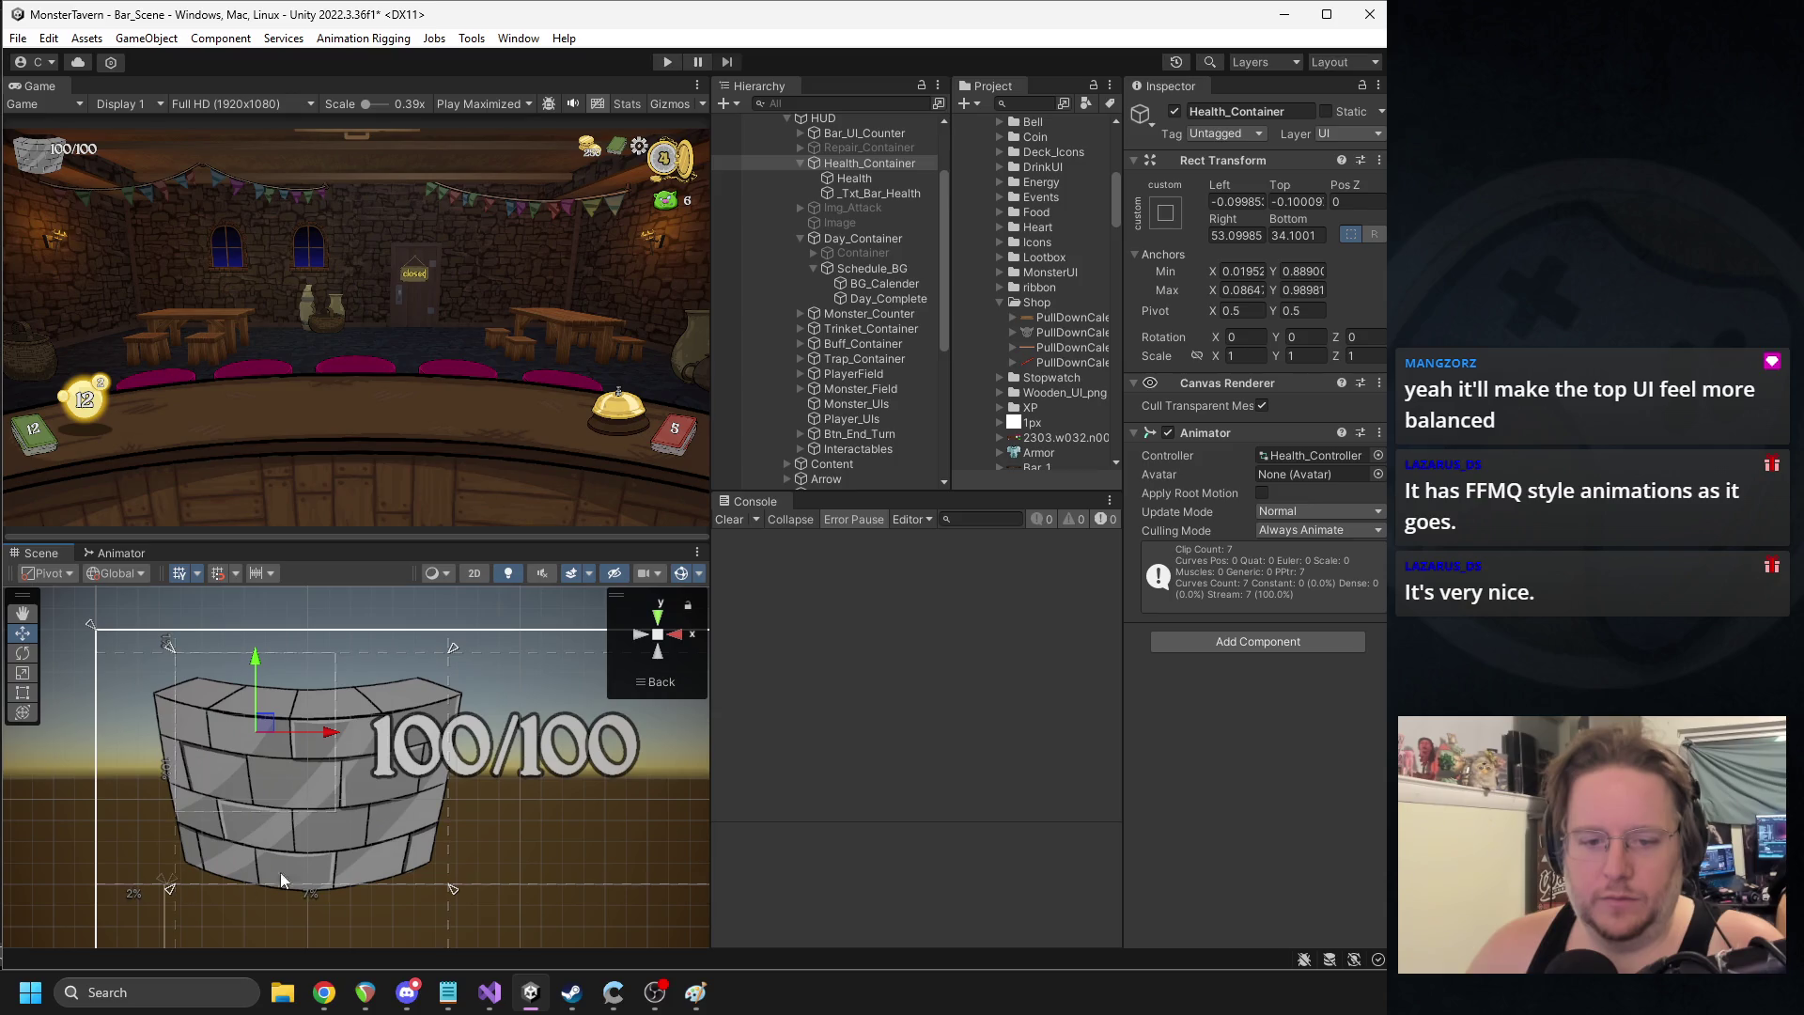
pyautogui.click(857, 178)
pyautogui.click(341, 815)
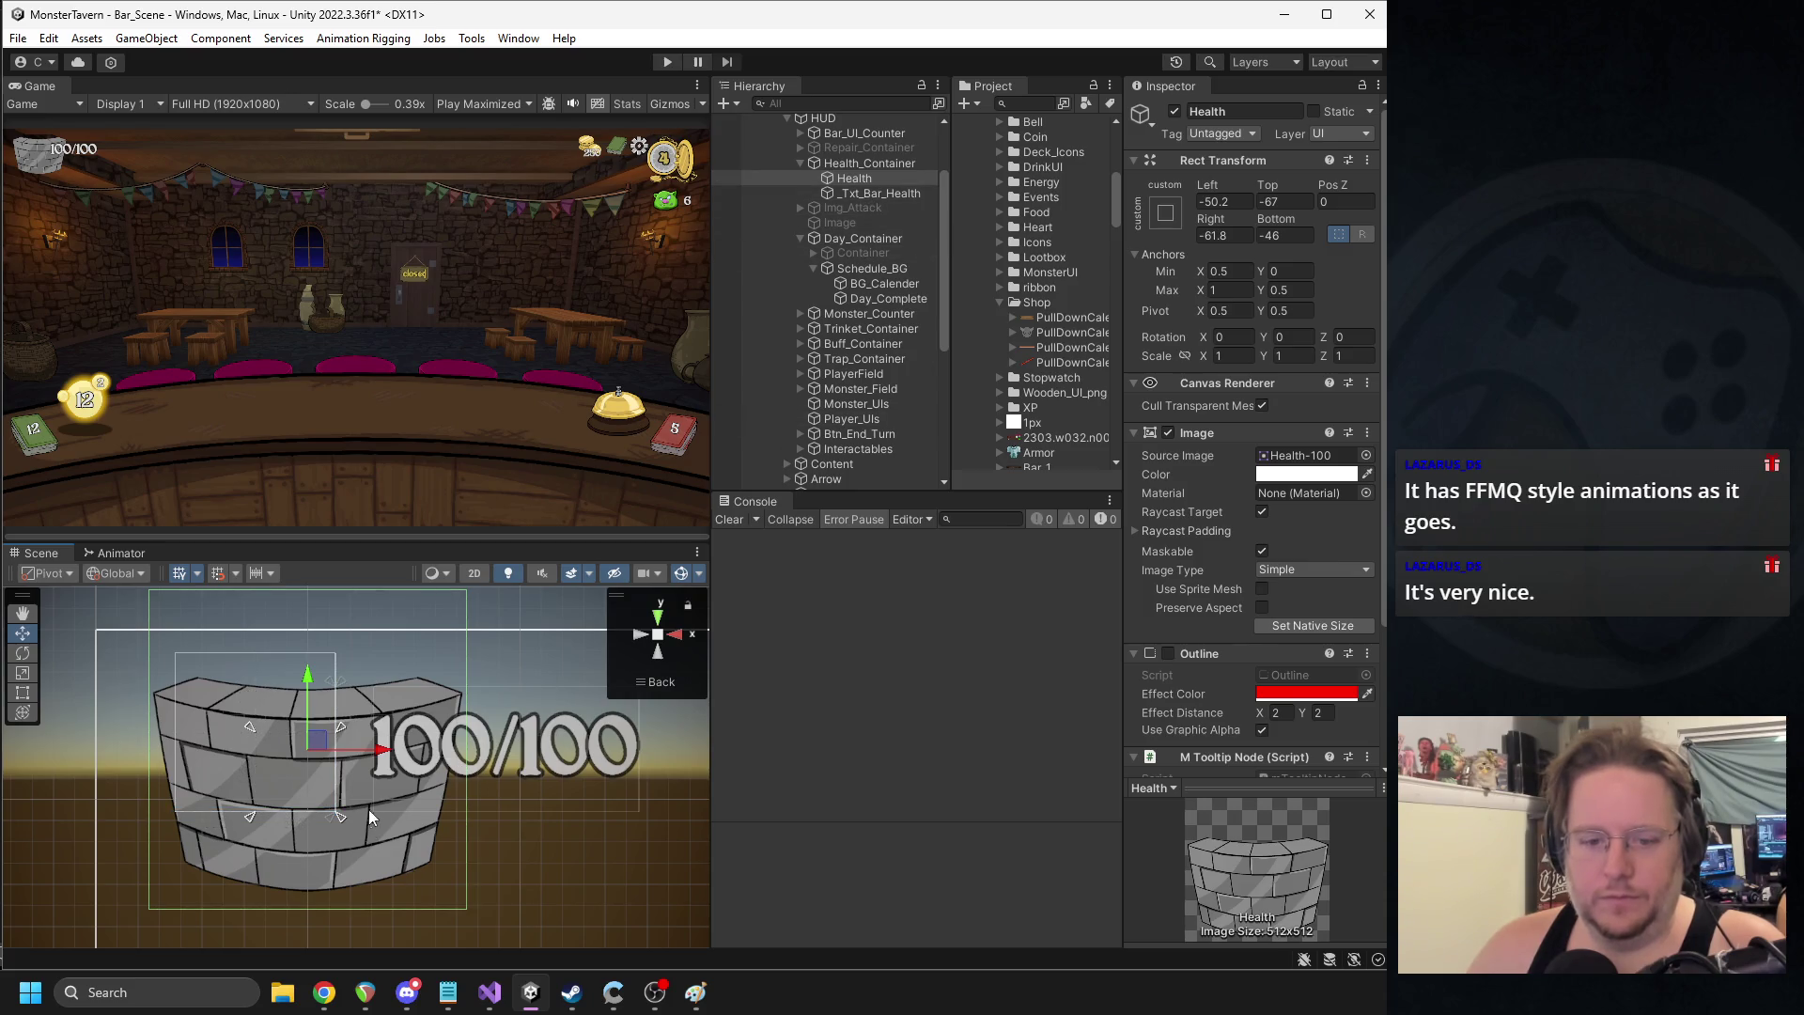
pyautogui.moveTo(250, 726); pyautogui.dragTo(190, 624)
# - Give Health_Container a 9-unit Left, Top, Right and Bottom margin
pyautogui.click(836, 164)
pyautogui.press('Tab')
pyautogui.press('Tab')
pyautogui.press('Tab')
pyautogui.write('9')
pyautogui.press('Tab')
pyautogui.write('9')
pyautogui.press('Tab')
pyautogui.write('9')
pyautogui.click(1248, 201)
pyautogui.write('9')
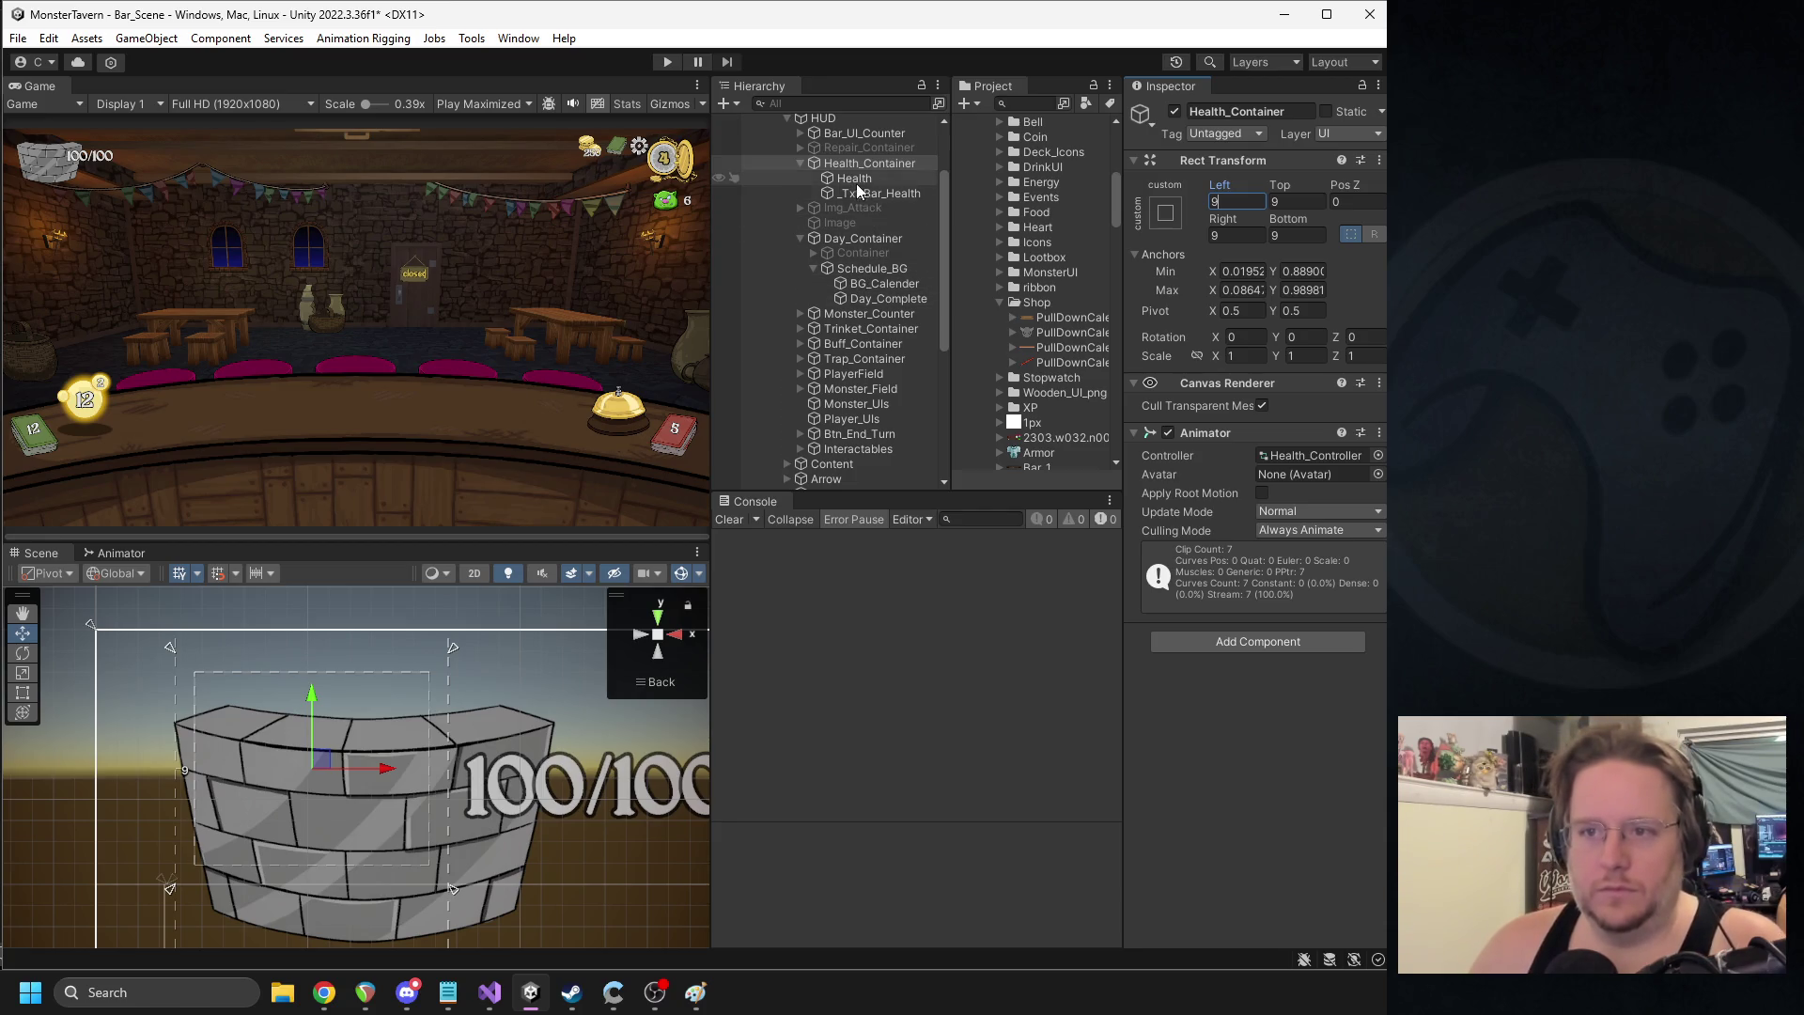
# - Re-anchor the Health icon to middle centre at 150 by 150 and nudge it into place
pyautogui.click(858, 180)
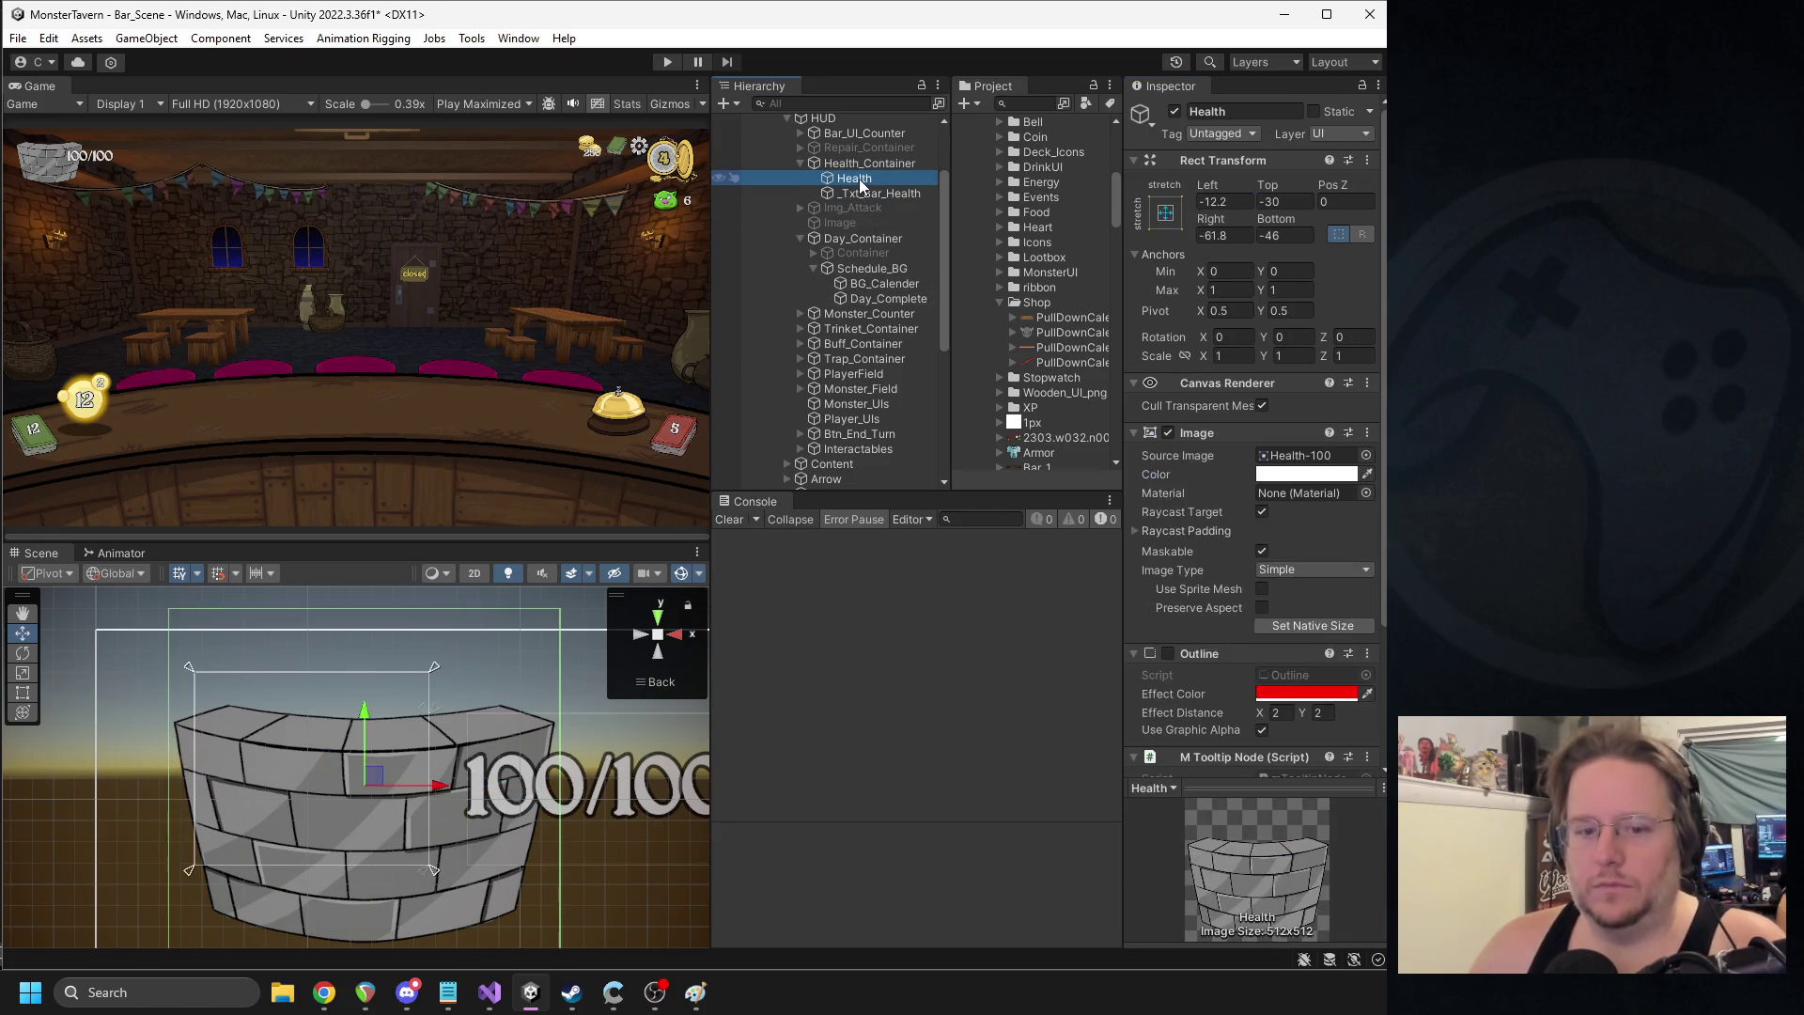
pyautogui.click(1177, 218)
pyautogui.click(1271, 399)
pyautogui.click(1222, 235)
pyautogui.write('150')
pyautogui.press('Tab')
pyautogui.write('150')
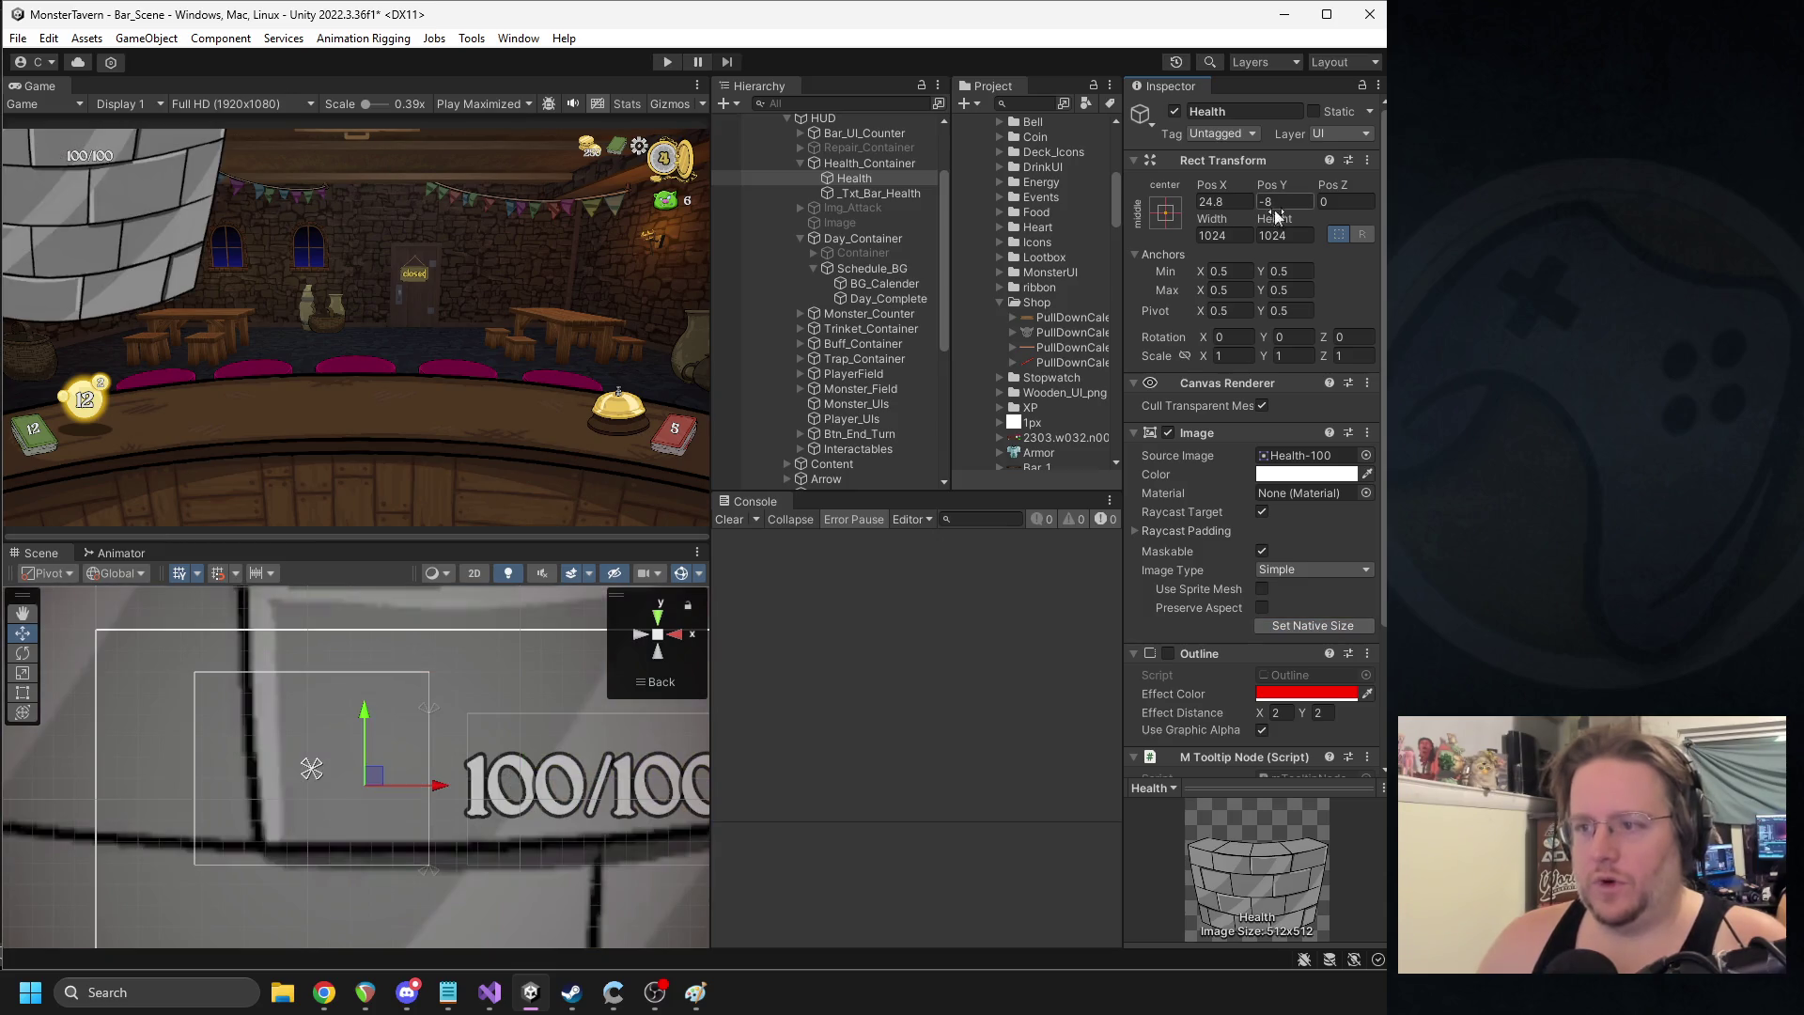
pyautogui.moveTo(369, 769)
pyautogui.mouseDown()
pyautogui.moveTo(391, 746)
pyautogui.moveTo(338, 783)
pyautogui.moveTo(357, 747)
pyautogui.moveTo(364, 761)
pyautogui.moveTo(322, 737)
pyautogui.moveTo(347, 693)
pyautogui.moveTo(354, 737)
pyautogui.moveTo(308, 748)
pyautogui.moveTo(374, 838)
pyautogui.moveTo(453, 894)
pyautogui.mouseUp()
# - Stretch the Health icon to fill its container and set _Txt_Bar_Health Pos X to 25
pyautogui.moveTo(307, 765)
pyautogui.mouseDown()
pyautogui.moveTo(184, 691)
pyautogui.moveTo(188, 667)
pyautogui.mouseUp()
pyautogui.click(866, 193)
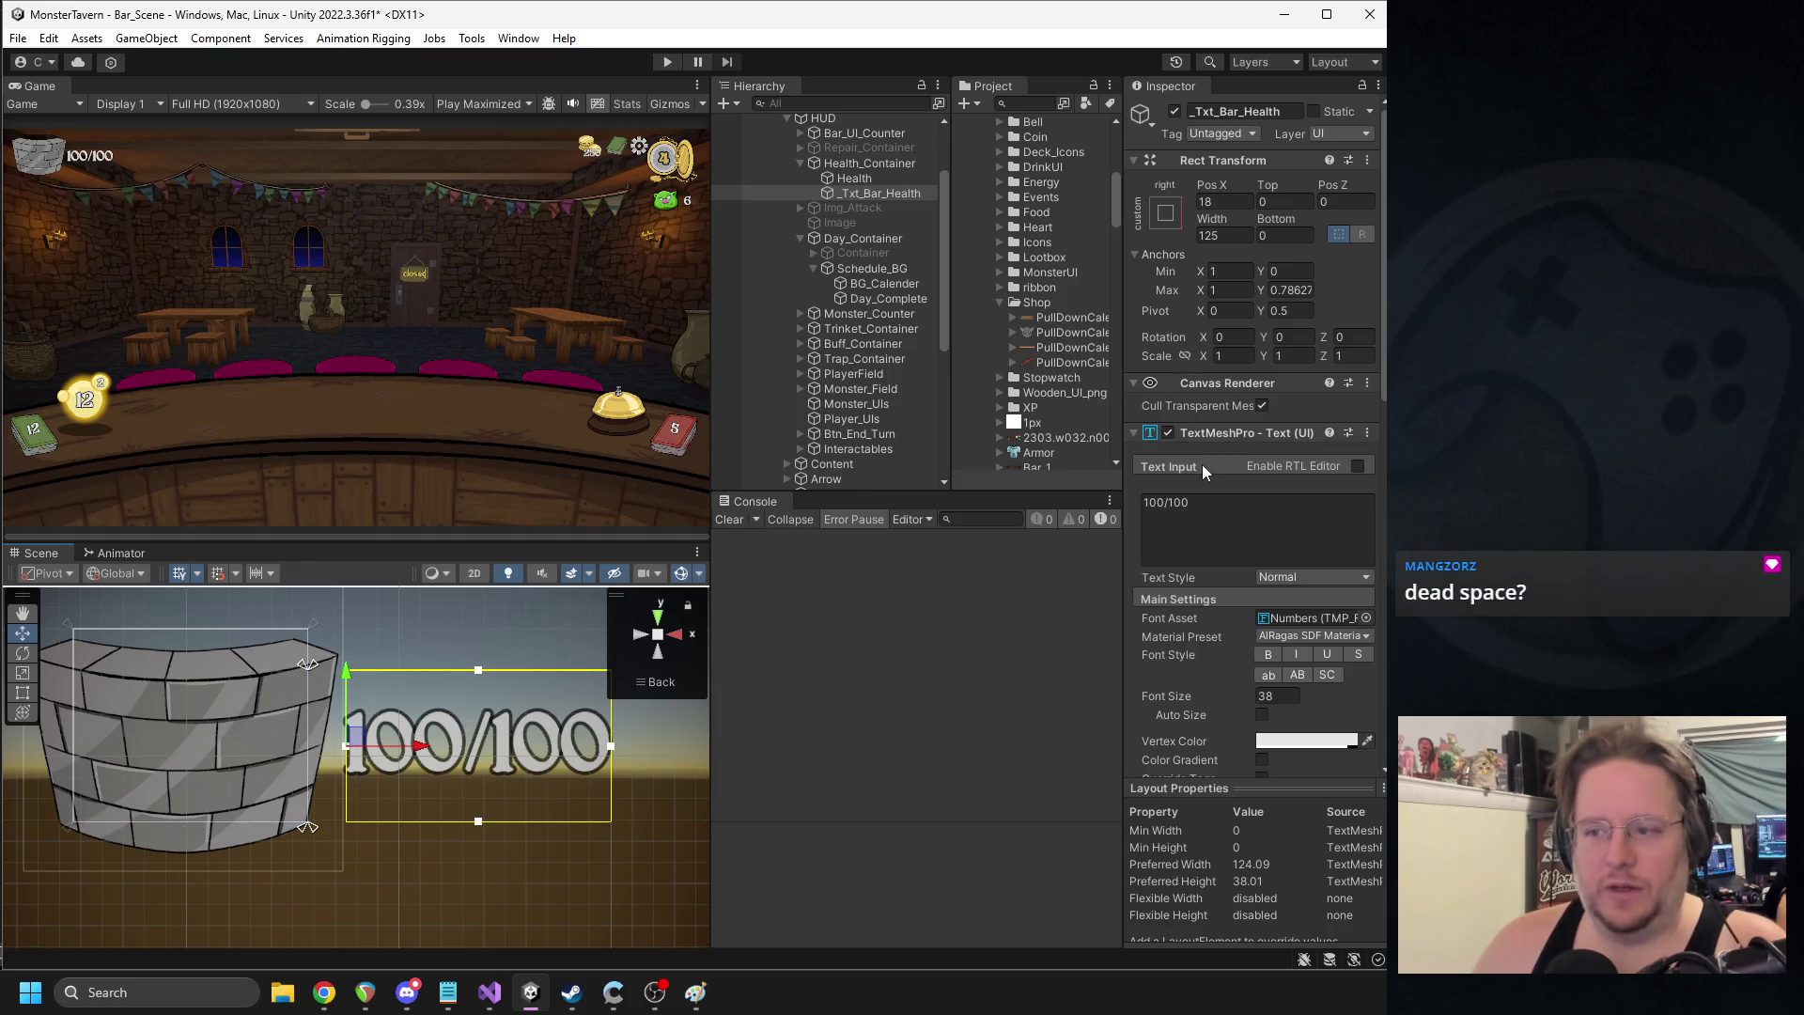
pyautogui.write('25')
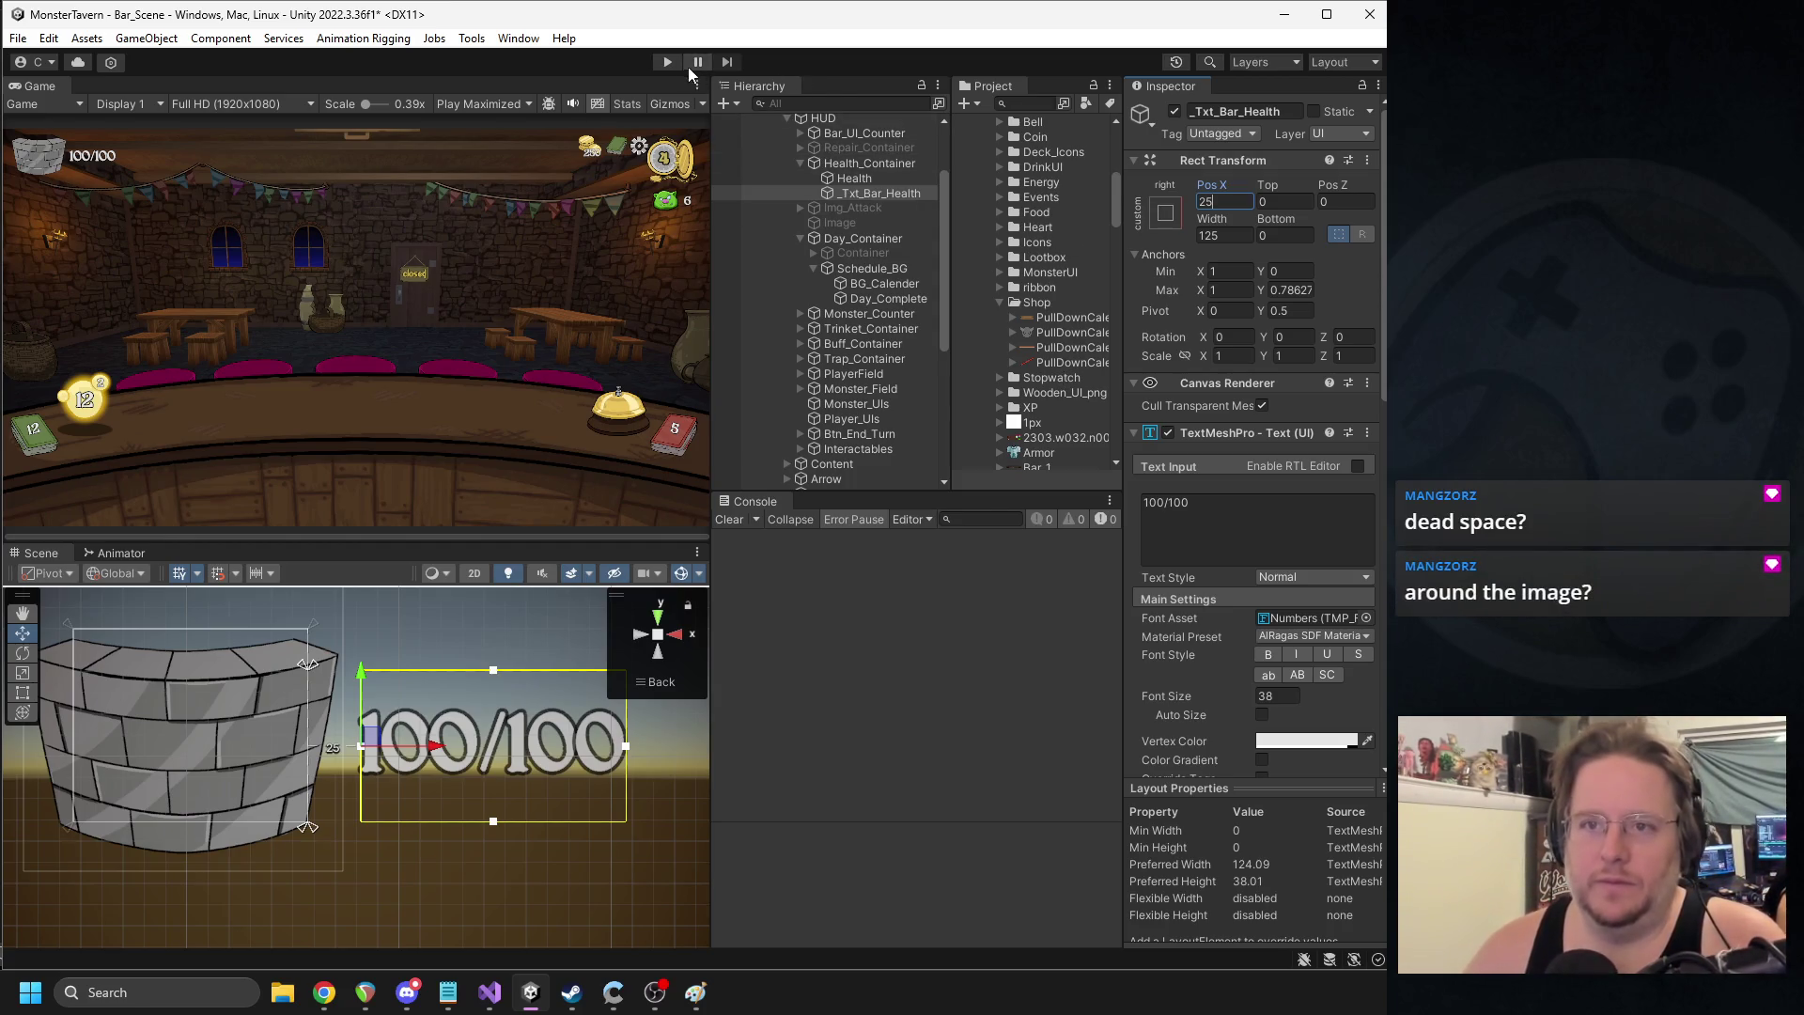
# - Give the health text font size 42 and width 150, then start Play mode
pyautogui.click(1273, 696)
pyautogui.write('42')
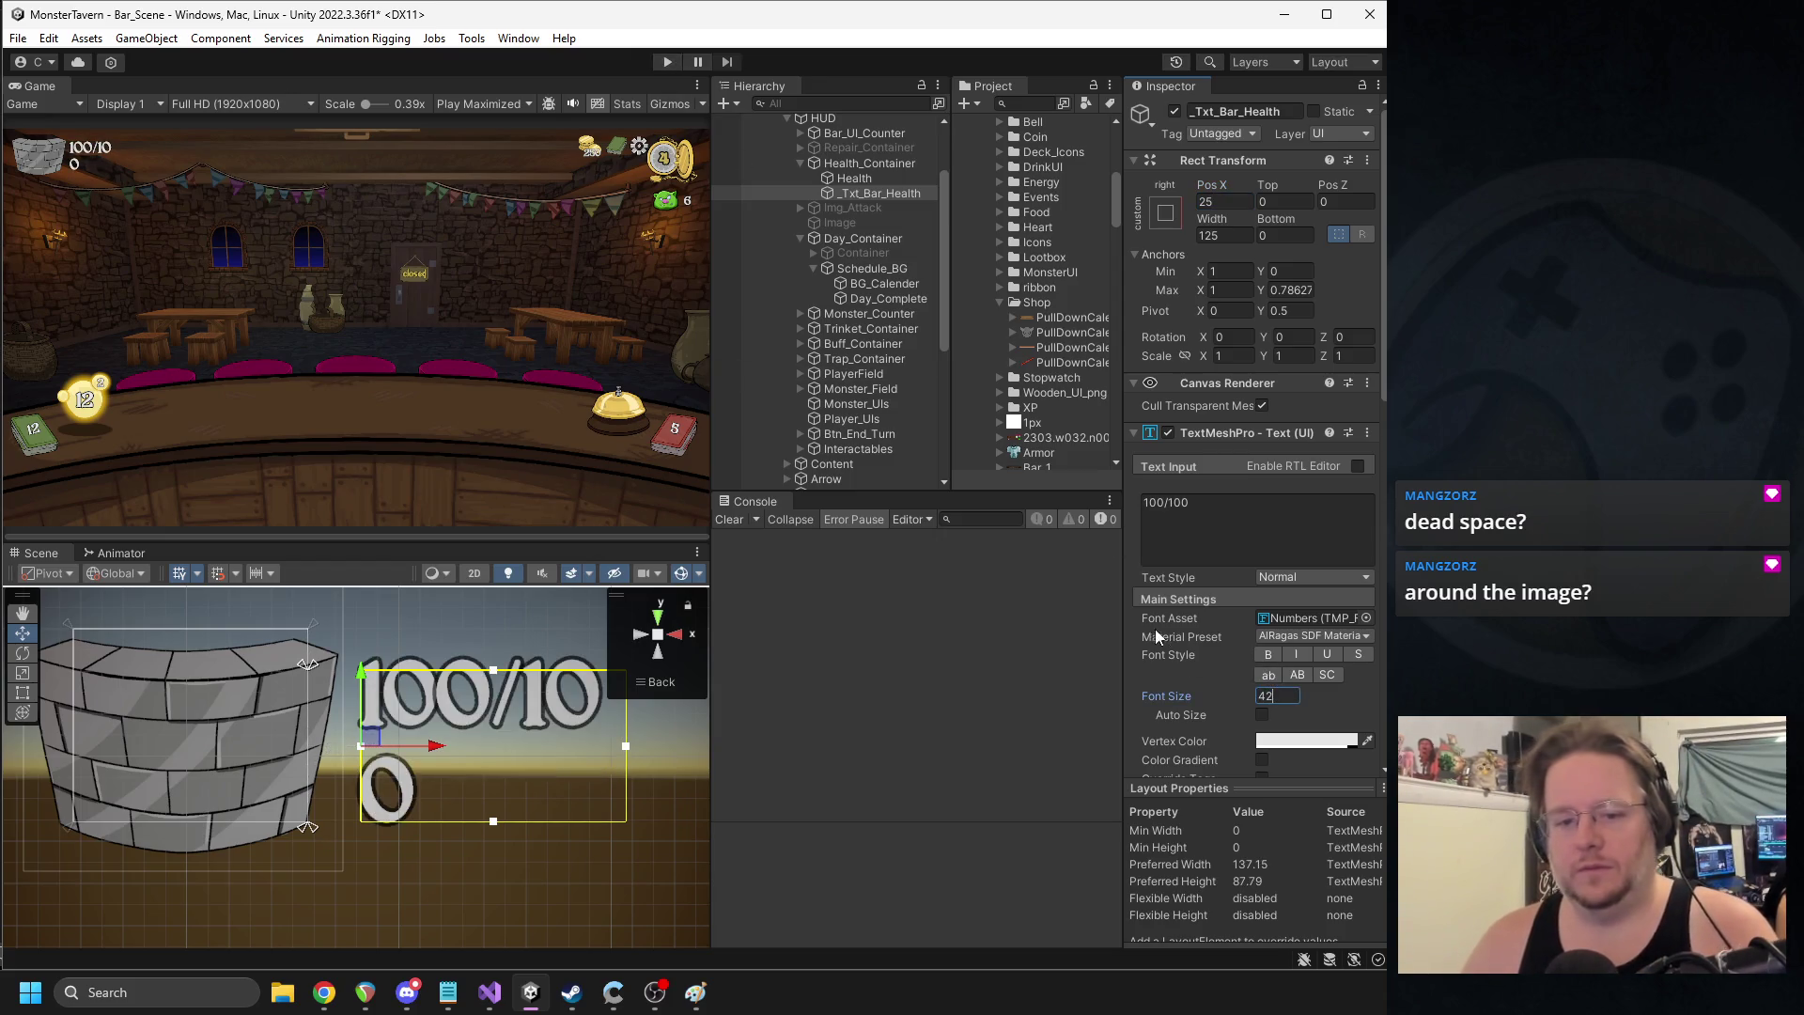
pyautogui.click(1221, 235)
pyautogui.write('150')
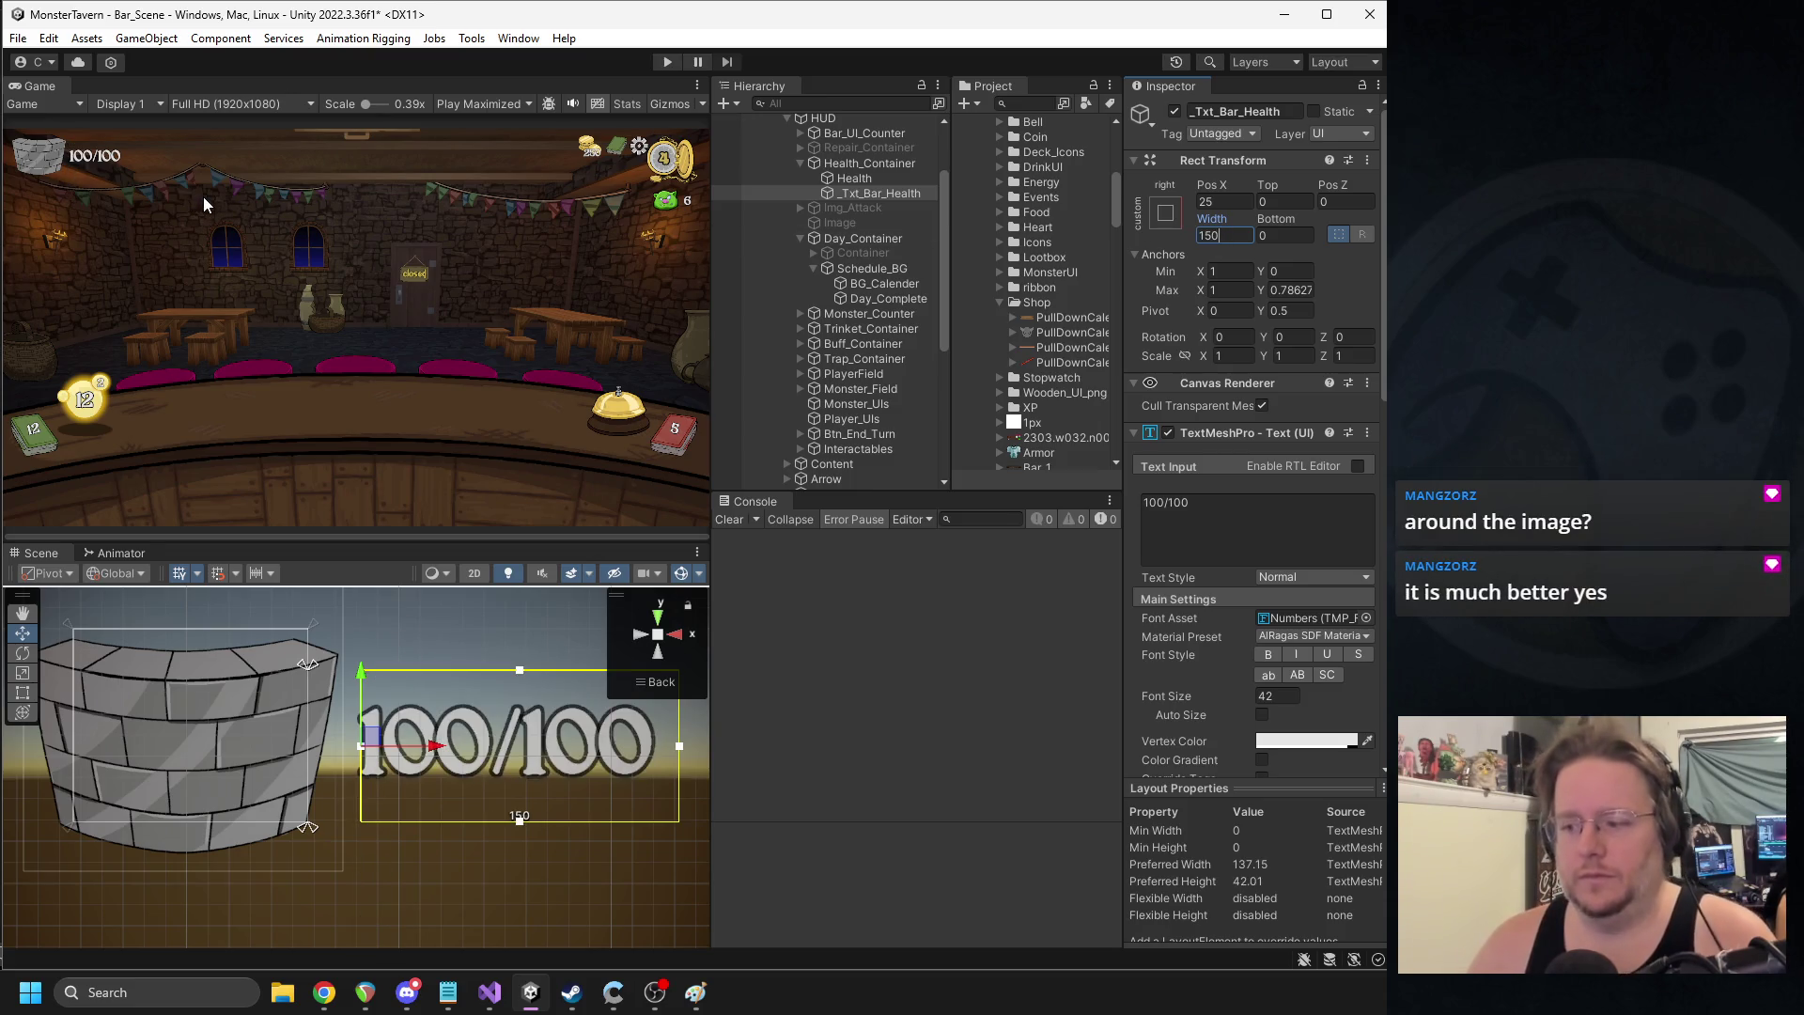
pyautogui.click(667, 62)
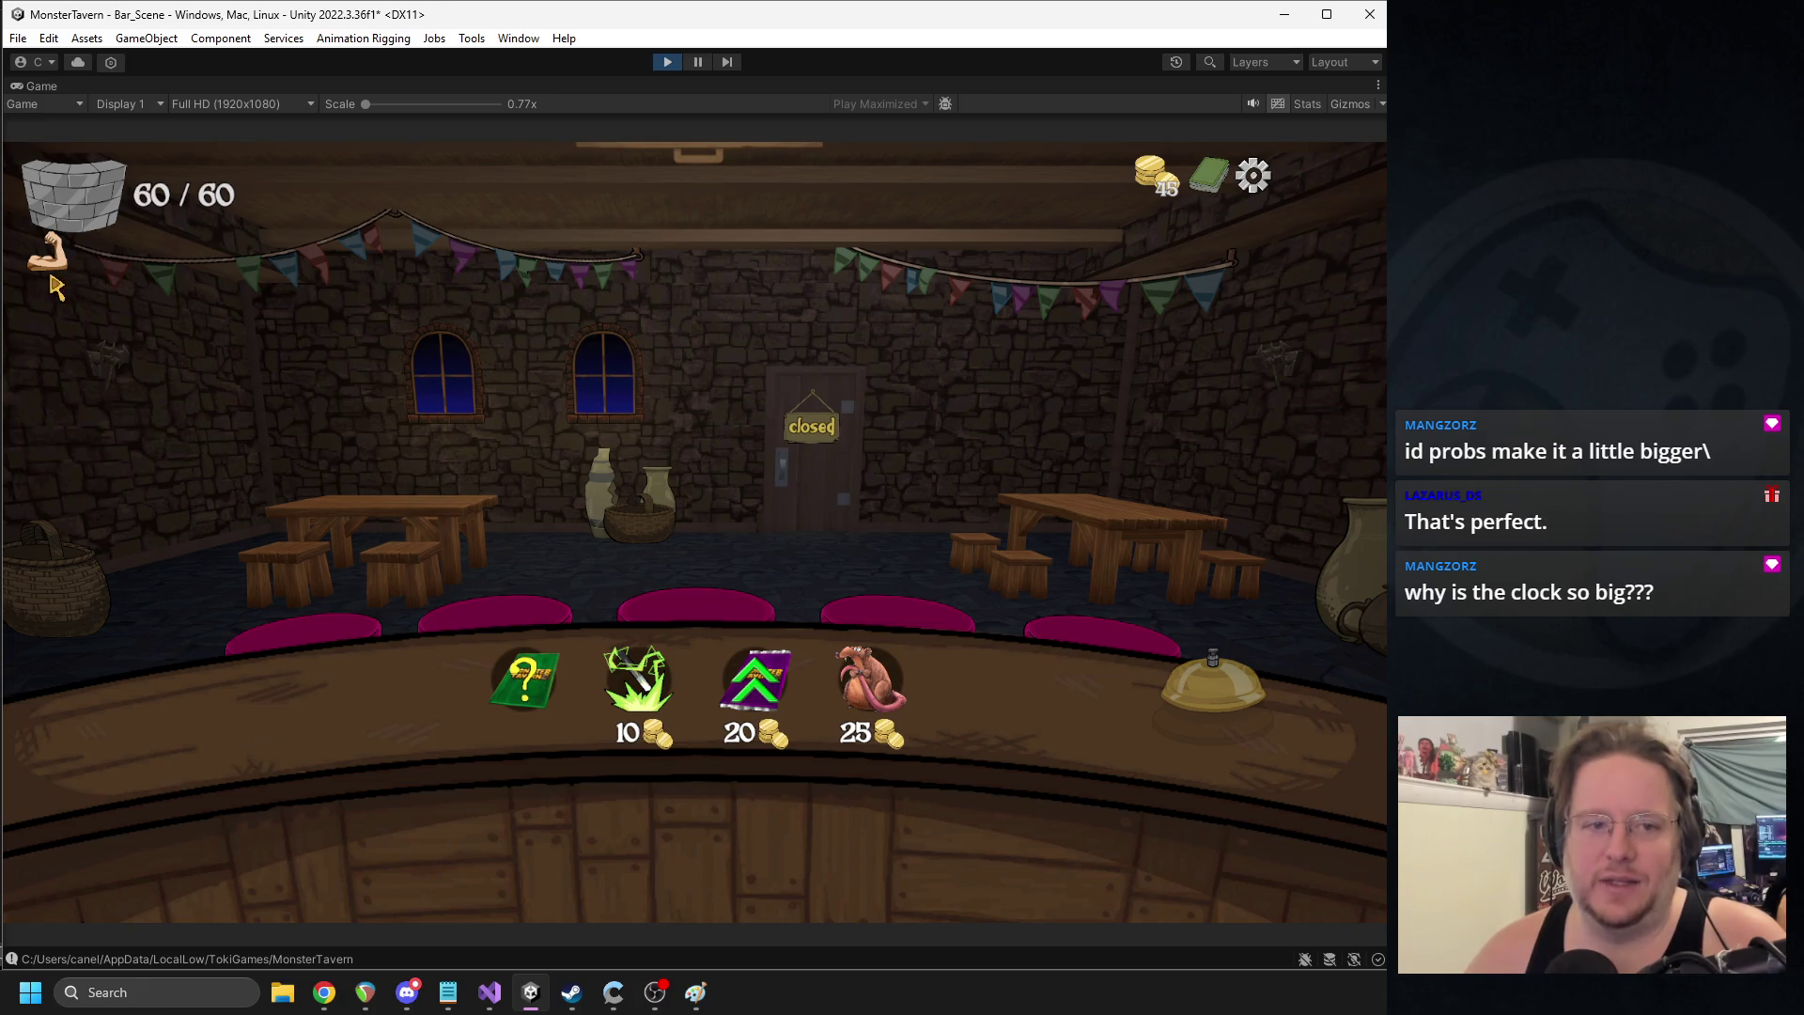
# - Stop Play mode after checking the reworked health display in the running game
pyautogui.click(667, 64)
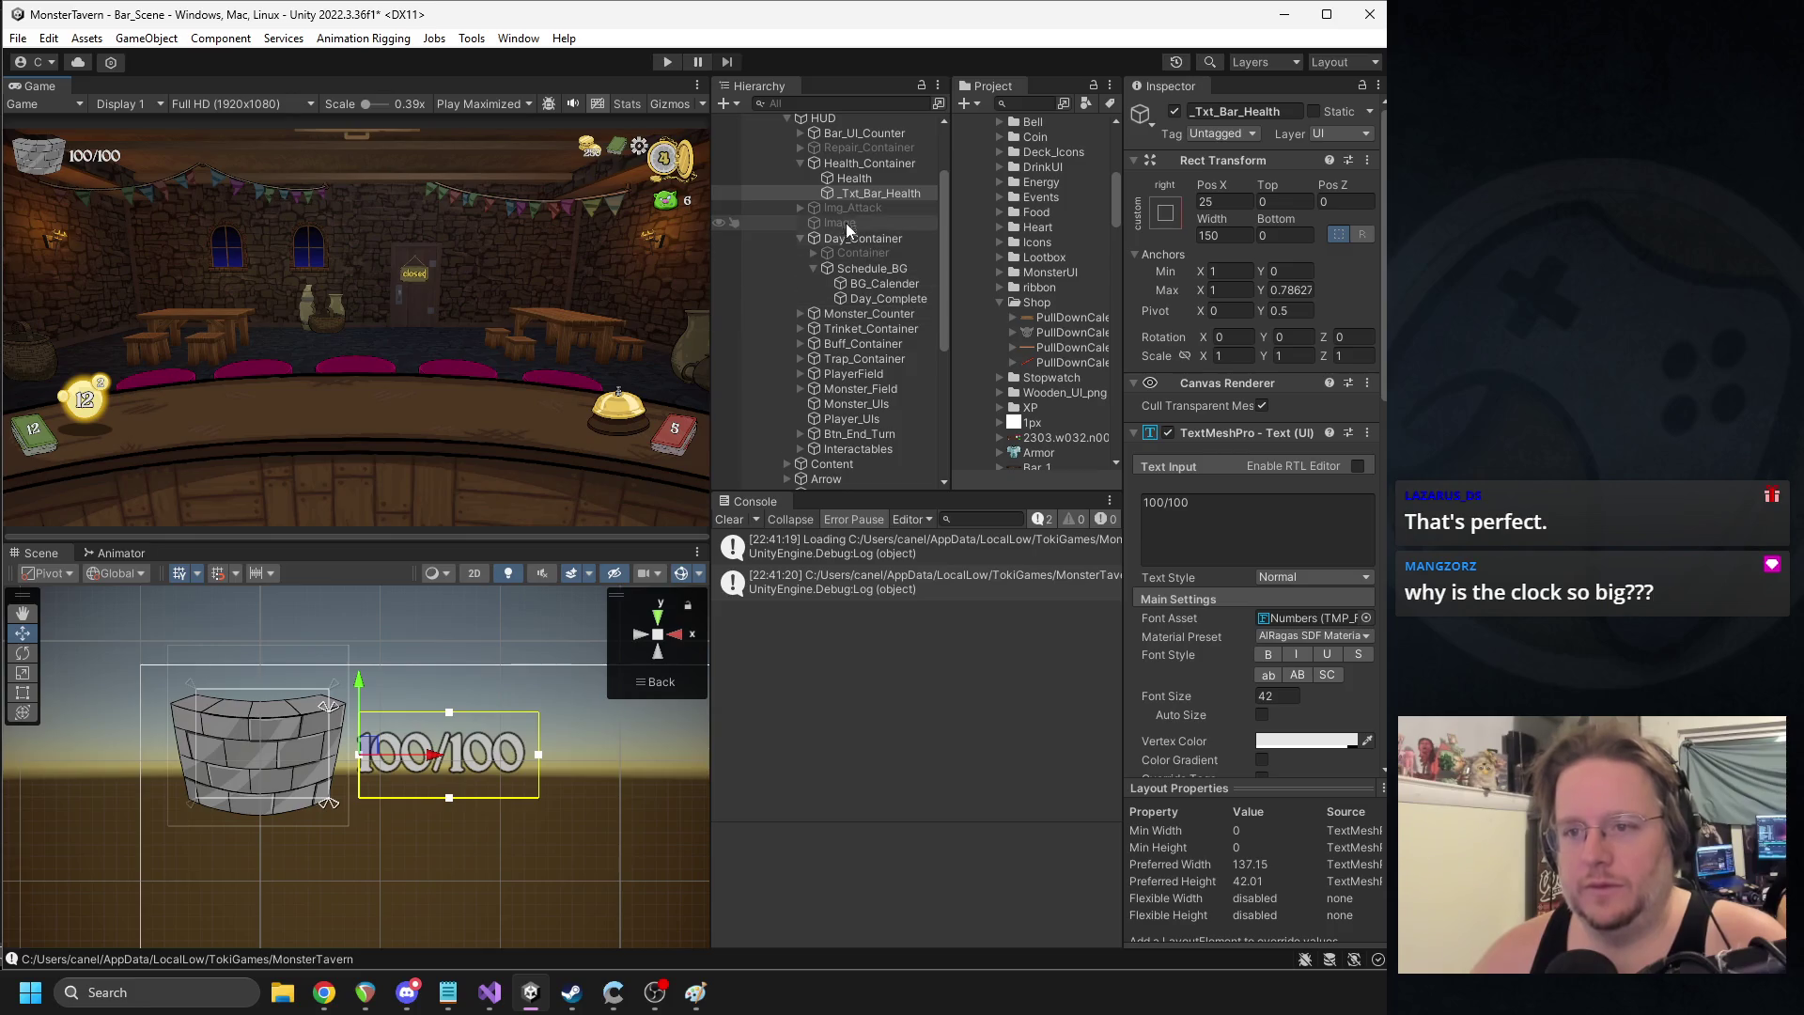
pyautogui.click(841, 165)
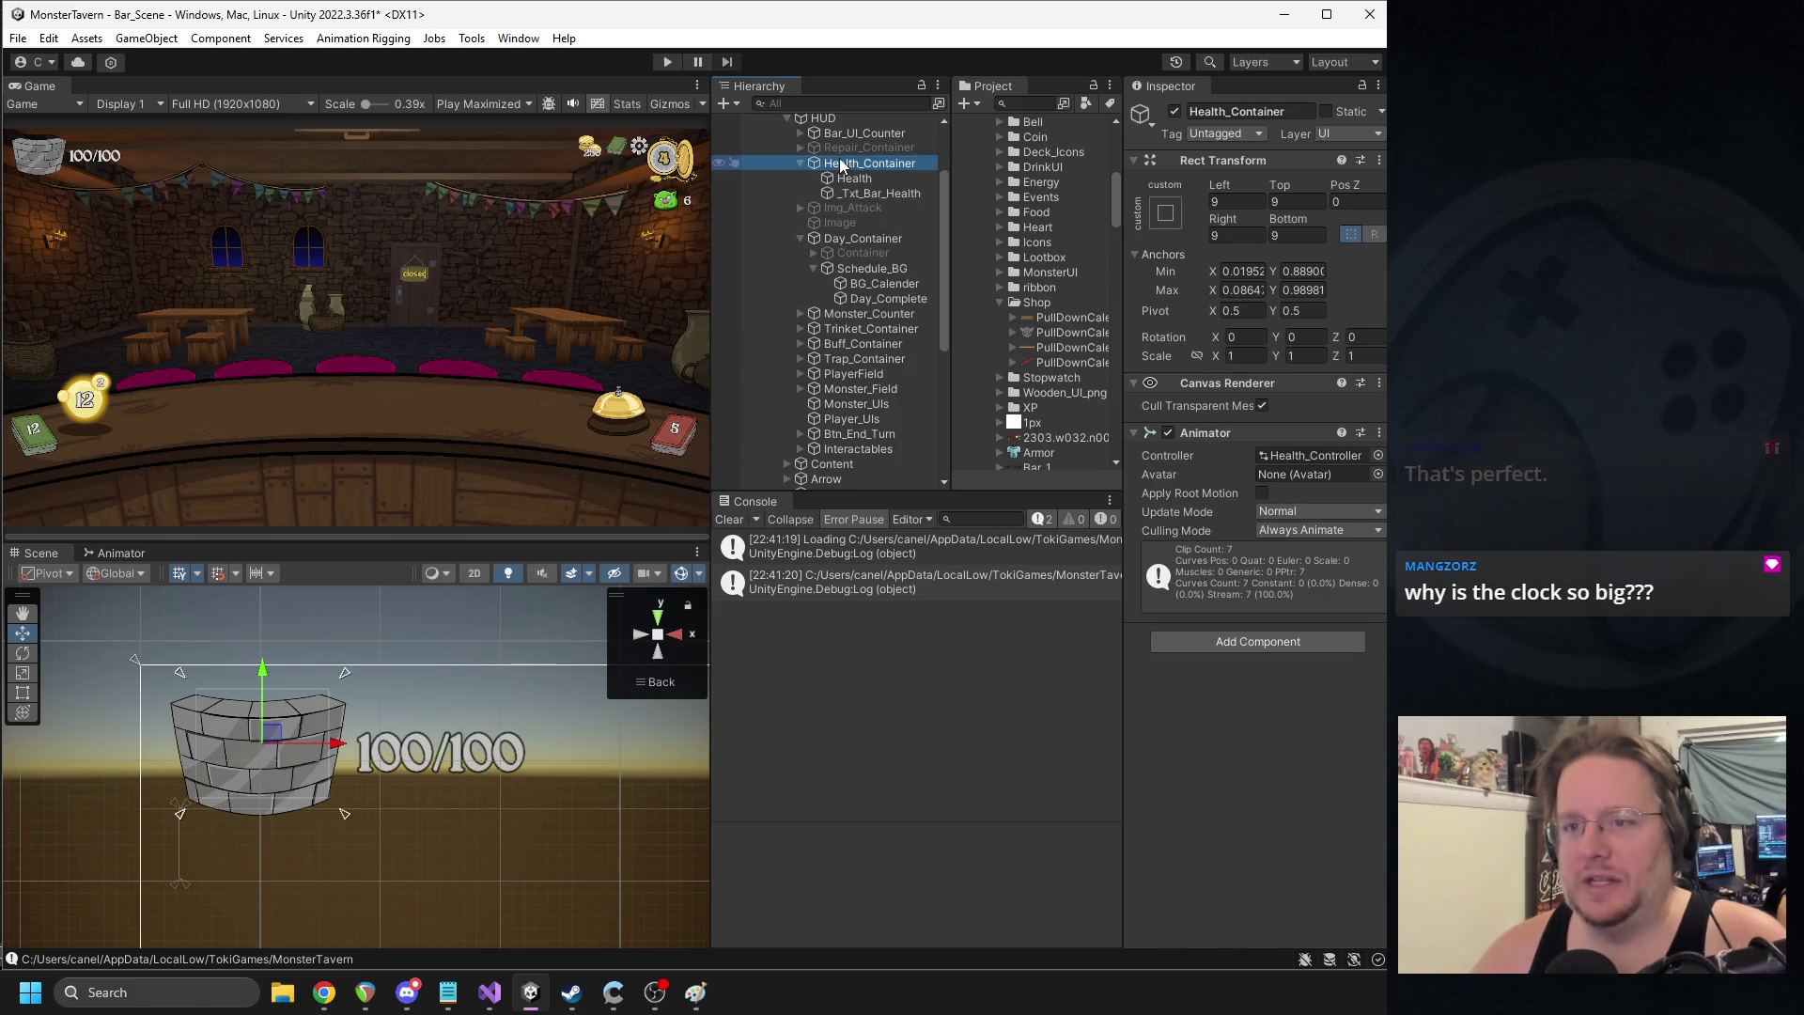
pyautogui.click(849, 178)
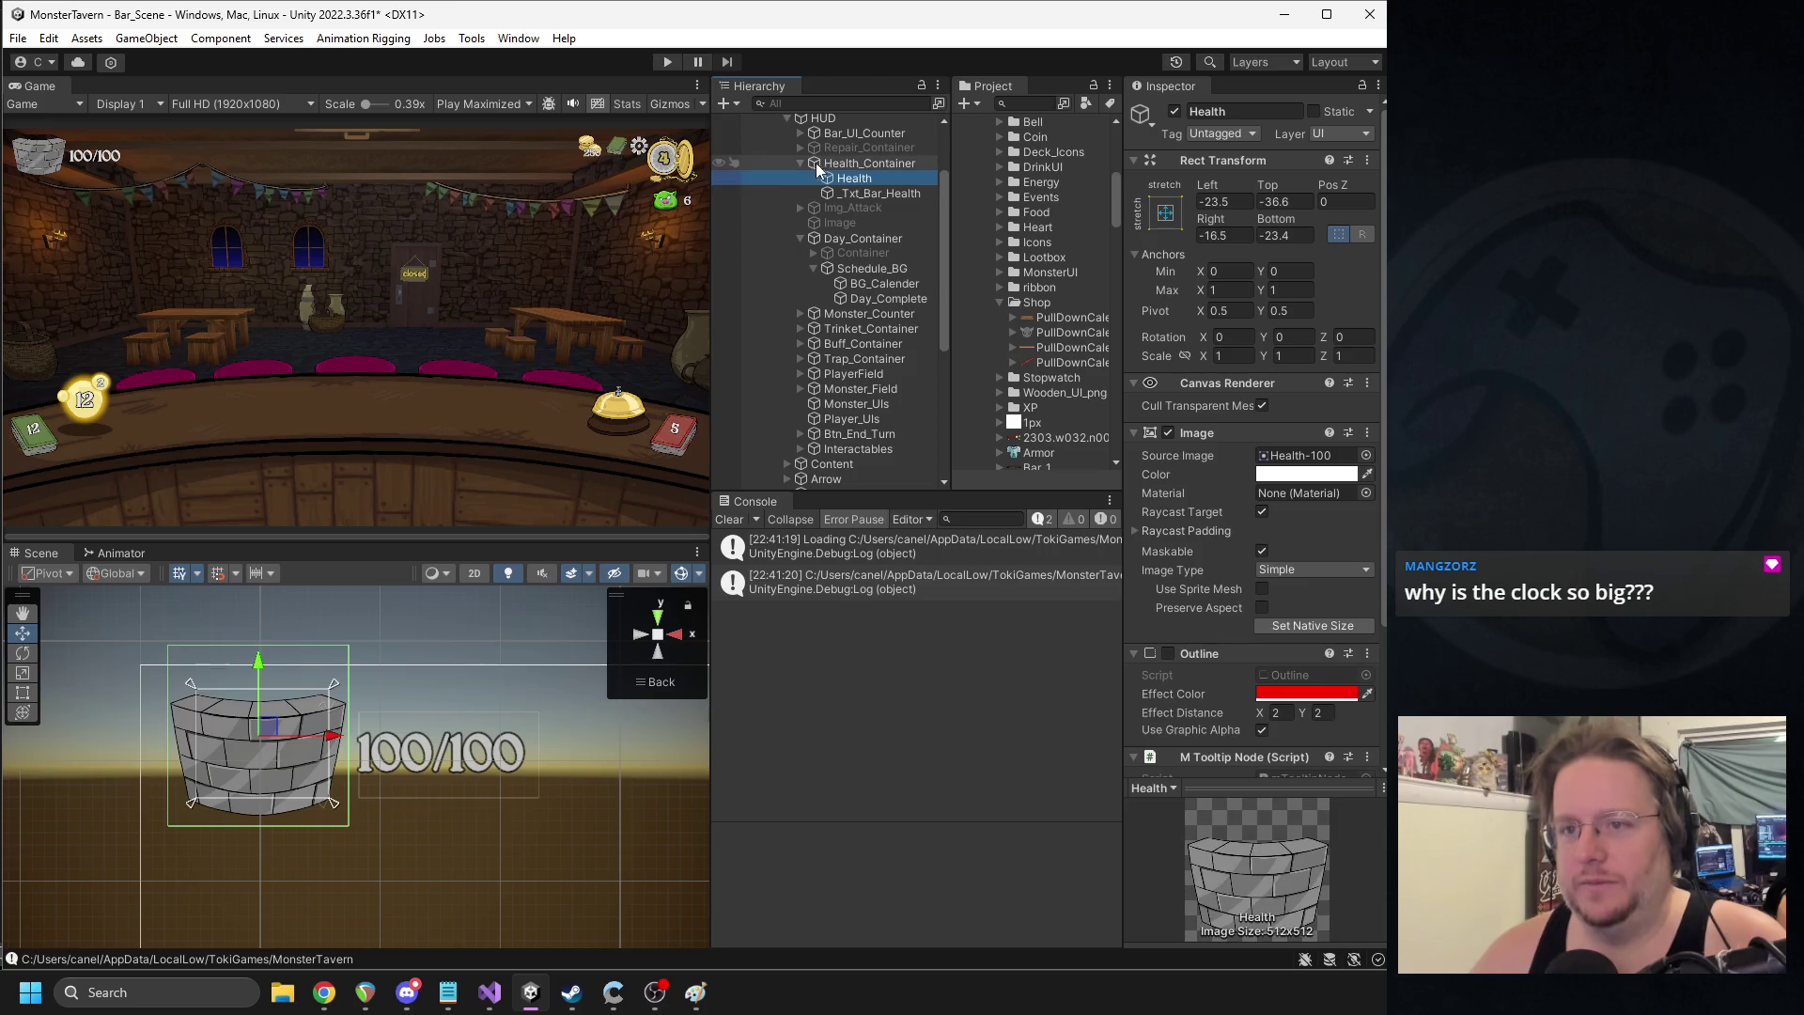
pyautogui.click(800, 162)
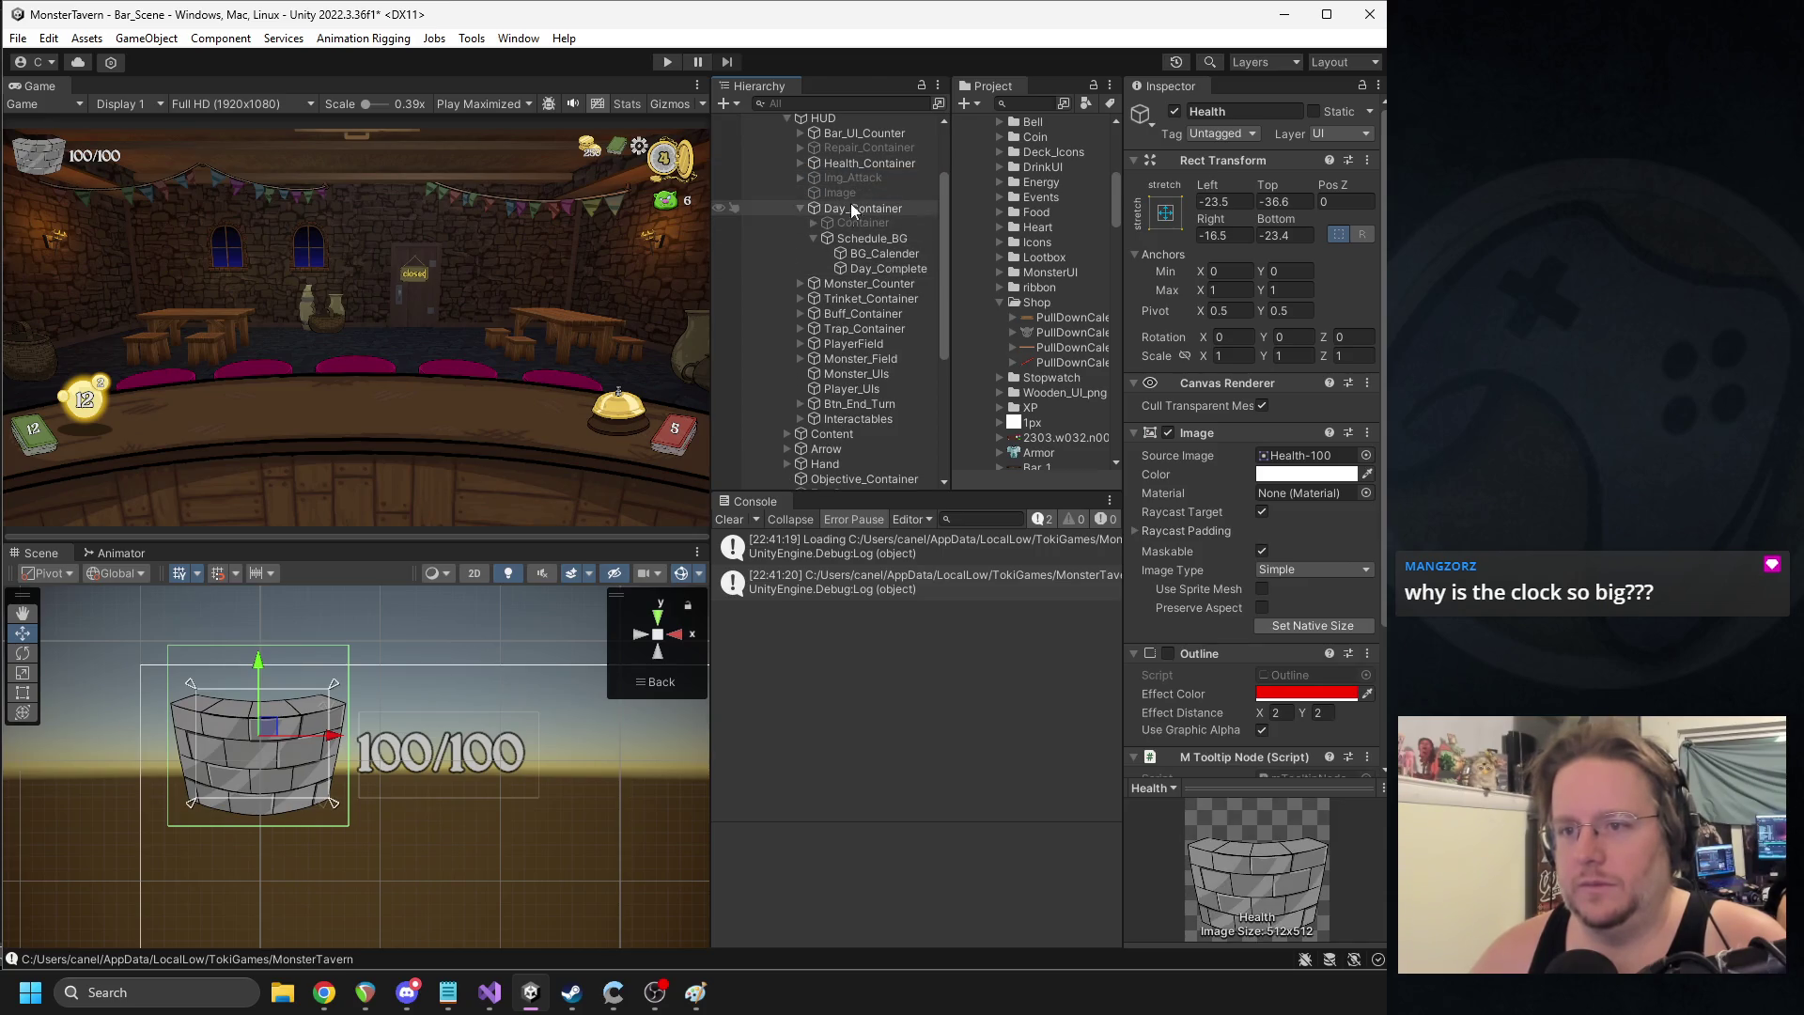
pyautogui.click(800, 163)
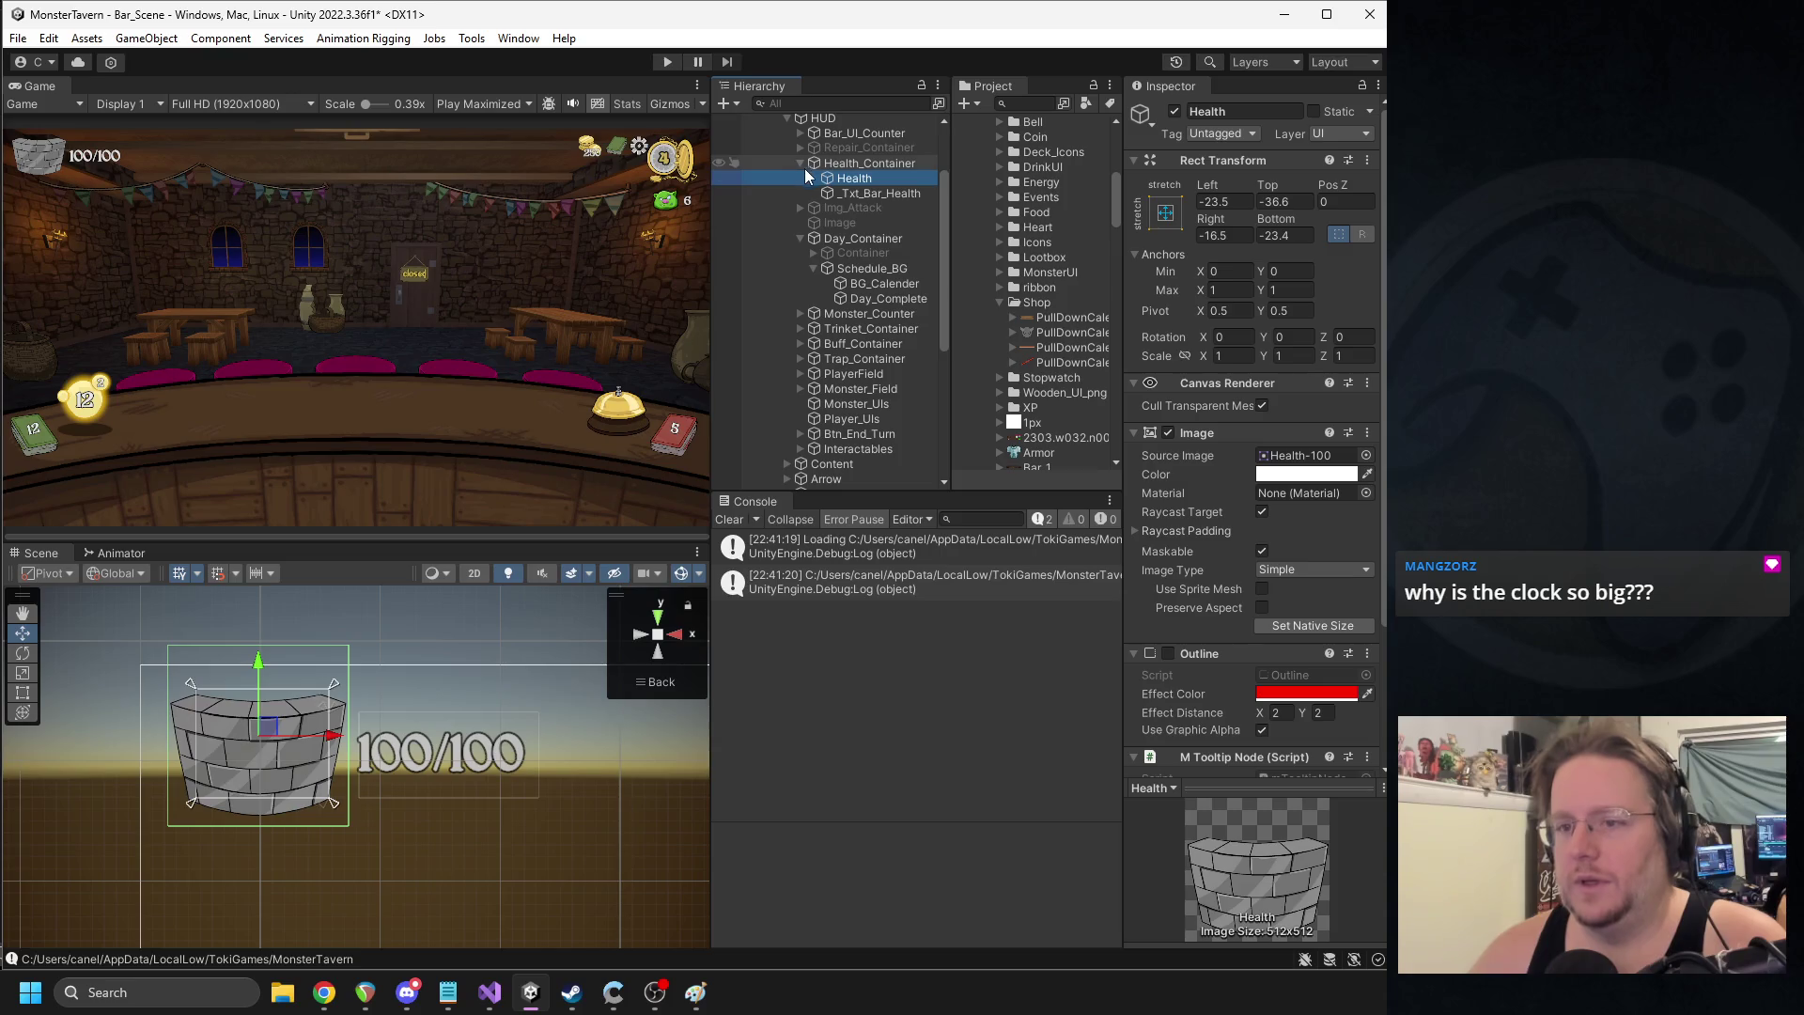
pyautogui.click(853, 199)
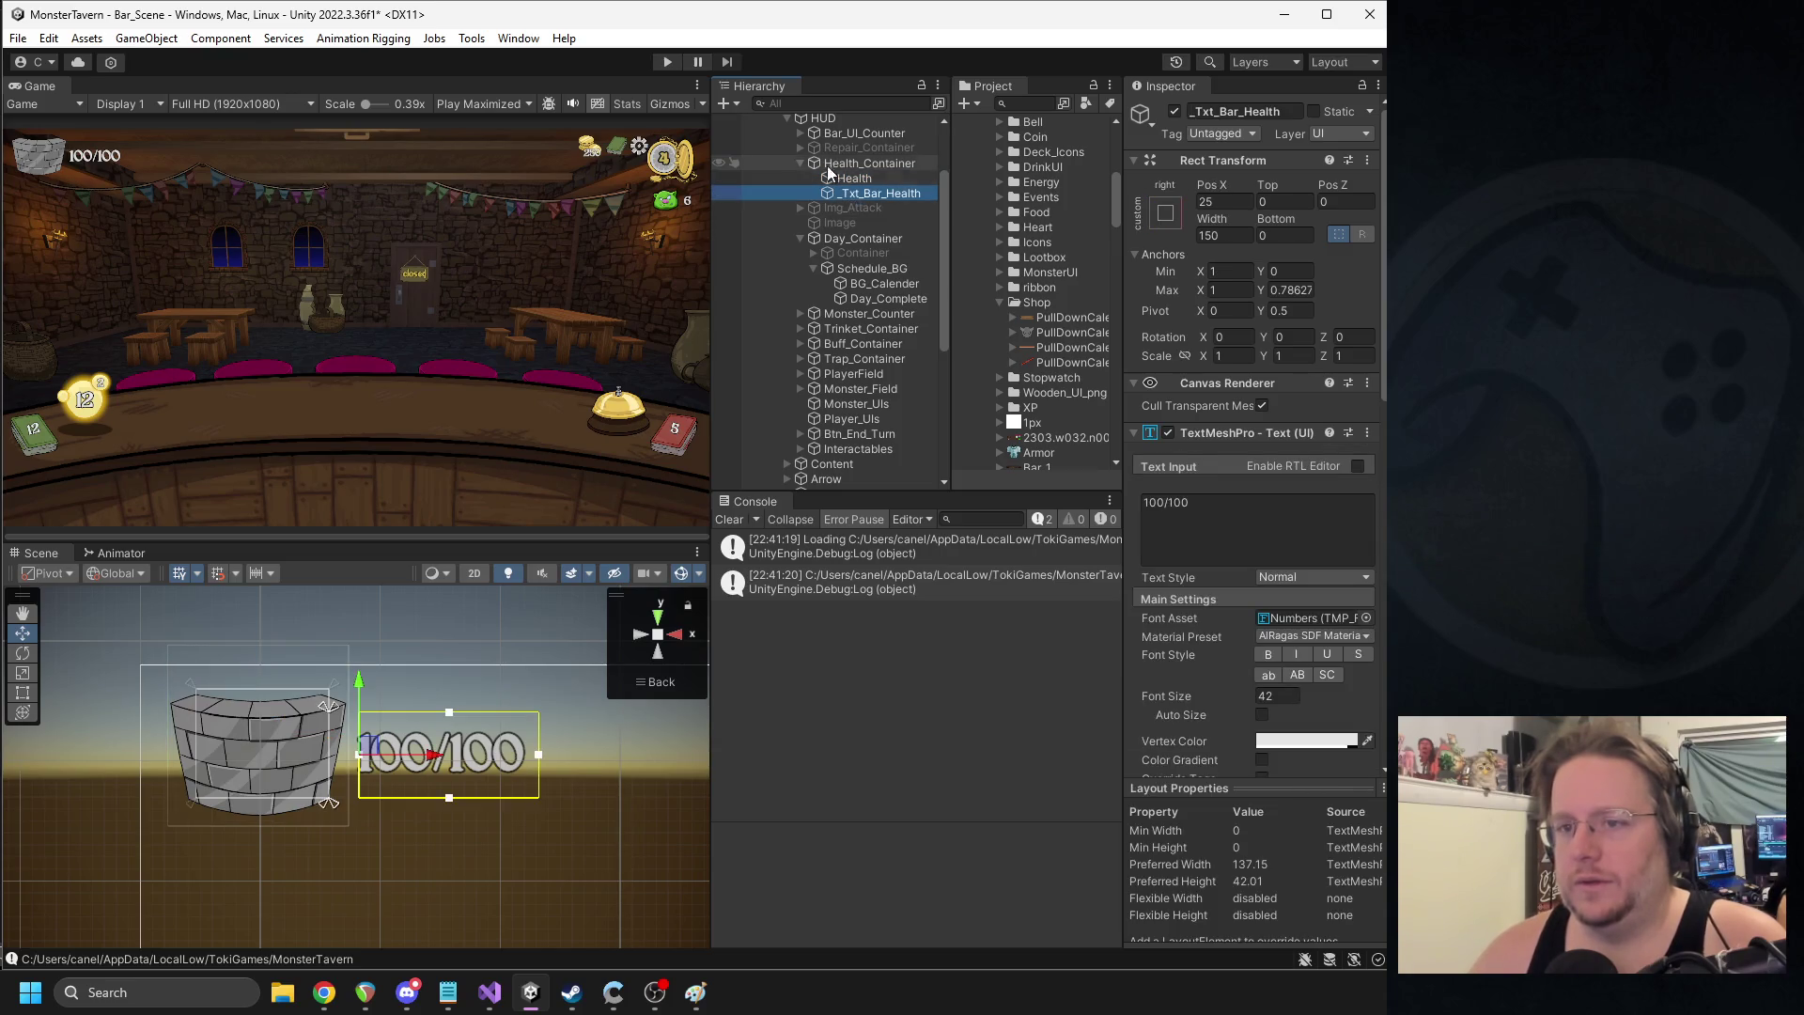
pyautogui.click(798, 162)
pyautogui.click(814, 238)
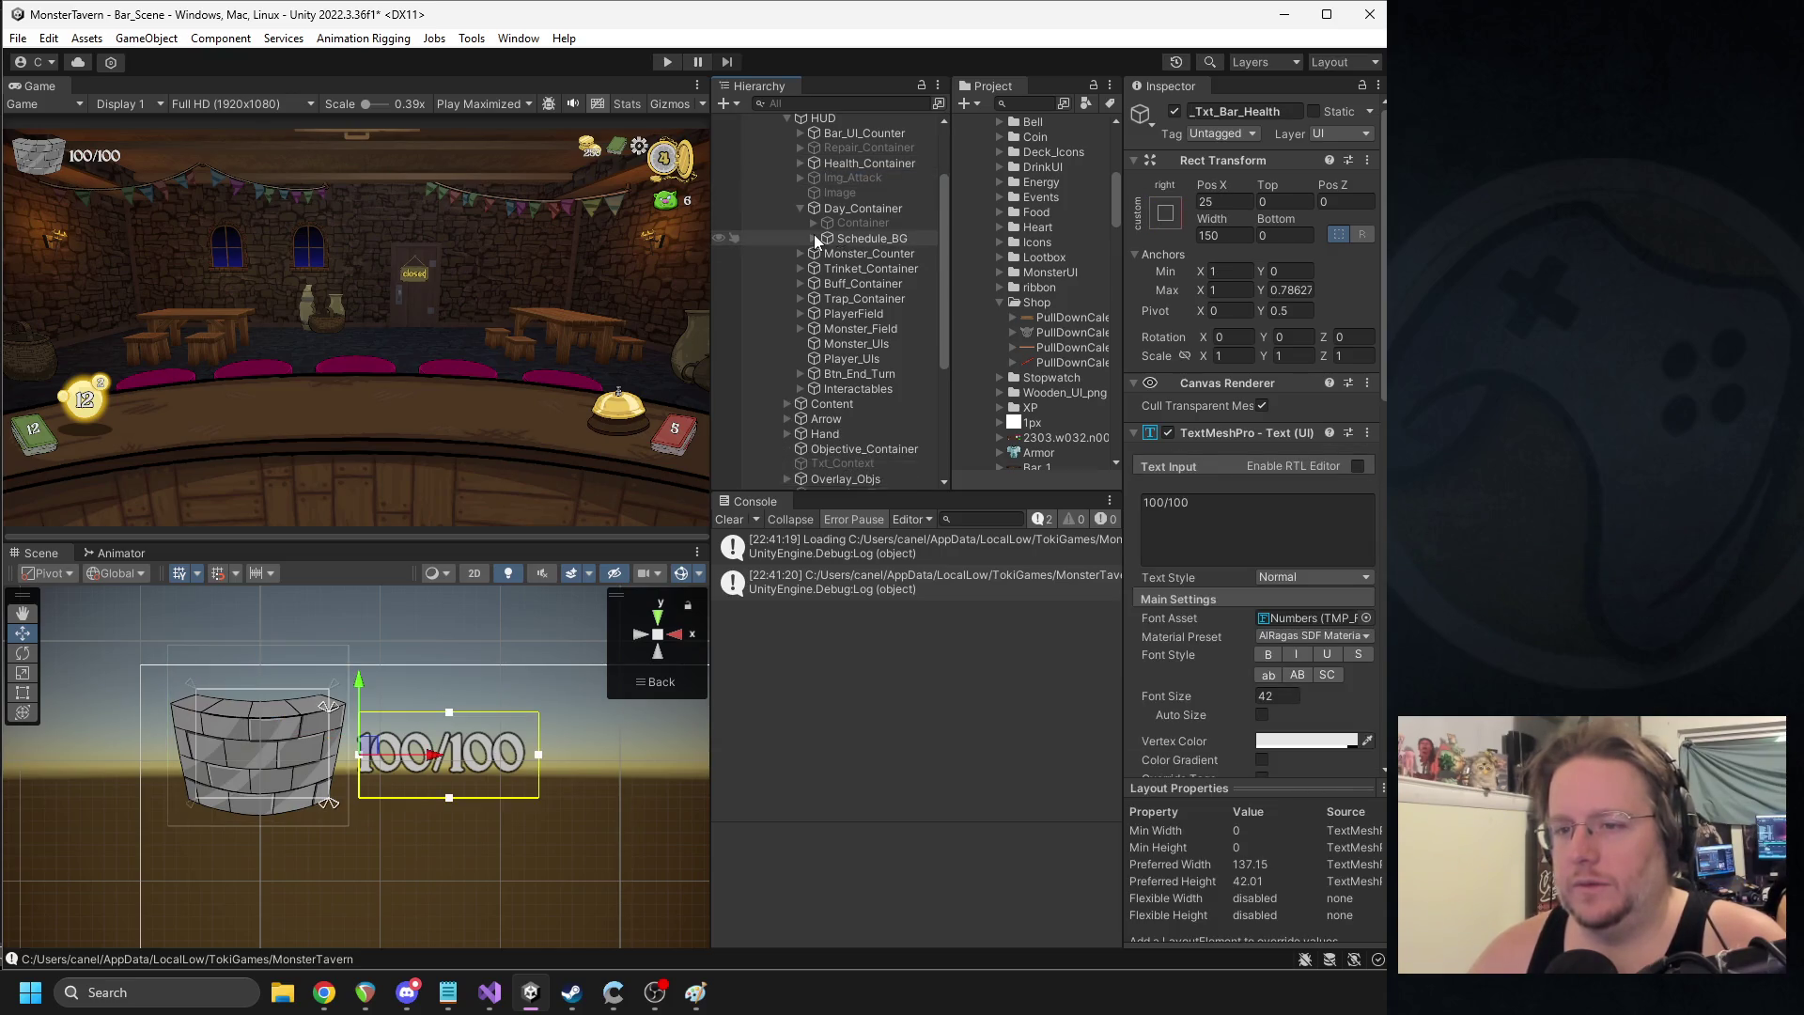
pyautogui.moveTo(430, 670); pyautogui.dragTo(501, 644)
pyautogui.scroll(1, 339, 747)
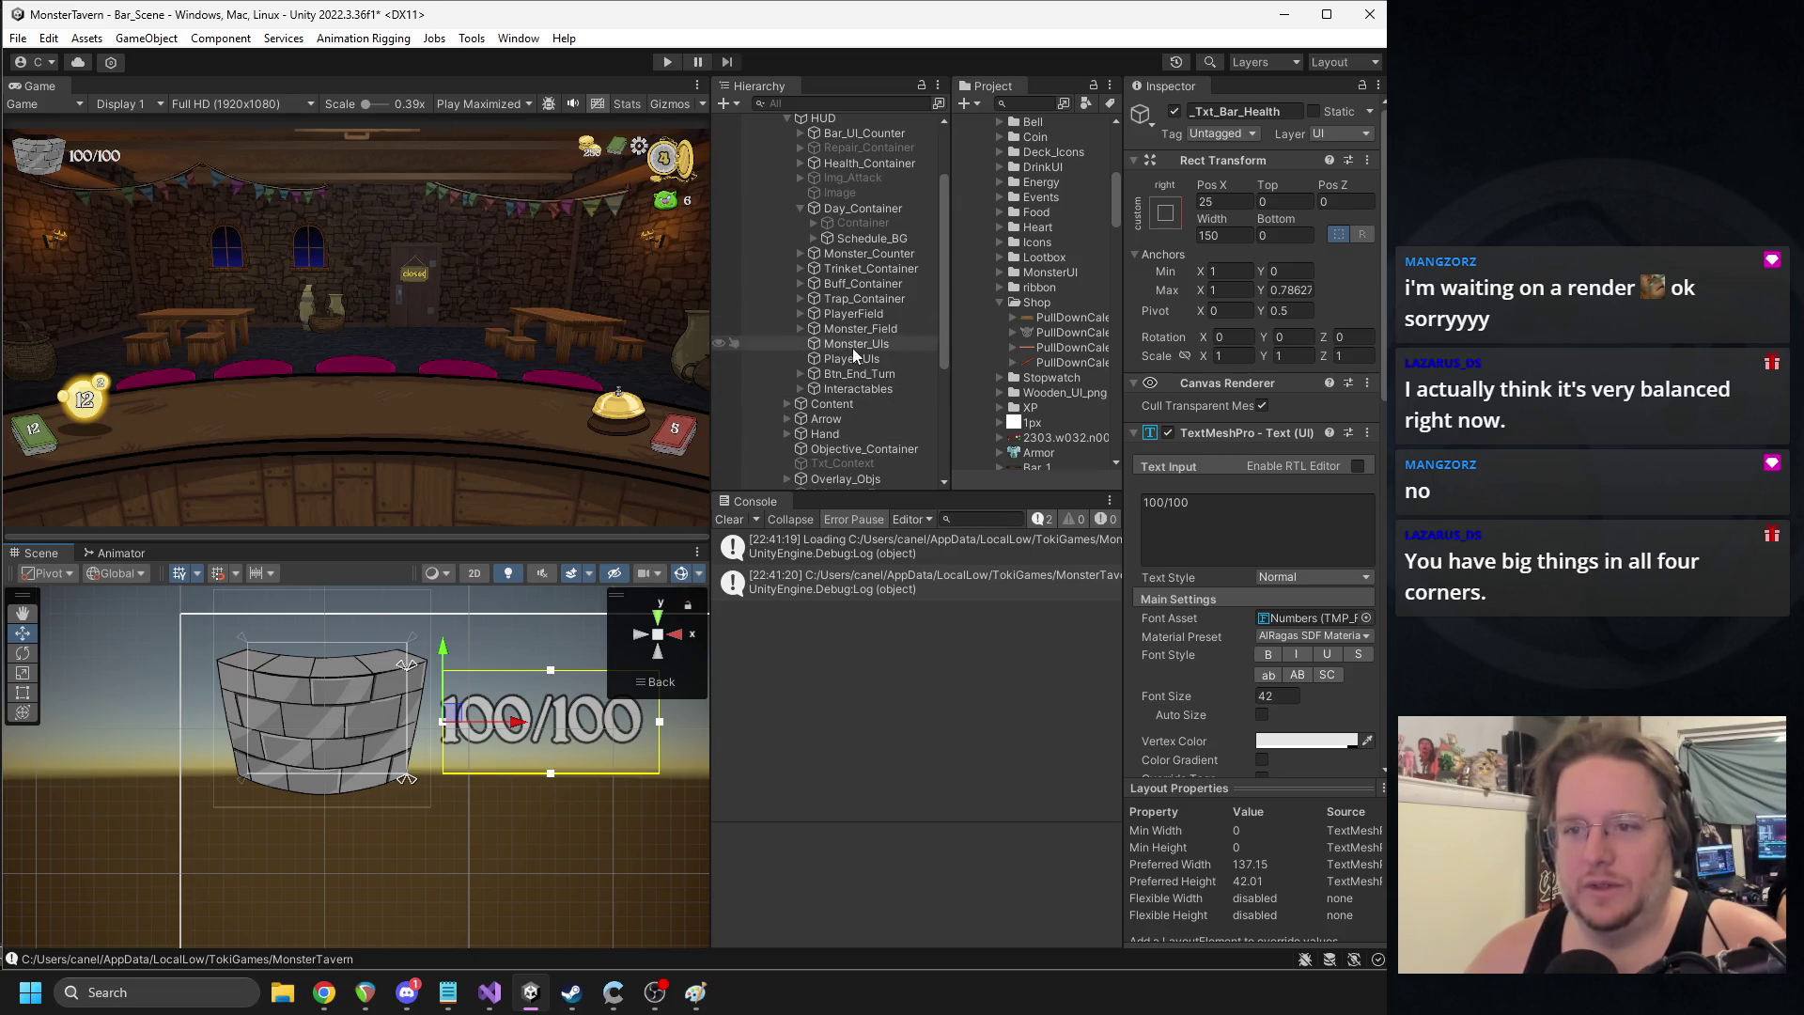
pyautogui.scroll(-5, 859, 267)
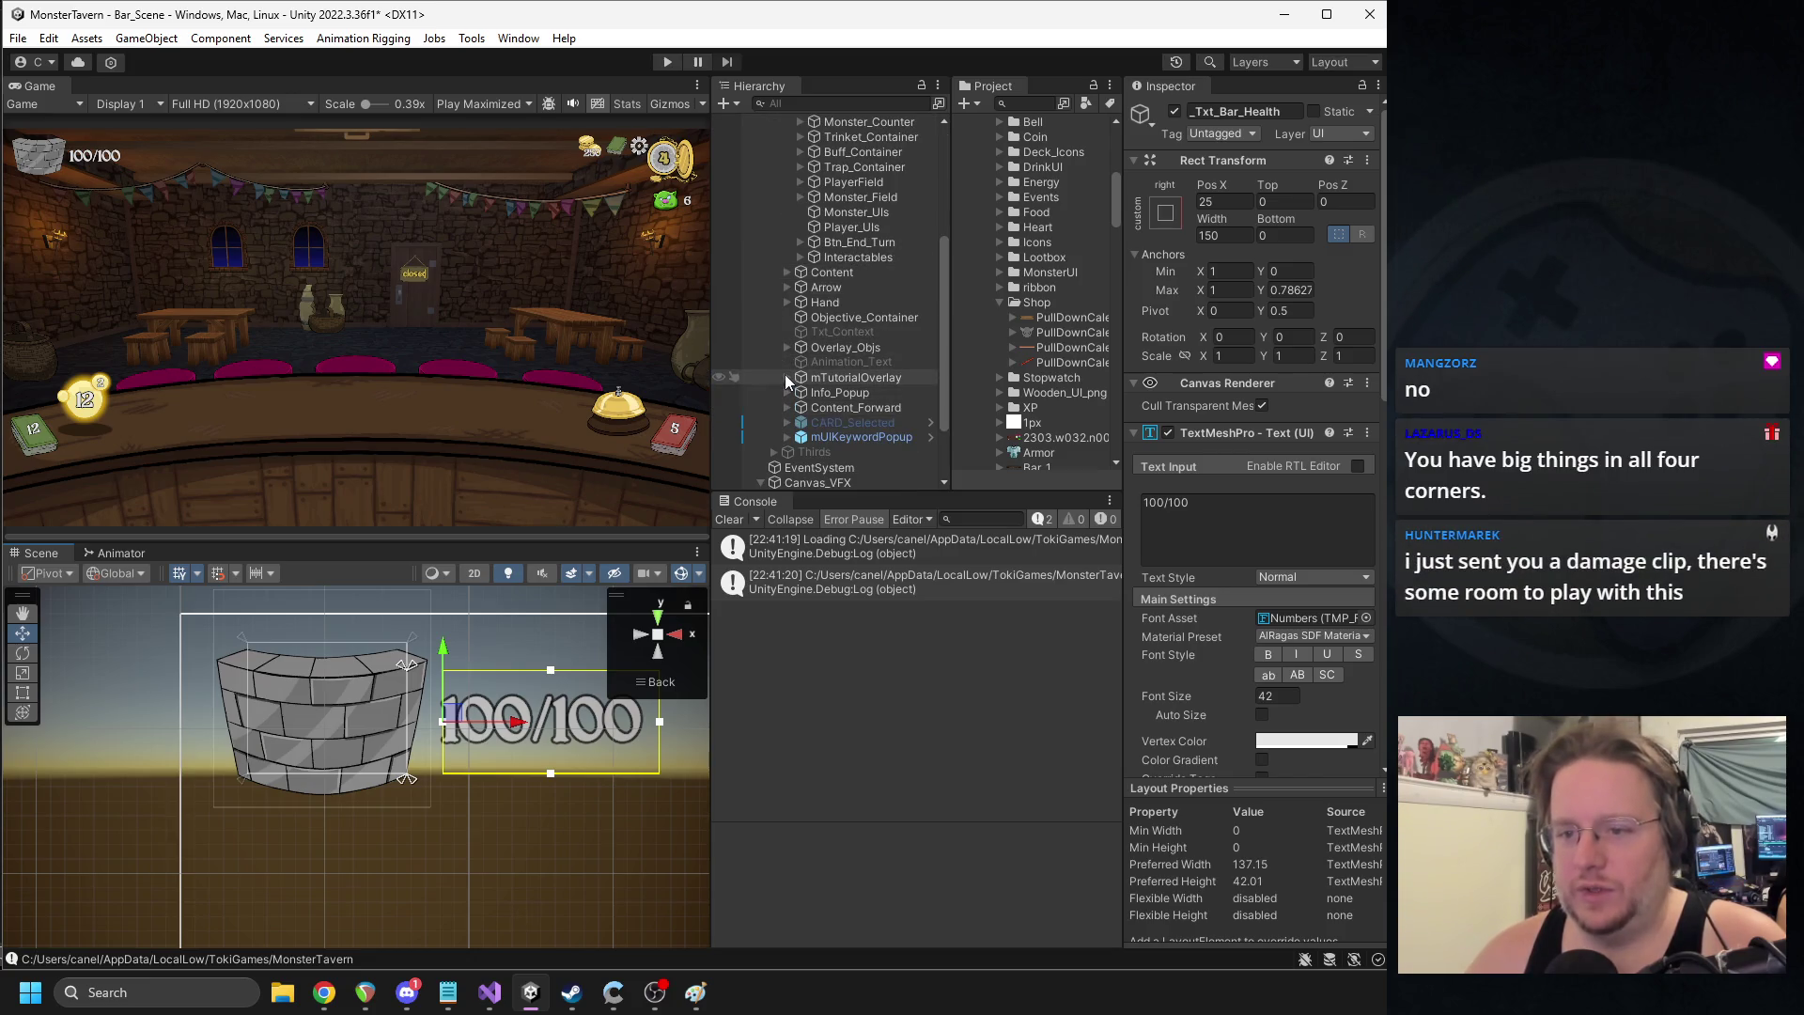
pyautogui.scroll(2, 785, 374)
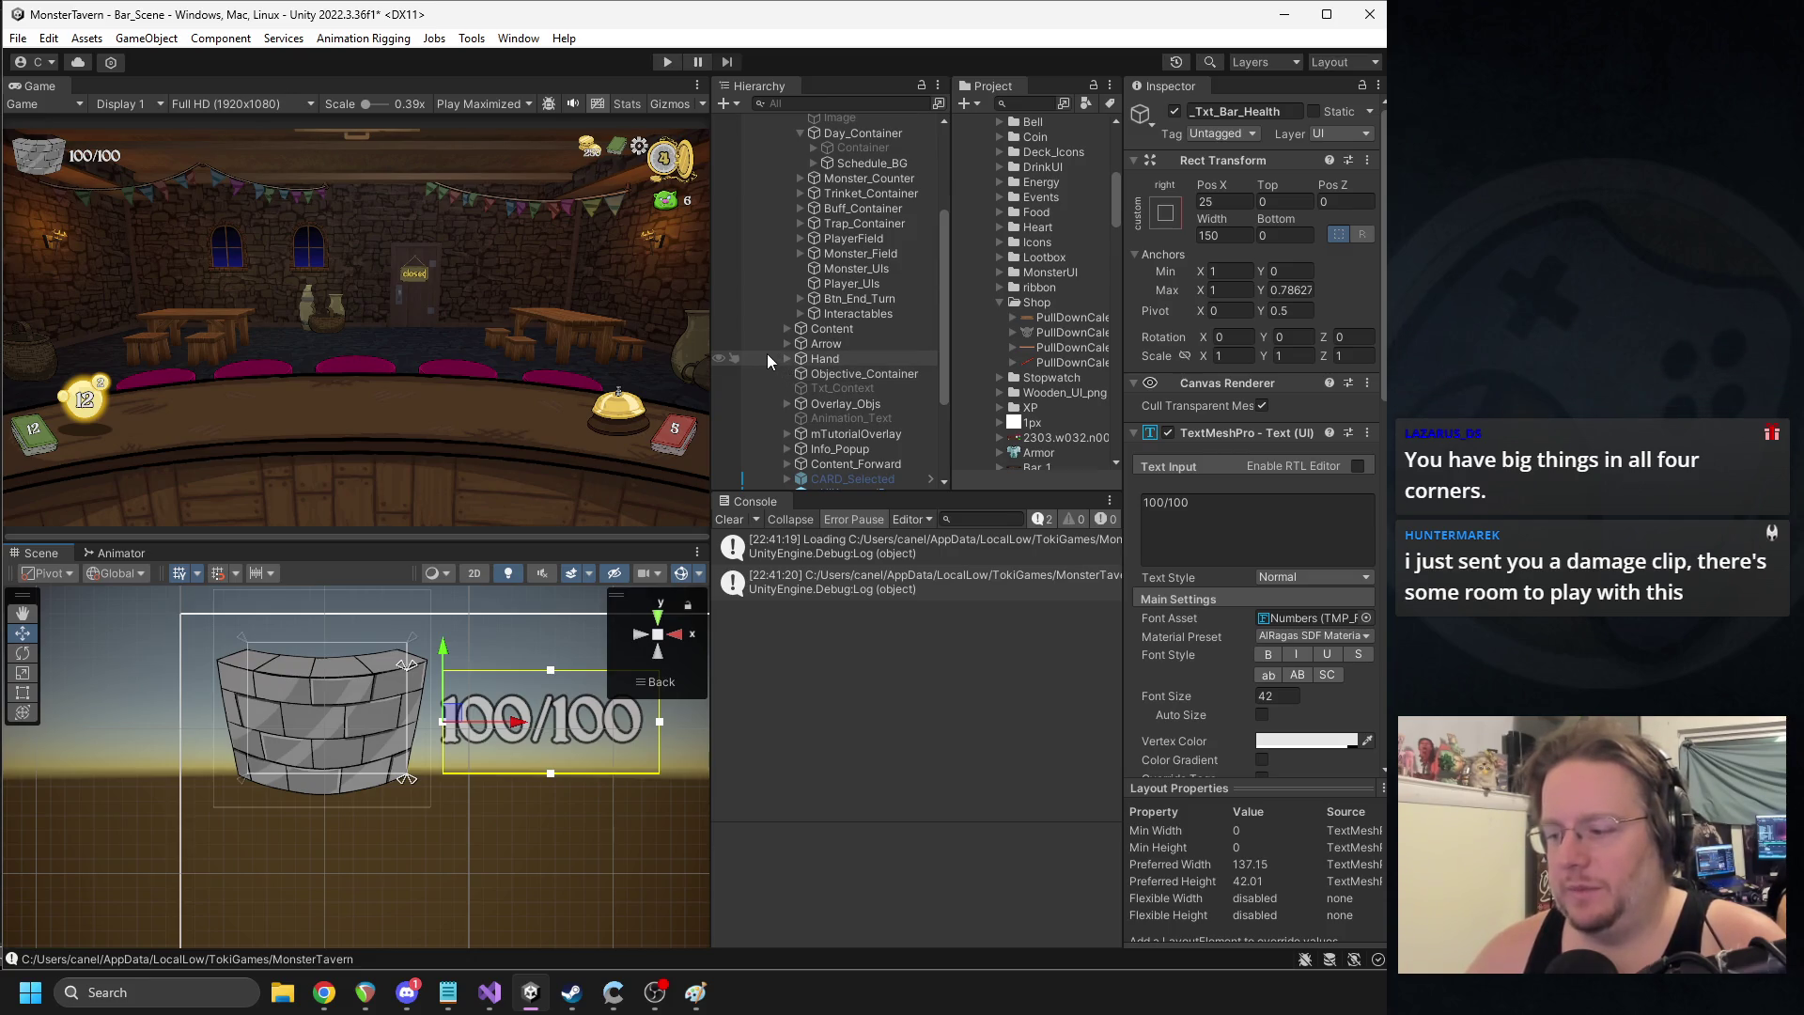
pyautogui.click(409, 998)
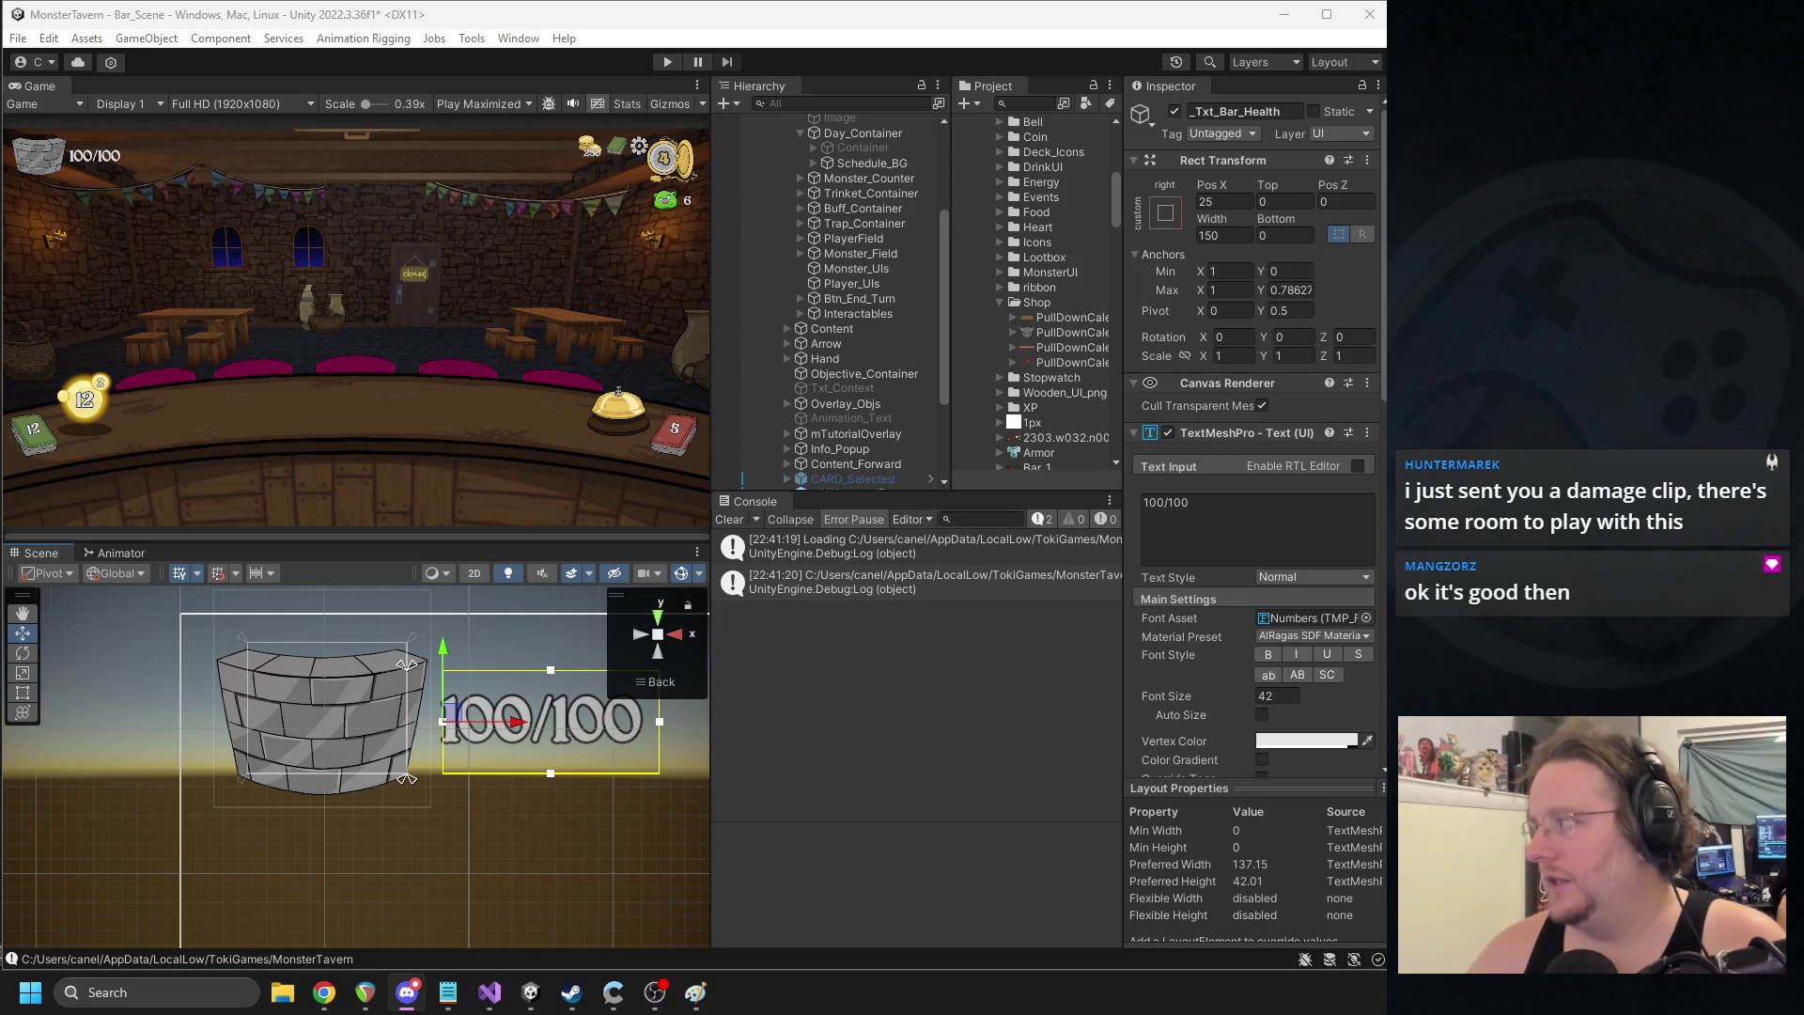
pyautogui.click(1063, 526)
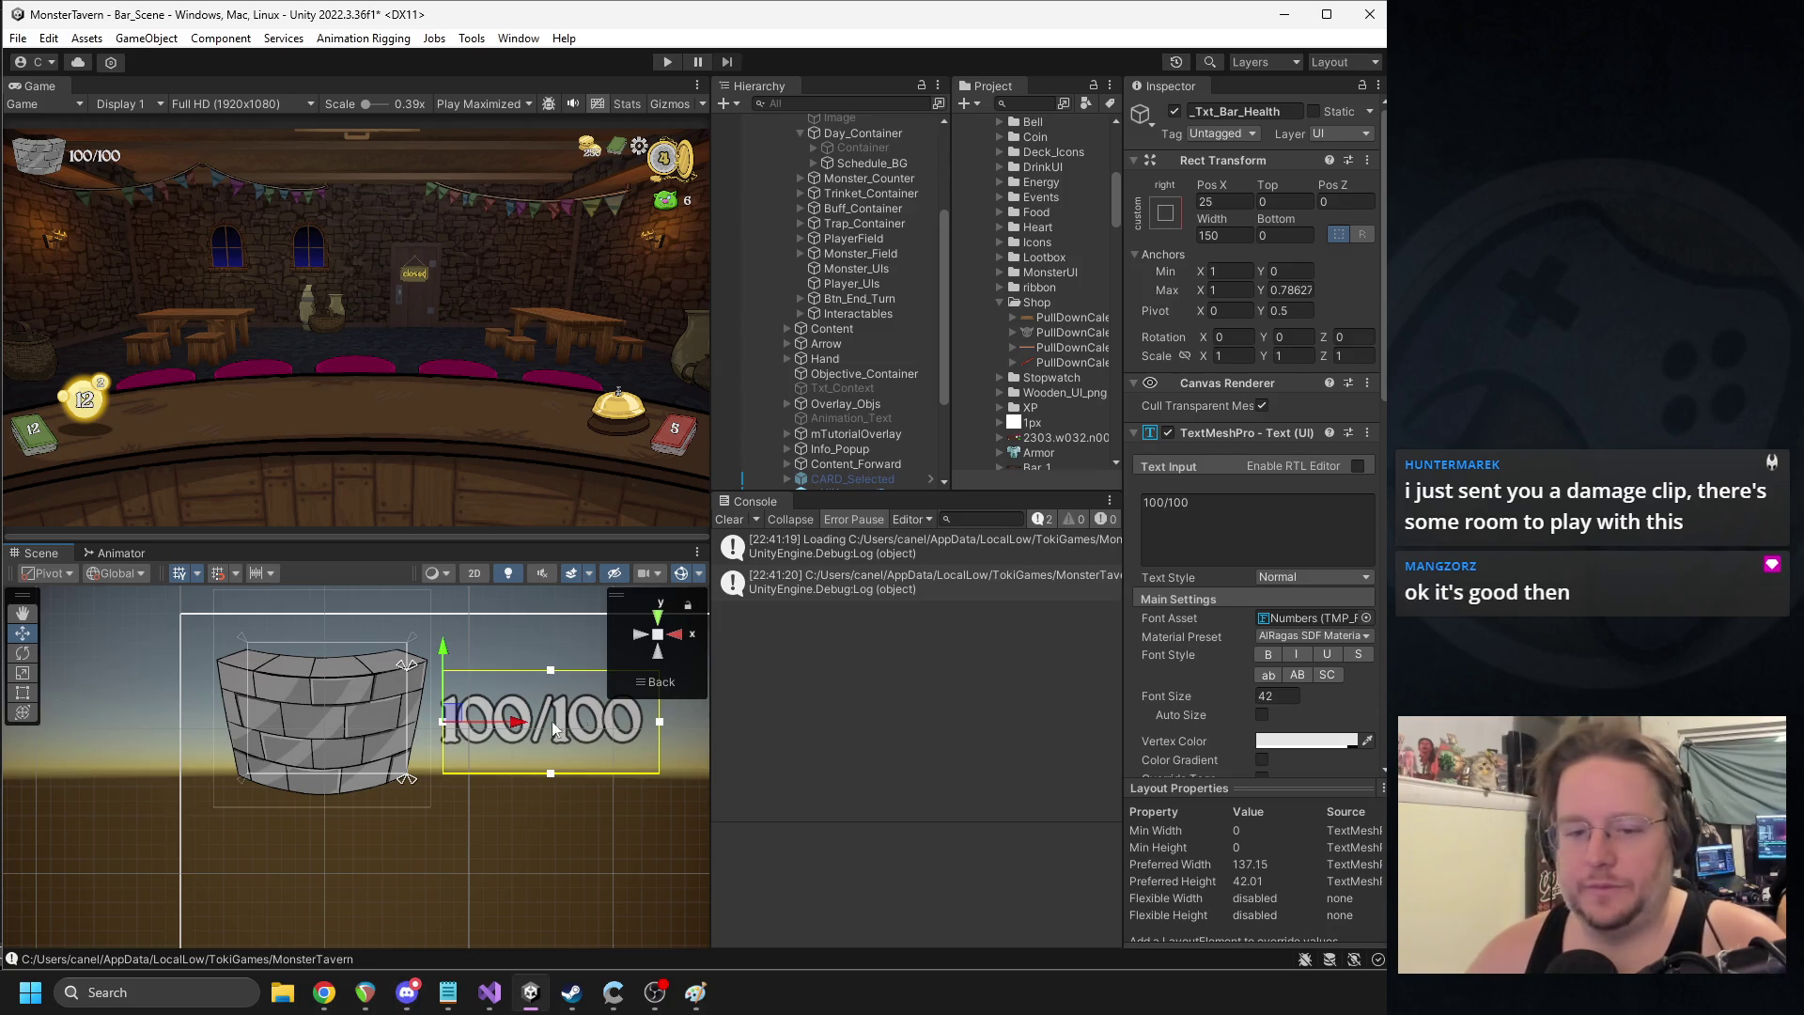
pyautogui.scroll(3, 834, 284)
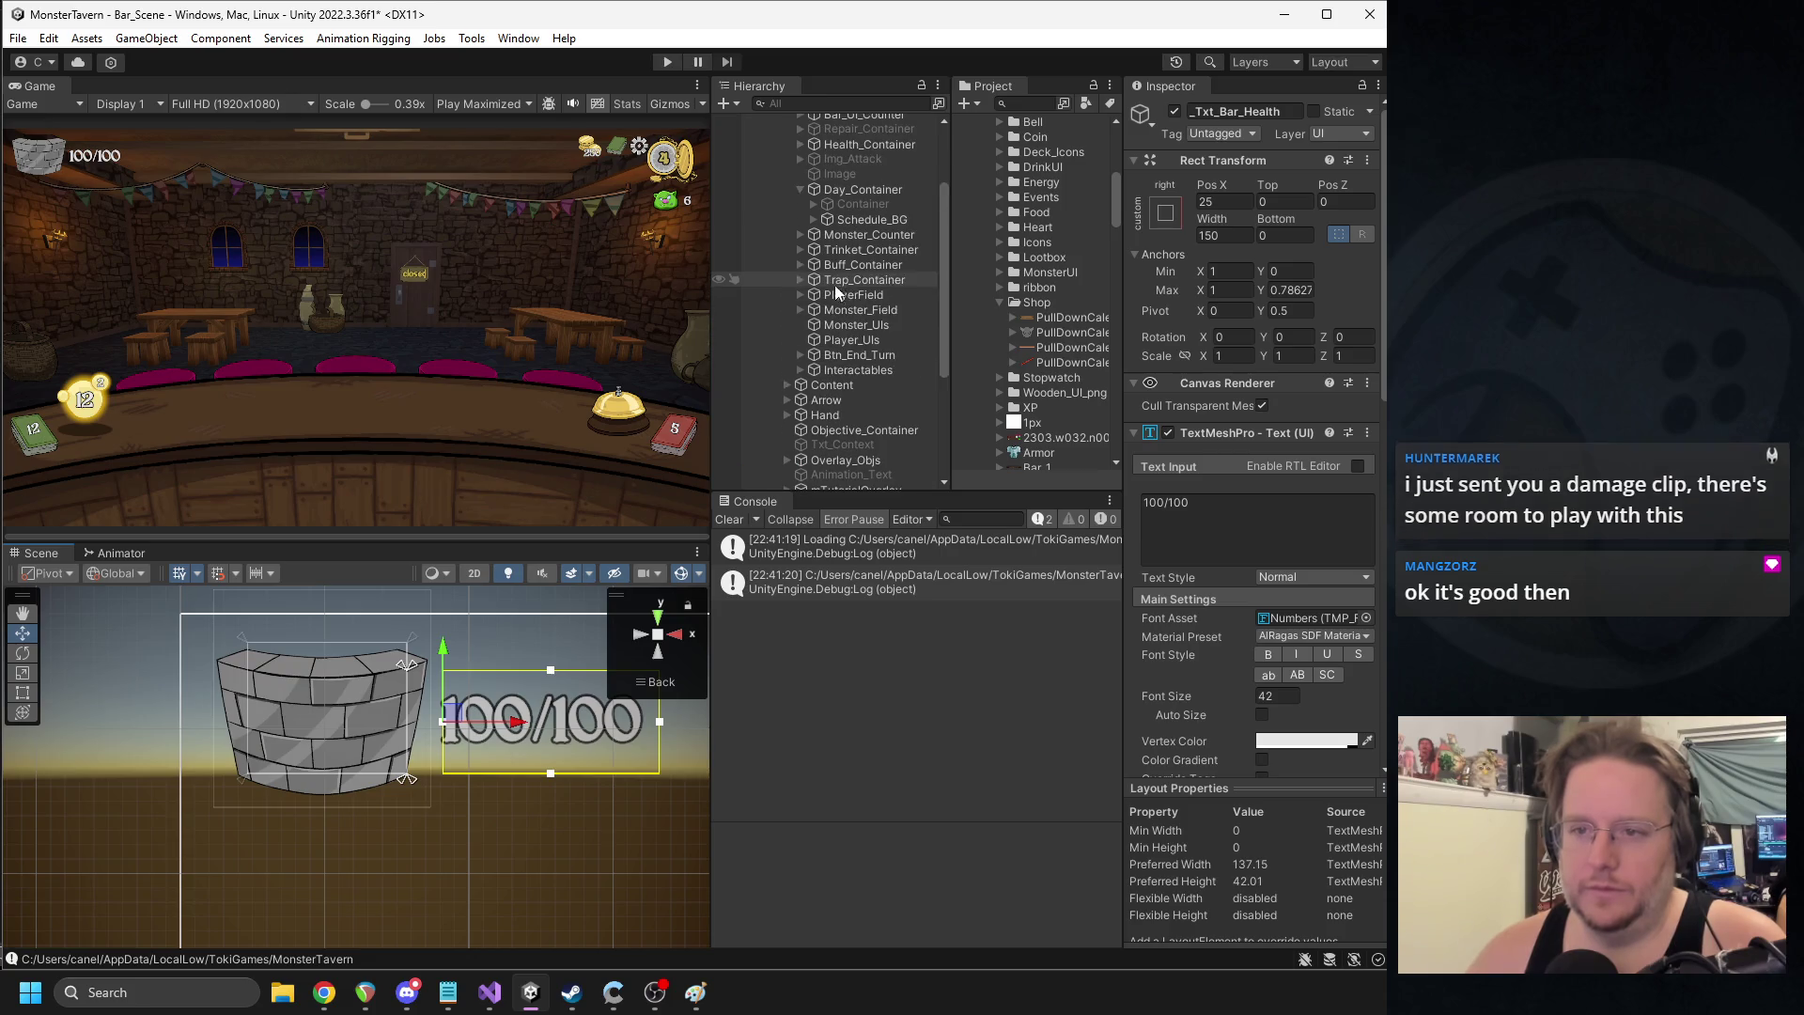
pyautogui.scroll(3, 864, 297)
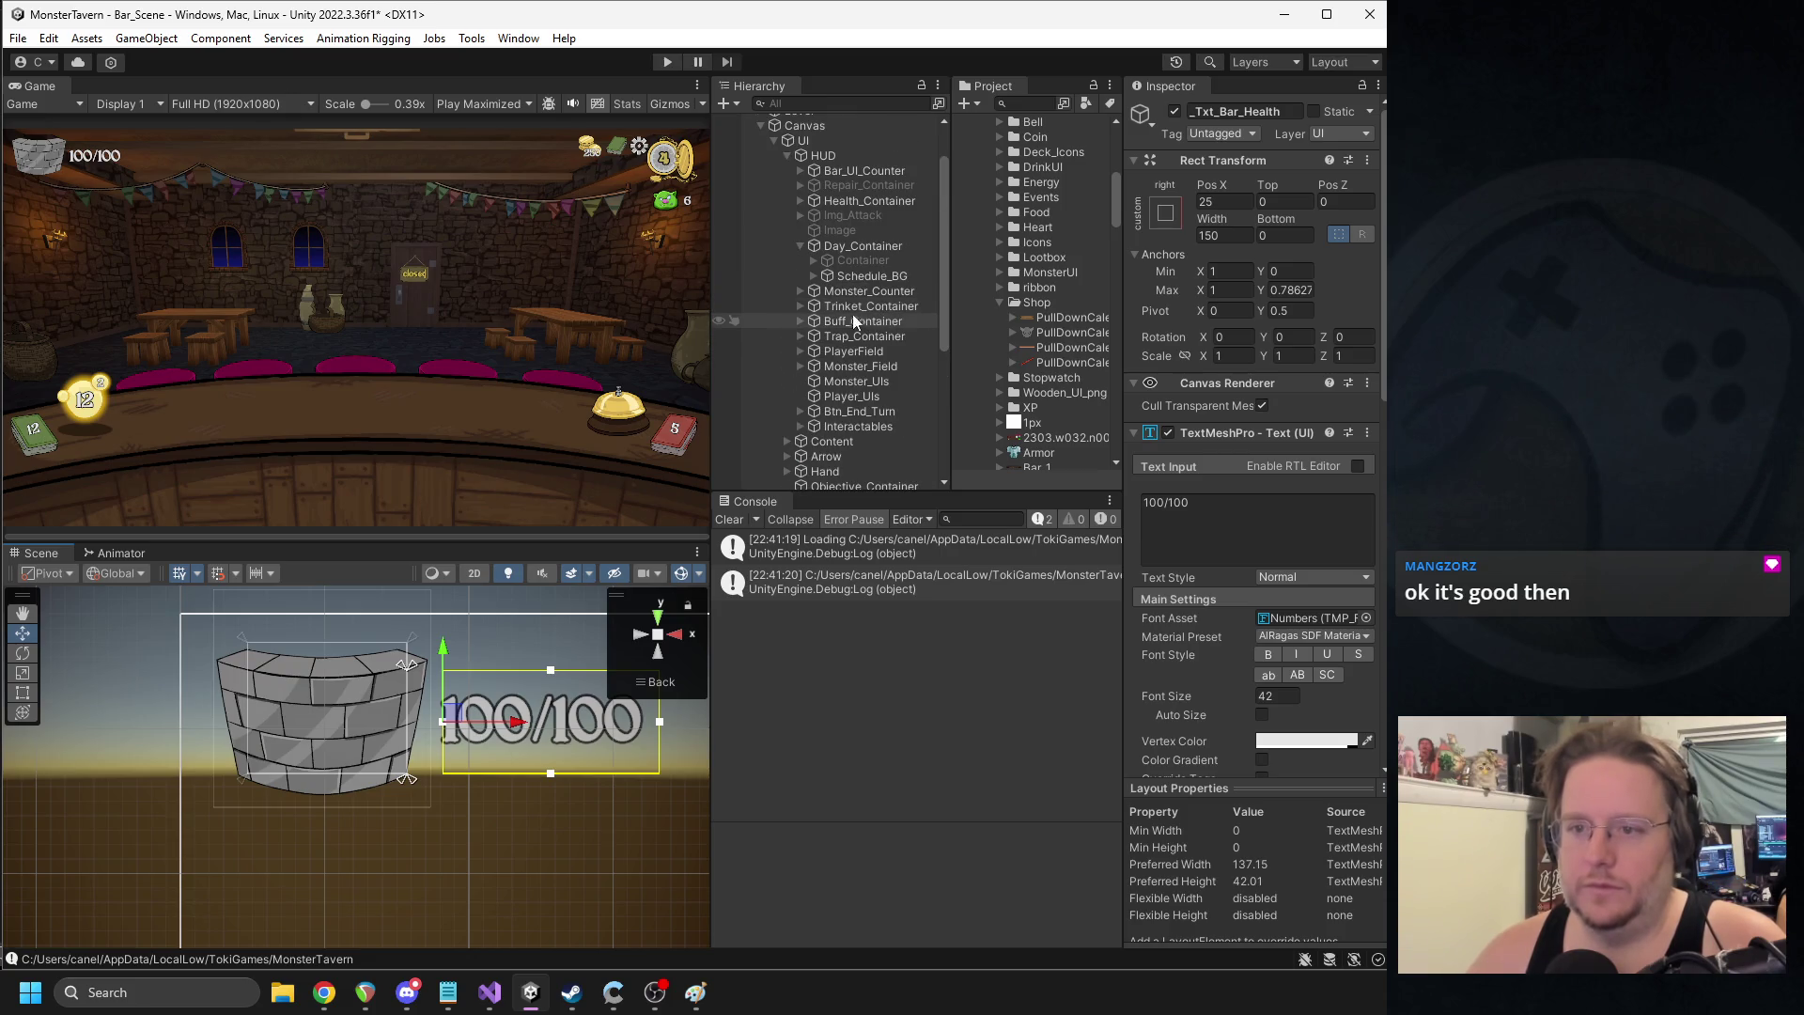
# - Move Trinket_Container's anchors under the health counter and set its offsets to 0
pyautogui.click(843, 308)
pyautogui.moveTo(296, 678); pyautogui.dragTo(295, 709)
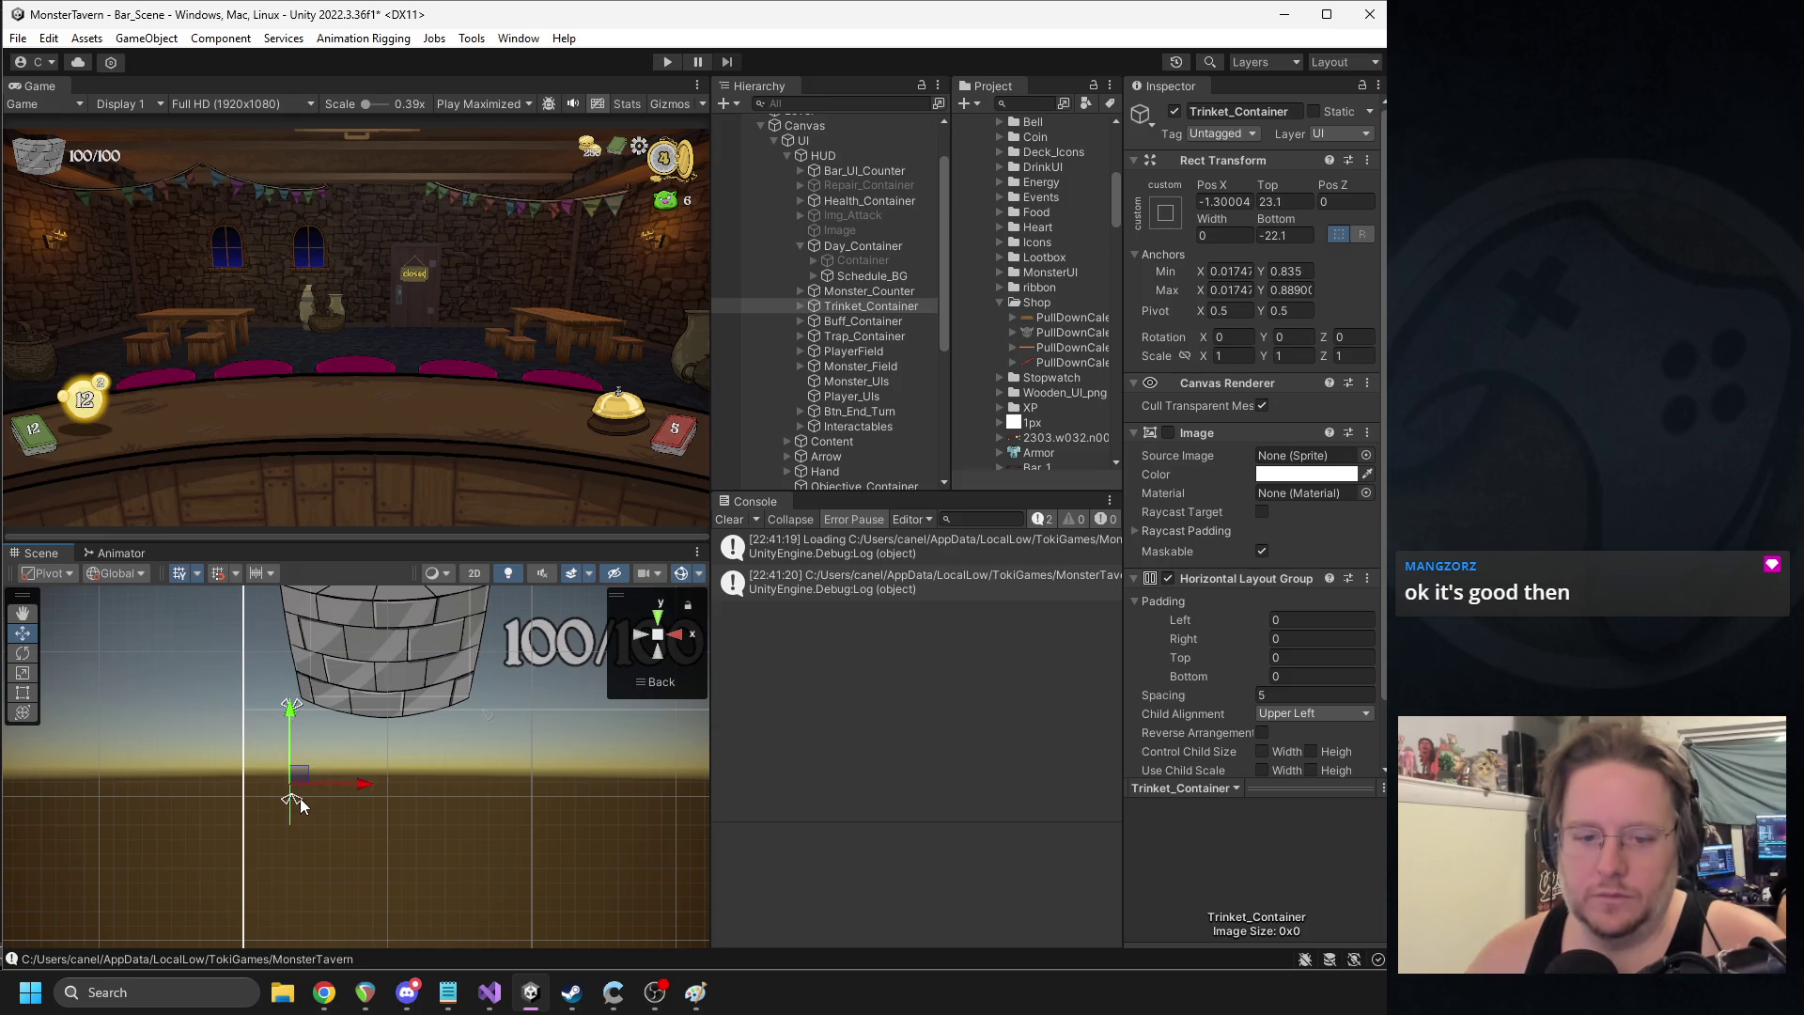
pyautogui.moveTo(301, 815); pyautogui.dragTo(300, 827)
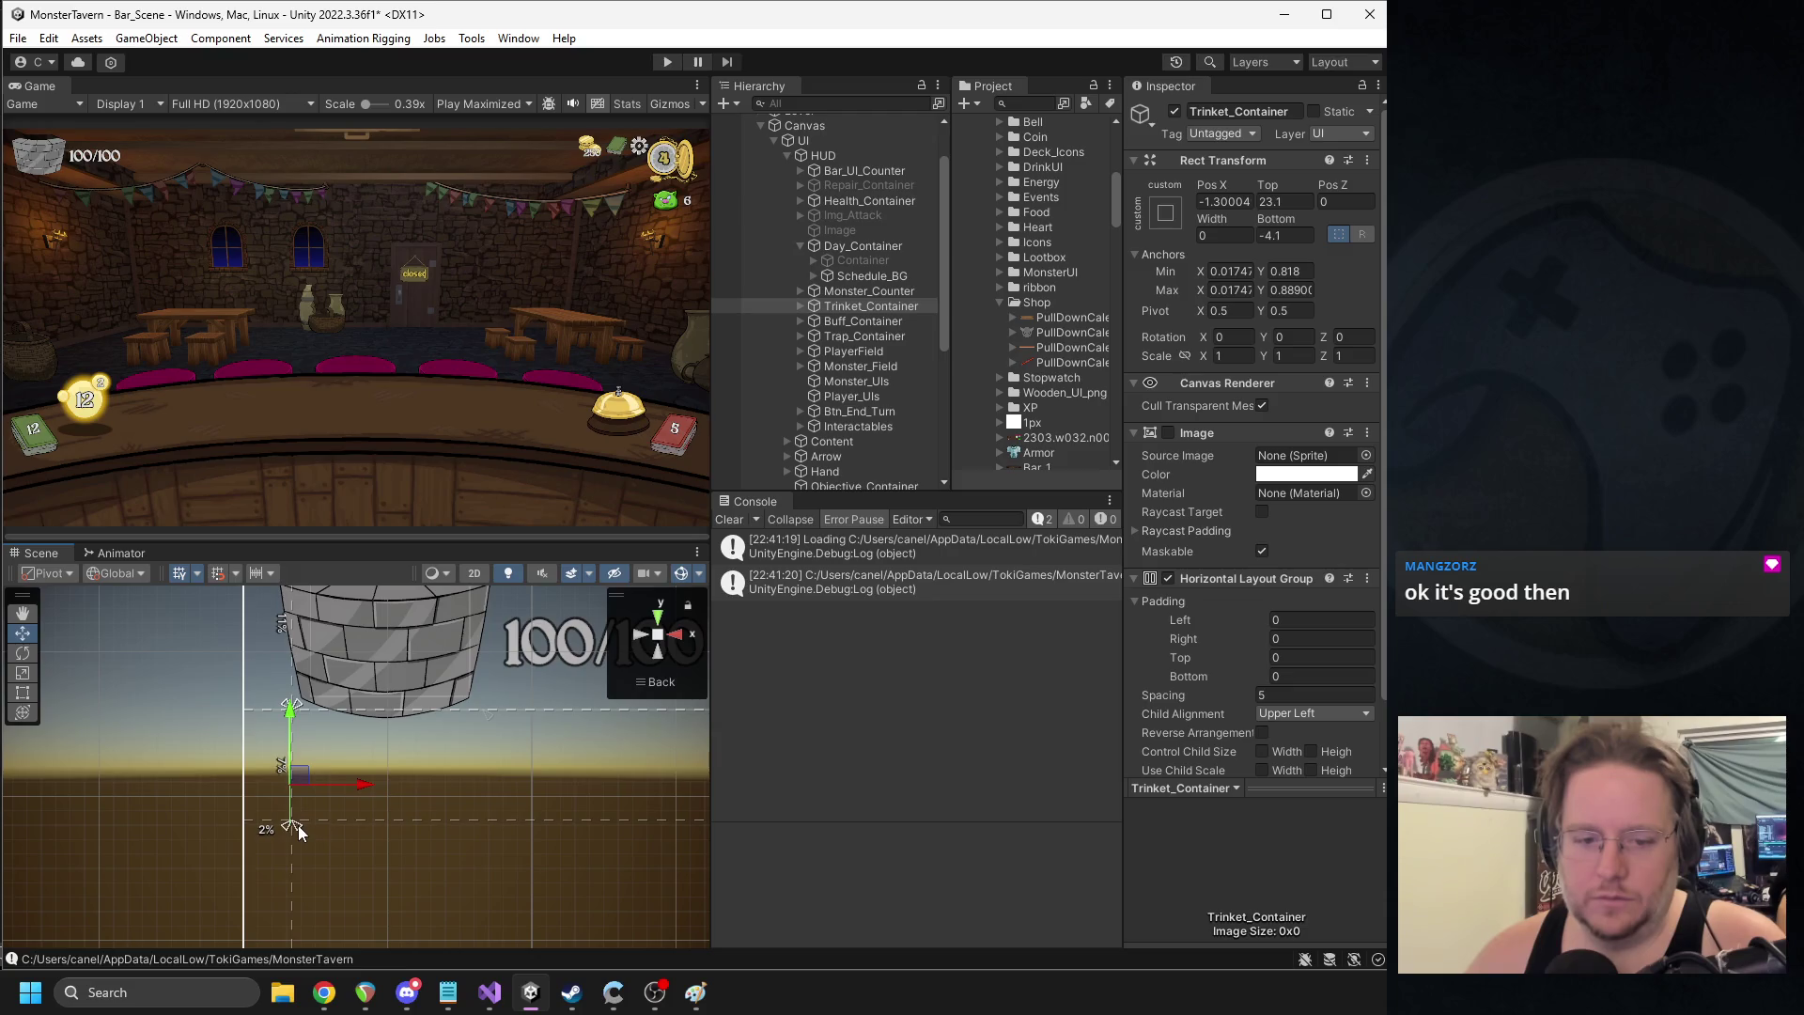
pyautogui.moveTo(303, 707); pyautogui.dragTo(295, 725)
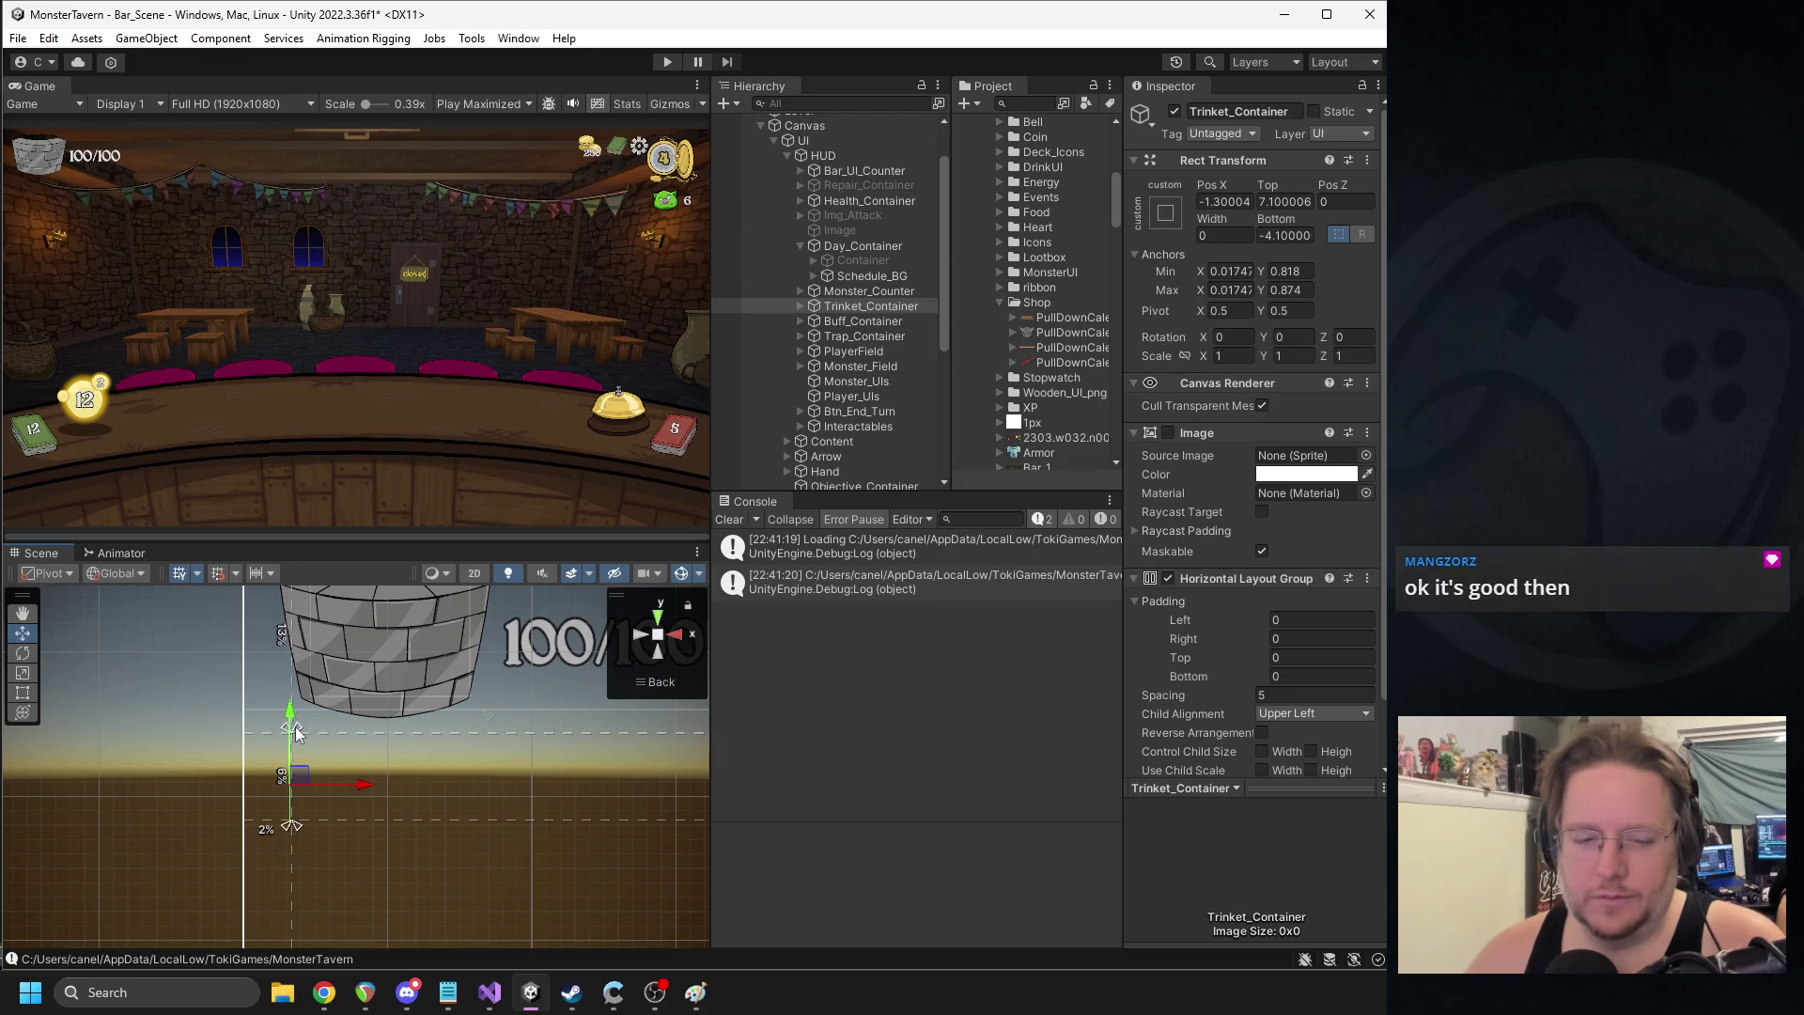
pyautogui.click(1224, 201)
pyautogui.write('0')
pyautogui.click(1266, 200)
pyautogui.write('0')
pyautogui.click(1278, 235)
pyautogui.write('0')
pyautogui.click(800, 306)
# - Place a TrinketElement in Trinket_Container, duplicate it, and lower the trinket row
pyautogui.click(839, 322)
pyautogui.moveTo(839, 324); pyautogui.dragTo(841, 323)
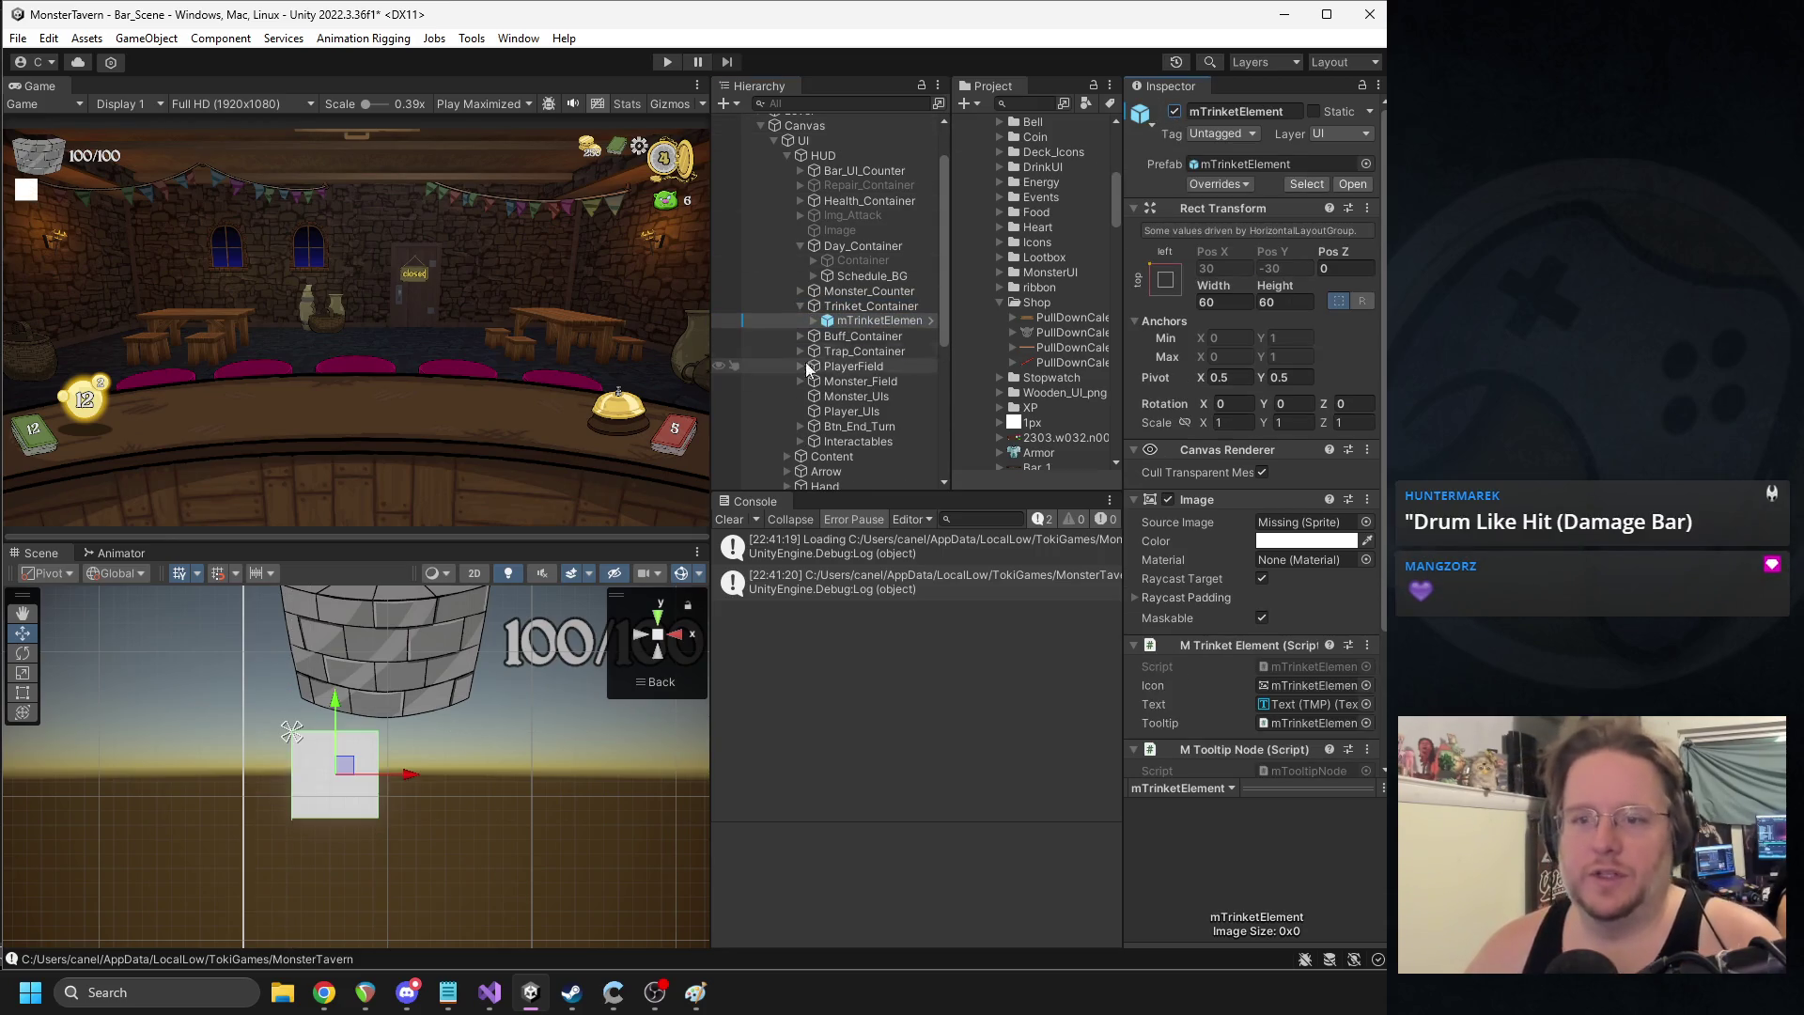
pyautogui.hotkey('ctrl', 'd')
pyautogui.hotkey('ctrl', 'd')
pyautogui.hotkey('ctrl', 'd')
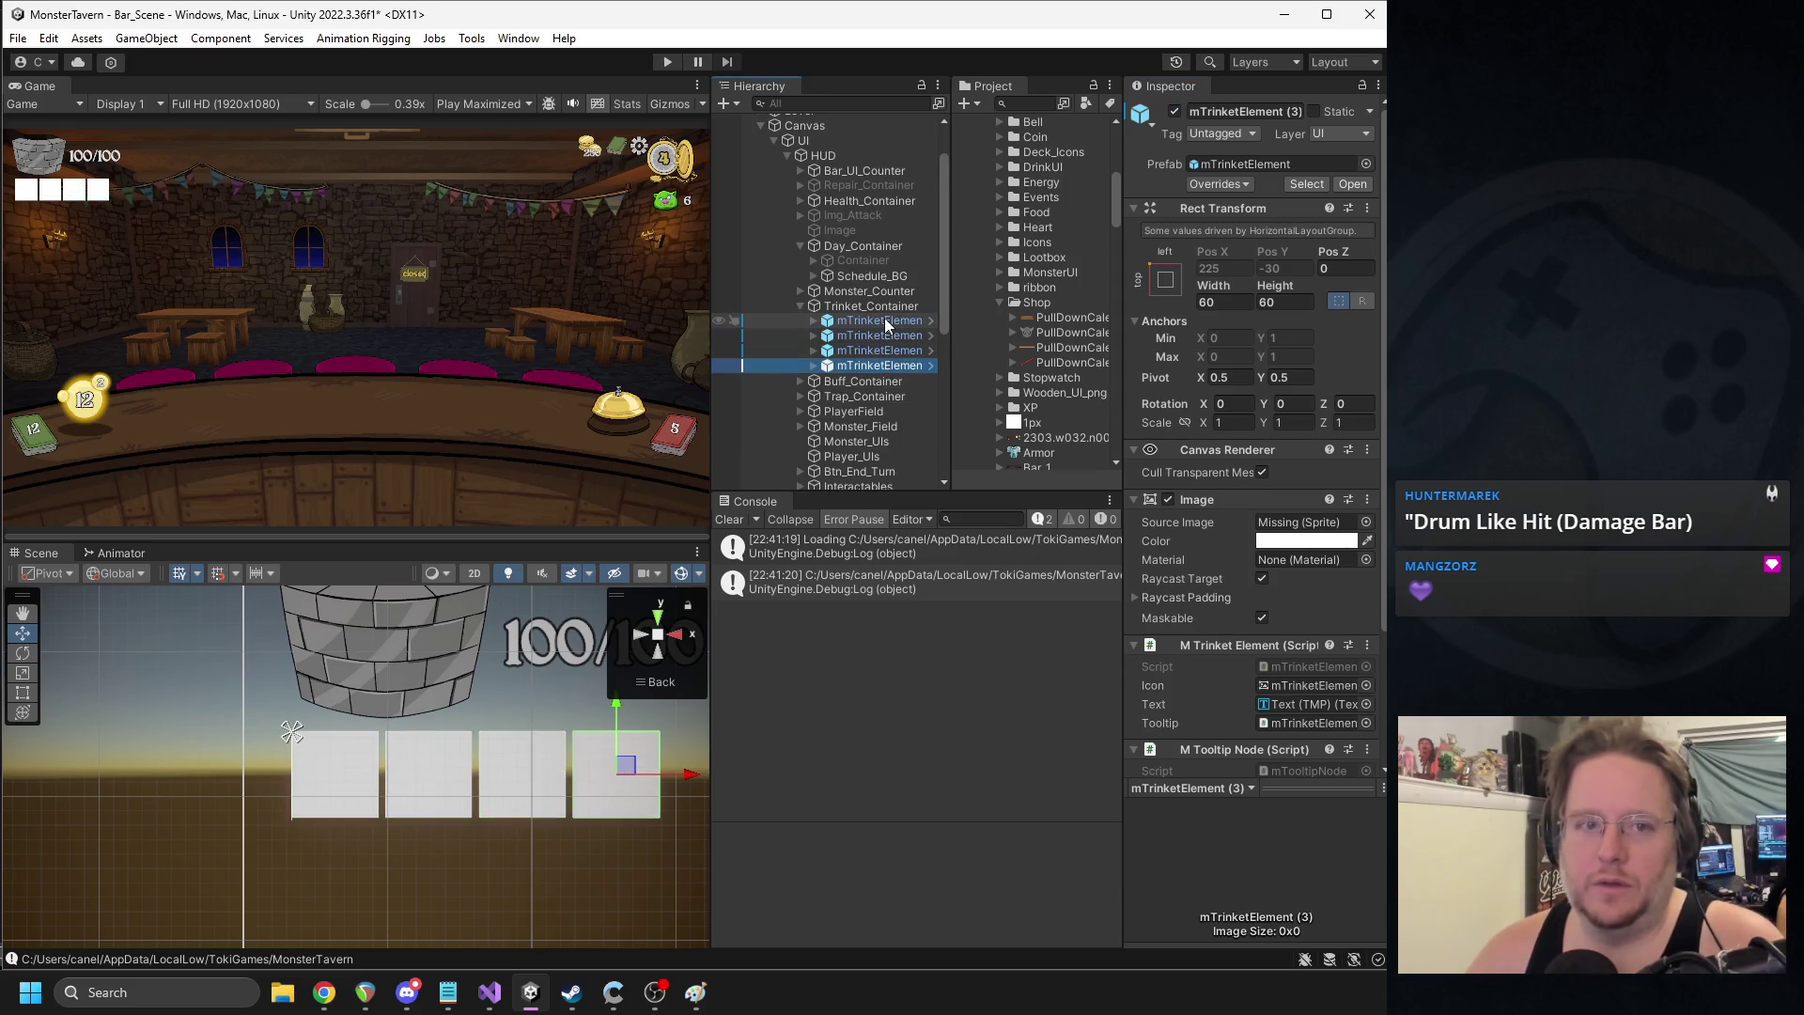
pyautogui.click(865, 306)
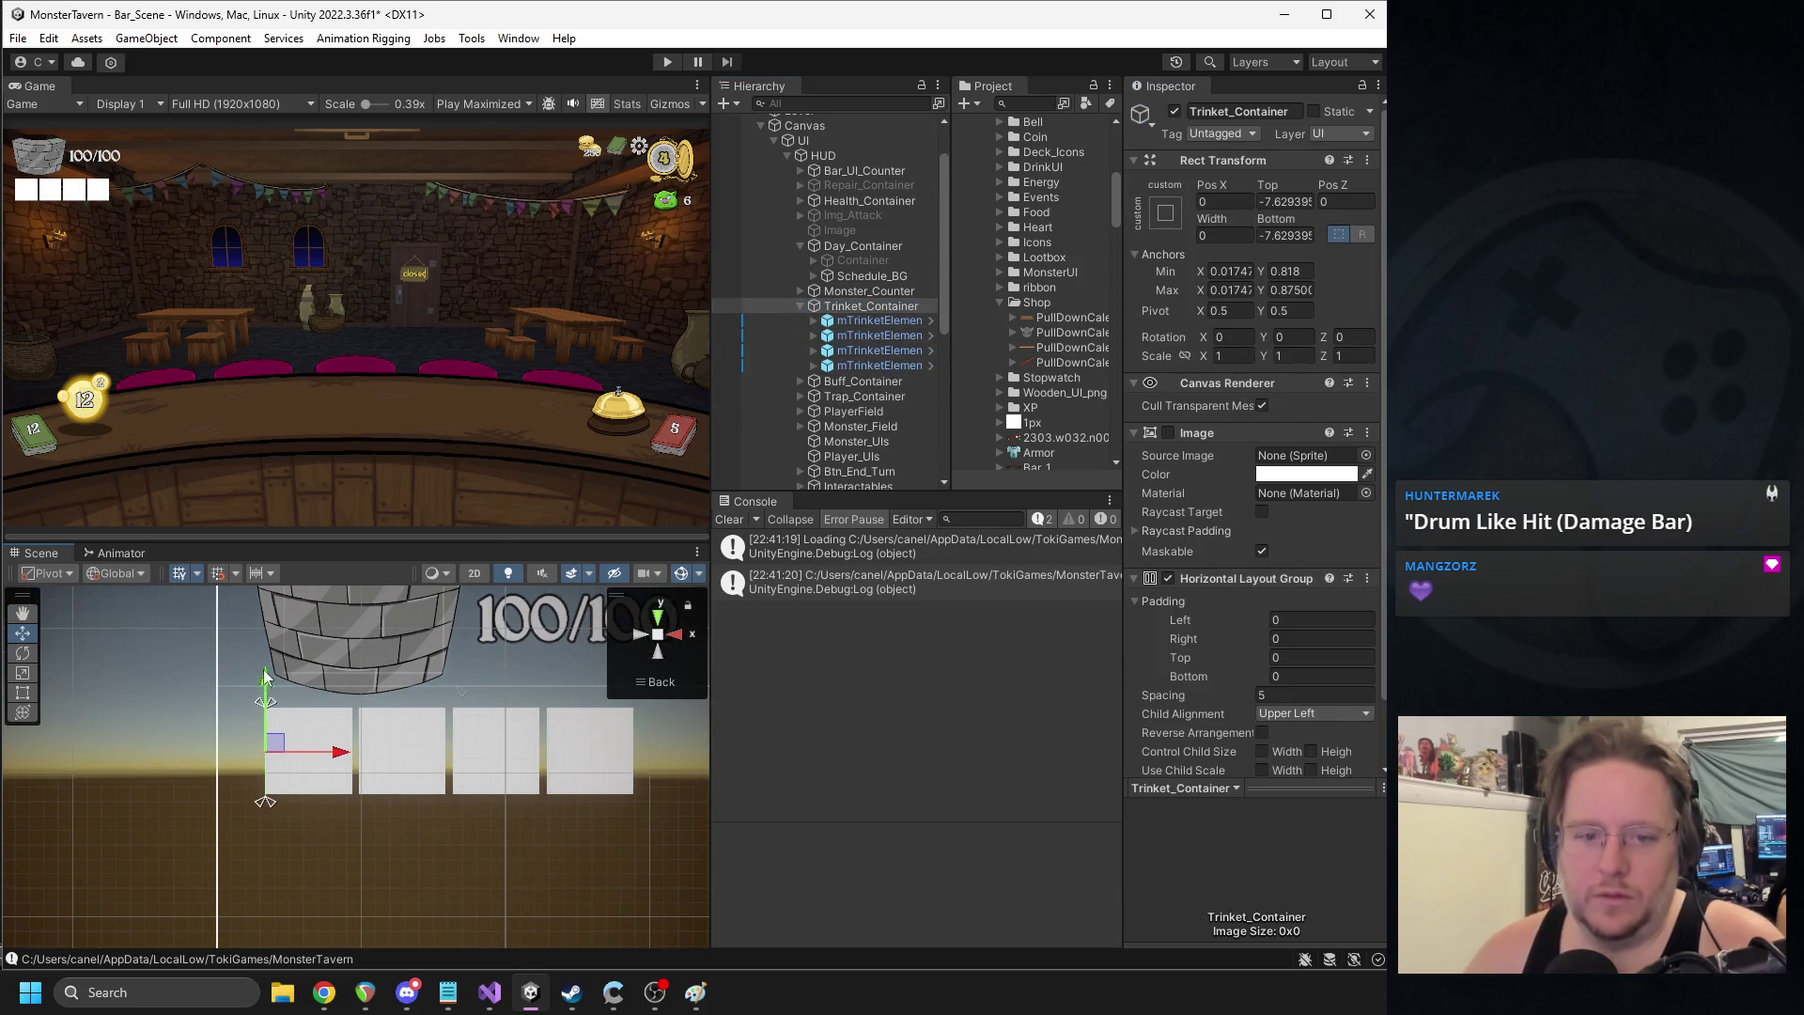
pyautogui.moveTo(271, 689); pyautogui.dragTo(267, 697)
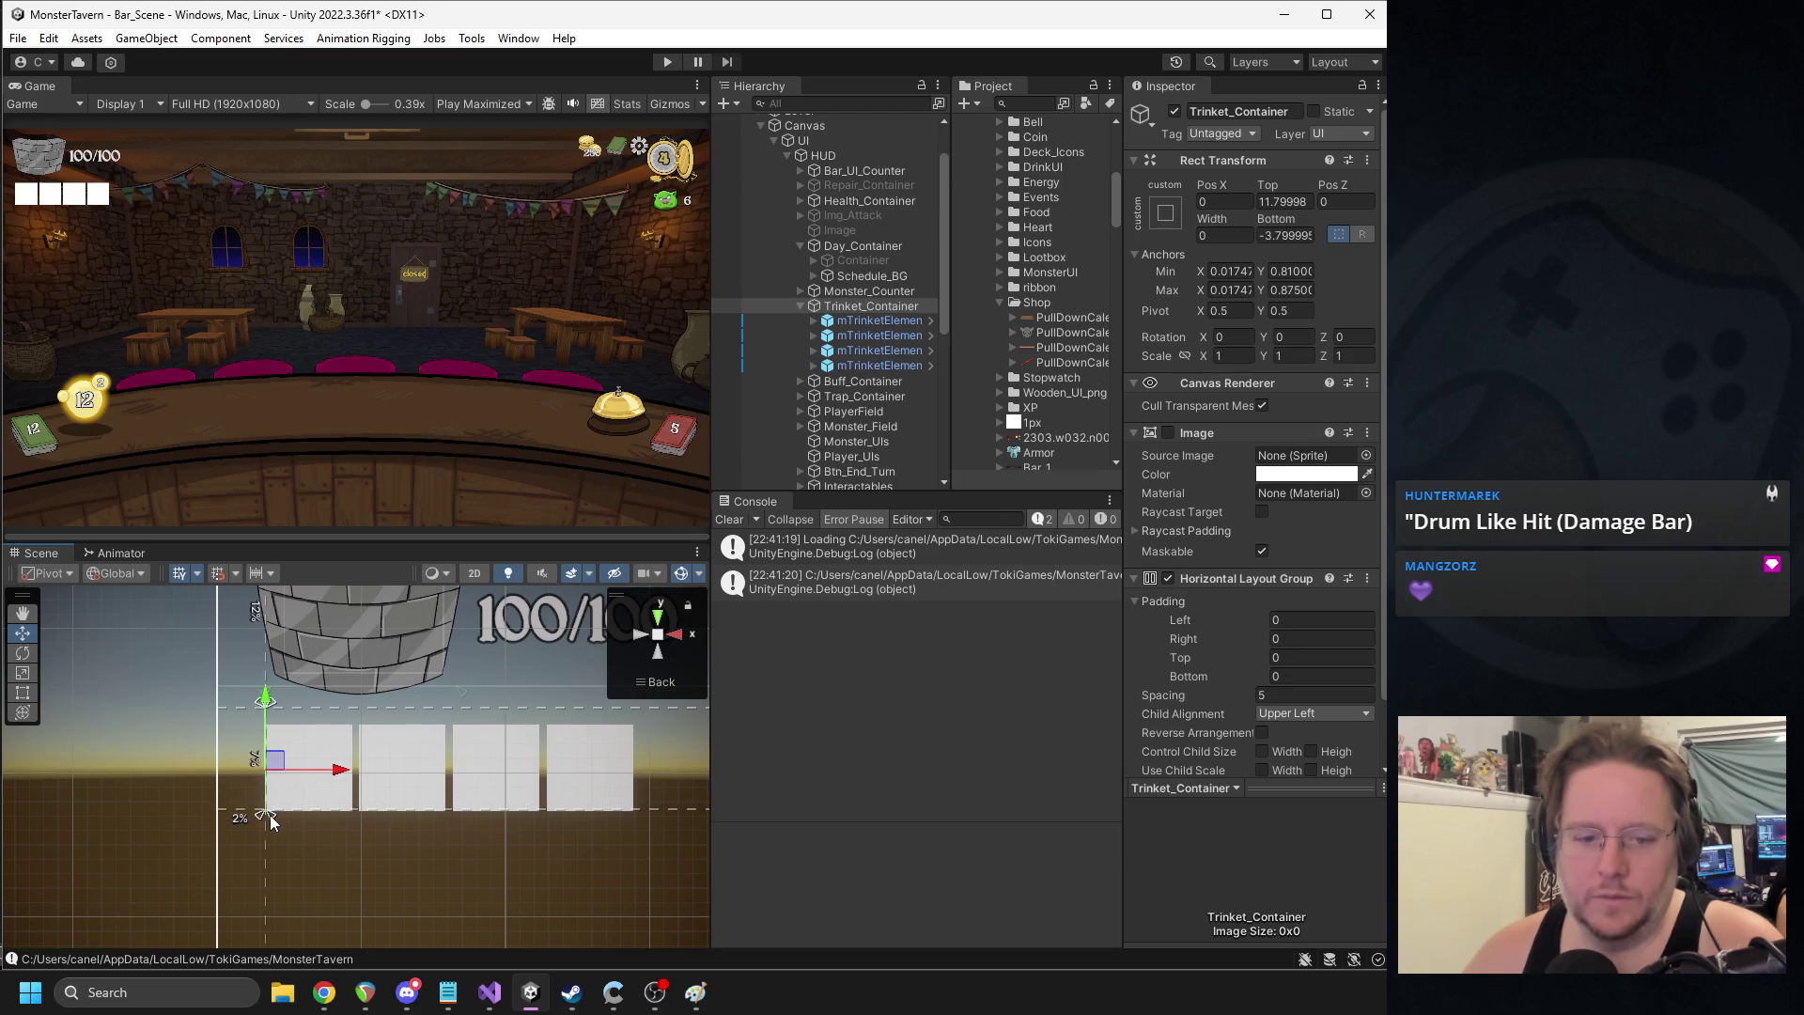
pyautogui.moveTo(267, 710); pyautogui.dragTo(274, 720)
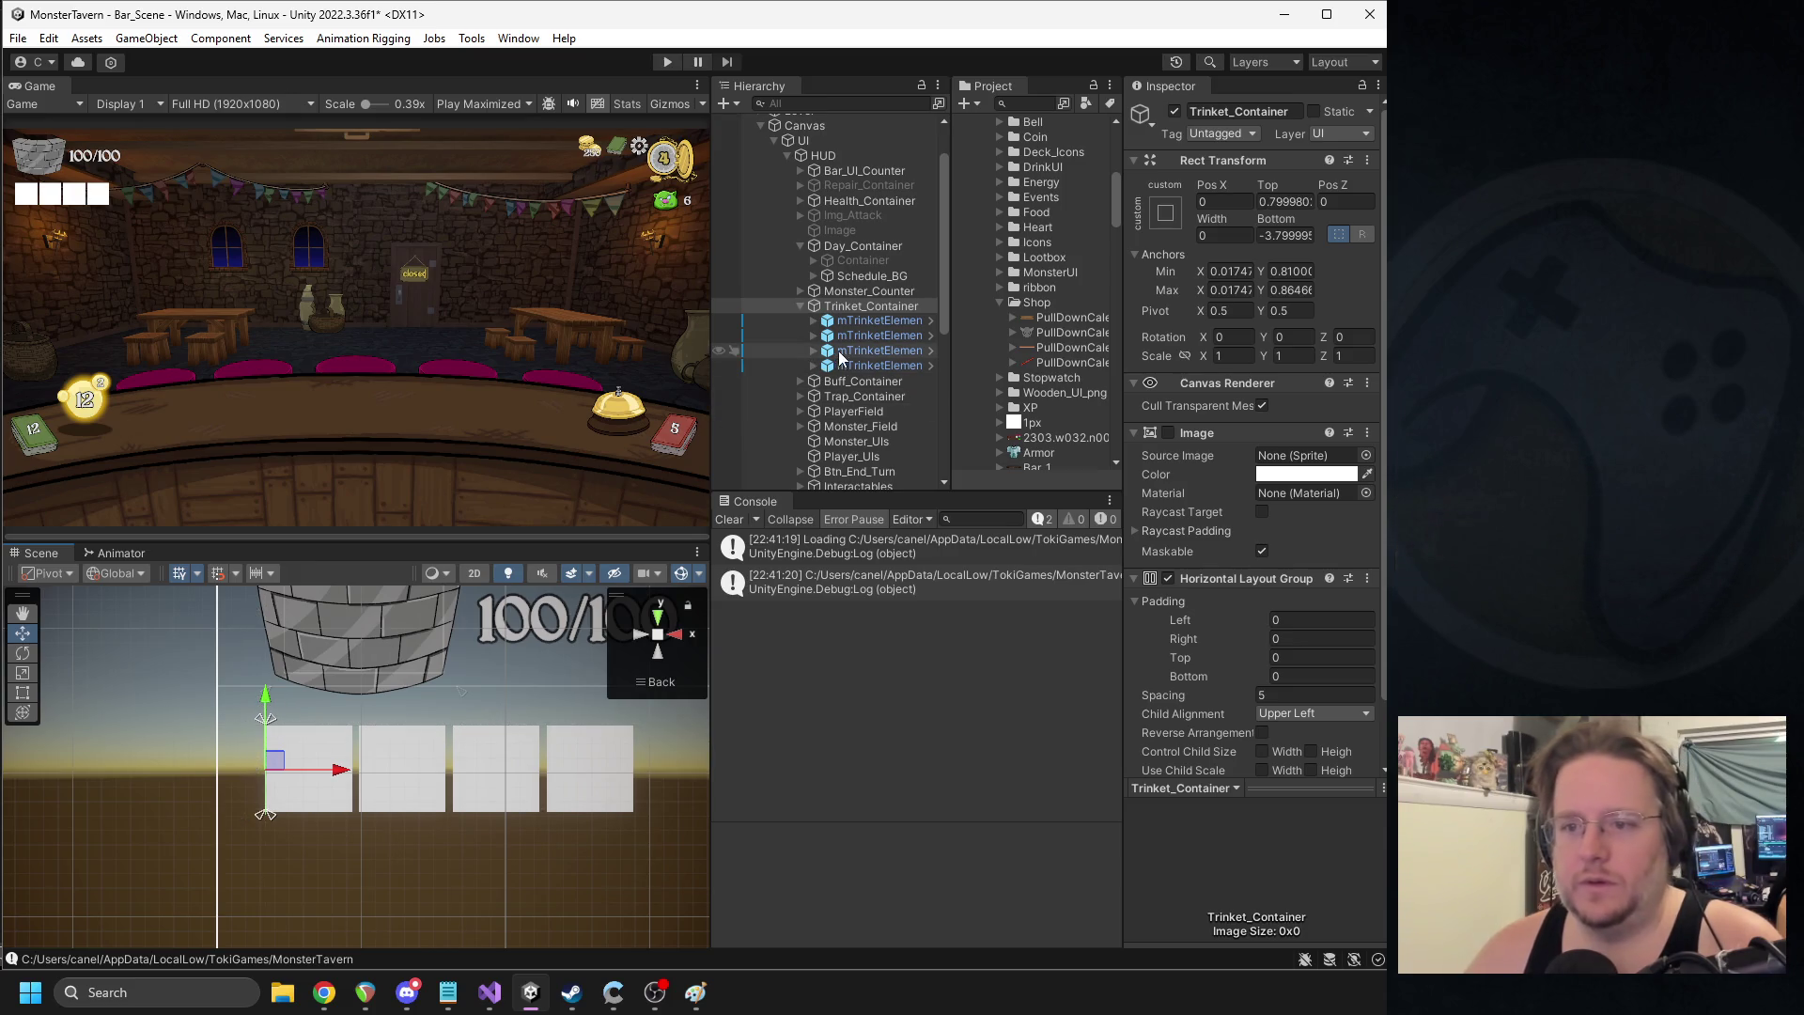
# - Delete the three duplicate trinket elements and disable the remaining mTrinketElement
pyautogui.click(841, 365)
pyautogui.keyDown('shift'); pyautogui.click(872, 336); pyautogui.keyUp('shift')
pyautogui.press('Delete')
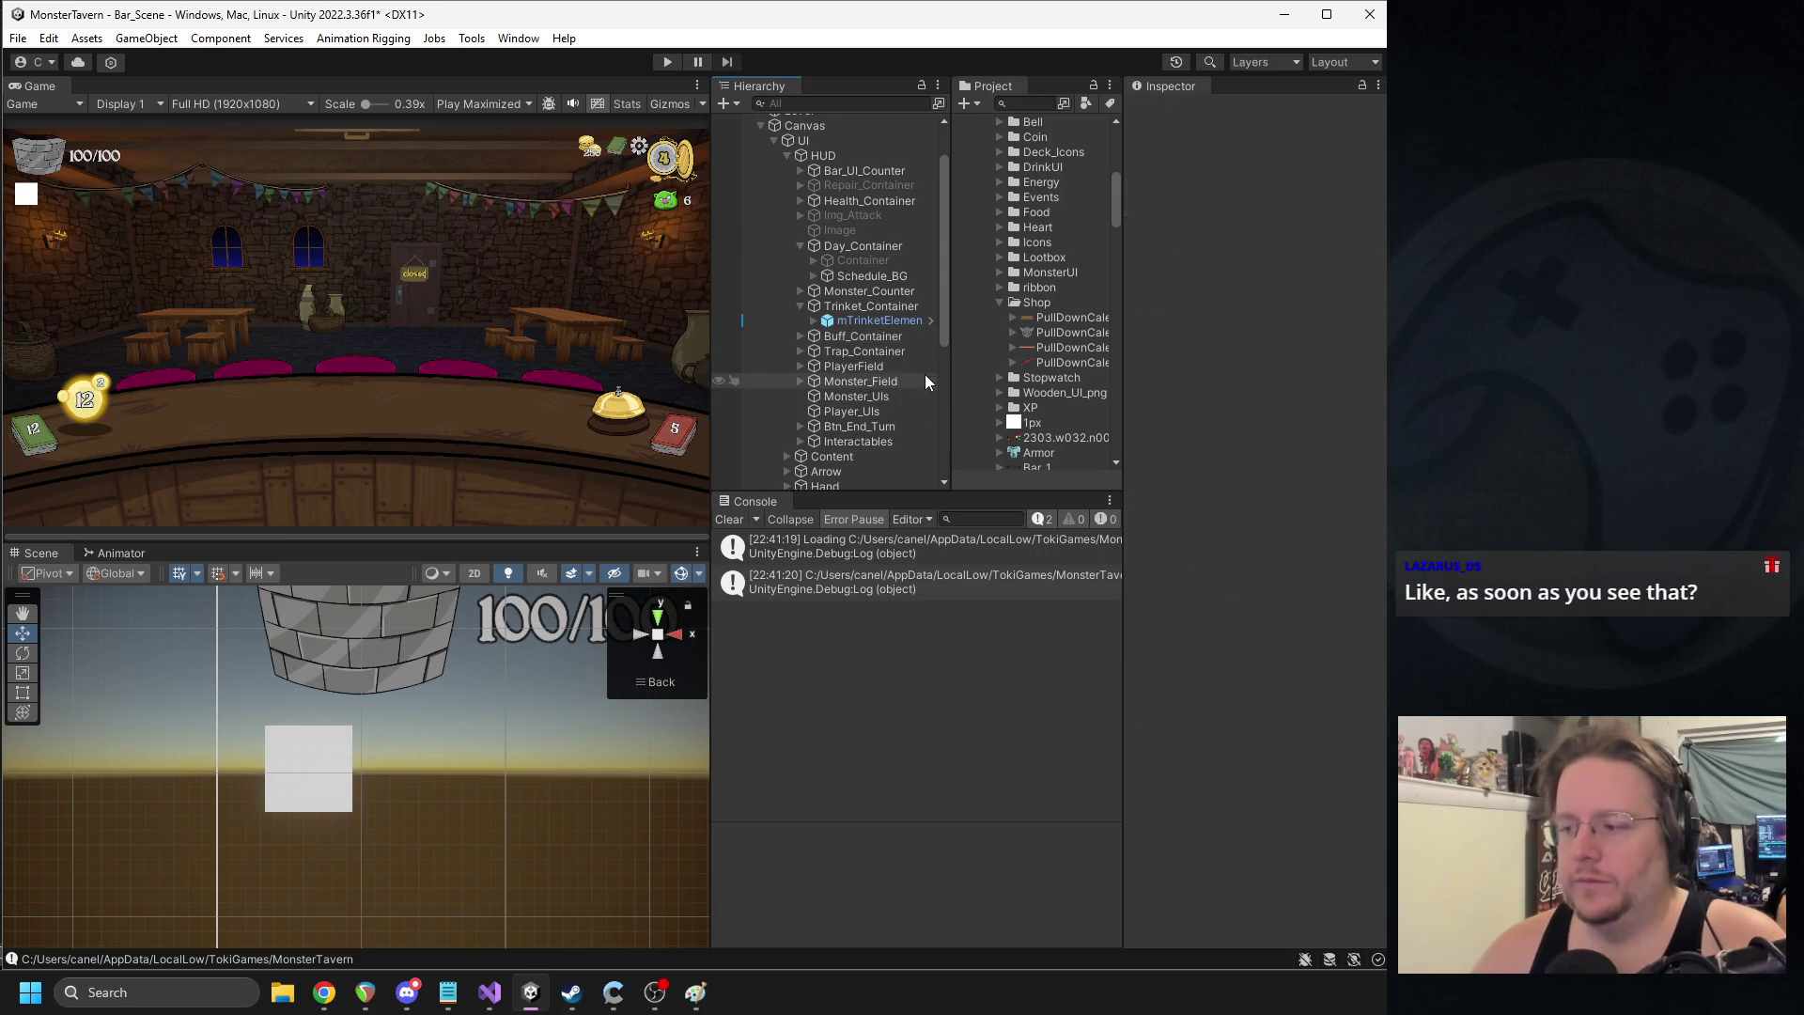
pyautogui.click(866, 319)
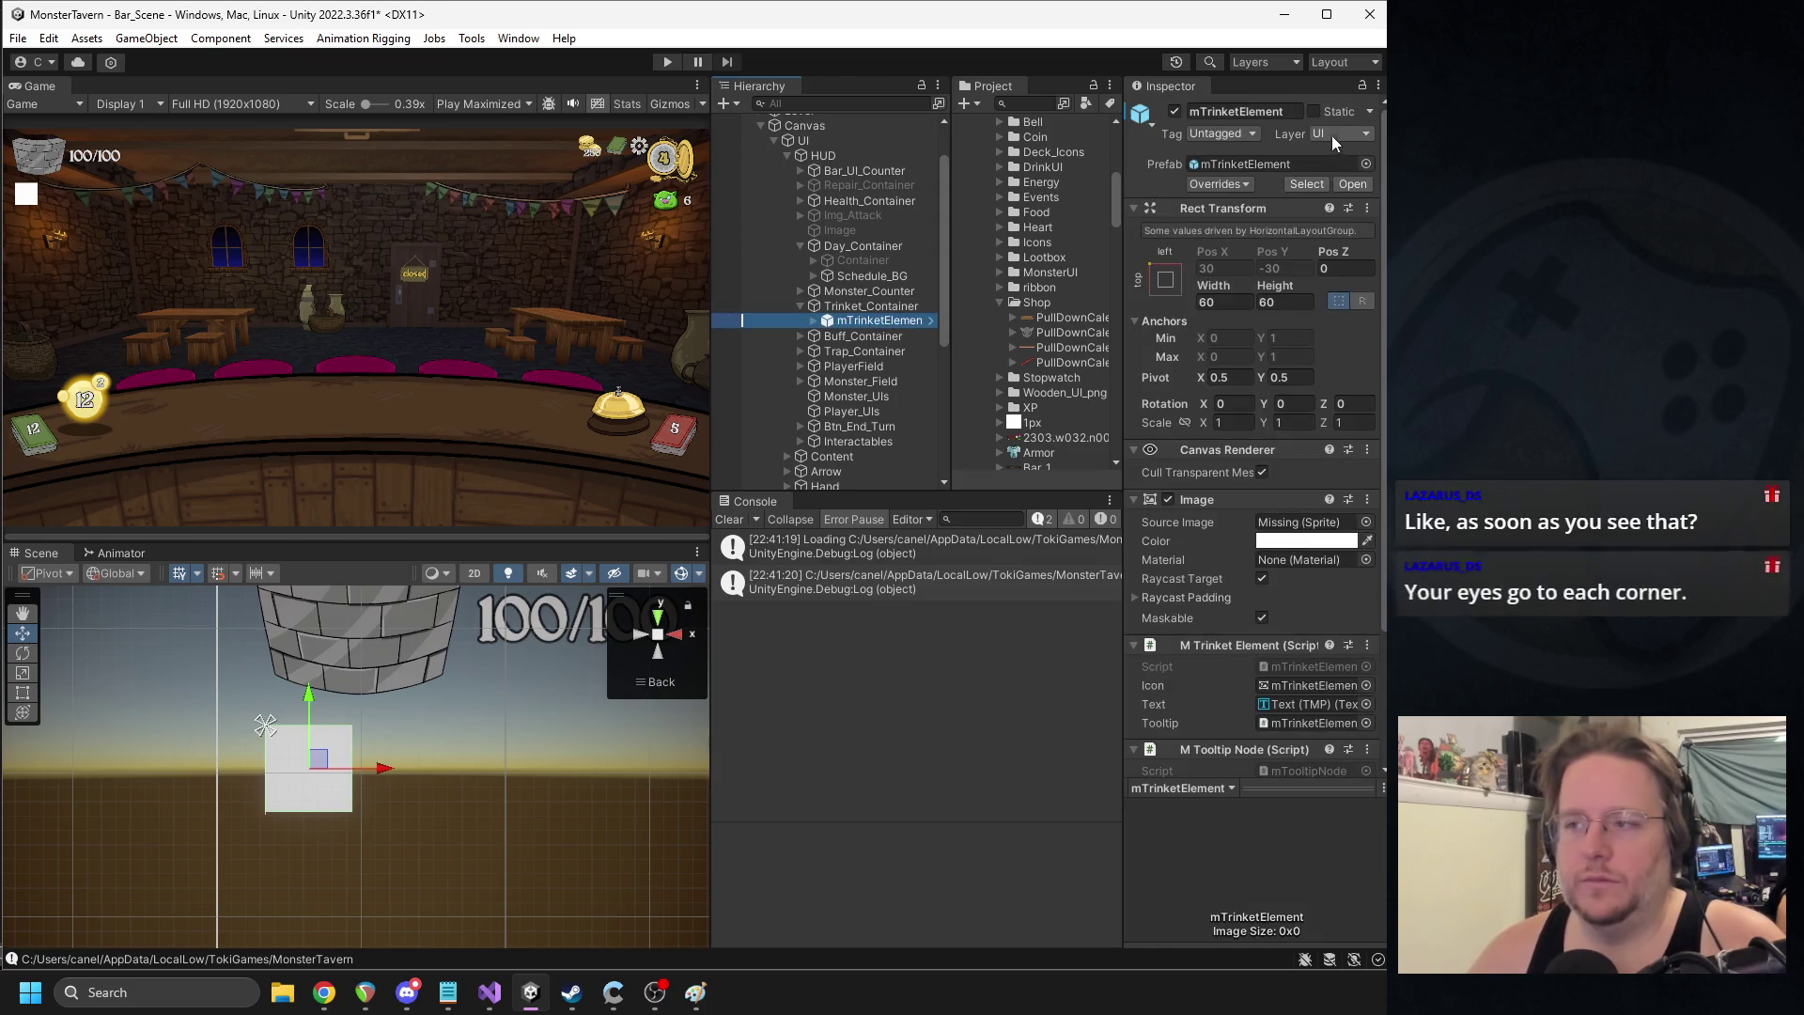
pyautogui.click(1172, 125)
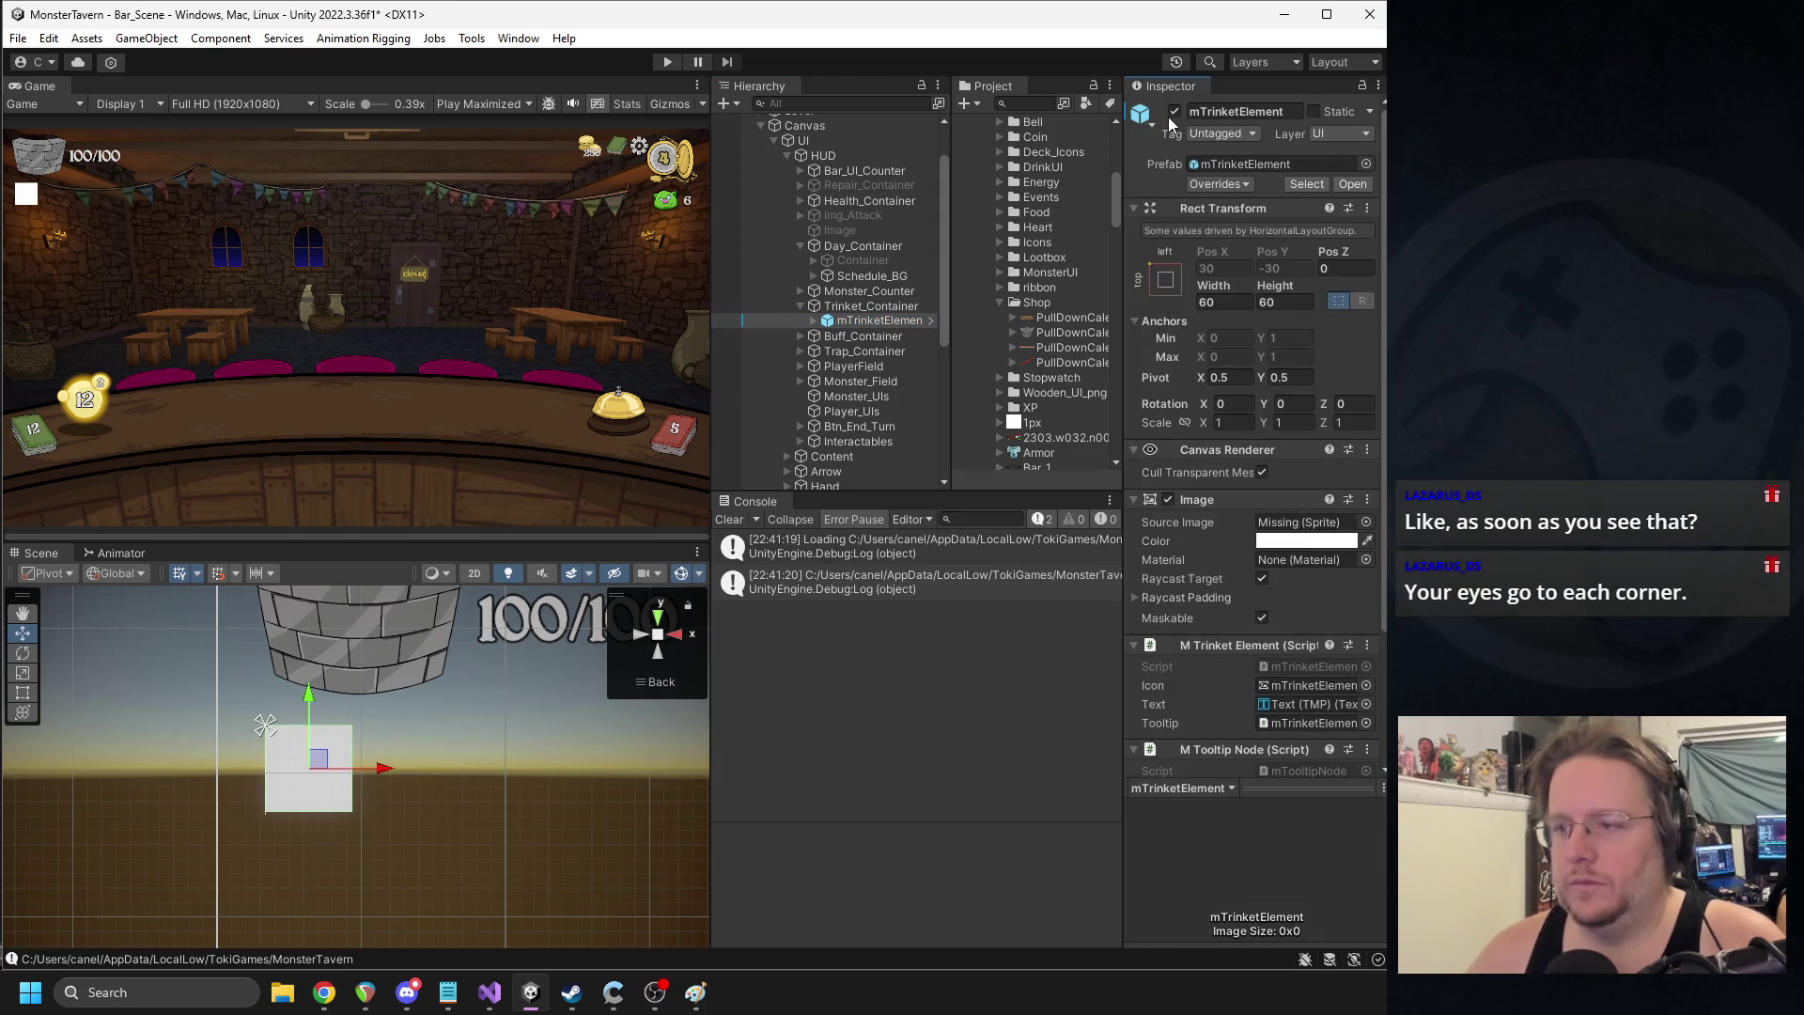
pyautogui.click(1174, 112)
pyautogui.click(800, 307)
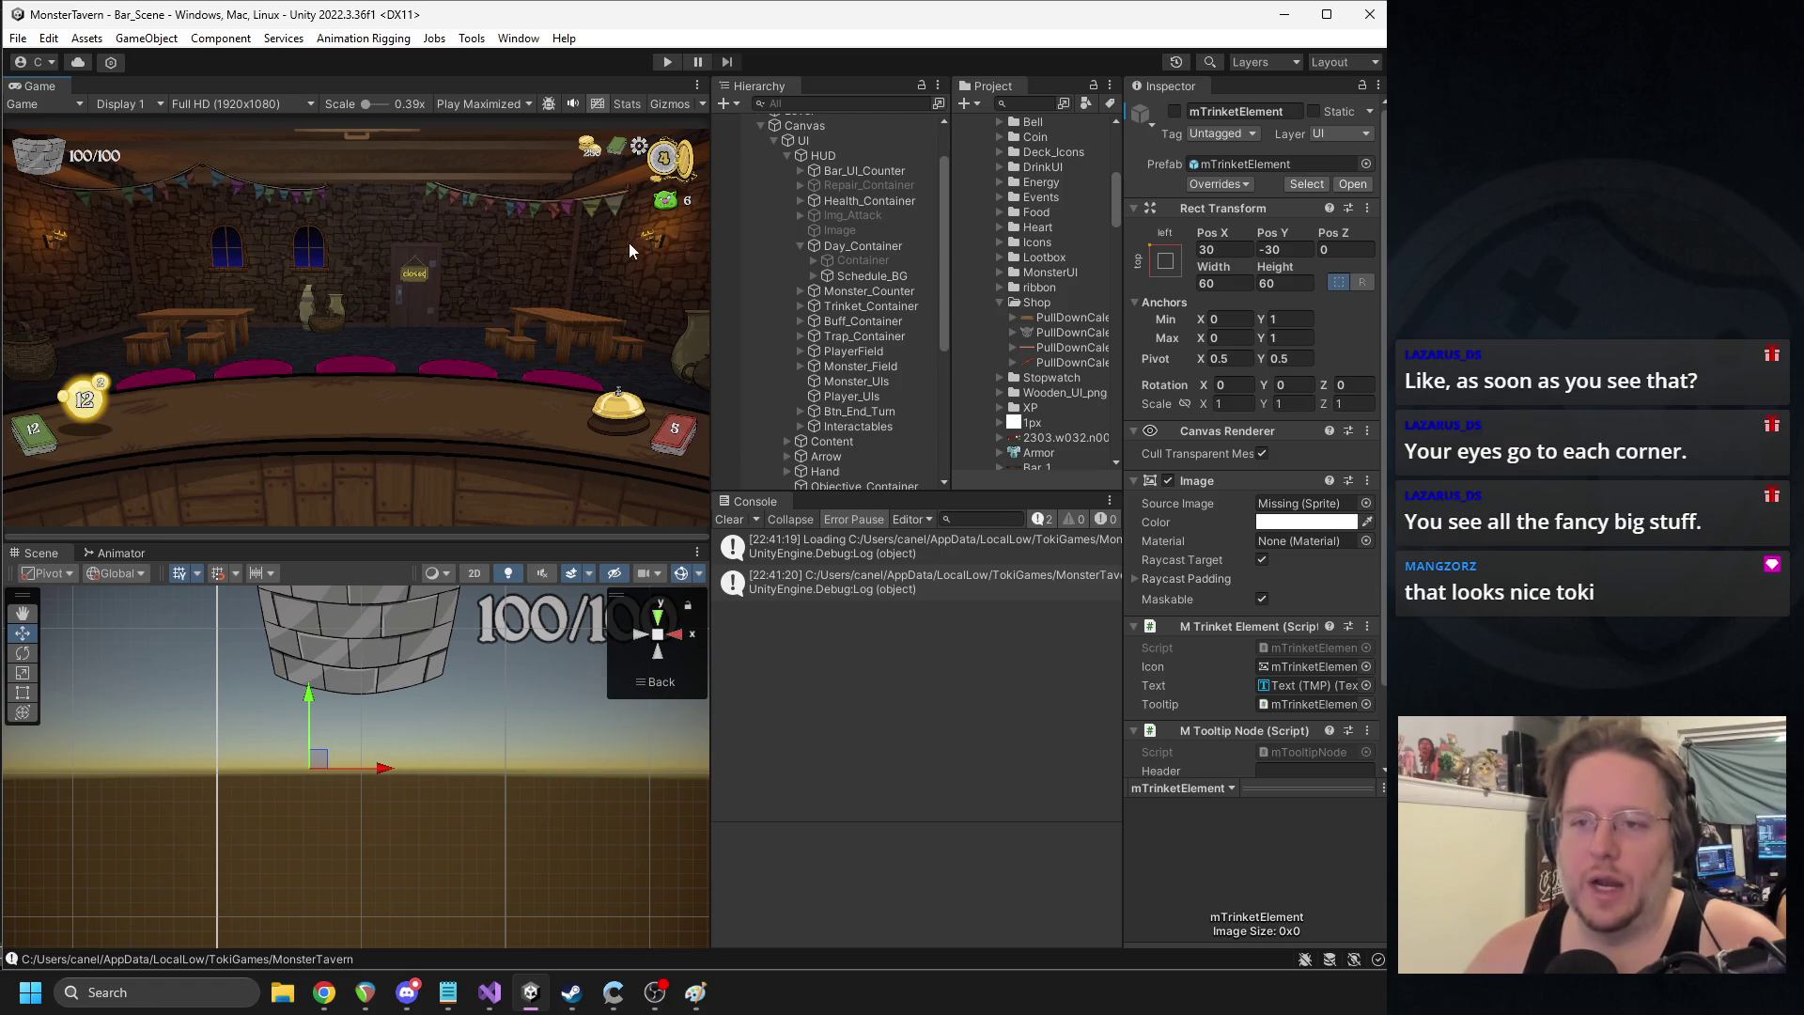
# - Pan to the top-right HUD, frame the timer's Text (TMP), and select Time_Container
pyautogui.scroll(-3, 517, 675)
pyautogui.moveTo(516, 675); pyautogui.dragTo(254, 684)
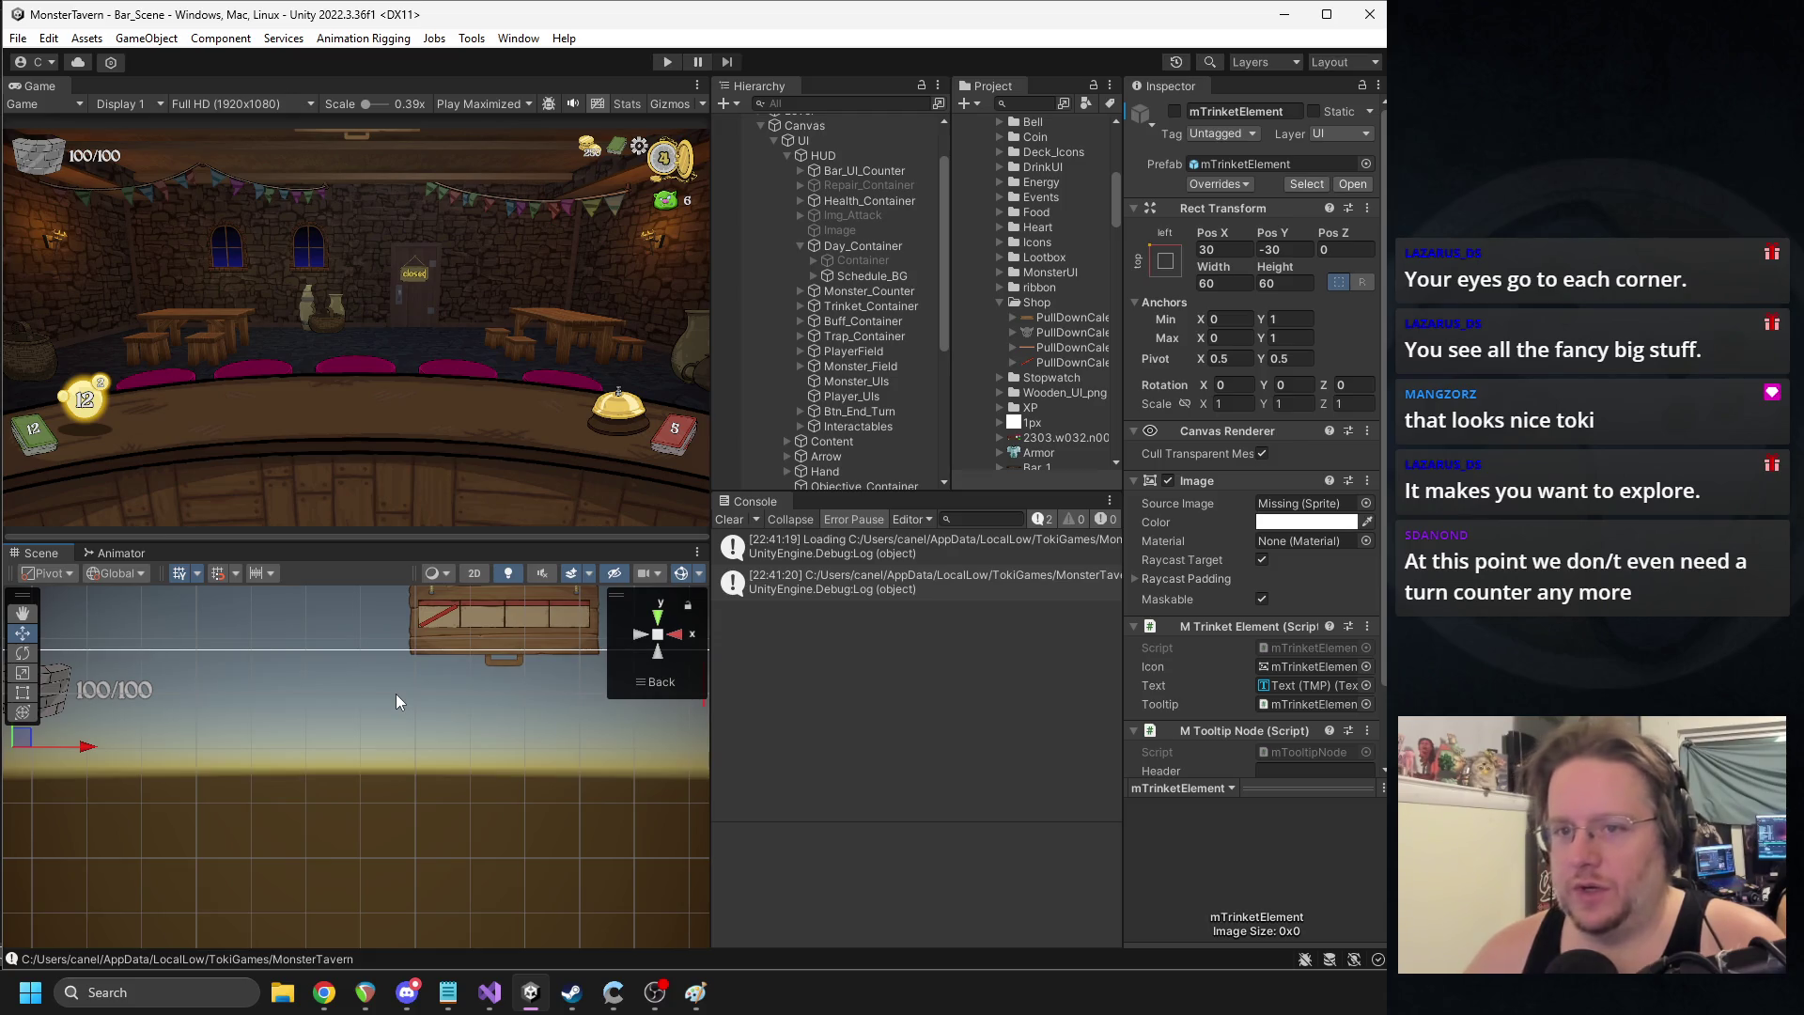
pyautogui.scroll(-2, 397, 694)
pyautogui.moveTo(447, 716); pyautogui.dragTo(342, 702)
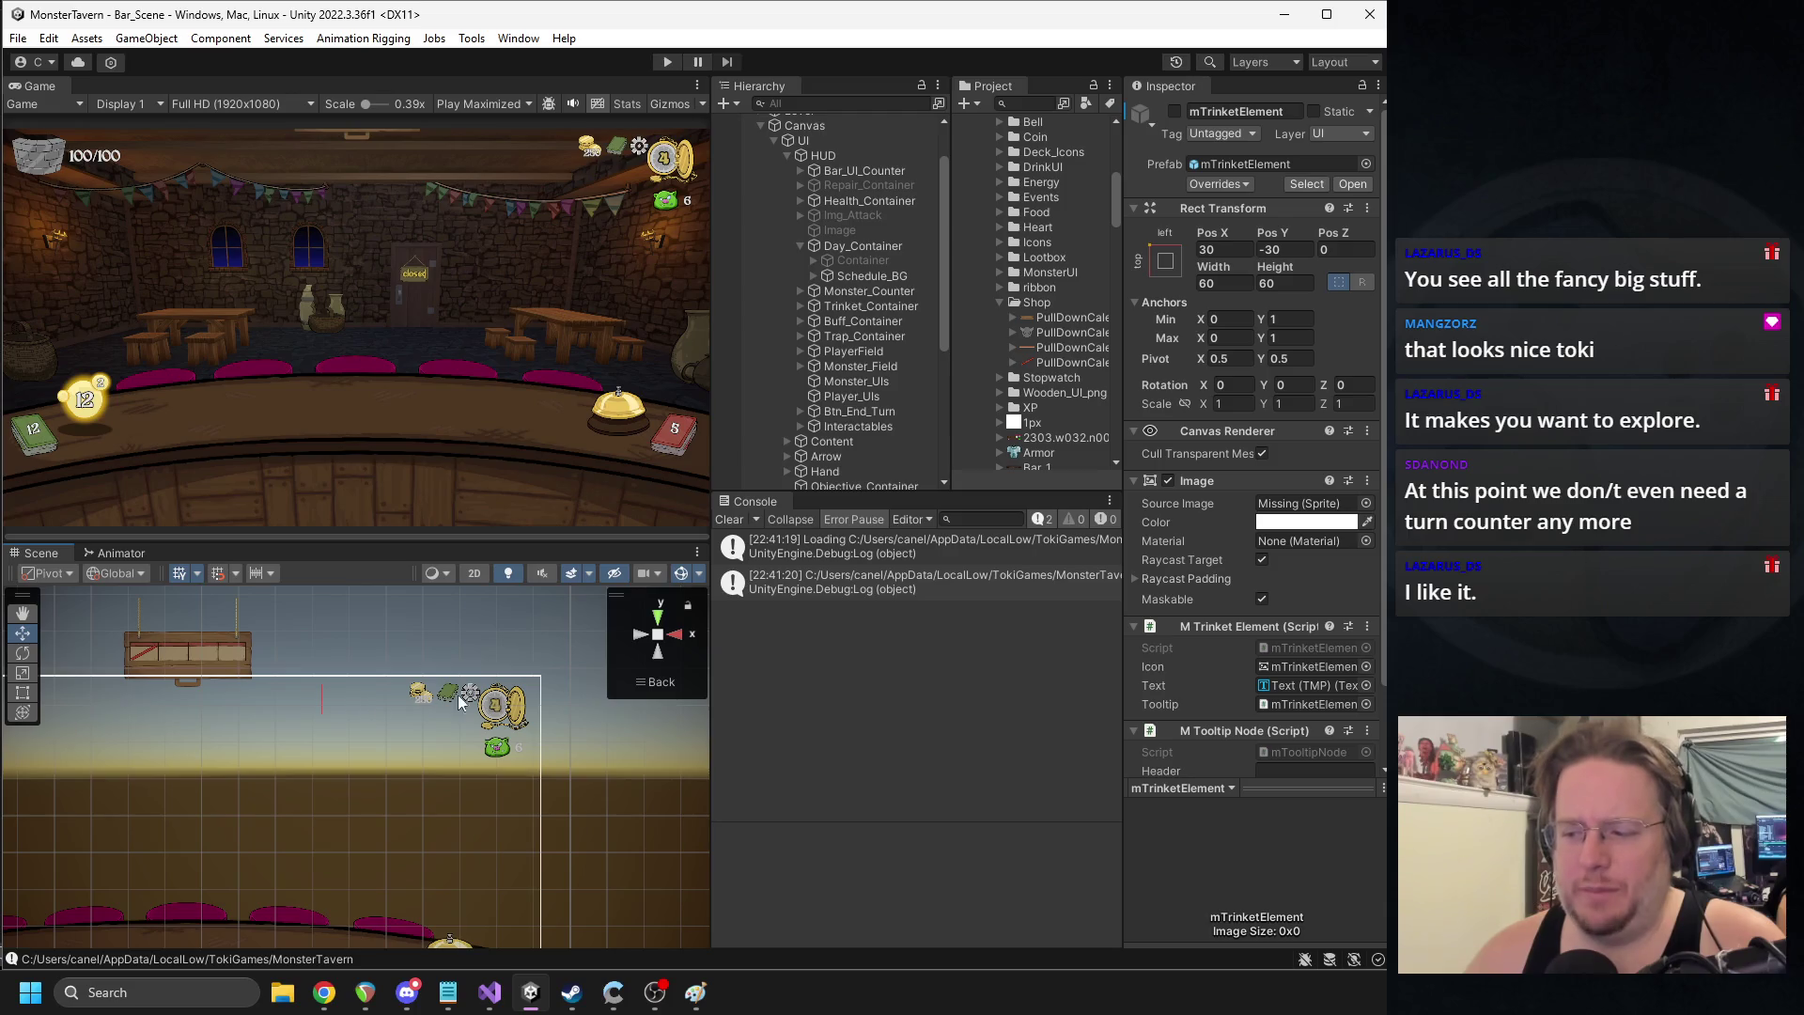
pyautogui.click(503, 714)
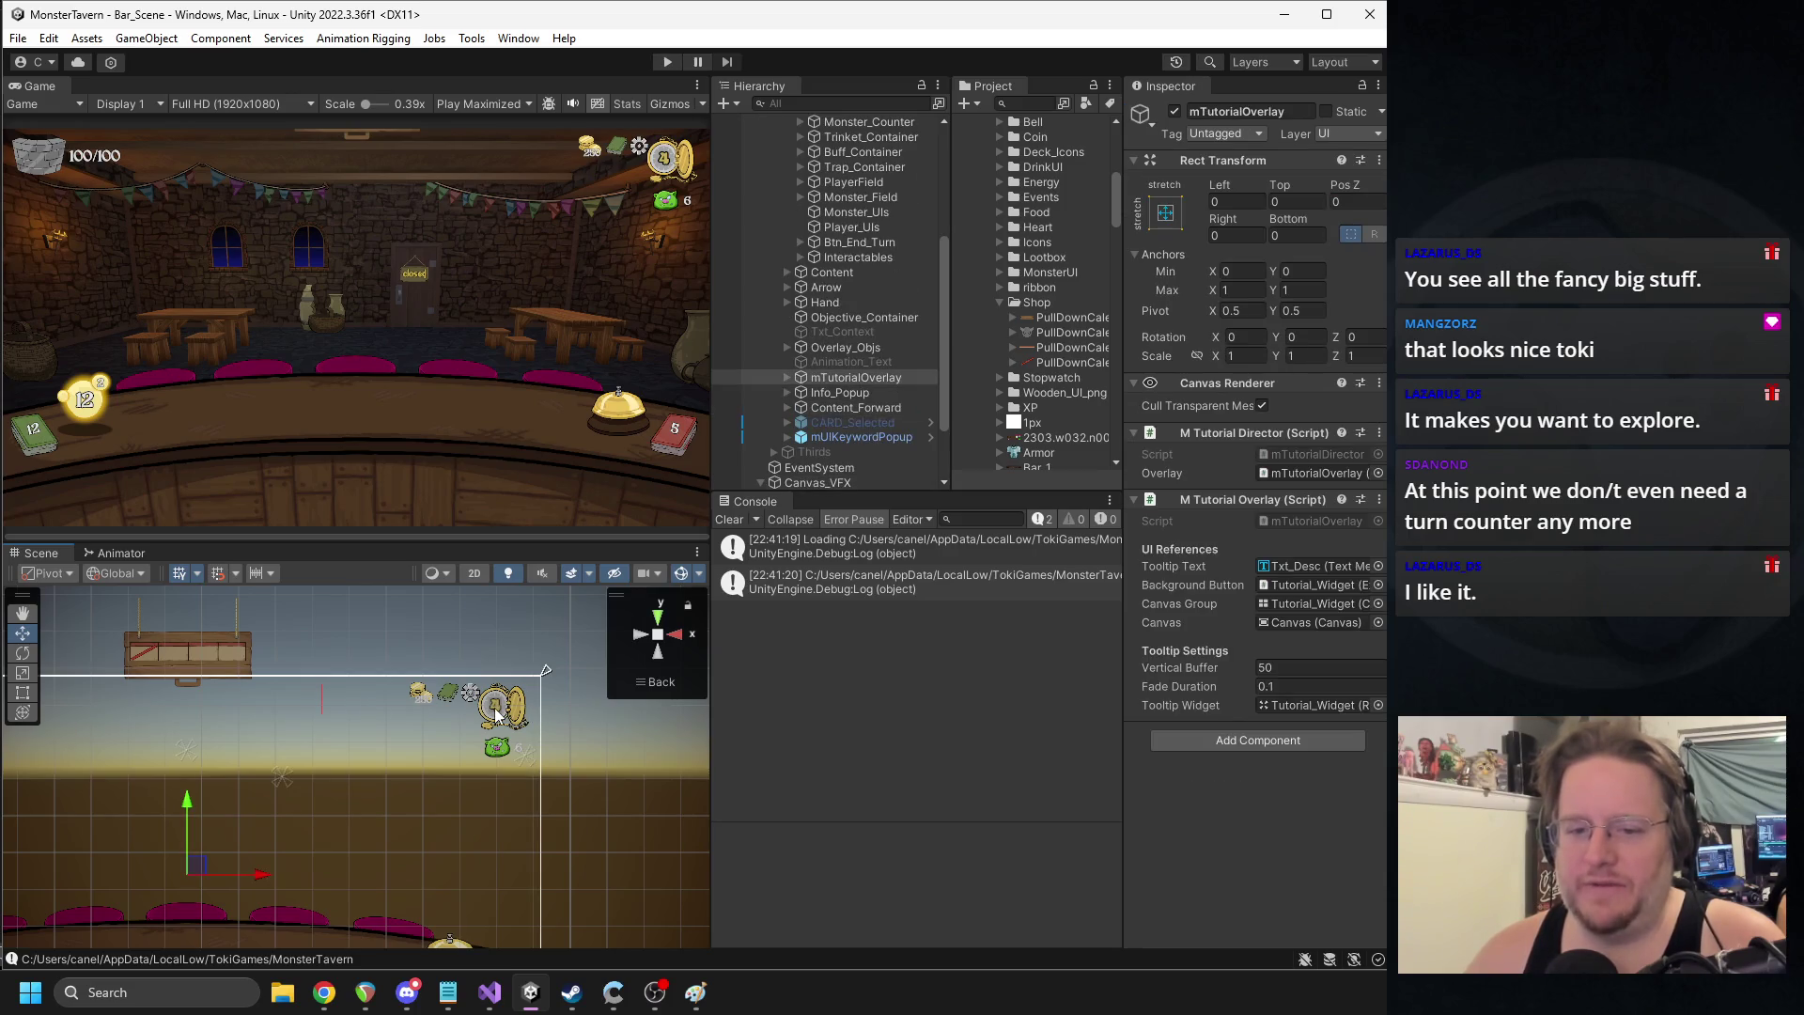
pyautogui.click(496, 713)
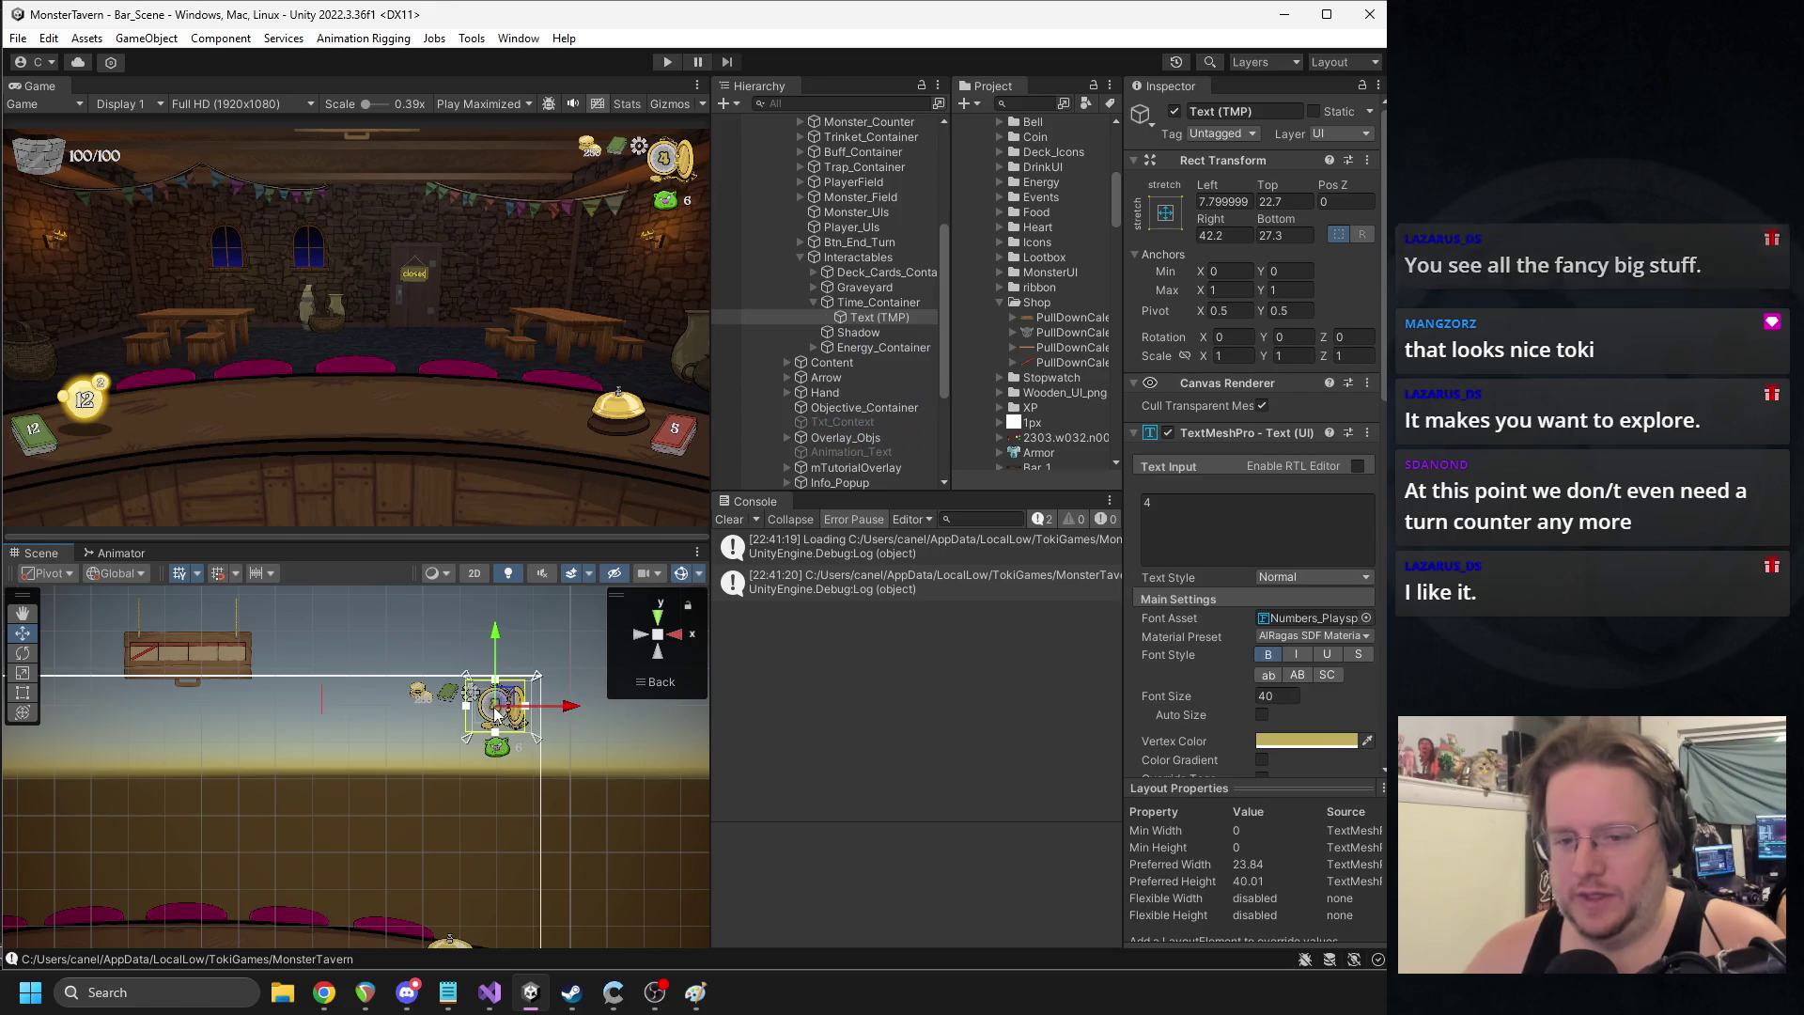
pyautogui.press('f')
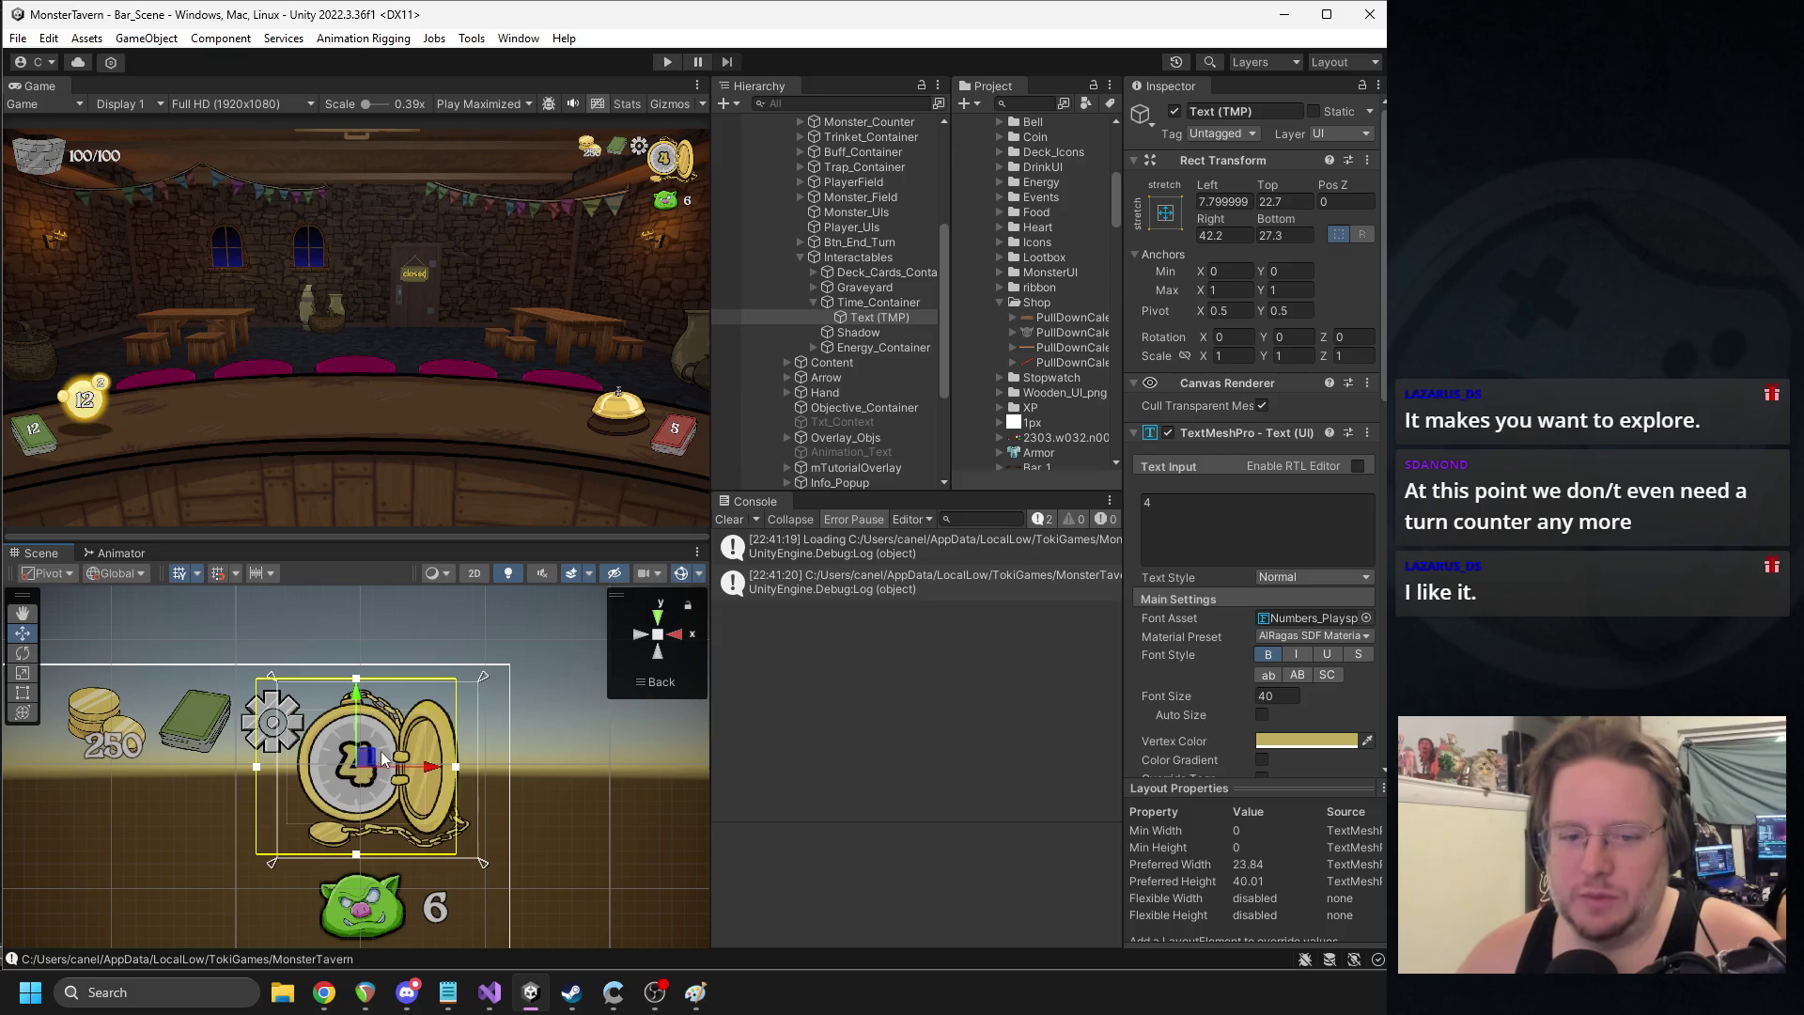
pyautogui.click(859, 307)
pyautogui.click(881, 318)
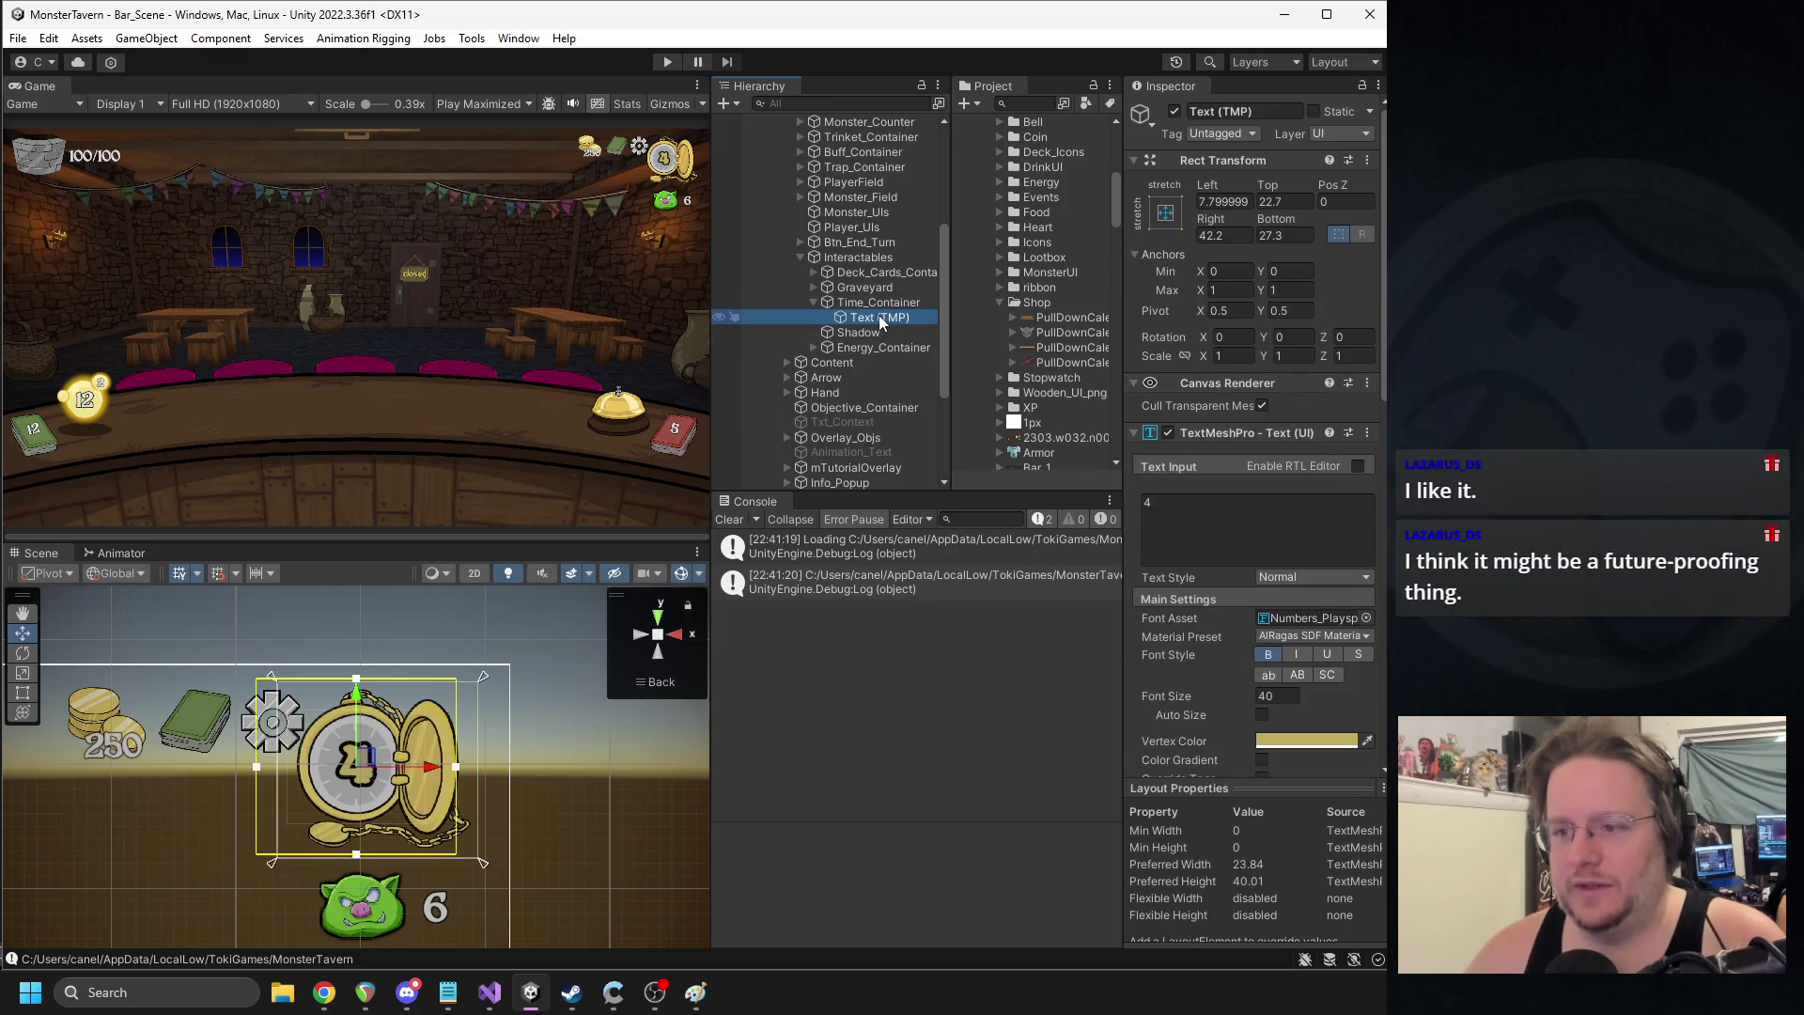
pyautogui.click(878, 306)
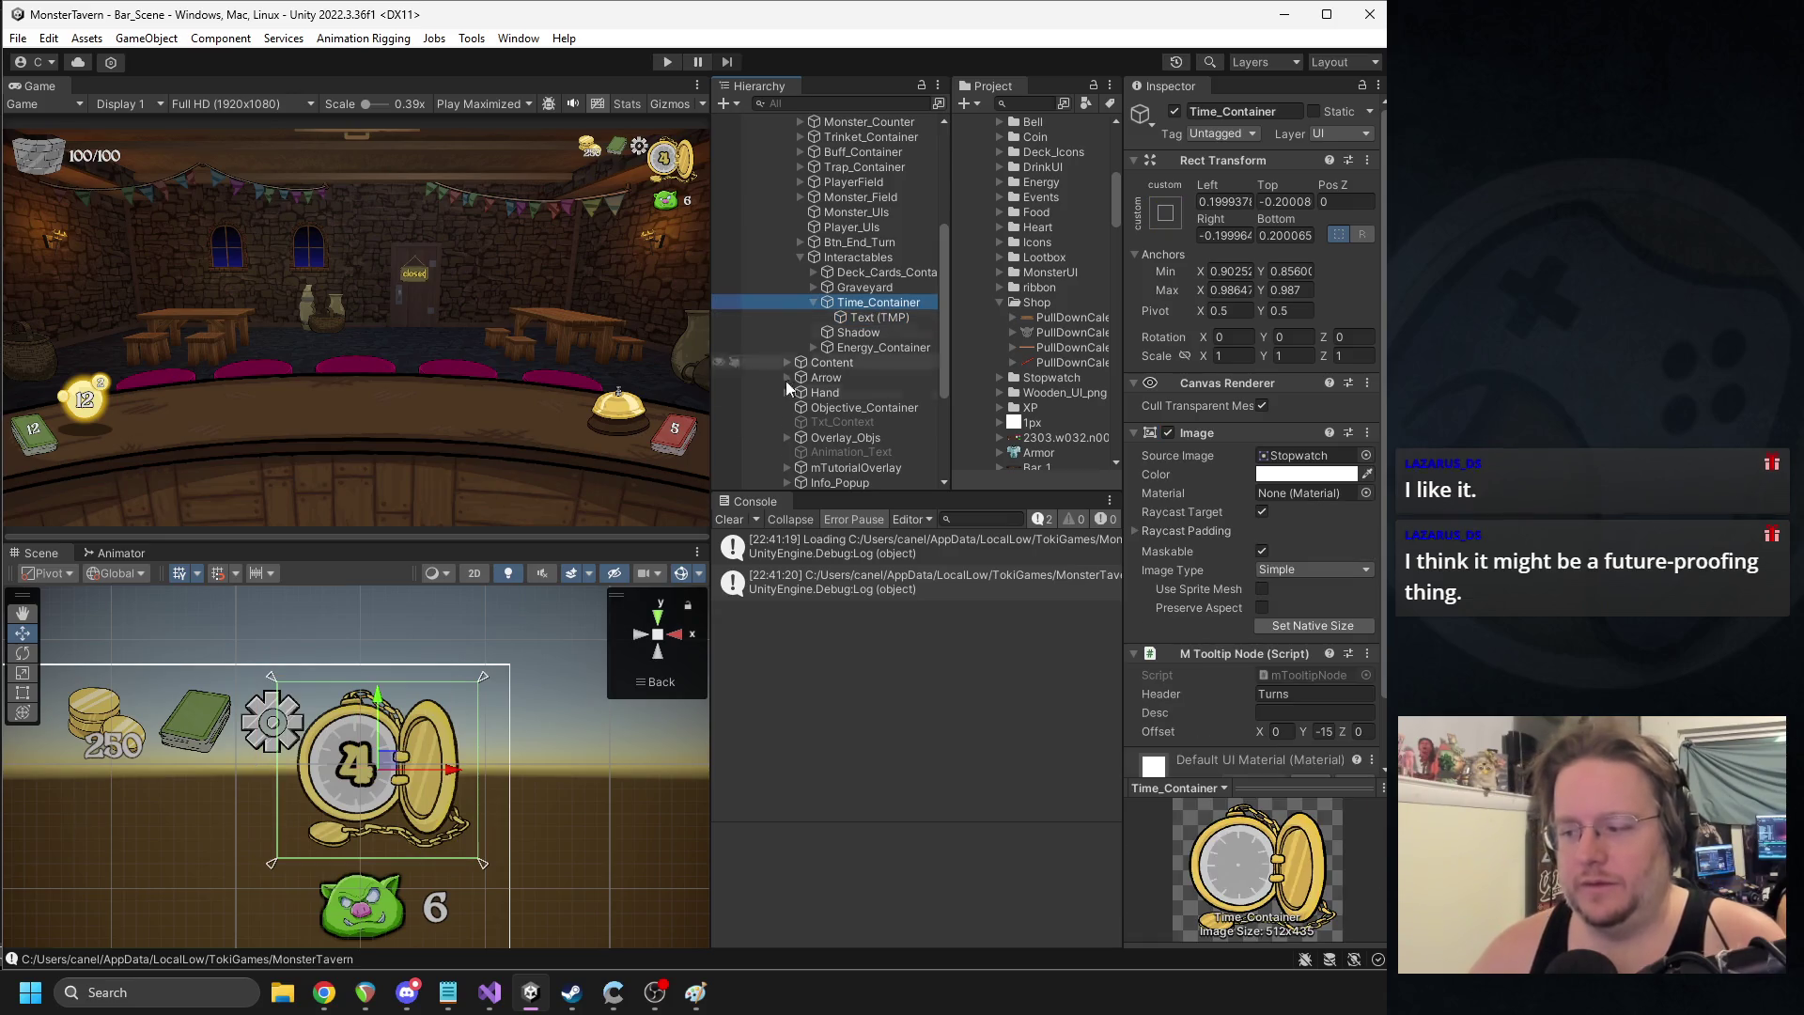
# - Anchor Time_Container to the middle-centre preset
pyautogui.click(388, 756)
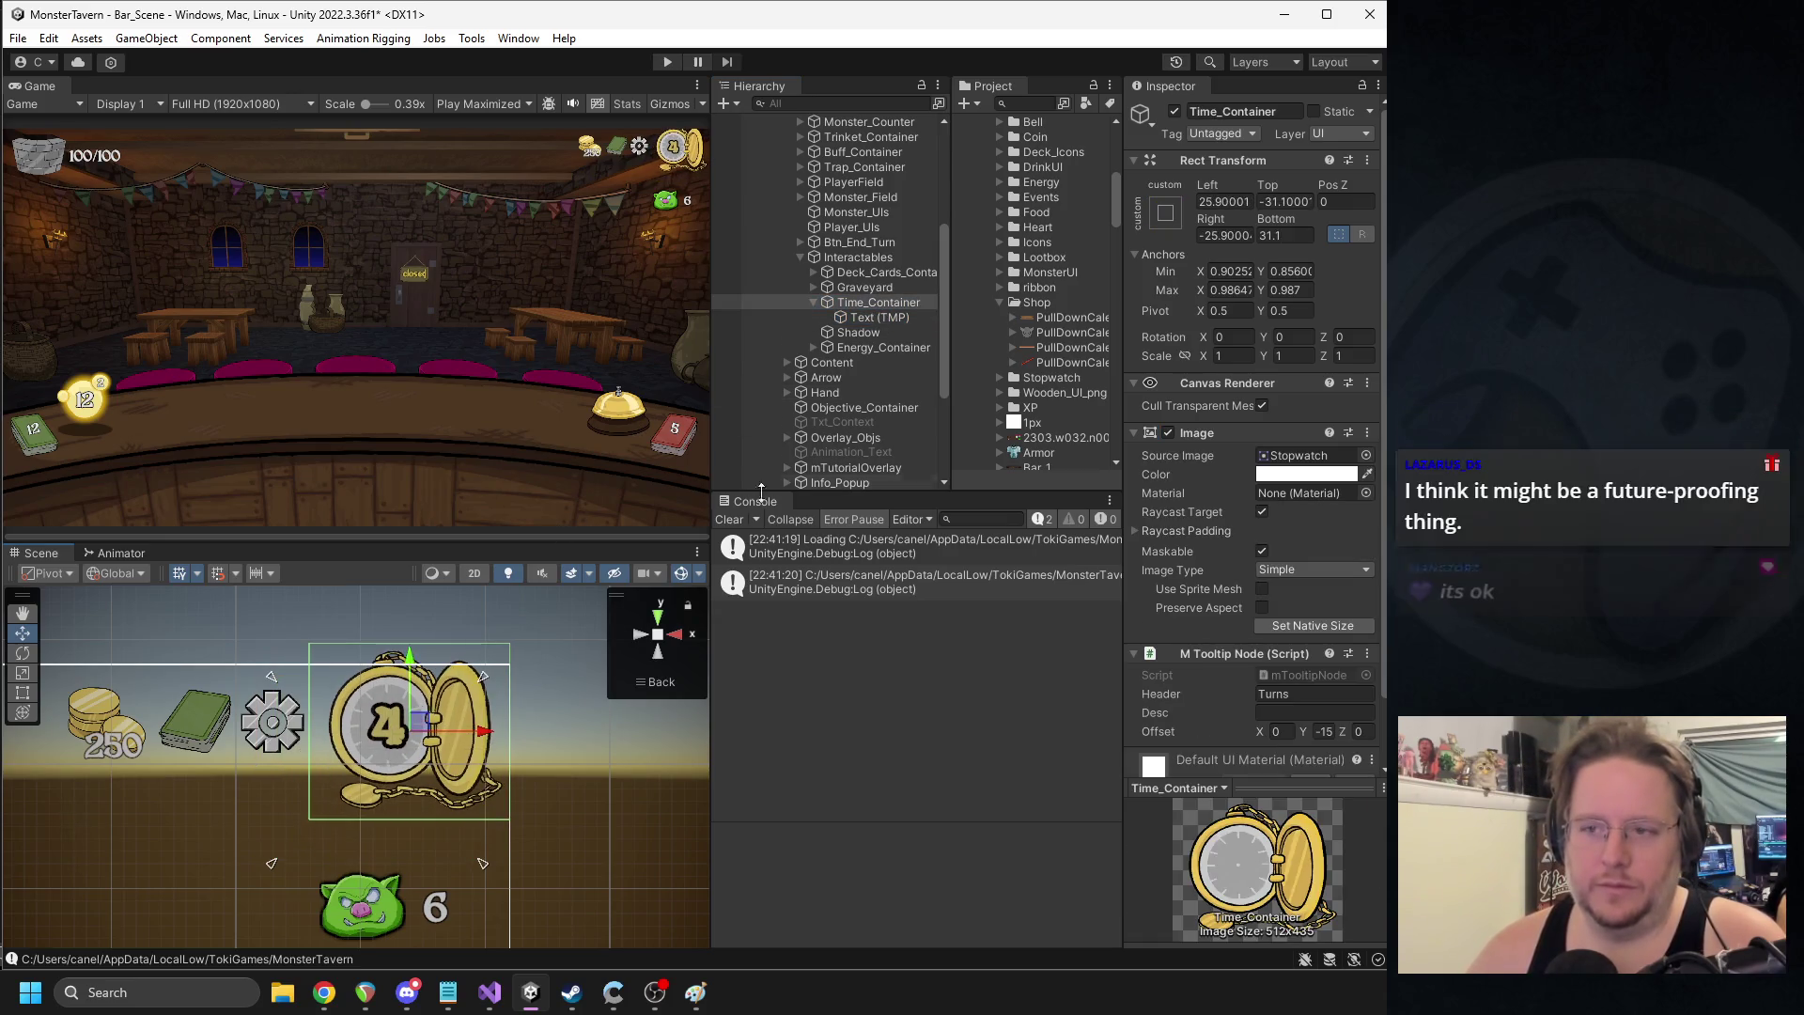
pyautogui.click(1165, 213)
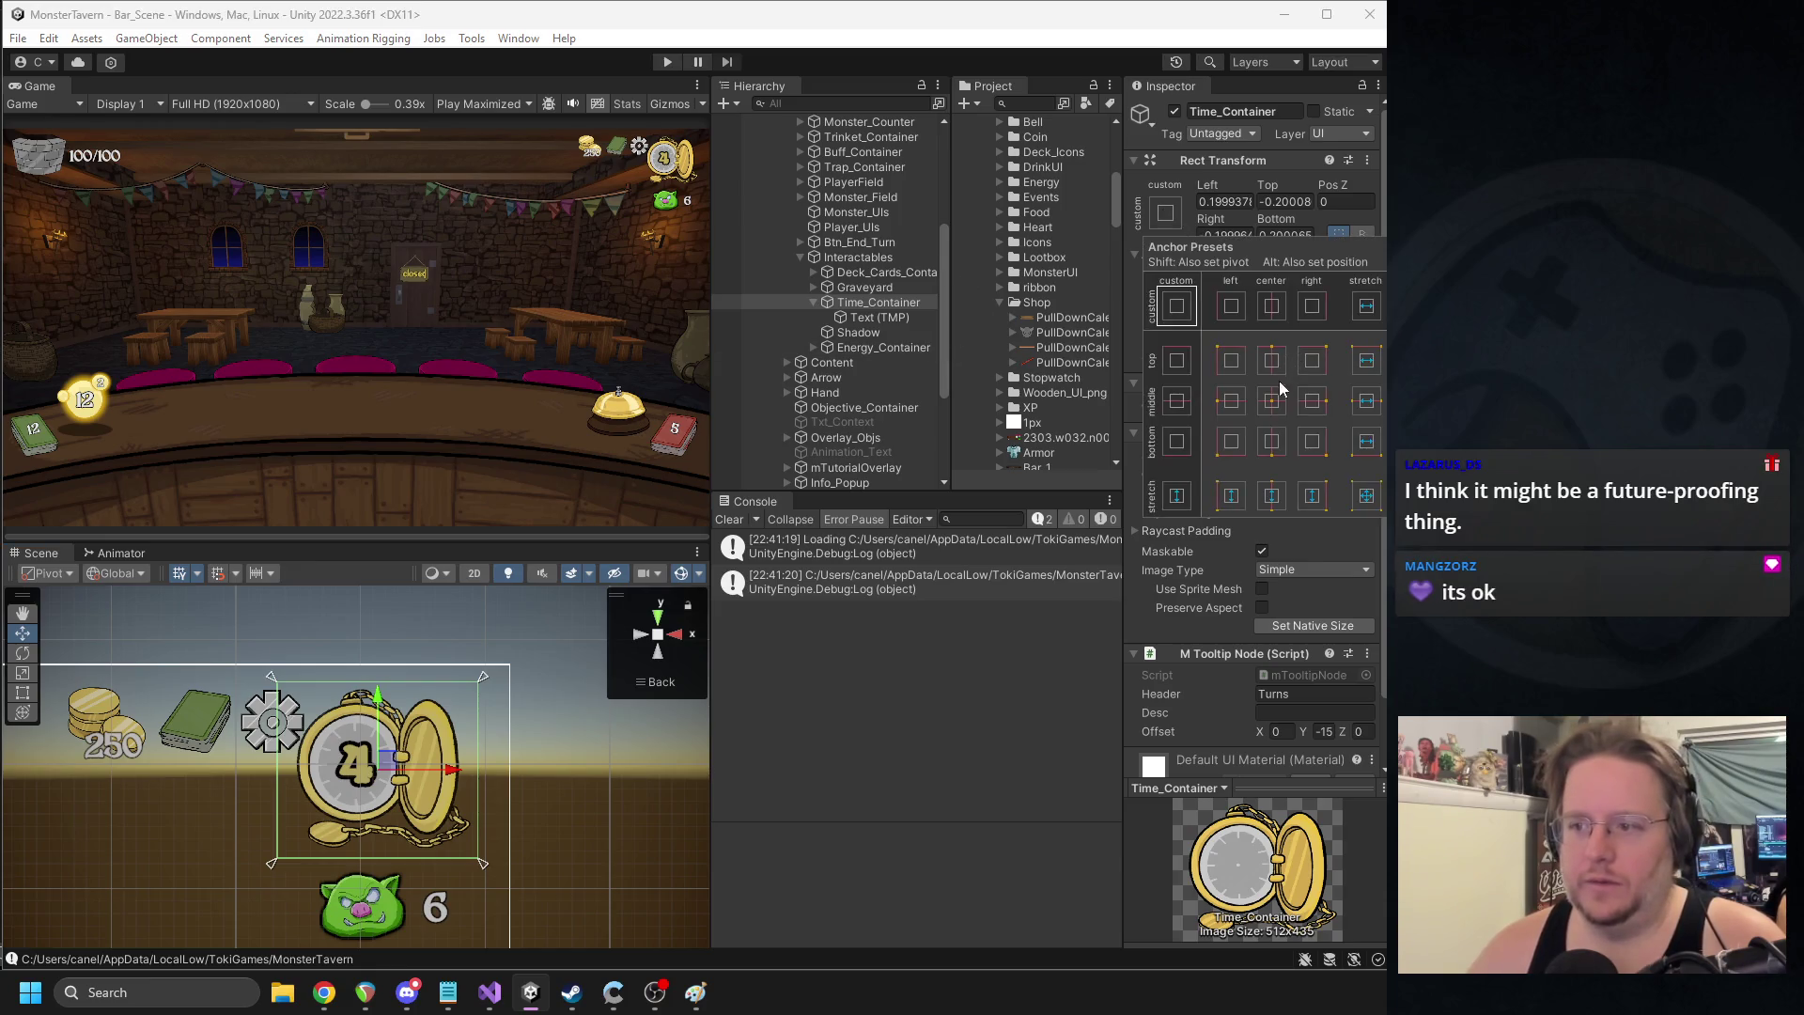
pyautogui.click(1271, 402)
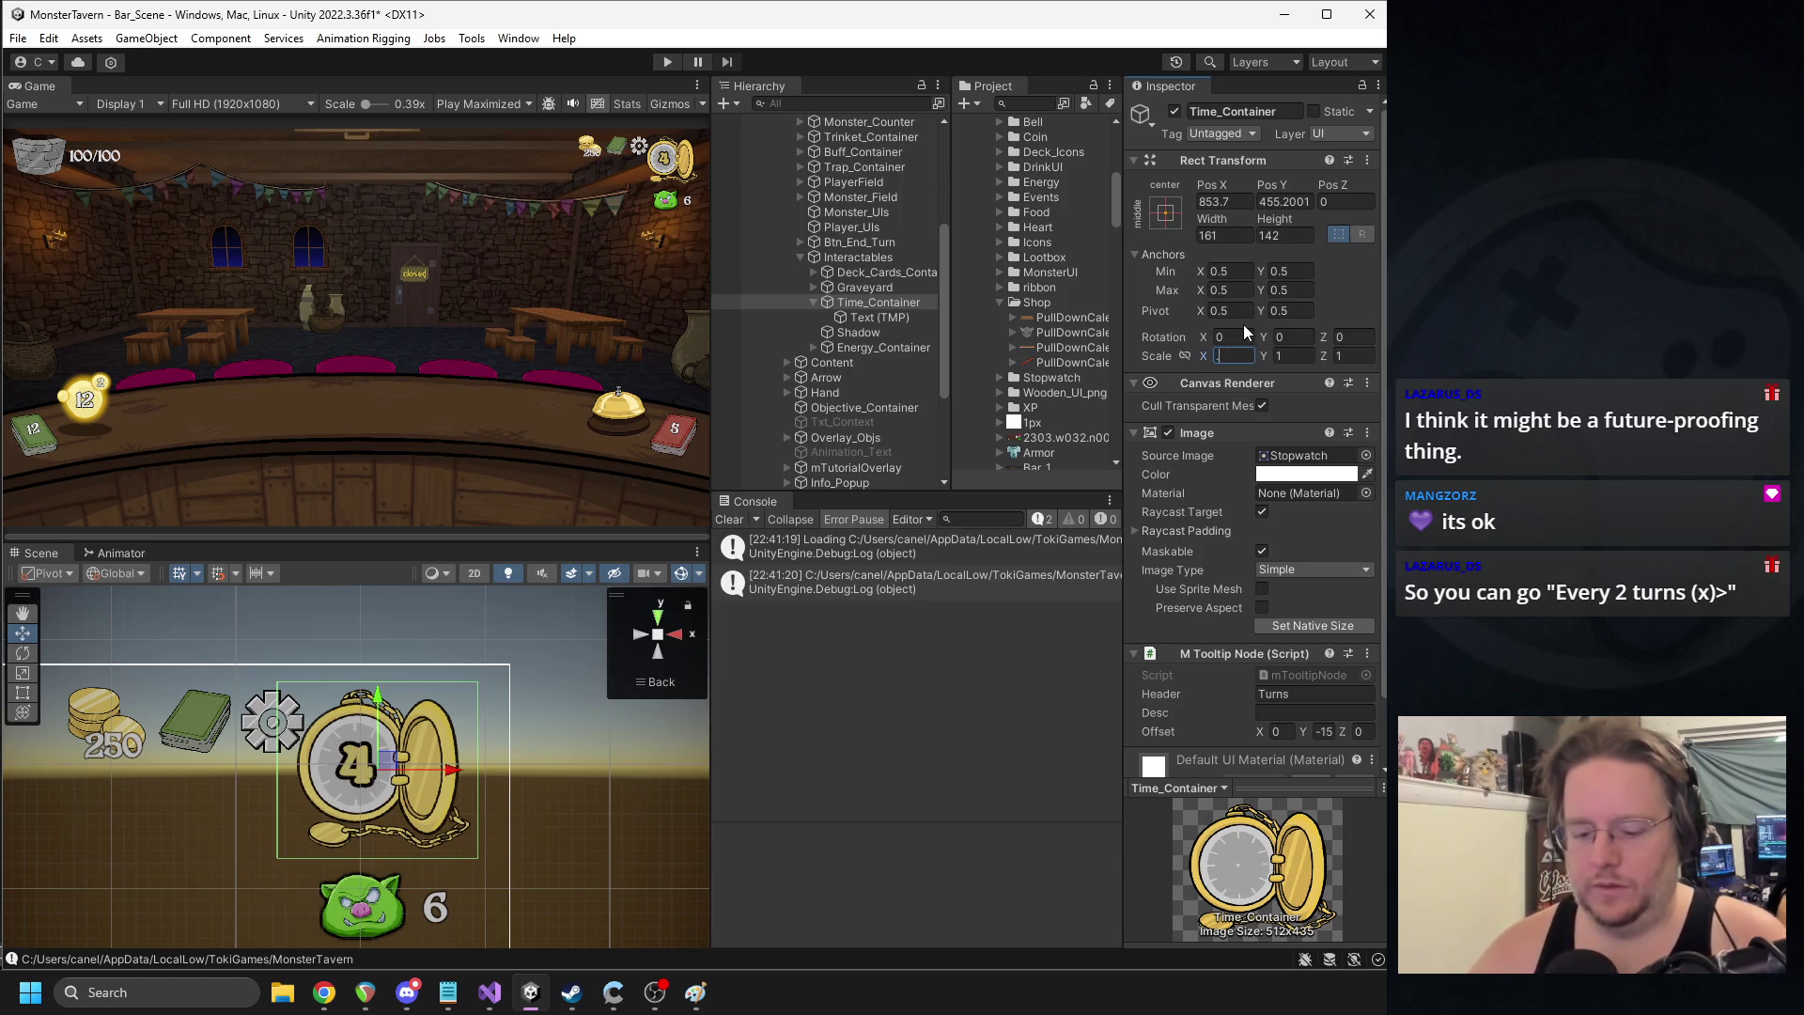
# - Scale the stopwatch to 0.7 on X and Y and raise it to about Pos Y 489
pyautogui.write('.7')
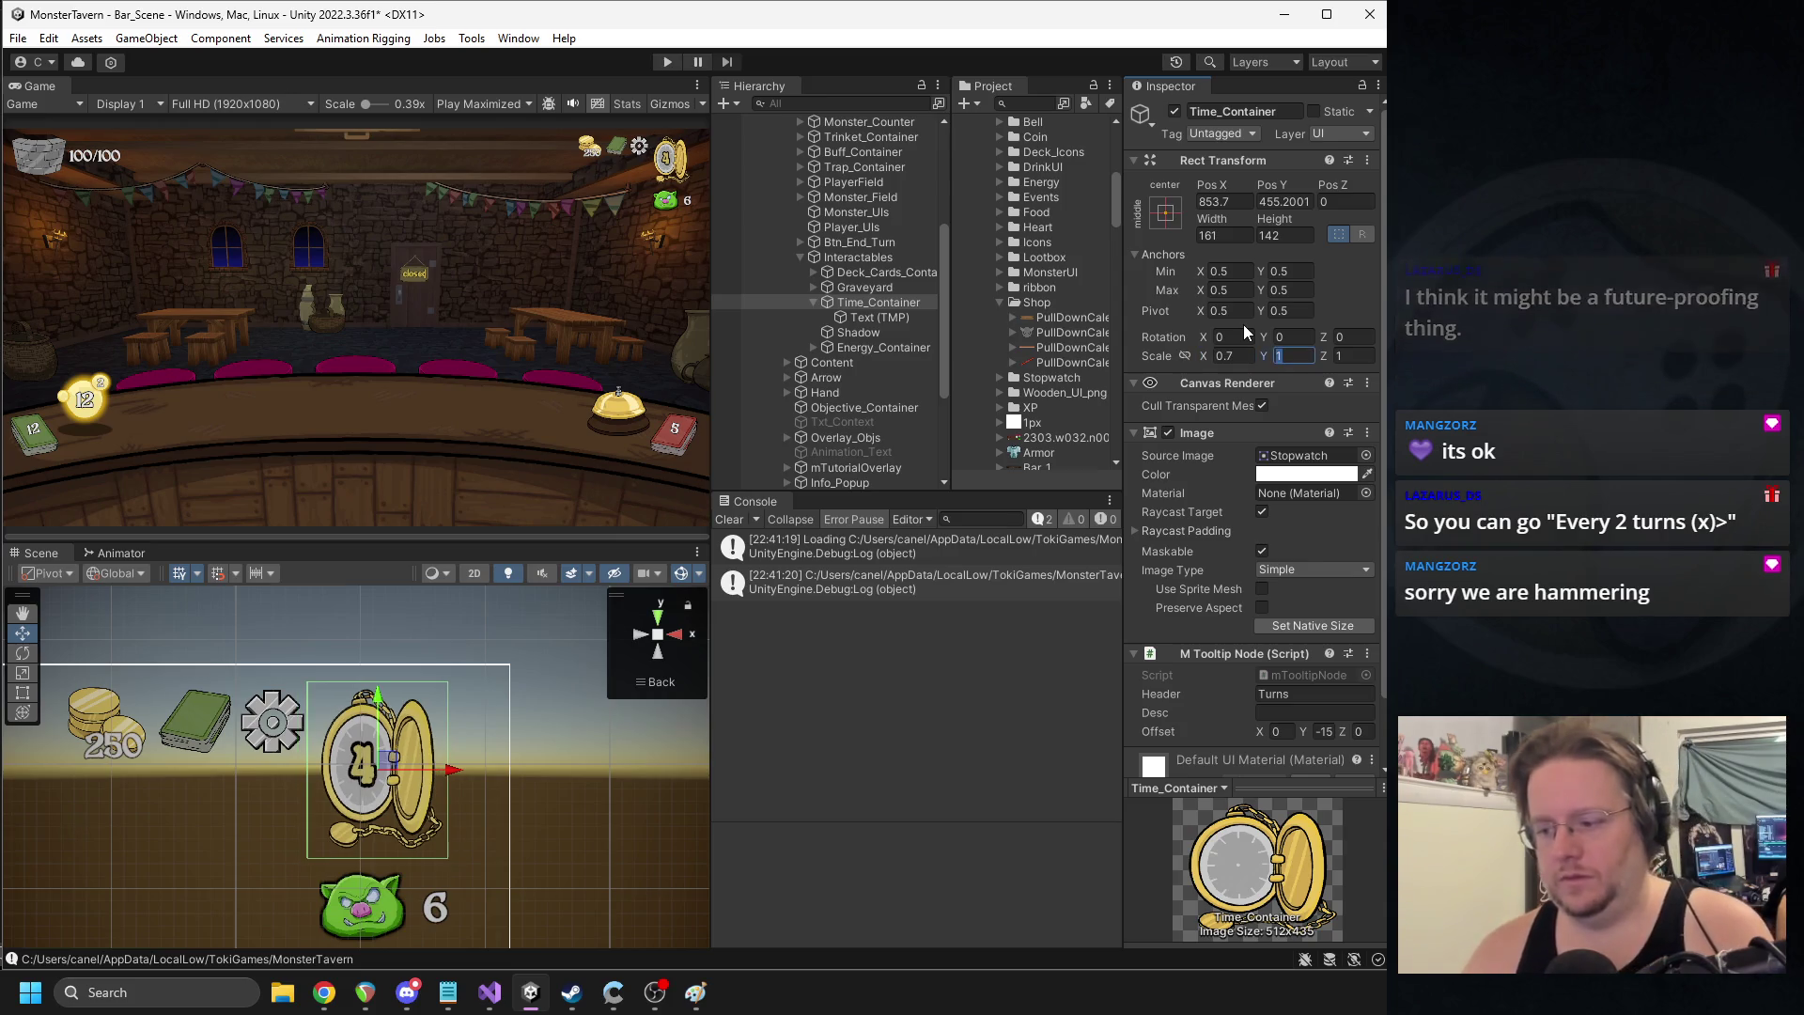
pyautogui.press('Tab')
pyautogui.write('.7')
pyautogui.moveTo(374, 717); pyautogui.dragTo(381, 667)
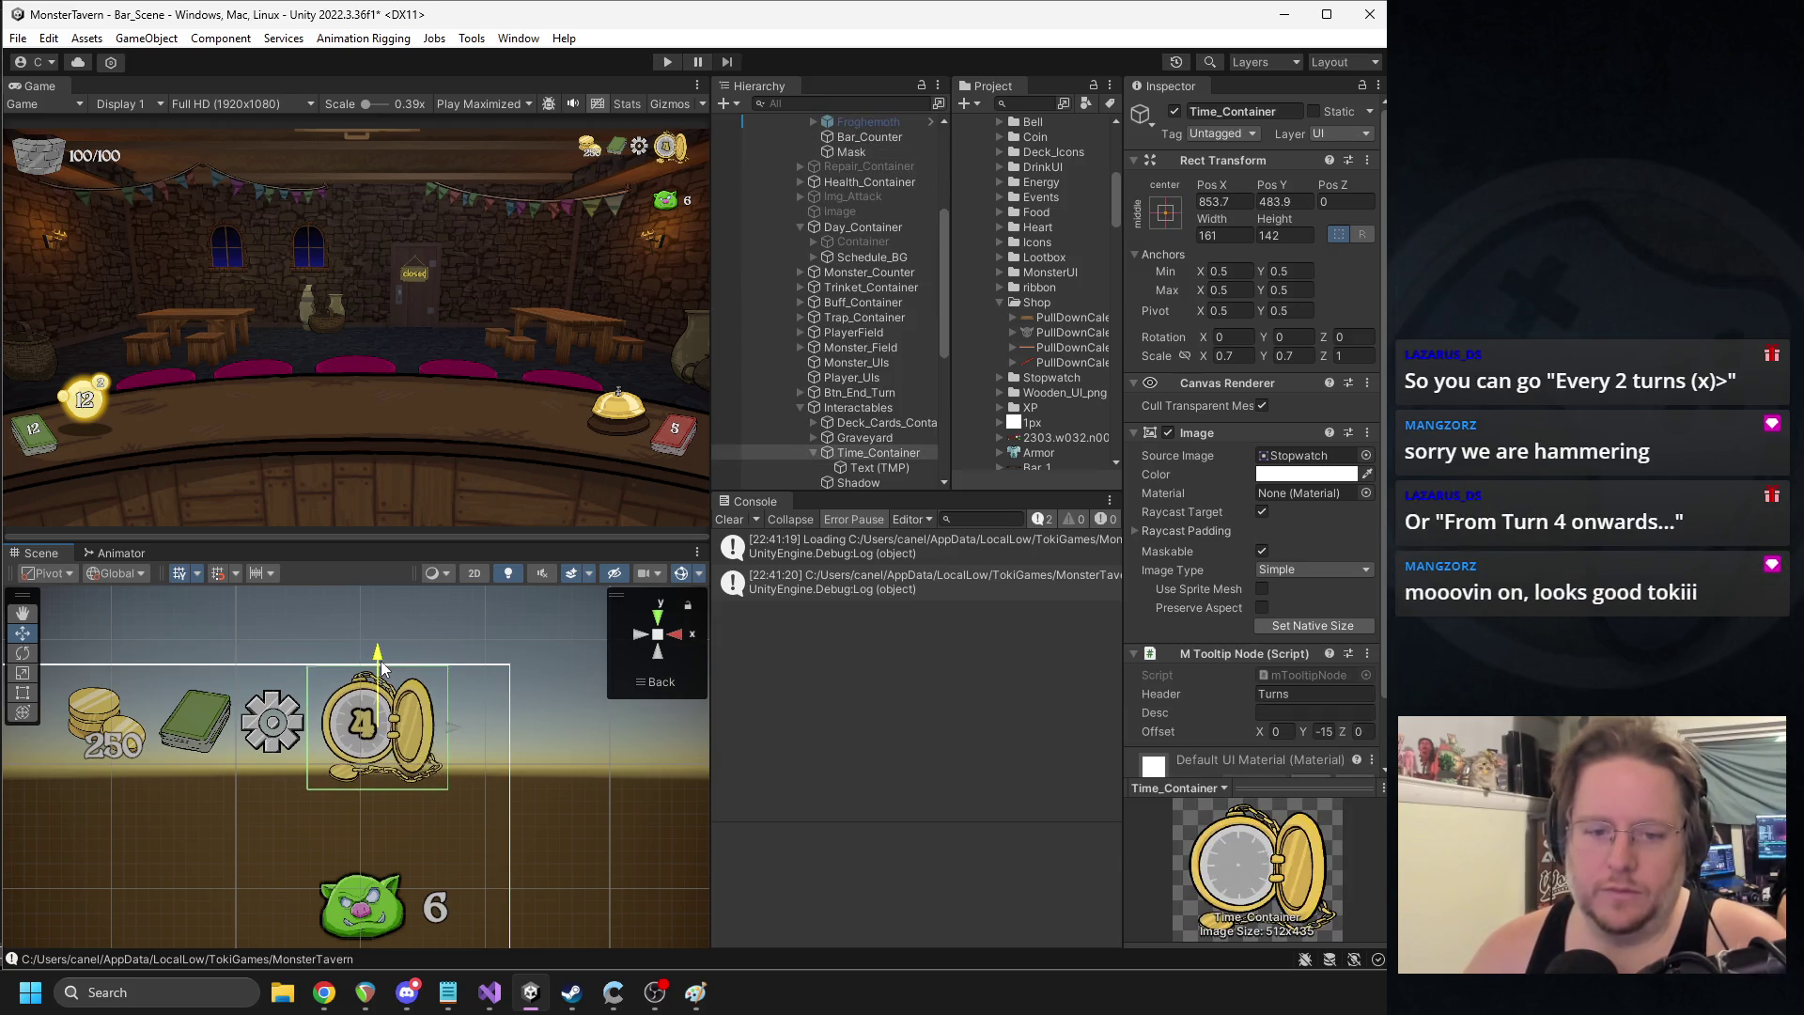
pyautogui.scroll(2, 475, 723)
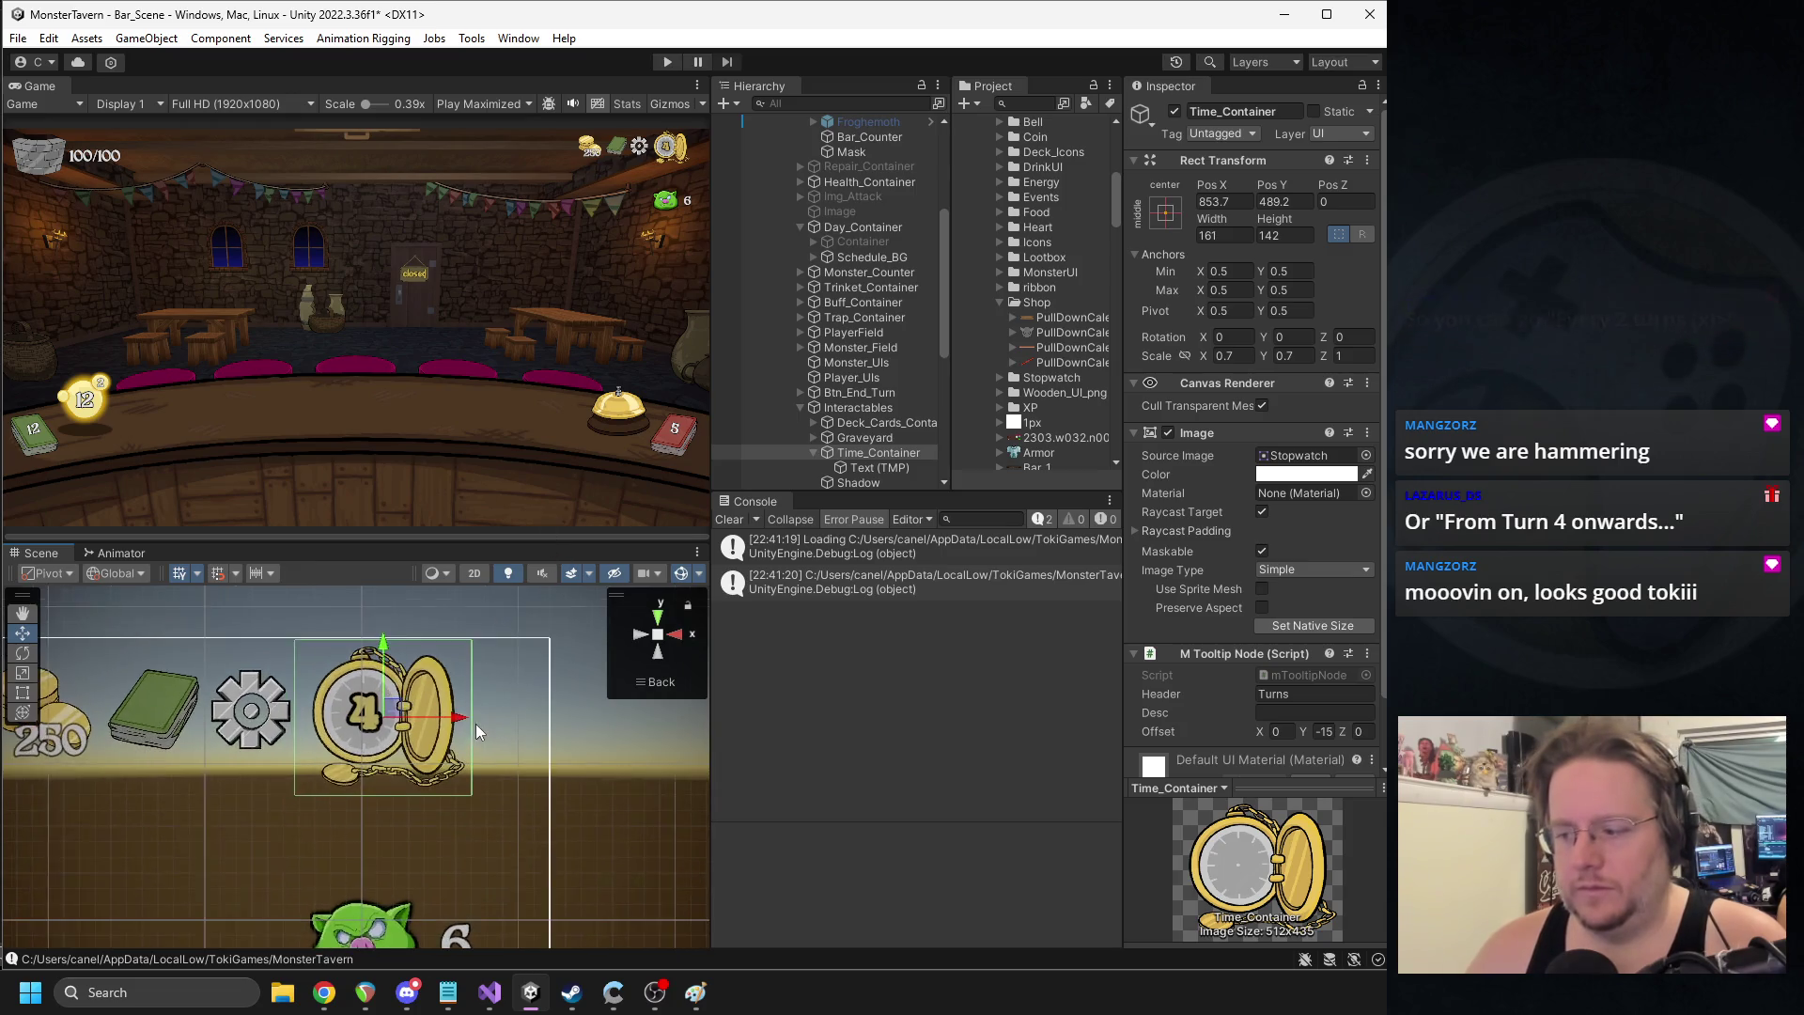
pyautogui.scroll(-1, 476, 723)
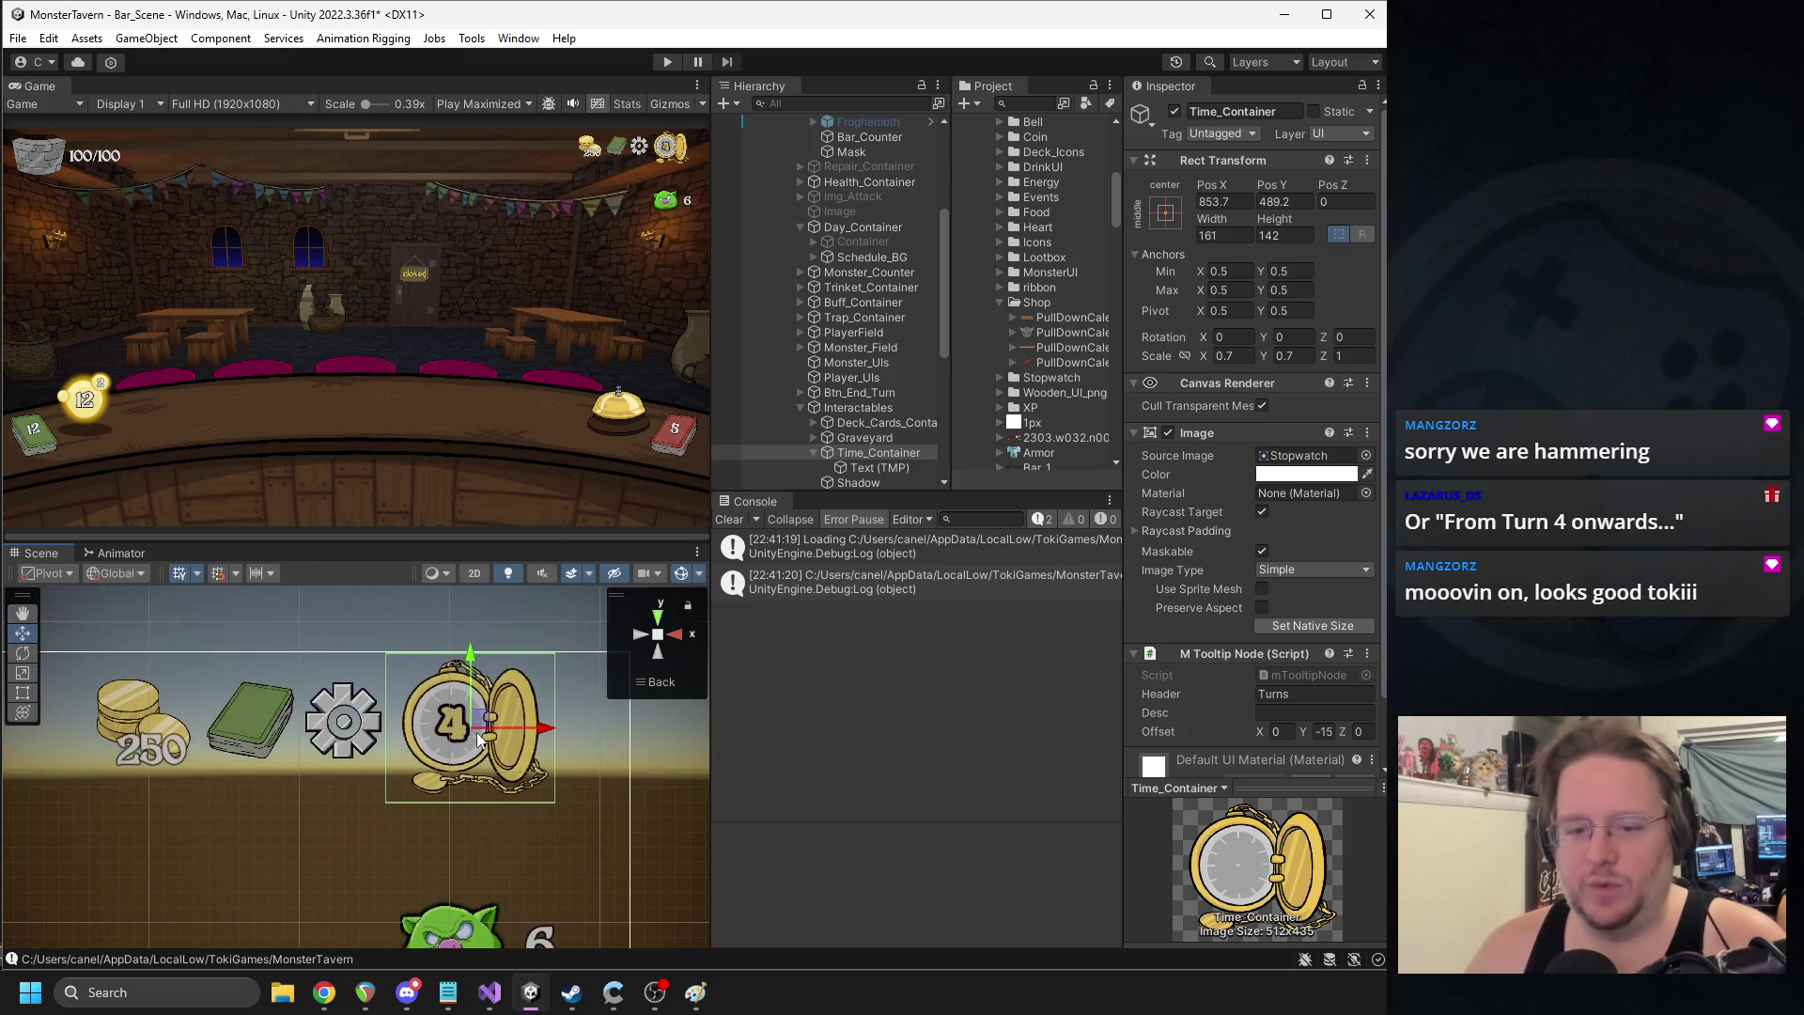
pyautogui.click(879, 468)
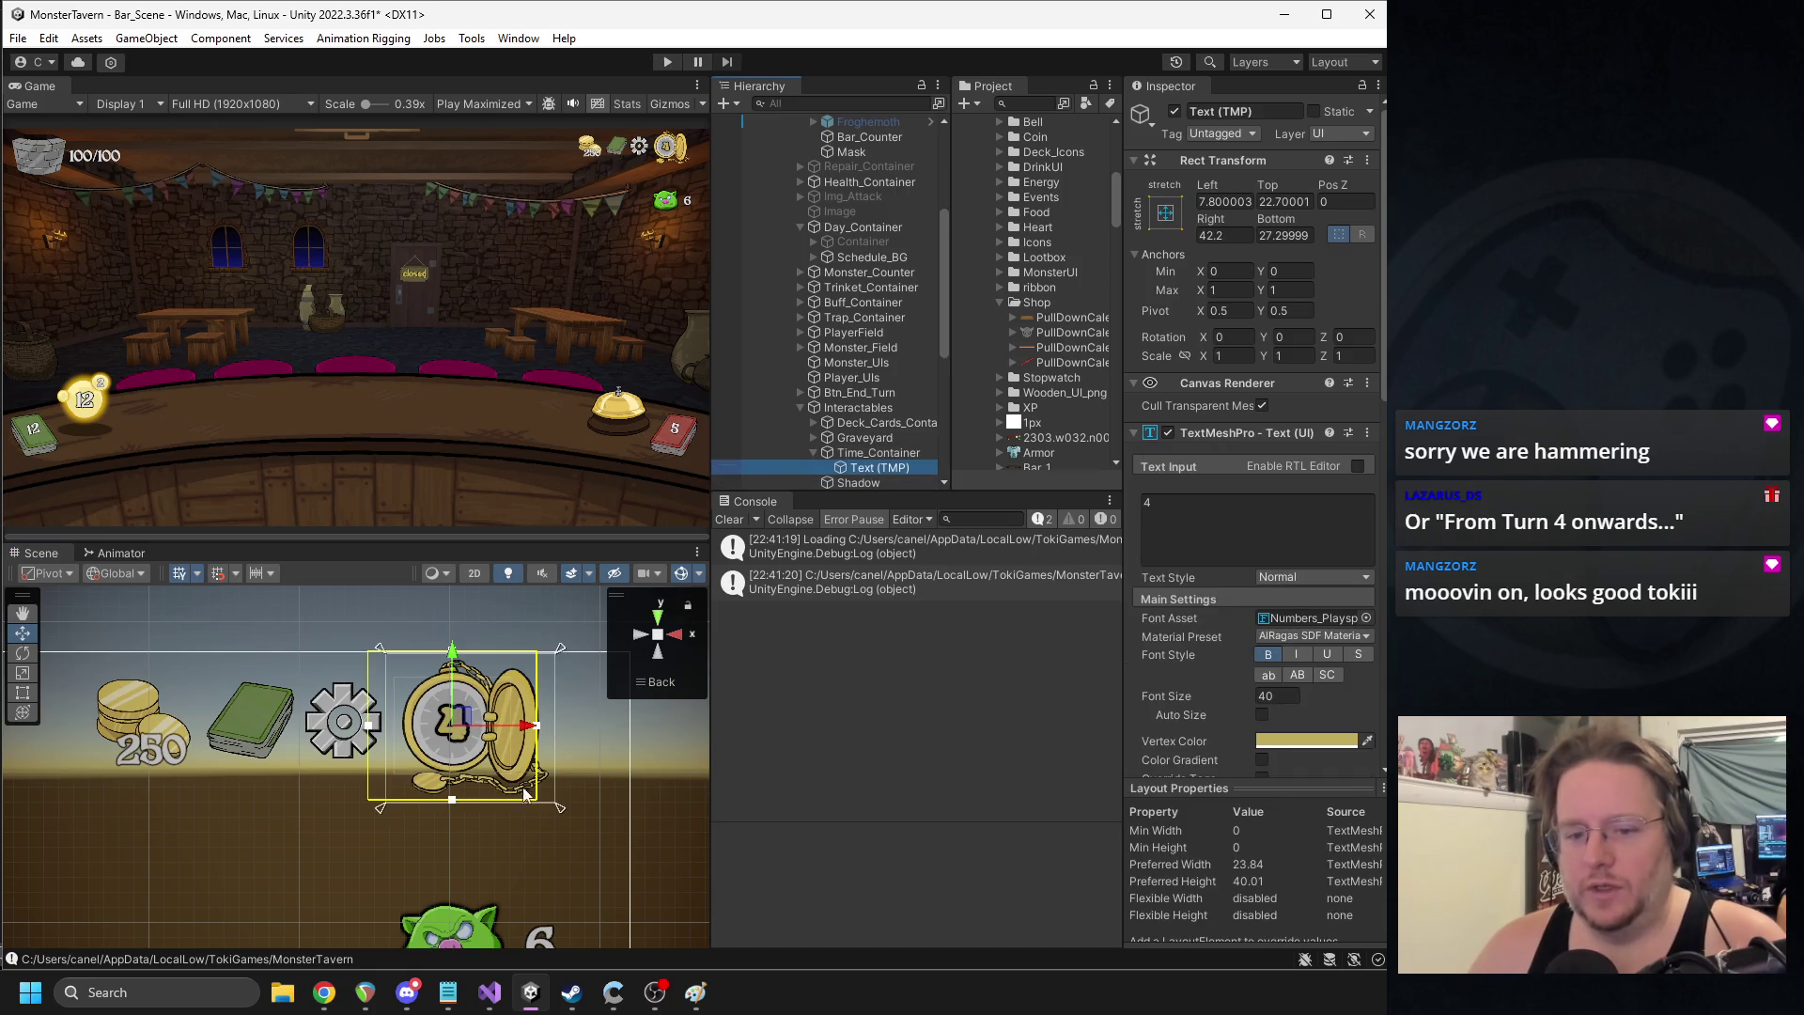
# - Drag the stopwatch number text's anchors inward to fit around the dial face
pyautogui.moveTo(561, 810); pyautogui.dragTo(542, 808)
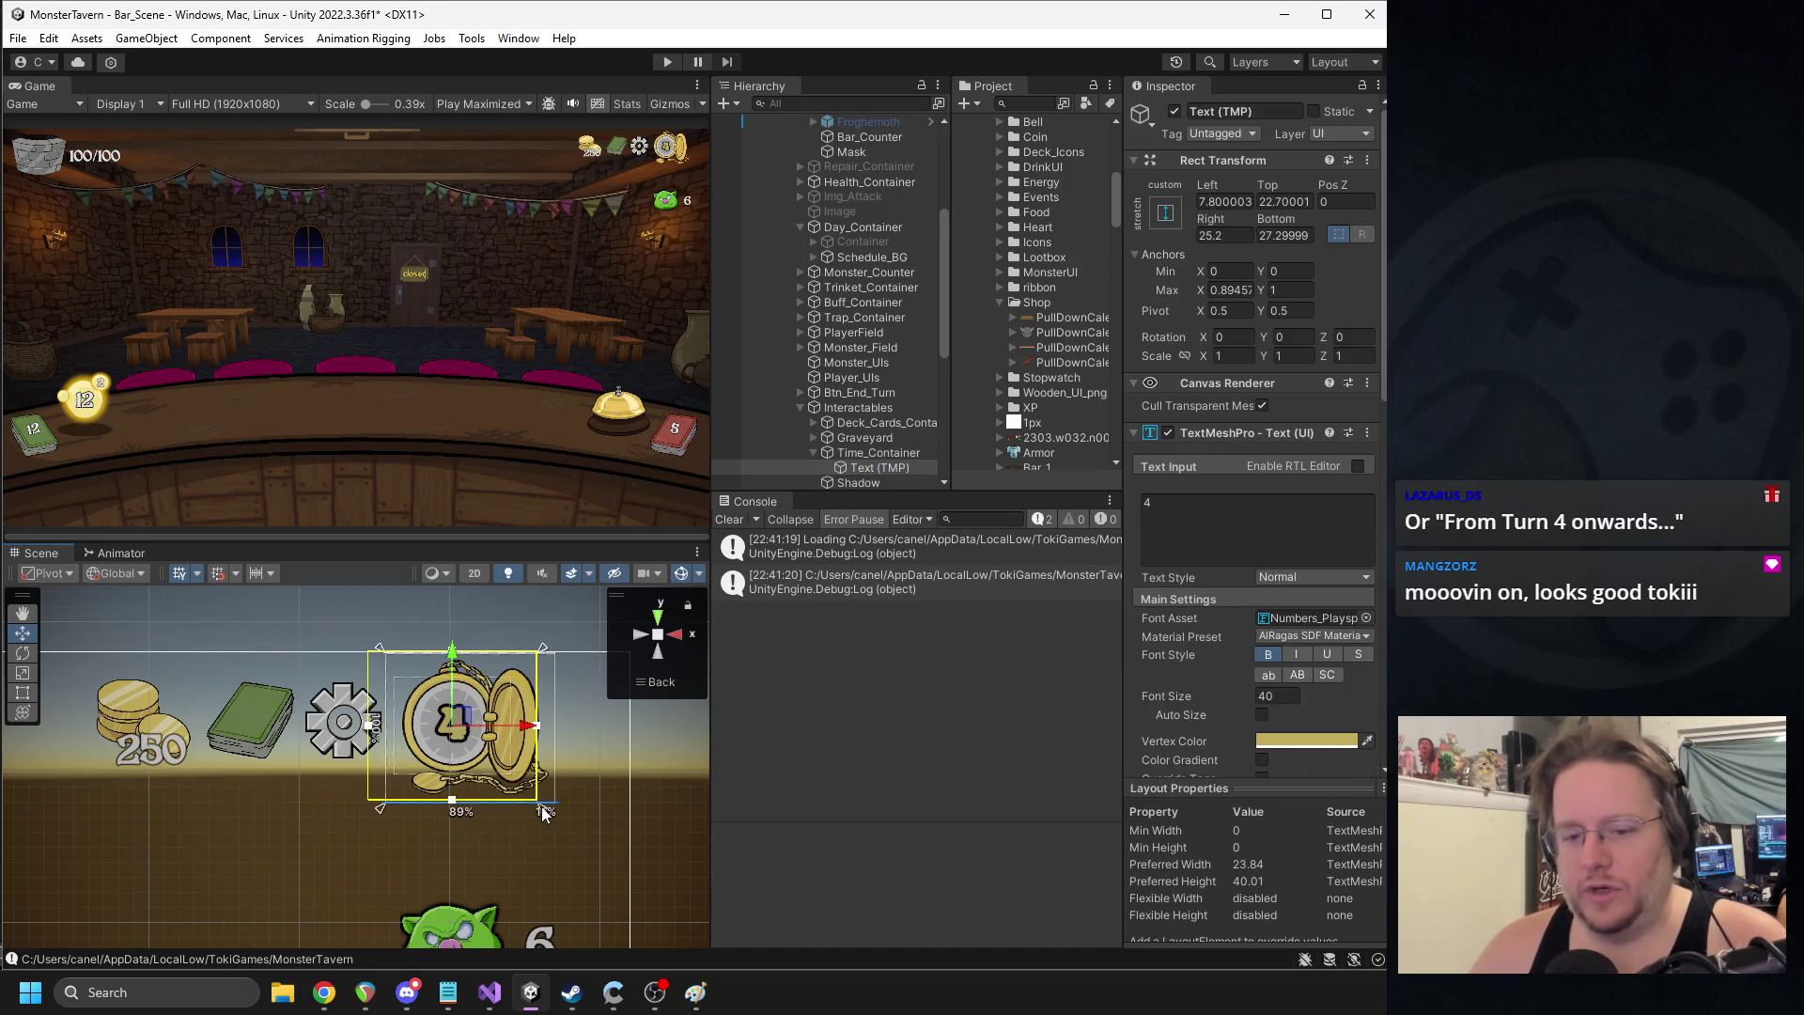
pyautogui.moveTo(379, 649)
pyautogui.mouseDown()
pyautogui.moveTo(393, 686)
pyautogui.moveTo(383, 671)
pyautogui.mouseUp()
pyautogui.moveTo(397, 806); pyautogui.dragTo(392, 787)
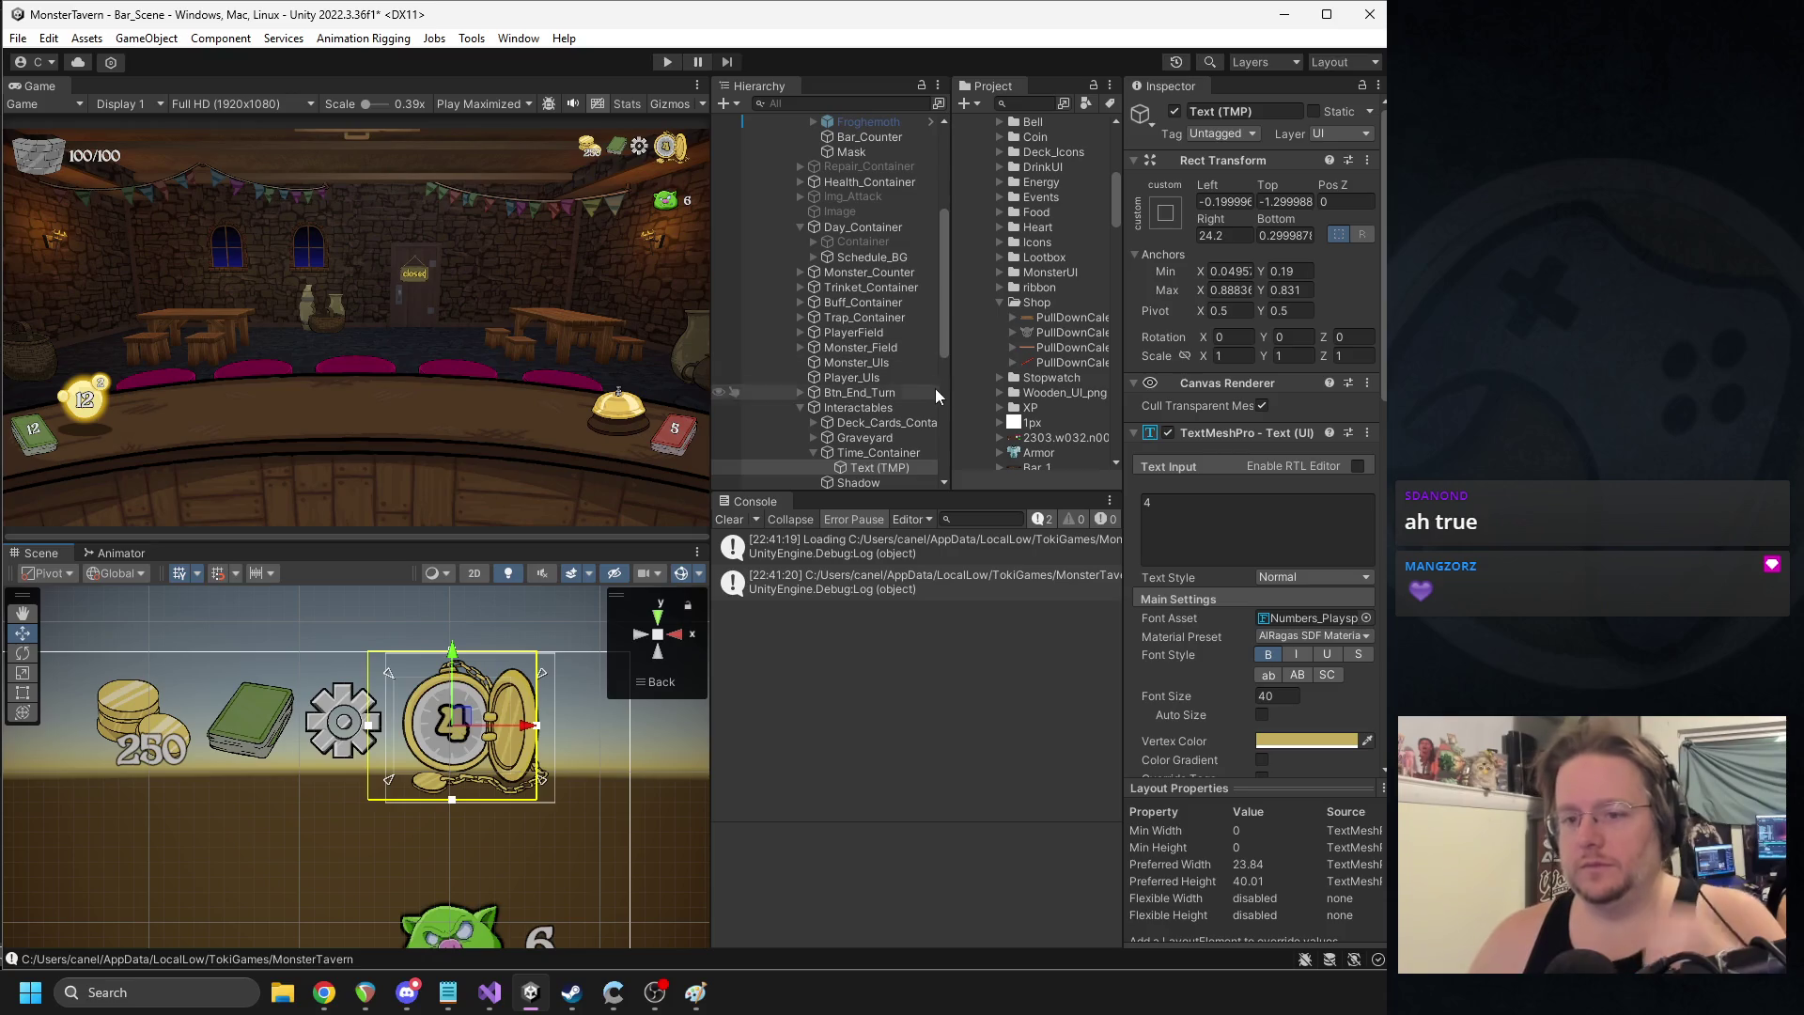
# - Set the text's Left, Right, Bottom and Top offsets to 0
pyautogui.click(1222, 201)
pyautogui.write('0')
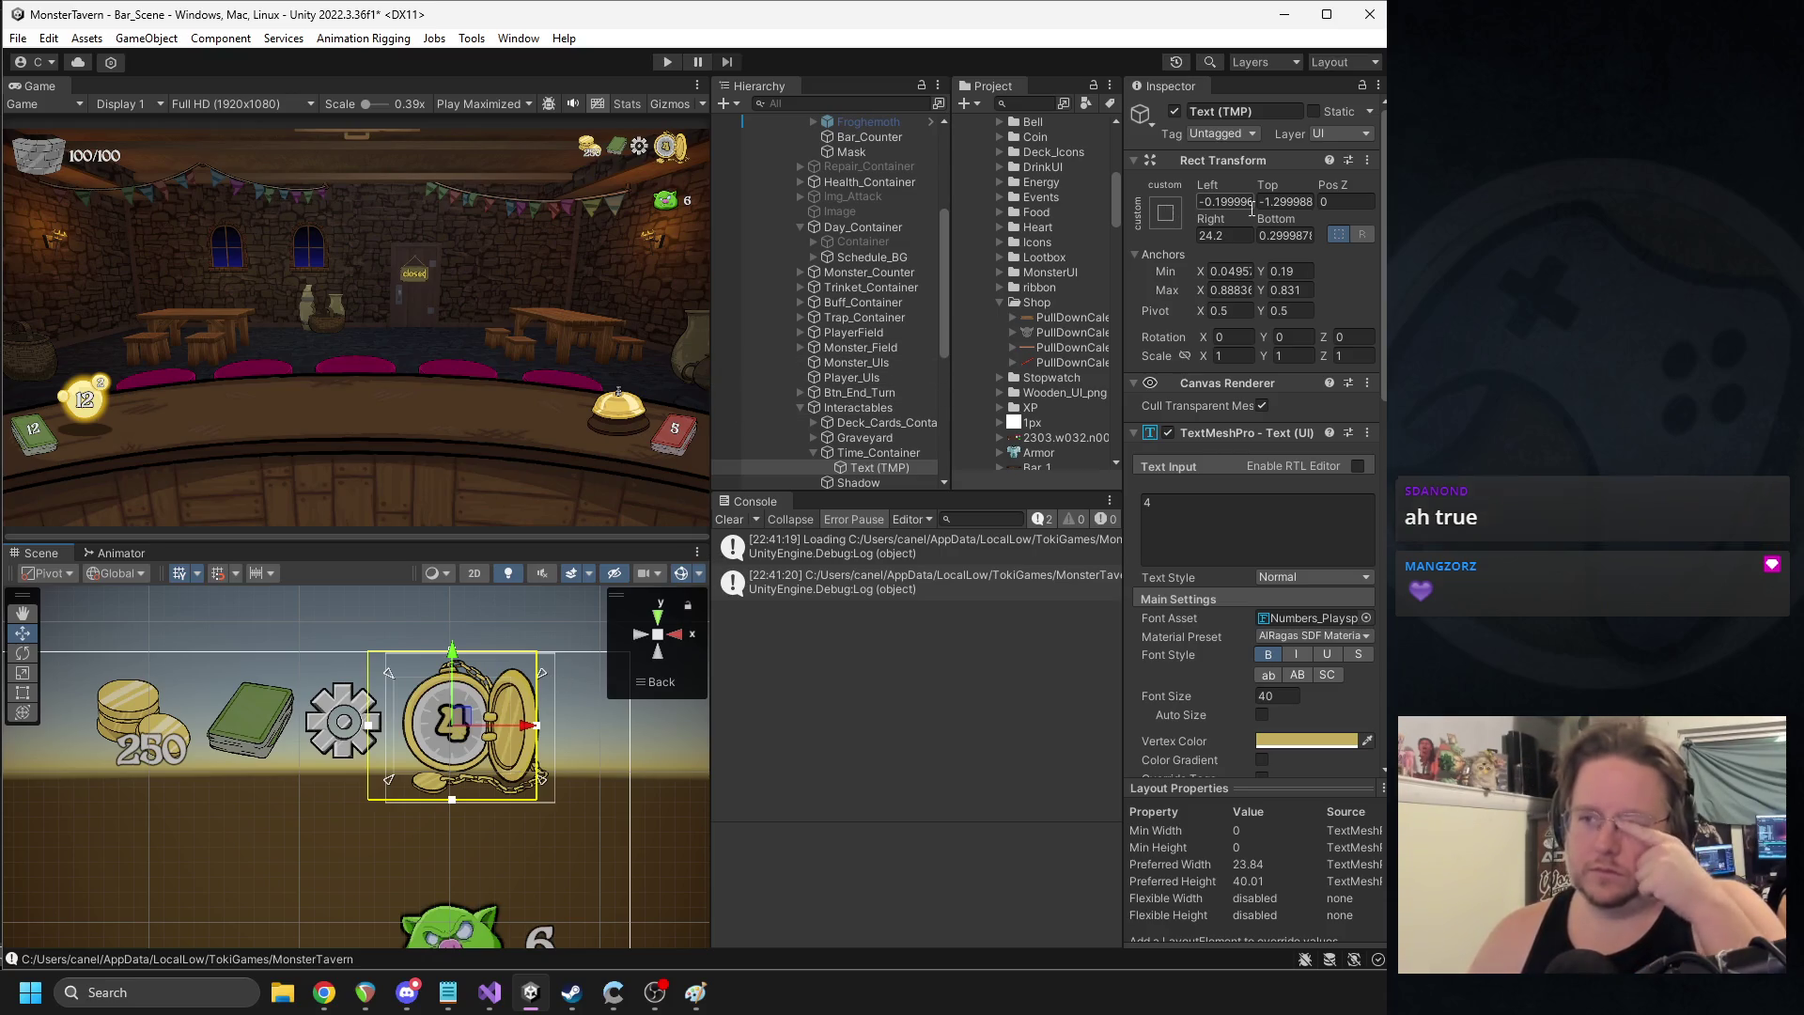
pyautogui.click(1222, 234)
pyautogui.write('0')
pyautogui.click(1271, 233)
pyautogui.write('0')
pyautogui.click(1278, 201)
pyautogui.write('0')
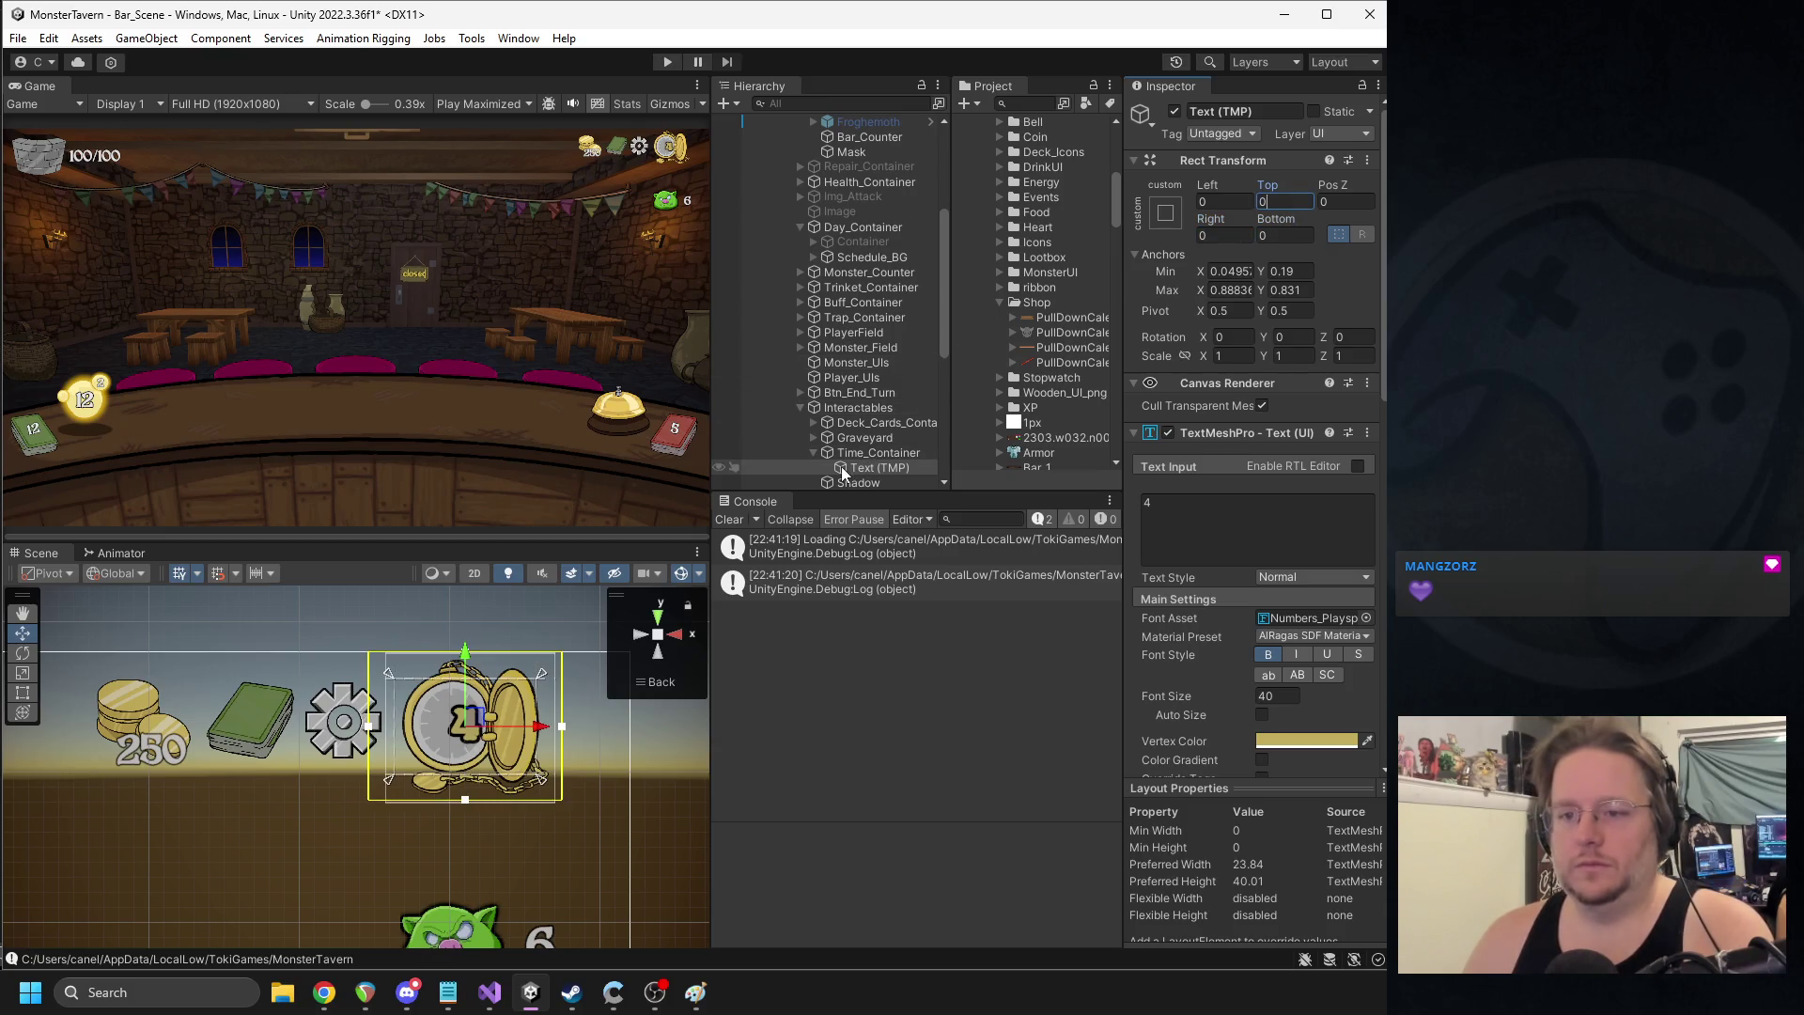
pyautogui.press('Return')
pyautogui.click(874, 451)
pyautogui.scroll(-2, 477, 721)
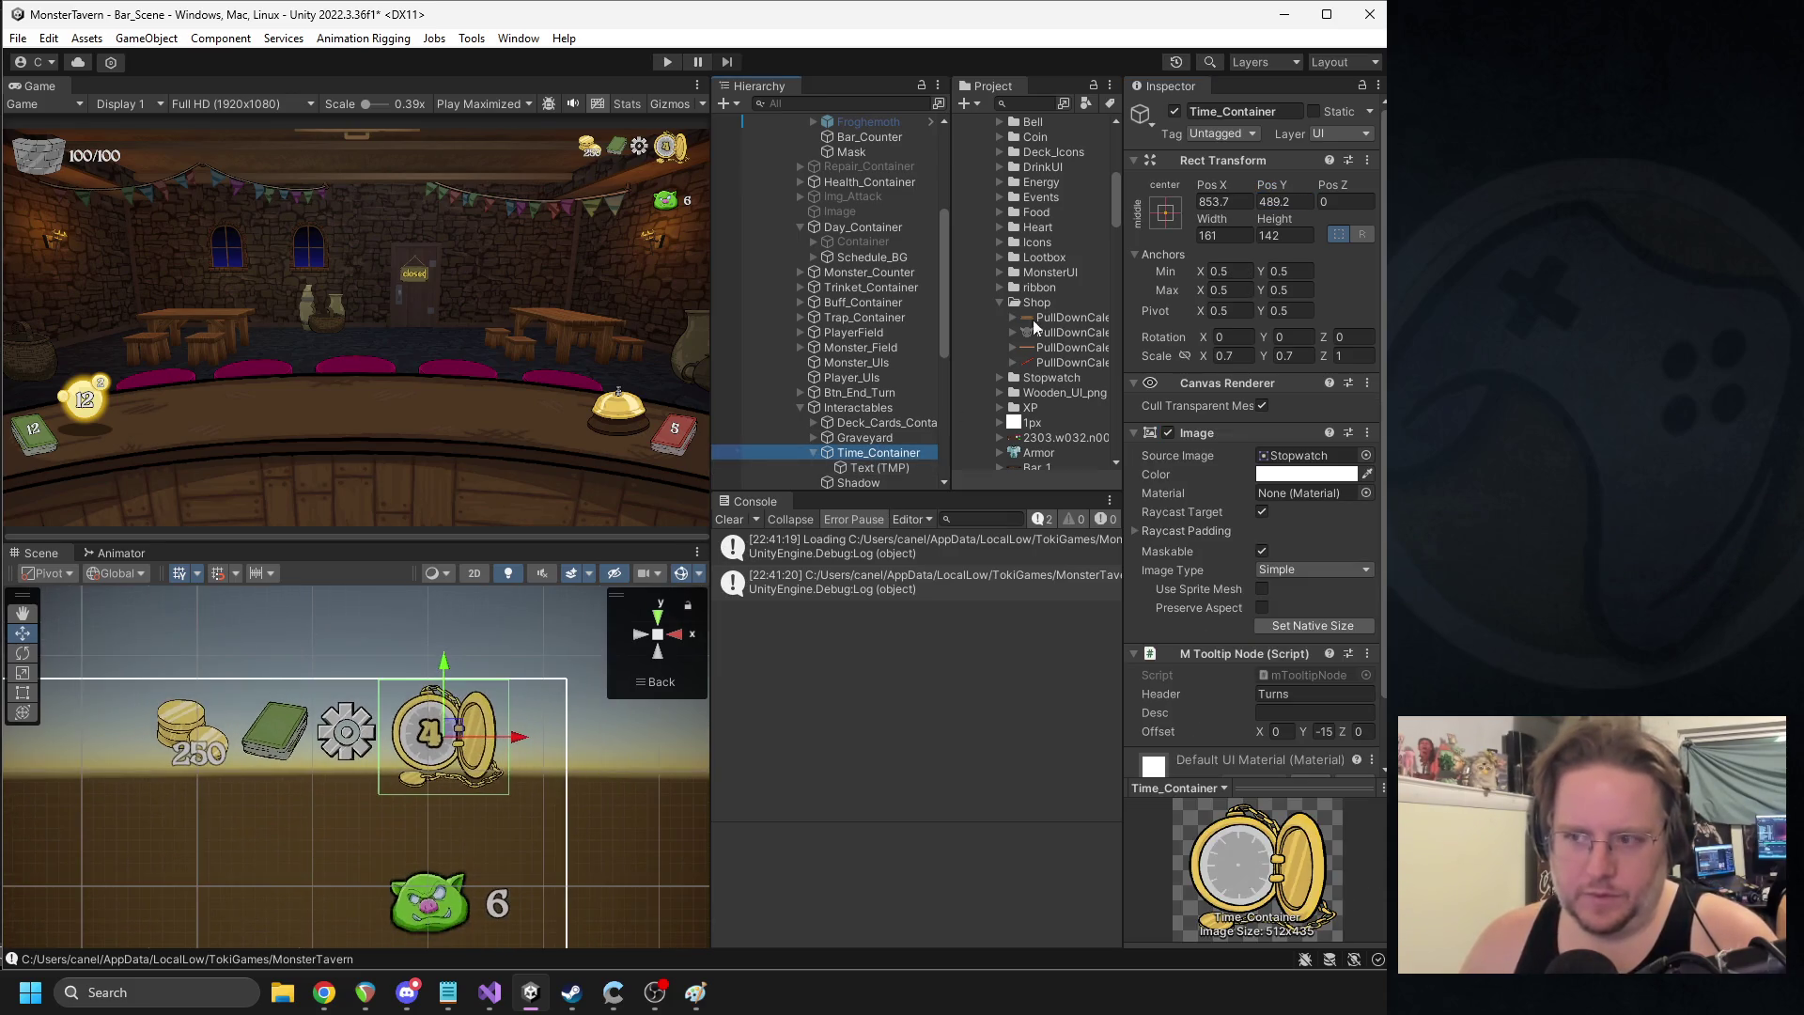
# - Anchor Time_Container top-right with custom anchors 0.934, 0.896 to 0.993, 0.988 around the stopwatch
pyautogui.scroll(-2, 375, 825)
pyautogui.moveTo(299, 827); pyautogui.dragTo(369, 746)
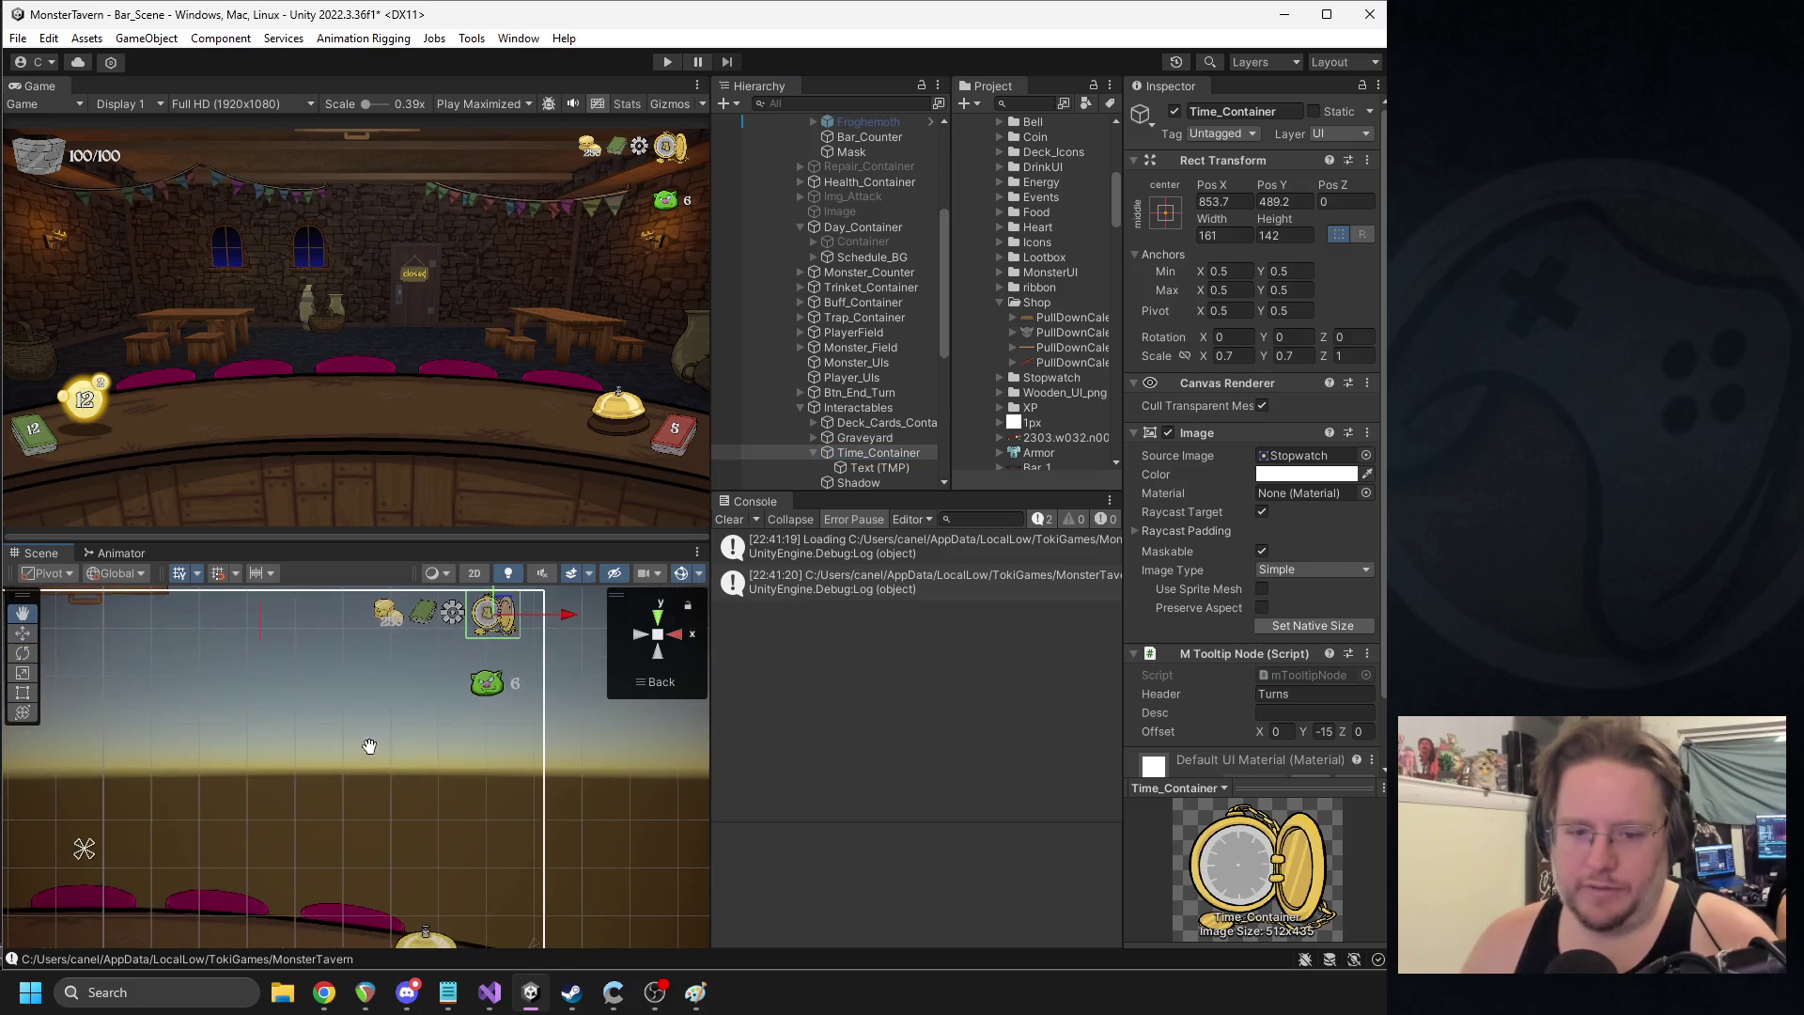
pyautogui.moveTo(193, 793); pyautogui.dragTo(534, 597)
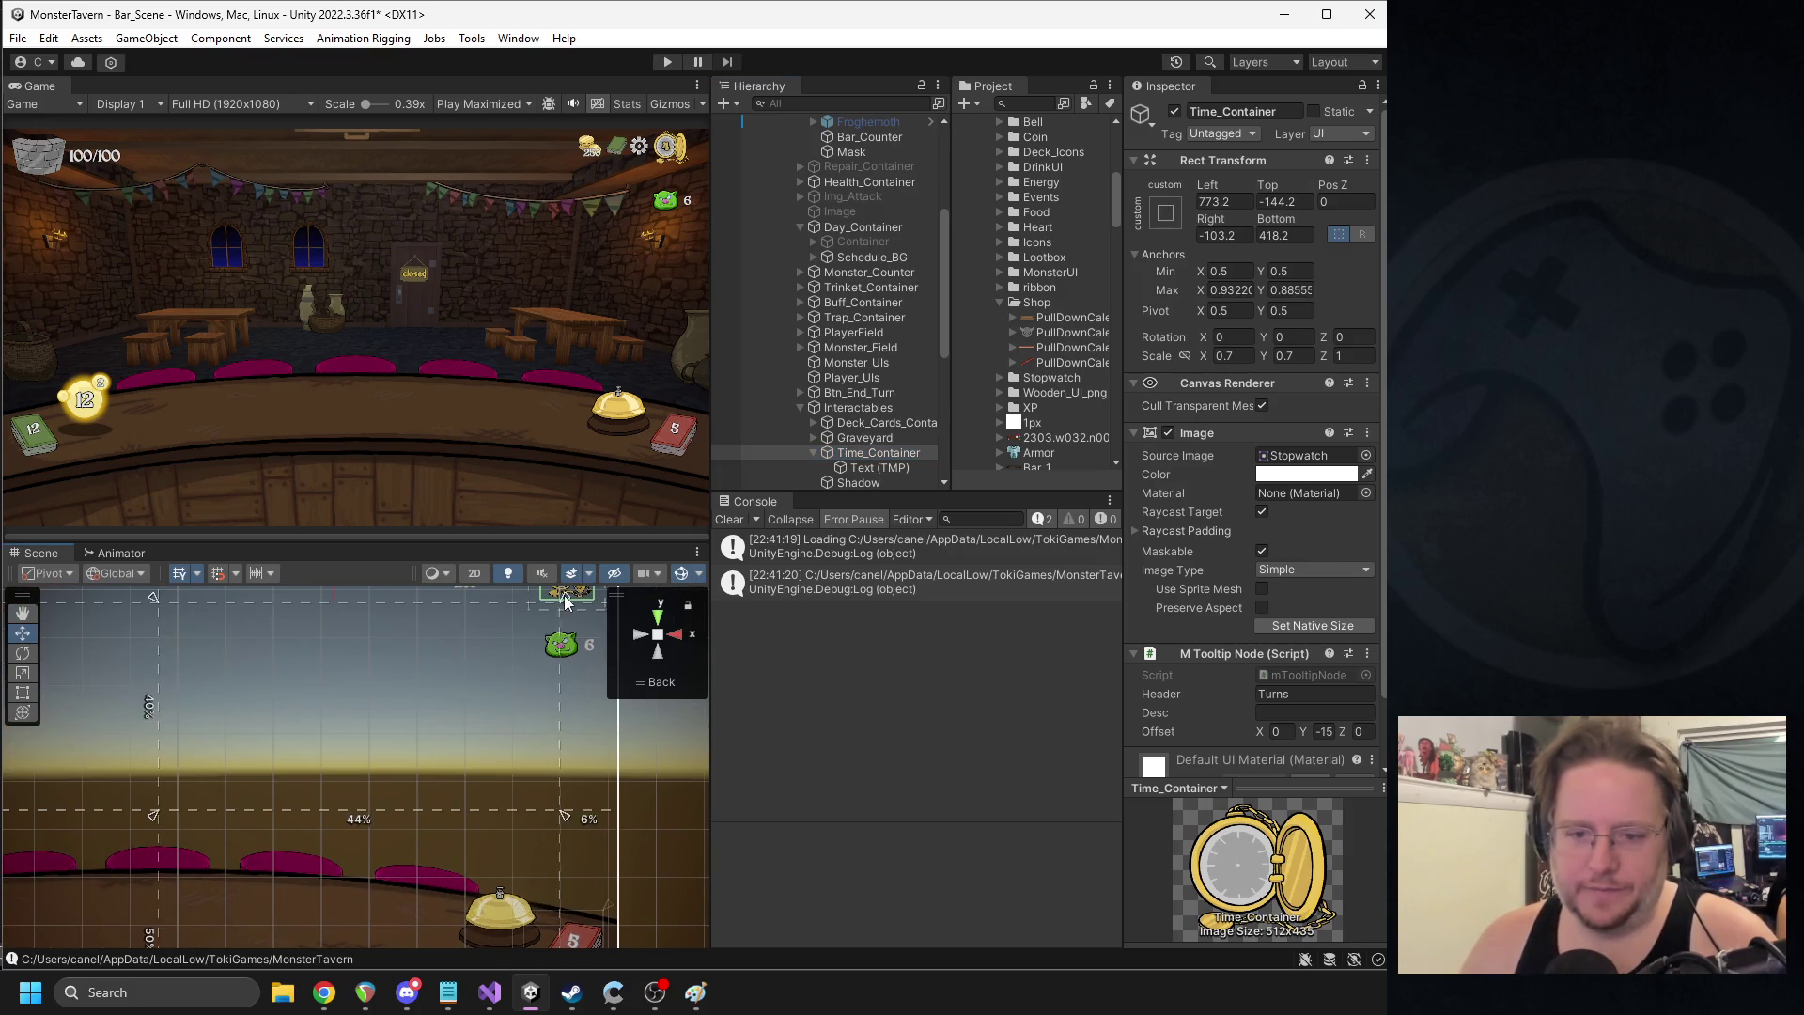
pyautogui.moveTo(154, 821)
pyautogui.mouseDown()
pyautogui.moveTo(358, 703)
pyautogui.moveTo(172, 788)
pyautogui.moveTo(476, 604)
pyautogui.moveTo(535, 597)
pyautogui.mouseUp()
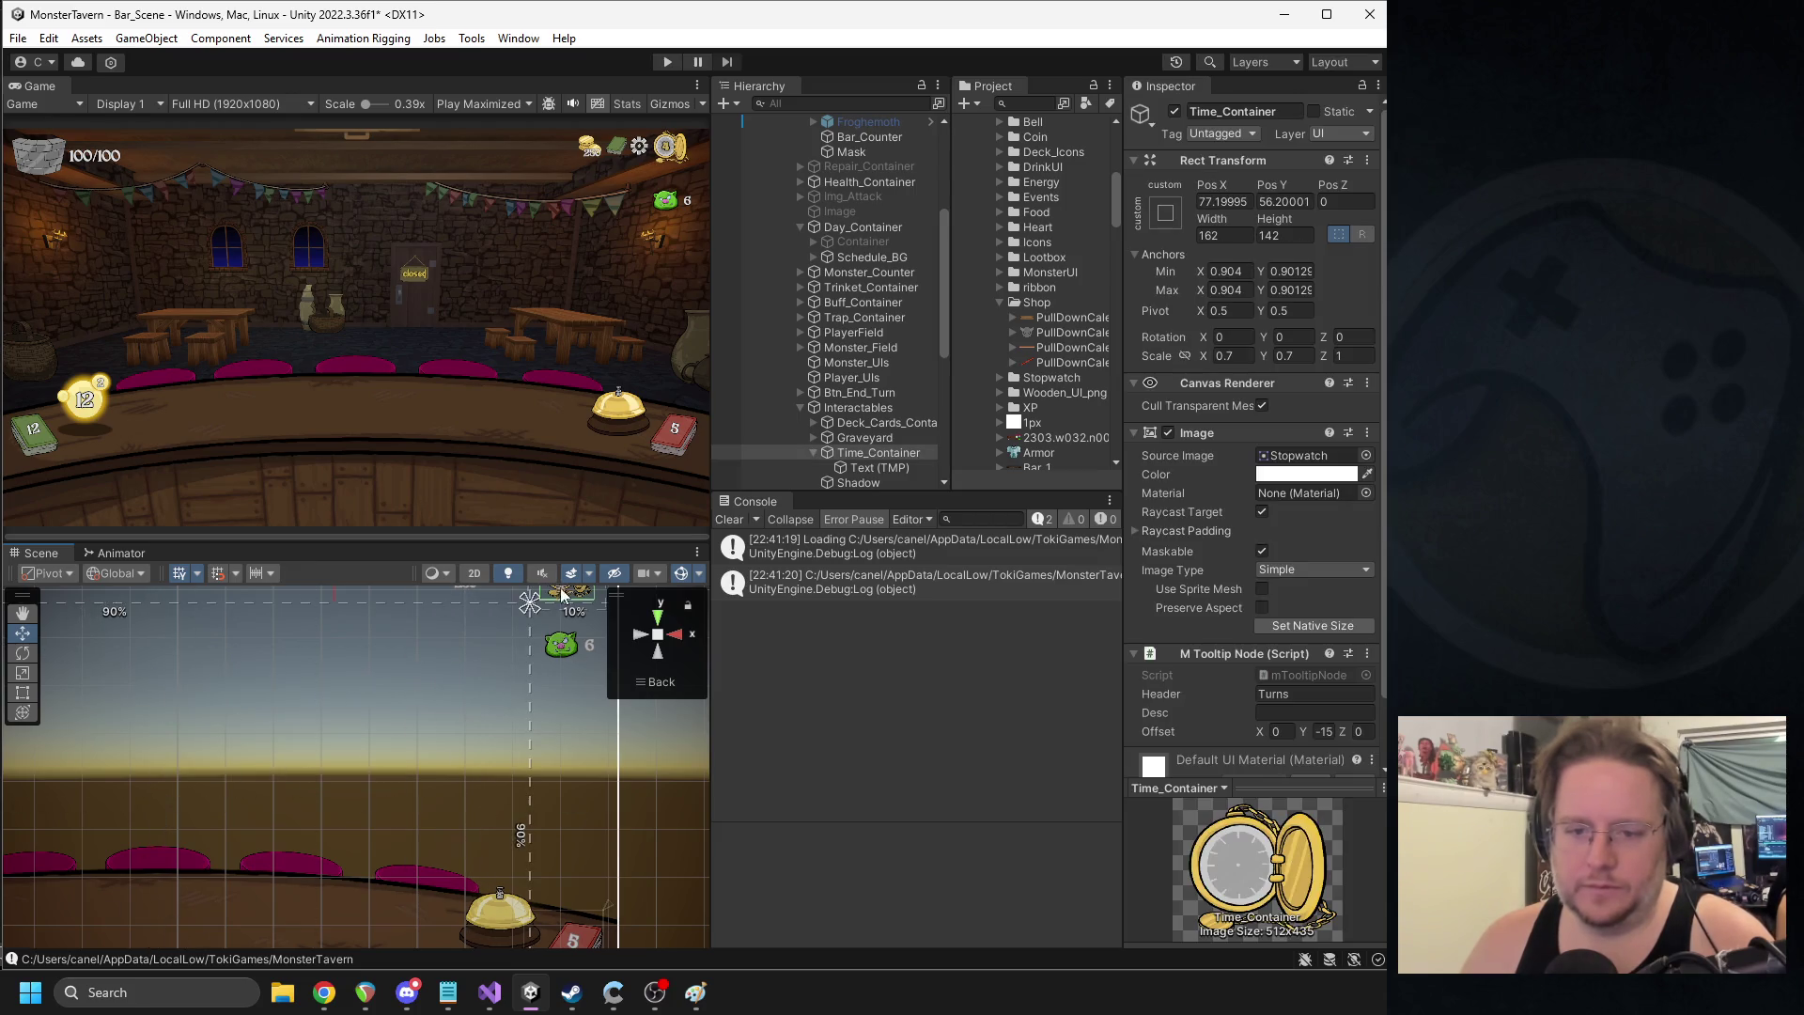
pyautogui.press('f')
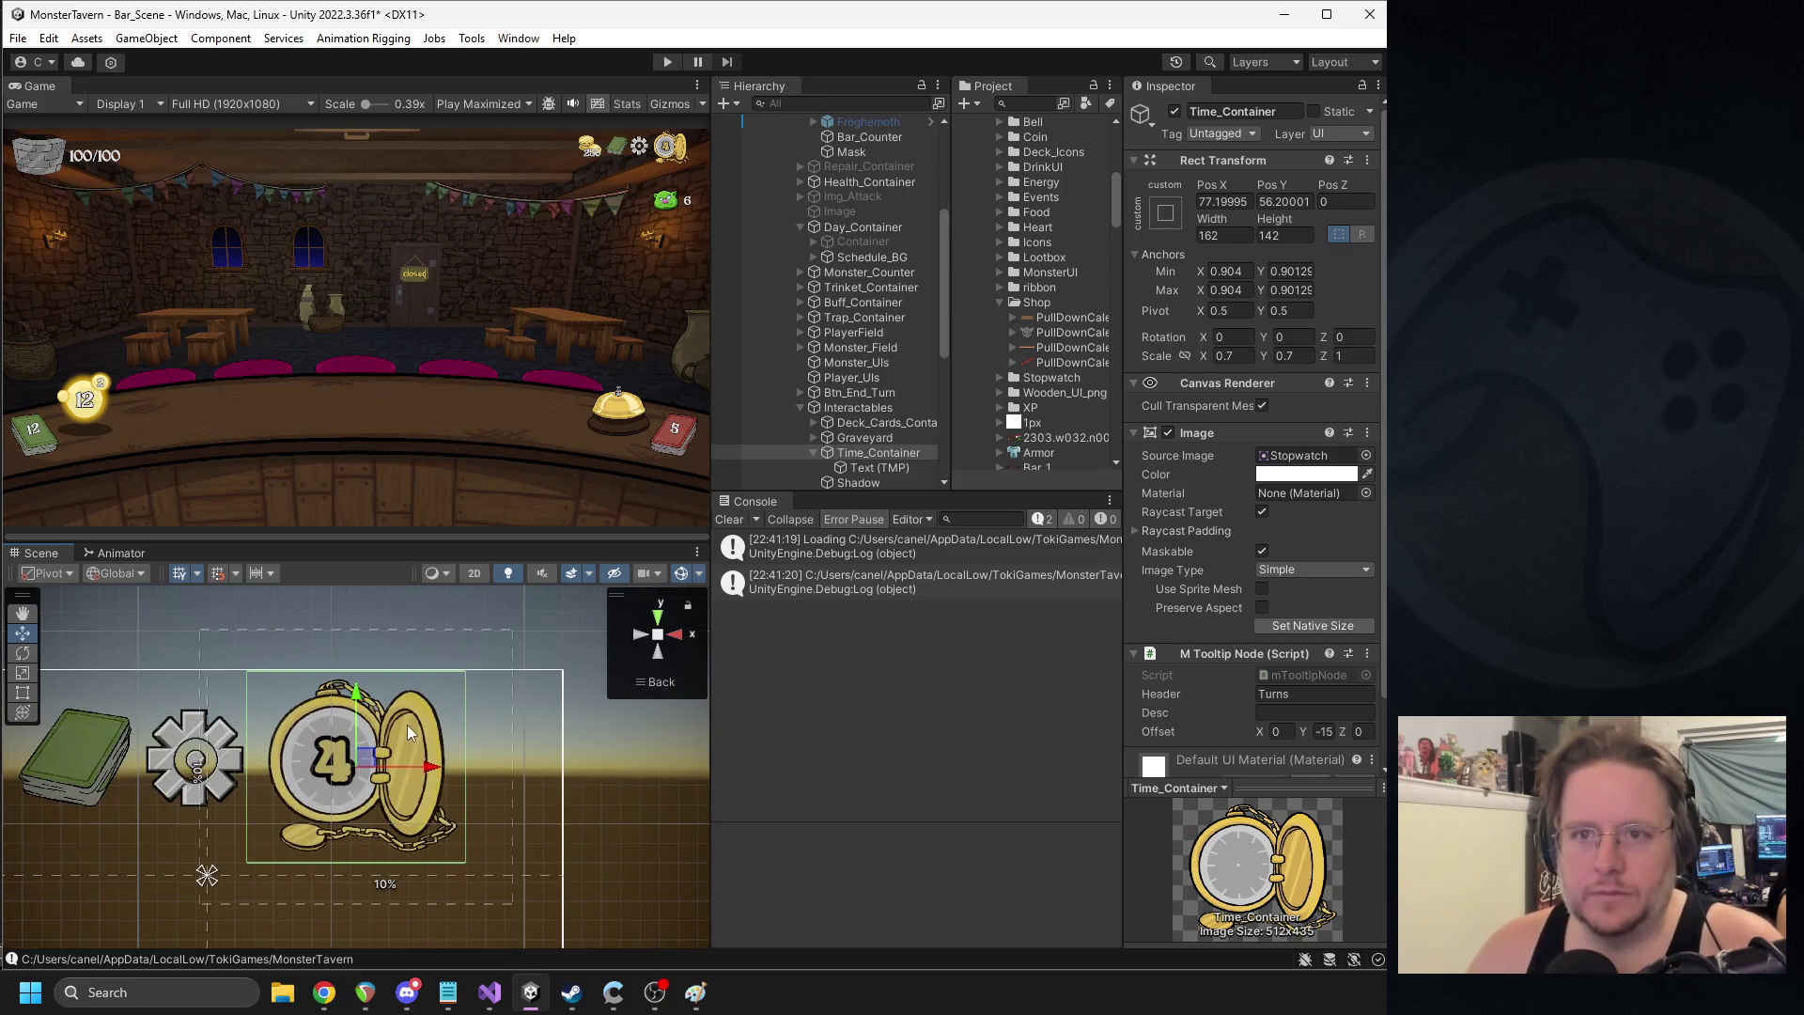
pyautogui.moveTo(435, 776)
pyautogui.mouseDown()
pyautogui.moveTo(515, 780)
pyautogui.moveTo(428, 793)
pyautogui.moveTo(407, 767)
pyautogui.moveTo(437, 781)
pyautogui.mouseUp()
pyautogui.moveTo(207, 875); pyautogui.dragTo(544, 693)
pyautogui.moveTo(201, 884)
pyautogui.mouseDown()
pyautogui.moveTo(312, 894)
pyautogui.moveTo(369, 830)
pyautogui.moveTo(313, 899)
pyautogui.mouseUp()
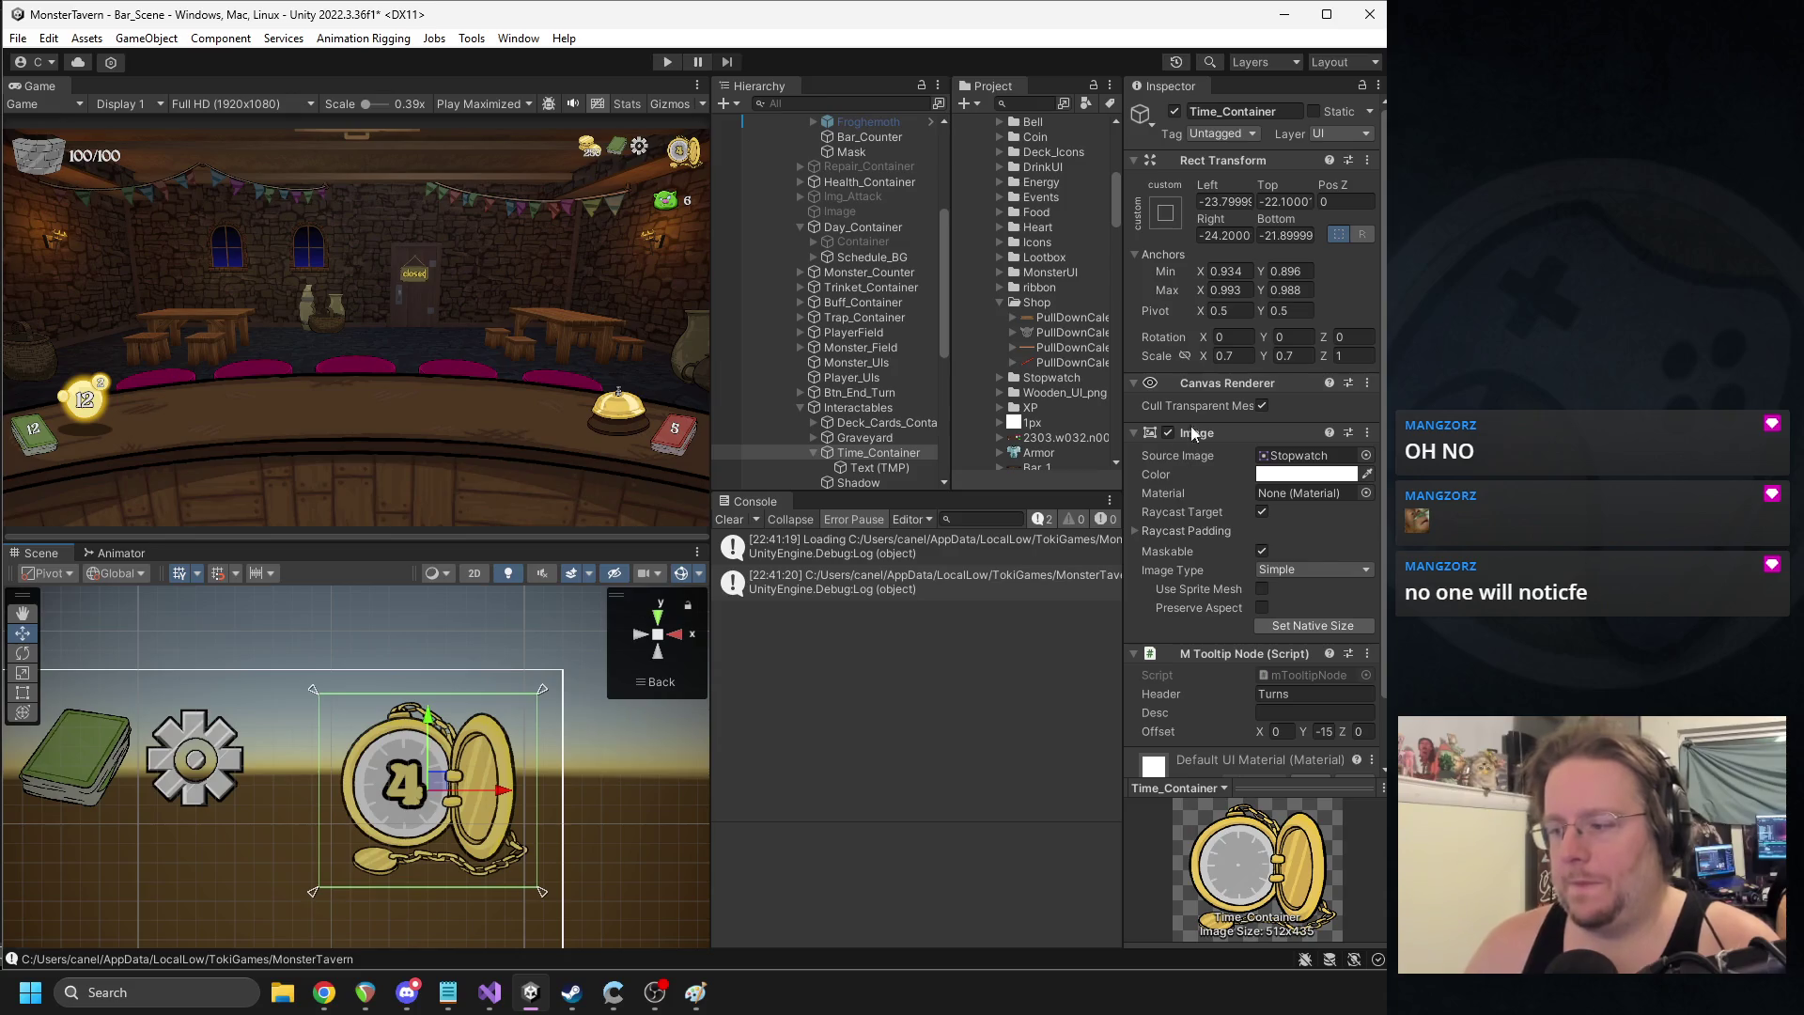
pyautogui.click(878, 467)
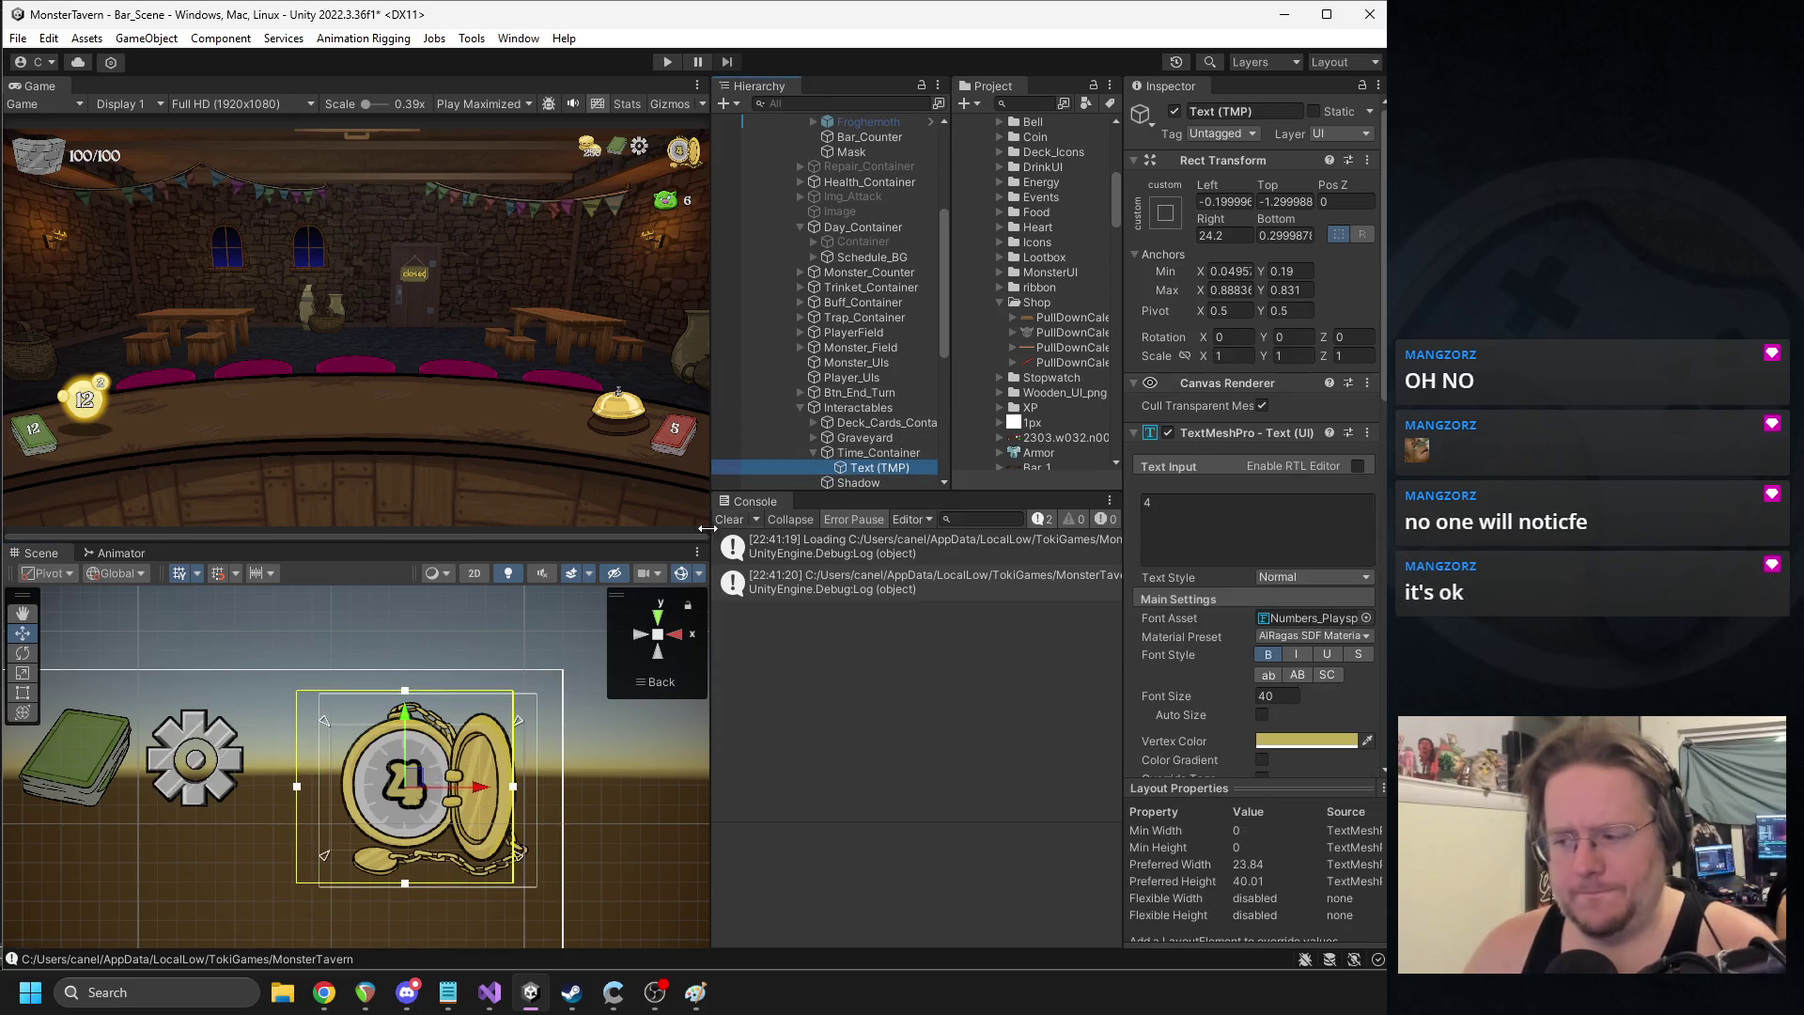
# - Anchor the stopwatch to middle-centre, scale it to 0.5 and move it up-right
pyautogui.click(874, 452)
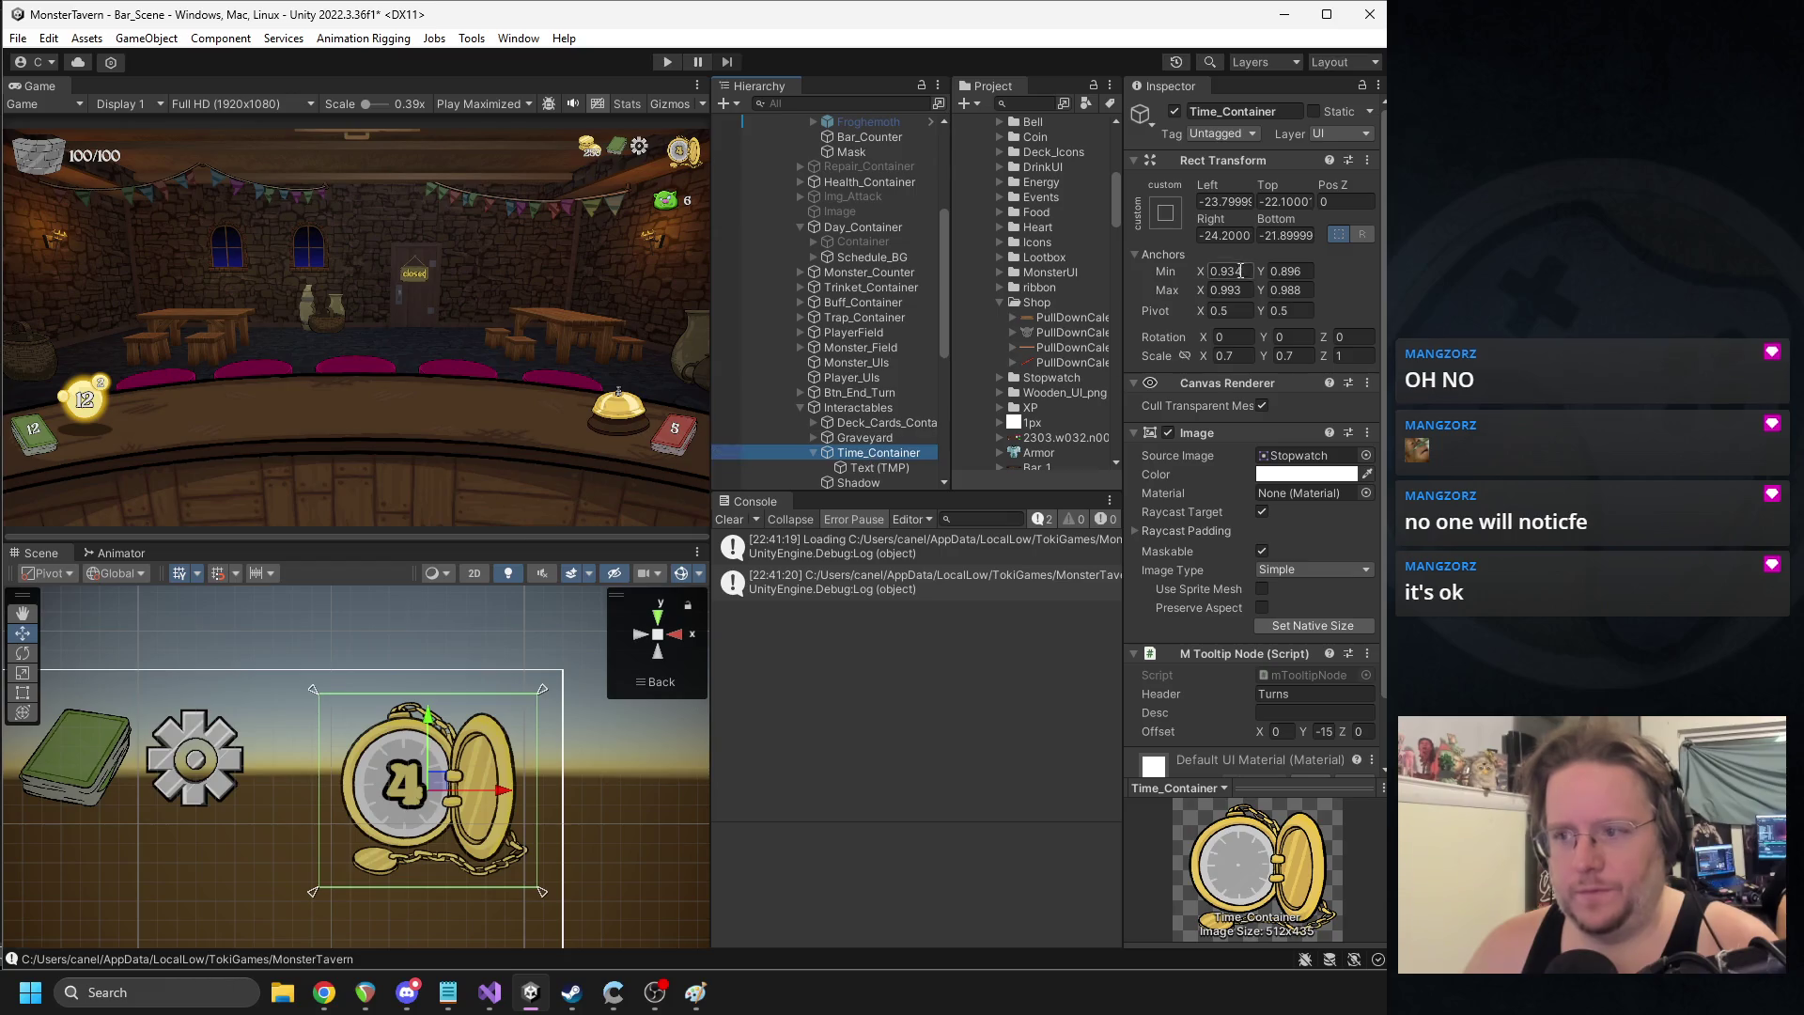
pyautogui.click(1165, 212)
pyautogui.click(1273, 401)
pyautogui.click(1287, 222)
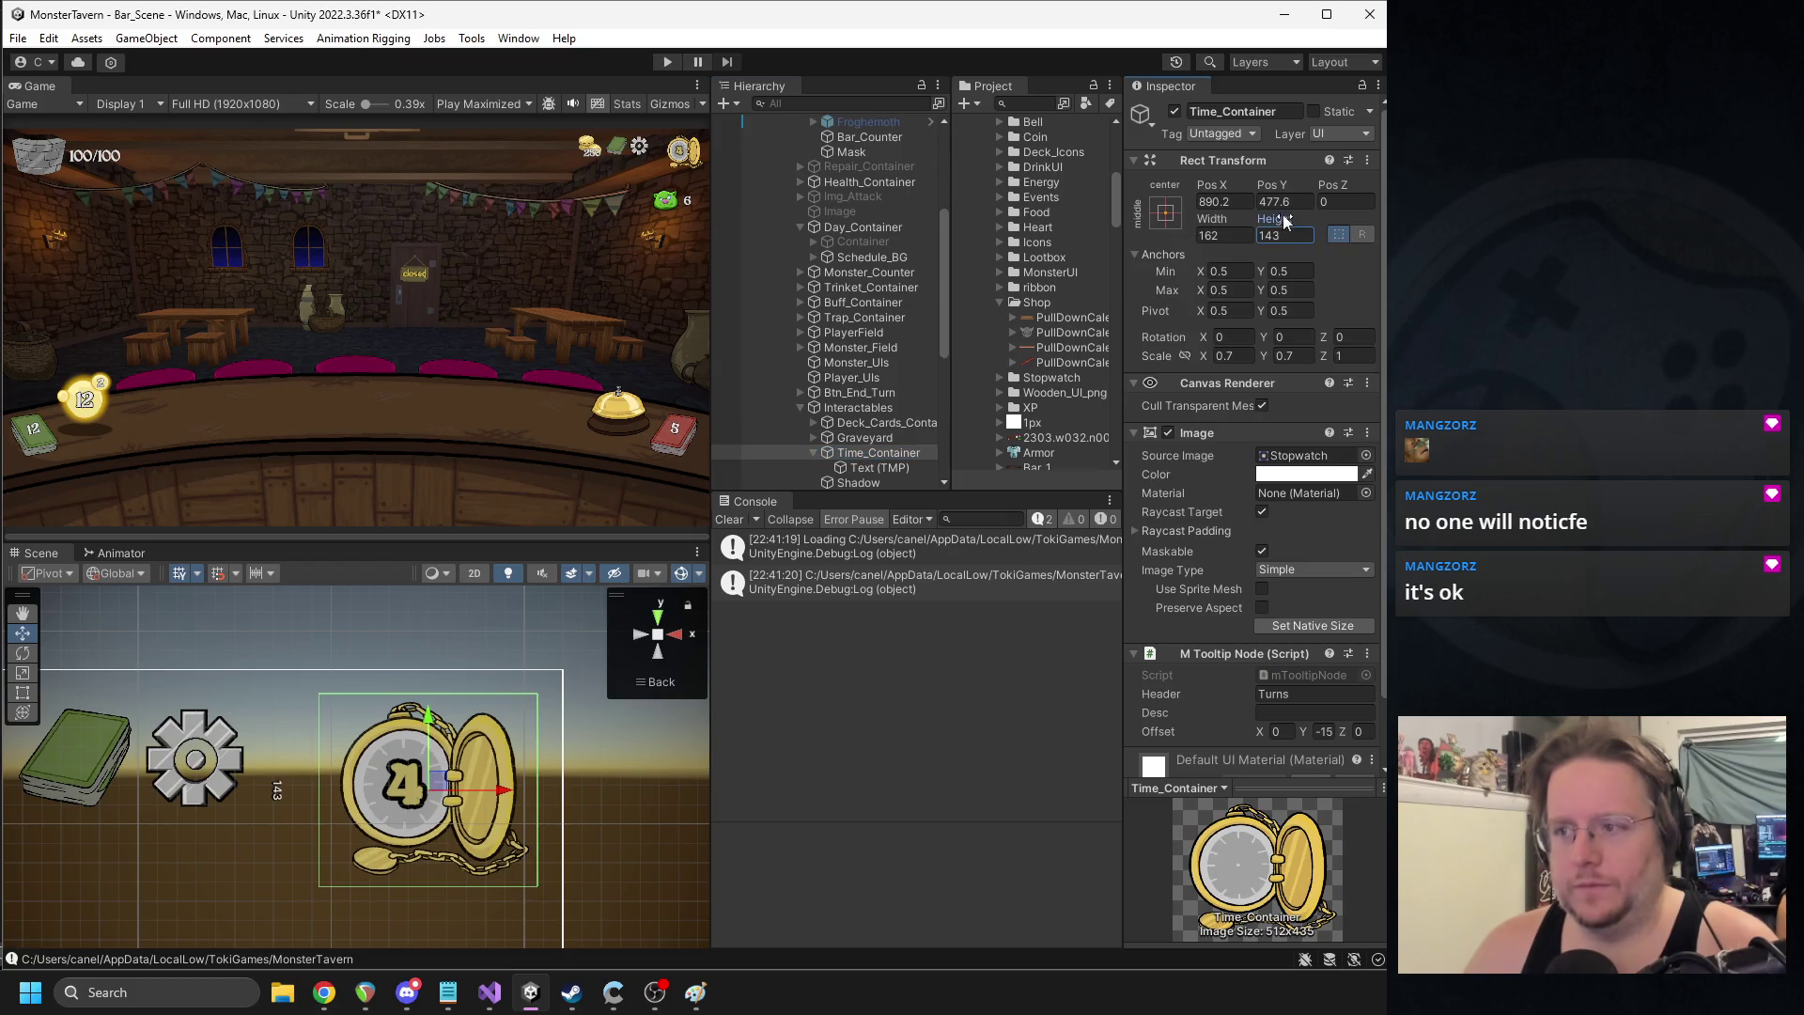
pyautogui.write('5')
pyautogui.click(1290, 358)
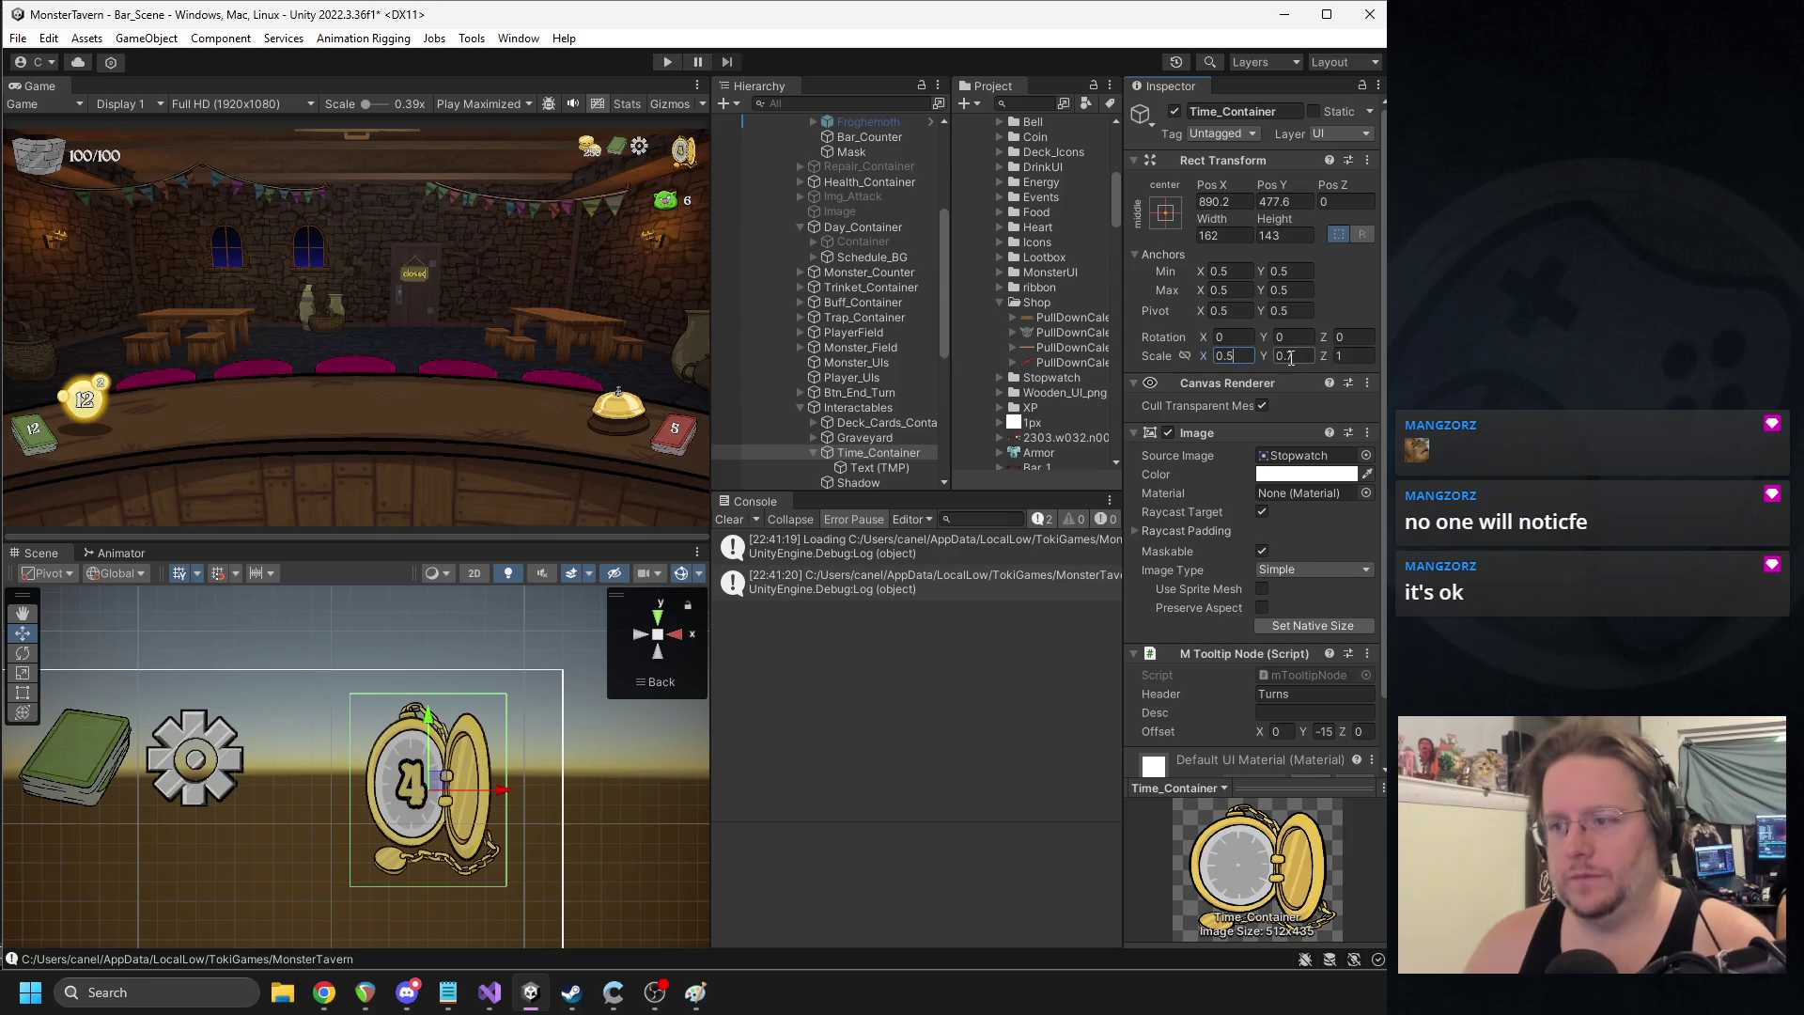
pyautogui.press('BackSpace')
pyautogui.write('5')
pyautogui.moveTo(446, 782)
pyautogui.mouseDown()
pyautogui.moveTo(474, 757)
pyautogui.moveTo(229, 753)
pyautogui.moveTo(534, 764)
pyautogui.mouseUp()
# - Drag the stopwatch's anchor handles onto its corners in the Scene view
pyautogui.scroll(-6, 375, 791)
pyautogui.moveTo(373, 775)
pyautogui.mouseDown()
pyautogui.moveTo(291, 778)
pyautogui.moveTo(395, 620)
pyautogui.moveTo(569, 599)
pyautogui.mouseUp()
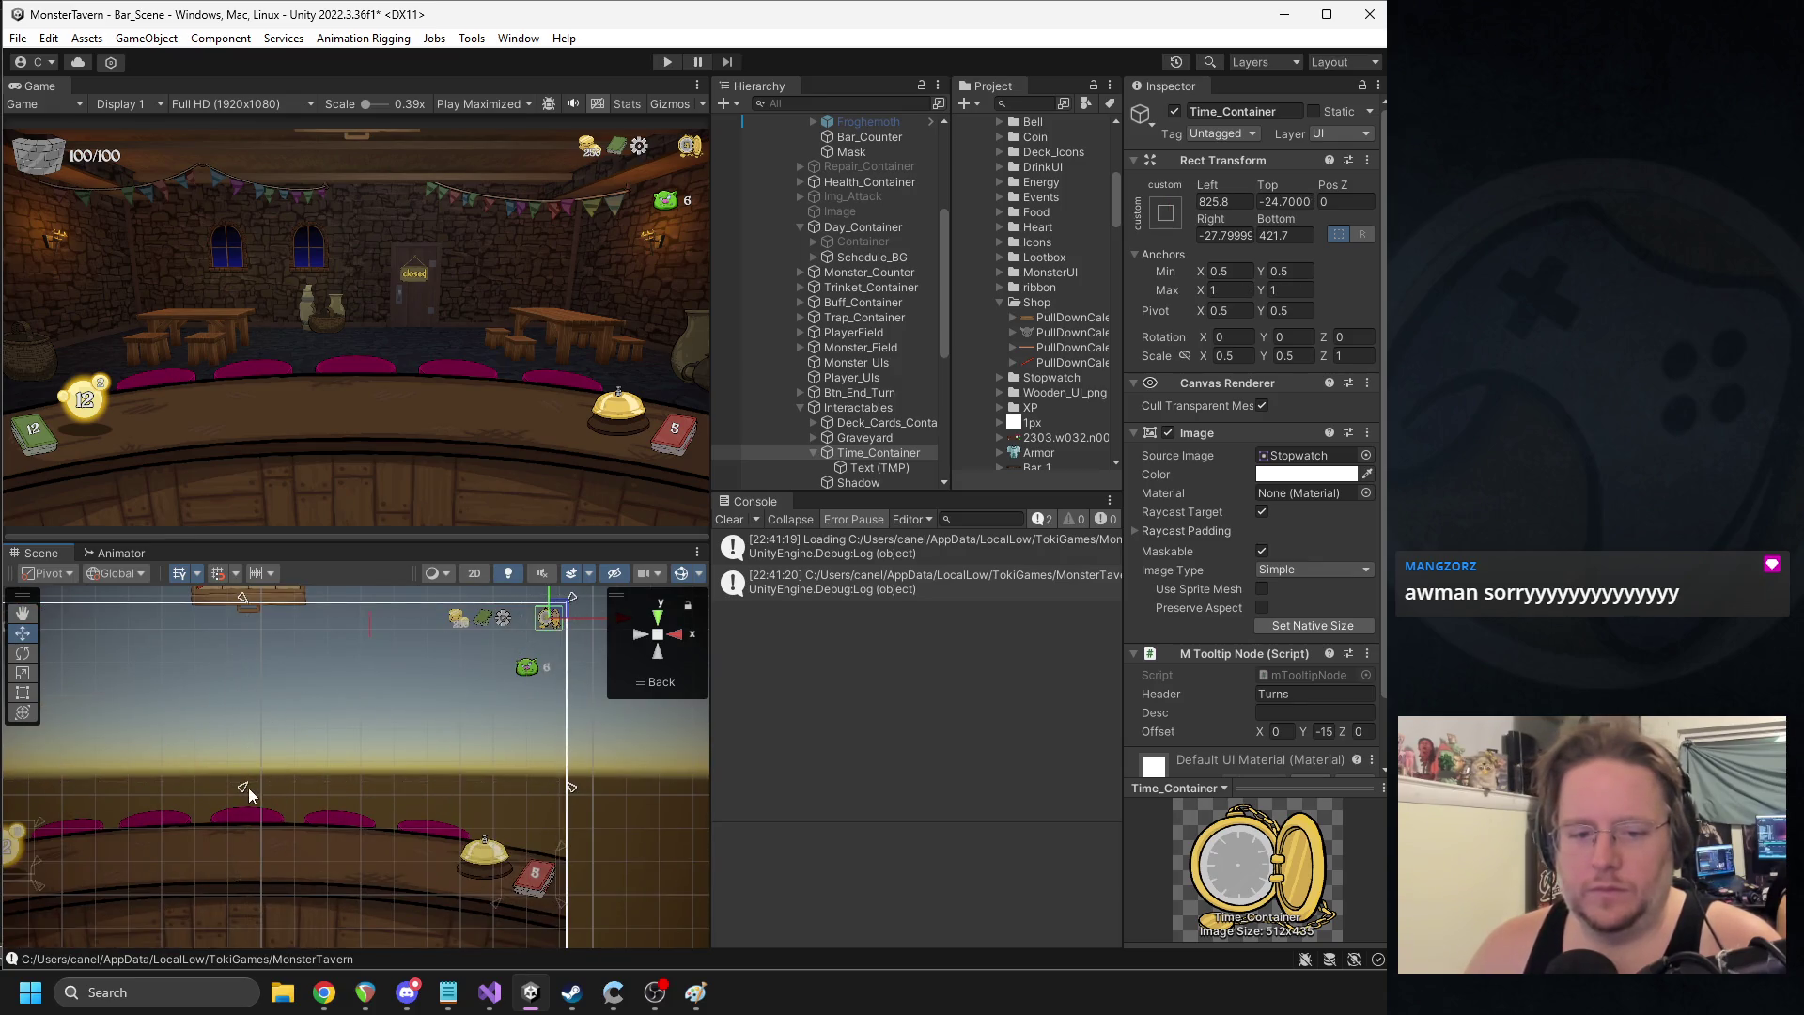
pyautogui.moveTo(242, 788)
pyautogui.mouseDown()
pyautogui.moveTo(461, 648)
pyautogui.moveTo(545, 622)
pyautogui.mouseUp()
pyautogui.press('f')
pyautogui.moveTo(276, 852); pyautogui.dragTo(217, 892)
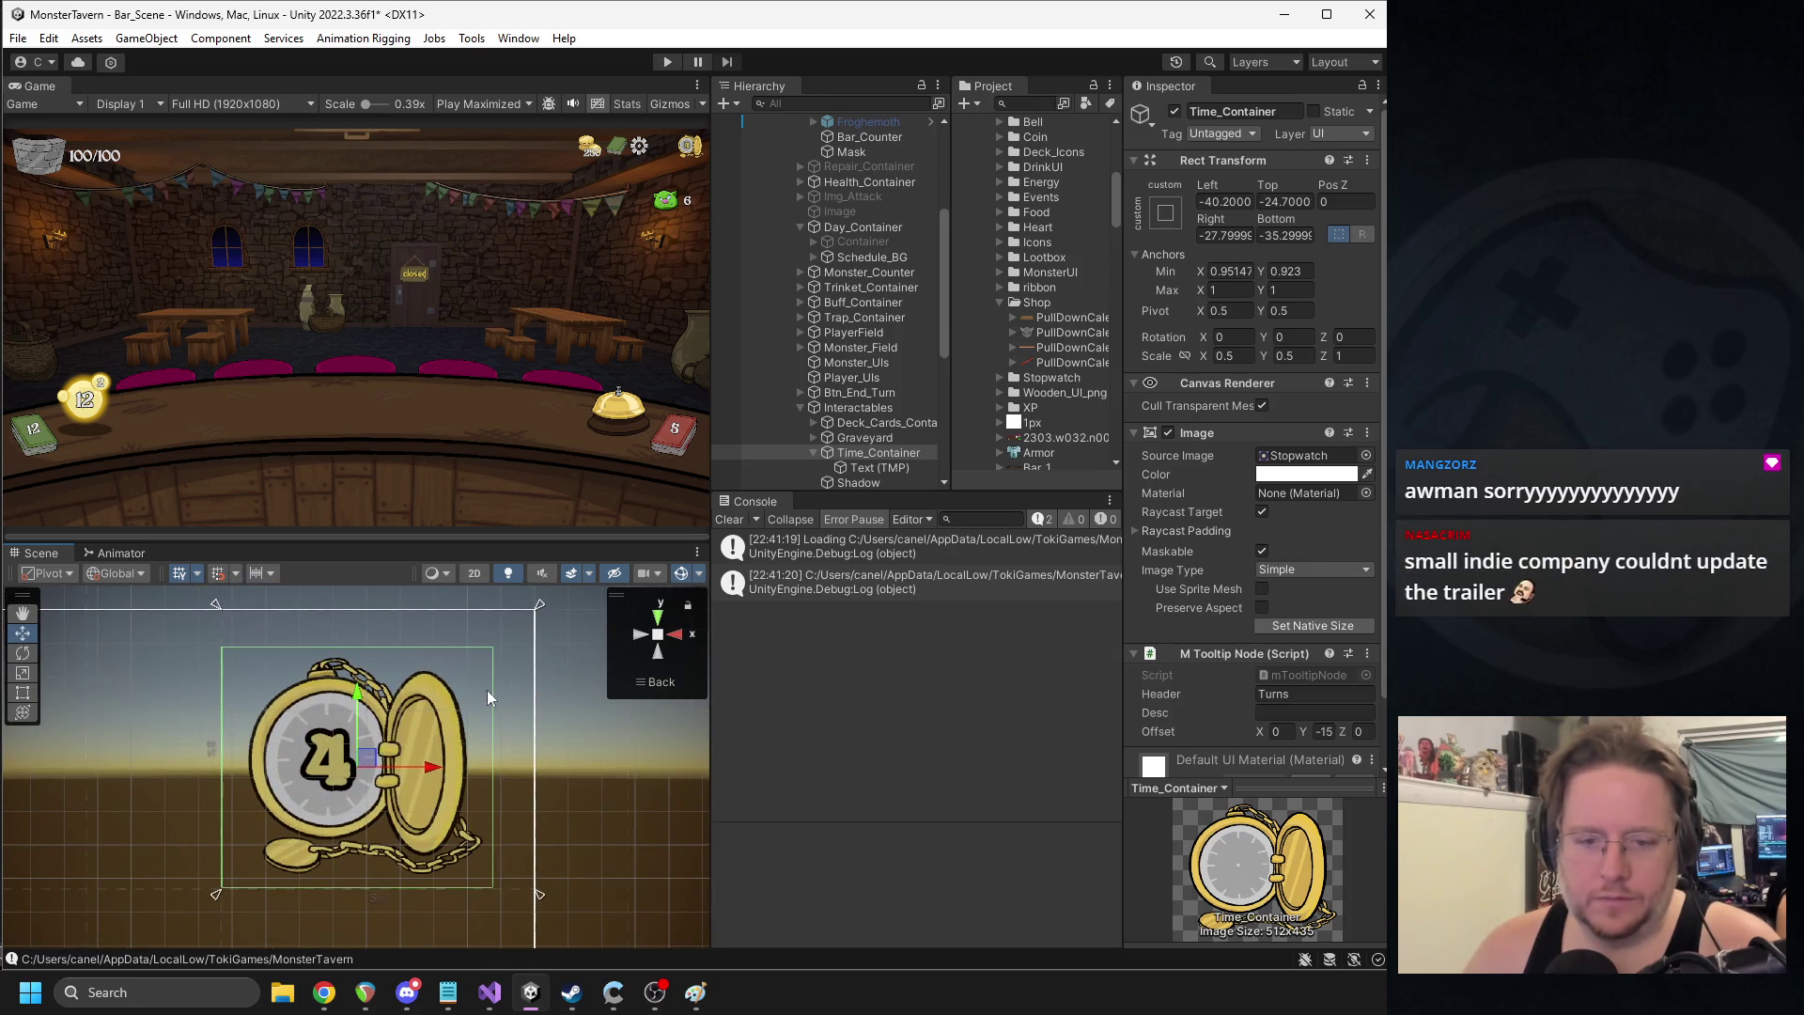
pyautogui.moveTo(538, 605); pyautogui.dragTo(498, 649)
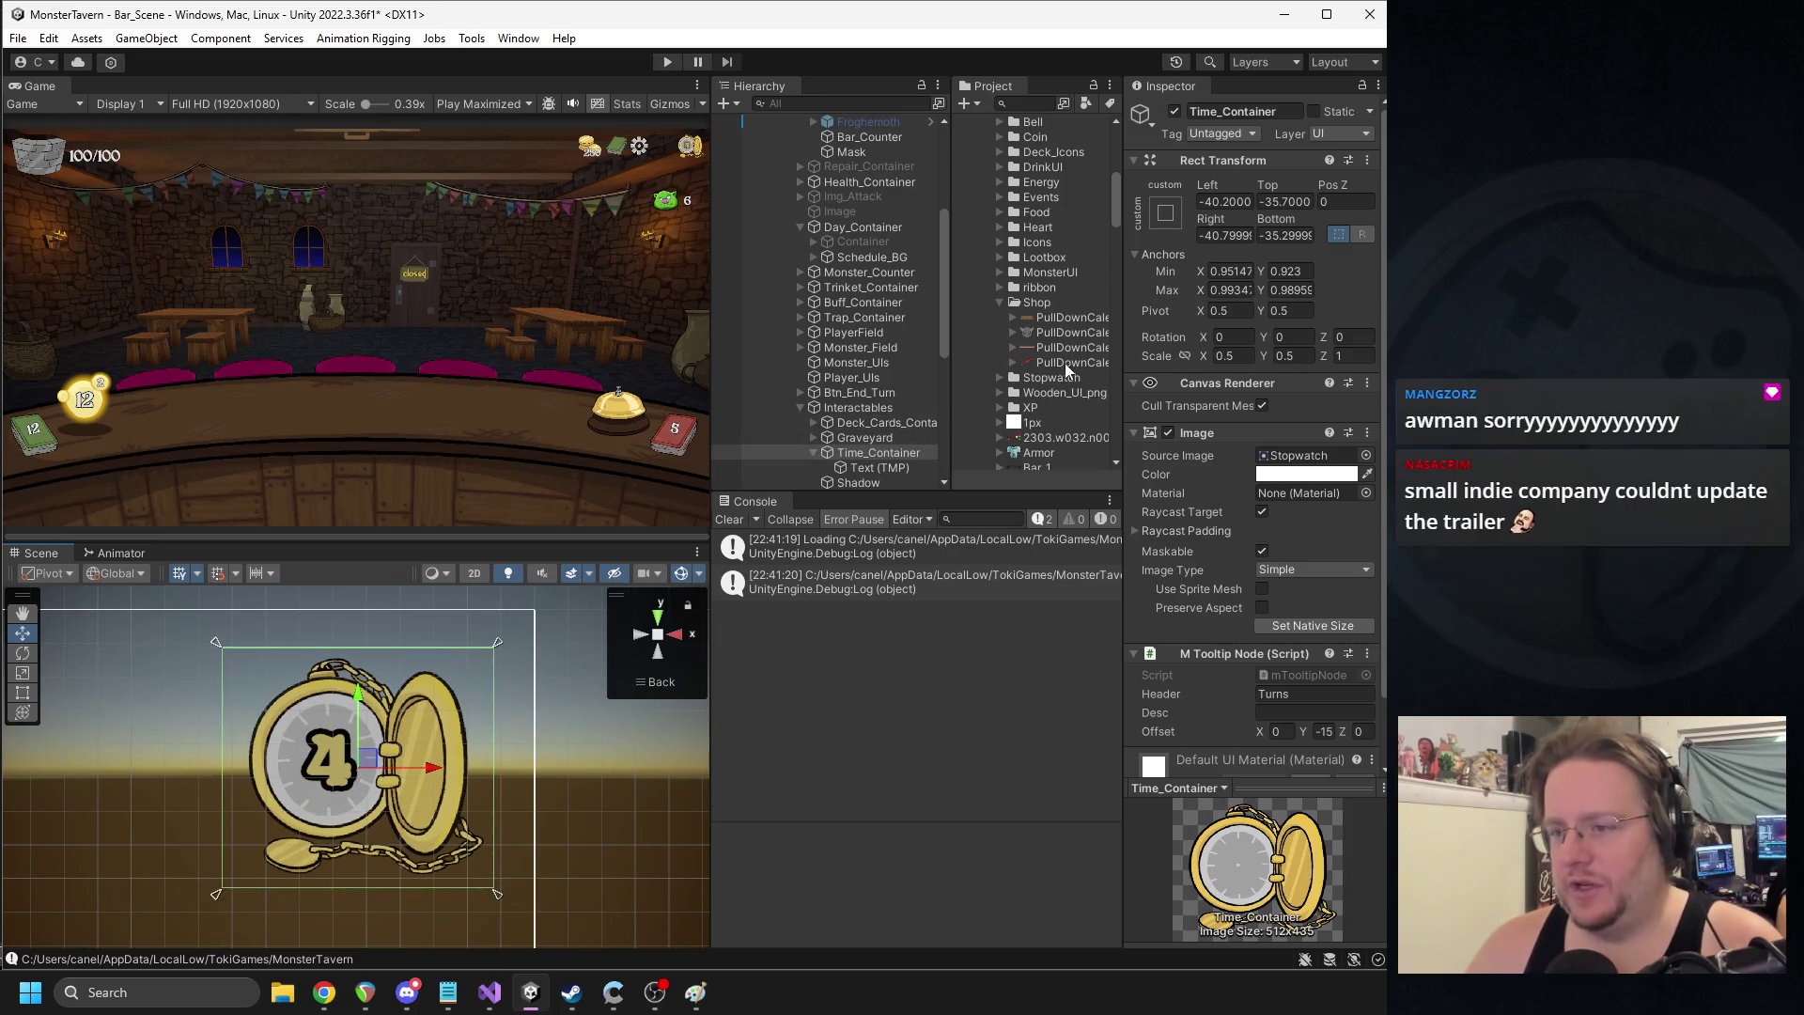
# - Reset the stopwatch's scale to 1 and zero its edge offsets
pyautogui.click(1228, 356)
pyautogui.write('1')
pyautogui.click(1283, 355)
pyautogui.write('1')
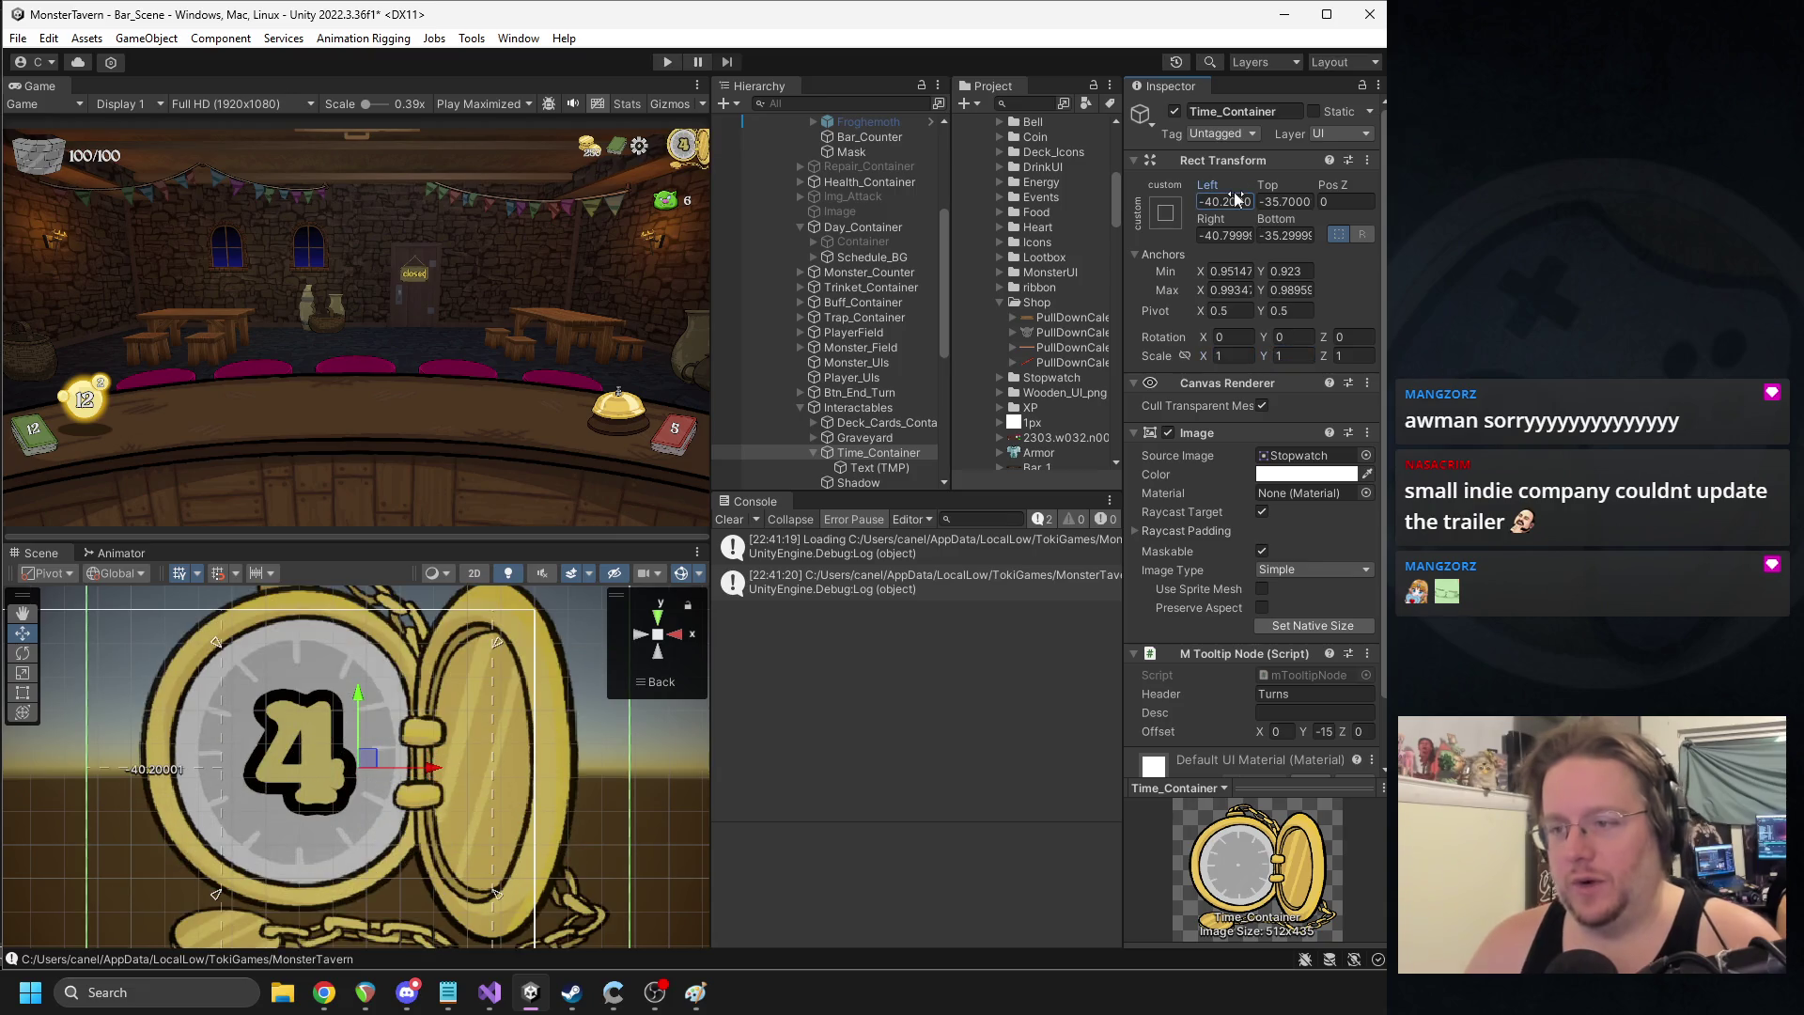
pyautogui.click(1231, 199)
pyautogui.write('0')
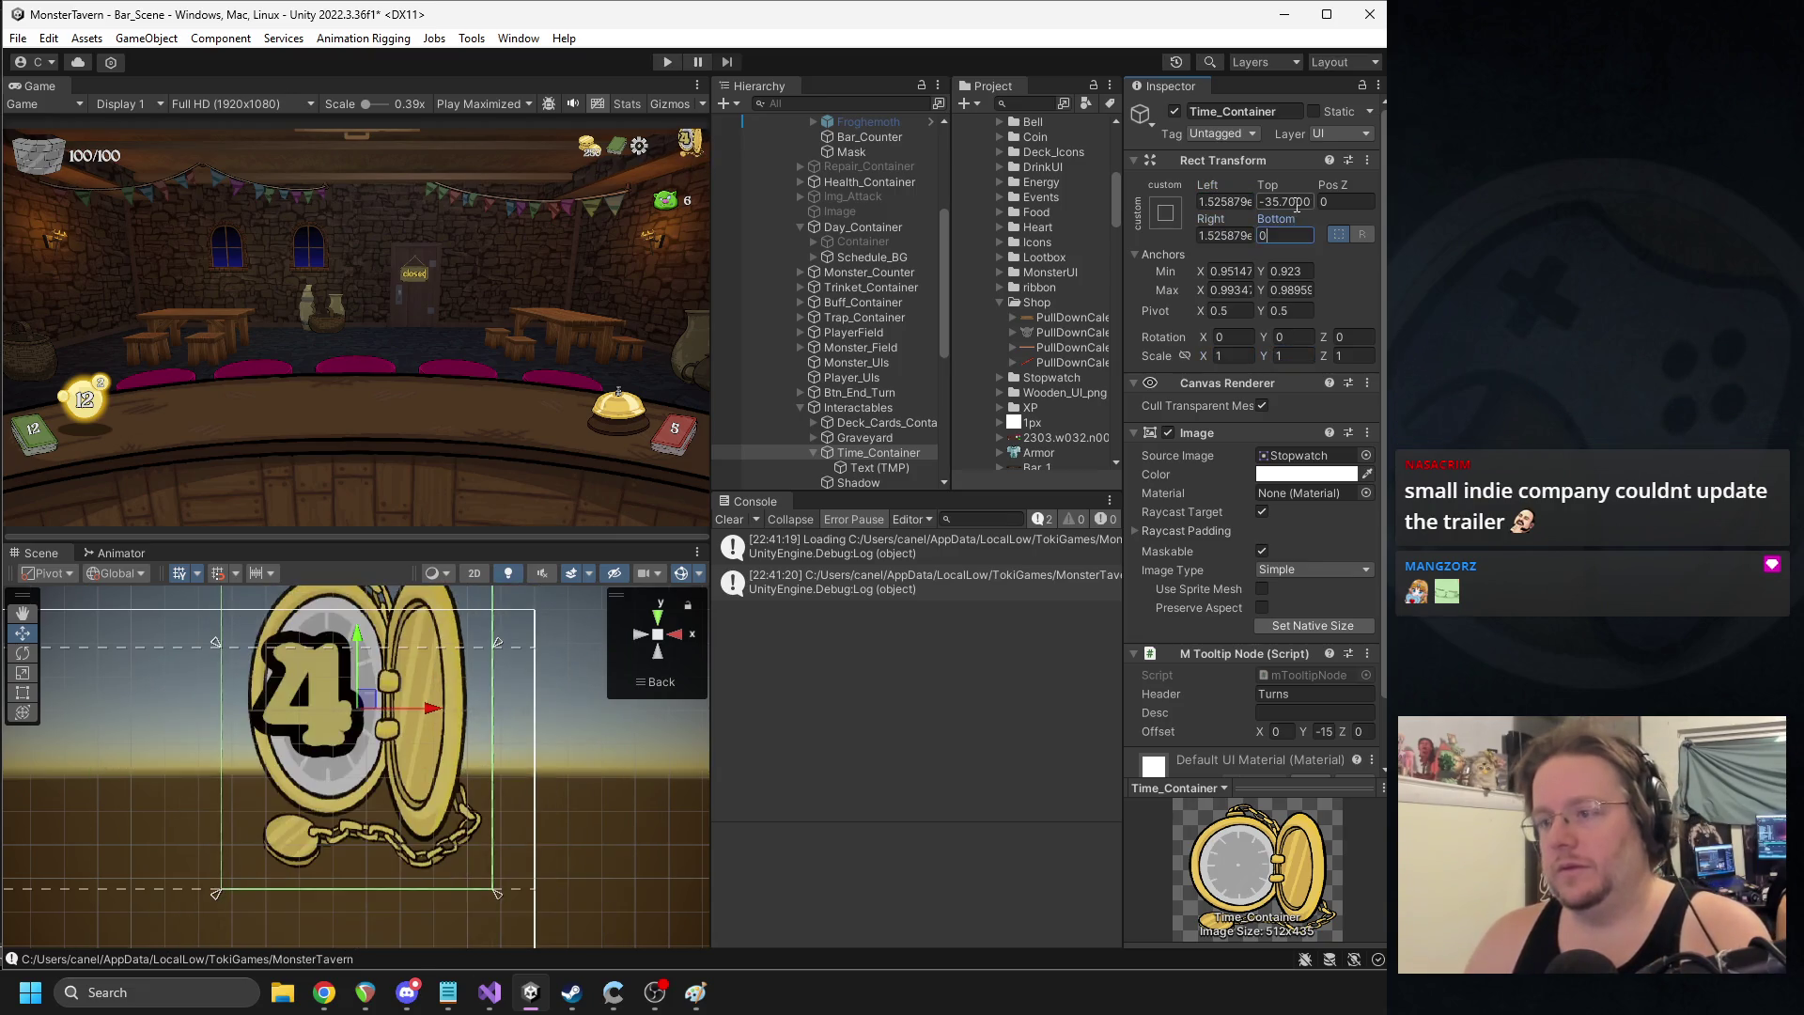
pyautogui.press('Tab')
pyautogui.write('0')
pyautogui.click(1225, 201)
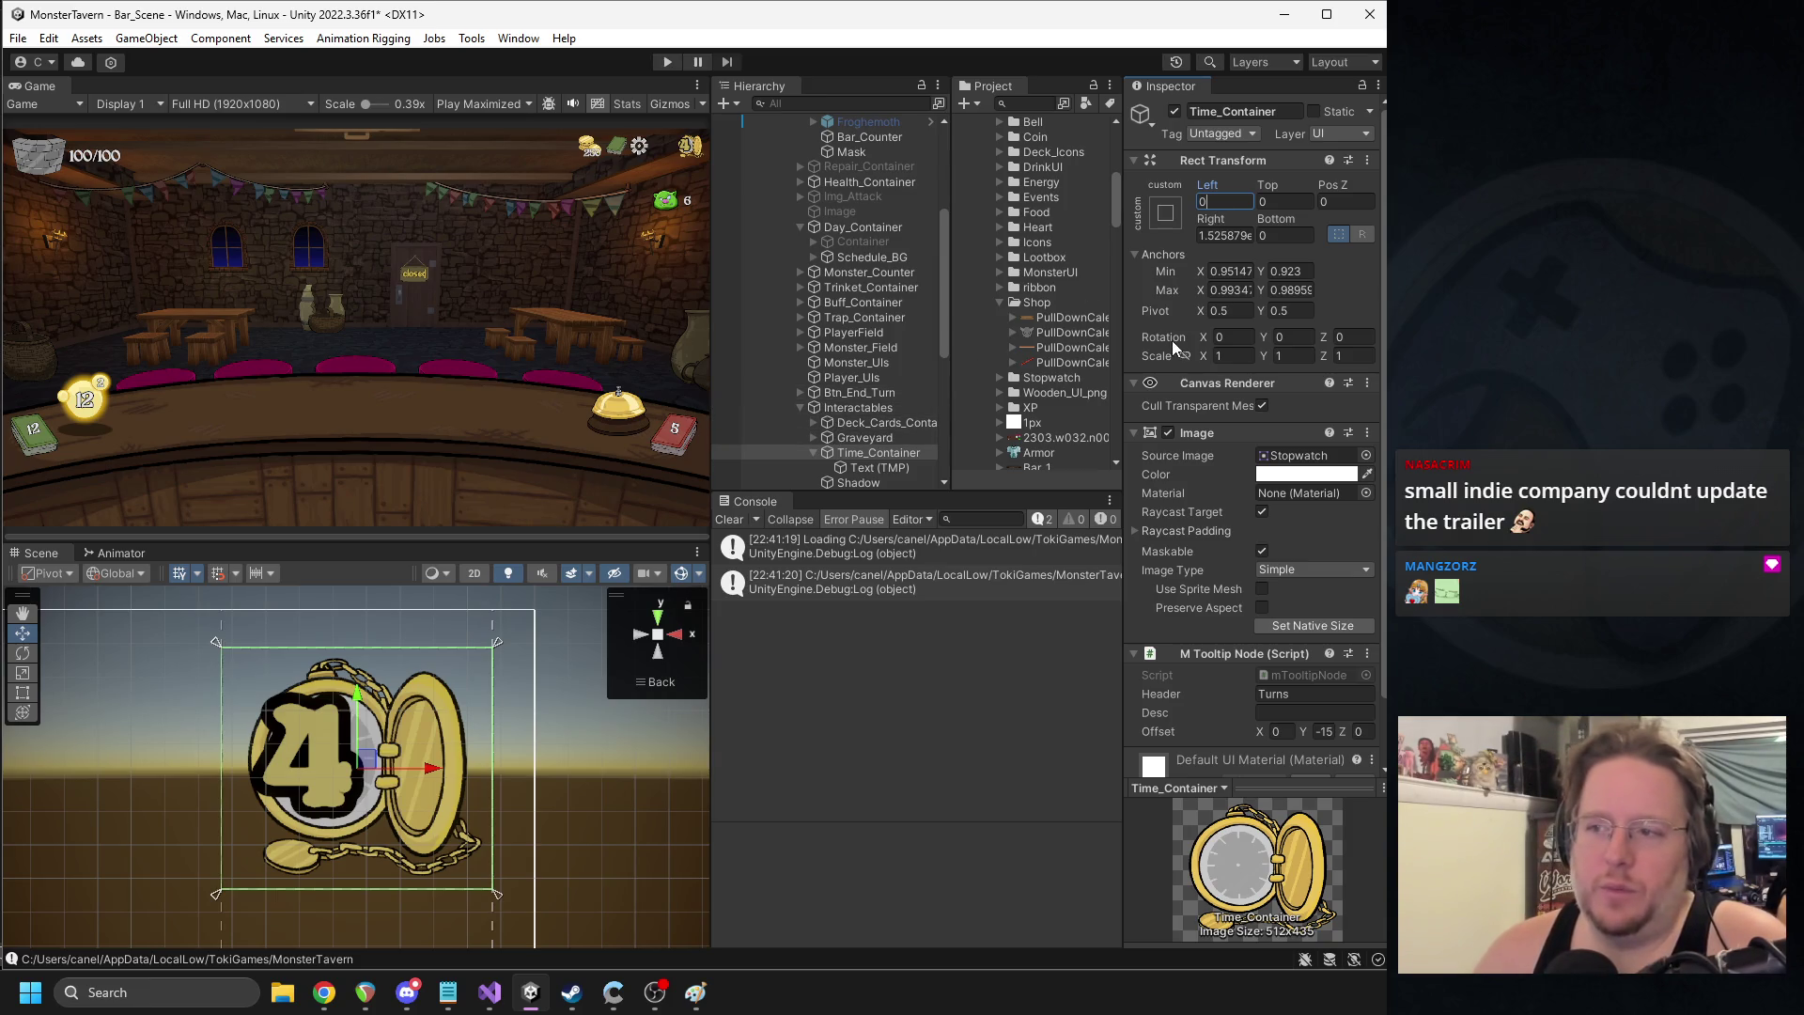
# - Stretch the upper-right anchor outward and zero the right offset
pyautogui.click(1237, 354)
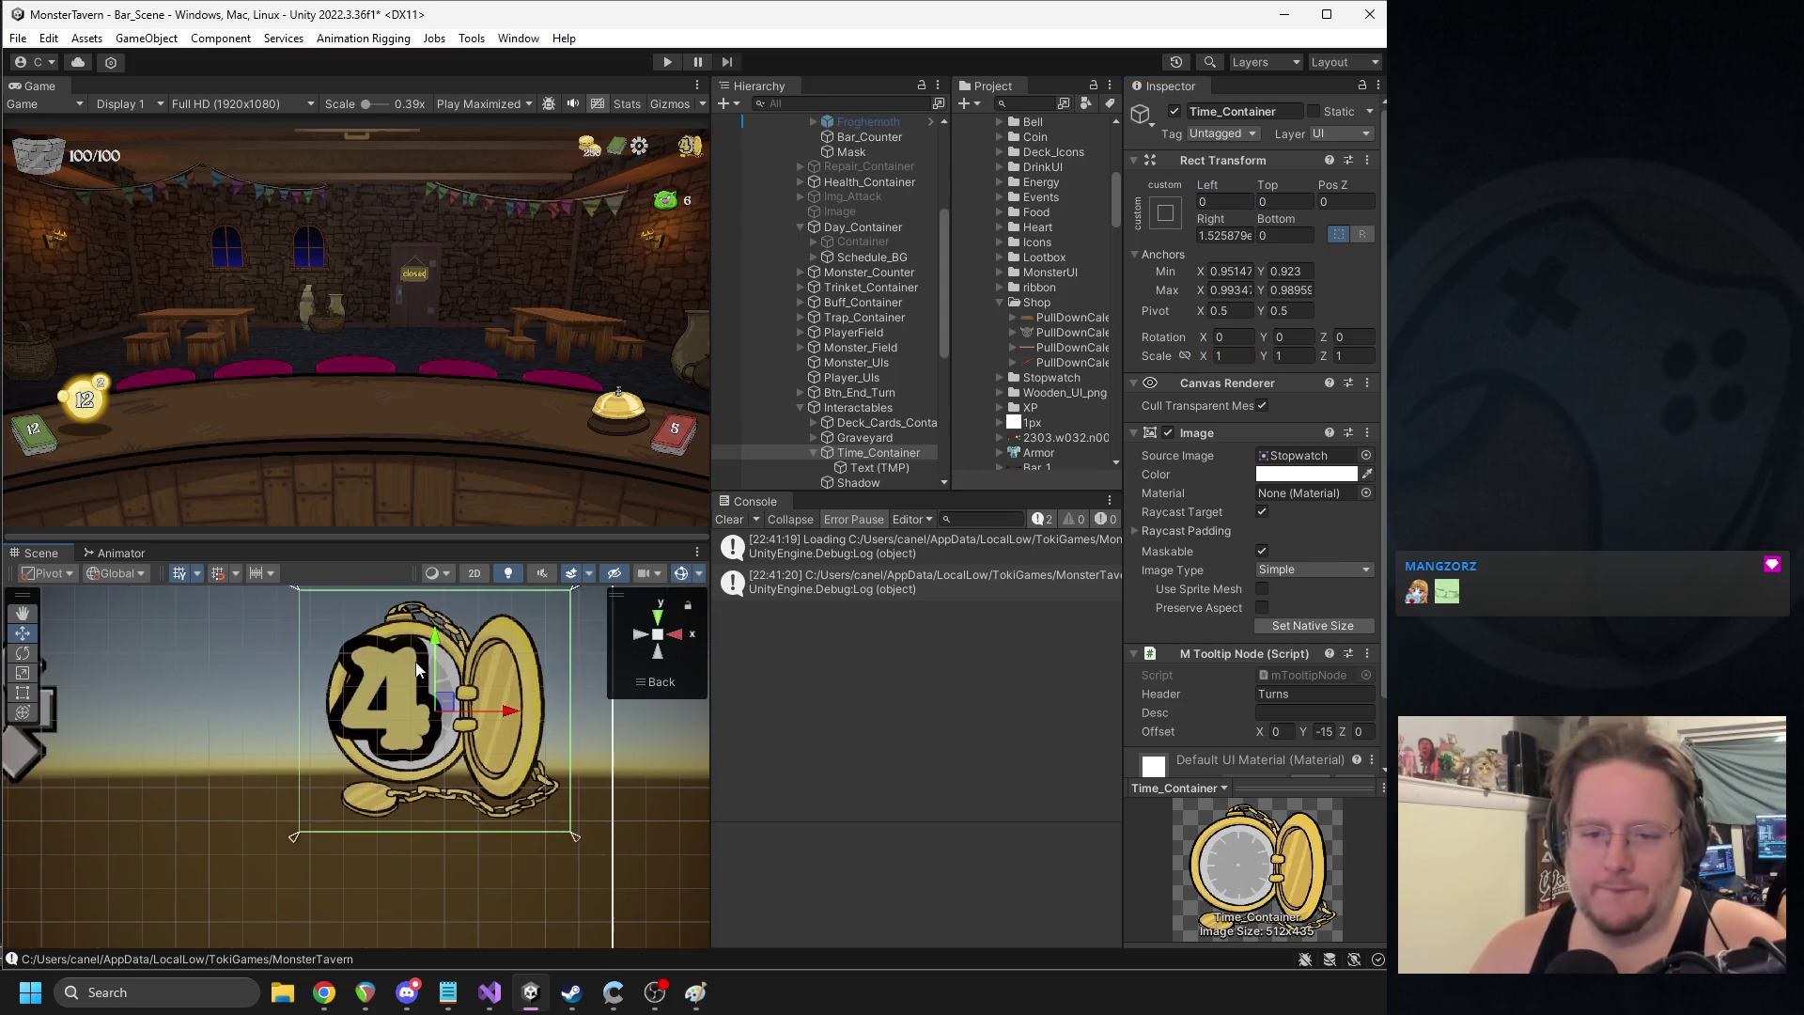
pyautogui.moveTo(494, 658); pyautogui.dragTo(535, 622)
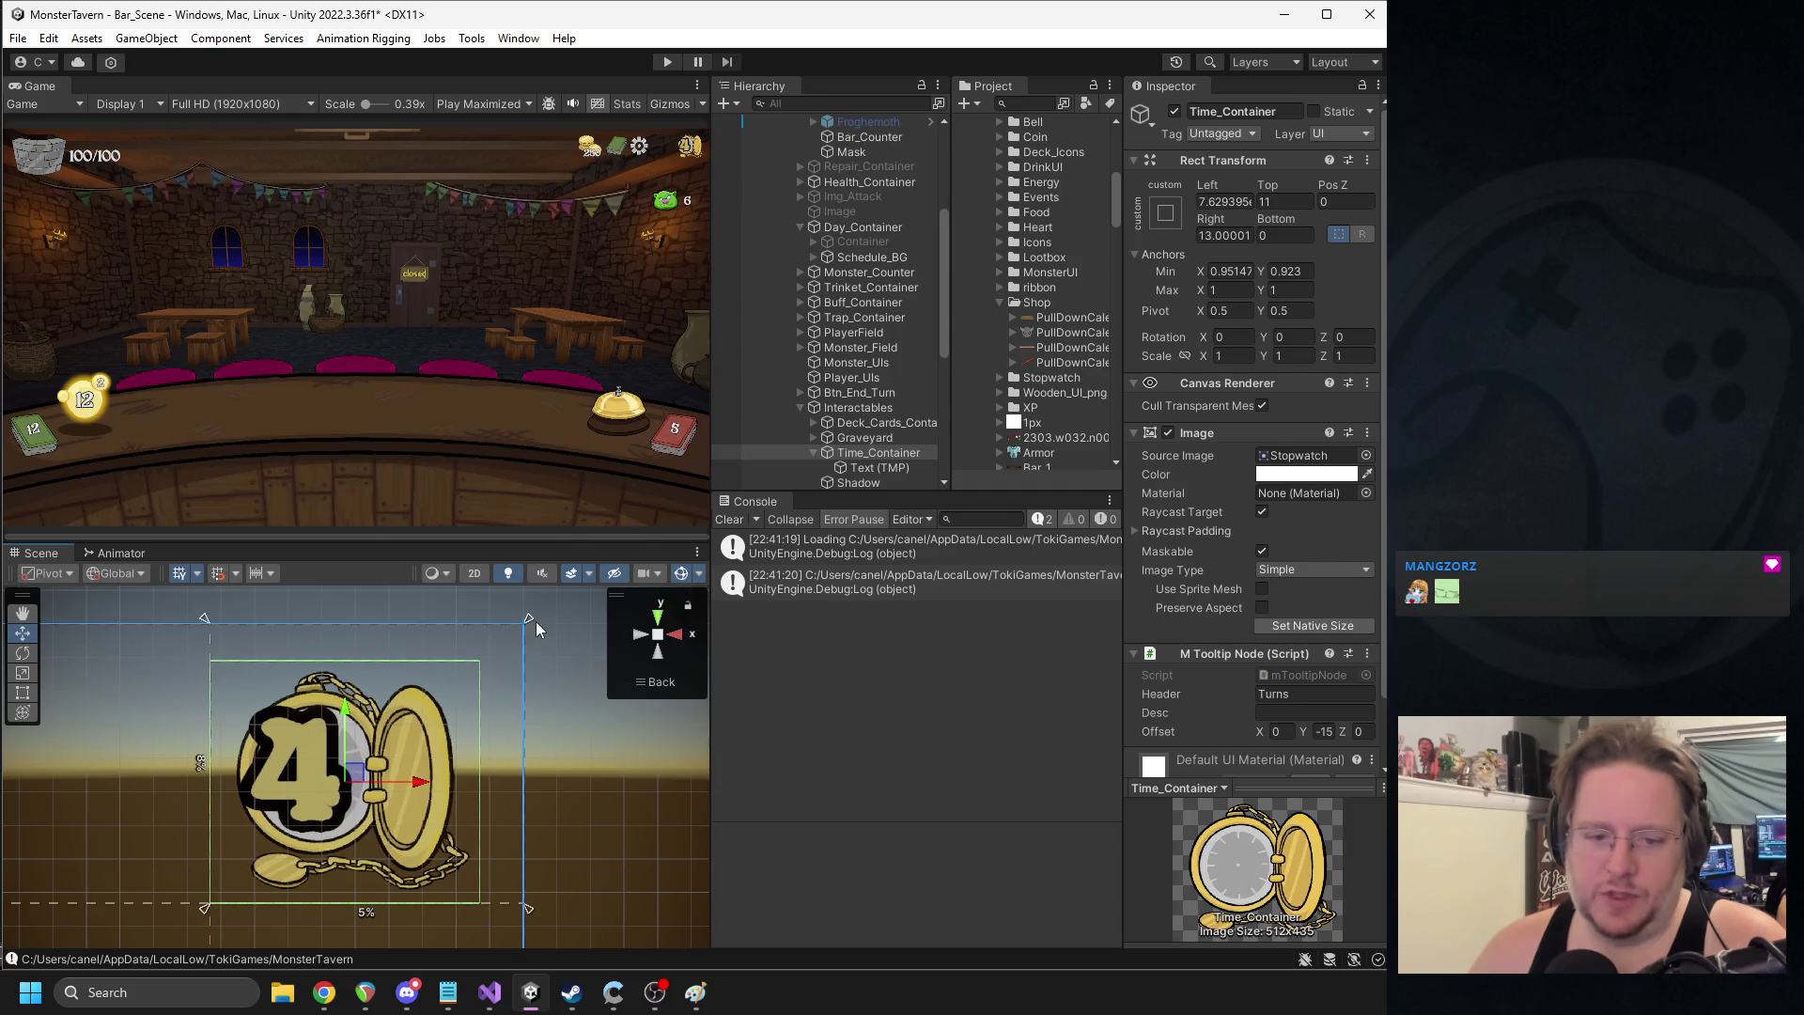
pyautogui.click(1234, 201)
pyautogui.click(1238, 235)
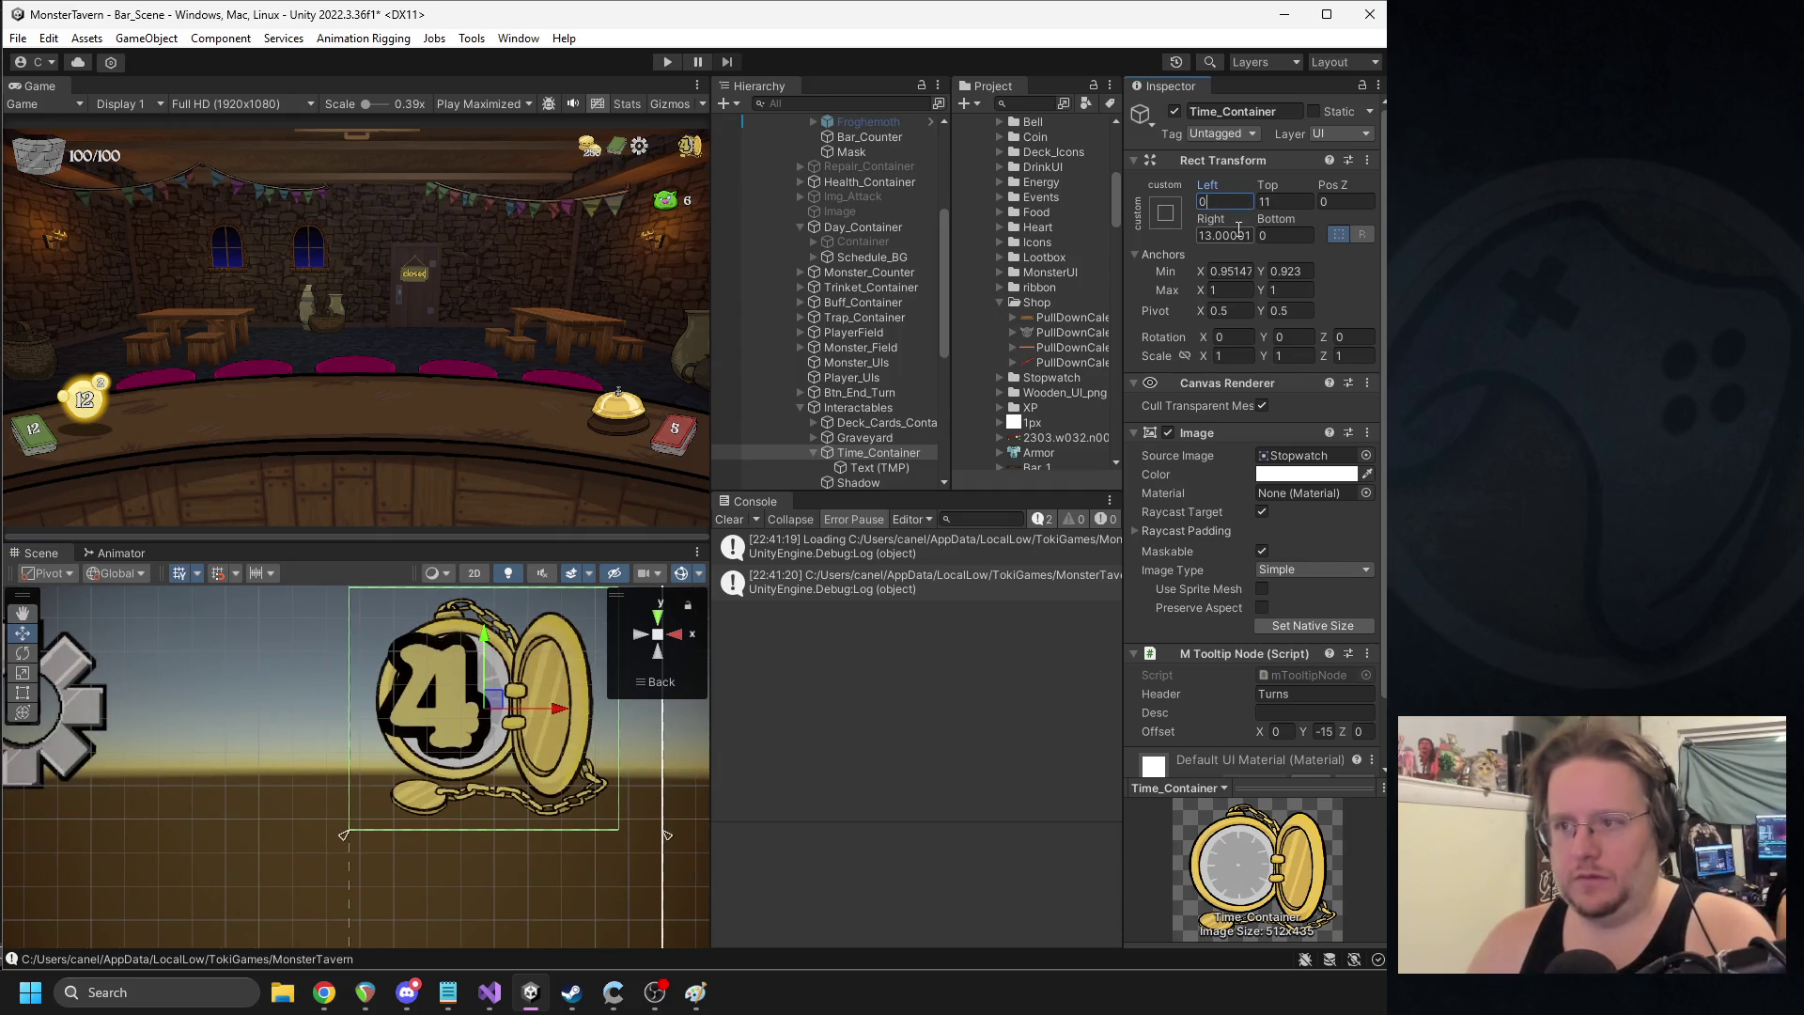
pyautogui.write('0')
# - Move the lower-left anchor outward and zero the left, bottom and top offsets
pyautogui.moveTo(346, 835); pyautogui.dragTo(324, 882)
pyautogui.click(1222, 201)
pyautogui.write('0')
pyautogui.click(1283, 235)
pyautogui.write('0')
pyautogui.click(1293, 192)
pyautogui.click(1293, 198)
pyautogui.write('0')
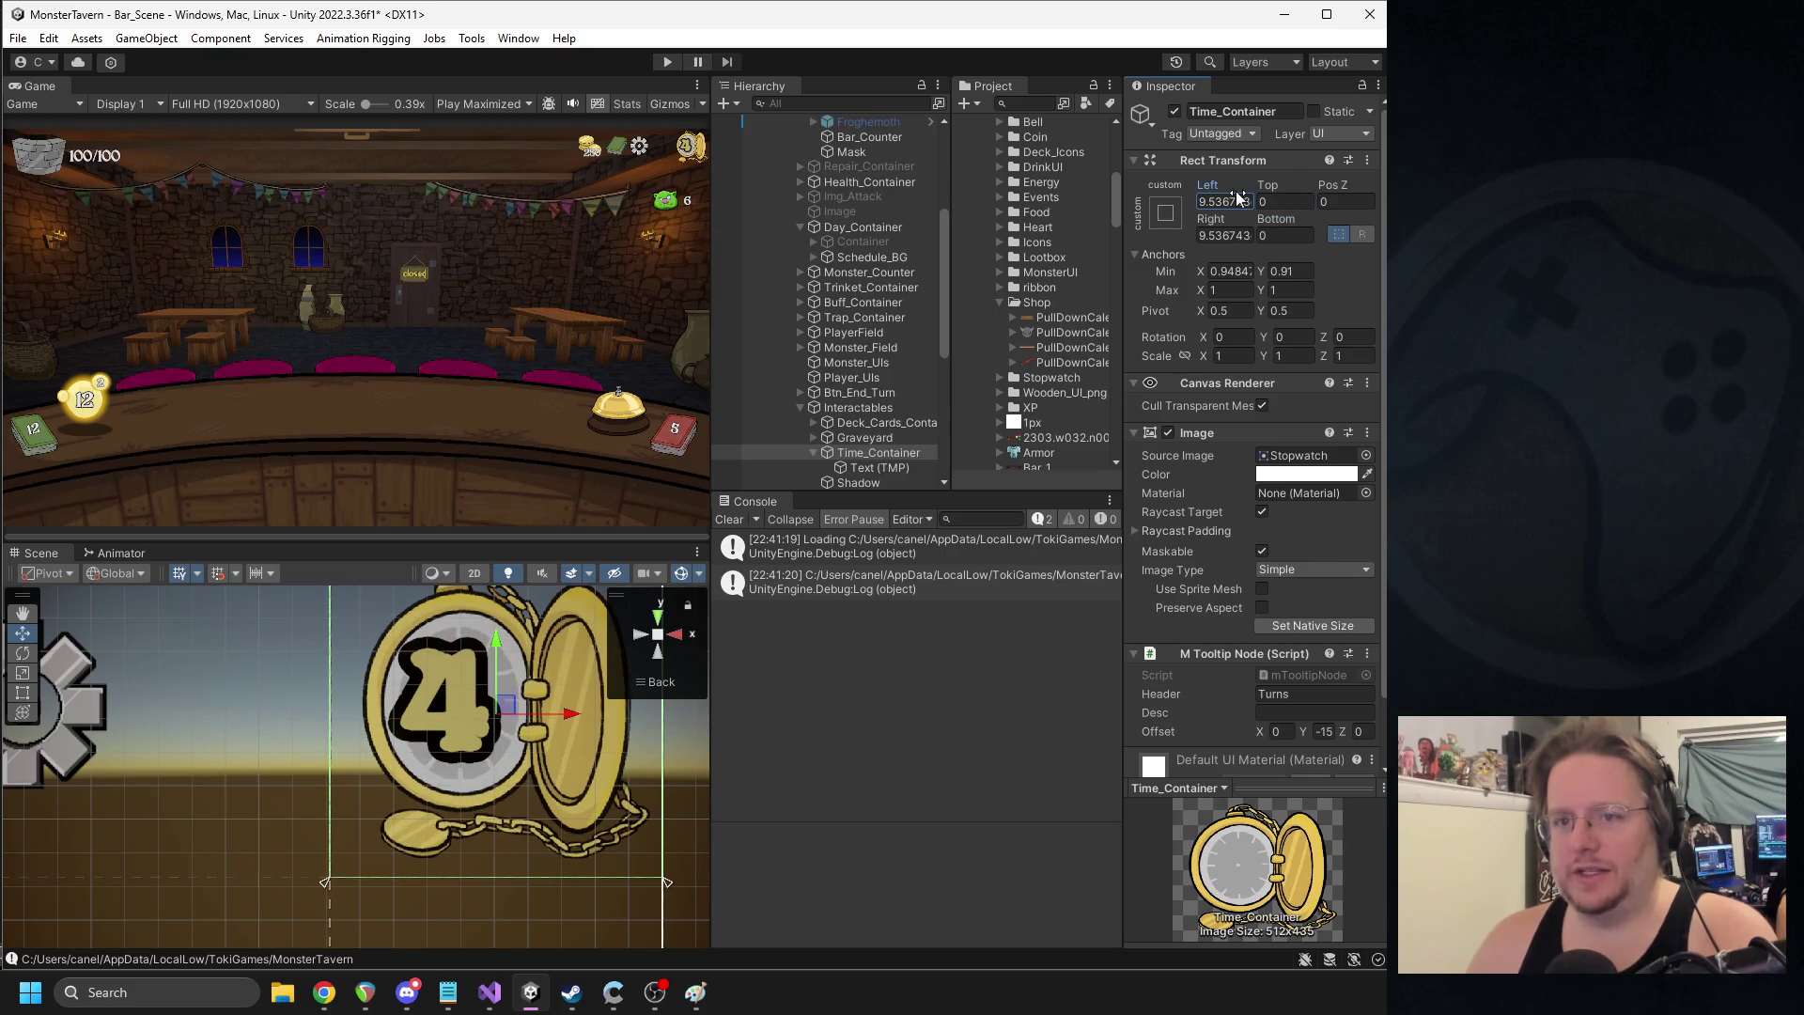
pyautogui.scroll(-2, 280, 735)
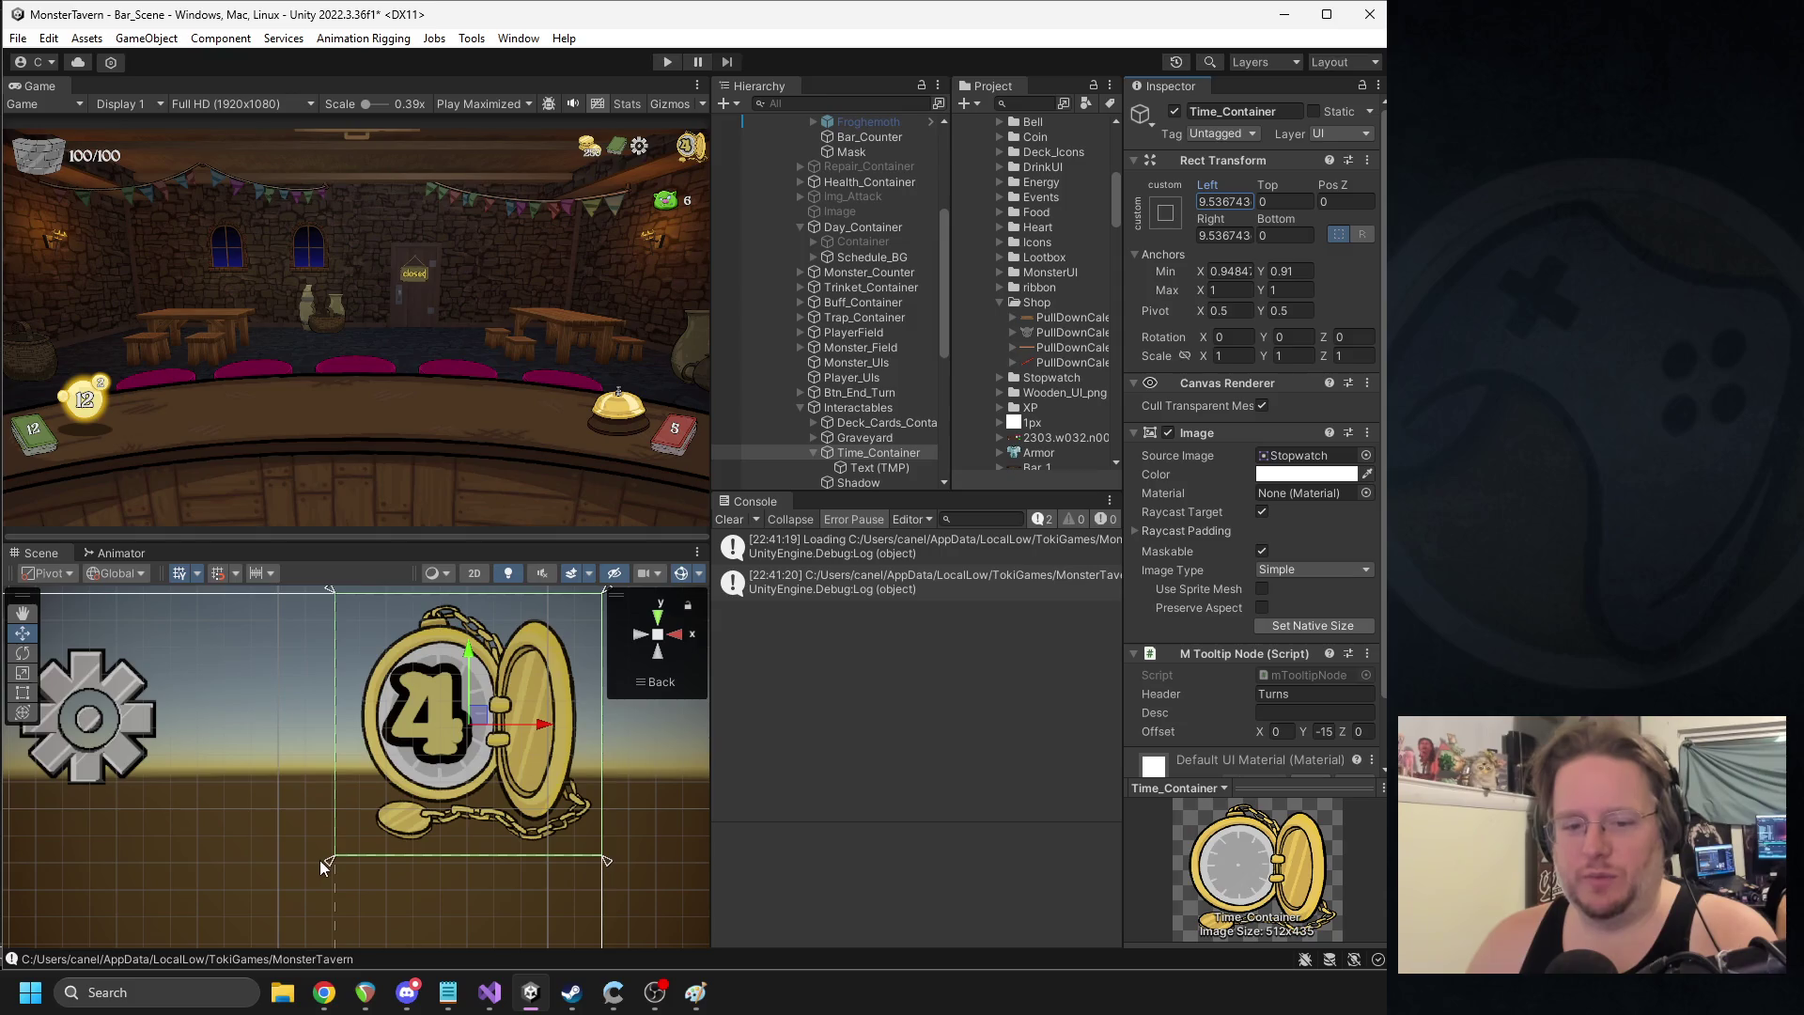
# - Re-anchor Time_Container to middle-centre and nudge it to Pos X 910.5, Pos Y 491.5
pyautogui.click(887, 464)
pyautogui.click(892, 452)
pyautogui.click(1165, 213)
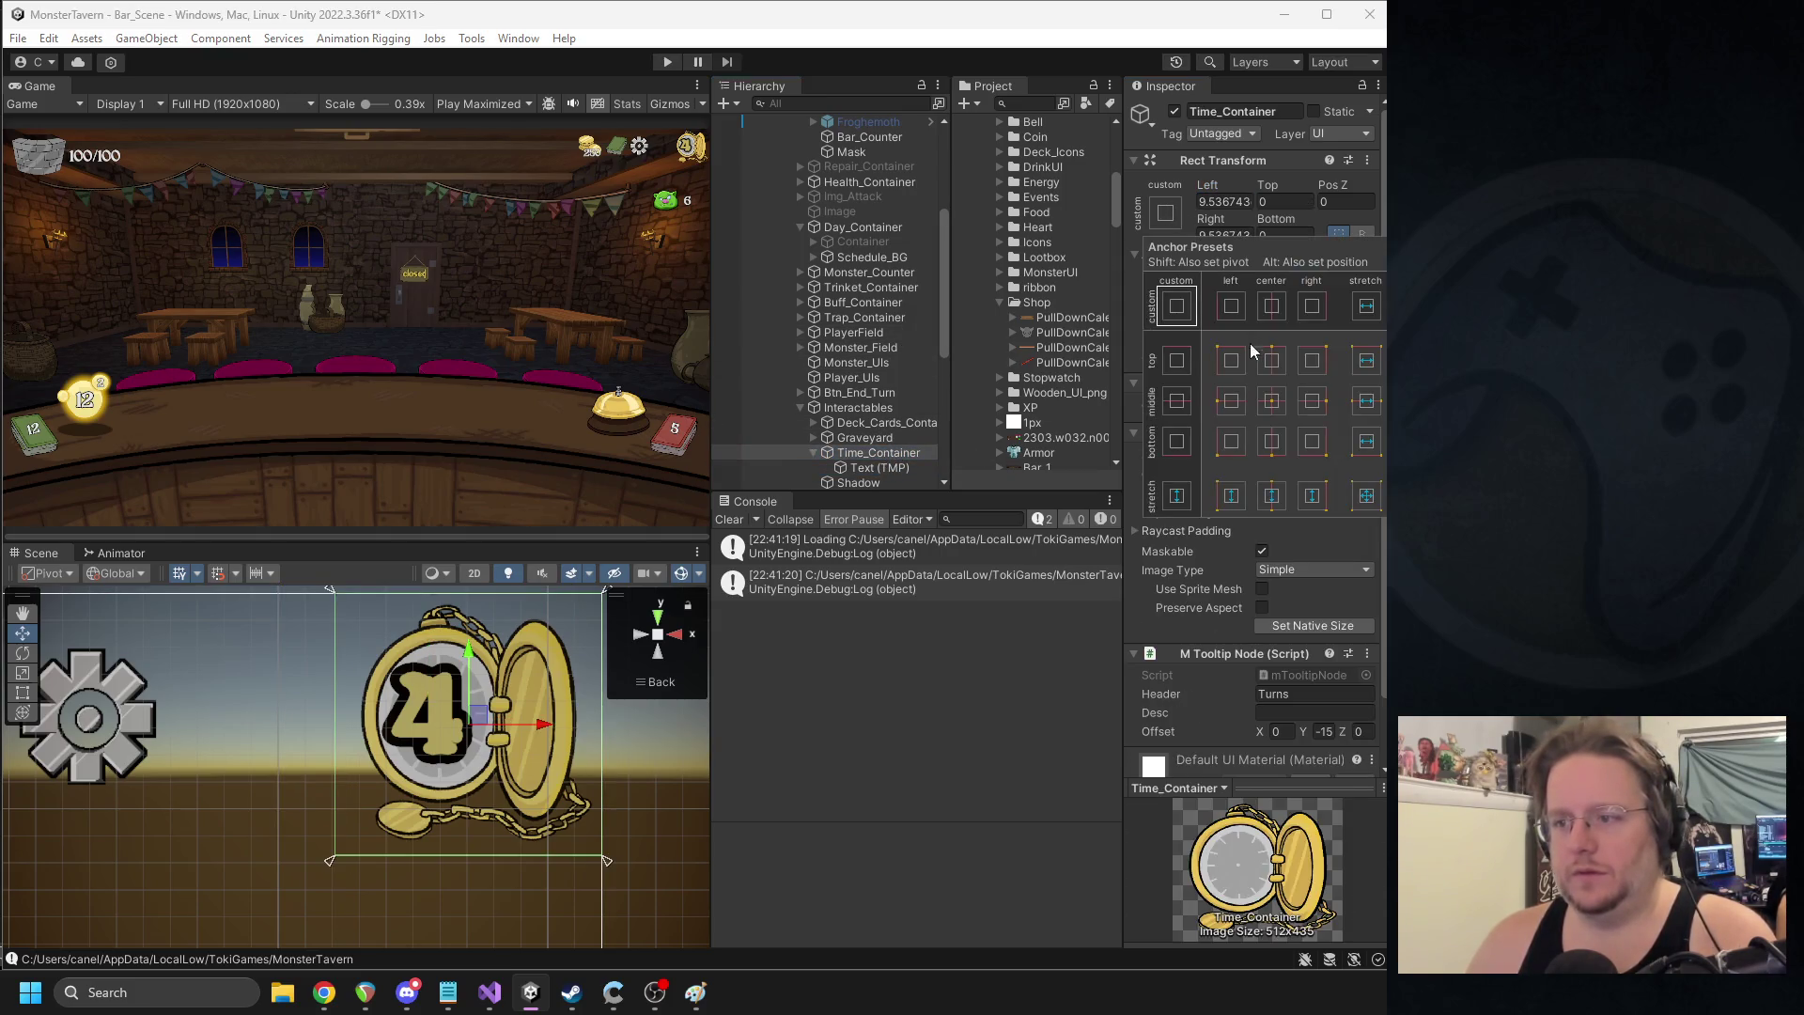
pyautogui.click(1268, 403)
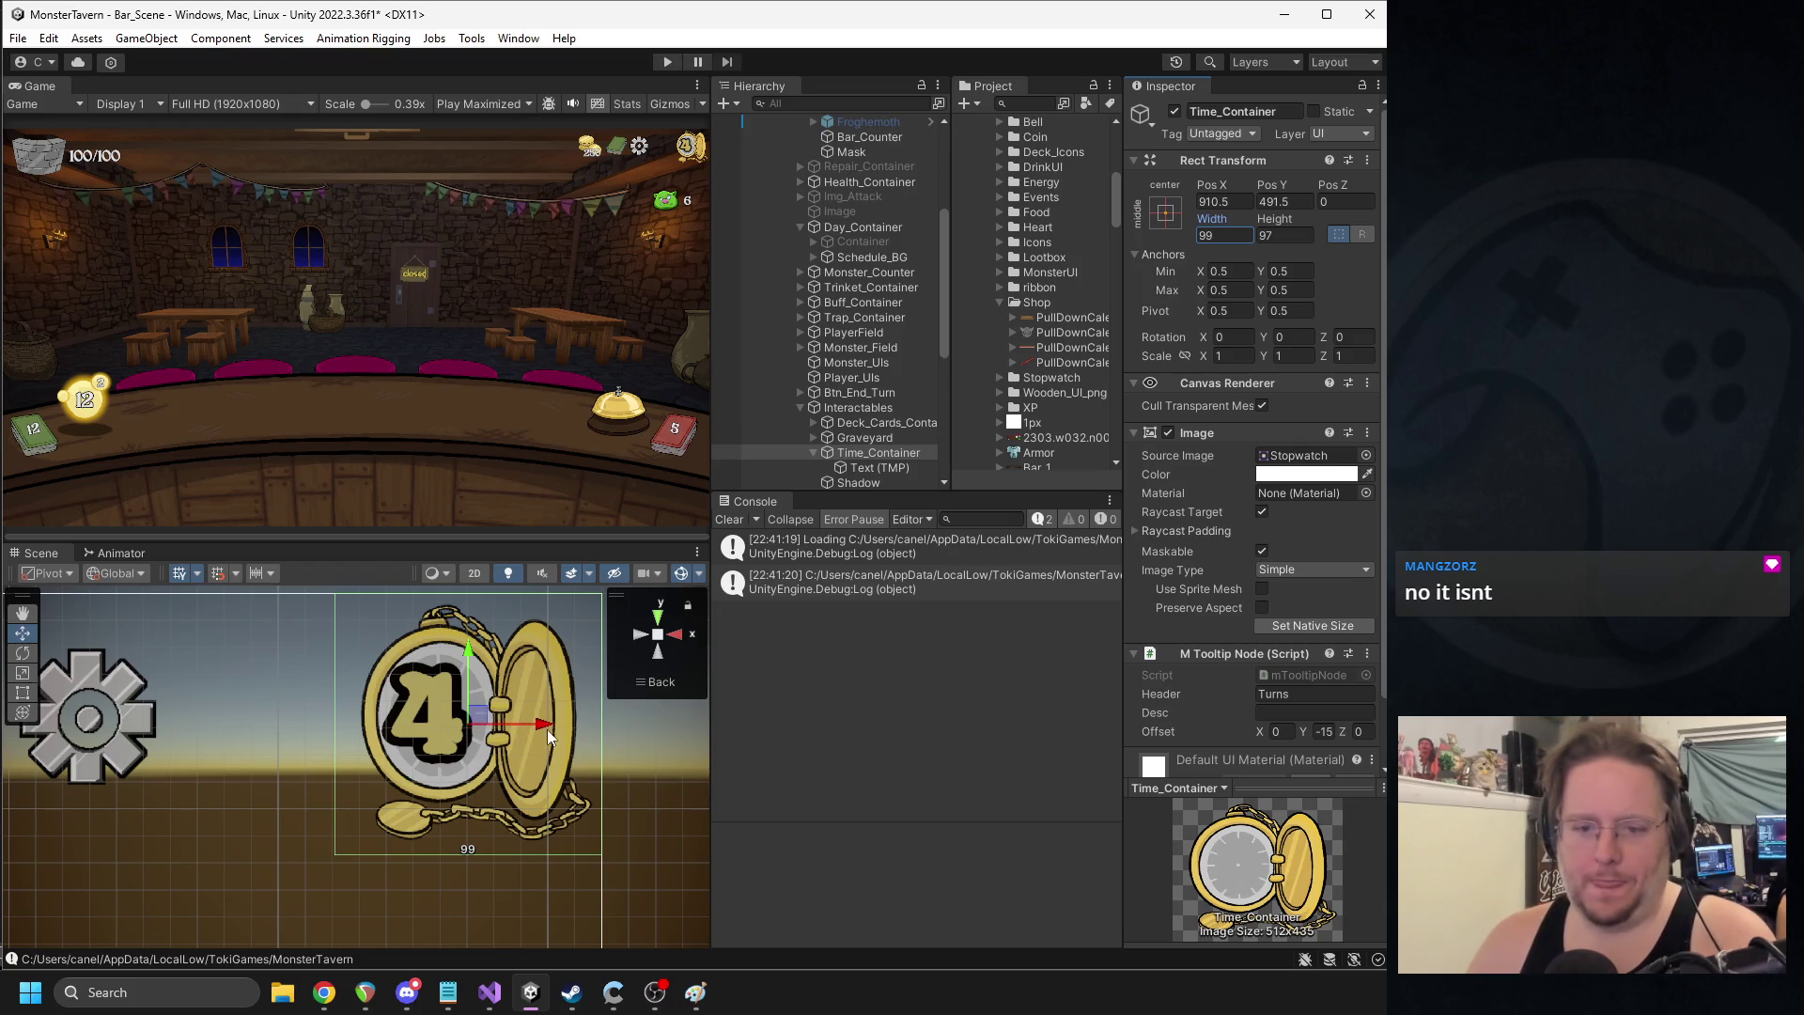
pyautogui.moveTo(541, 732)
pyautogui.mouseDown()
pyautogui.moveTo(489, 730)
pyautogui.moveTo(543, 737)
pyautogui.mouseUp()
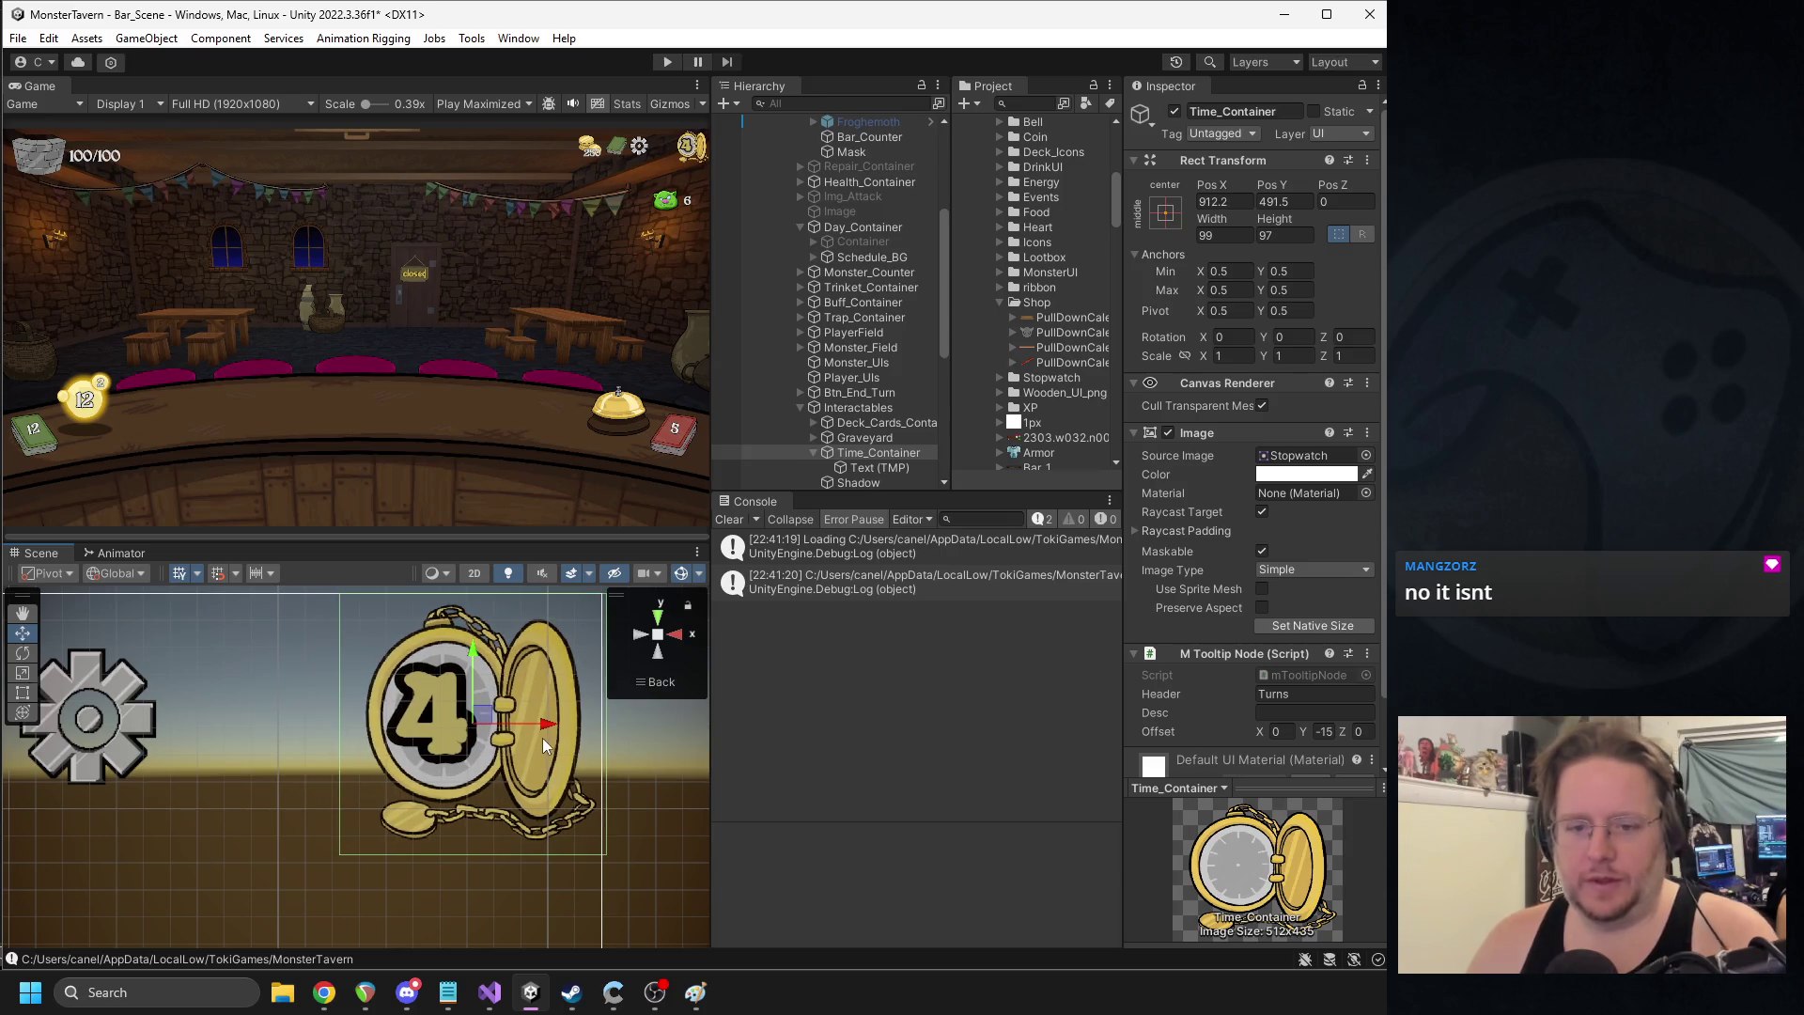
pyautogui.click(517, 731)
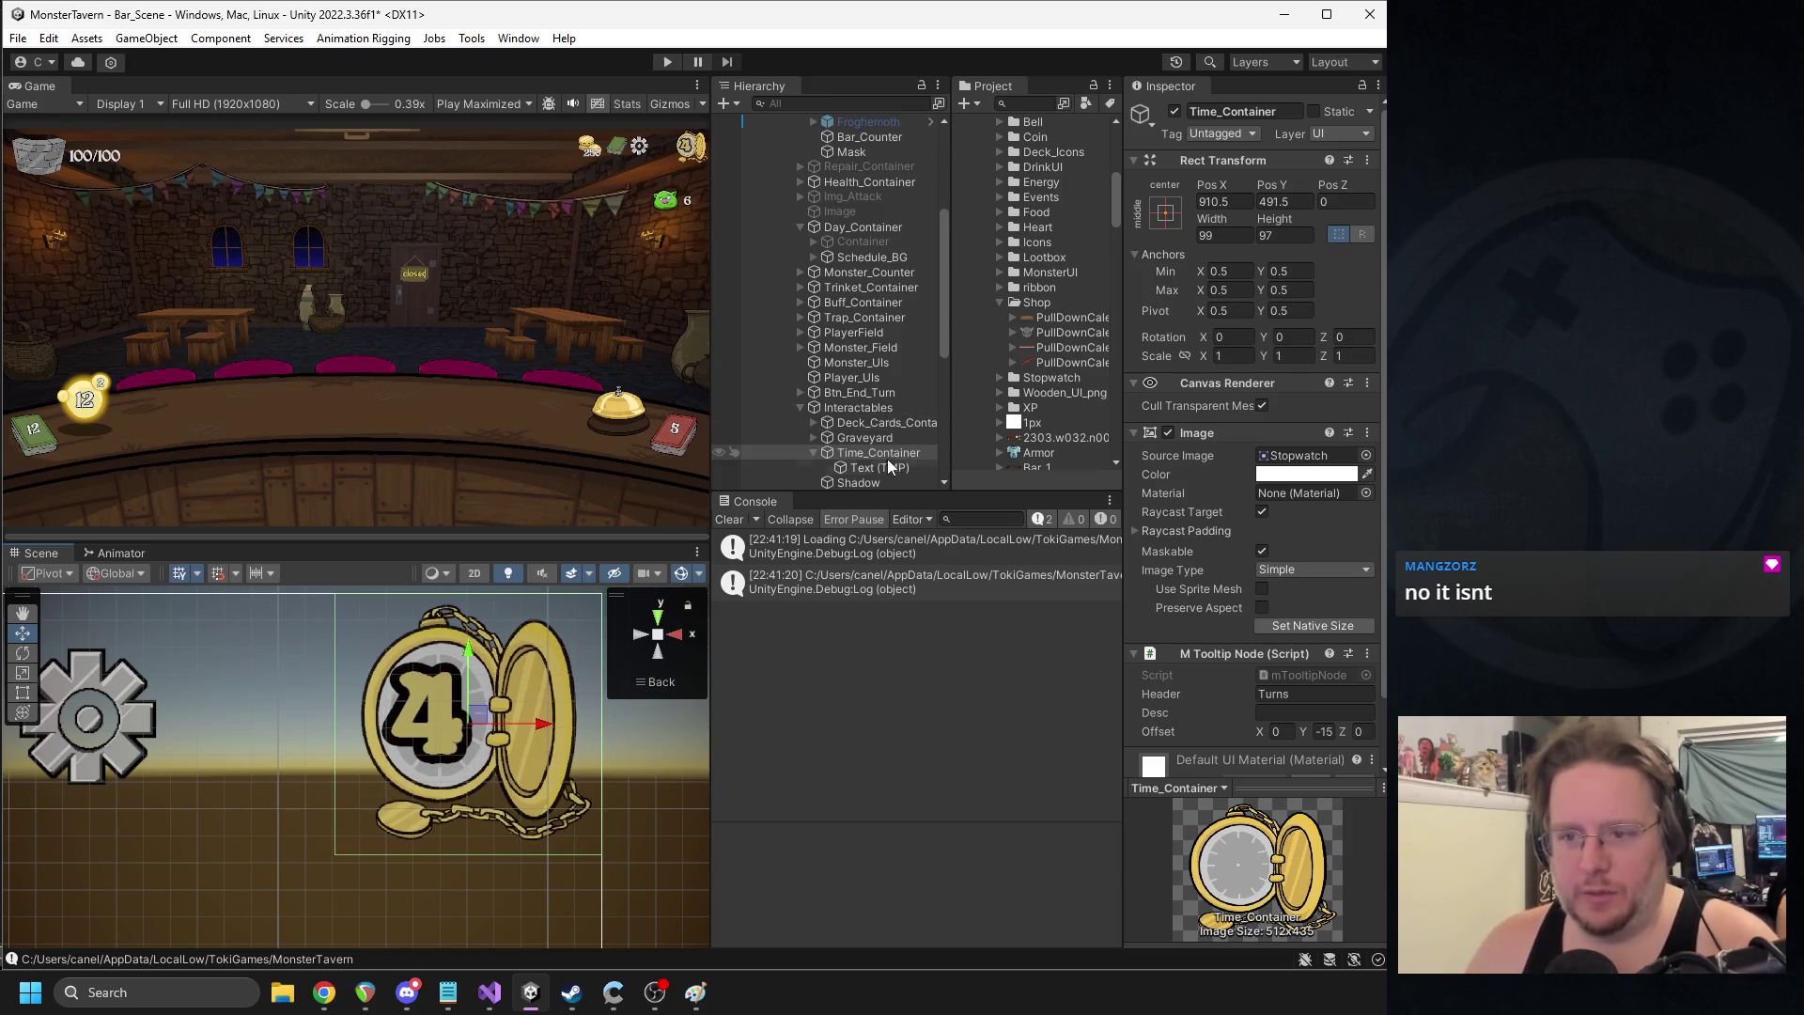
# - Set the stopwatch number's font size to 36, shift it slightly right, and start Play
pyautogui.click(1278, 696)
pyautogui.write('36')
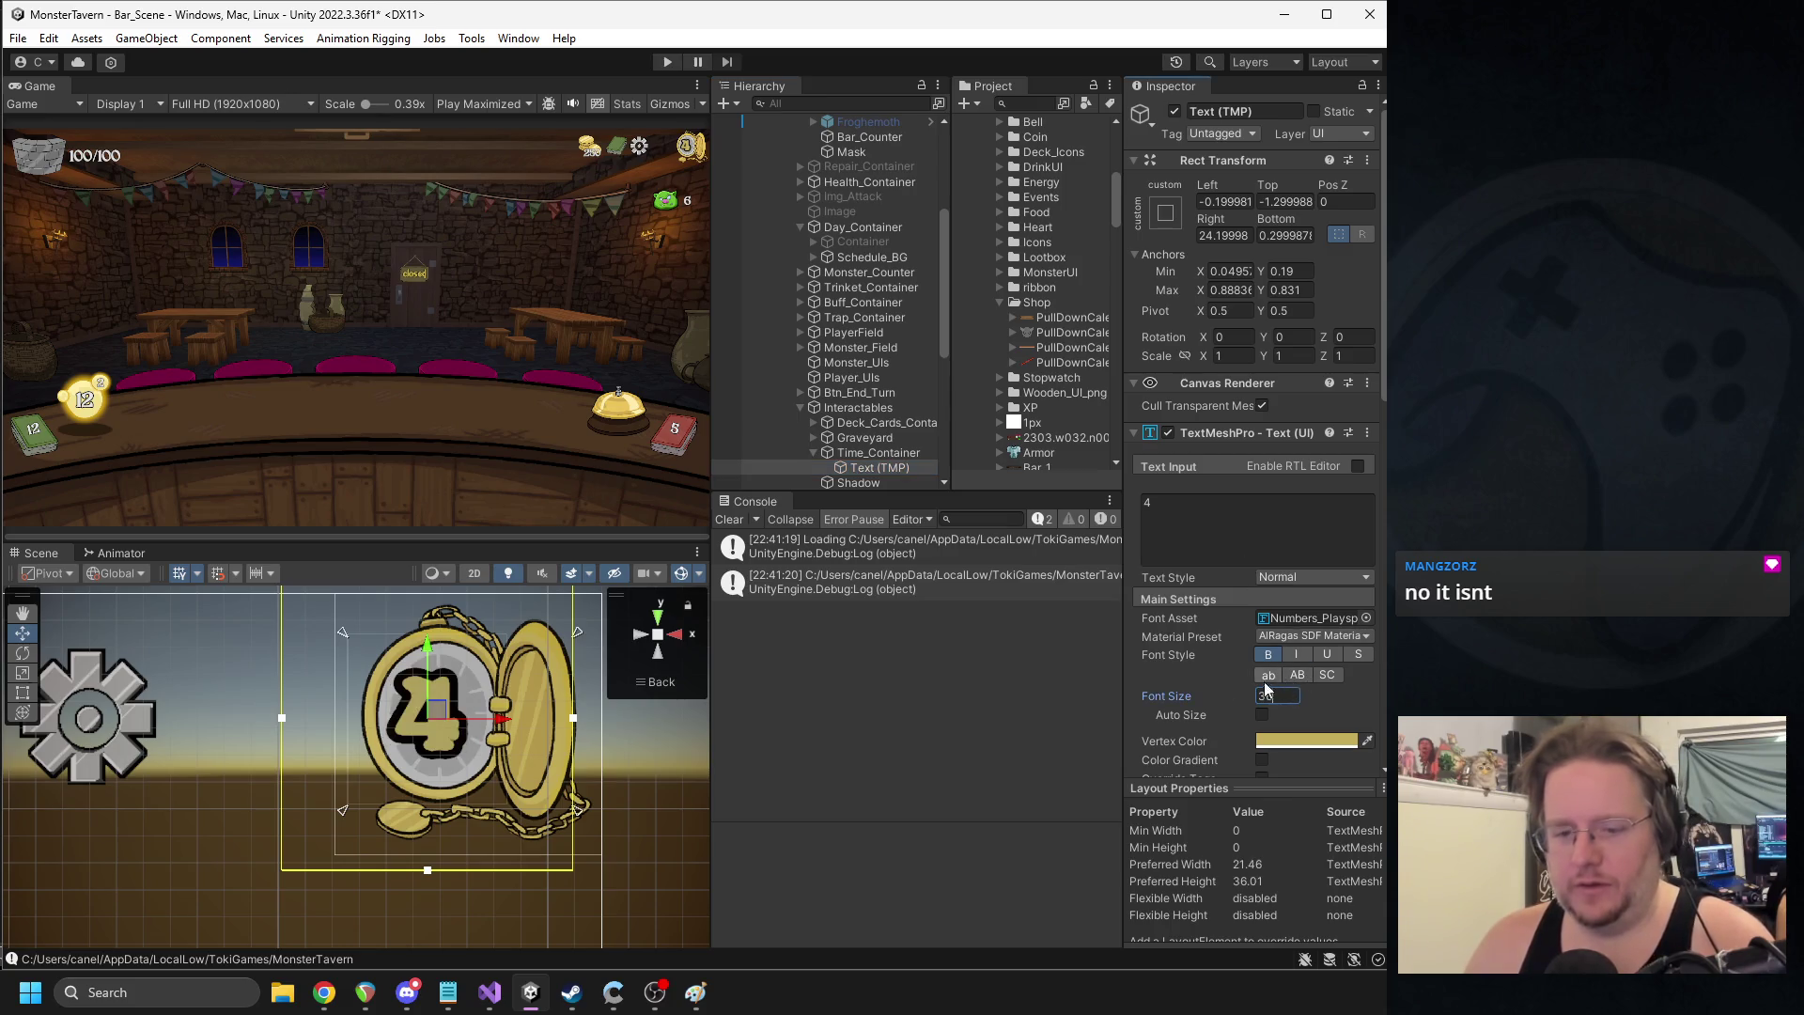
pyautogui.moveTo(504, 735); pyautogui.dragTo(515, 733)
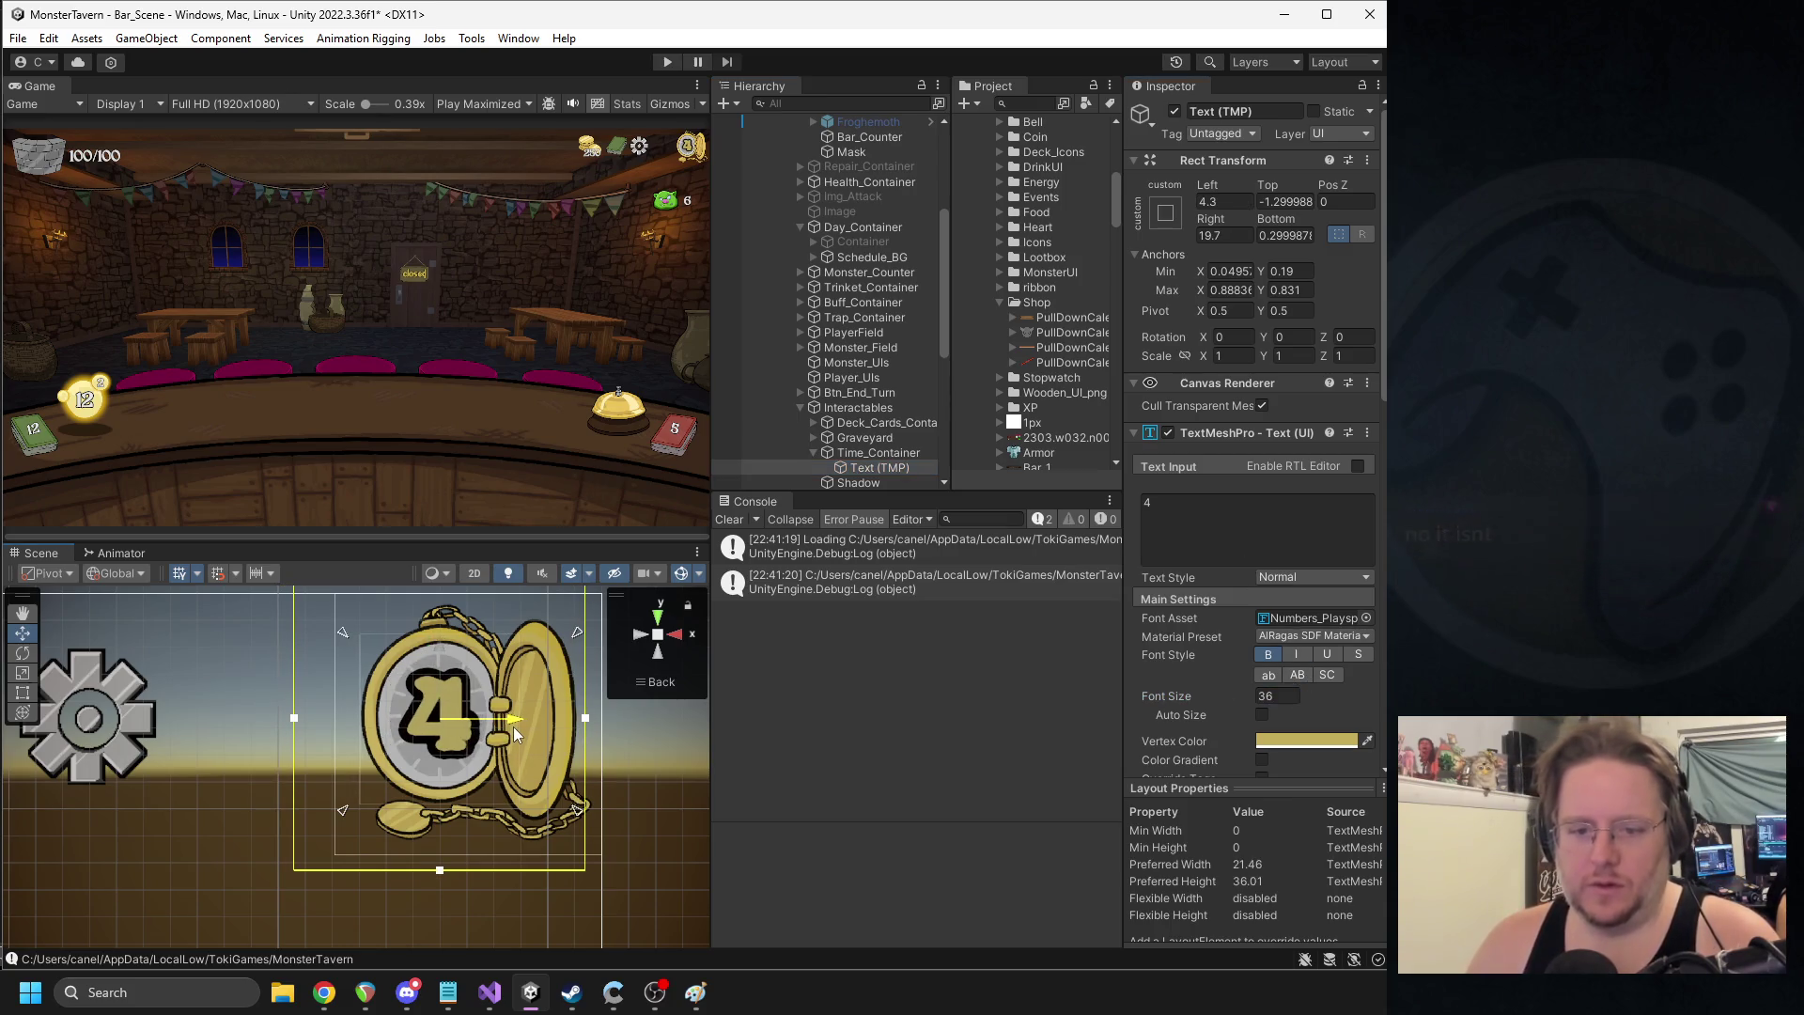
pyautogui.click(667, 61)
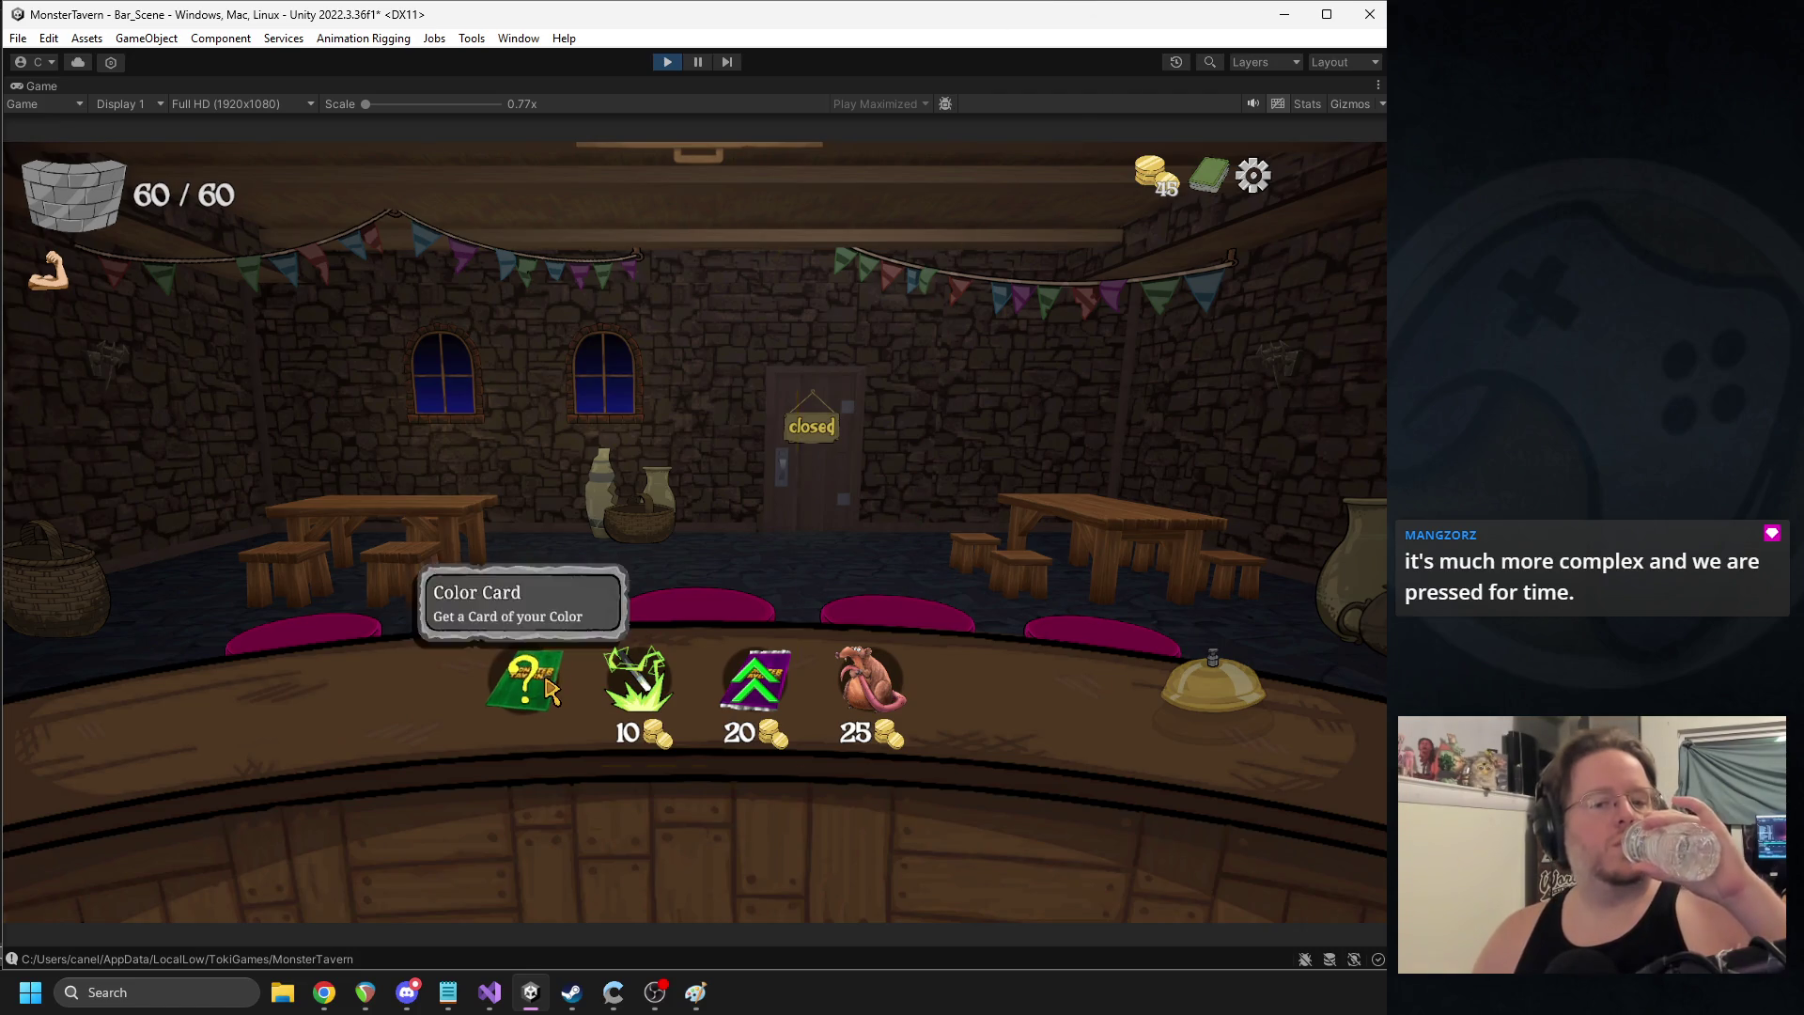
# - Skip the card choice, ring the bell to open the tavern day, then stop Play
pyautogui.click(576, 655)
pyautogui.click(681, 772)
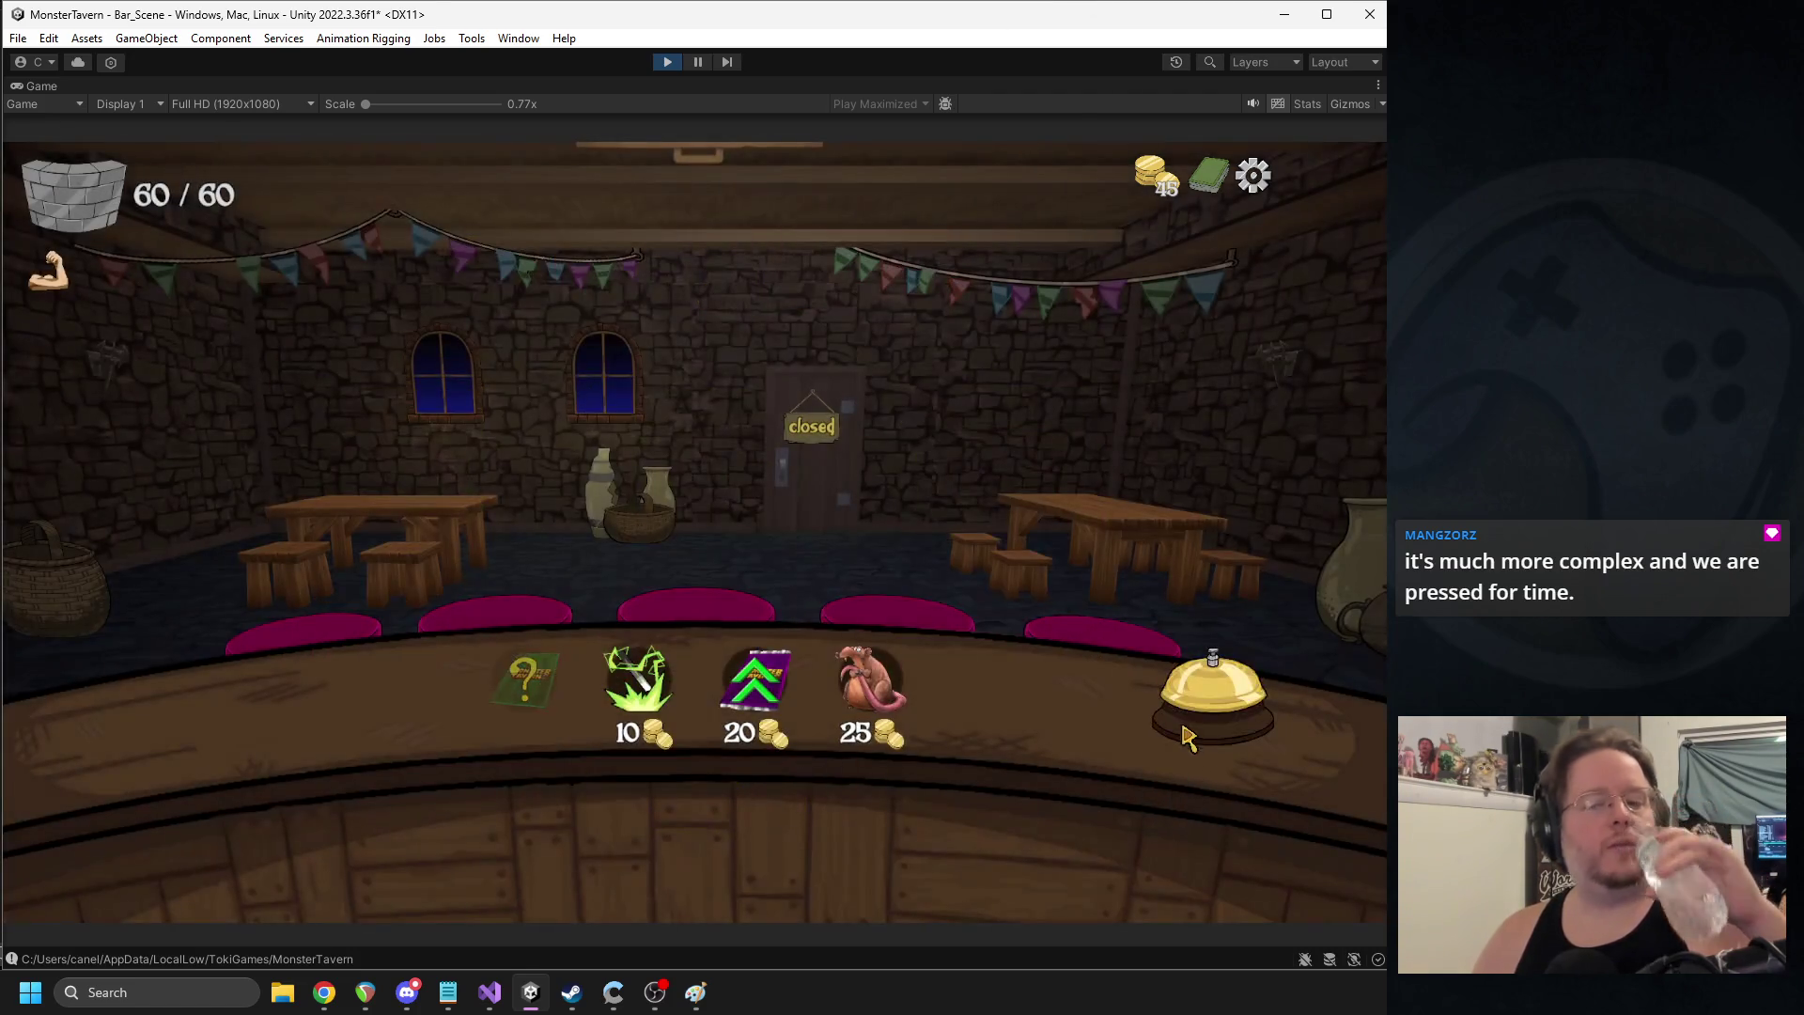
pyautogui.click(1213, 703)
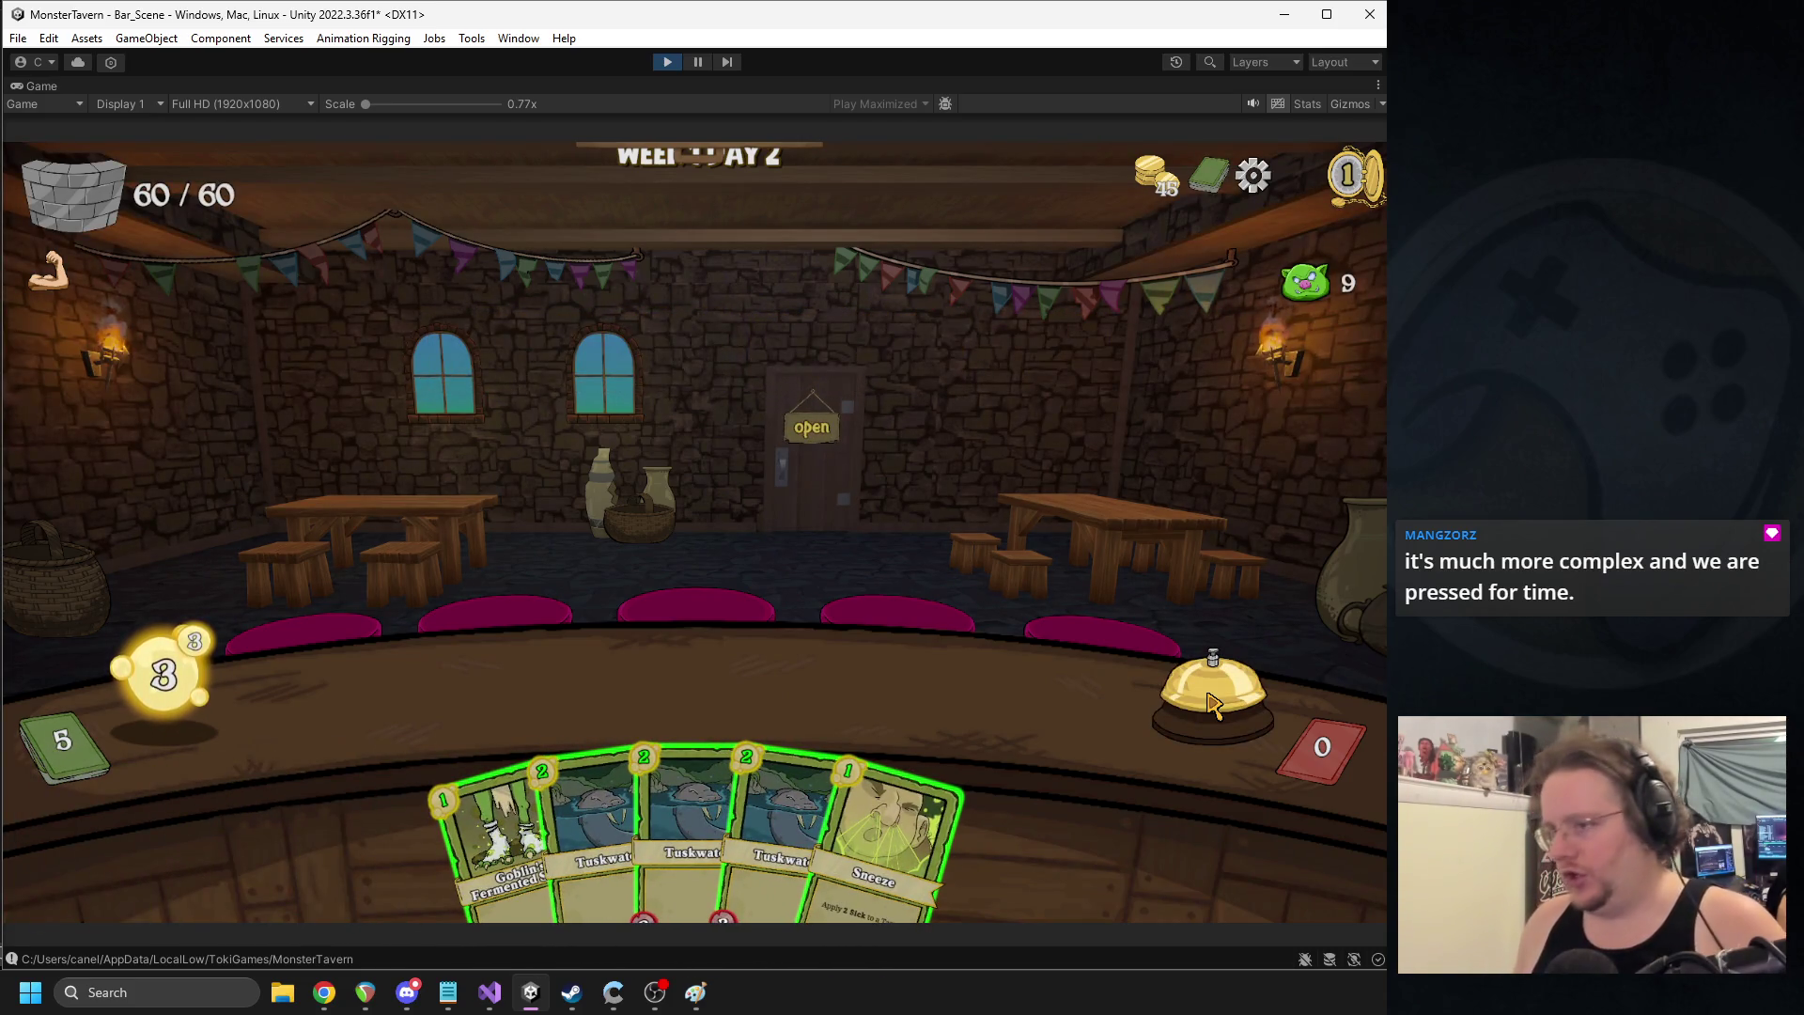
pyautogui.click(669, 60)
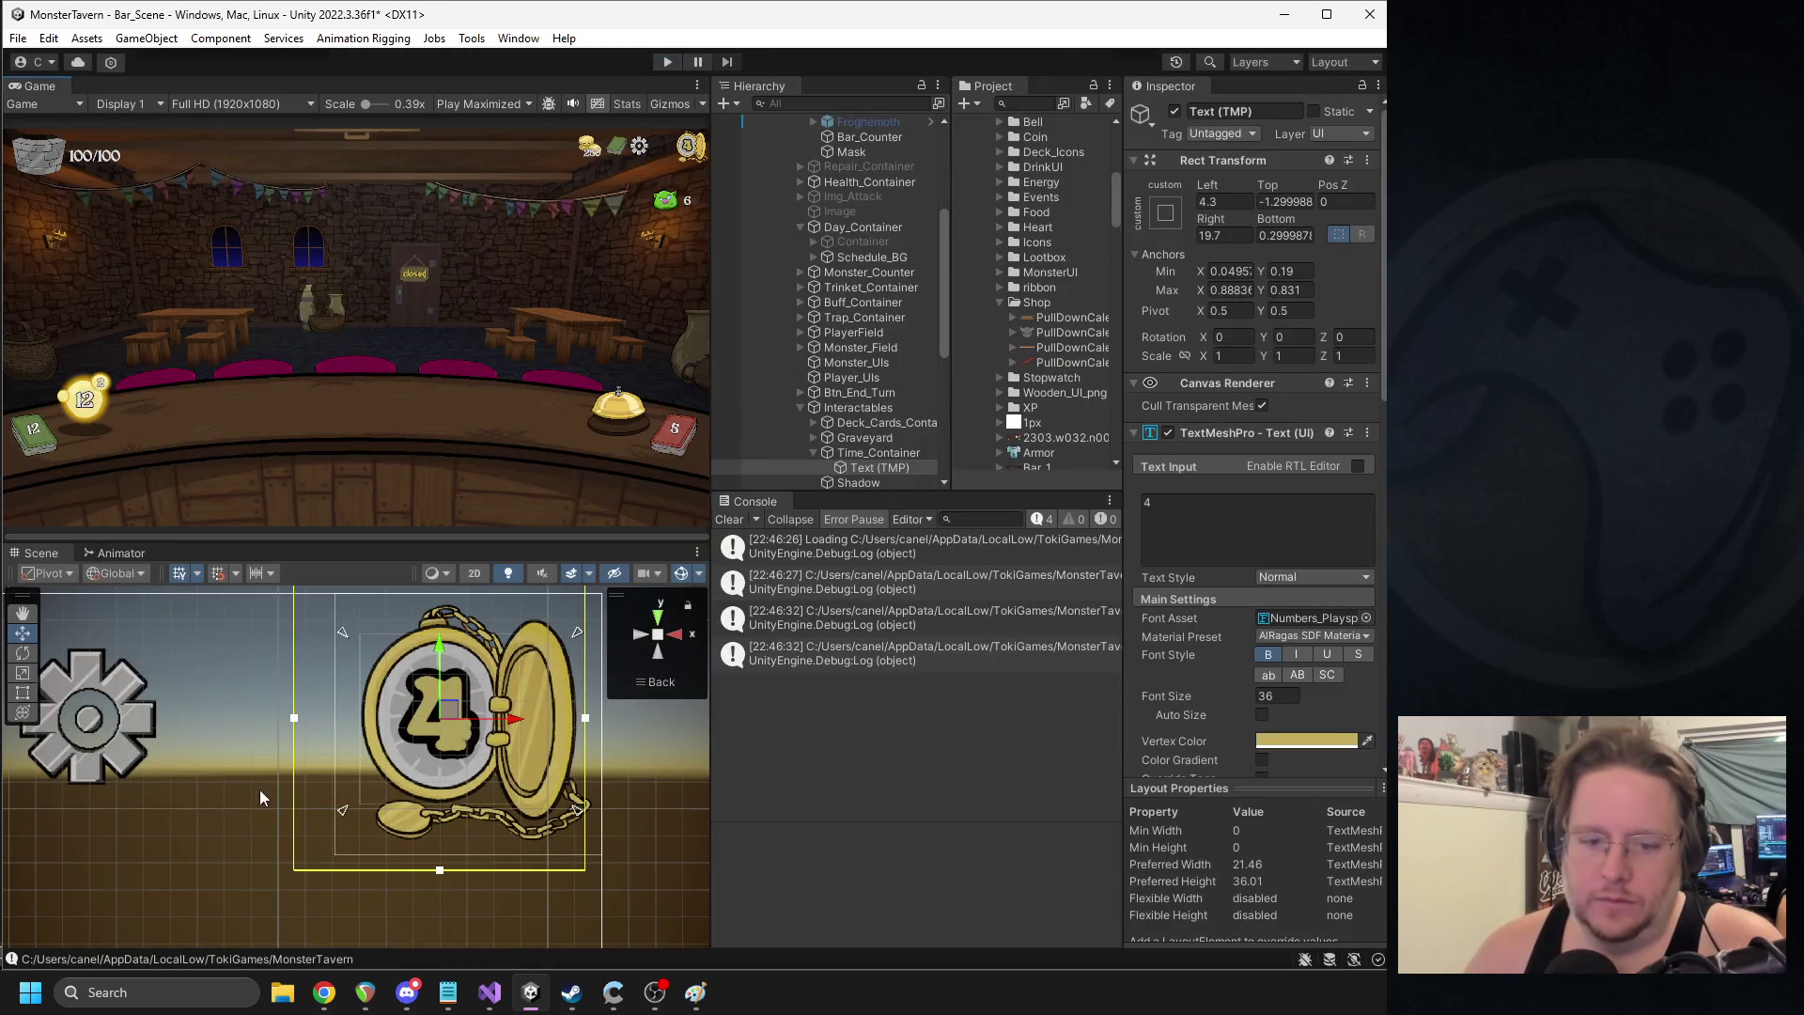
# - Give Time_Container its native image size and scale it to 0.18
pyautogui.click(863, 455)
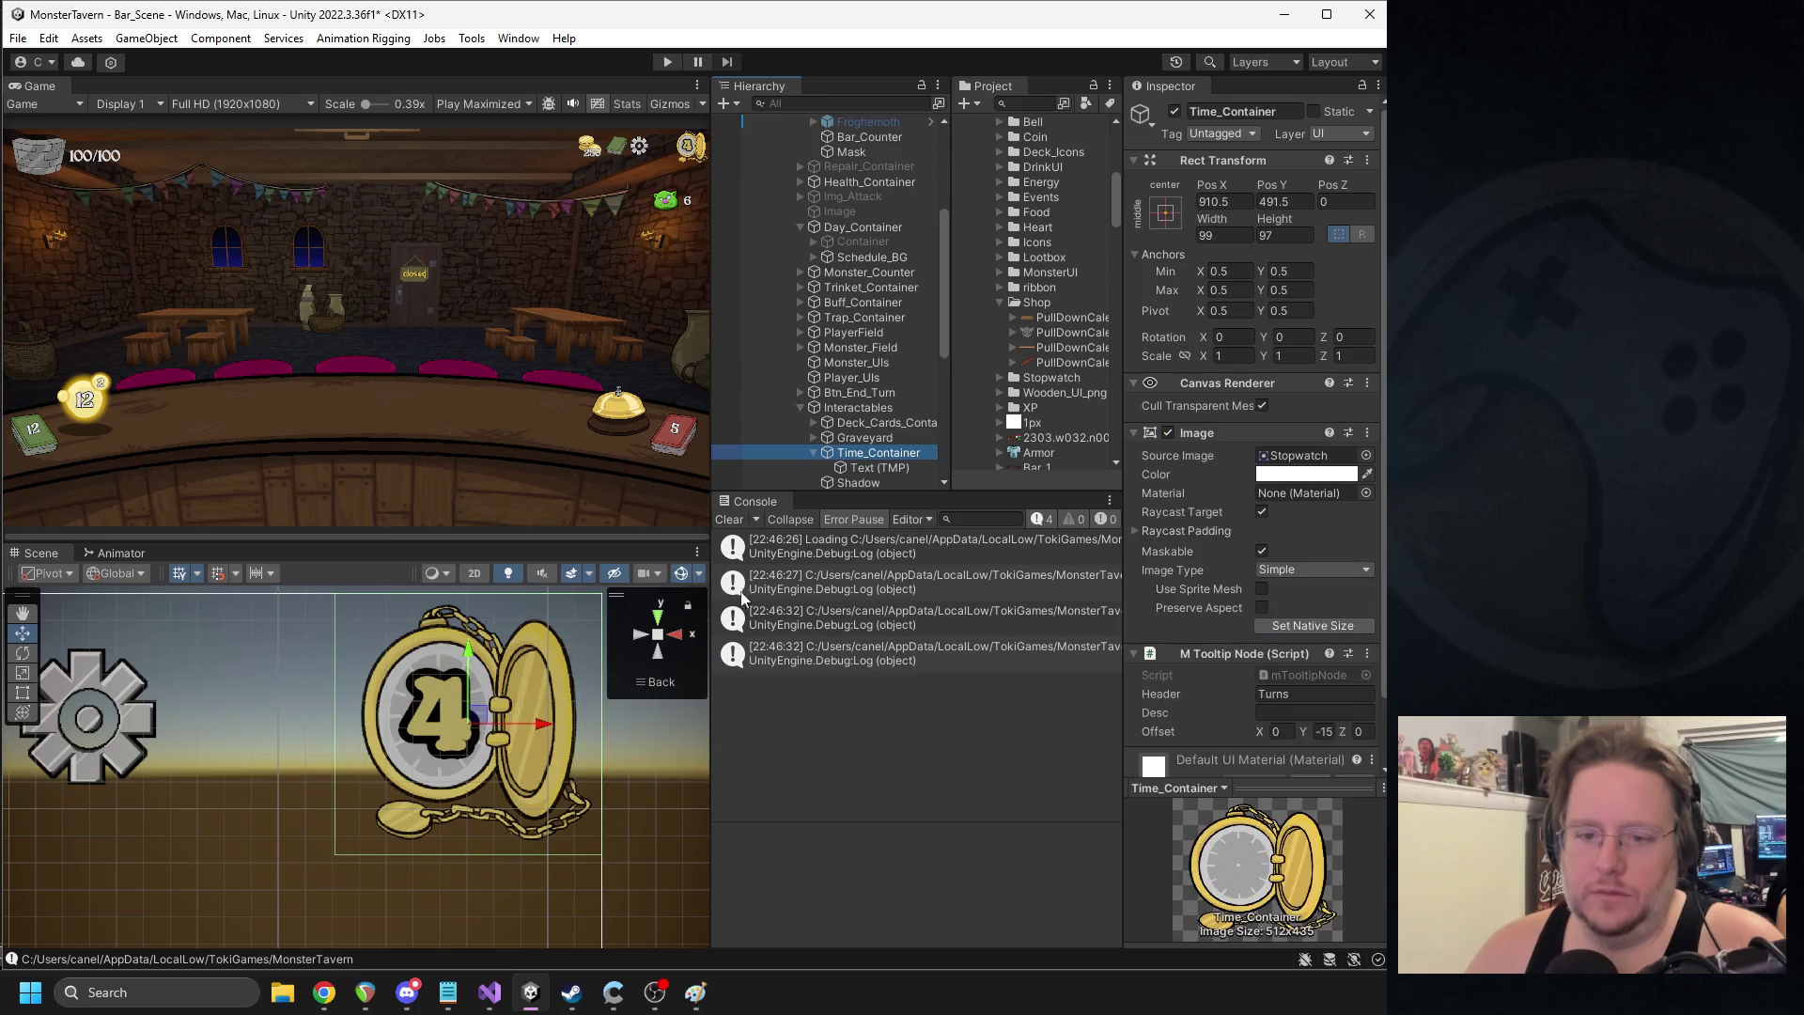
pyautogui.click(874, 469)
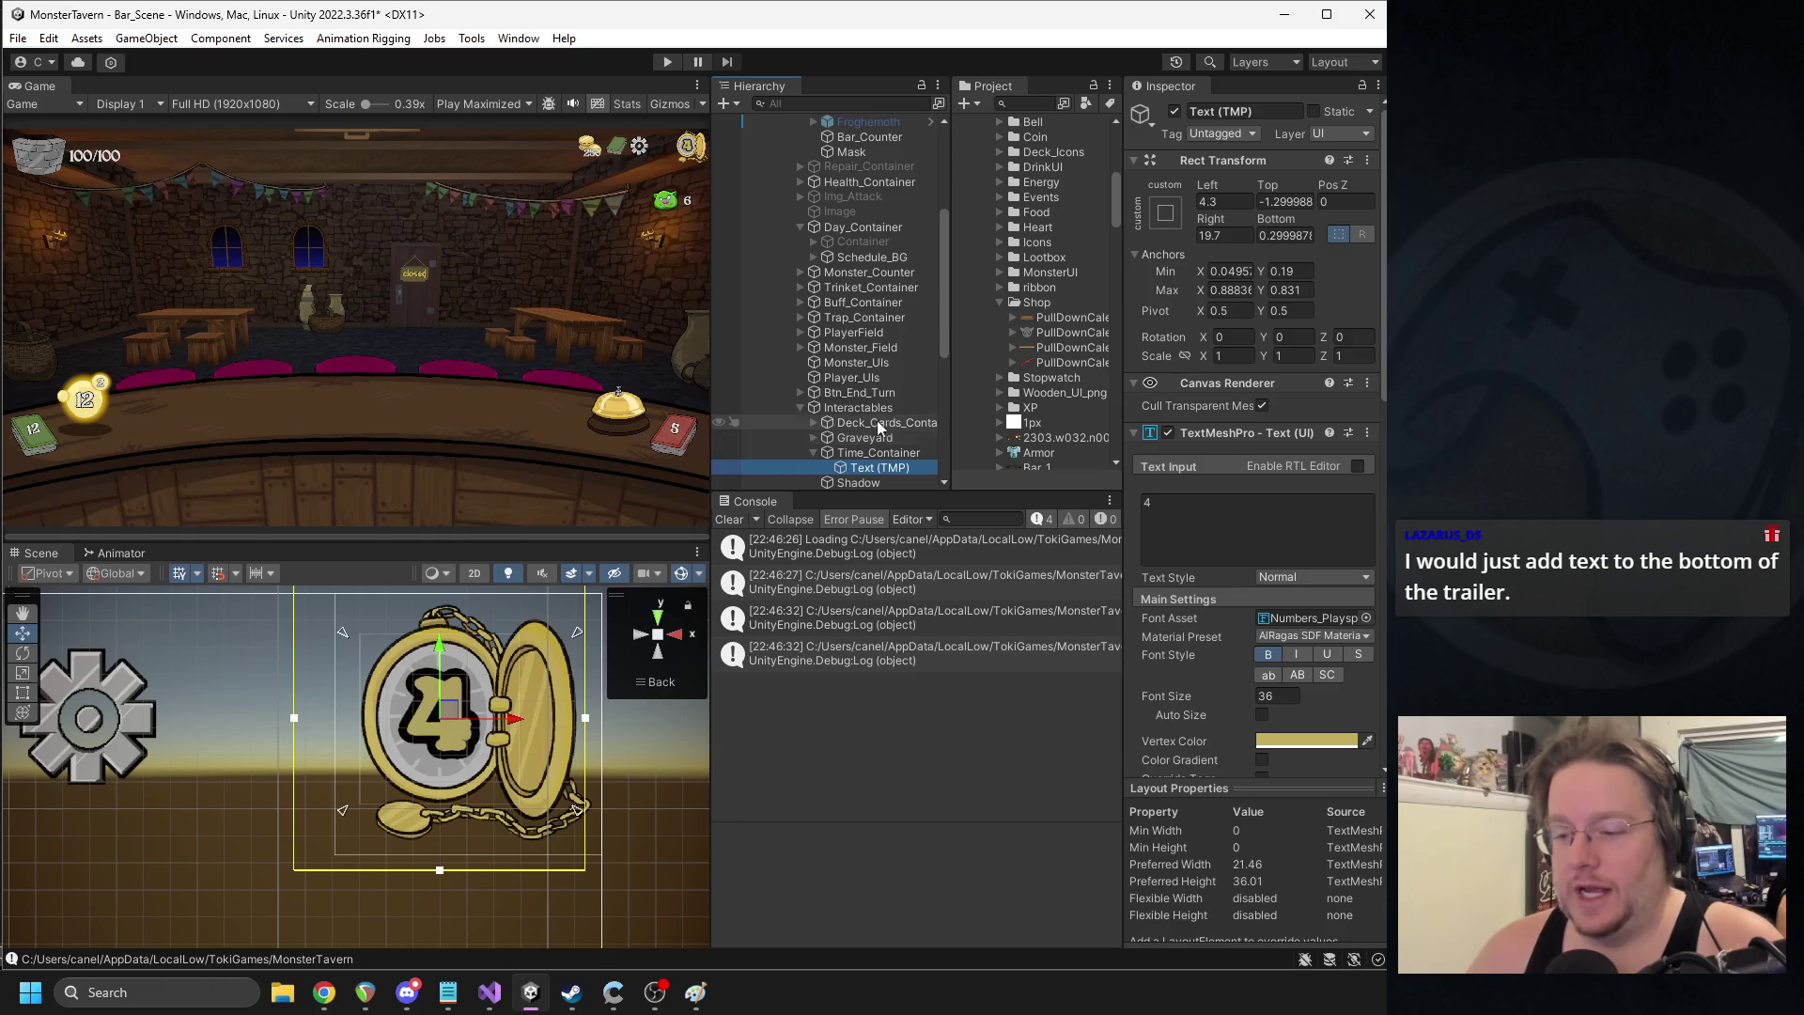
pyautogui.click(877, 451)
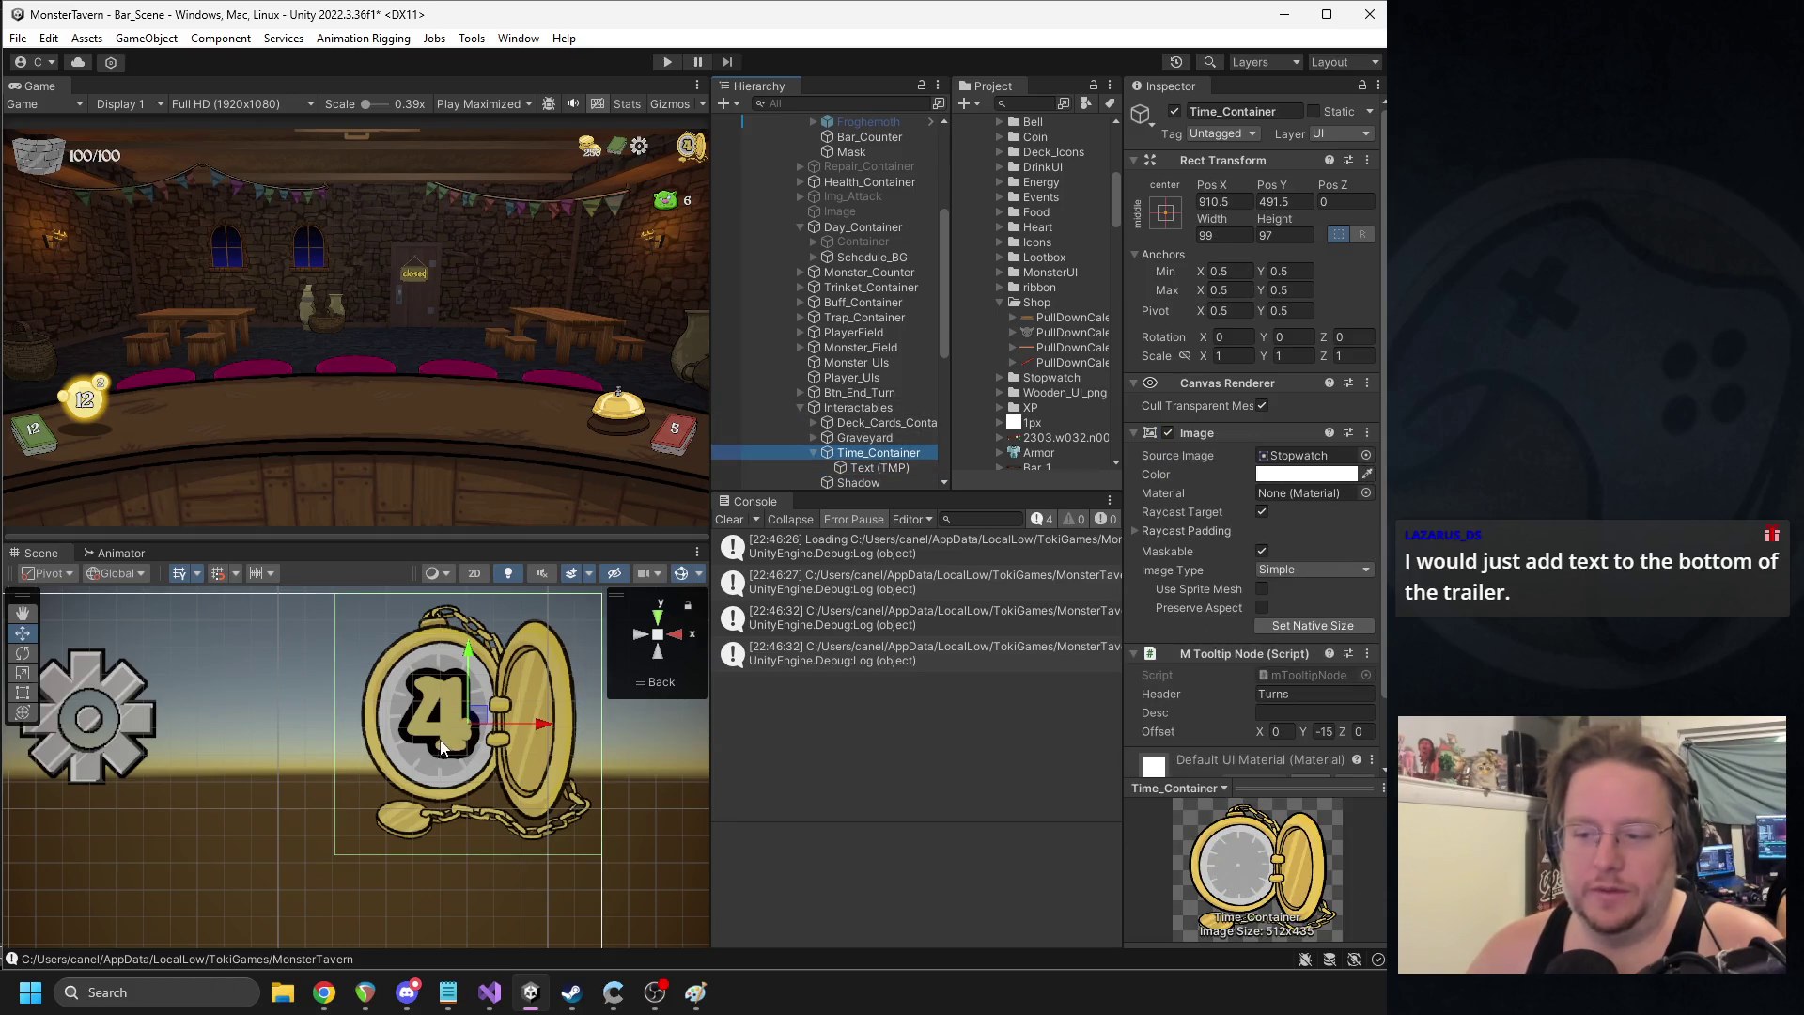
pyautogui.scroll(-10, 442, 747)
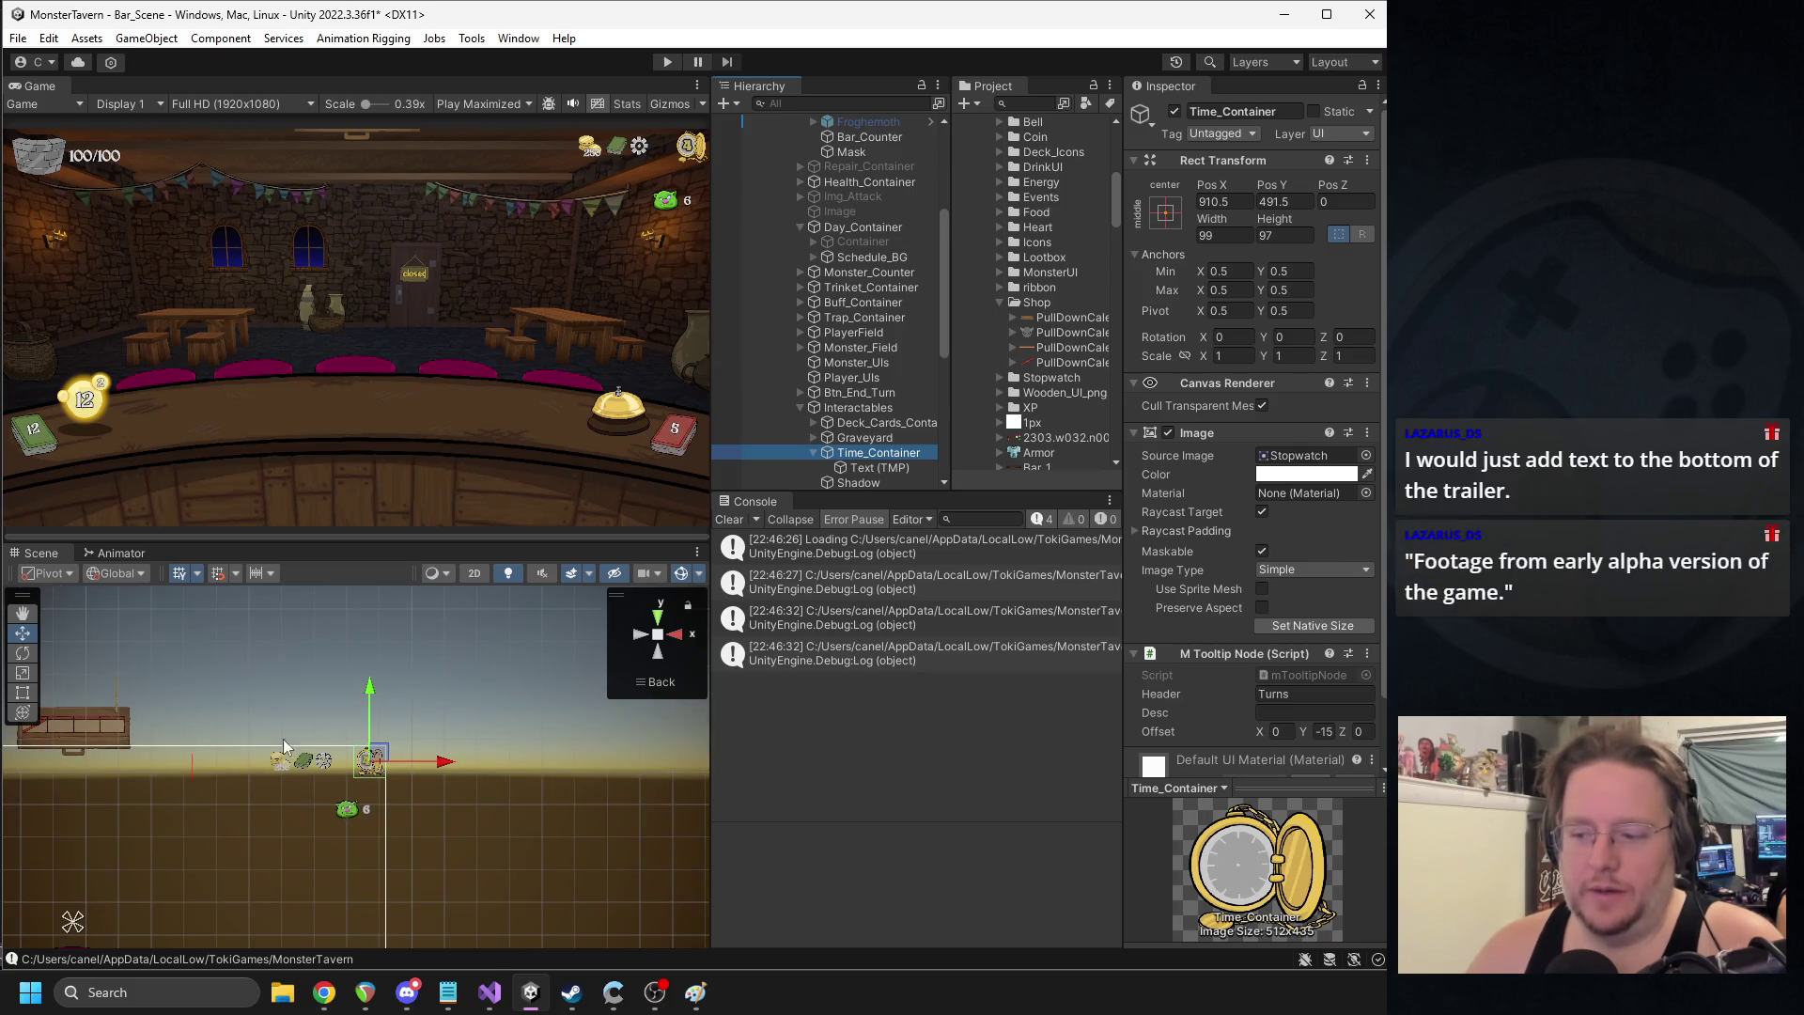
pyautogui.press('f')
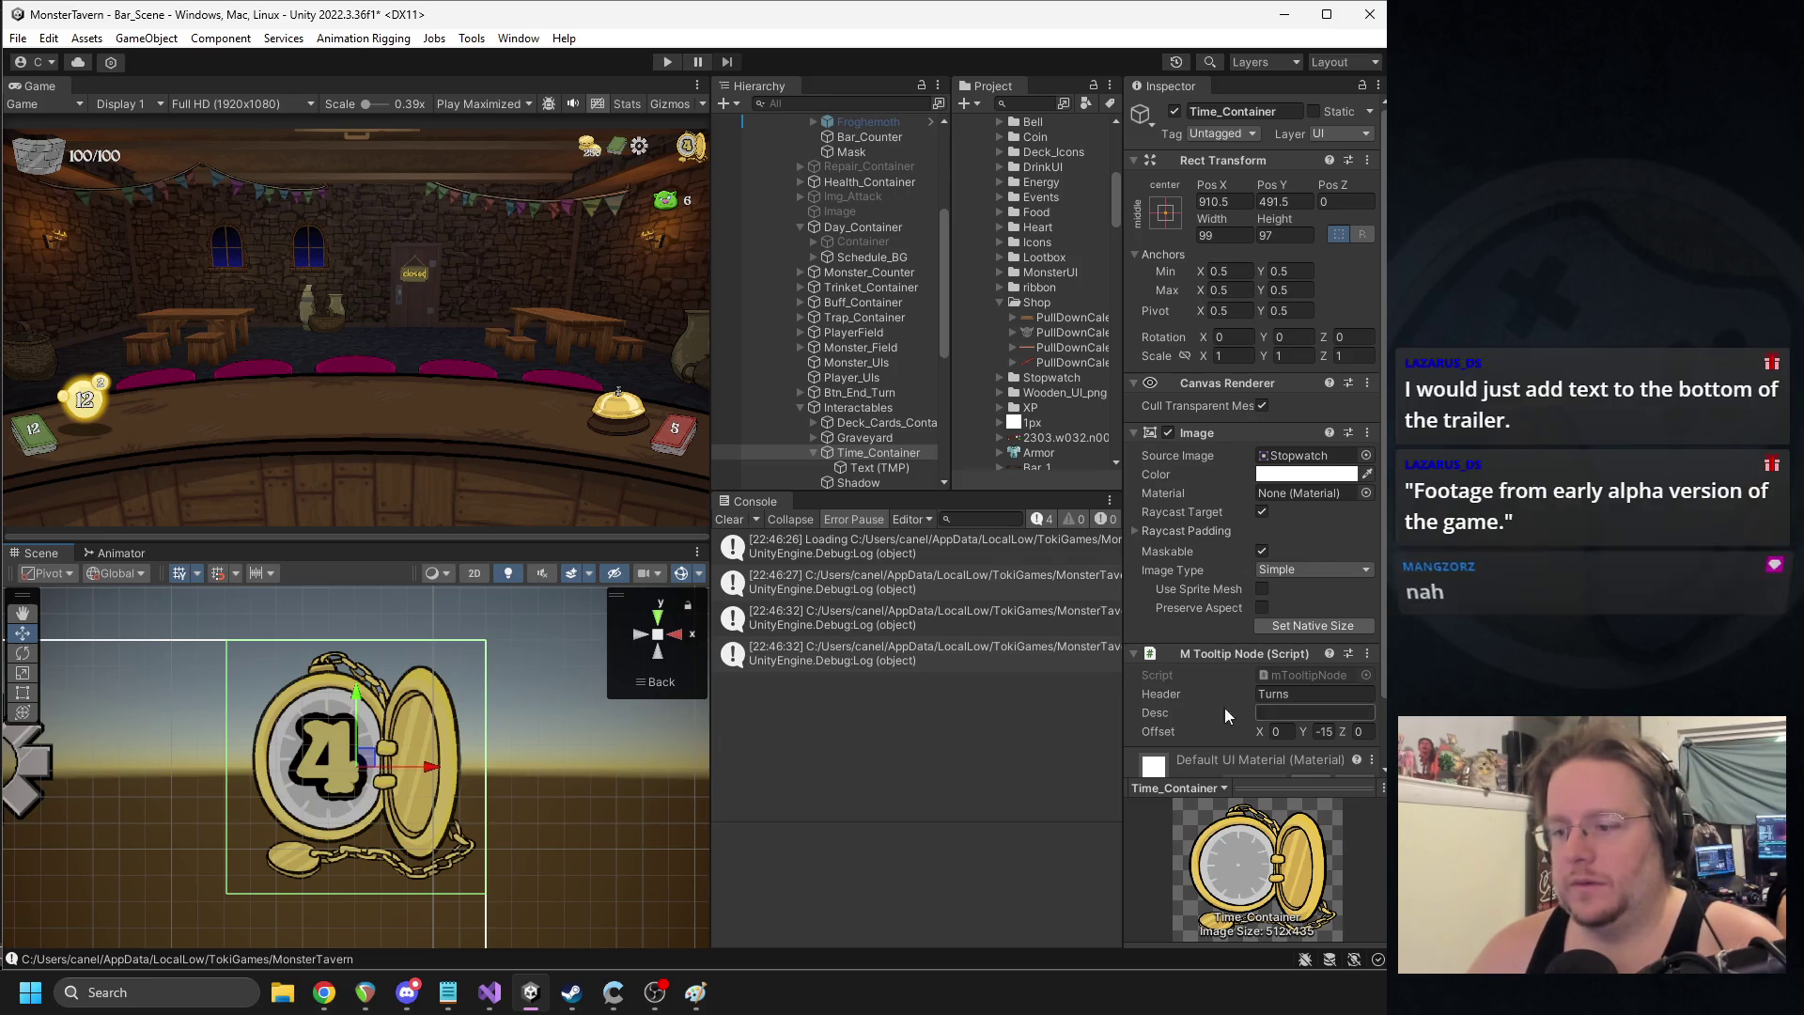
pyautogui.scroll(-2, 1263, 669)
pyautogui.click(1284, 555)
pyautogui.scroll(-5, 579, 683)
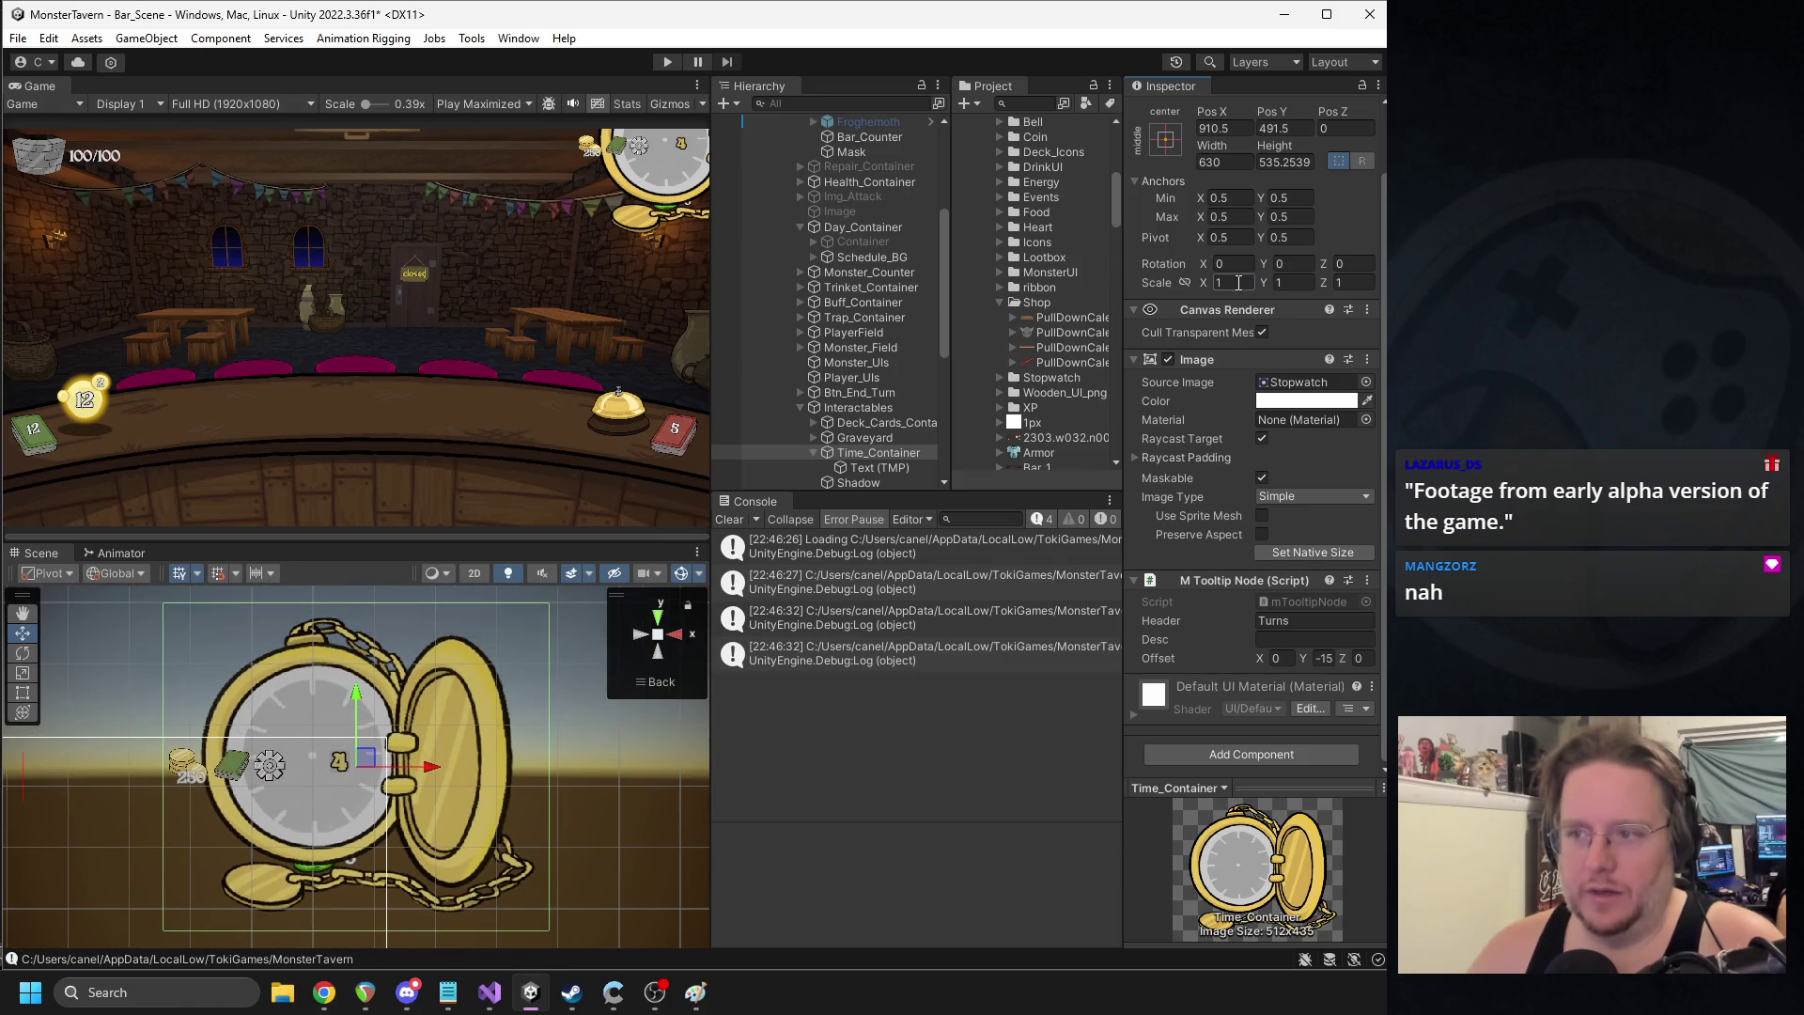
pyautogui.write('.2')
pyautogui.press('Tab')
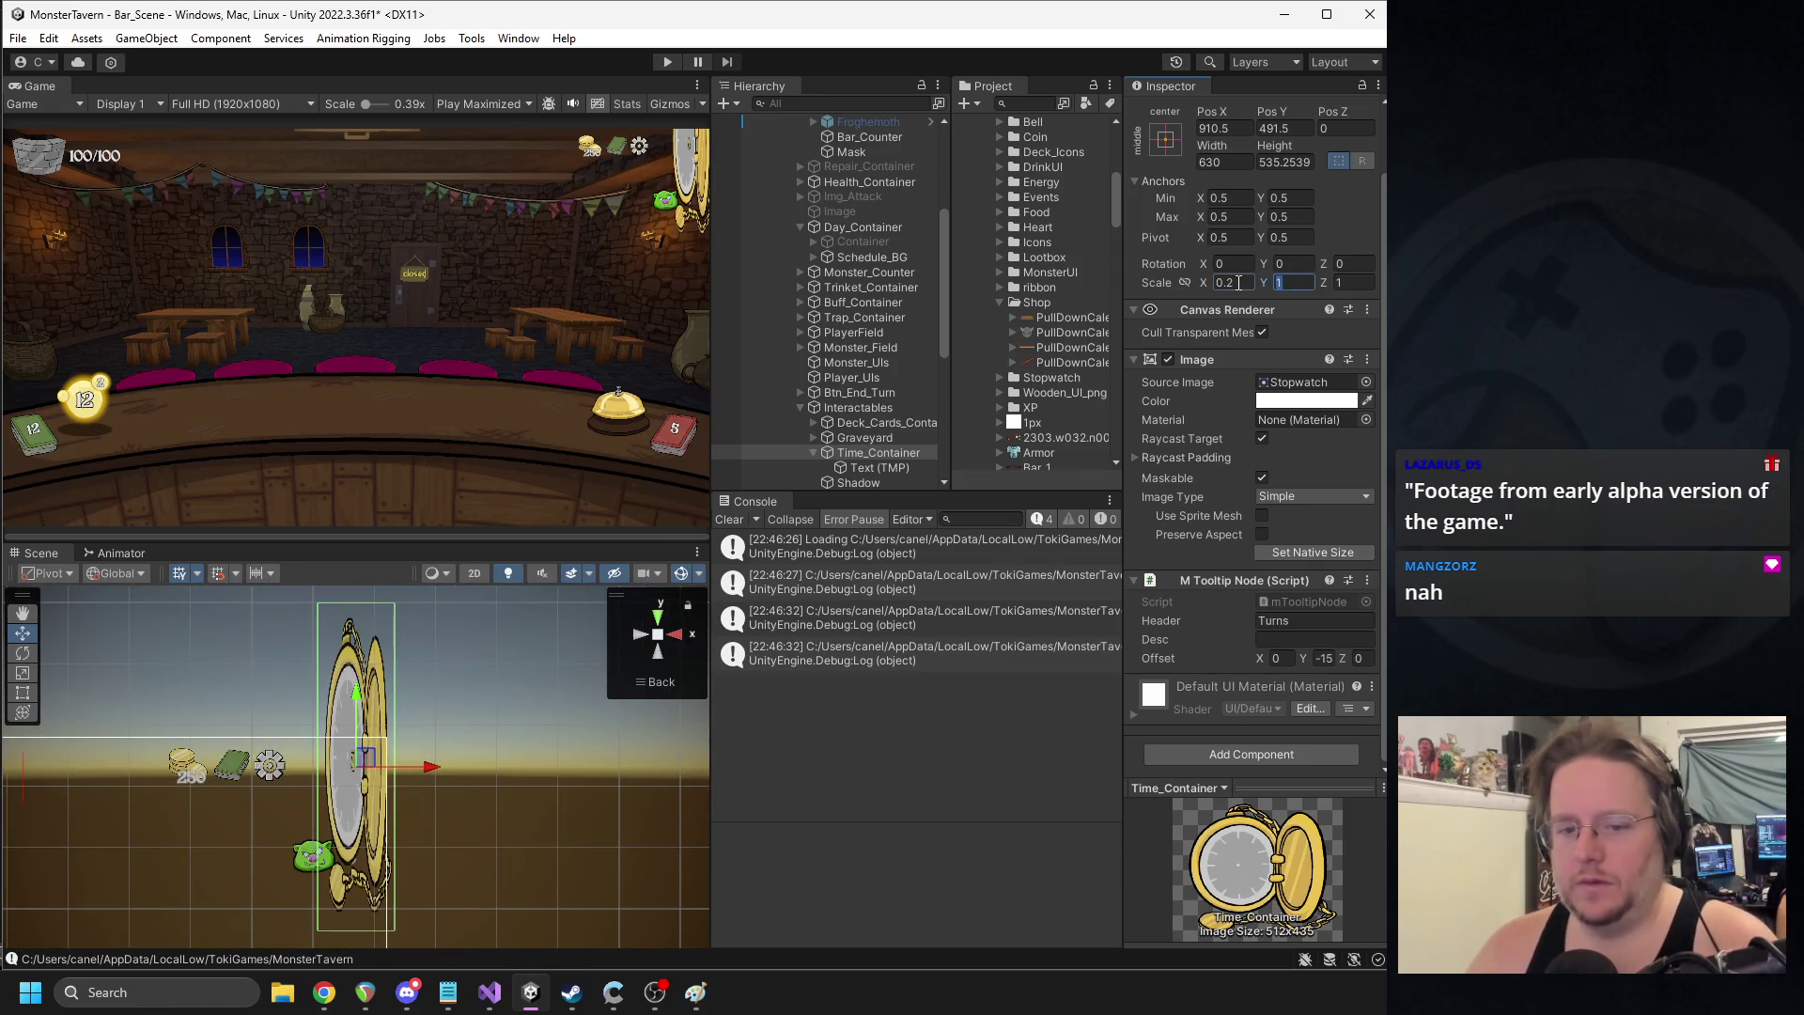
pyautogui.write('.2')
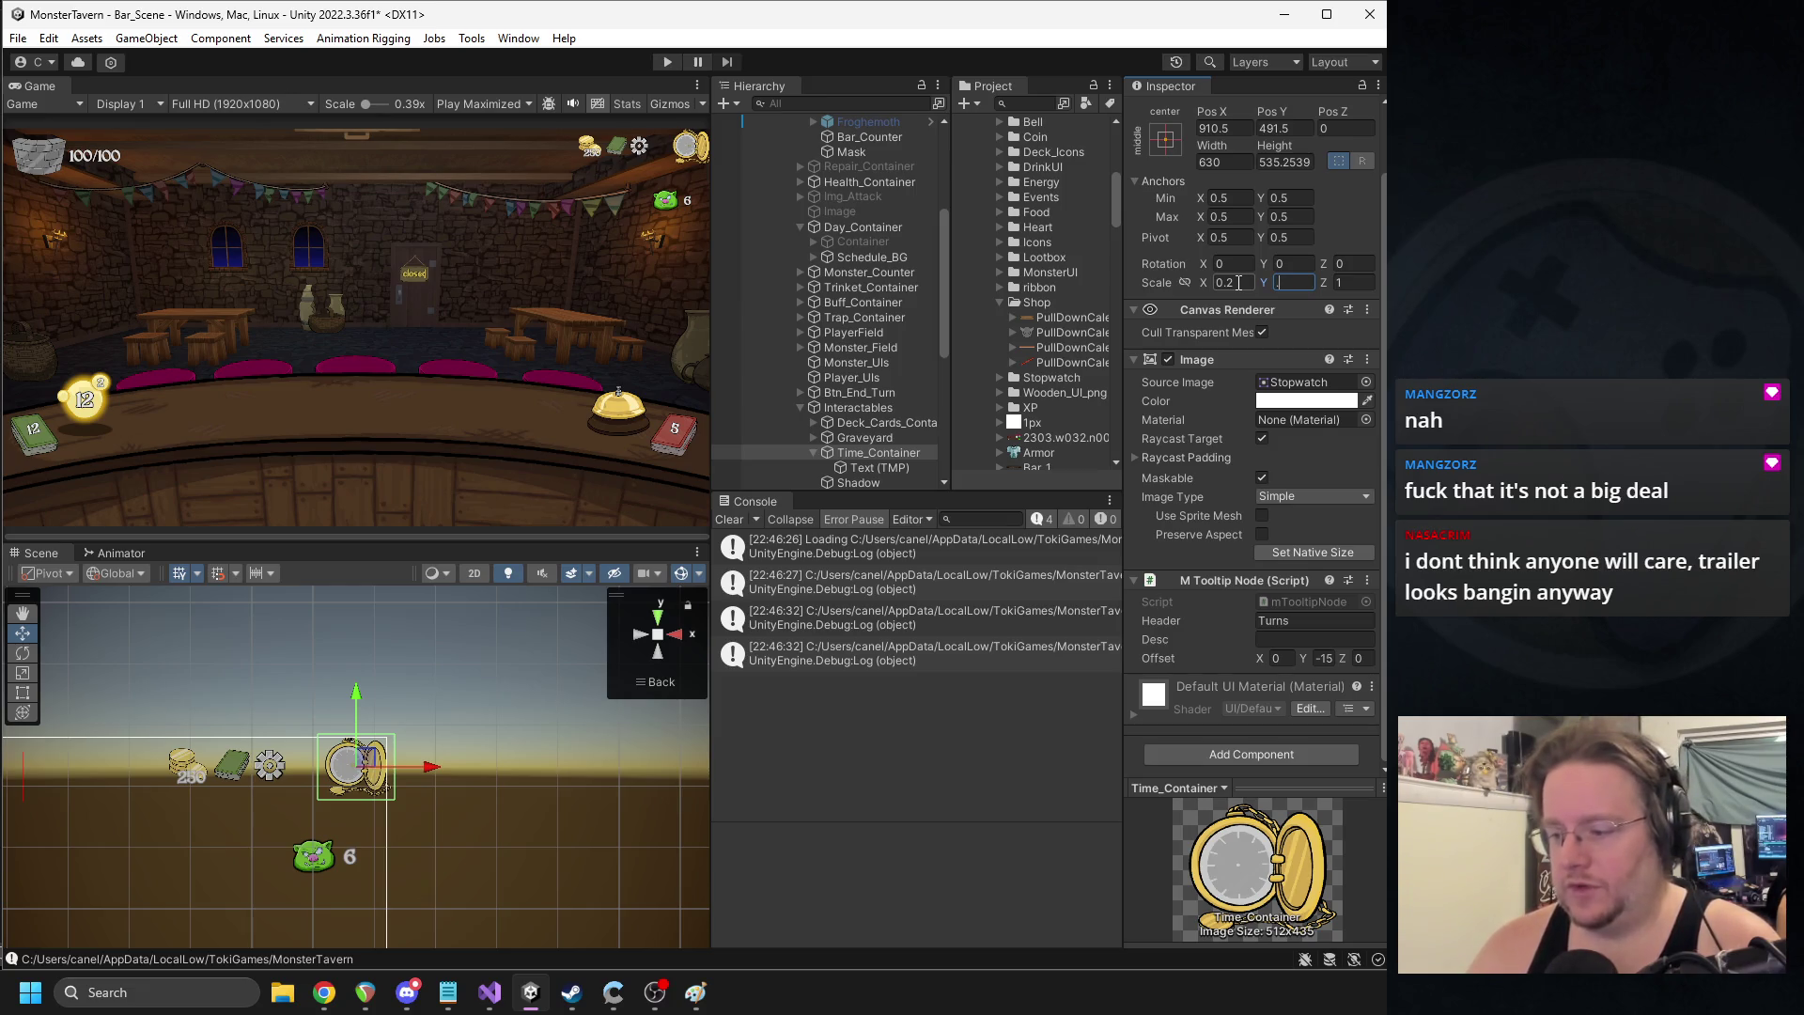
pyautogui.write('.18')
pyautogui.press('Return')
# - Reposition the stopwatch and stretch its anchors toward the canvas's top-right corner
pyautogui.scroll(1, 381, 783)
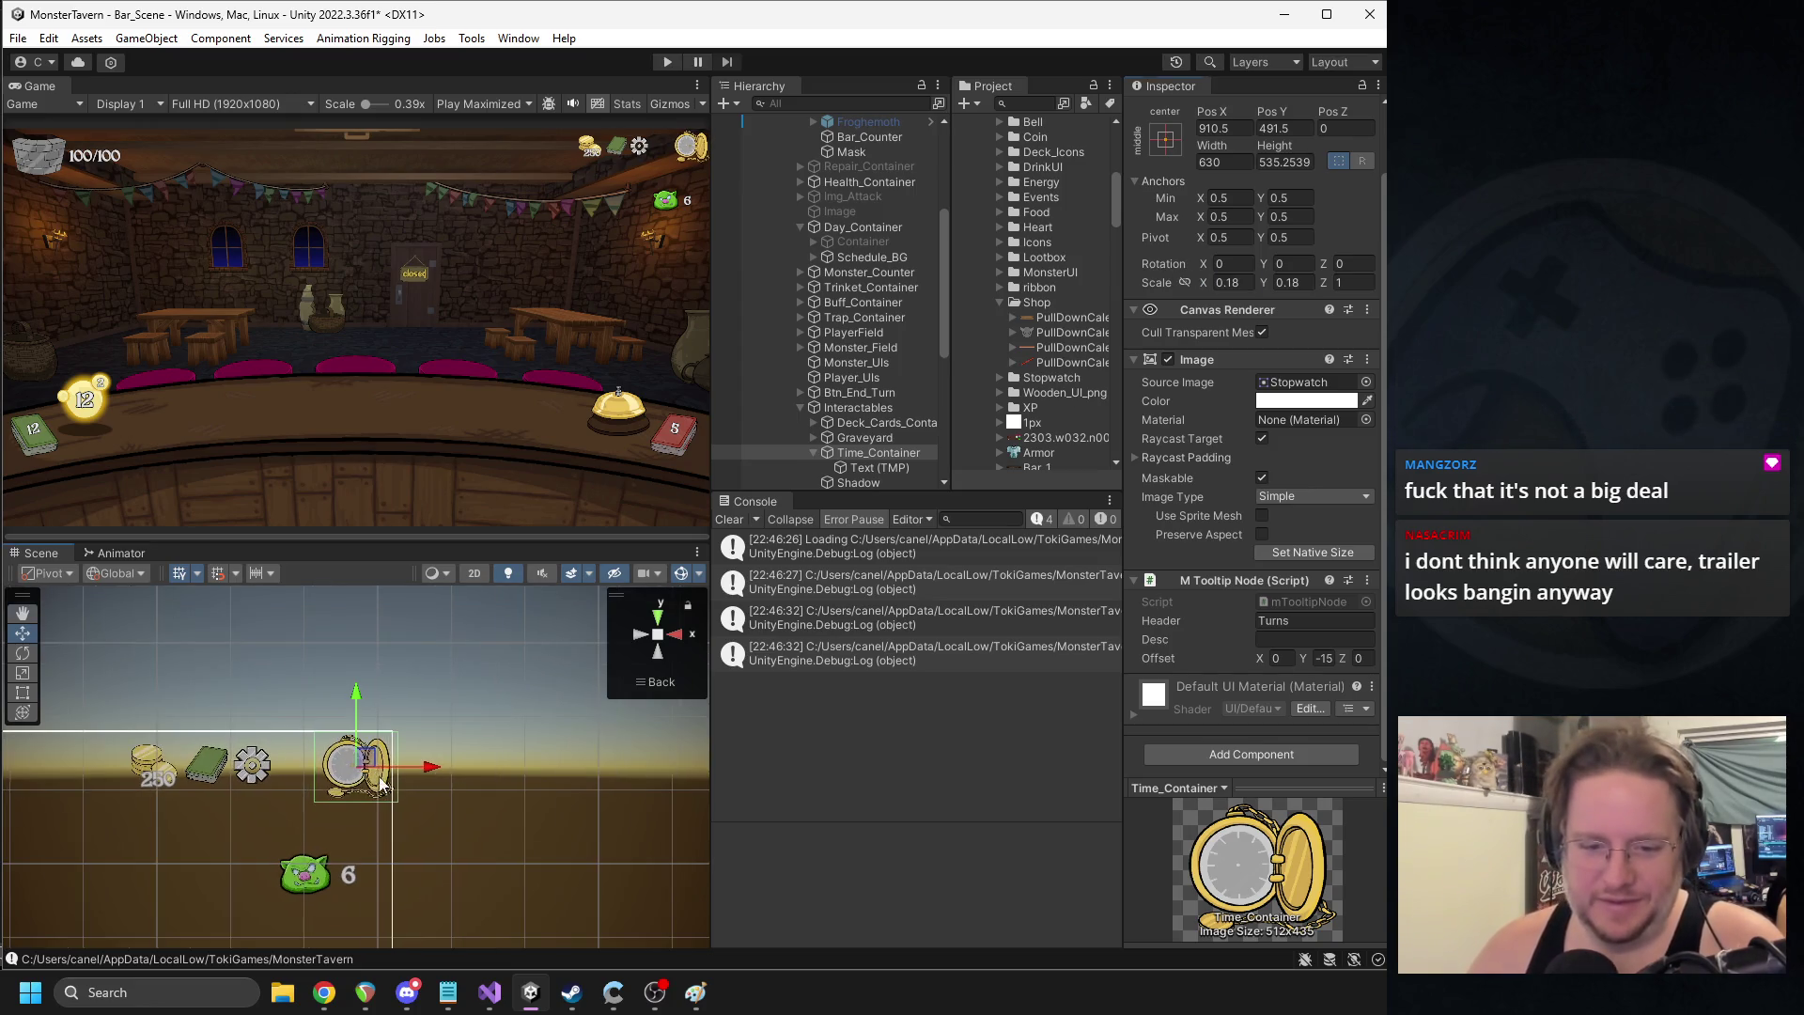
pyautogui.scroll(3, 380, 783)
pyautogui.scroll(-2, 376, 775)
pyautogui.moveTo(369, 762)
pyautogui.mouseDown()
pyautogui.moveTo(328, 768)
pyautogui.moveTo(346, 754)
pyautogui.moveTo(434, 774)
pyautogui.moveTo(369, 764)
pyautogui.mouseUp()
pyautogui.scroll(-2, 371, 768)
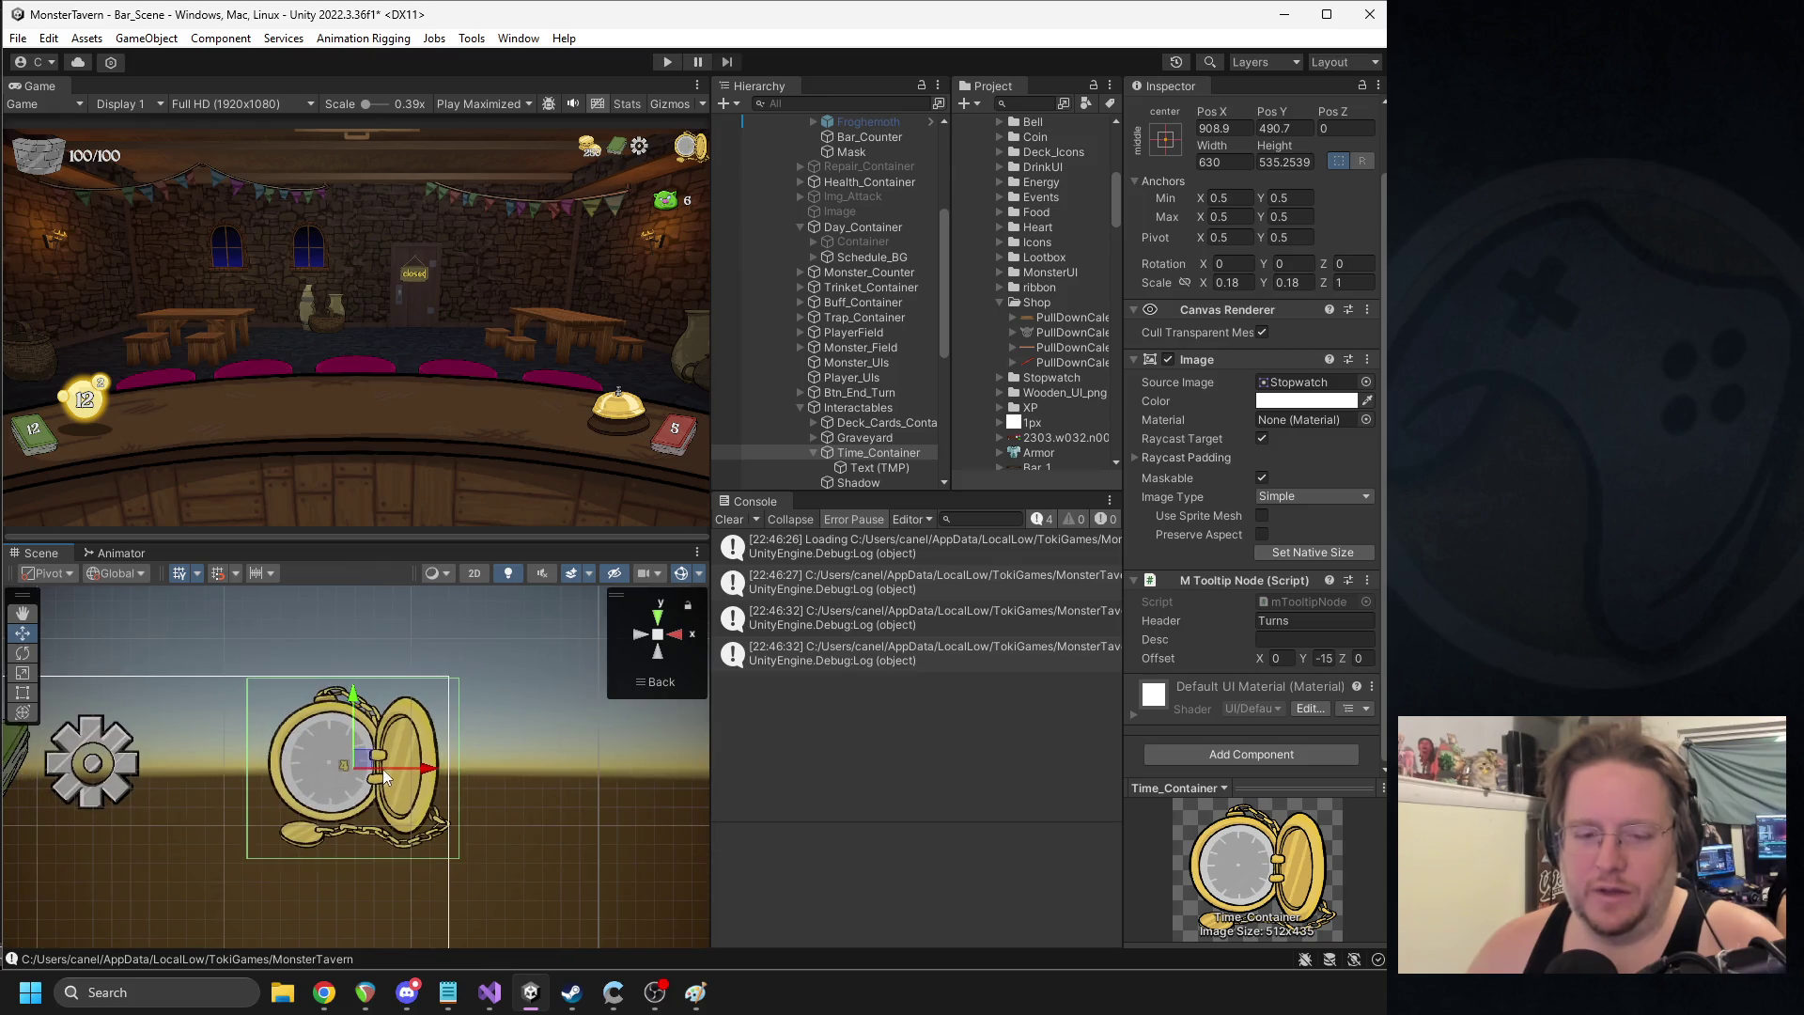
pyautogui.scroll(-6, 290, 862)
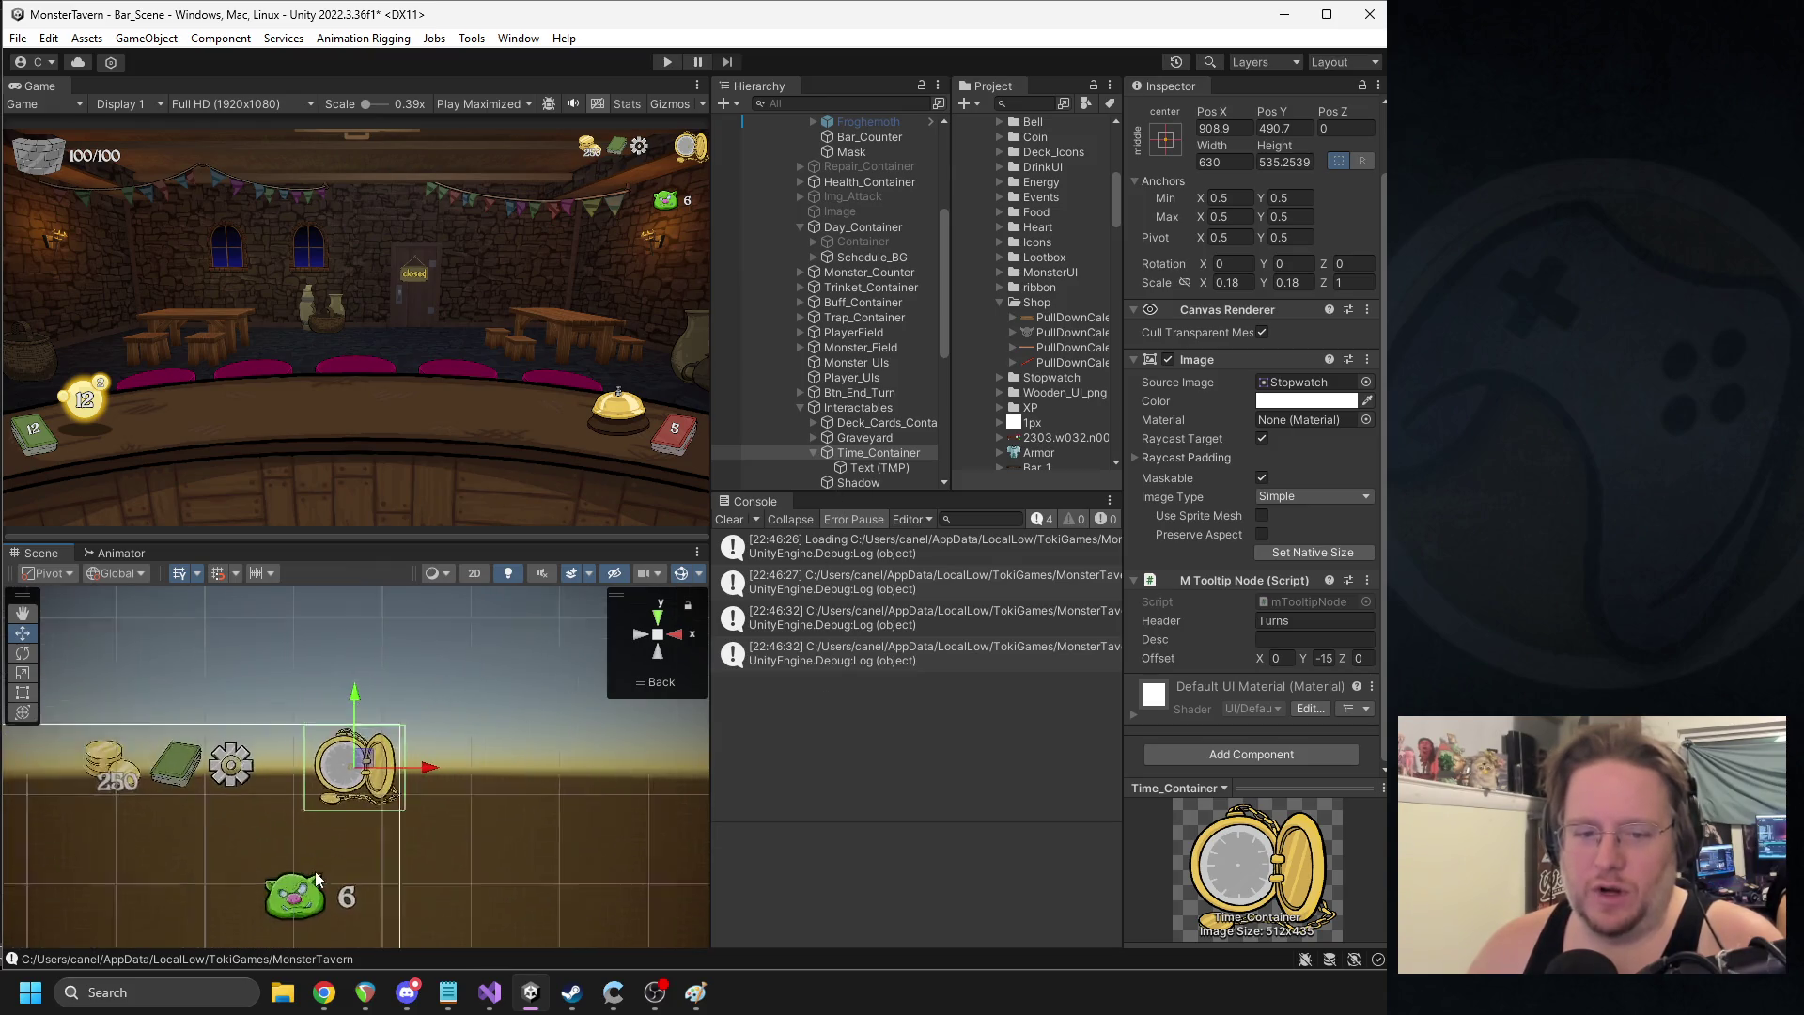
pyautogui.scroll(-3, 295, 902)
pyautogui.moveTo(172, 876); pyautogui.dragTo(421, 724)
pyautogui.moveTo(161, 877)
pyautogui.mouseDown()
pyautogui.moveTo(282, 838)
pyautogui.moveTo(351, 786)
pyautogui.moveTo(342, 821)
pyautogui.mouseUp()
# - Pull the lower-left anchor in to about 0.944, 0.909 and reselect Time_Container
pyautogui.press('f')
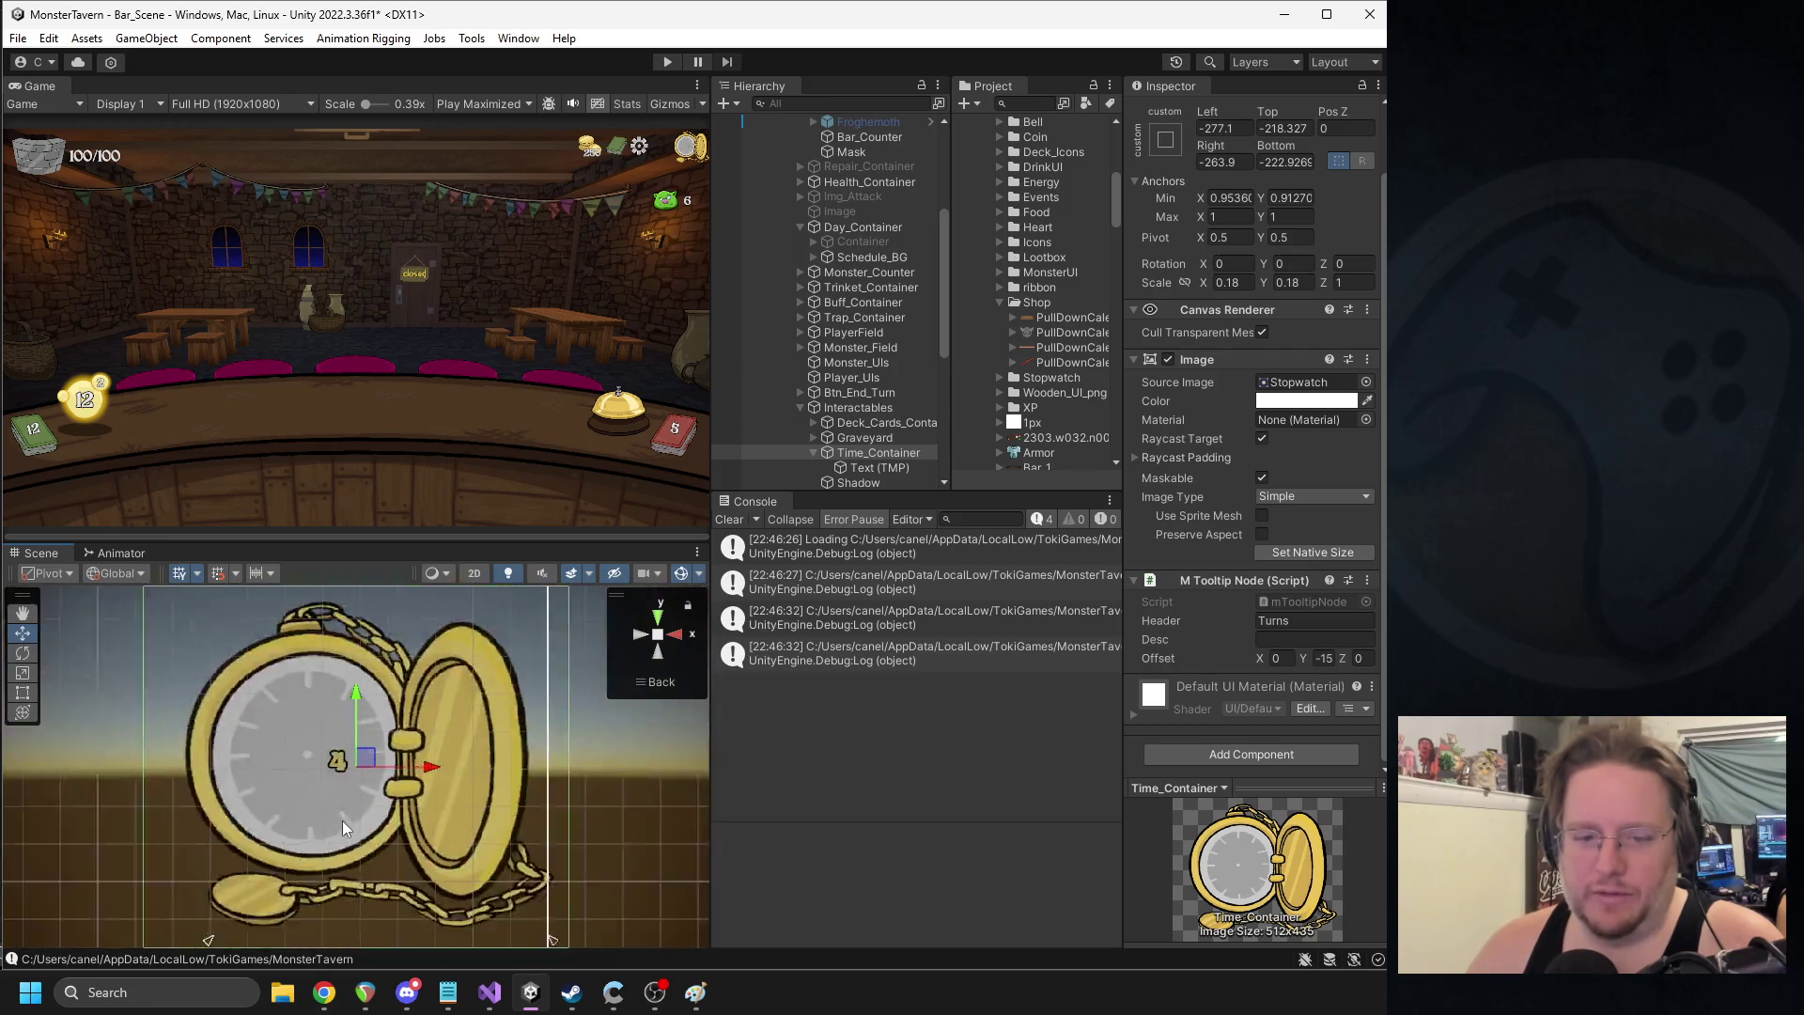
pyautogui.scroll(-3, 234, 900)
pyautogui.moveTo(260, 888); pyautogui.dragTo(215, 895)
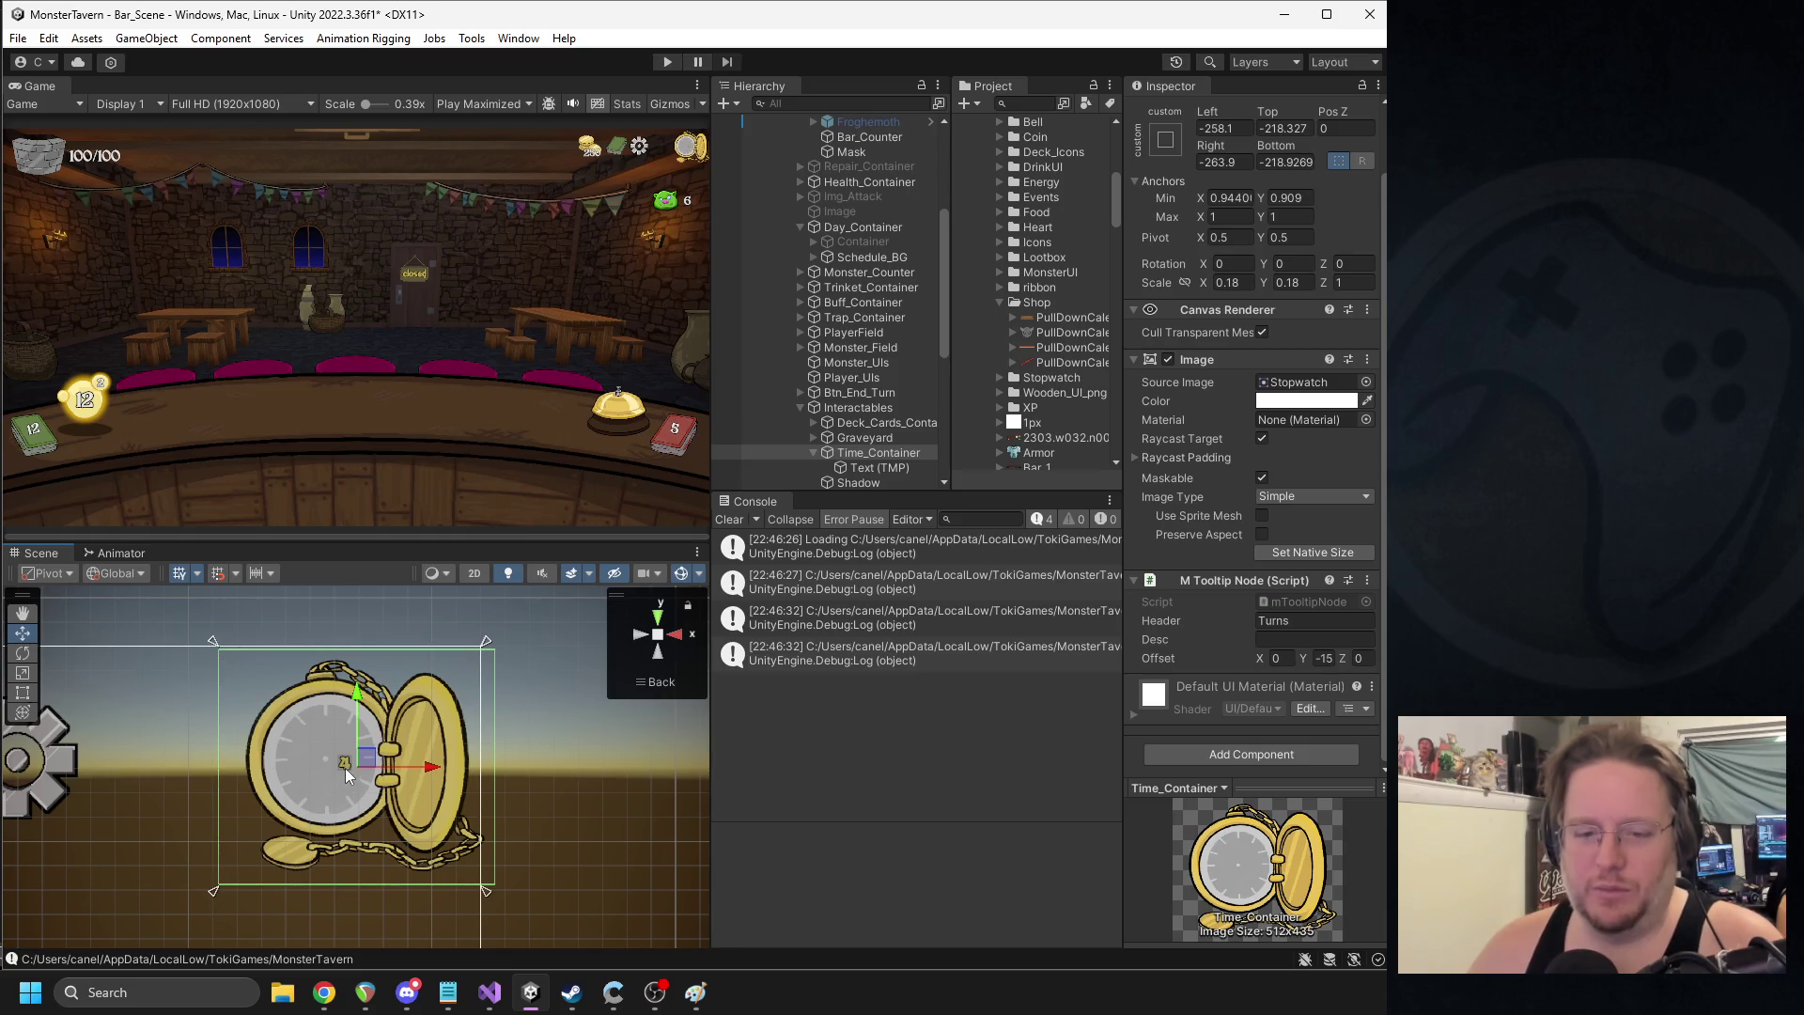
pyautogui.hotkey('alt', 'Tab')
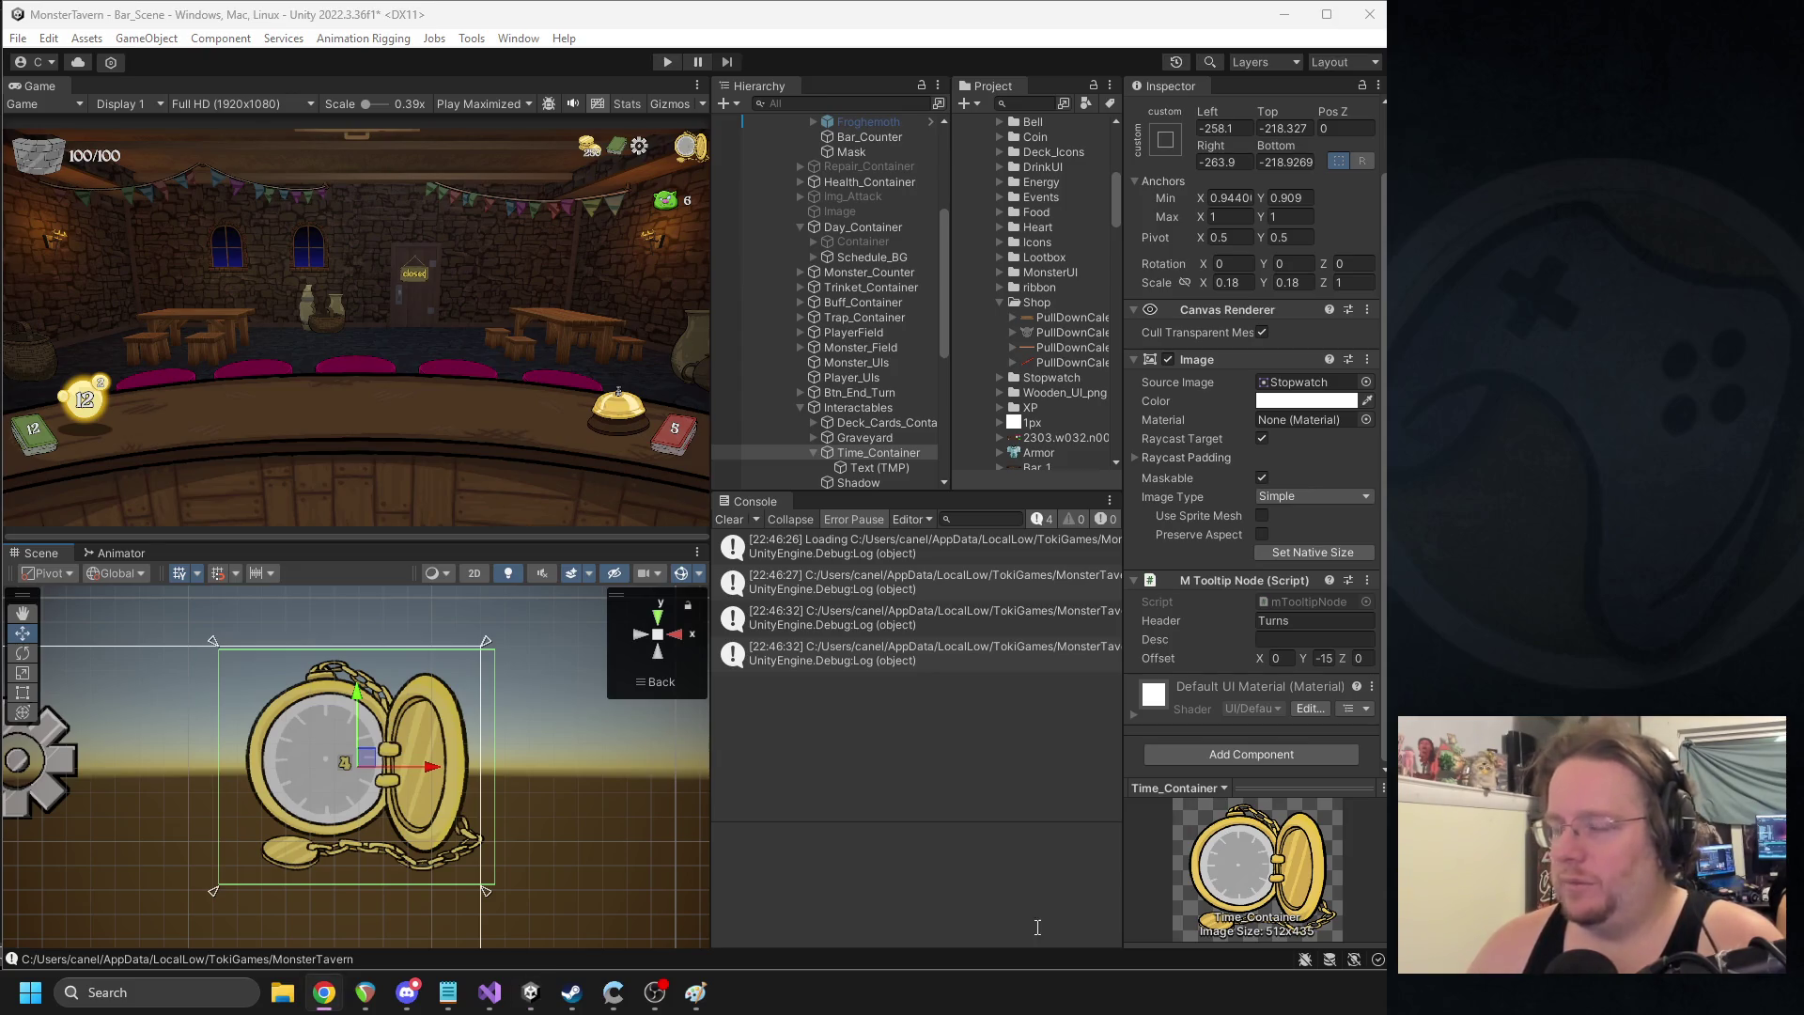
pyautogui.click(655, 992)
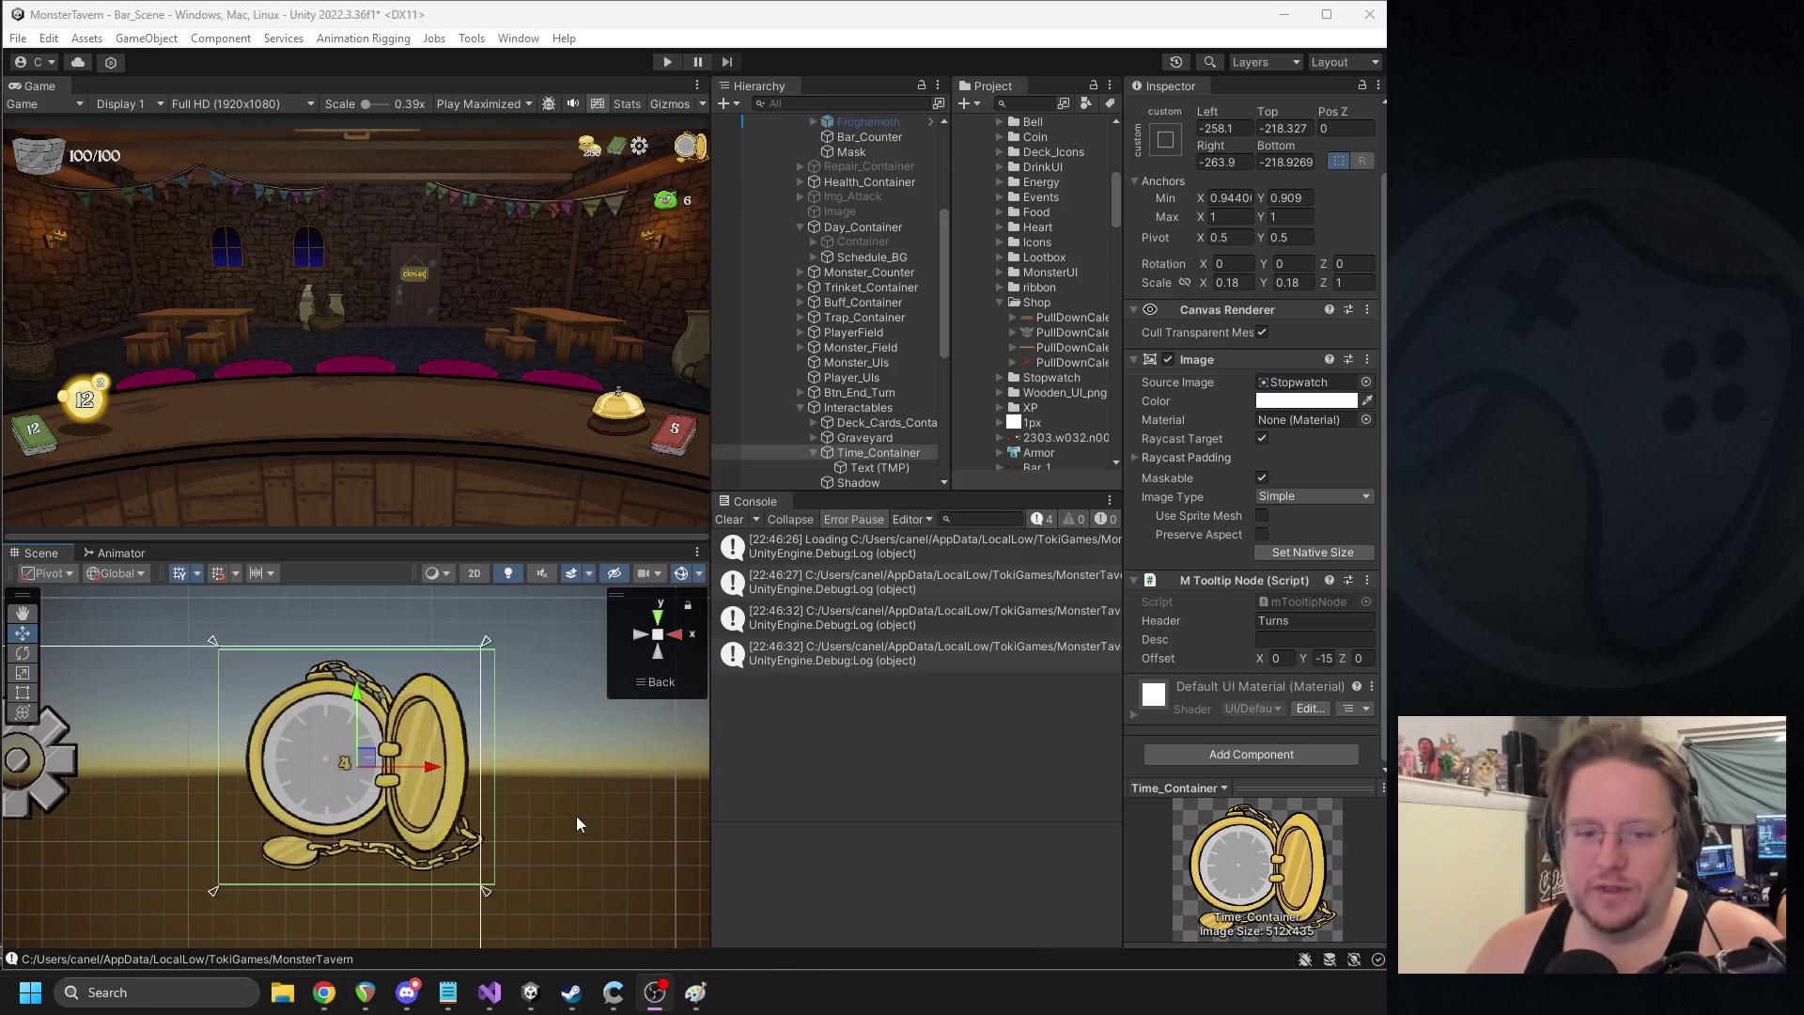
pyautogui.click(872, 469)
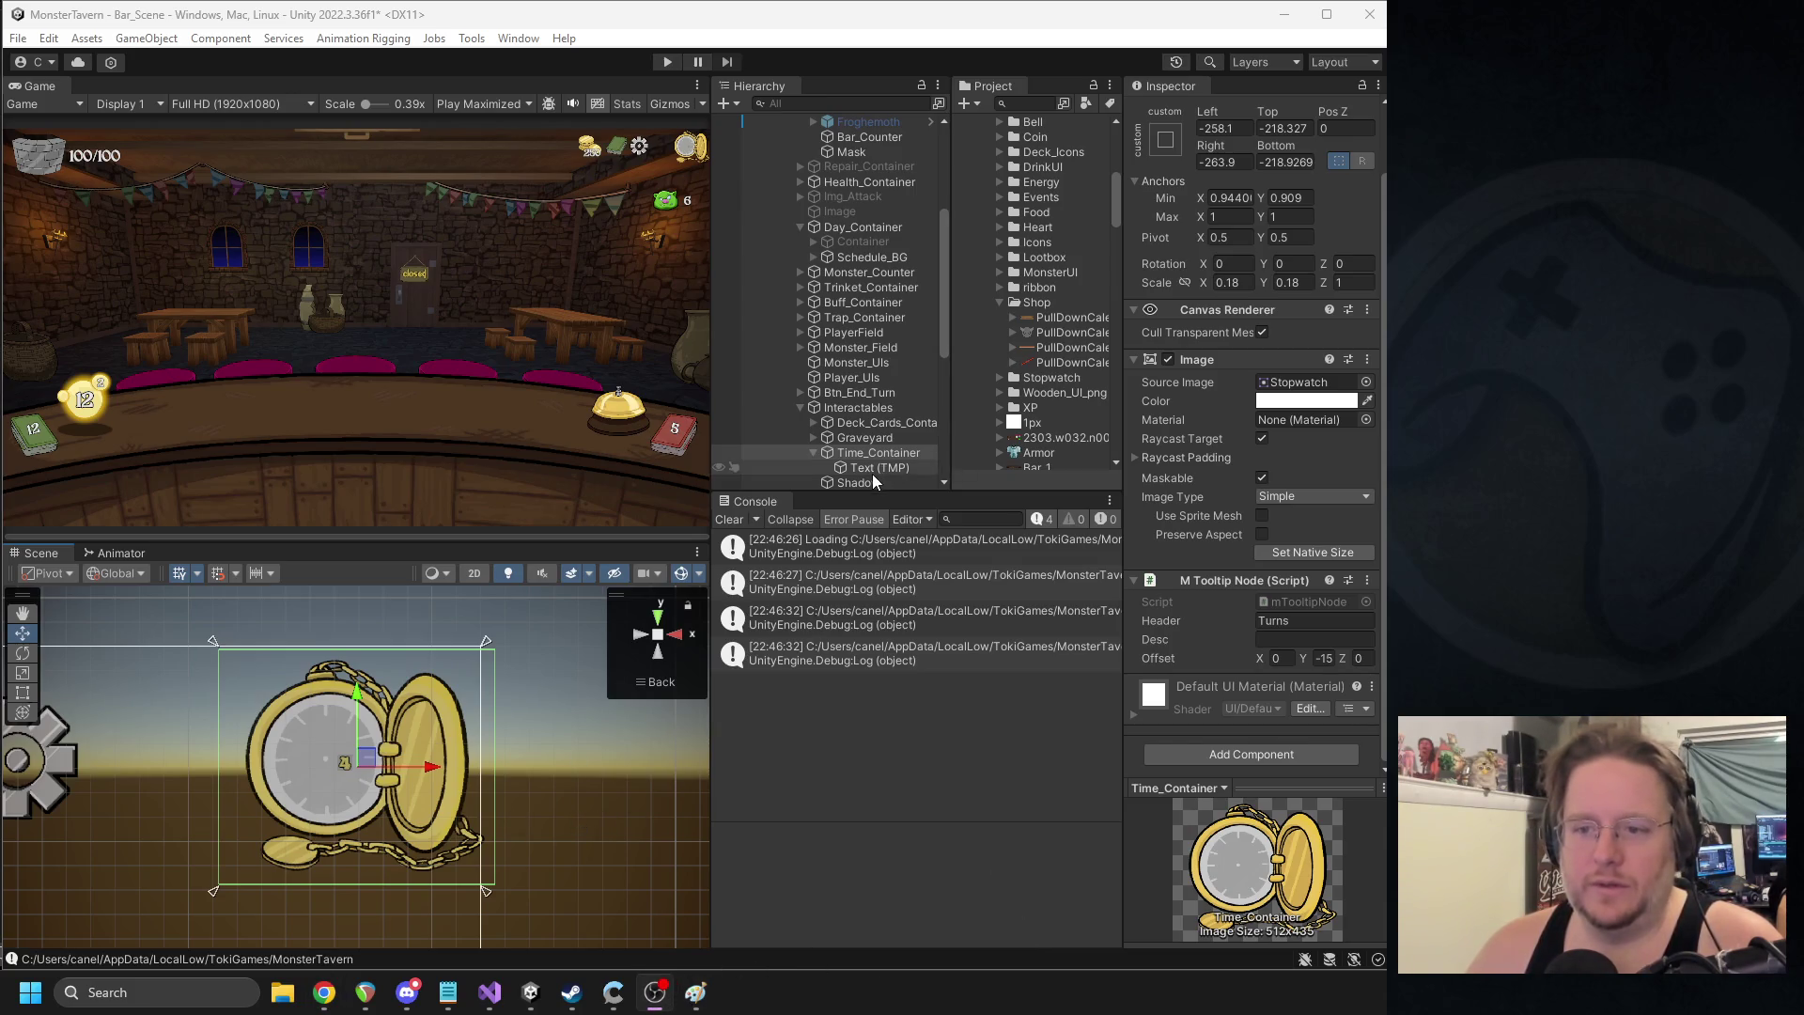
pyautogui.click(860, 456)
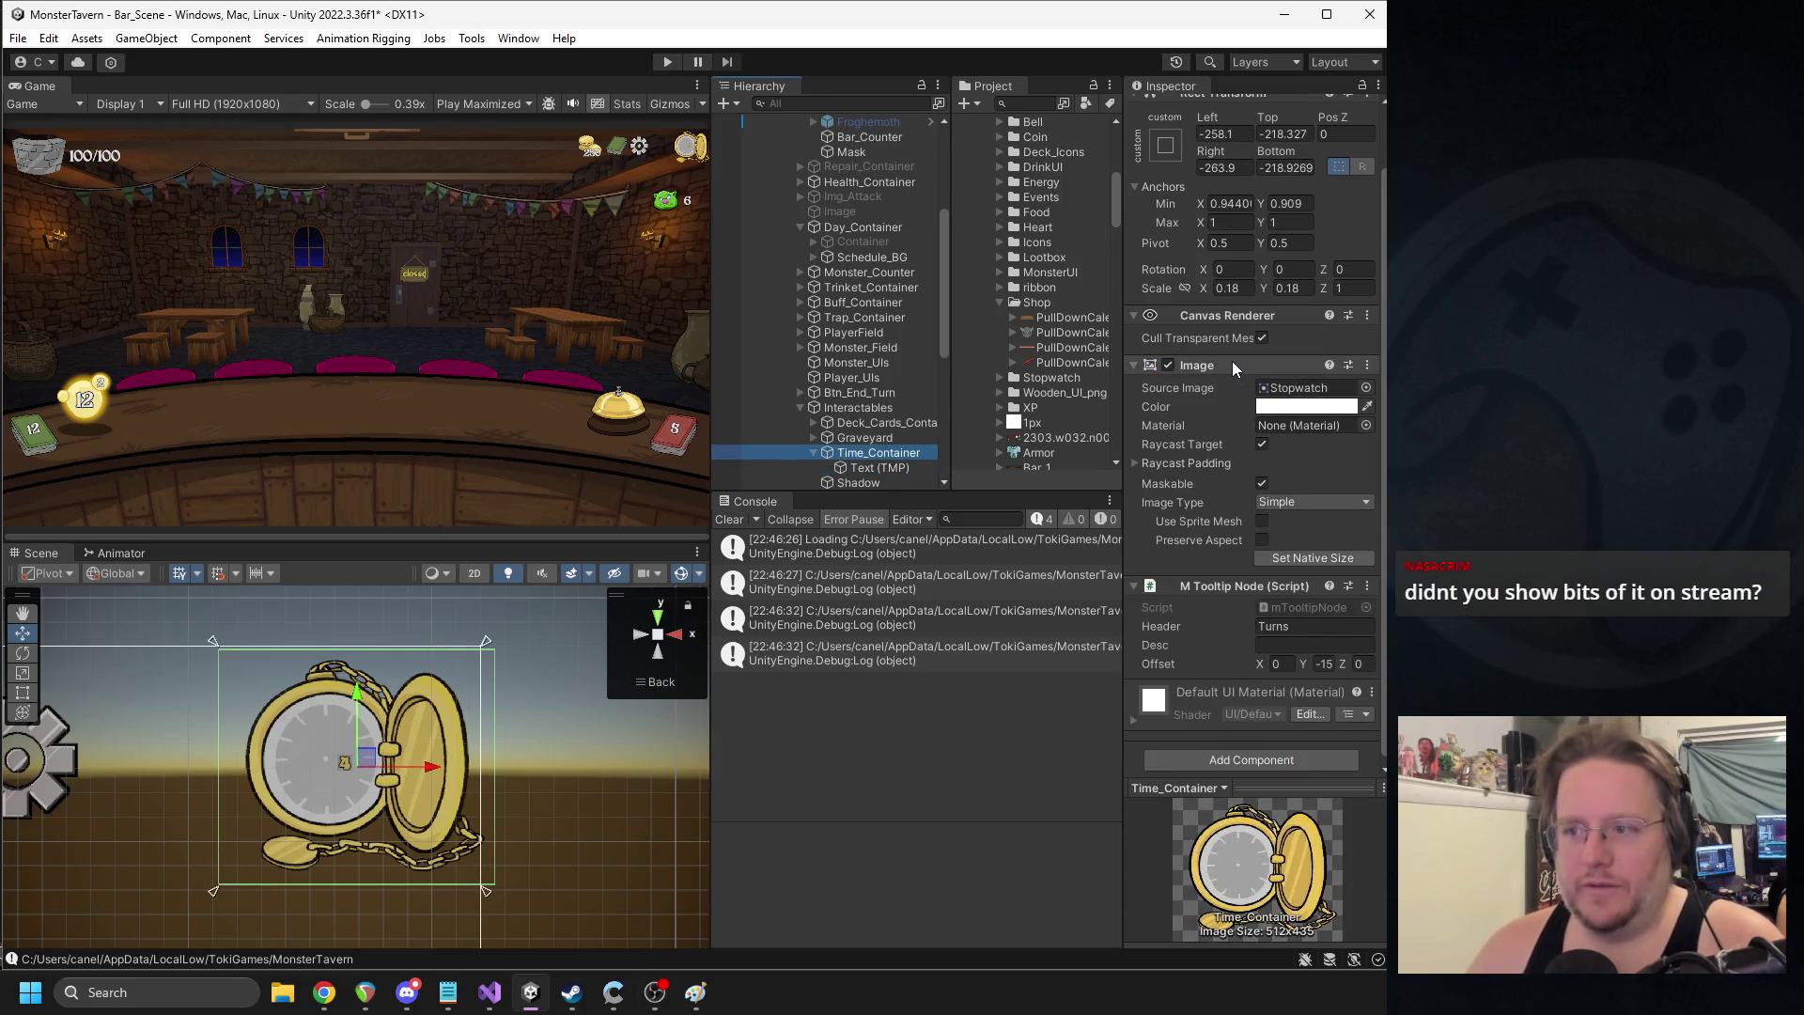
# - Launch Calculator, return to Time_Container's Rect Transform, and apply Set Native Size
pyautogui.click(121, 987)
pyautogui.write('calc')
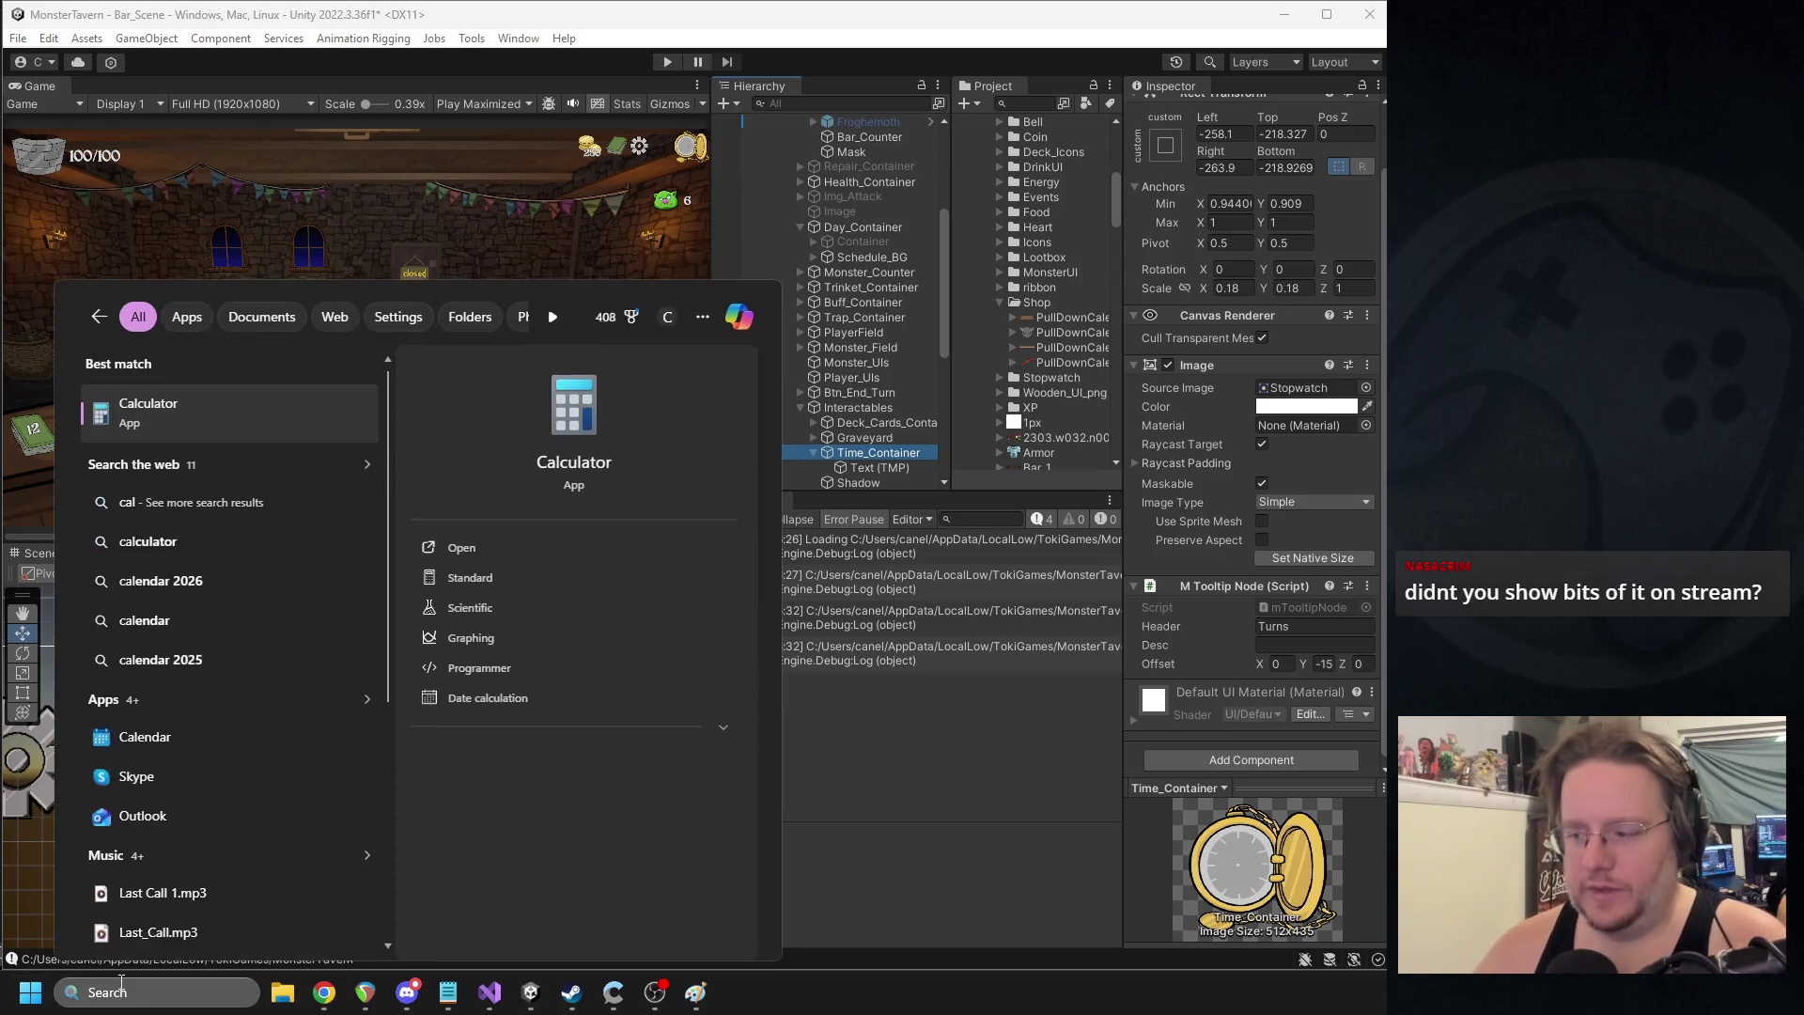
pyautogui.press('Return')
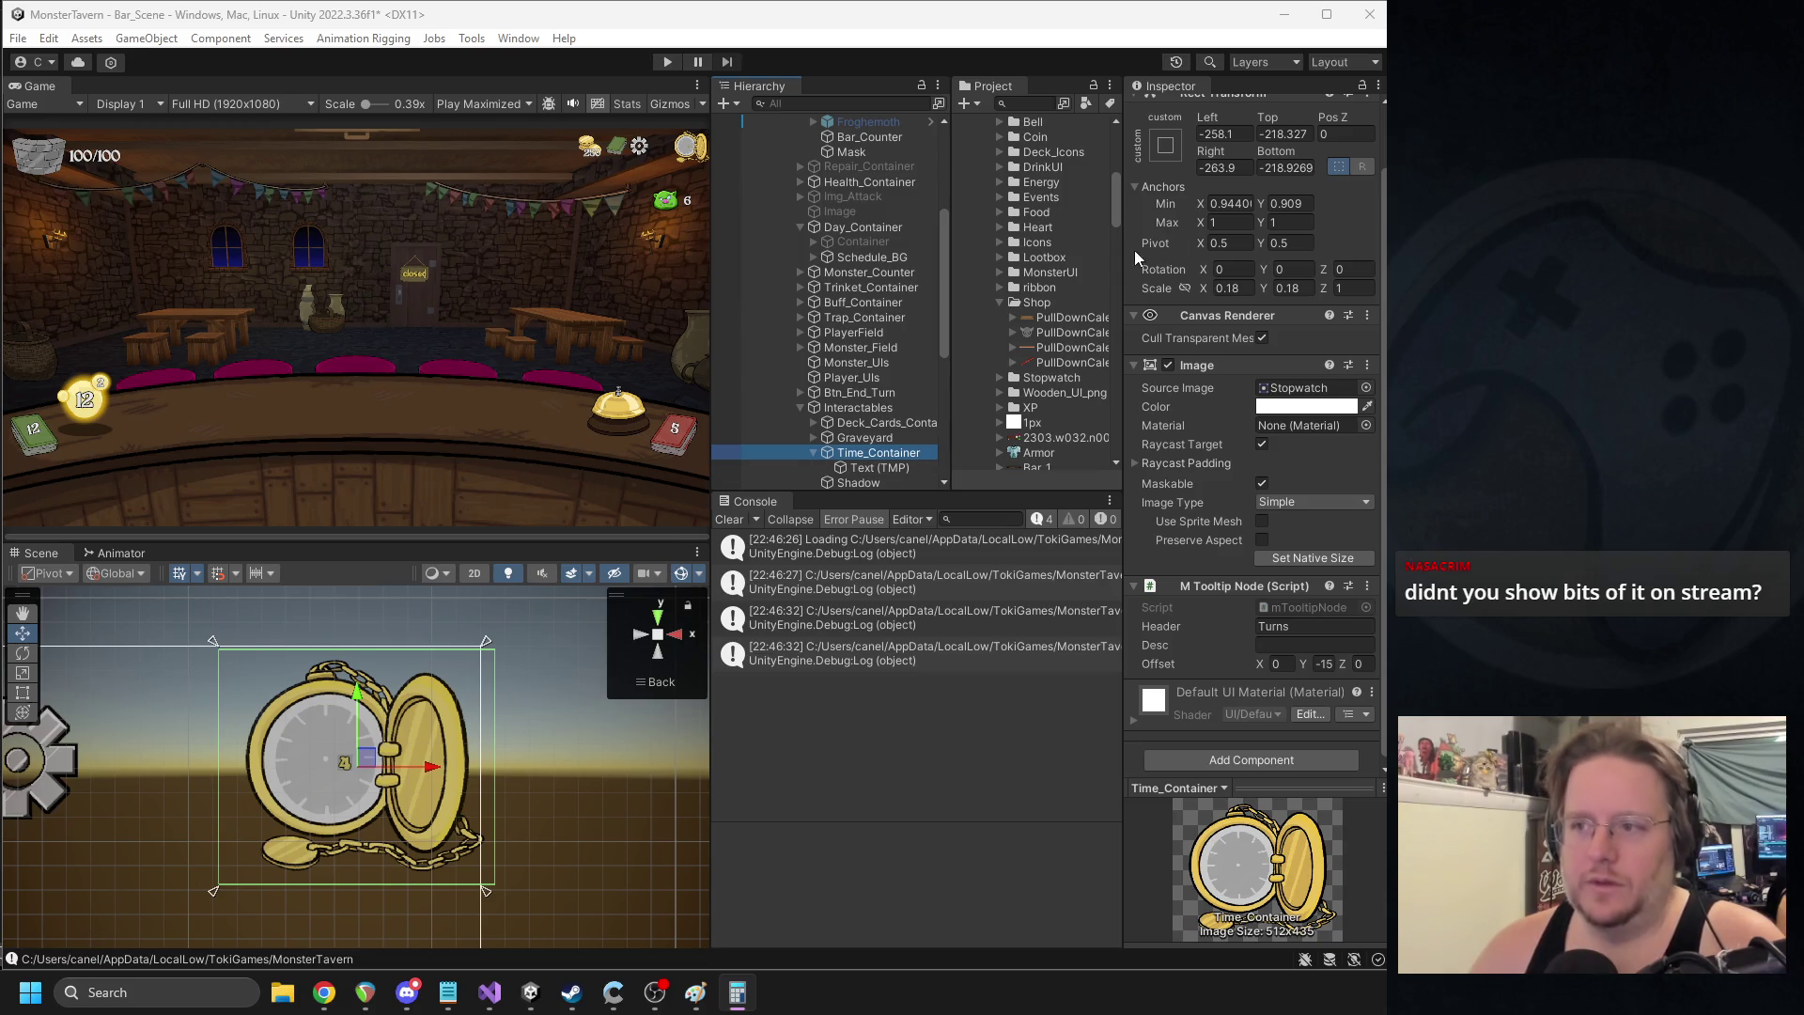
pyautogui.scroll(-1, 1241, 479)
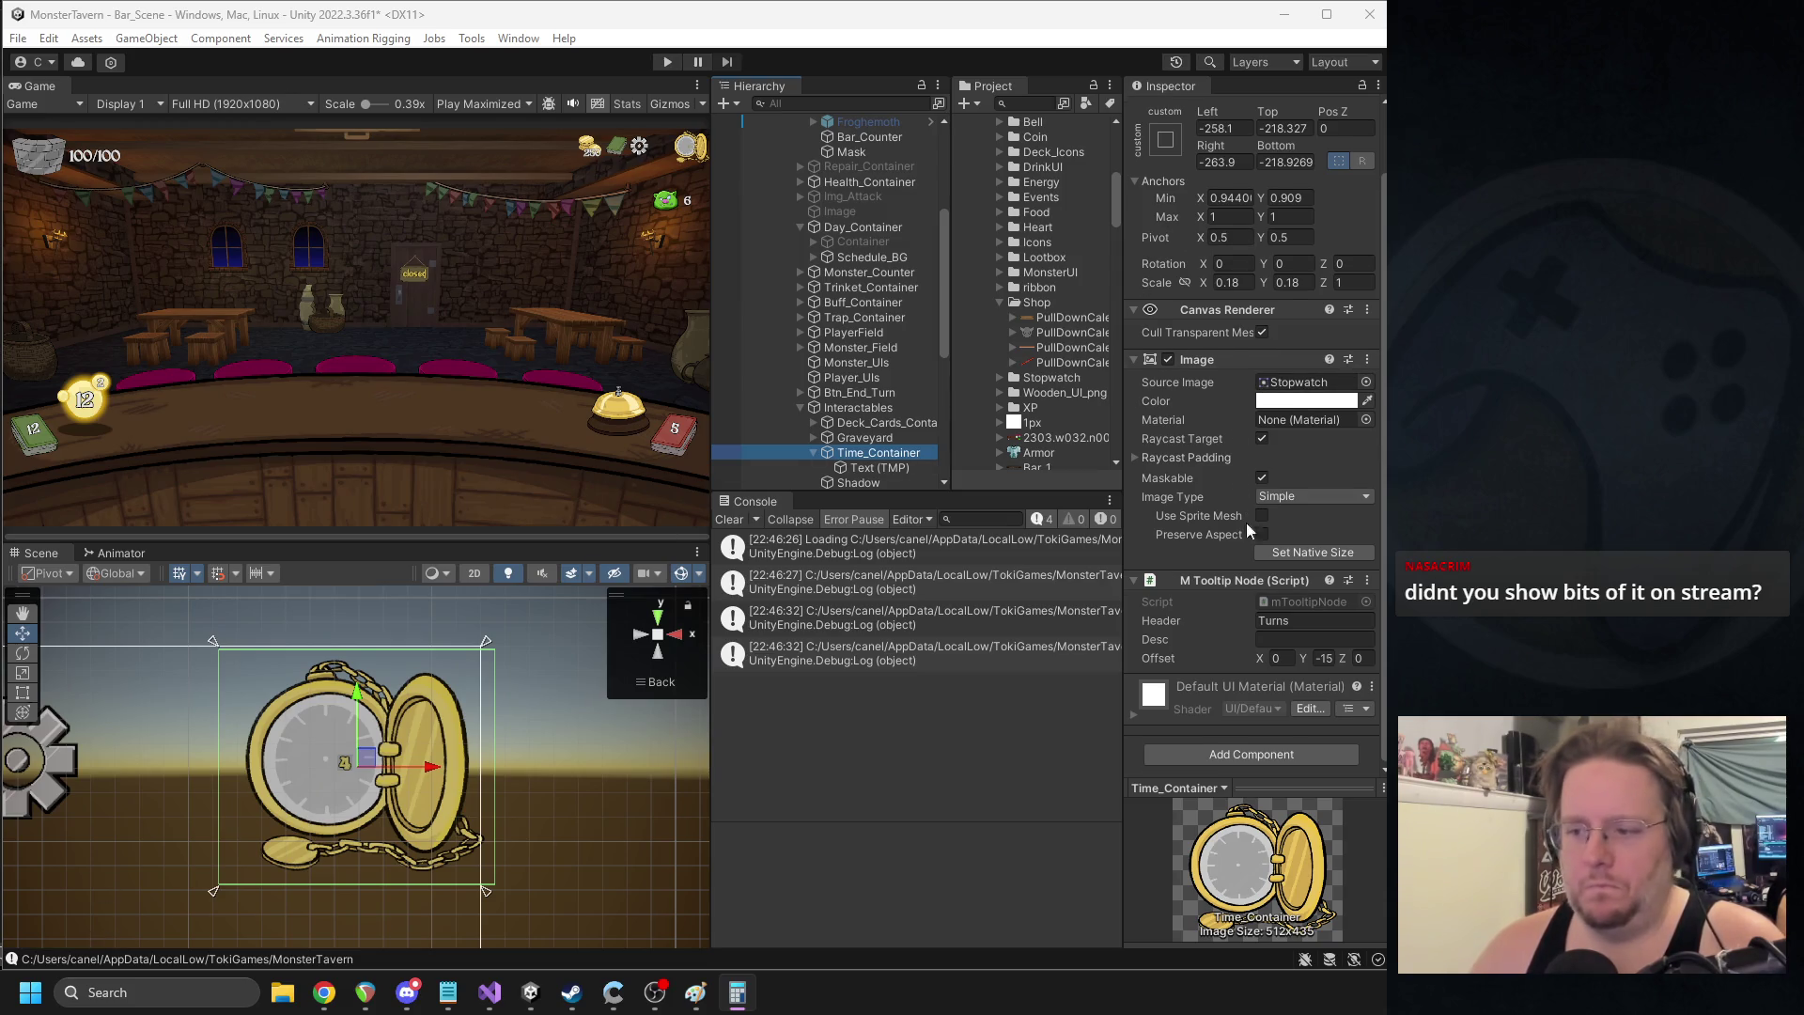
pyautogui.scroll(2, 1282, 550)
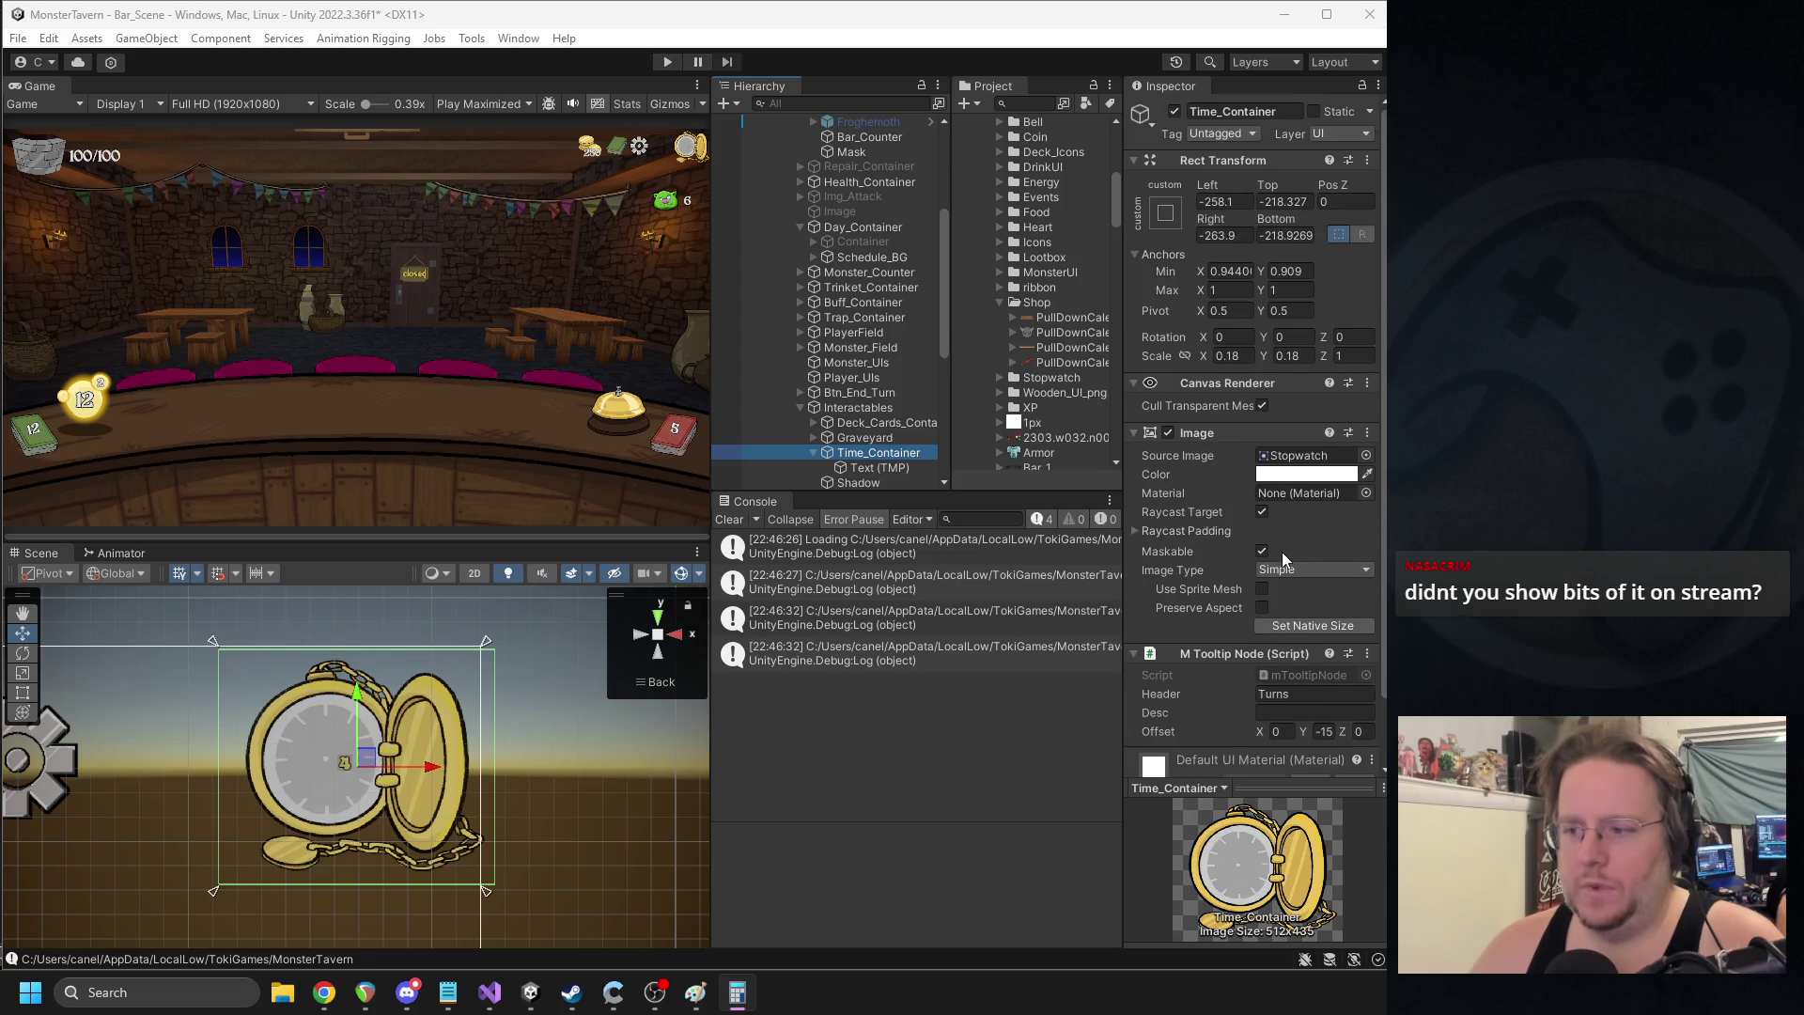
pyautogui.click(1299, 625)
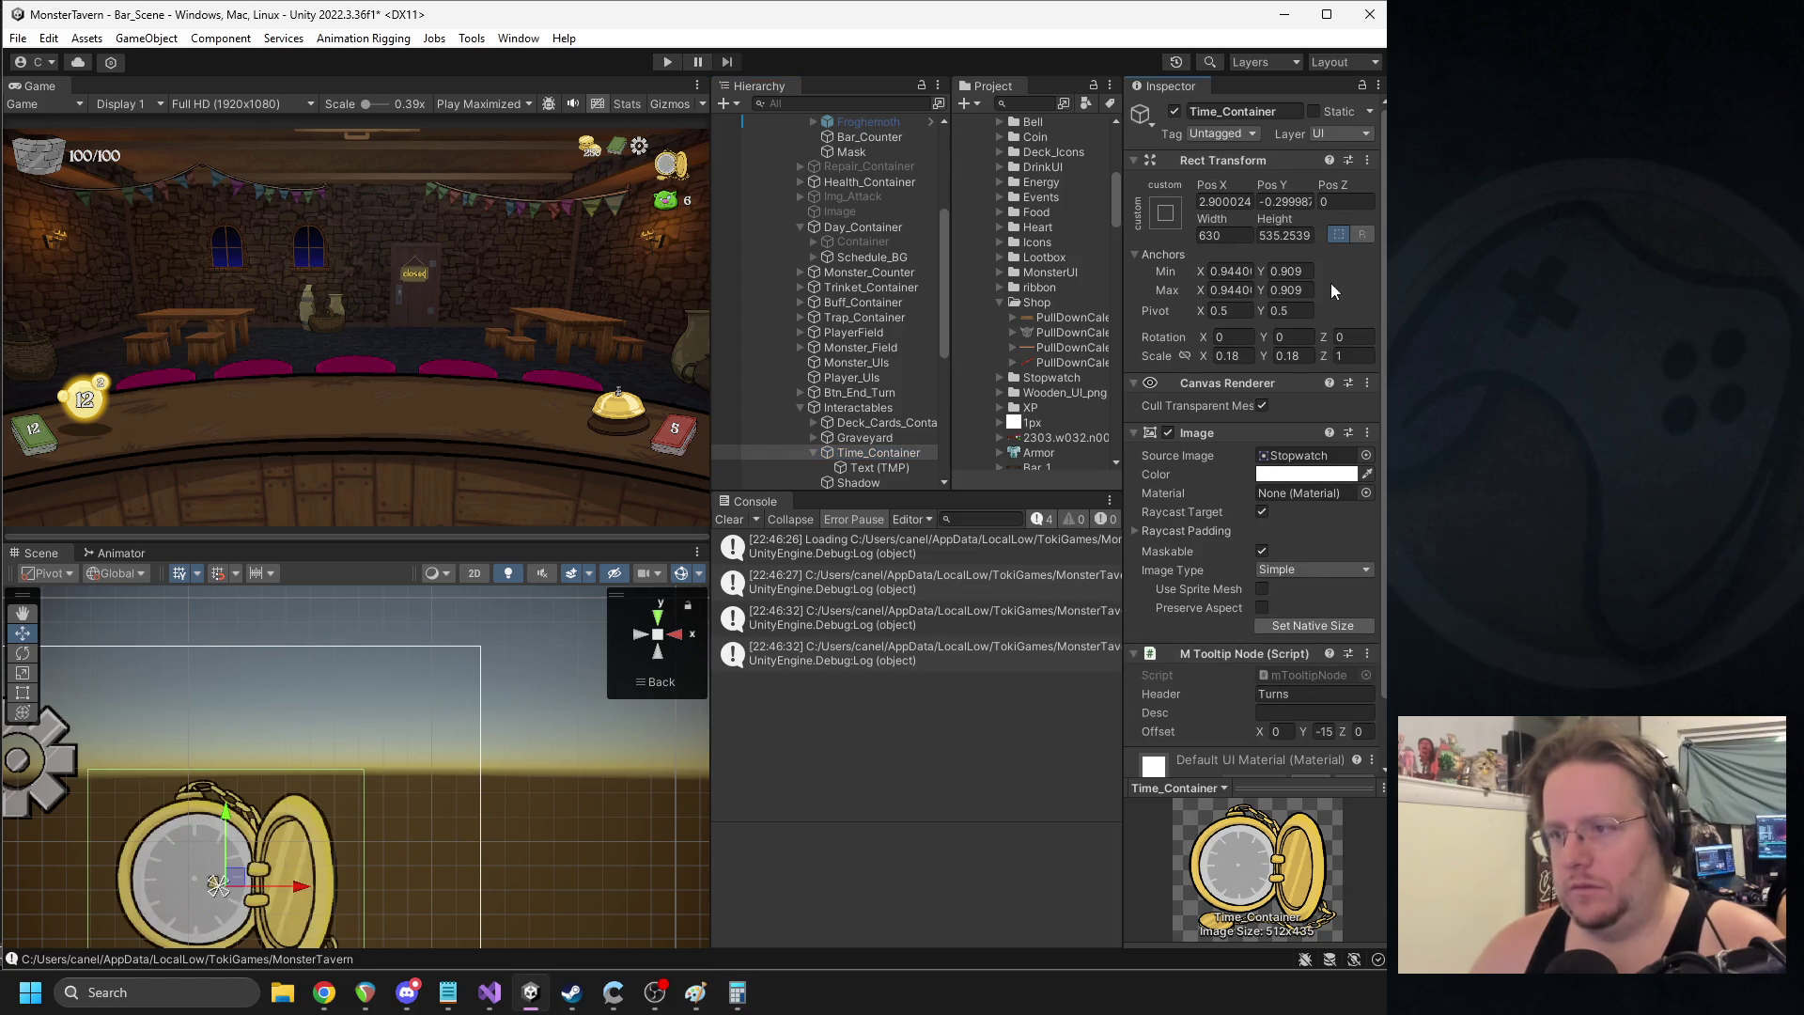
# - Set the stopwatch to scale 1 and 113 by 96, anchored to the top-right corner
pyautogui.click(1245, 356)
pyautogui.write('1')
pyautogui.click(1306, 356)
pyautogui.write('1')
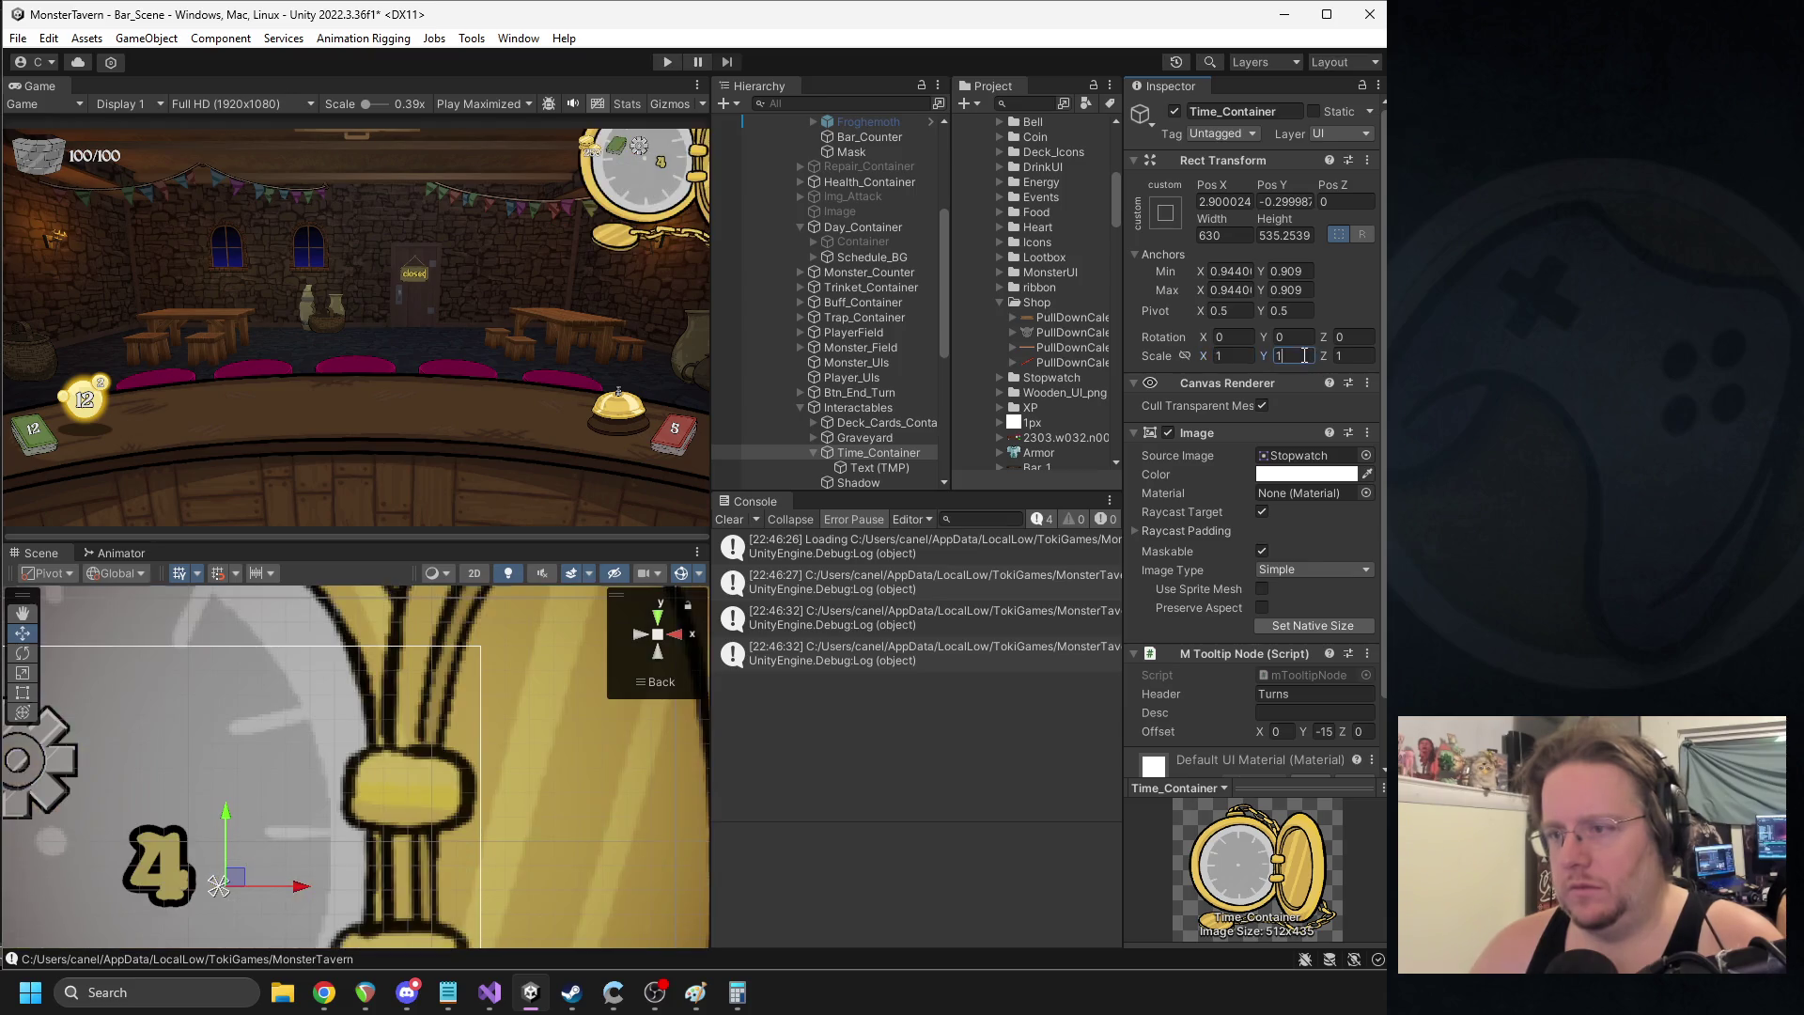
pyautogui.hotkey('alt', 'Tab')
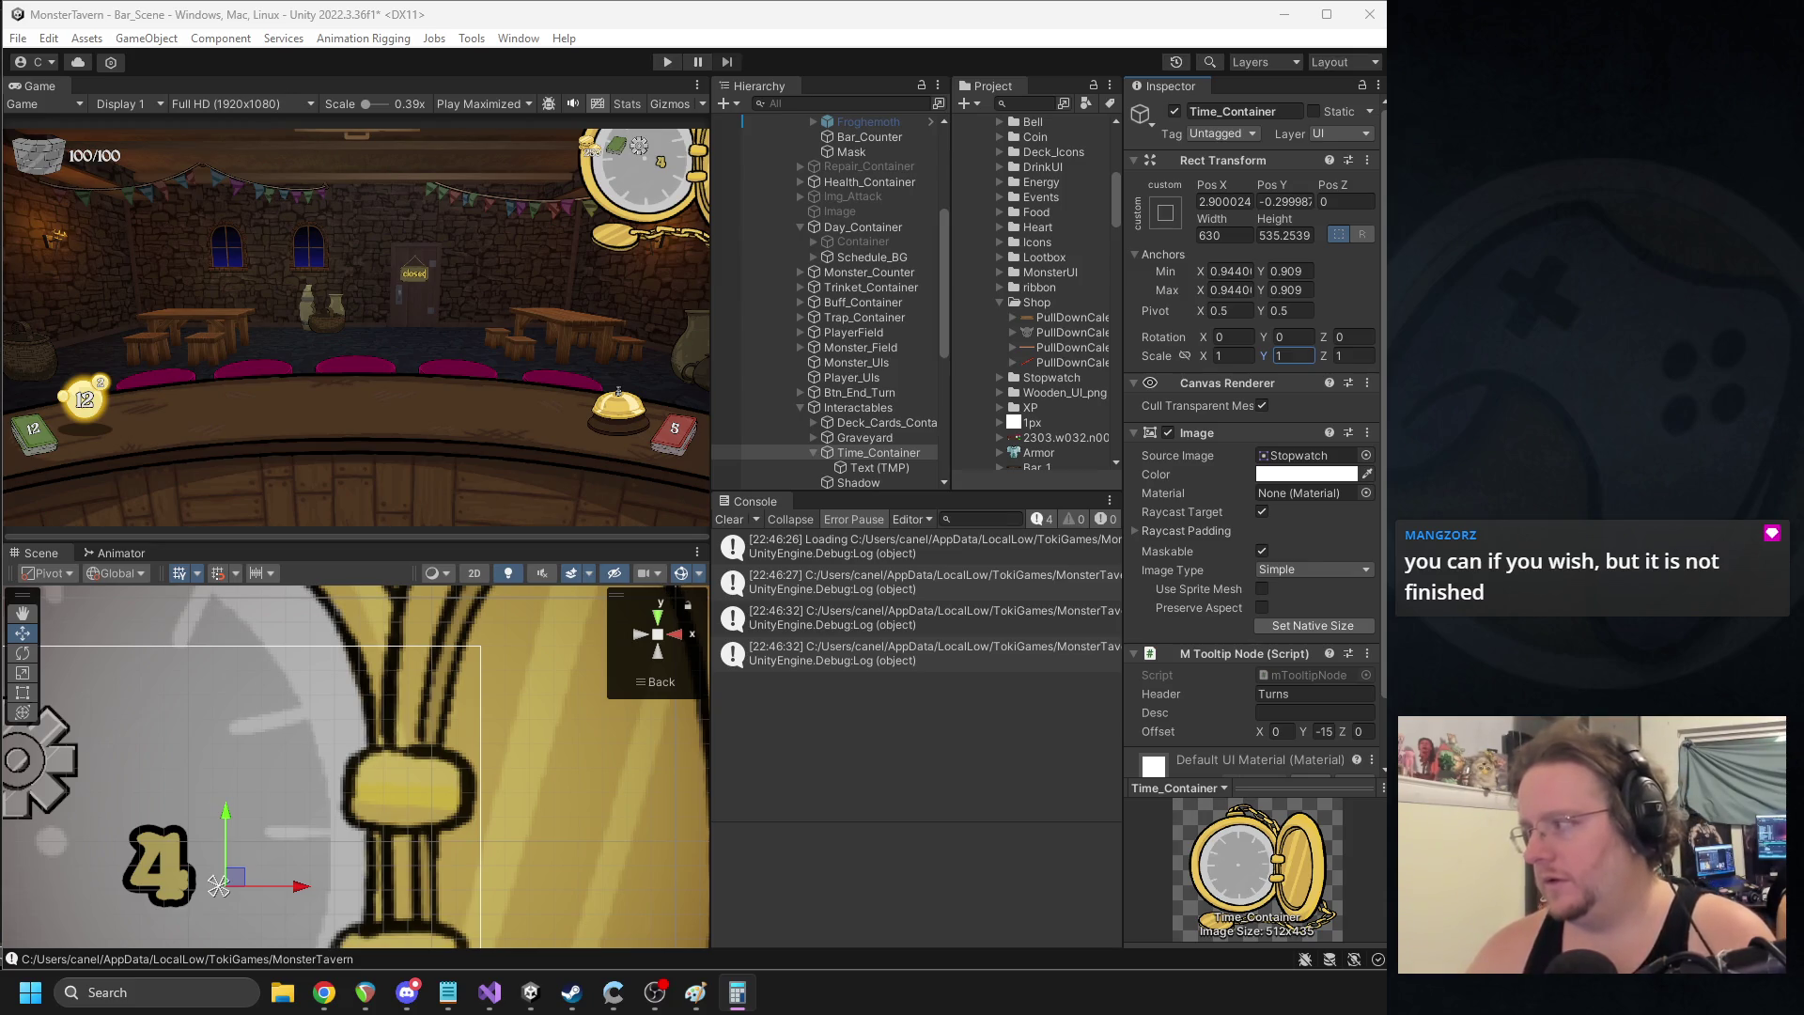
pyautogui.click(1221, 235)
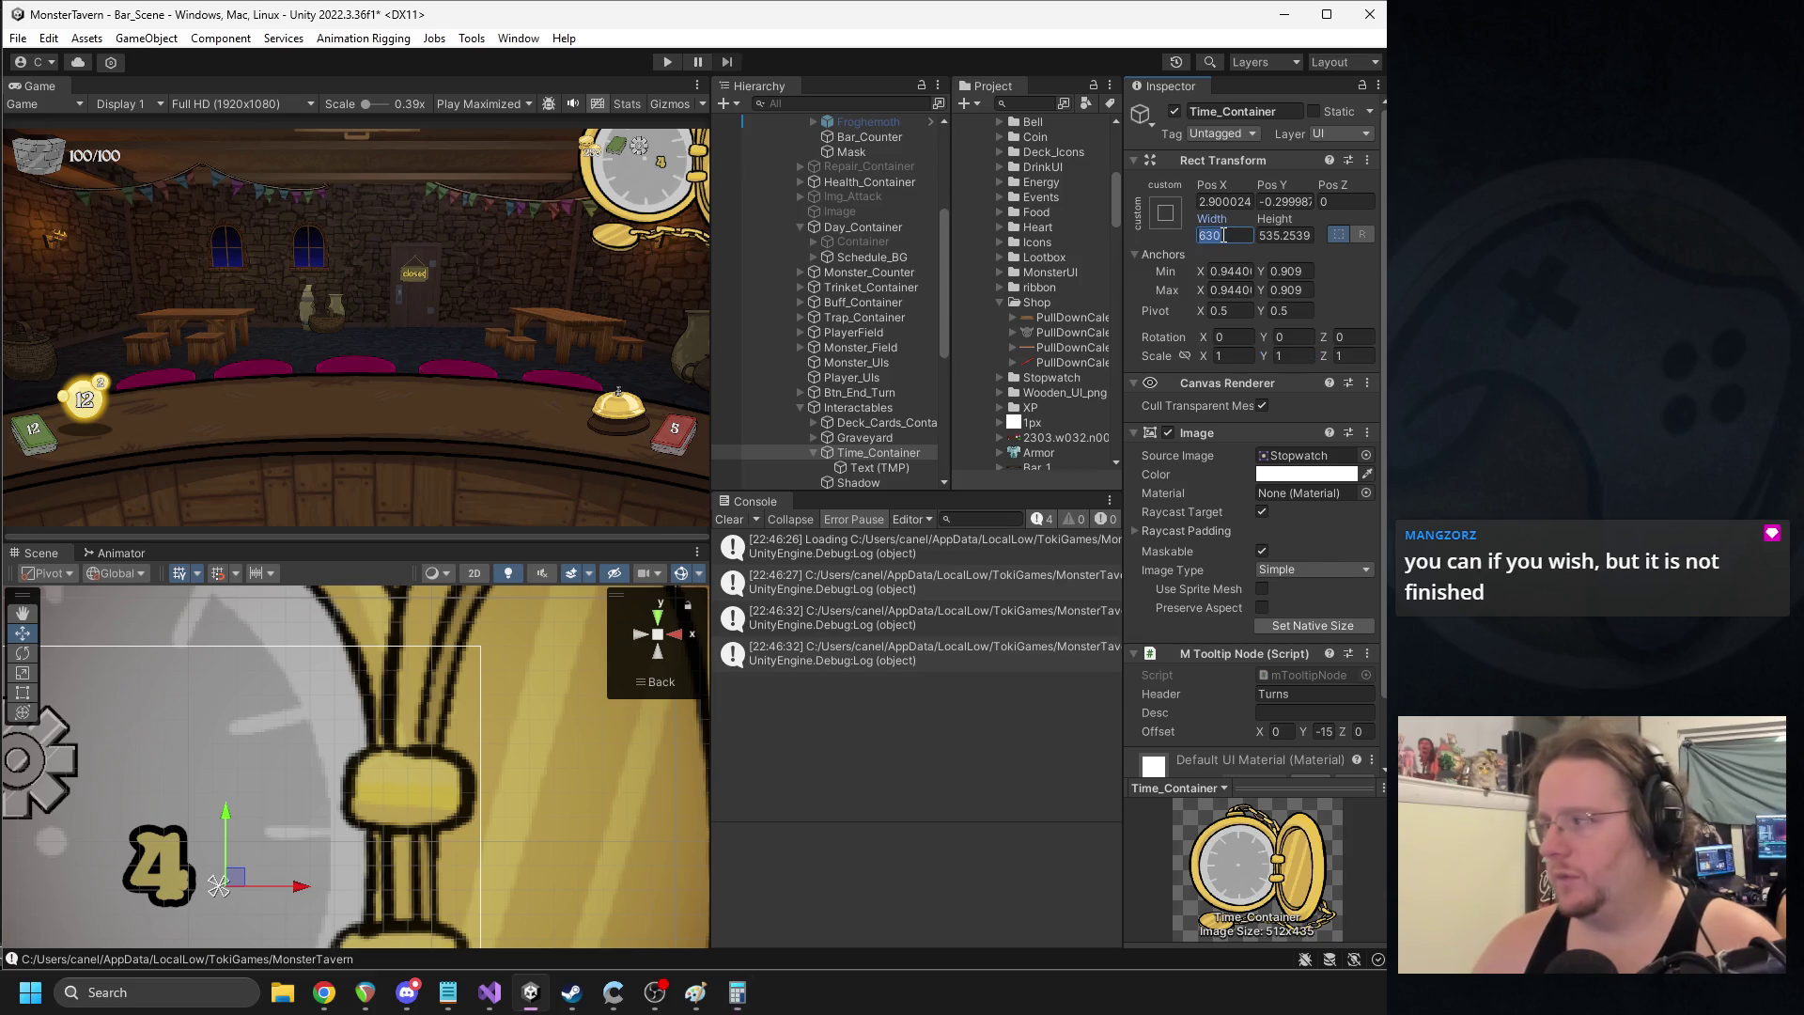
pyautogui.write('113')
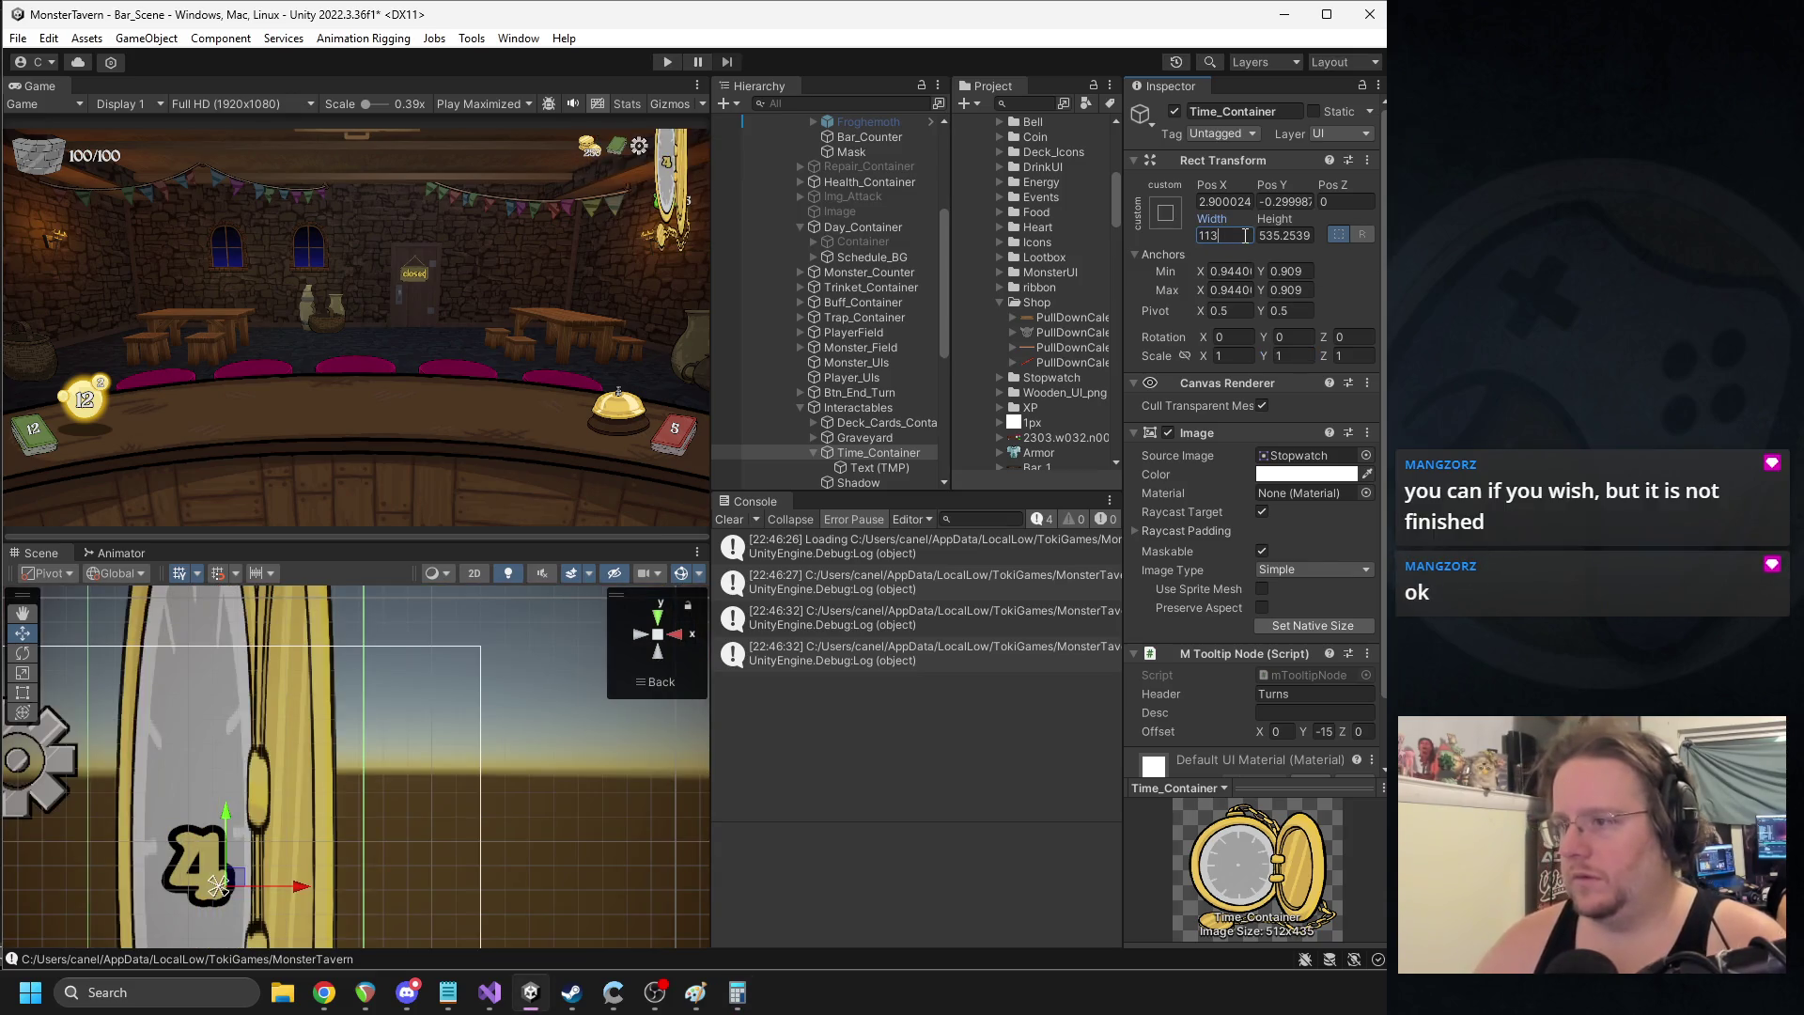
pyautogui.hotkey('alt', 'Tab')
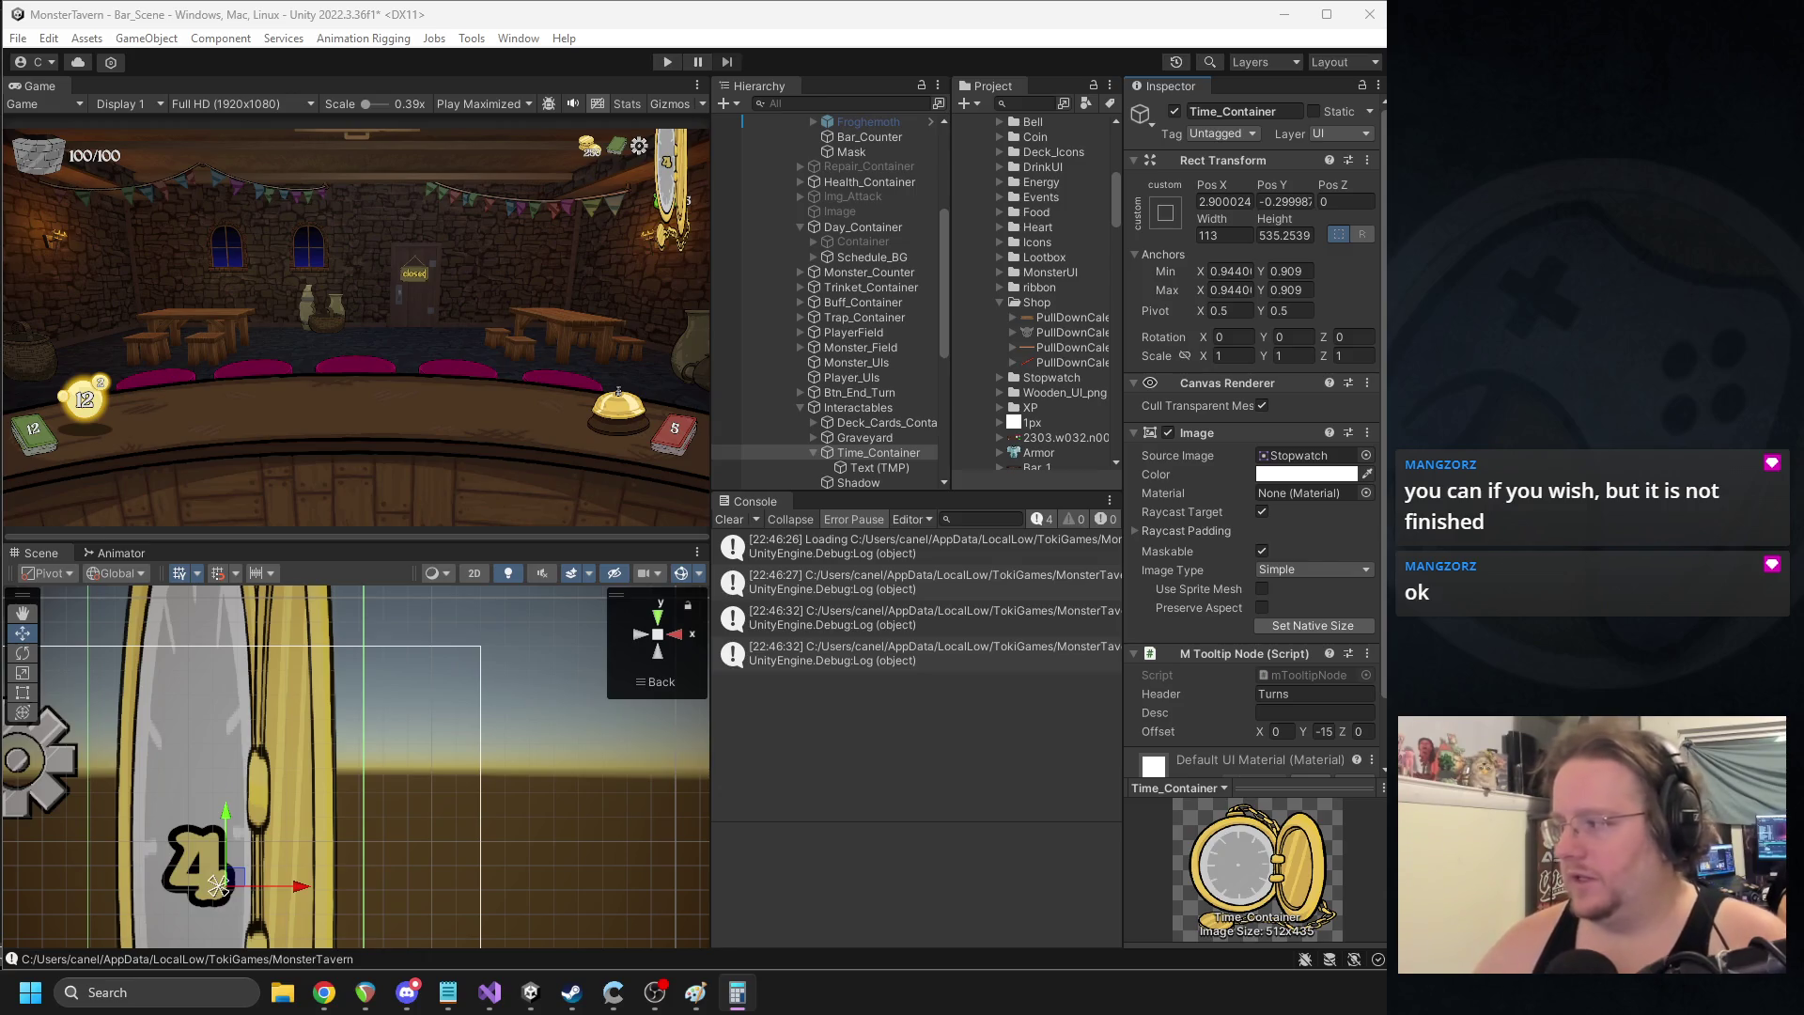
pyautogui.click(1266, 235)
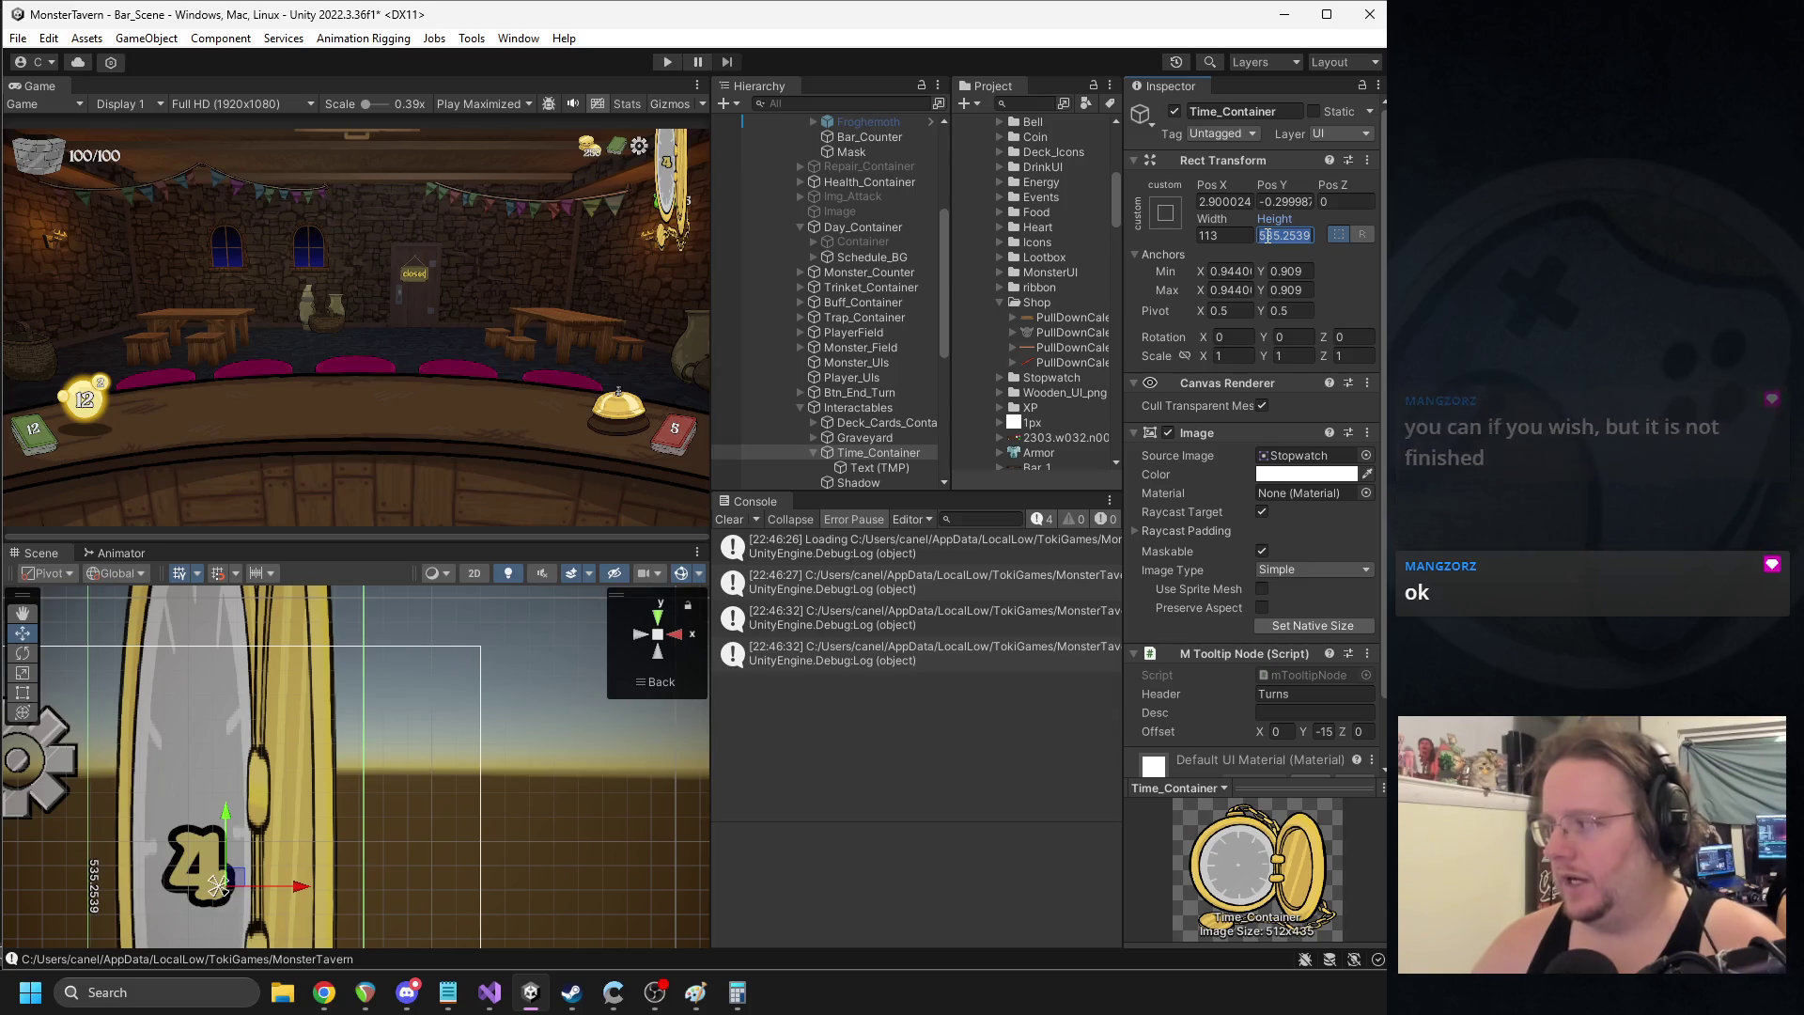
pyautogui.write('96')
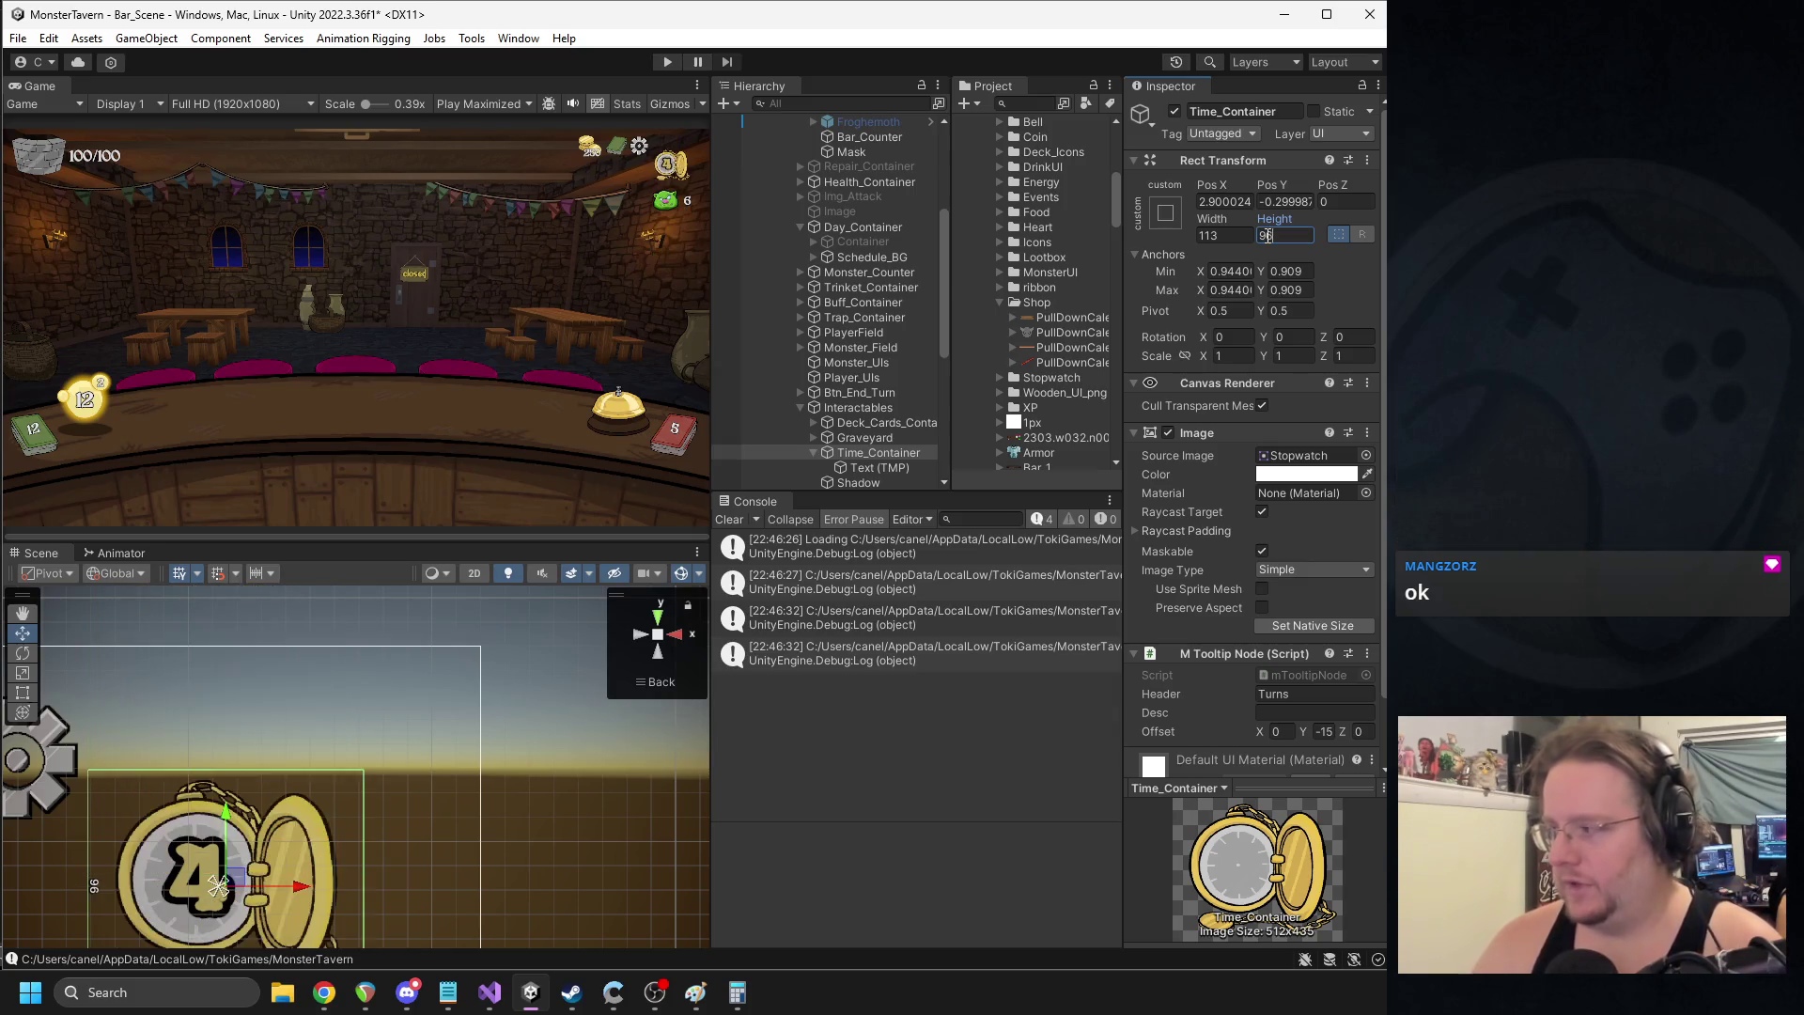
pyautogui.moveTo(236, 882)
pyautogui.mouseDown()
pyautogui.moveTo(381, 752)
pyautogui.moveTo(364, 756)
pyautogui.moveTo(432, 769)
pyautogui.mouseUp()
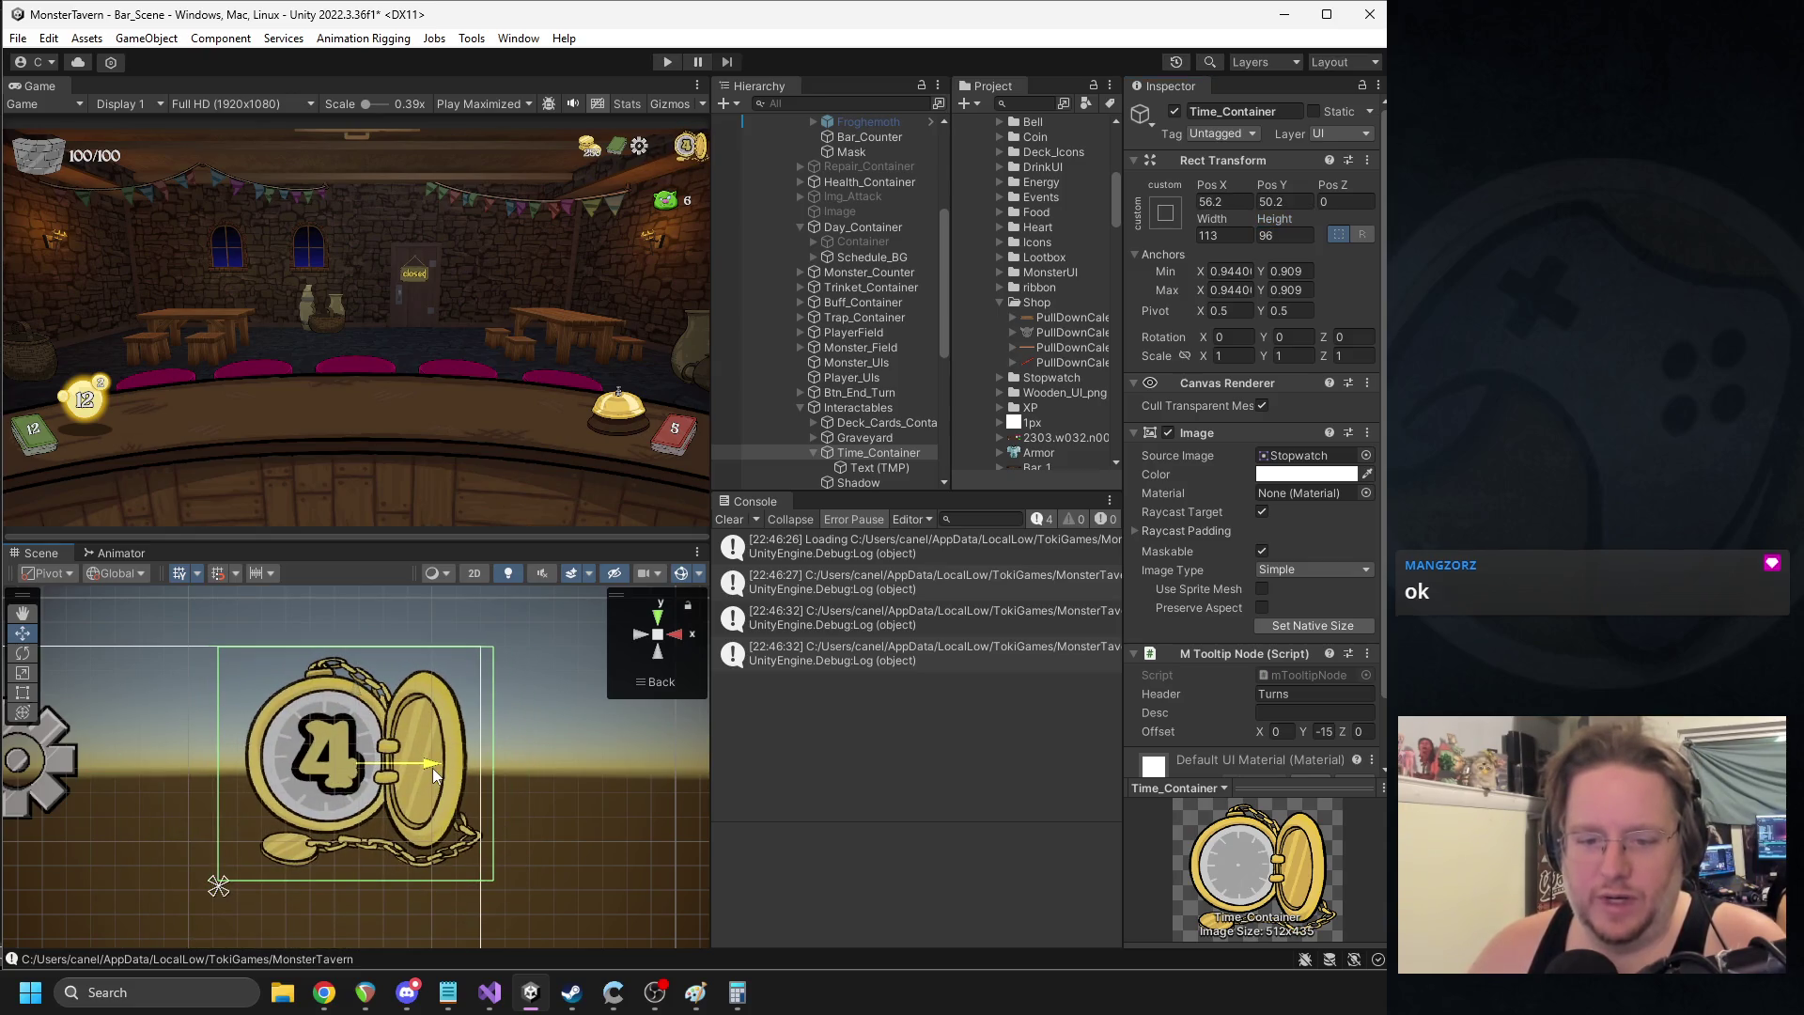
pyautogui.moveTo(223, 881)
pyautogui.mouseDown()
pyautogui.moveTo(489, 666)
pyautogui.moveTo(495, 639)
pyautogui.moveTo(209, 889)
pyautogui.moveTo(153, 851)
pyautogui.moveTo(191, 827)
pyautogui.mouseUp()
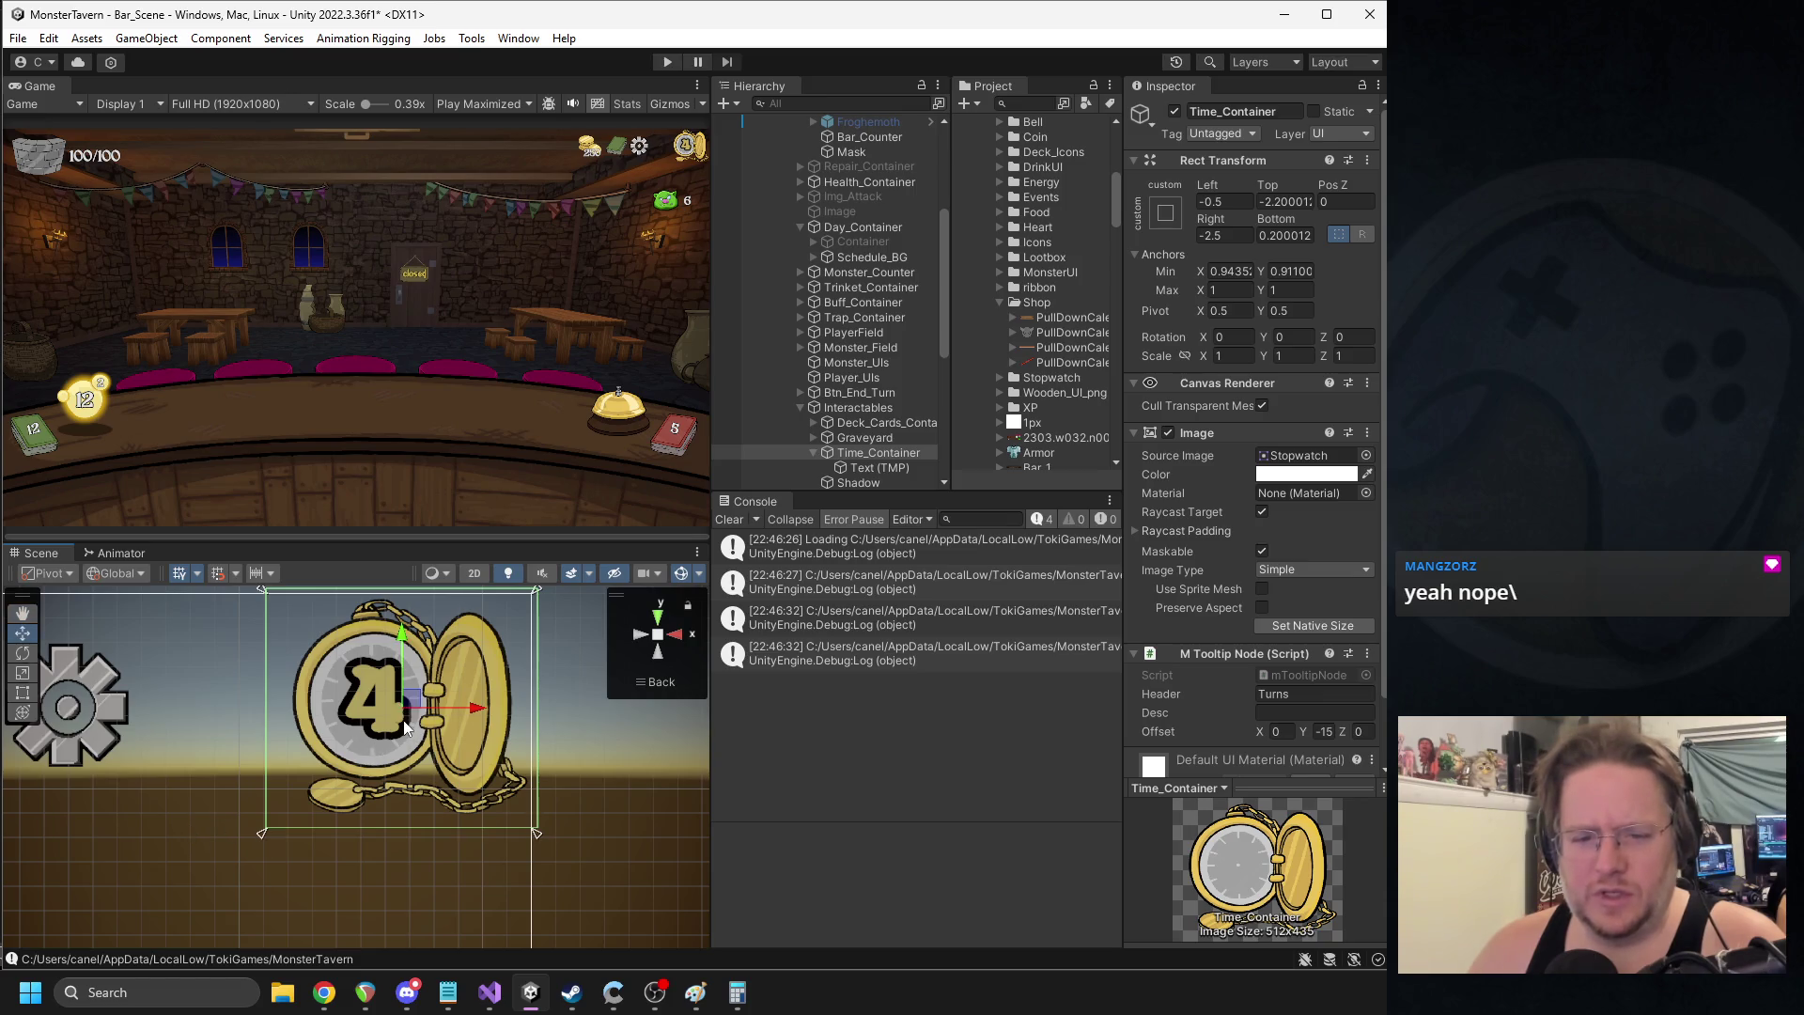
# - Nudge the stopwatch's position and anchors, then set its number's font size to 32
pyautogui.moveTo(412, 706); pyautogui.dragTo(394, 732)
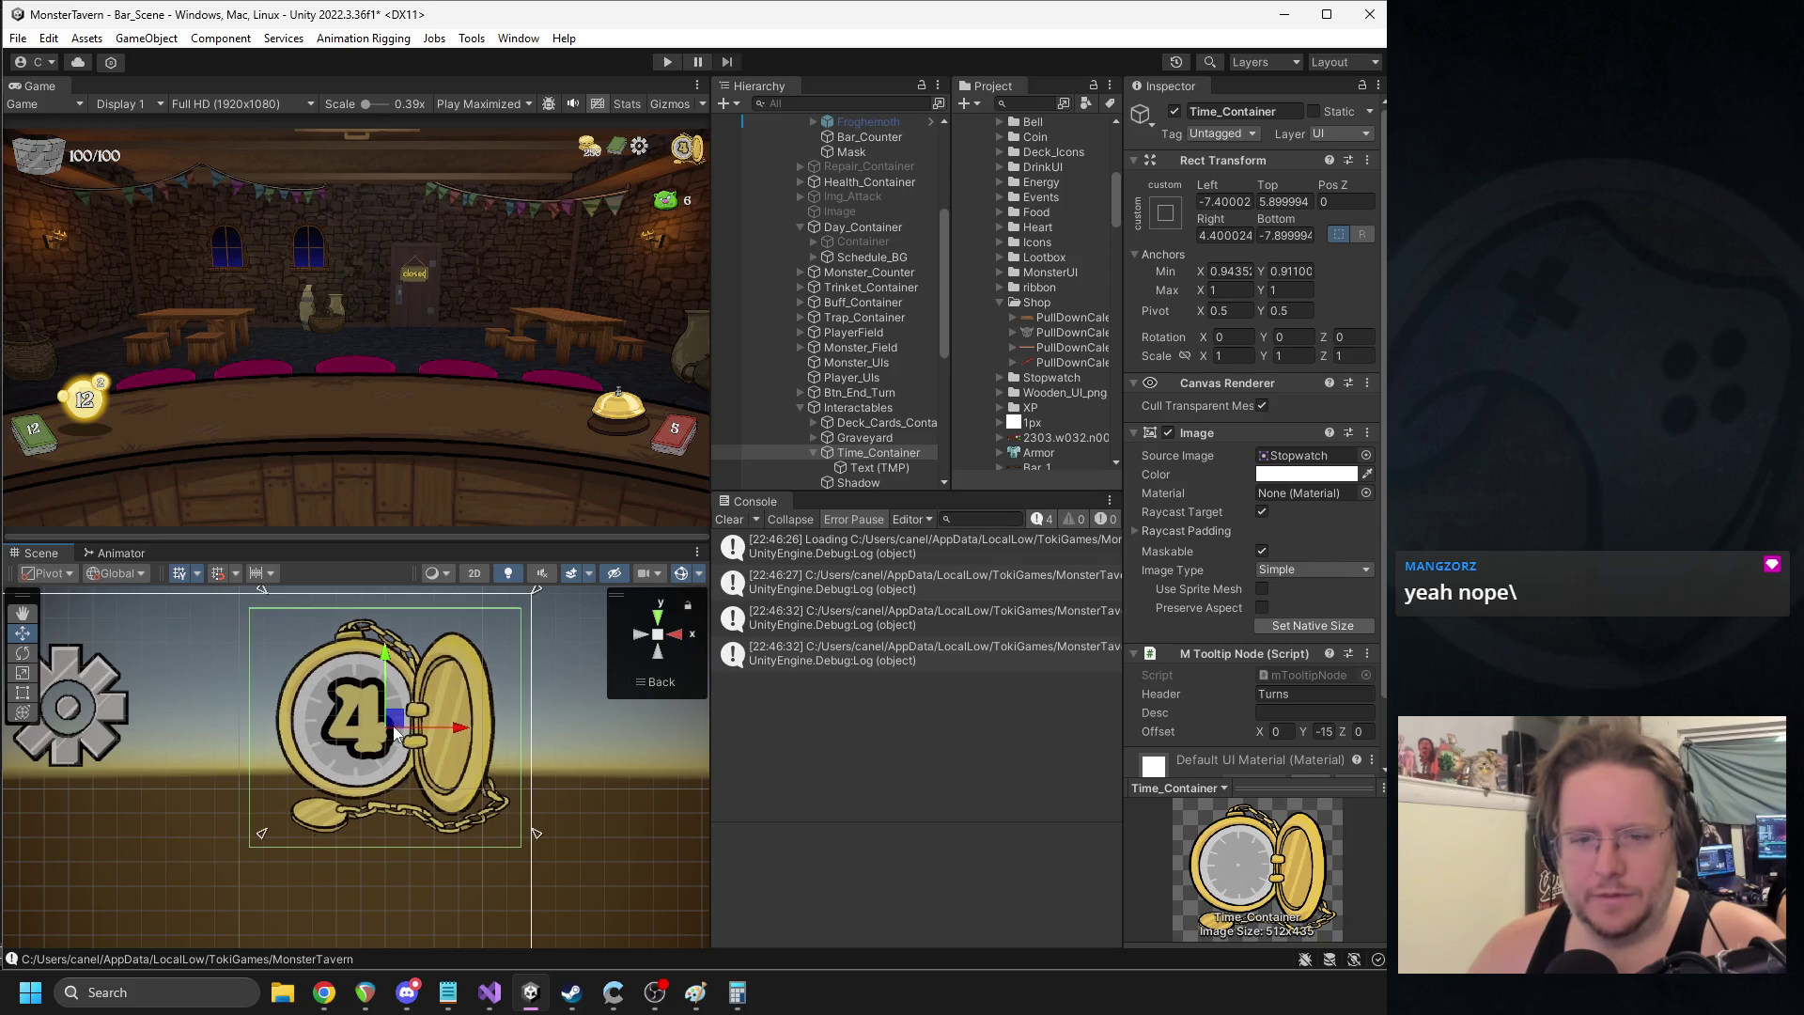
pyautogui.moveTo(264, 844); pyautogui.dragTo(241, 855)
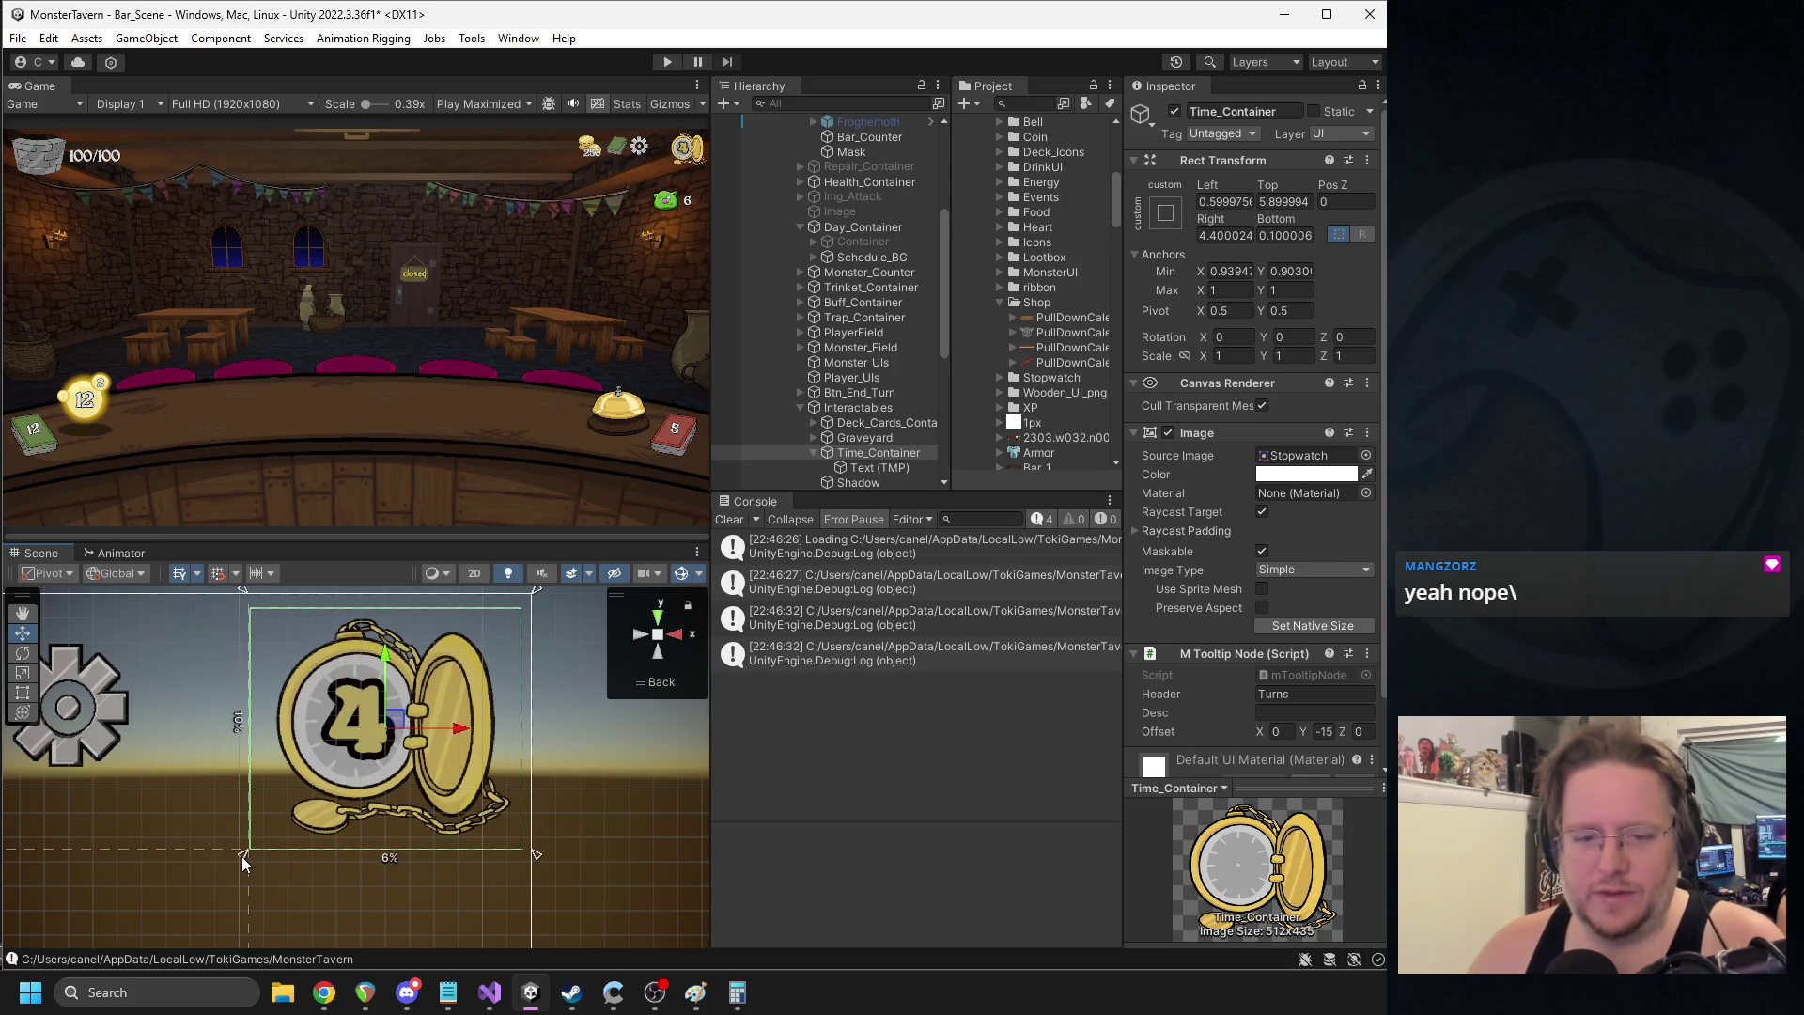
pyautogui.click(879, 467)
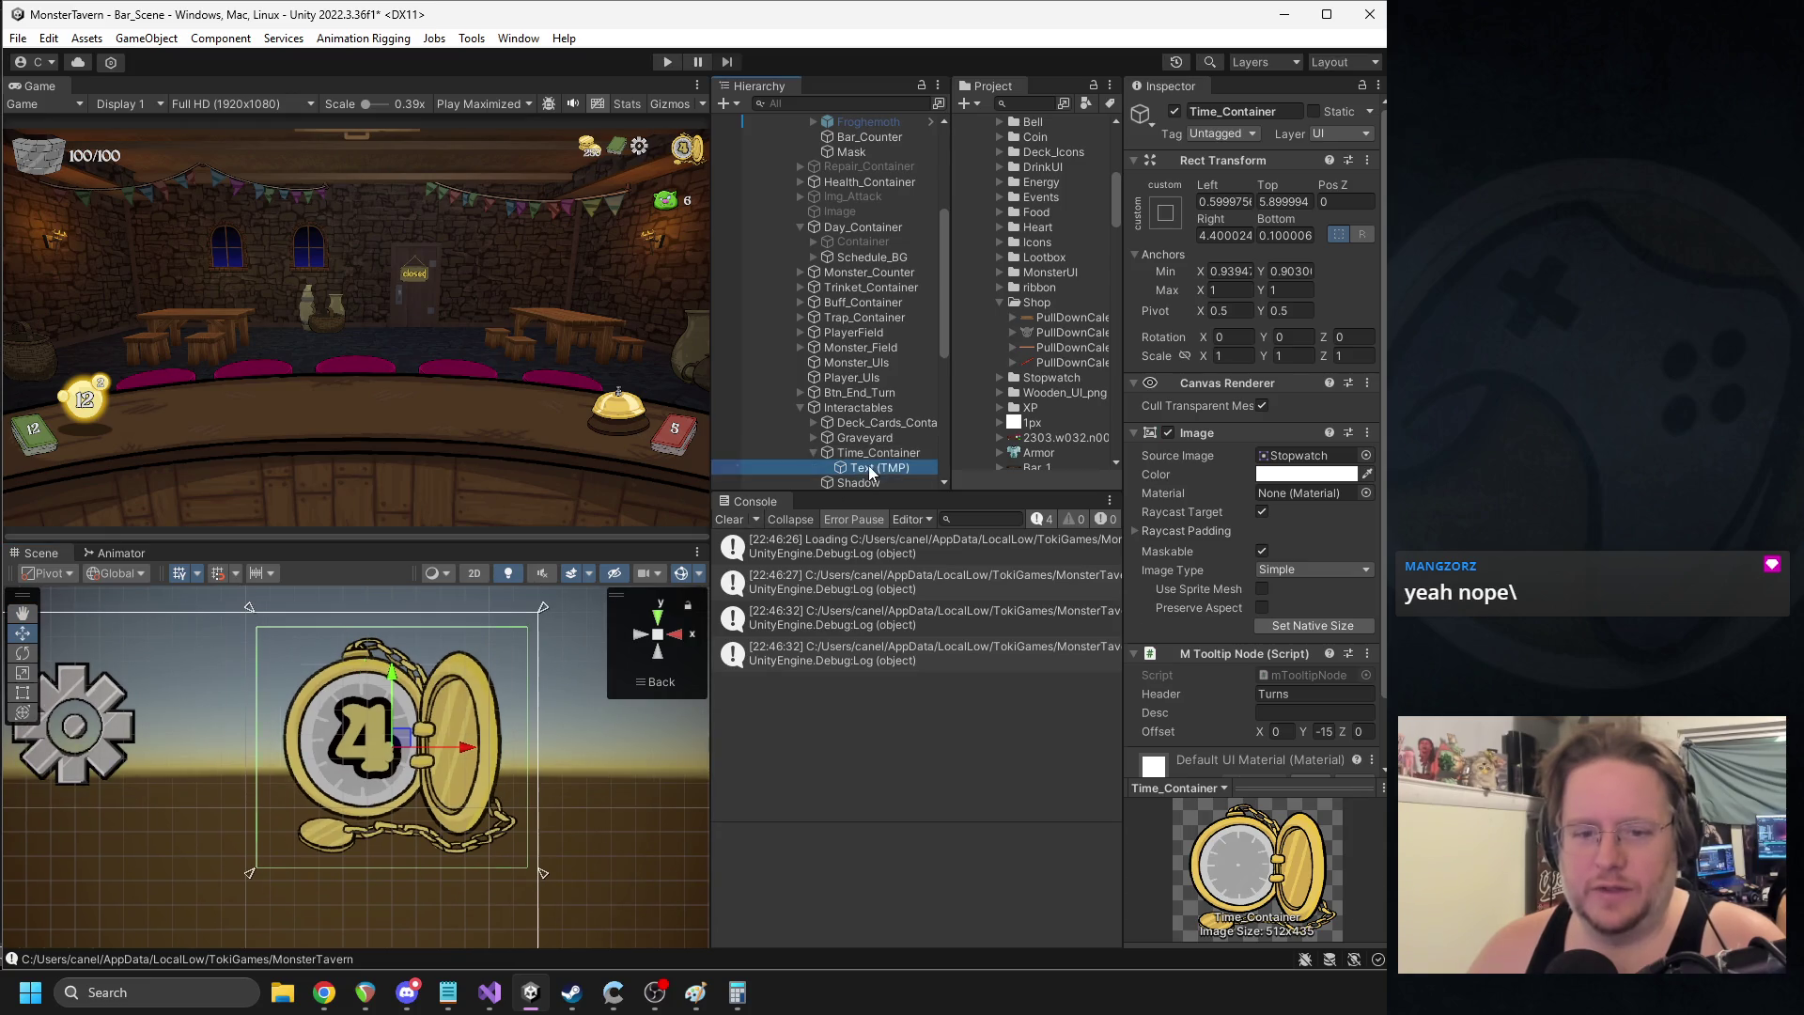
pyautogui.click(1272, 697)
pyautogui.write('32')
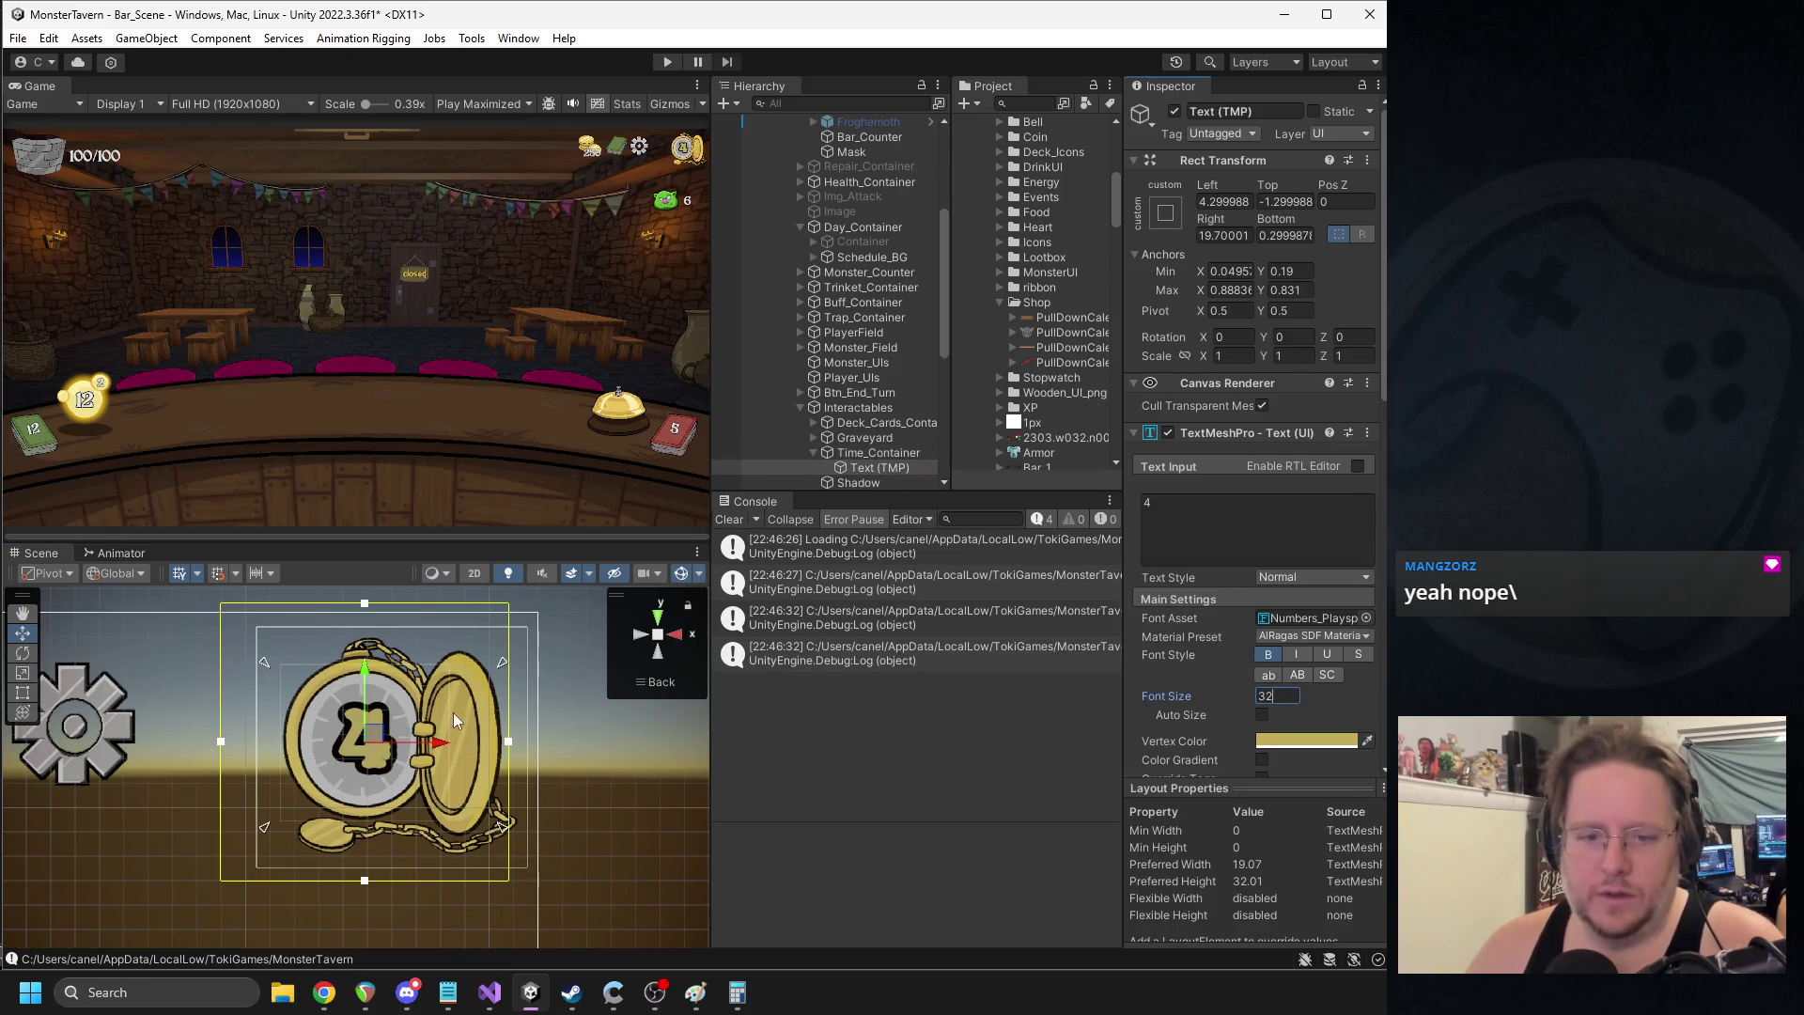
# - Fit the number's anchors onto the watch face and zero its Pos X and top offset
pyautogui.moveTo(265, 667)
pyautogui.mouseDown()
pyautogui.moveTo(234, 633)
pyautogui.moveTo(278, 661)
pyautogui.mouseUp()
pyautogui.moveTo(498, 827)
pyautogui.mouseDown()
pyautogui.moveTo(430, 827)
pyautogui.moveTo(453, 821)
pyautogui.mouseUp()
pyautogui.hotkey('ctrl', 'z')
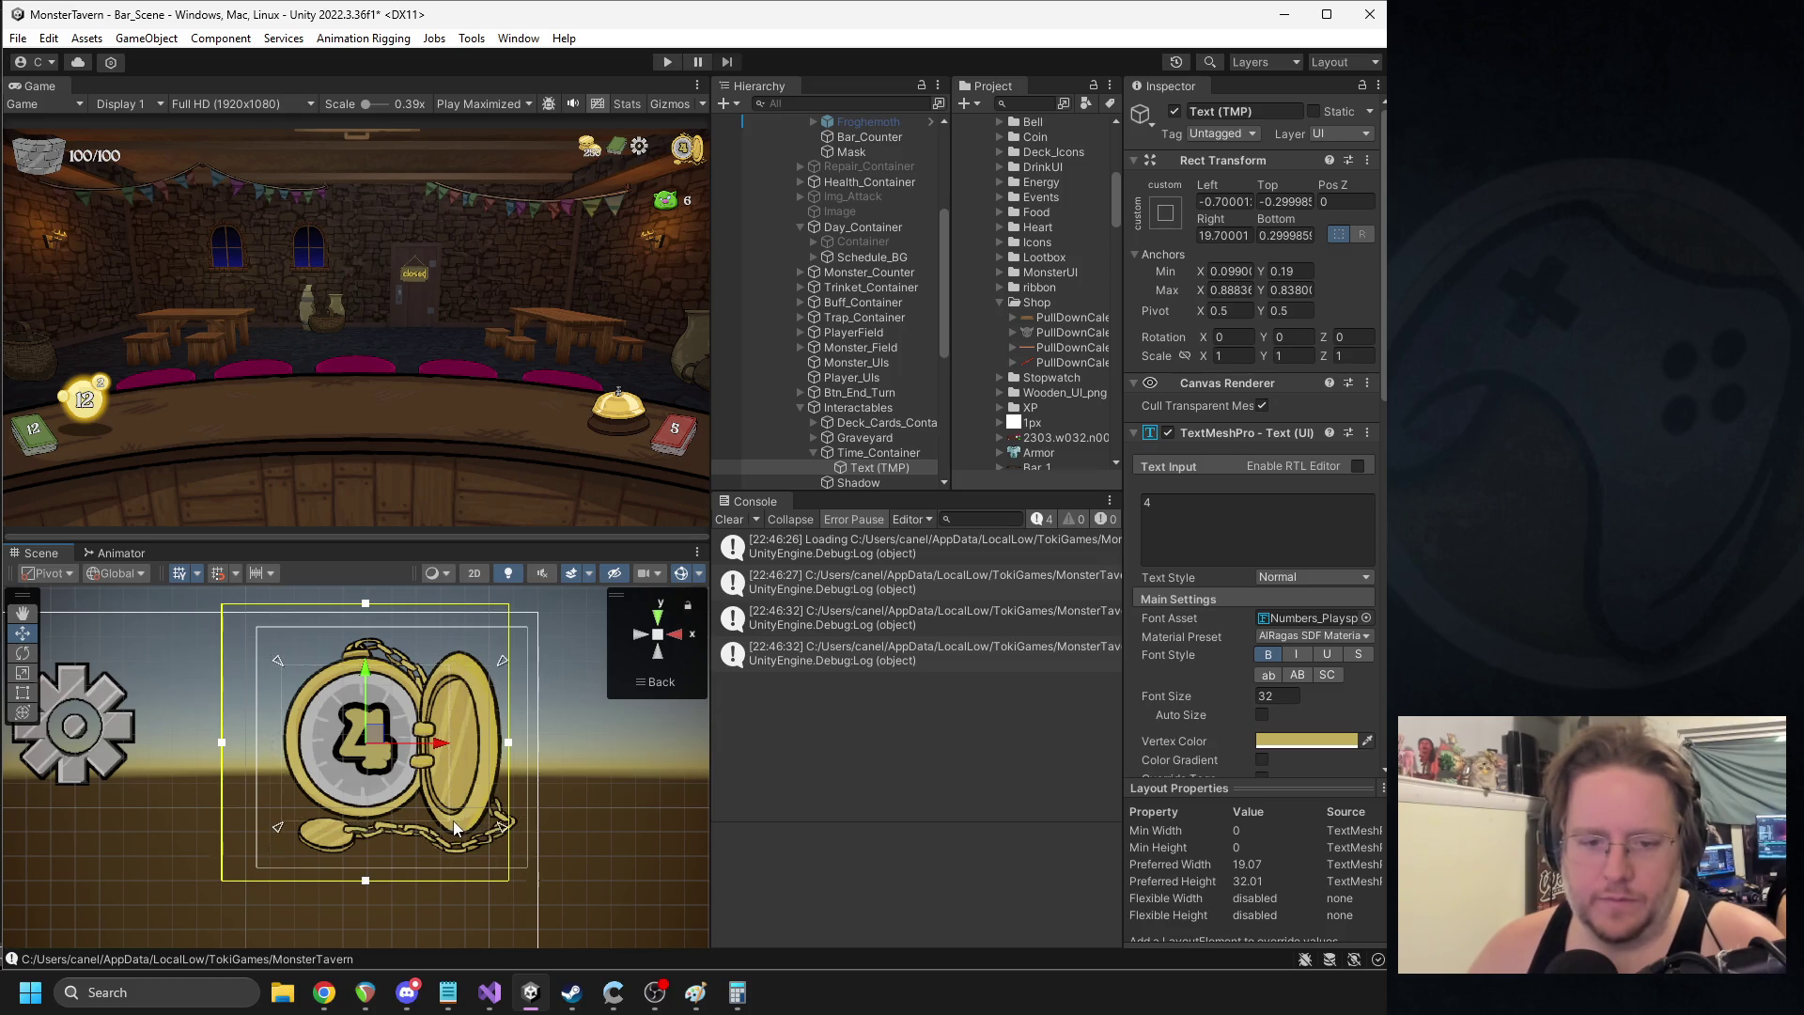
pyautogui.moveTo(279, 833); pyautogui.dragTo(352, 820)
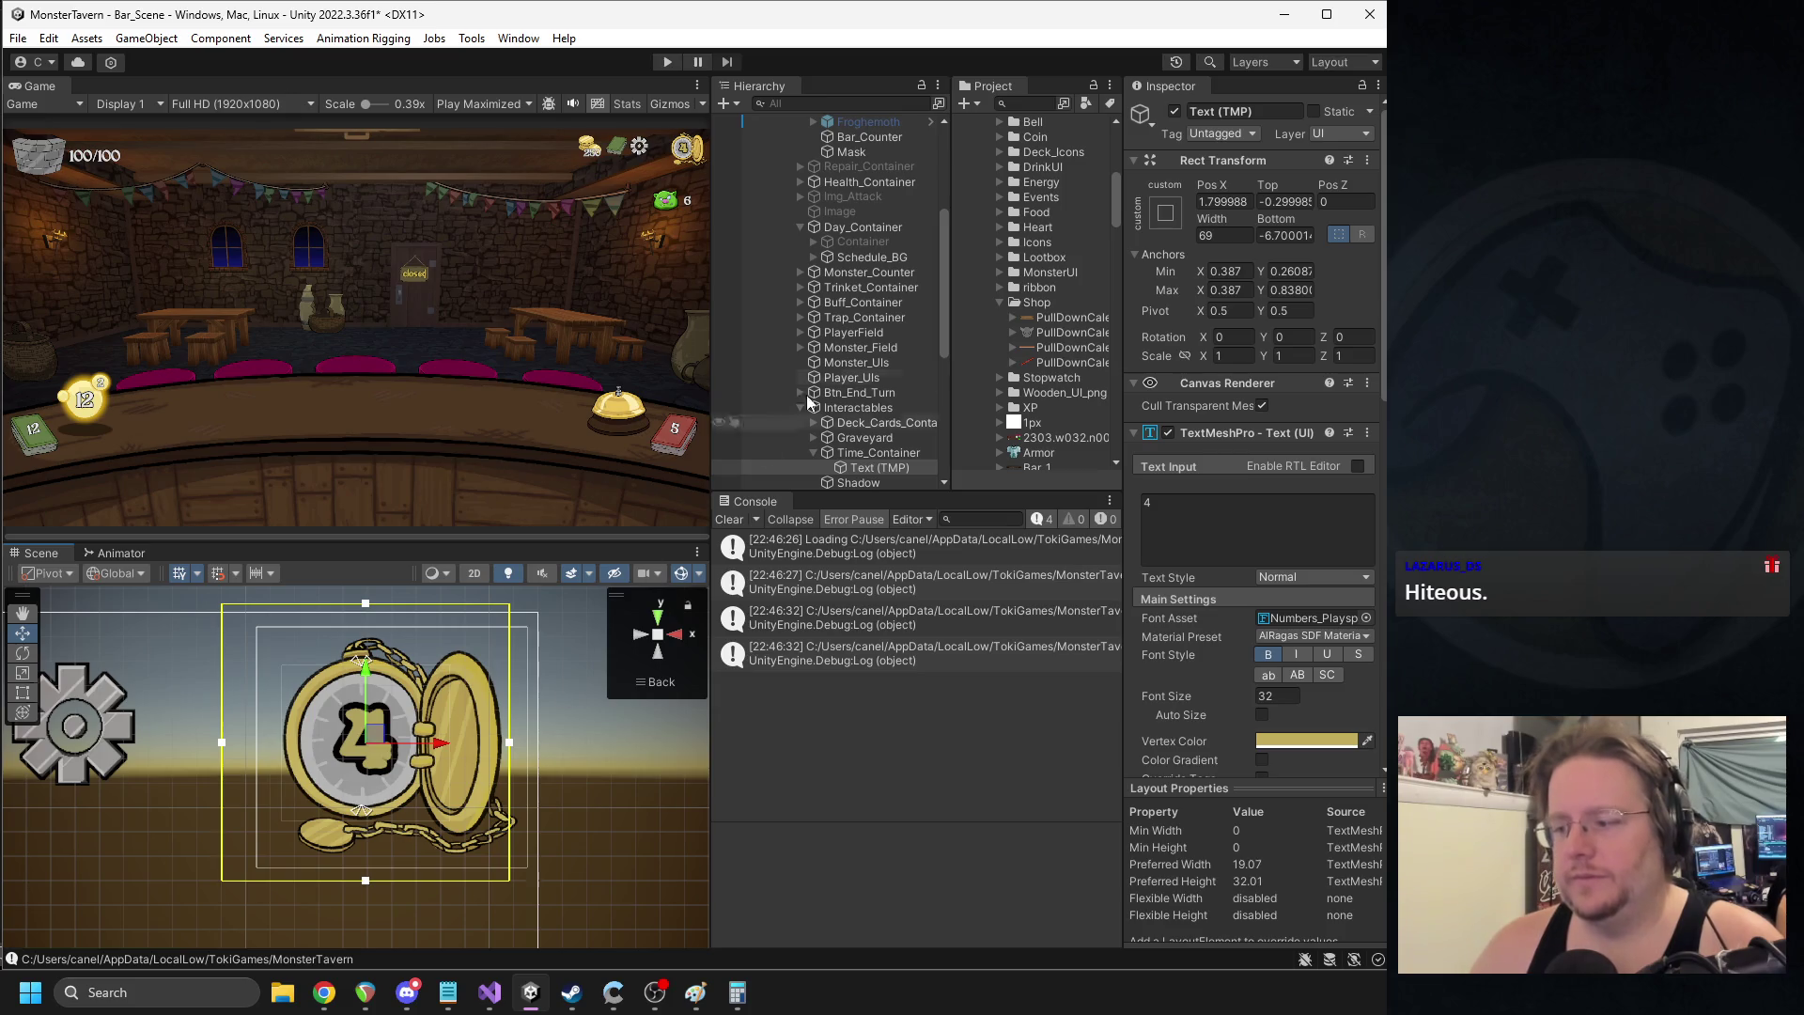
pyautogui.click(1239, 202)
pyautogui.write('0')
pyautogui.click(1278, 203)
pyautogui.write('0')
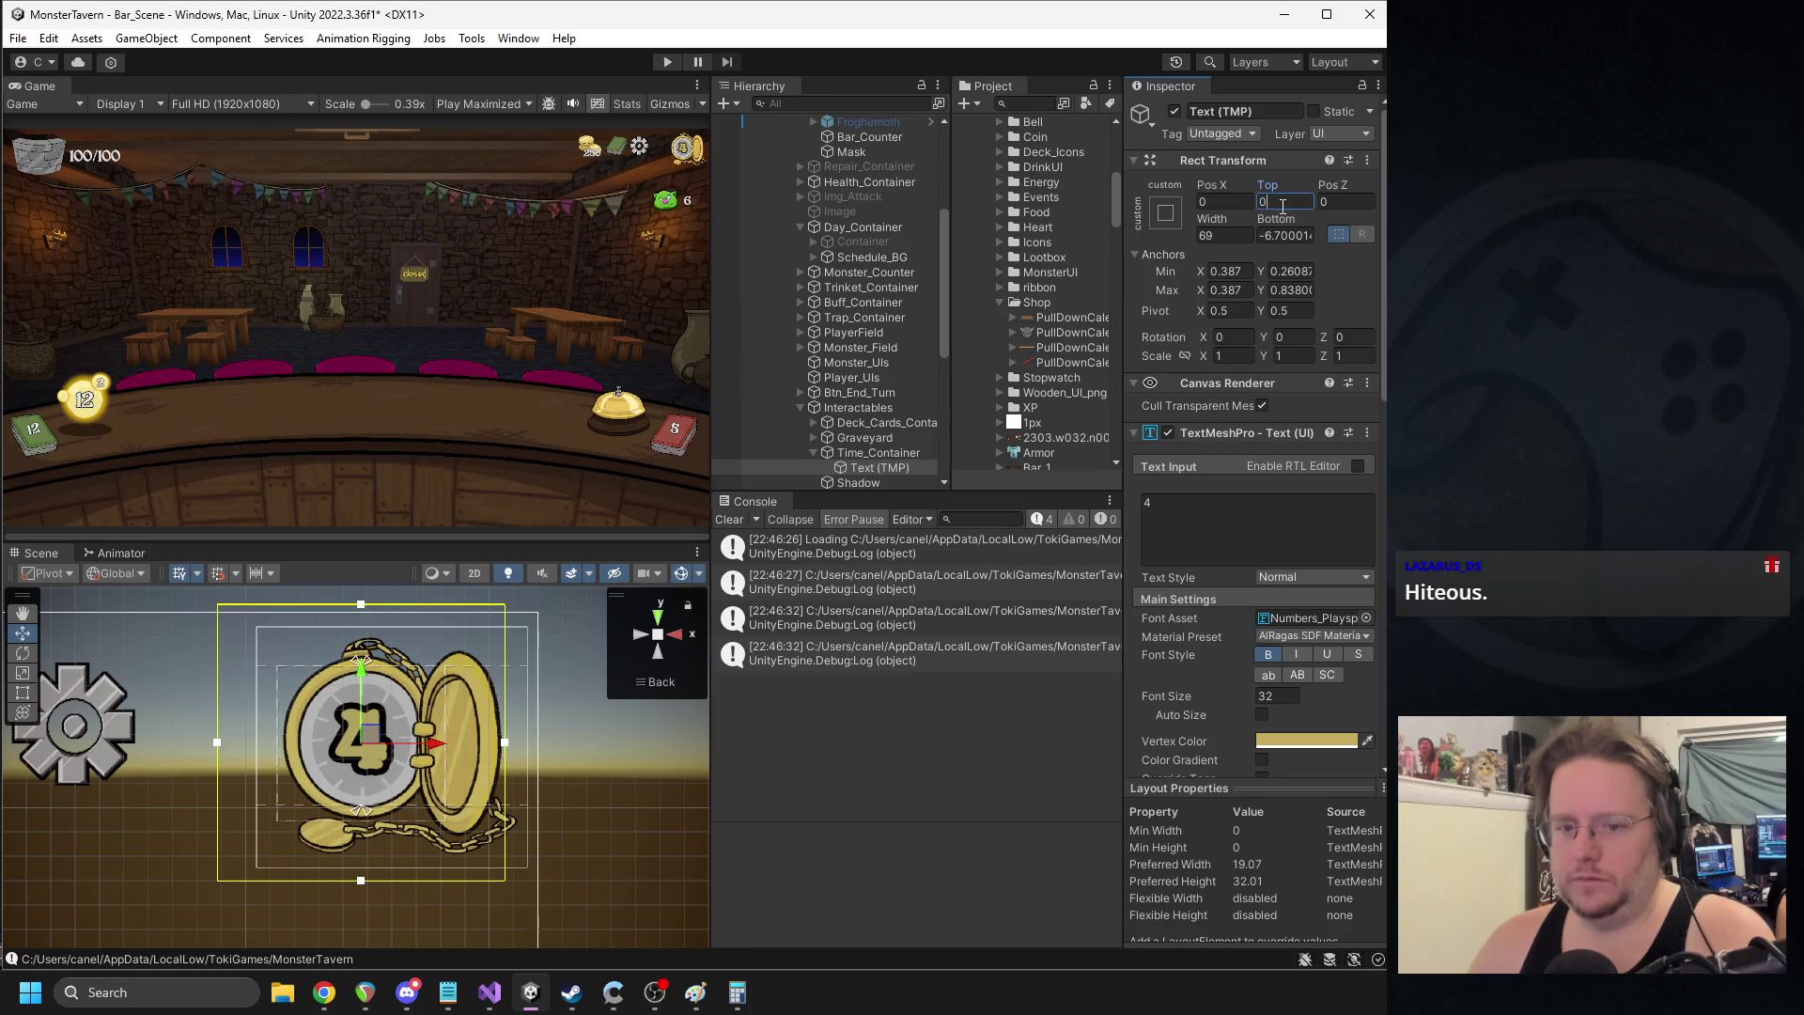
# - Tighten the number box's top and bottom edges and zero both offsets
pyautogui.scroll(5, 396, 645)
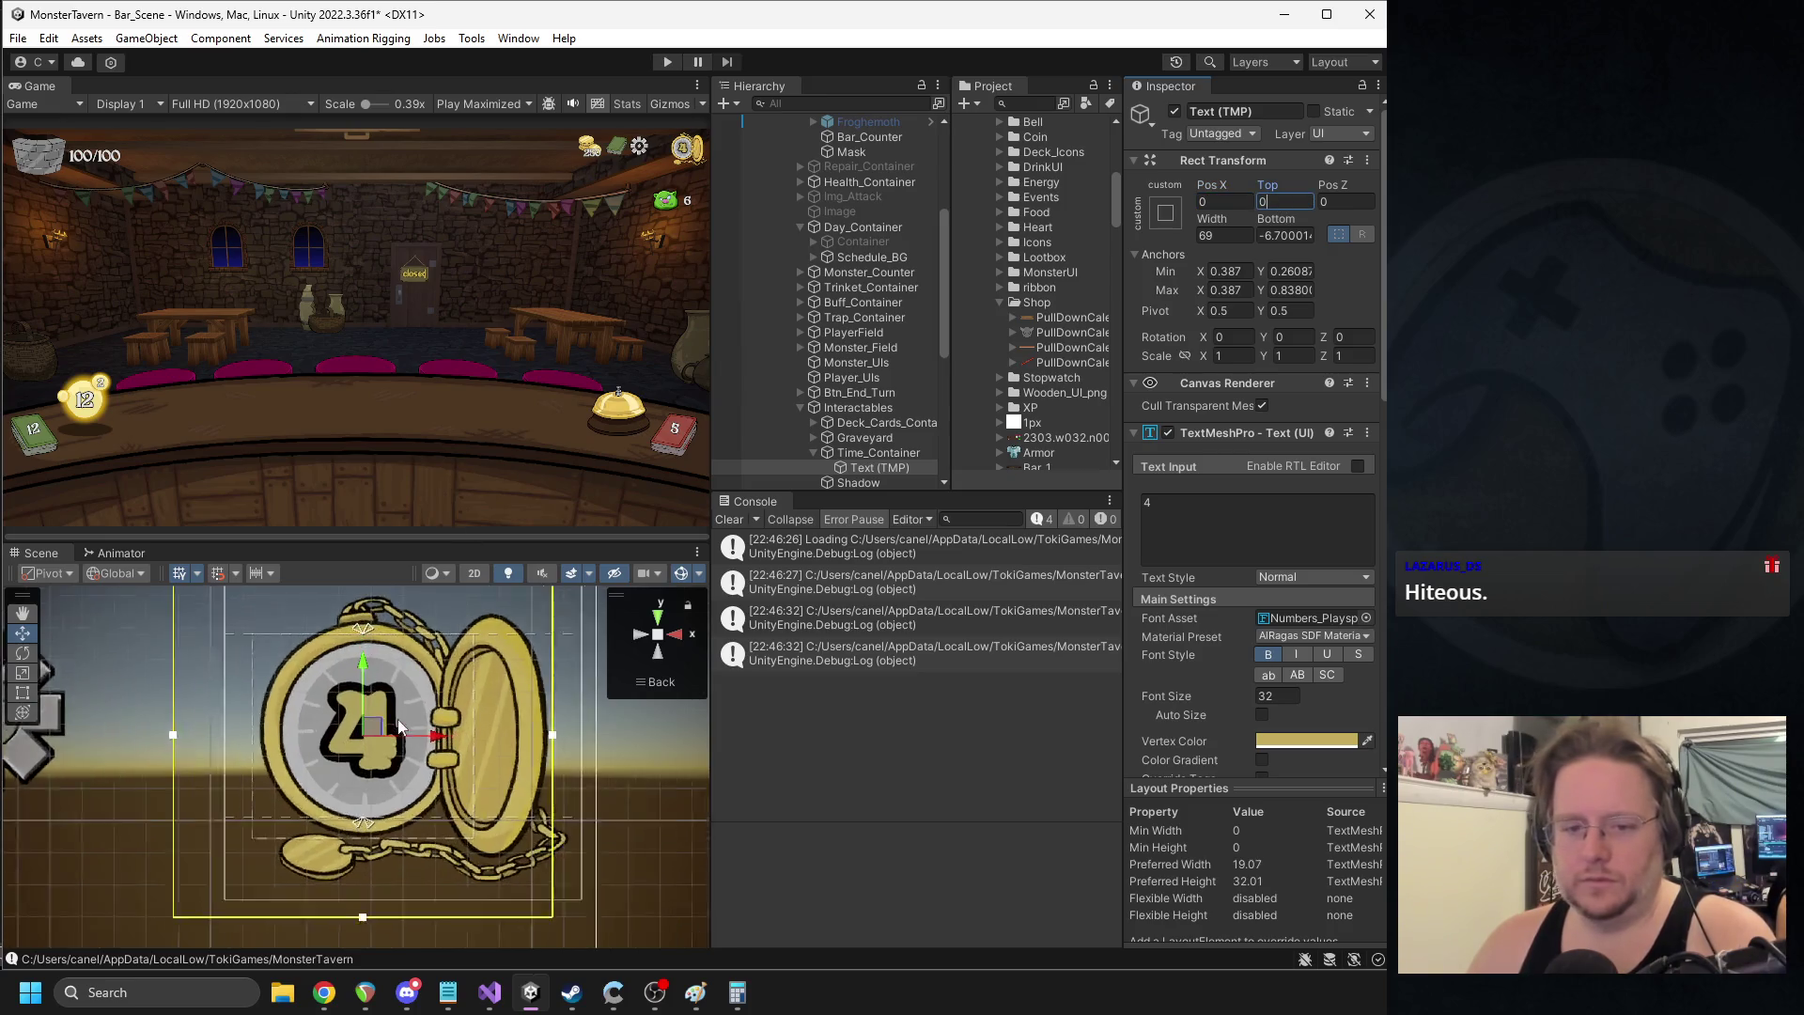
pyautogui.moveTo(373, 636); pyautogui.dragTo(370, 644)
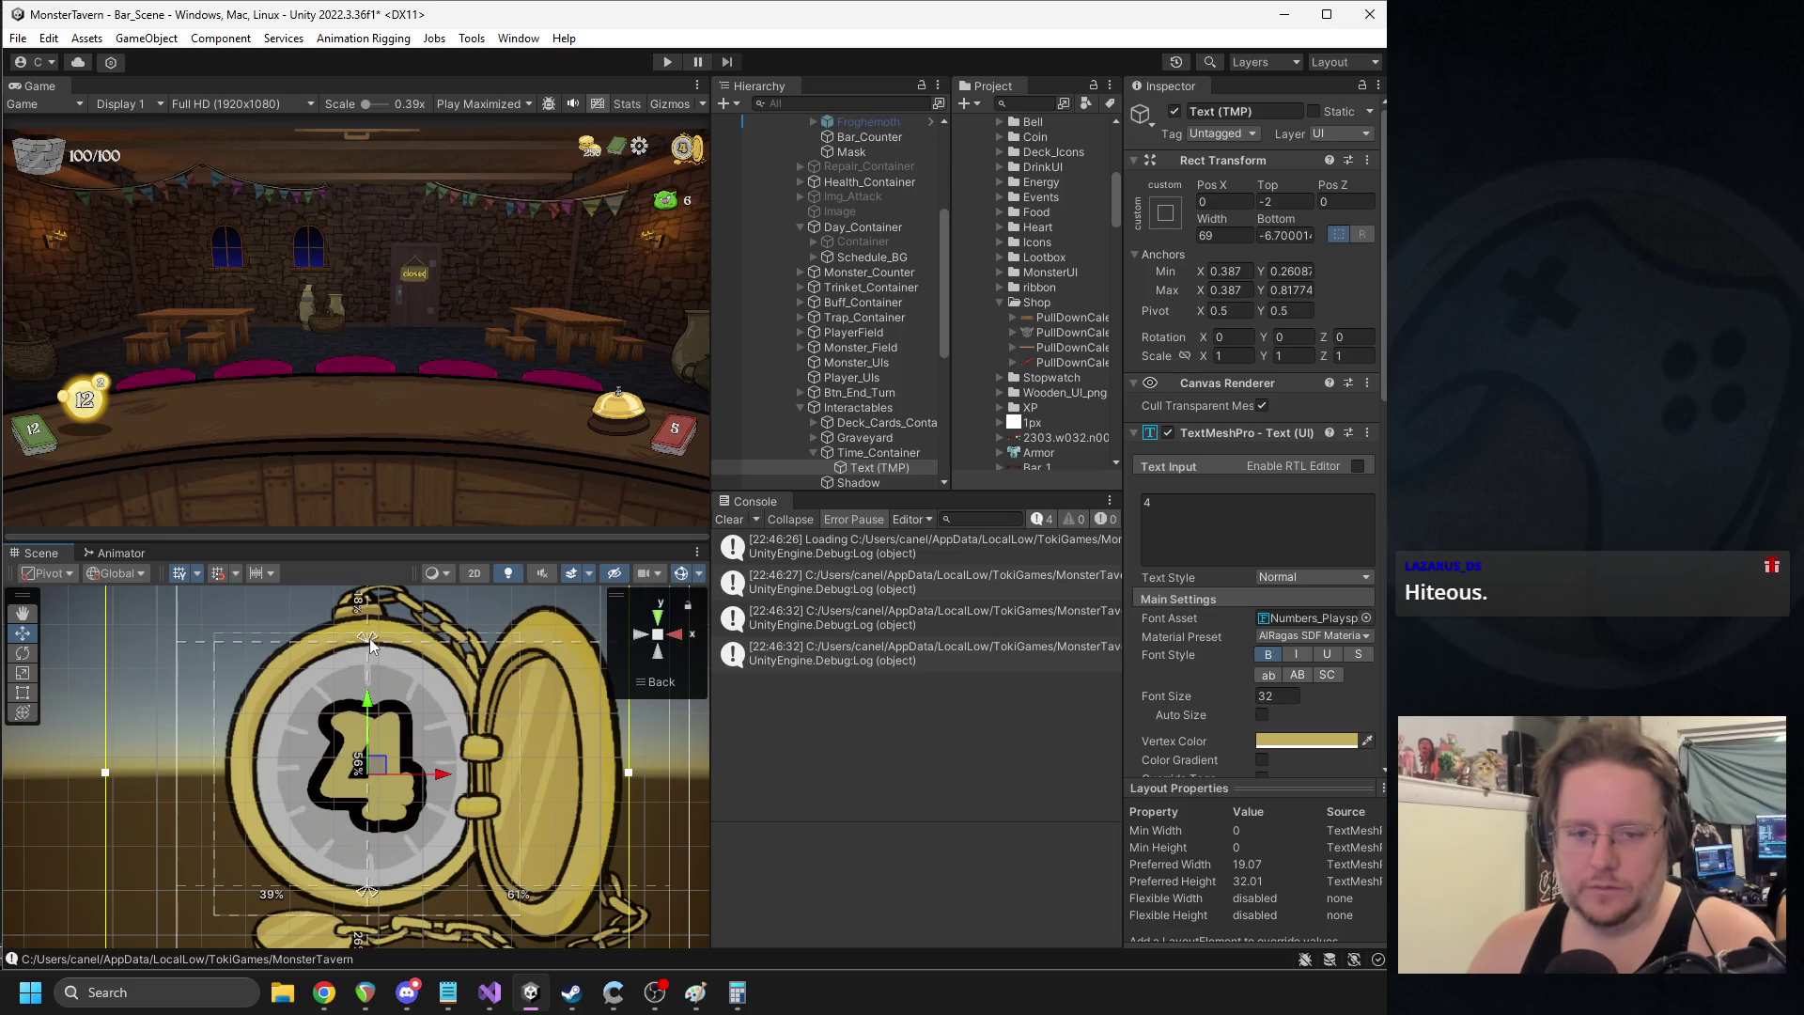
pyautogui.moveTo(367, 891); pyautogui.dragTo(373, 892)
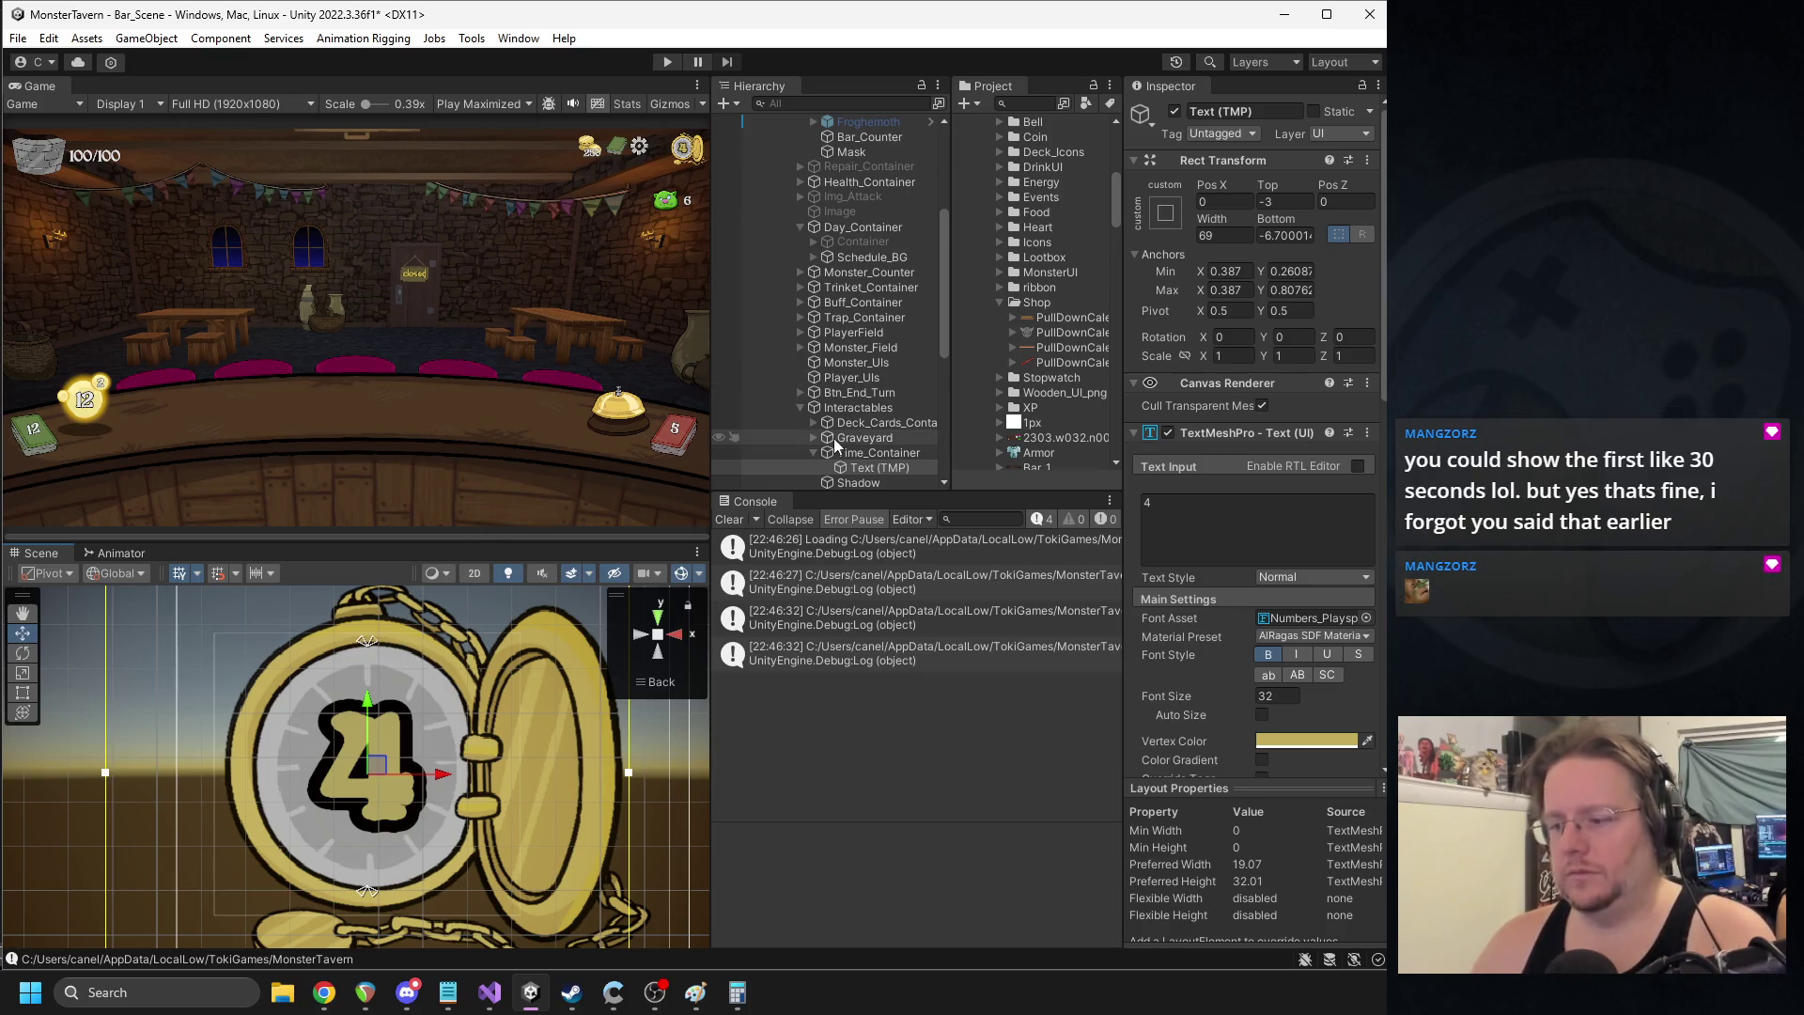
pyautogui.click(1284, 201)
pyautogui.write('0')
pyautogui.click(1284, 235)
pyautogui.write('0')
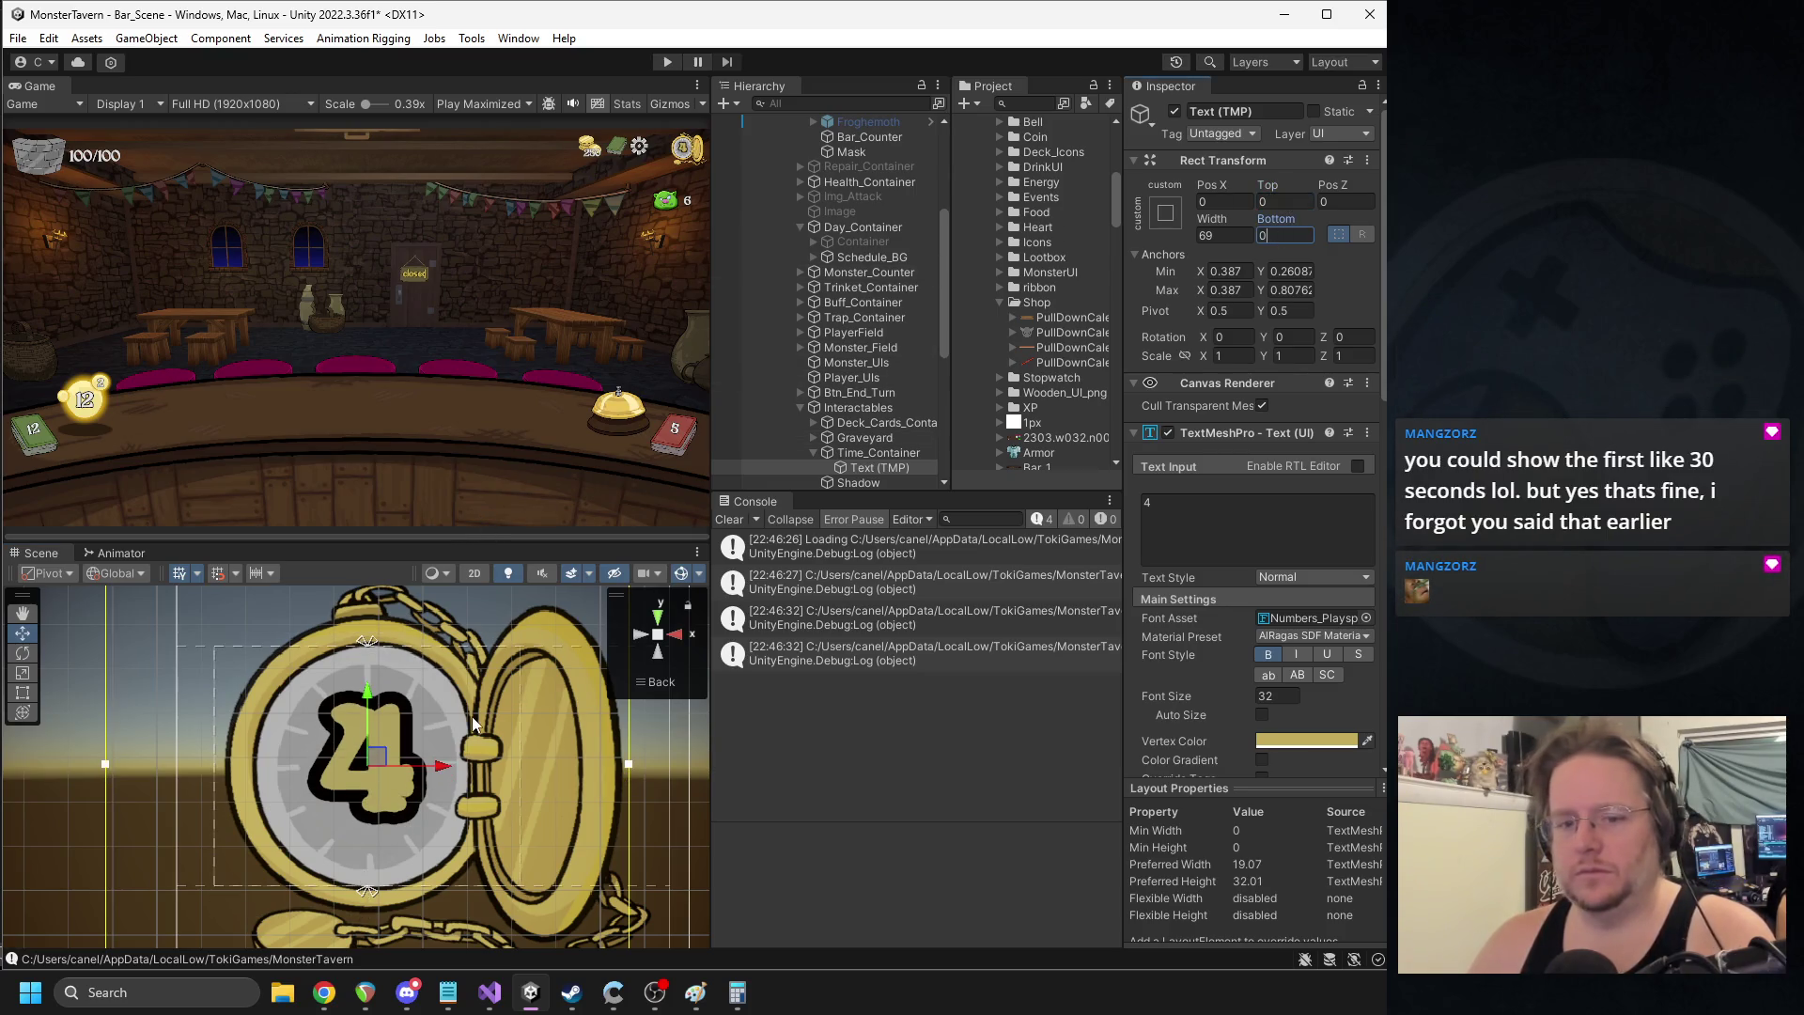
pyautogui.scroll(-5, 410, 737)
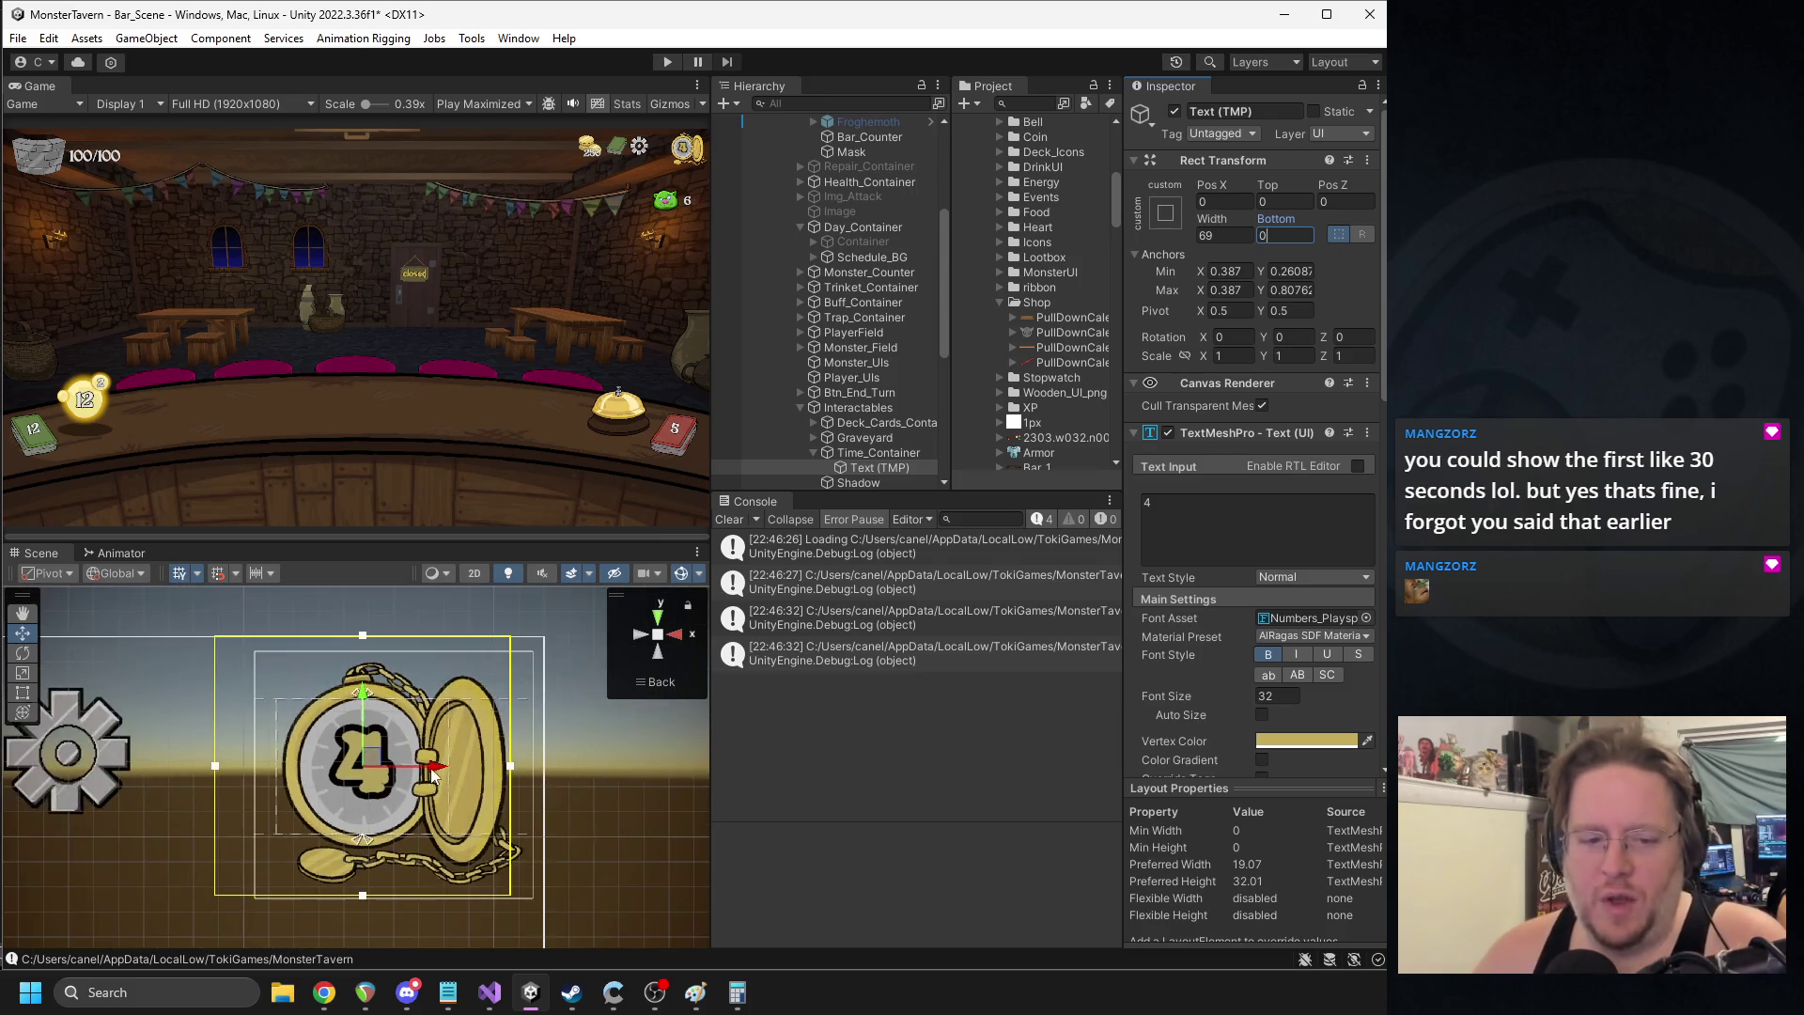
pyautogui.scroll(-2, 212, 797)
pyautogui.moveTo(212, 797); pyautogui.dragTo(349, 808)
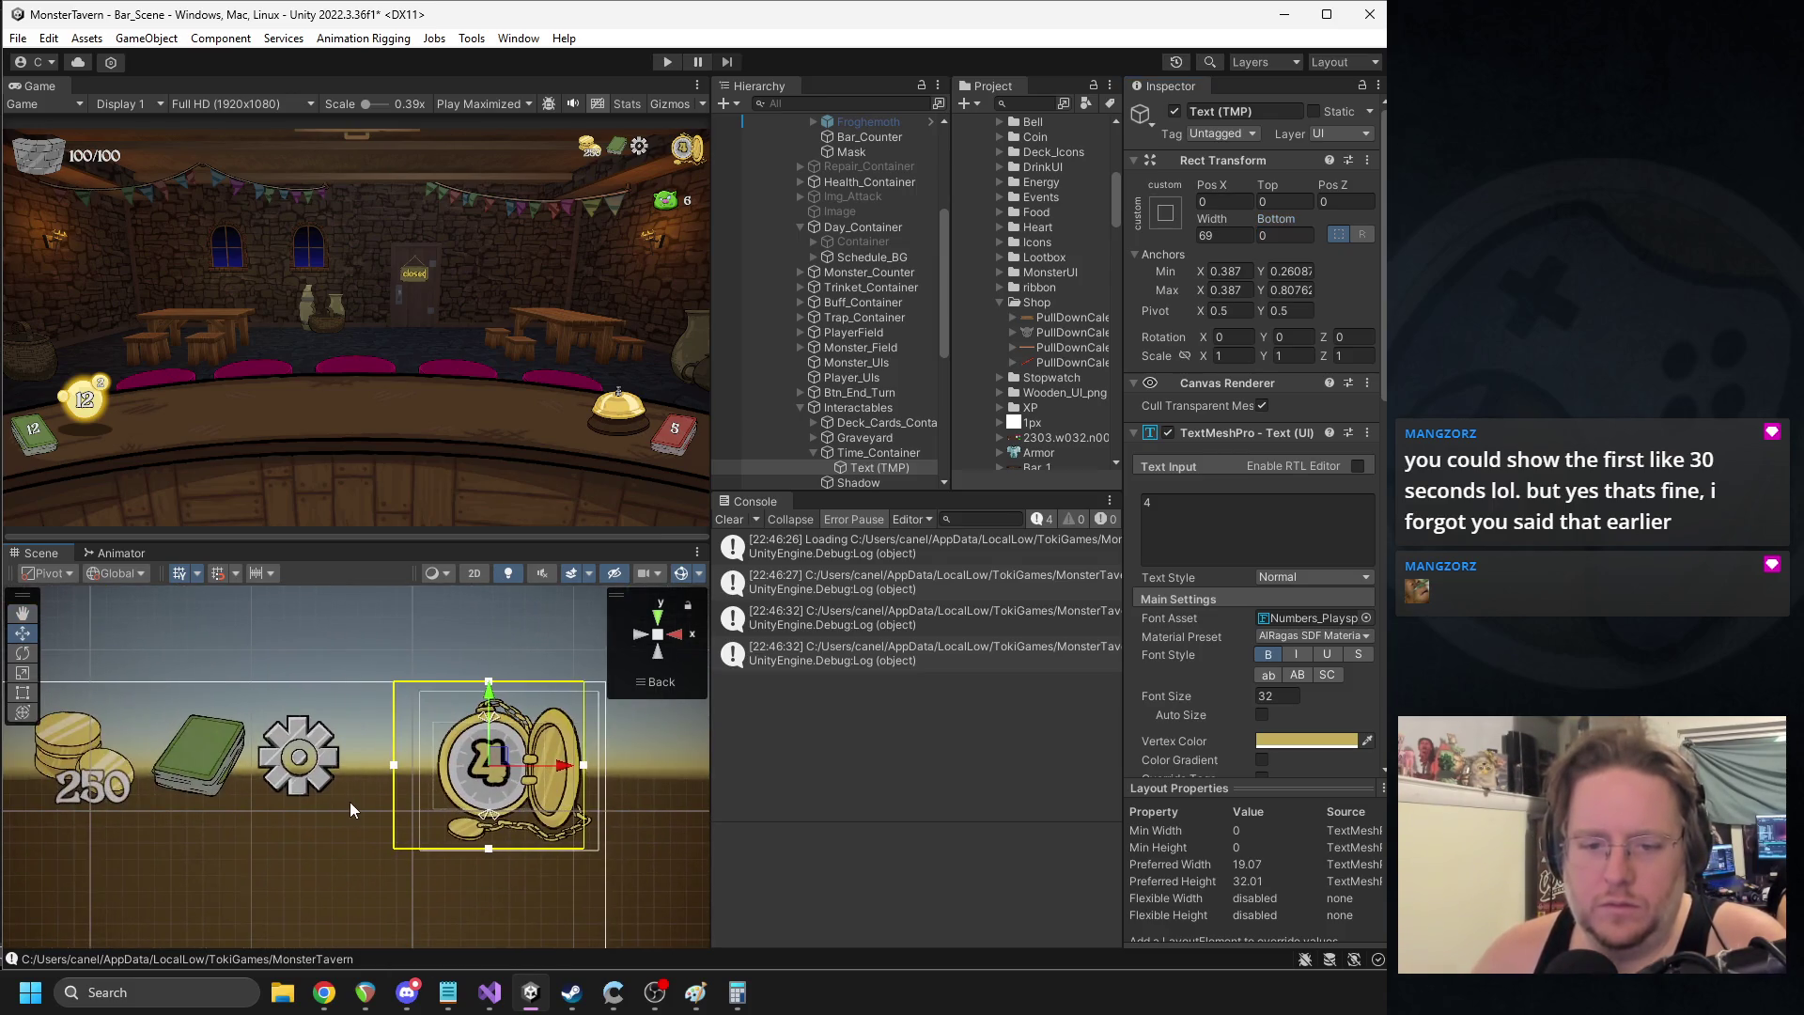
# - Lower Time_Container's top anchor slightly, play-test the HUD, then stop the game
pyautogui.click(866, 451)
pyautogui.click(816, 455)
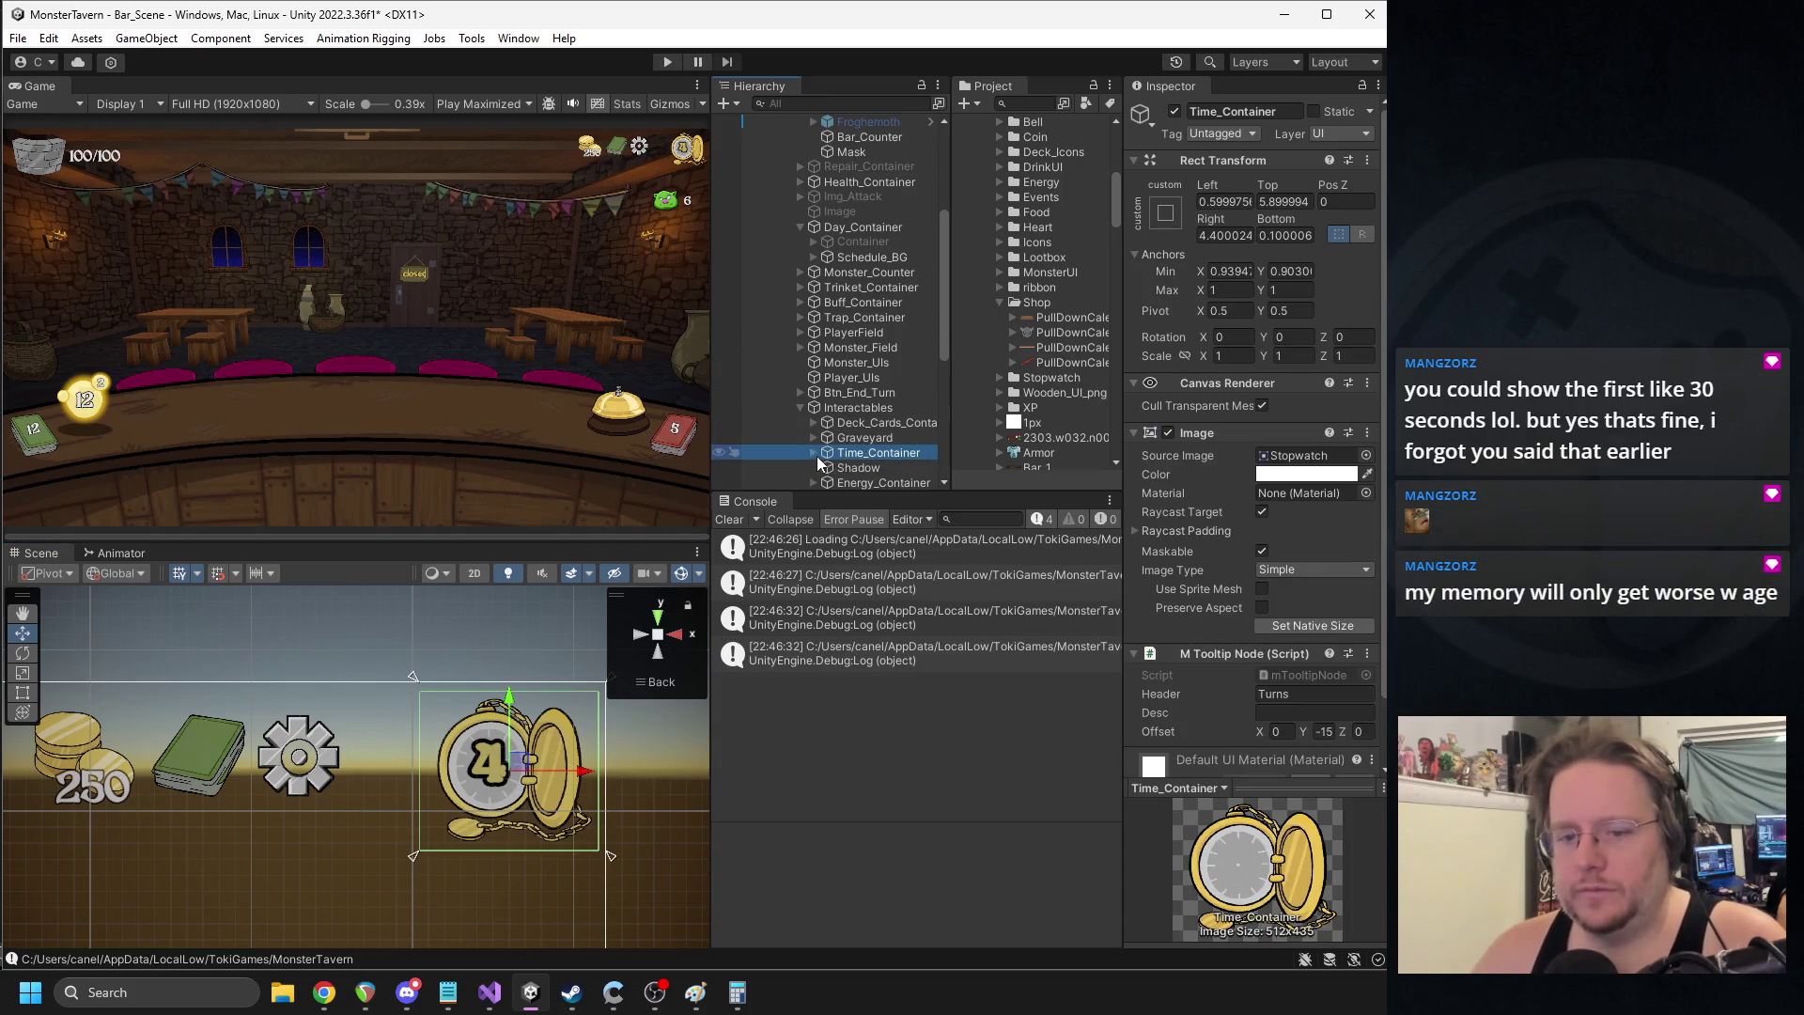
pyautogui.moveTo(415, 678); pyautogui.dragTo(421, 693)
pyautogui.click(667, 62)
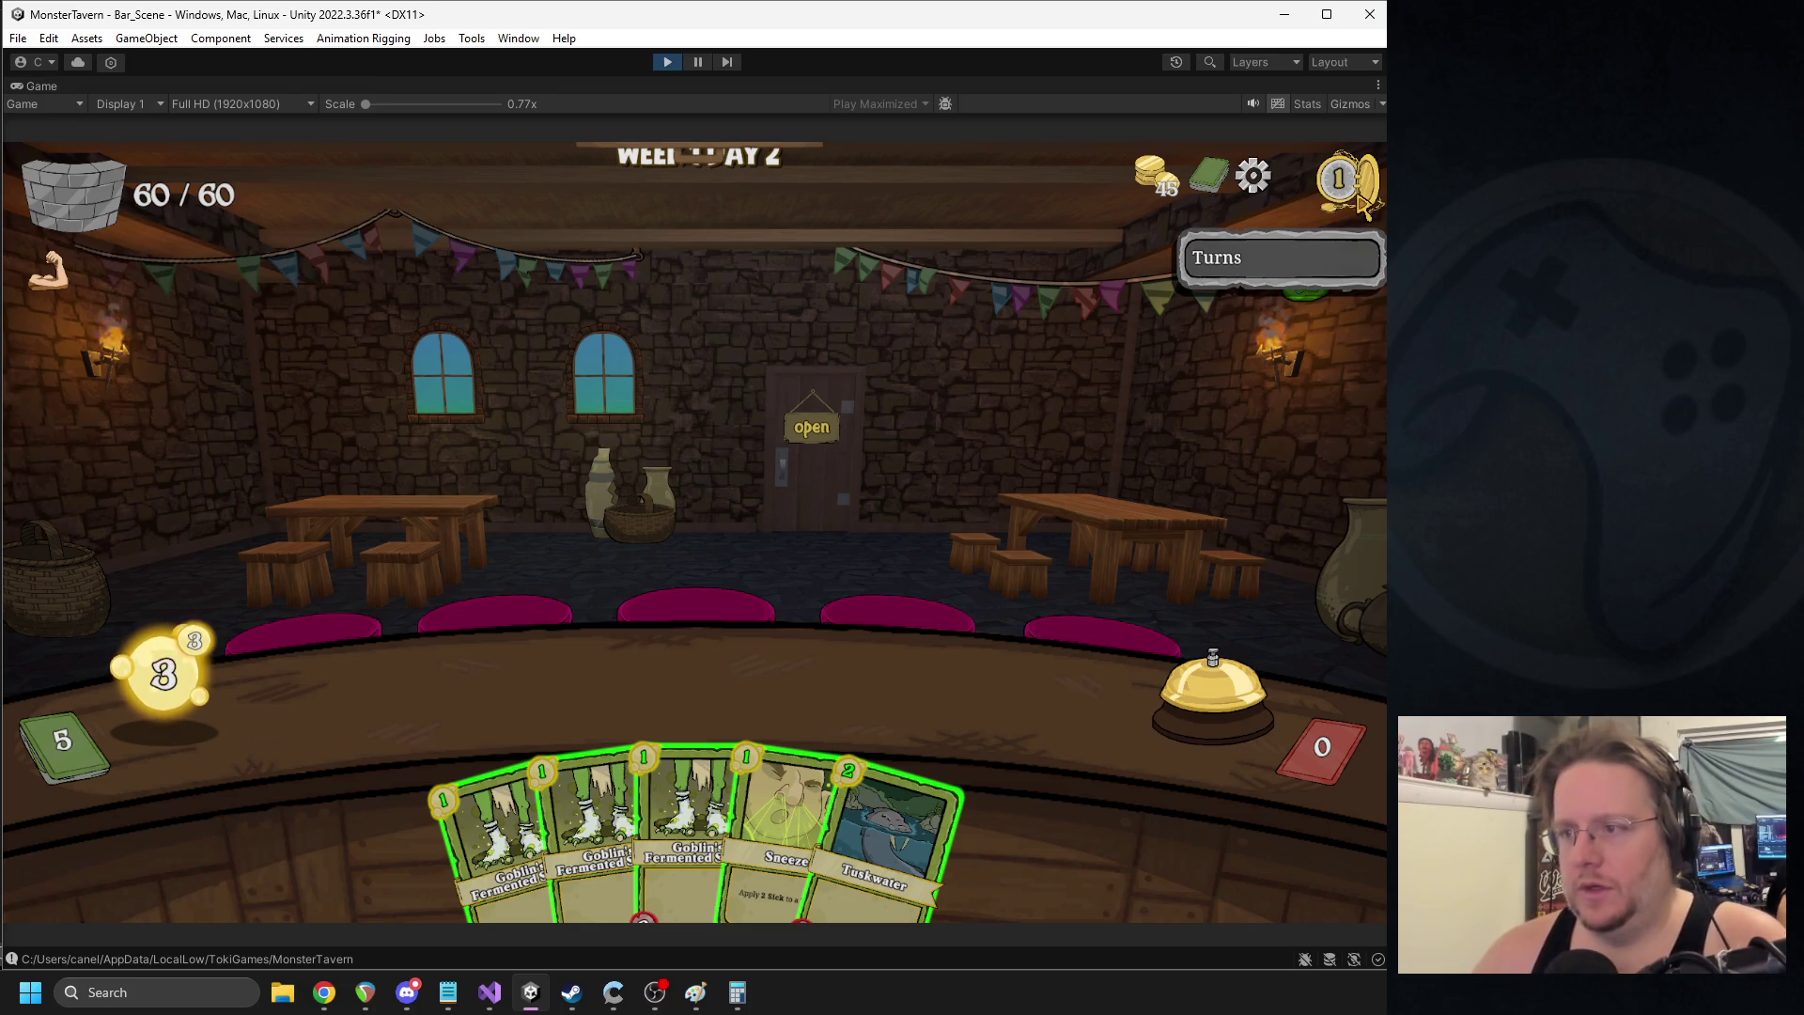
pyautogui.click(668, 62)
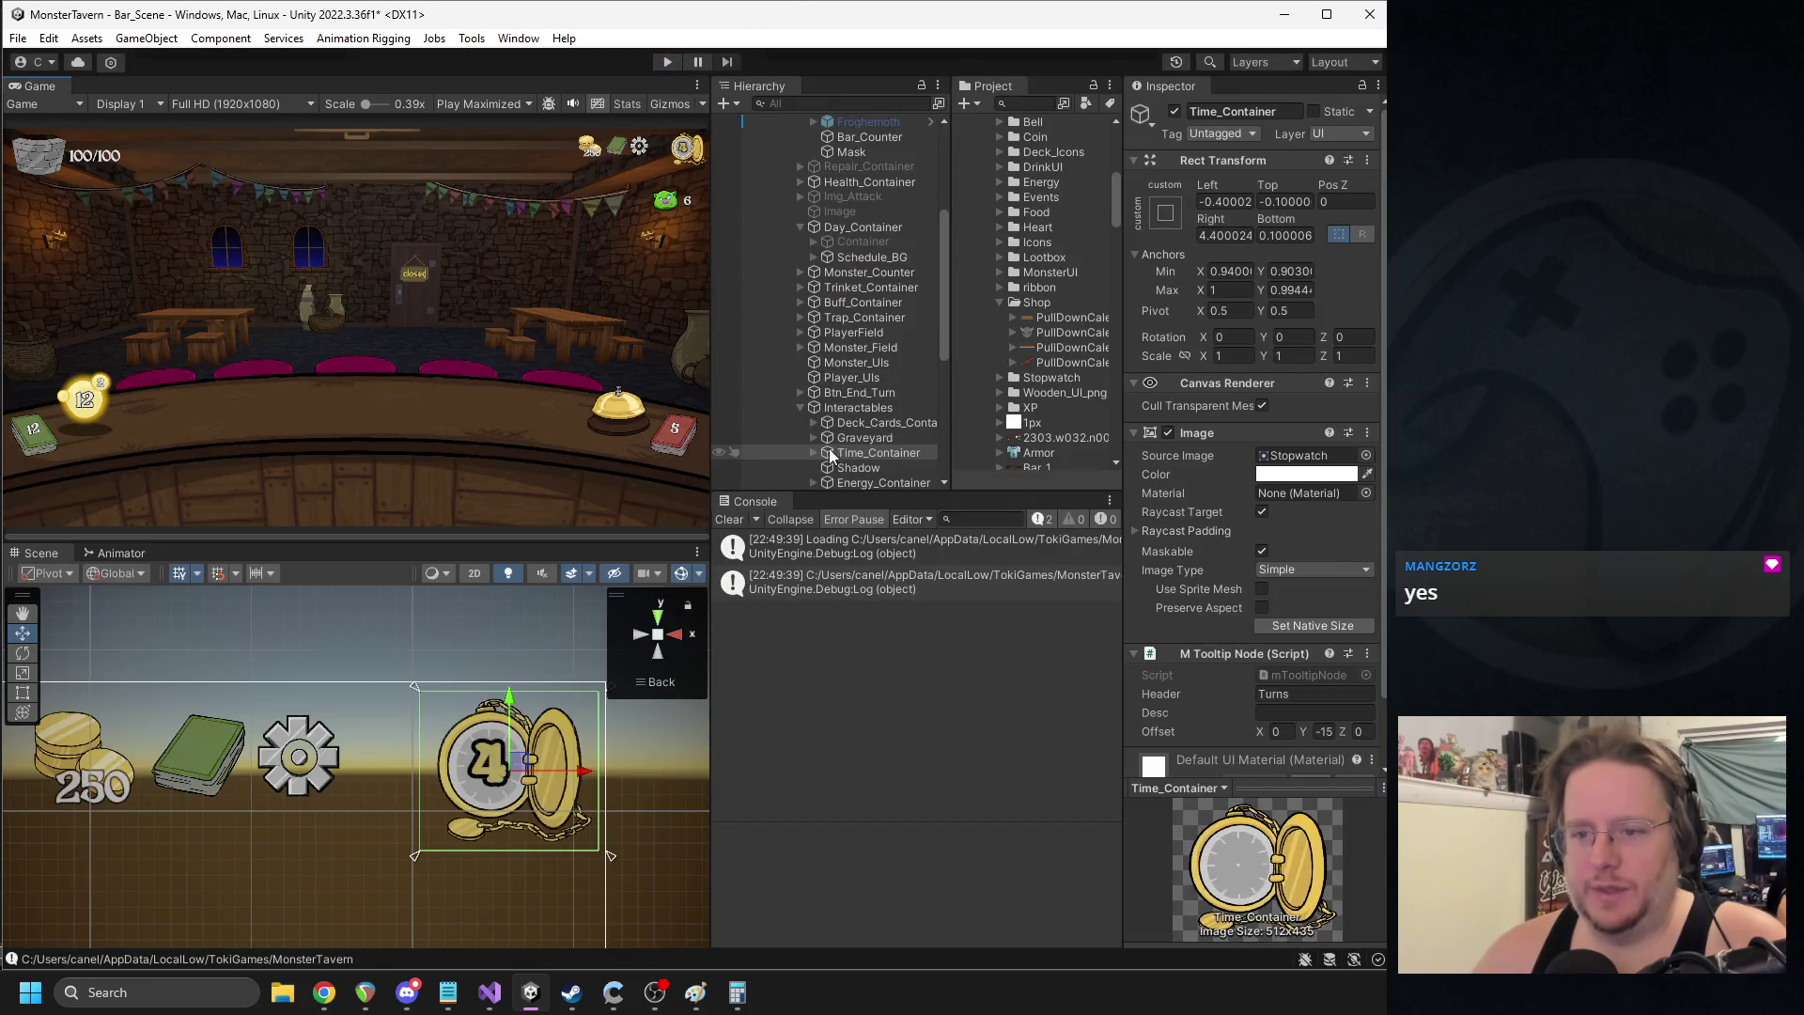
# - Set the stopwatch's number text font size to 28
pyautogui.click(814, 453)
pyautogui.click(845, 468)
pyautogui.click(1269, 695)
pyautogui.write('28')
pyautogui.press('Return')
# - Set the number text's Top and Bottom offsets to 0, centring the 4 on the dial
pyautogui.moveTo(511, 756); pyautogui.dragTo(470, 737)
pyautogui.press('f')
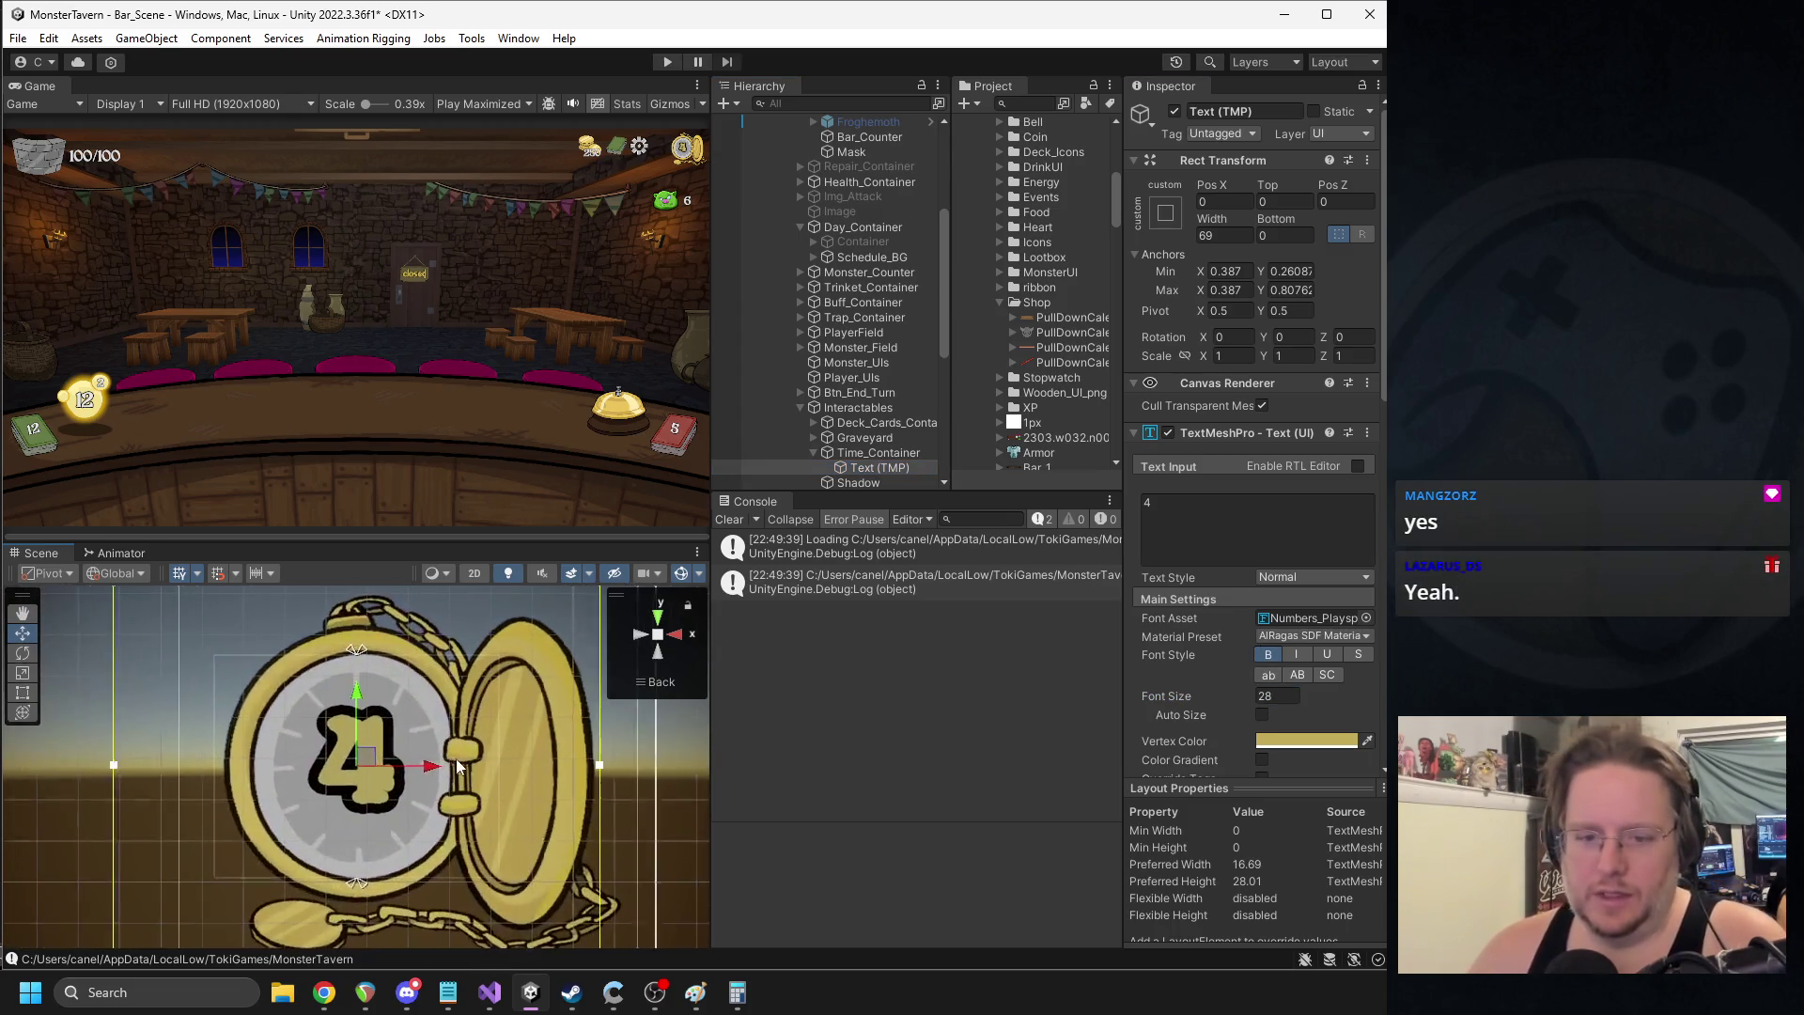
pyautogui.moveTo(358, 654); pyautogui.dragTo(358, 667)
pyautogui.moveTo(365, 891); pyautogui.dragTo(362, 874)
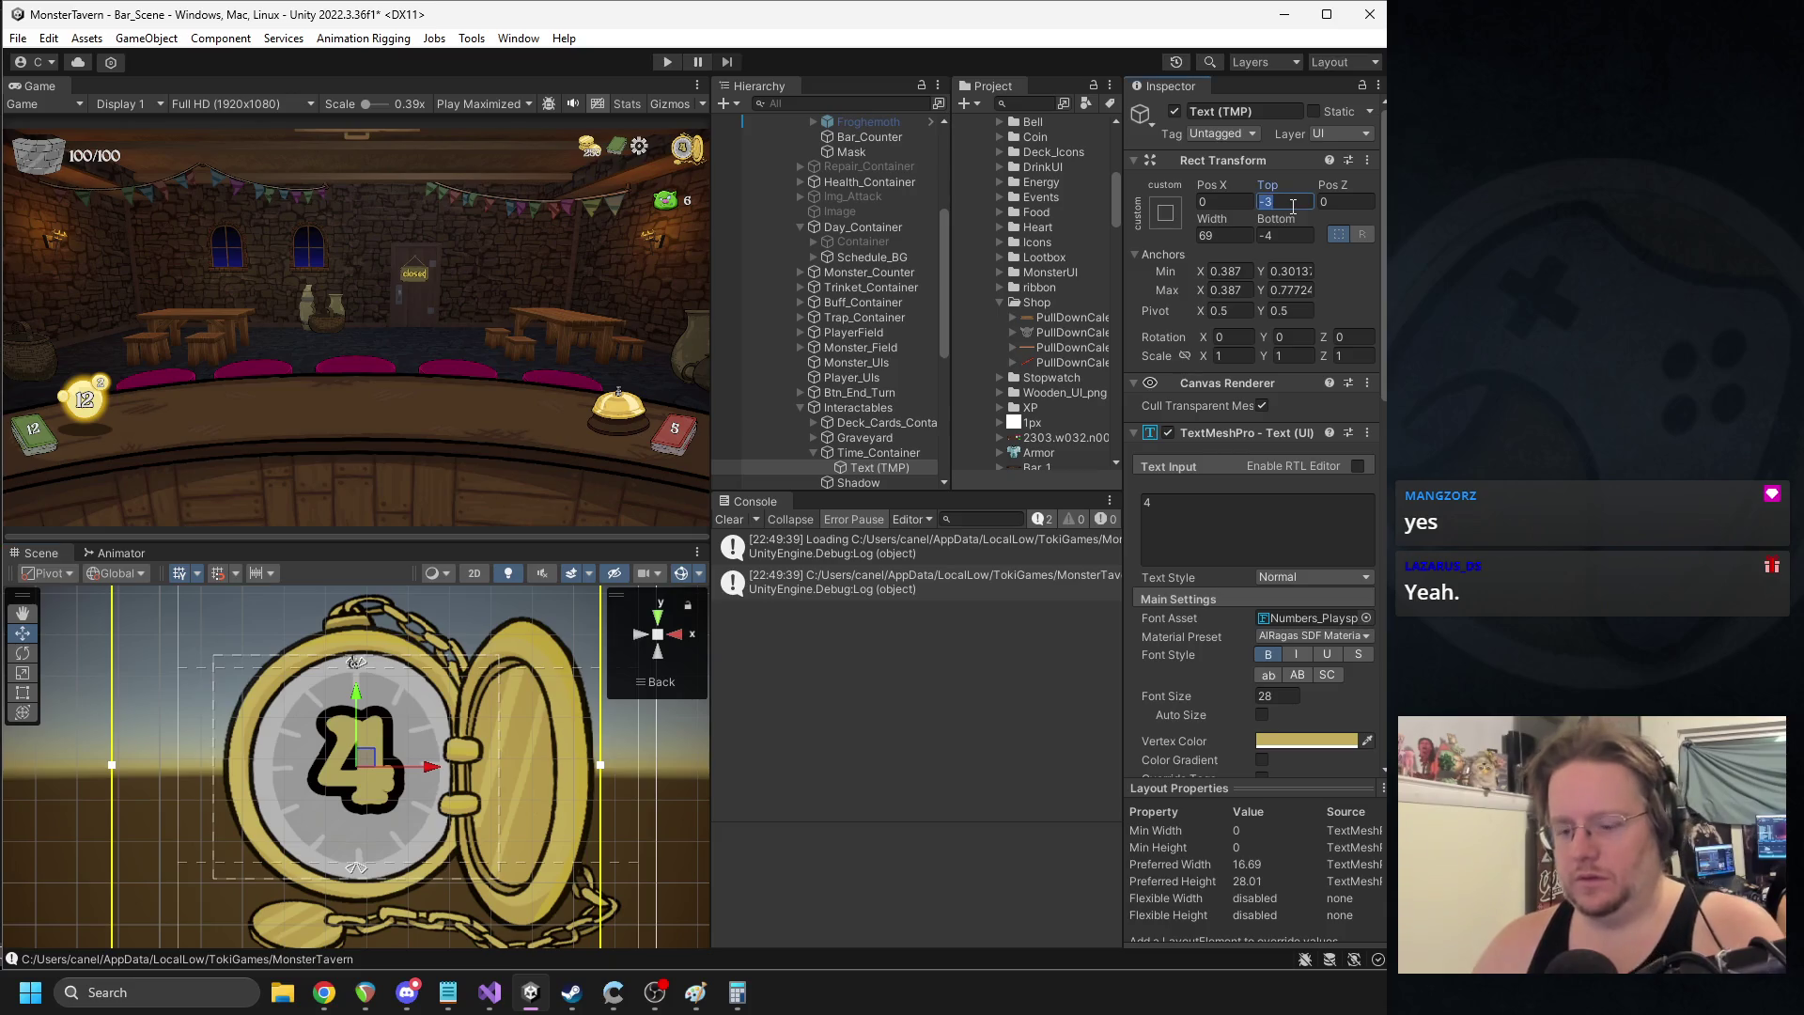
pyautogui.write('0')
pyautogui.click(1287, 235)
pyautogui.write('0')
pyautogui.click(1236, 238)
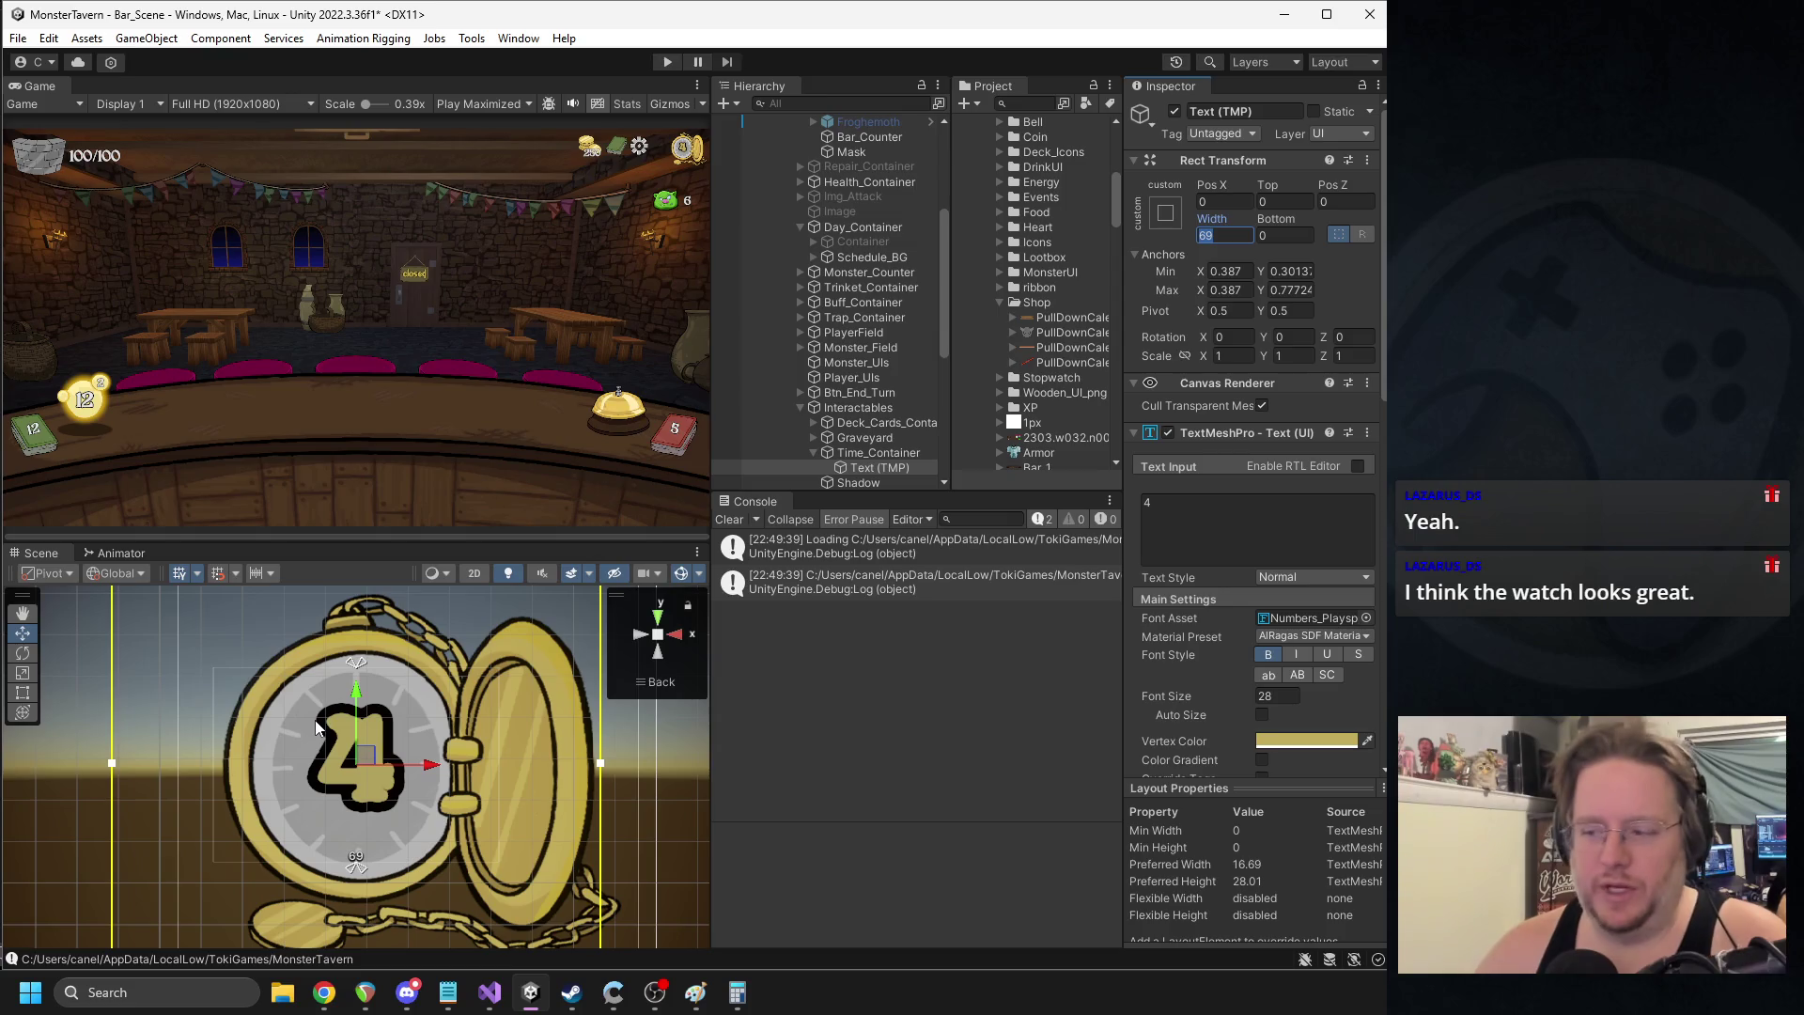
# - Bring the gear and book into view, then collapse and select Time_Container
pyautogui.scroll(-3, 316, 727)
pyautogui.moveTo(334, 735); pyautogui.dragTo(469, 718)
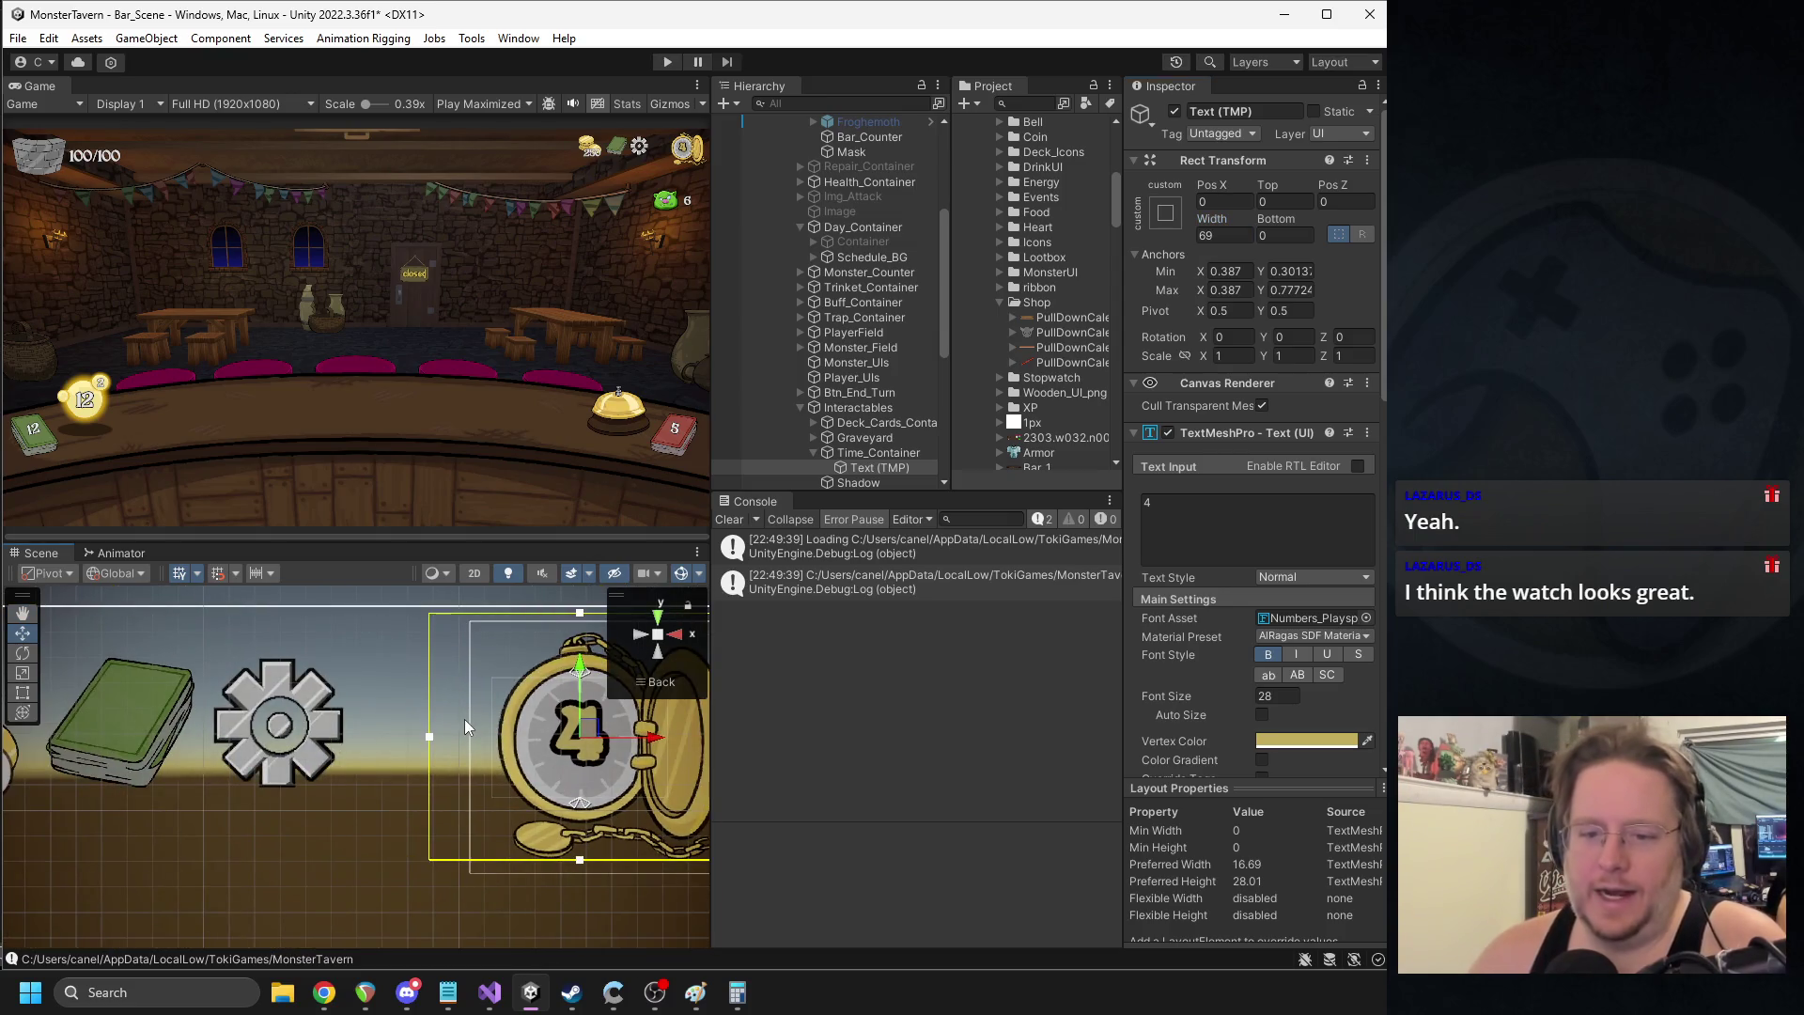
pyautogui.click(811, 453)
pyautogui.click(857, 451)
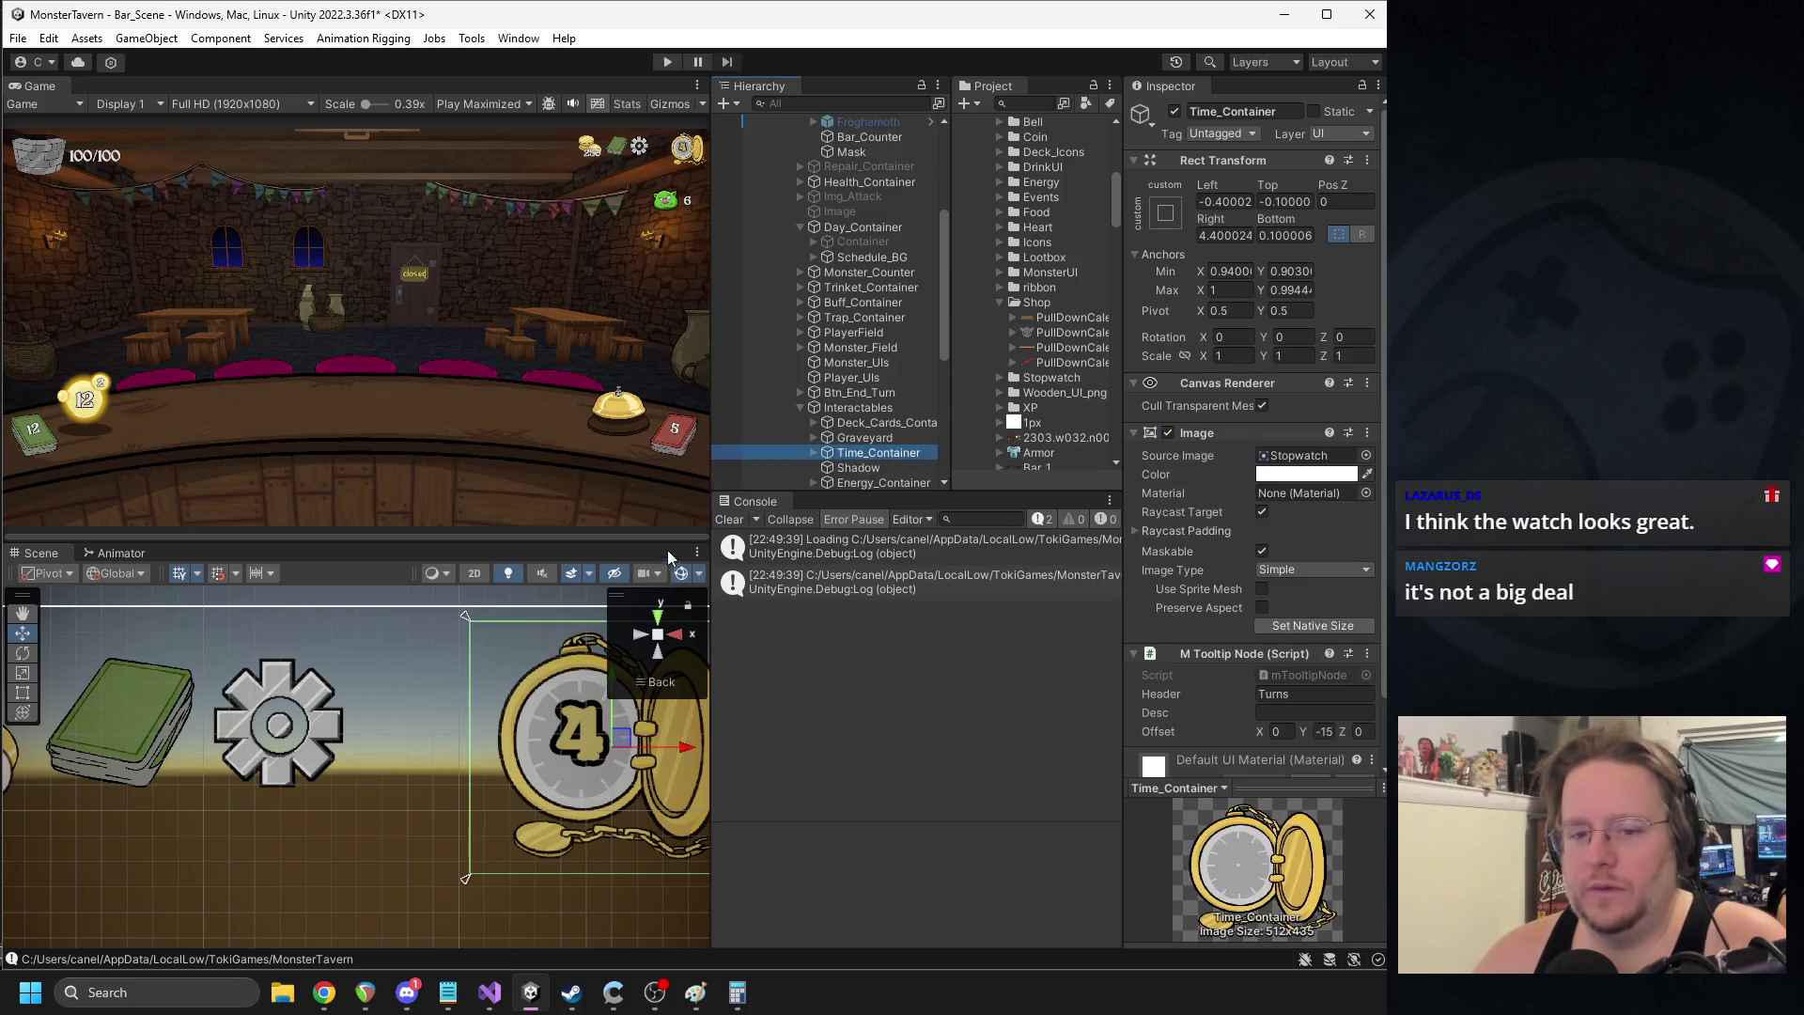
pyautogui.click(882, 479)
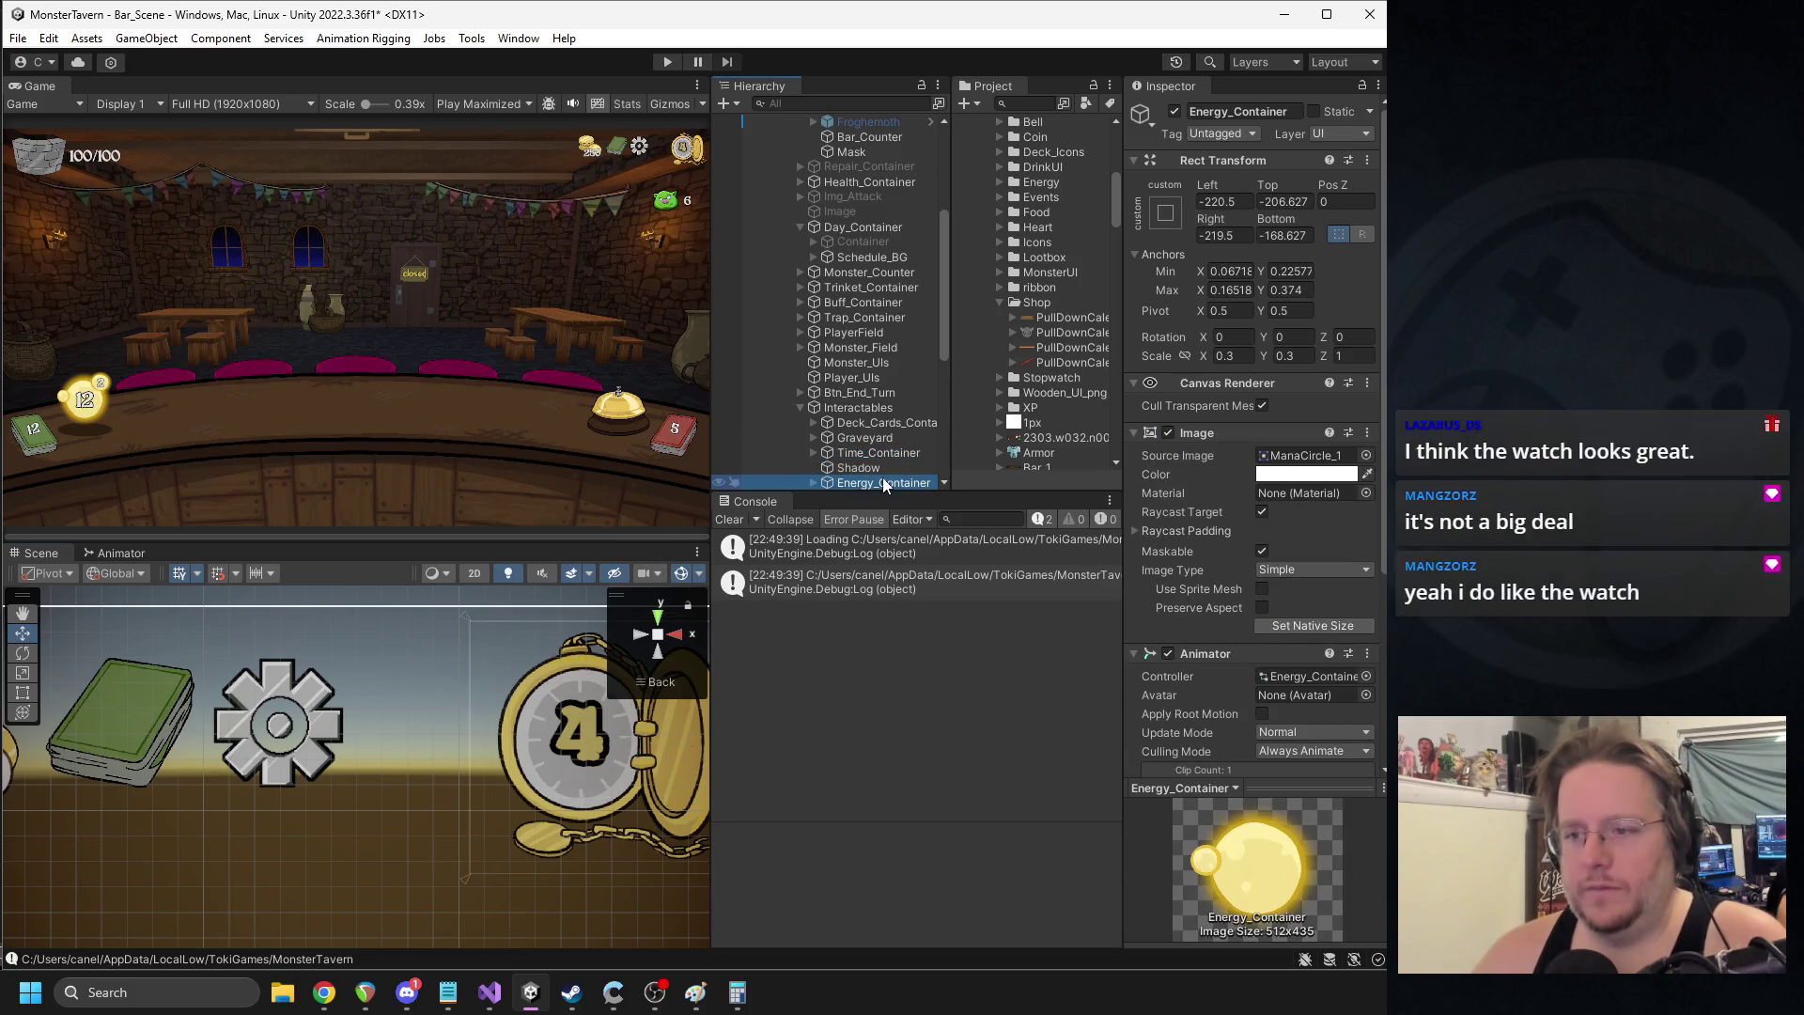
pyautogui.scroll(-1, 472, 670)
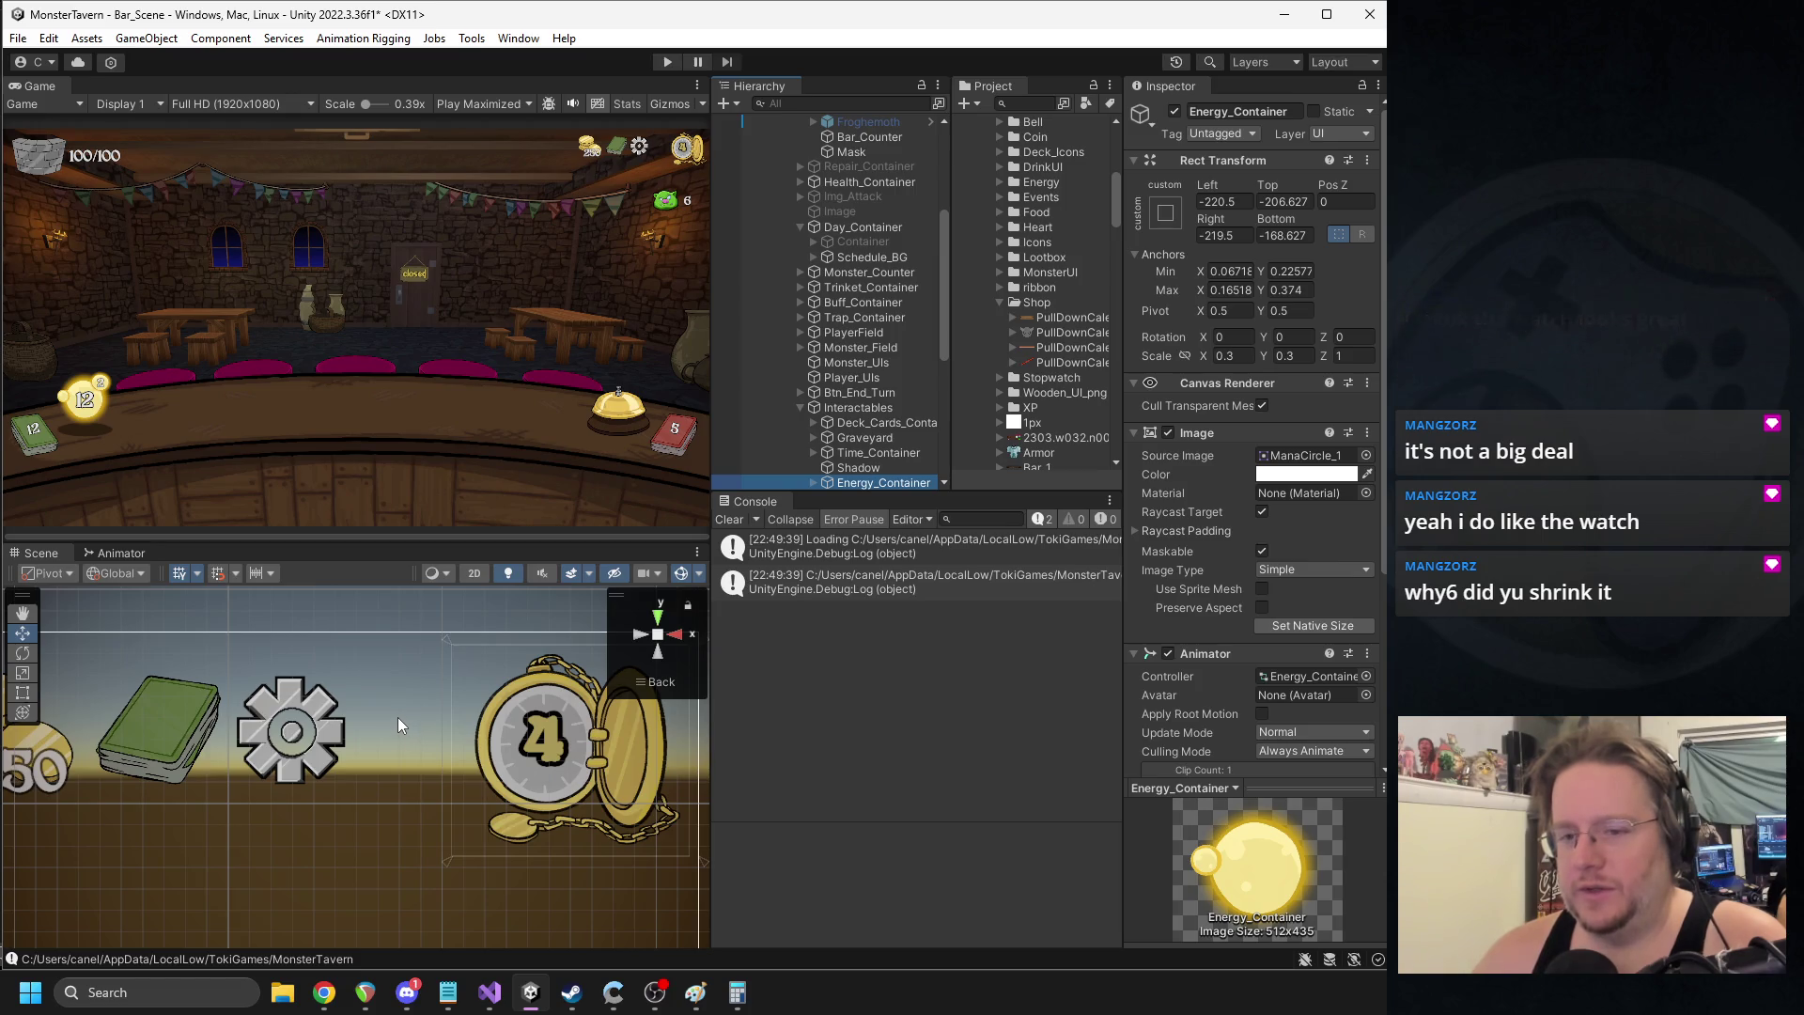
pyautogui.click(858, 467)
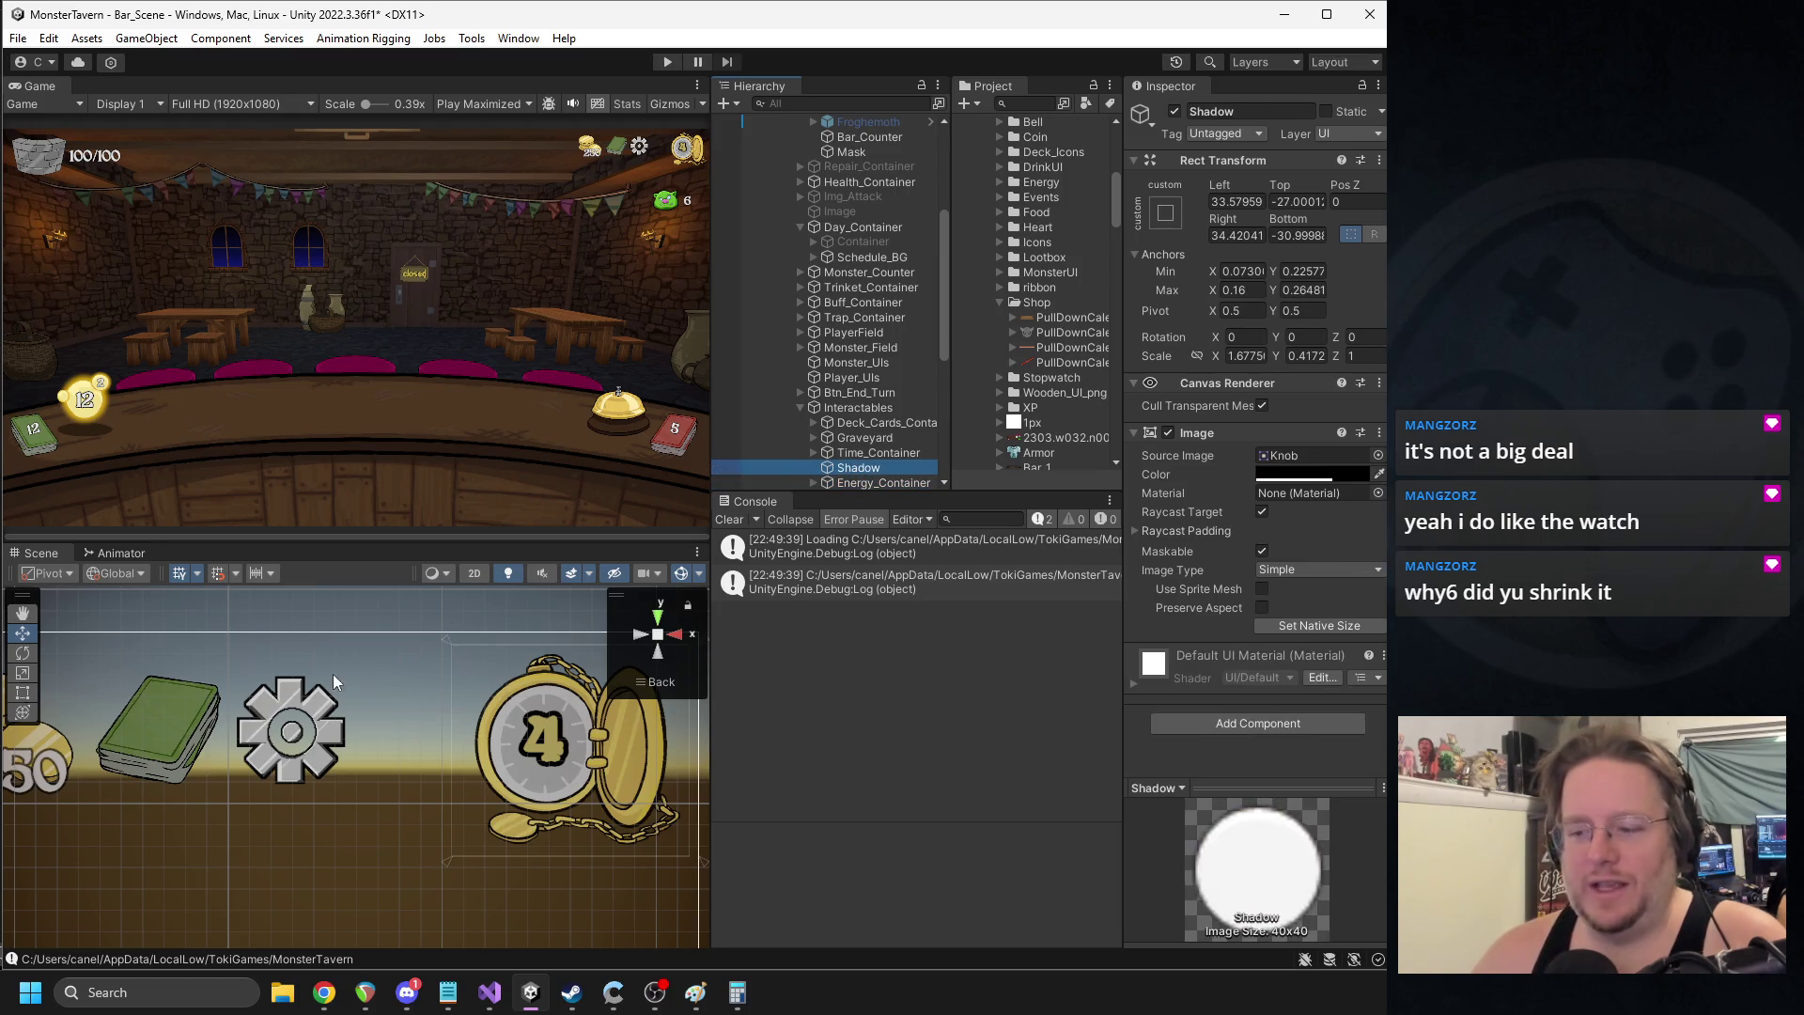
pyautogui.moveTo(284, 765); pyautogui.dragTo(369, 778)
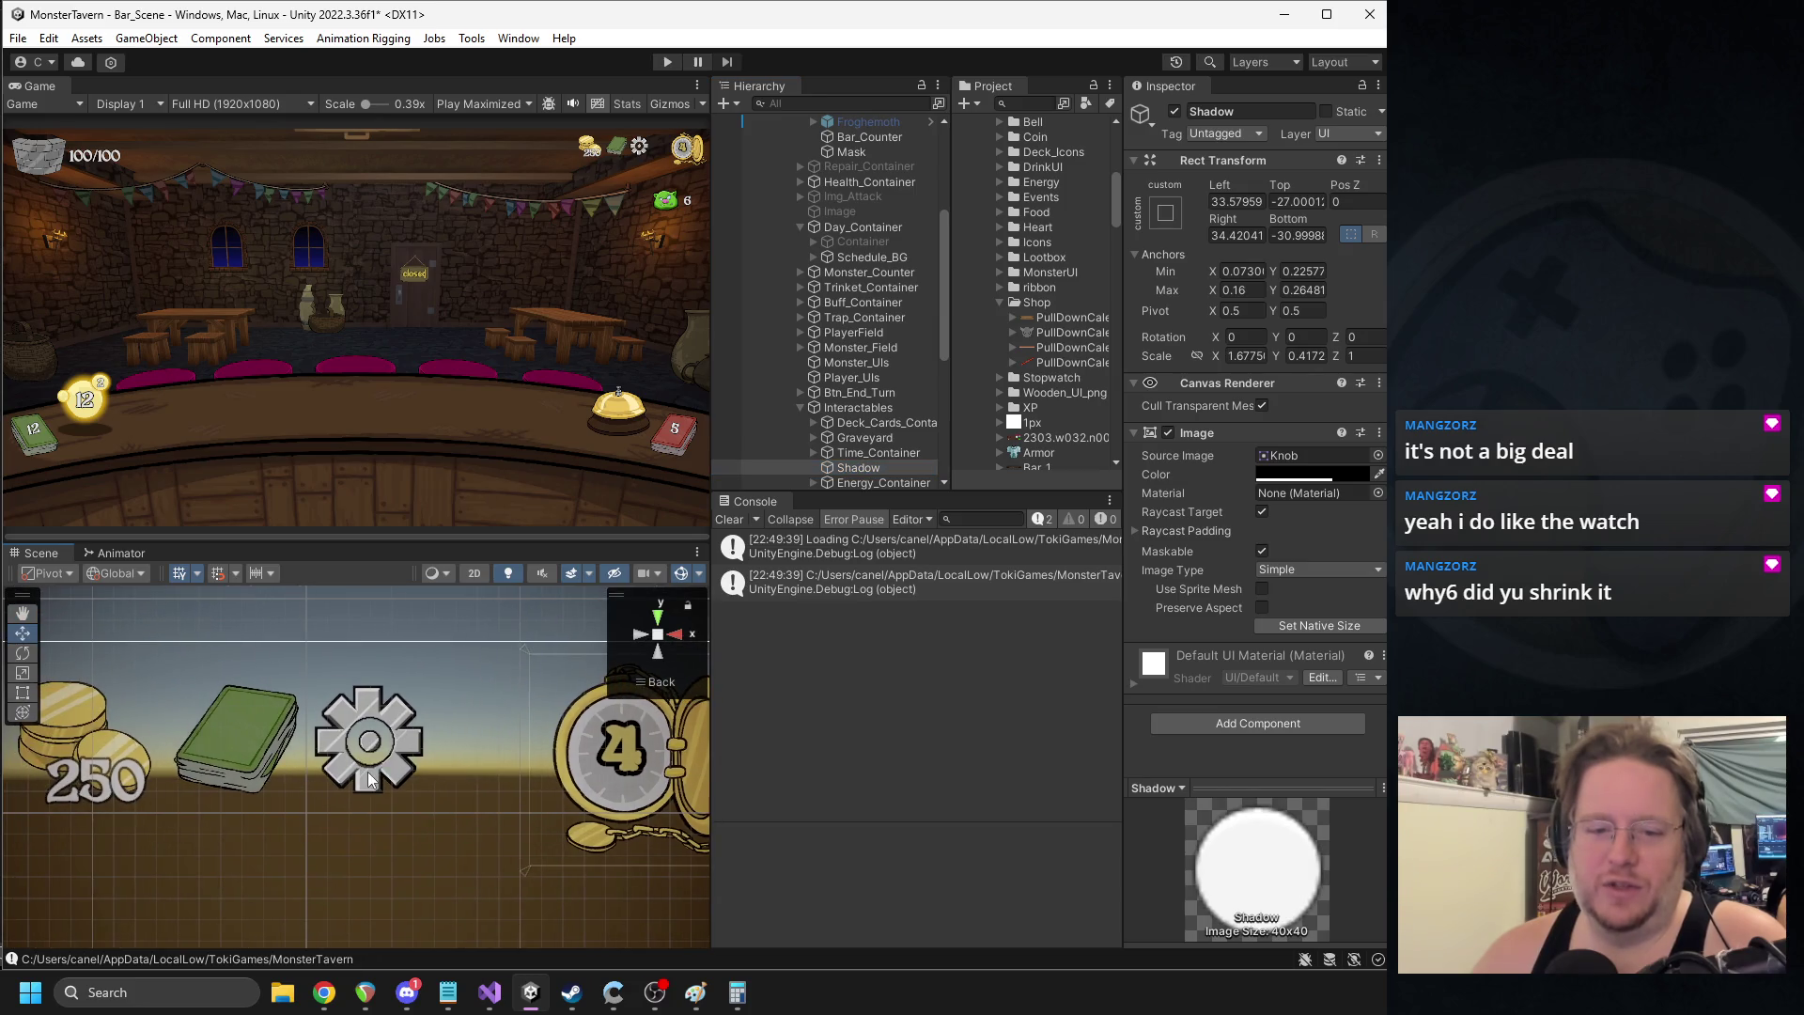
pyautogui.click(860, 438)
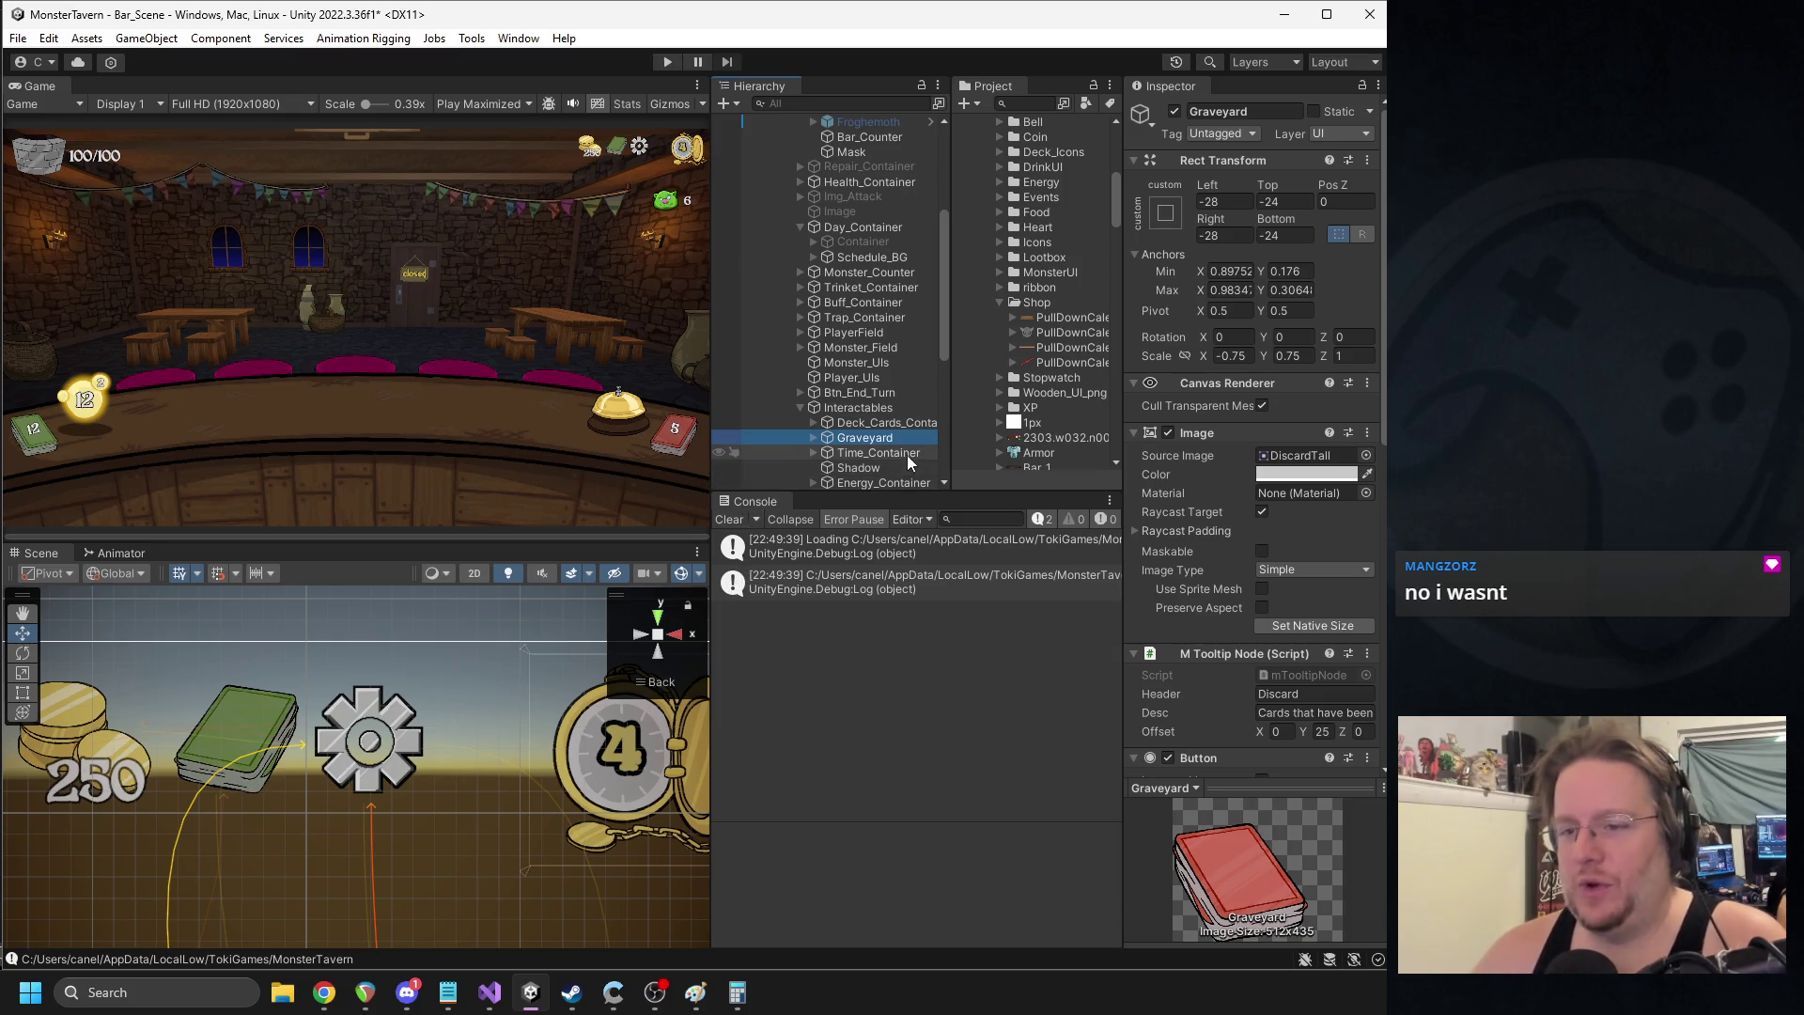
pyautogui.click(799, 409)
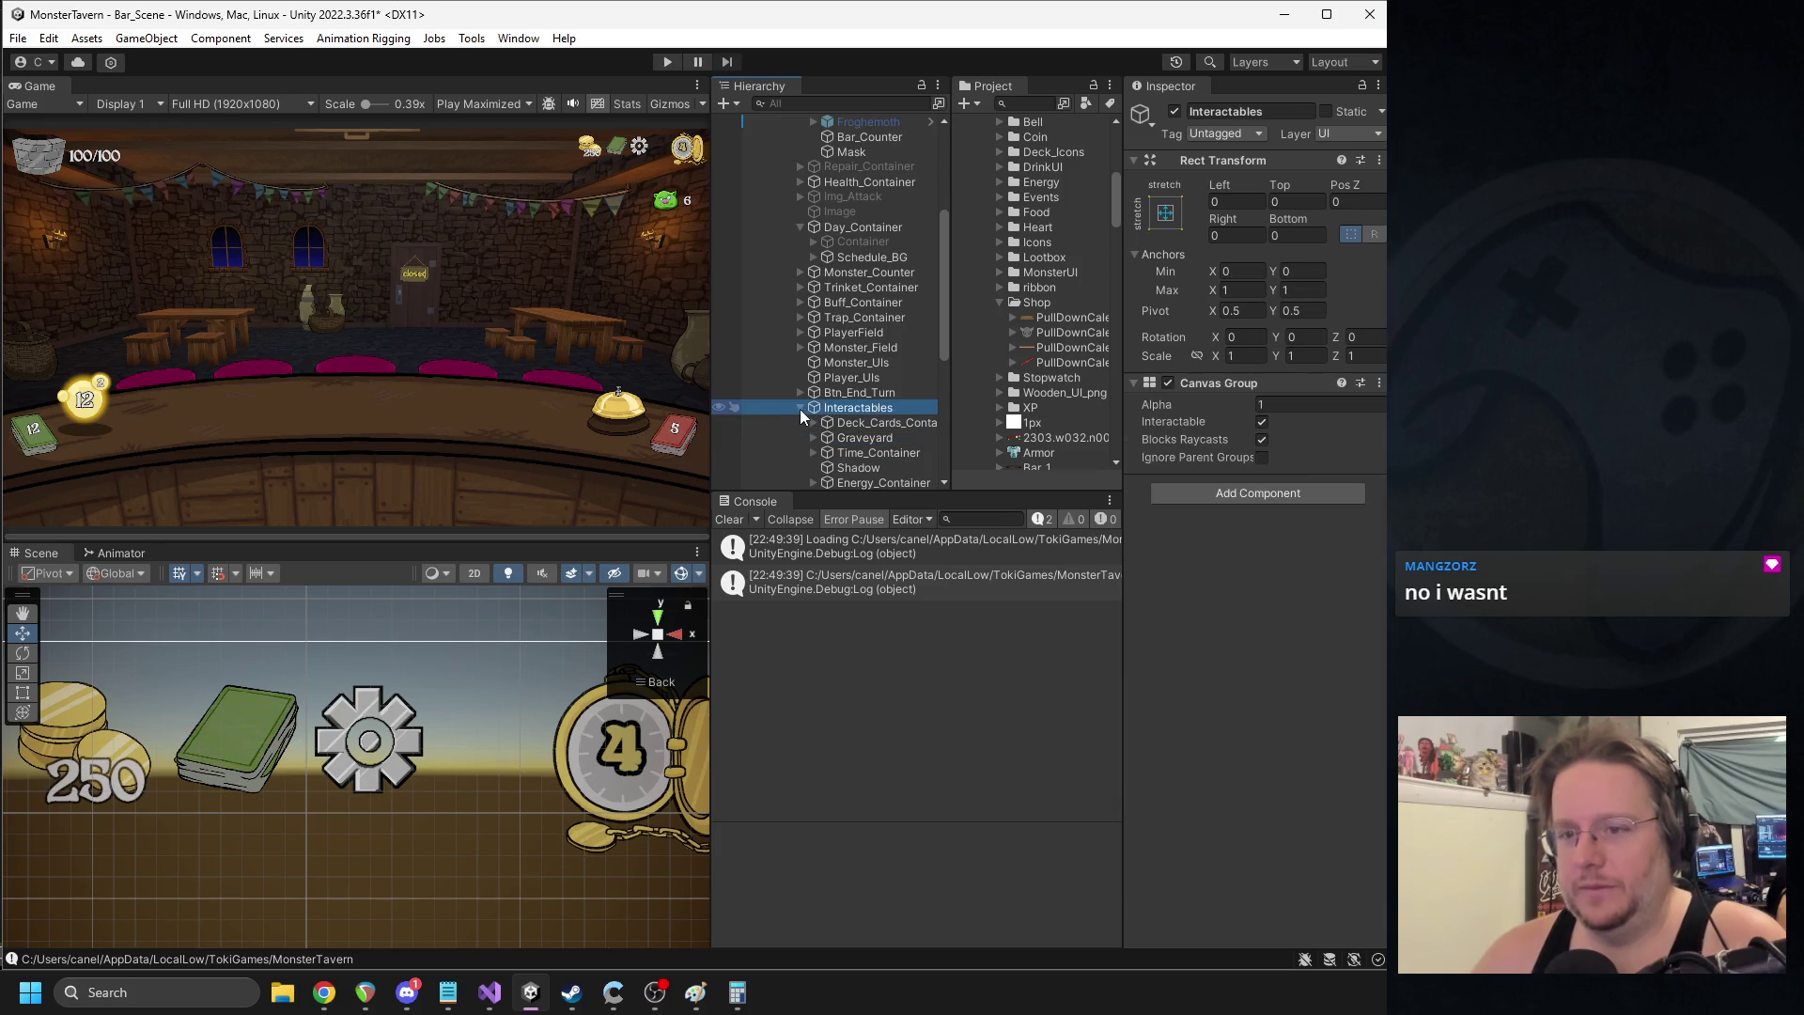
pyautogui.click(800, 409)
pyautogui.click(375, 748)
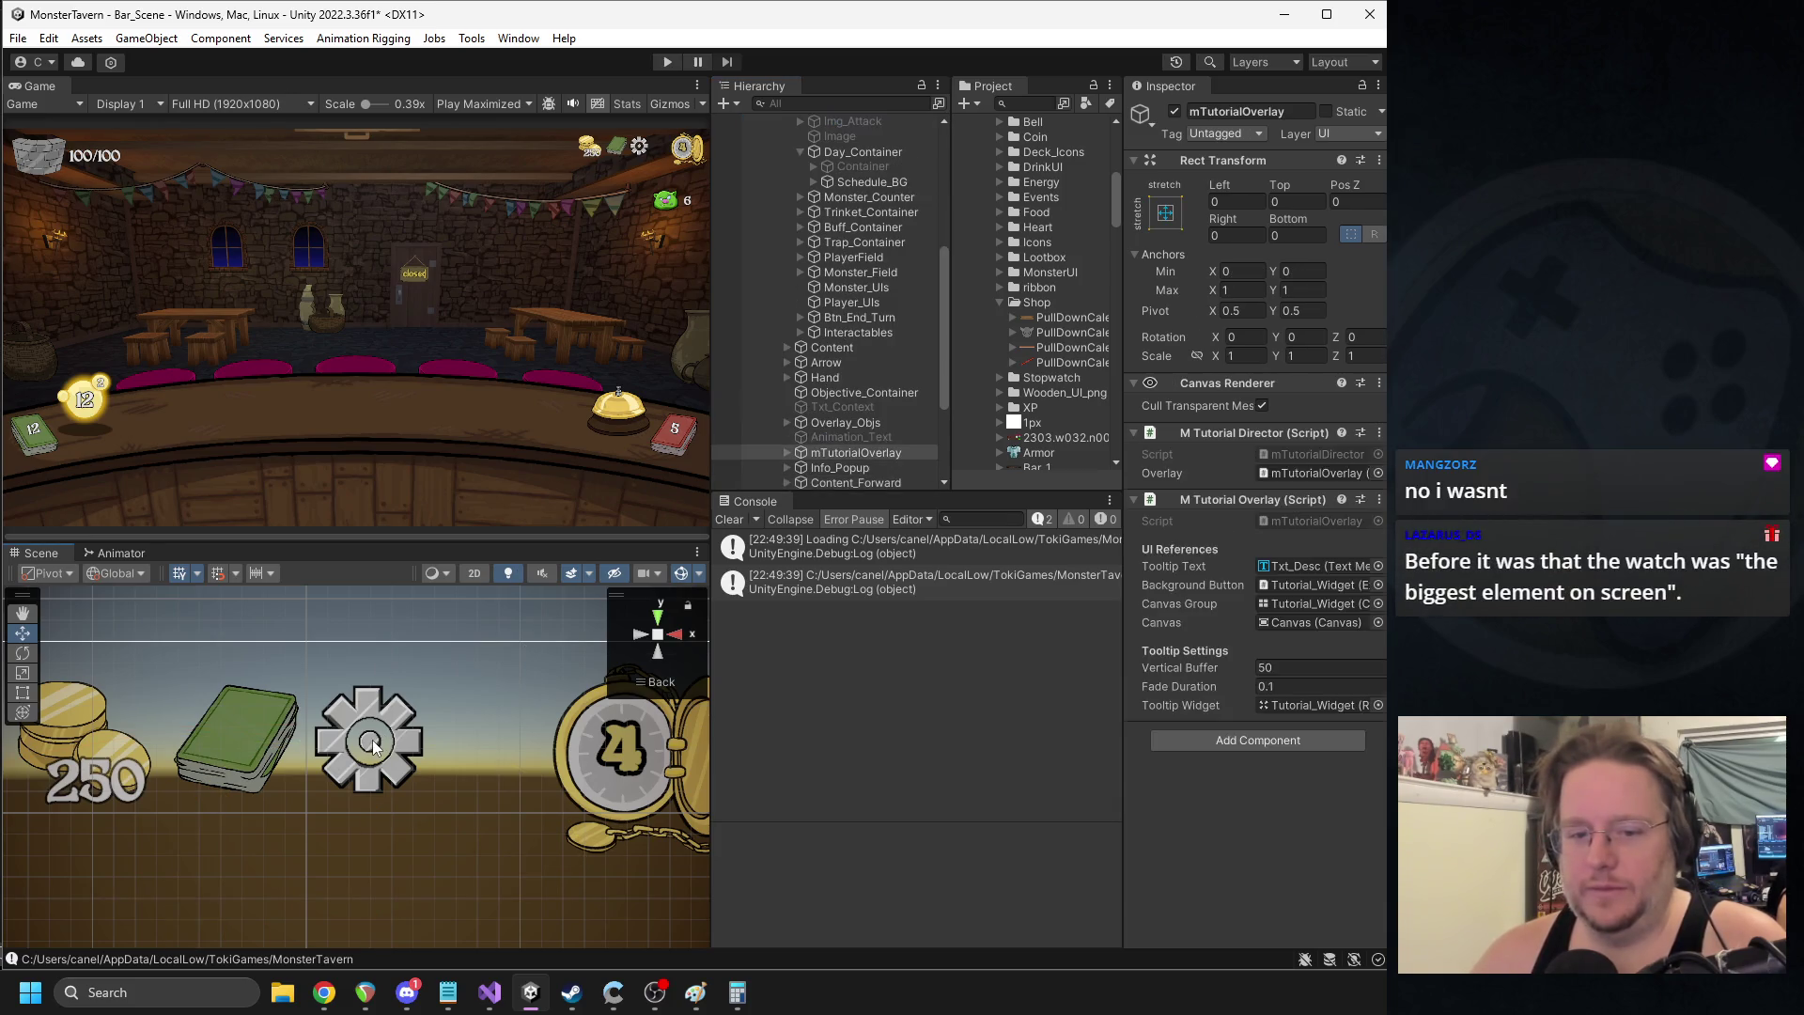
# - Move the settings gear right and up so it sits beside the watch
pyautogui.moveTo(411, 719); pyautogui.dragTo(522, 736)
pyautogui.moveTo(358, 686); pyautogui.dragTo(358, 661)
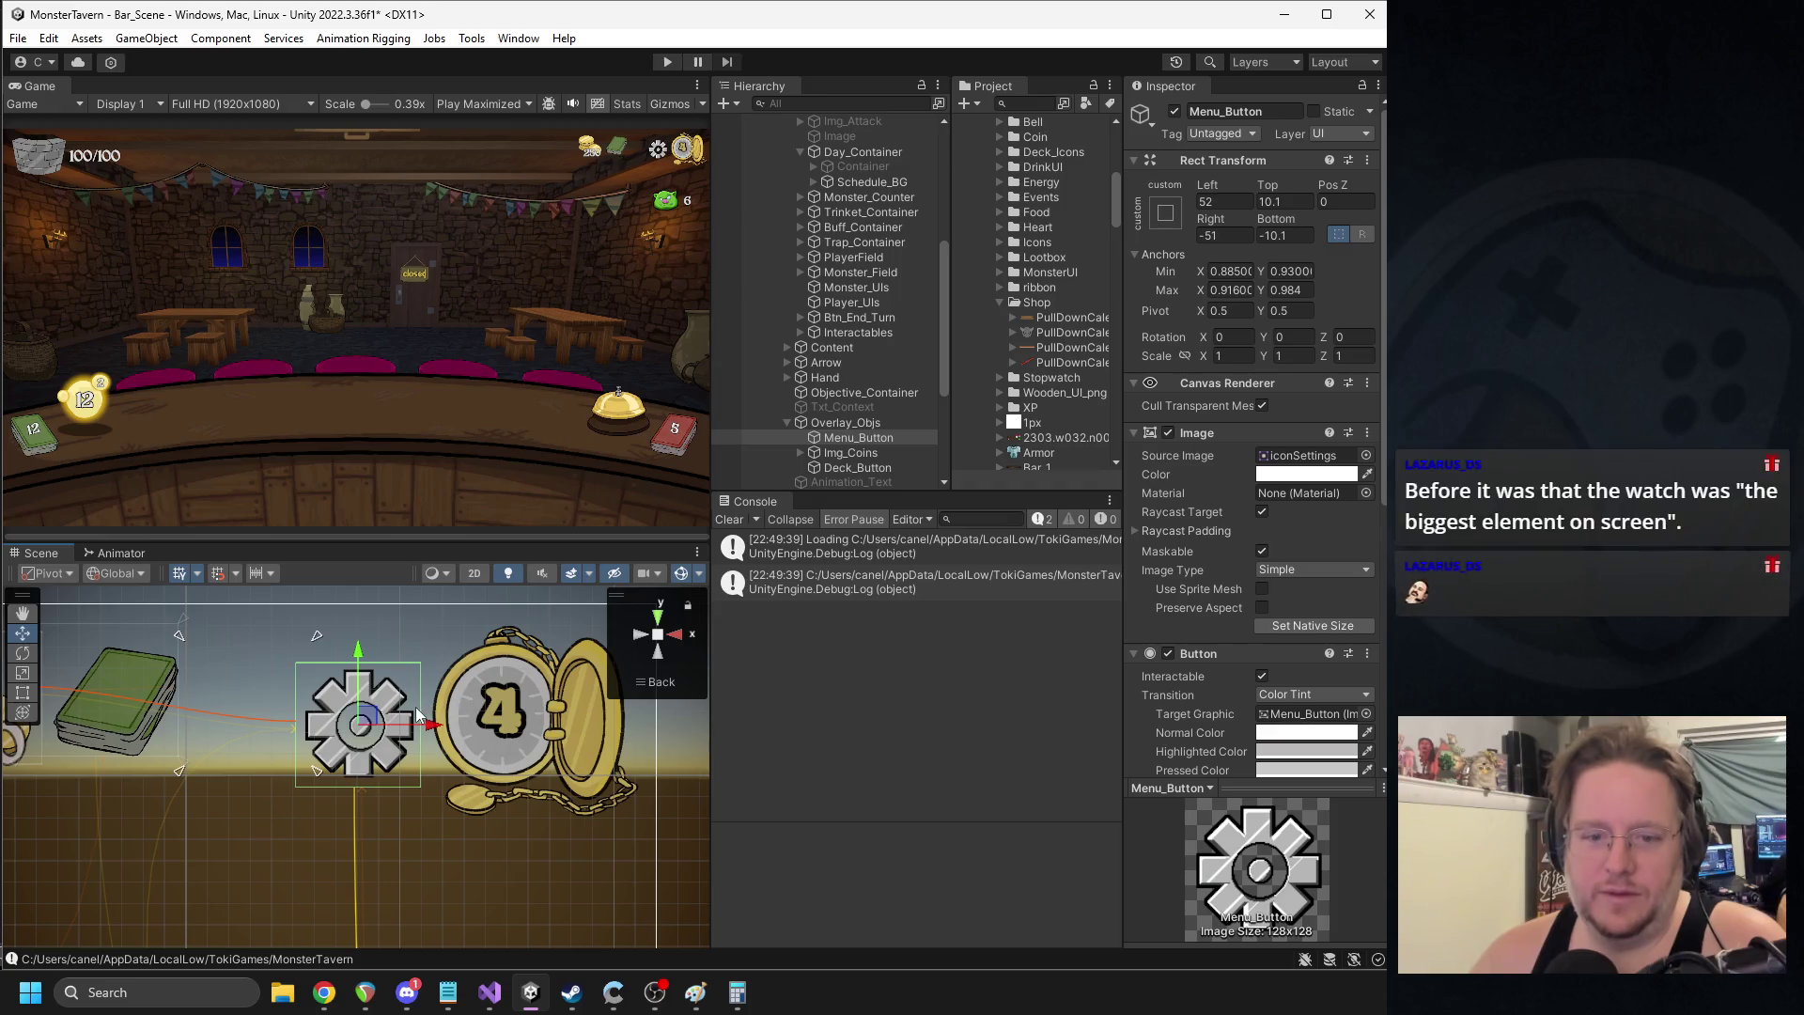
pyautogui.moveTo(358, 661); pyautogui.dragTo(358, 648)
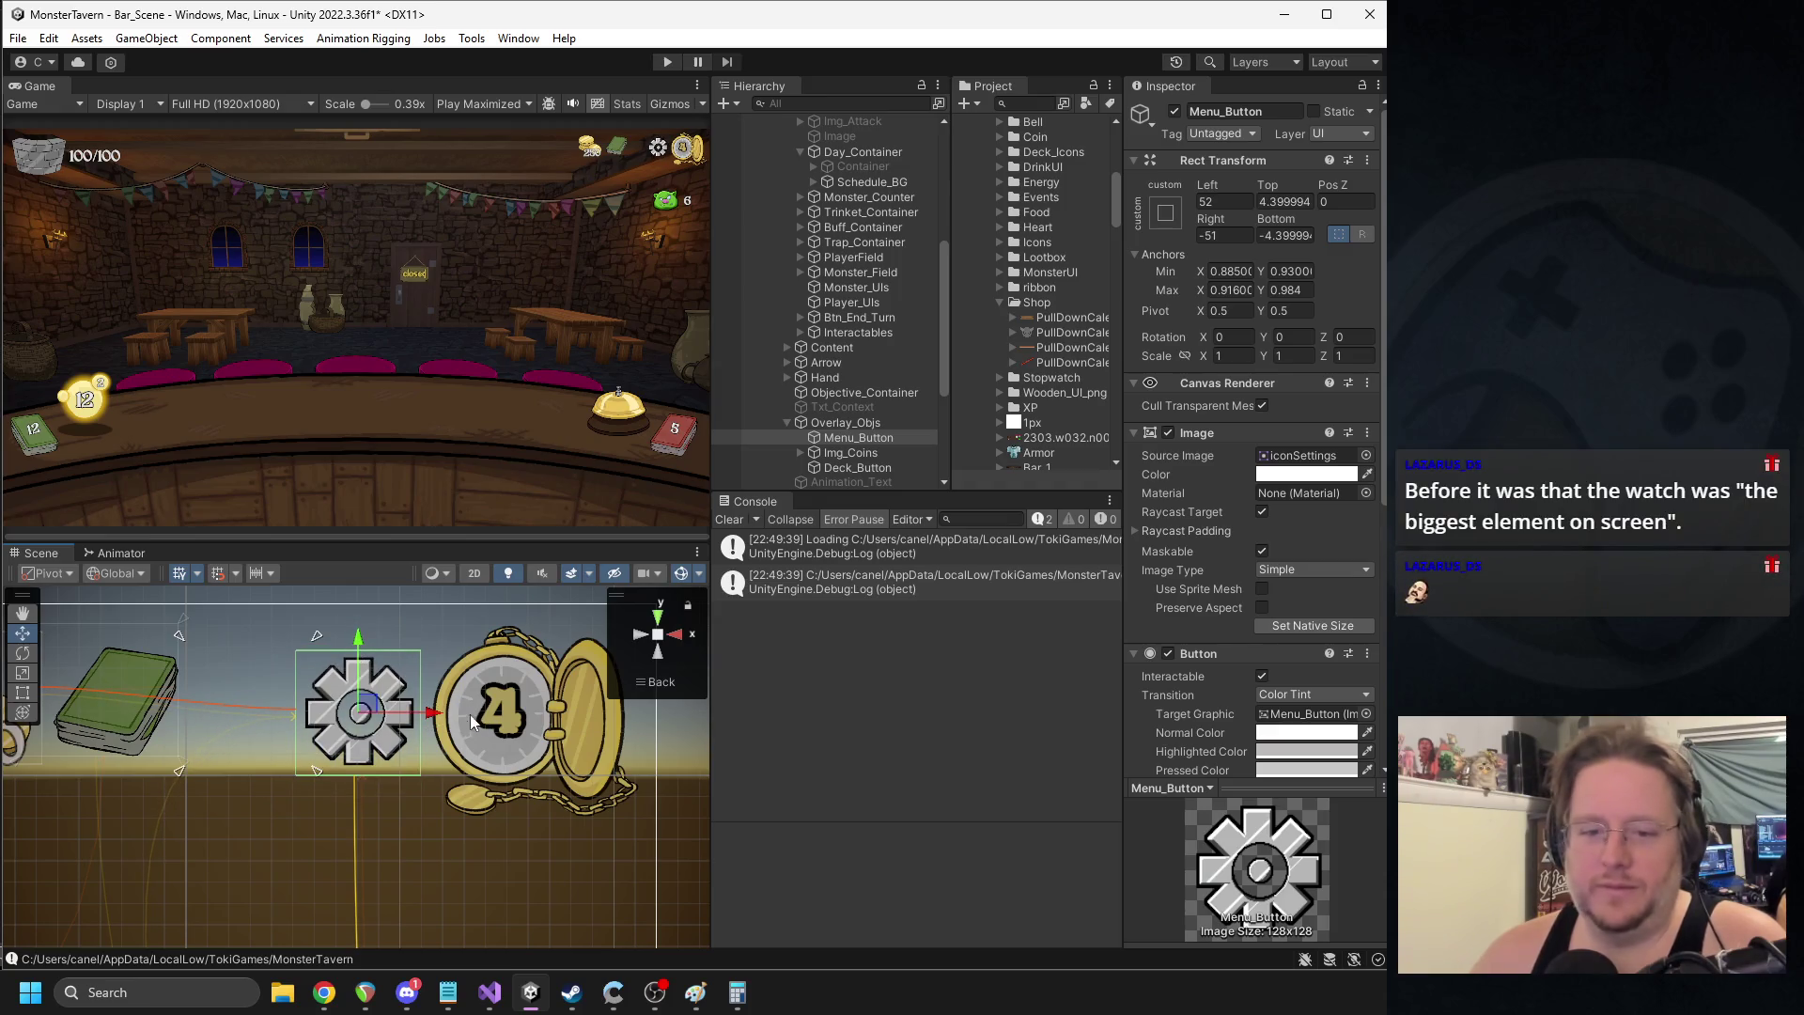
pyautogui.moveTo(437, 715); pyautogui.dragTo(423, 719)
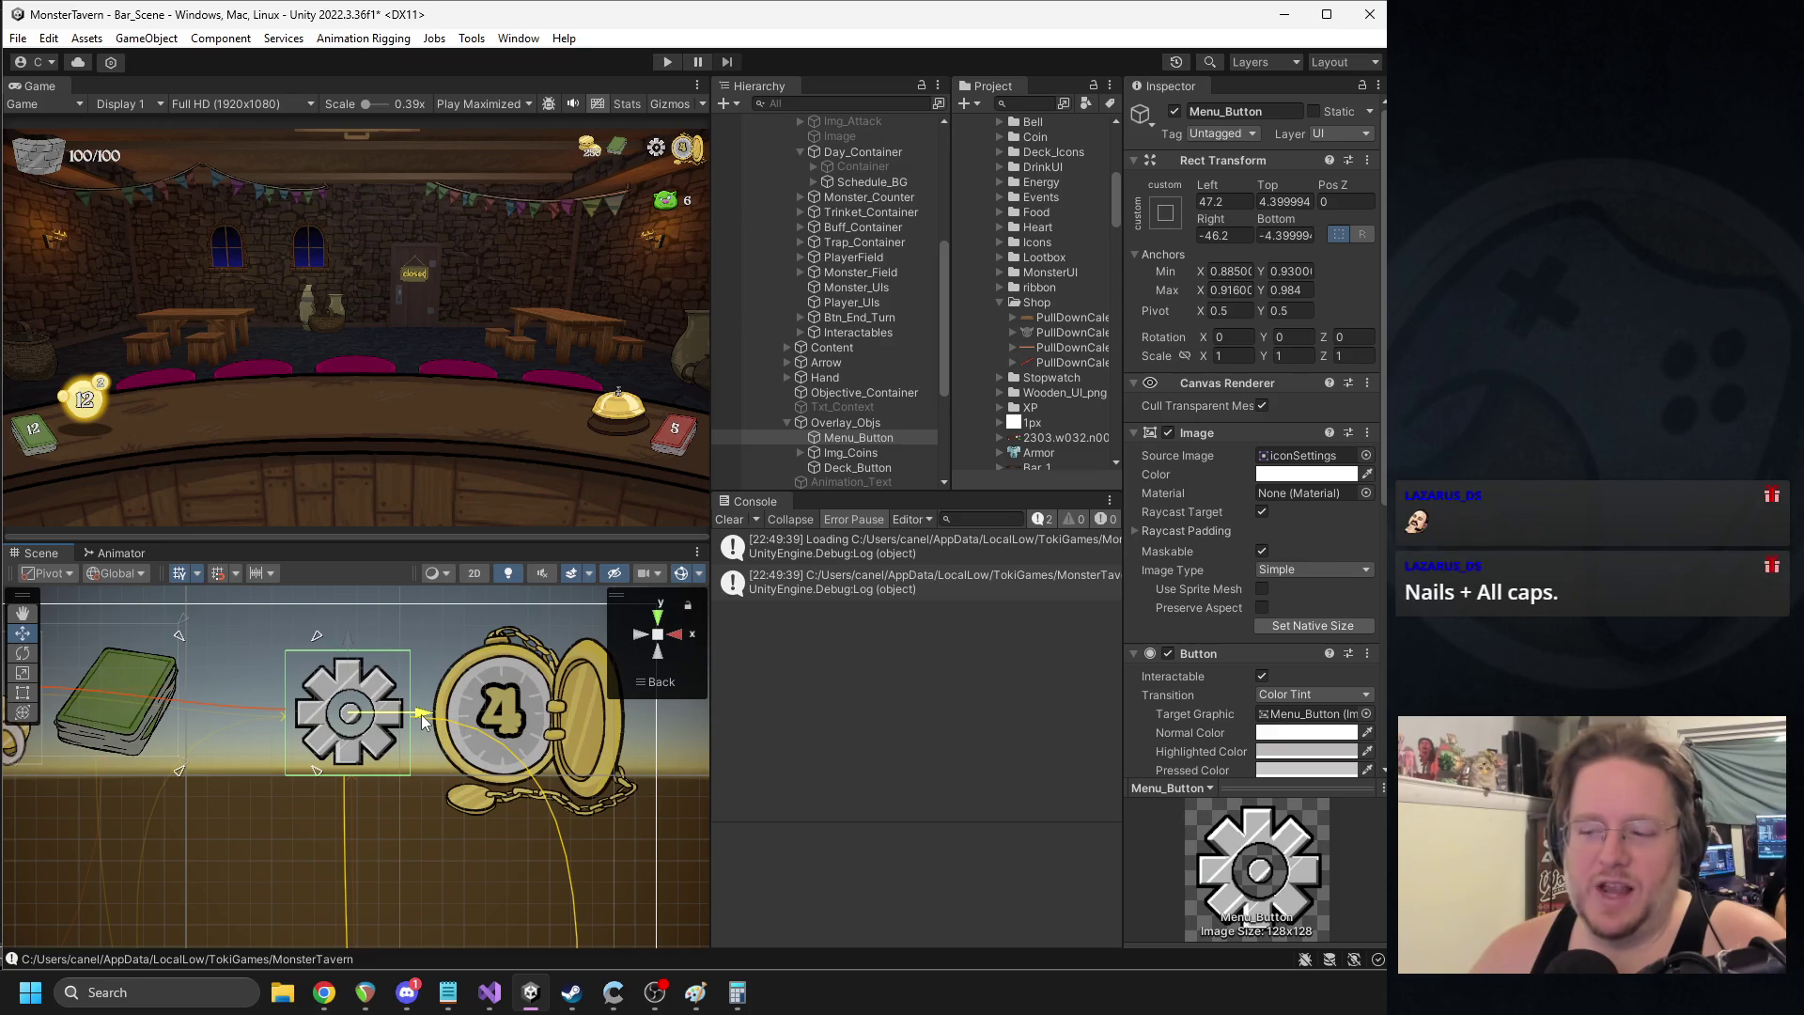
# - Fit the gear's anchors to its corners, about 0.909, 0.926 to 0.94, 0.98
pyautogui.moveTo(318, 772); pyautogui.dragTo(415, 787)
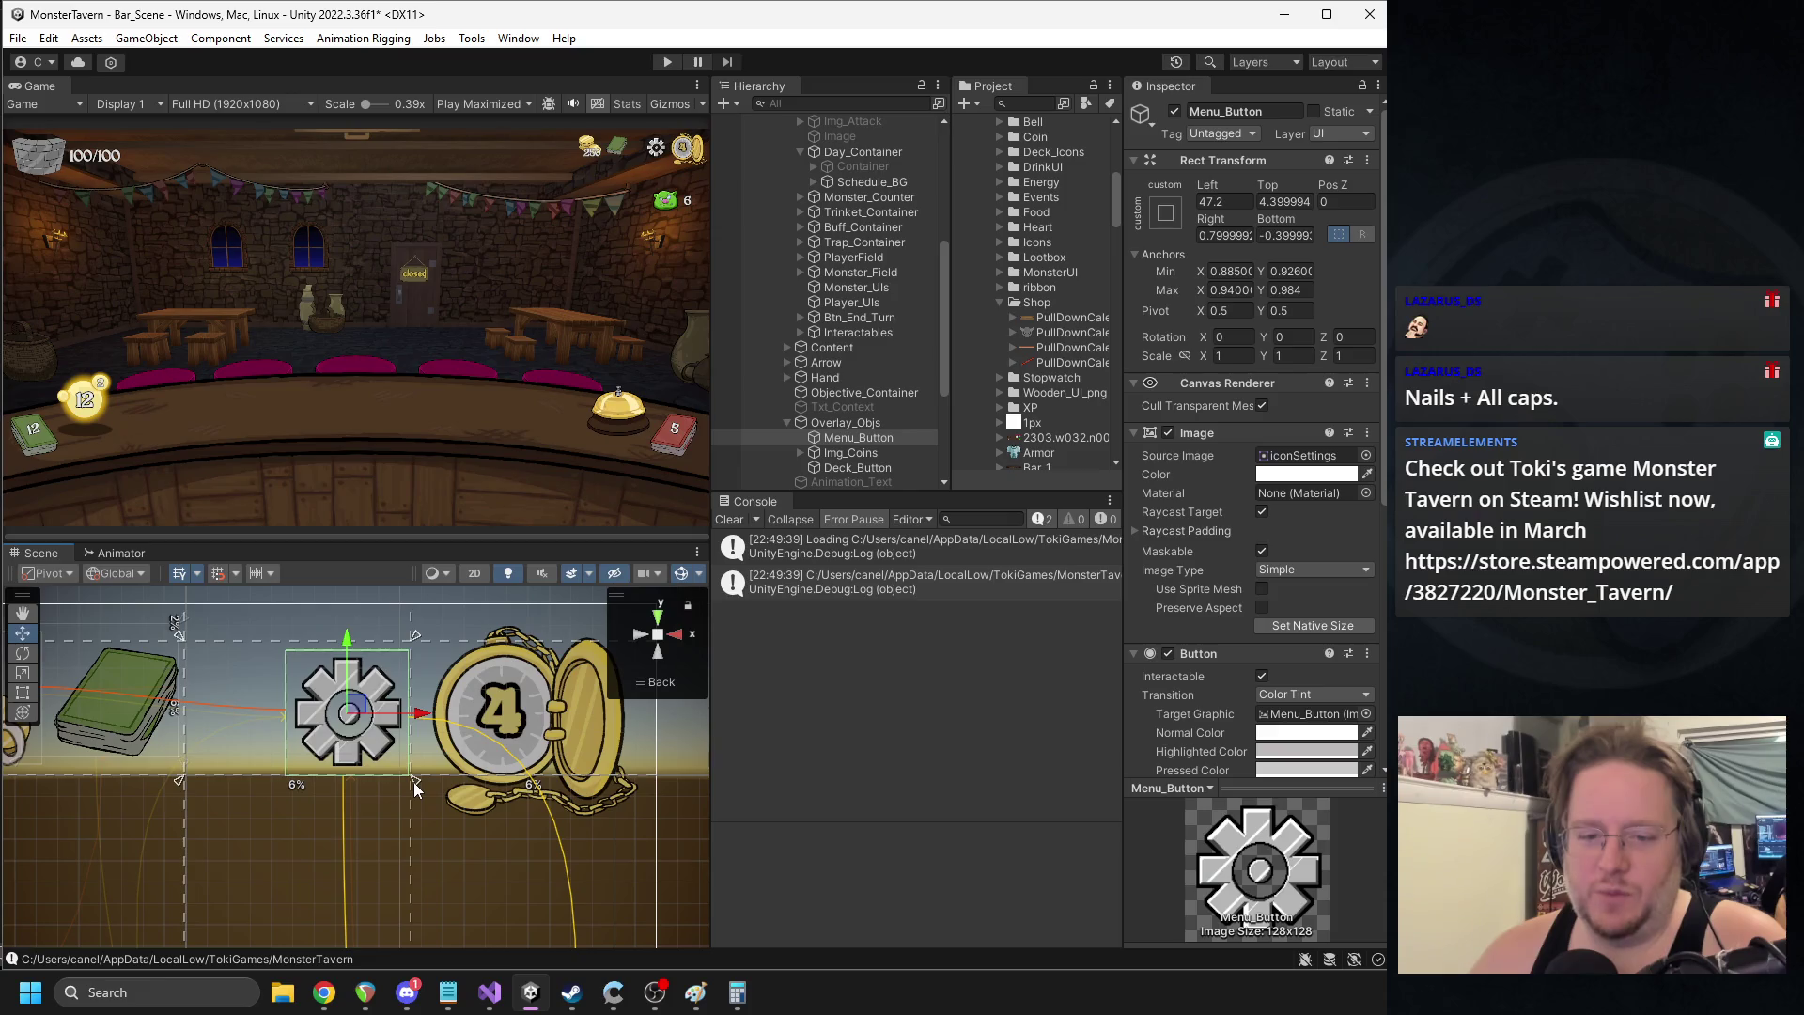
pyautogui.moveTo(180, 643); pyautogui.dragTo(279, 654)
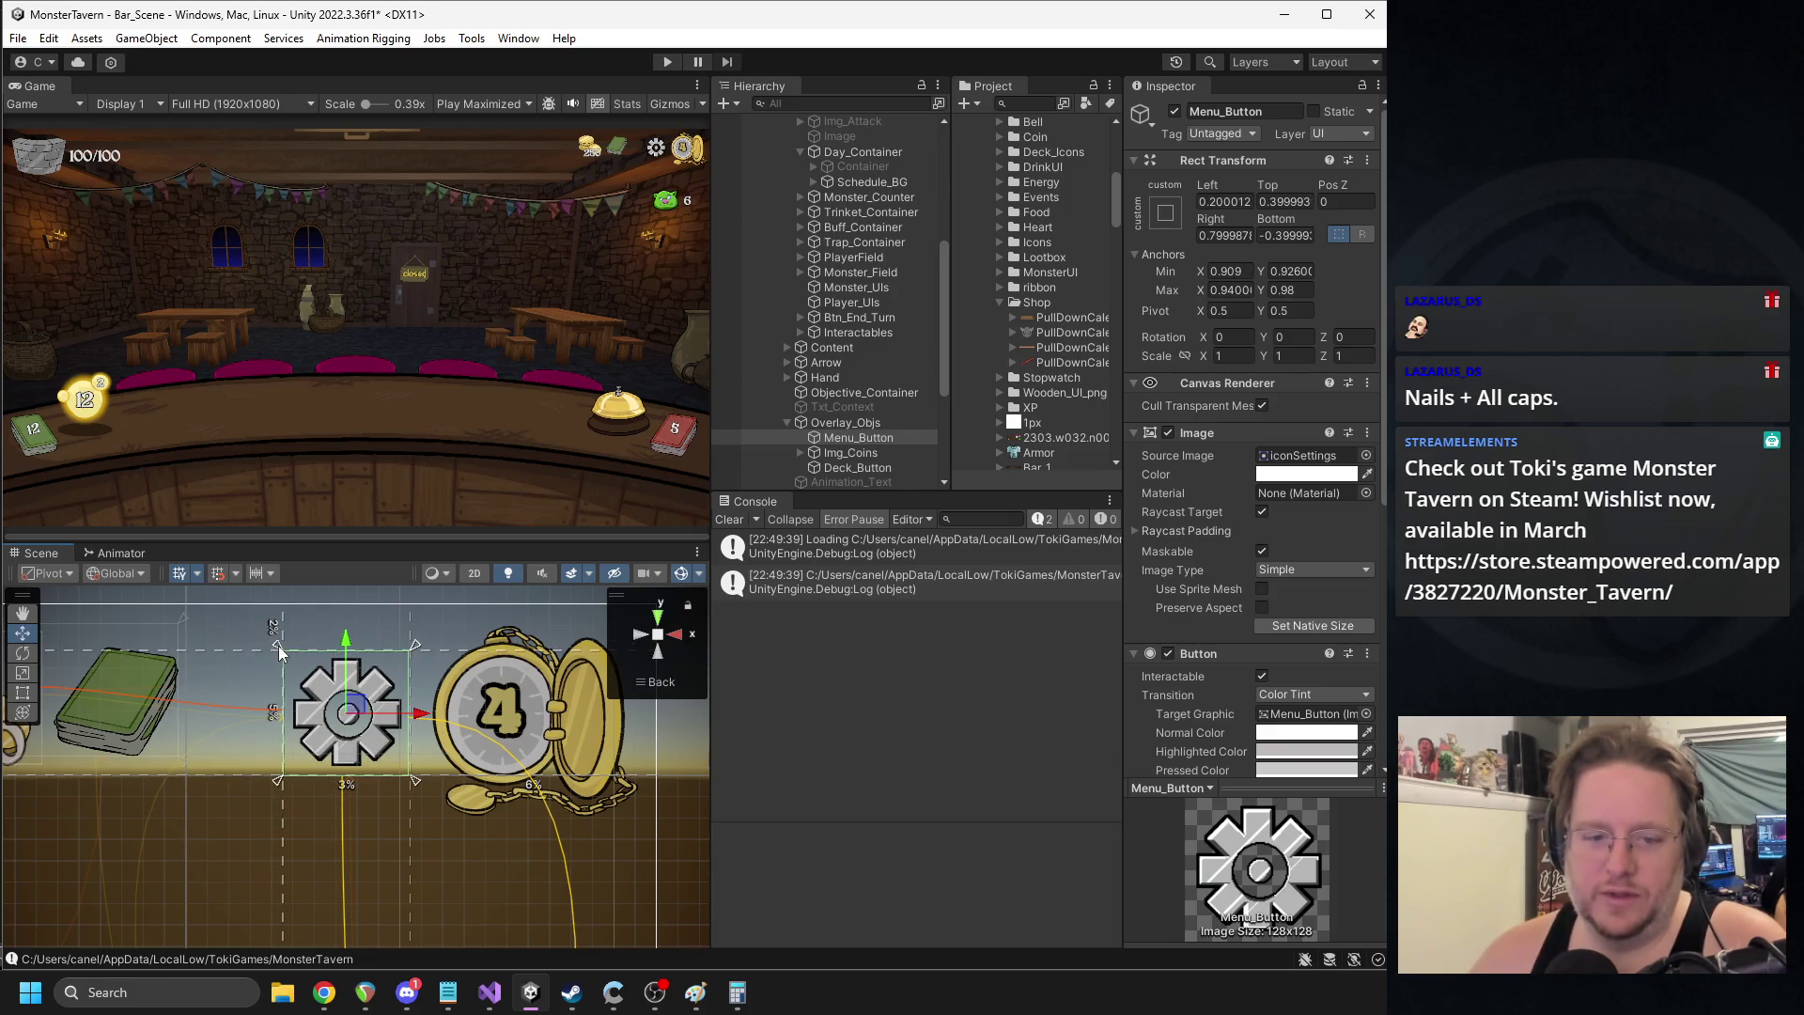
pyautogui.click(848, 453)
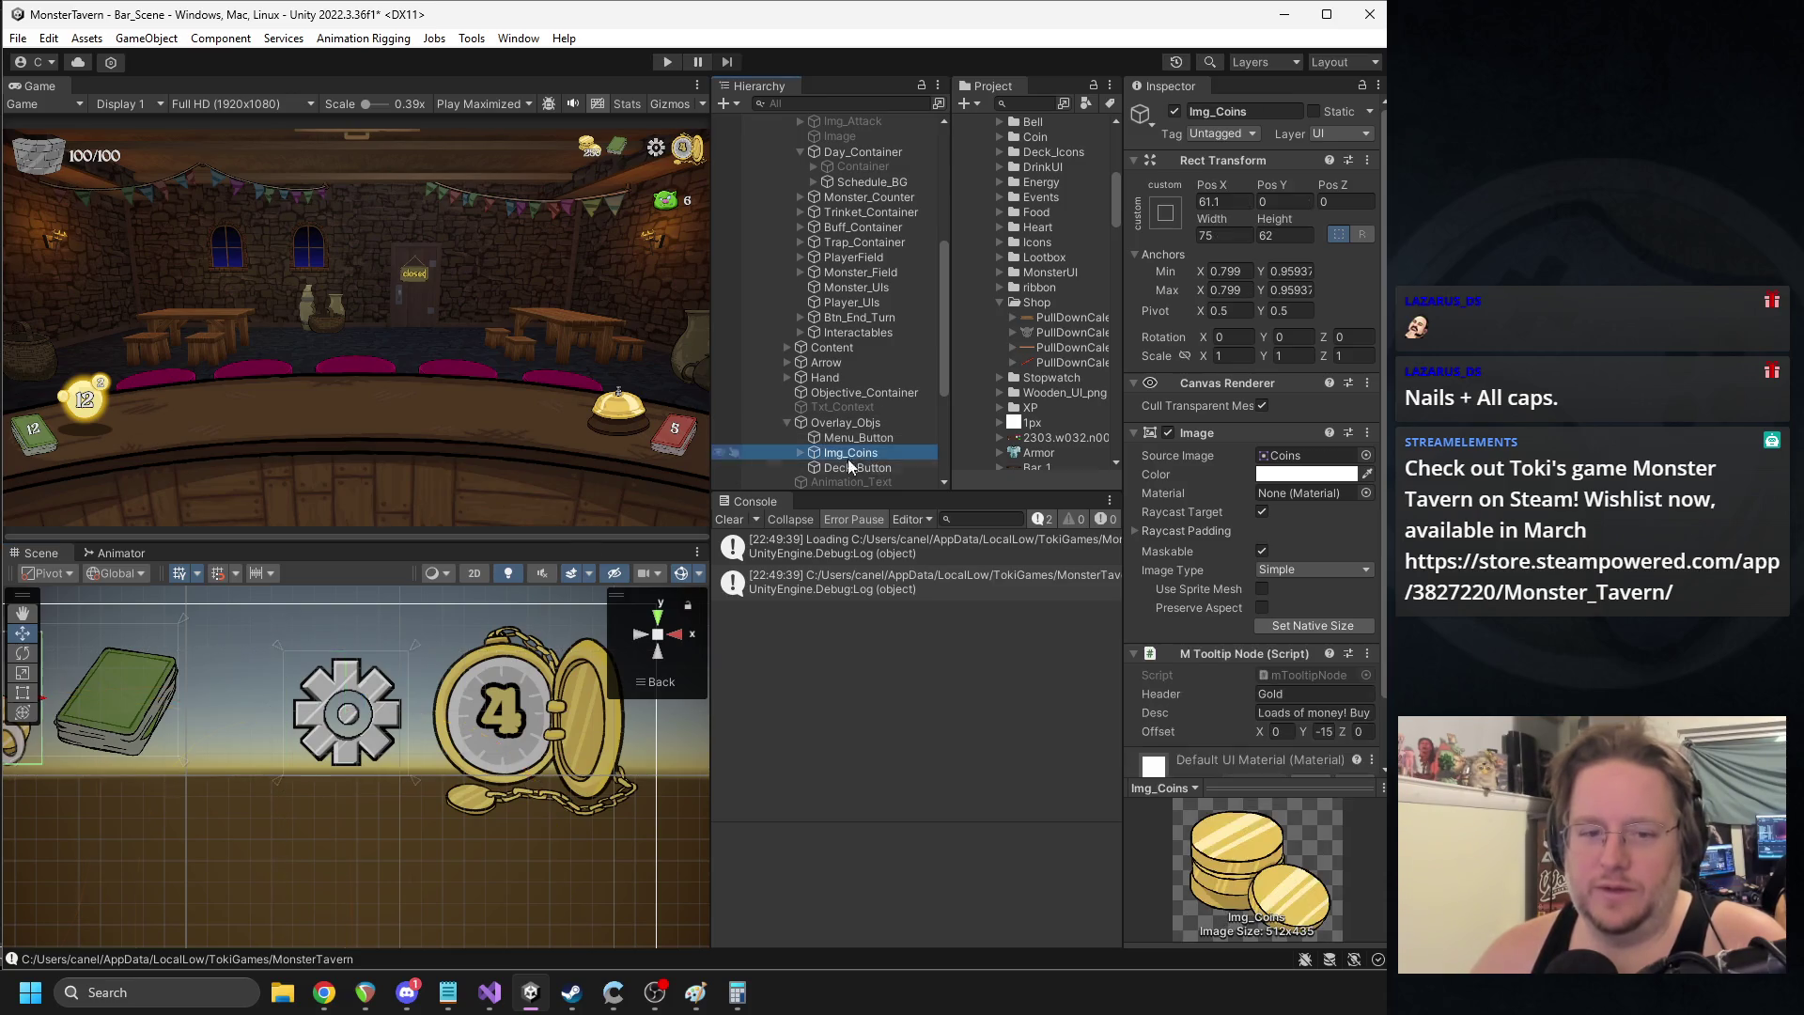
# - Move the deck book right and down, and fit its lower anchors to its corners
pyautogui.press('f')
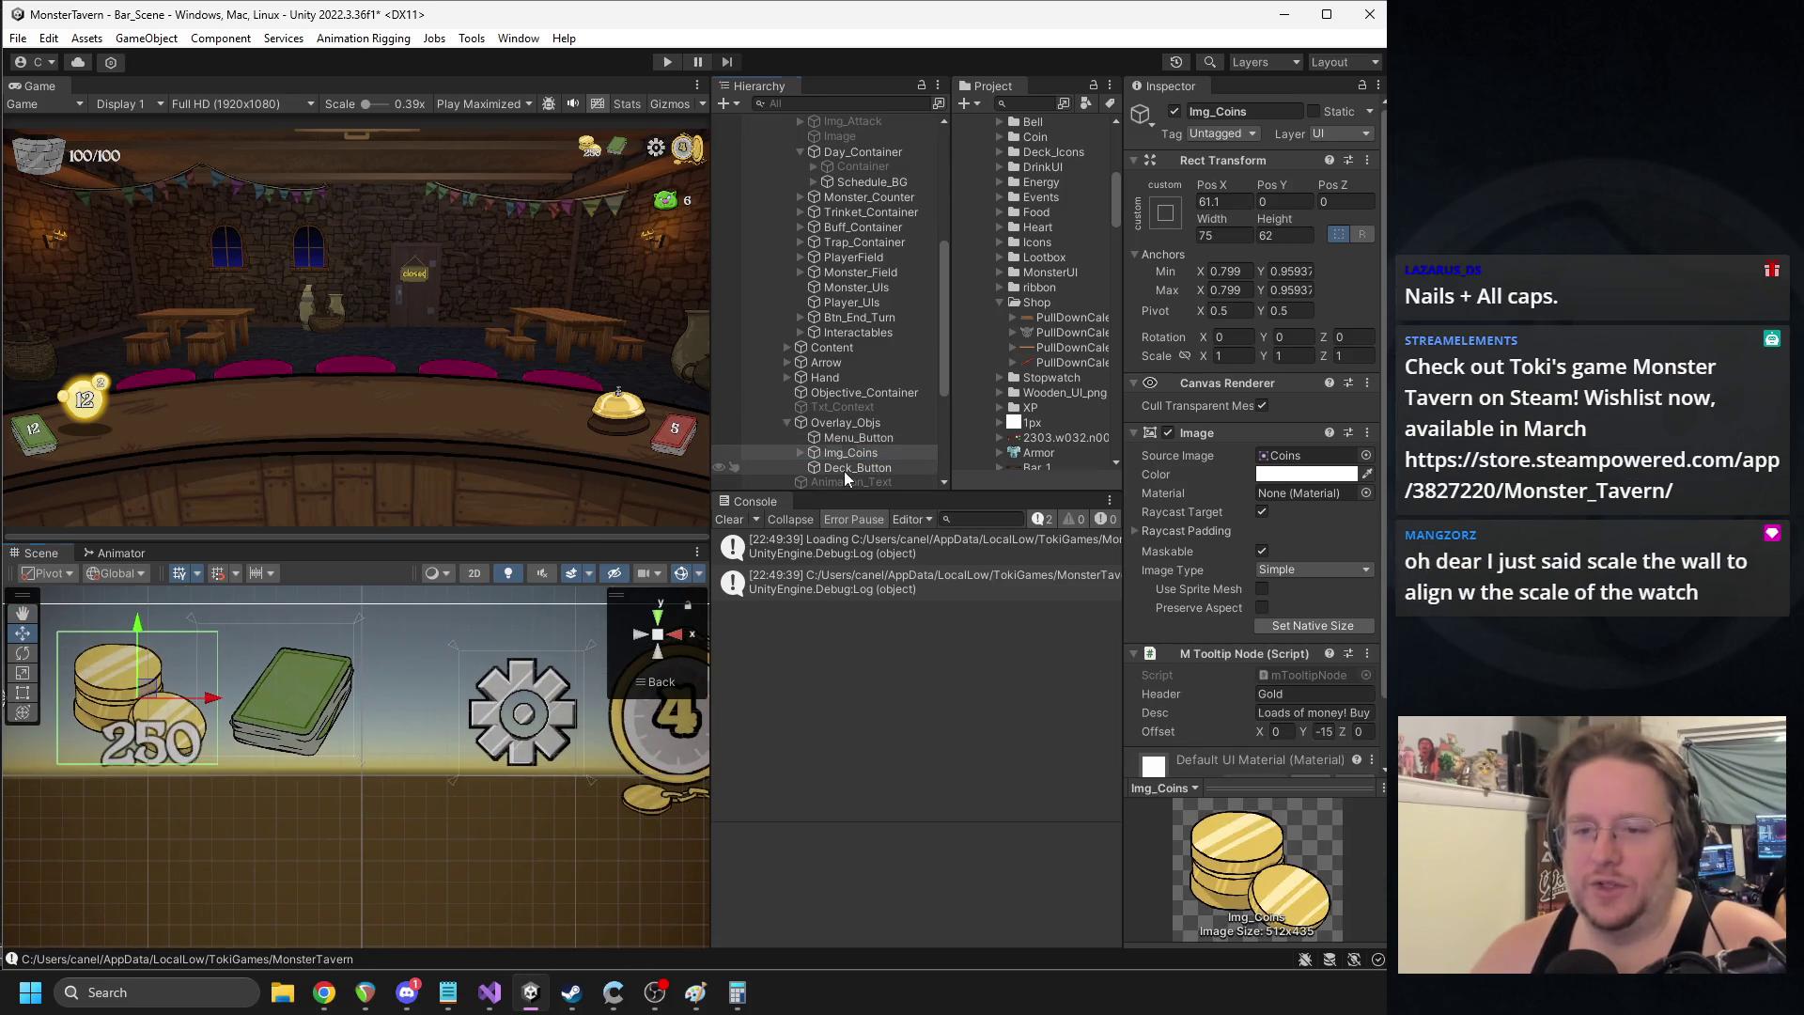
pyautogui.click(843, 468)
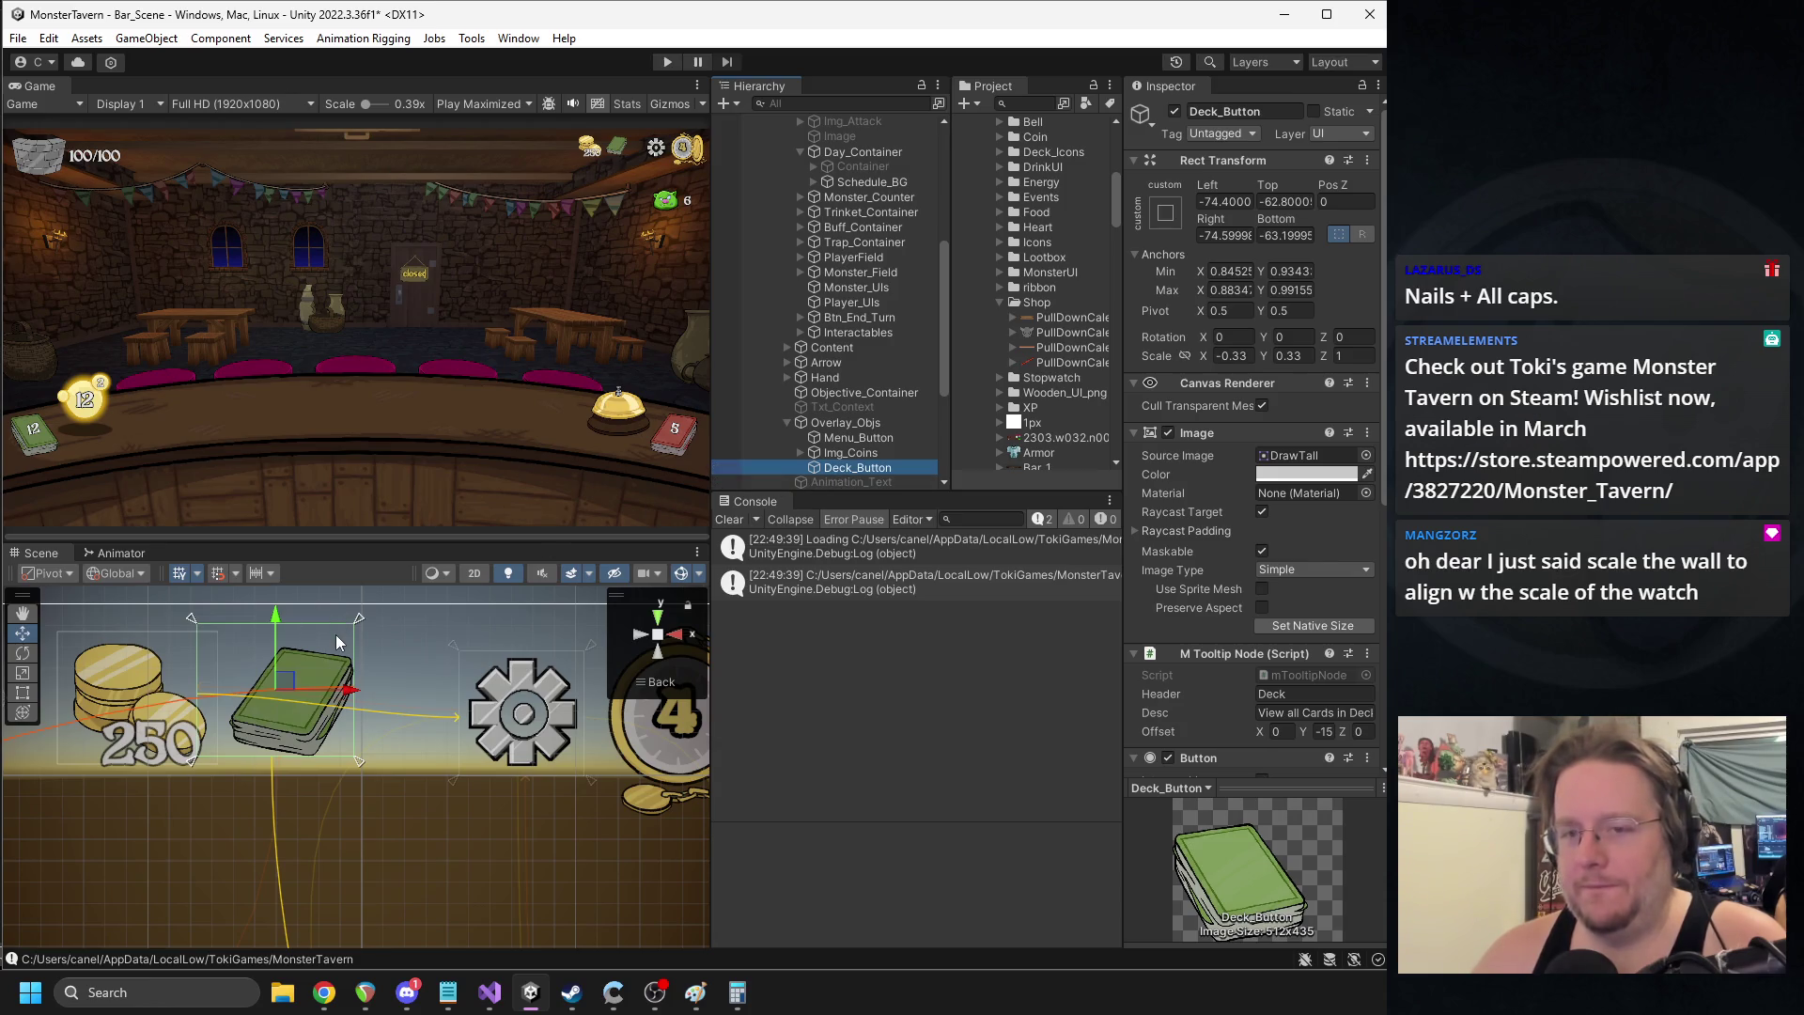
pyautogui.moveTo(290, 681)
pyautogui.mouseDown()
pyautogui.moveTo(437, 714)
pyautogui.moveTo(419, 714)
pyautogui.mouseUp()
pyautogui.moveTo(348, 648); pyautogui.dragTo(347, 644)
pyautogui.moveTo(359, 763); pyautogui.dragTo(427, 782)
pyautogui.moveTo(194, 782); pyautogui.dragTo(261, 785)
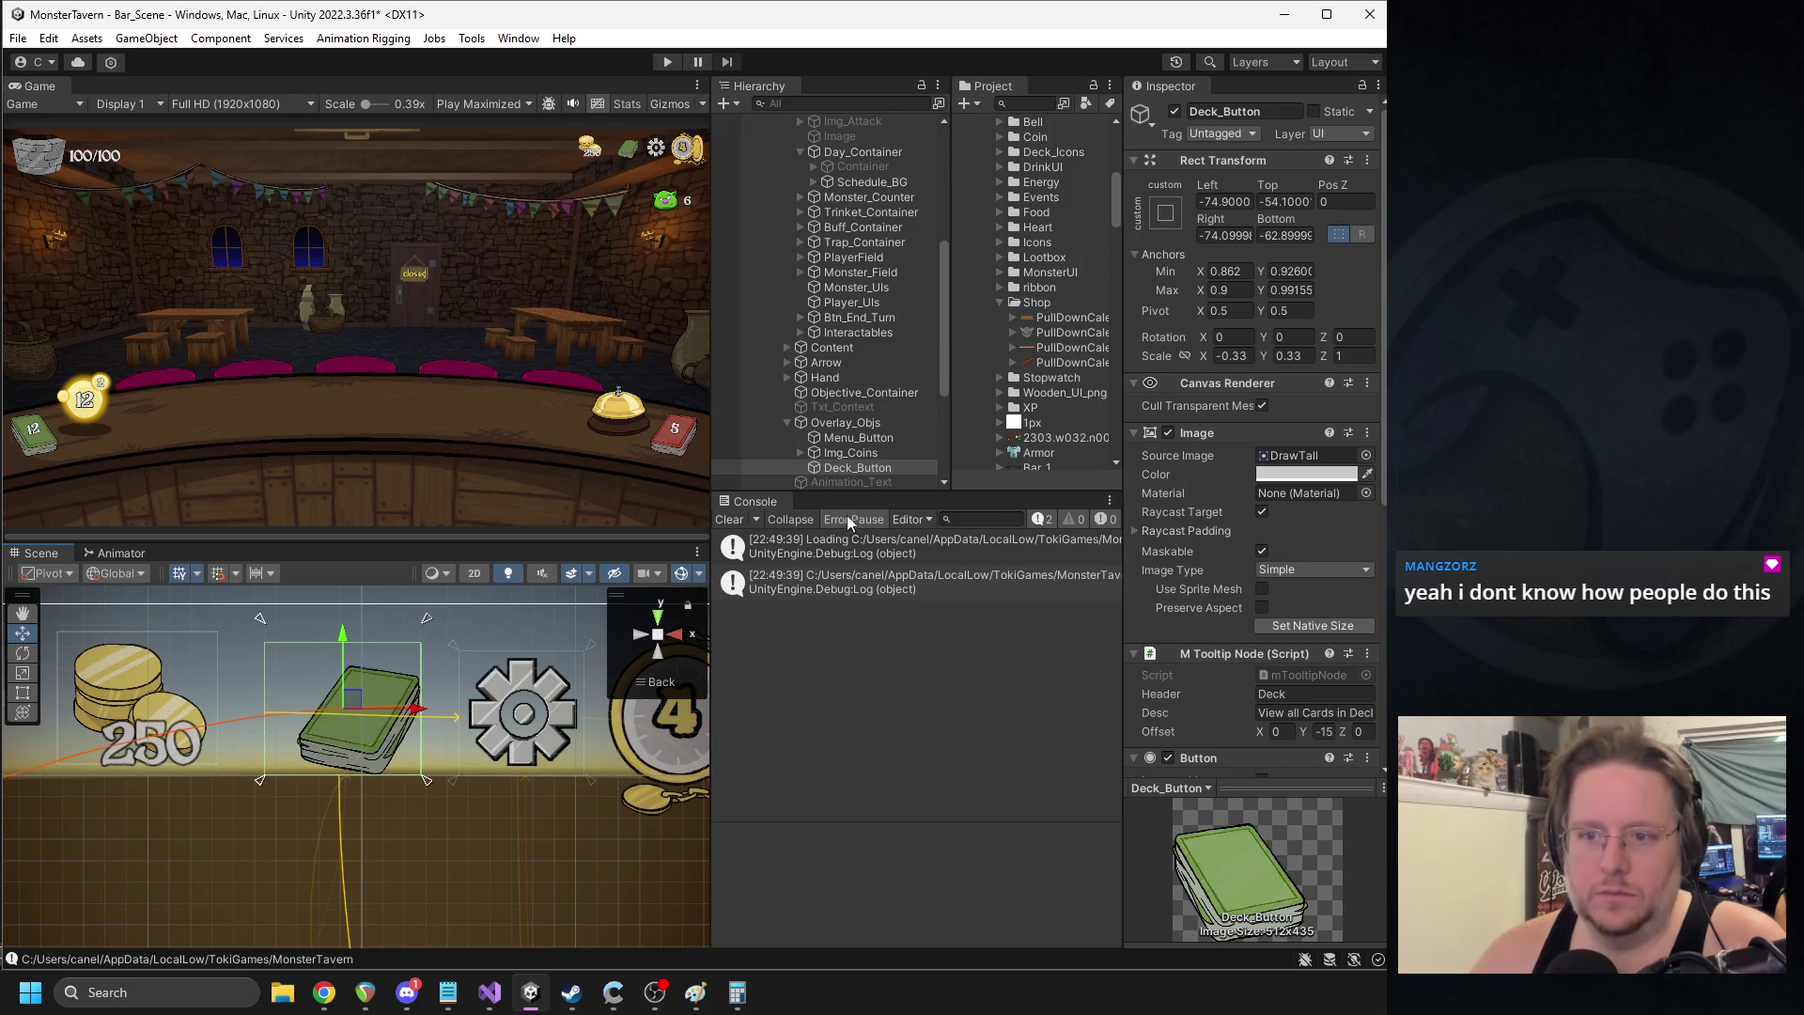
# - Move the gold coins toward the book, then nudge the book right and extend its right anchor
pyautogui.scroll(-3, 842, 414)
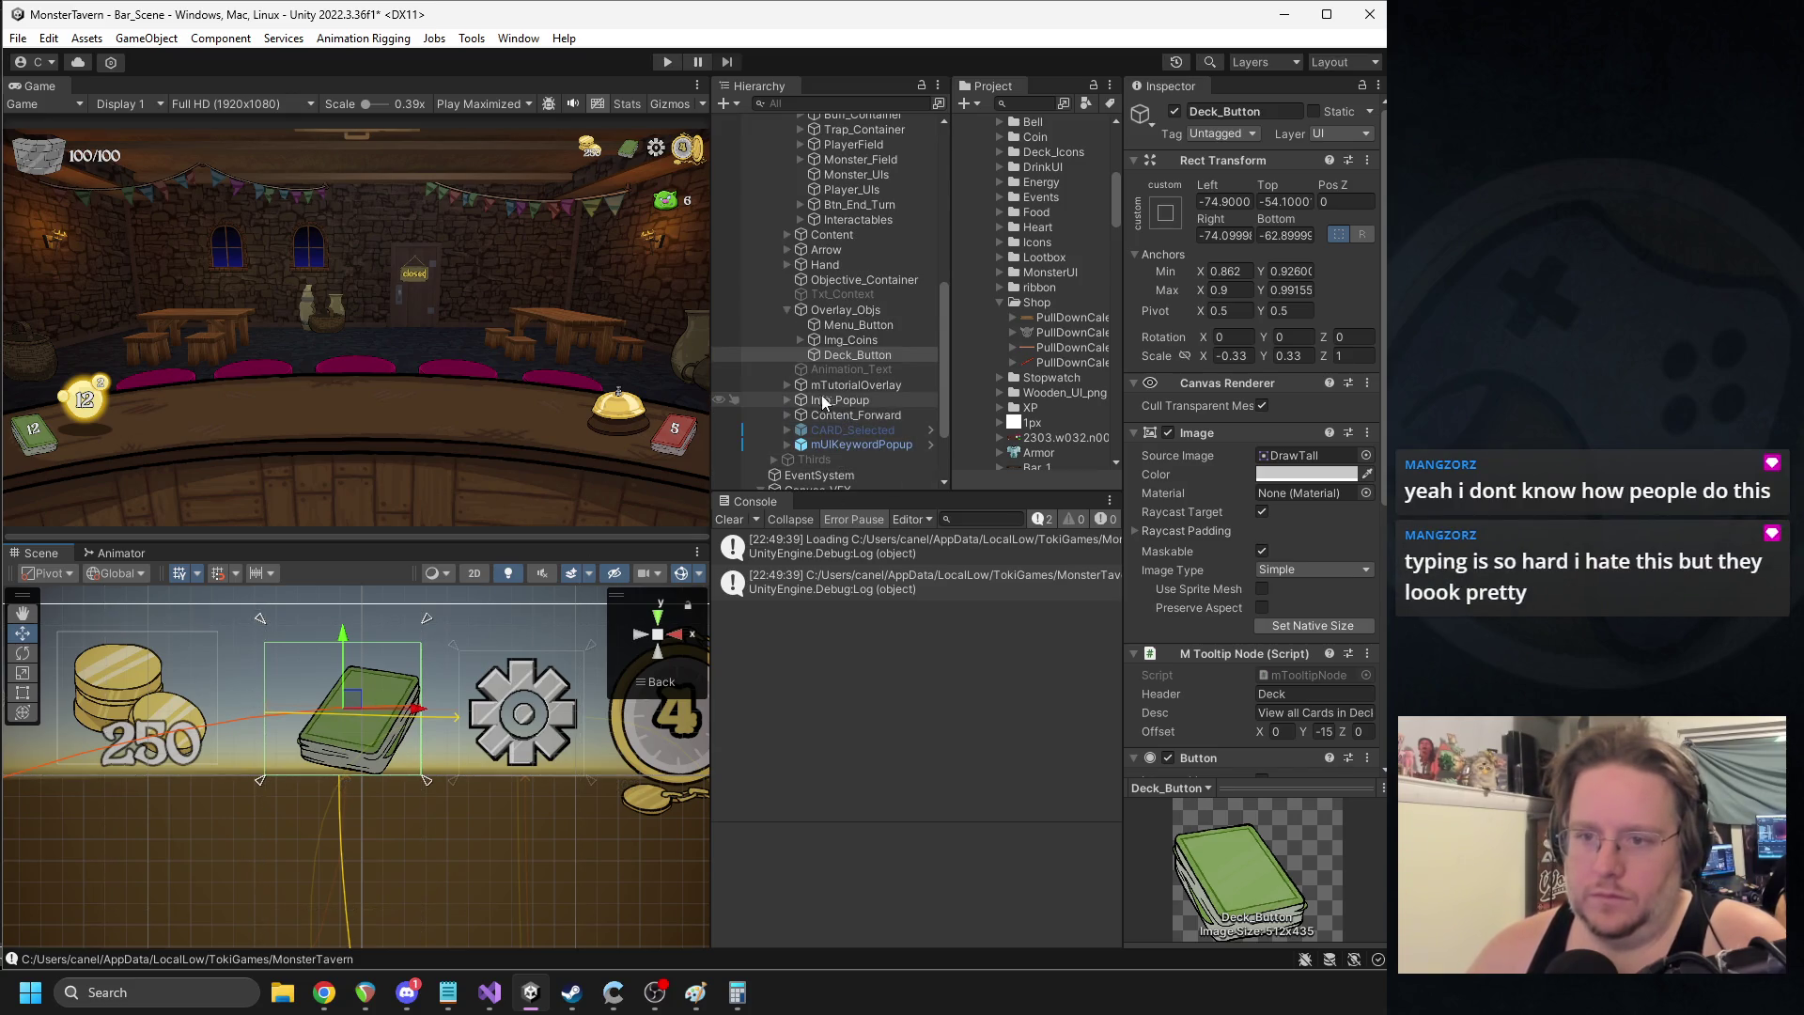
pyautogui.click(835, 342)
pyautogui.moveTo(212, 737)
pyautogui.mouseDown()
pyautogui.moveTo(496, 701)
pyautogui.moveTo(376, 731)
pyautogui.mouseUp()
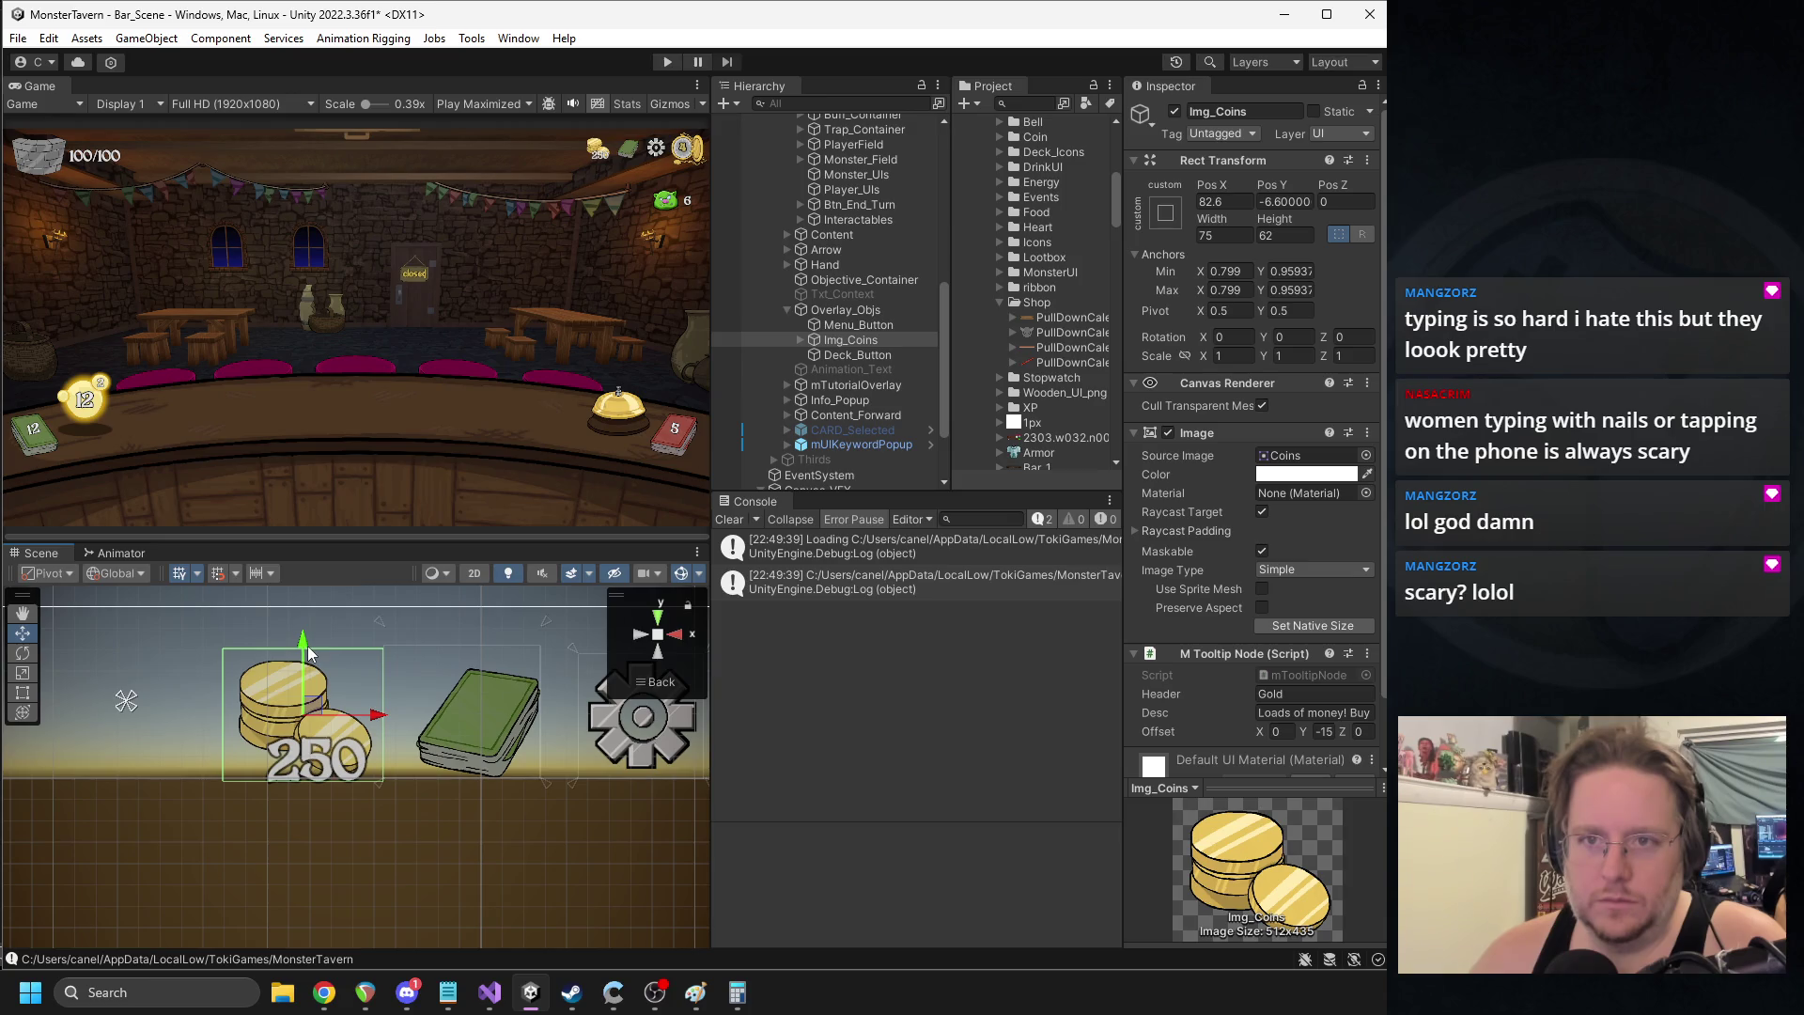
pyautogui.click(850, 354)
pyautogui.moveTo(490, 712); pyautogui.dragTo(505, 714)
pyautogui.moveTo(500, 779); pyautogui.dragTo(508, 779)
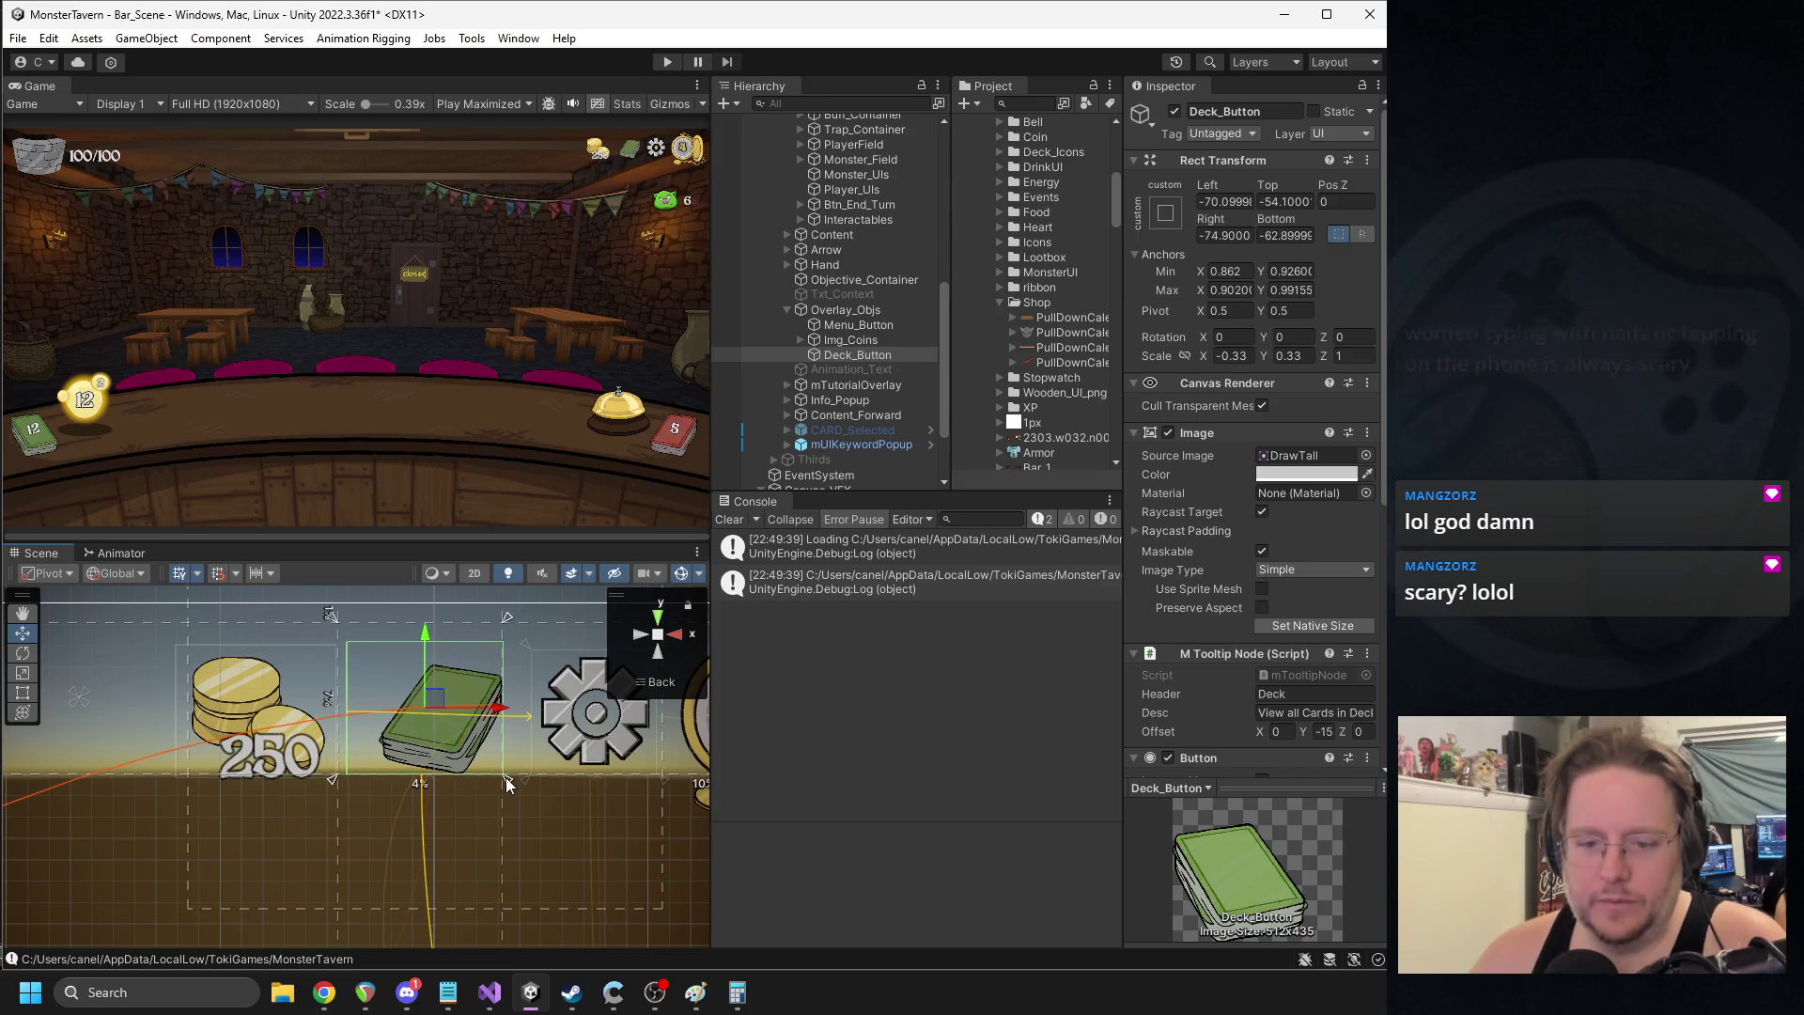
# - Nudge the coins right, fit their anchors to their corners, and collapse Overlay_Objs
pyautogui.click(851, 341)
pyautogui.moveTo(331, 712); pyautogui.dragTo(345, 716)
pyautogui.moveTo(90, 703); pyautogui.dragTo(352, 787)
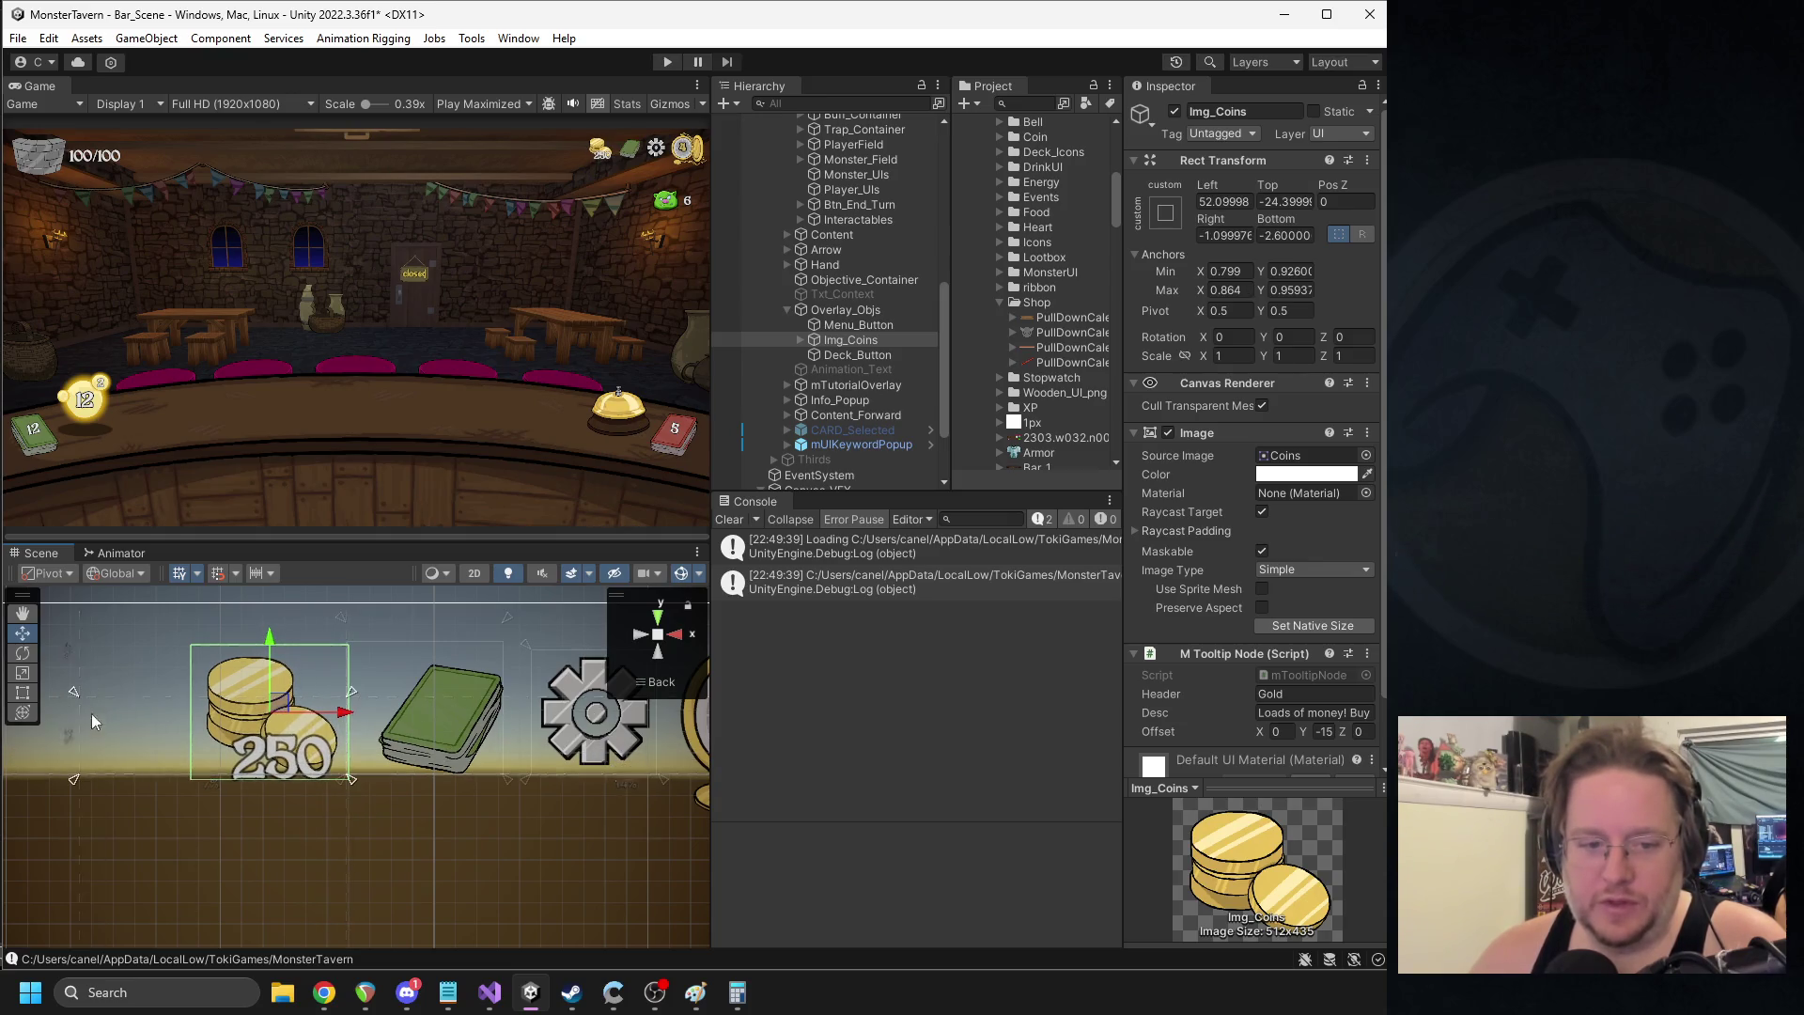
pyautogui.moveTo(73, 692); pyautogui.dragTo(184, 643)
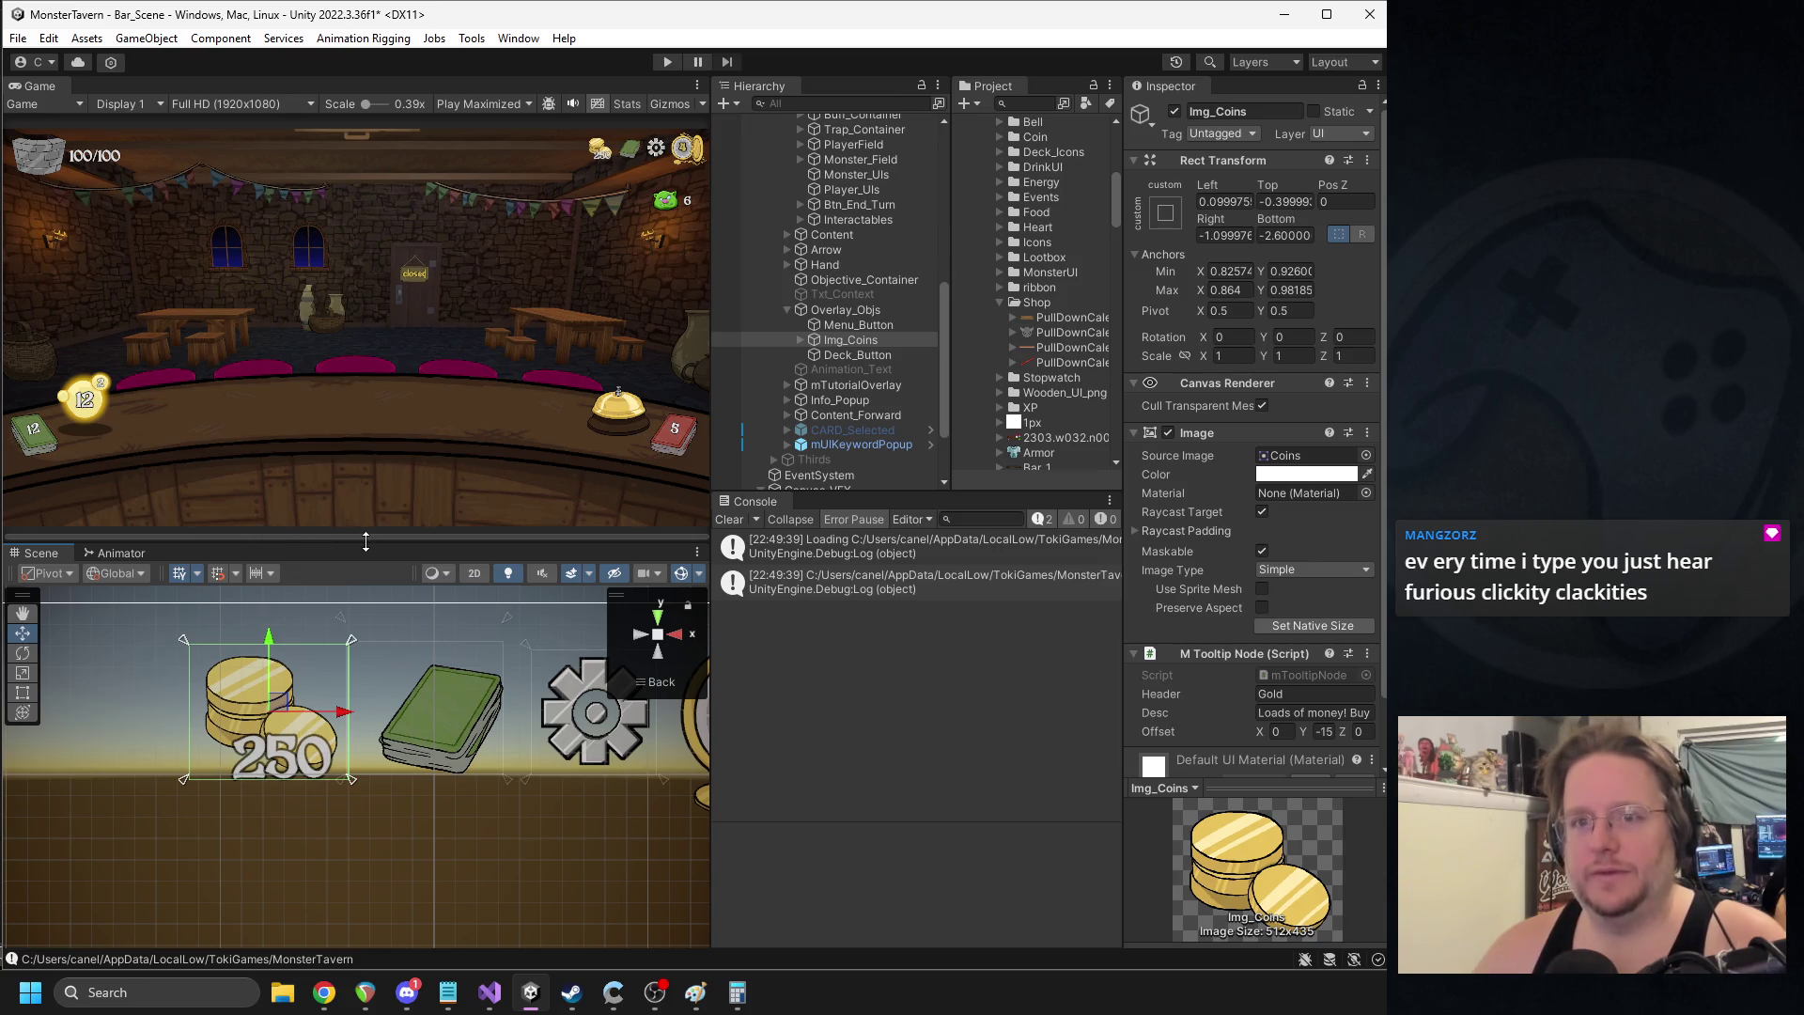
pyautogui.click(788, 311)
# - Play-test the HUD, then pull the settings gear's lower anchors down to its bottom edge
pyautogui.click(663, 62)
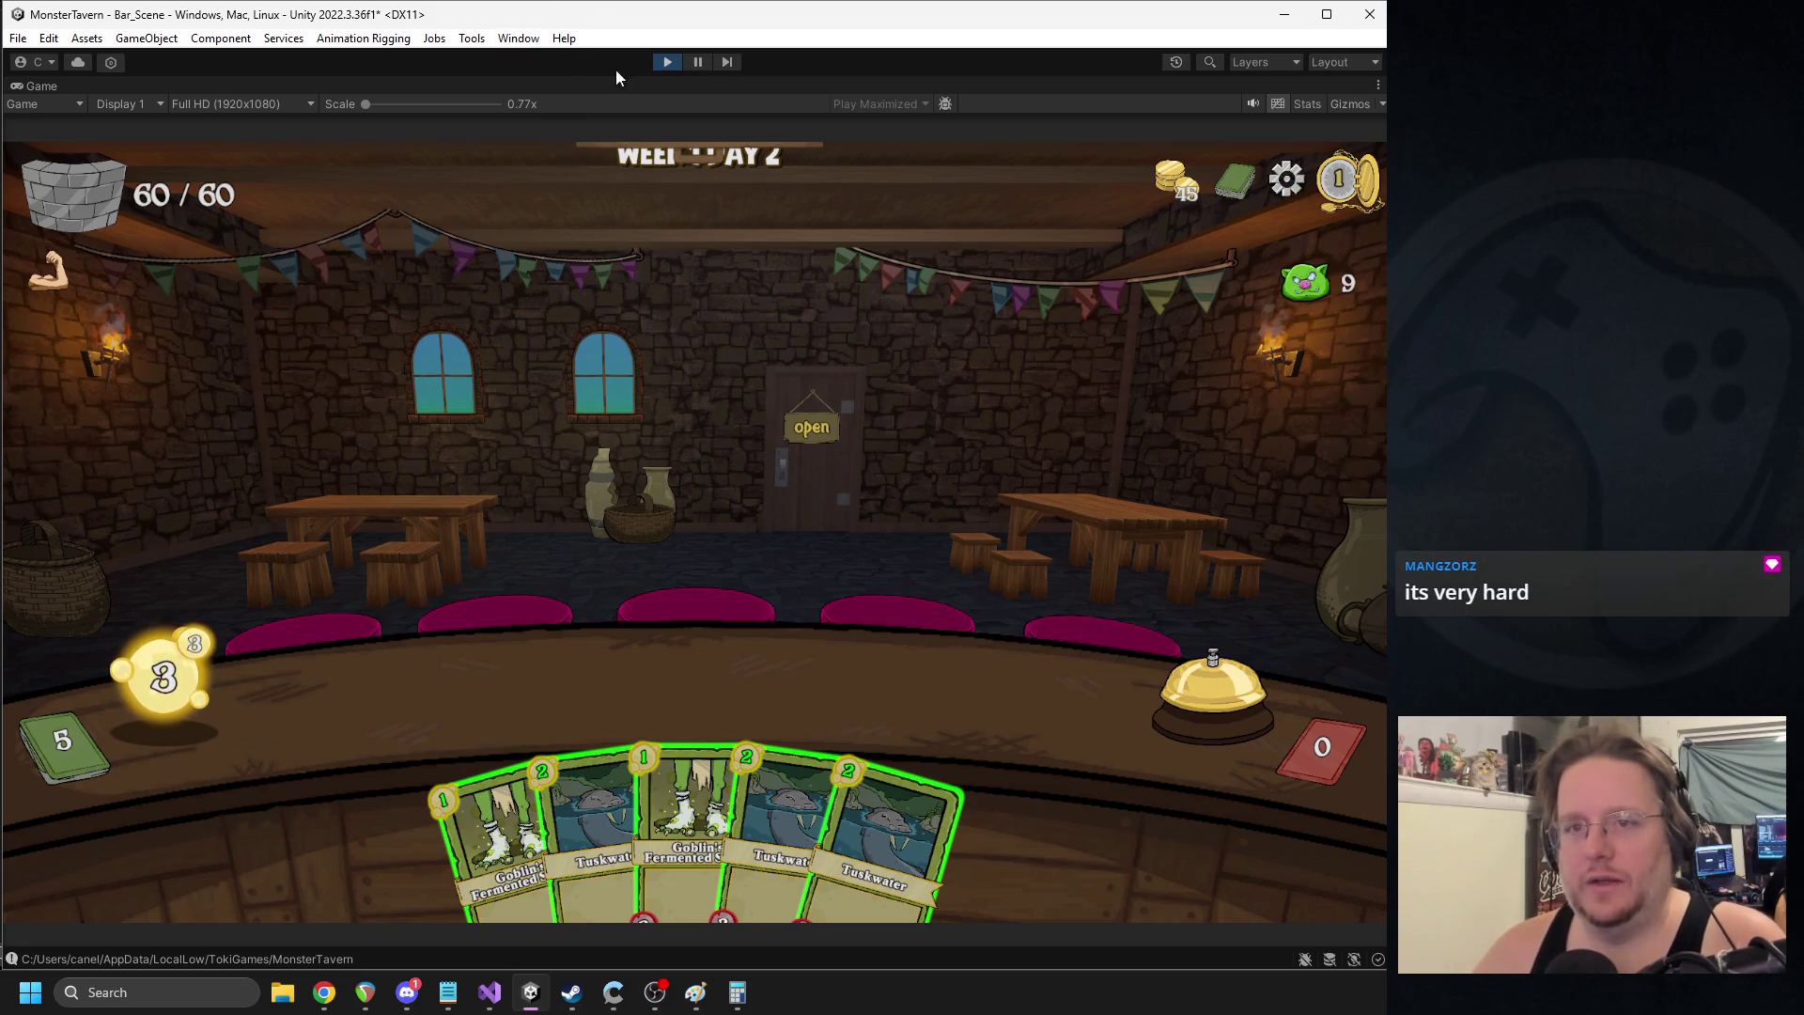
pyautogui.click(667, 61)
pyautogui.moveTo(596, 722)
pyautogui.mouseDown()
pyautogui.moveTo(272, 722)
pyautogui.moveTo(404, 669)
pyautogui.moveTo(348, 648)
pyautogui.mouseUp()
pyautogui.click(233, 722)
pyautogui.click(233, 721)
pyautogui.moveTo(422, 772); pyautogui.dragTo(418, 780)
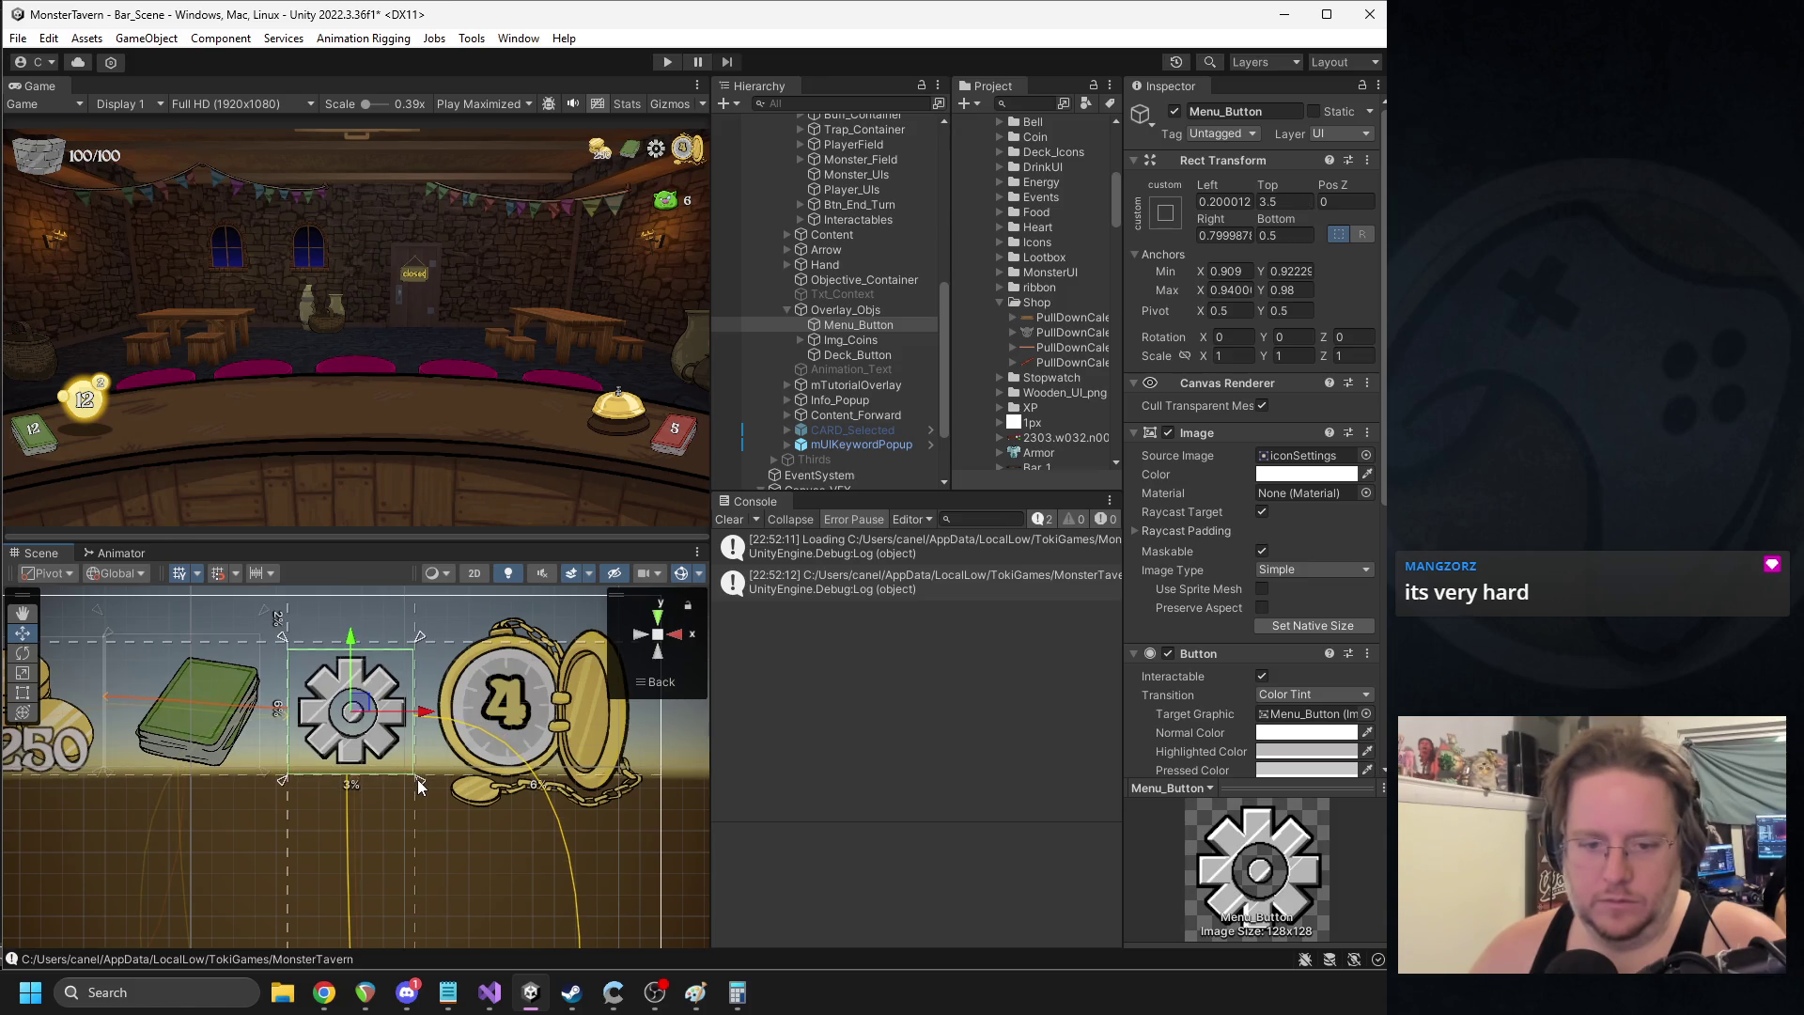
# - Bring the gear's upper-right anchor down to its top edge and run the game to preview
pyautogui.moveTo(420, 641); pyautogui.dragTo(416, 647)
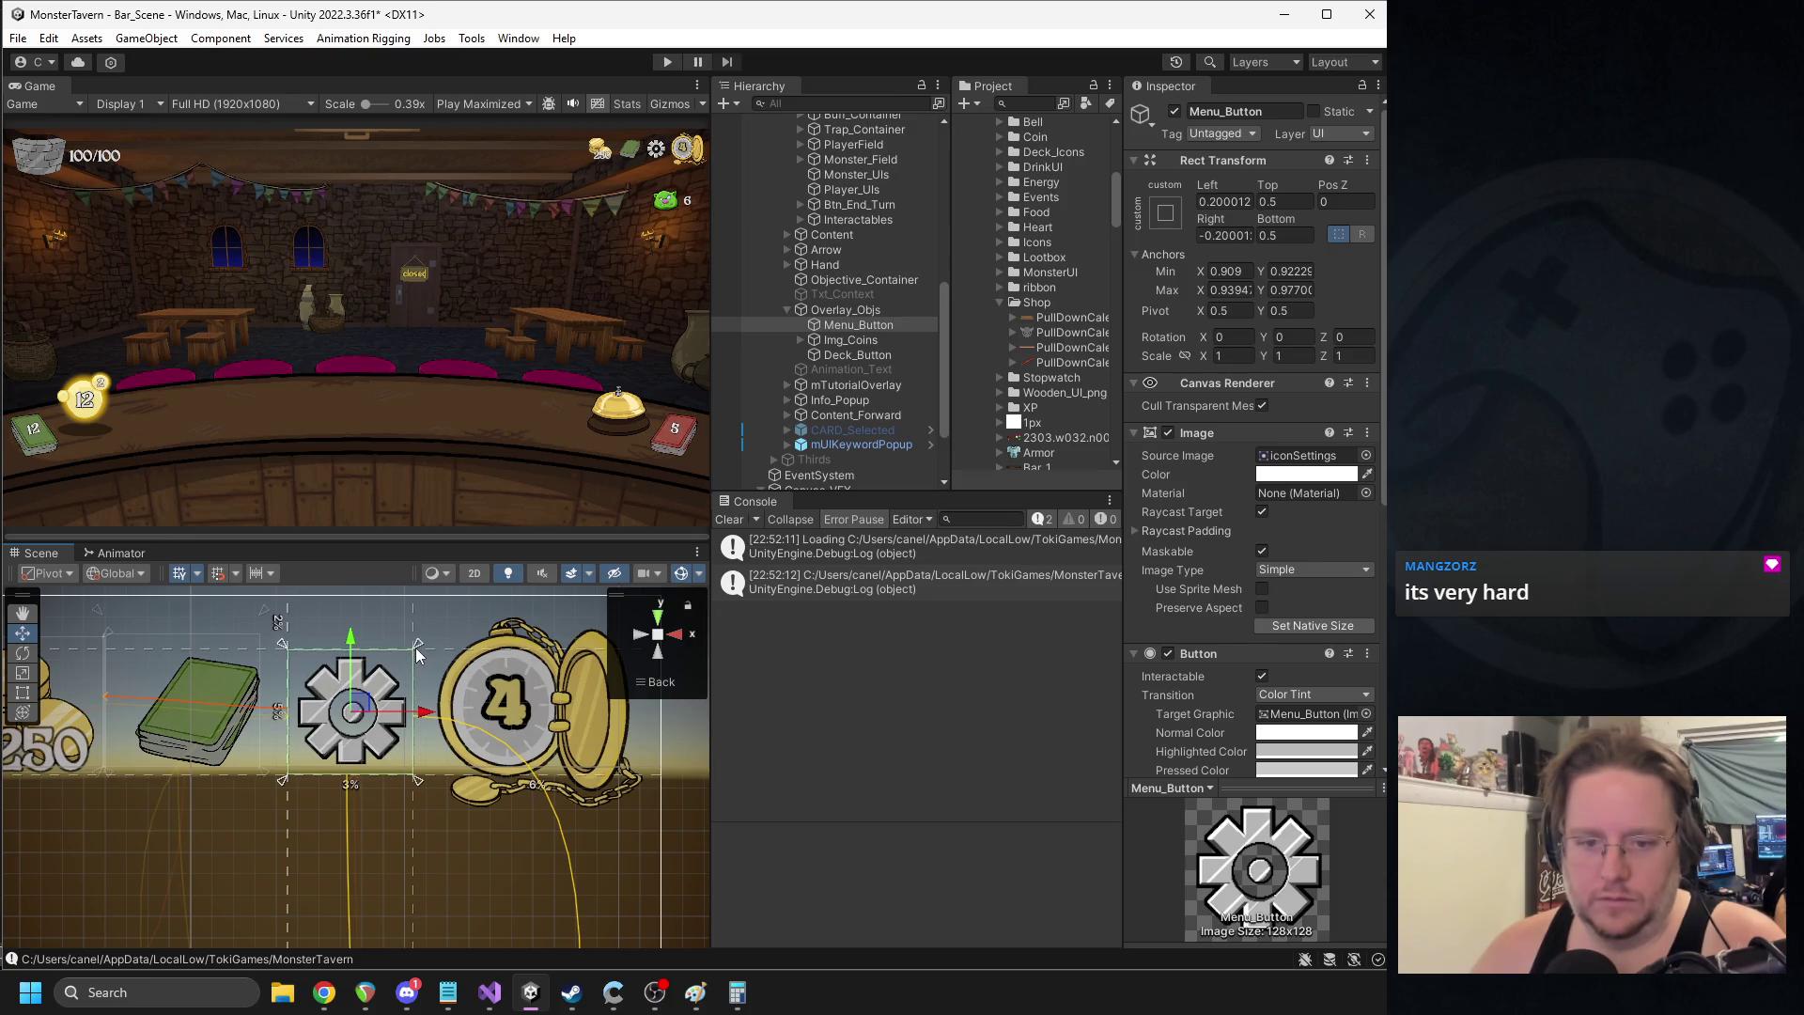
pyautogui.click(664, 61)
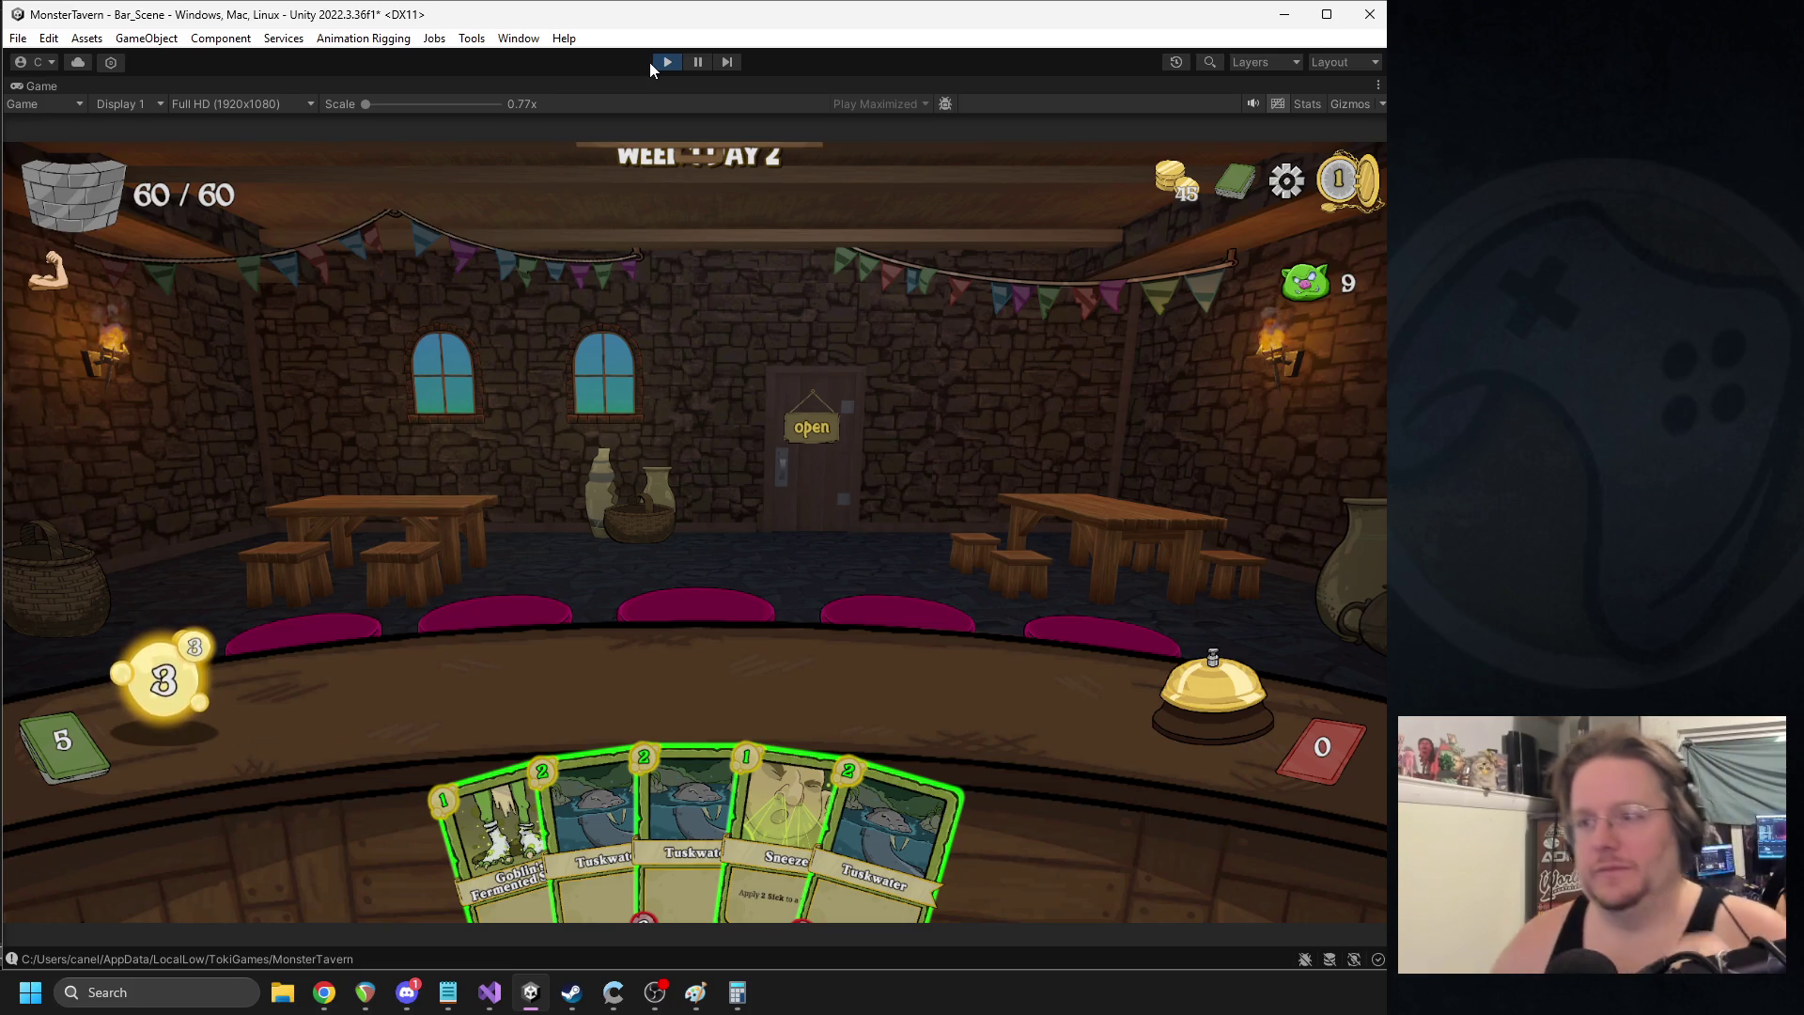
# - Exit Play mode and shift the settings gear slightly right, offsets Left 2.8, Right 0.2
pyautogui.click(671, 63)
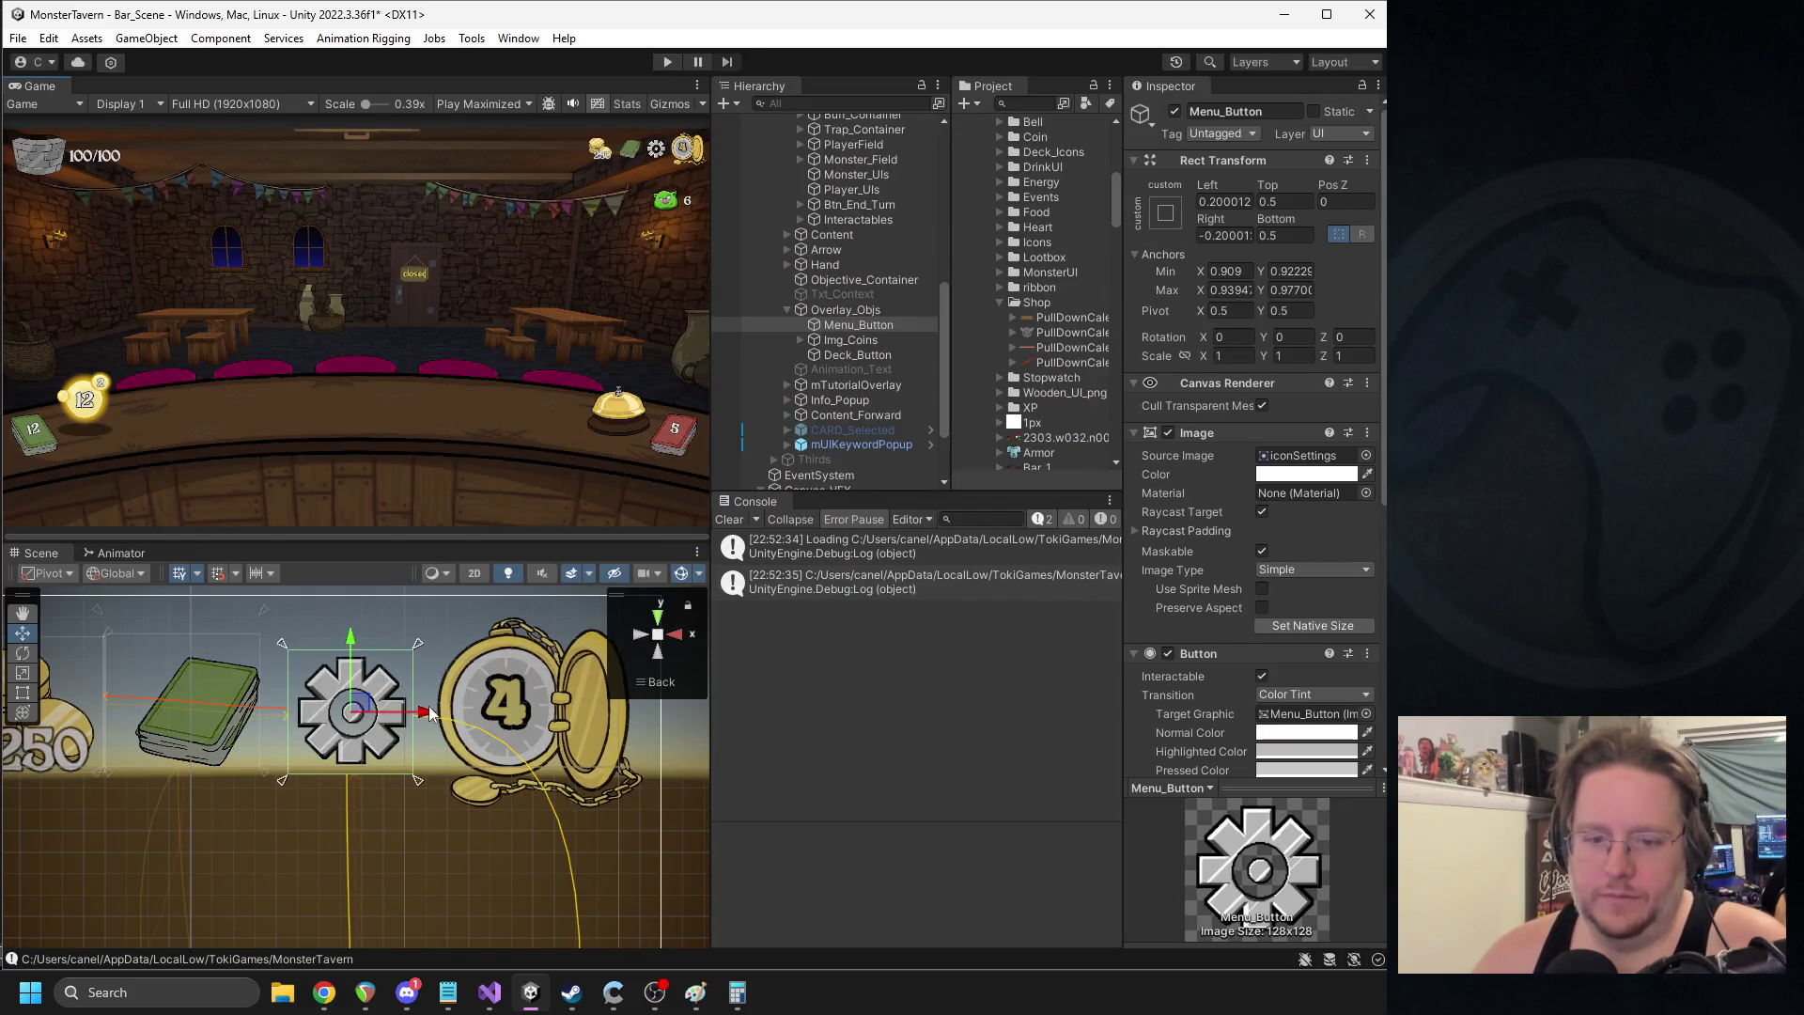
pyautogui.moveTo(430, 712); pyautogui.dragTo(437, 714)
pyautogui.moveTo(420, 779); pyautogui.dragTo(422, 787)
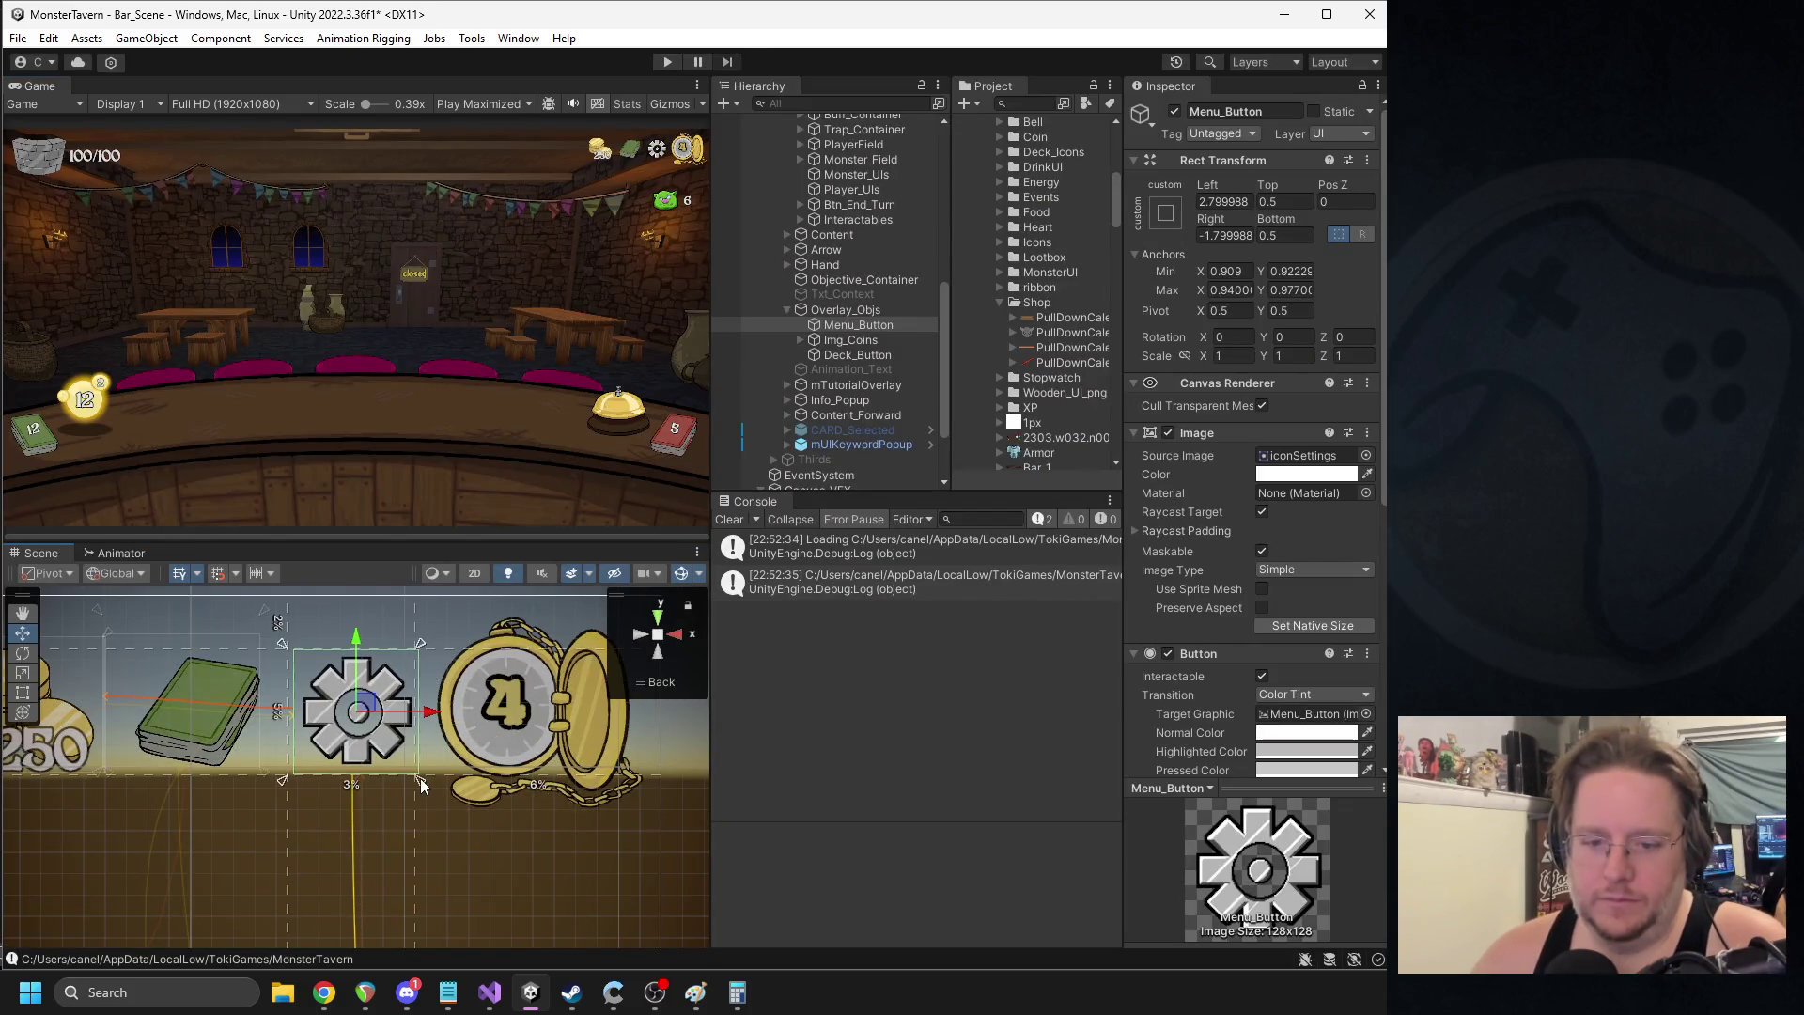
pyautogui.hotkey('ctrl', 'z')
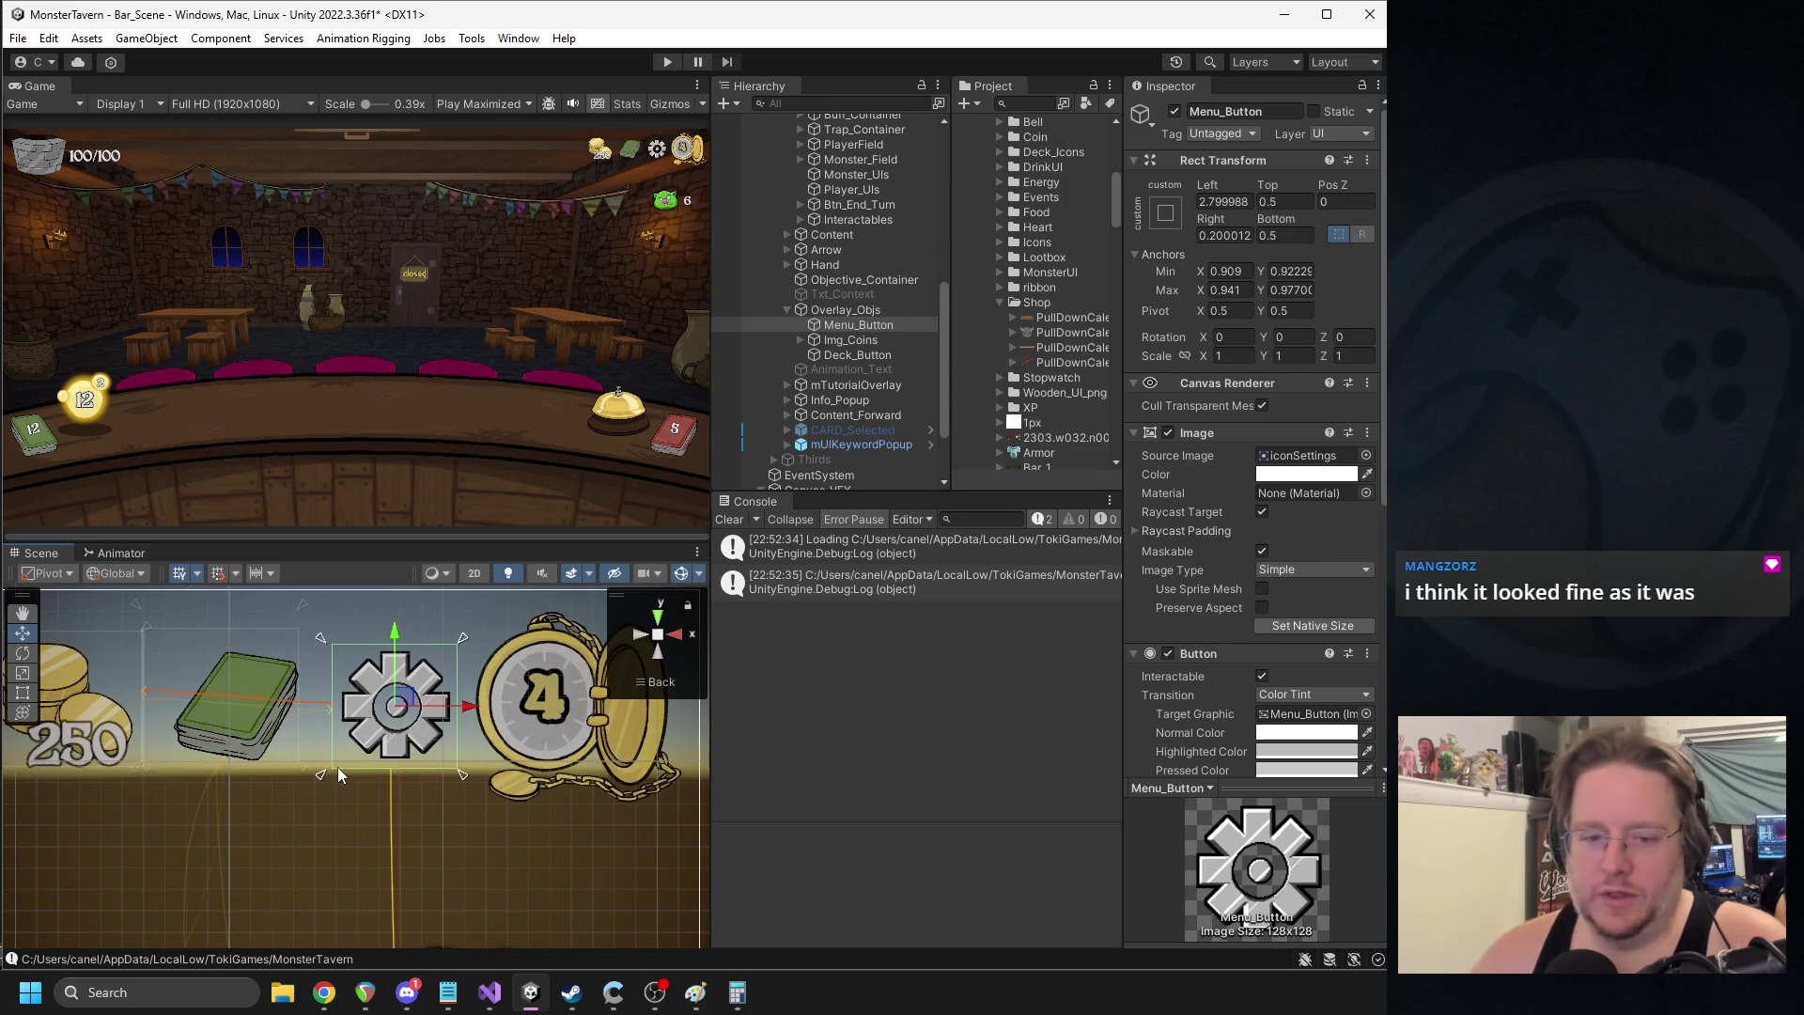
# - Shift the gear's left edge slightly right, then move the green deck book right and refit its left anchor
pyautogui.moveTo(321, 774); pyautogui.dragTo(327, 774)
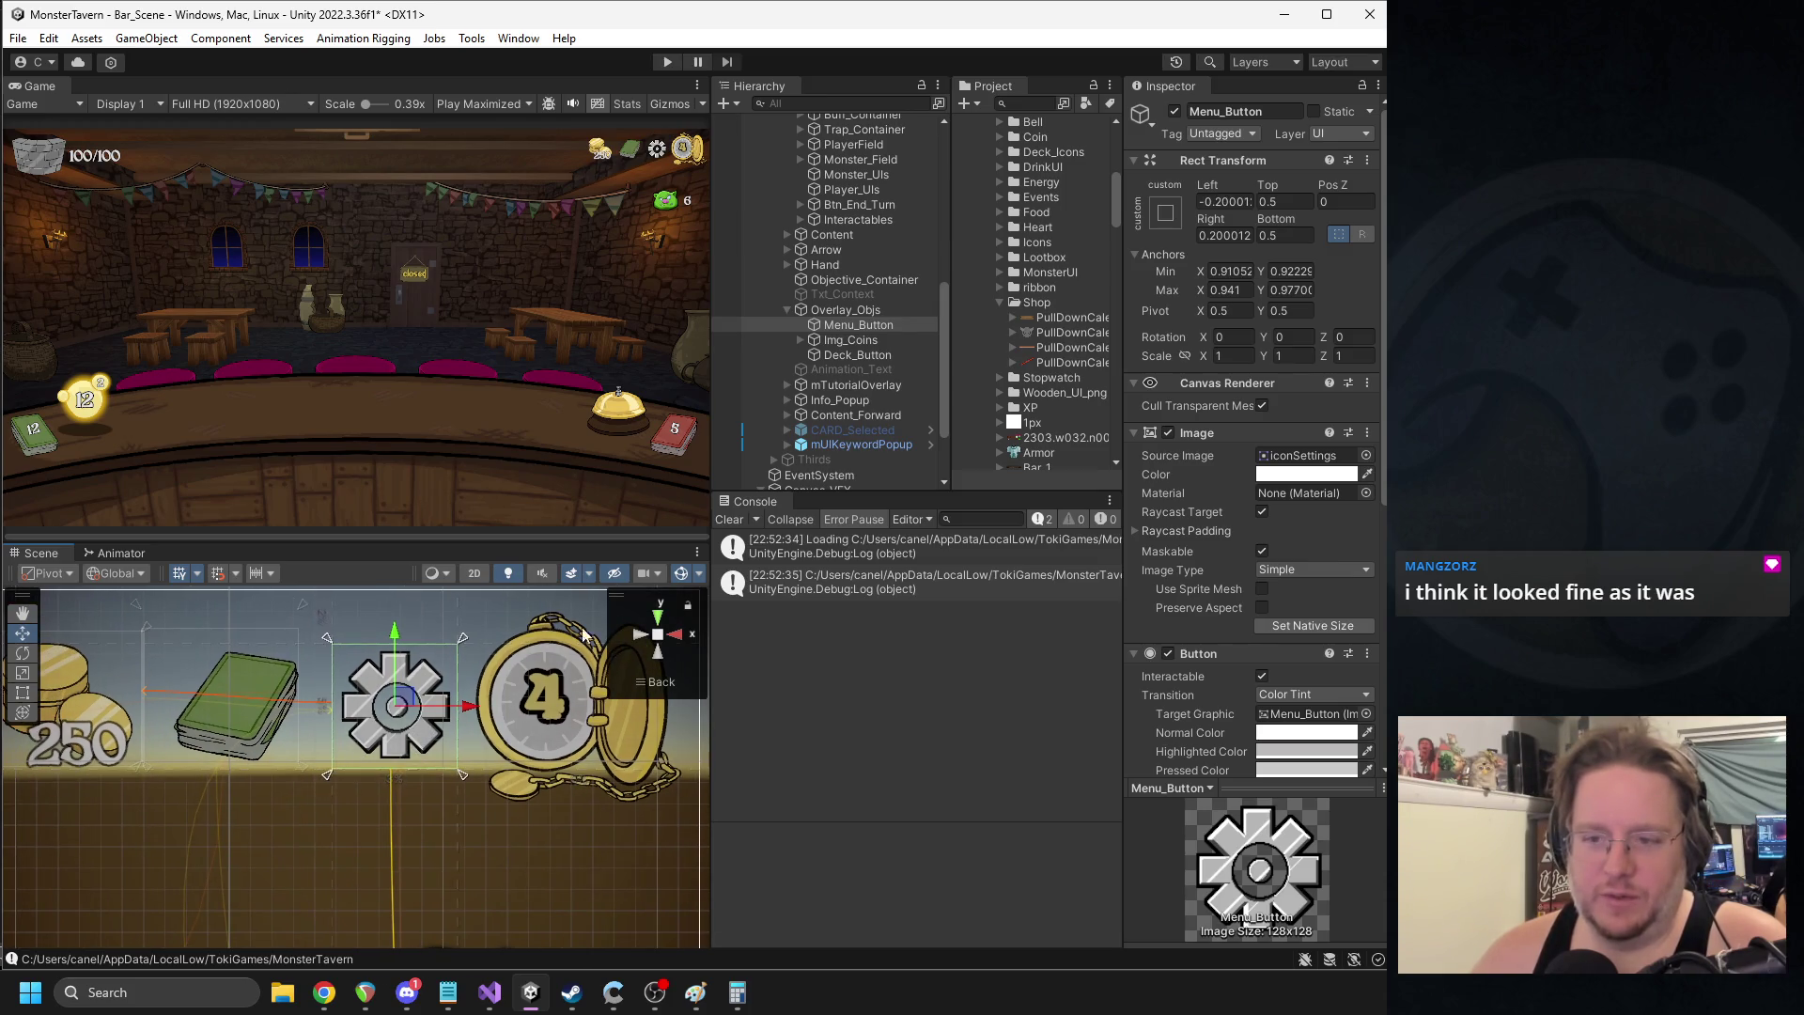
pyautogui.click(851, 339)
pyautogui.click(857, 354)
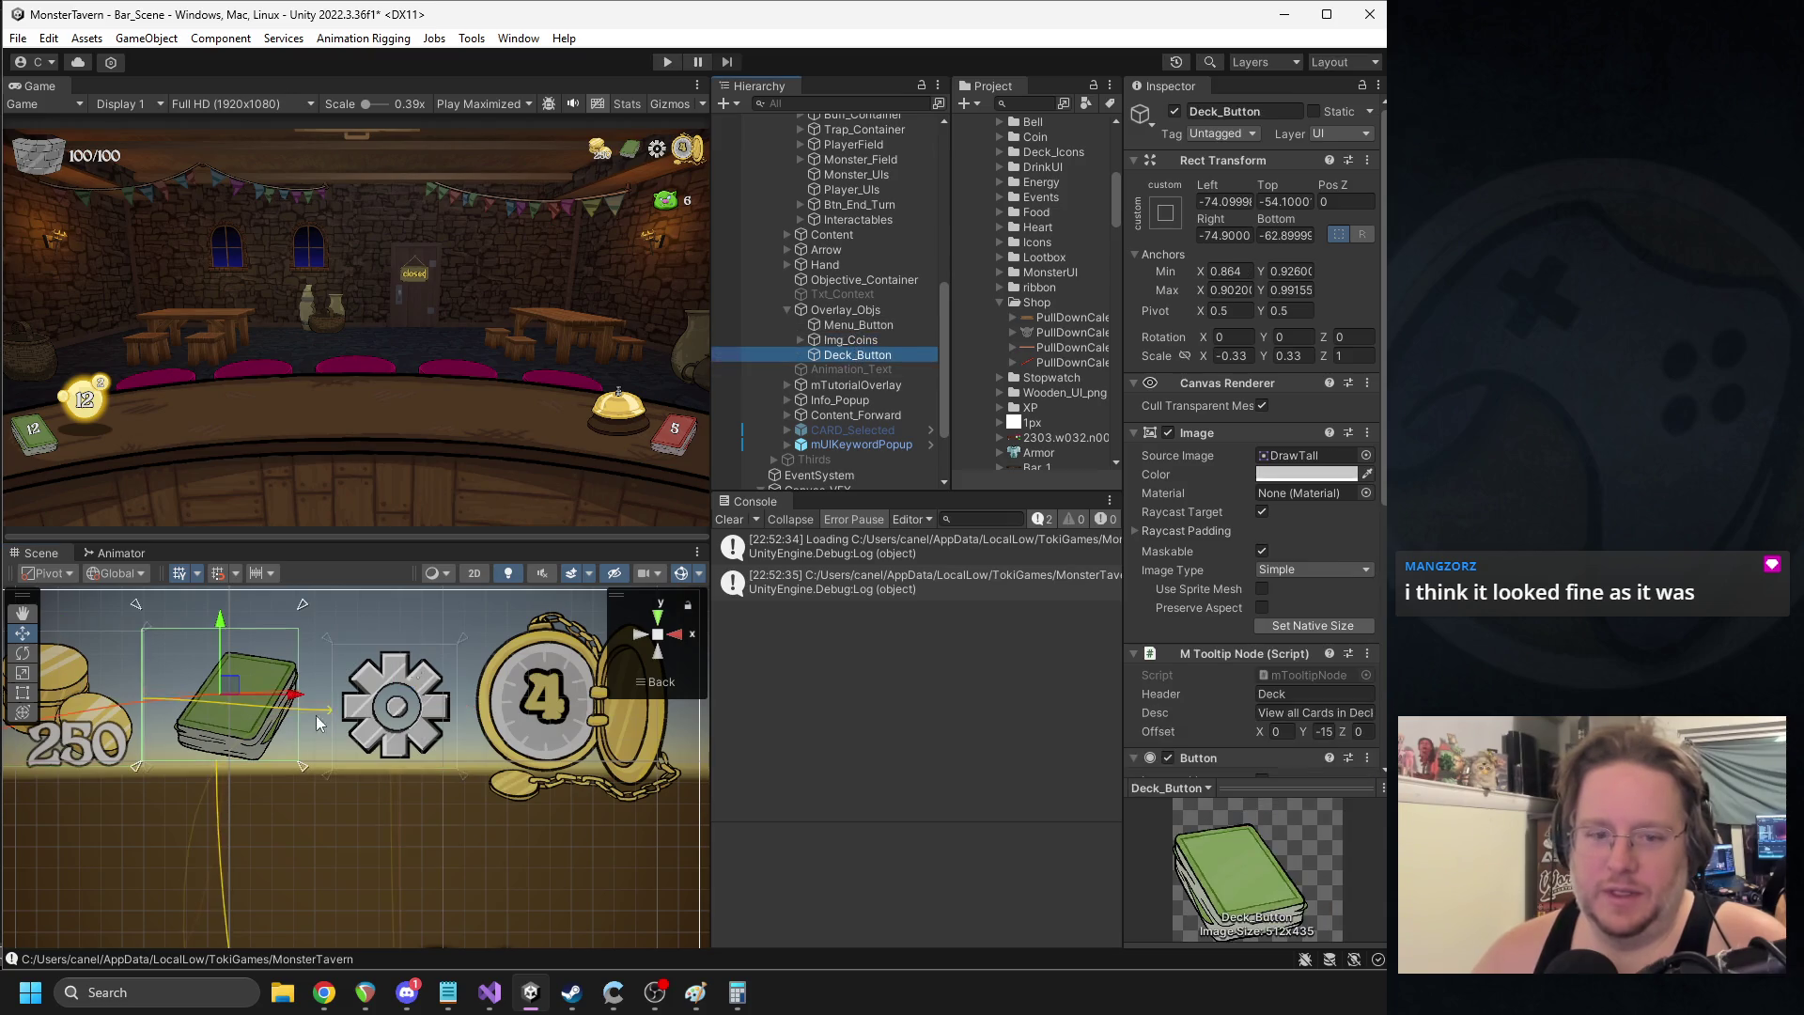
pyautogui.press('f')
pyautogui.moveTo(405, 693)
pyautogui.mouseDown()
pyautogui.moveTo(430, 703)
pyautogui.moveTo(417, 759)
pyautogui.moveTo(434, 761)
pyautogui.mouseUp()
pyautogui.moveTo(251, 759); pyautogui.dragTo(269, 759)
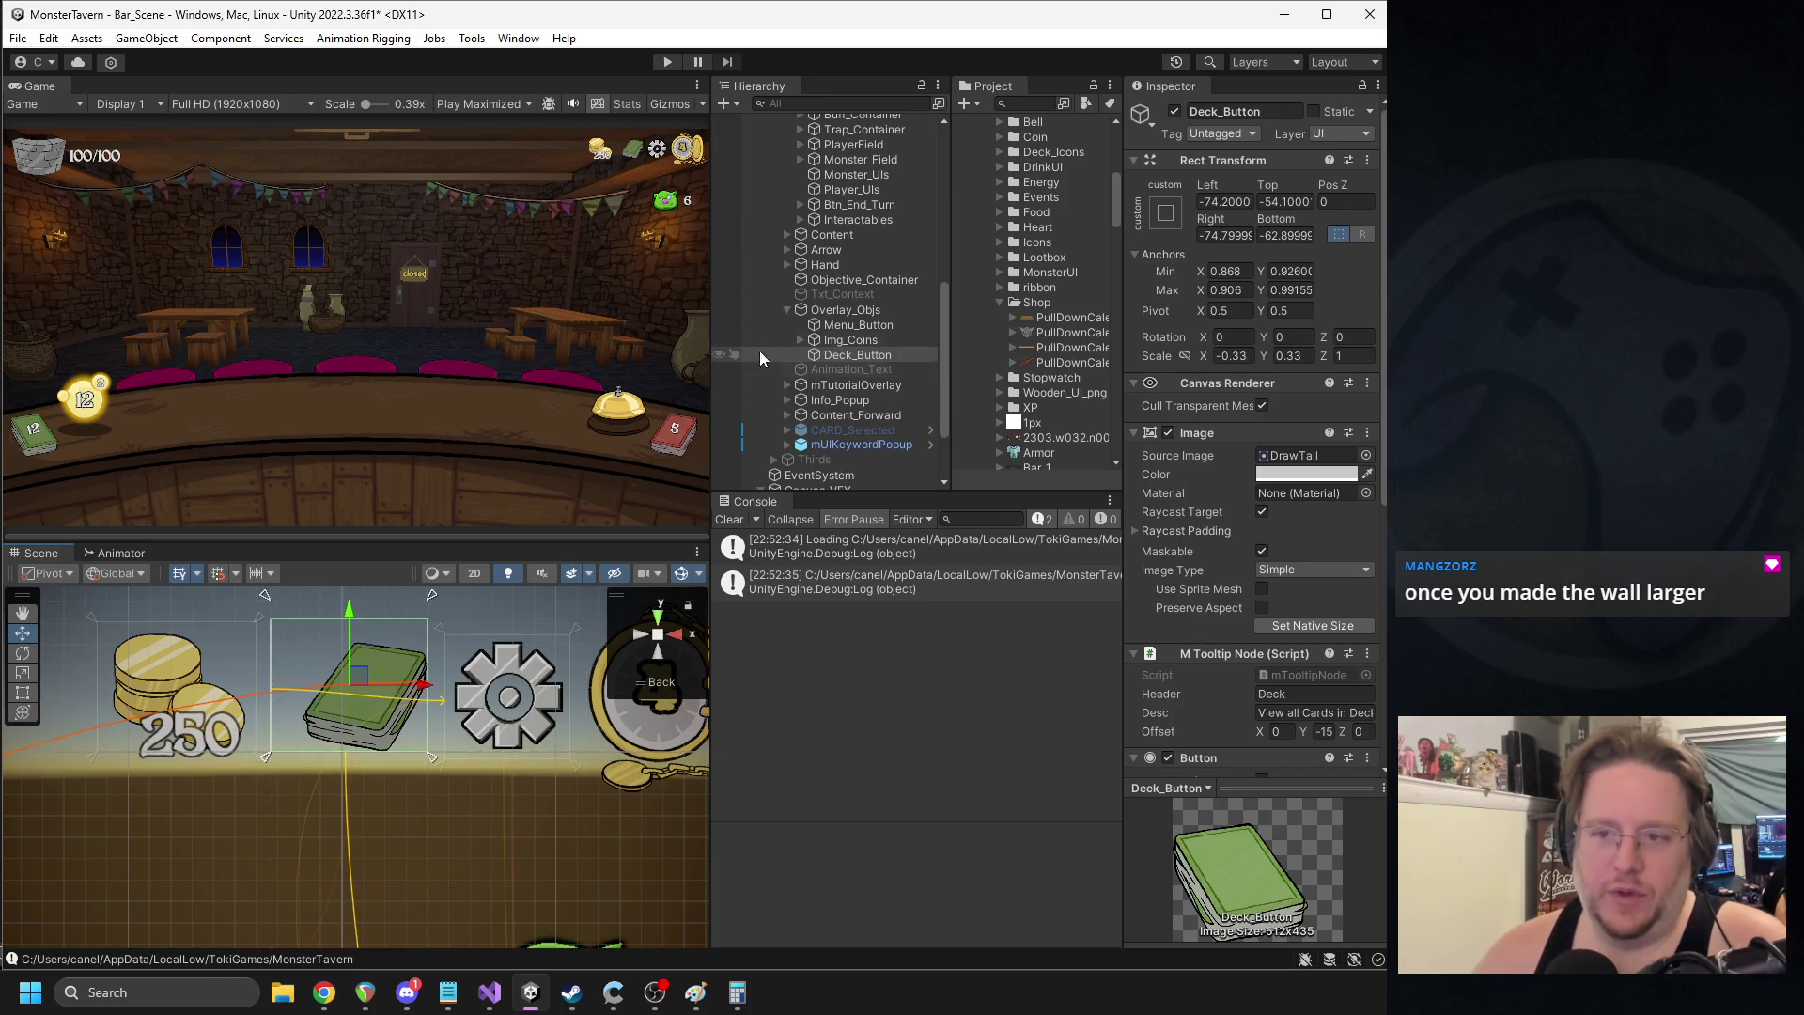
# - Move the gold coins right and refit their anchors to 0.826, 0.926 to 0.864, 0.982
pyautogui.click(857, 324)
pyautogui.click(859, 339)
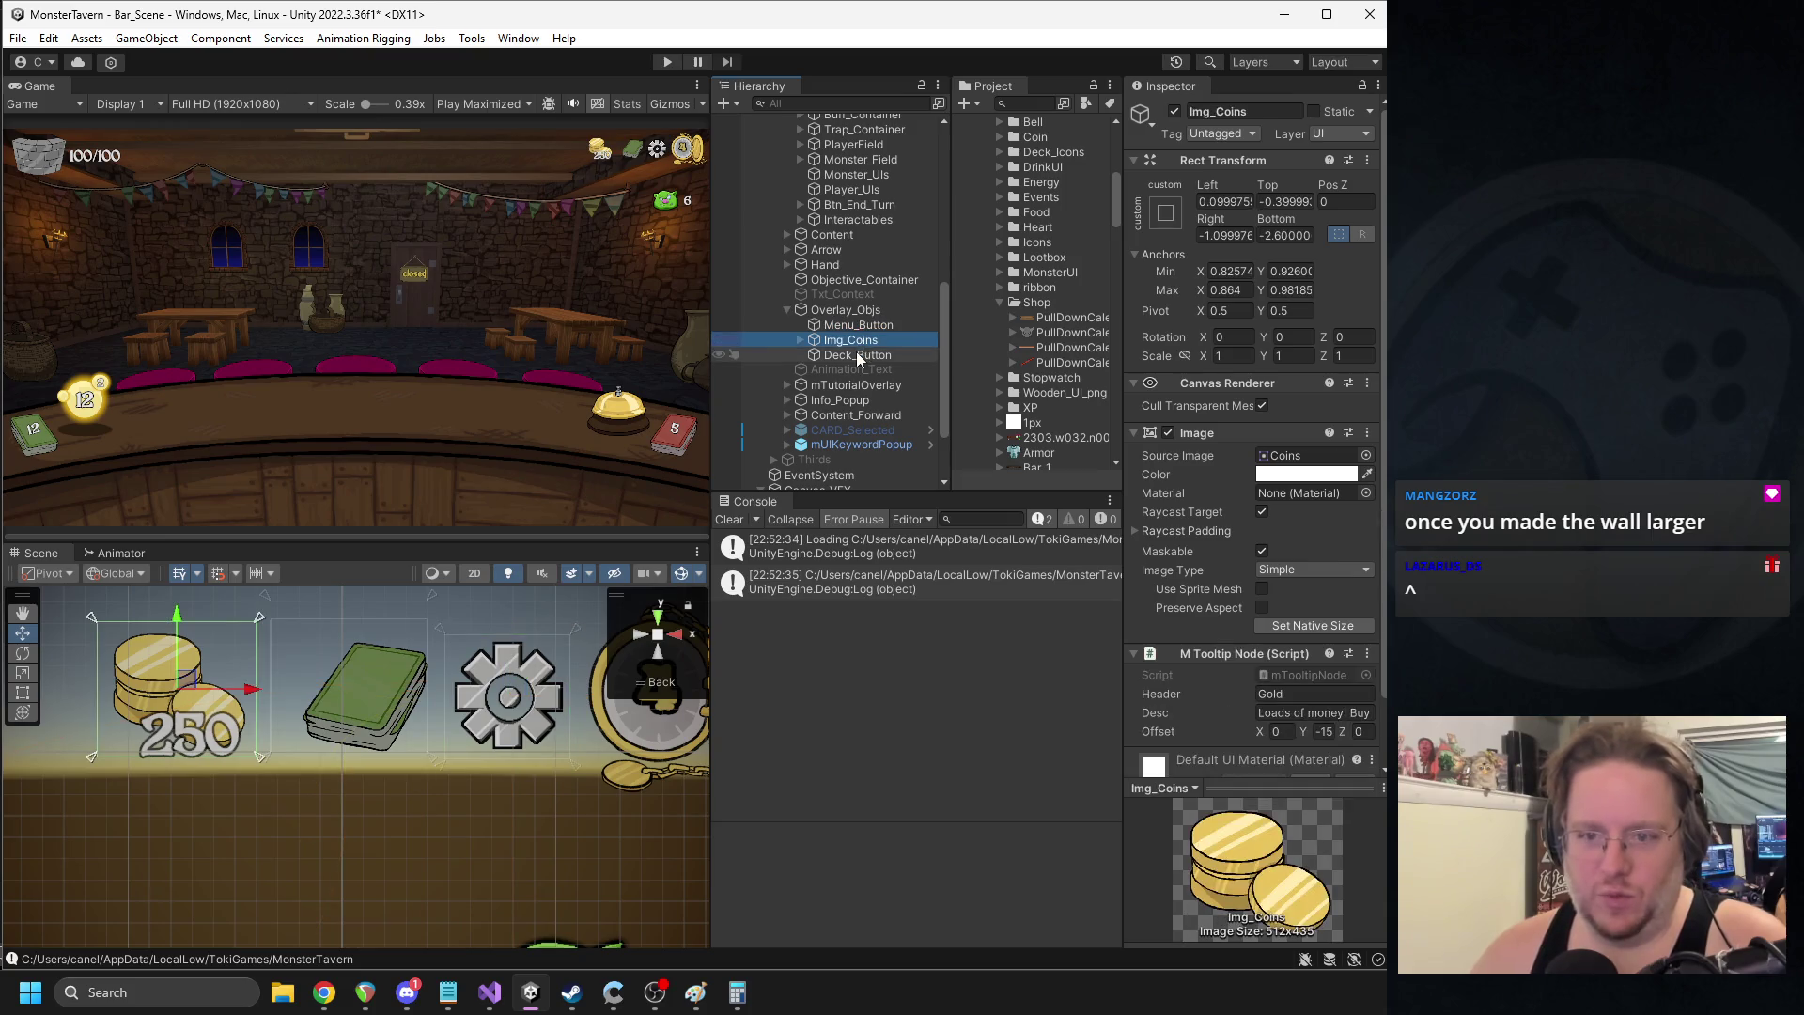
pyautogui.moveTo(252, 695); pyautogui.dragTo(278, 699)
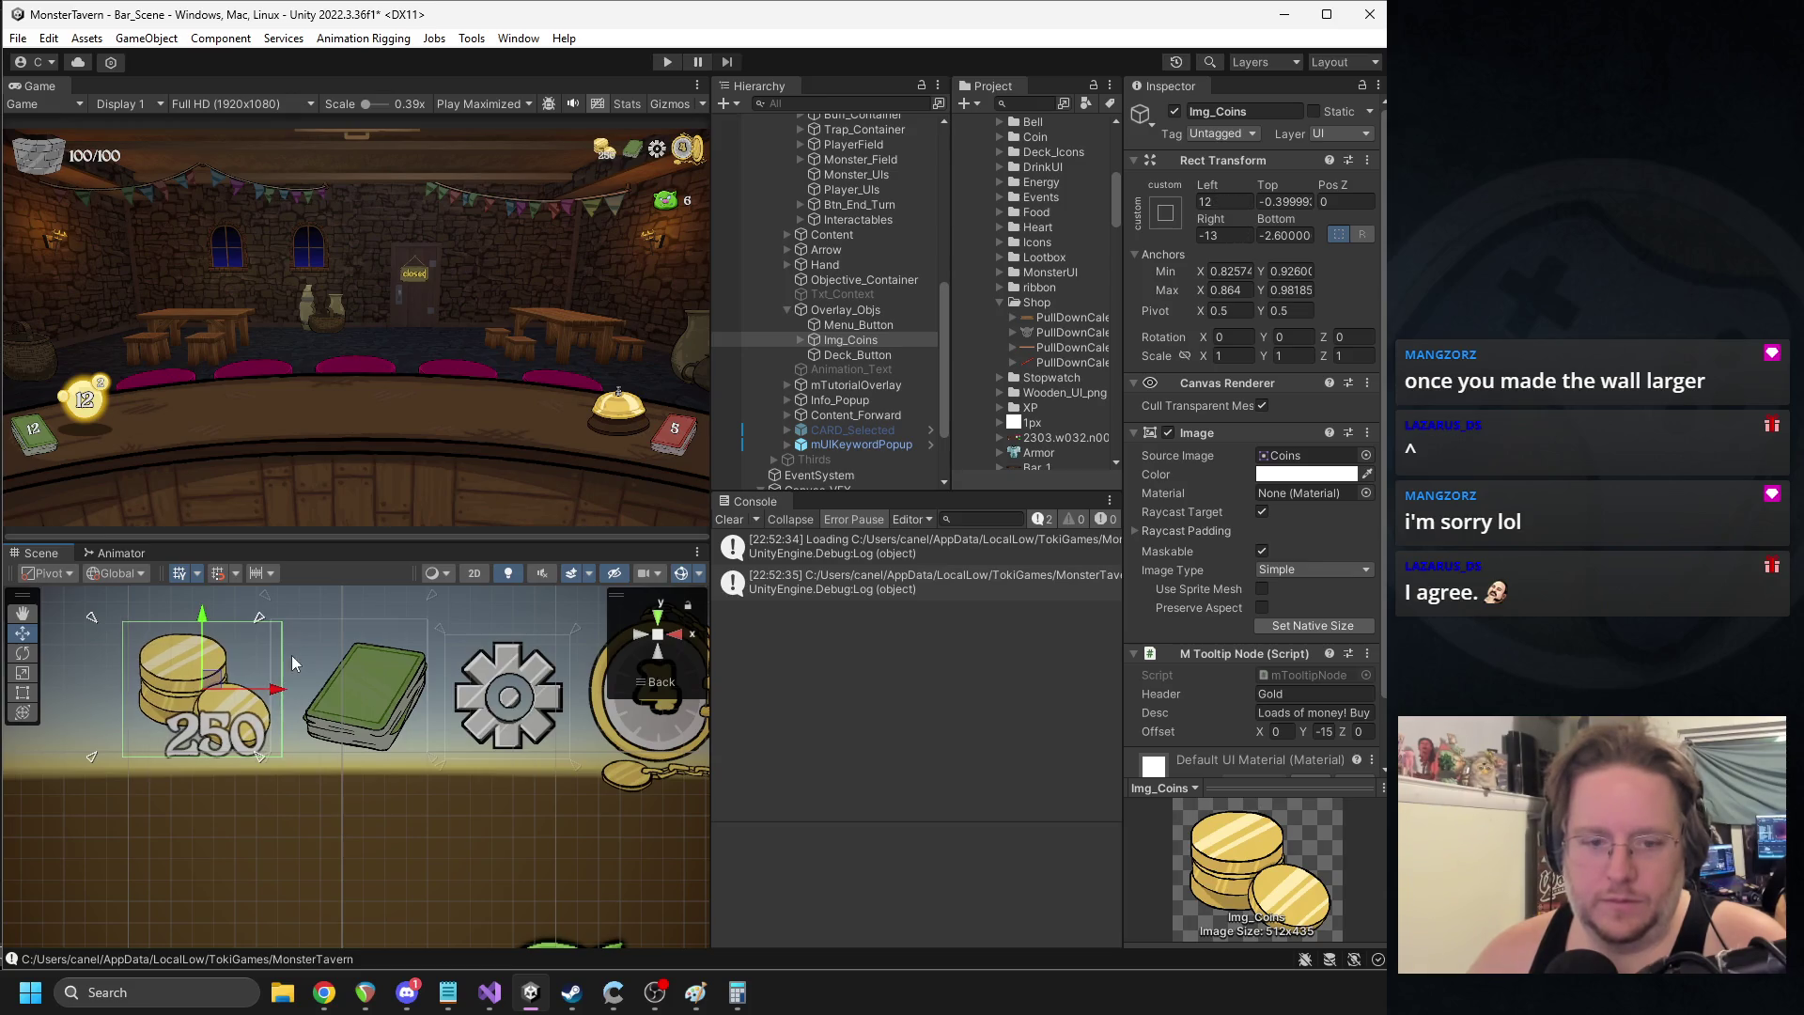
pyautogui.moveTo(263, 630); pyautogui.dragTo(286, 622)
pyautogui.moveTo(93, 763); pyautogui.dragTo(120, 766)
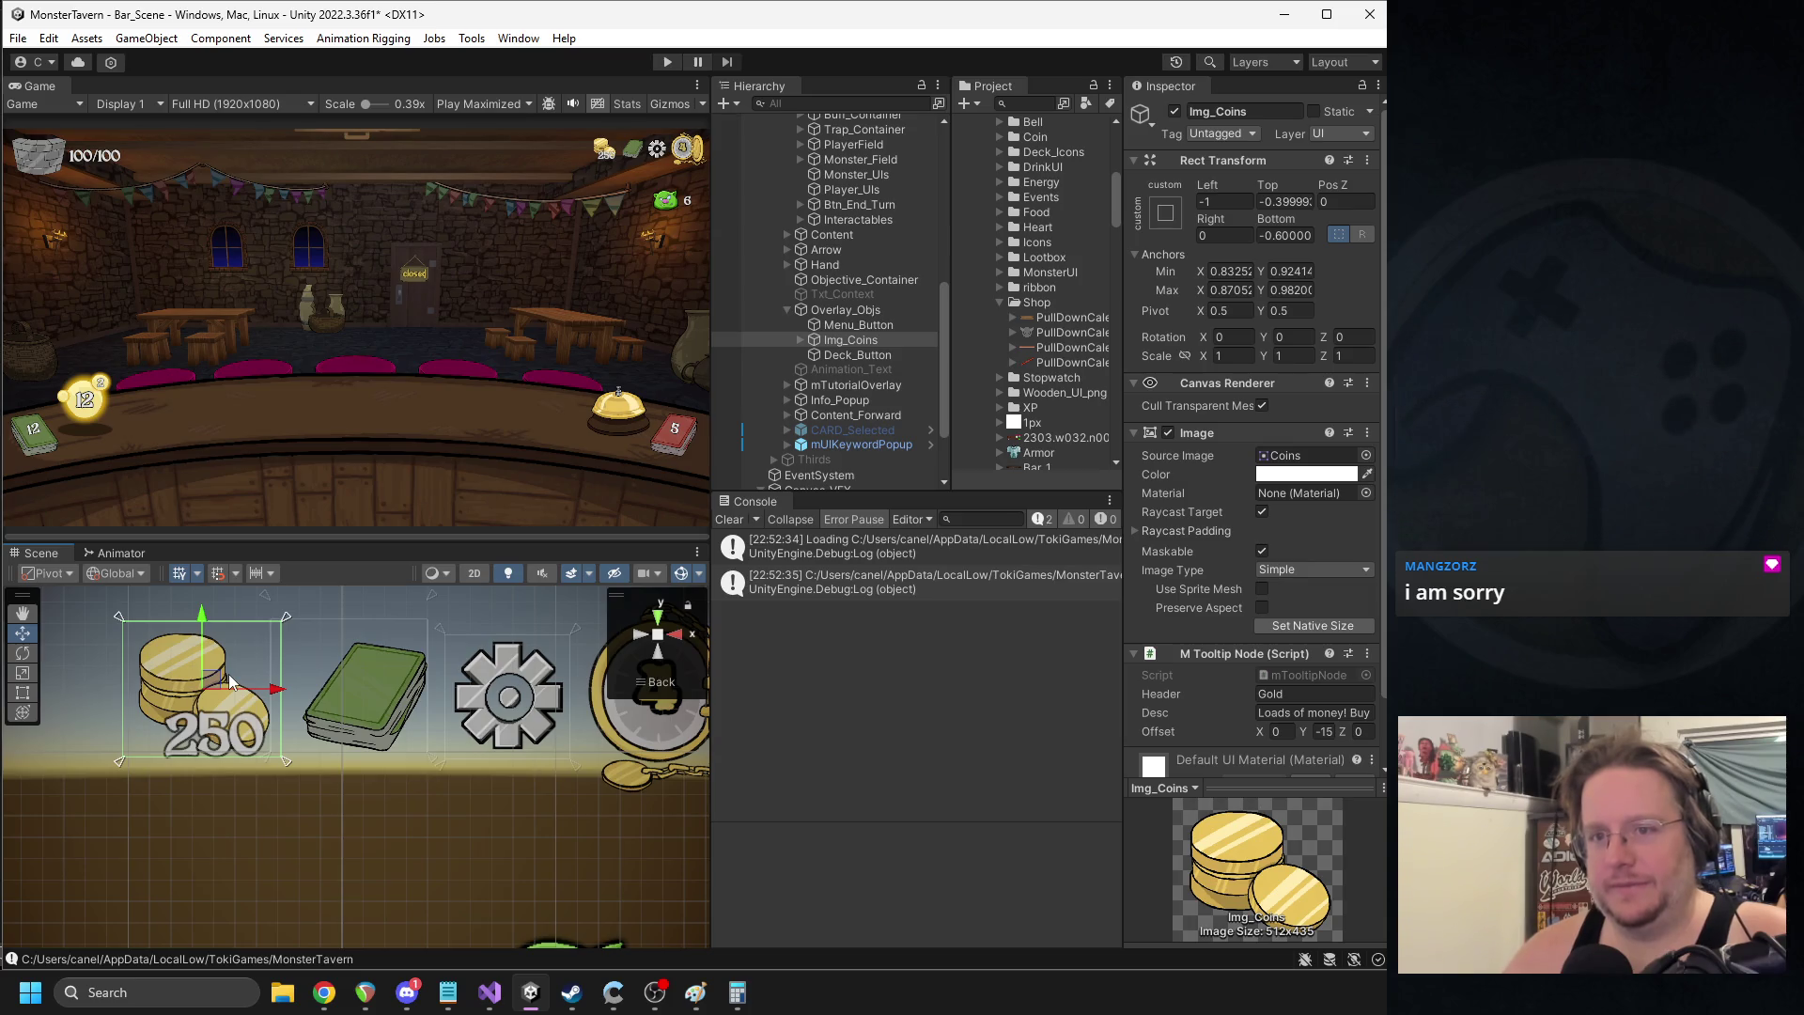
pyautogui.press('Down')
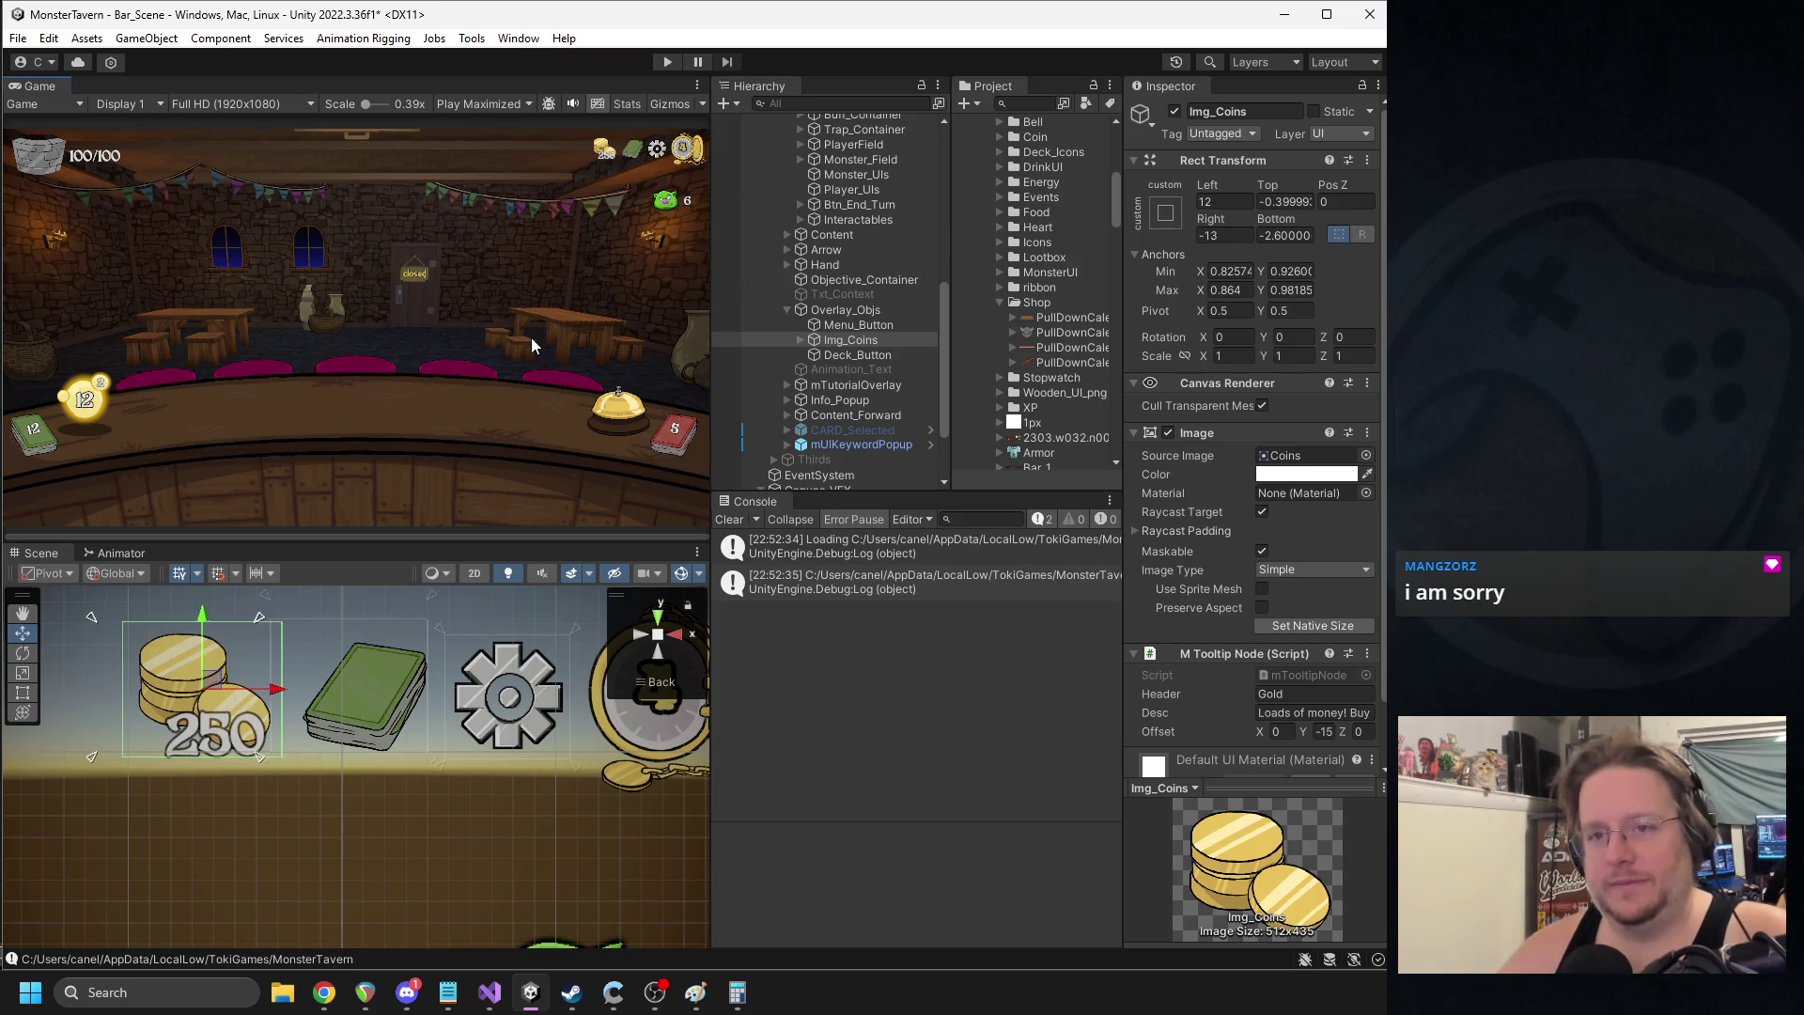
# - Undo the stopwatch edits, restoring its number to font size 40
pyautogui.press('Up')
pyautogui.press('Down')
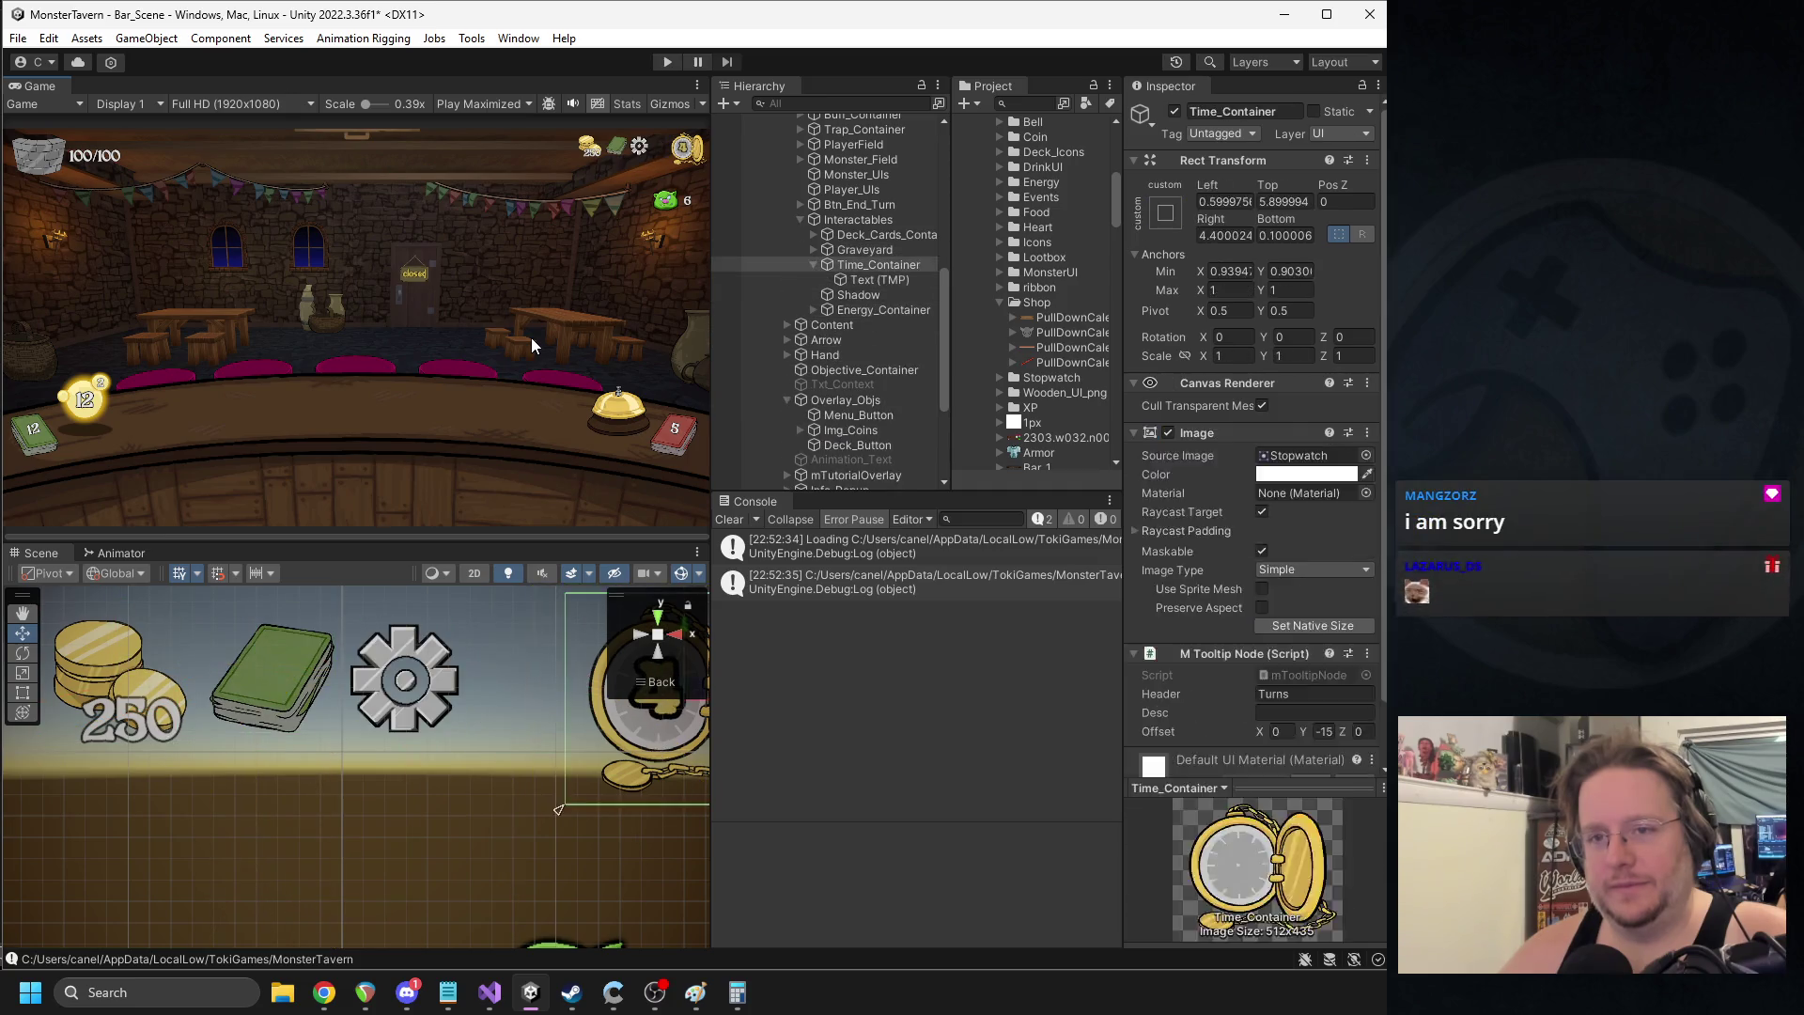
pyautogui.hotkey('ctrl', 'z')
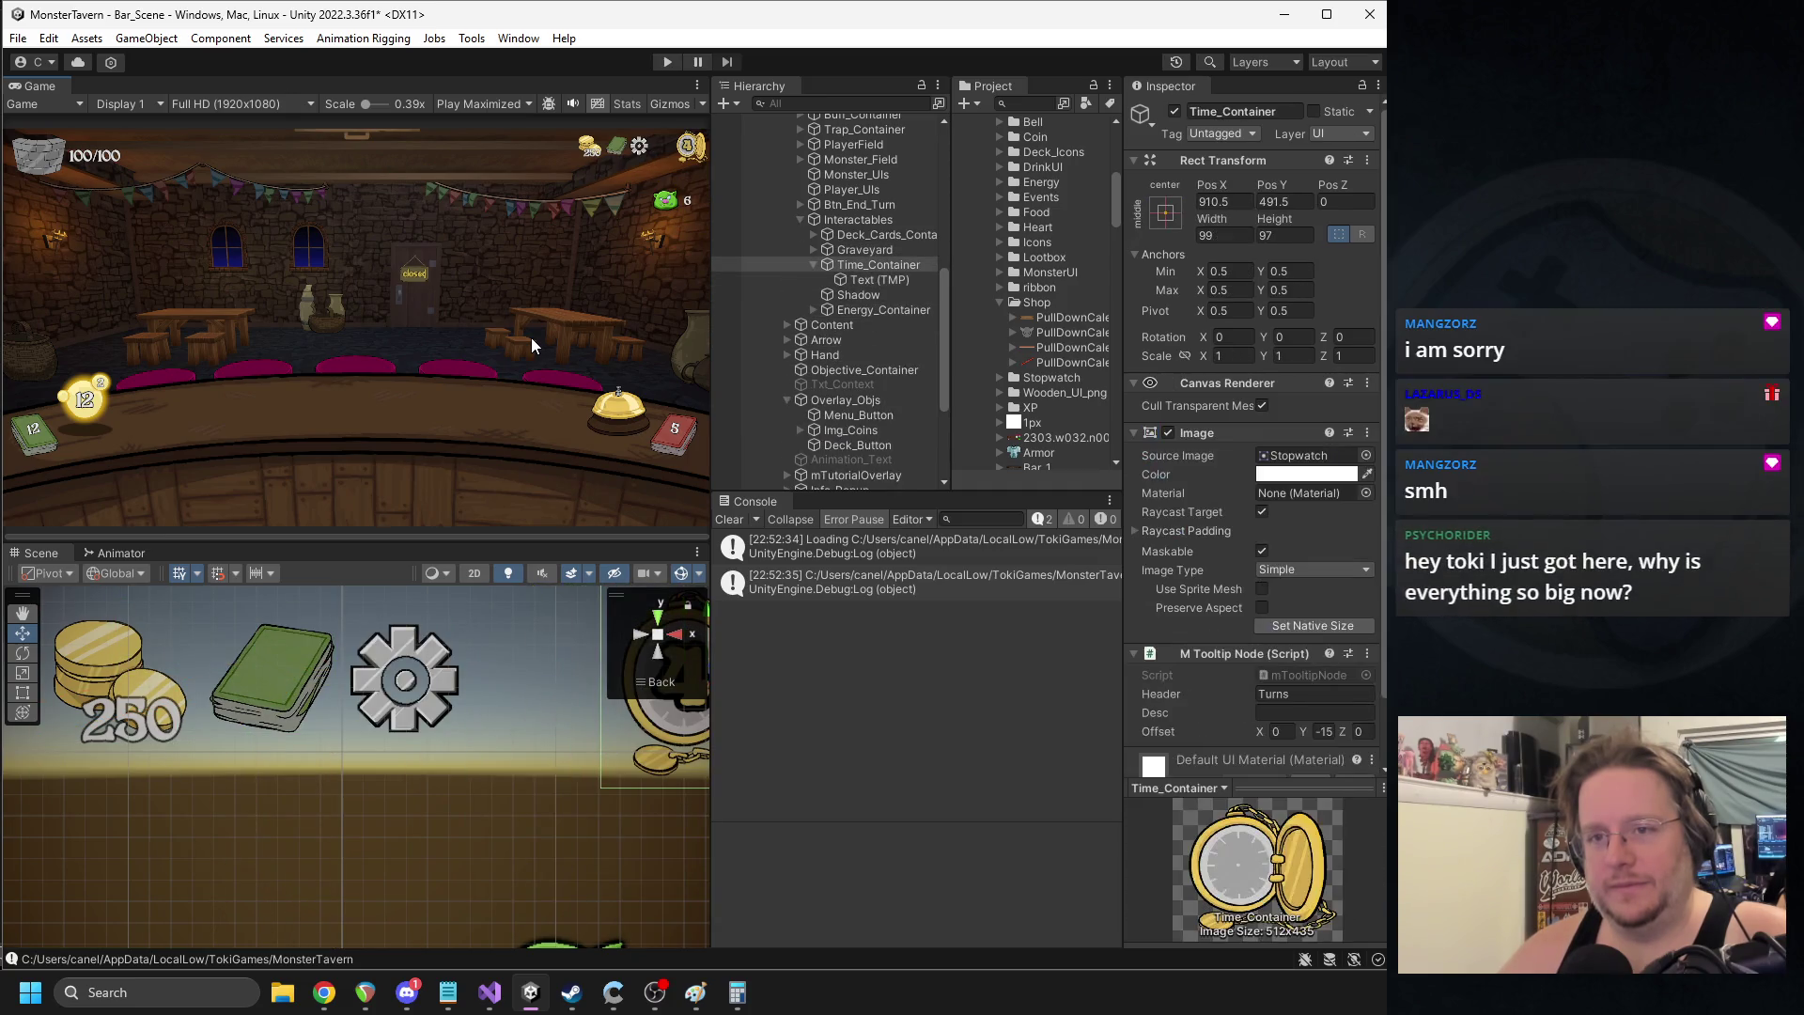
pyautogui.hotkey('ctrl', 'z')
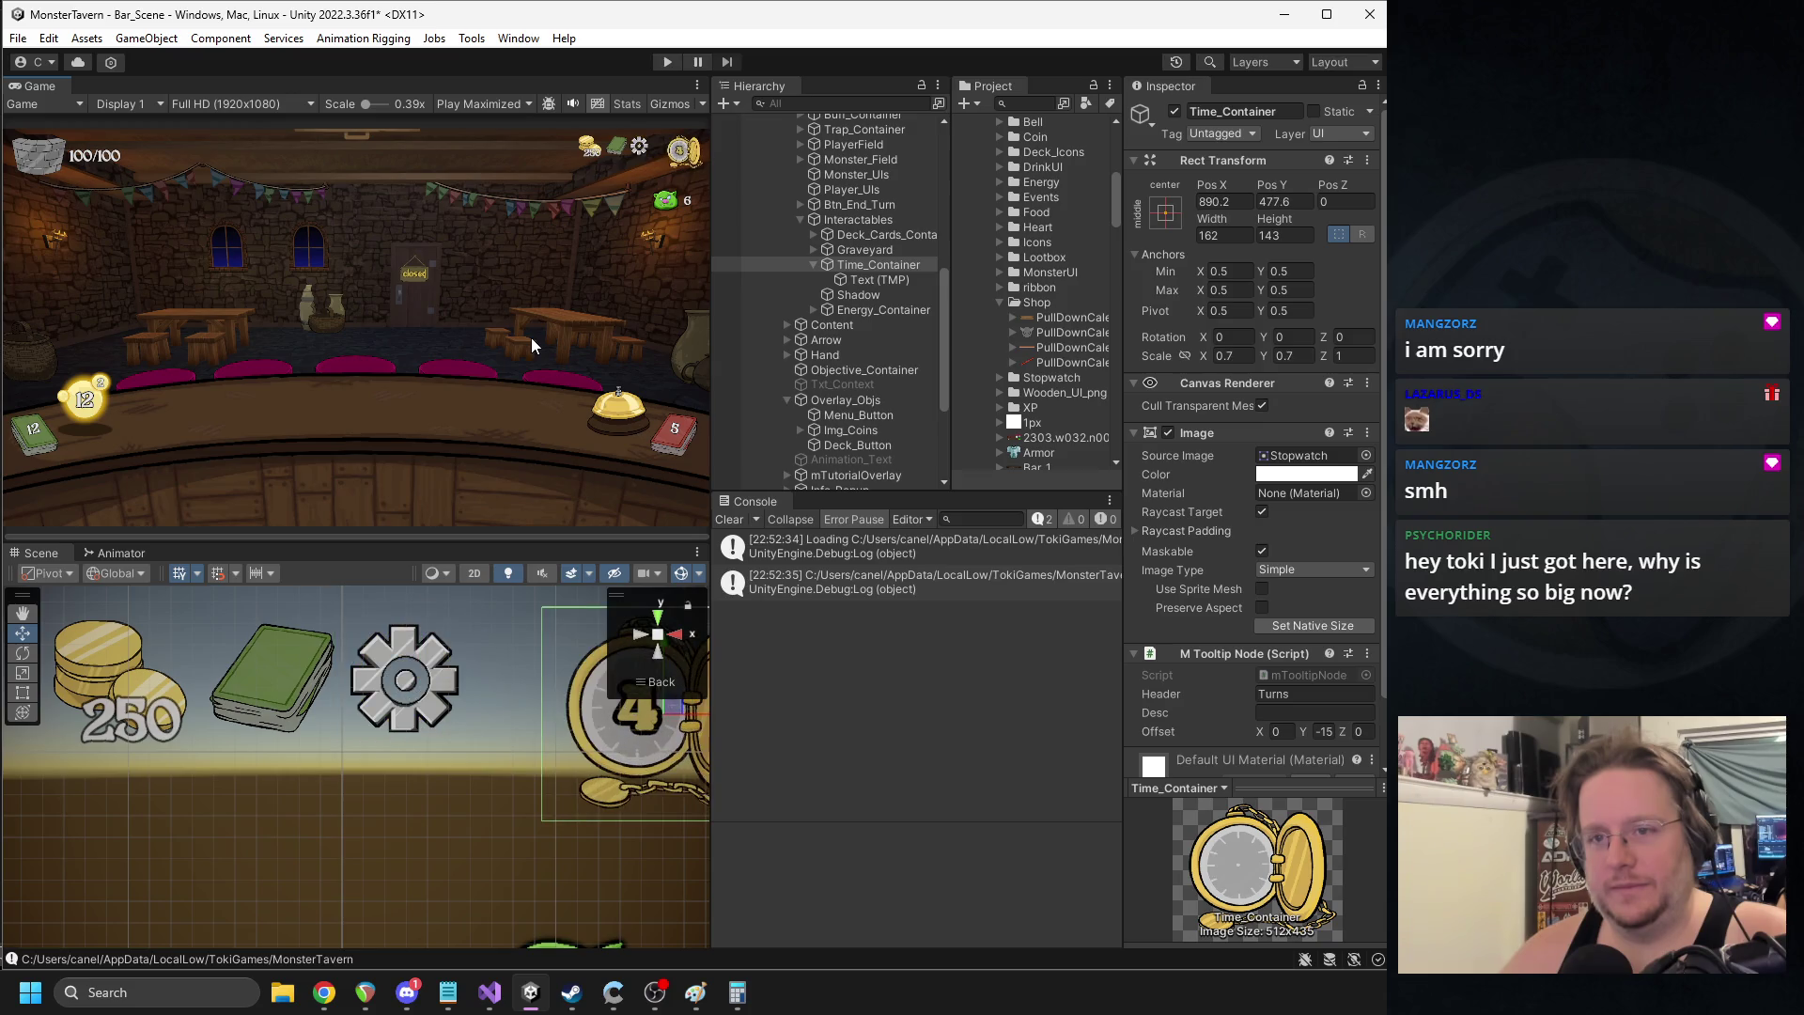
pyautogui.hotkey('ctrl', 'z')
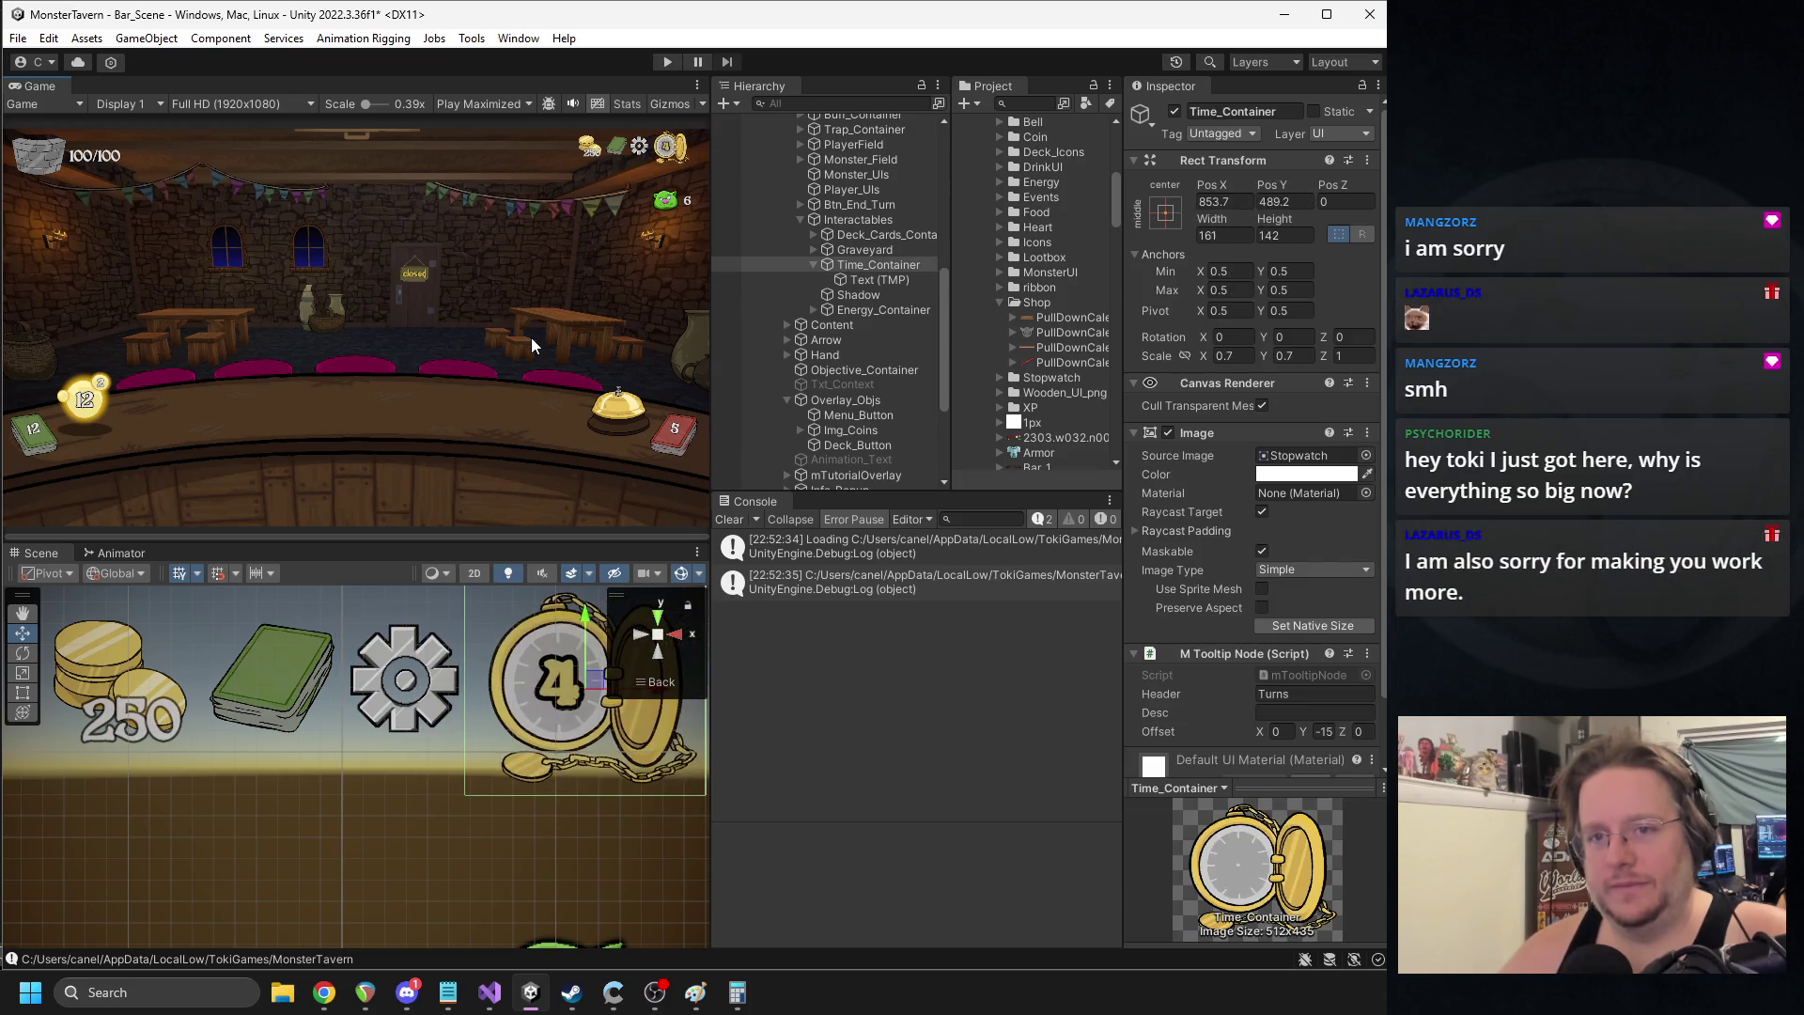
pyautogui.hotkey('ctrl', 'z')
# - Undo the earlier trinket element edits back to the saved scene, then select the 4 text
pyautogui.hotkey('ctrl', 'z')
pyautogui.hotkey('ctrl', 'z')
pyautogui.hotkey('ctrl', 'z')
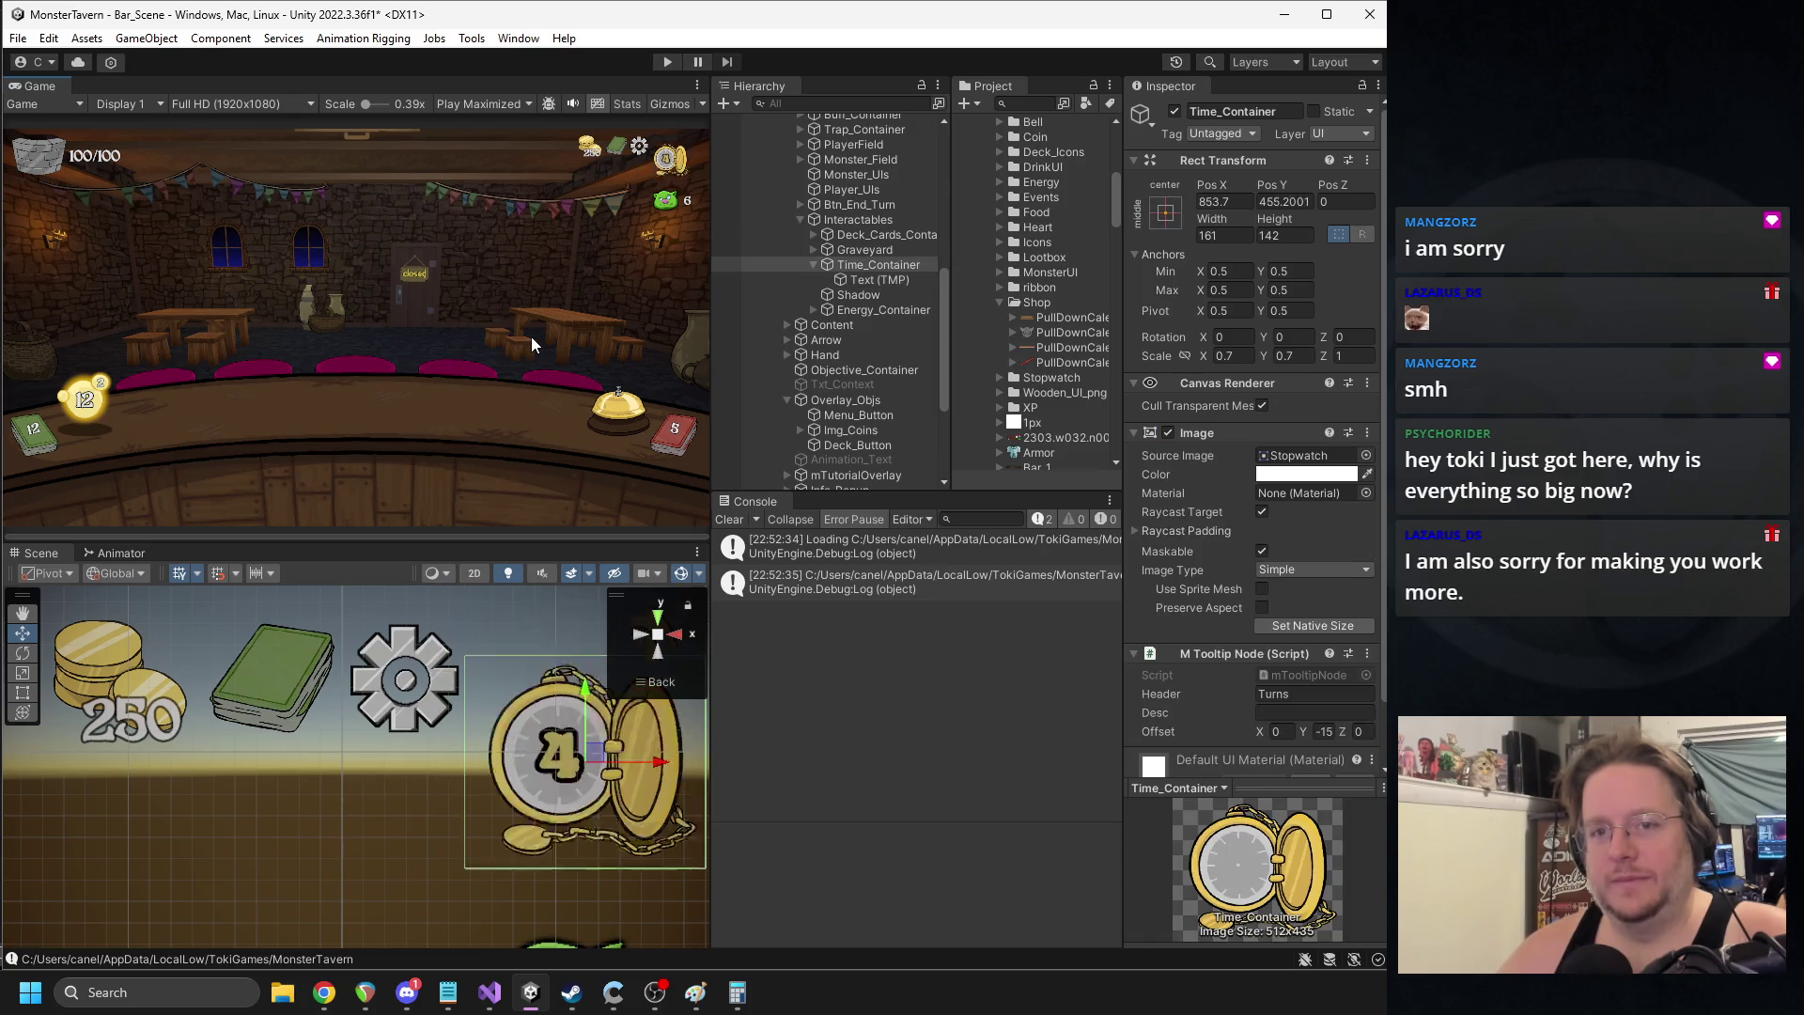
pyautogui.hotkey('ctrl', 'z')
pyautogui.hotkey('ctrl', 'z')
pyautogui.hotkey('ctrl', 'z')
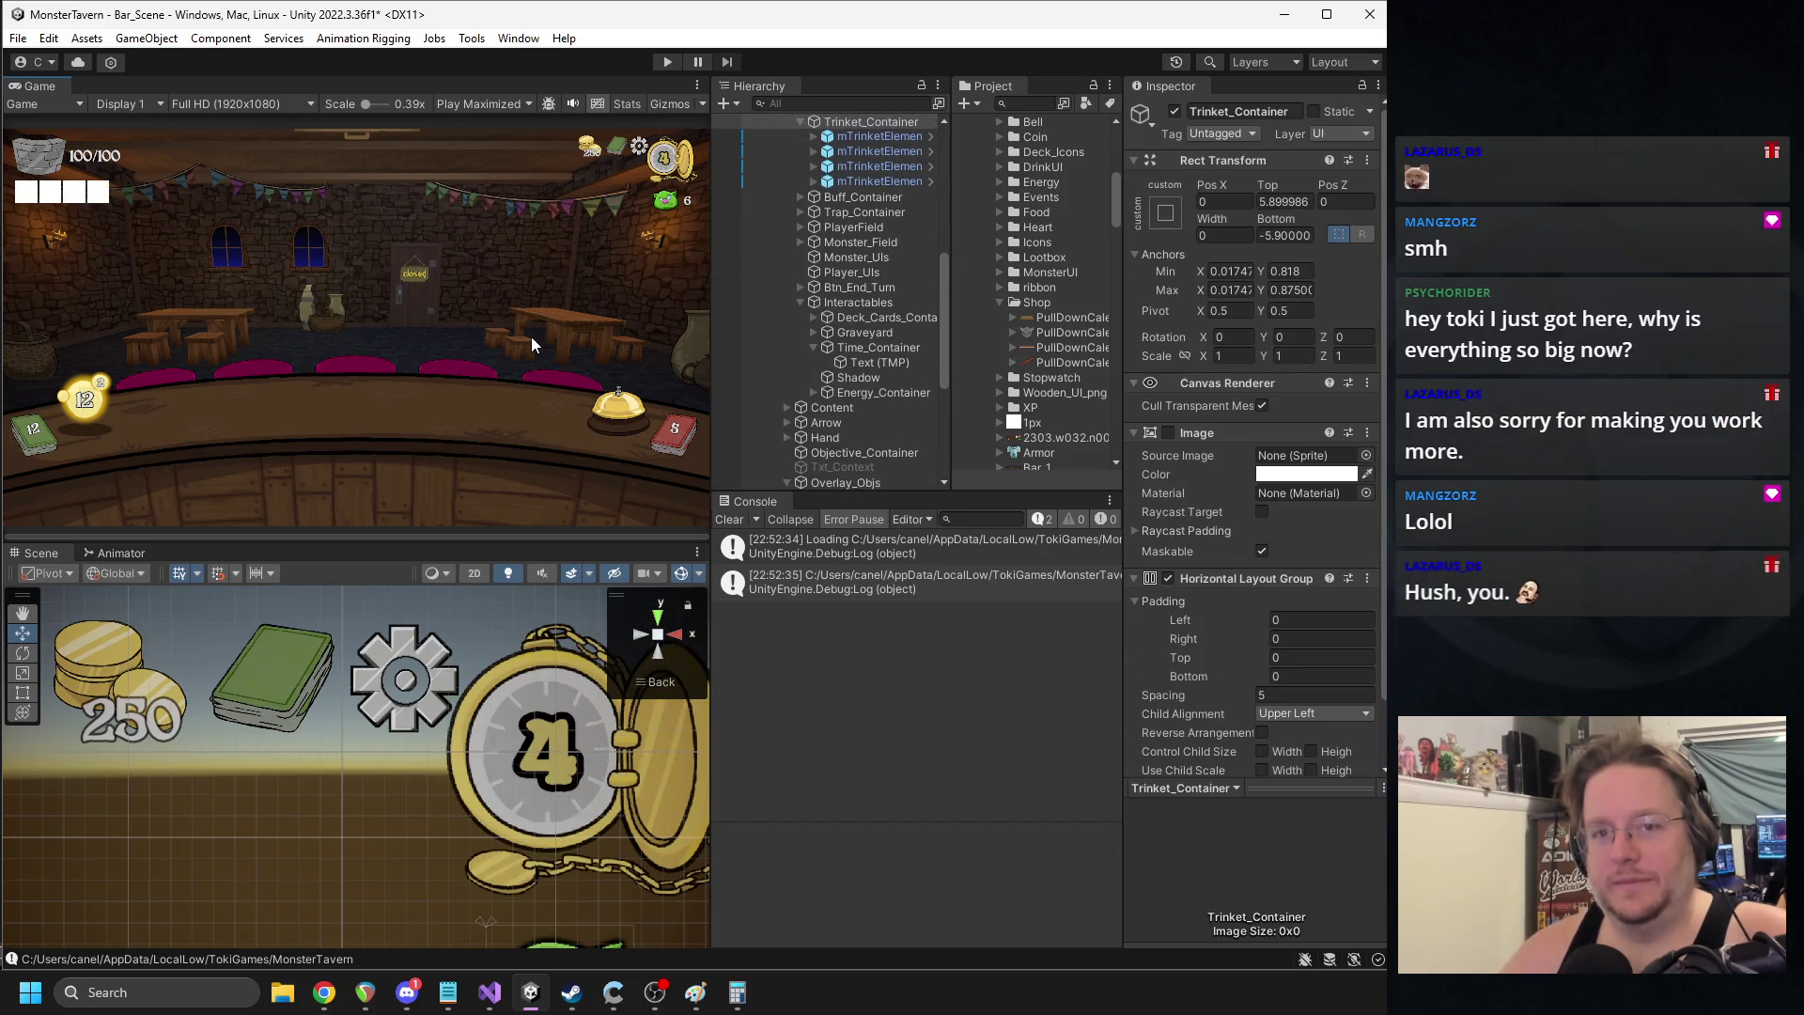
pyautogui.hotkey('ctrl', 'z')
pyautogui.hotkey('ctrl', 'z')
pyautogui.hotkey('ctrl', 'z')
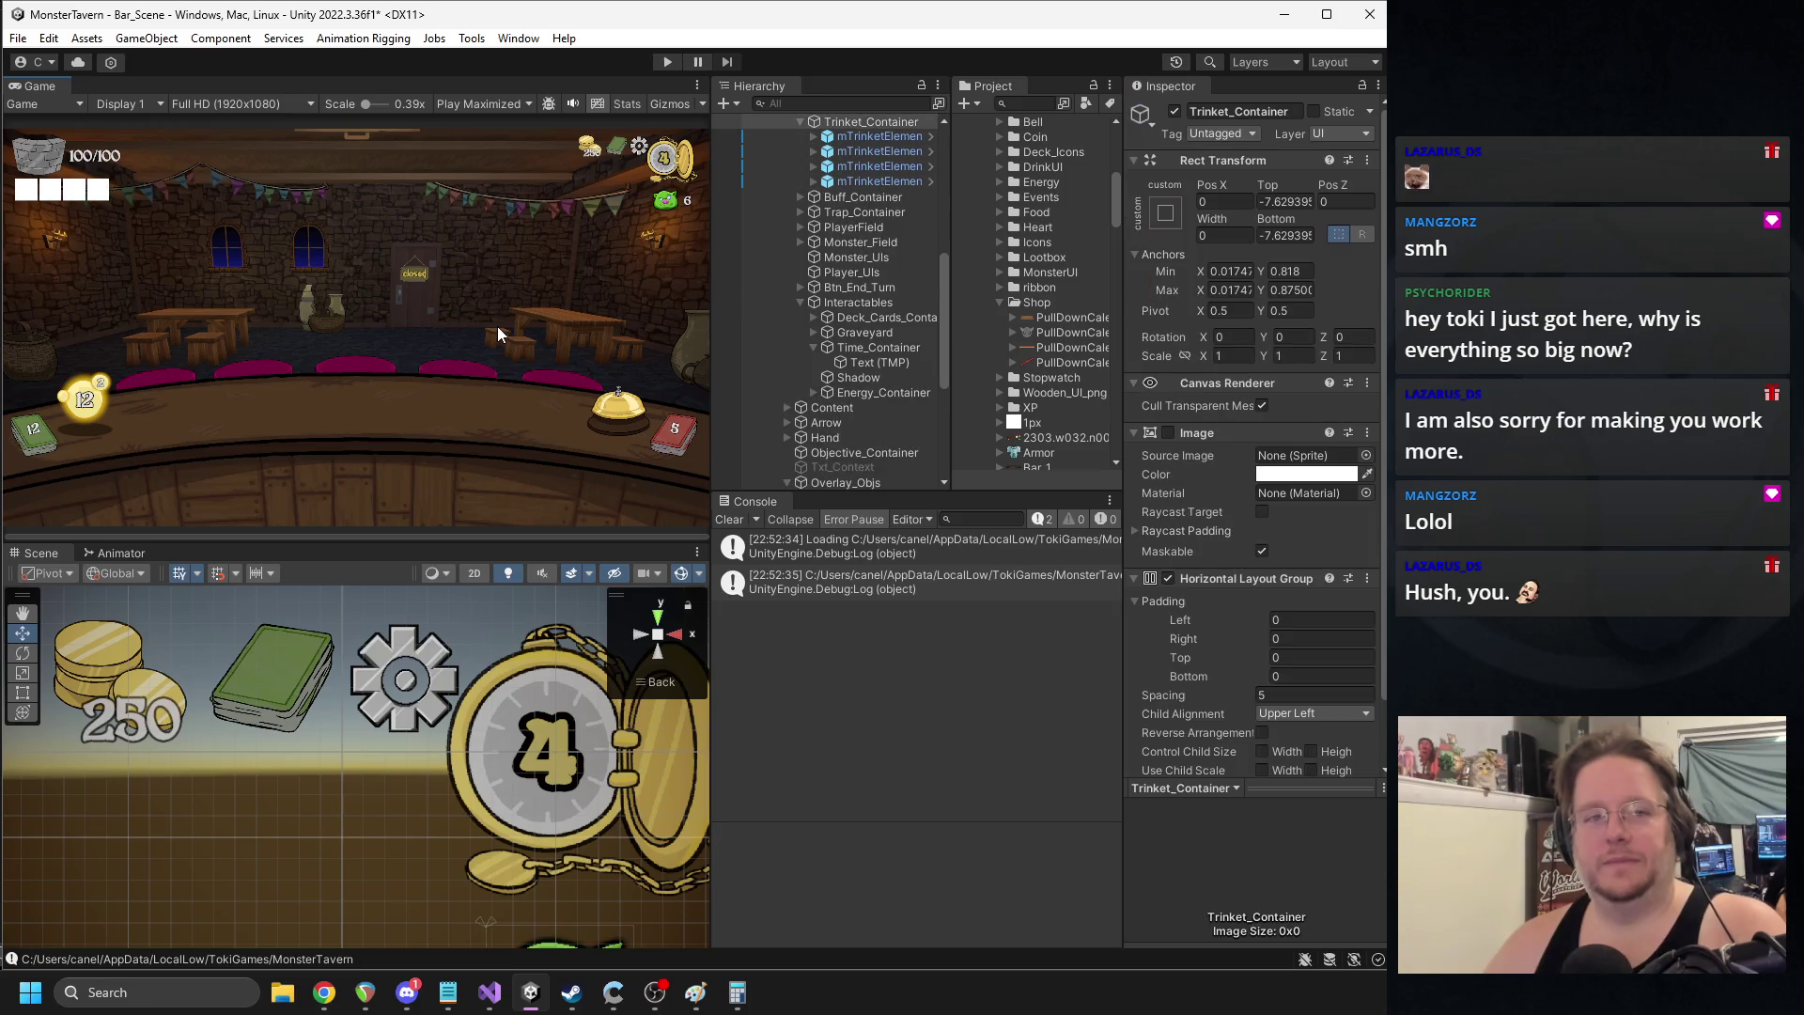
pyautogui.hotkey('ctrl', 'z')
pyautogui.hotkey('ctrl', 'z')
pyautogui.hotkey('ctrl', 'z')
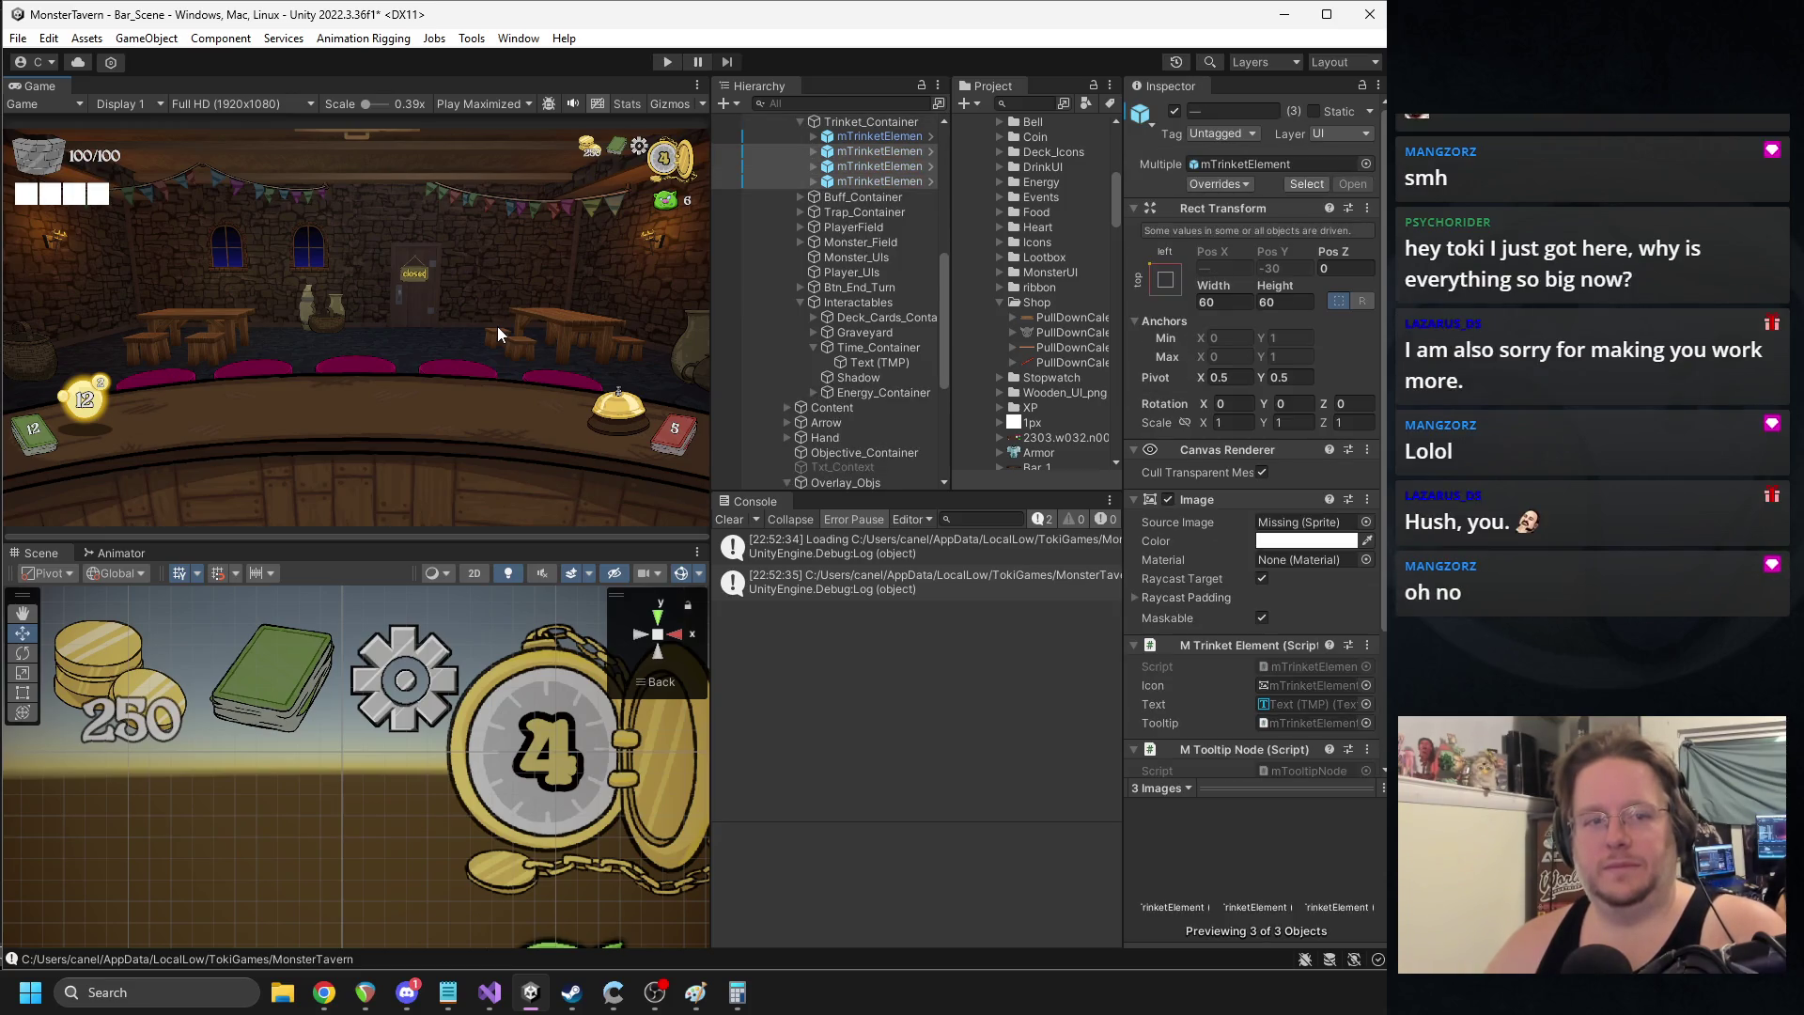
pyautogui.hotkey('ctrl', 'z')
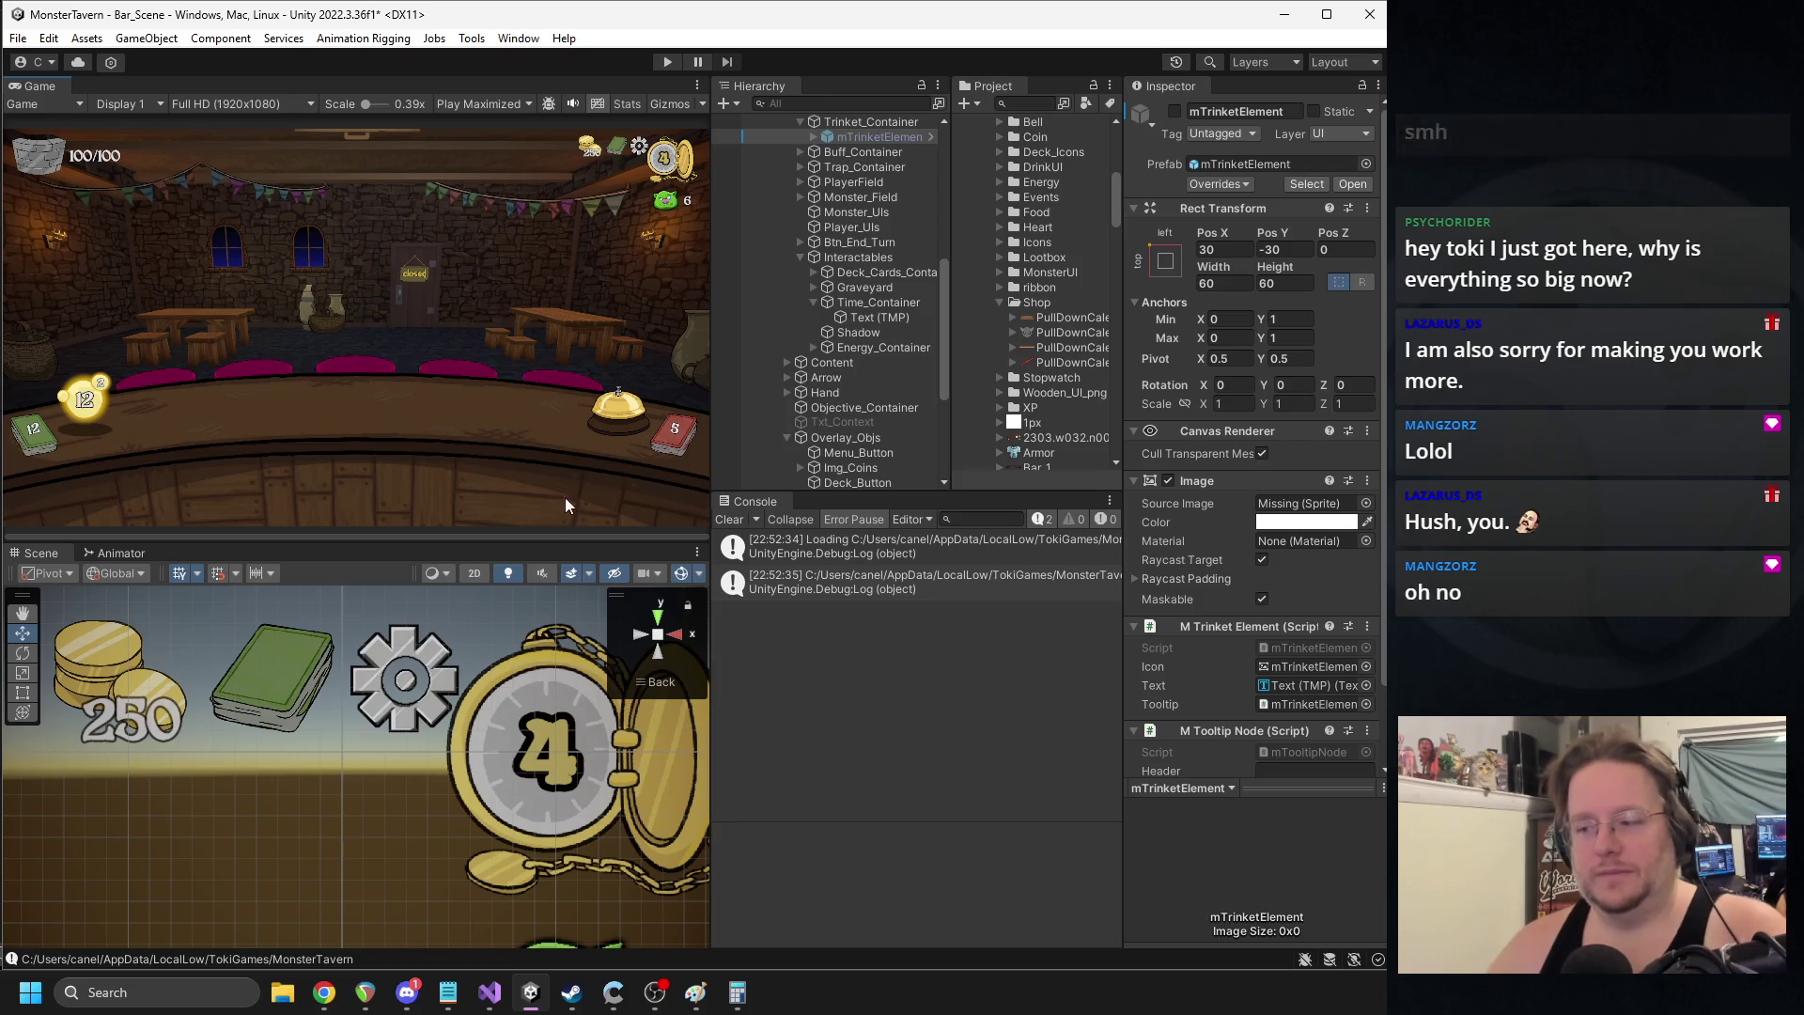
pyautogui.moveTo(572, 676); pyautogui.dragTo(415, 716)
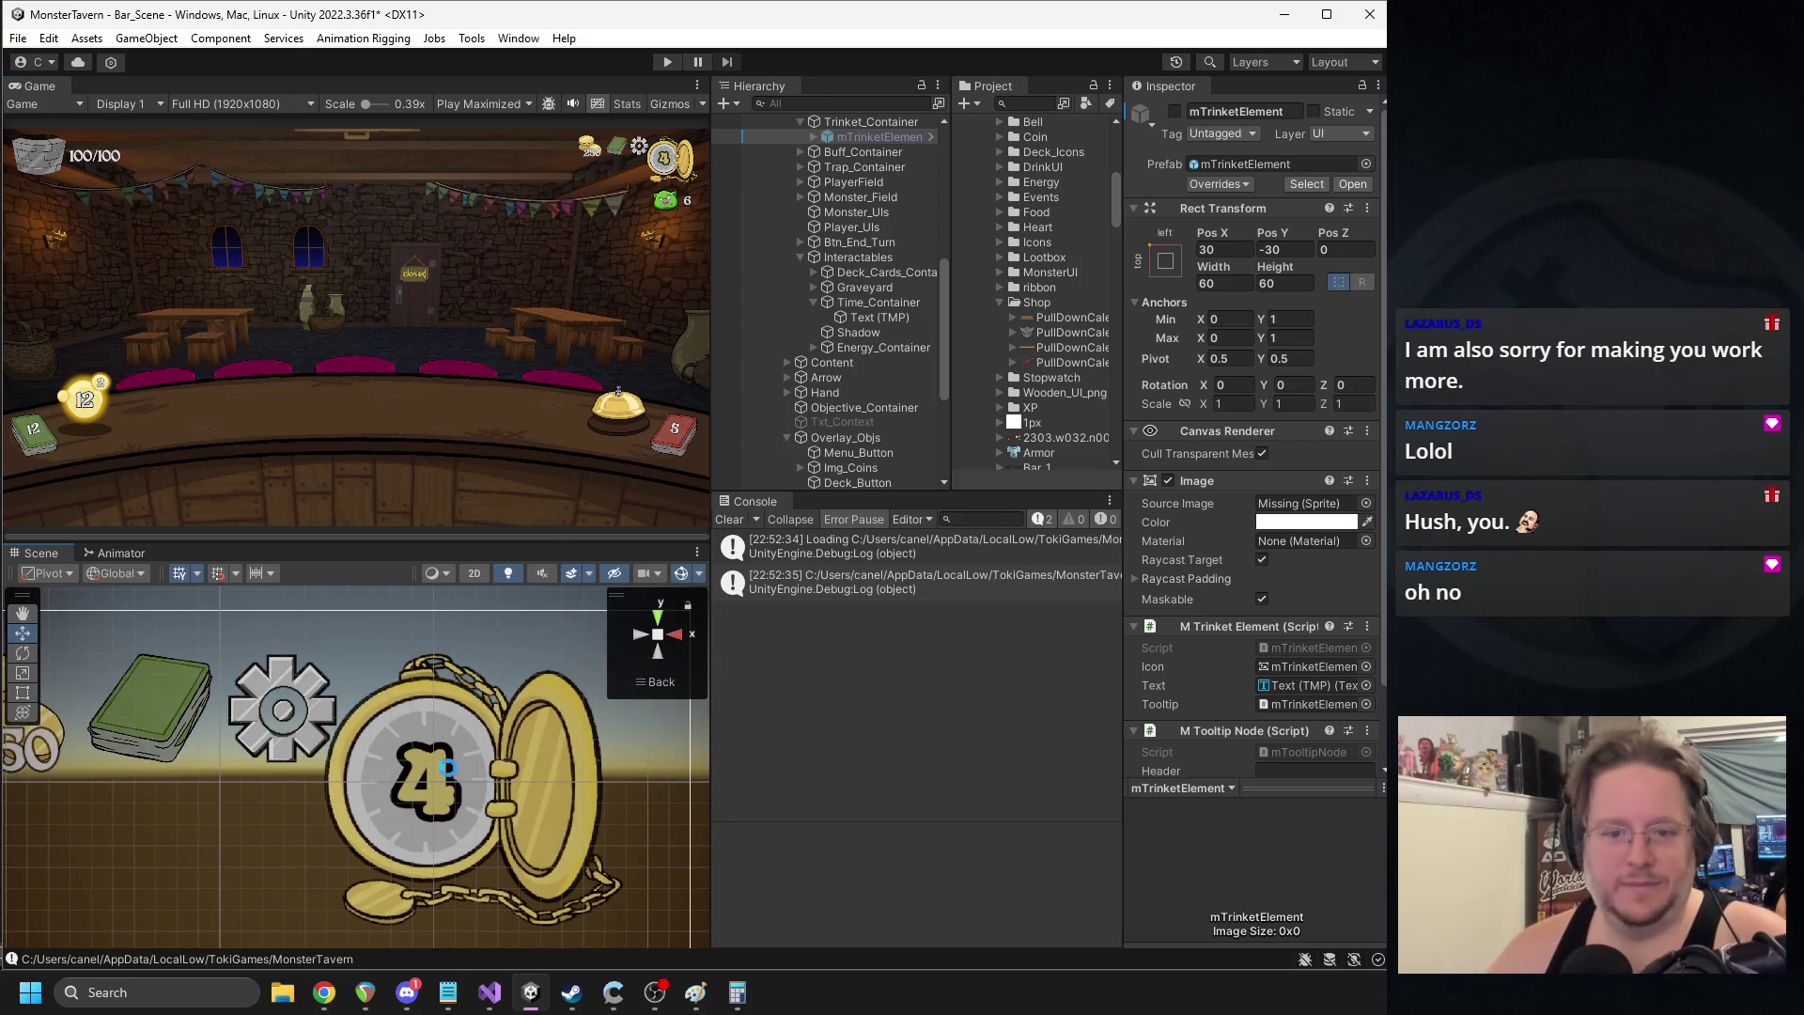
pyautogui.hotkey('ctrl', 'z')
pyautogui.hotkey('ctrl', 'z')
pyautogui.hotkey('ctrl', 'z')
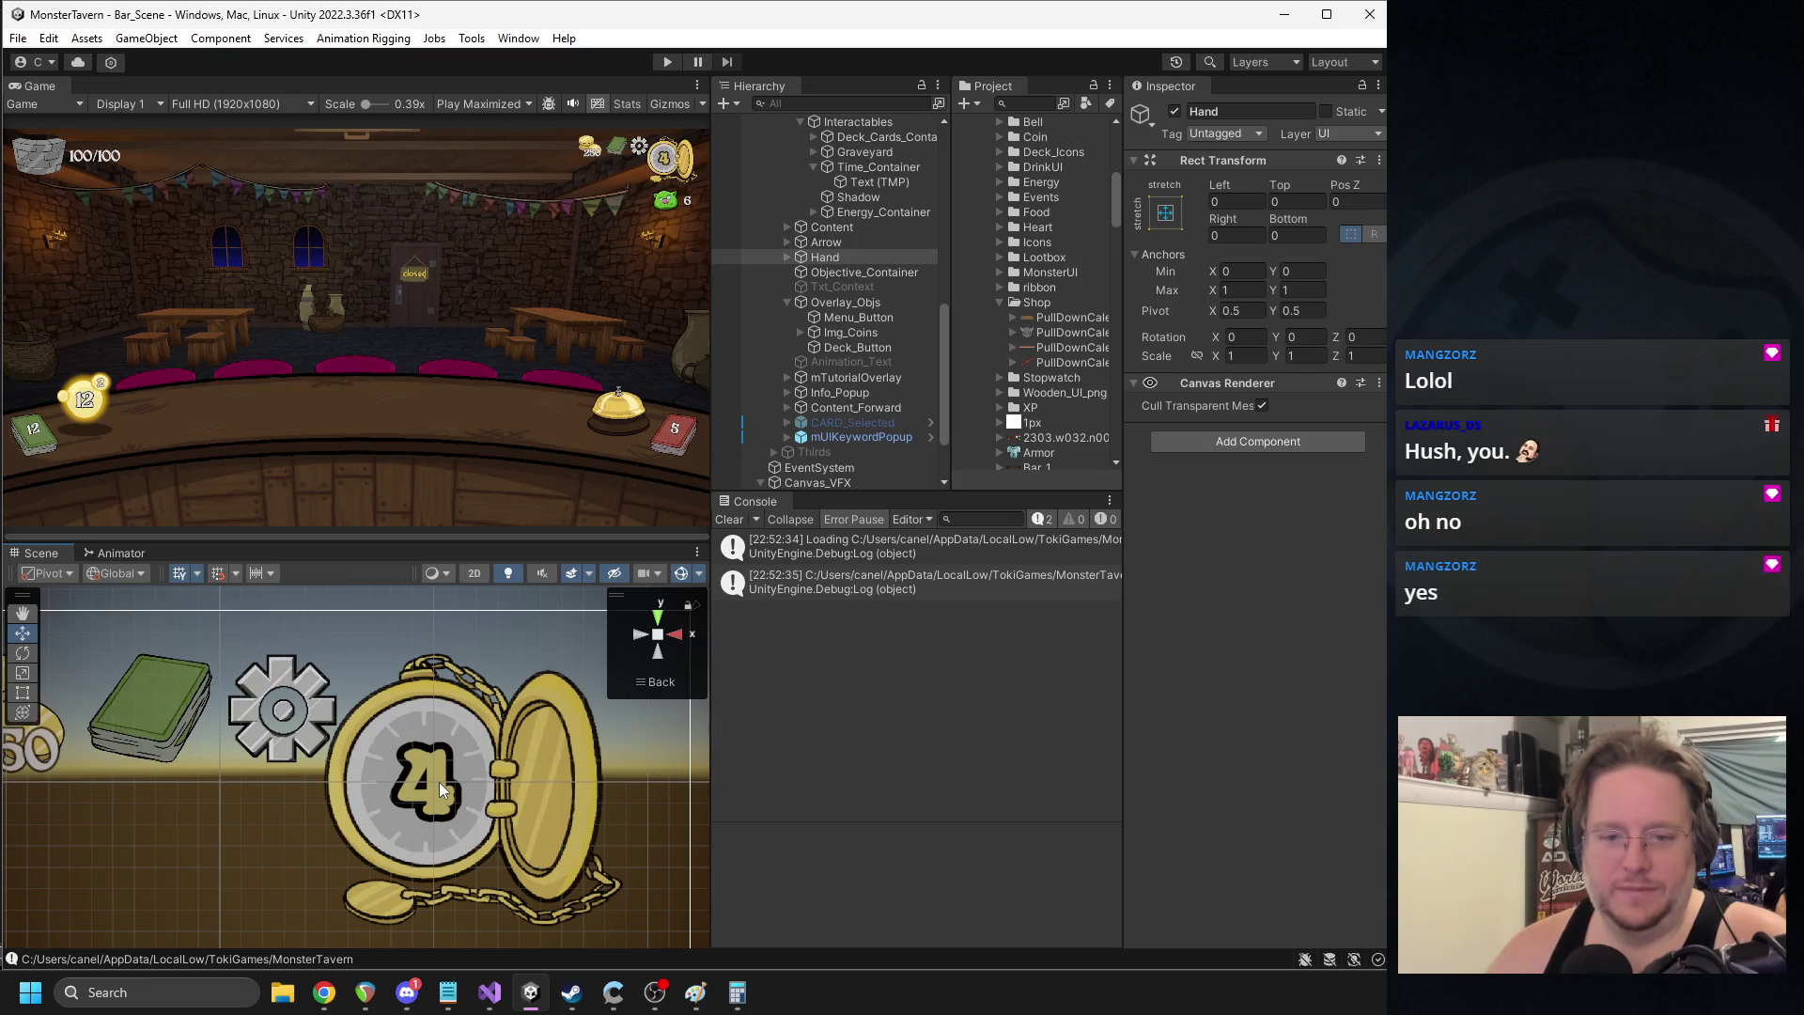
pyautogui.click(438, 782)
# - Shrink the pocket-watch Time_Container slightly, reposition it at the top right, and play-test the HUD
pyautogui.moveTo(438, 782); pyautogui.dragTo(484, 769)
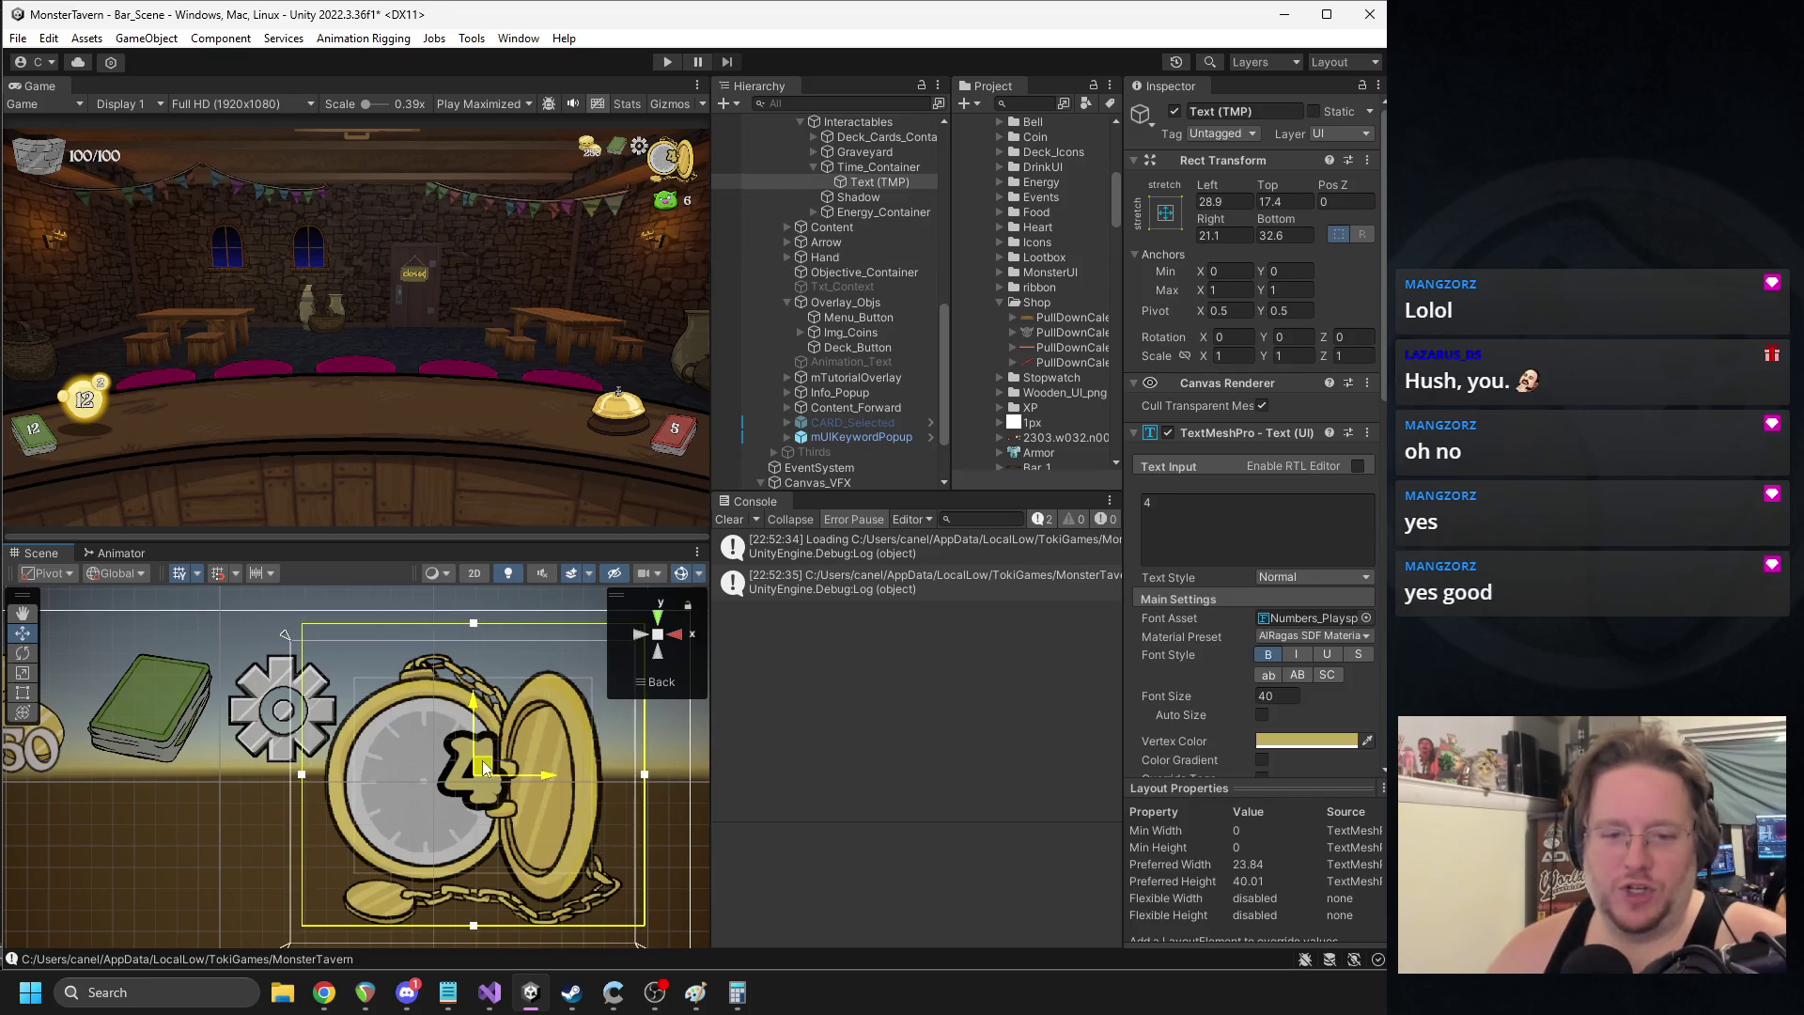
pyautogui.hotkey('ctrl', 'z')
pyautogui.click(831, 167)
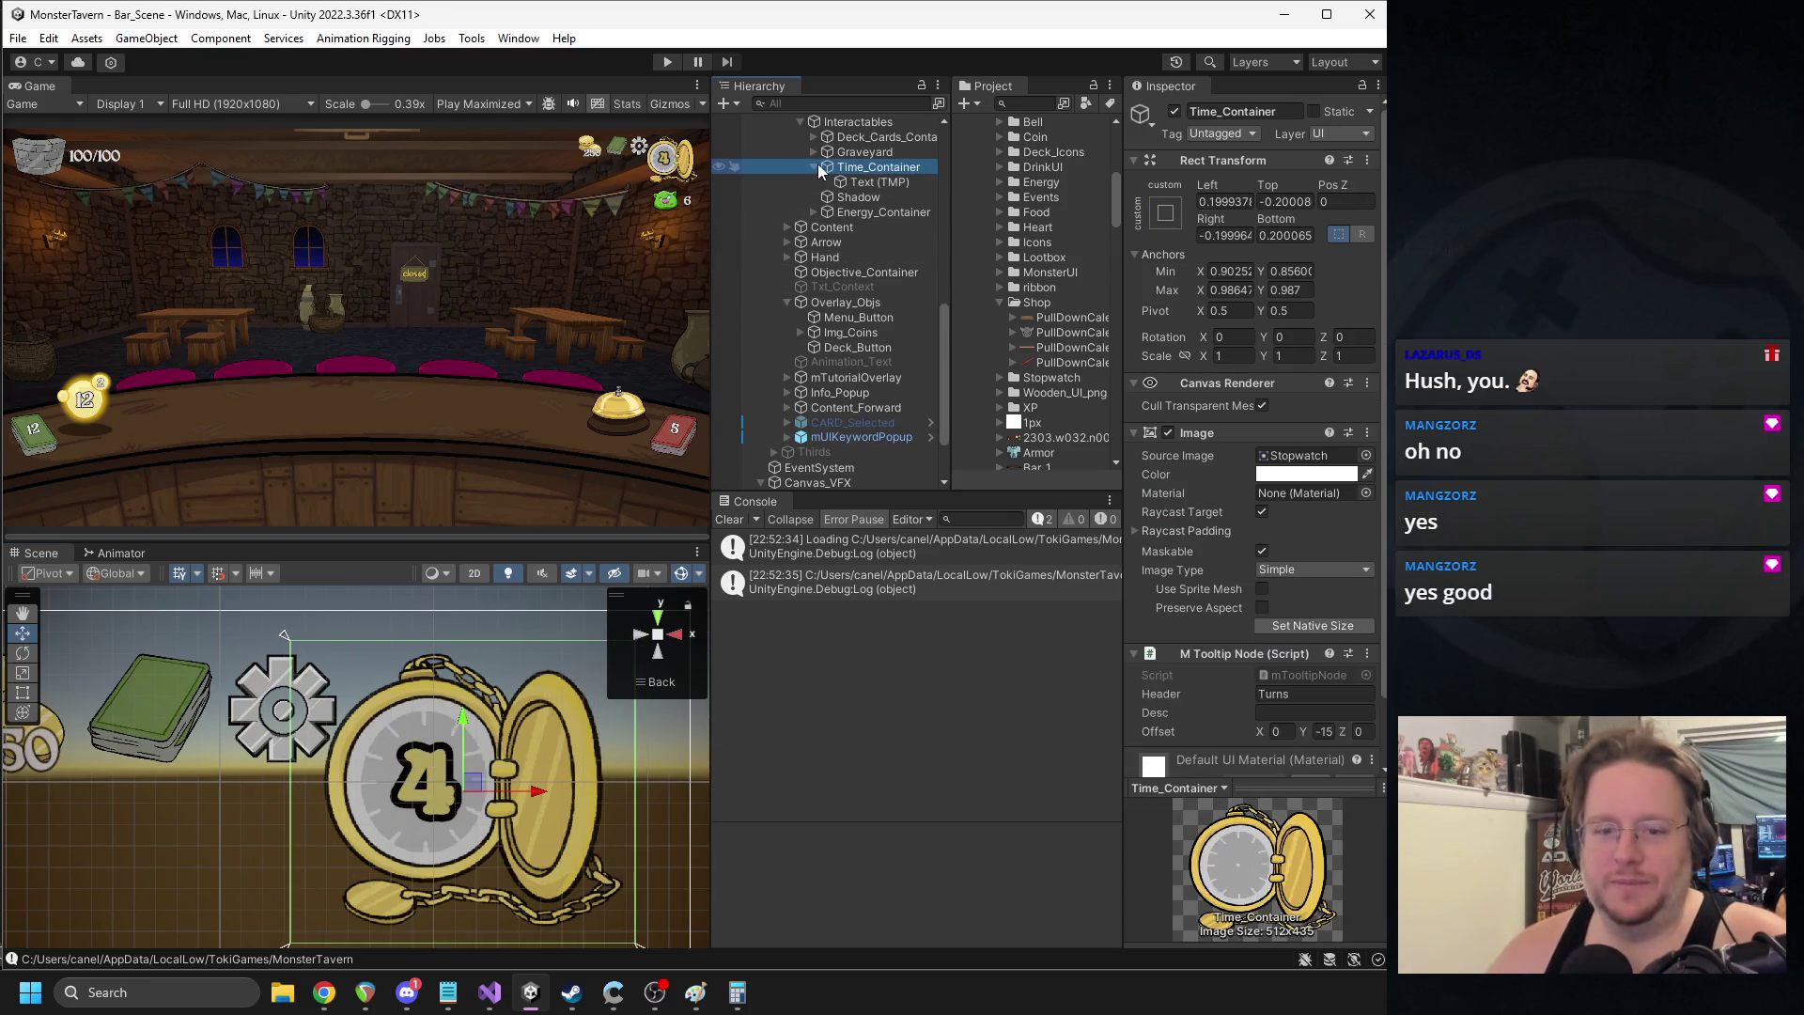
pyautogui.scroll(-2, 441, 775)
pyautogui.hotkey('ctrl', 'z')
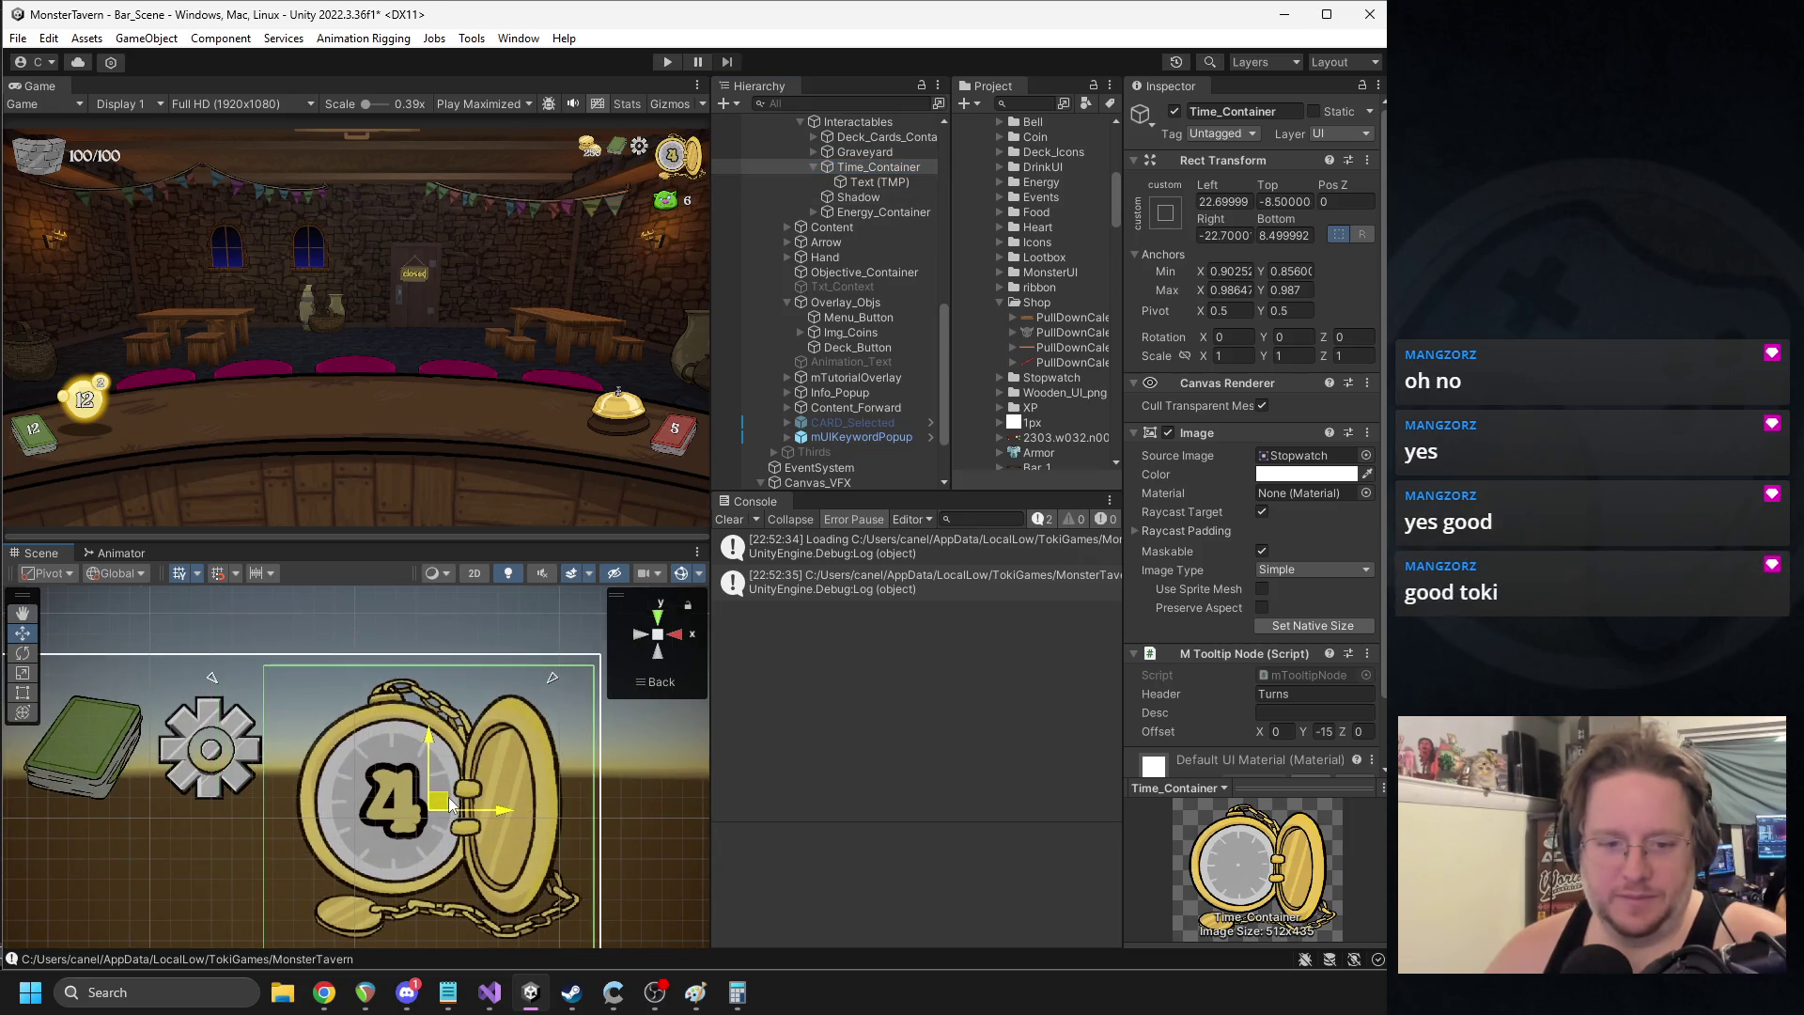
pyautogui.moveTo(449, 804)
pyautogui.mouseDown()
pyautogui.moveTo(442, 784)
pyautogui.moveTo(265, 782)
pyautogui.mouseUp()
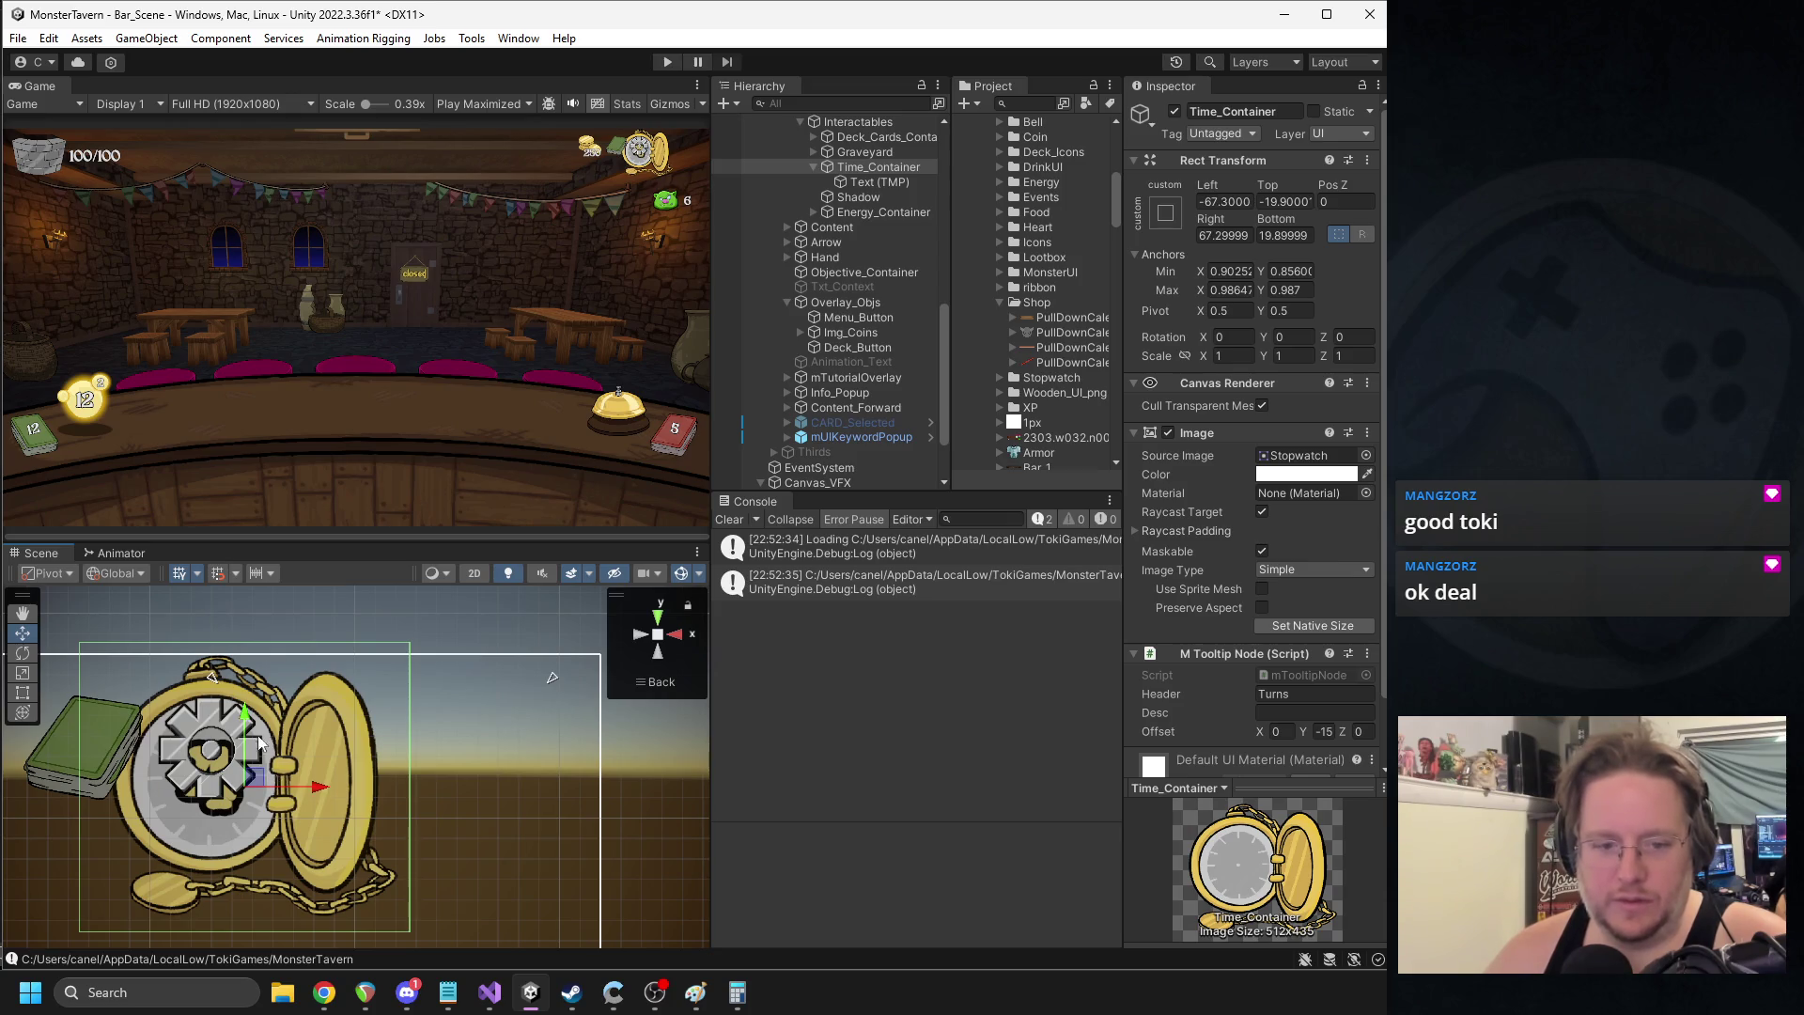
pyautogui.moveTo(318, 787); pyautogui.dragTo(504, 805)
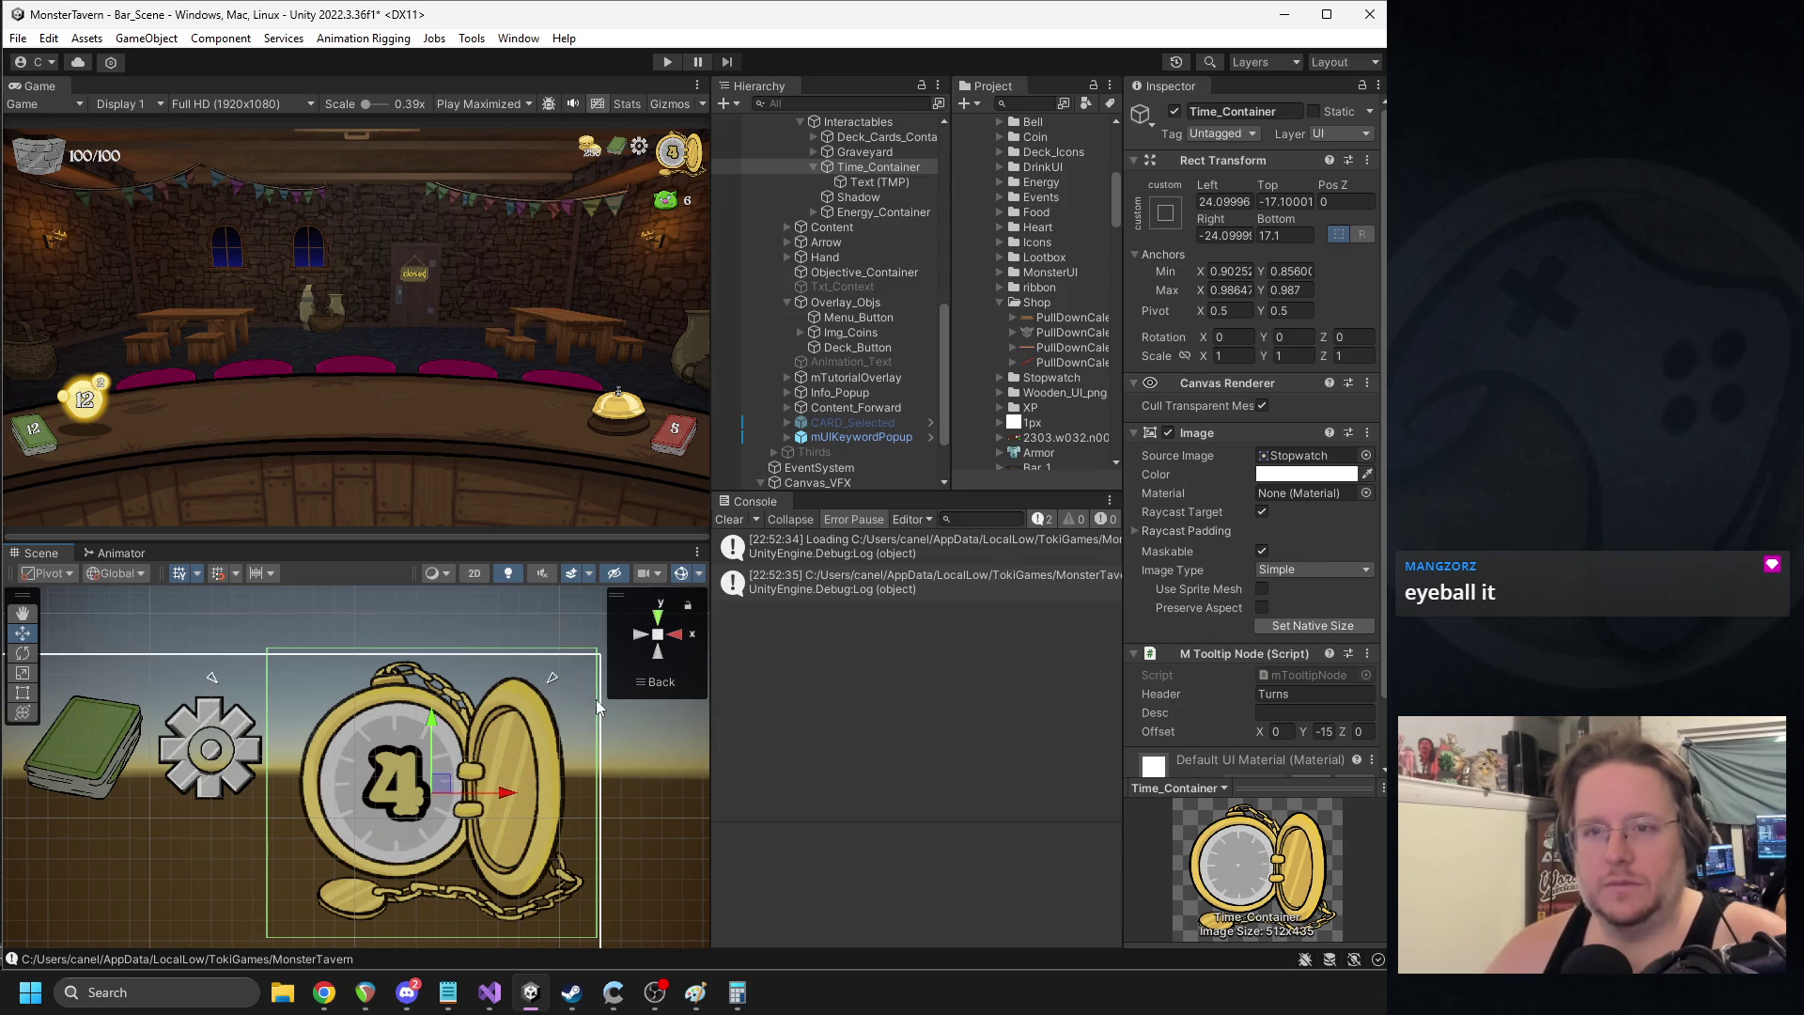
pyautogui.click(668, 62)
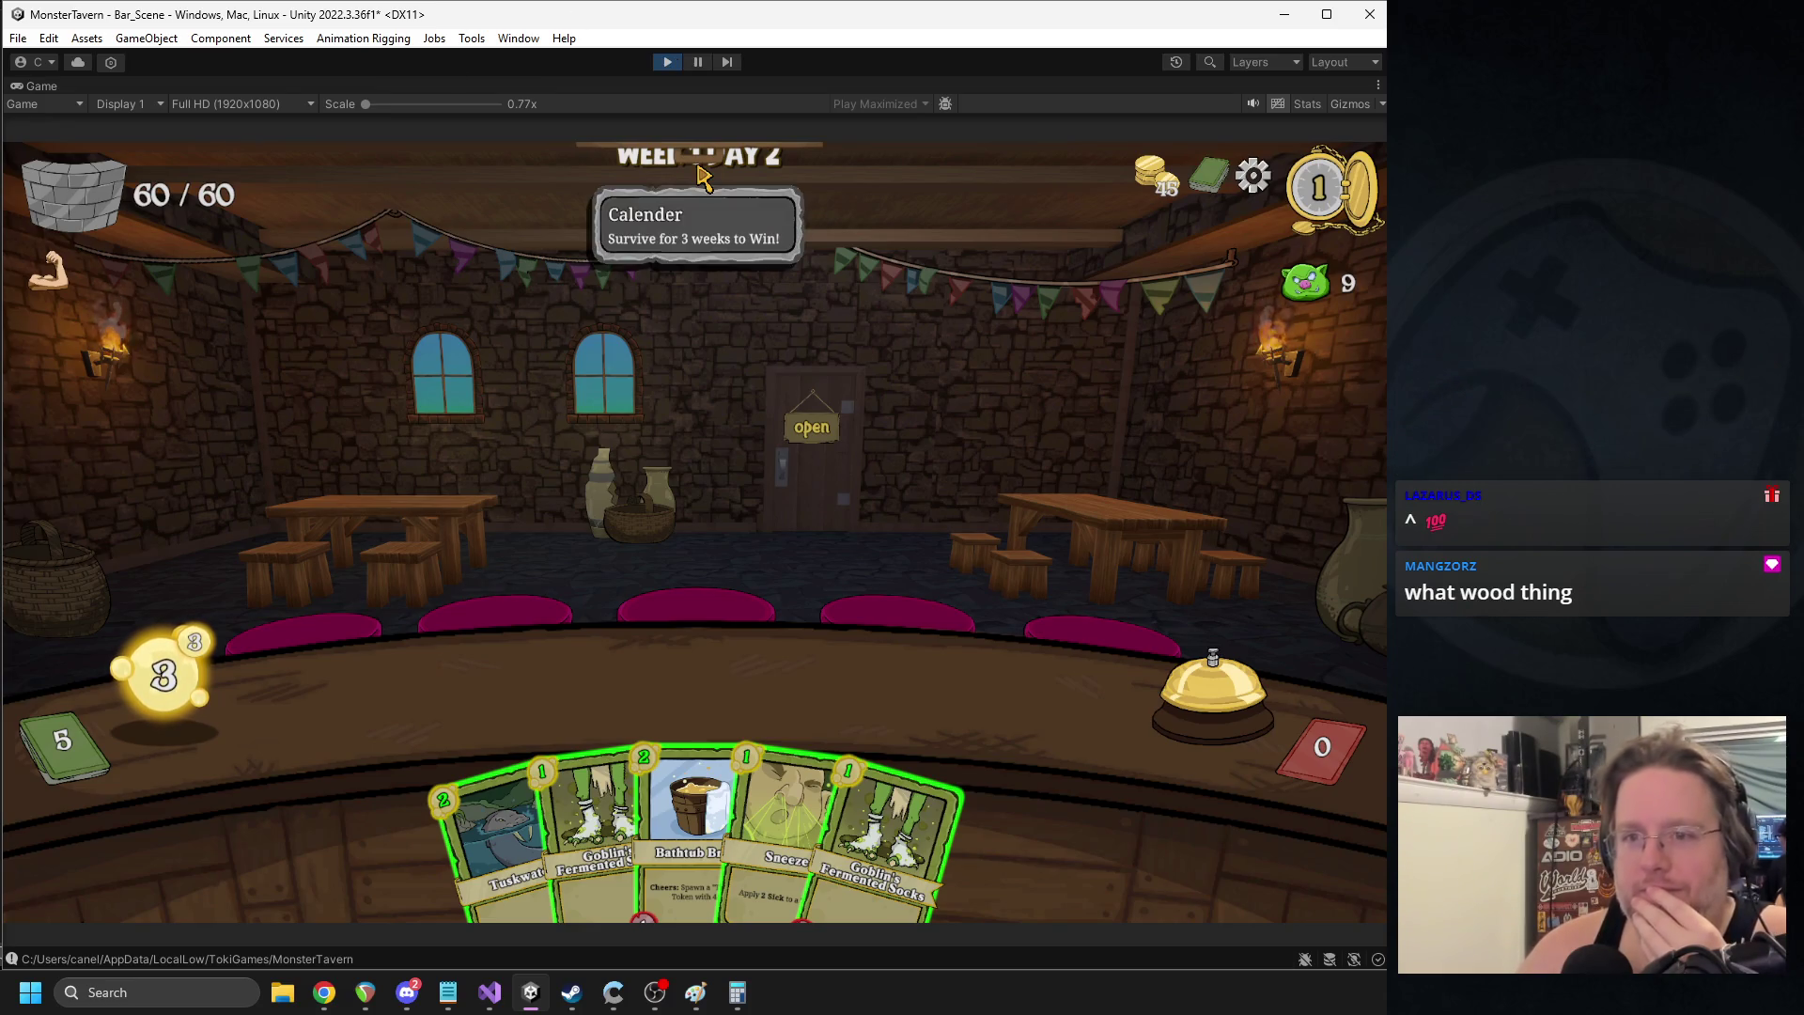
pyautogui.click(665, 63)
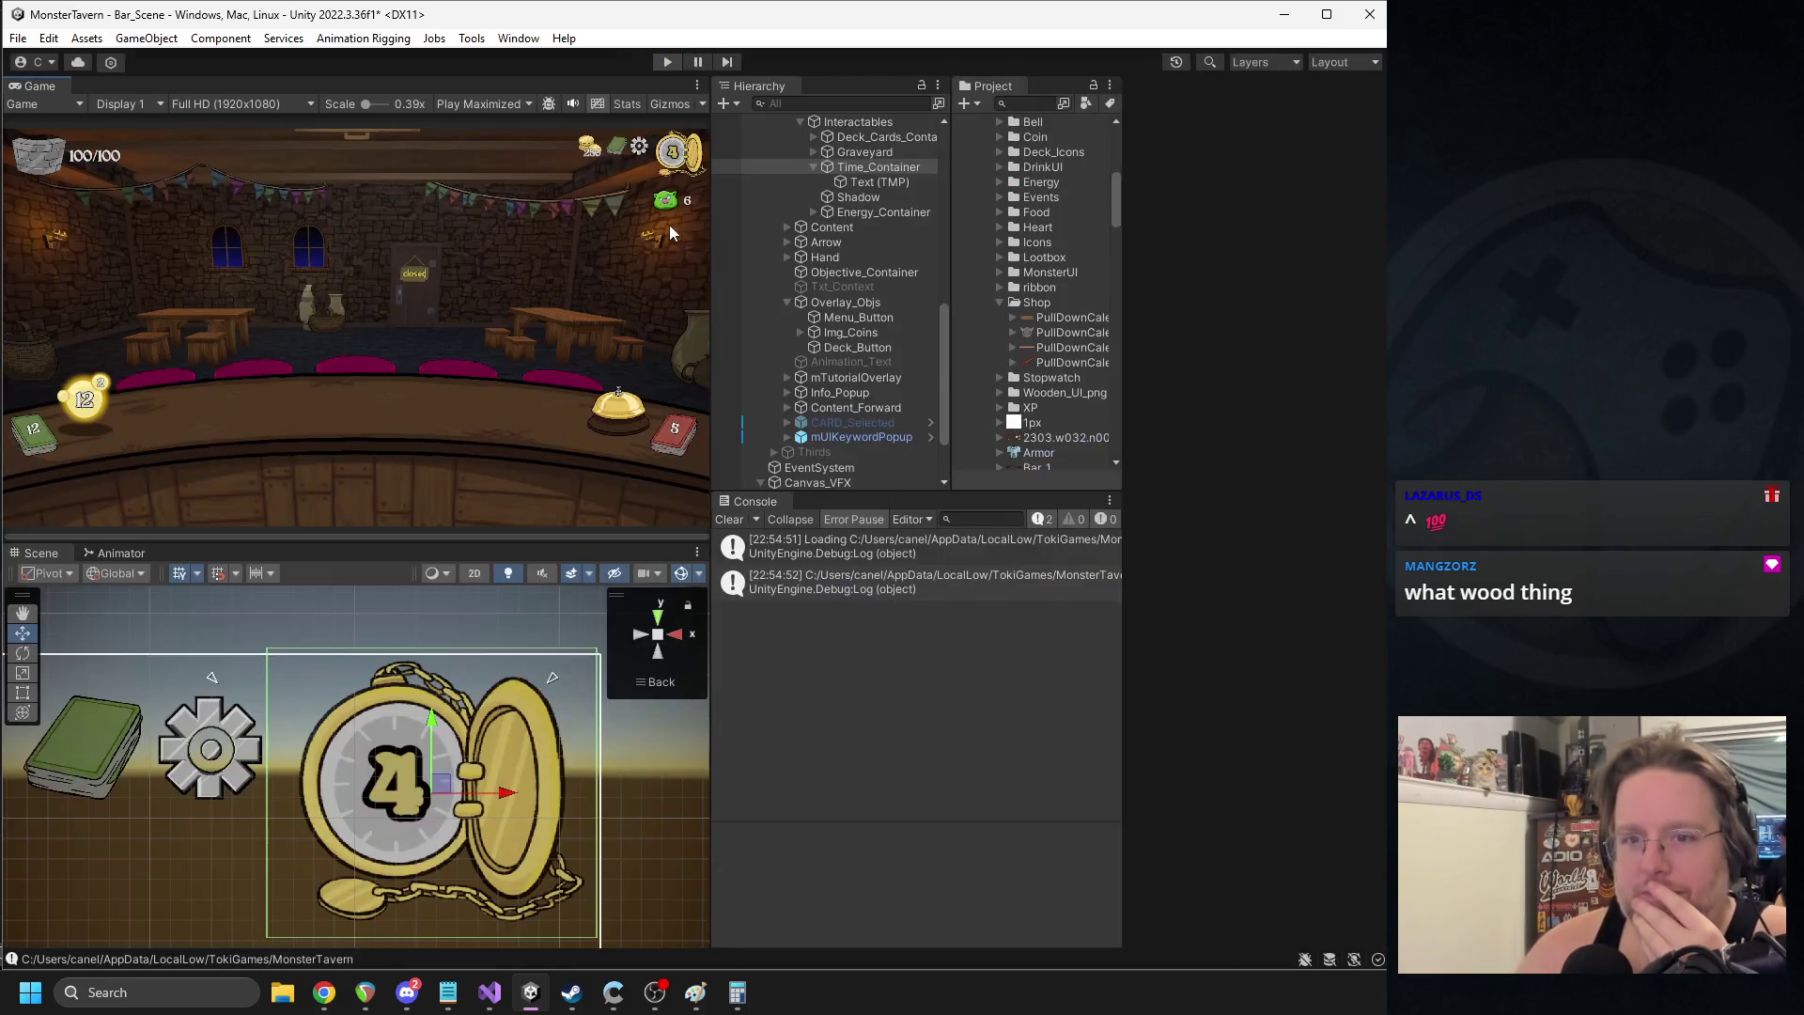
# - Collapse the Time_Container, Interactables and Trinket_Container groups in the Hierarchy
pyautogui.moveTo(361, 741)
pyautogui.mouseDown()
pyautogui.moveTo(596, 742)
pyautogui.moveTo(564, 676)
pyautogui.moveTo(572, 731)
pyautogui.moveTo(468, 718)
pyautogui.mouseUp()
pyautogui.scroll(-2, 468, 719)
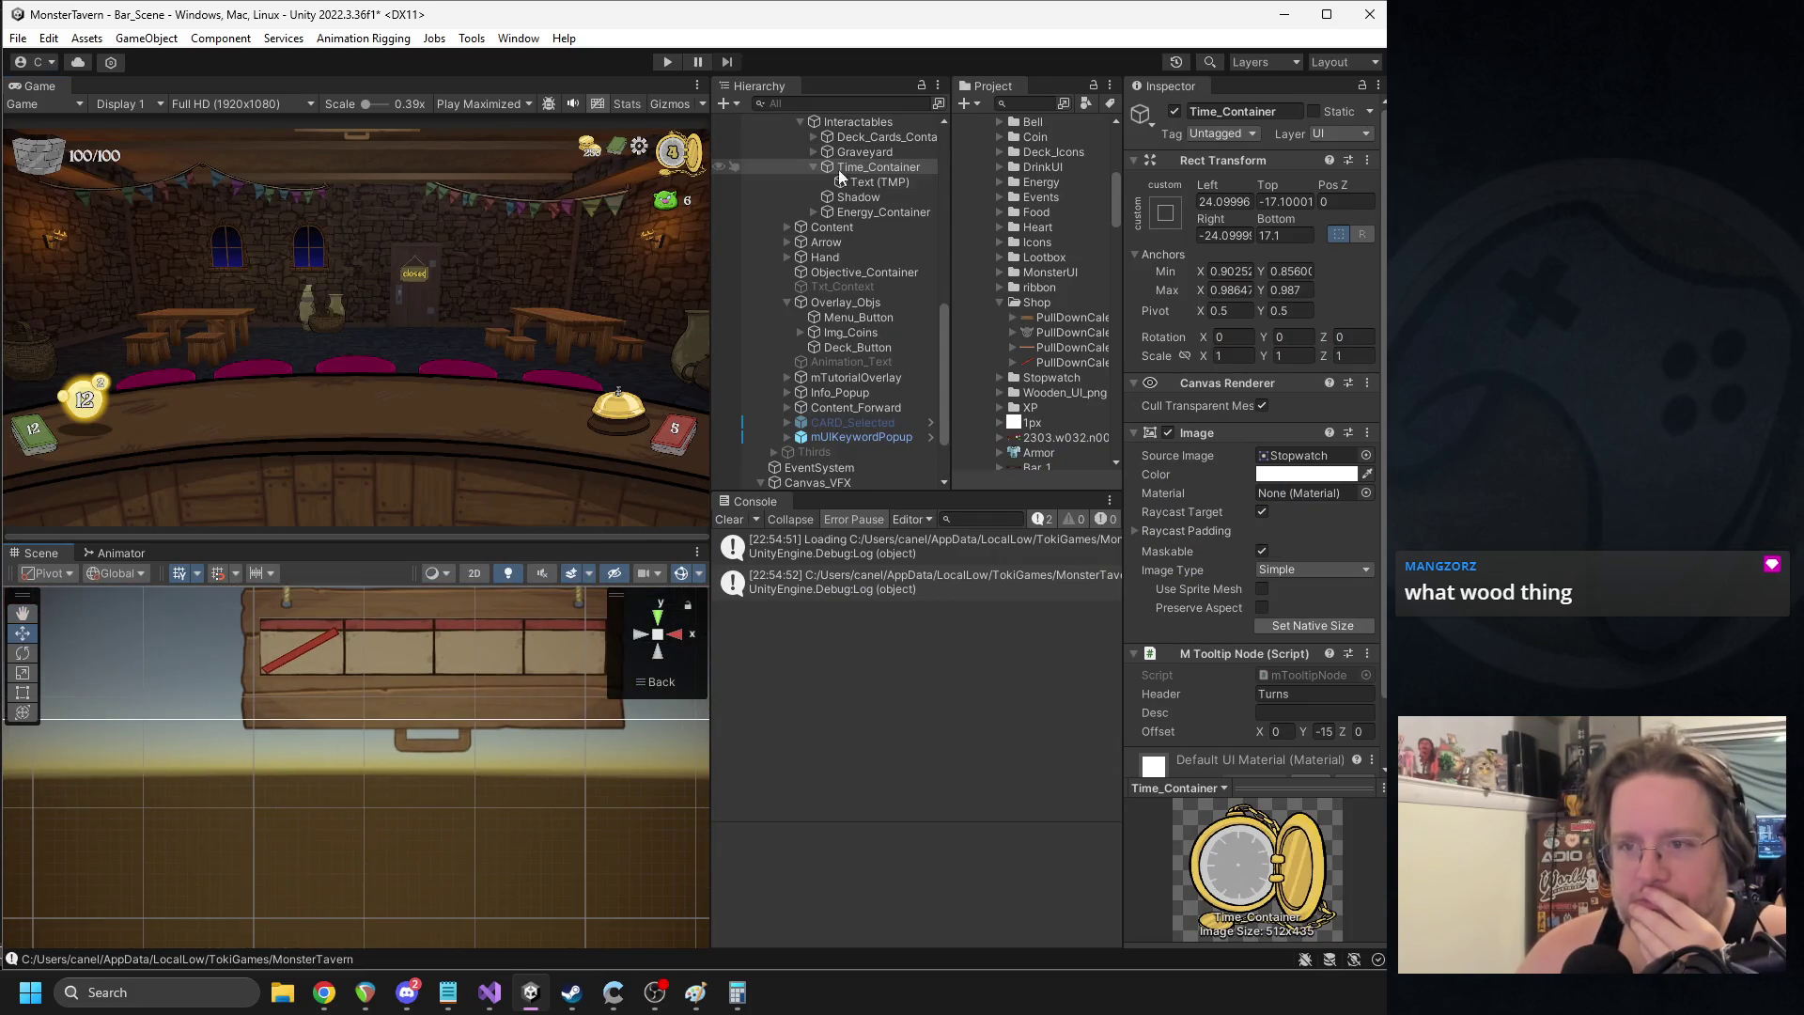
pyautogui.click(864, 183)
pyautogui.click(814, 167)
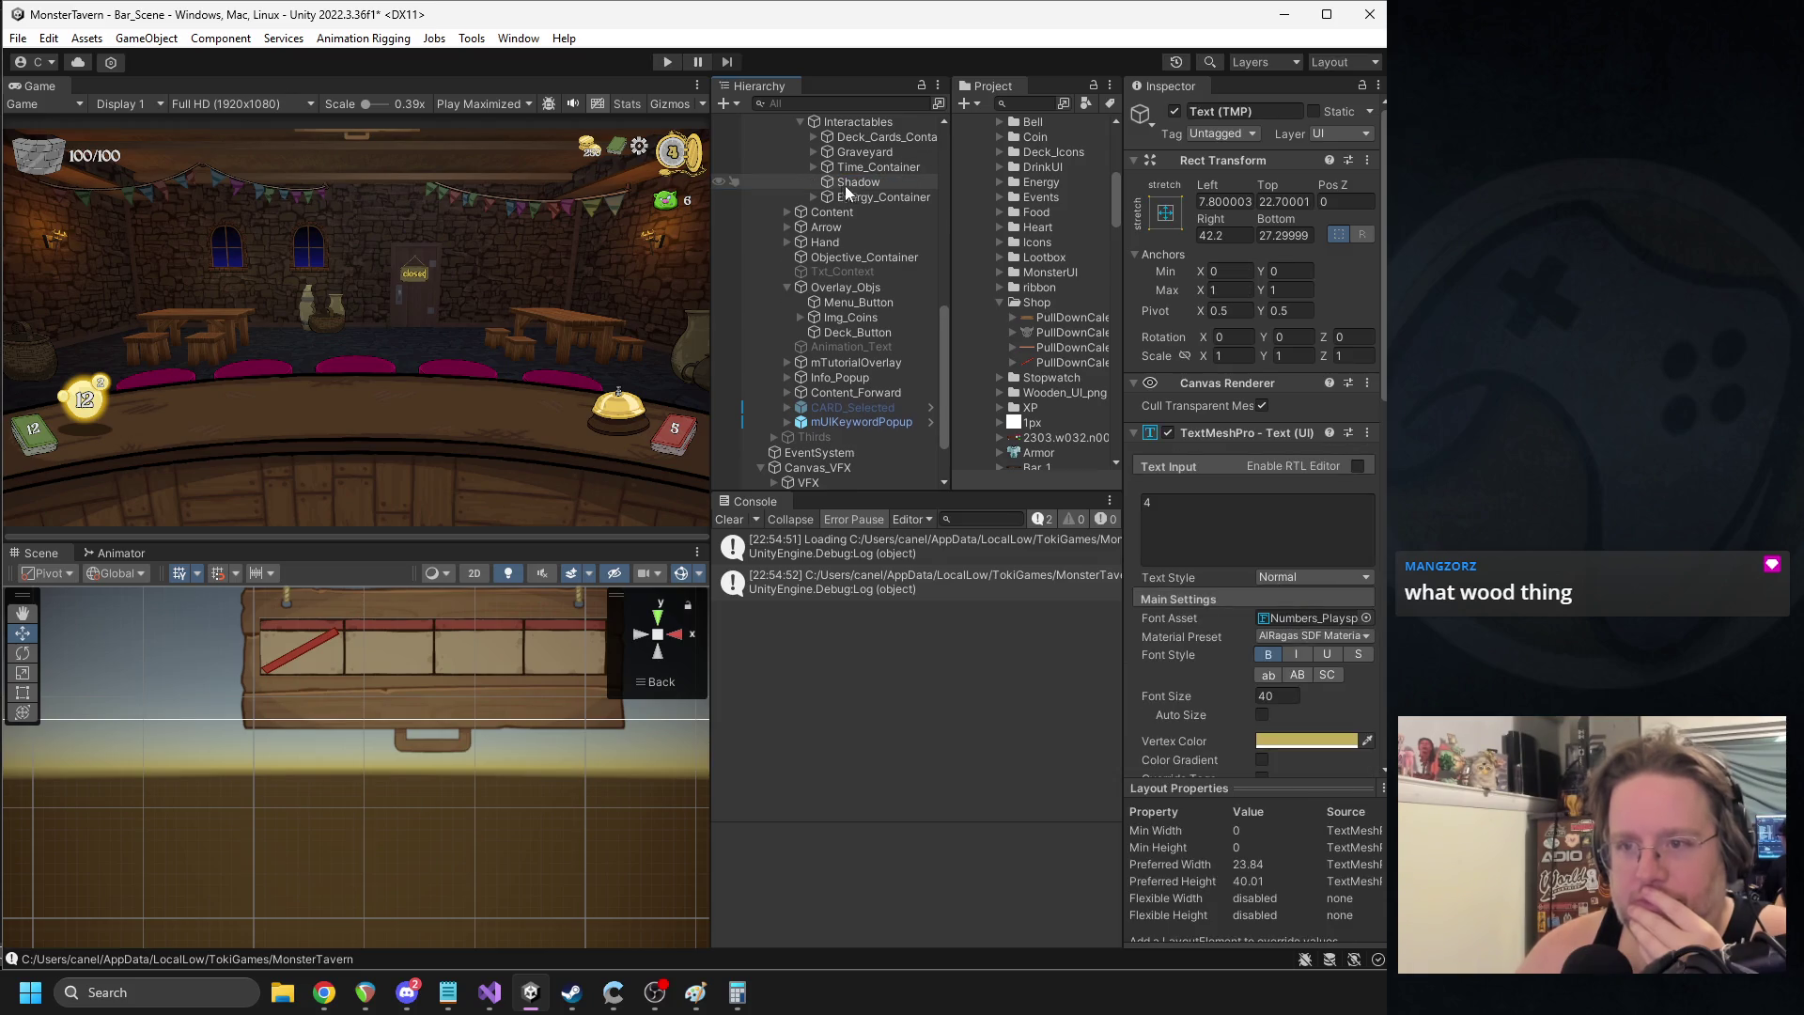
pyautogui.scroll(2, 844, 184)
pyautogui.click(800, 179)
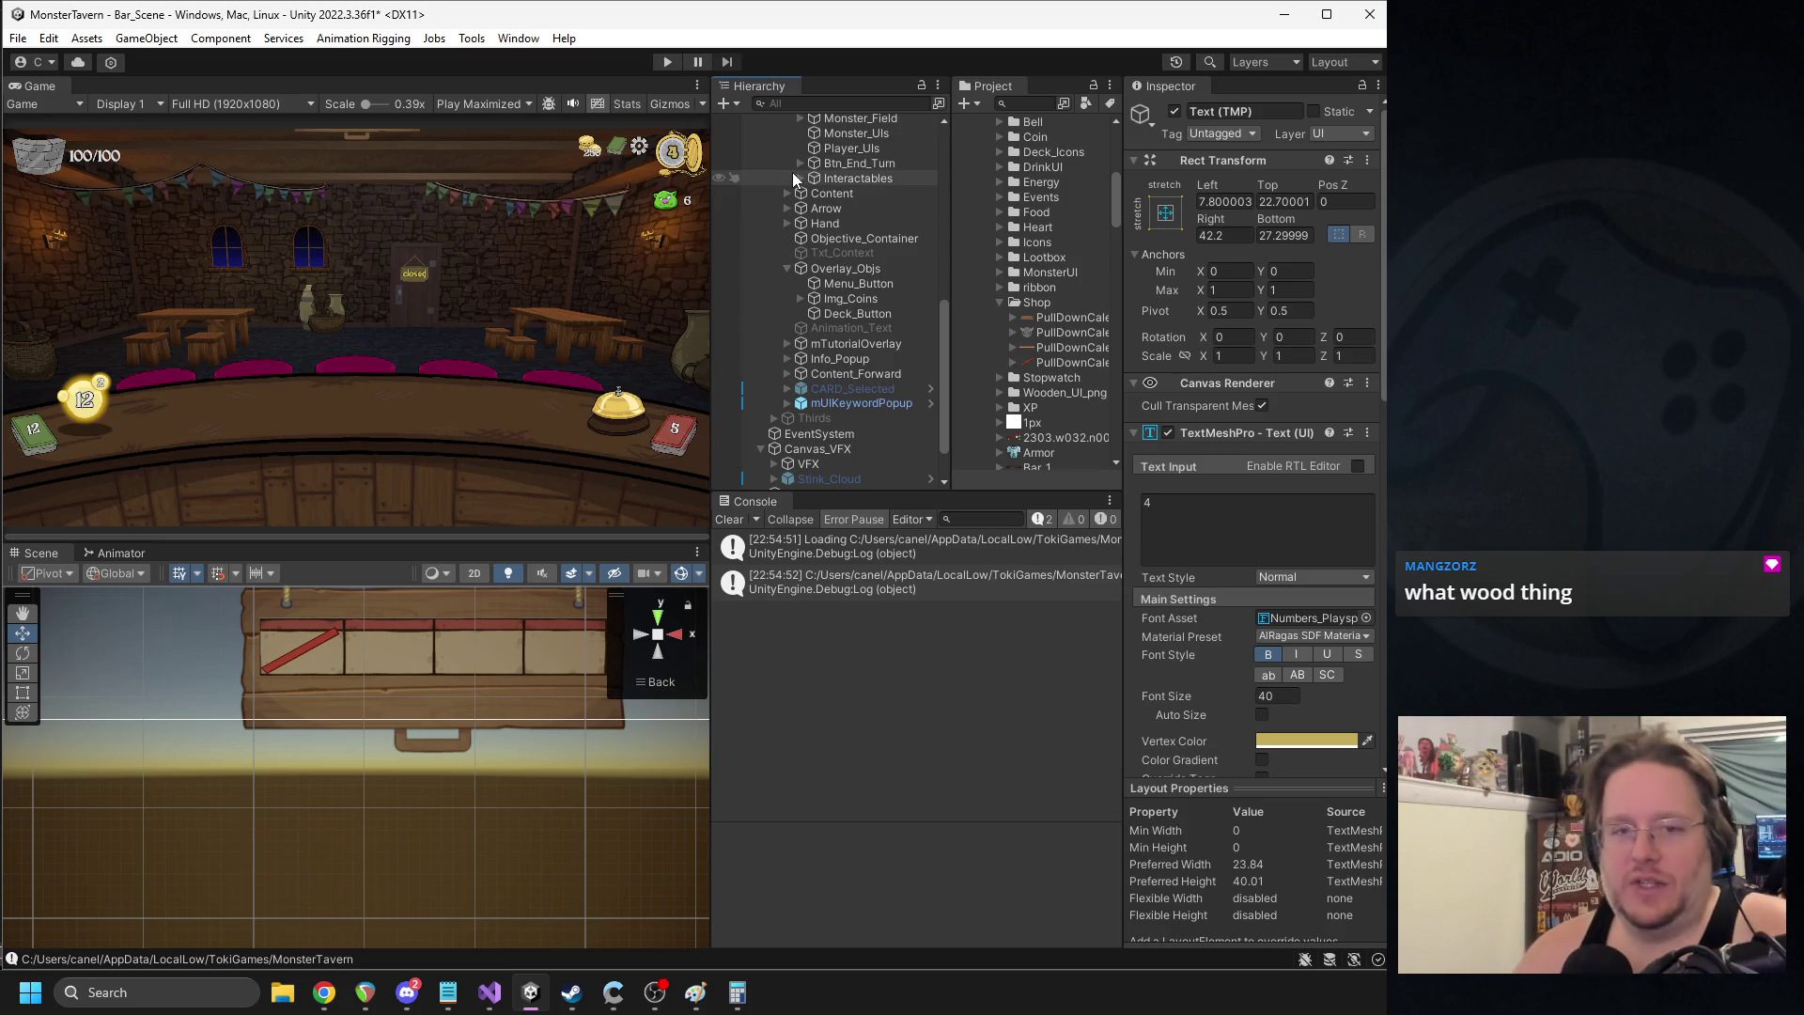
pyautogui.scroll(4, 810, 176)
pyautogui.scroll(2, 810, 176)
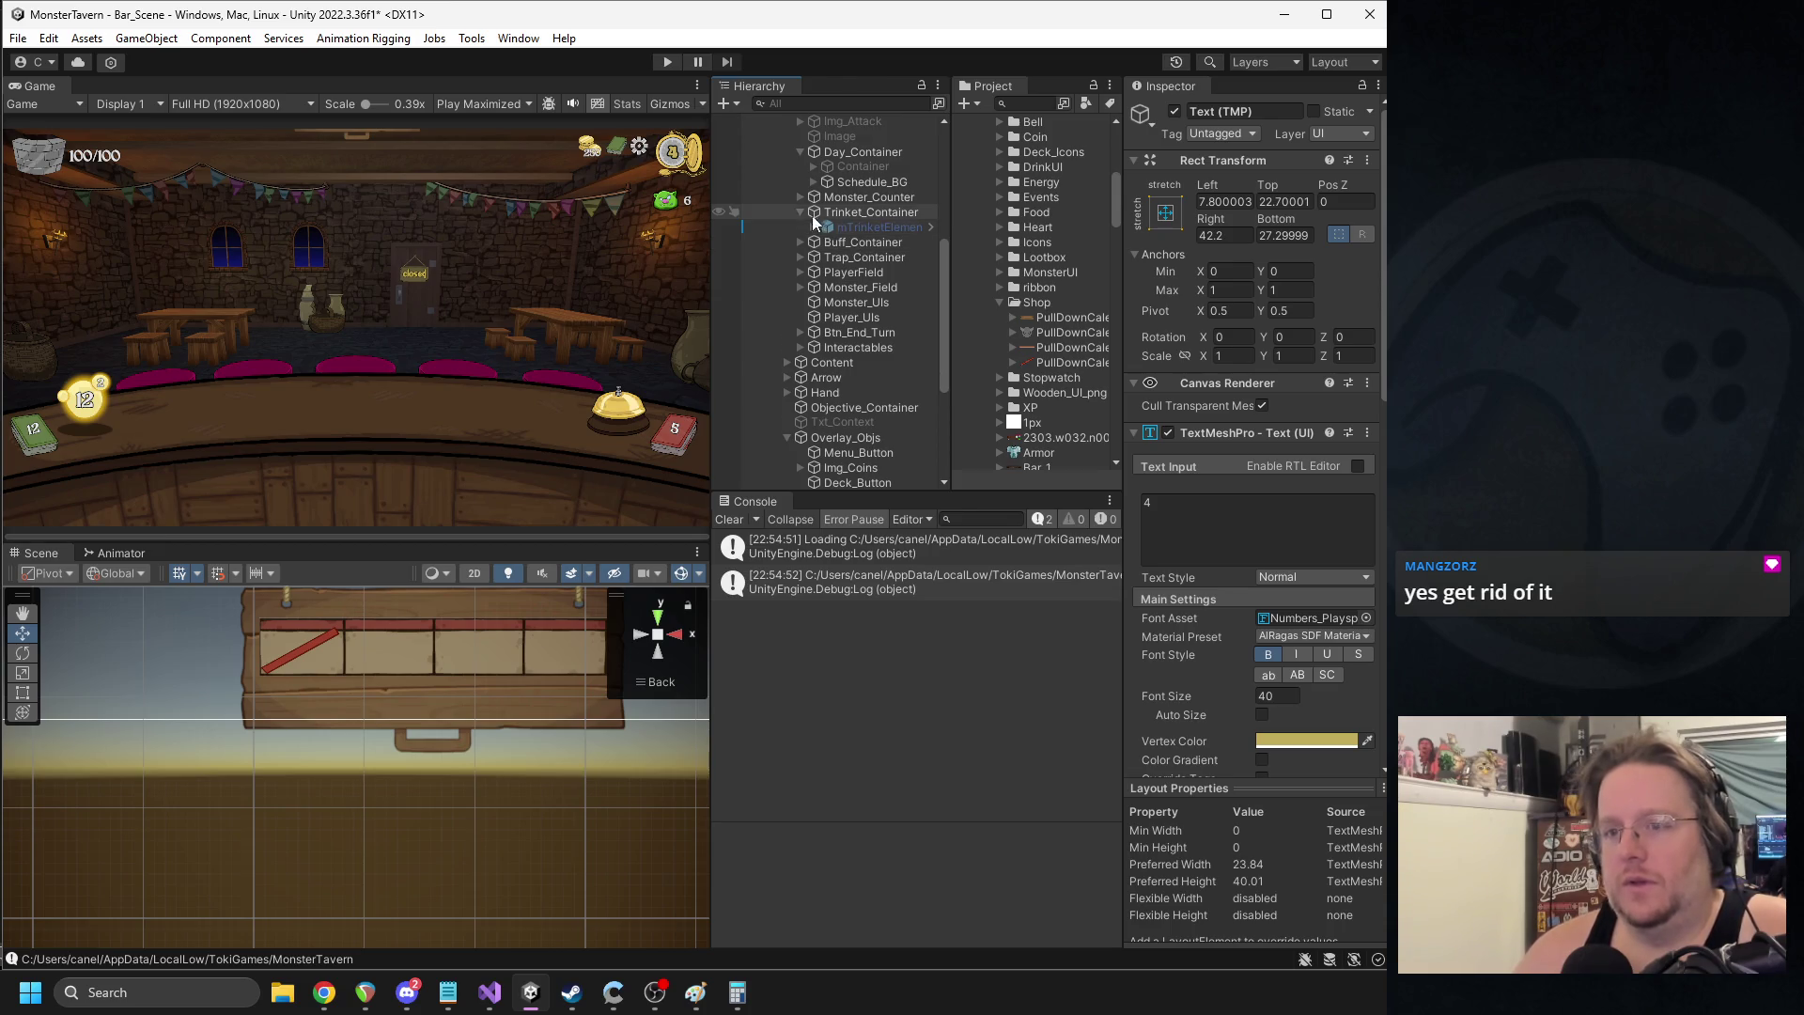
pyautogui.click(801, 212)
pyautogui.scroll(6, 827, 235)
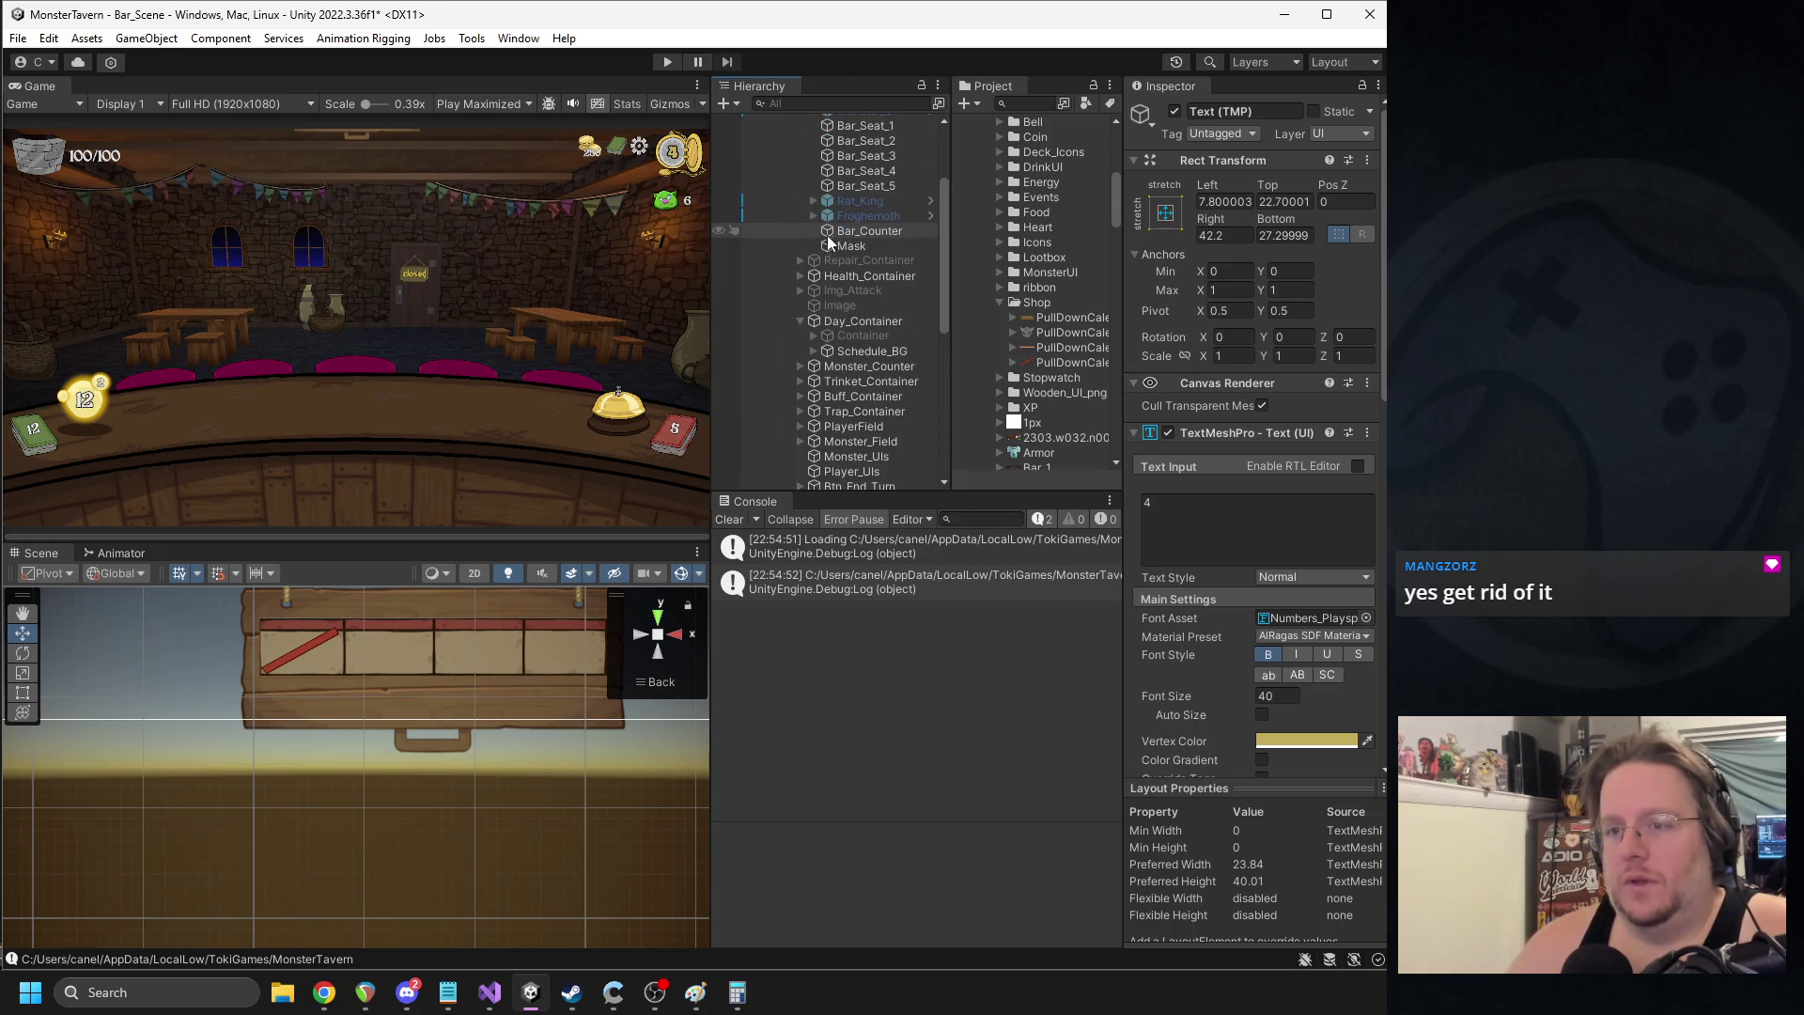
# - Lower the Schedule_BG wooden sign from Pos Y -93 to -113
pyautogui.click(838, 351)
pyautogui.scroll(-1, 466, 641)
pyautogui.moveTo(428, 663); pyautogui.dragTo(443, 792)
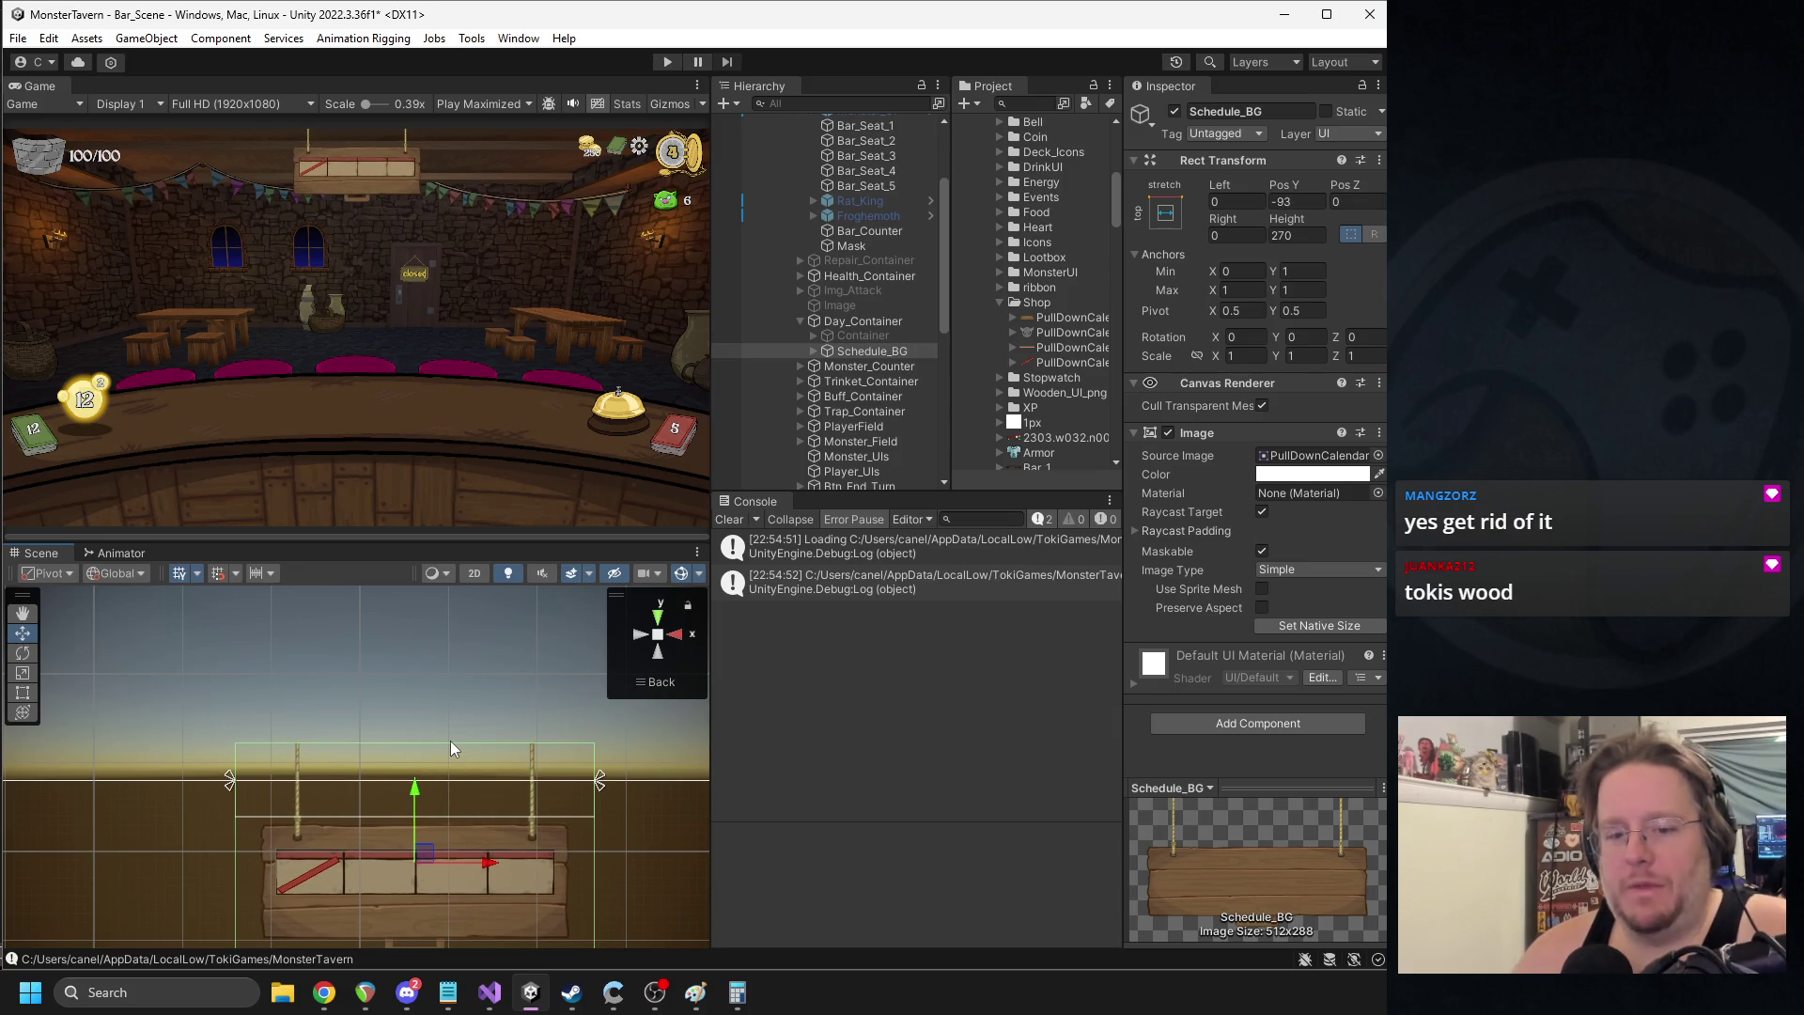
pyautogui.moveTo(416, 795); pyautogui.dragTo(417, 814)
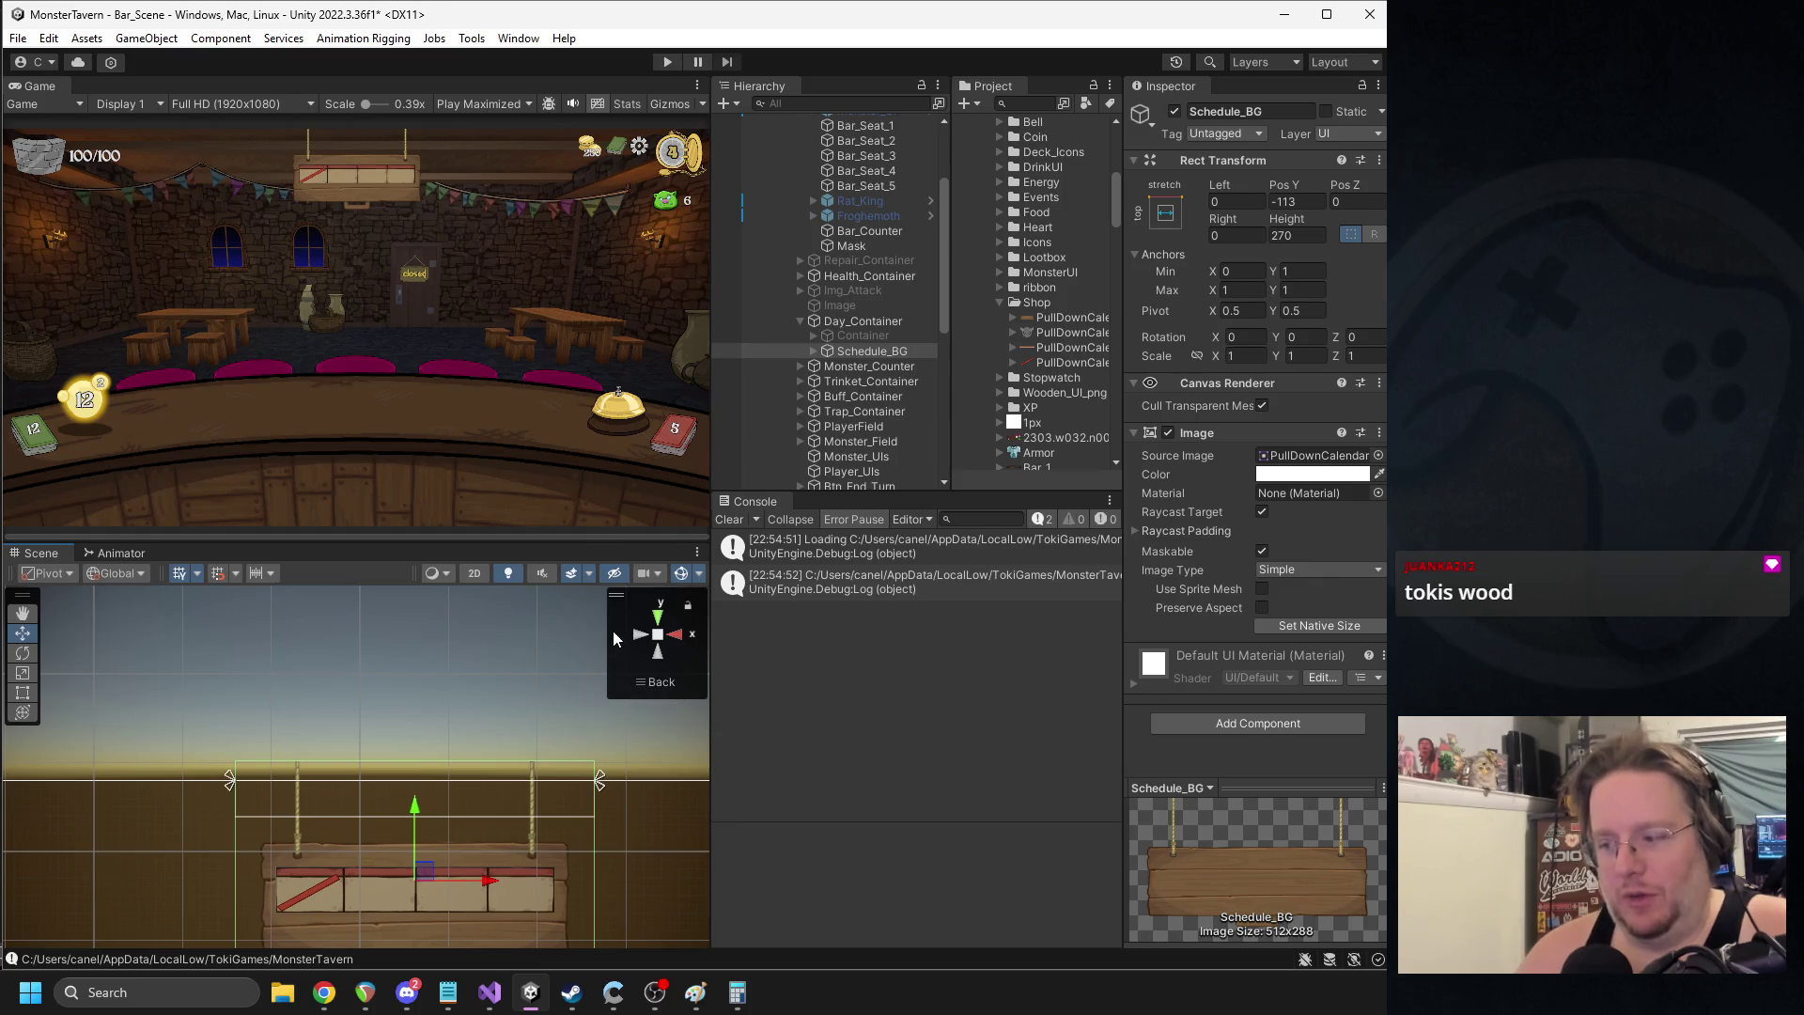
pyautogui.click(863, 336)
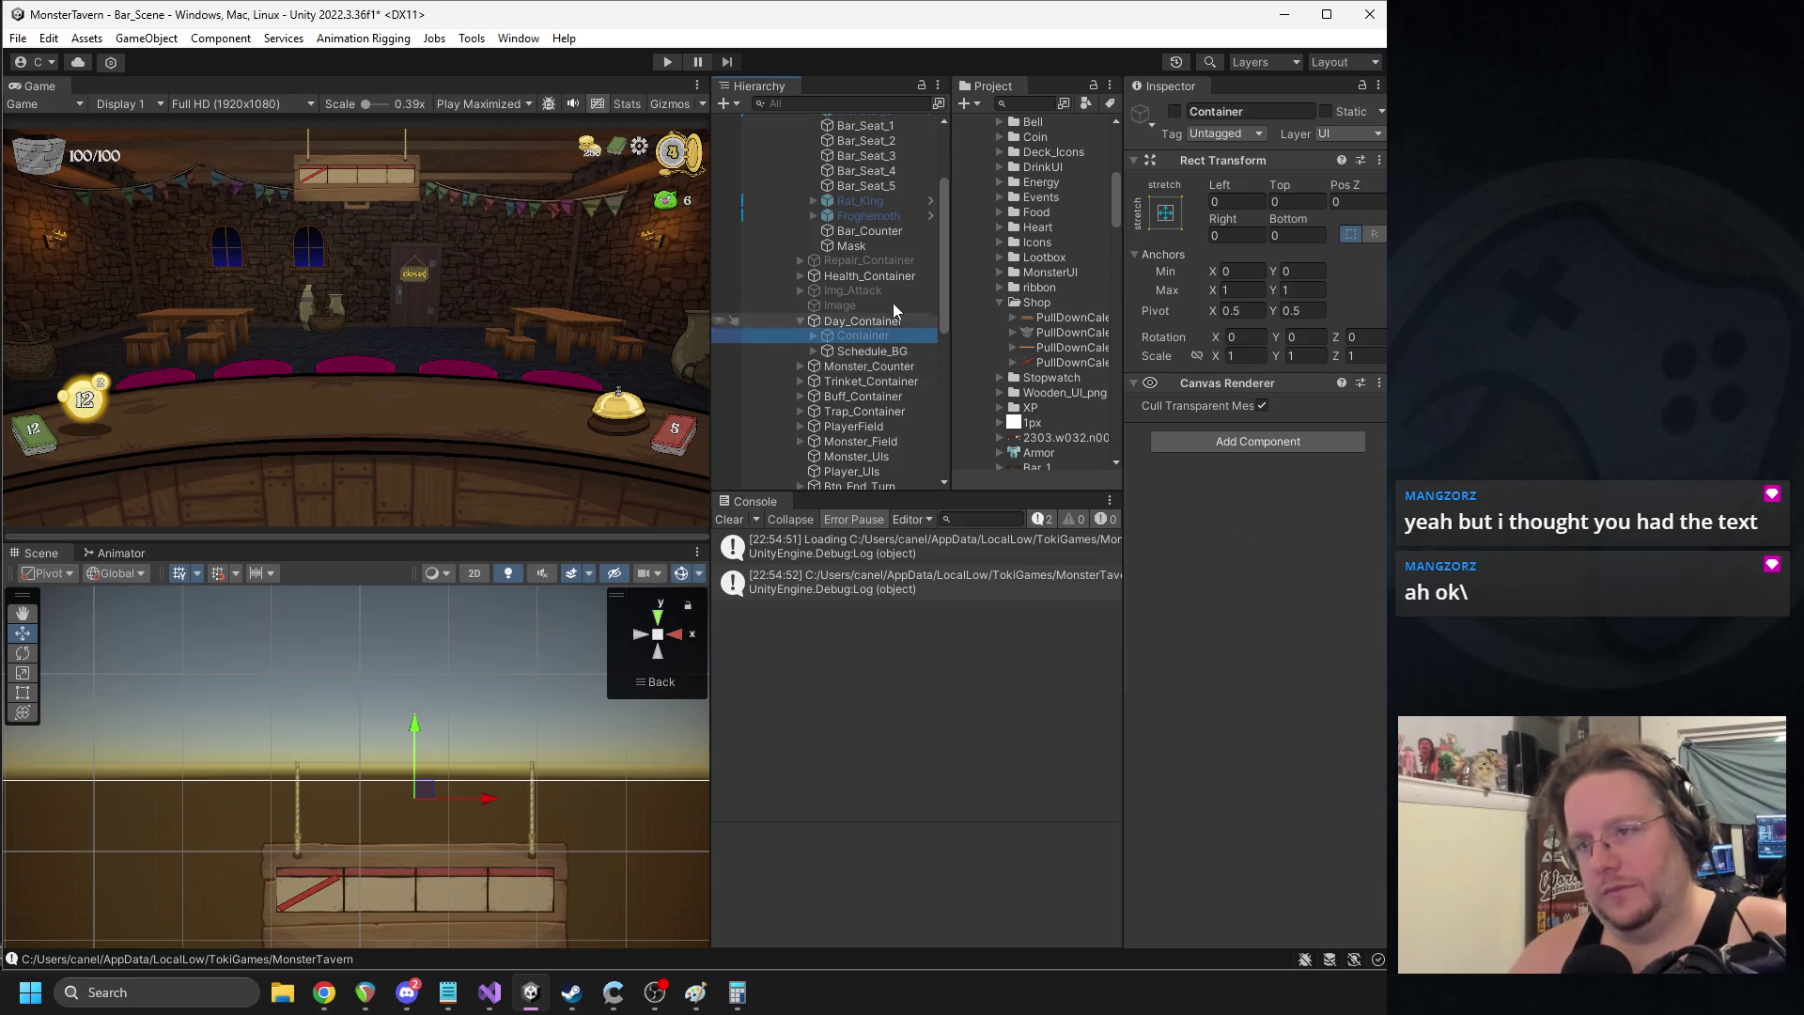
# - Enable the DAY 1 WEEK 1 Container, nudge it down, and move Schedule_BG above Day_Container
pyautogui.click(1175, 112)
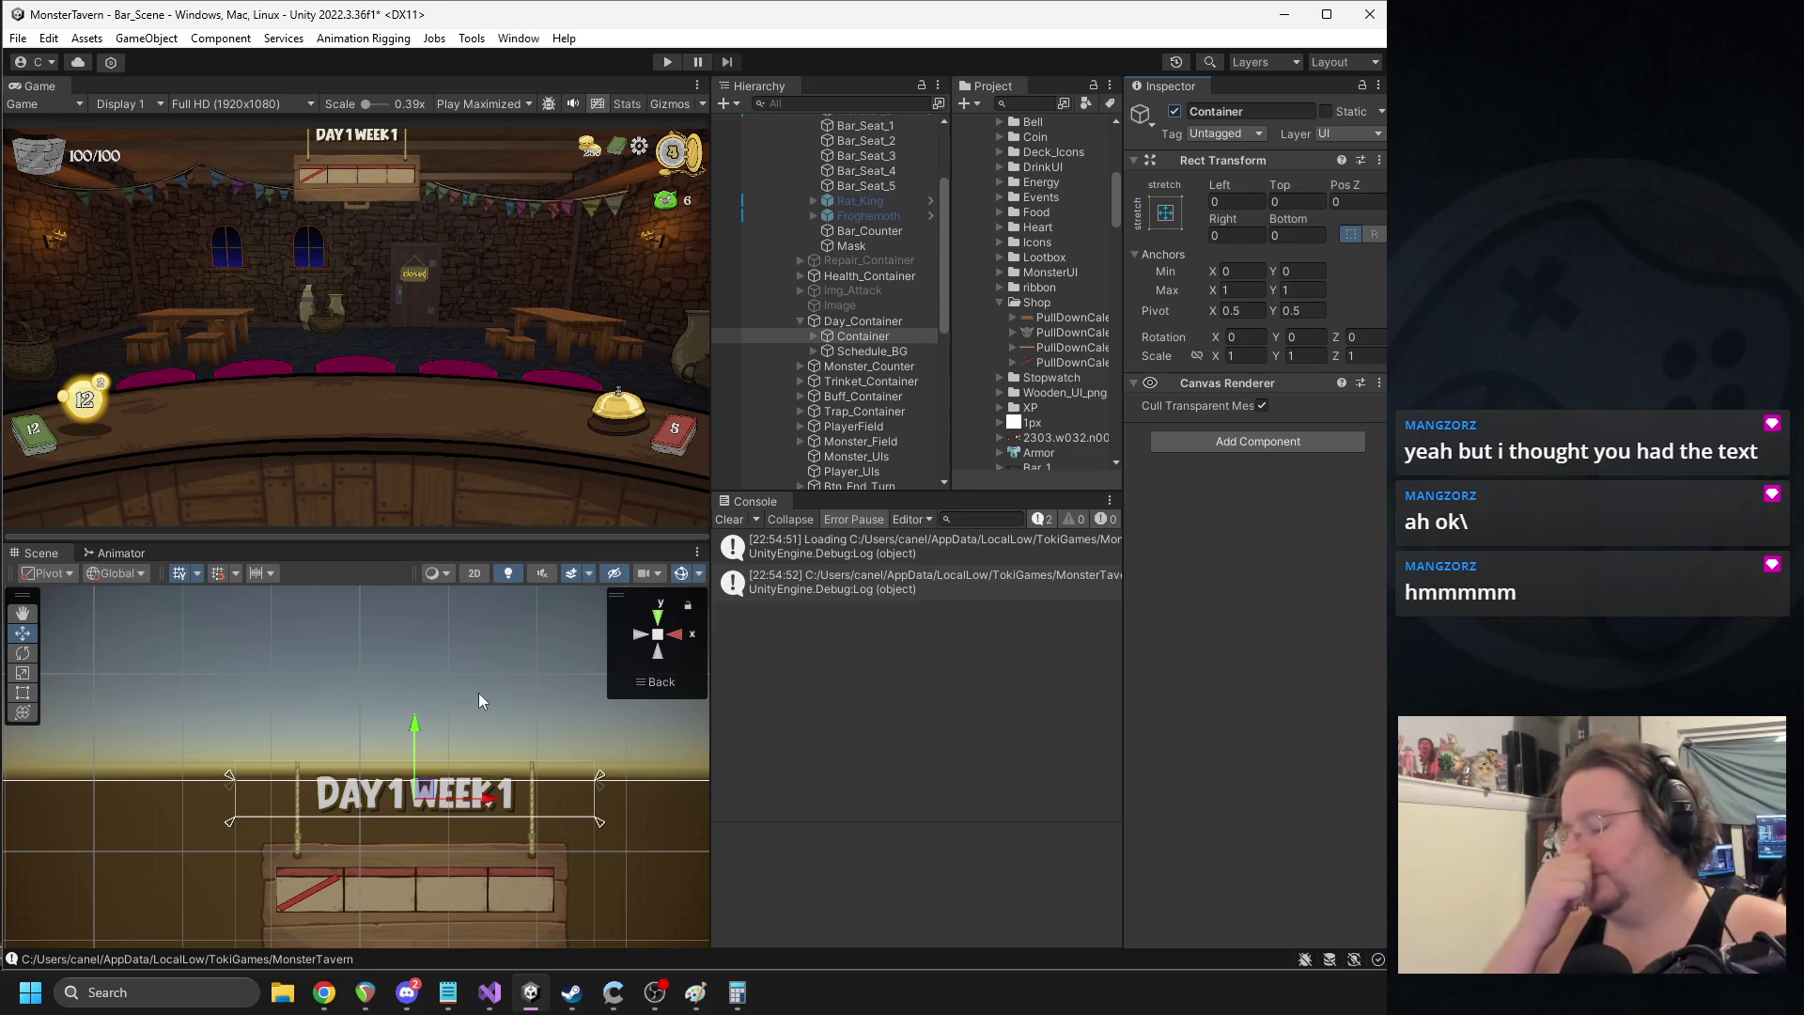
pyautogui.moveTo(416, 728); pyautogui.dragTo(419, 750)
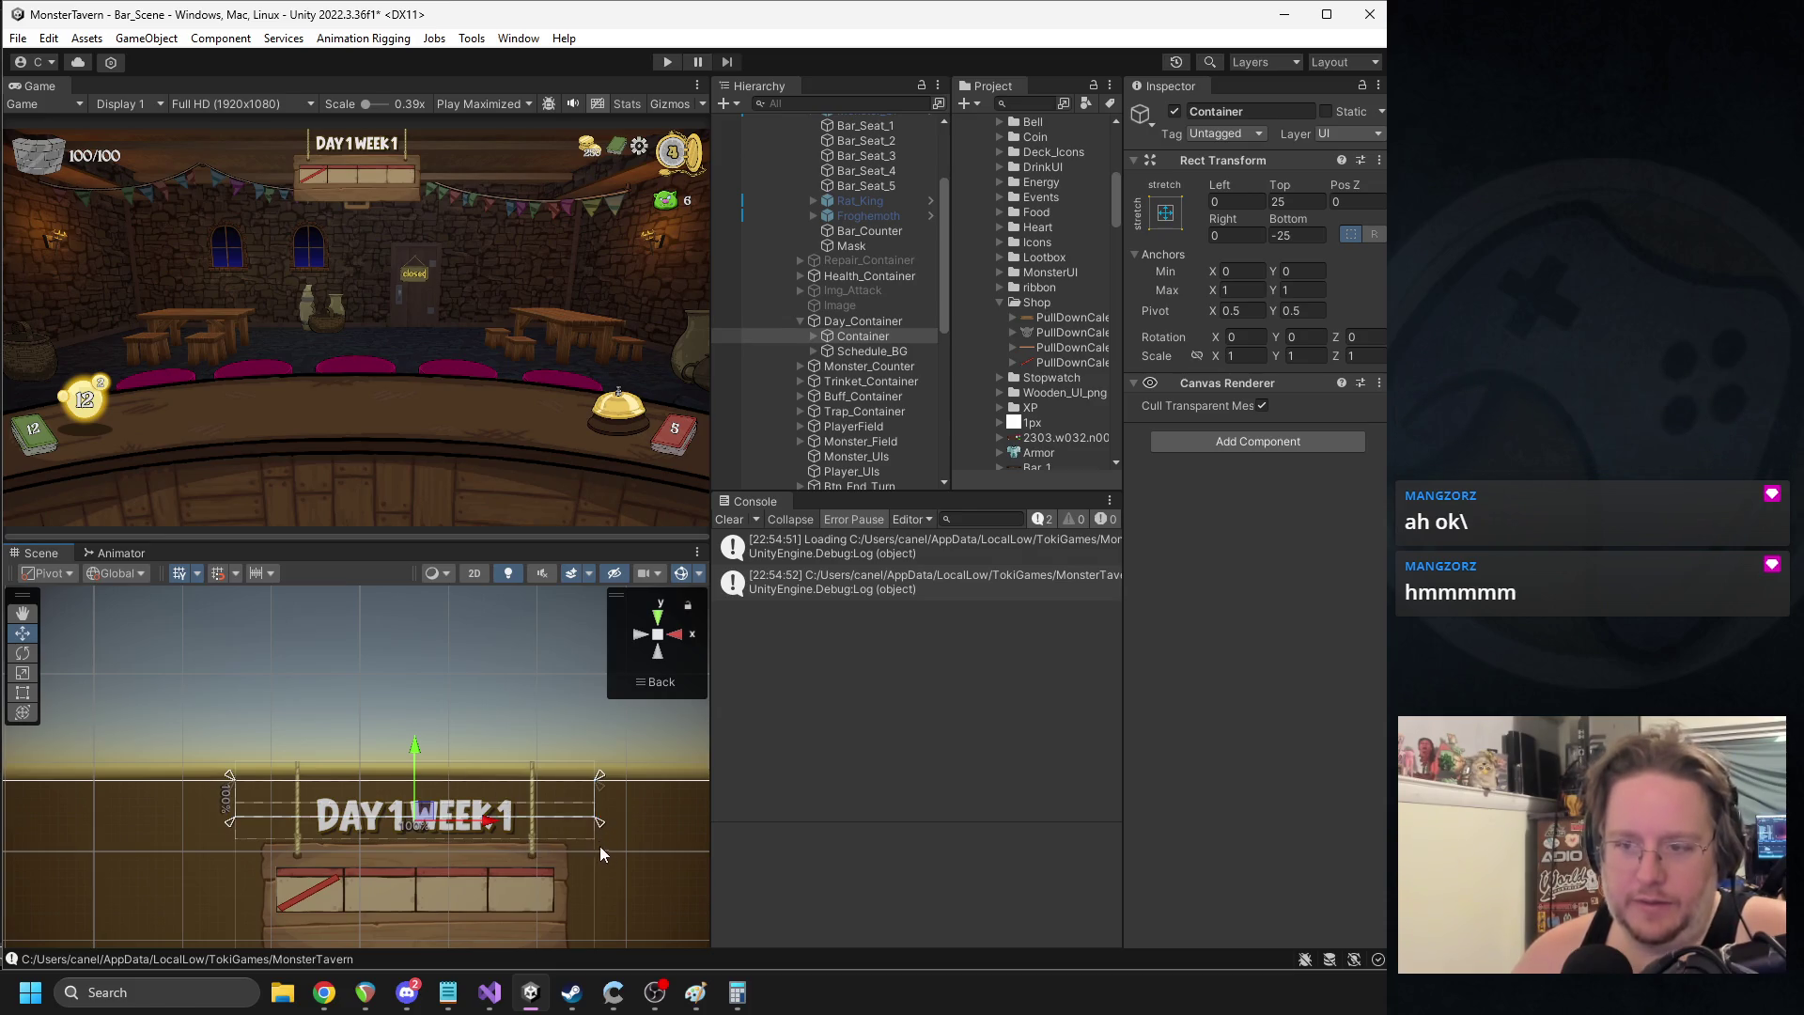
pyautogui.click(865, 353)
pyautogui.moveTo(862, 352); pyautogui.dragTo(842, 314)
pyautogui.click(806, 336)
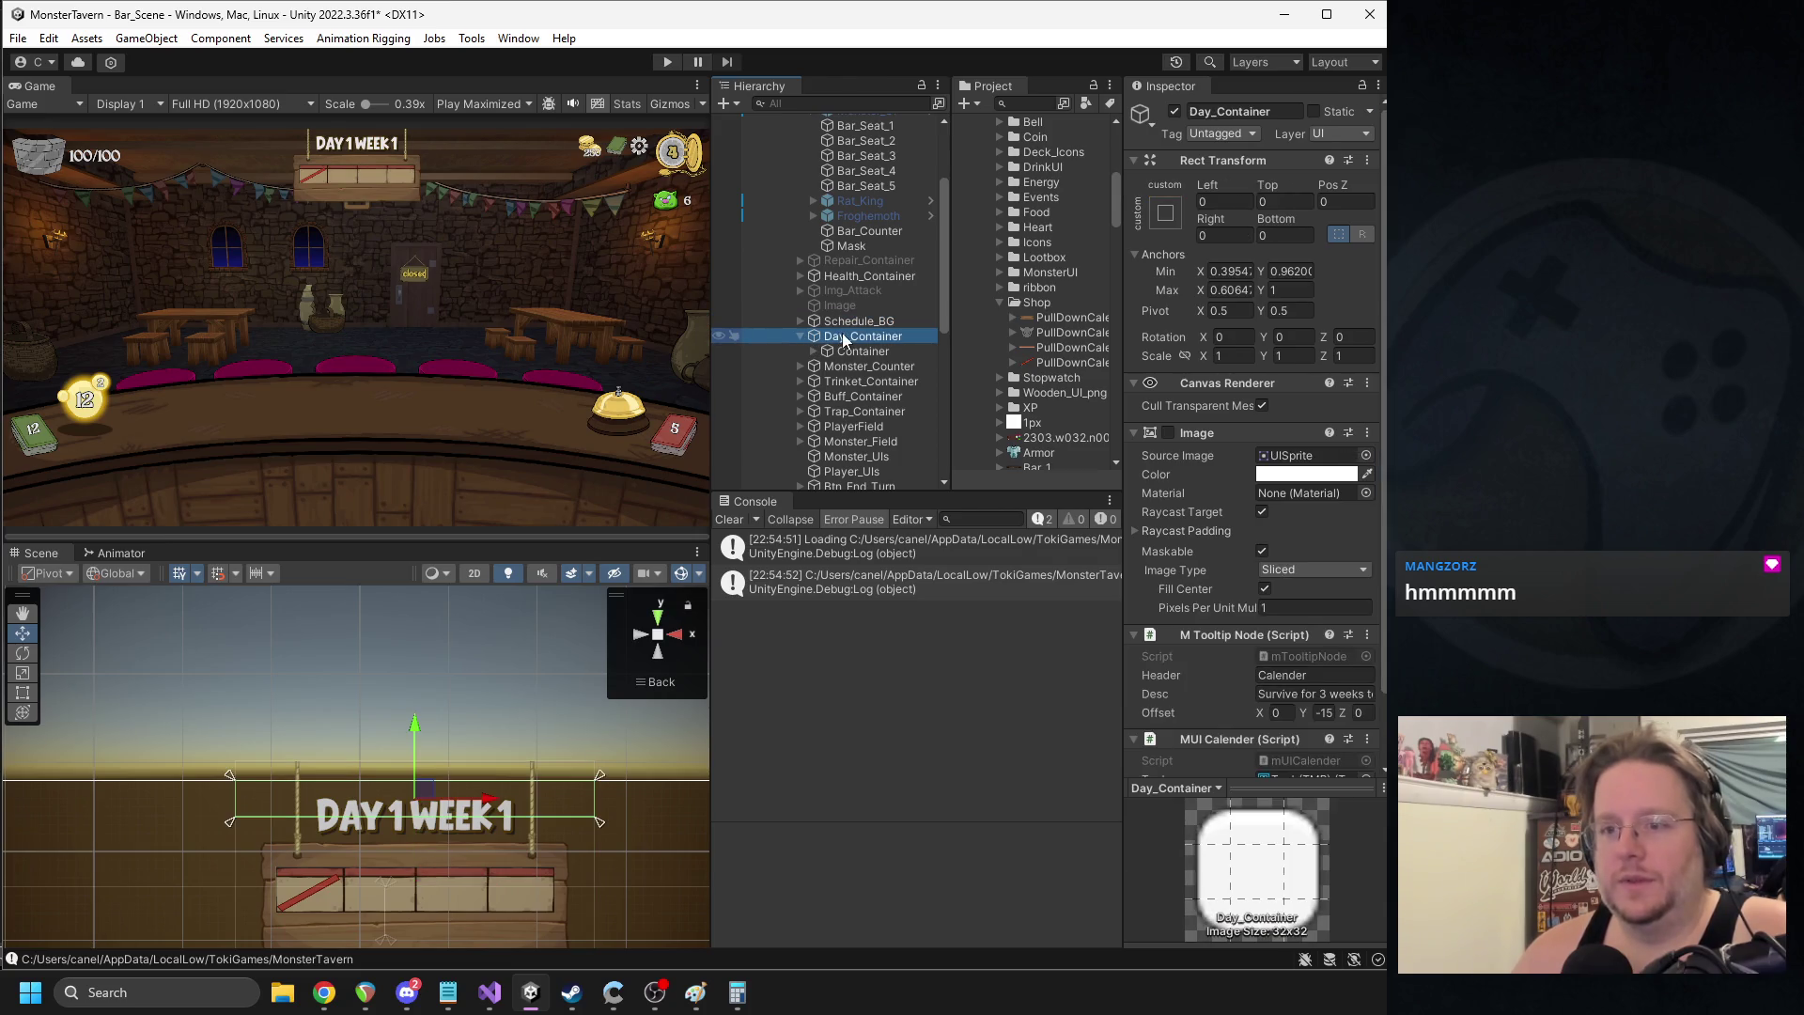
# - Expand Container and toggle Day_Container off and back on to compare the look
pyautogui.click(846, 351)
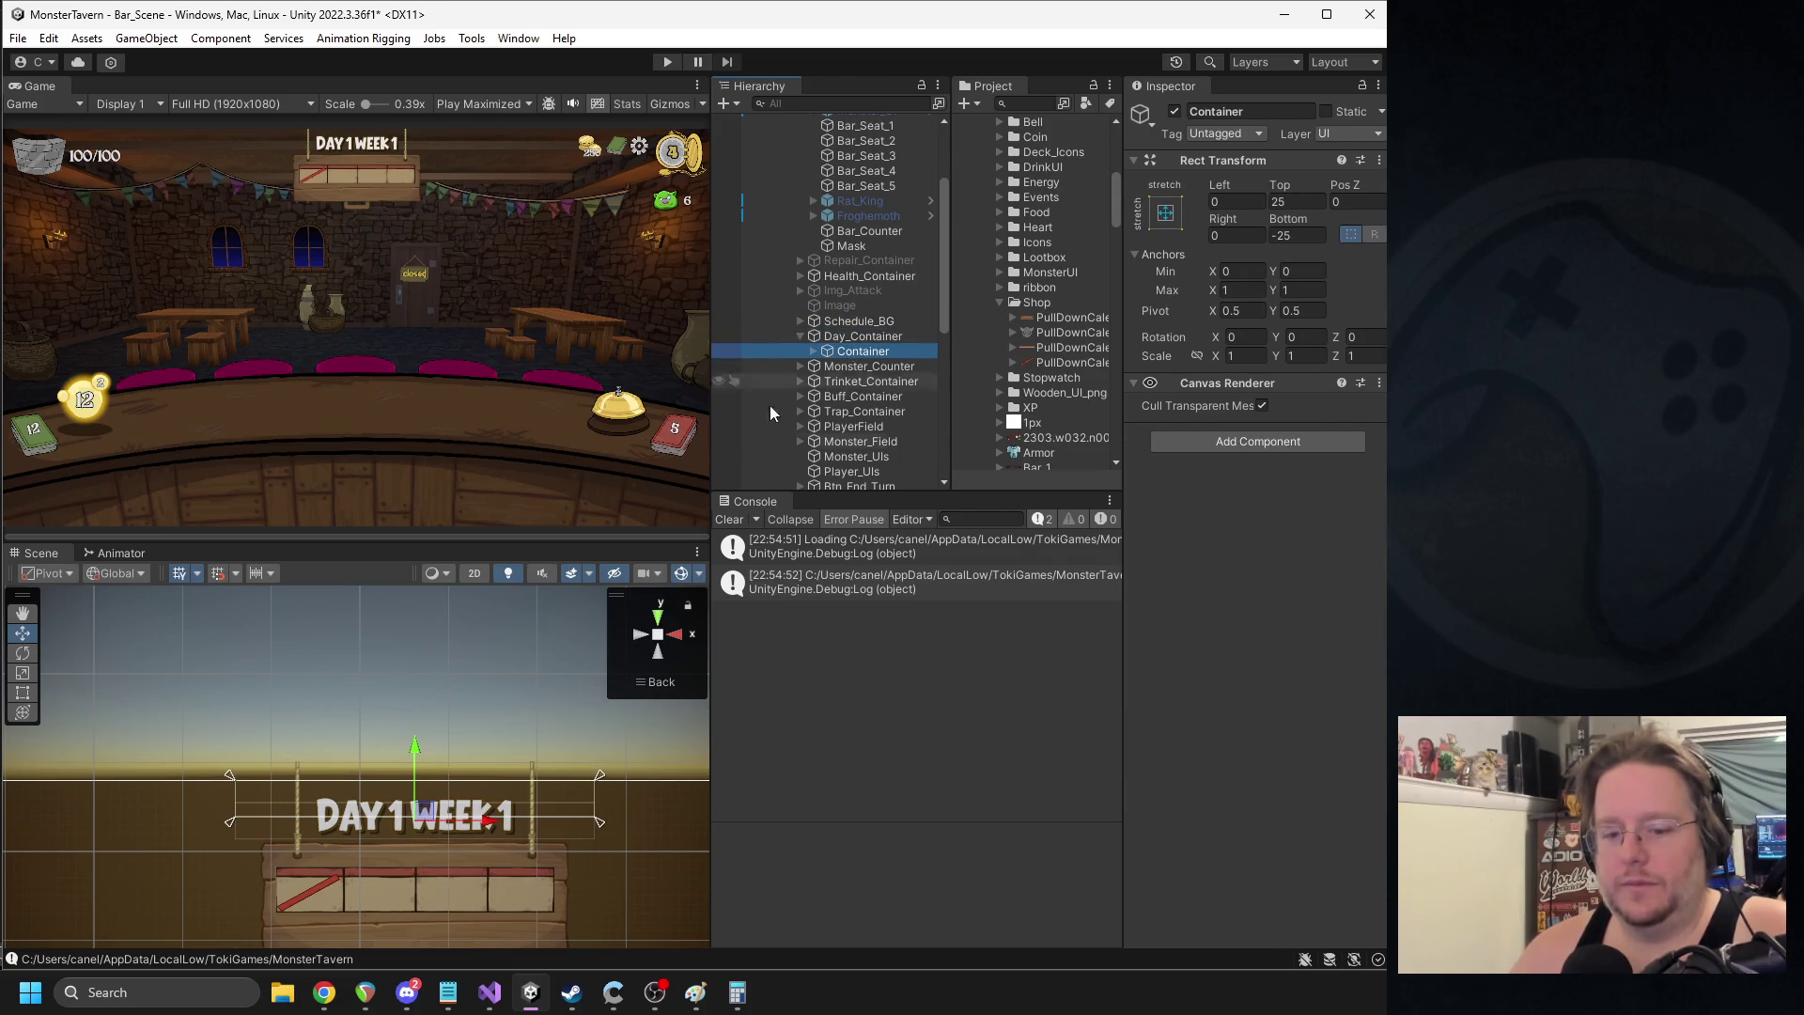
pyautogui.click(404, 994)
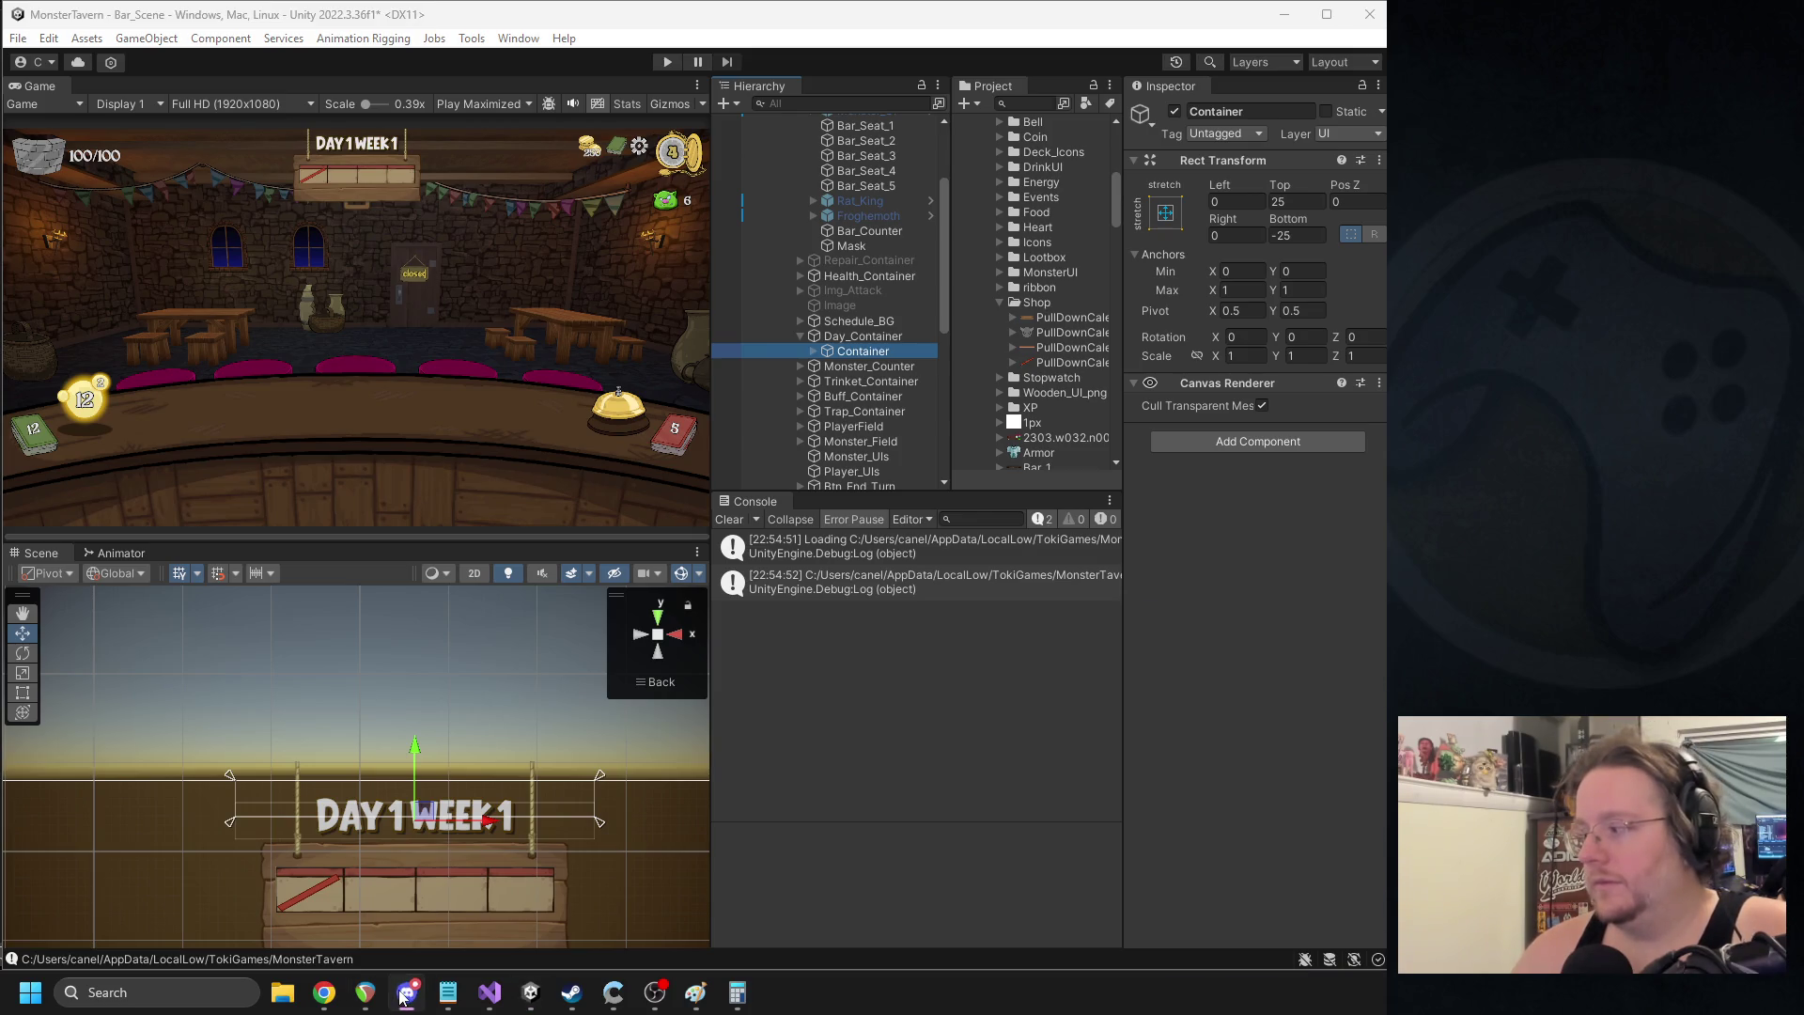
pyautogui.click(404, 998)
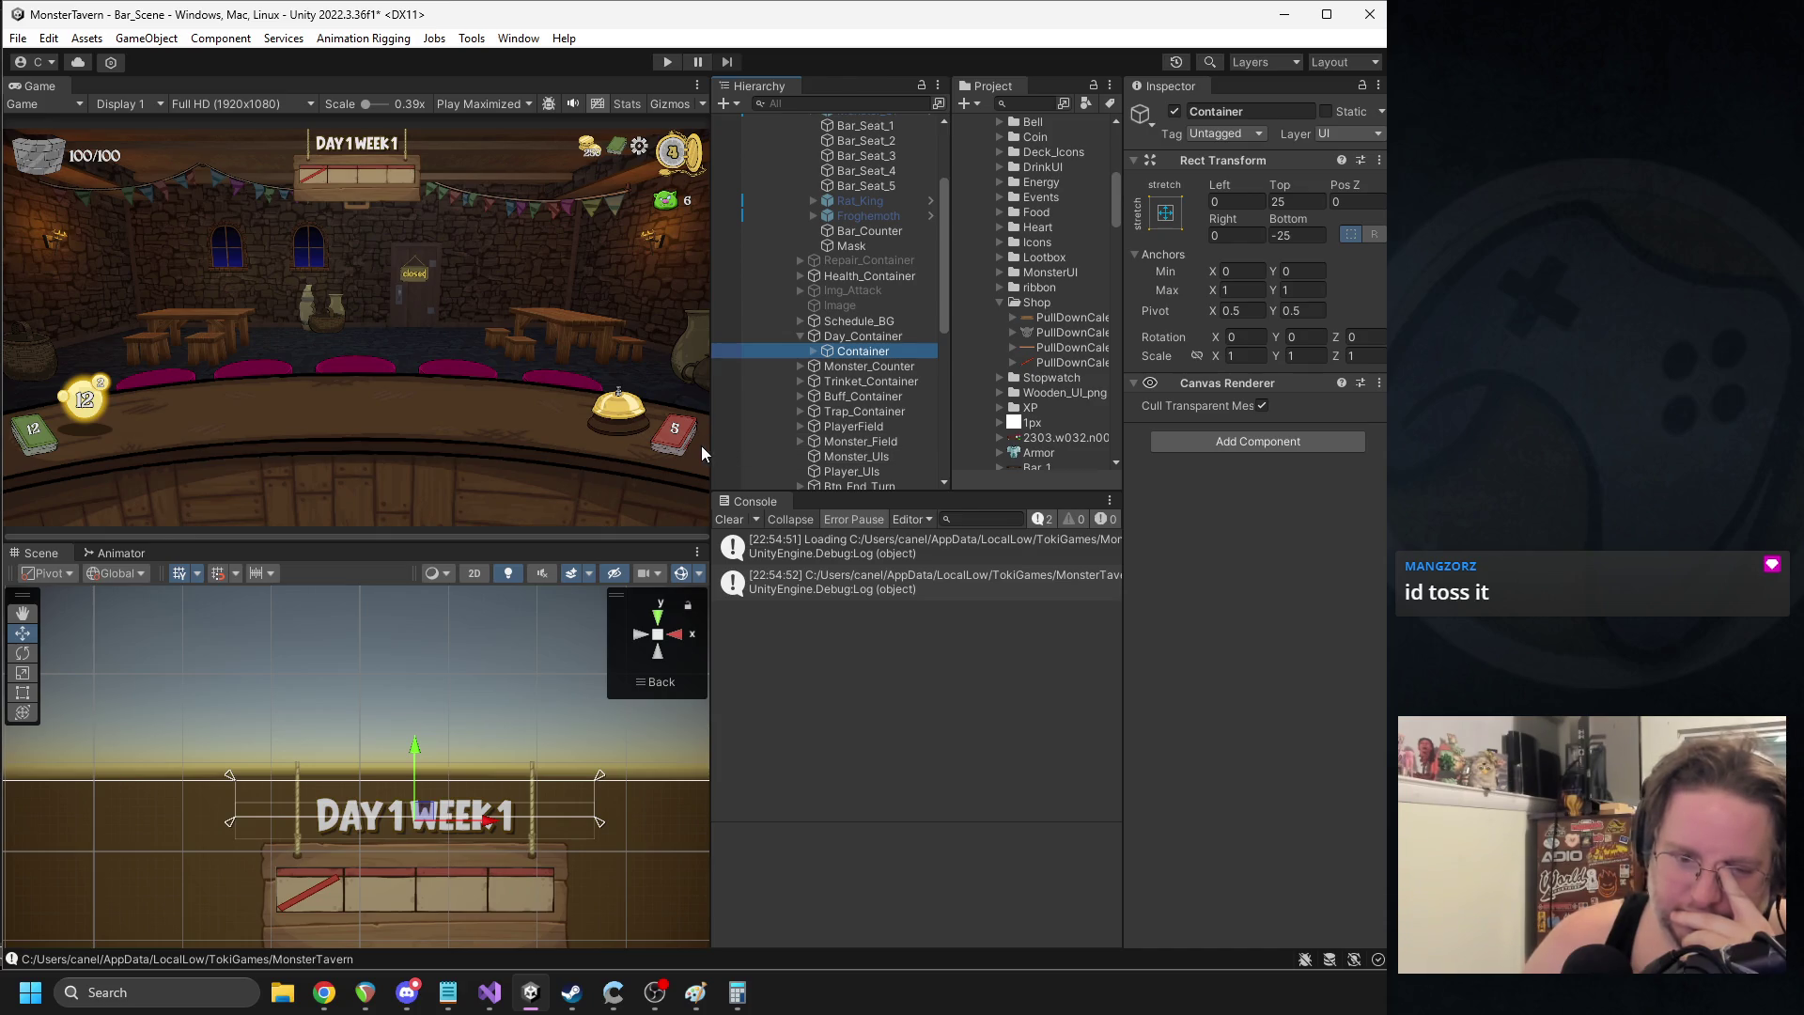
pyautogui.click(814, 353)
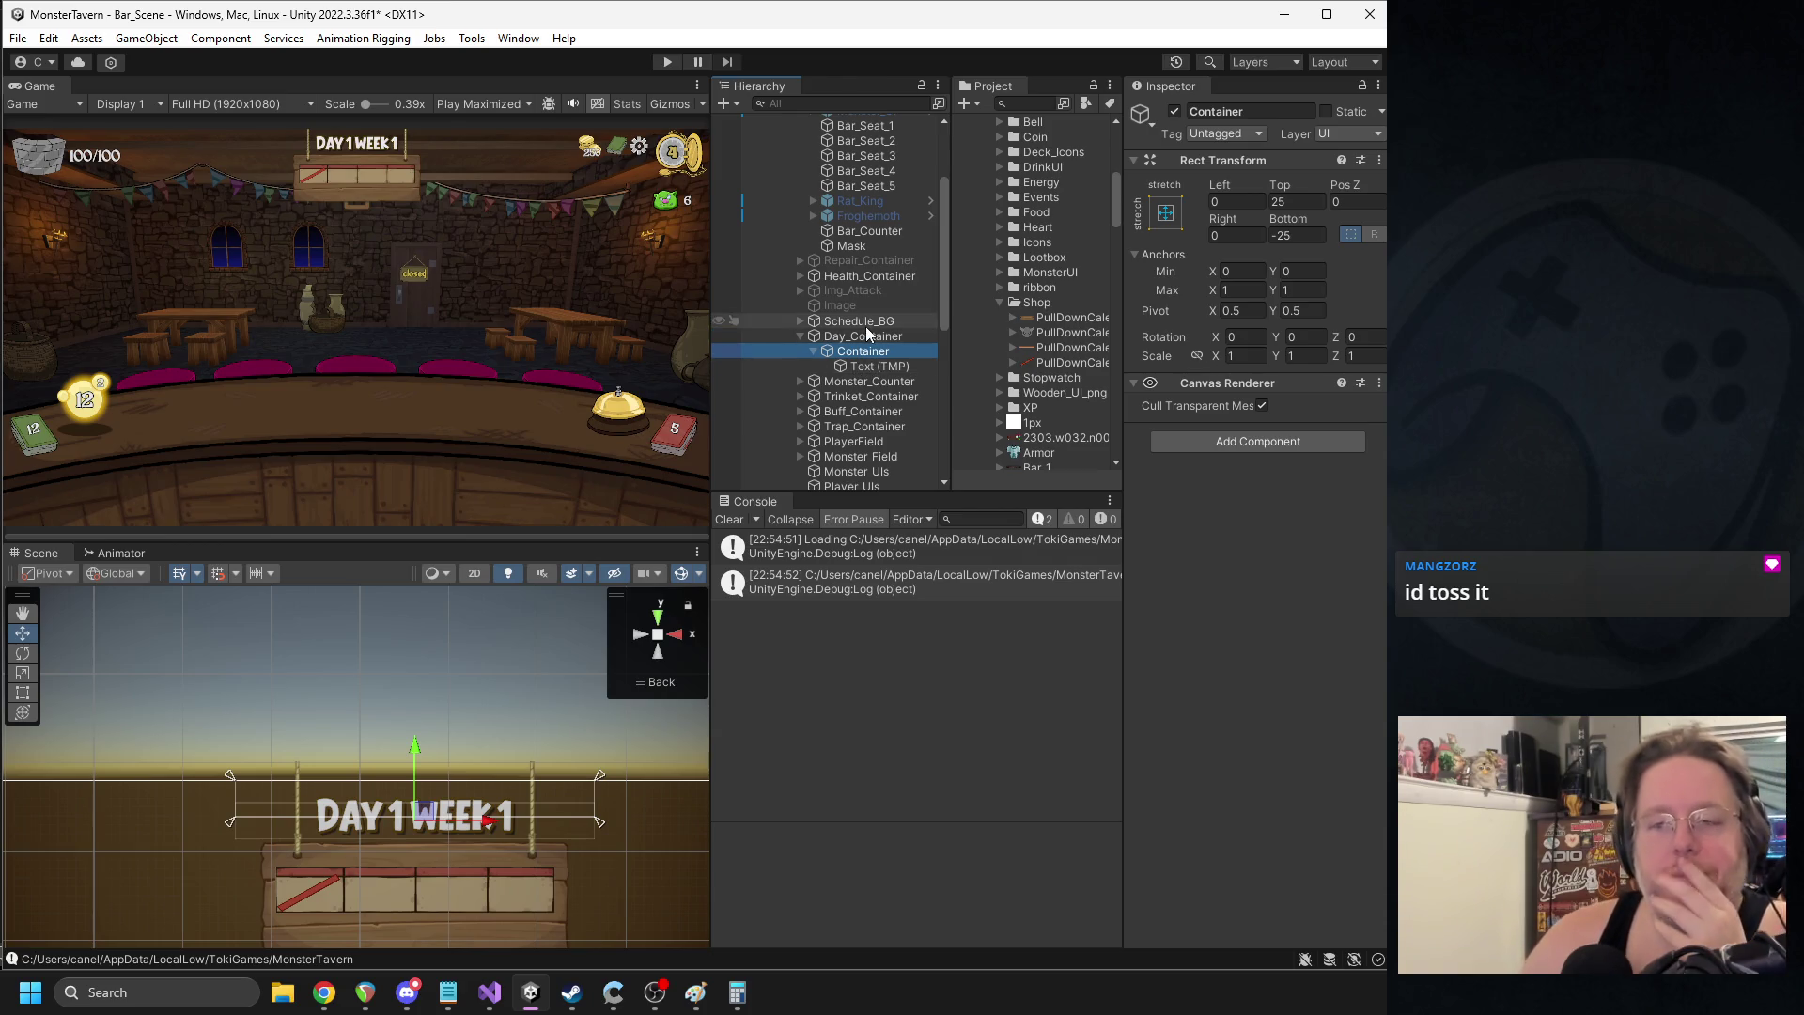
pyautogui.click(862, 336)
pyautogui.click(1175, 112)
pyautogui.click(1176, 111)
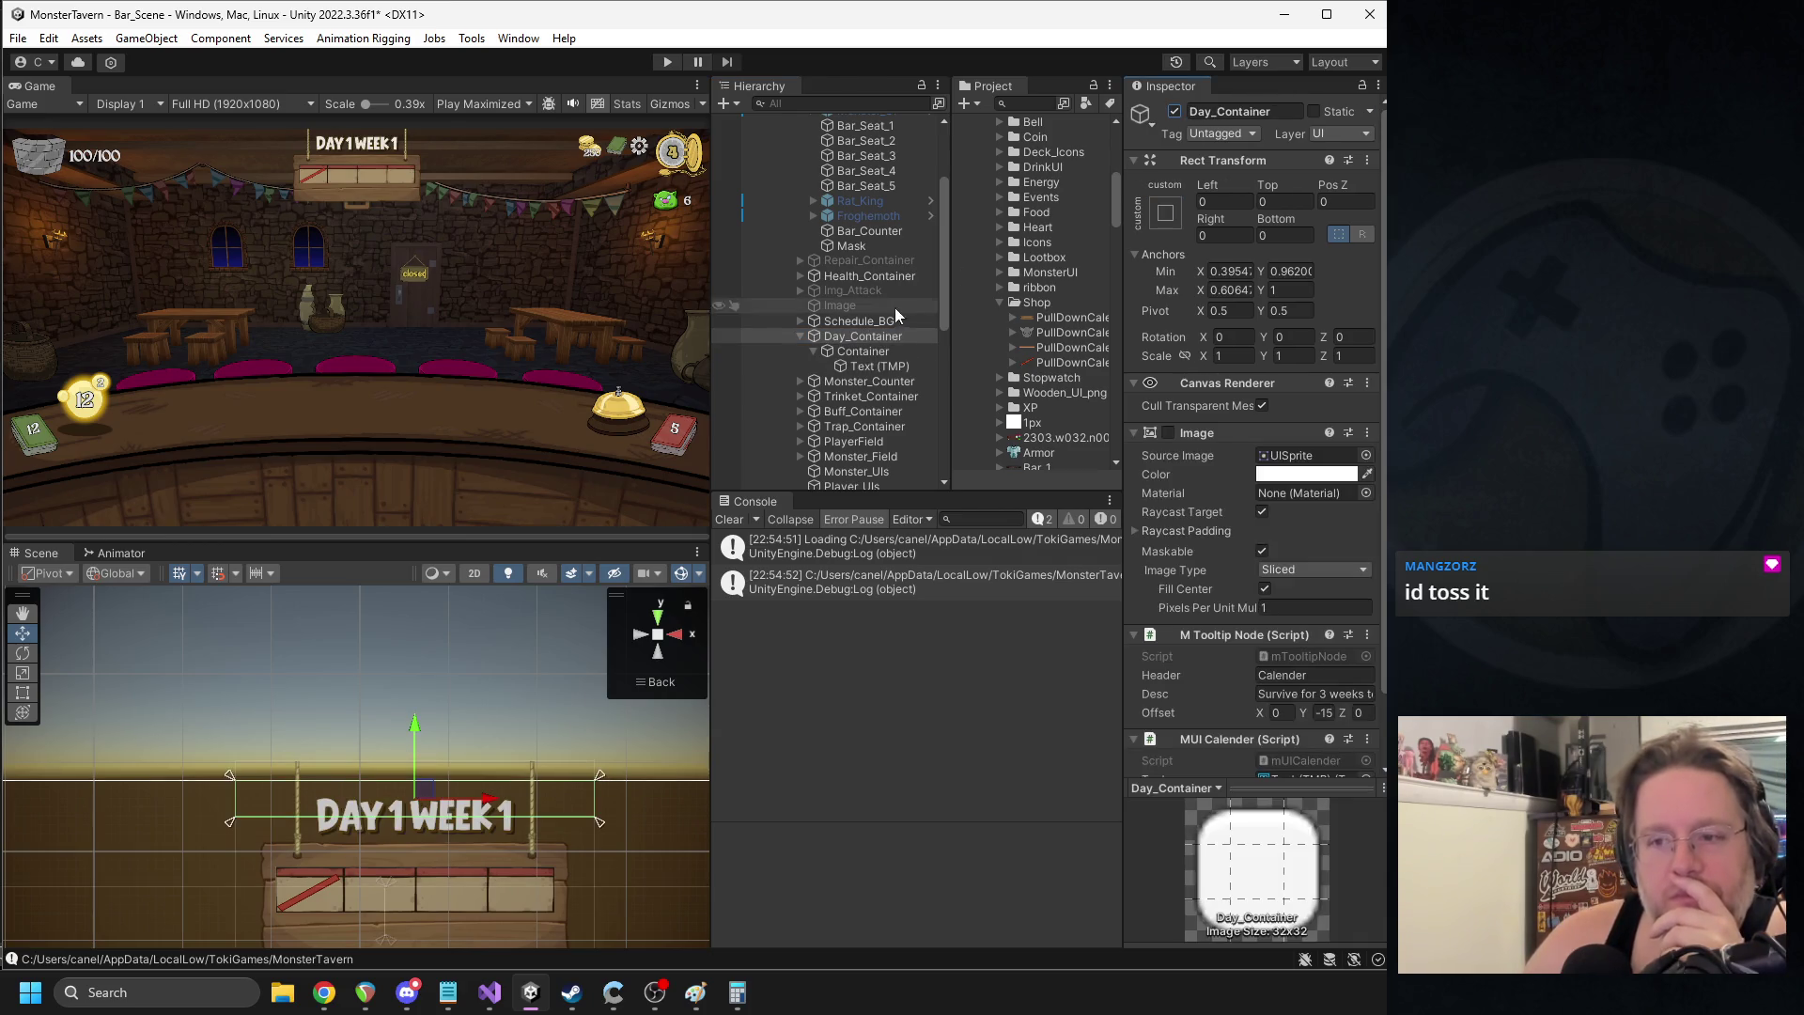
# - Hide the Schedule_BG wooden sign and run the game to test the HUD
pyautogui.click(834, 322)
pyautogui.click(1174, 112)
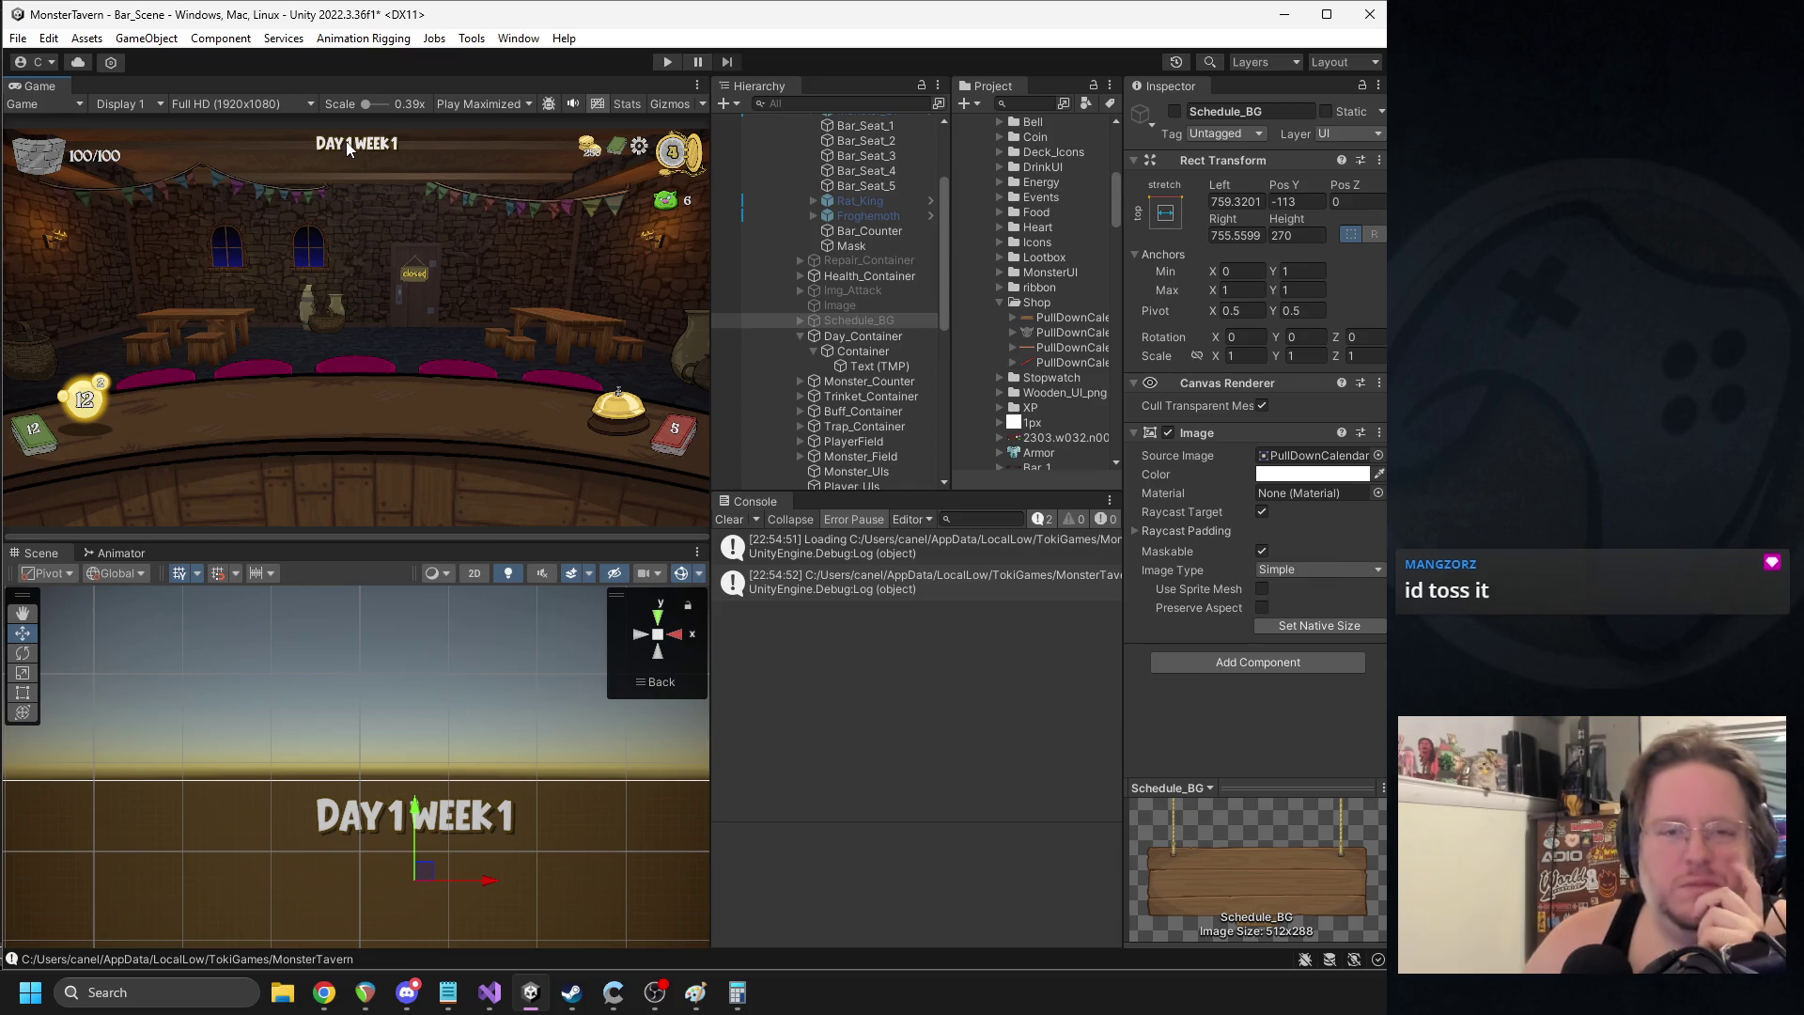
pyautogui.click(669, 61)
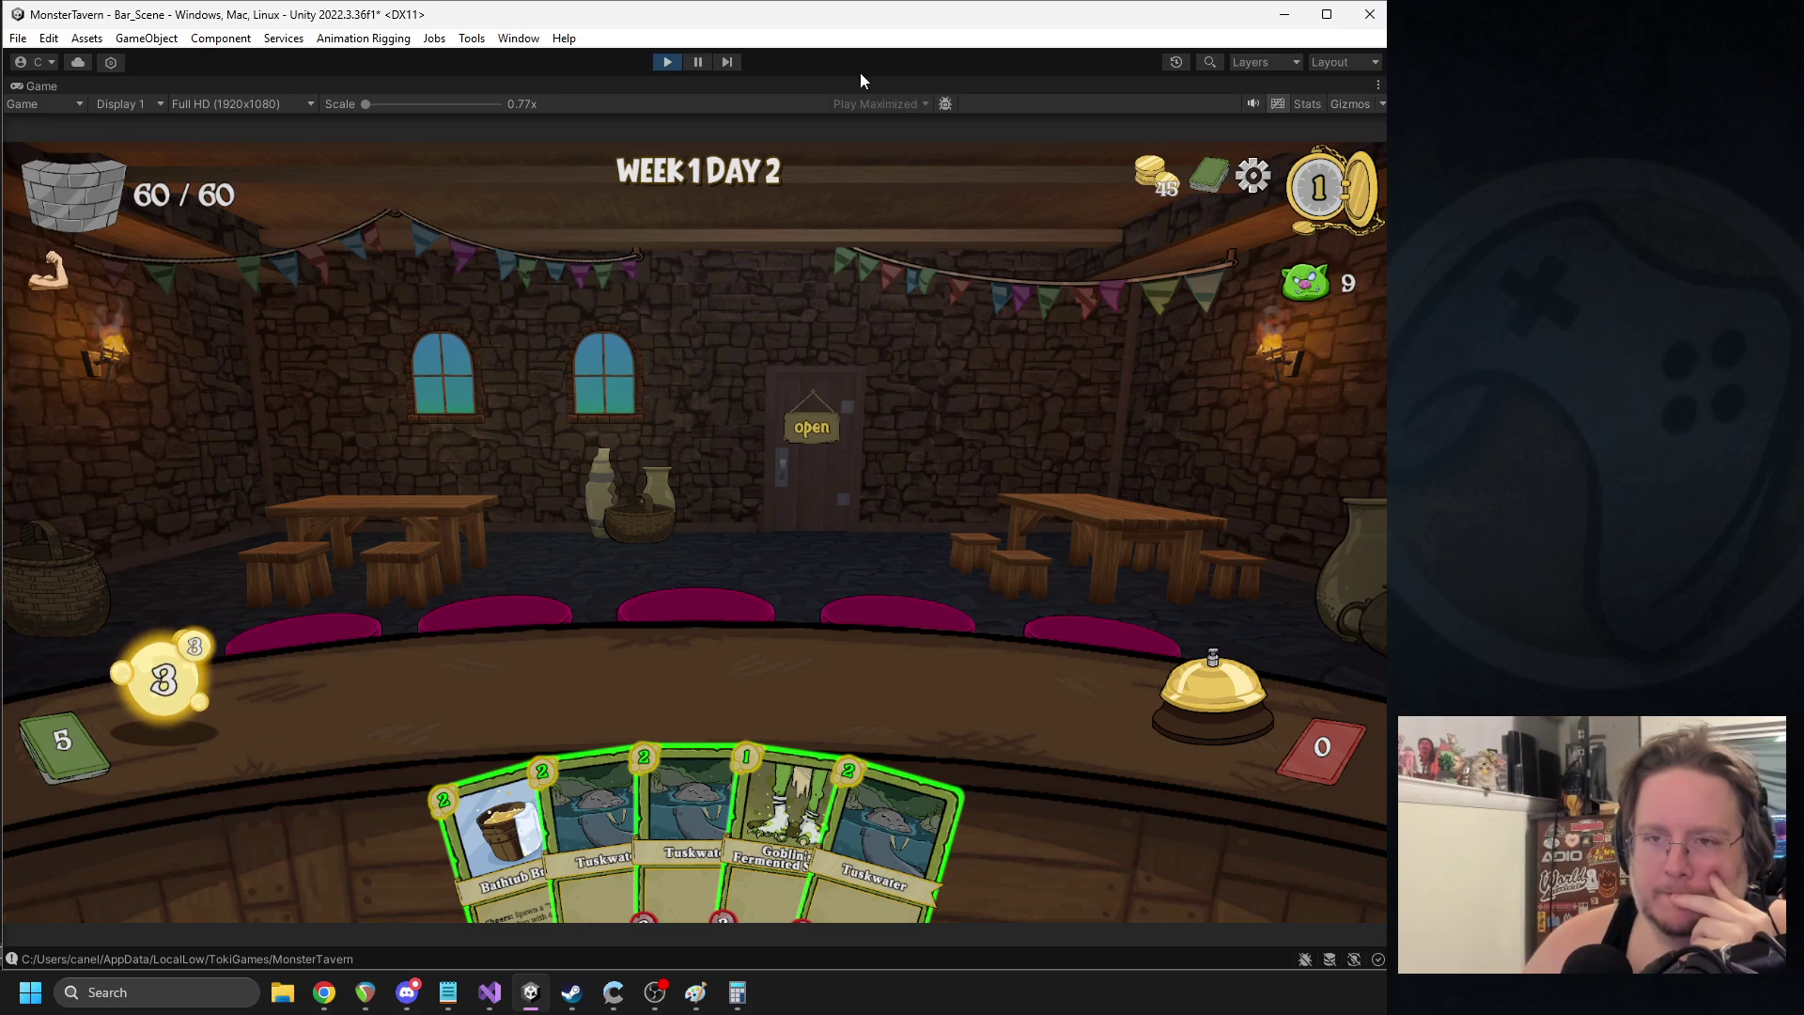
pyautogui.click(665, 63)
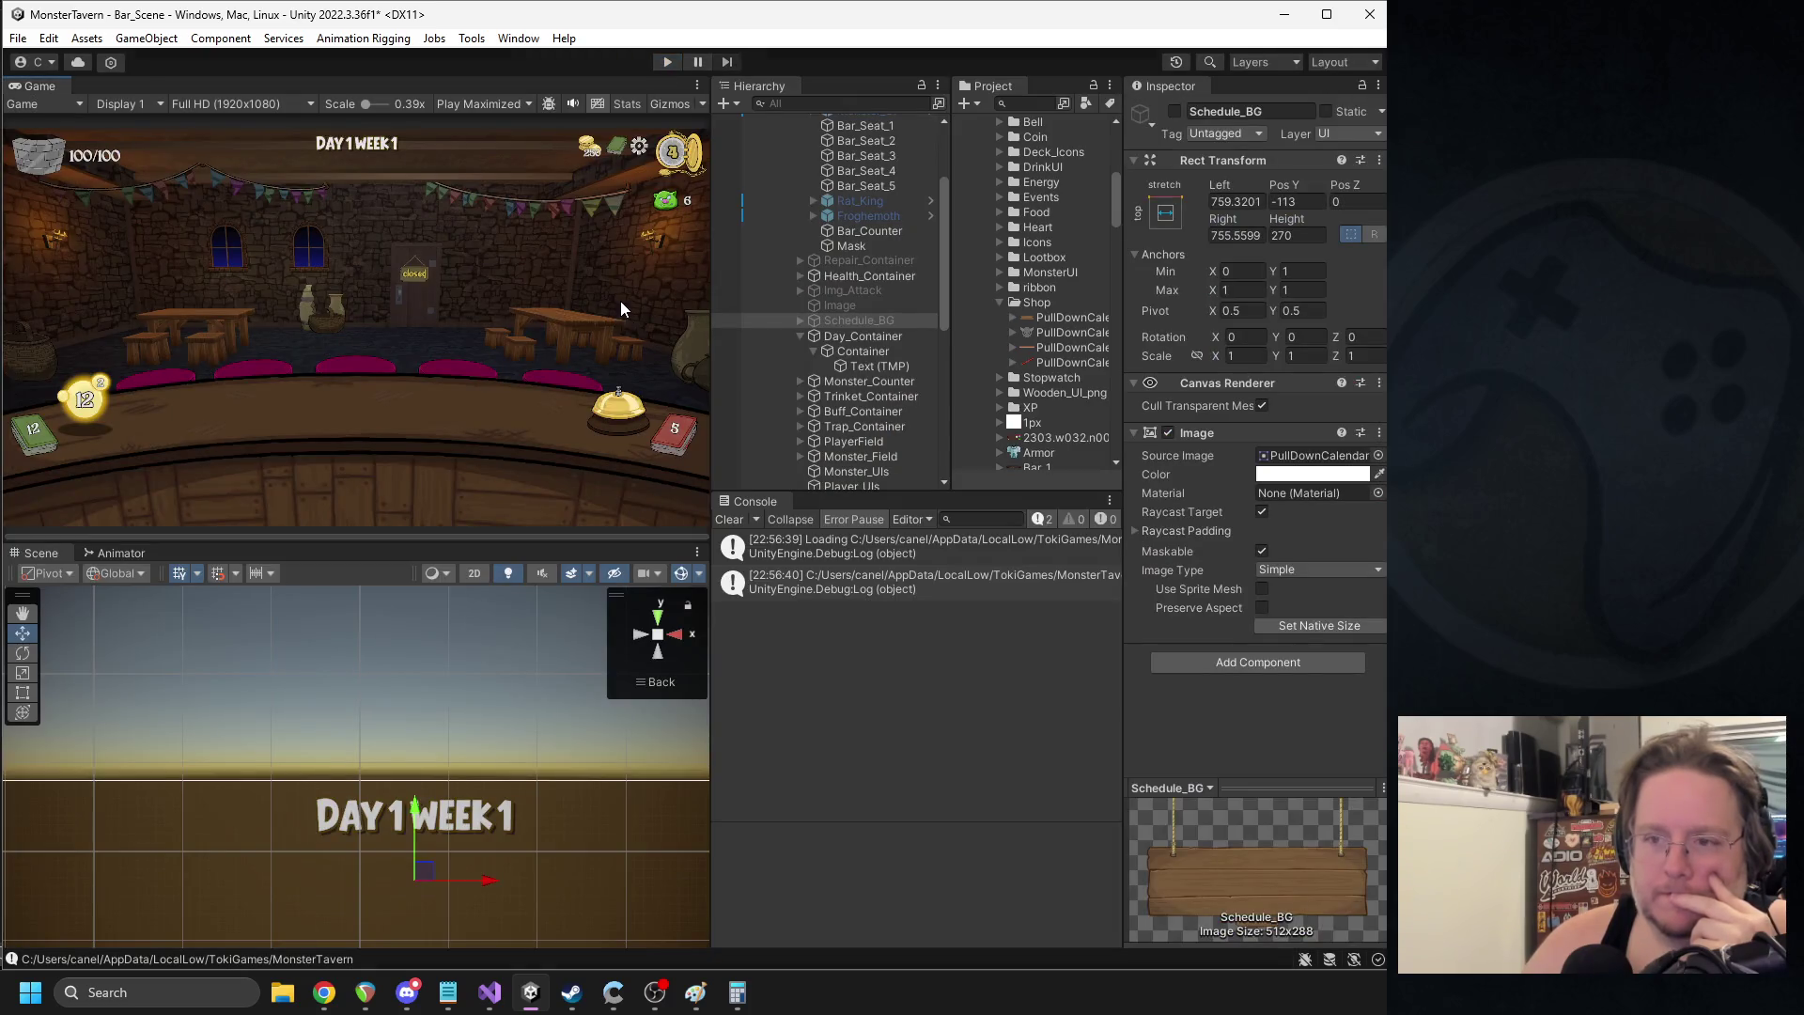
# - Re-show Schedule_BG and delete its BG_Calender grid and Day_Complete red stripe children
pyautogui.click(800, 337)
pyautogui.click(1173, 111)
pyautogui.click(801, 320)
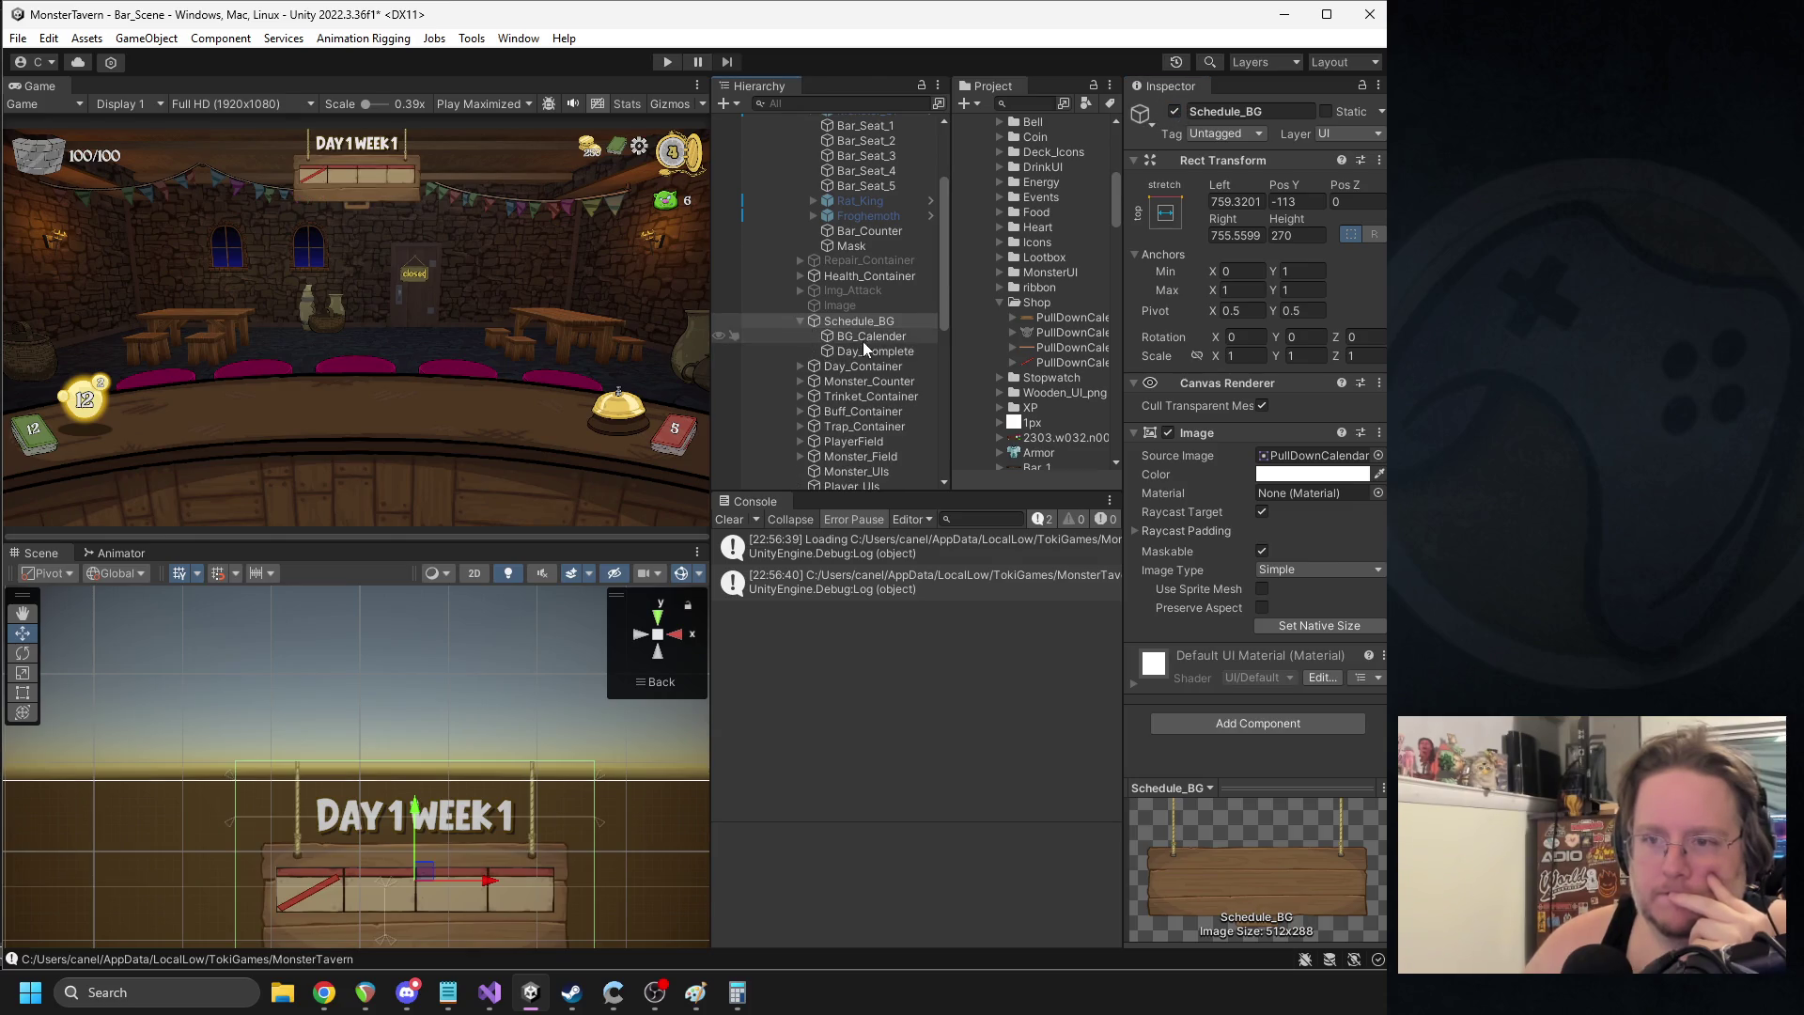
pyautogui.click(863, 338)
pyautogui.press('Delete')
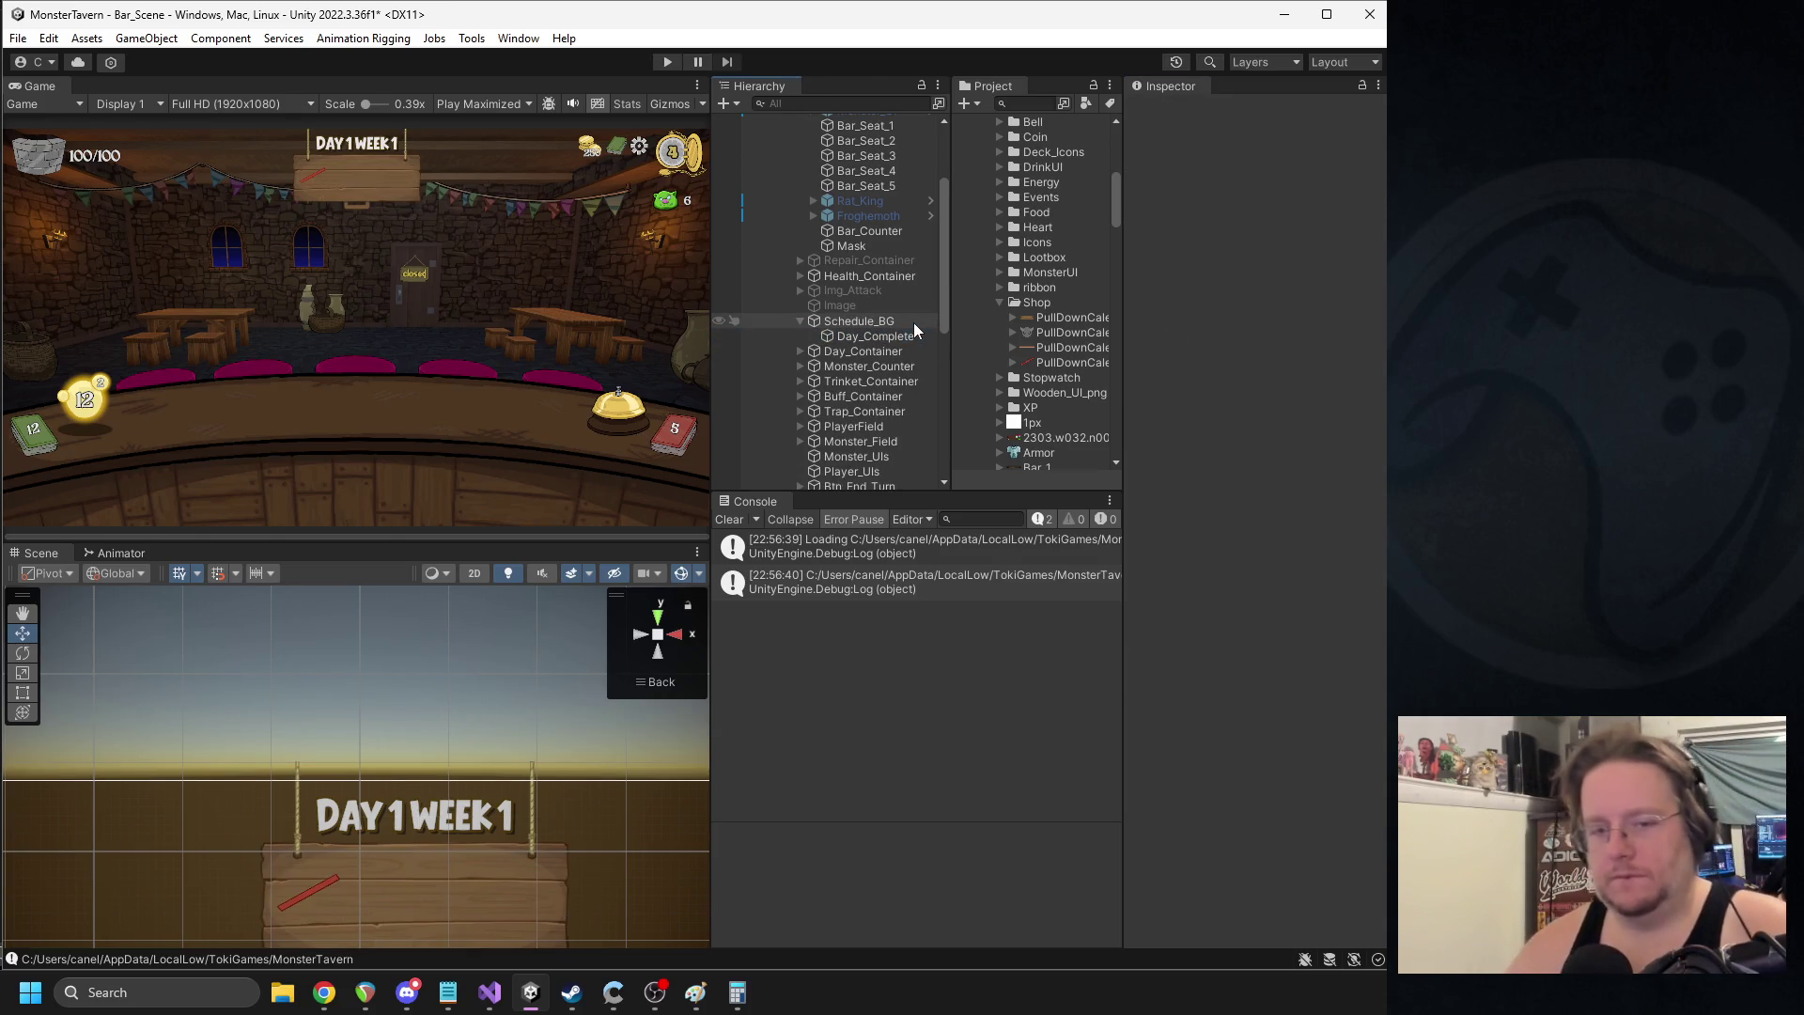
pyautogui.click(888, 333)
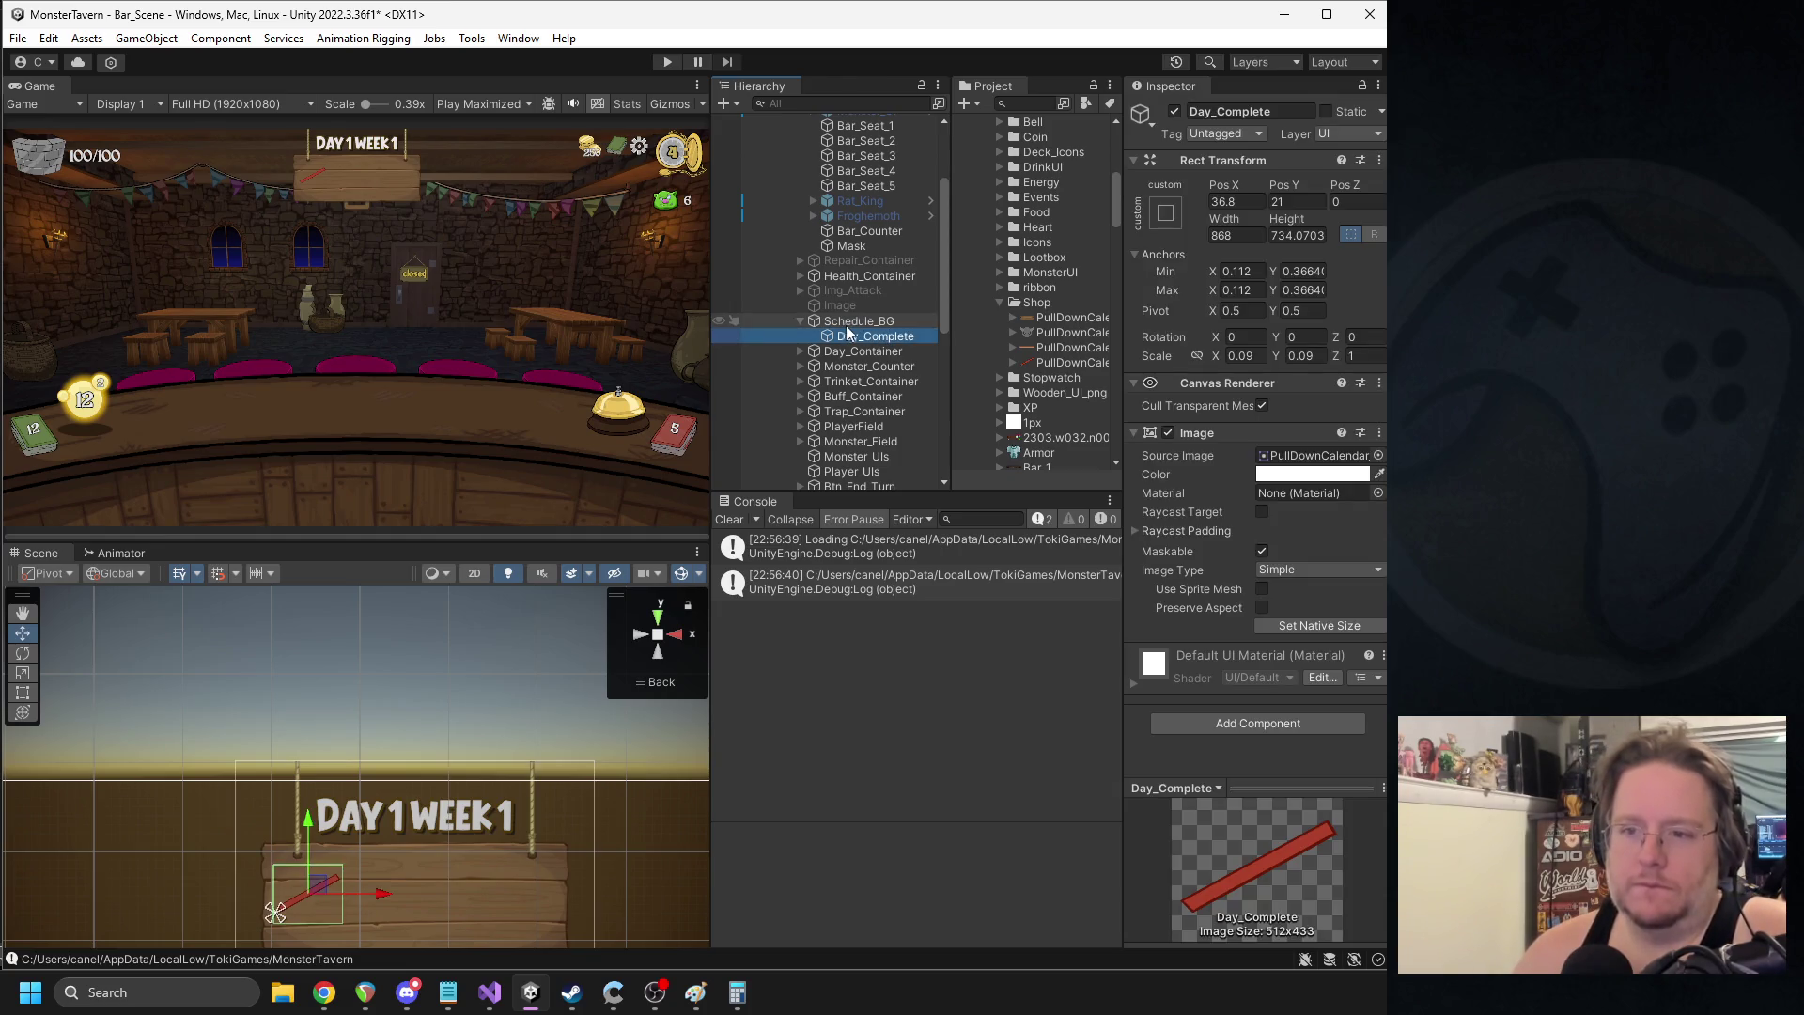
pyautogui.press('Delete')
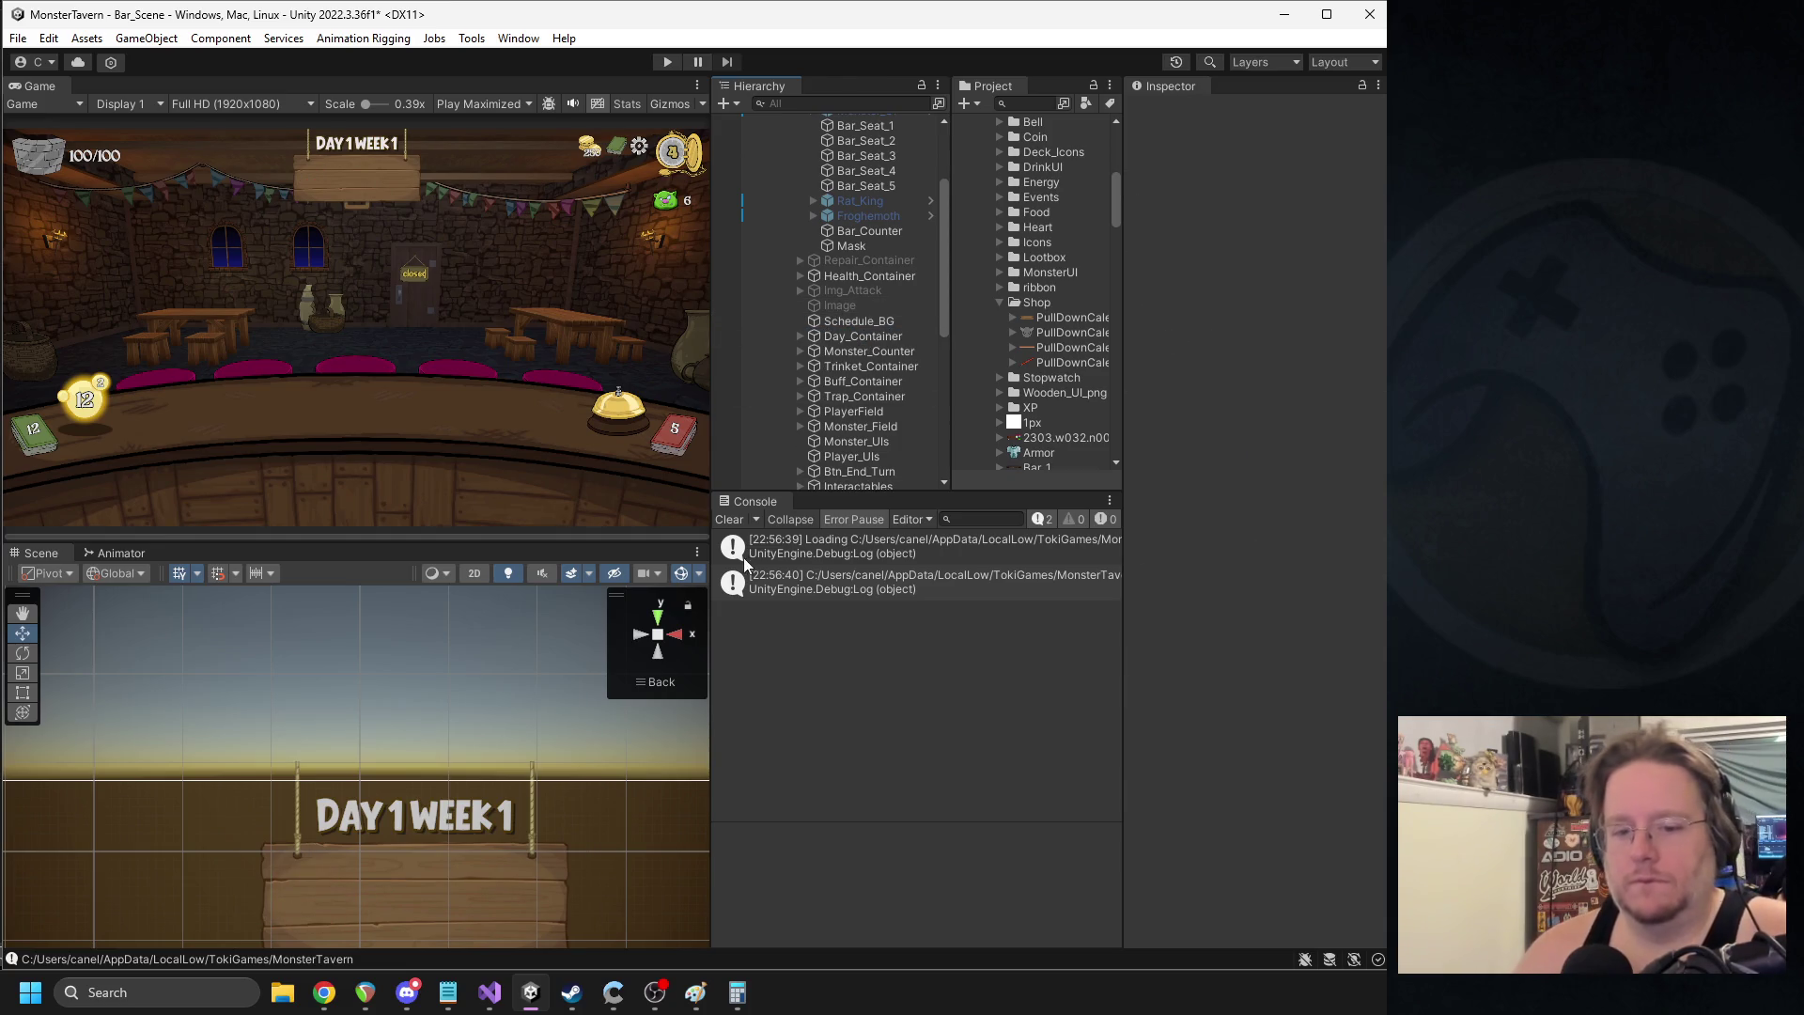
# - Pick the Schedule_BG sign among overlapping objects in the Scene view and drag it lower
pyautogui.click(849, 248)
pyautogui.scroll(-3, 391, 772)
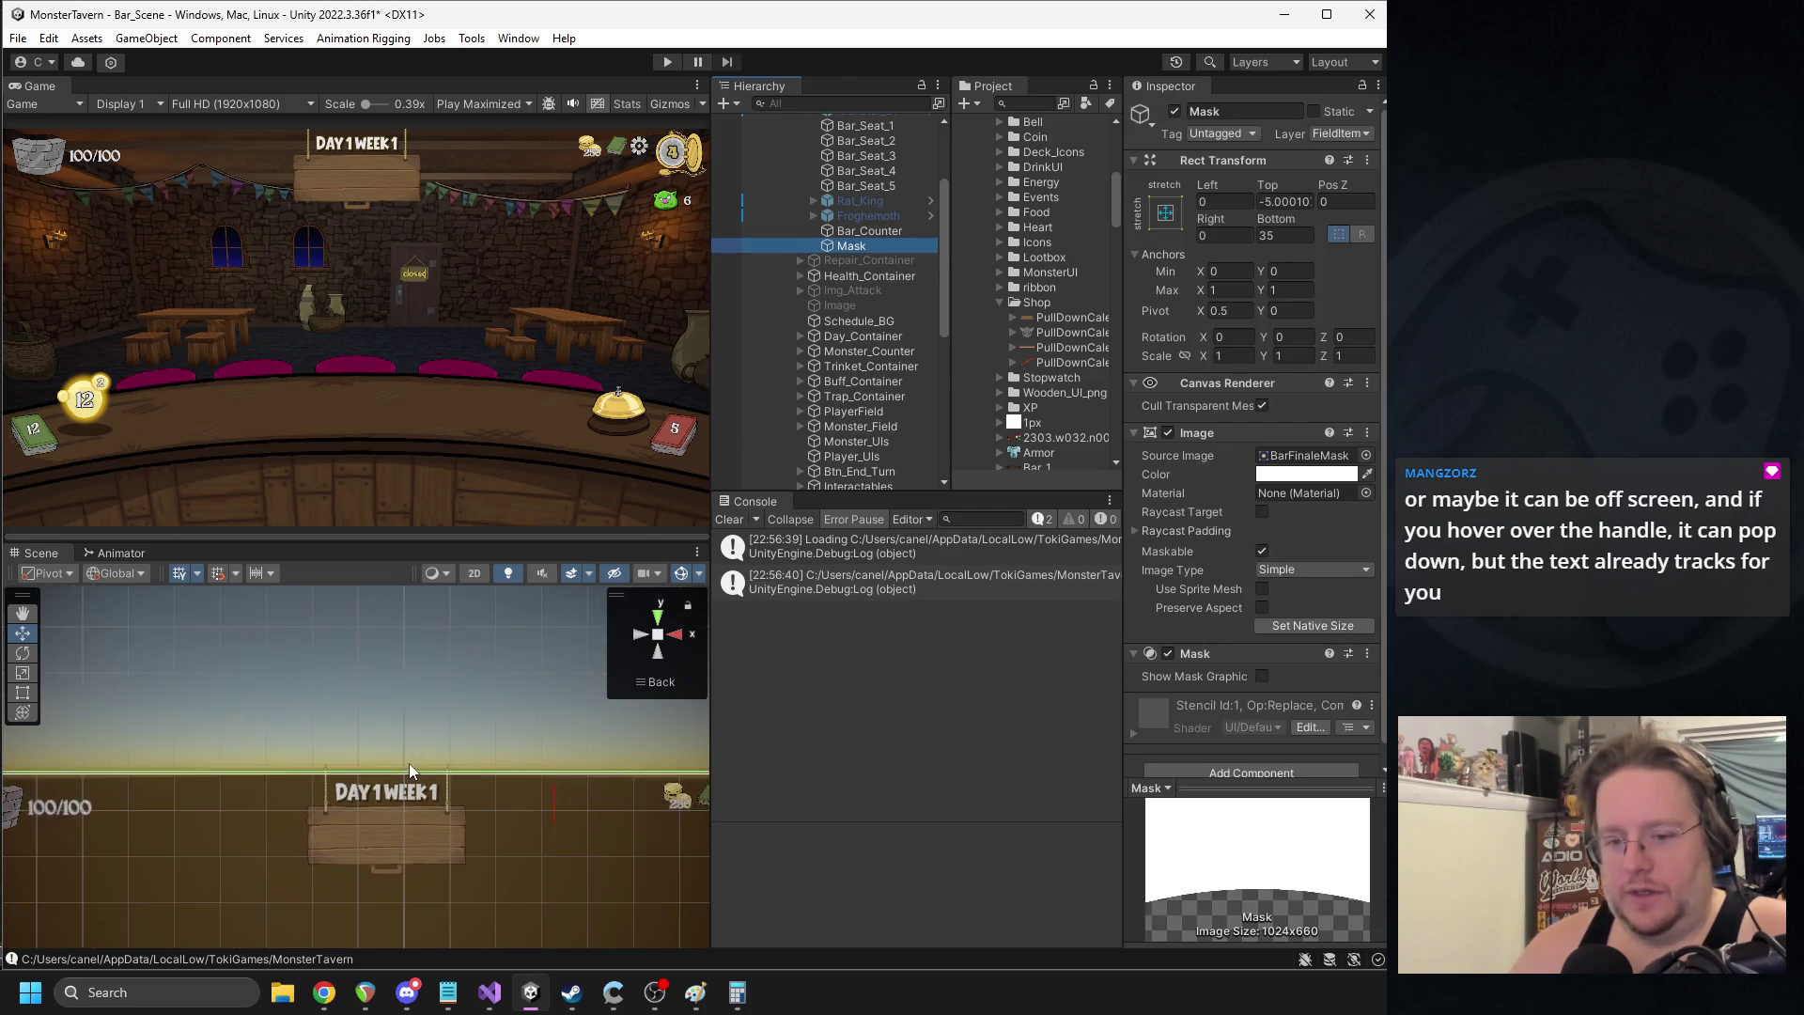
pyautogui.scroll(-3, 419, 778)
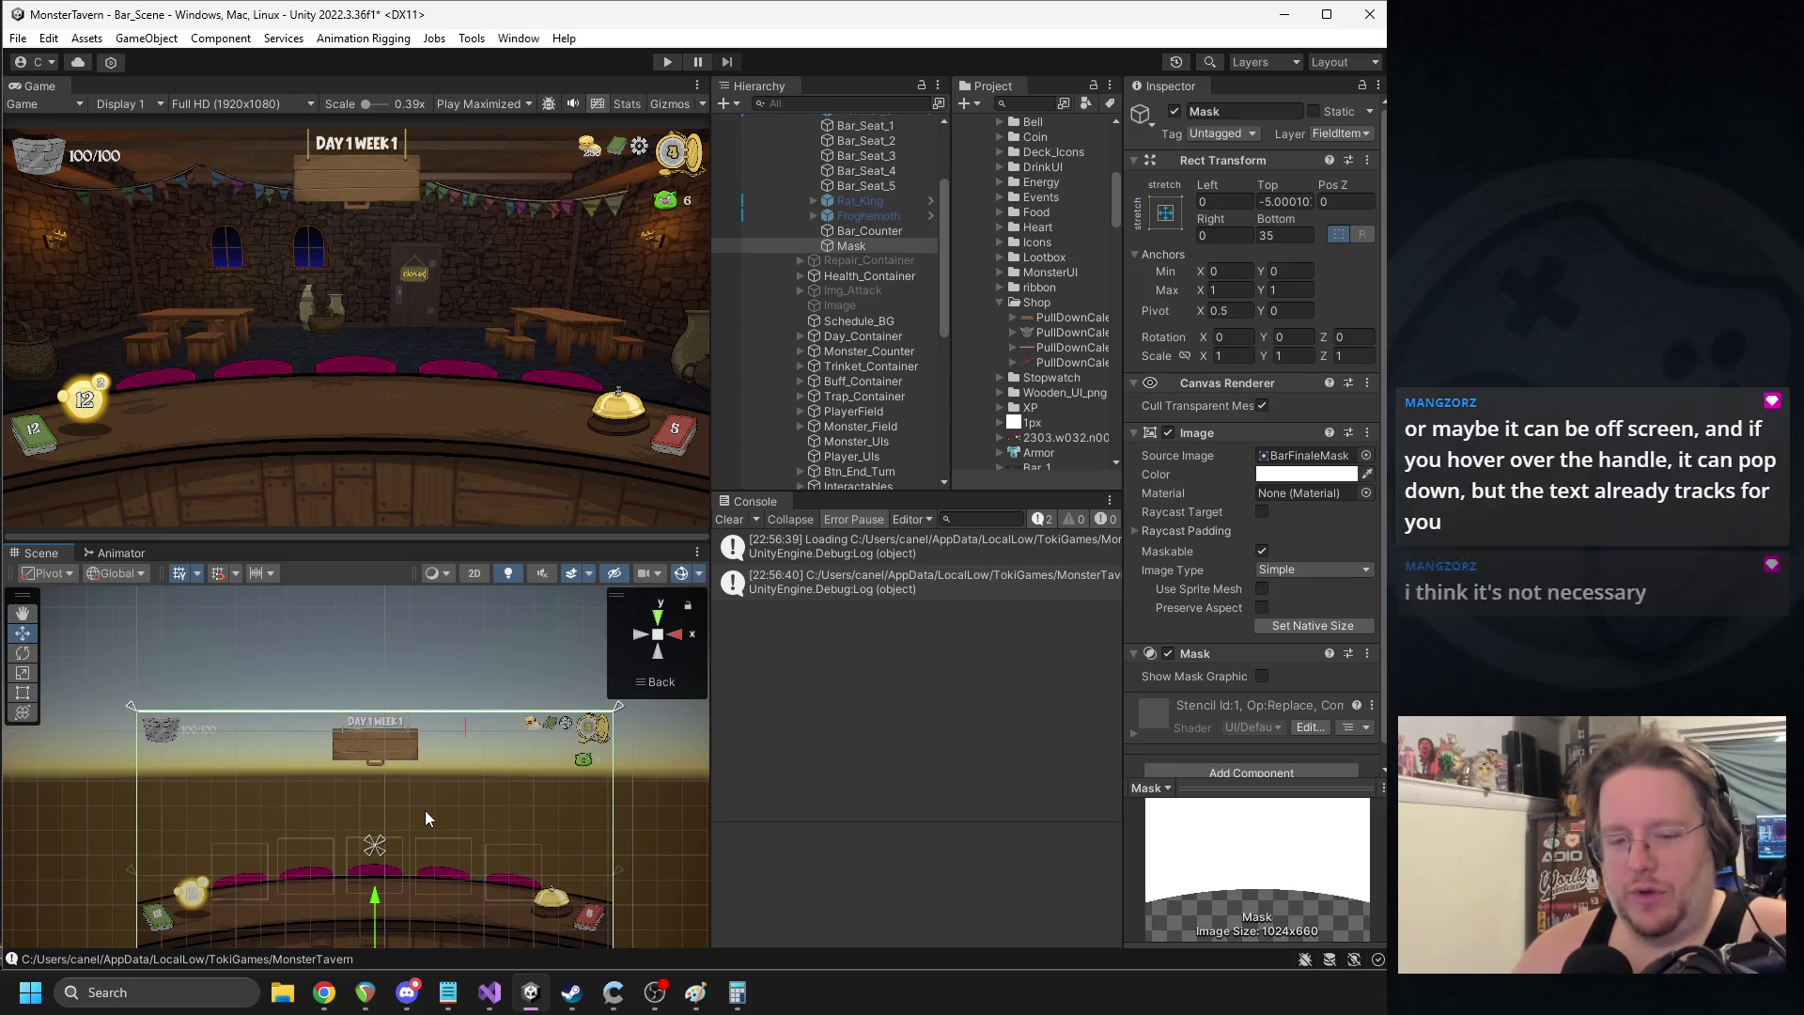
pyautogui.click(367, 753)
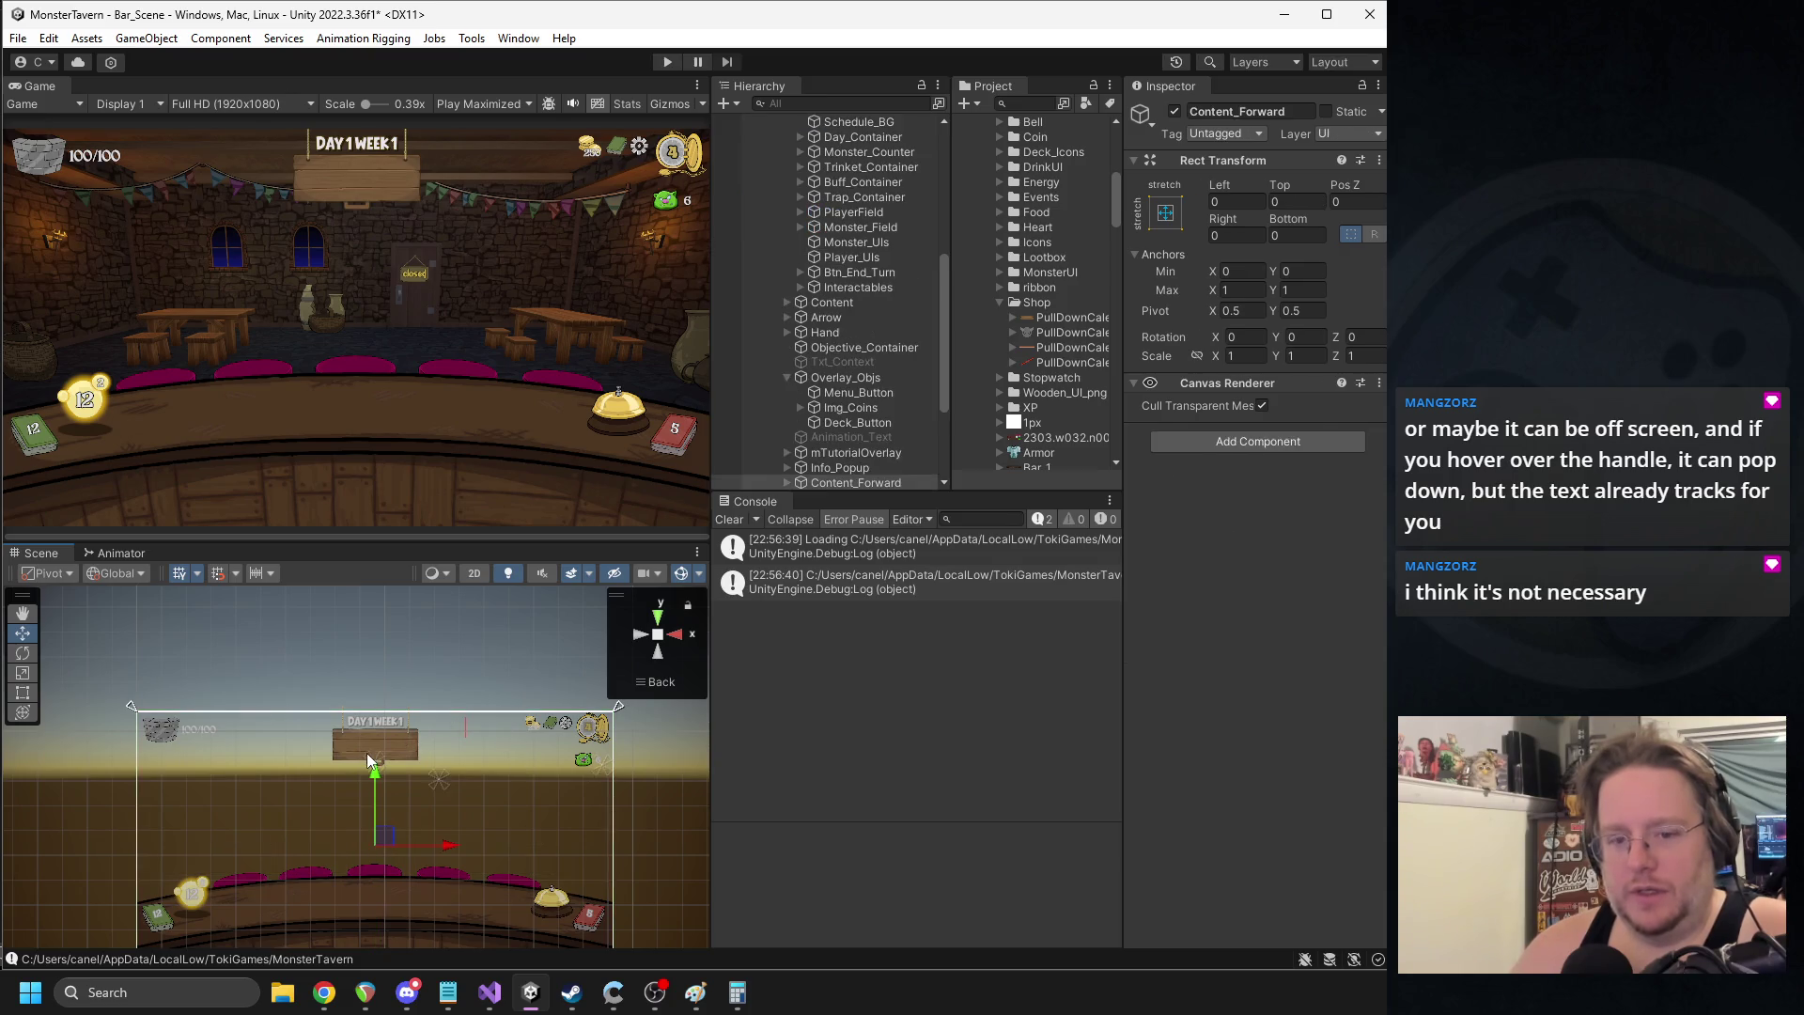
pyautogui.click(353, 748)
pyautogui.click(353, 748)
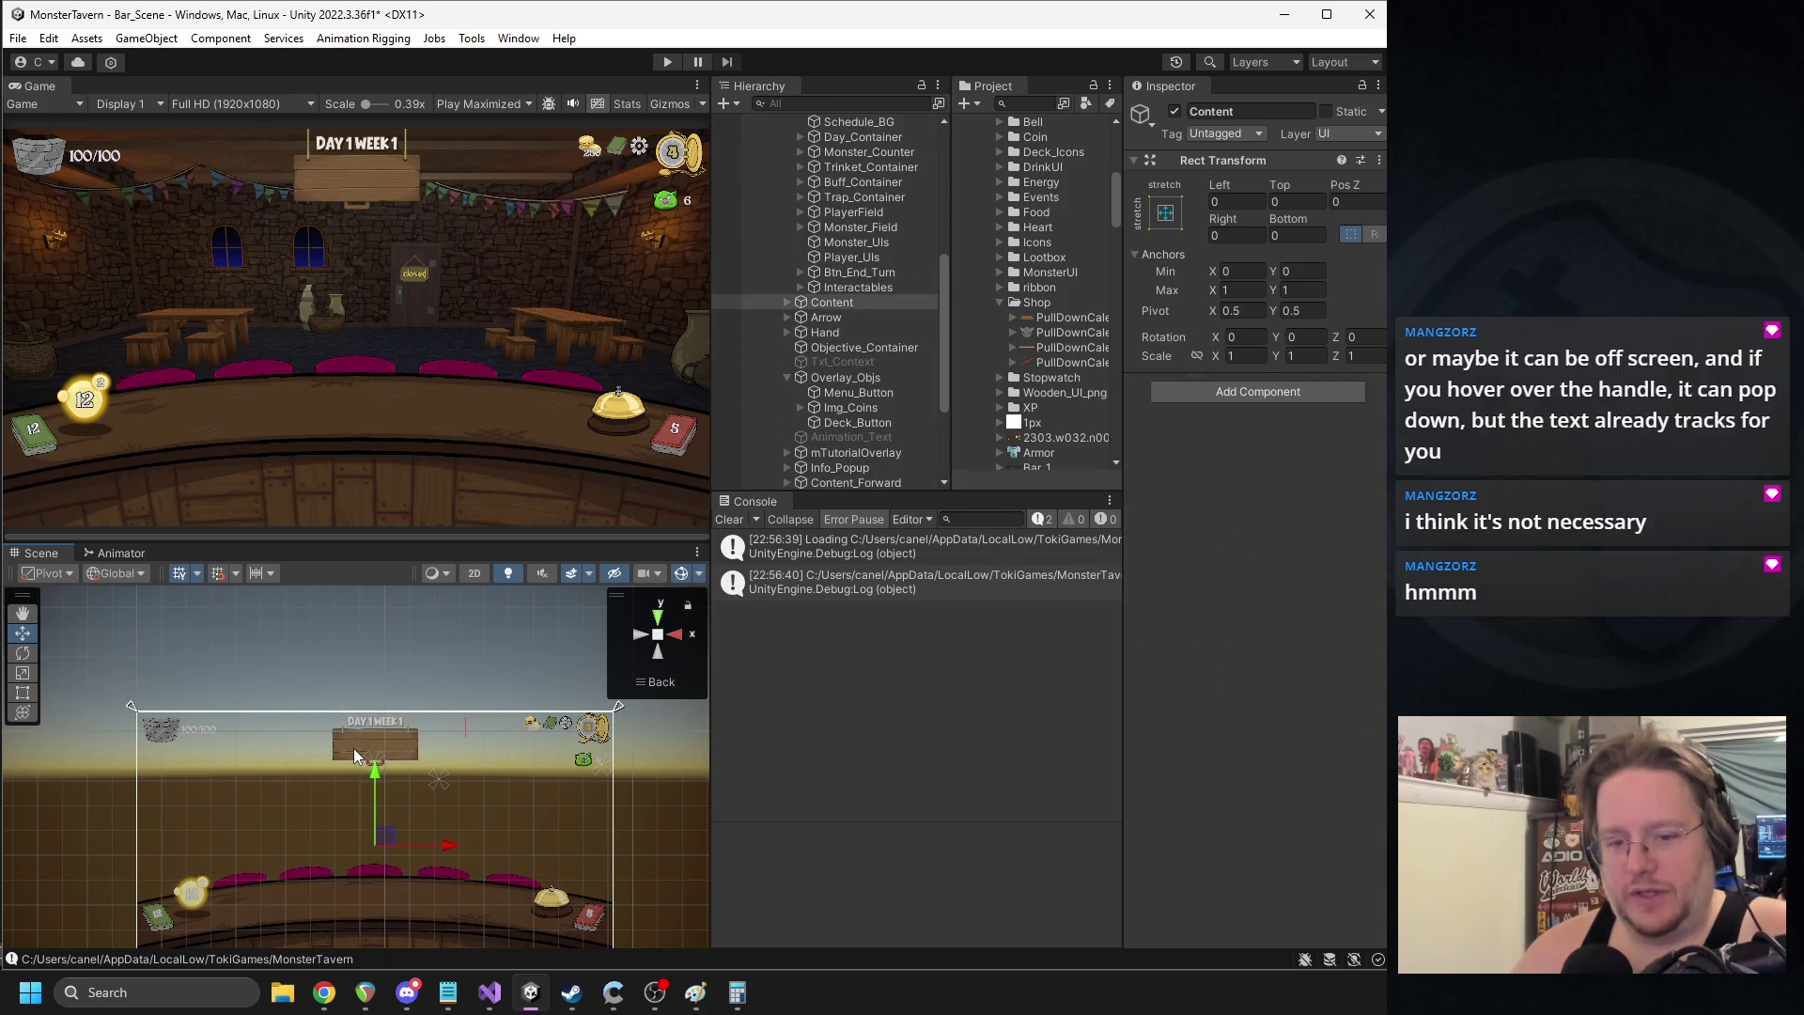
pyautogui.click(353, 748)
pyautogui.click(353, 748)
pyautogui.click(353, 748)
pyautogui.click(352, 748)
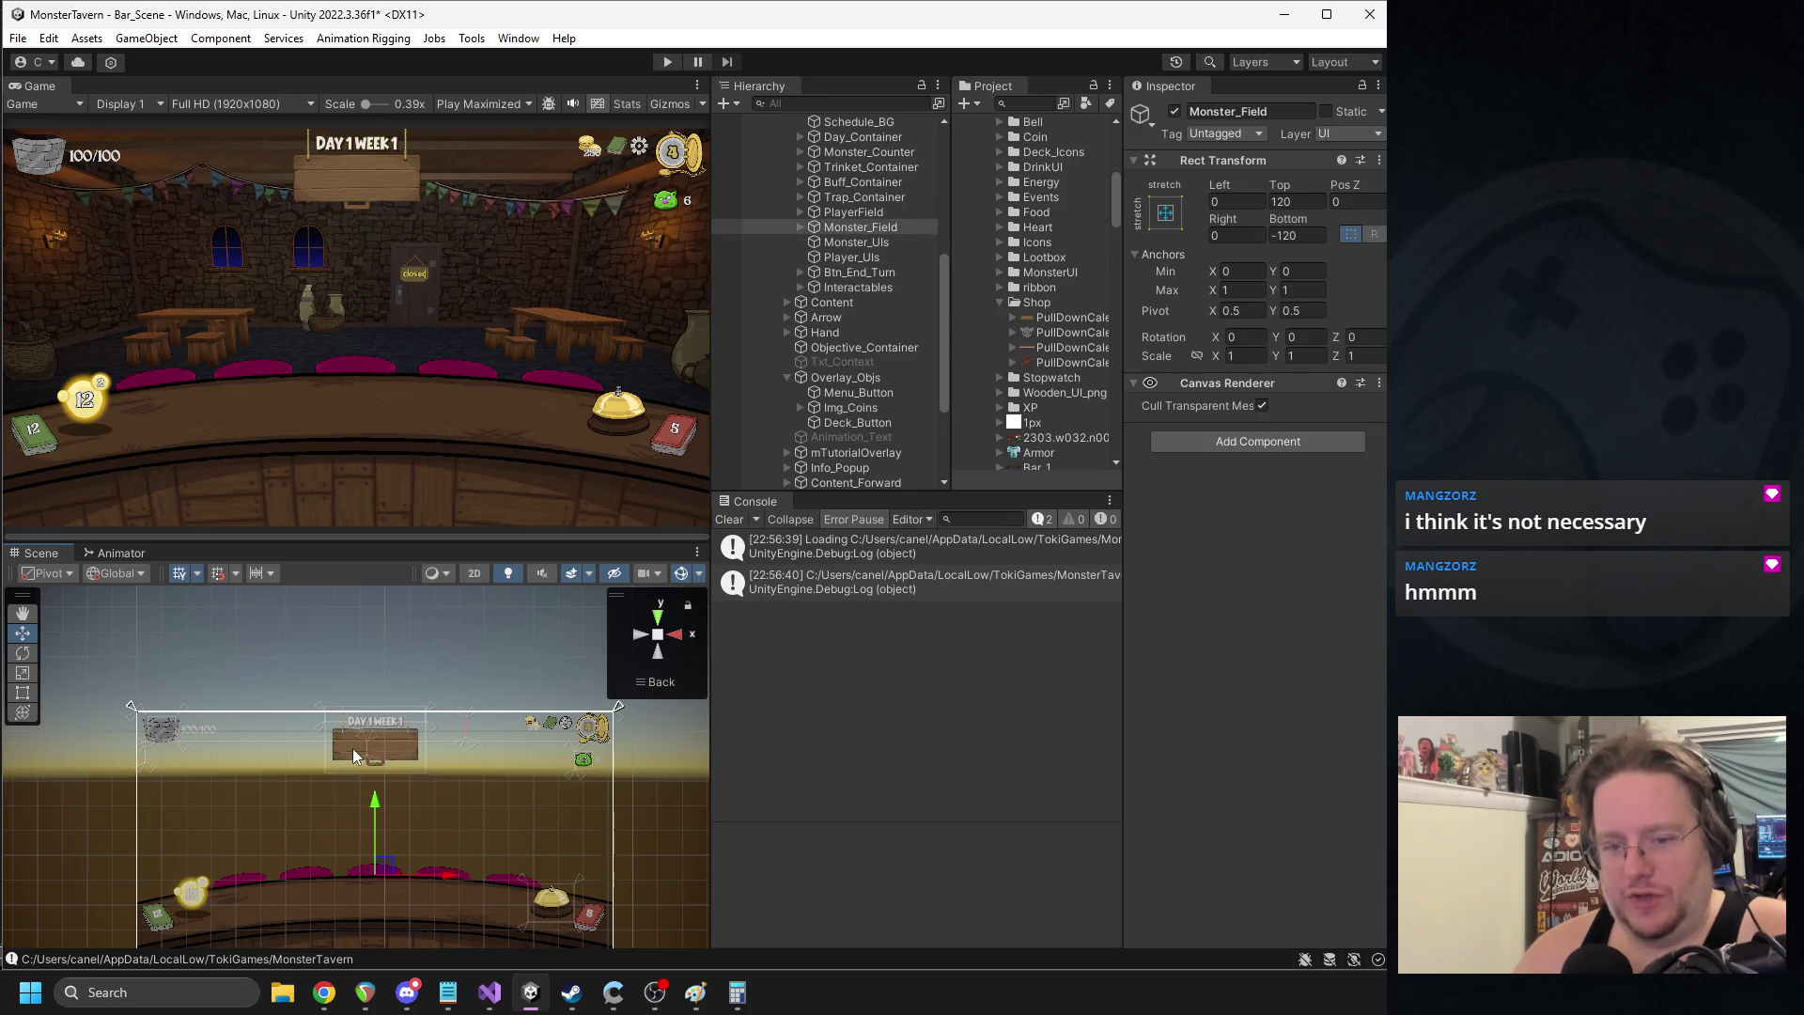
pyautogui.click(353, 748)
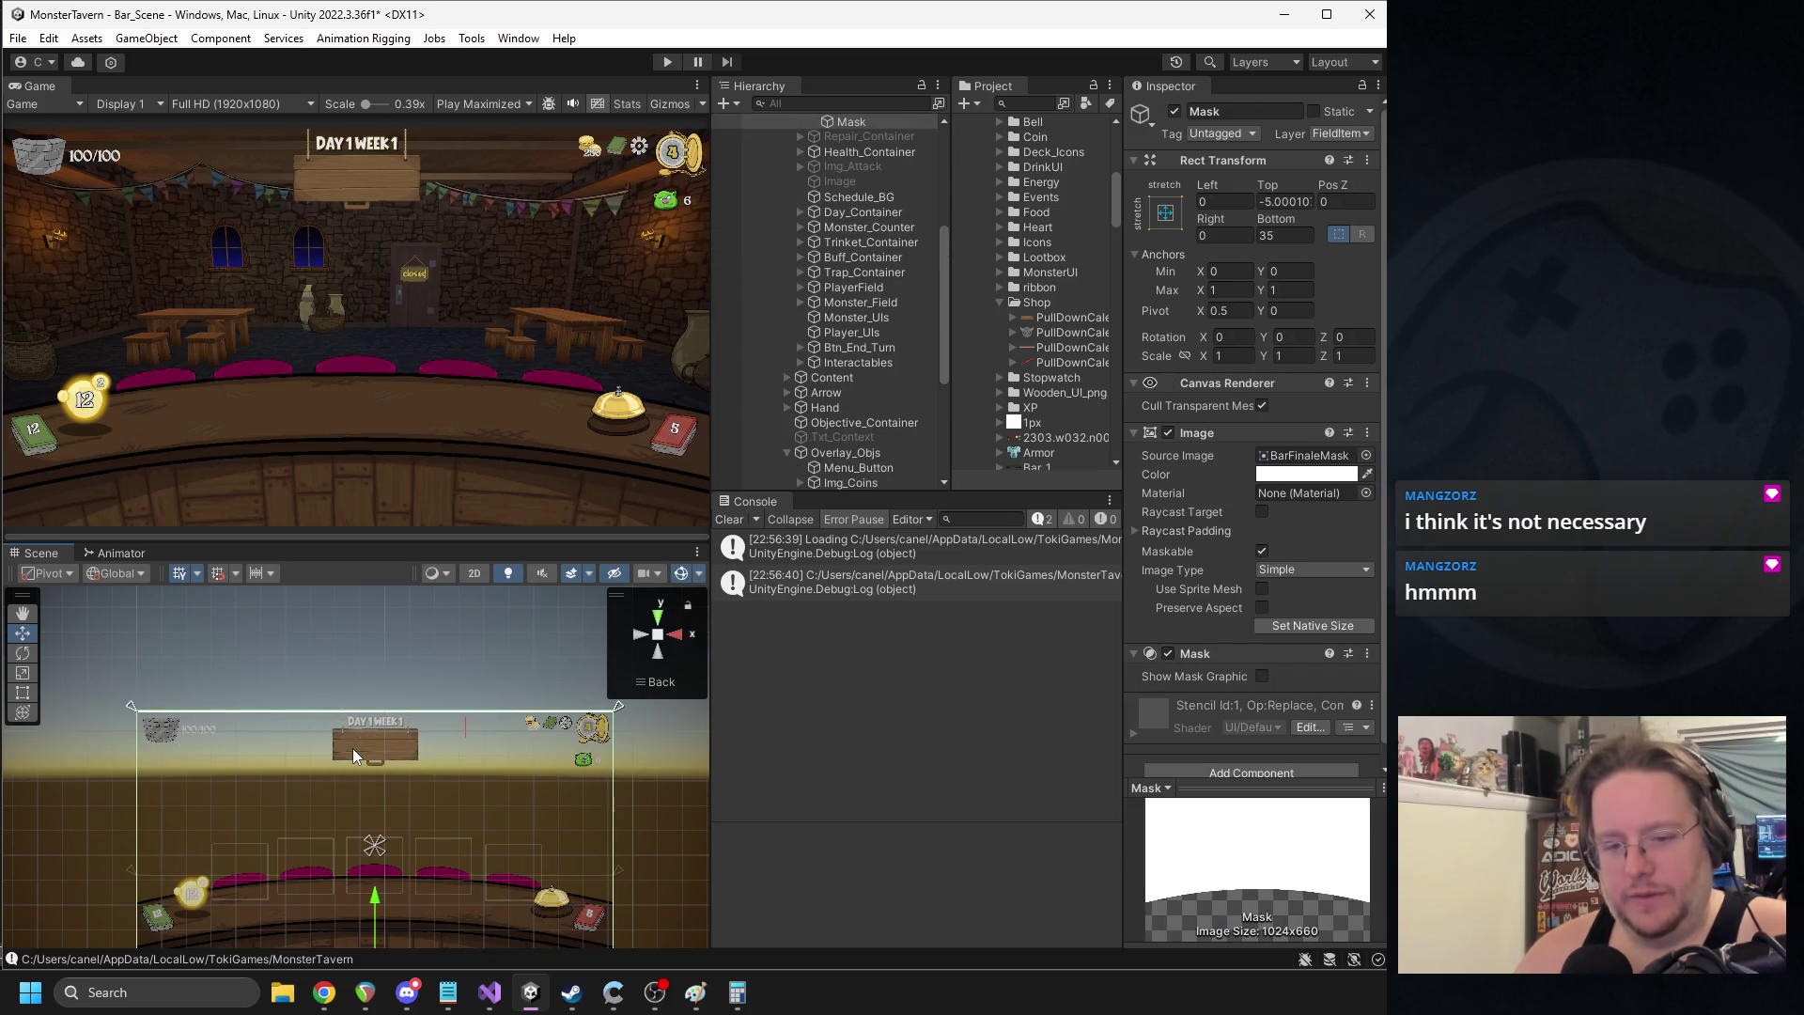
pyautogui.click(353, 748)
pyautogui.moveTo(378, 667); pyautogui.dragTo(374, 718)
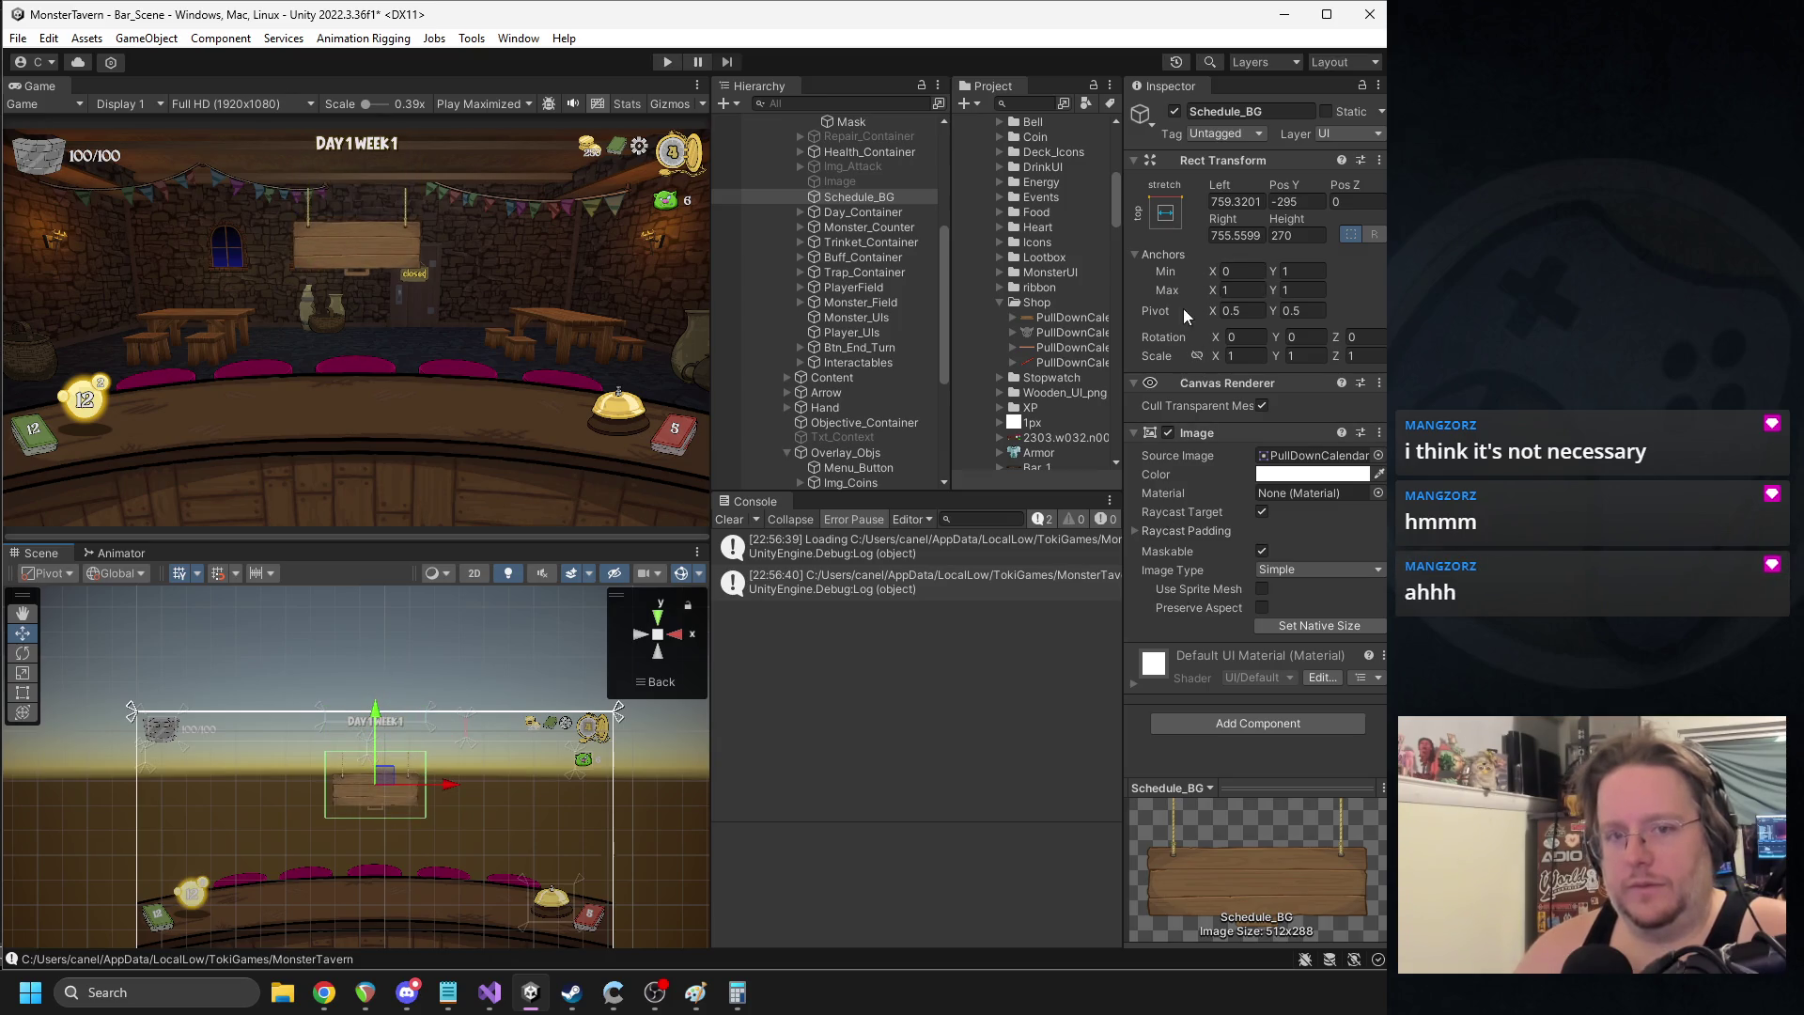
# - Re-anchor the sign at 1920x1080, centre it horizontally, and scale it to 0.5 by 0.5
pyautogui.click(1273, 627)
pyautogui.moveTo(153, 777); pyautogui.dragTo(390, 780)
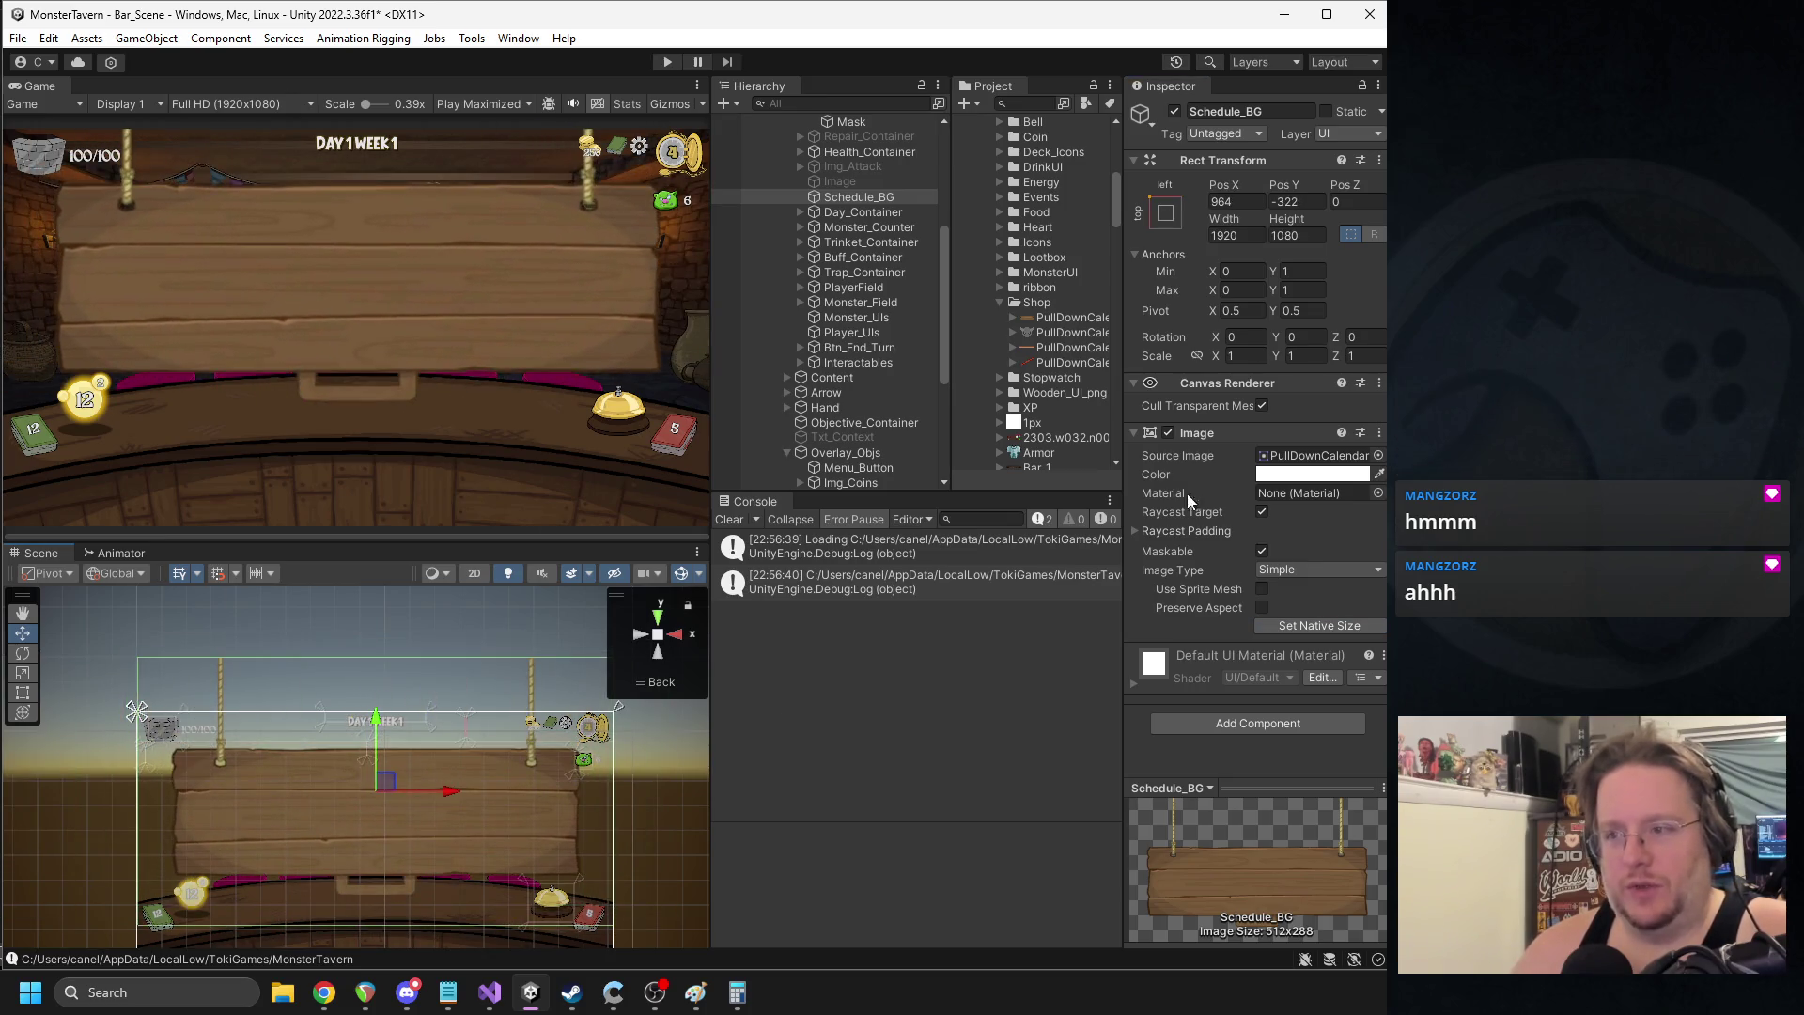
pyautogui.click(1242, 361)
pyautogui.write('.5')
pyautogui.press('Tab')
pyautogui.write('.5')
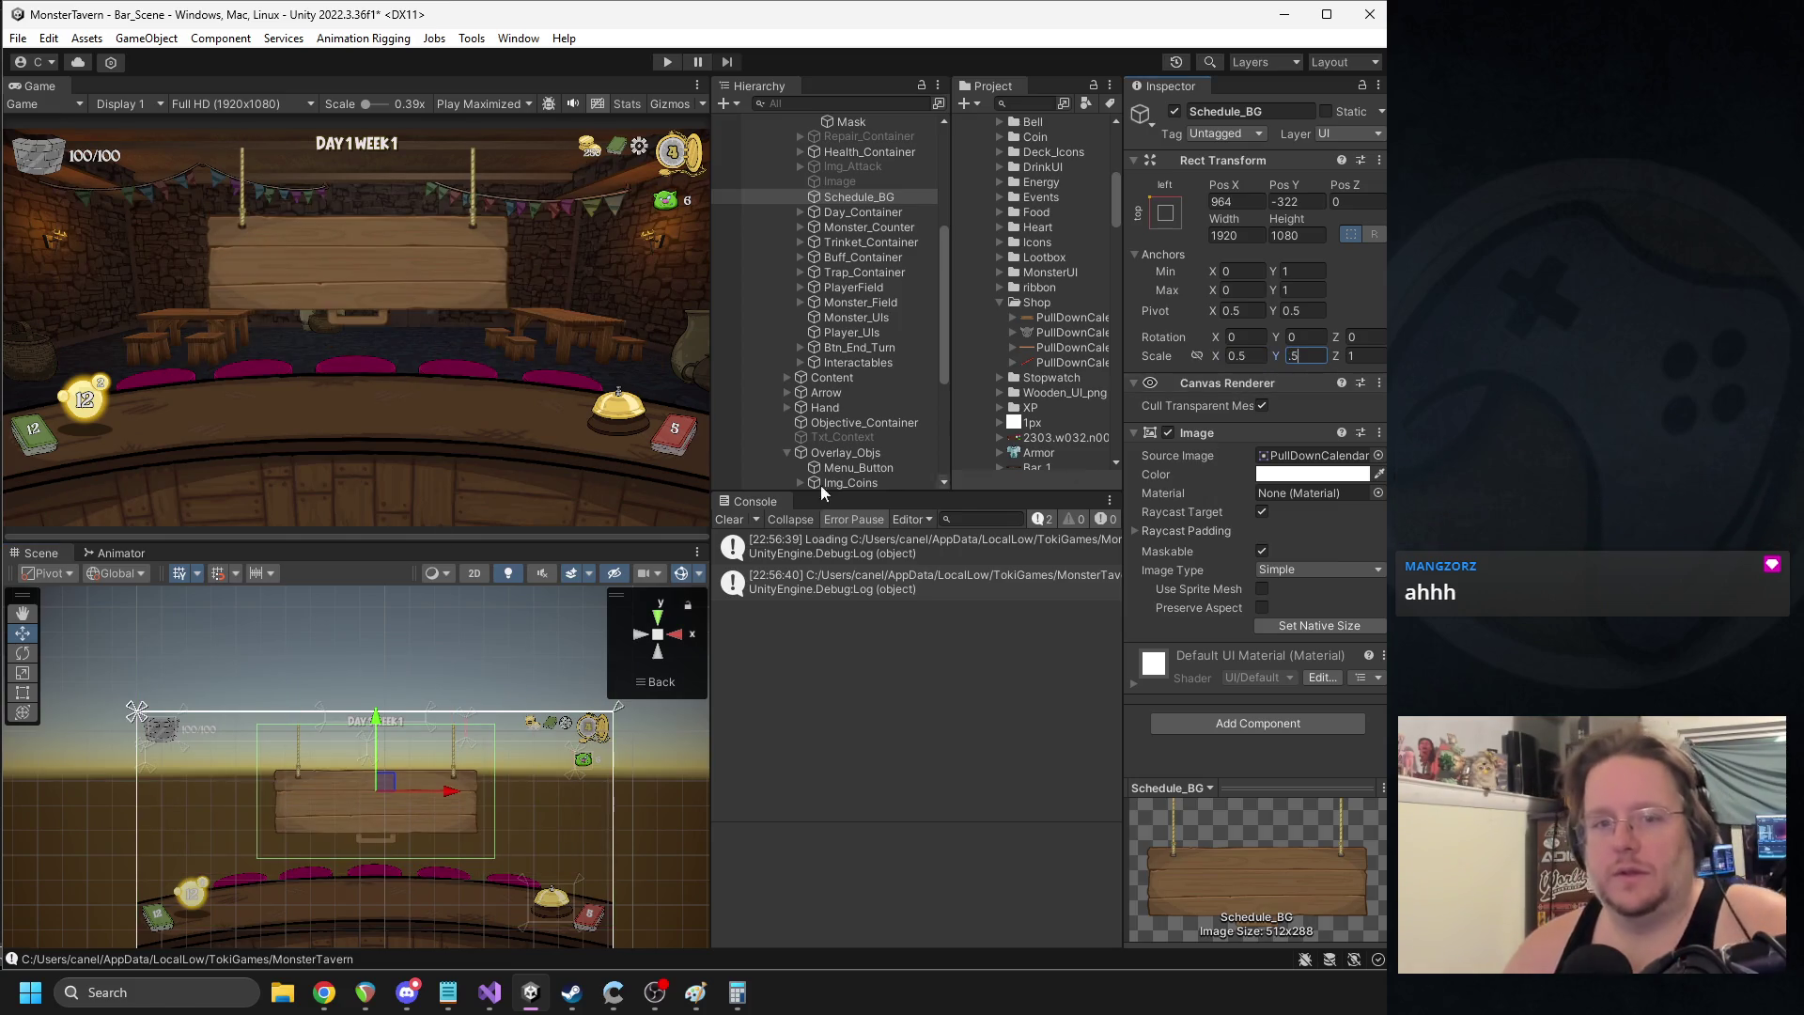
pyautogui.click(392, 709)
pyautogui.click(389, 730)
pyautogui.moveTo(389, 730); pyautogui.dragTo(381, 712)
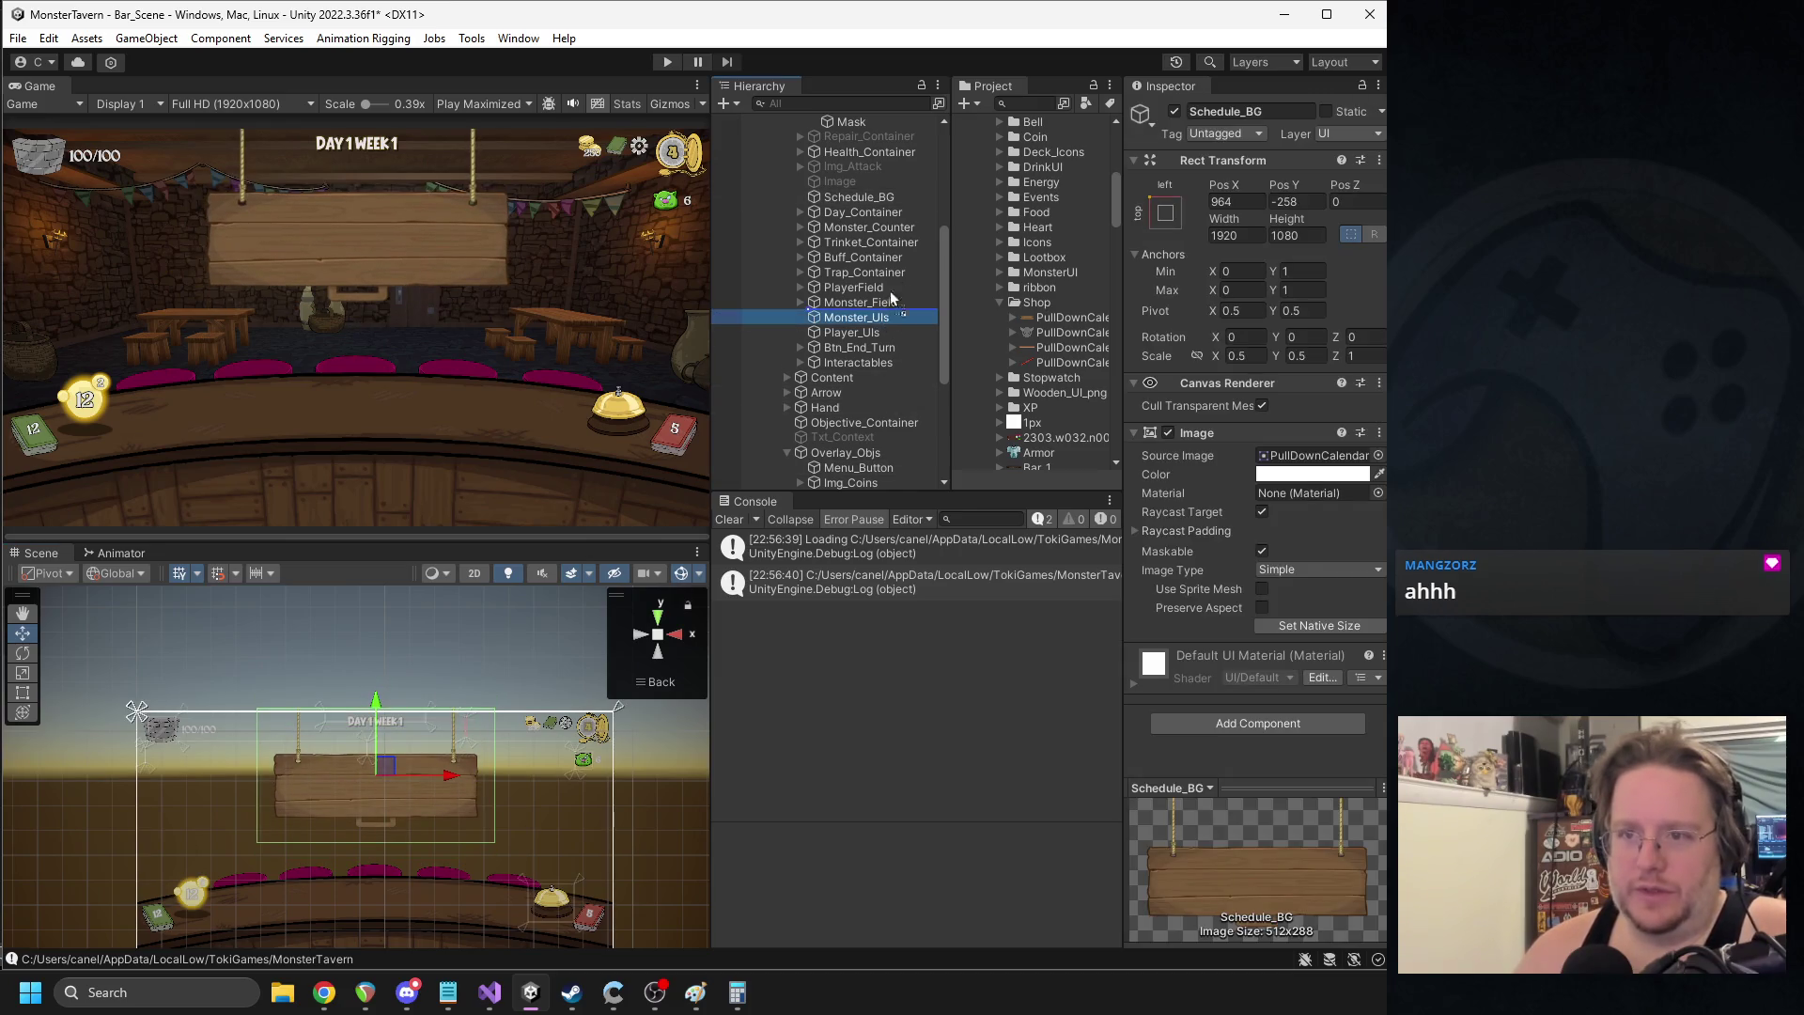
# - Restore the accidentally deleted Schedule_BG with undo, collapse the Hierarchy, and raise it to Pos Y -258
pyautogui.click(871, 212)
pyautogui.click(878, 199)
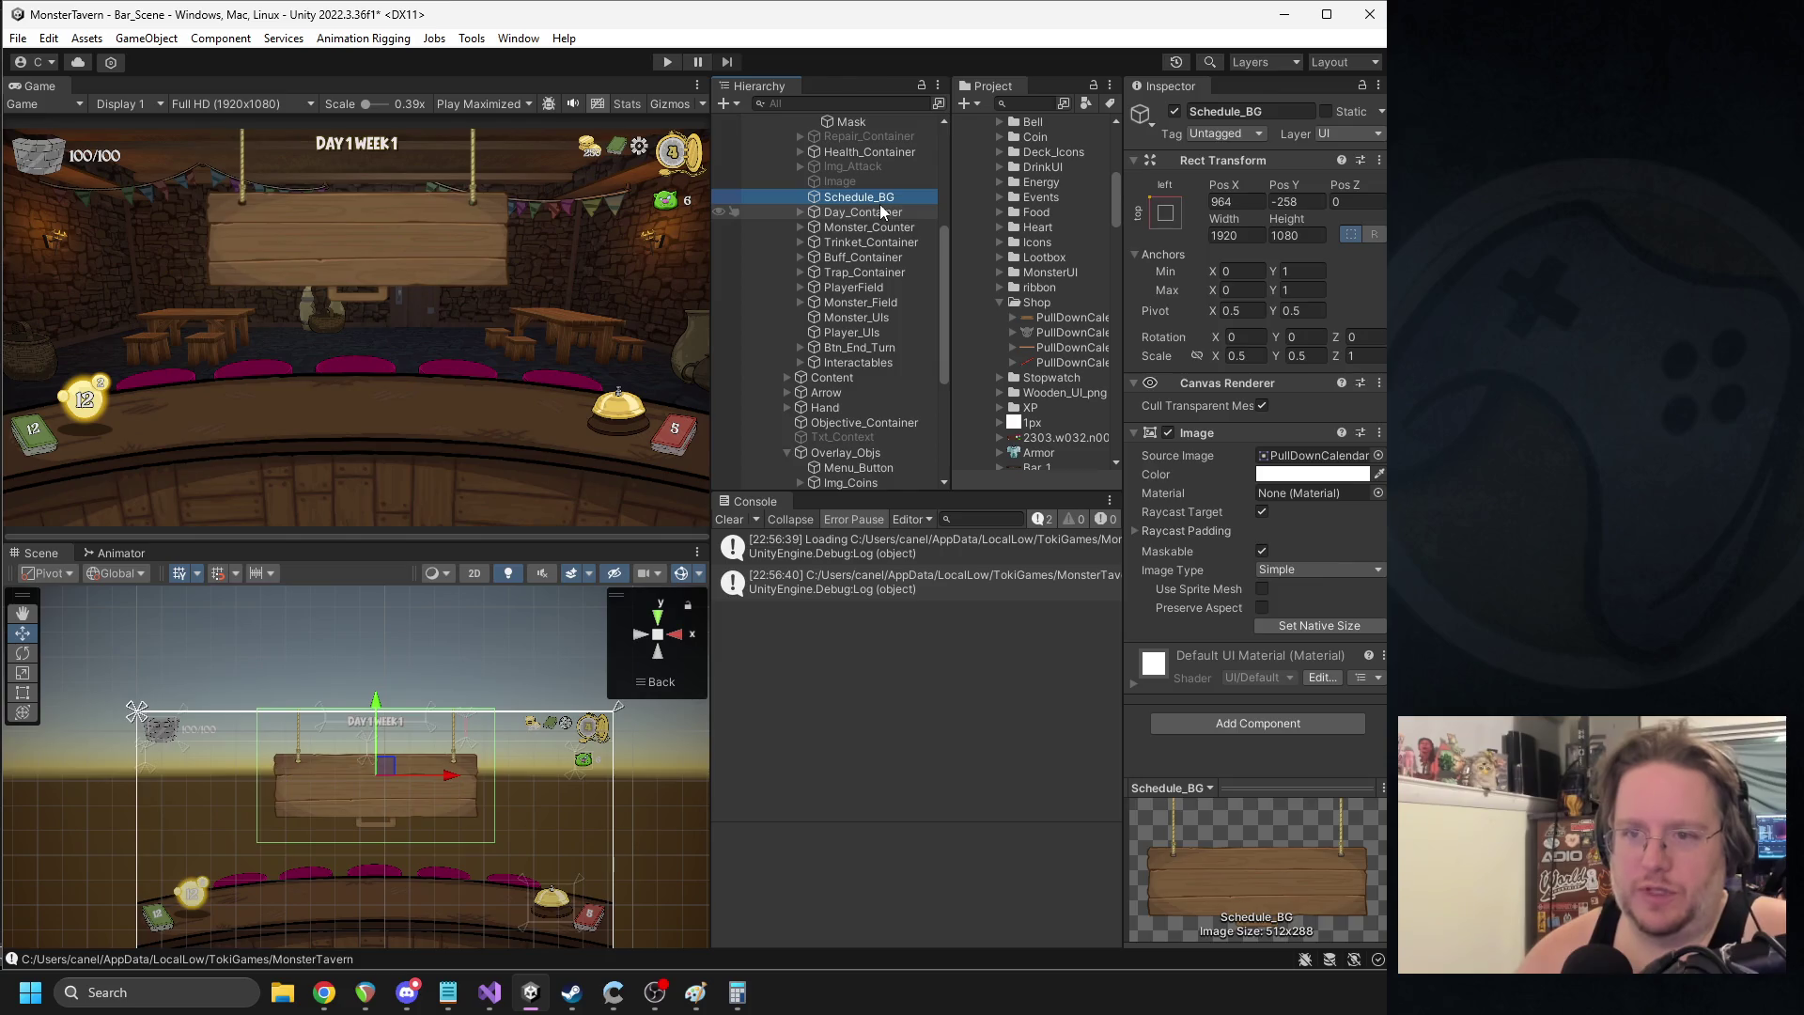
pyautogui.press('Delete')
pyautogui.scroll(3, 804, 226)
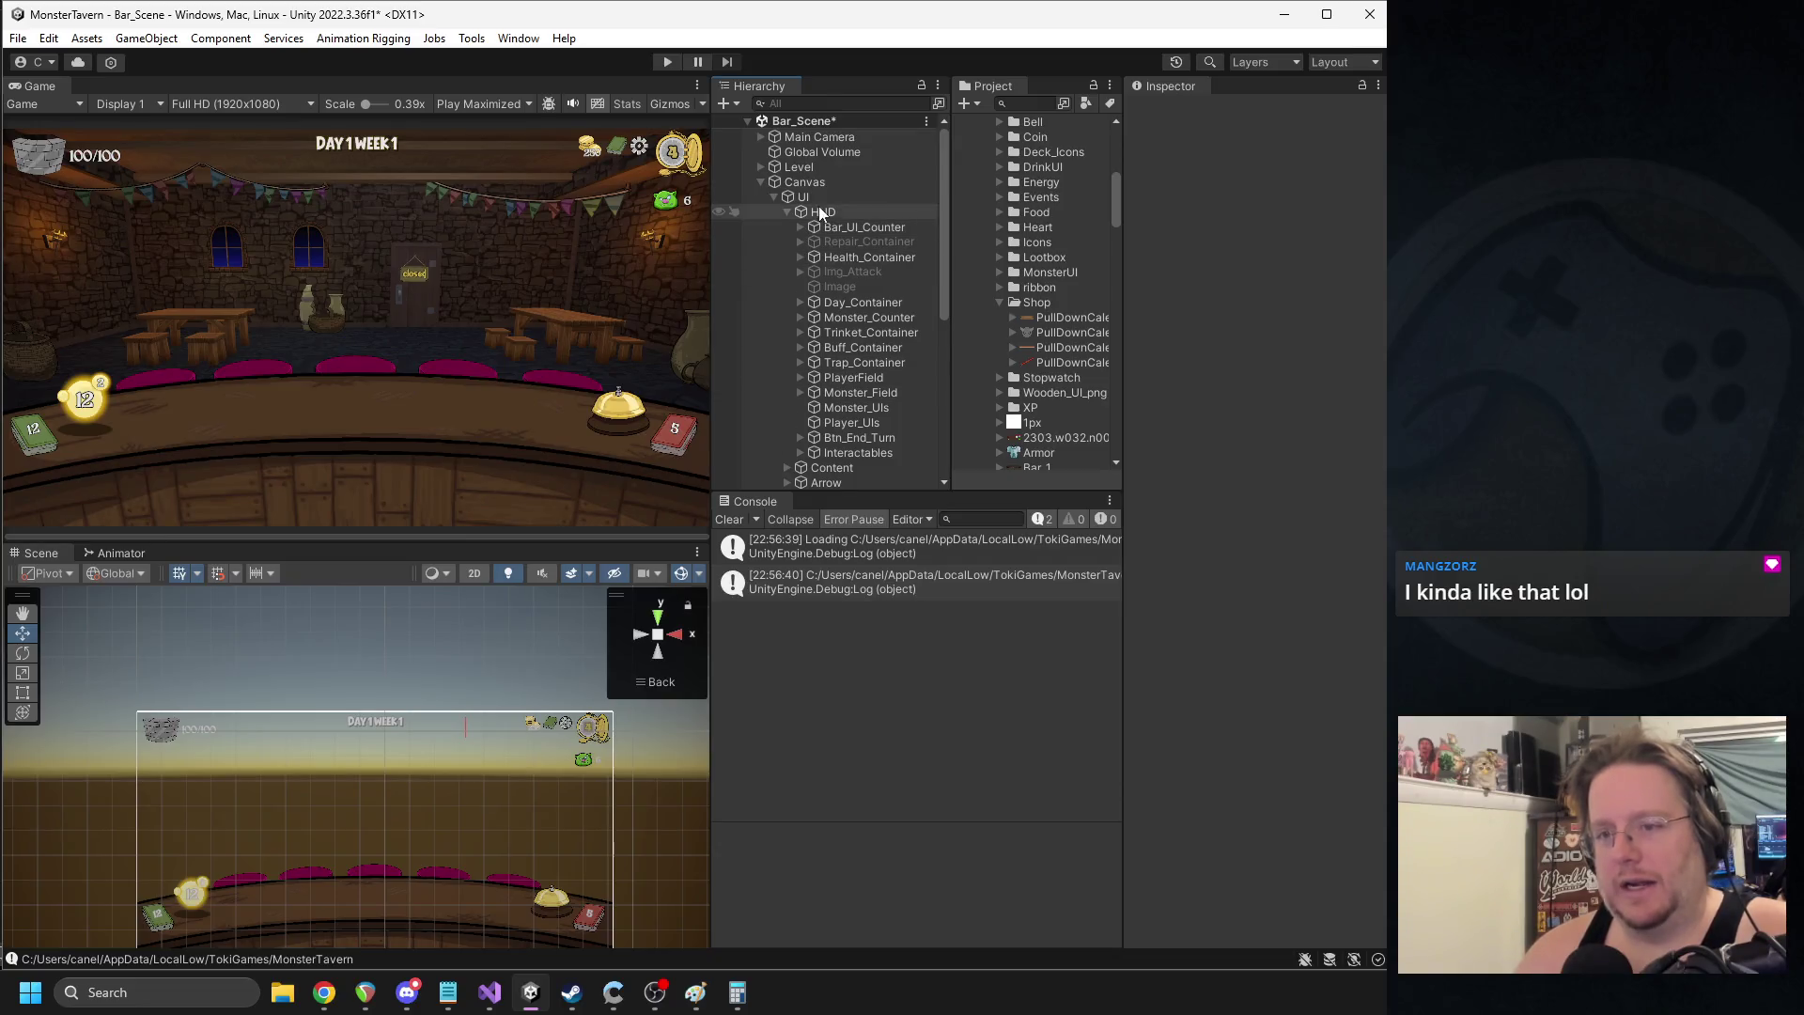
pyautogui.click(788, 212)
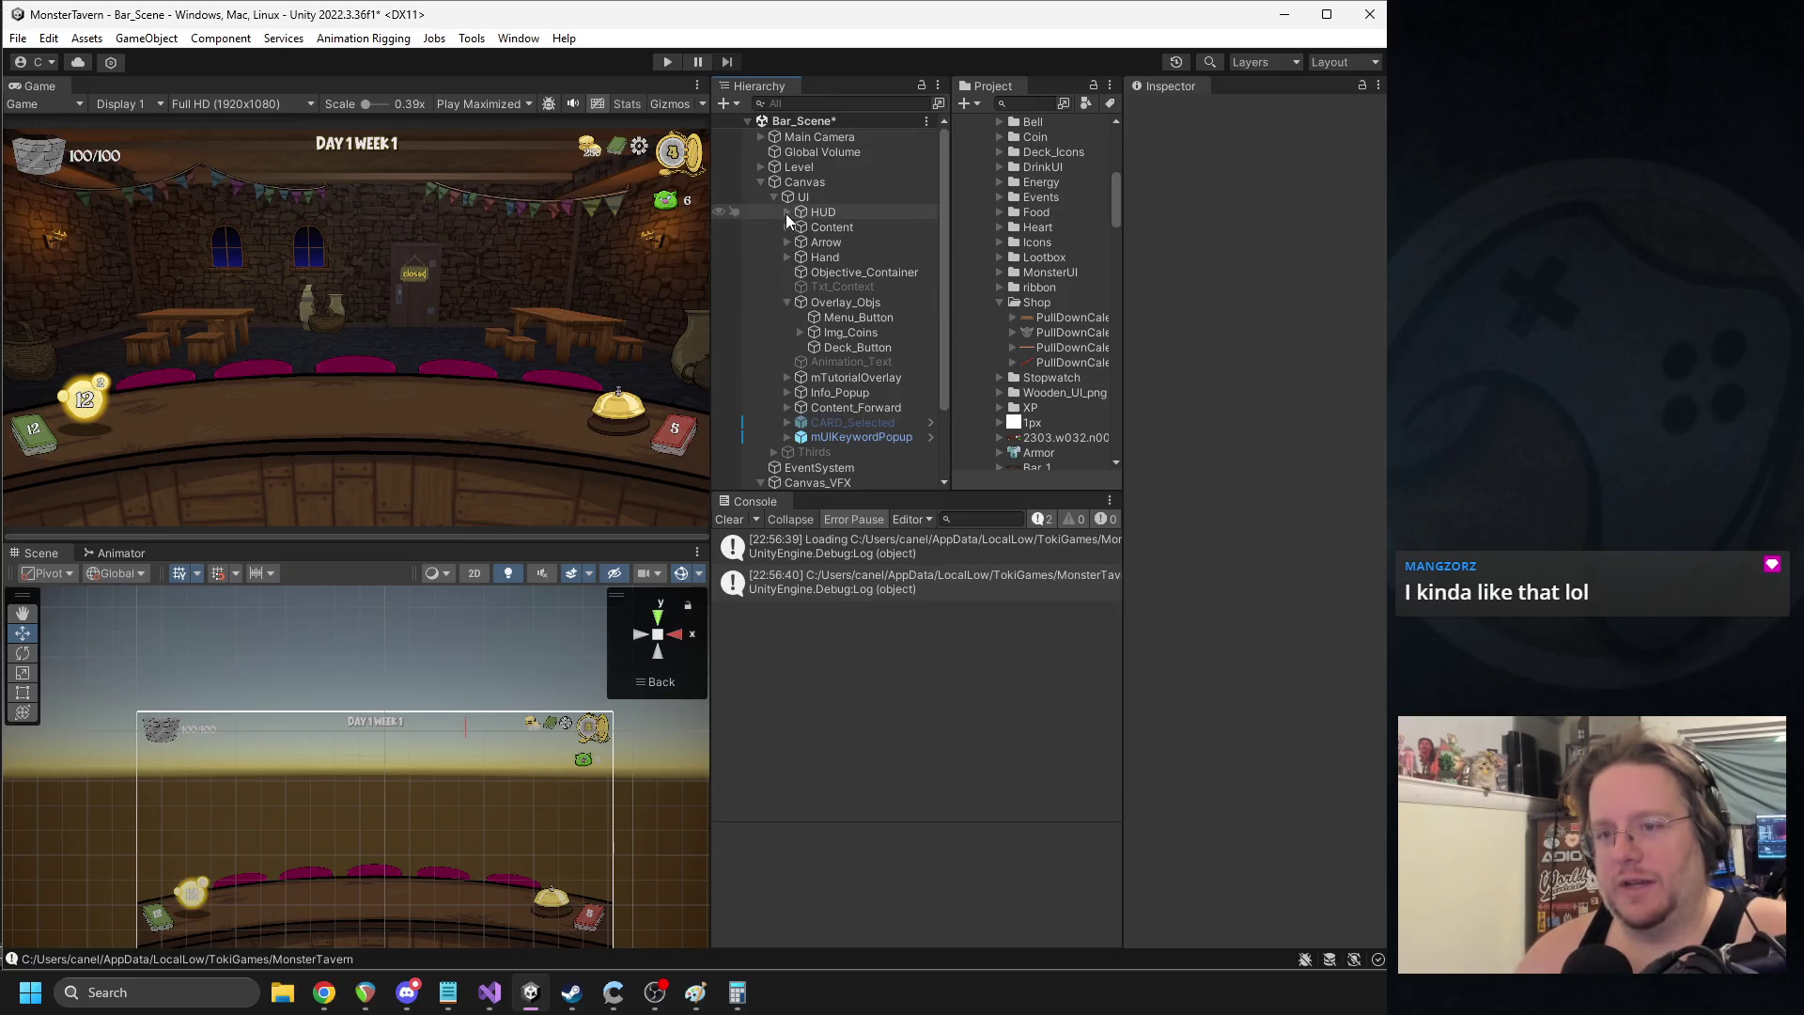
pyautogui.click(787, 302)
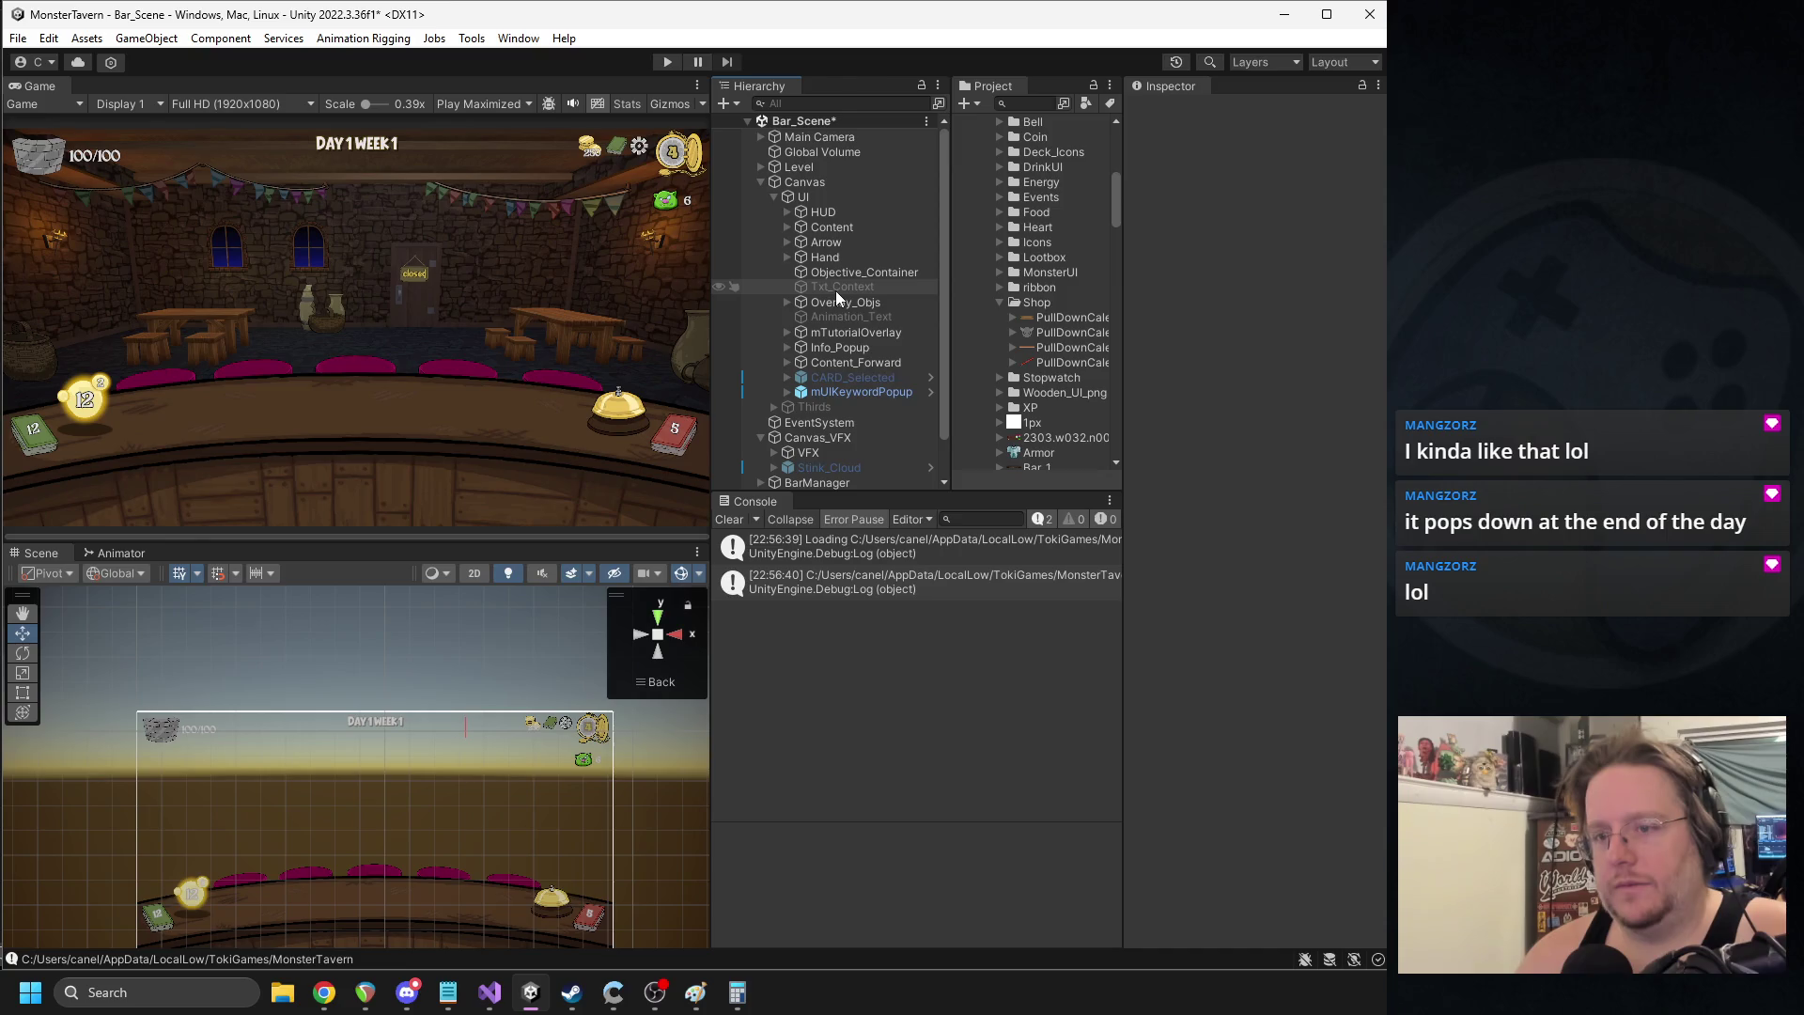
pyautogui.hotkey('ctrl', 'z')
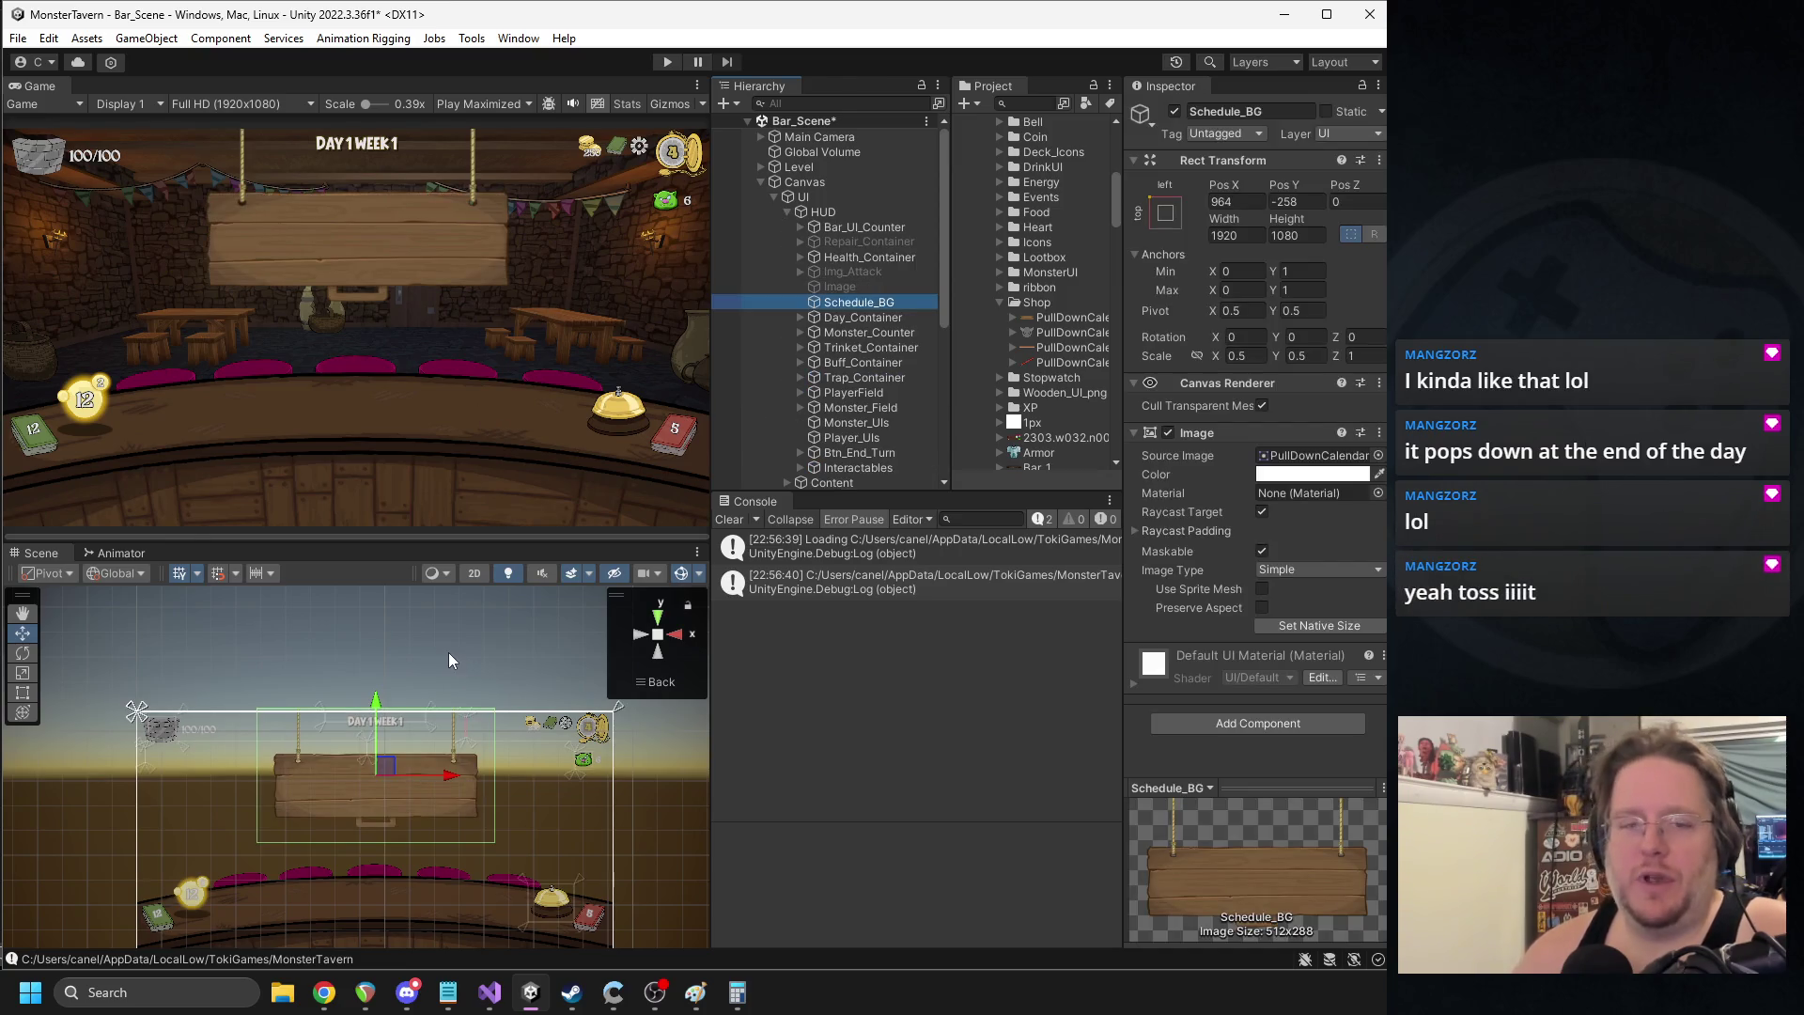
pyautogui.moveTo(382, 712)
pyautogui.mouseDown()
pyautogui.moveTo(380, 664)
pyautogui.moveTo(380, 712)
pyautogui.mouseUp()
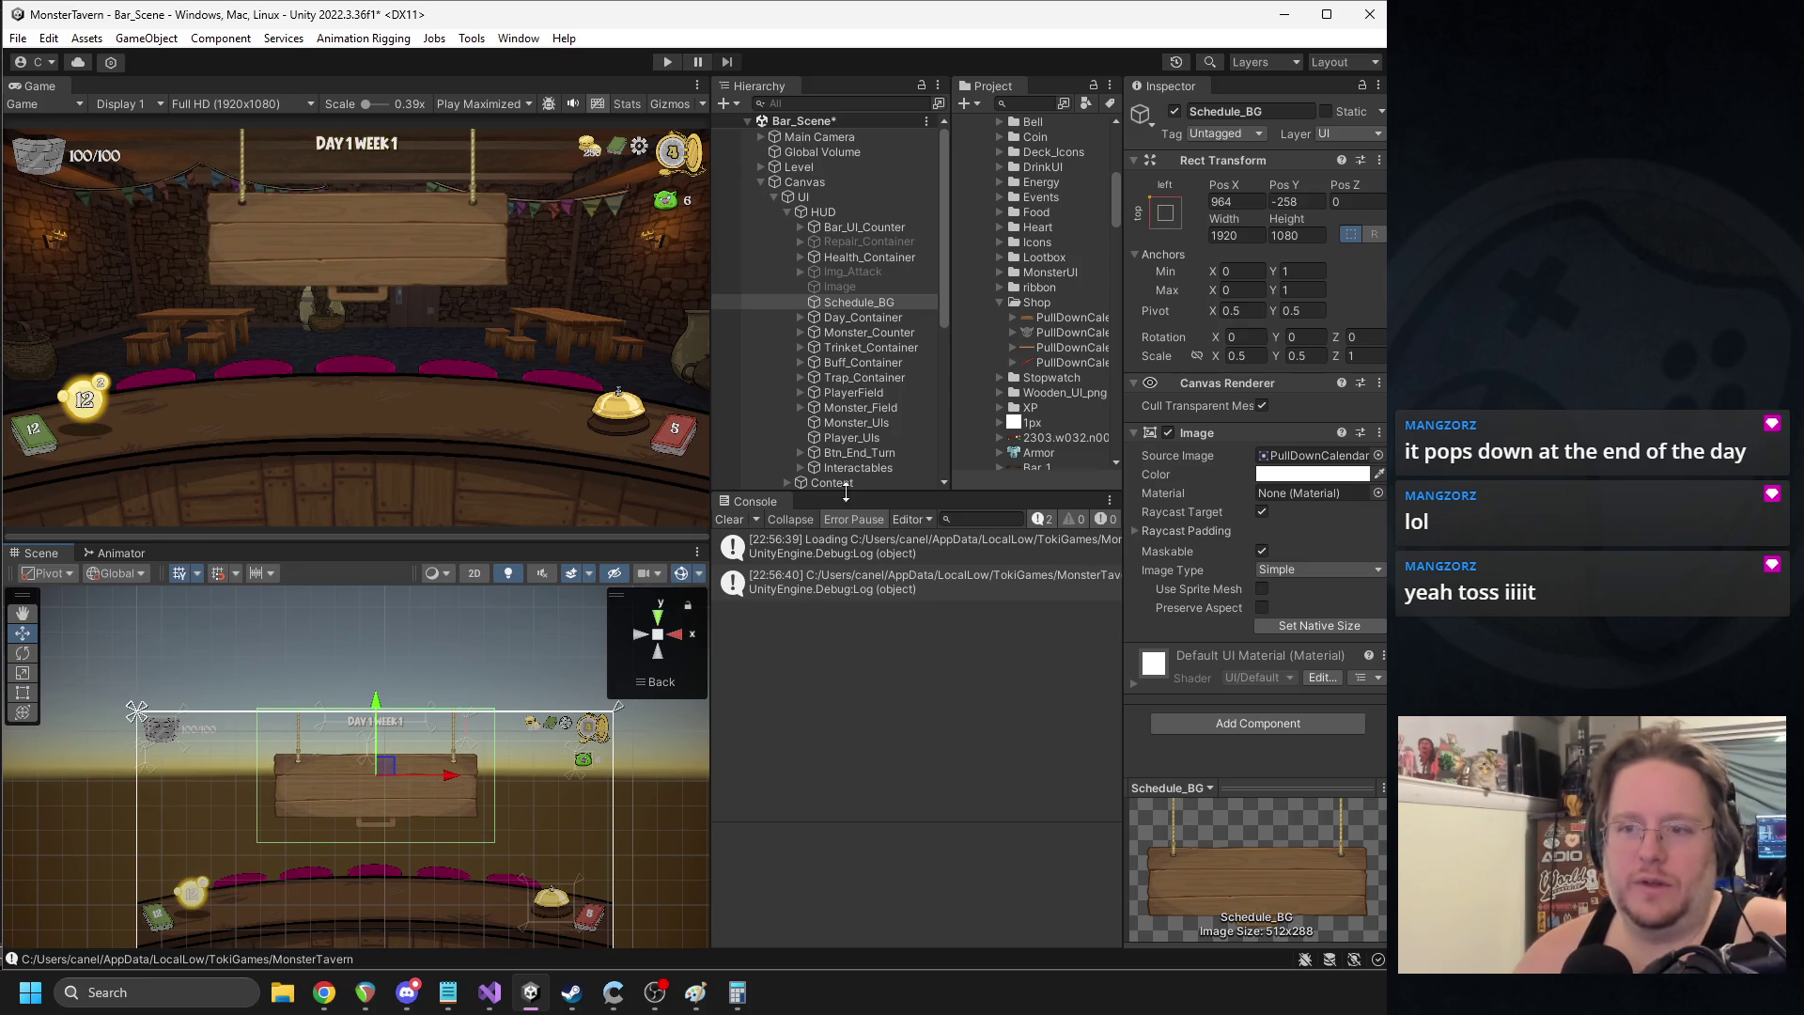
pyautogui.rightClick(858, 302)
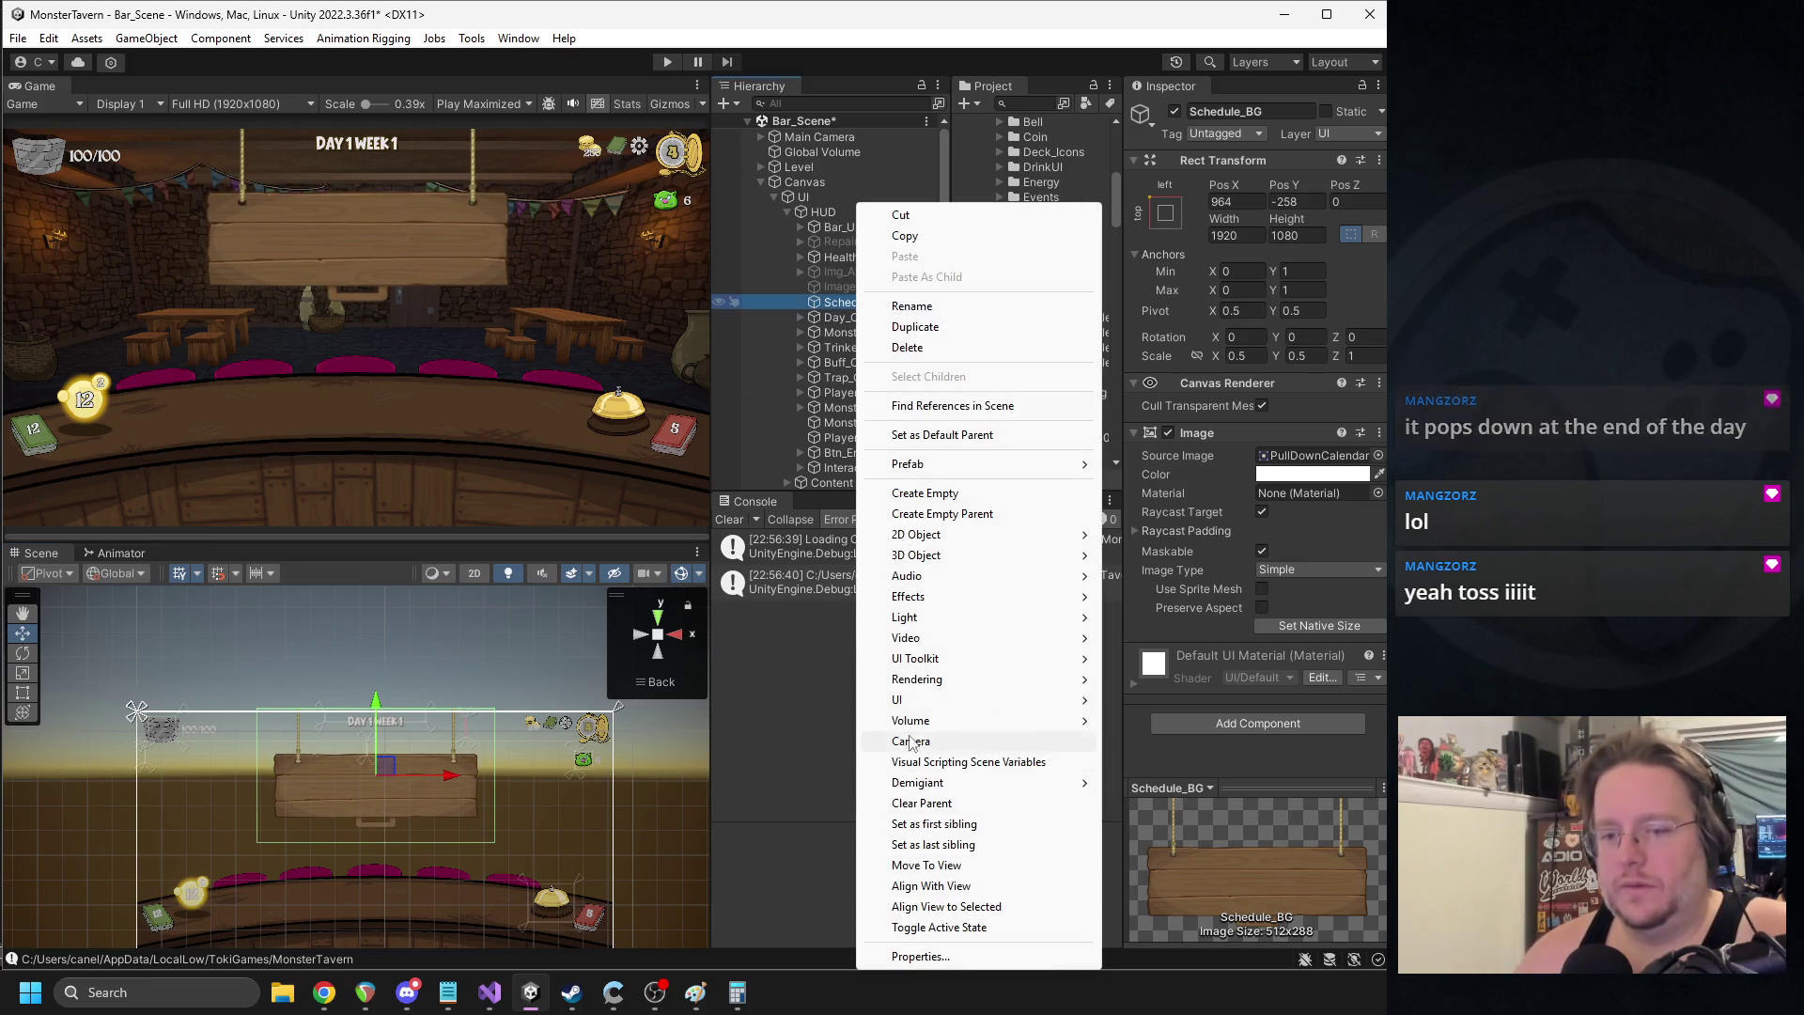
# - Add a TextMeshPro text under Schedule_BG reading 'Shop' at font size 256
pyautogui.moveTo(940, 700)
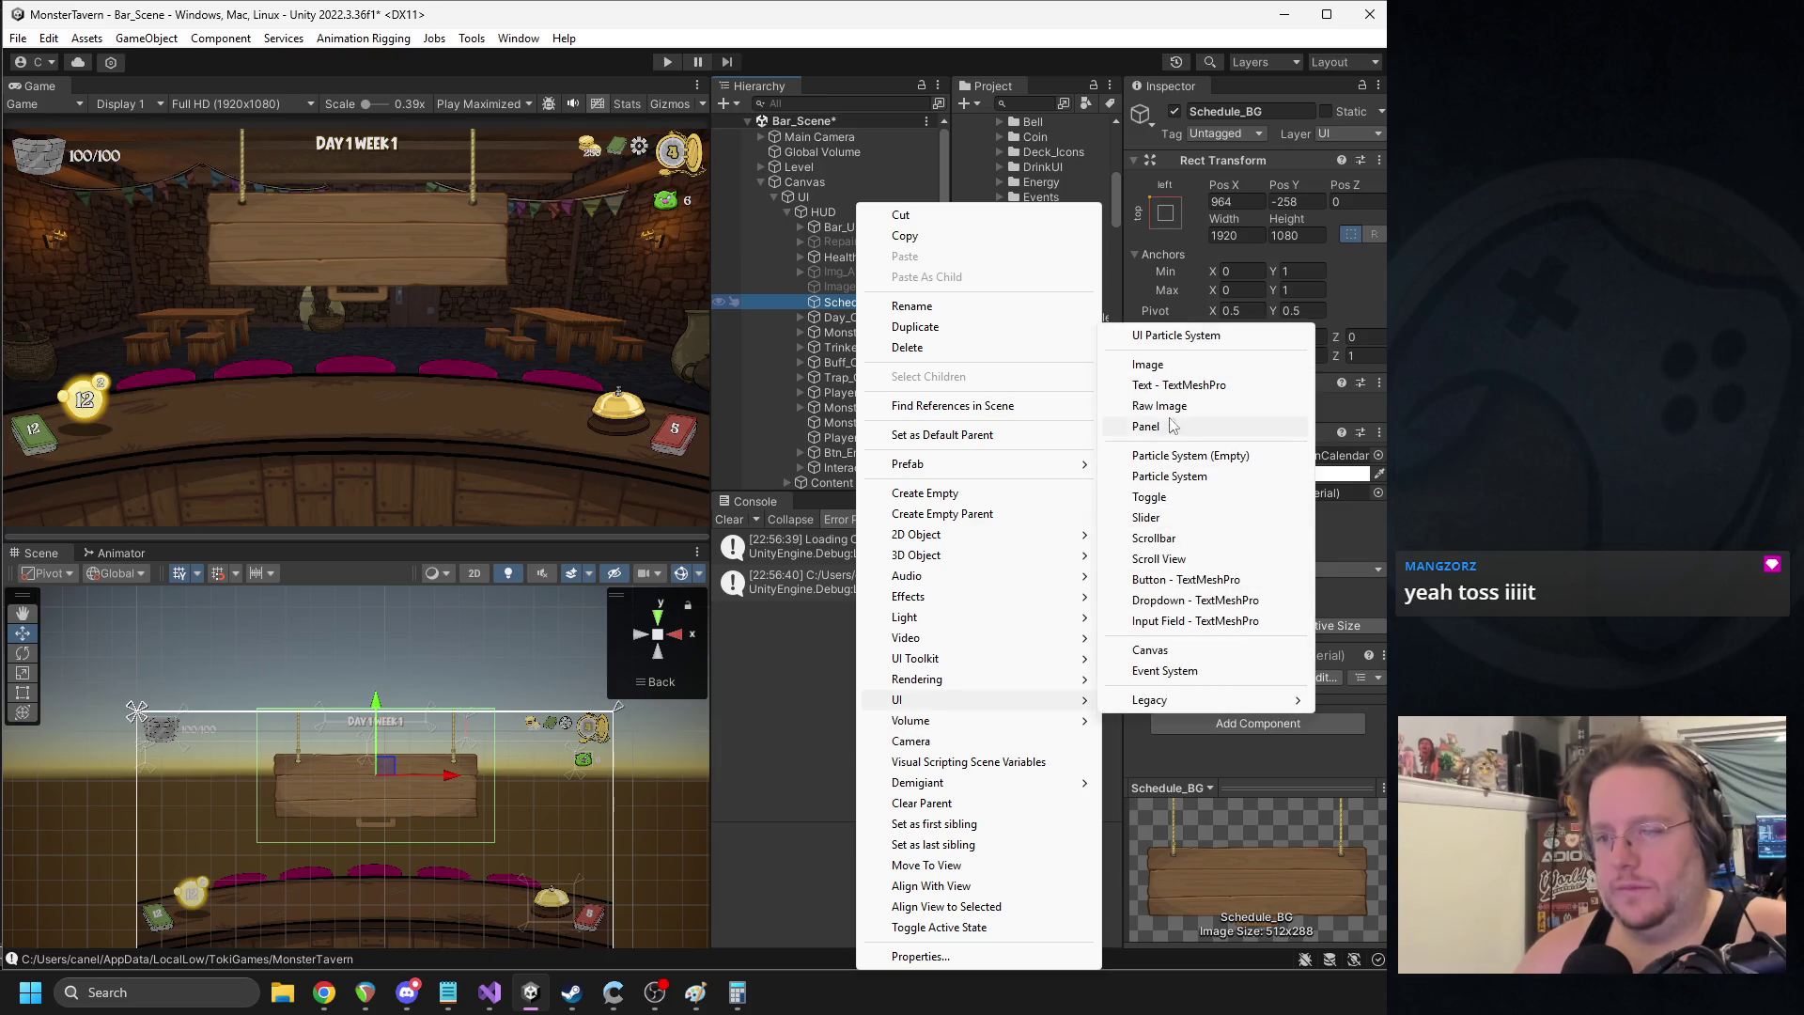
pyautogui.click(1188, 385)
pyautogui.click(1246, 525)
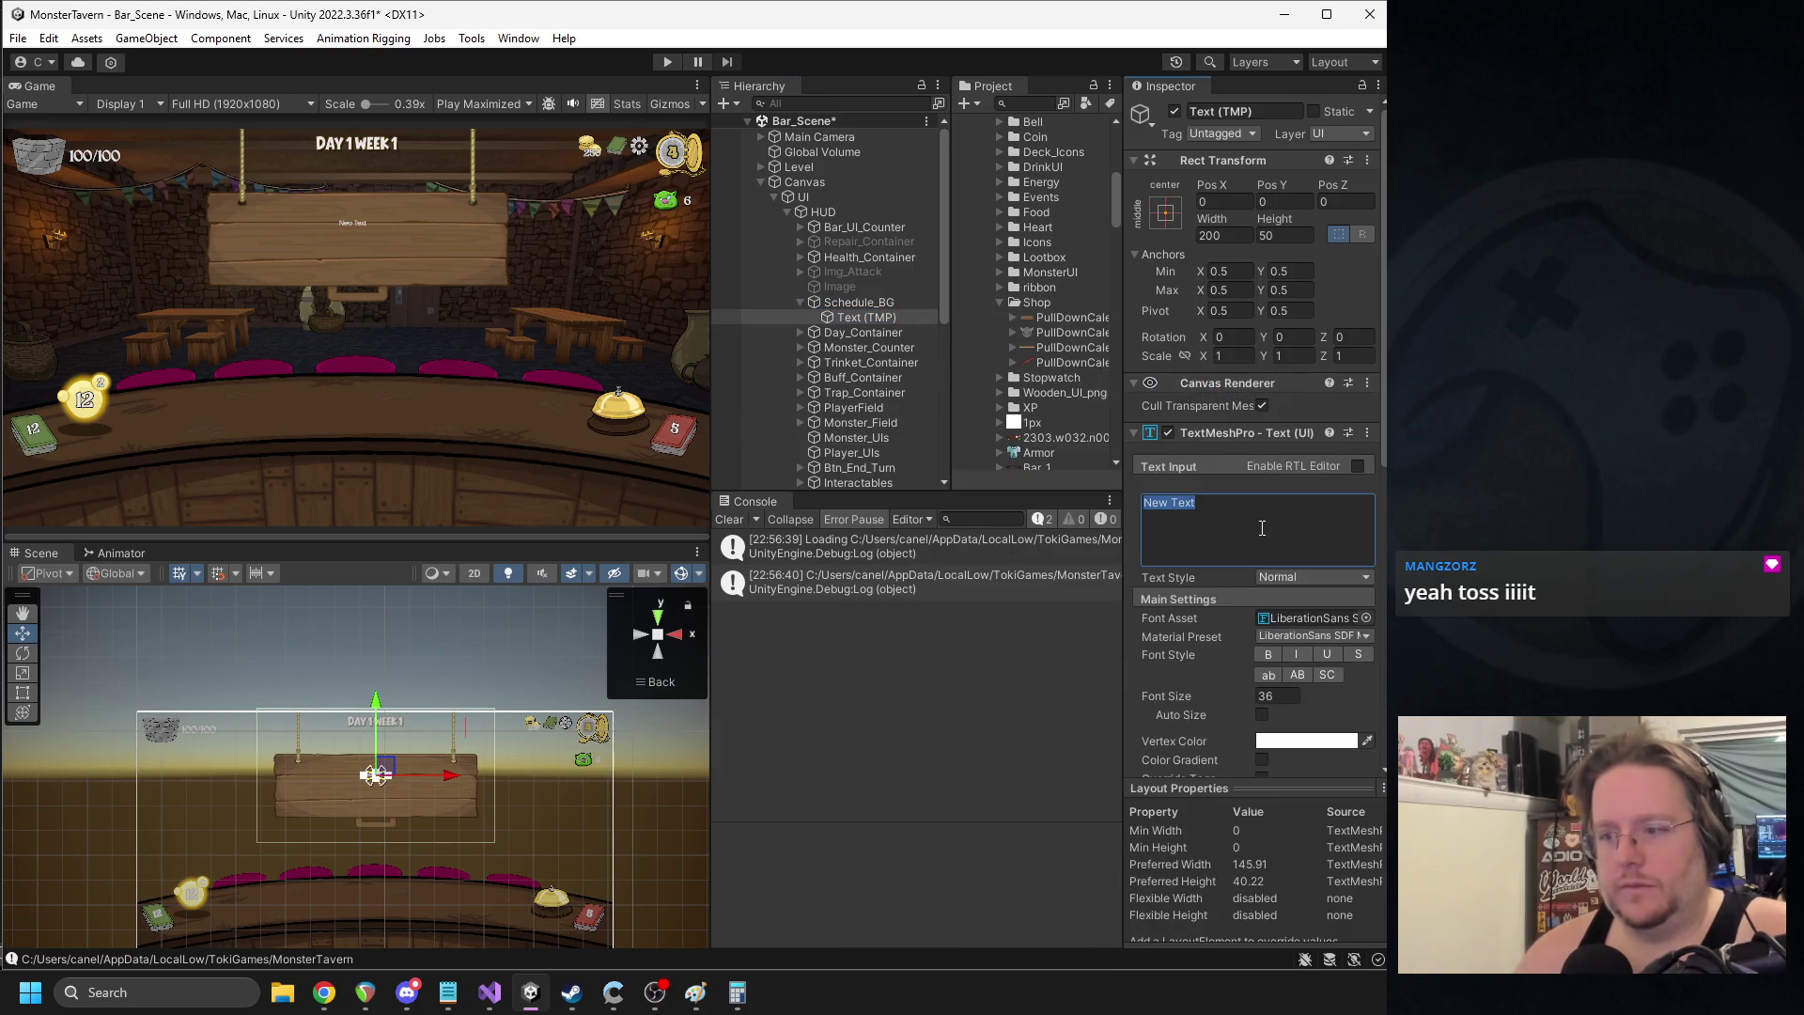
pyautogui.write('Shop')
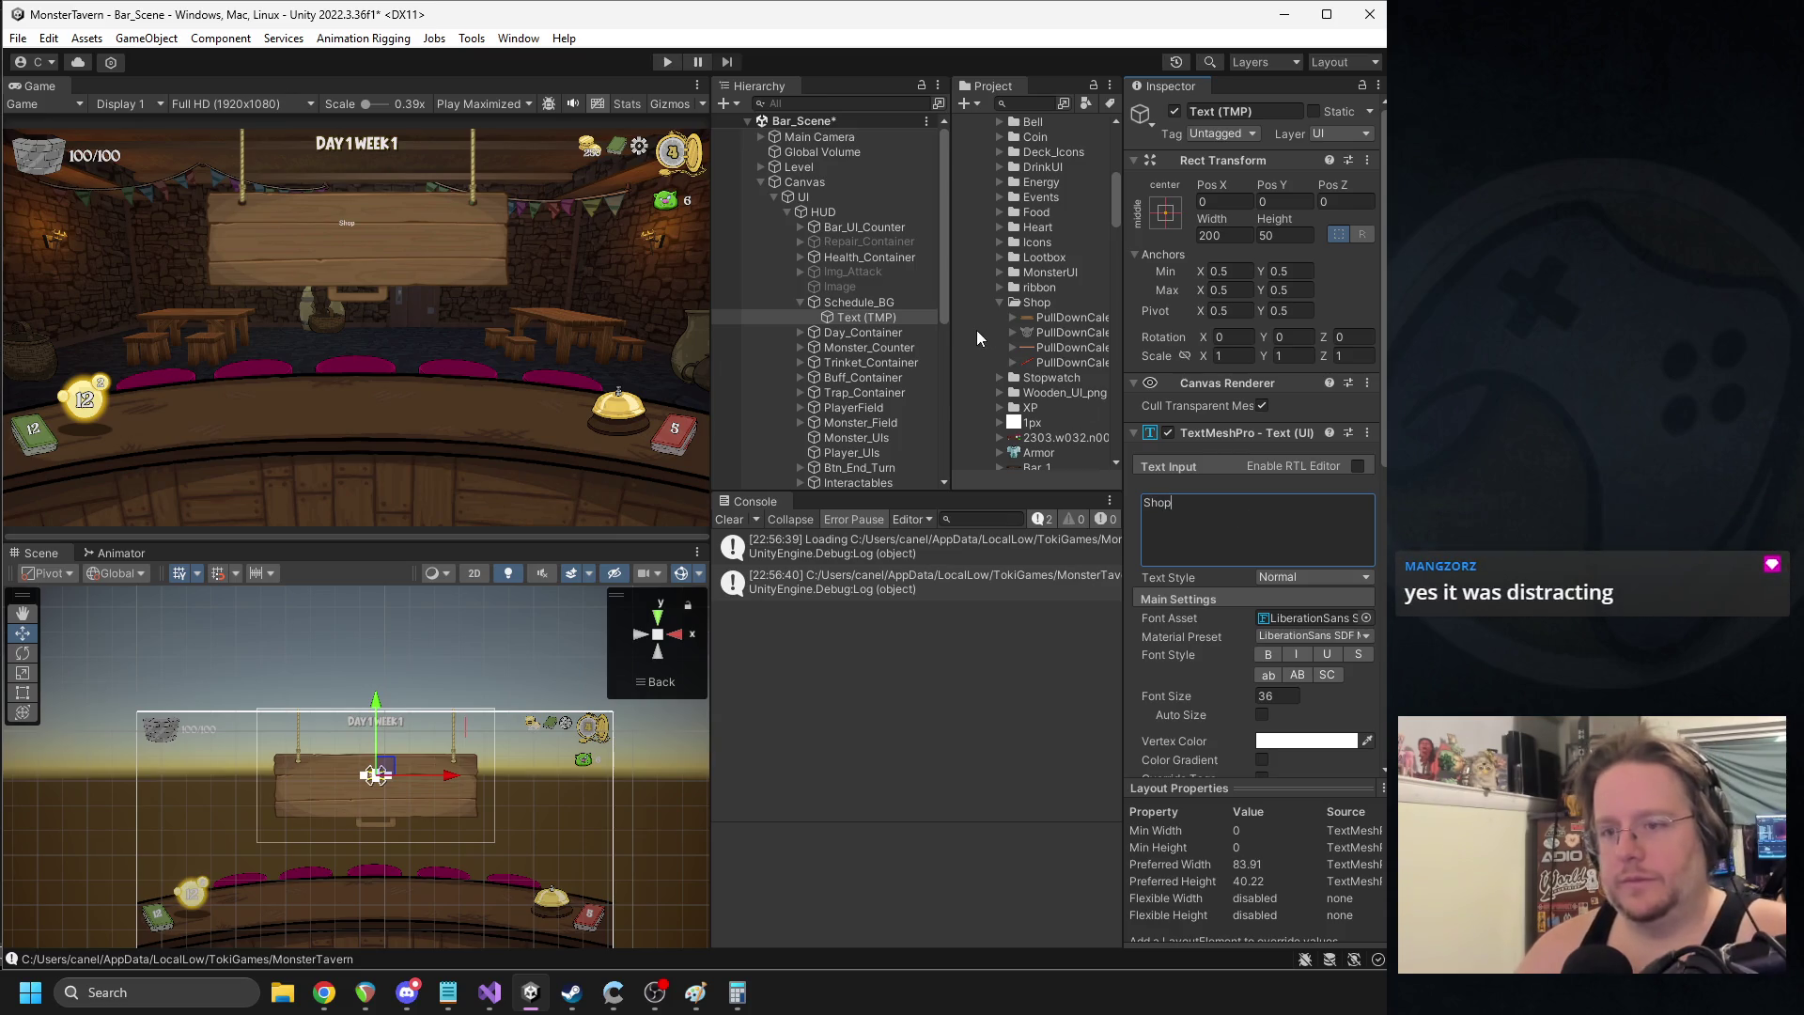
pyautogui.click(1266, 696)
pyautogui.write('100')
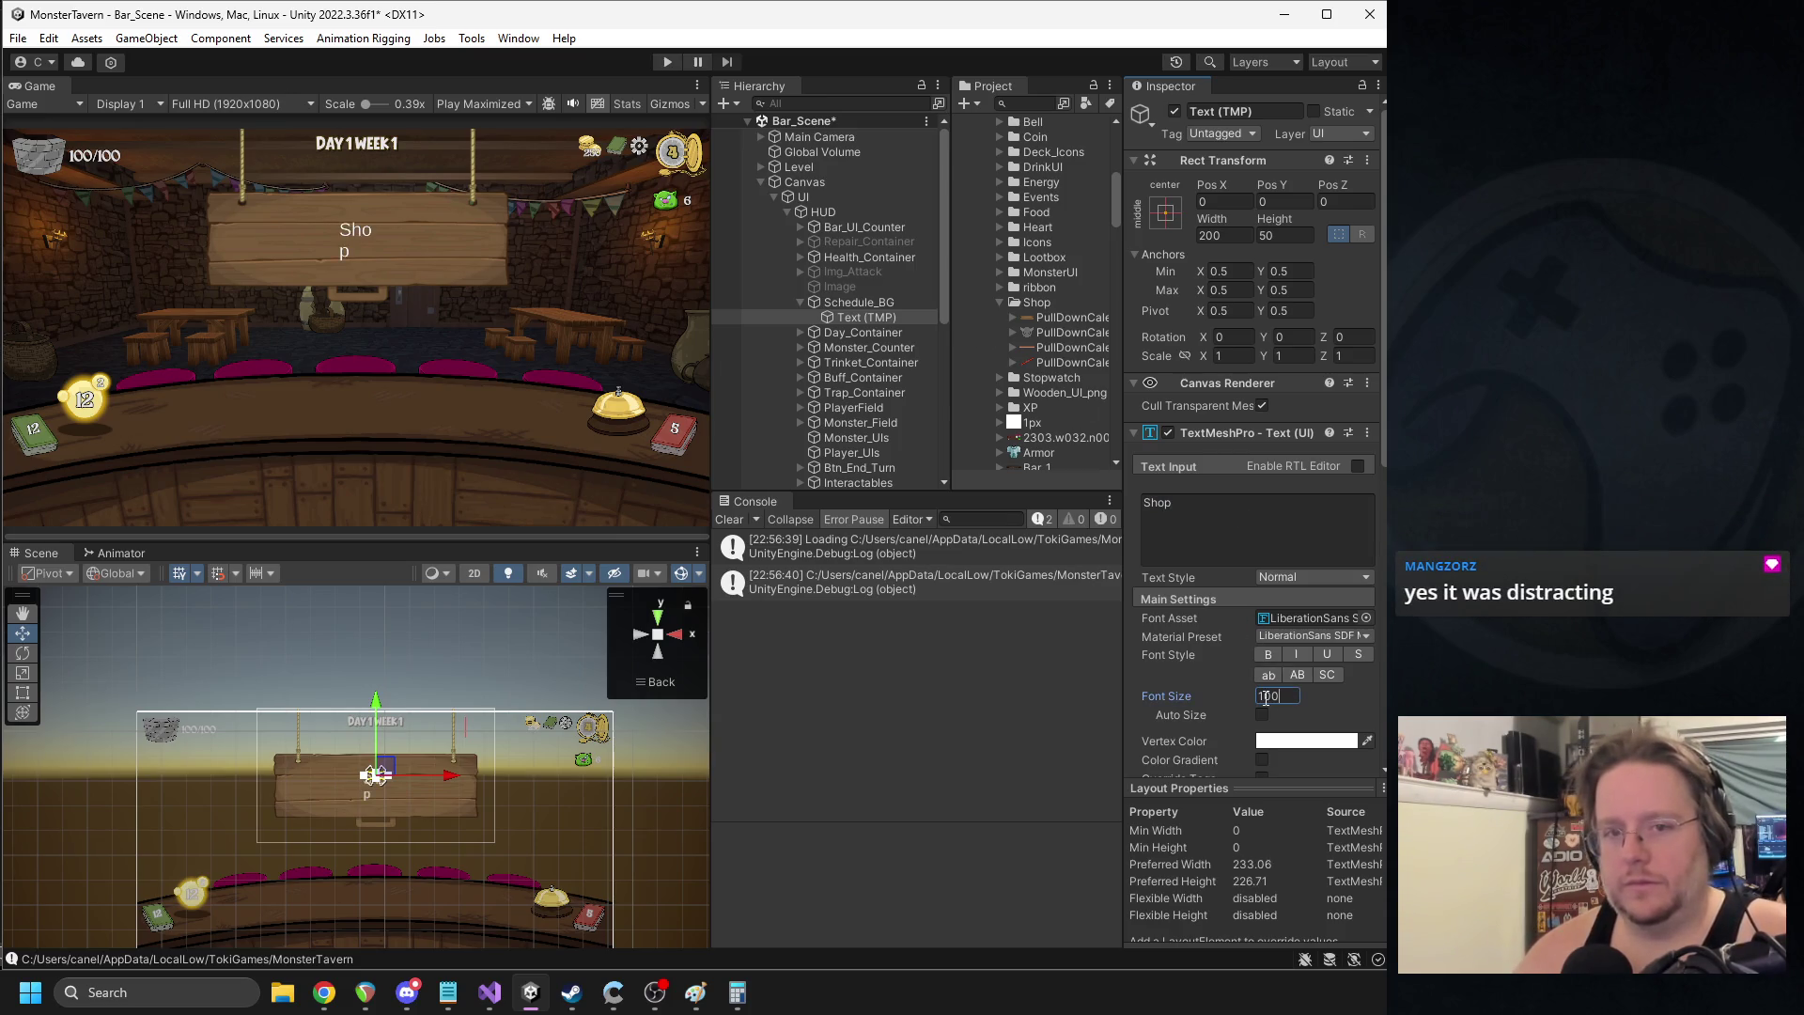
pyautogui.write('0256')
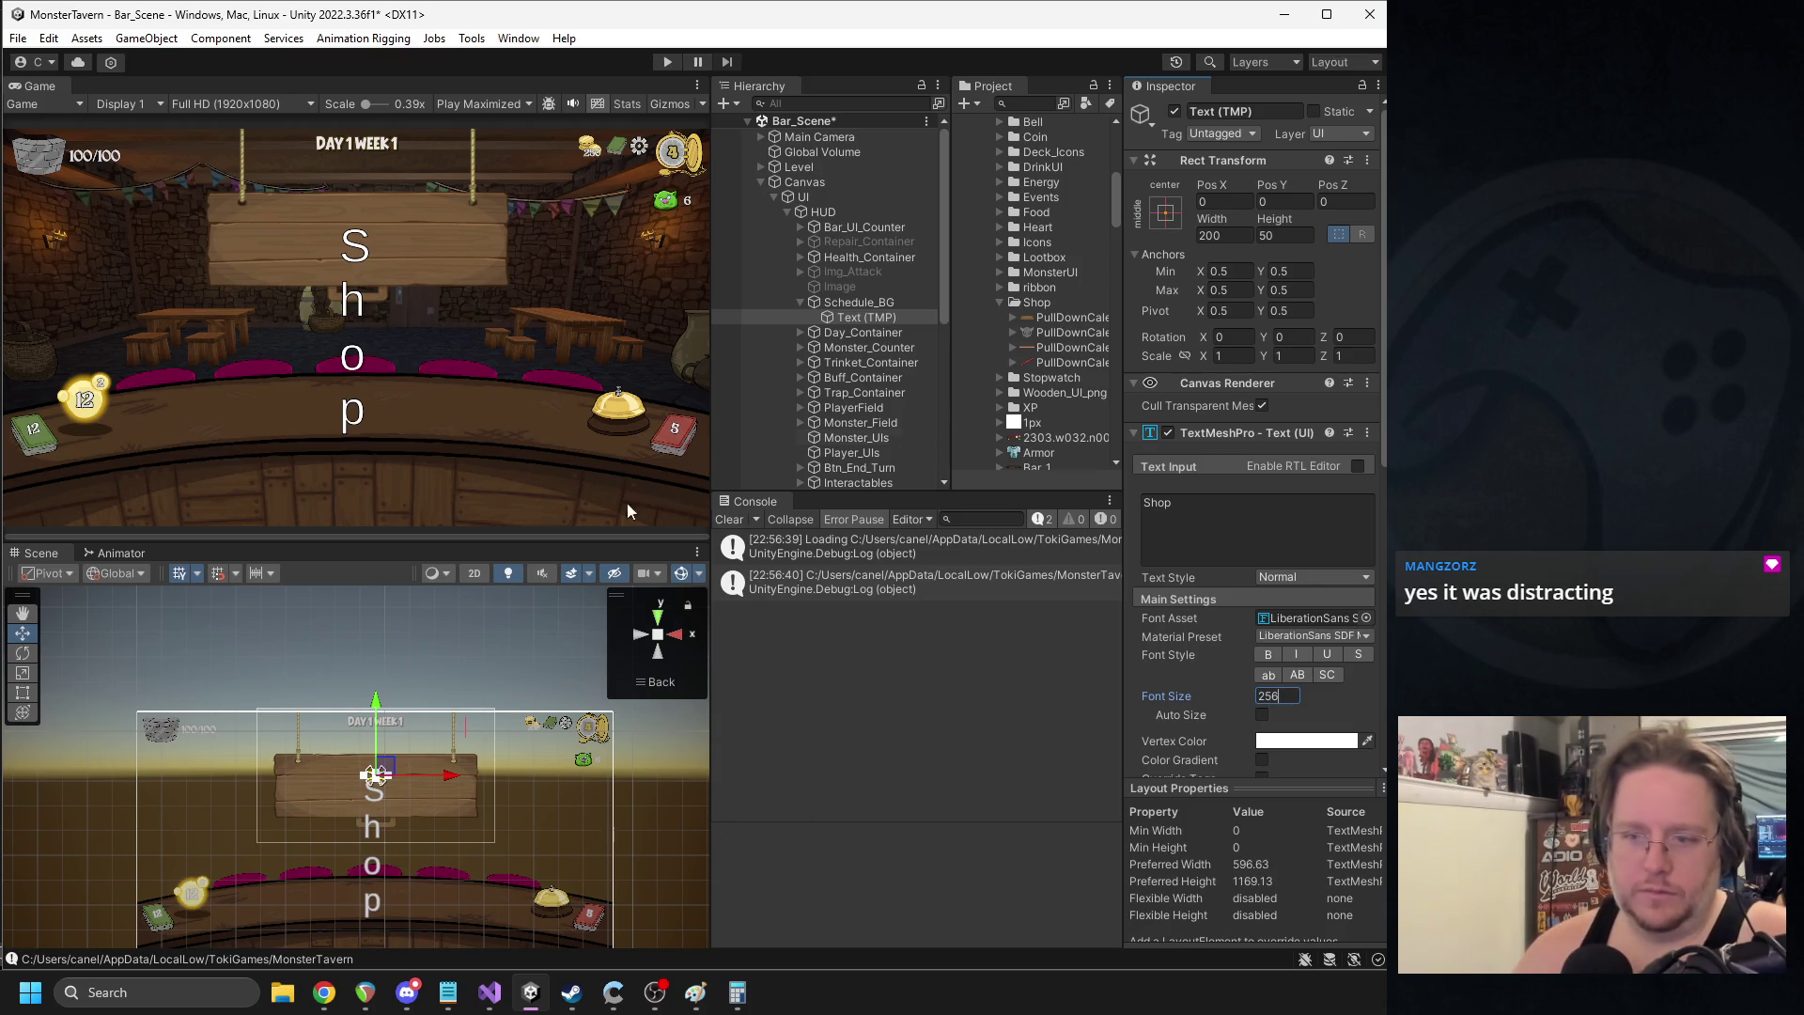
# - Assign the Menu_Buttons Beaver Punch font and stretch the text's anchors across the sign
pyautogui.scroll(3, 350, 778)
pyautogui.click(1333, 619)
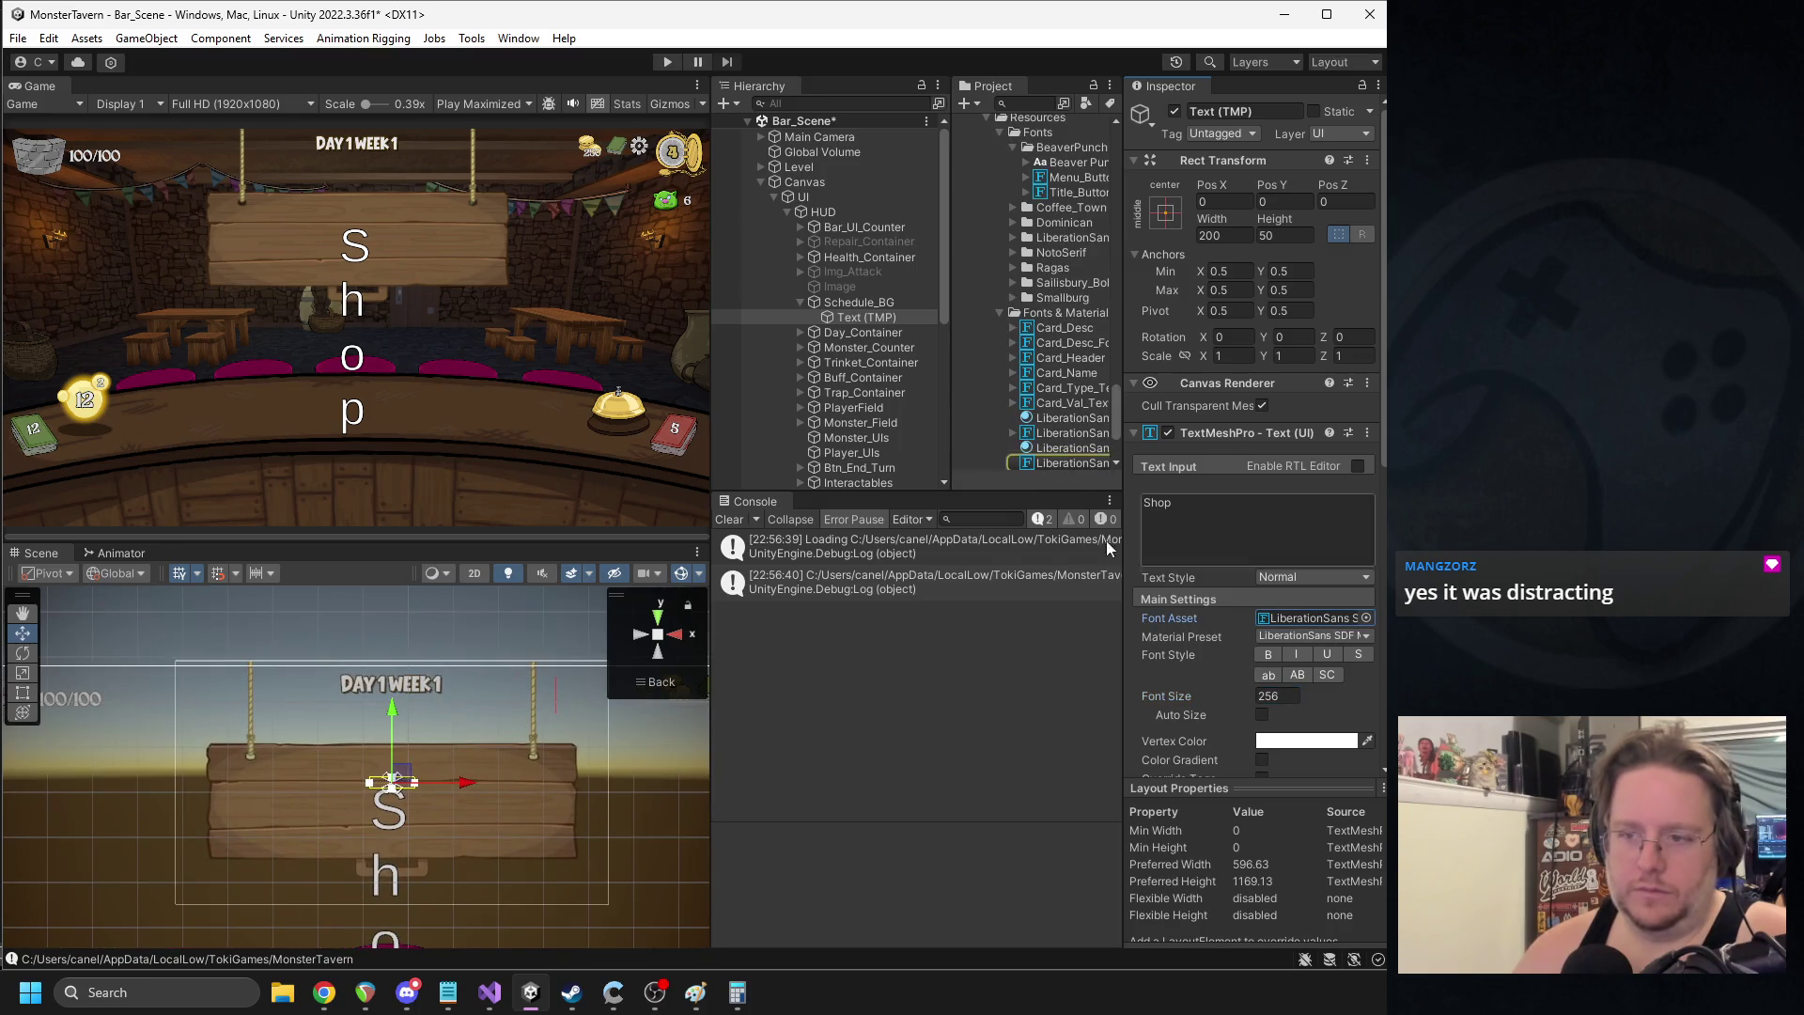
pyautogui.scroll(3, 1018, 318)
pyautogui.moveTo(1068, 277)
pyautogui.mouseDown()
pyautogui.moveTo(1250, 545)
pyautogui.moveTo(1276, 620)
pyautogui.mouseUp()
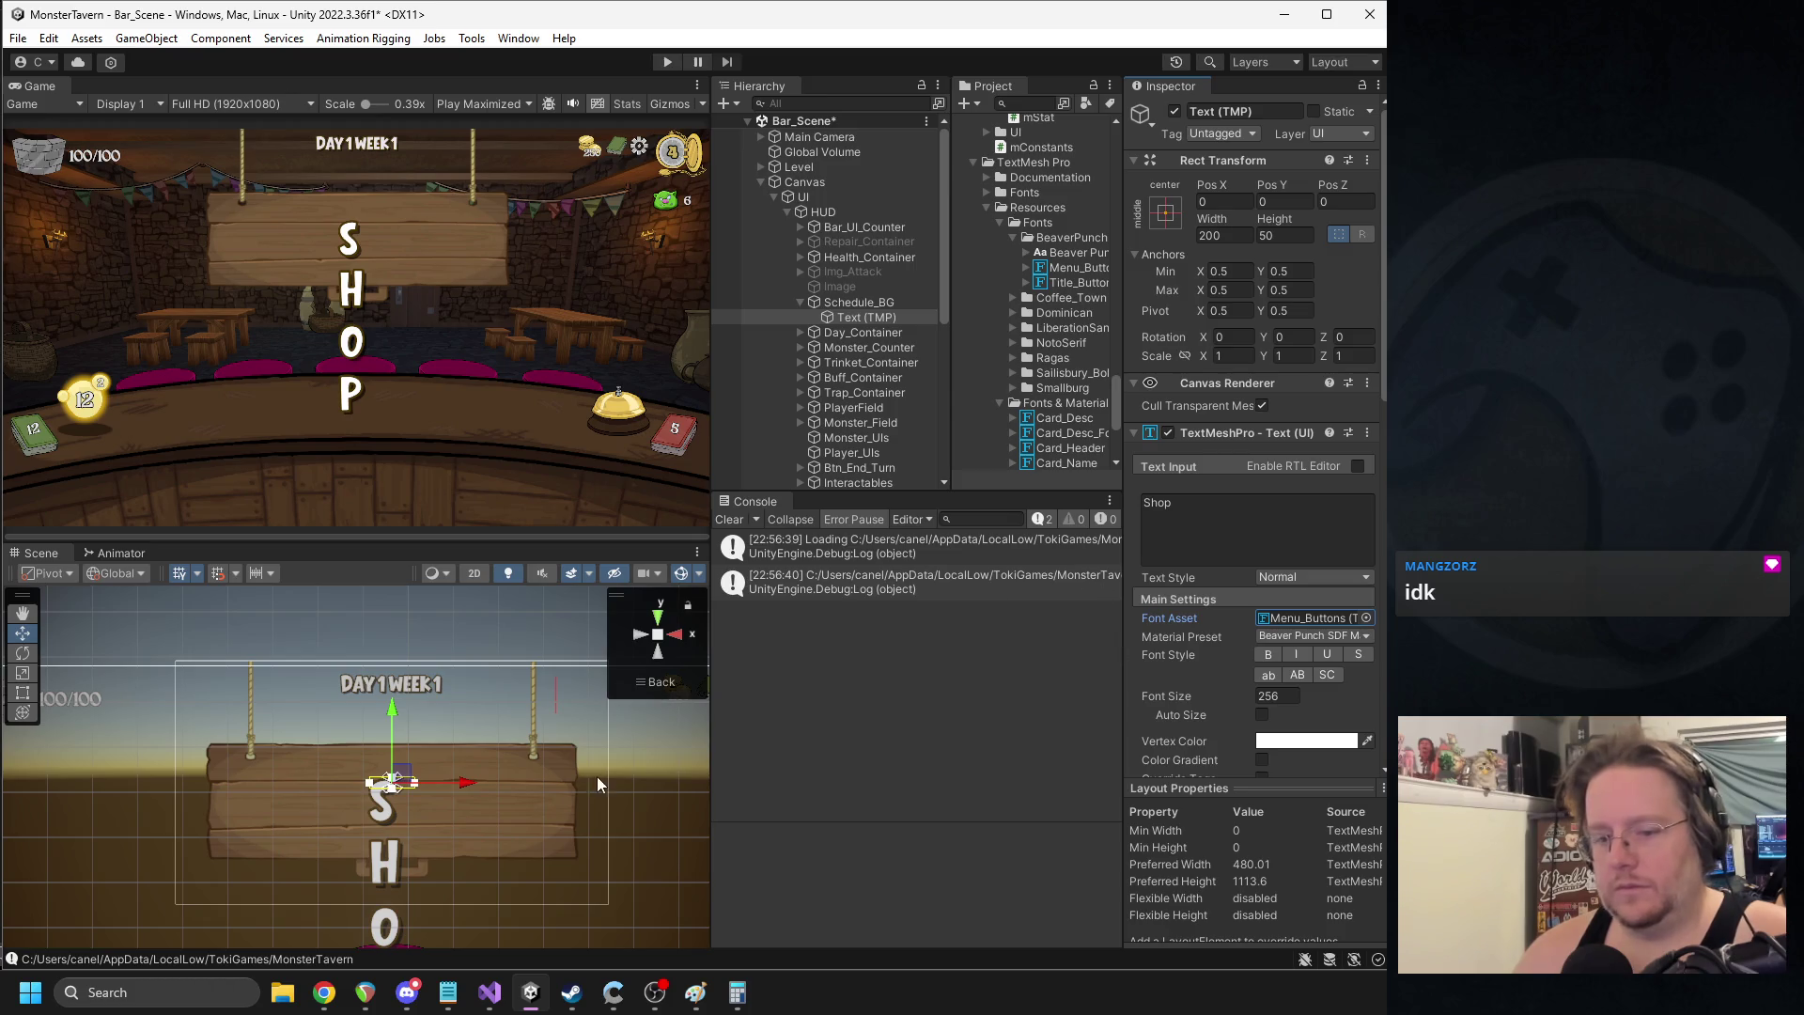
pyautogui.moveTo(390, 778); pyautogui.dragTo(538, 703)
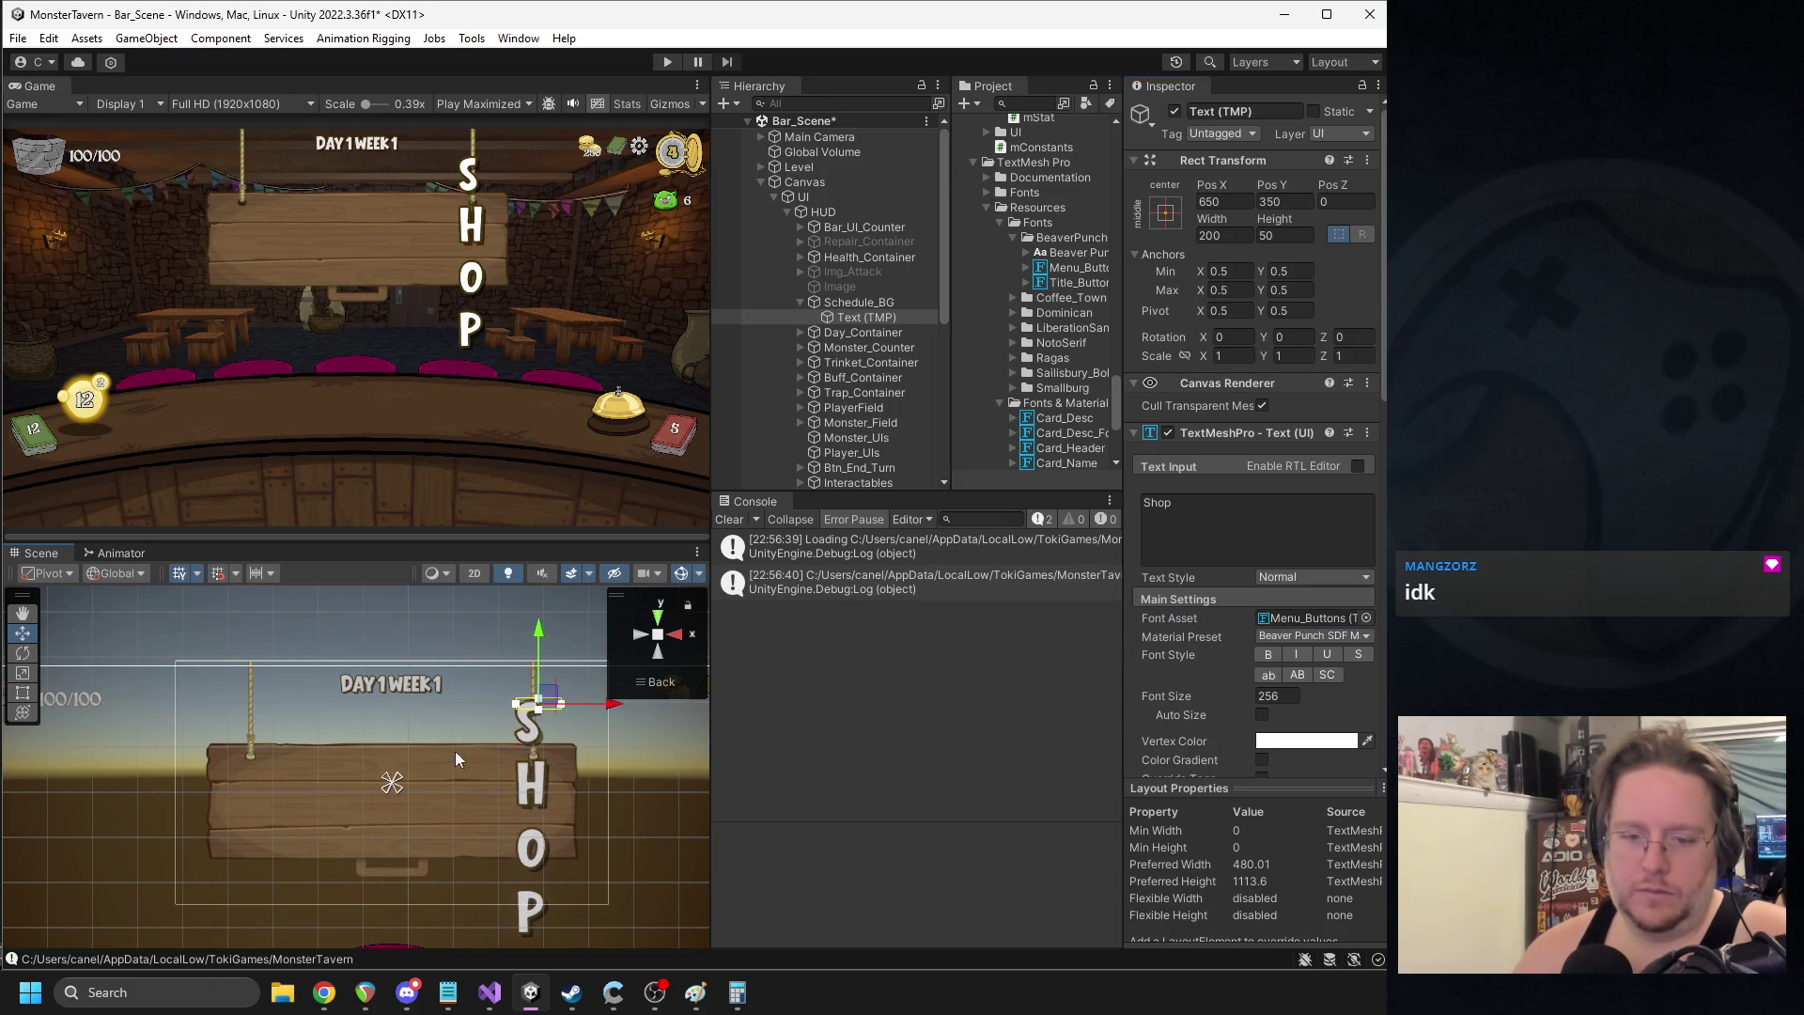
pyautogui.moveTo(392, 789); pyautogui.dragTo(549, 847)
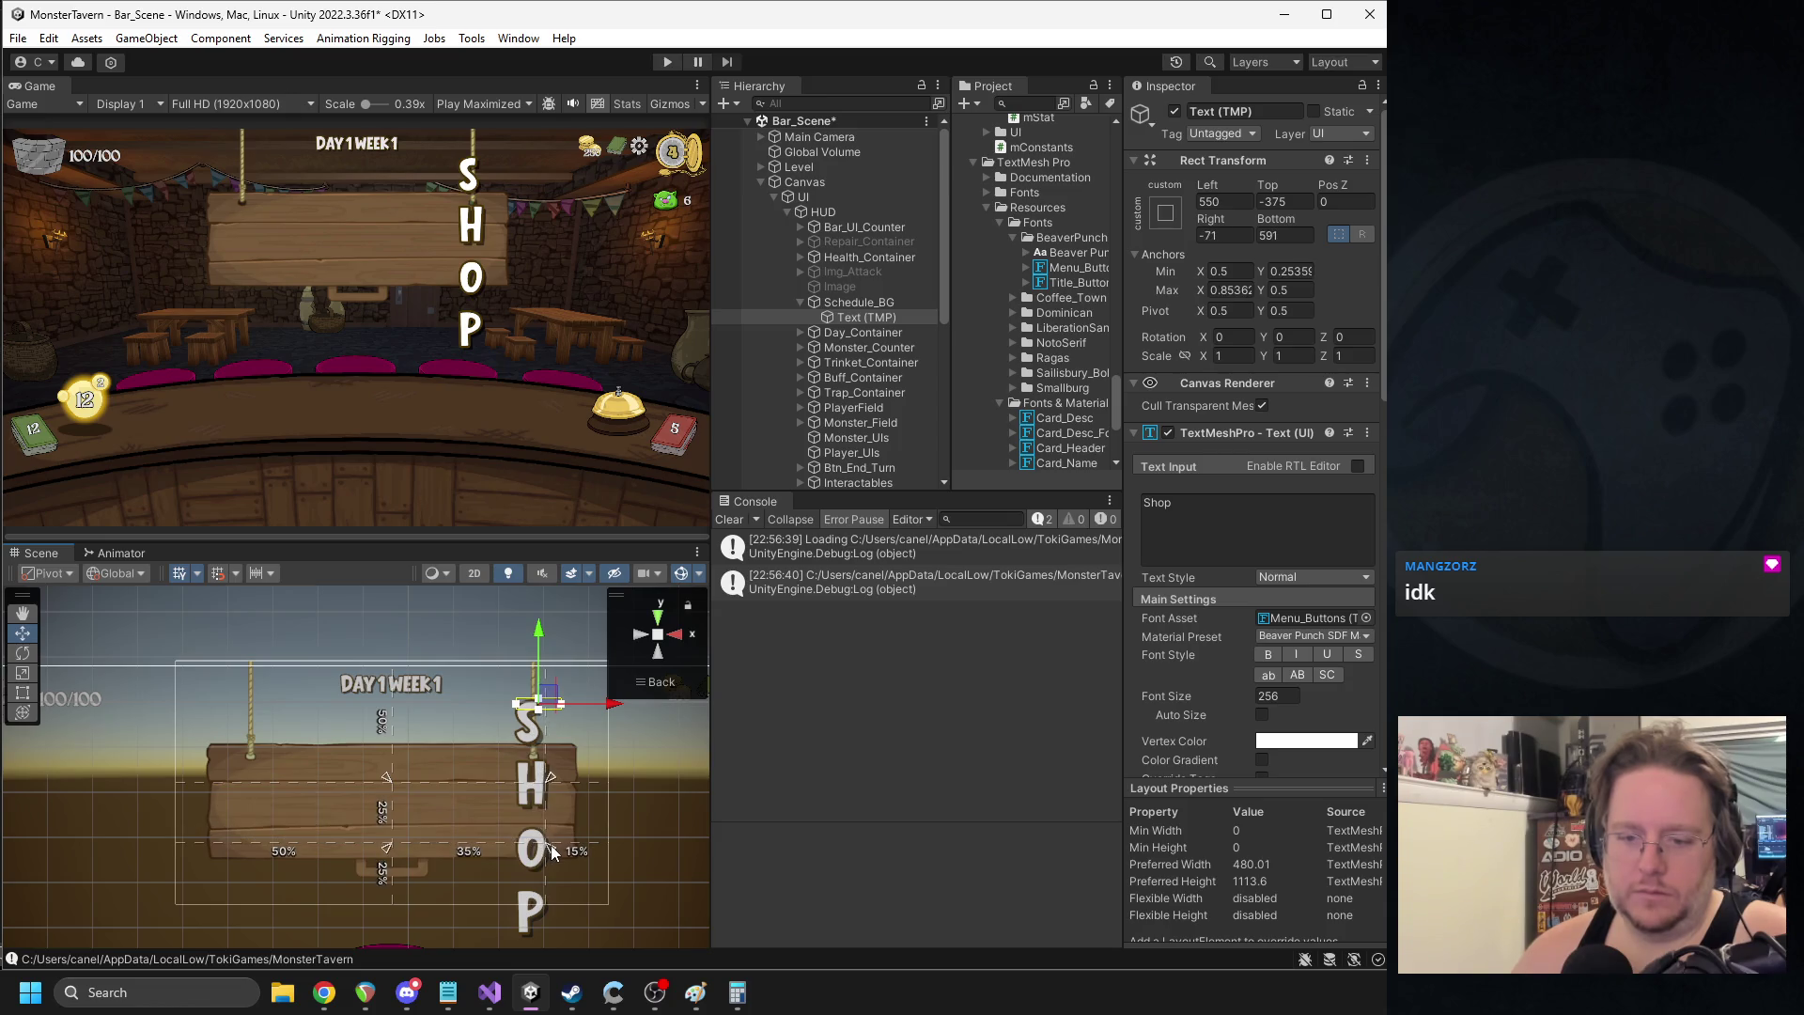
pyautogui.moveTo(390, 775); pyautogui.dragTo(241, 768)
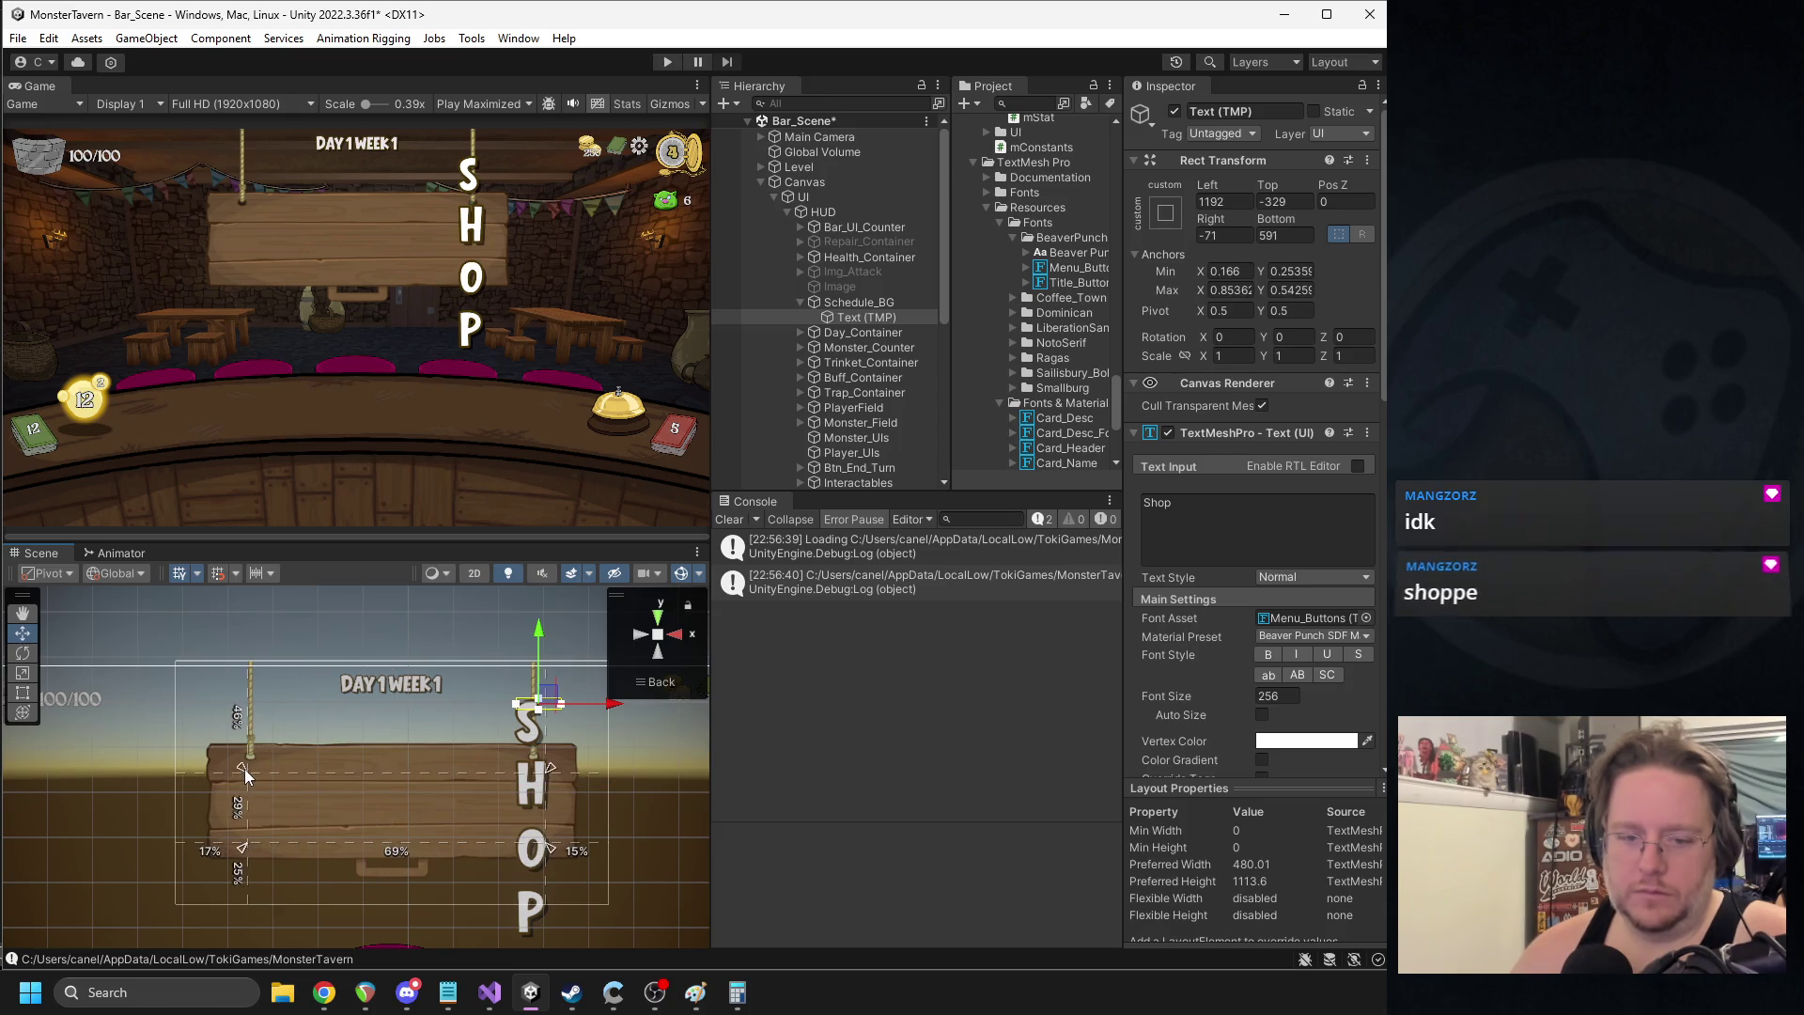
# - Zero the SHOP text's edge offsets and align it centre and middle on the board
pyautogui.click(1255, 202)
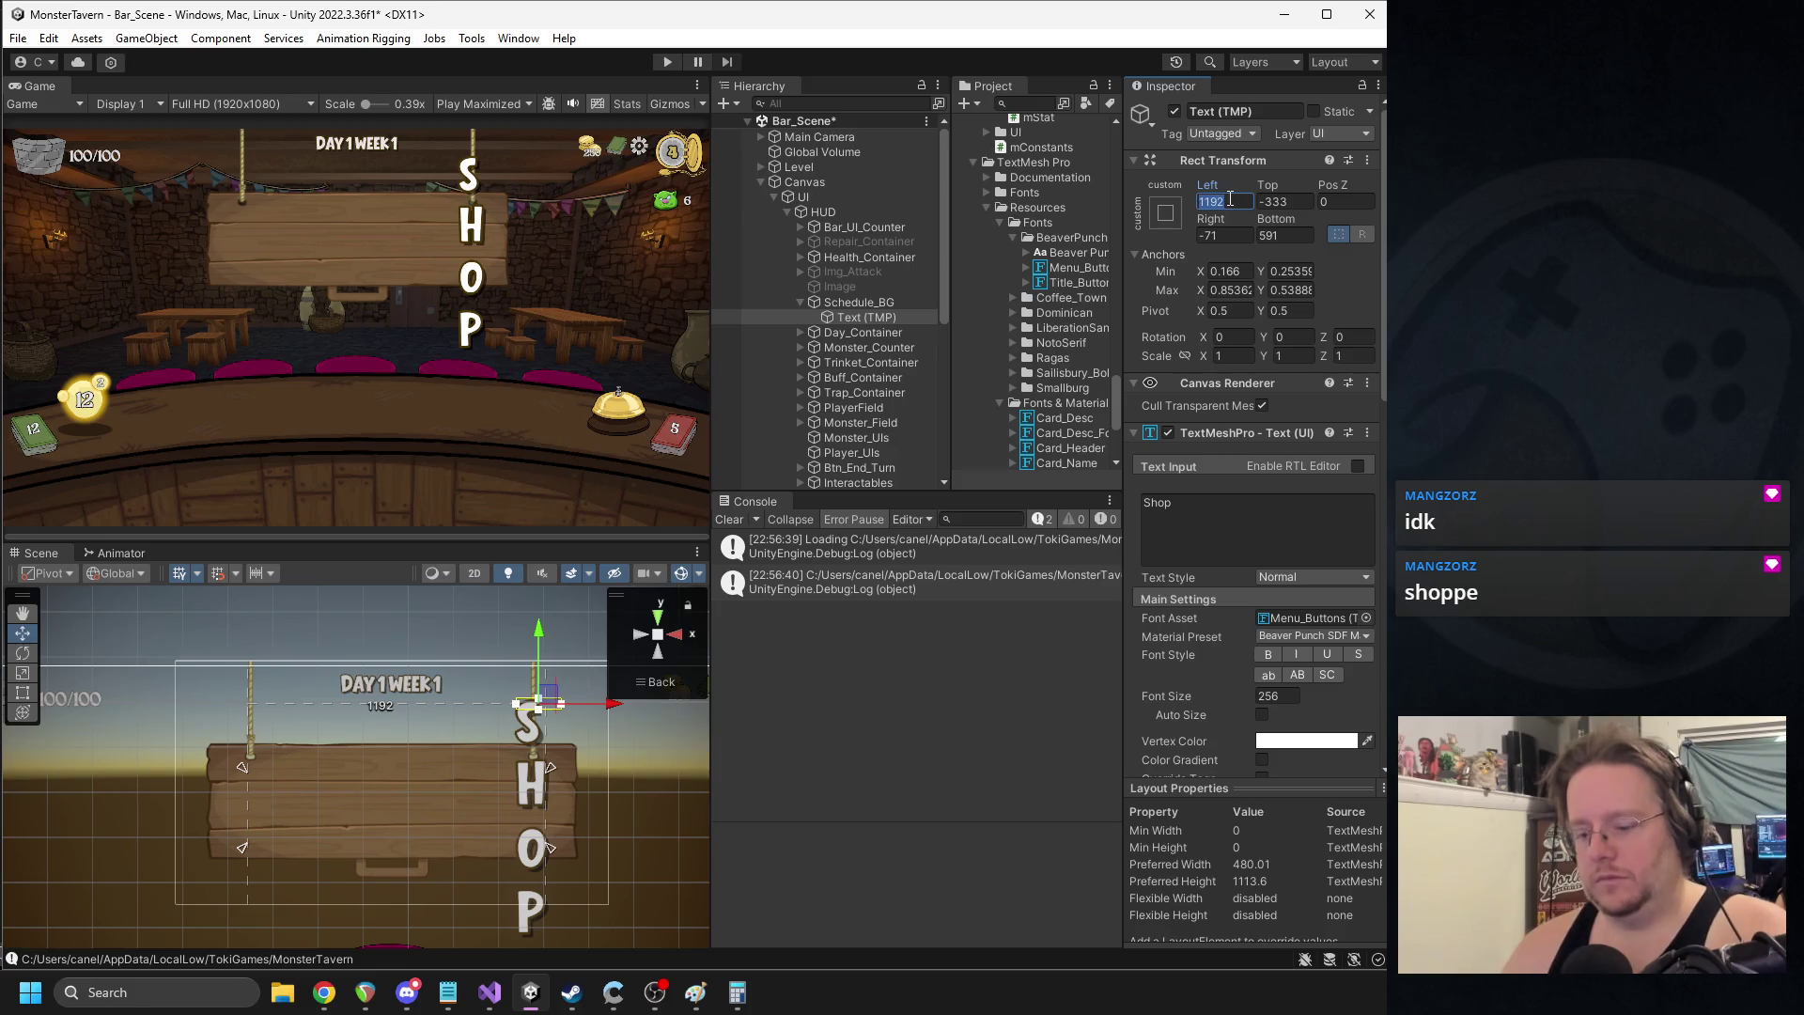
pyautogui.write('0')
pyautogui.press('Tab')
pyautogui.write('0')
pyautogui.click(1284, 235)
pyautogui.write('0')
pyautogui.click(1227, 235)
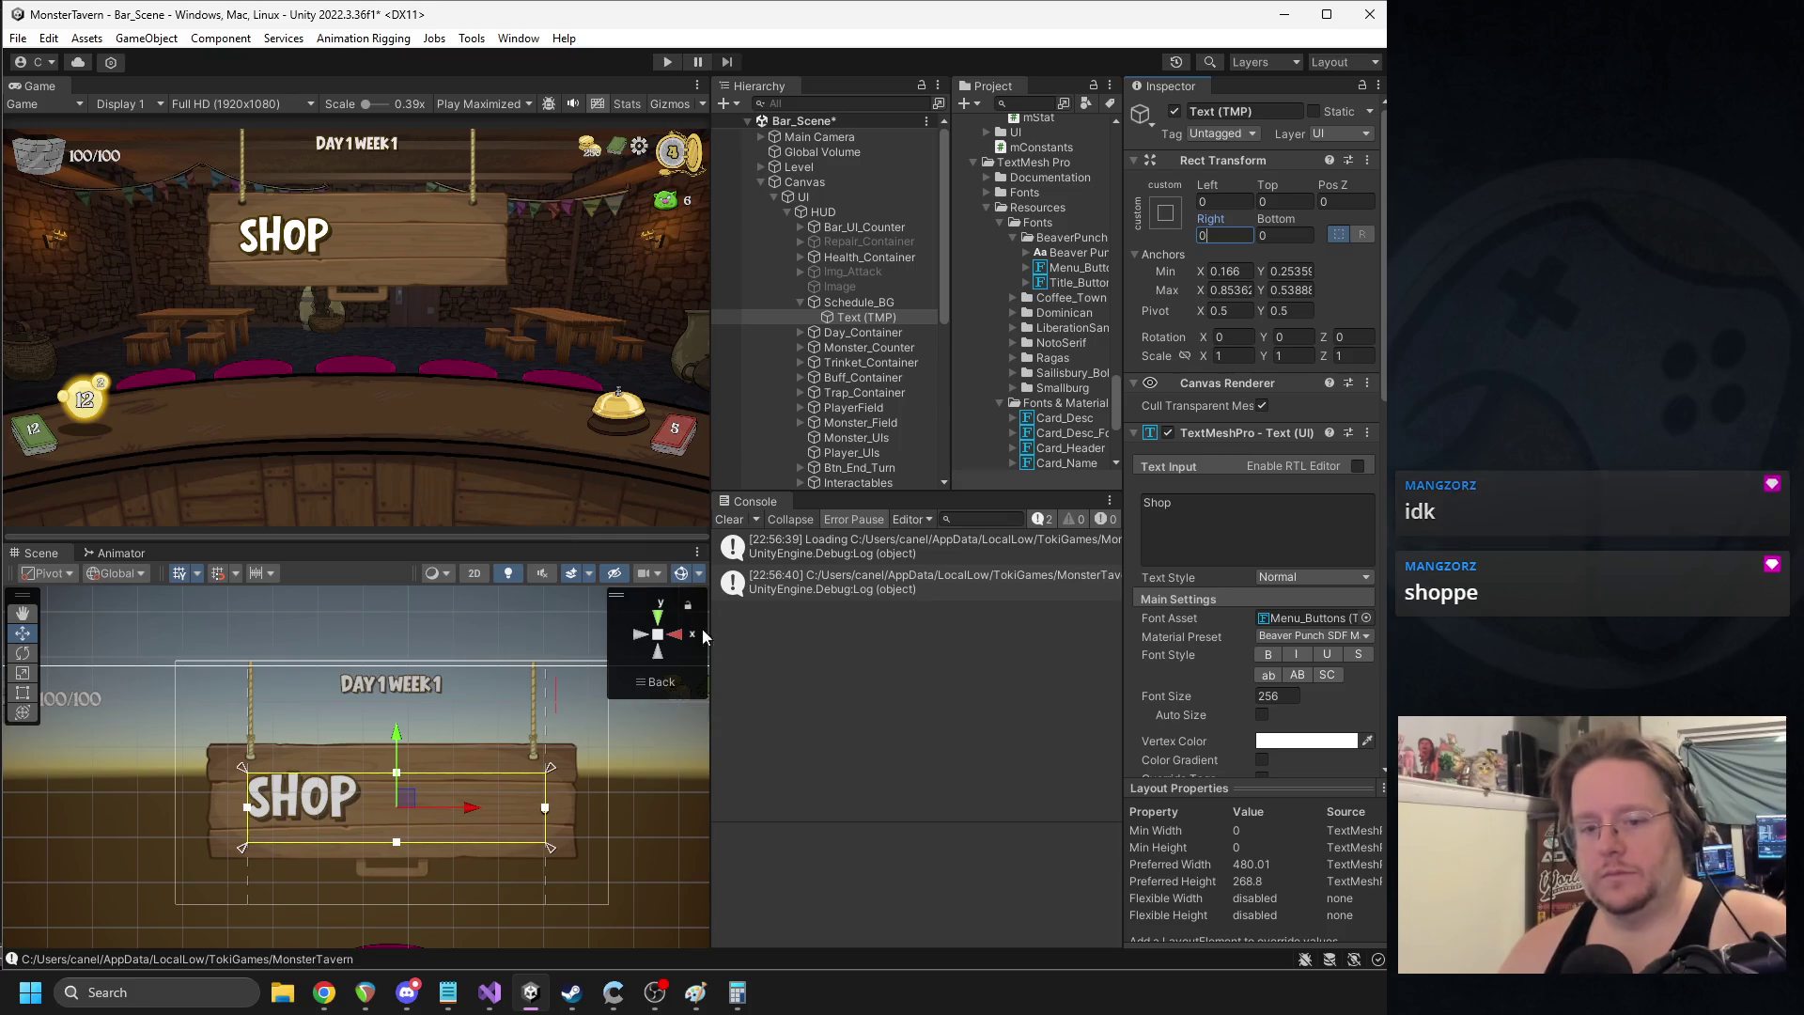
pyautogui.scroll(-3, 1241, 689)
pyautogui.click(1285, 647)
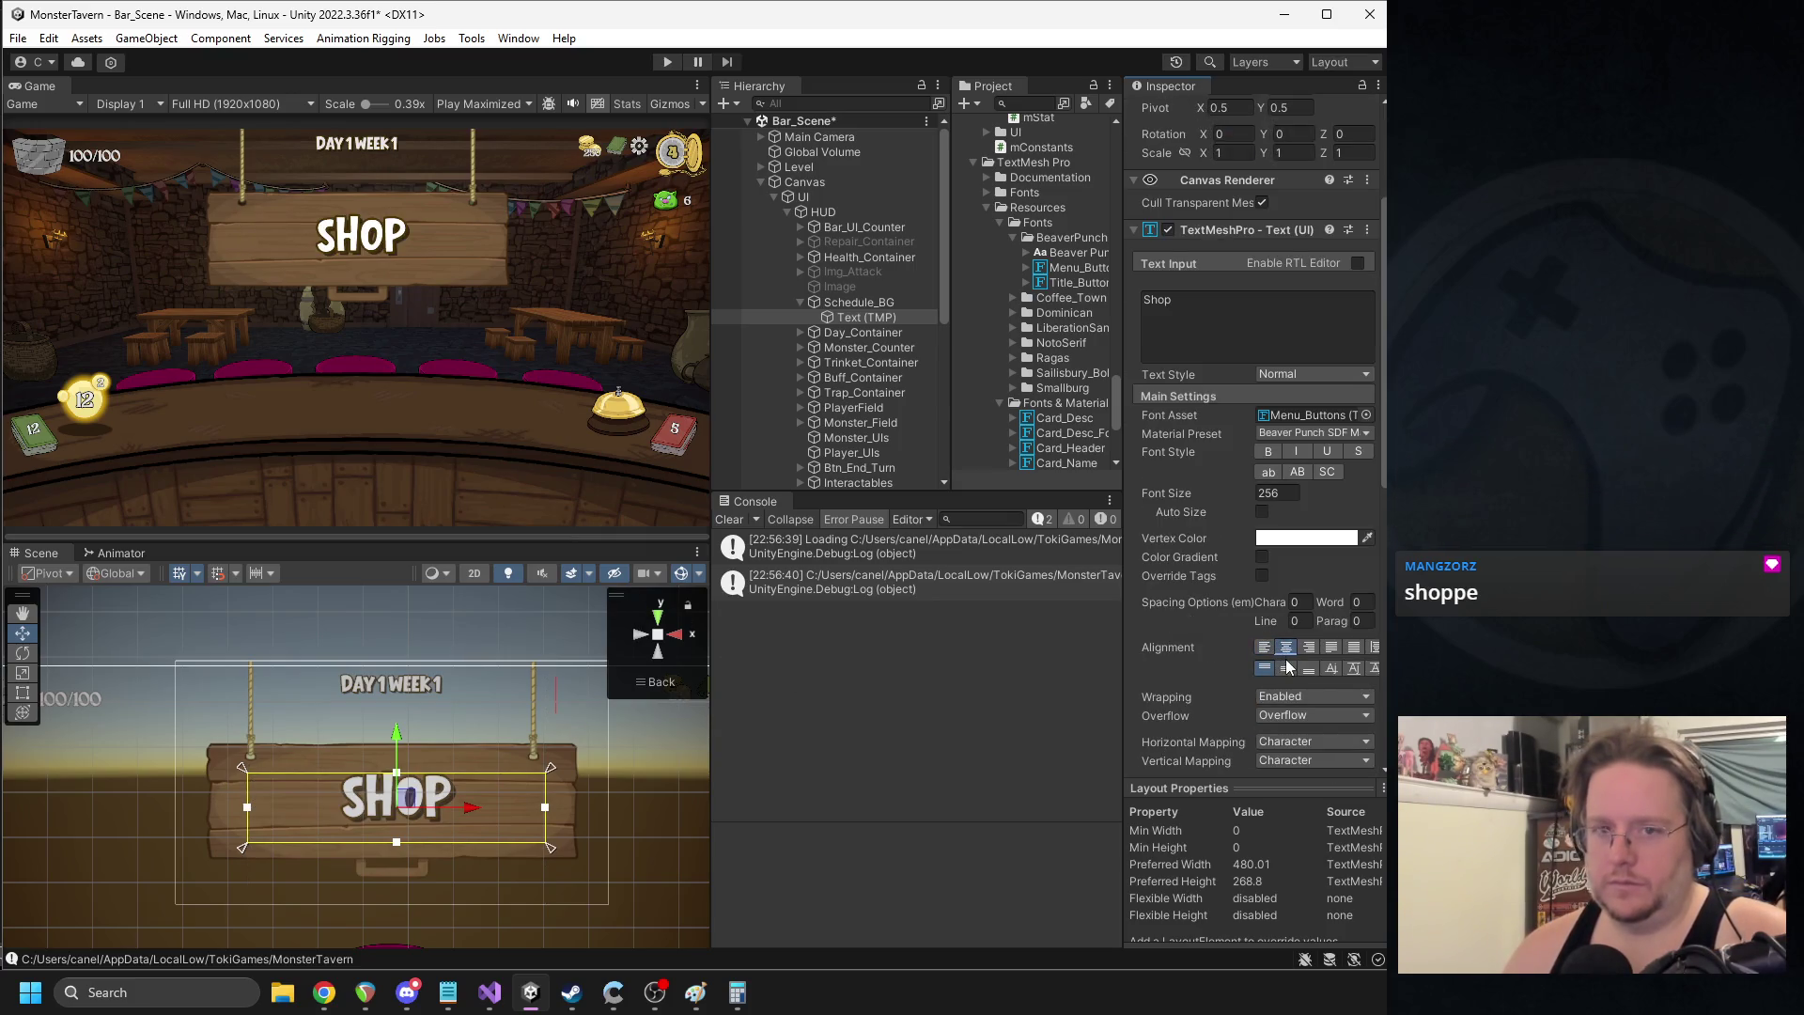
pyautogui.click(1286, 668)
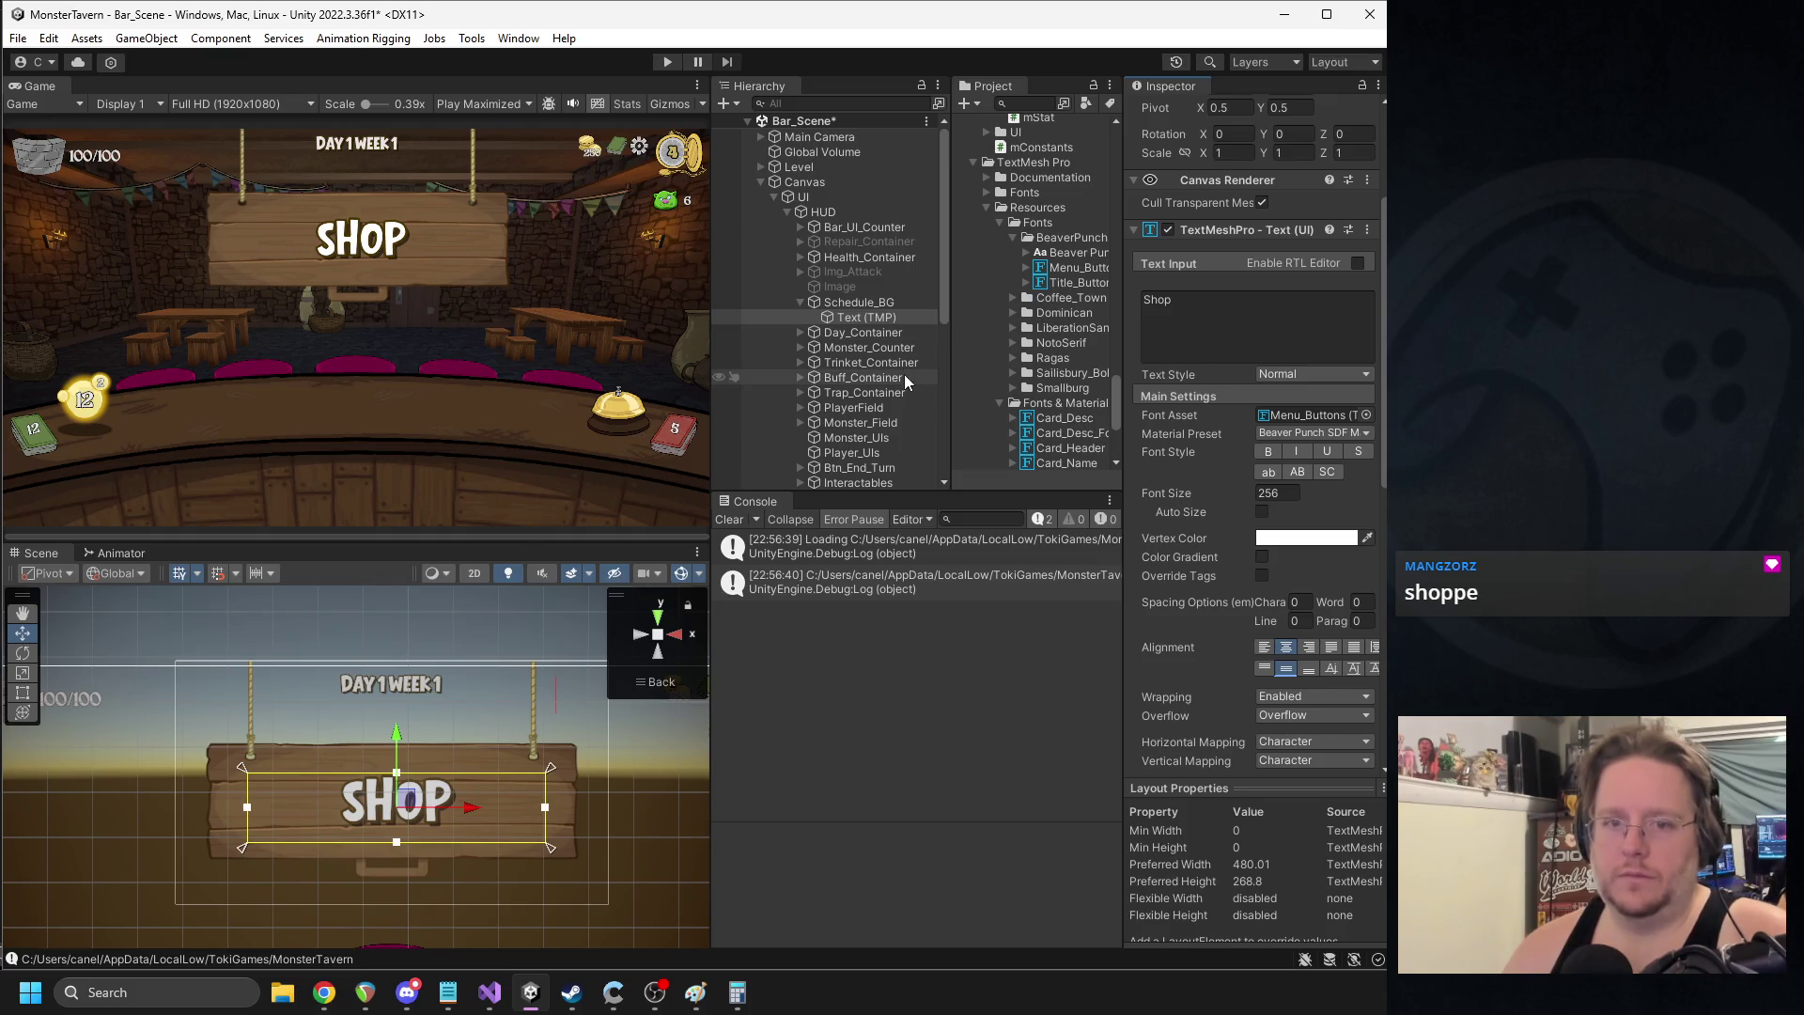
pyautogui.click(858, 304)
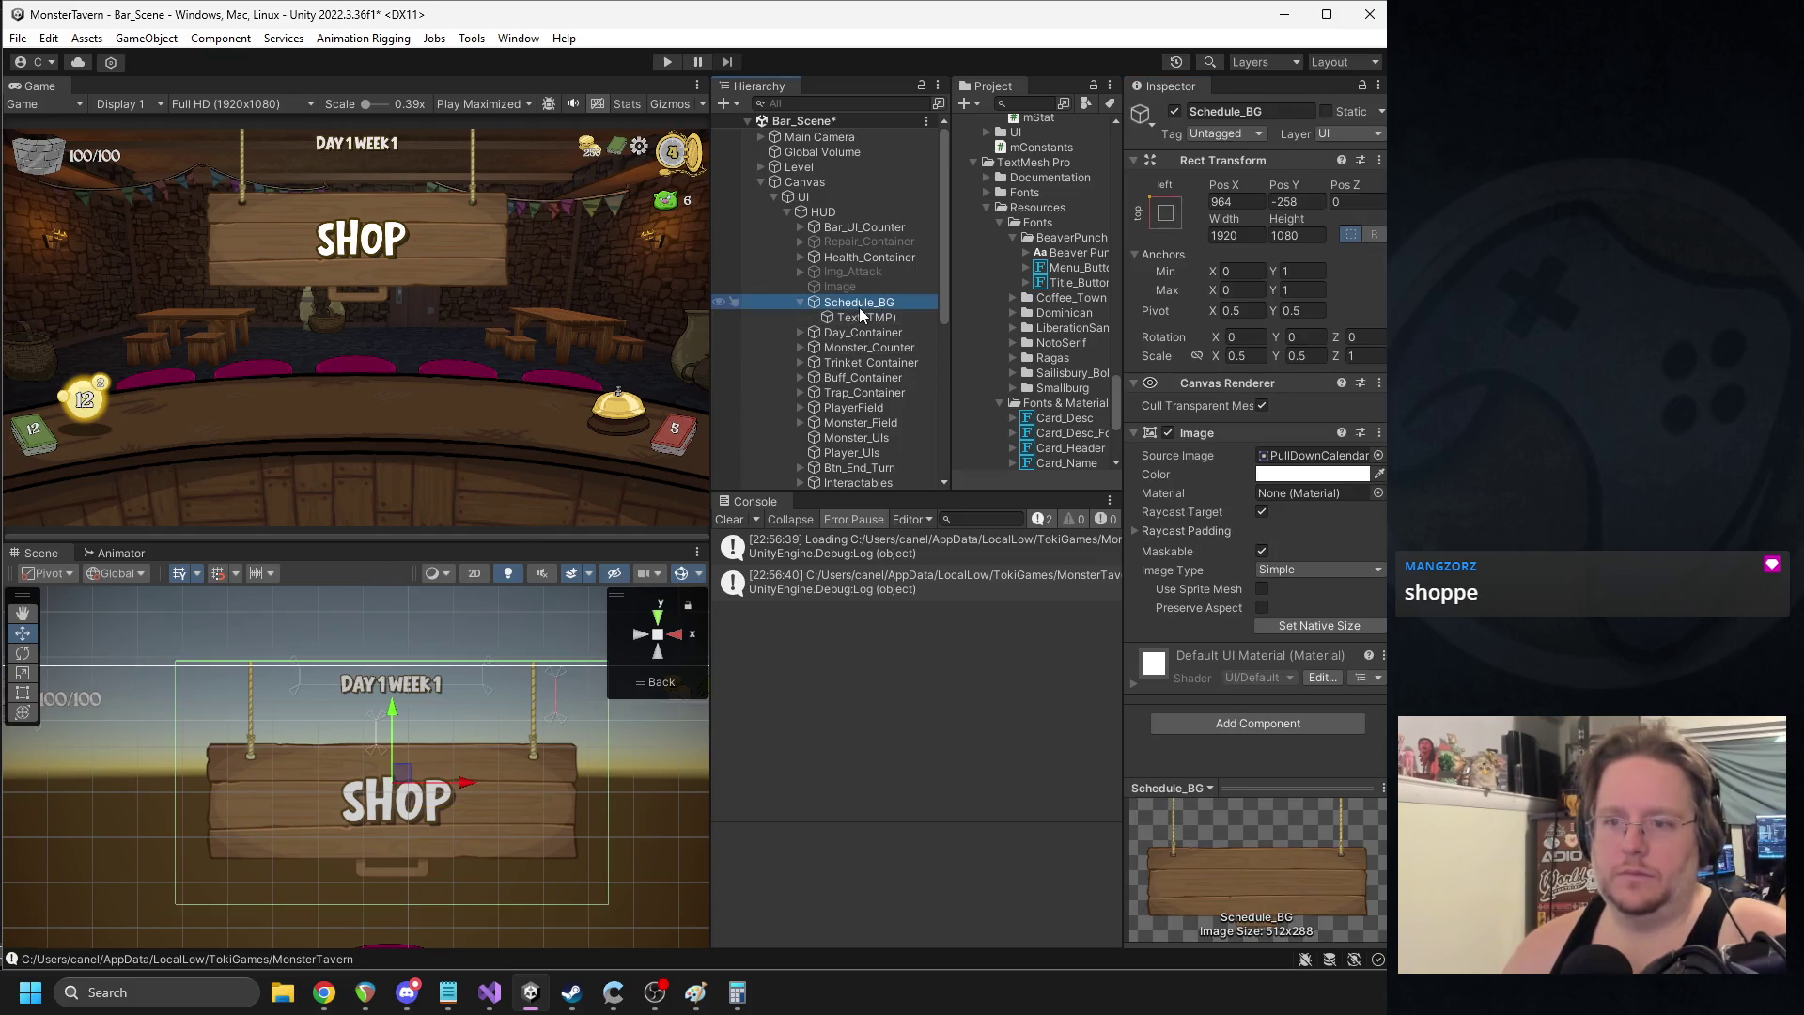
# - Scale Schedule_BG to 0.45 by 0.45 and raise it to about Pos Y -171
pyautogui.click(1241, 357)
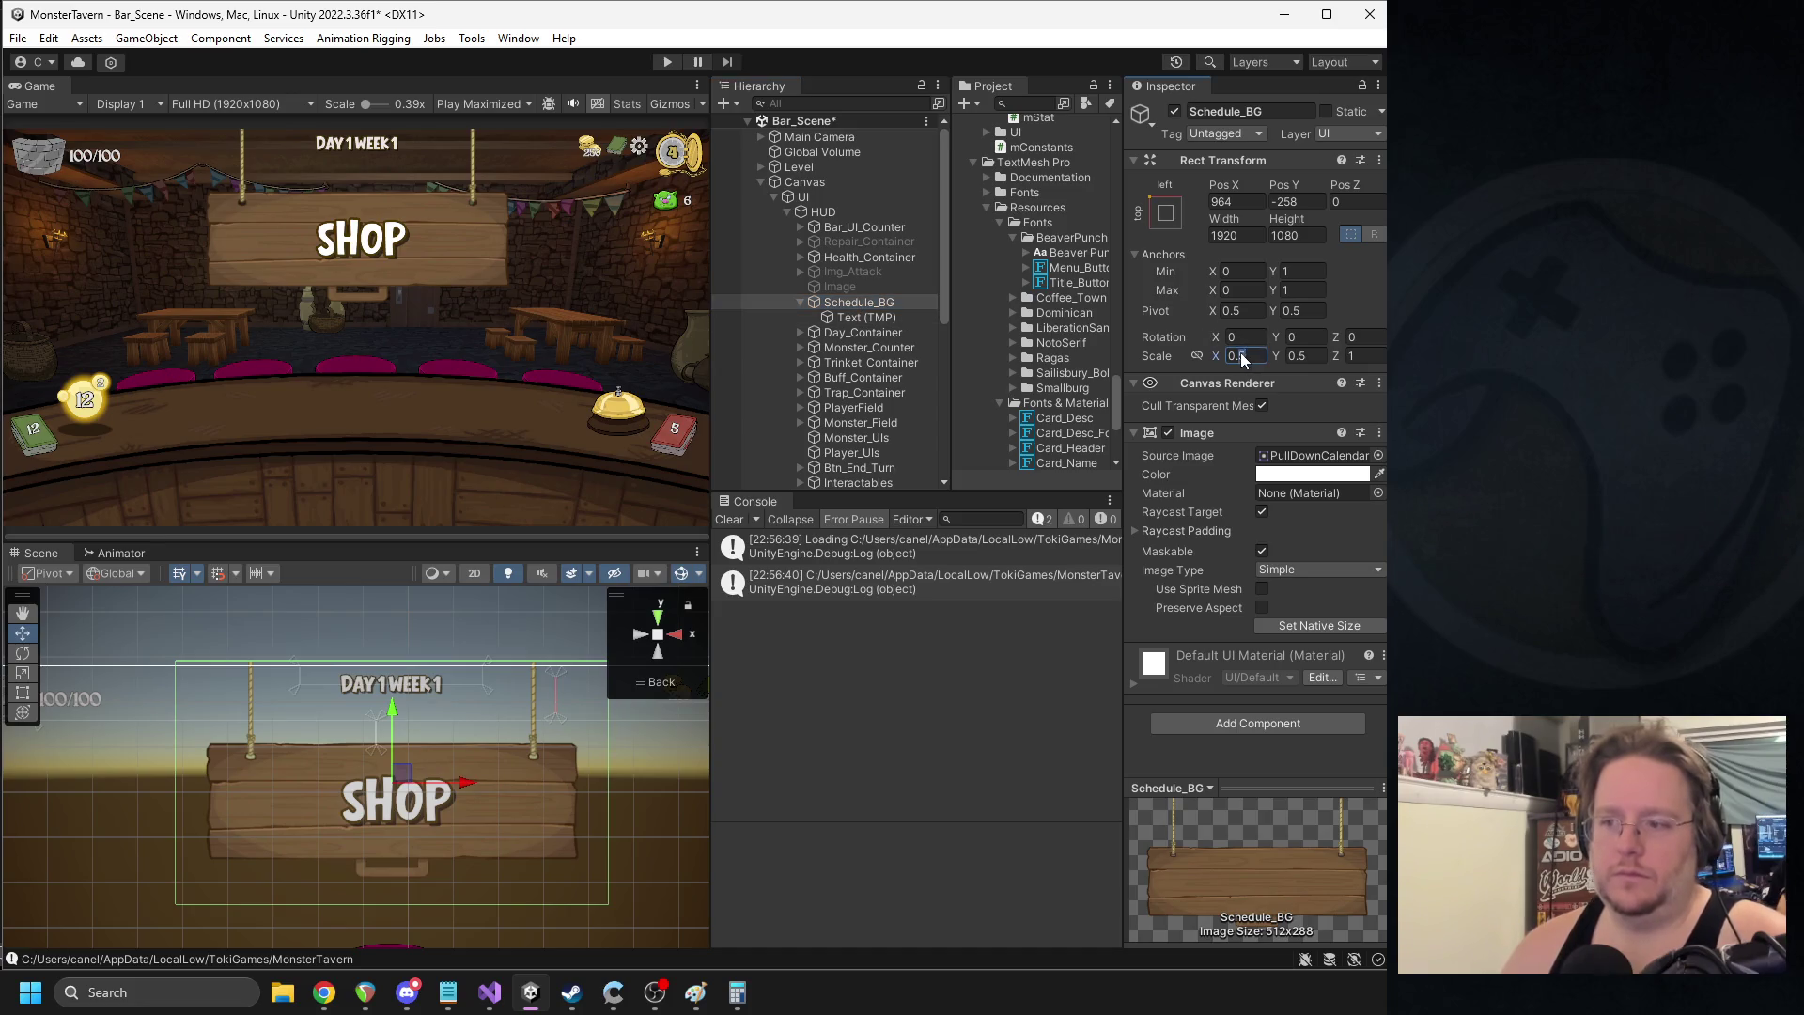
pyautogui.write('0.45')
pyautogui.press('Tab')
pyautogui.write('0.45')
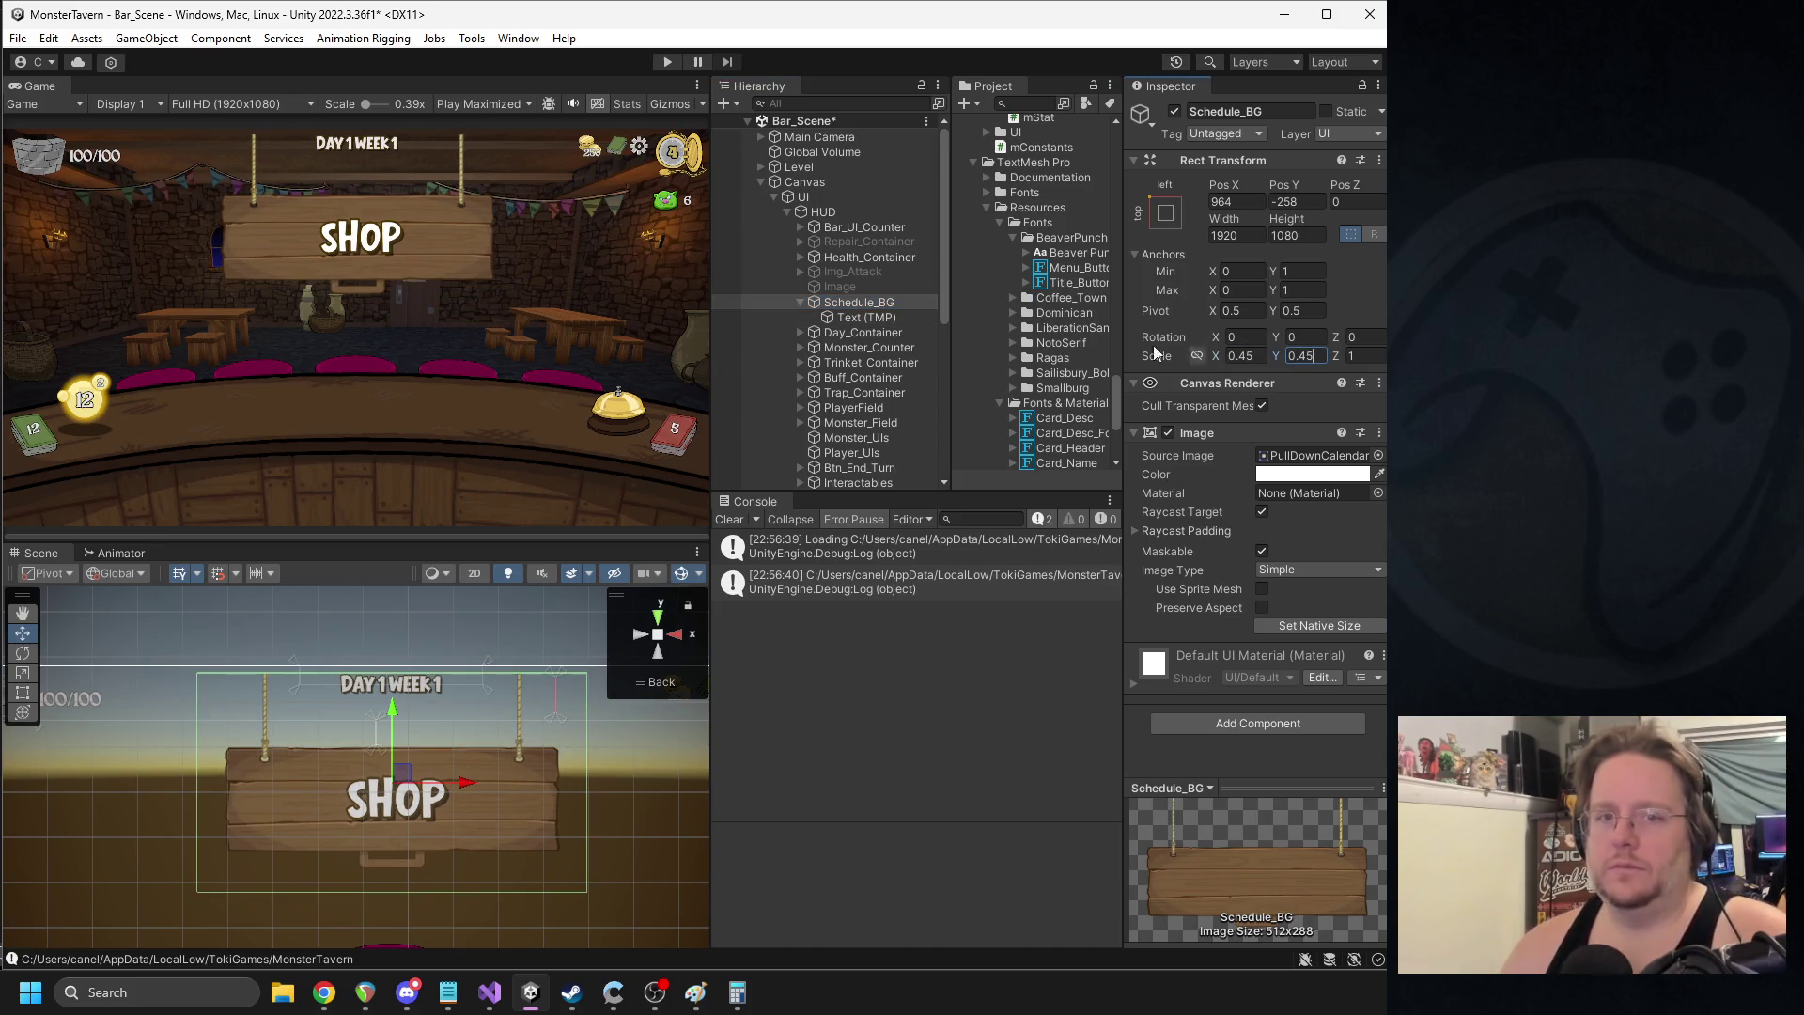
pyautogui.moveTo(393, 726); pyautogui.dragTo(393, 712)
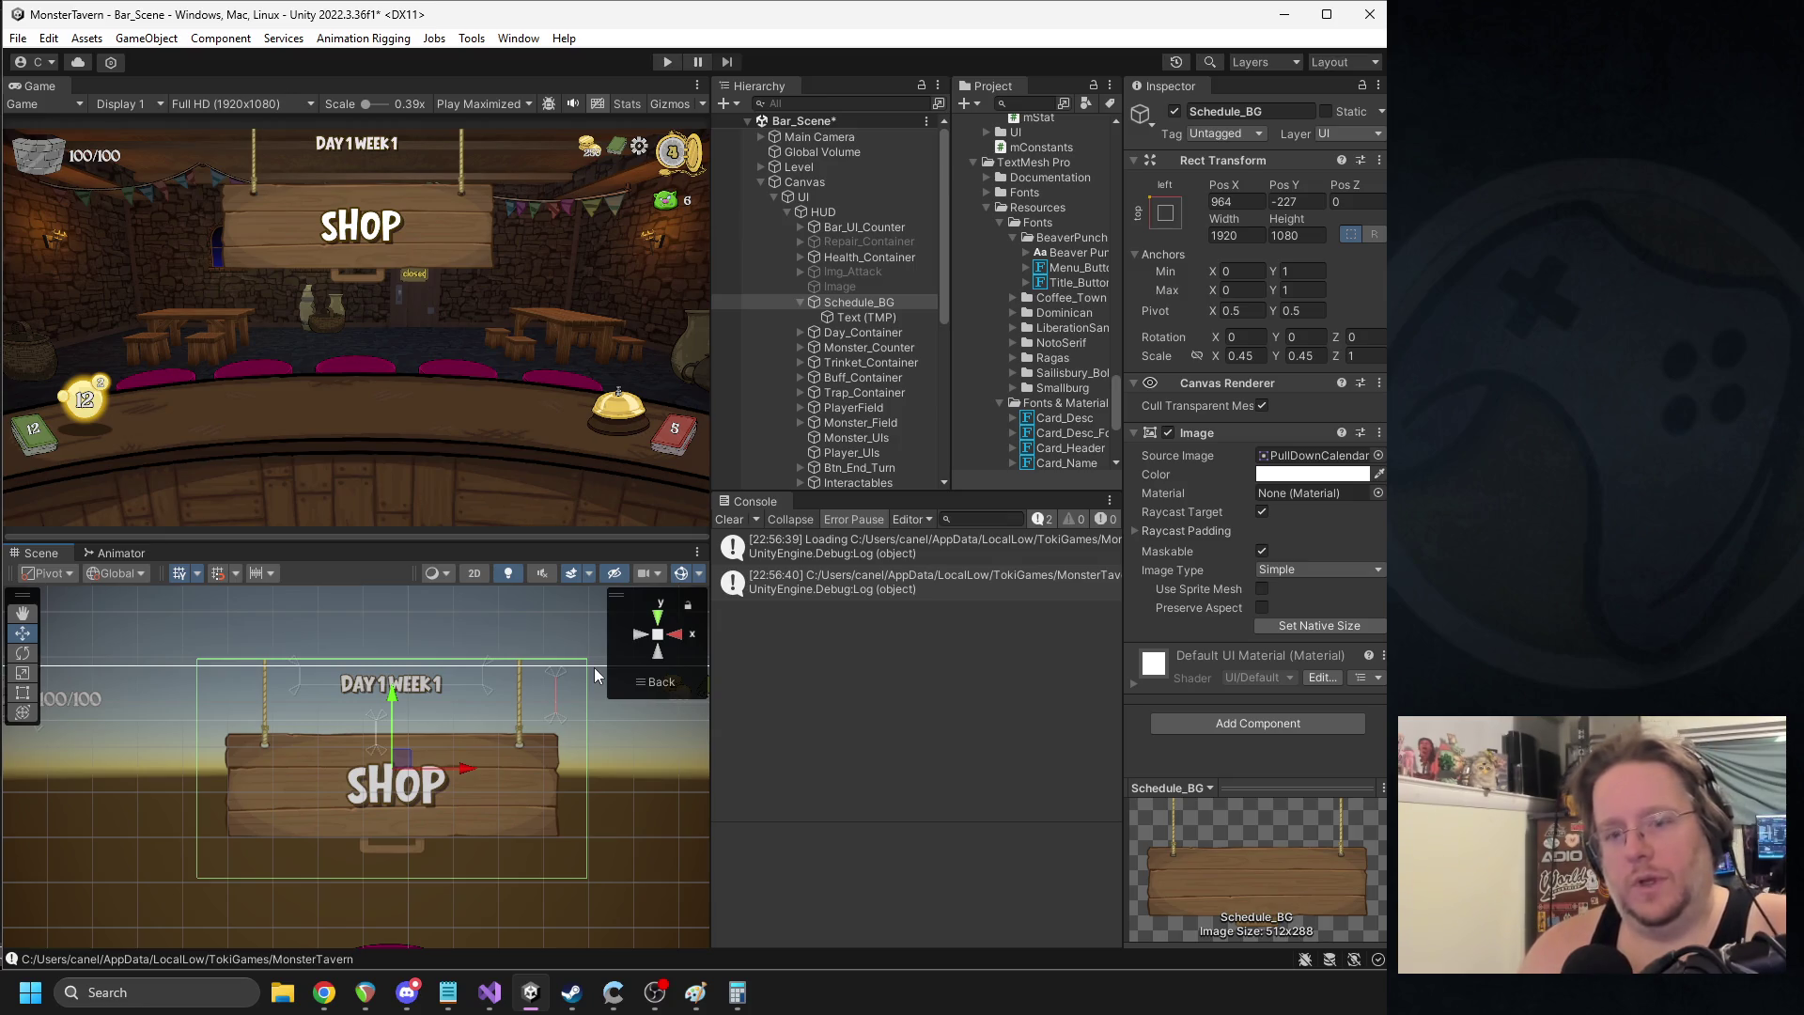
pyautogui.moveTo(393, 703)
pyautogui.mouseDown()
pyautogui.moveTo(391, 609)
pyautogui.moveTo(358, 511)
pyautogui.moveTo(372, 713)
pyautogui.moveTo(363, 504)
pyautogui.moveTo(369, 678)
pyautogui.mouseUp()
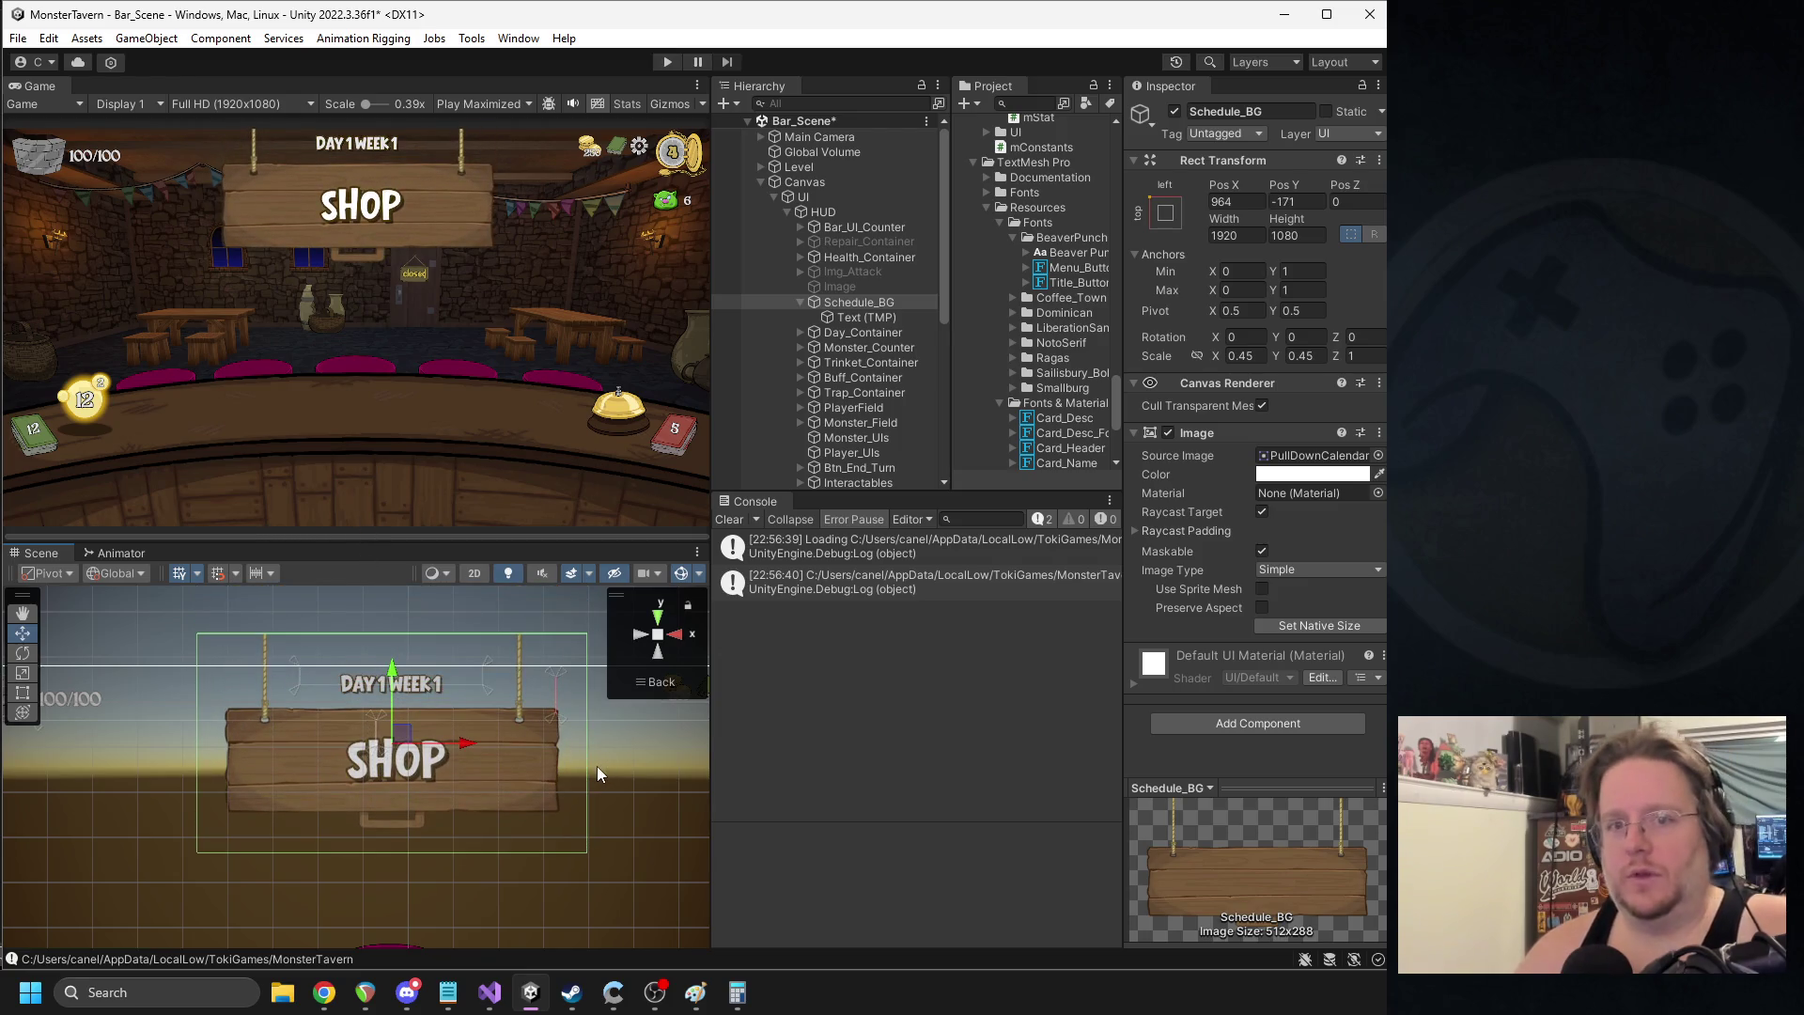
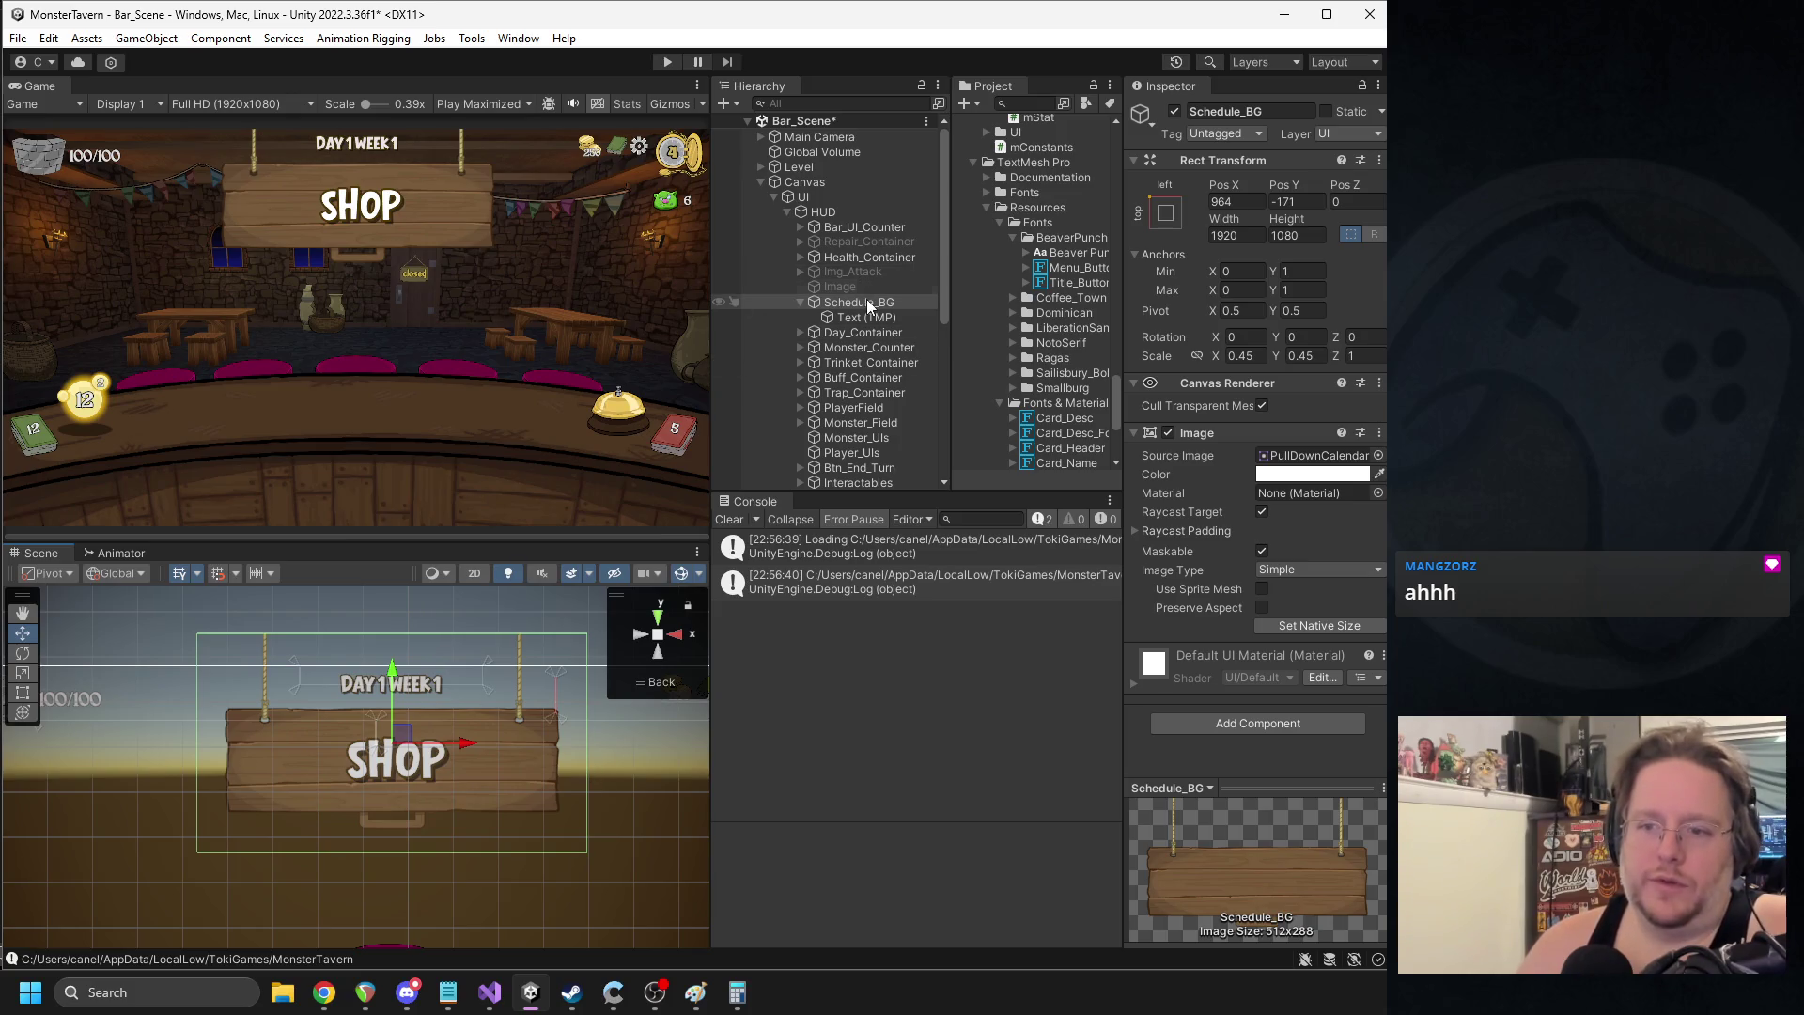
# - Lower the wooden sign background to Pos Y -215, briefly hiding and re-showing its image
pyautogui.click(1168, 432)
pyautogui.moveTo(389, 669)
pyautogui.mouseDown()
pyautogui.moveTo(389, 711)
pyautogui.moveTo(389, 689)
pyautogui.mouseUp()
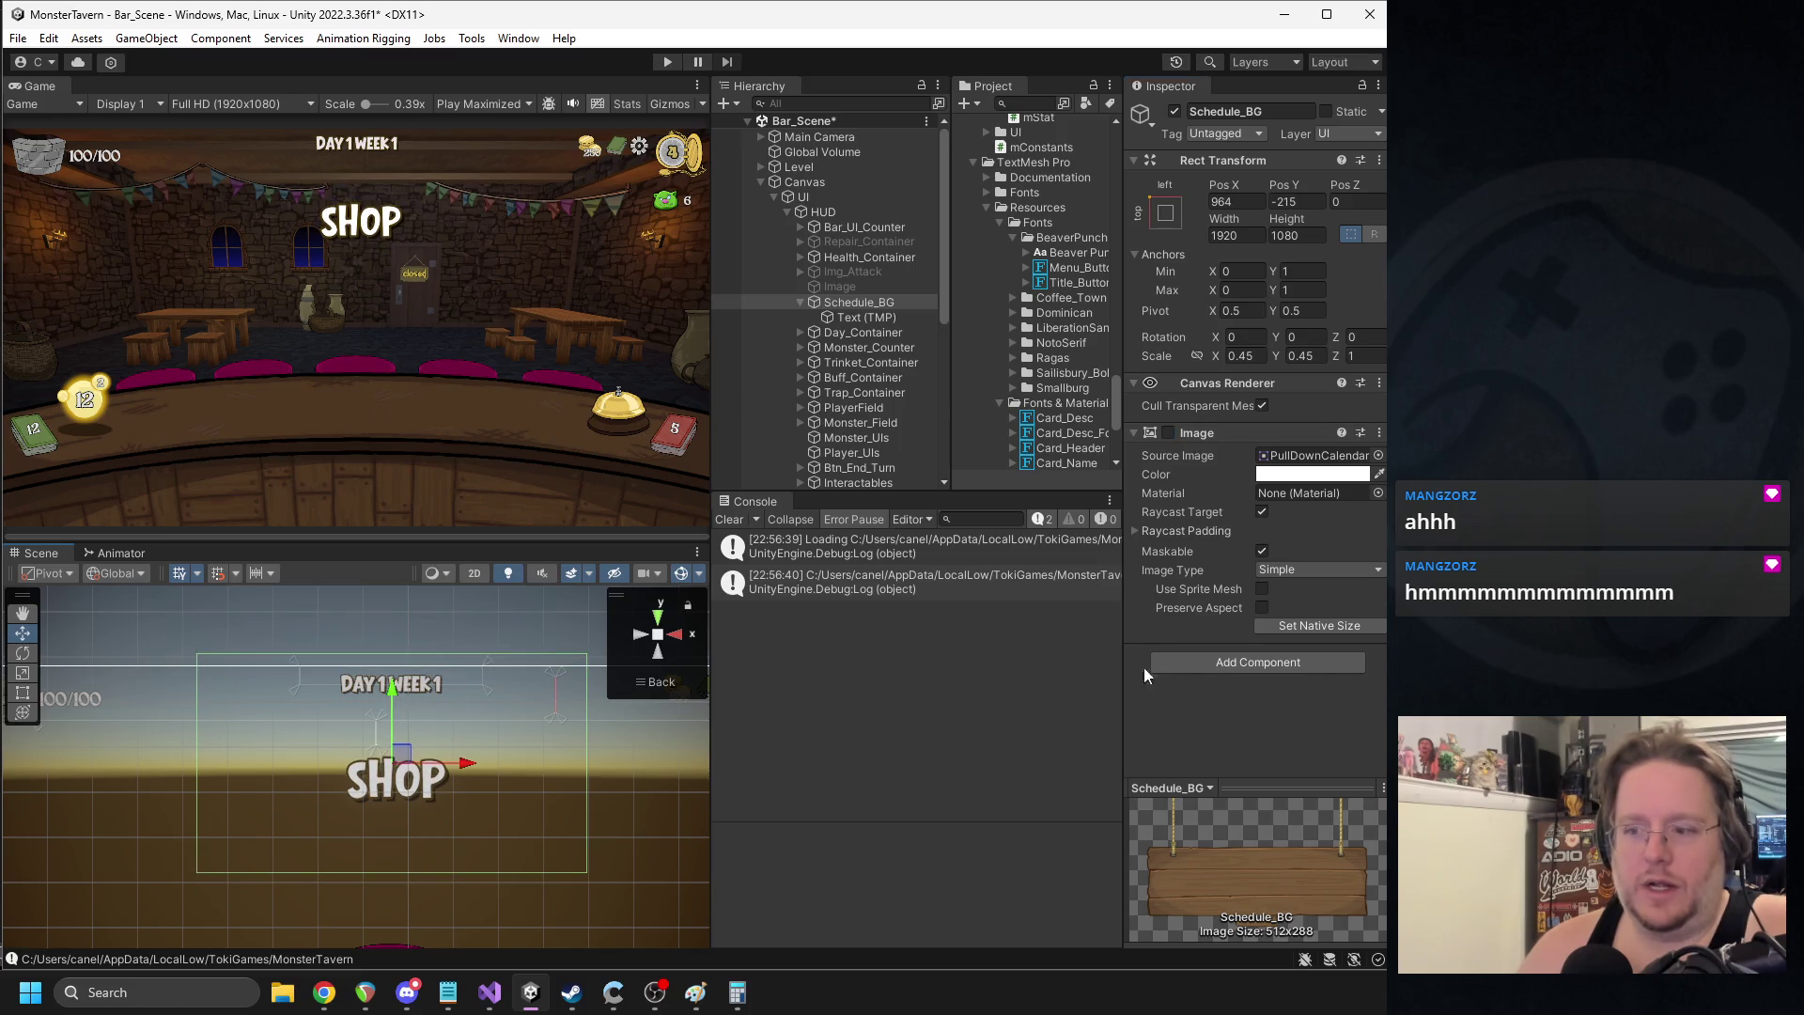
pyautogui.click(855, 319)
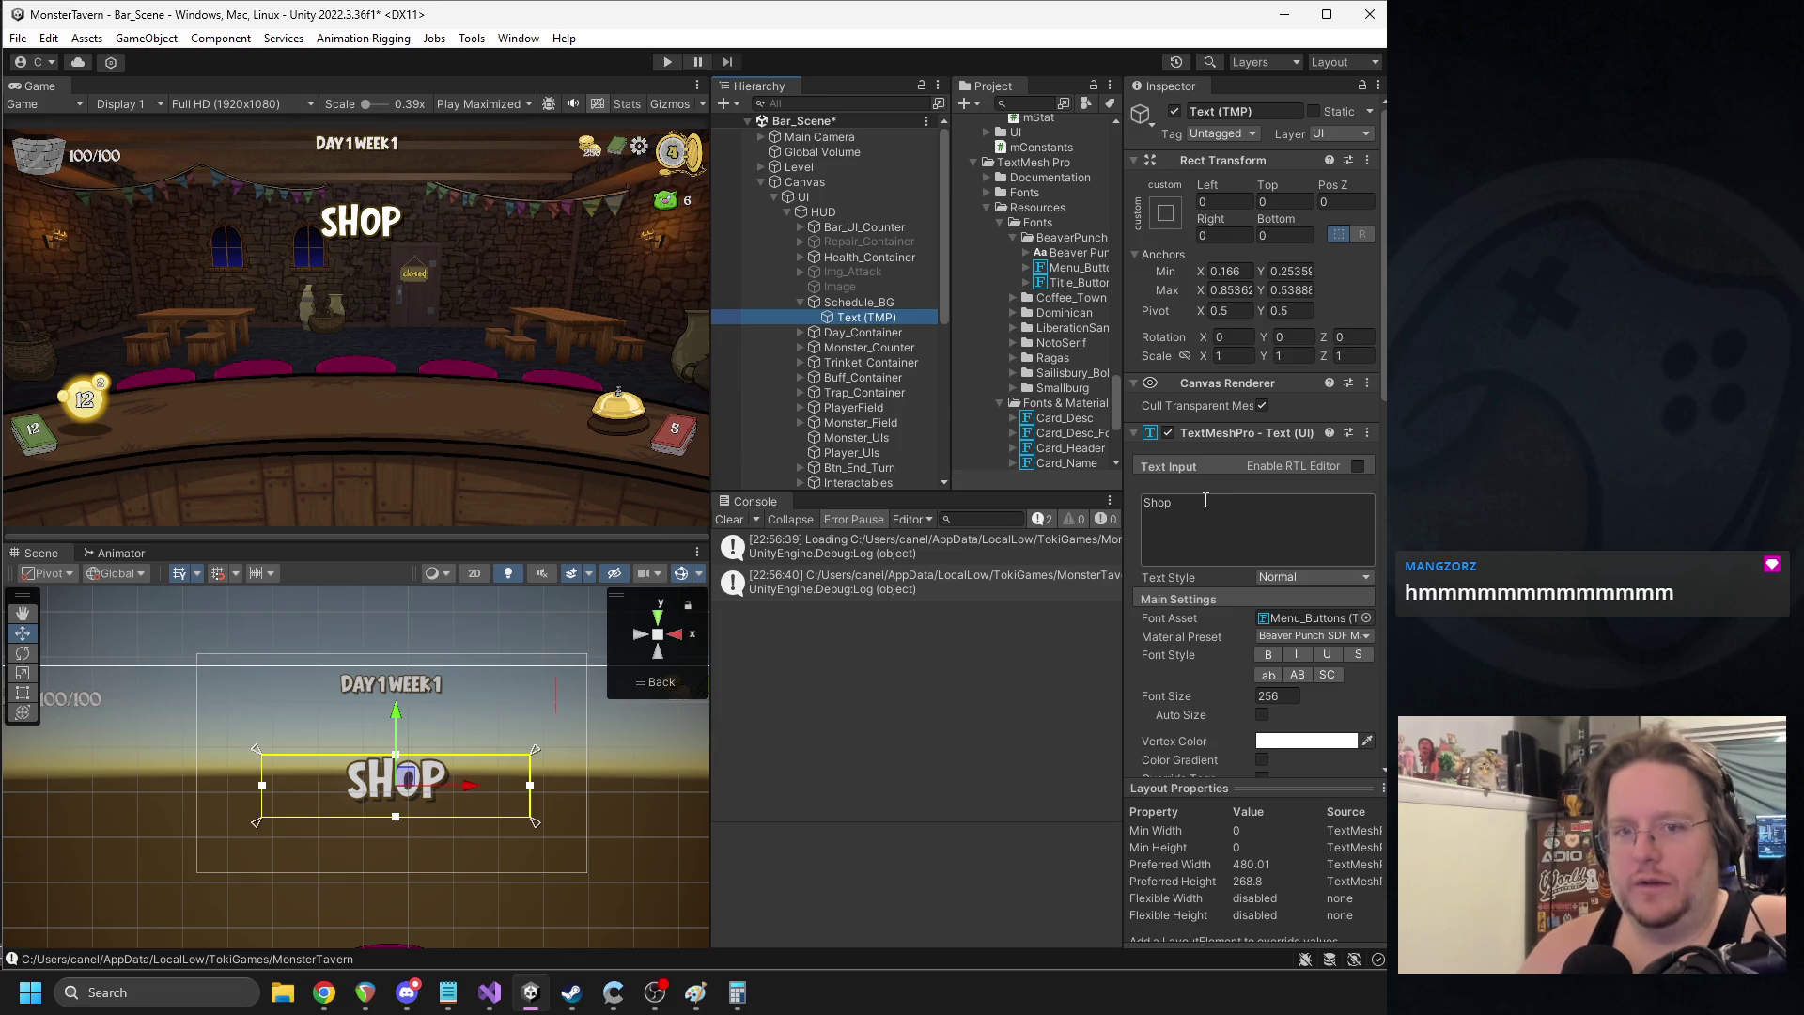
pyautogui.doubleClick(1240, 507)
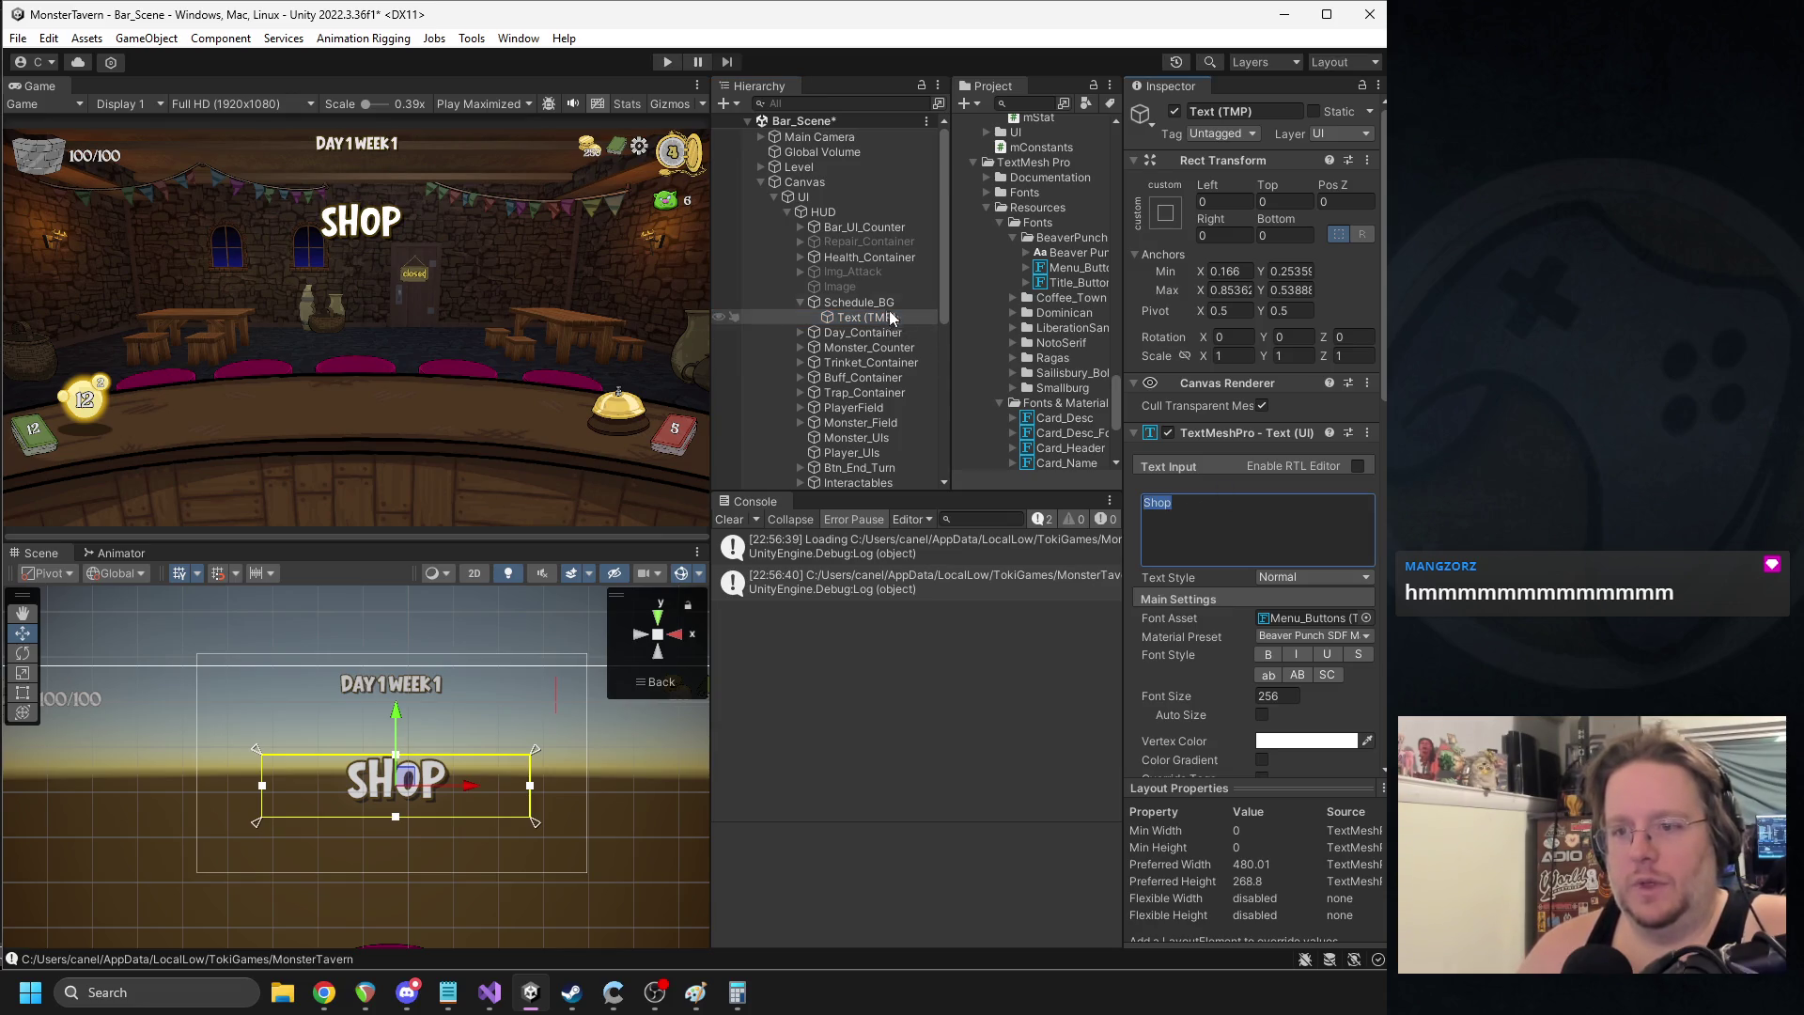
pyautogui.click(859, 301)
pyautogui.click(1168, 432)
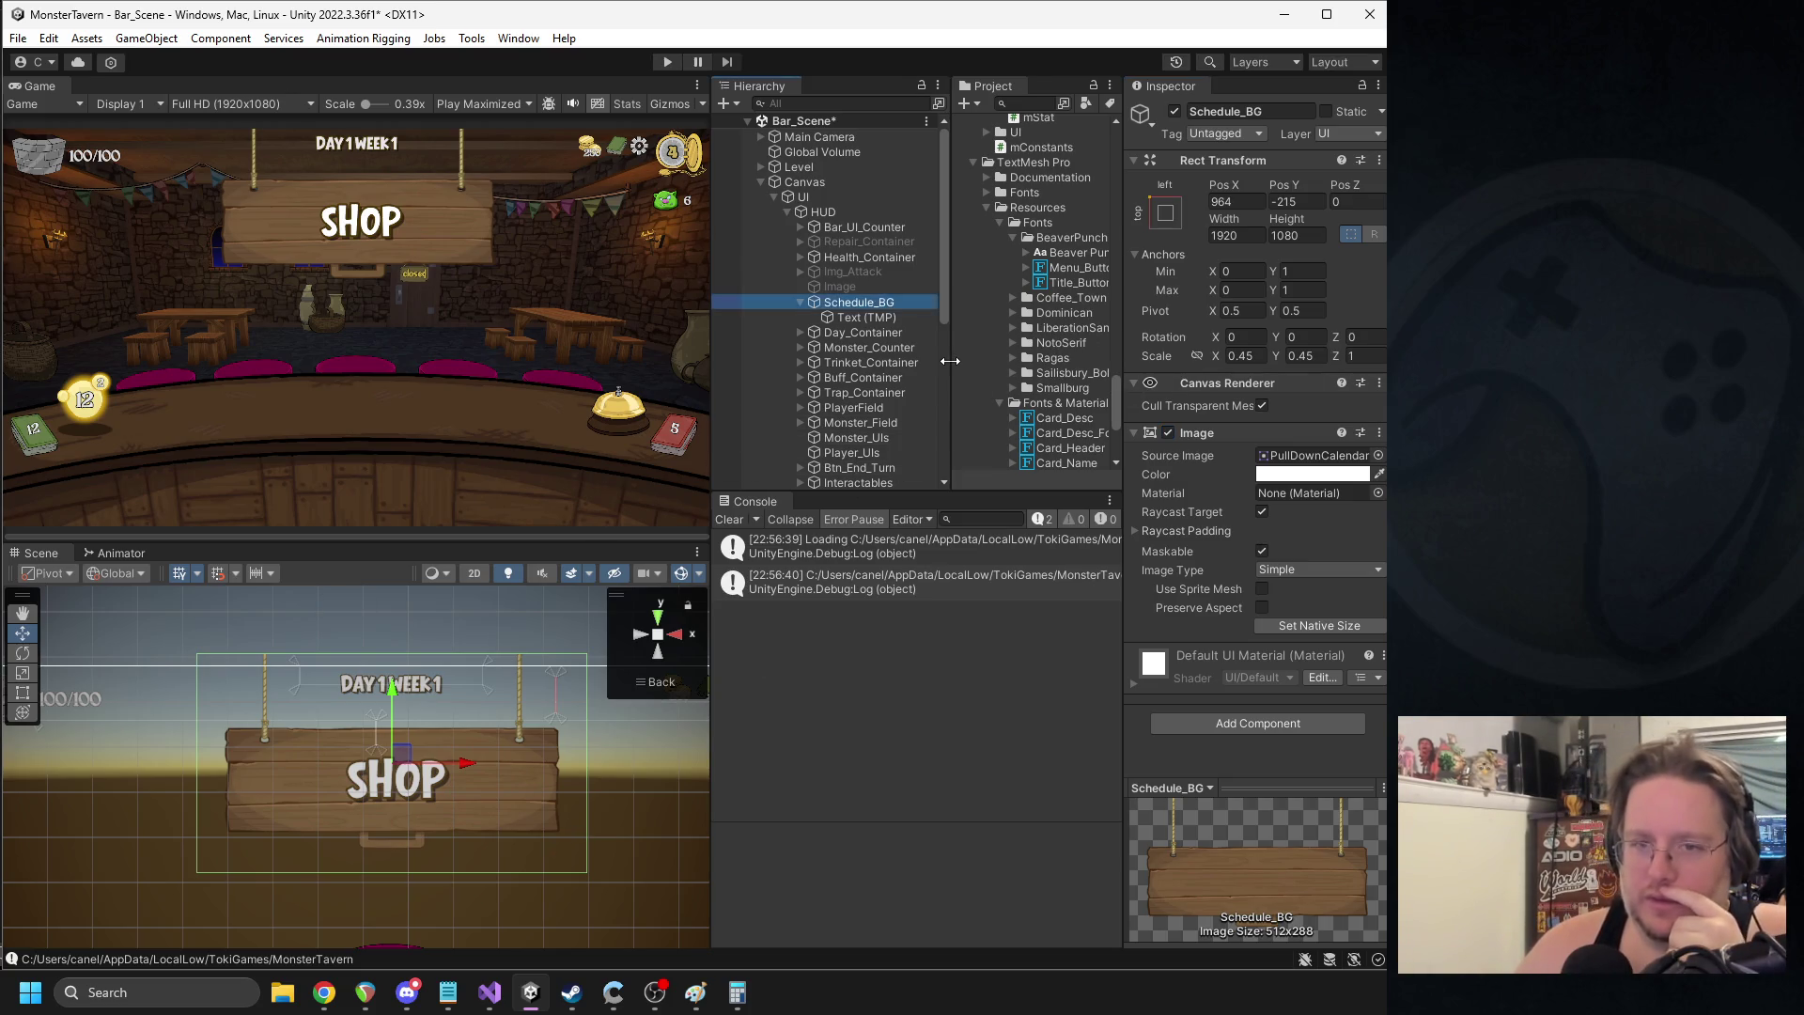
# - Locate the sign's PullDownCalendar source sprite and view its import settings
pyautogui.moveTo(950, 365); pyautogui.dragTo(883, 364)
pyautogui.scroll(10, 1019, 333)
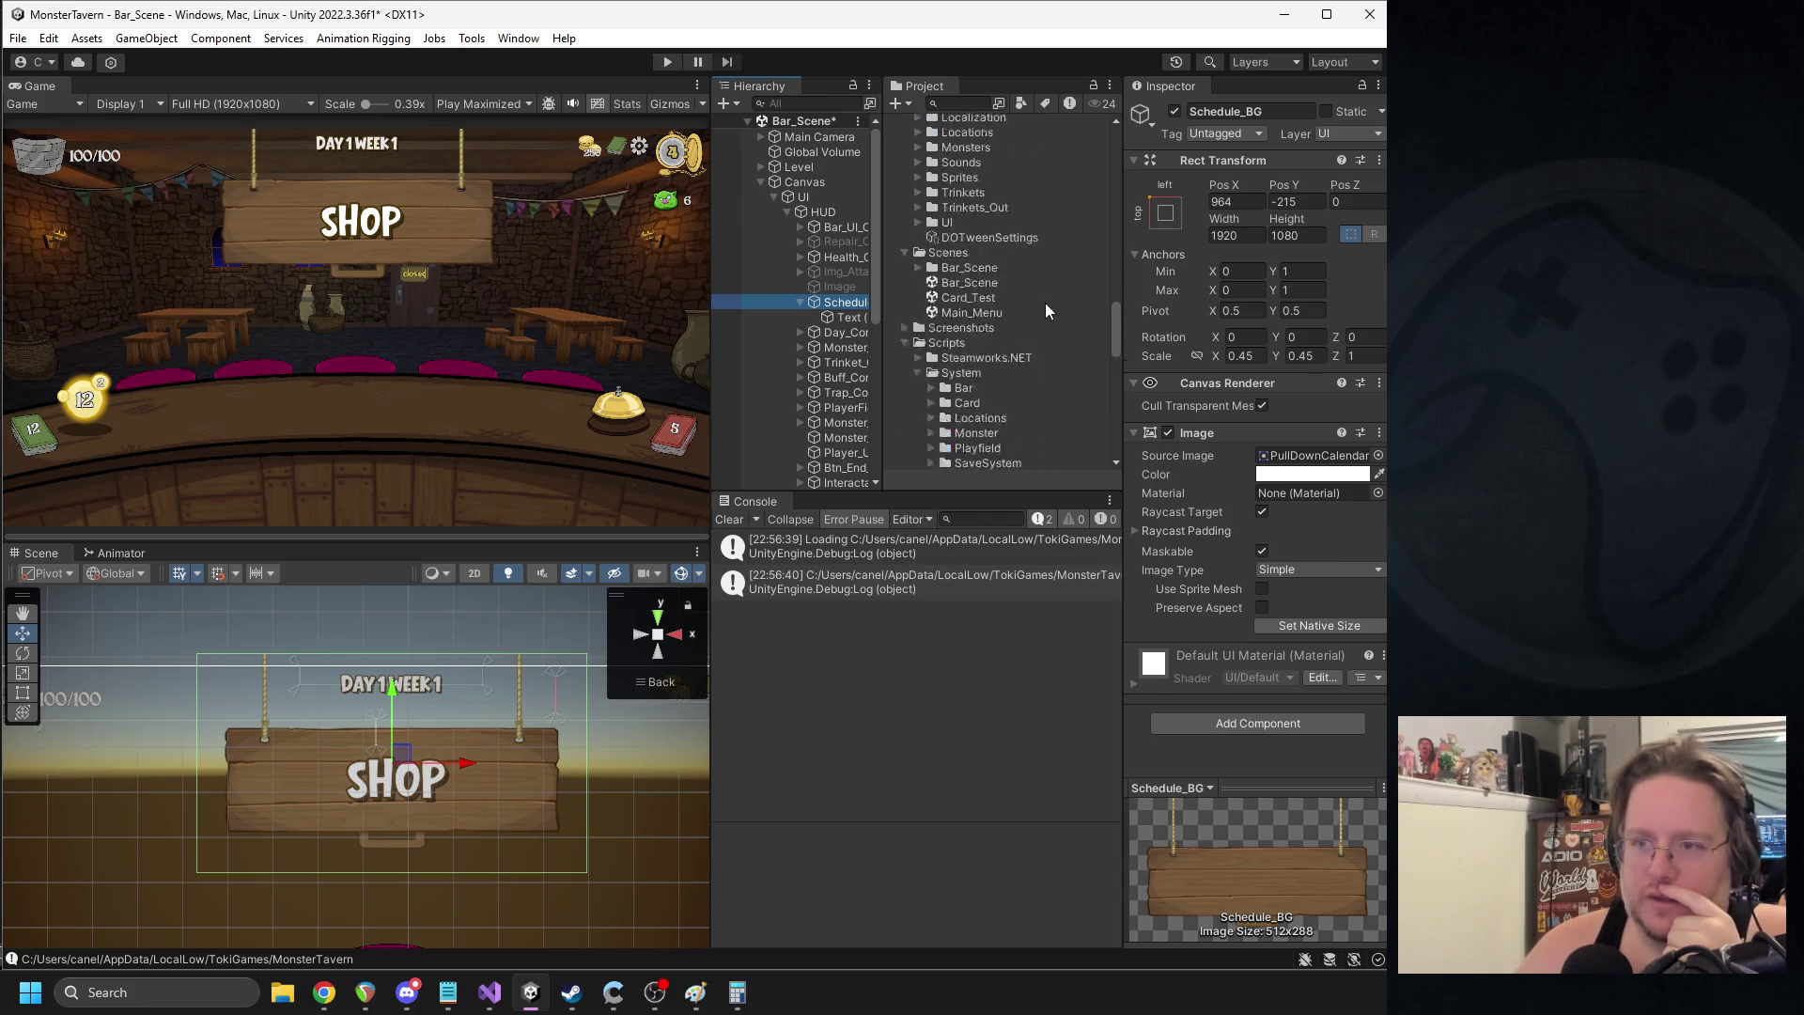
pyautogui.click(1296, 455)
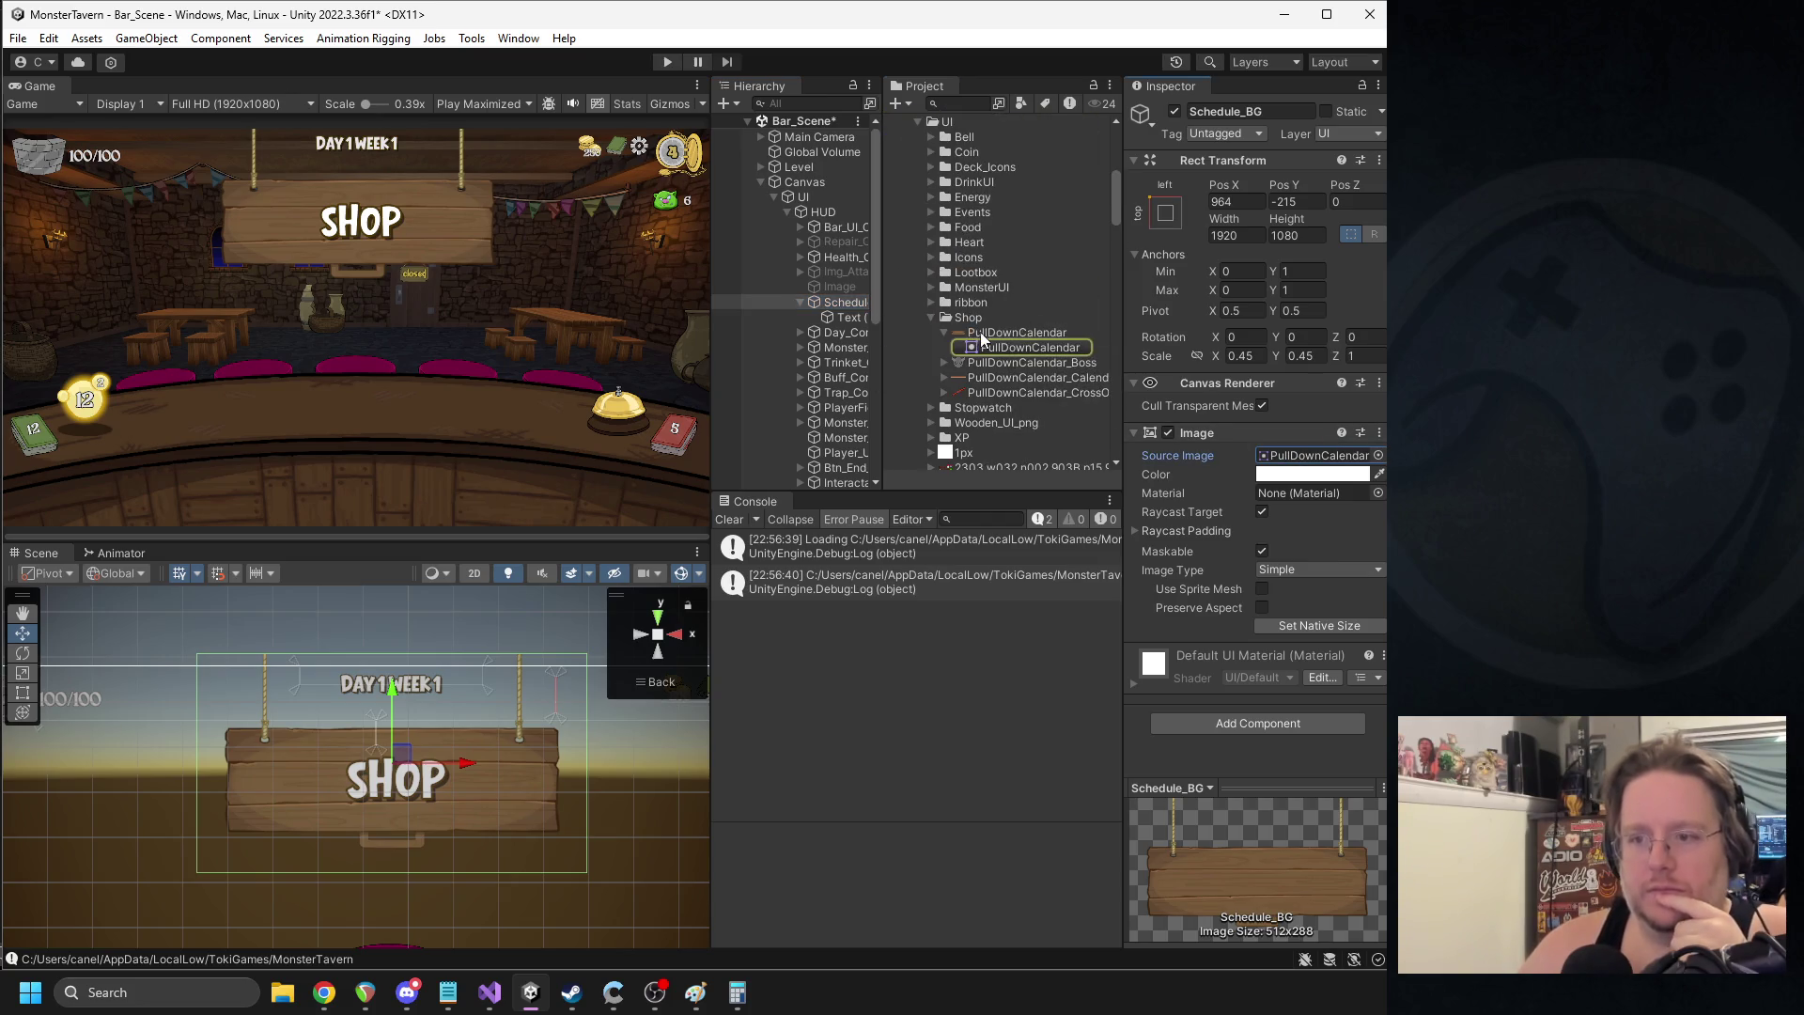
pyautogui.click(982, 335)
pyautogui.click(222, 995)
# - Launch GIMP, open the PullDownCalendar texture and enlarge the image window
pyautogui.write('gimp')
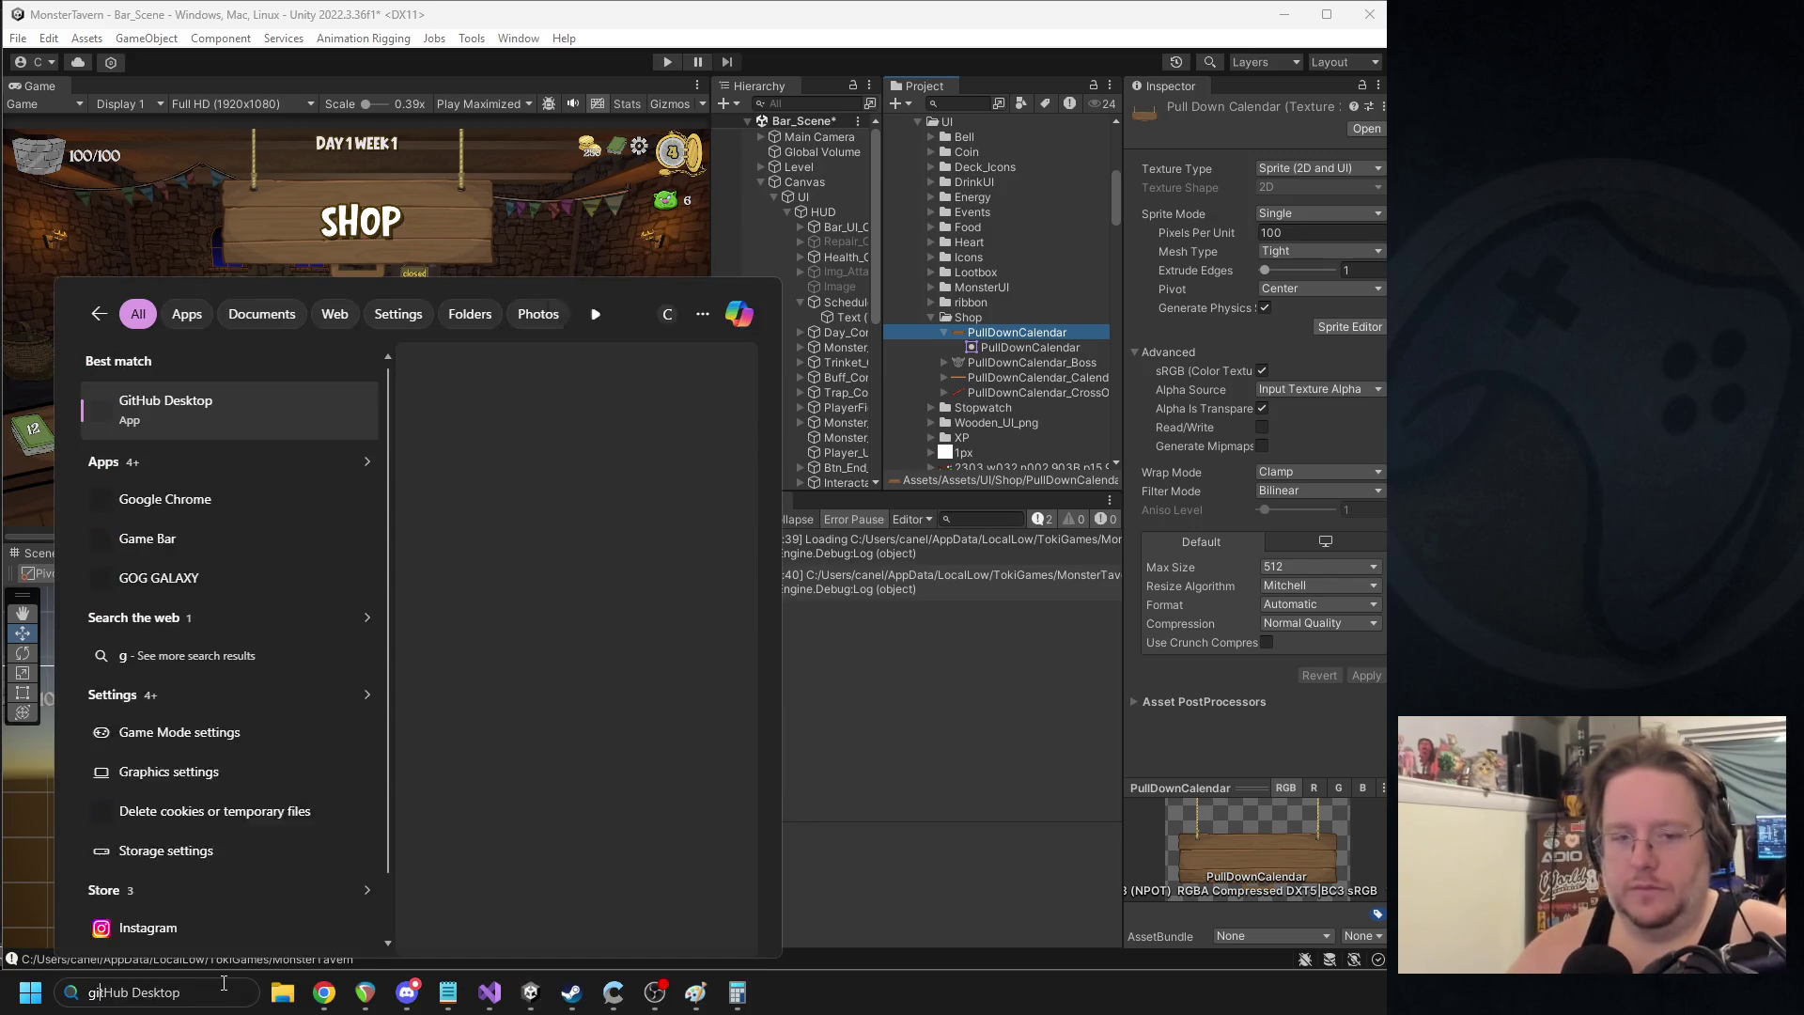
pyautogui.press('Return')
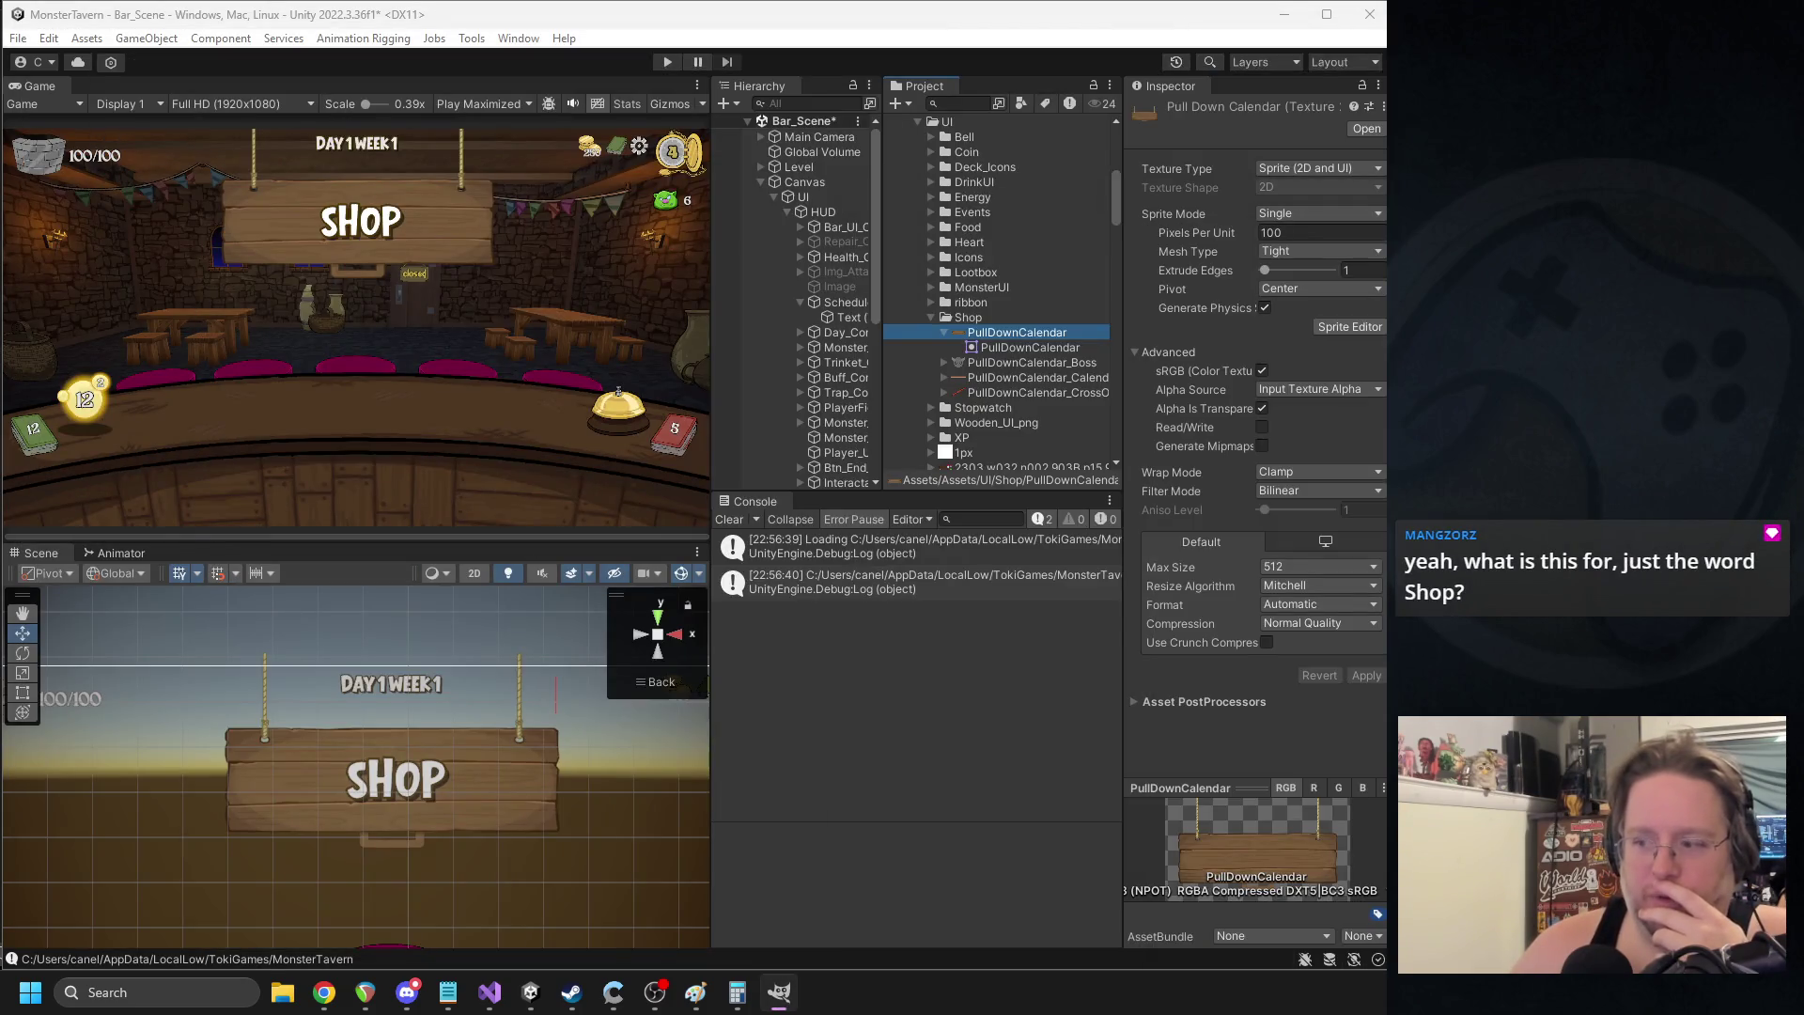
pyautogui.click(1137, 331)
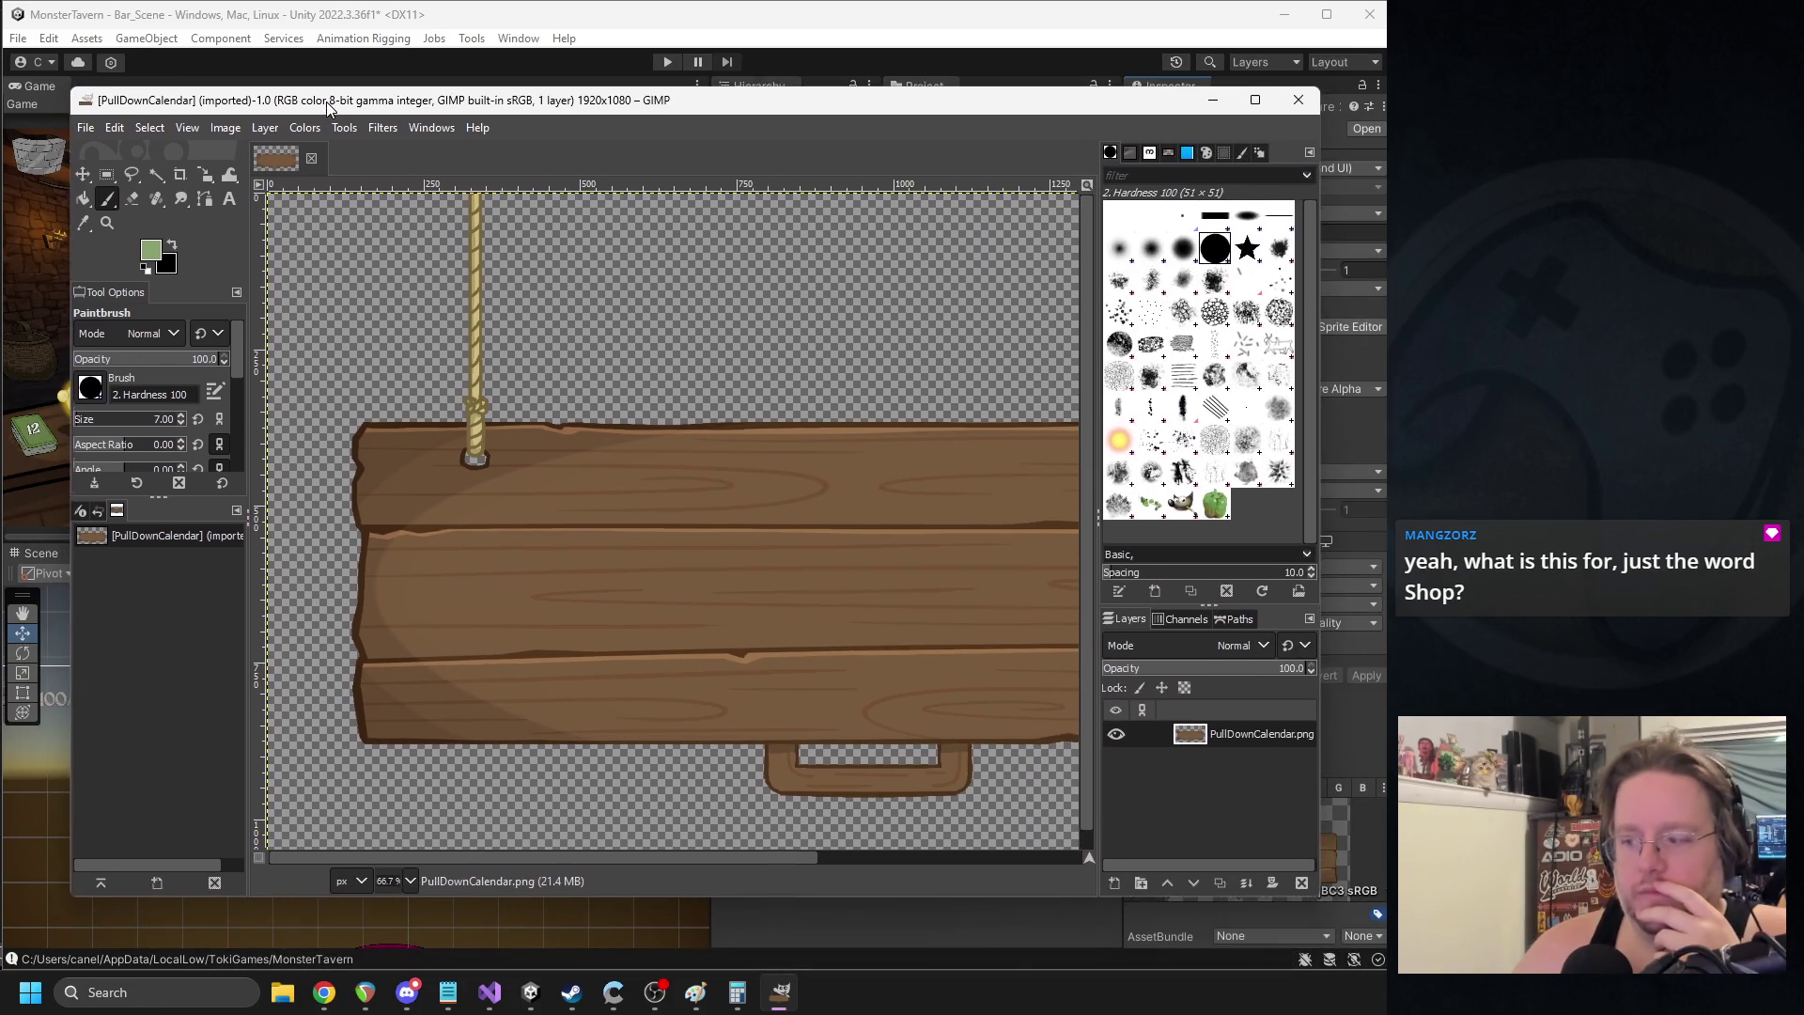
pyautogui.moveTo(327, 106); pyautogui.dragTo(315, 77)
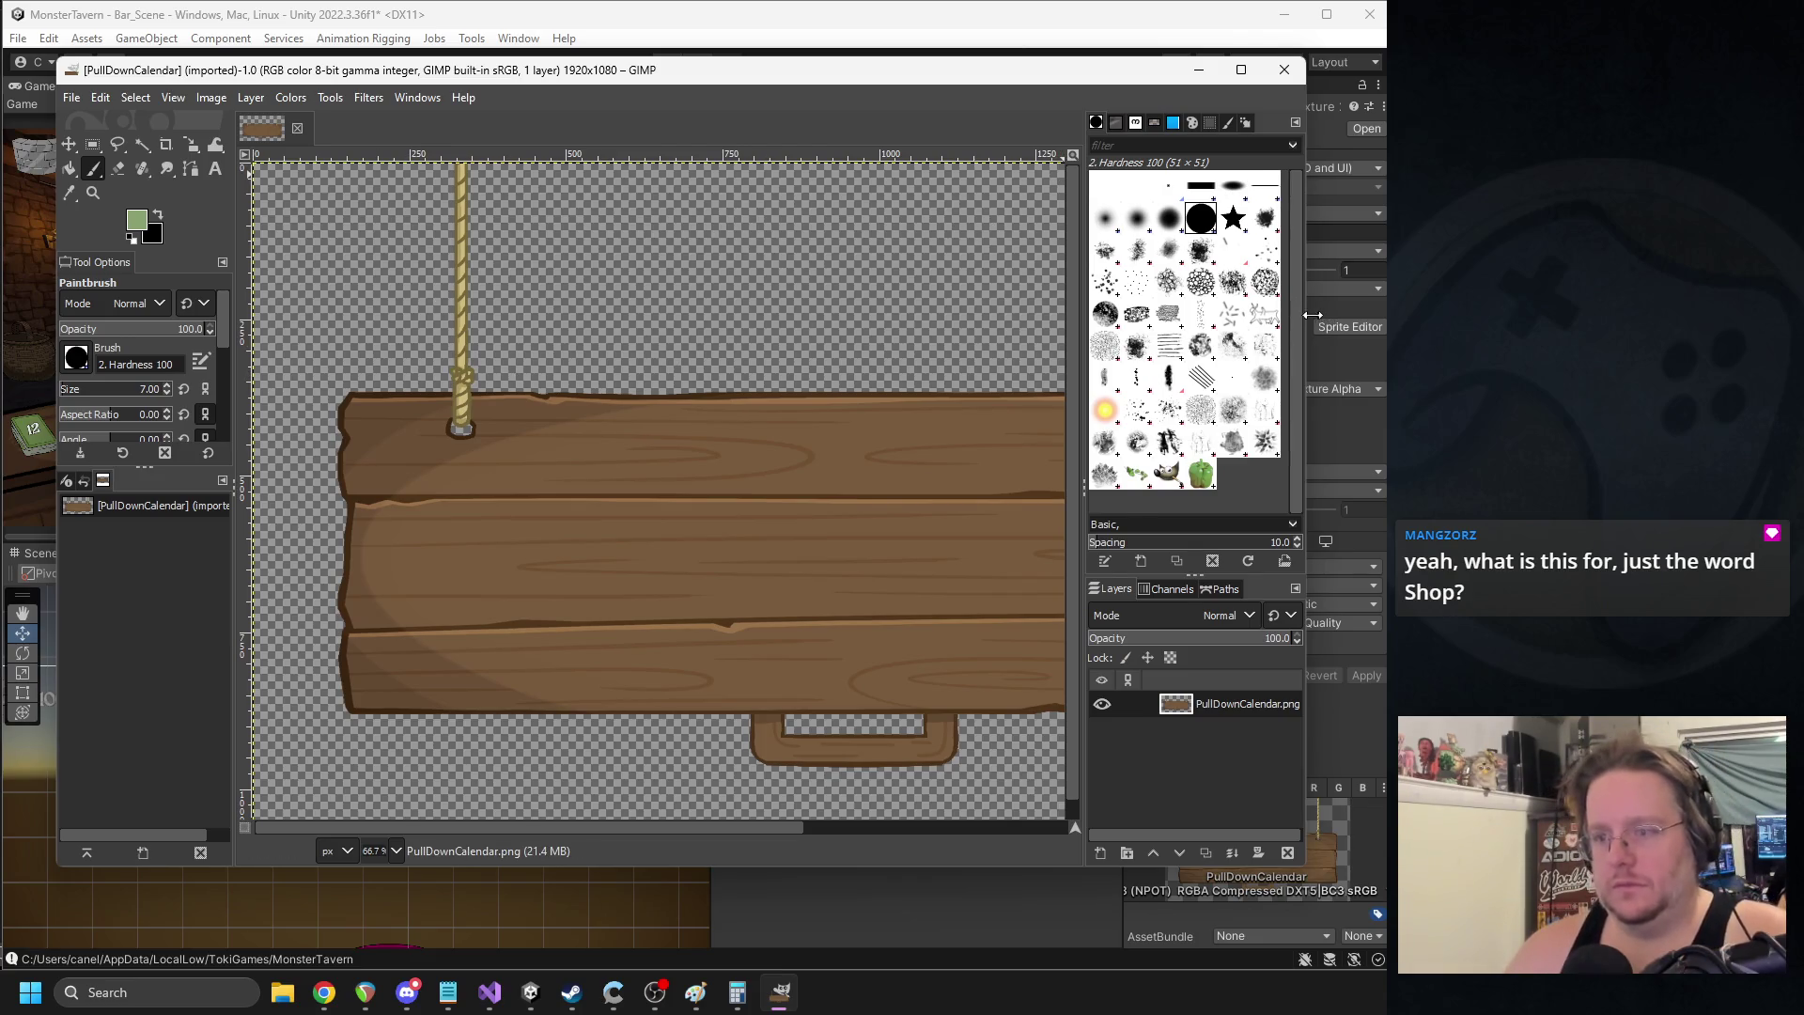
pyautogui.moveTo(1312, 315); pyautogui.dragTo(1389, 314)
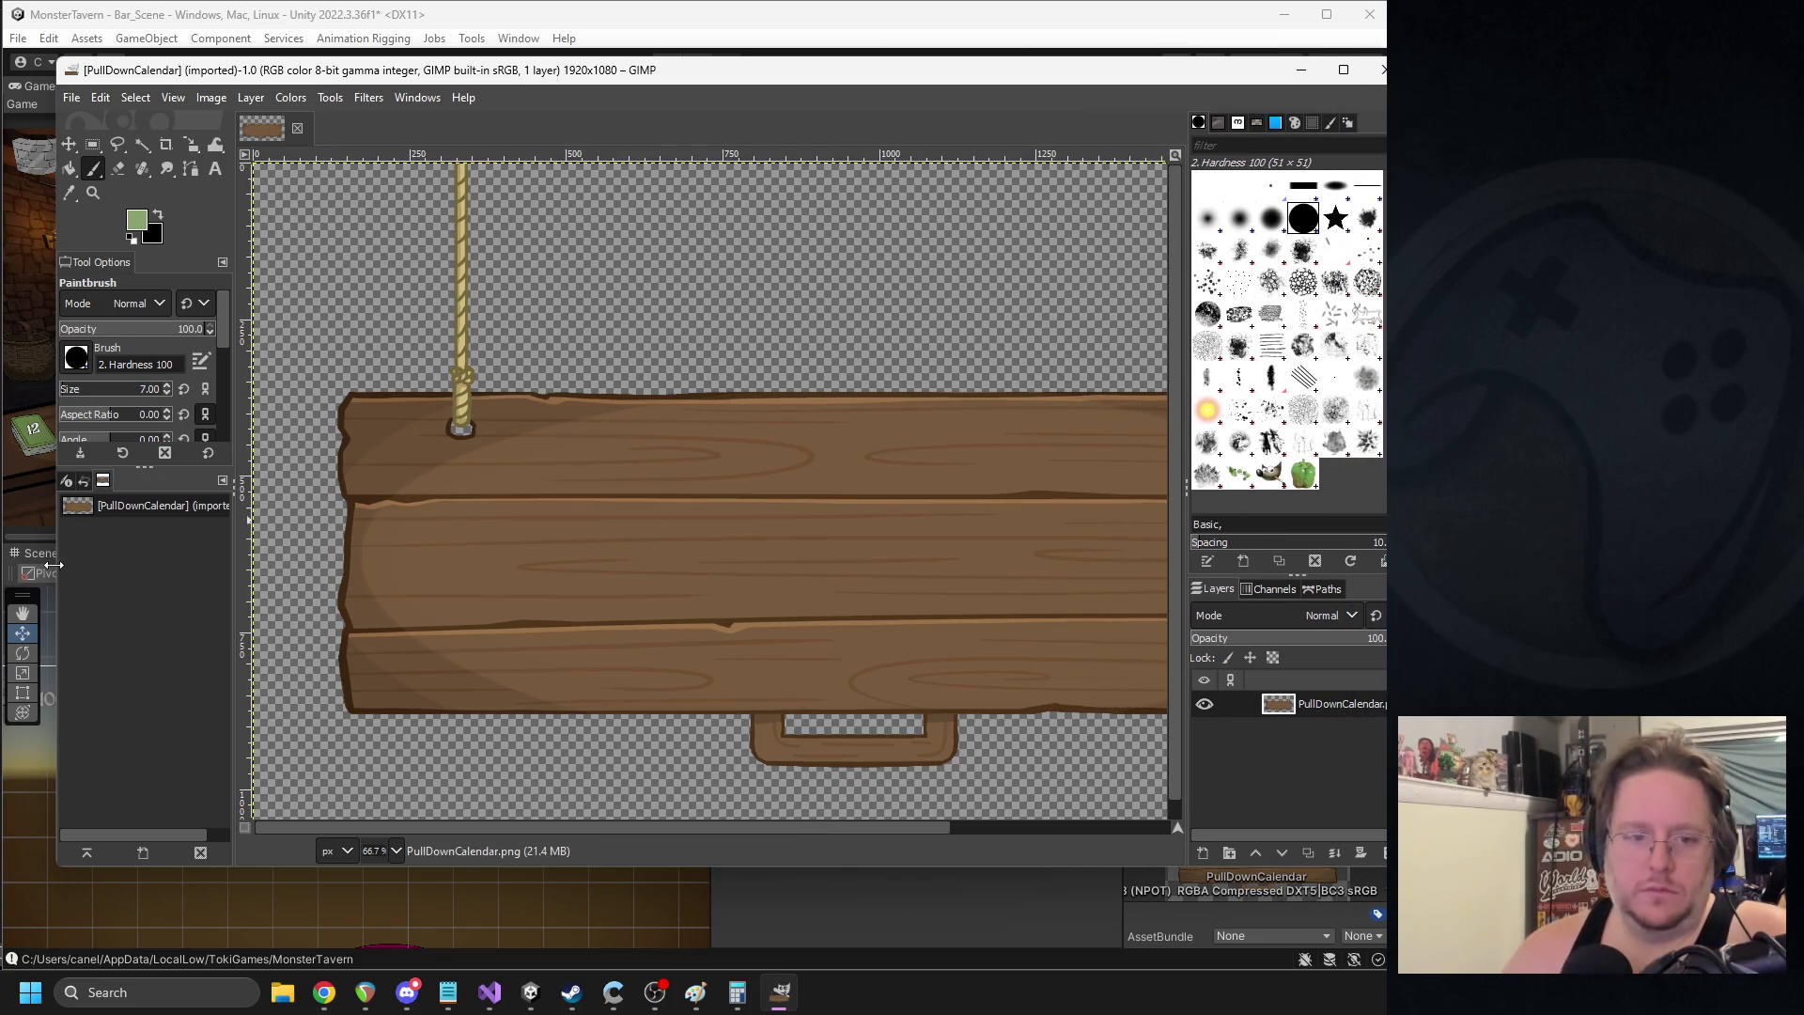
pyautogui.moveTo(53, 564); pyautogui.dragTo(5, 565)
pyautogui.moveTo(695, 827); pyautogui.dragTo(782, 821)
pyautogui.scroll(-1, 831, 599)
# - Switch to the Eraser, undo a trial stroke, and reduce its size to 35
pyautogui.click(63, 169)
pyautogui.scroll(4, 669, 714)
pyautogui.scroll(-2, 582, 583)
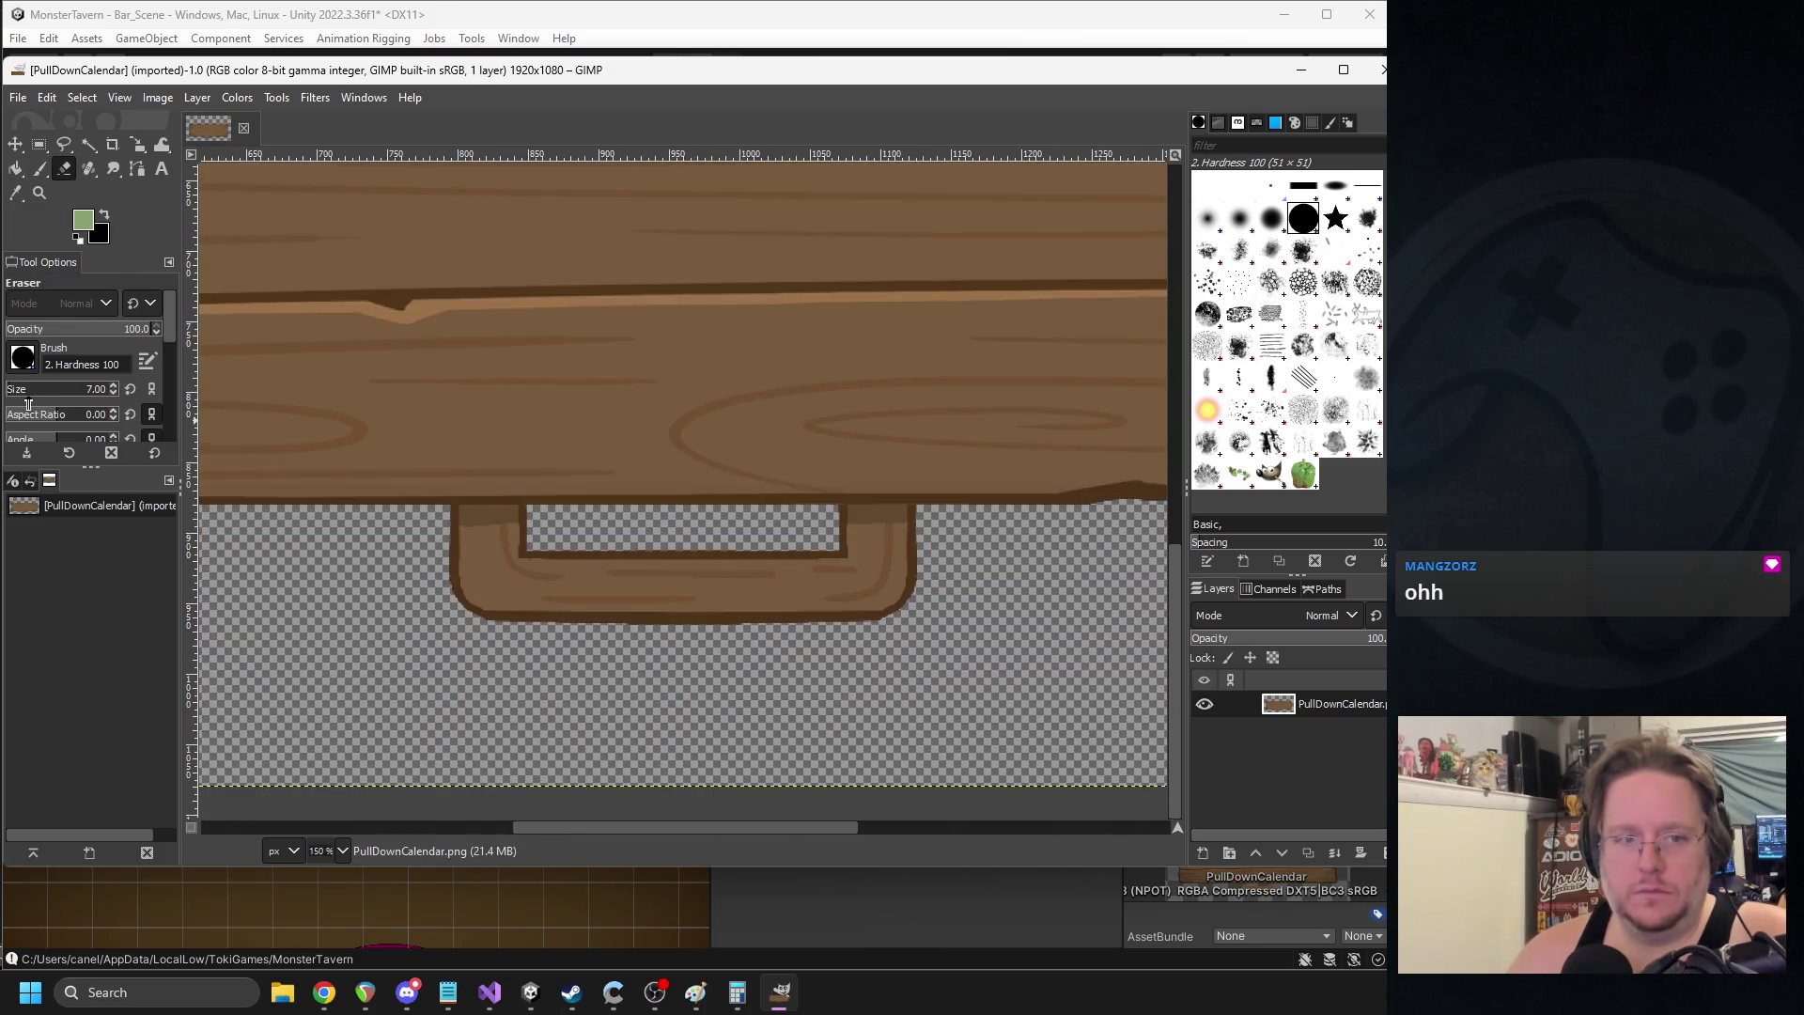
pyautogui.moveTo(926, 587)
pyautogui.mouseDown()
pyautogui.moveTo(902, 612)
pyautogui.moveTo(616, 629)
pyautogui.moveTo(810, 624)
pyautogui.moveTo(455, 585)
pyautogui.moveTo(526, 568)
pyautogui.moveTo(473, 534)
pyautogui.mouseUp()
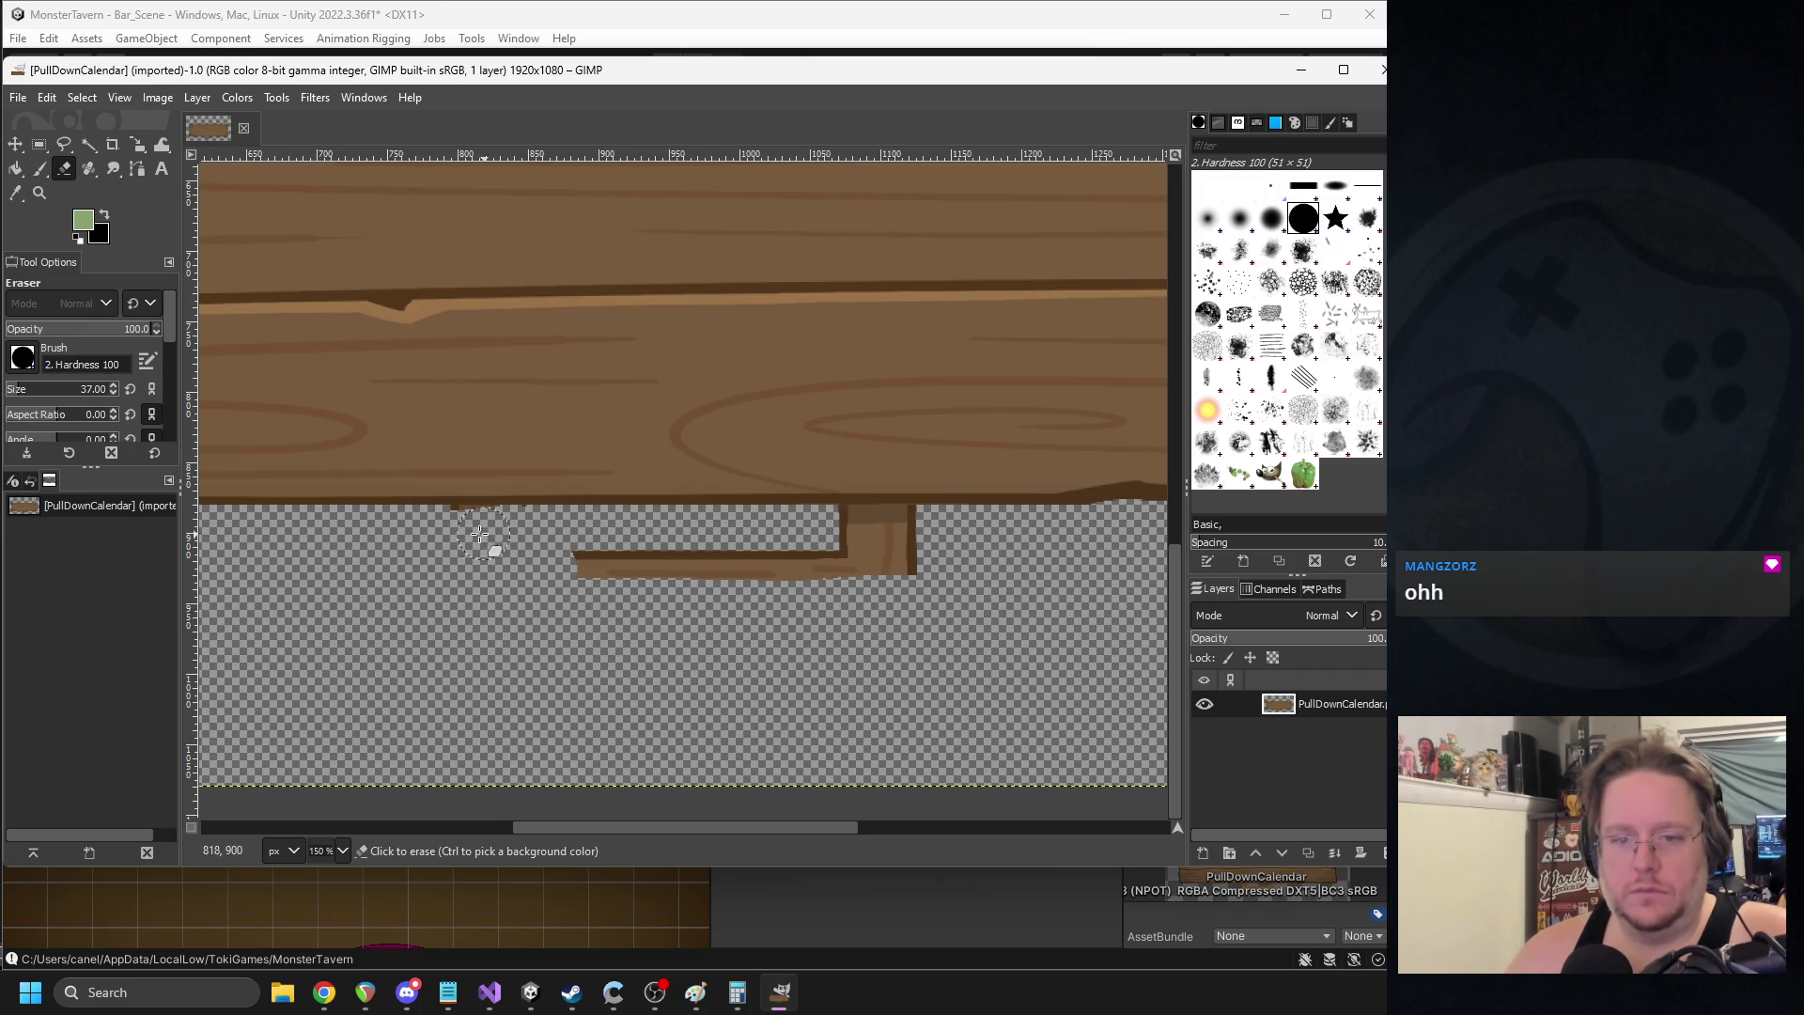
pyautogui.hotkey('ctrl', 'z')
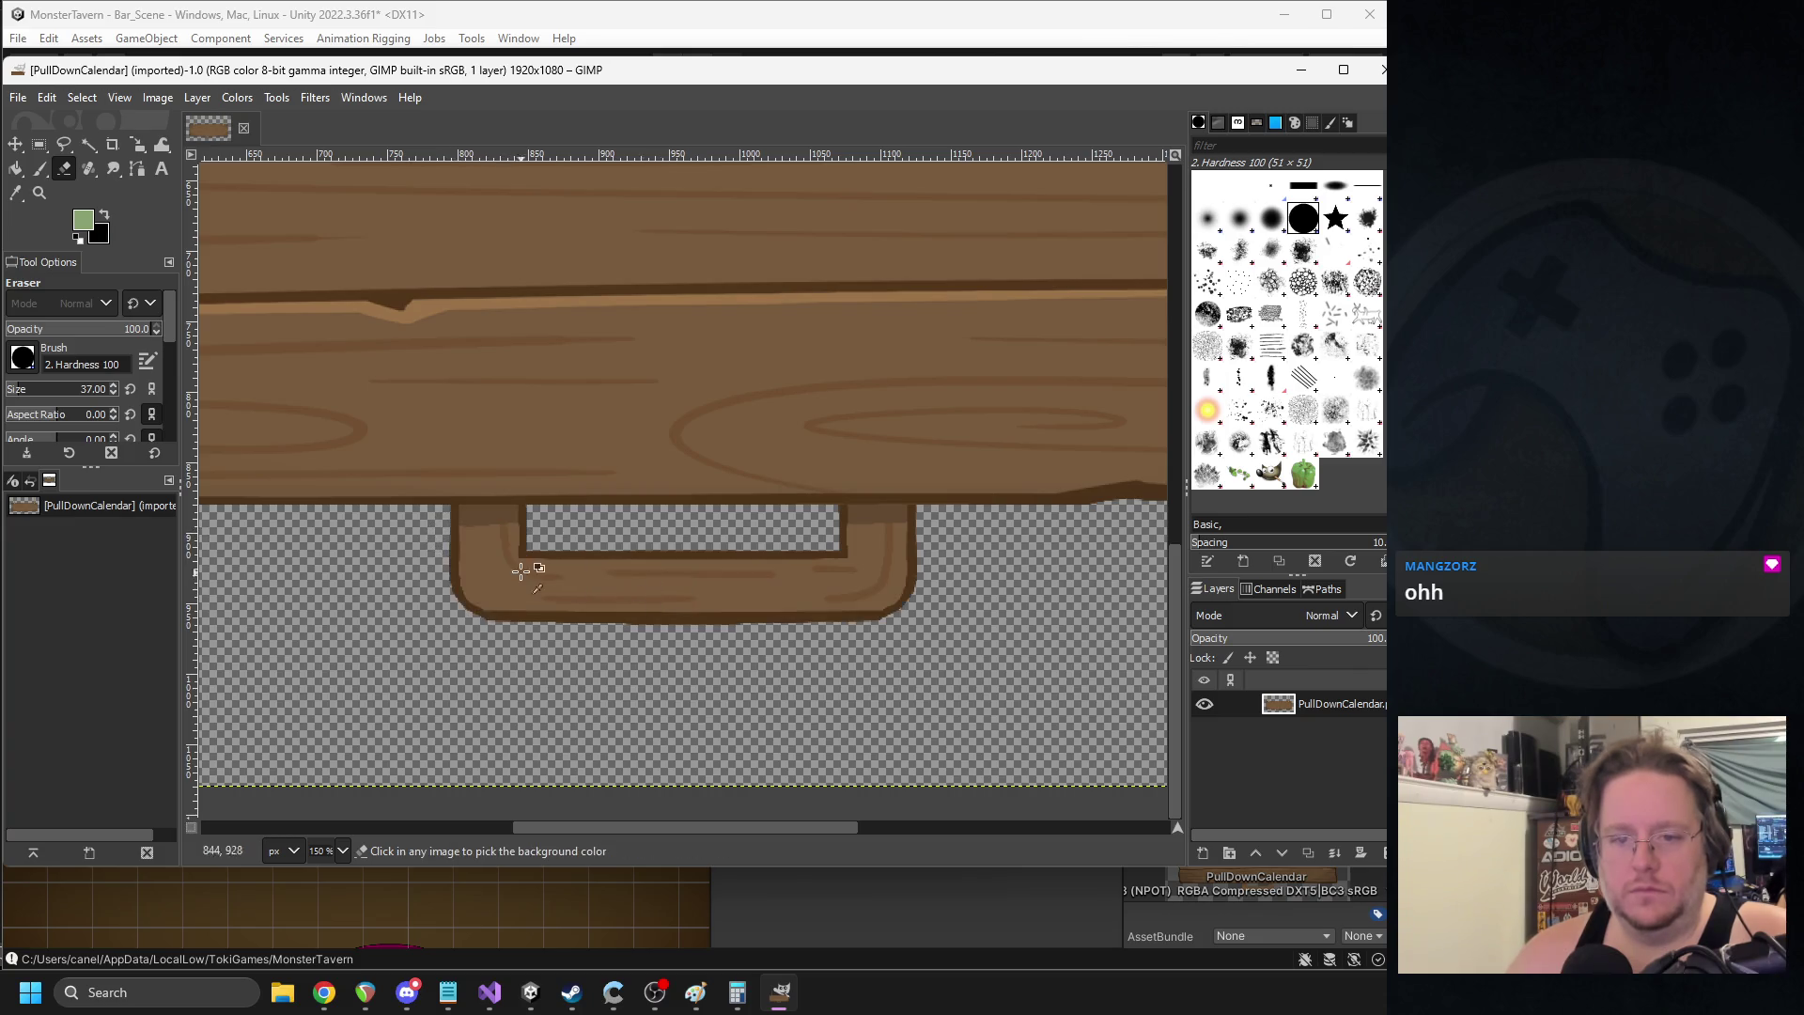
pyautogui.scroll(5, 431, 475)
pyautogui.click(112, 392)
pyautogui.click(113, 393)
# - Erase the handle plank beneath the board, including its dark corner strip and small plank
pyautogui.click(372, 448)
pyautogui.moveTo(372, 447); pyautogui.dragTo(758, 463)
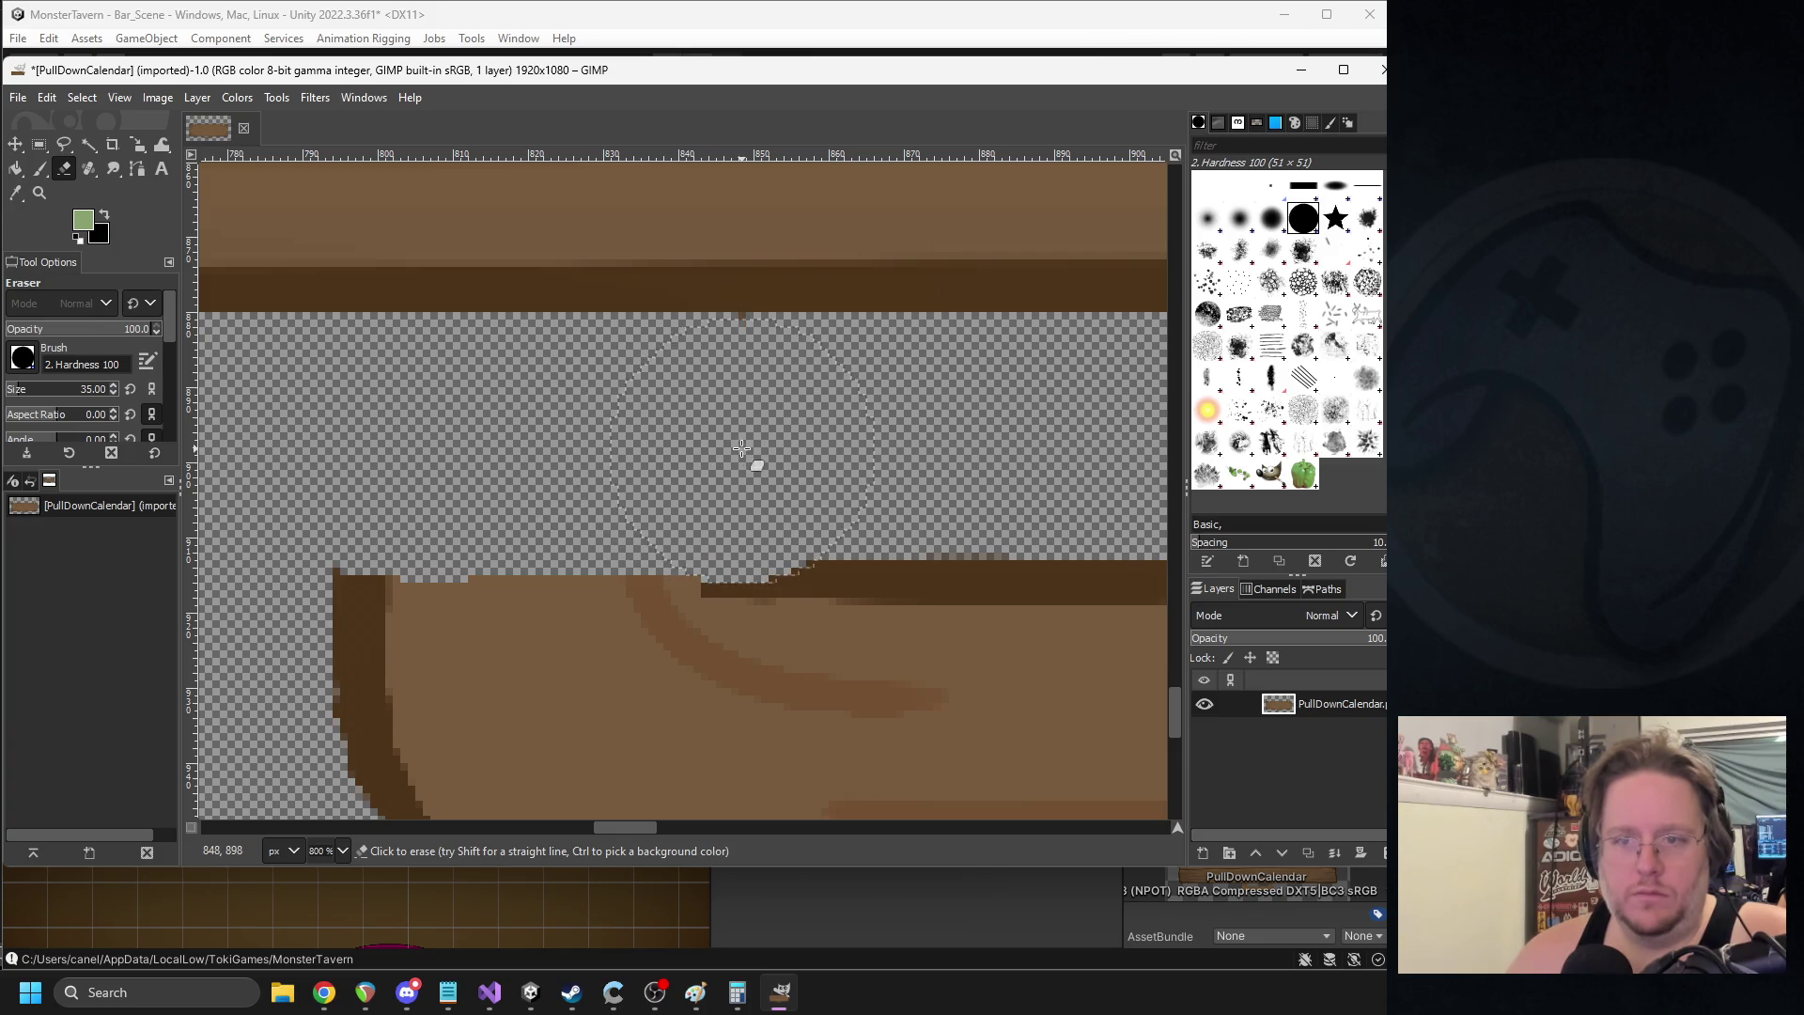
pyautogui.scroll(-4, 757, 460)
pyautogui.scroll(1, 942, 441)
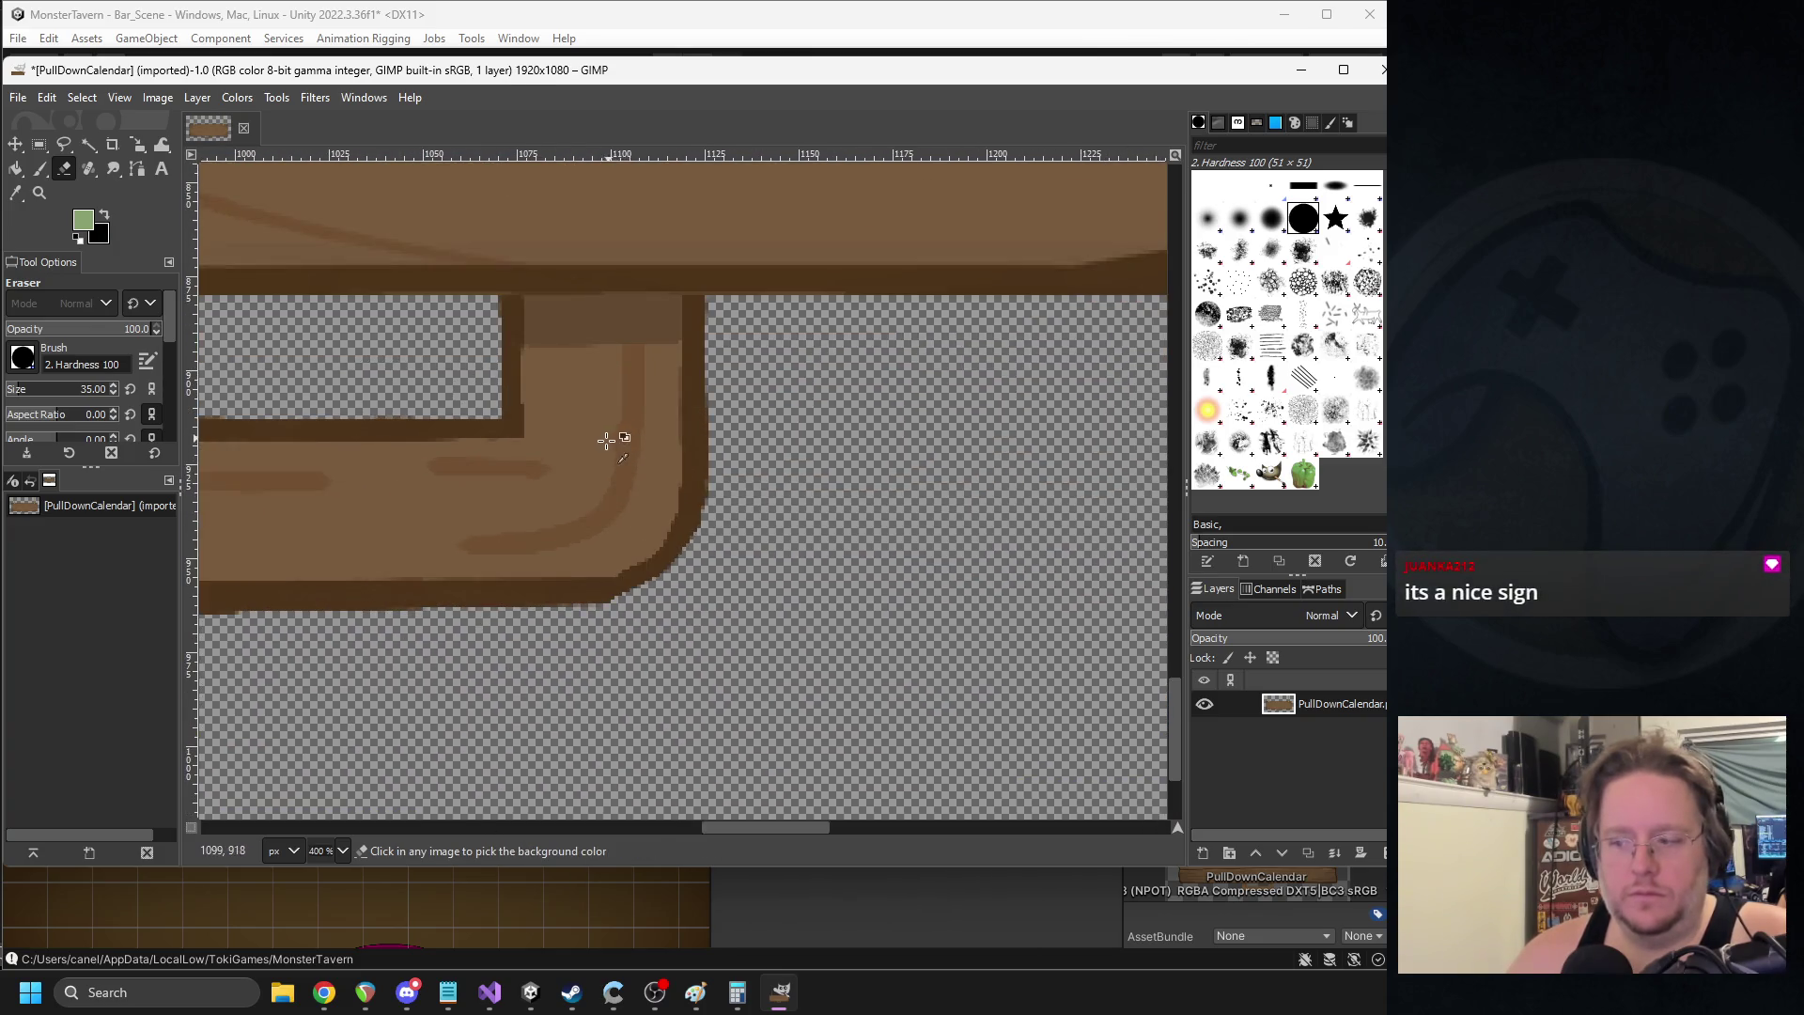
pyautogui.scroll(1, 633, 402)
pyautogui.hscroll(-2, 612, 435)
pyautogui.moveTo(712, 367)
pyautogui.mouseDown()
pyautogui.moveTo(737, 382)
pyautogui.moveTo(697, 377)
pyautogui.mouseUp()
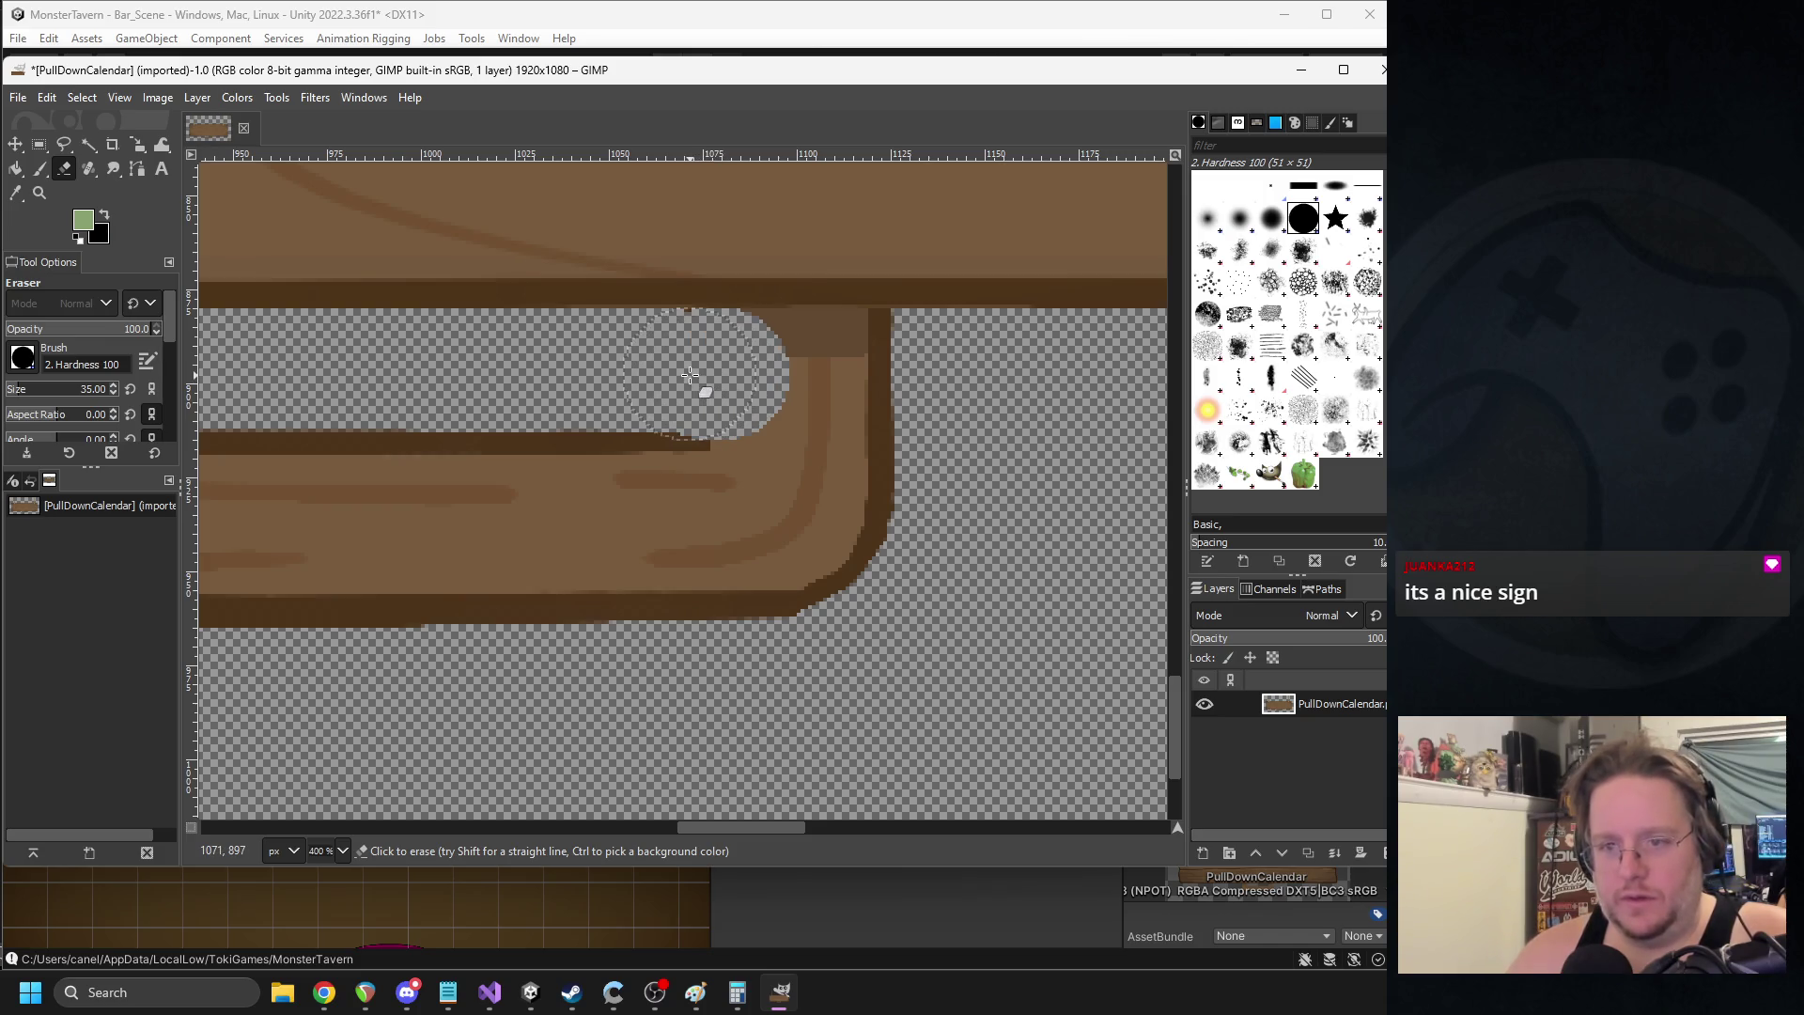
pyautogui.scroll(3, 743, 379)
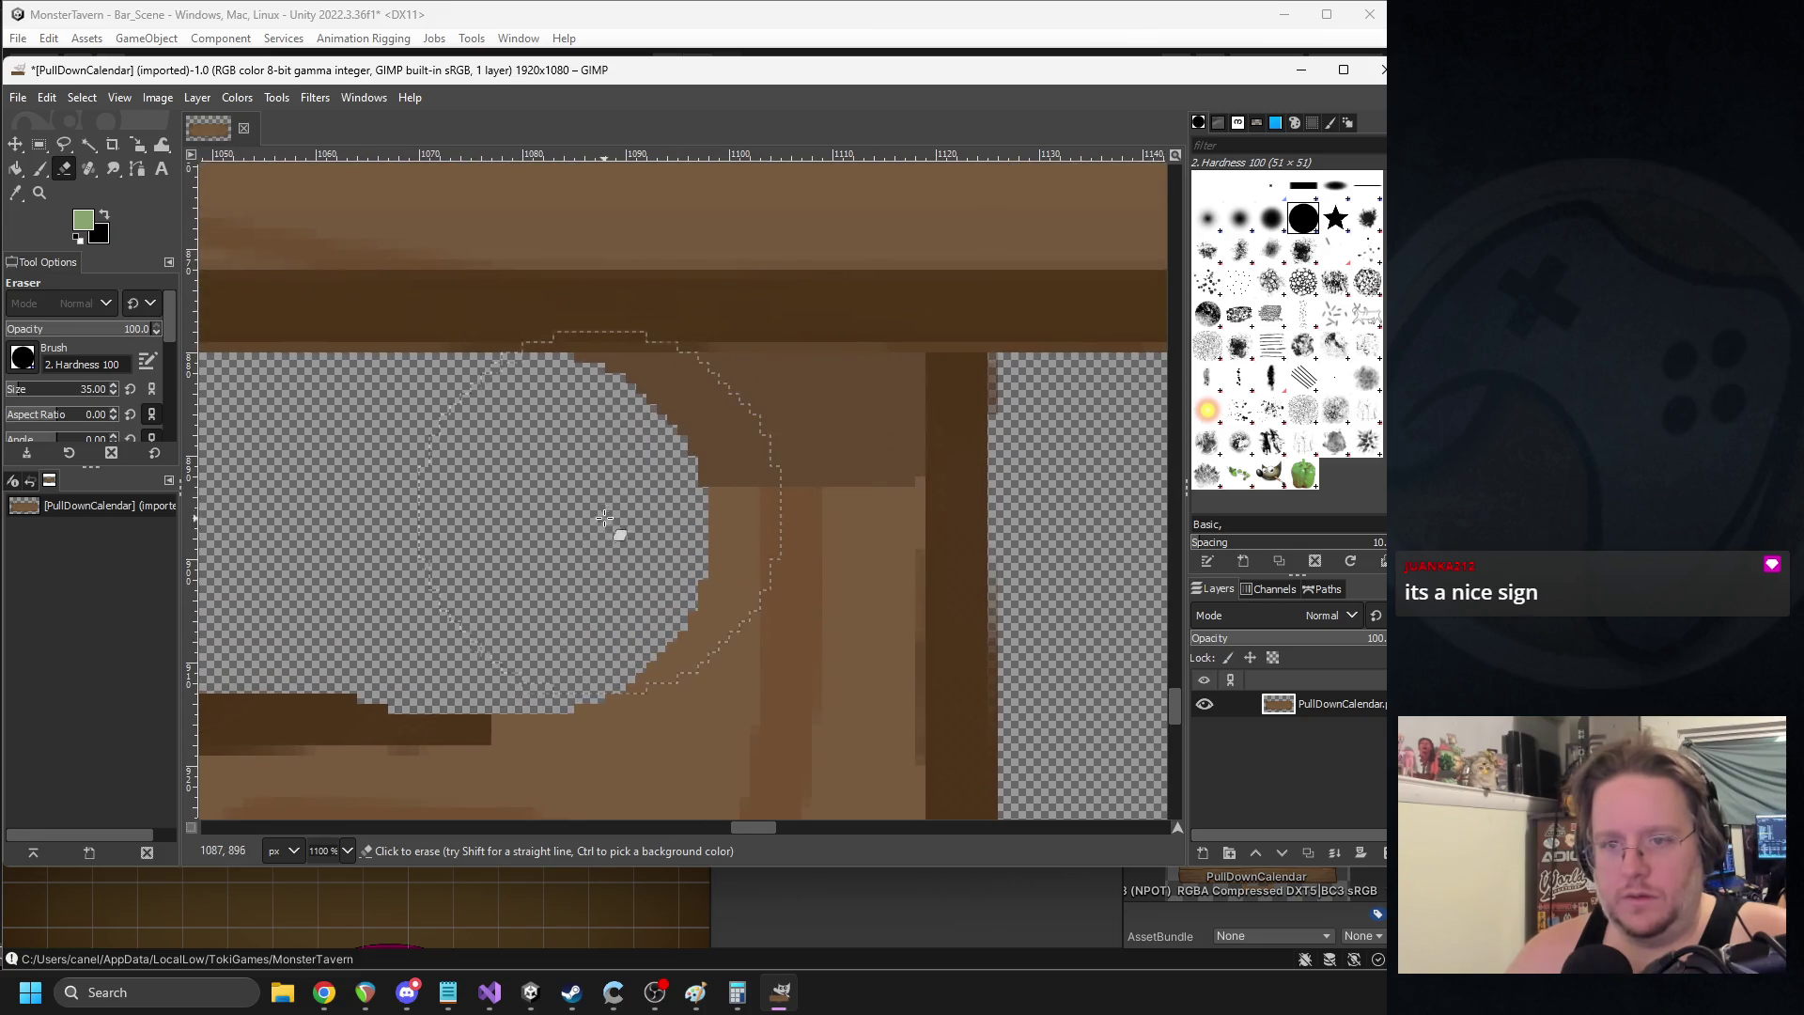
pyautogui.moveTo(603, 533); pyautogui.dragTo(968, 538)
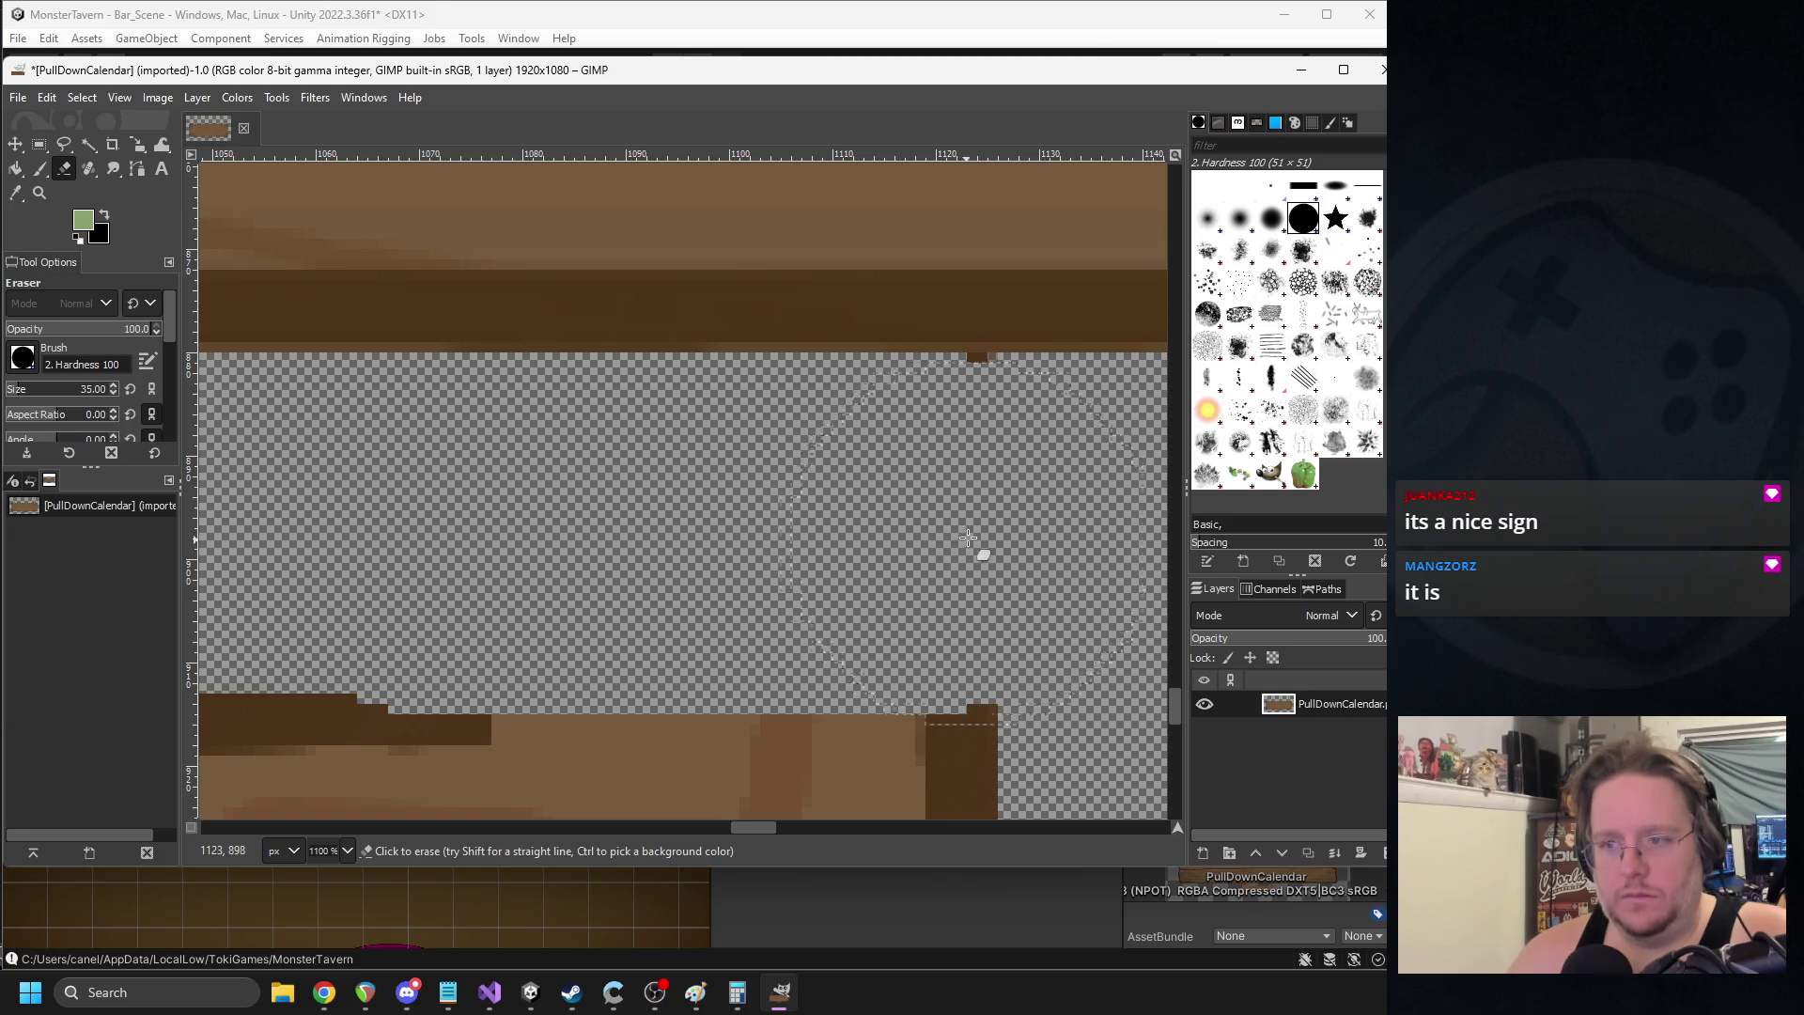
pyautogui.scroll(-7, 974, 535)
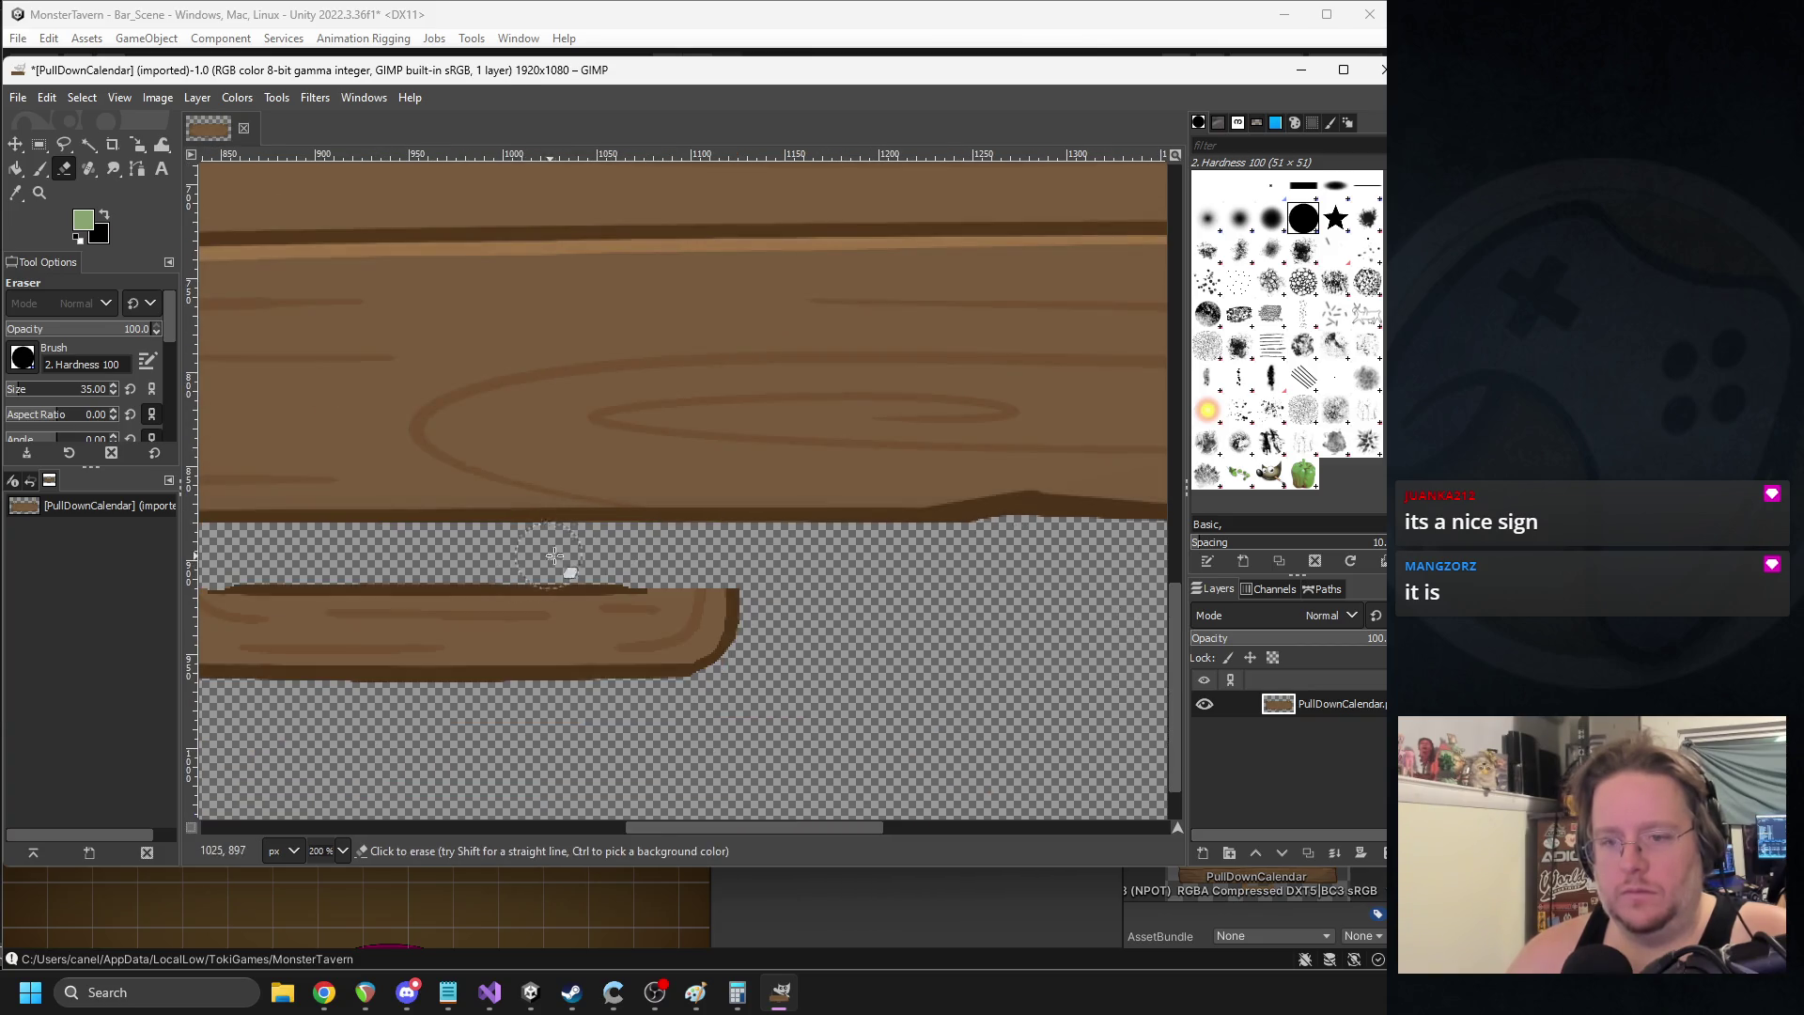
pyautogui.scroll(1, 683, 516)
pyautogui.moveTo(886, 563)
pyautogui.mouseDown()
pyautogui.moveTo(354, 592)
pyautogui.moveTo(716, 564)
pyautogui.moveTo(399, 532)
pyautogui.moveTo(893, 523)
pyautogui.mouseUp()
pyautogui.scroll(-3, 894, 524)
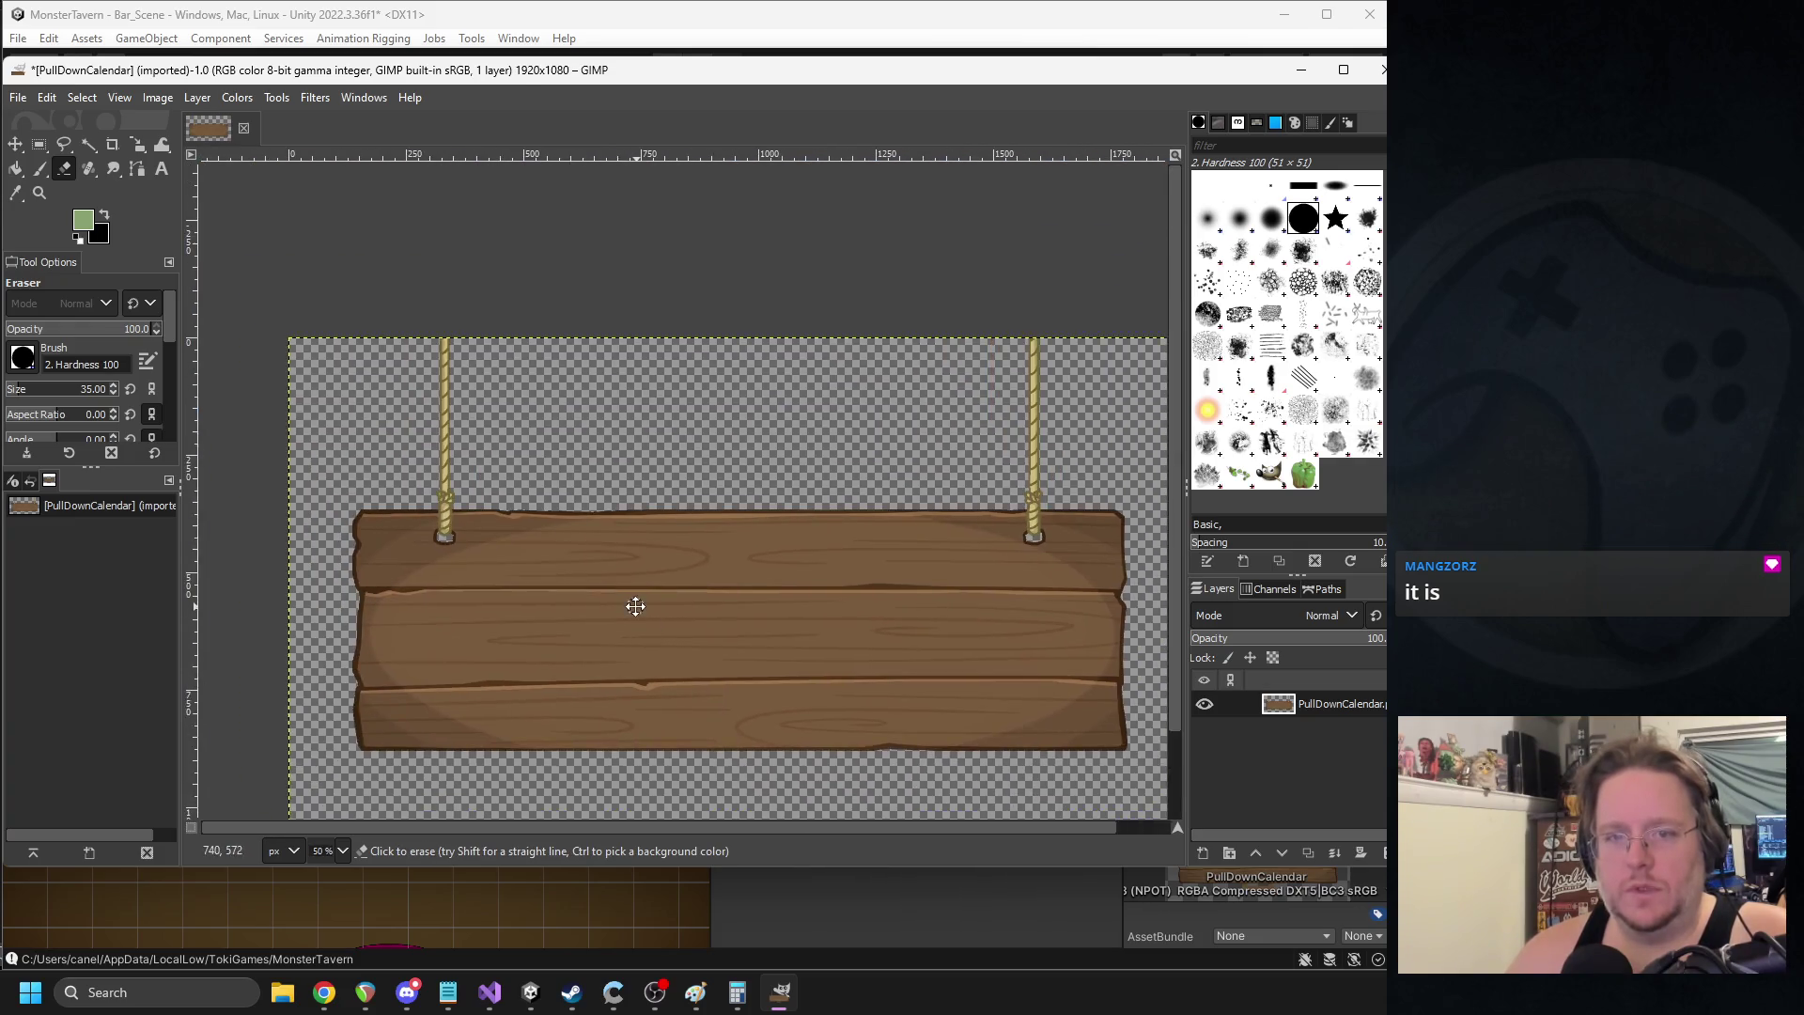
# - Select the sign with its ropes, scale it, and move it lower in the image
pyautogui.click(39, 144)
pyautogui.scroll(-2, 376, 316)
pyautogui.moveTo(372, 334)
pyautogui.mouseDown()
pyautogui.moveTo(756, 512)
pyautogui.moveTo(771, 549)
pyautogui.mouseUp()
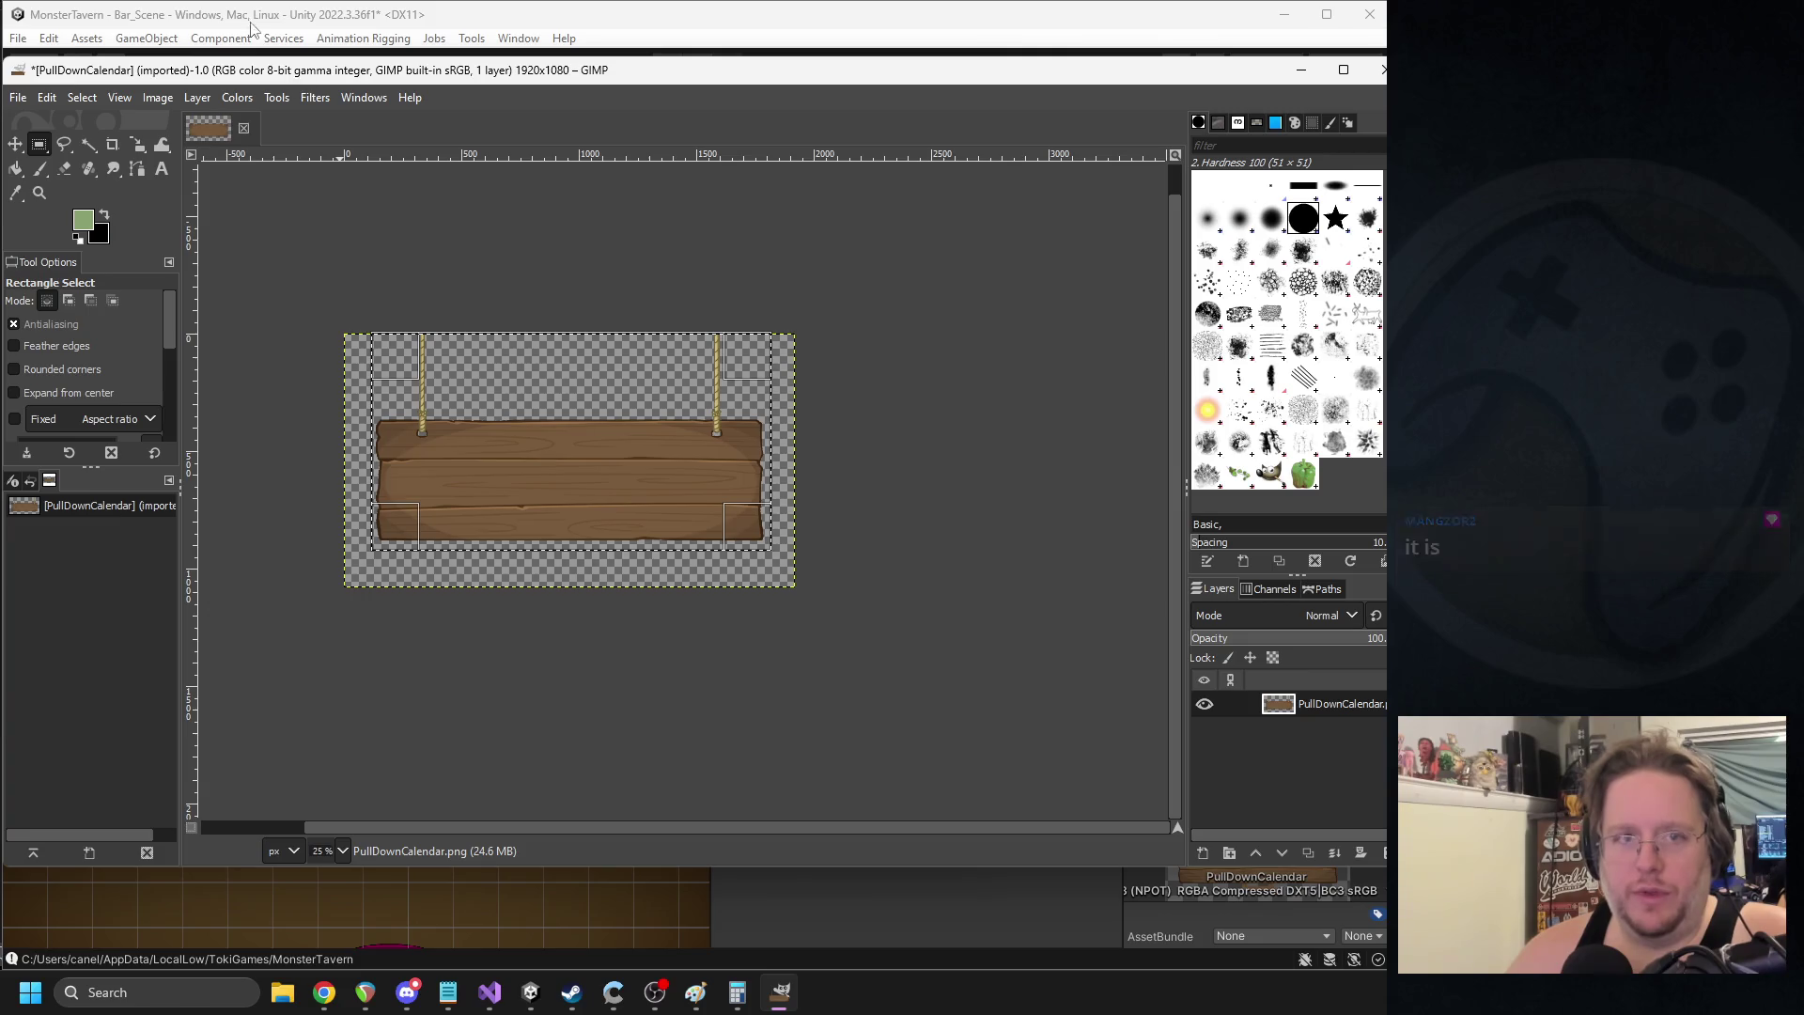
pyautogui.click(281, 99)
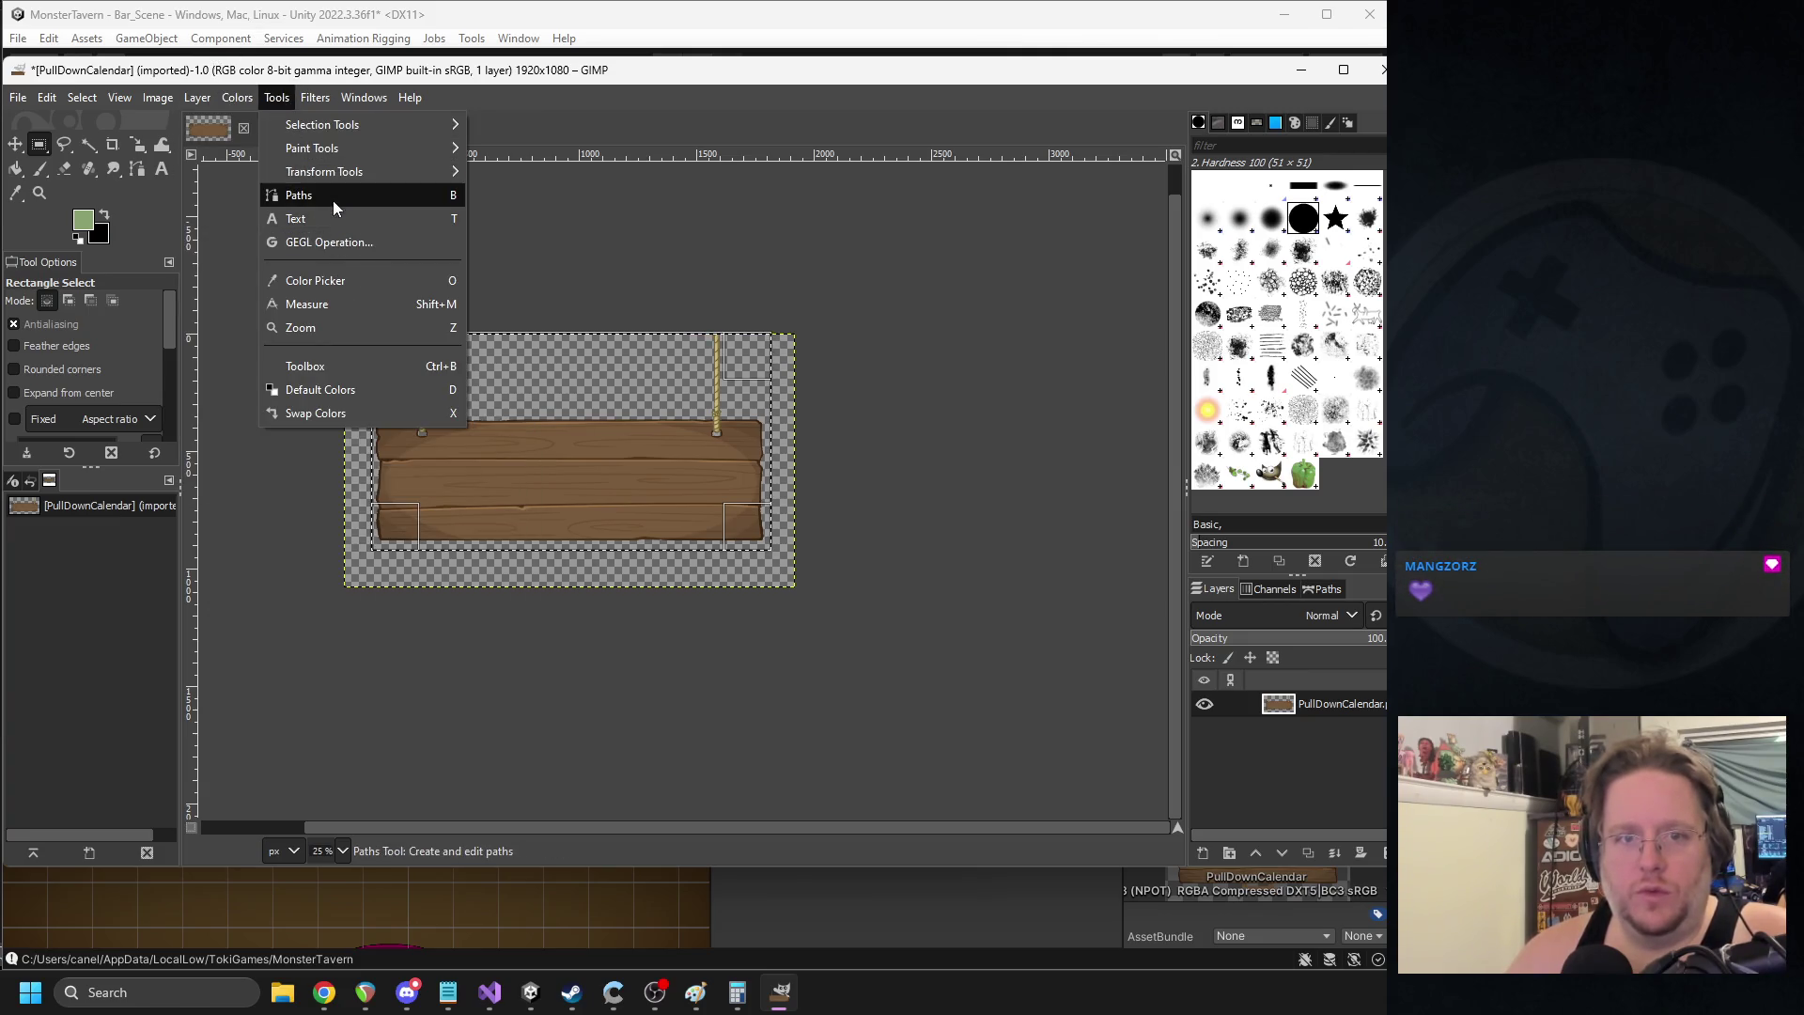
pyautogui.moveTo(326, 172)
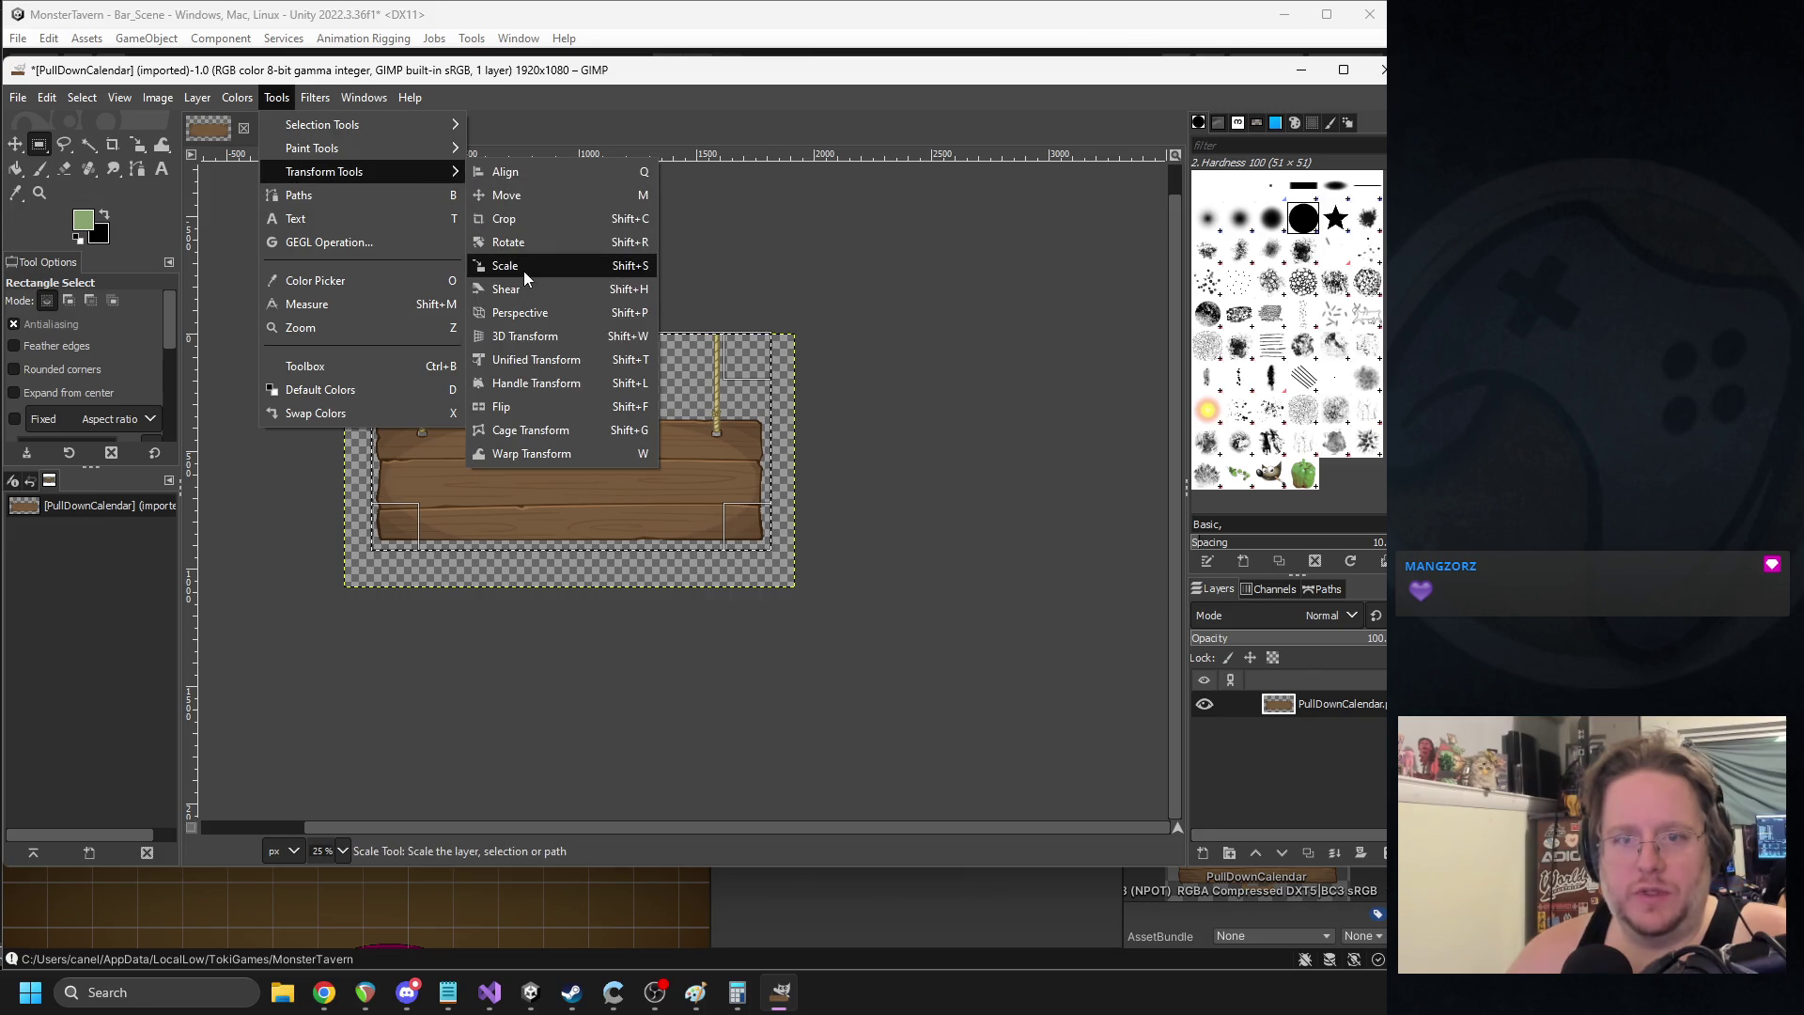
pyautogui.click(522, 271)
pyautogui.click(600, 477)
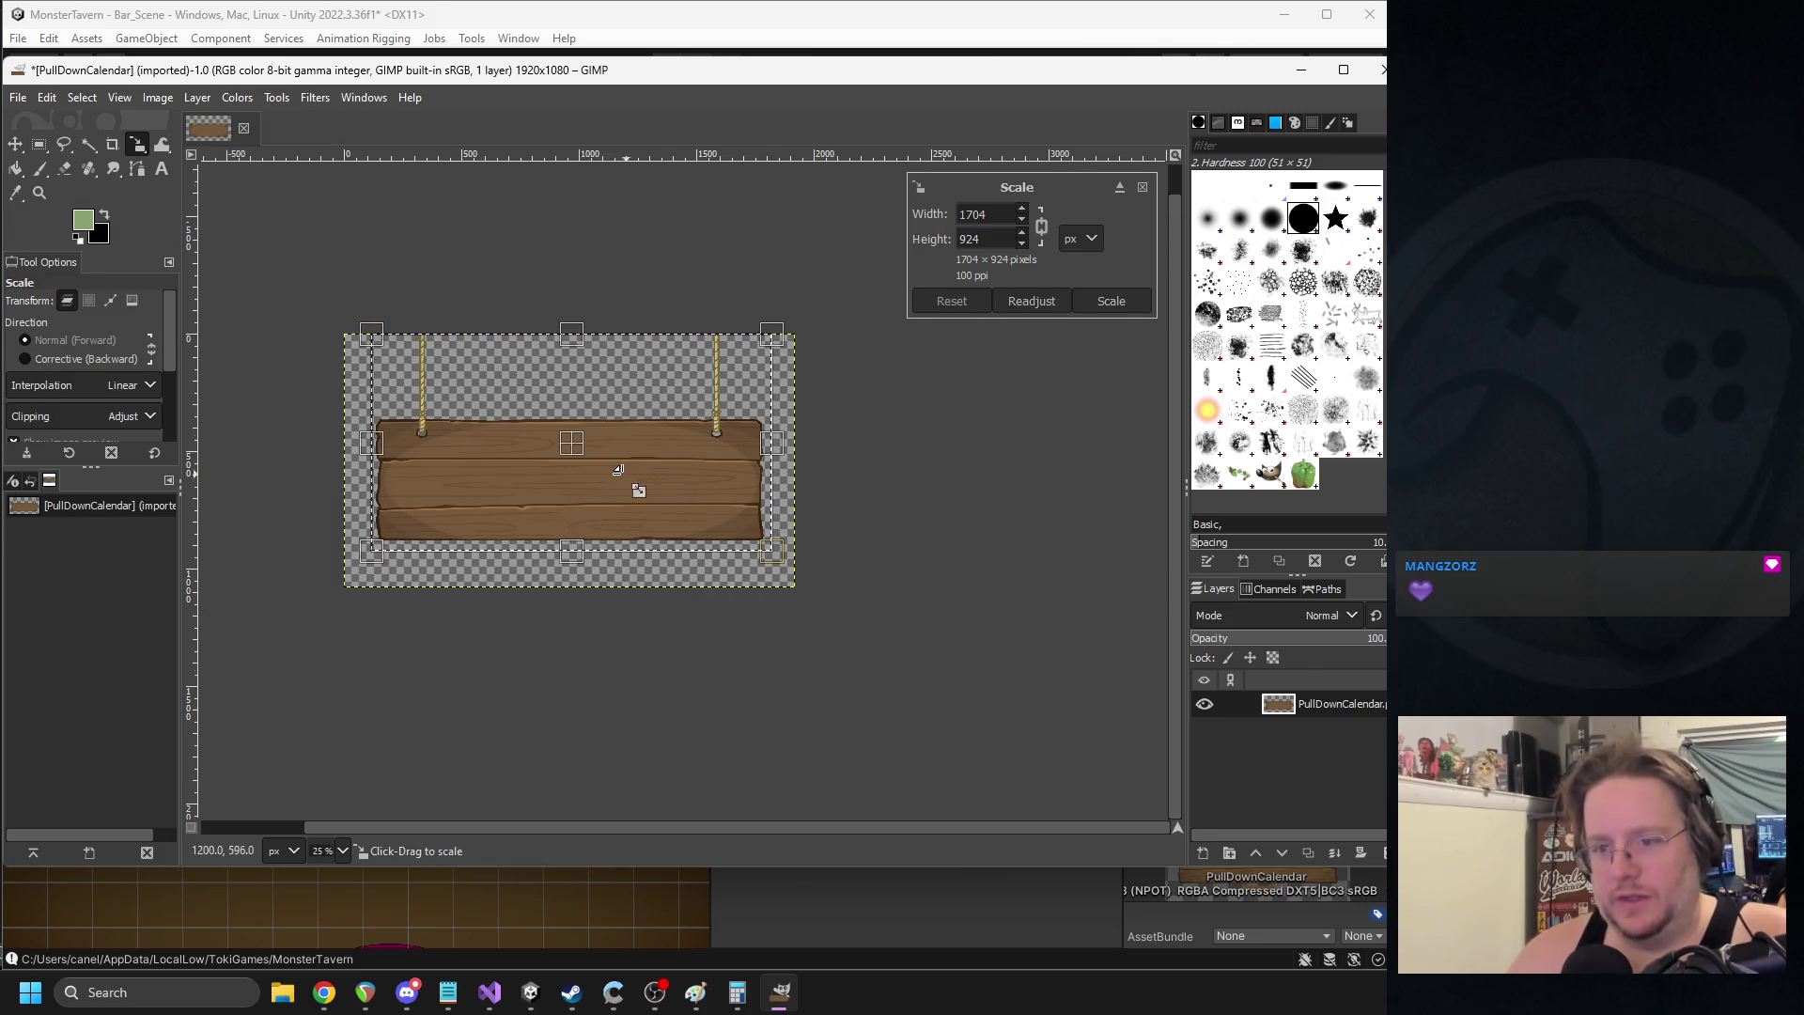
pyautogui.scroll(1, 628, 475)
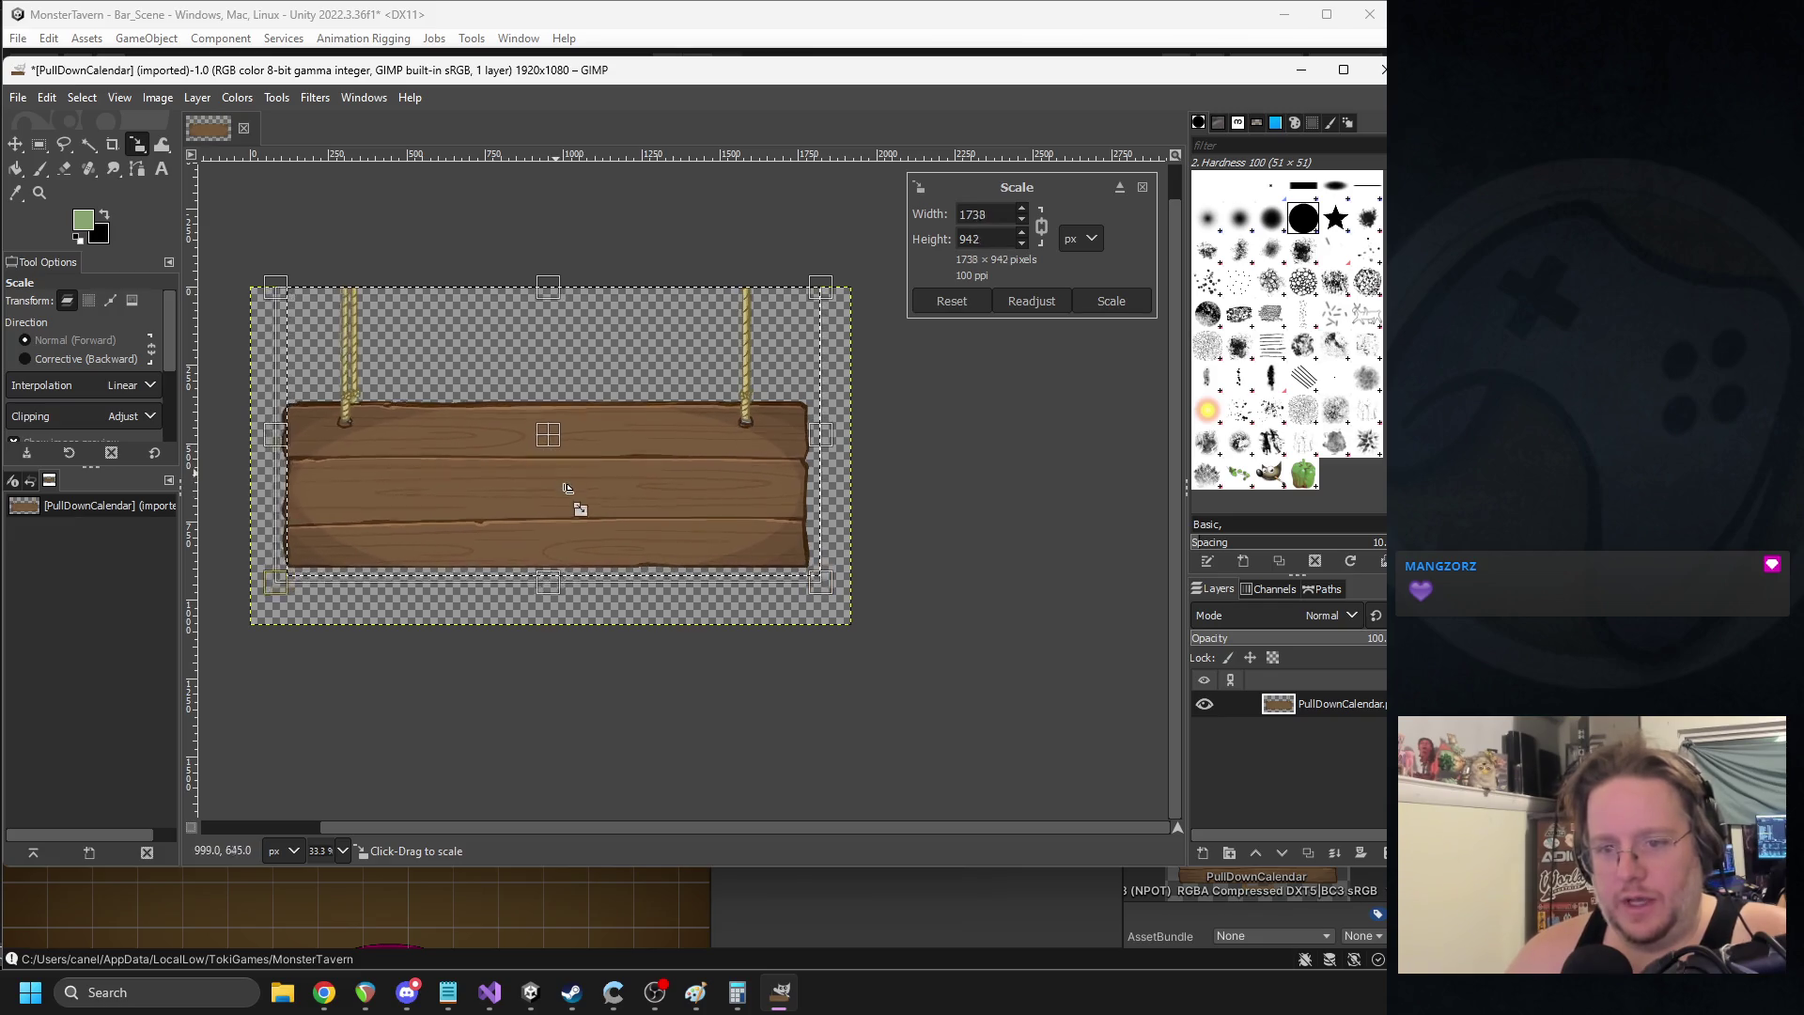
pyautogui.moveTo(572, 449)
pyautogui.mouseDown()
pyautogui.moveTo(584, 500)
pyautogui.moveTo(551, 489)
pyautogui.moveTo(569, 503)
pyautogui.mouseUp()
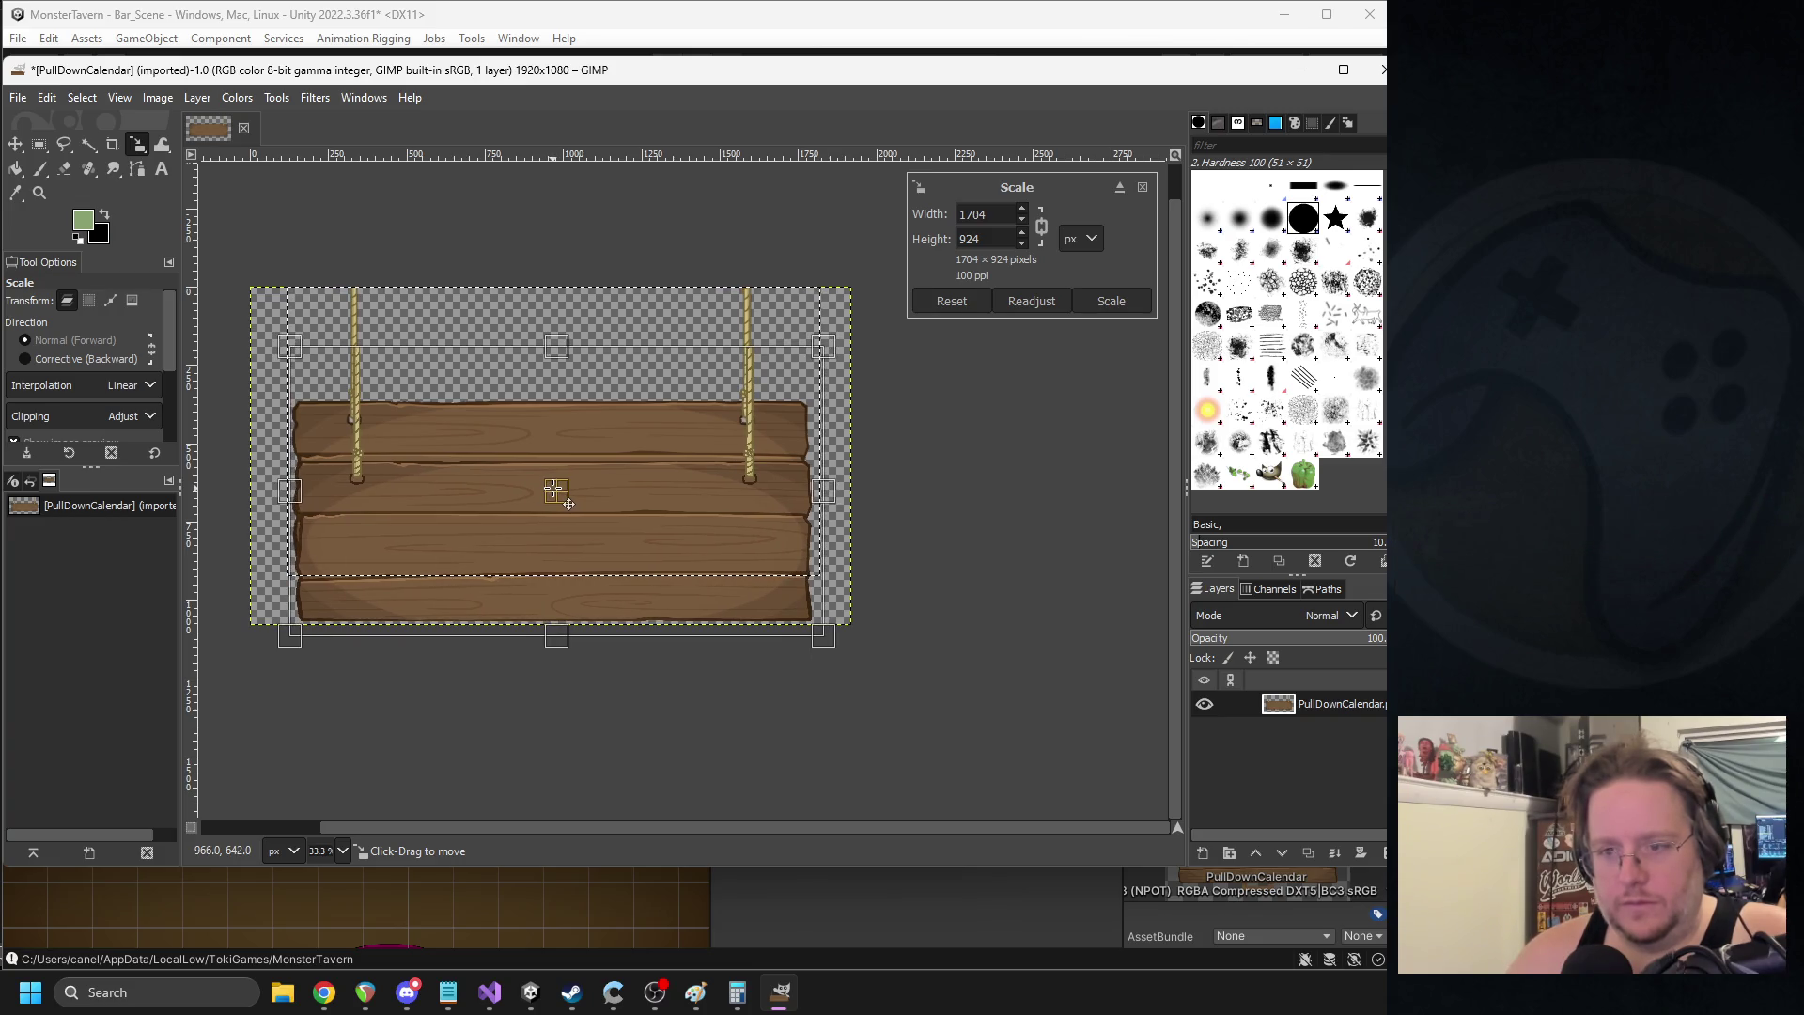
pyautogui.press('Return')
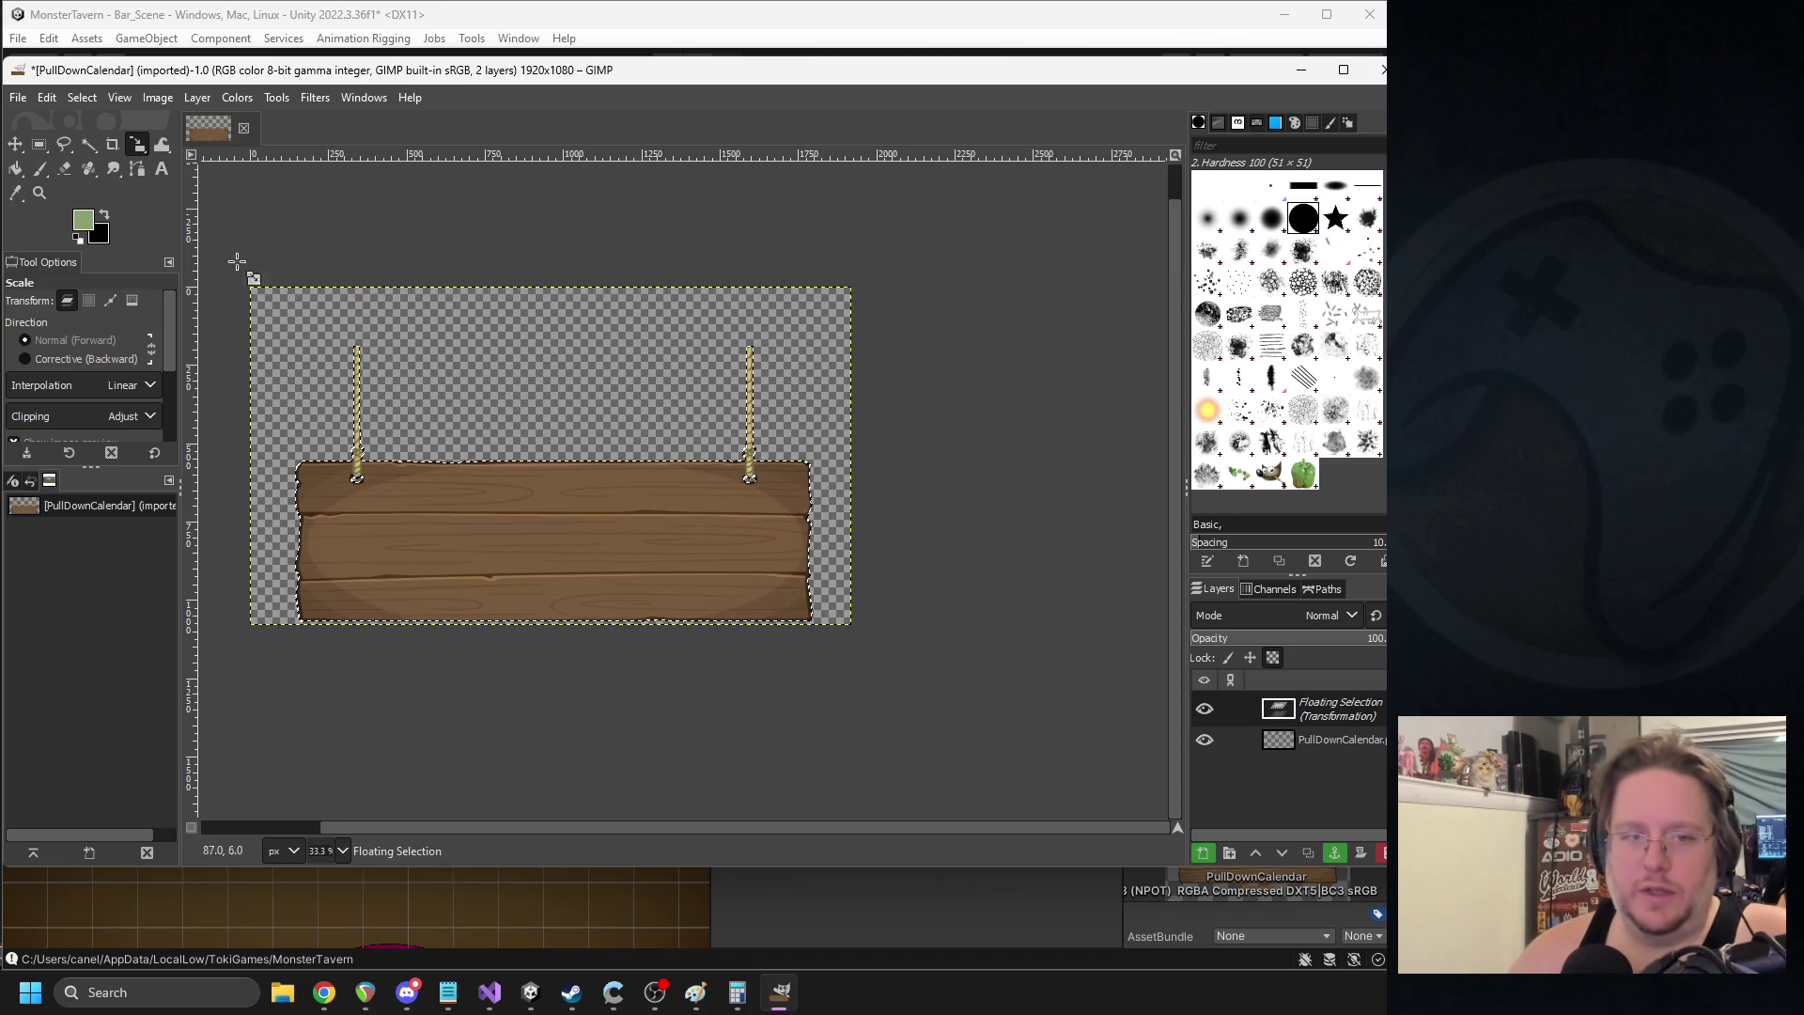
# - Turn the floating selection into a layer and merge it down into the sign layer
pyautogui.click(108, 98)
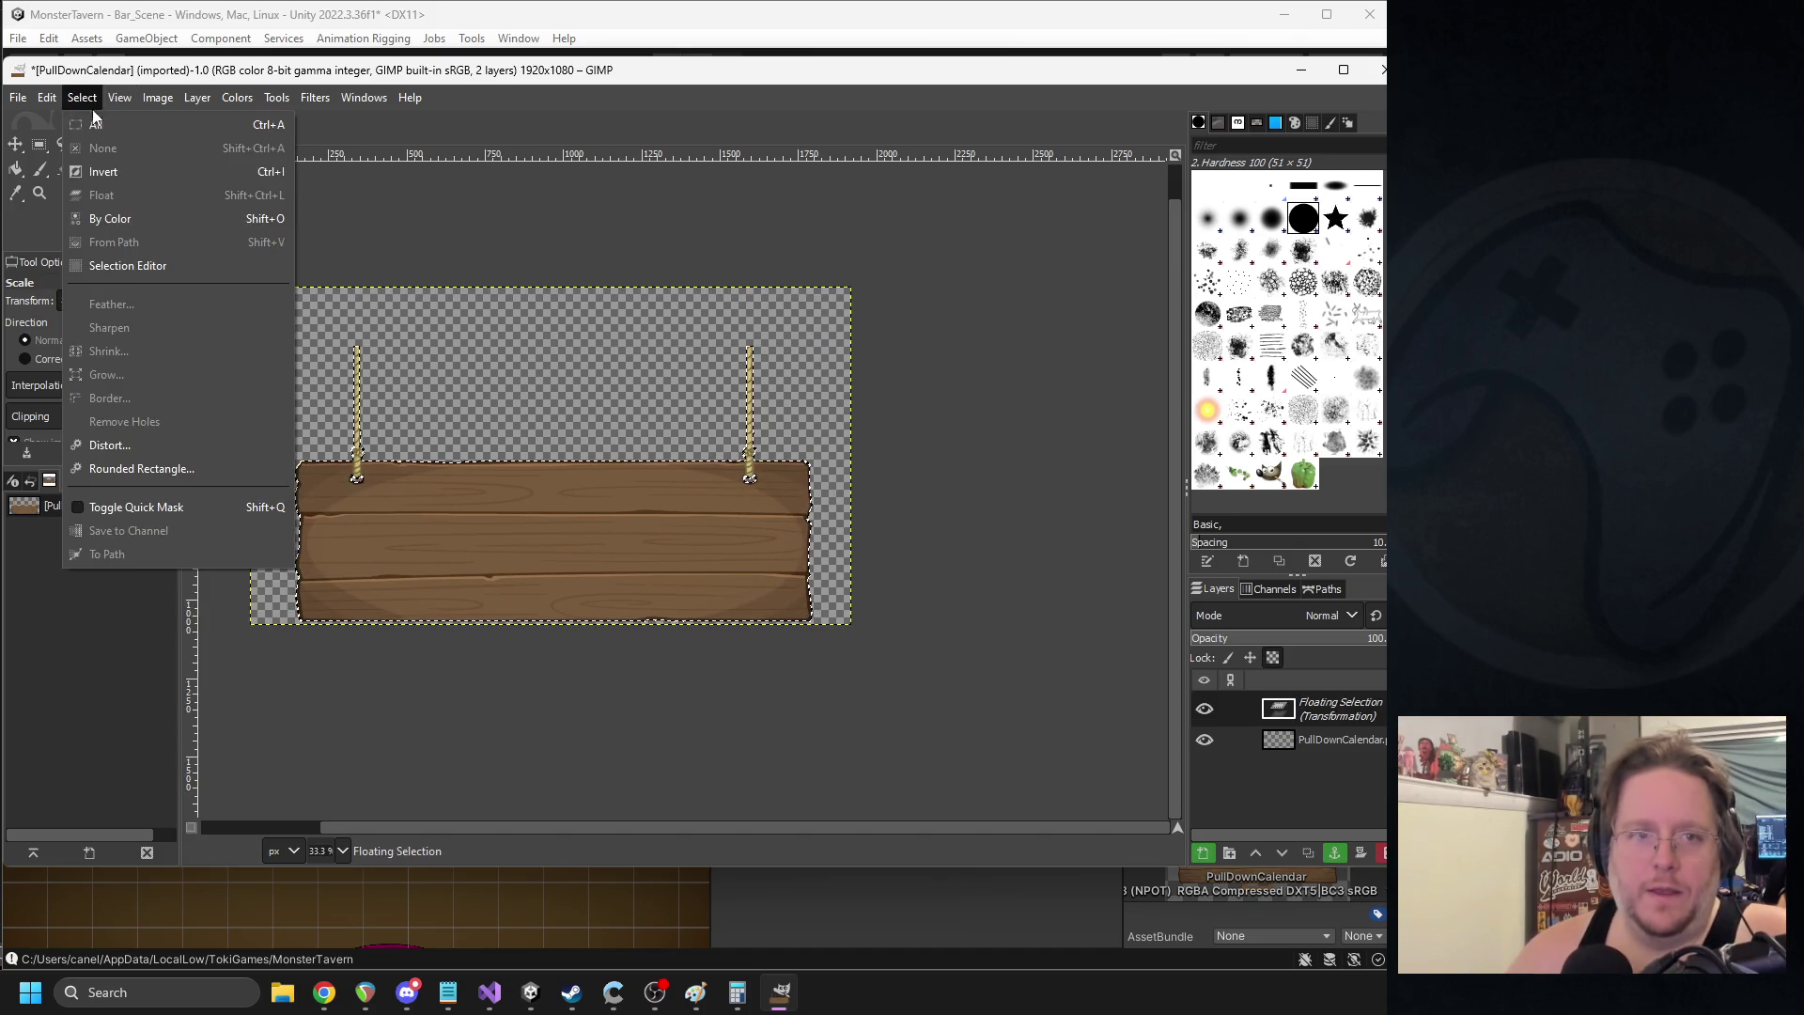
pyautogui.click(93, 117)
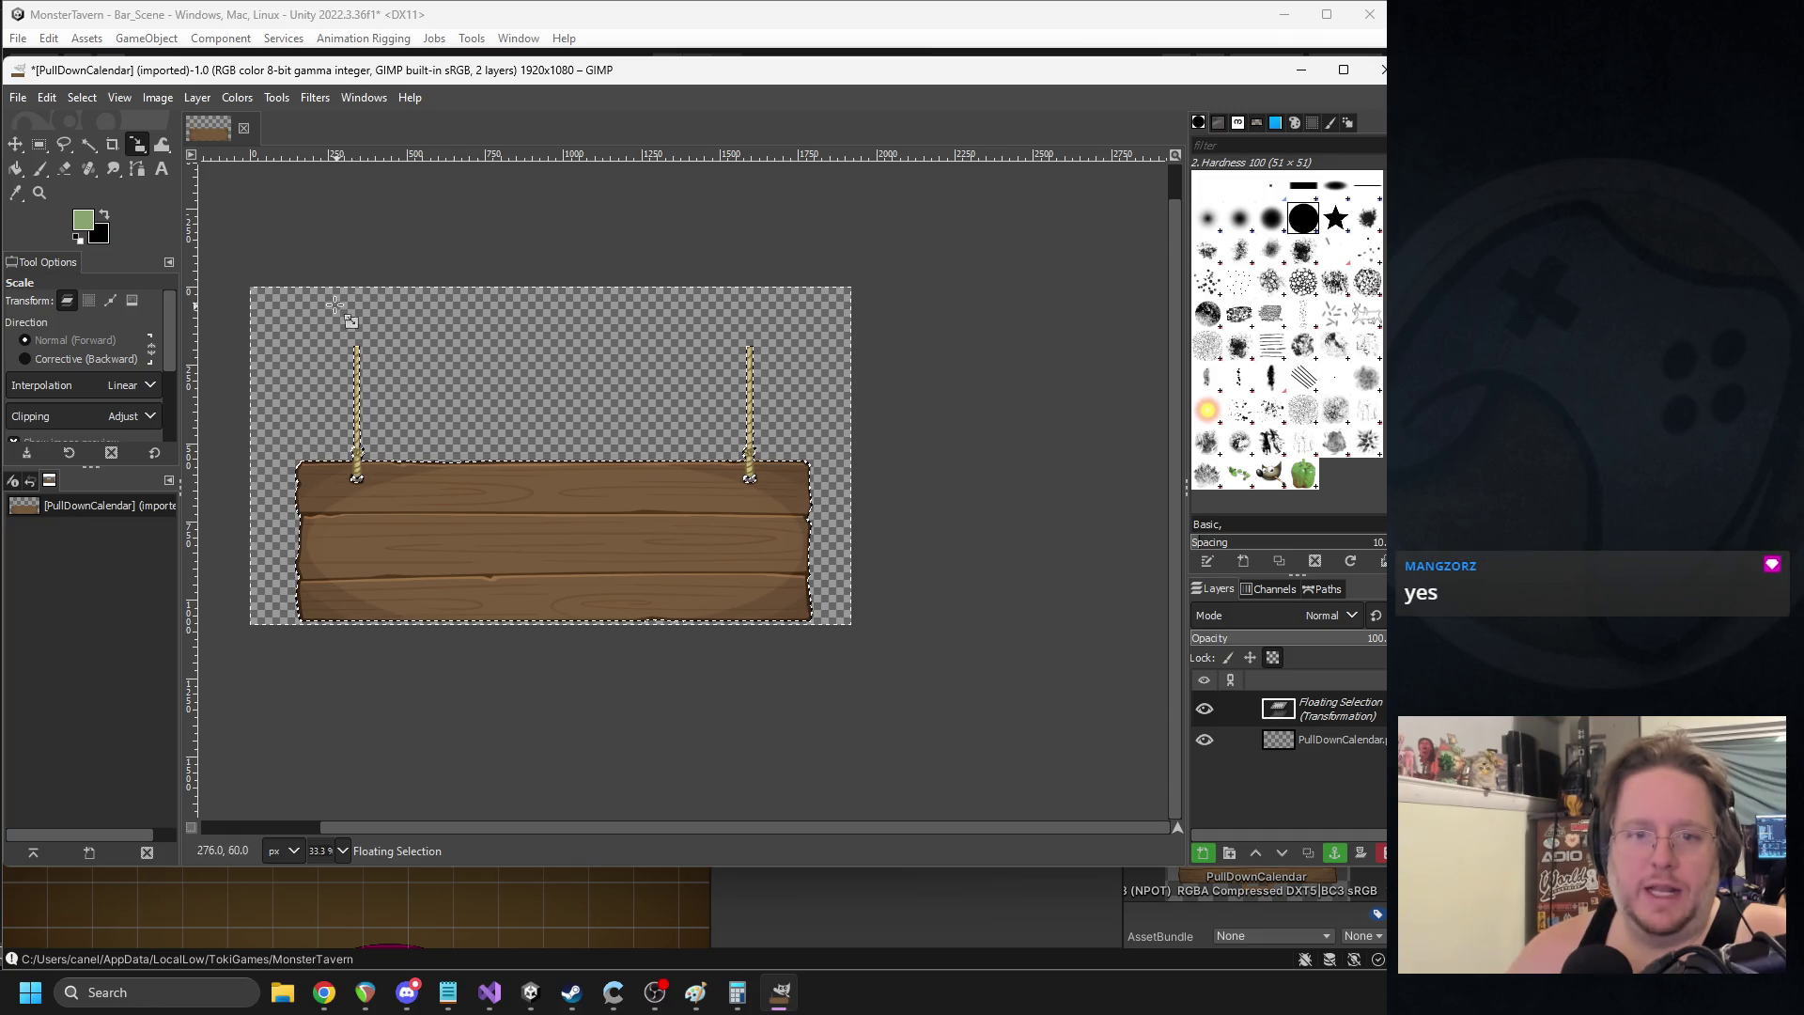
pyautogui.rightClick(1313, 711)
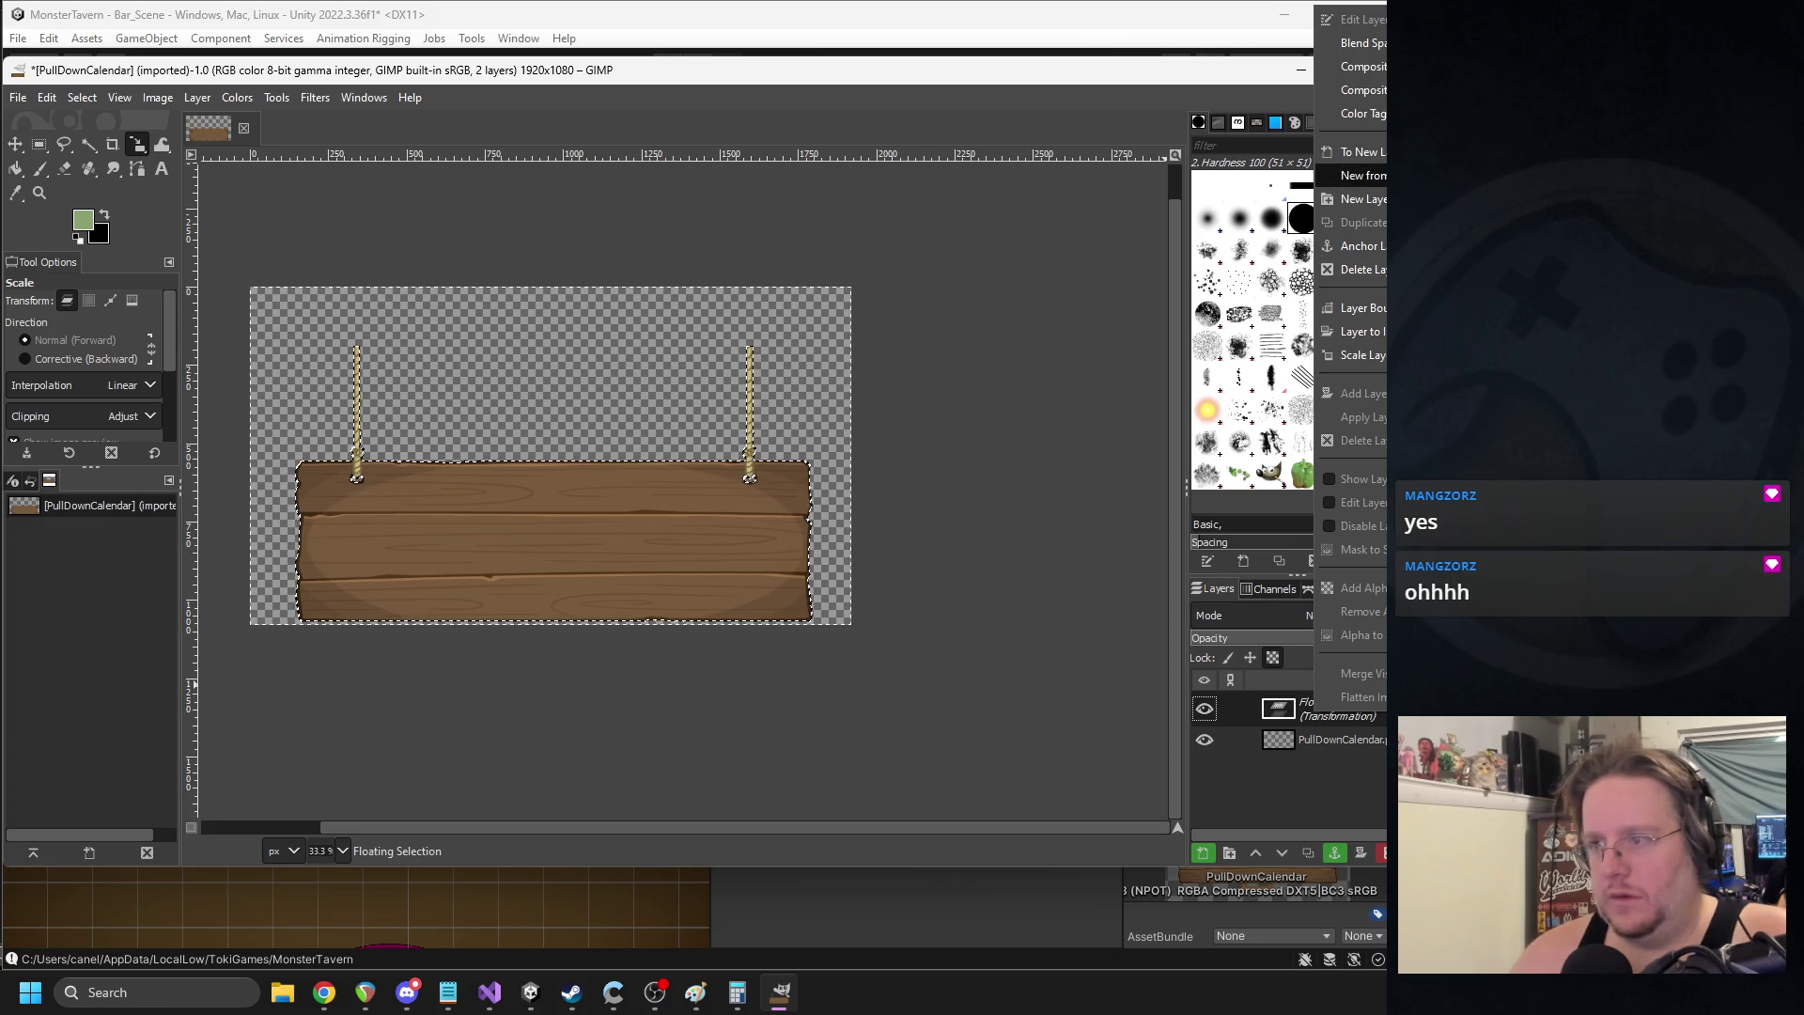
pyautogui.click(1363, 151)
pyautogui.rightClick(1318, 707)
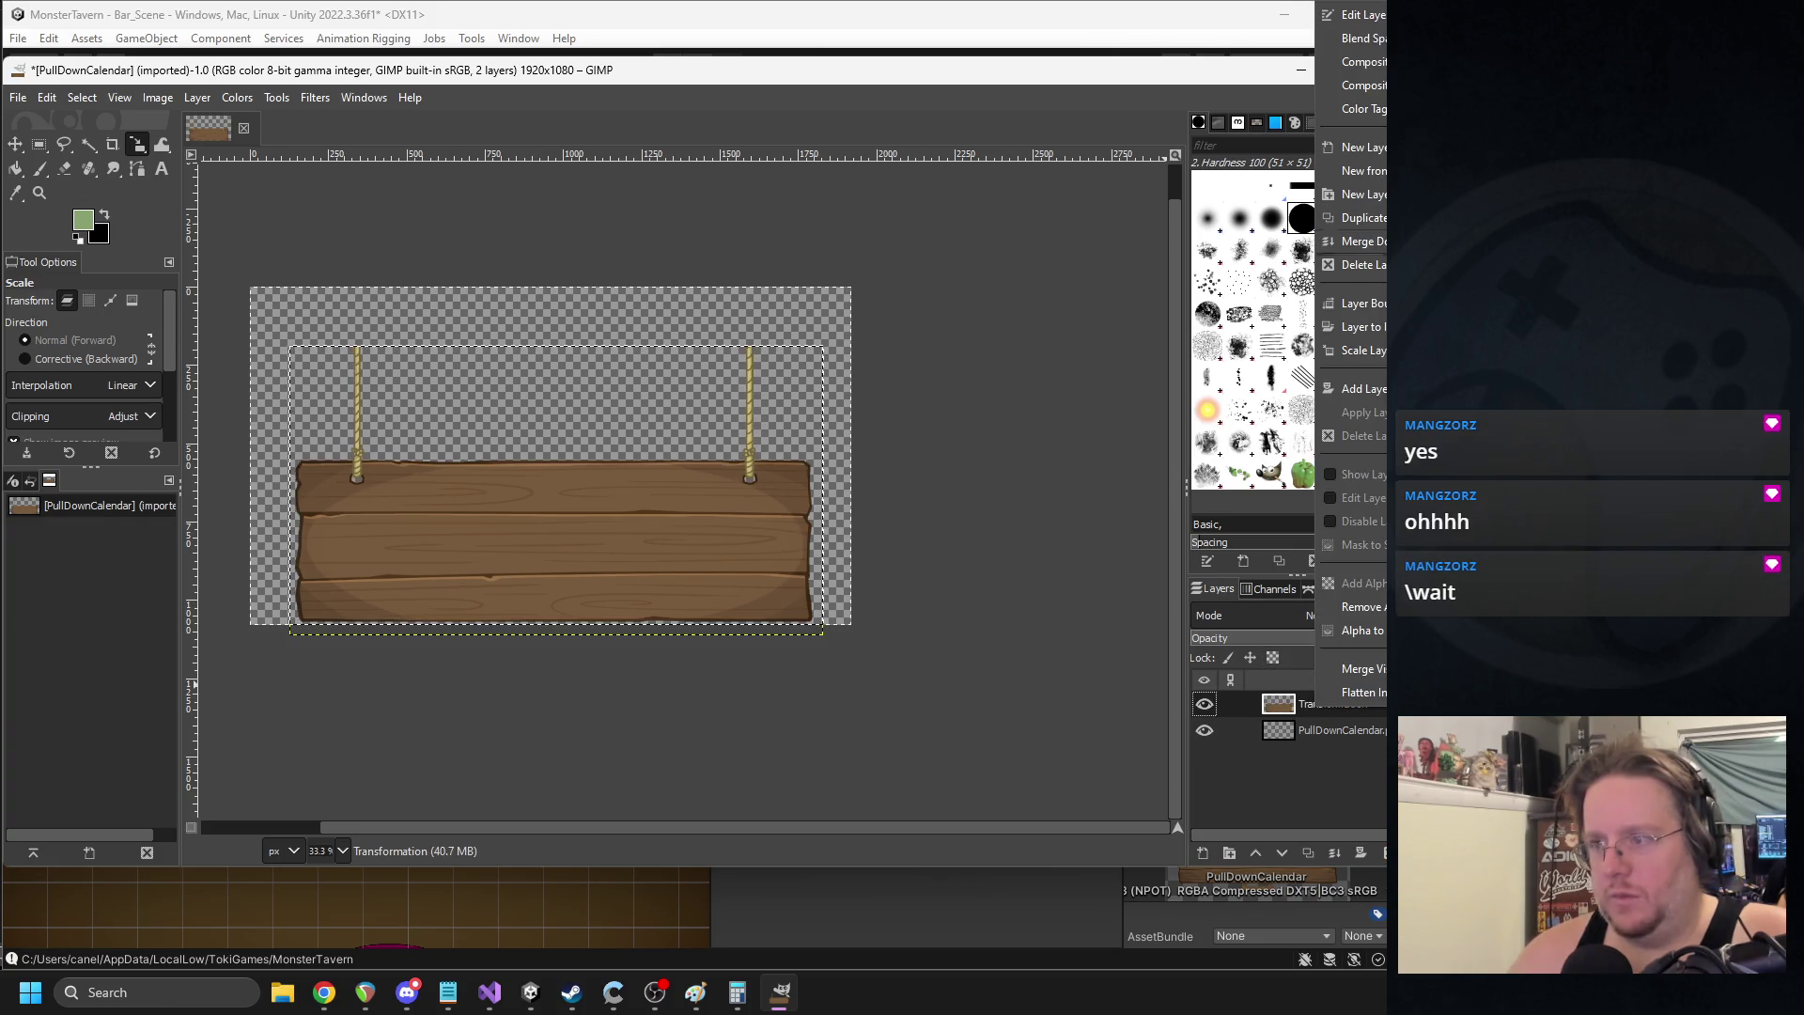
pyautogui.click(1362, 240)
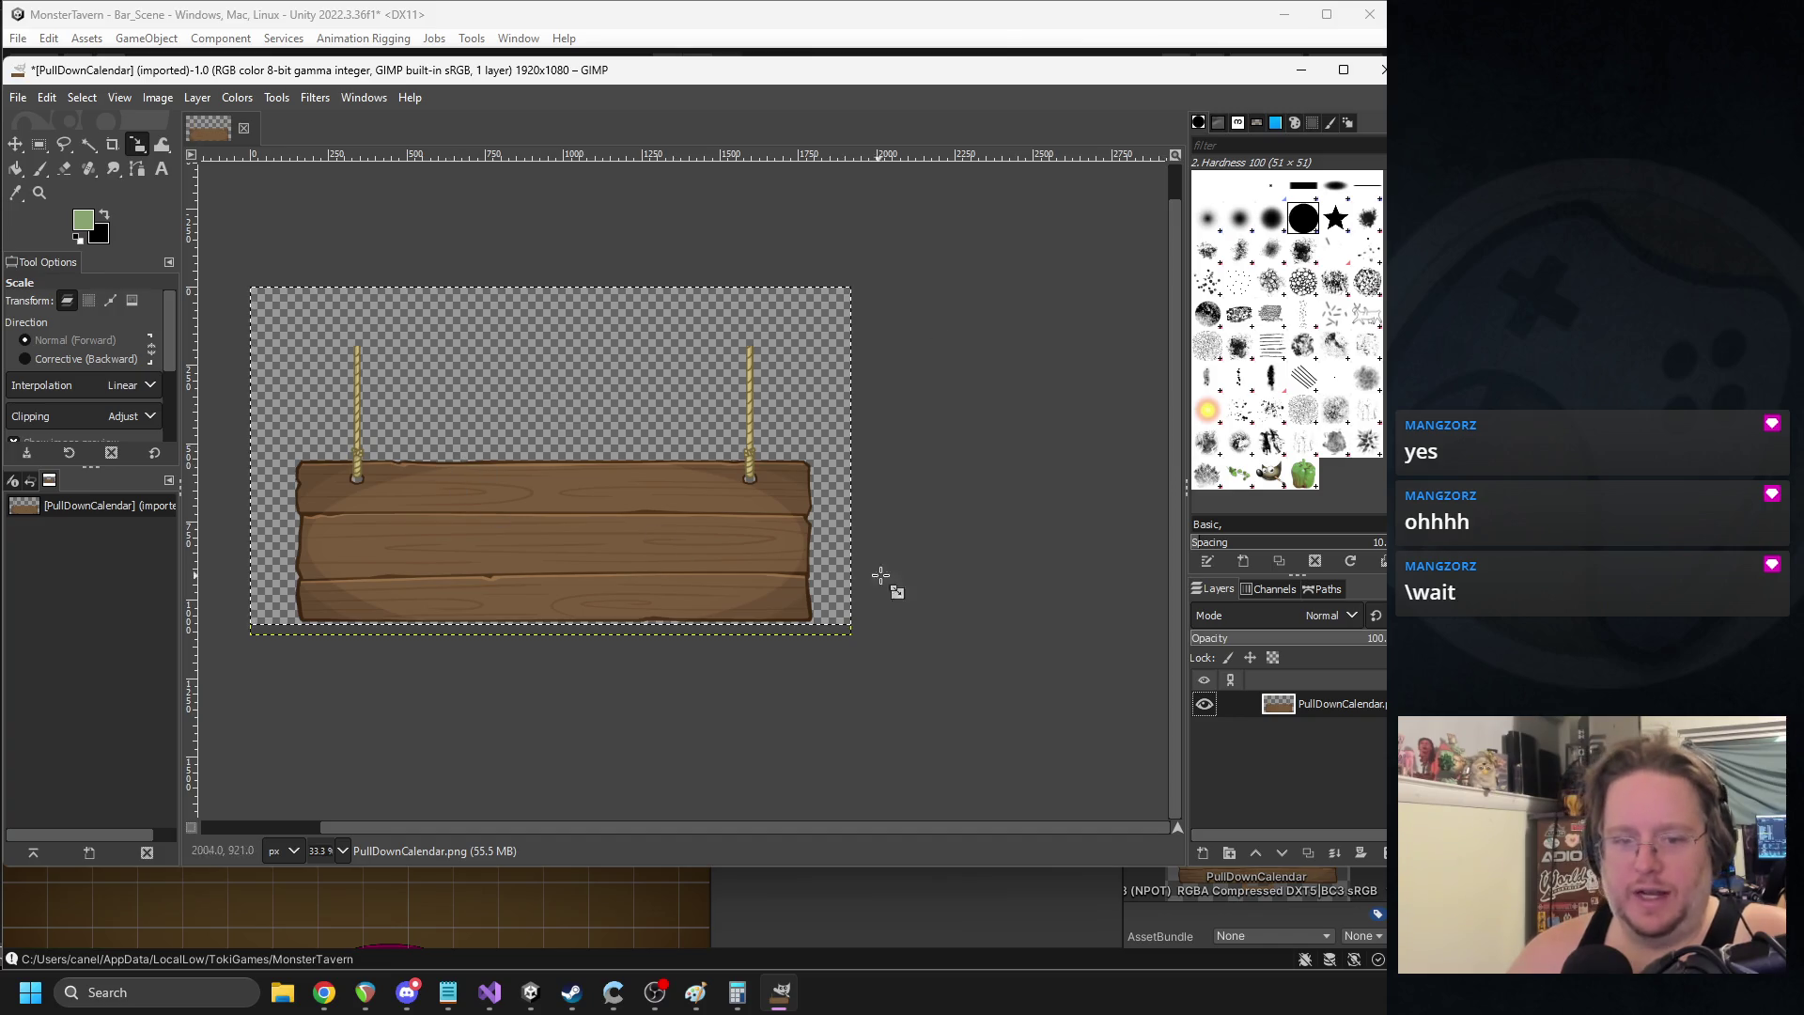
pyautogui.click(994, 588)
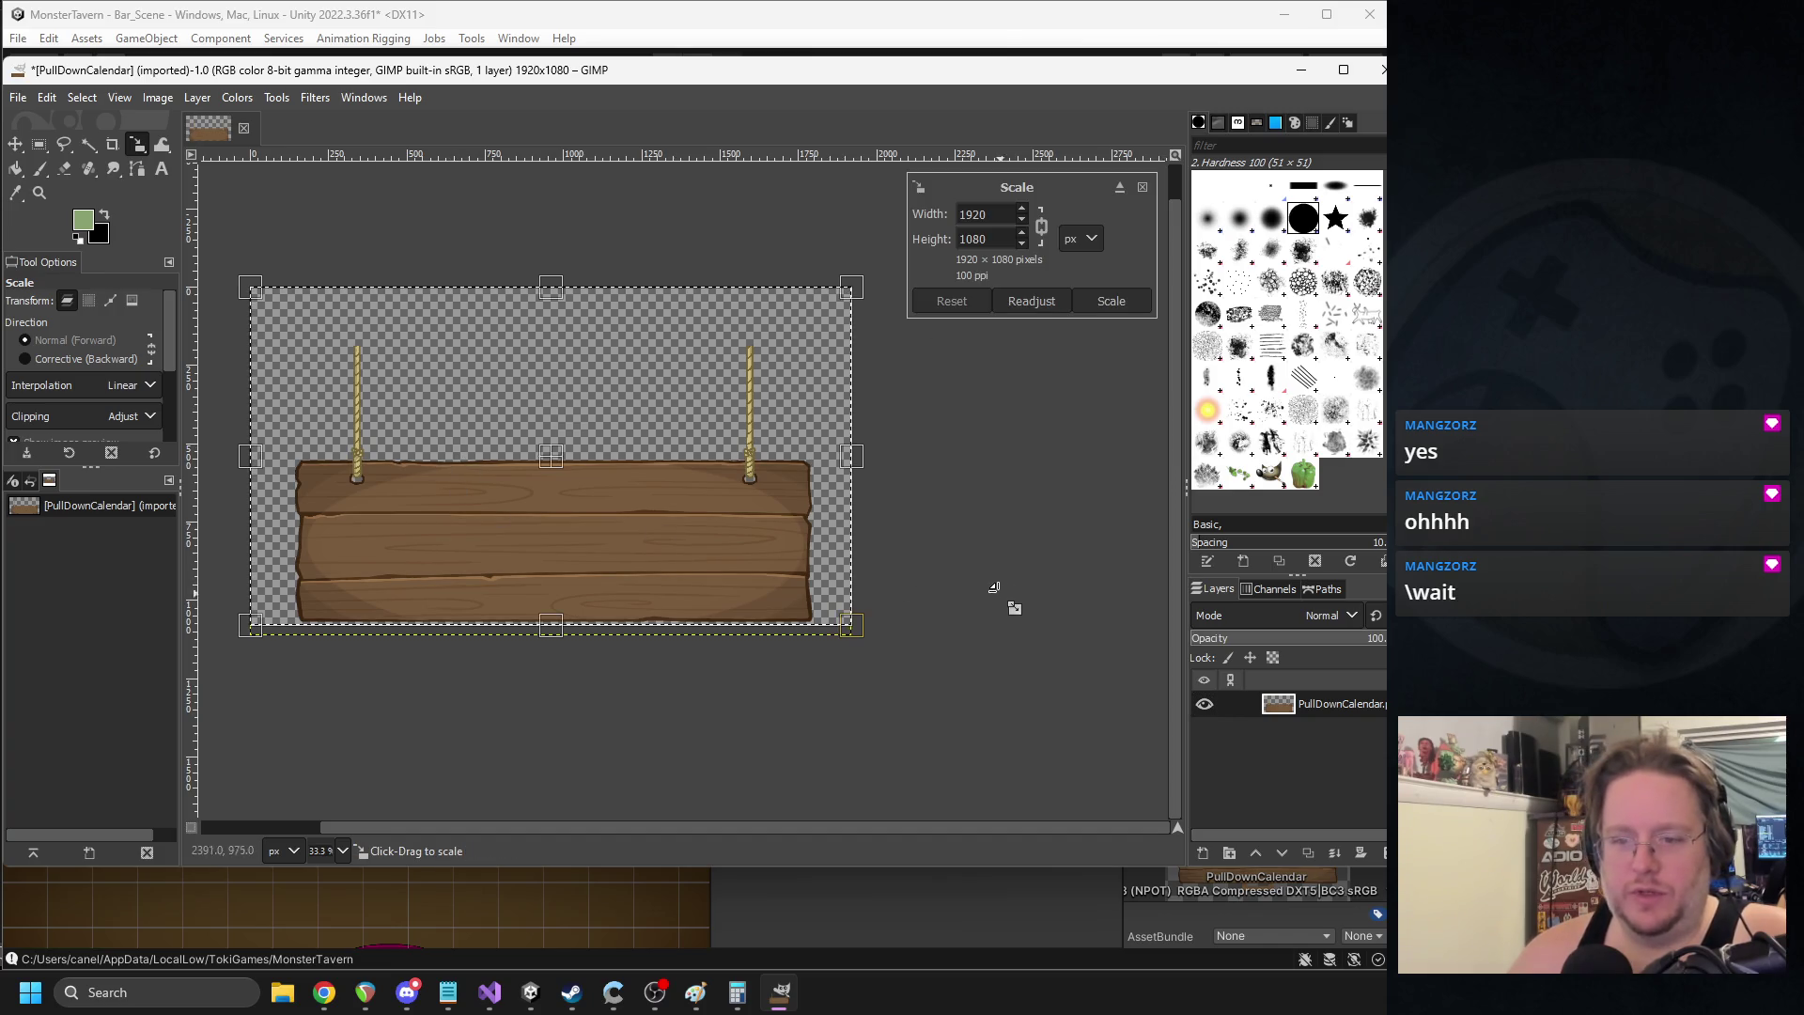
pyautogui.click(39, 170)
pyautogui.press('1')
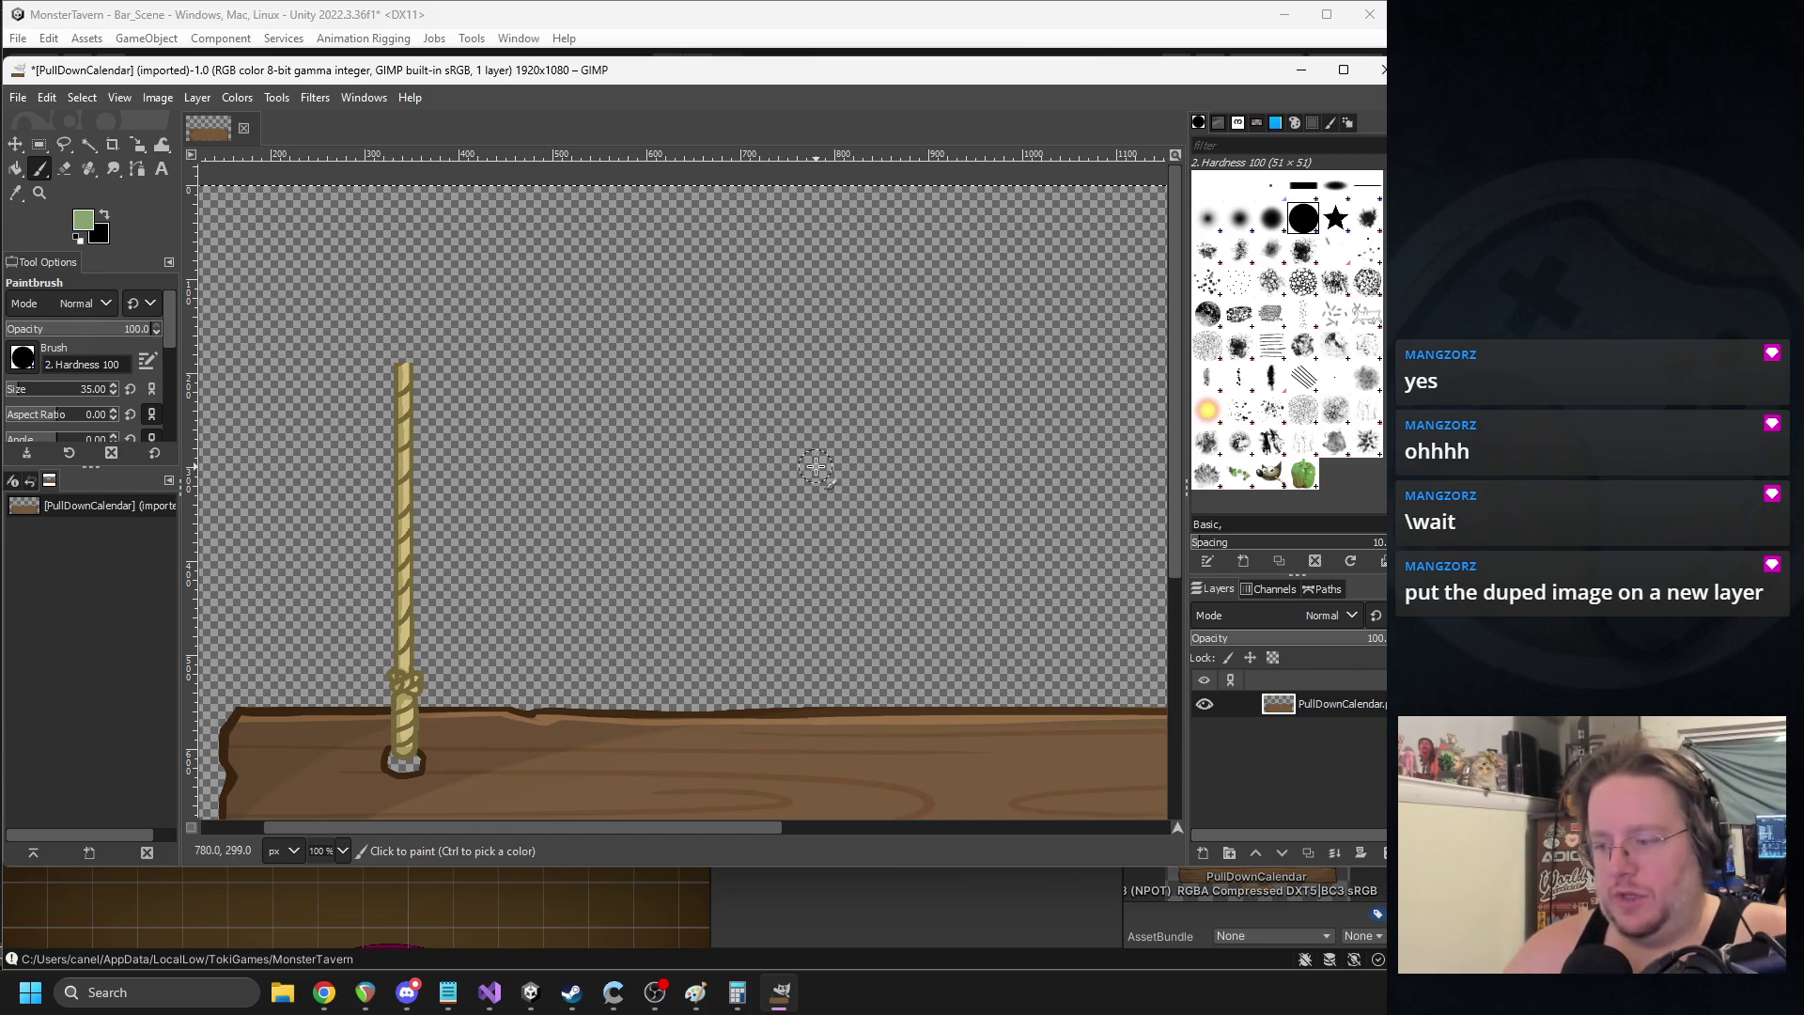
# - Copy the top section of the left rope and paste it
pyautogui.hscroll(-2, 706, 435)
pyautogui.scroll(1, 705, 434)
pyautogui.scroll(4, 506, 331)
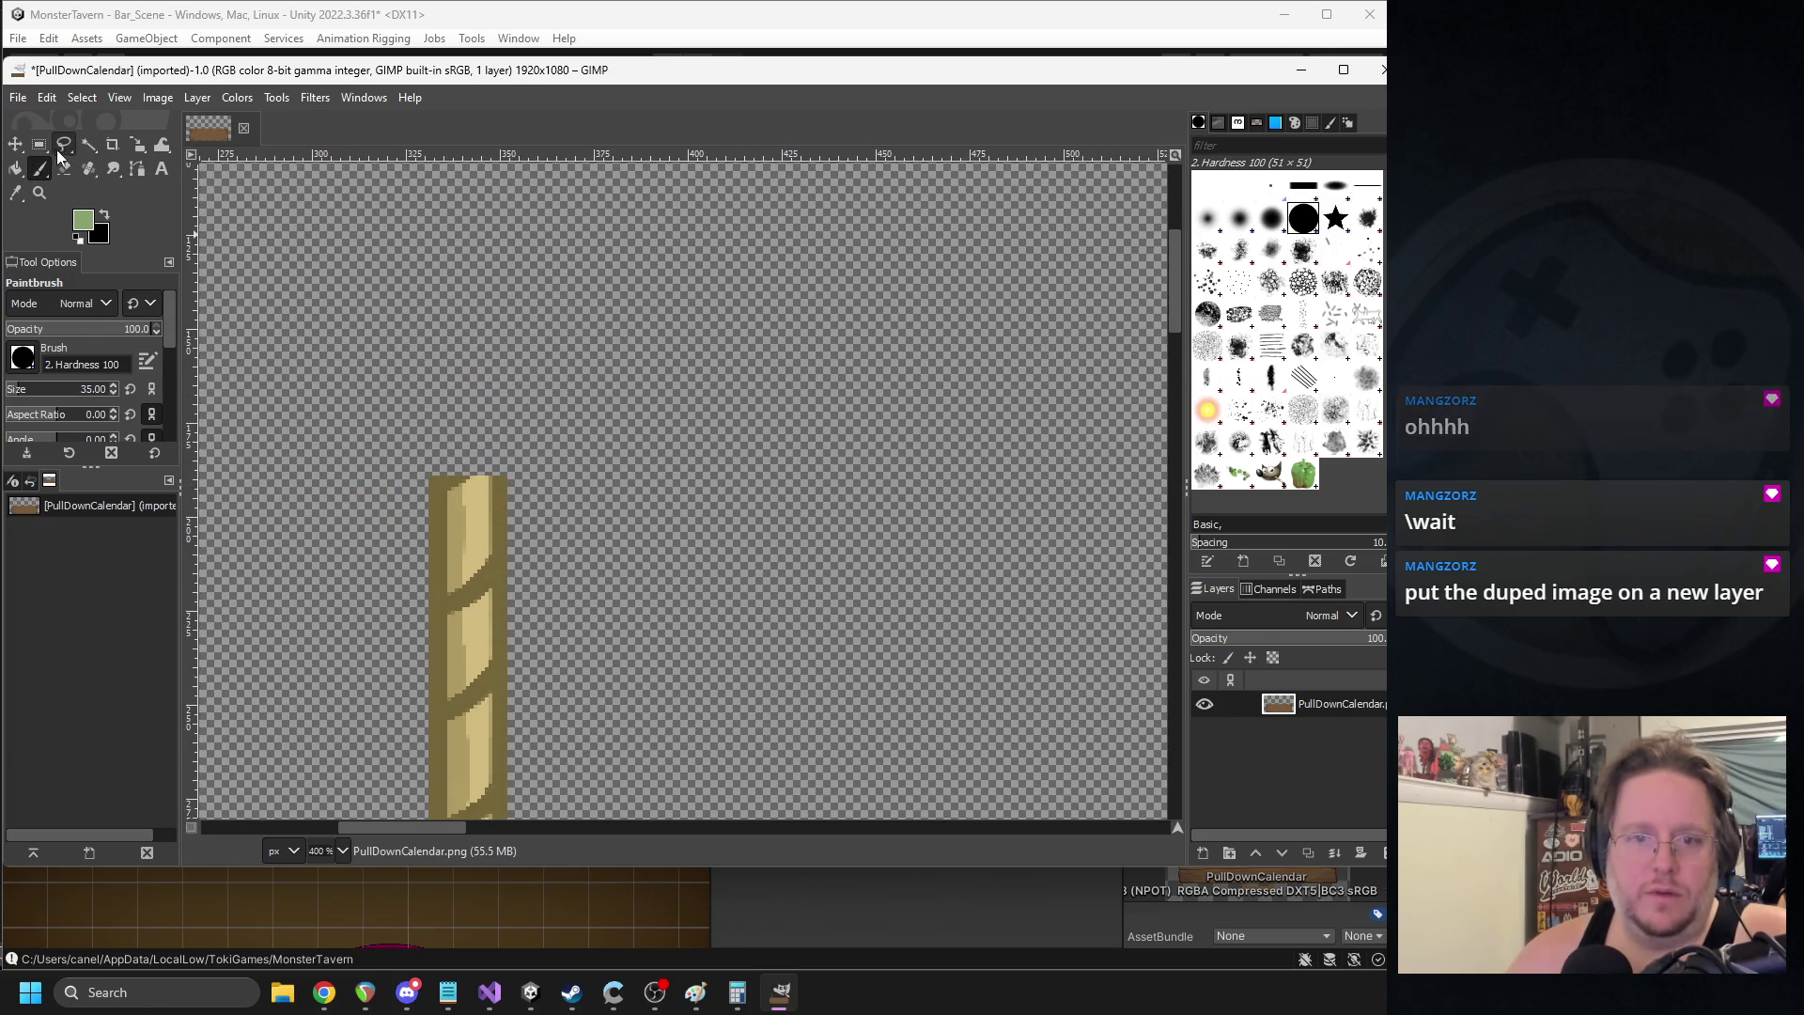
pyautogui.scroll(-6, 757, 442)
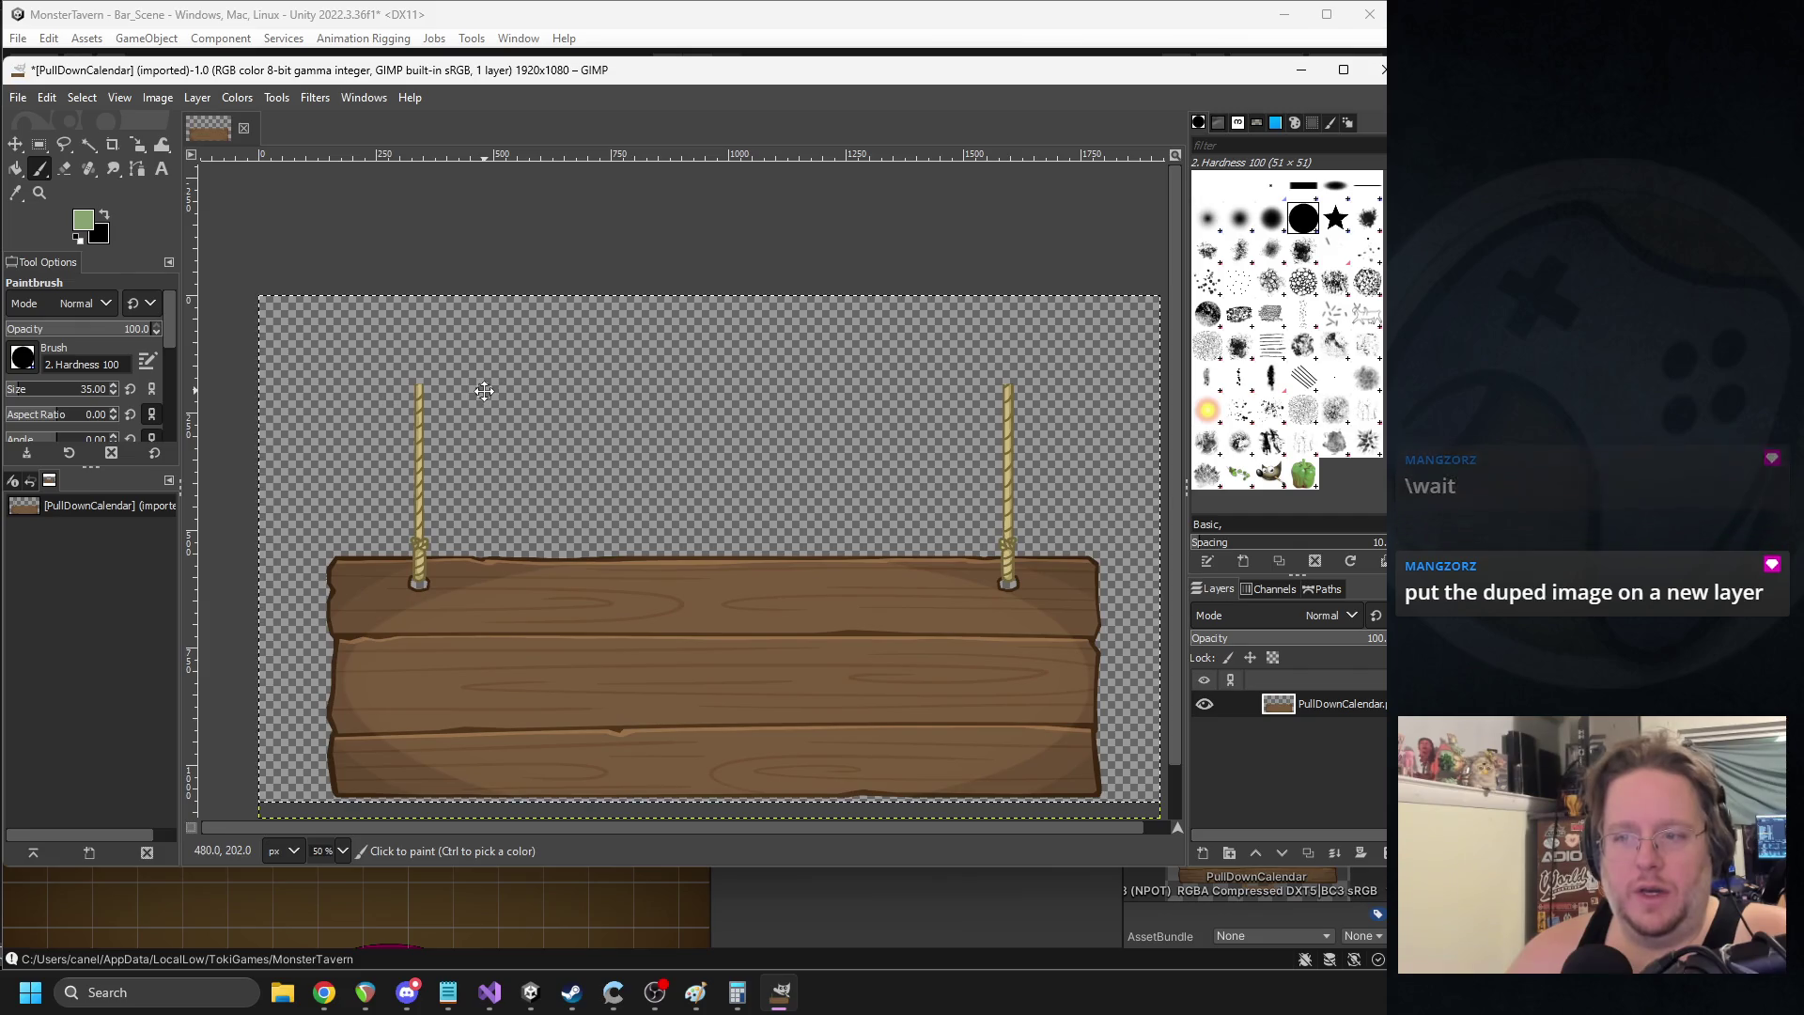
pyautogui.scroll(4, 442, 379)
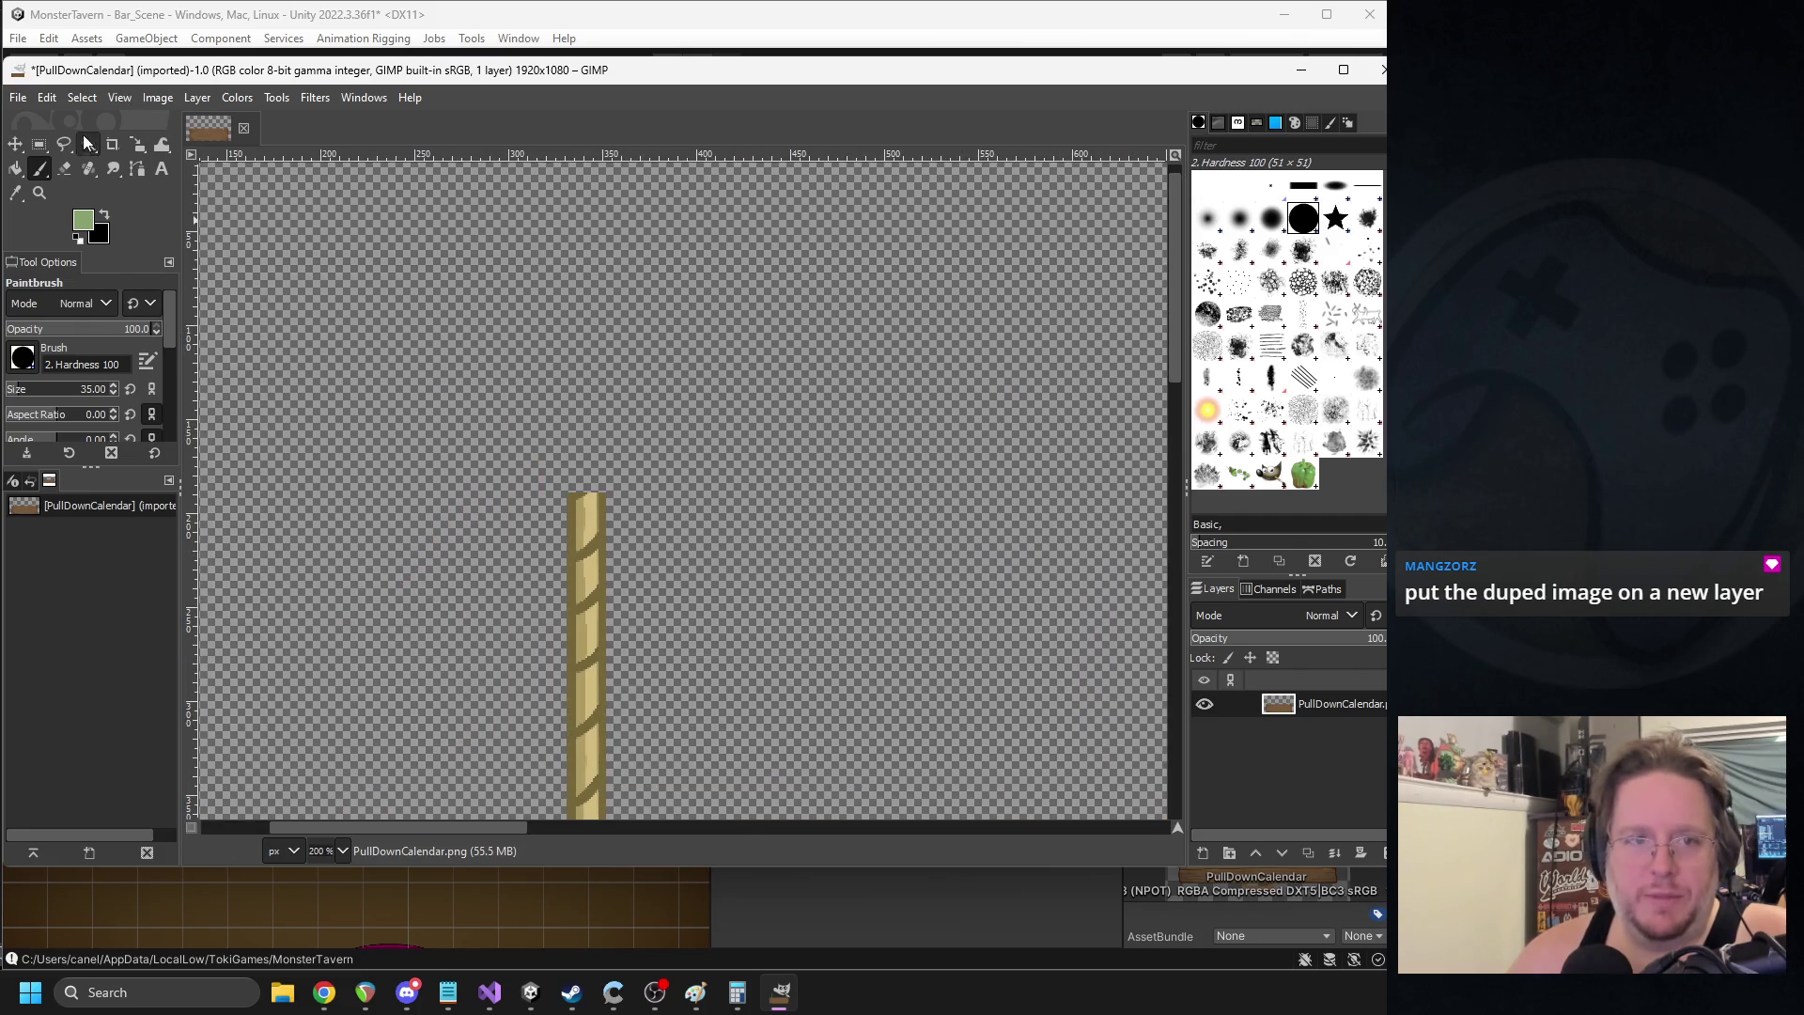
pyautogui.click(39, 144)
pyautogui.scroll(2, 553, 475)
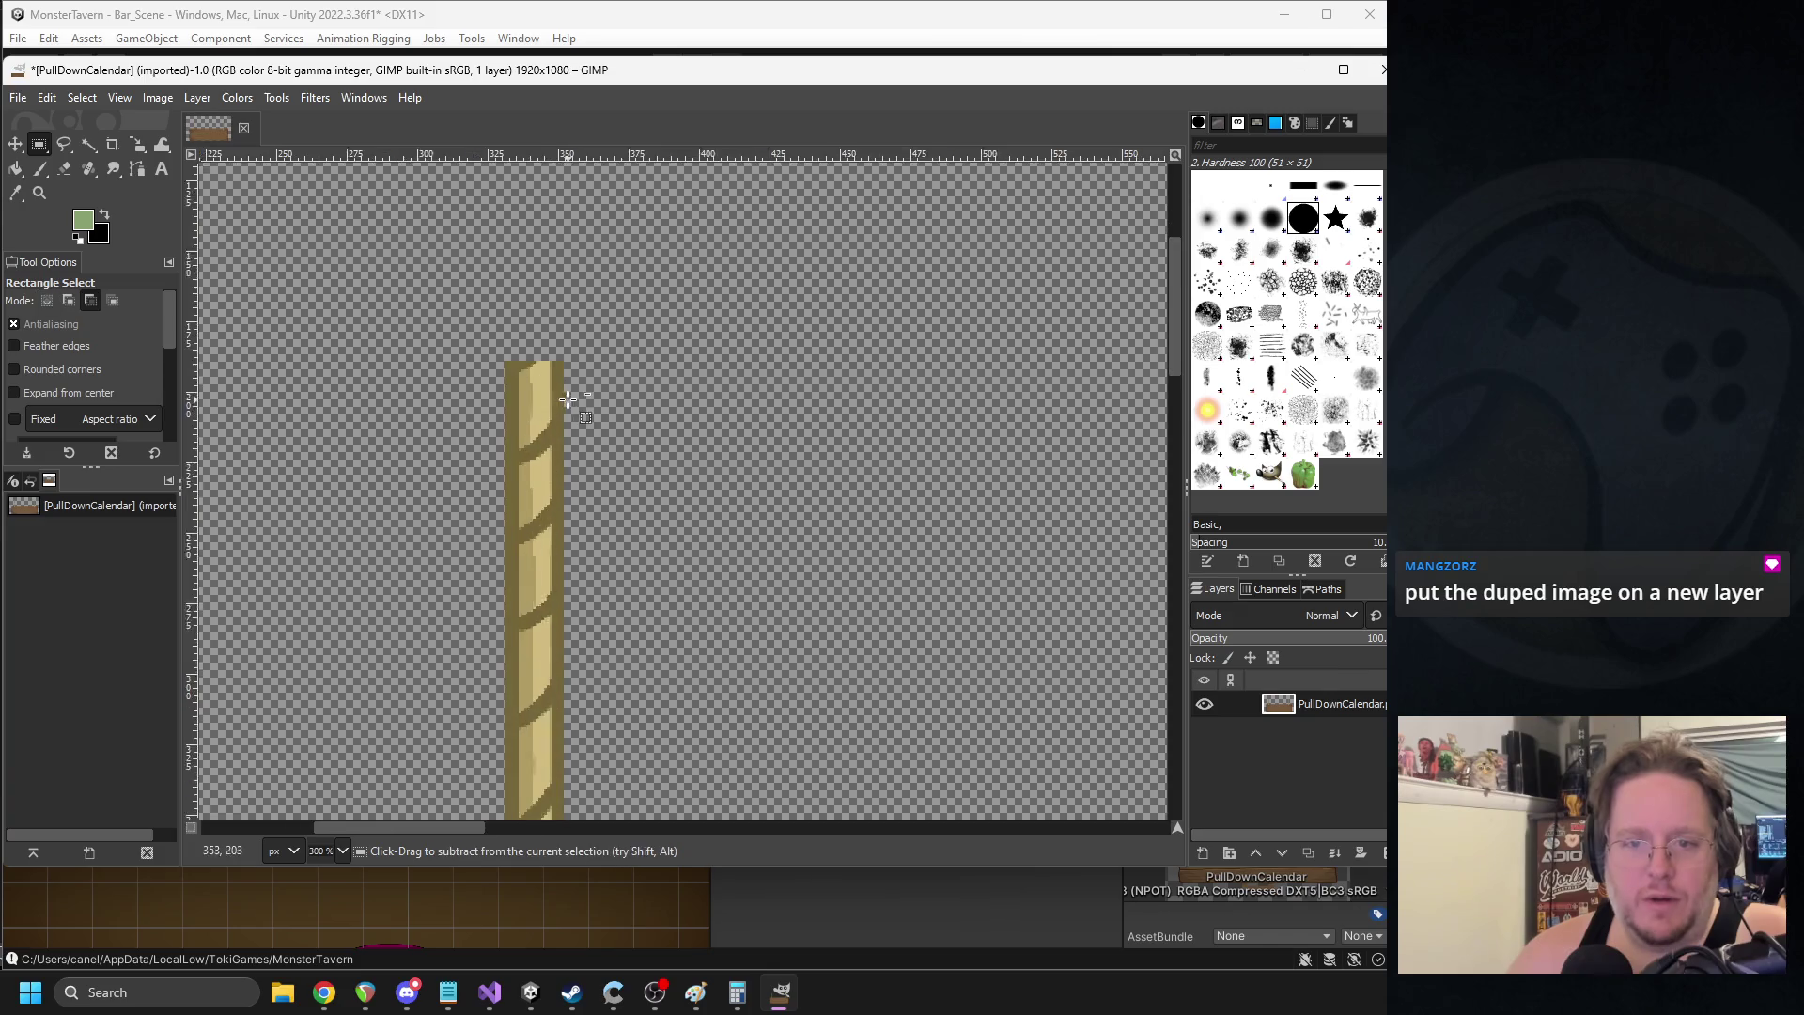
pyautogui.moveTo(485, 347)
pyautogui.mouseDown()
pyautogui.moveTo(591, 483)
pyautogui.moveTo(564, 827)
pyautogui.moveTo(562, 659)
pyautogui.mouseUp()
pyautogui.hotkey('ctrl', 'c')
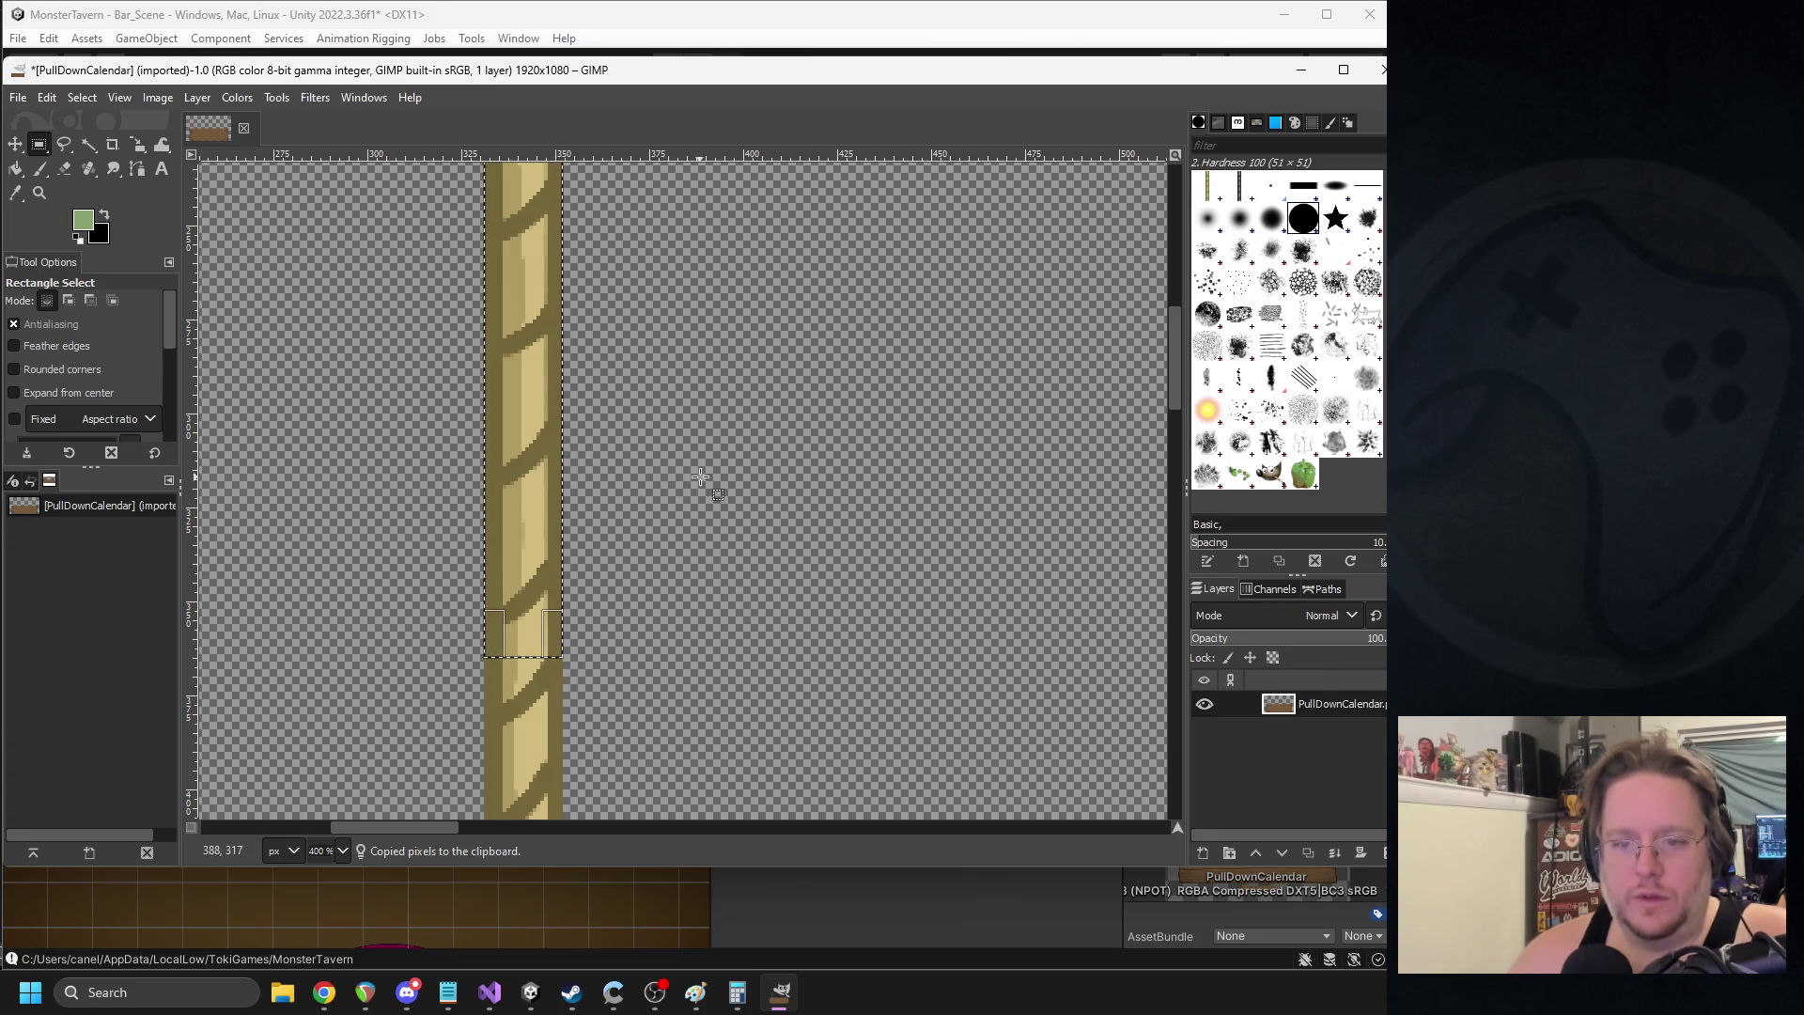
pyautogui.keyDown('ctrl'); pyautogui.scroll(-5, 703, 475); pyautogui.keyUp('ctrl')
pyautogui.hotkey('ctrl', 'v')
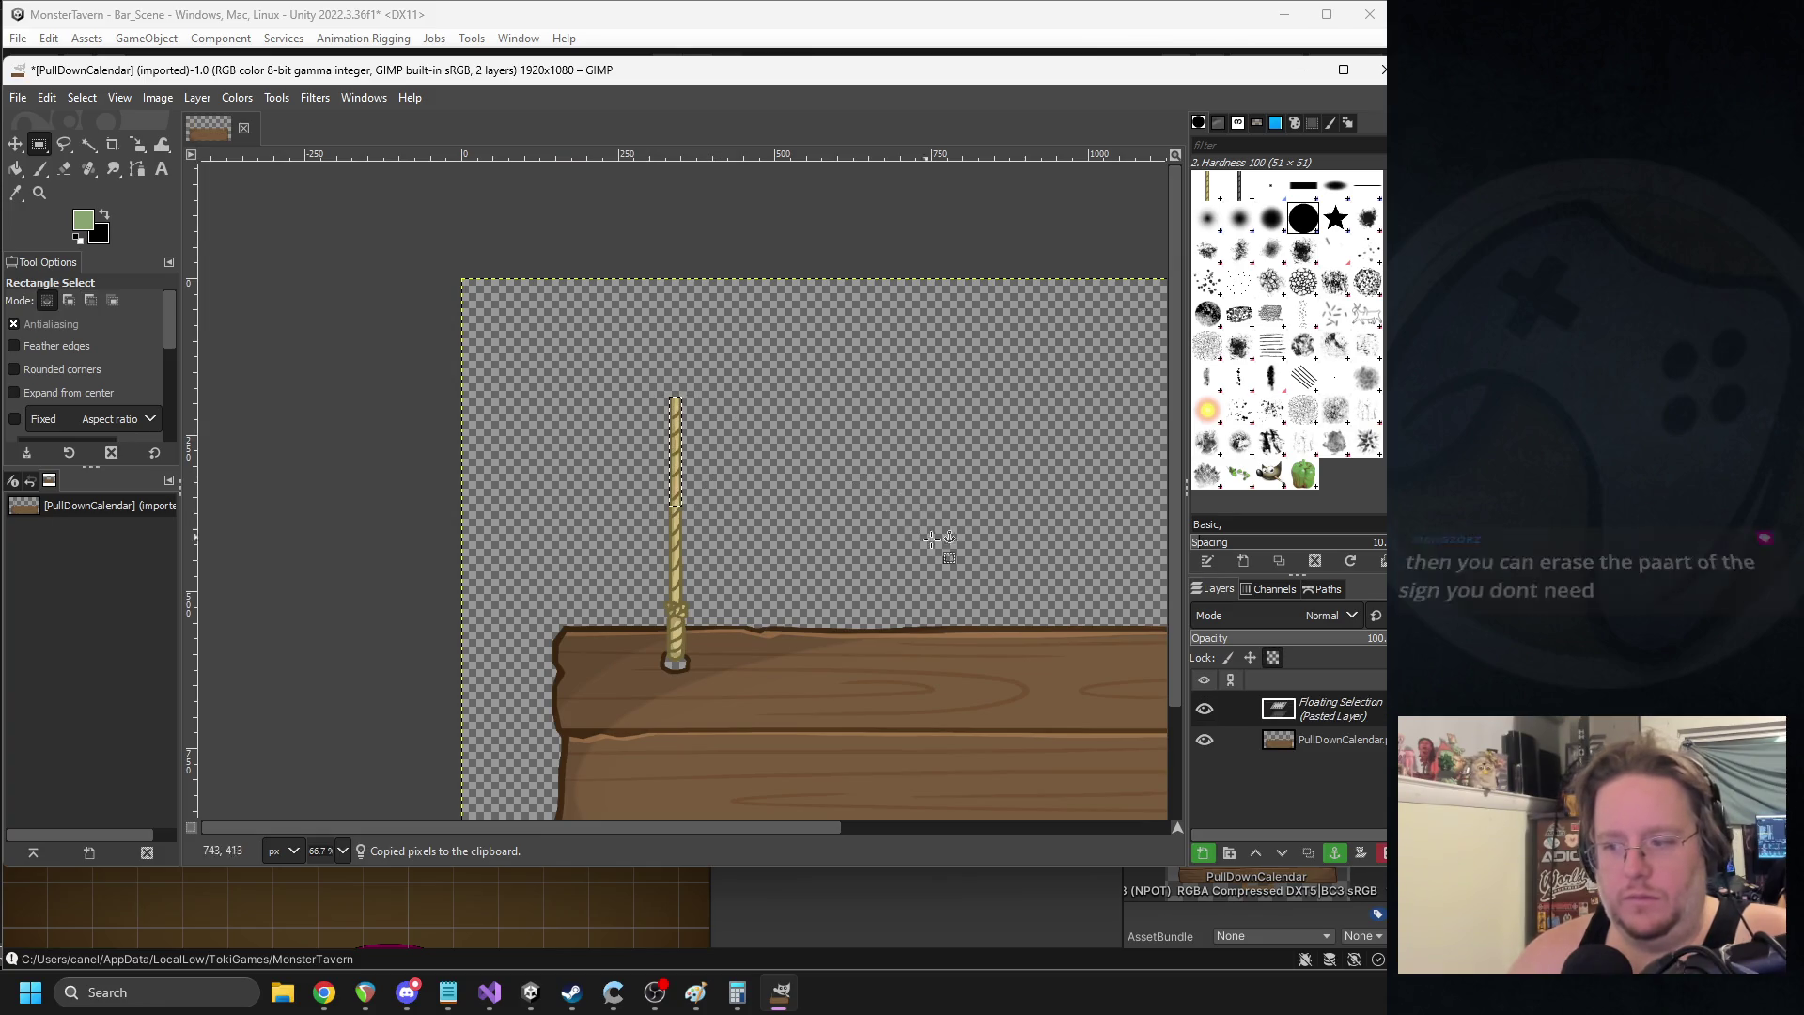
# - Move the pasted rope piece up to lengthen the rope and anchor it
pyautogui.moveTo(693, 486); pyautogui.dragTo(693, 373)
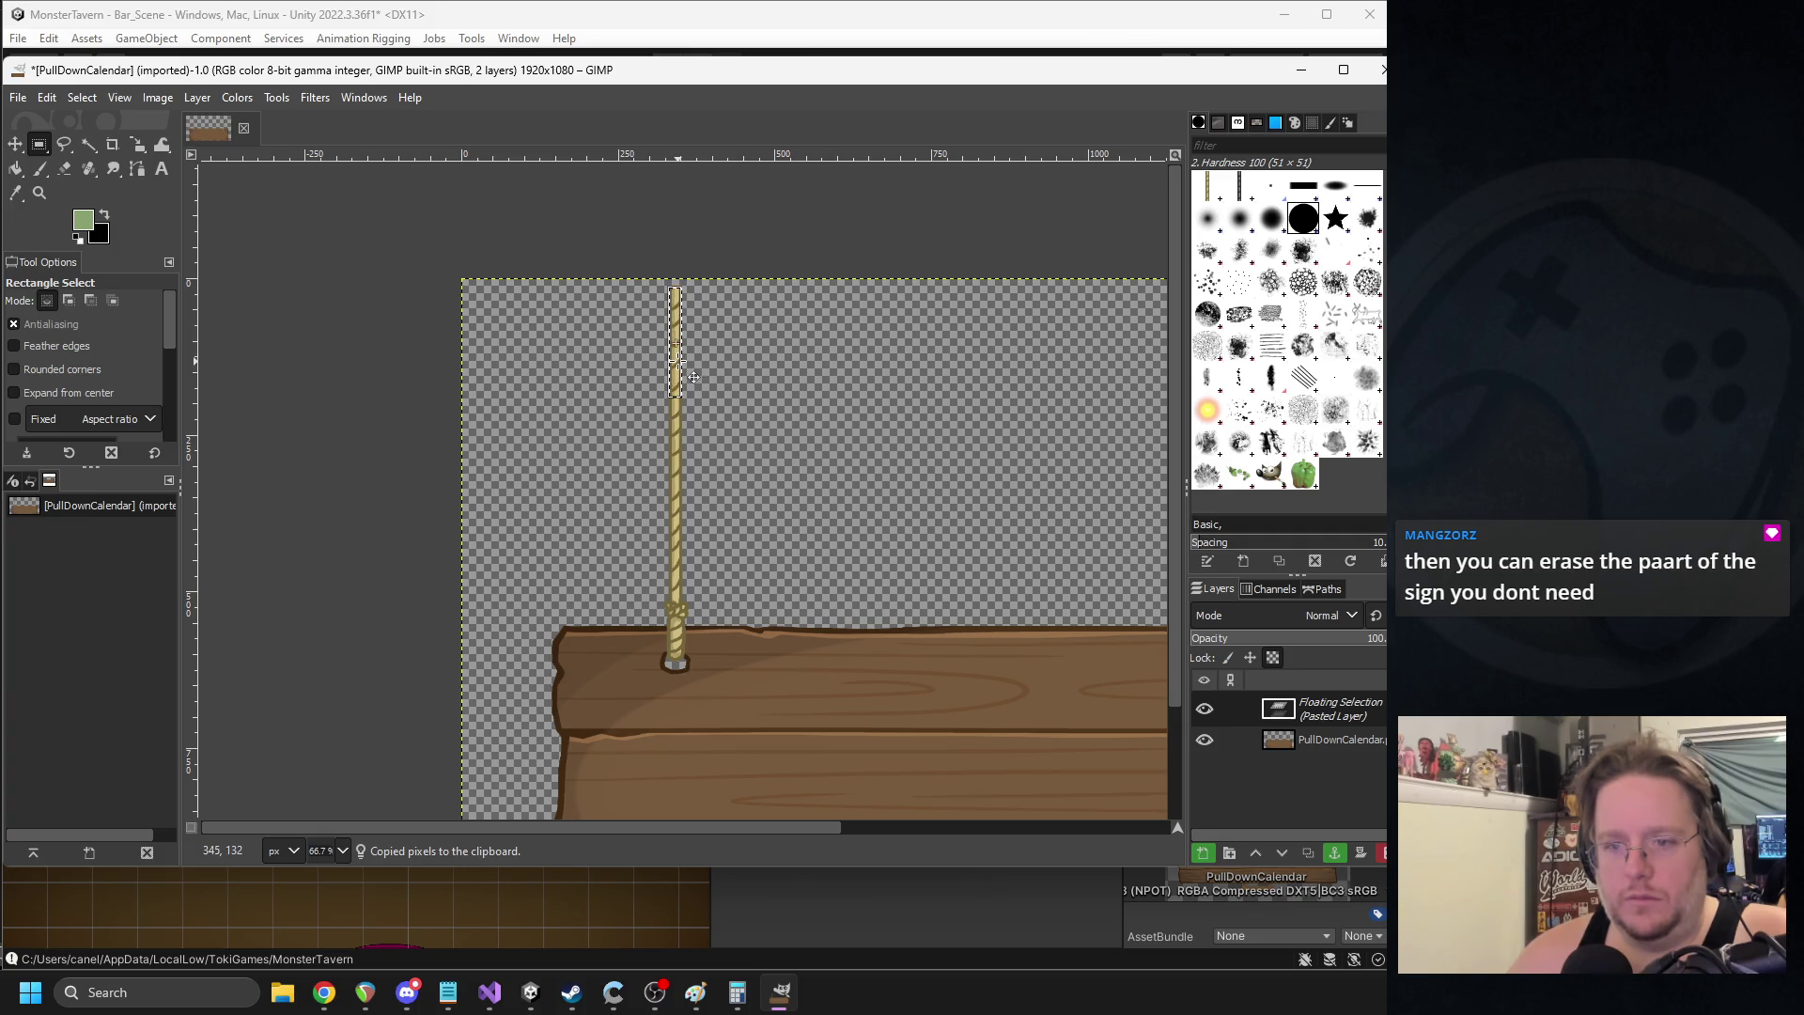
pyautogui.keyDown('ctrl'); pyautogui.scroll(5, 693, 376); pyautogui.keyUp('ctrl')
pyautogui.keyDown('ctrl'); pyautogui.scroll(-4, 658, 404); pyautogui.keyUp('ctrl')
pyautogui.keyDown('ctrl'); pyautogui.scroll(3, 616, 427); pyautogui.keyUp('ctrl')
pyautogui.hscroll(-5, 615, 428)
pyautogui.hotkey('ctrl', 'h')
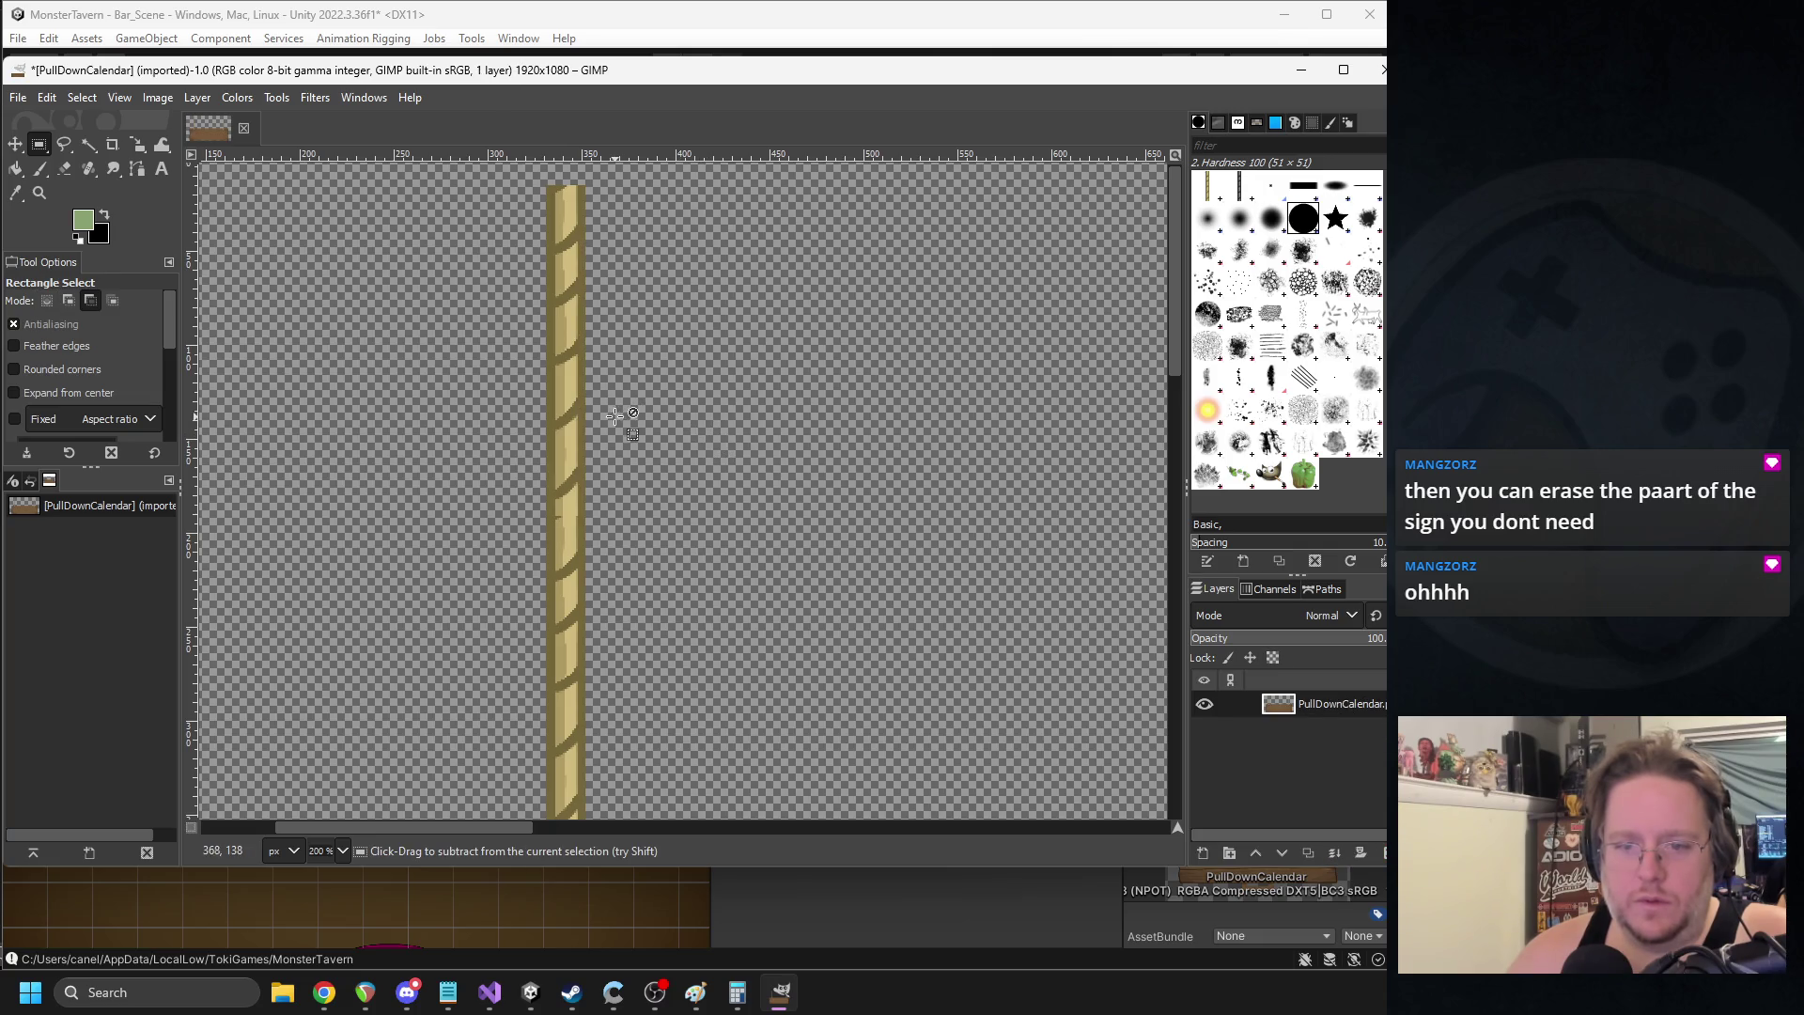
# - Paste another rope piece about 178 px higher and merge its layer into the sign
pyautogui.hotkey('ctrl', 'v')
pyautogui.moveTo(570, 628)
pyautogui.mouseDown()
pyautogui.moveTo(571, 282)
pyautogui.moveTo(570, 325)
pyautogui.mouseUp()
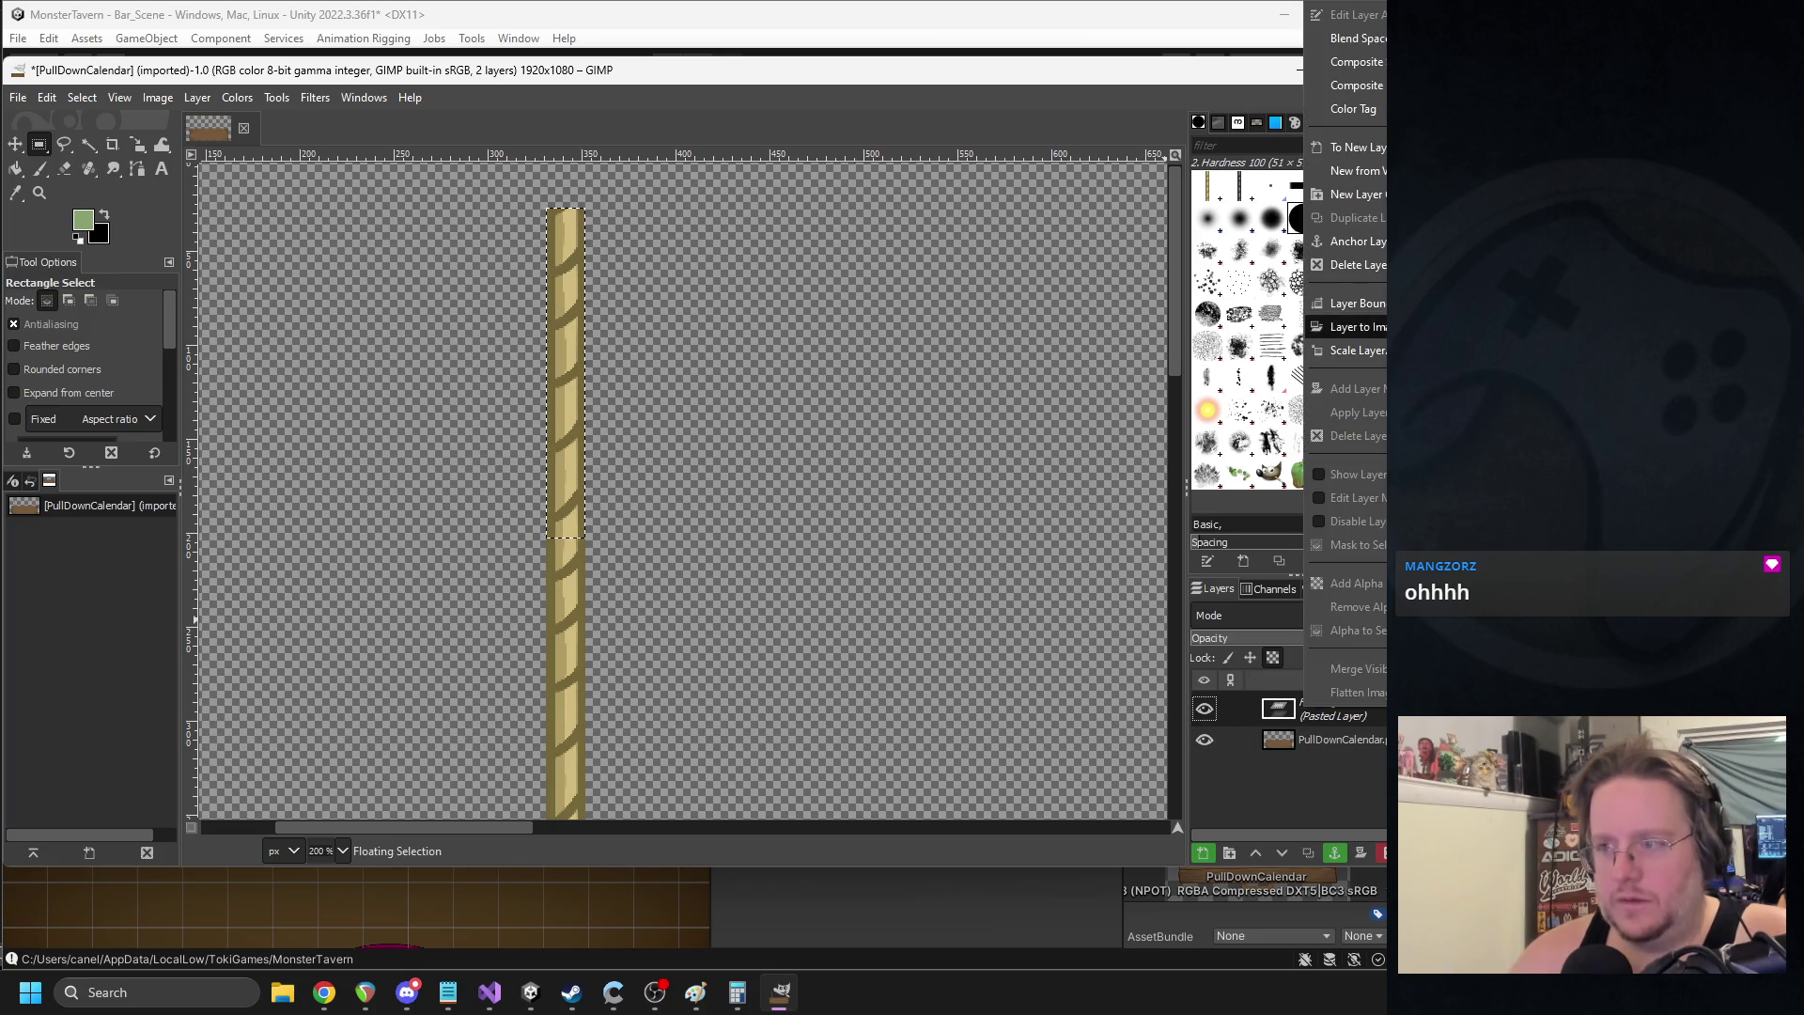
pyautogui.click(1359, 148)
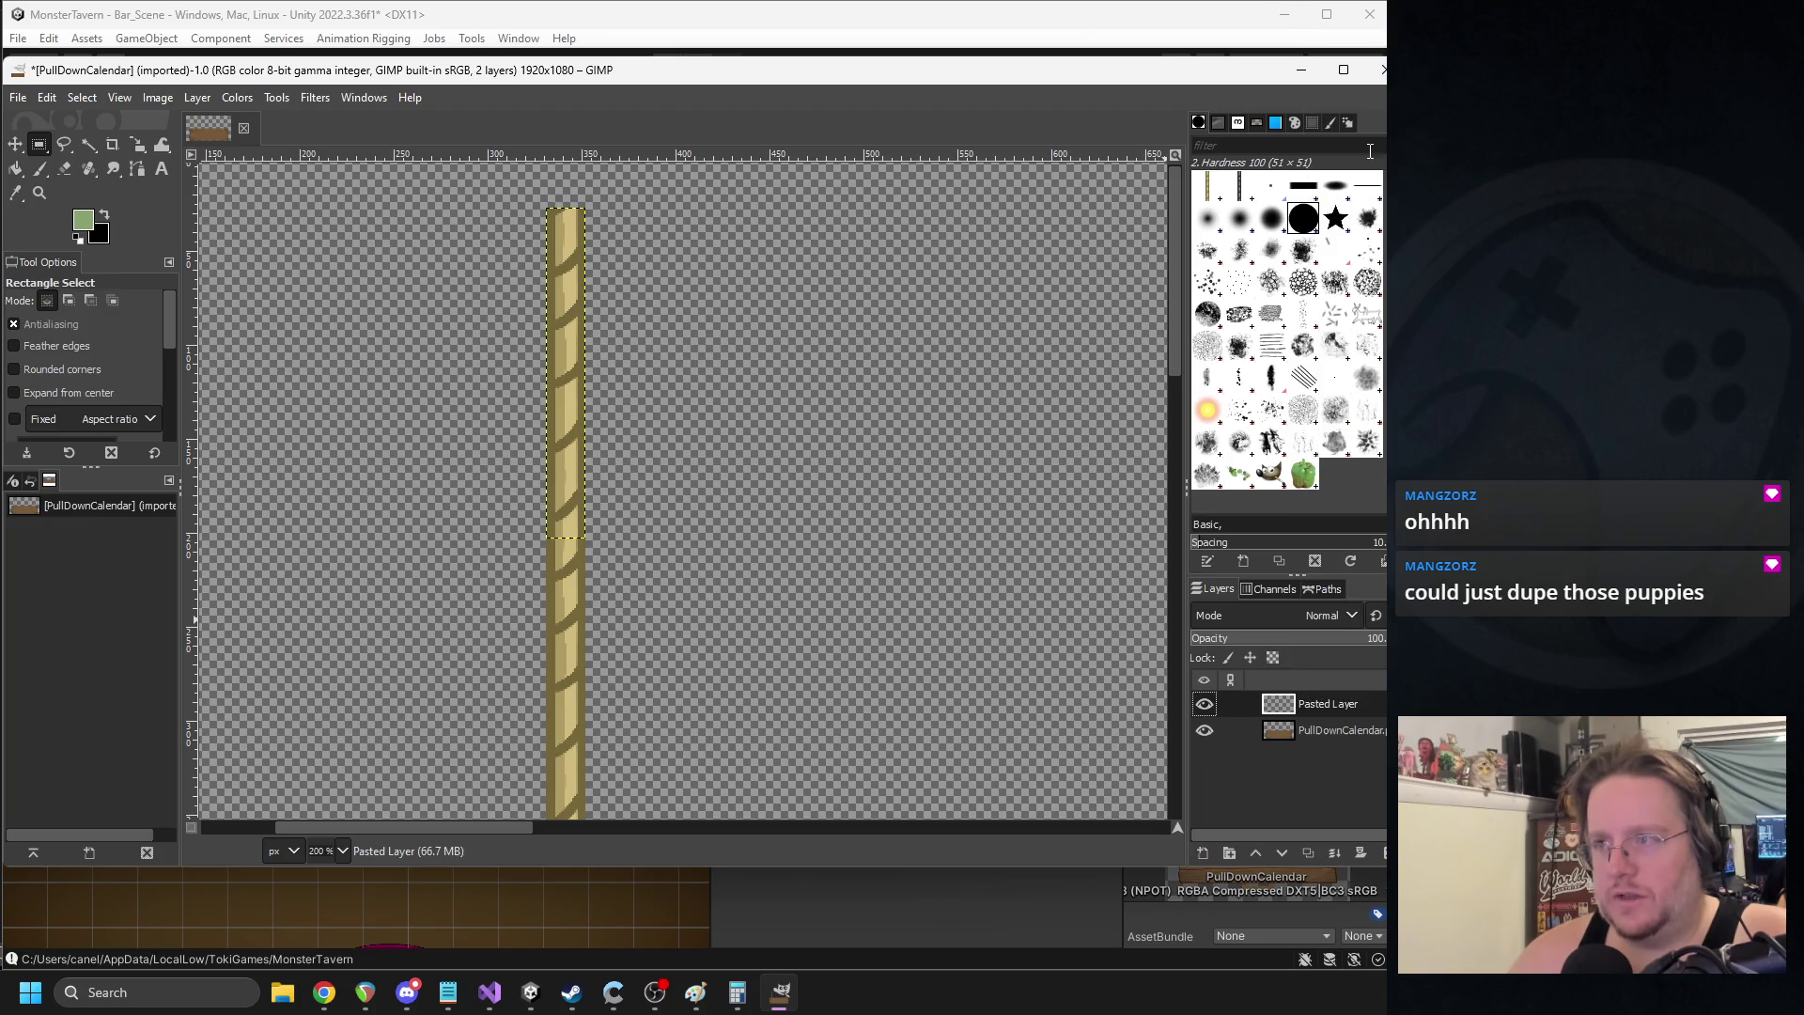
pyautogui.rightClick(1325, 702)
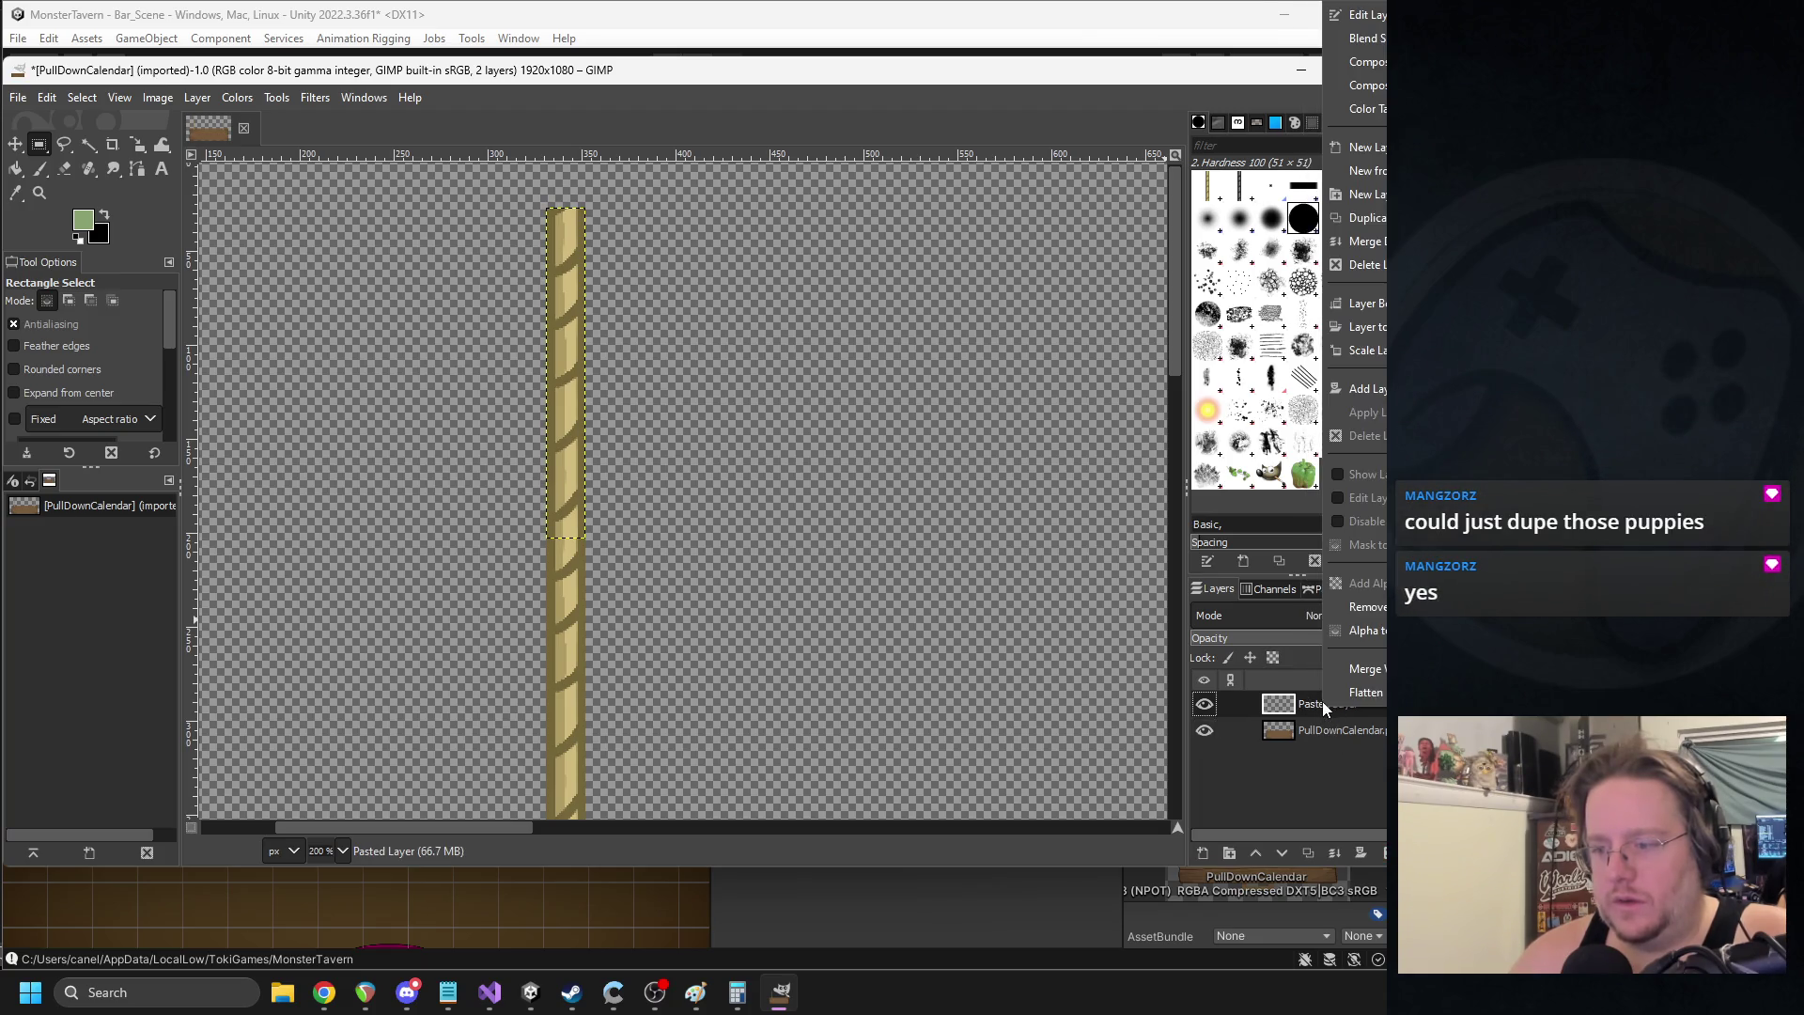
pyautogui.click(1353, 241)
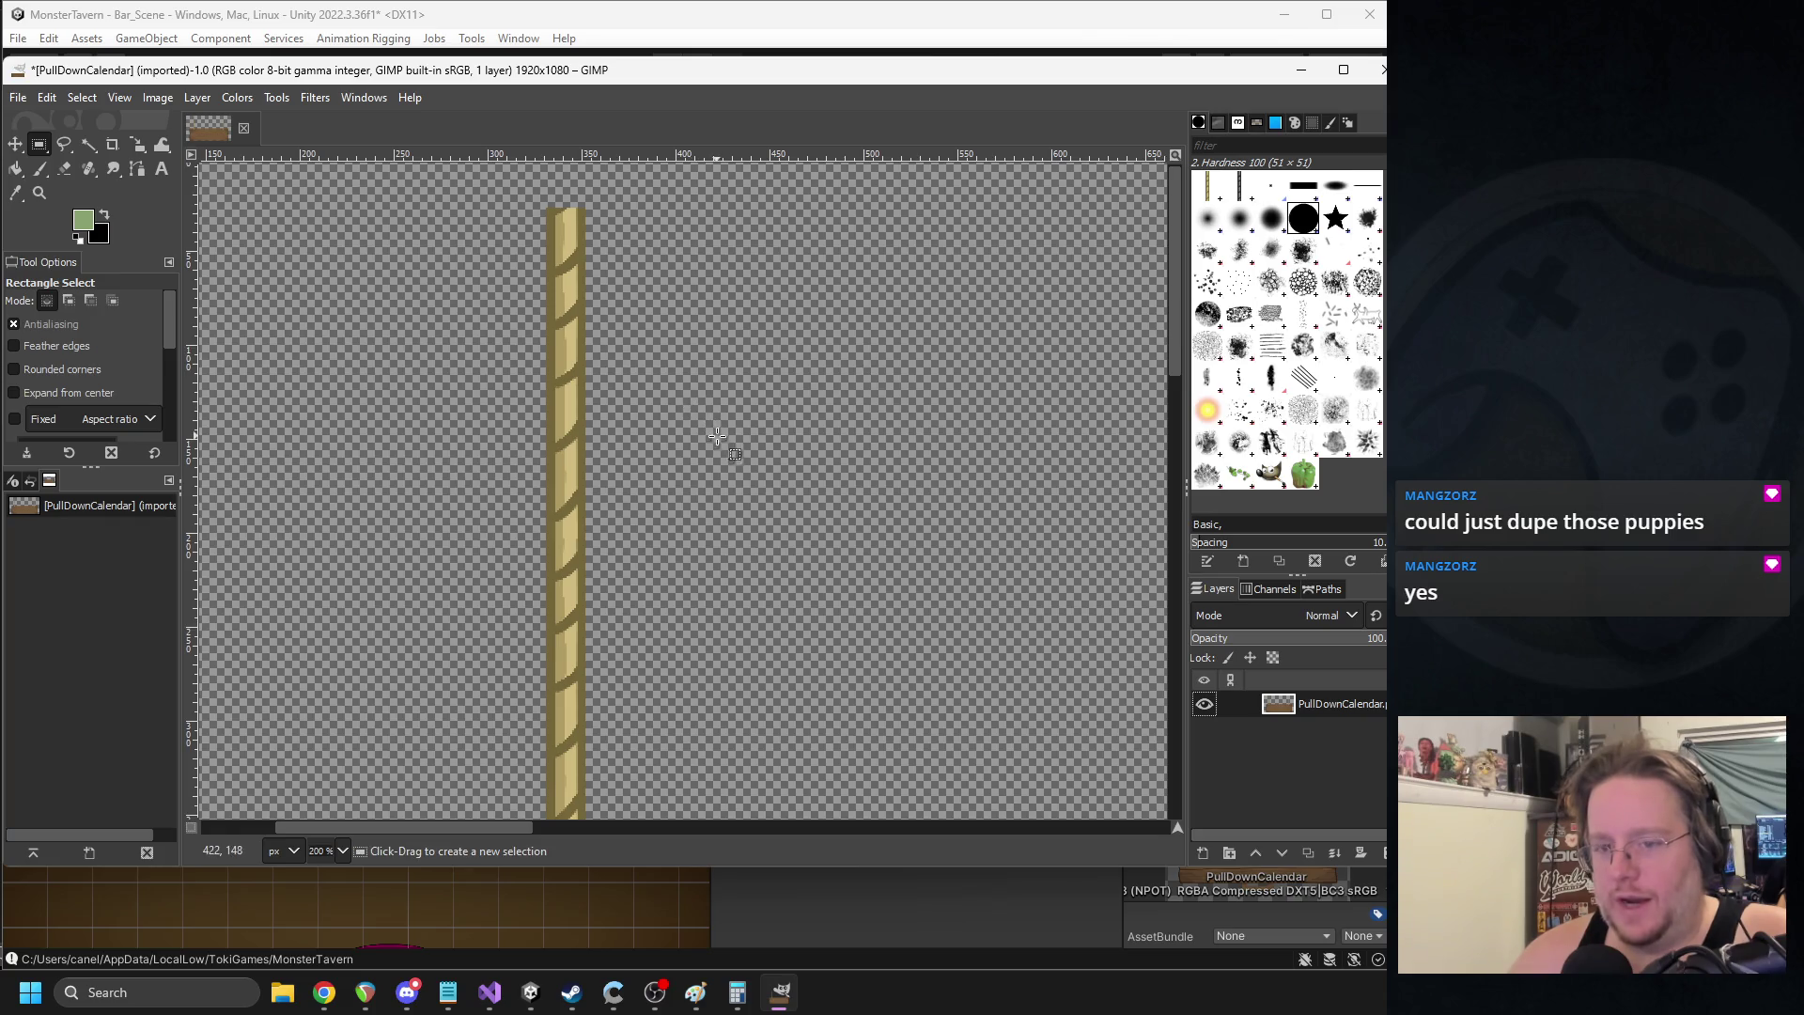
pyautogui.scroll(-3, 711, 434)
pyautogui.scroll(4, 832, 469)
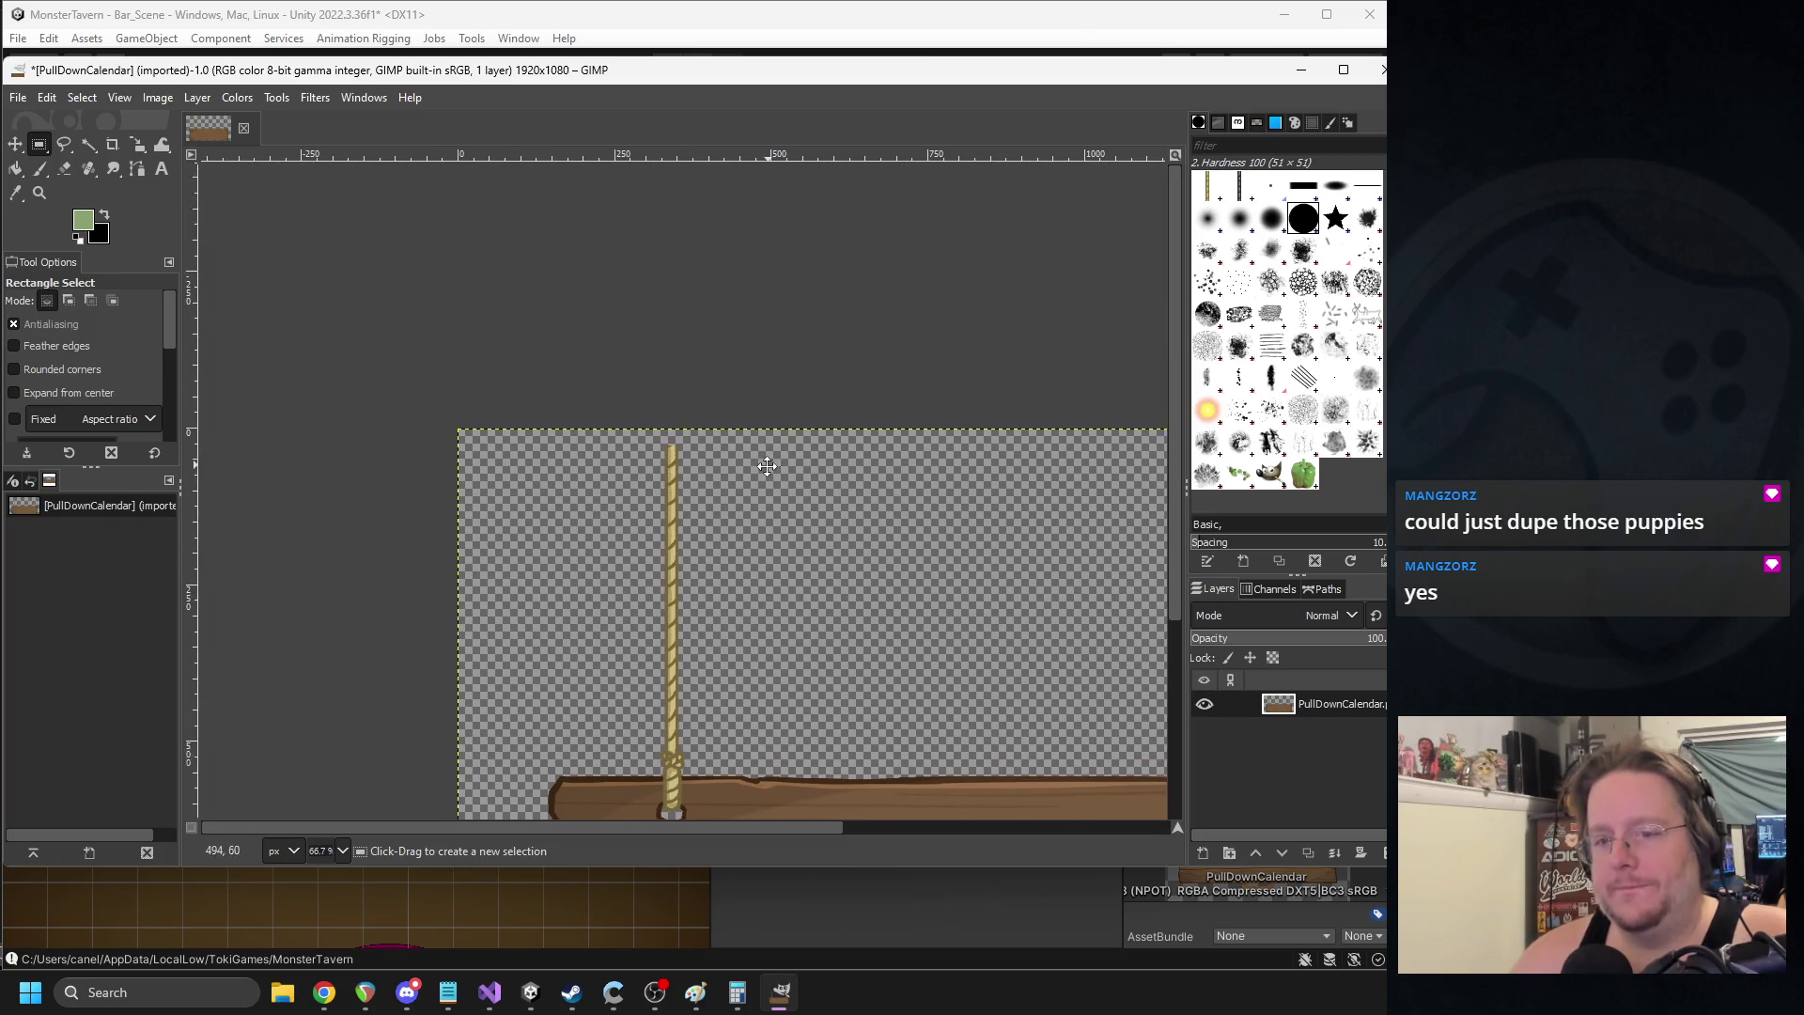
# - Paste a further rope copy up and left onto the rope and anchor it
pyautogui.hotkey('ctrl', 'v')
pyautogui.moveTo(669, 574)
pyautogui.mouseDown()
pyautogui.moveTo(620, 354)
pyautogui.moveTo(556, 243)
pyautogui.moveTo(539, 274)
pyautogui.mouseUp()
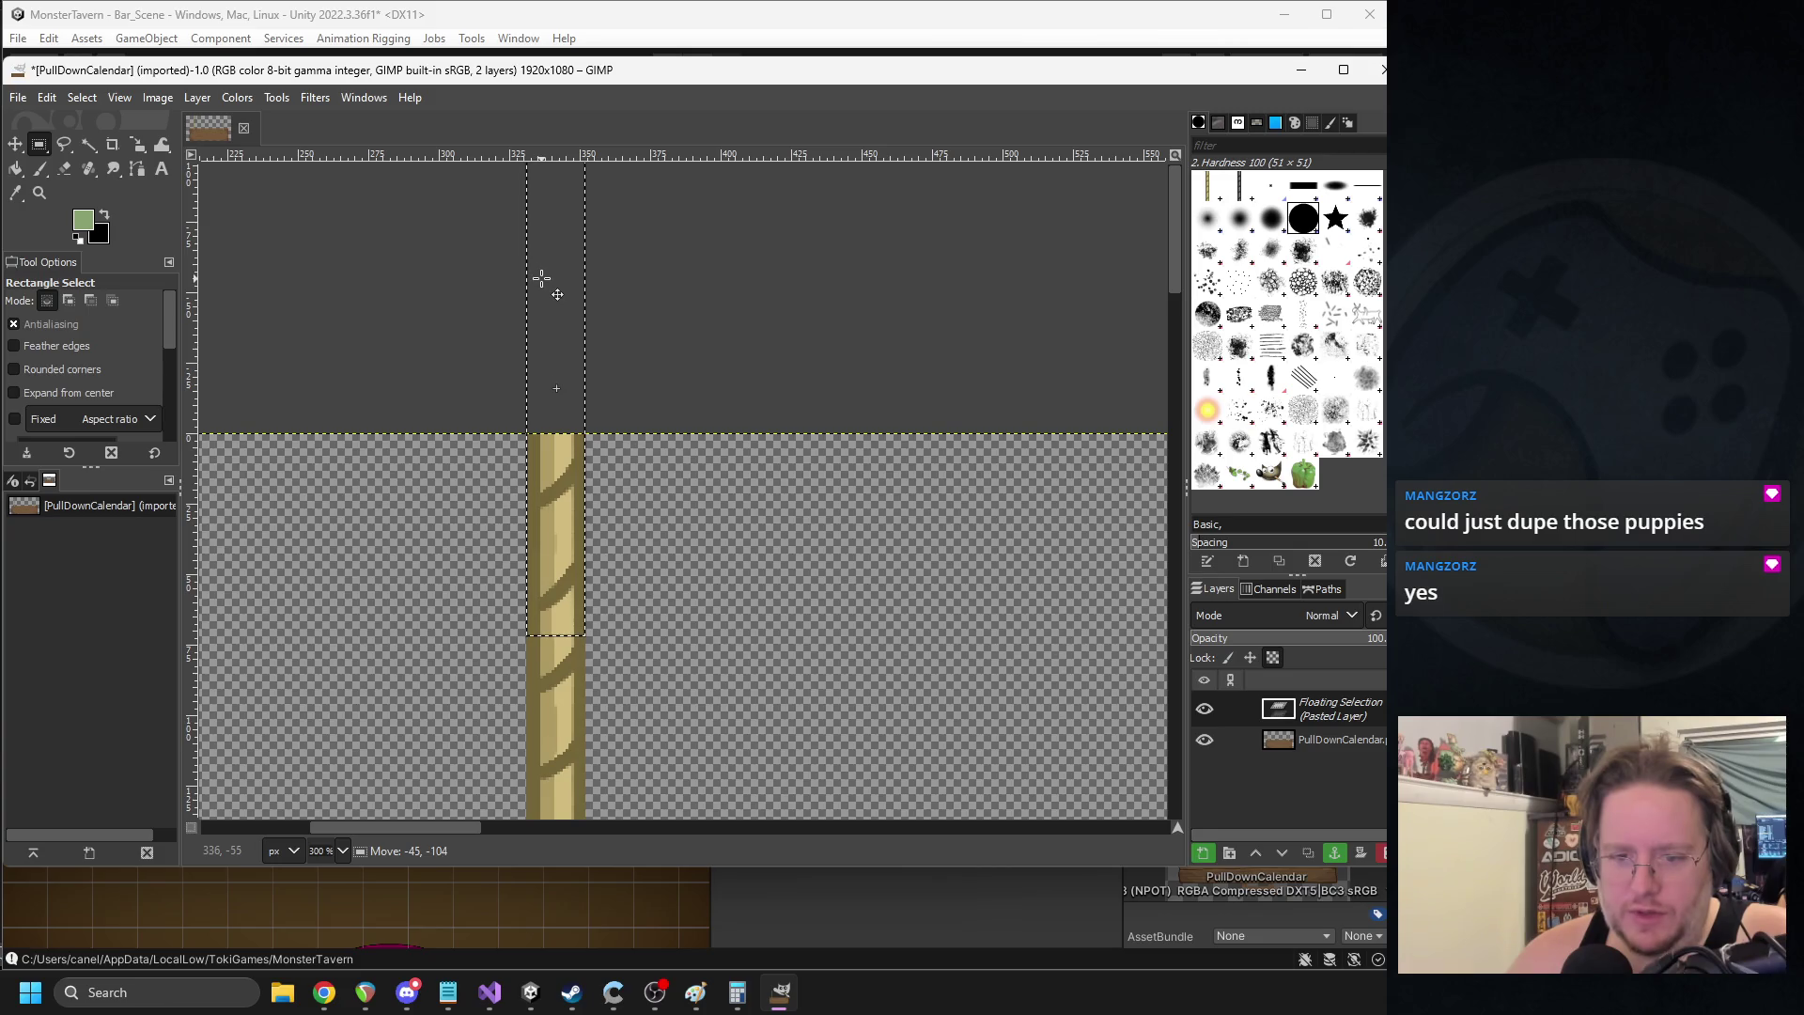
pyautogui.click(813, 358)
pyautogui.scroll(-4, 808, 489)
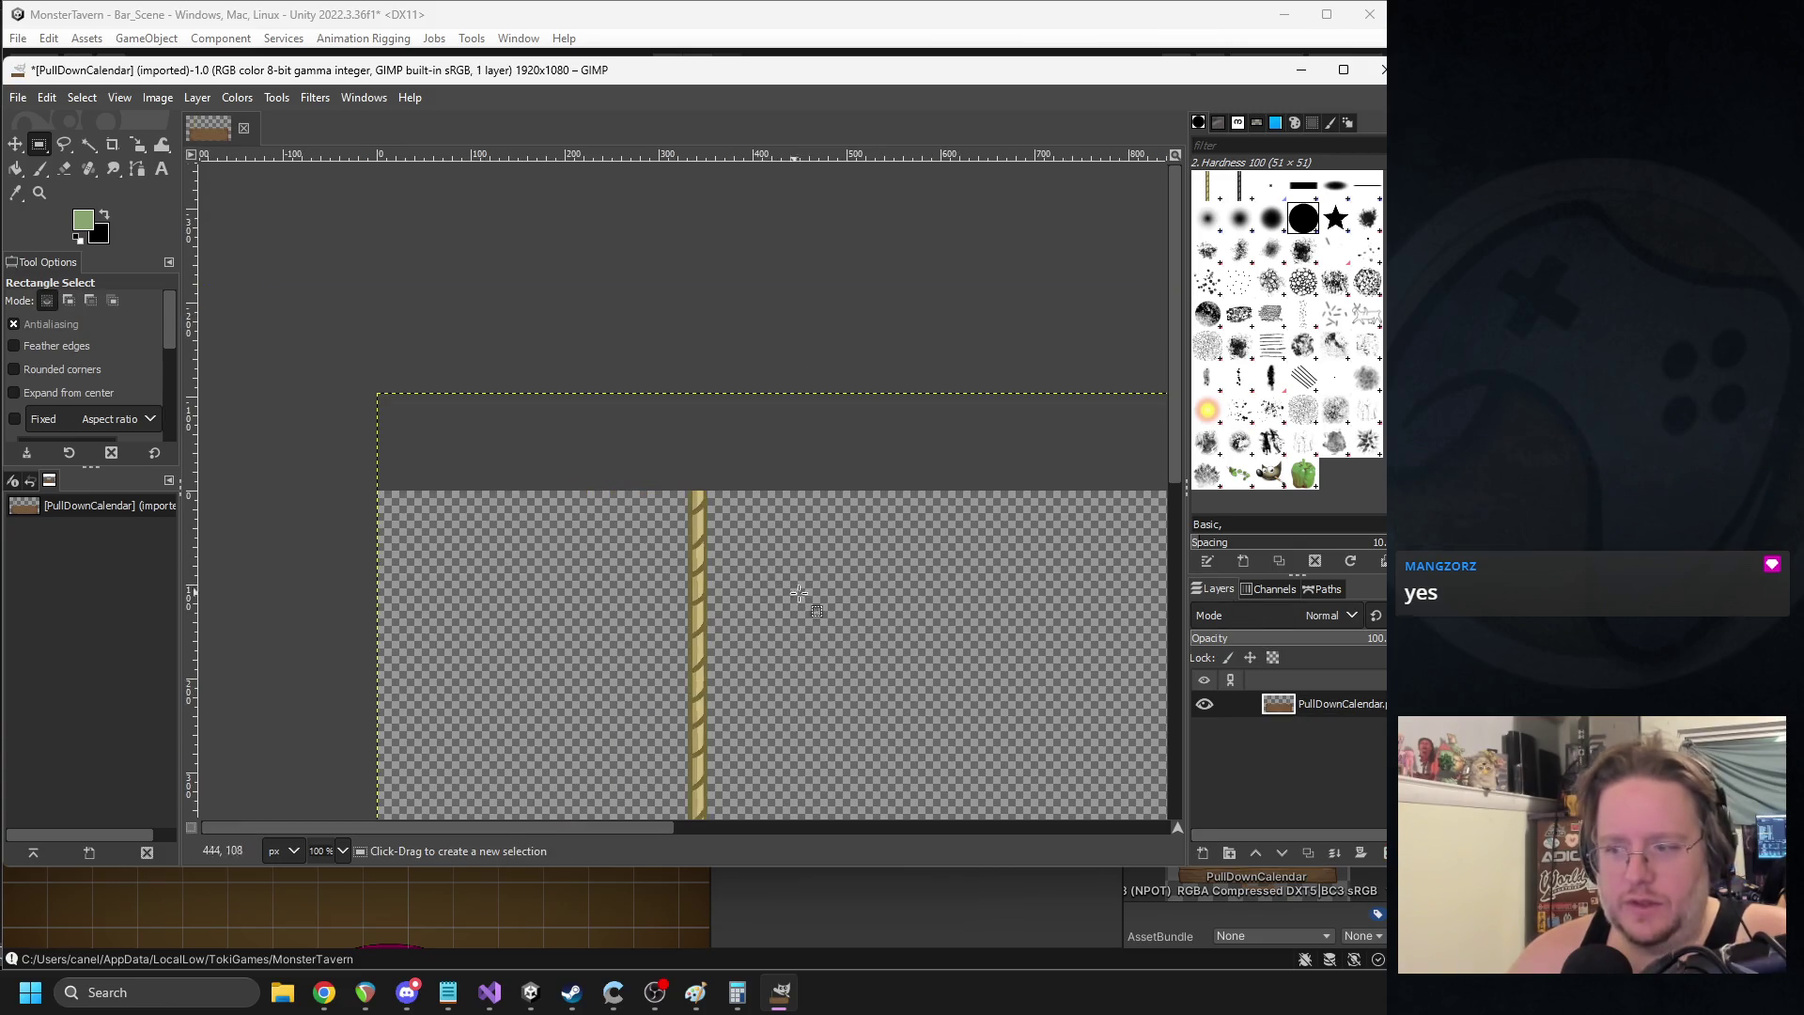
# - Paste a rope section onto the right rope, align it, and anchor it
pyautogui.scroll(1, 825, 480)
pyautogui.scroll(-2, 827, 474)
pyautogui.scroll(2, 834, 451)
pyautogui.scroll(2, 837, 447)
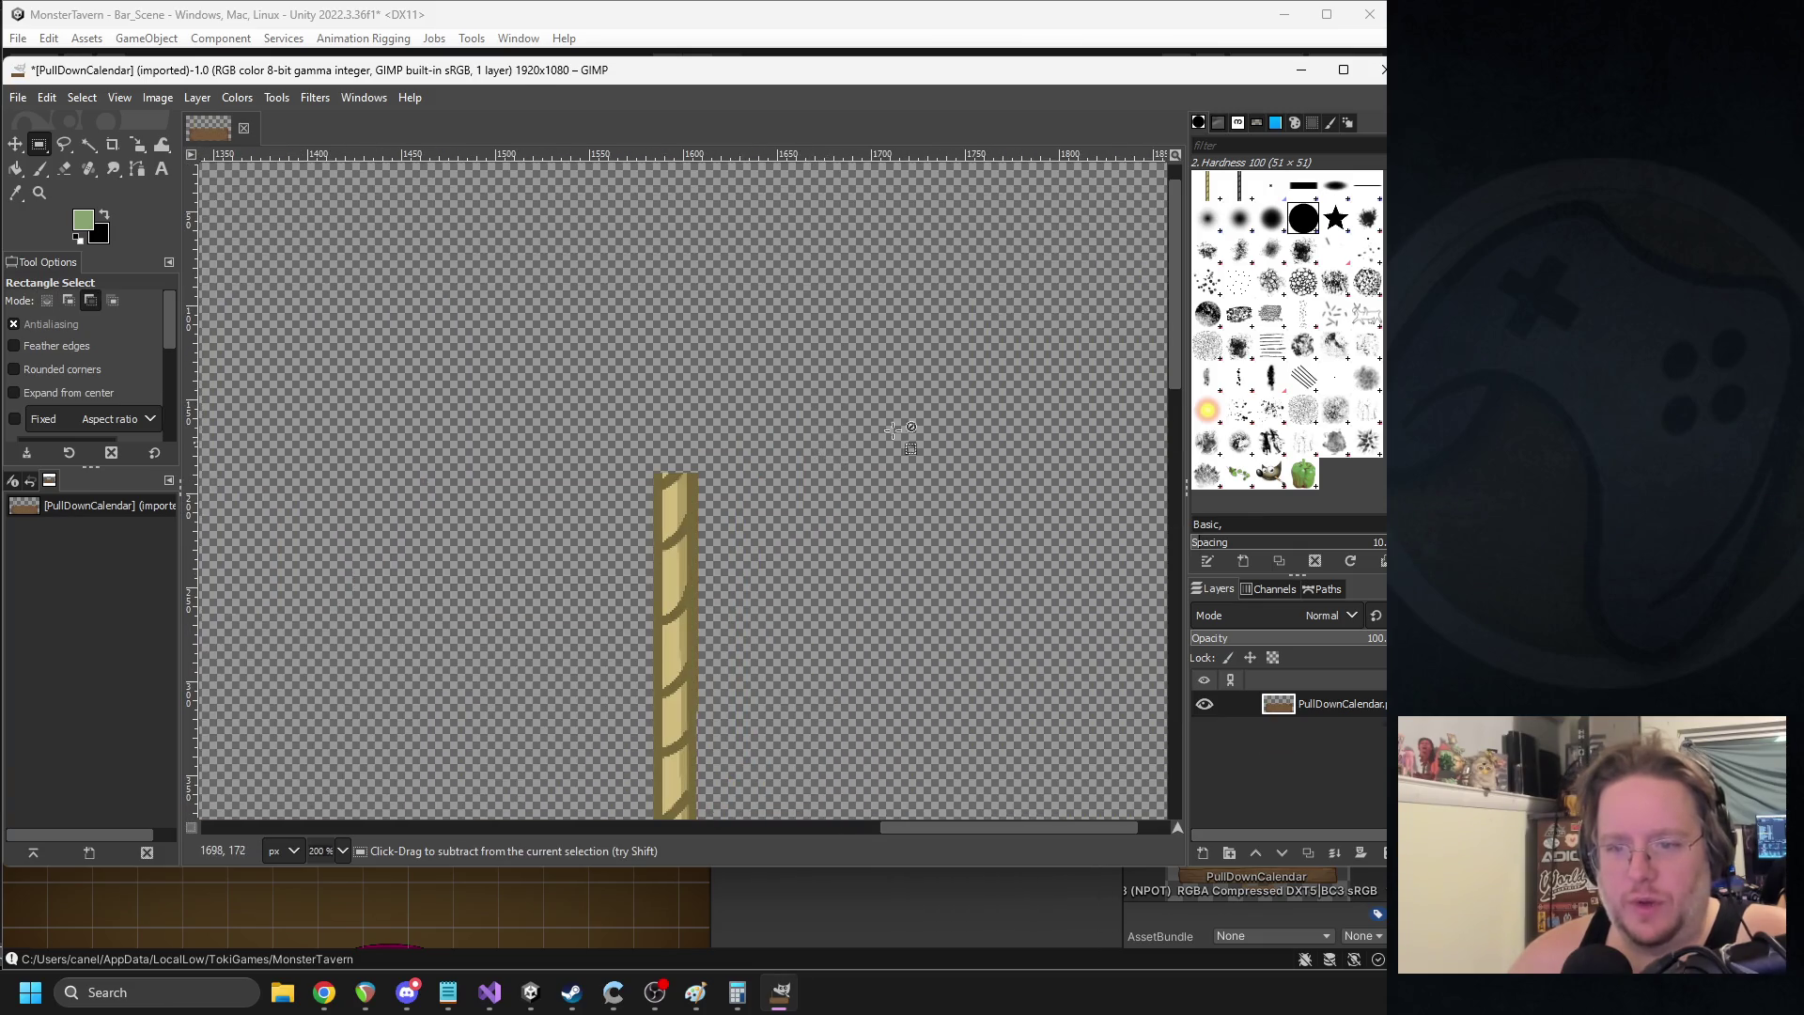
pyautogui.hotkey('ctrl', 'v')
pyautogui.moveTo(689, 621)
pyautogui.mouseDown()
pyautogui.moveTo(700, 442)
pyautogui.moveTo(676, 541)
pyautogui.moveTo(679, 483)
pyautogui.moveTo(874, 383)
pyautogui.mouseUp()
pyautogui.press('ctrl')
pyautogui.hotkey('ctrl', 'z')
pyautogui.hotkey('ctrl', 'z')
pyautogui.moveTo(693, 532)
pyautogui.mouseDown()
pyautogui.moveTo(833, 415)
pyautogui.moveTo(694, 391)
pyautogui.moveTo(656, 443)
pyautogui.mouseUp()
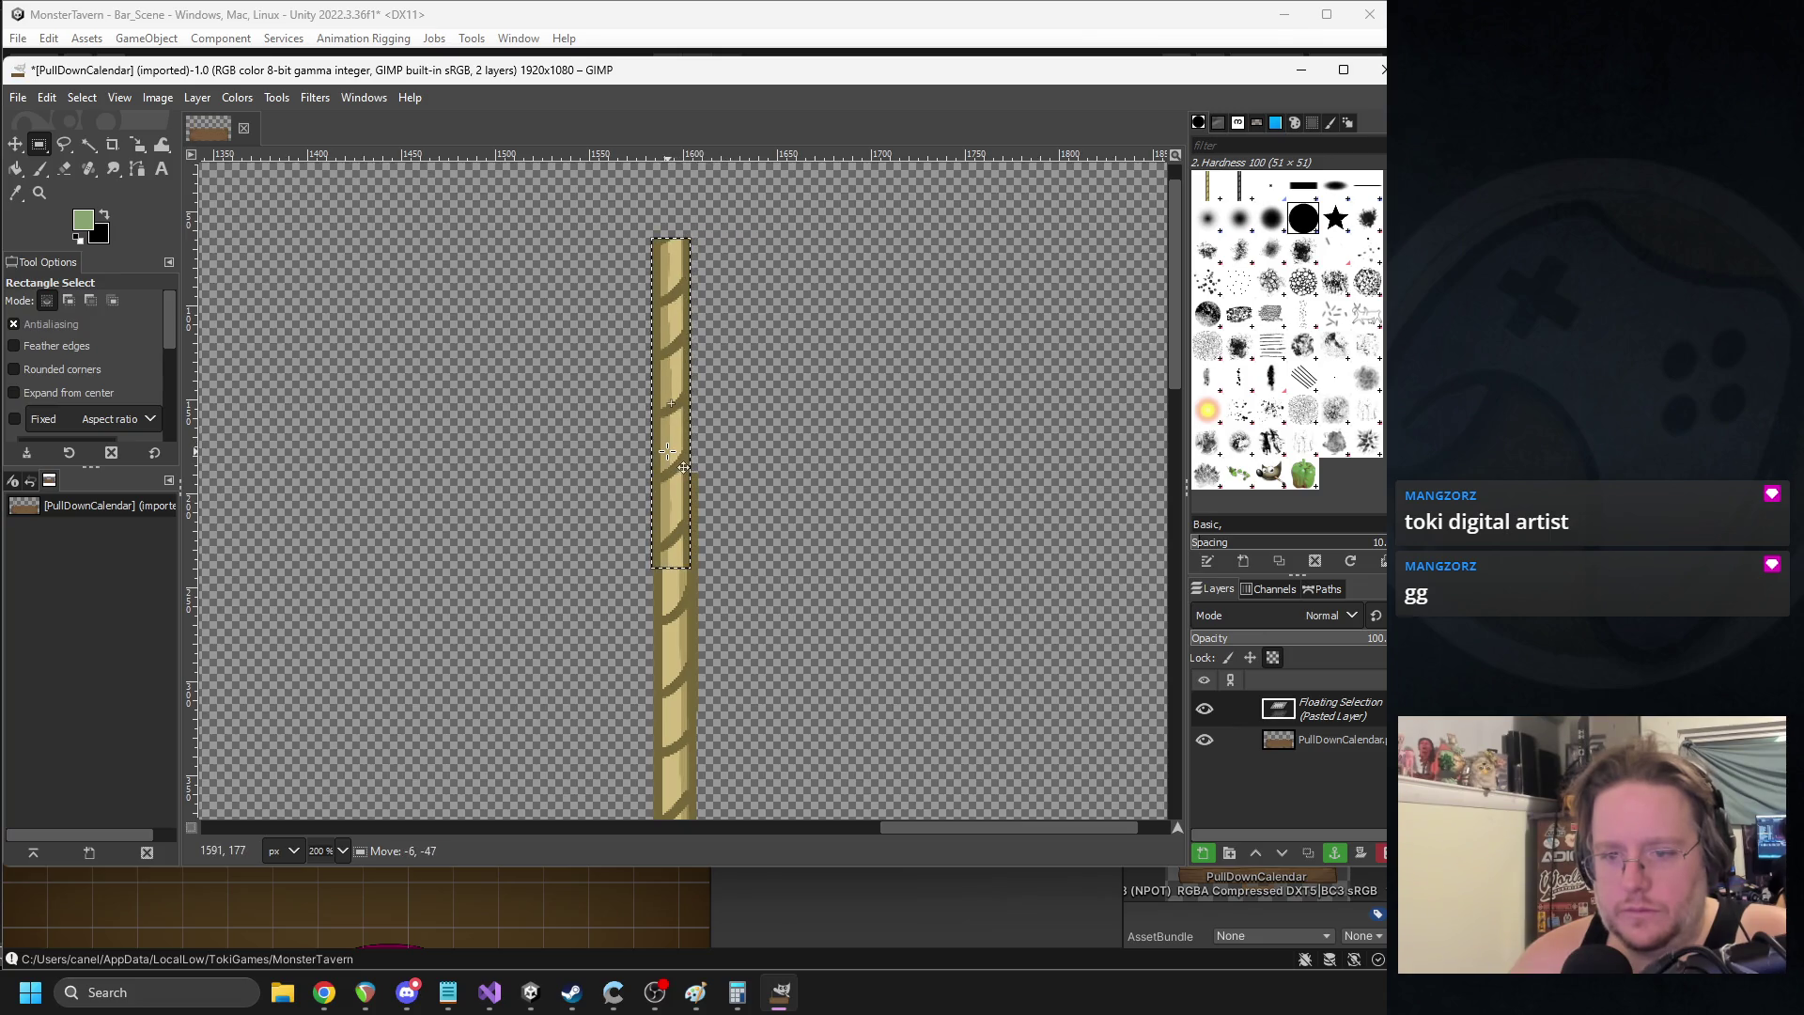
pyautogui.click(826, 464)
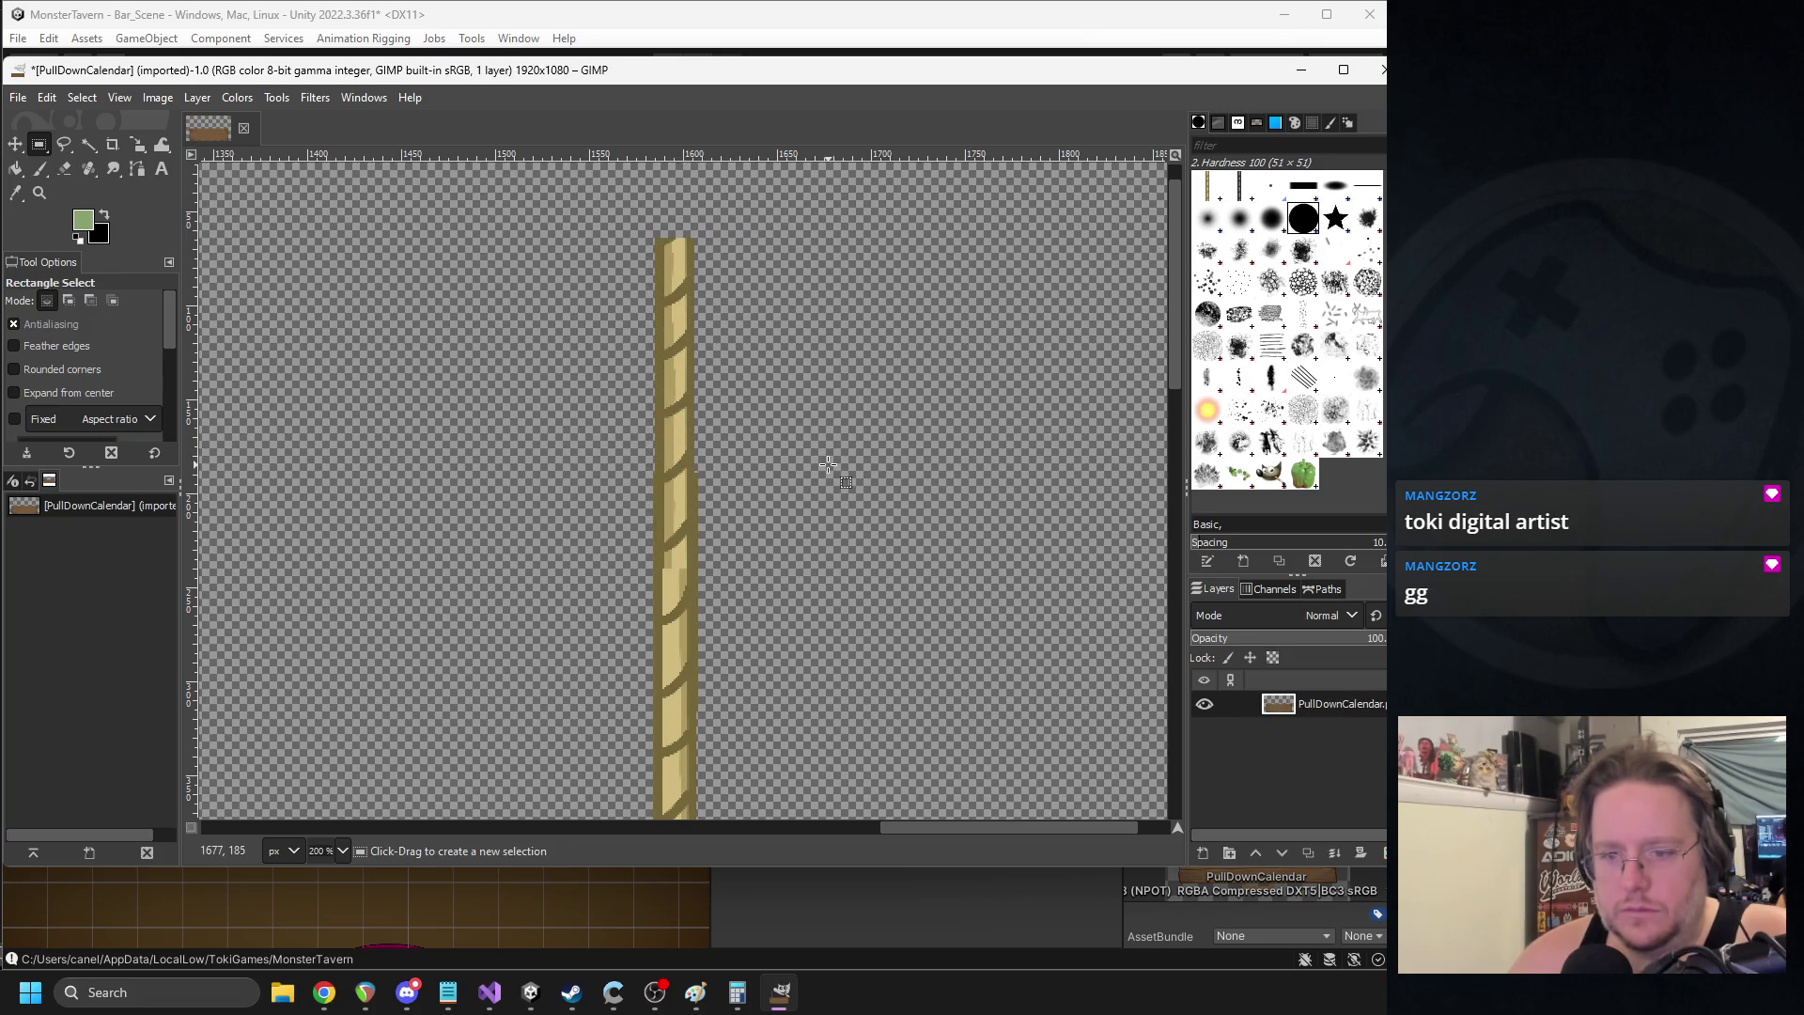
pyautogui.hotkey('ctrl', 'z')
pyautogui.hotkey('ctrl', 'z')
pyautogui.hotkey('ctrl', 'z')
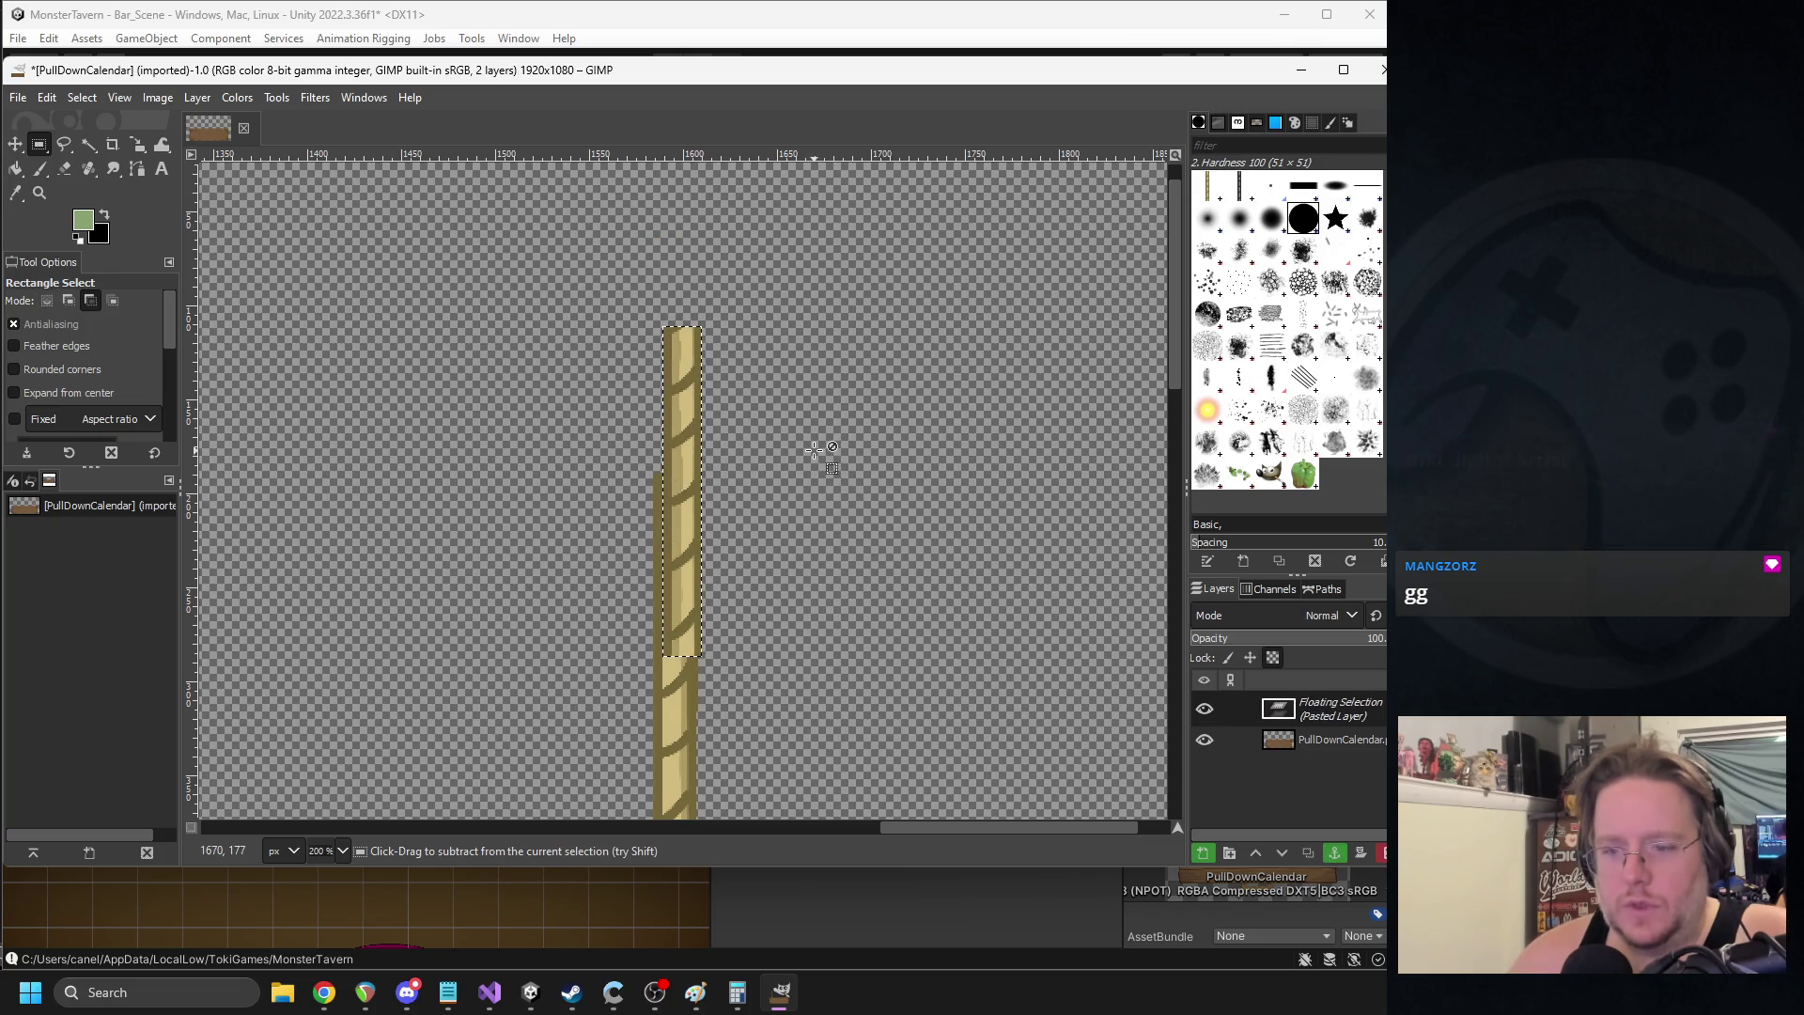
pyautogui.hotkey('ctrl', 'y')
pyautogui.hotkey('ctrl', 'y')
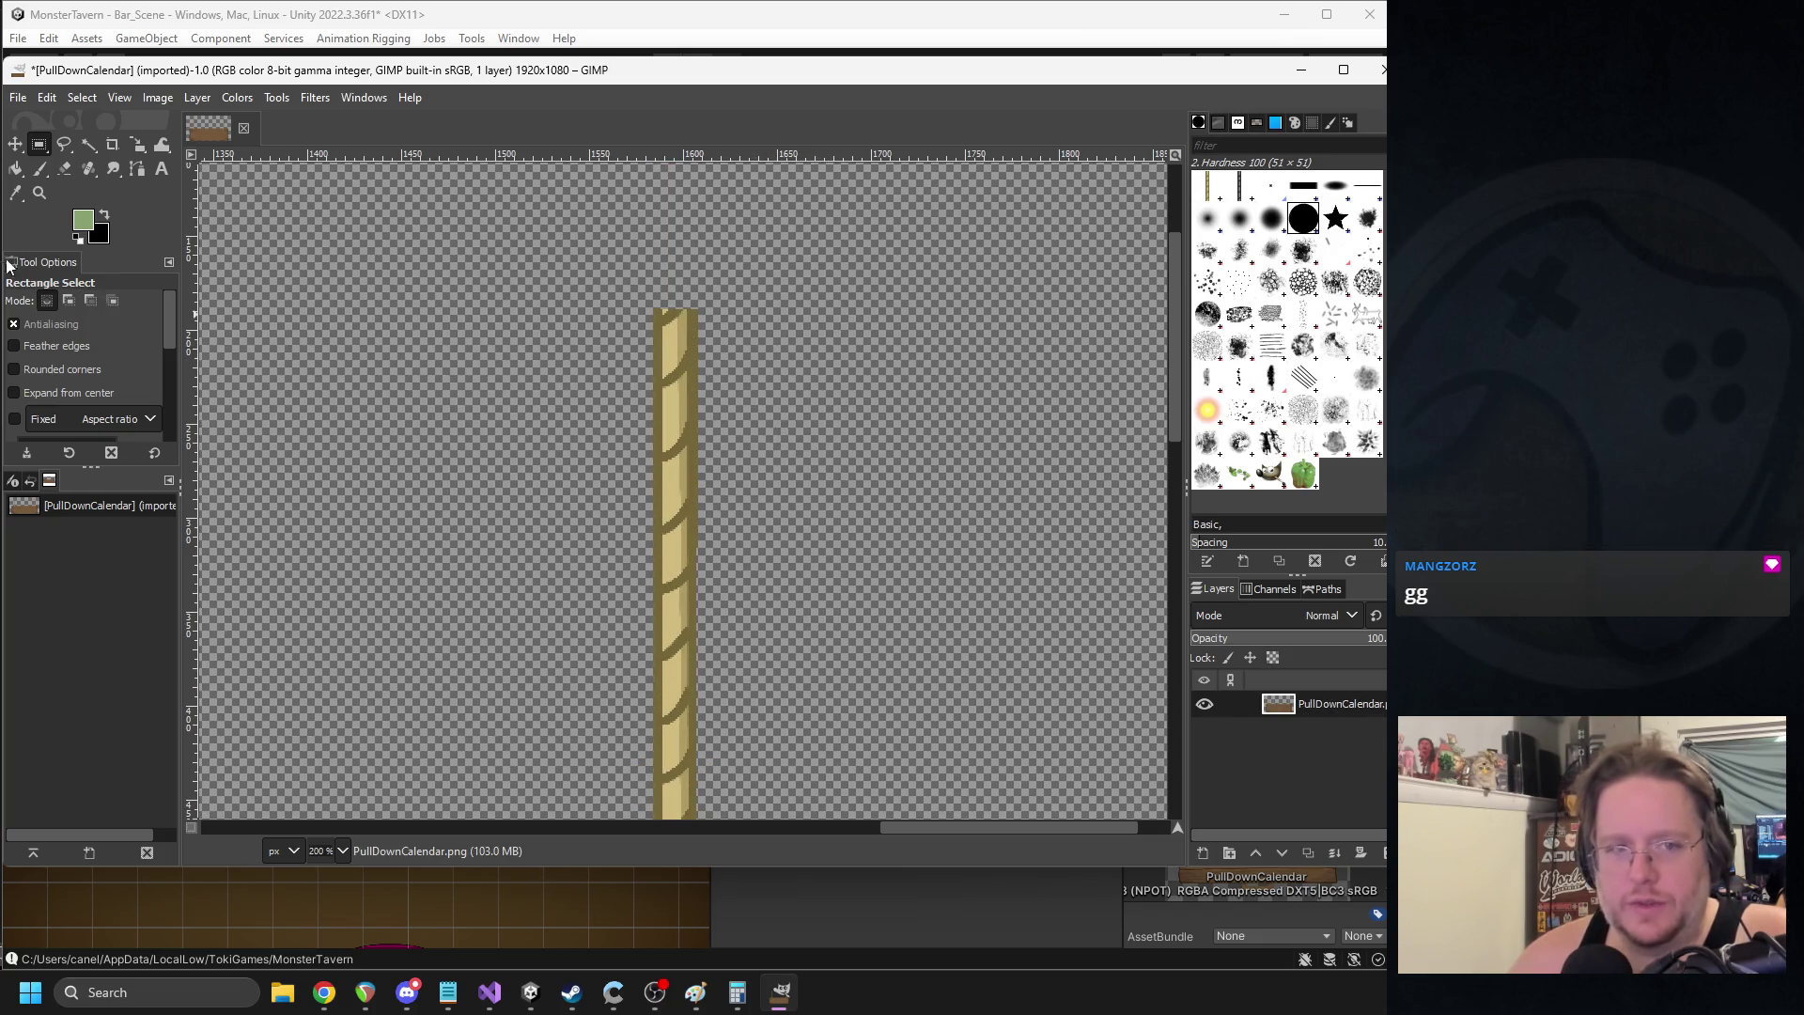
# - Copy the upper part of the right rope and paste it at the top of the image
pyautogui.moveTo(652, 300)
pyautogui.mouseDown()
pyautogui.moveTo(735, 586)
pyautogui.moveTo(721, 757)
pyautogui.moveTo(708, 726)
pyautogui.mouseUp()
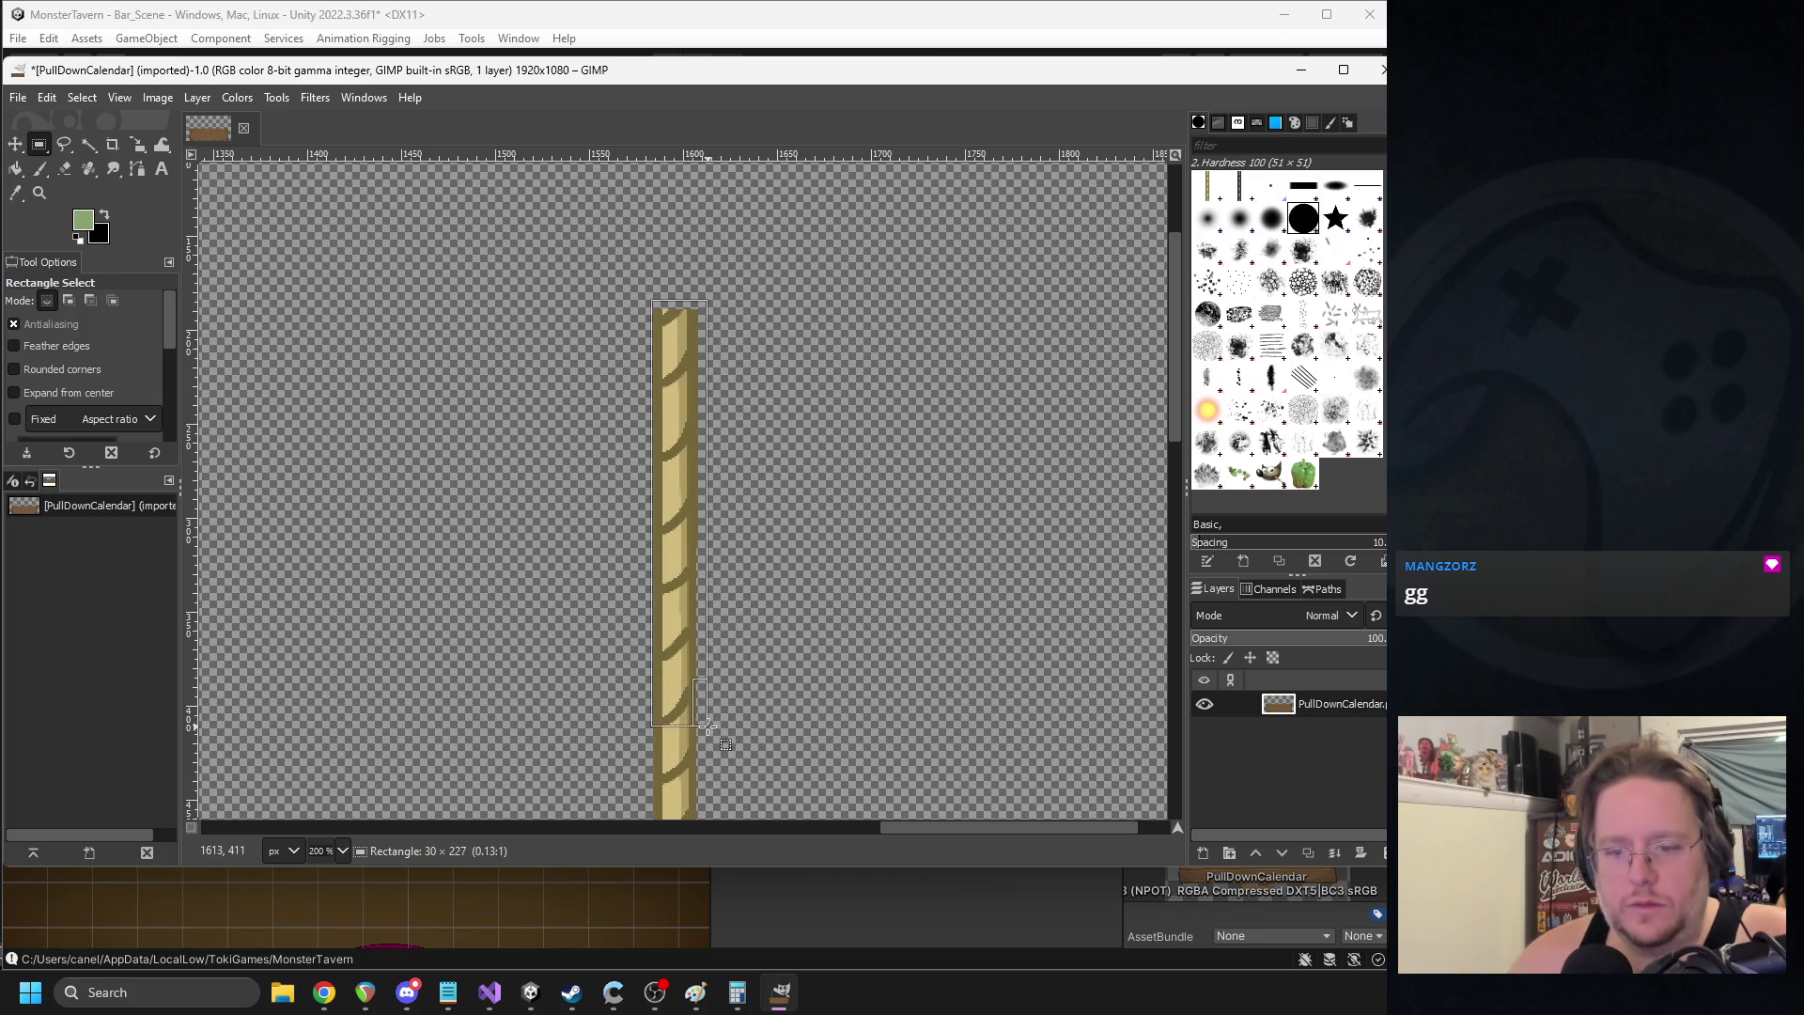
pyautogui.hotkey('ctrl', 'c')
pyautogui.scroll(5, 762, 504)
pyautogui.hotkey('ctrl', 'v')
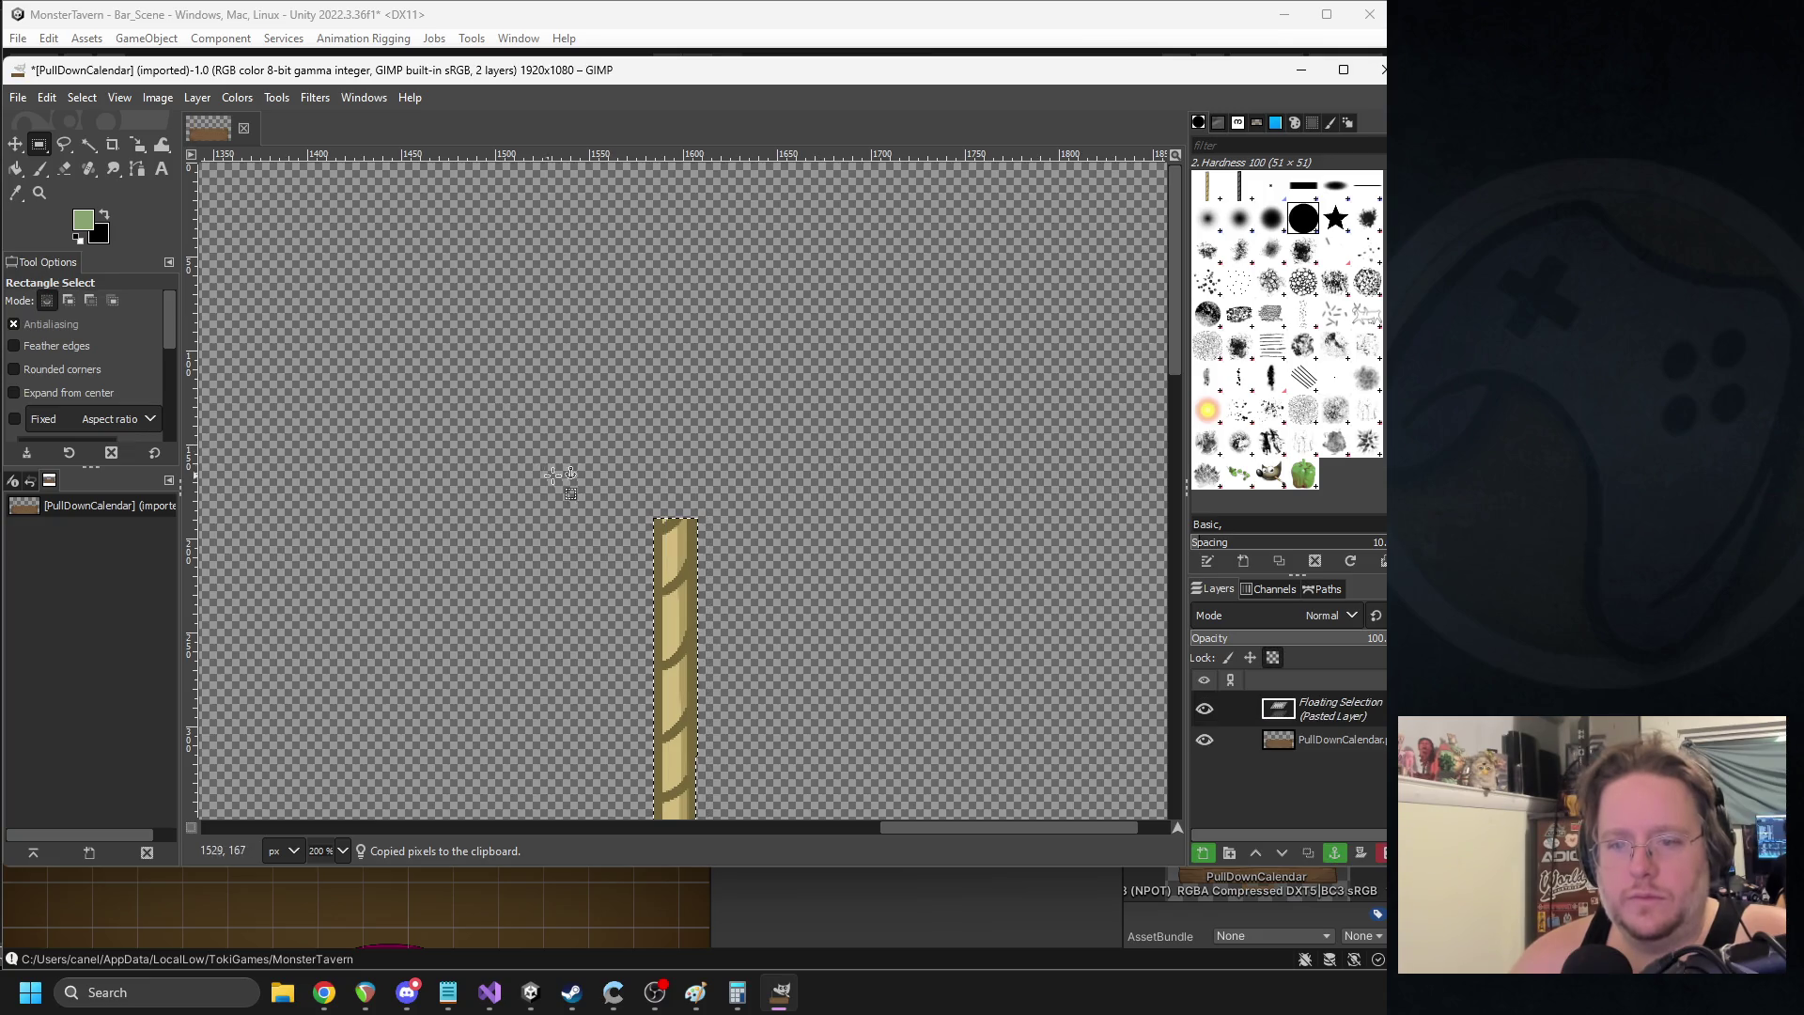
pyautogui.moveTo(687, 551)
pyautogui.mouseDown()
pyautogui.moveTo(690, 207)
pyautogui.moveTo(693, 226)
pyautogui.mouseUp()
pyautogui.click(841, 338)
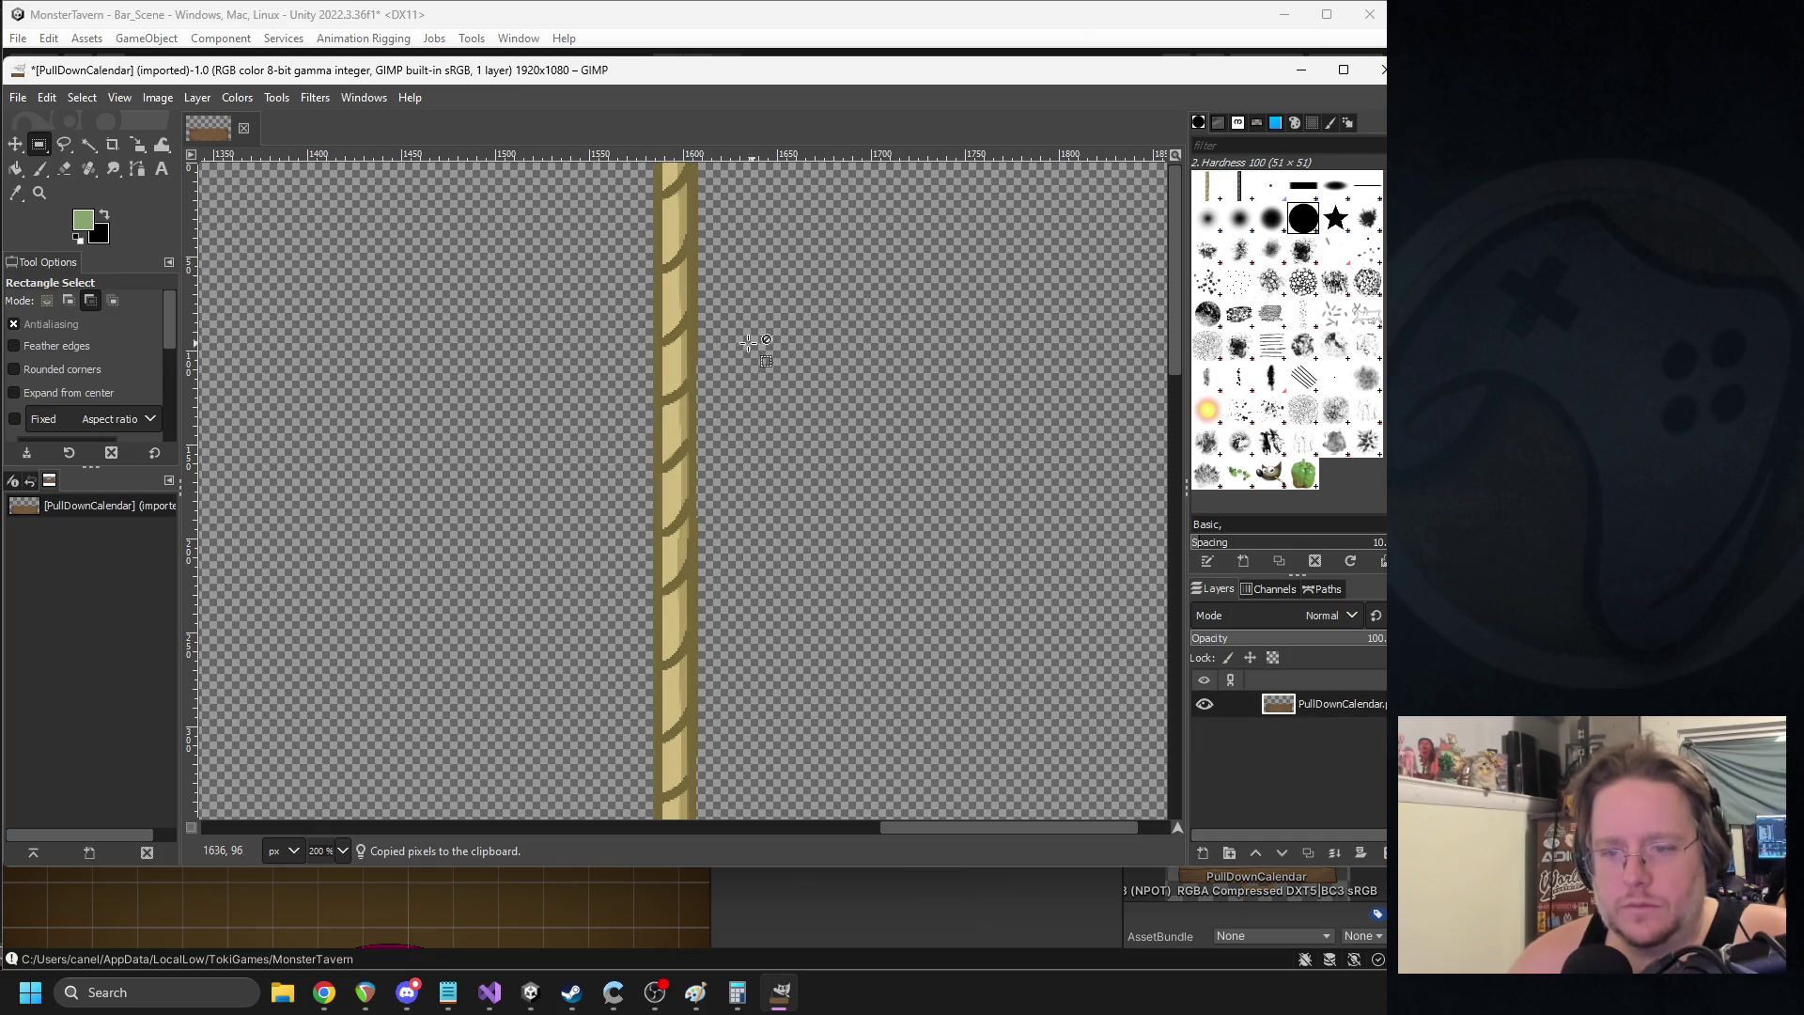
# - Nudge the top rope copy a few pixels left into alignment and anchor it
pyautogui.hotkey('ctrl', 'z')
pyautogui.moveTo(691, 505); pyautogui.dragTo(675, 496)
pyautogui.click(800, 486)
pyautogui.hotkey('ctrl', 'z')
pyautogui.click(806, 500)
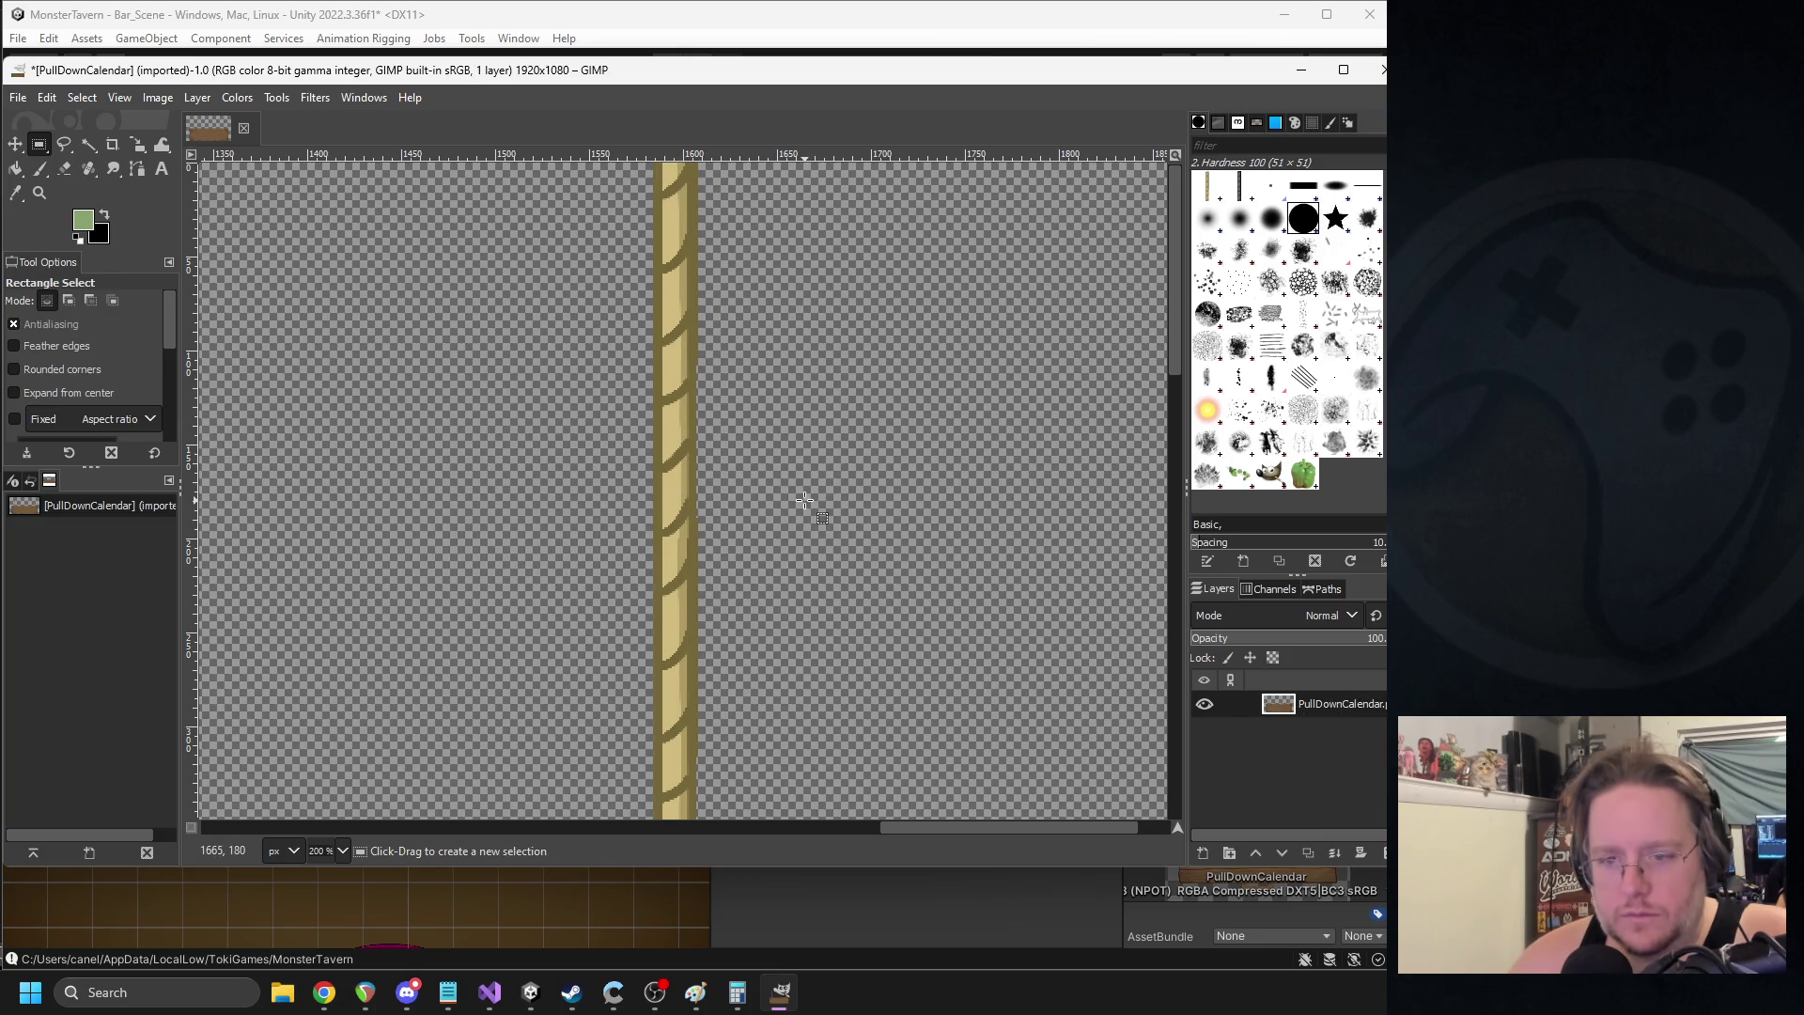
pyautogui.hotkey('ctrl', 'z')
pyautogui.moveTo(685, 493); pyautogui.dragTo(683, 494)
pyautogui.click(813, 458)
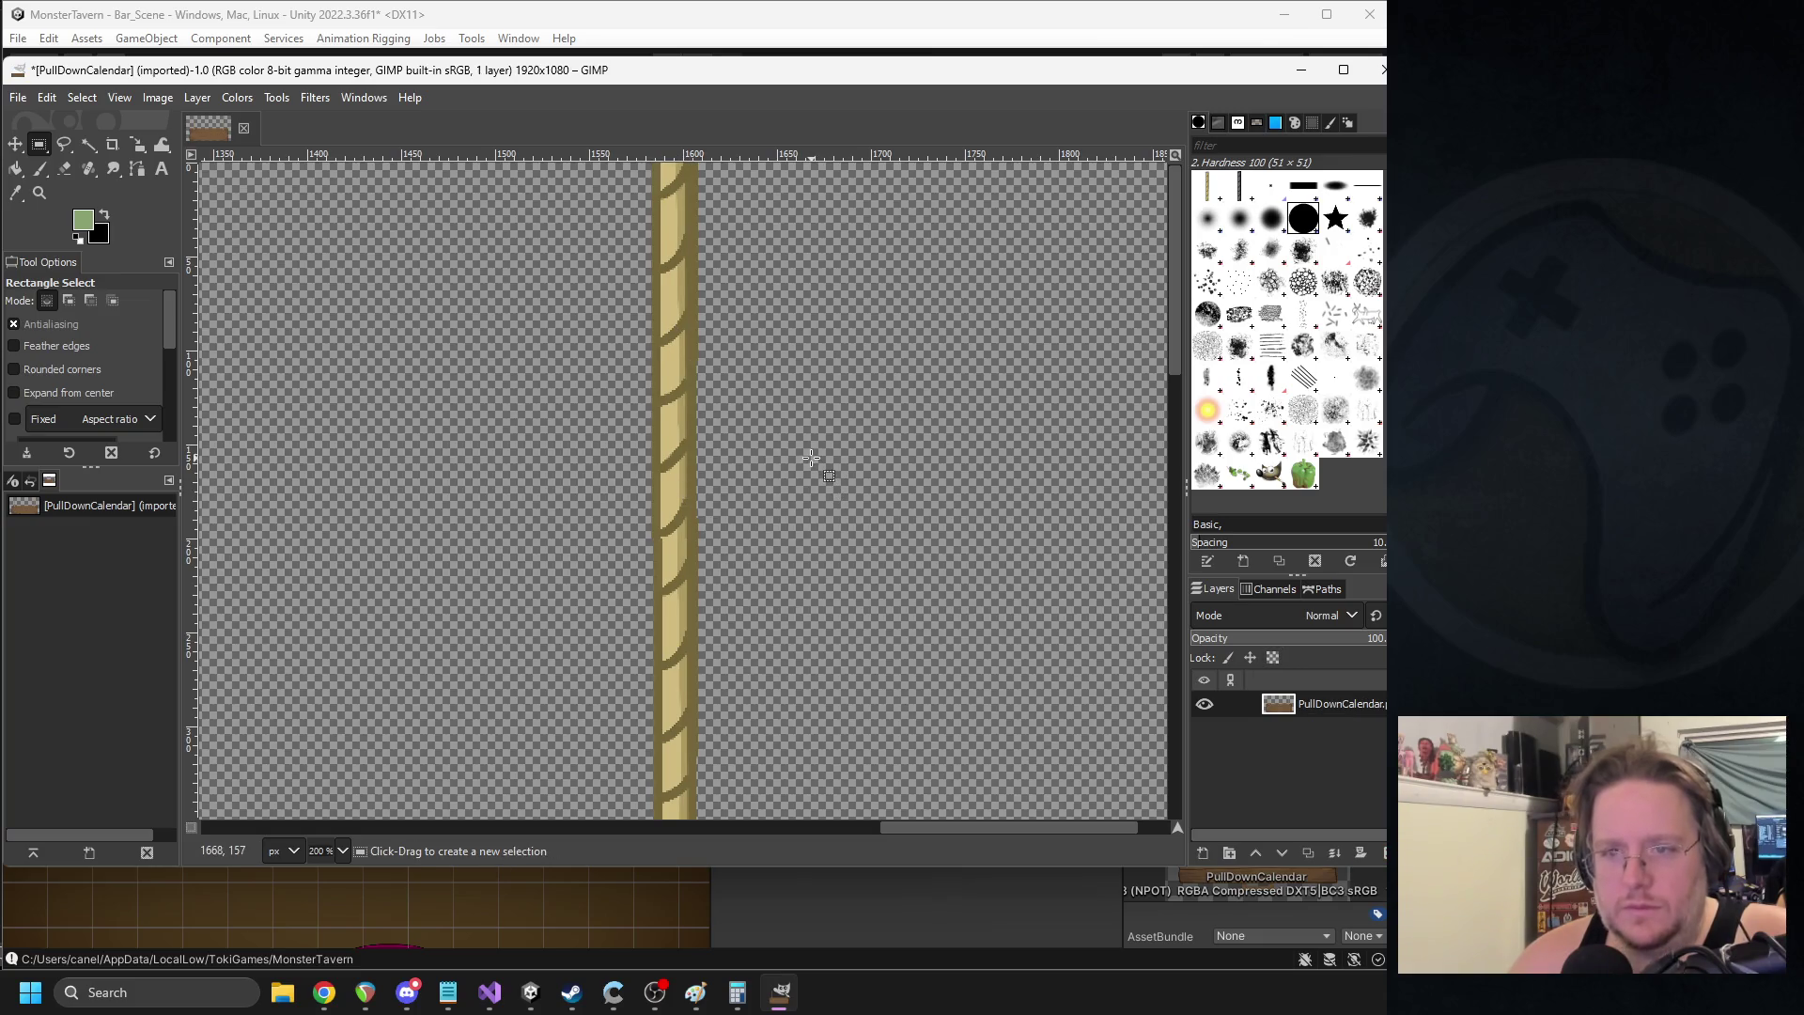
# - Export over PullDownCalendar.png with default PNG options, then quit GIMP discarding changes
pyautogui.scroll(-3, 814, 460)
pyautogui.scroll(3, 814, 460)
pyautogui.scroll(-5, 681, 552)
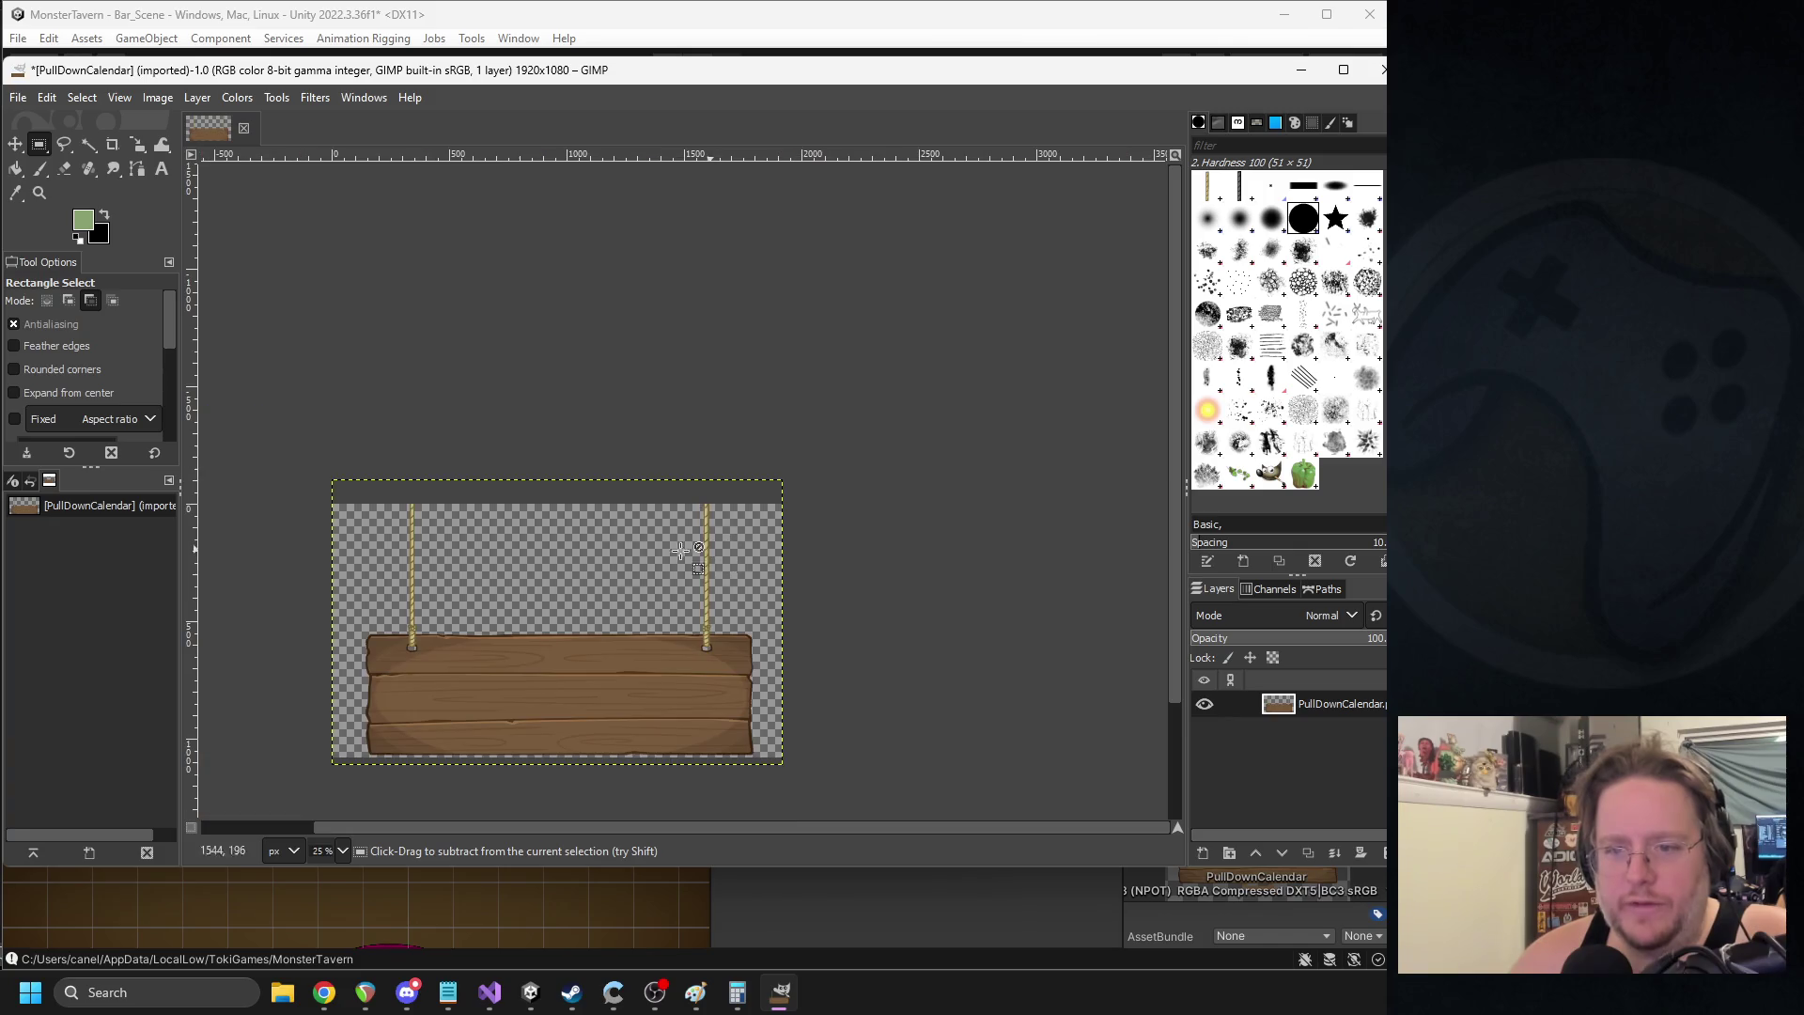
pyautogui.click(26, 101)
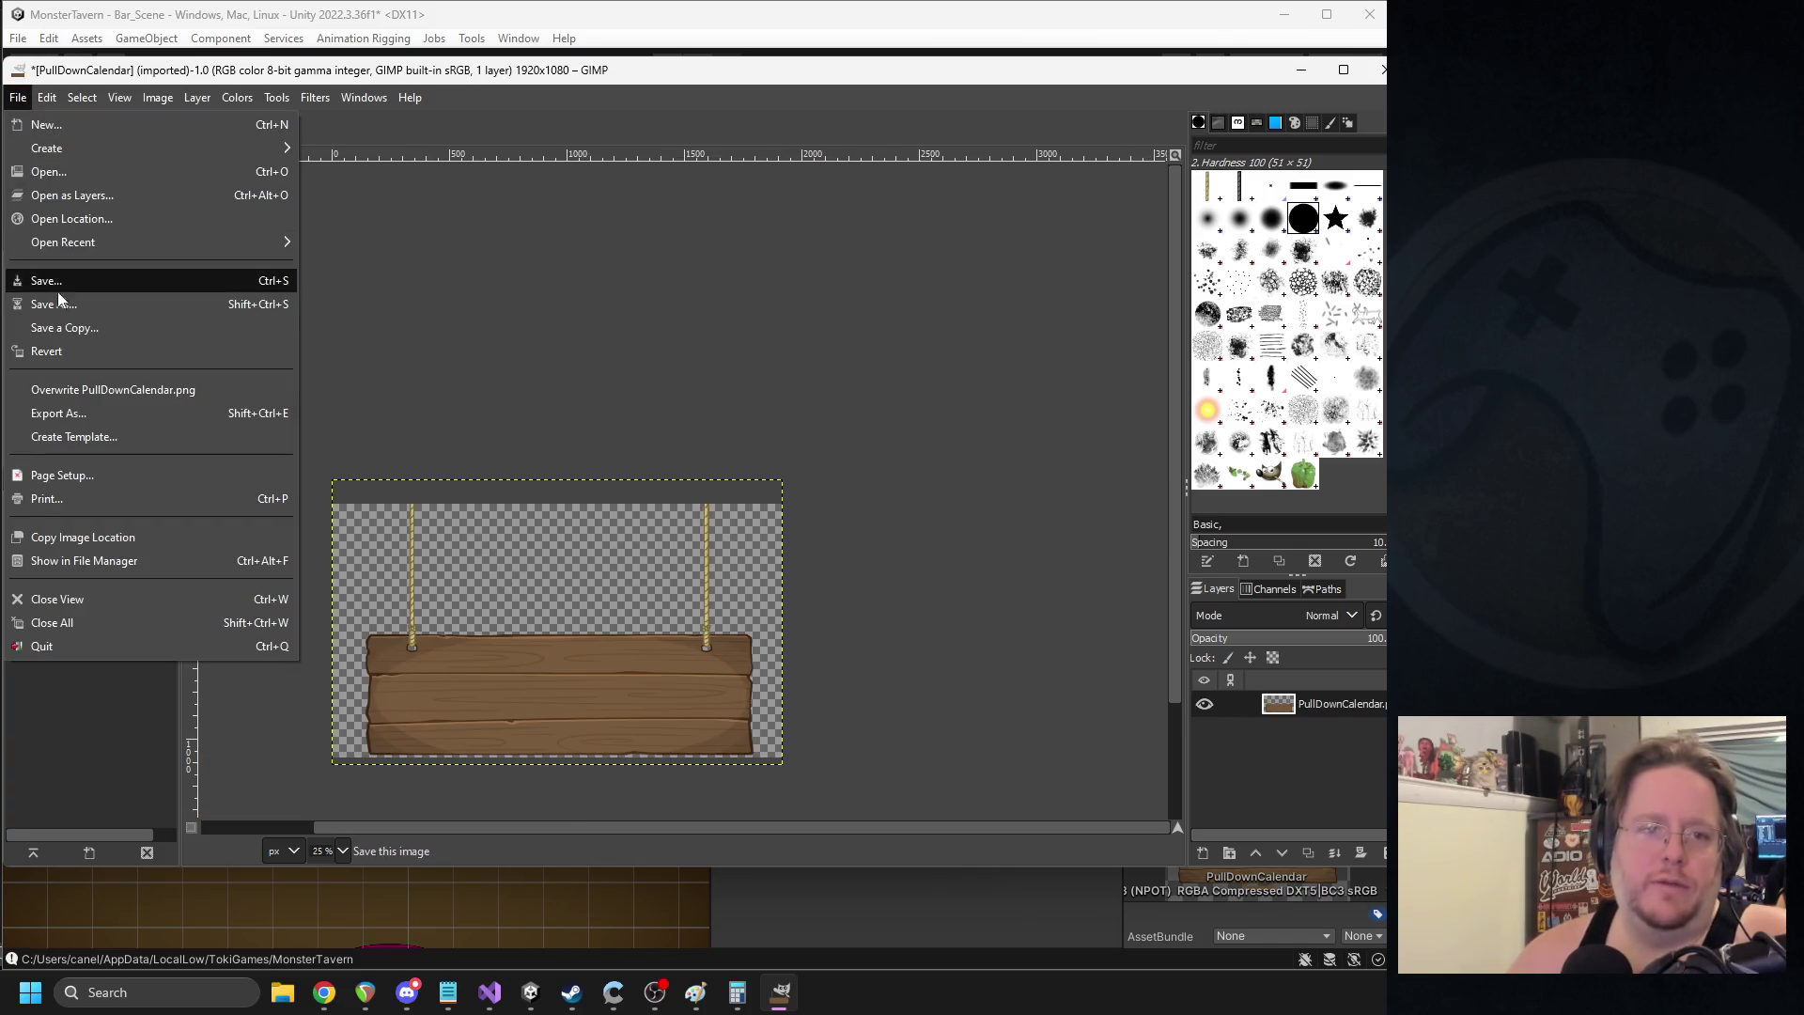
pyautogui.click(70, 414)
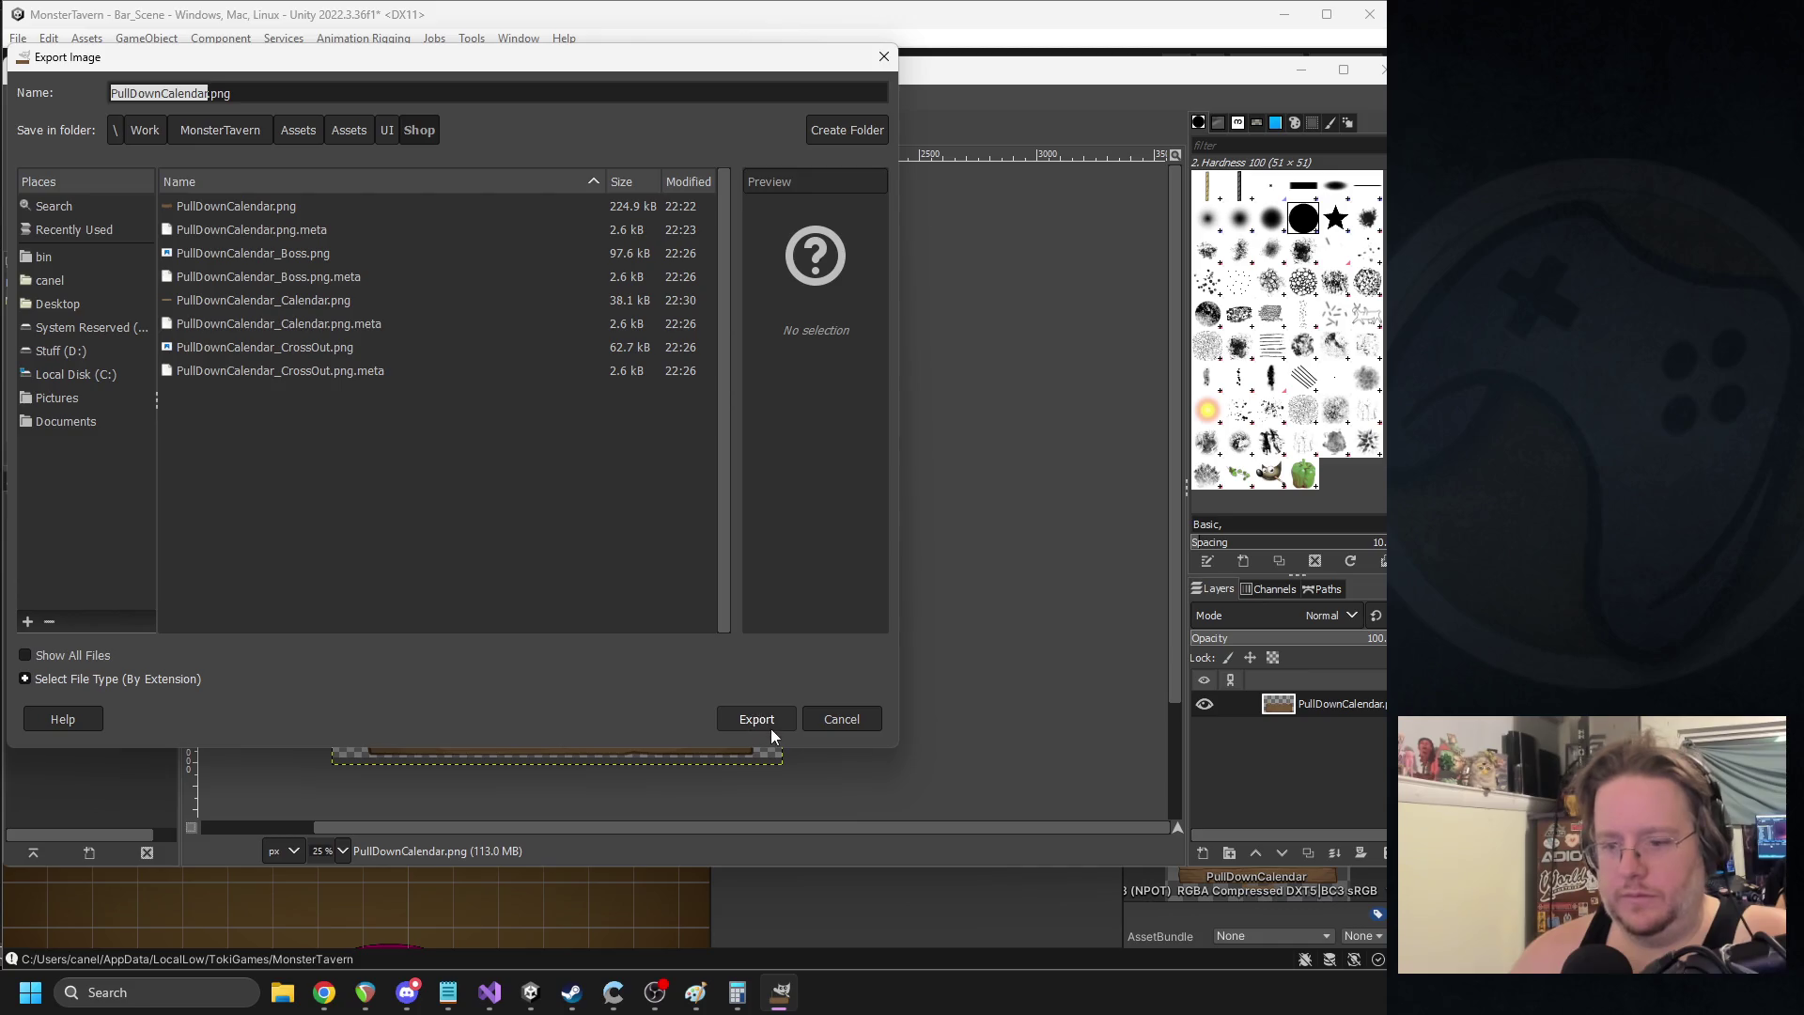
pyautogui.click(771, 729)
pyautogui.click(612, 488)
pyautogui.click(906, 724)
pyautogui.hotkey('ctrl', 'q')
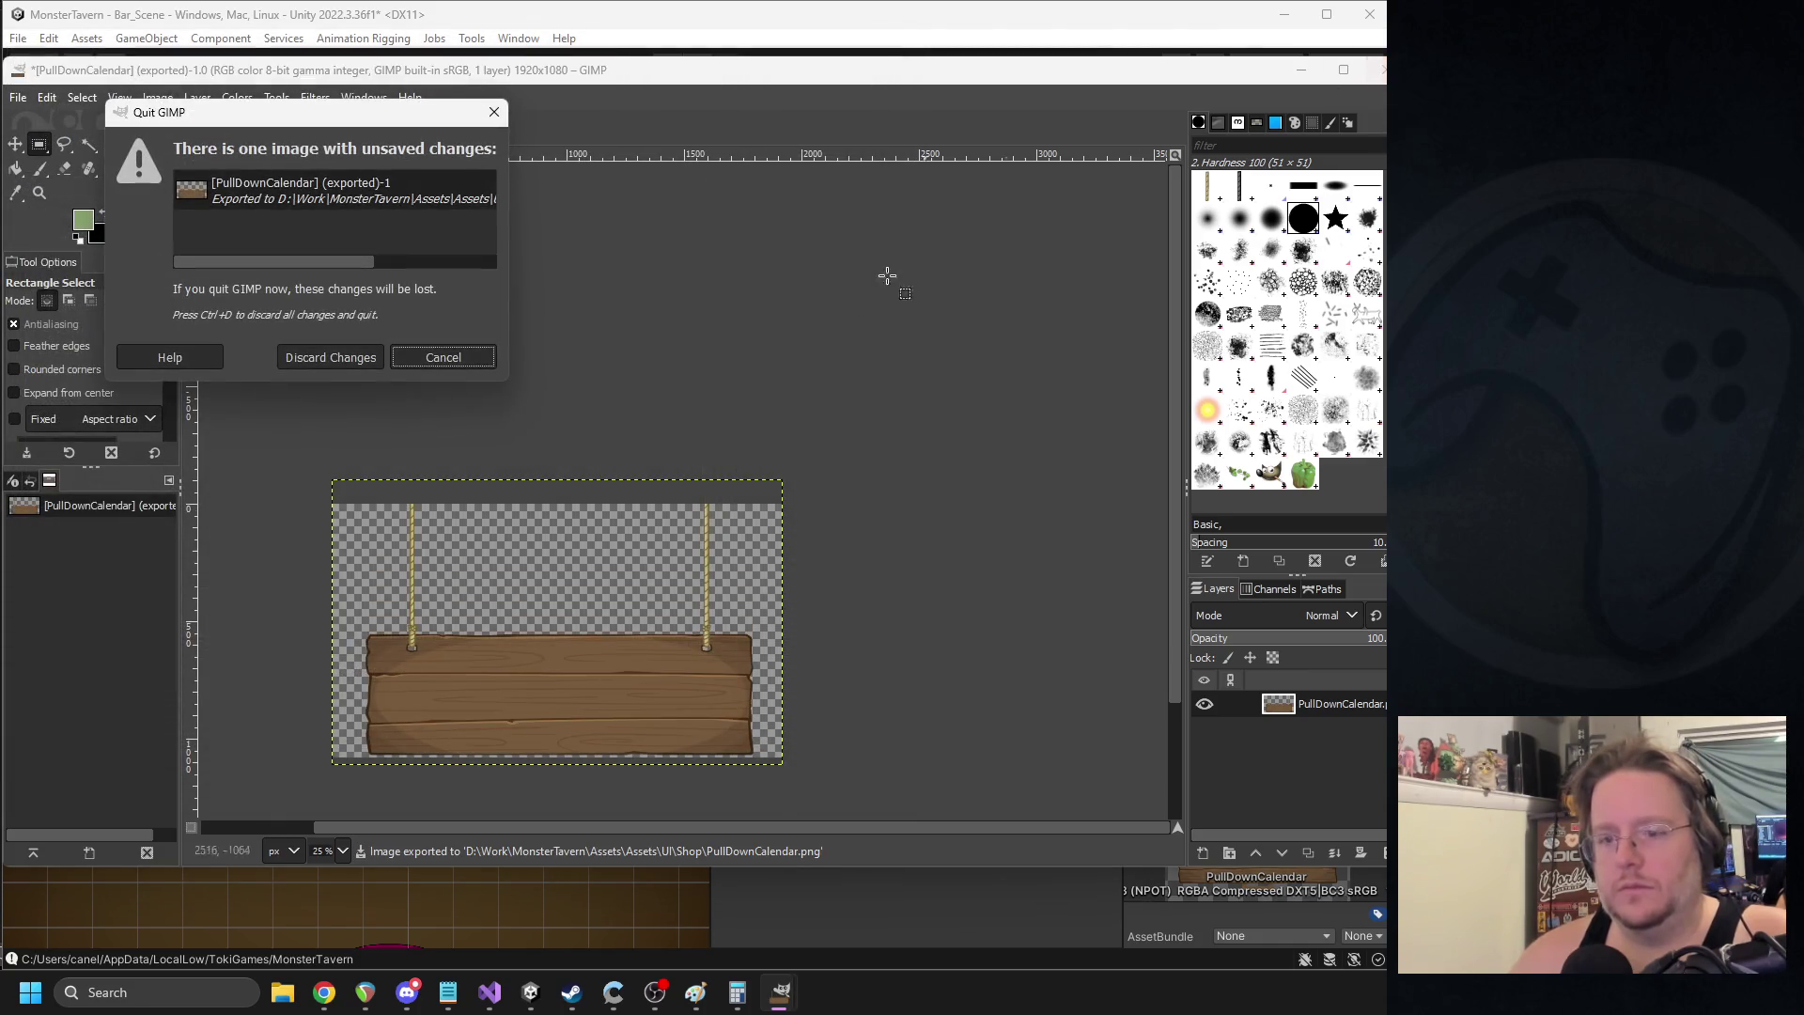
pyautogui.click(330, 365)
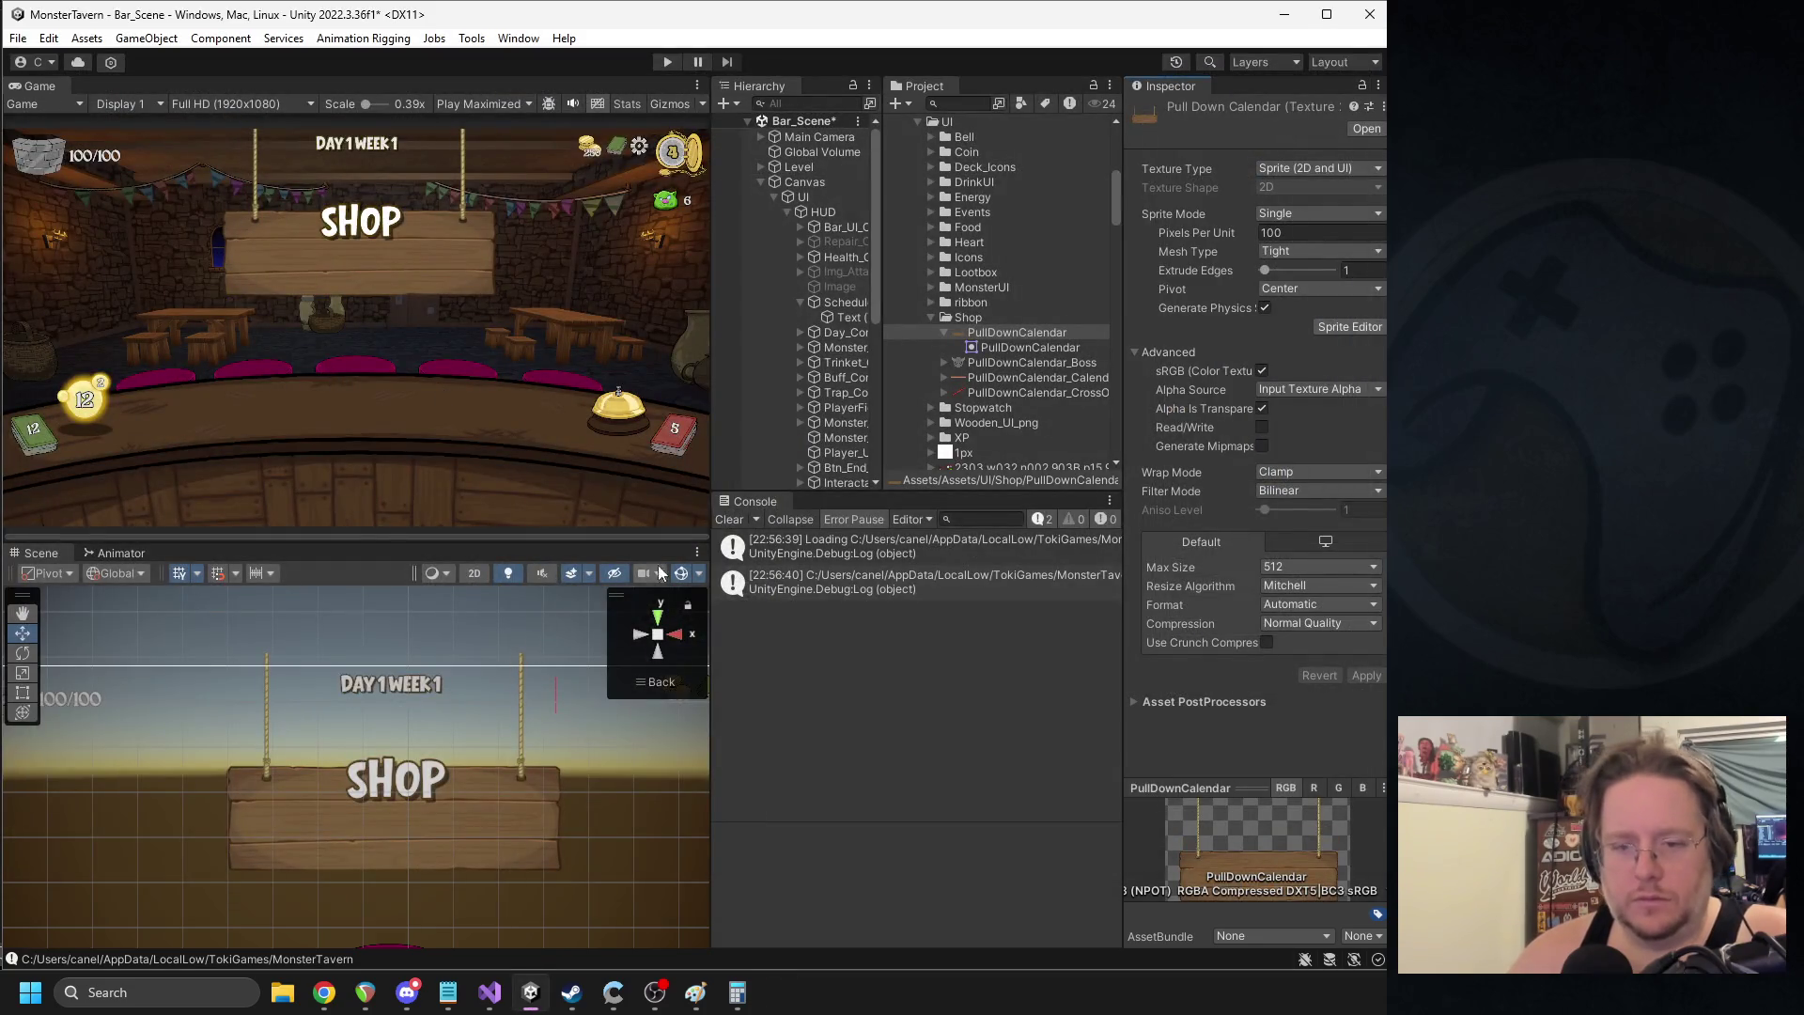
# - Select the sign's Text (TMP), move it lower, and edit its font size
pyautogui.moveTo(887, 324); pyautogui.dragTo(996, 325)
pyautogui.click(850, 311)
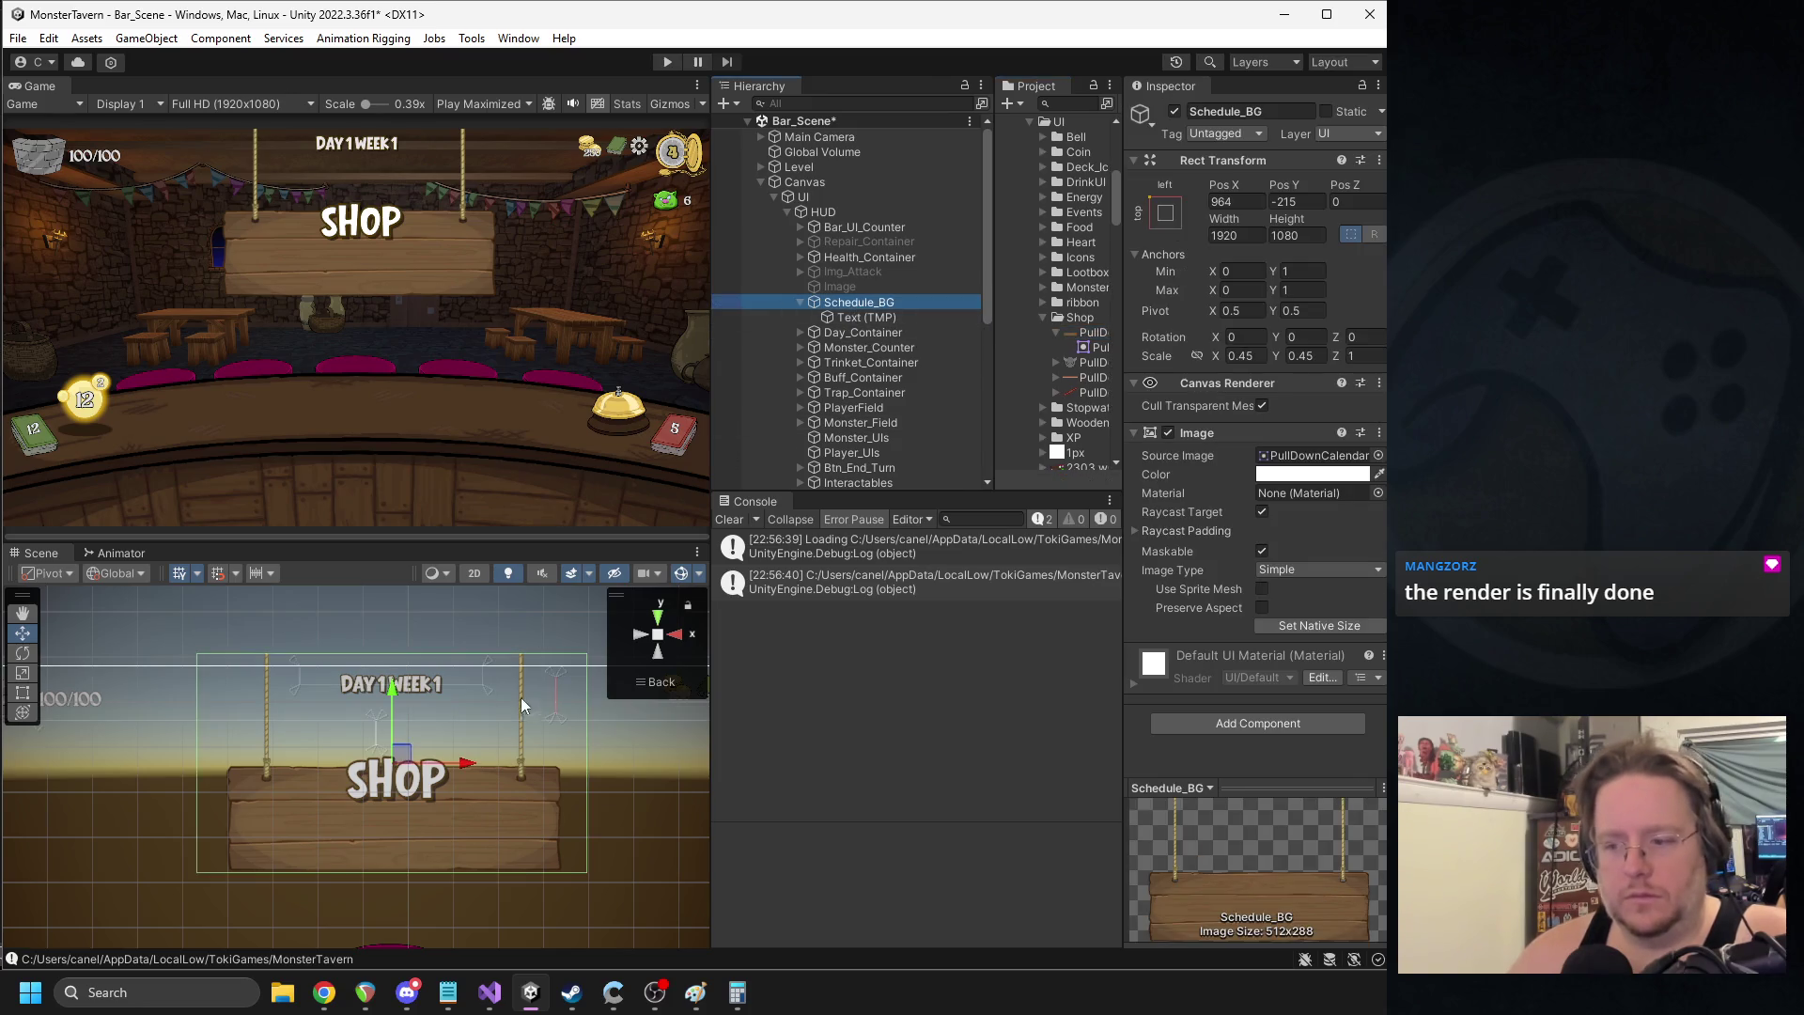
pyautogui.moveTo(400, 716); pyautogui.dragTo(395, 748)
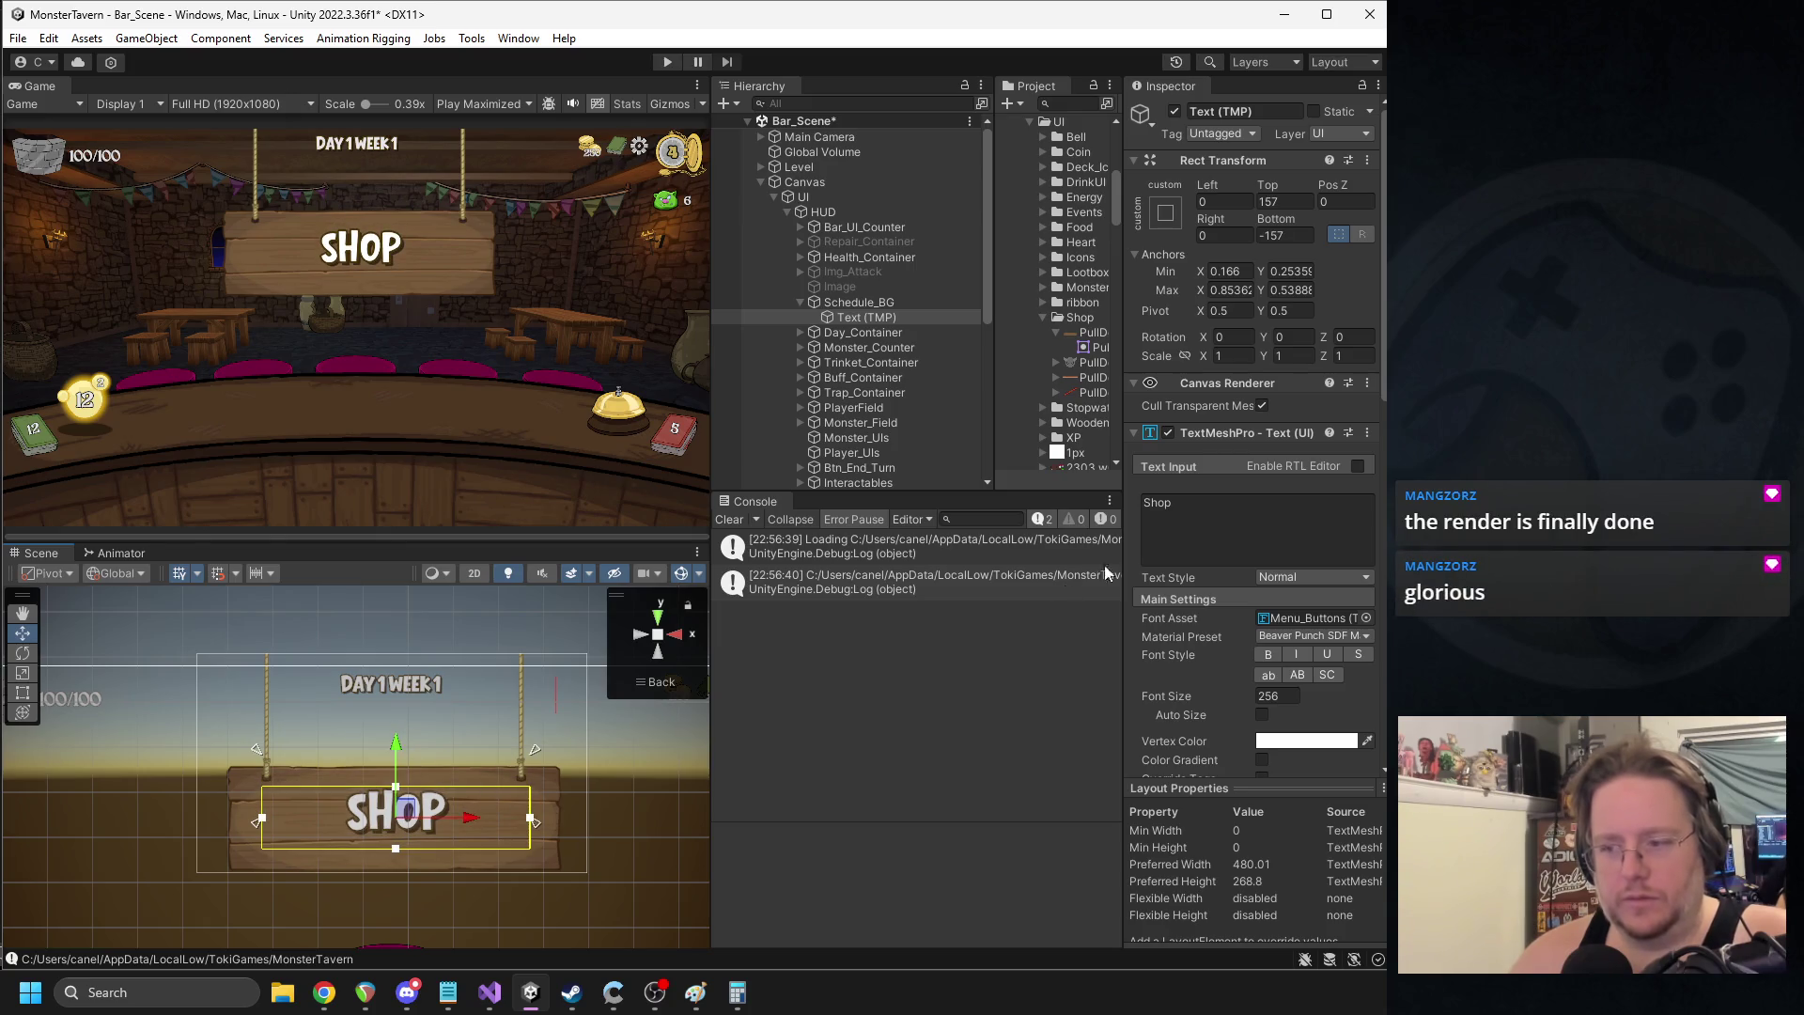
pyautogui.click(1264, 693)
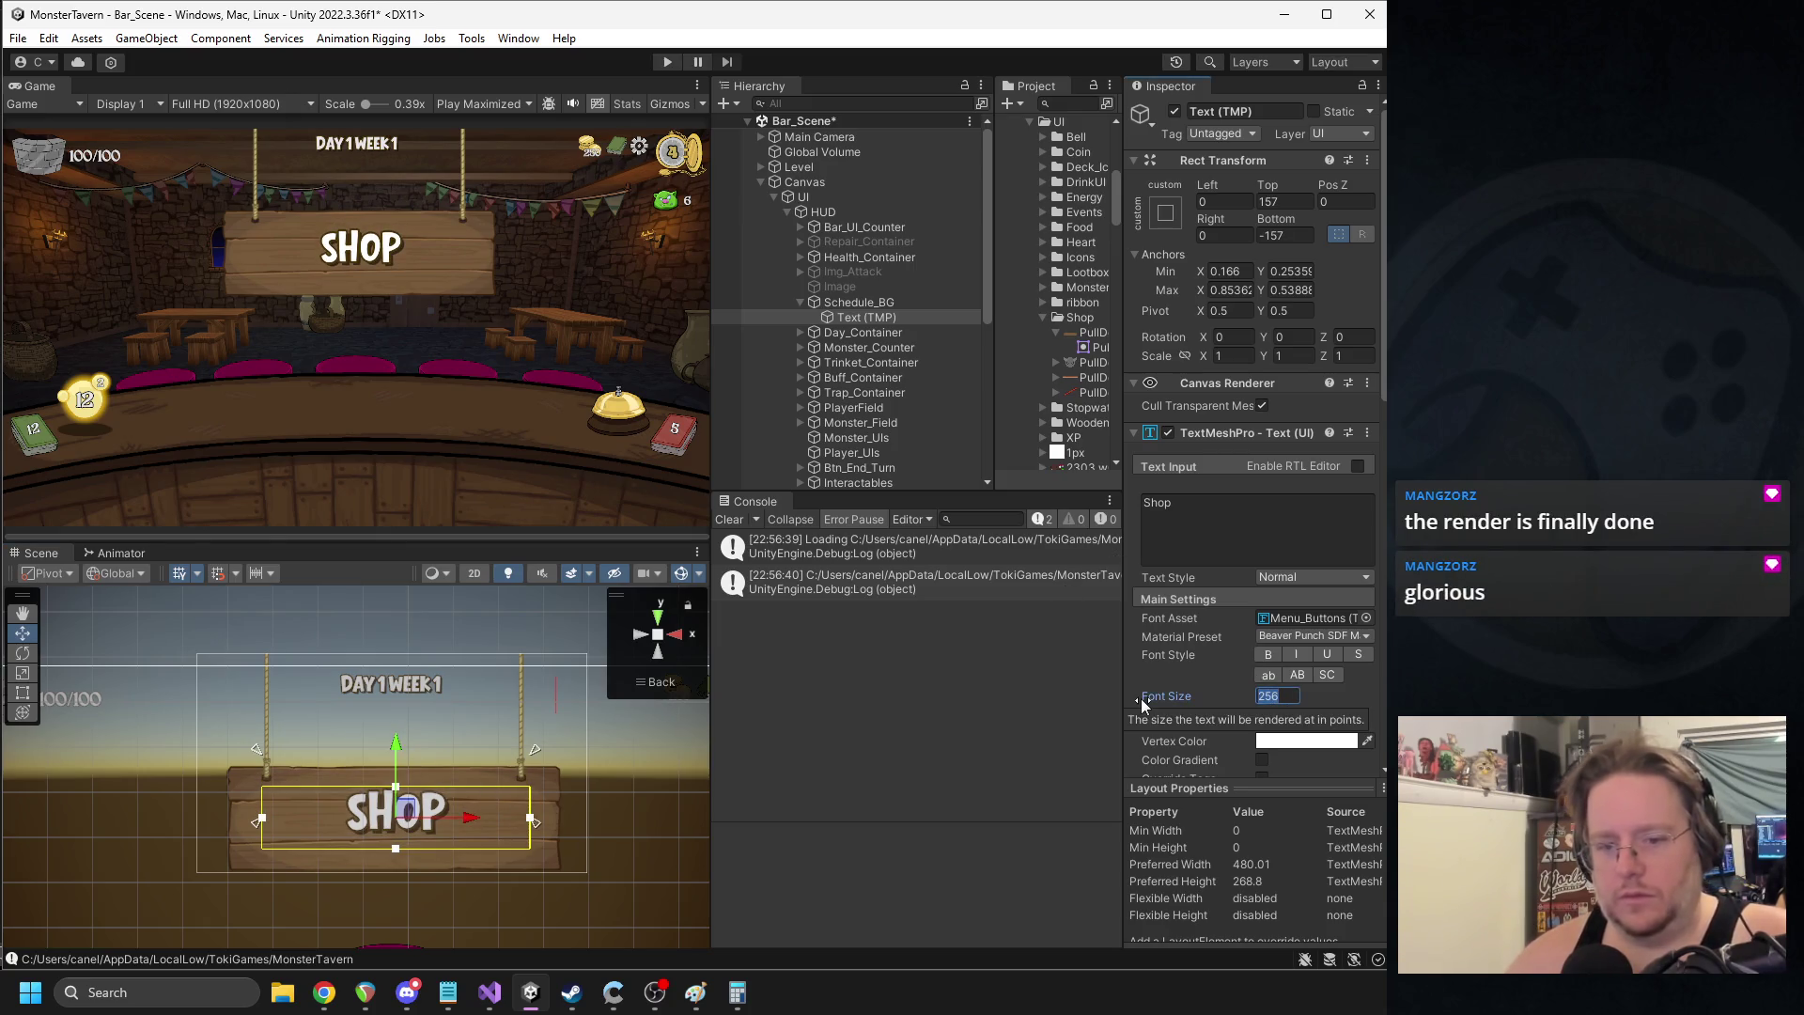
pyautogui.write('512')
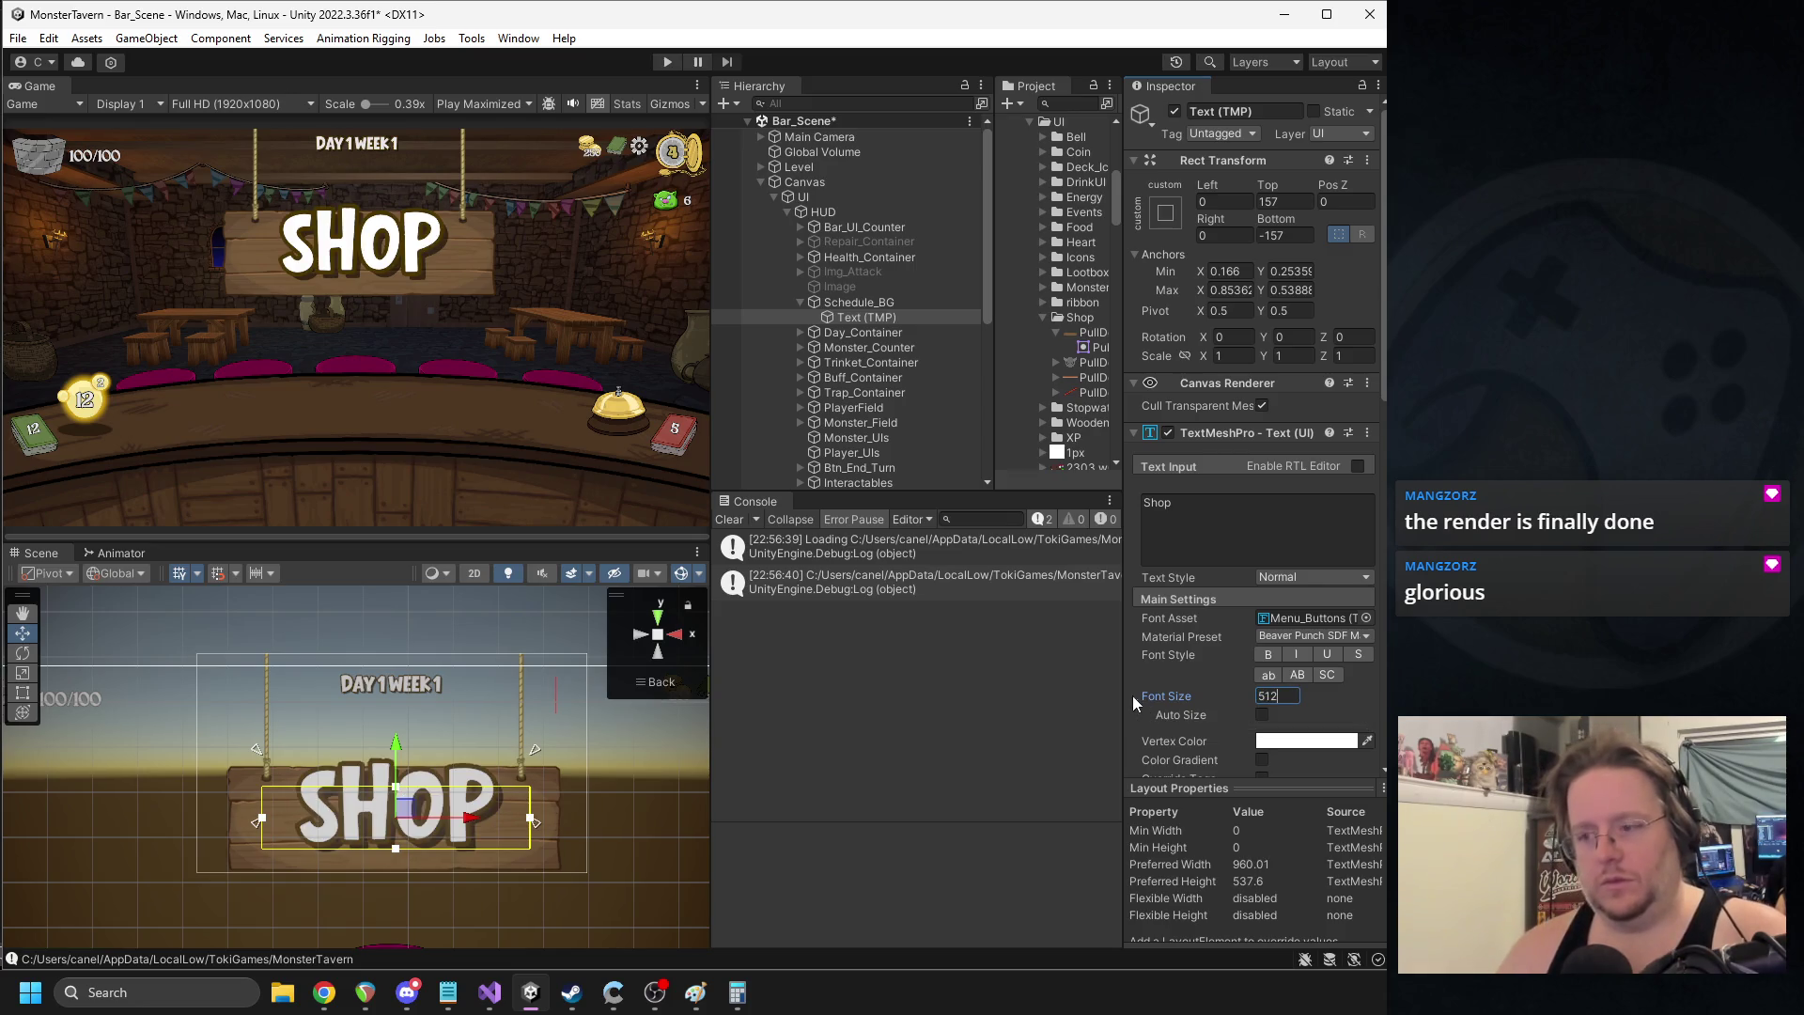
pyautogui.write('450')
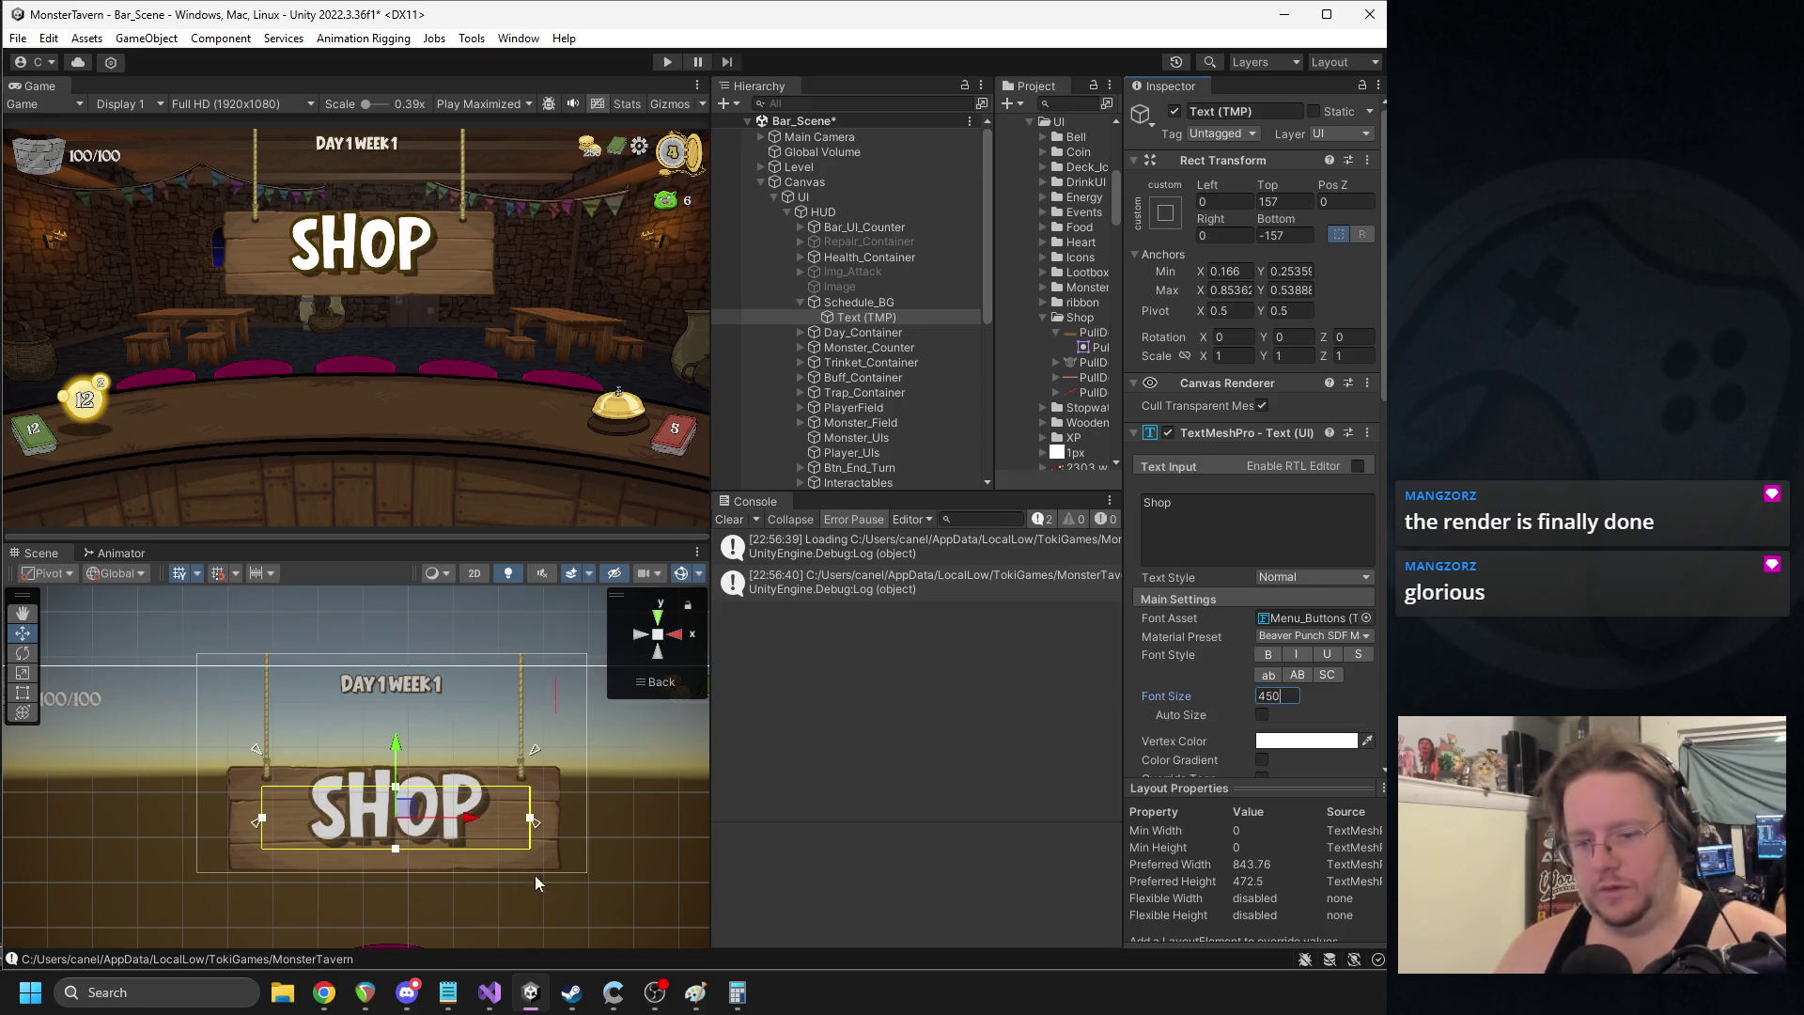
# - Change the wording to 'Shoppe', set font size 425, and nudge the text into place
pyautogui.click(1229, 503)
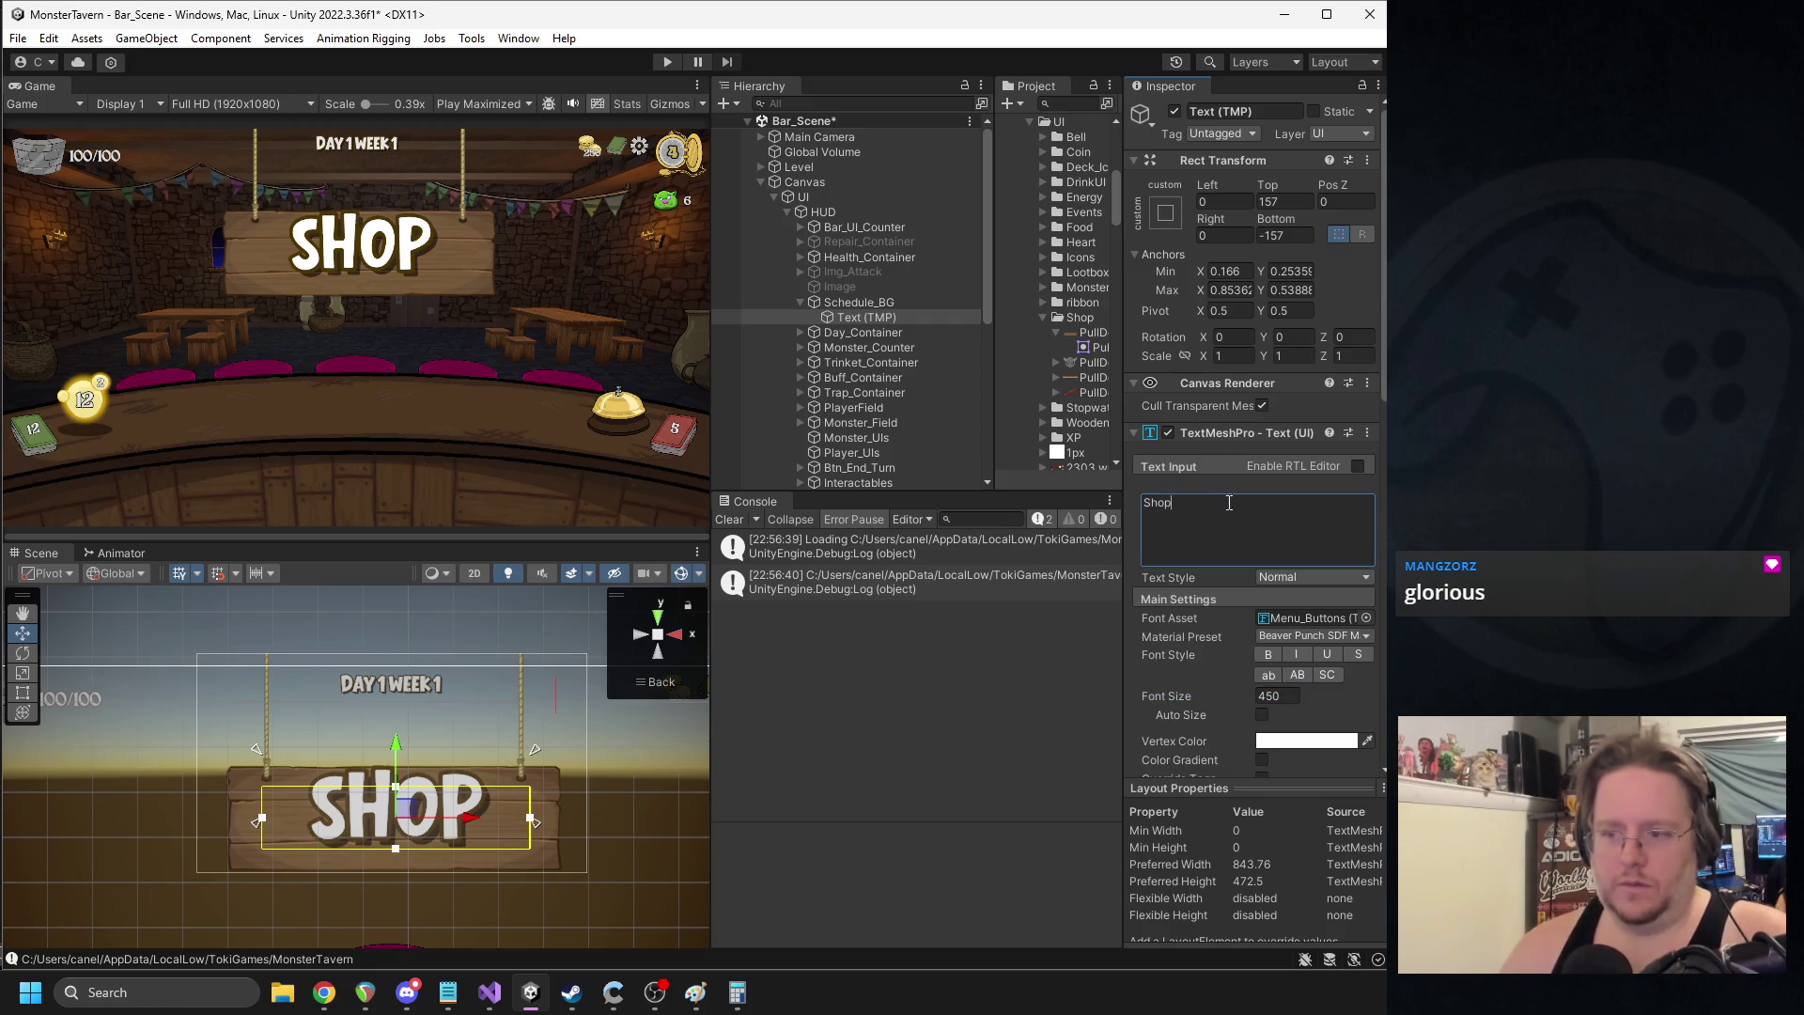
pyautogui.write('pe')
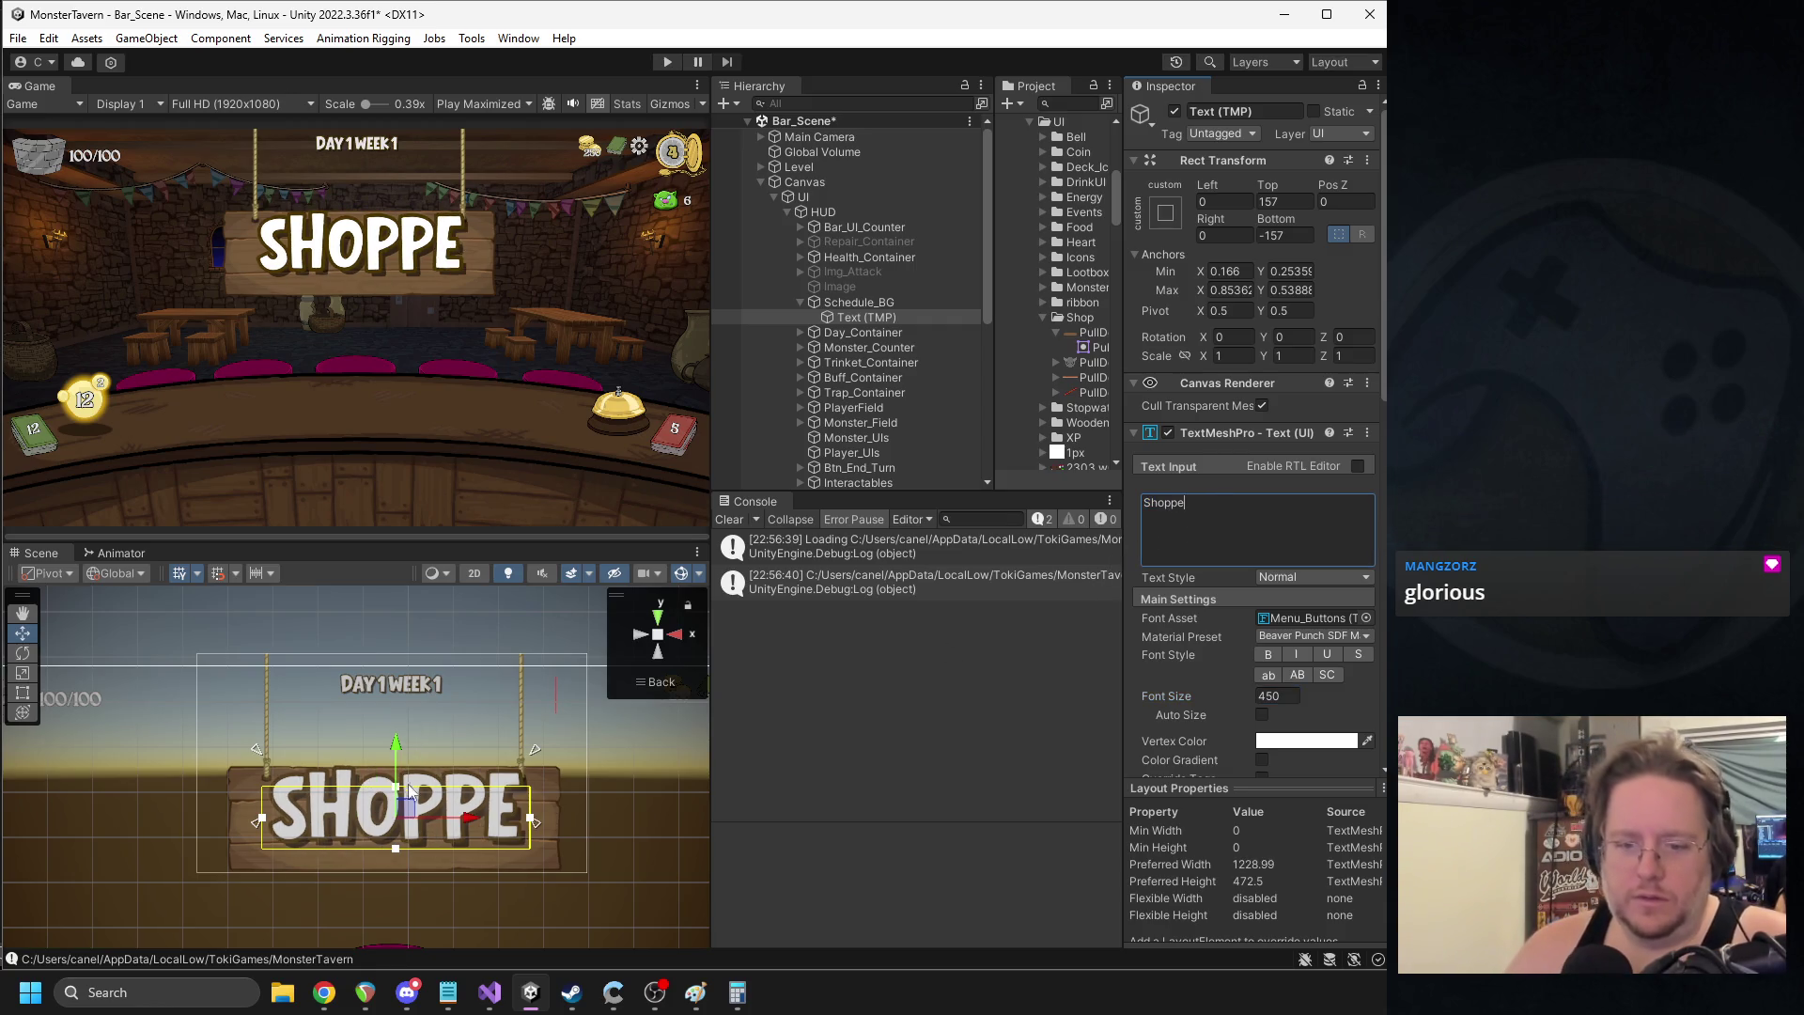
pyautogui.moveTo(406, 795); pyautogui.dragTo(409, 806)
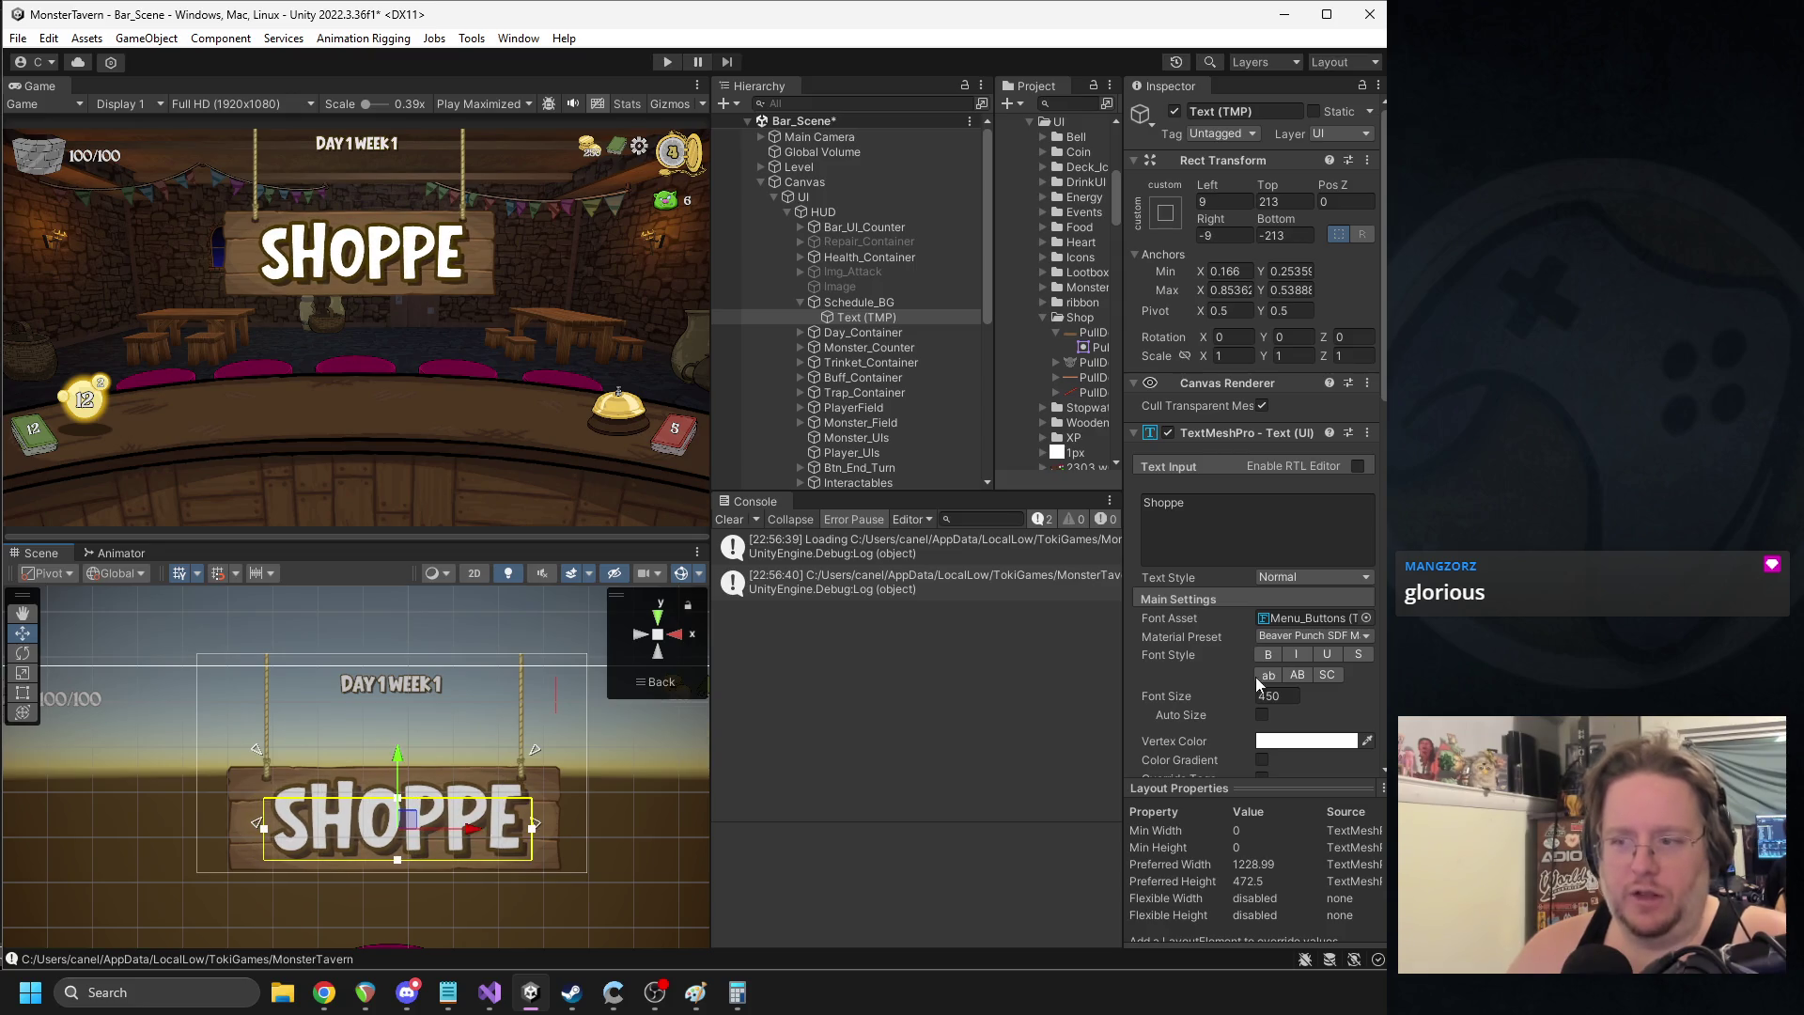
pyautogui.click(1266, 695)
pyautogui.write('425')
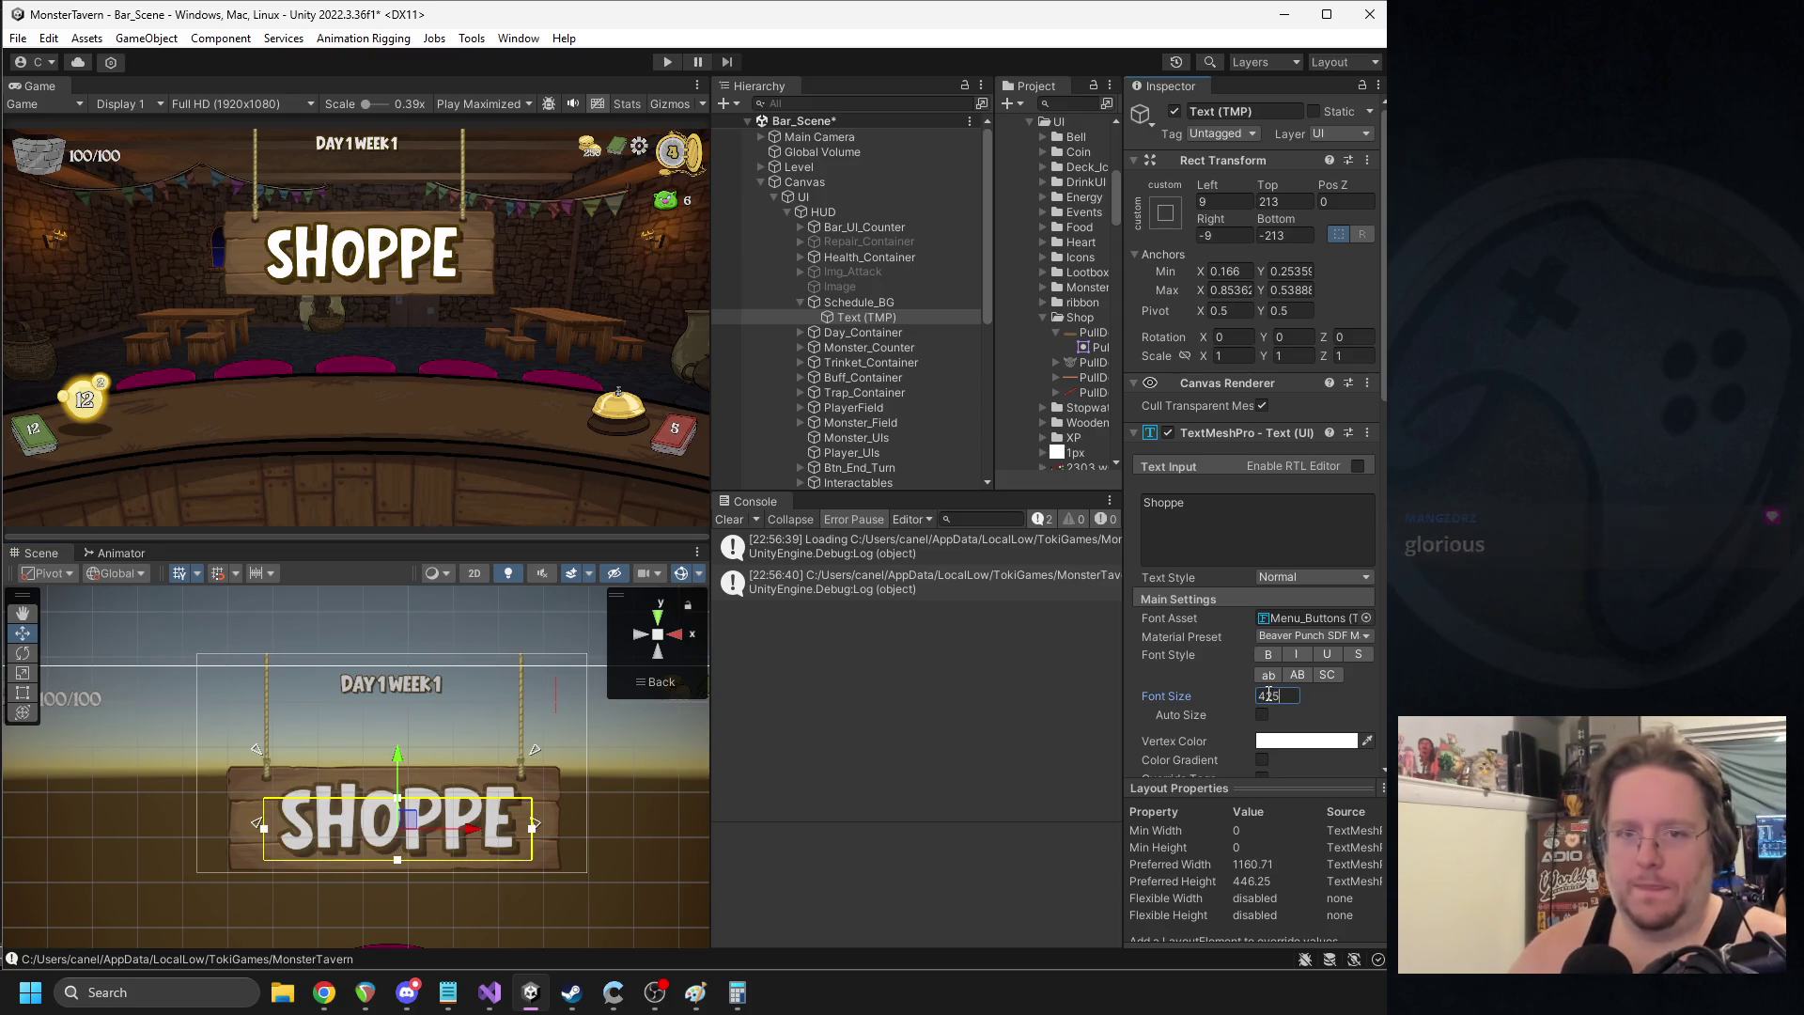
pyautogui.moveTo(408, 787); pyautogui.dragTo(397, 760)
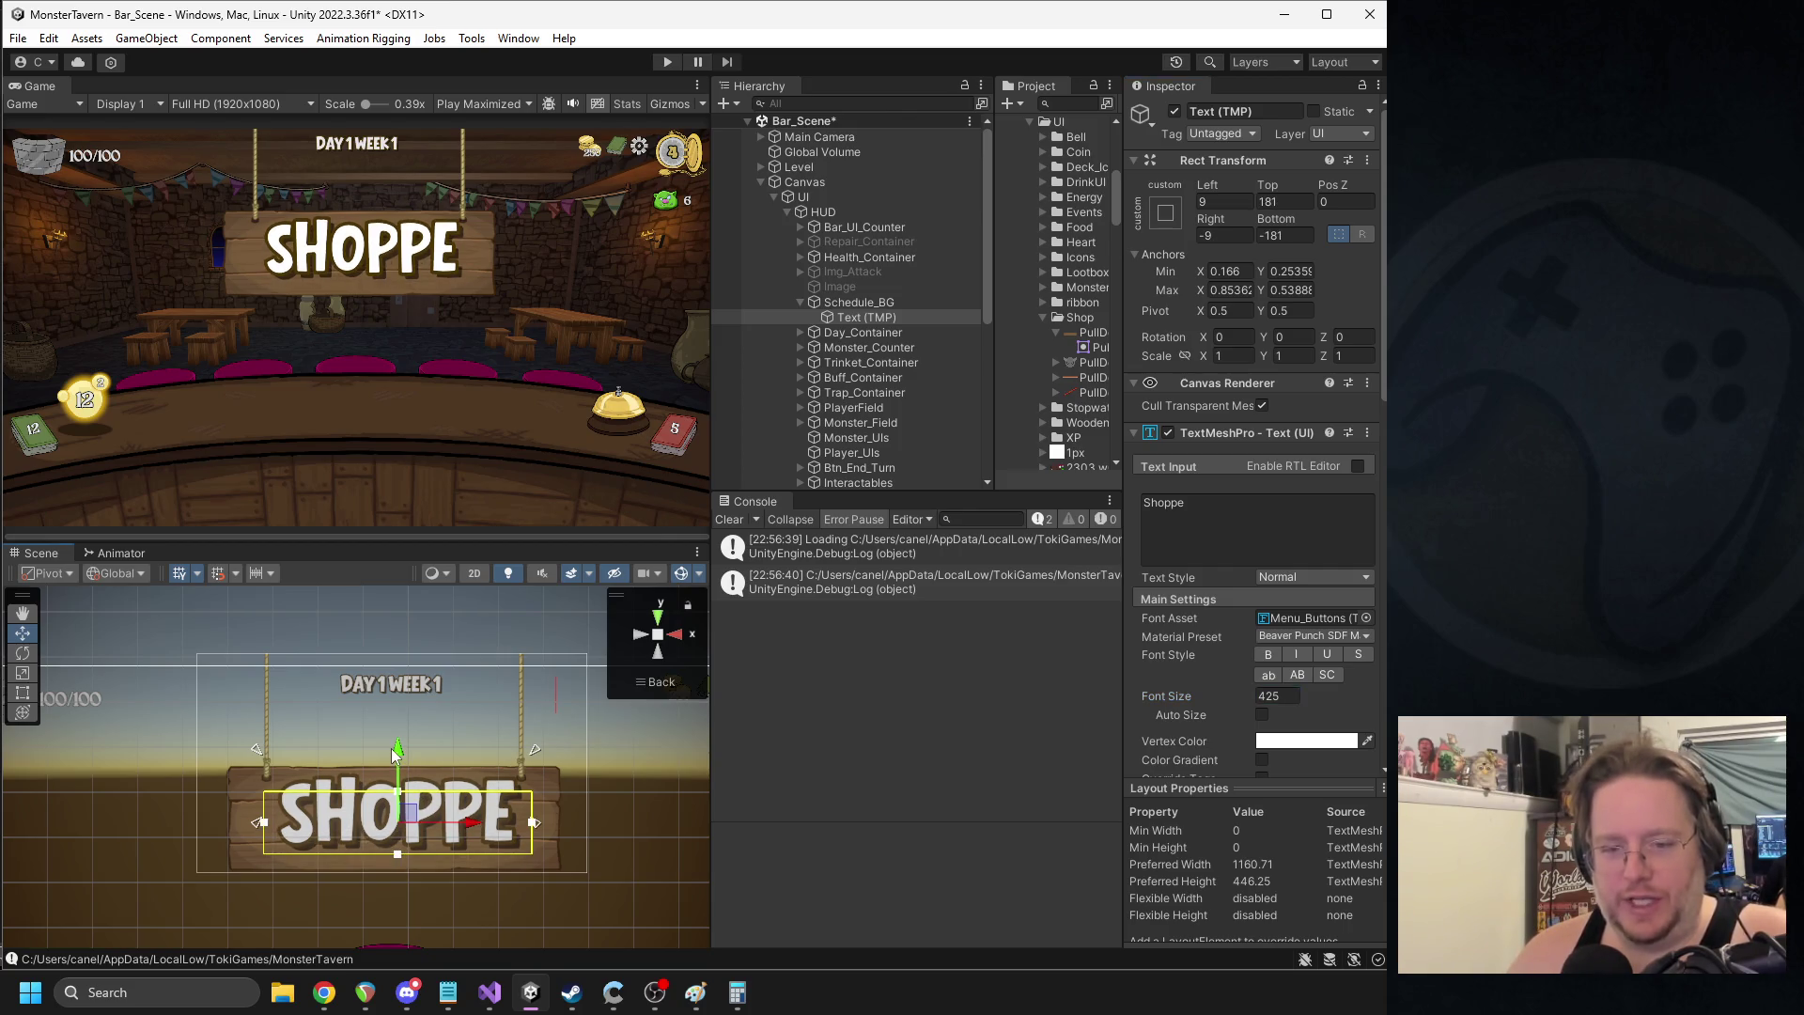
# - Undo the text move, then try an accented é in Shoppe and revert to a plain e
pyautogui.hotkey('ctrl', 'z')
pyautogui.scroll(3, 532, 752)
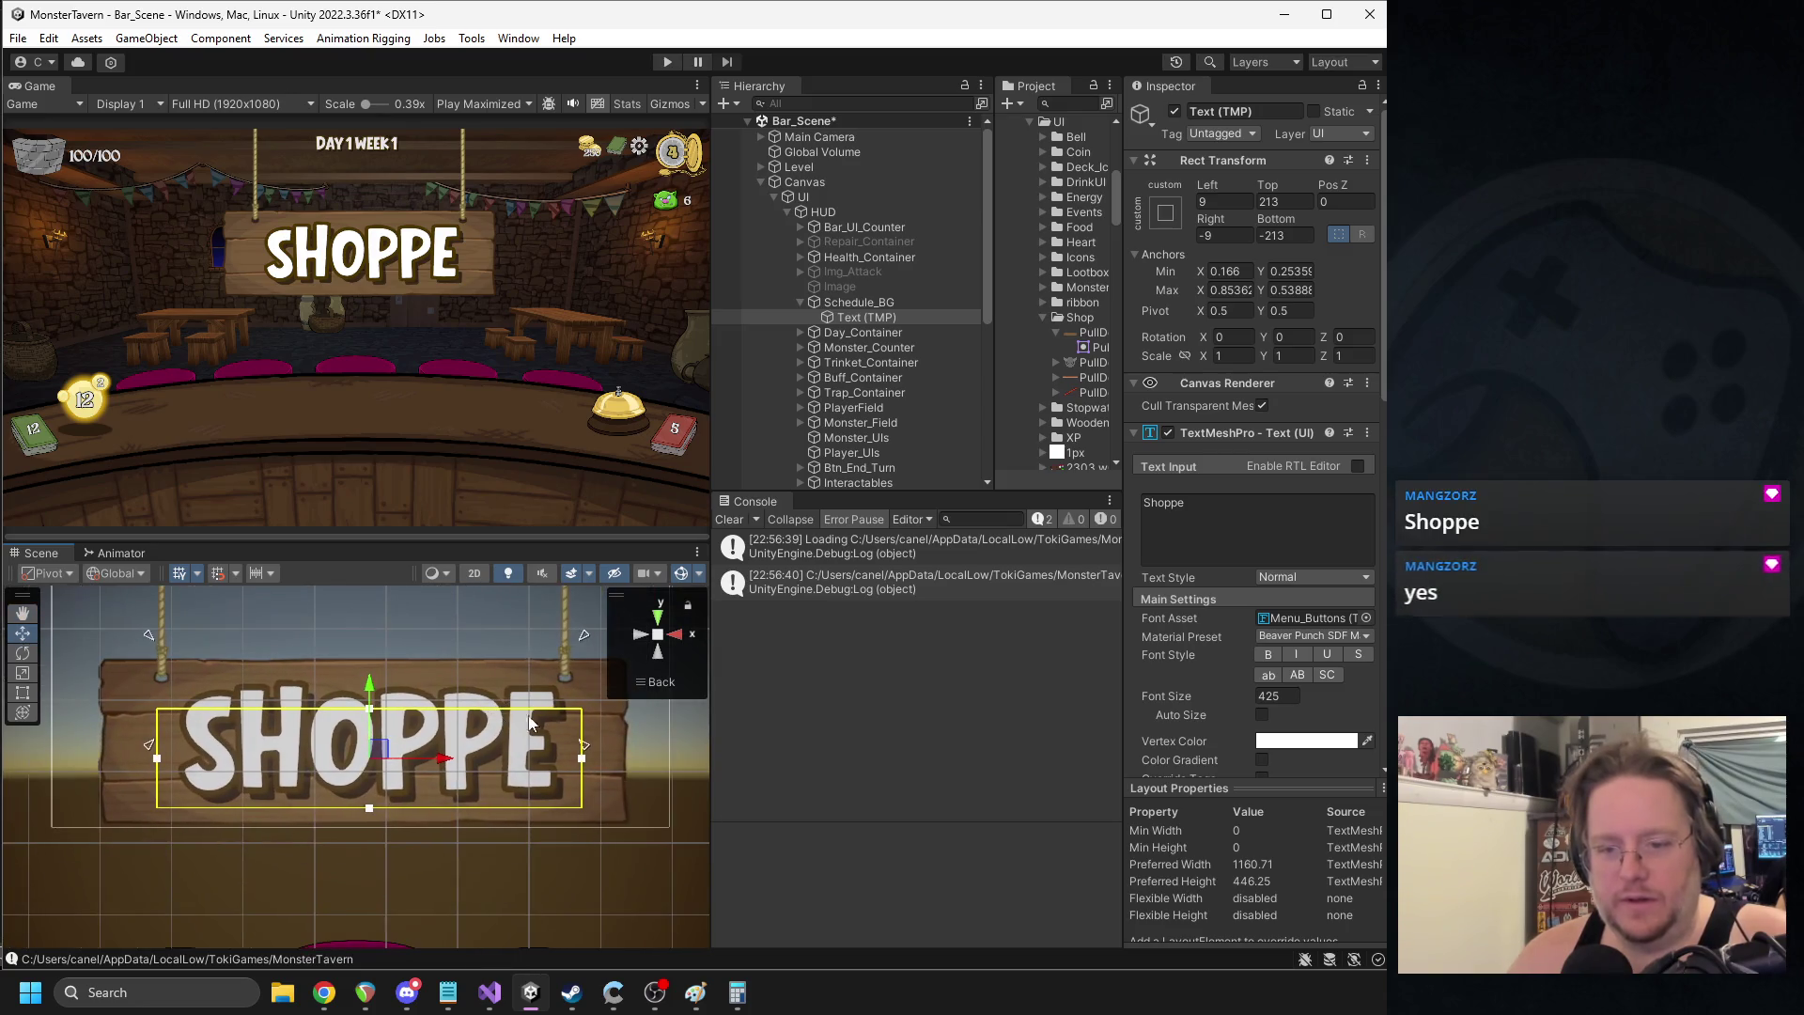
pyautogui.click(1198, 517)
pyautogui.doubleClick(1182, 511)
pyautogui.hotkey('alt', 'Tab')
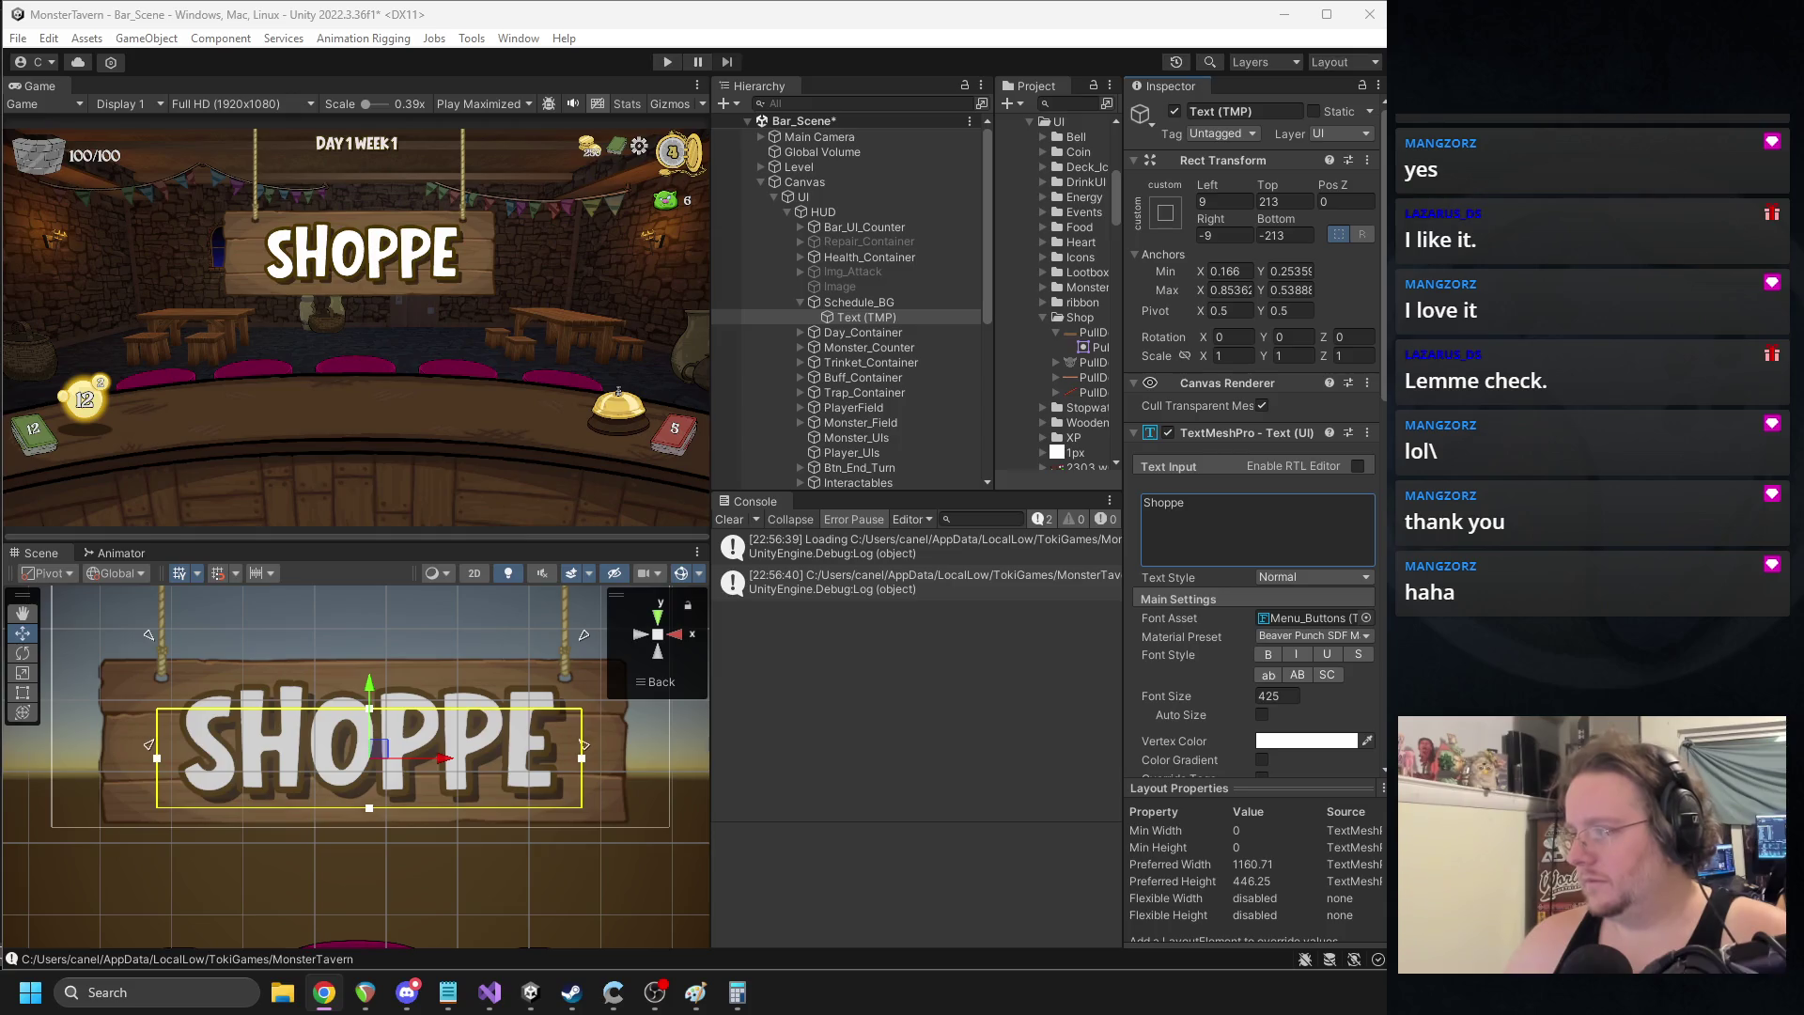
pyautogui.click(1183, 509)
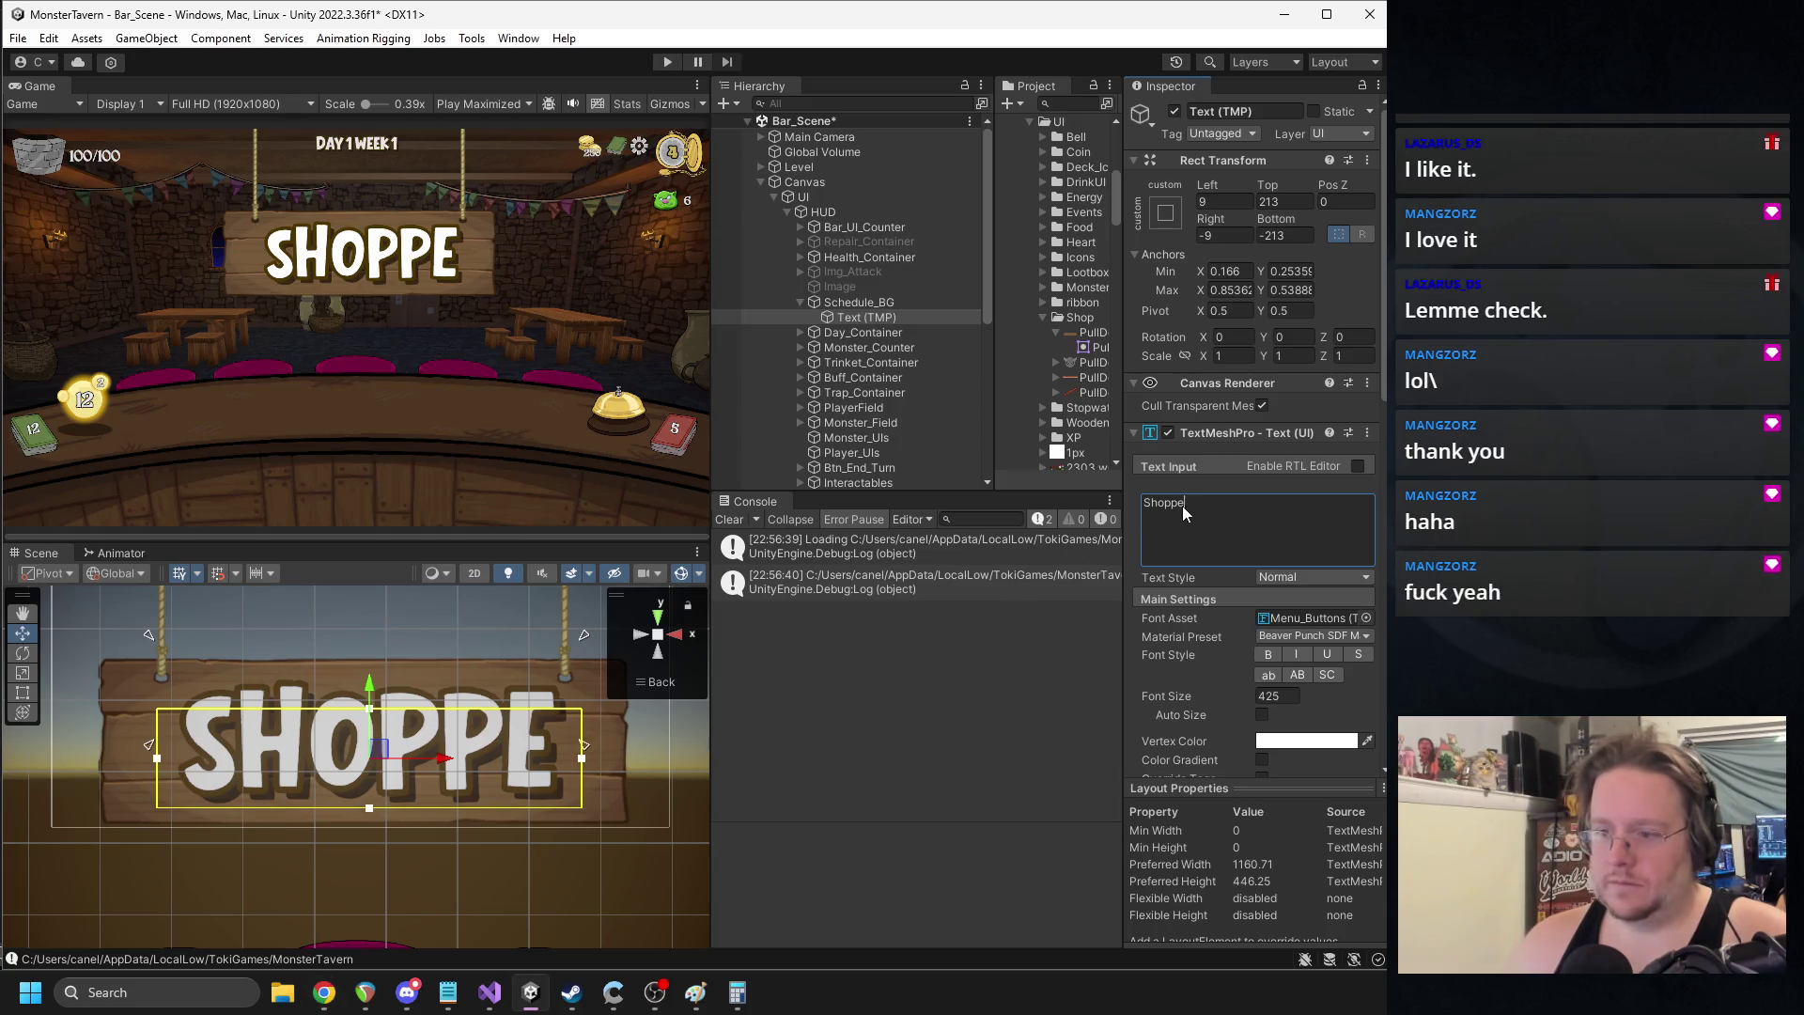
pyautogui.write('é')
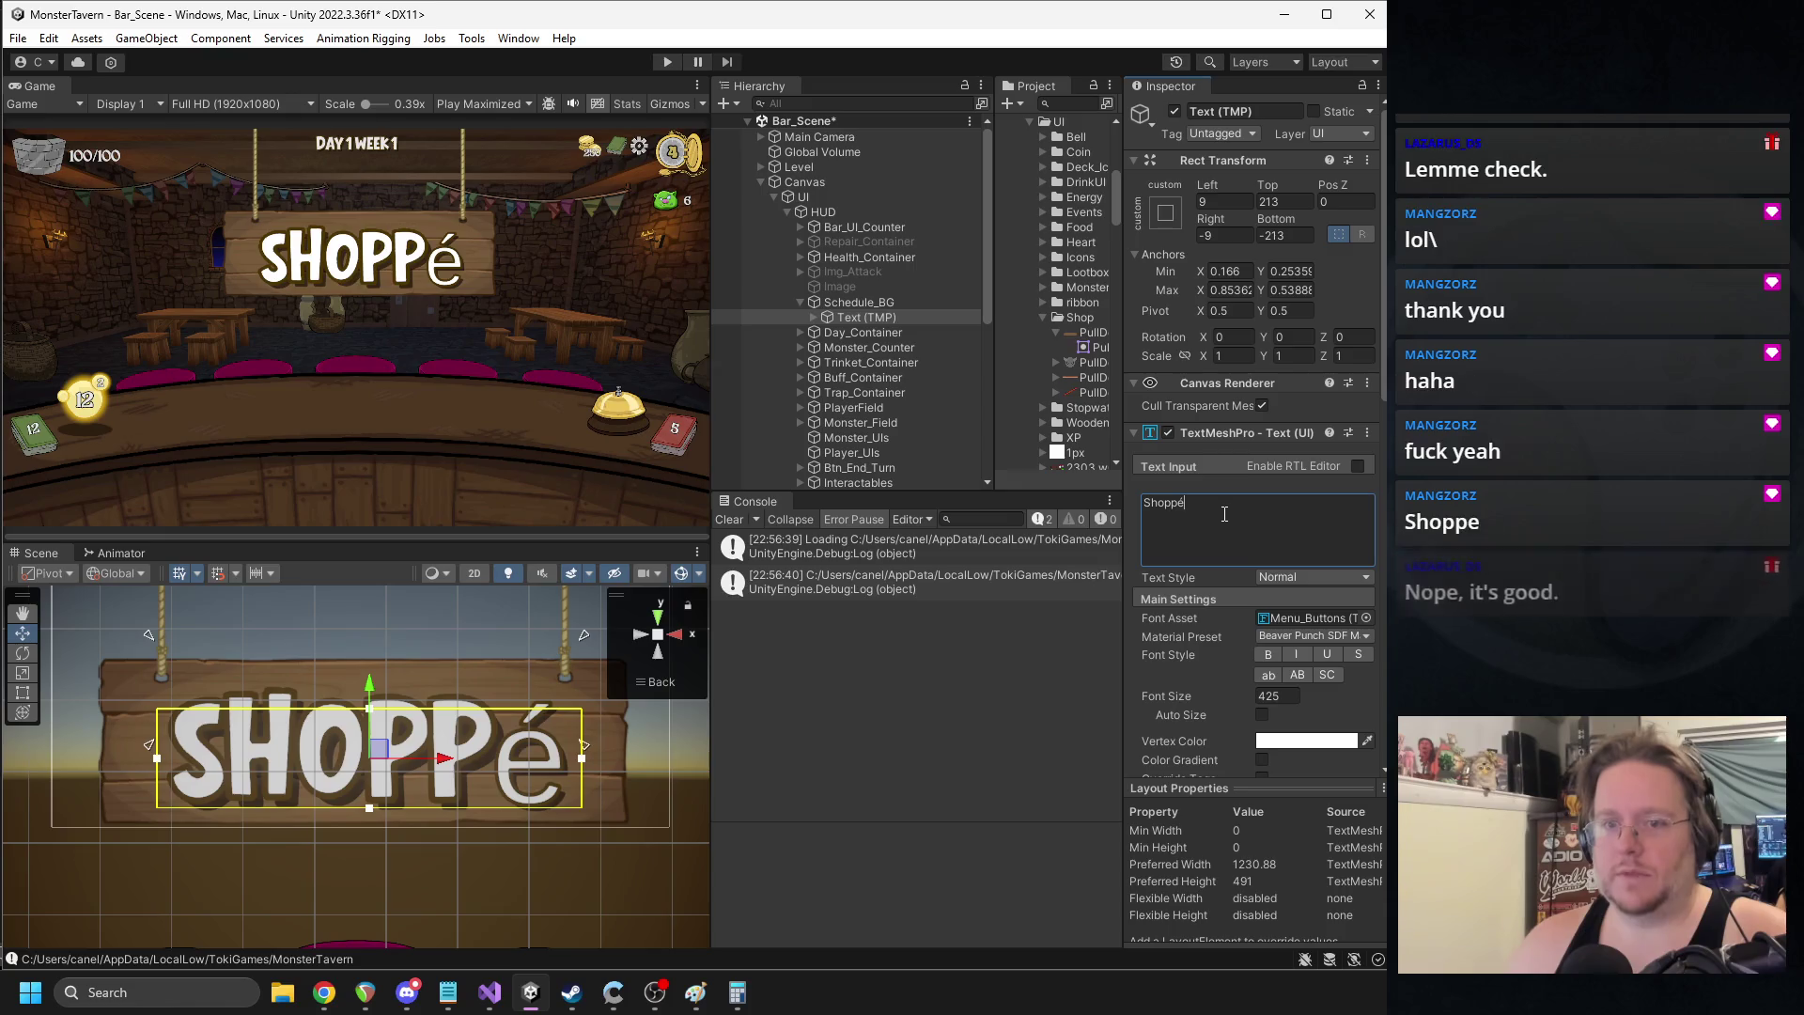
pyautogui.press('BackSpace')
pyautogui.write('e')
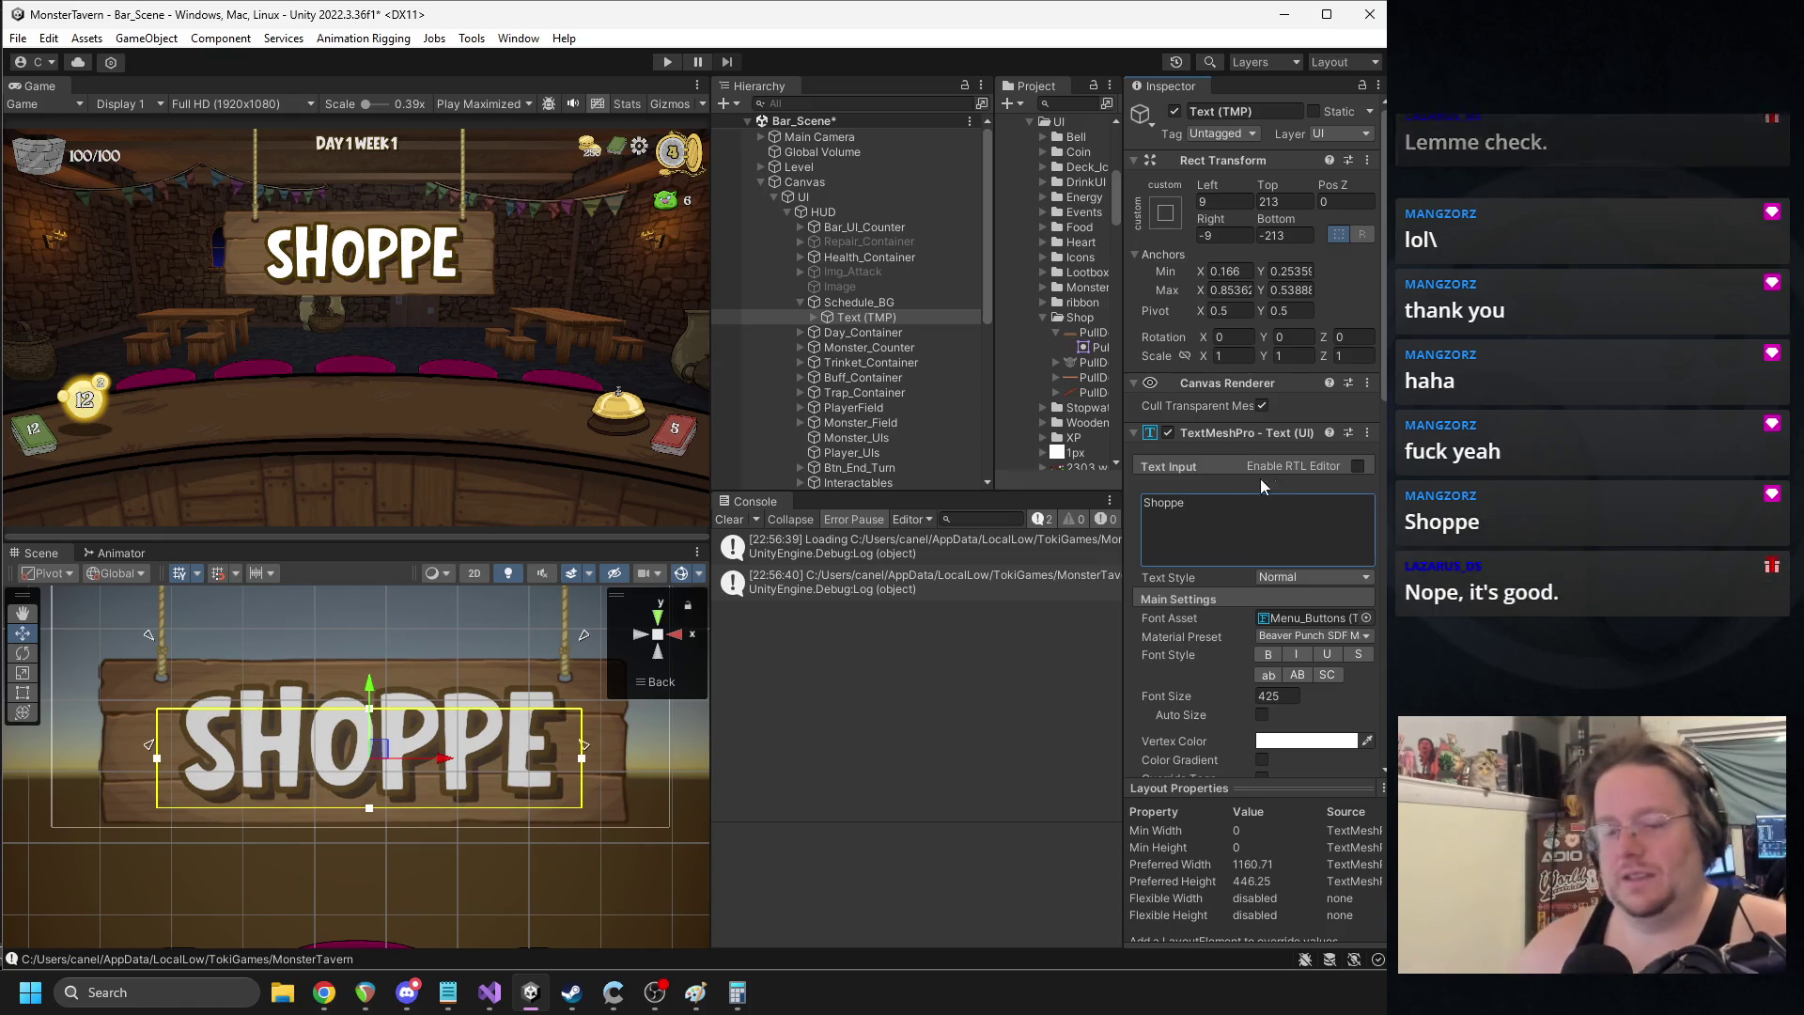
# - Fit the Text (TMP) anchors to the board corners, keep Shoppe unaccented, and zero Left/Top offsets
pyautogui.moveTo(586, 746); pyautogui.dragTo(589, 814)
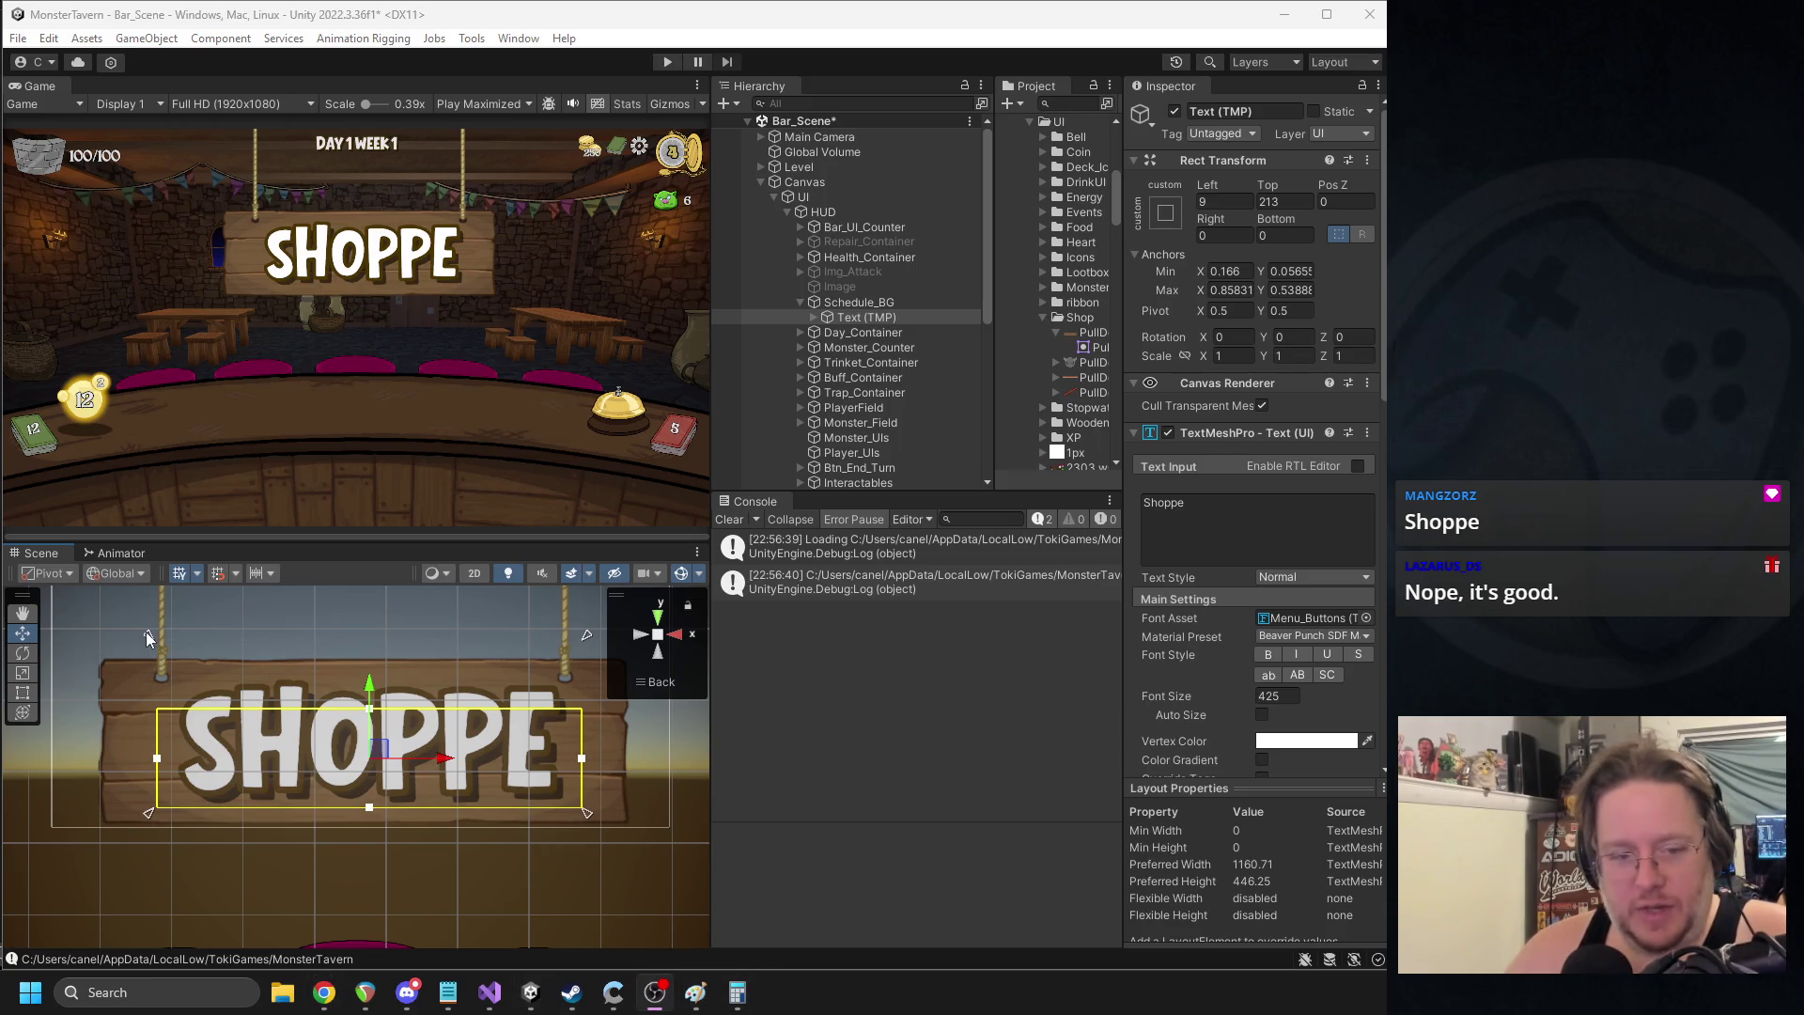
pyautogui.moveTo(149, 642)
pyautogui.mouseDown()
pyautogui.moveTo(157, 700)
pyautogui.moveTo(141, 686)
pyautogui.mouseUp()
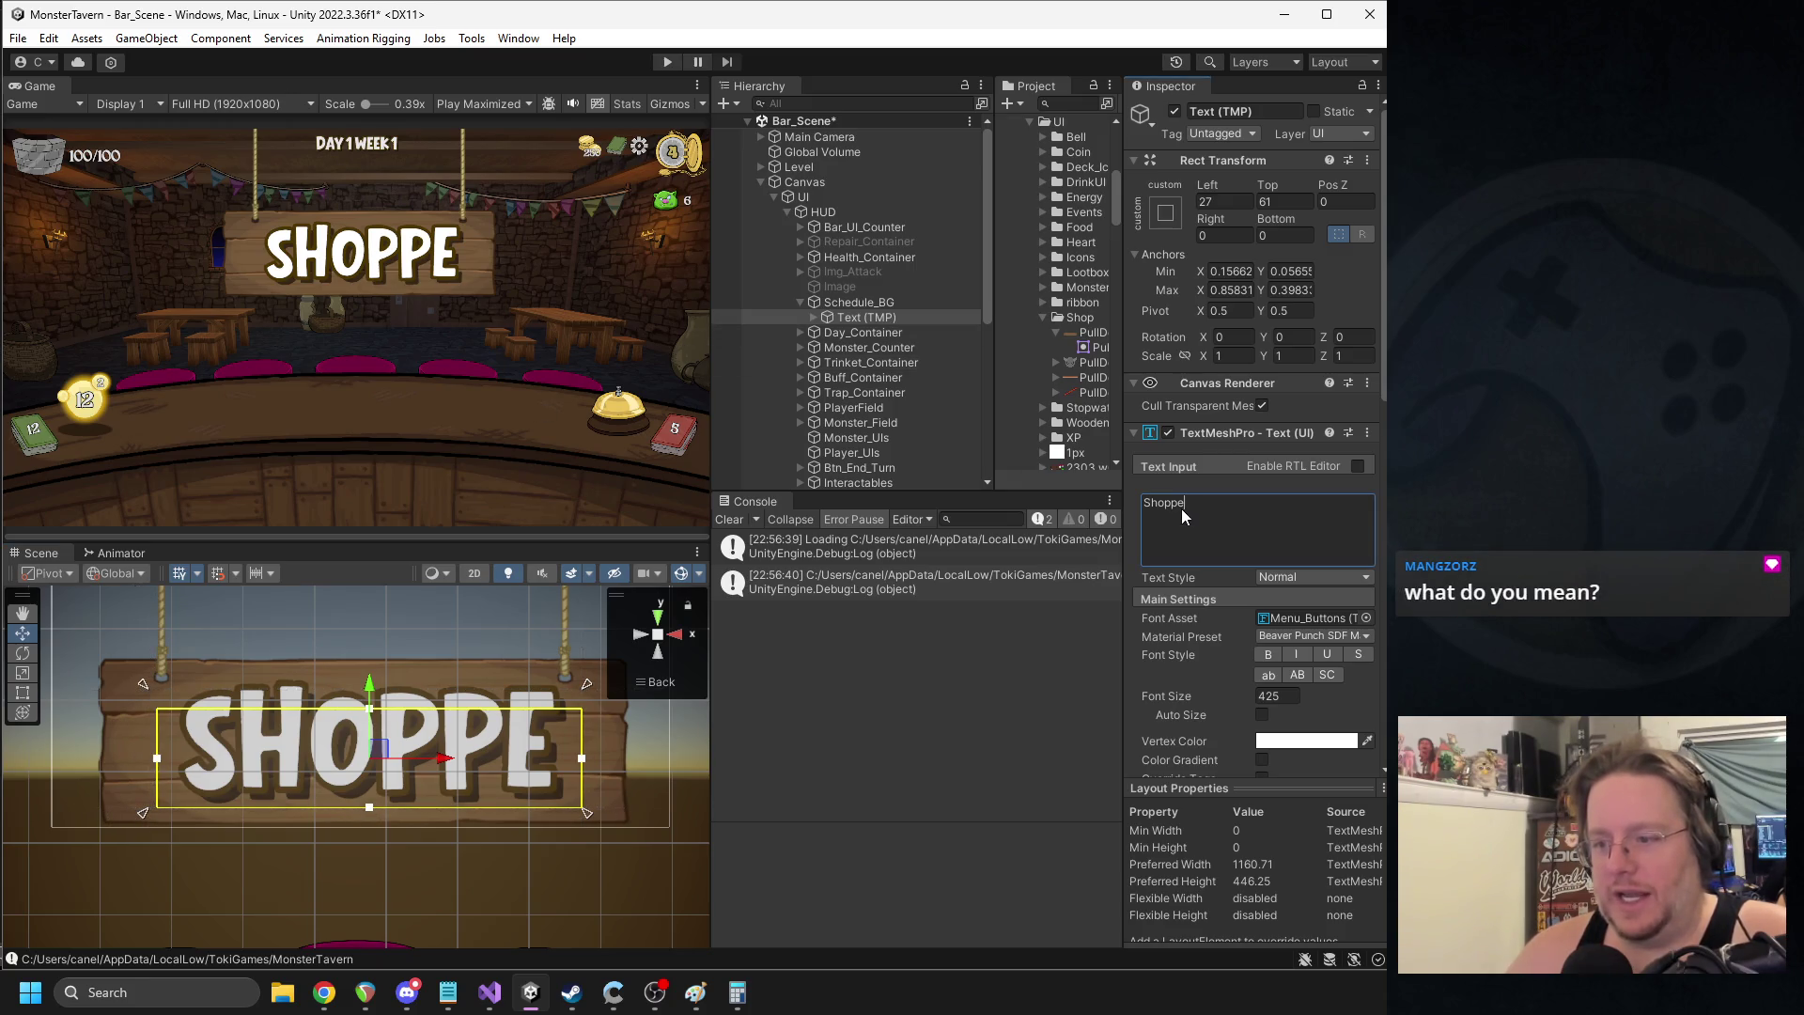
pyautogui.moveTo(1180, 509); pyautogui.dragTo(1271, 520)
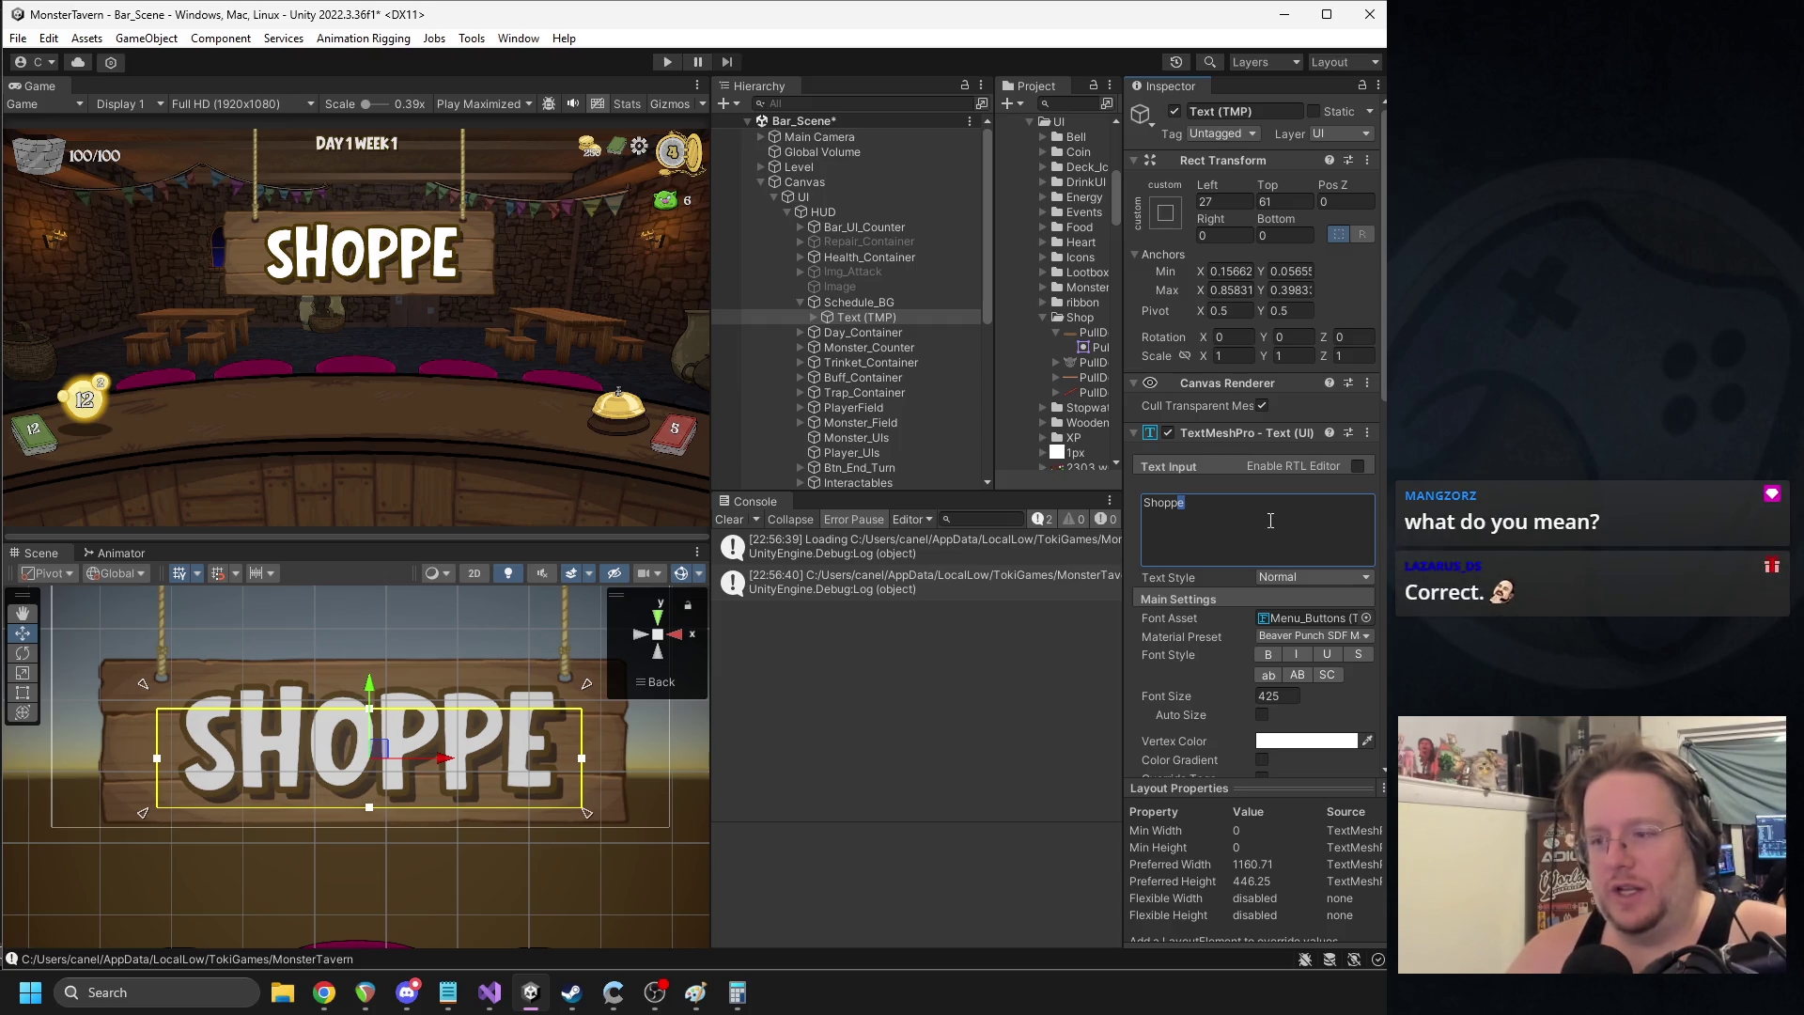
pyautogui.write('é')
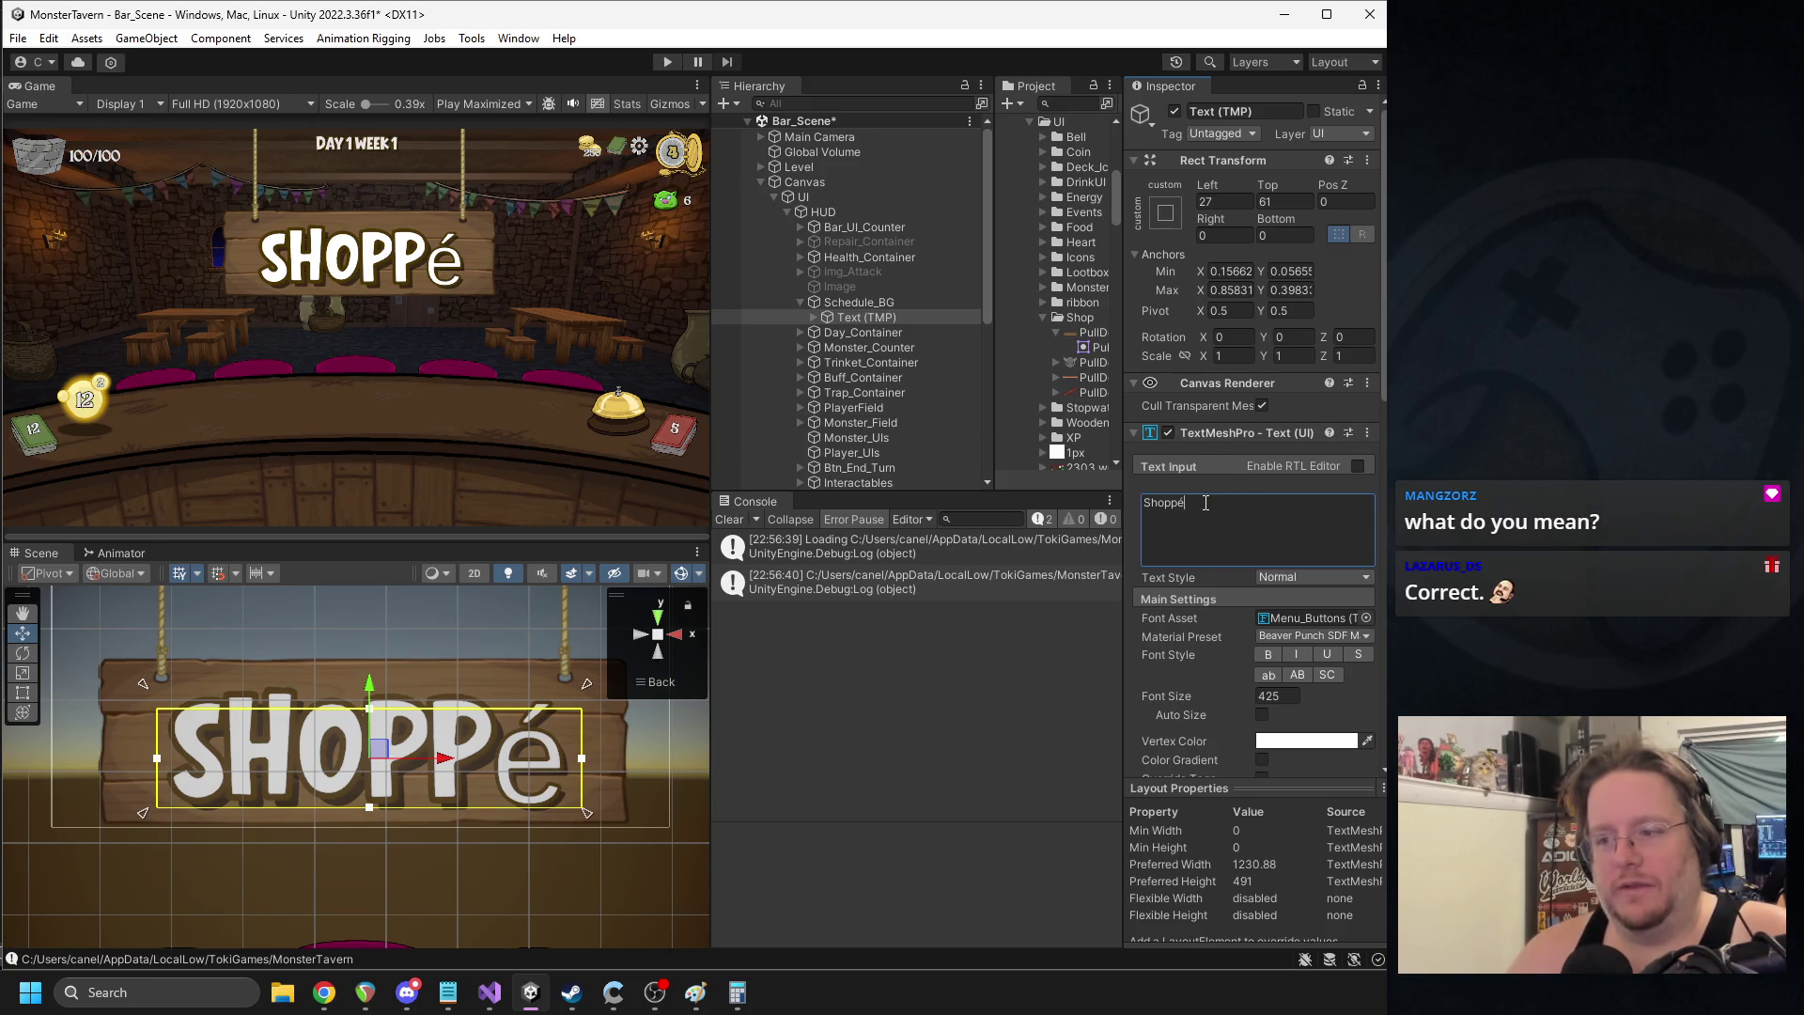
pyautogui.press('BackSpace')
pyautogui.write('e')
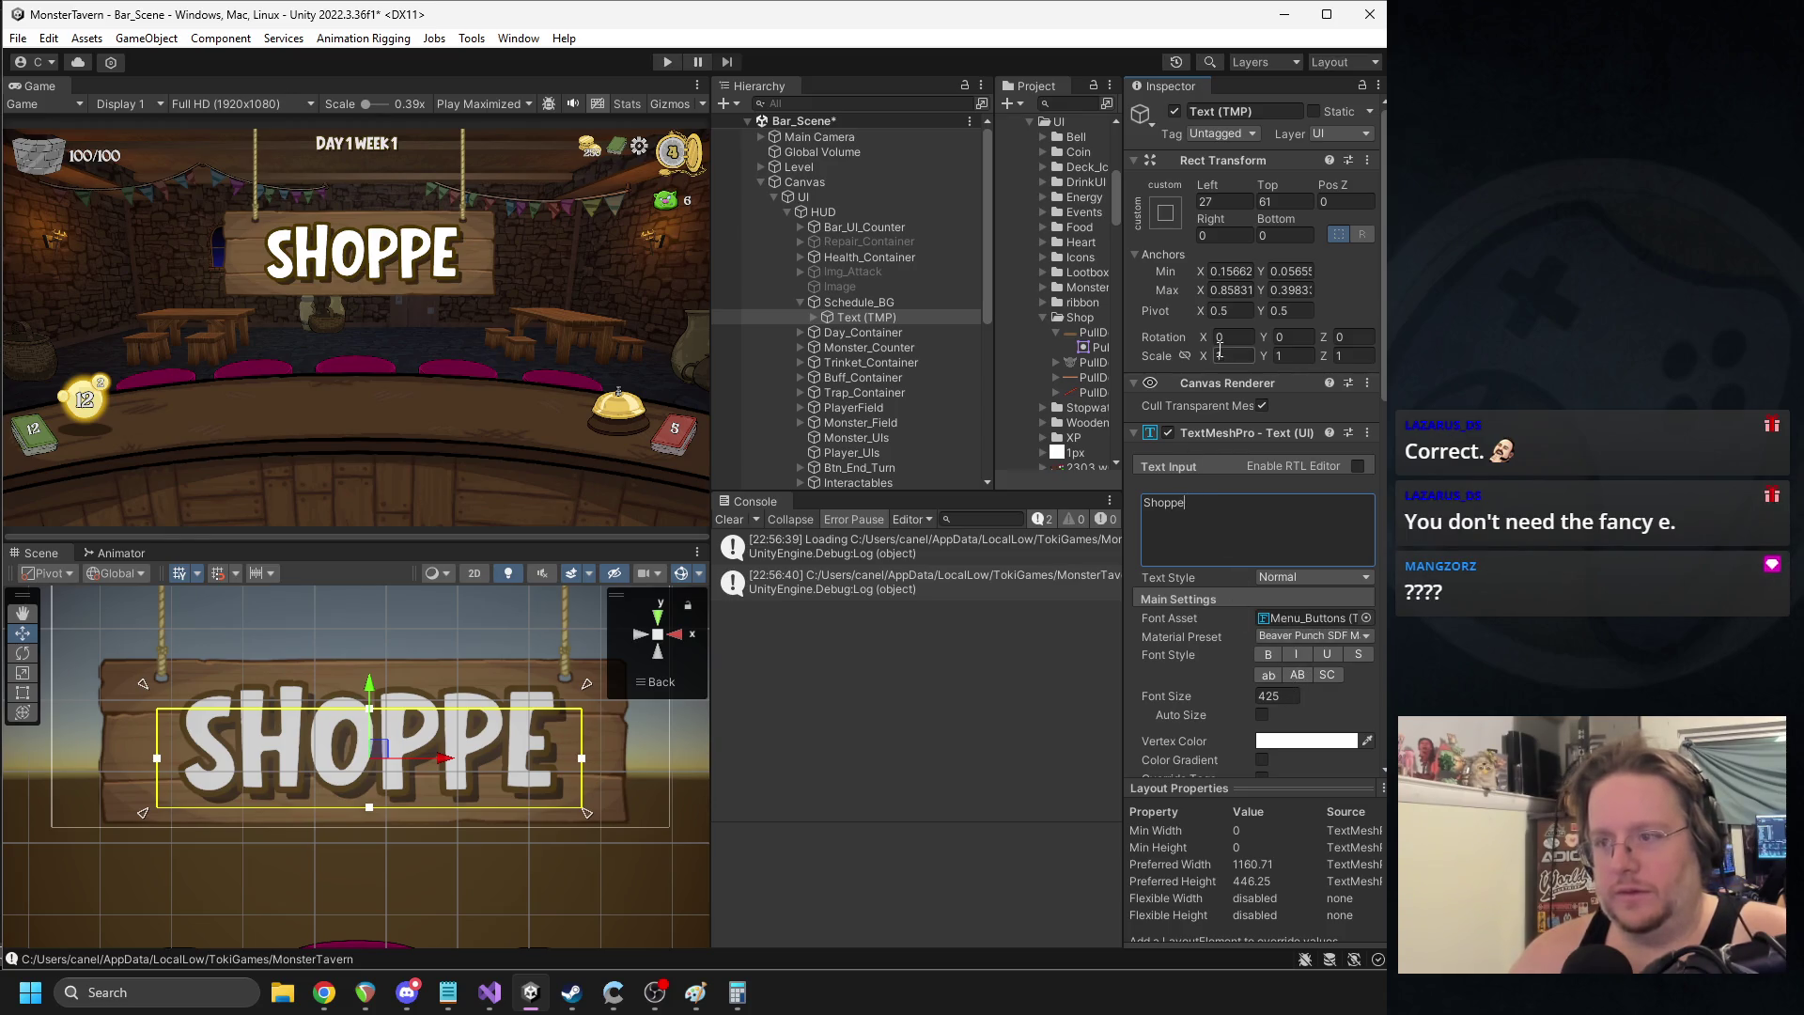
pyautogui.click(1210, 202)
pyautogui.write('0')
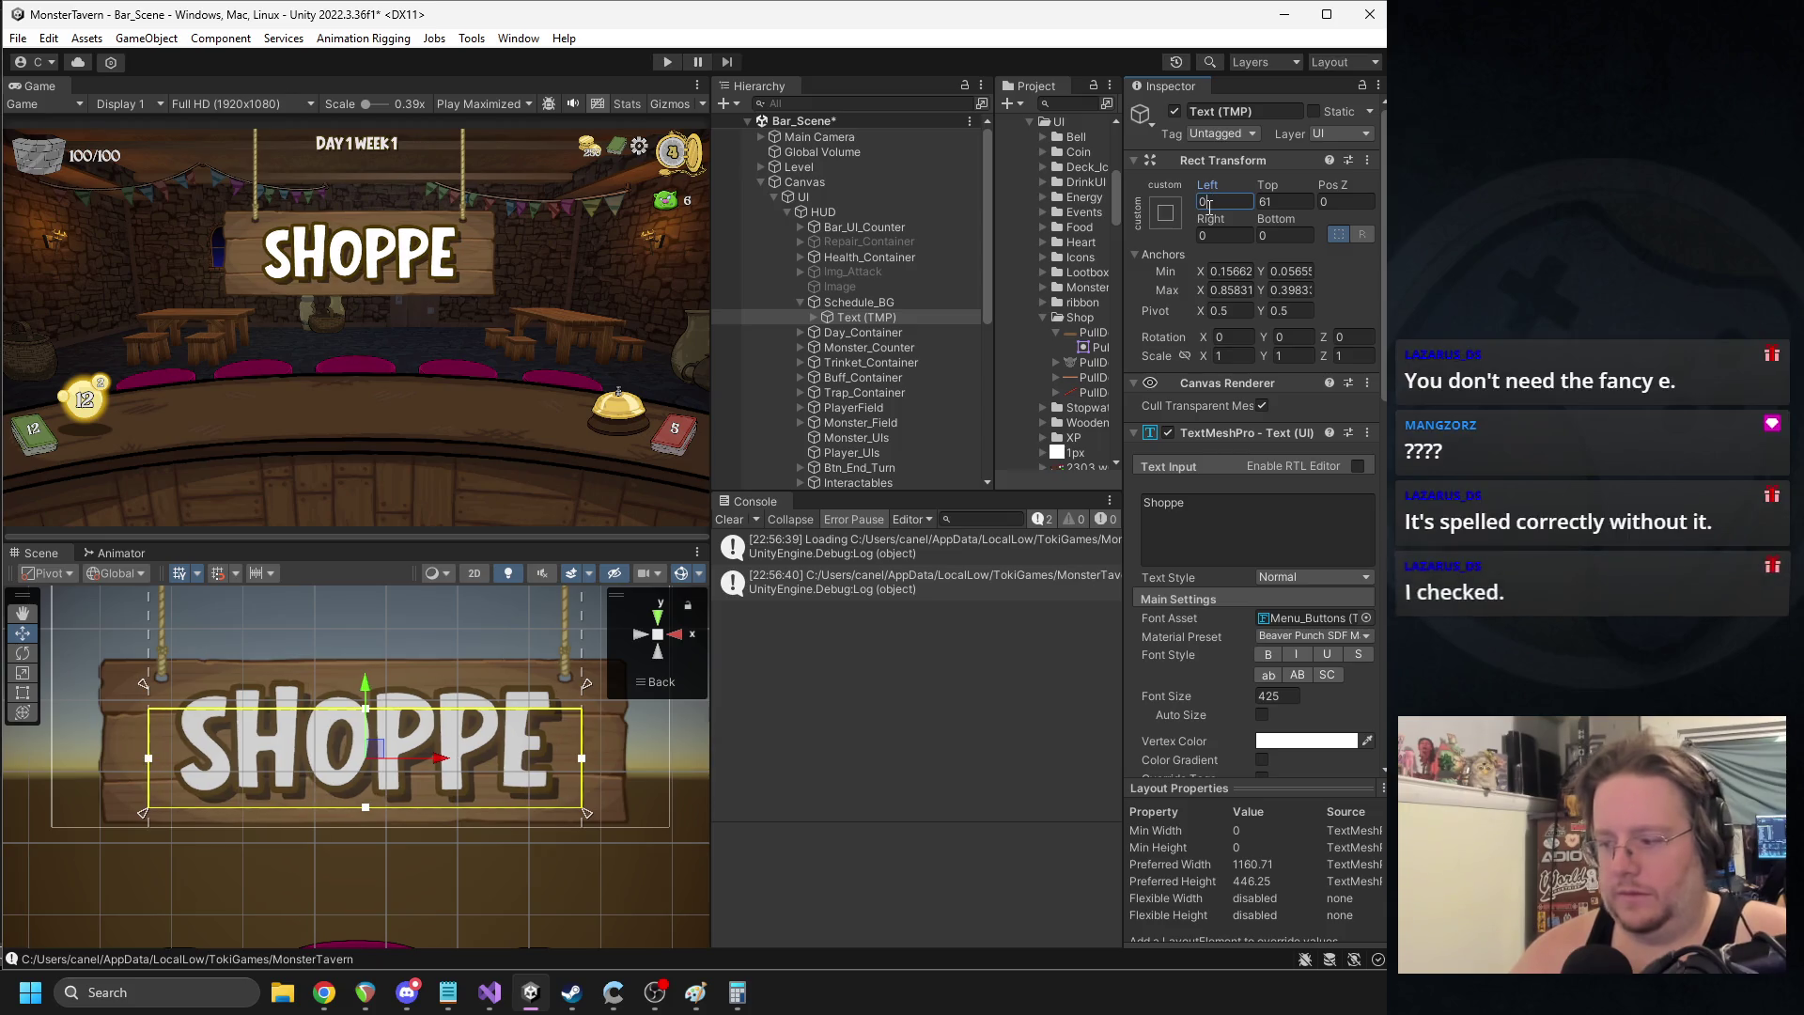
pyautogui.press('Tab')
pyautogui.write('0')
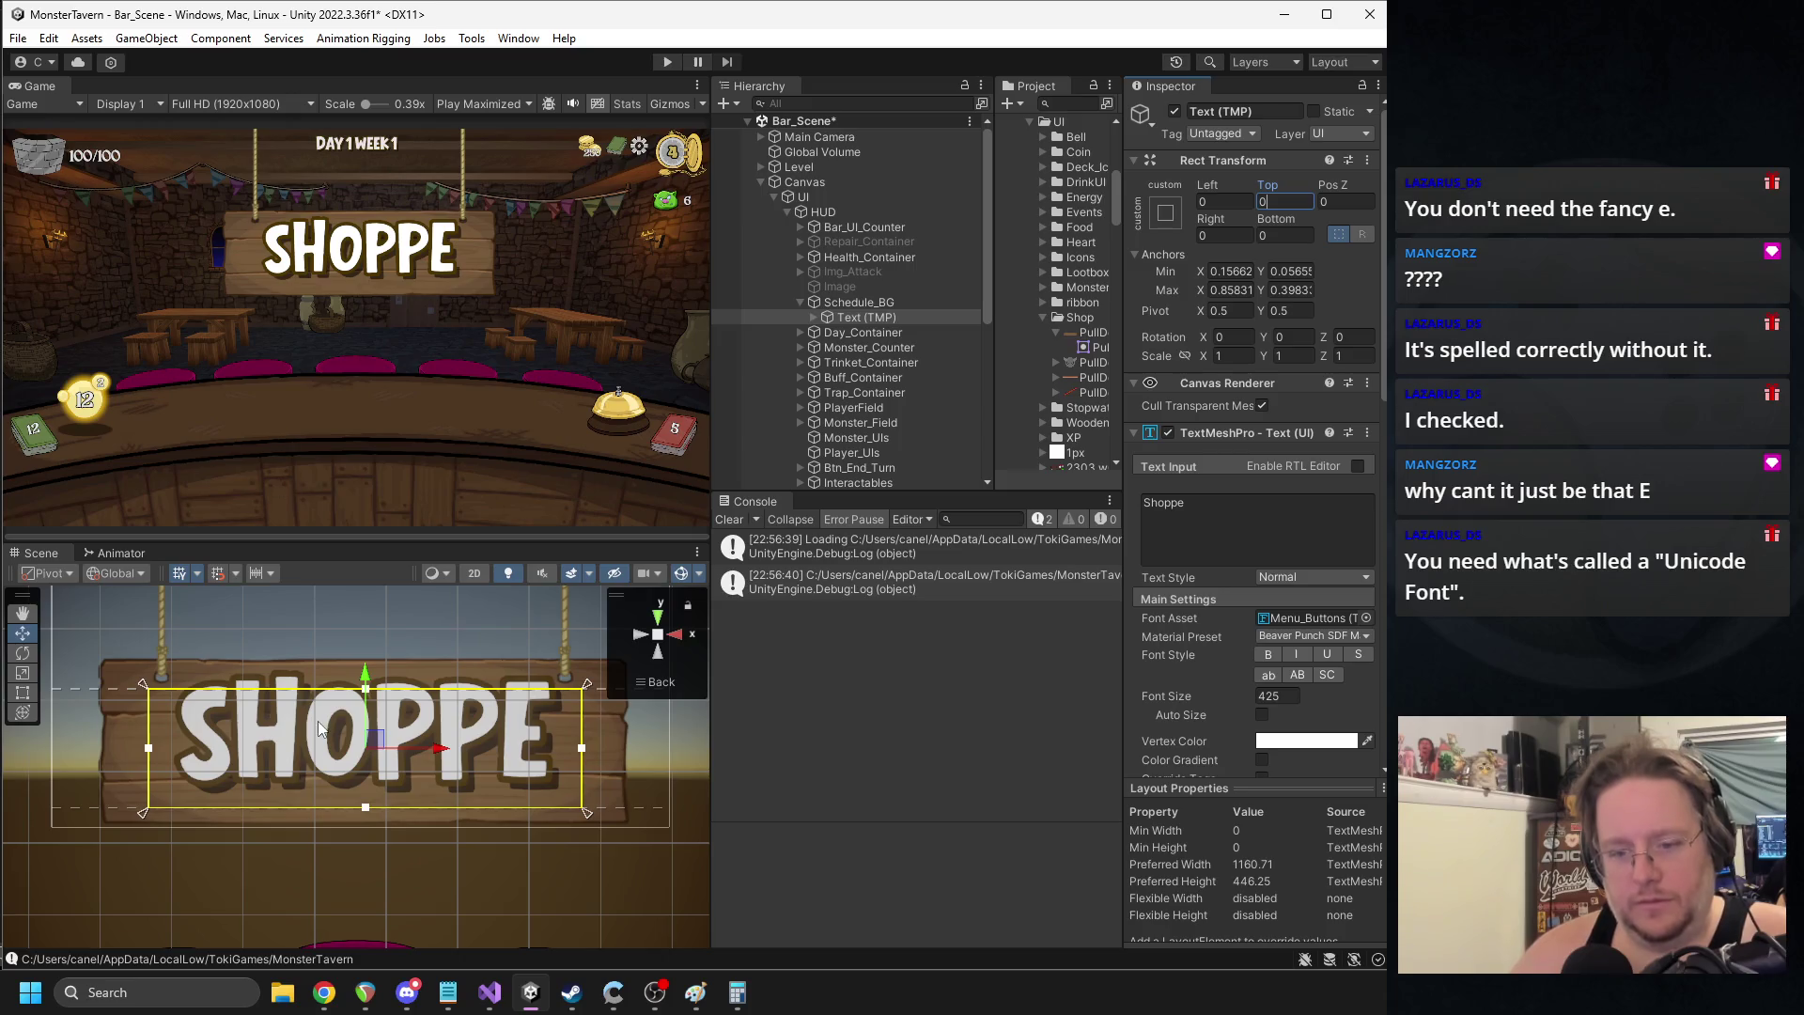
# - Fine-tune the SHOPPE text position and its corner anchors so it sits centred on the board
pyautogui.moveTo(402, 693); pyautogui.dragTo(411, 667)
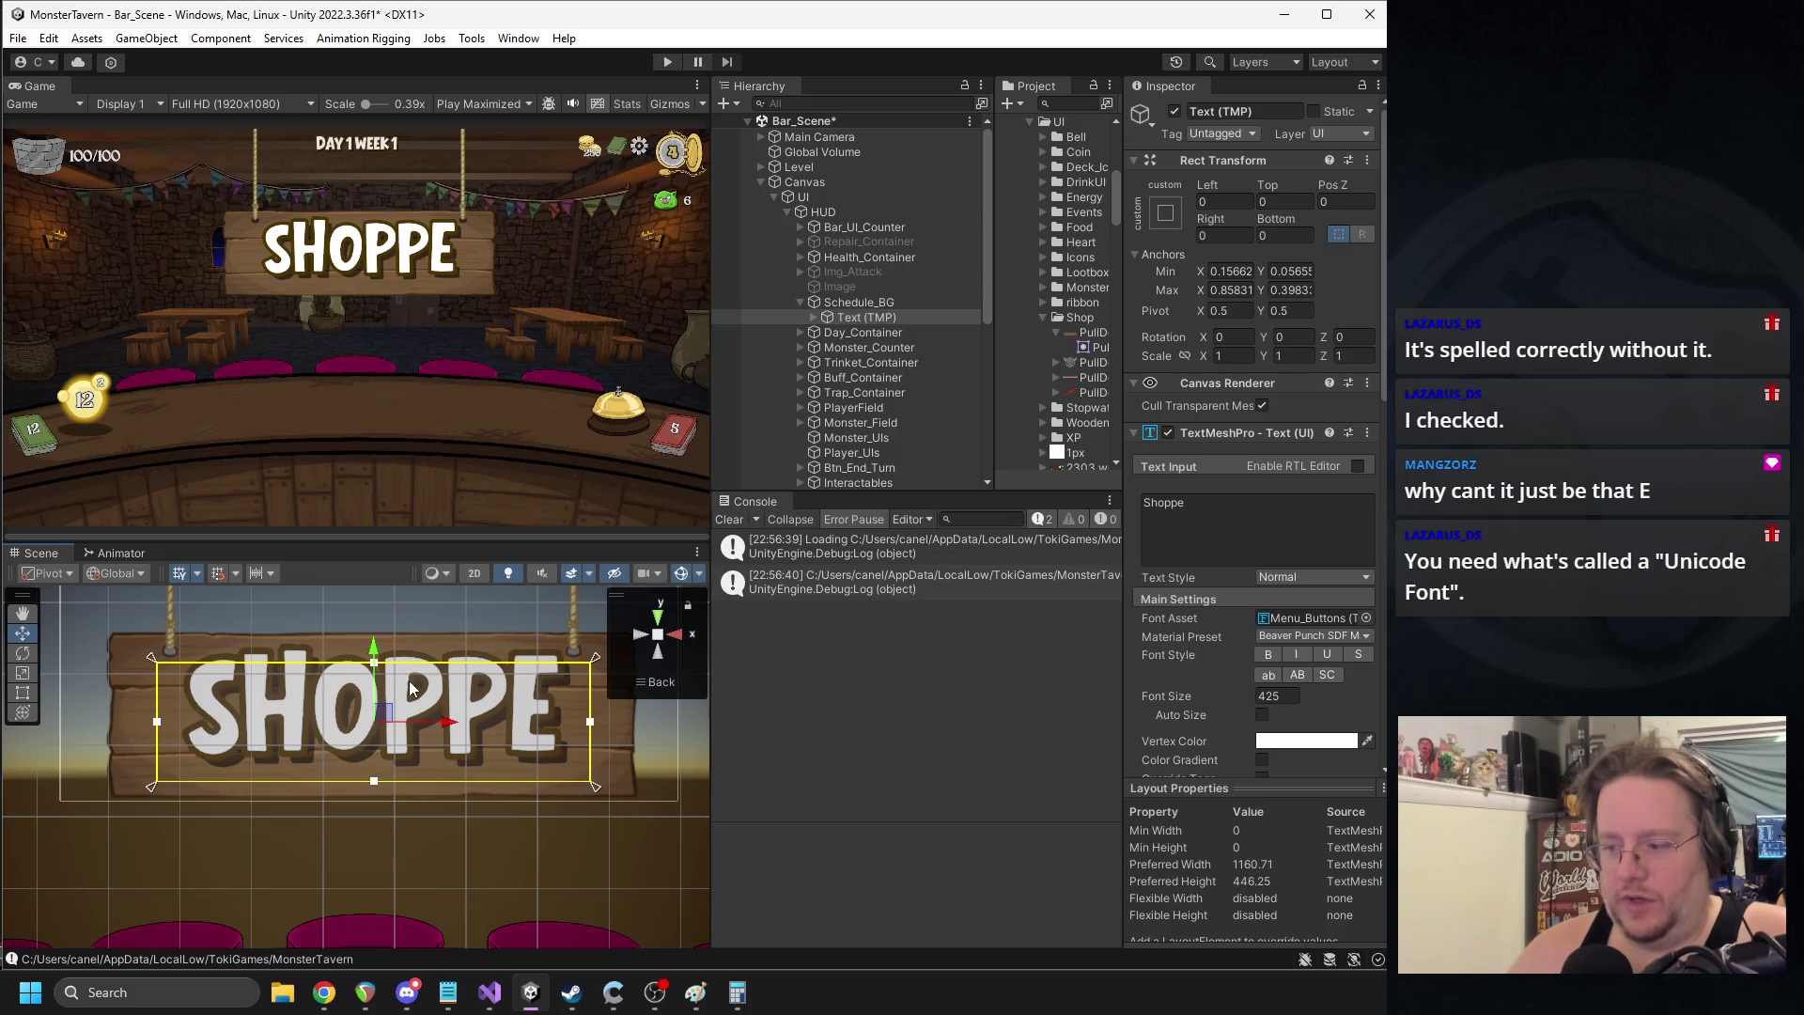
pyautogui.moveTo(374, 659); pyautogui.dragTo(372, 673)
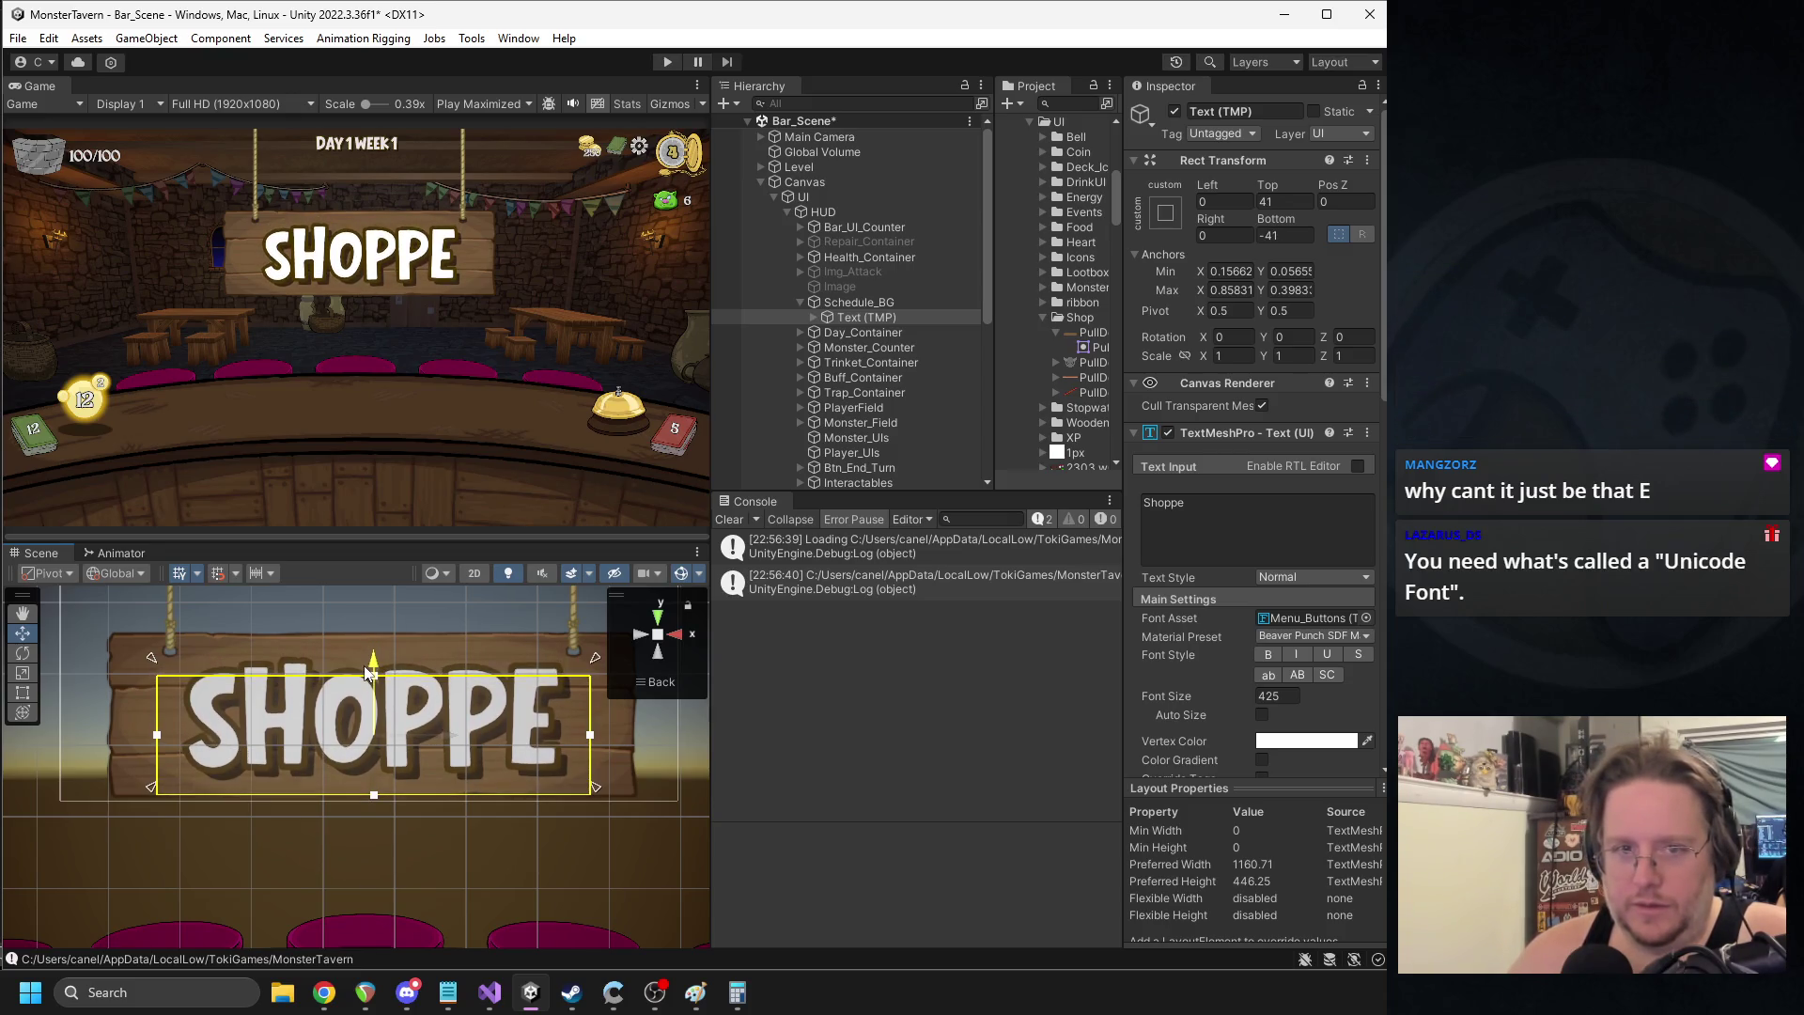
pyautogui.moveTo(597, 786); pyautogui.dragTo(596, 801)
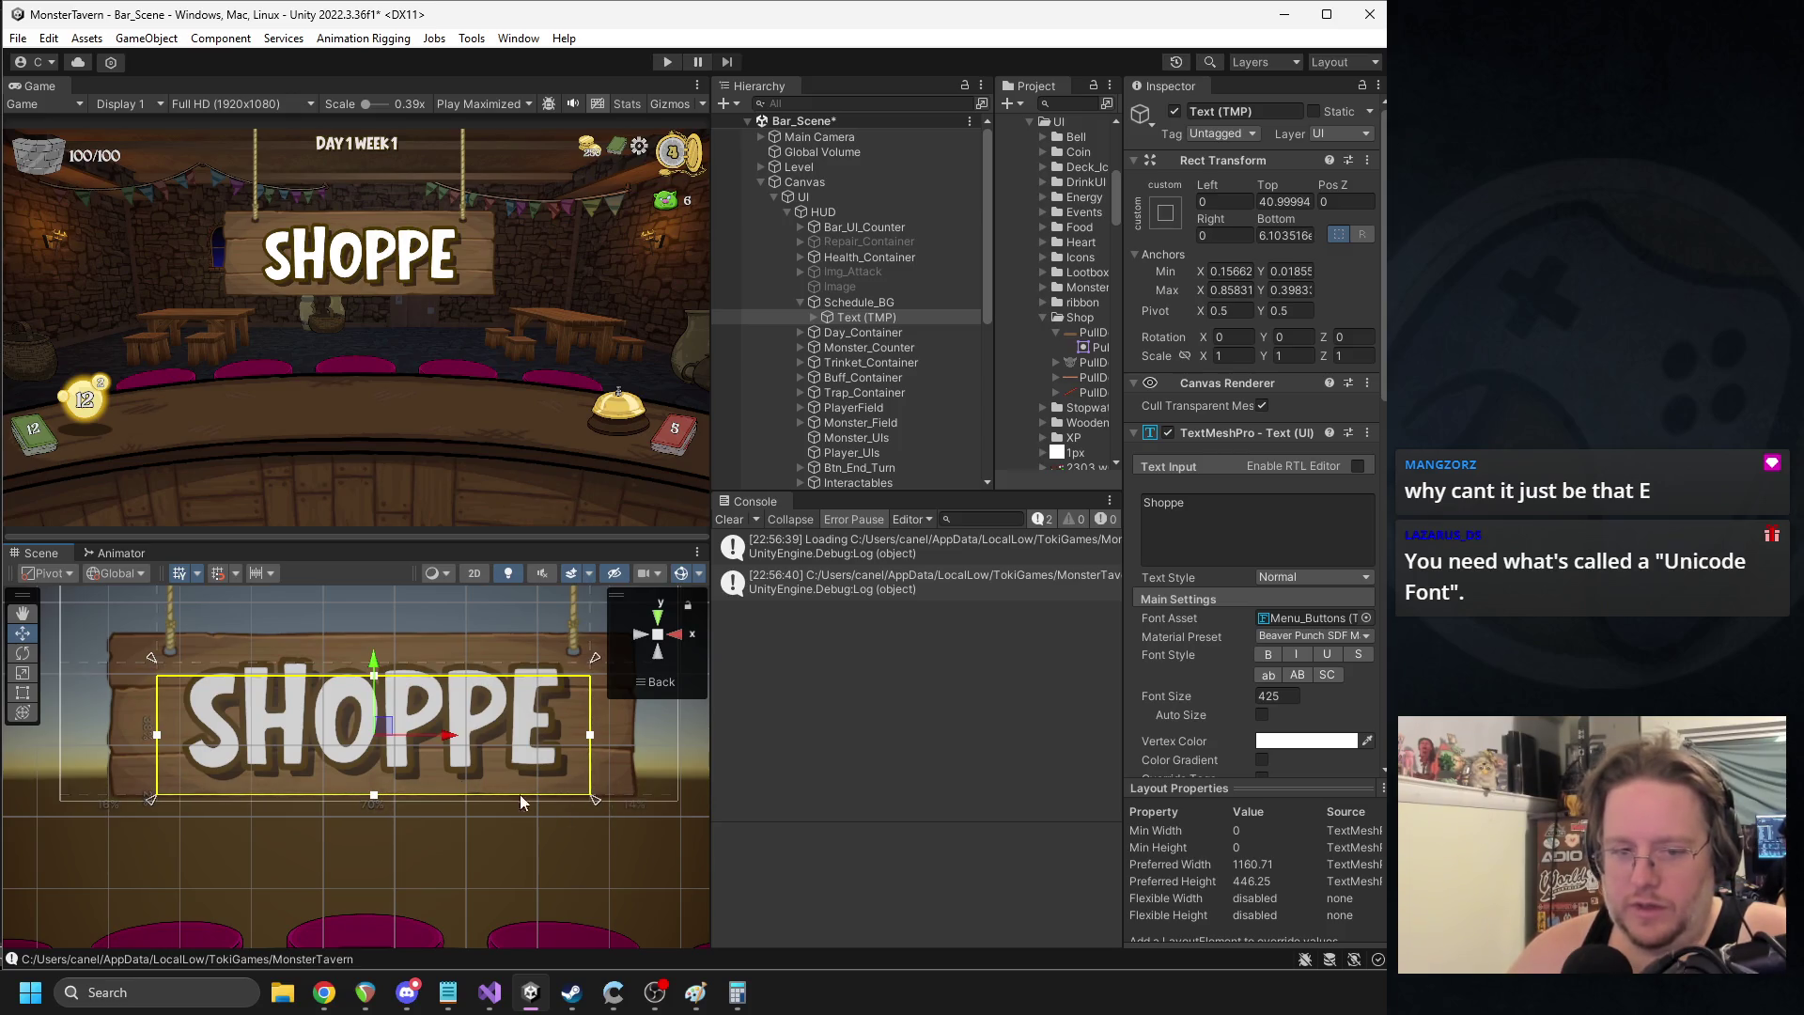
pyautogui.moveTo(155, 664); pyautogui.dragTo(155, 679)
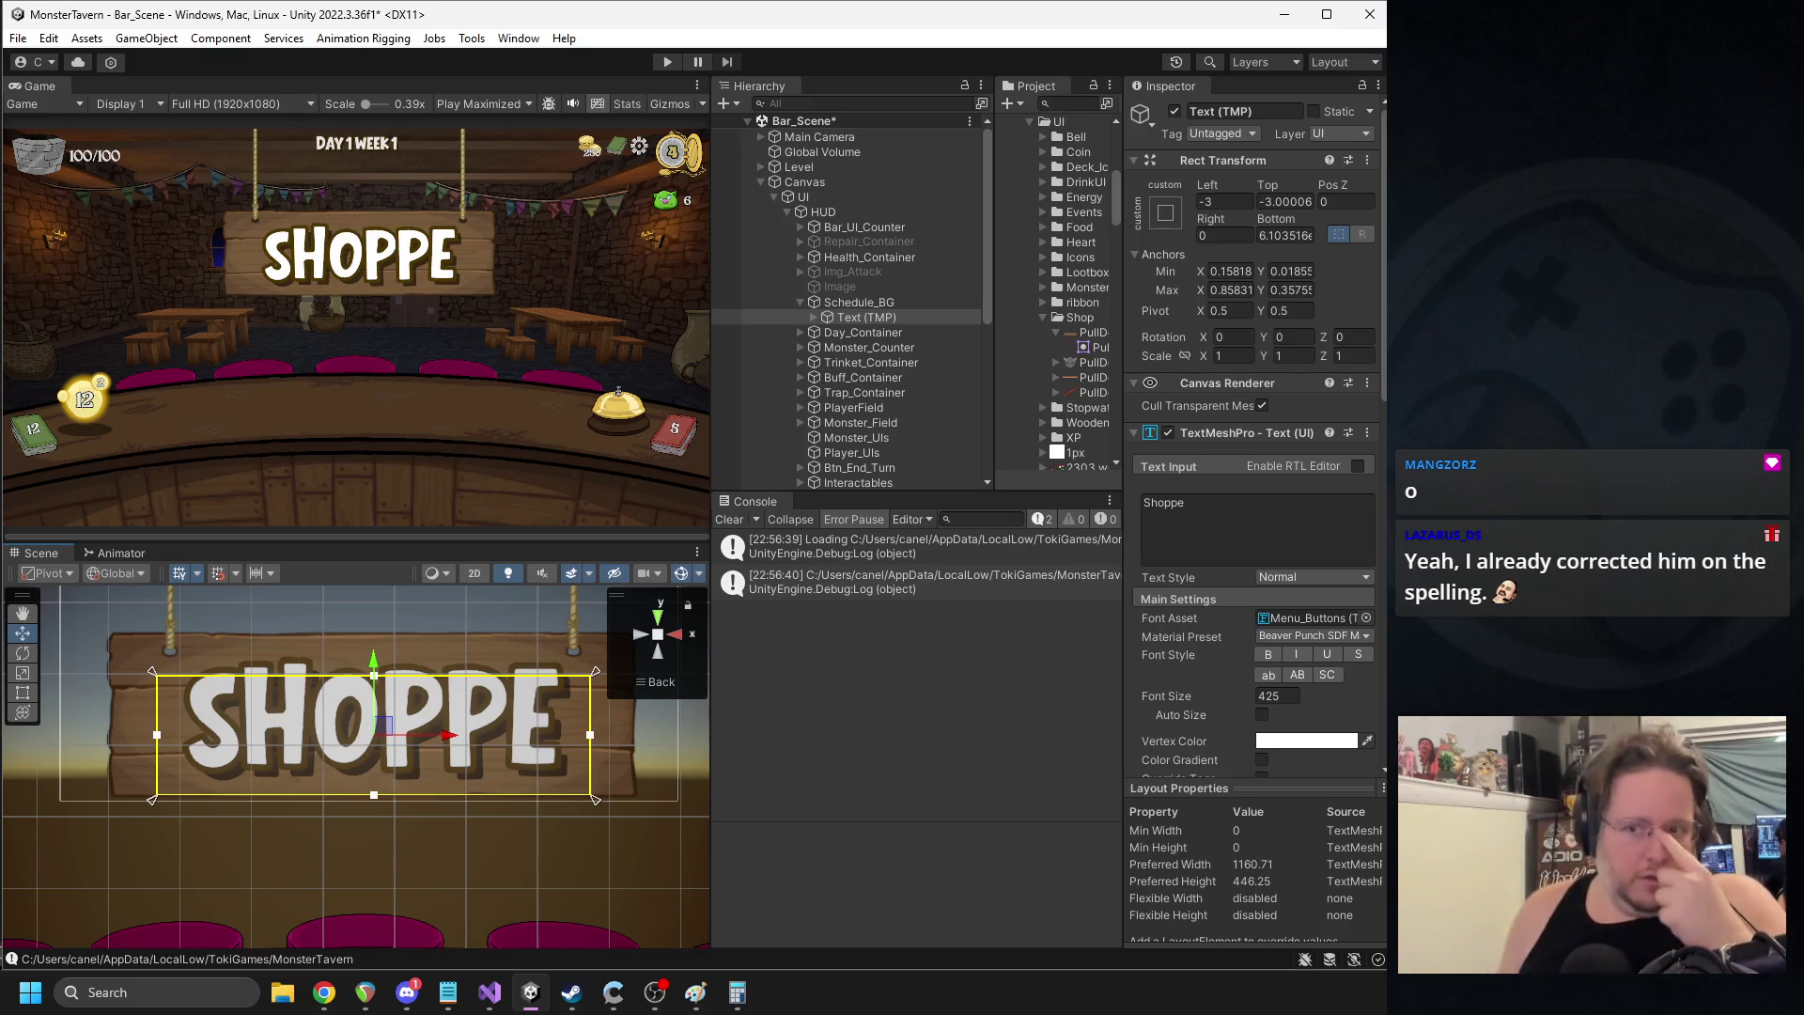
# - Rename the Schedule_BG sign object to Shop_Sign and frame it in the Scene view
pyautogui.click(892, 303)
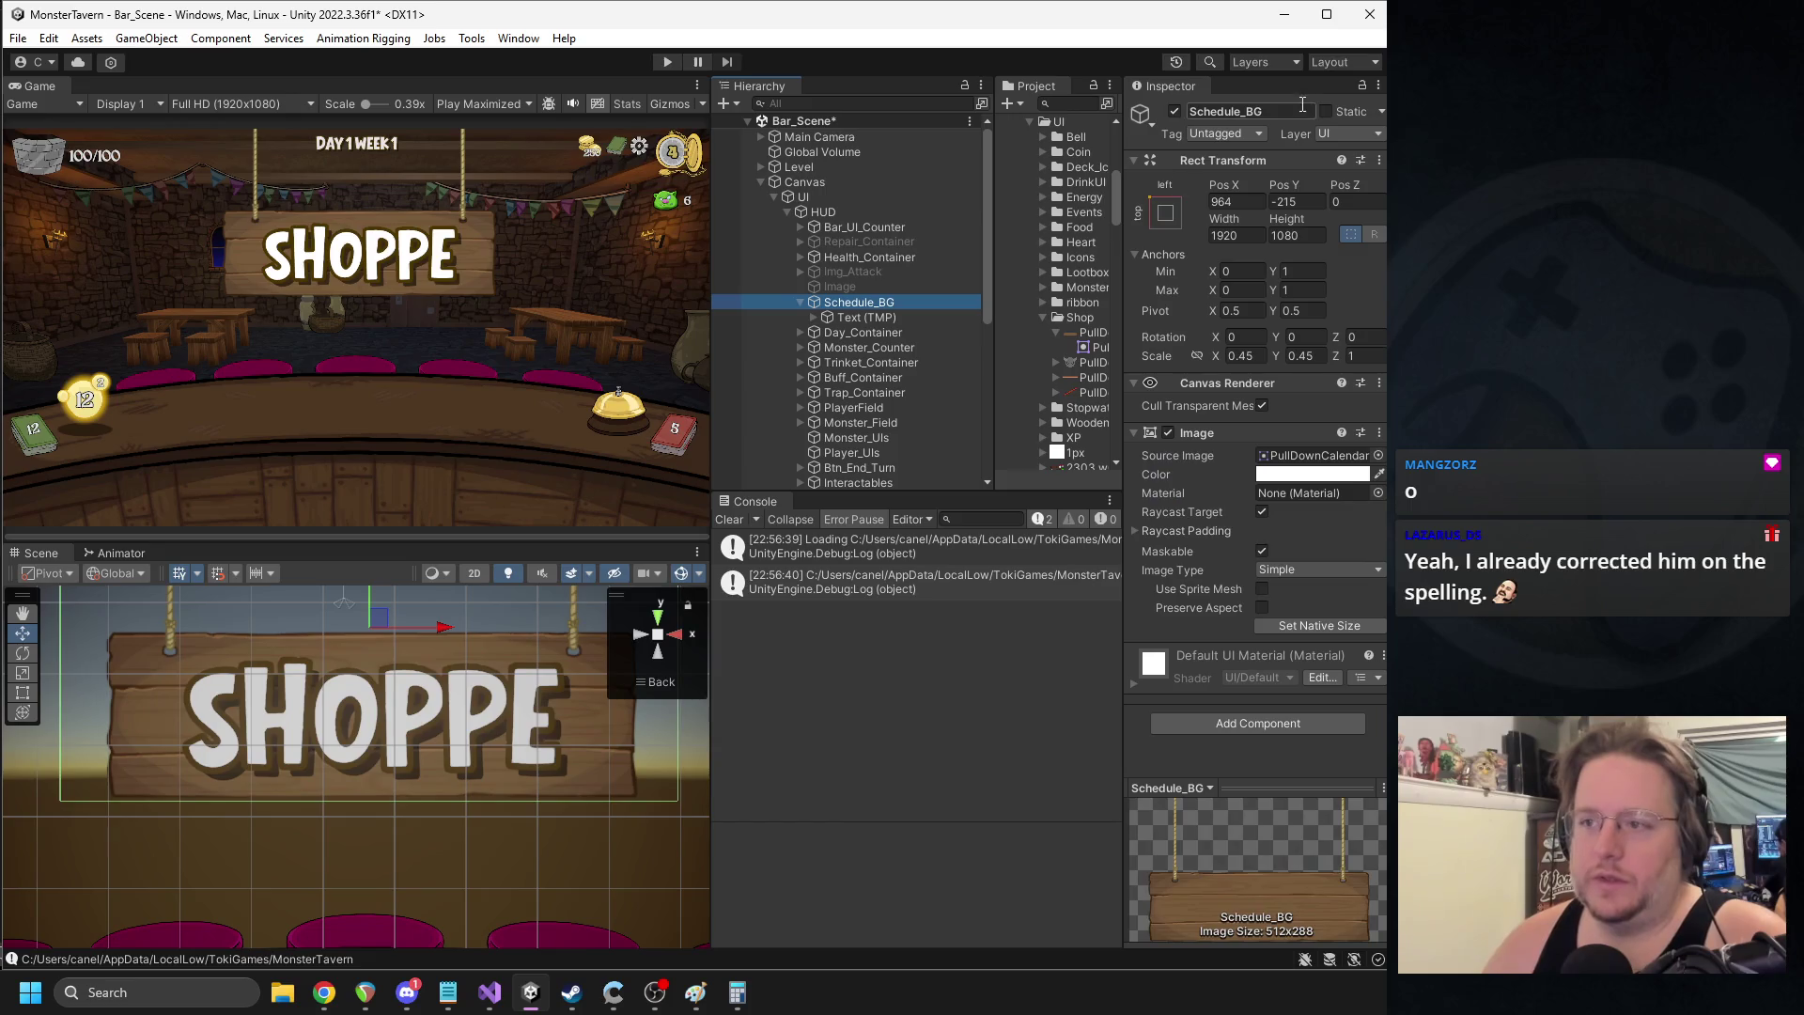
pyautogui.click(1274, 110)
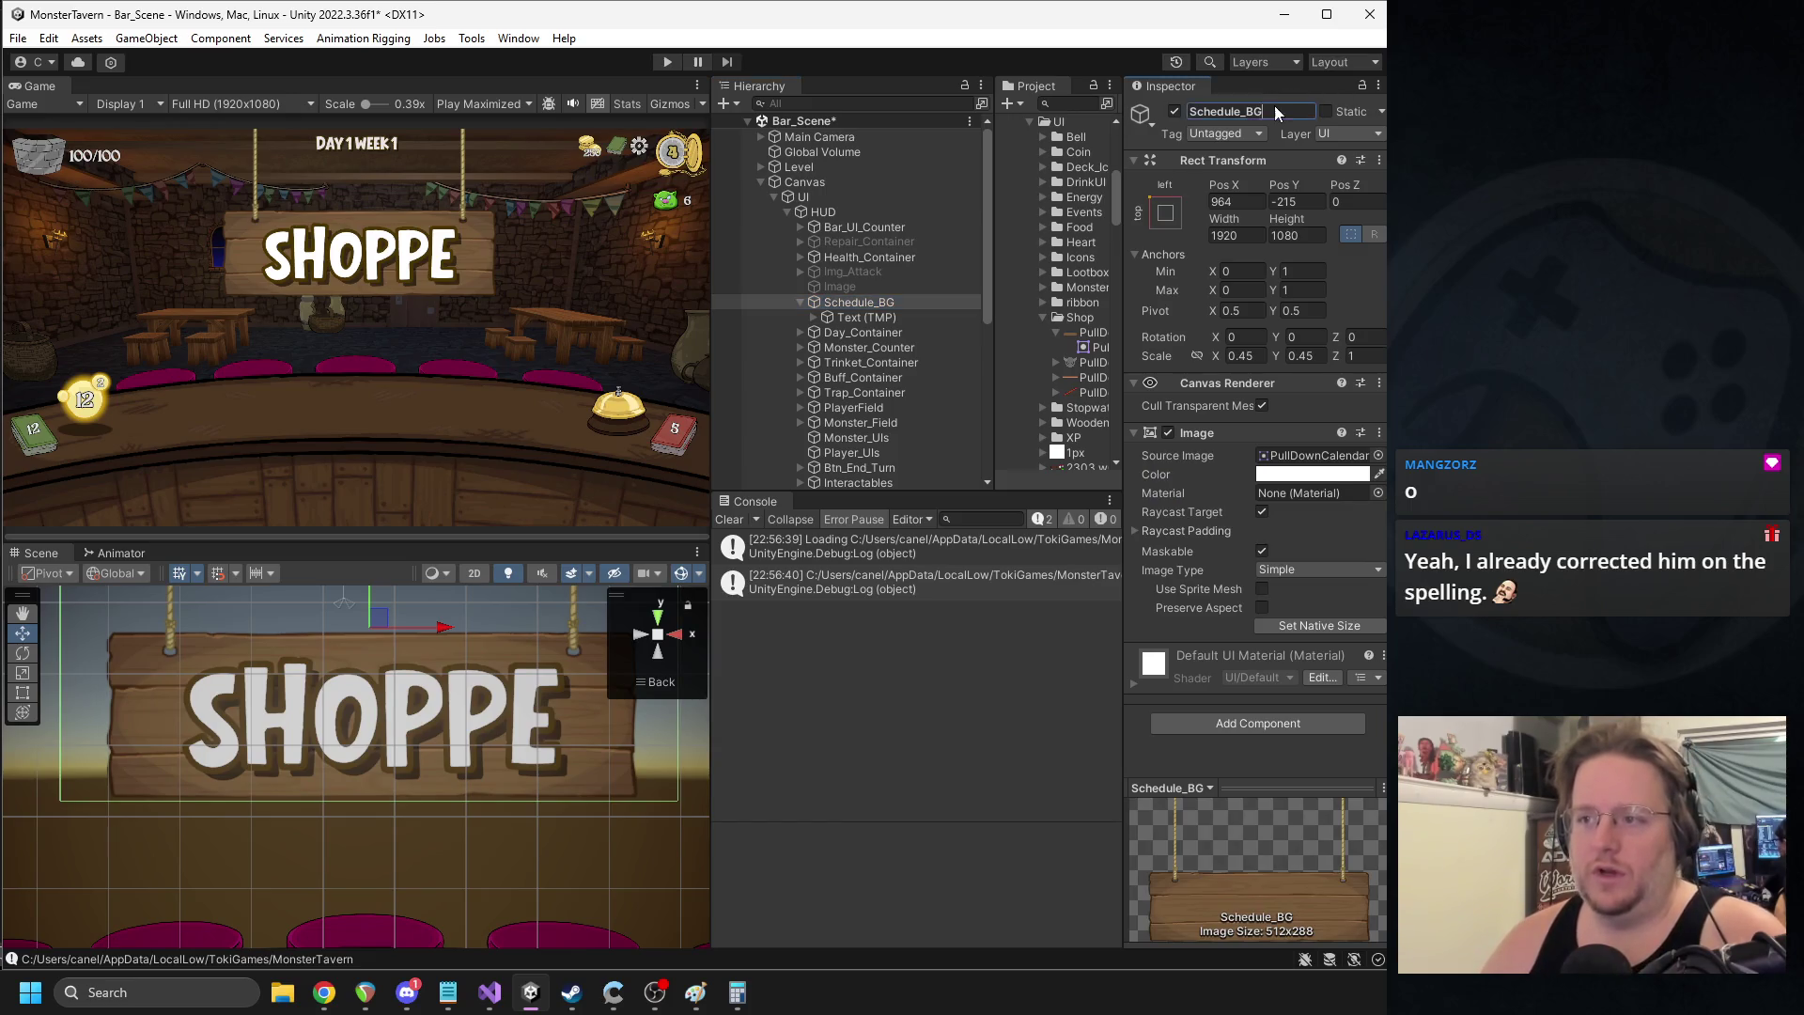
pyautogui.write('Shop_Sign')
pyautogui.press('Return')
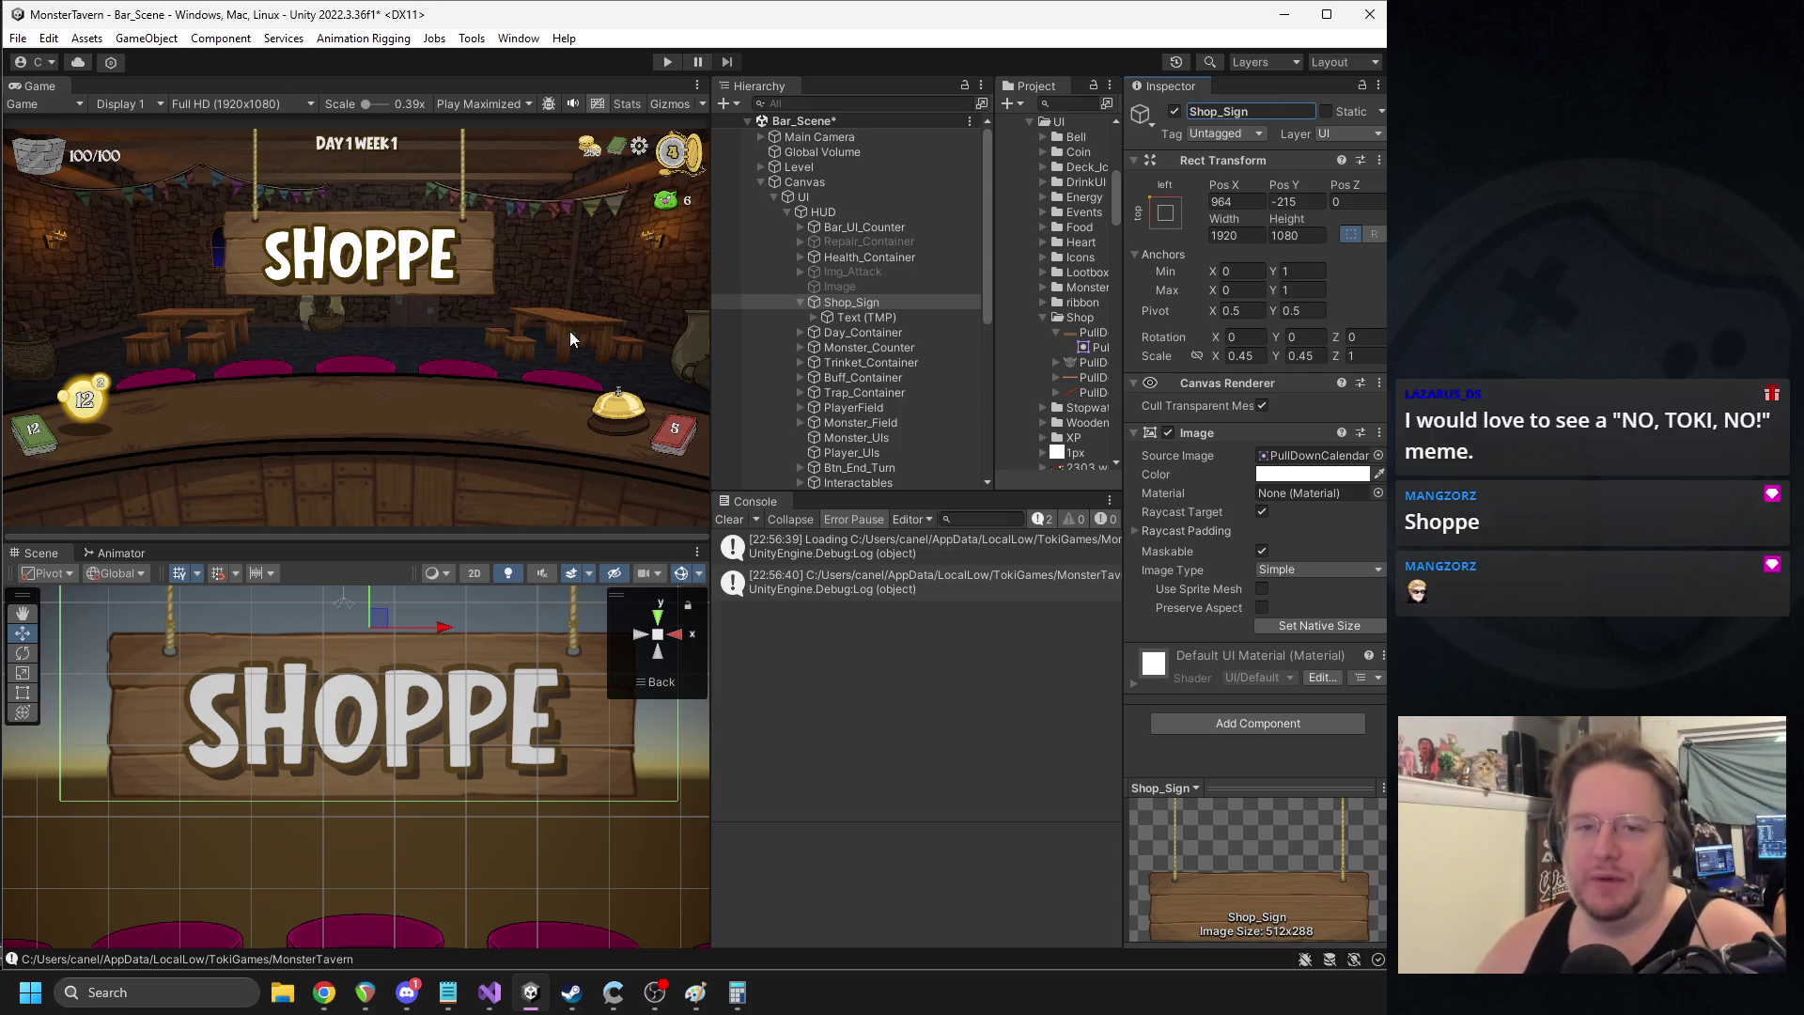
pyautogui.click(804, 303)
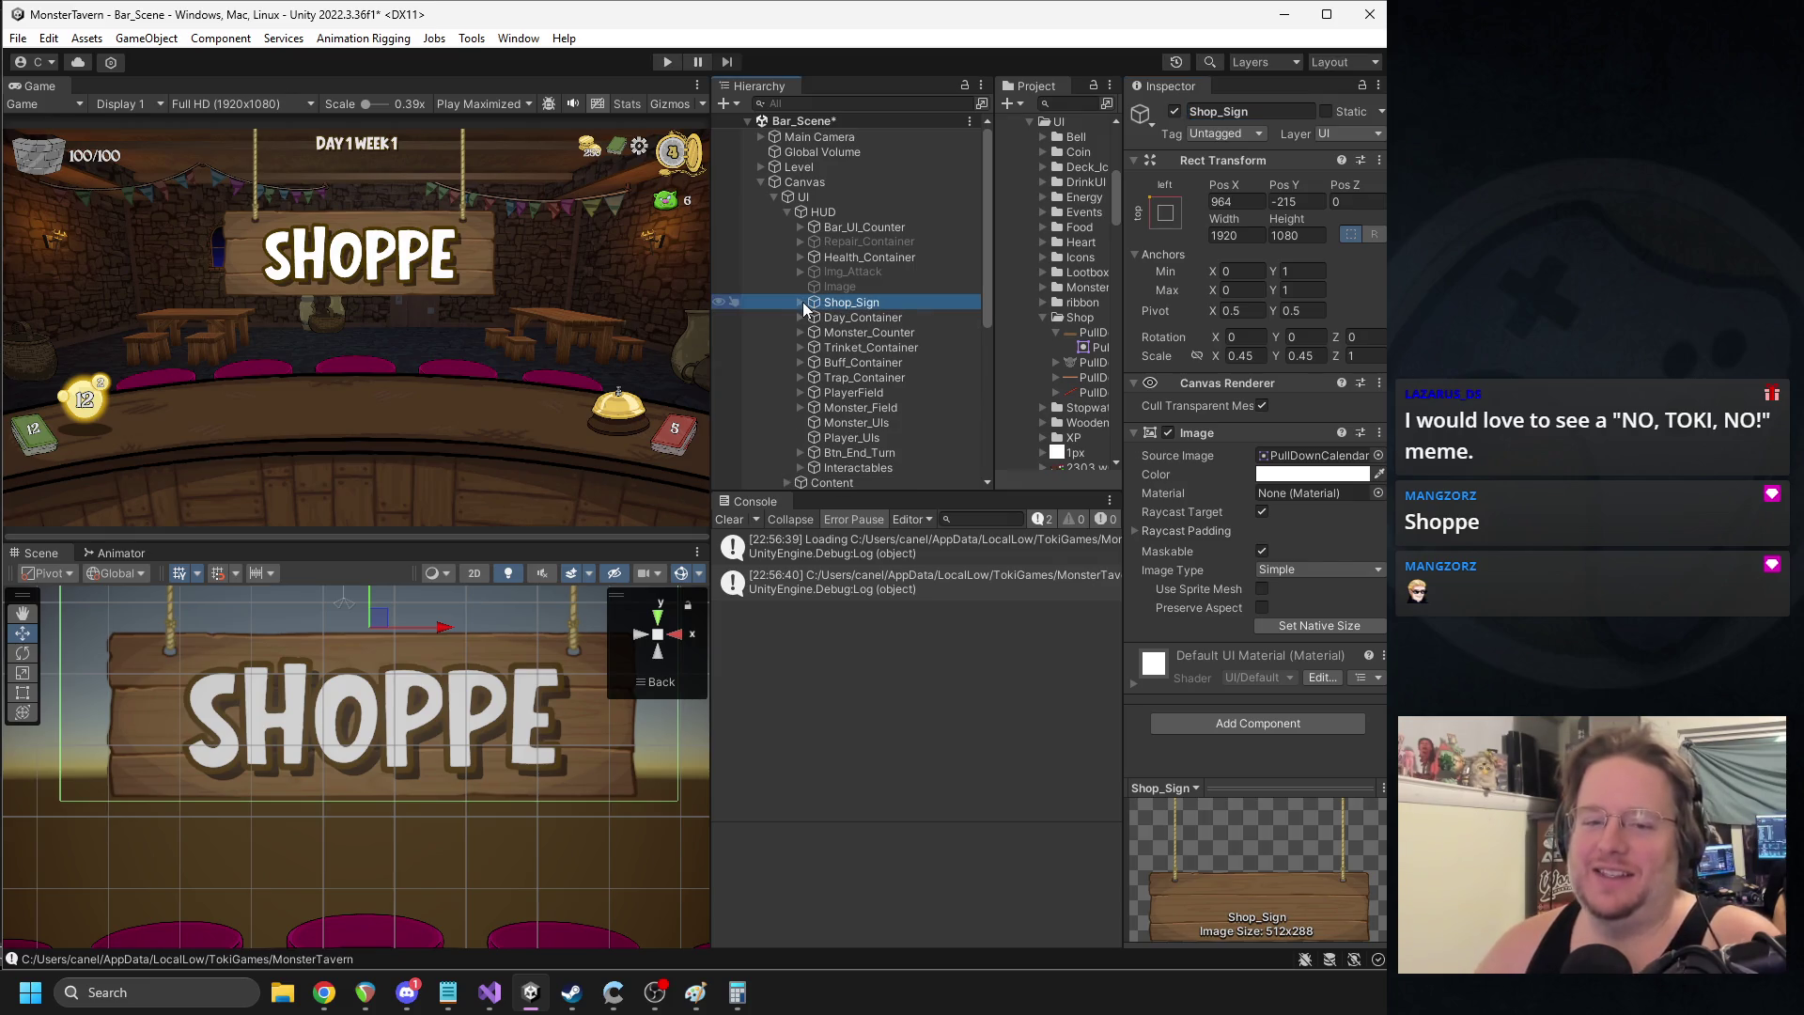
pyautogui.press('f')
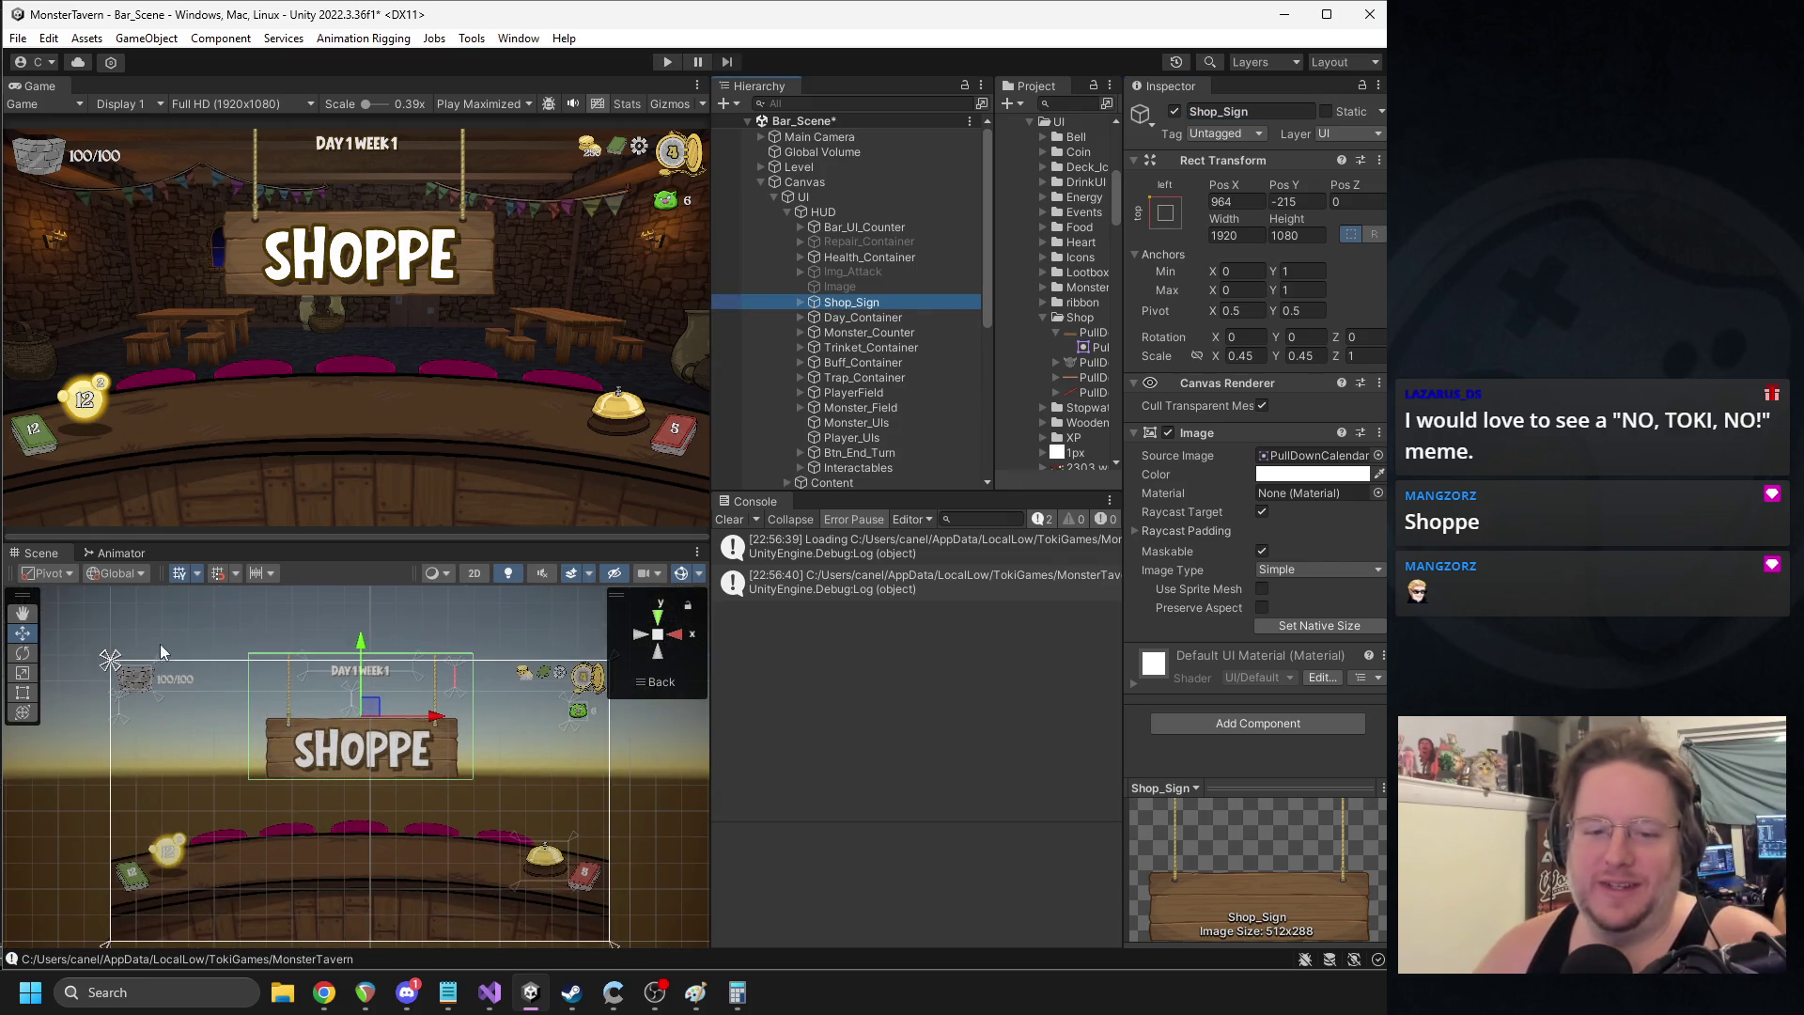
# - Drag the Shop_Sign anchor handles out to the sign's left, right and lower edges
pyautogui.click(119, 669)
pyautogui.moveTo(120, 669)
pyautogui.mouseDown()
pyautogui.moveTo(504, 657)
pyautogui.moveTo(479, 655)
pyautogui.mouseUp()
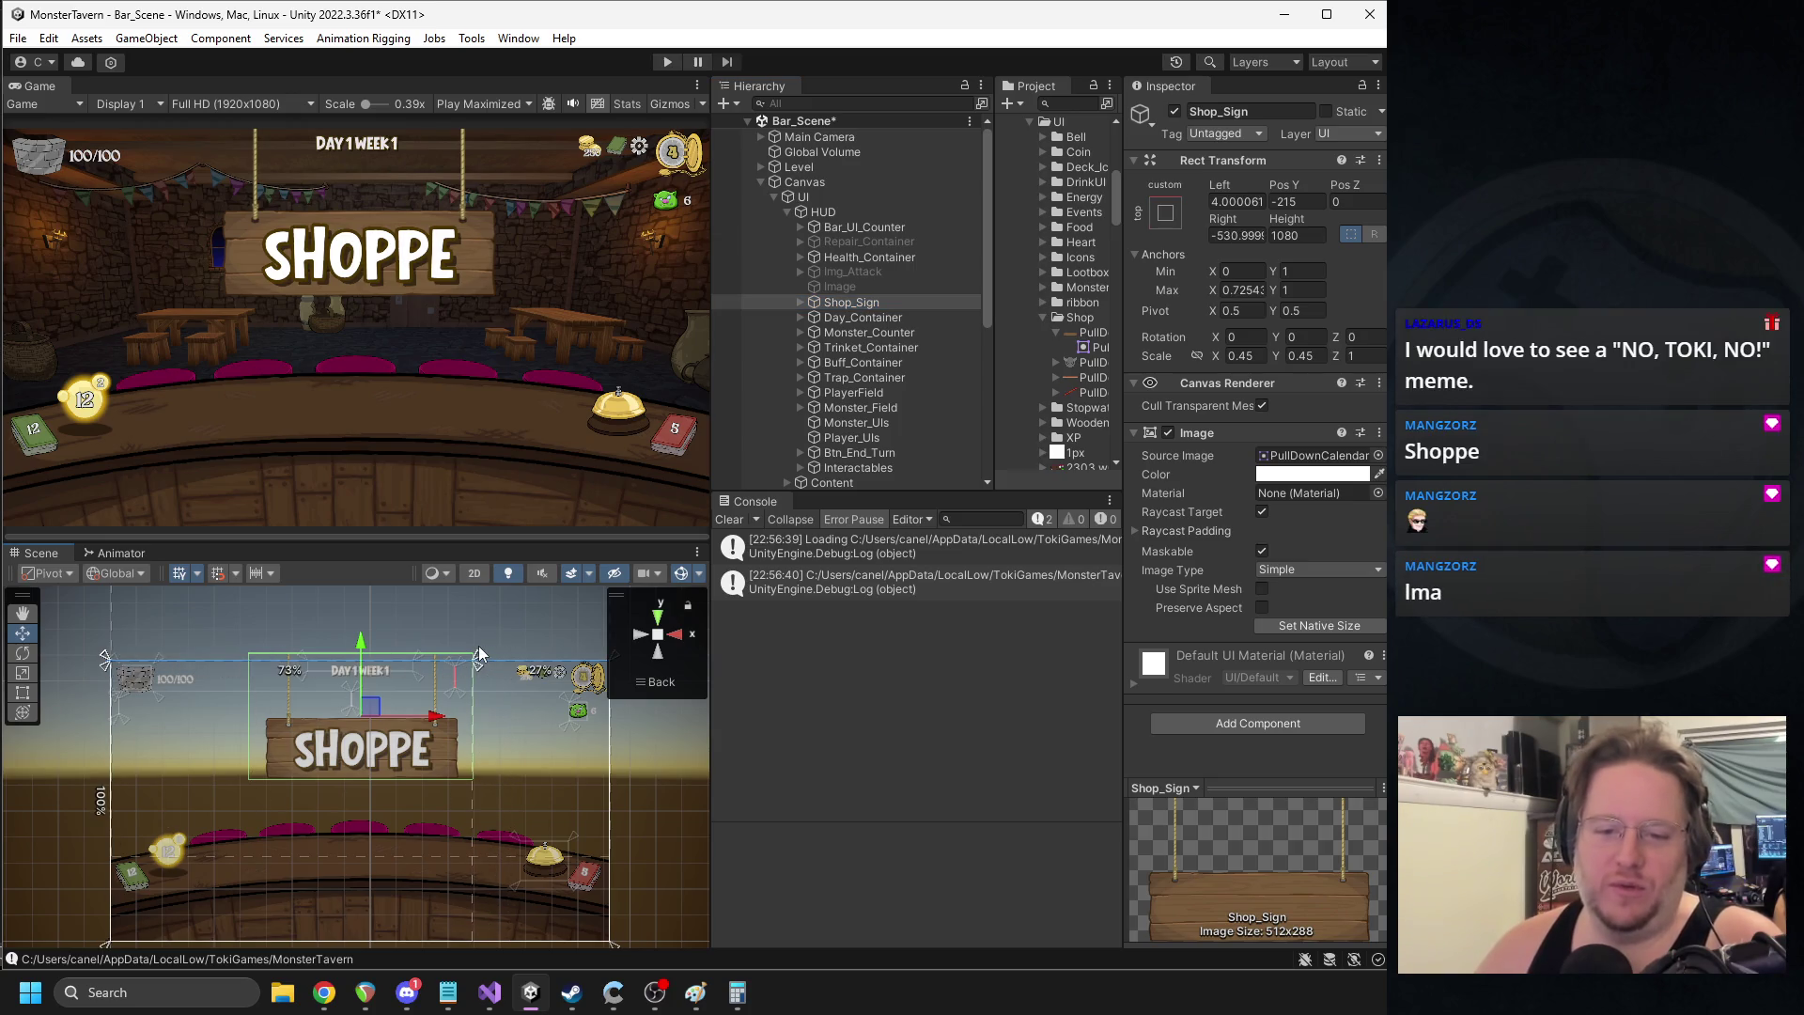
pyautogui.moveTo(105, 655)
pyautogui.mouseDown()
pyautogui.moveTo(143, 679)
pyautogui.moveTo(246, 663)
pyautogui.mouseUp()
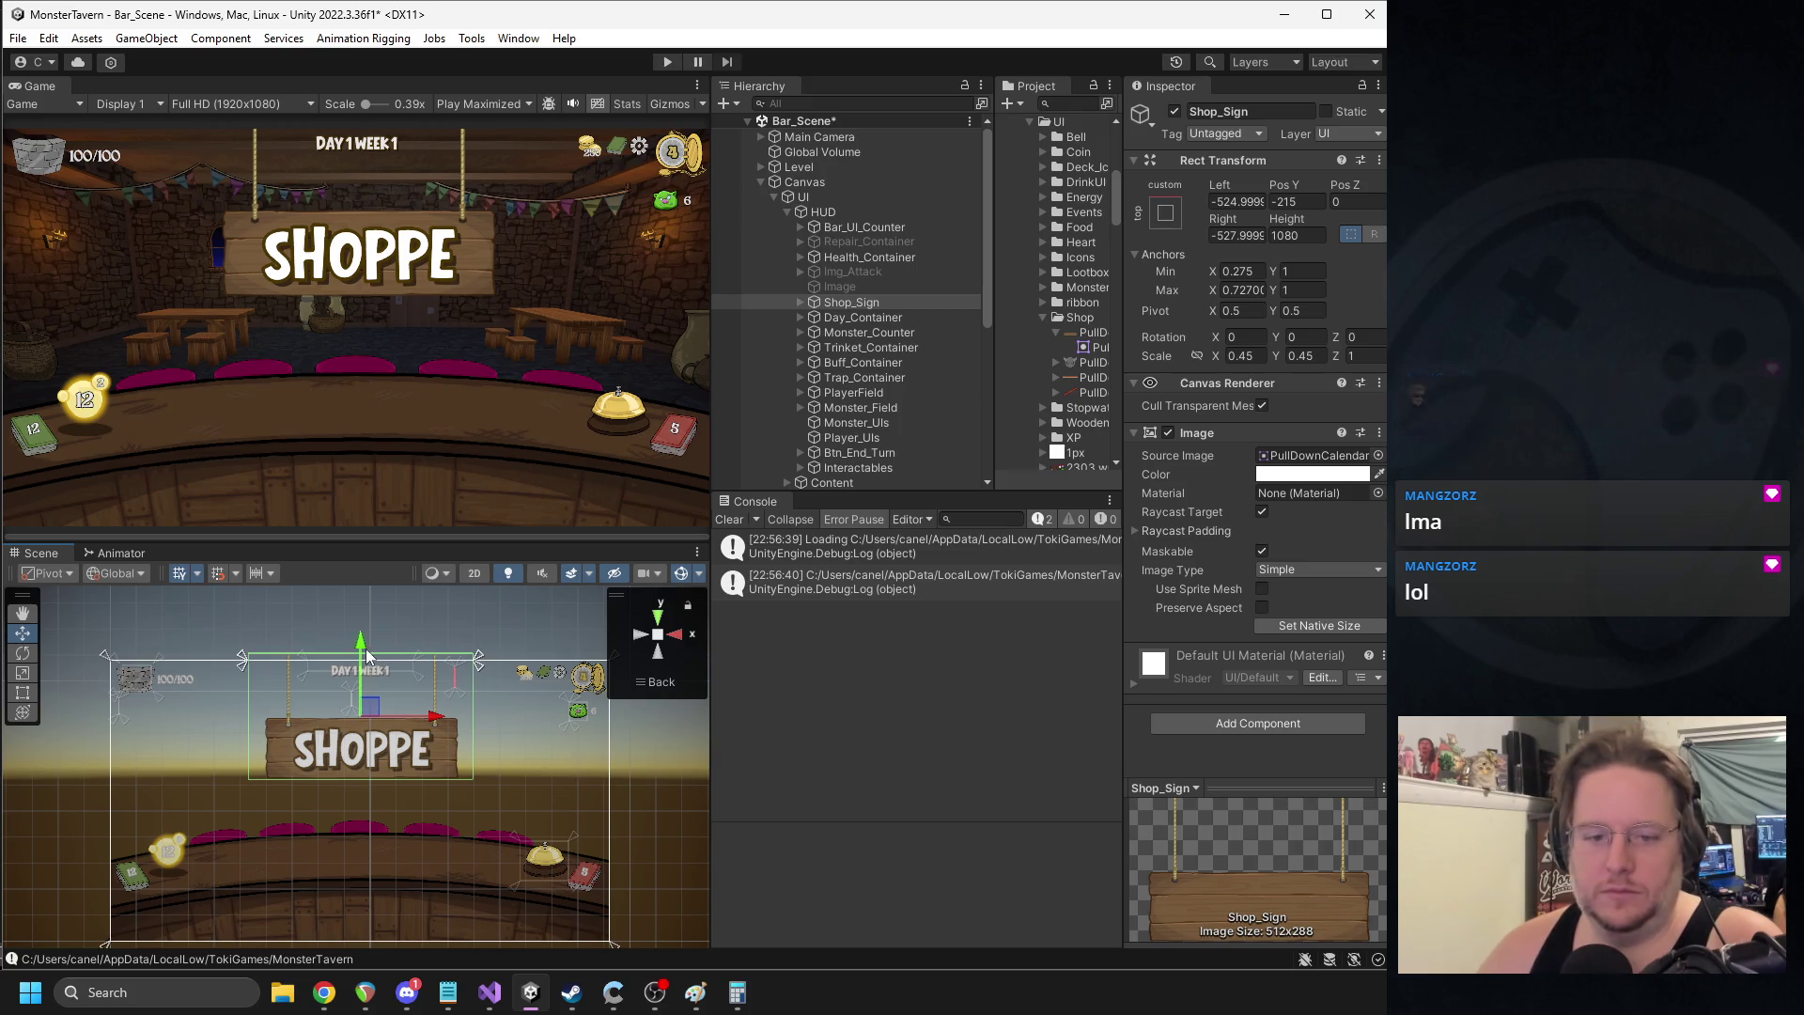
pyautogui.moveTo(480, 669); pyautogui.dragTo(478, 787)
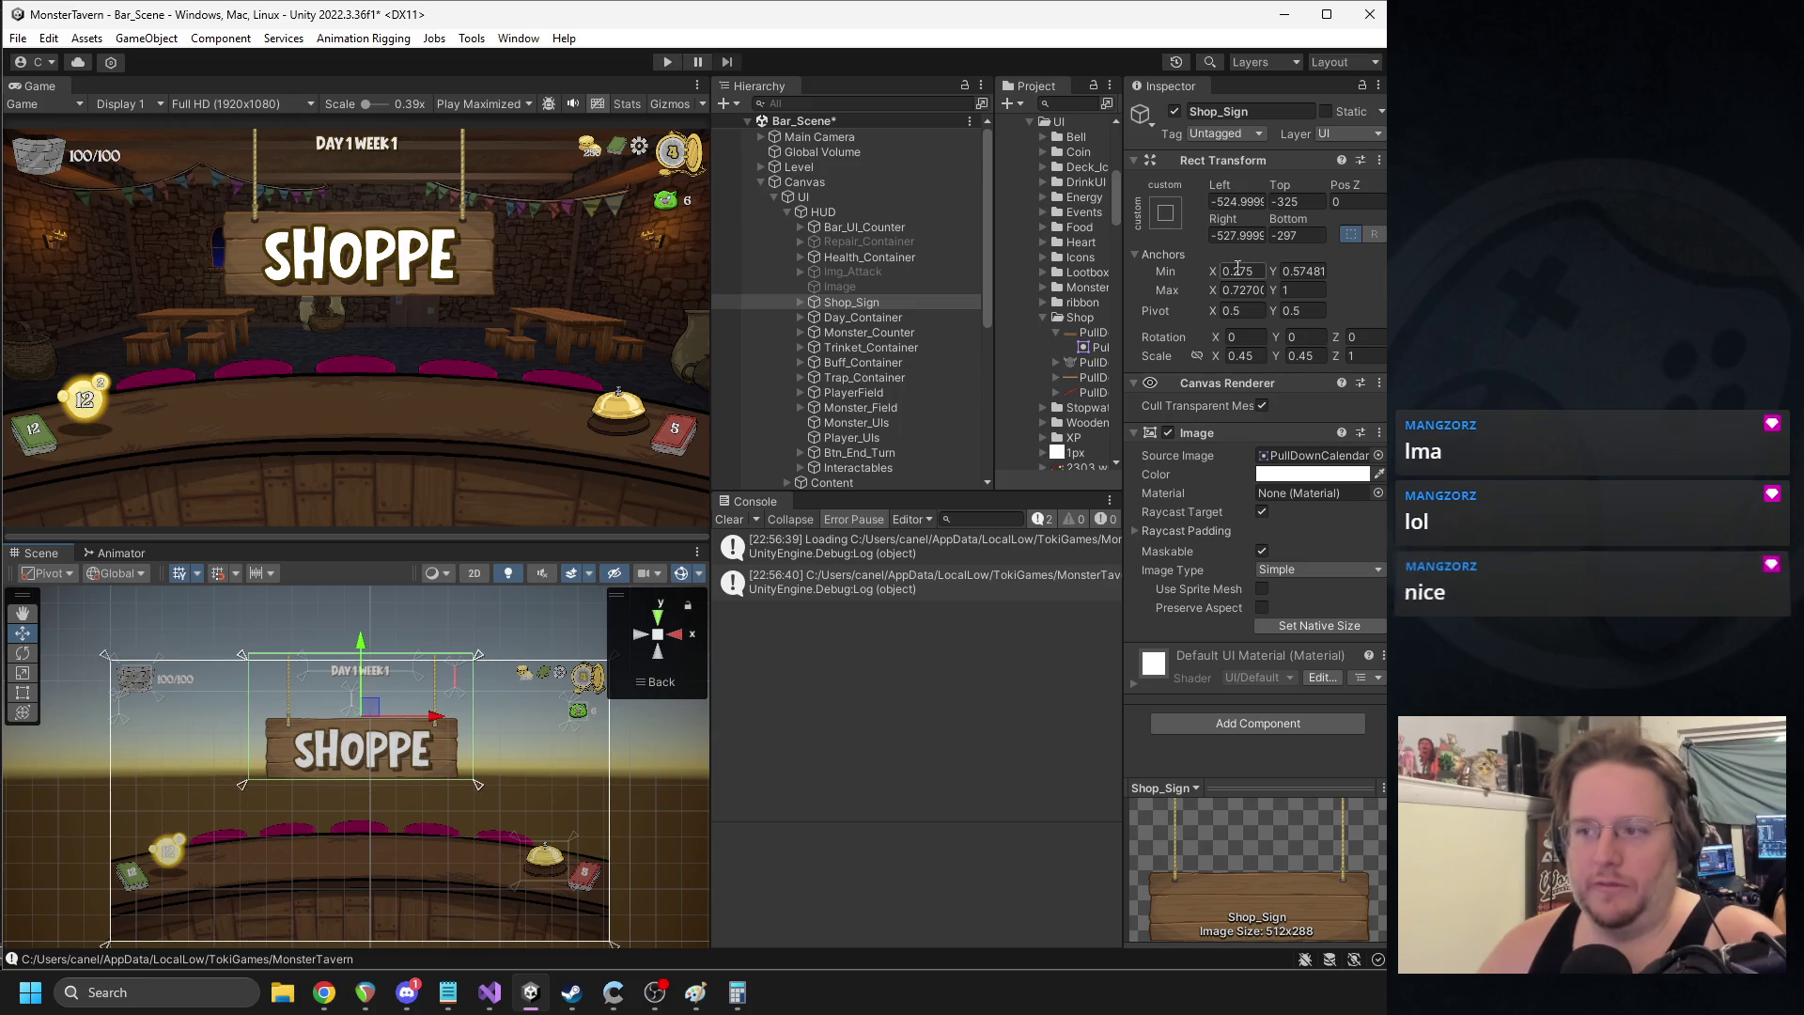
# - Set Shop_Sign Scale X and Y to 1 and collapse its anchors to the canvas top centre
pyautogui.click(1238, 355)
pyautogui.write('1')
pyautogui.press('Tab')
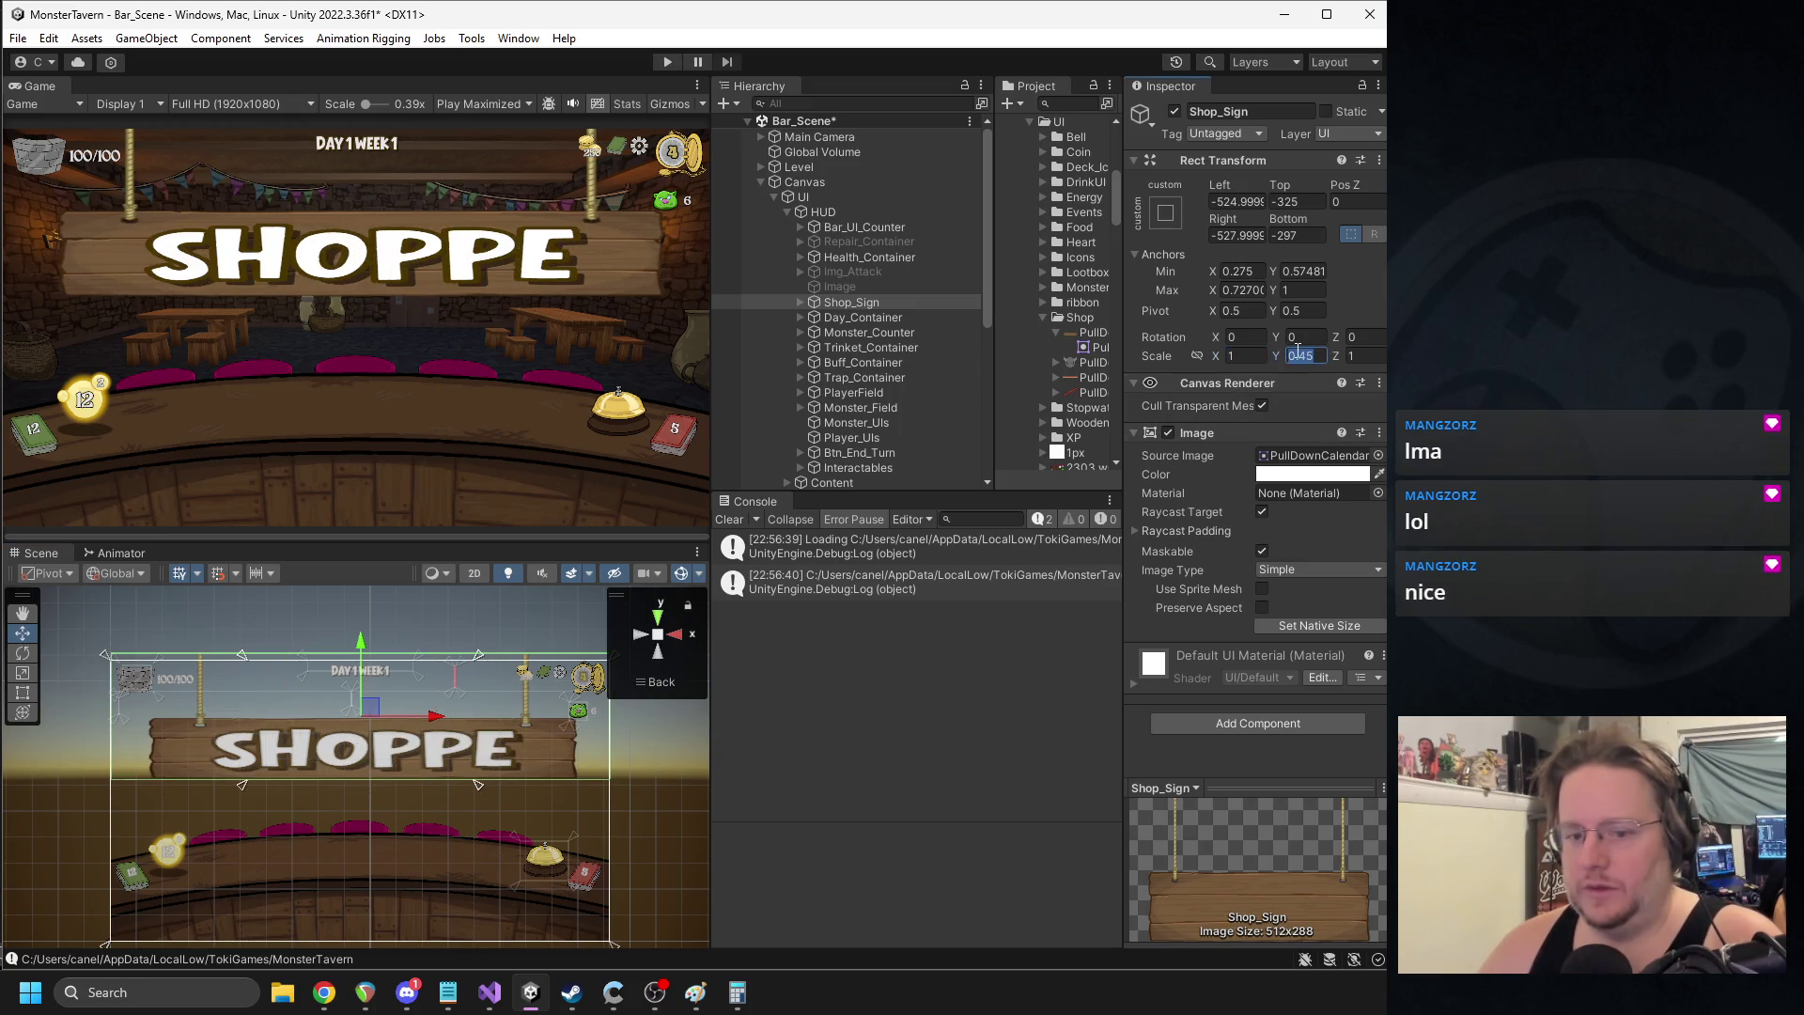
pyautogui.write('1')
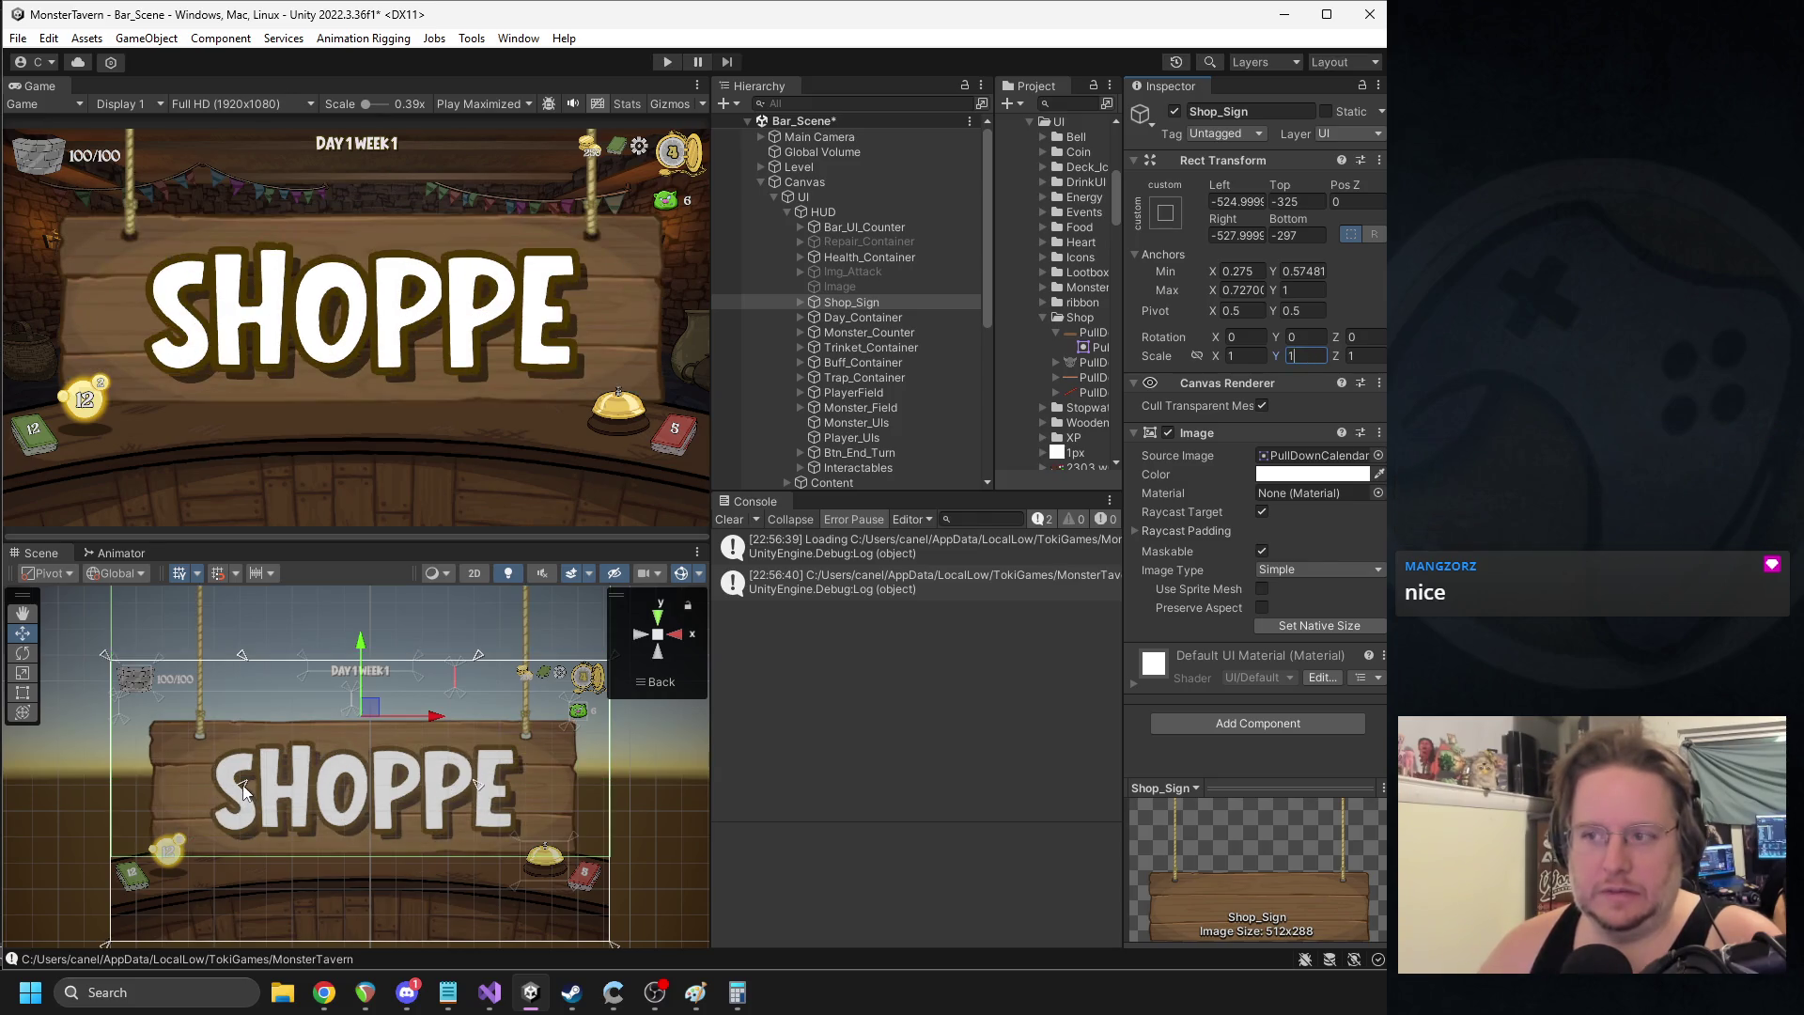
pyautogui.moveTo(242, 789); pyautogui.dragTo(360, 661)
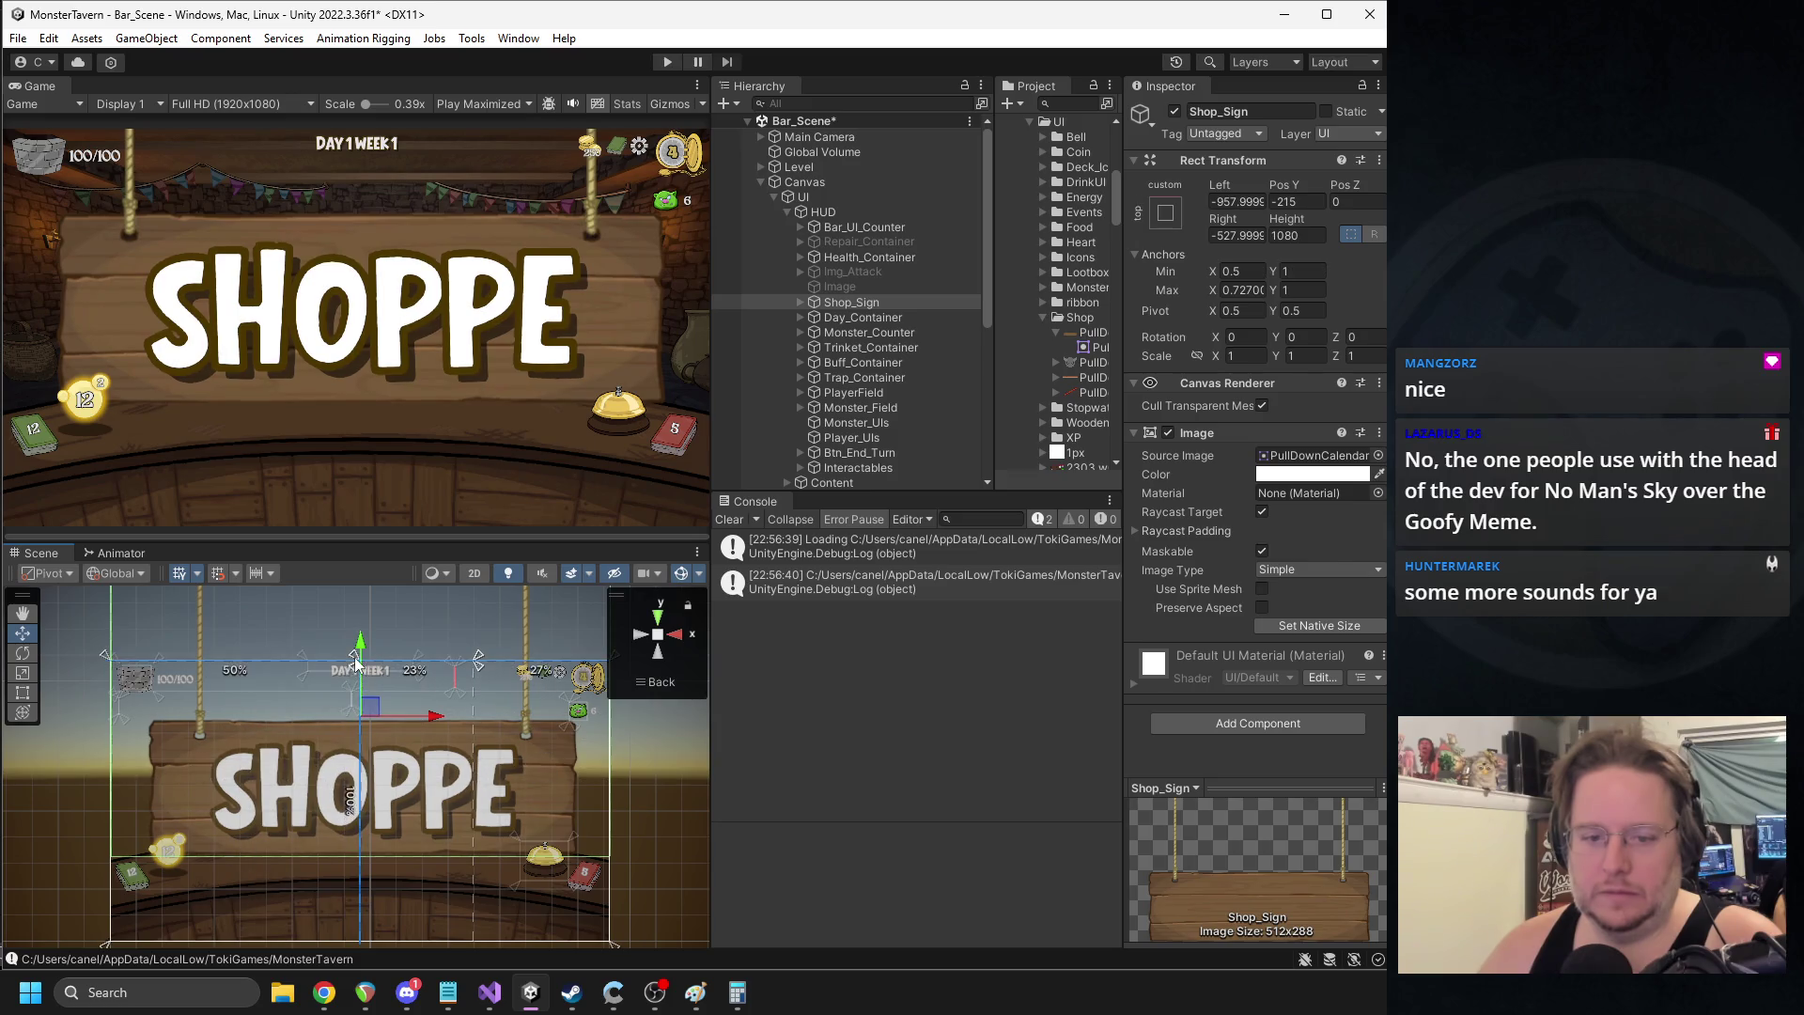
pyautogui.moveTo(475, 663)
pyautogui.mouseDown()
pyautogui.moveTo(367, 663)
pyautogui.moveTo(365, 679)
pyautogui.mouseUp()
# - Open Calculator and set the Shop_Sign Rect Transform to width 864 and height 486
pyautogui.click(226, 992)
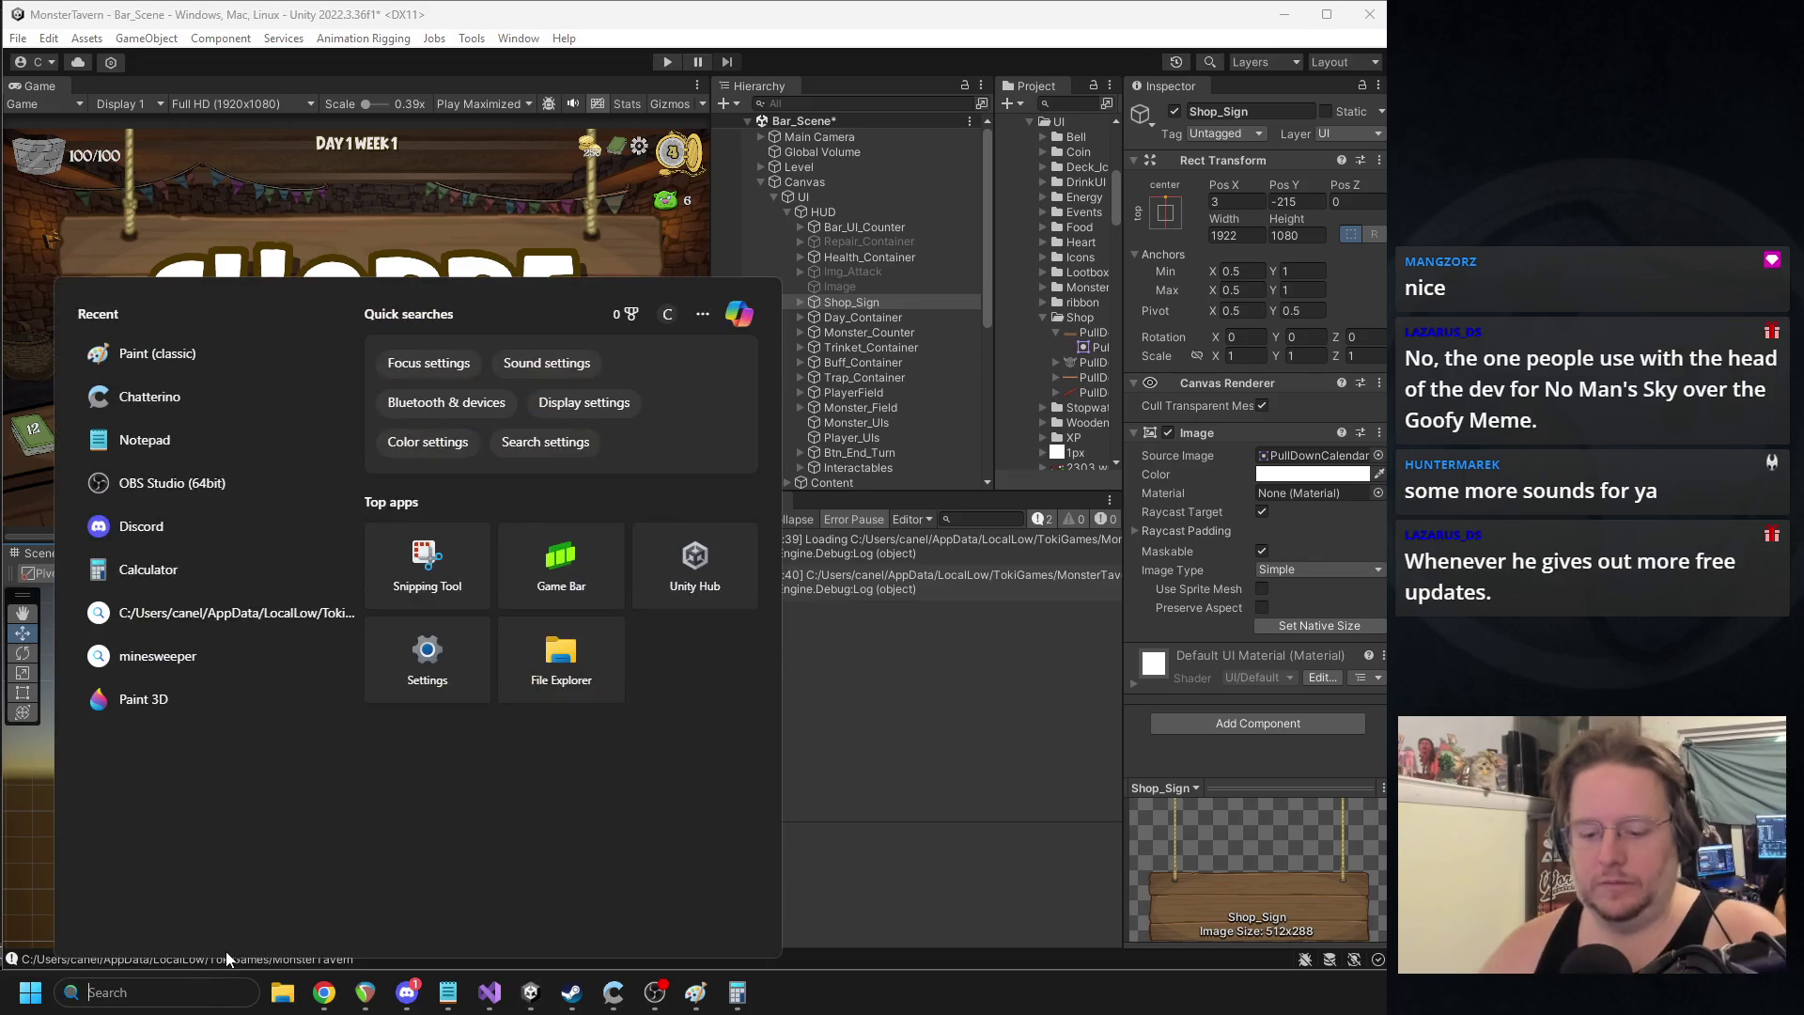
pyautogui.write('calculator')
pyautogui.press('Return')
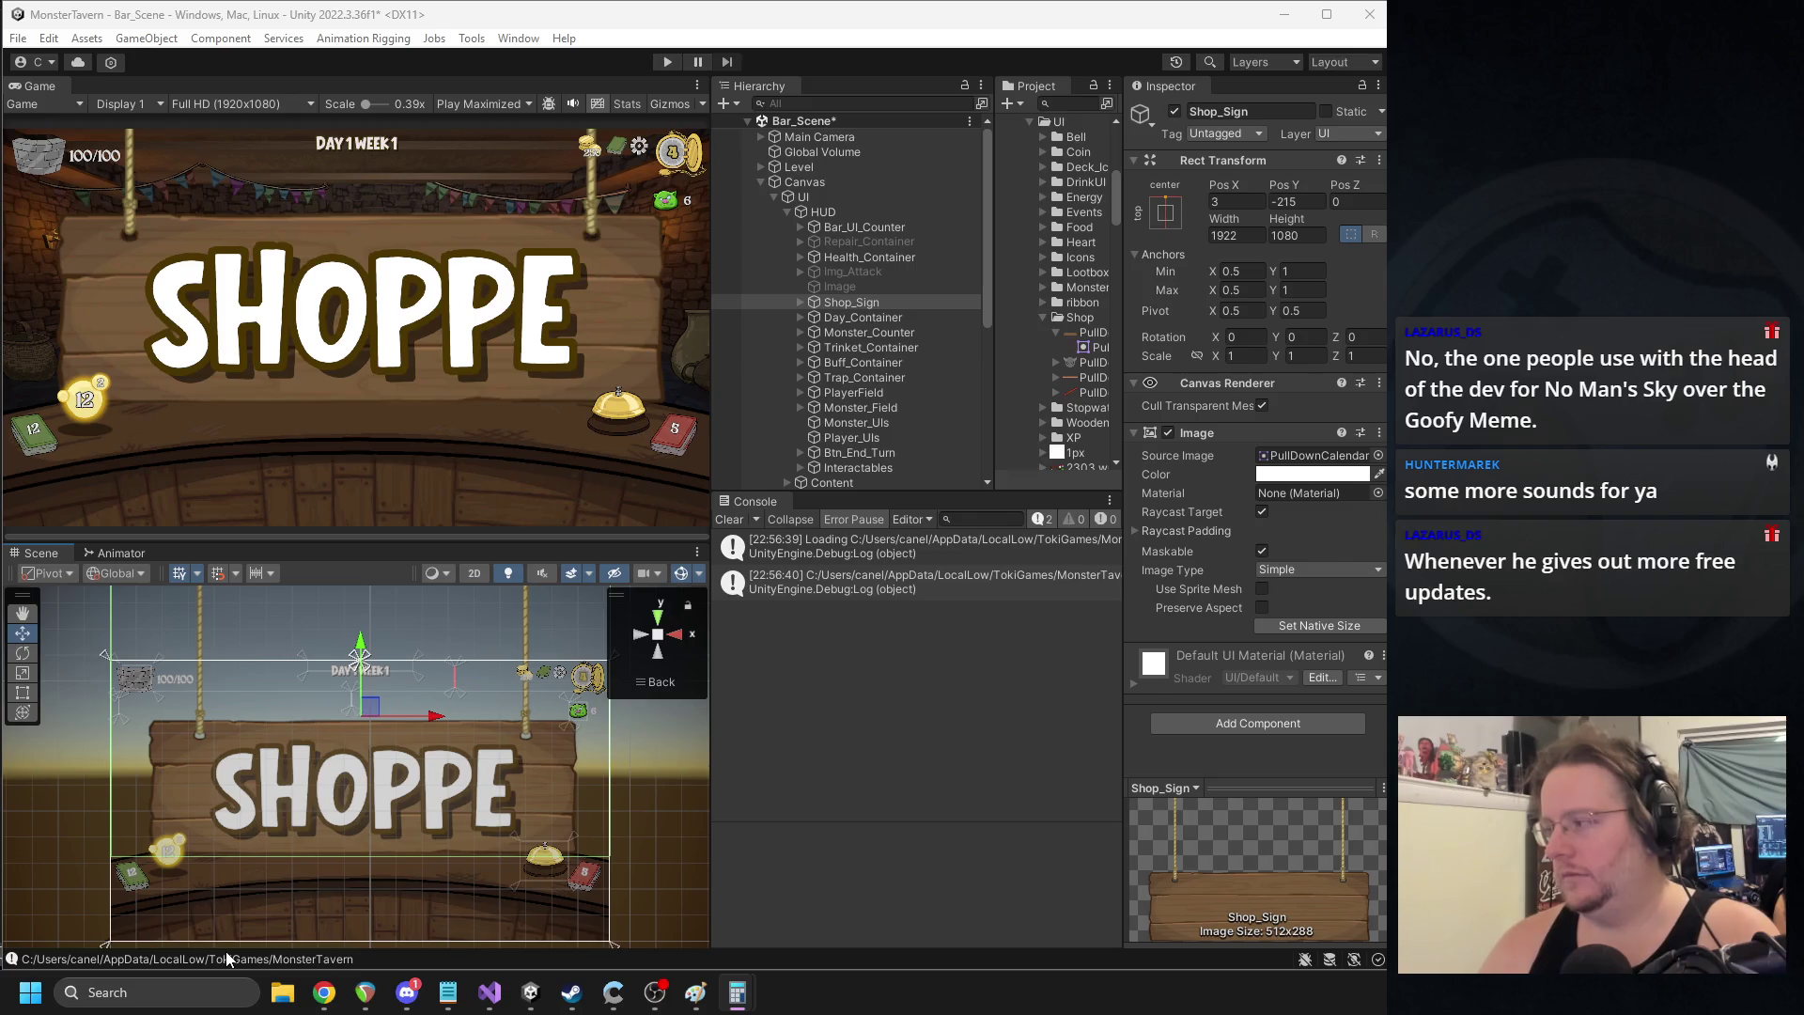
pyautogui.click(1244, 240)
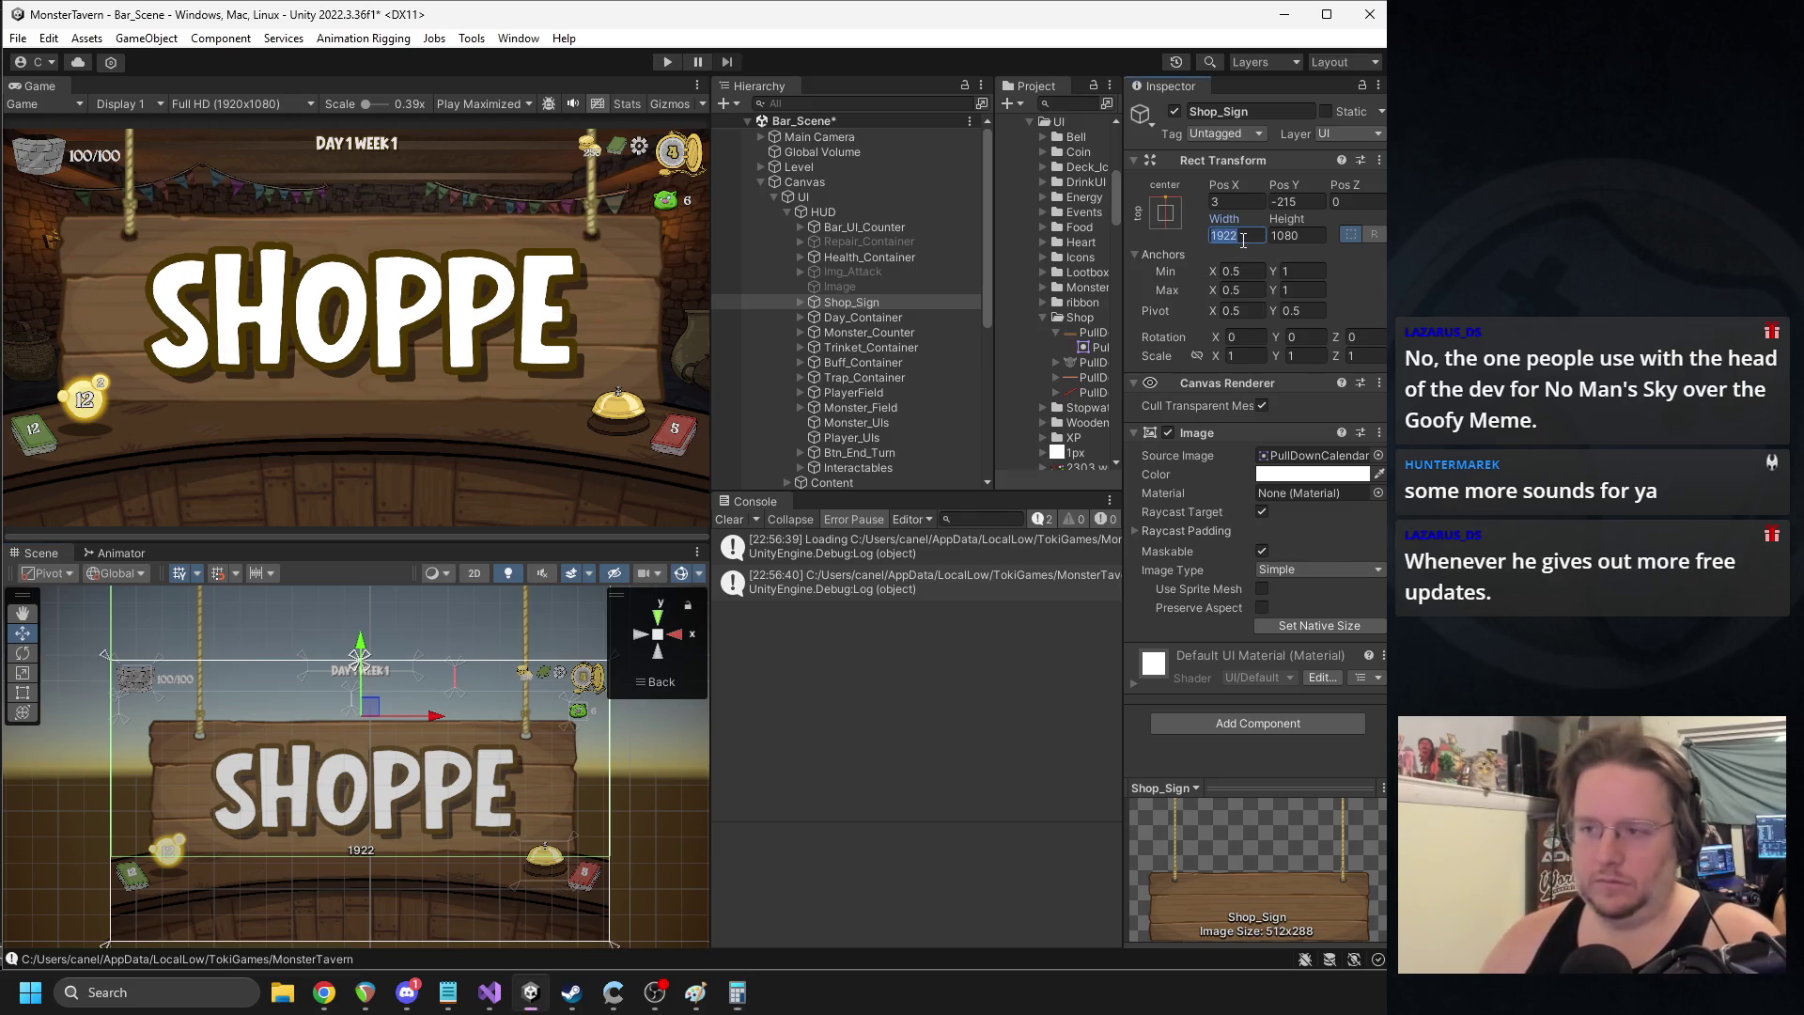
pyautogui.write('864')
pyautogui.press('Tab')
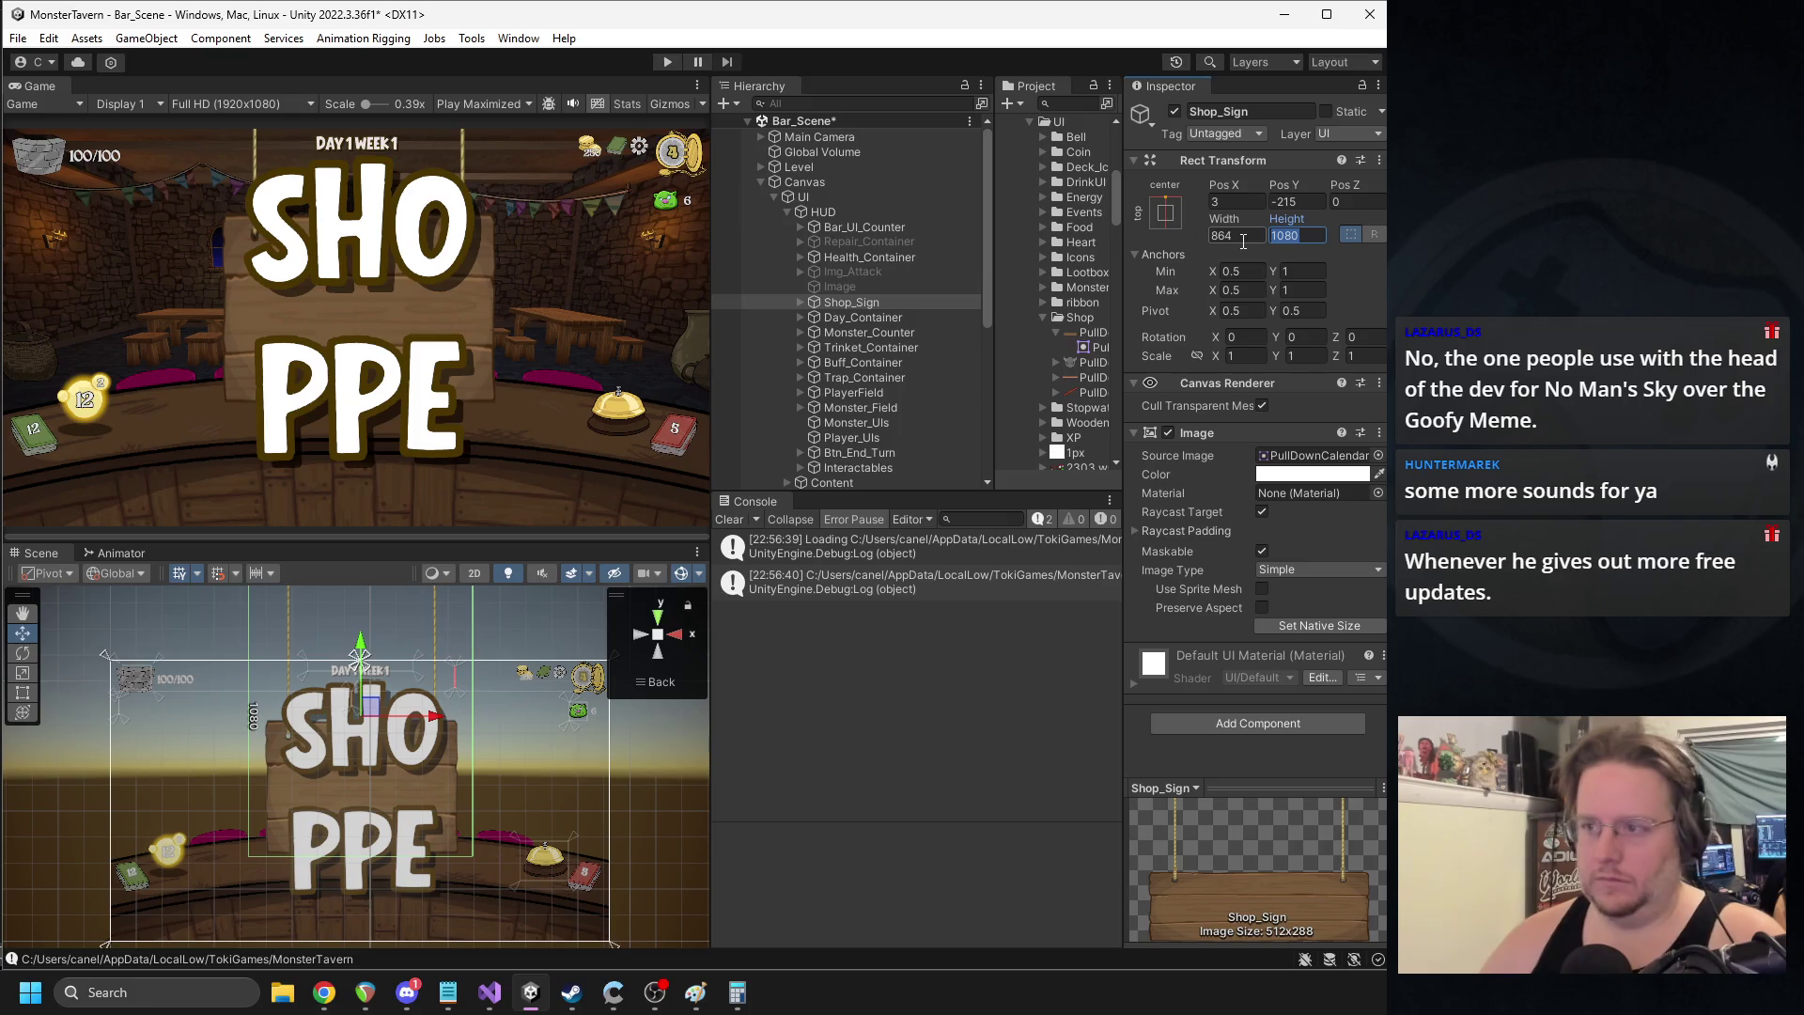
pyautogui.hotkey('alt', 'Tab')
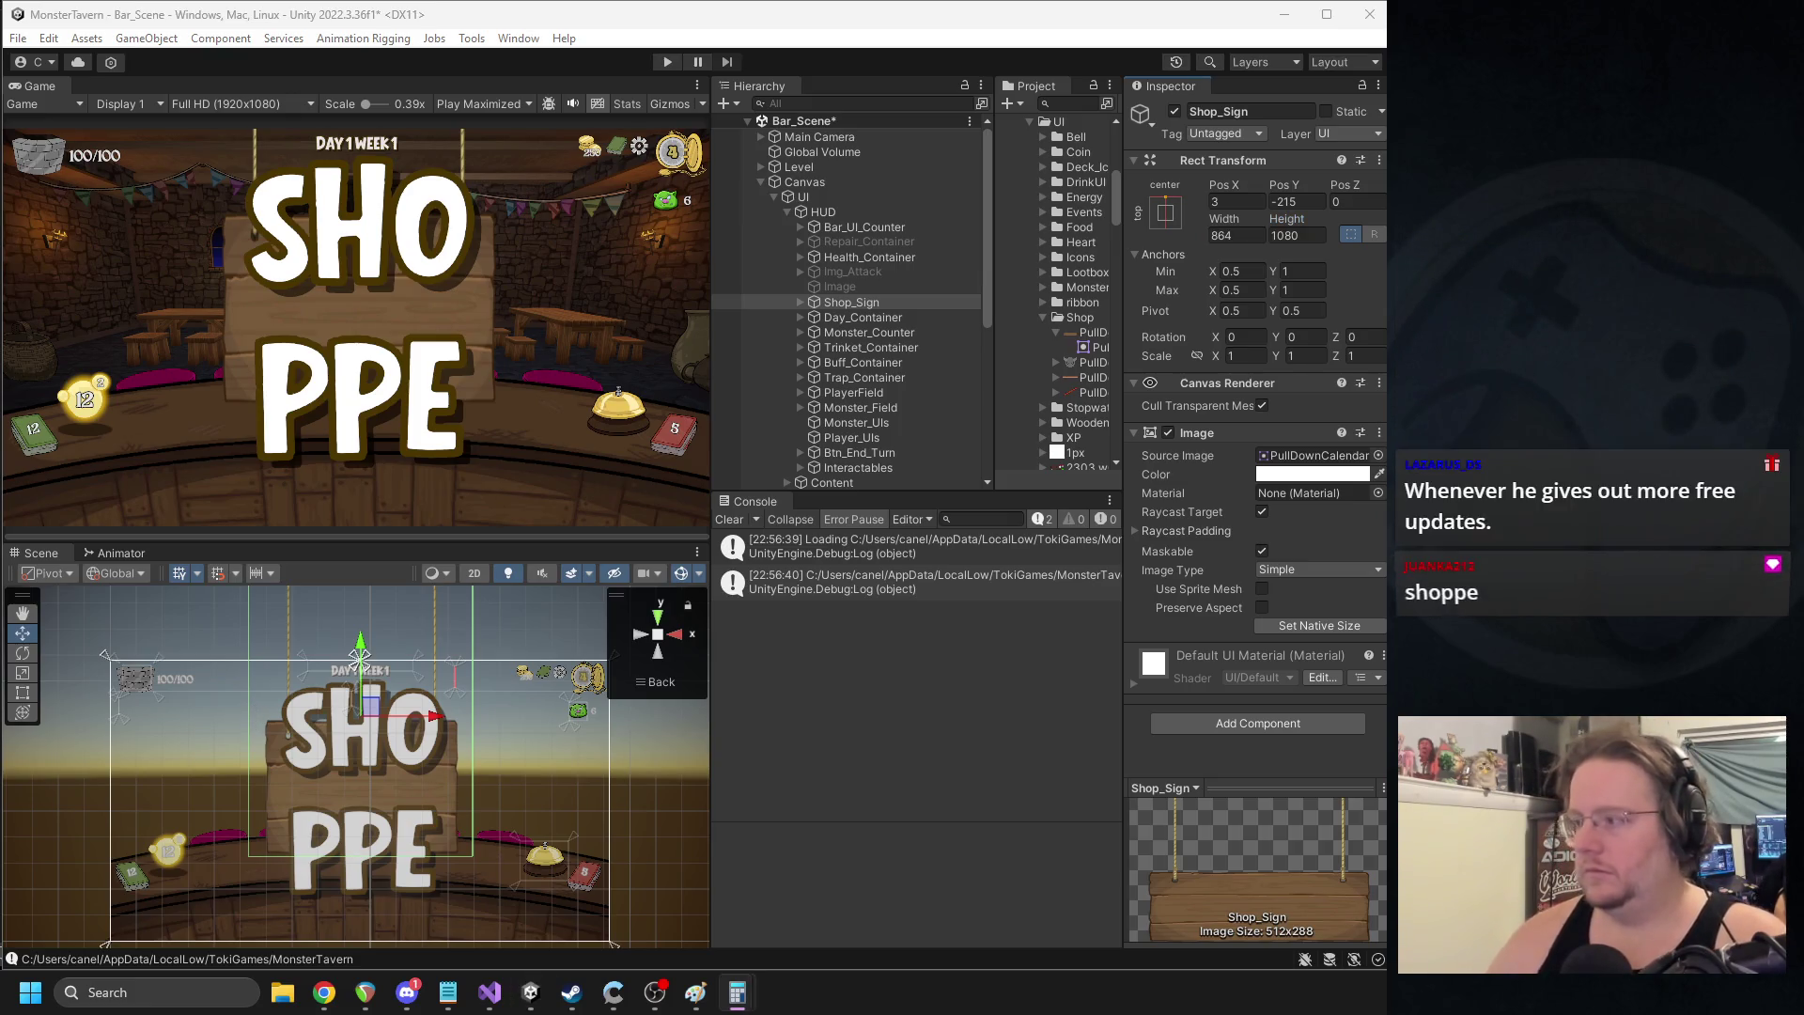
pyautogui.click(1286, 234)
pyautogui.write('486')
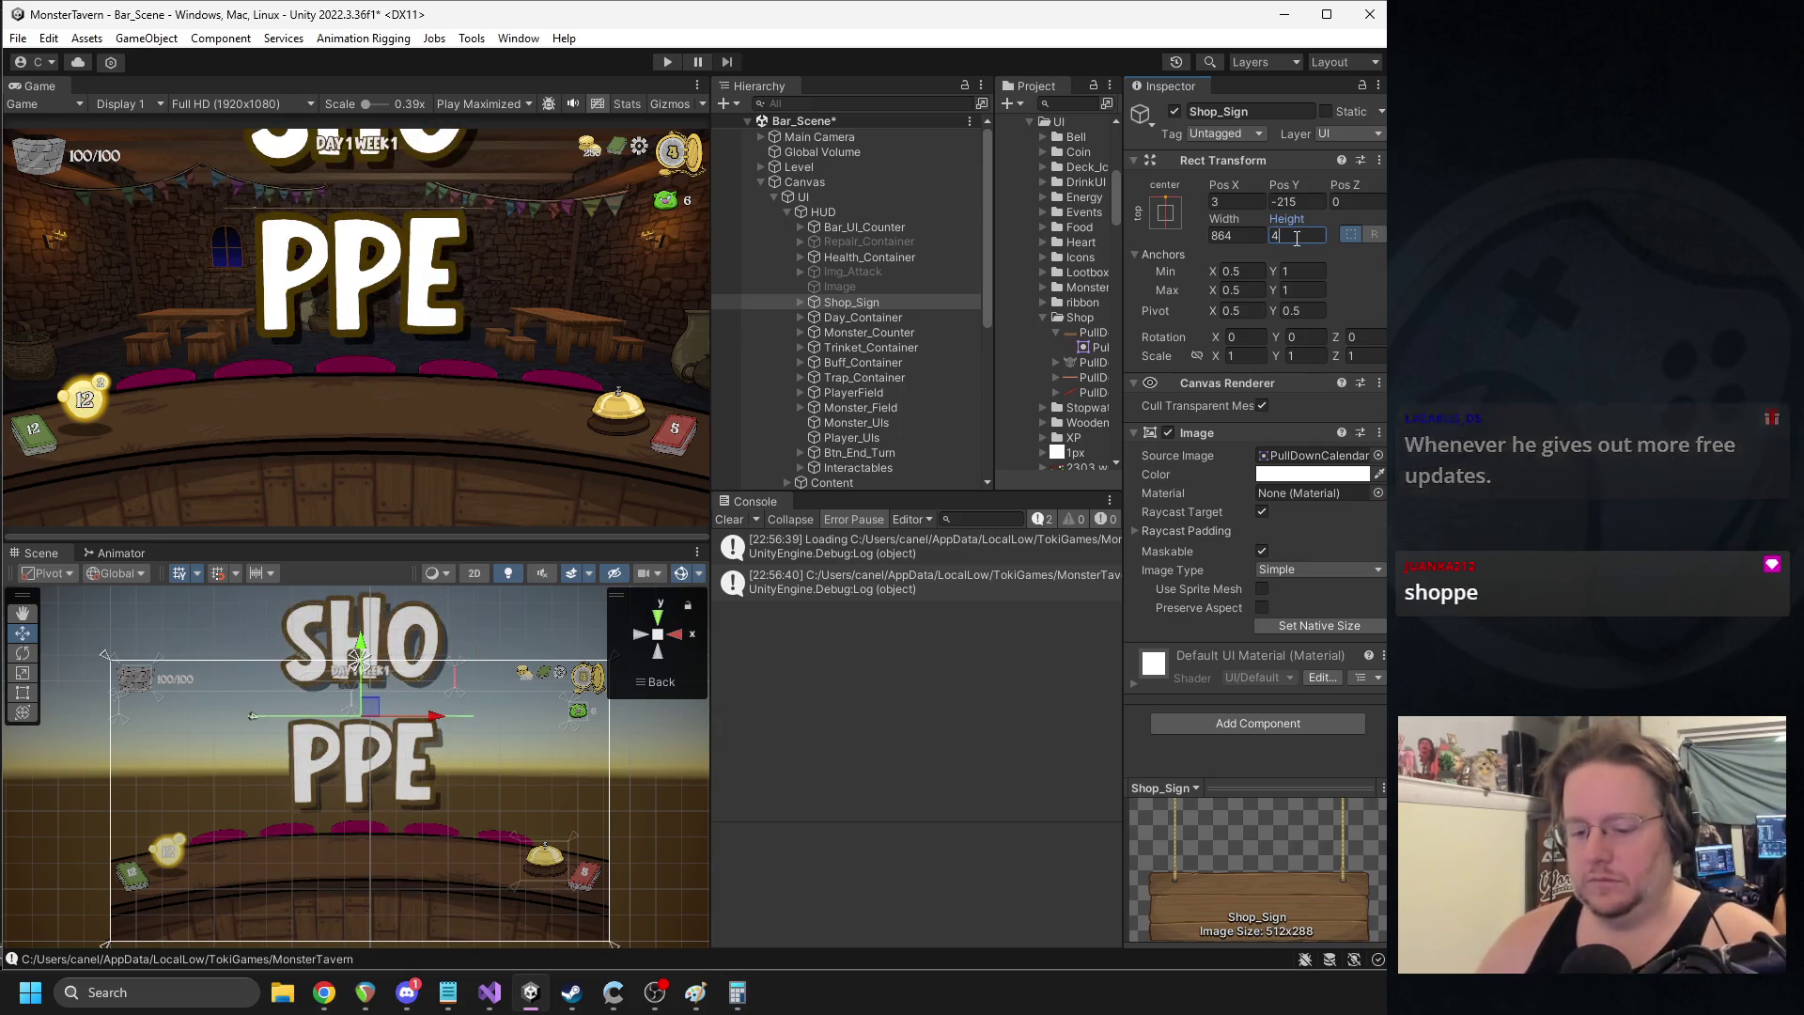
# - Set the Shop_Sign's Text (TMP) font size to 200, then reselect Shop_Sign
pyautogui.click(801, 303)
pyautogui.click(855, 319)
pyautogui.click(1278, 694)
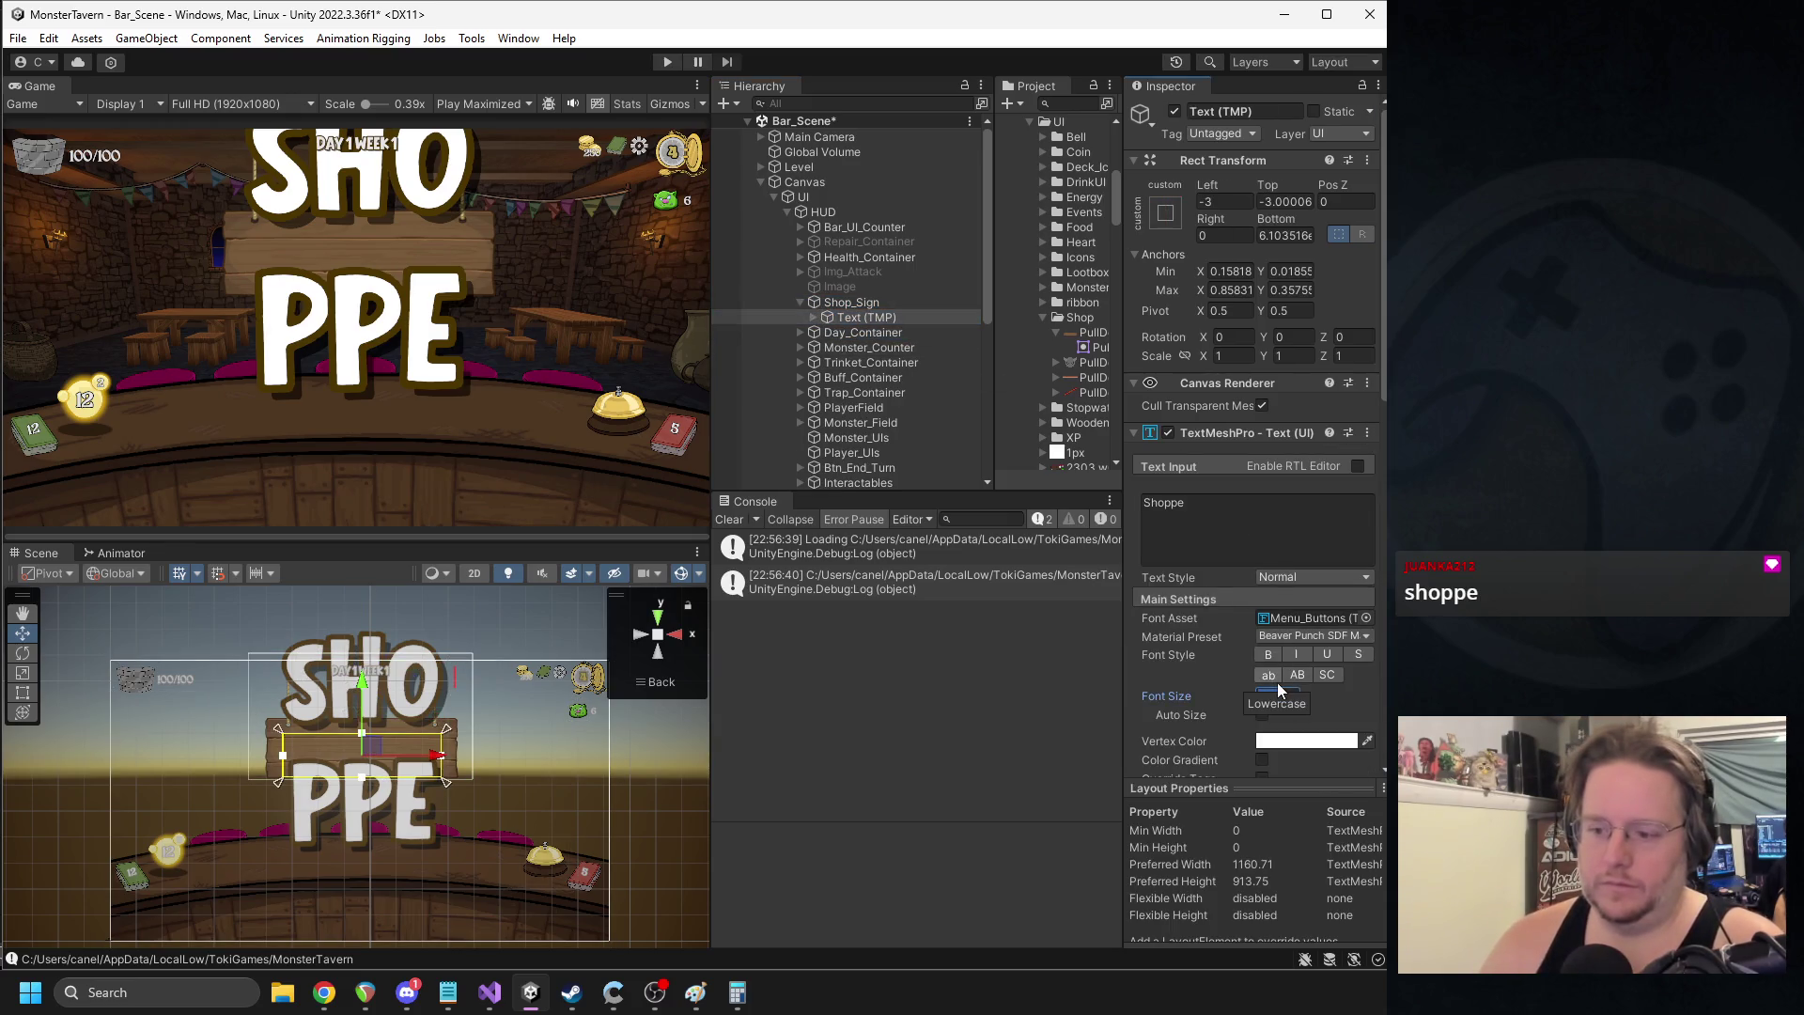
pyautogui.write('210')
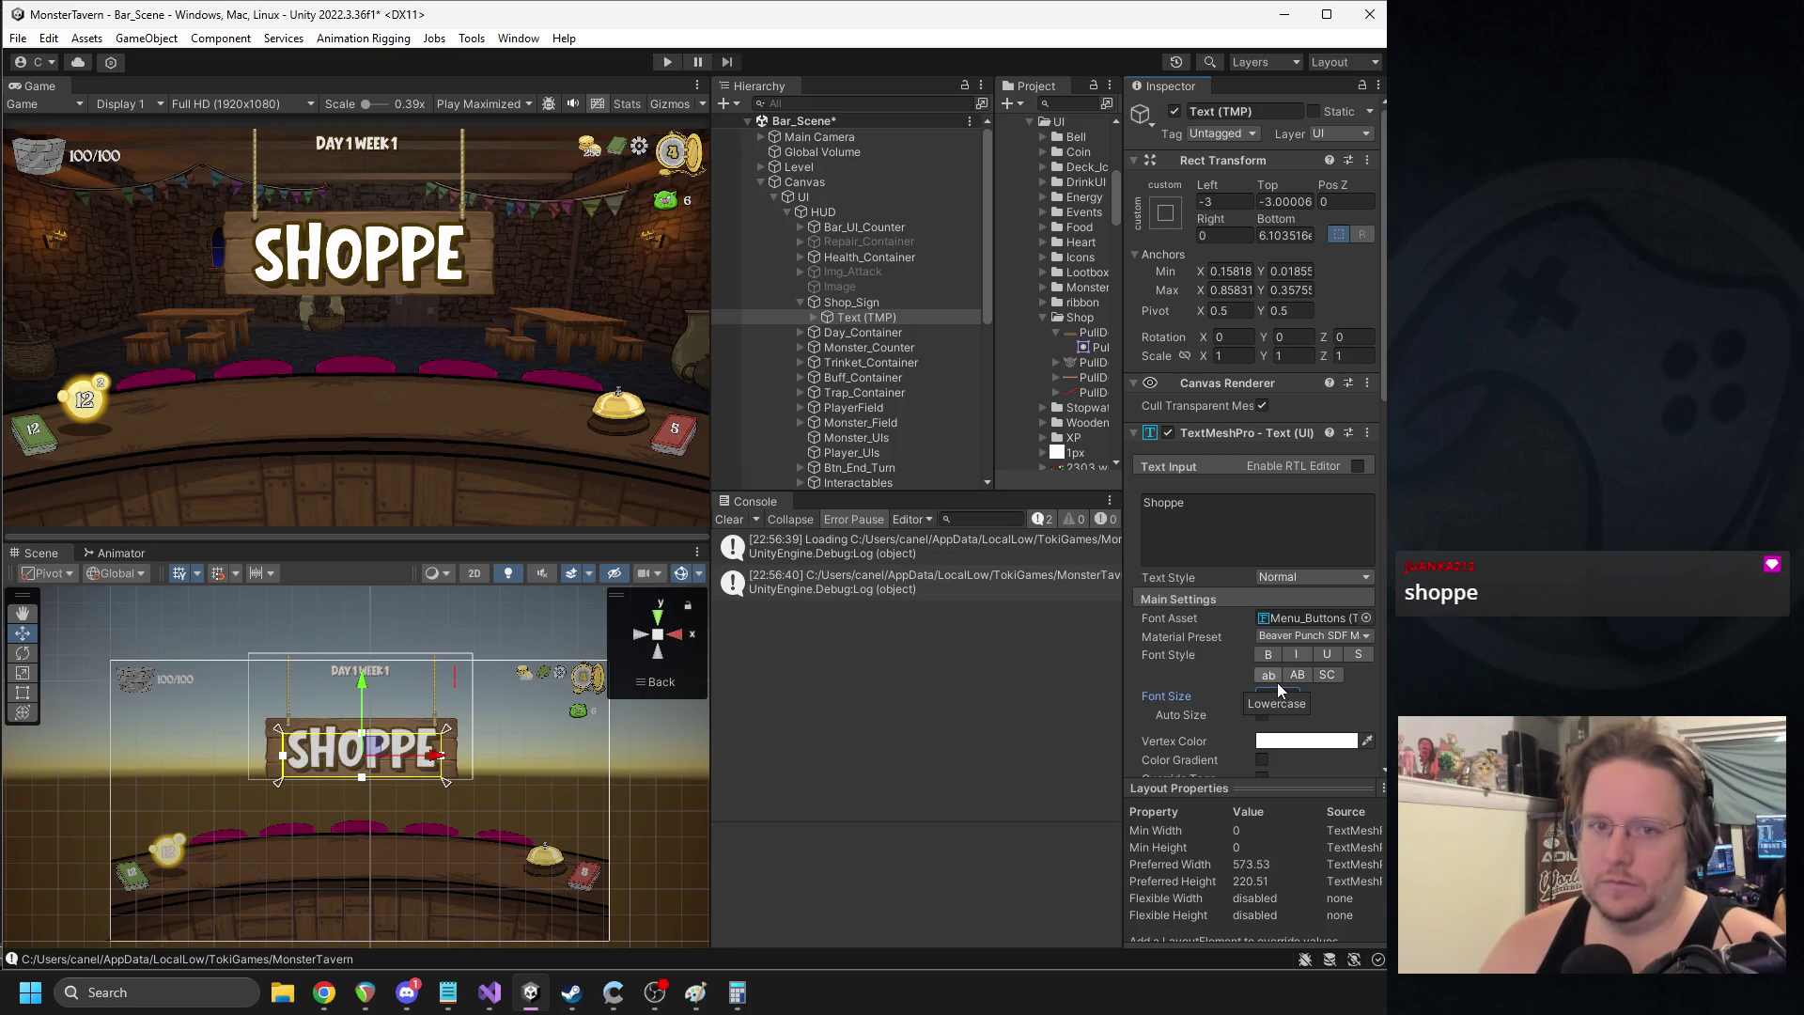
pyautogui.write('200')
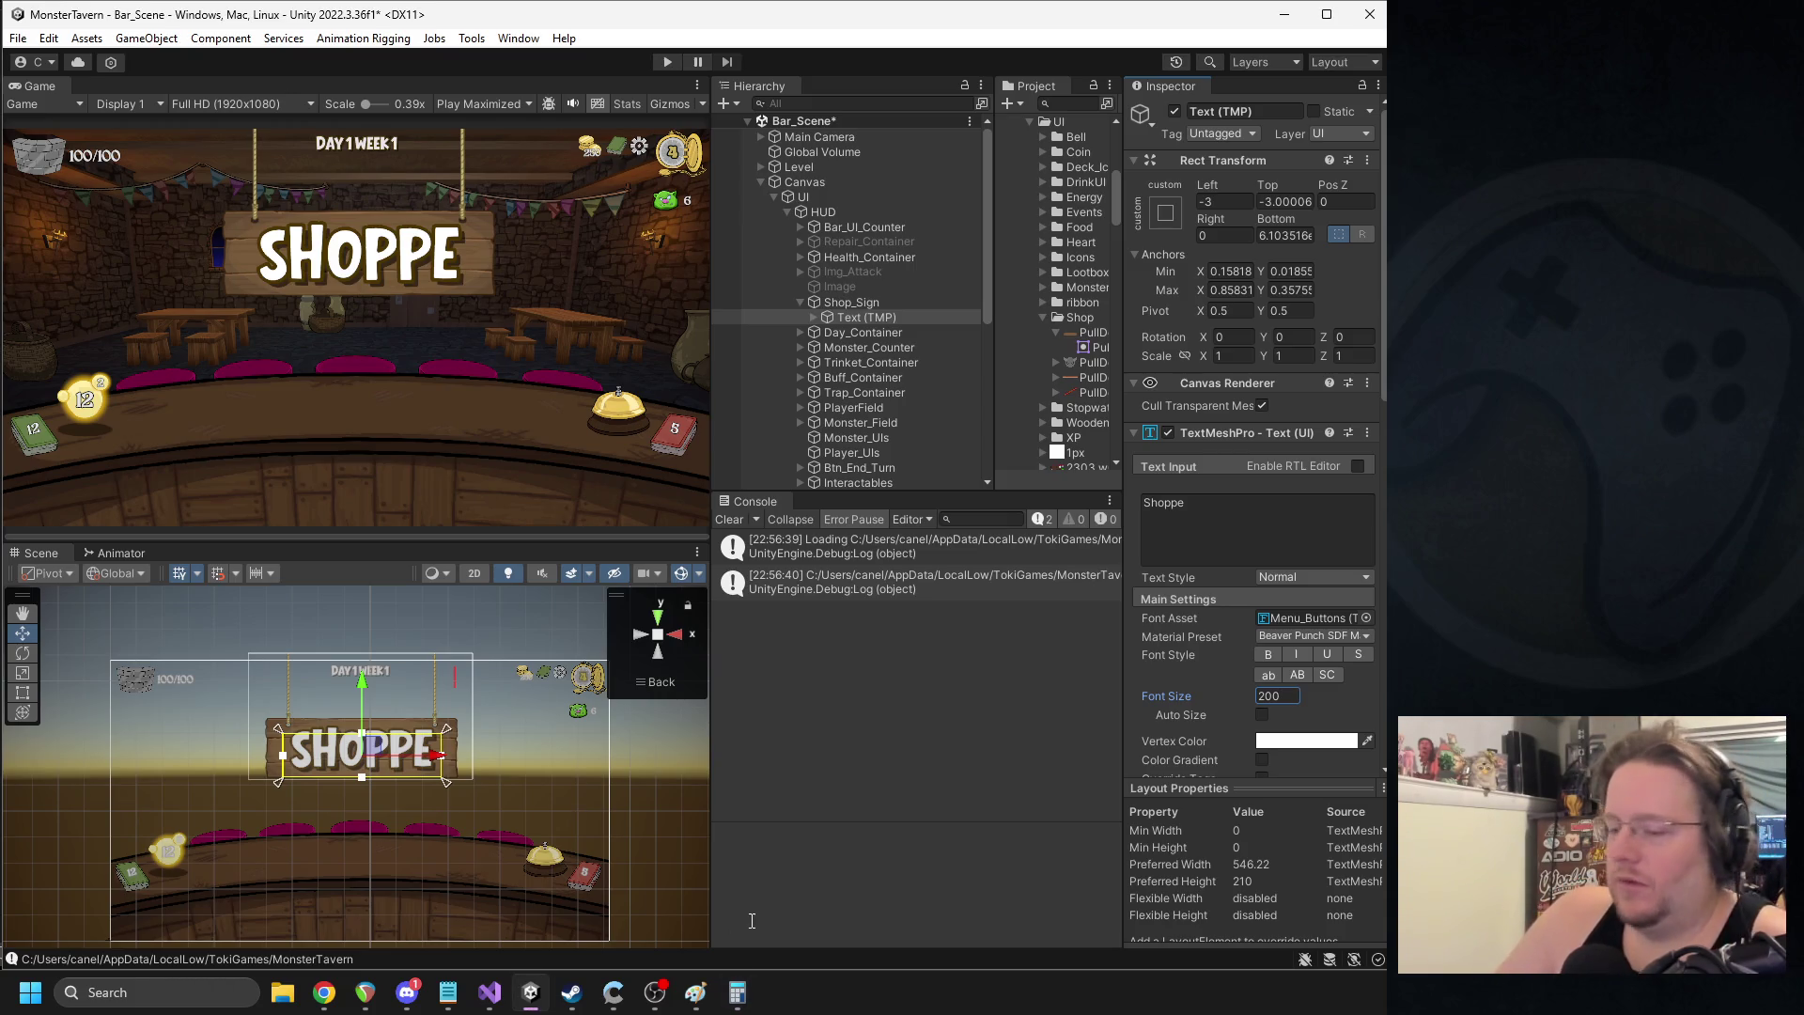
pyautogui.click(664, 990)
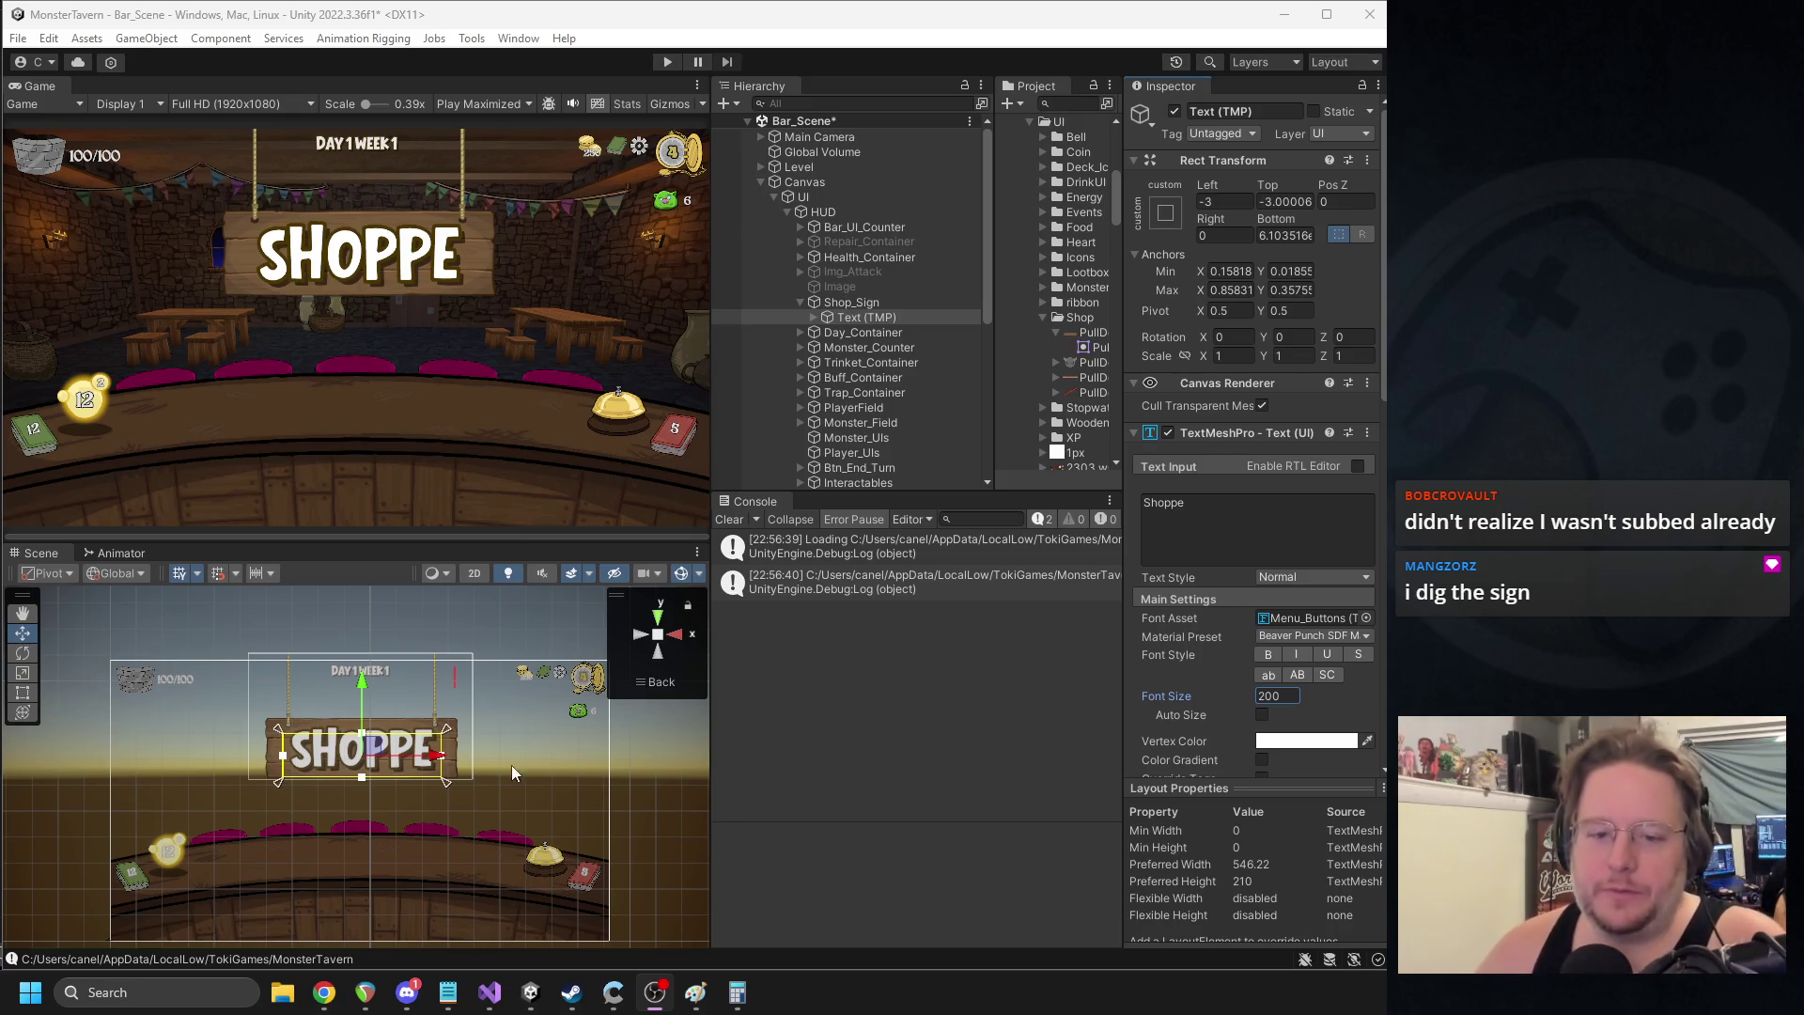
pyautogui.click(851, 302)
# - Nudge the Shop_Sign up and spread its anchors along the canvas top edge
pyautogui.scroll(2, 365, 667)
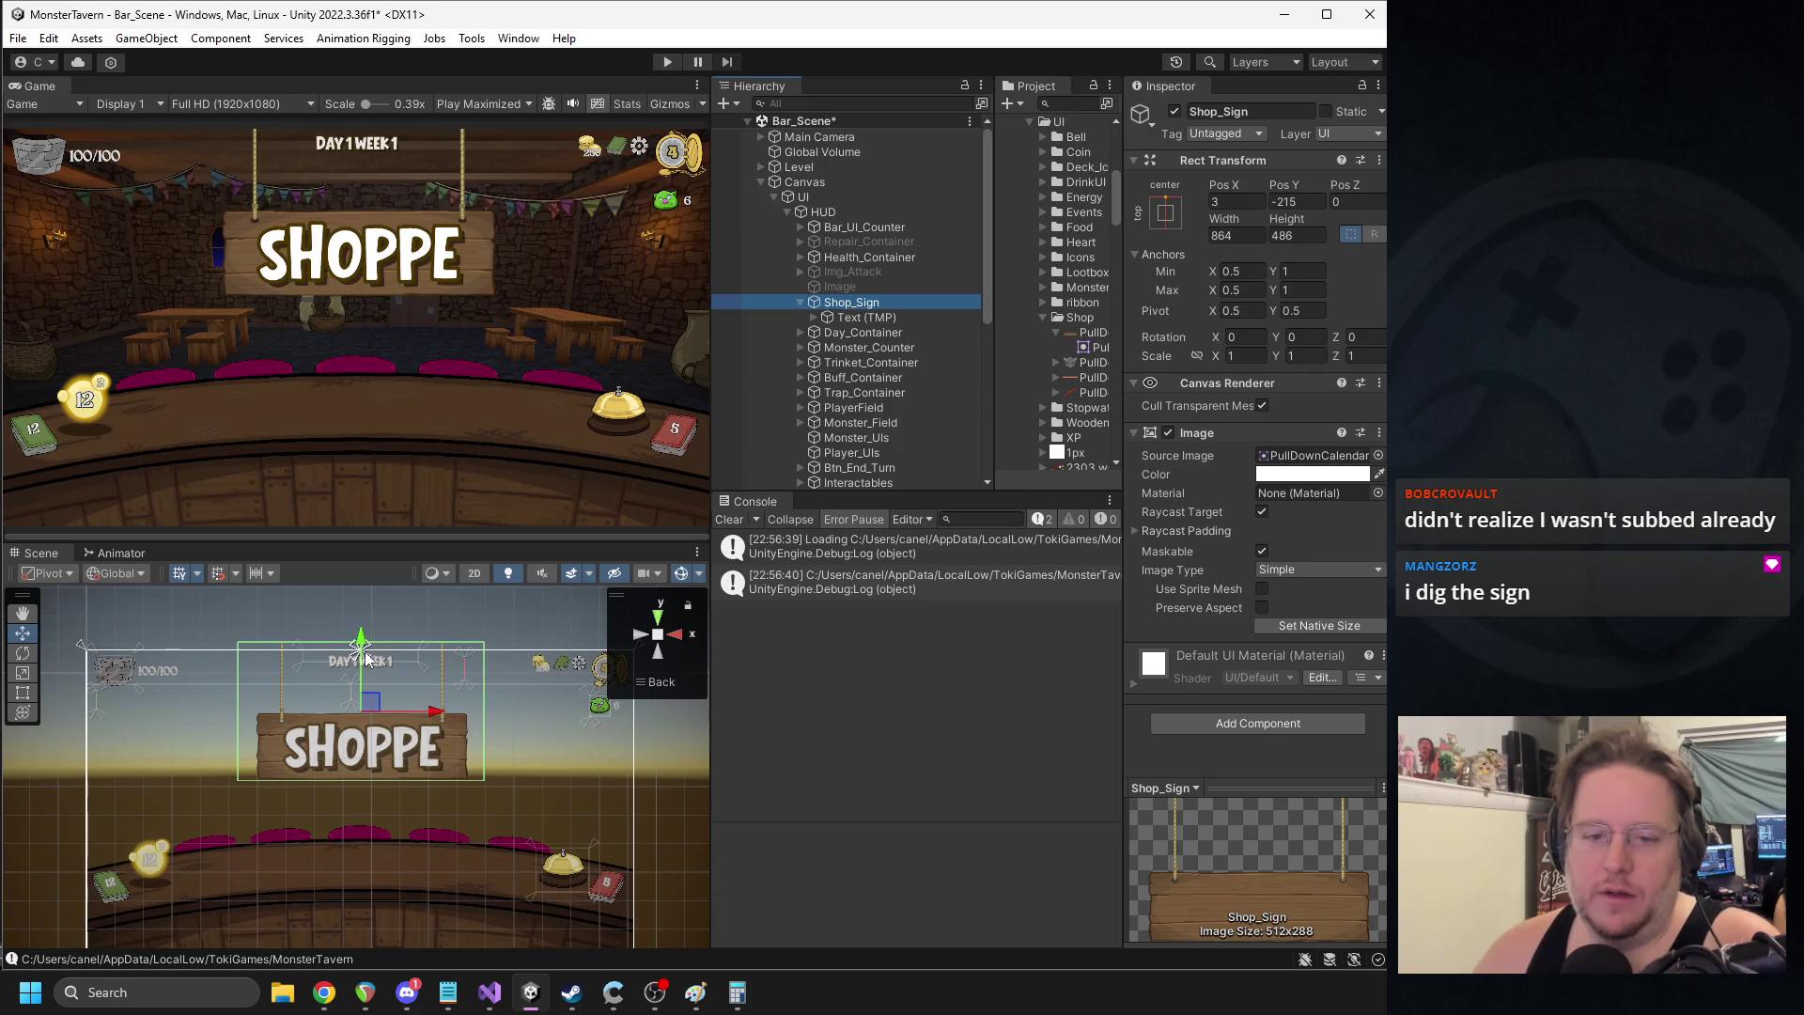
pyautogui.moveTo(366, 659); pyautogui.dragTo(357, 639)
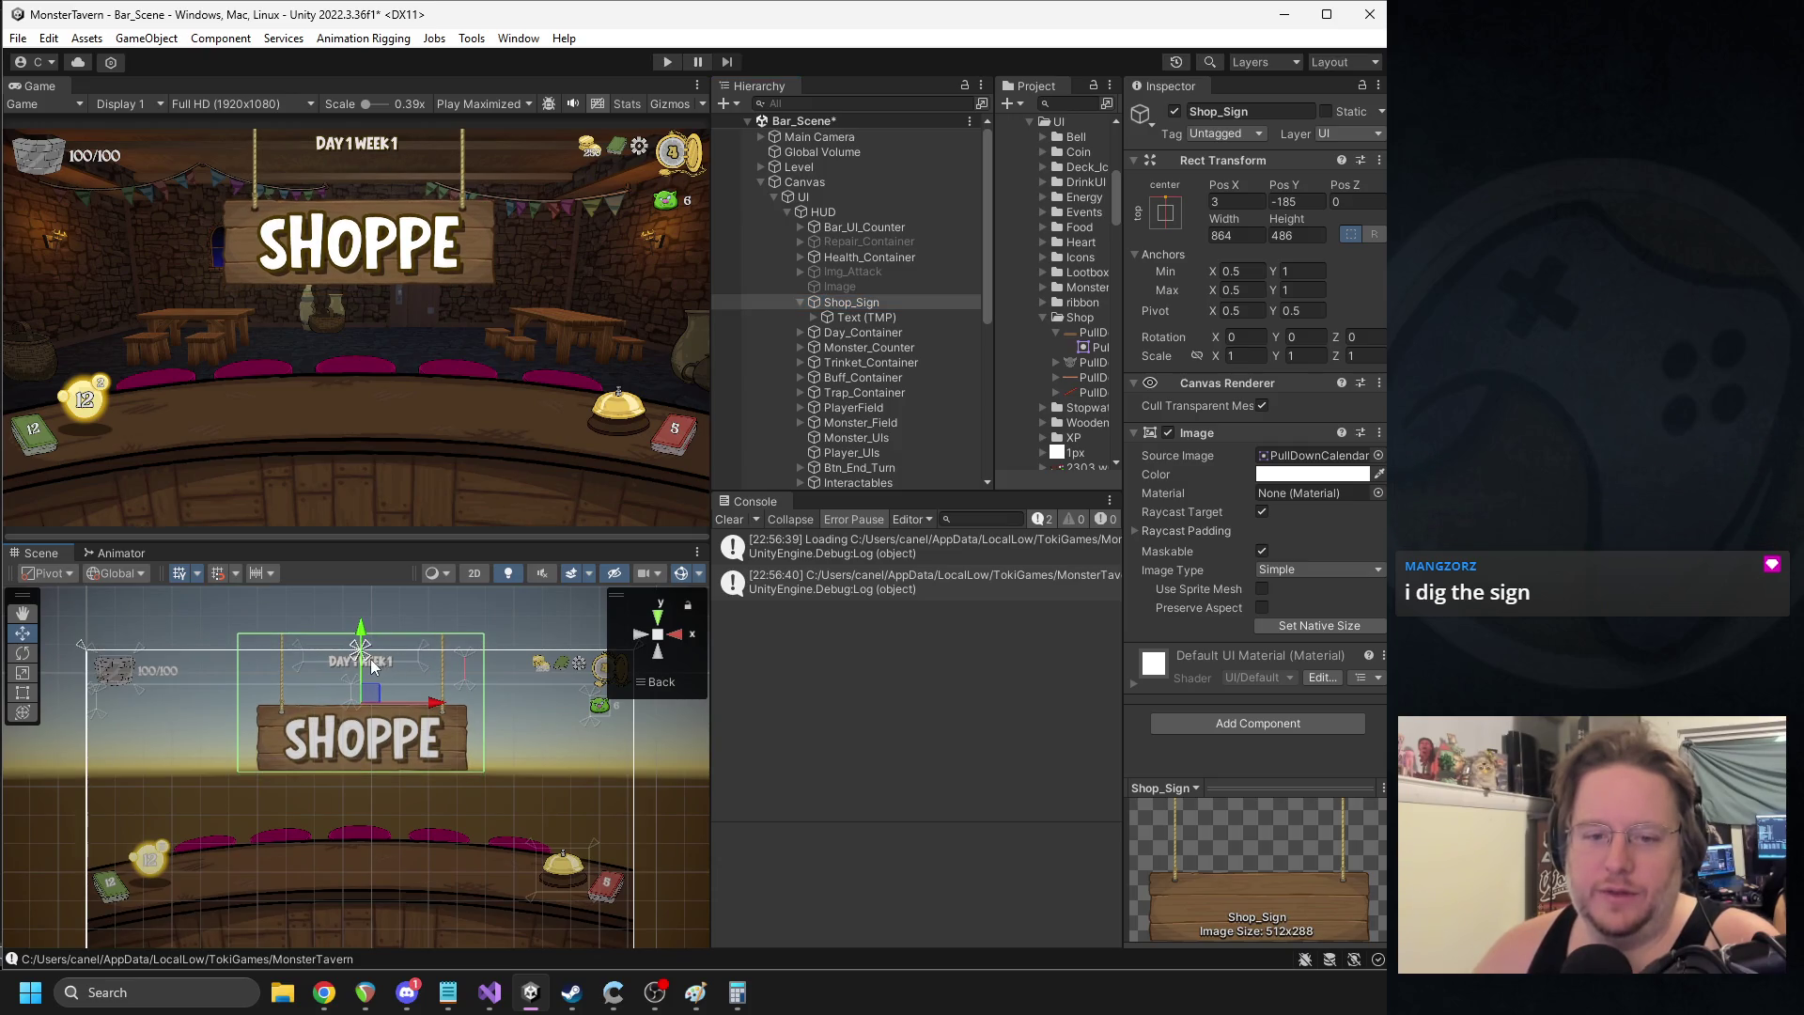
pyautogui.scroll(5, 371, 661)
pyautogui.scroll(-1, 390, 637)
pyautogui.moveTo(379, 620)
pyautogui.mouseDown()
pyautogui.moveTo(549, 658)
pyautogui.moveTo(218, 684)
pyautogui.mouseUp()
pyautogui.scroll(-2, 514, 682)
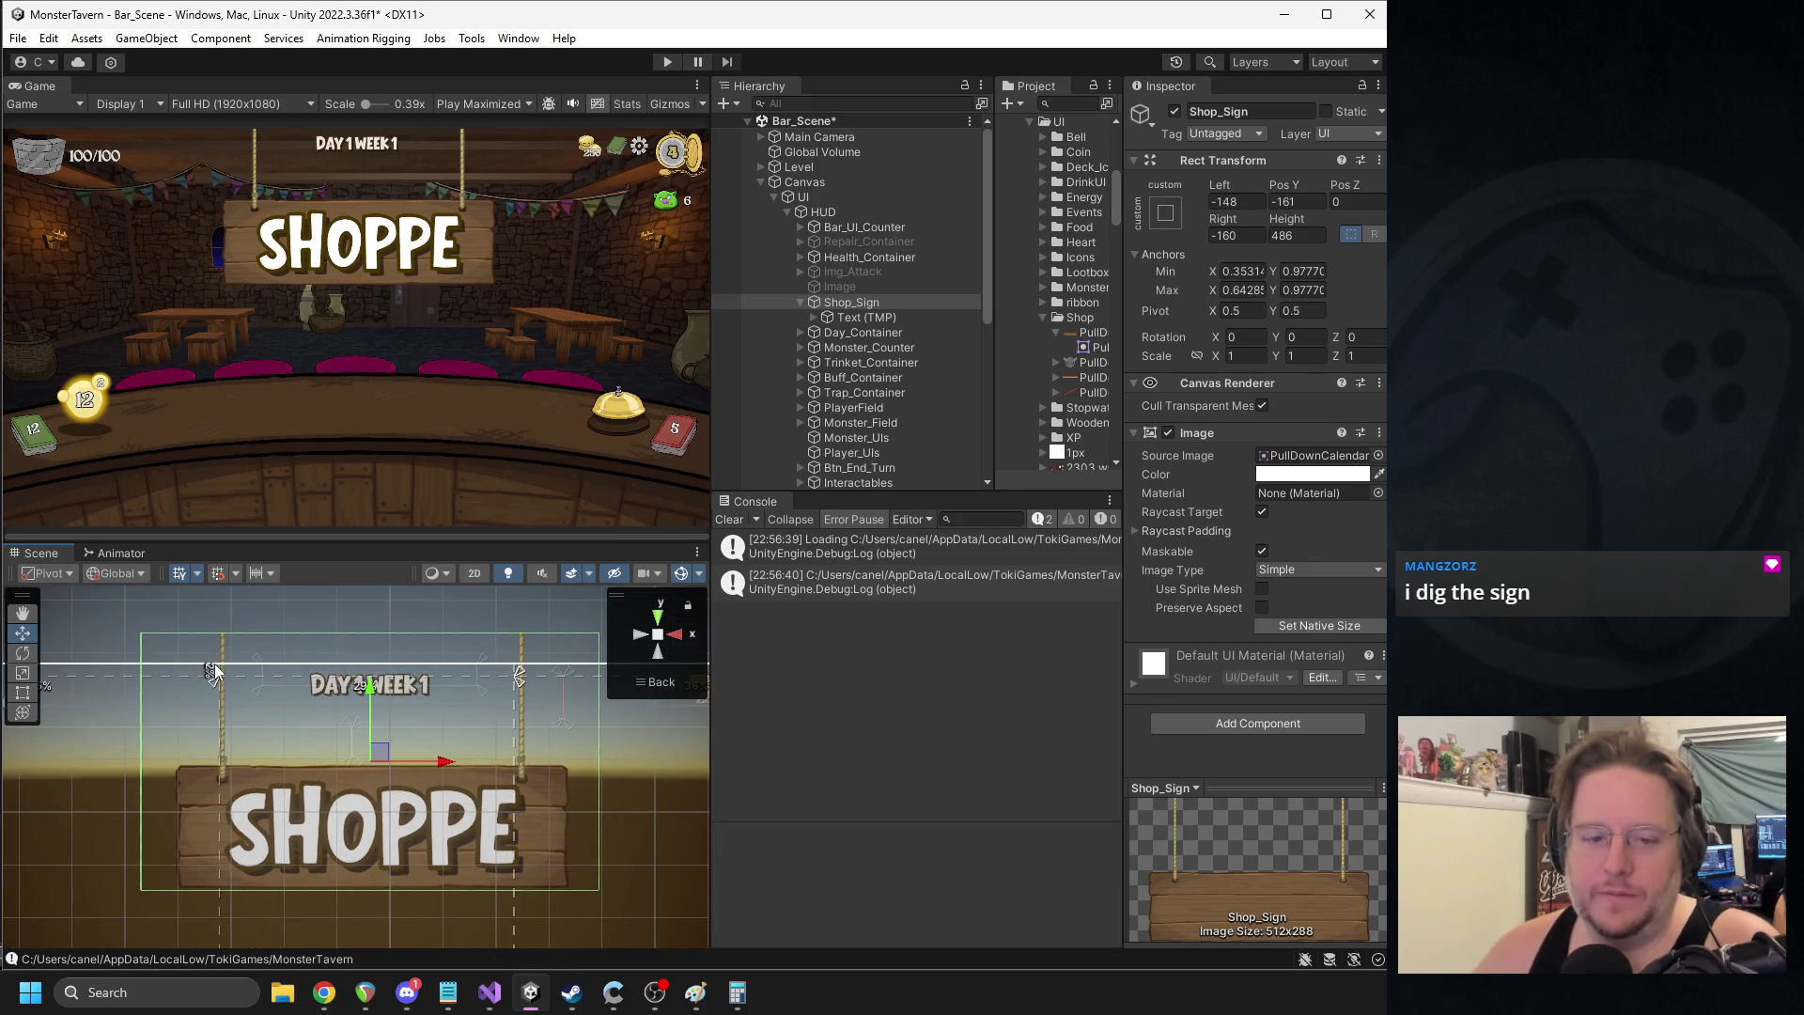
pyautogui.moveTo(532, 668); pyautogui.dragTo(601, 647)
pyautogui.moveTo(219, 682); pyautogui.dragTo(136, 662)
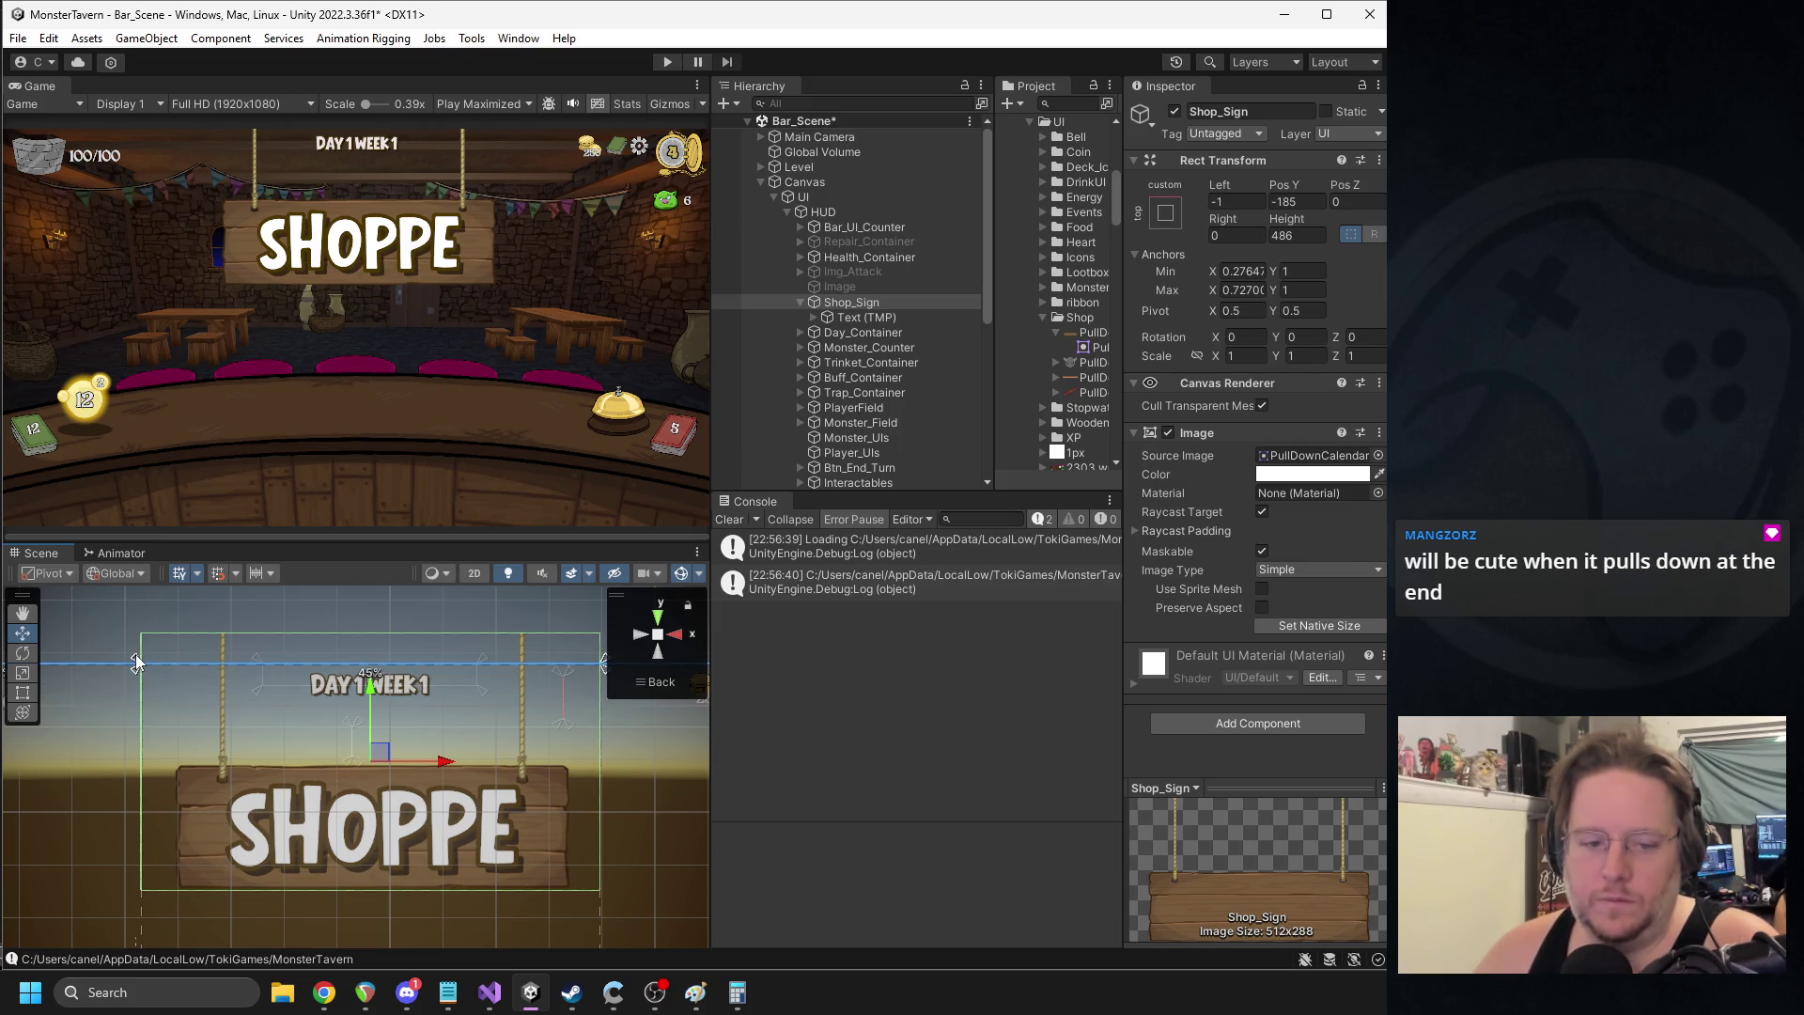
# - Open the UI object's MUI Manager script via Edit Script
pyautogui.click(808, 197)
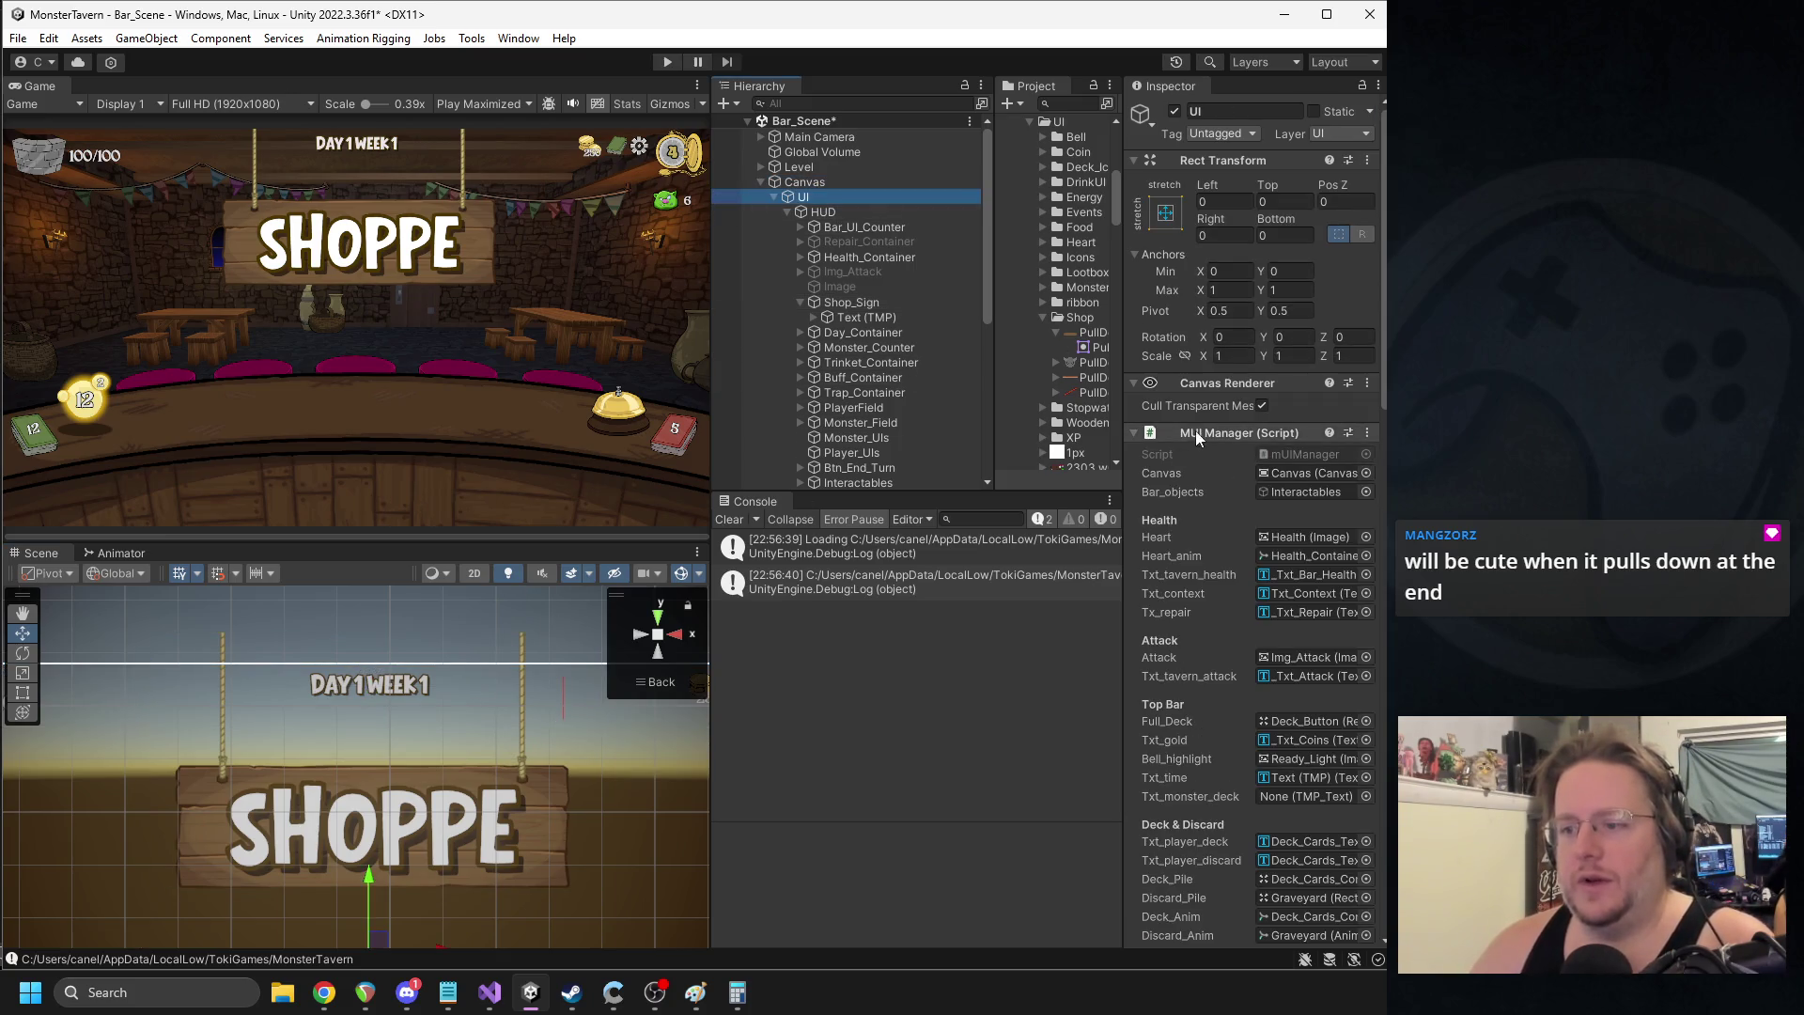
pyautogui.rightClick(1231, 433)
pyautogui.click(1280, 654)
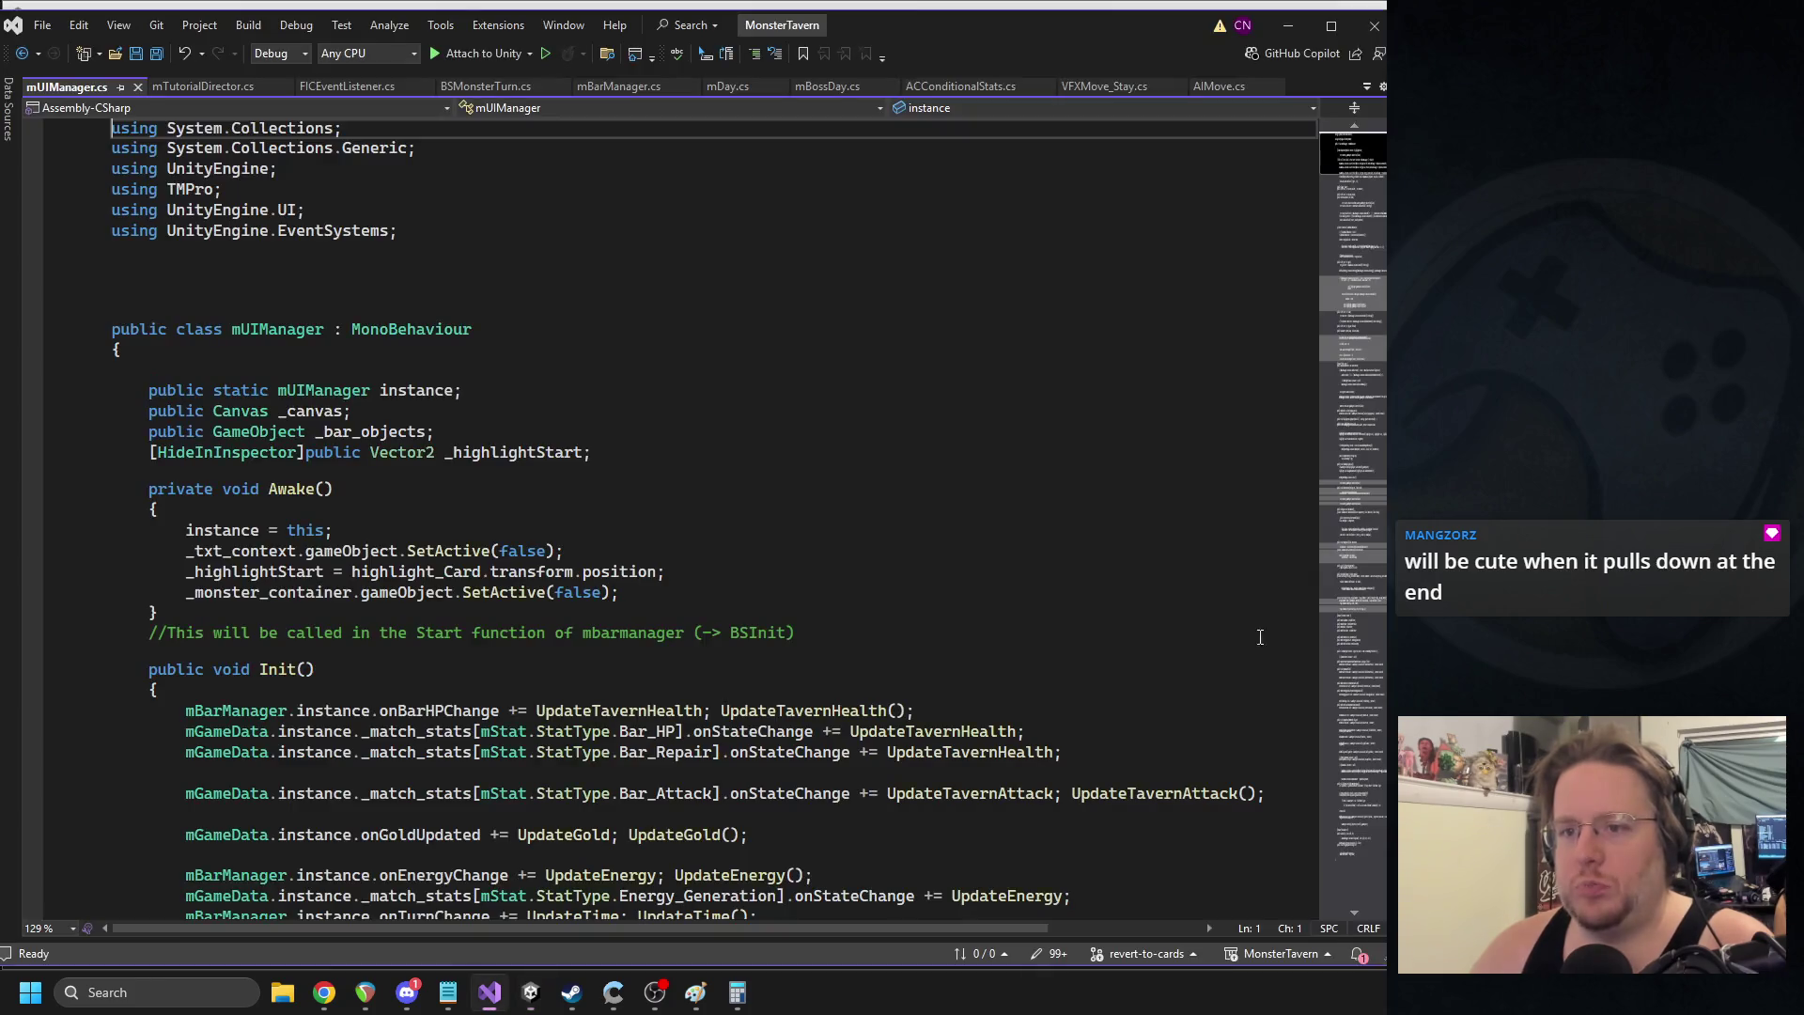
# - Duplicate the Header("Health") line and rename the copy to Header("Shop")
pyautogui.scroll(-15, 684, 483)
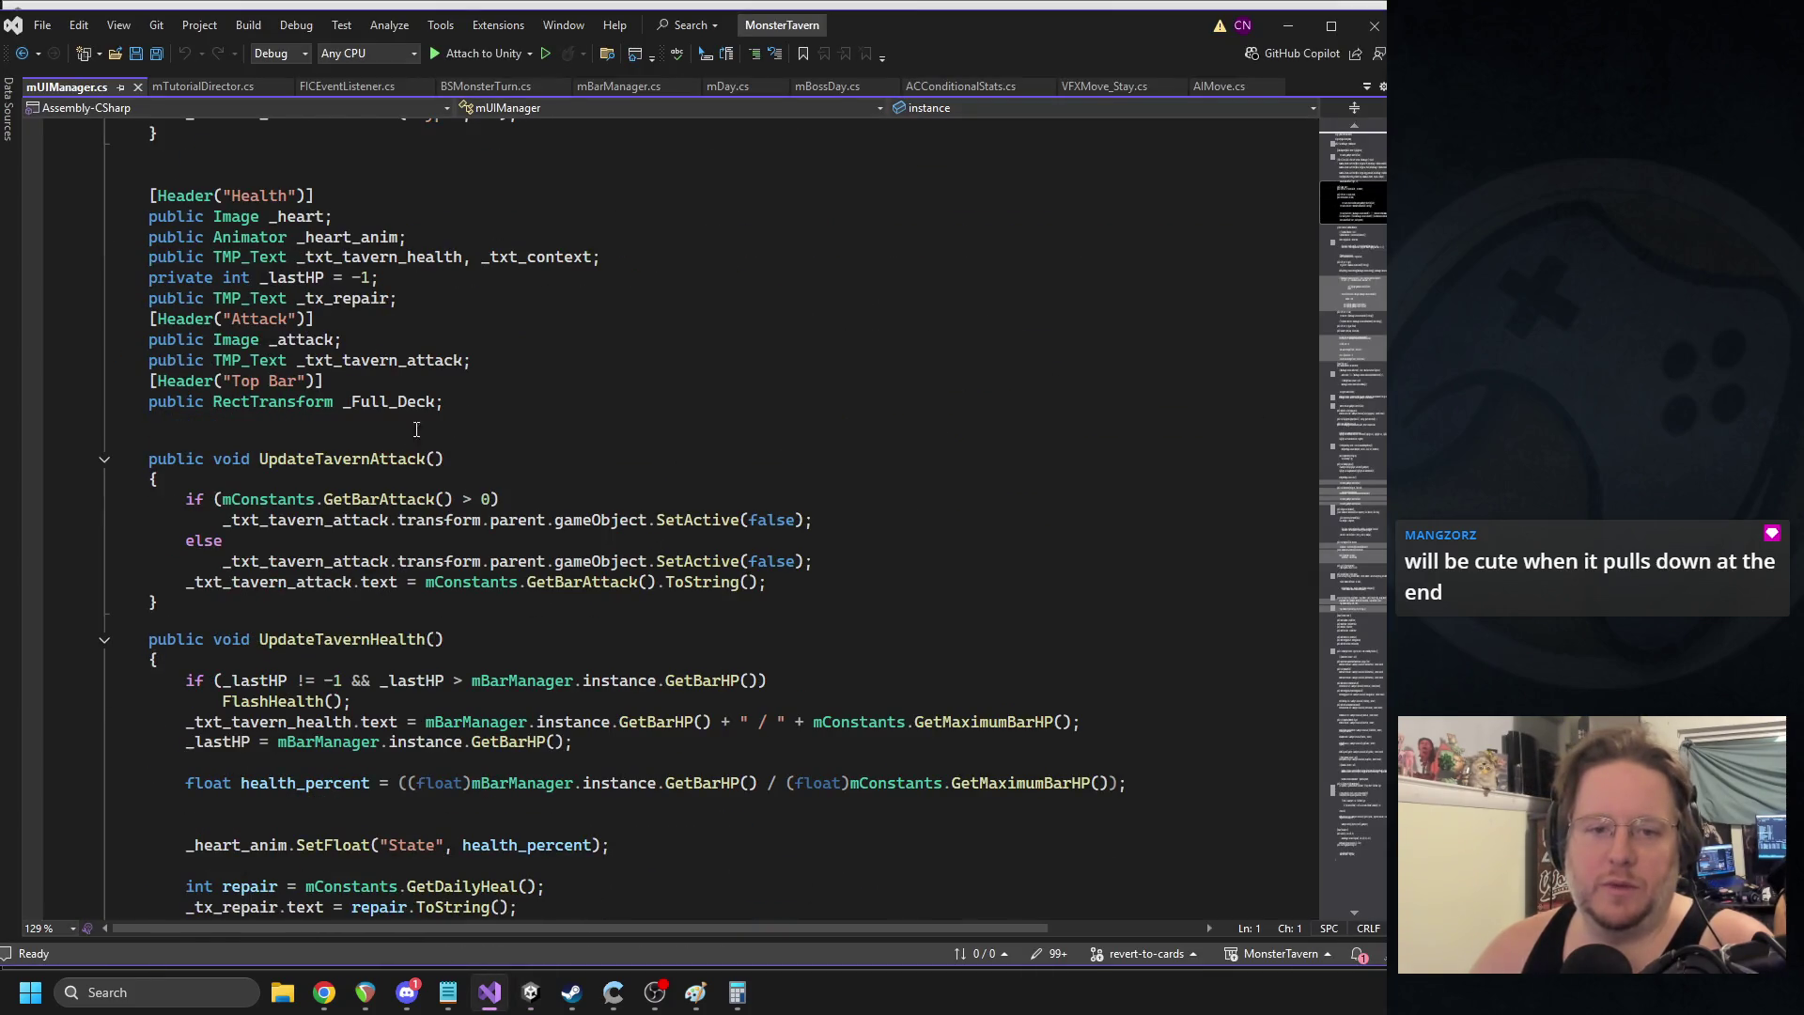
pyautogui.scroll(4, 345, 387)
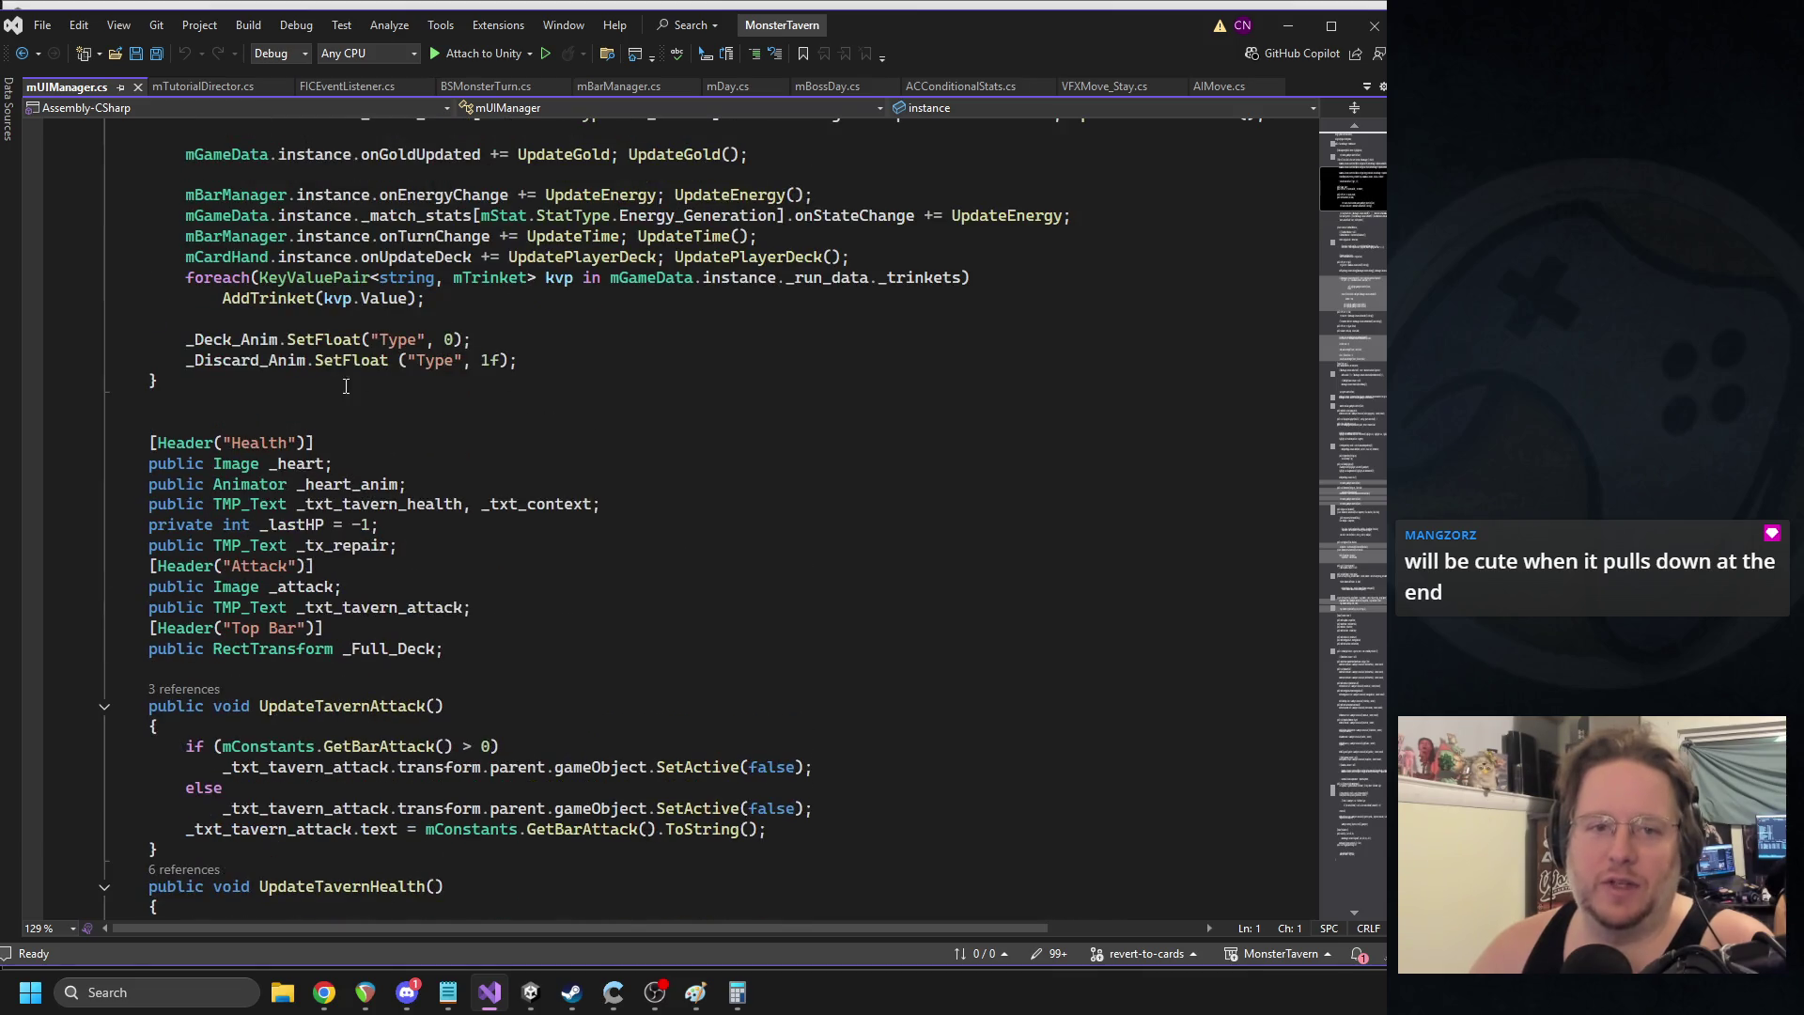
pyautogui.tripleClick(258, 443)
pyautogui.hotkey('ctrl', 'c')
pyautogui.click(259, 424)
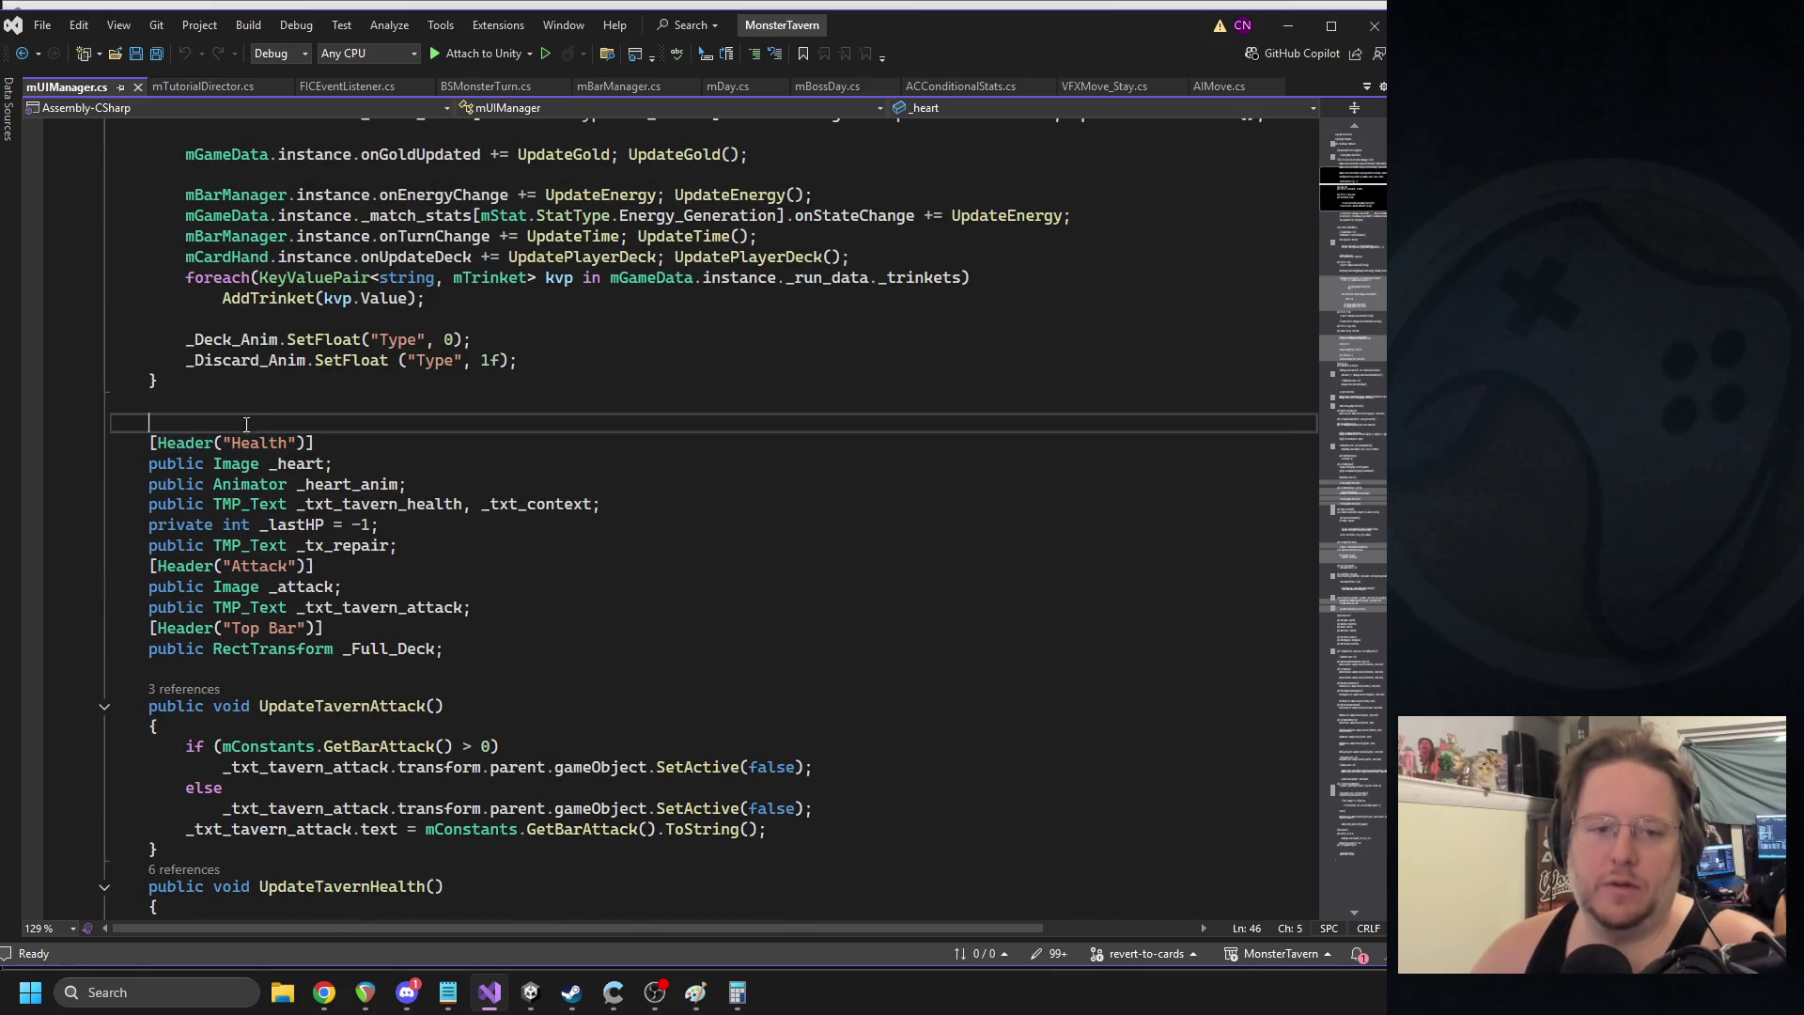
pyautogui.hotkey('ctrl', 'v')
pyautogui.doubleClick(258, 423)
pyautogui.write('Shopp')
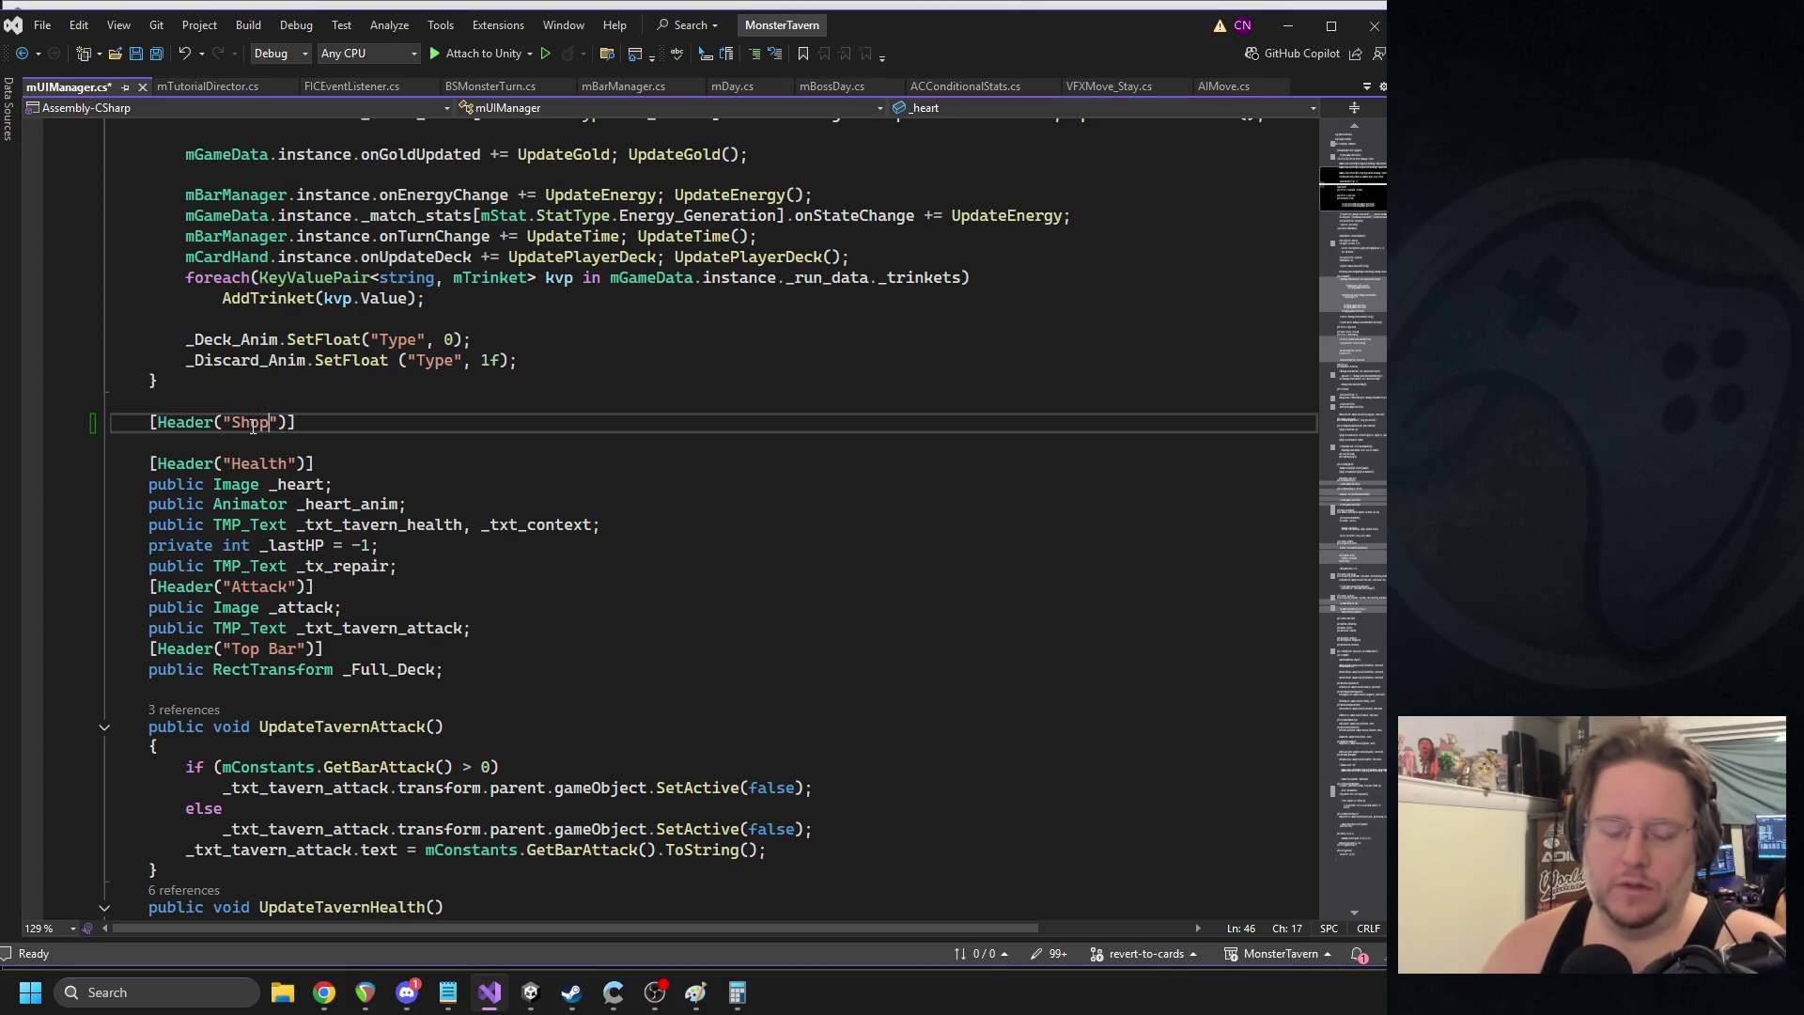
pyautogui.press('BackSpace')
pyautogui.press('Down')
# - Add the field 'public Transform _Shop_Sign;' under the Shop header and save the script
pyautogui.write('public')
pyautogui.press('Escape')
pyautogui.write('Tra')
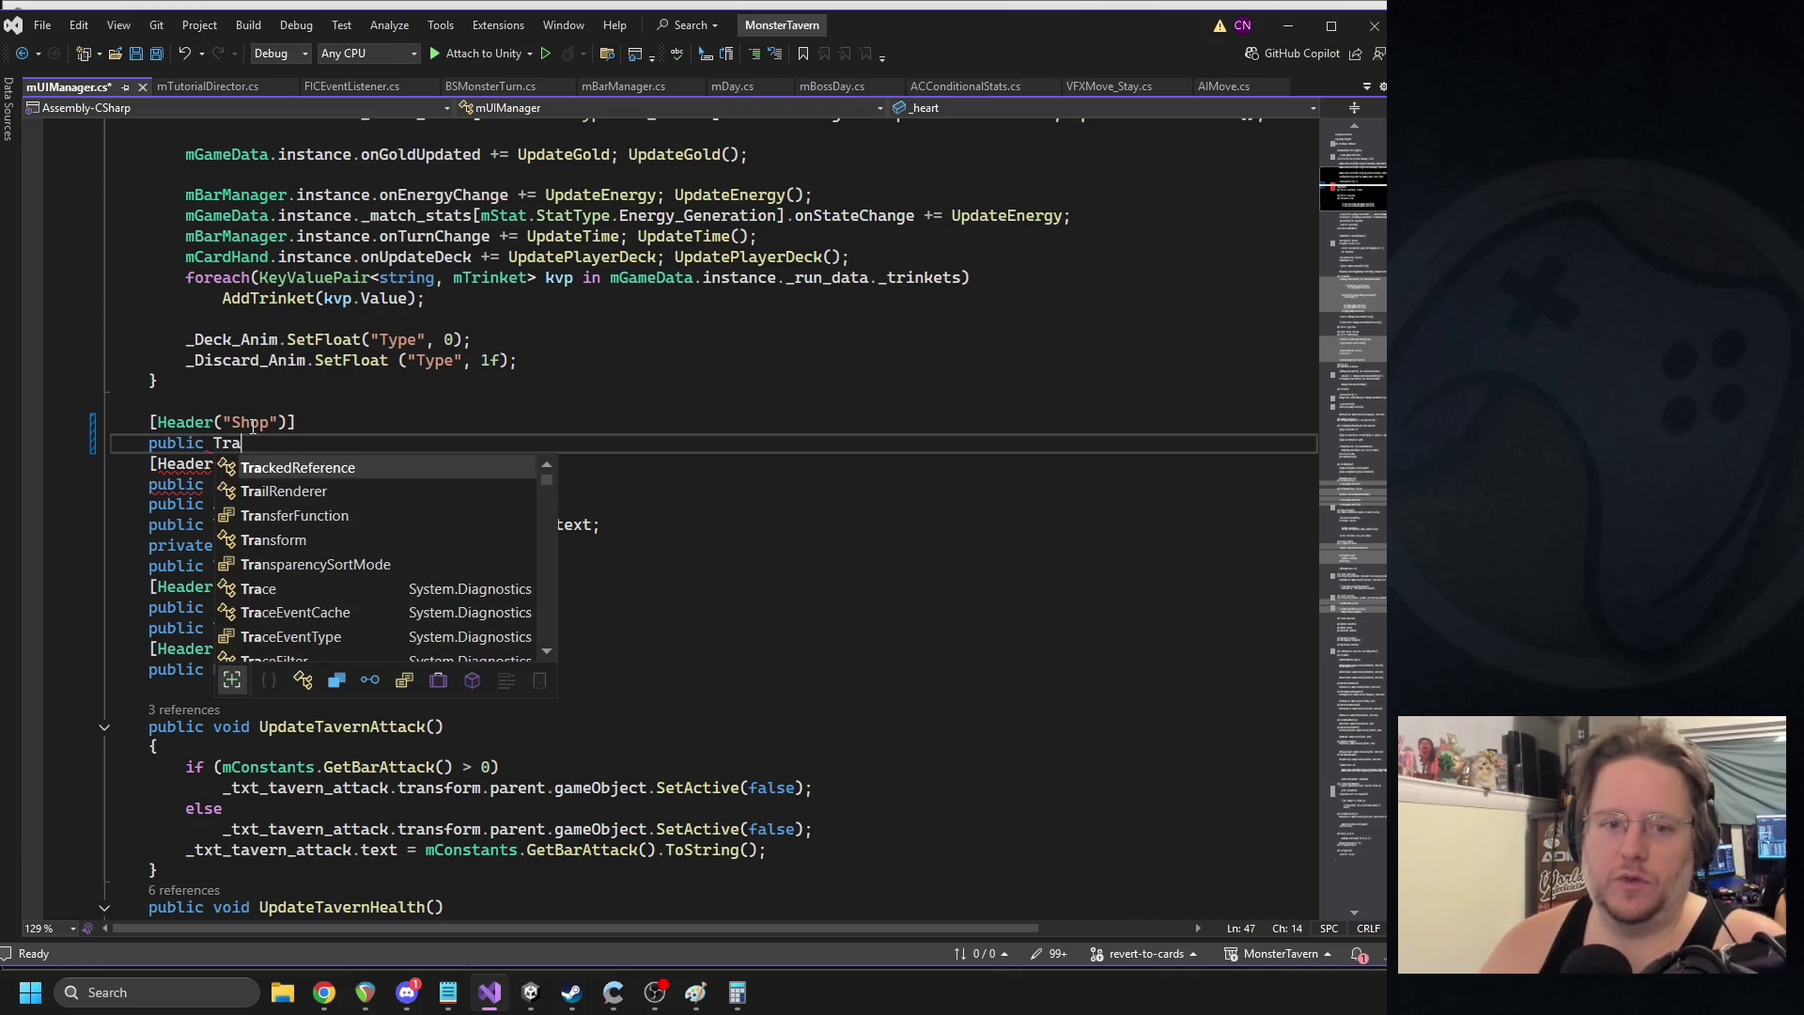
pyautogui.write('ns')
pyautogui.press('Down')
pyautogui.press('Tab')
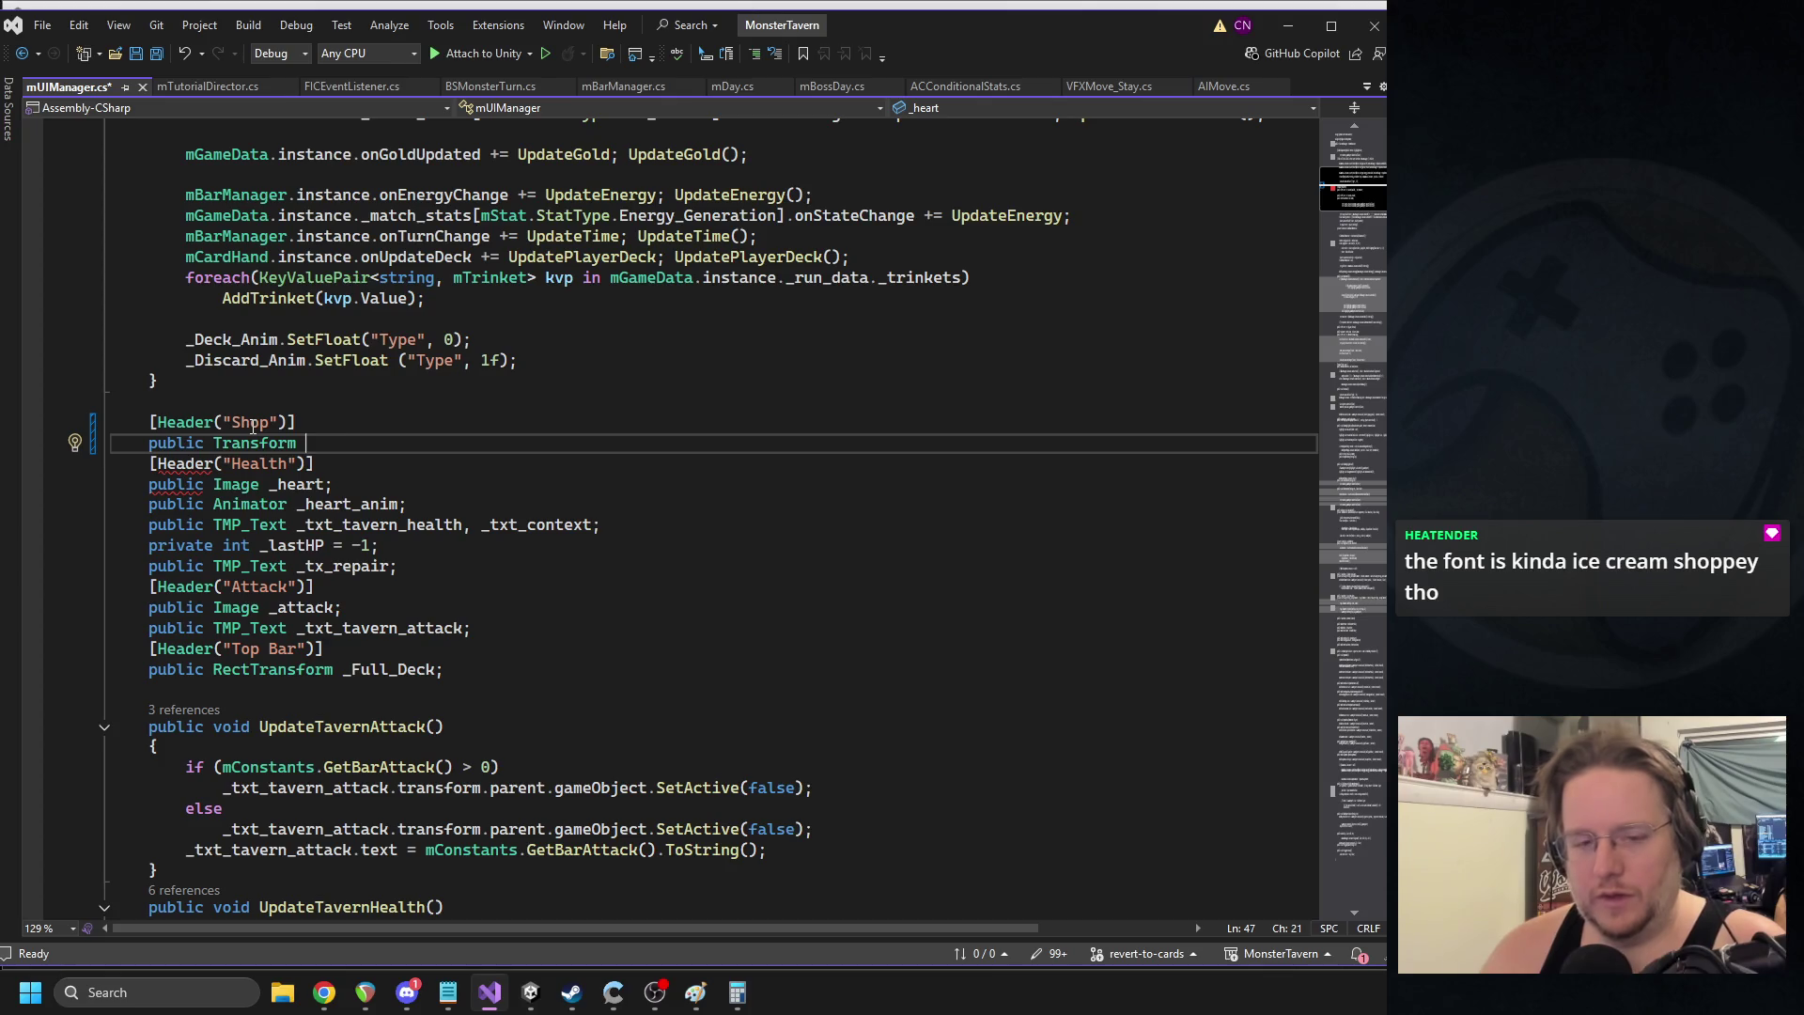
pyautogui.write('_Shop_Sig')
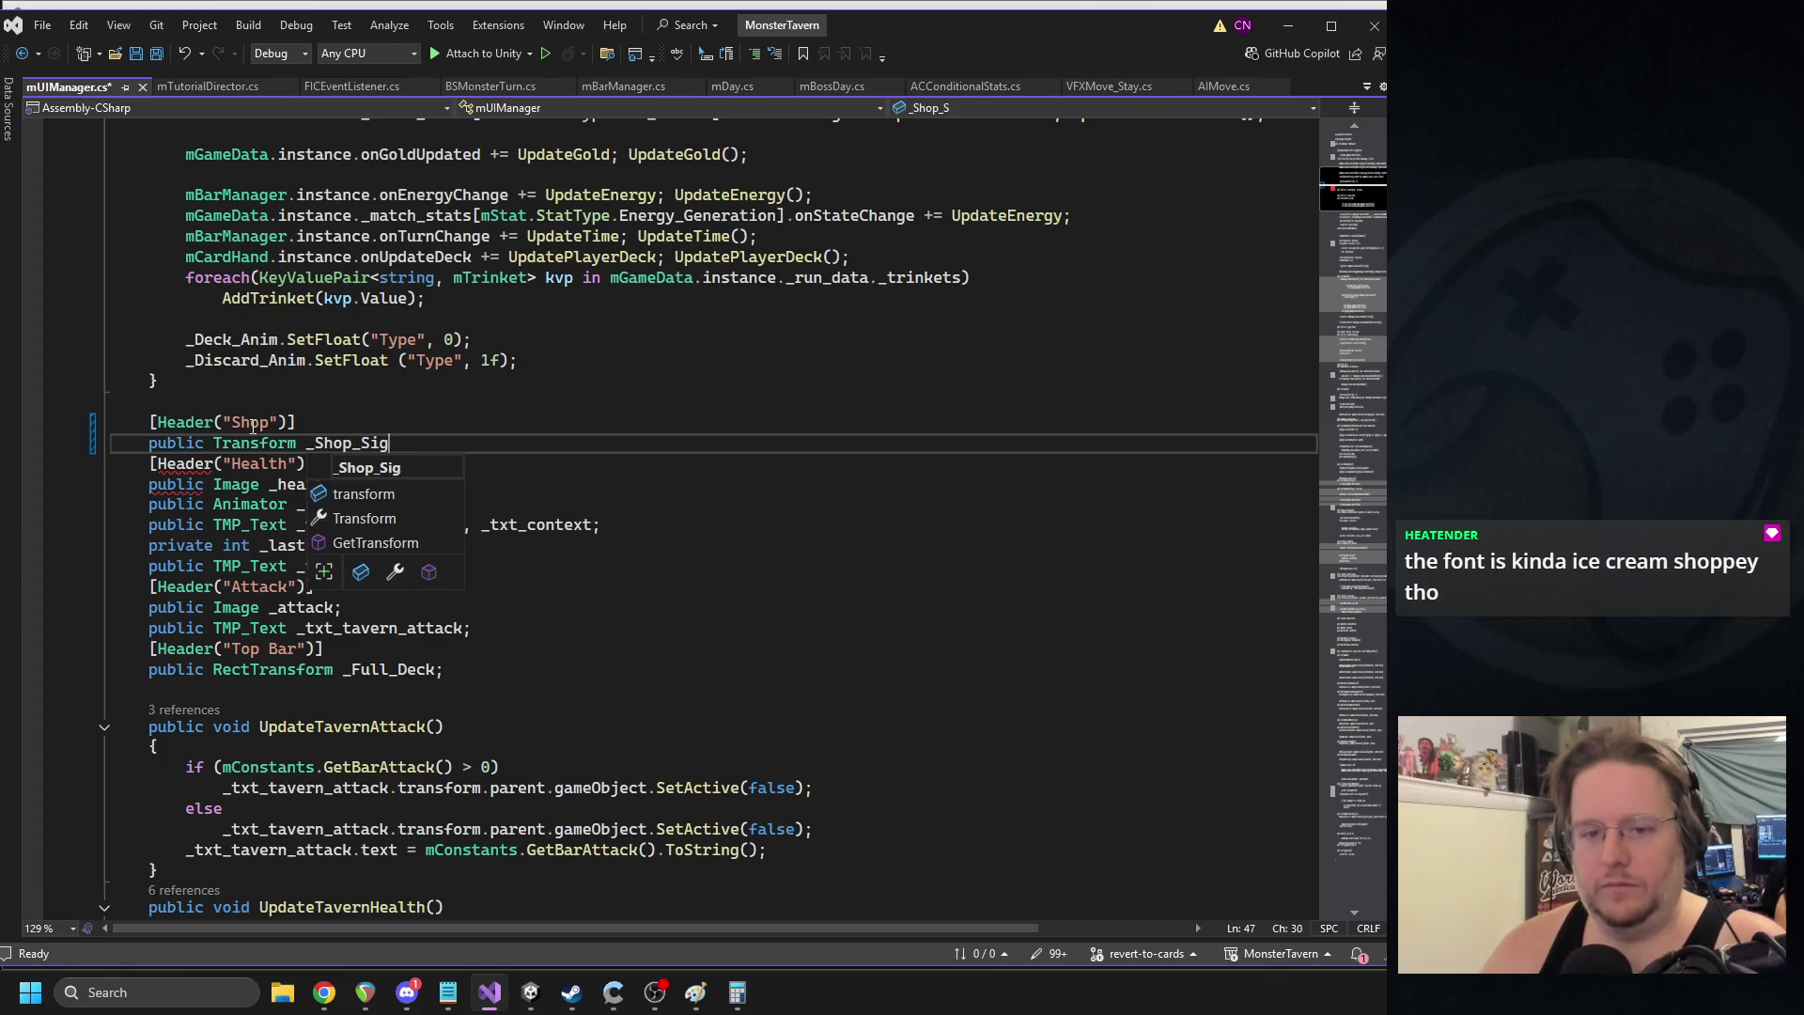
pyautogui.write('n;')
pyautogui.hotkey('ctrl', 's')
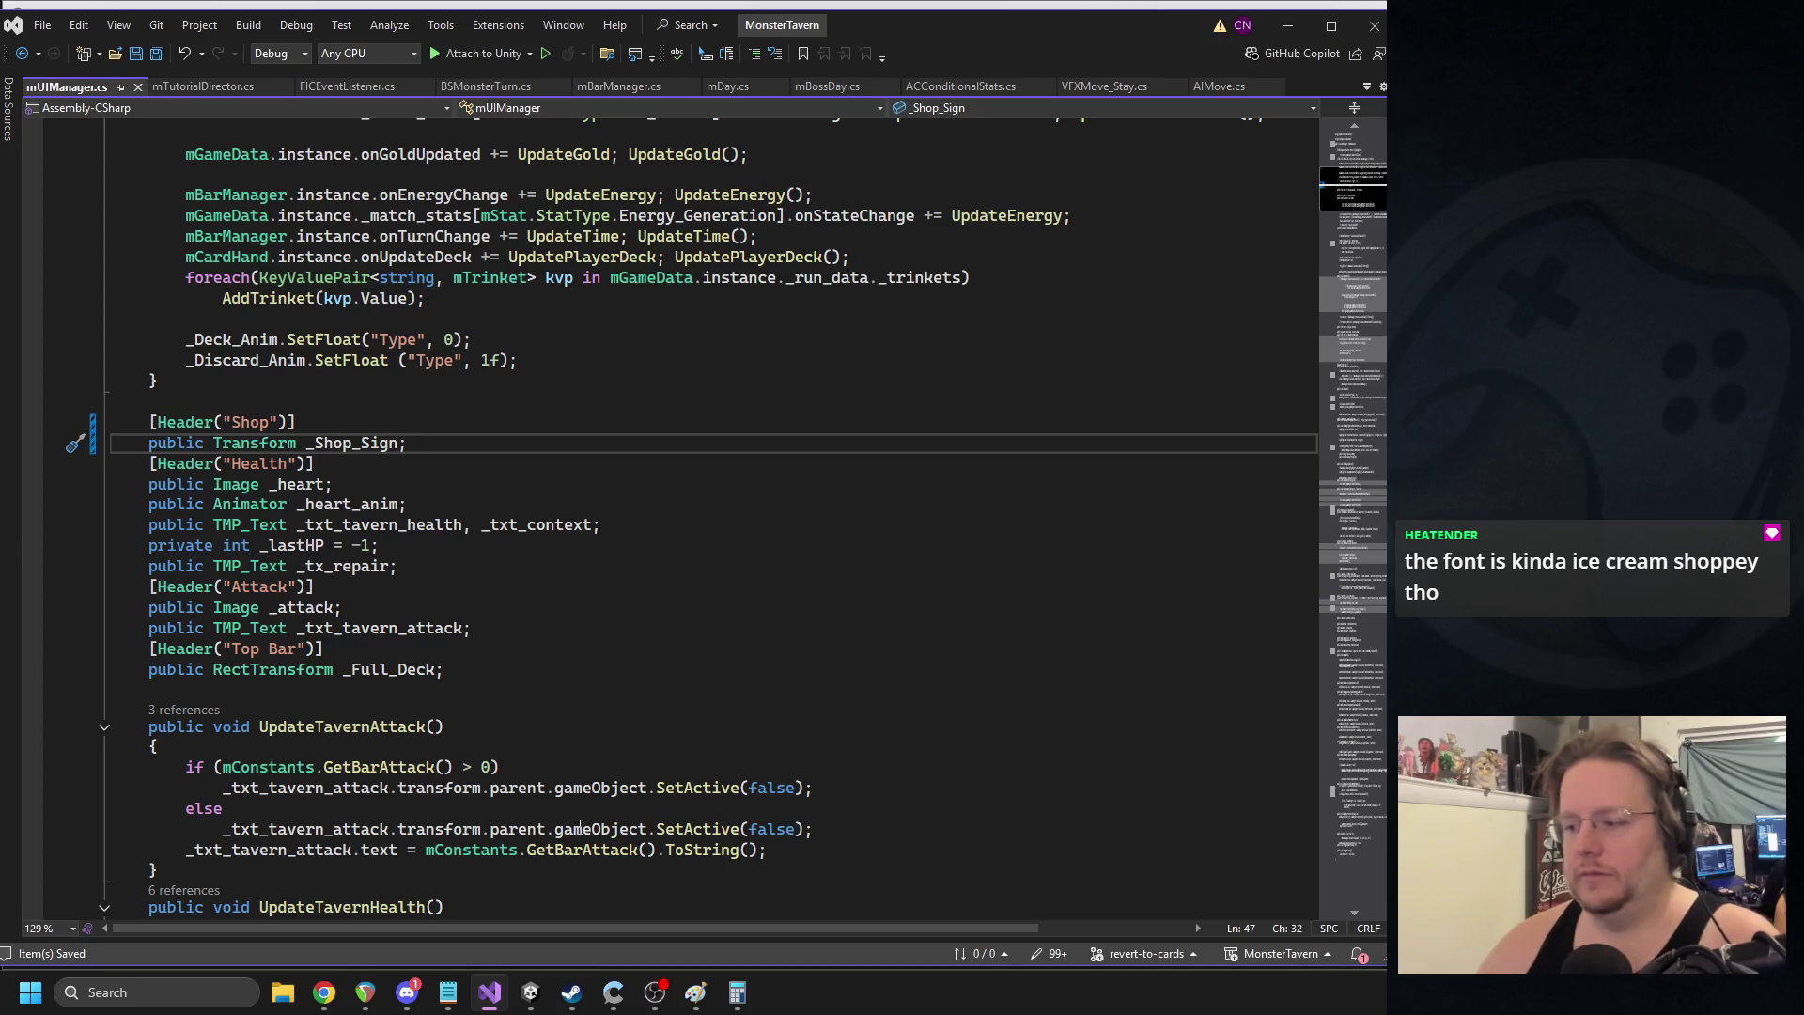
# - Return to Unity and clear the console warnings after recompiling
pyautogui.moveTo(653, 998)
pyautogui.click(528, 995)
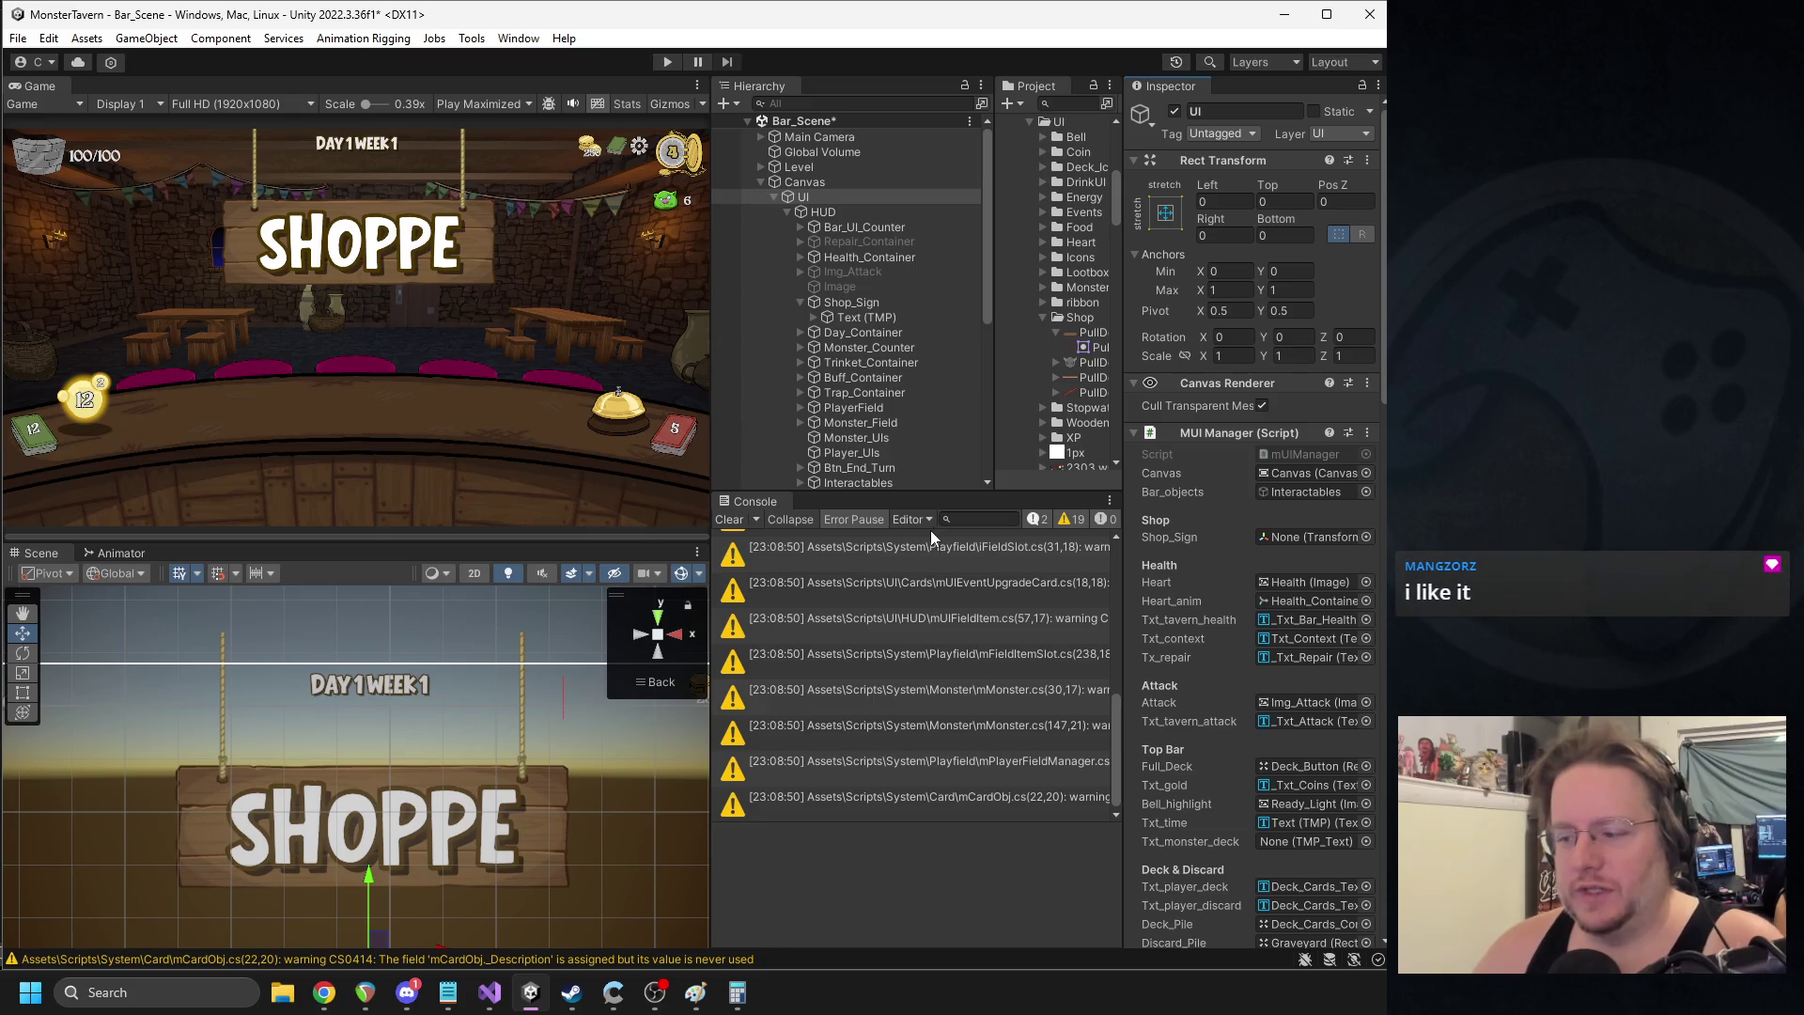
pyautogui.click(729, 519)
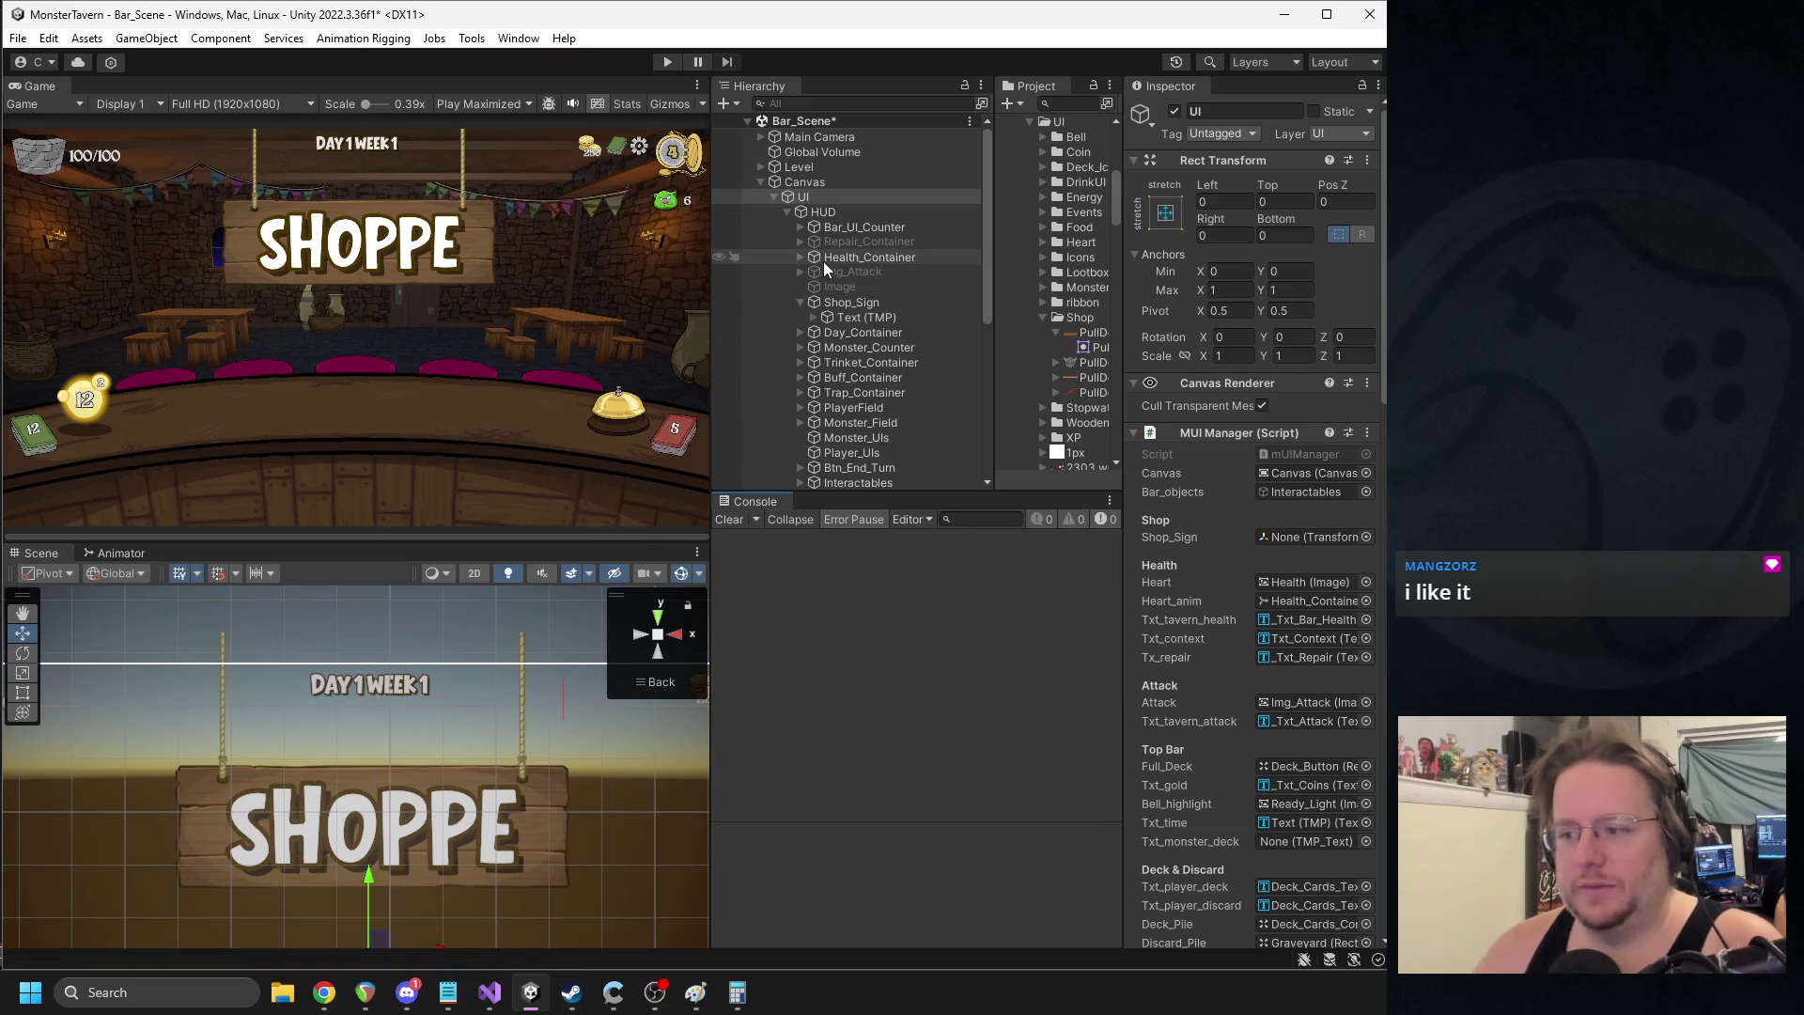
# - Select Shop_Sign and change its Rect Transform Left value from -1 to 0
pyautogui.scroll(-3, 892, 376)
pyautogui.moveTo(855, 248)
pyautogui.mouseDown()
pyautogui.moveTo(949, 318)
pyautogui.moveTo(1278, 656)
pyautogui.moveTo(1280, 541)
pyautogui.mouseUp()
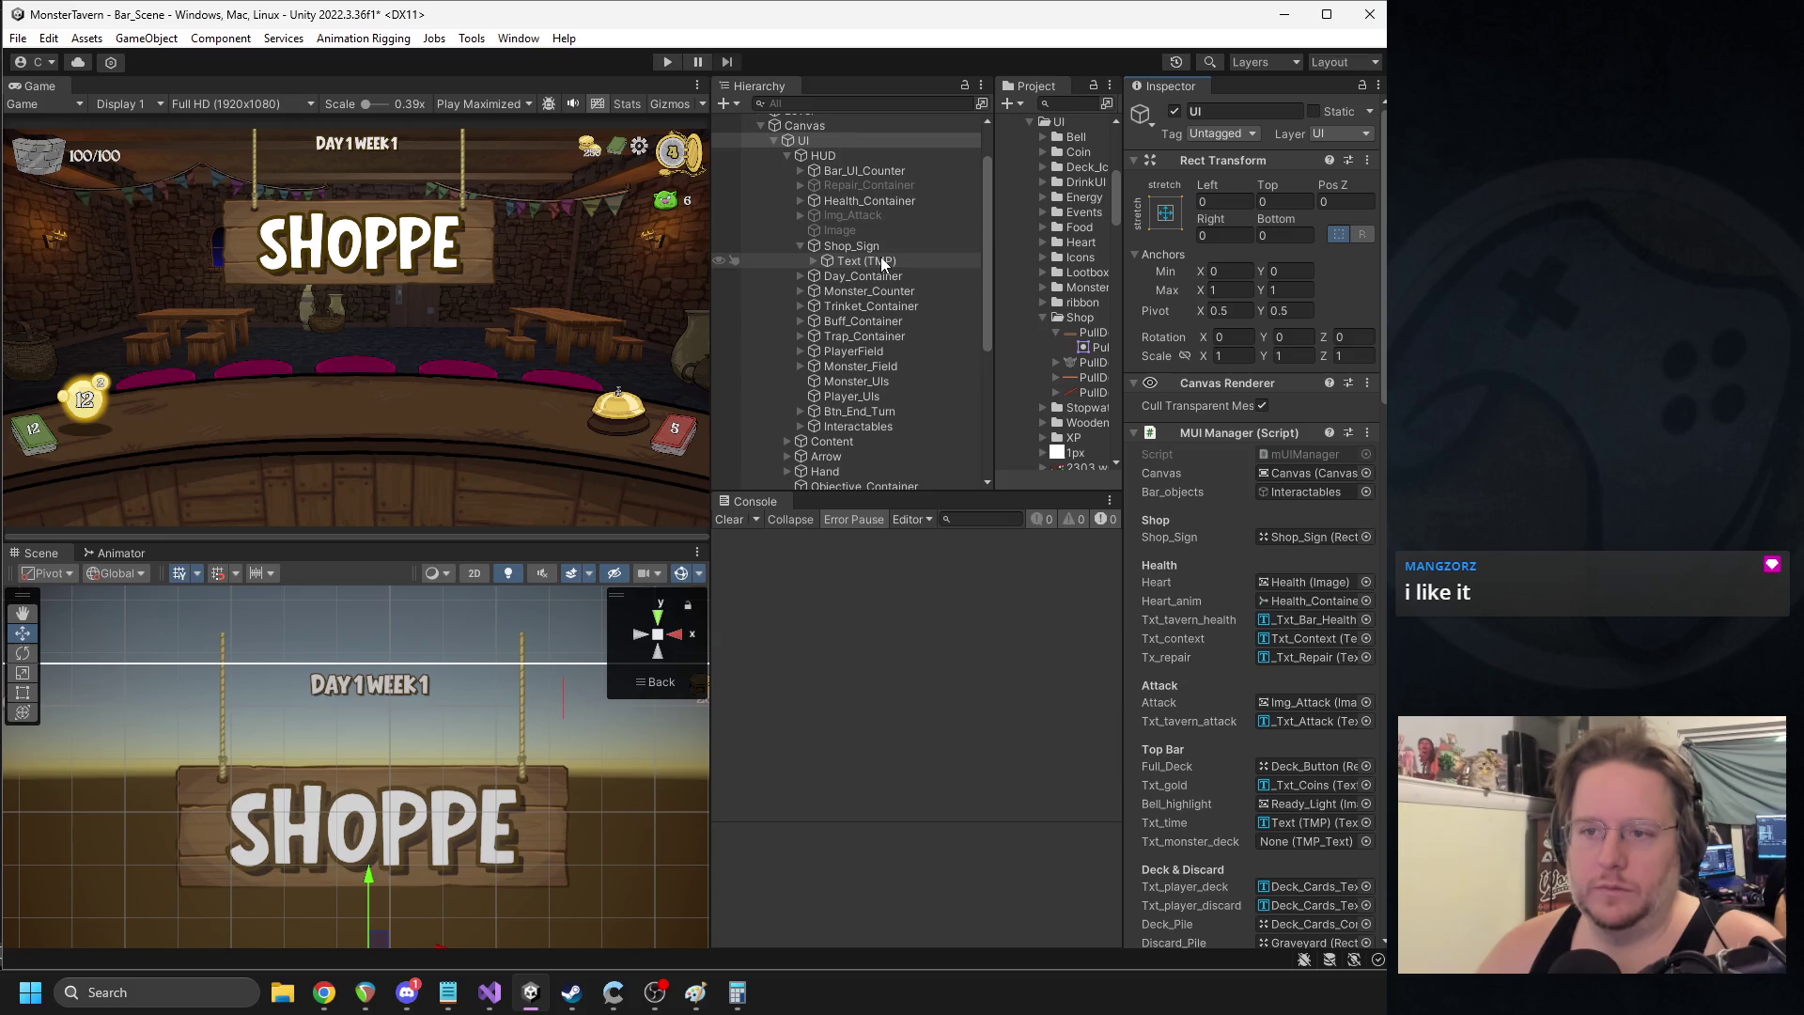
pyautogui.click(857, 247)
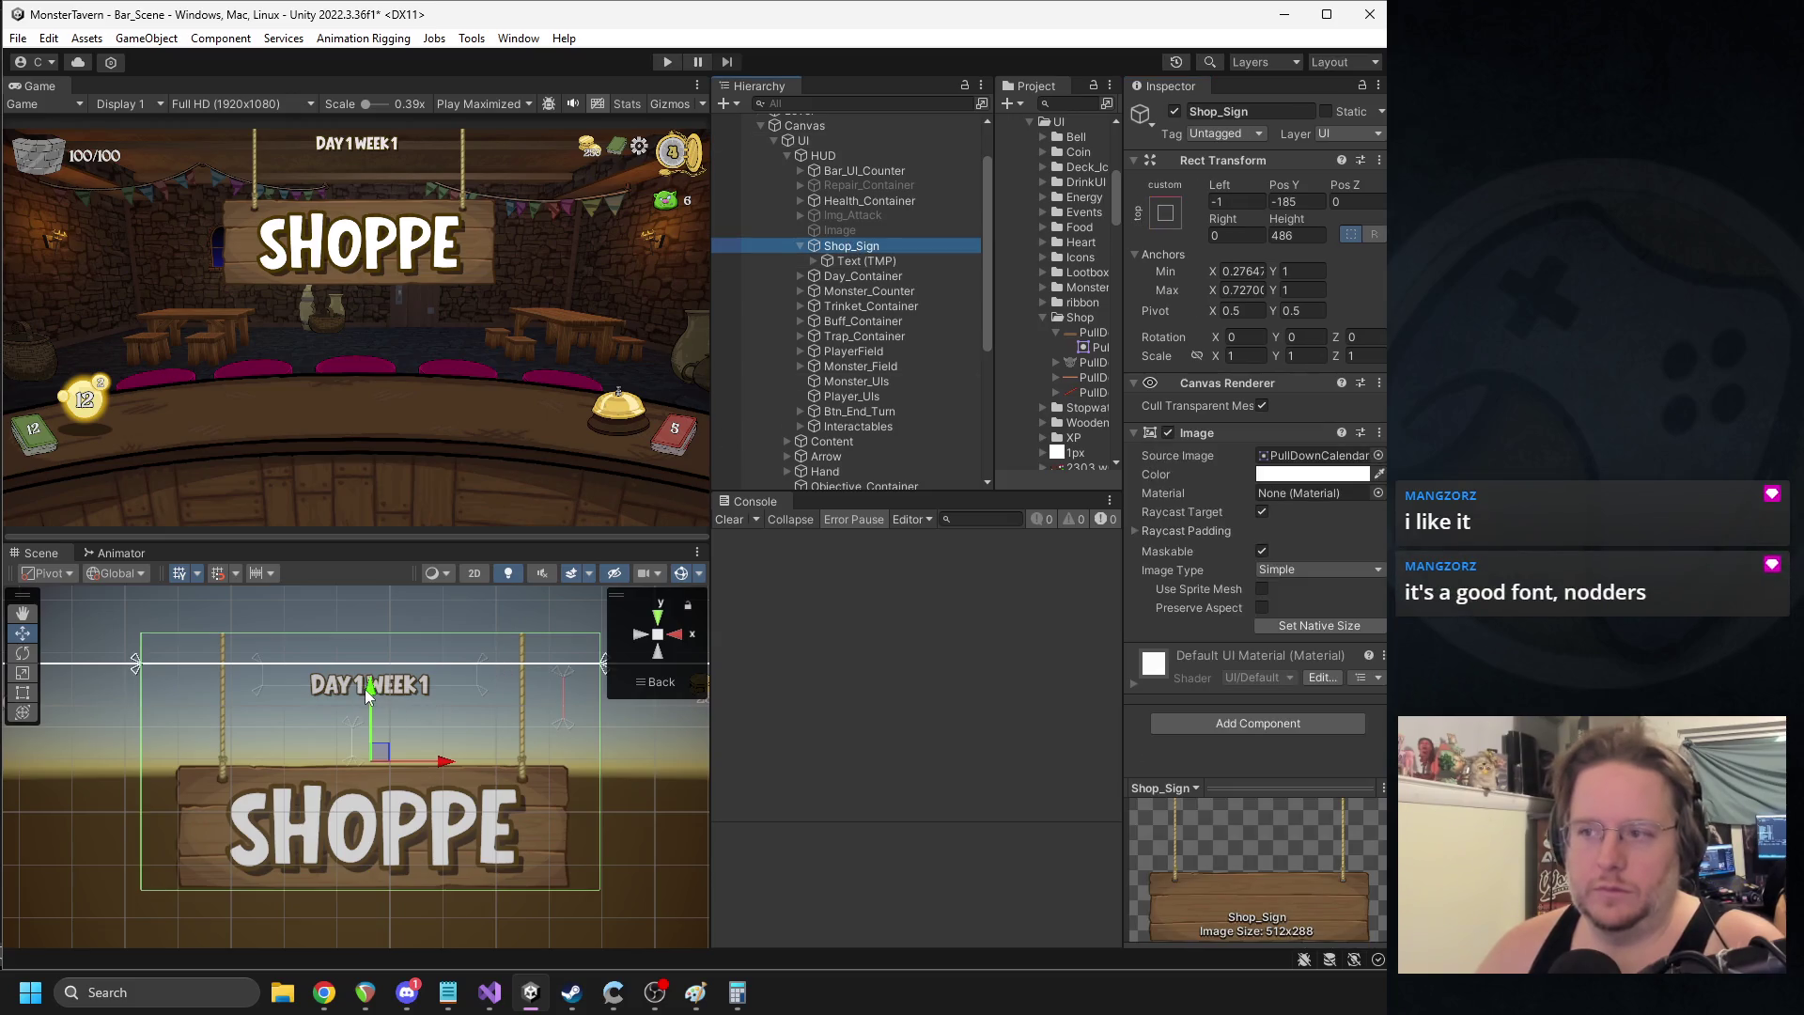
pyautogui.click(1226, 200)
pyautogui.write('0')
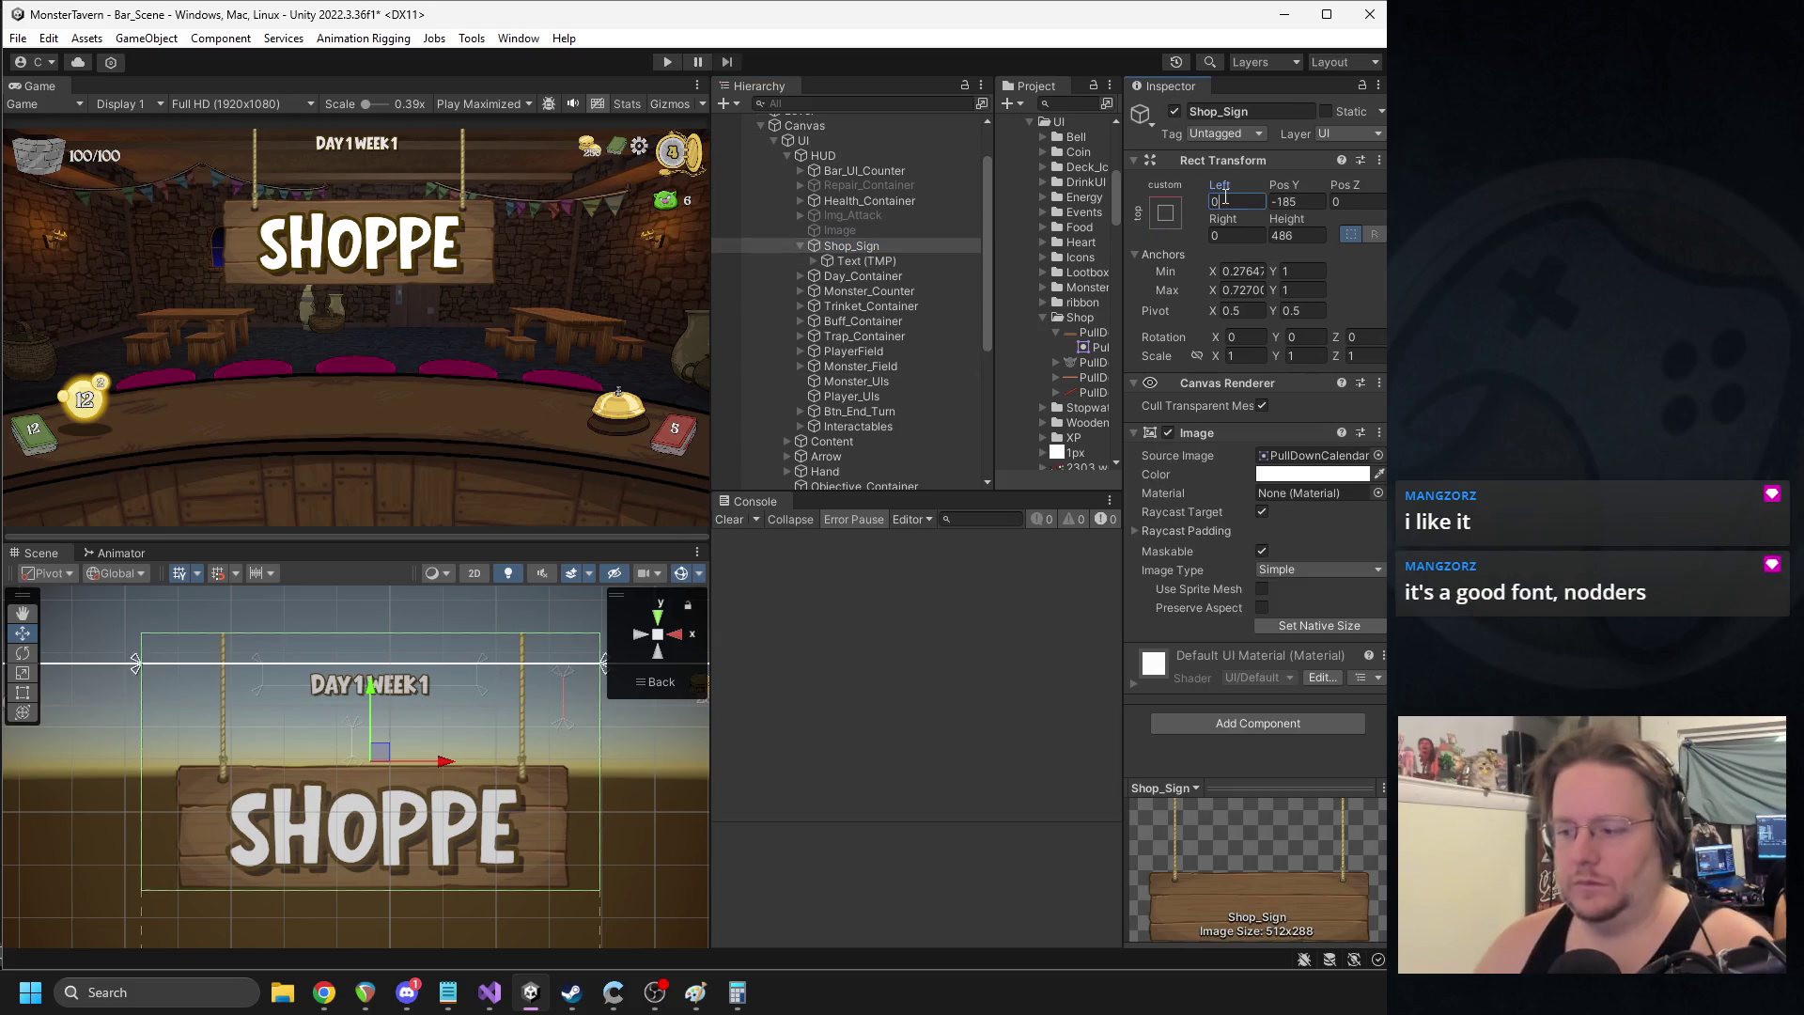
pyautogui.click(1301, 202)
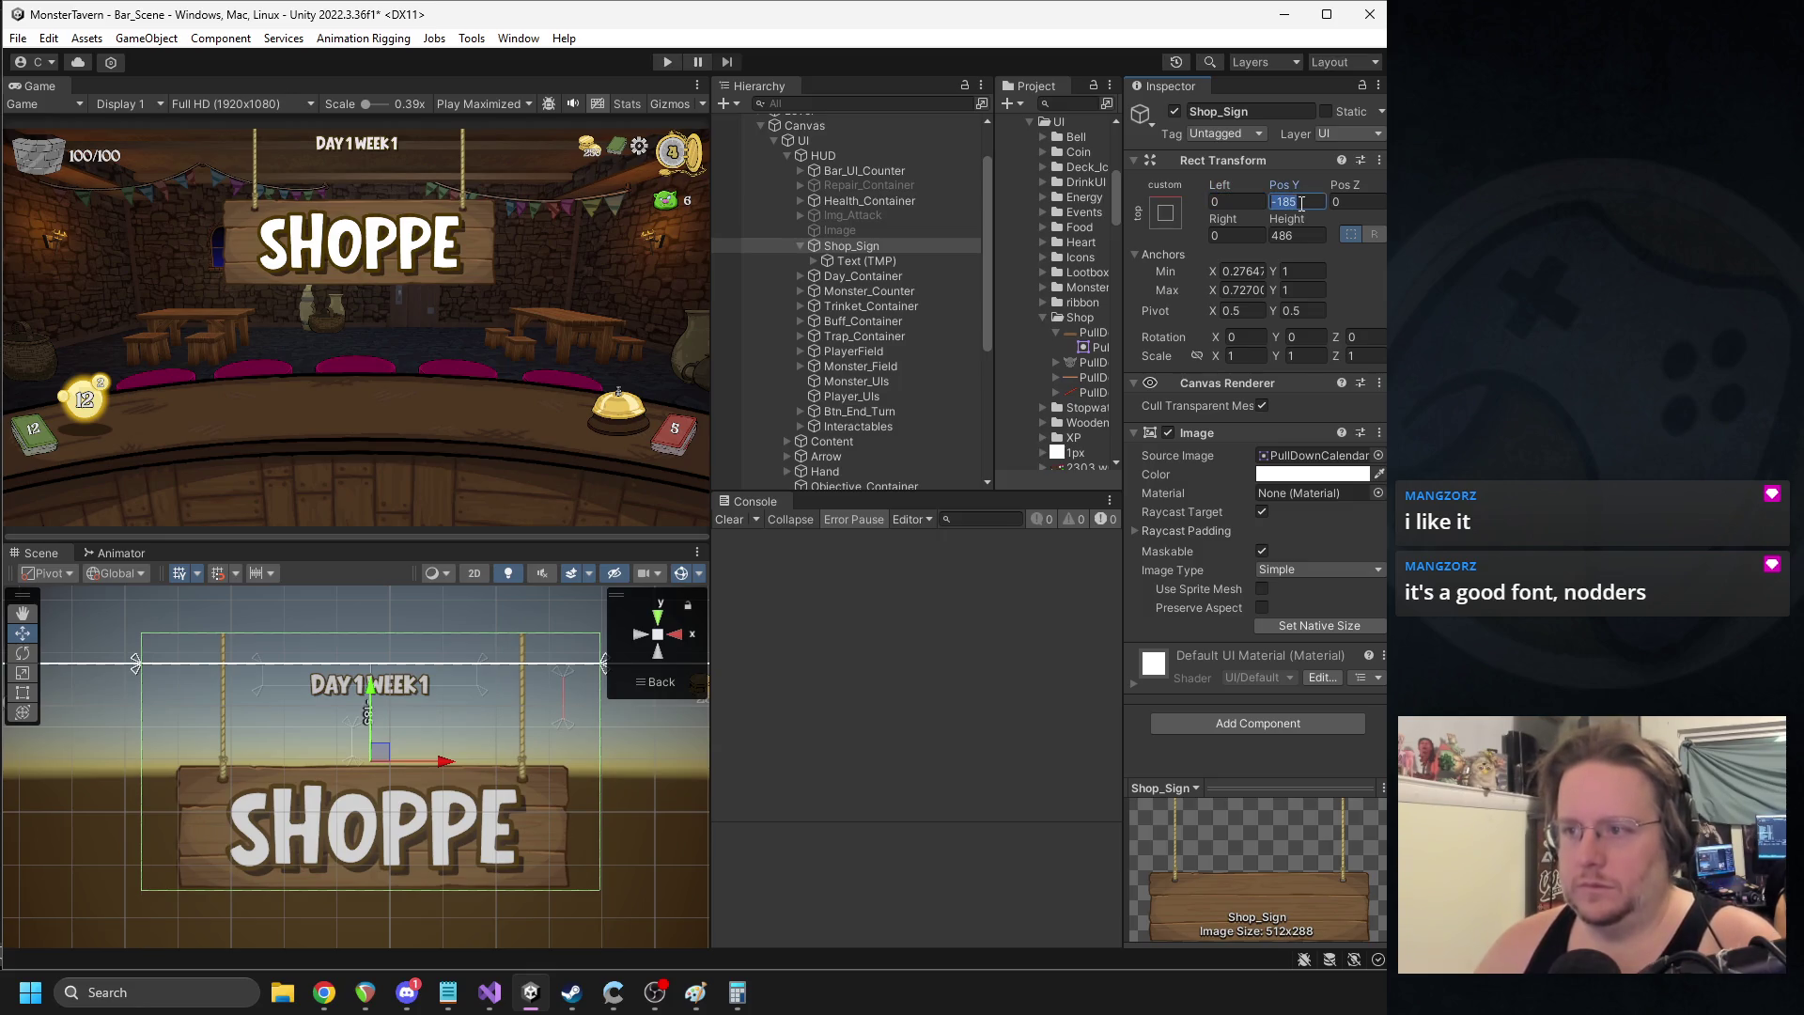
pyautogui.hotkey('alt', 'Tab')
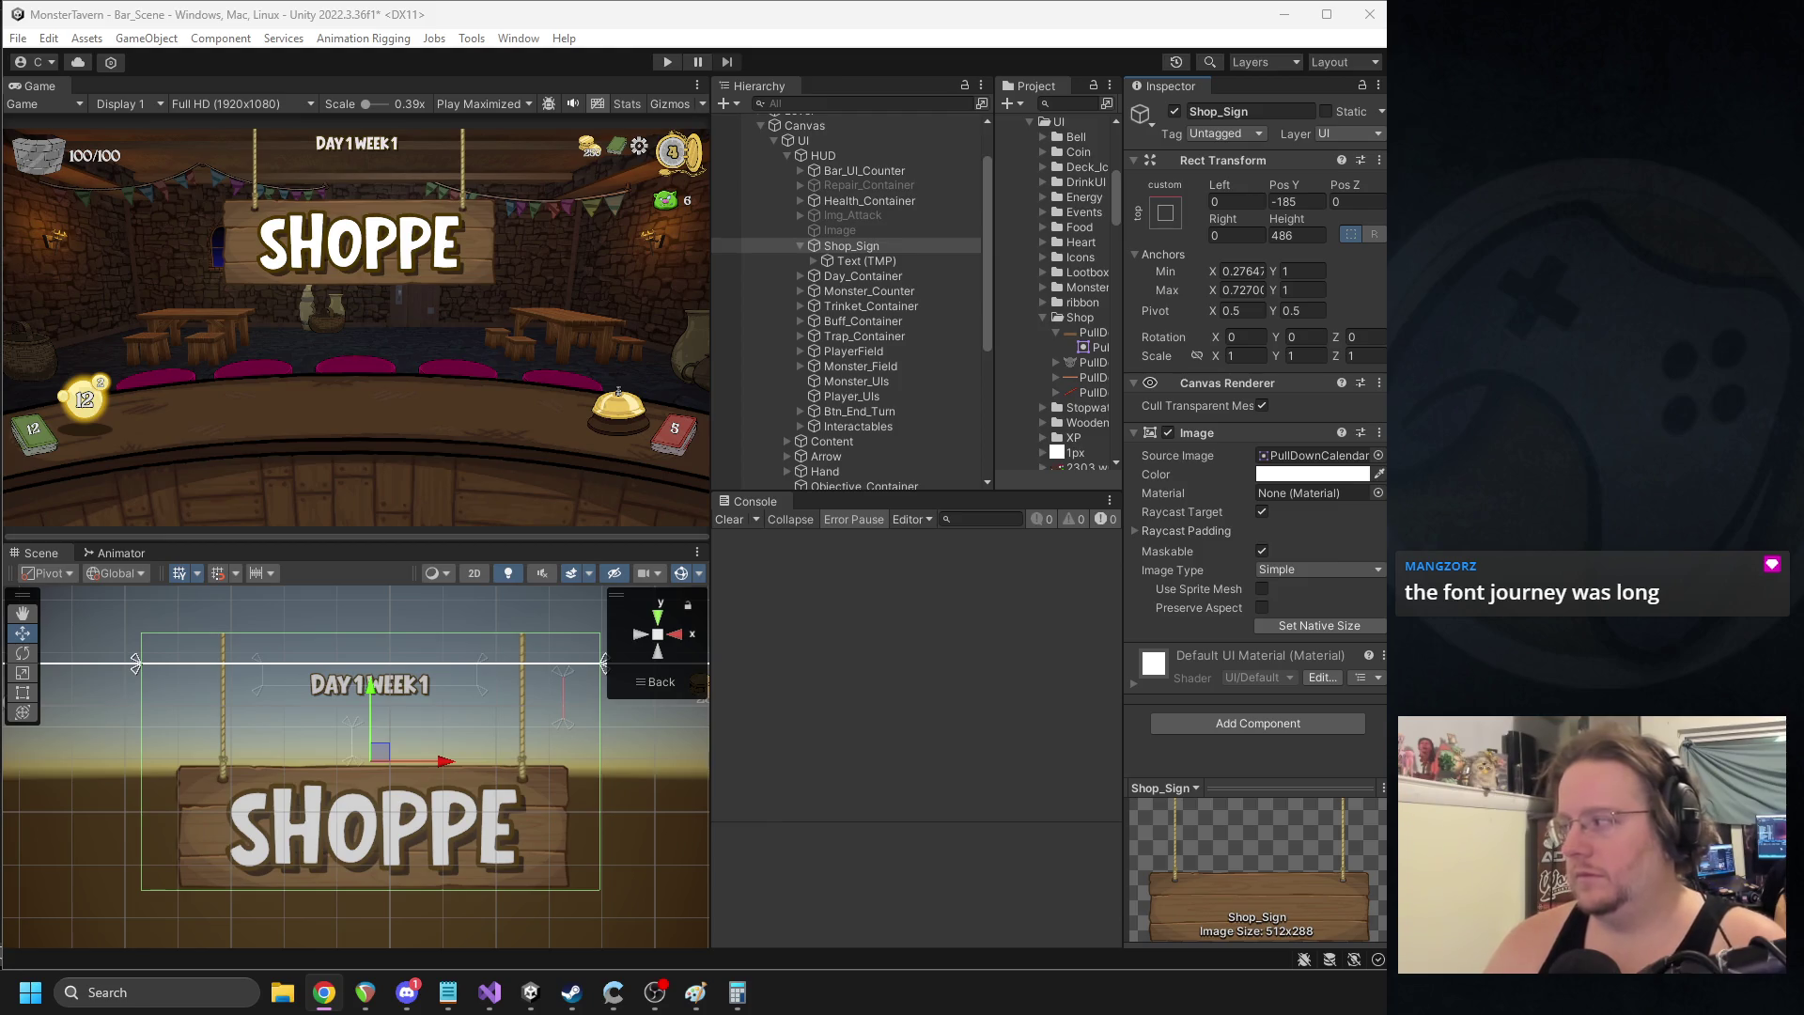
pyautogui.click(1297, 201)
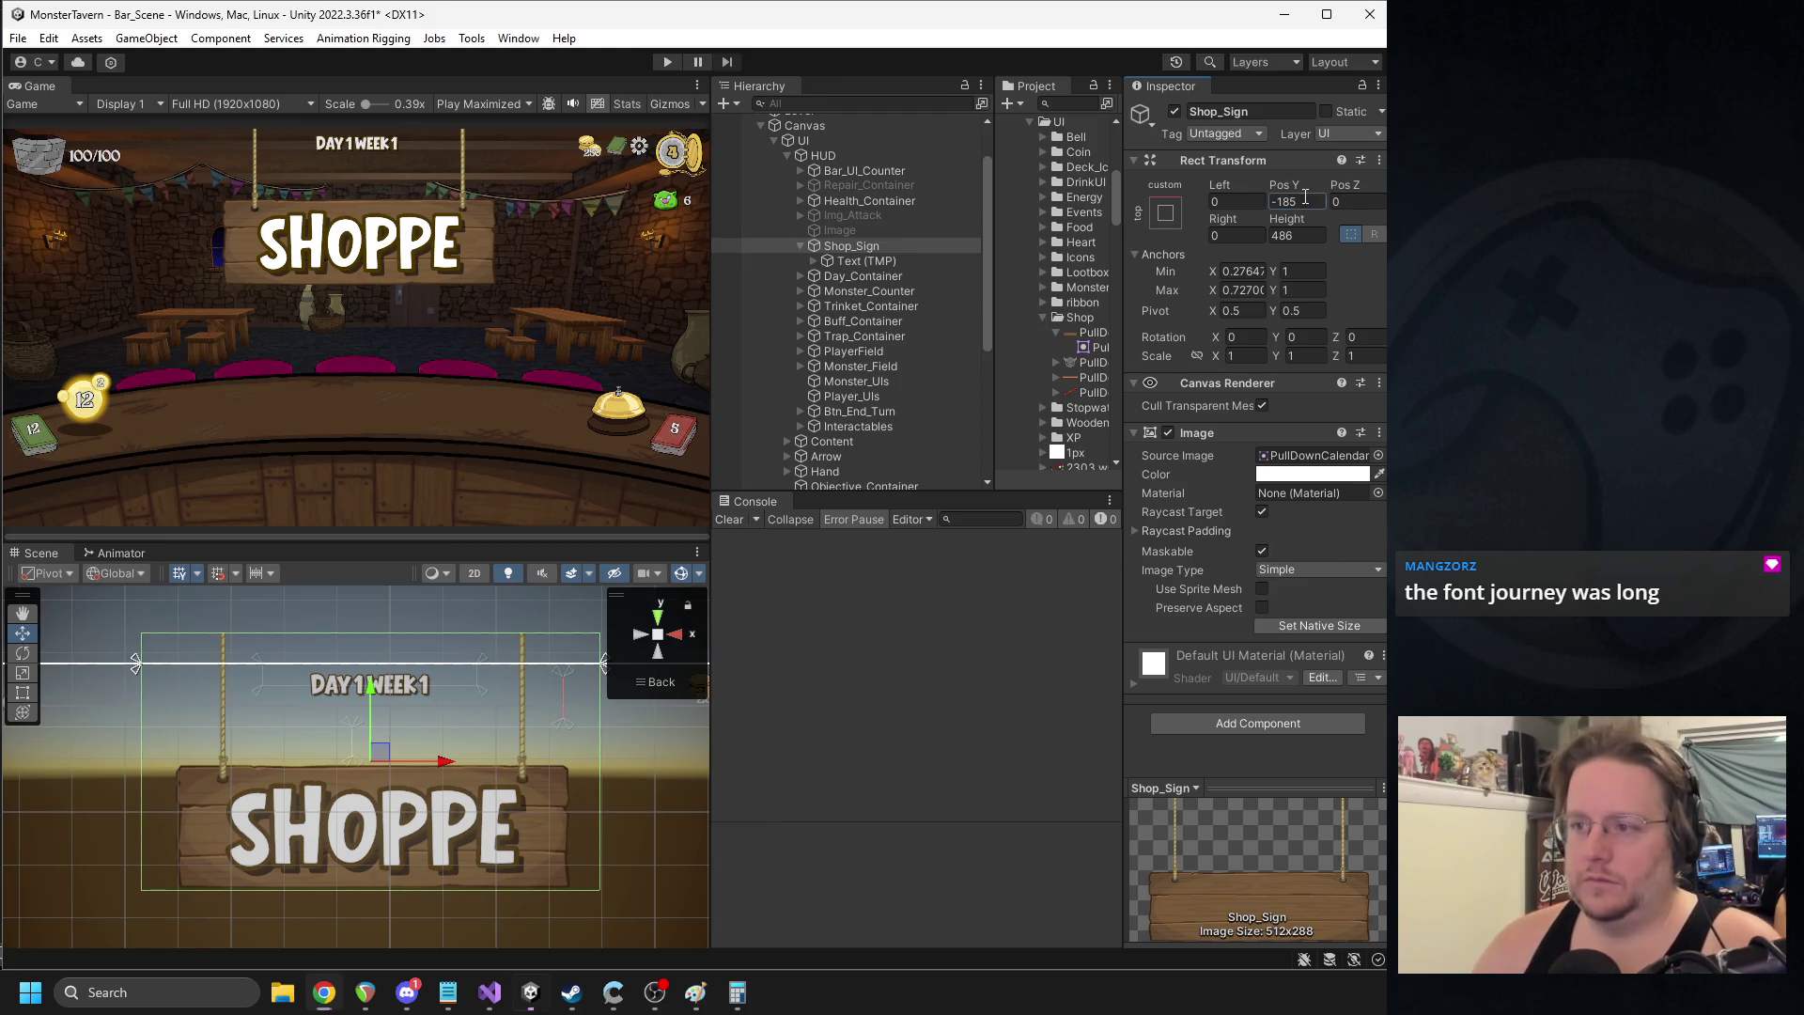
# - Set Shop_Sign's Pos Y to 250 to hide the board above the screen
pyautogui.write('0')
pyautogui.moveTo(1286, 181)
pyautogui.mouseDown()
pyautogui.moveTo(378, 210)
pyautogui.moveTo(455, 199)
pyautogui.moveTo(1084, 923)
pyautogui.moveTo(257, 803)
pyautogui.moveTo(697, 701)
pyautogui.moveTo(279, 778)
pyautogui.moveTo(5, 788)
pyautogui.mouseUp()
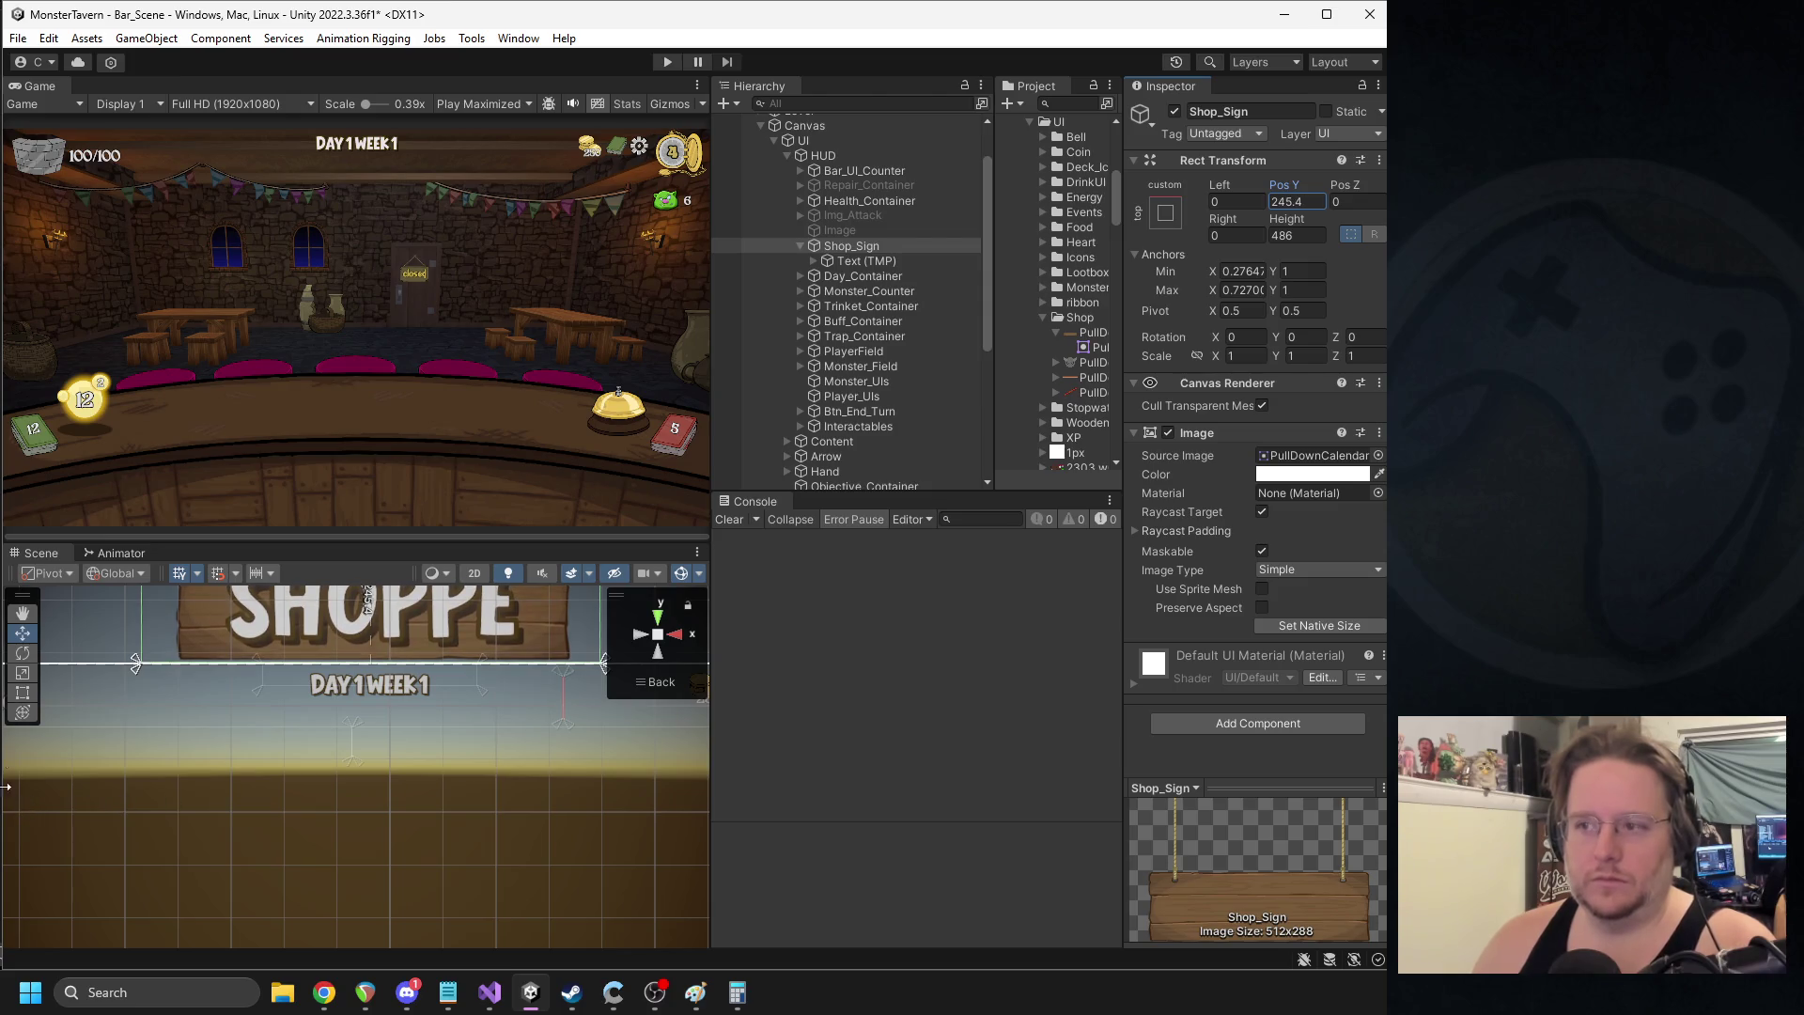
pyautogui.doubleClick(1287, 201)
pyautogui.write('250')
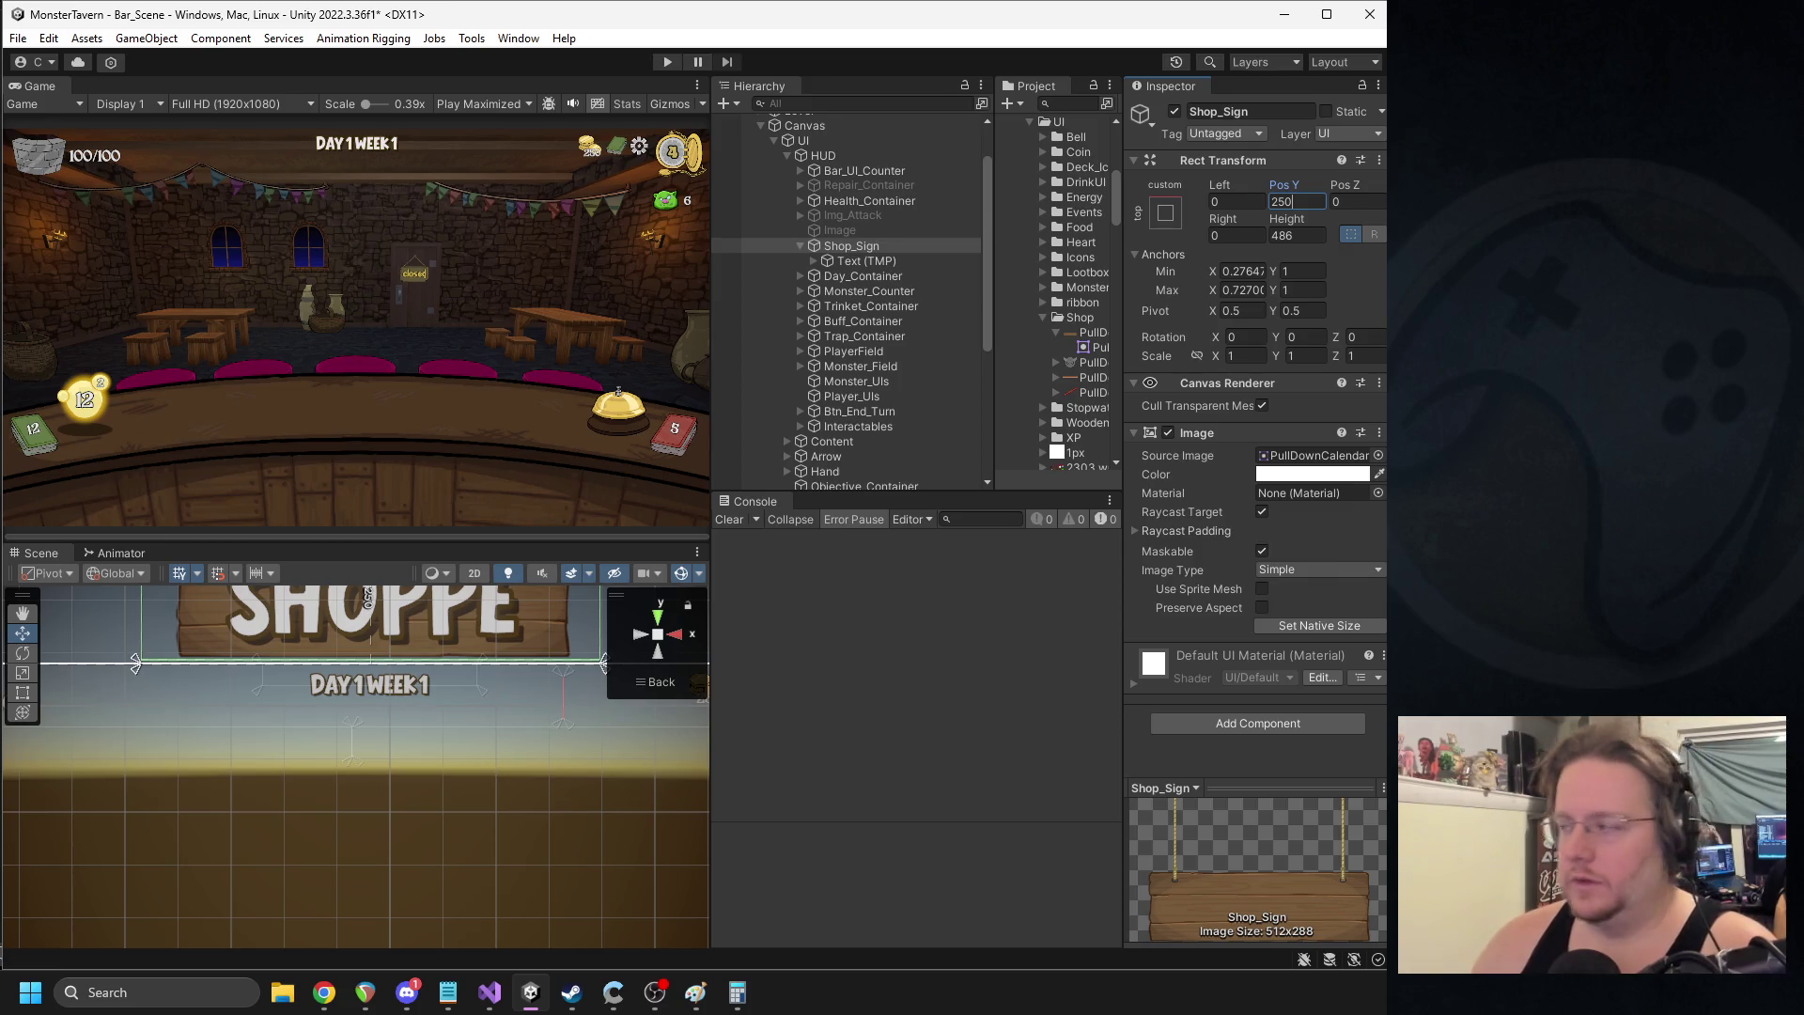
pyautogui.hotkey('alt', 'Tab')
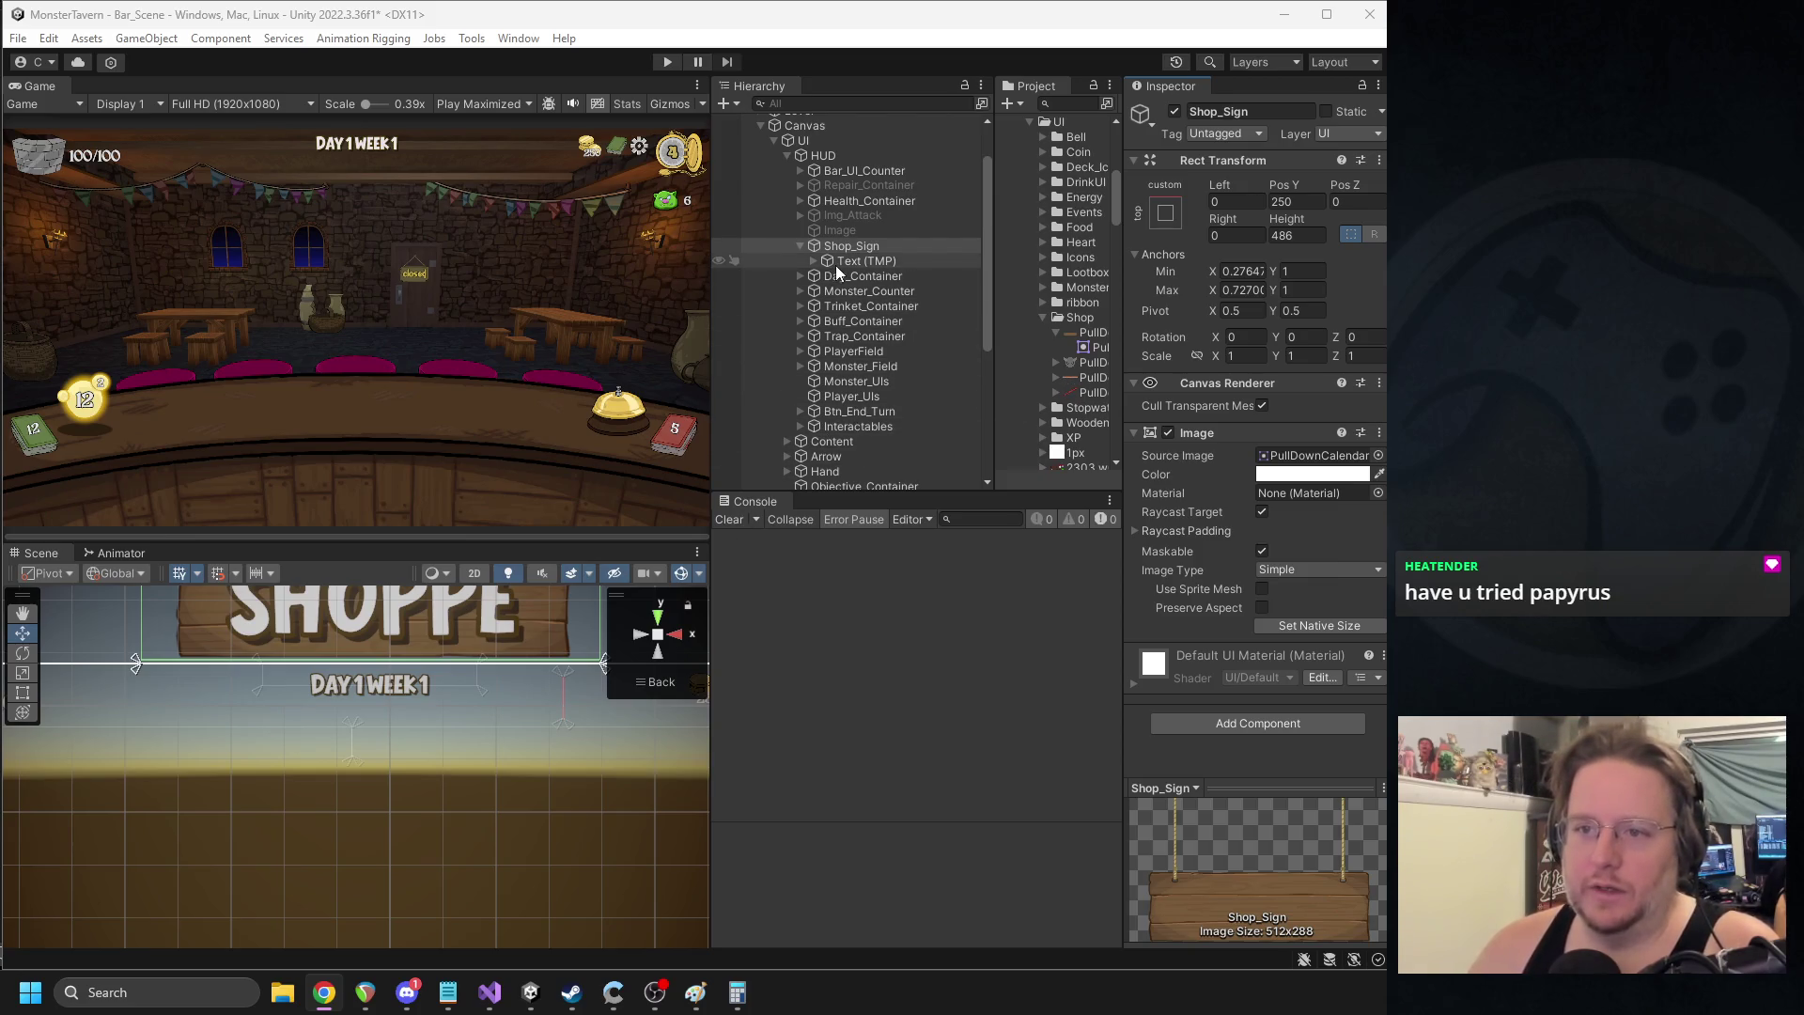
# - Select the UI object and bring up the MUI Manager component's context menu
pyautogui.scroll(-3, 454, 741)
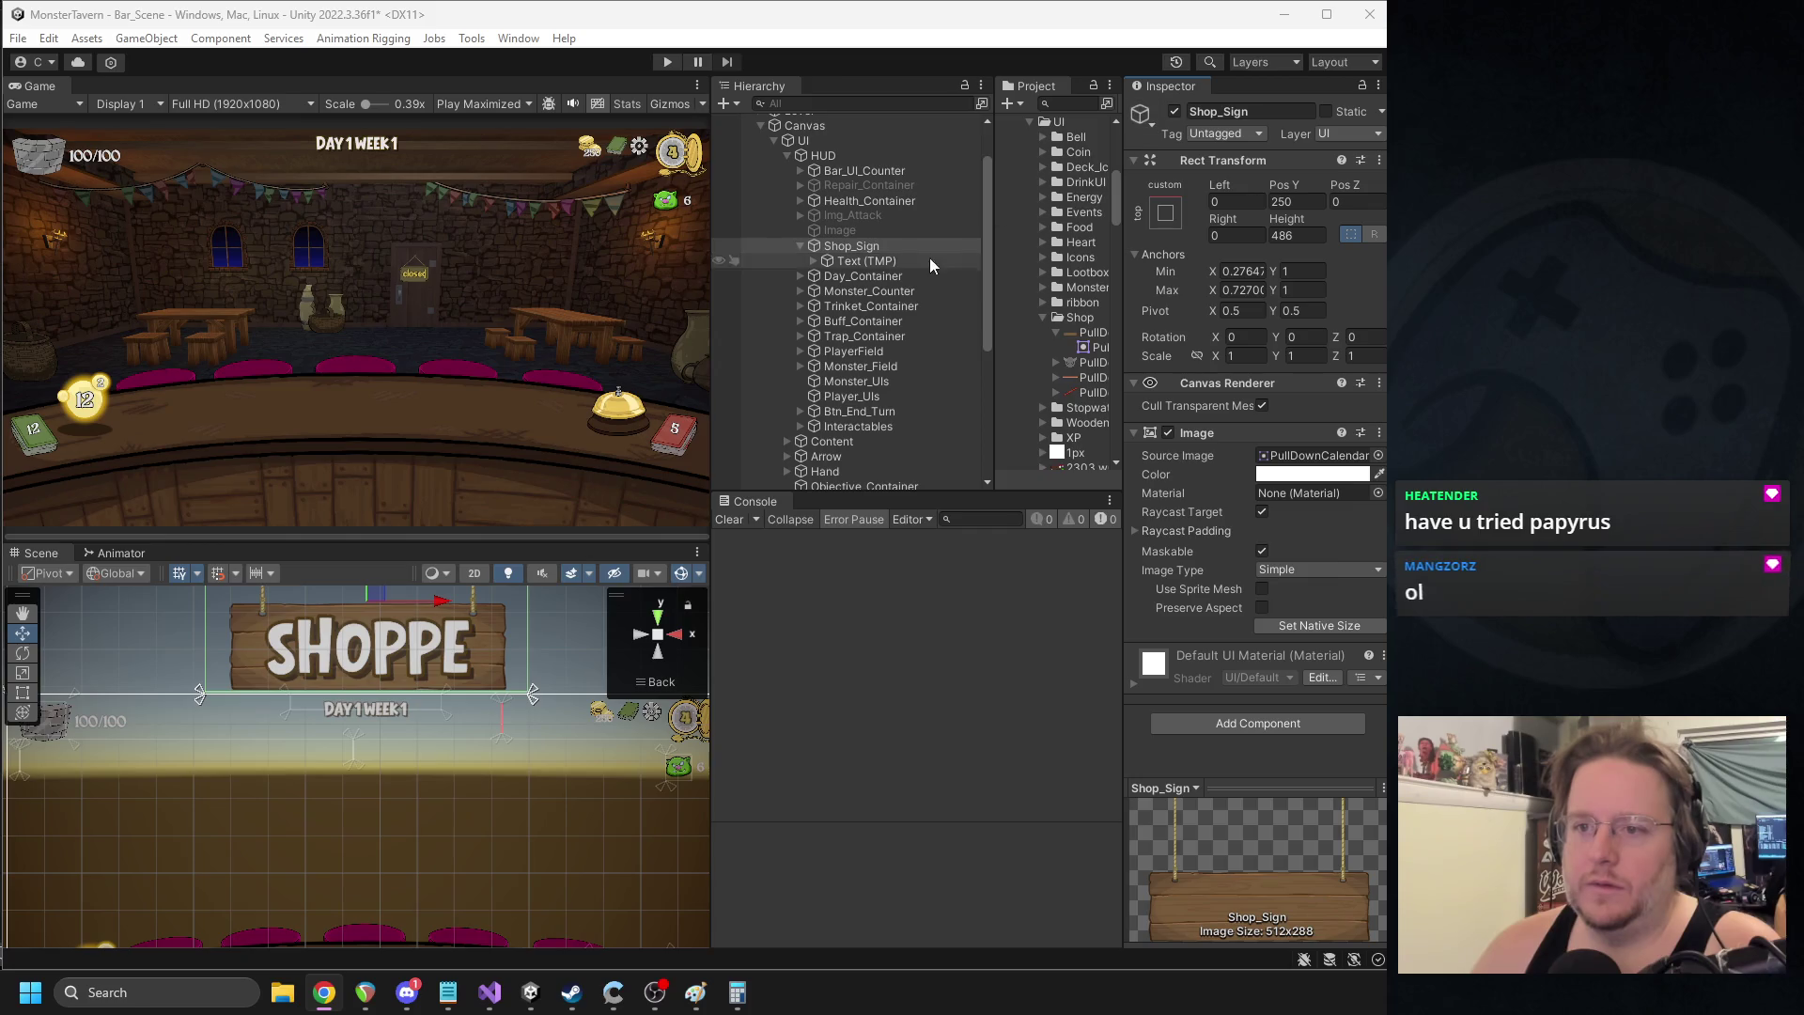
pyautogui.scroll(-2, 536, 657)
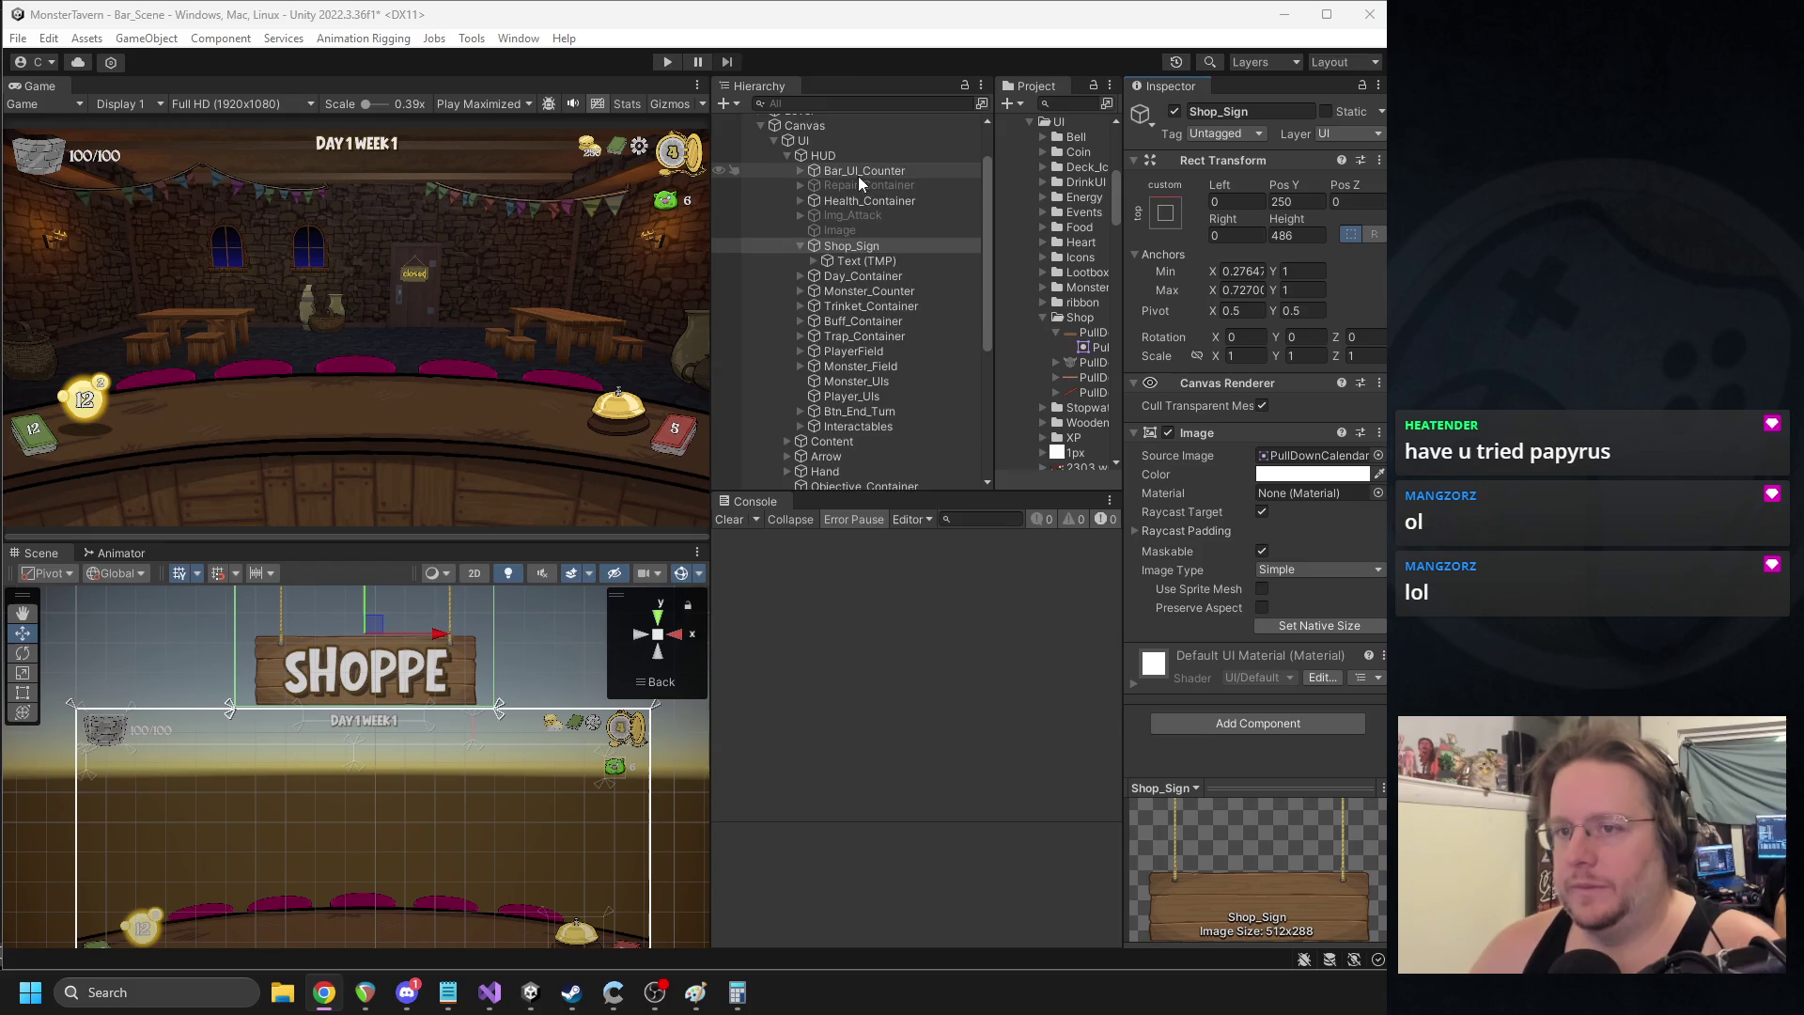
pyautogui.scroll(2, 859, 176)
pyautogui.click(805, 196)
pyautogui.rightClick(1206, 439)
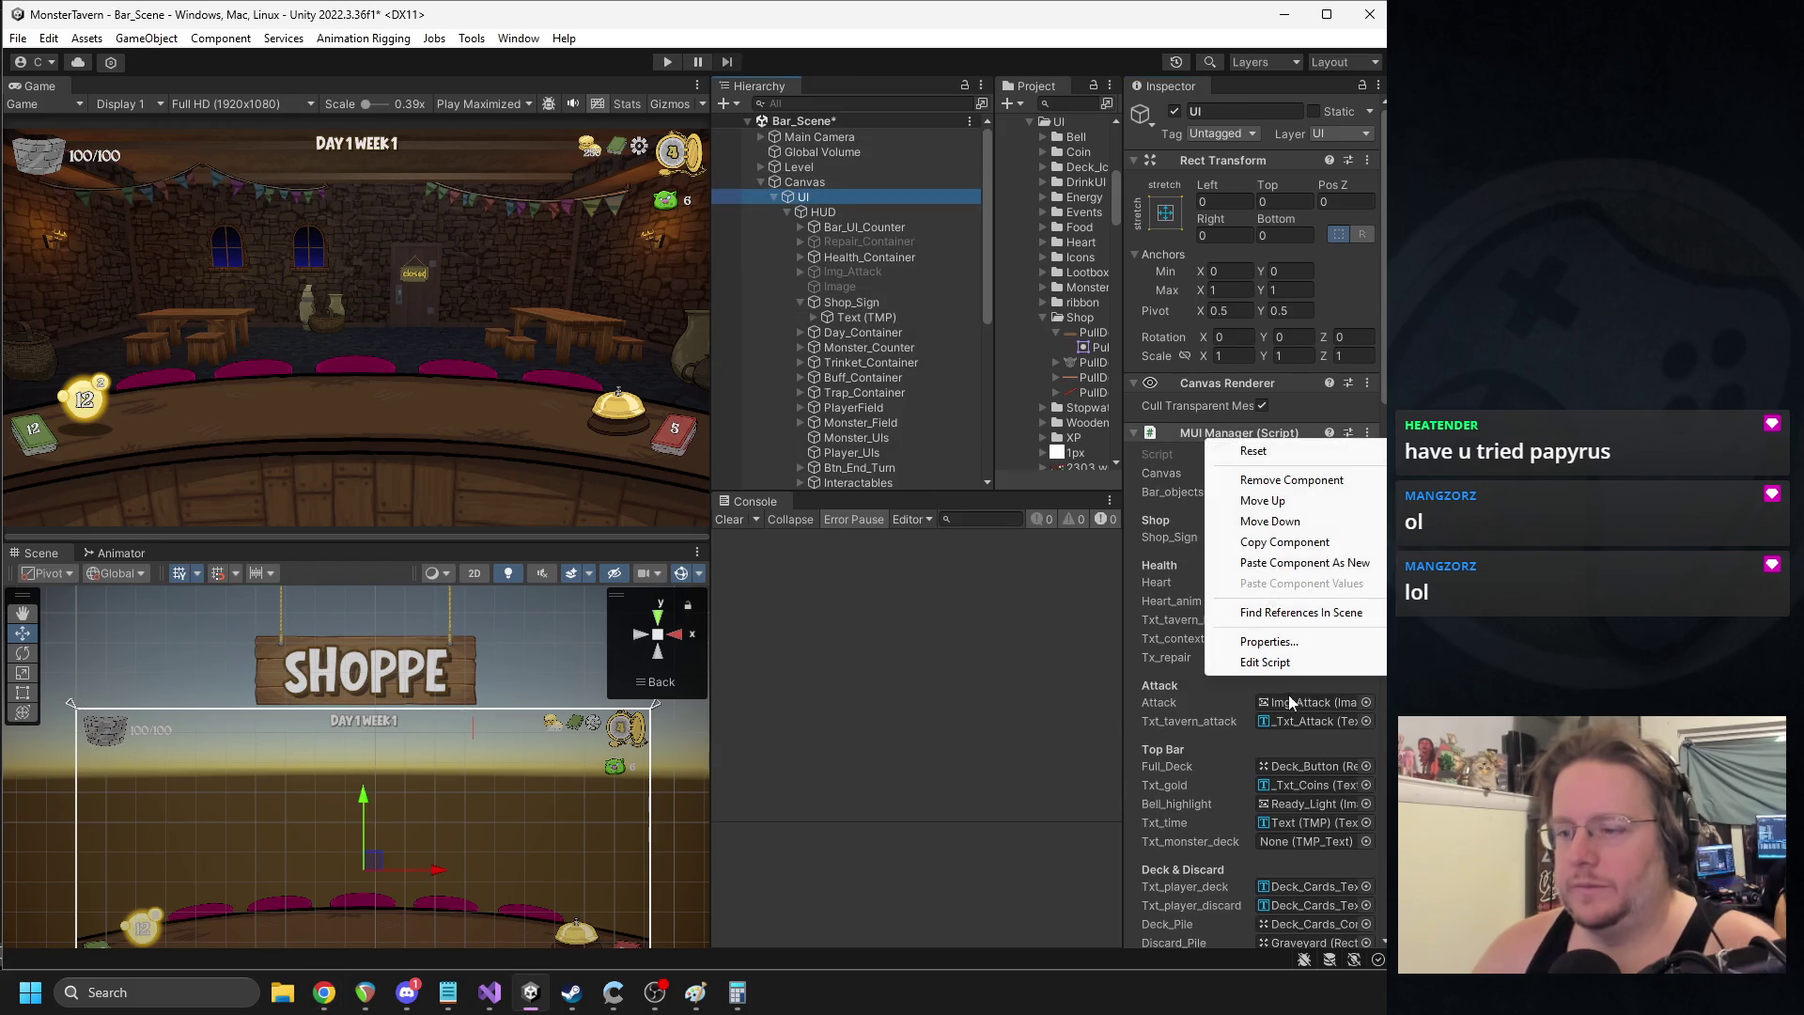
# - Open mUIManager.cs and add an empty public void OpenShopSign() method at the class end
pyautogui.click(1250, 663)
pyautogui.moveTo(1328, 262); pyautogui.dragTo(1328, 853)
pyautogui.click(265, 674)
pyautogui.write('p')
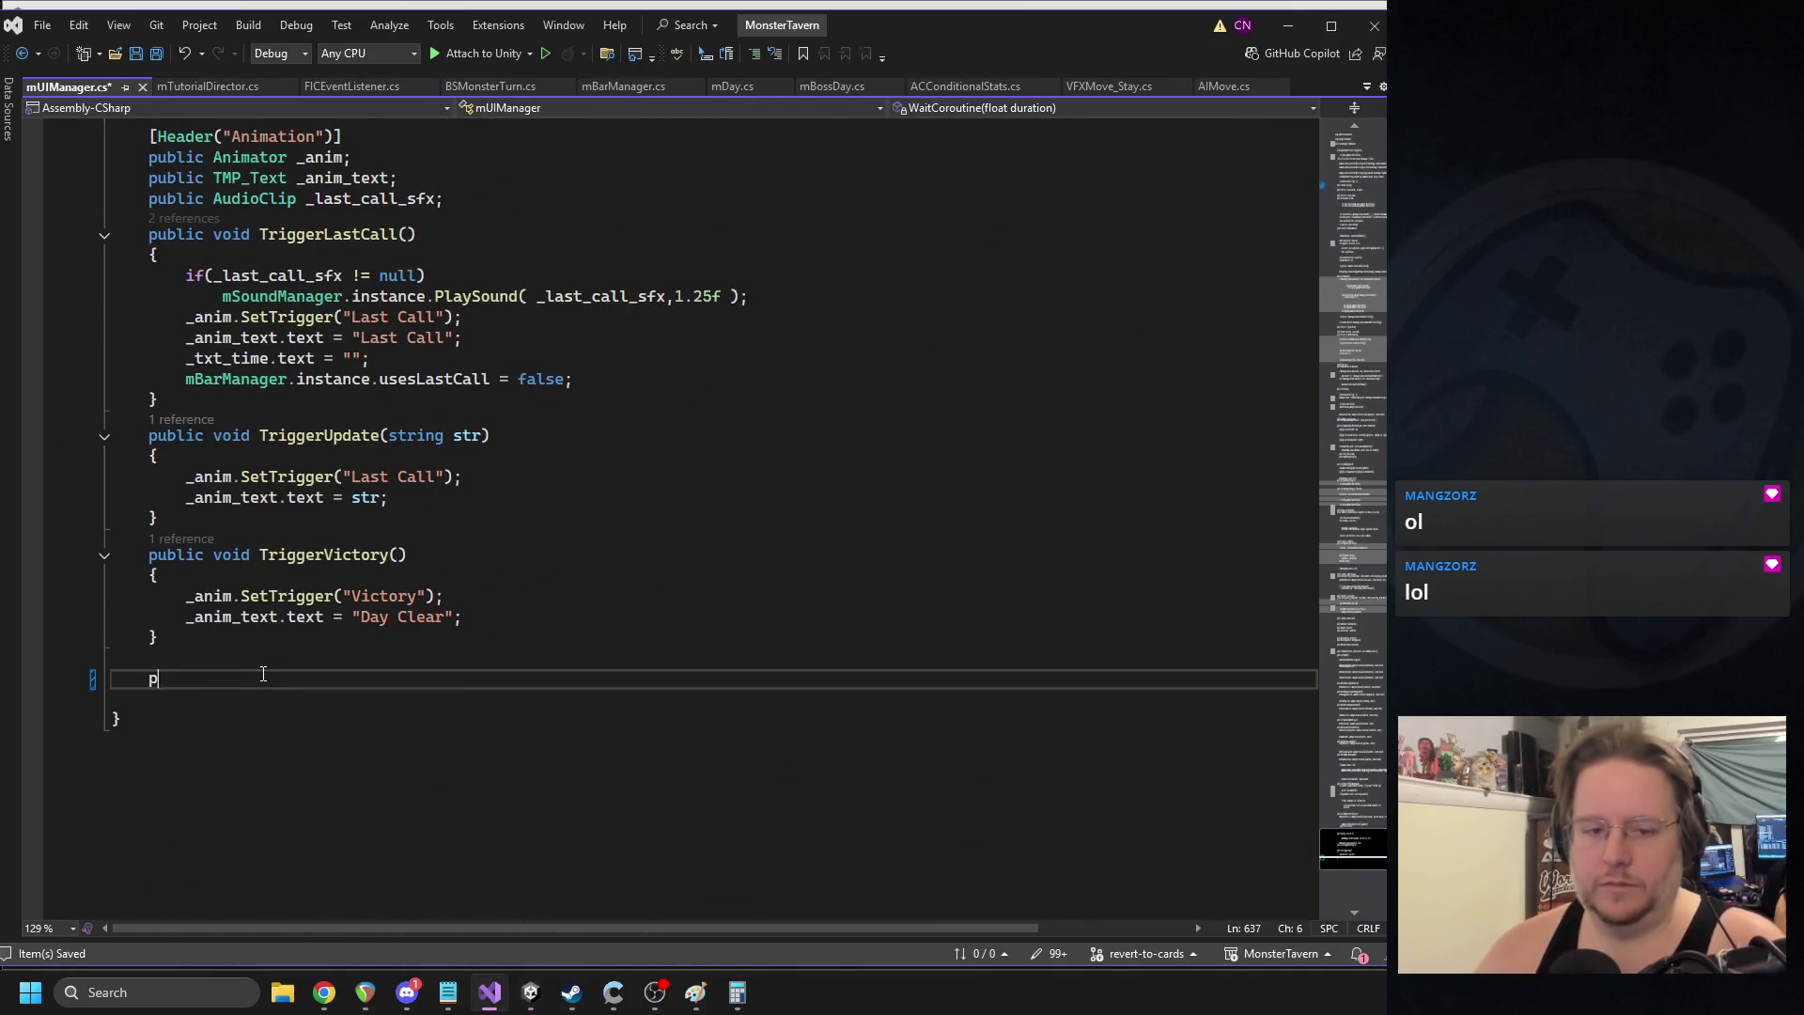
pyautogui.write('ublic void OpenShopSign()')
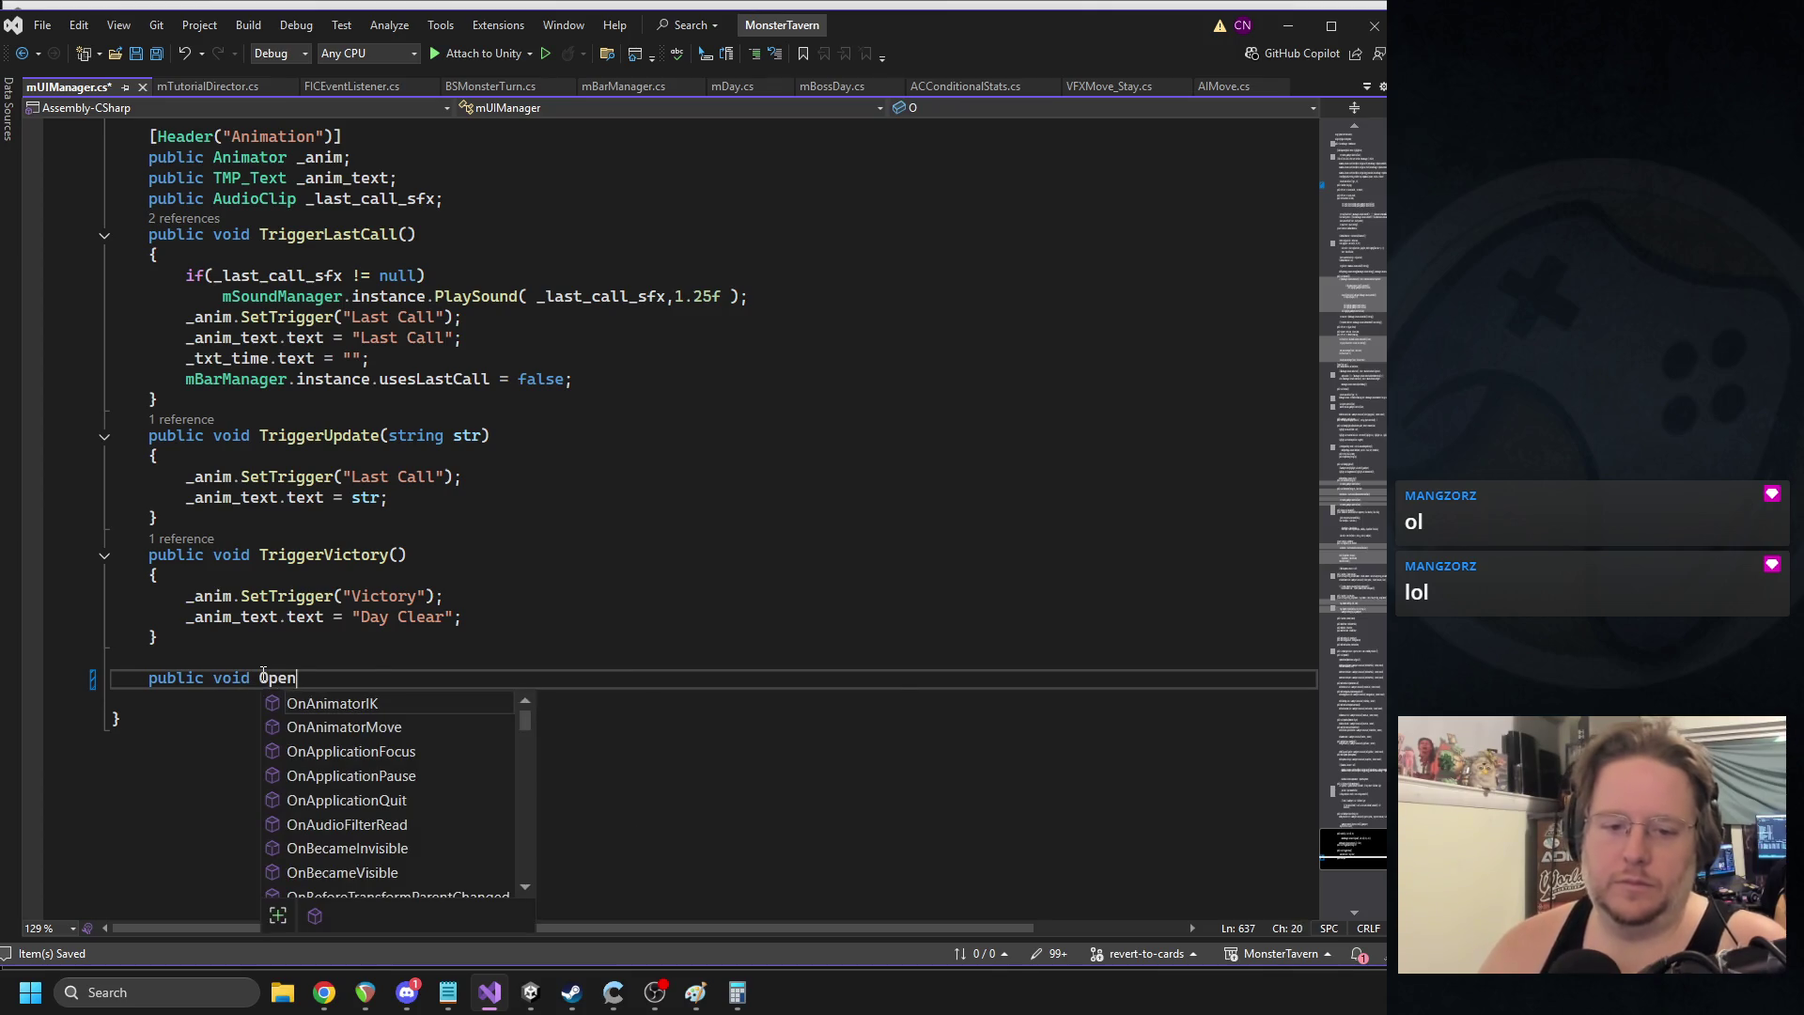
pyautogui.press('Return')
pyautogui.write('{')
pyautogui.press('Return')
pyautogui.press('Down')
pyautogui.press('Return')
pyautogui.press('Return')
# - Add an empty public void CloseShopSign() method below it and save the script
pyautogui.write('public void CloseSHo')
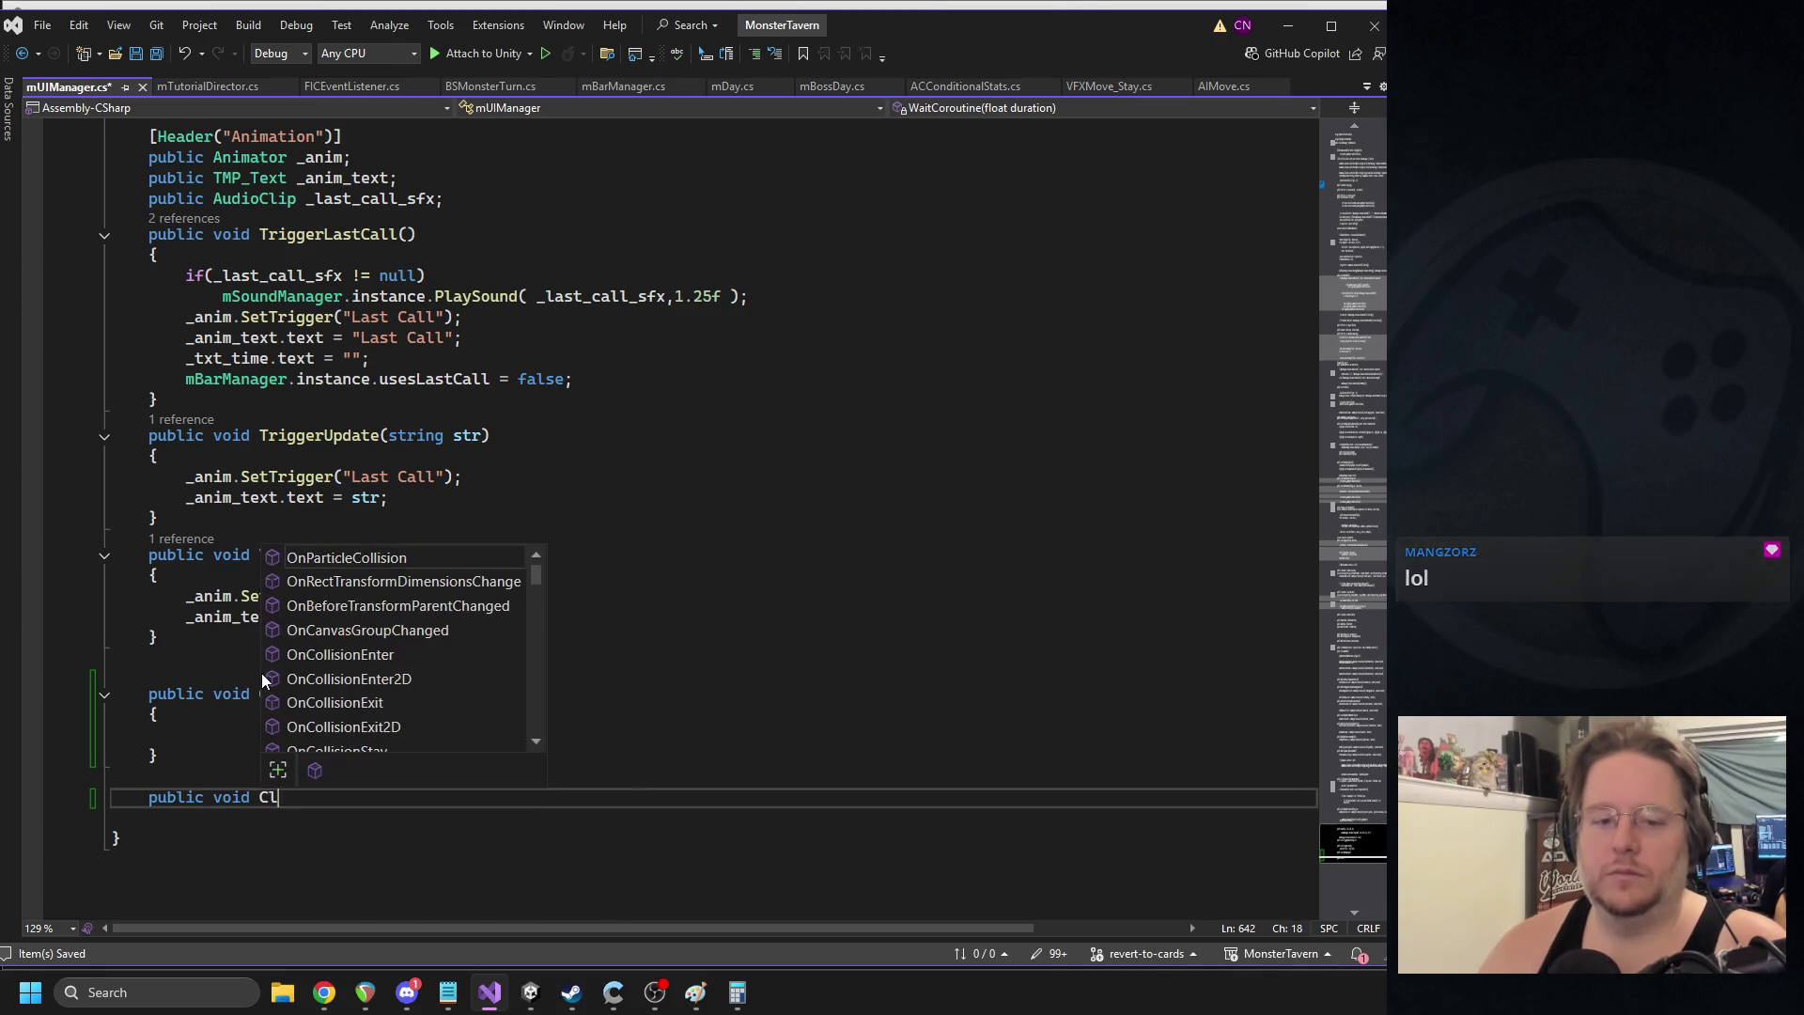
pyautogui.press('BackSpace')
pyautogui.press('BackSpace')
pyautogui.write('ho')
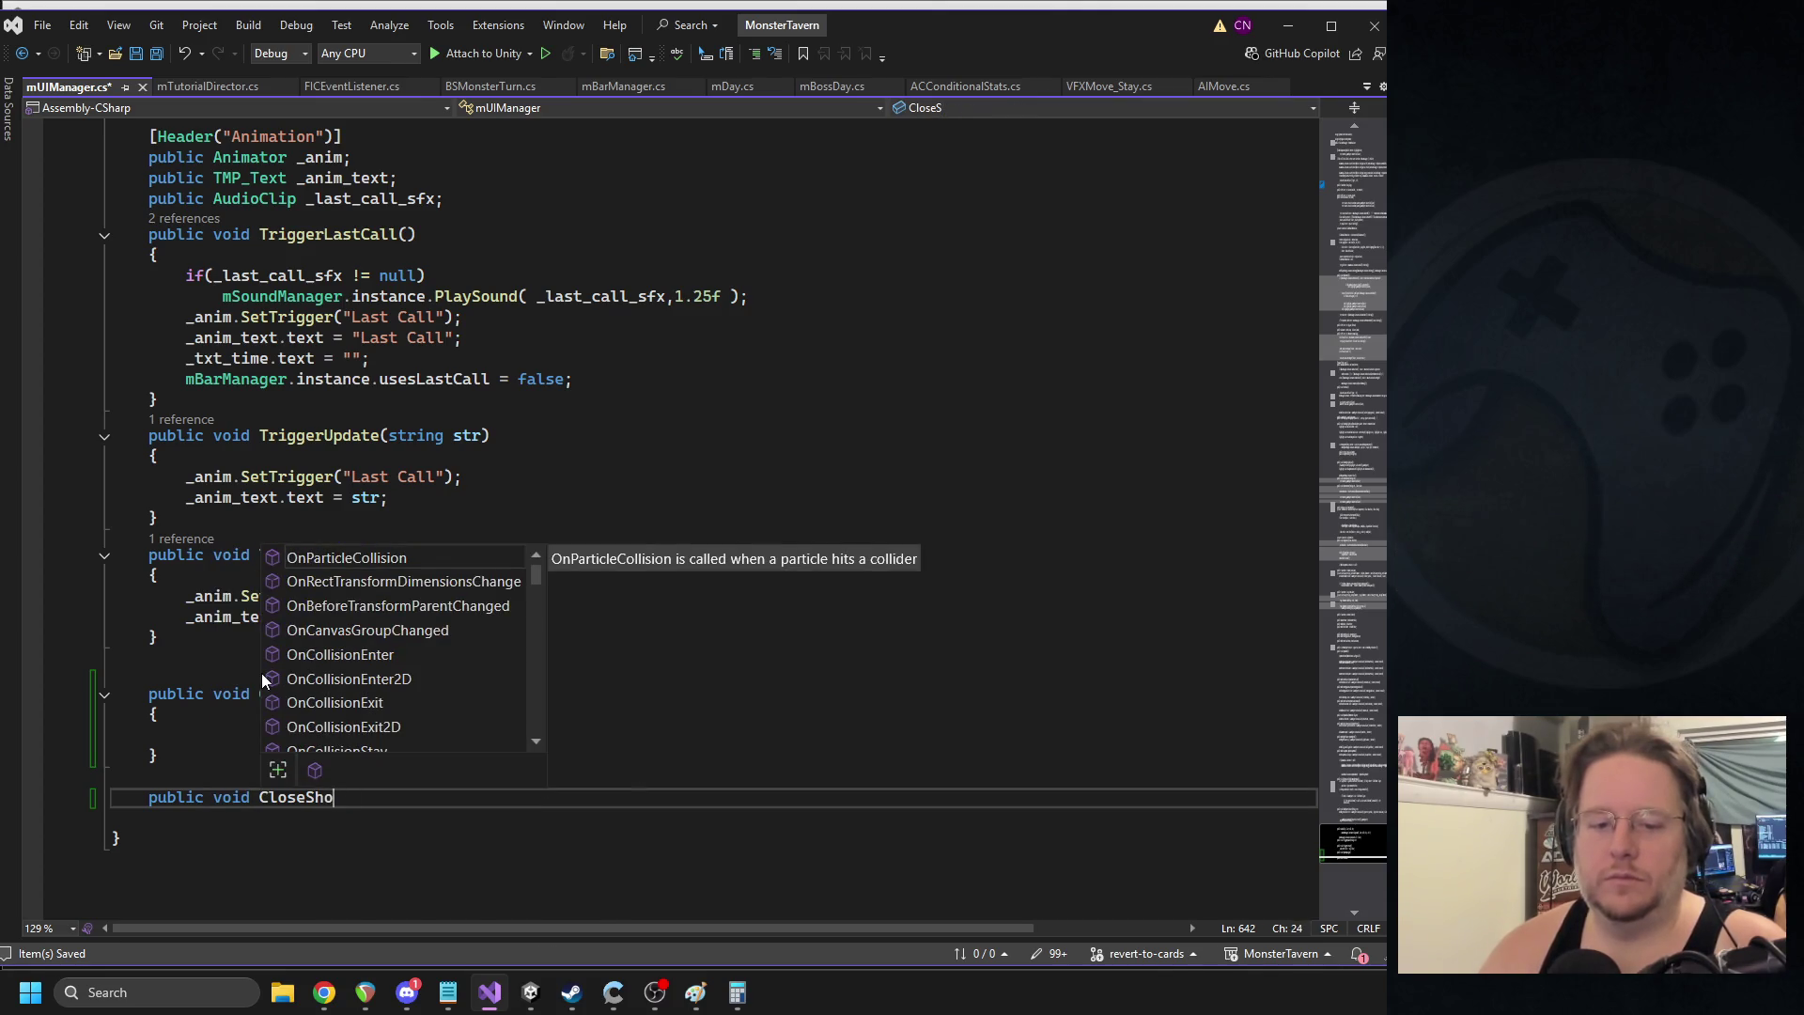
pyautogui.write('pSign()')
pyautogui.press('Return')
pyautogui.write('{')
pyautogui.press('Return')
pyautogui.hotkey('ctrl', 's')
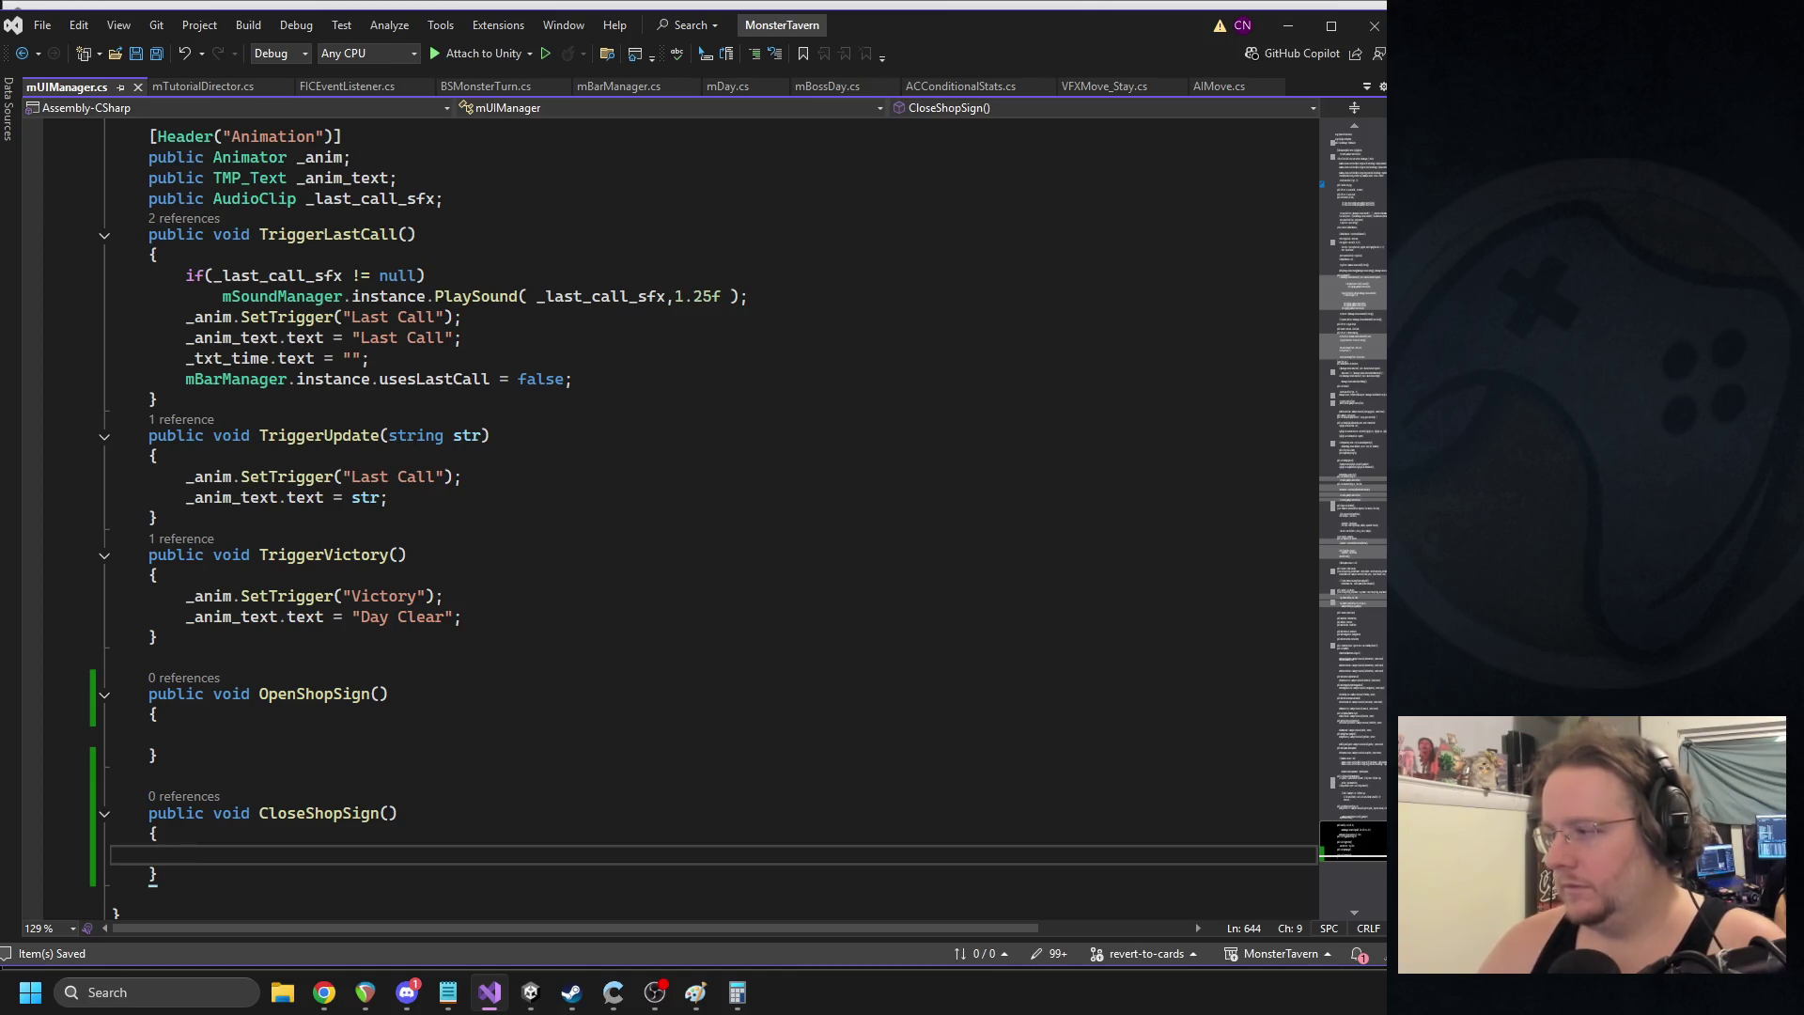
pyautogui.click(1351, 148)
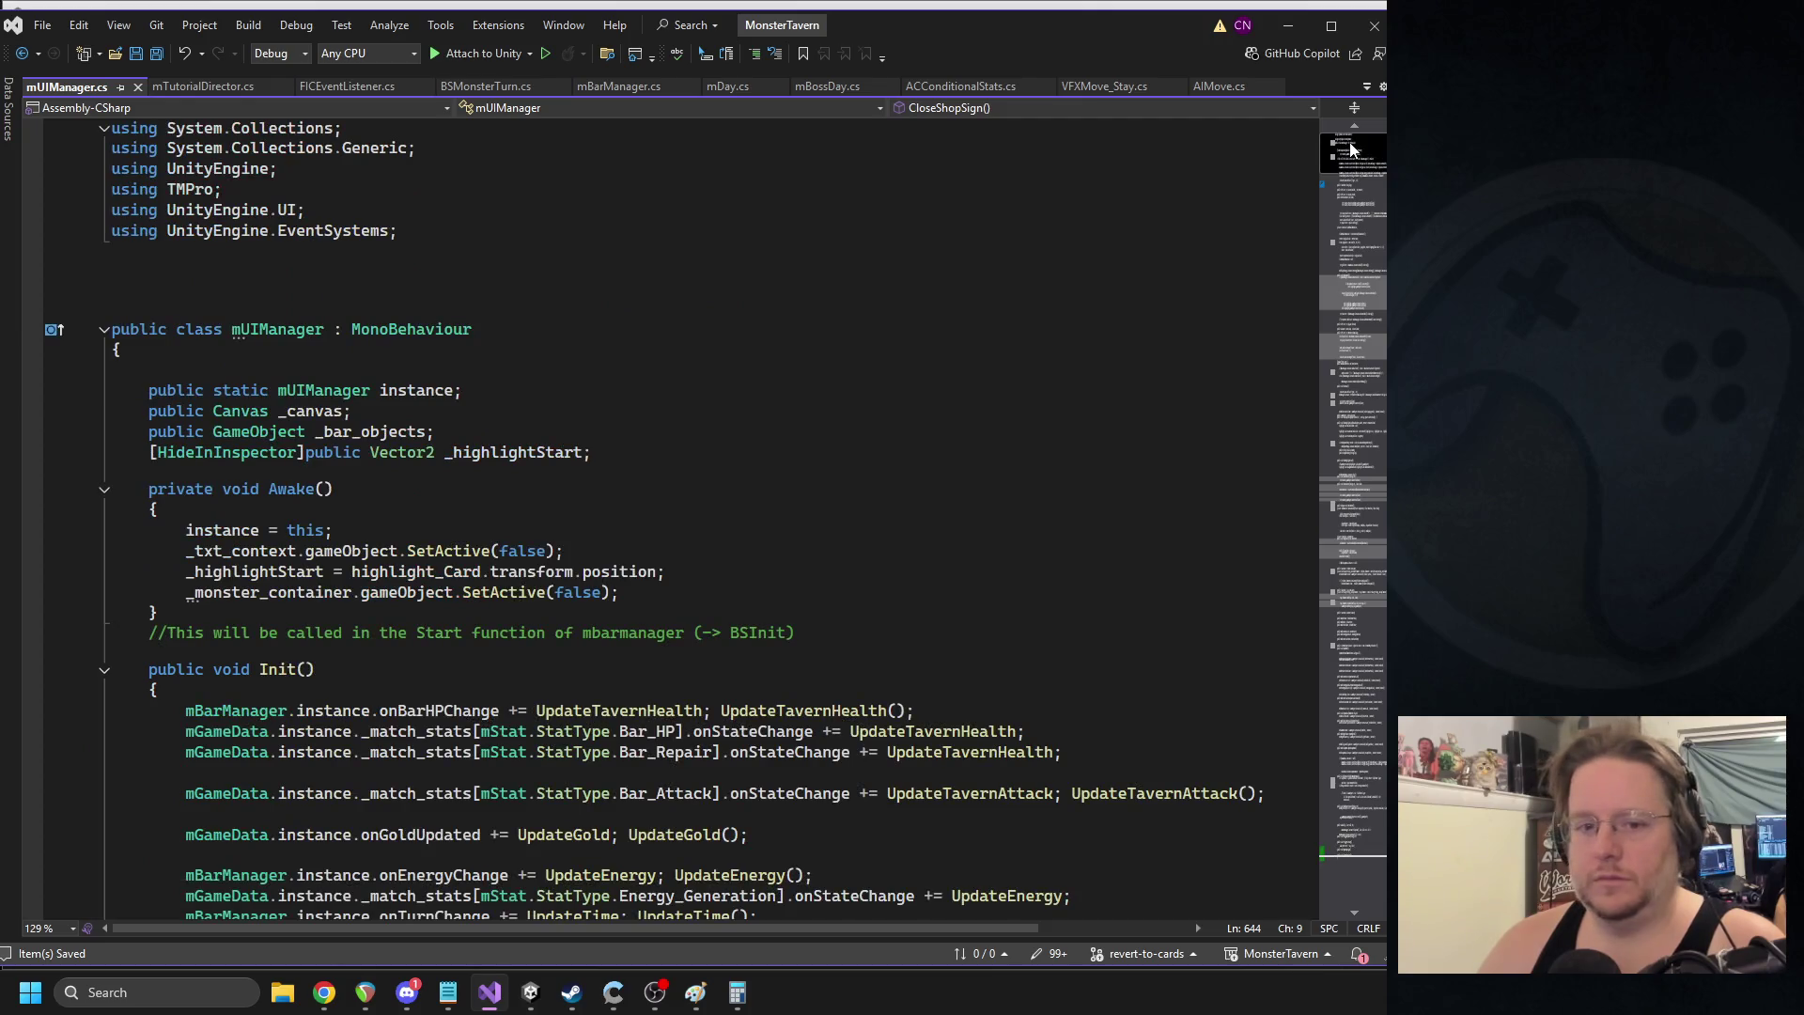
# - Look over the _Shop_Sign field and the OpenShopSign body in mUIManager.cs
pyautogui.scroll(-10, 347, 497)
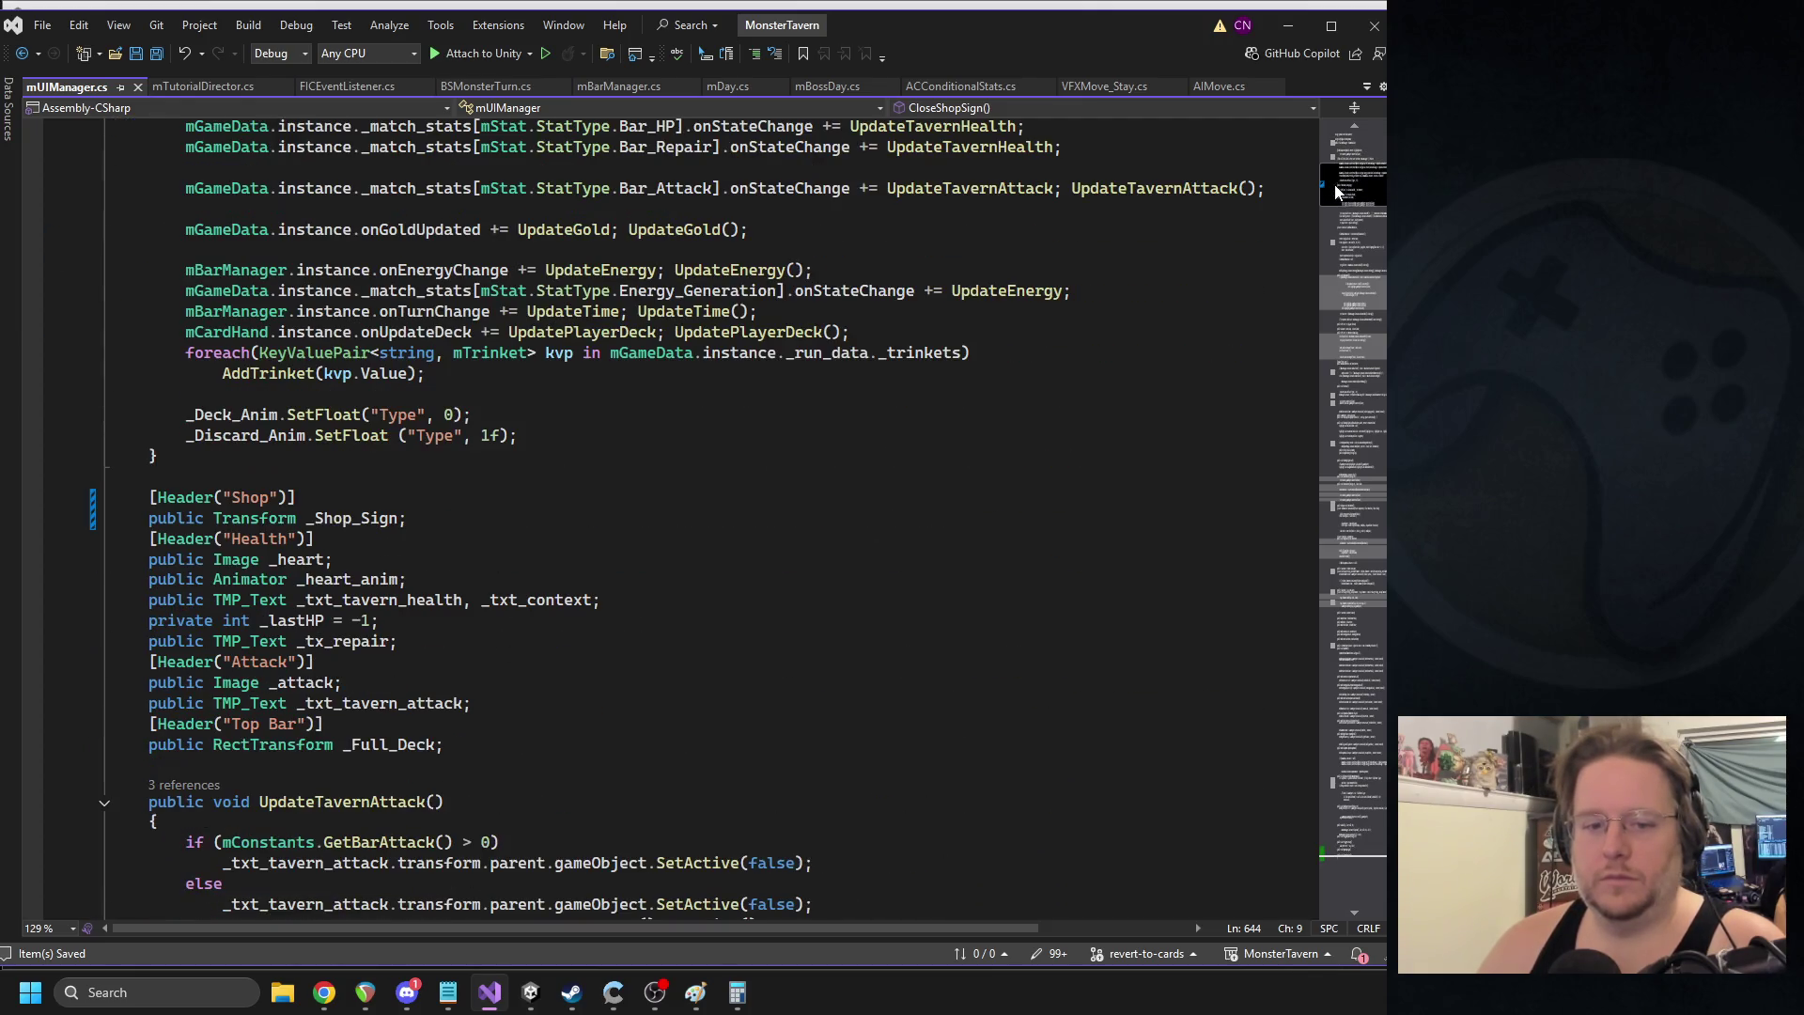
pyautogui.doubleClick(350, 518)
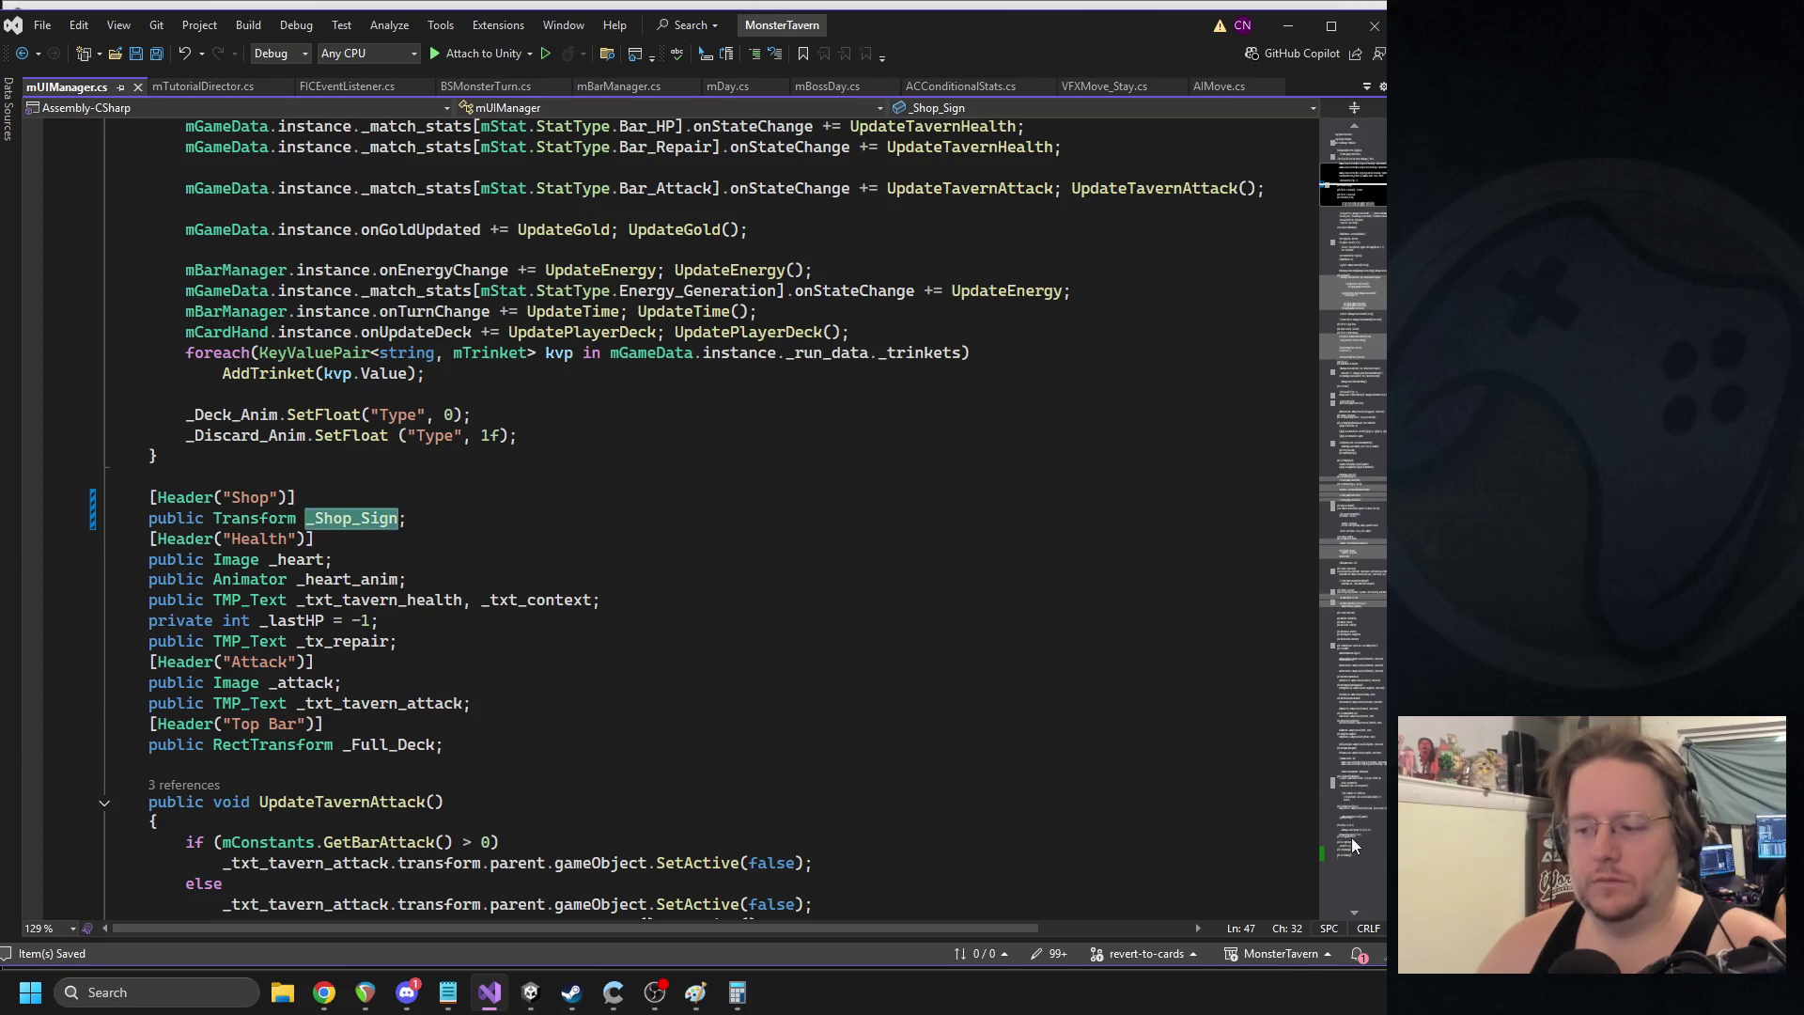
pyautogui.click(1351, 838)
pyautogui.click(297, 700)
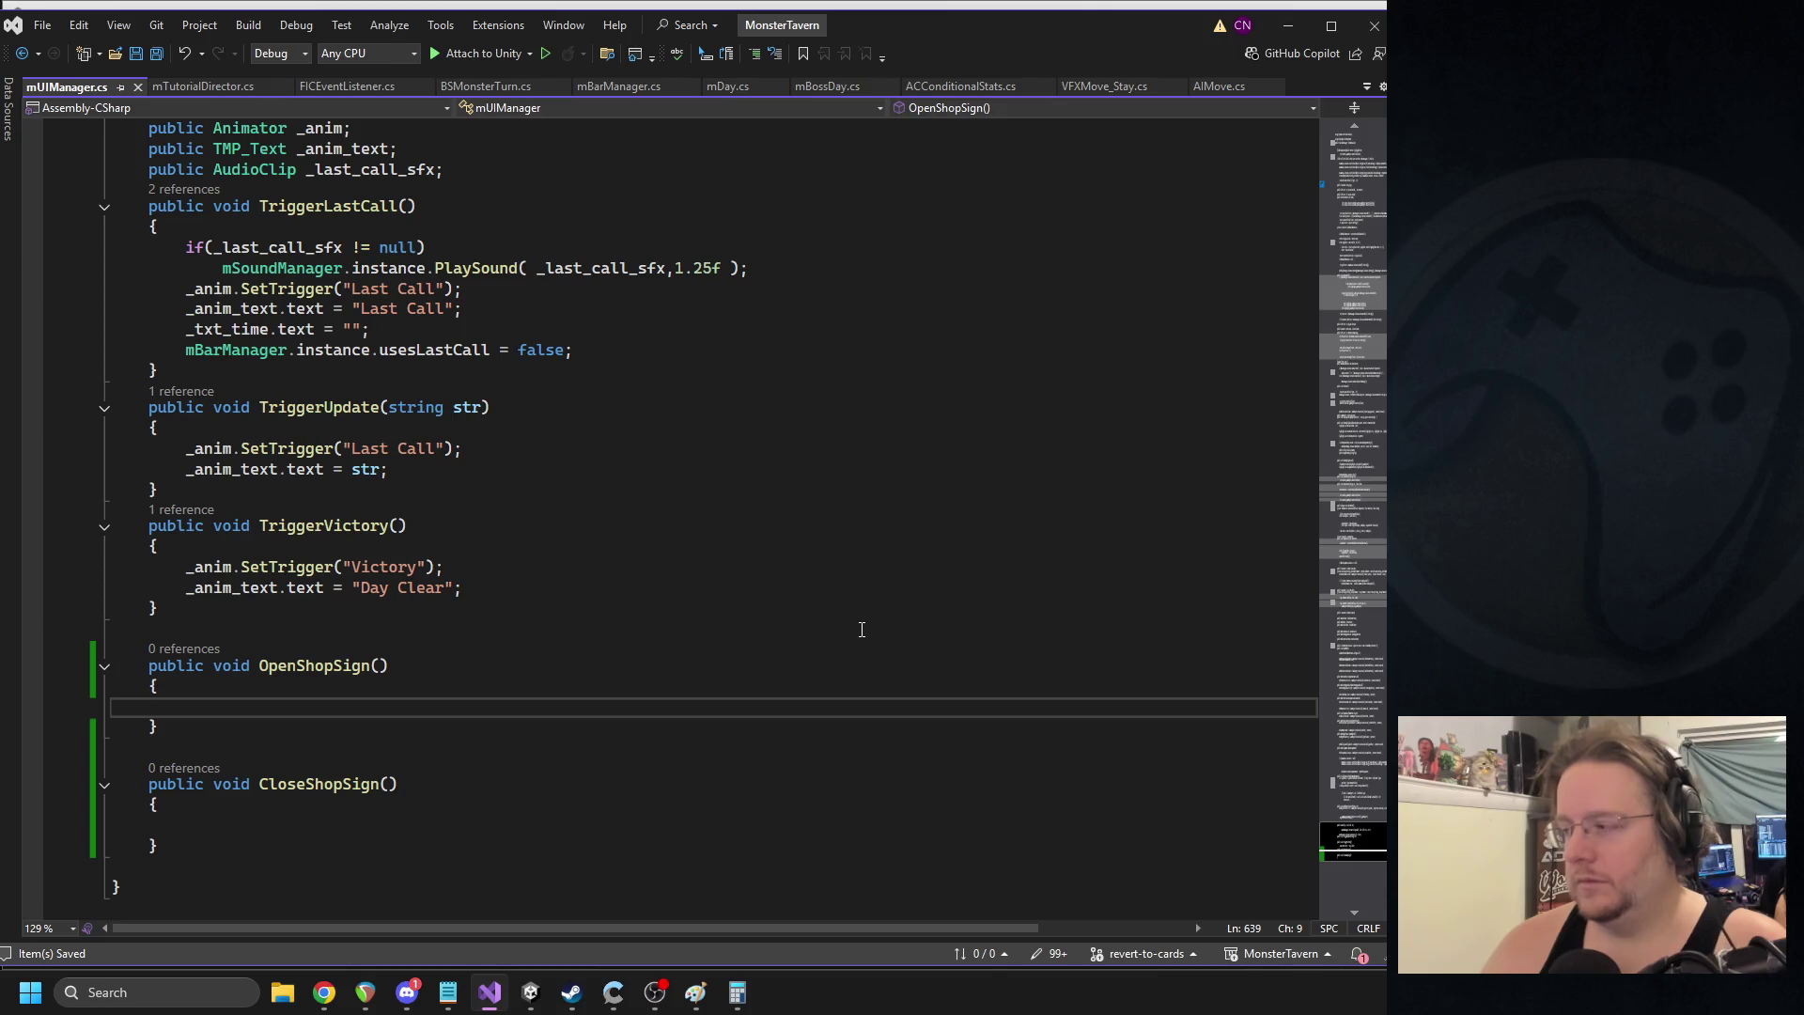
pyautogui.click(1344, 169)
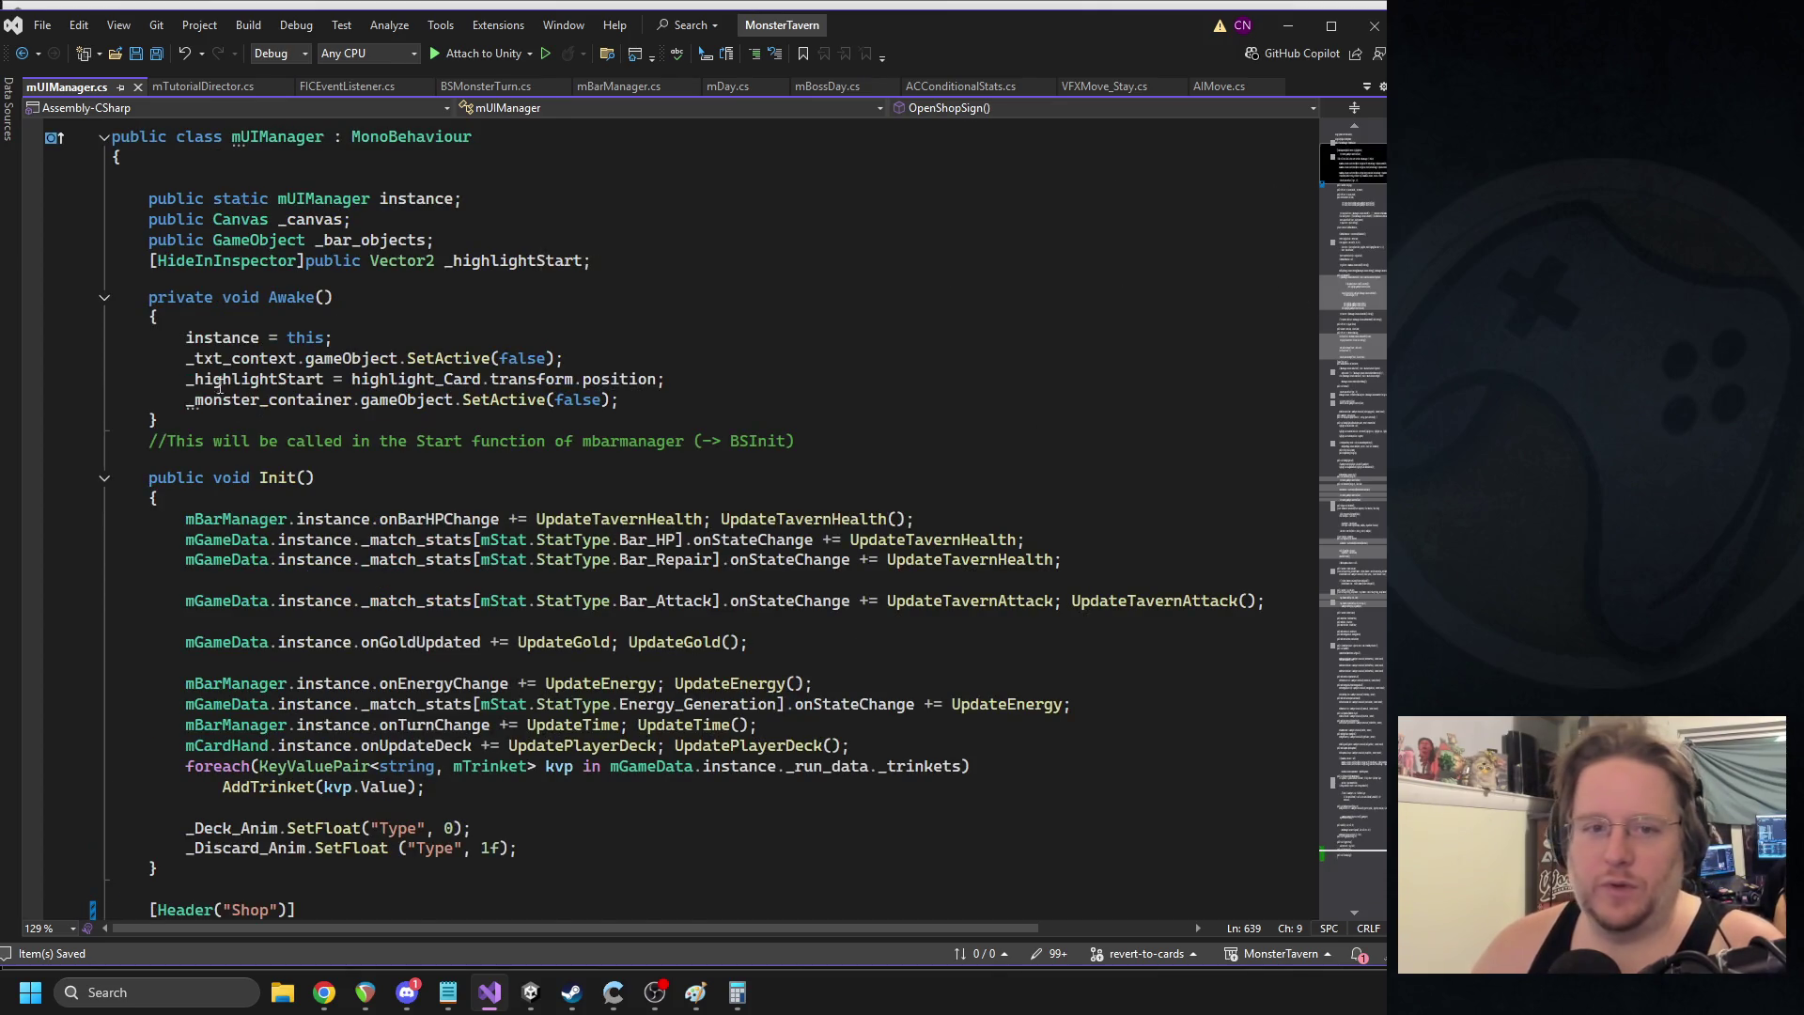
pyautogui.scroll(3, 219, 388)
pyautogui.scroll(-6, 290, 618)
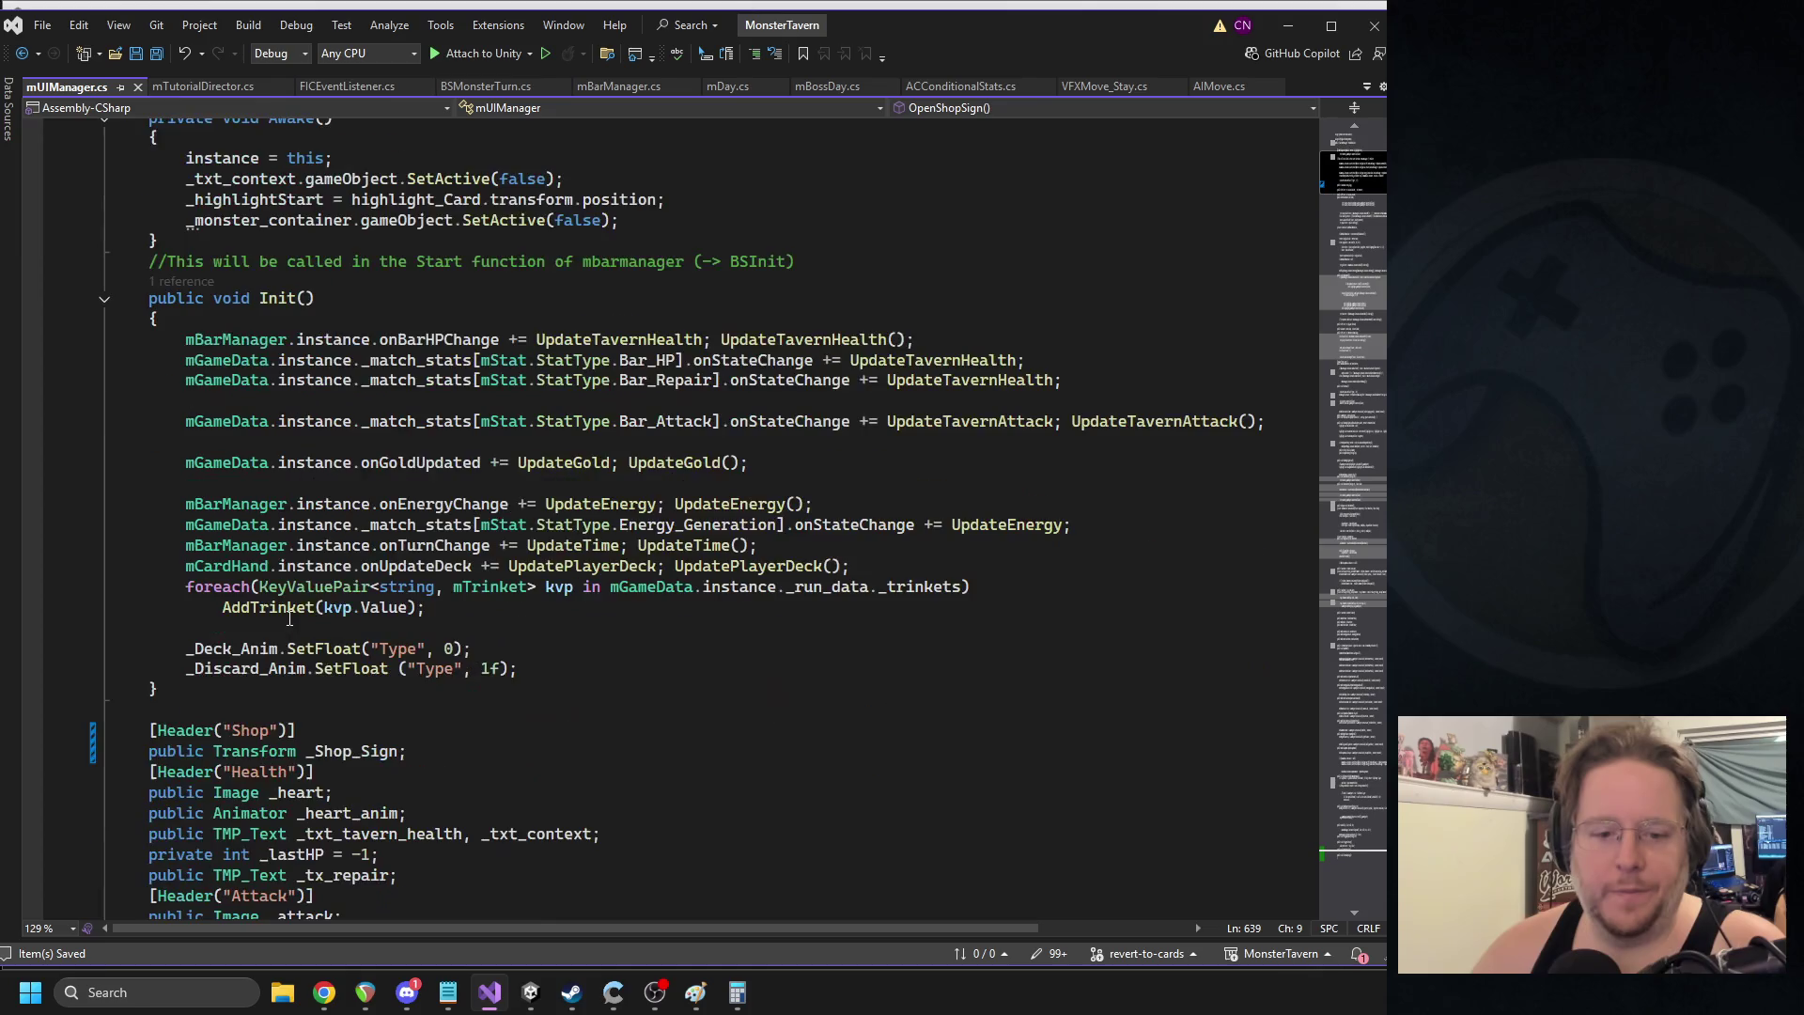
pyautogui.scroll(-1, 282, 780)
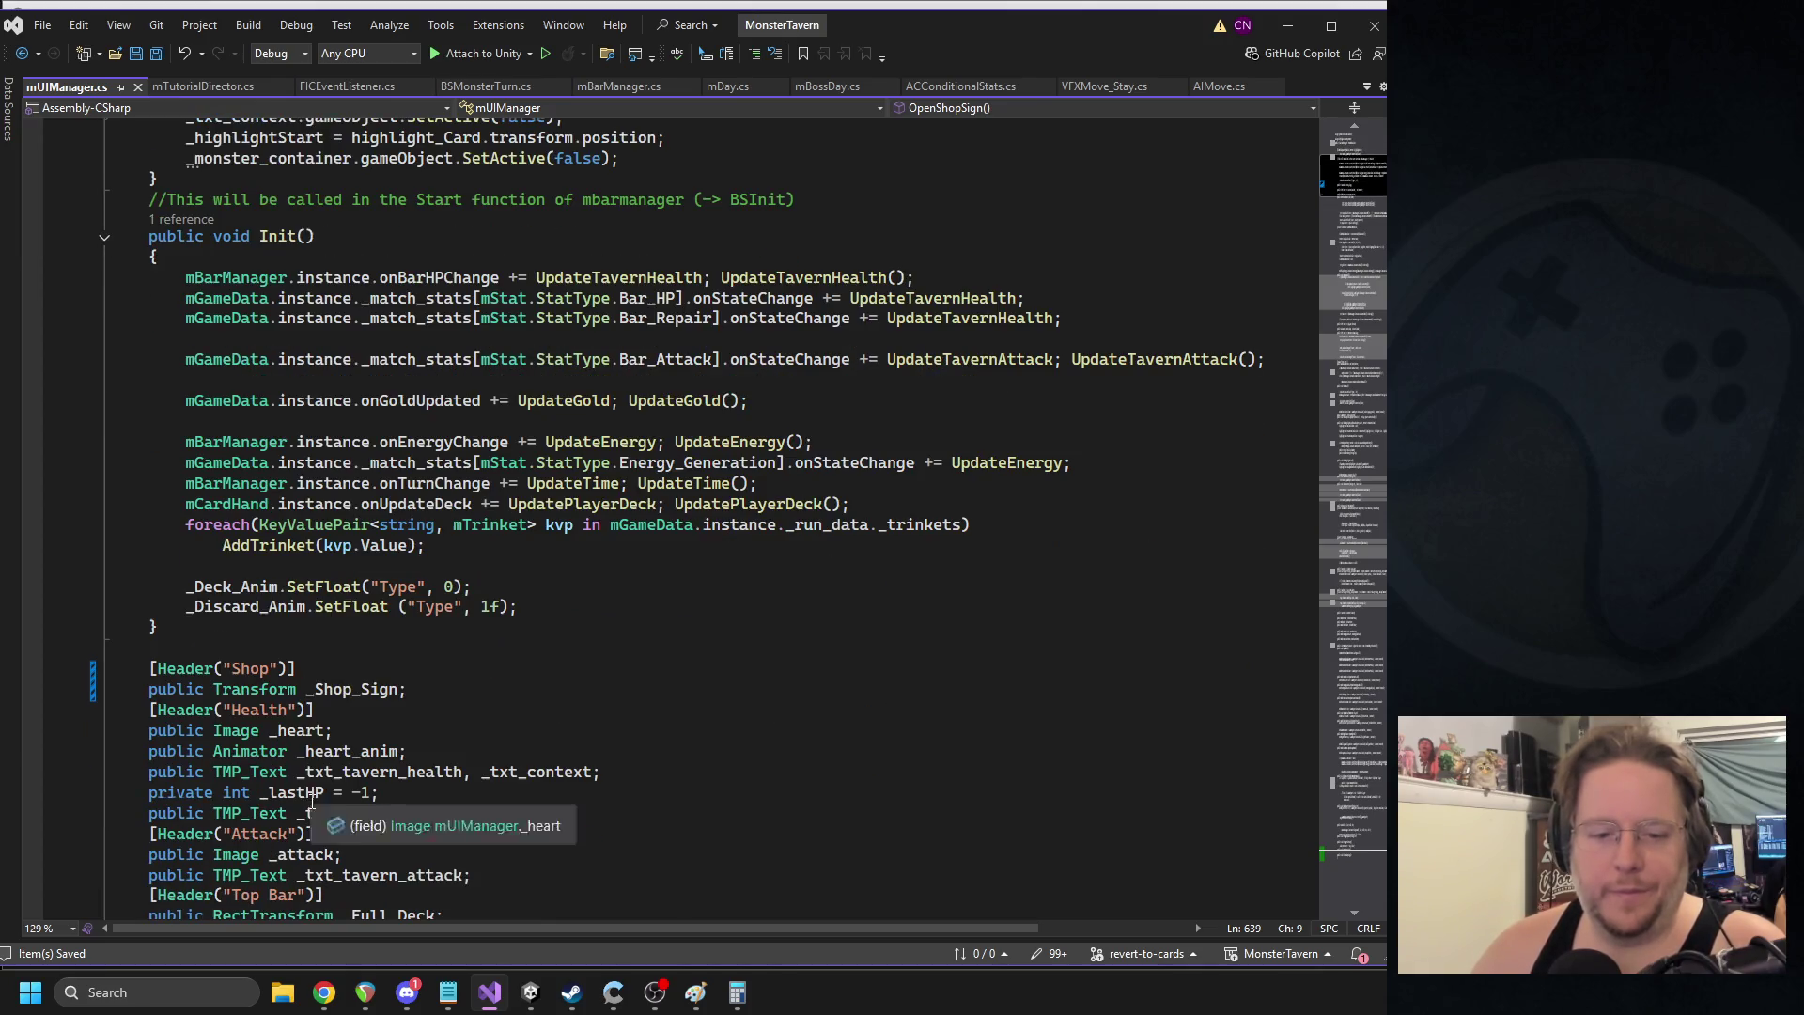
# - Change the _Shop_Sign field's type from Transform to RectTransform and save
pyautogui.click(250, 668)
pyautogui.doubleClick(254, 693)
pyautogui.write('RectTra')
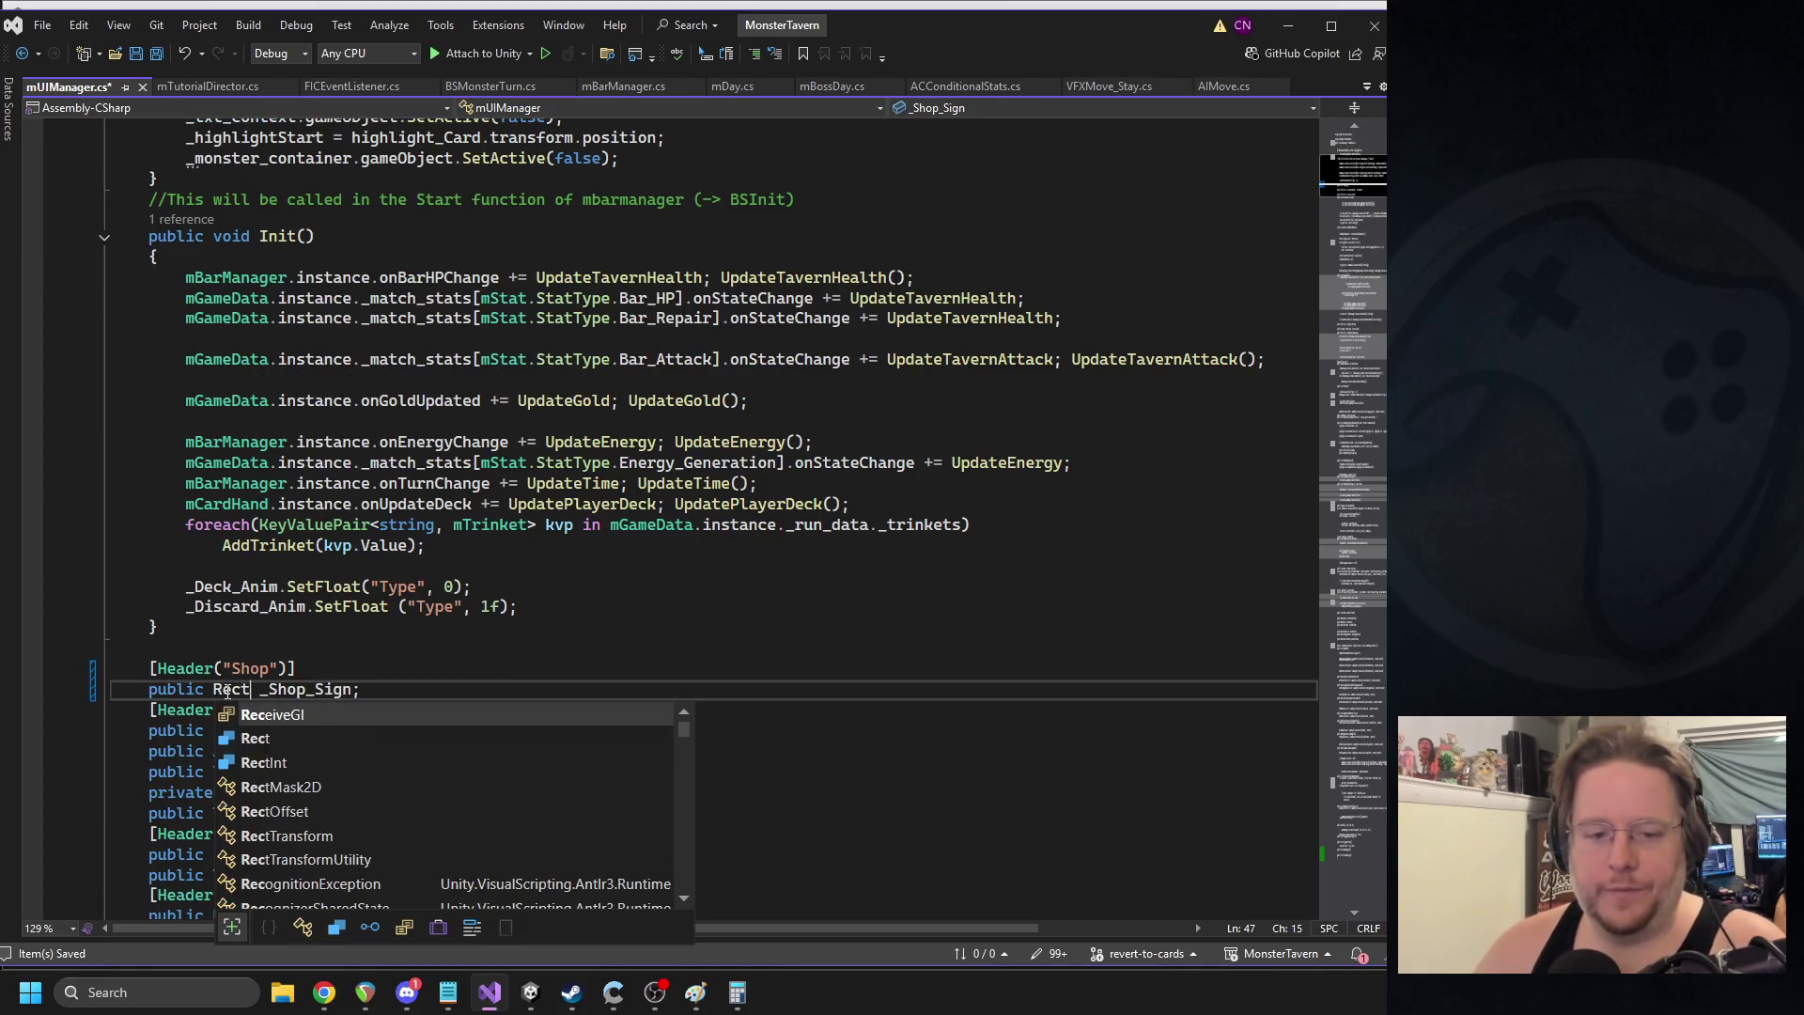
pyautogui.press('Tab')
pyautogui.doubleClick(380, 691)
pyautogui.hotkey('ctrl', 's')
# - Start writing '_Shop_Sign.add' inside the OpenShopSign method body
pyautogui.scroll(-15, 1328, 387)
pyautogui.click(1333, 857)
pyautogui.scroll(4, 1332, 857)
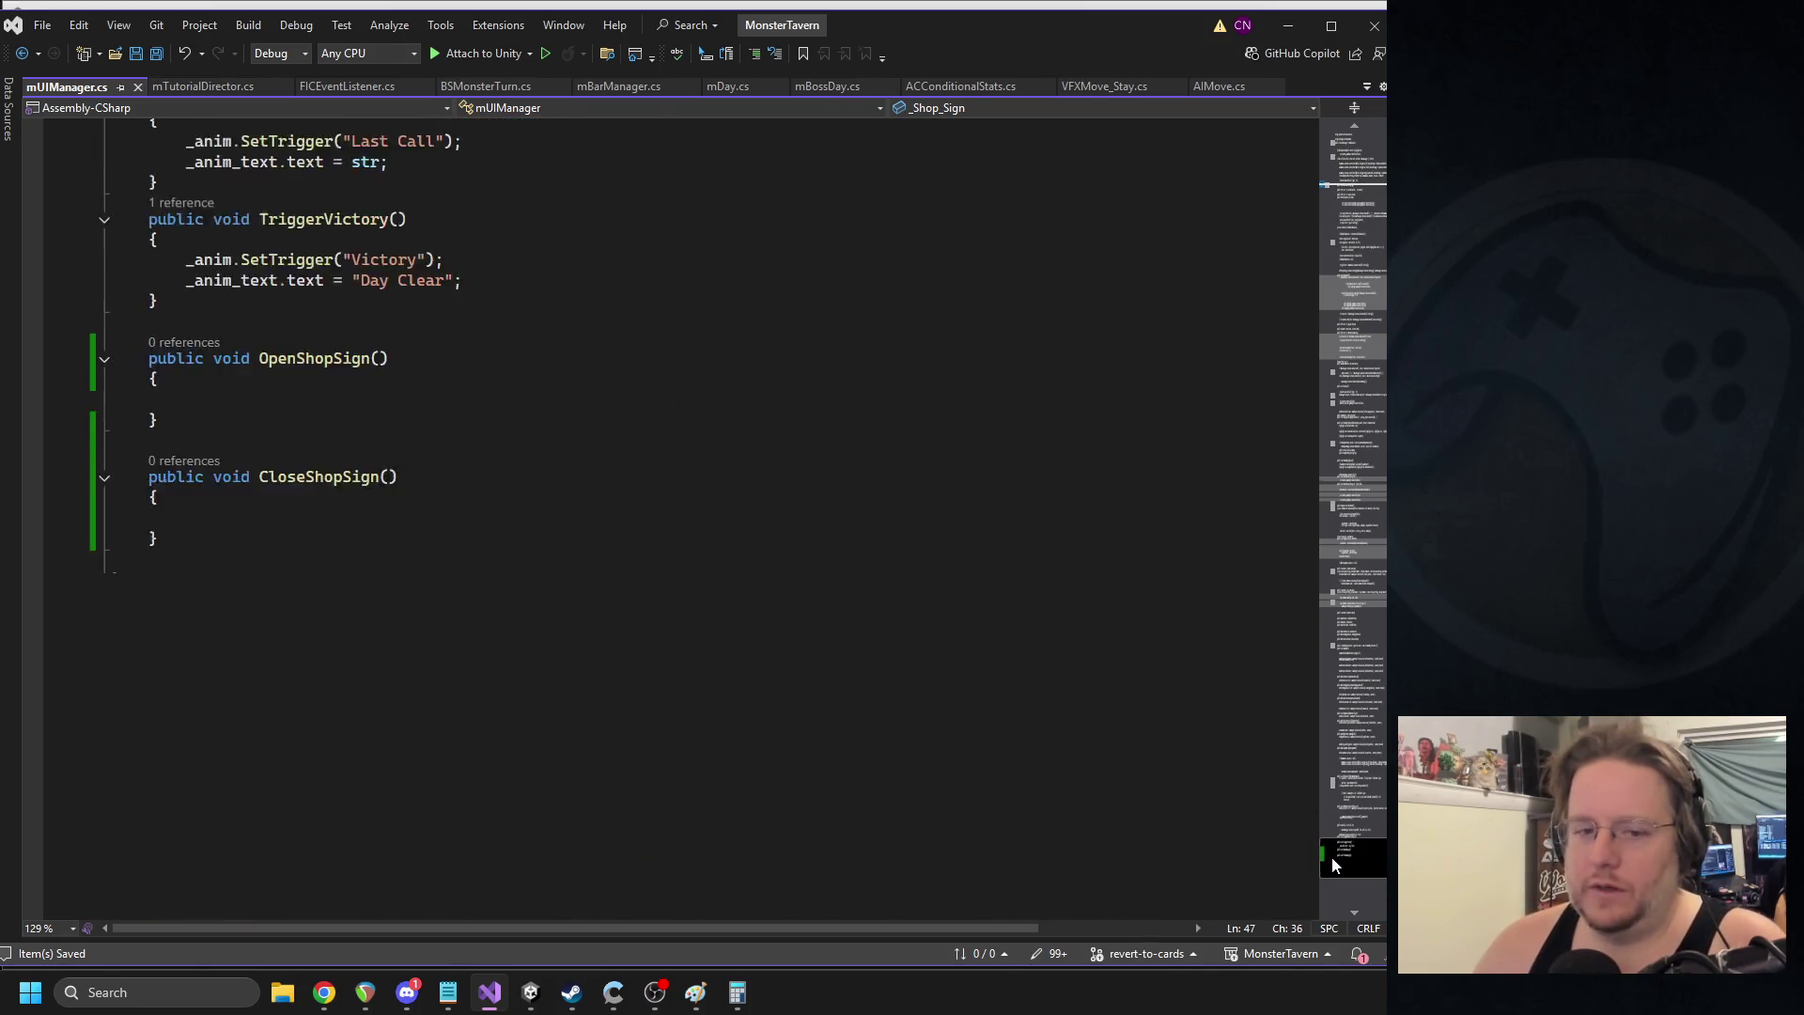
pyautogui.click(243, 537)
pyautogui.click(279, 518)
pyautogui.write('_Shop_Sign.')
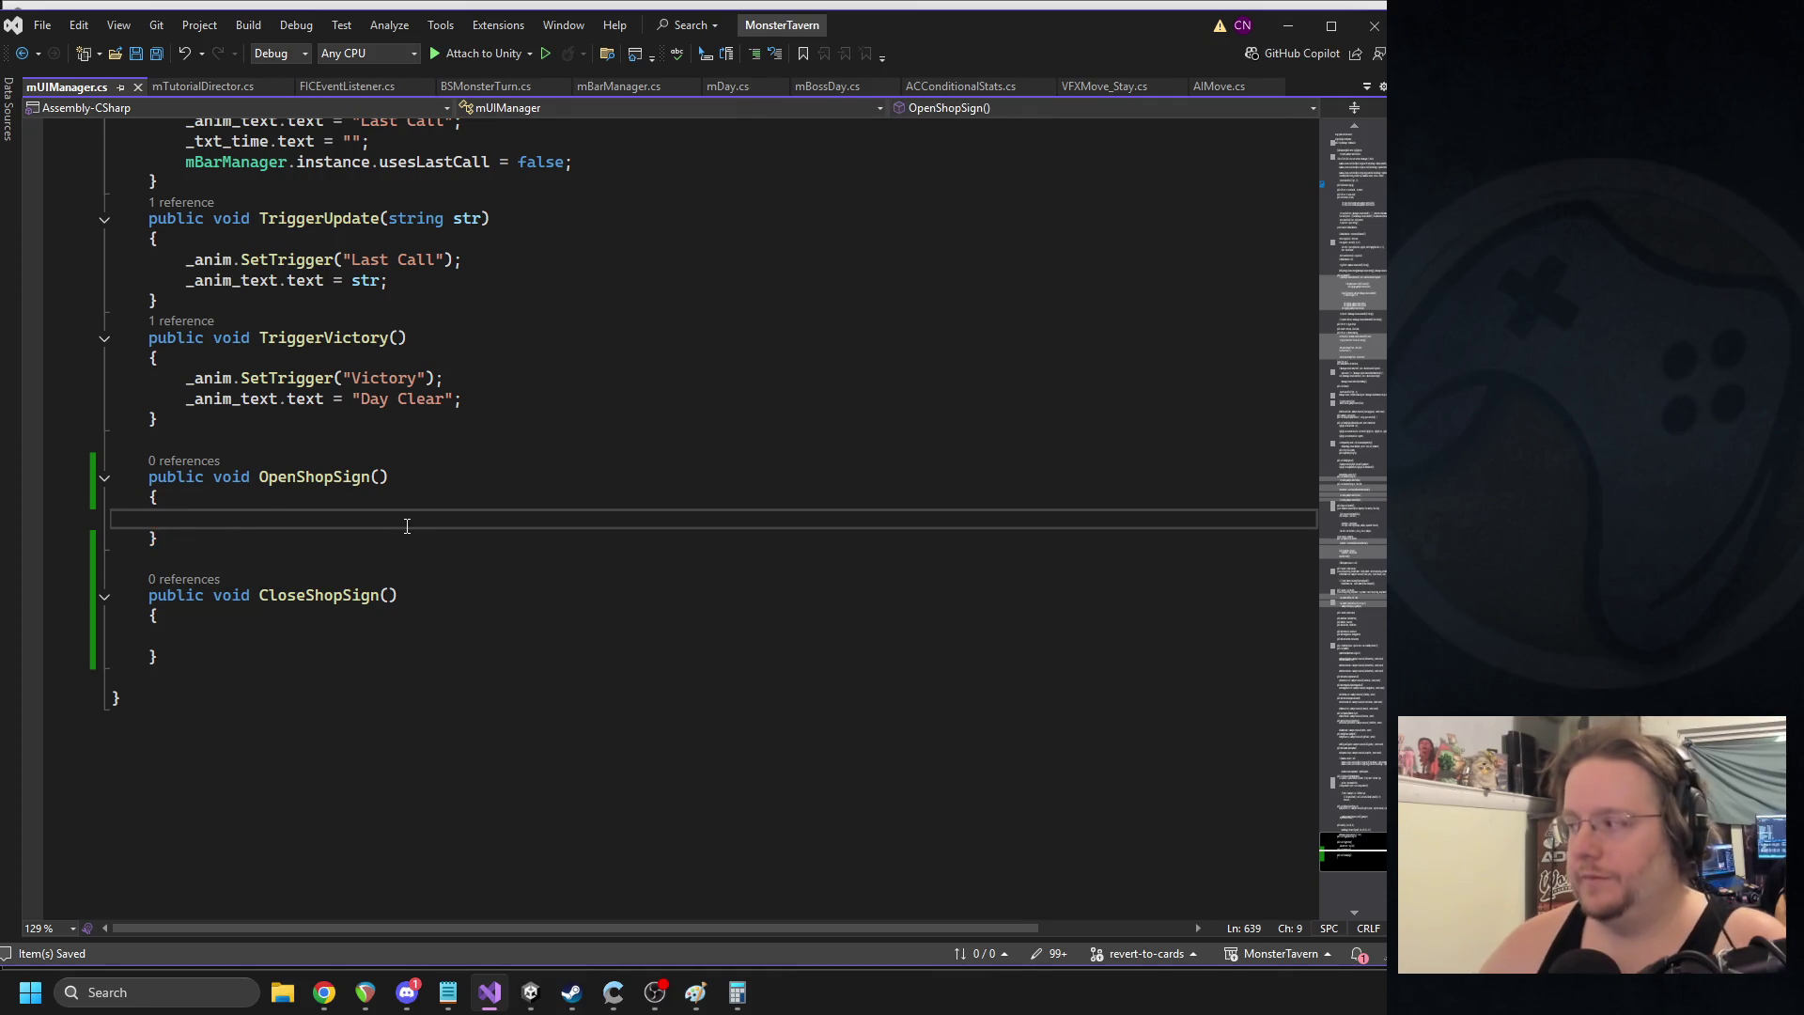
pyautogui.write('add')
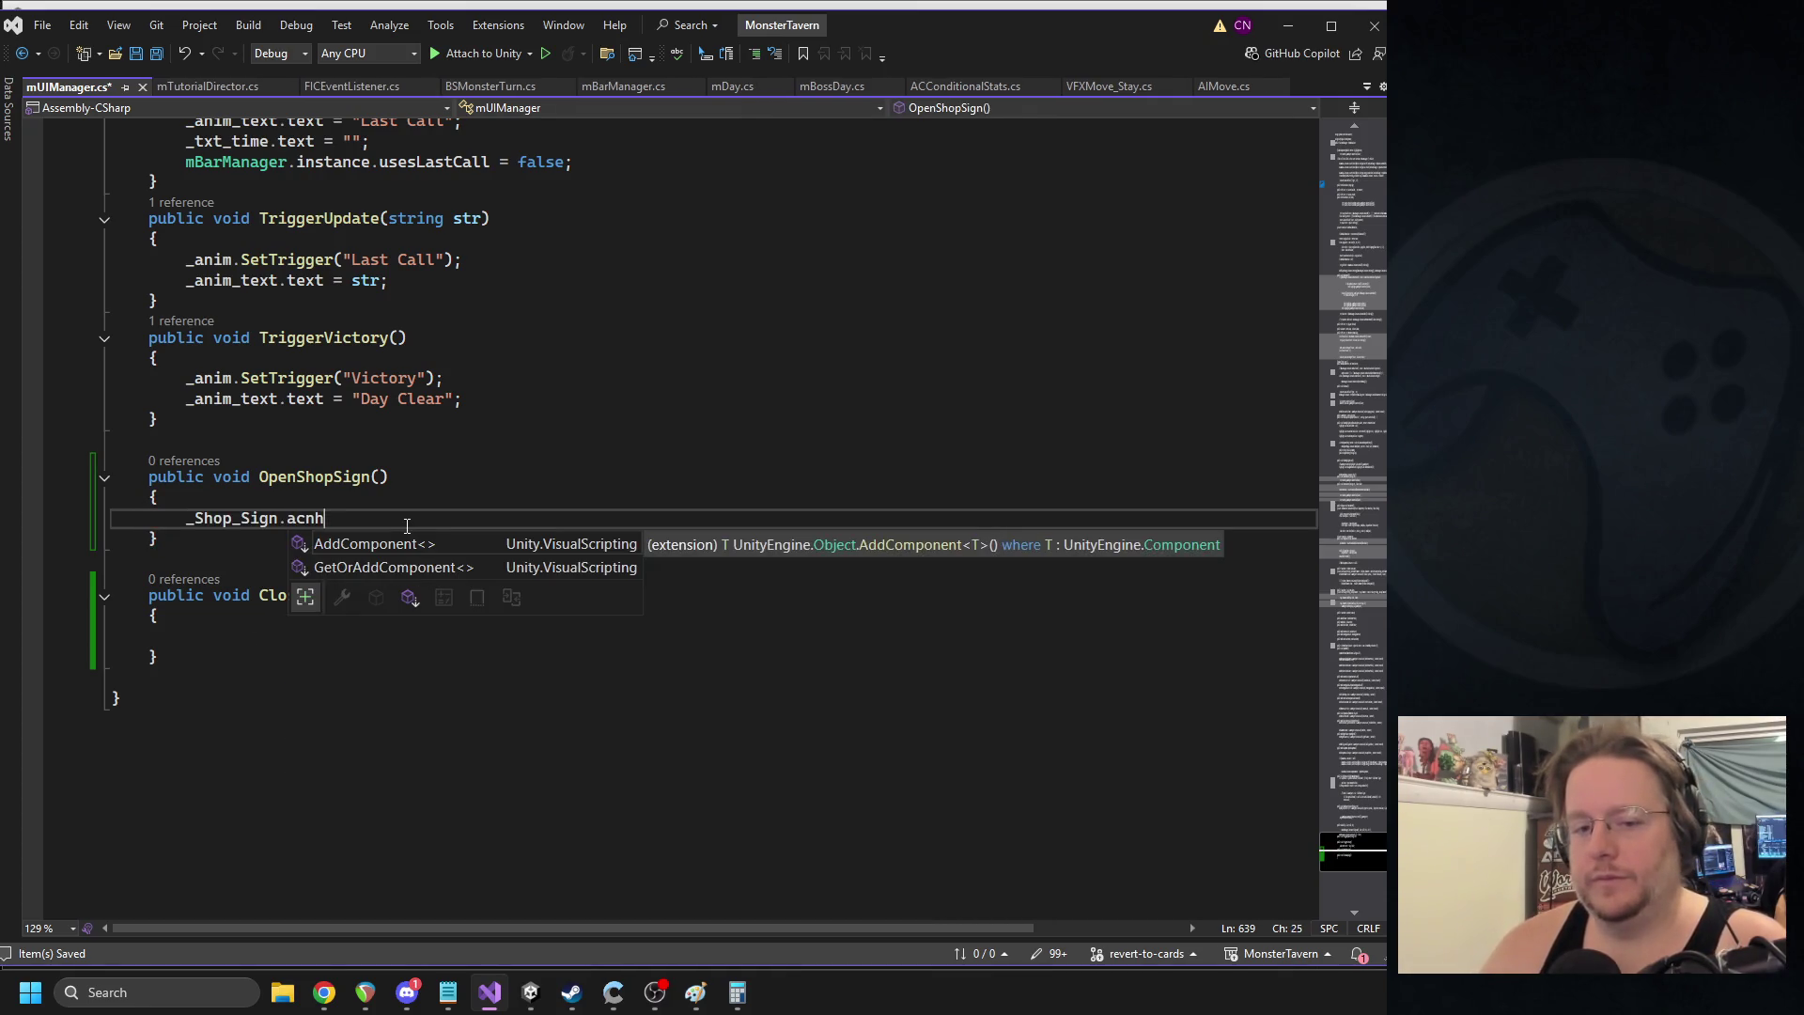
# - In OpenShopSign, set _Shop_Sign's anchoredPosition to (x, 250) with the comment //Sets up high
pyautogui.press('BackSpace')
pyautogui.press('BackSpace')
pyautogui.write('ncho')
pyautogui.press('Down')
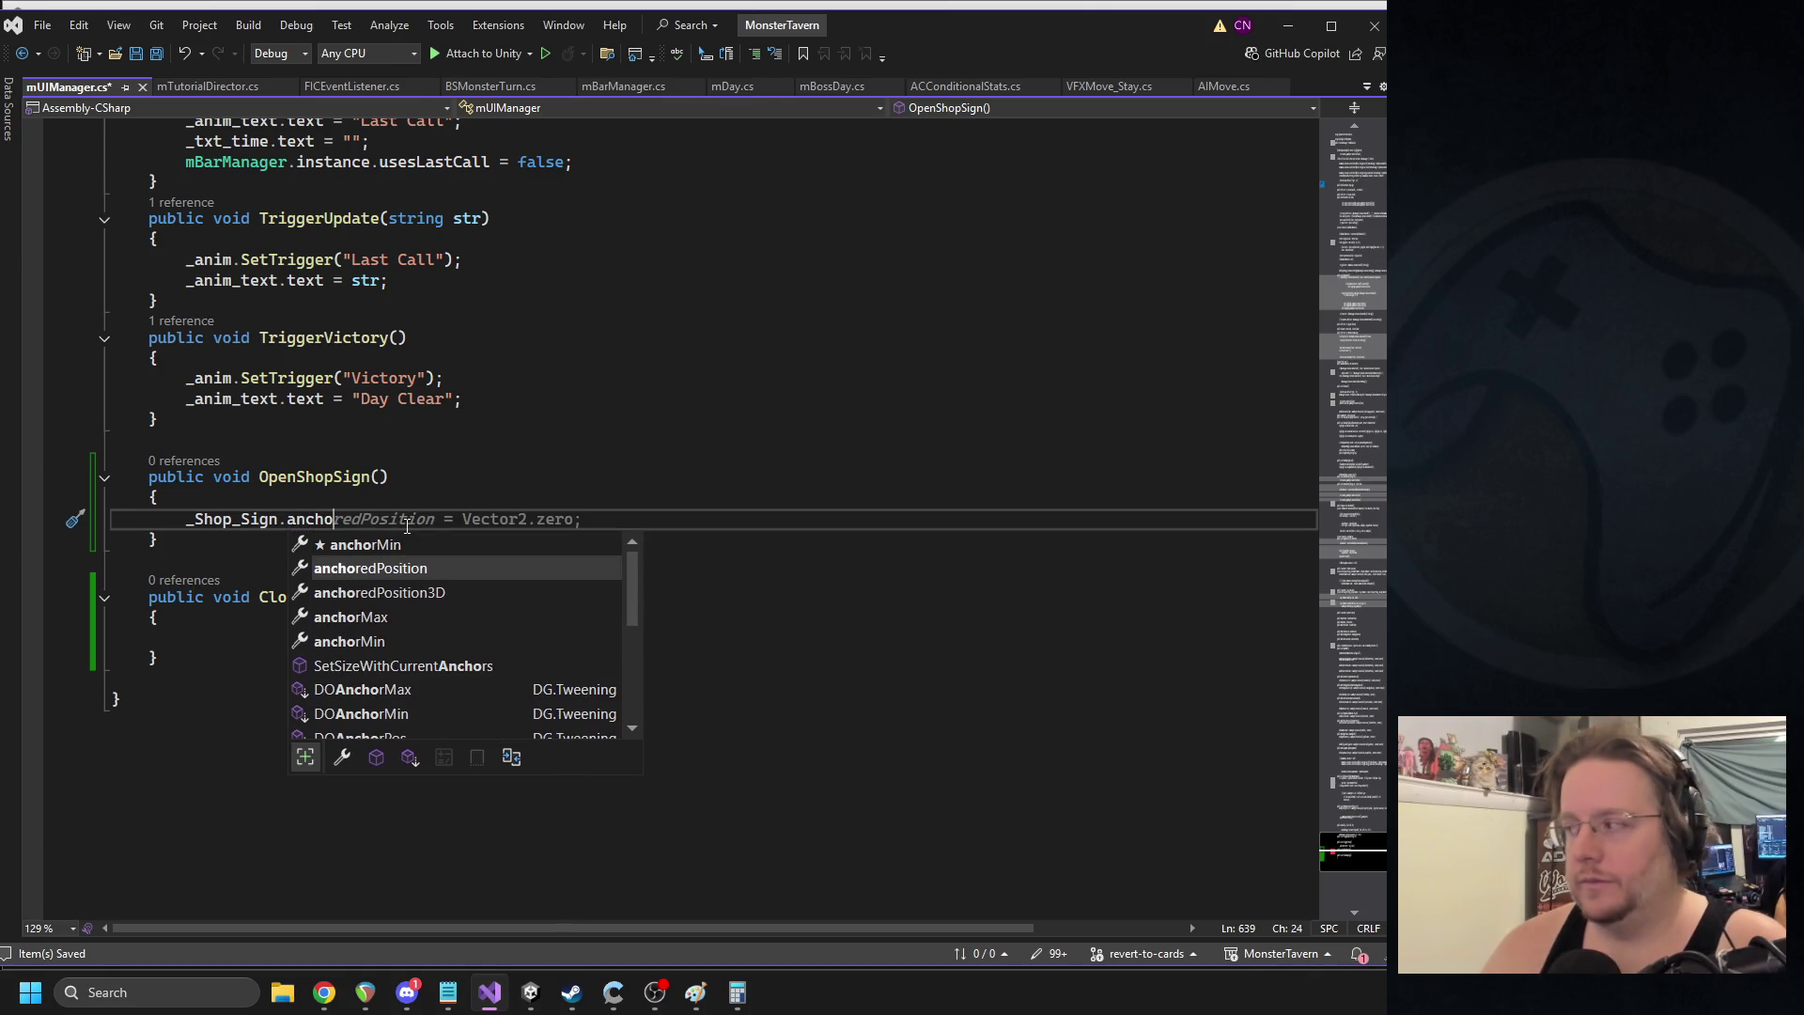
pyautogui.press('Tab')
pyautogui.write('= new Vector2(_Shop_Sign.anc')
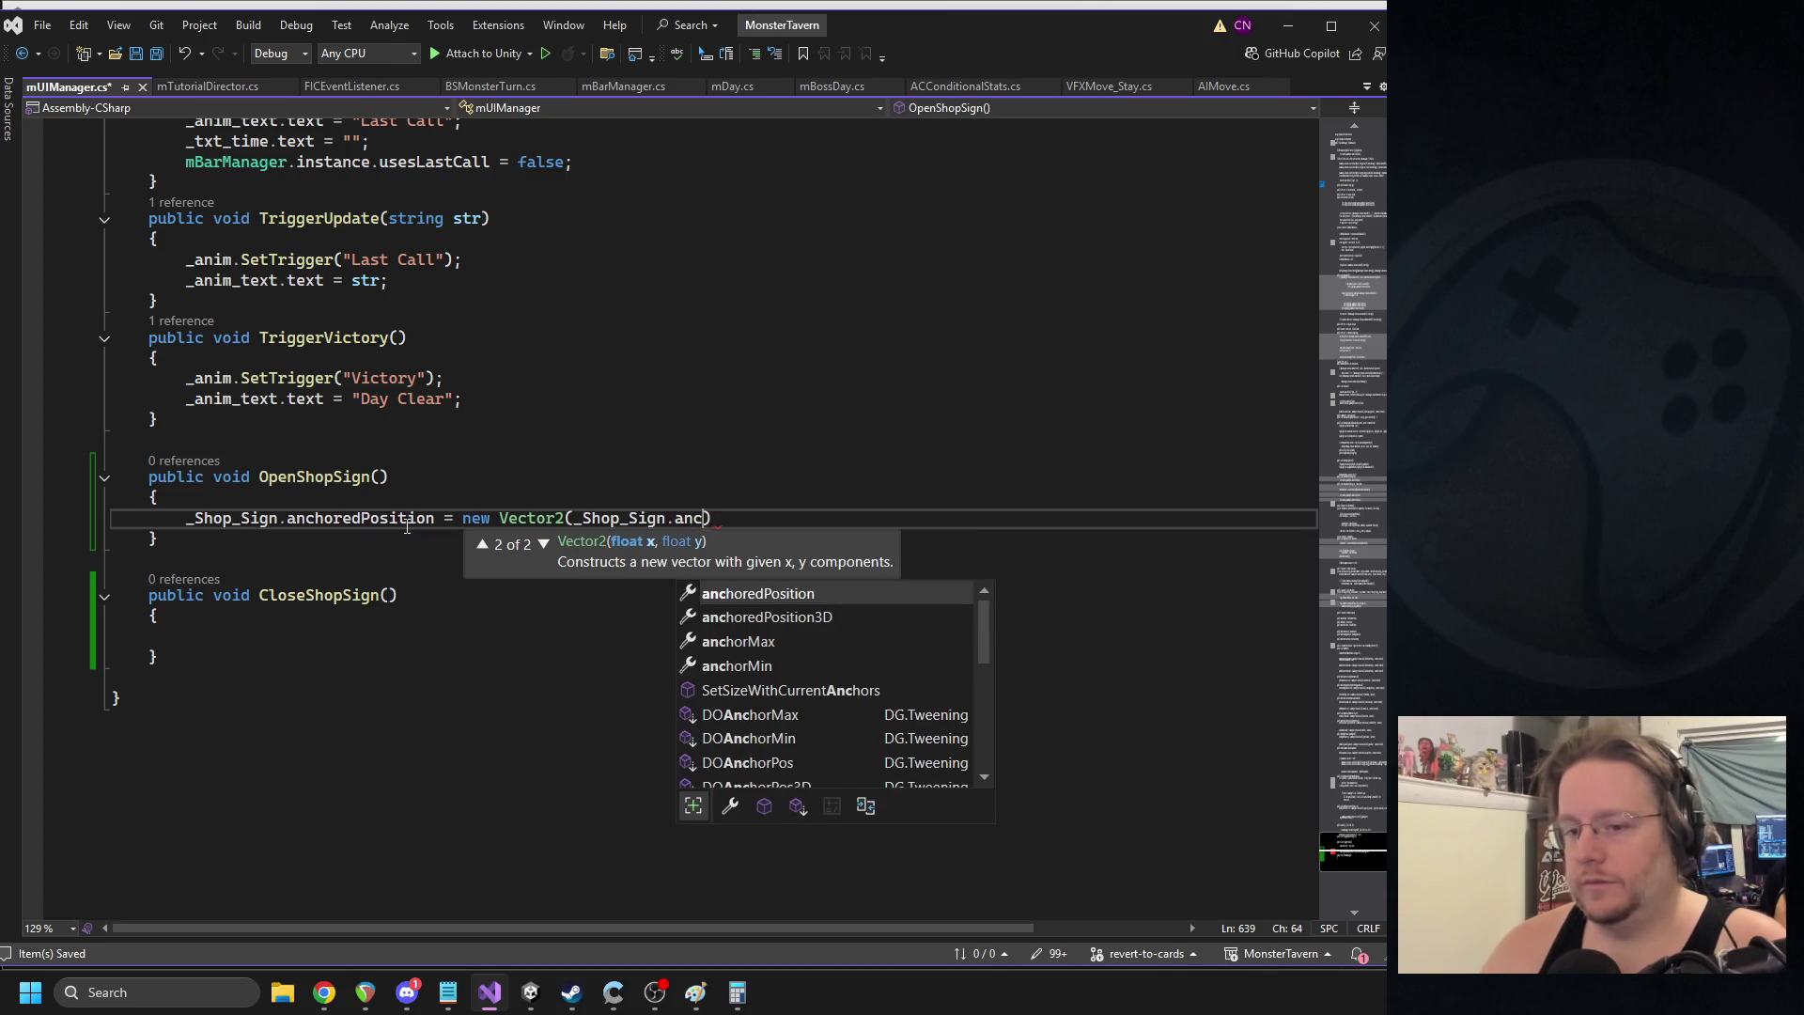
pyautogui.press('Tab')
pyautogui.write('.x, 250')
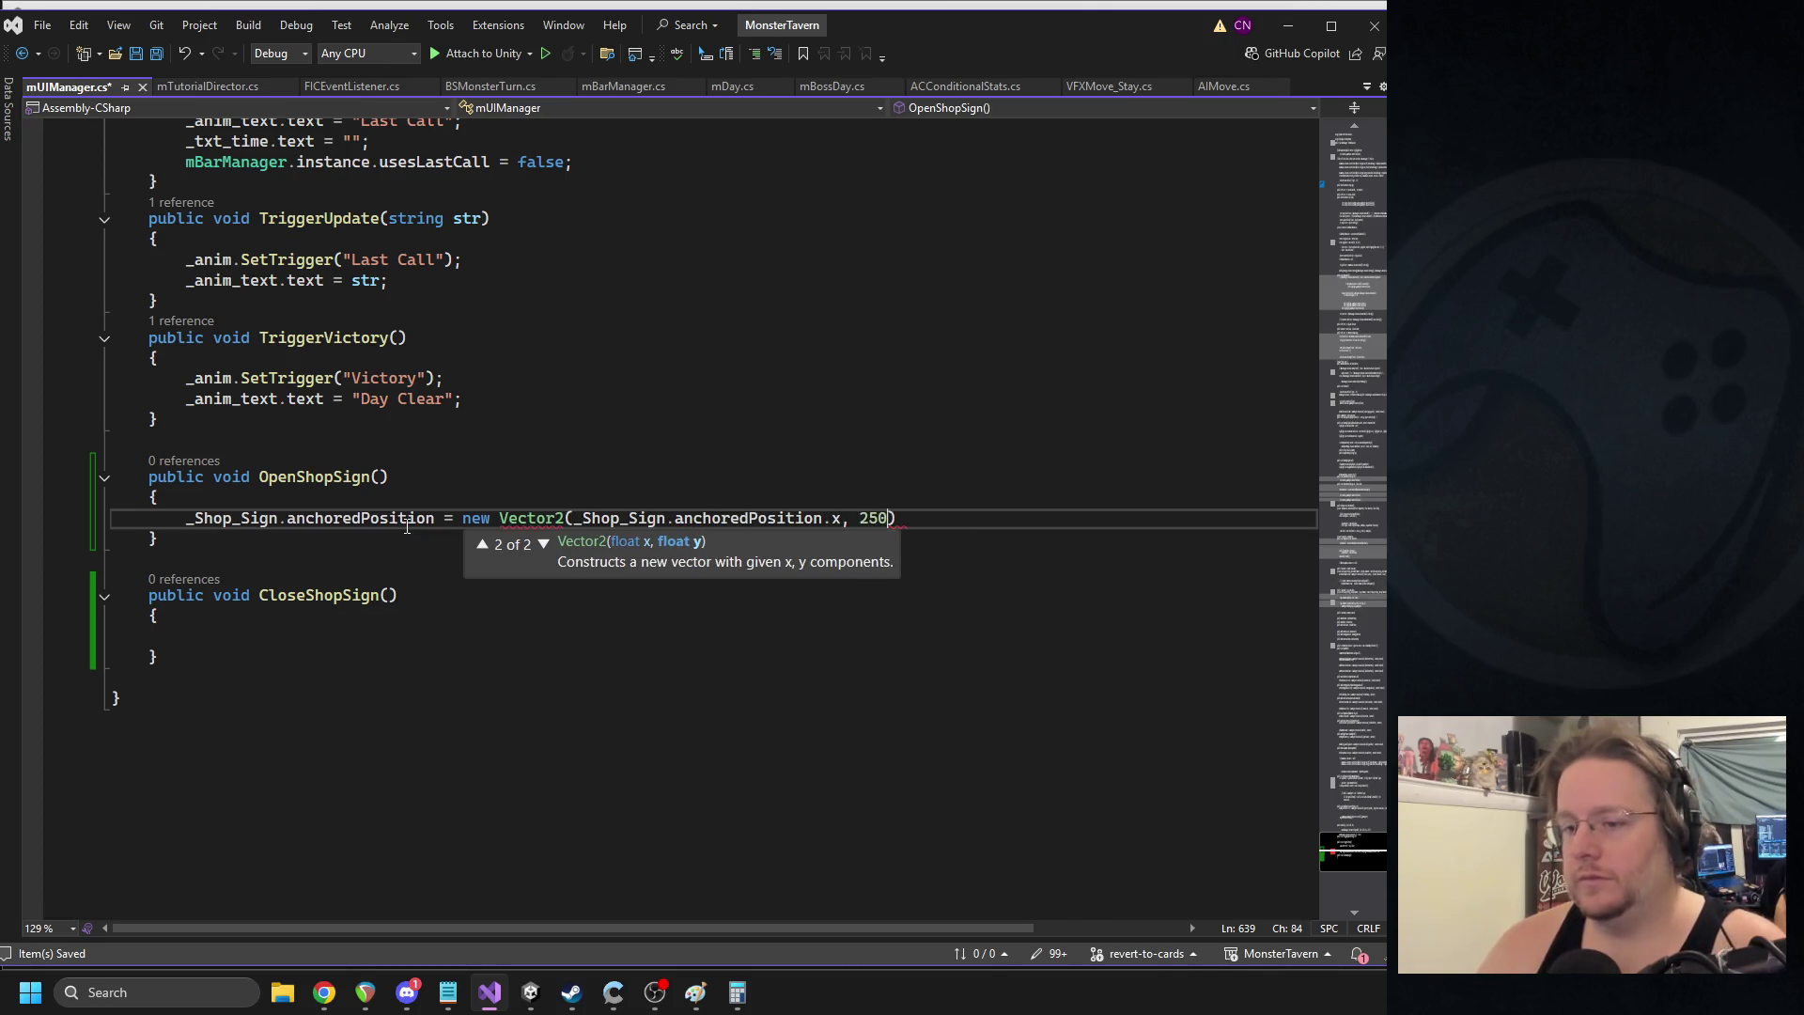
pyautogui.write(');//S')
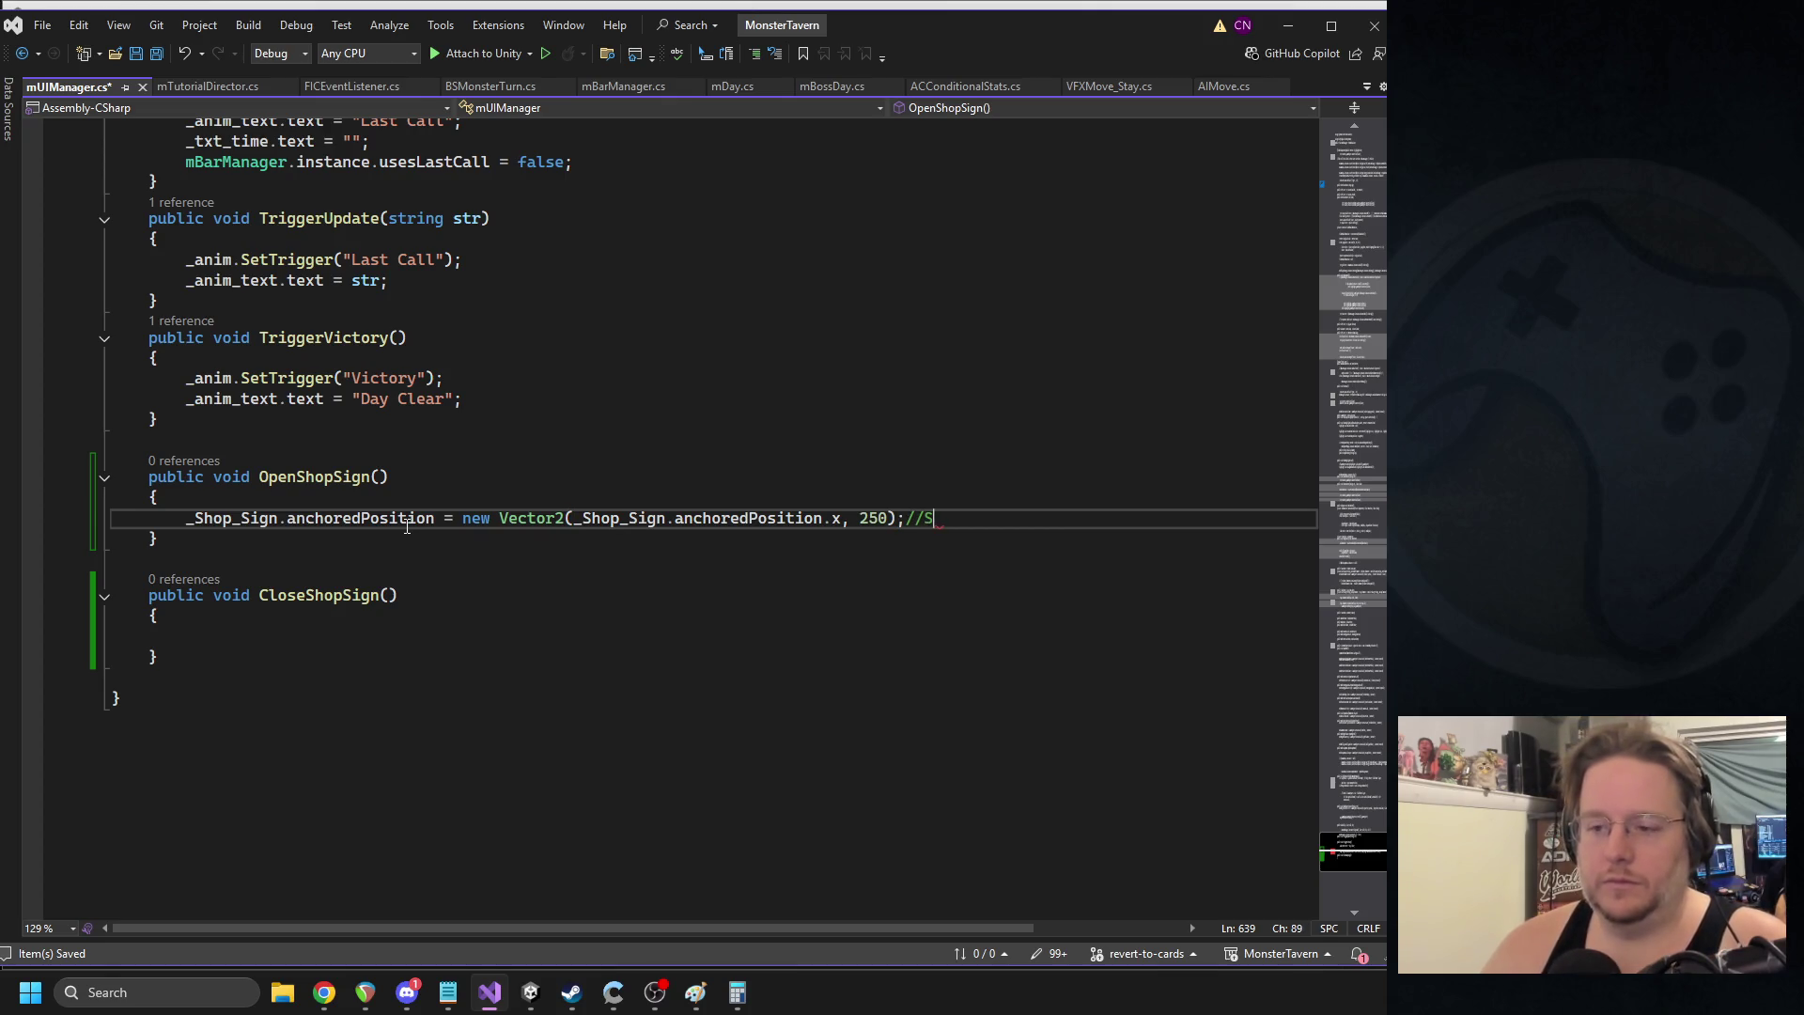
pyautogui.write('ets up high')
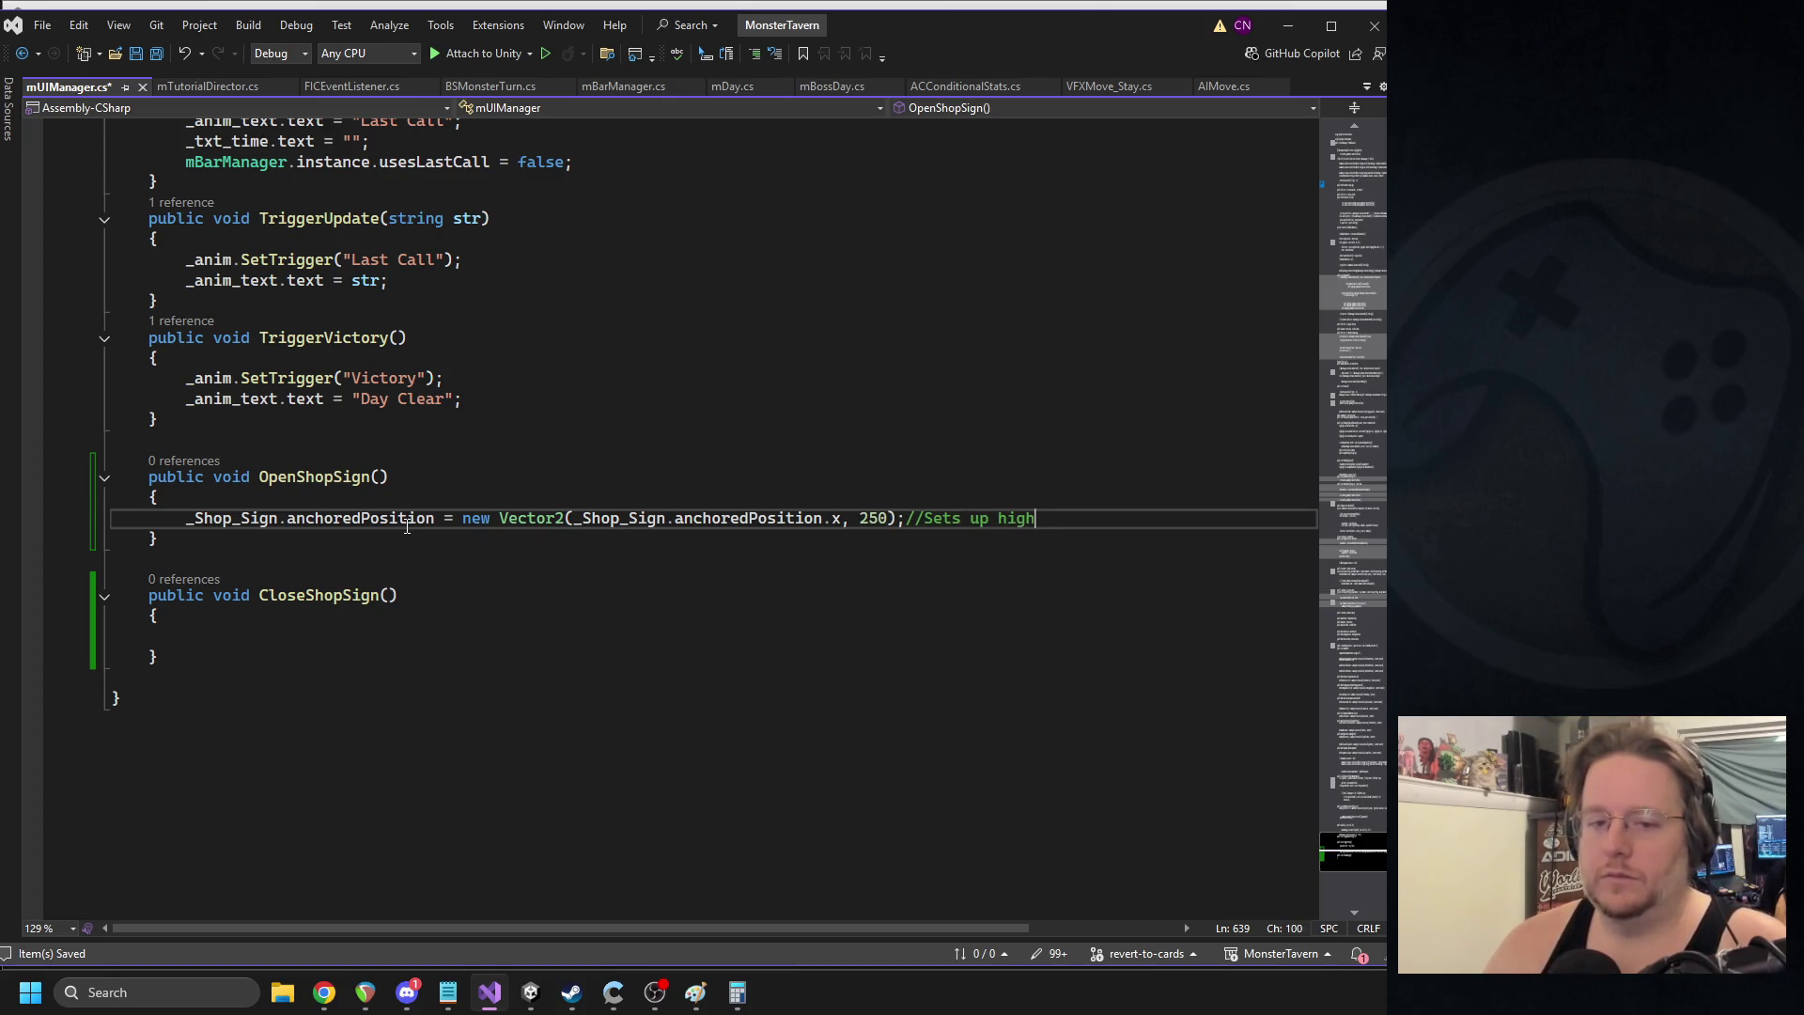
# - Add the line _Shop_Sign.DOAnchorPosY(-185, 1f).SetEase(Ease.OutBounce);
pyautogui.press('Return')
pyautogui.write('_Shop_Sign.doan')
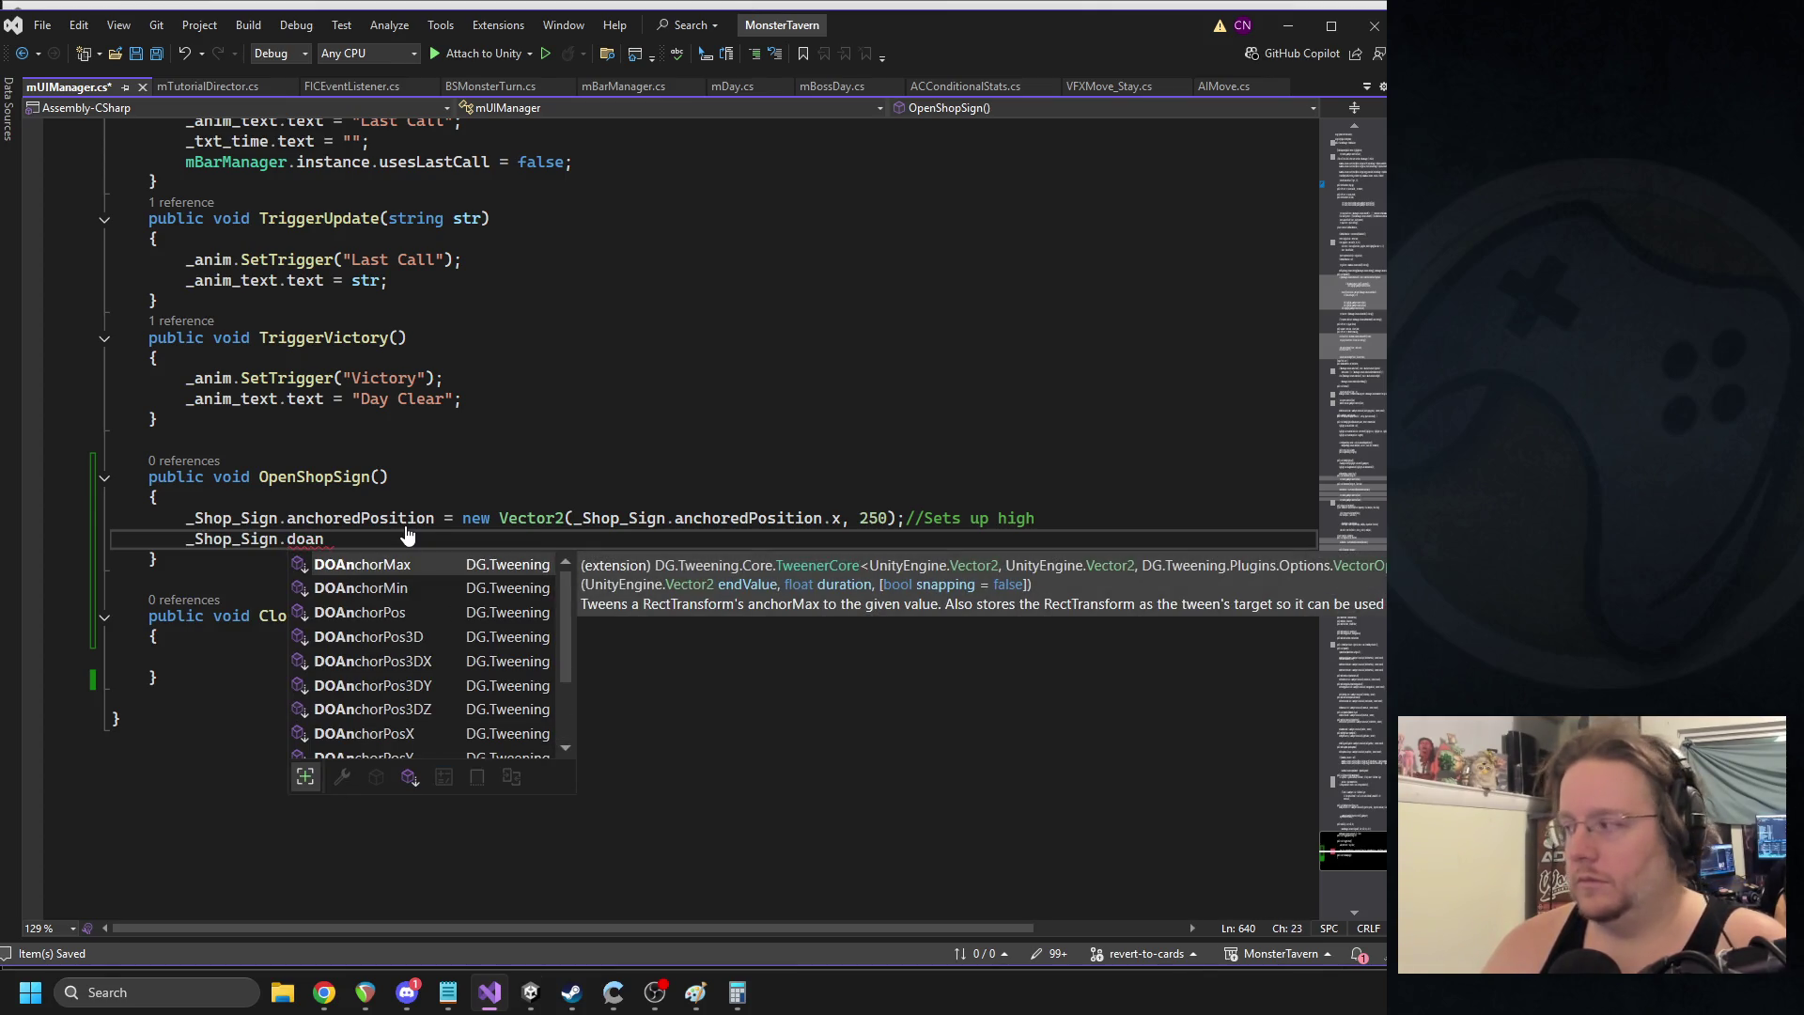
pyautogui.press('Down')
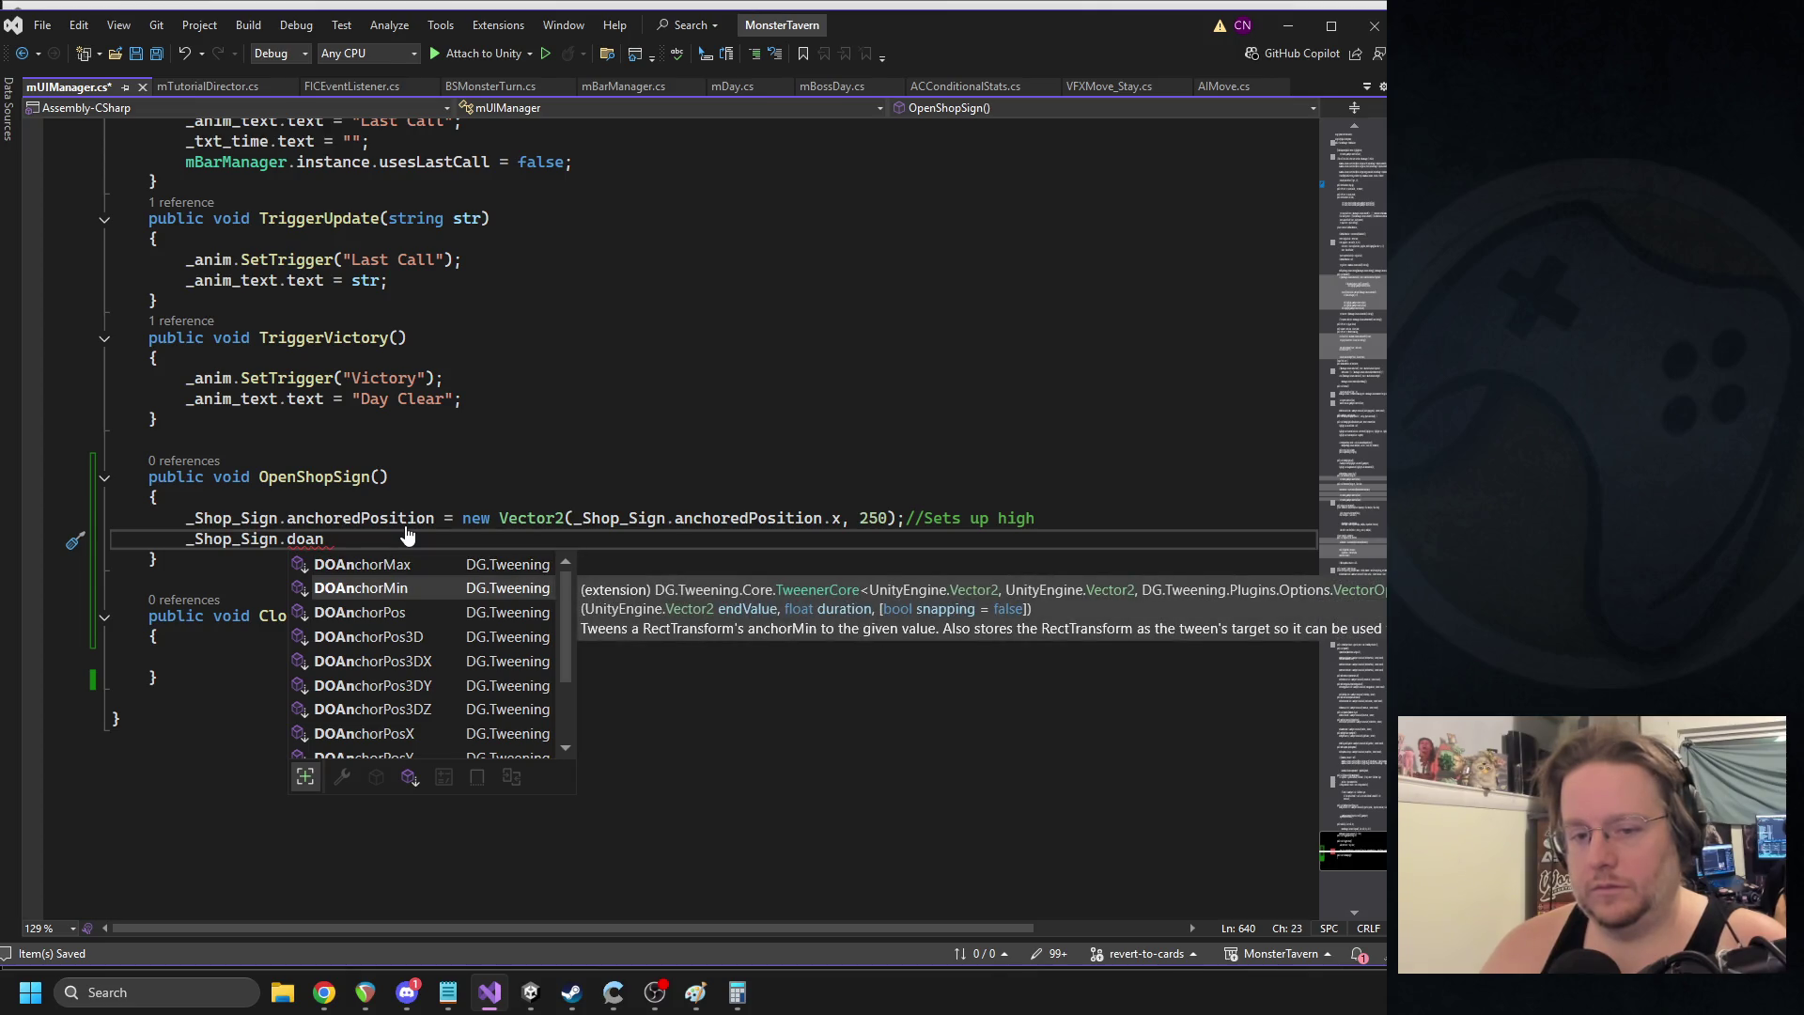
pyautogui.write('chorp')
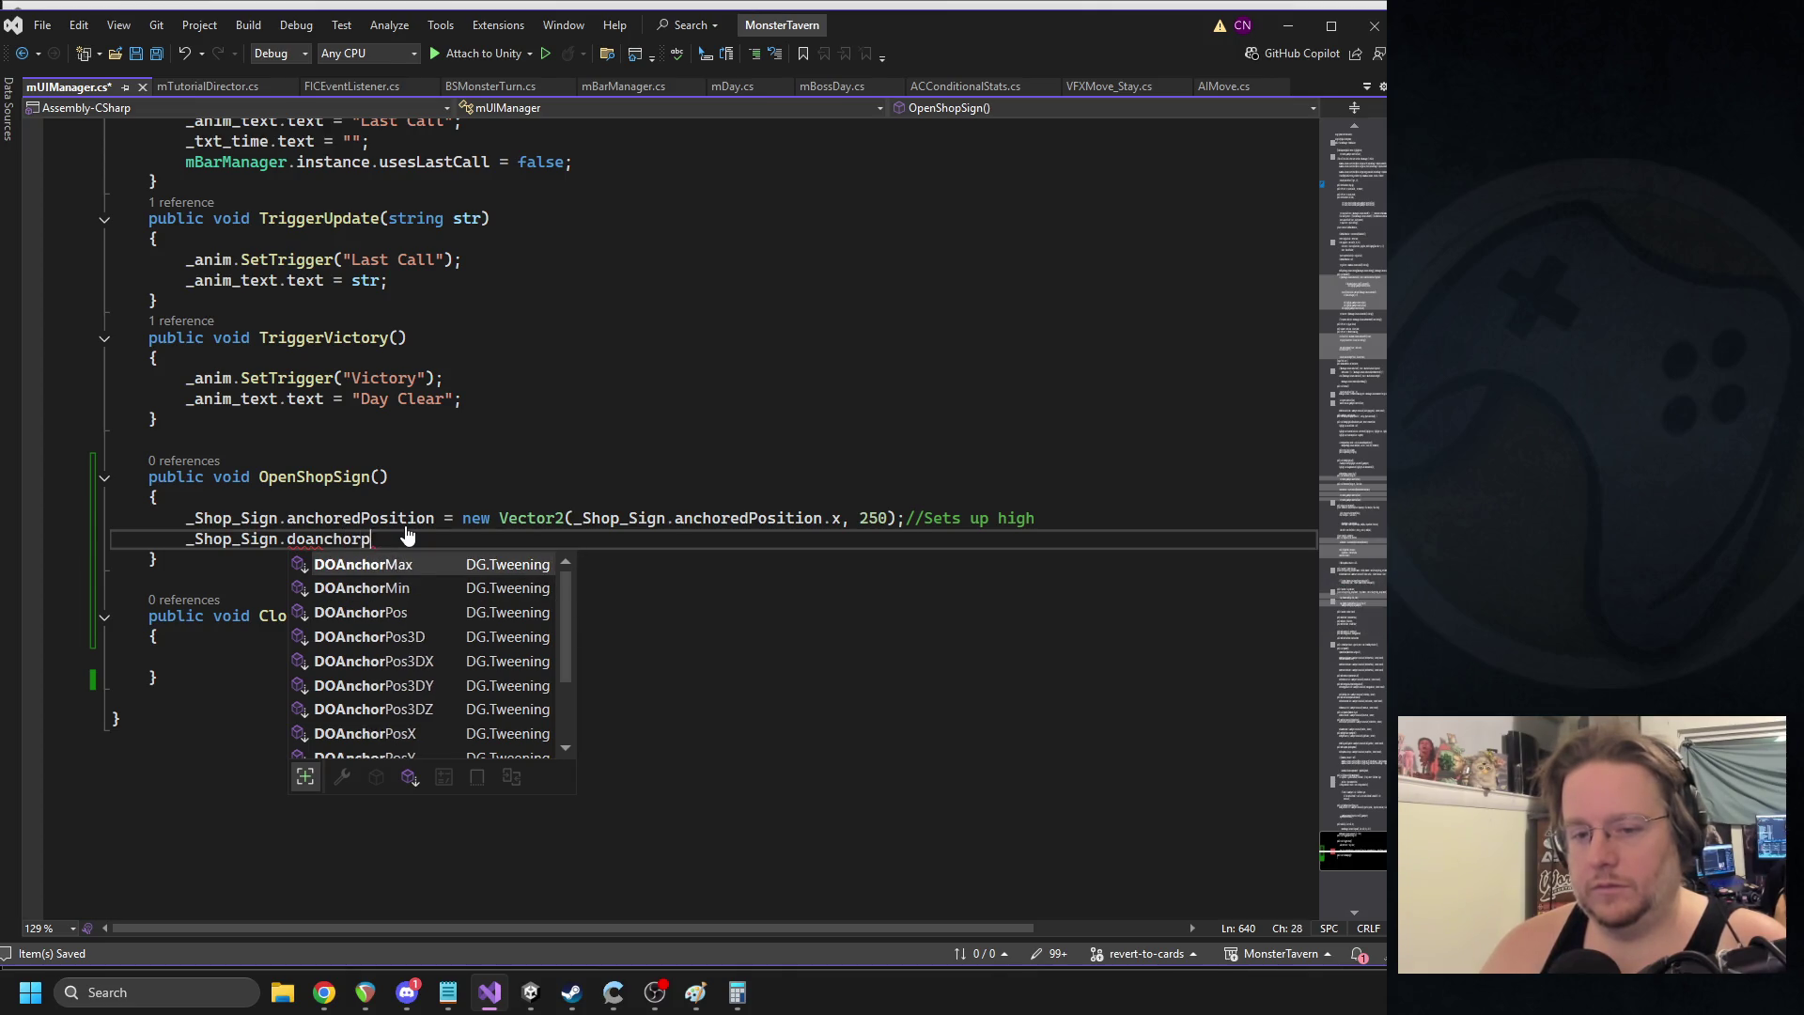
pyautogui.write('osy(')
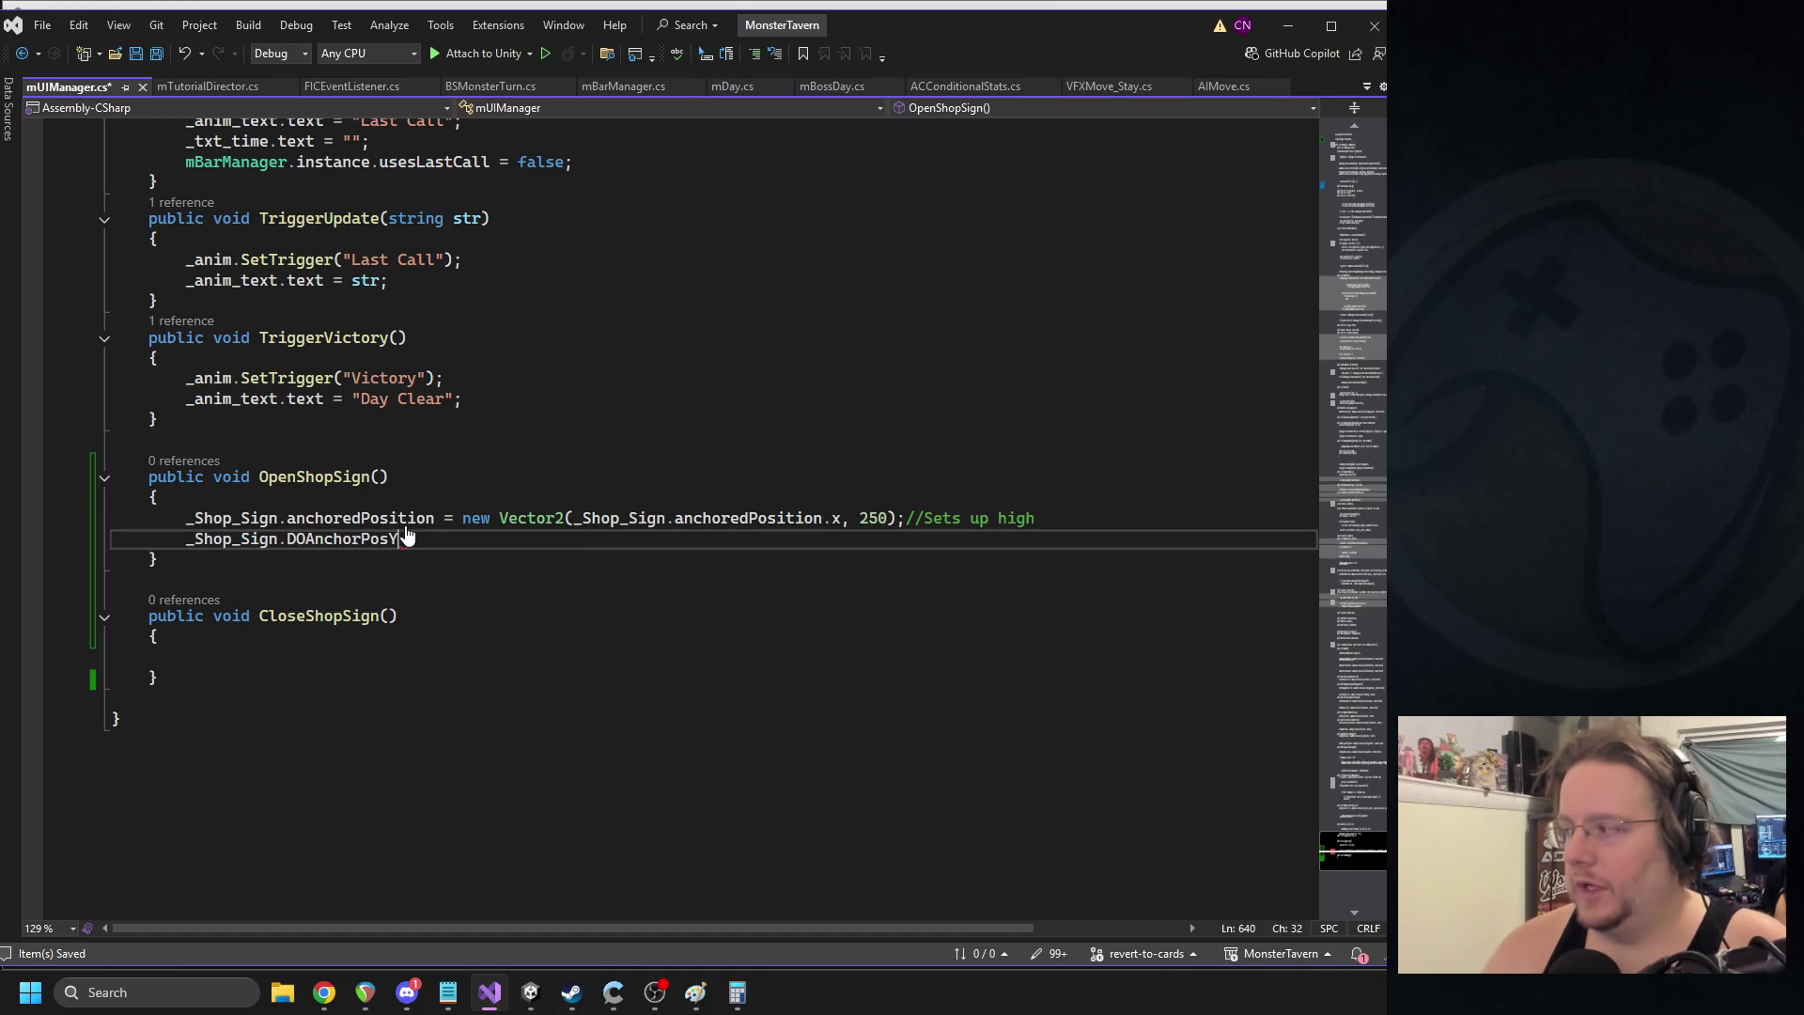
pyautogui.write('185, ')
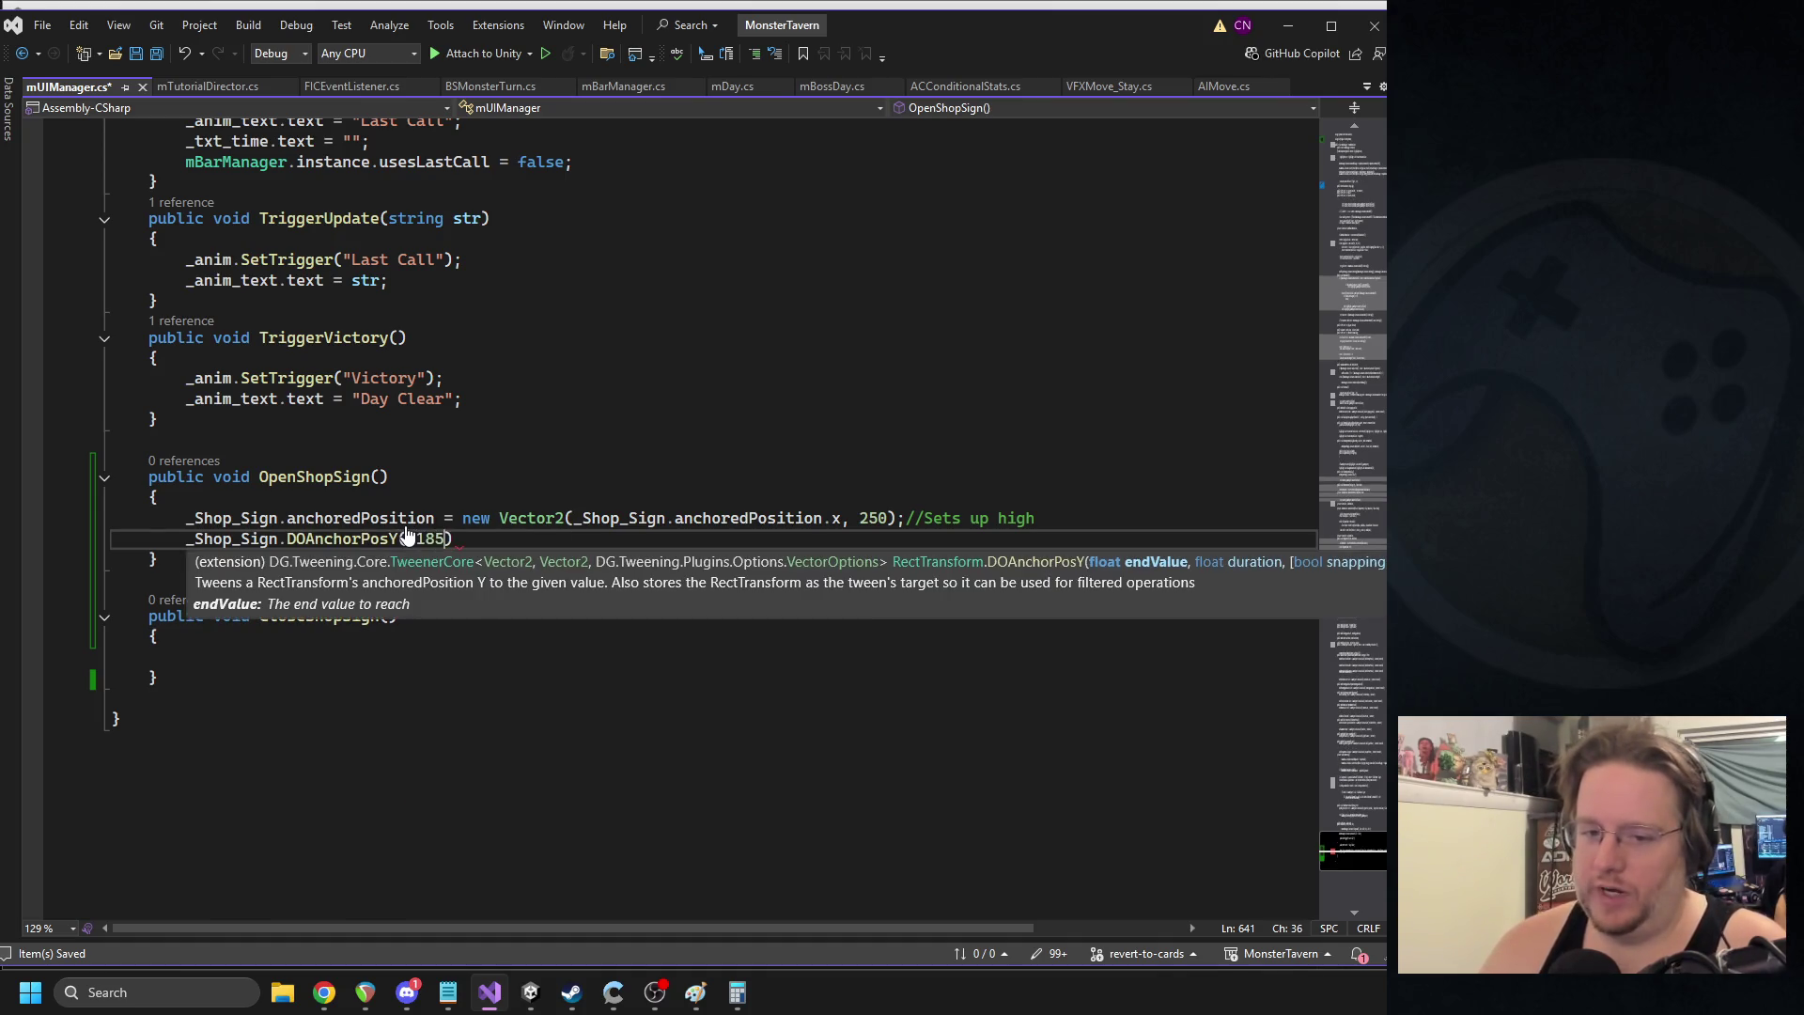
pyautogui.write('1f).set')
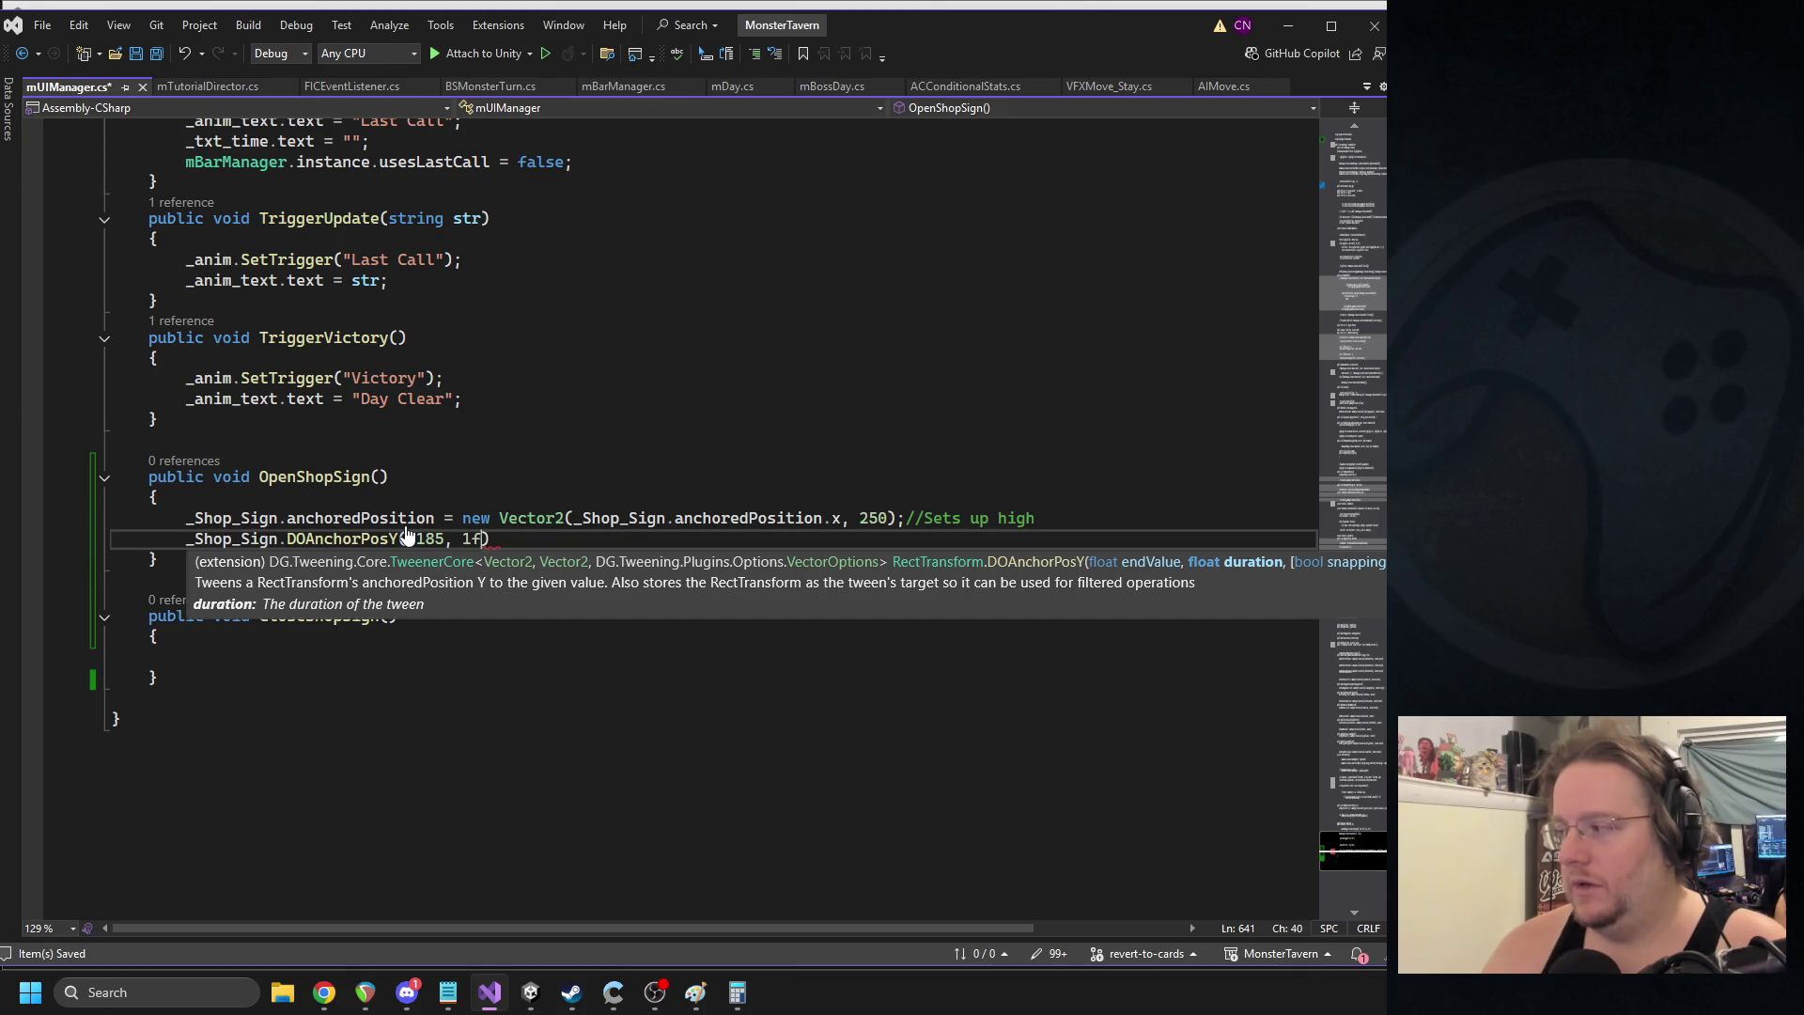
pyautogui.write('ease')
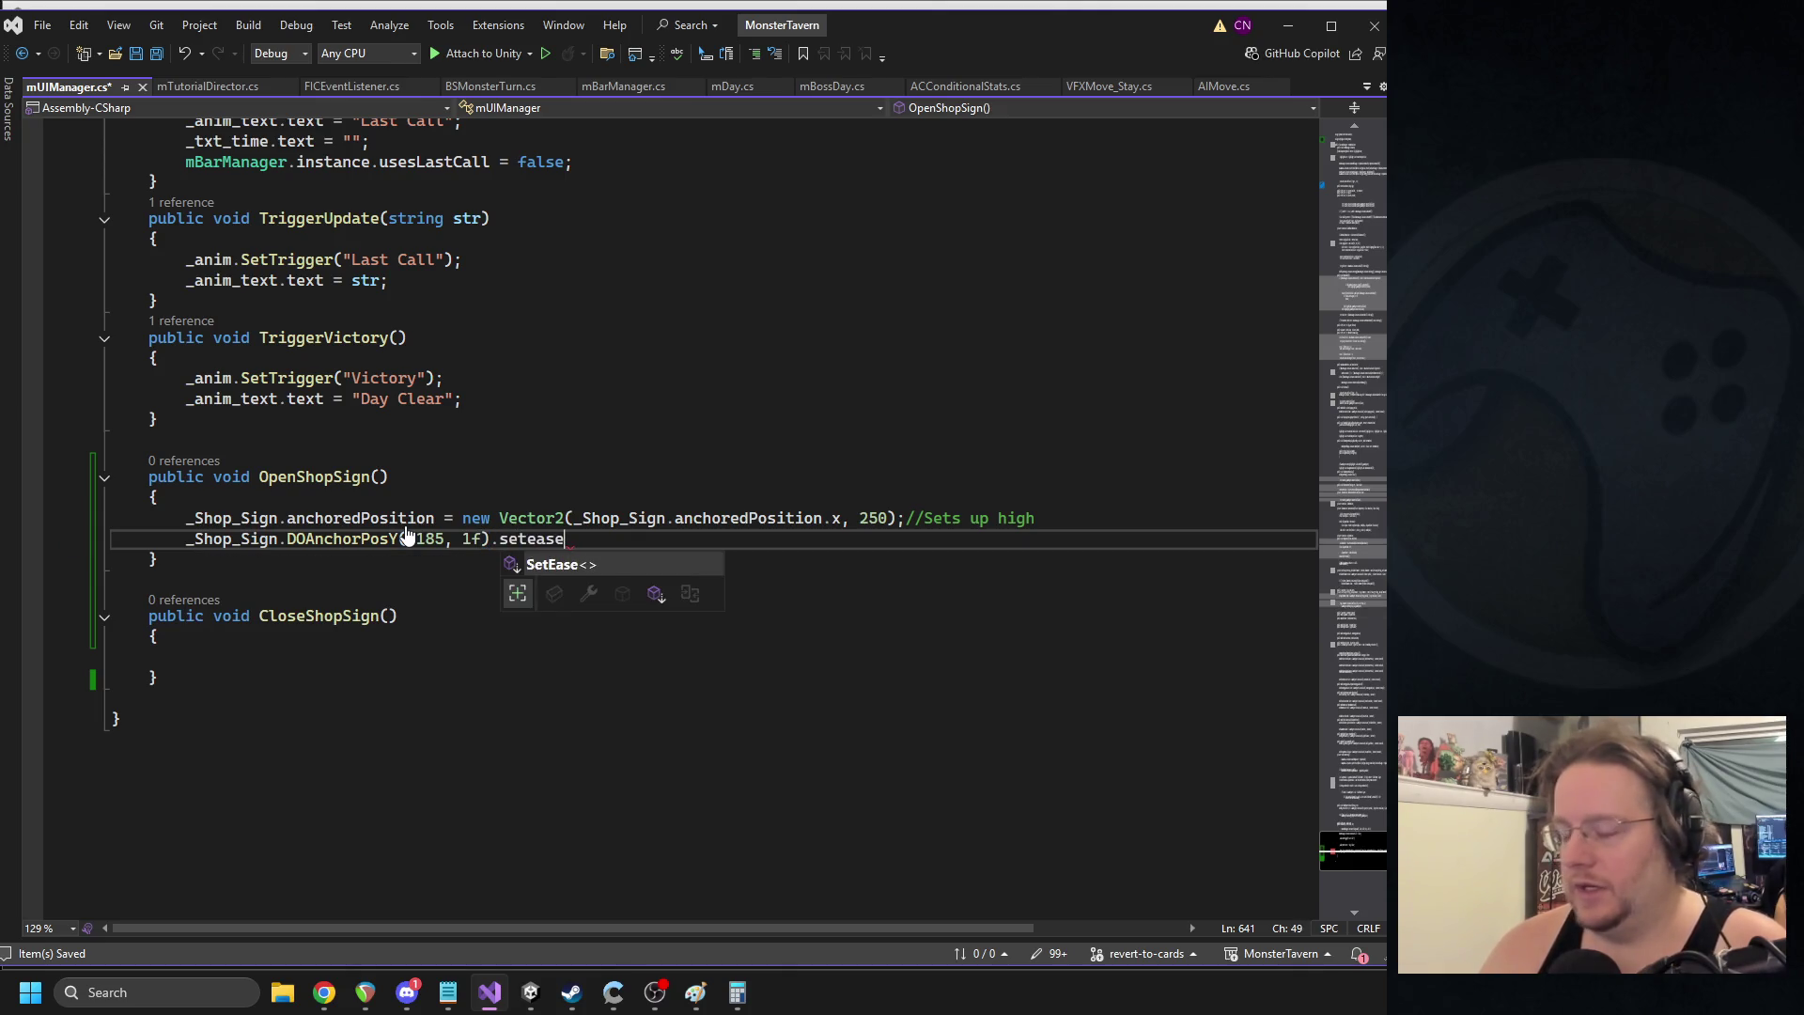
pyautogui.write('(')
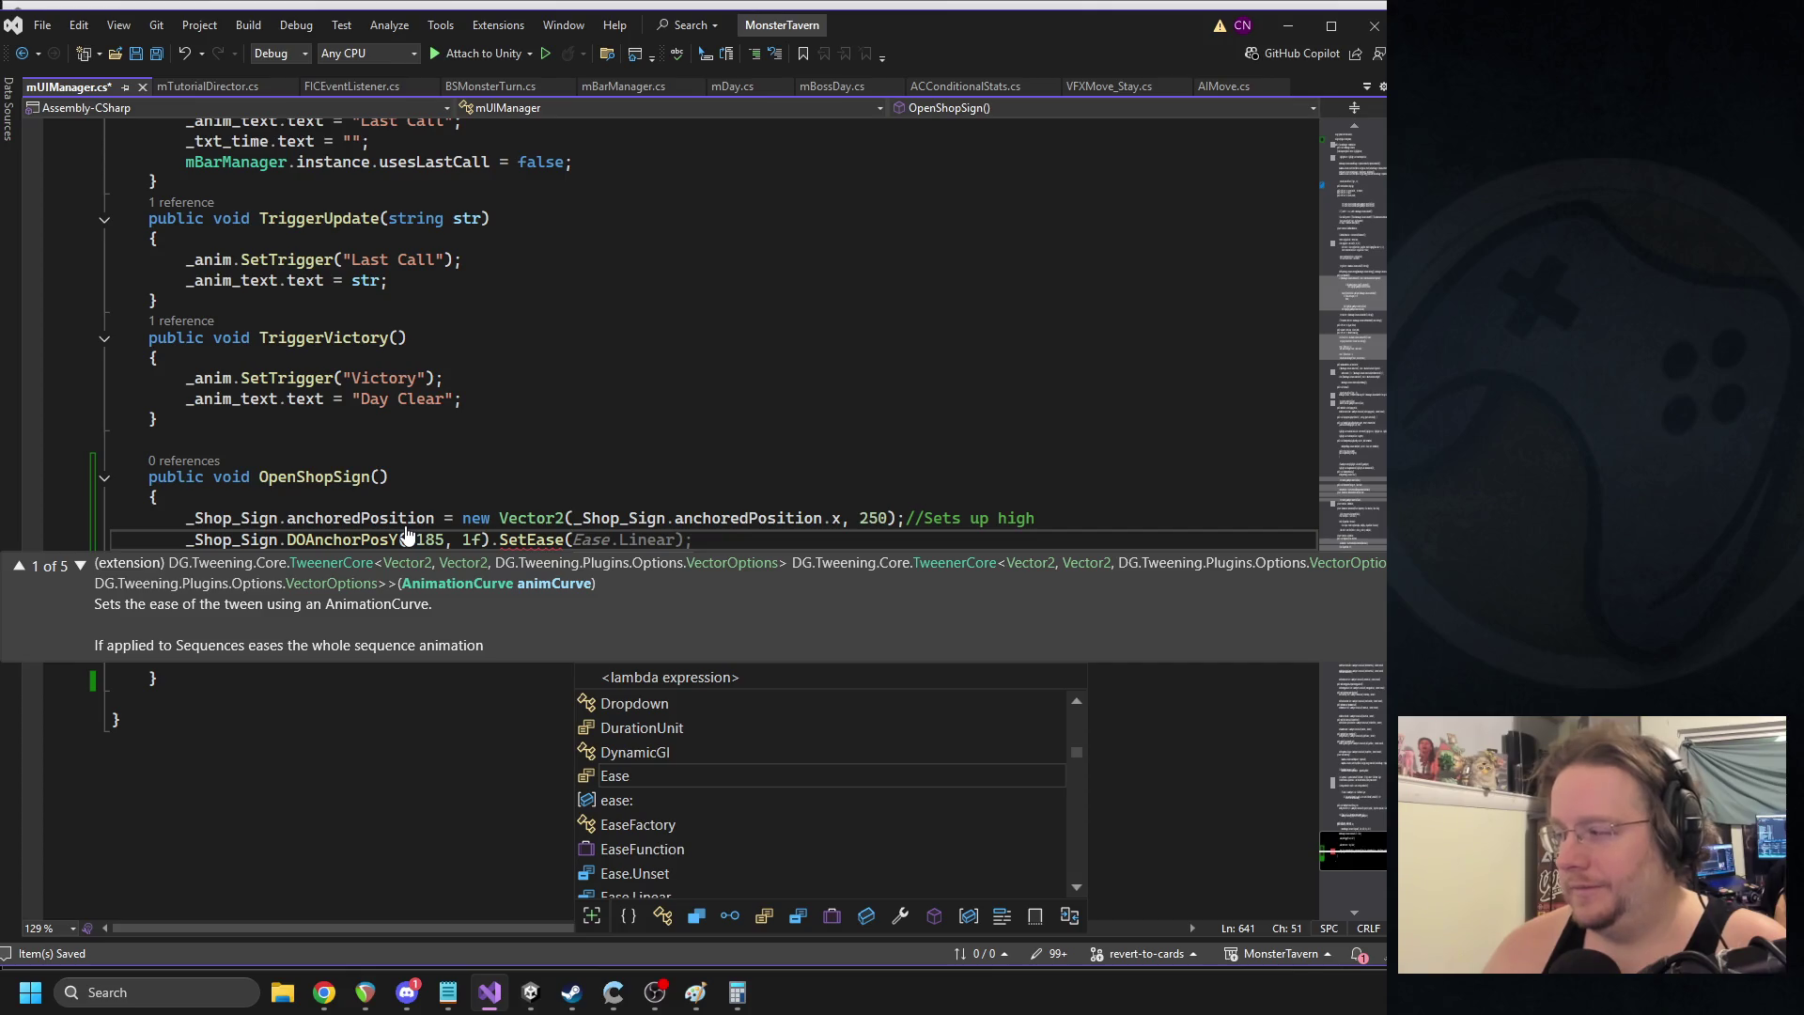
pyautogui.write('ease.outb')
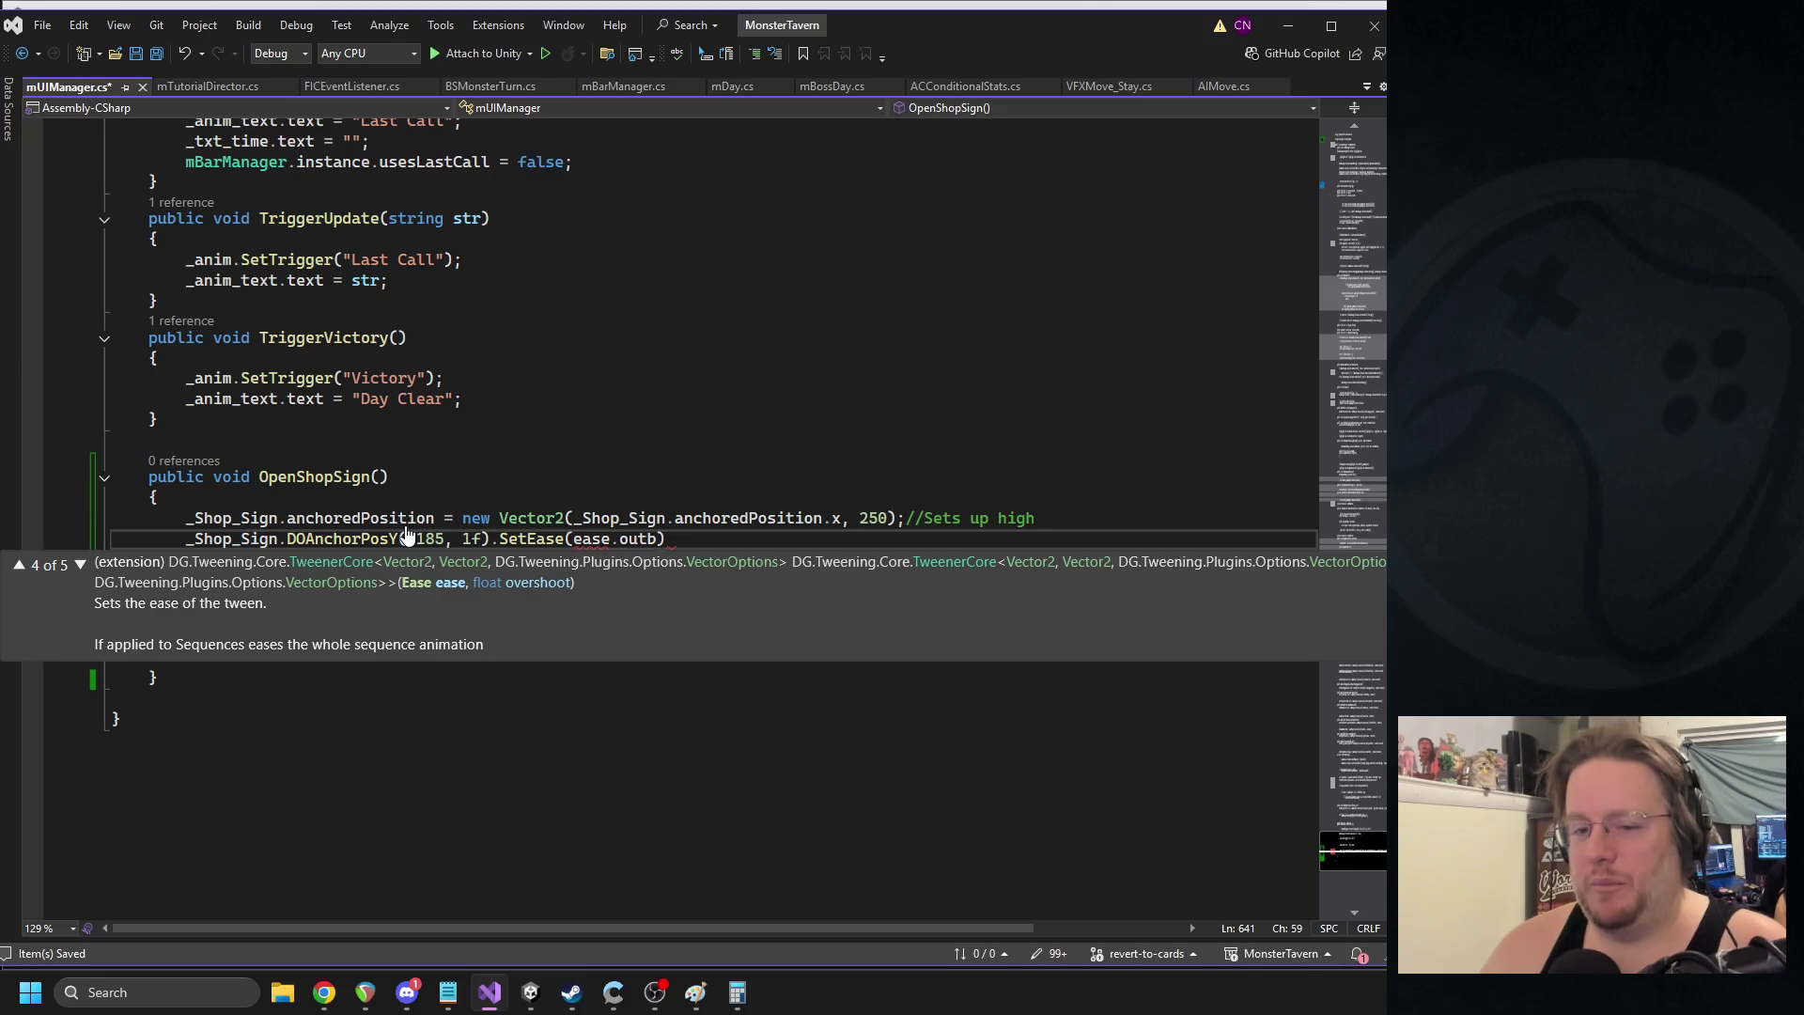
pyautogui.press('BackSpace')
pyautogui.press('BackSpace')
pyautogui.press('BackSpace')
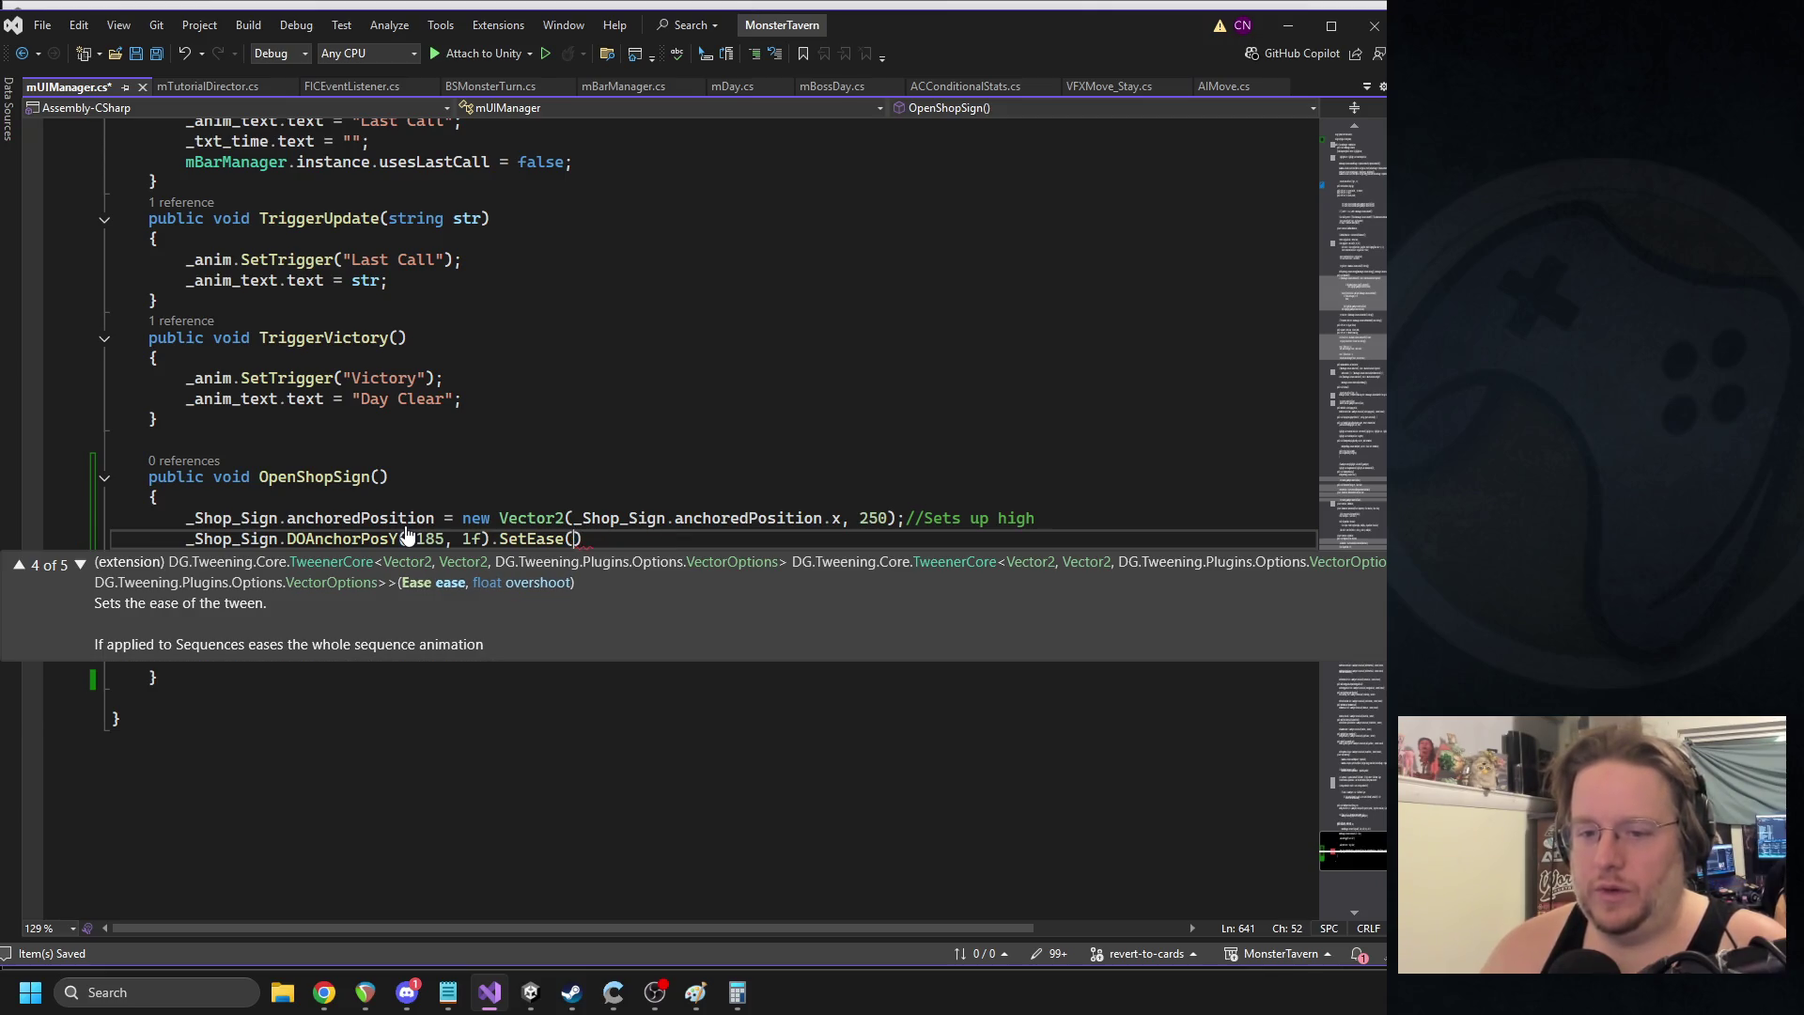
pyautogui.write('ease.out')
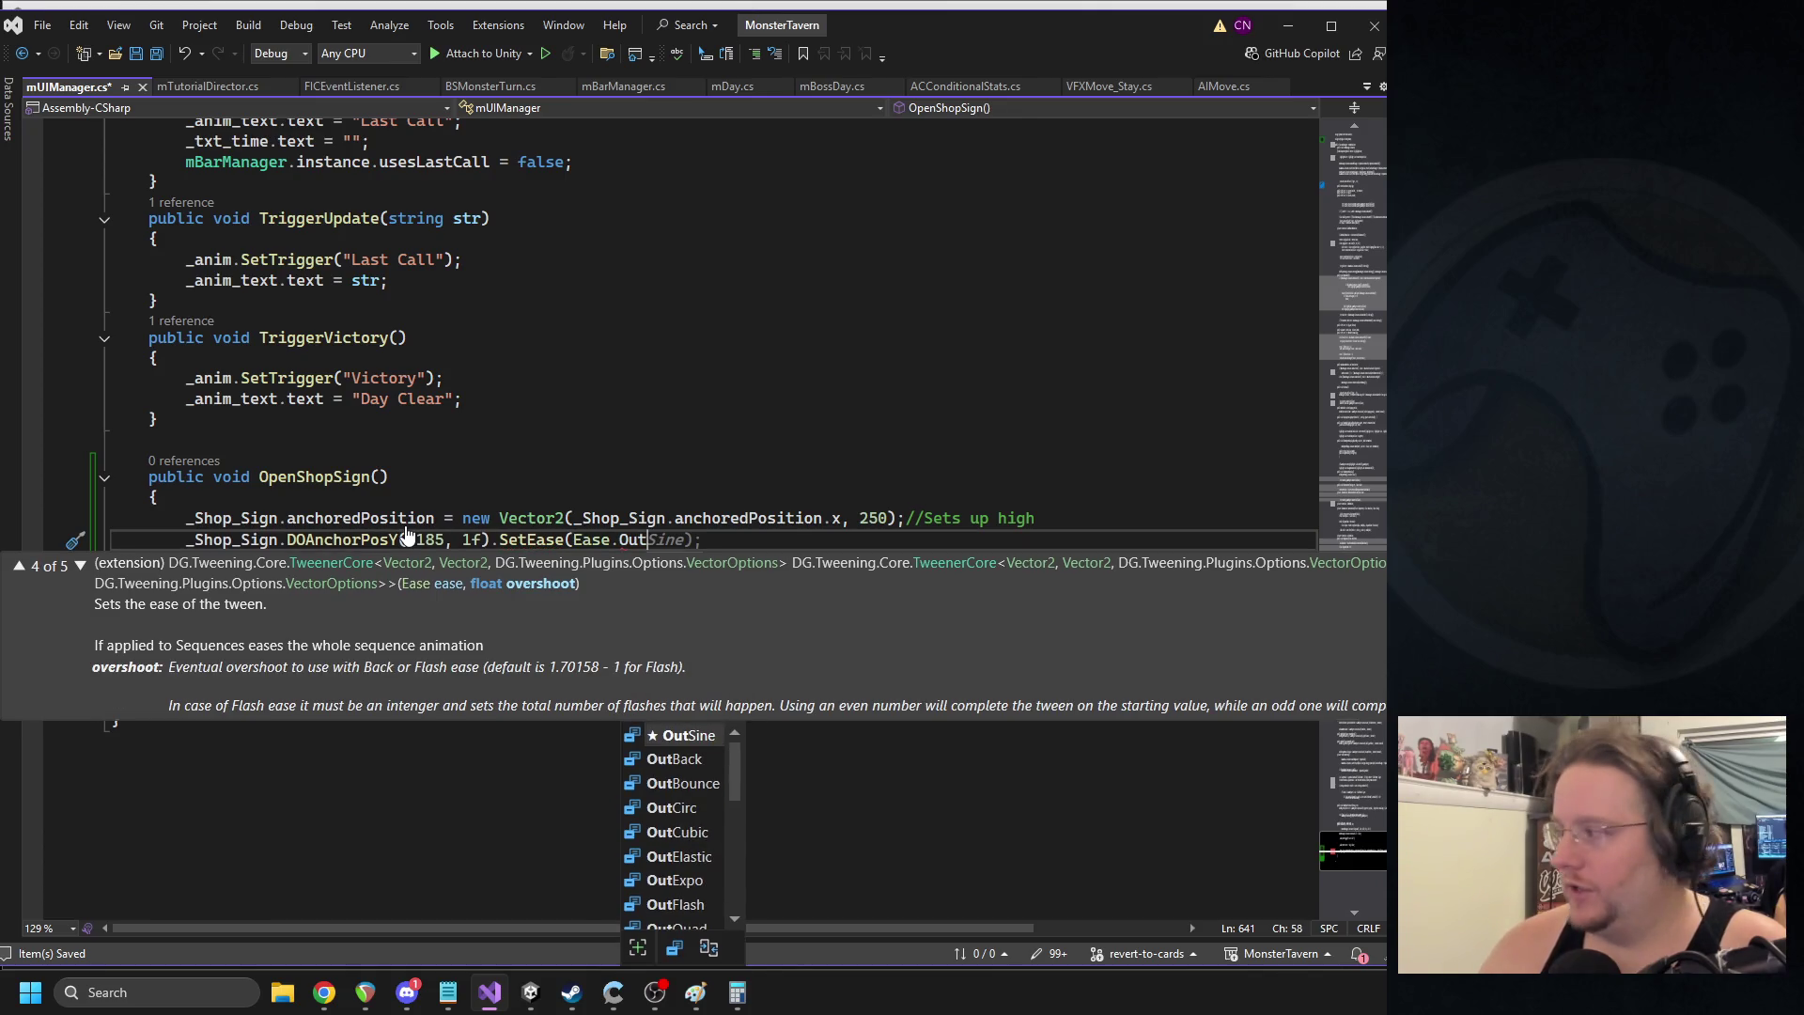
pyautogui.write('bounce')
pyautogui.press('BackSpace')
pyautogui.press('BackSpace')
pyautogui.press('BackSpace')
pyautogui.press('BackSpace')
pyautogui.press('BackSpace')
pyautogui.press('BackSpace')
pyautogui.write('OutB')
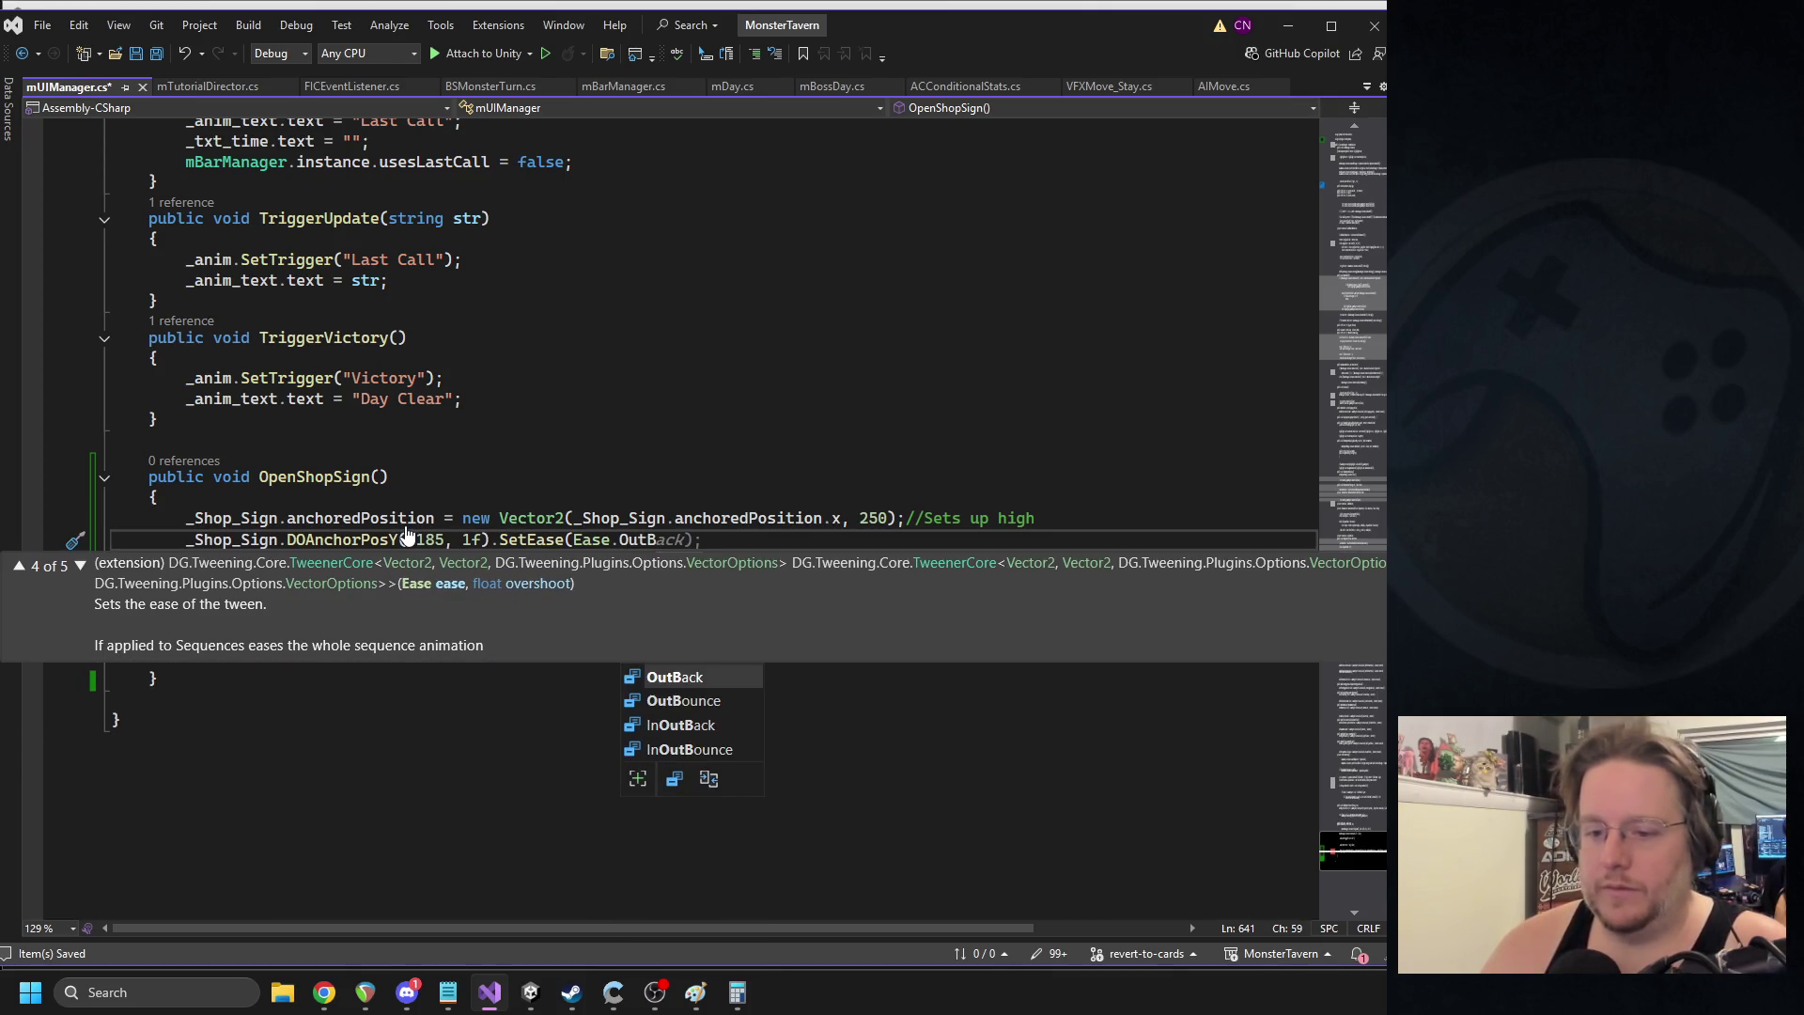
pyautogui.write('ounce')
pyautogui.press('Tab')
pyautogui.click(406, 538)
pyautogui.write('-')
# - Copy both OpenShopSign lines into the empty CloseShopSign body
pyautogui.hotkey('alt', 'Tab')
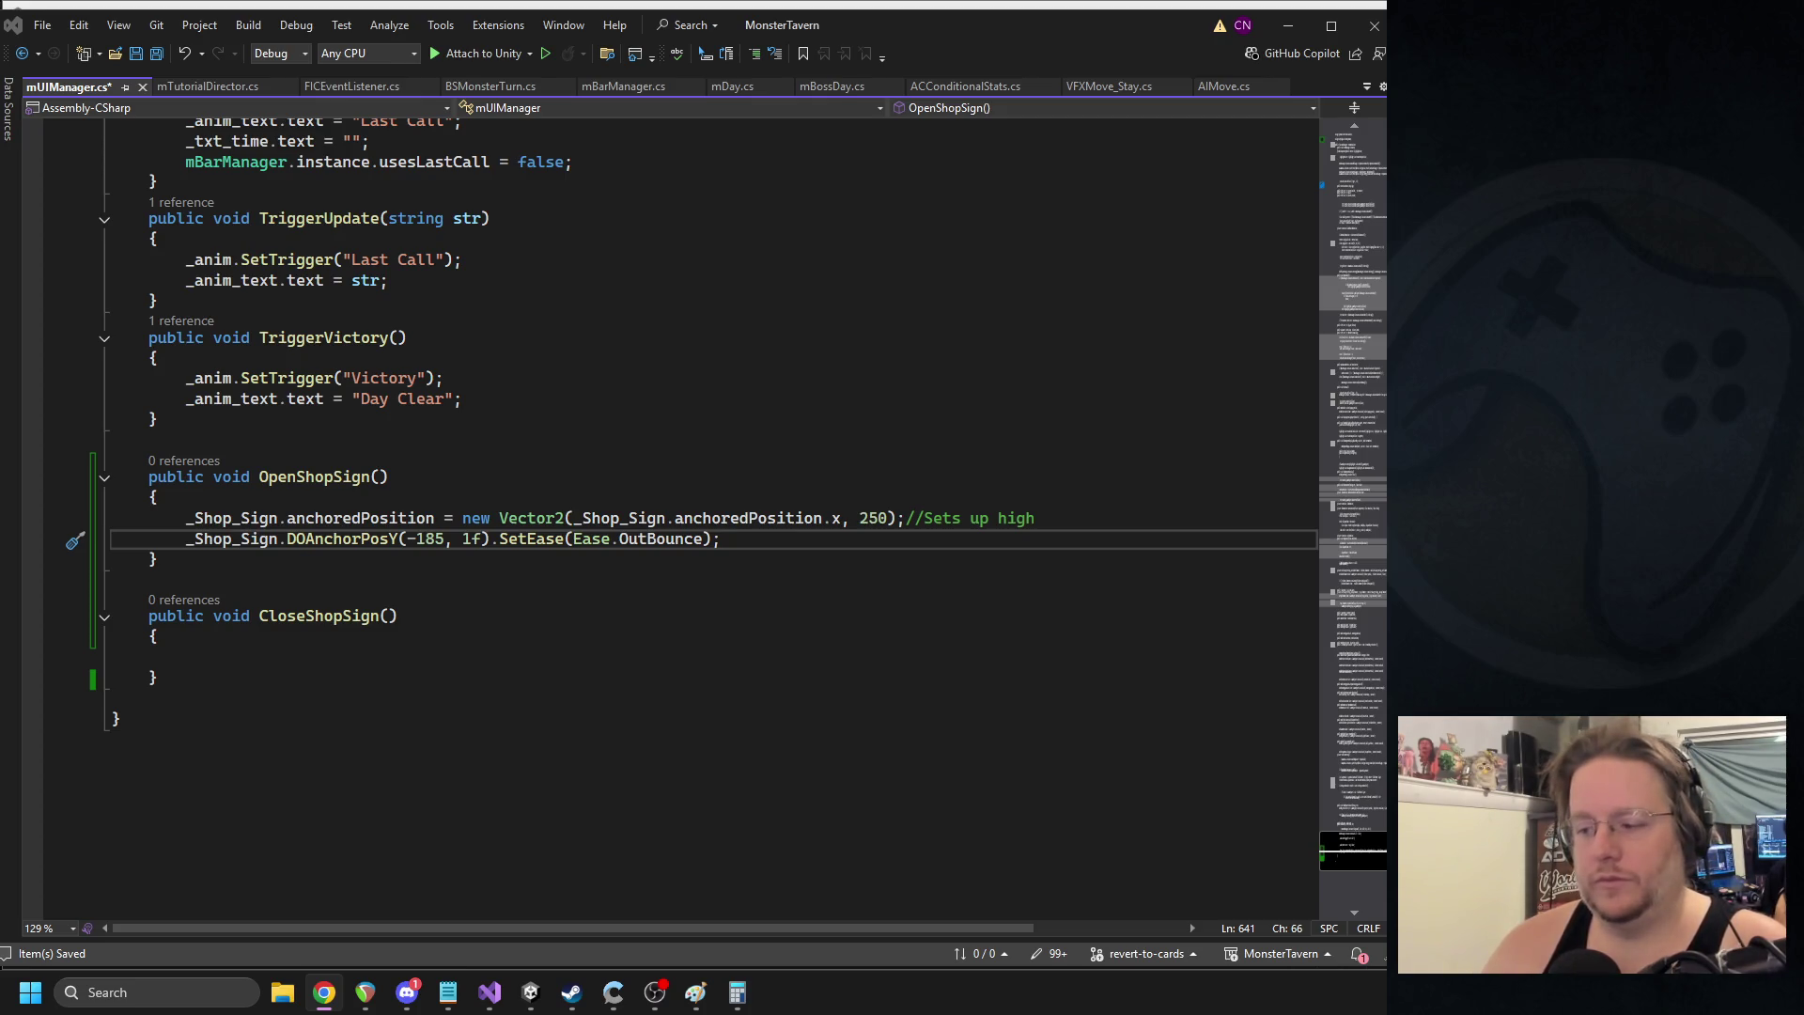
pyautogui.moveTo(760, 528); pyautogui.dragTo(110, 518)
pyautogui.hotkey('ctrl', 'c')
pyautogui.click(342, 657)
pyautogui.hotkey('ctrl', 'v')
# - In CloseShopSign, swap the values so the sign starts at Y -185 and tweens to 250
pyautogui.hotkey('ctrl', 's')
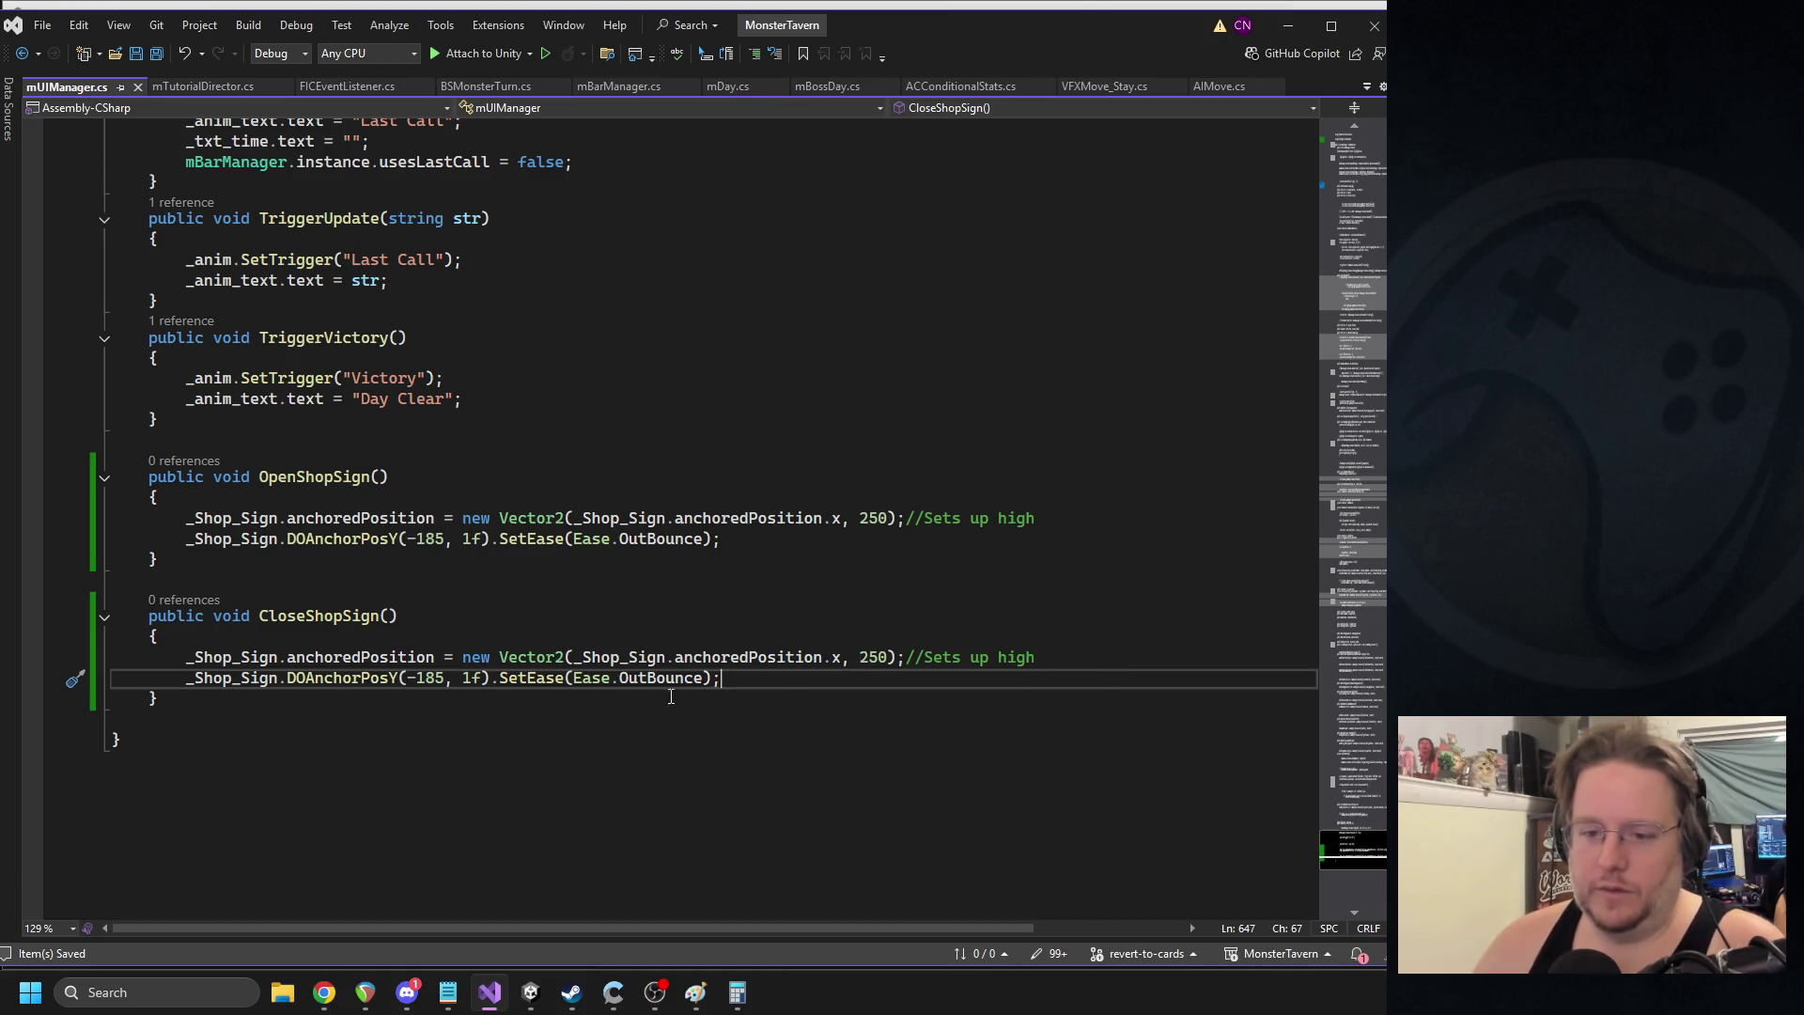
pyautogui.doubleClick(427, 679)
pyautogui.click(869, 657)
pyautogui.doubleClick(869, 657)
pyautogui.hotkey('ctrl', 'v')
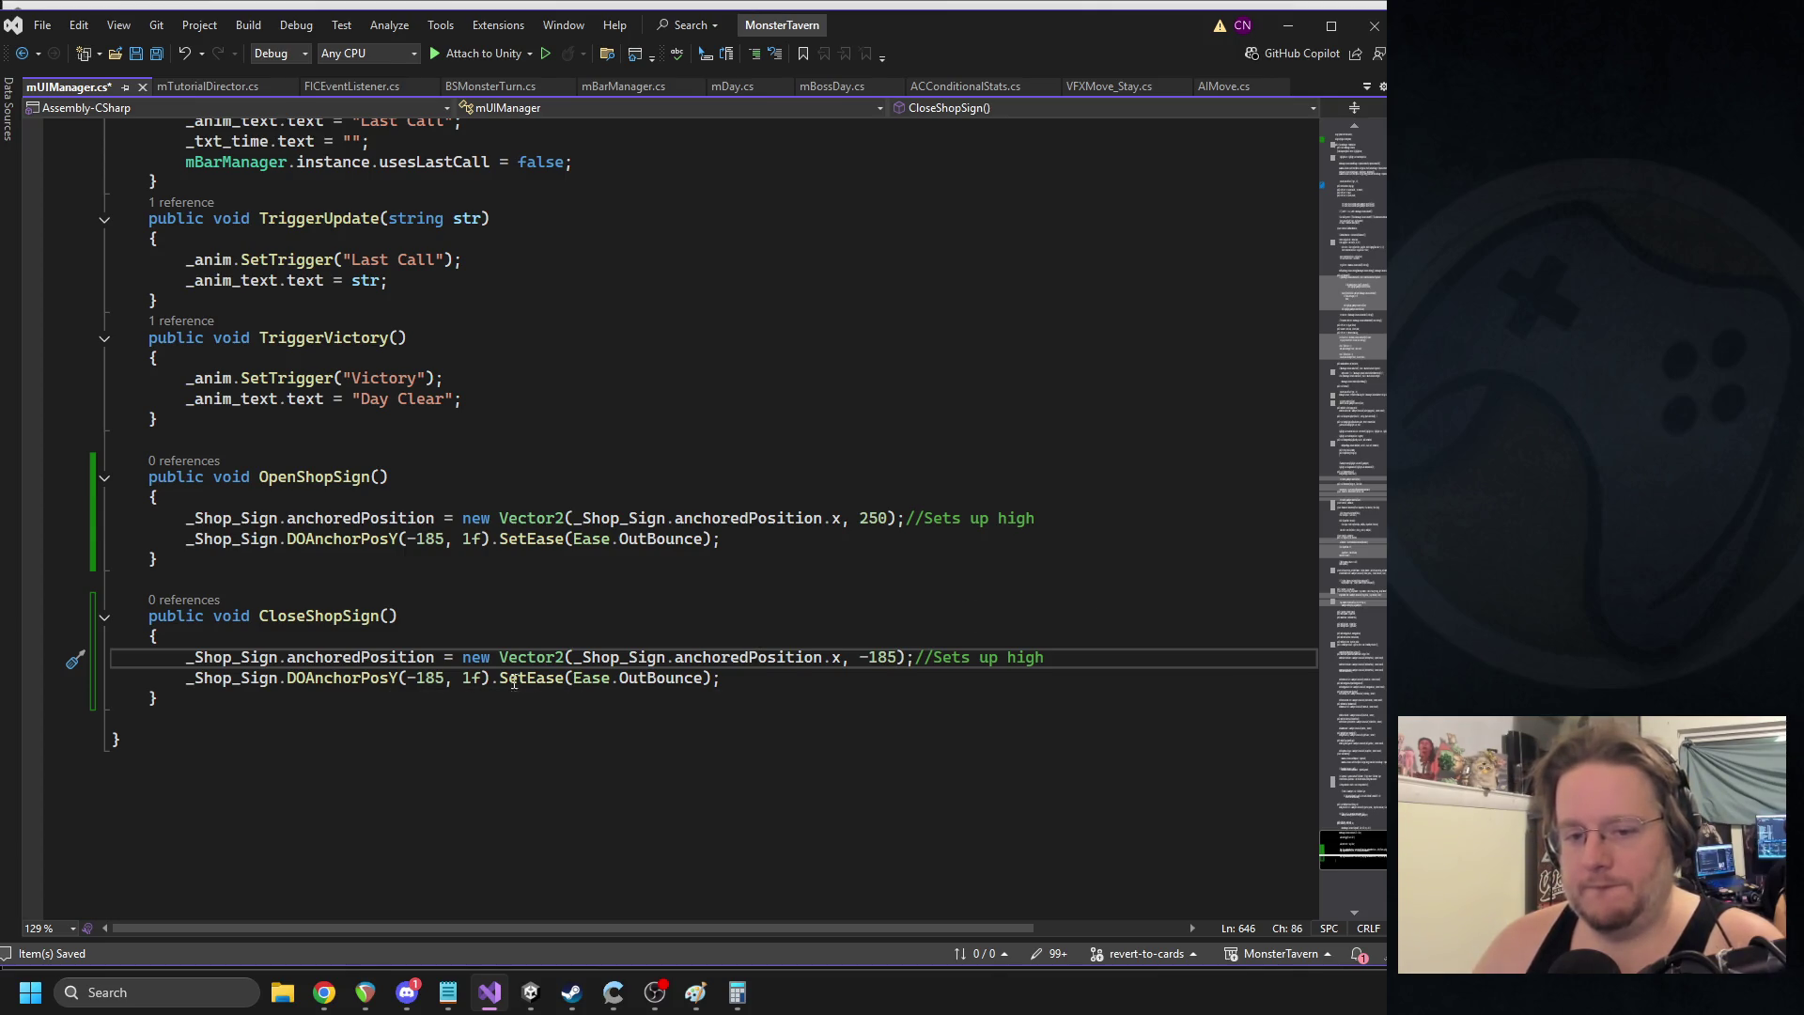
pyautogui.moveTo(404, 678); pyautogui.dragTo(447, 679)
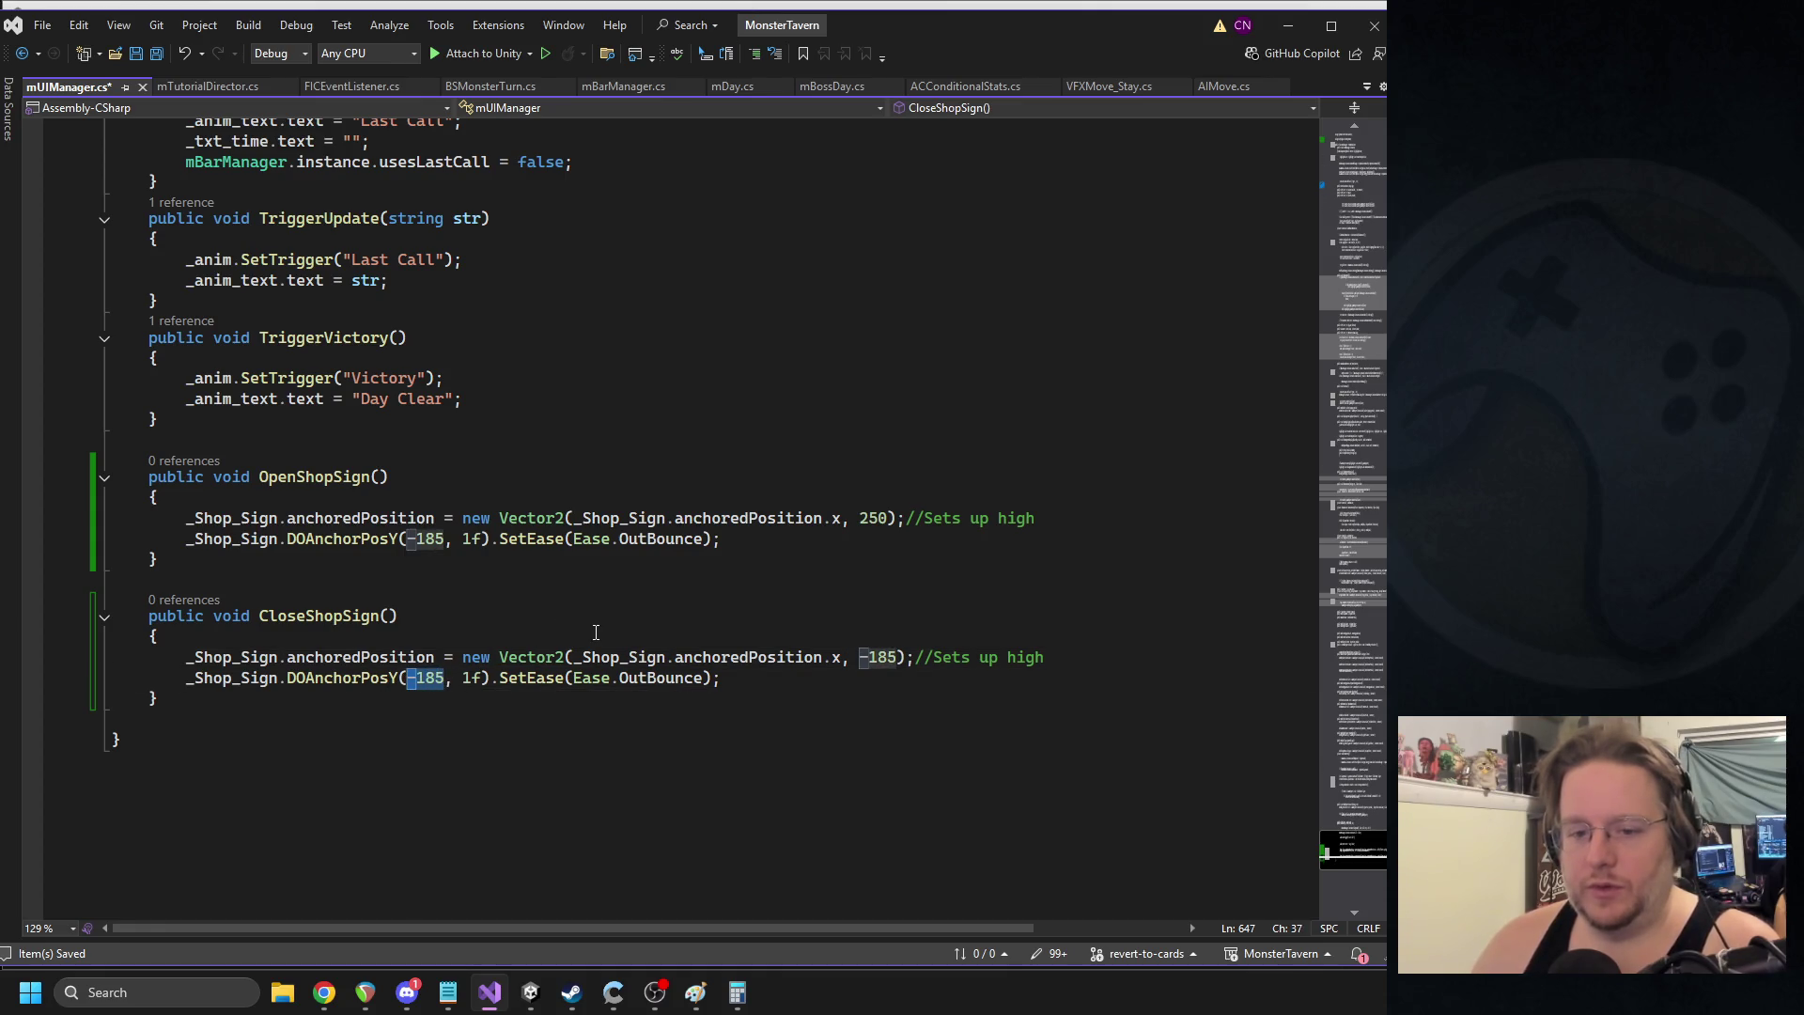
pyautogui.write('250')
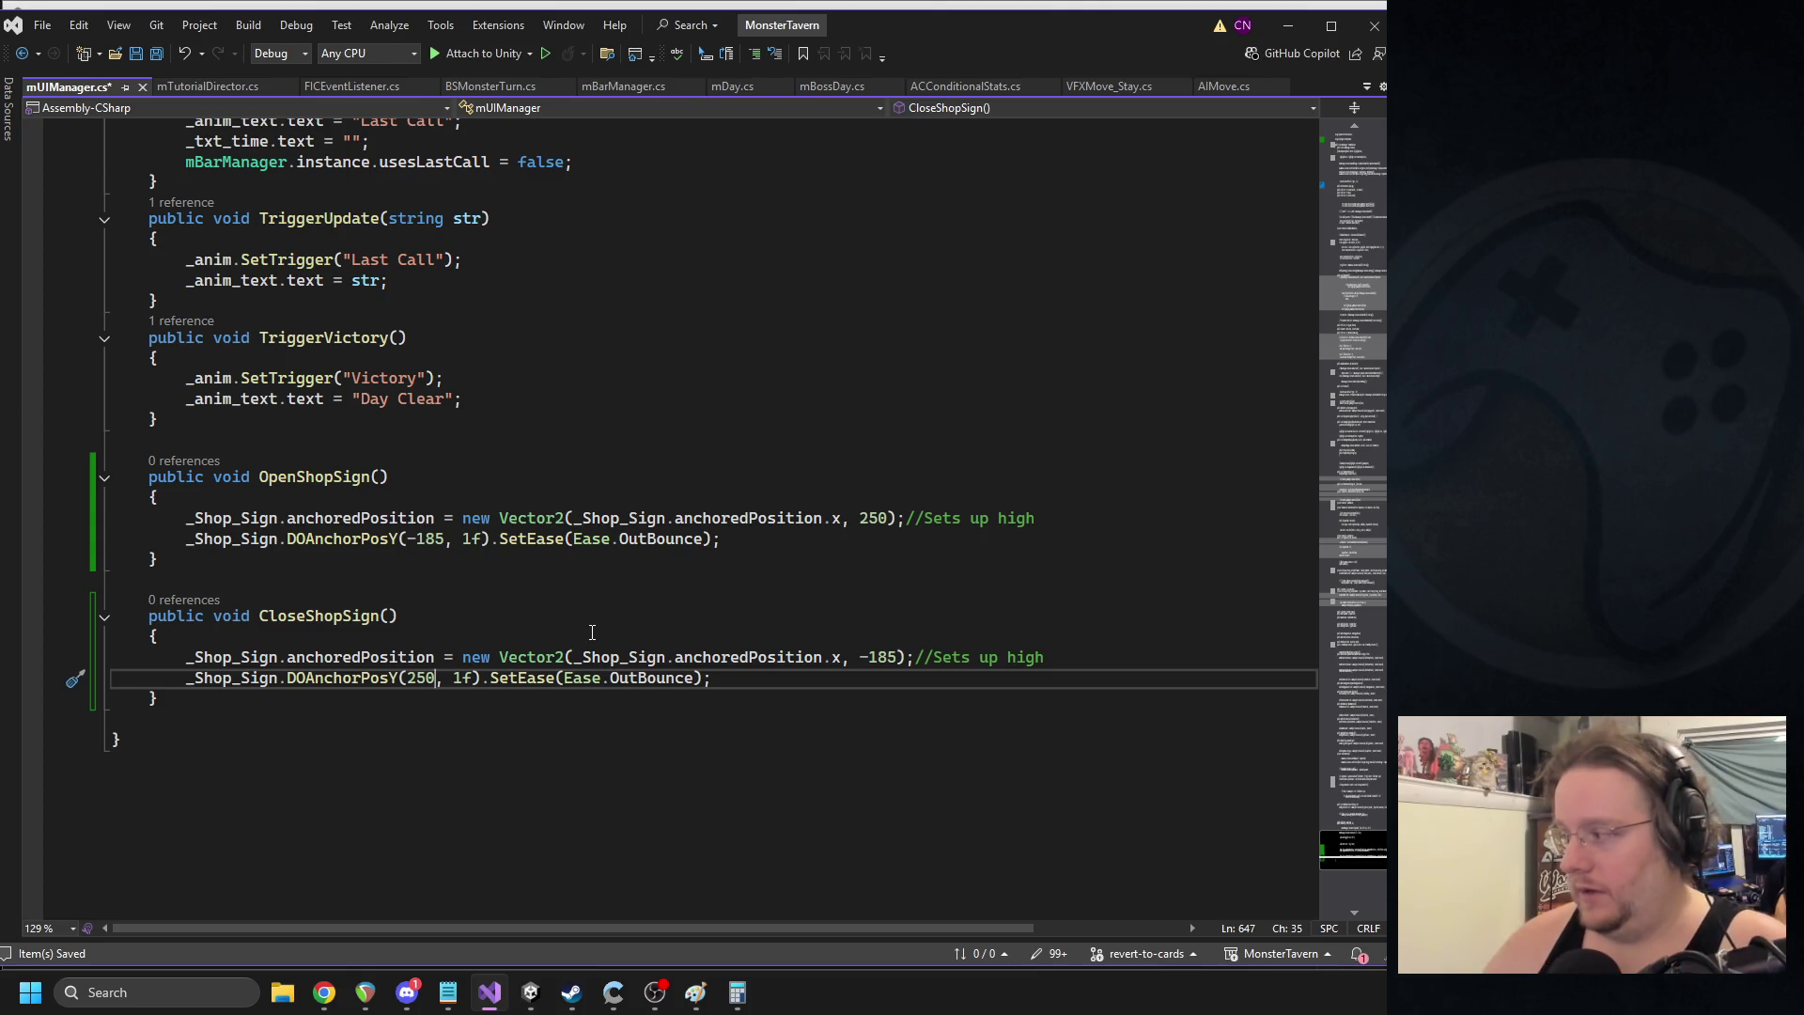
# - Change the CloseShopSign ease from OutBounce to InBack and save the script
pyautogui.doubleClick(664, 679)
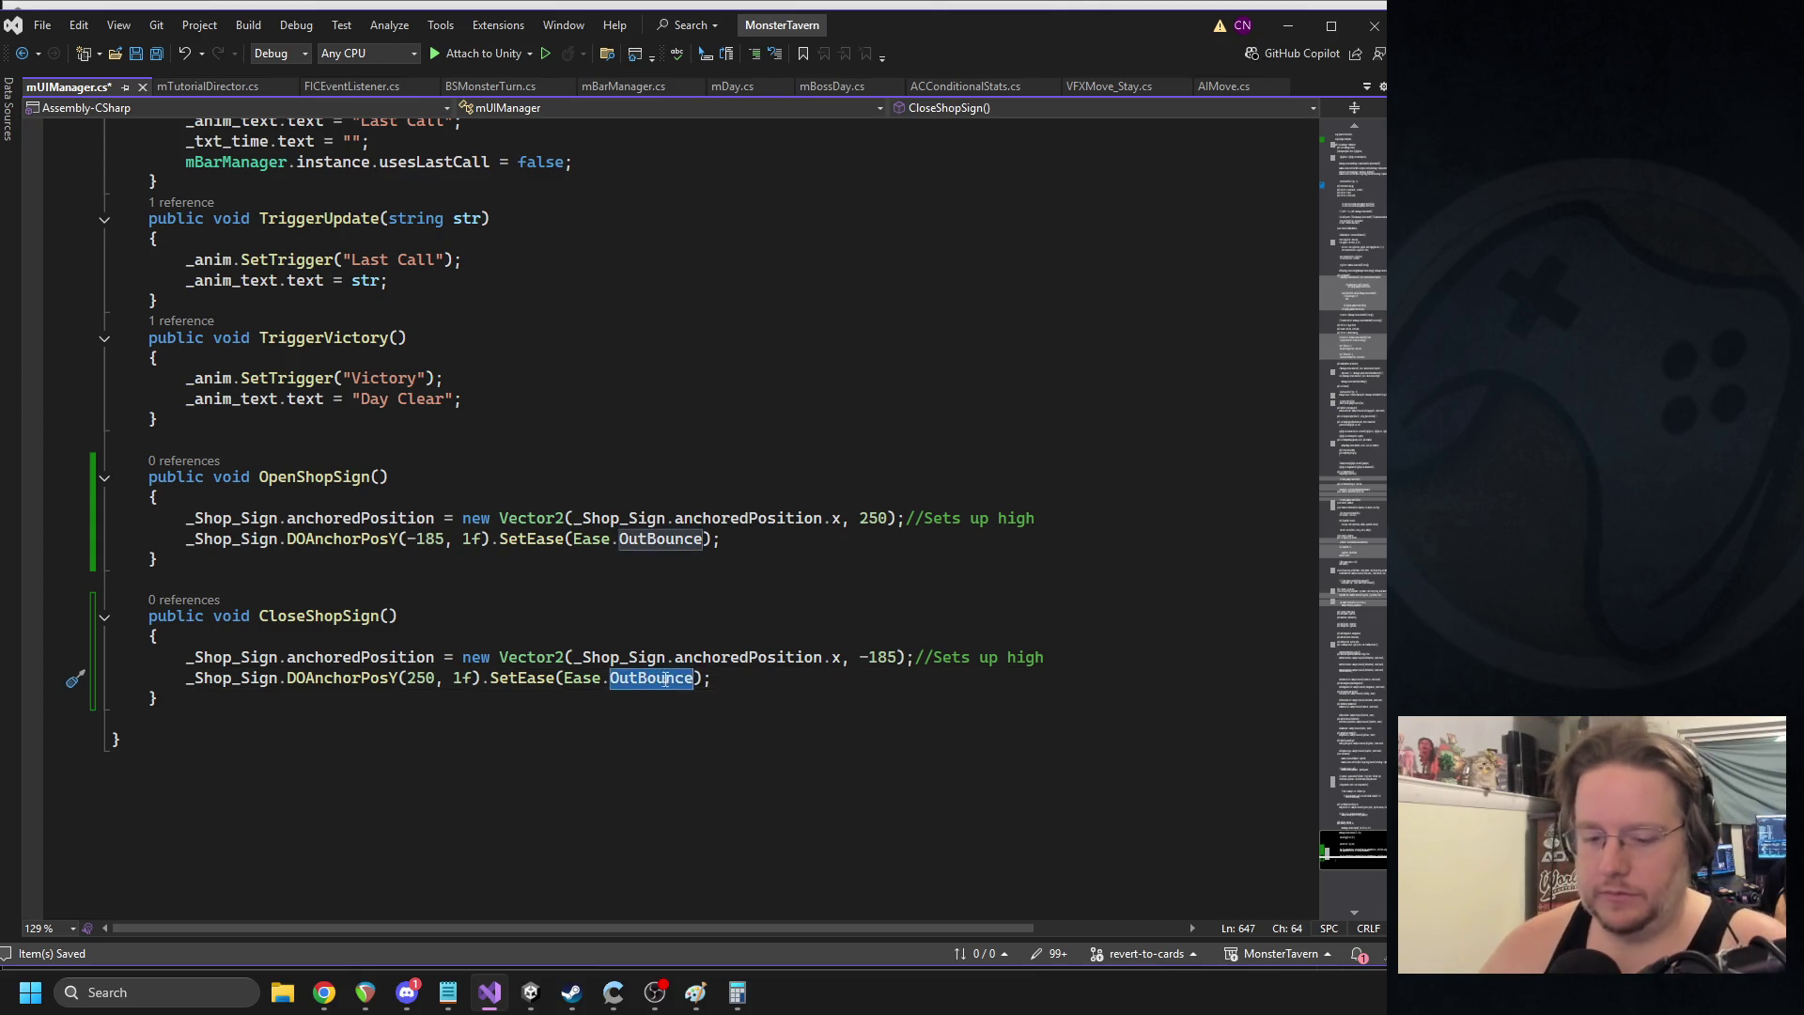
pyautogui.write('Inback')
pyautogui.press('Tab')
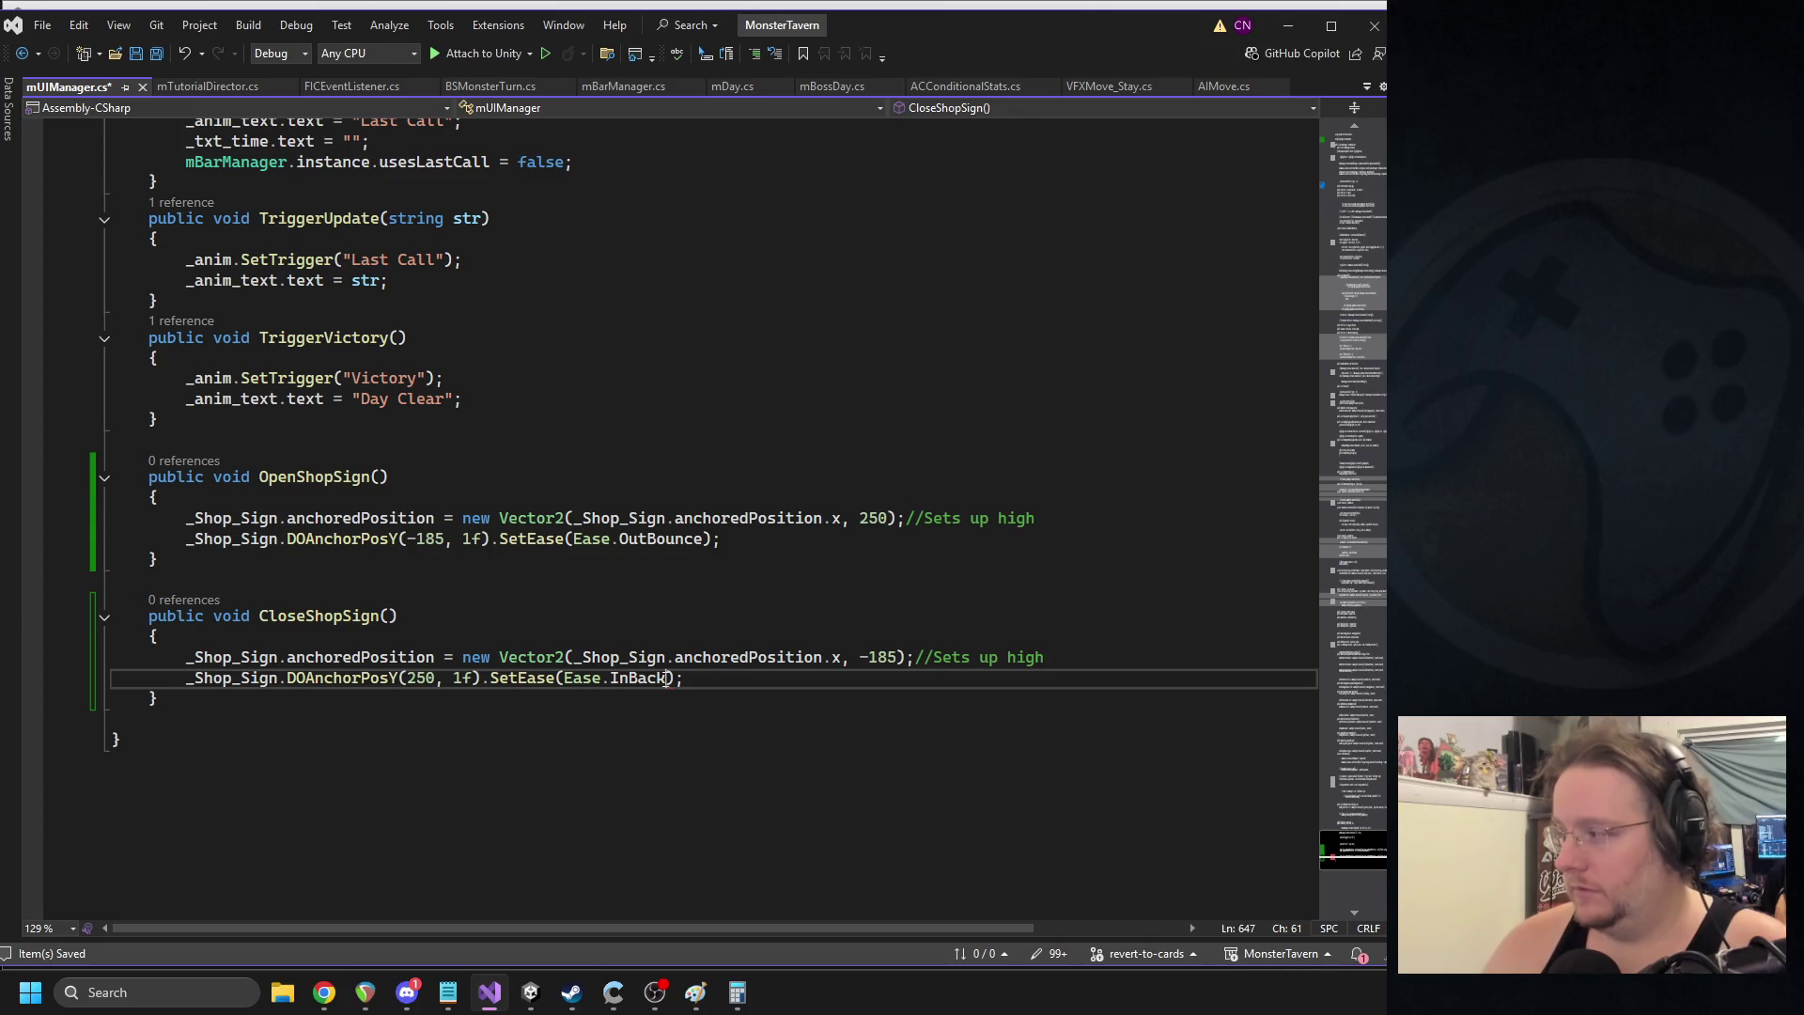
pyautogui.click(656, 578)
pyautogui.hotkey('ctrl', 's')
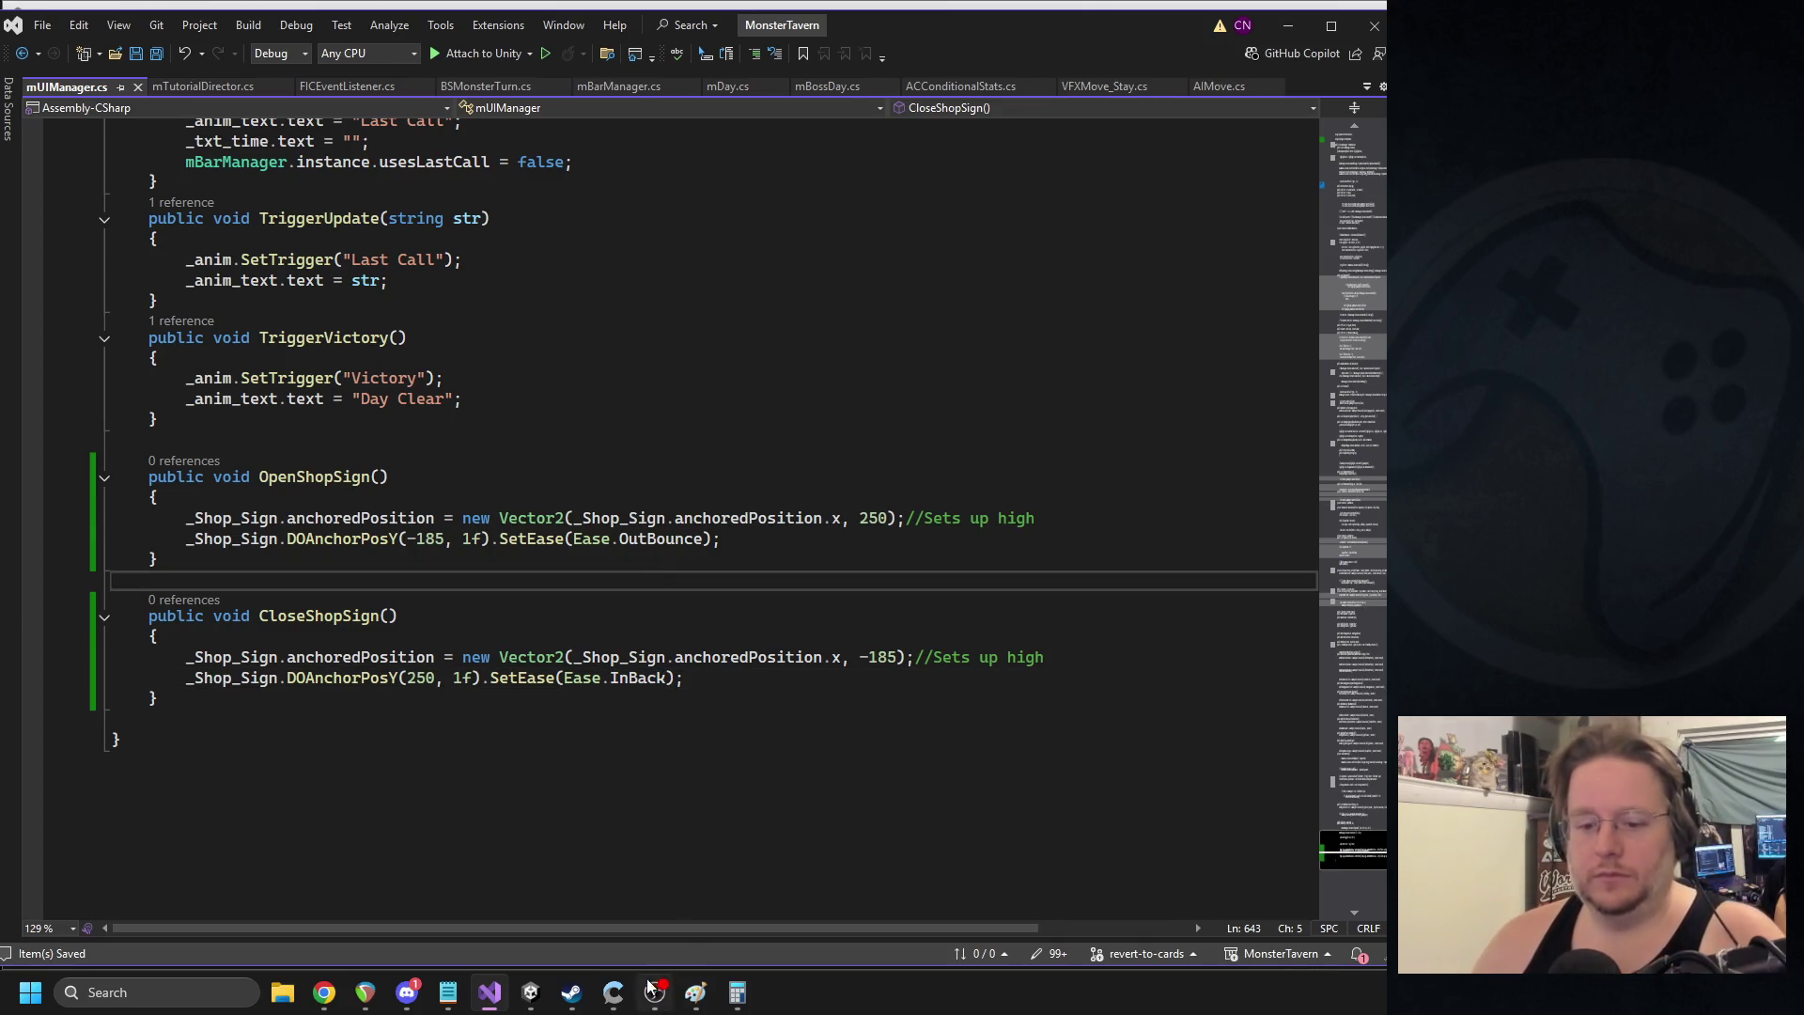
pyautogui.click(530, 998)
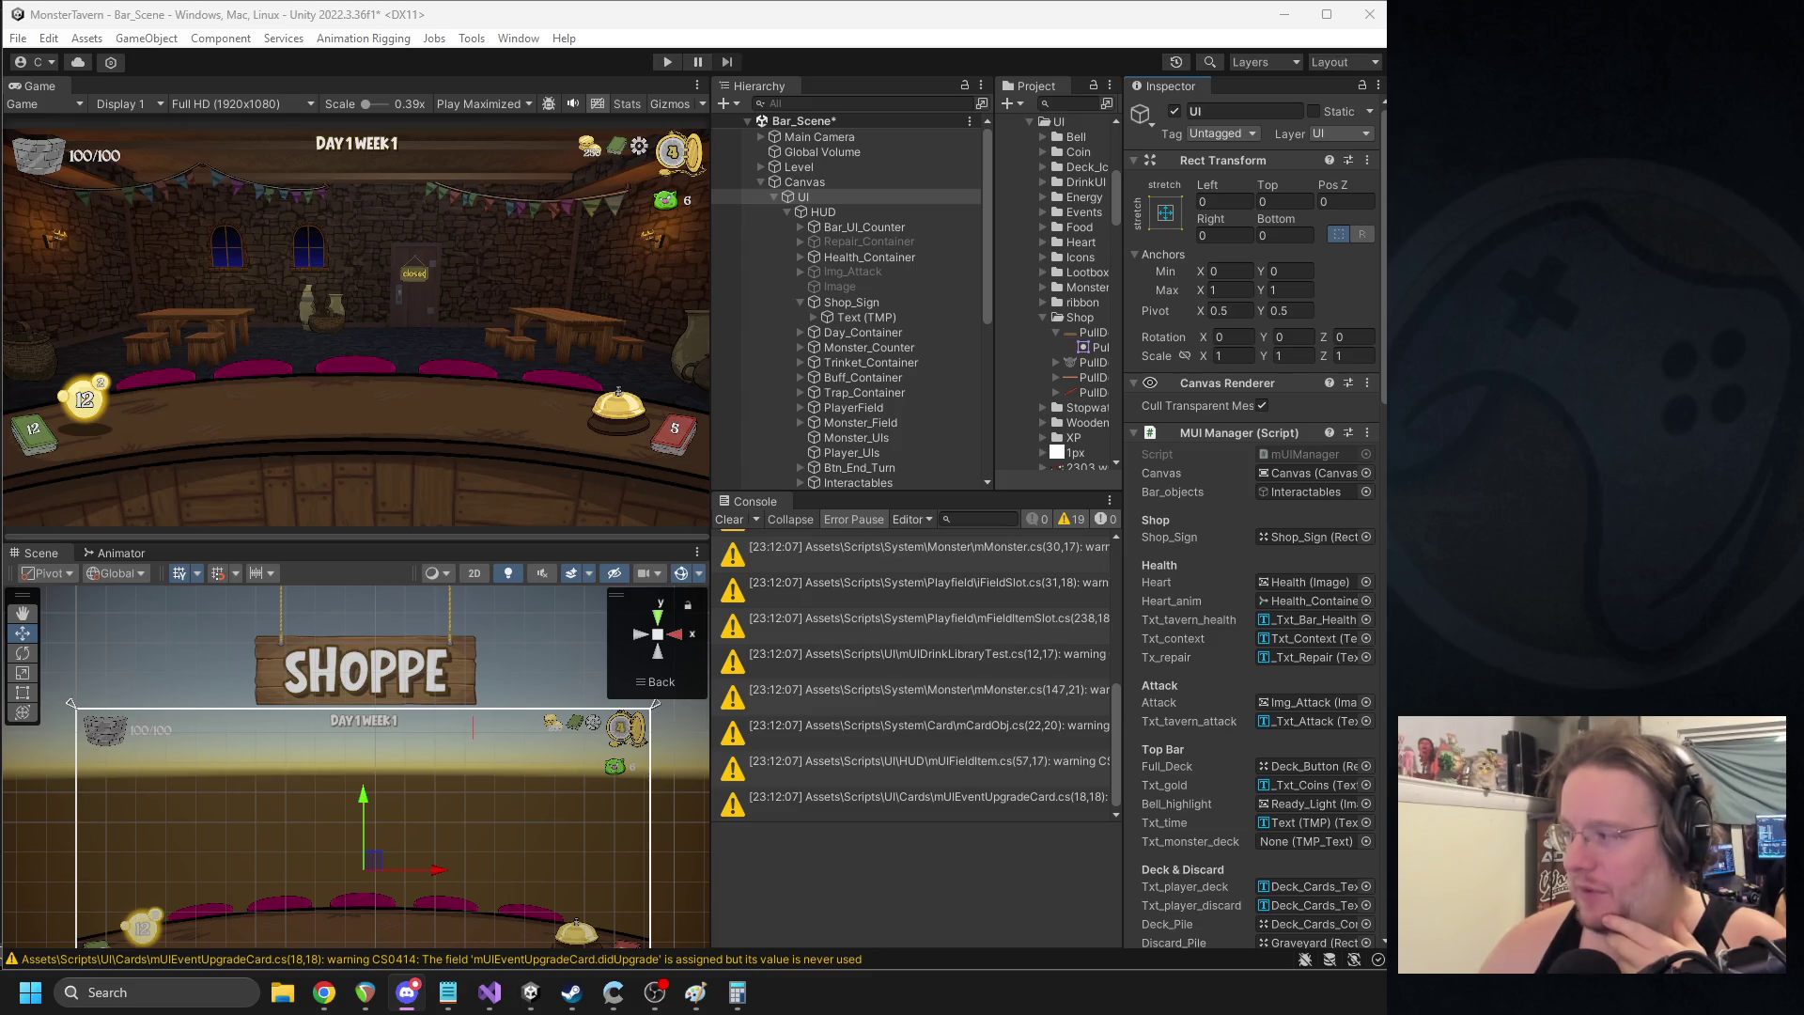
# - Deactivate the Shop_Sign object in the Inspector, then go back to Visual Studio
pyautogui.click(891, 302)
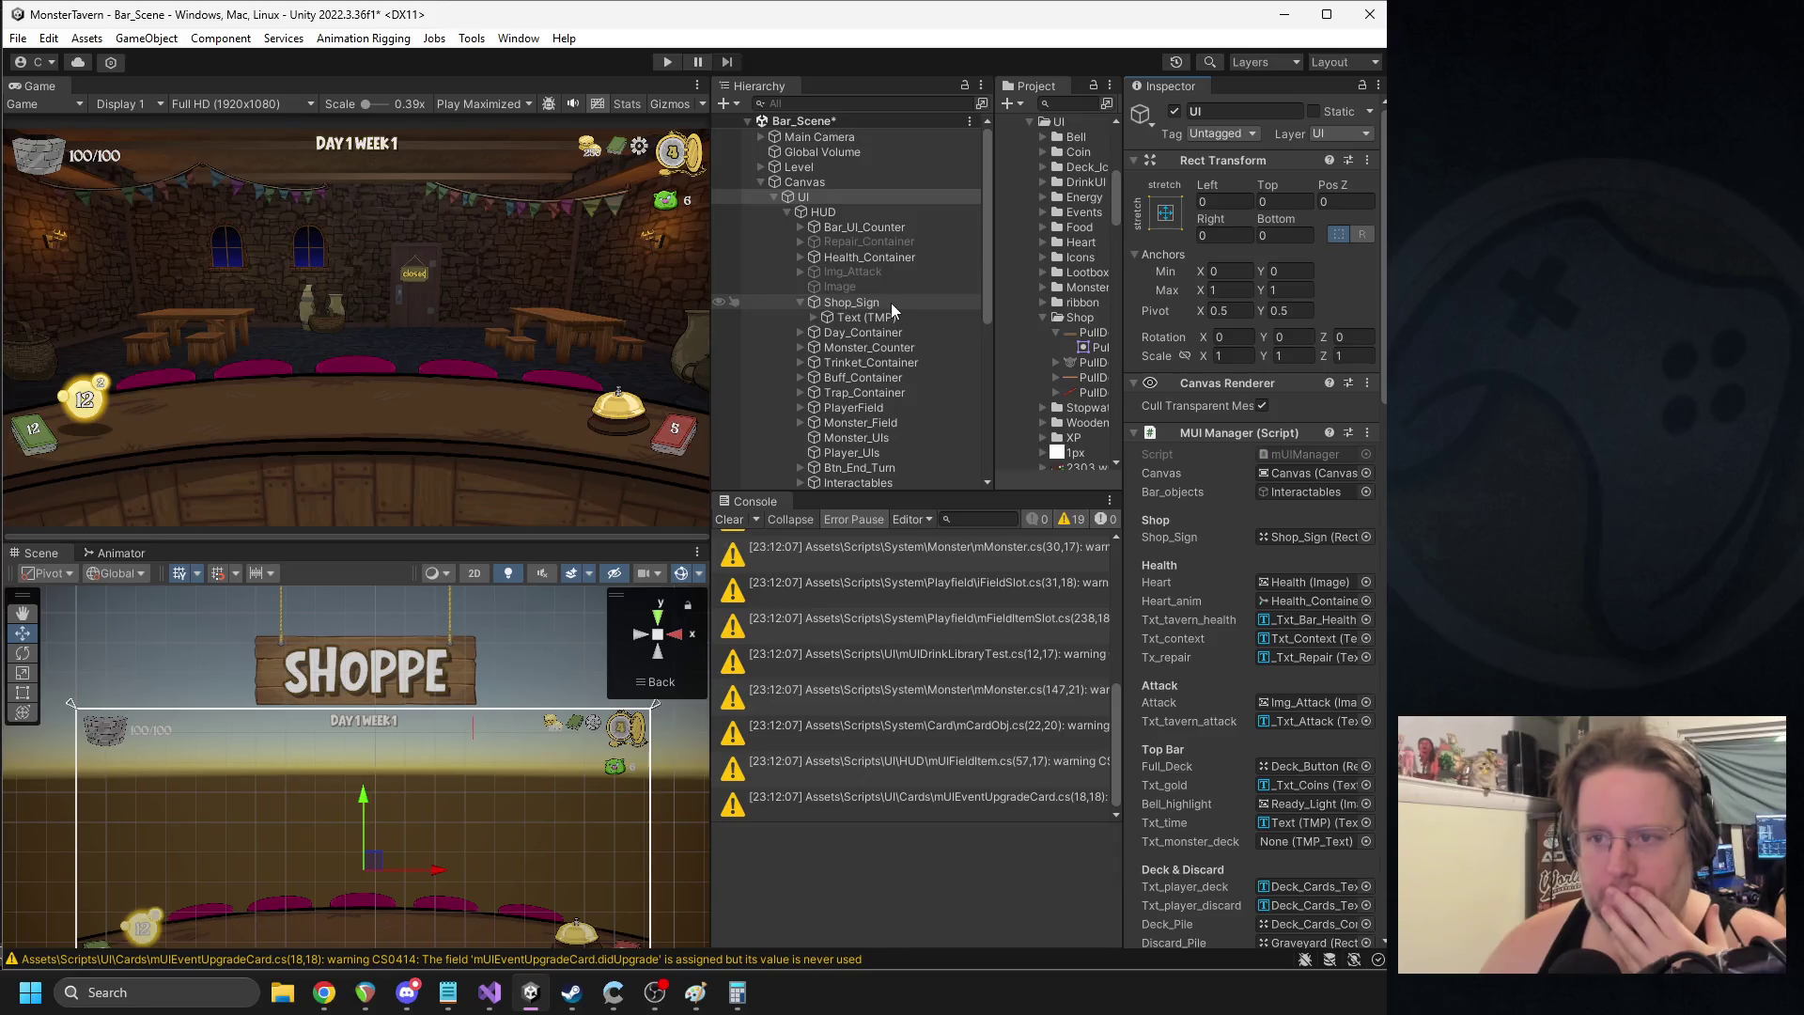
pyautogui.click(1178, 109)
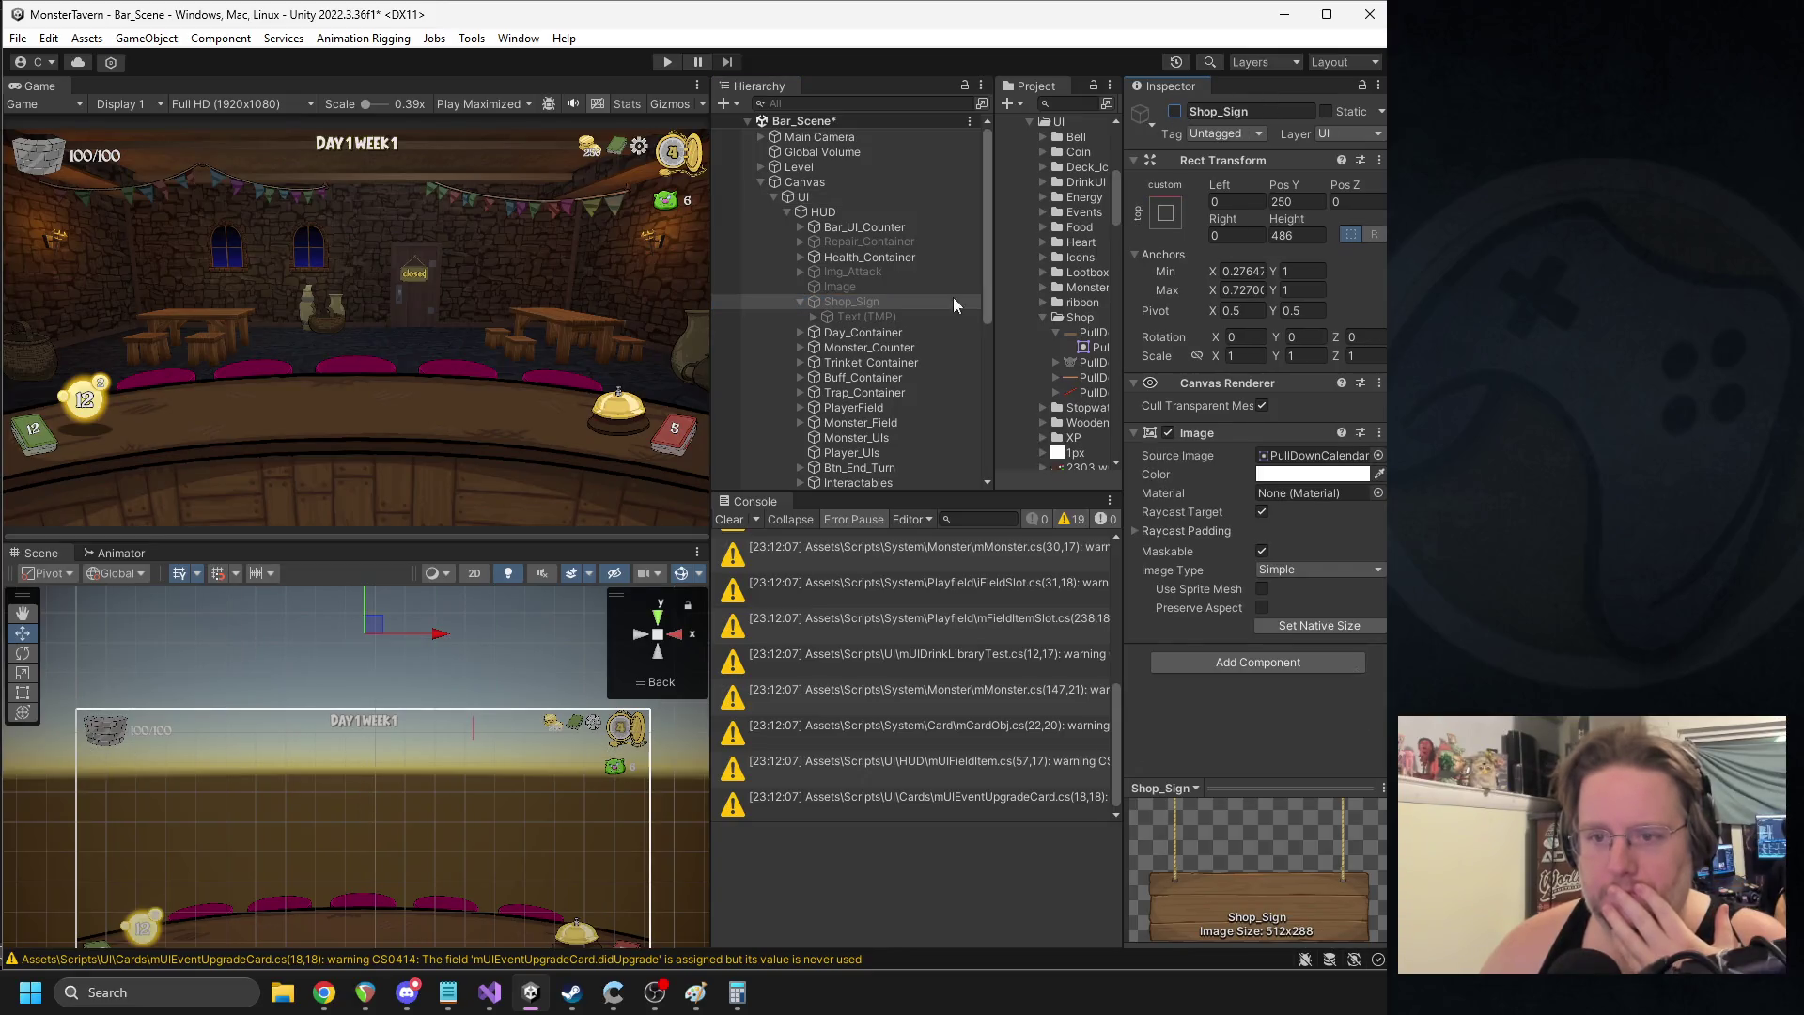
pyautogui.click(490, 992)
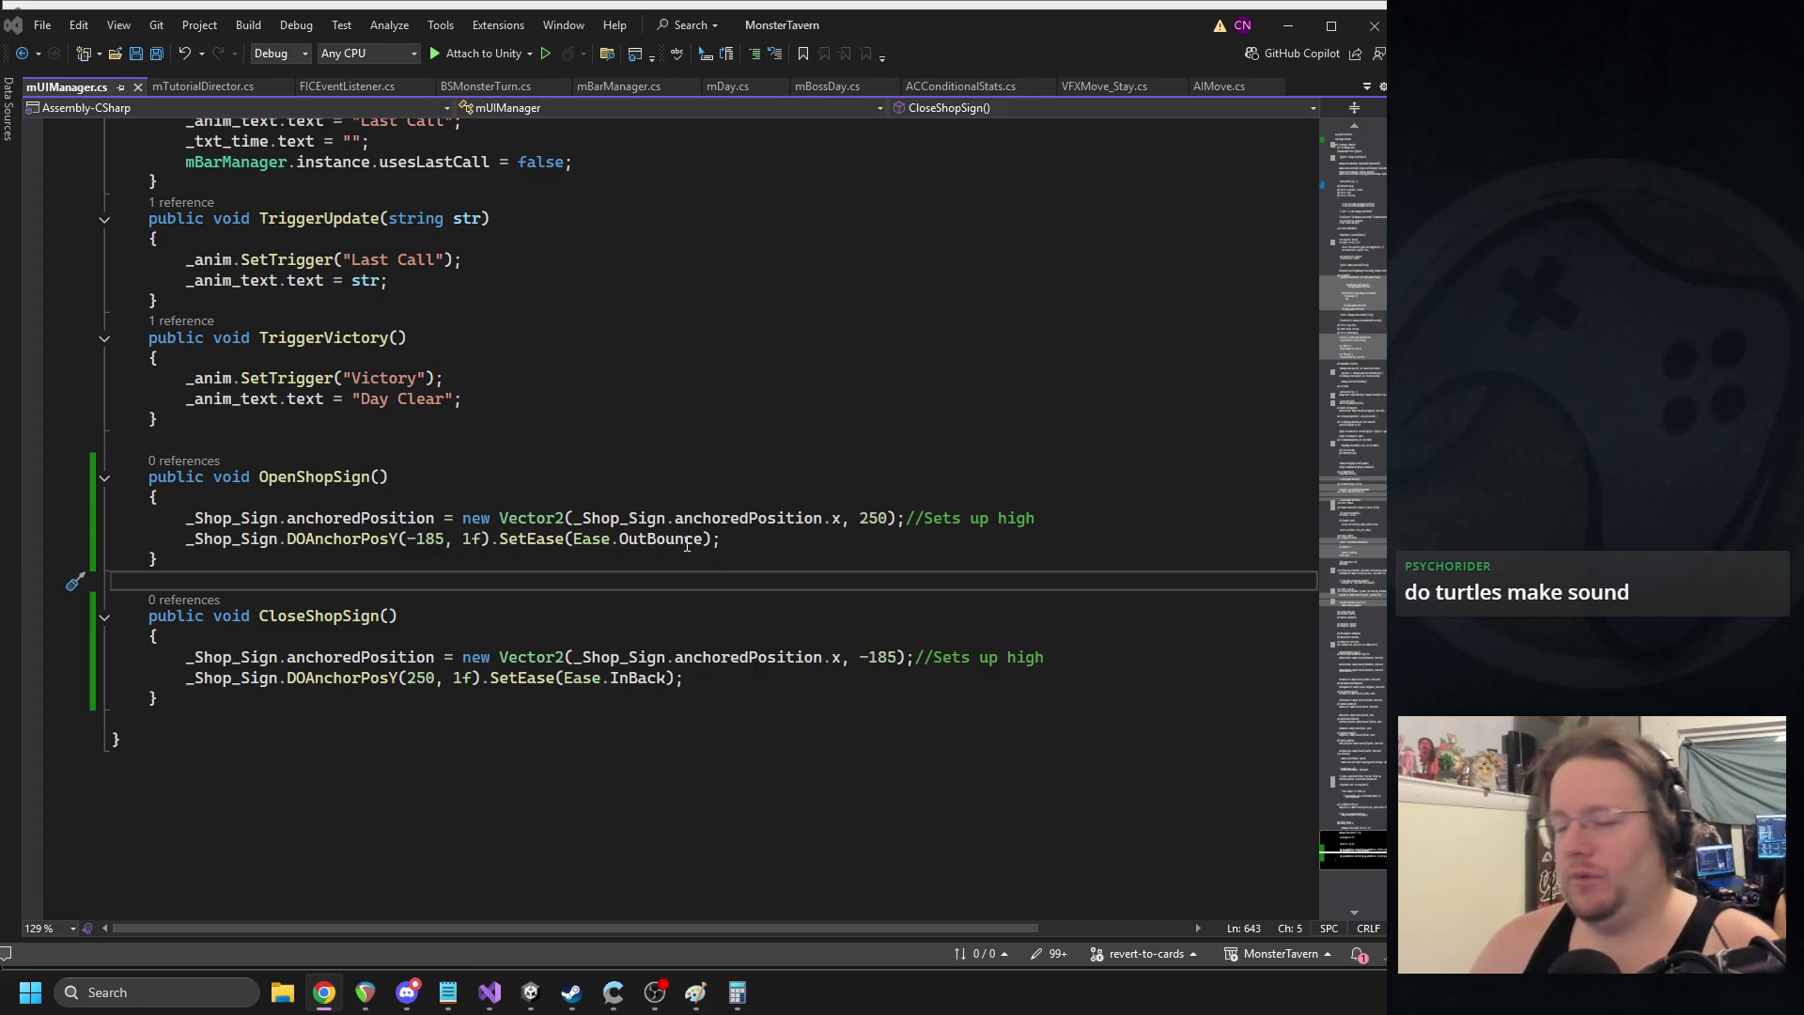
# - Chain .OnComplete(() => _Shop_Sign.gameObject.SetActive(false)) onto the CloseShopSign tween
pyautogui.click(678, 676)
pyautogui.press('Return')
pyautogui.write('.oncom;')
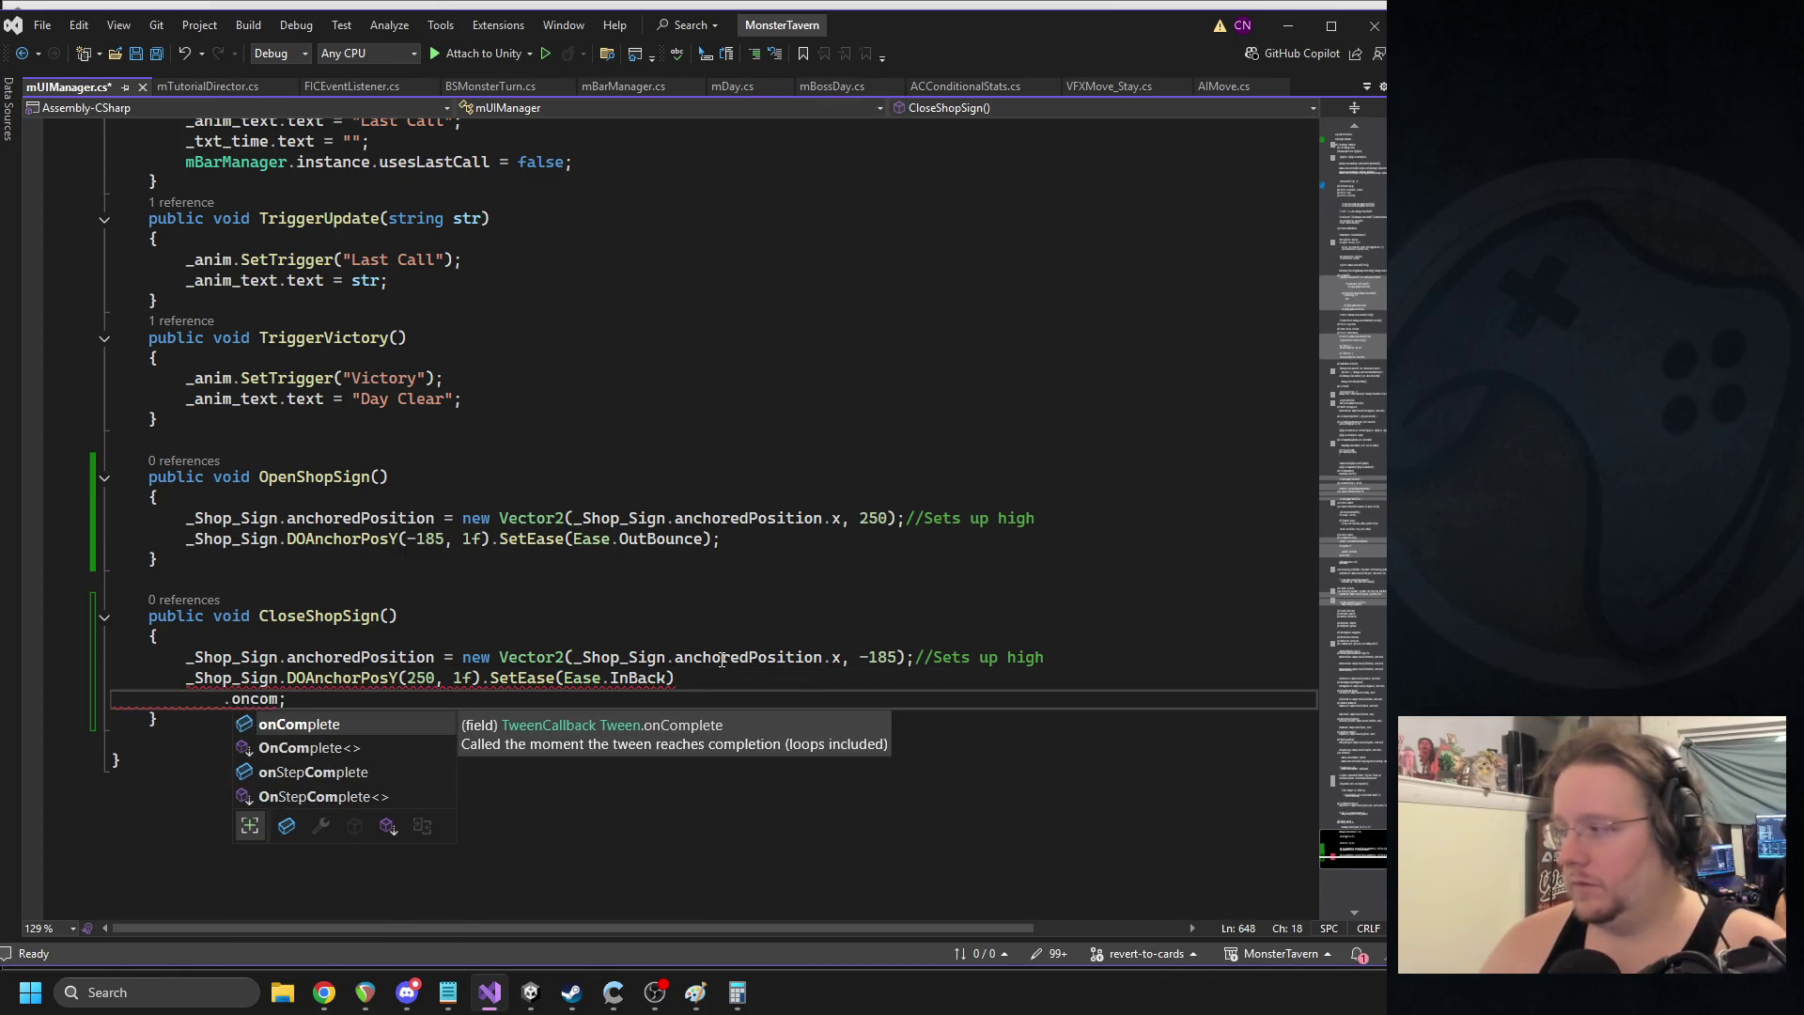
pyautogui.press('Tab')
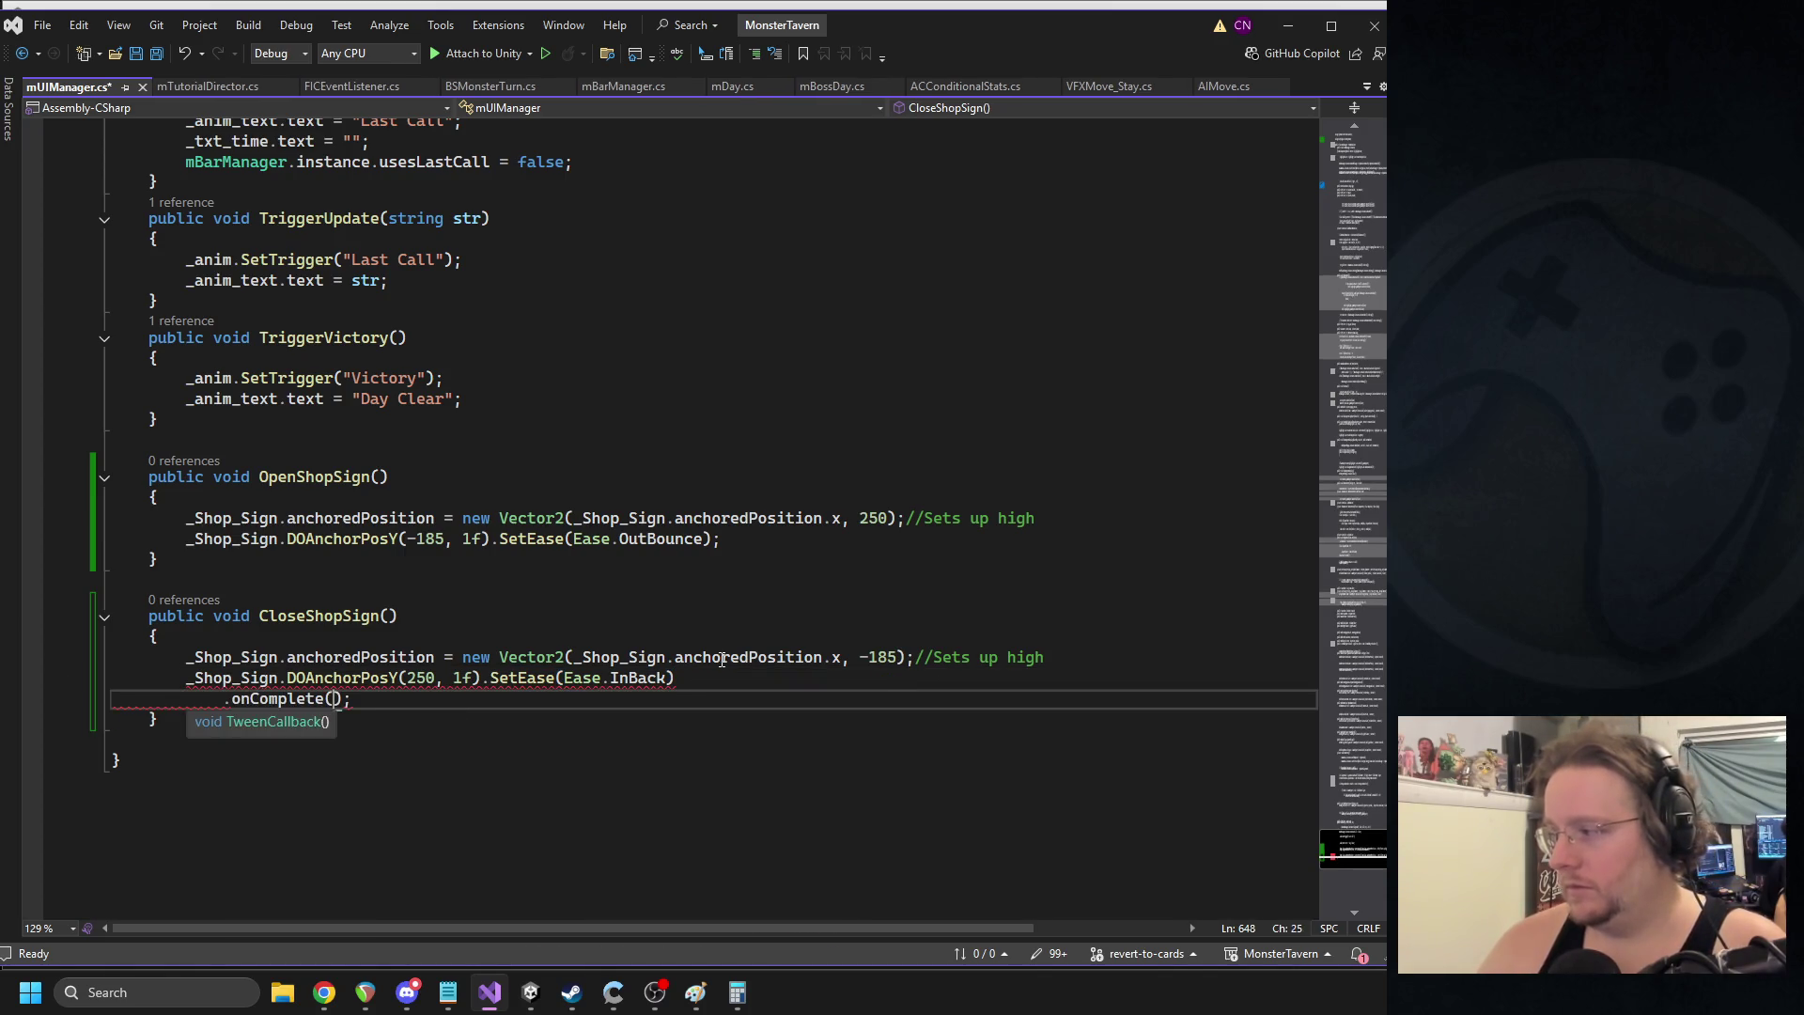
pyautogui.write('(() => _Shops')
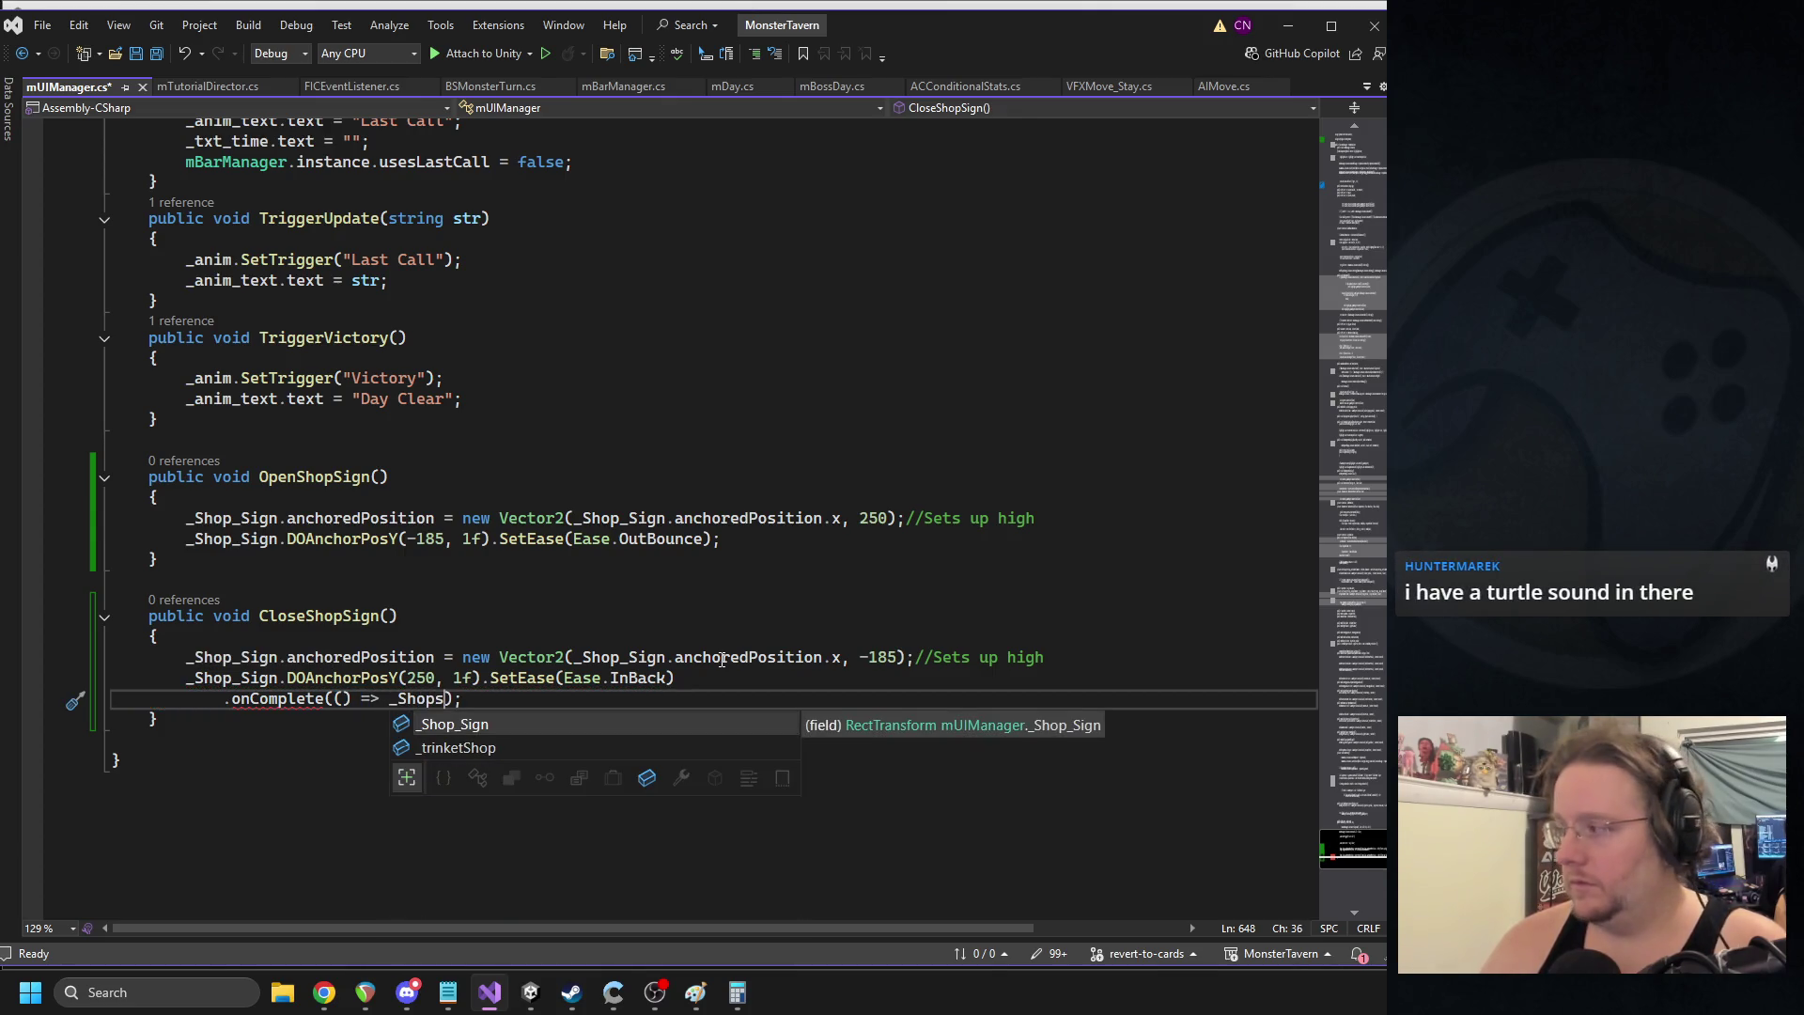
pyautogui.press('Tab')
pyautogui.write('.ga.Se')
pyautogui.press('Tab')
pyautogui.write('(false)')
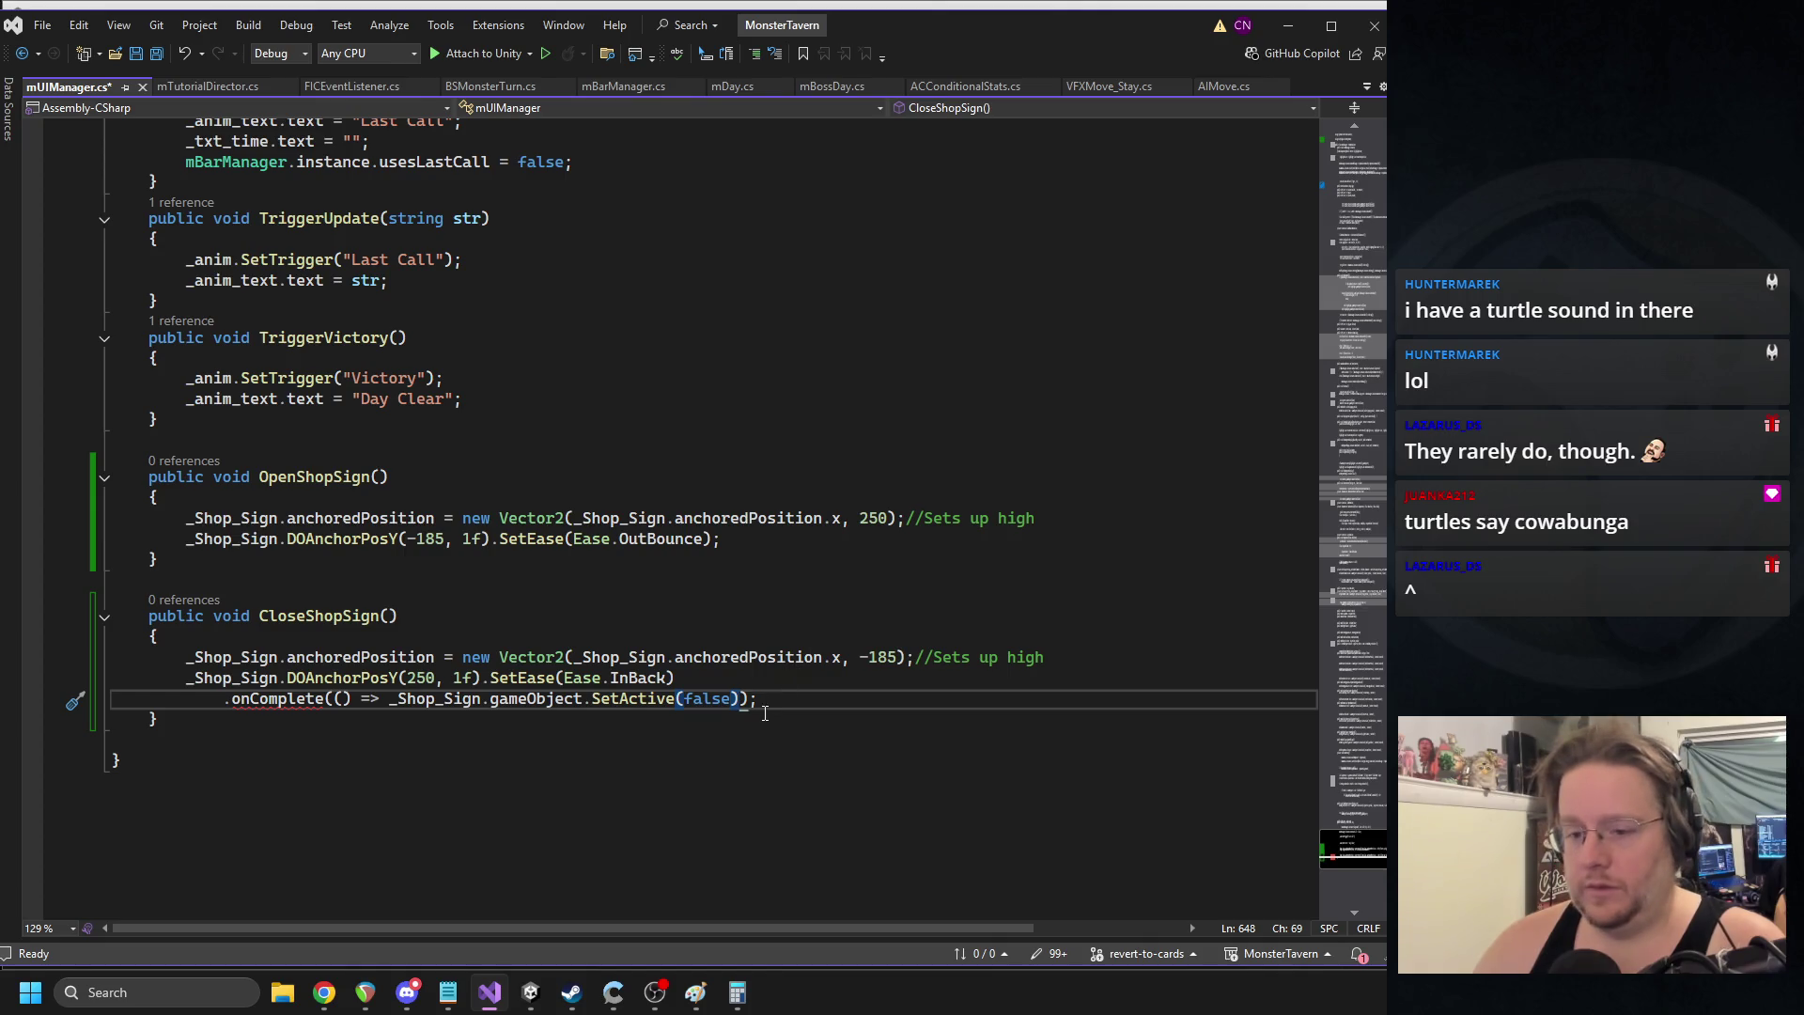
# - Fix the capitalization to OnComplete and save the script
pyautogui.press('Up')
pyautogui.press('Up')
pyautogui.press('Up')
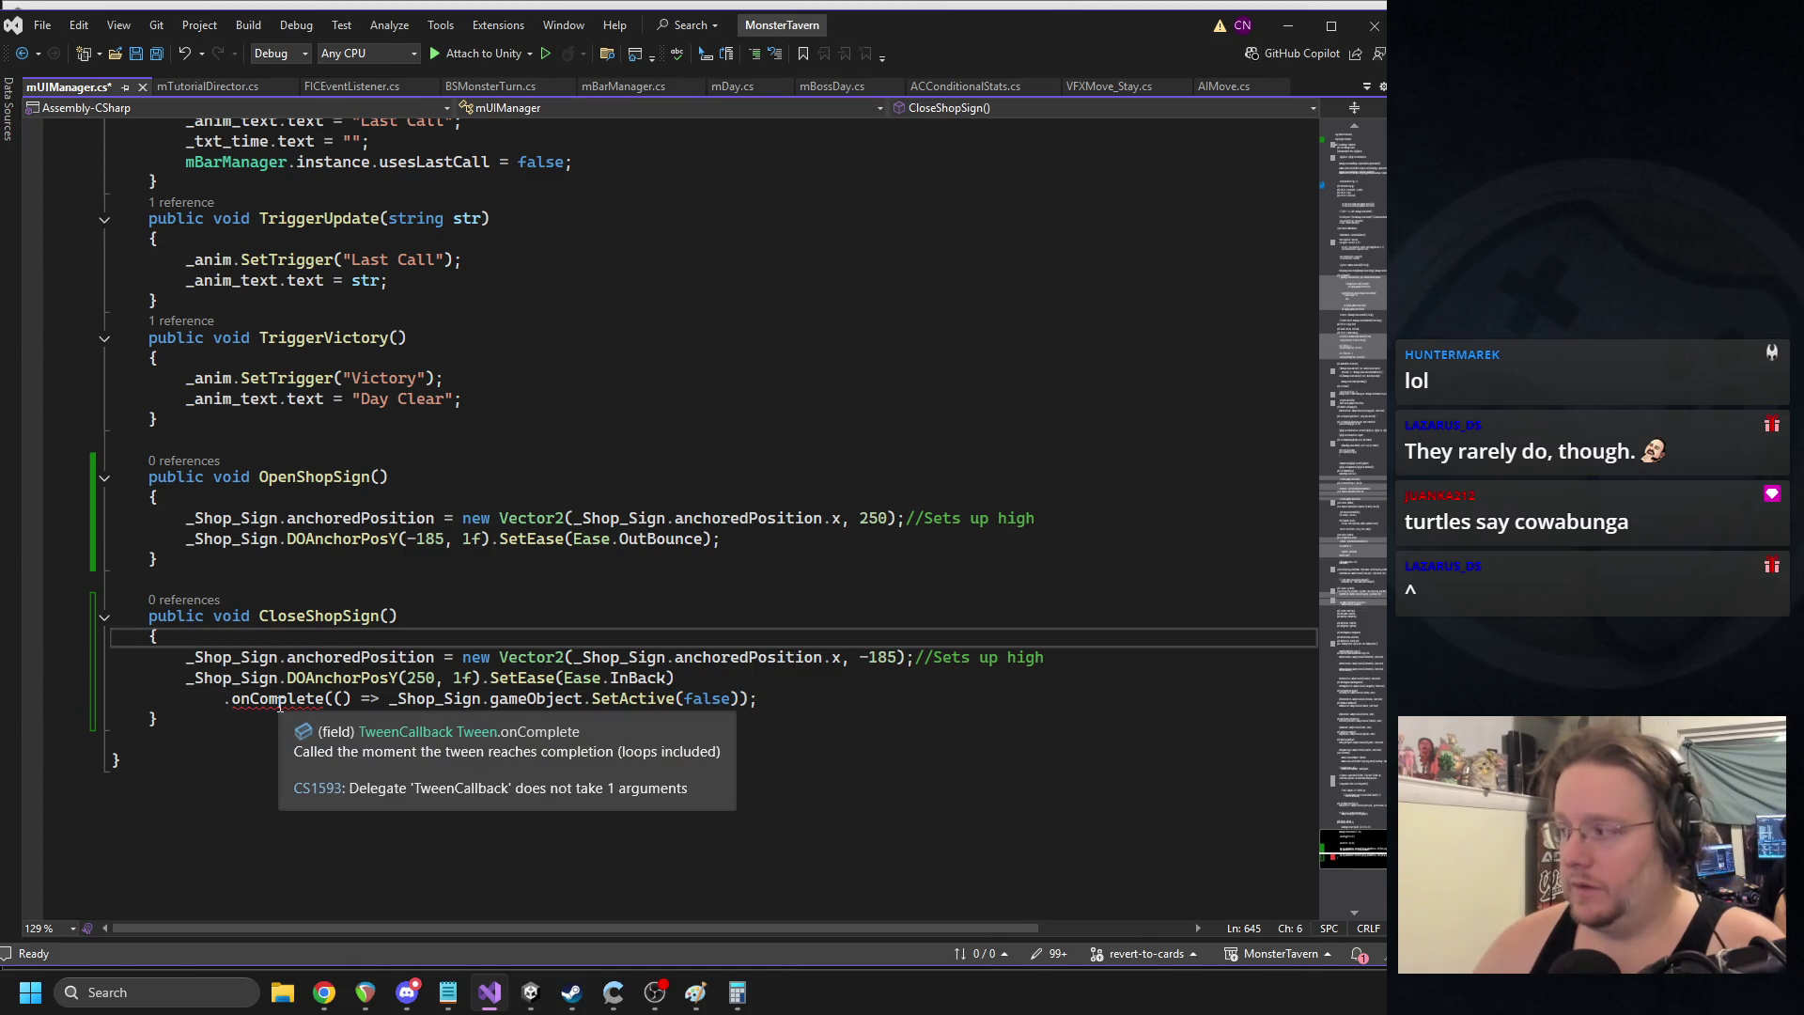
pyautogui.click(231, 698)
pyautogui.press('Delete')
pyautogui.write('O')
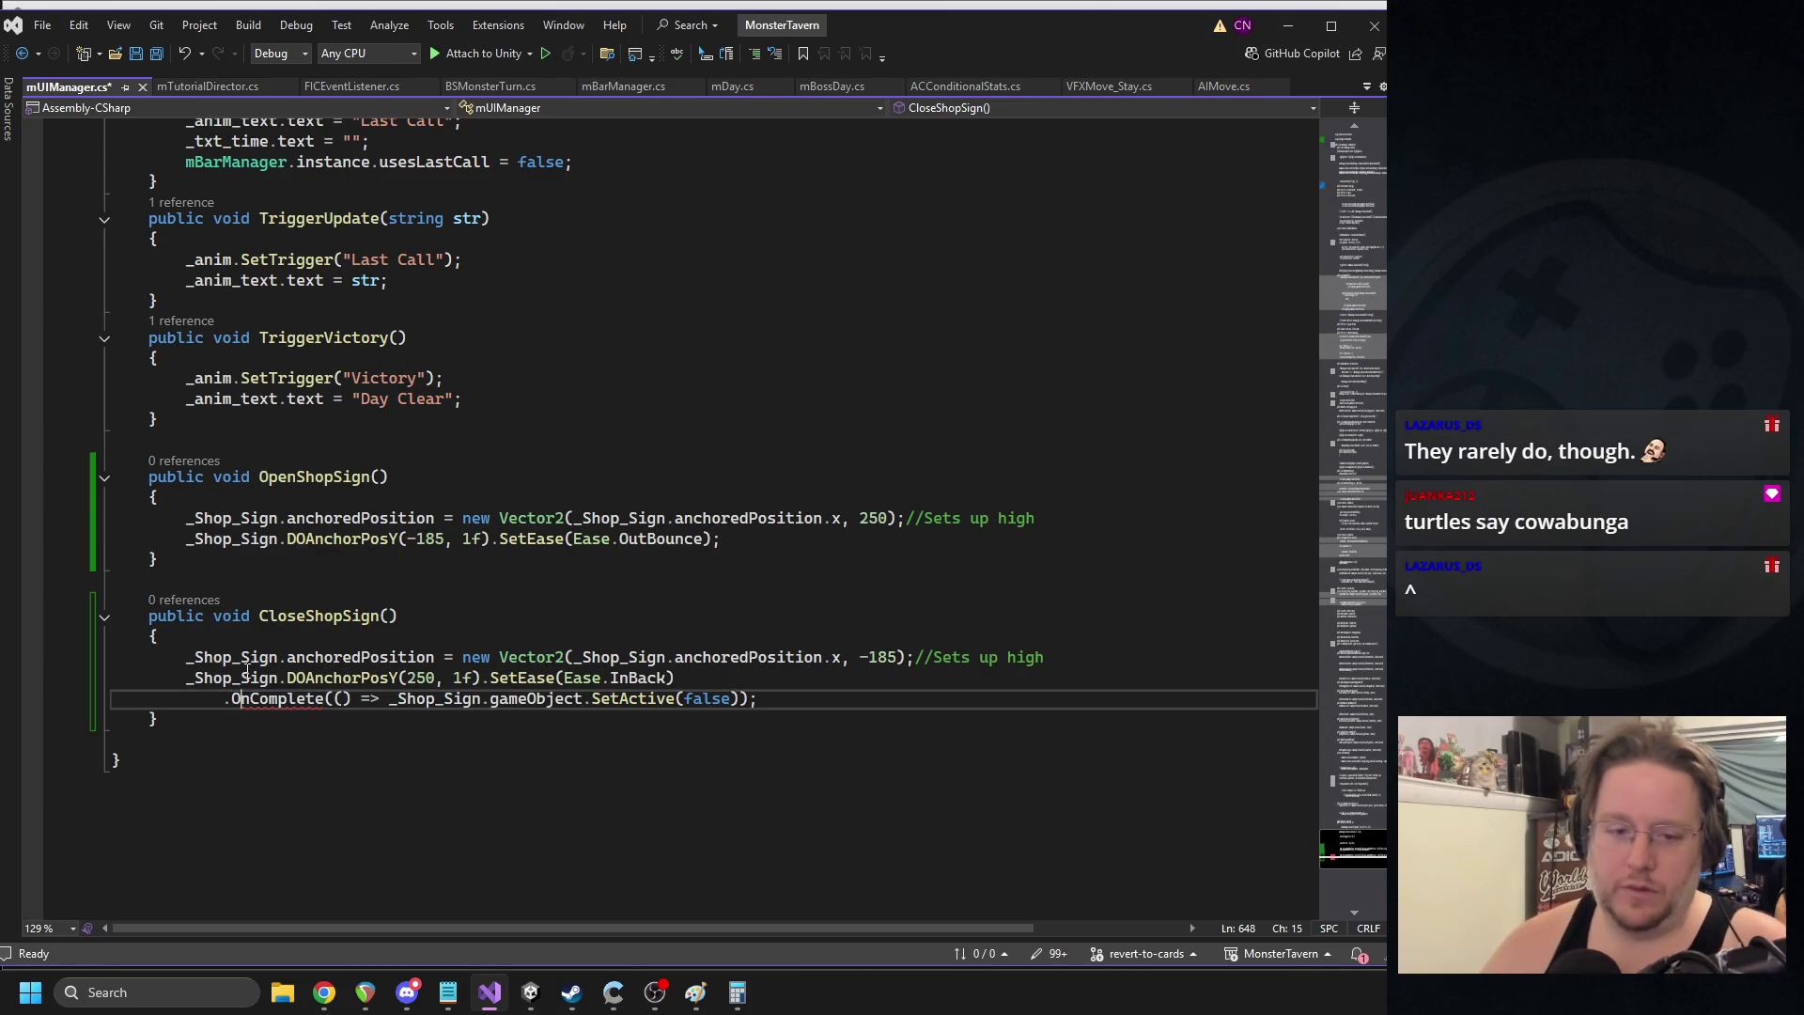
pyautogui.click(399, 539)
pyautogui.hotkey('ctrl', 's')
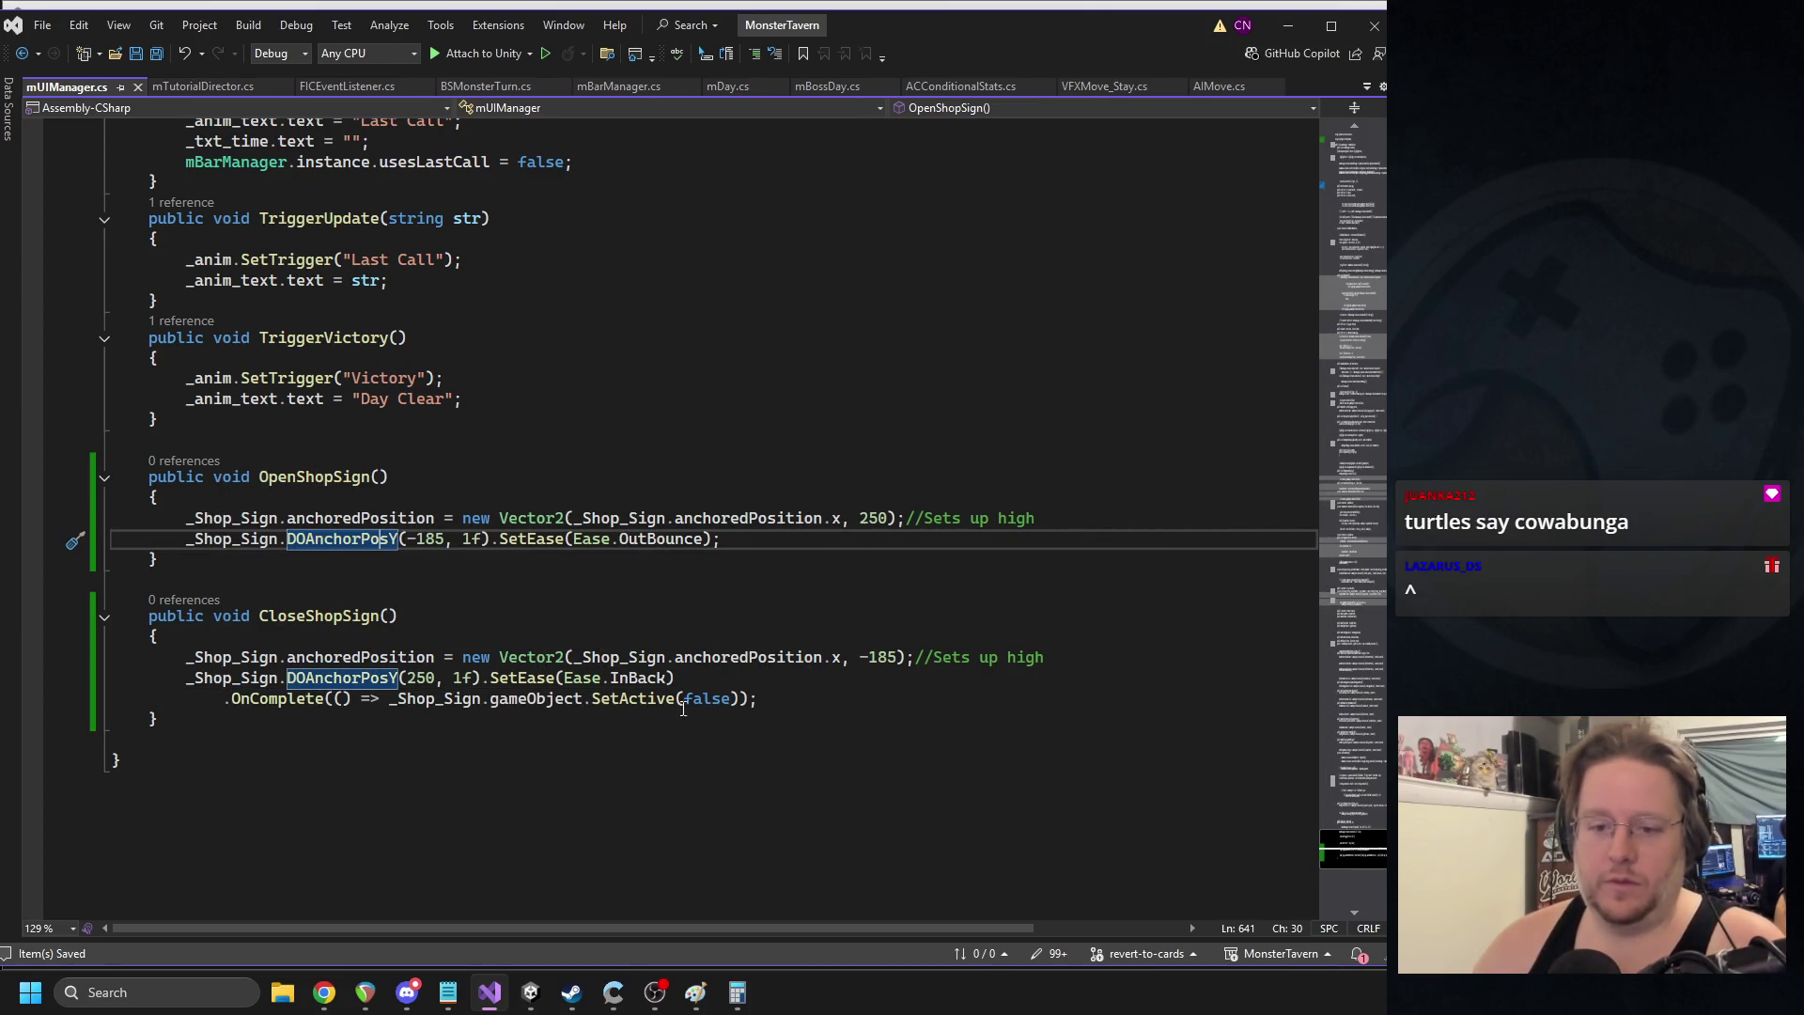
# - Paste the SetActive(false) call onto a new first line of OpenShopSign
pyautogui.moveTo(390, 698); pyautogui.dragTo(747, 698)
pyautogui.hotkey('ctrl', 'c')
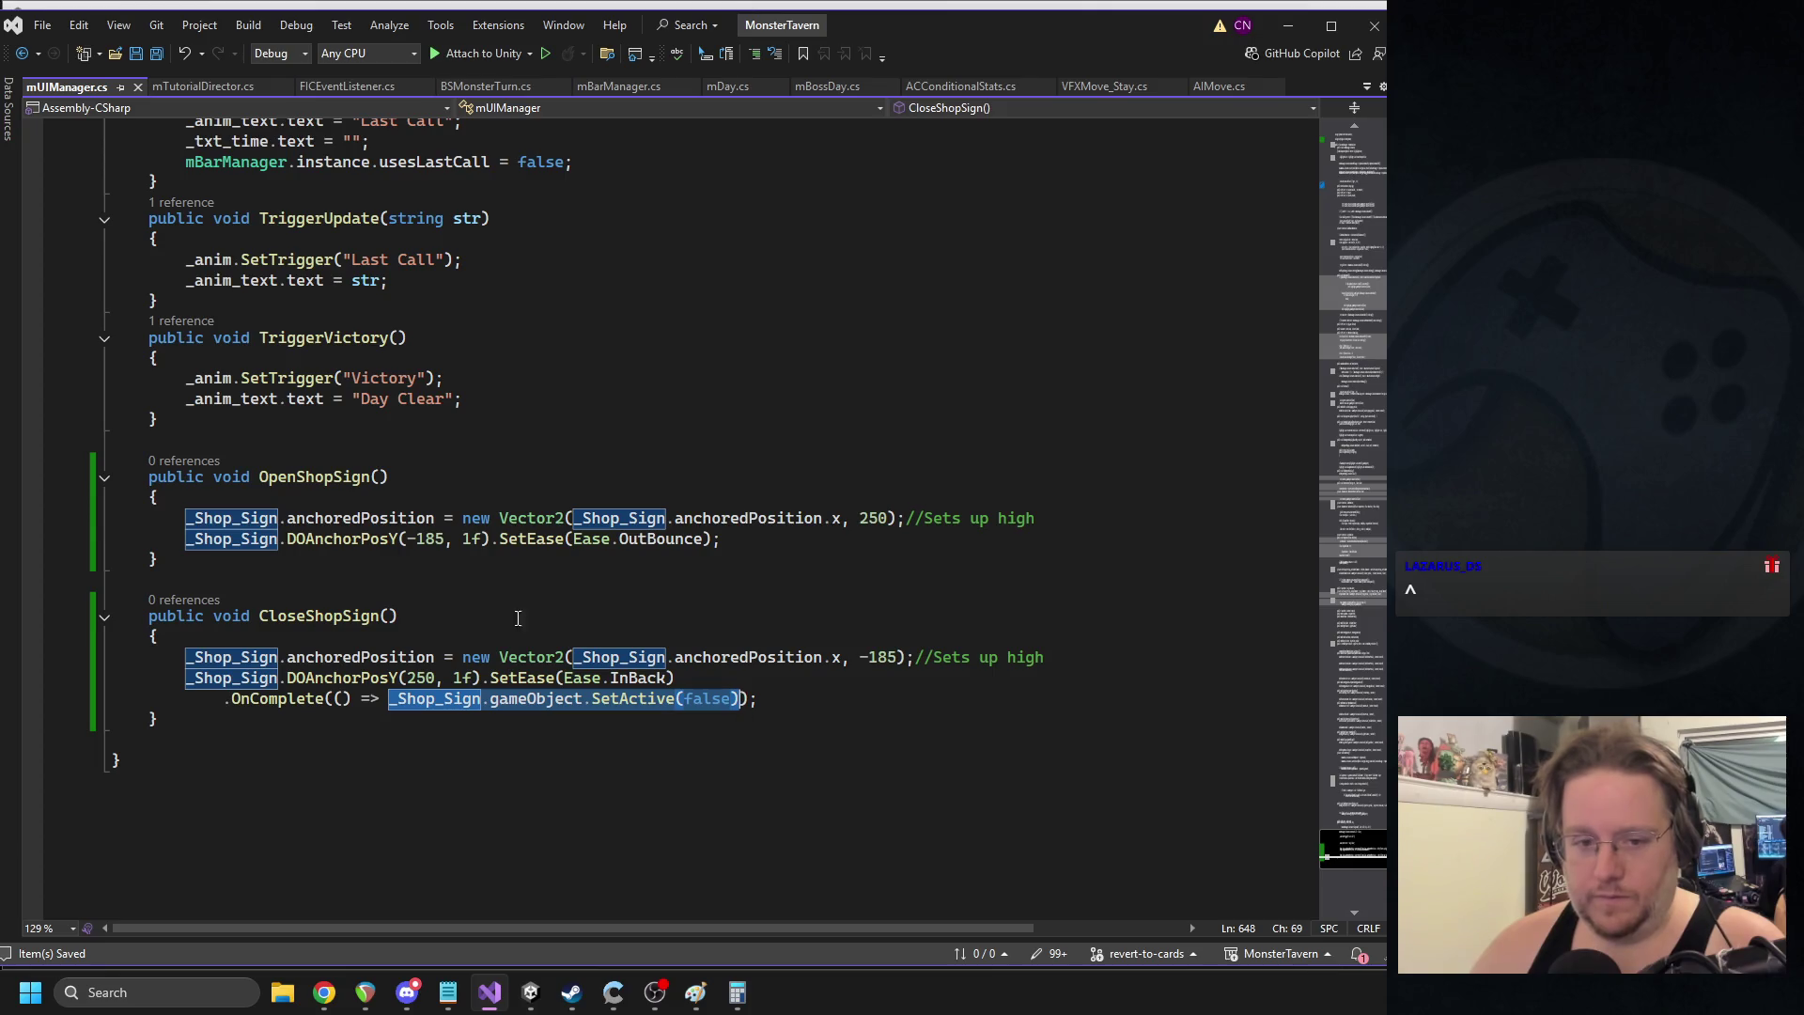
pyautogui.click(323, 498)
pyautogui.press('Return')
pyautogui.hotkey('ctrl', 'v')
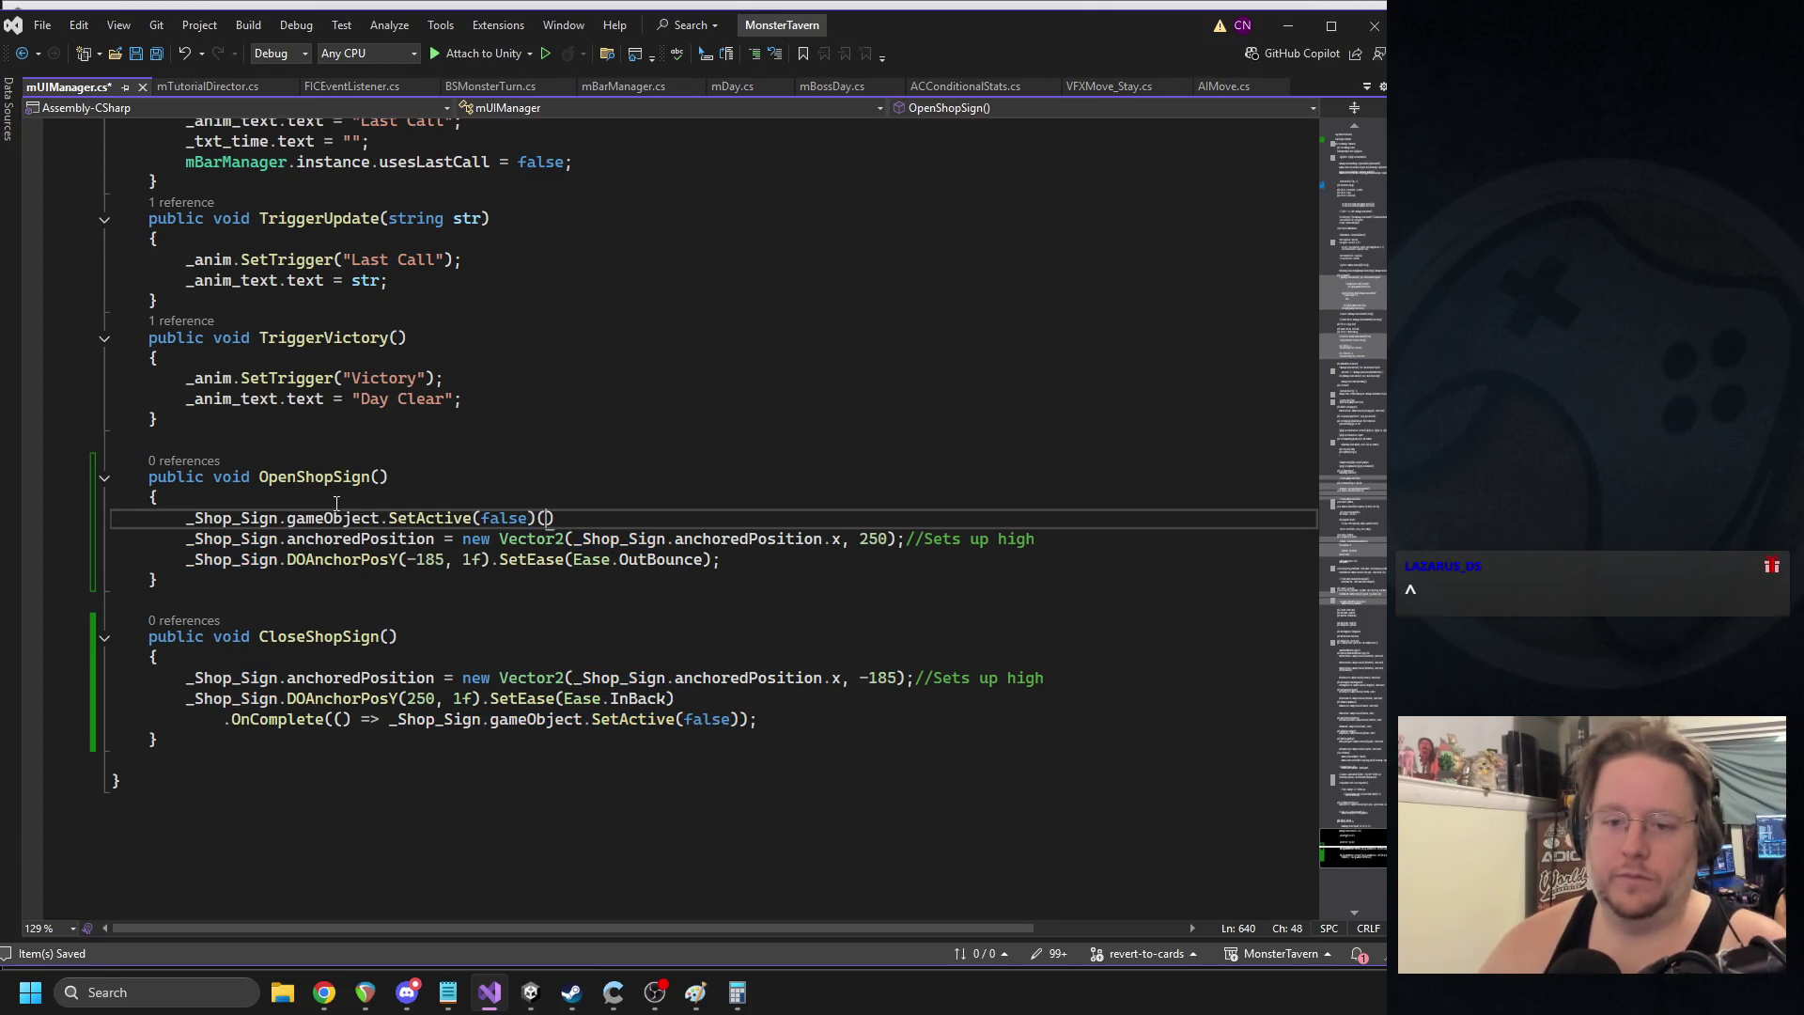
# - Change the pasted OpenShopSign line to SetActive(true) and save
pyautogui.write(';')
pyautogui.press('Left')
pyautogui.press('Left')
pyautogui.press('BackSpace')
pyautogui.press('BackSpace')
pyautogui.press('BackSpace')
pyautogui.write('tru')
pyautogui.press('Tab')
pyautogui.hotkey('ctrl', 's')
pyautogui.hotkey('alt', 'Tab')
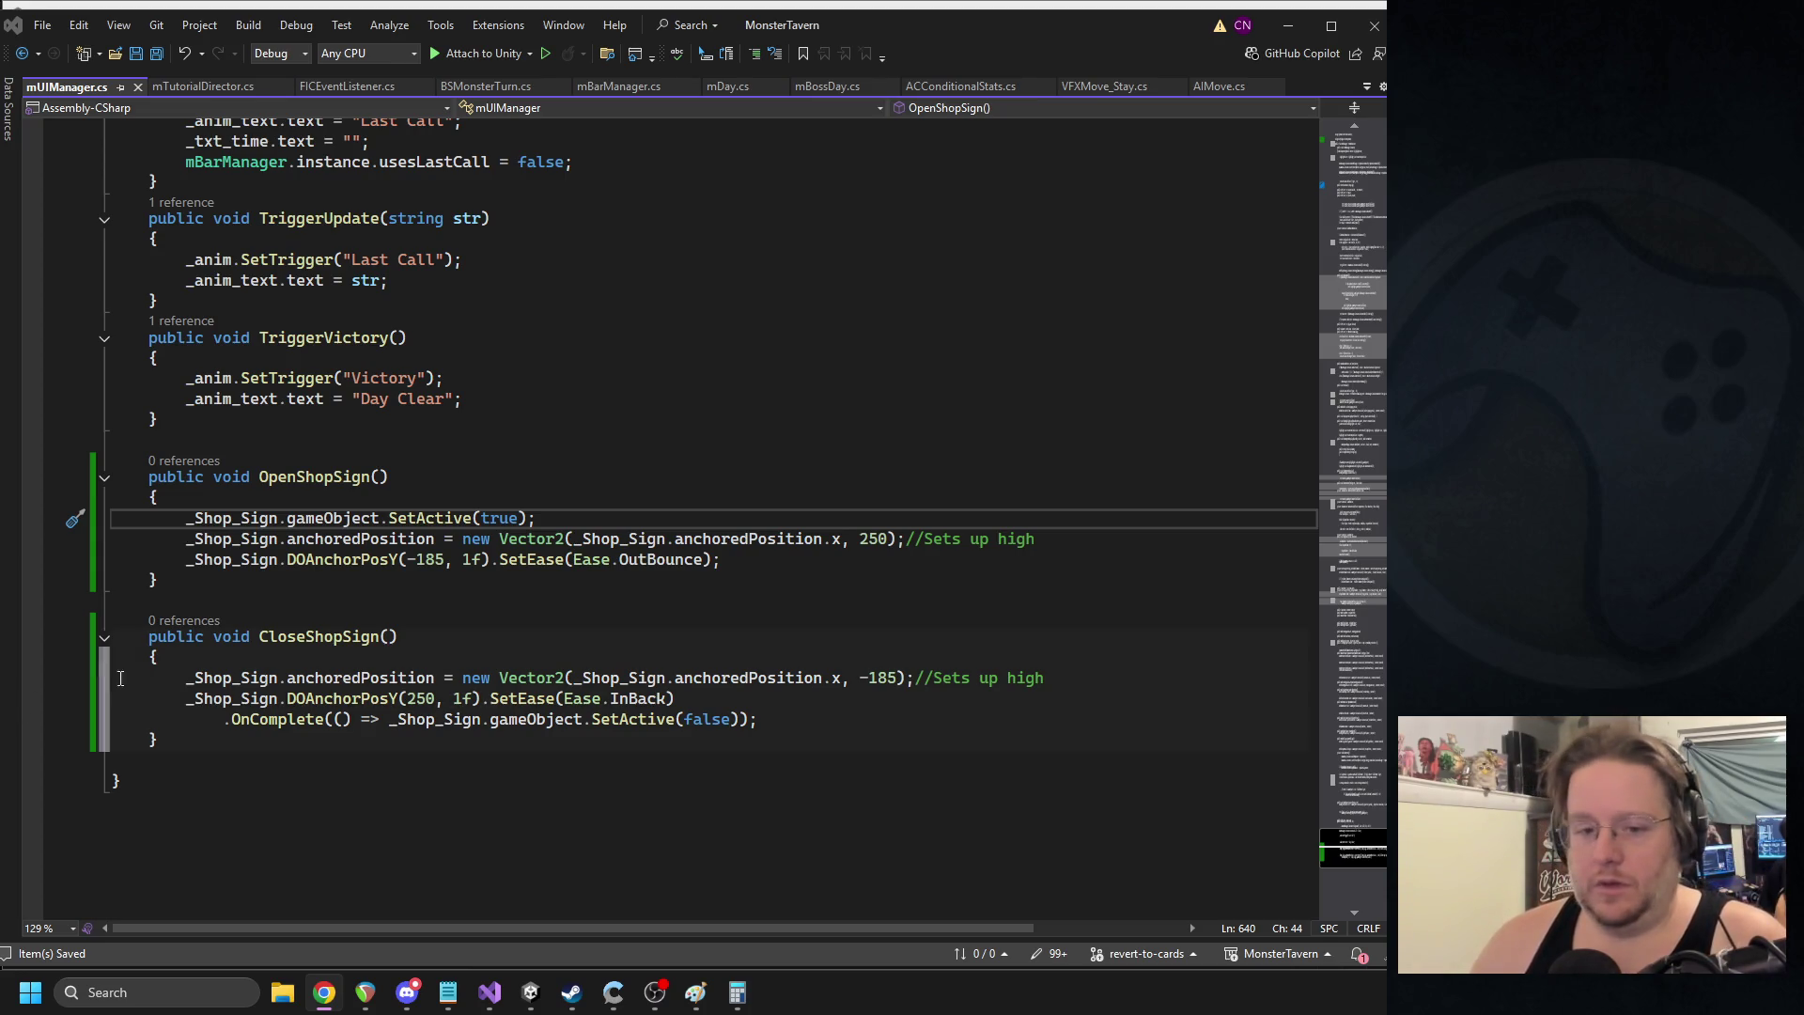
# - Chain .SetLink(_Shop_Sign.gameObject) onto the OutBounce tween in OpenShopSign
pyautogui.click(718, 559)
pyautogui.press('Return')
pyautogui.write('.setlink')
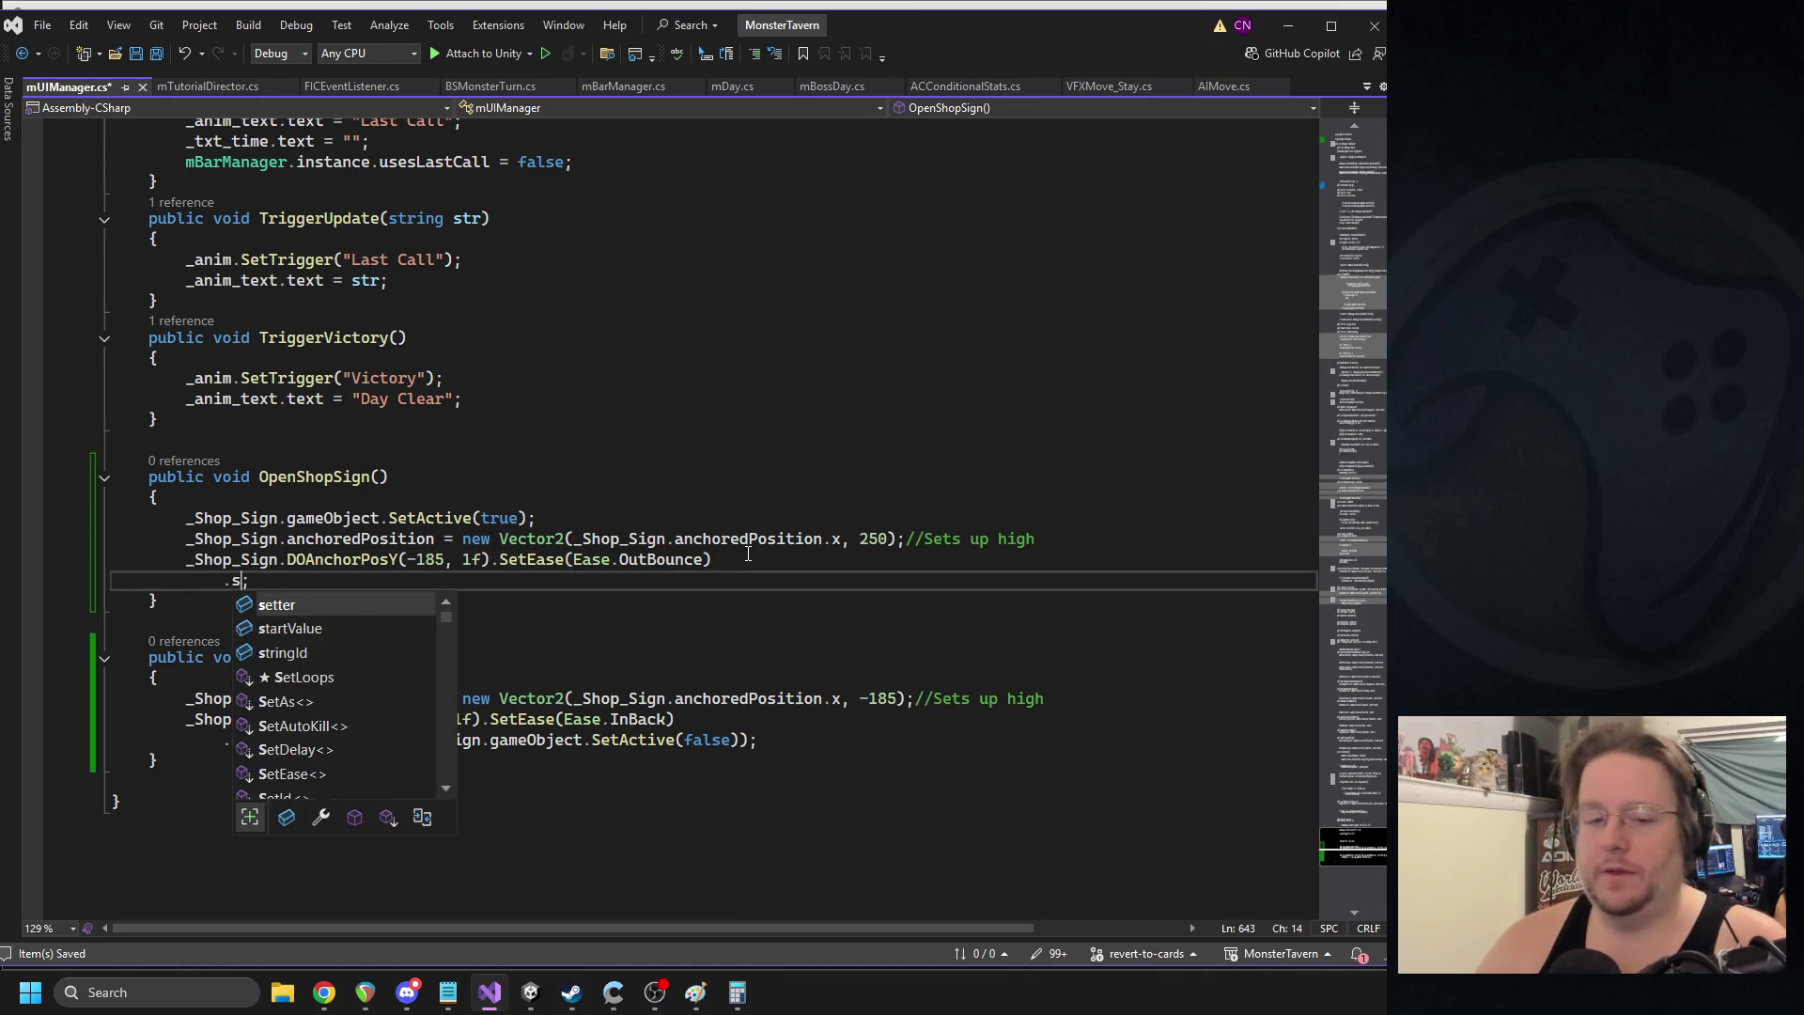
pyautogui.press('Tab')
pyautogui.write('(_sign')
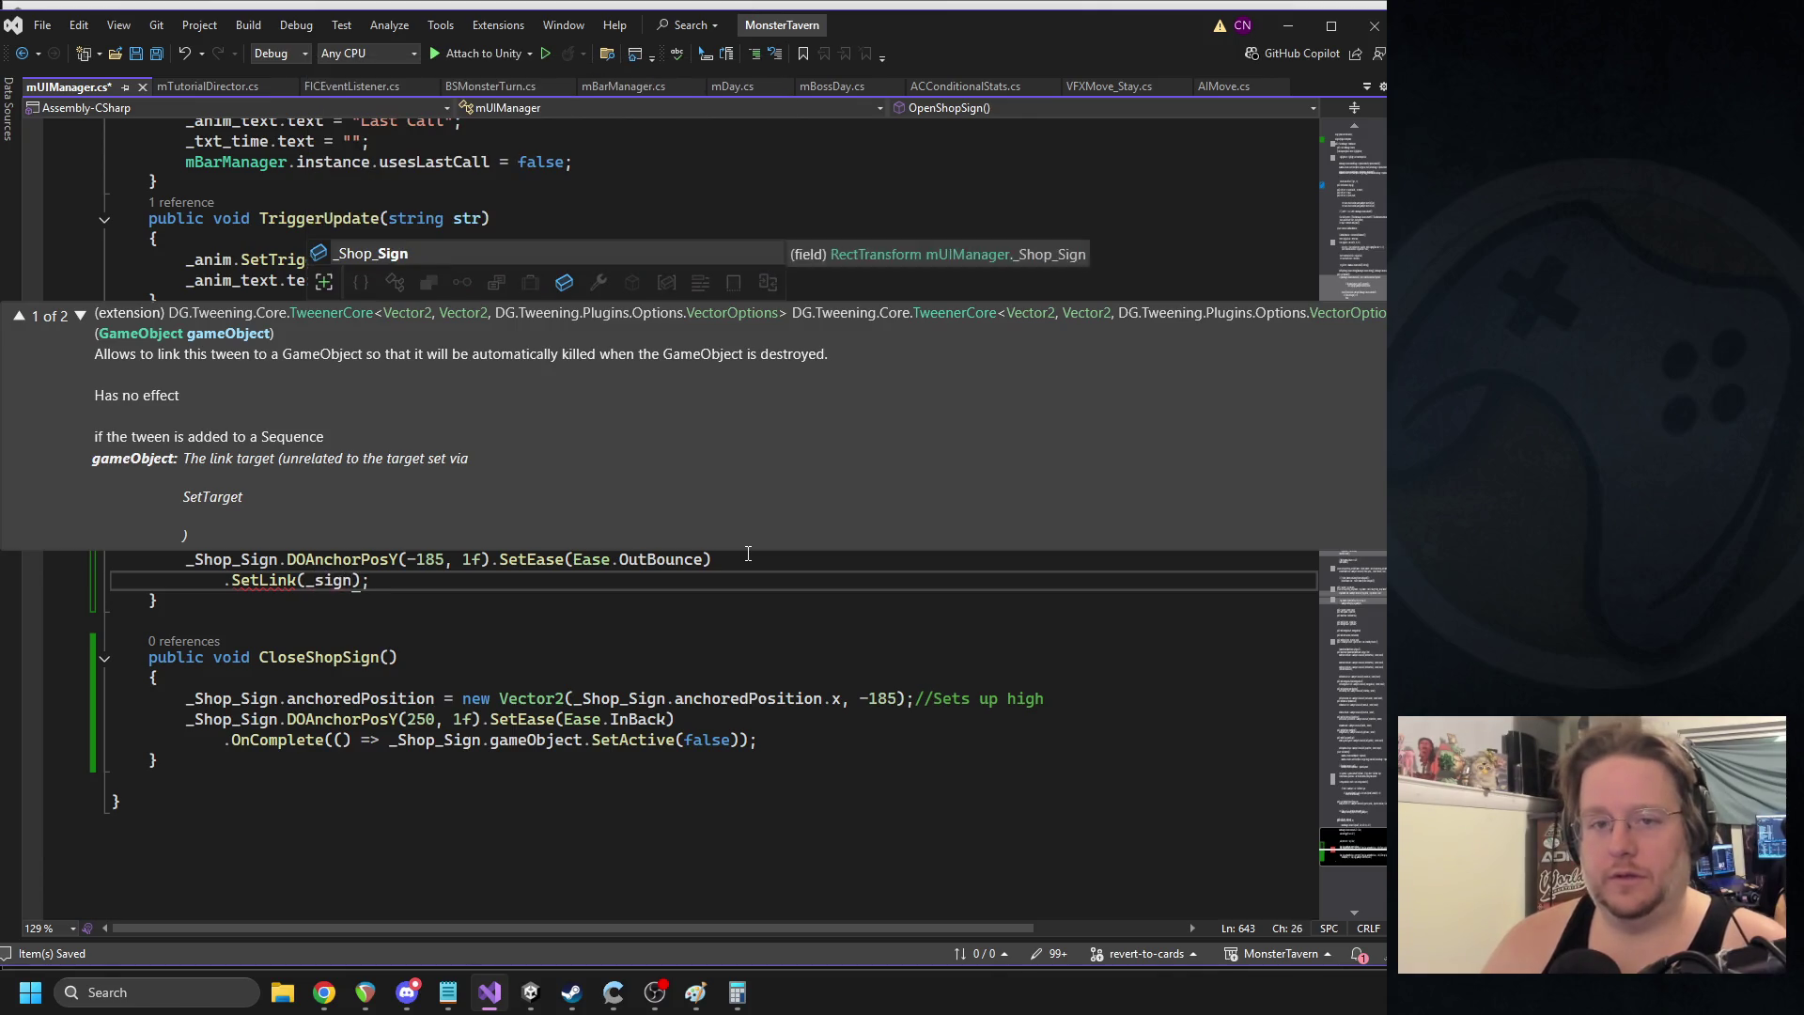
pyautogui.press('Tab')
pyautogui.write('.ga')
pyautogui.press('Tab')
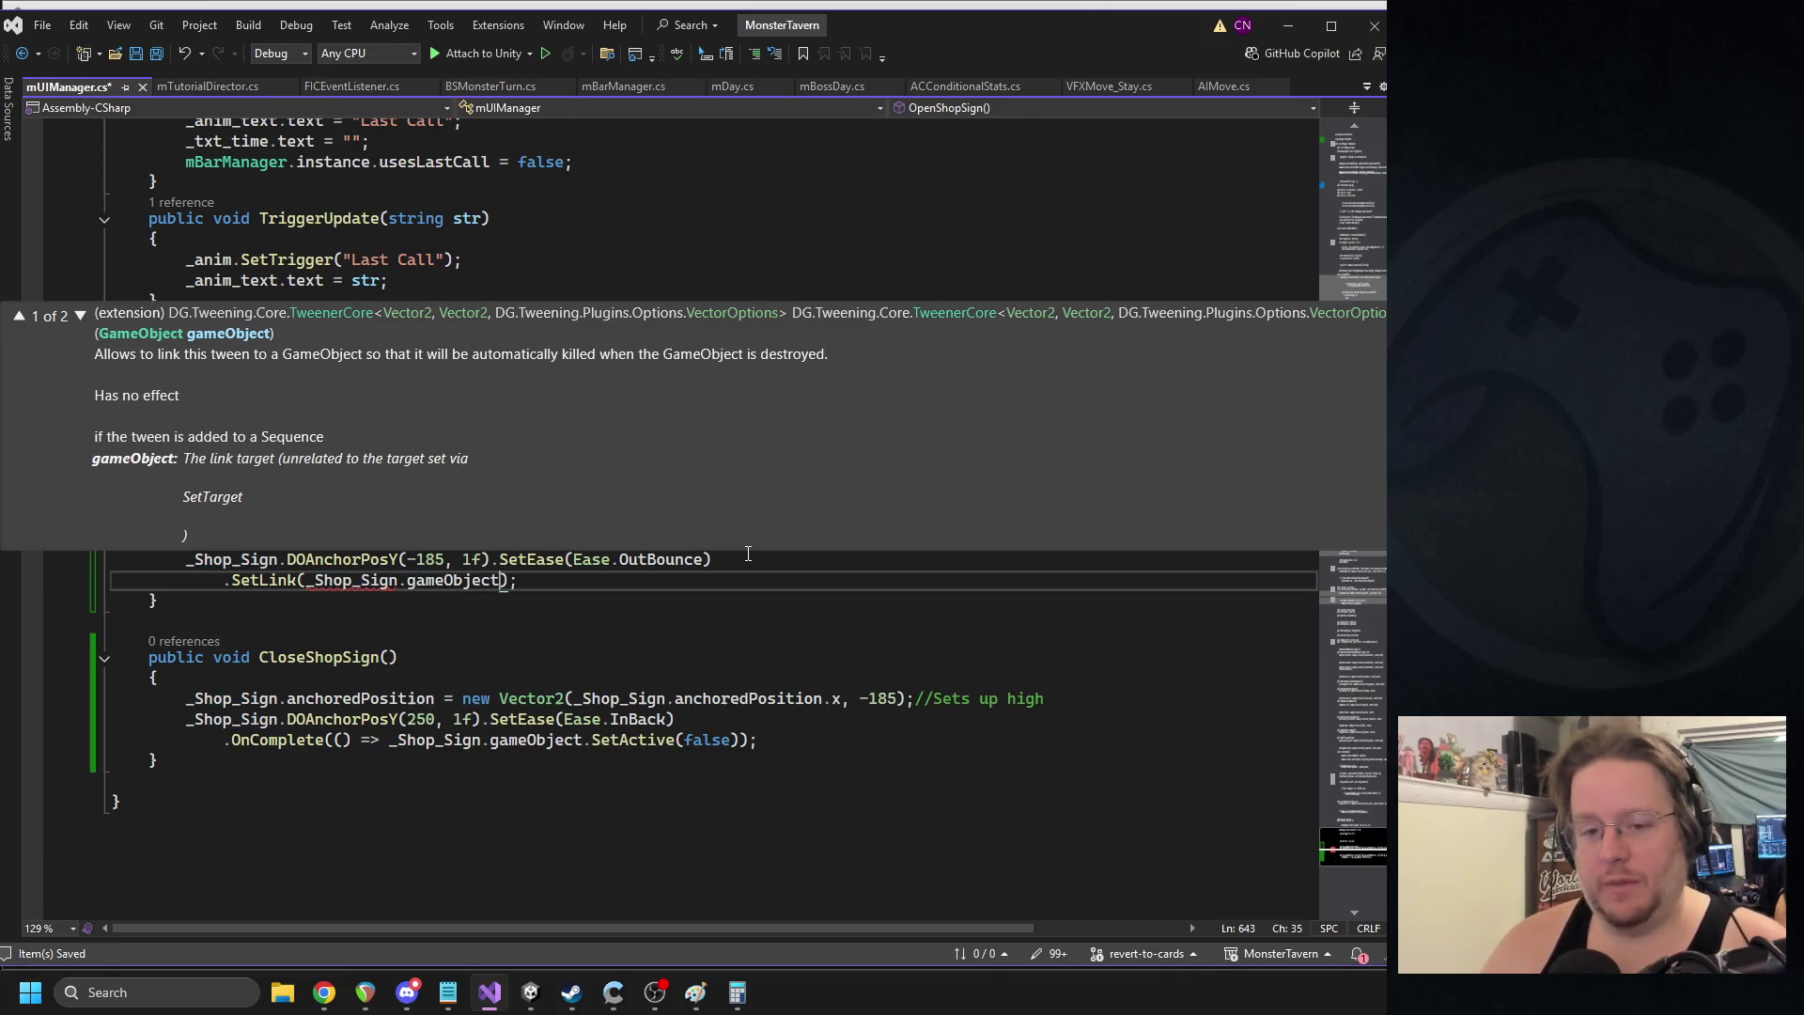
pyautogui.click(665, 672)
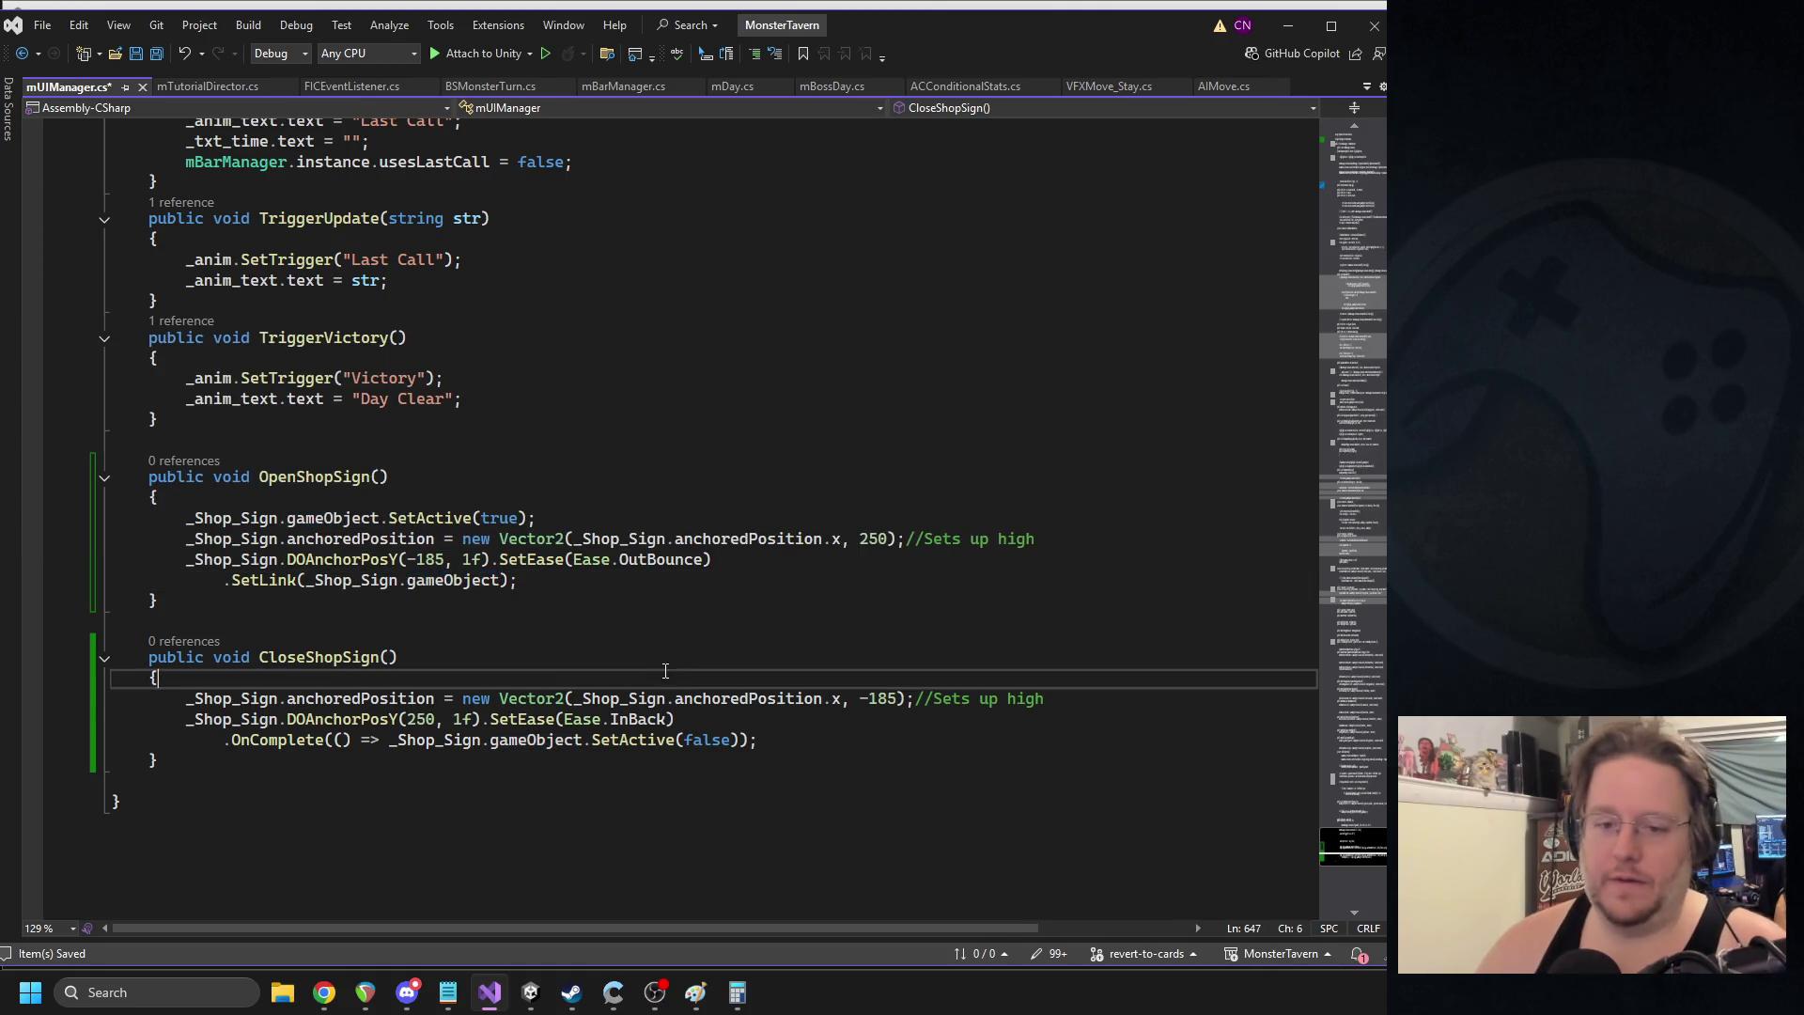
pyautogui.click(523, 582)
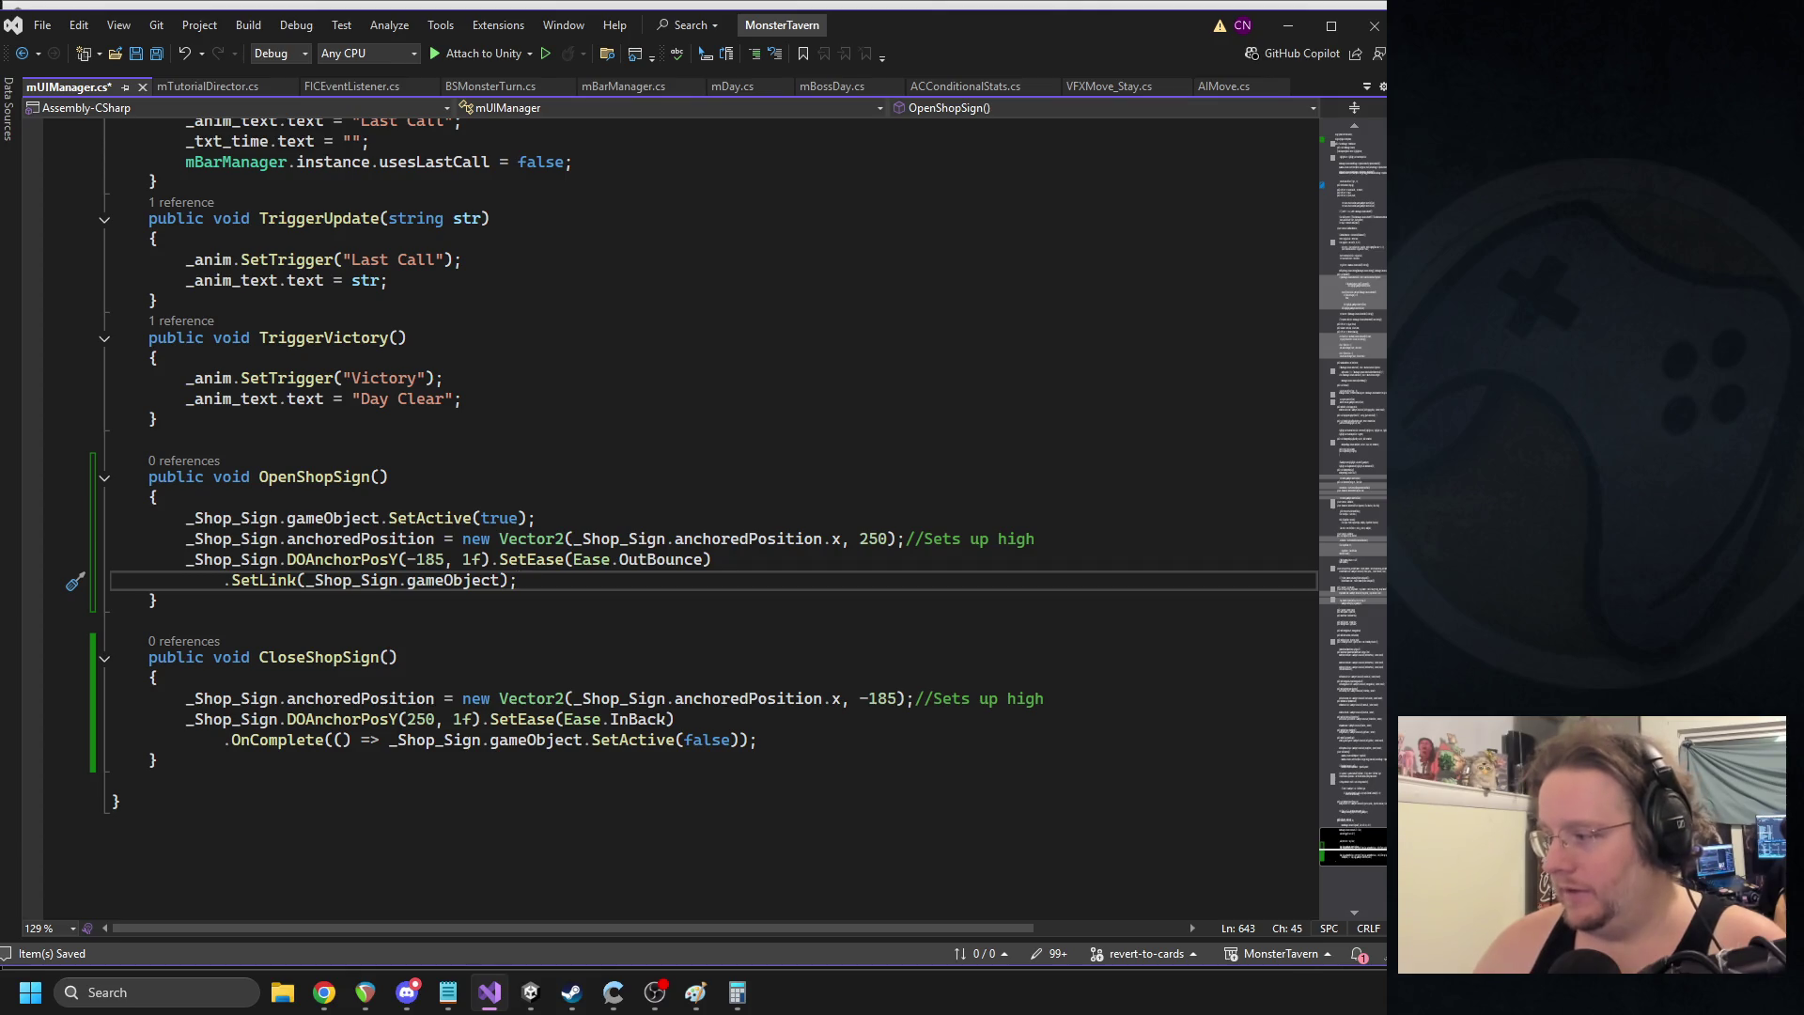
pyautogui.moveTo(549, 587); pyautogui.dragTo(223, 579)
pyautogui.hotkey('ctrl', 'c')
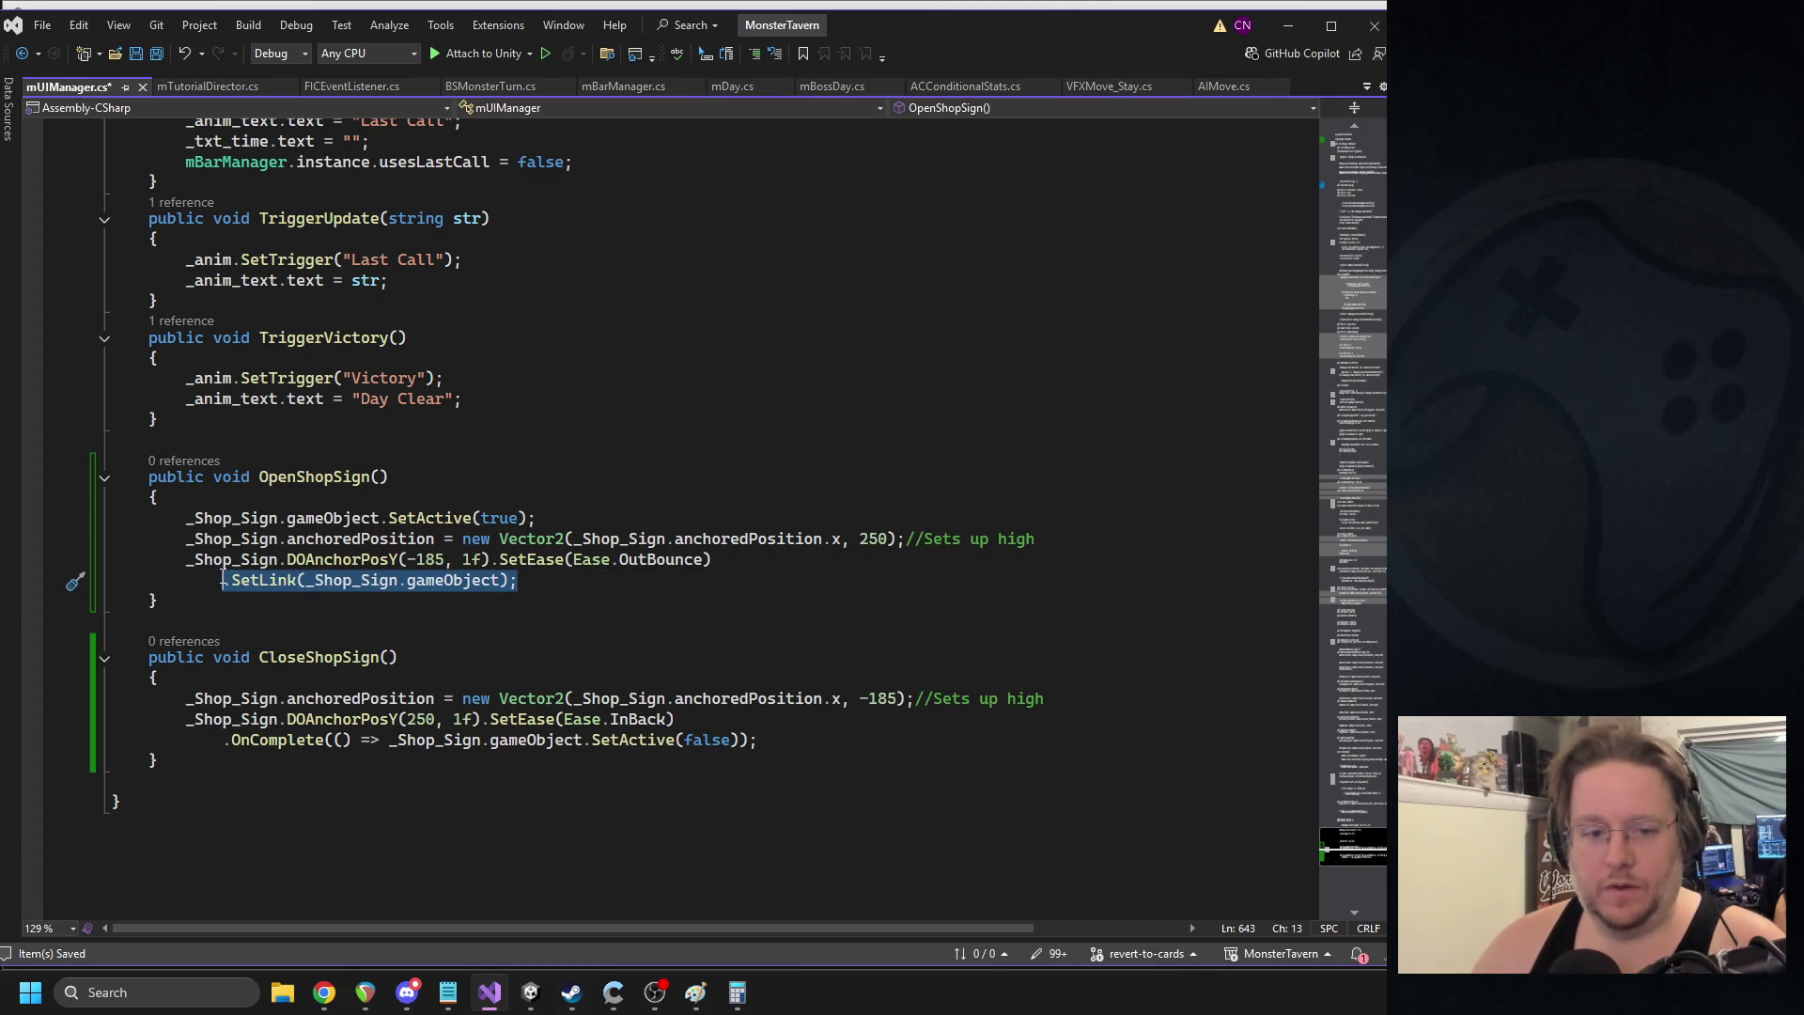
# - Add the same SetLink after the InBack tween, remove the stray semicolon before OnComplete, and save
pyautogui.click(710, 716)
pyautogui.press('Return')
pyautogui.hotkey('ctrl', 'v')
pyautogui.hotkey('ctrl', 's')
pyautogui.press('BackSpace')
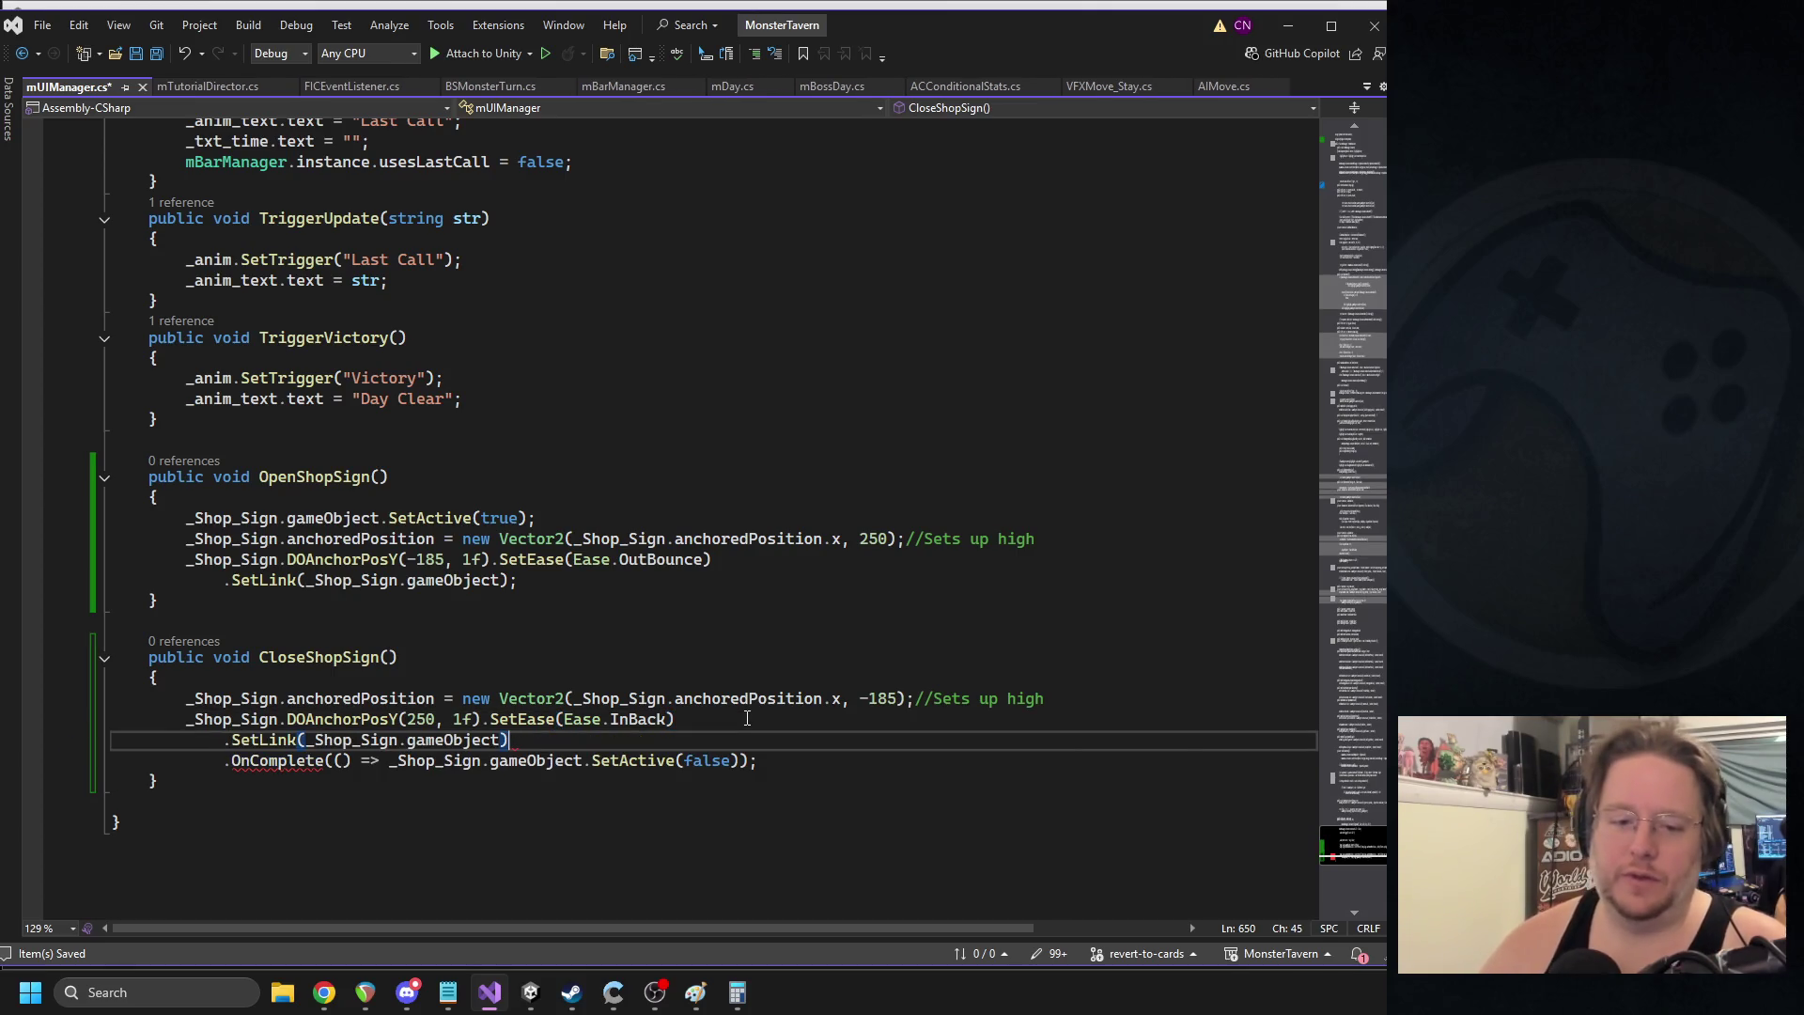
pyautogui.hotkey('ctrl', 's')
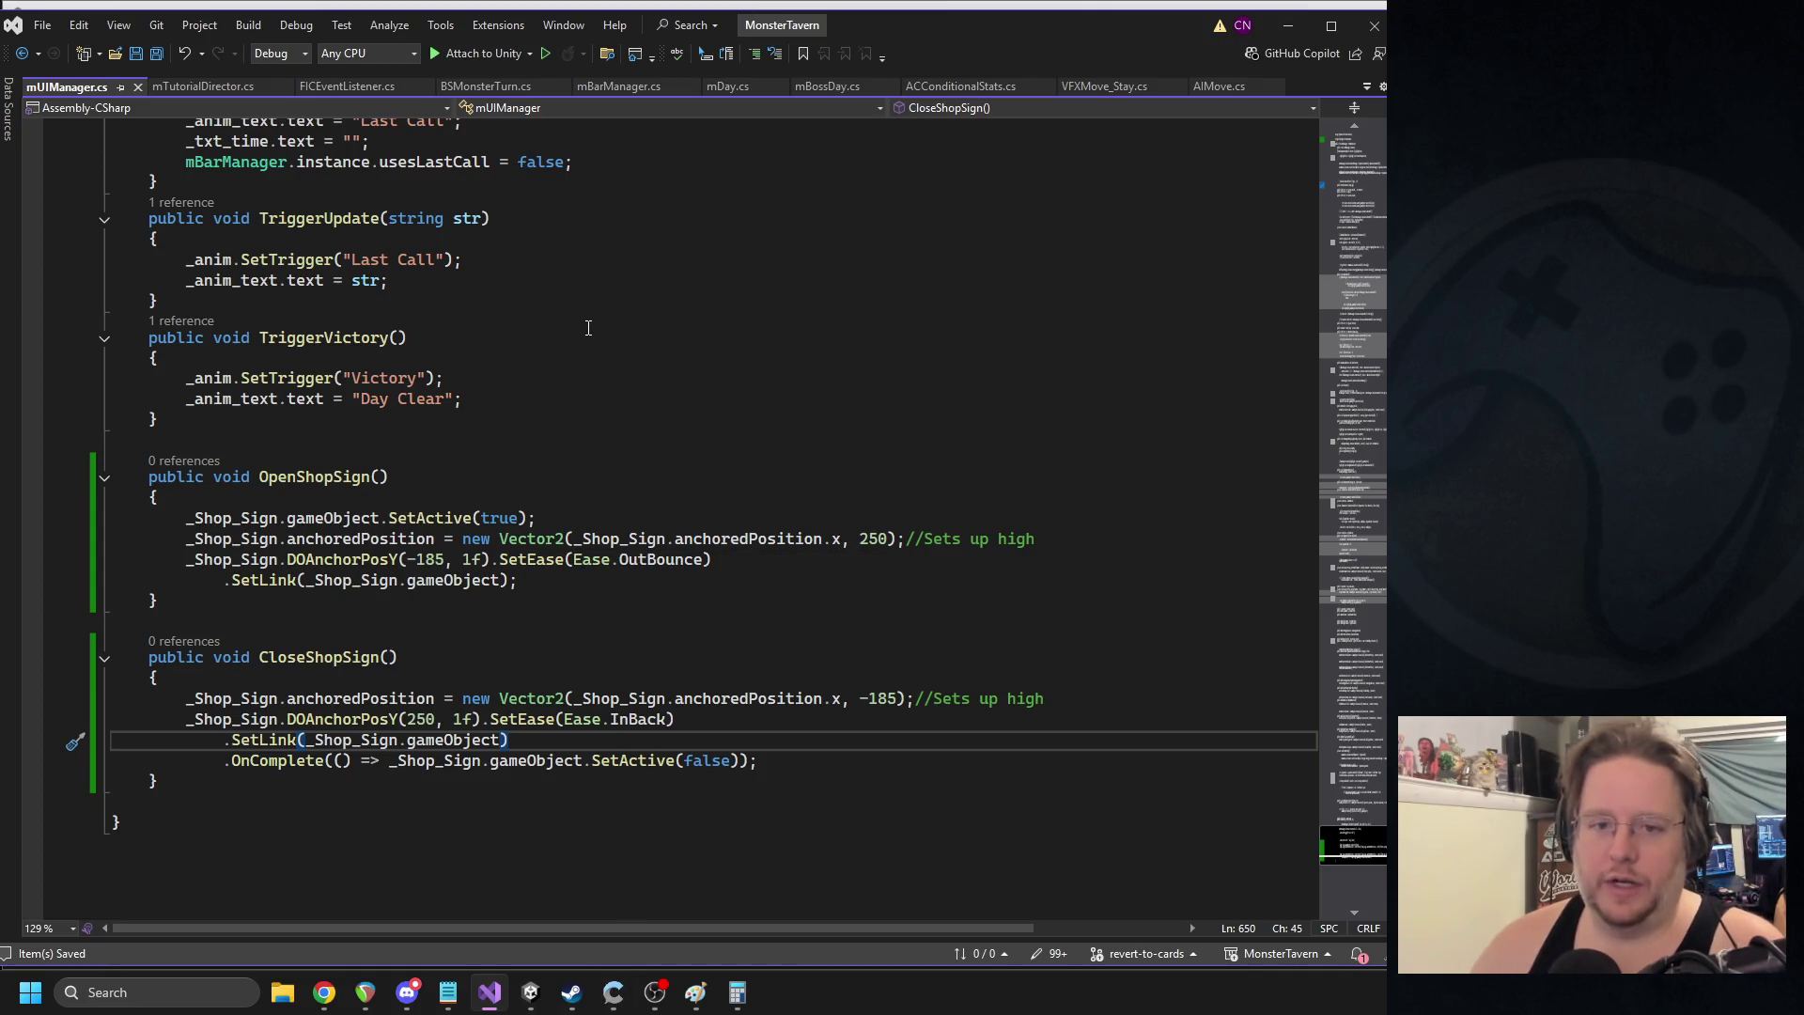
pyautogui.scroll(3, 543, 344)
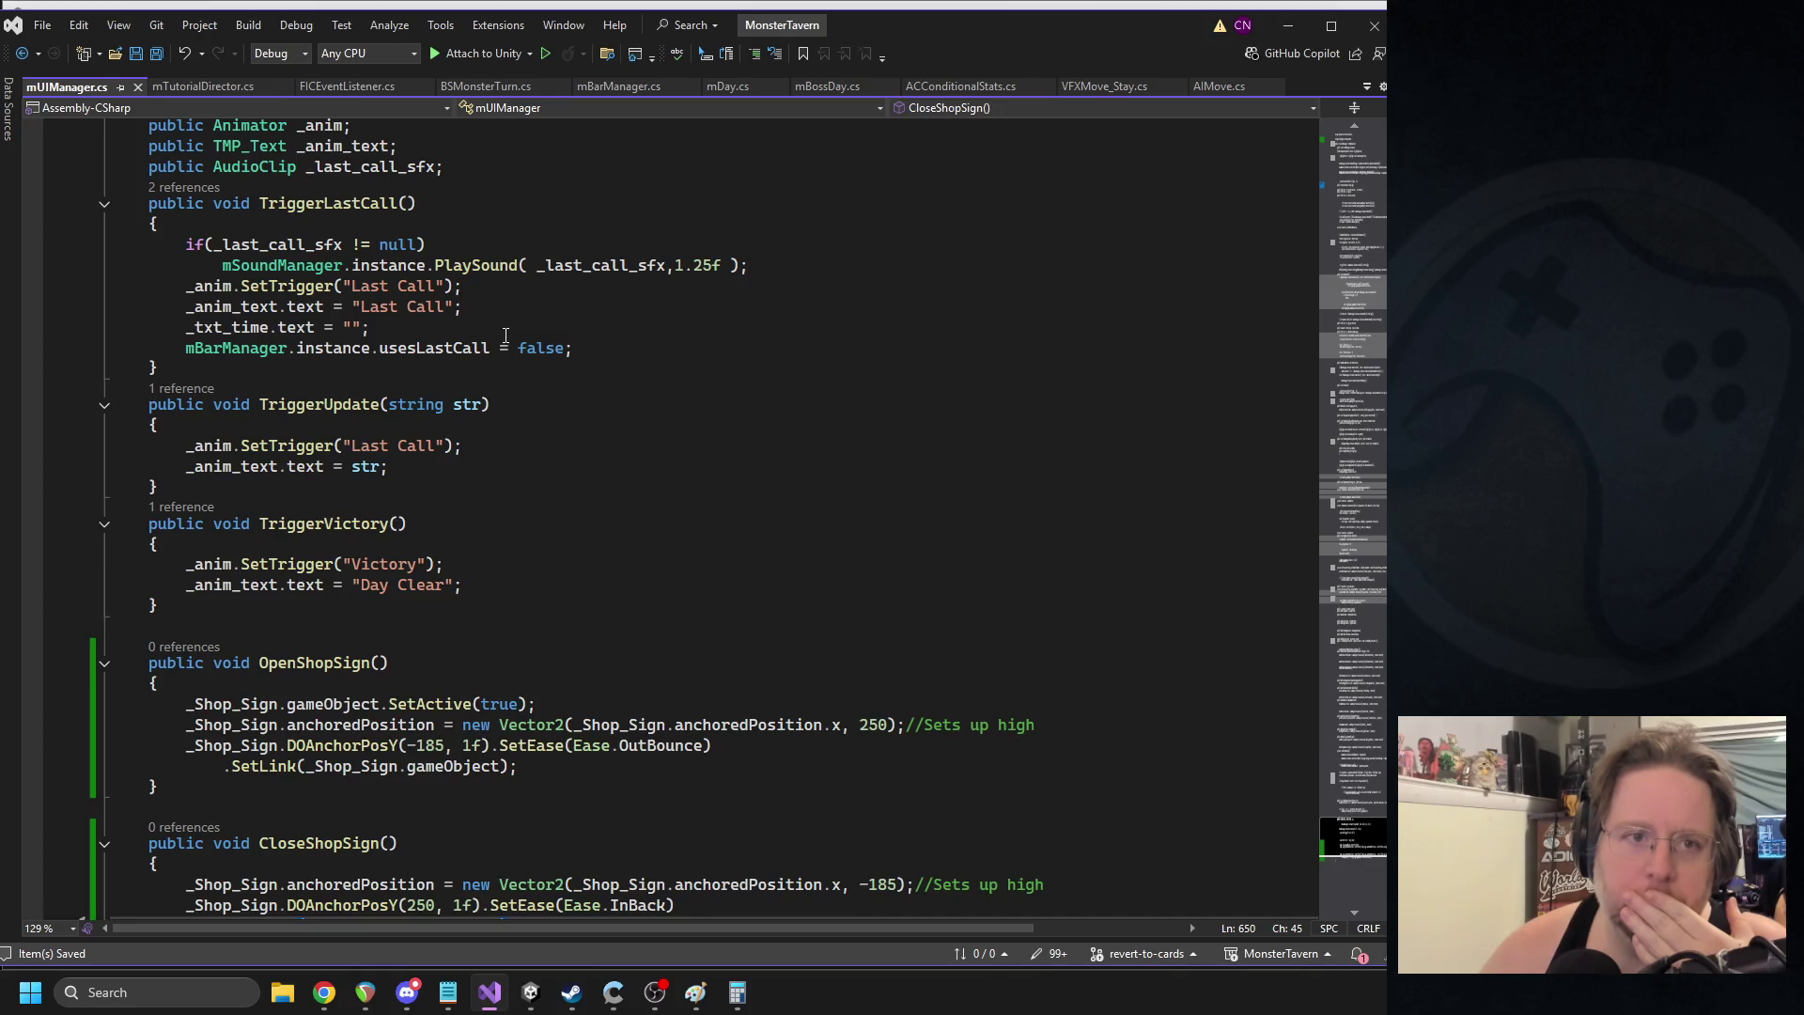
pyautogui.scroll(-3, 505, 336)
pyautogui.click(530, 992)
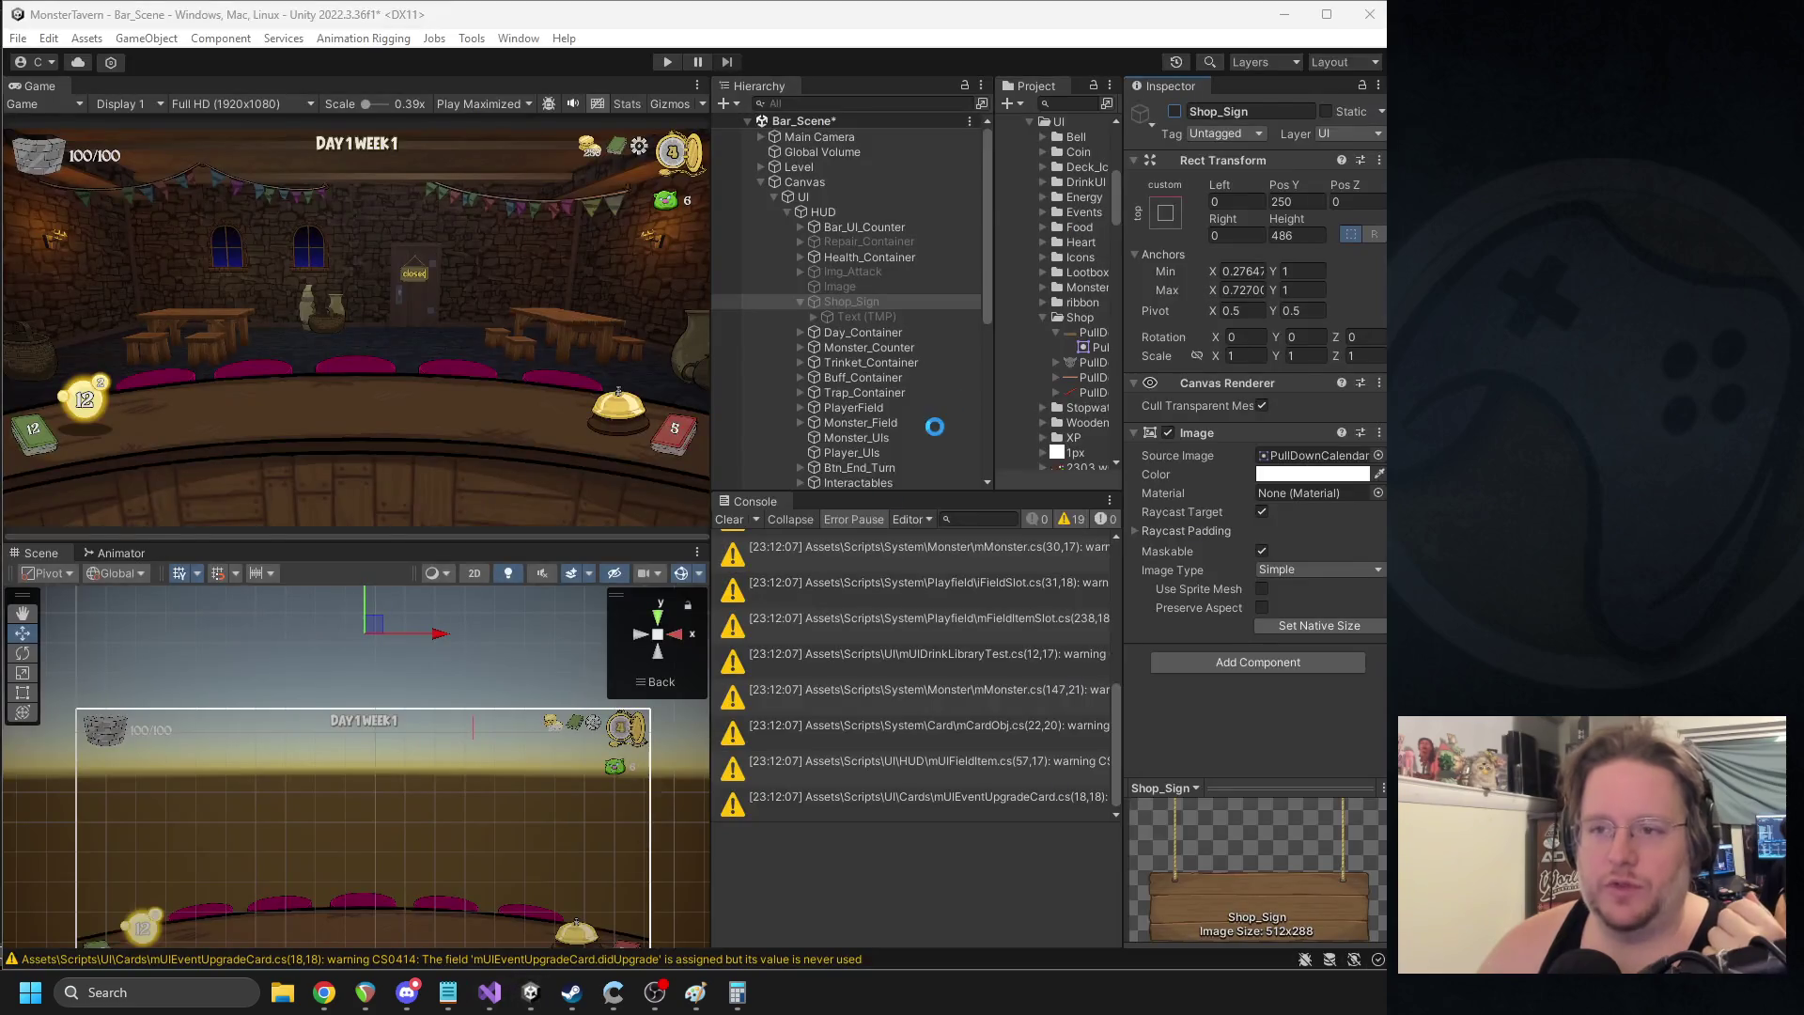
# - Clear the Console, collapse HUD in the Hierarchy, and select the UI object to show MUI Manager
pyautogui.click(729, 520)
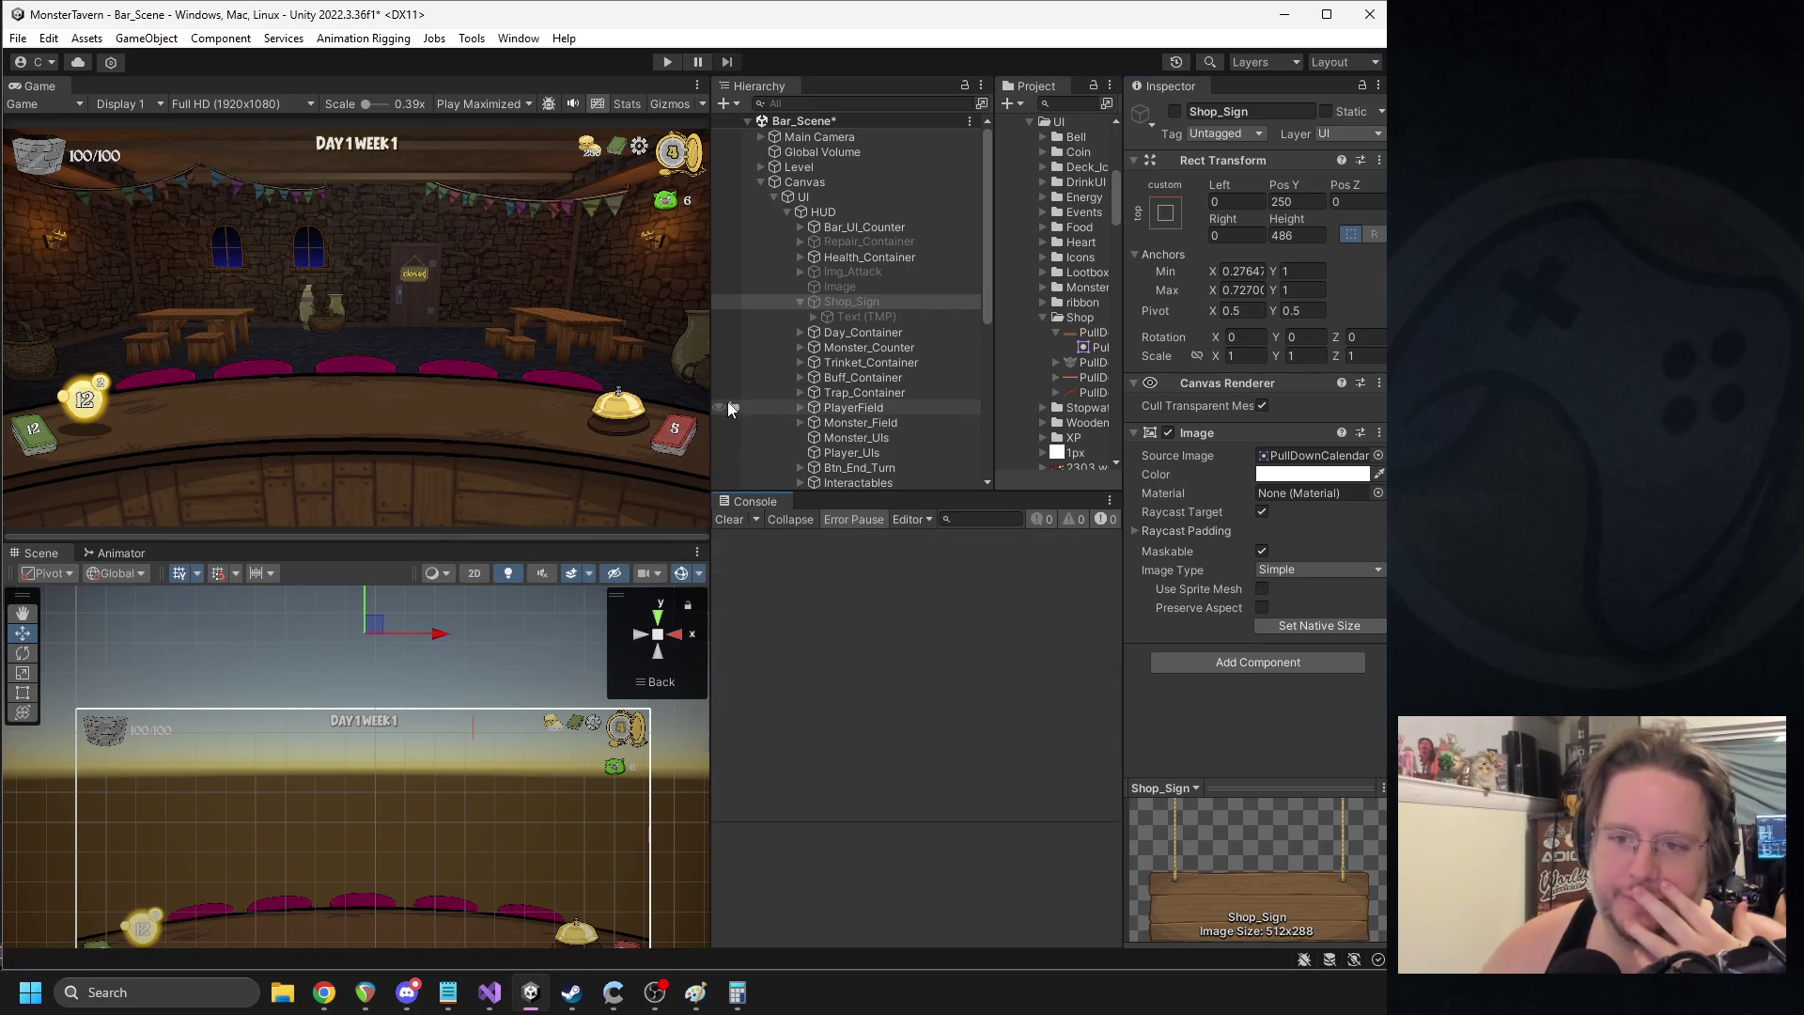
pyautogui.moveTo(712, 407); pyautogui.dragTo(655, 407)
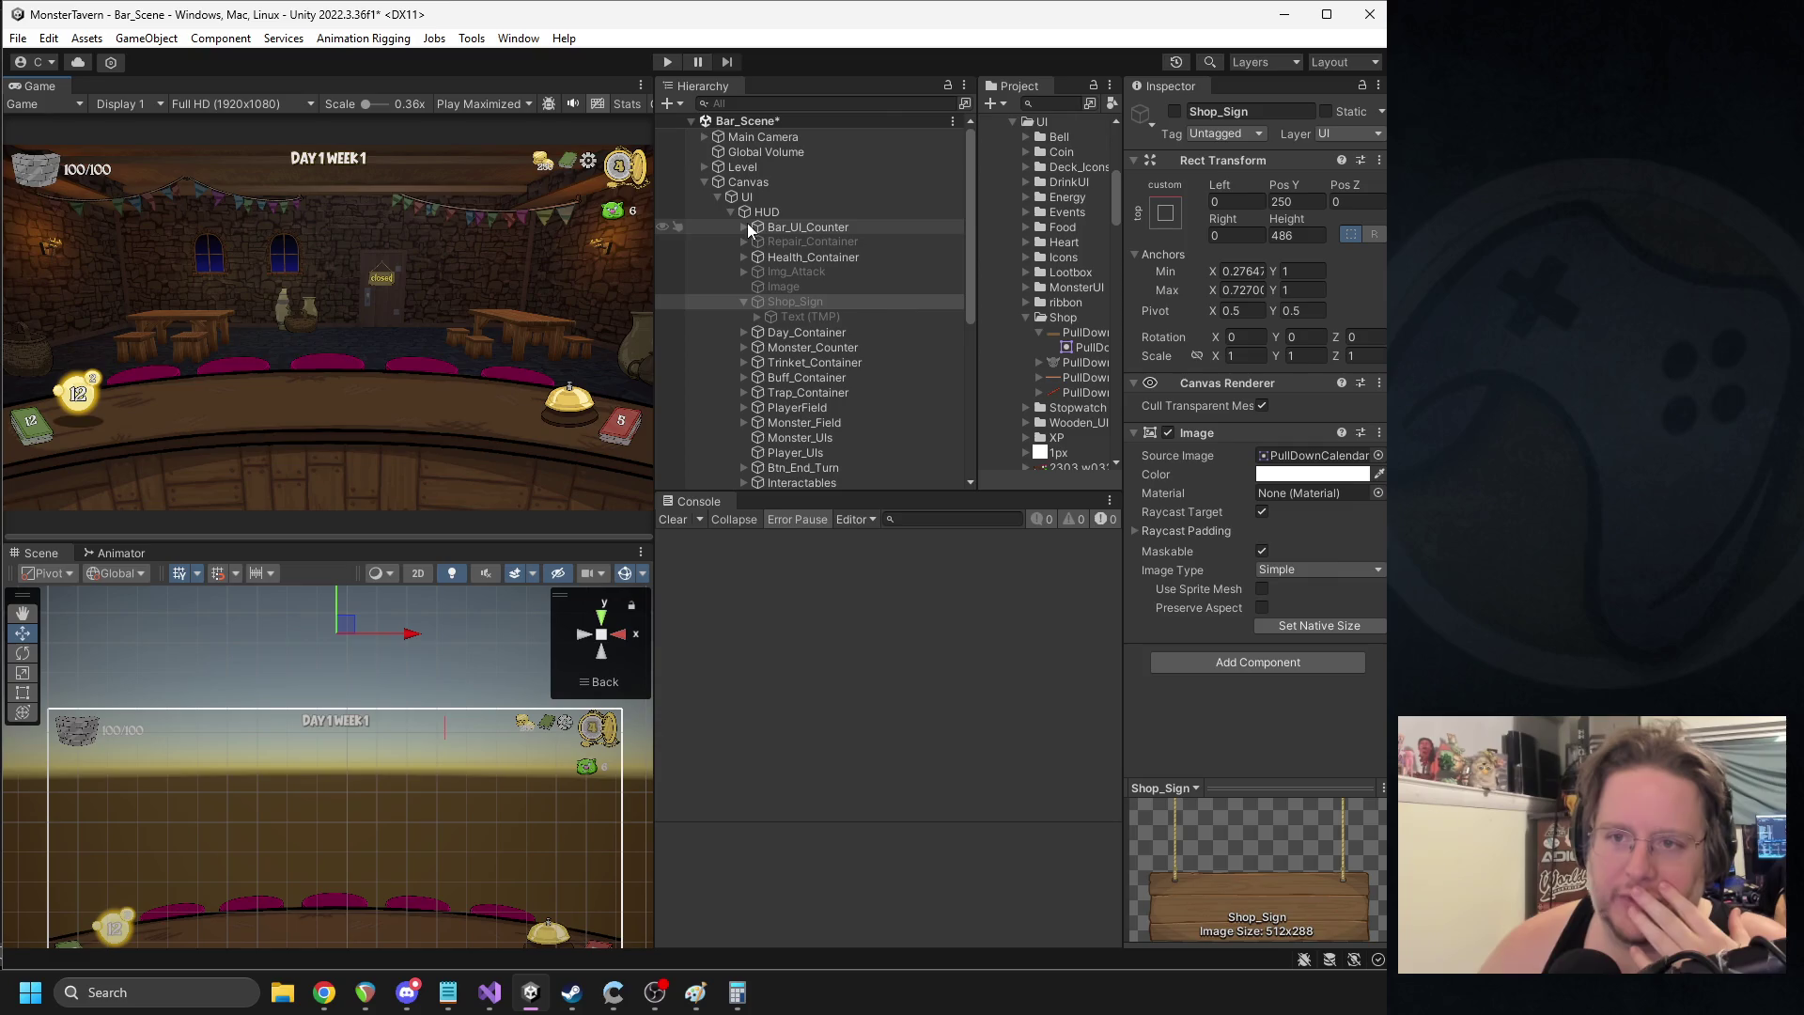
pyautogui.click(727, 211)
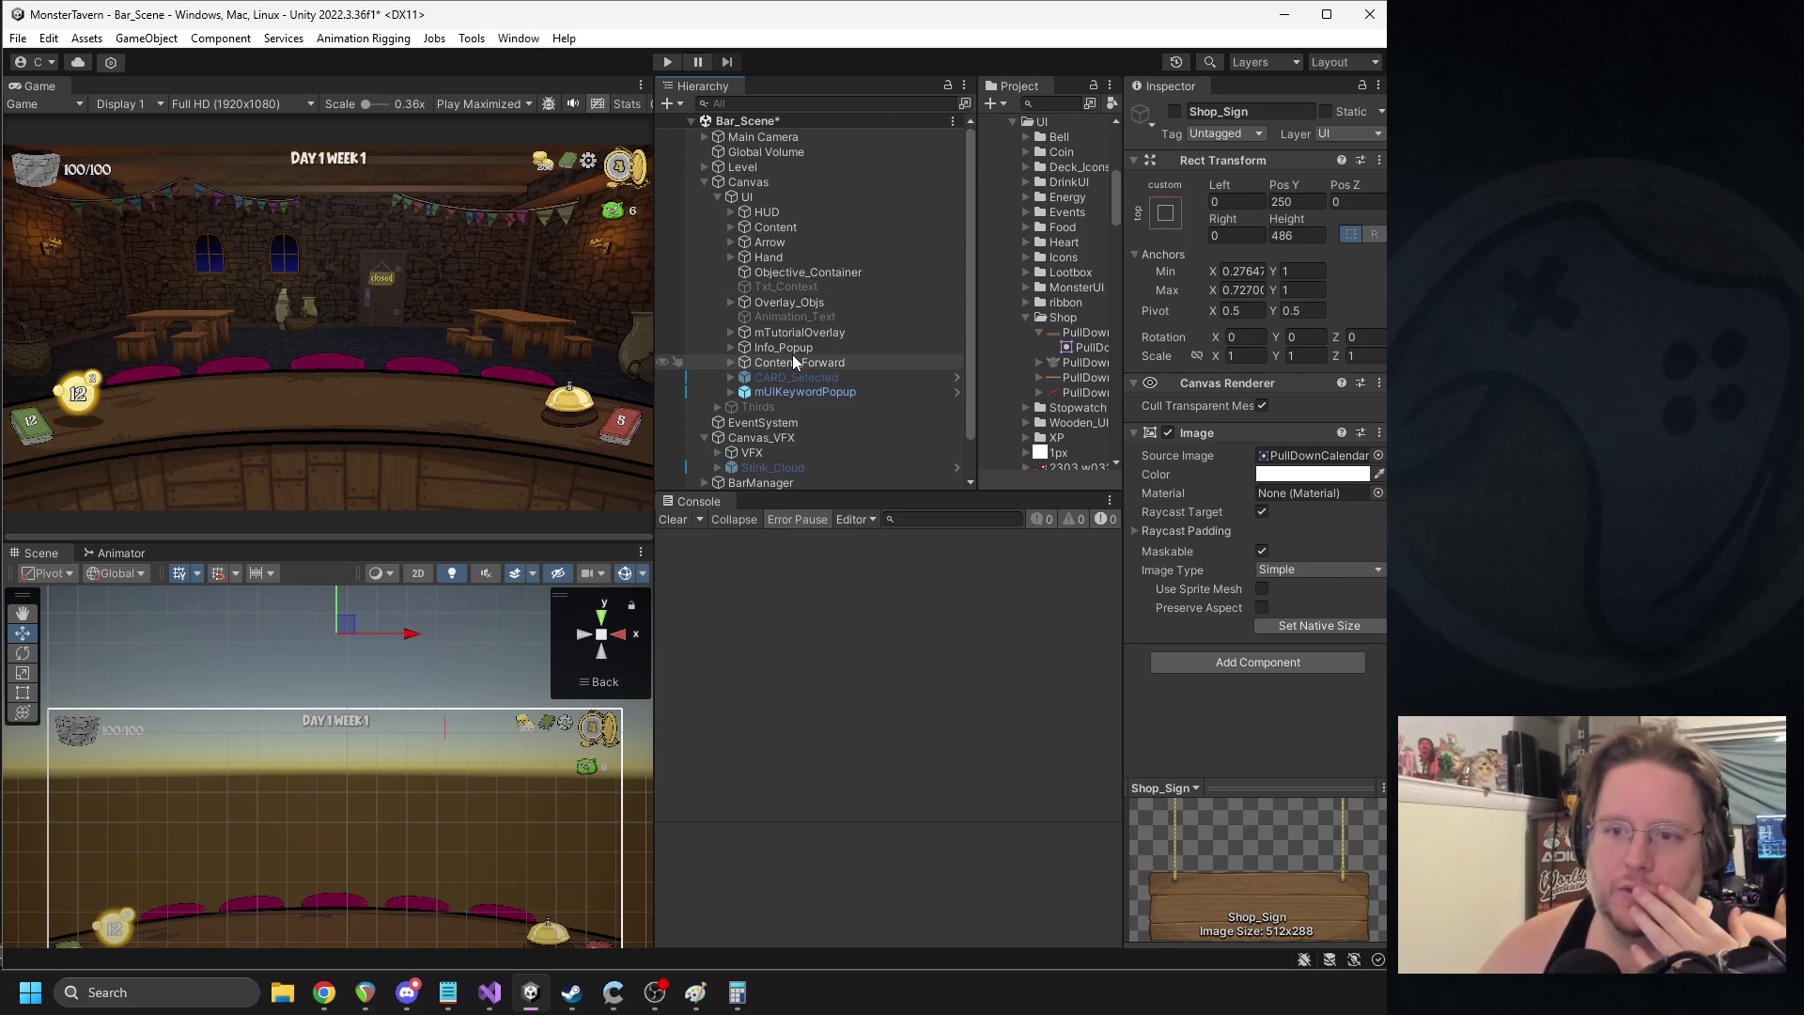
pyautogui.click(767, 199)
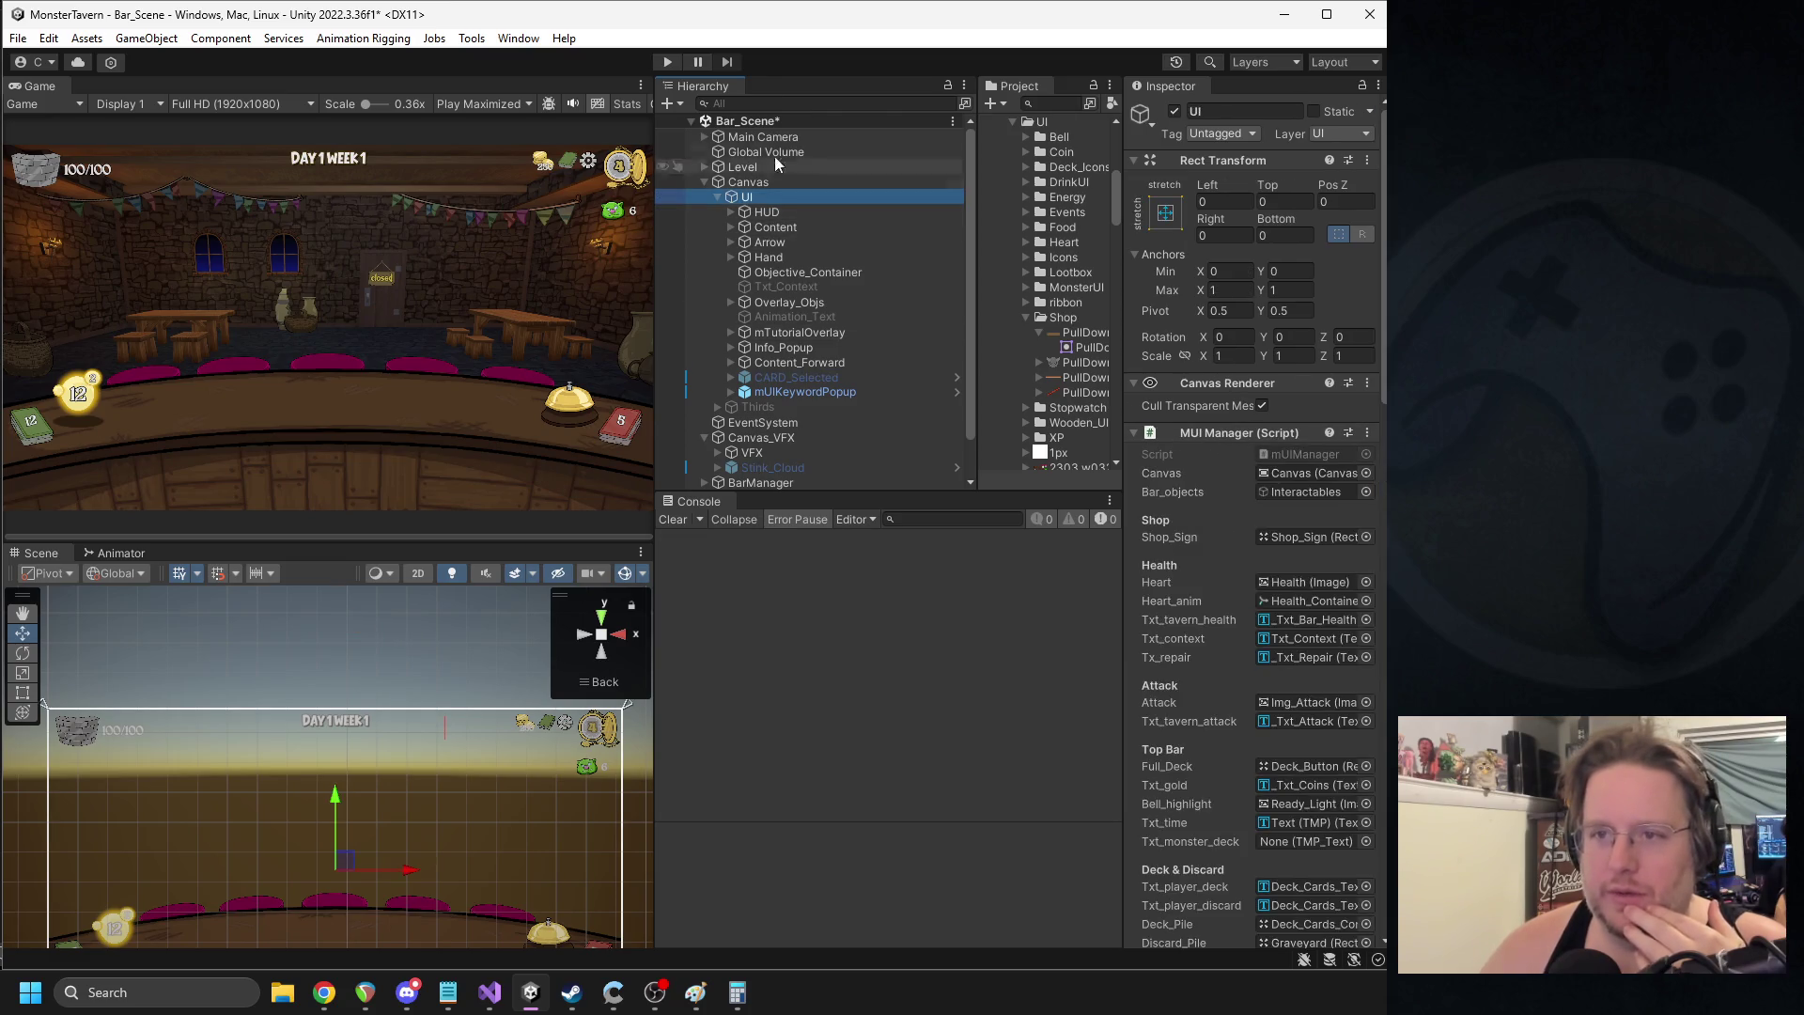
pyautogui.click(1047, 103)
# - Search the project for BSNight and open the script
pyautogui.write('bsm')
pyautogui.press('BackSpace')
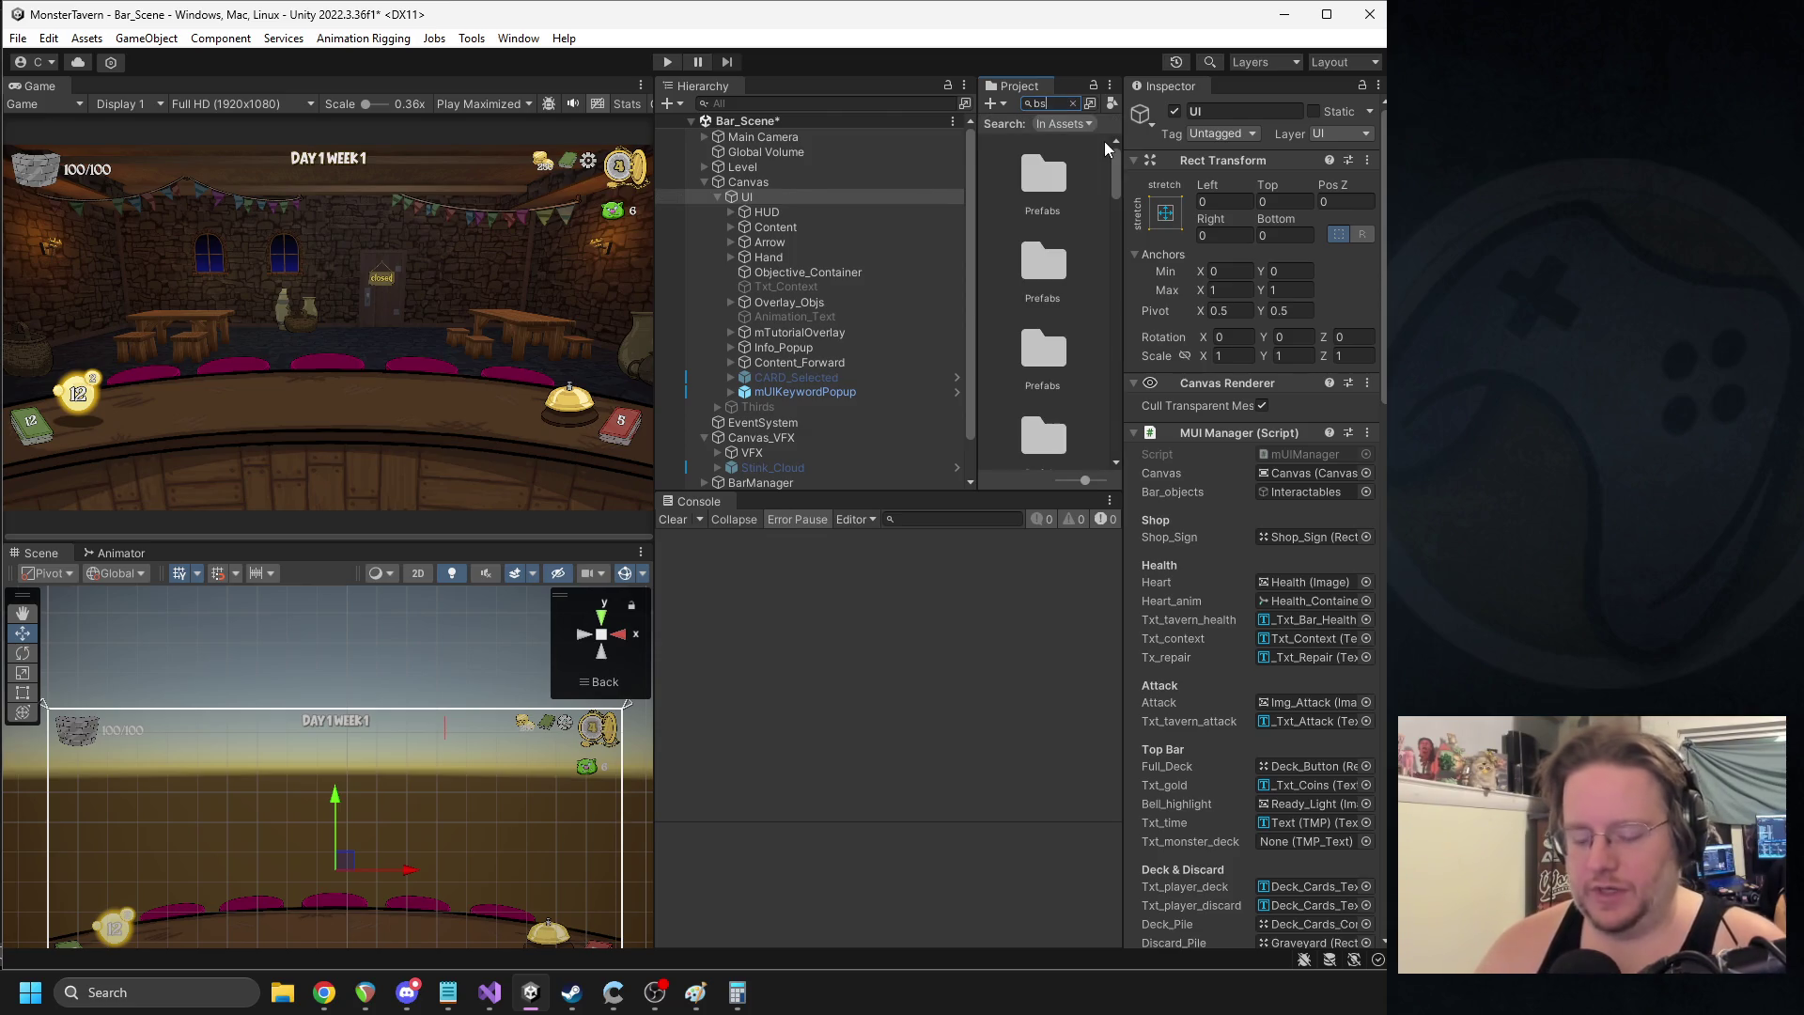
pyautogui.write('t')
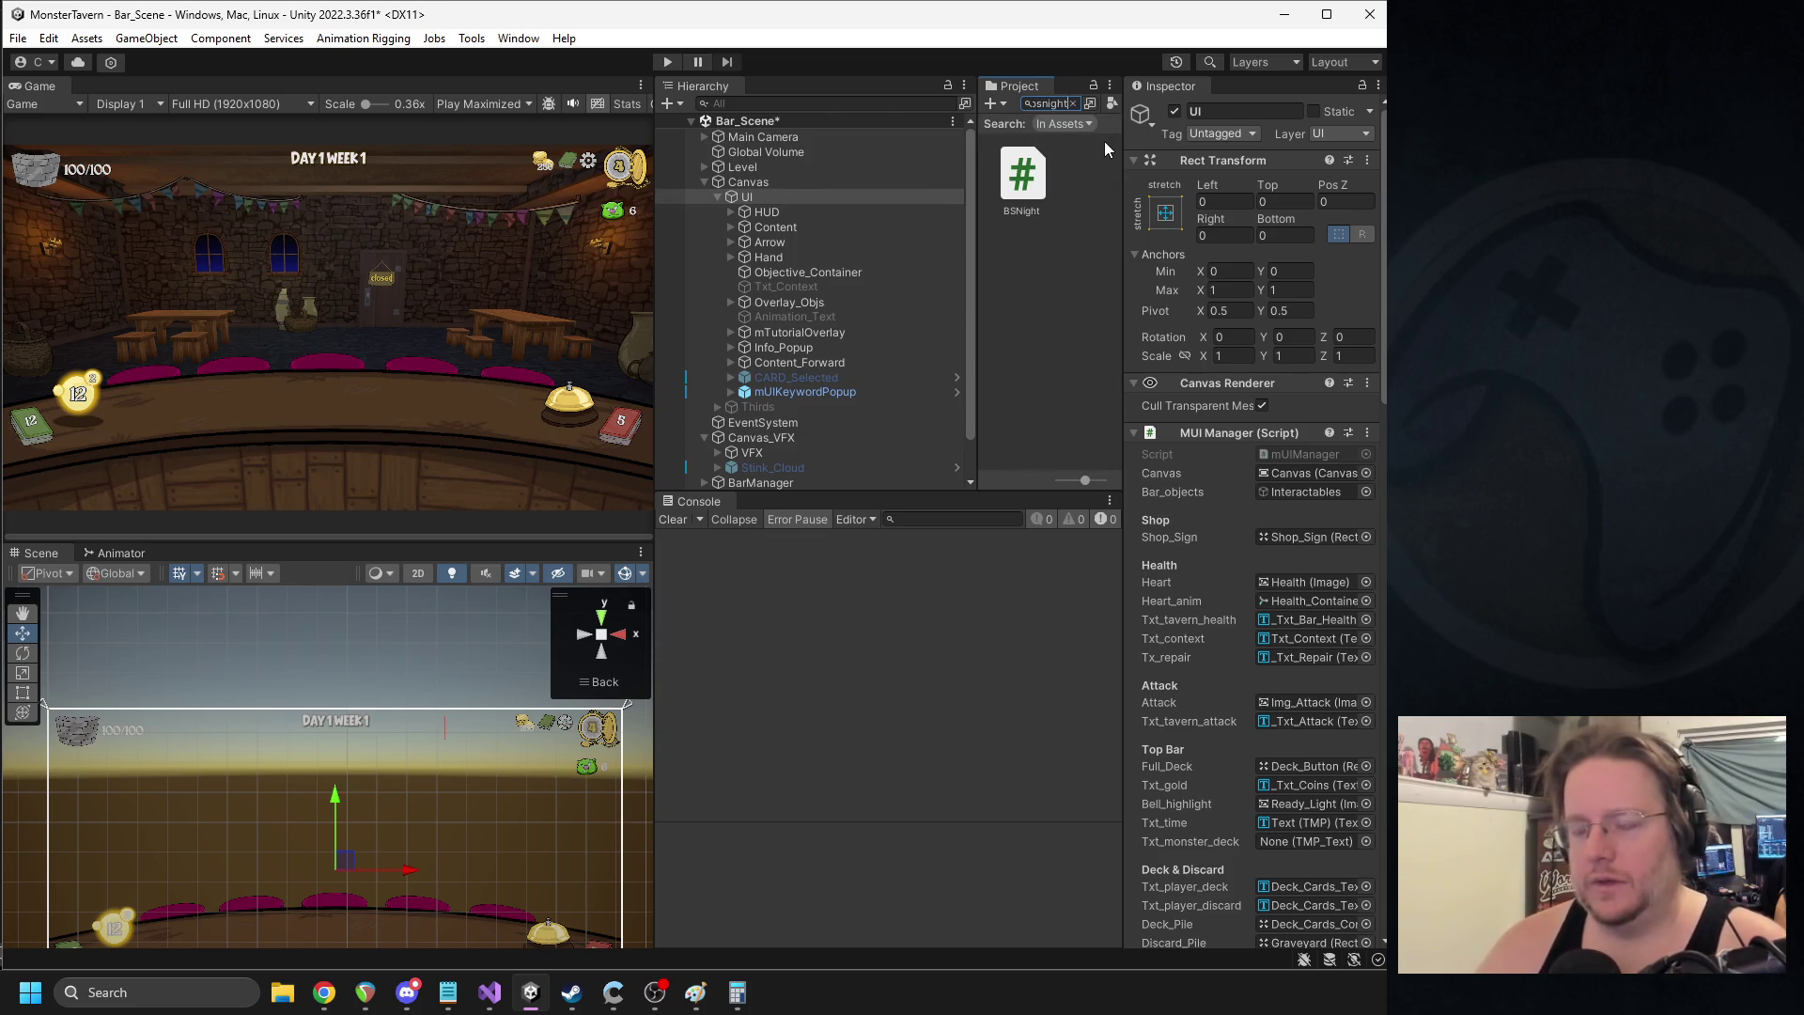
pyautogui.doubleClick(1024, 174)
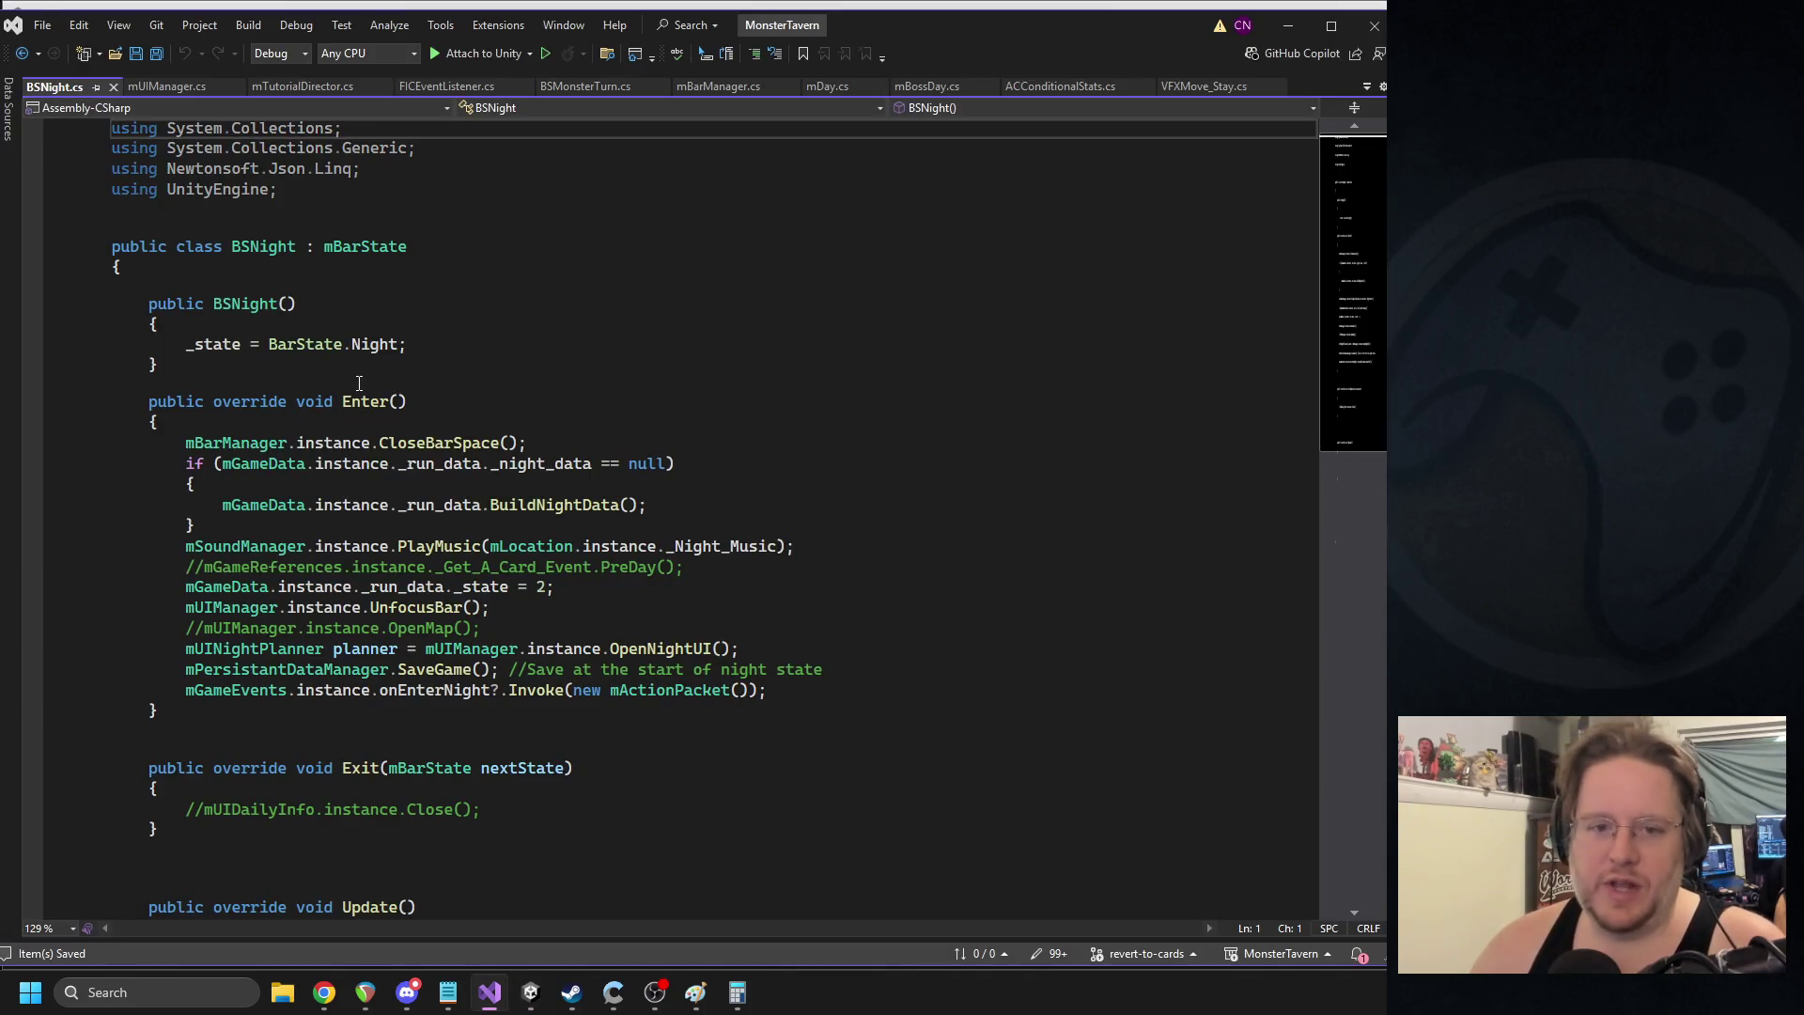
# - In the Enter method, add mUIManager.instance.OpenShopSign(); and save
pyautogui.click(233, 523)
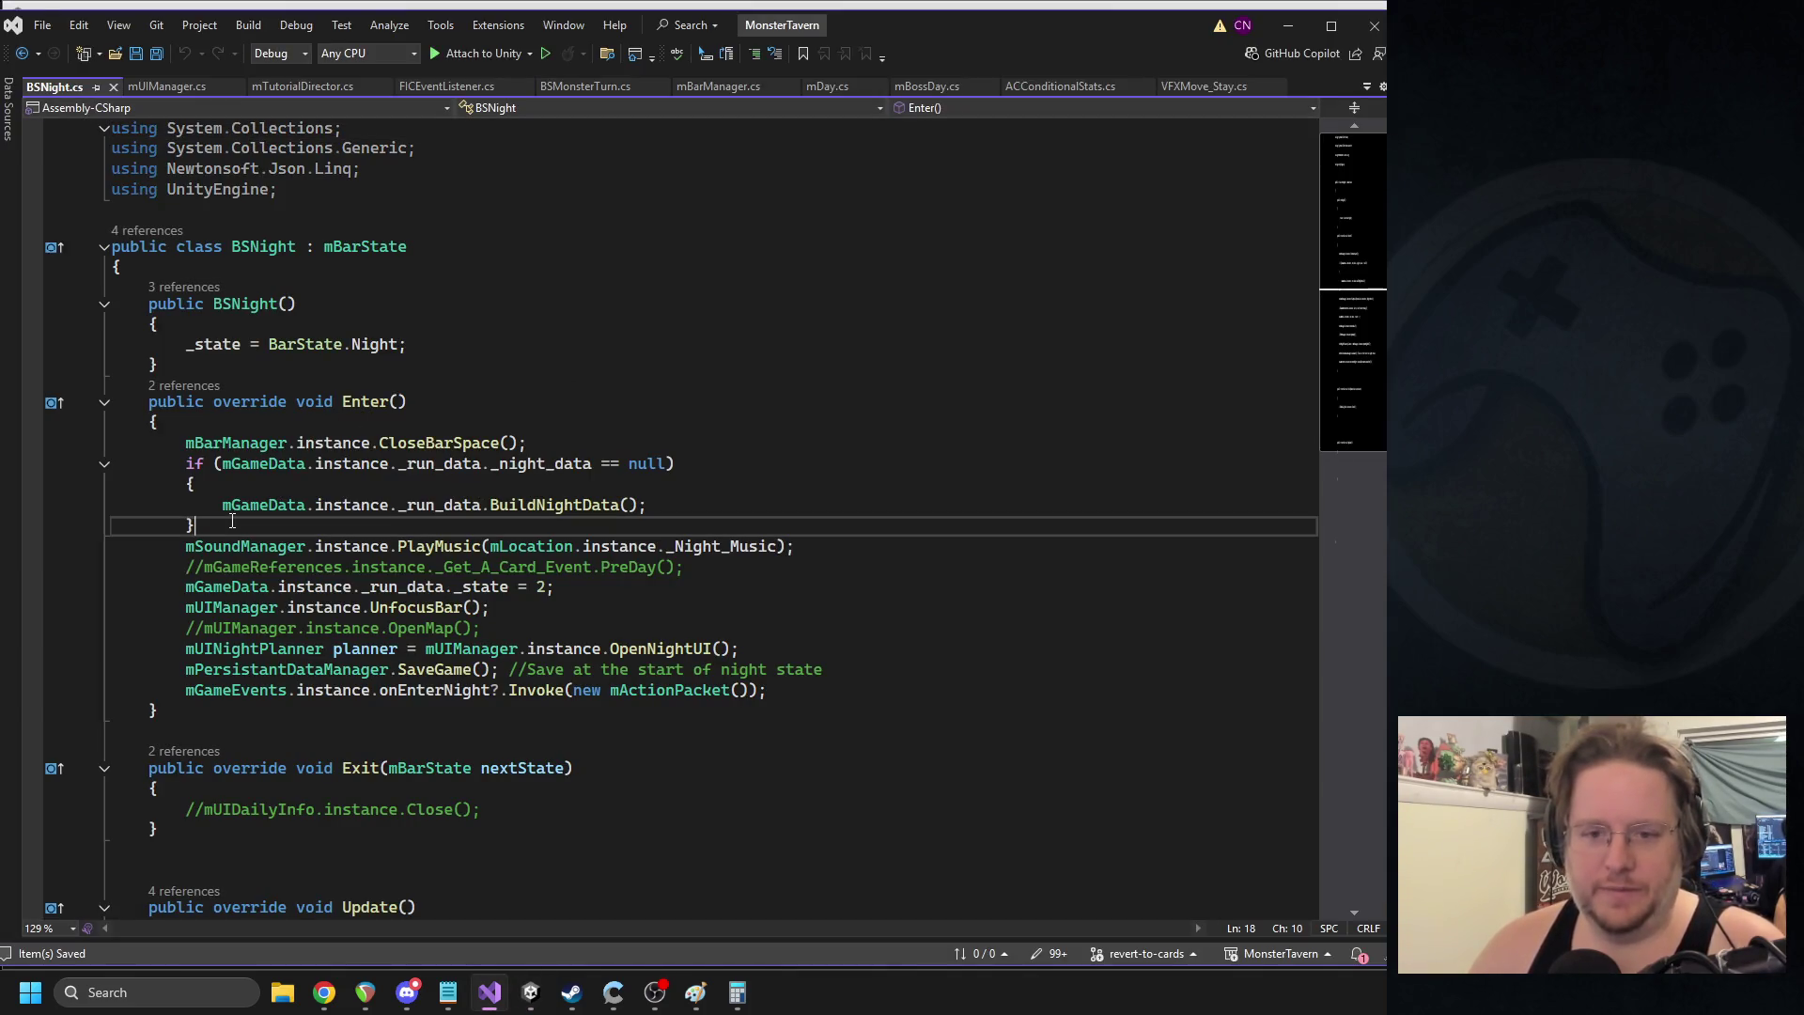
pyautogui.scroll(-1, 514, 625)
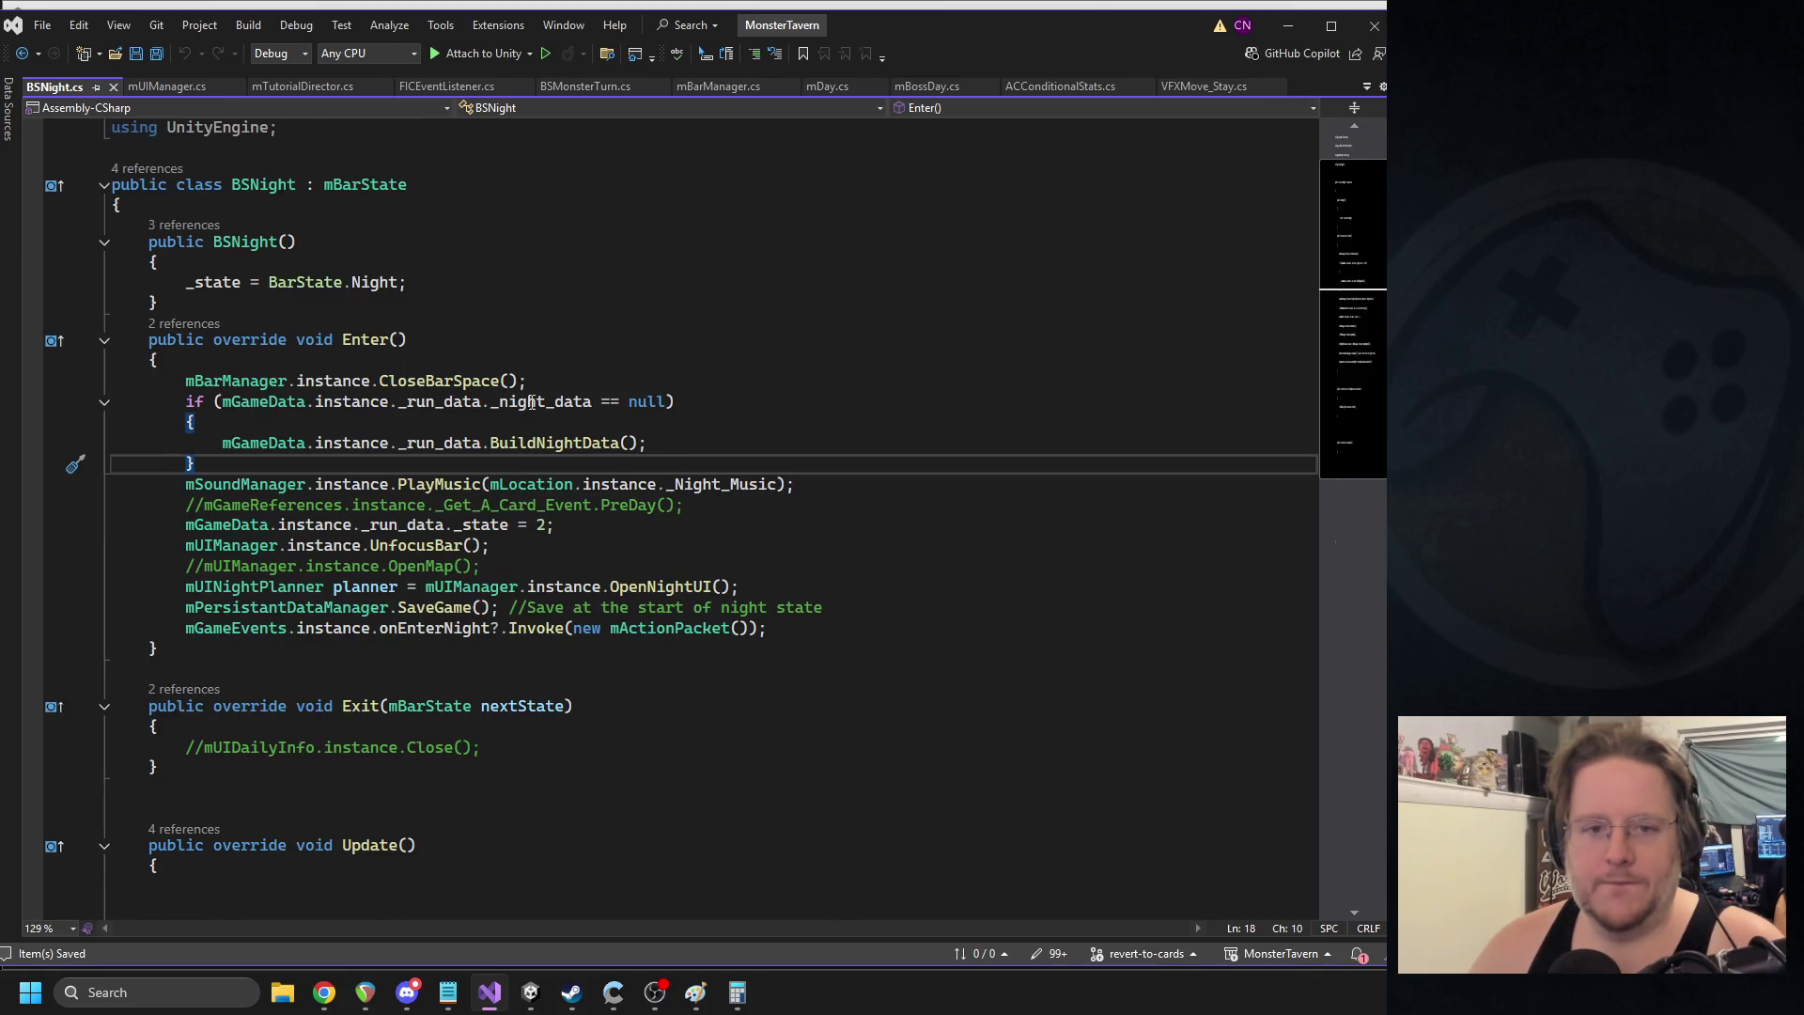
pyautogui.press('Return')
pyautogui.write('muigam')
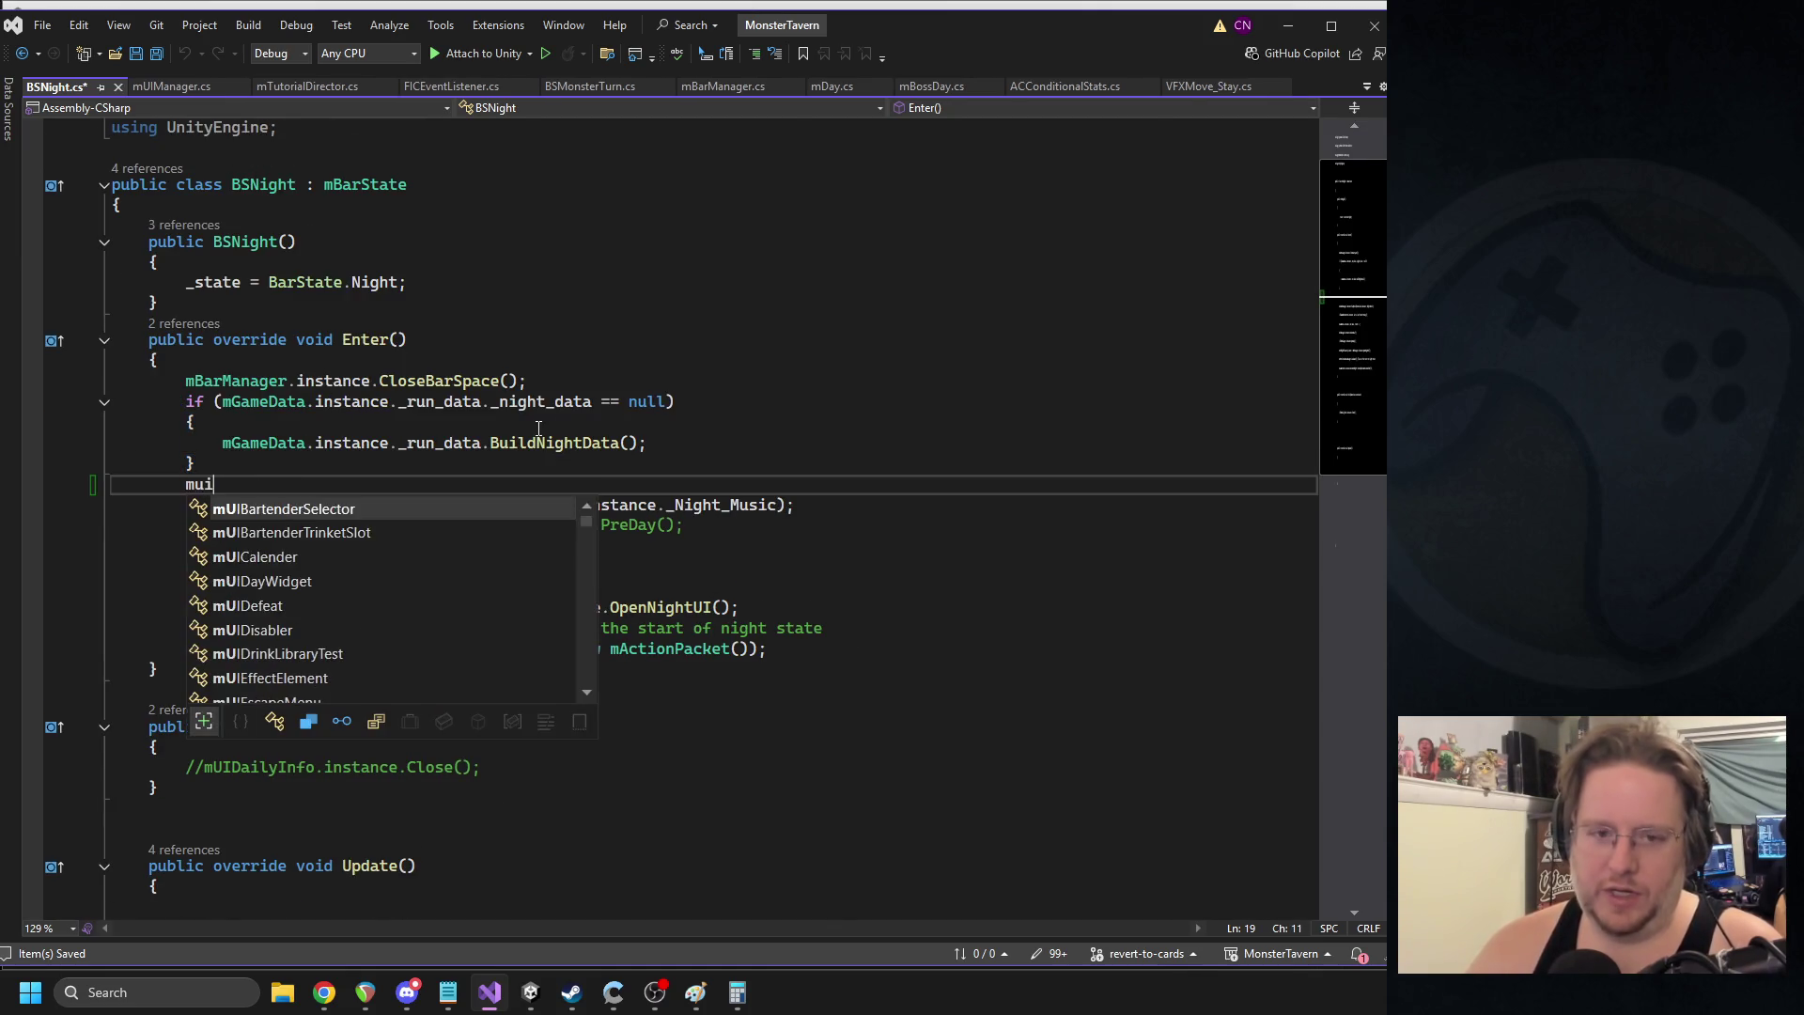
pyautogui.press('BackSpace')
pyautogui.press('BackSpace')
pyautogui.press('BackSpace')
pyautogui.write('man')
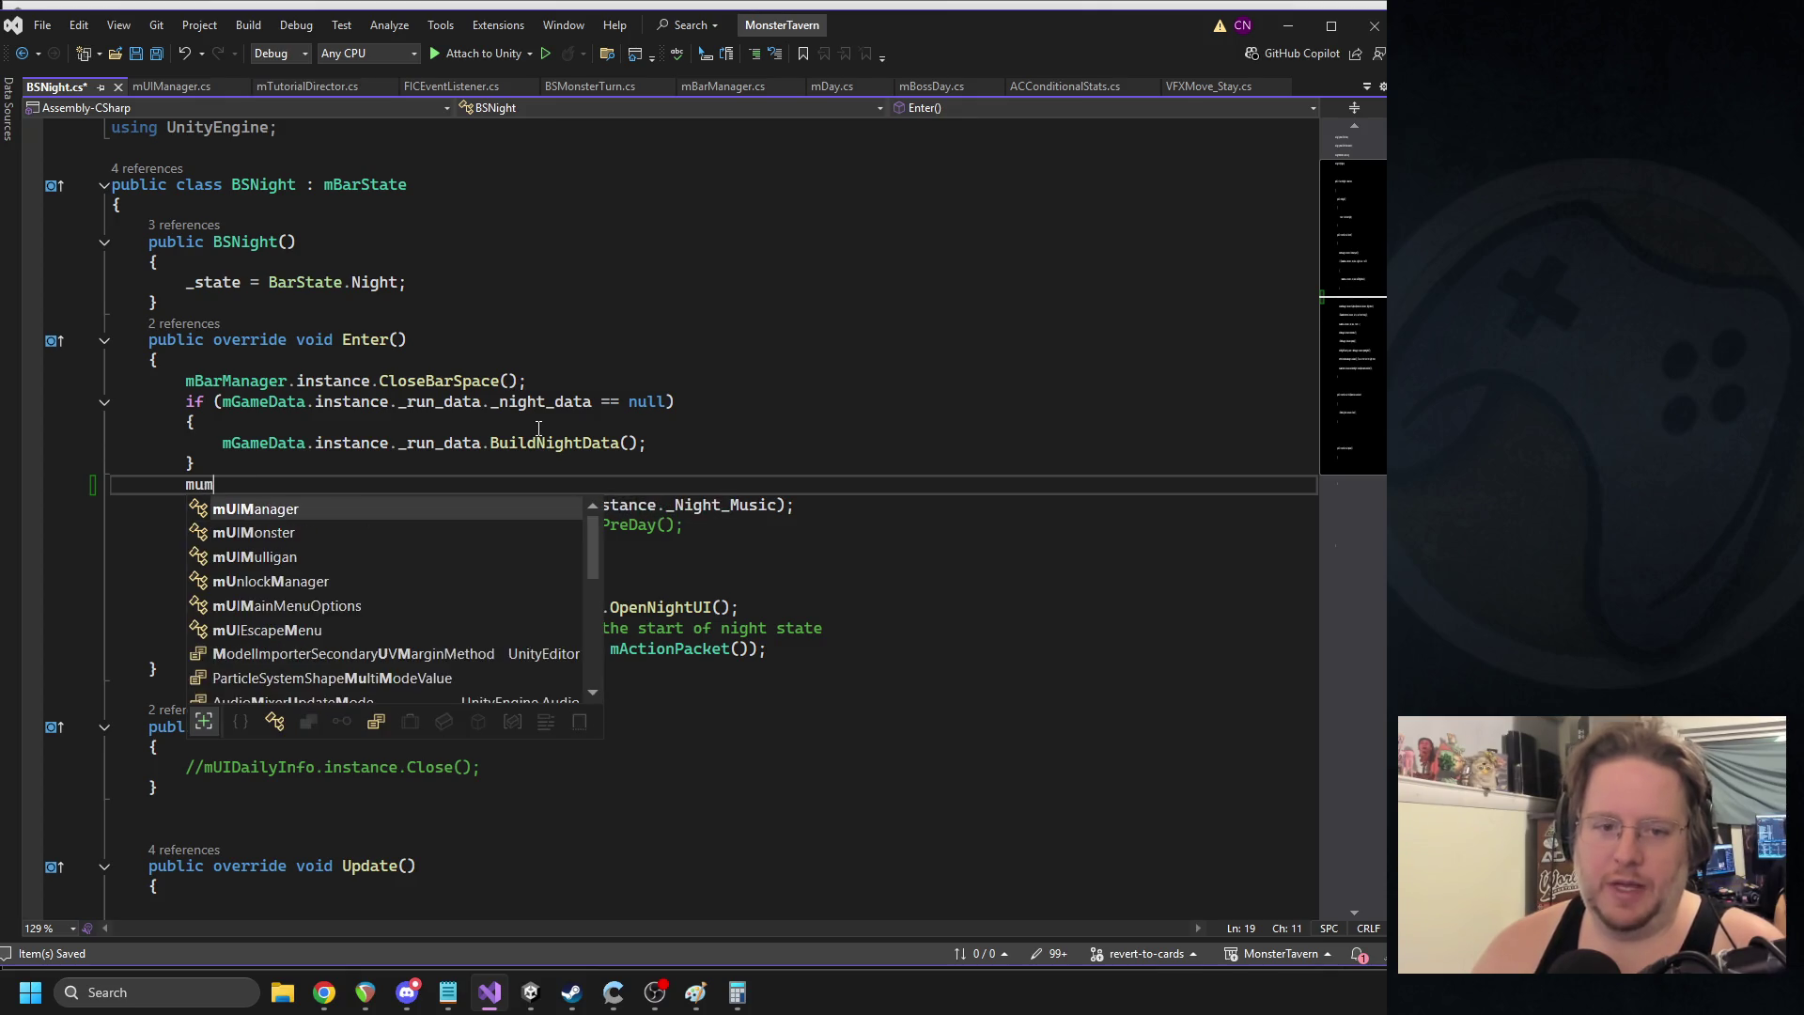
pyautogui.press('Tab')
pyautogui.write('.instance.')
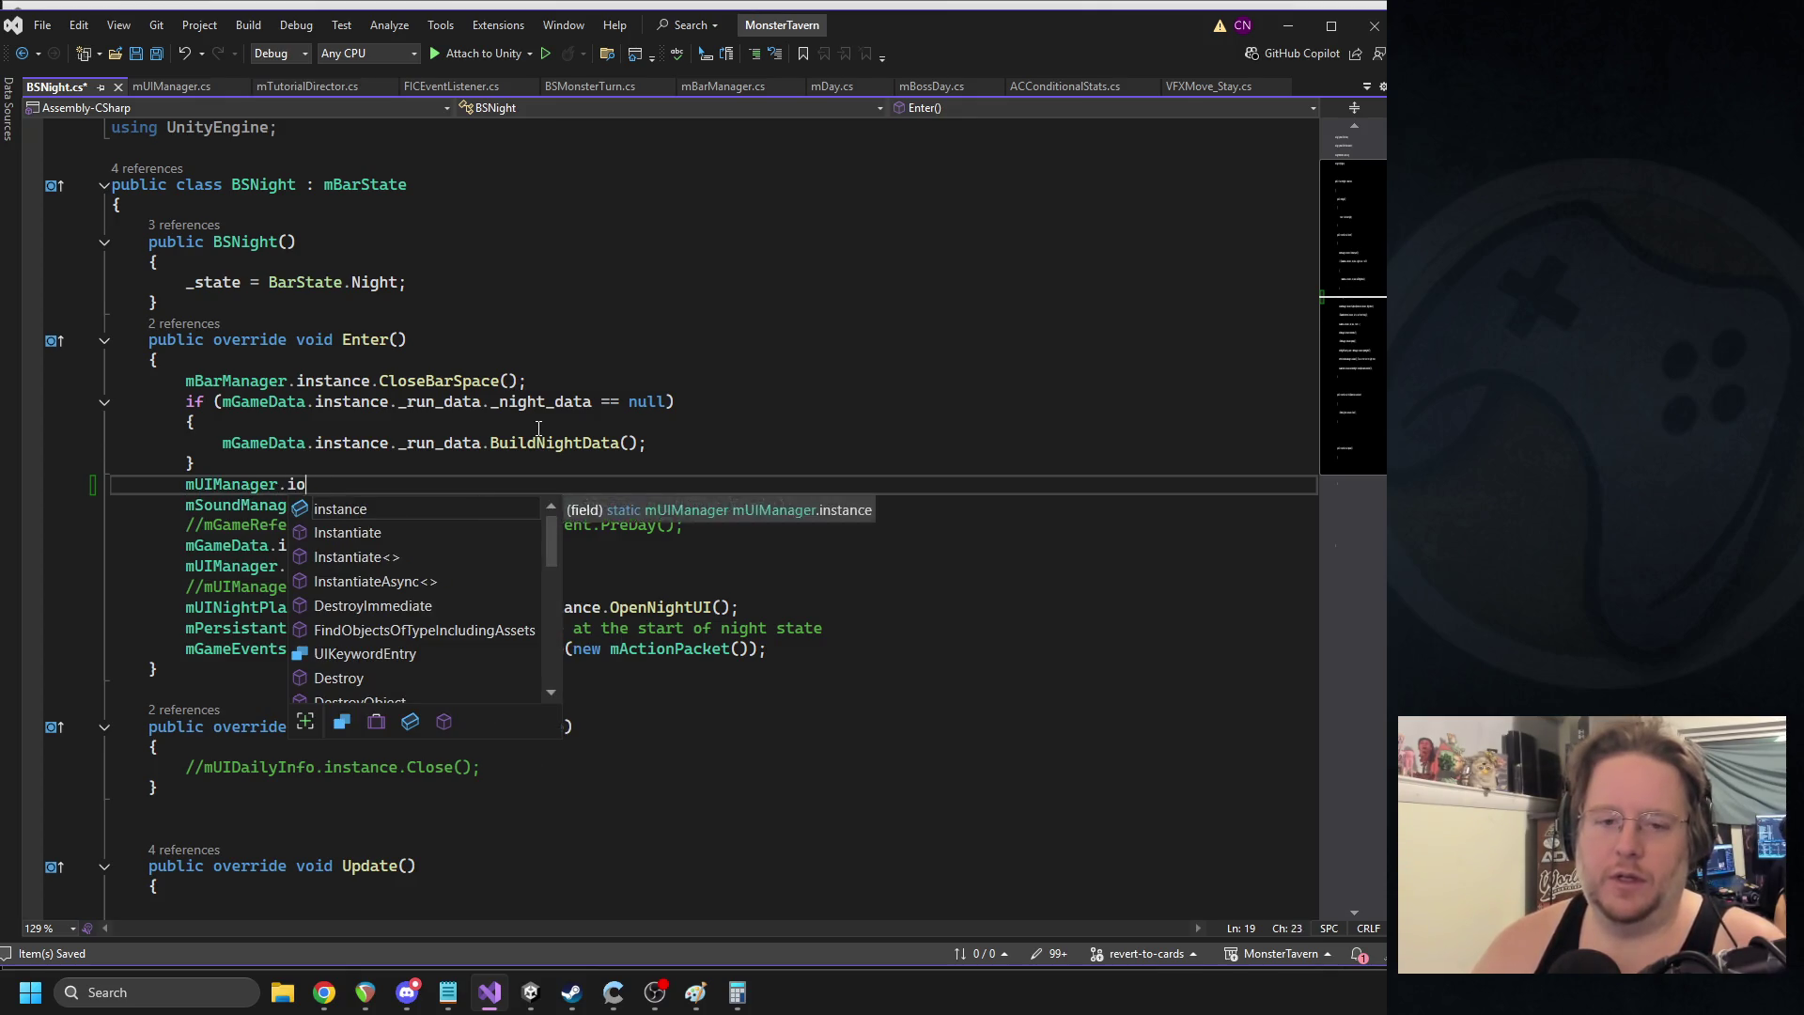
pyautogui.write('OpenSi')
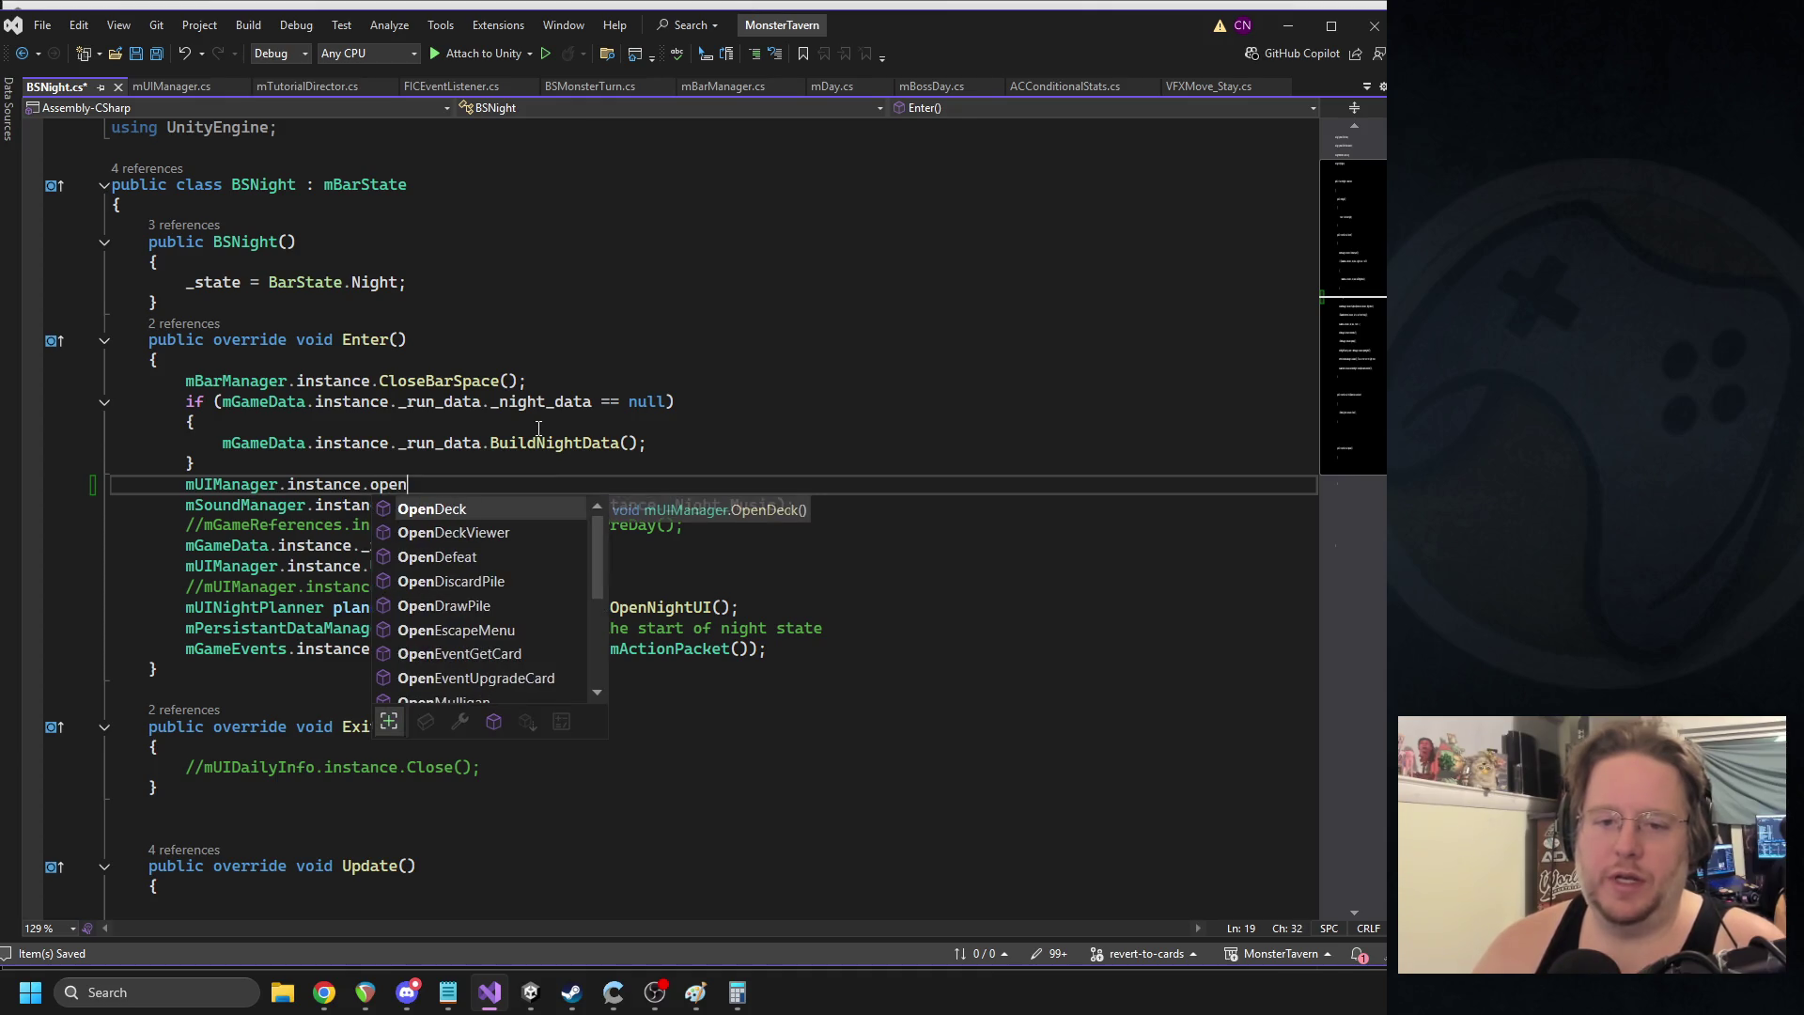
pyautogui.press('Tab')
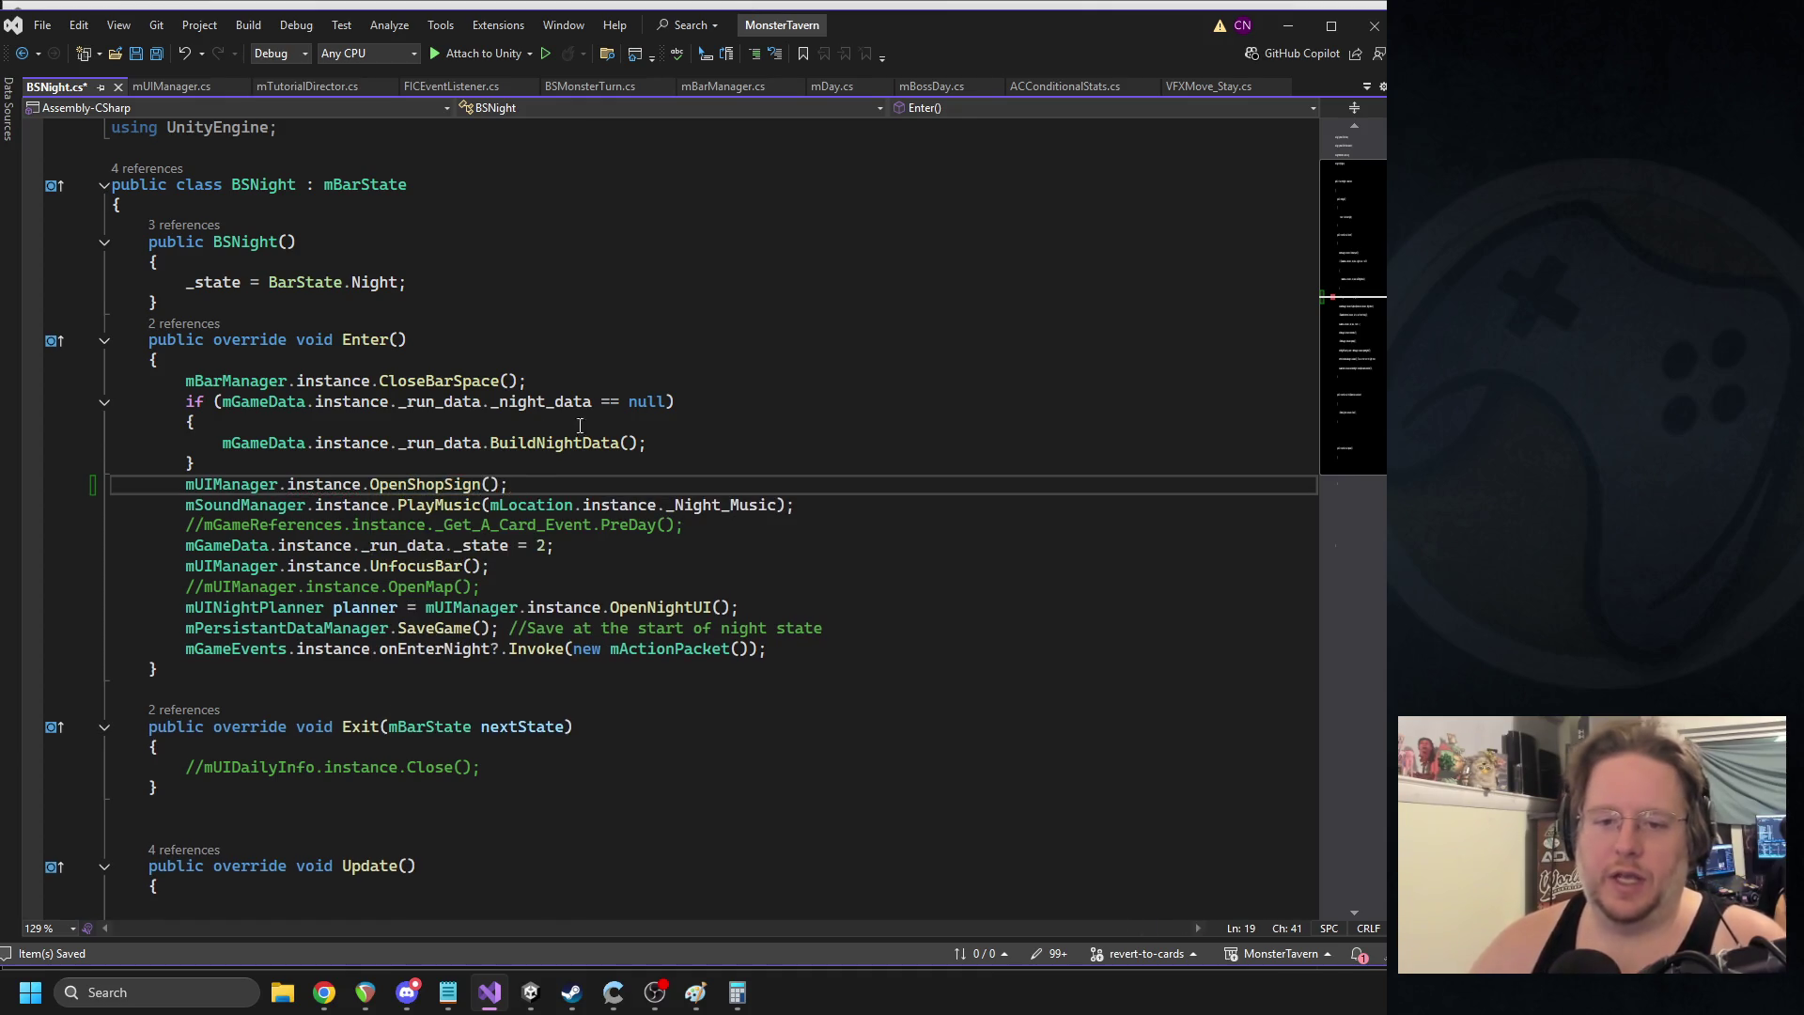
pyautogui.tripleClick(348, 485)
pyautogui.hotkey('ctrl', 'c')
pyautogui.hotkey('ctrl', 's')
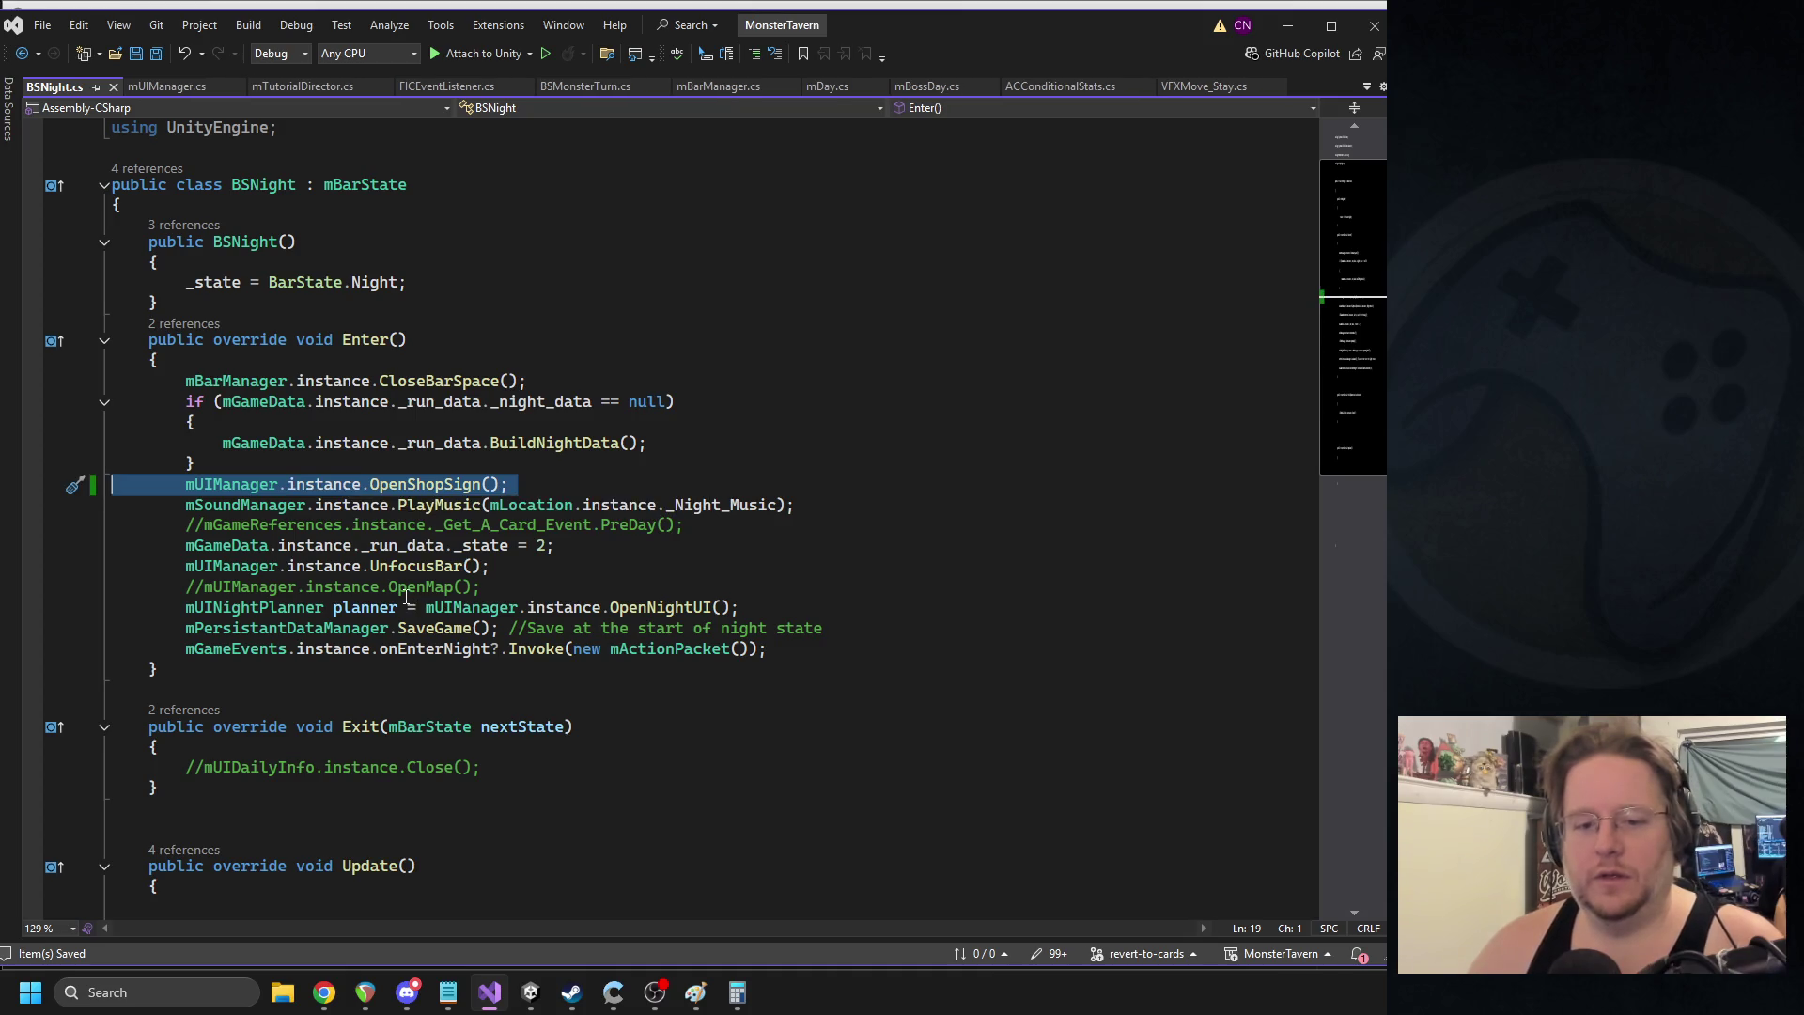
# - In Exit, add mUIManager.instance.CloseShopSign();, delete the leftover comment line, and save
pyautogui.scroll(-3, 500, 622)
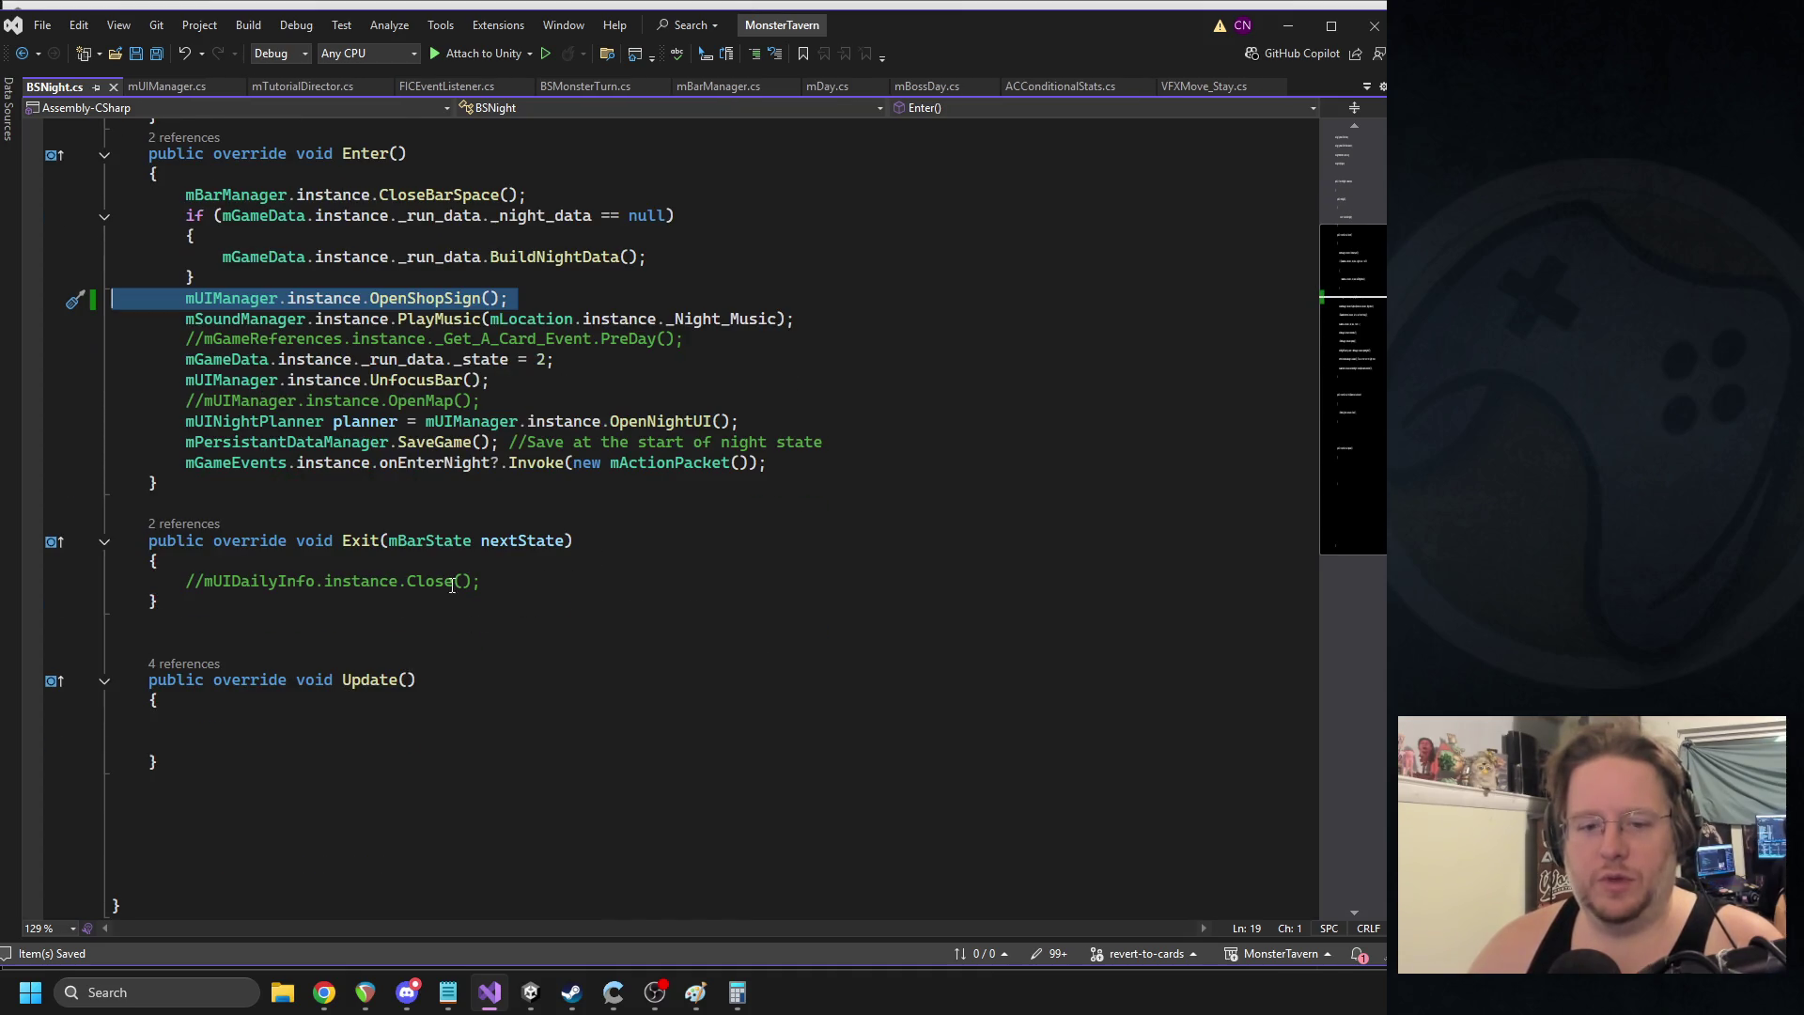
pyautogui.click(489, 582)
pyautogui.press('Return')
pyautogui.hotkey('ctrl', 'v')
pyautogui.click(450, 603)
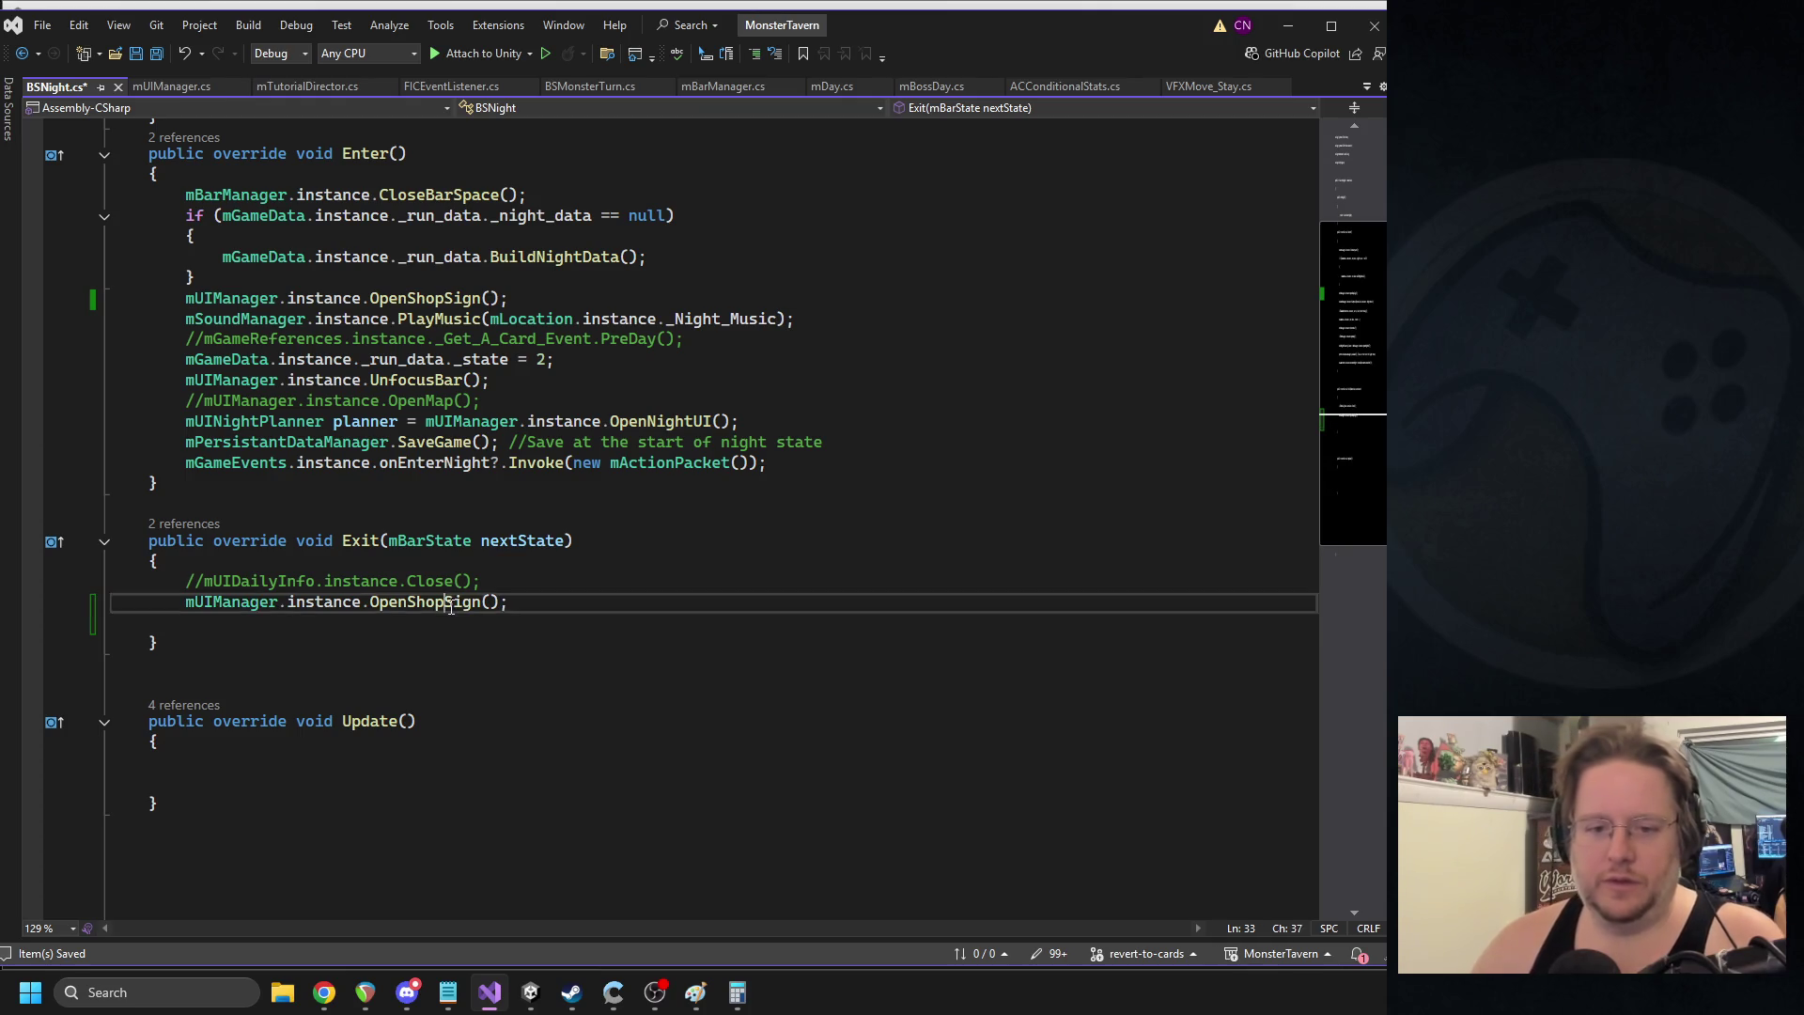
pyautogui.doubleClick(412, 601)
pyautogui.write('closehop')
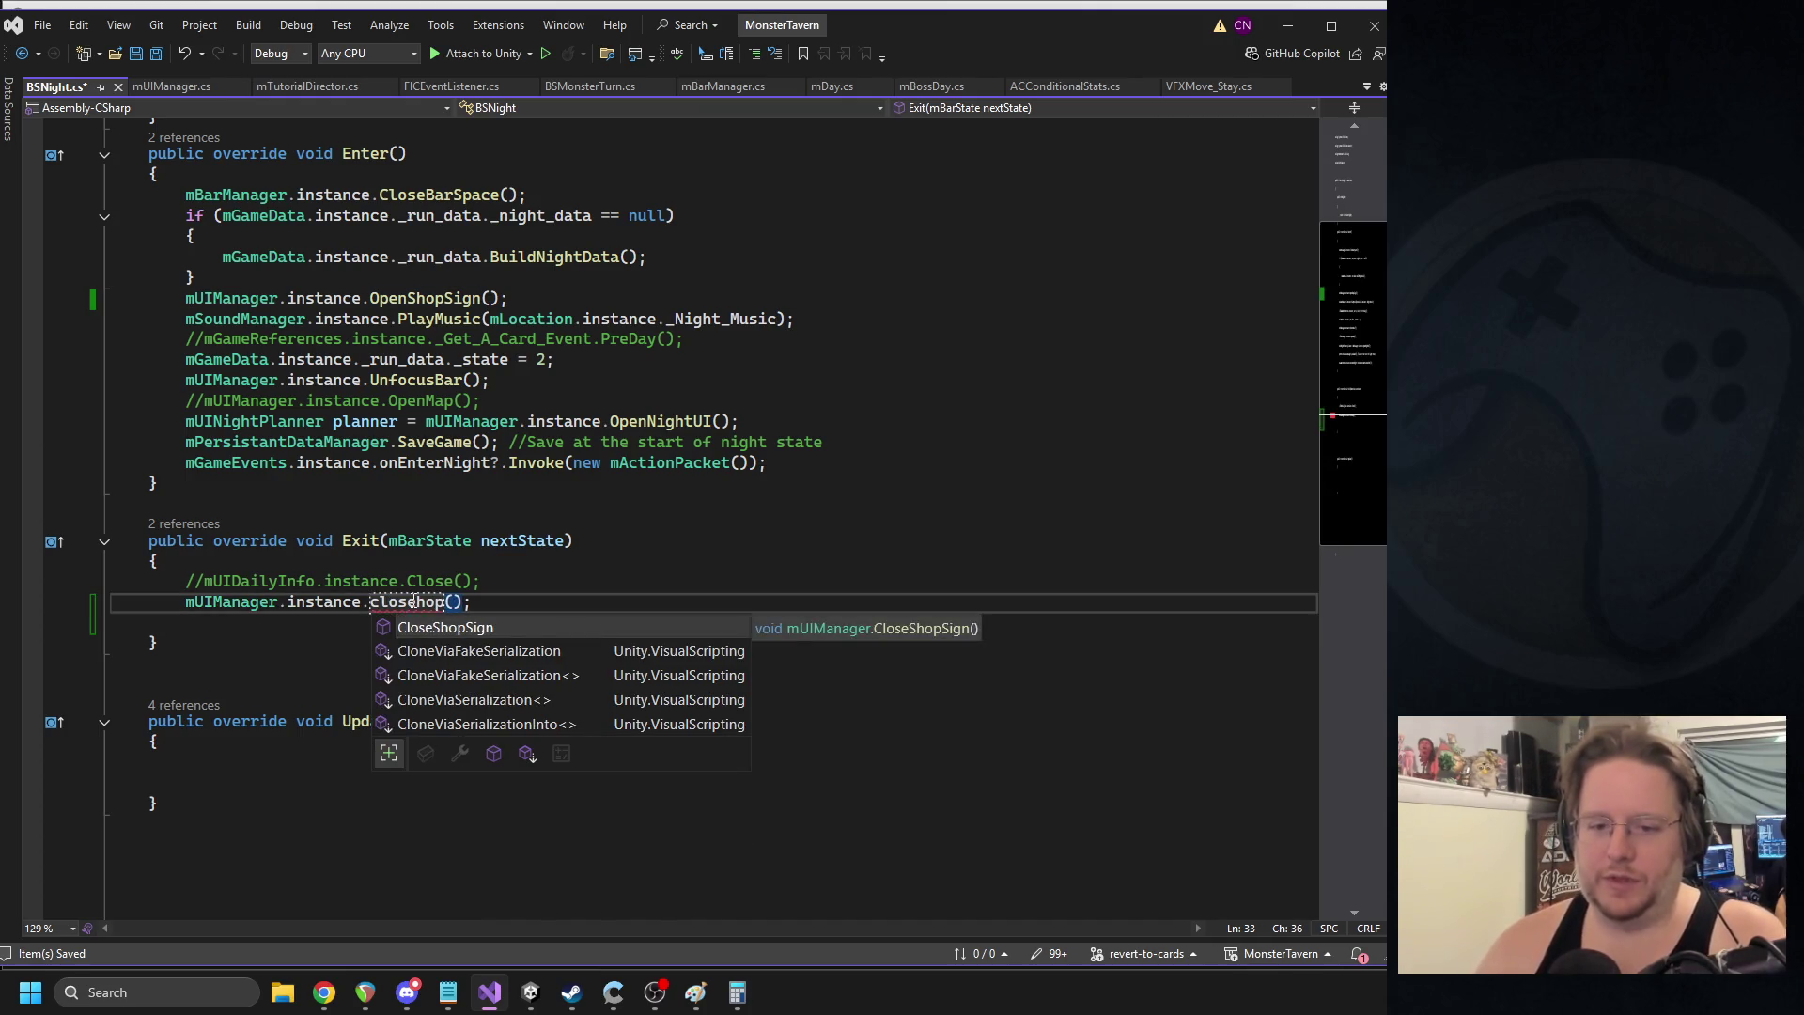
pyautogui.press('Tab')
pyautogui.tripleClick(481, 583)
pyautogui.press('Delete')
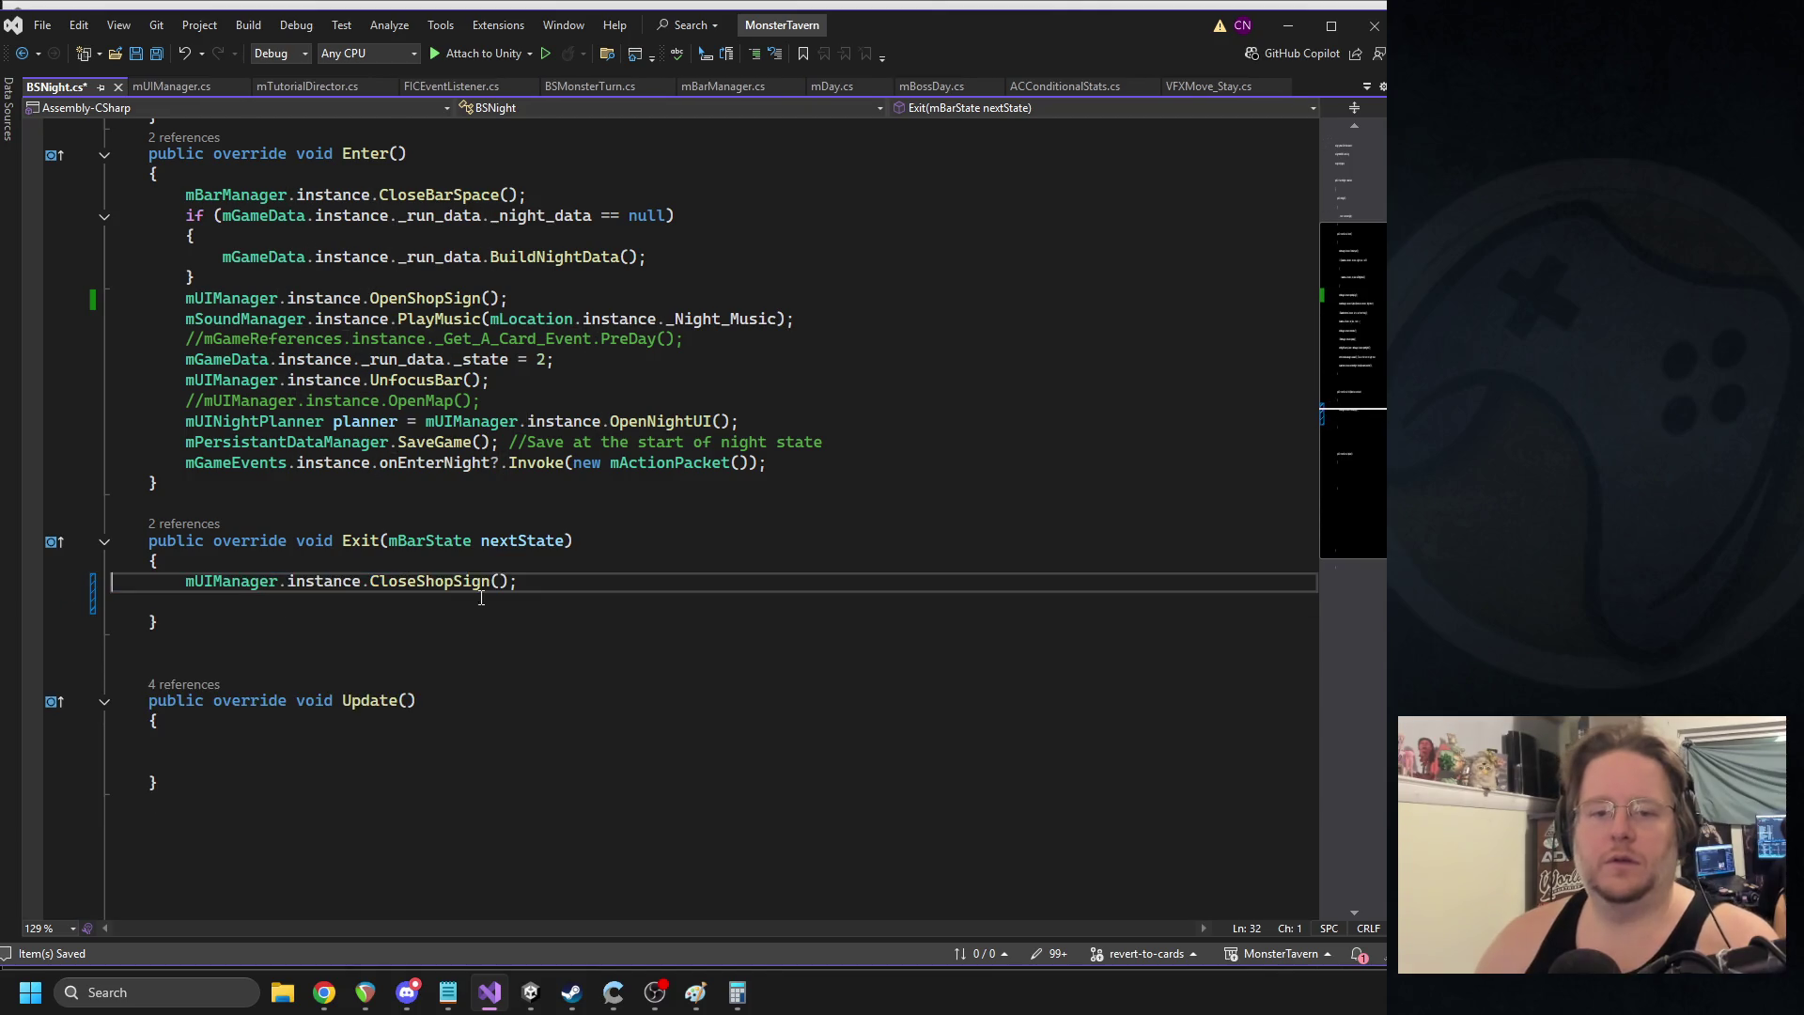
pyautogui.hotkey('ctrl', 's')
pyautogui.click(530, 992)
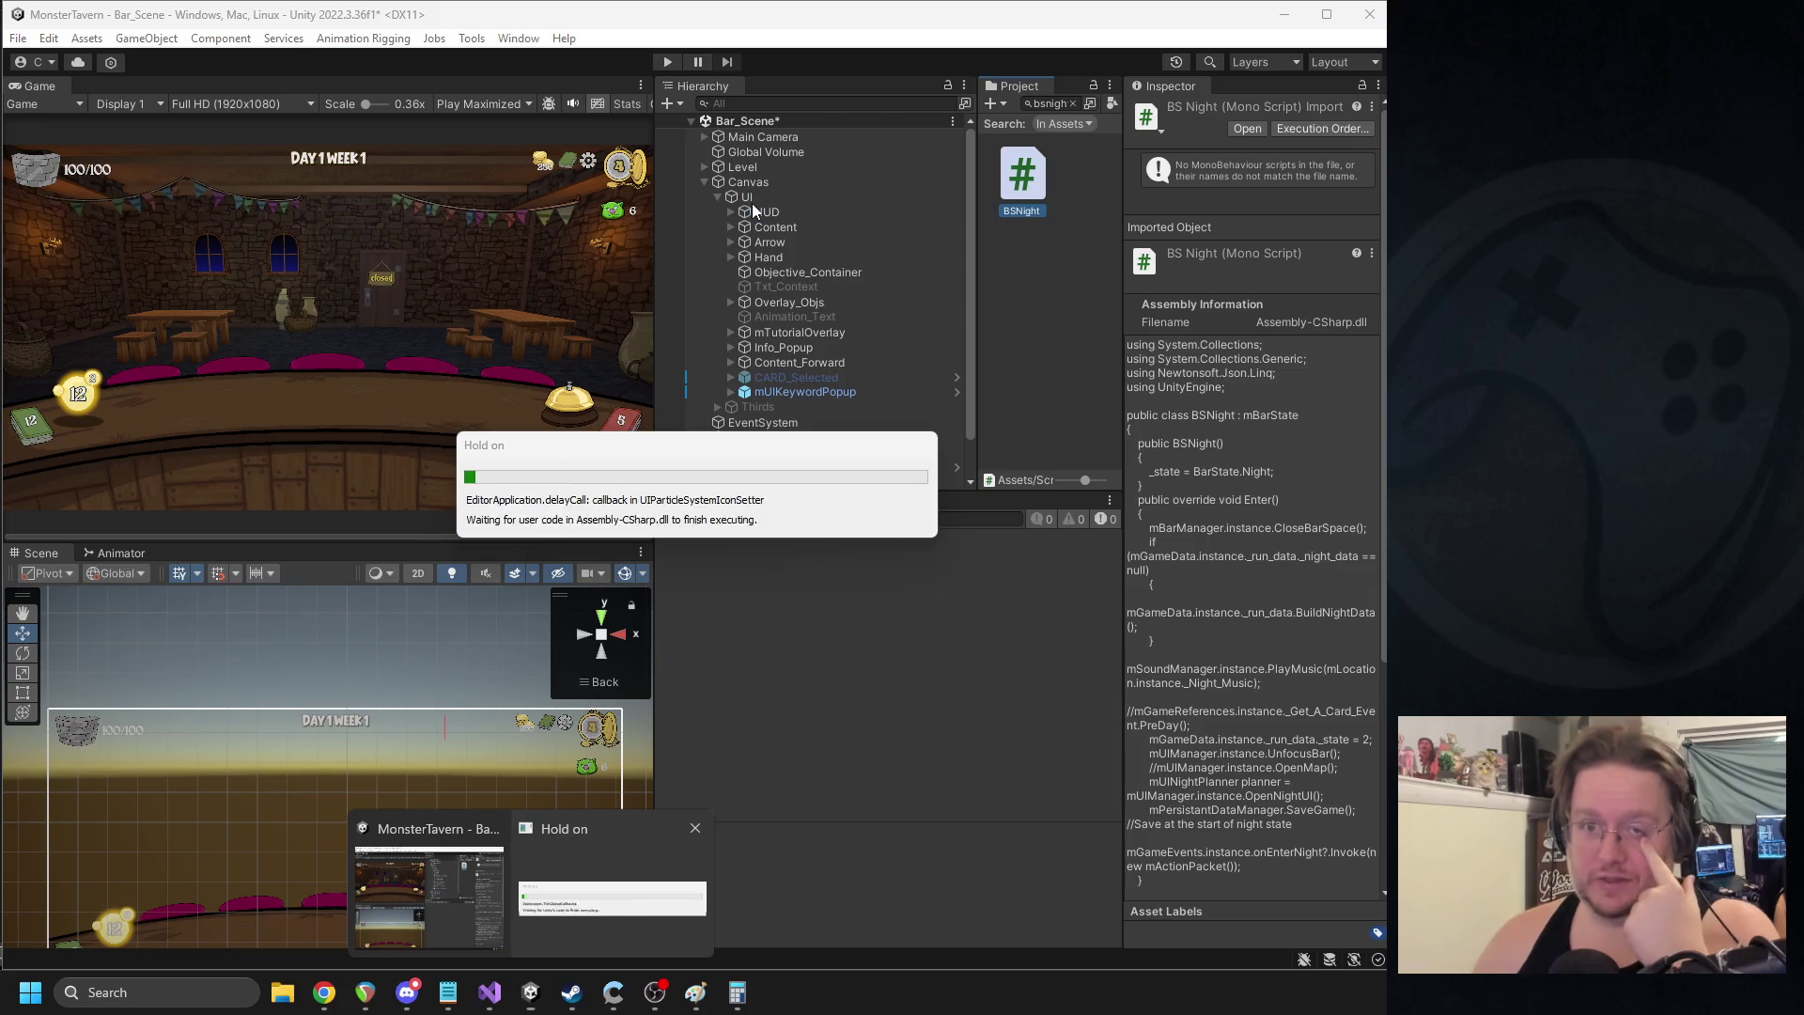
# - Play, buy the mystery pack, pick Green Slop Special, ring the bell to end the night, then stop
pyautogui.click(751, 202)
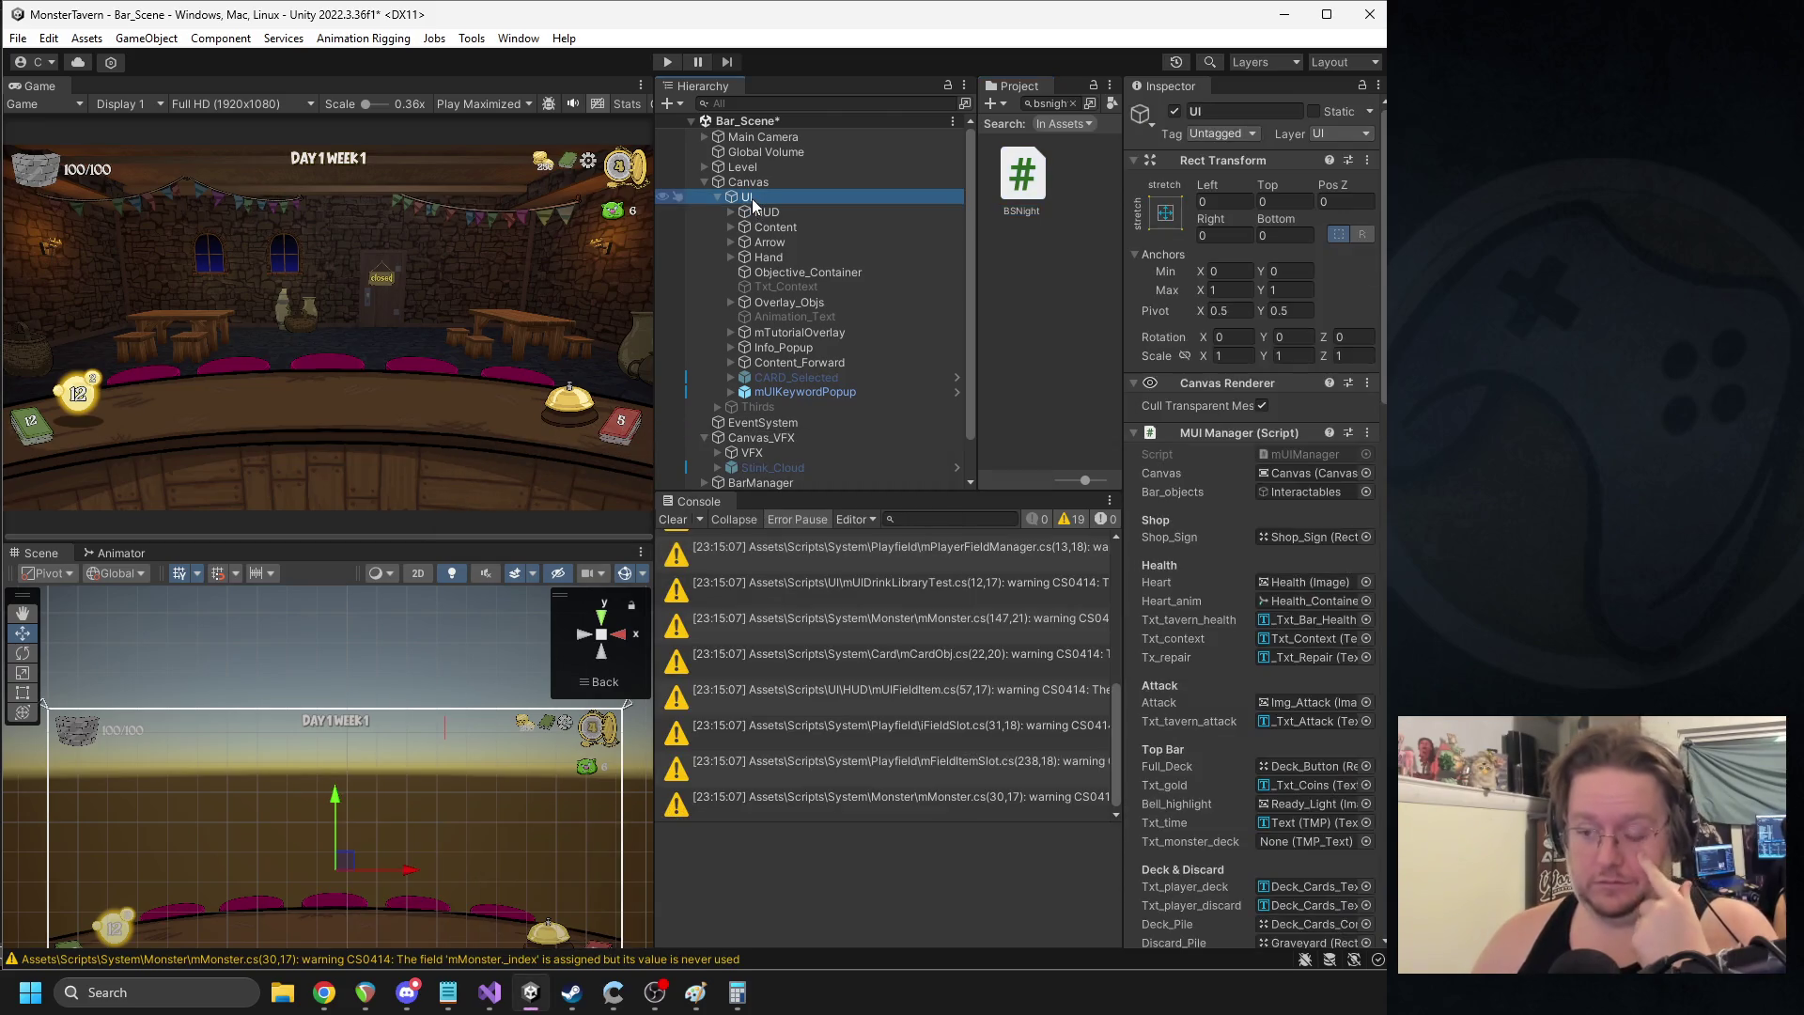
pyautogui.click(665, 64)
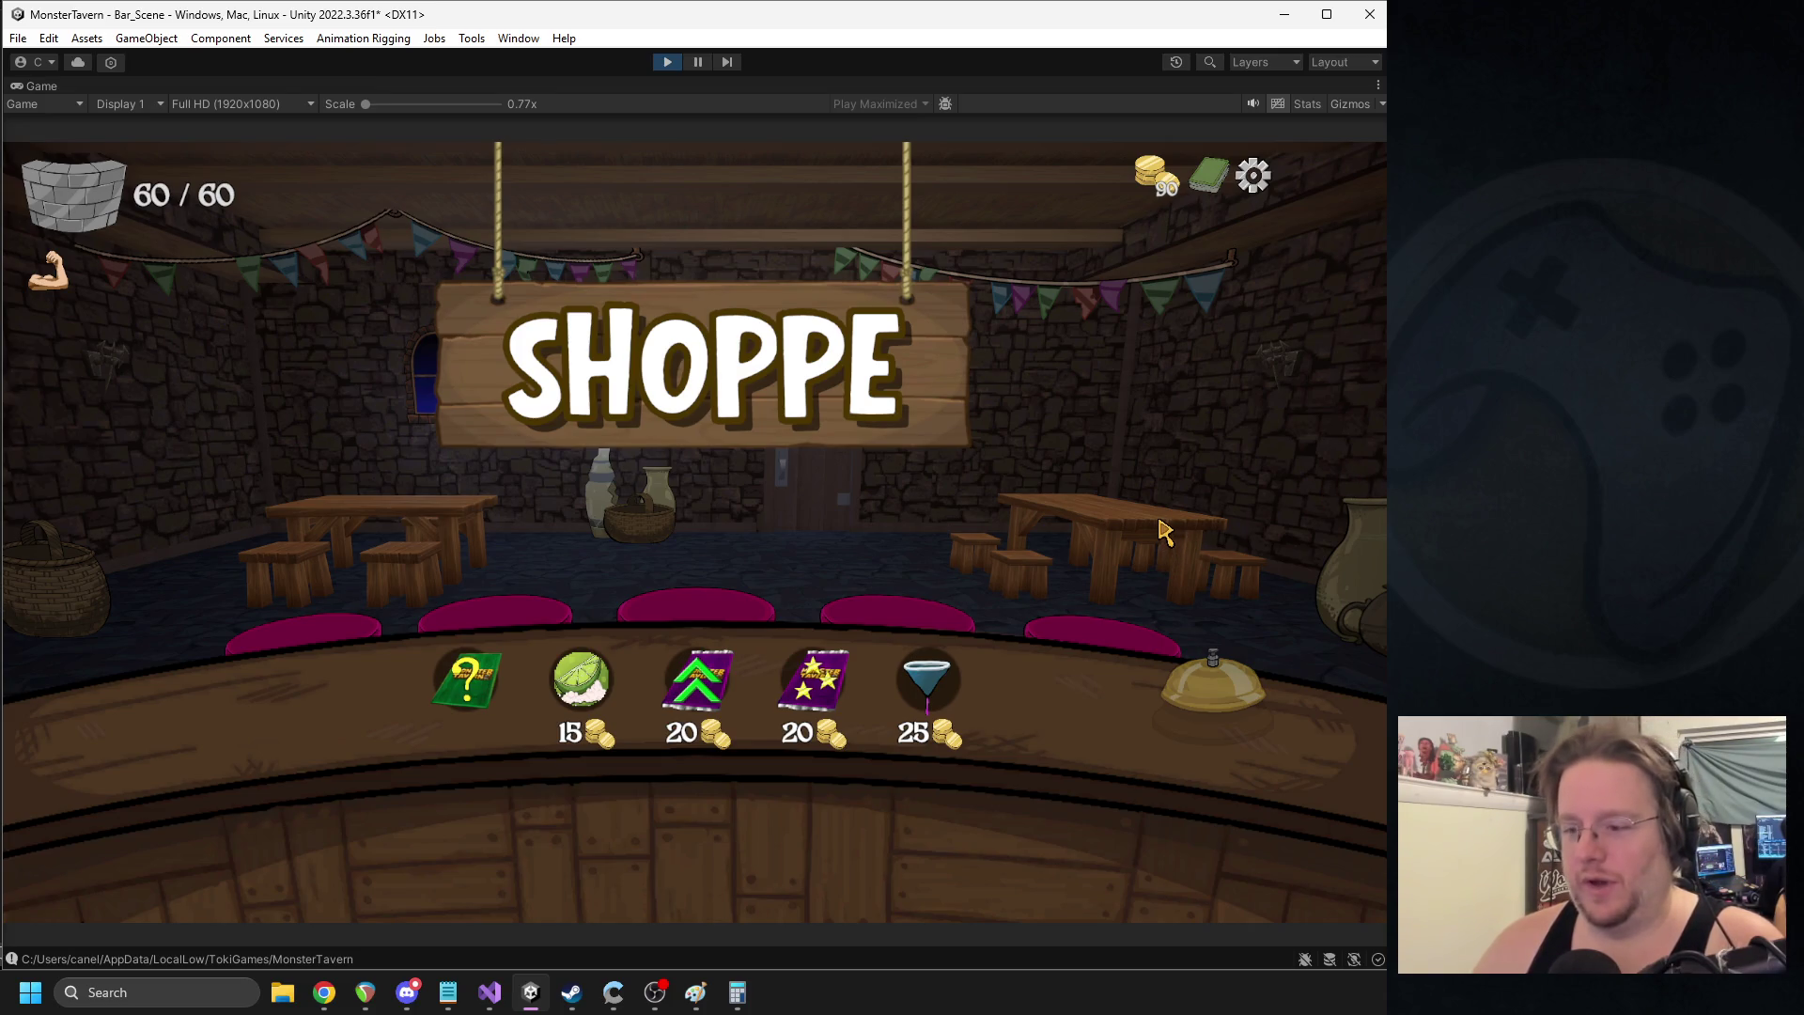
pyautogui.click(467, 681)
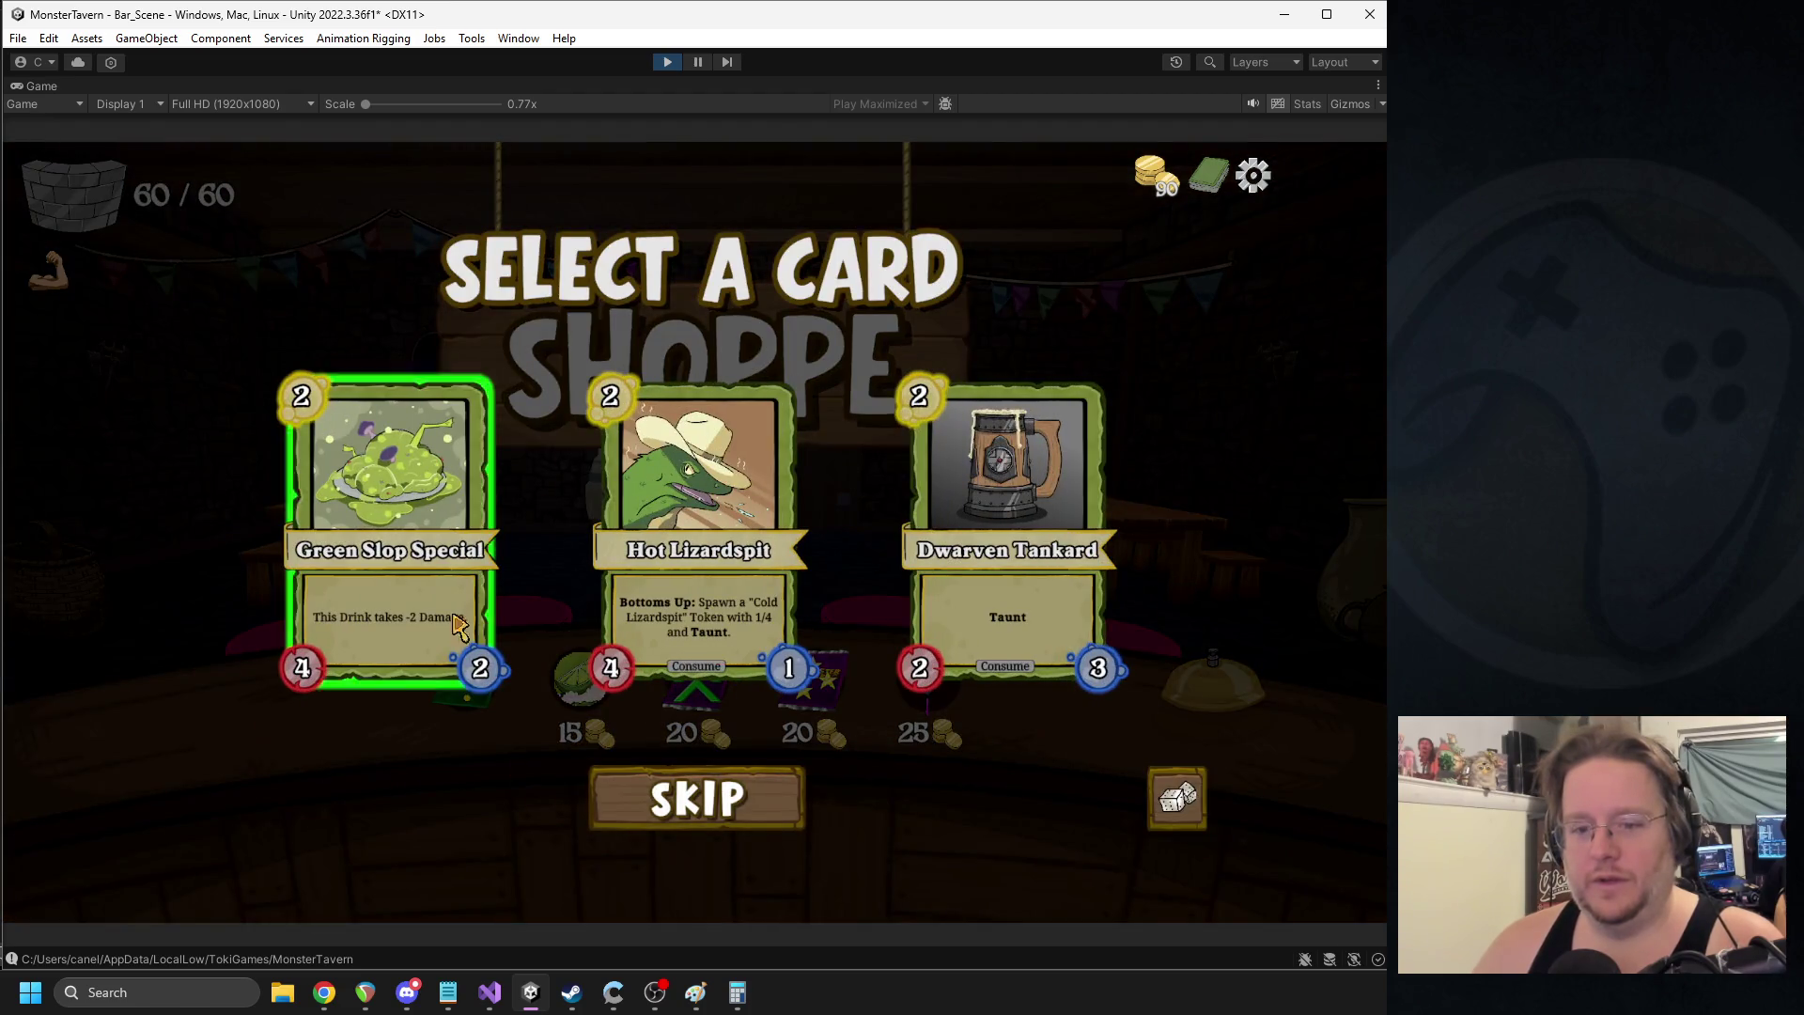
pyautogui.click(421, 611)
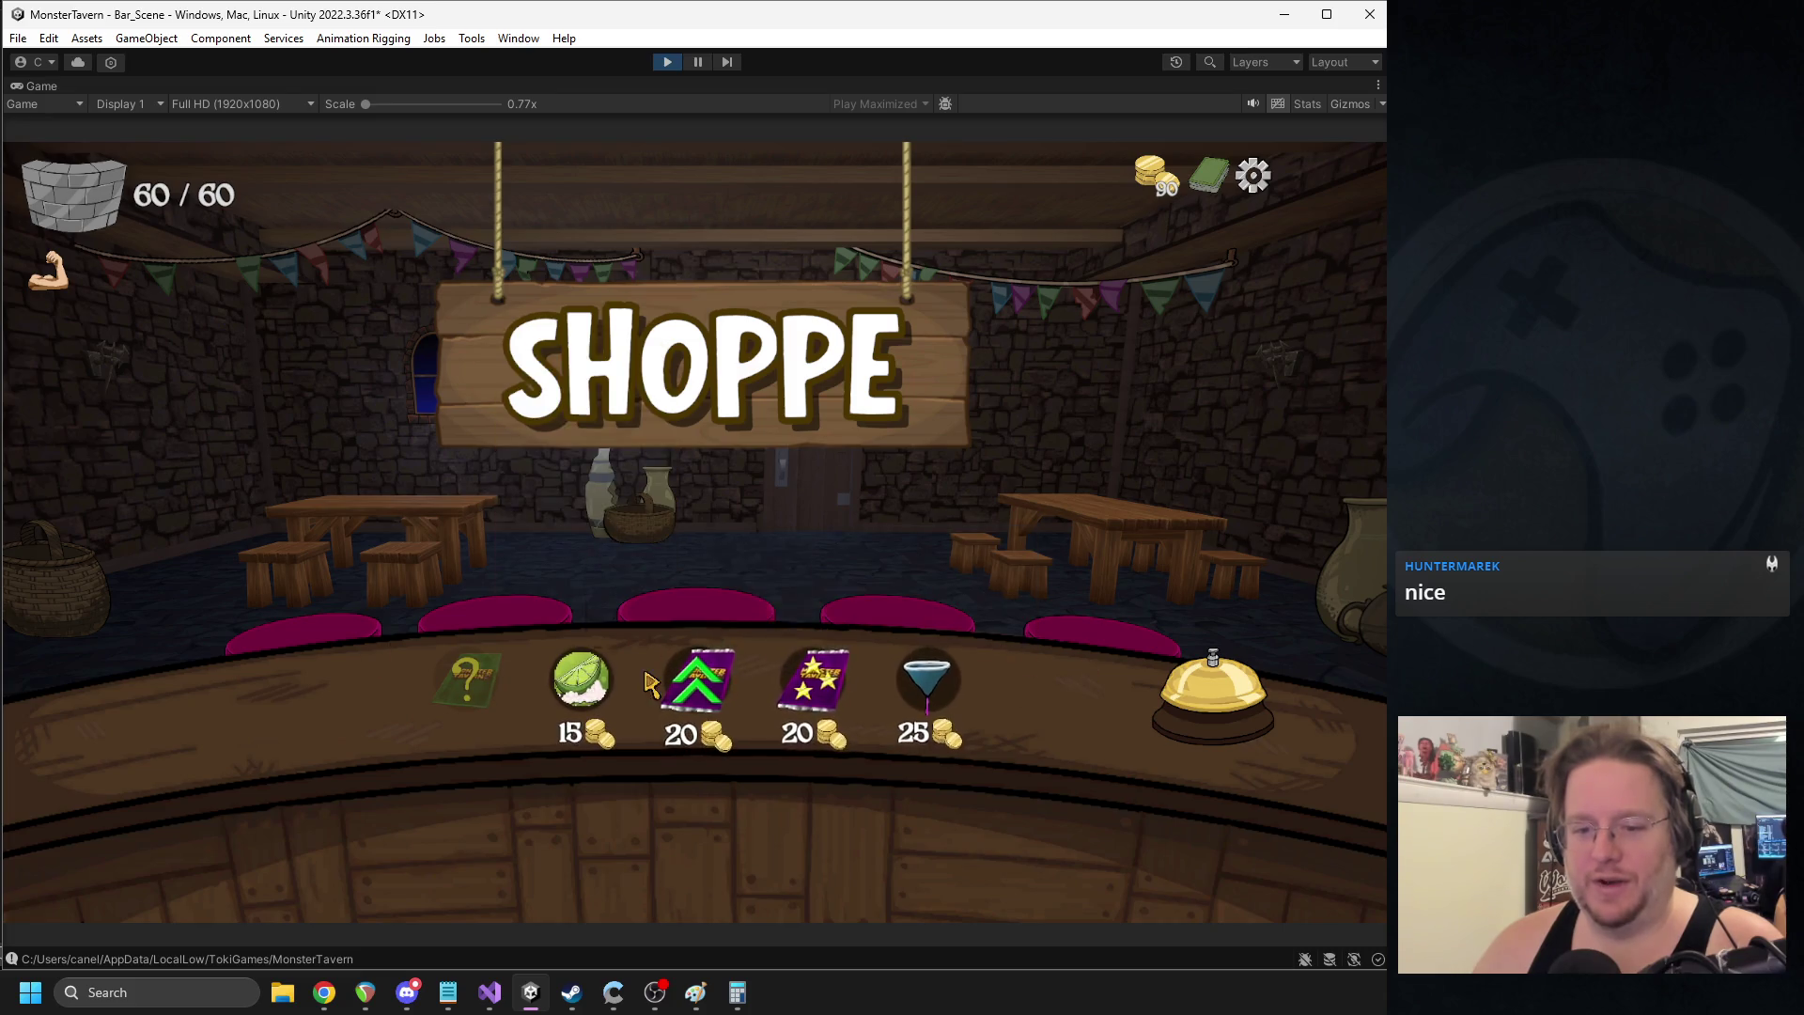
pyautogui.click(1201, 690)
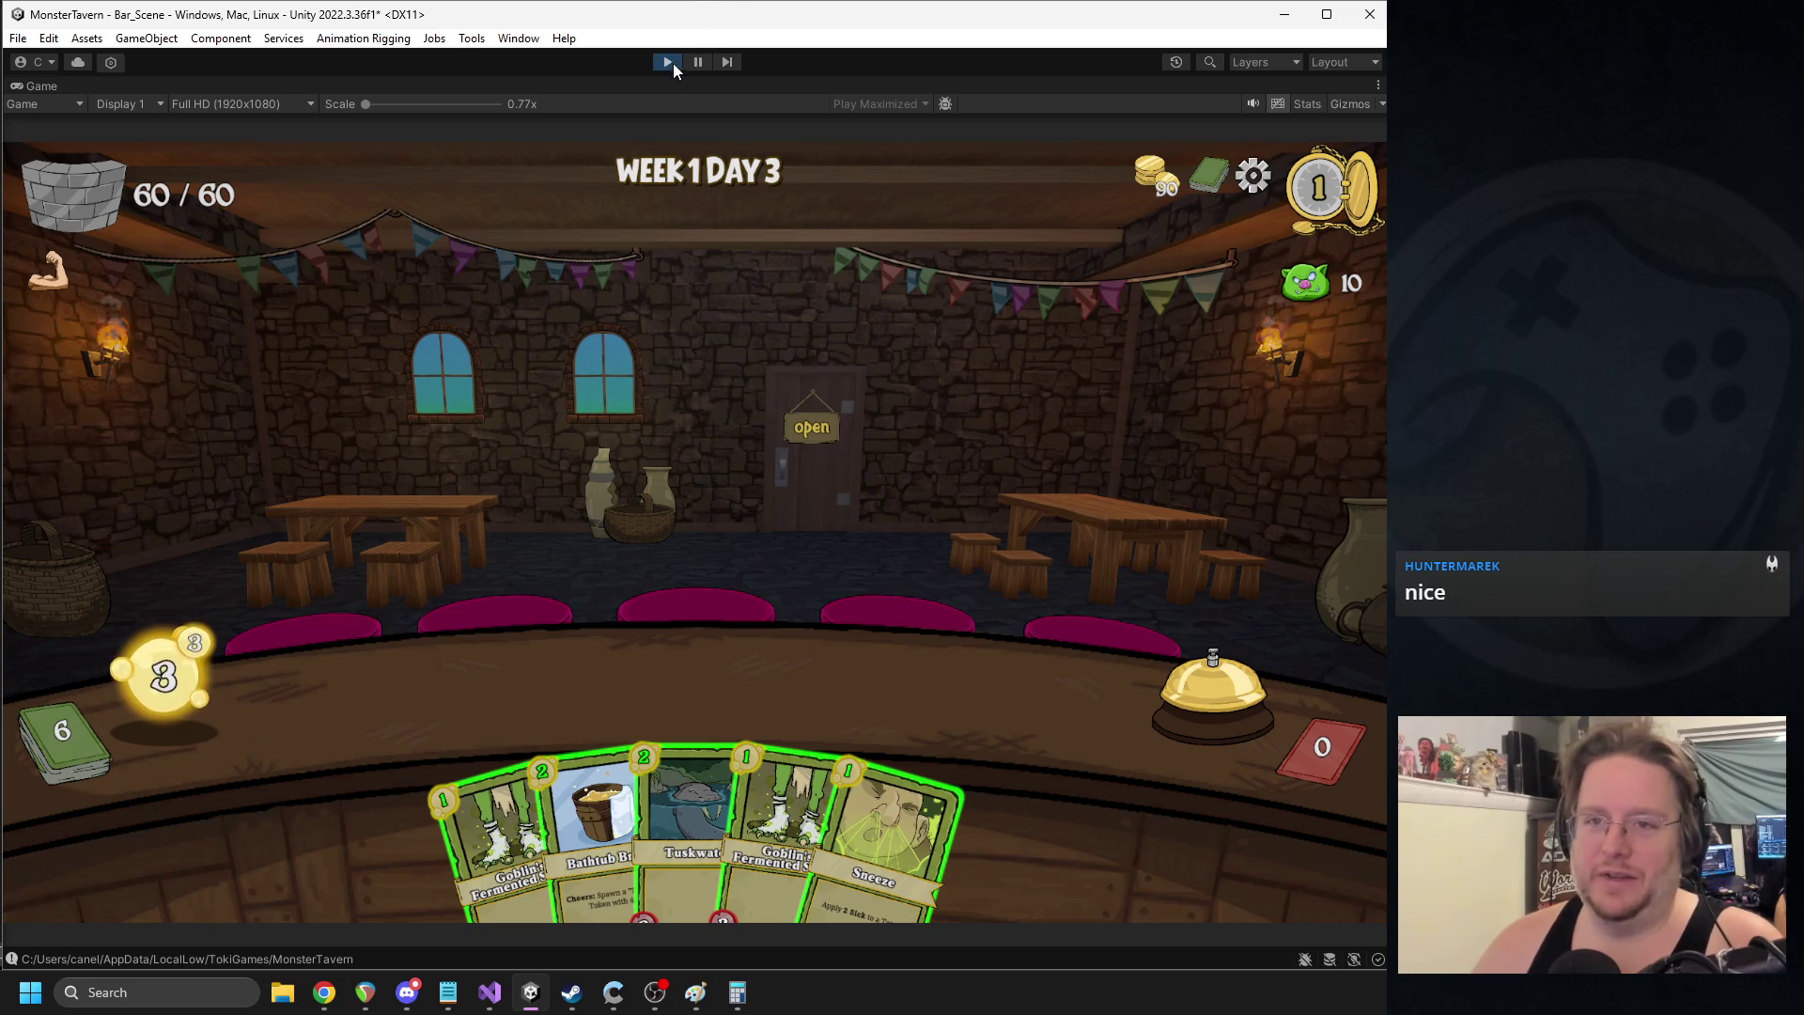
pyautogui.click(673, 64)
pyautogui.hotkey('alt', 'Tab')
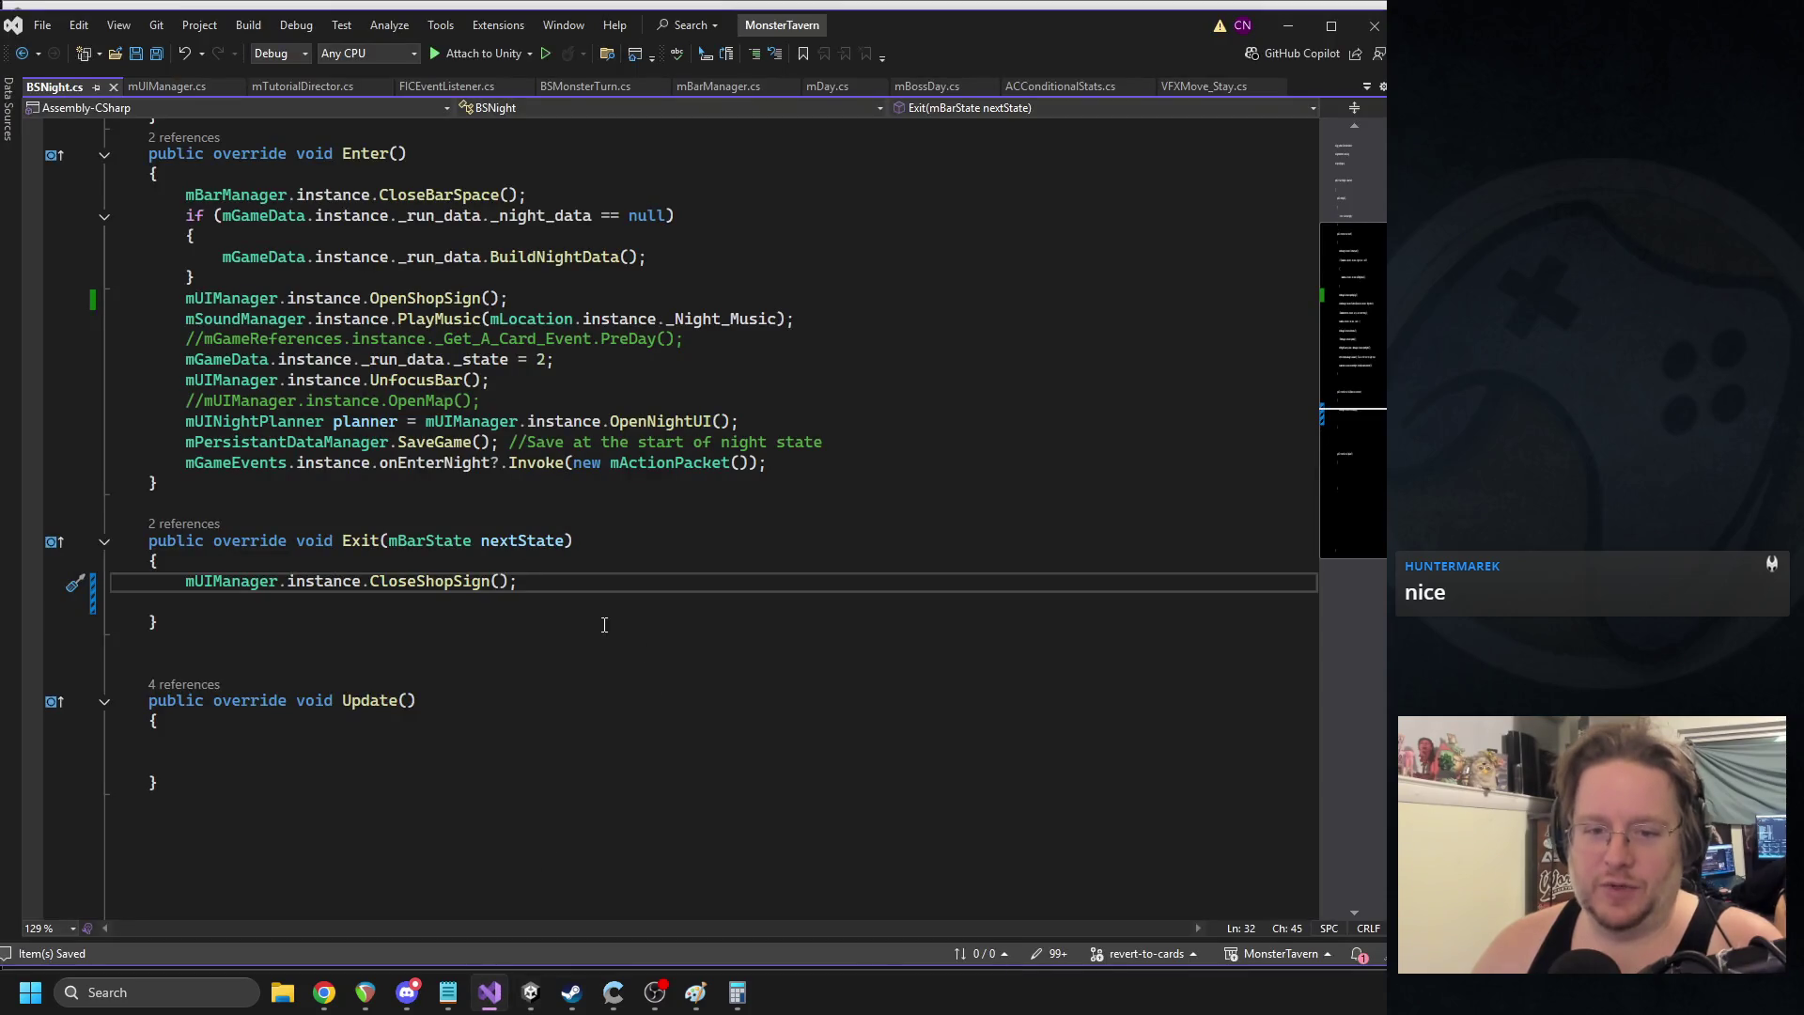
# - In mUIManager.cs, change CloseShopSign's InBack tween duration from 1f to .5f and save
pyautogui.click(115, 87)
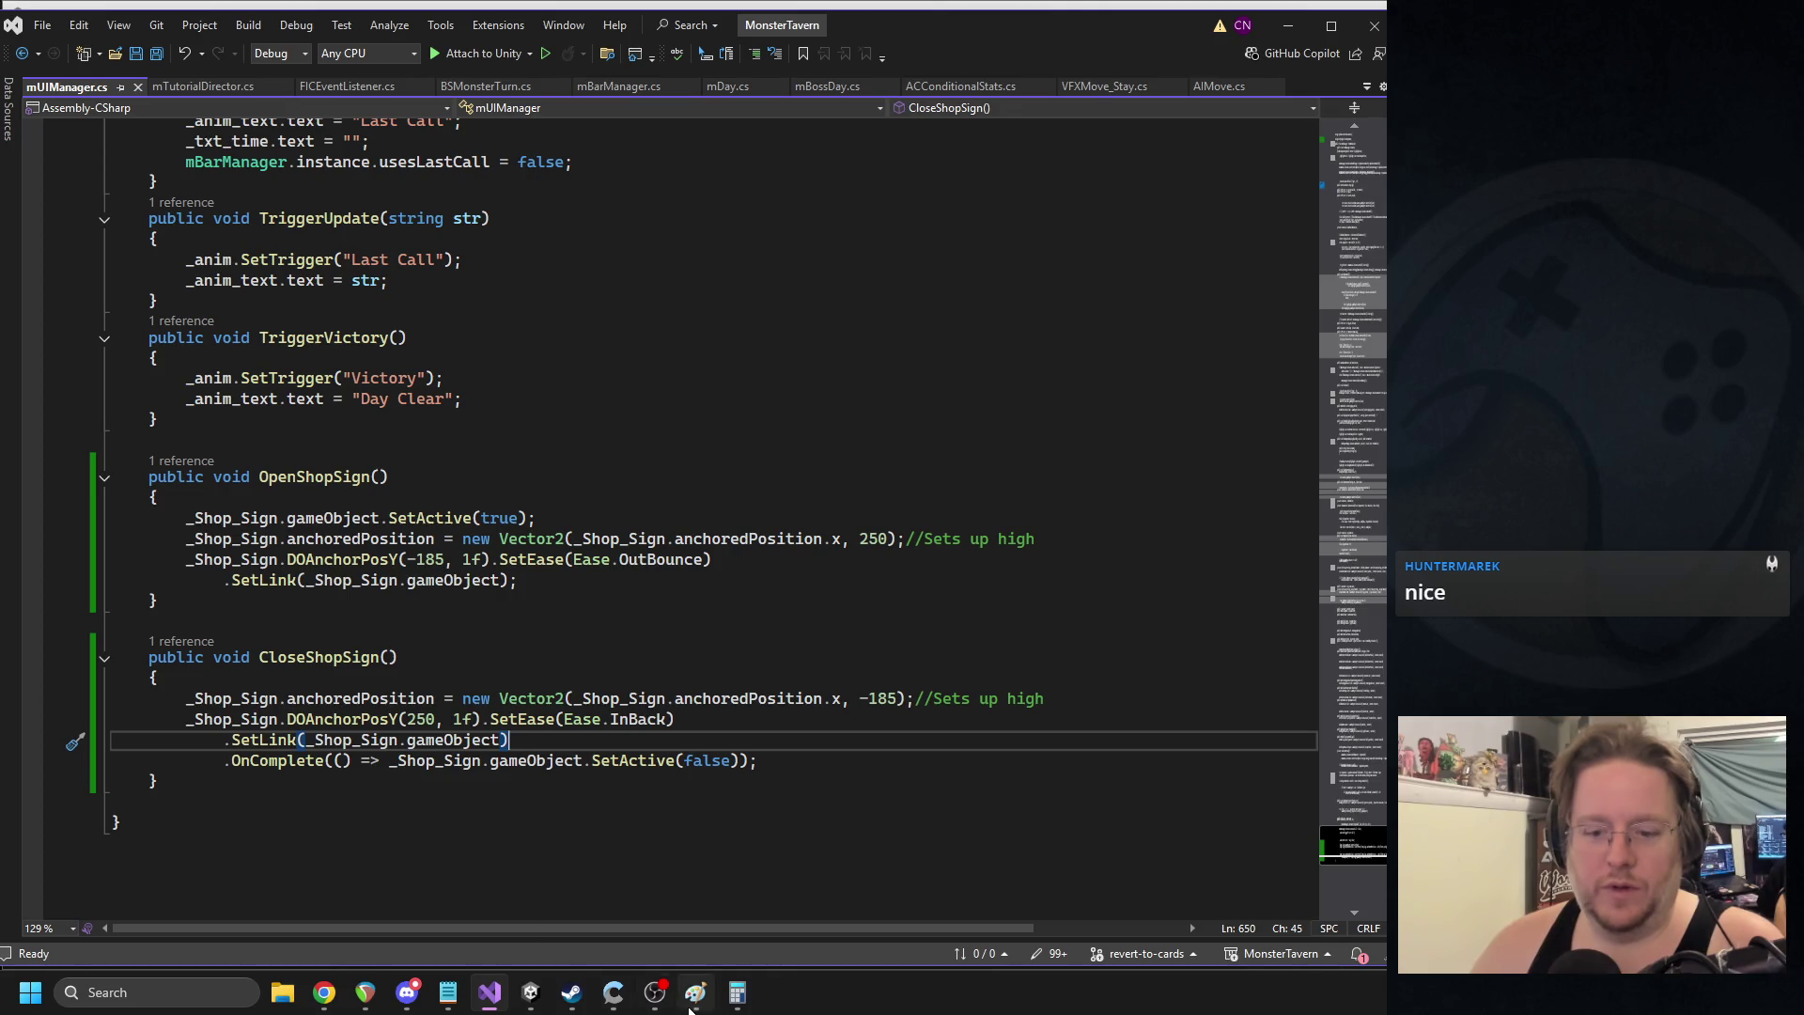
pyautogui.click(456, 719)
pyautogui.moveTo(456, 719); pyautogui.dragTo(463, 720)
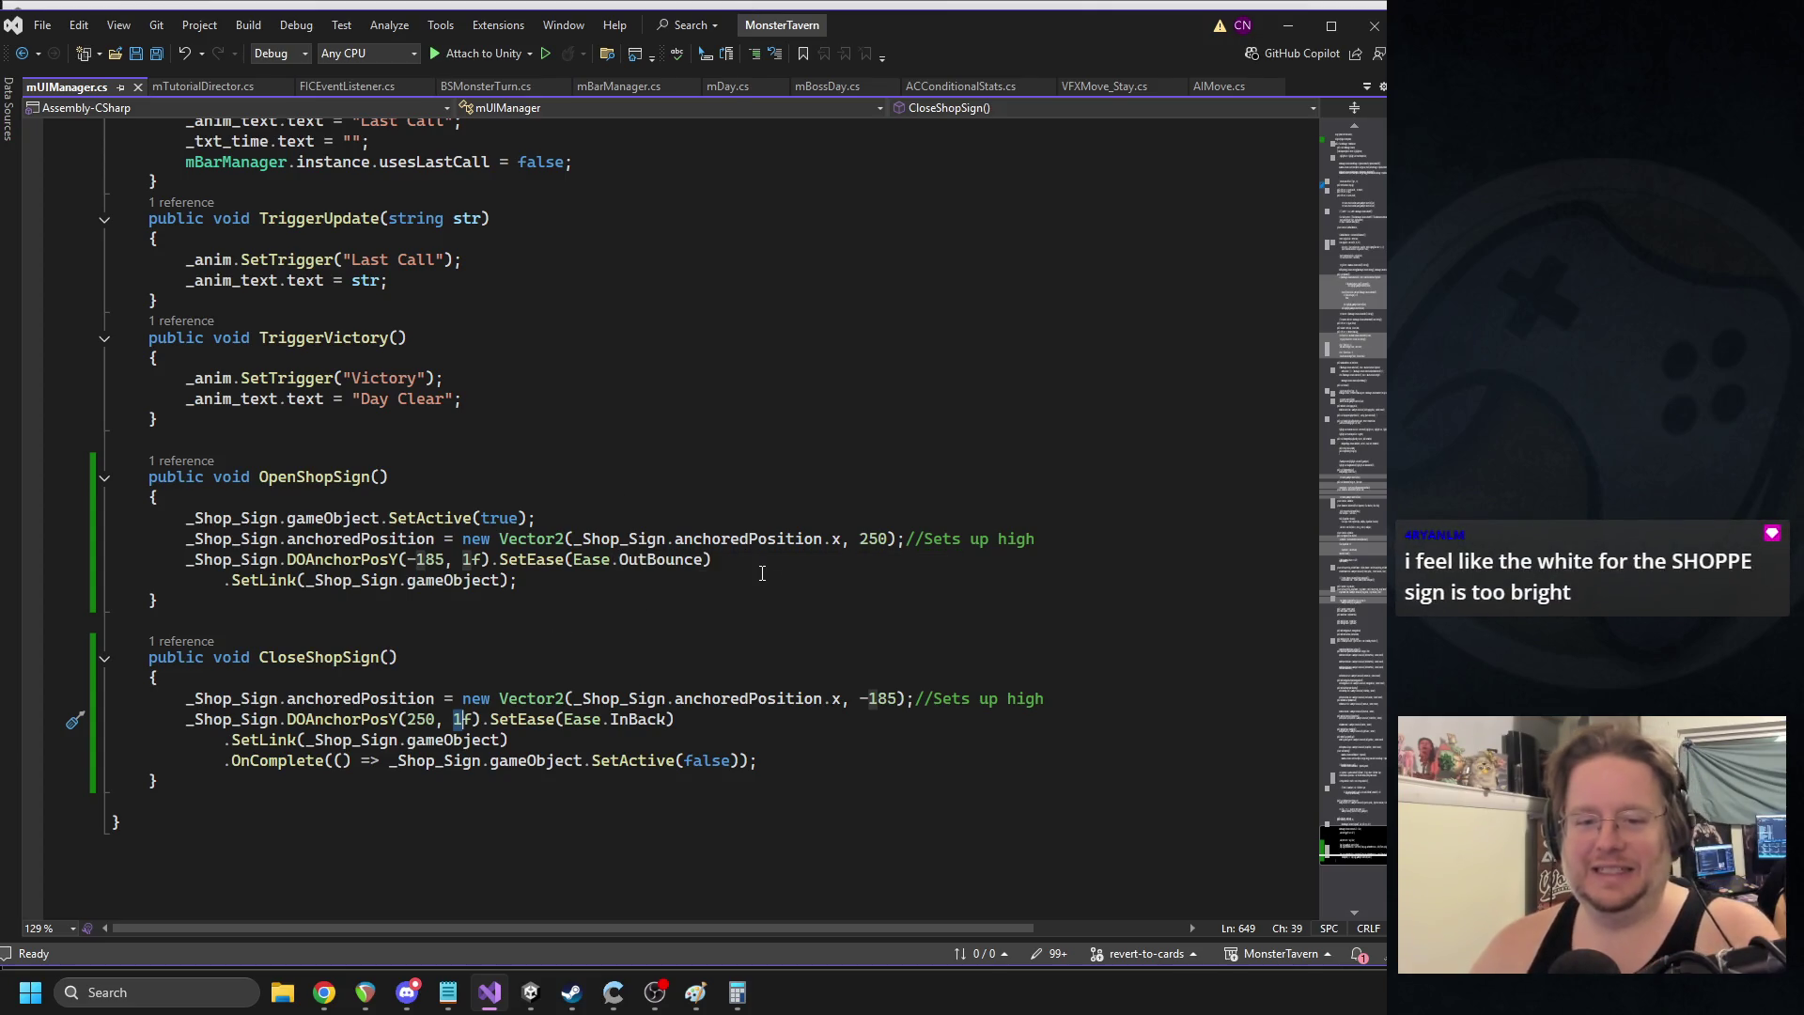
pyautogui.write('.5')
pyautogui.hotkey('ctrl', 's')
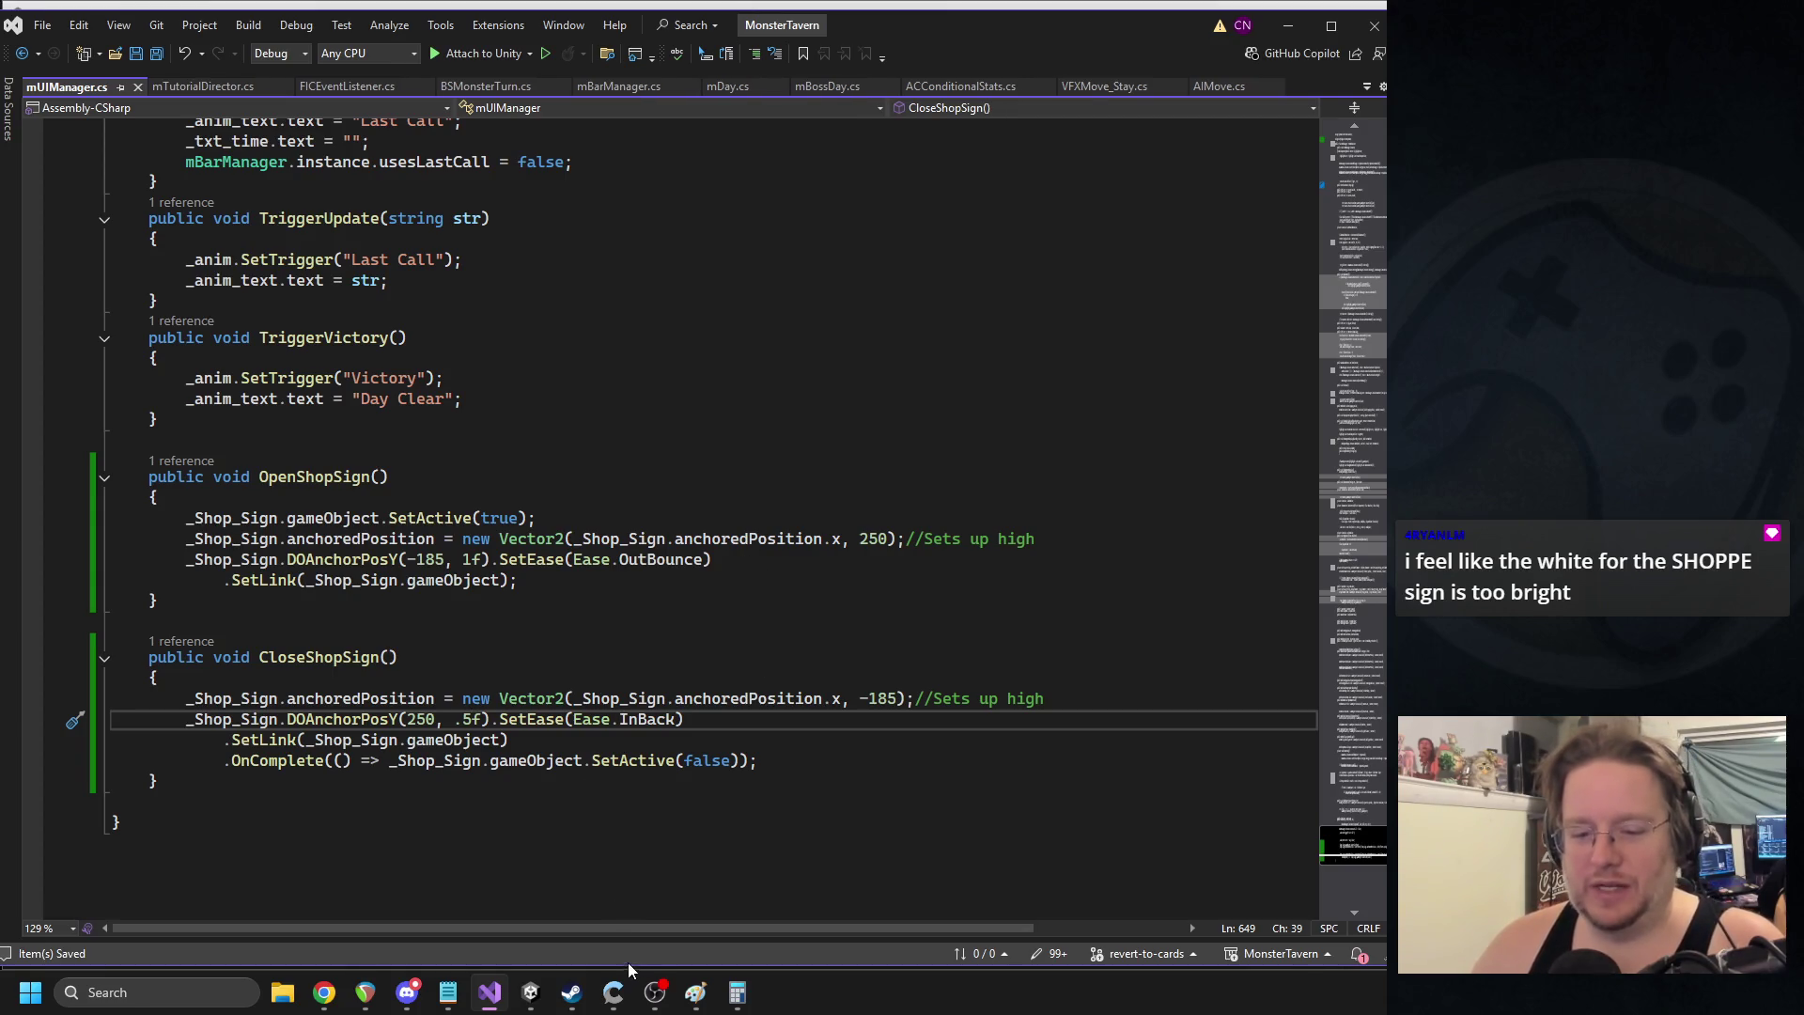
pyautogui.click(530, 993)
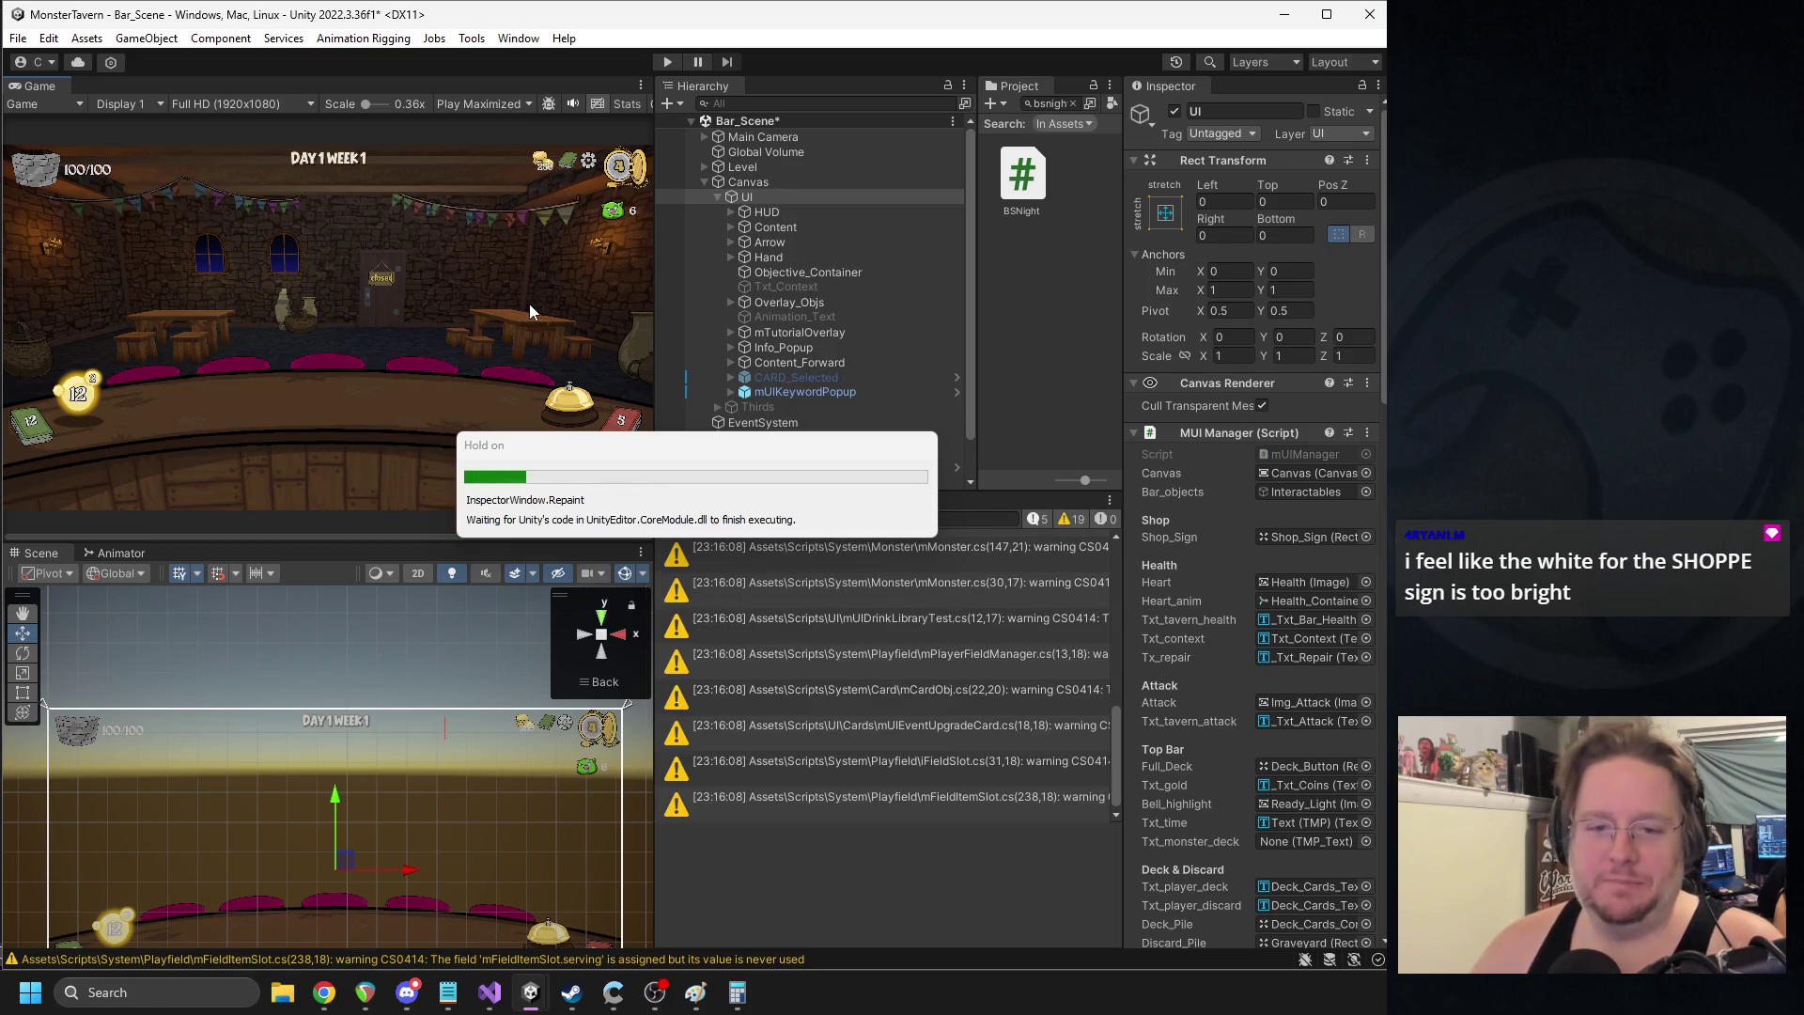
# - Clear the Console, play, go to Main Menu, abandon and begin a new run, then pause
pyautogui.click(673, 520)
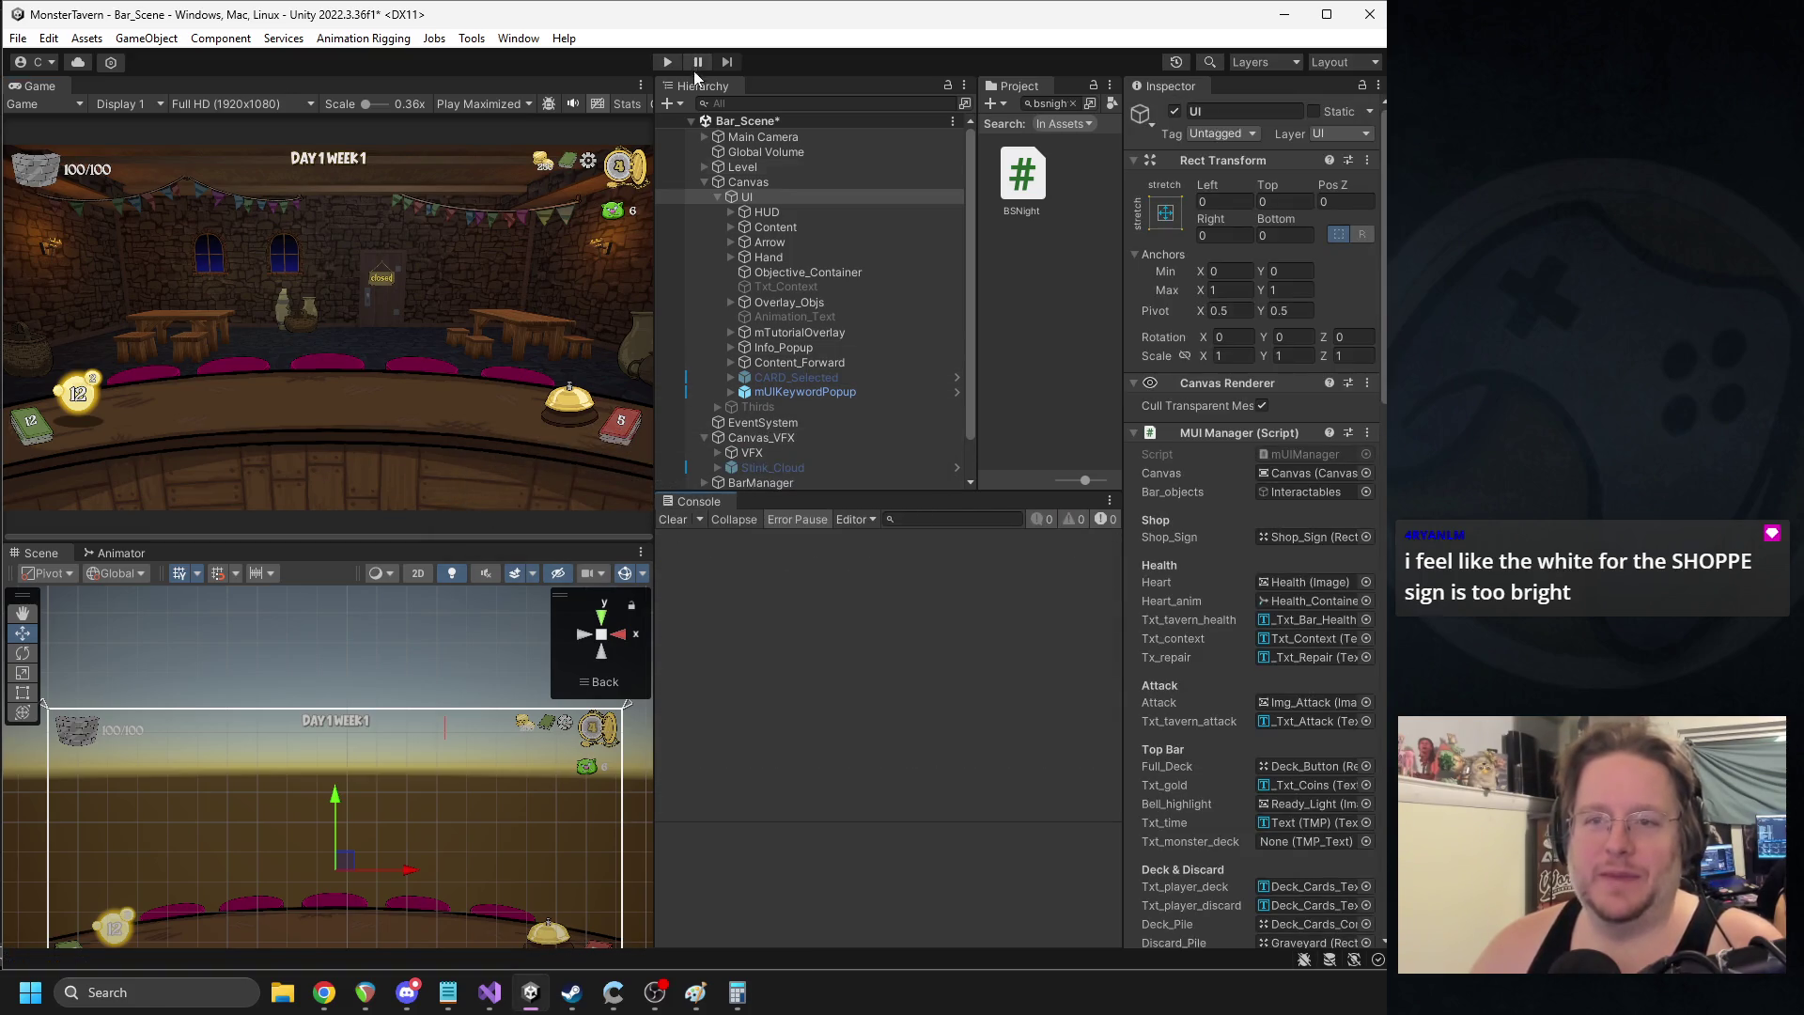
pyautogui.click(670, 62)
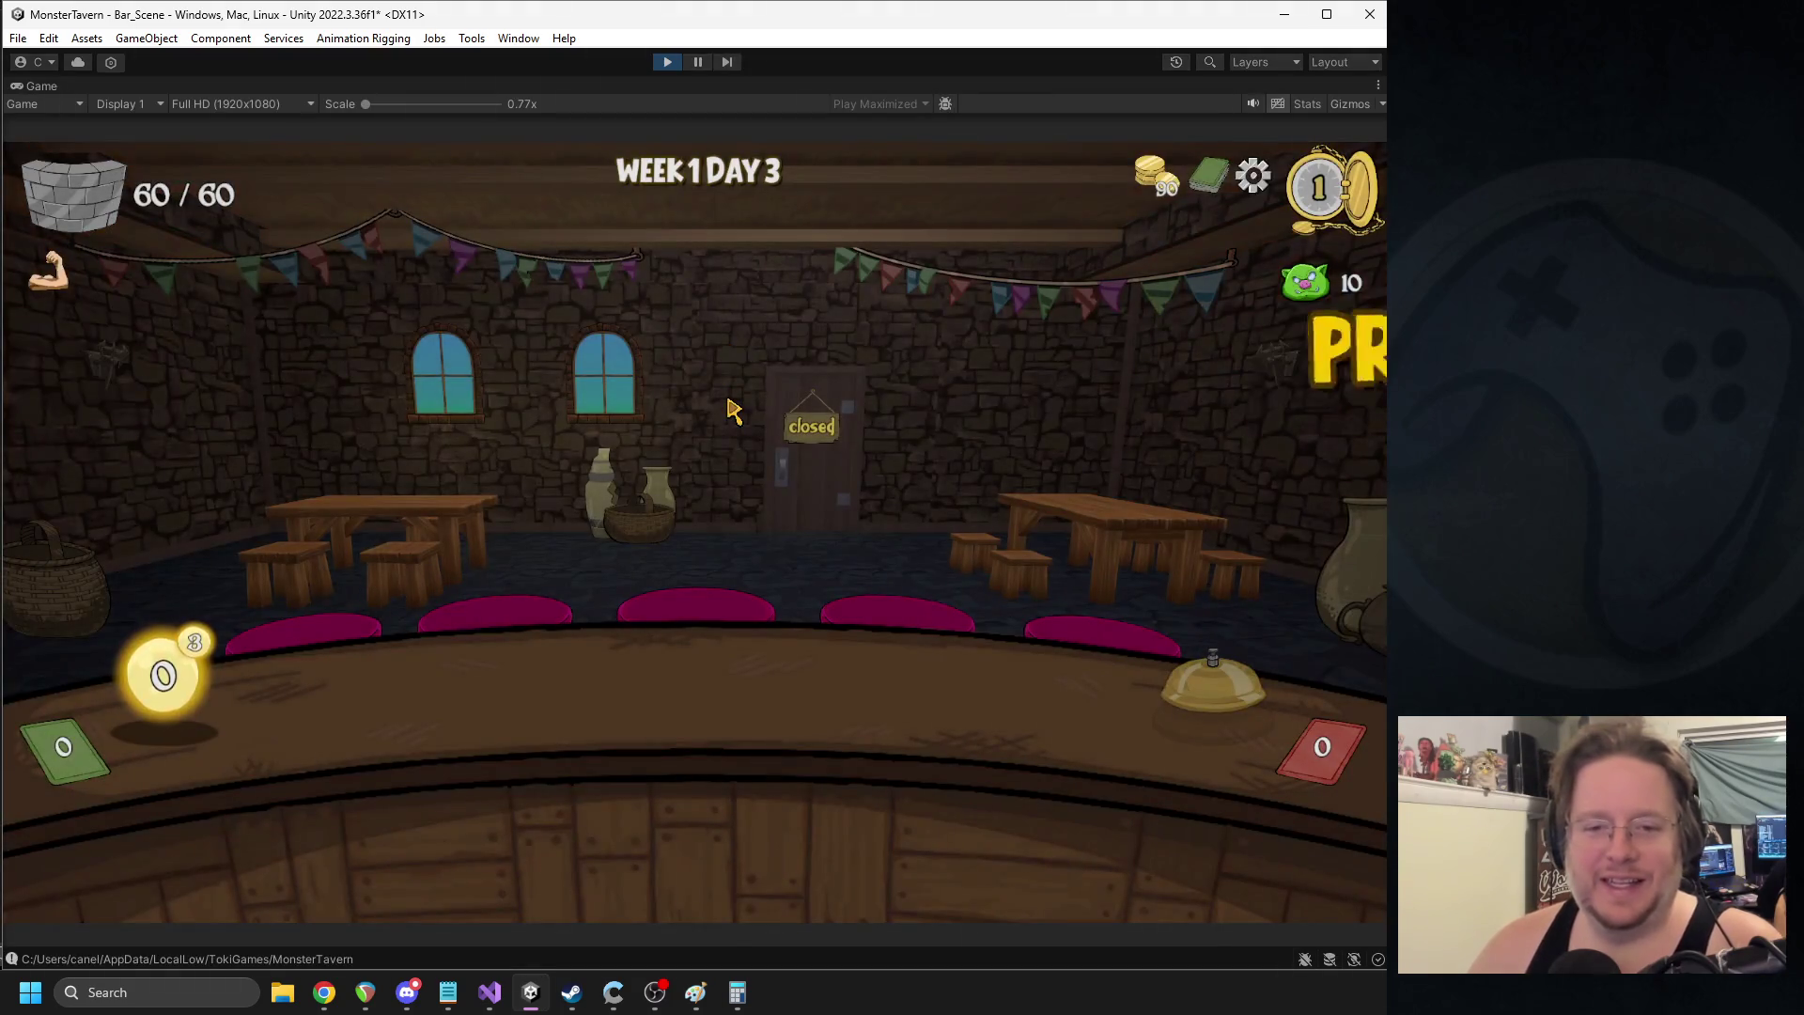
pyautogui.press('Escape')
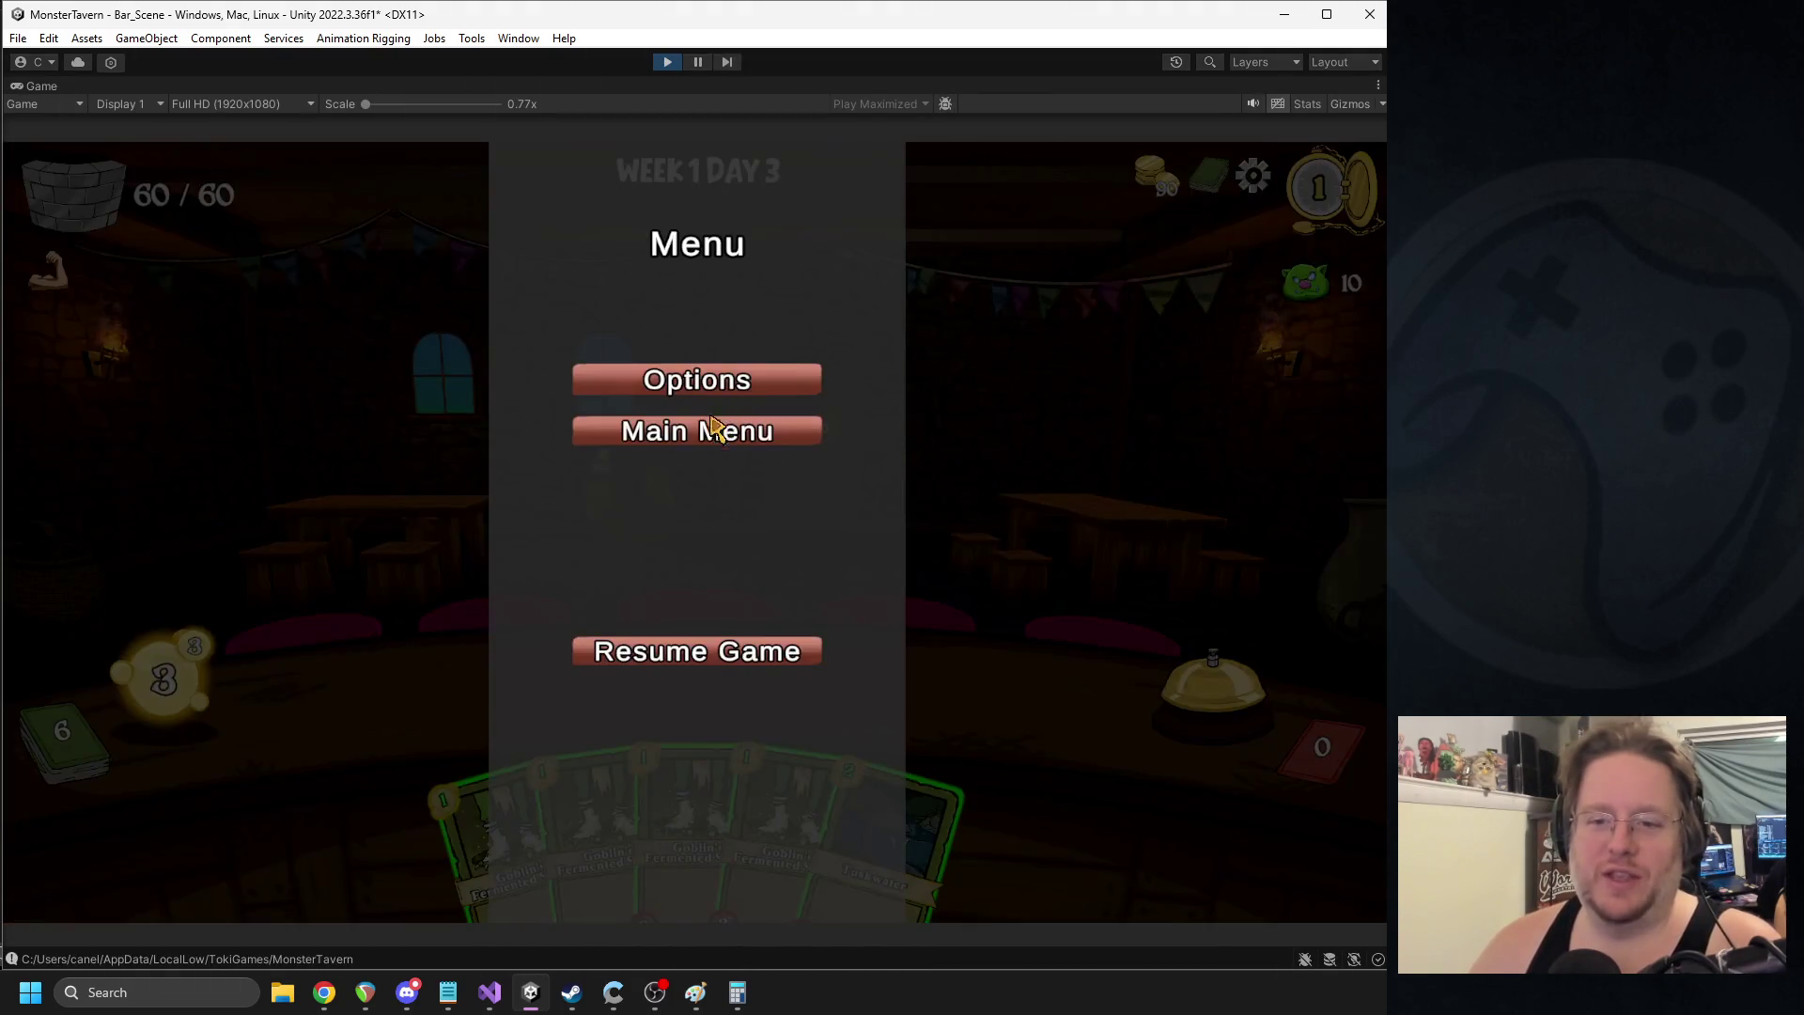
pyautogui.click(709, 429)
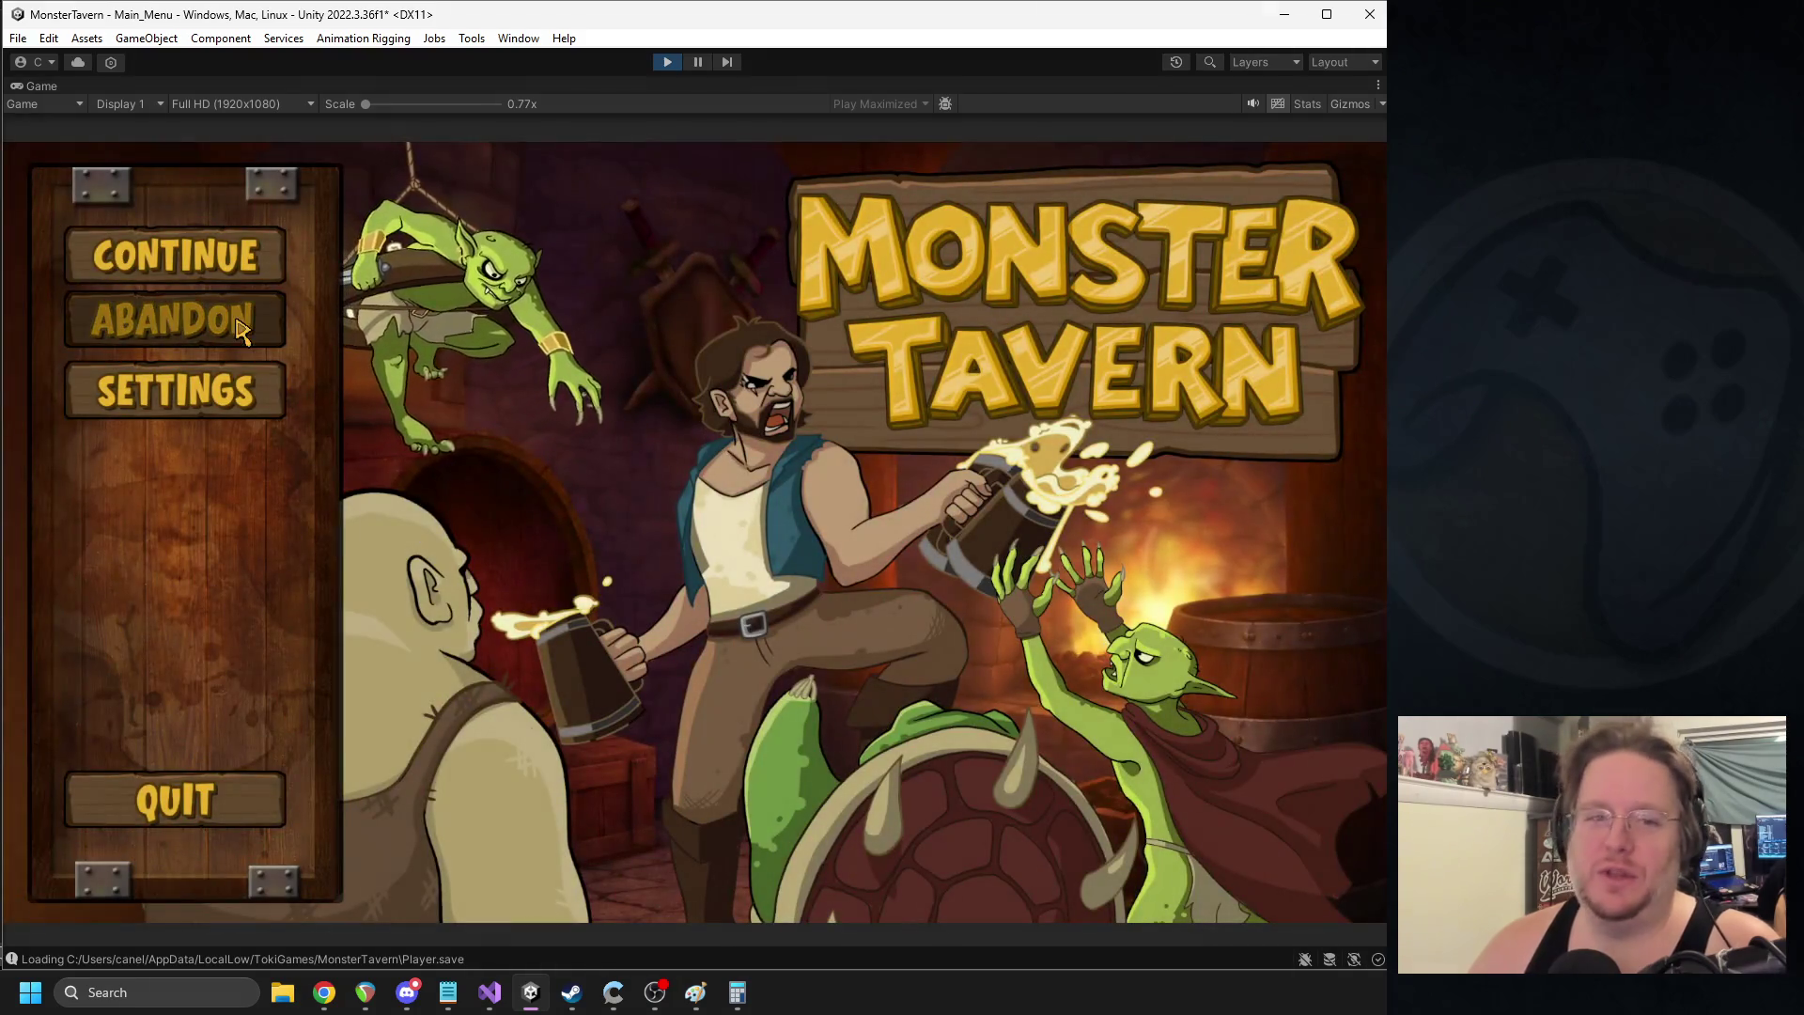
pyautogui.click(225, 325)
pyautogui.click(1221, 837)
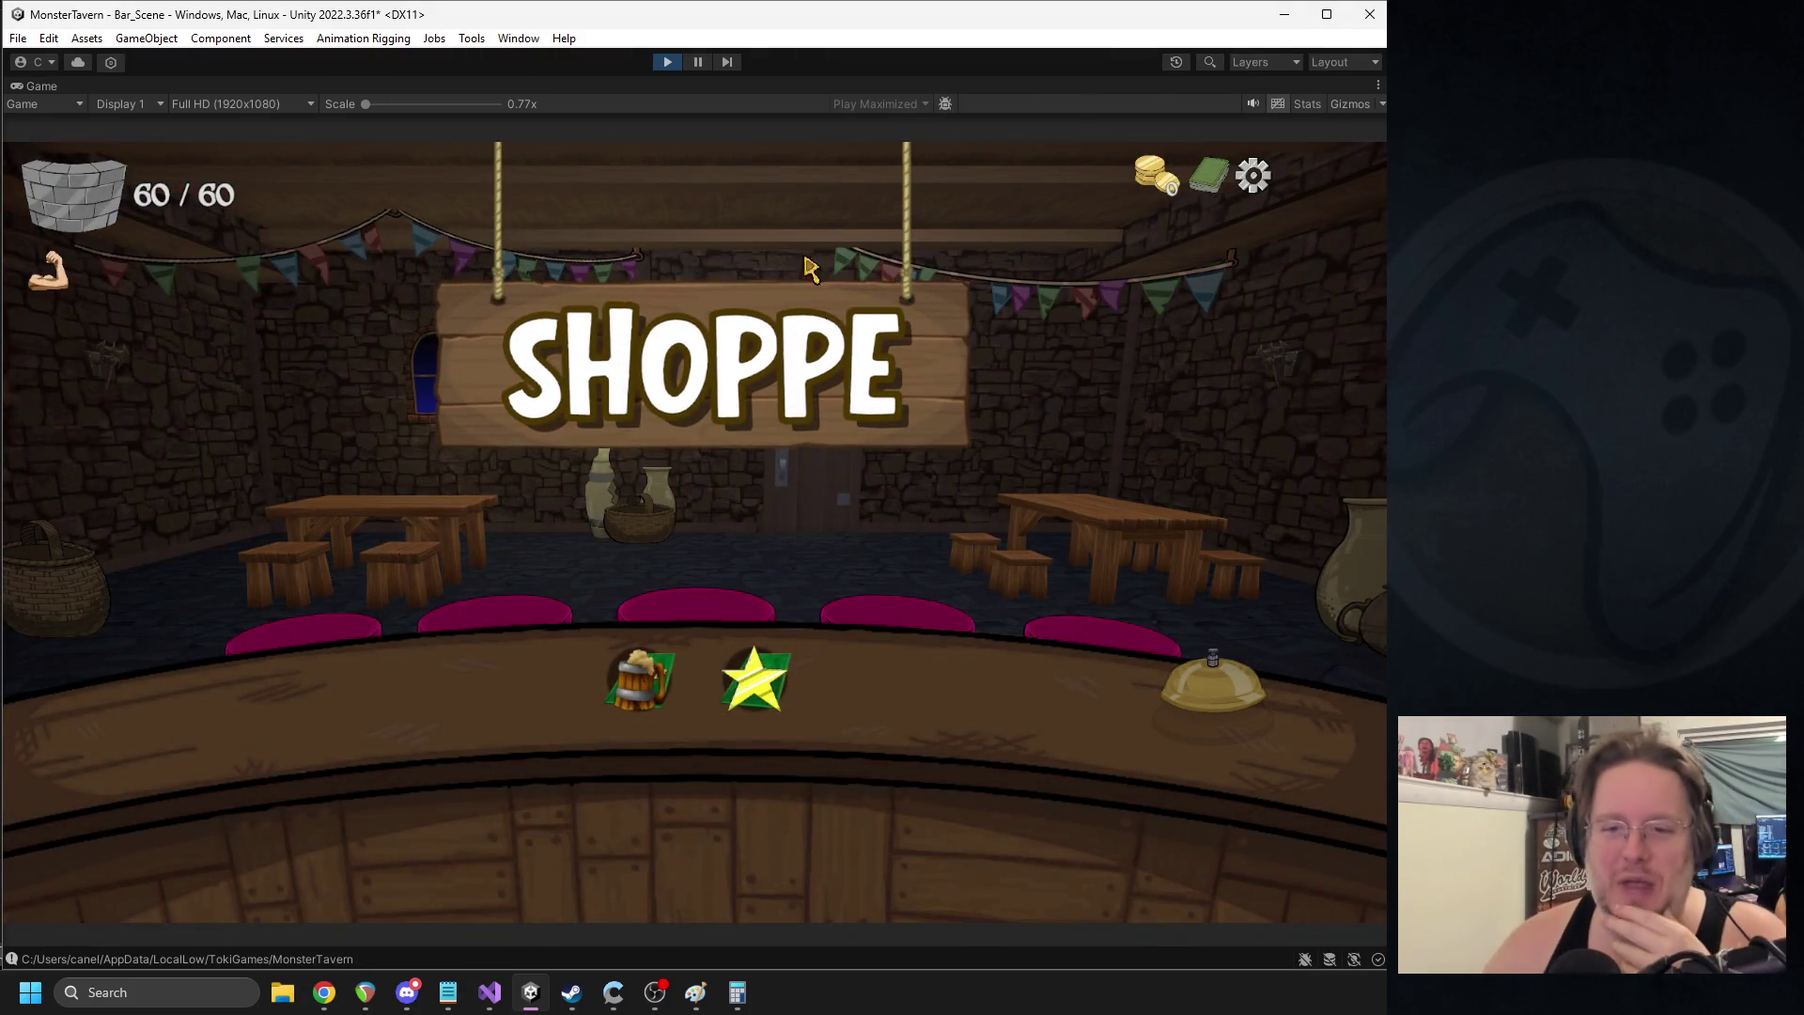
pyautogui.click(698, 62)
# - Find and select the Shop_Sign's Text (TMP) object in the Hierarchy
pyautogui.click(348, 801)
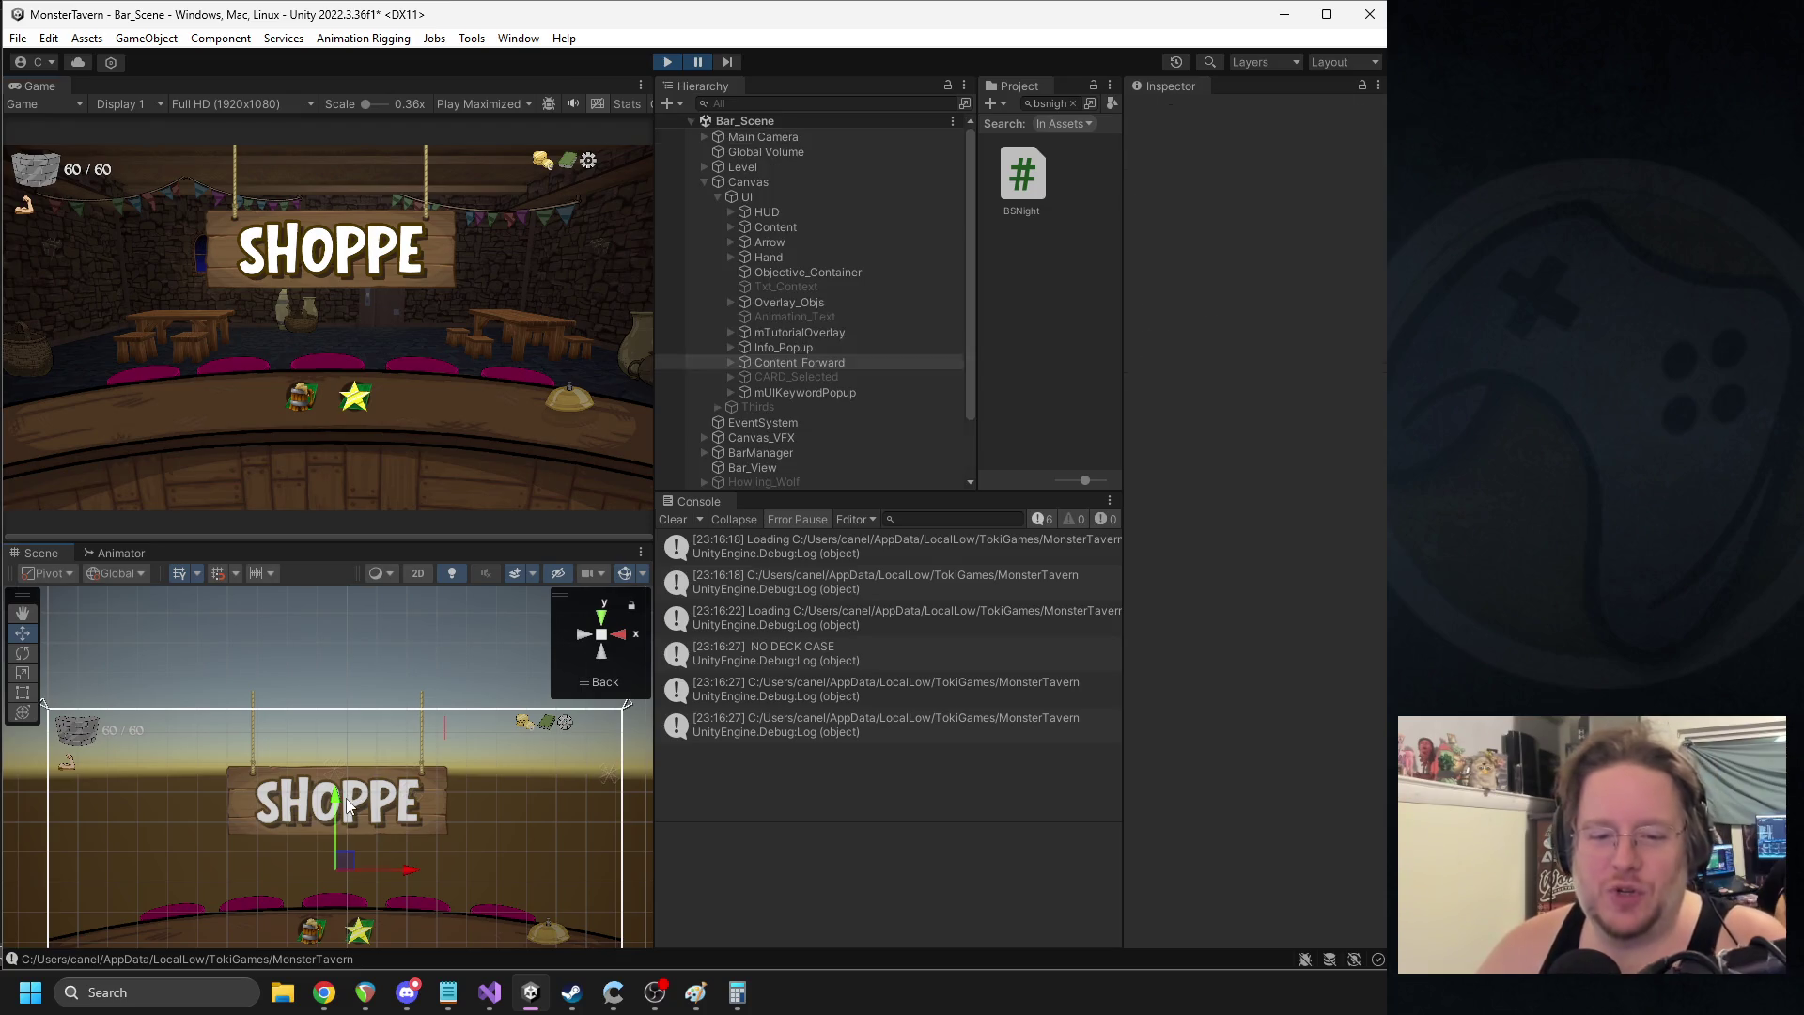
pyautogui.click(365, 810)
pyautogui.click(363, 813)
pyautogui.click(363, 813)
pyautogui.click(363, 813)
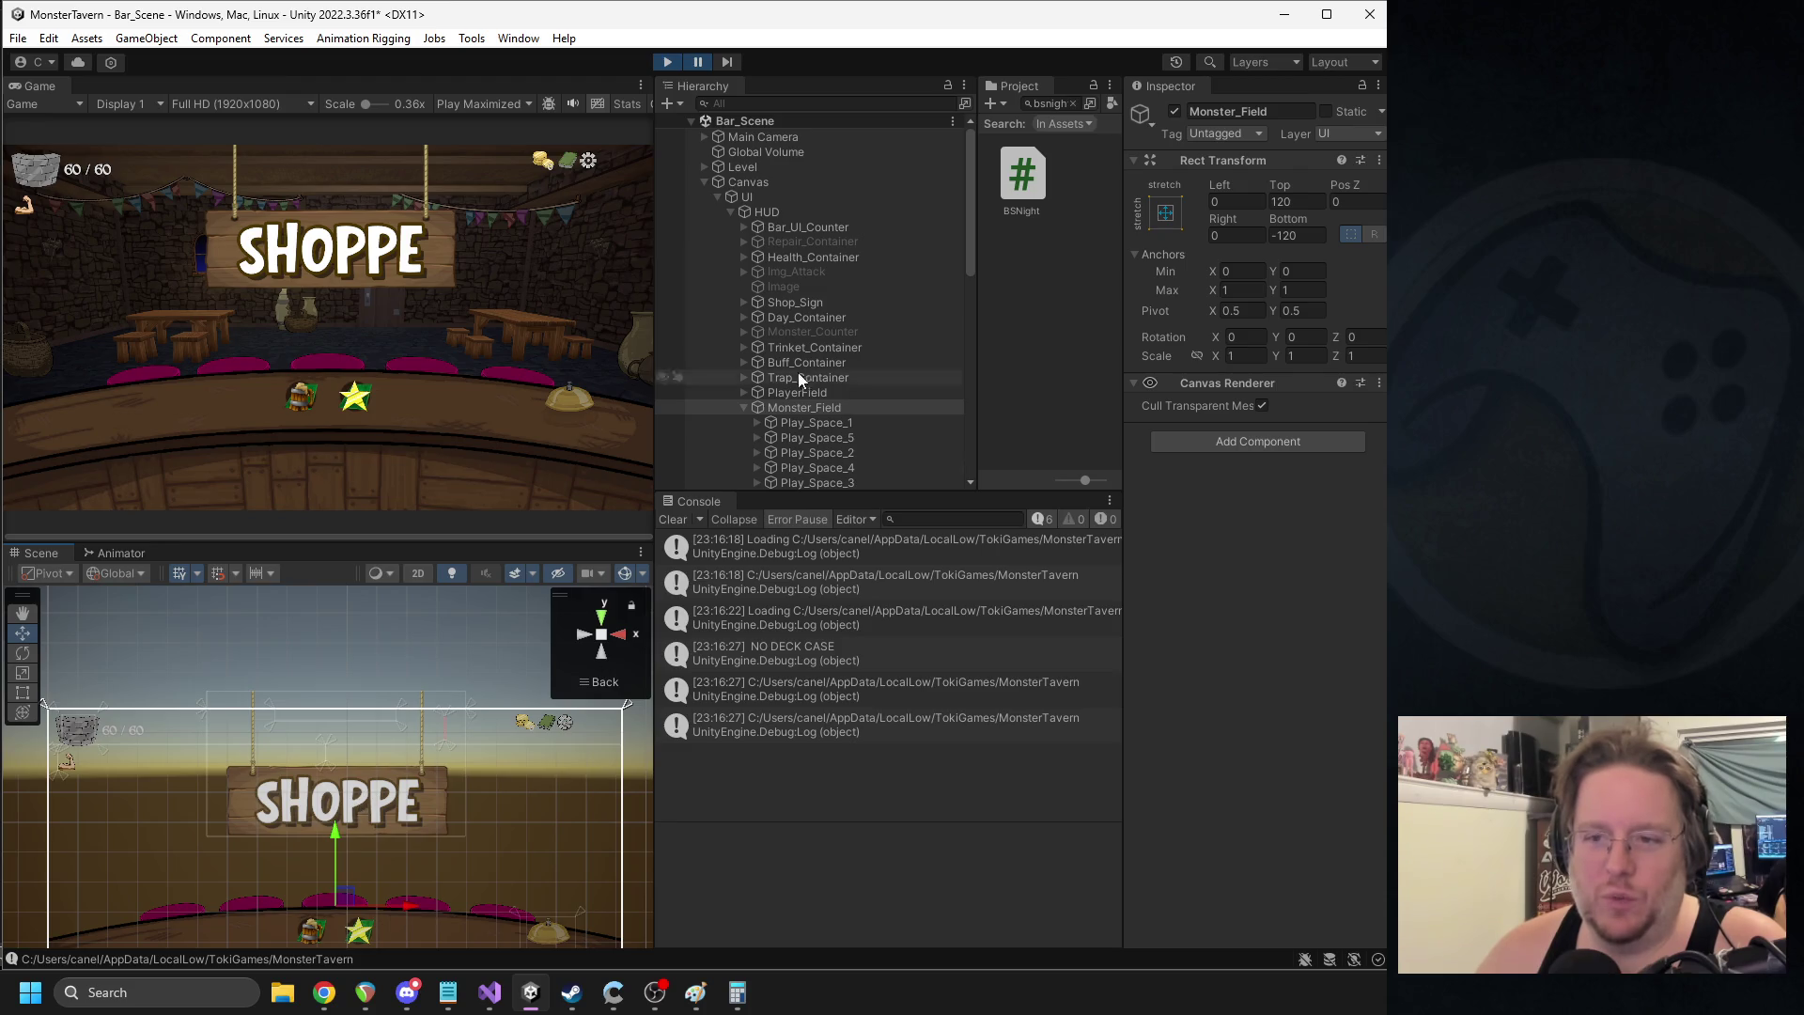
pyautogui.click(743, 301)
pyautogui.click(774, 317)
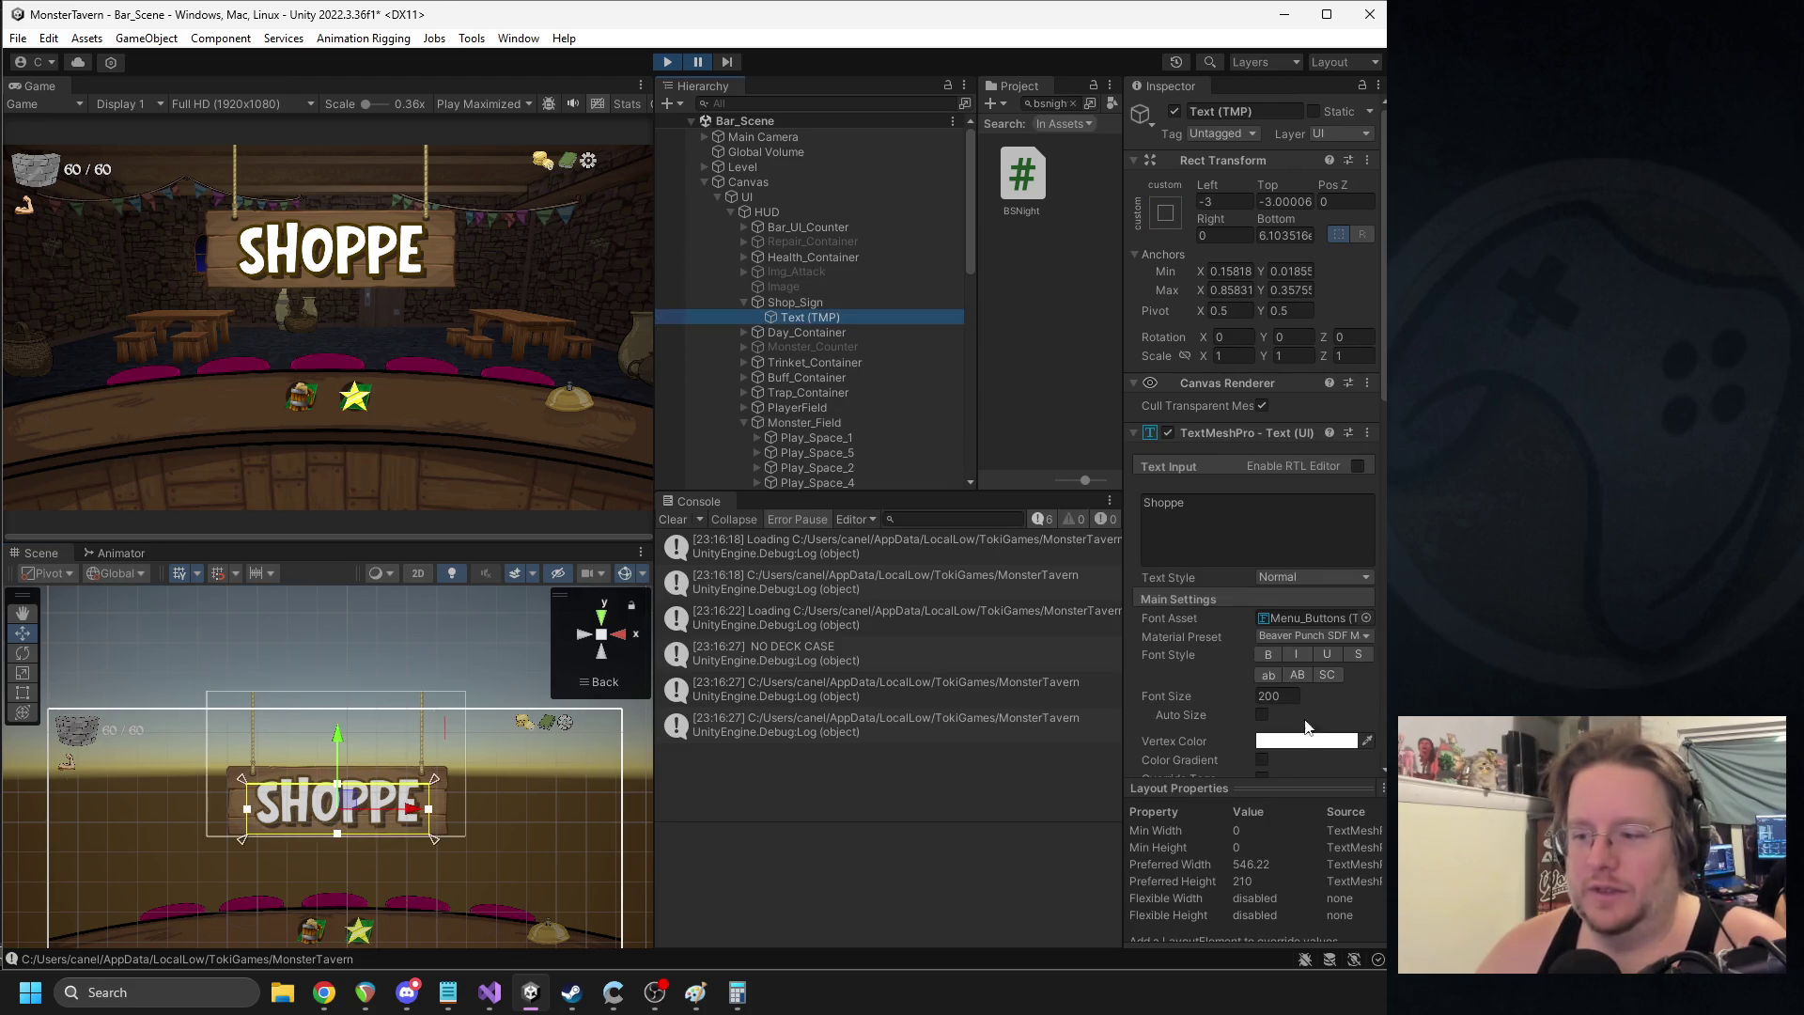
# - Darken the SHOPPE text's vertex colour slightly from bright white, with play paused
pyautogui.click(1276, 740)
pyautogui.click(1359, 624)
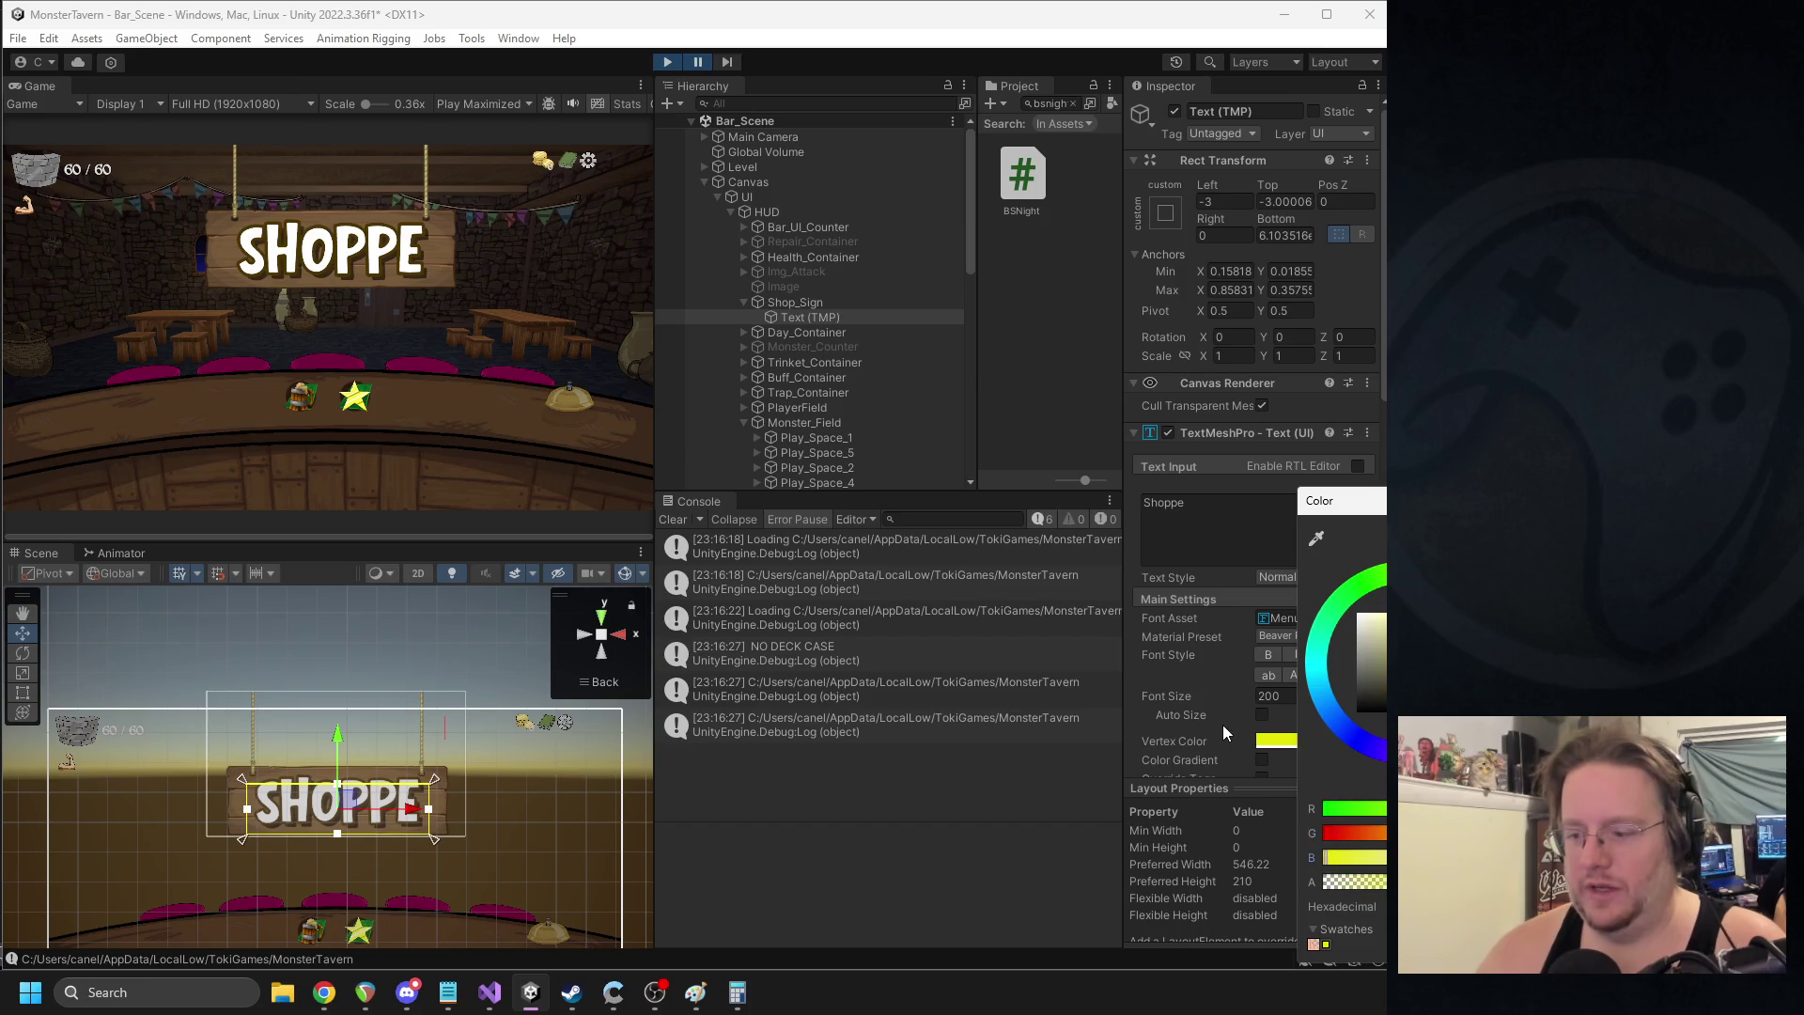
pyautogui.click(673, 24)
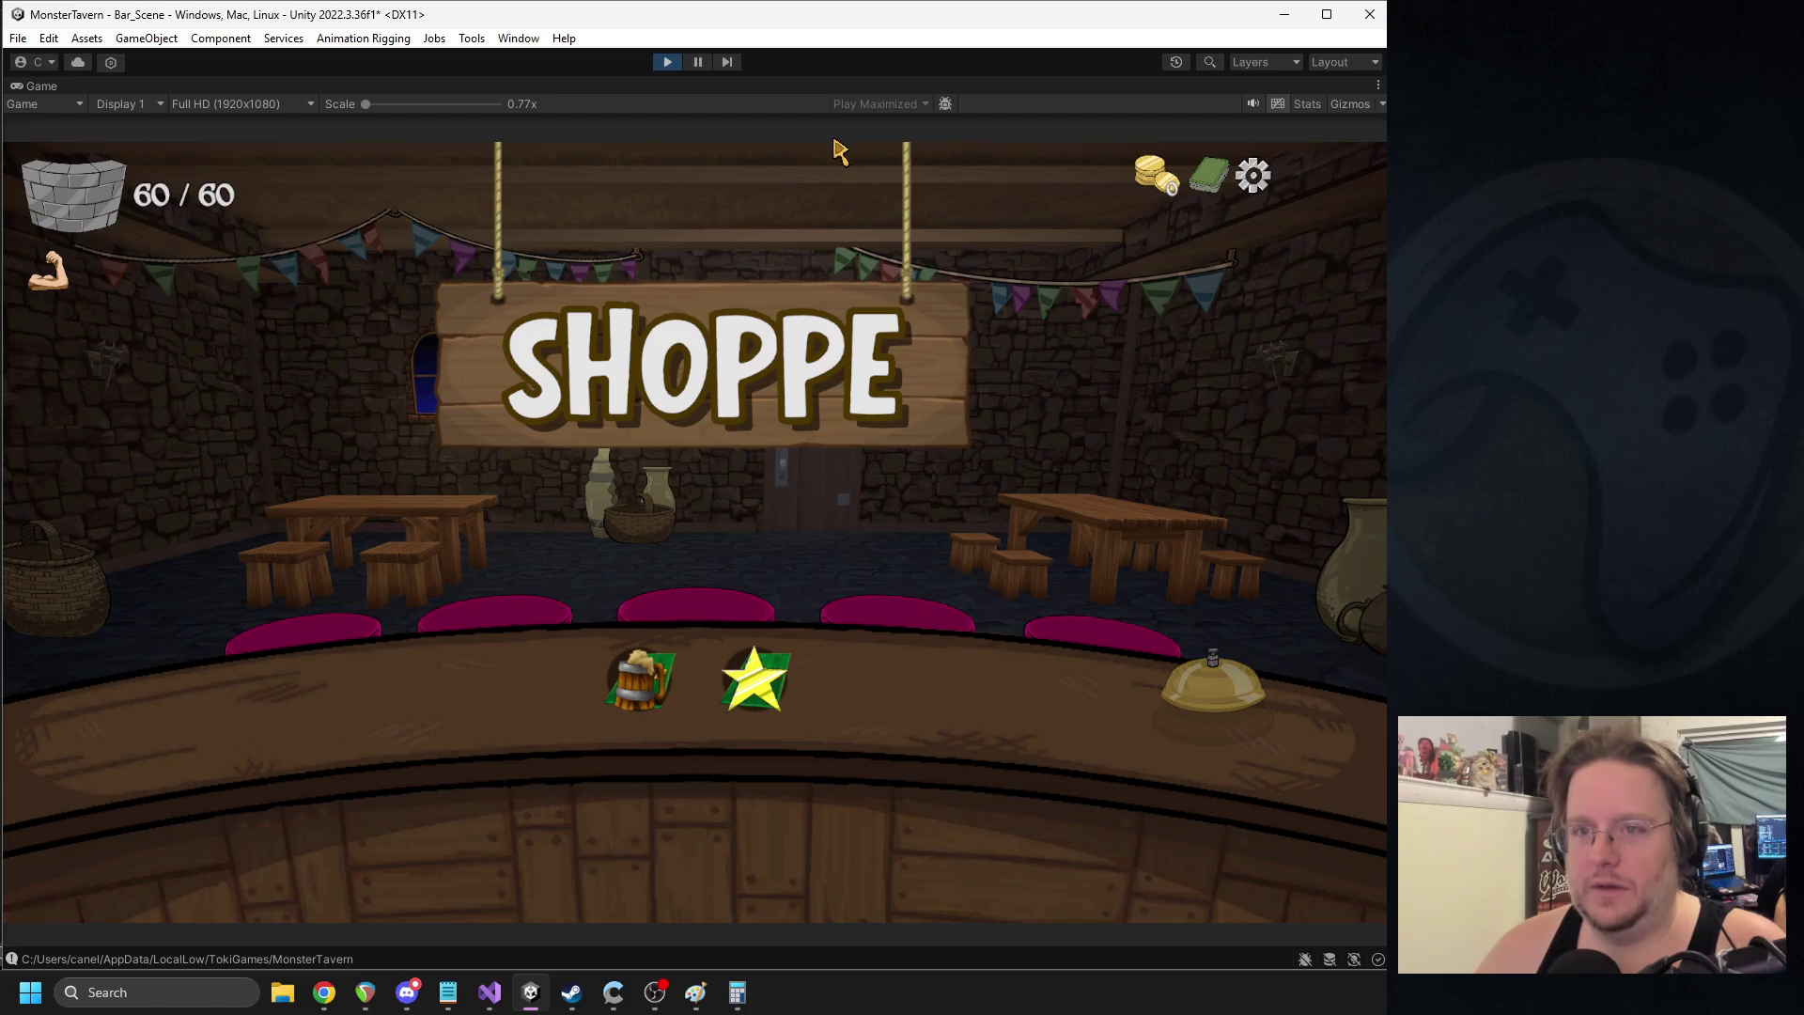
pyautogui.click(700, 62)
pyautogui.click(1283, 738)
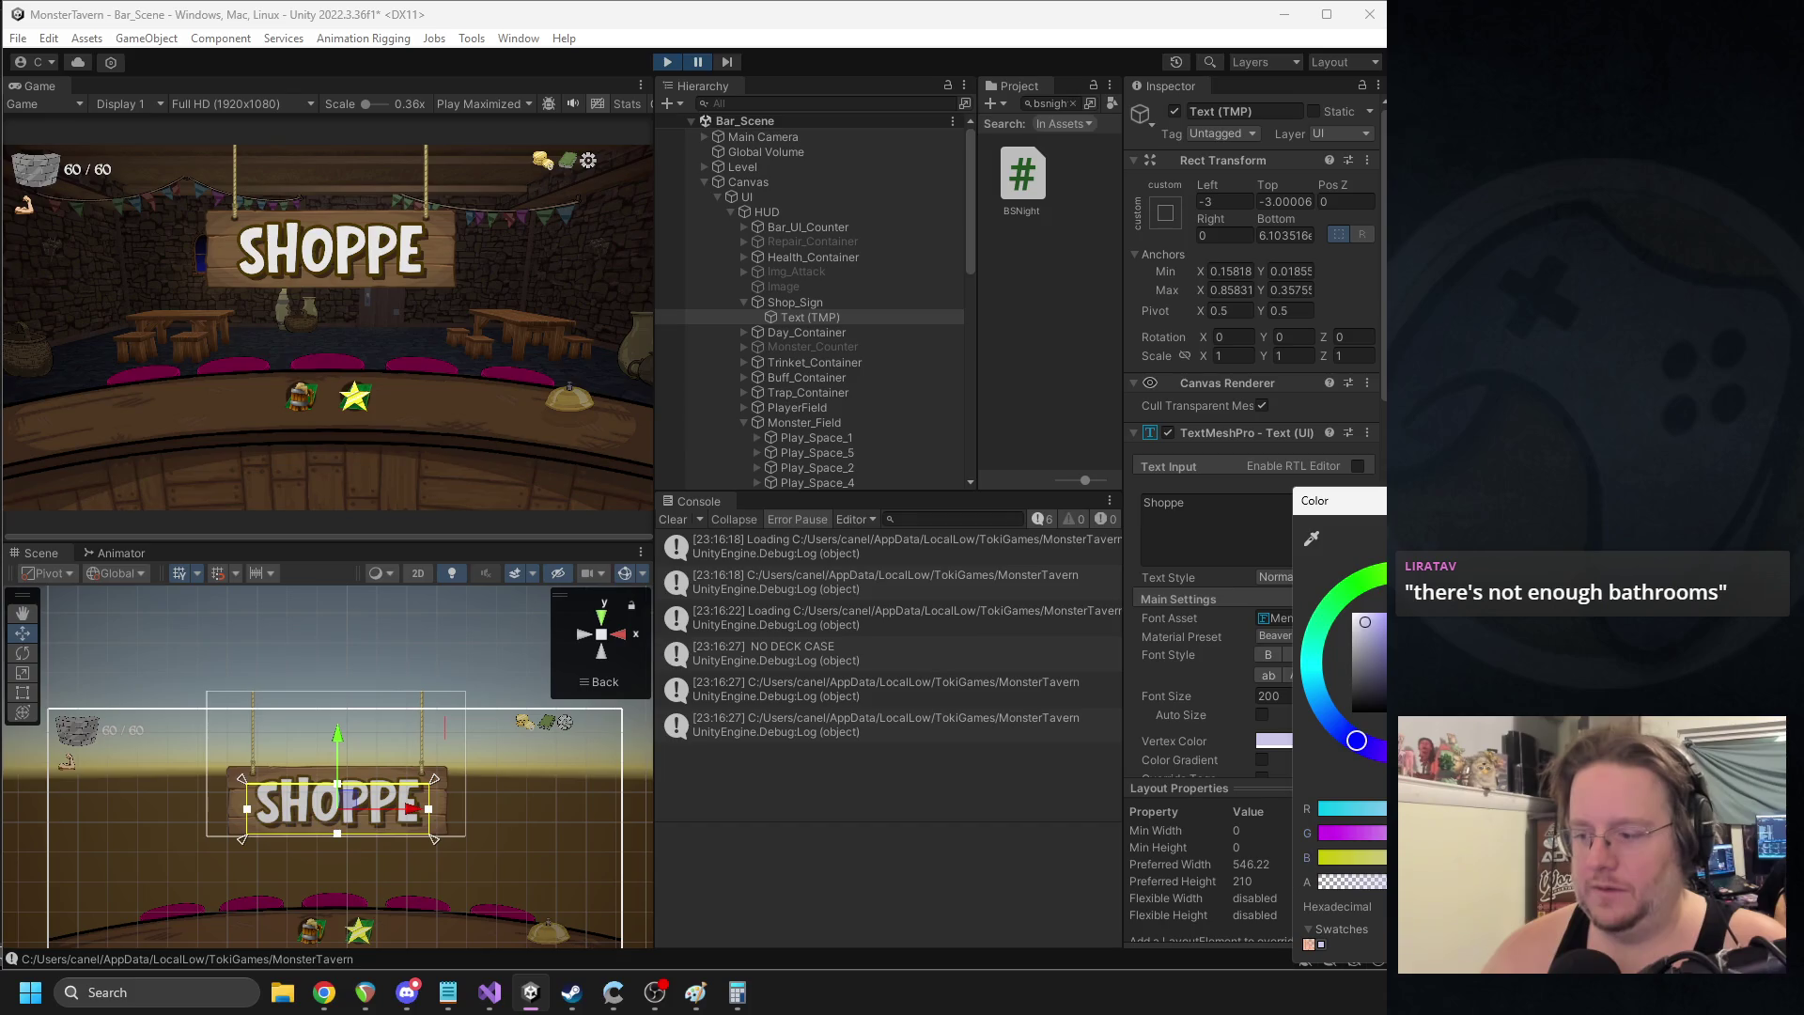
pyautogui.click(1143, 431)
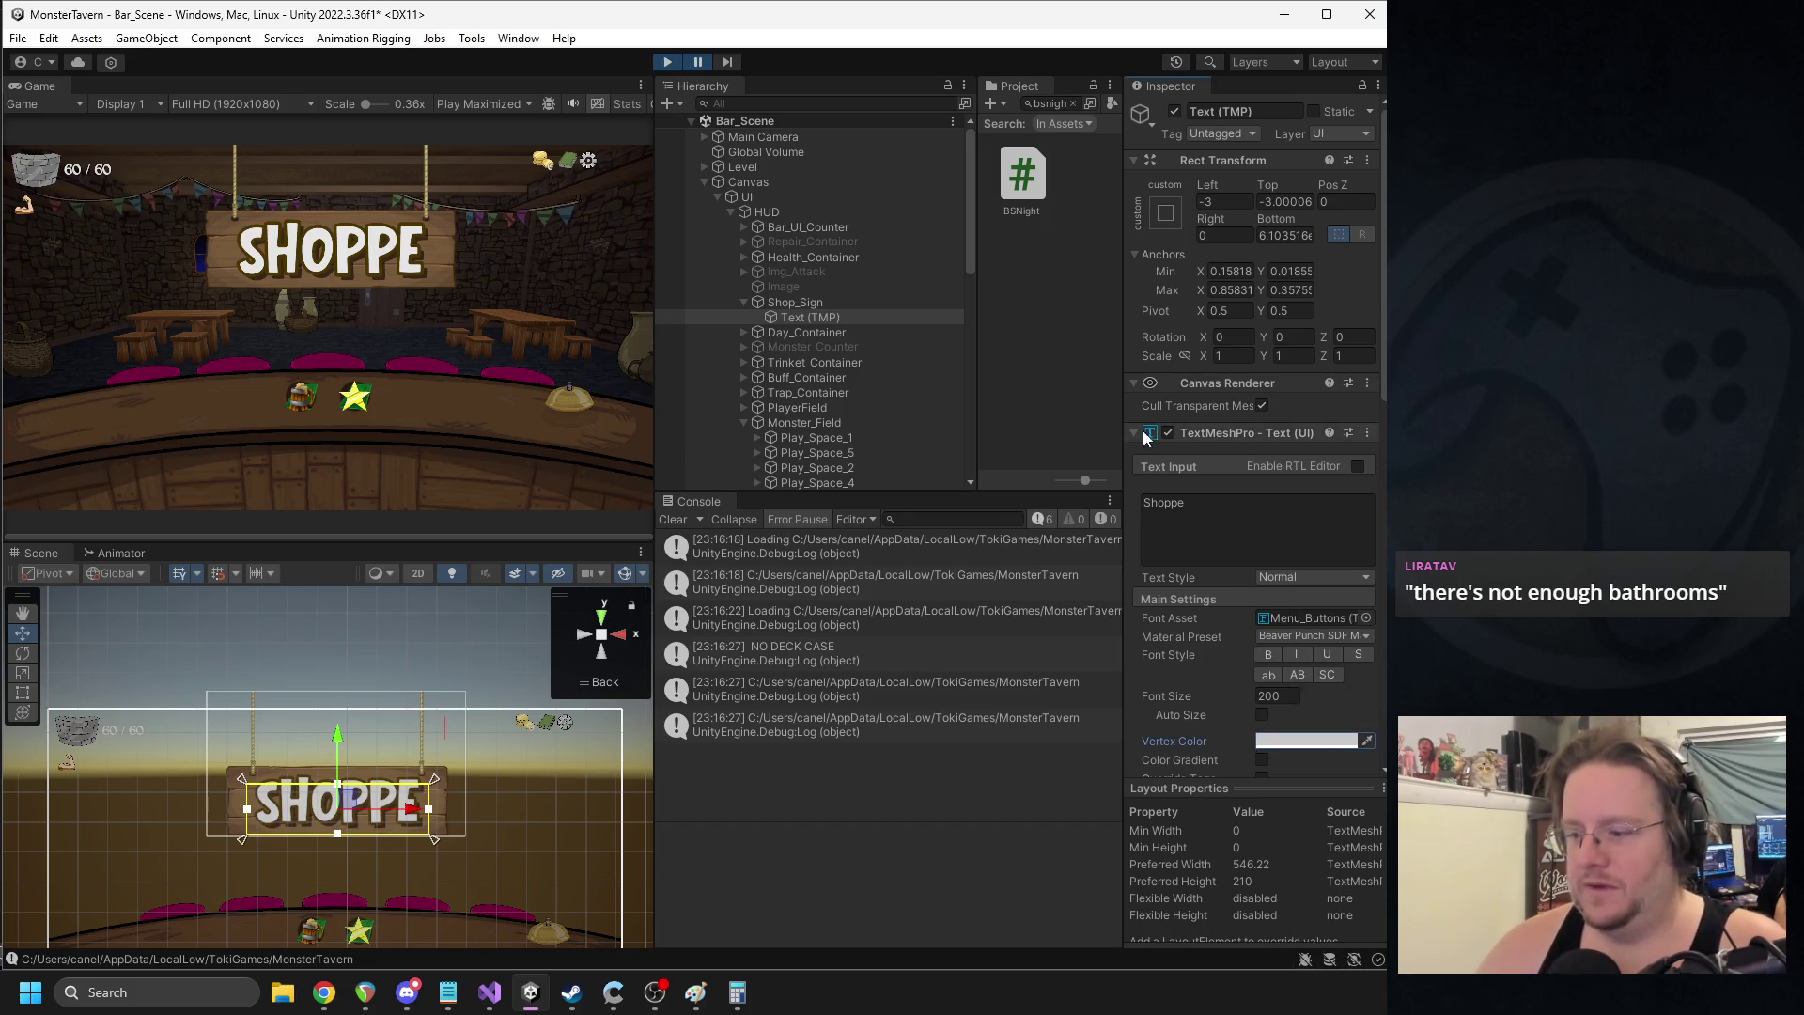
# - Check the sign in play, then tint its vertex colour a light pink
pyautogui.click(699, 63)
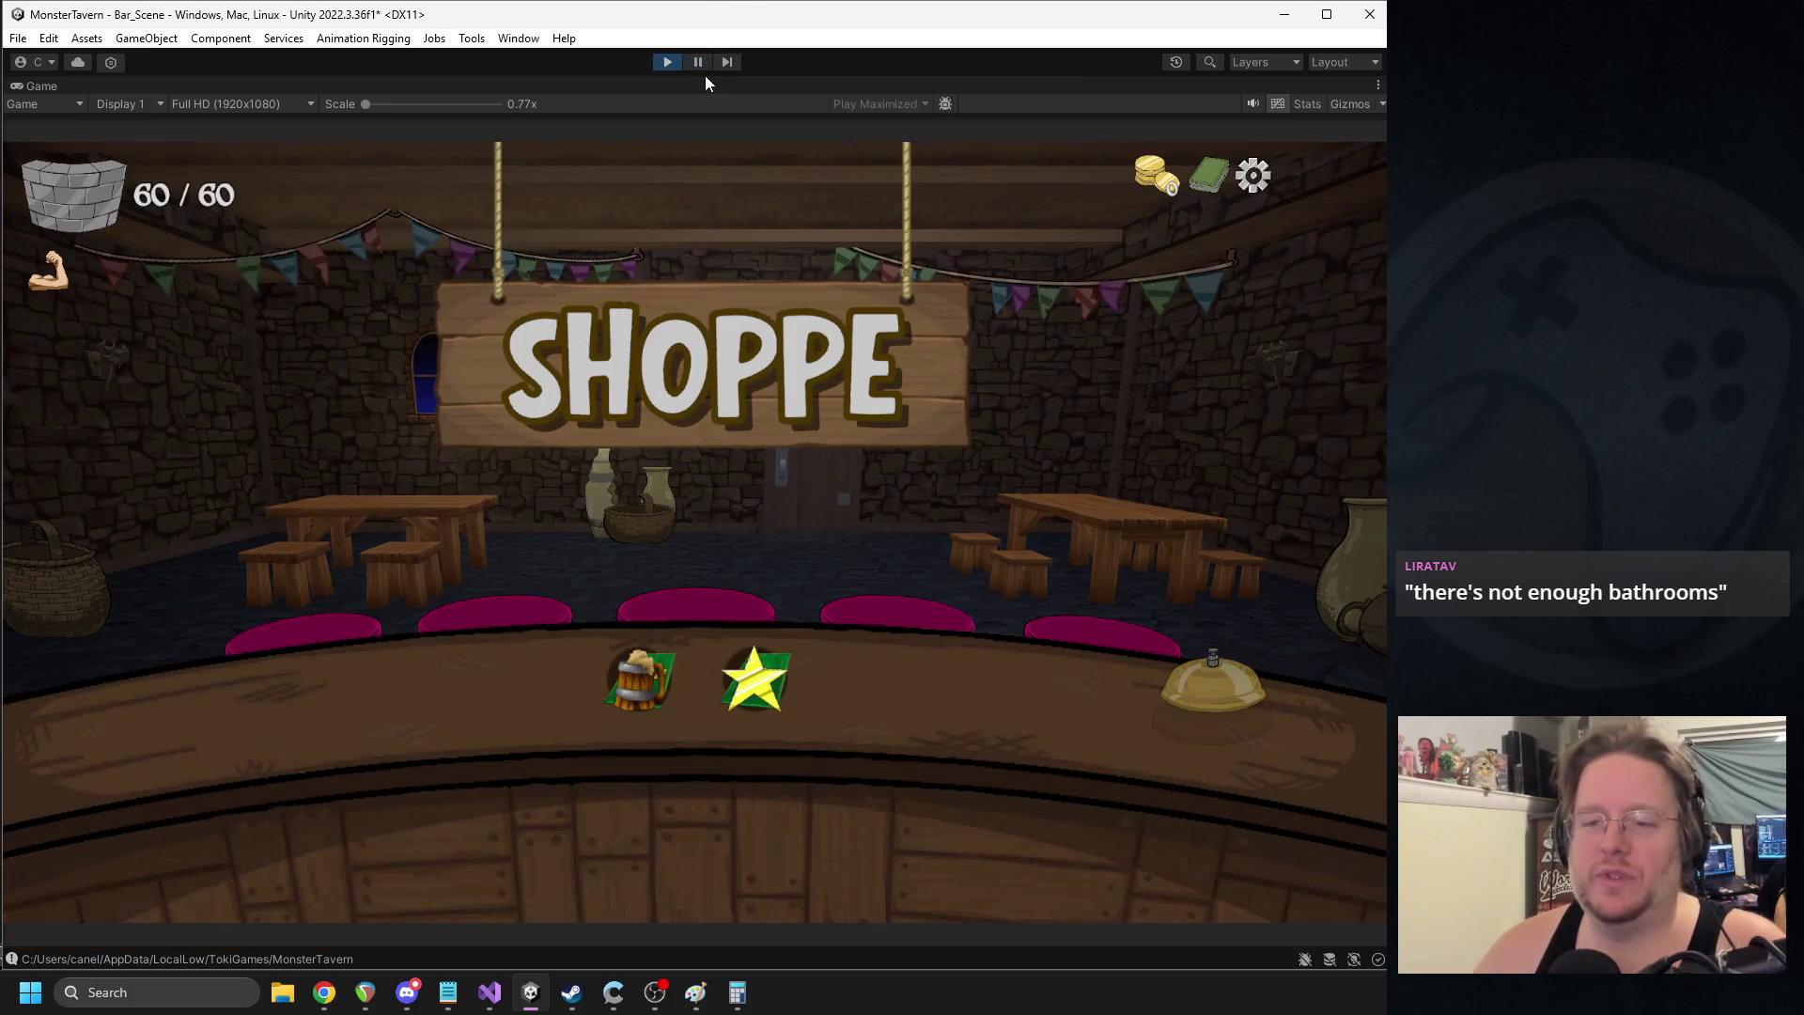
pyautogui.click(697, 63)
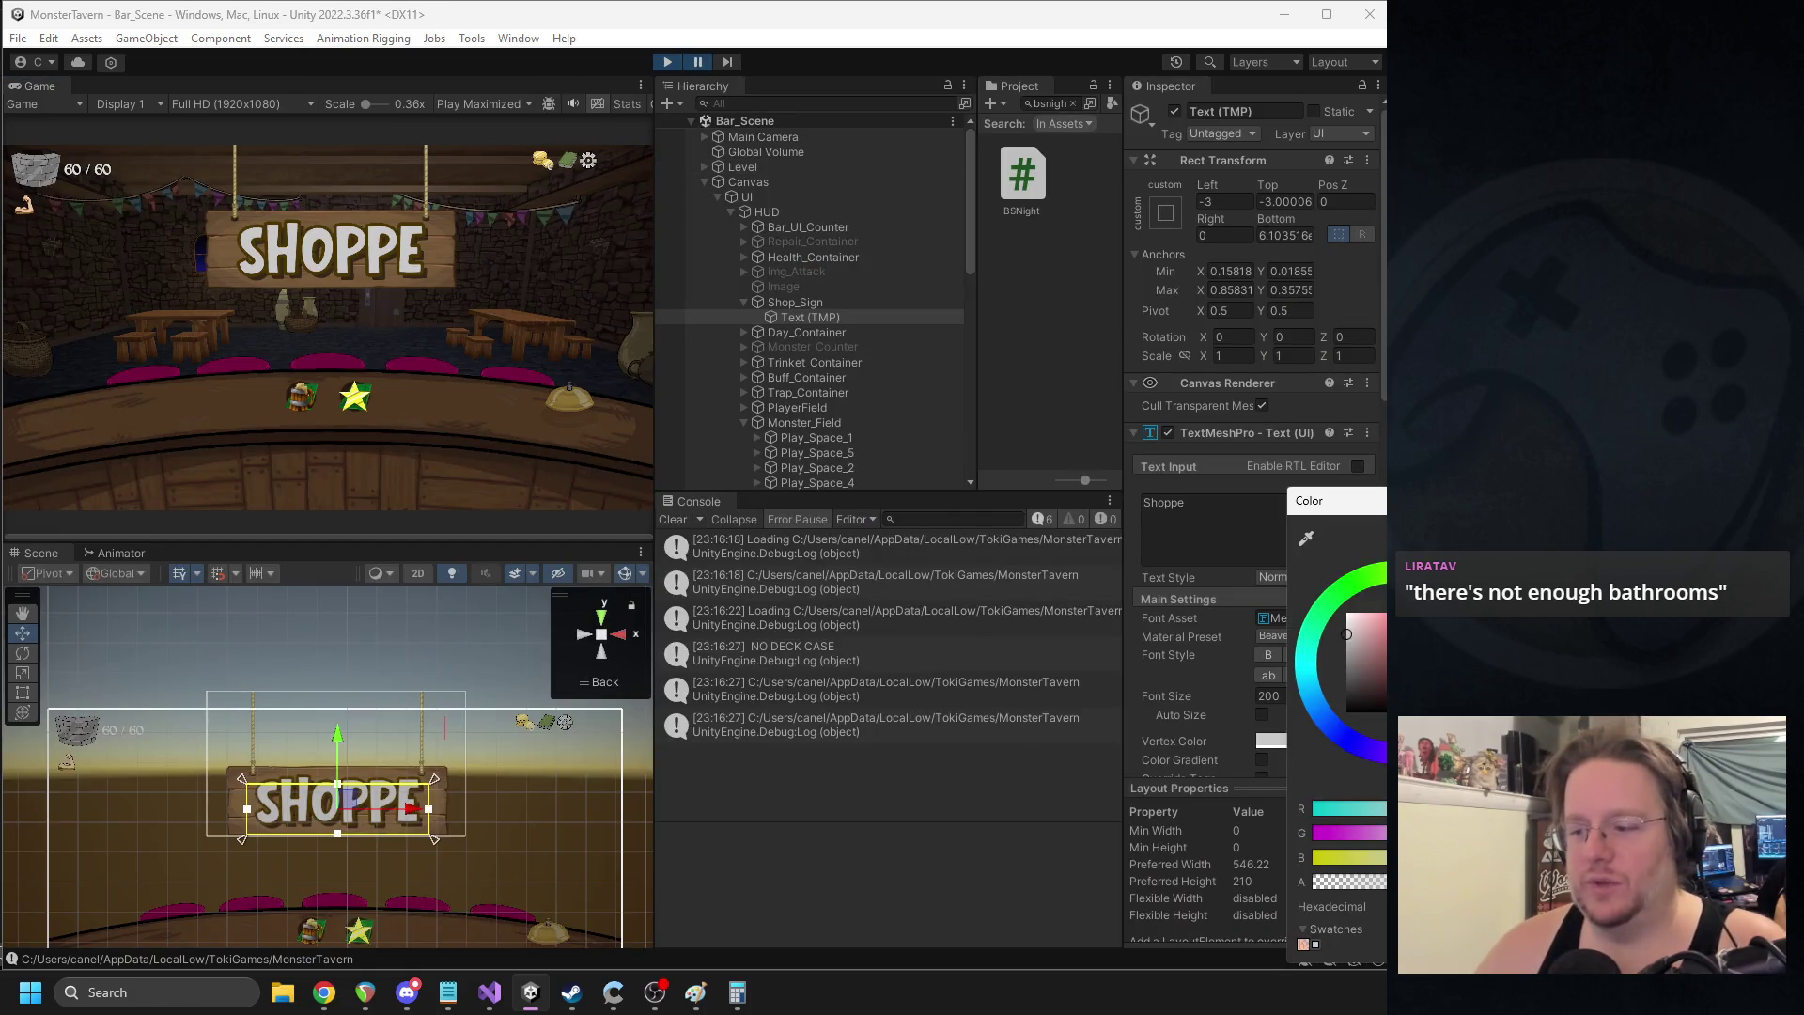
pyautogui.moveTo(1346, 634); pyautogui.dragTo(1347, 624)
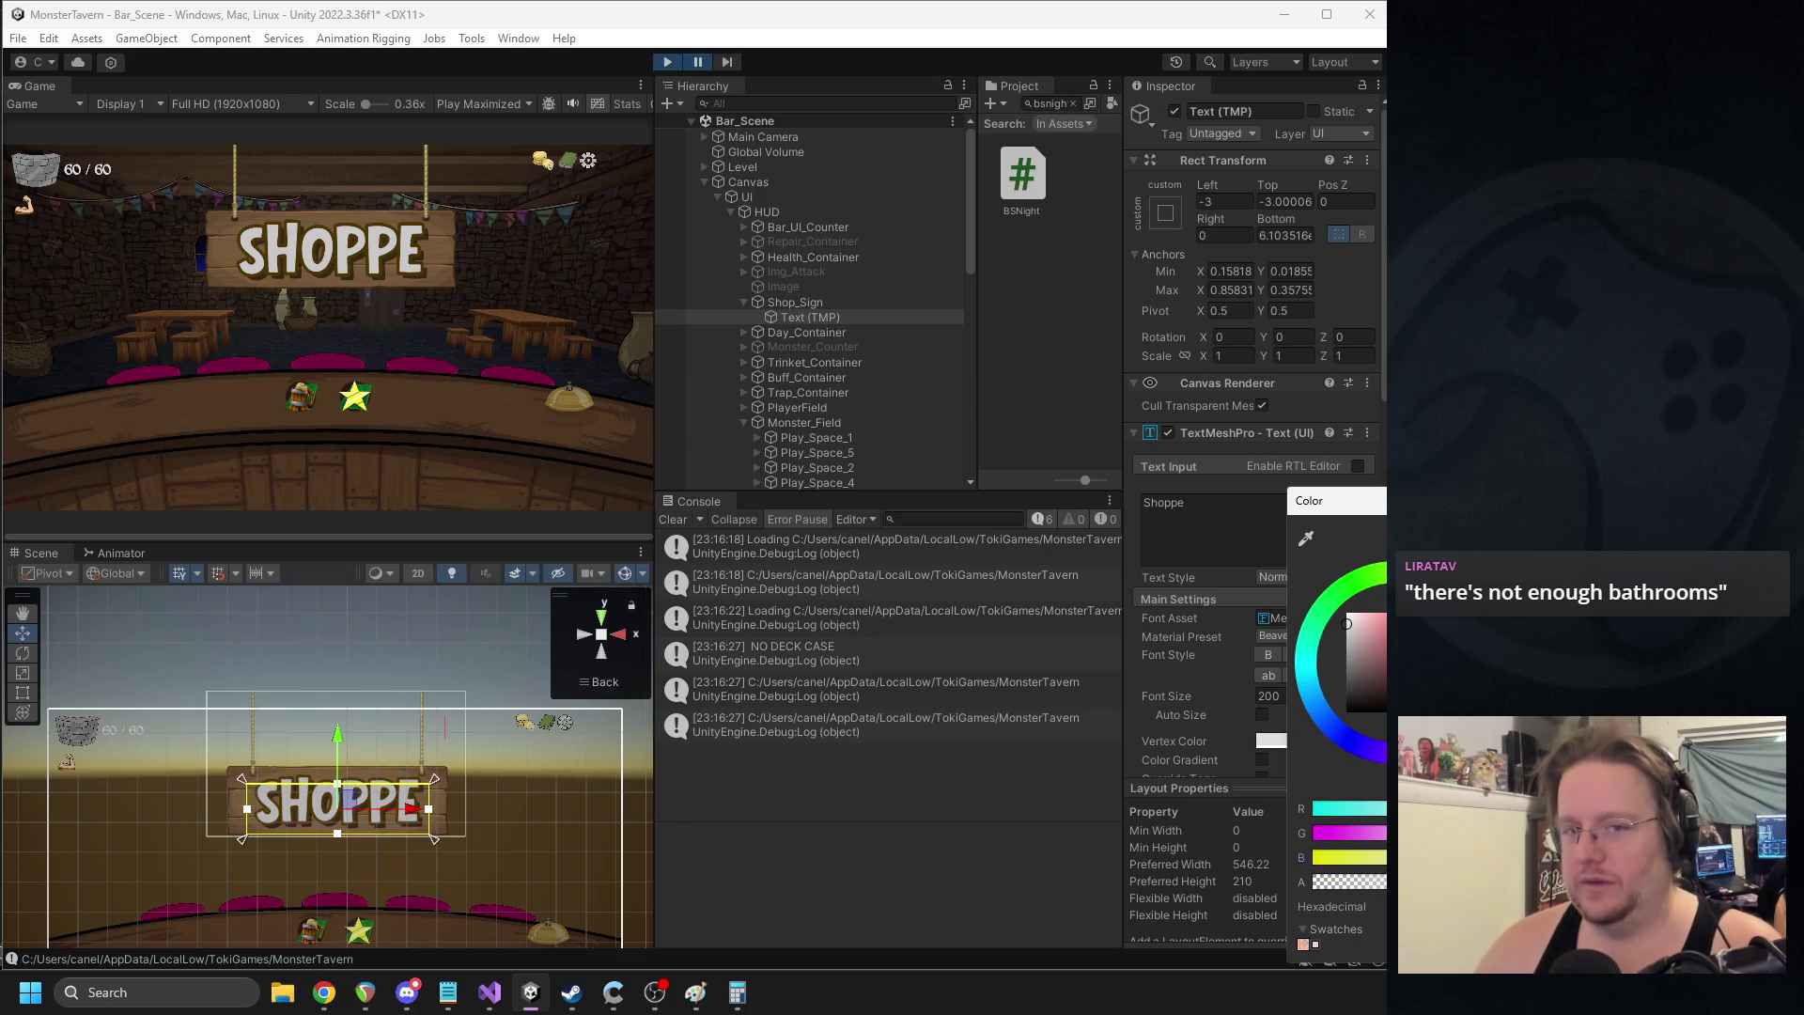
pyautogui.click(703, 63)
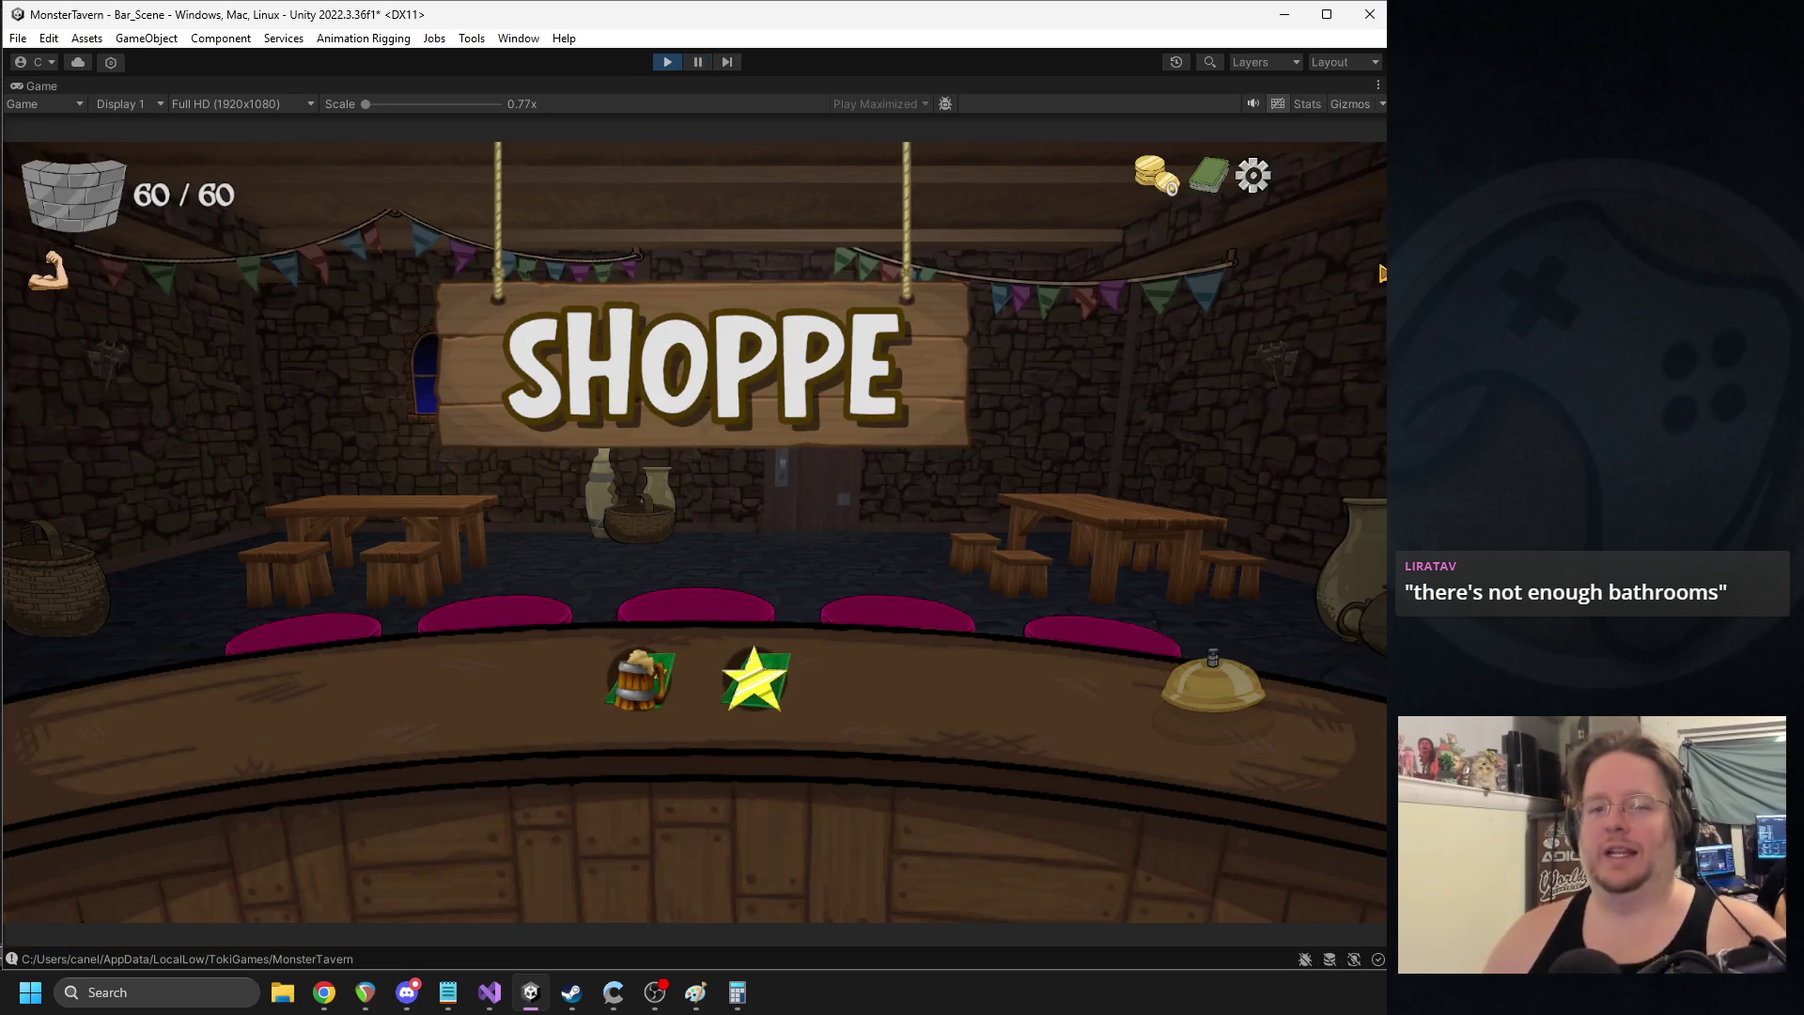
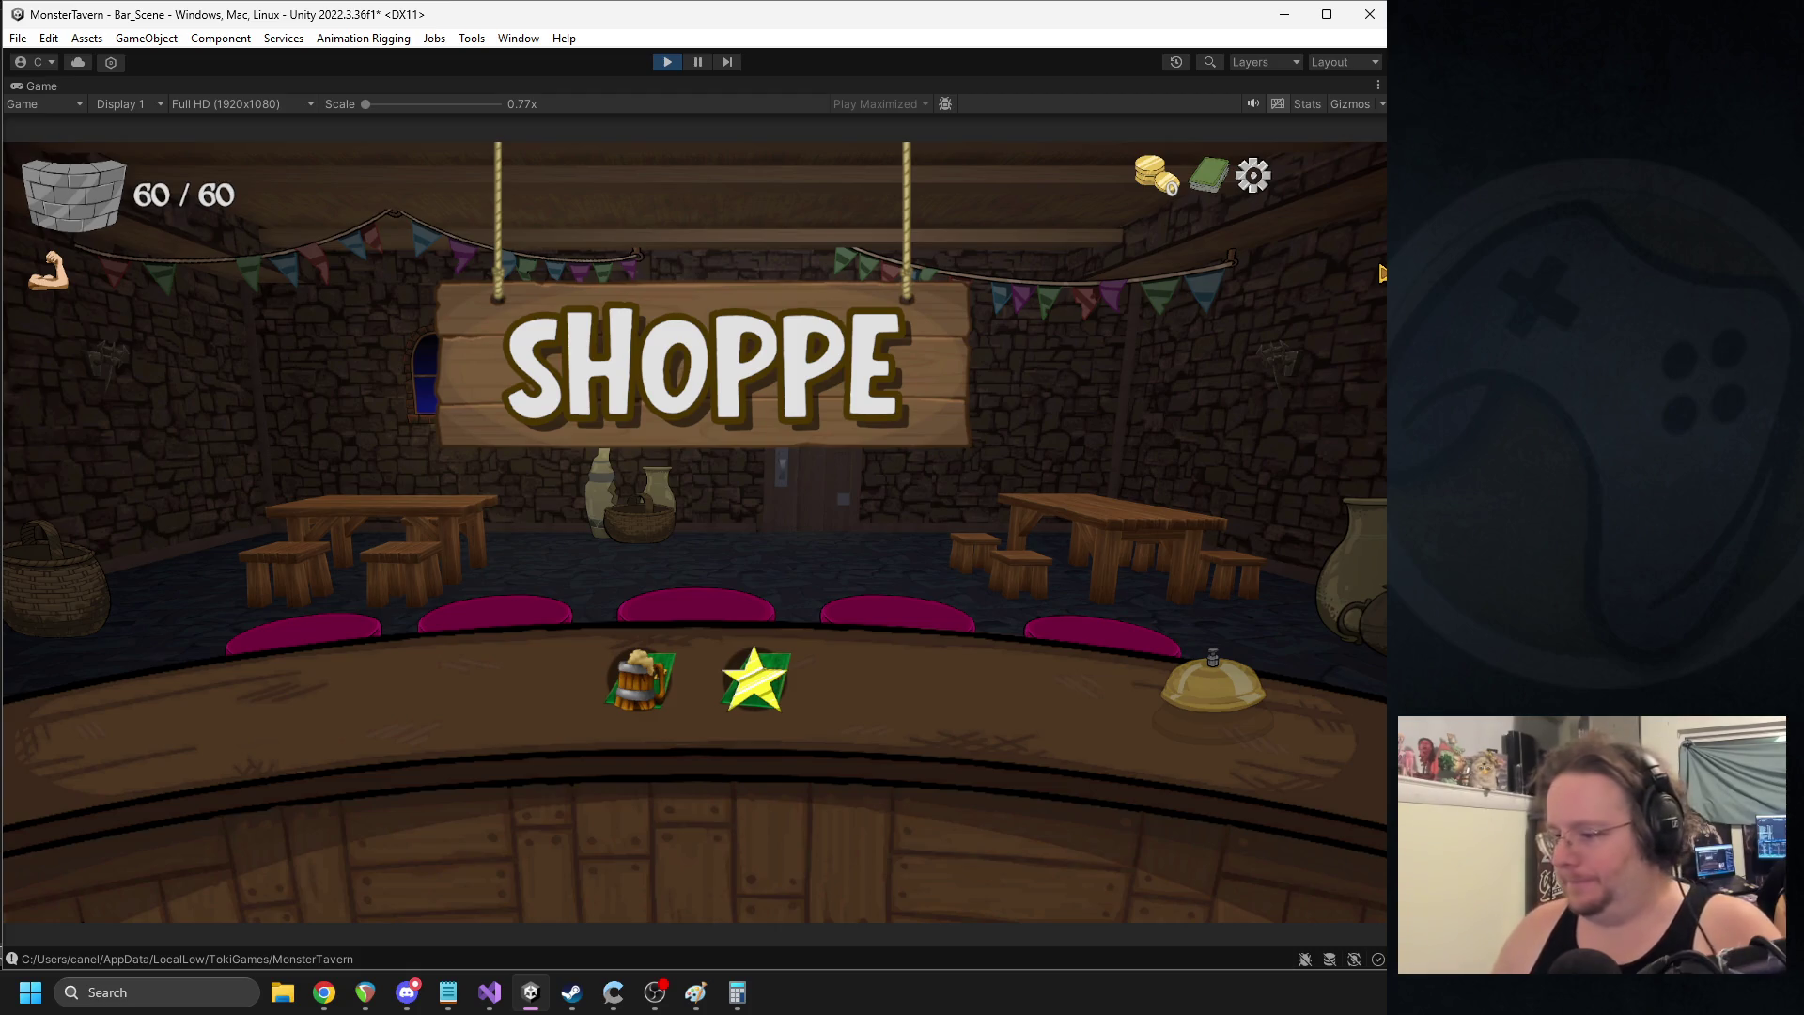
# - Pause the game, duplicate Shop_Sign, and nest the copy Shop_Sign (1) under the original
pyautogui.click(697, 63)
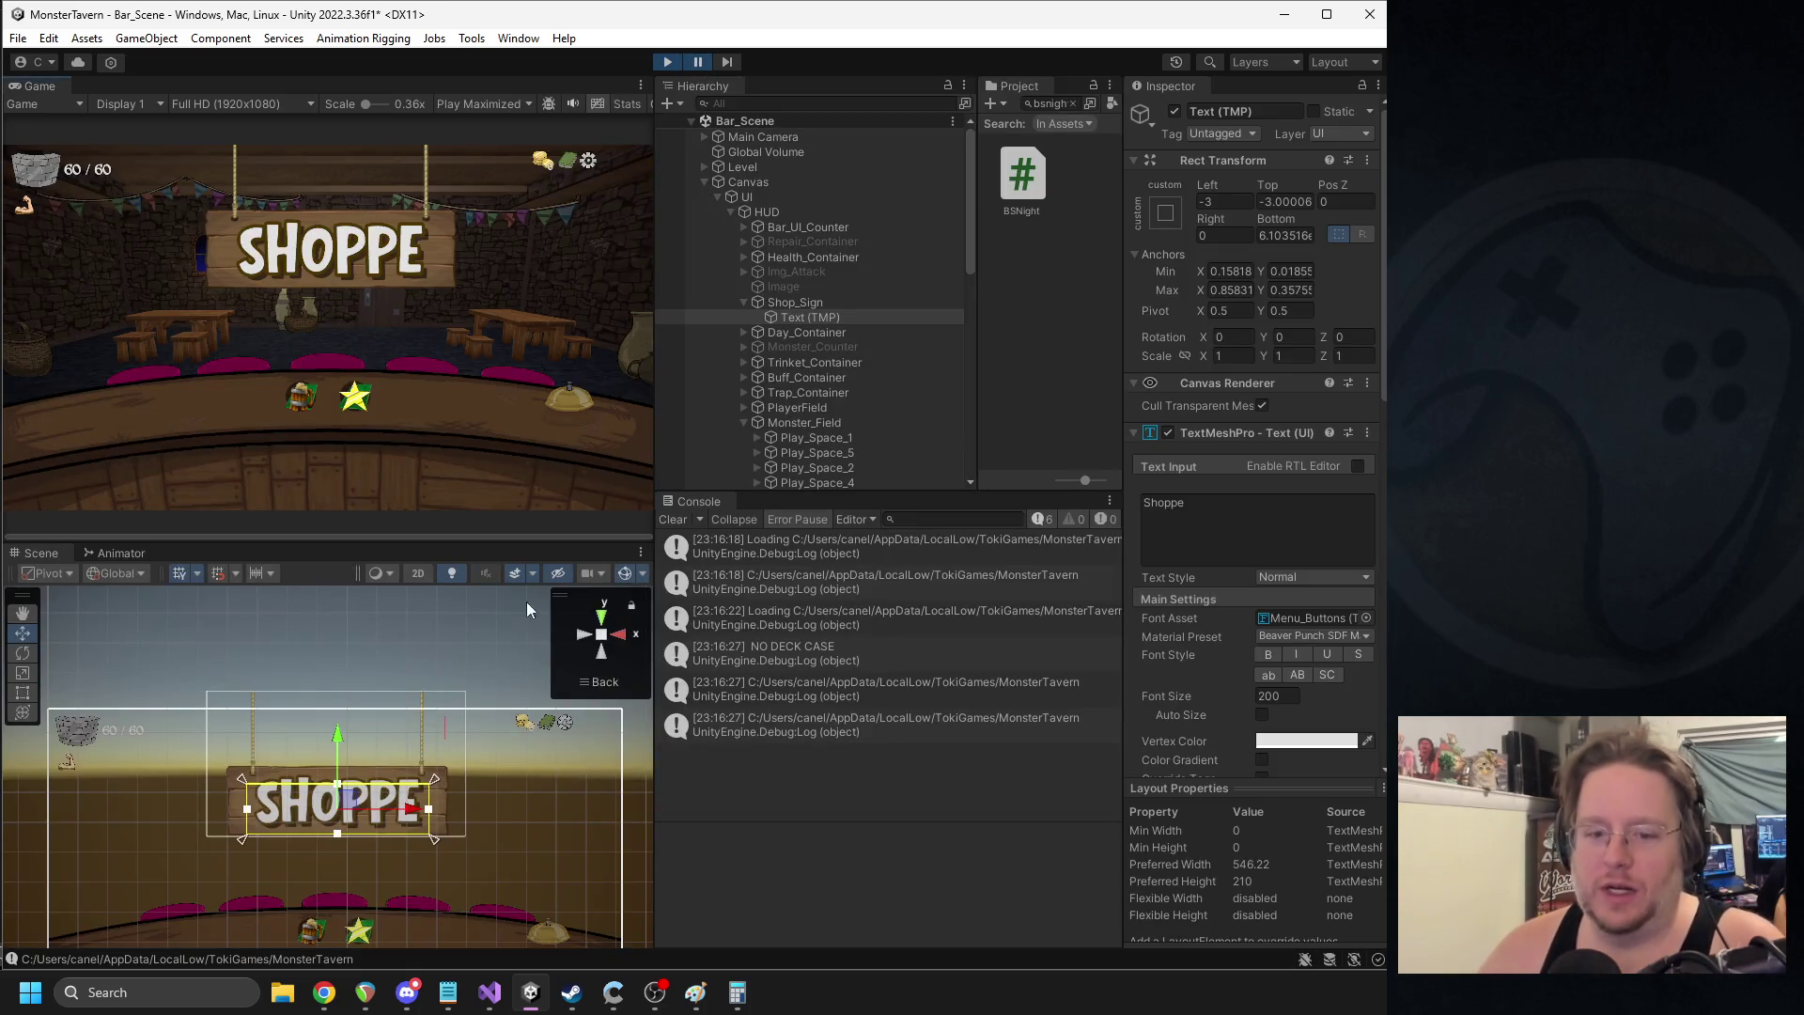
pyautogui.click(794, 303)
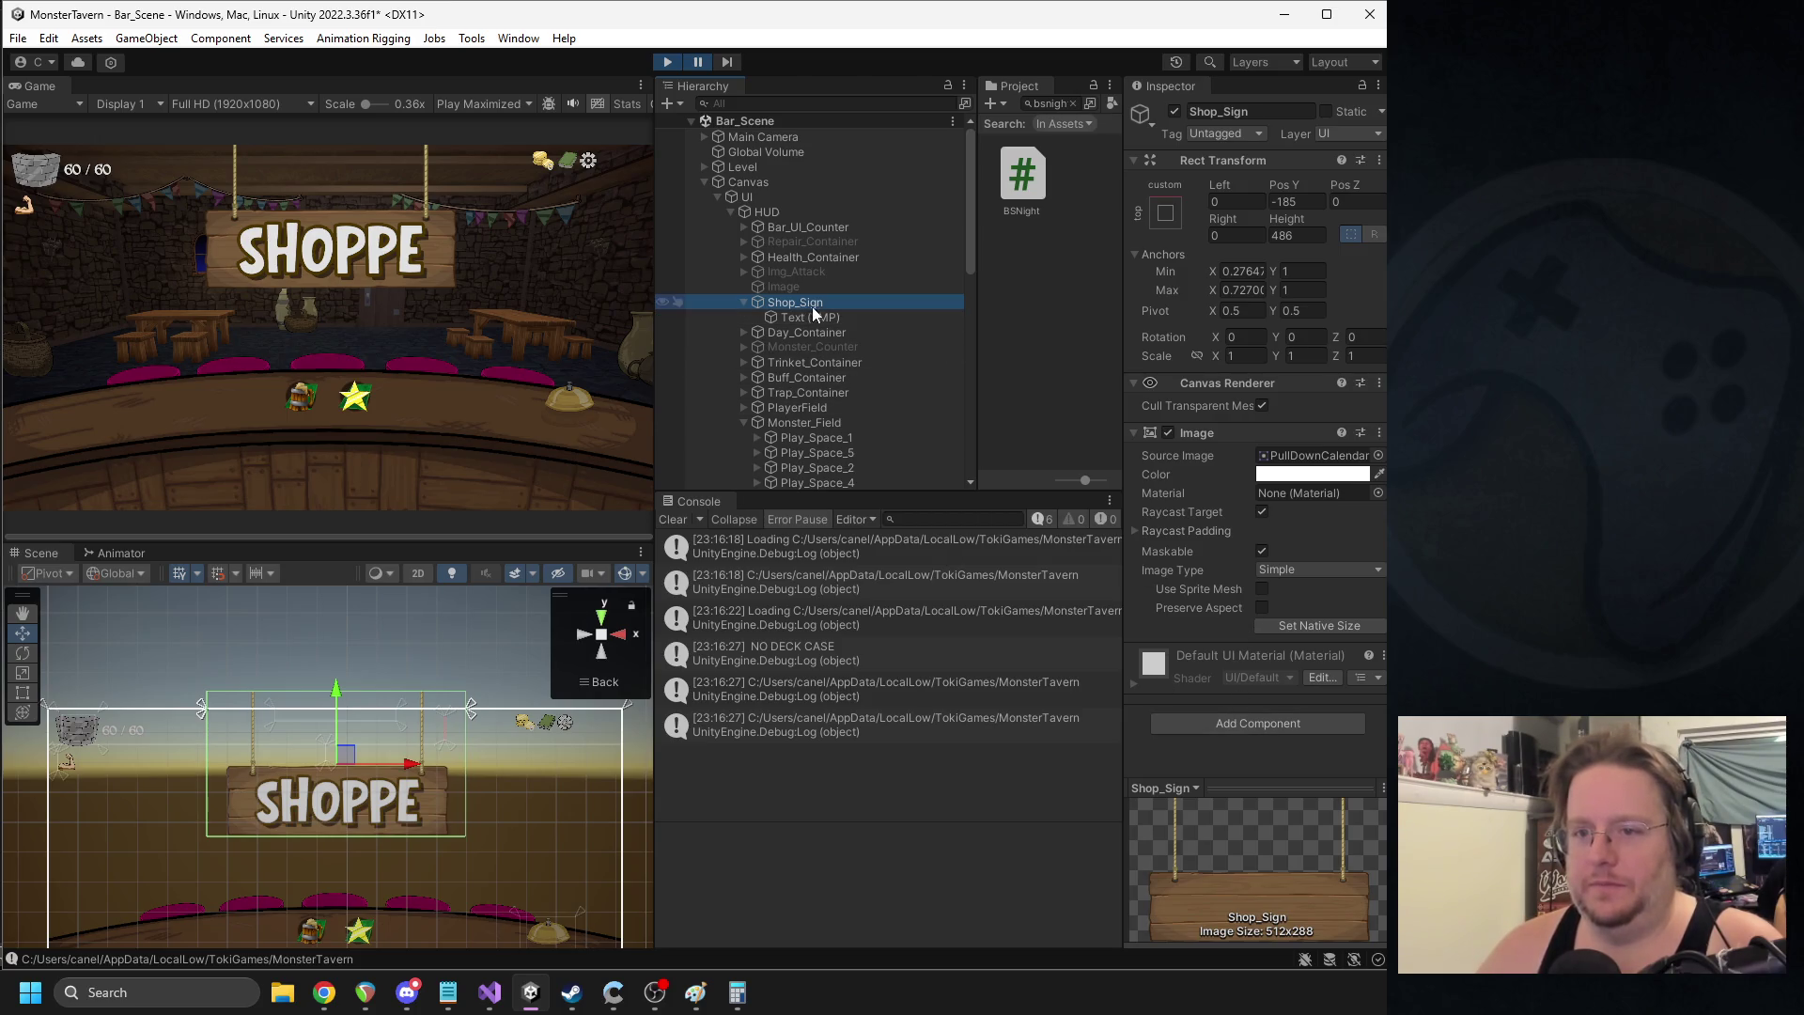
pyautogui.hotkey('ctrl', 'd')
pyautogui.moveTo(759, 335); pyautogui.dragTo(780, 303)
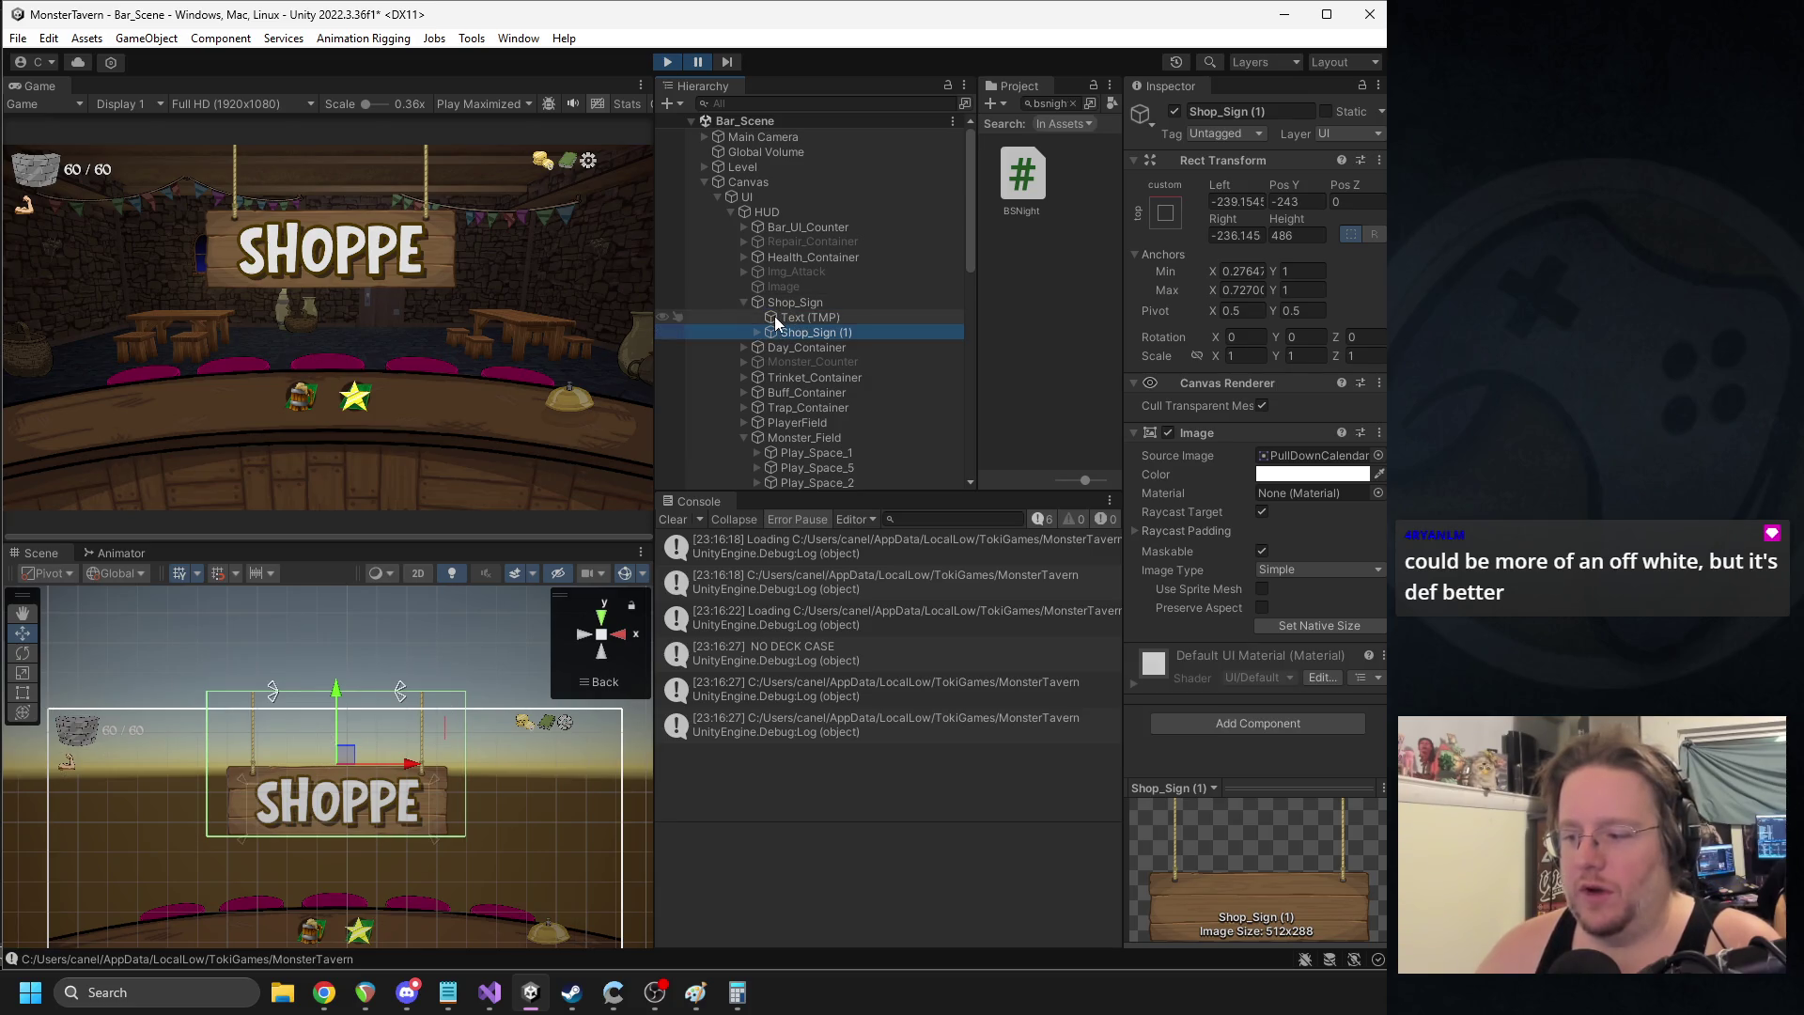
# - Set the Shop_Sign (1) copy's Image Color to black
pyautogui.keyDown('ctrl'); pyautogui.click(808, 339); pyautogui.keyUp('ctrl')
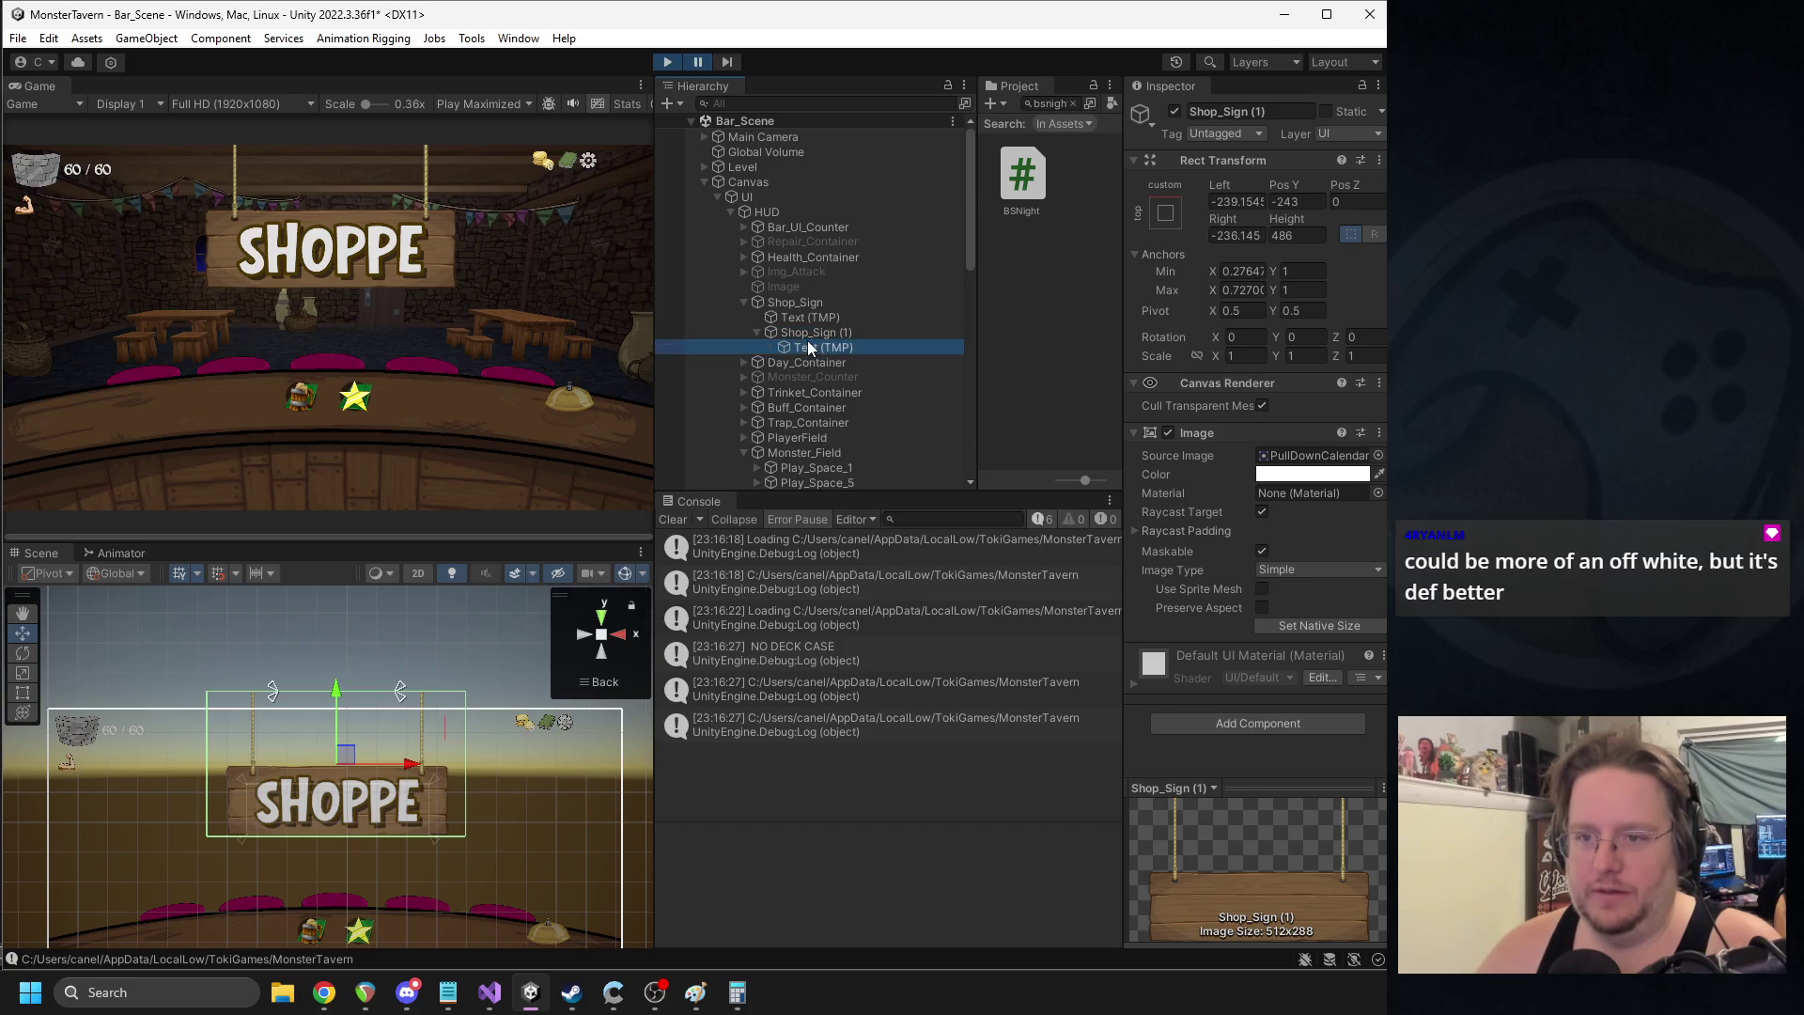
pyautogui.click(797, 332)
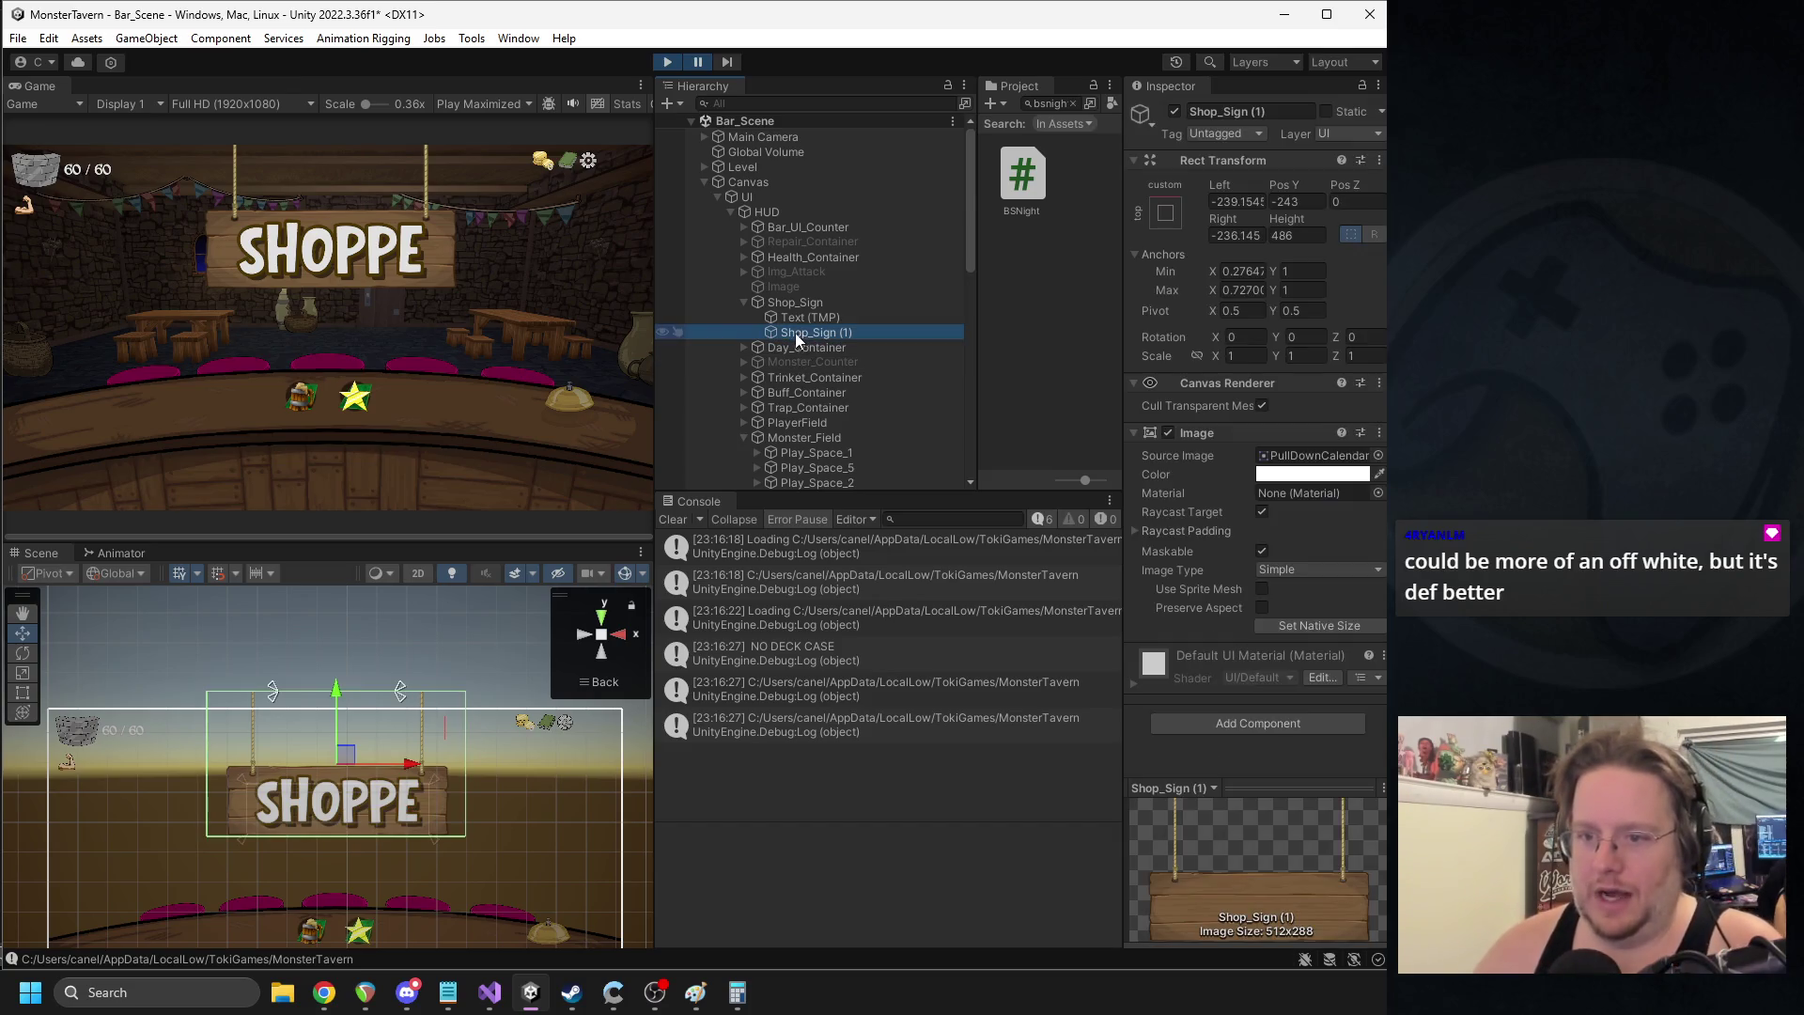
pyautogui.click(1312, 473)
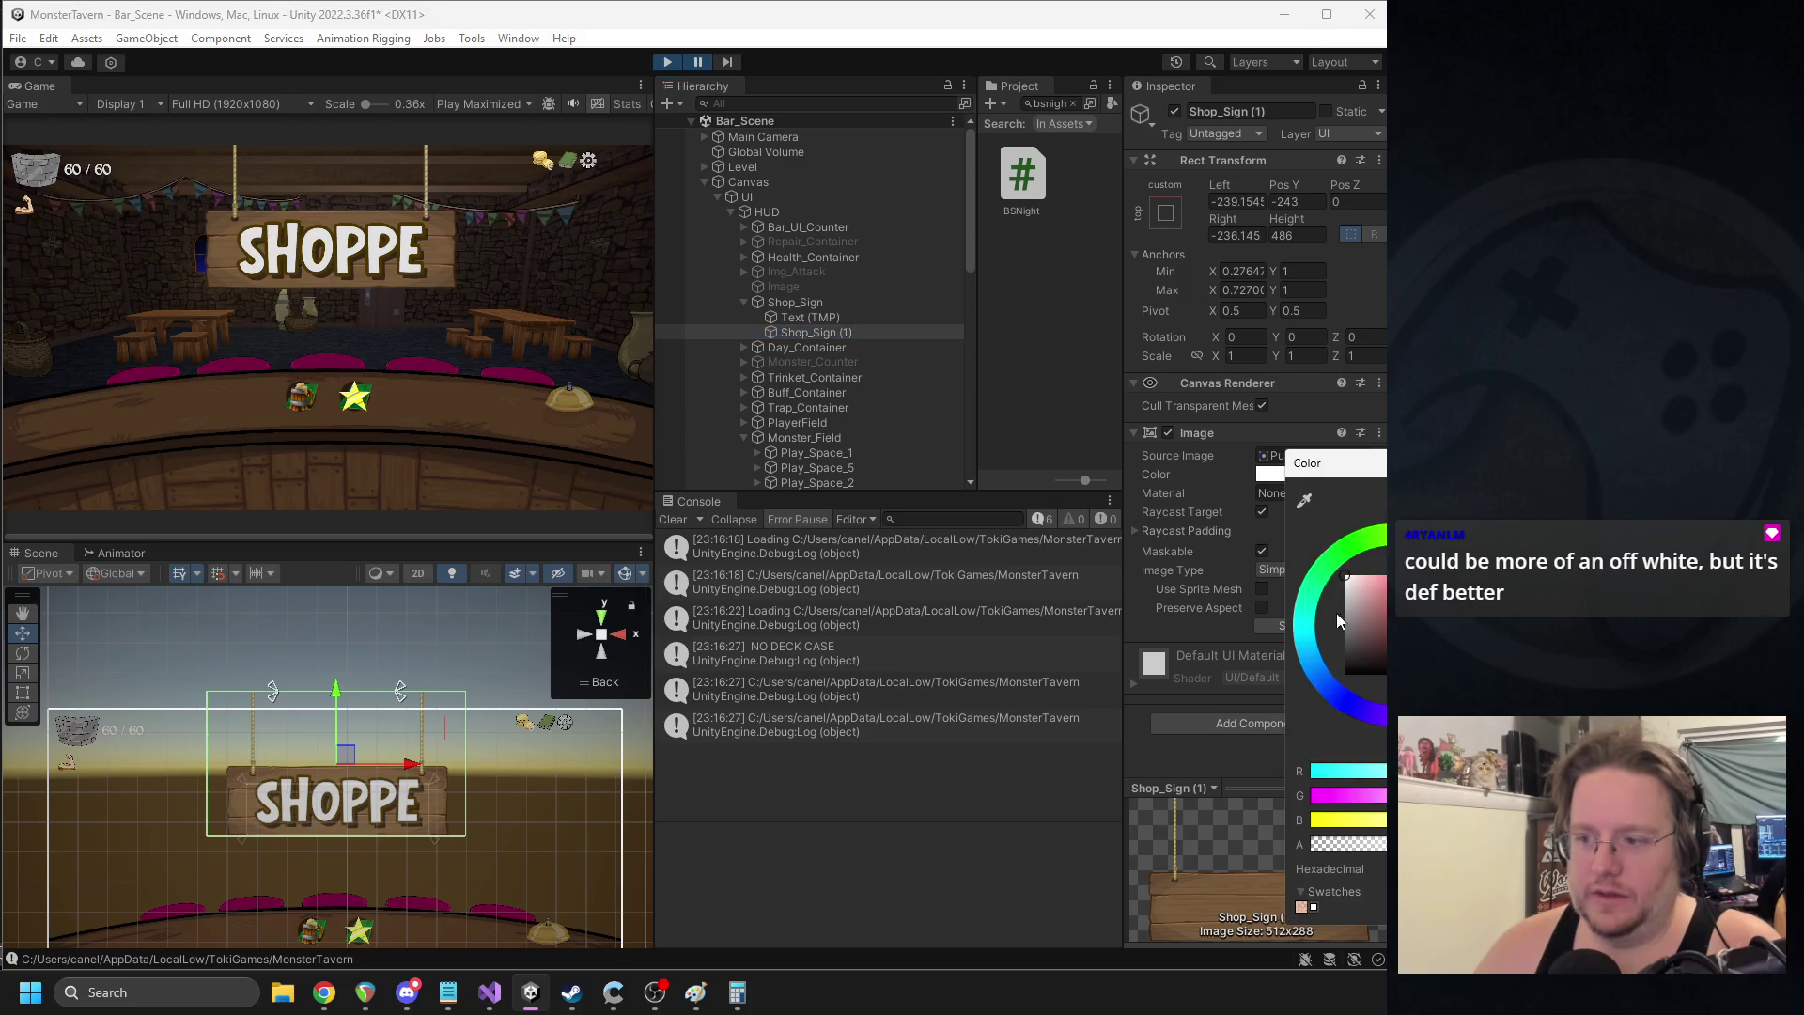
pyautogui.click(1345, 671)
pyautogui.click(585, 786)
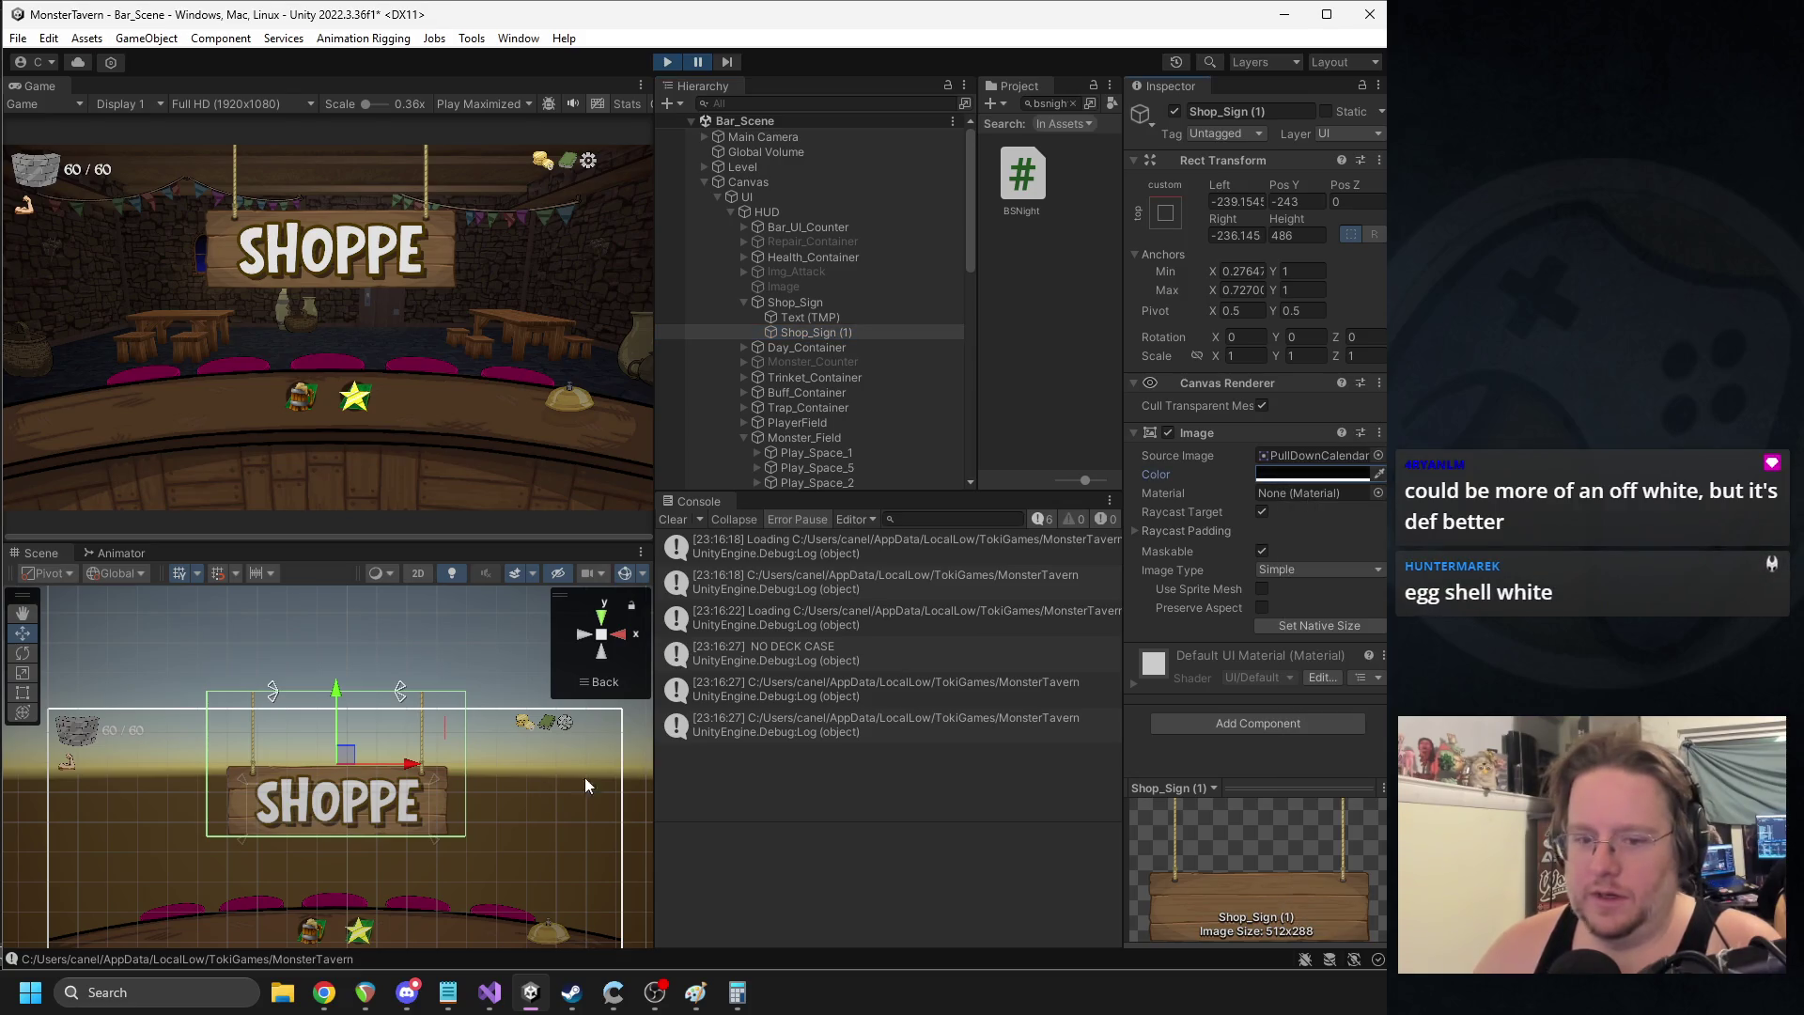
# - Switch the game view to Play Focused and move the black copy out from under the original sign
pyautogui.click(479, 103)
pyautogui.click(508, 125)
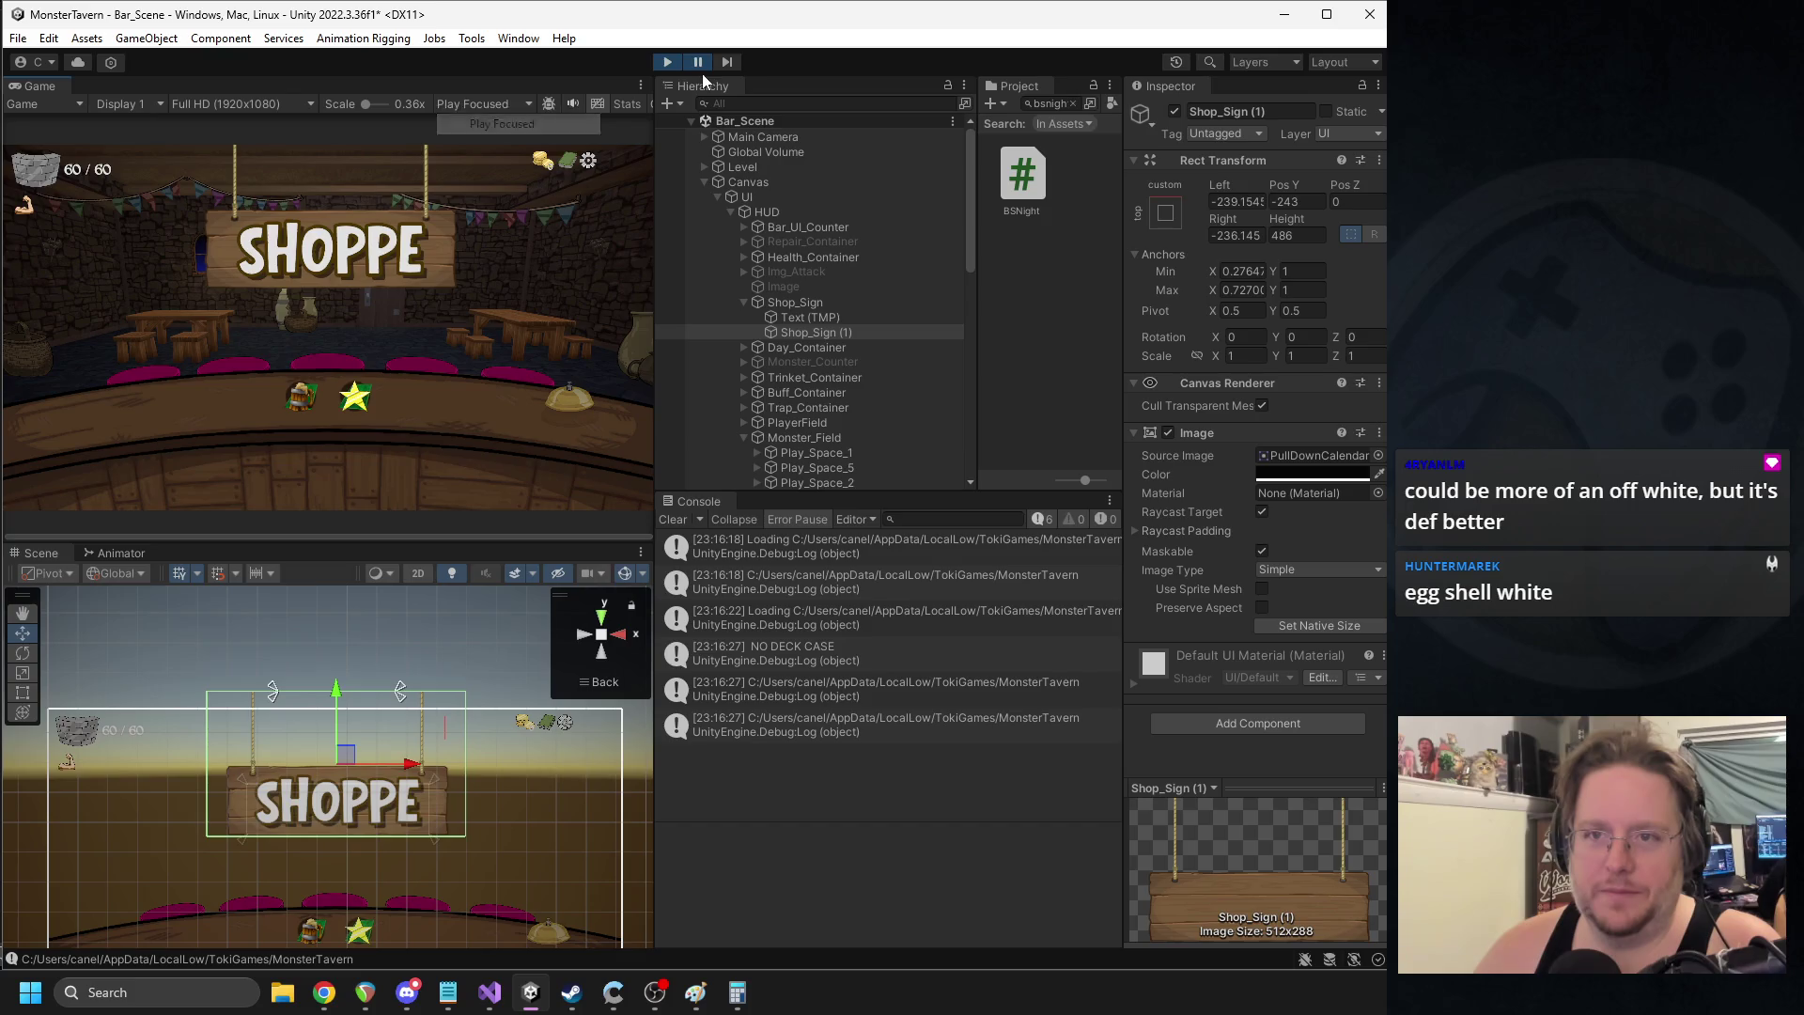
pyautogui.moveTo(797, 329); pyautogui.dragTo(793, 297)
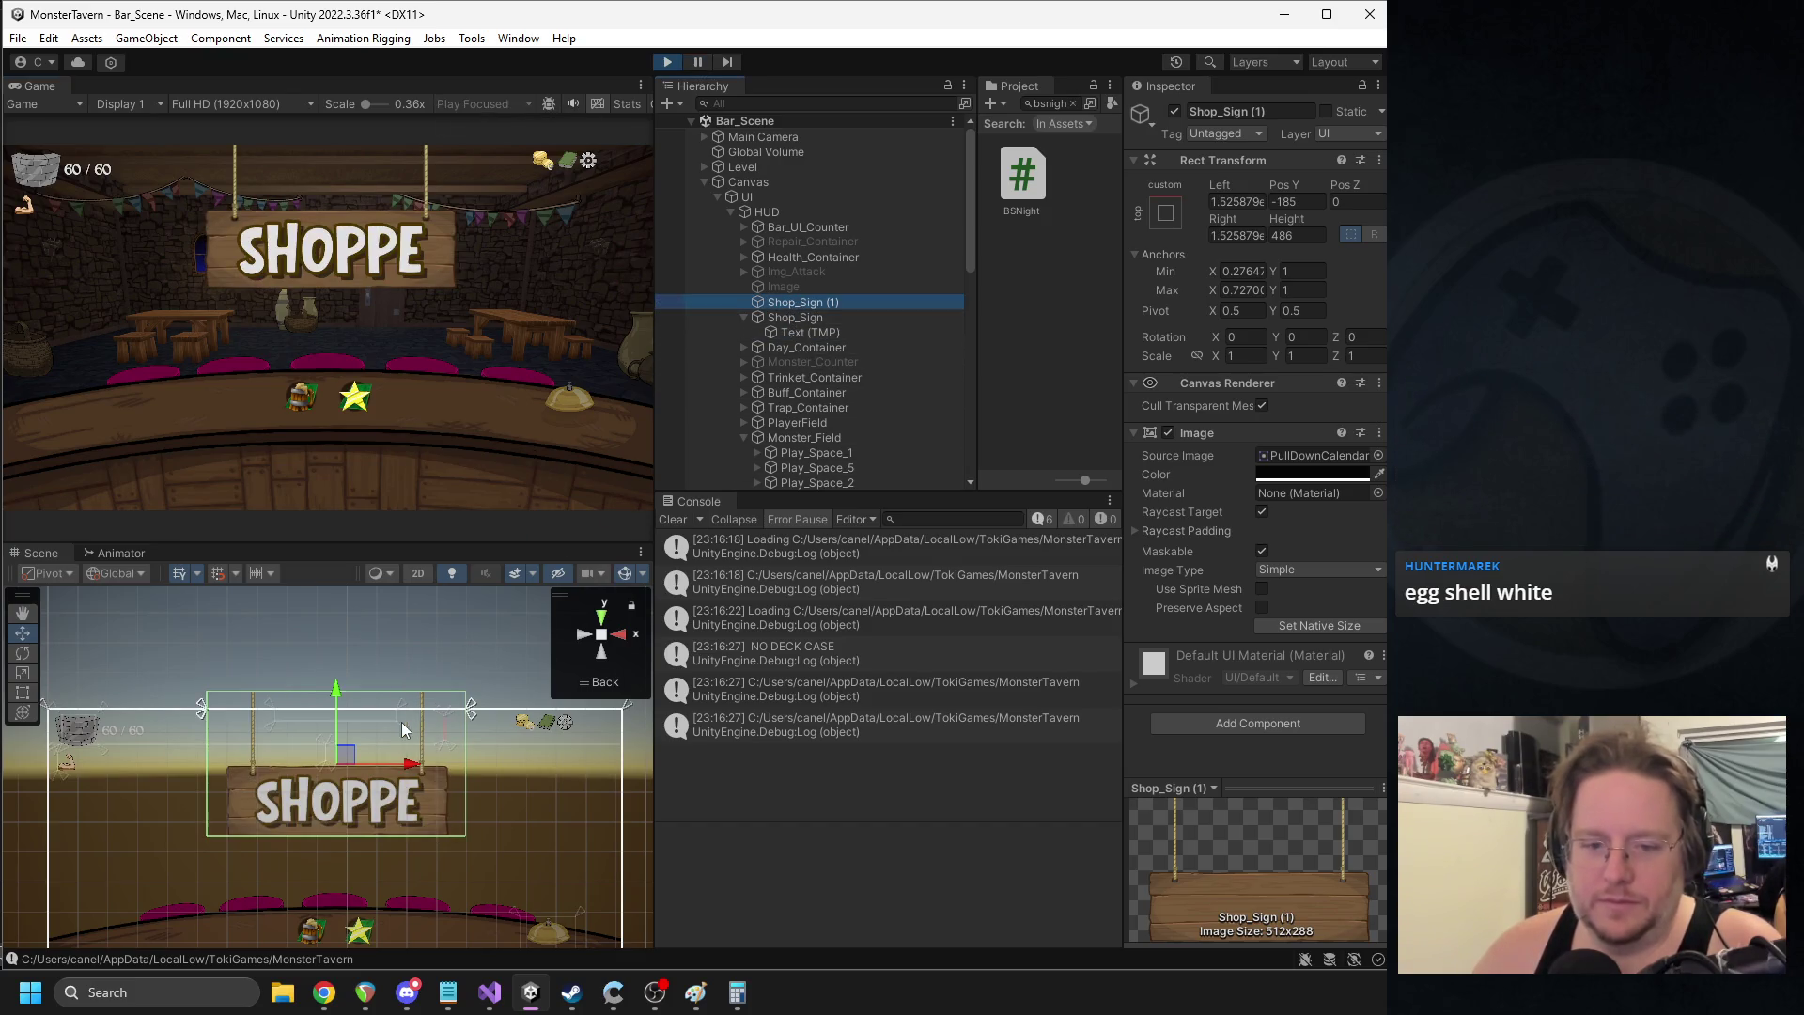
# - Offset the black copy slightly right and down behind the sign, then set Play Maximized
pyautogui.moveTo(355, 758); pyautogui.dragTo(360, 763)
pyautogui.scroll(5, 494, 814)
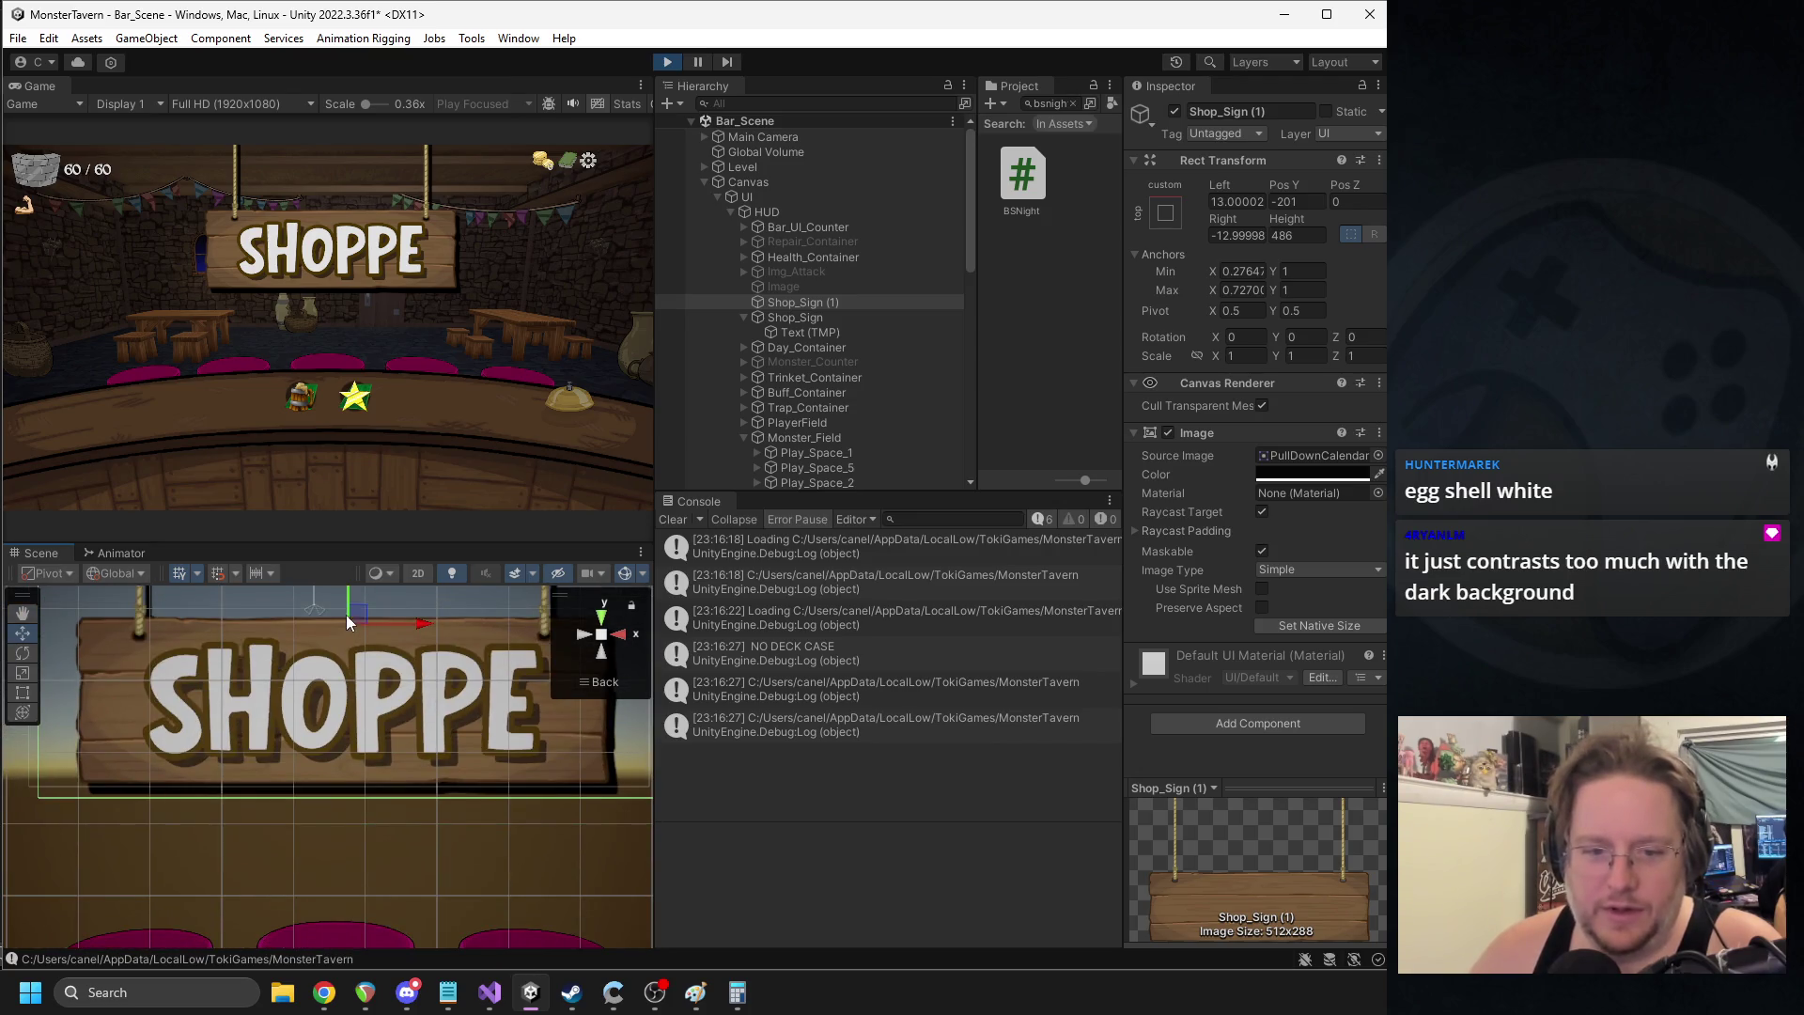
pyautogui.moveTo(357, 613); pyautogui.dragTo(353, 611)
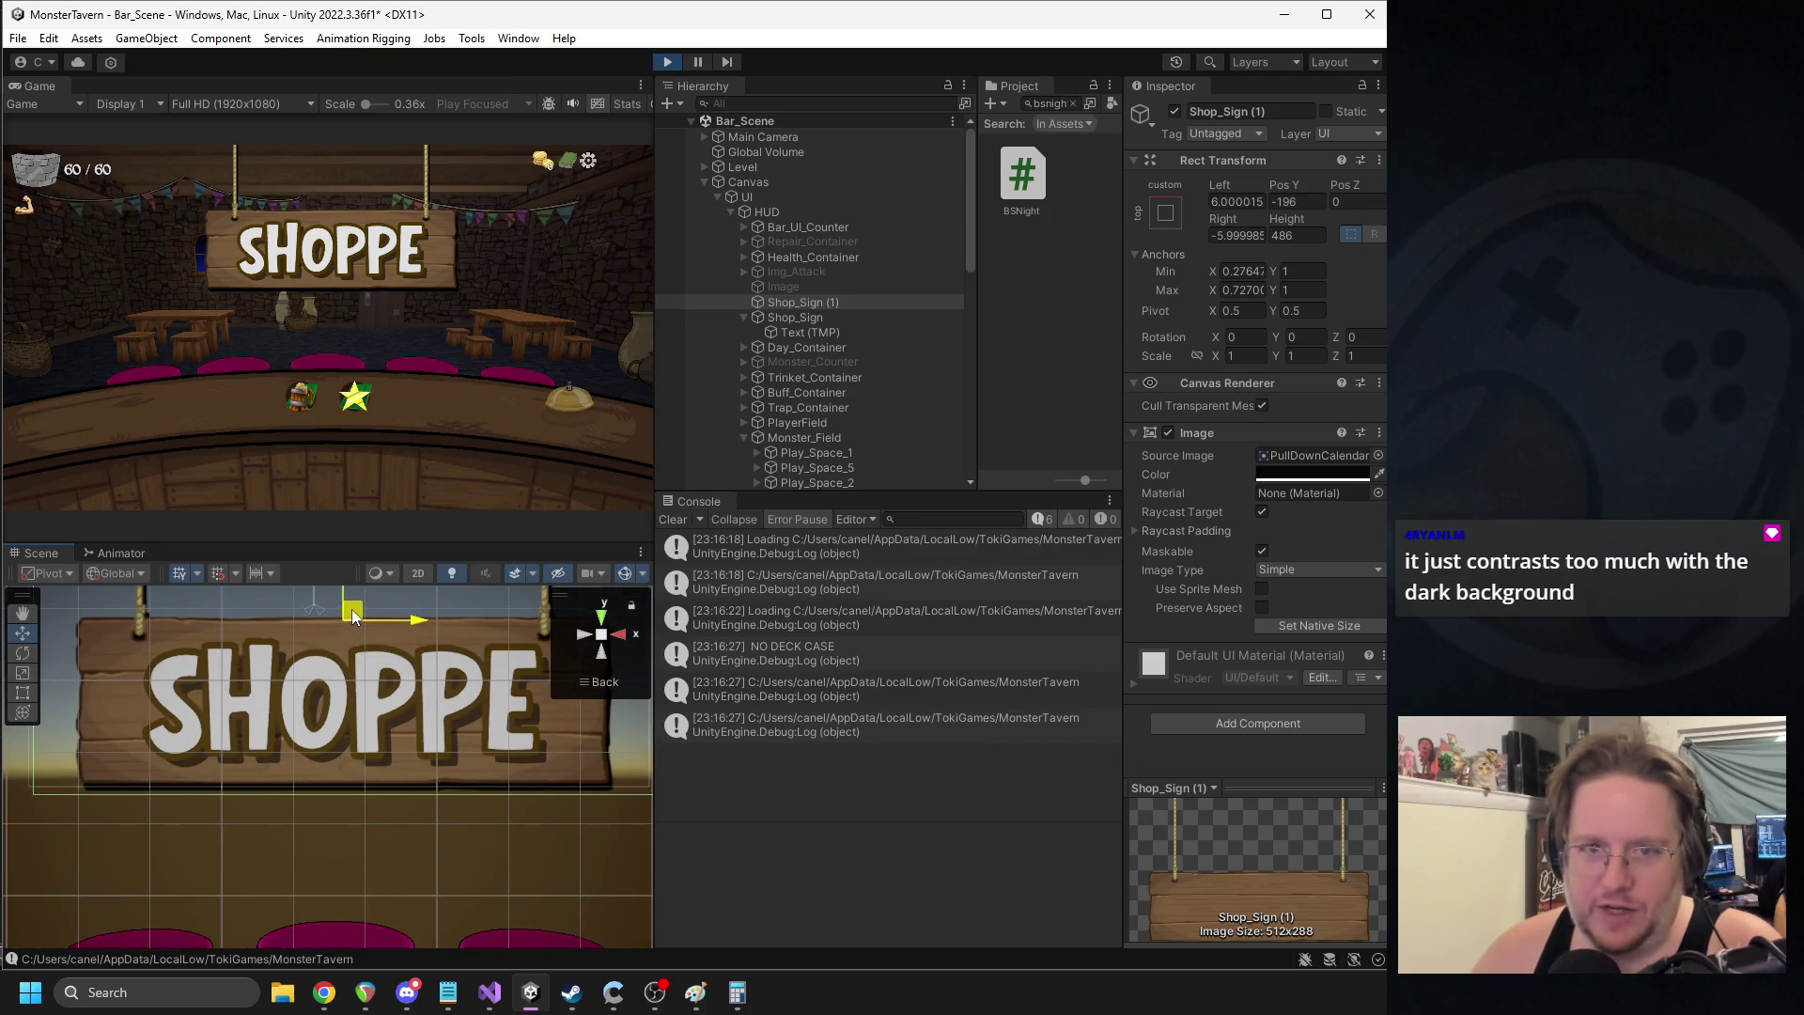
pyautogui.click(484, 105)
pyautogui.click(498, 144)
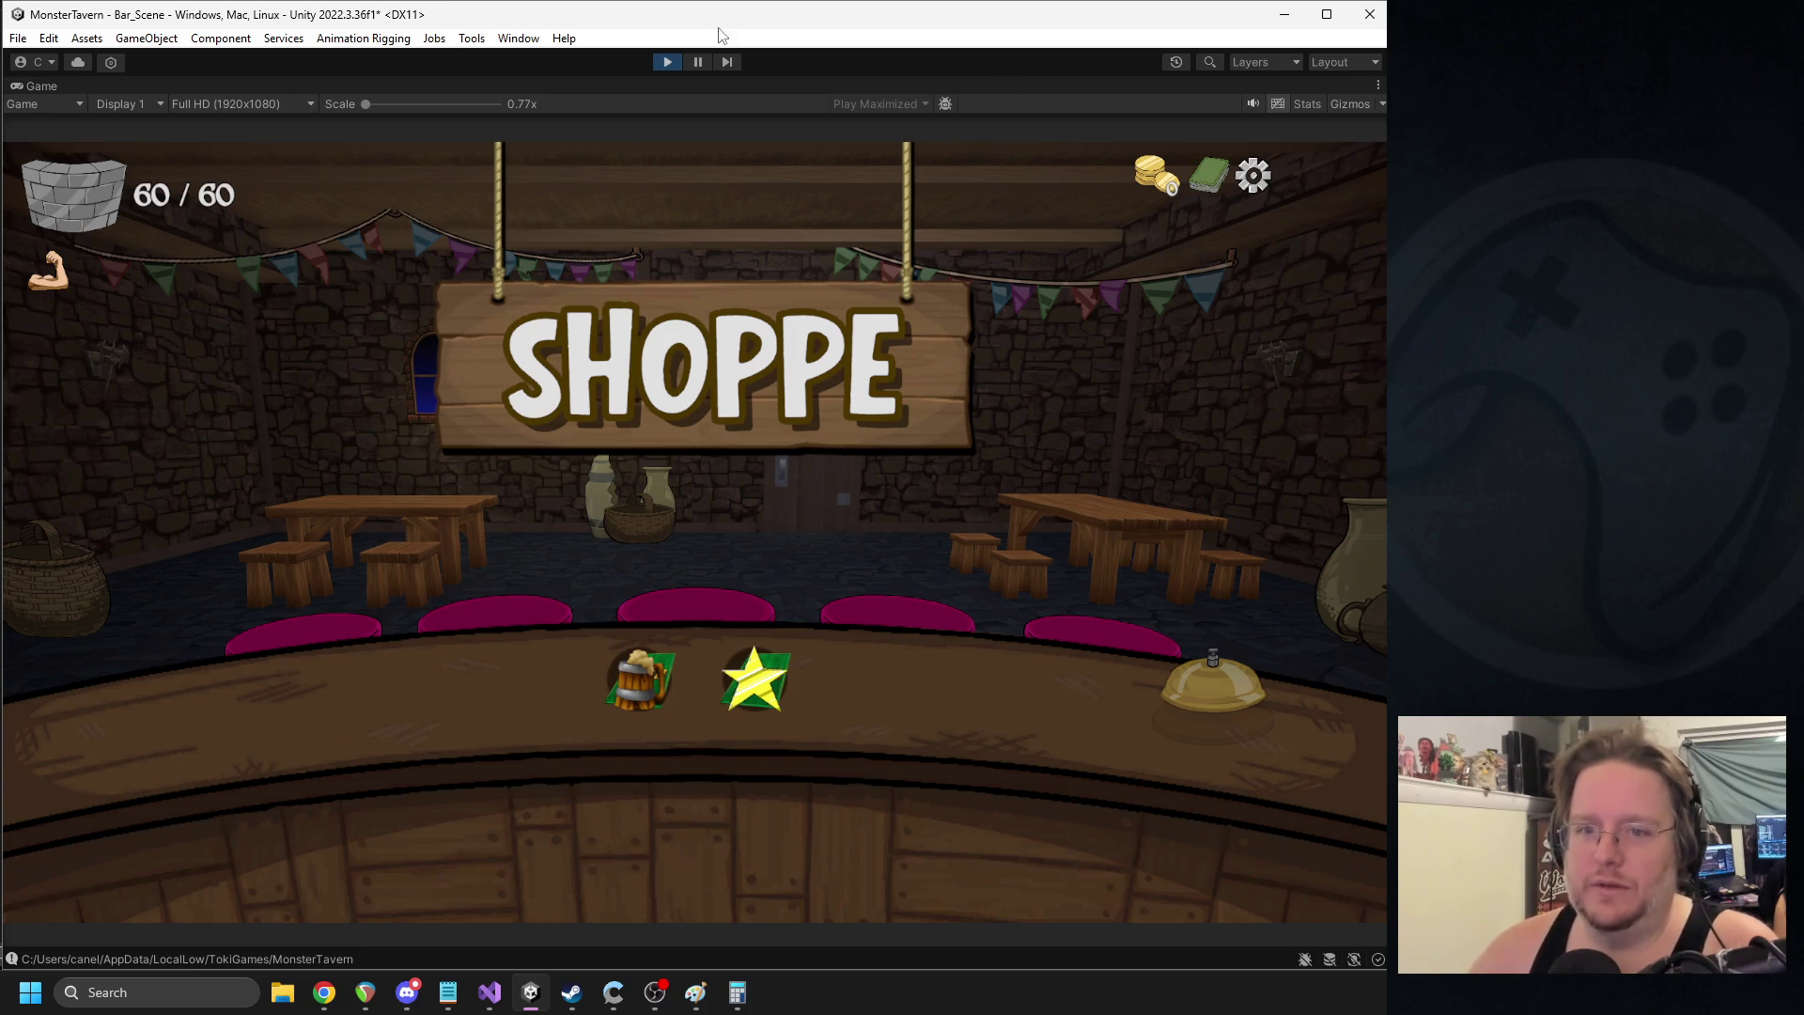
# - Stop play mode and re-activate Shop_Sign under HUD
pyautogui.click(667, 62)
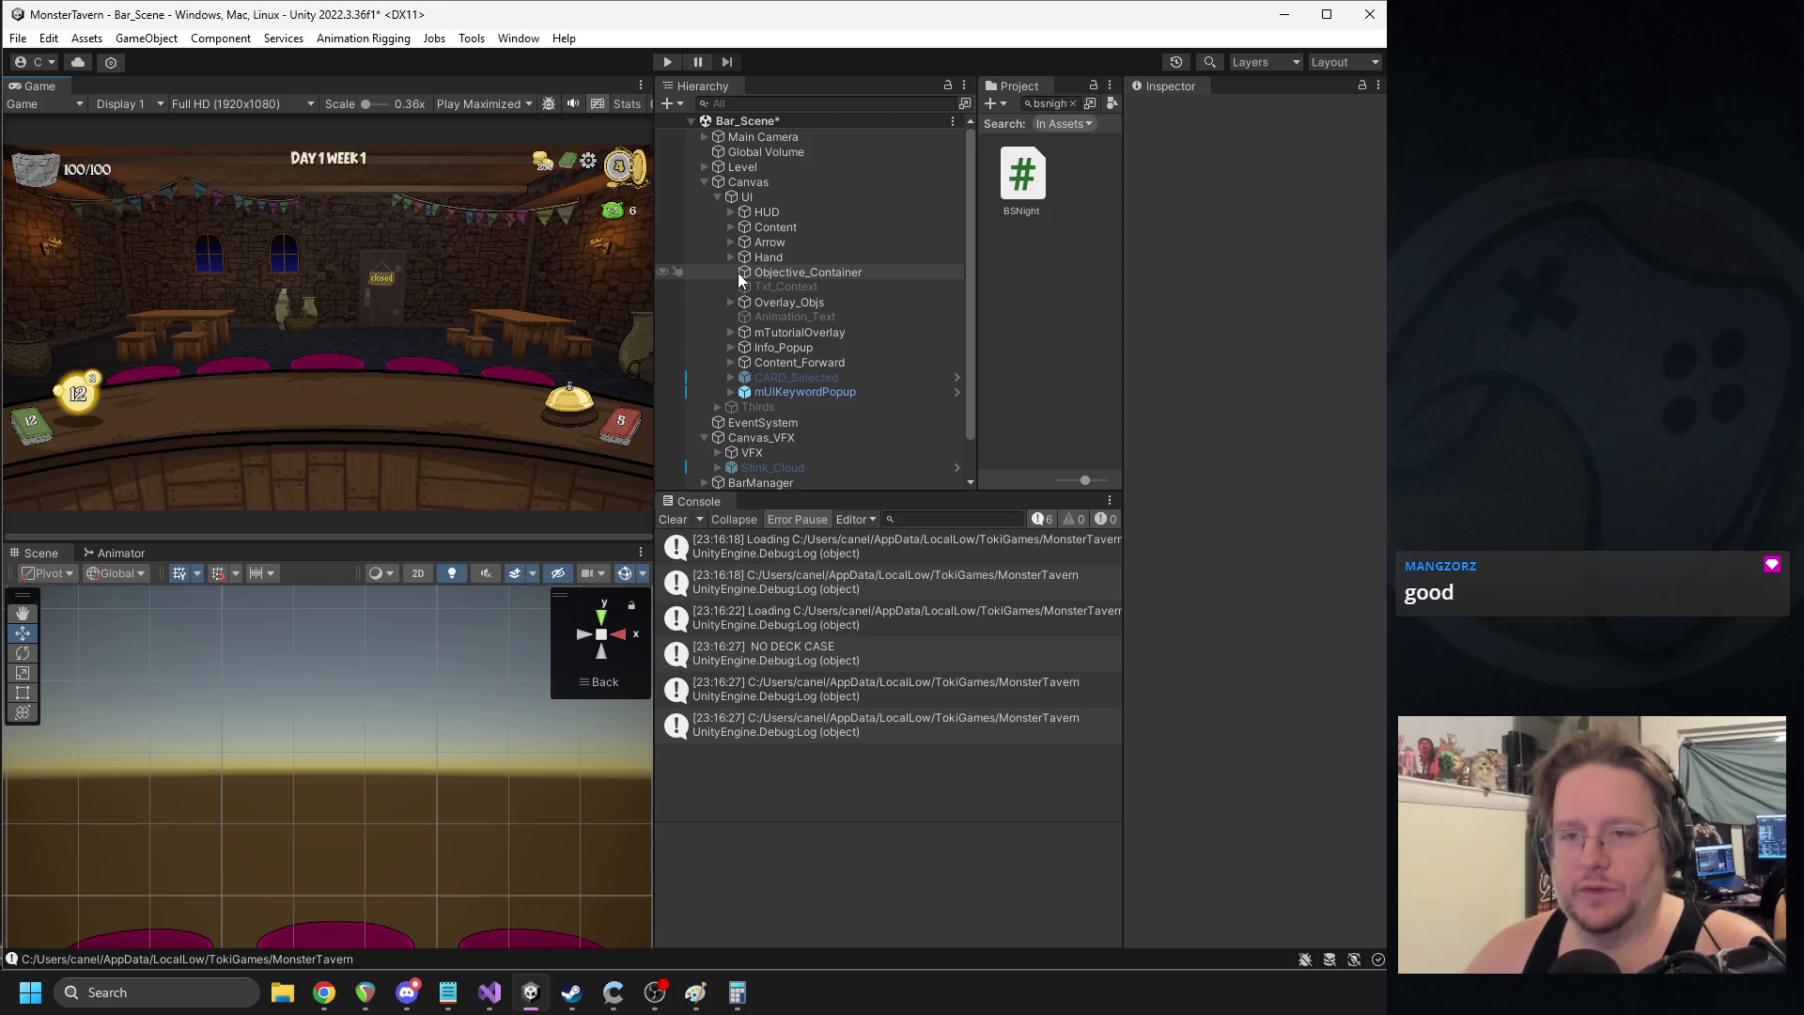
pyautogui.click(730, 214)
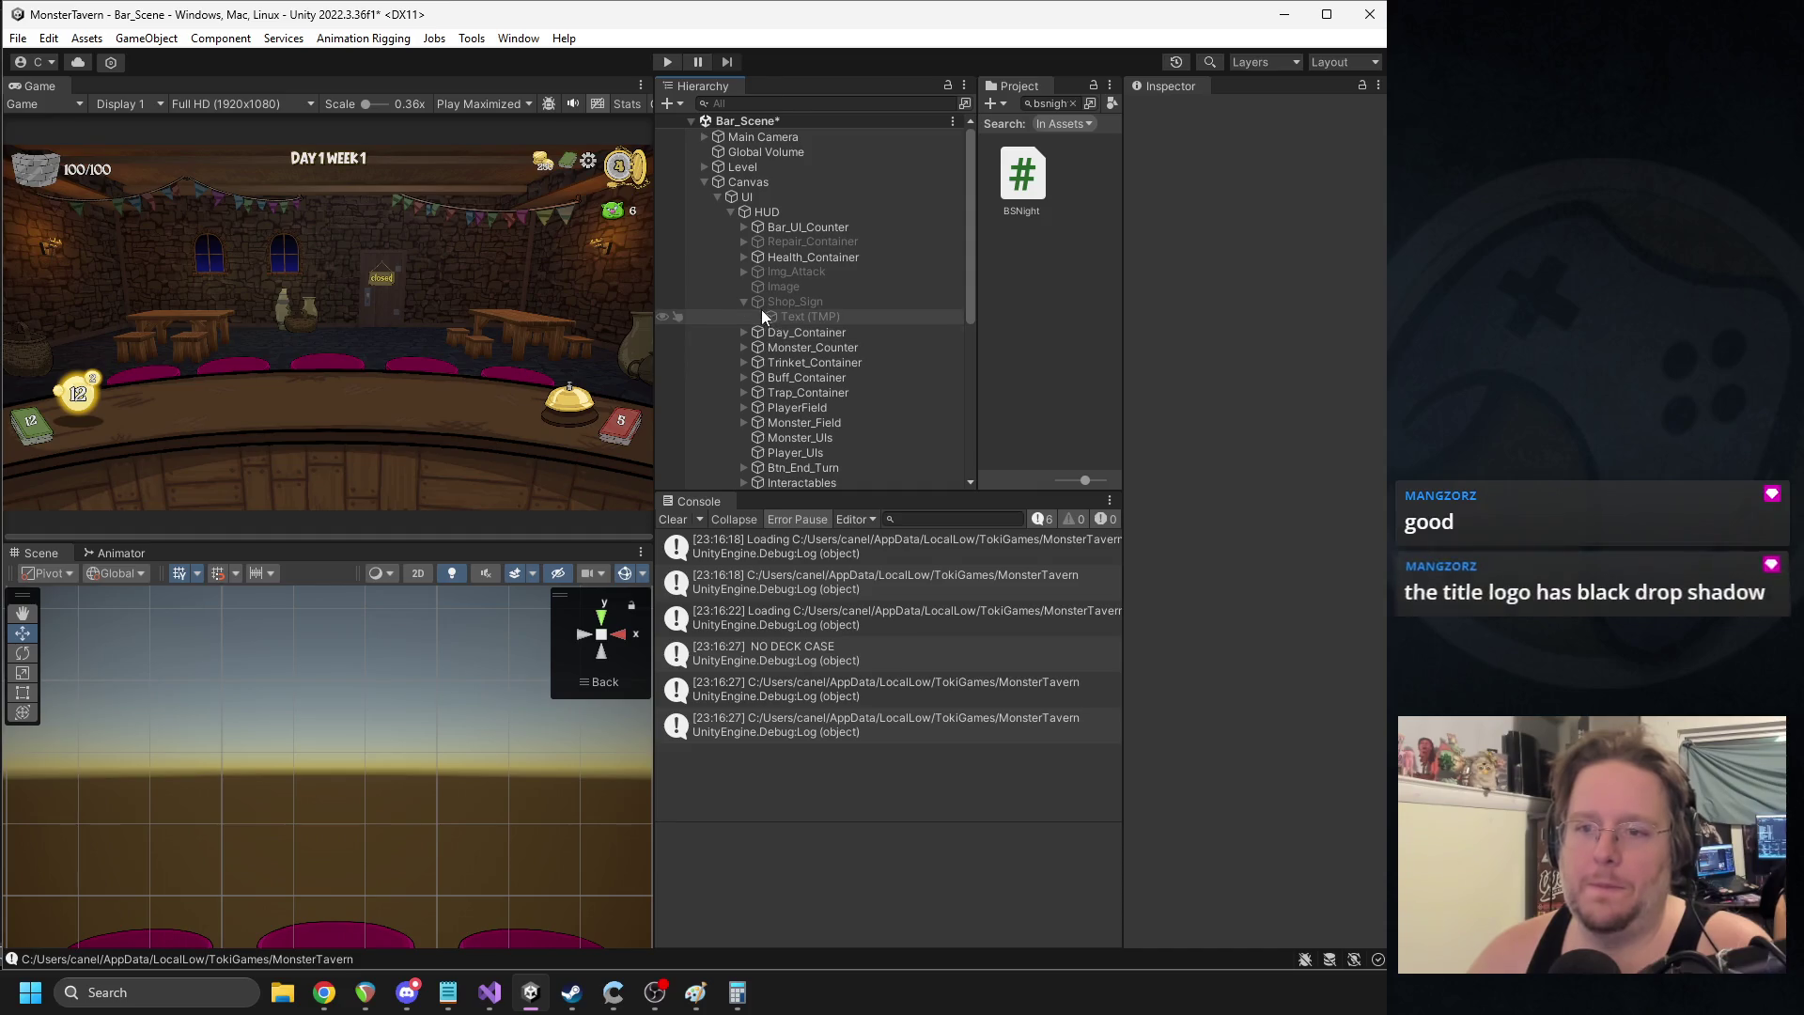
pyautogui.click(799, 300)
pyautogui.click(1175, 111)
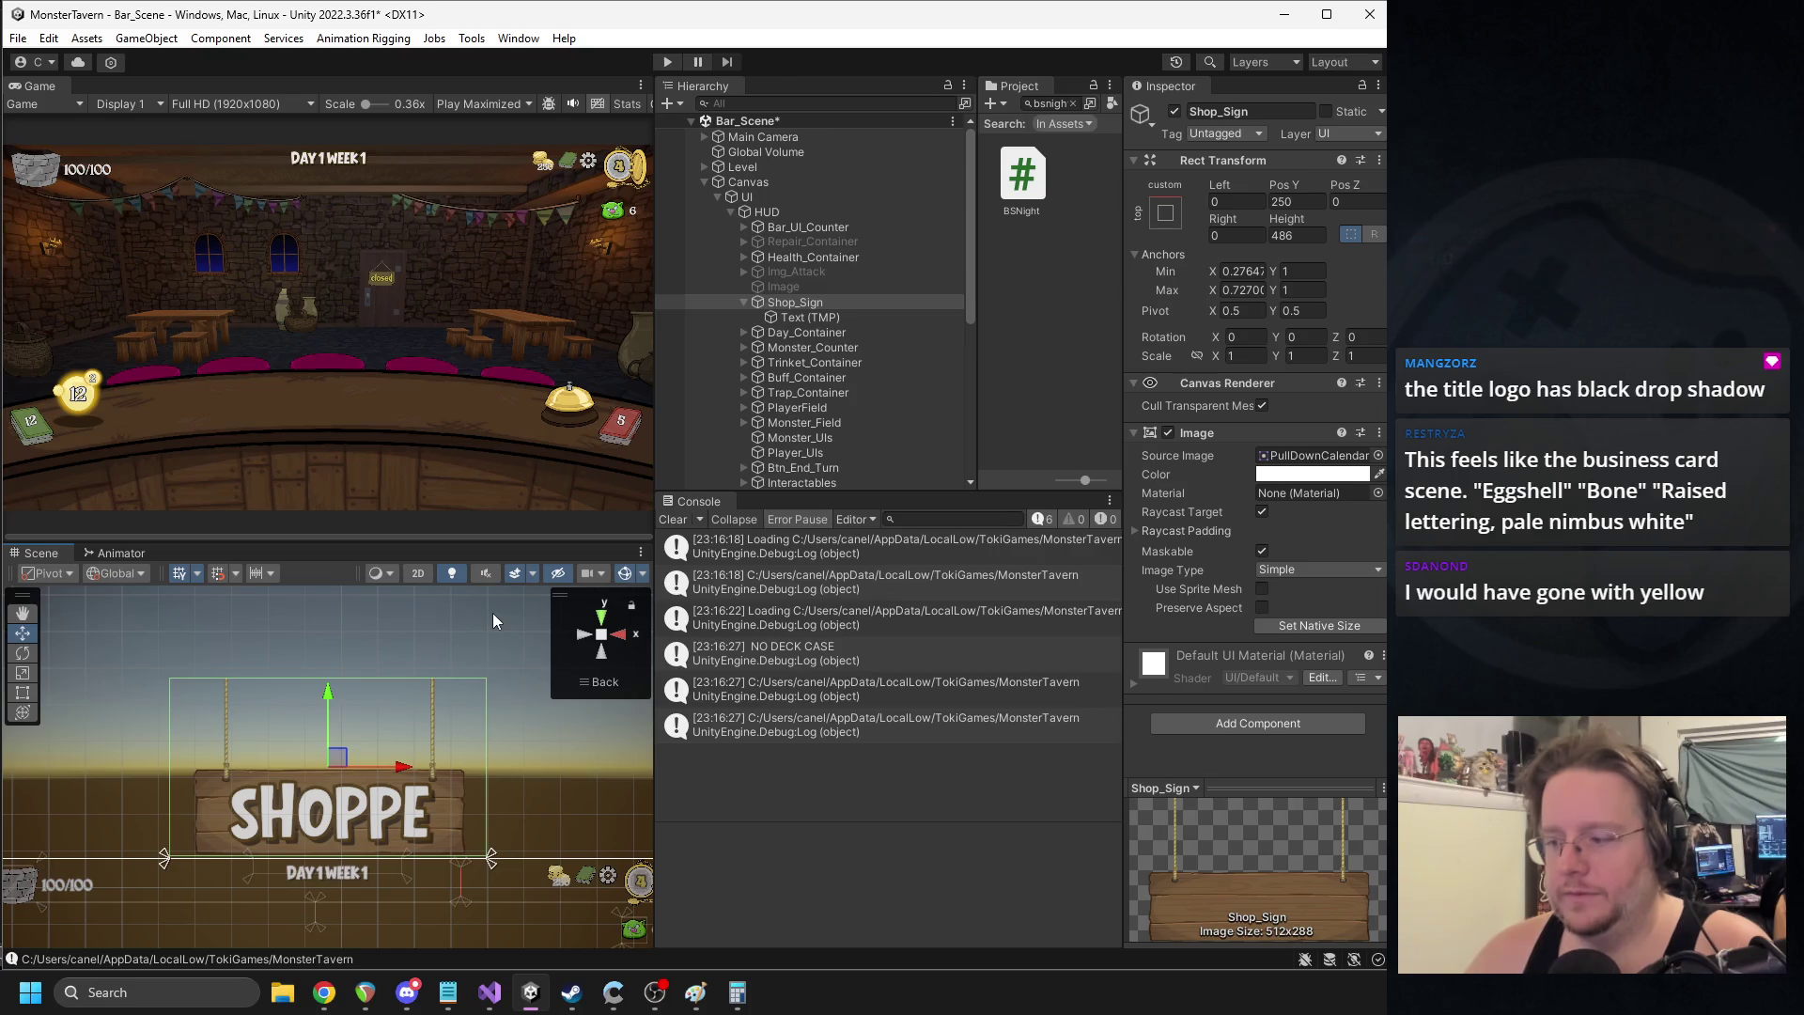
# - Shift the Shop_Sign image colour from pure white to a pale cream tint
pyautogui.scroll(3, 489, 592)
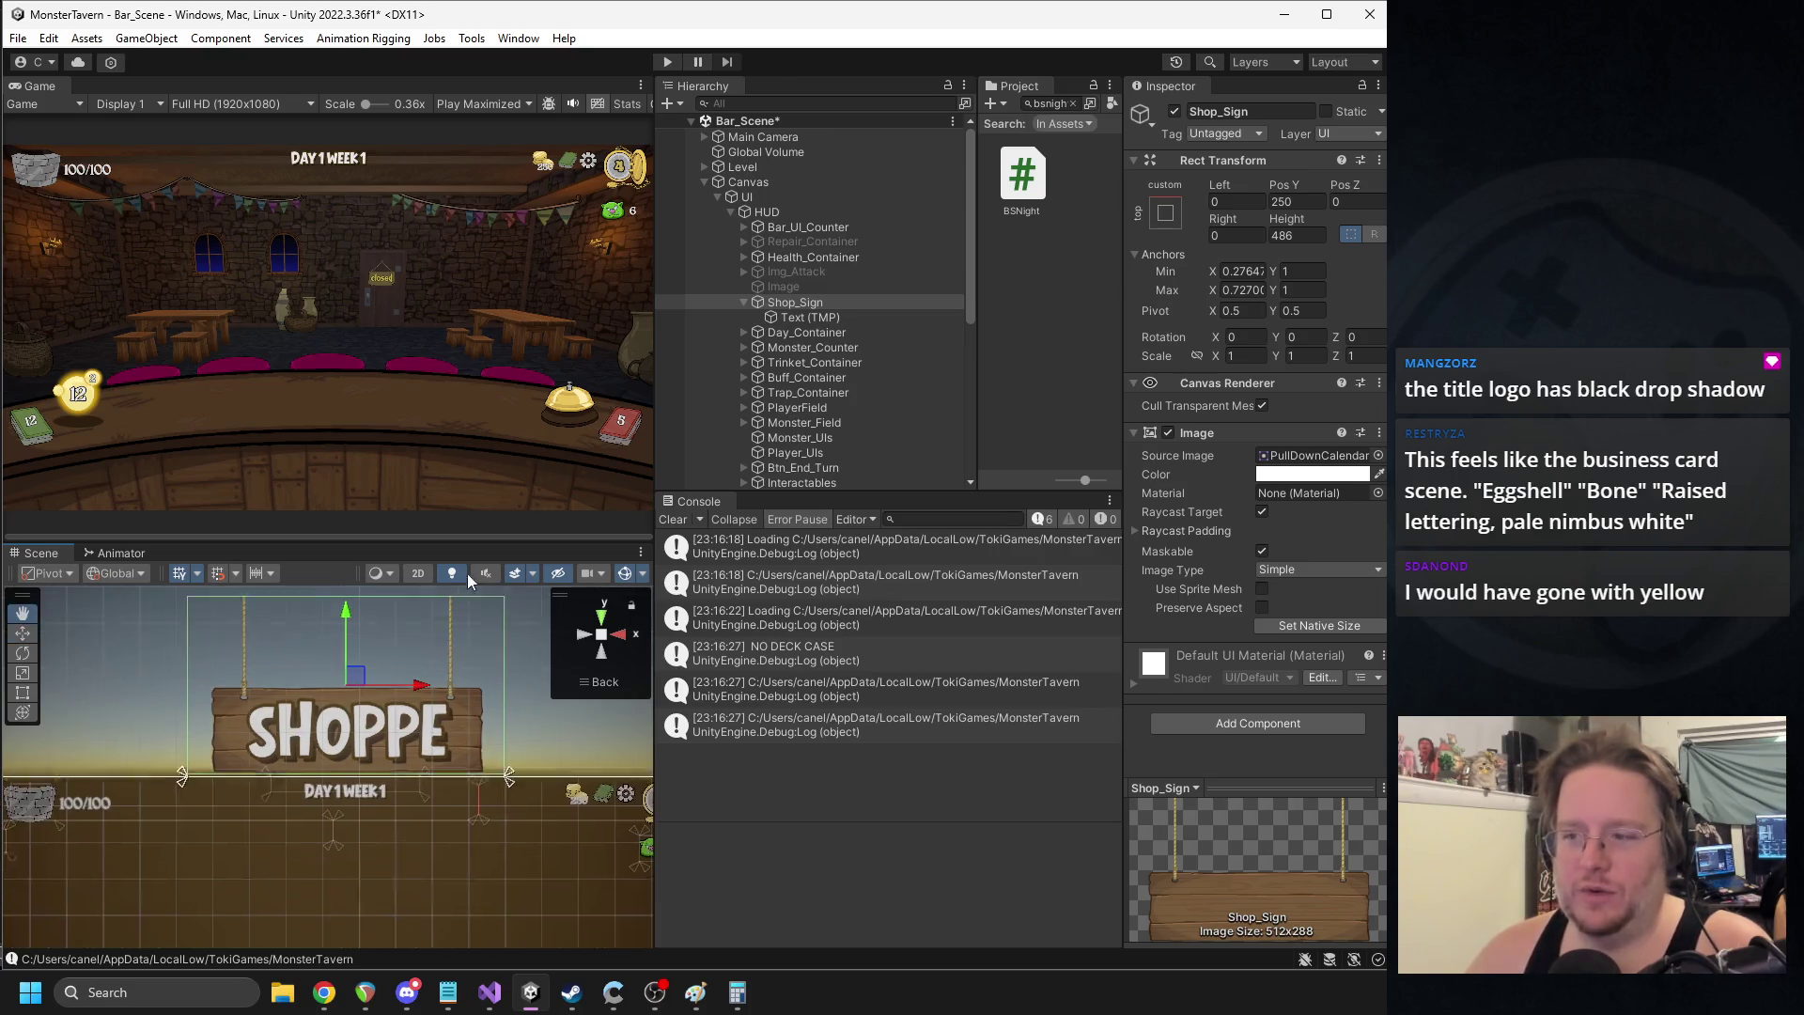
pyautogui.scroll(1, 458, 658)
pyautogui.click(1295, 476)
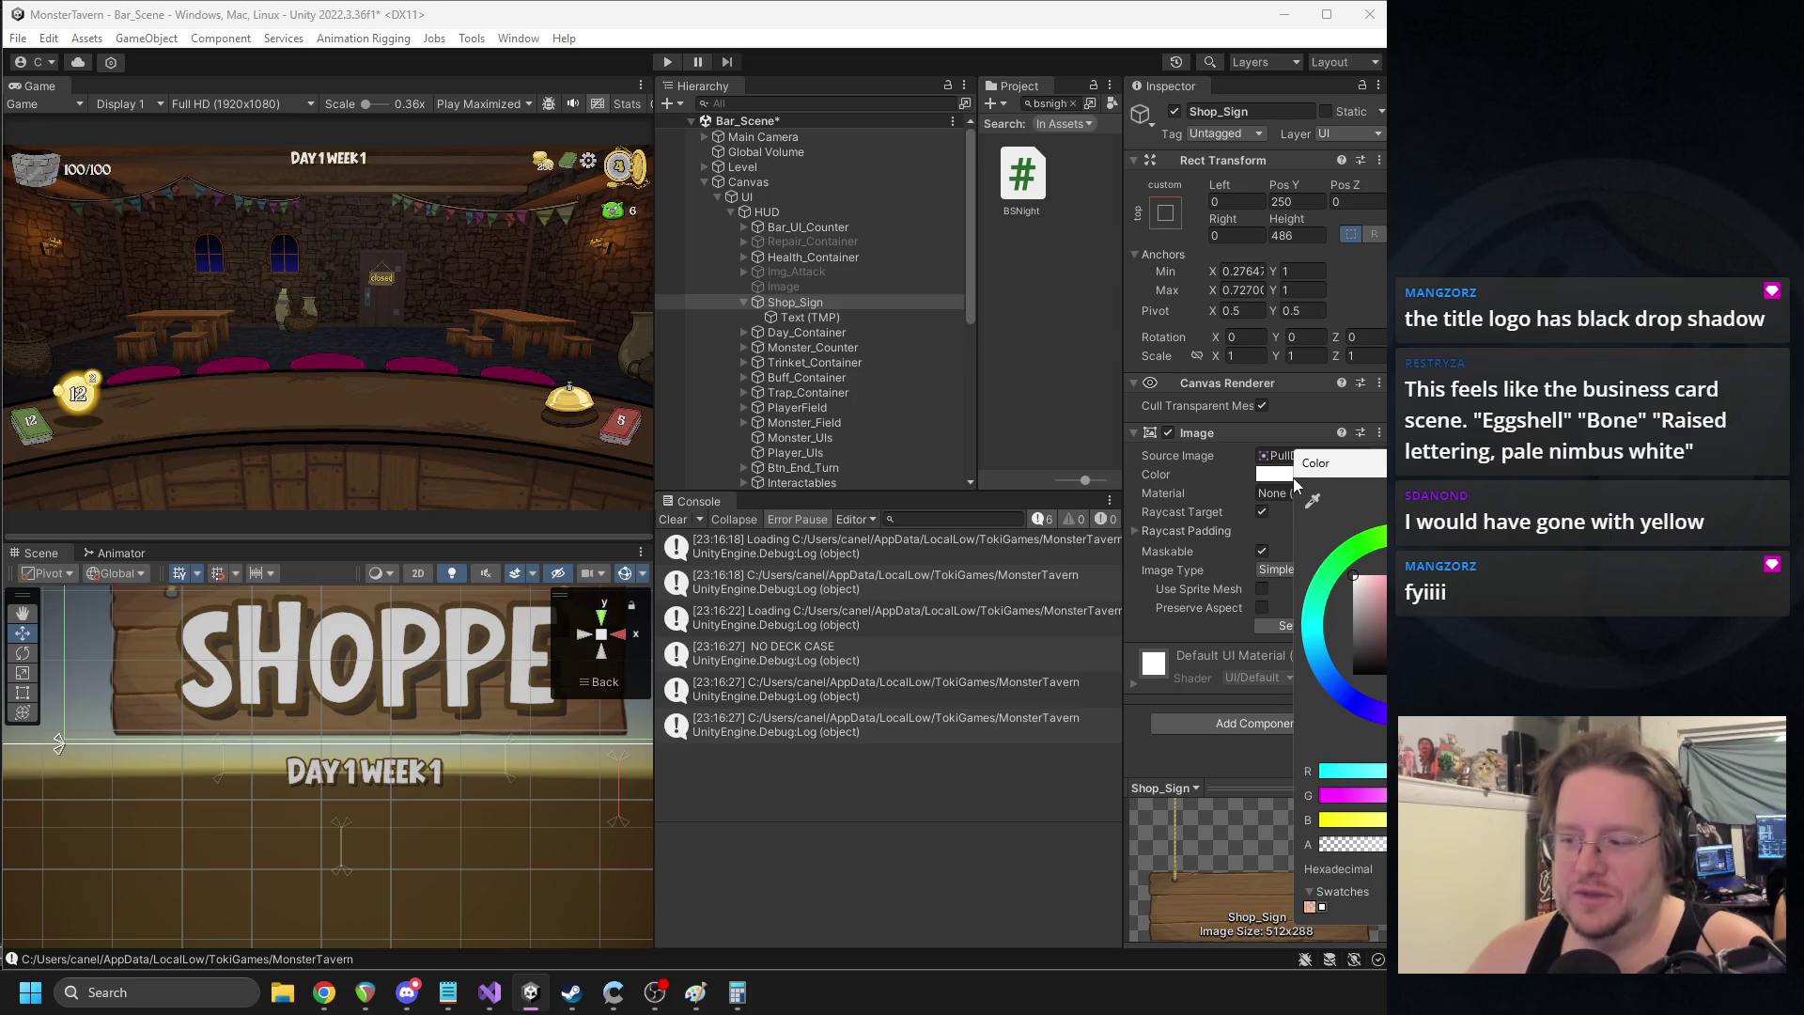
pyautogui.moveTo(1353, 575)
pyautogui.mouseDown()
pyautogui.moveTo(1374, 594)
pyautogui.moveTo(1353, 575)
pyautogui.mouseUp()
pyautogui.click(883, 319)
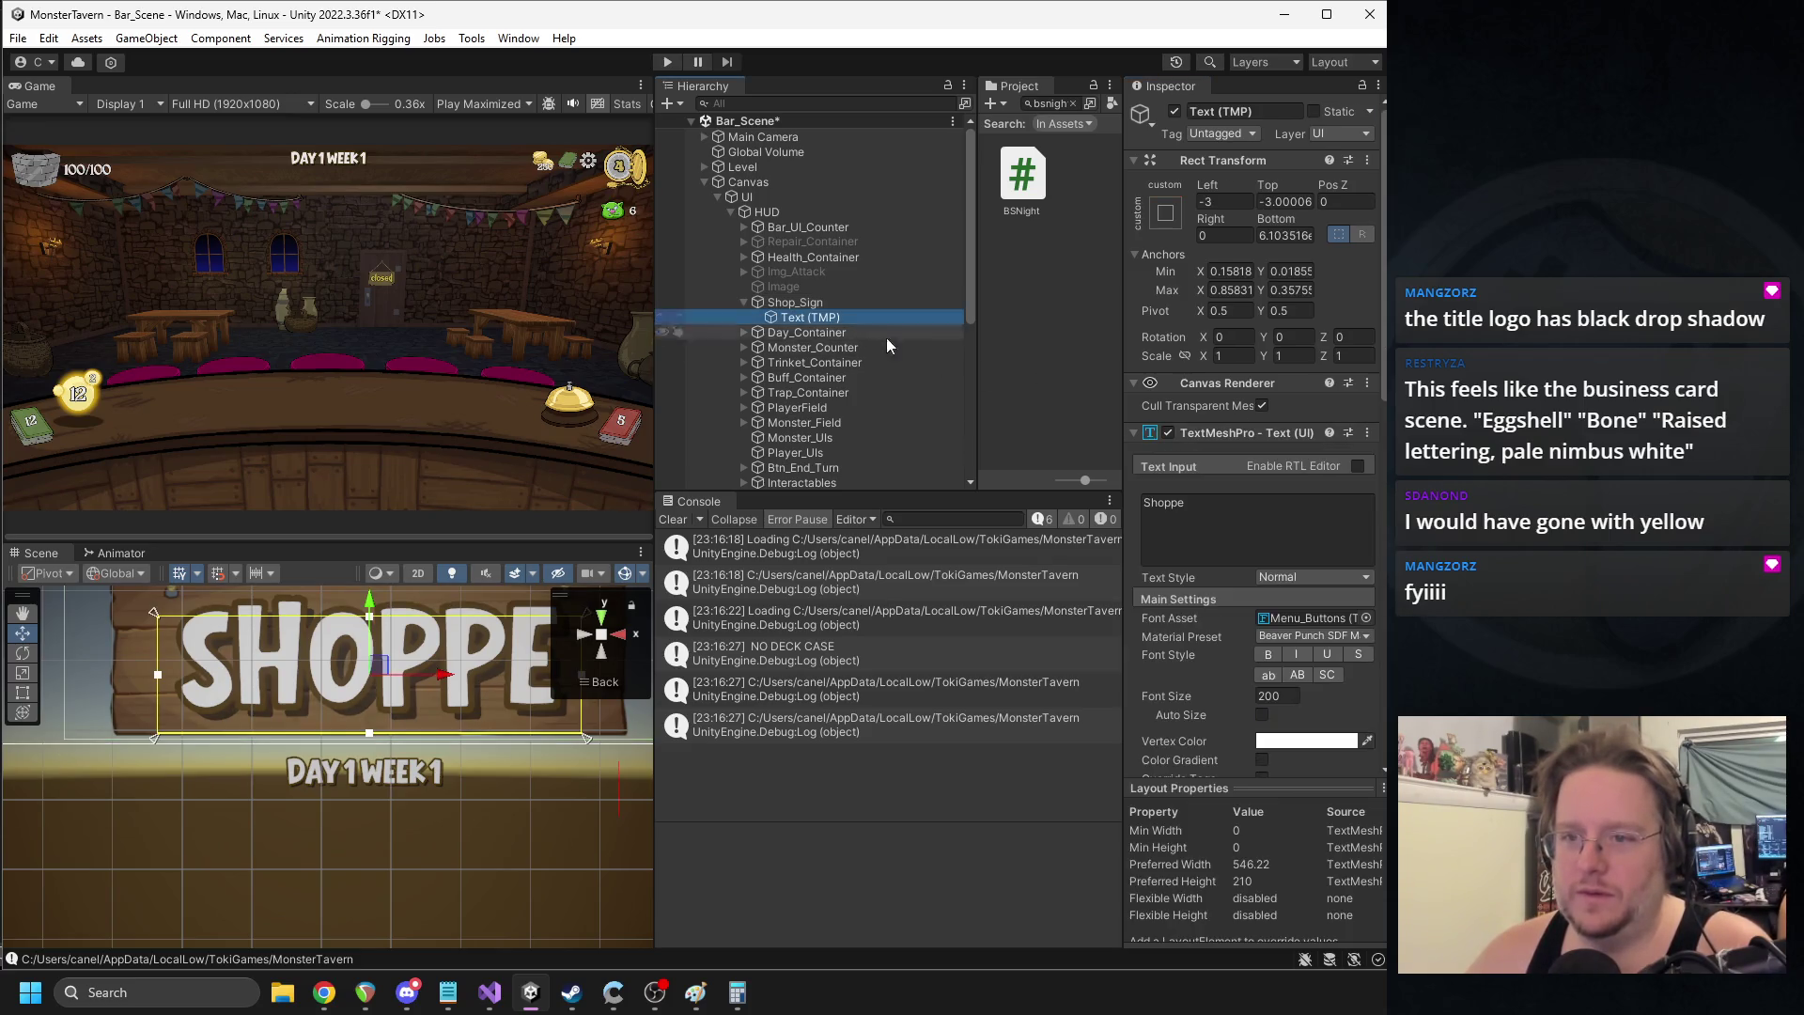
# - Recolour the SHOPPE Text (TMP) Vertex Color through pale yellows, settling on DEDE38
pyautogui.click(1287, 741)
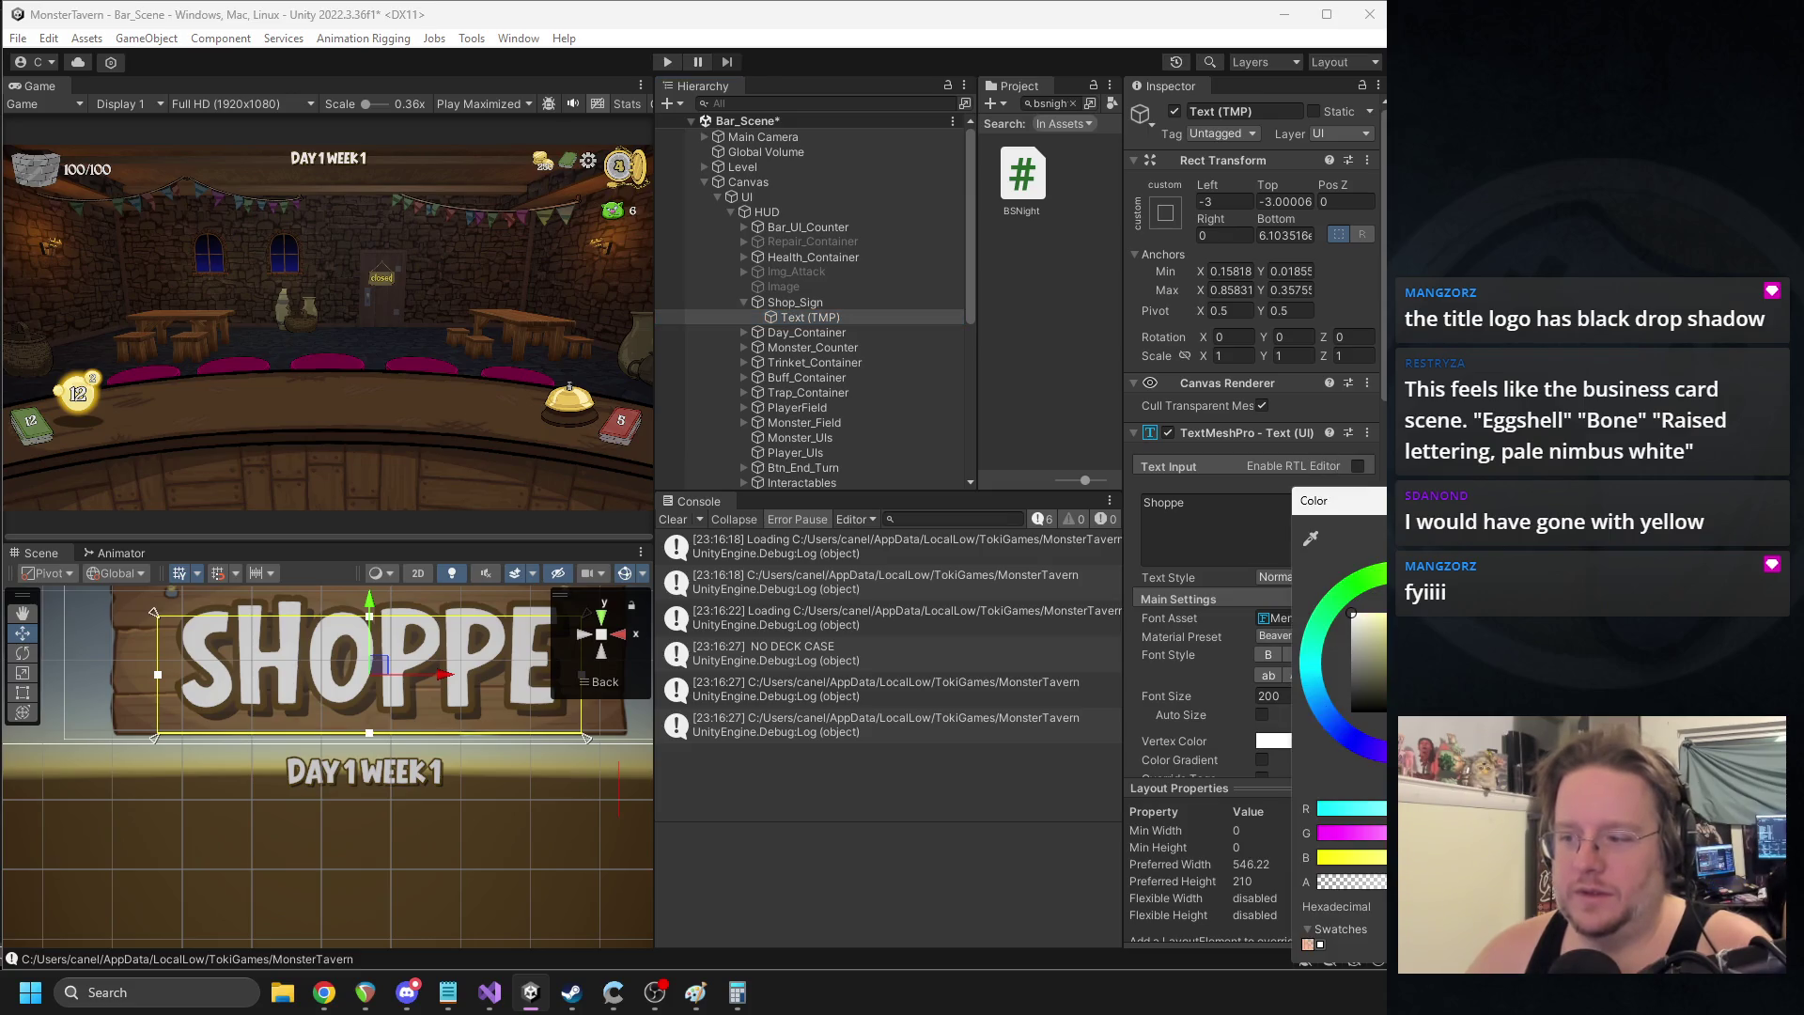
pyautogui.moveTo(1362, 627)
pyautogui.mouseDown()
pyautogui.moveTo(1378, 604)
pyautogui.moveTo(1302, 648)
pyautogui.moveTo(1357, 634)
pyautogui.mouseUp()
pyautogui.moveTo(1402, 504); pyautogui.dragTo(1278, 437)
pyautogui.scroll(5, 499, 607)
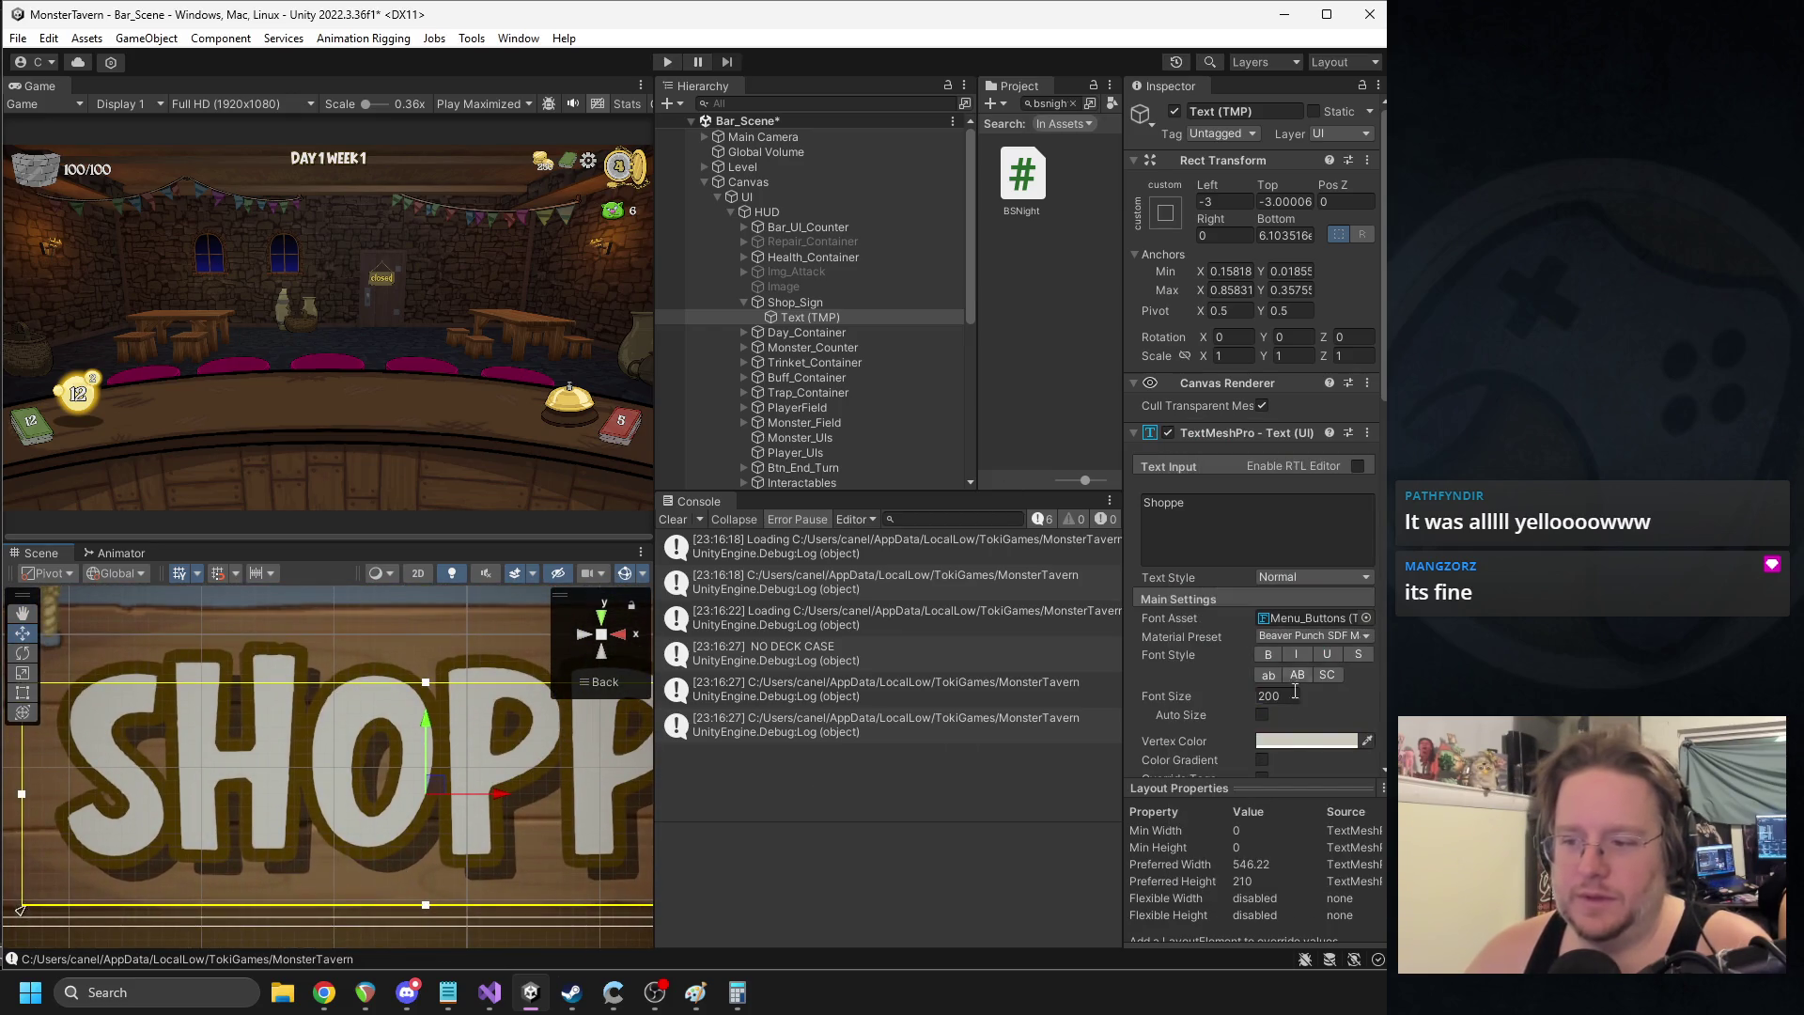
pyautogui.click(1284, 743)
pyautogui.moveTo(1358, 628)
pyautogui.mouseDown()
pyautogui.moveTo(1323, 590)
pyautogui.moveTo(1405, 639)
pyautogui.moveTo(1410, 672)
pyautogui.moveTo(1418, 630)
pyautogui.moveTo(1363, 620)
pyautogui.moveTo(1409, 677)
pyautogui.moveTo(1428, 625)
pyautogui.mouseUp()
pyautogui.click(1370, 623)
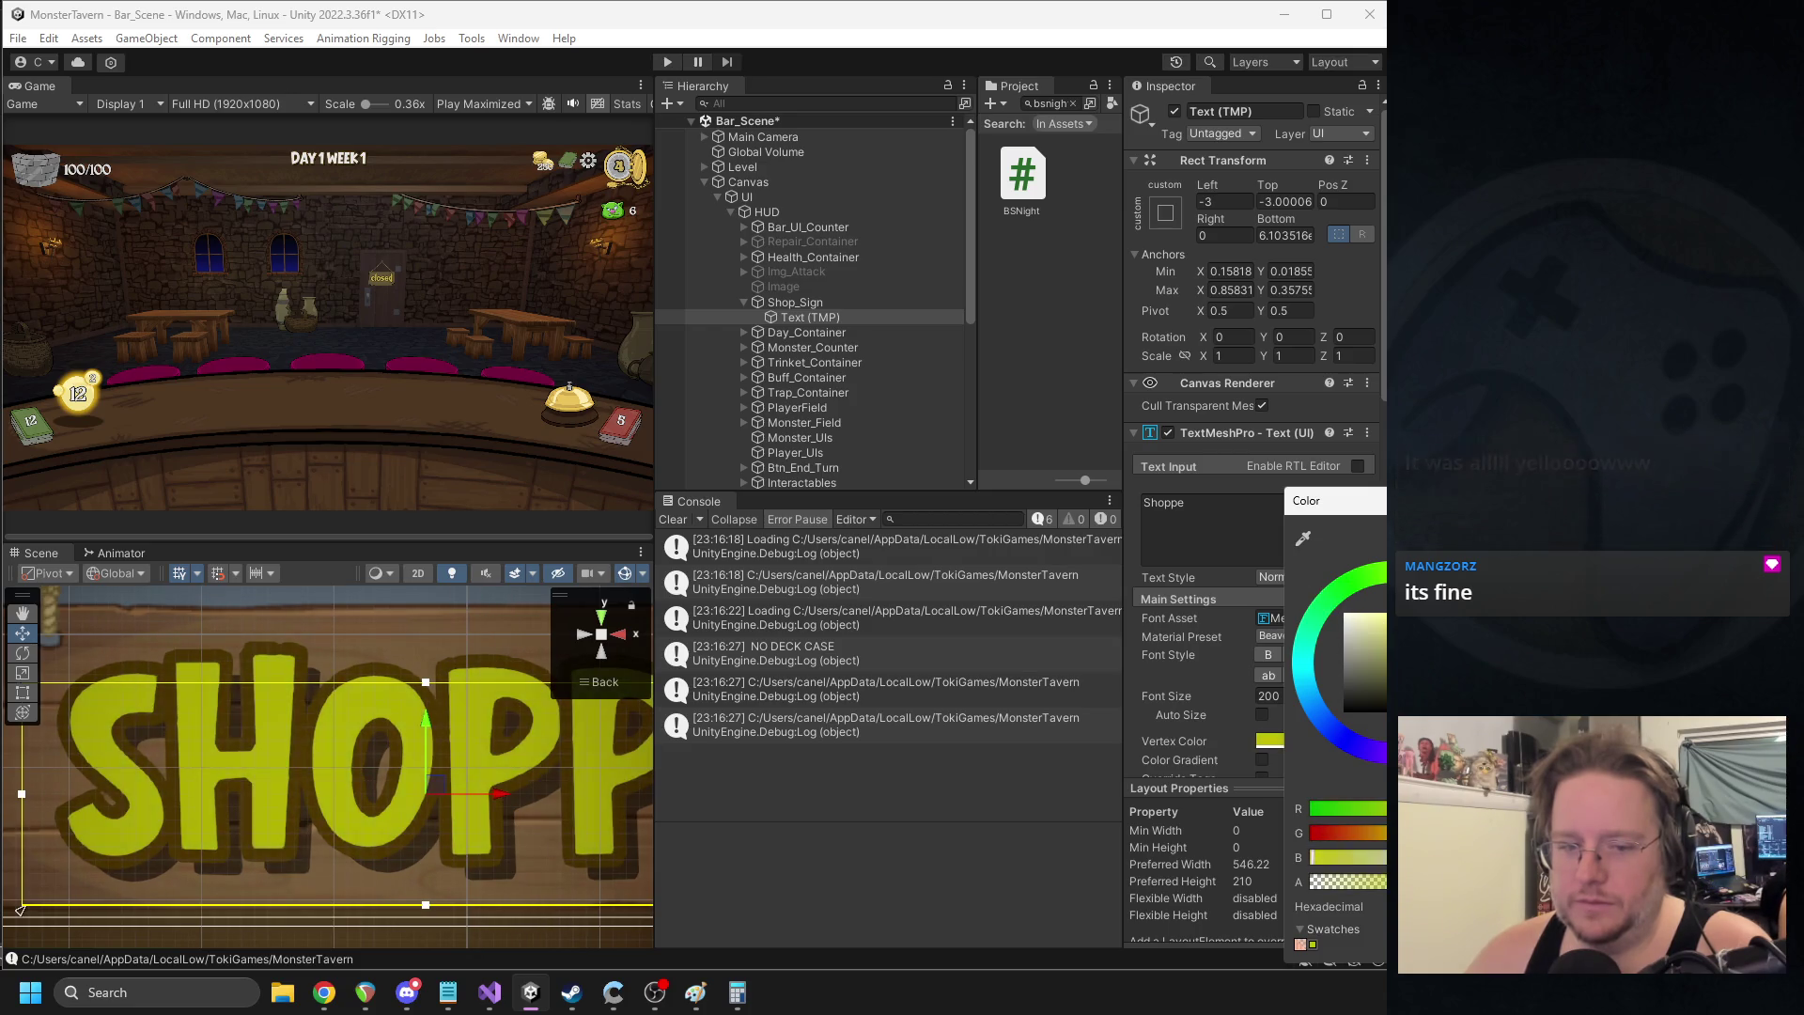
pyautogui.scroll(-10, 372, 760)
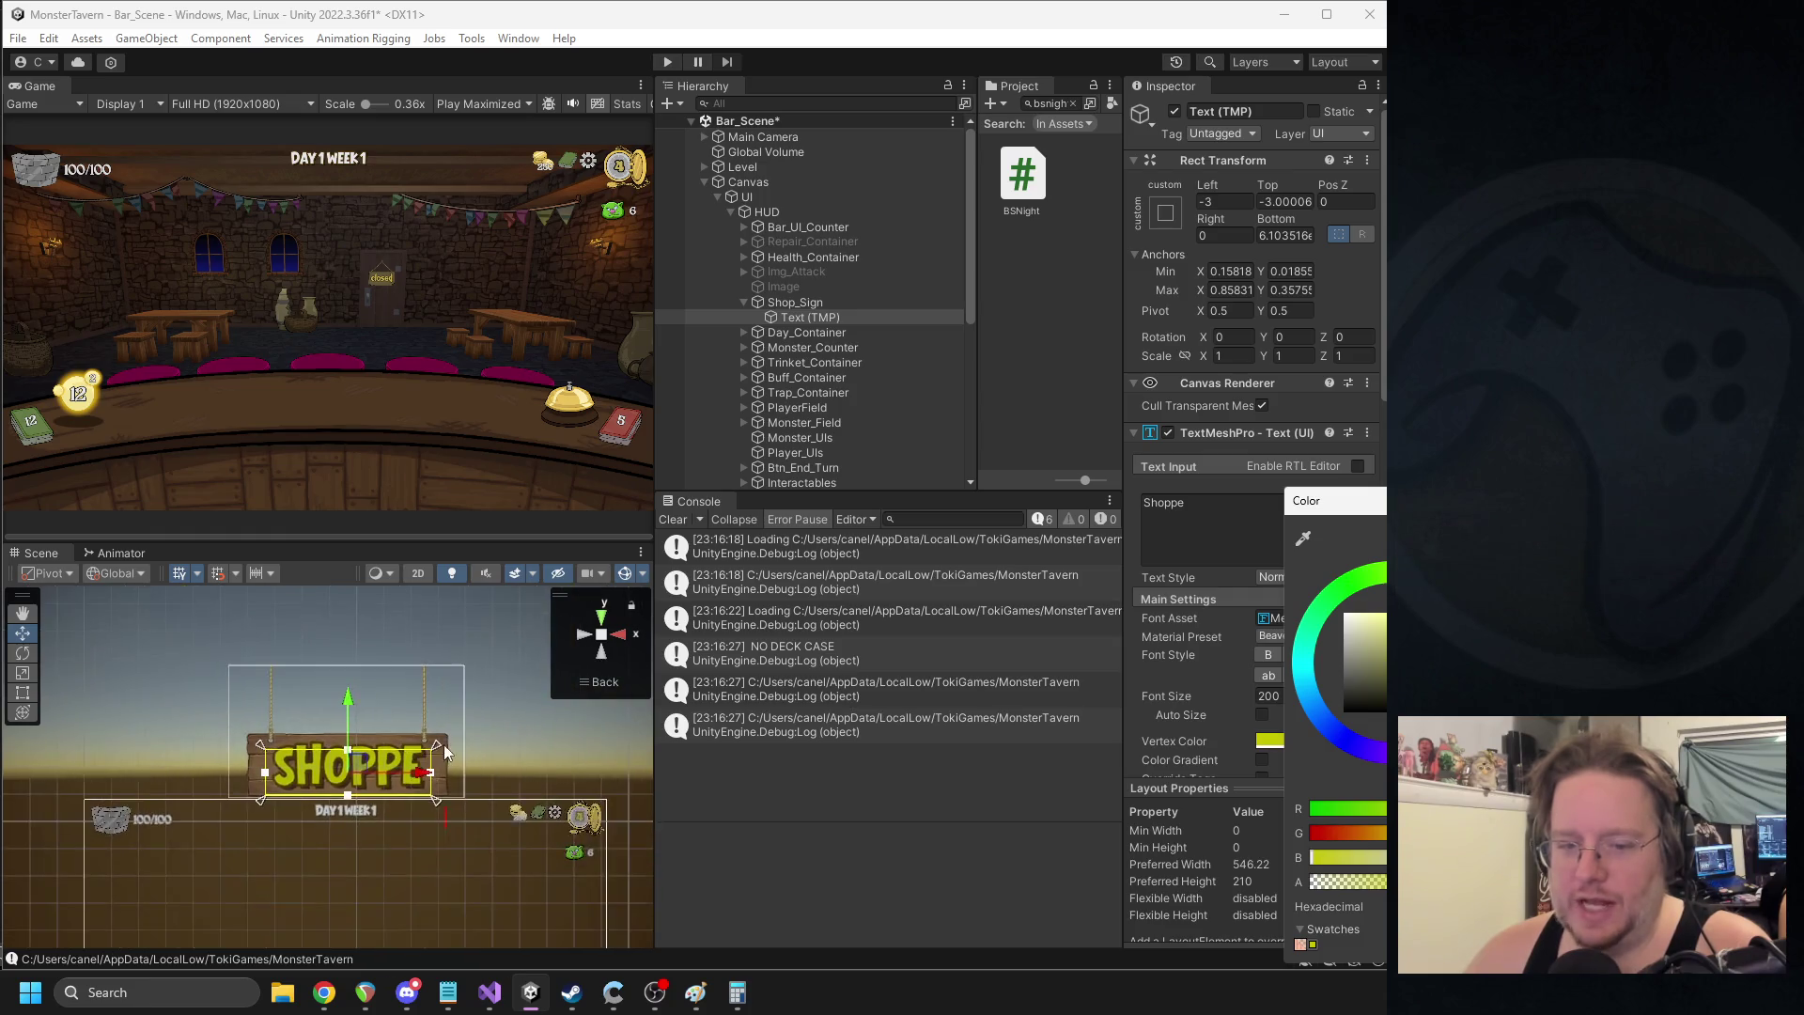
pyautogui.moveTo(1421, 504); pyautogui.dragTo(1310, 447)
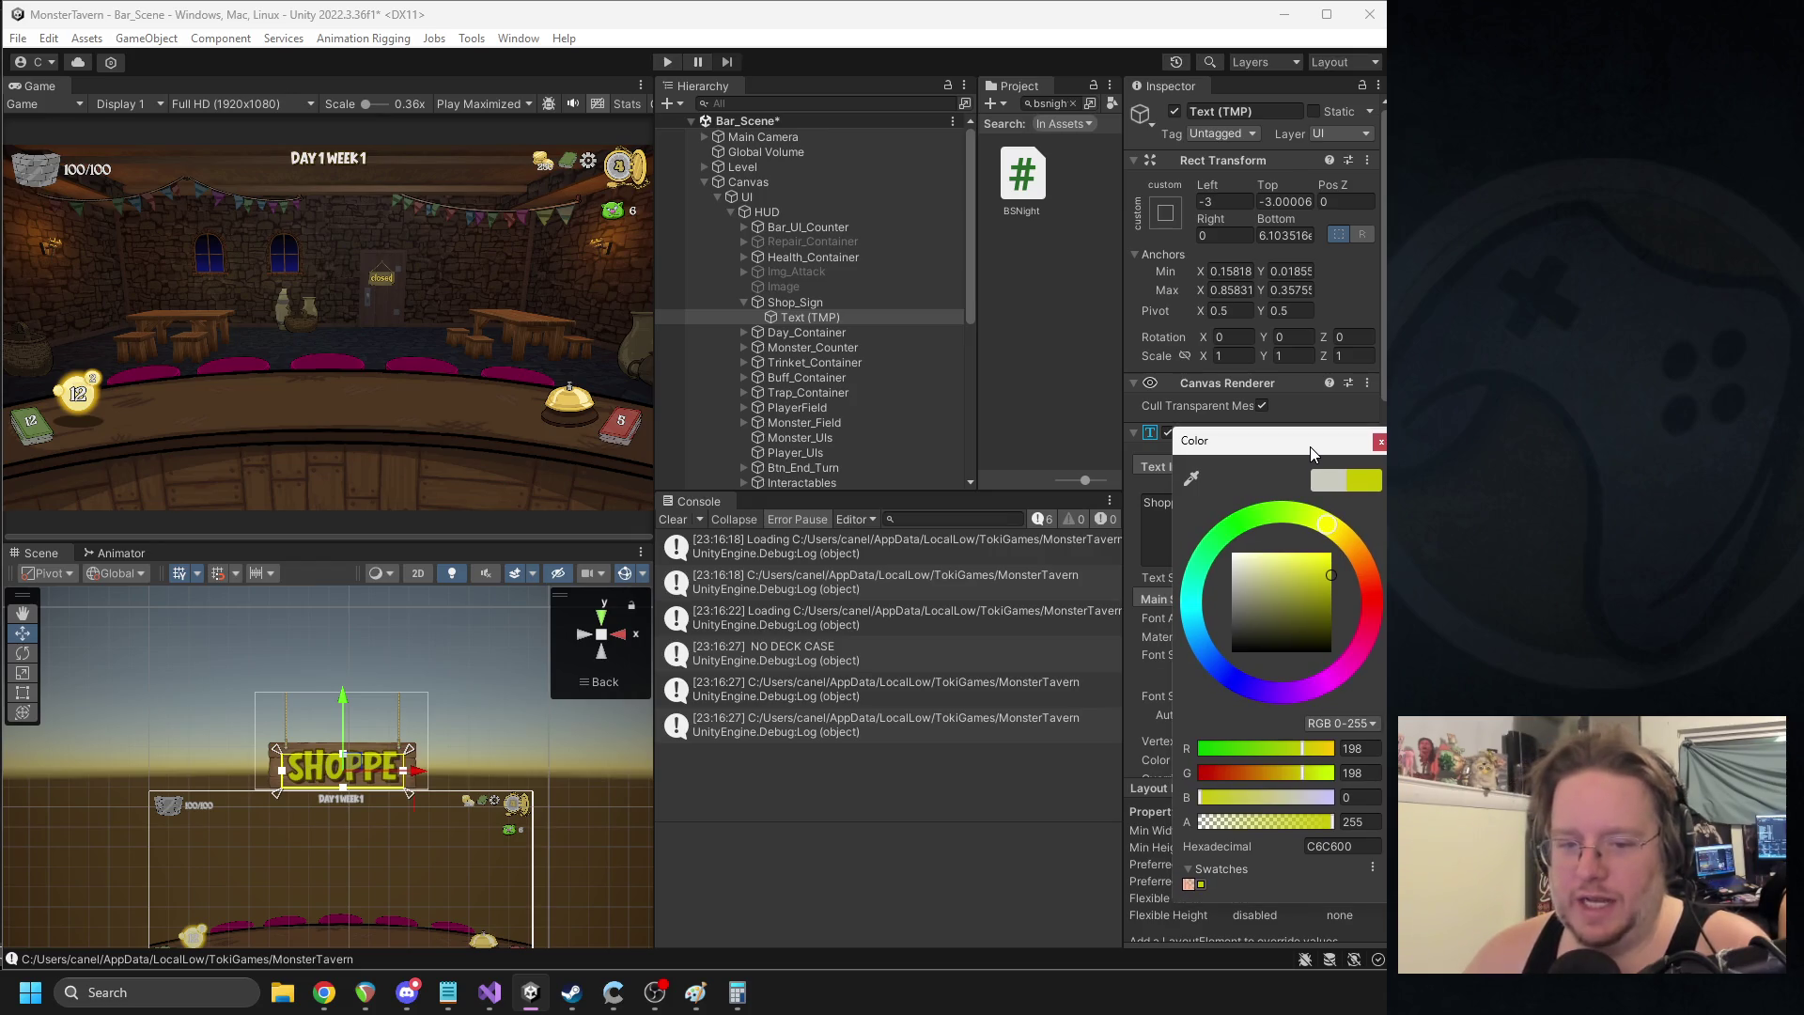
pyautogui.moveTo(1315, 556)
pyautogui.mouseDown()
pyautogui.moveTo(1313, 591)
pyautogui.moveTo(1310, 567)
pyautogui.mouseUp()
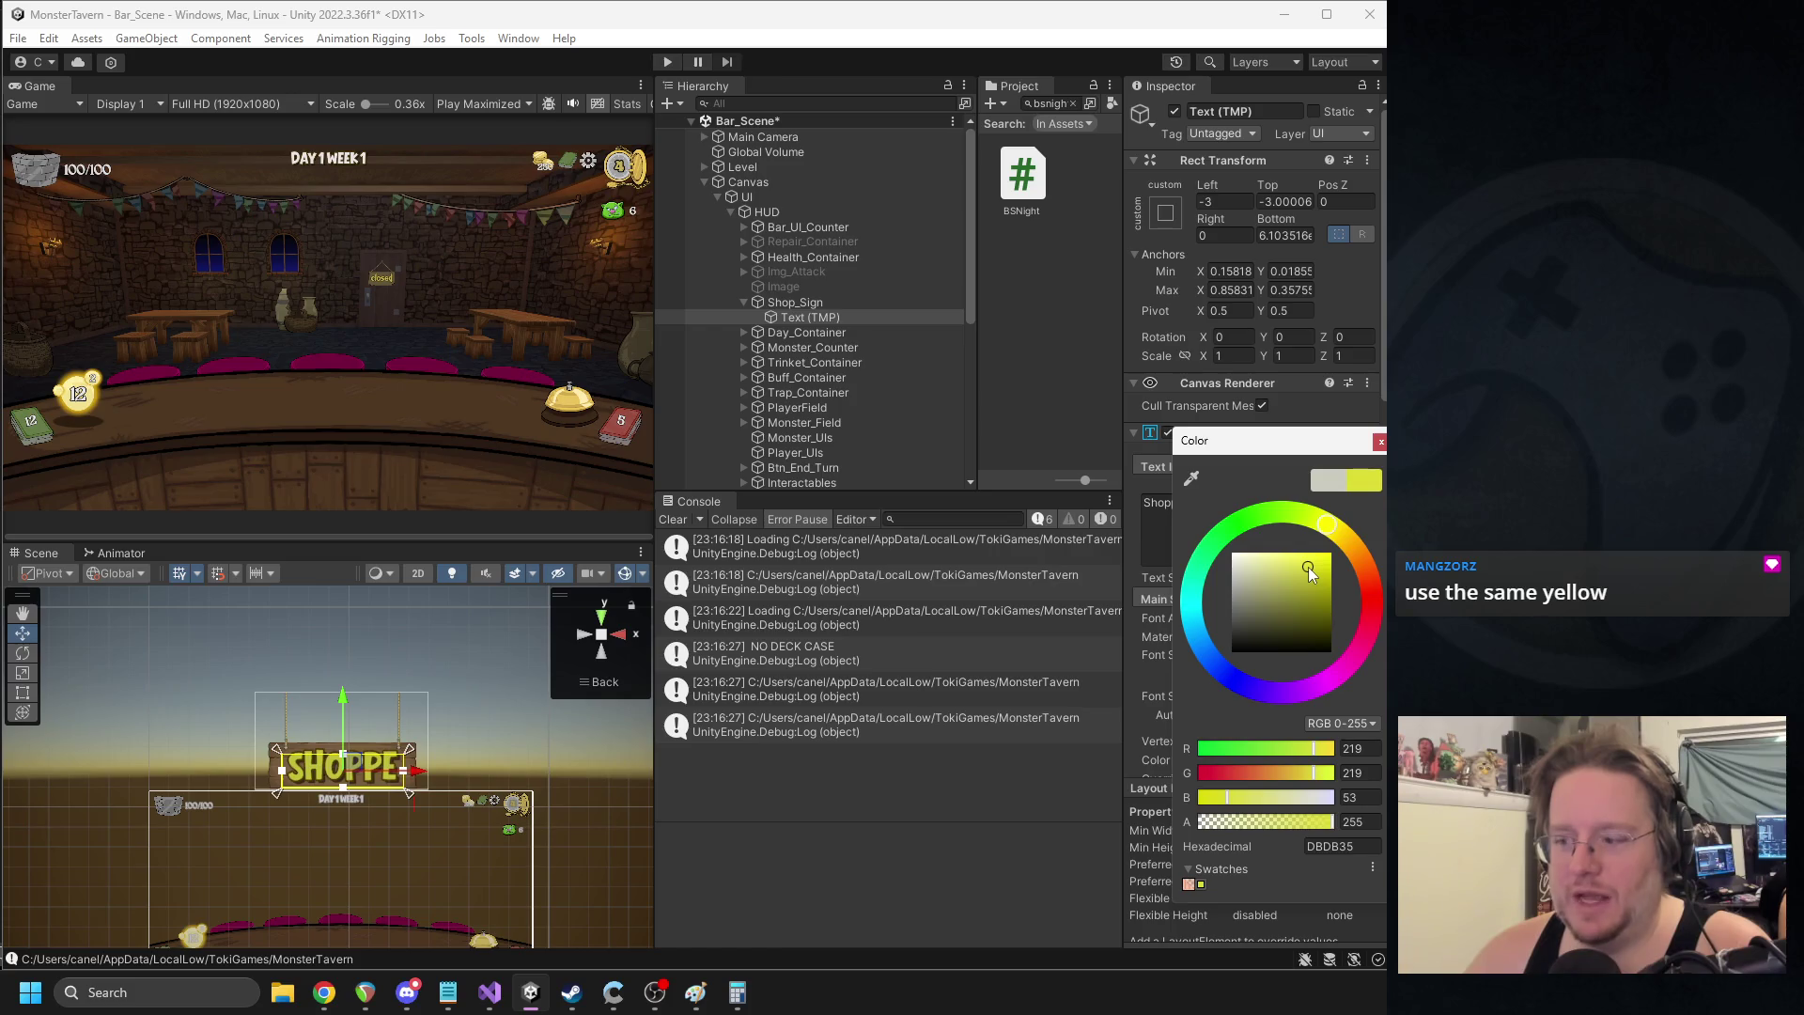
pyautogui.moveTo(1306, 566); pyautogui.dragTo(1306, 565)
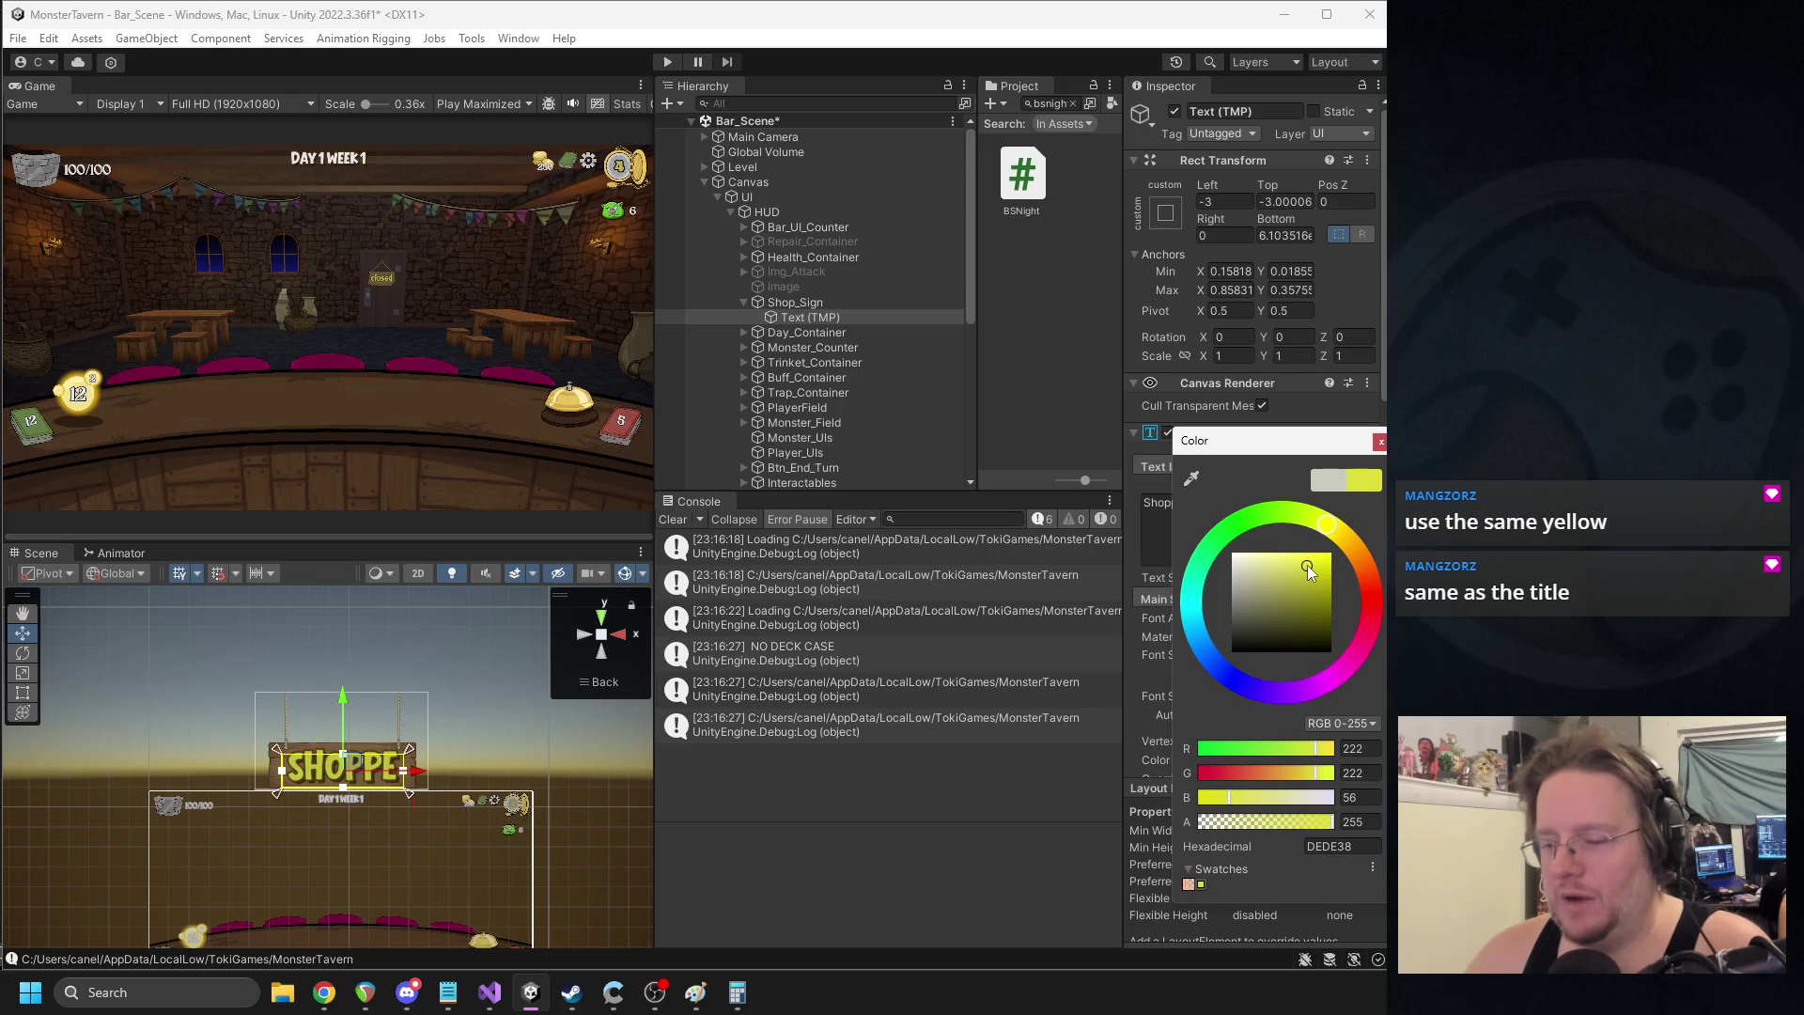
pyautogui.scroll(5, 334, 785)
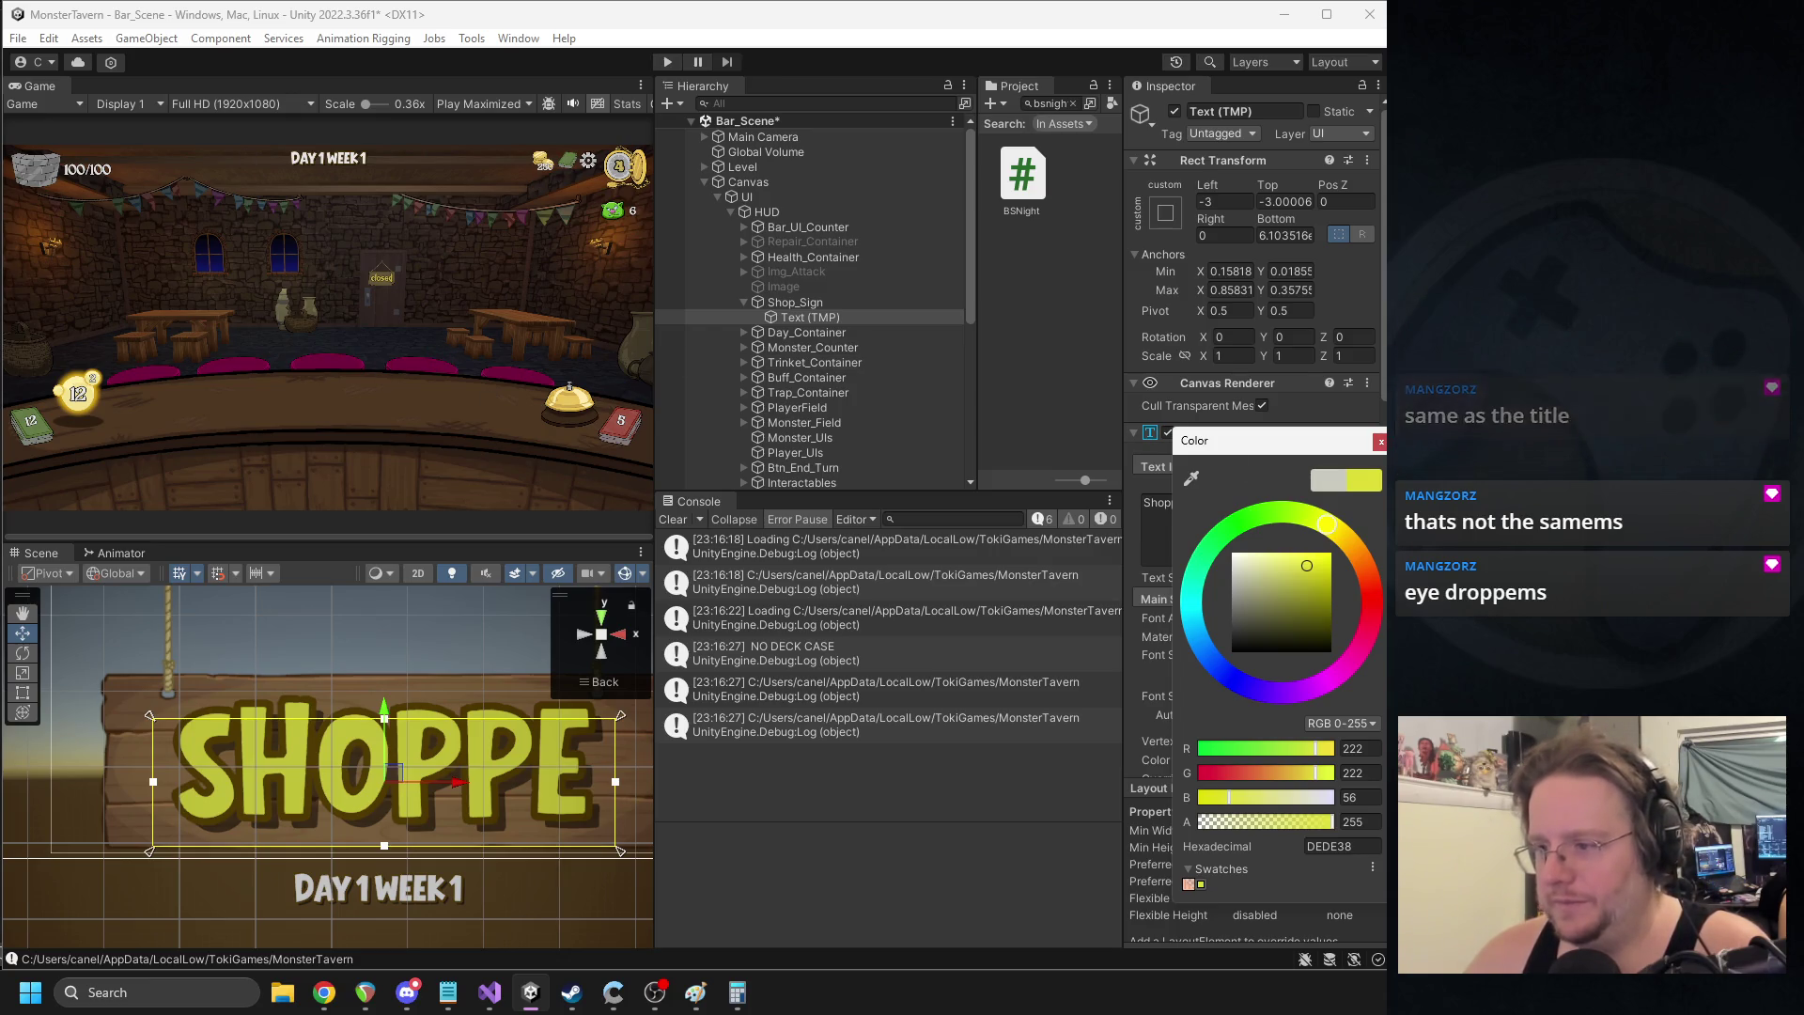
# - Open the Main_Menu scene without saving Bar_Scene
pyautogui.click(1381, 442)
pyautogui.scroll(-3, 1385, 446)
pyautogui.click(1045, 102)
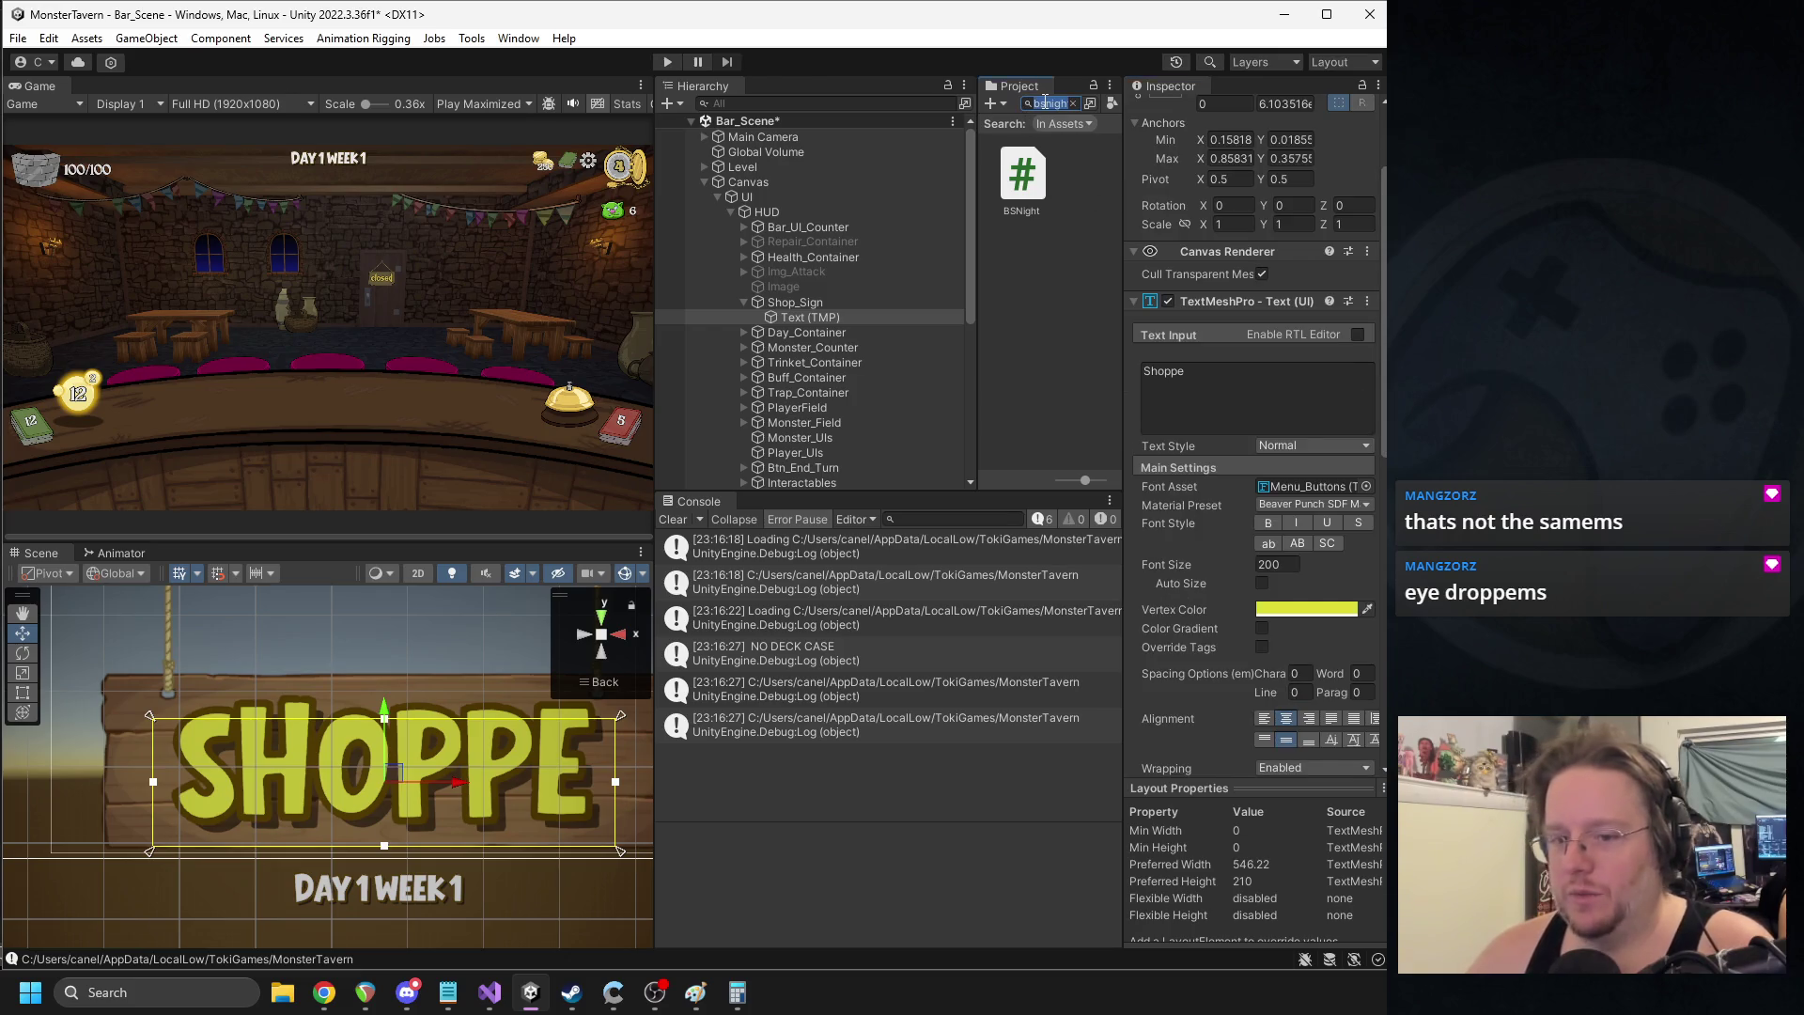
pyautogui.write('main')
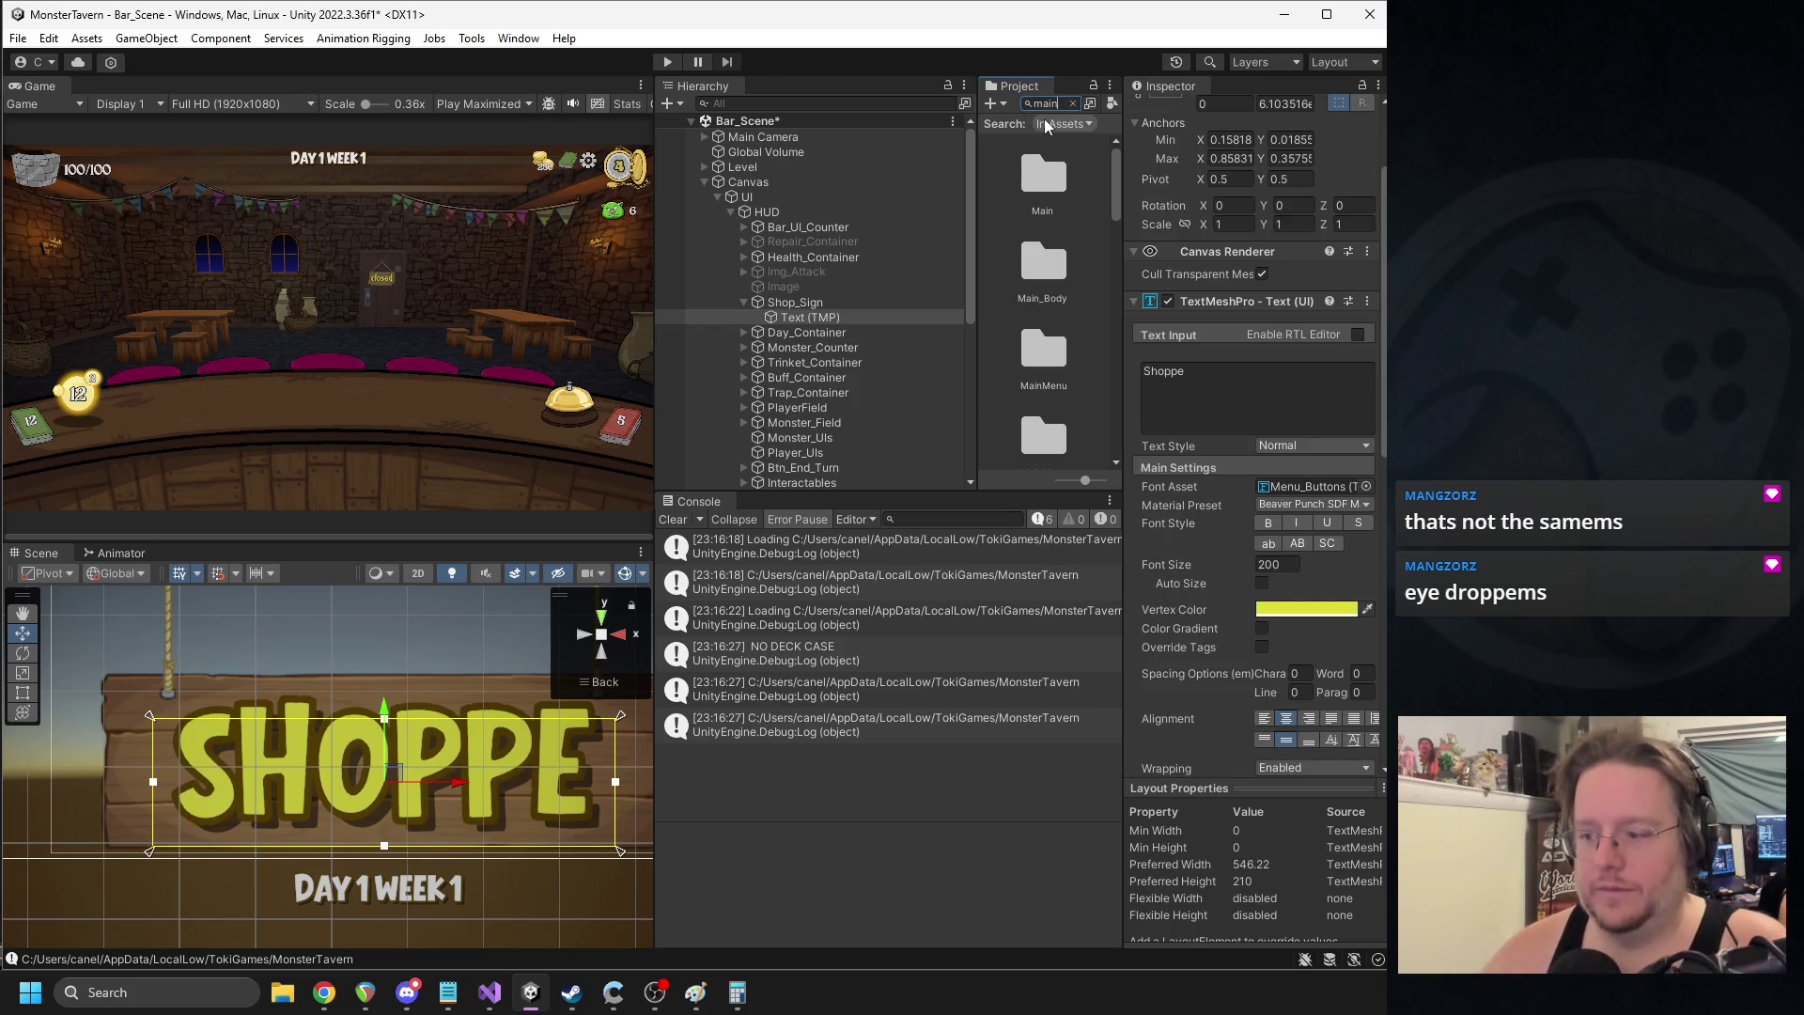
pyautogui.scroll(-2, 1052, 310)
pyautogui.scroll(-3, 1053, 319)
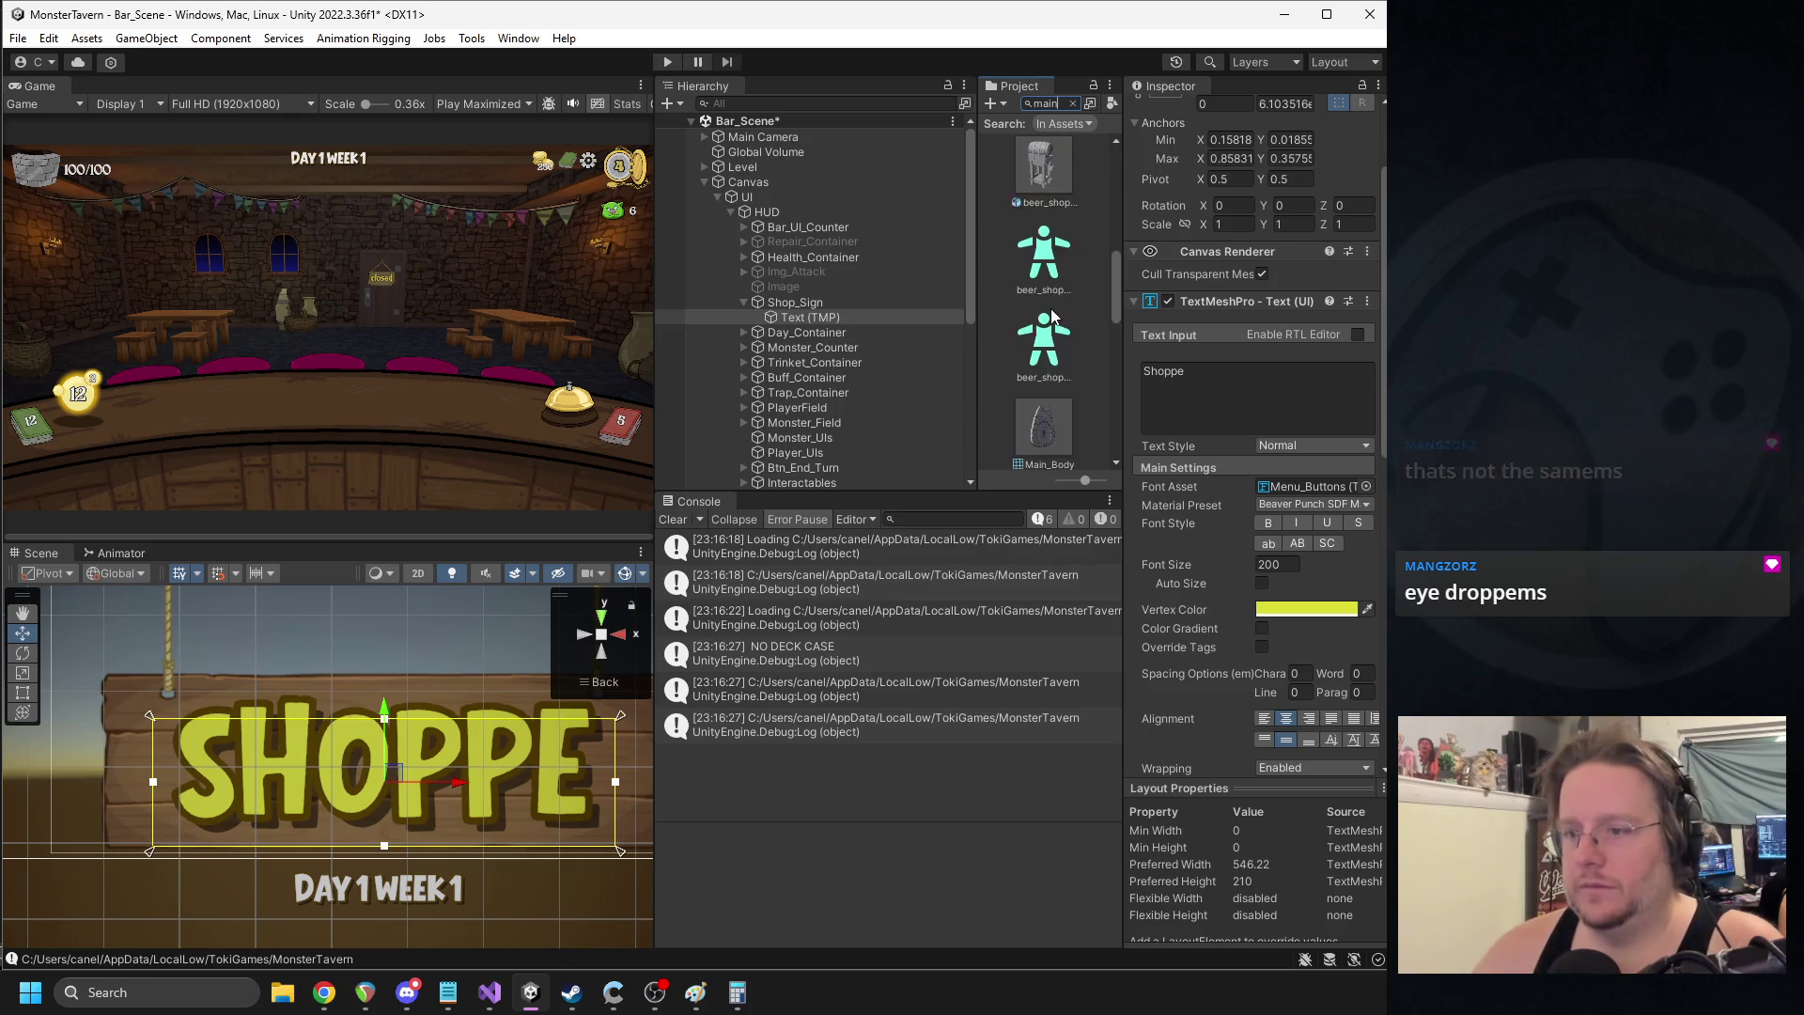
pyautogui.doubleClick(1048, 282)
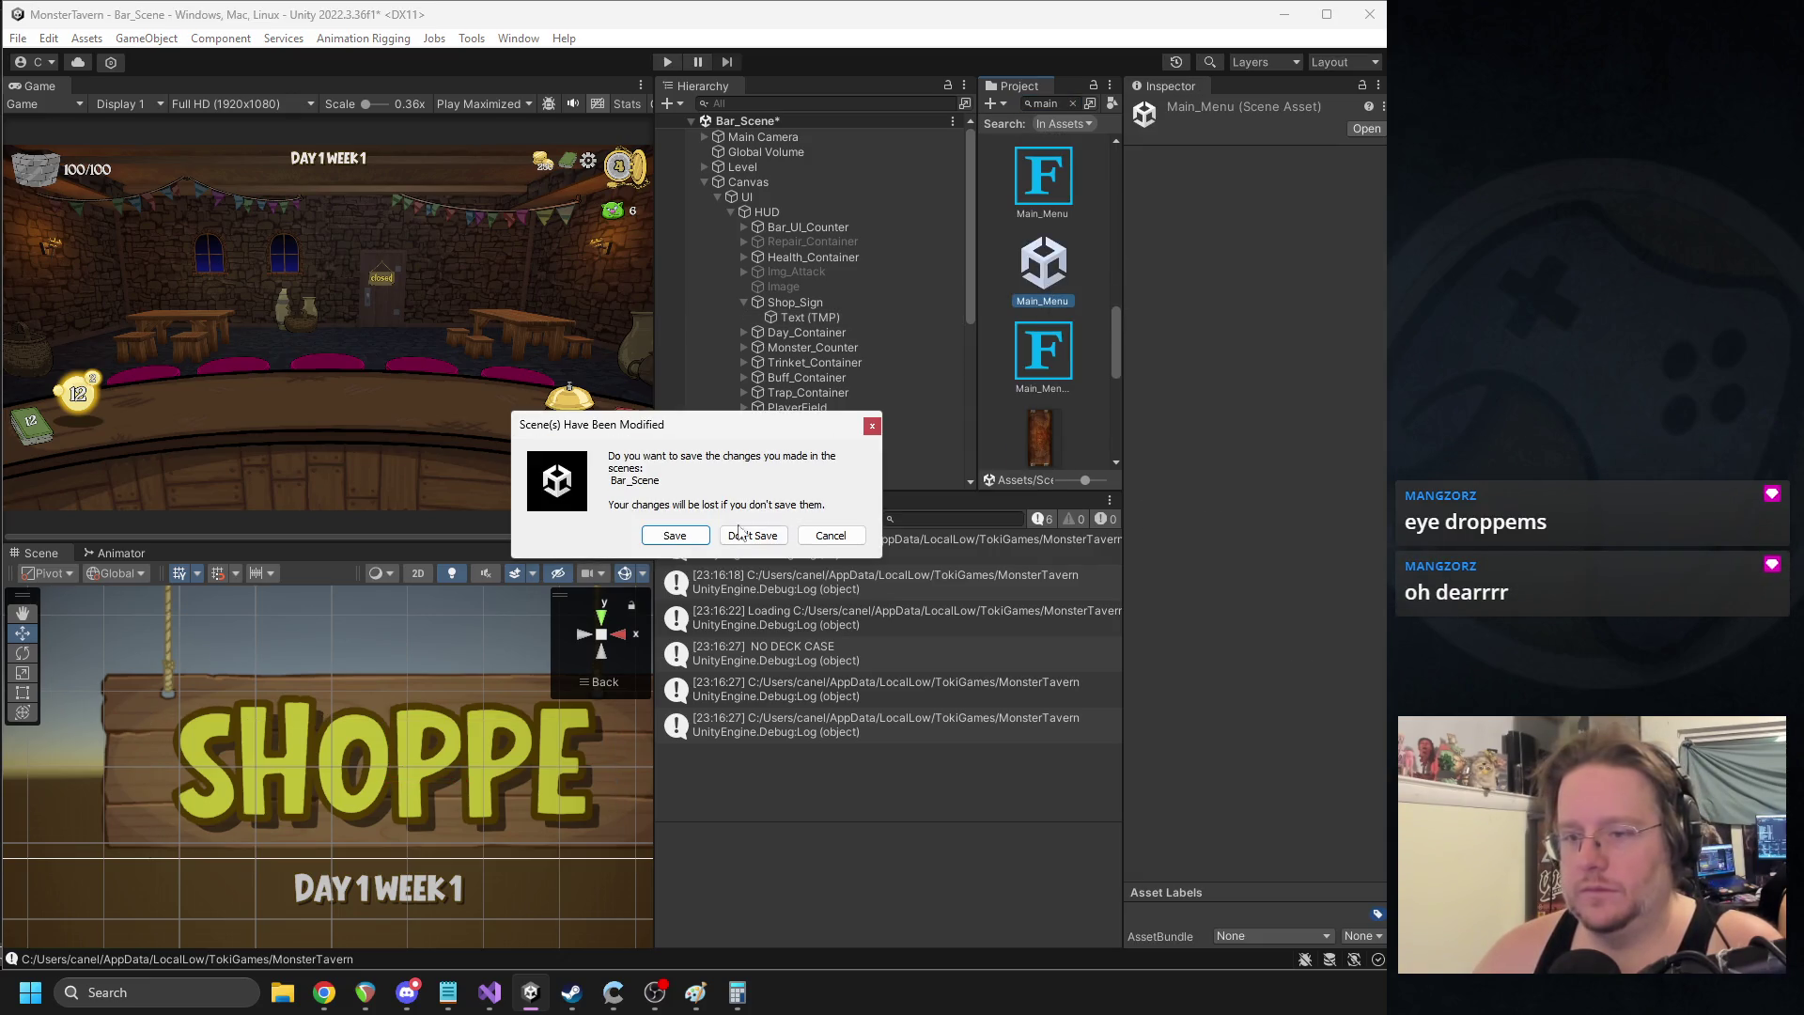
pyautogui.click(674, 534)
# - Read the CONTINUE text's Vertex Color as RGB 236, 178, 45, then search the project for bar_sce
pyautogui.scroll(3, 411, 689)
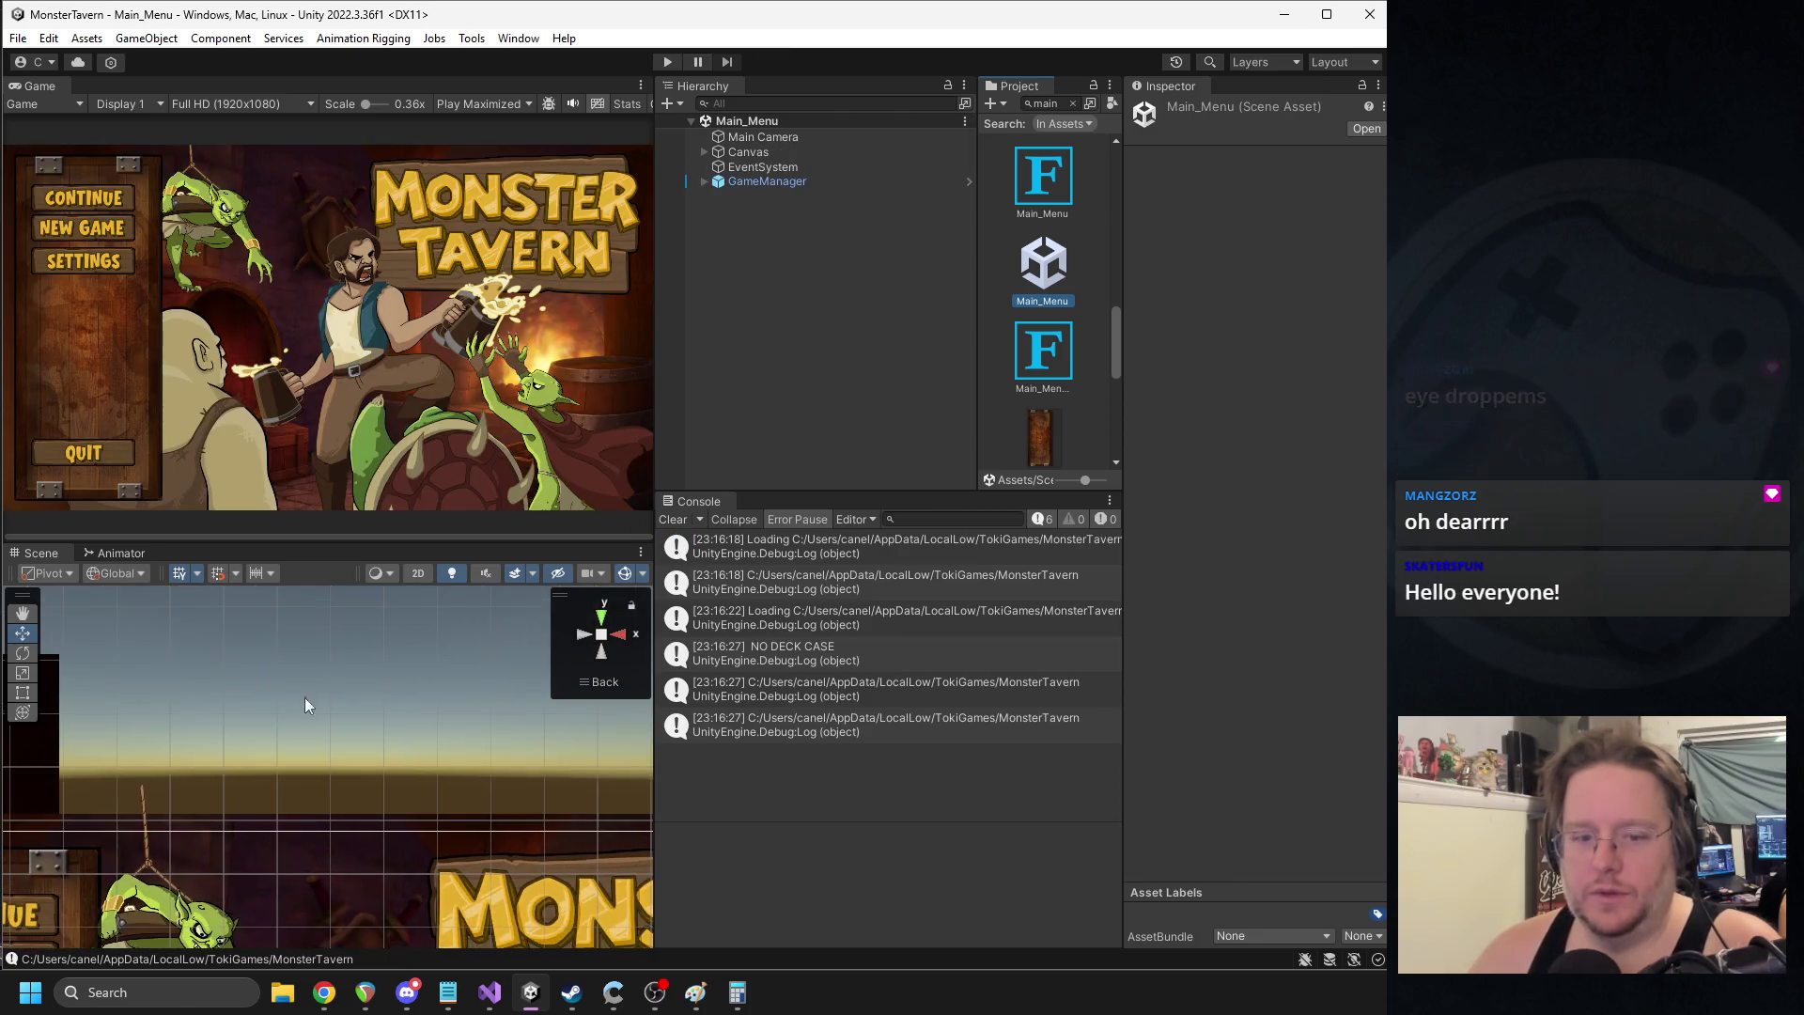
pyautogui.click(303, 763)
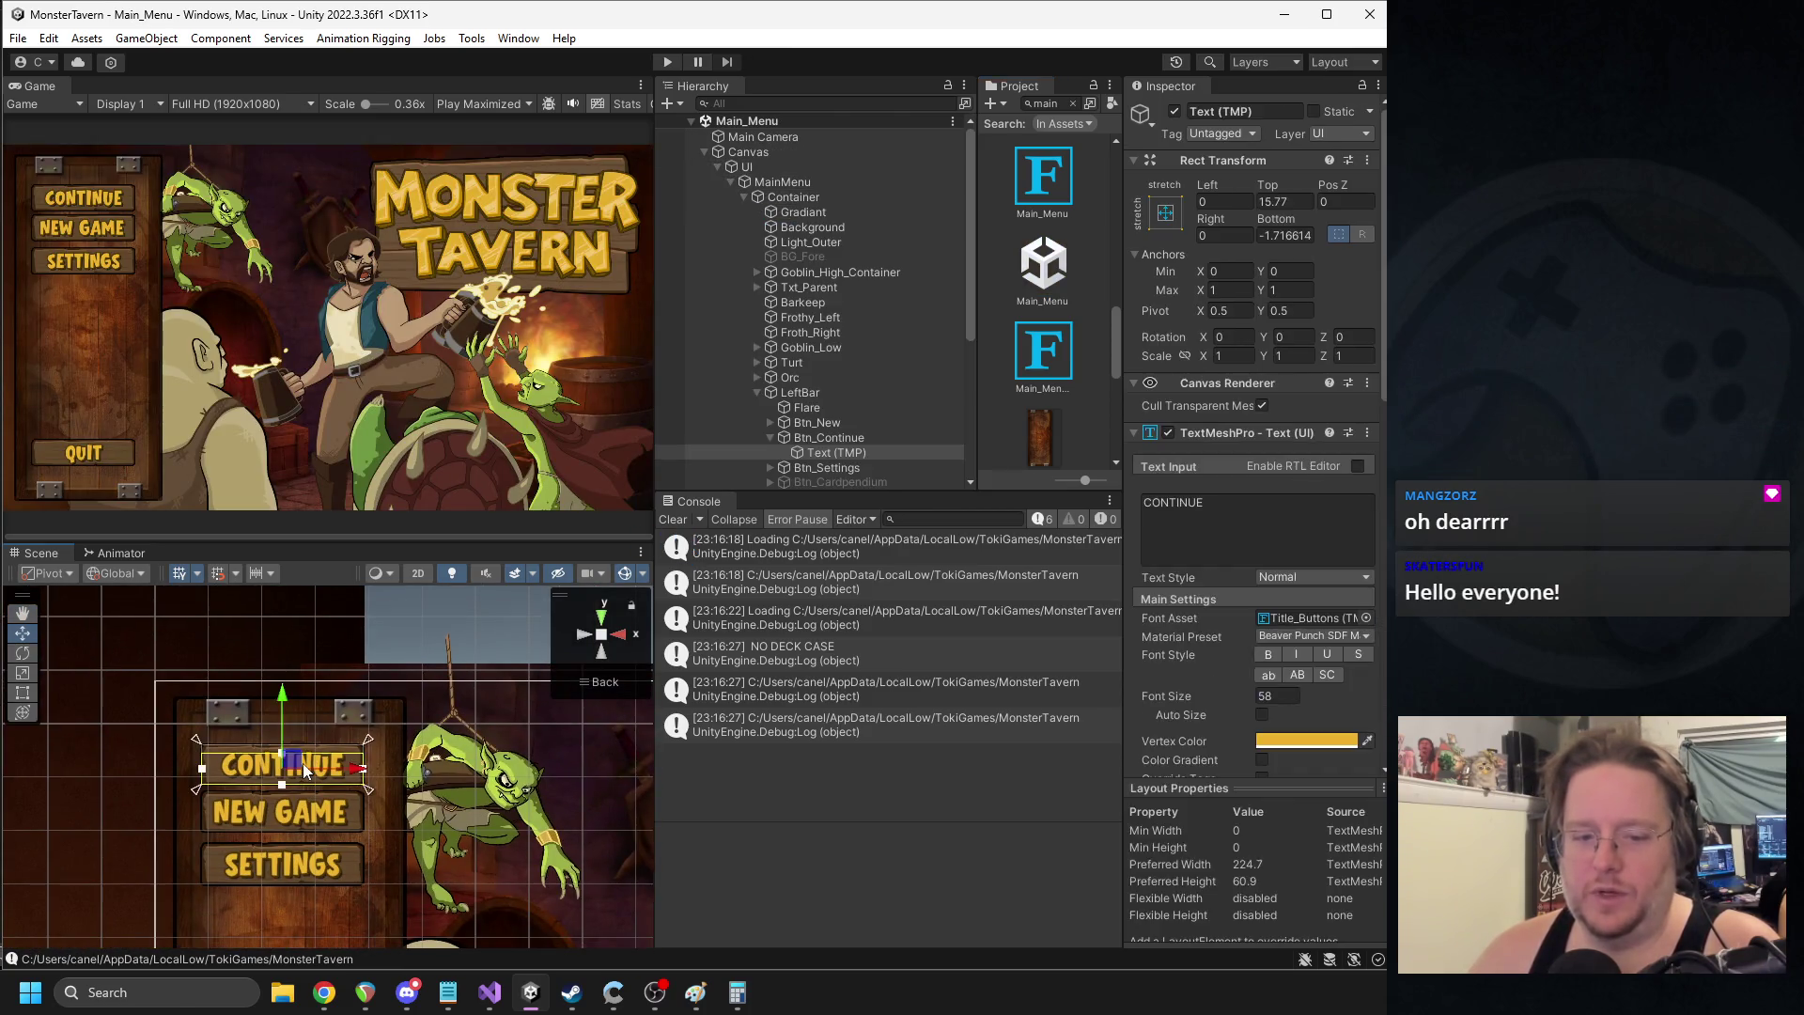
pyautogui.click(1289, 741)
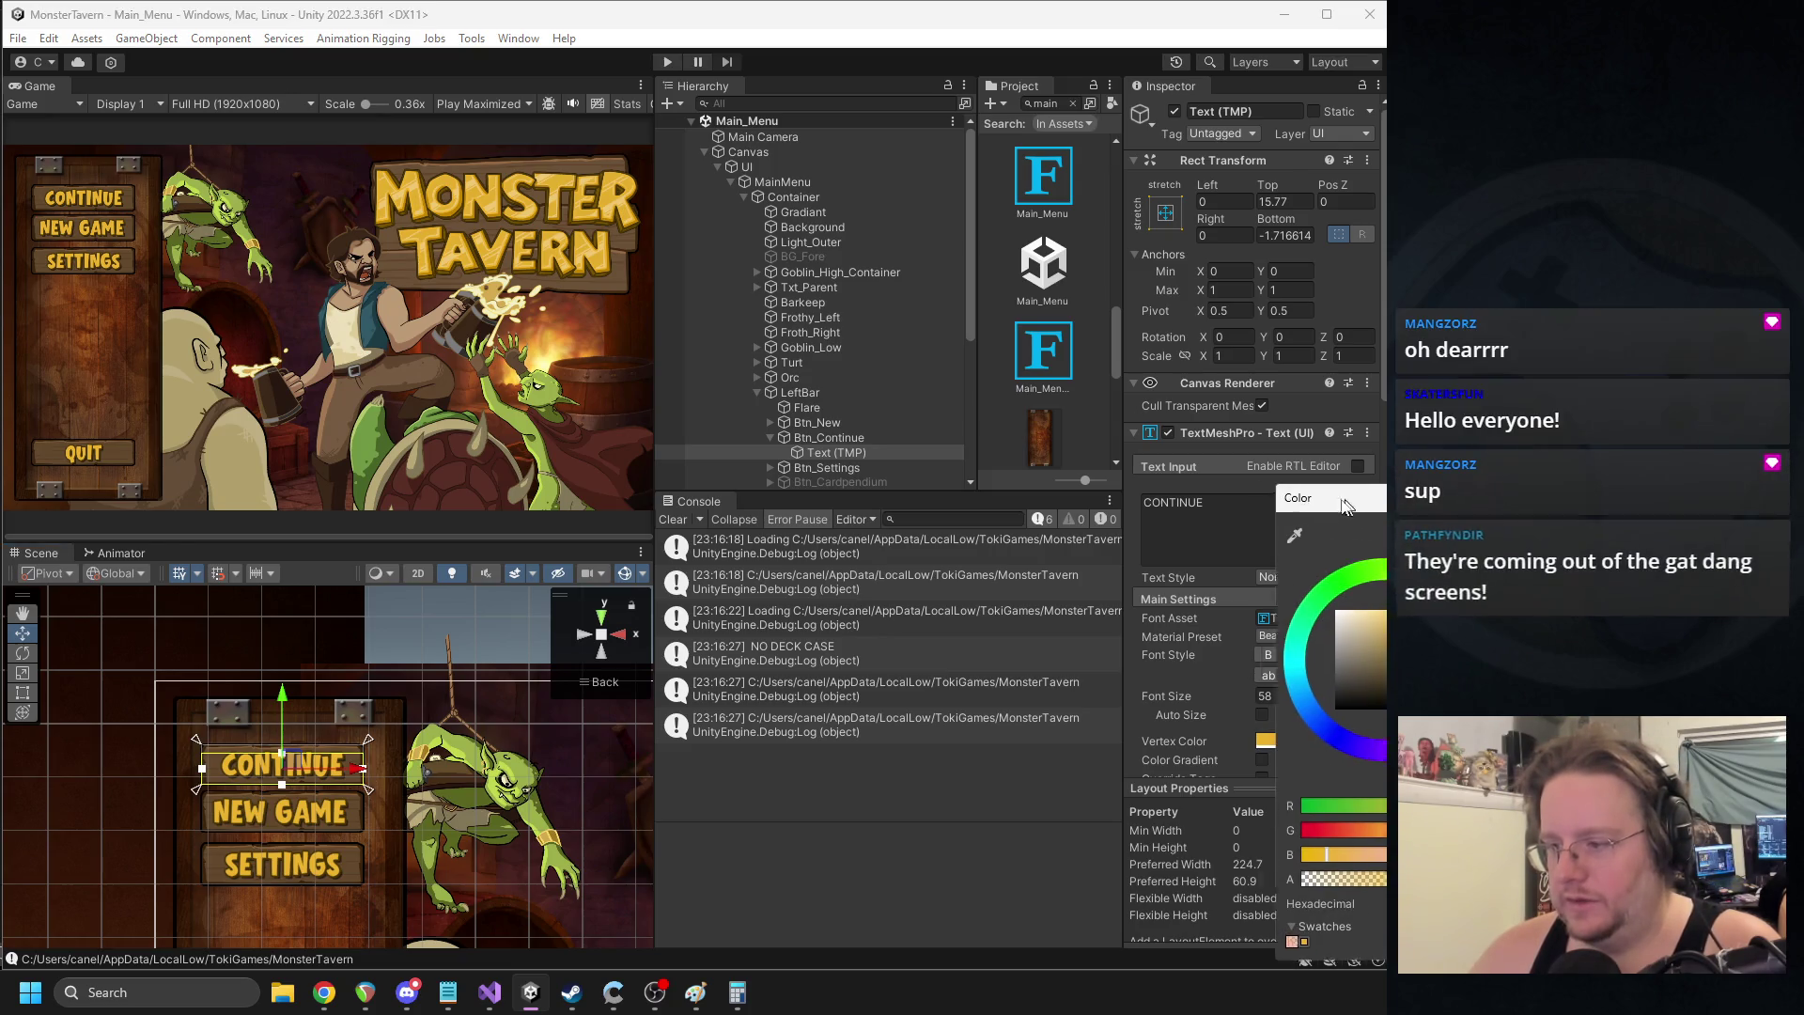
pyautogui.hotkey('alt', 'Tab')
pyautogui.click(1373, 759)
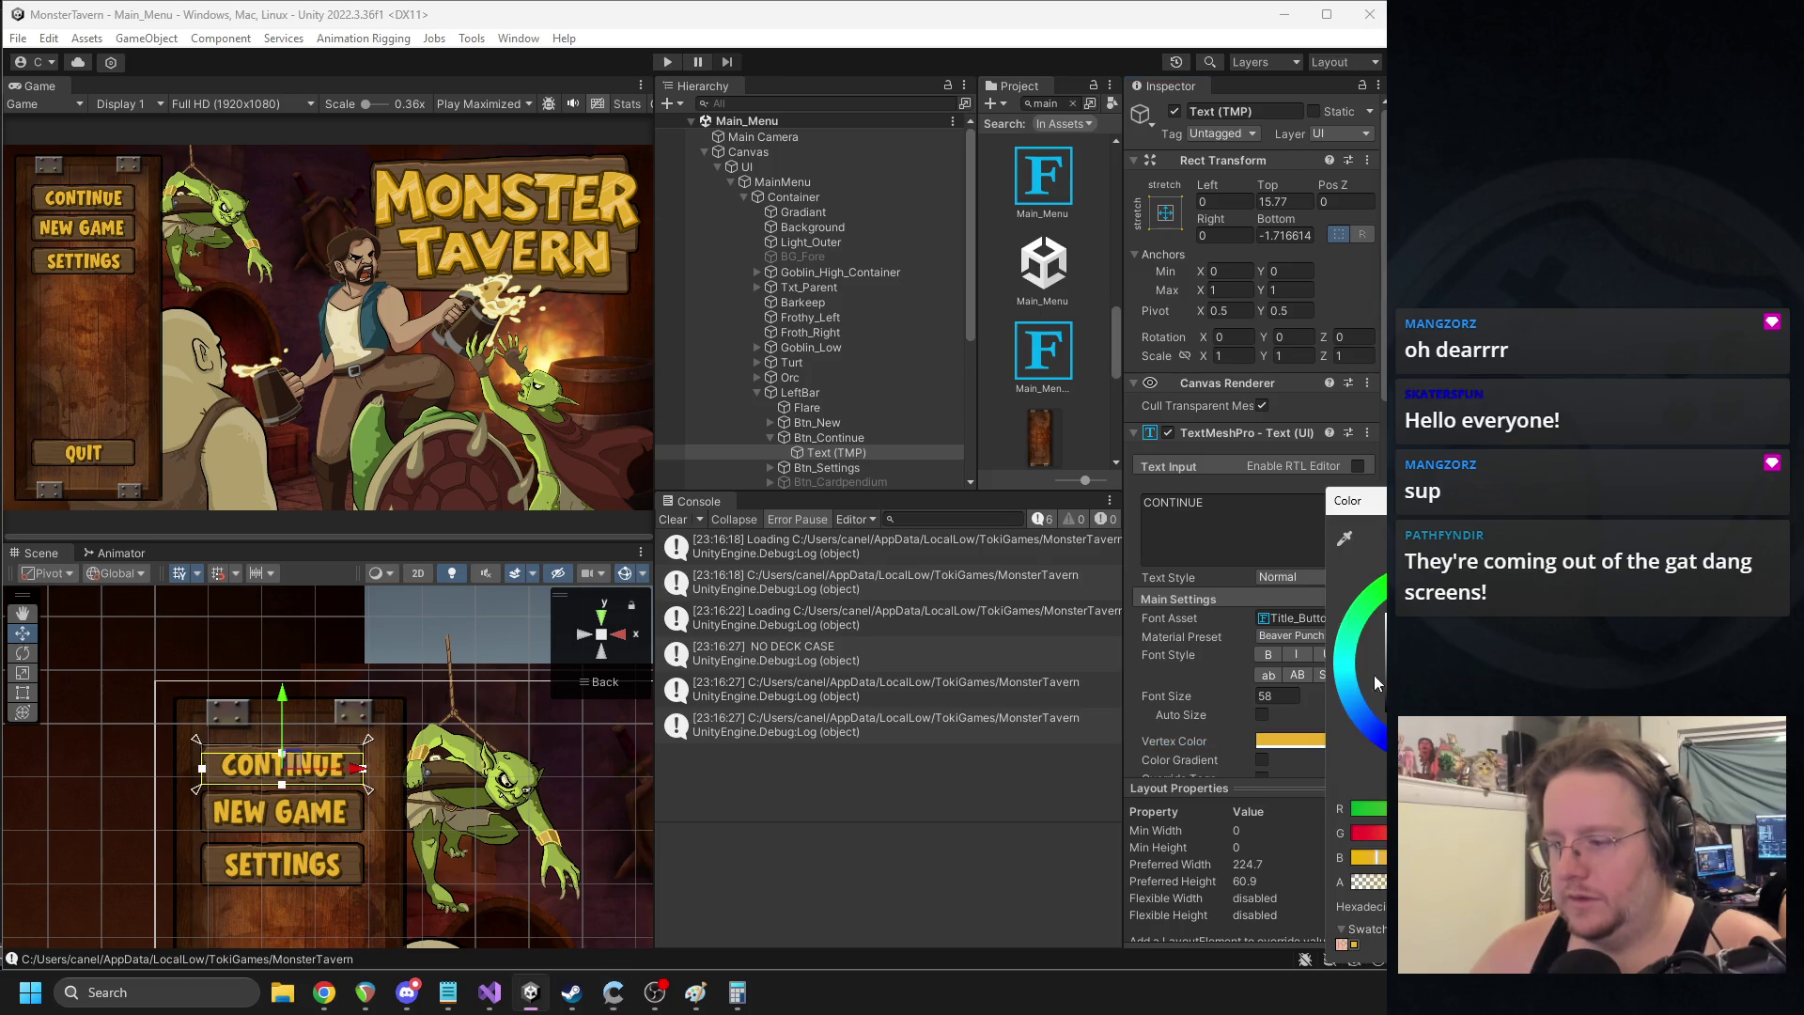
pyautogui.press('Escape')
pyautogui.click(1306, 741)
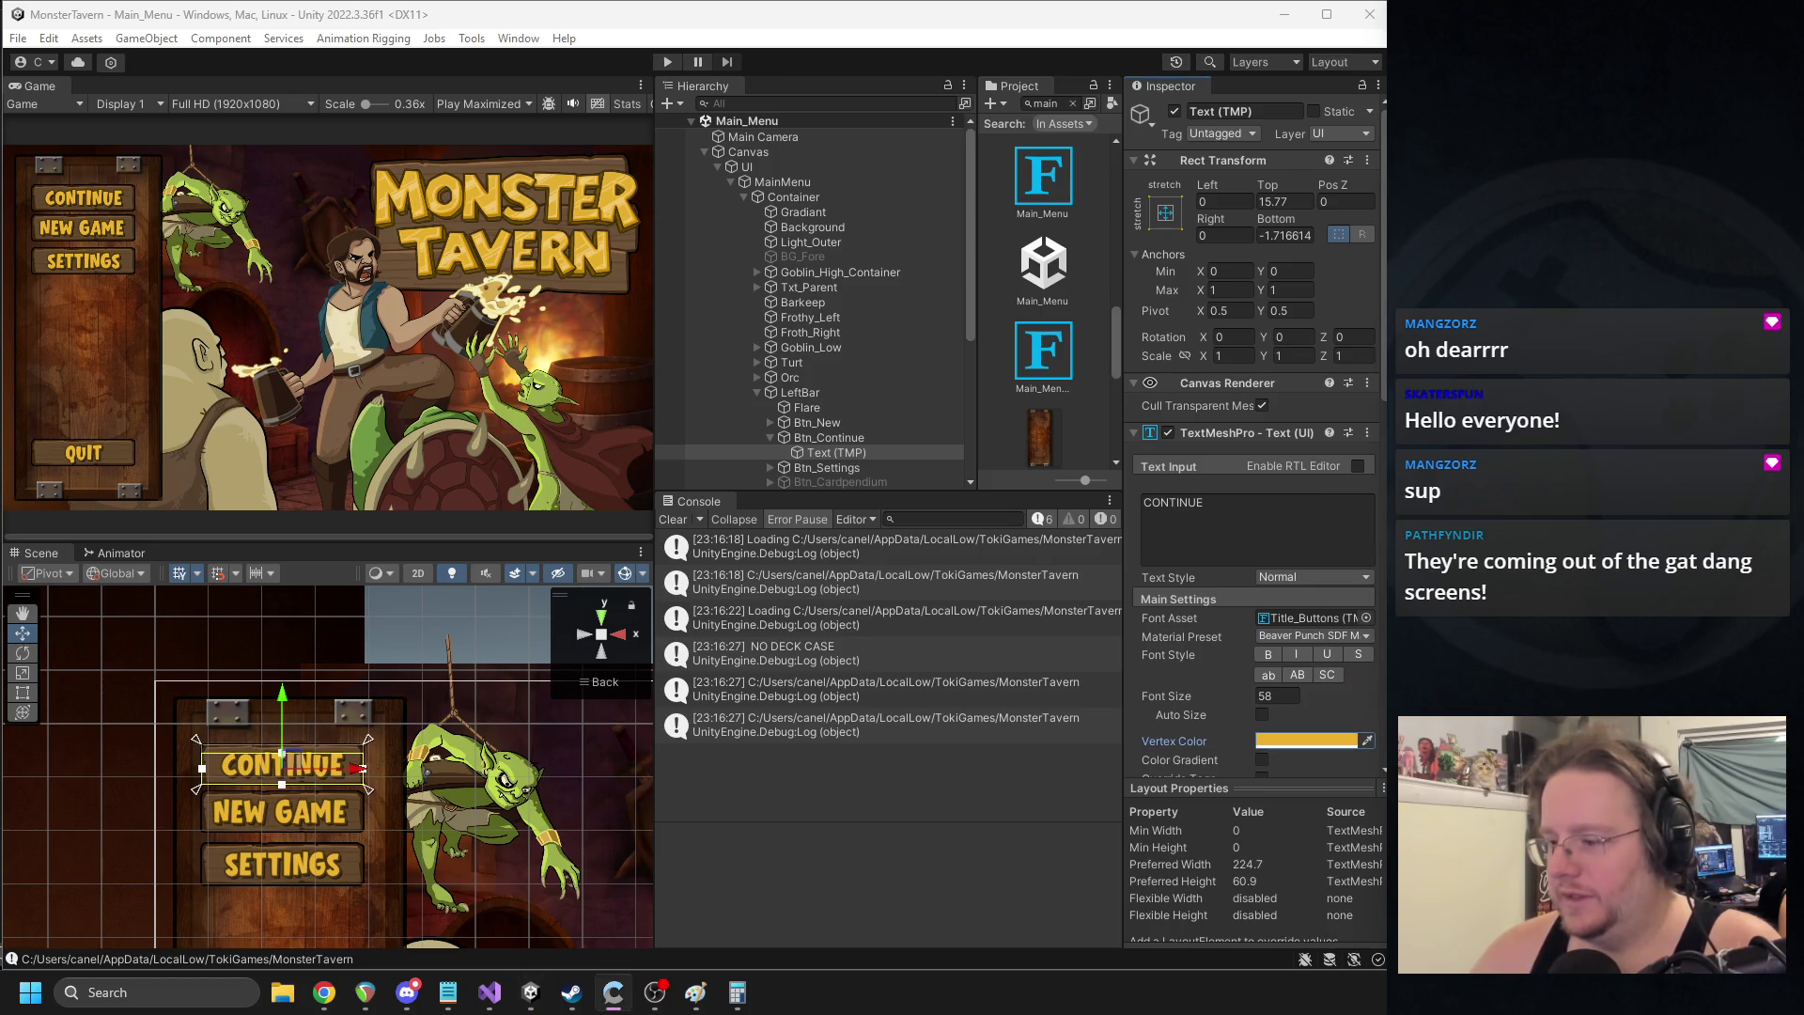
pyautogui.click(1316, 753)
pyautogui.moveTo(1357, 486); pyautogui.dragTo(1263, 420)
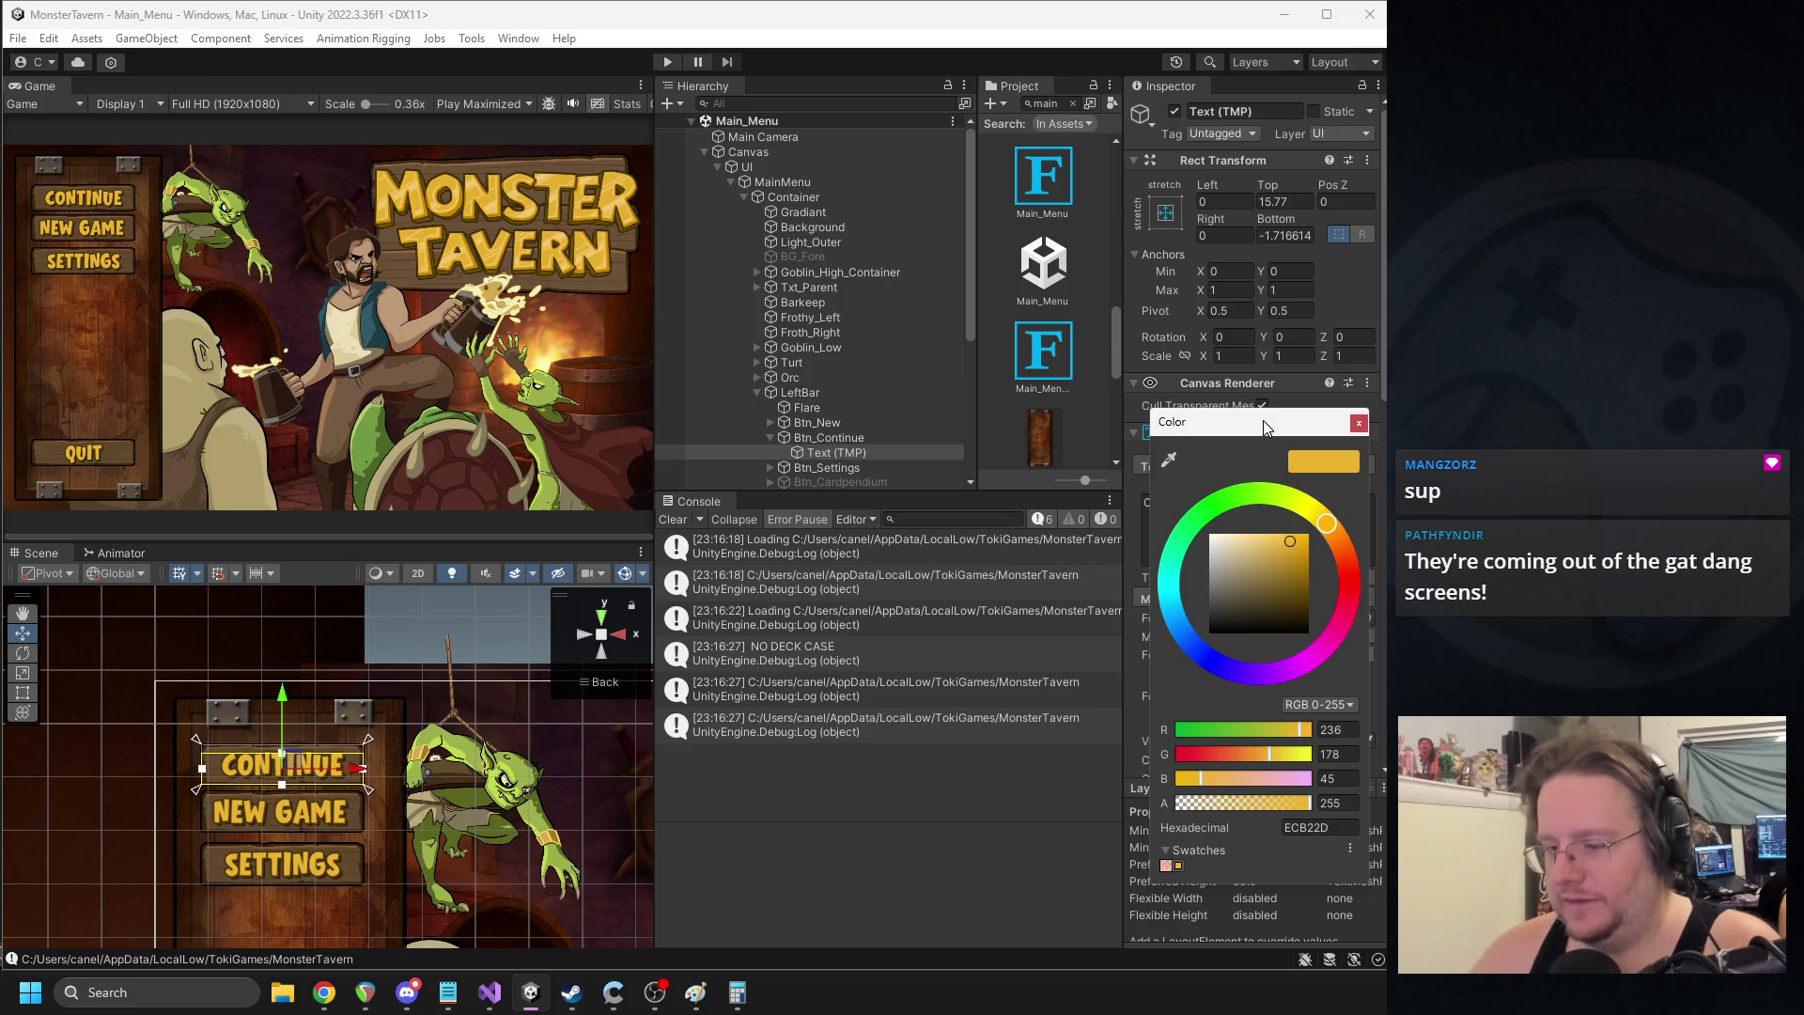
pyautogui.moveTo(1263, 420); pyautogui.dragTo(1261, 415)
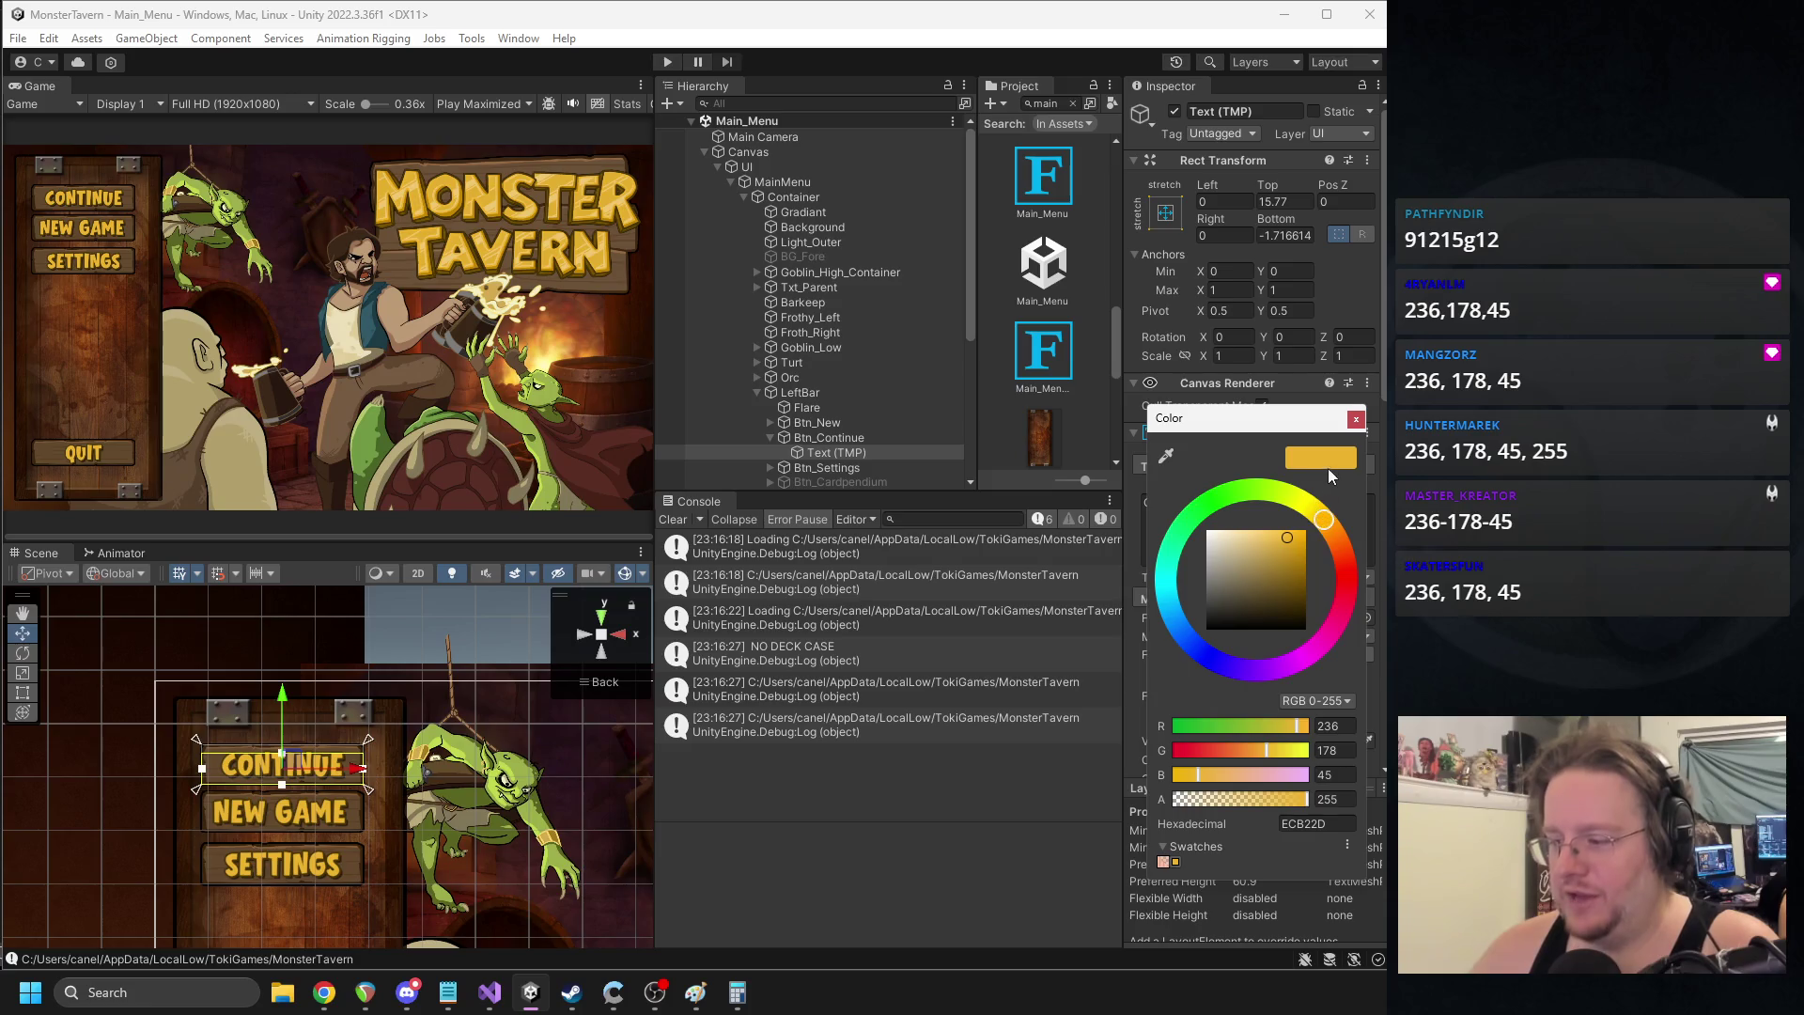
pyautogui.click(1375, 436)
pyautogui.click(1071, 104)
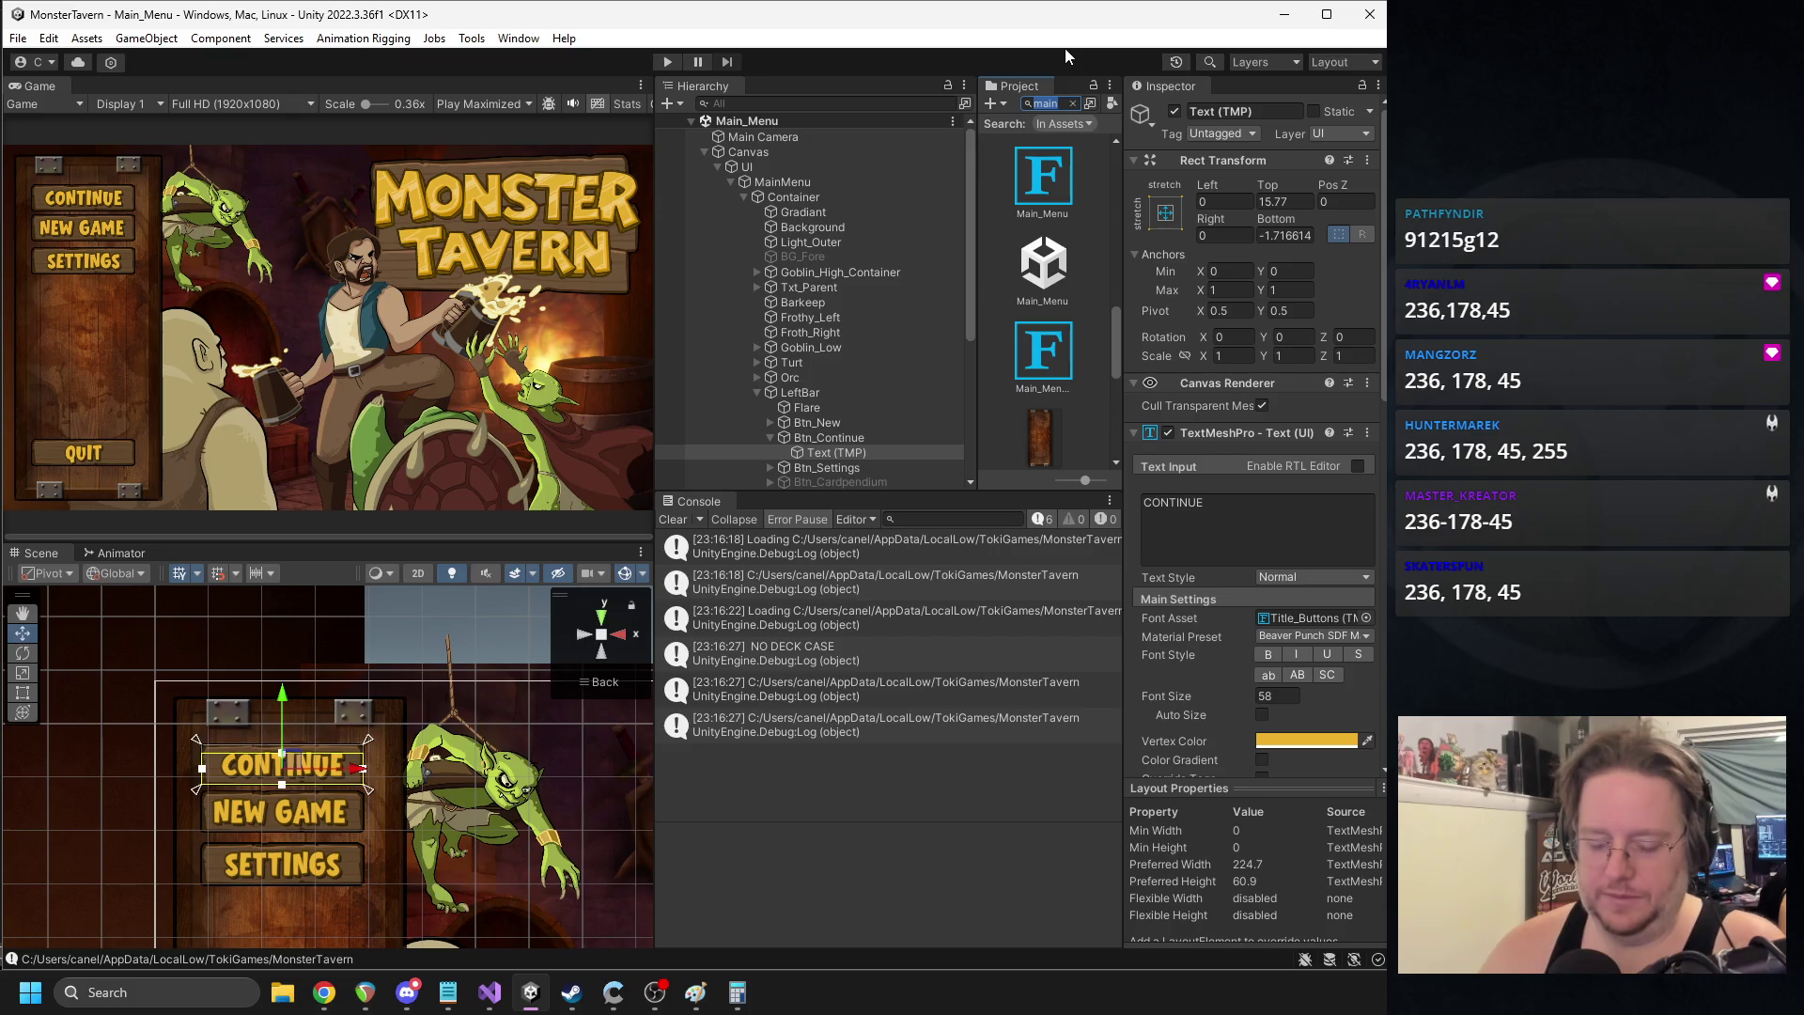
pyautogui.write('bar_sce')
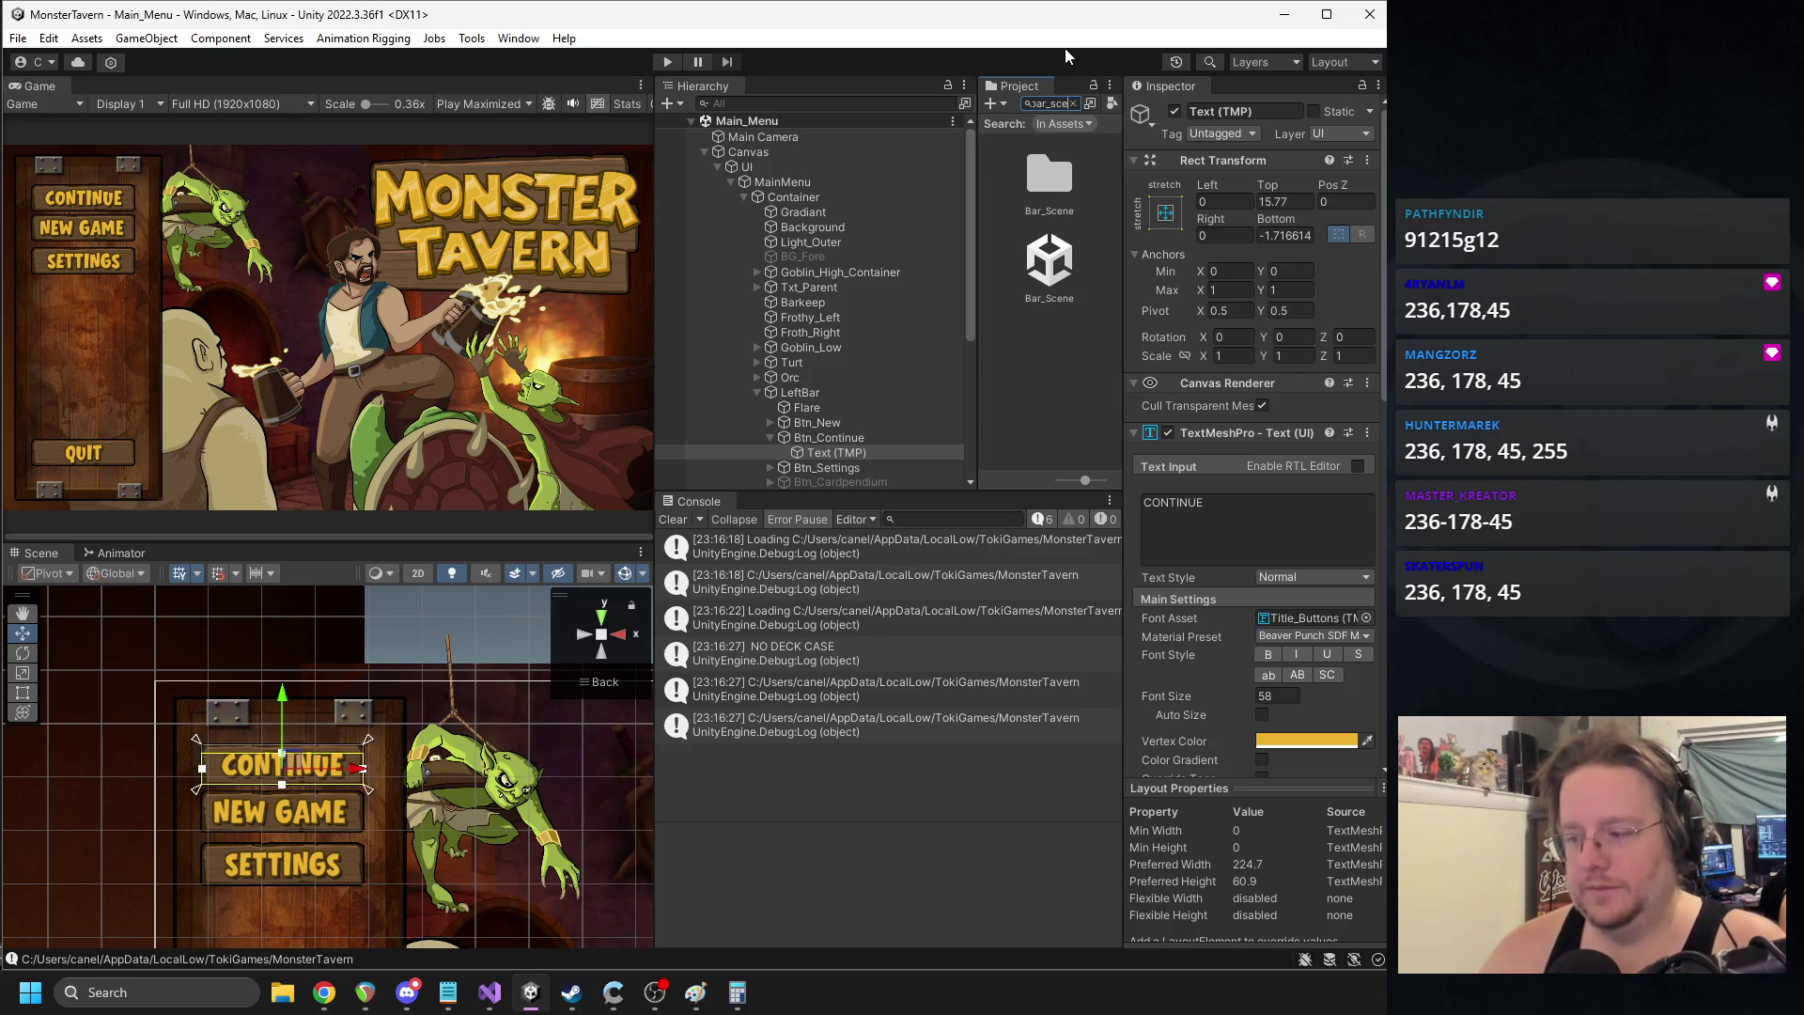
# - Reopen Bar_Scene and set the SHOPPE text's Vertex Color to RGB 236, 178, 45
pyautogui.doubleClick(1049, 262)
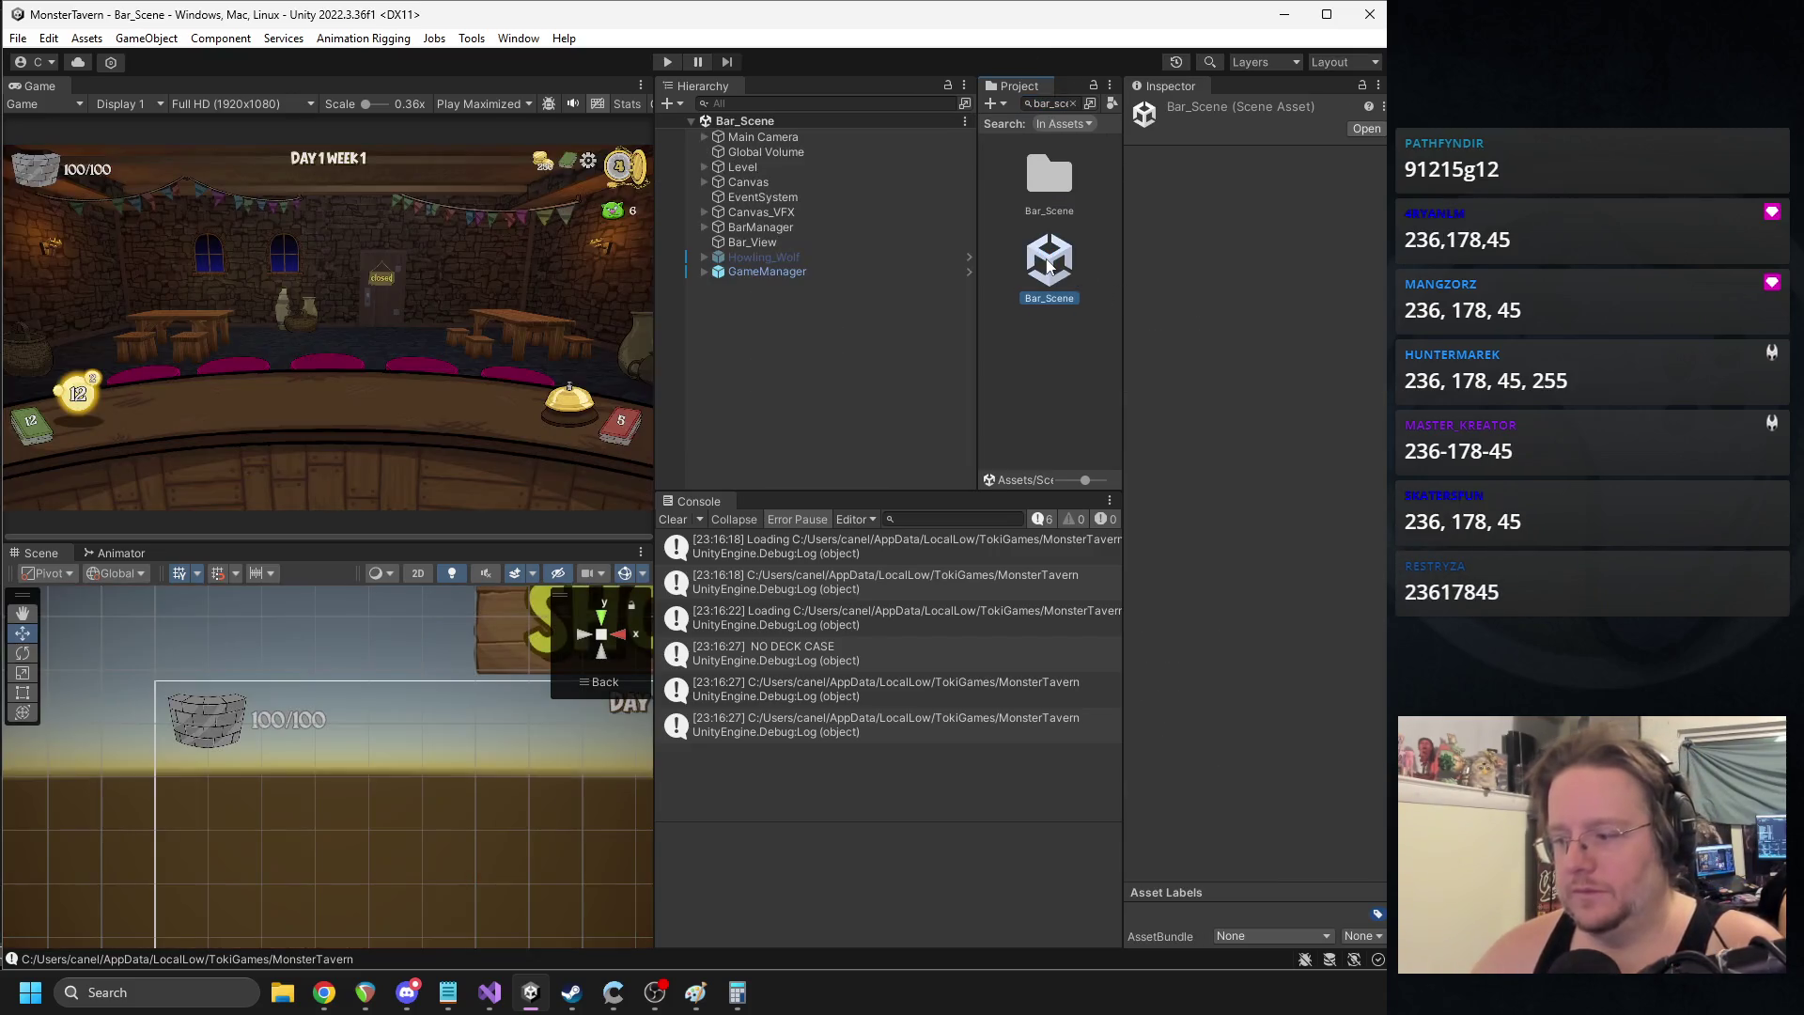
pyautogui.moveTo(507, 668); pyautogui.dragTo(381, 648)
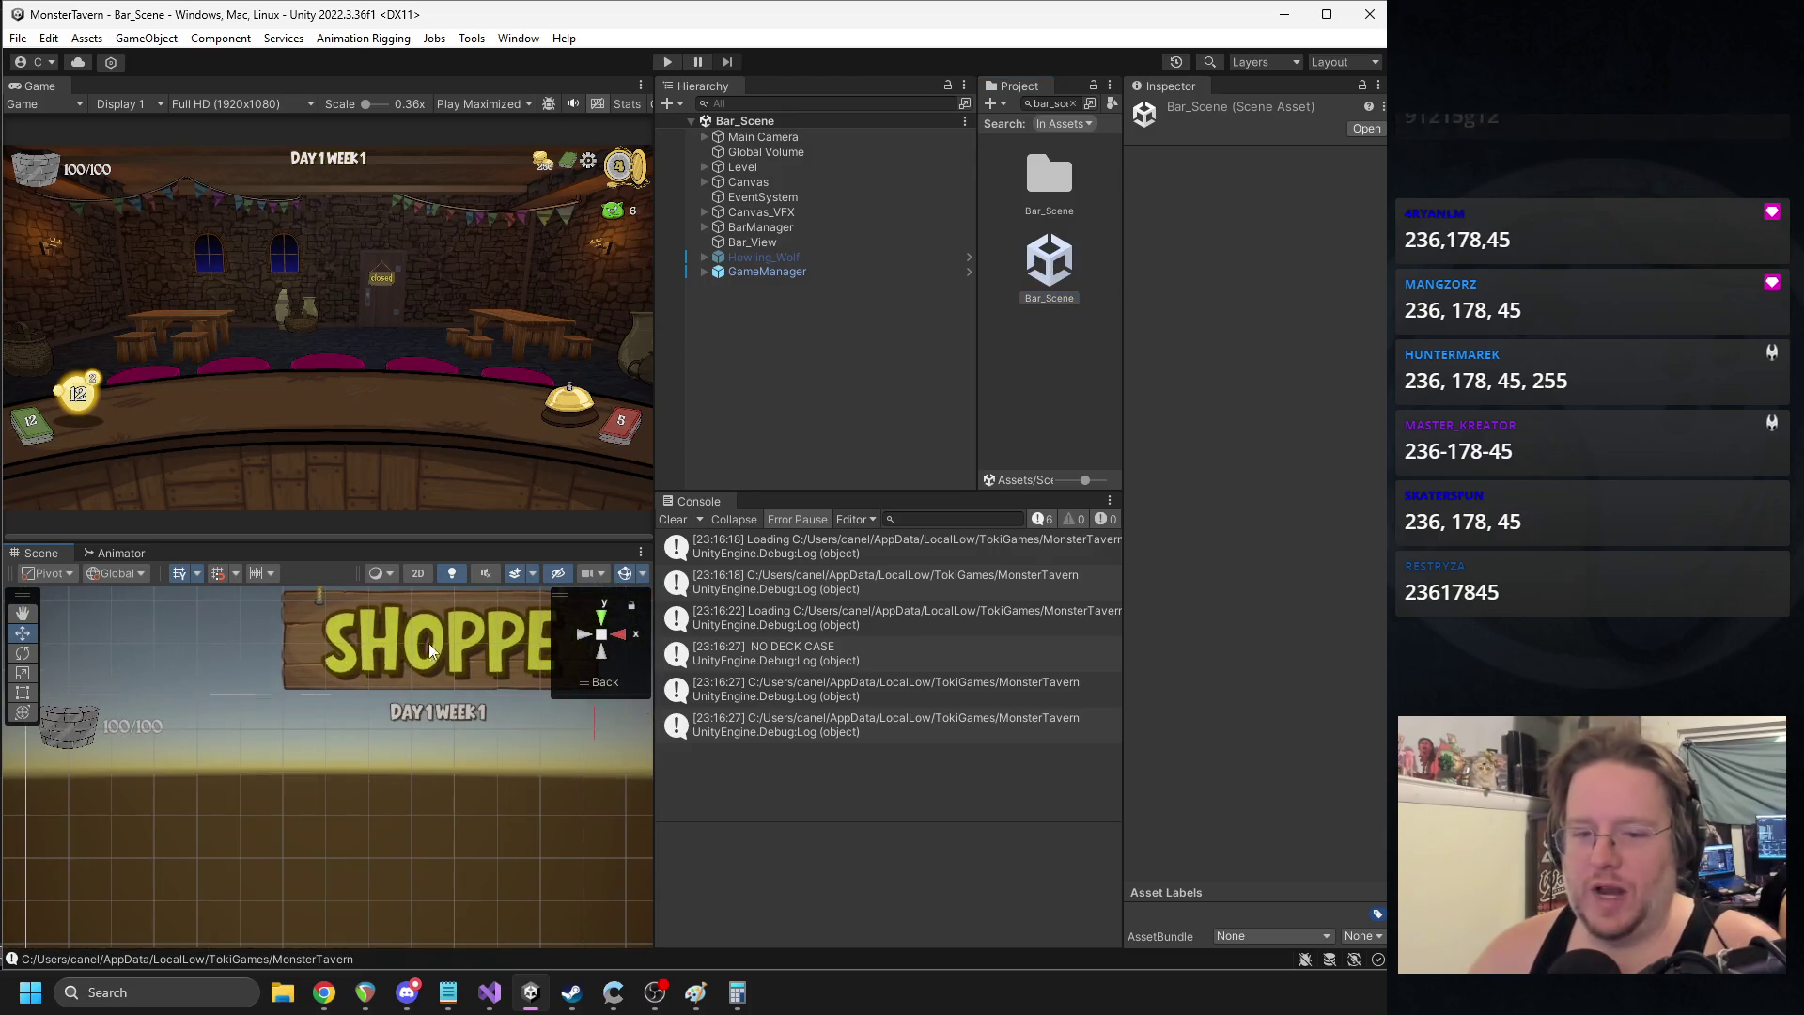
pyautogui.click(381, 648)
pyautogui.click(381, 648)
pyautogui.click(1289, 743)
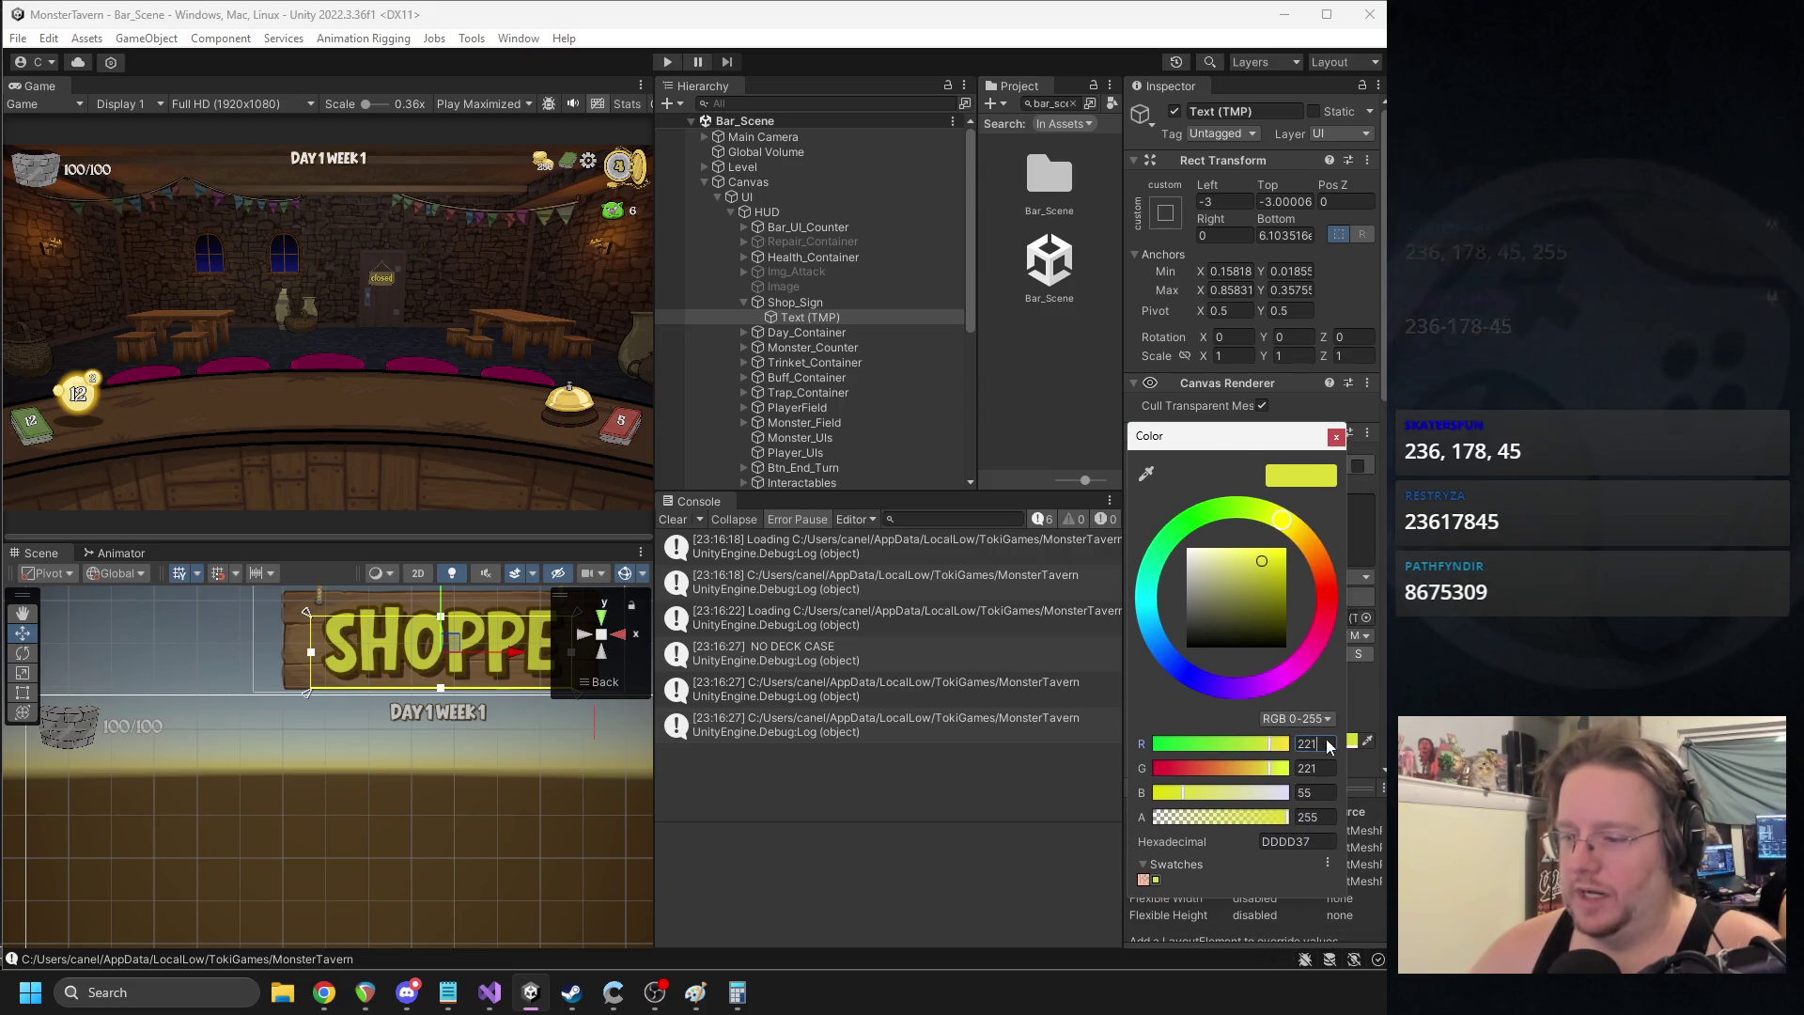
pyautogui.write('236')
pyautogui.press('Tab')
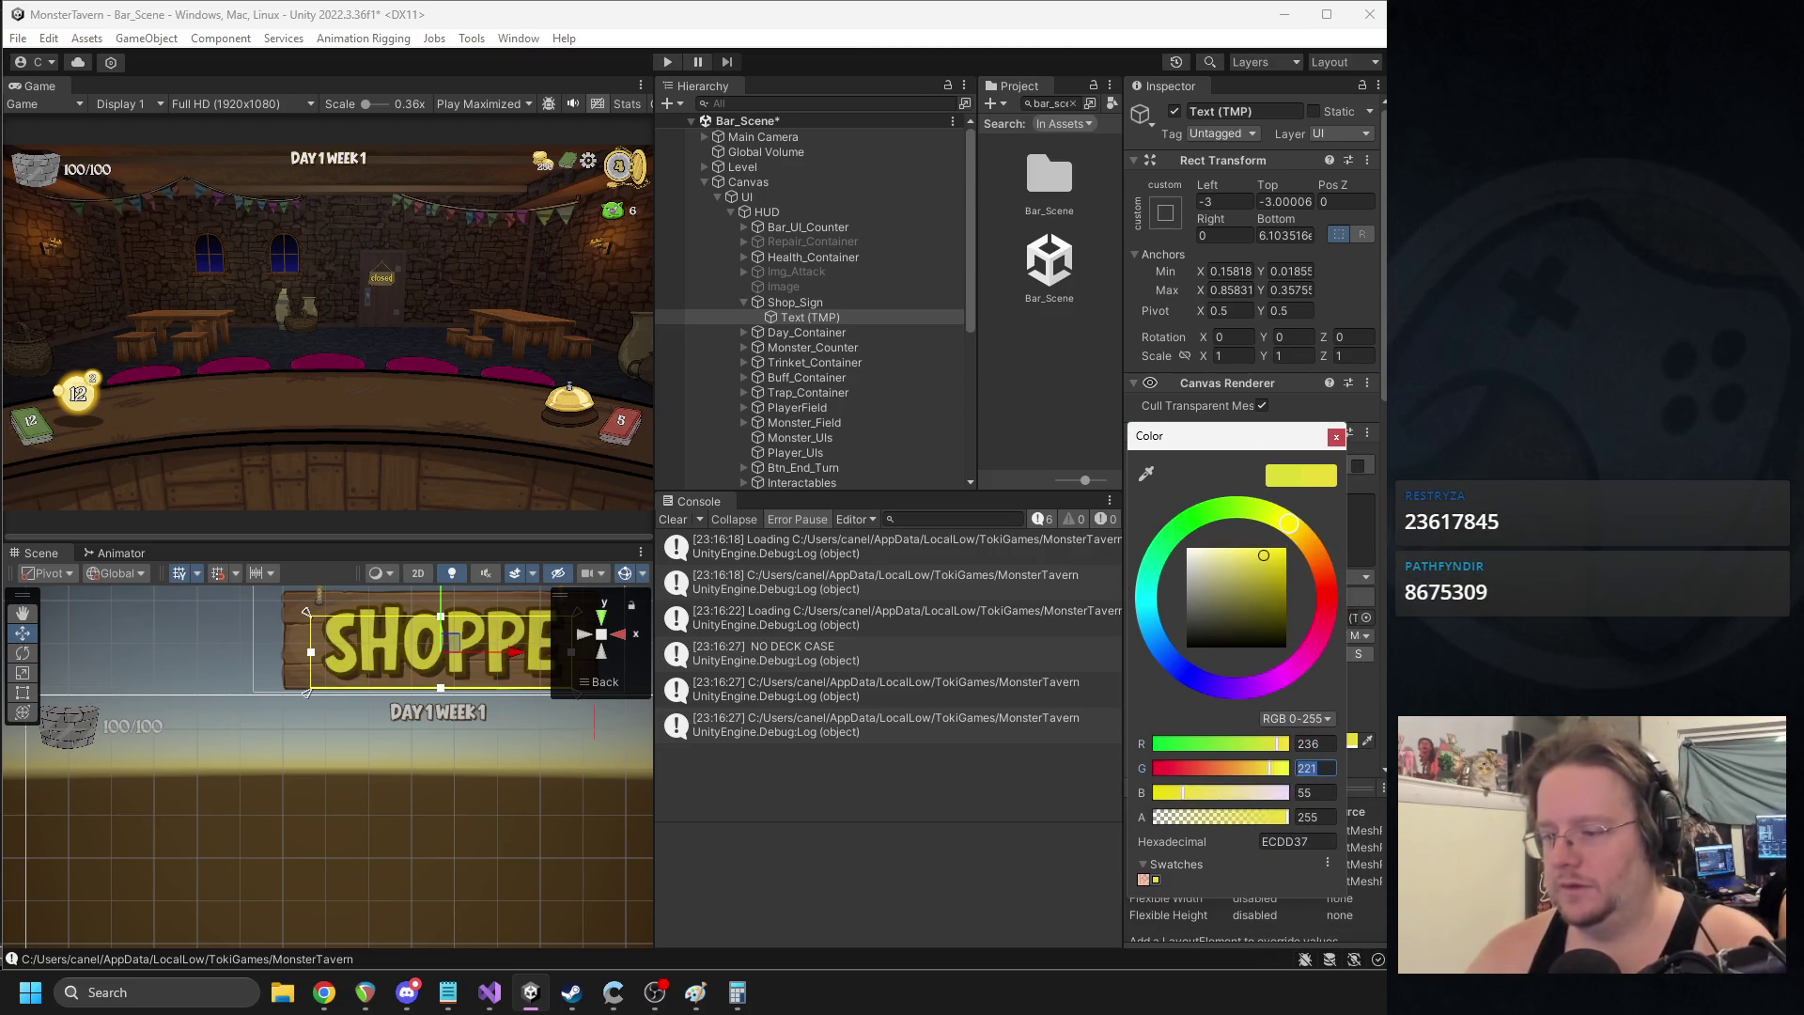
pyautogui.write('178')
pyautogui.press('Tab')
pyautogui.write('45')
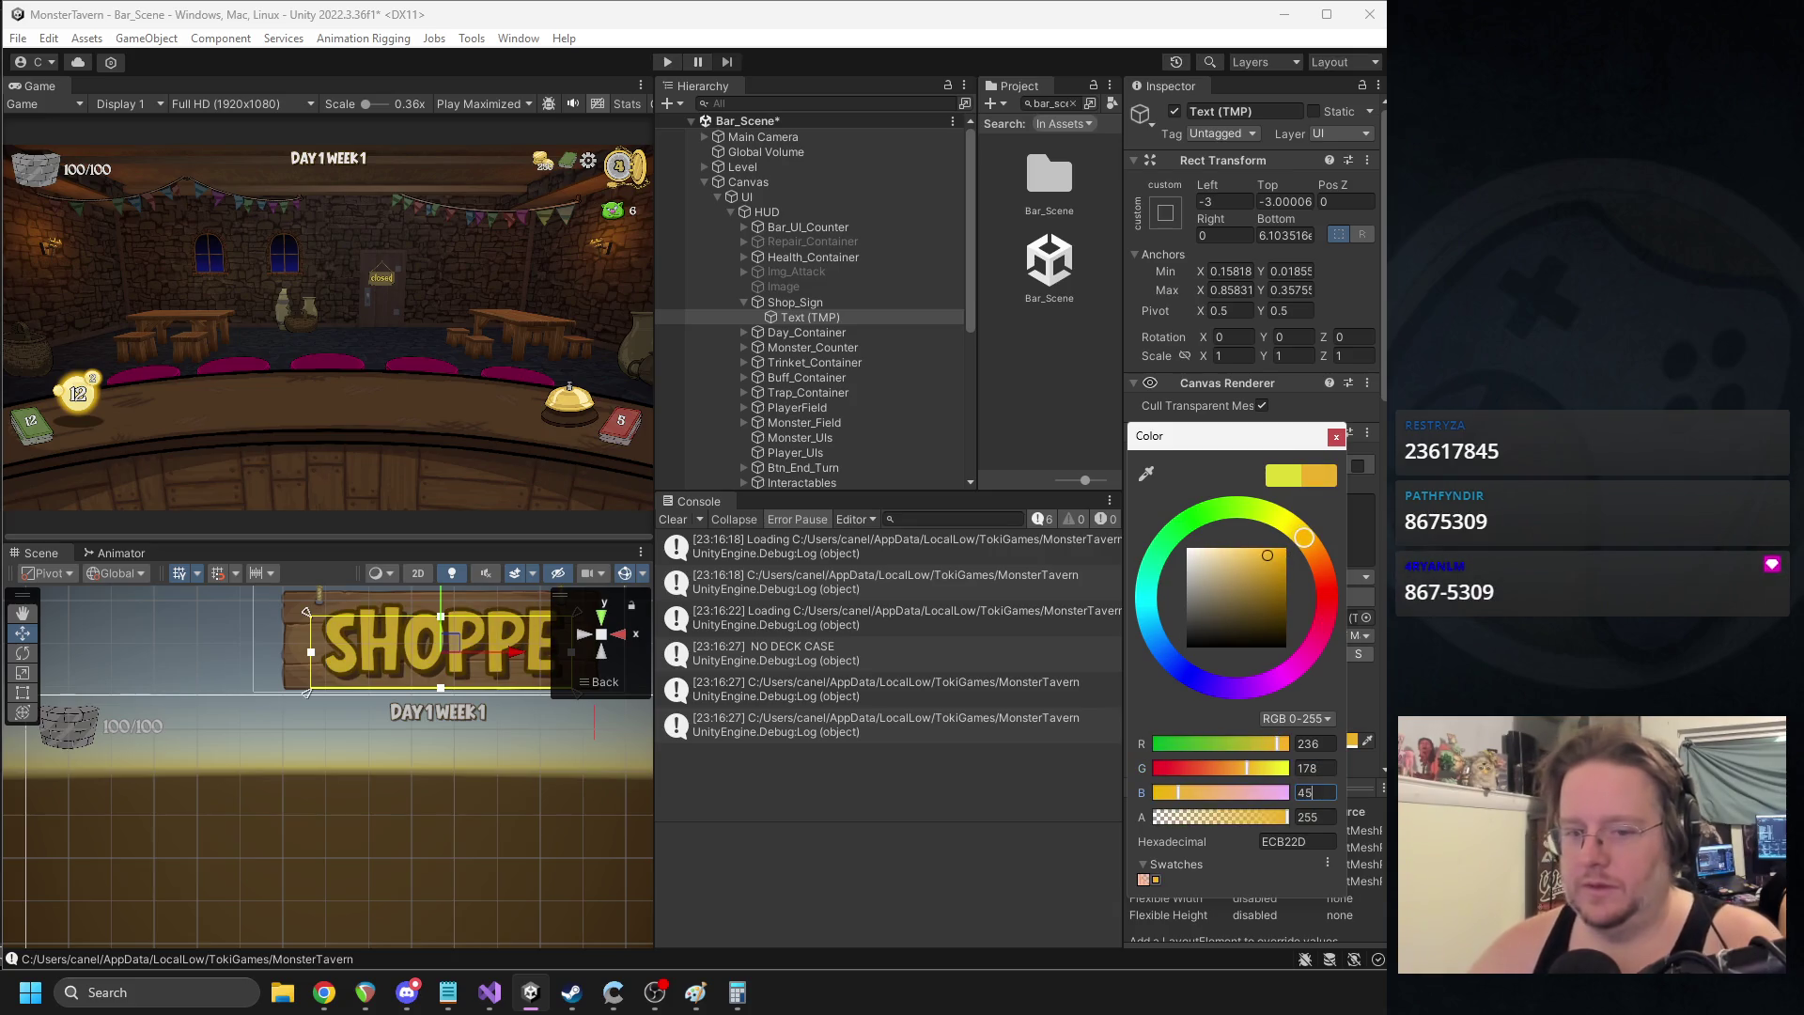
pyautogui.click(1337, 436)
# - Select the whole Shop_Sign object to review the gold lettering
pyautogui.scroll(-2, 348, 704)
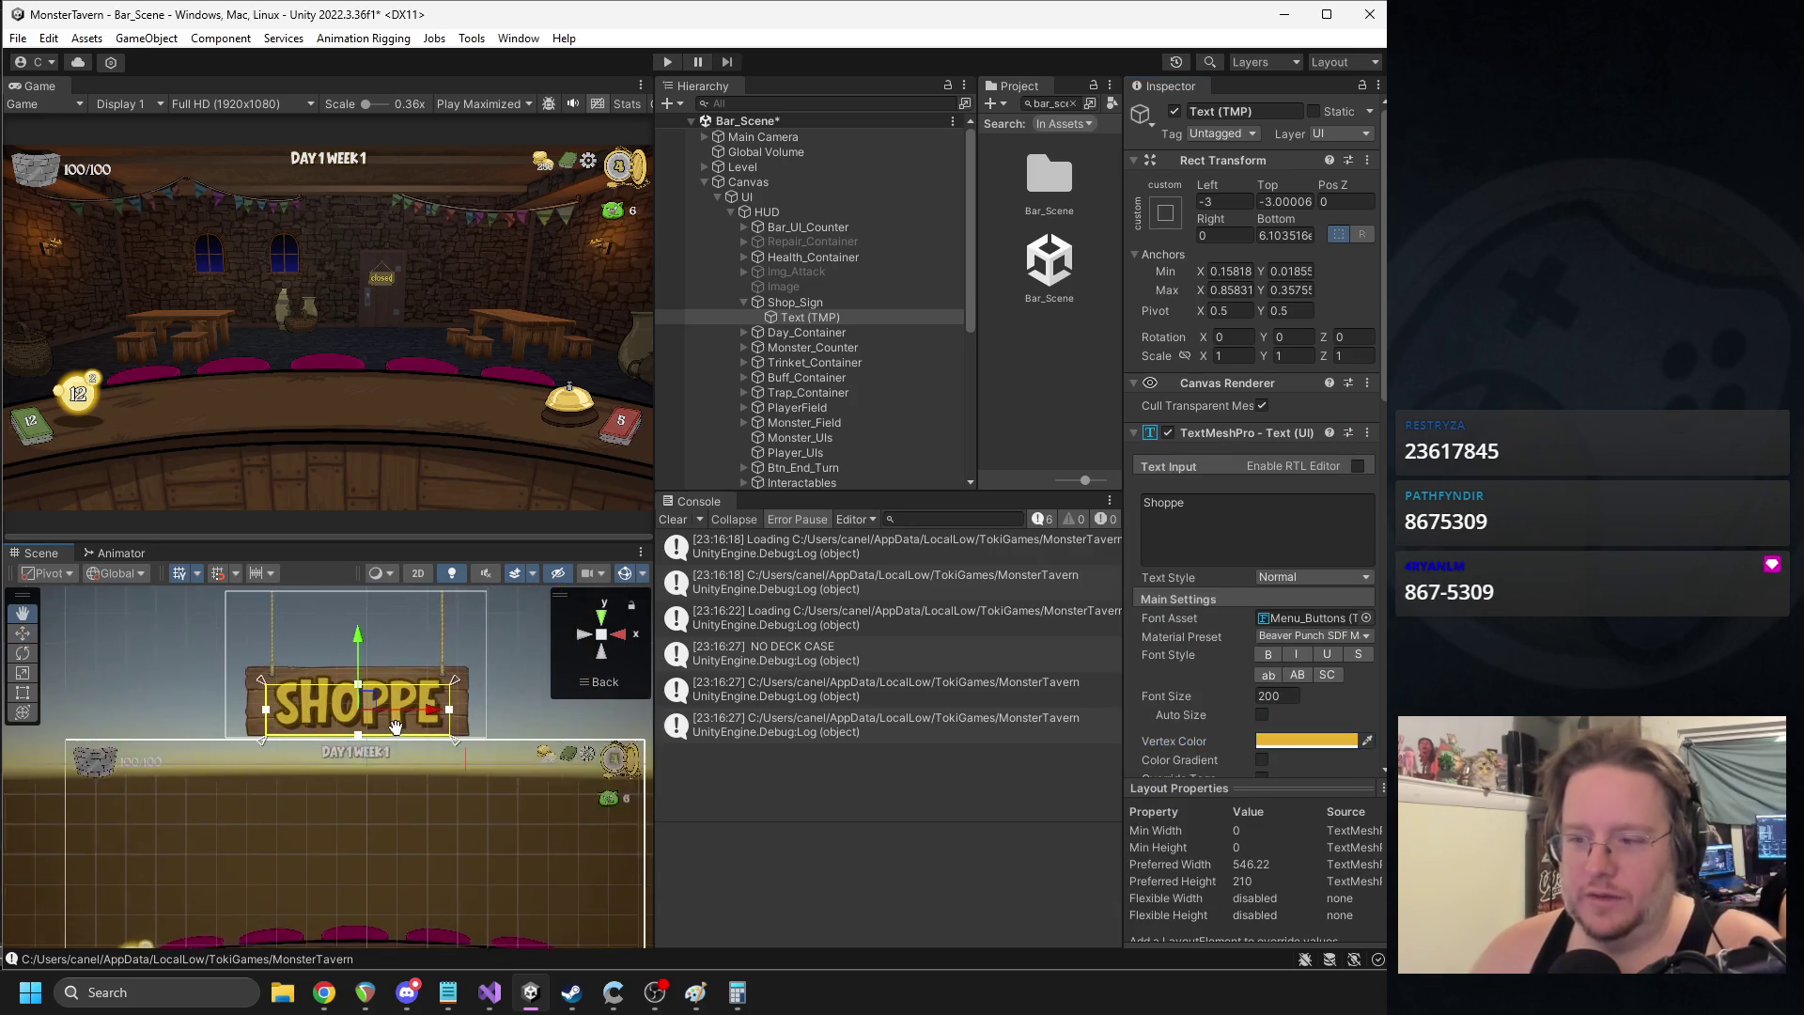
pyautogui.scroll(3, 348, 705)
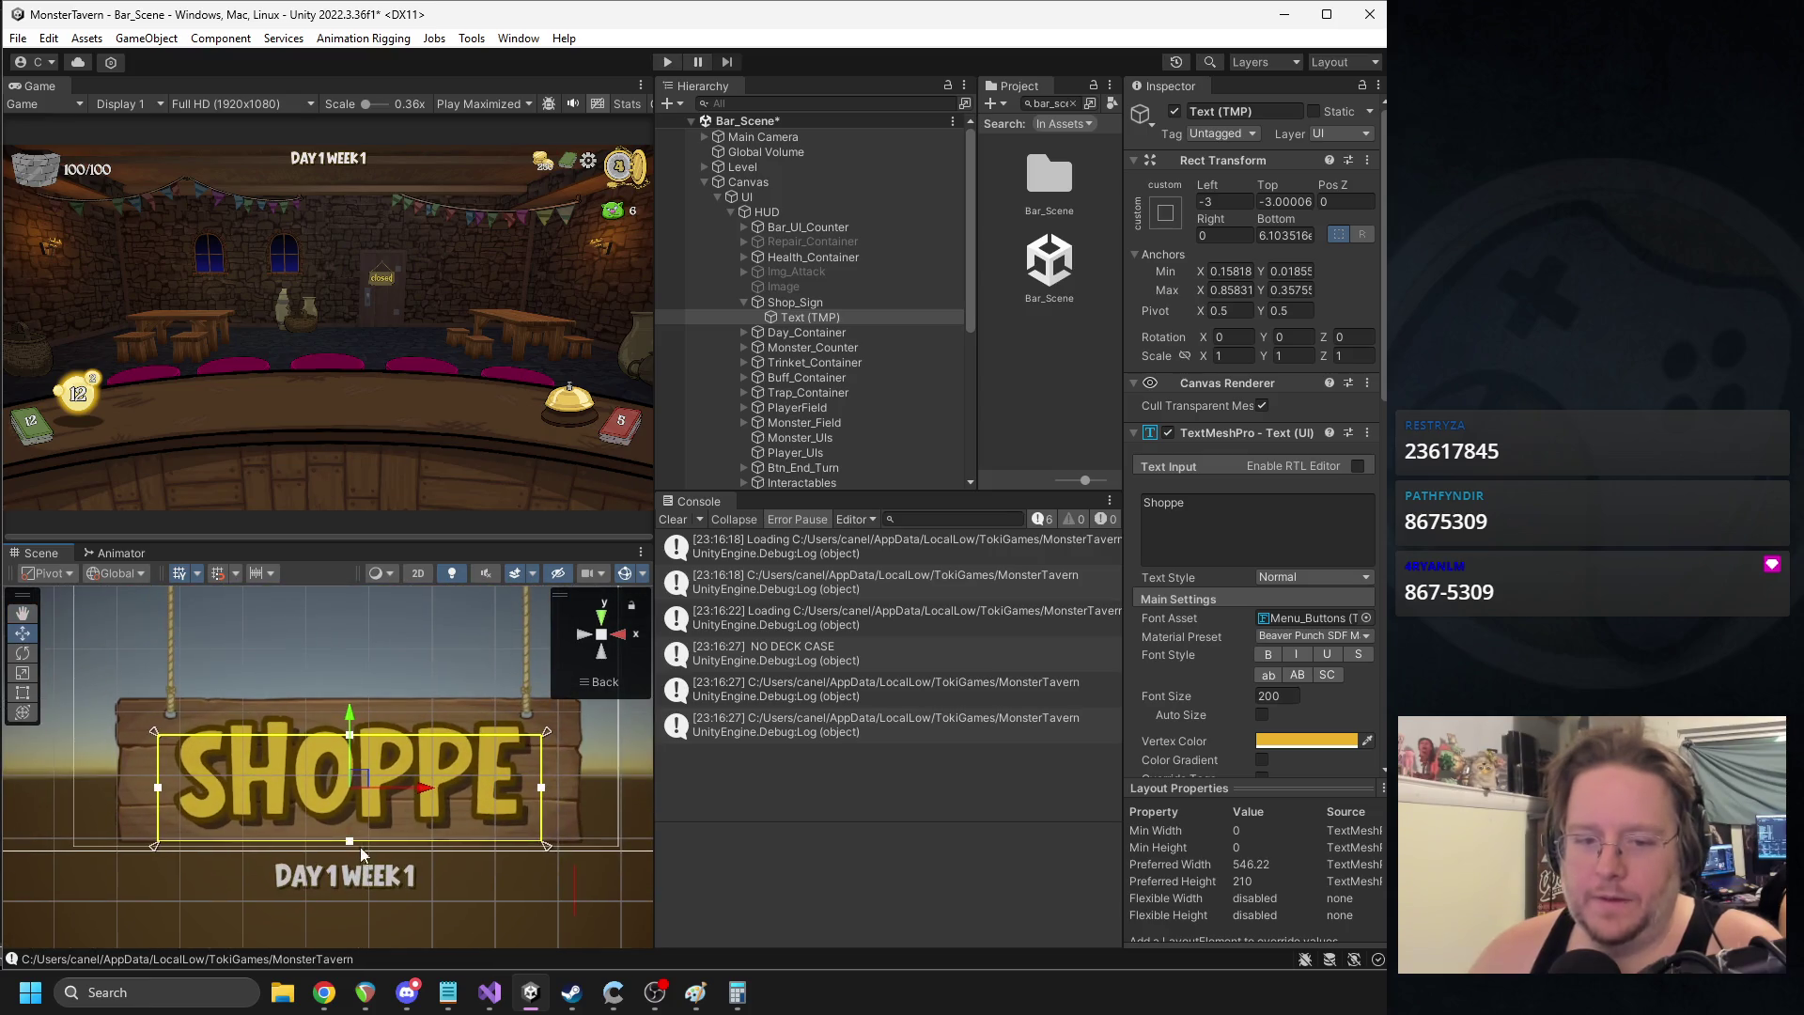
pyautogui.scroll(-10, 1257, 657)
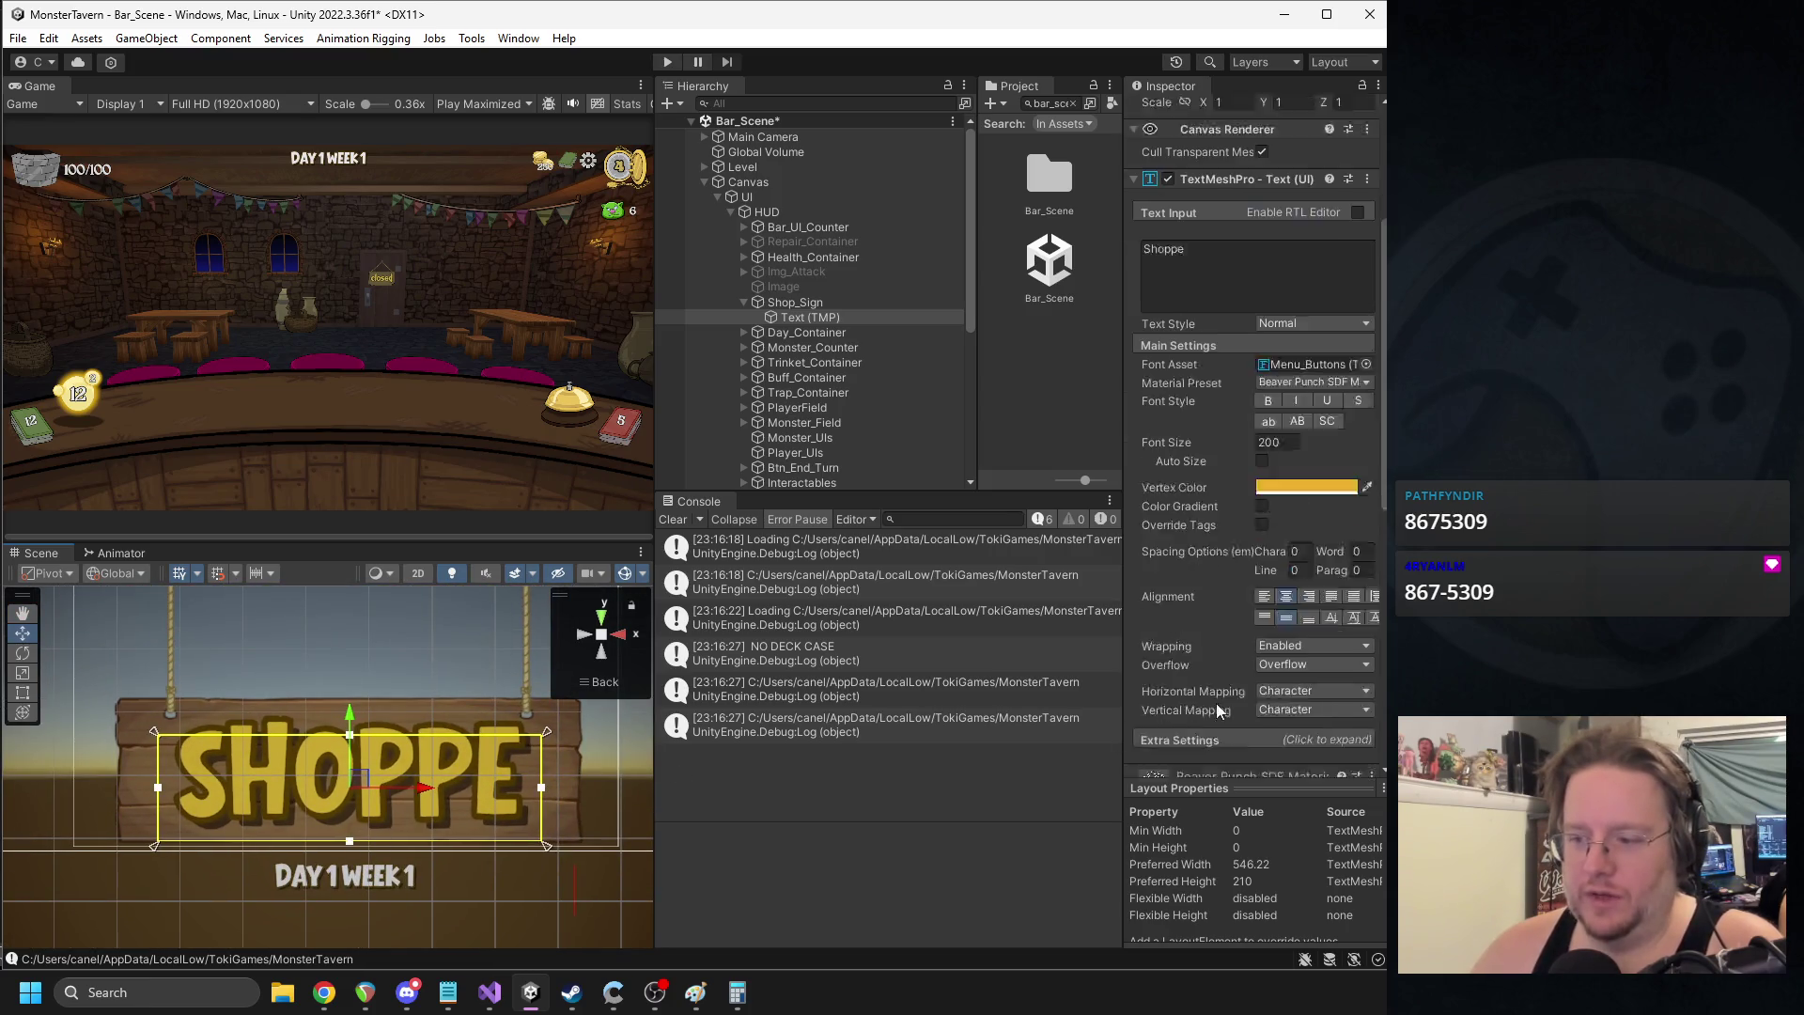
pyautogui.scroll(-2, 1257, 657)
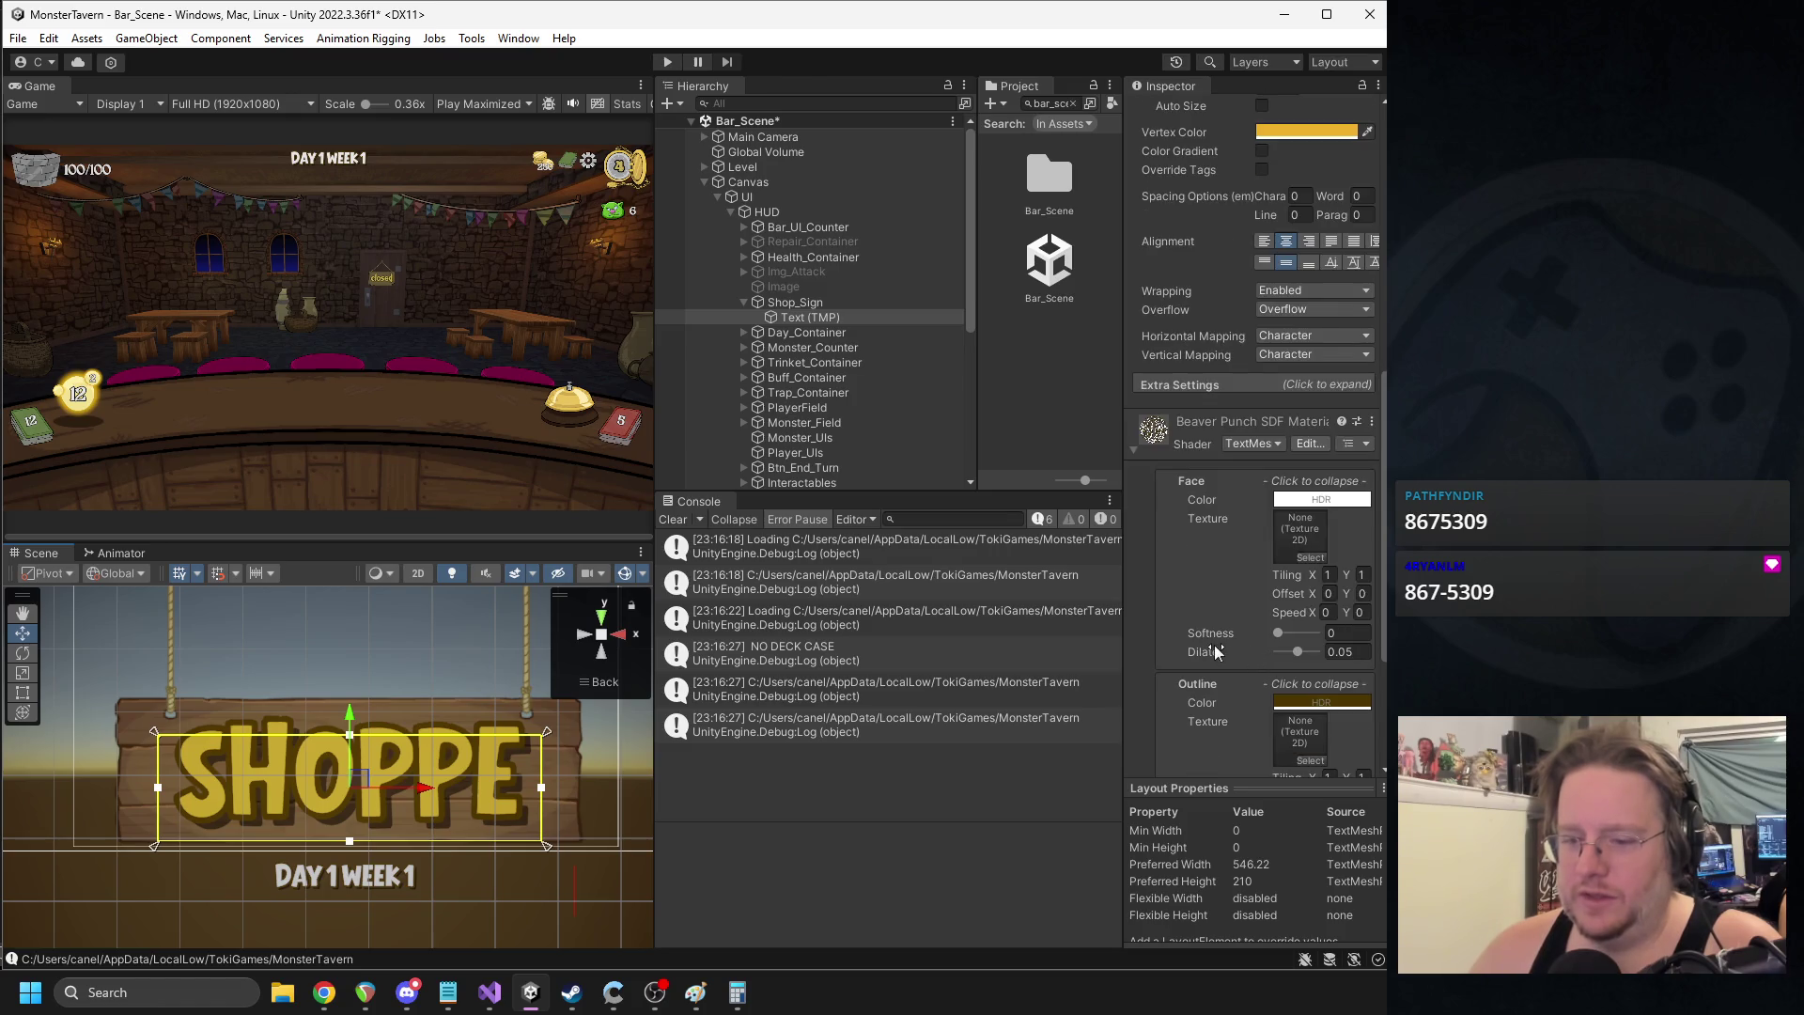
pyautogui.scroll(12, 1240, 631)
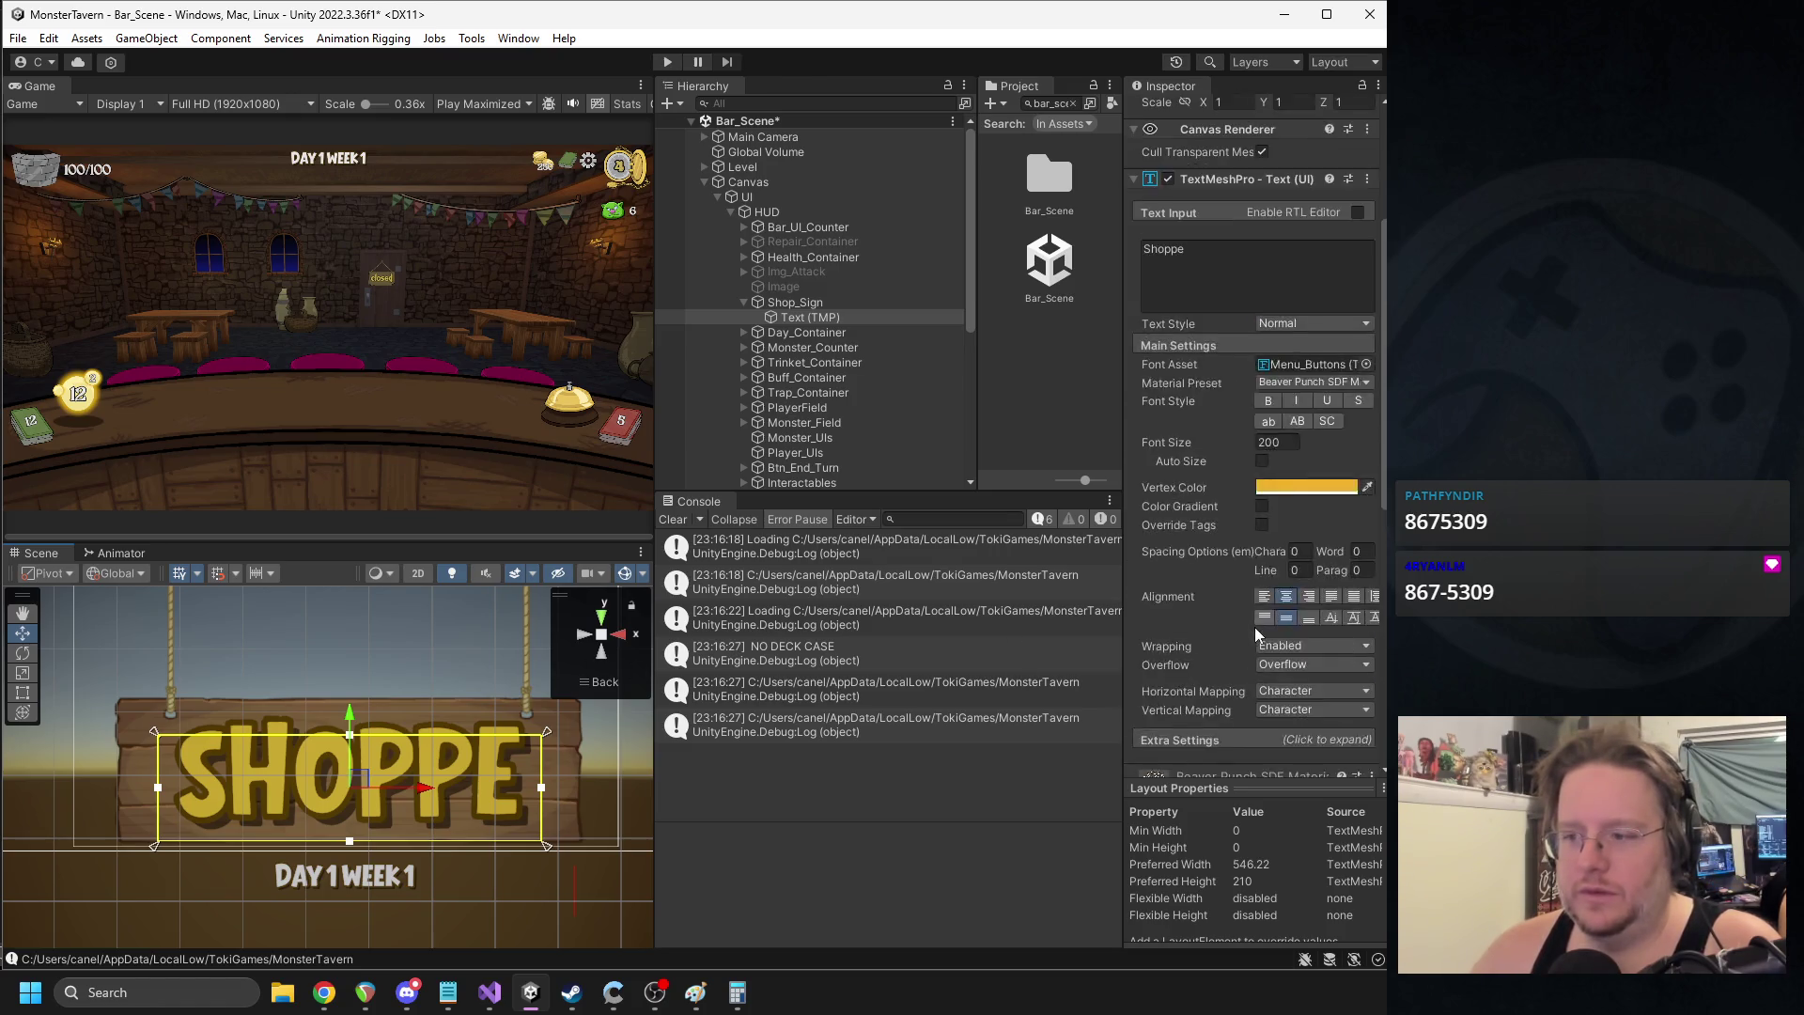
pyautogui.scroll(-3, 512, 677)
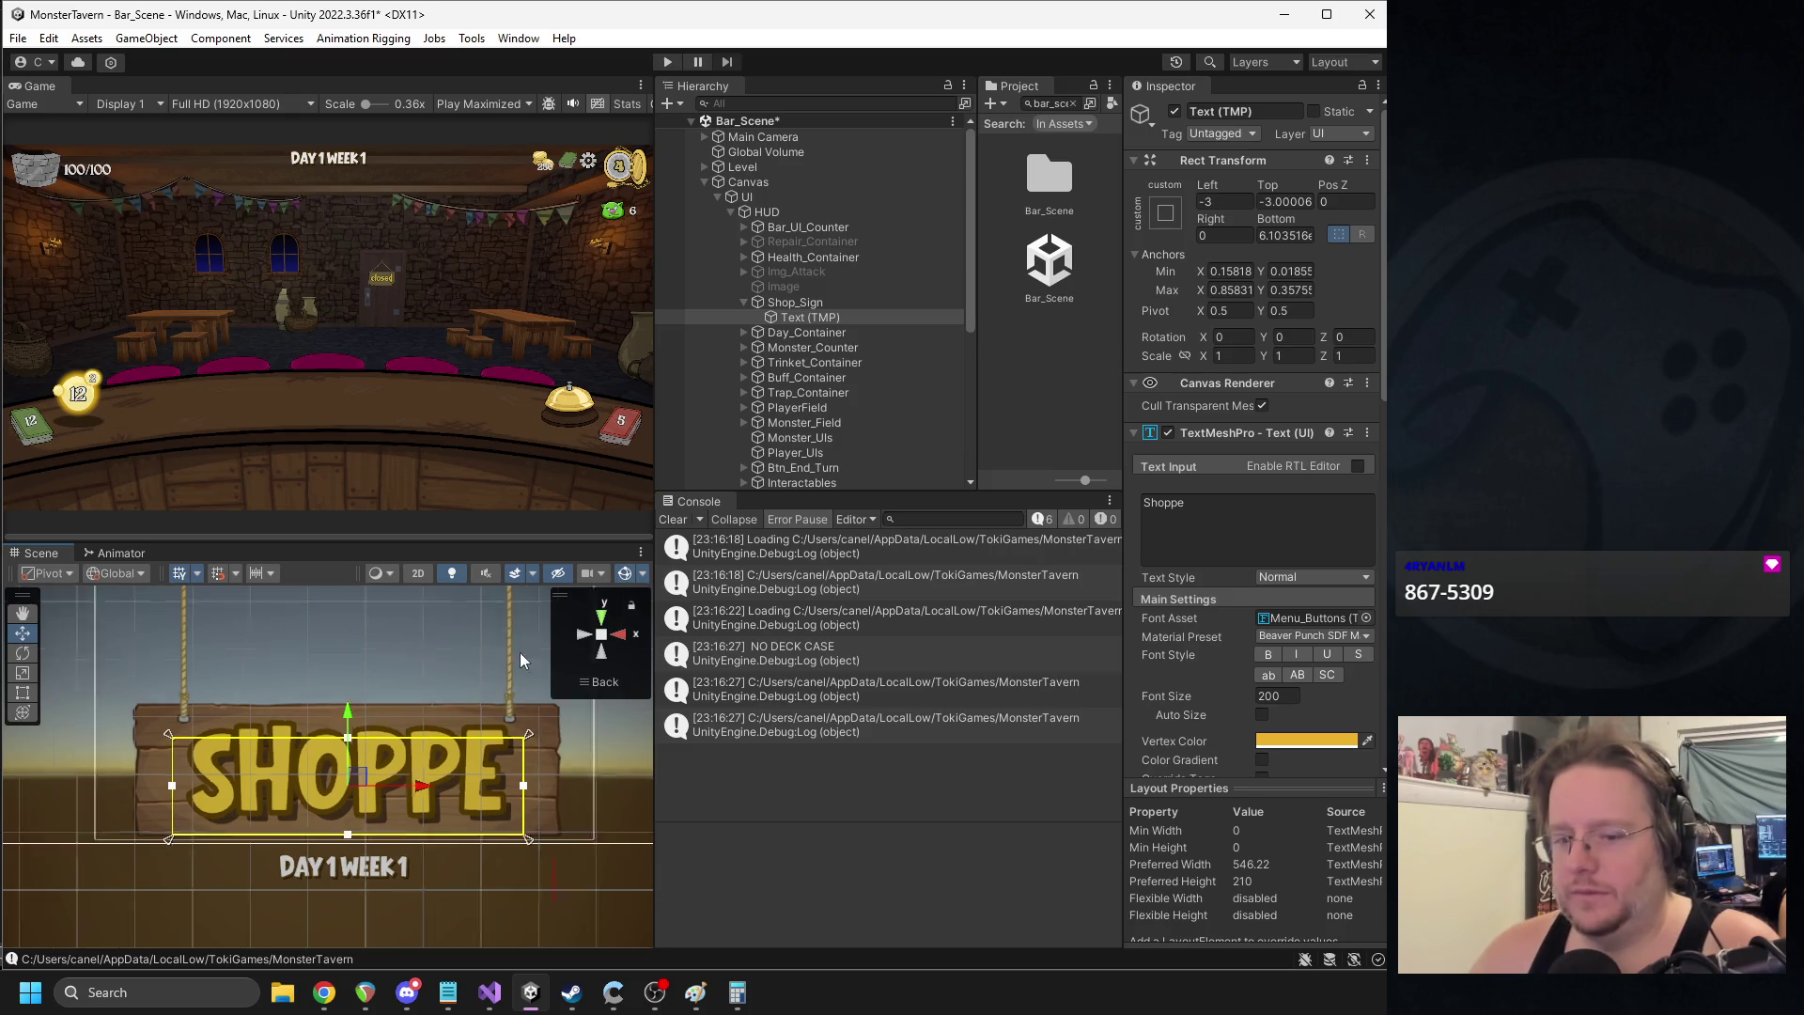
pyautogui.click(501, 739)
pyautogui.scroll(-3, 500, 716)
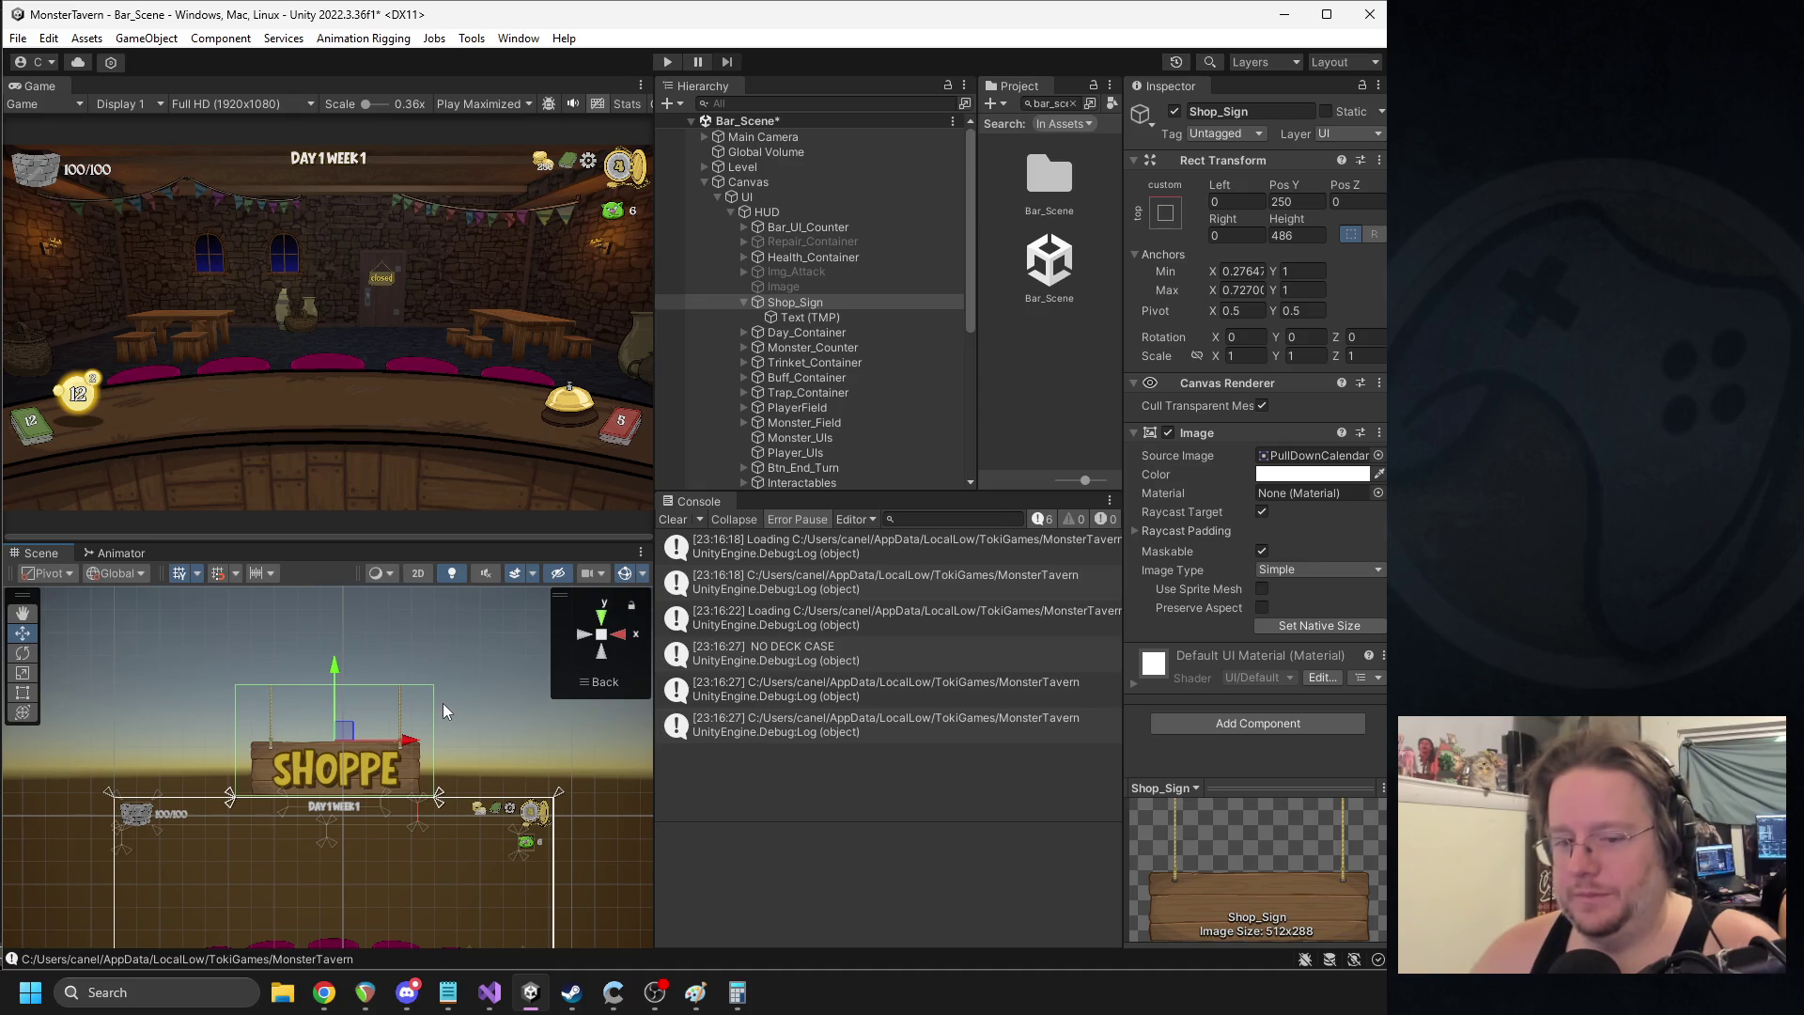
pyautogui.scroll(3, 434, 710)
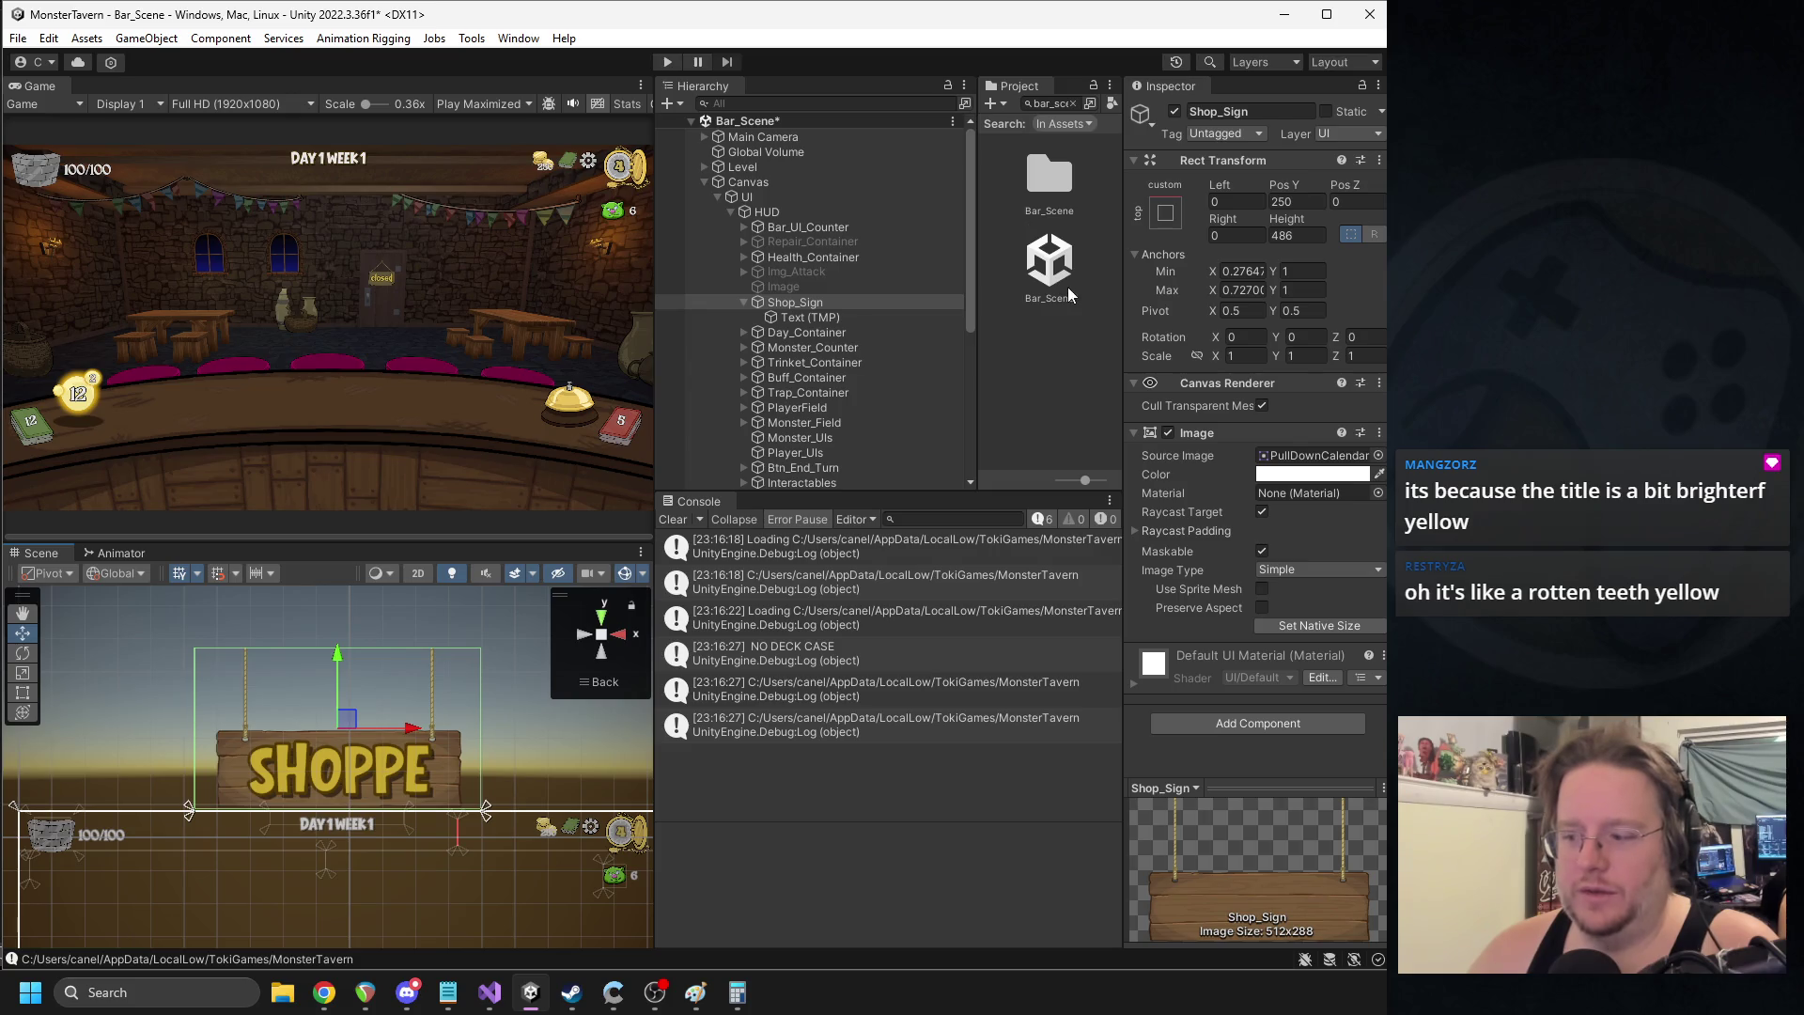
# - Reopen Main_Menu and check the NEW GAME button text's colour
pyautogui.click(1041, 105)
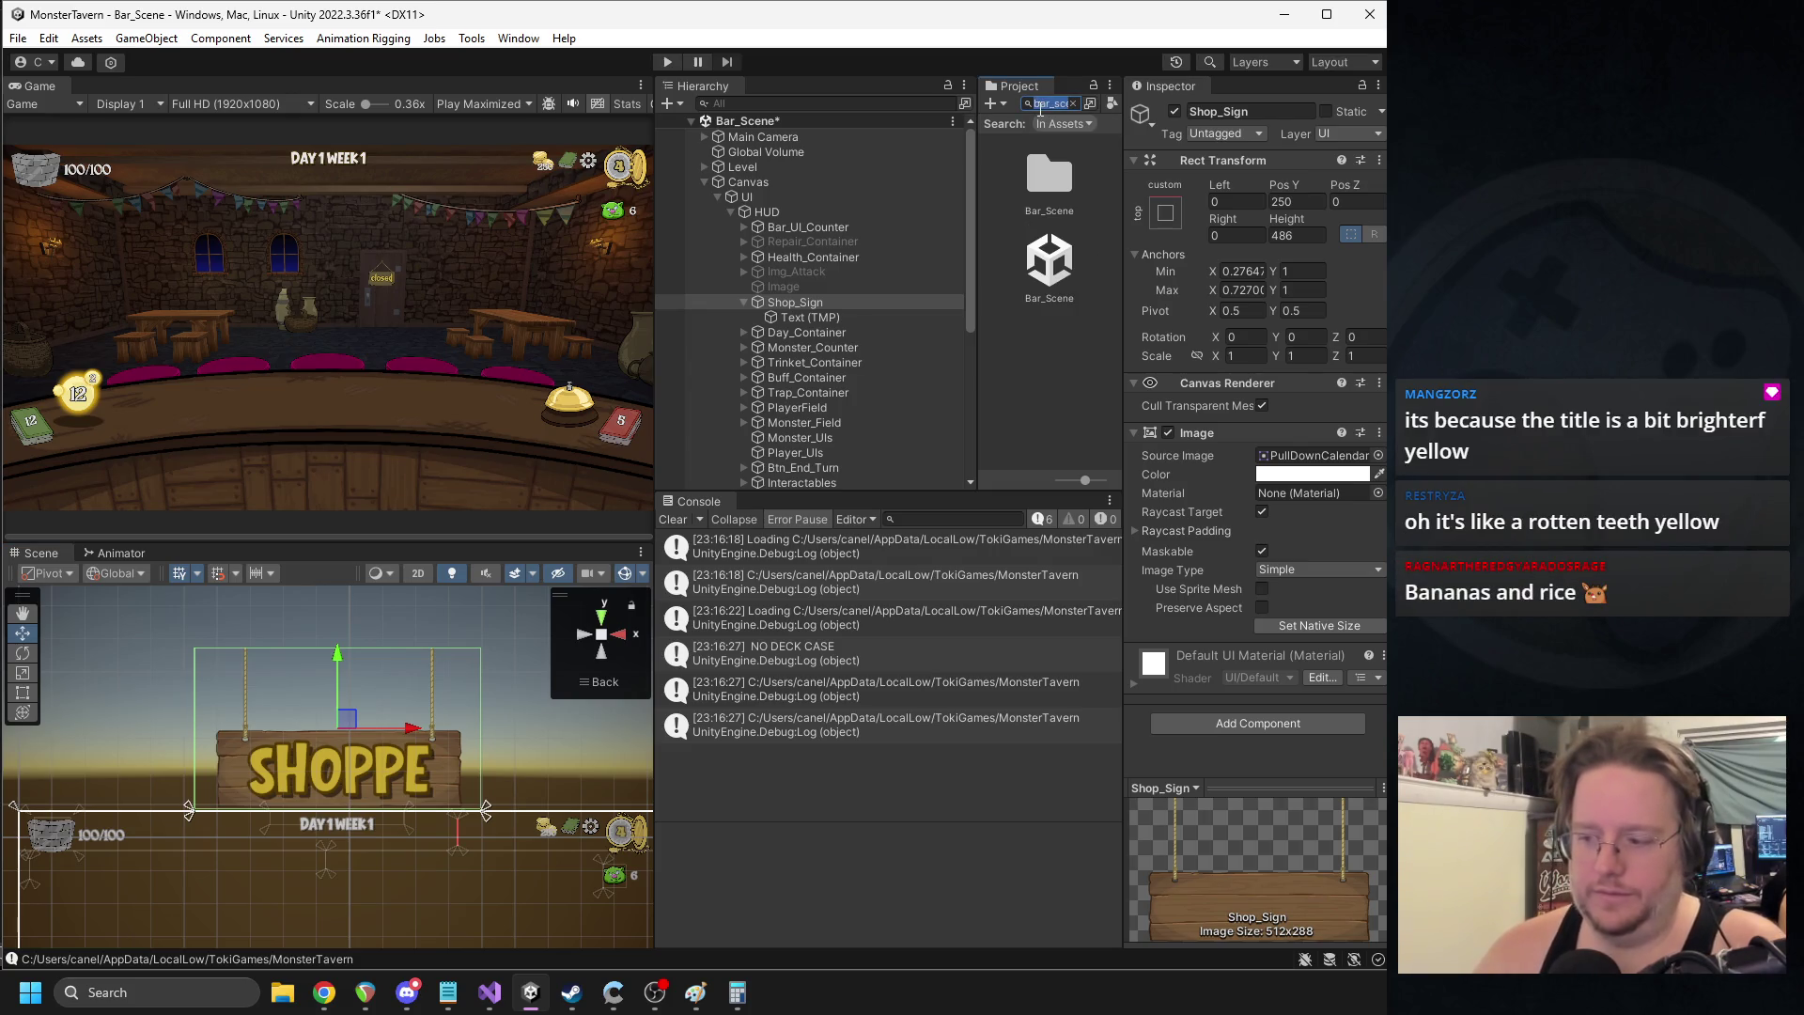
pyautogui.write('main_m')
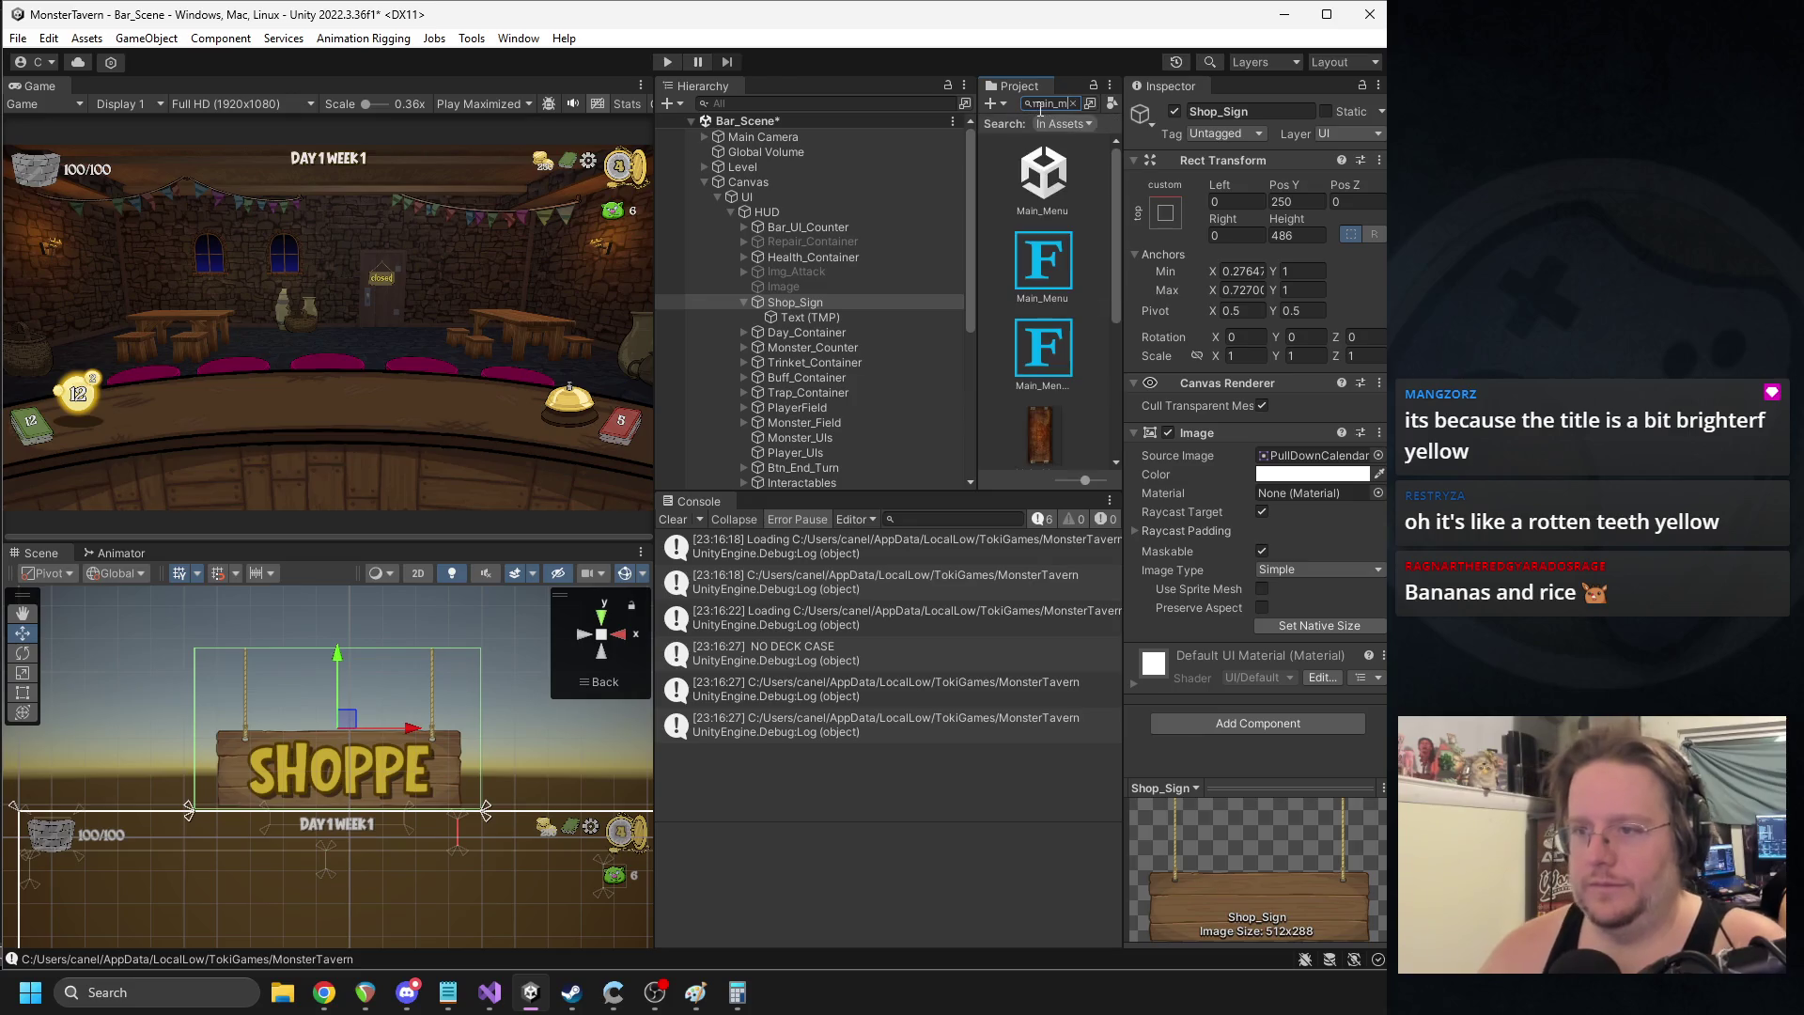
pyautogui.doubleClick(1042, 176)
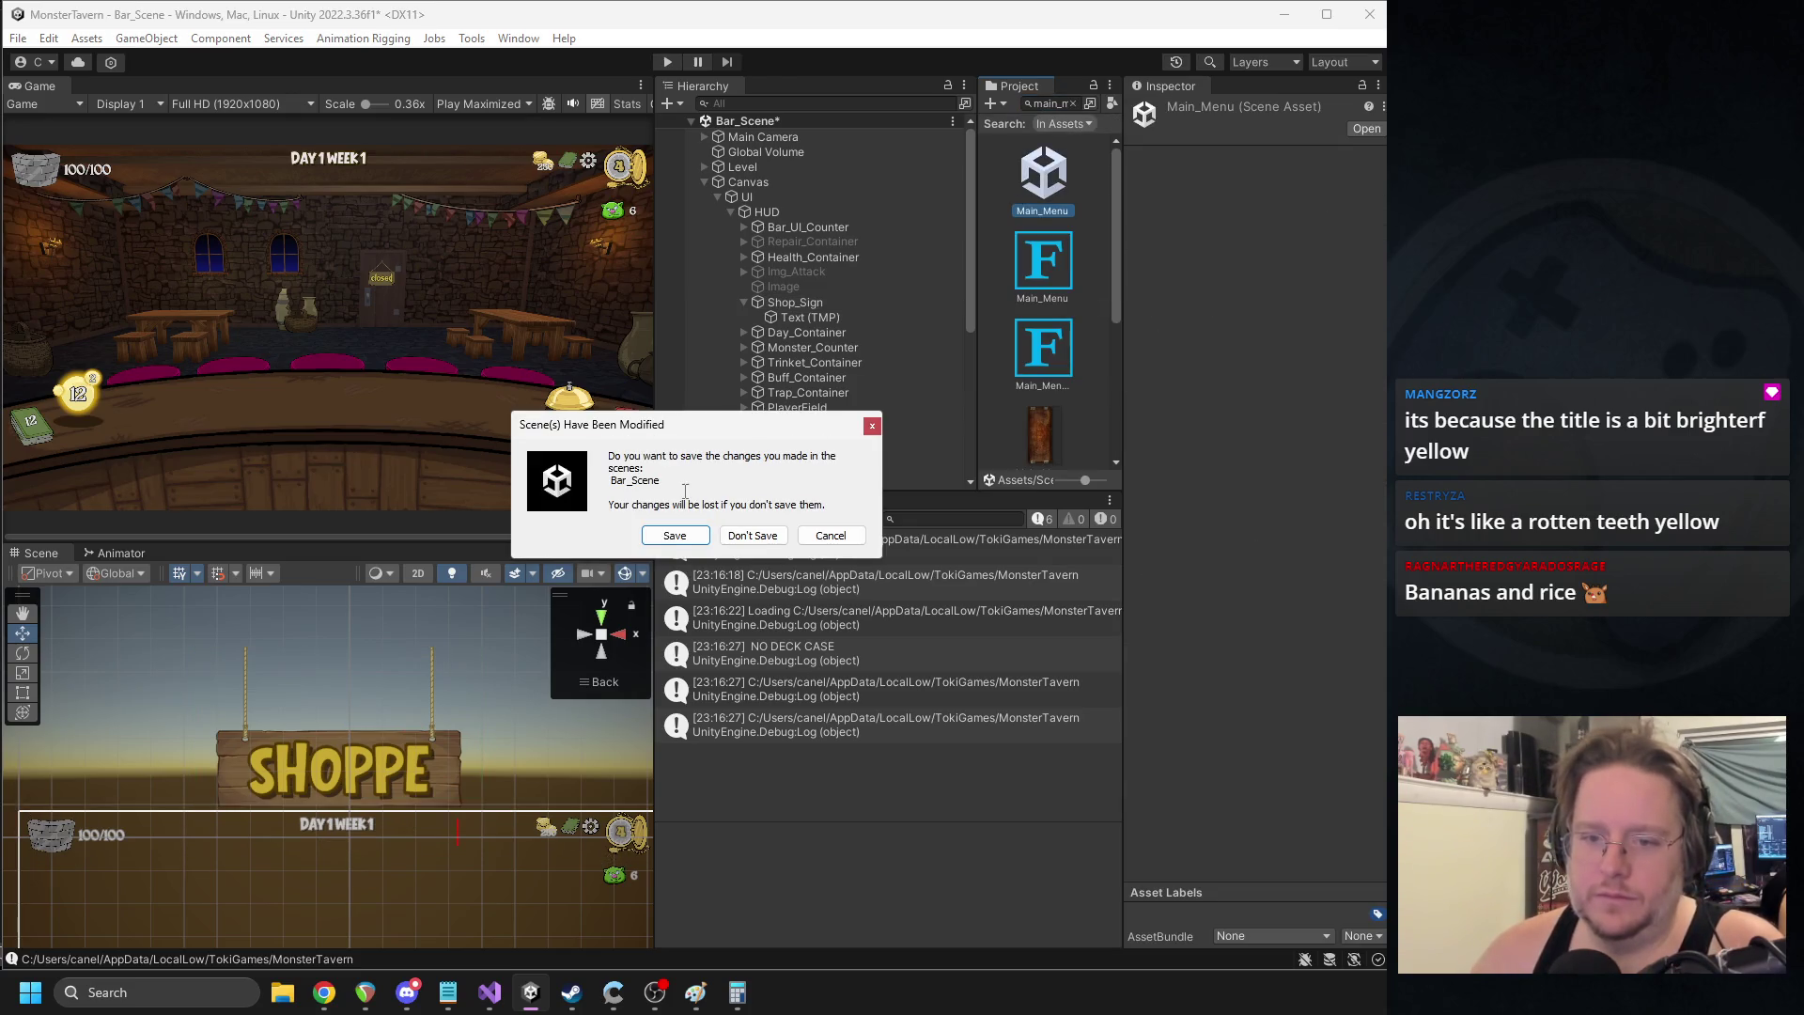
pyautogui.click(672, 536)
pyautogui.scroll(5, 373, 739)
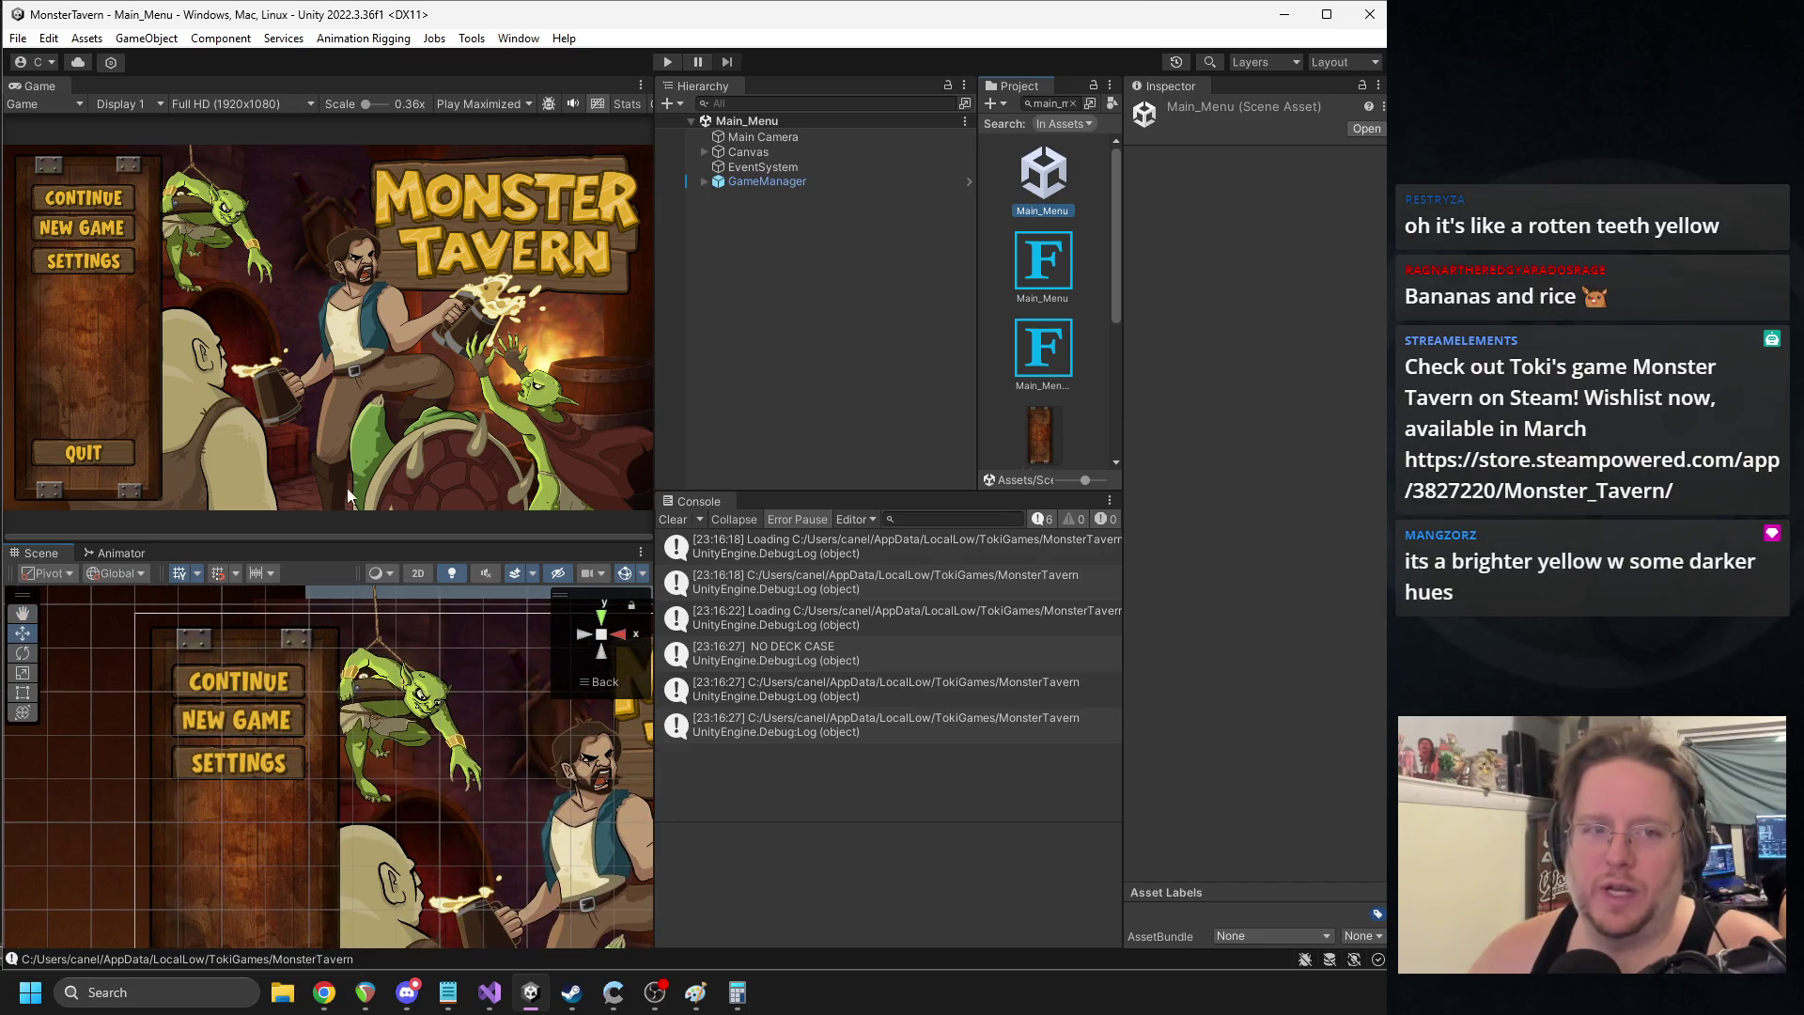
pyautogui.scroll(5, 258, 701)
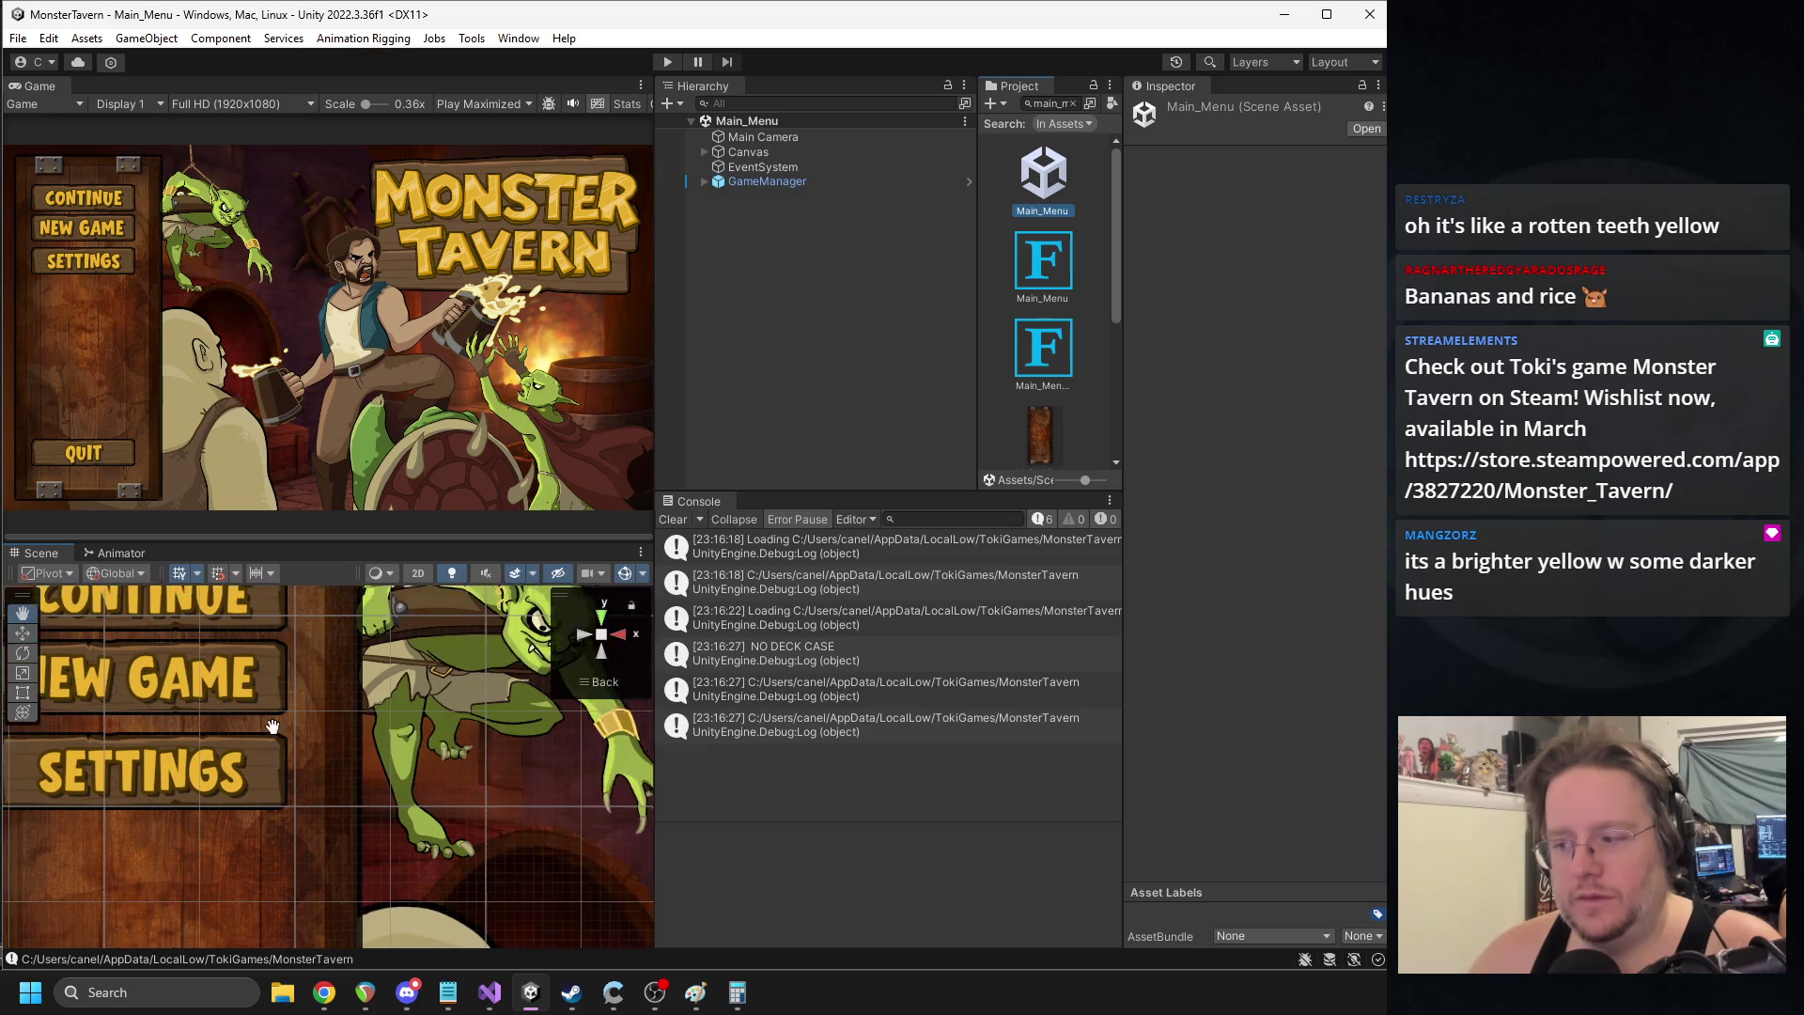
pyautogui.click(308, 701)
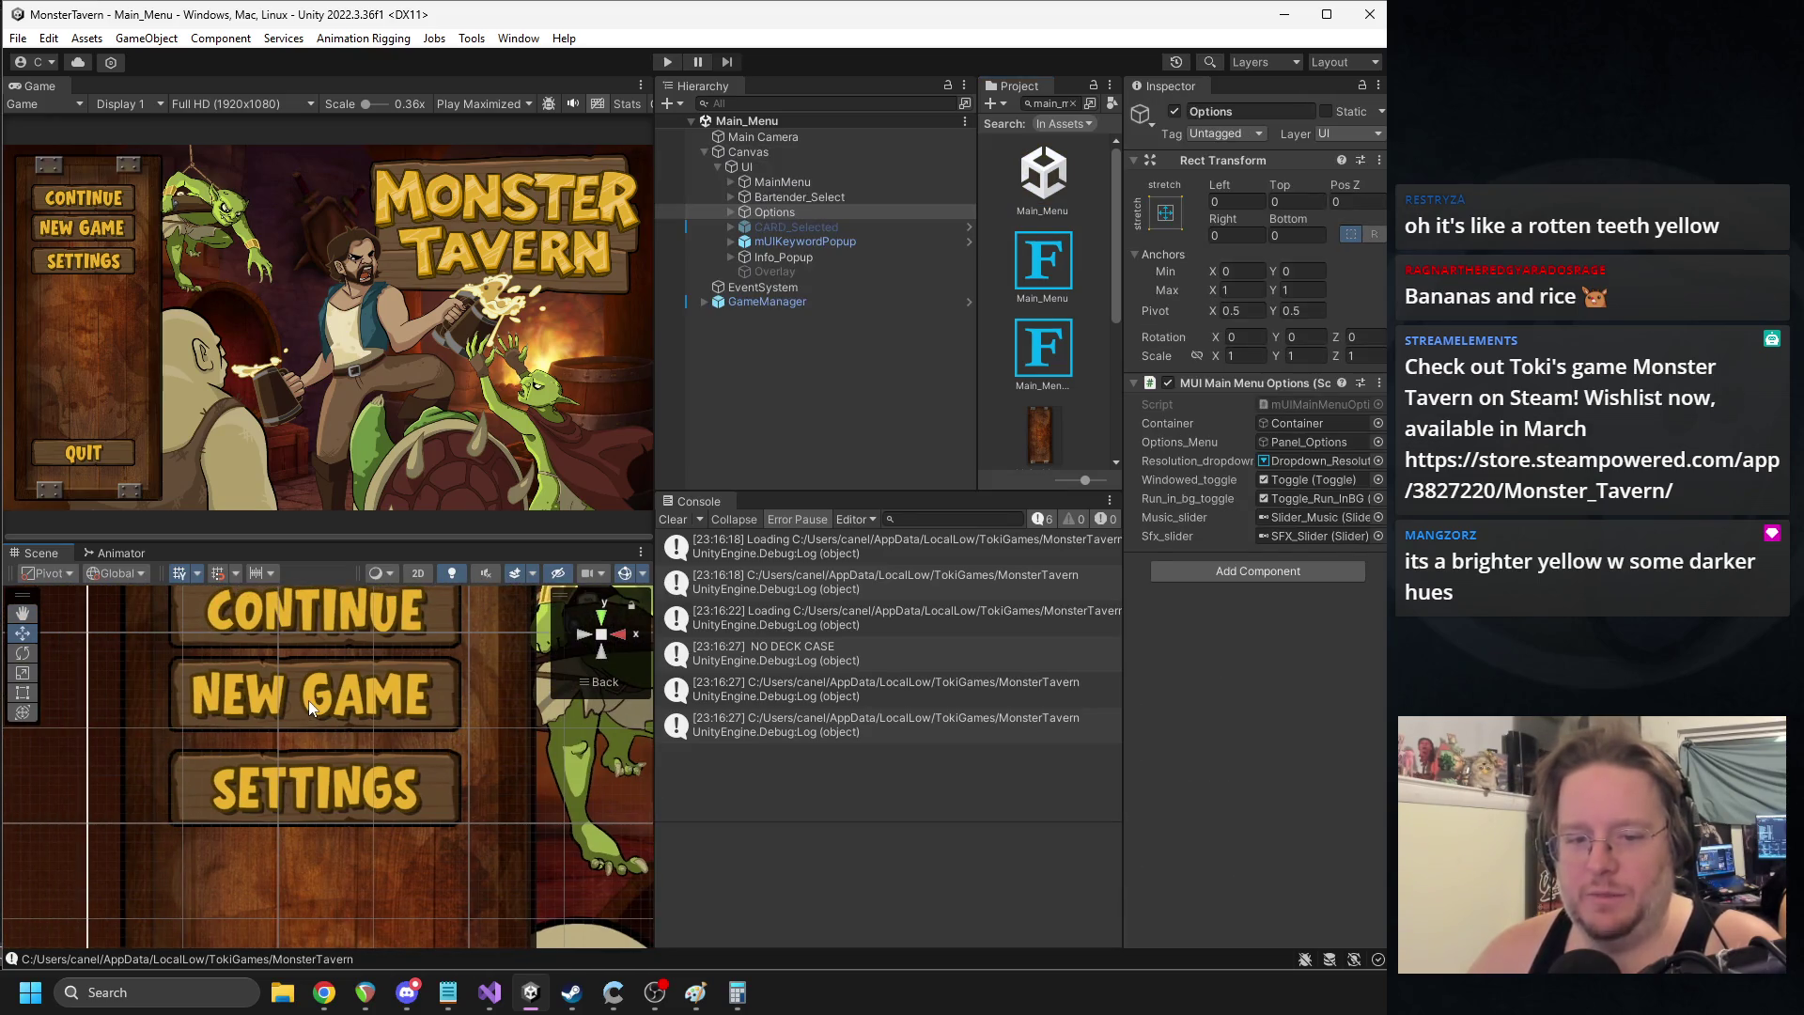
pyautogui.click(308, 701)
pyautogui.click(1273, 741)
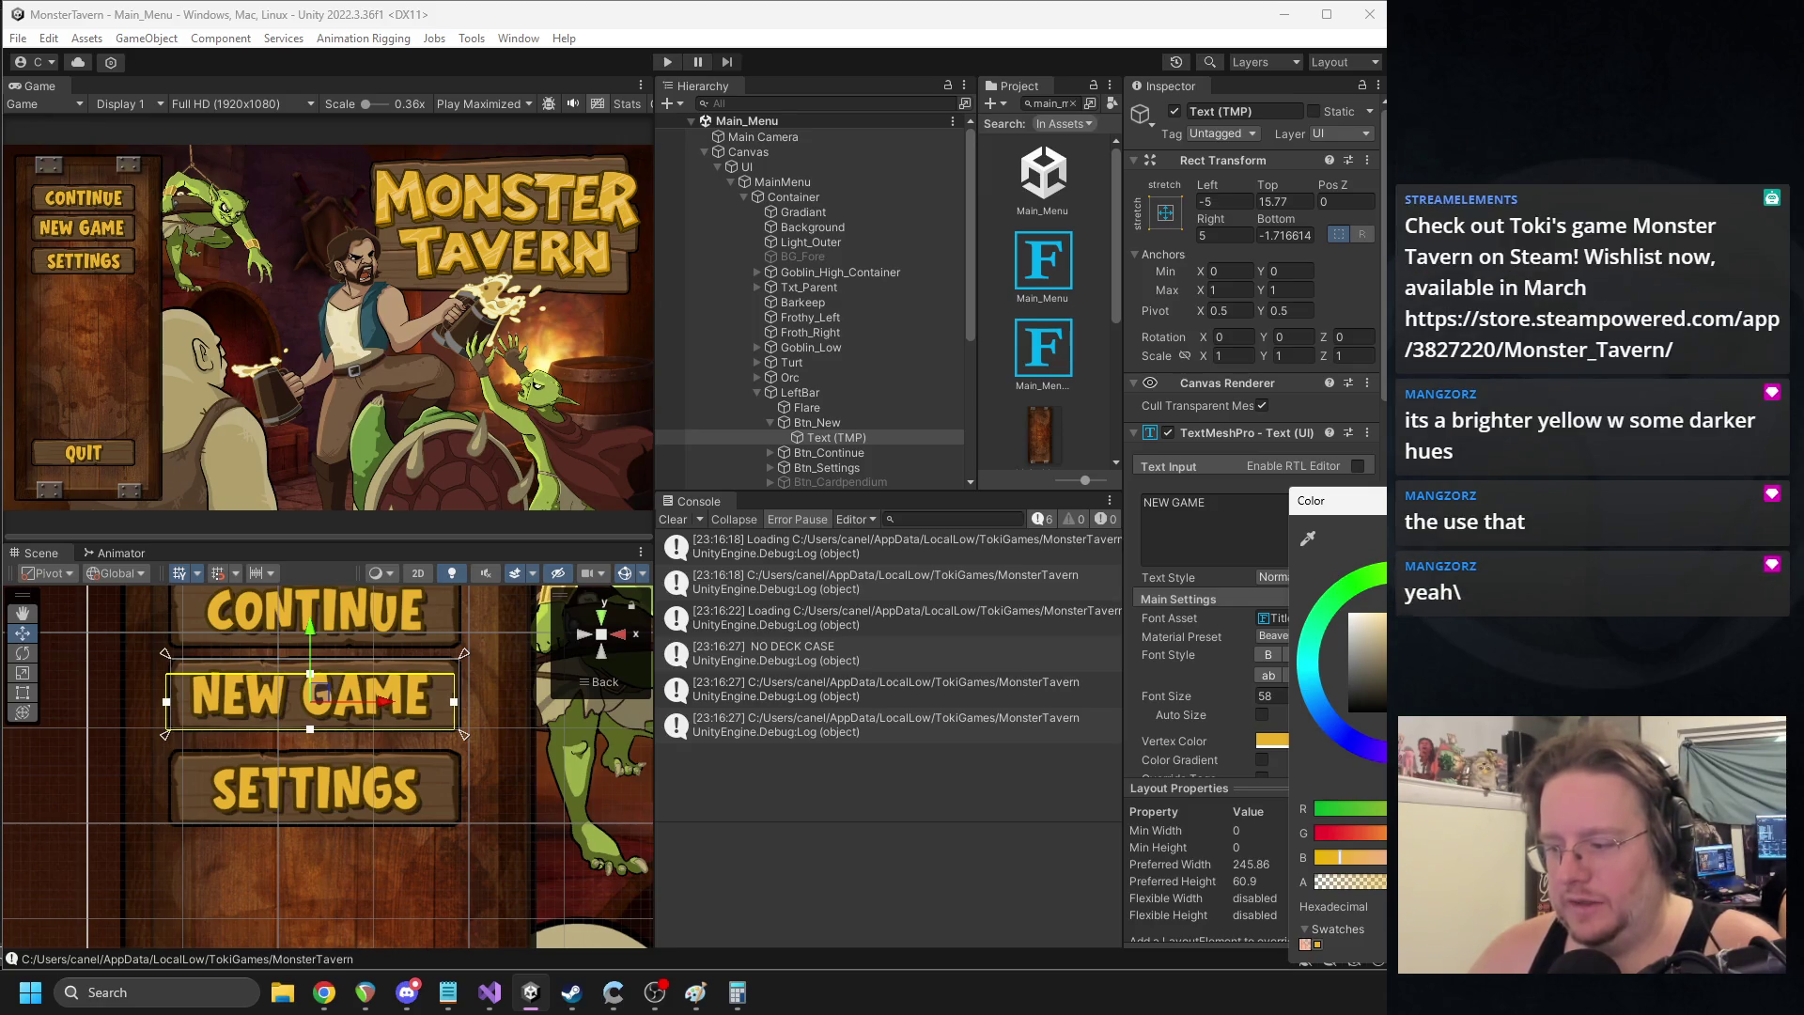
pyautogui.click(369, 531)
# - Search the project for Bar_Scene and open that scene
pyautogui.scroll(3, 342, 710)
pyautogui.scroll(-5, 342, 709)
pyautogui.scroll(-2, 318, 735)
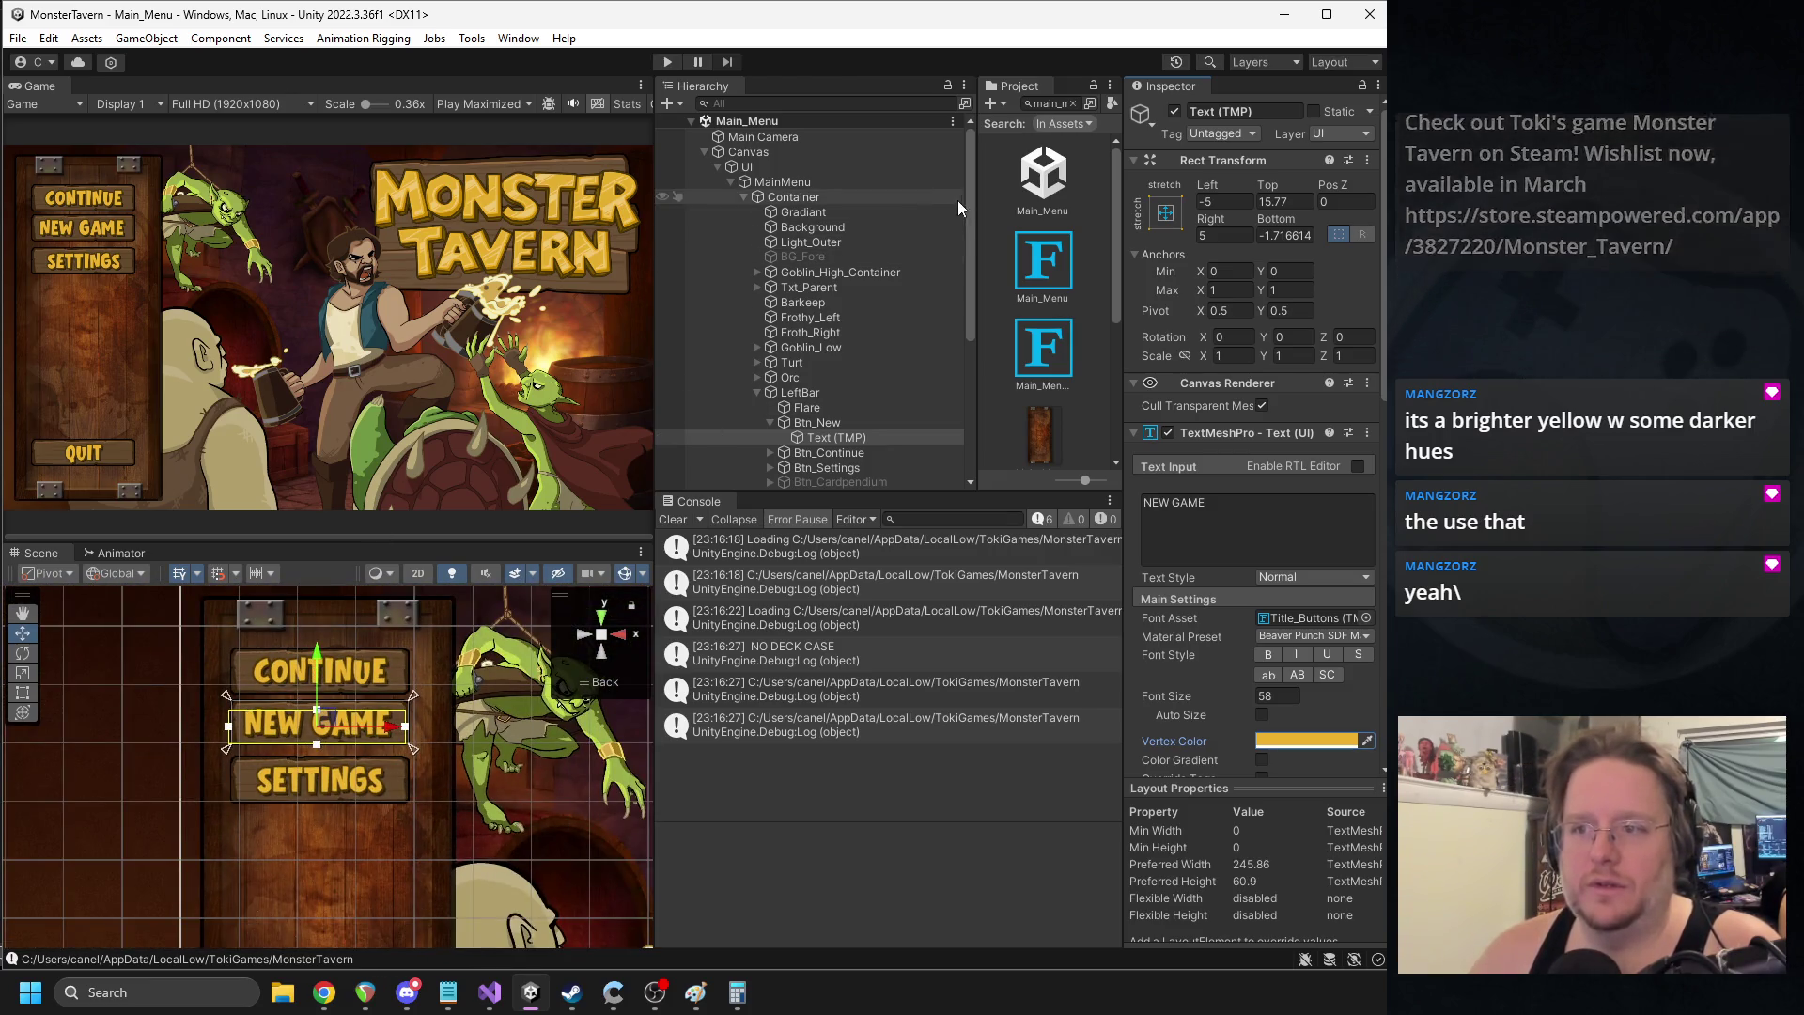
pyautogui.click(758, 393)
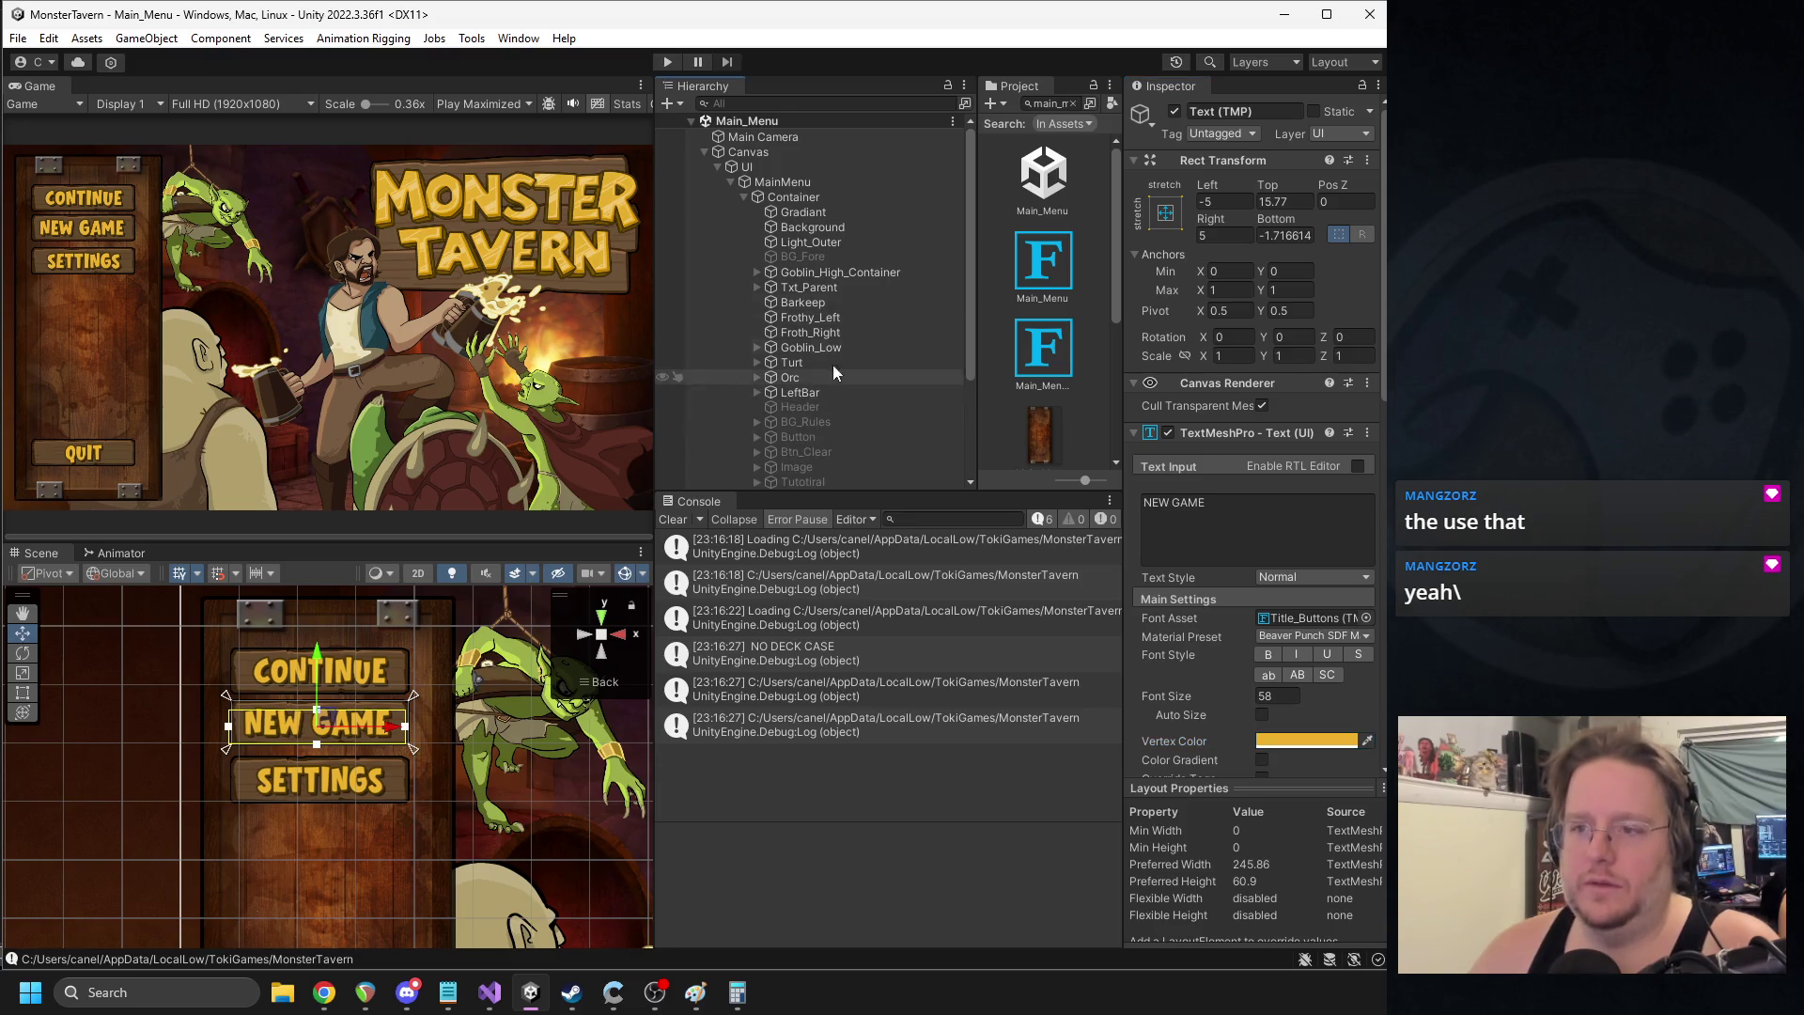
pyautogui.click(1043, 105)
pyautogui.write('Bar_Scene')
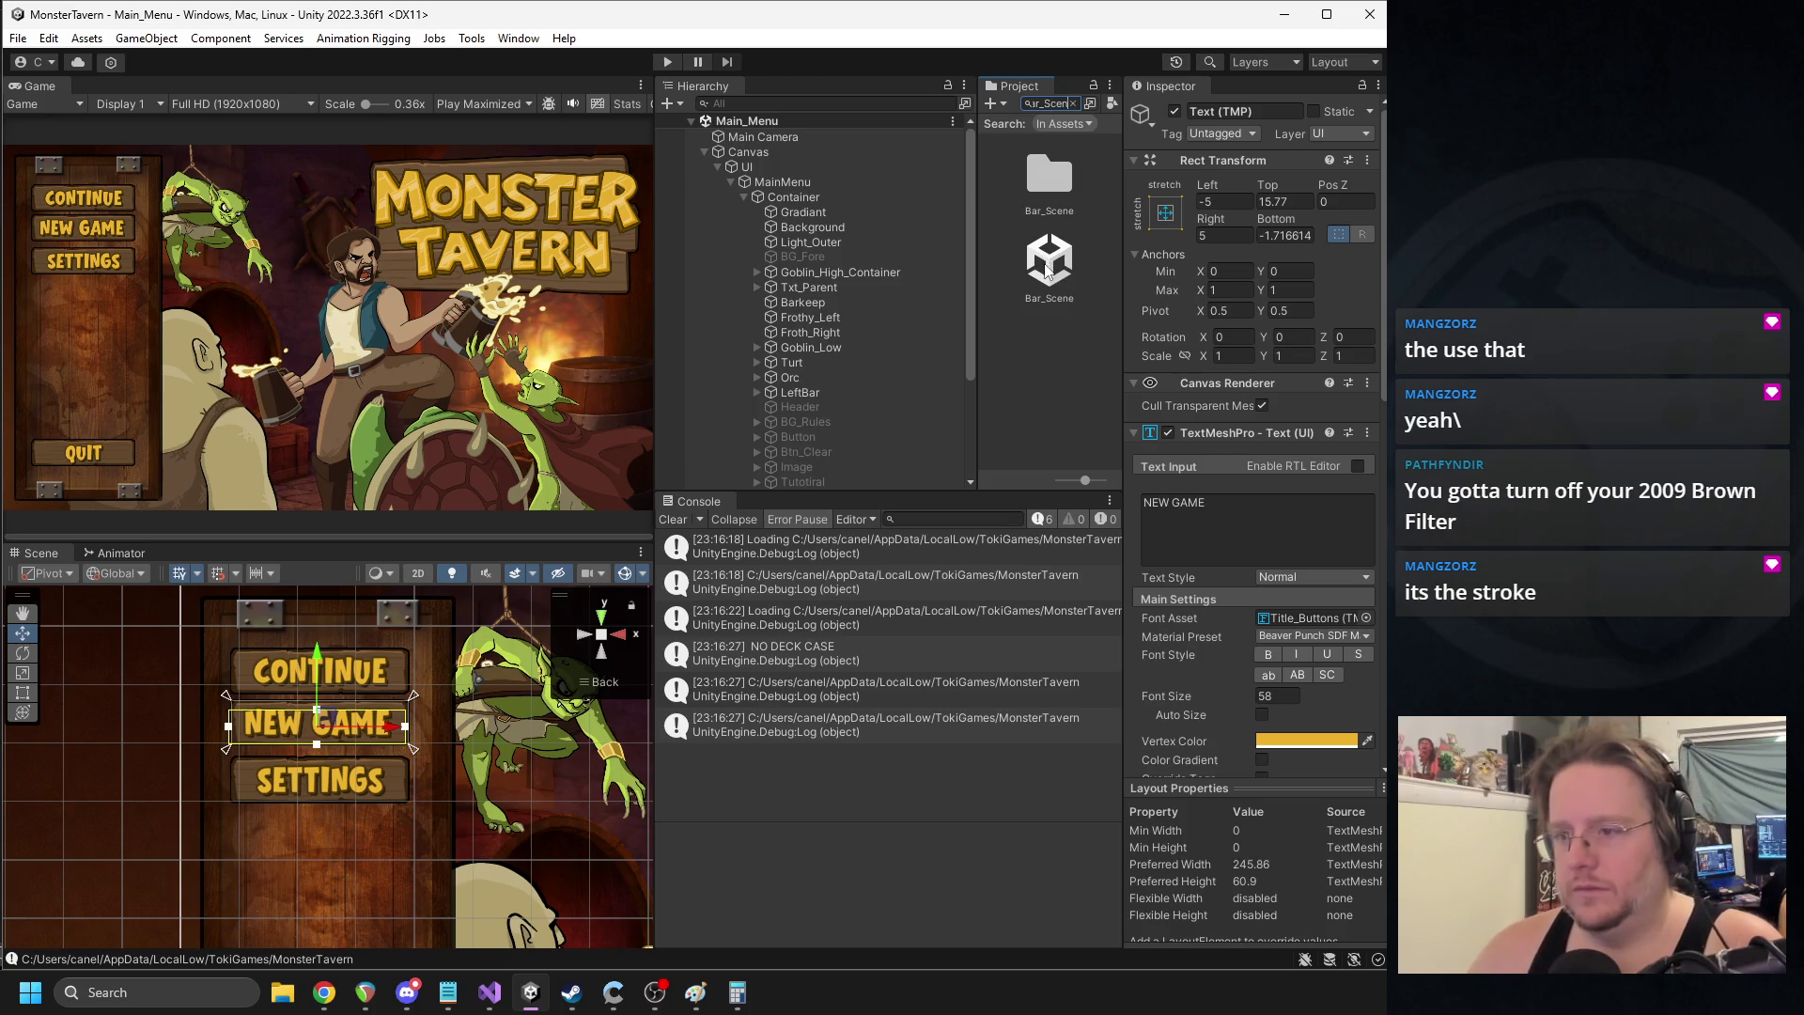
pyautogui.doubleClick(1031, 265)
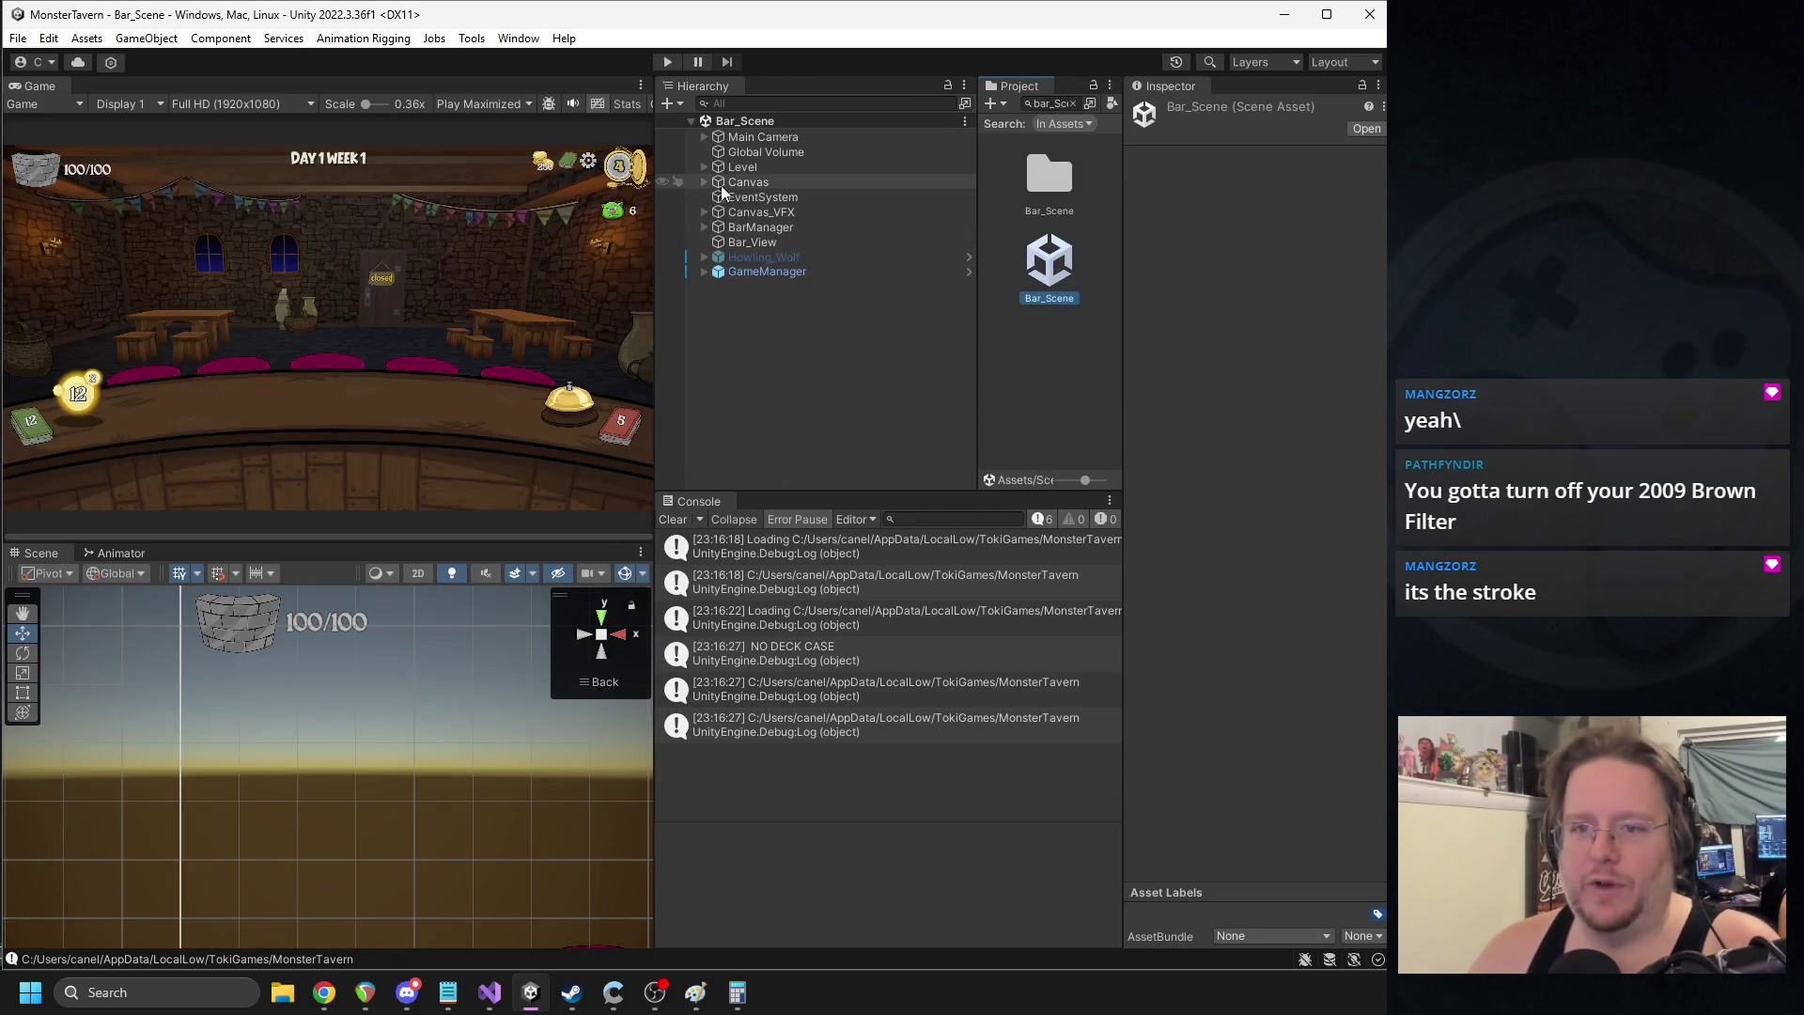
# - Expand Canvas > UI > HUD > Shop_Sign and select its SHOPPE Text (TMP)
pyautogui.click(704, 182)
pyautogui.click(719, 196)
pyautogui.click(731, 227)
pyautogui.click(731, 228)
pyautogui.click(731, 212)
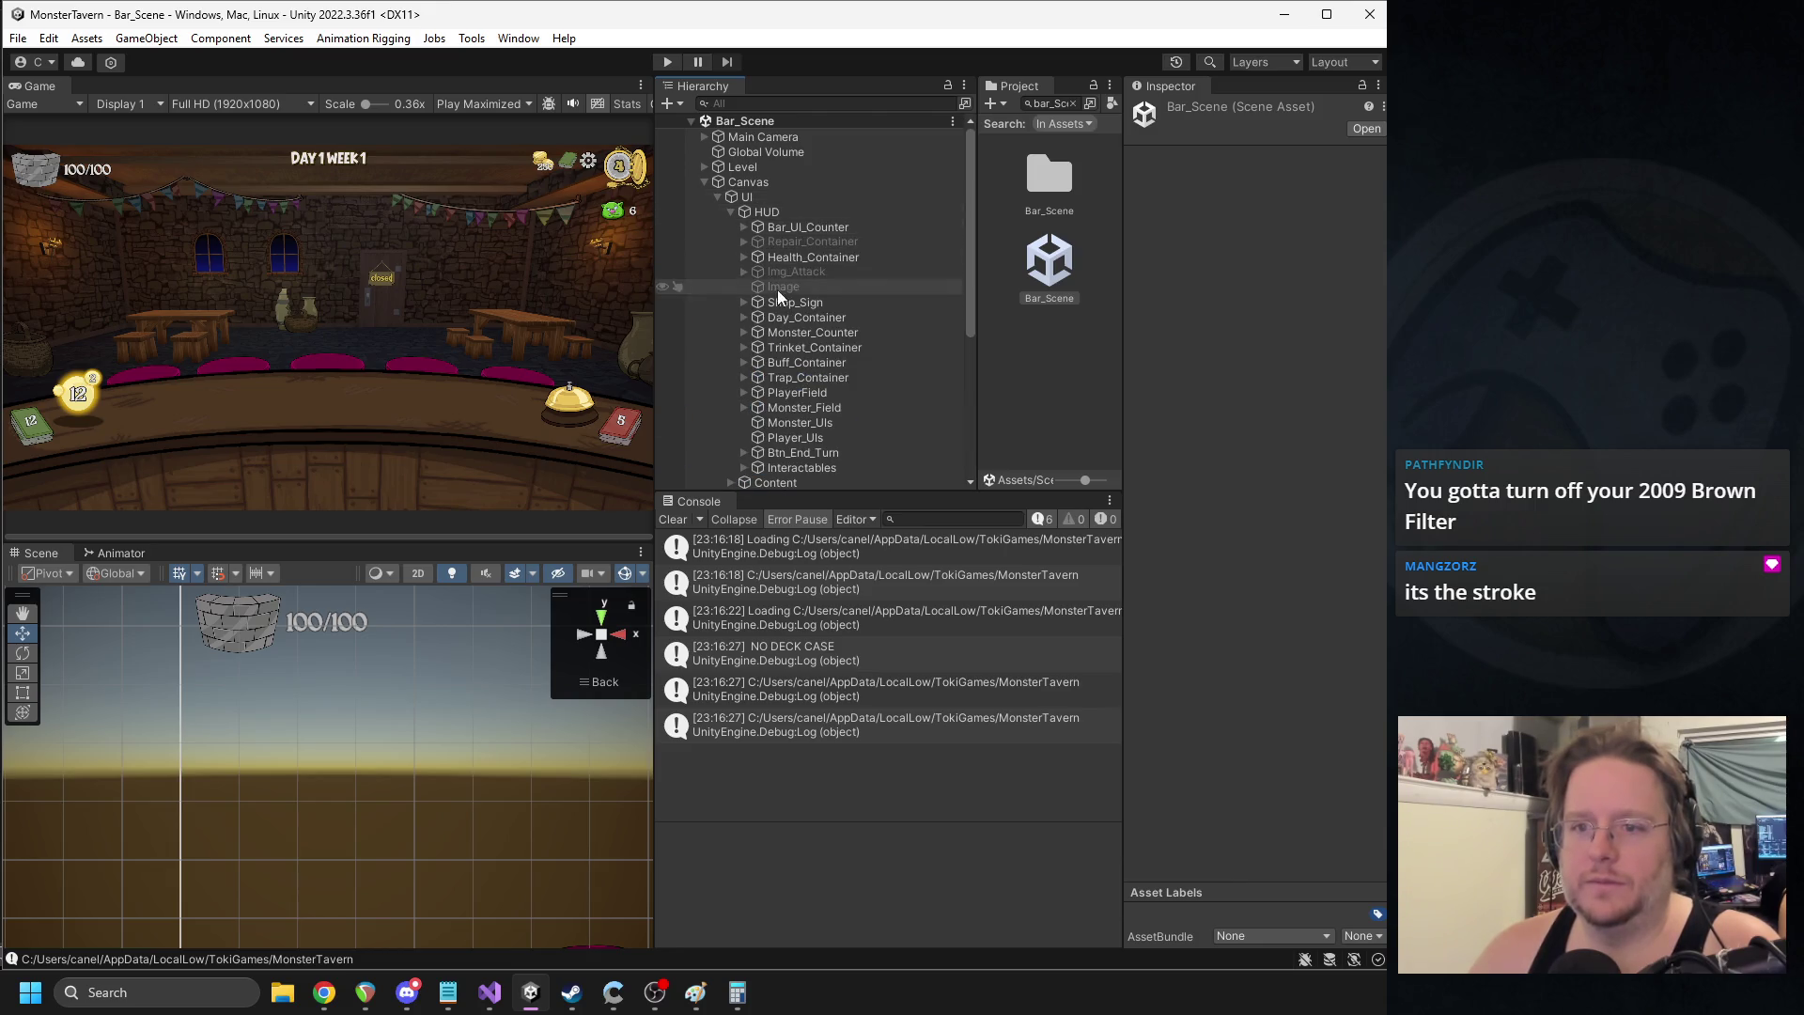
pyautogui.doubleClick(795, 301)
pyautogui.click(743, 302)
pyautogui.click(808, 317)
# - Try the Title_Buttons font on the SHOPPE text, then undo back to Menu_Buttons
pyautogui.click(1306, 618)
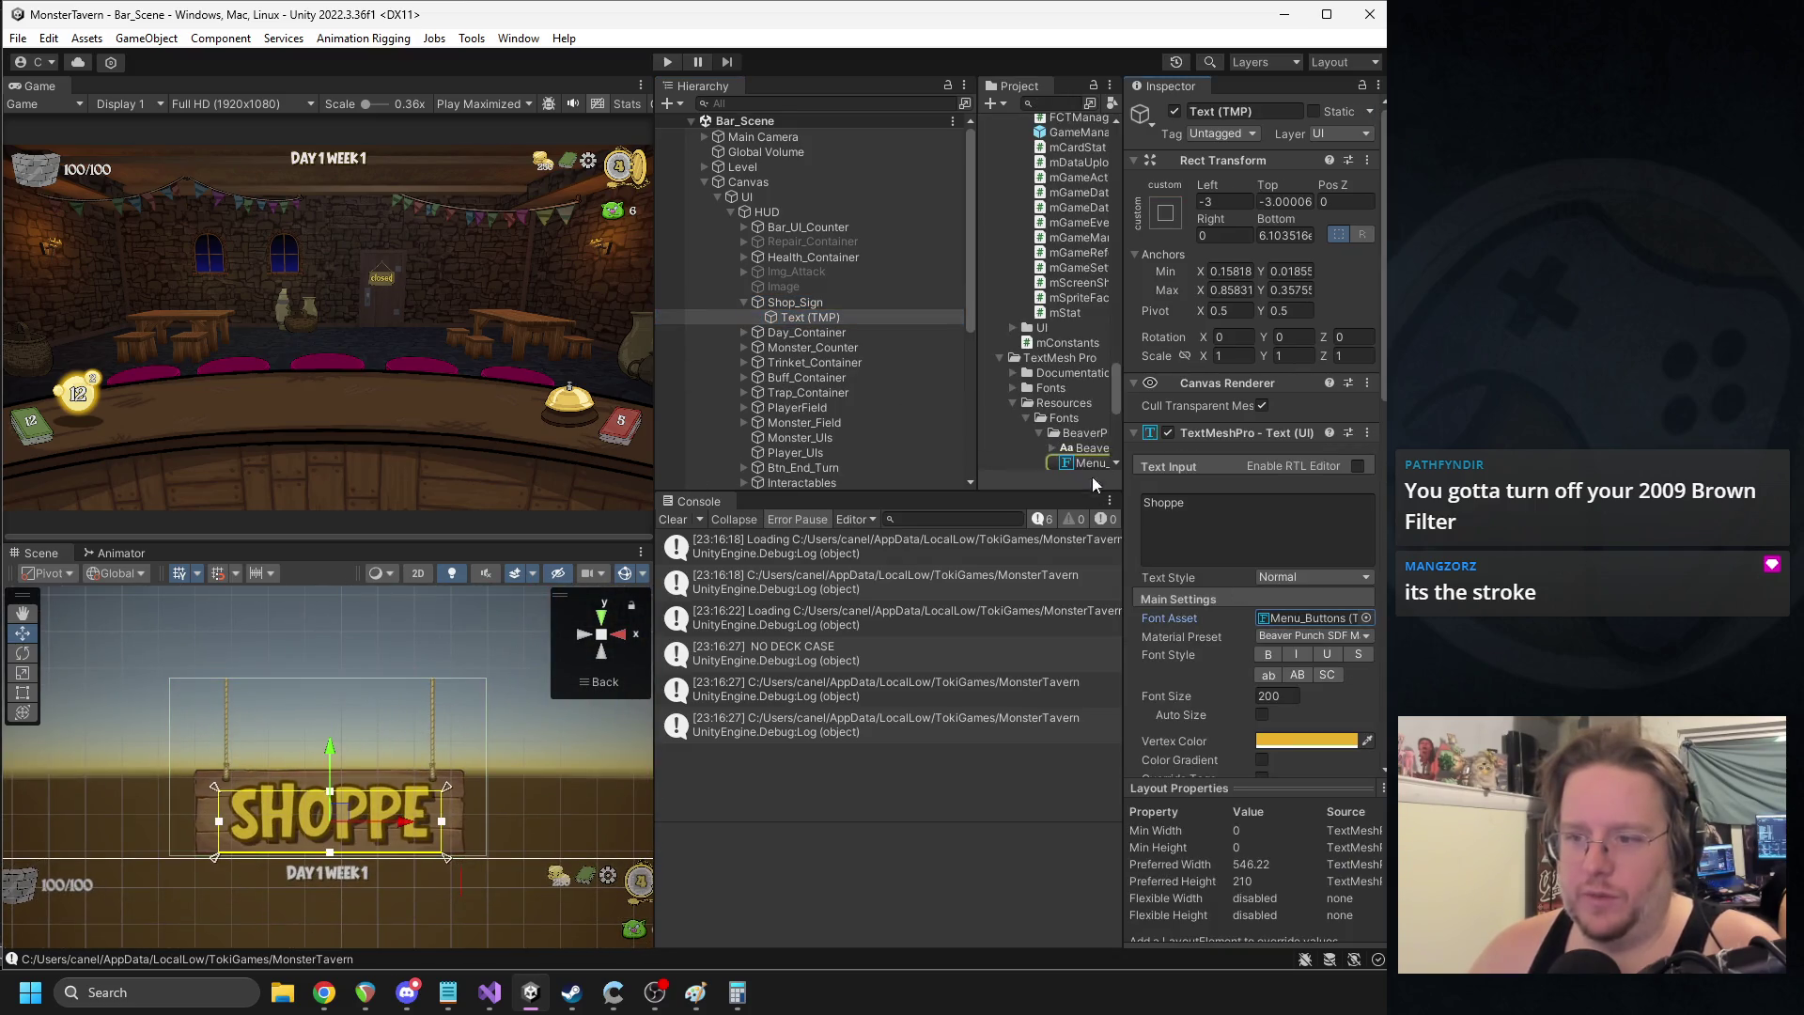
pyautogui.moveTo(1085, 423); pyautogui.dragTo(1329, 617)
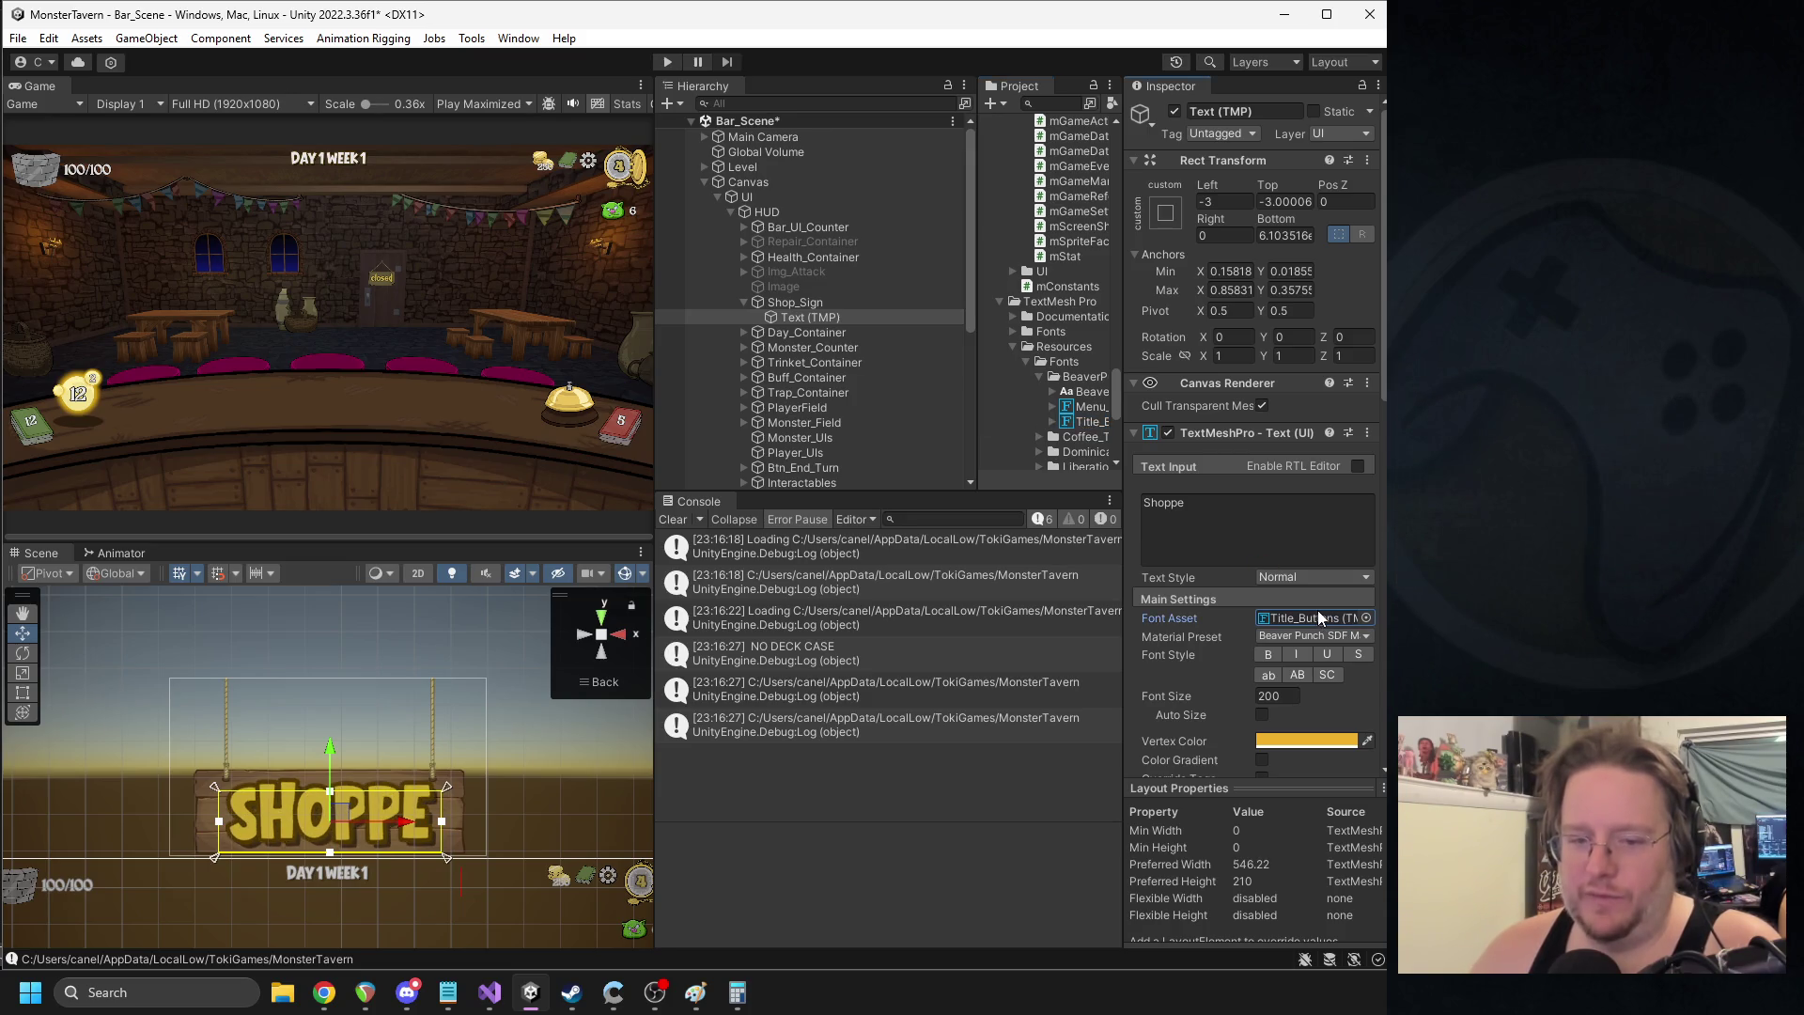
pyautogui.scroll(-1, 1293, 600)
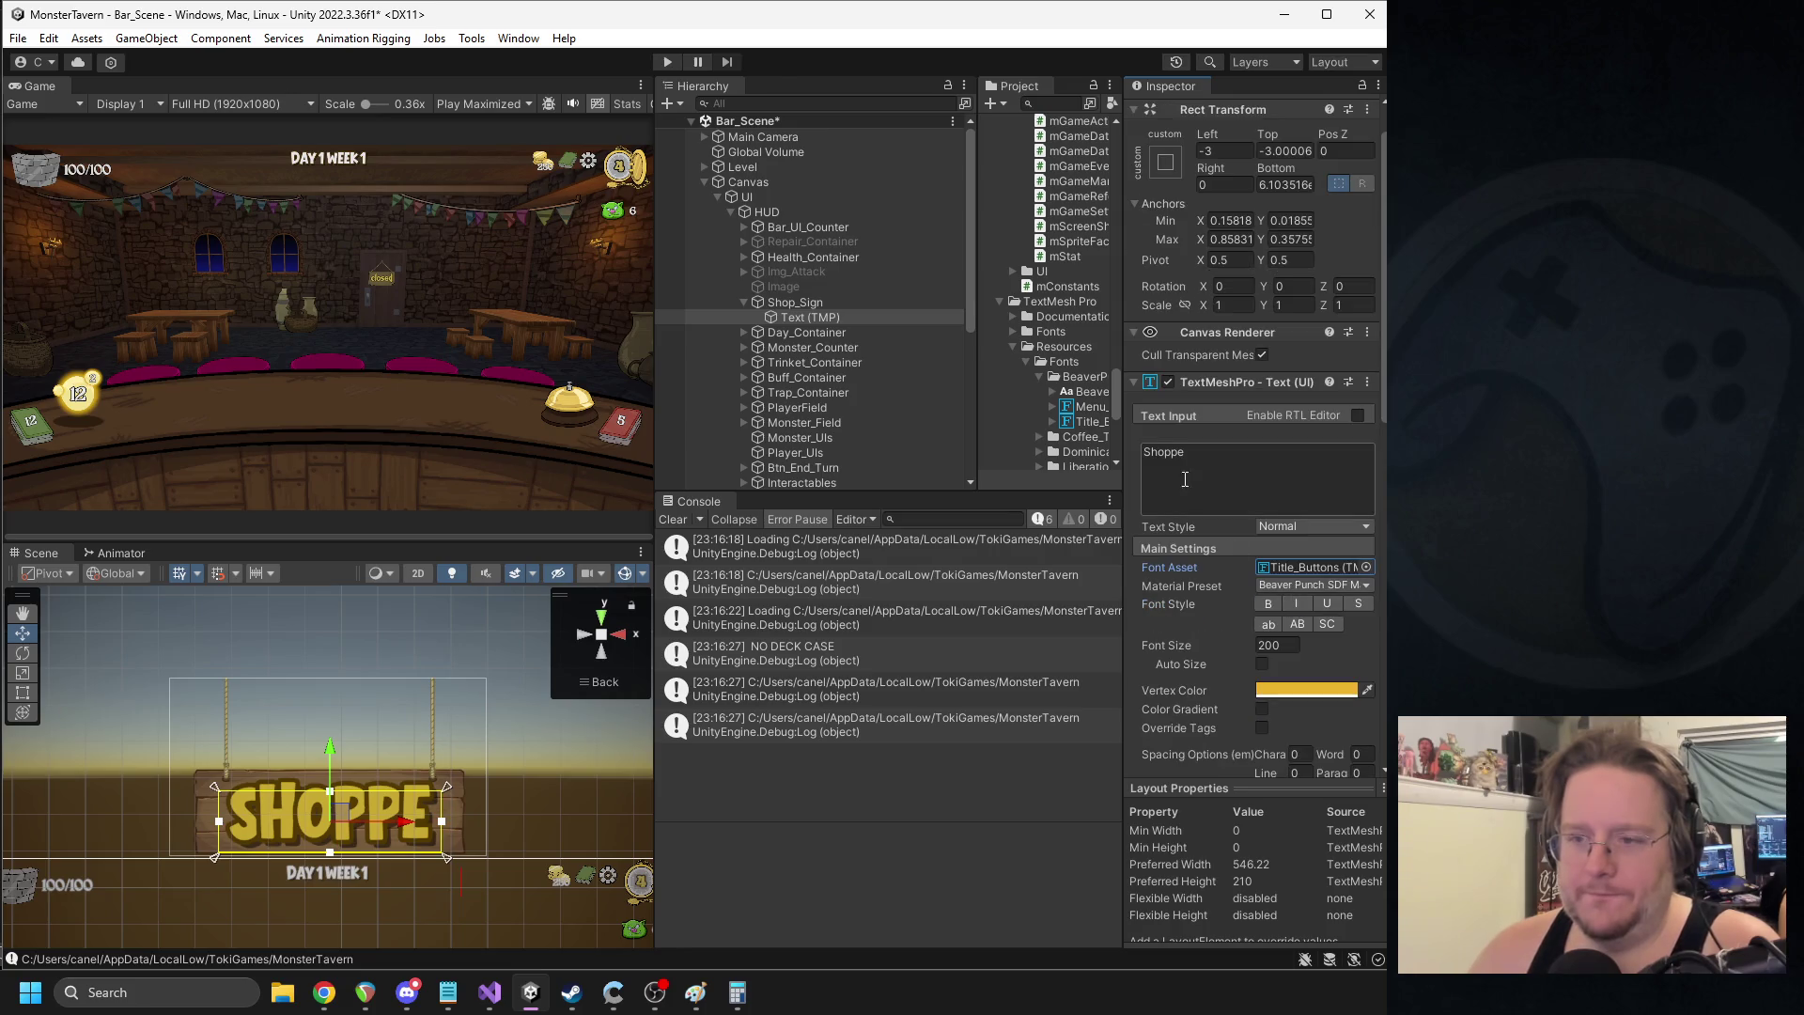
pyautogui.hotkey('ctrl', 'z')
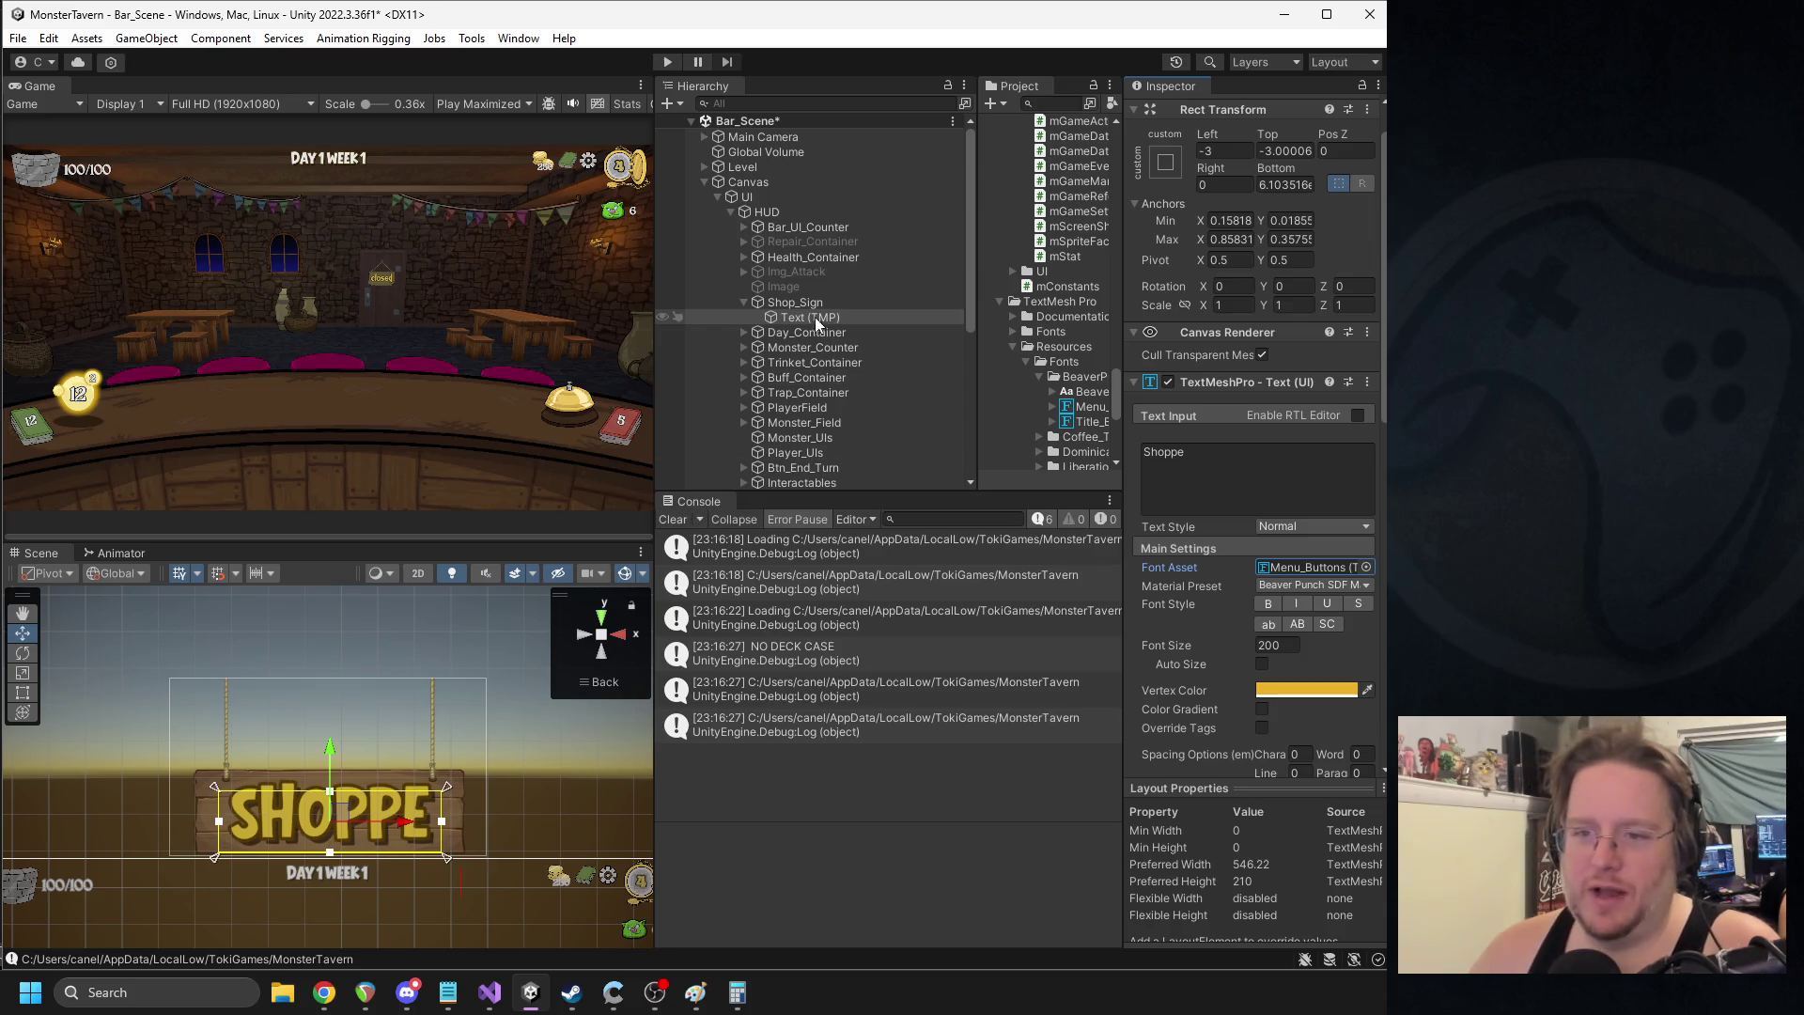
# - Deactivate Shop_Sign, widen the game and scene views, and start the game with Ctrl+P
pyautogui.click(808, 305)
pyautogui.scroll(-2, 343, 743)
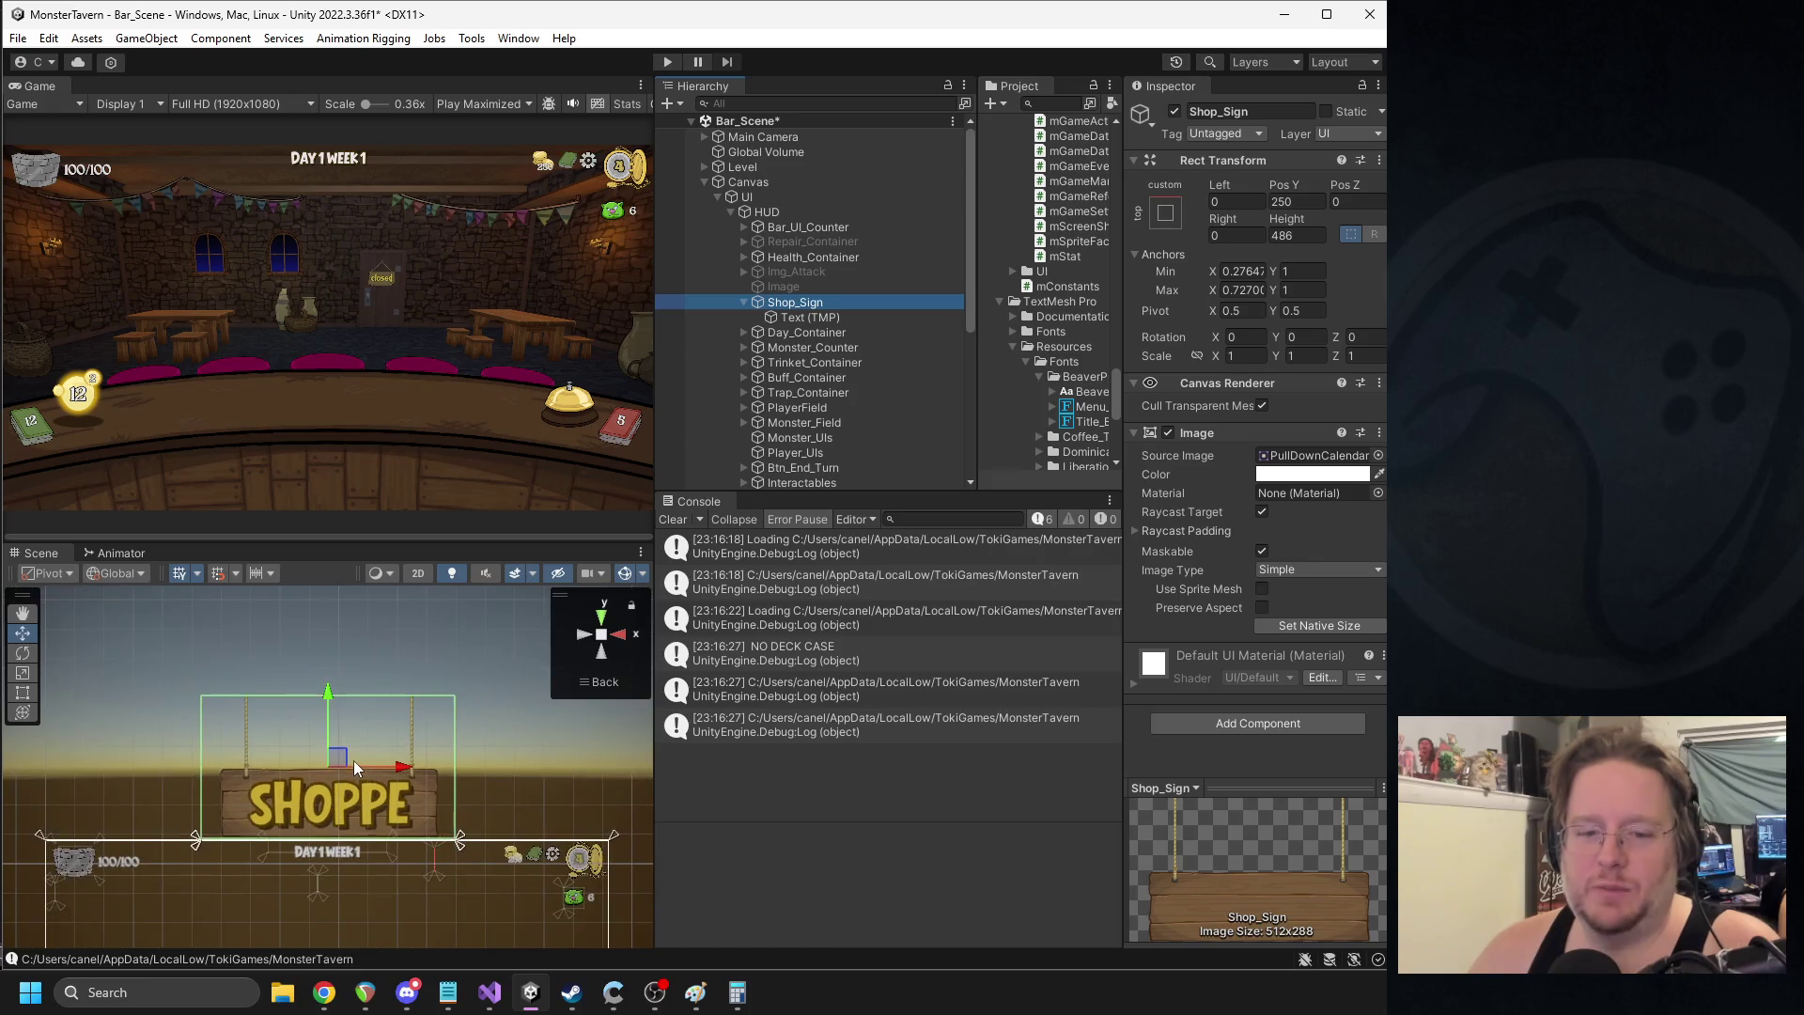
pyautogui.click(1173, 111)
pyautogui.moveTo(657, 184)
pyautogui.mouseDown()
pyautogui.moveTo(734, 206)
pyautogui.moveTo(713, 206)
pyautogui.mouseUp()
pyautogui.hotkey('ctrl', 'p')
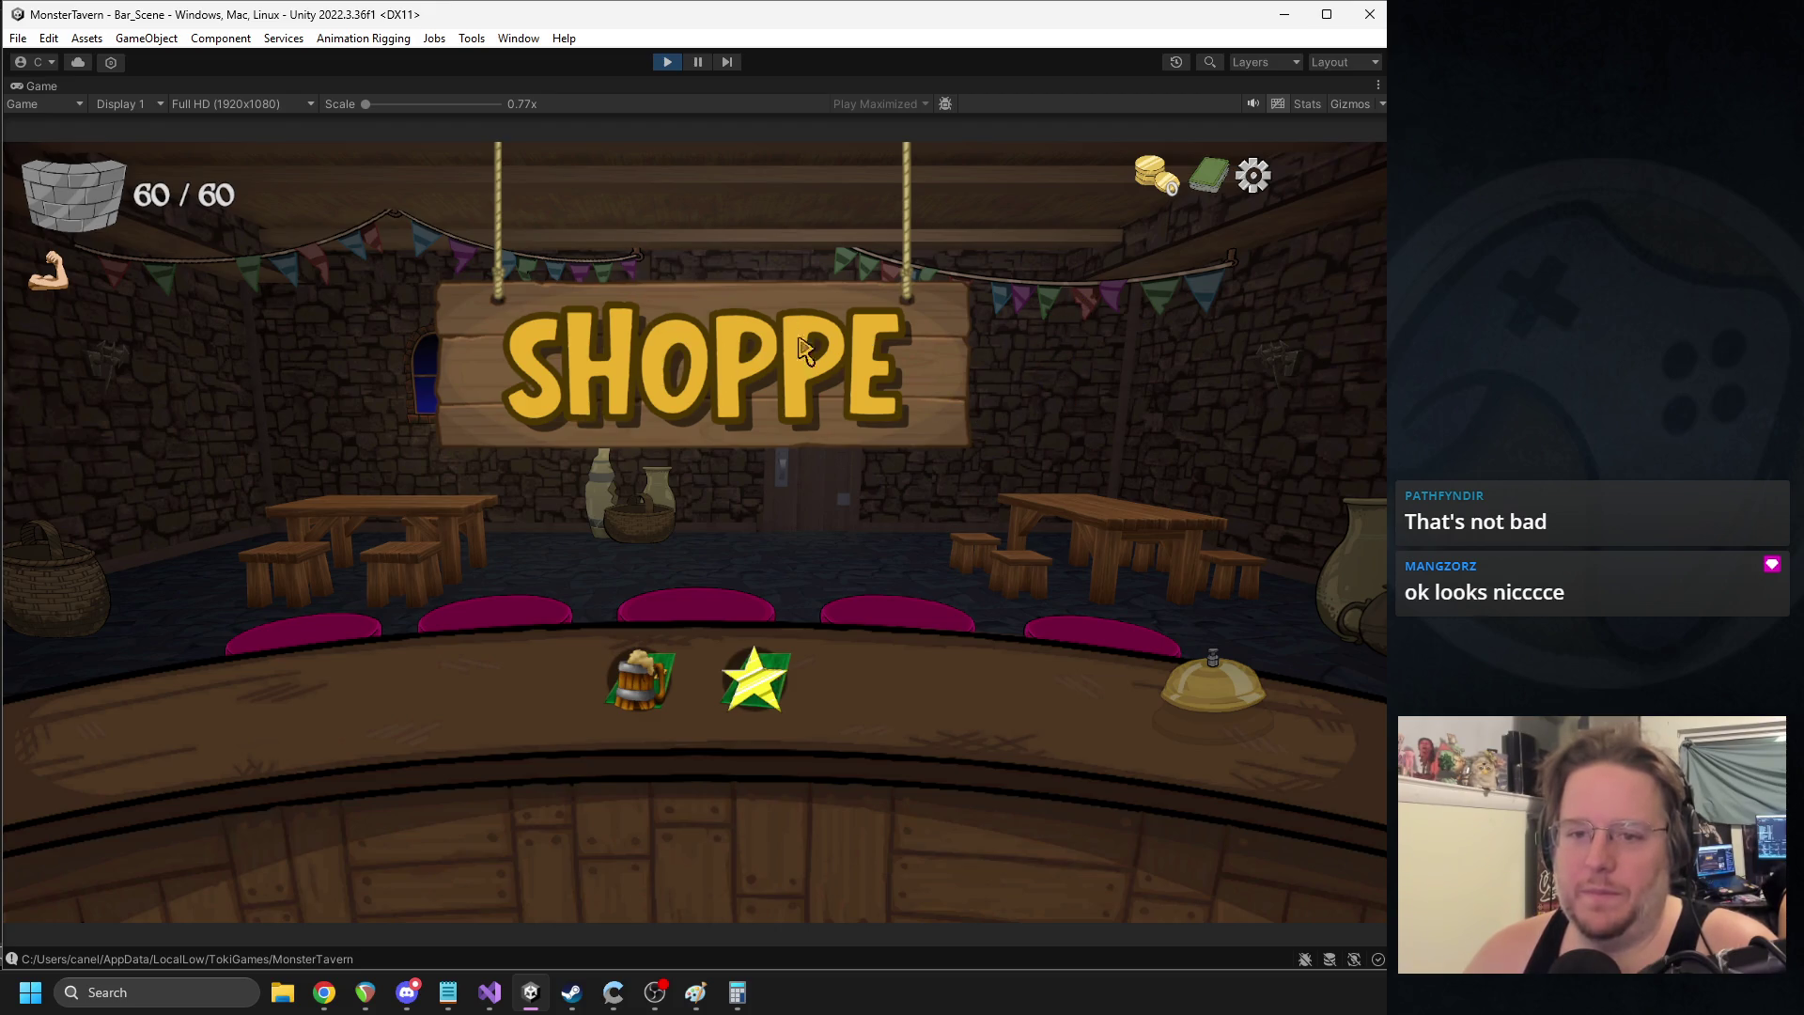
pyautogui.click(673, 64)
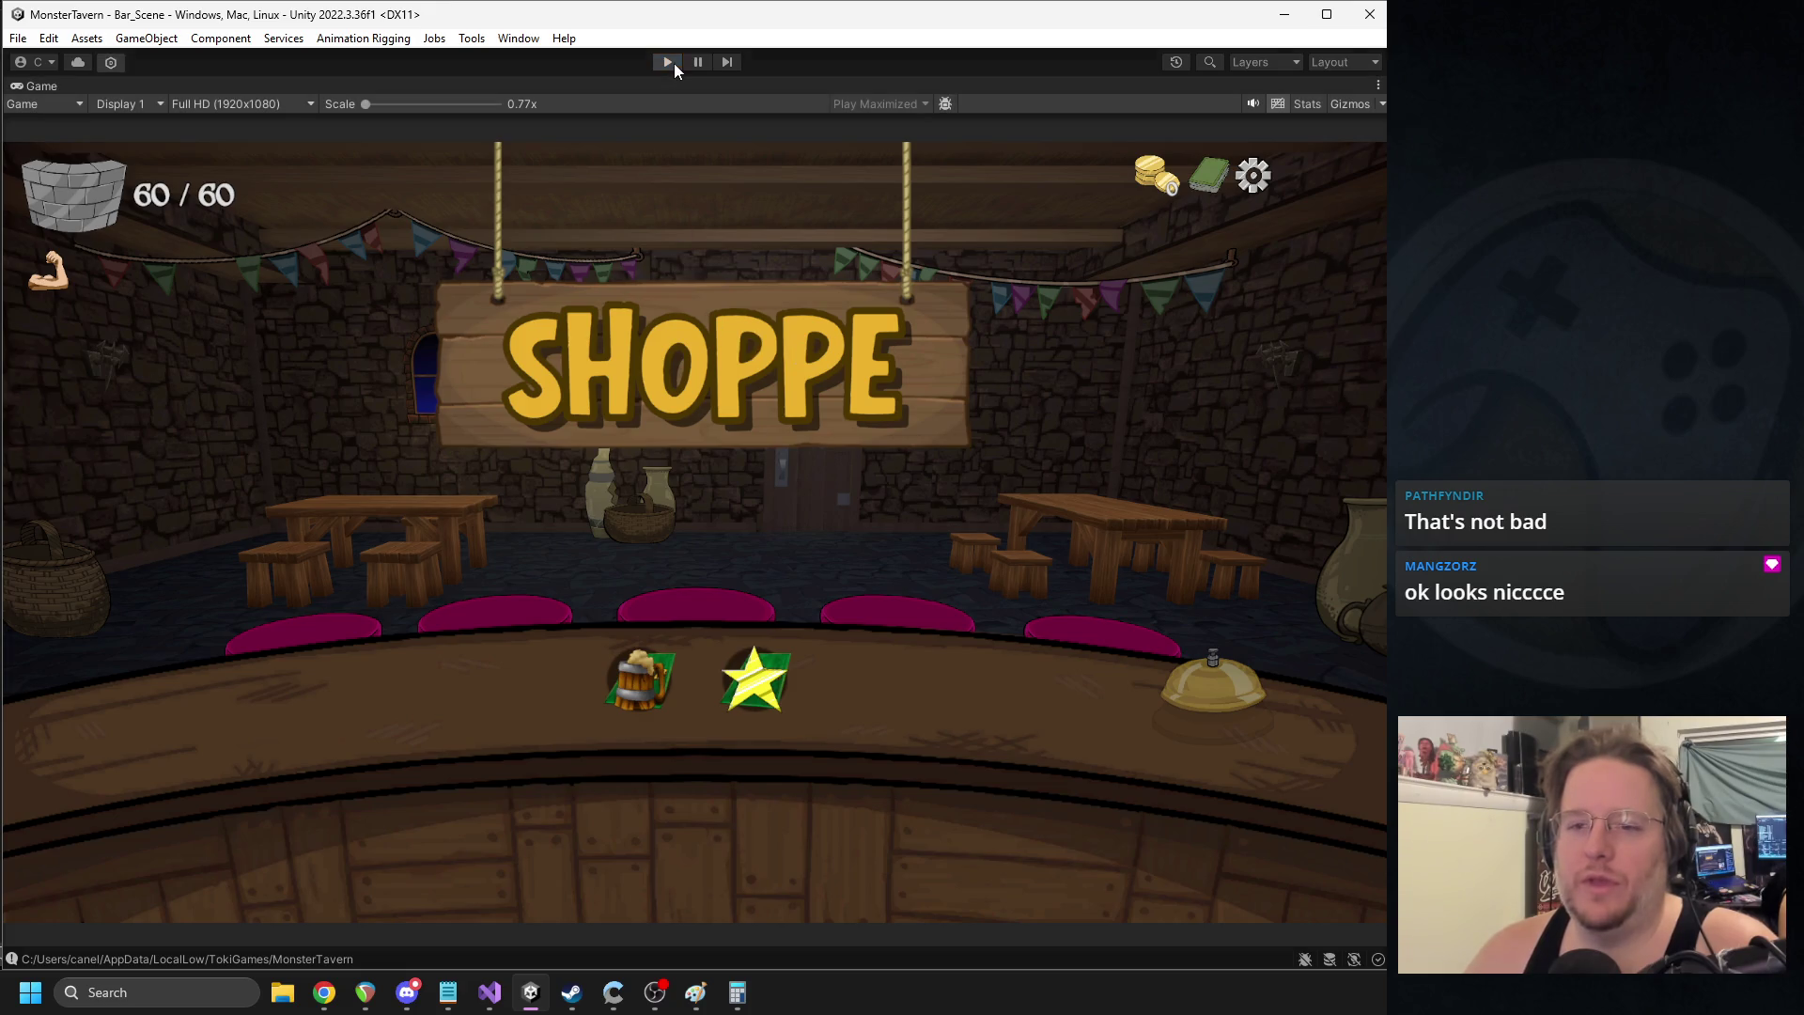
pyautogui.click(1175, 111)
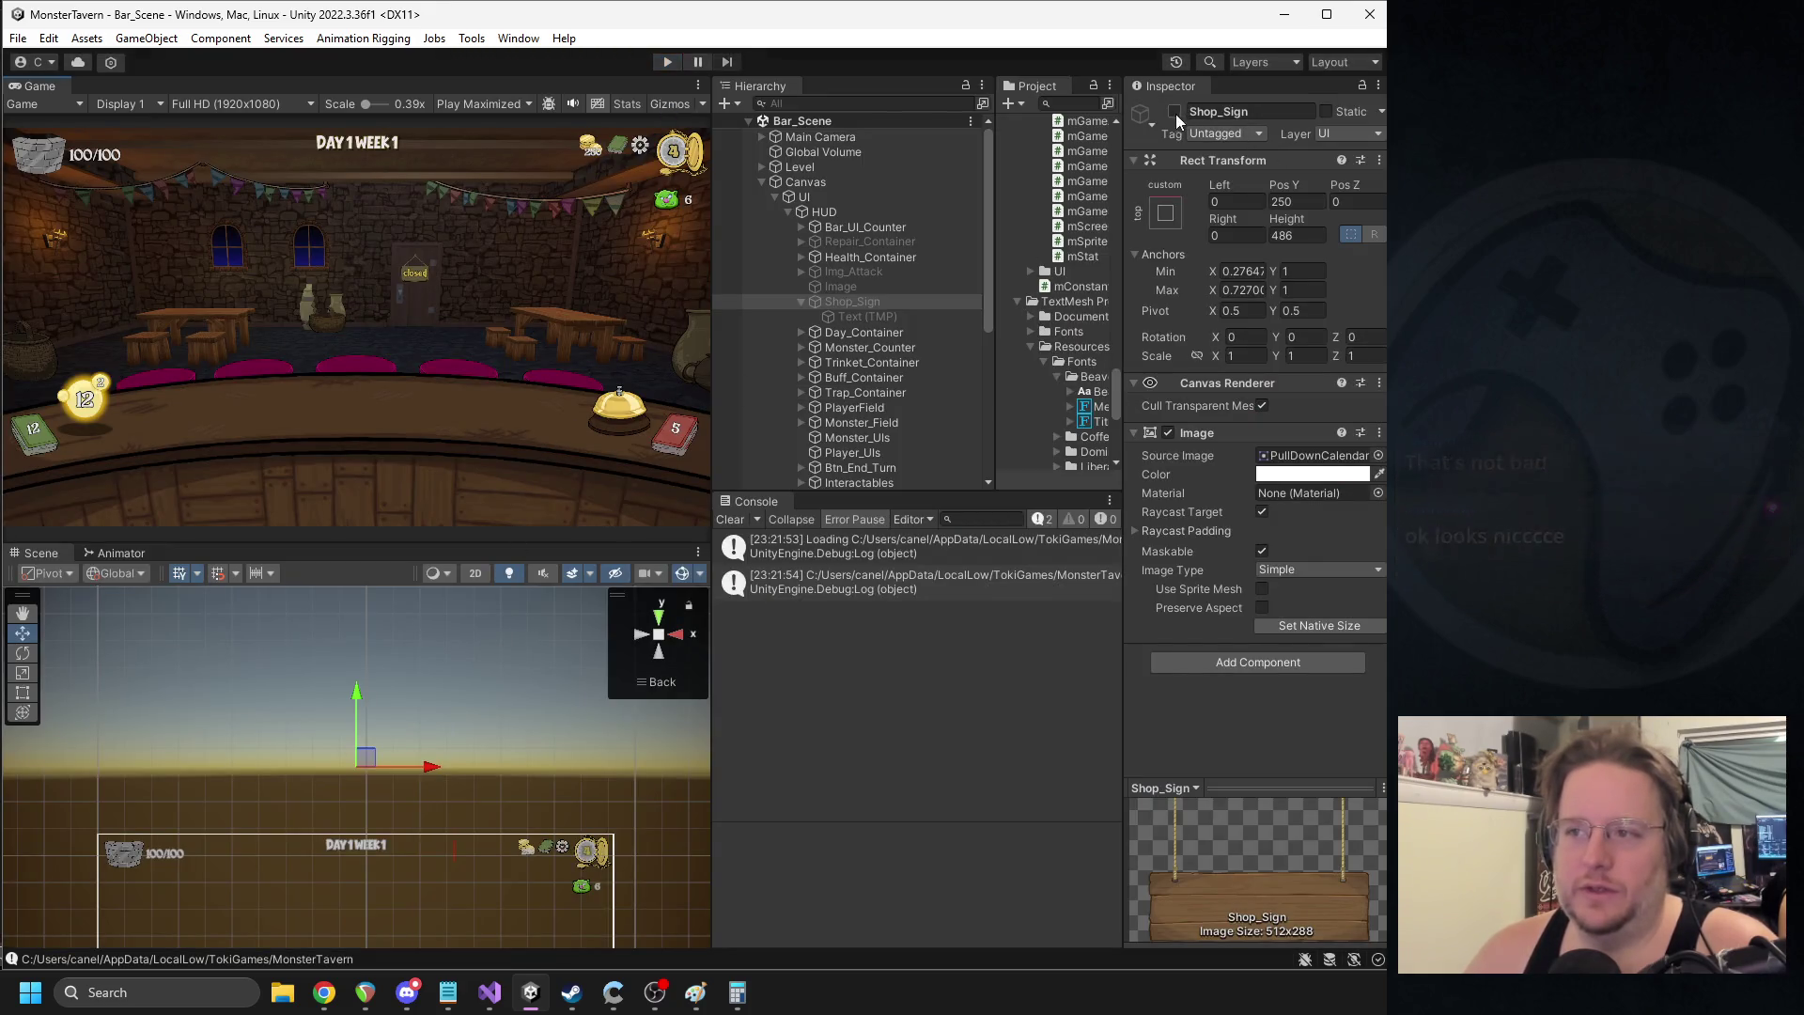
# - Set the SHOPPE text's Character spacing to 5
pyautogui.click(857, 320)
pyautogui.scroll(-3, 1260, 678)
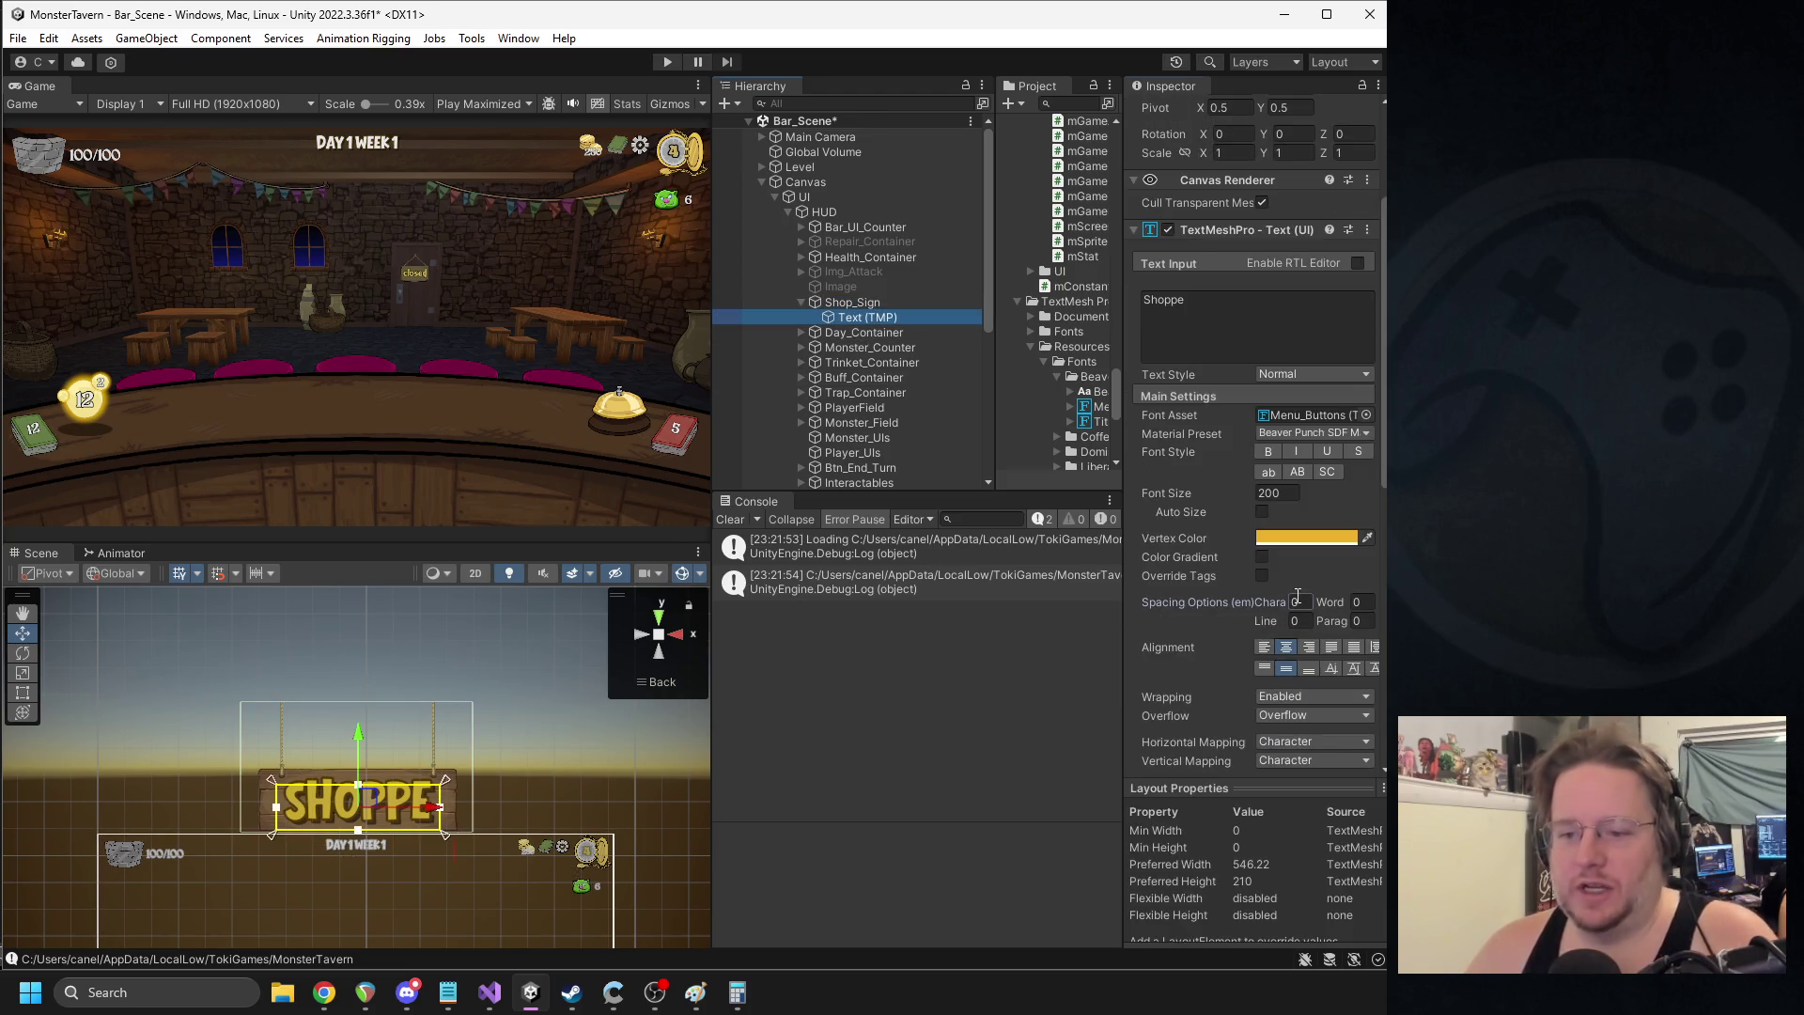
pyautogui.click(1297, 601)
pyautogui.write('5')
pyautogui.scroll(6, 527, 785)
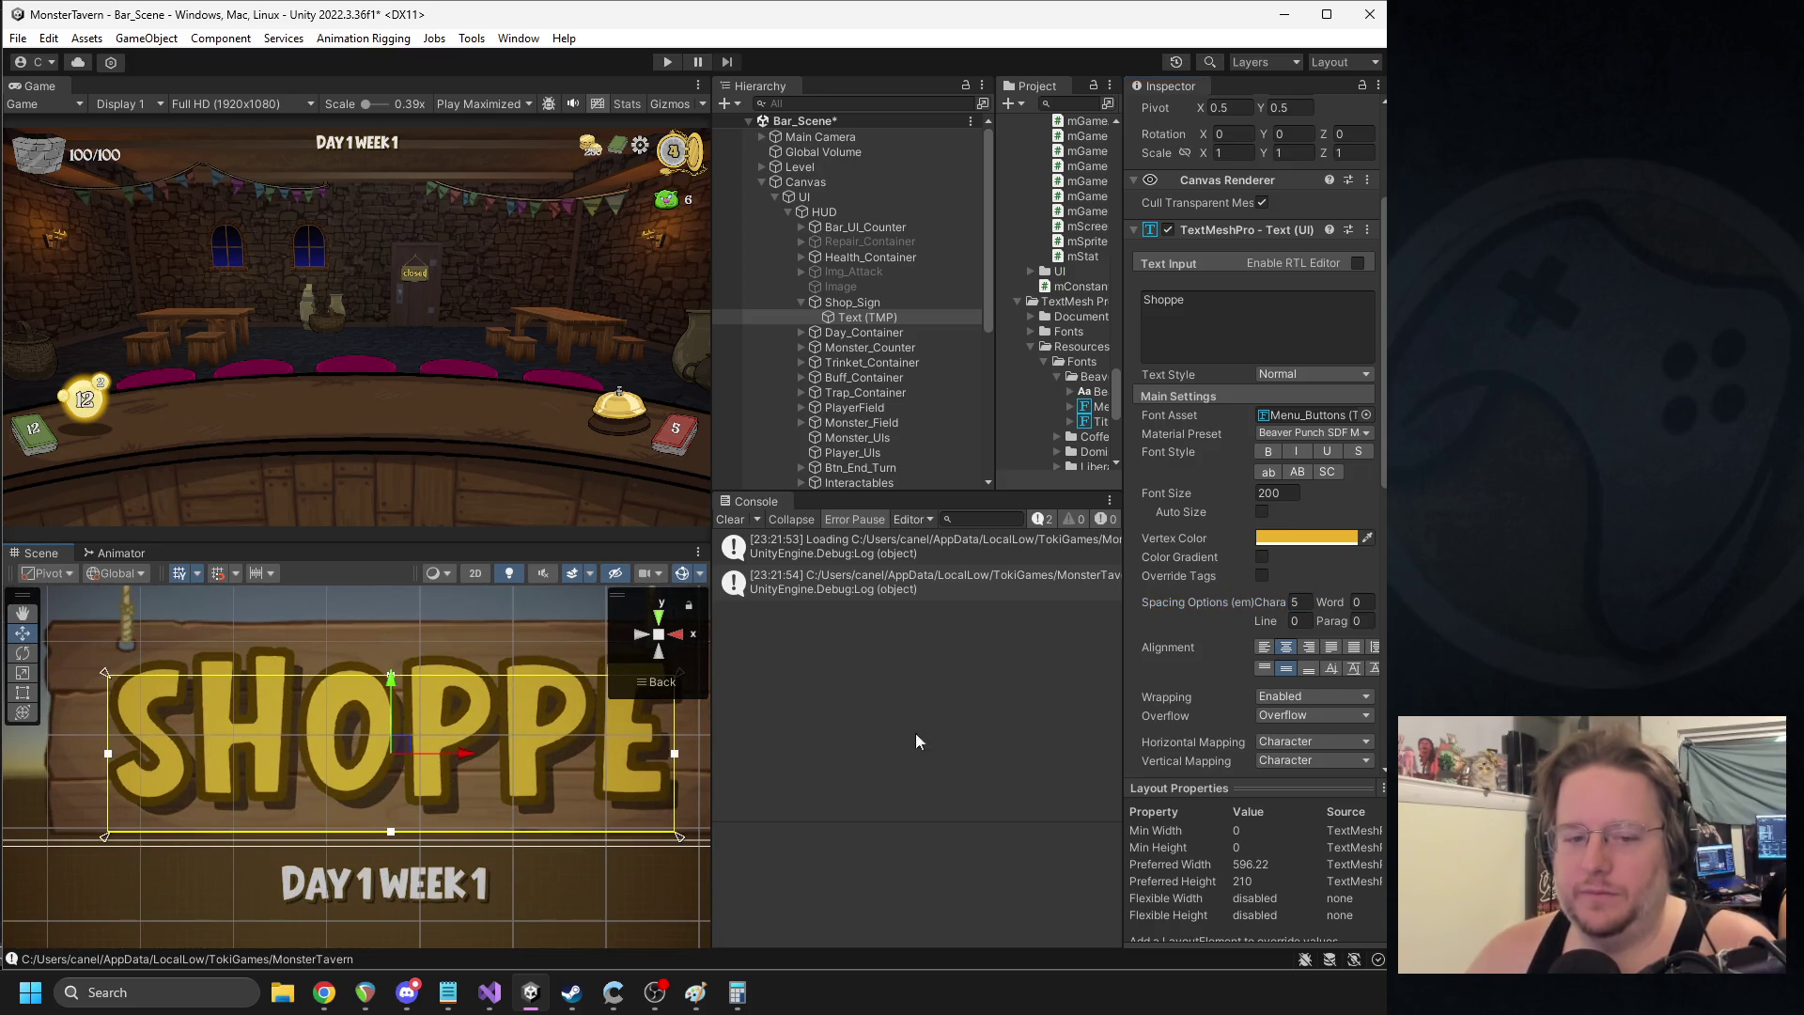
pyautogui.moveTo(1273, 604)
pyautogui.mouseDown()
pyautogui.moveTo(1340, 605)
pyautogui.moveTo(526, 583)
pyautogui.moveTo(1322, 614)
pyautogui.moveTo(1229, 607)
pyautogui.moveTo(1301, 622)
pyautogui.moveTo(1221, 625)
pyautogui.mouseUp()
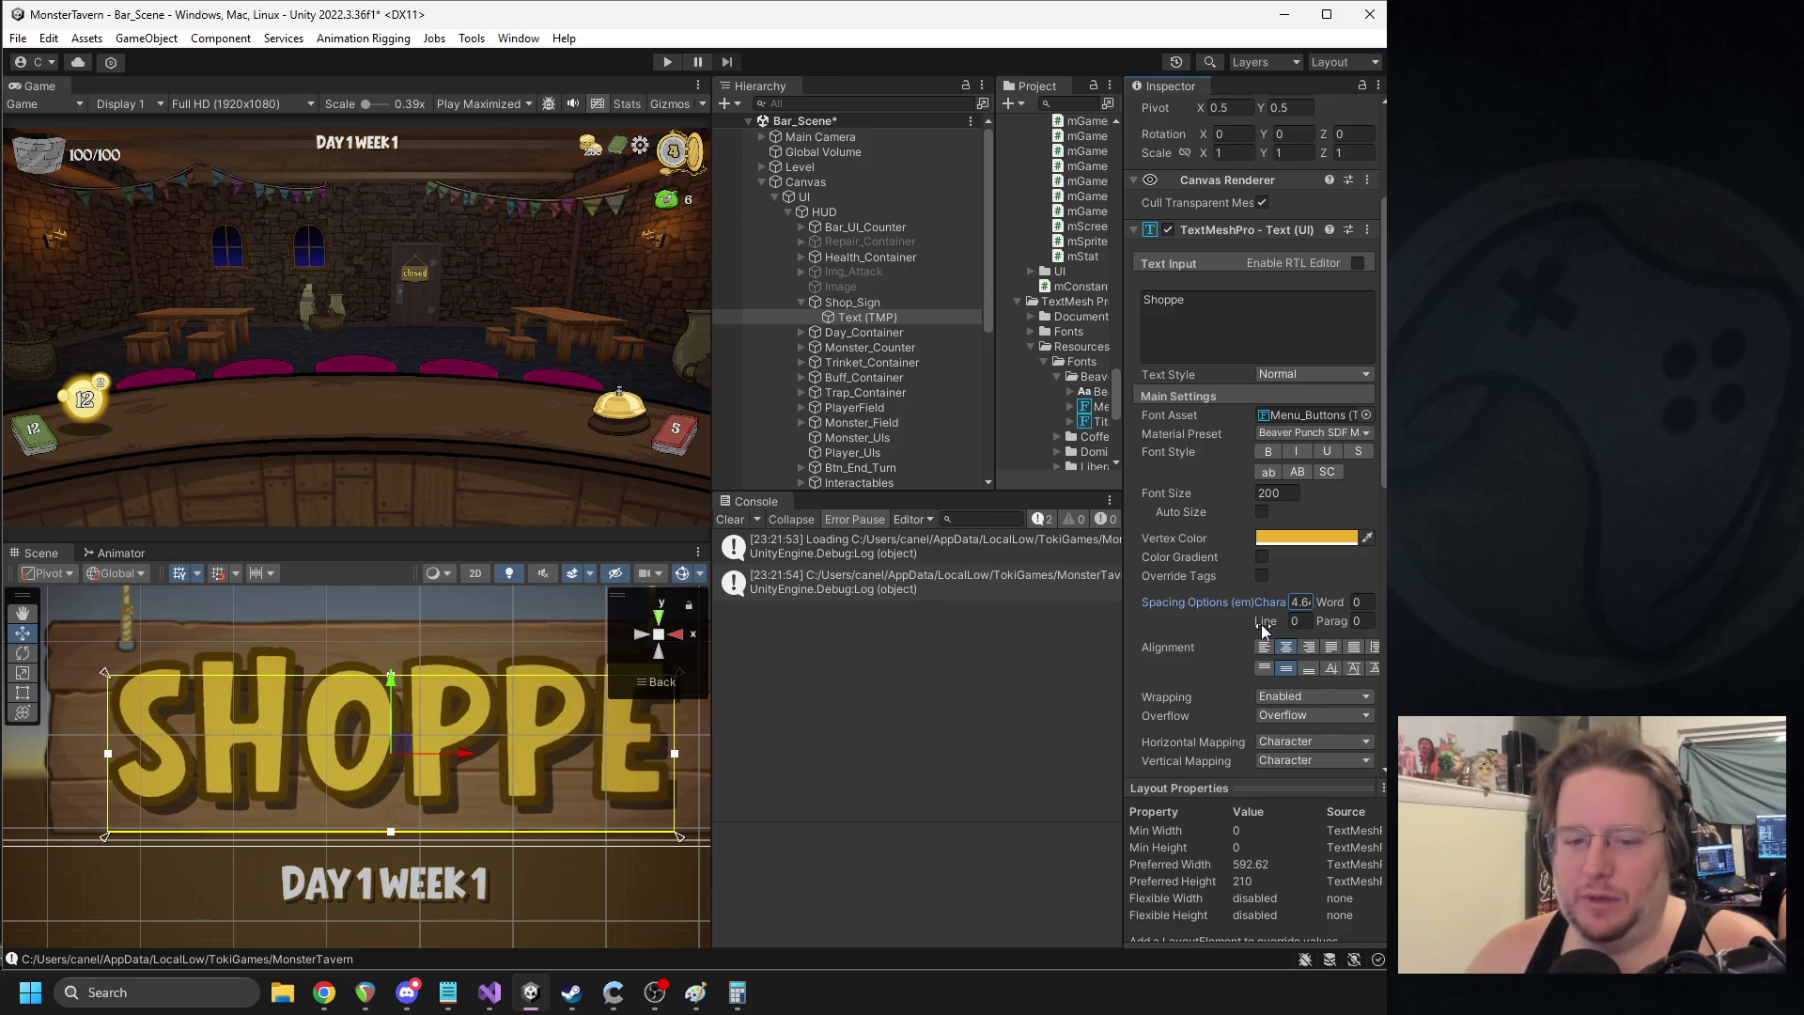
pyautogui.write('5')
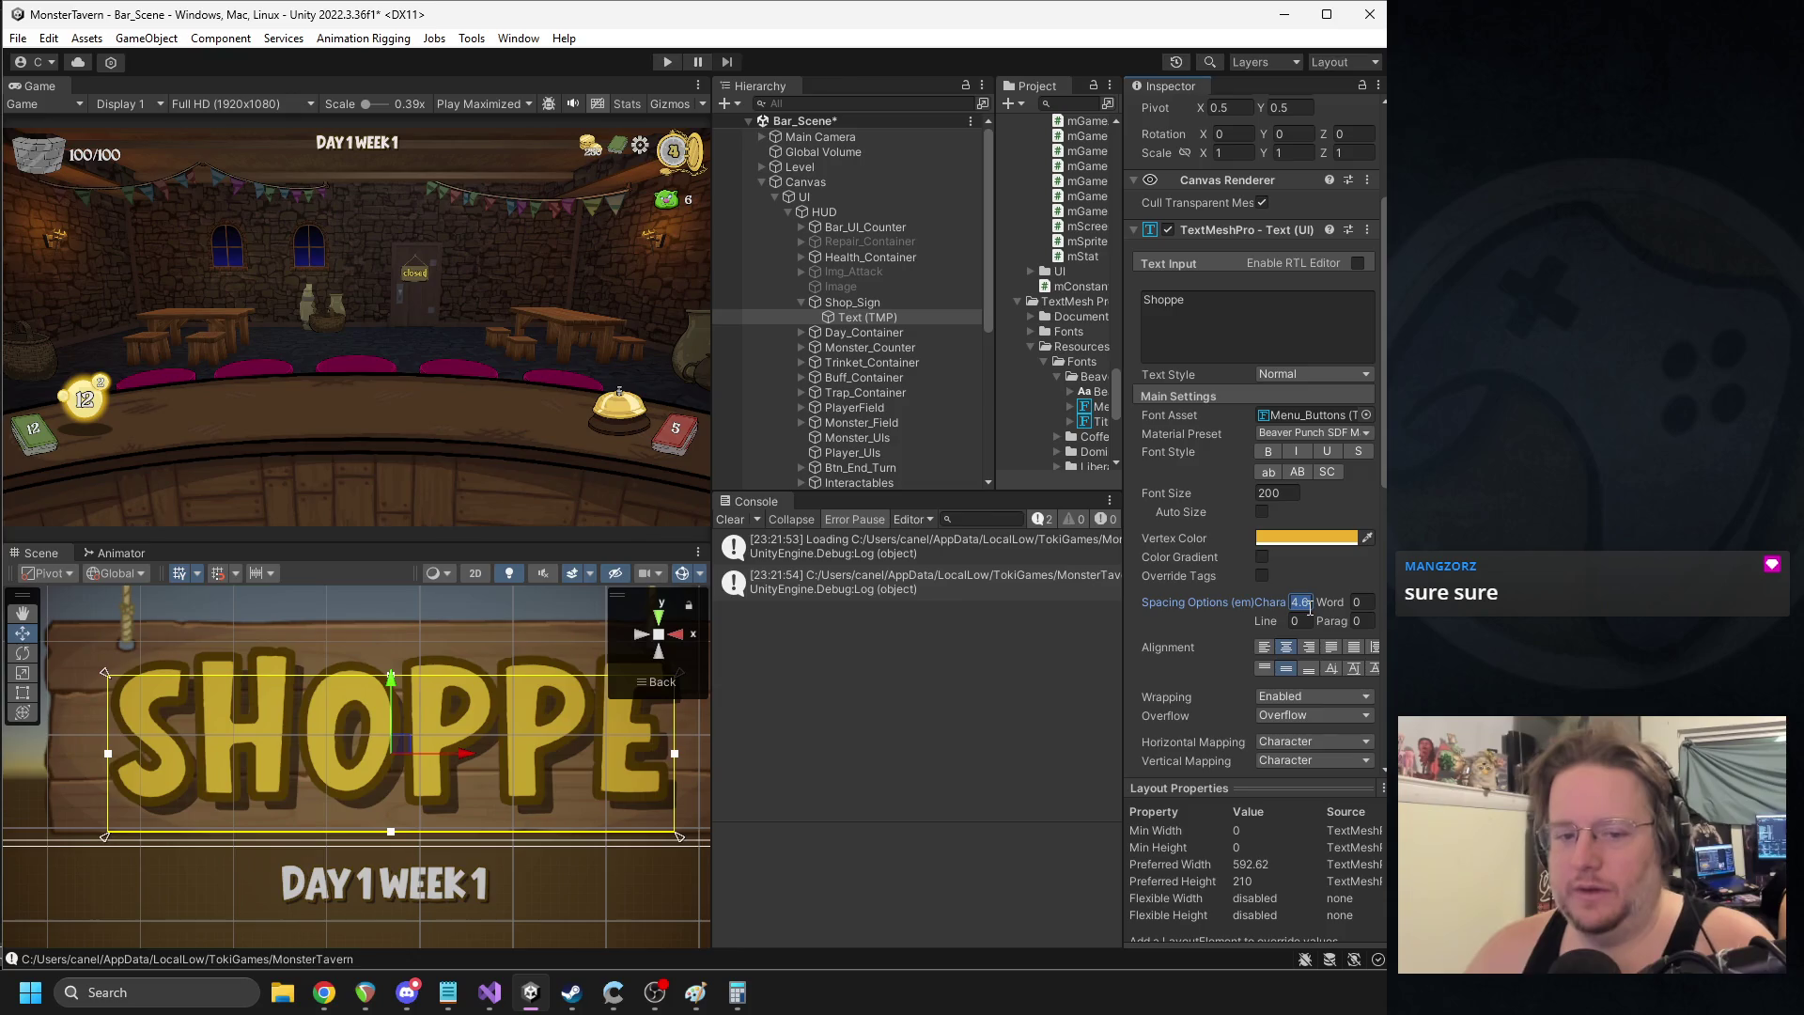
pyautogui.scroll(-3, 374, 725)
# - Deactivate Shop_Sign again and start the game
pyautogui.click(479, 669)
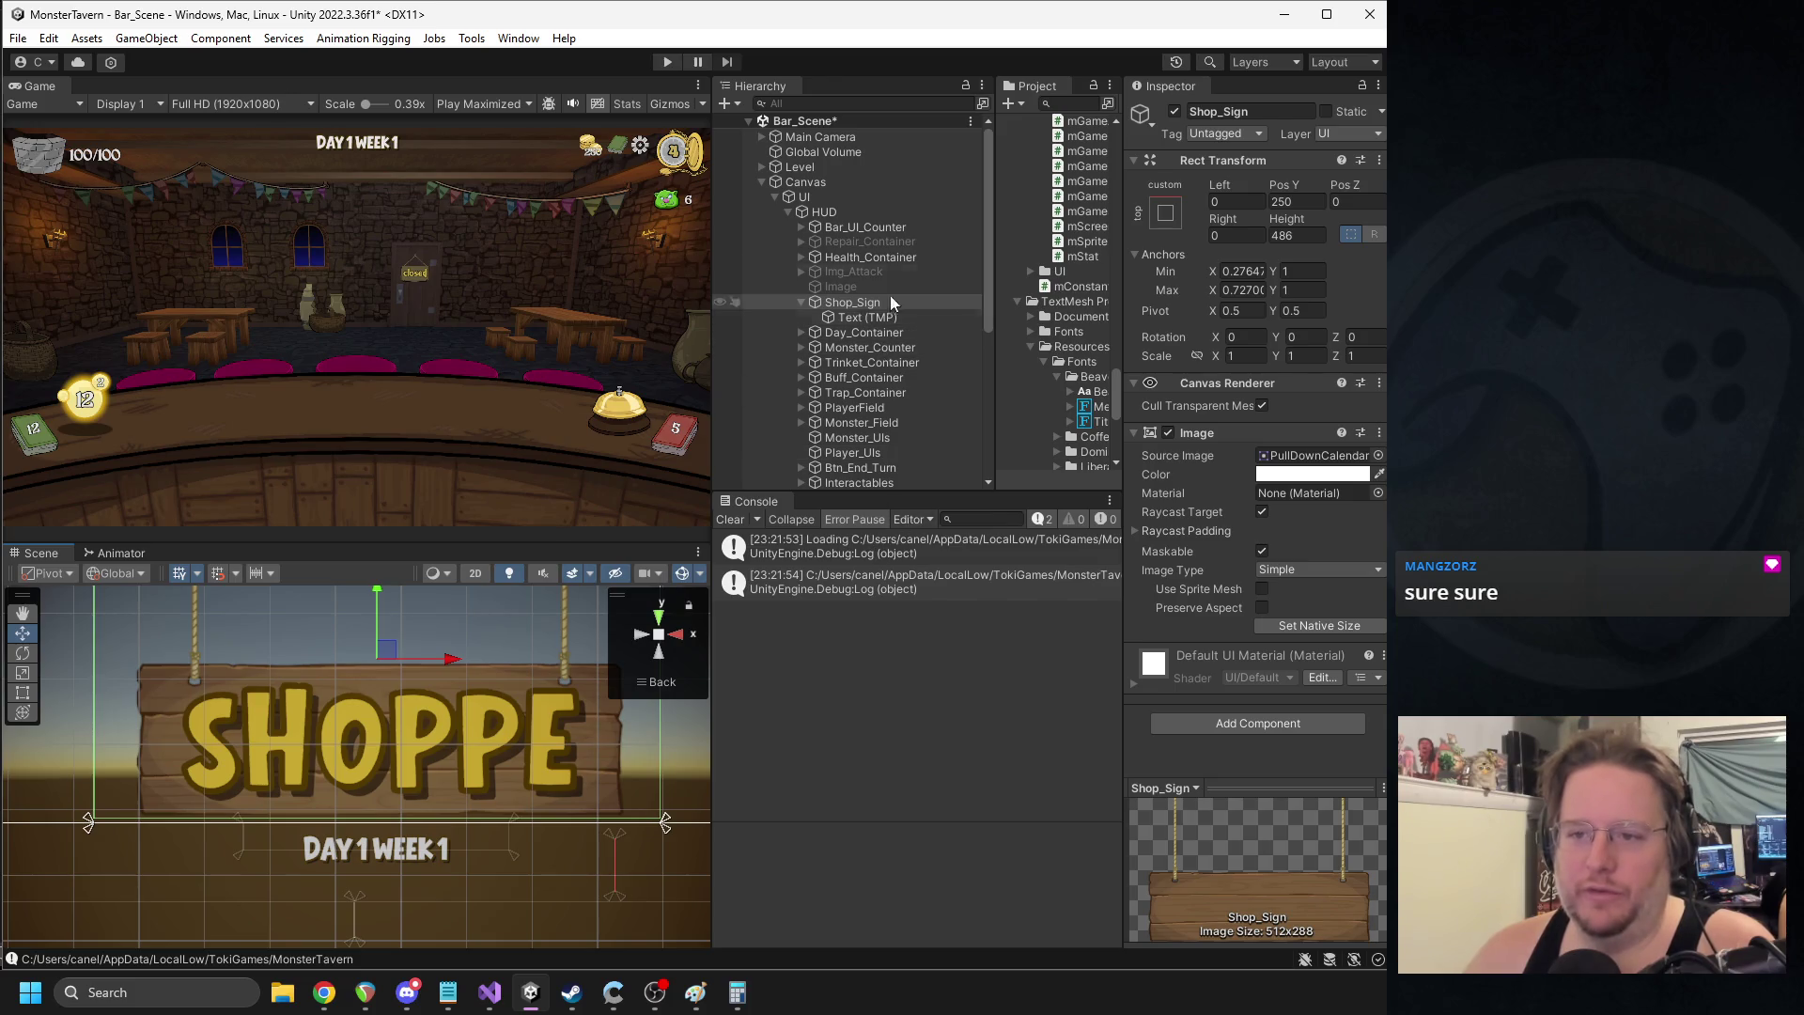
pyautogui.click(1173, 112)
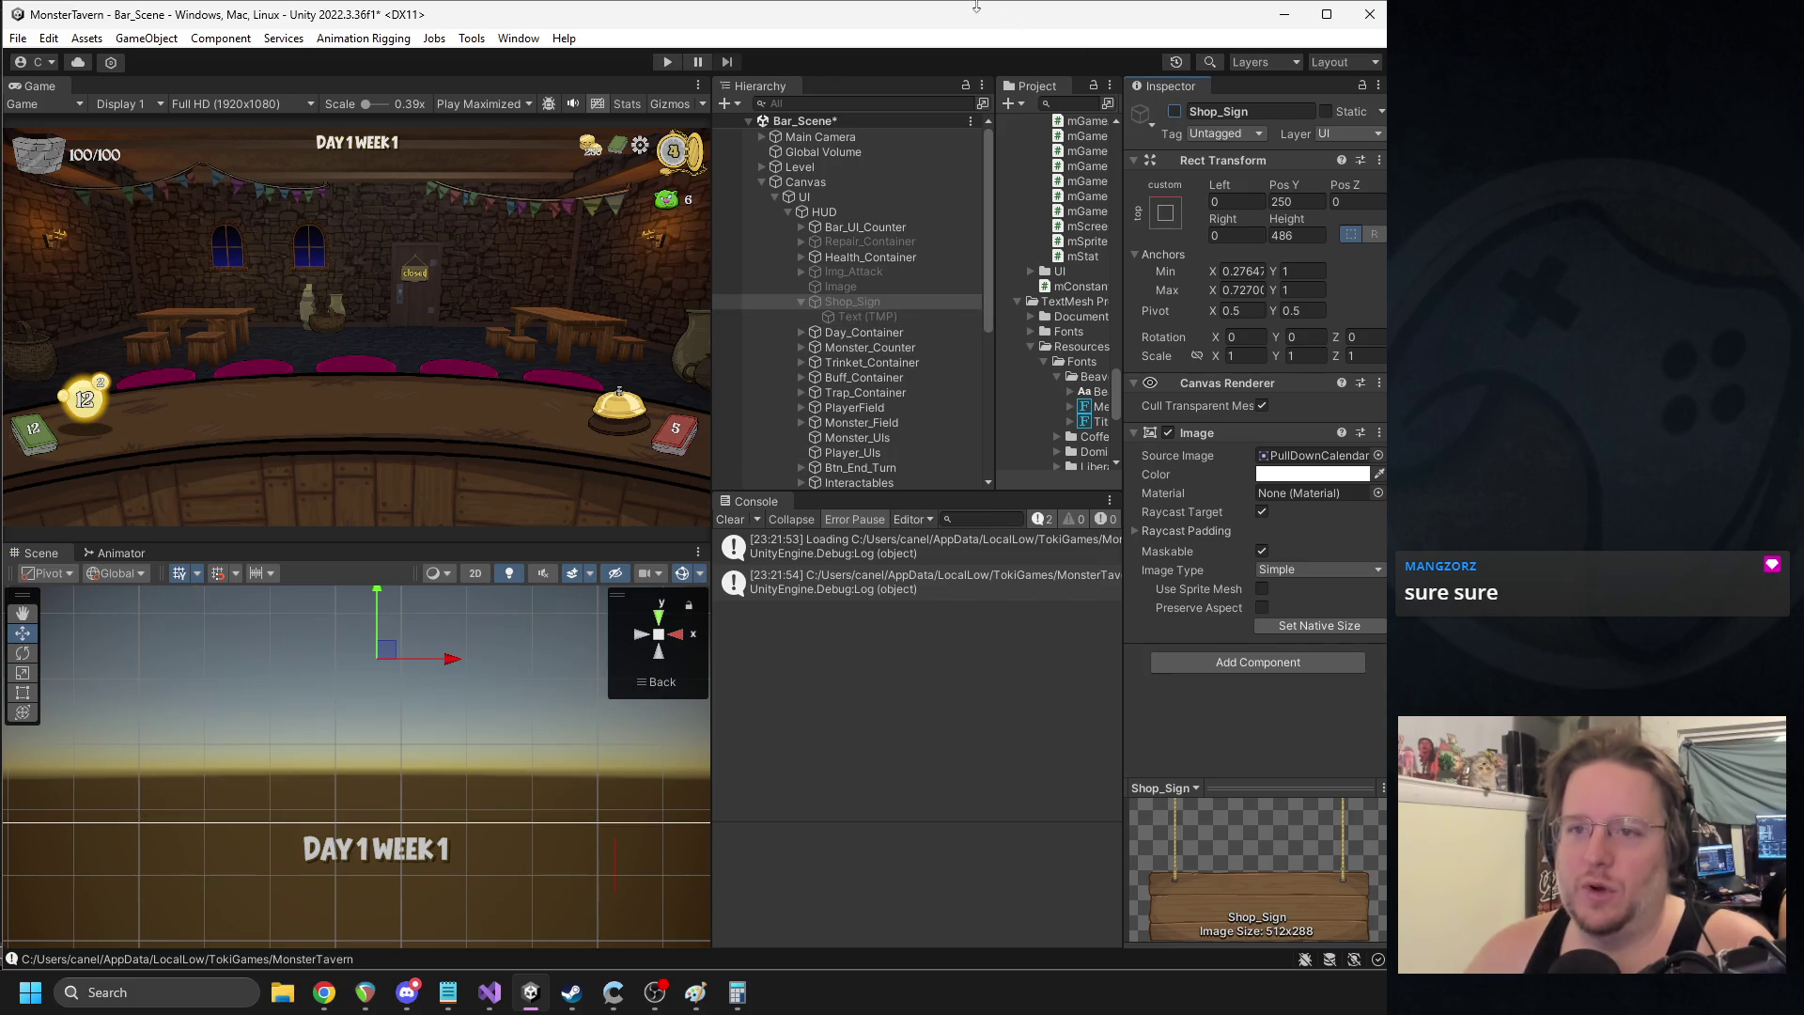
pyautogui.click(667, 62)
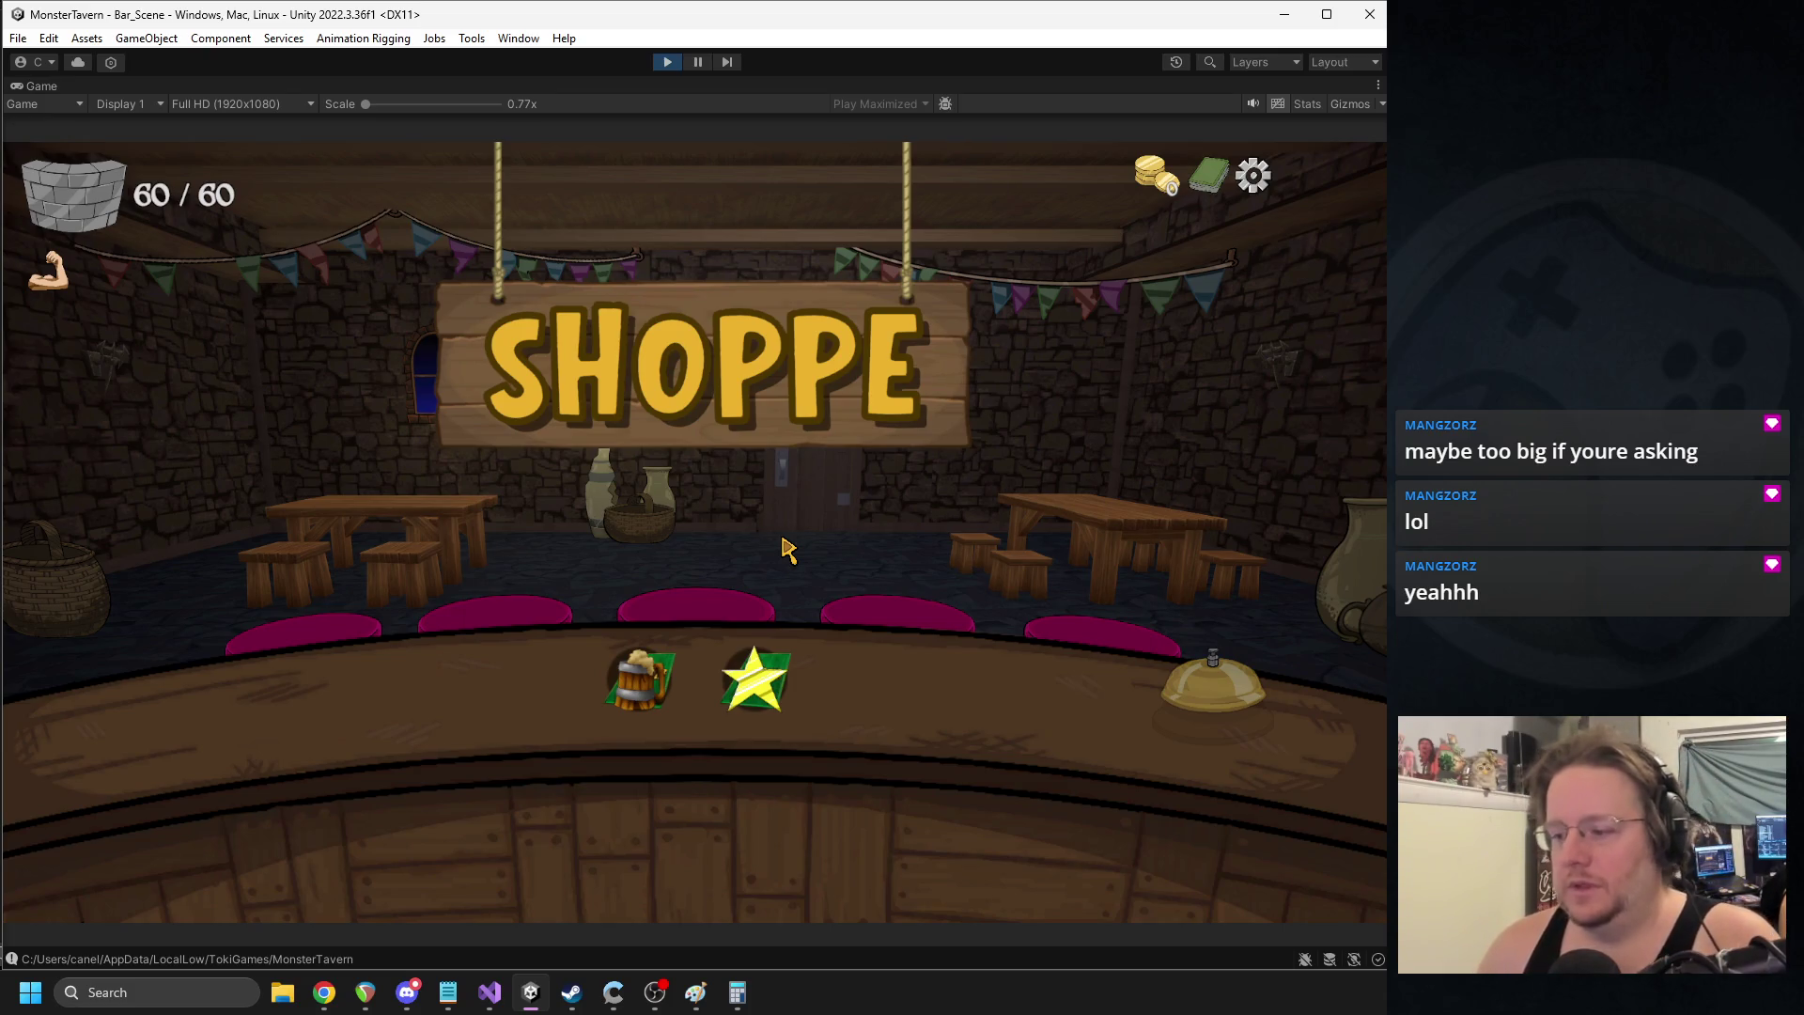
# - Stop play mode after testing the wider SHOPPE lettering
pyautogui.click(668, 61)
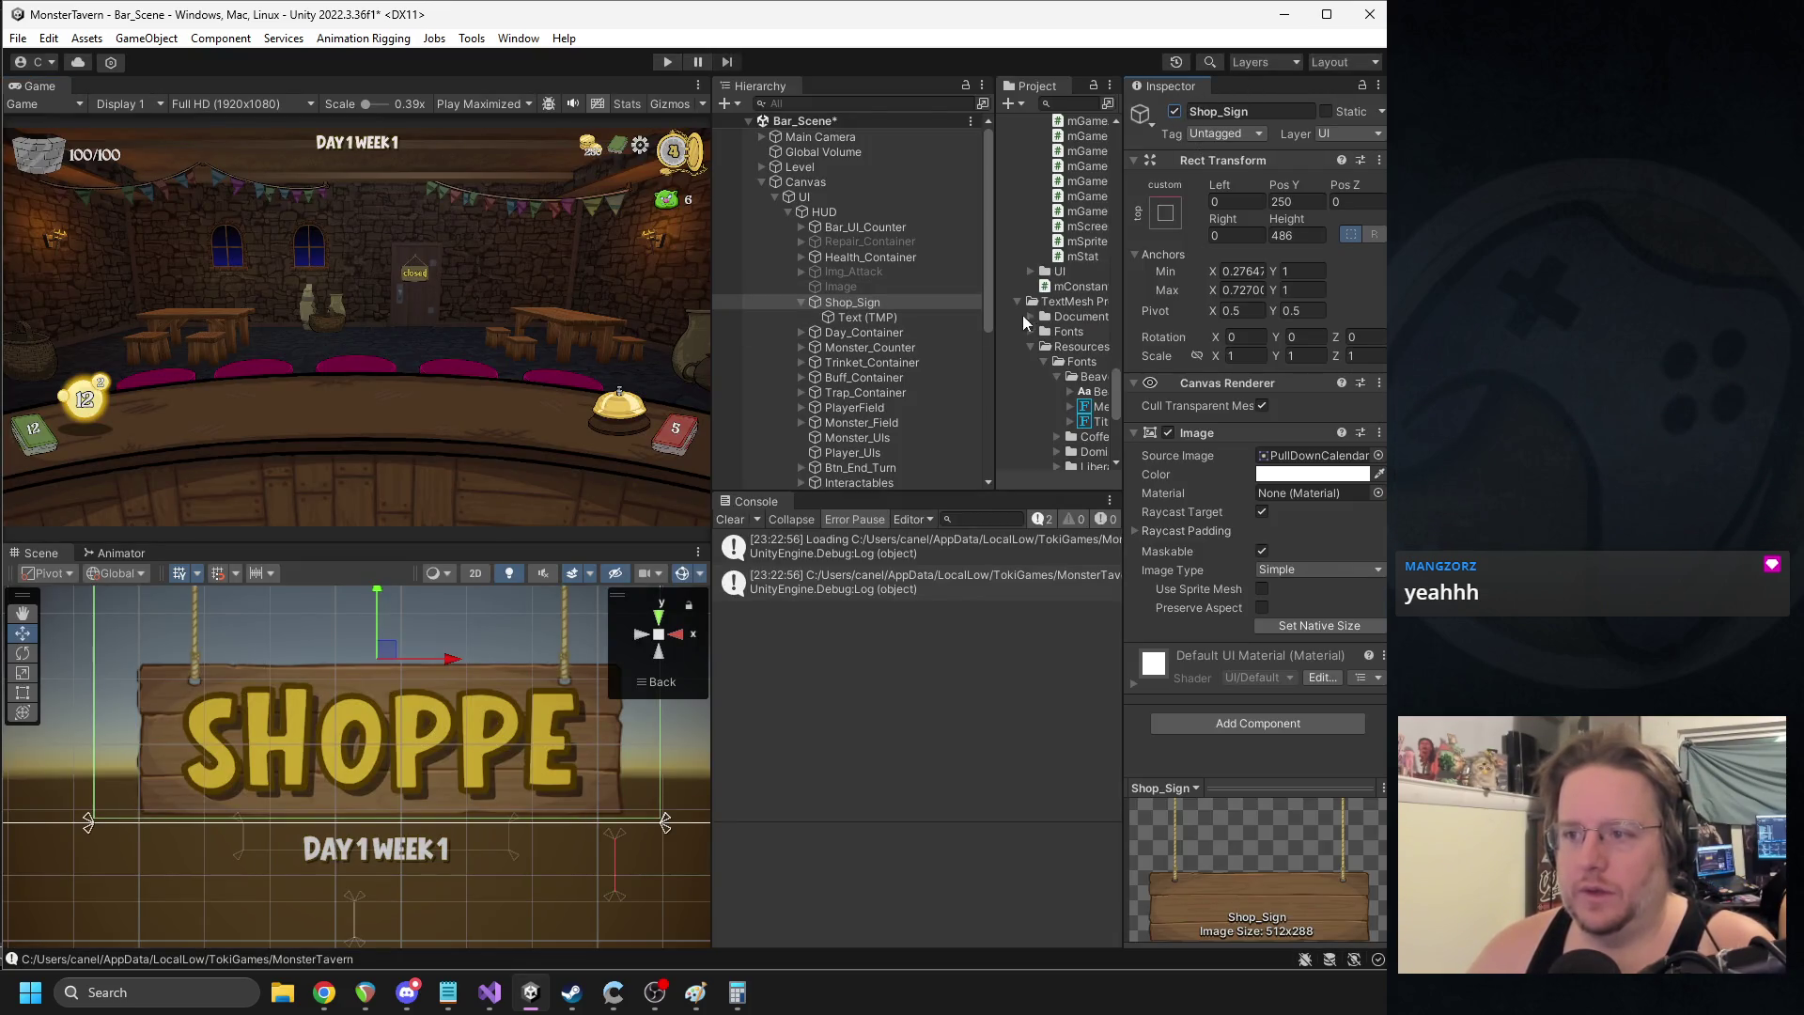
# - Pull in the sign's left edge and anchor Shop_Sign to top centre
pyautogui.scroll(-3, 474, 727)
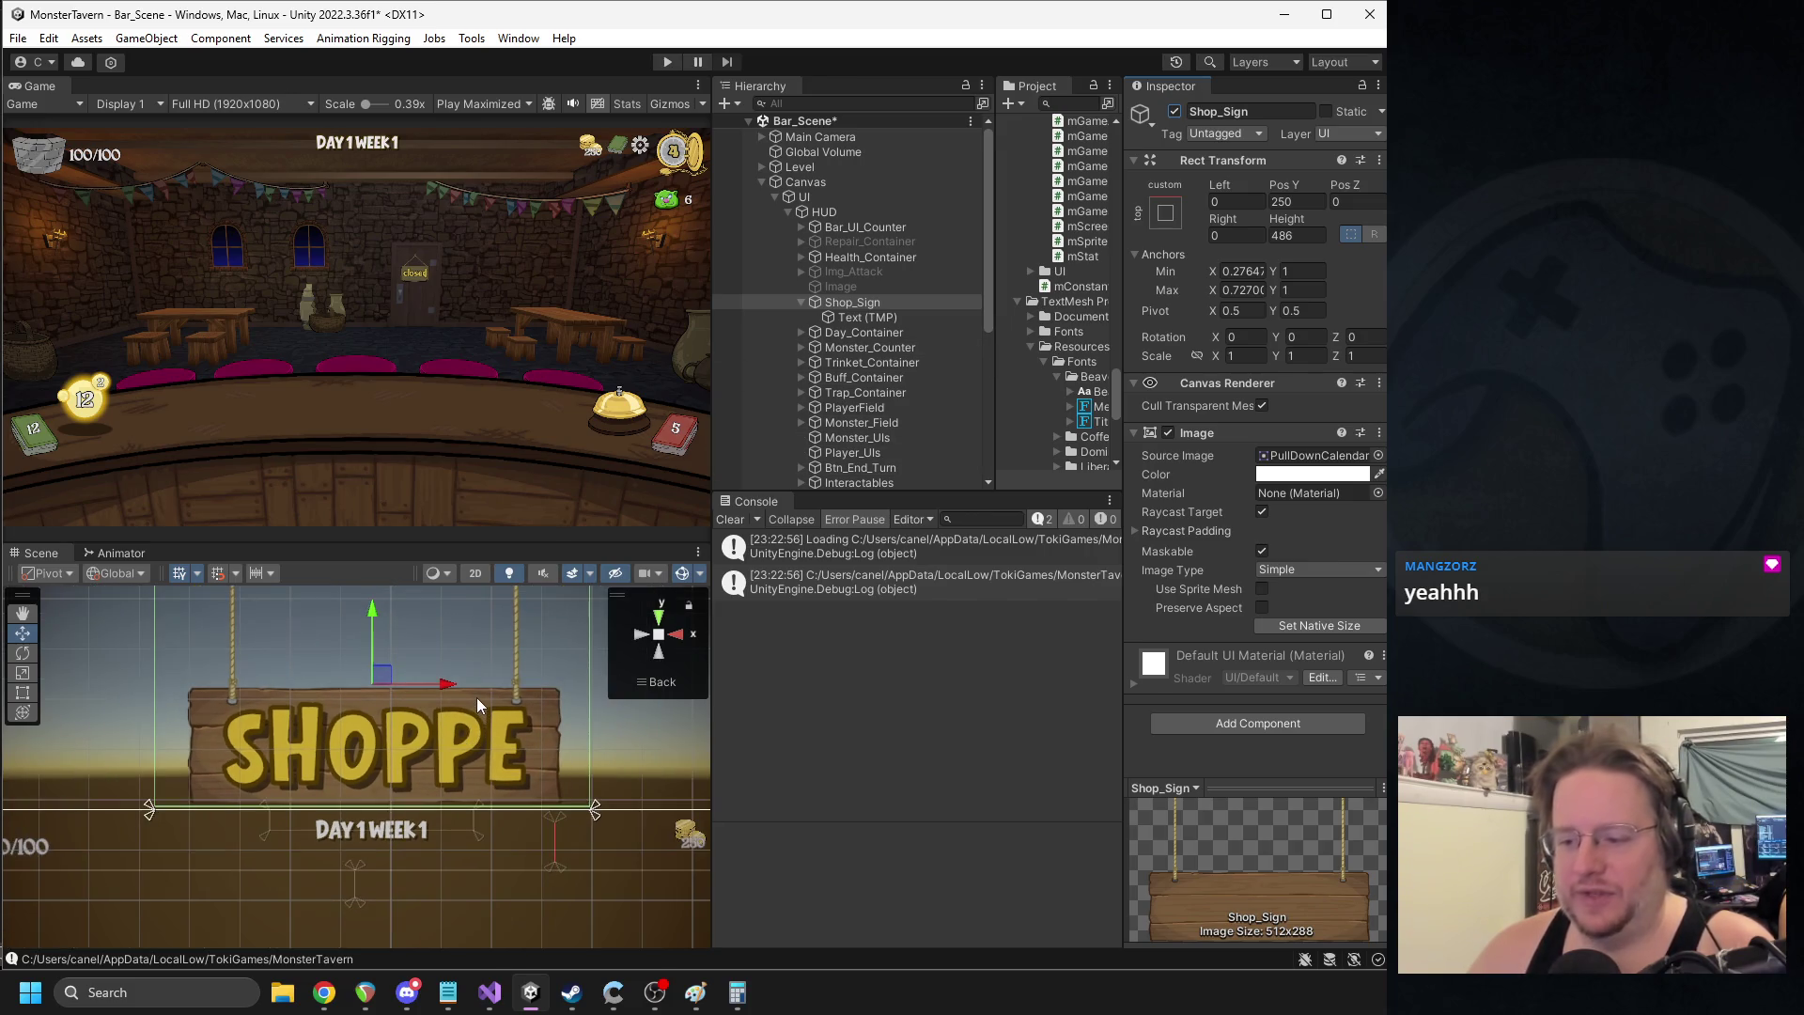
pyautogui.scroll(-1, 475, 696)
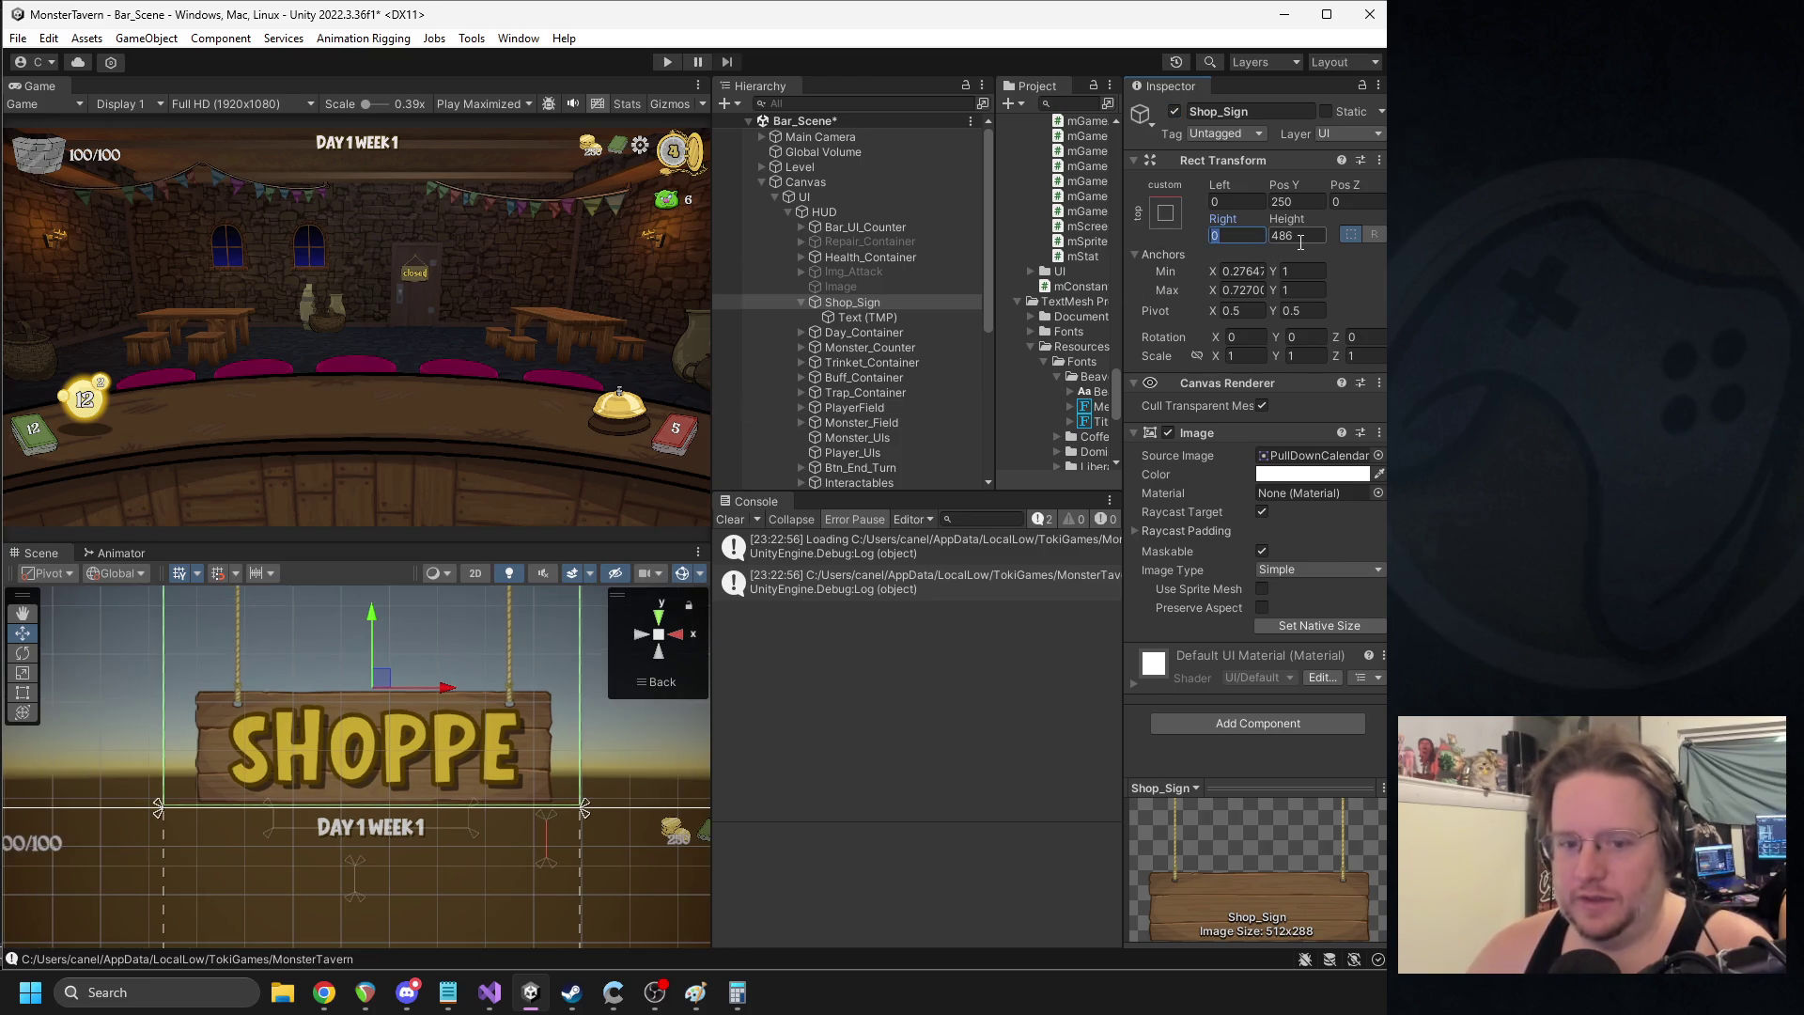
pyautogui.moveTo(169, 818); pyautogui.dragTo(339, 814)
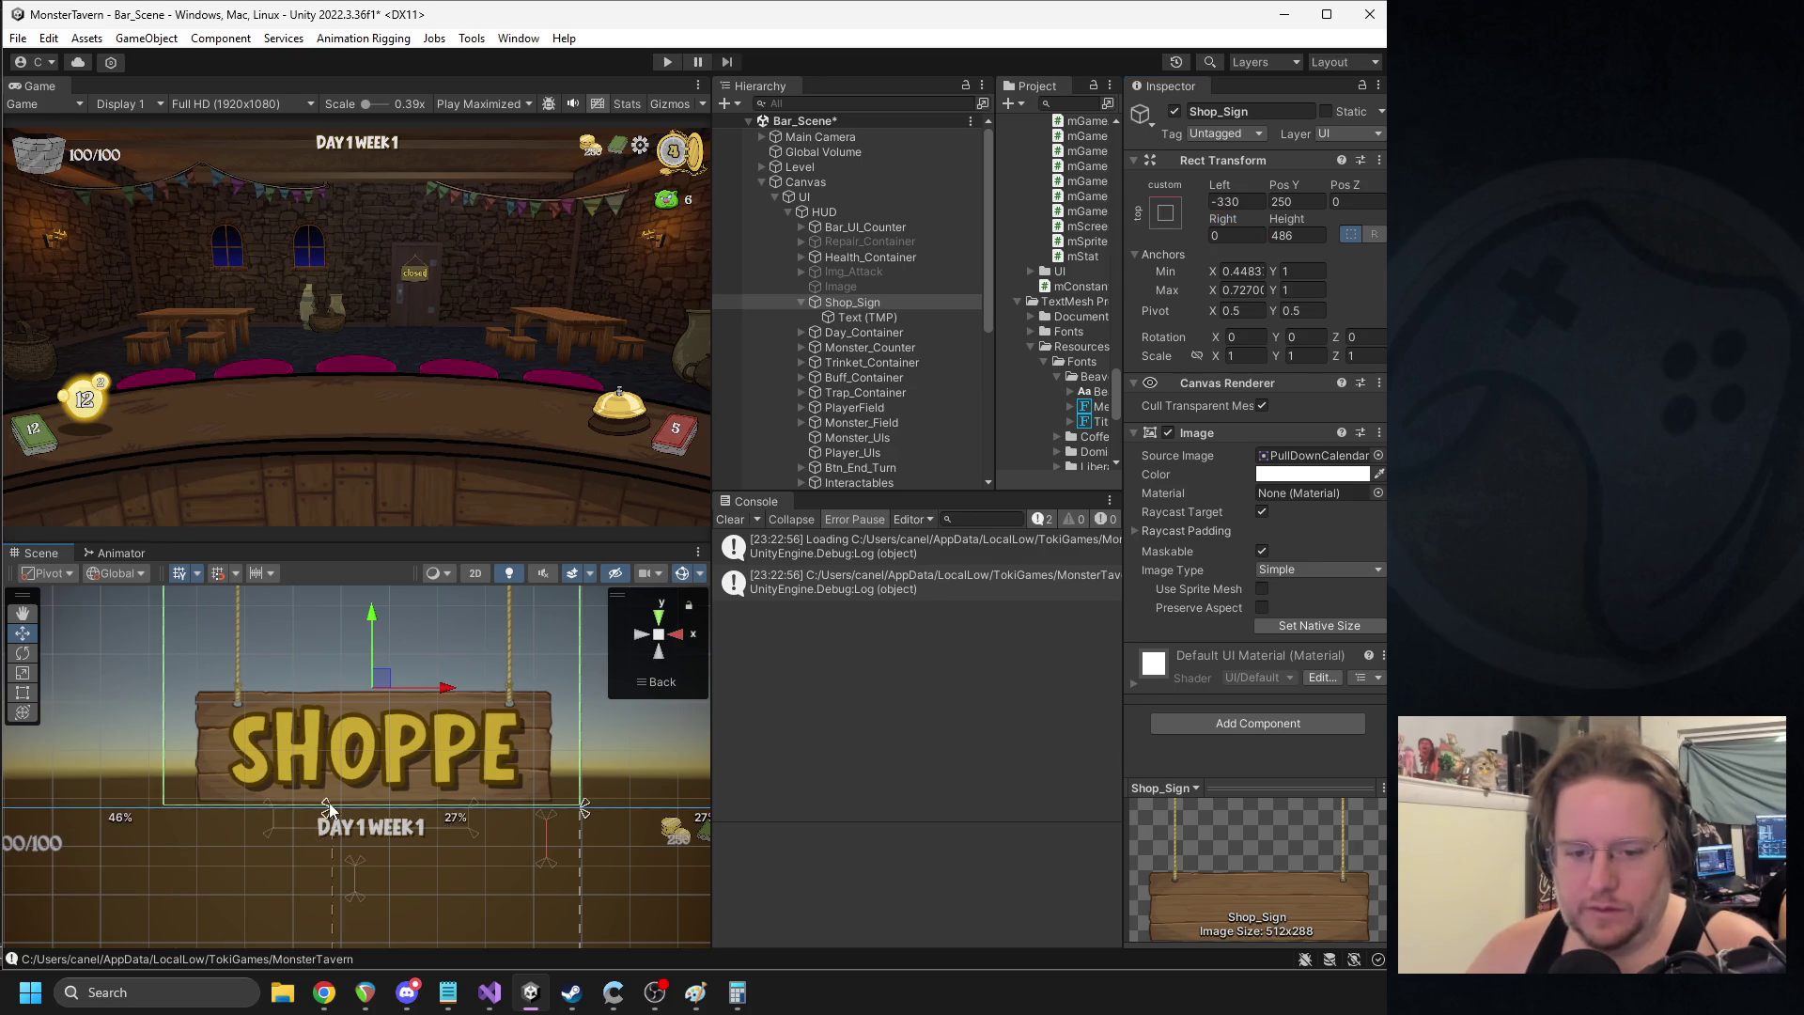
pyautogui.click(1166, 213)
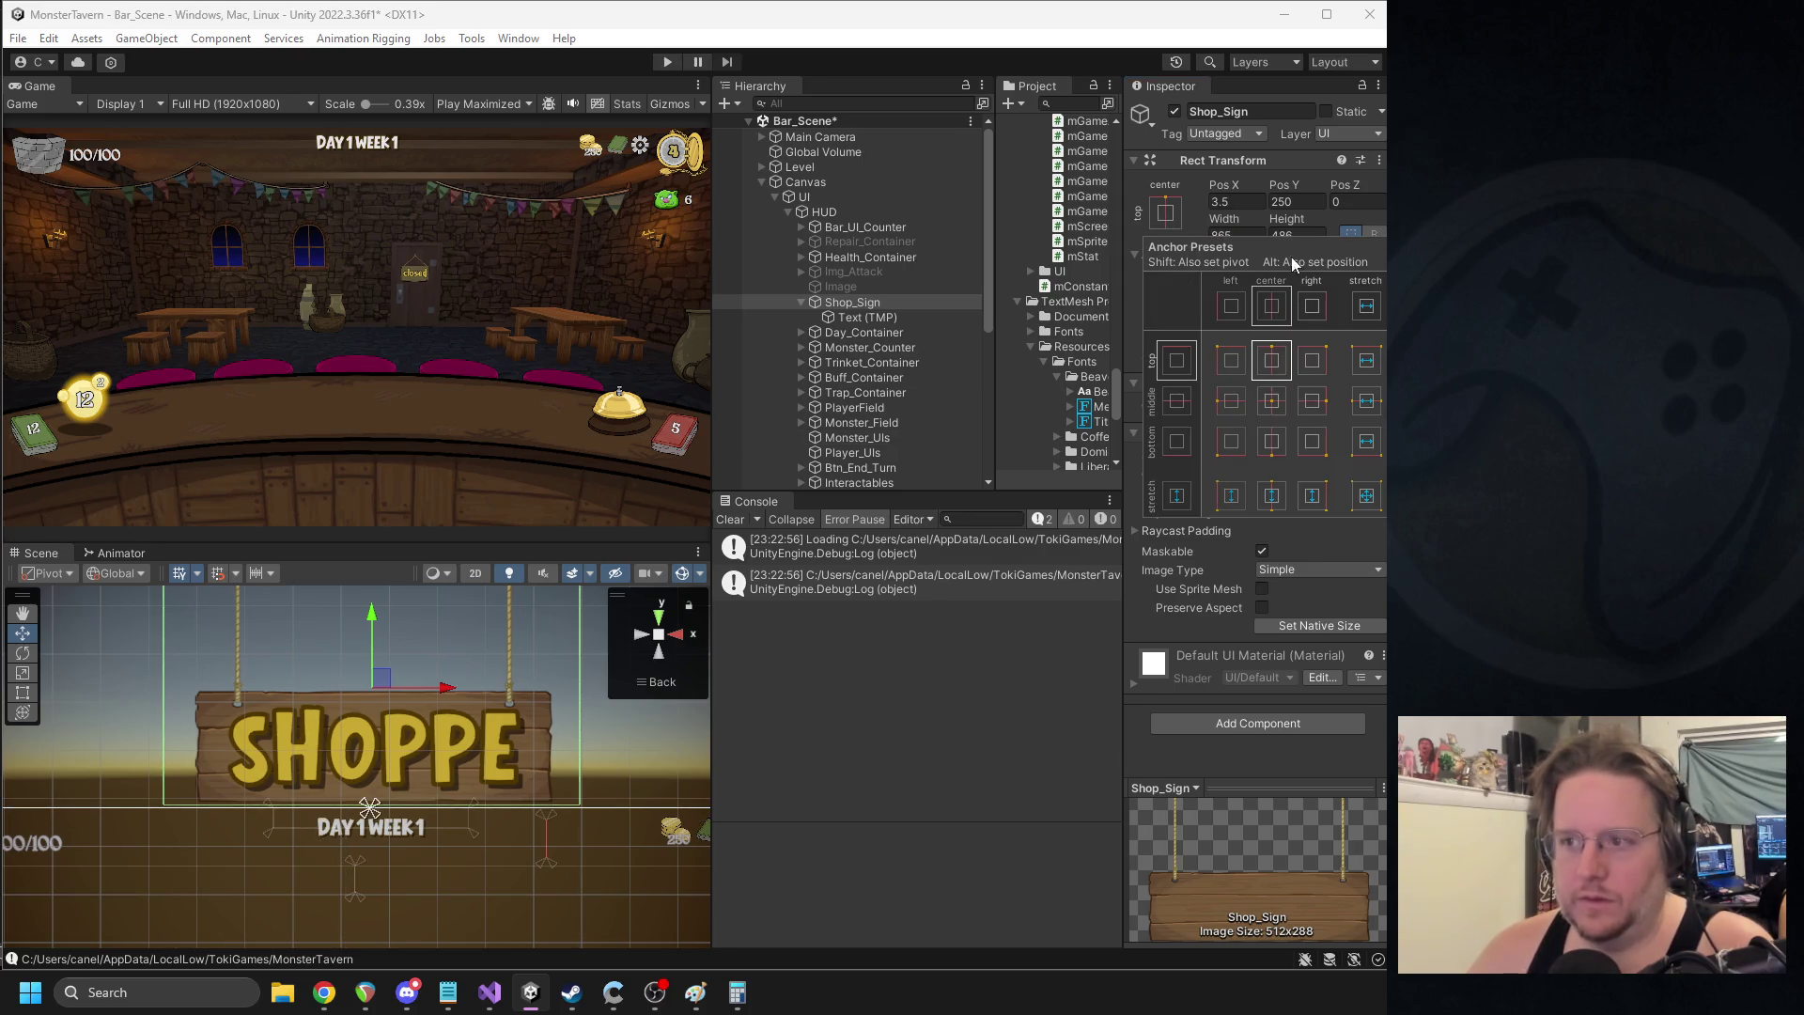
pyautogui.click(1271, 360)
# - Size Shop_Sign to width 512 and height 288, then move it down the canvas
pyautogui.click(1234, 235)
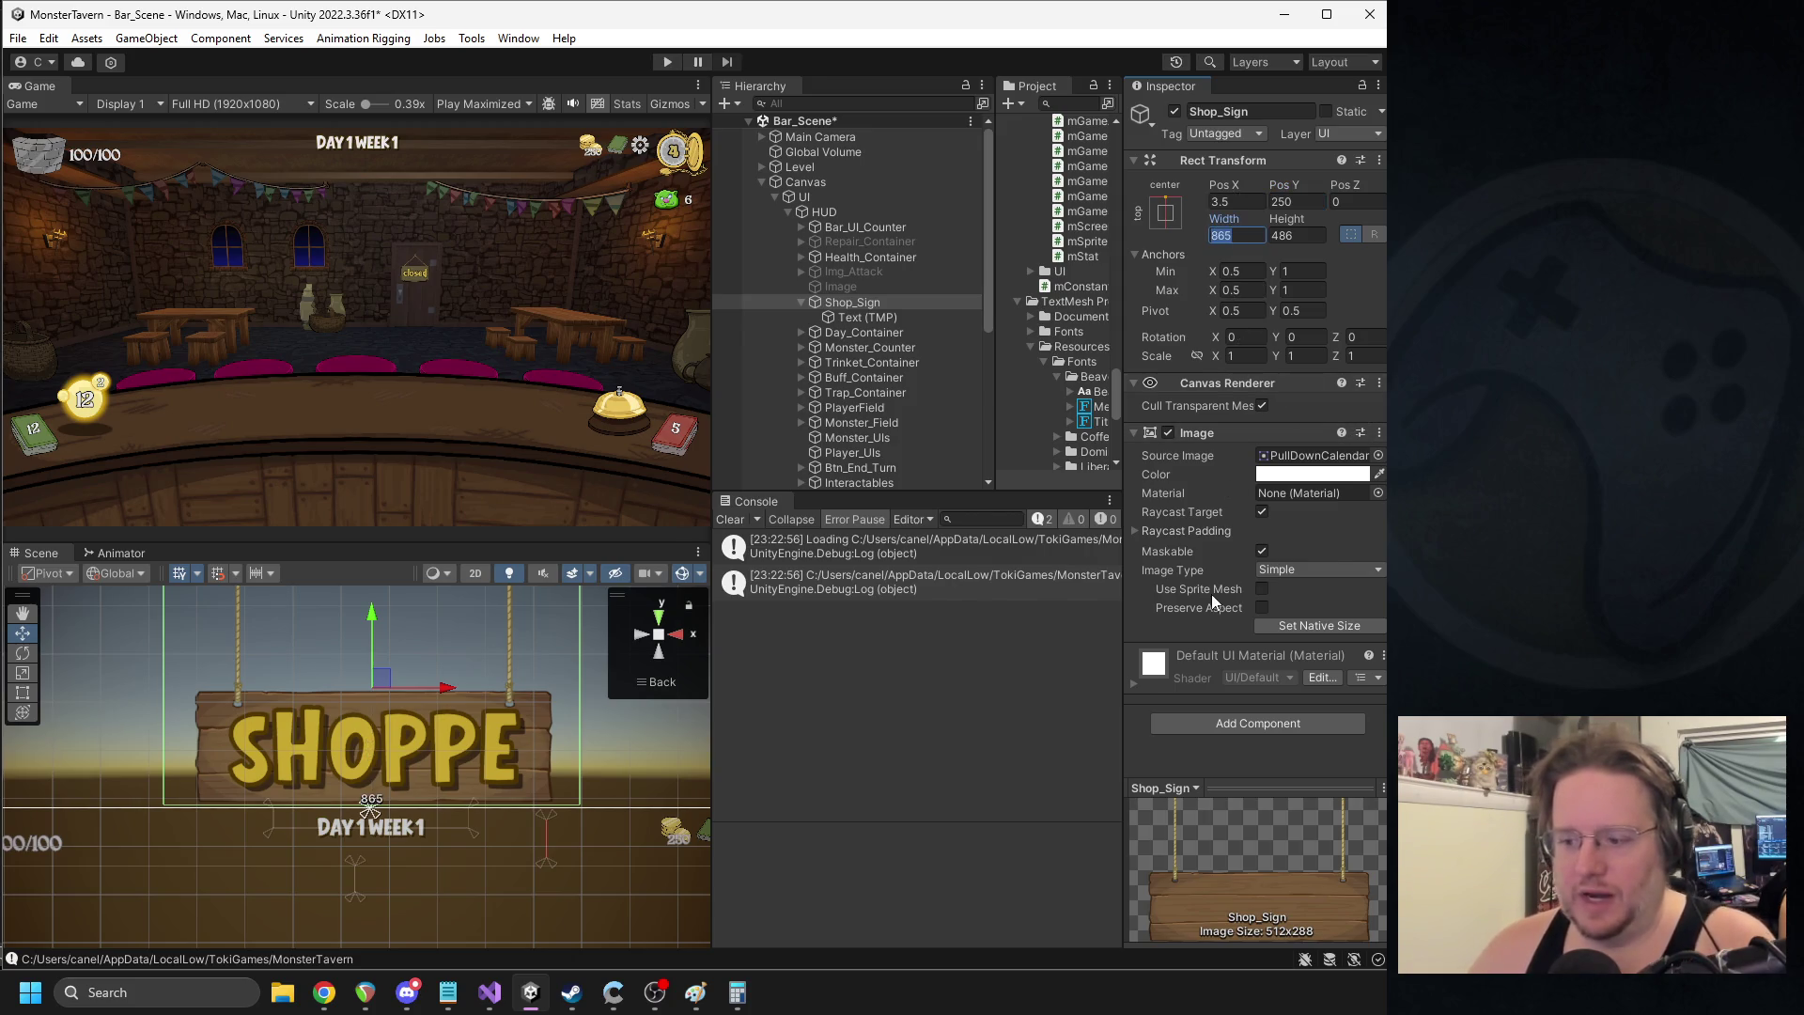
pyautogui.write('512')
pyautogui.press('Tab')
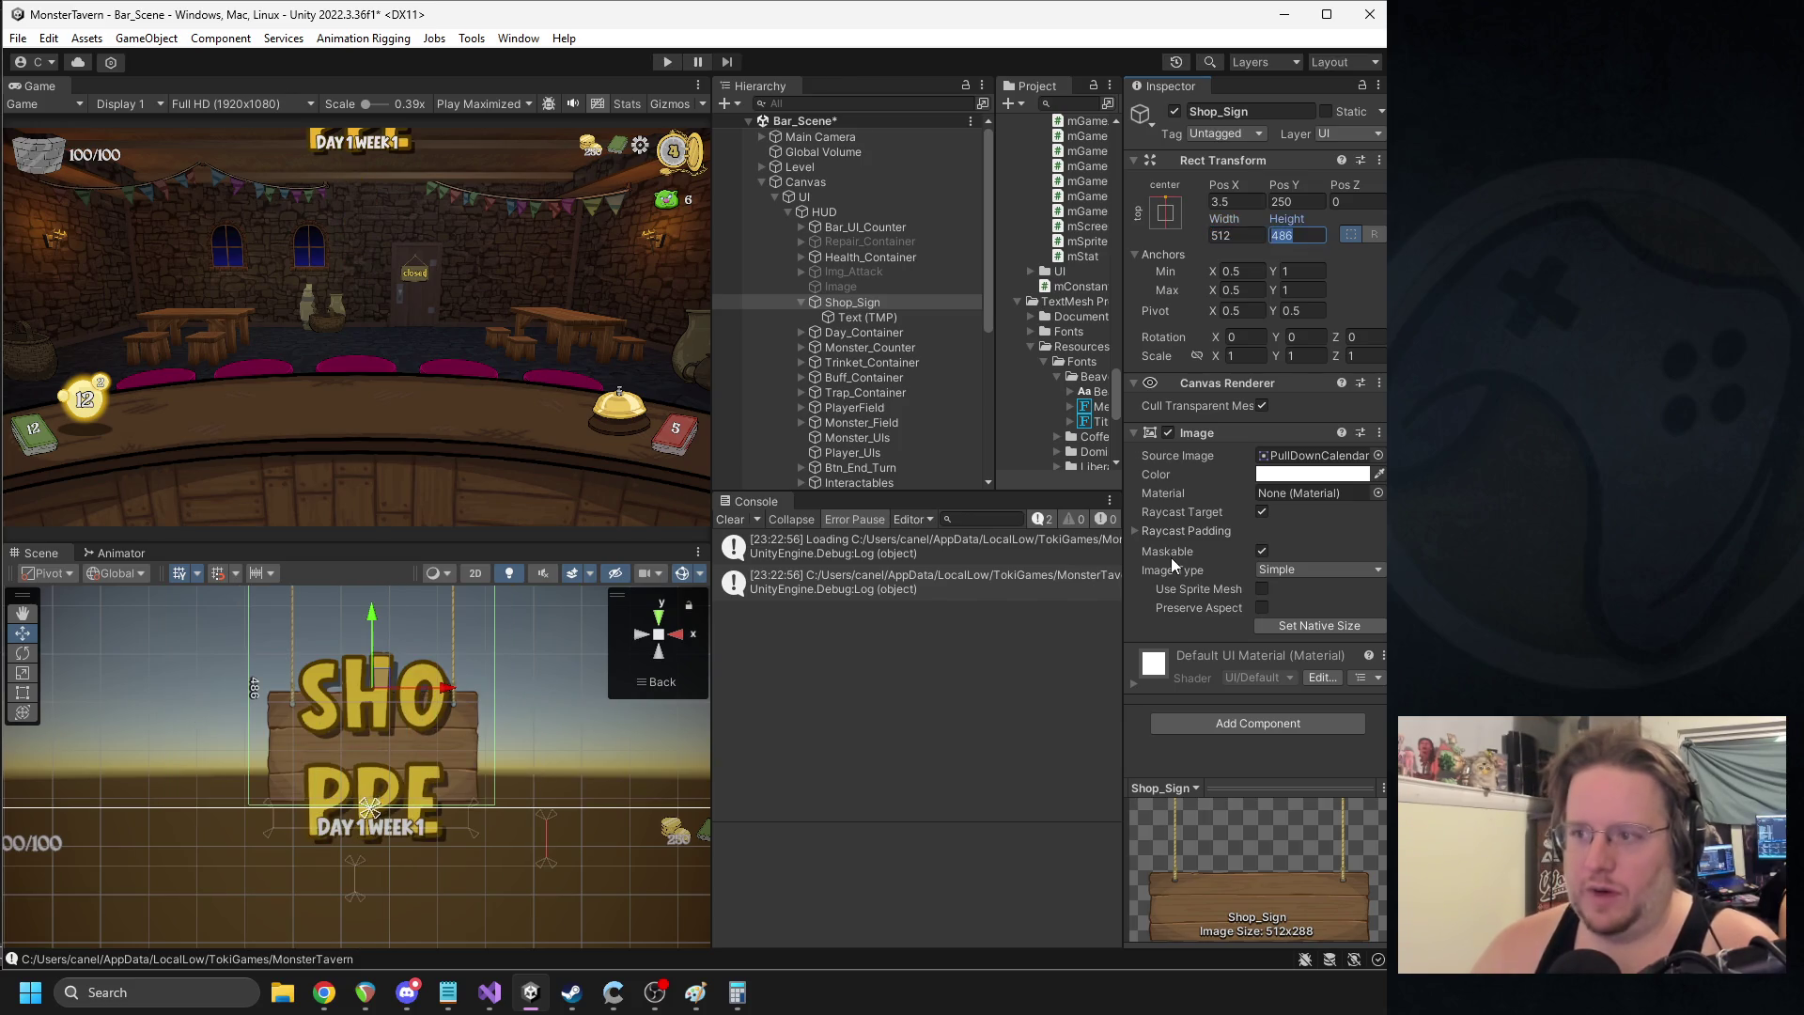
pyautogui.write('288')
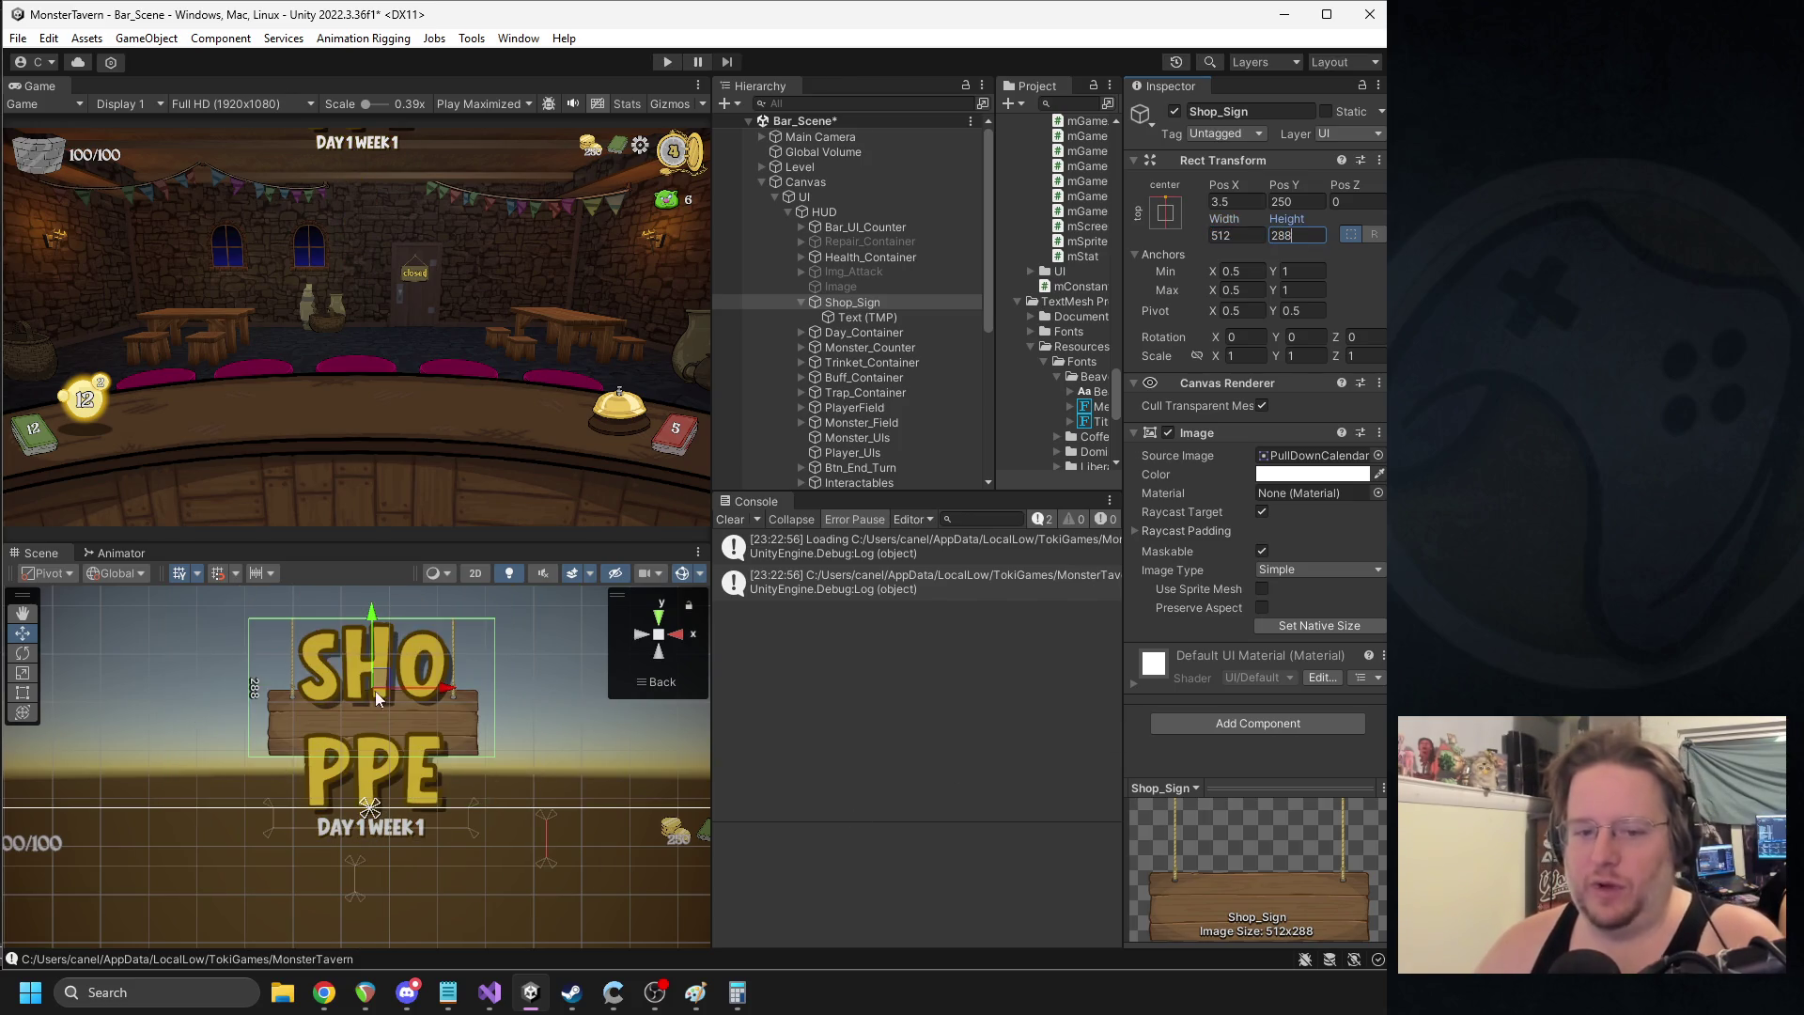
pyautogui.moveTo(375, 691); pyautogui.dragTo(346, 802)
pyautogui.press('super')
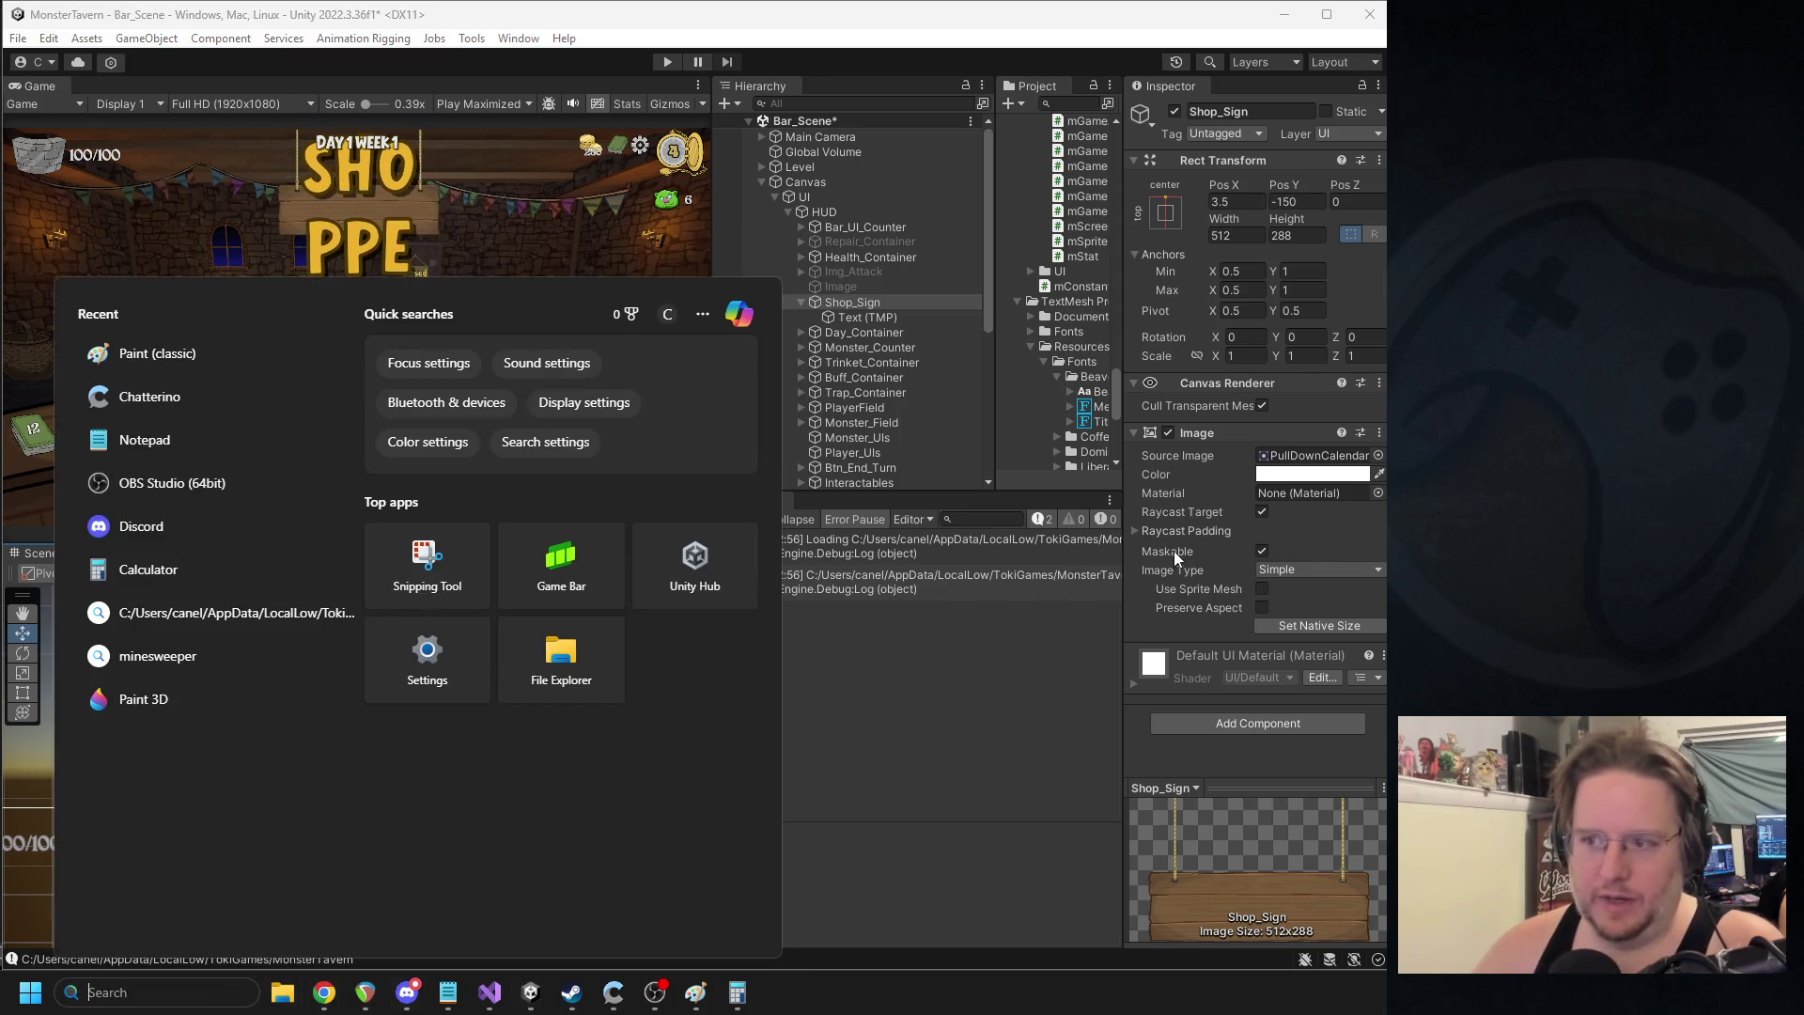
# - Set Shop_Sign's Scale X and Y to 1.5 and view the enlarged sign
pyautogui.click(1242, 357)
pyautogui.write('.')
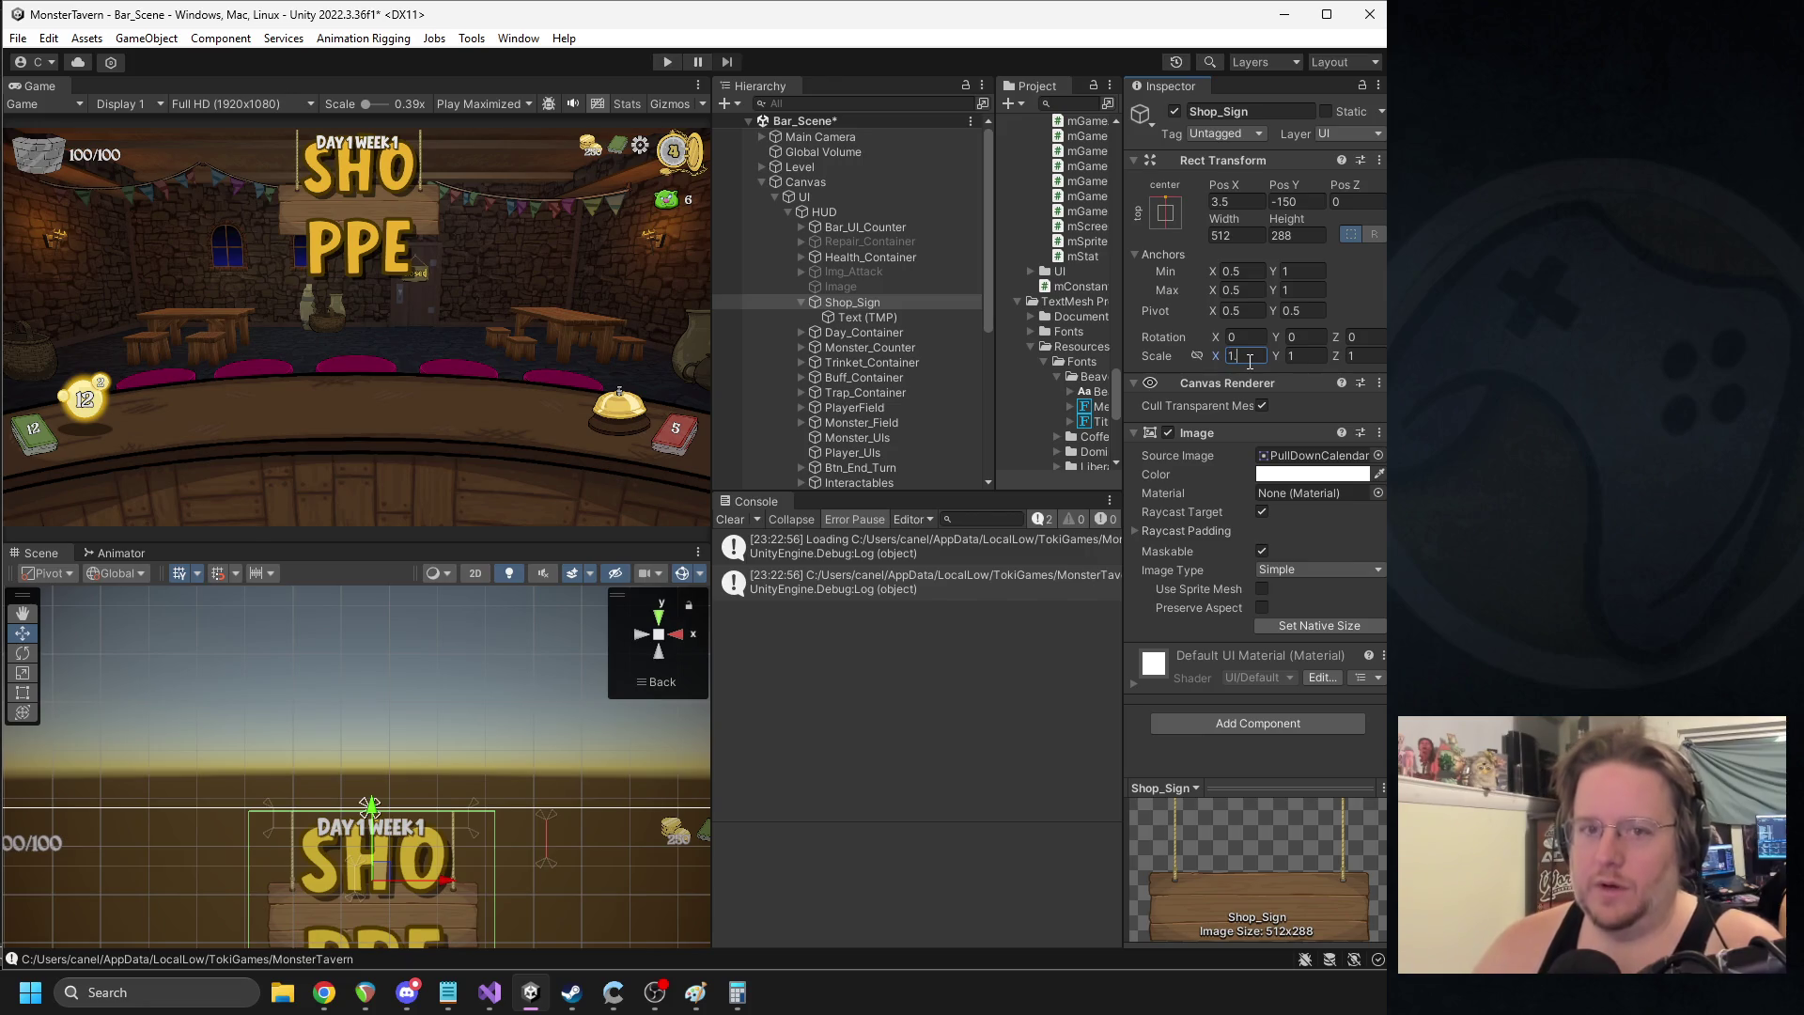
pyautogui.press('BackSpace')
pyautogui.press('BackSpace')
pyautogui.write('2')
pyautogui.press('Tab')
pyautogui.write('2')
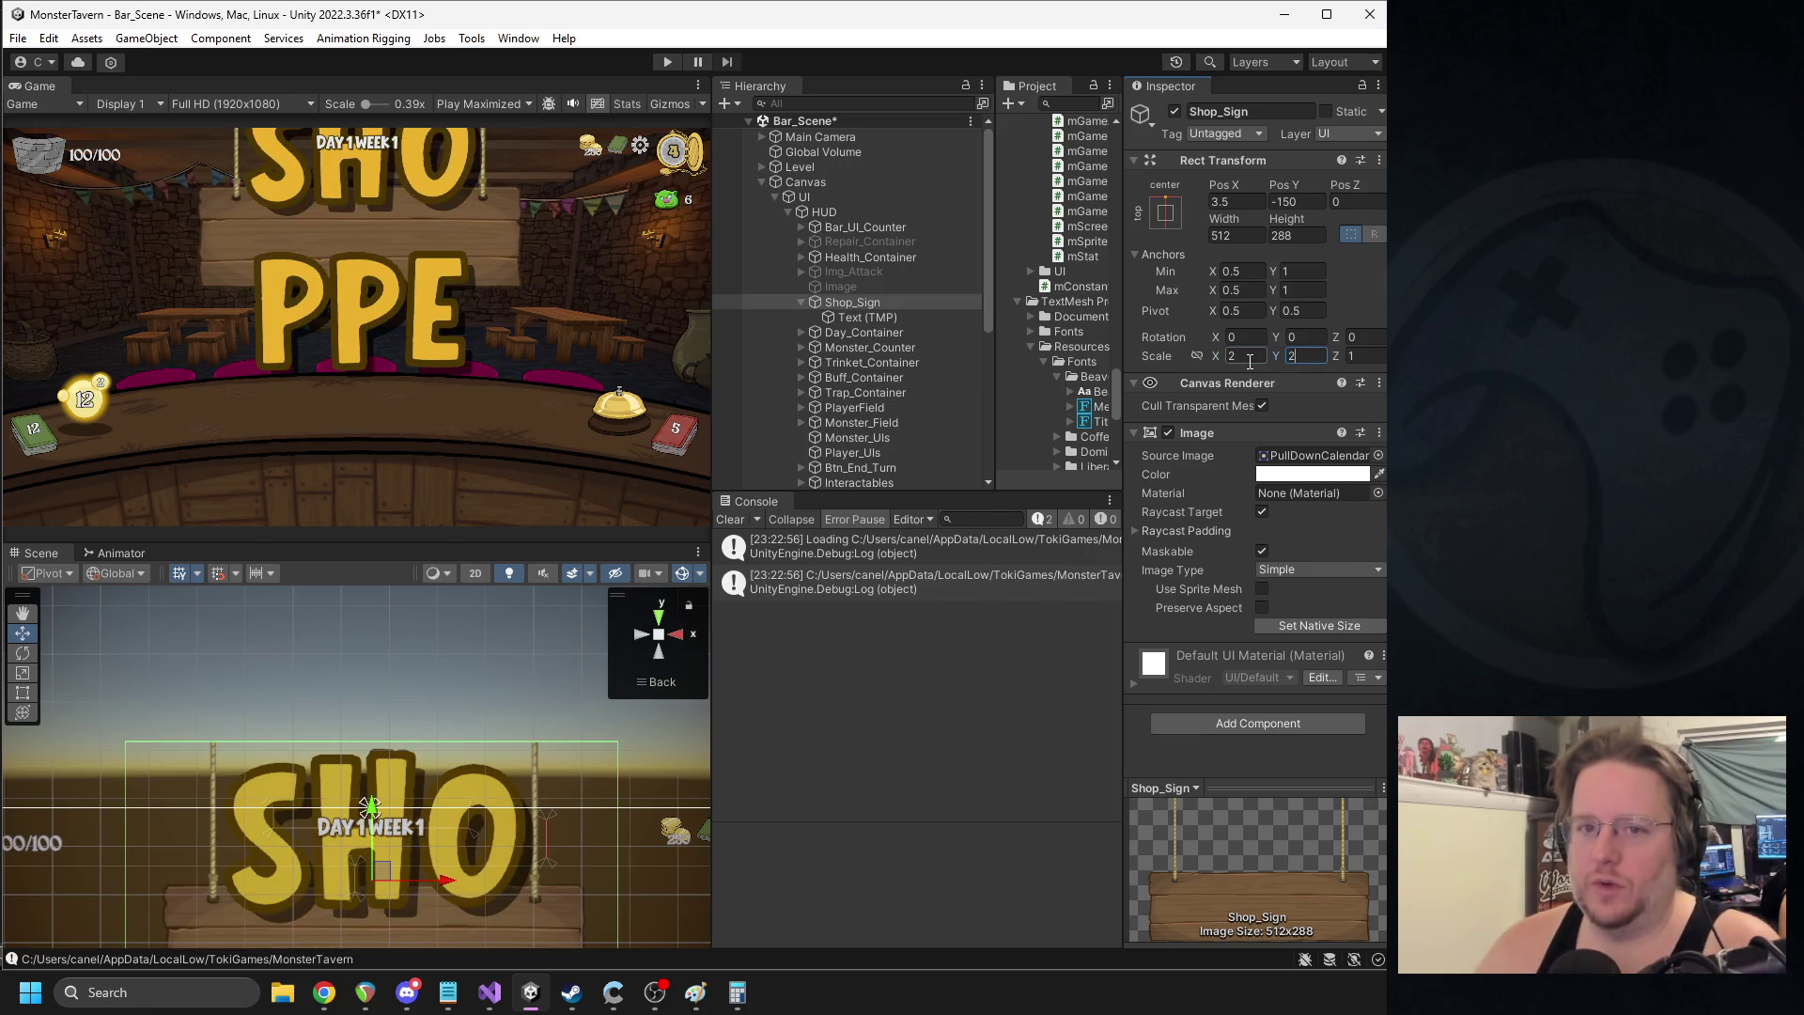
pyautogui.press('BackSpace')
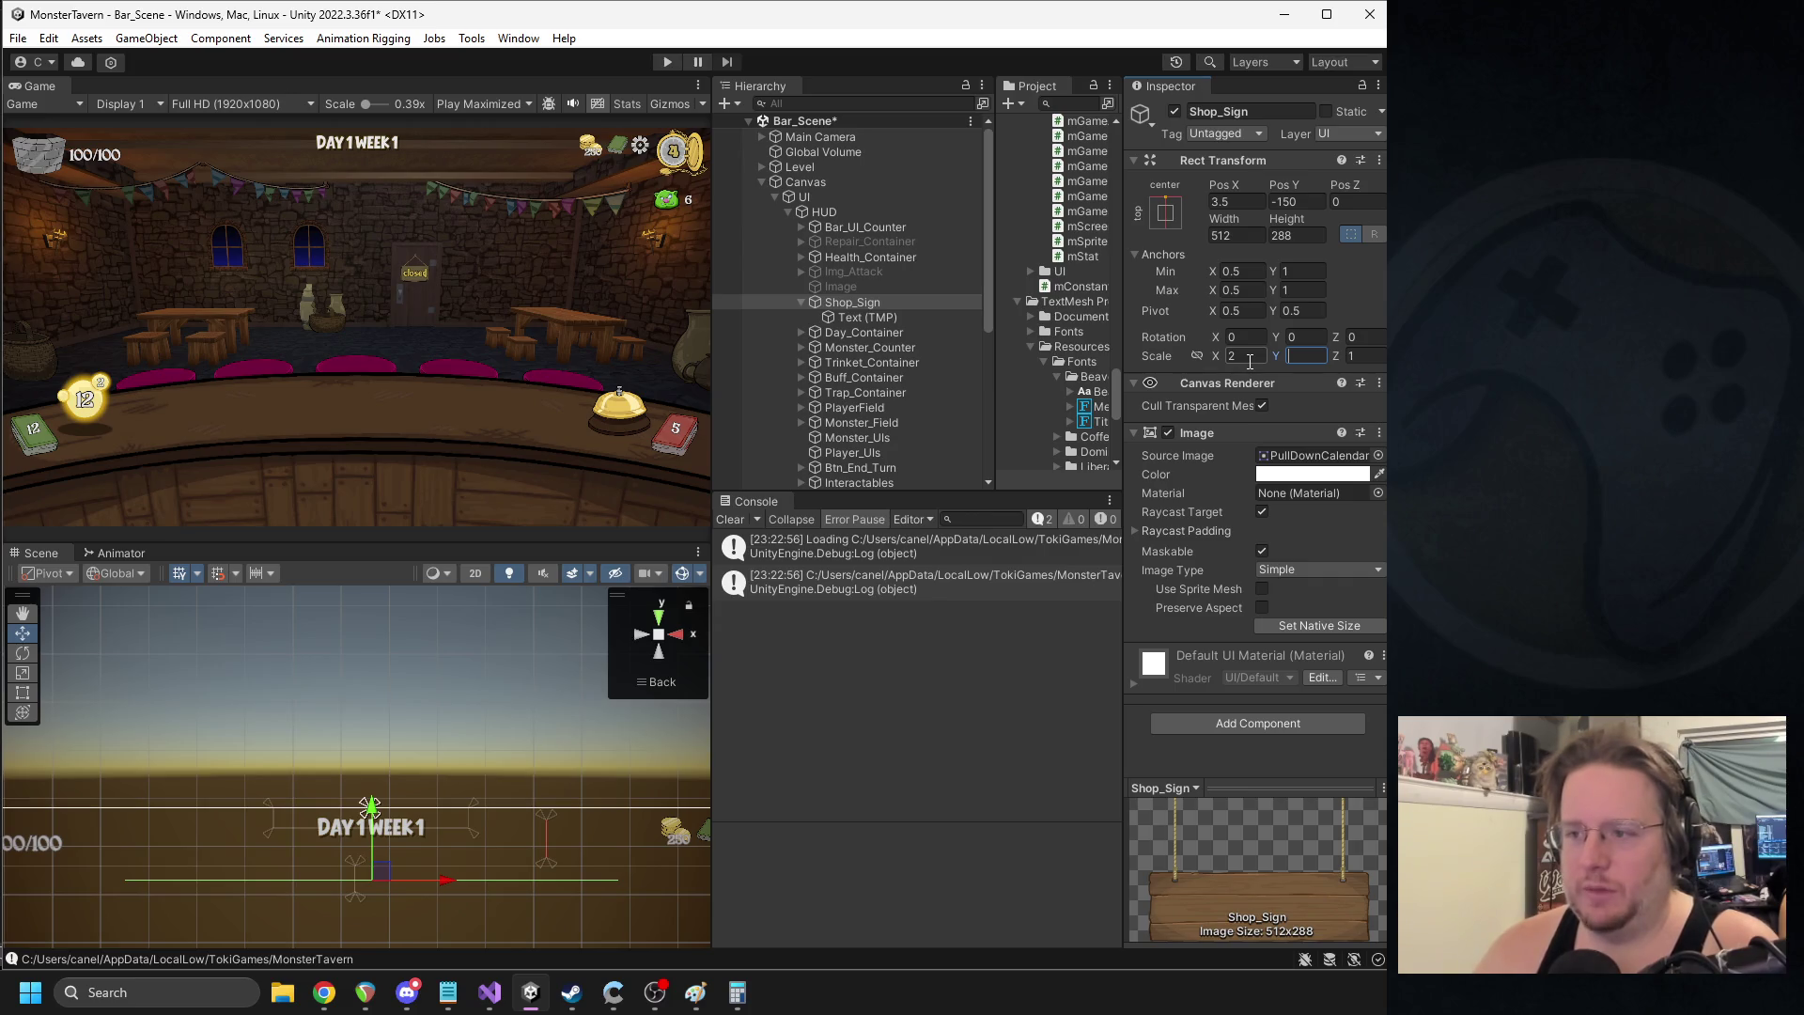
pyautogui.write('1.5')
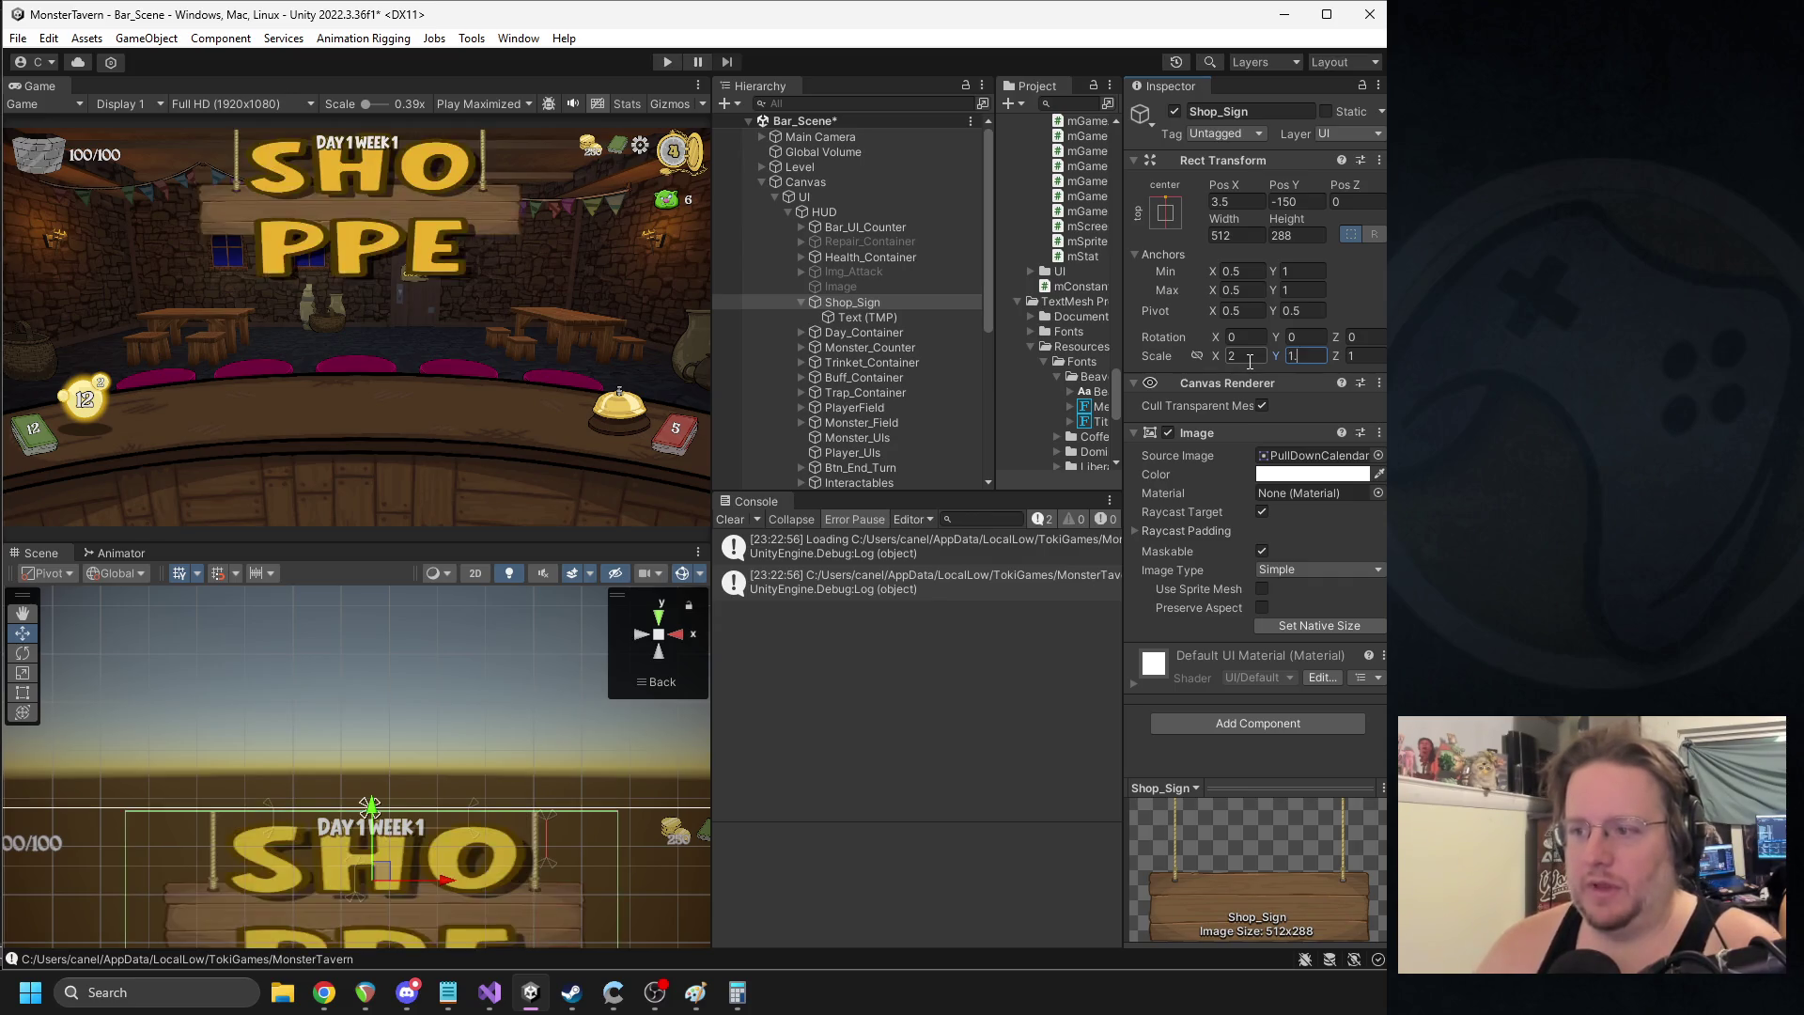
pyautogui.click(1242, 355)
pyautogui.write('1.5')
pyautogui.moveTo(375, 823)
pyautogui.mouseDown()
pyautogui.moveTo(393, 720)
pyautogui.moveTo(376, 742)
pyautogui.mouseUp()
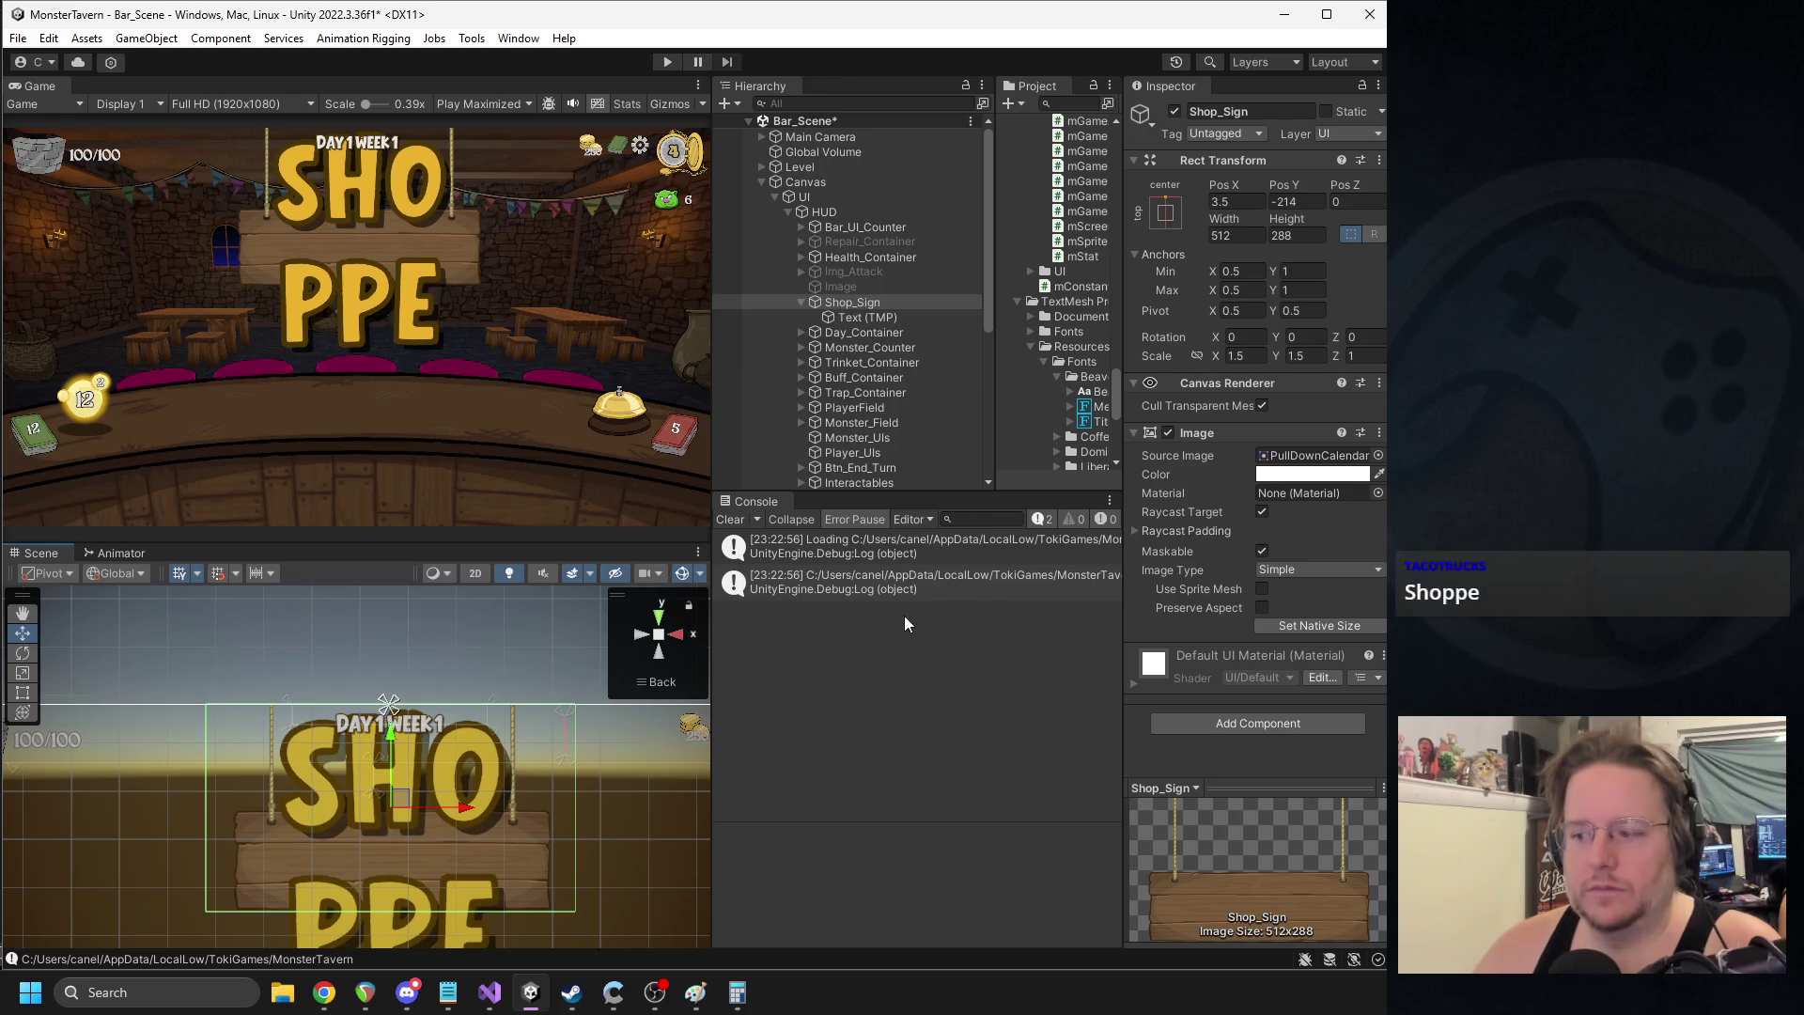
pyautogui.click(859, 320)
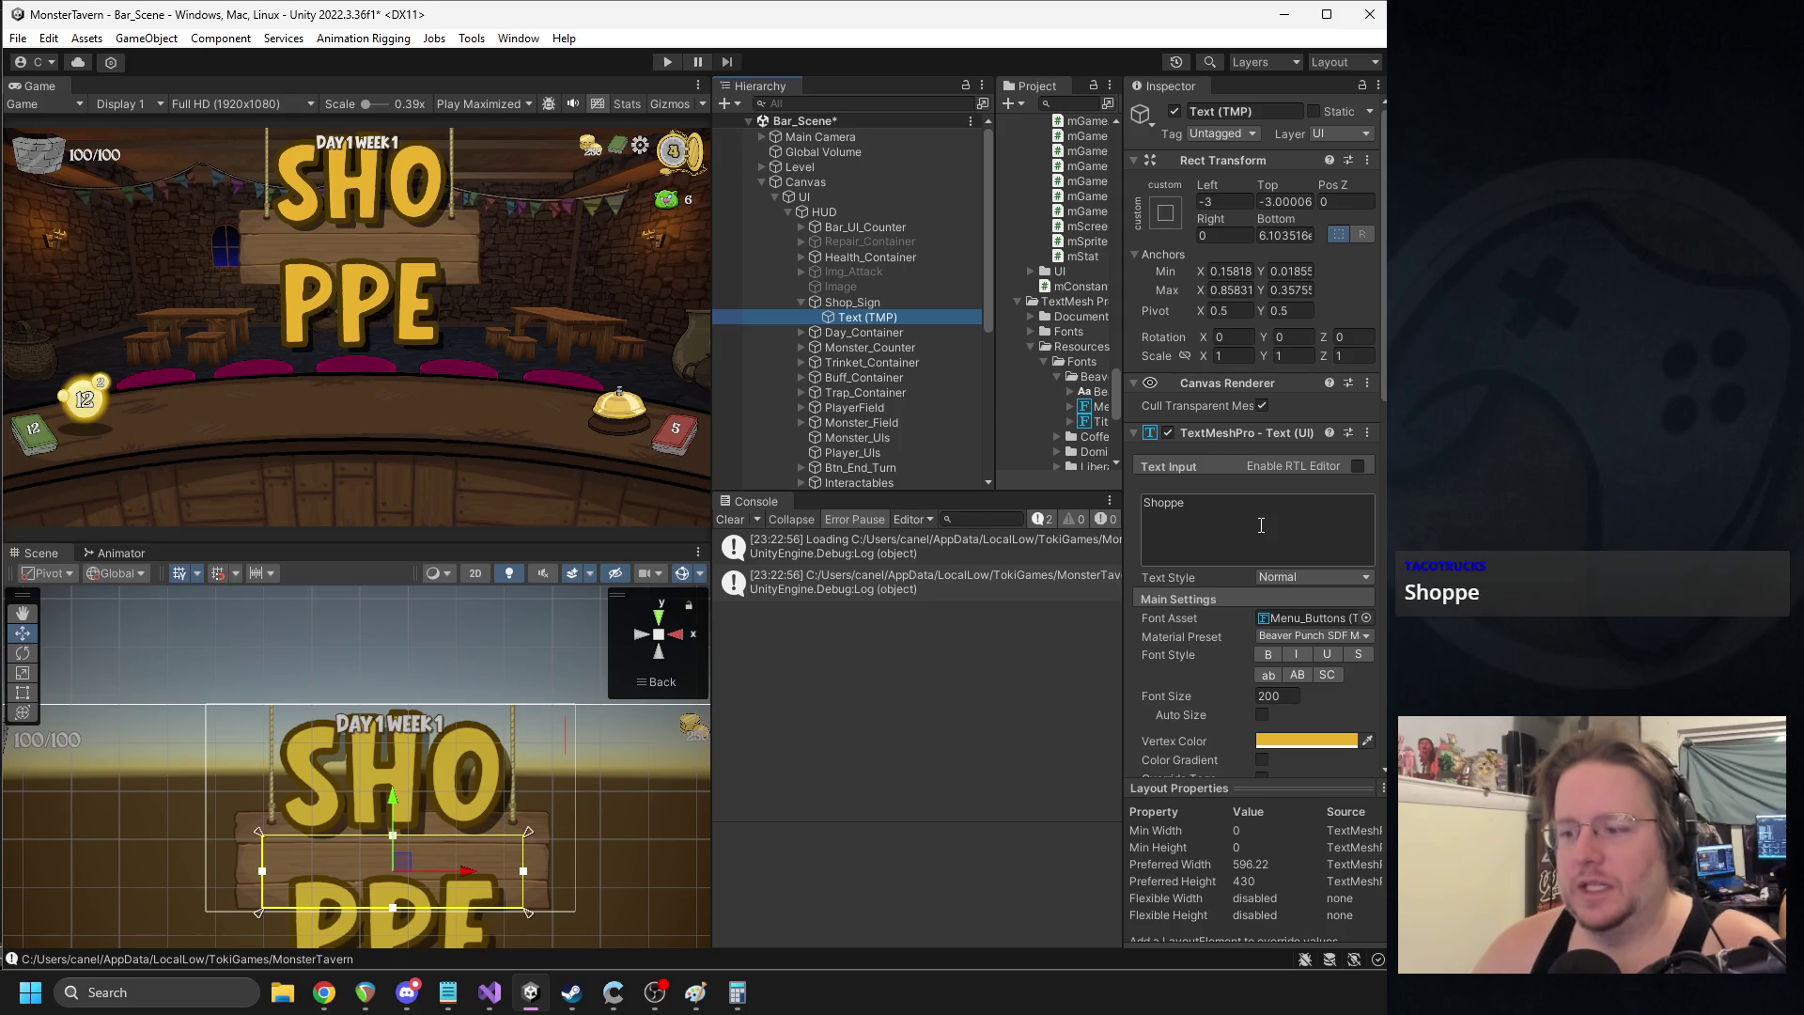
# - Settle the SHOPPE text on font size 115 after trying 125, 120 and 110
pyautogui.click(1272, 689)
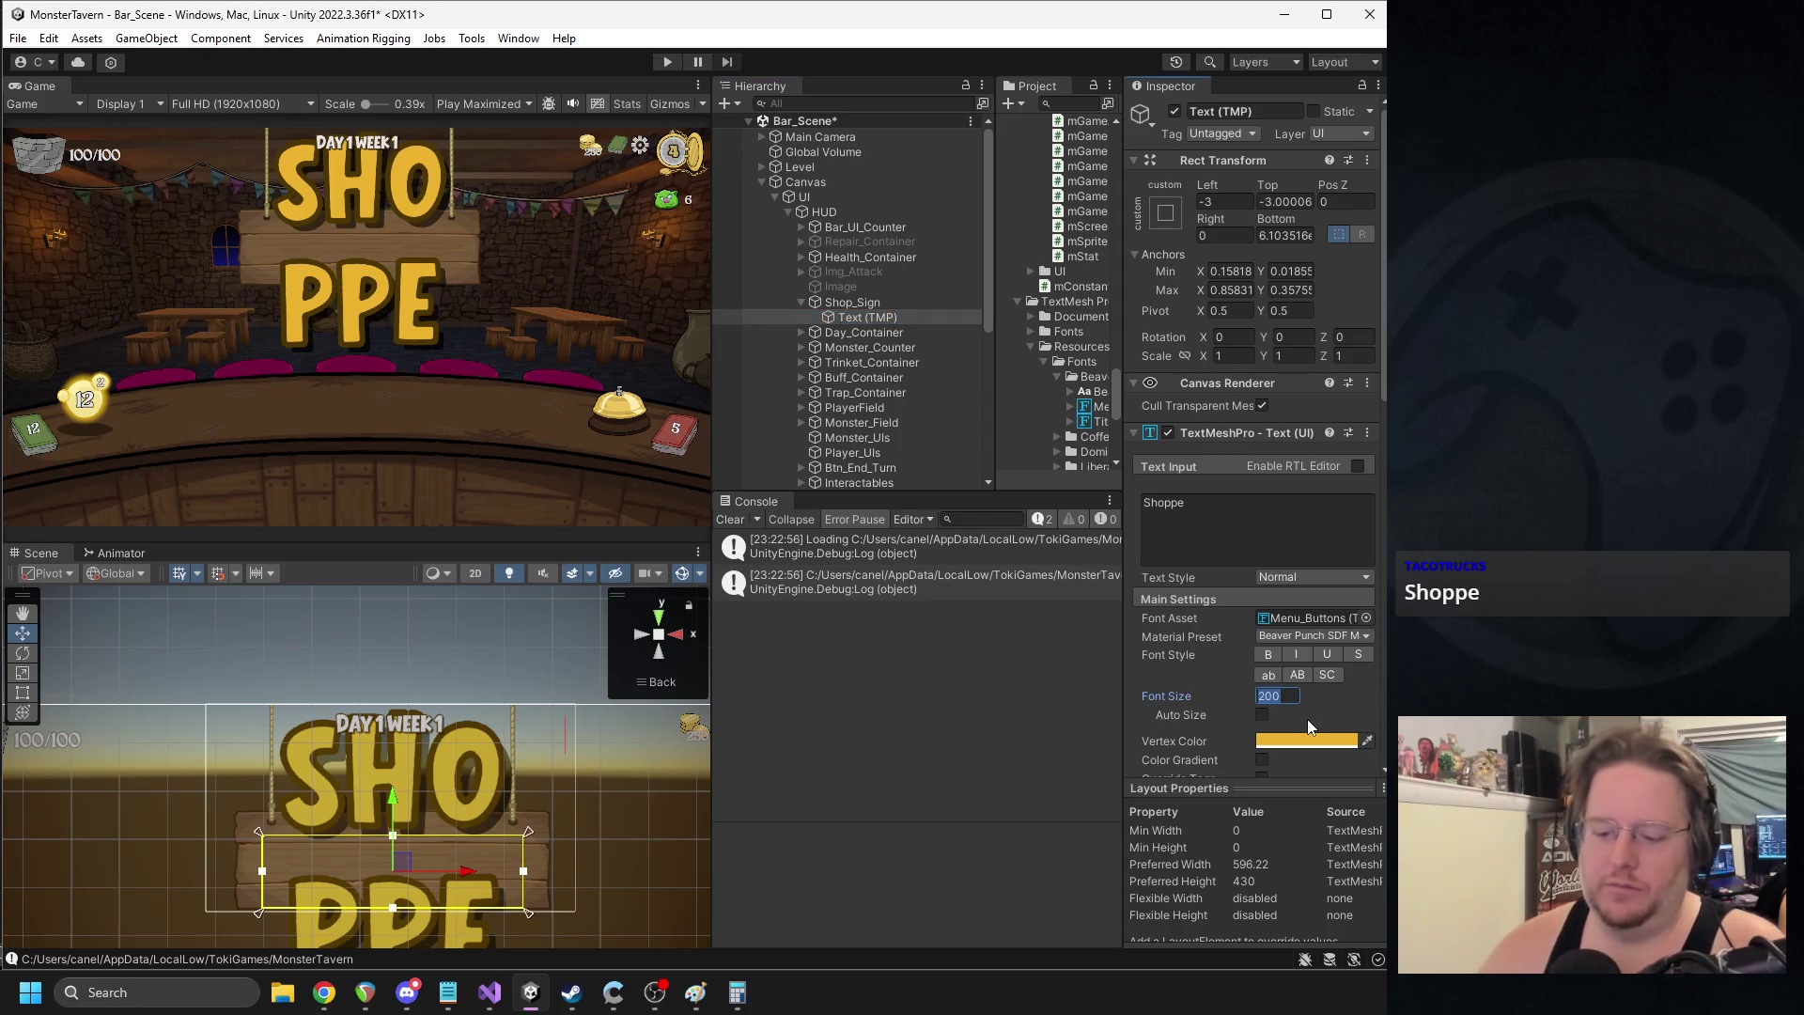
pyautogui.write('125')
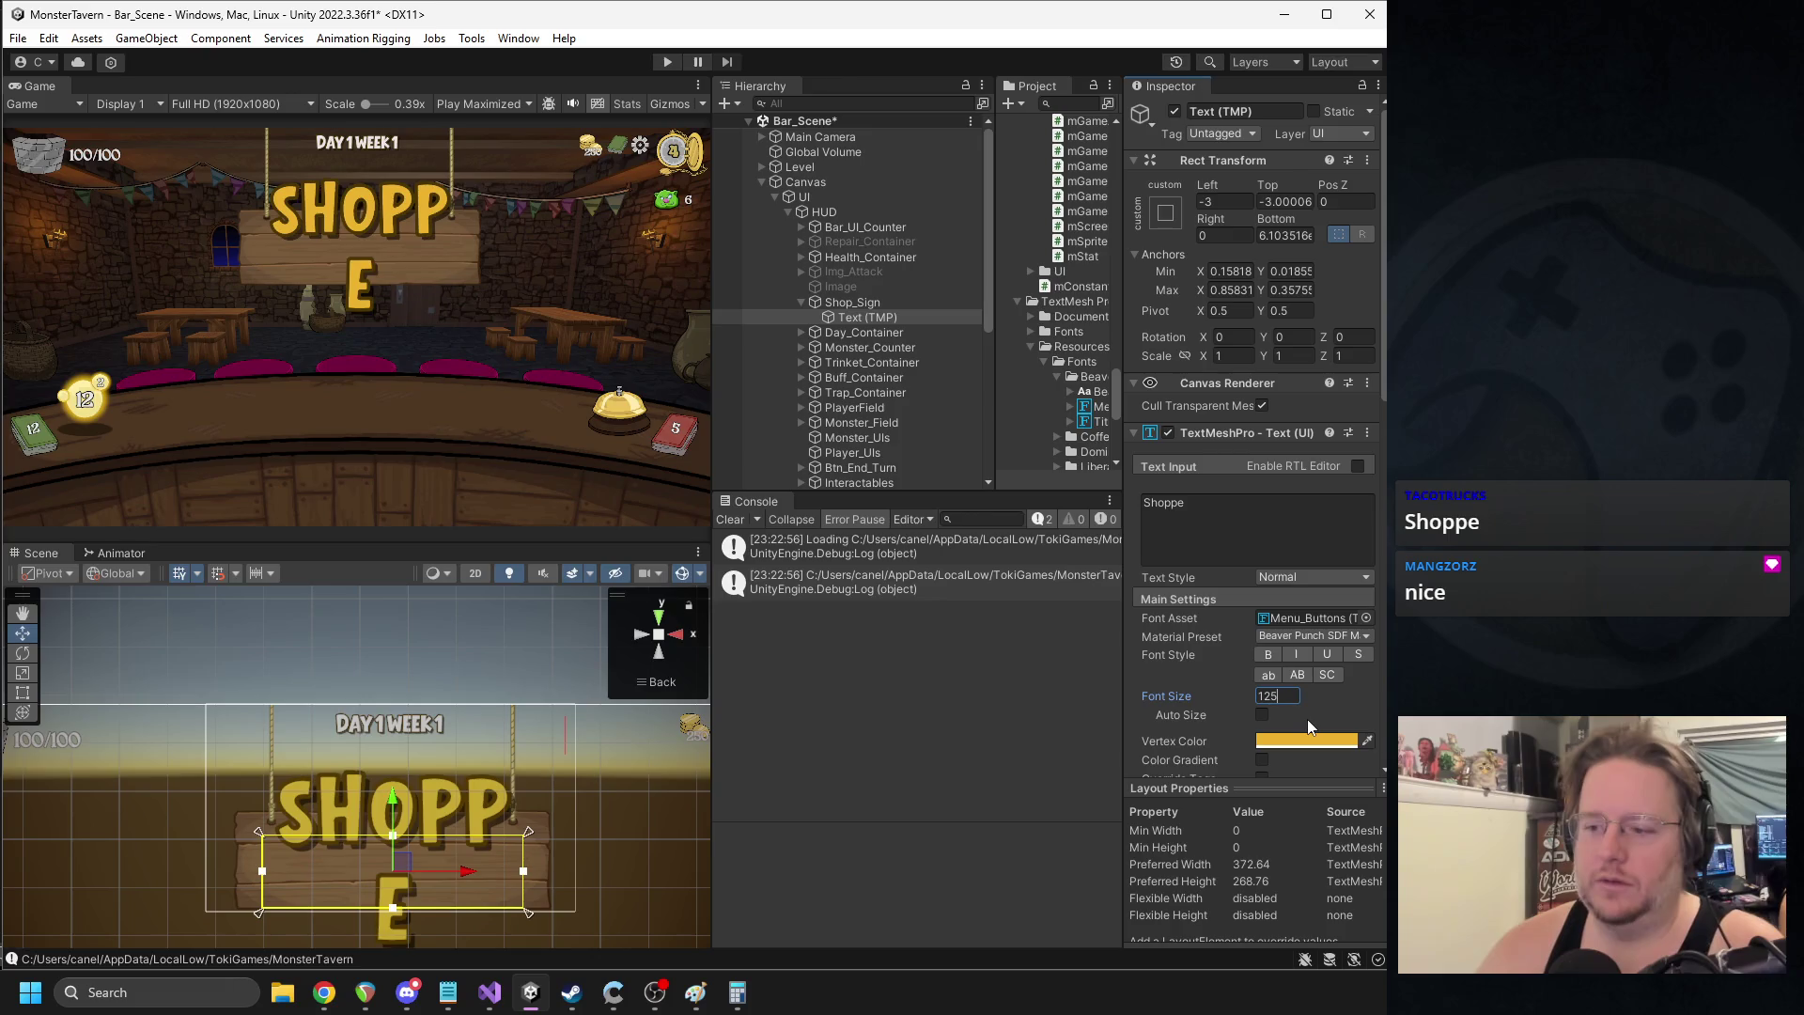
pyautogui.press('BackSpace')
pyautogui.write('0')
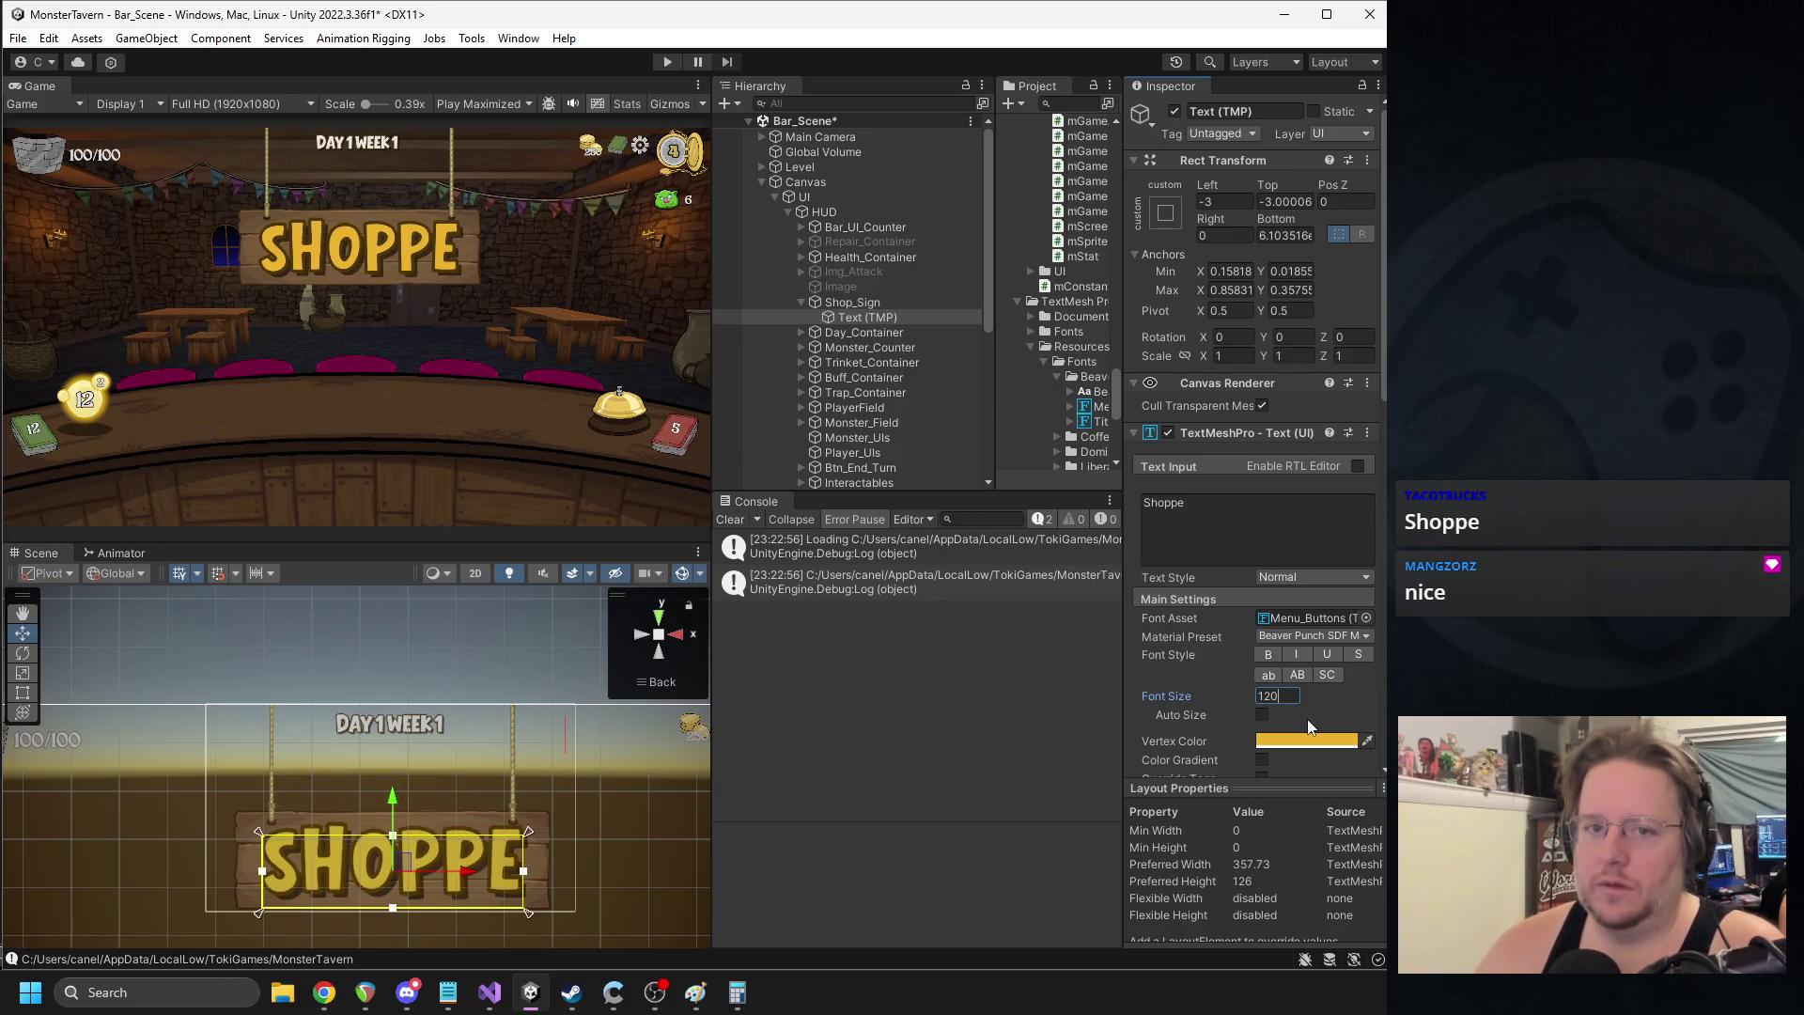
pyautogui.press('BackSpace')
pyautogui.press('BackSpace')
pyautogui.write('10')
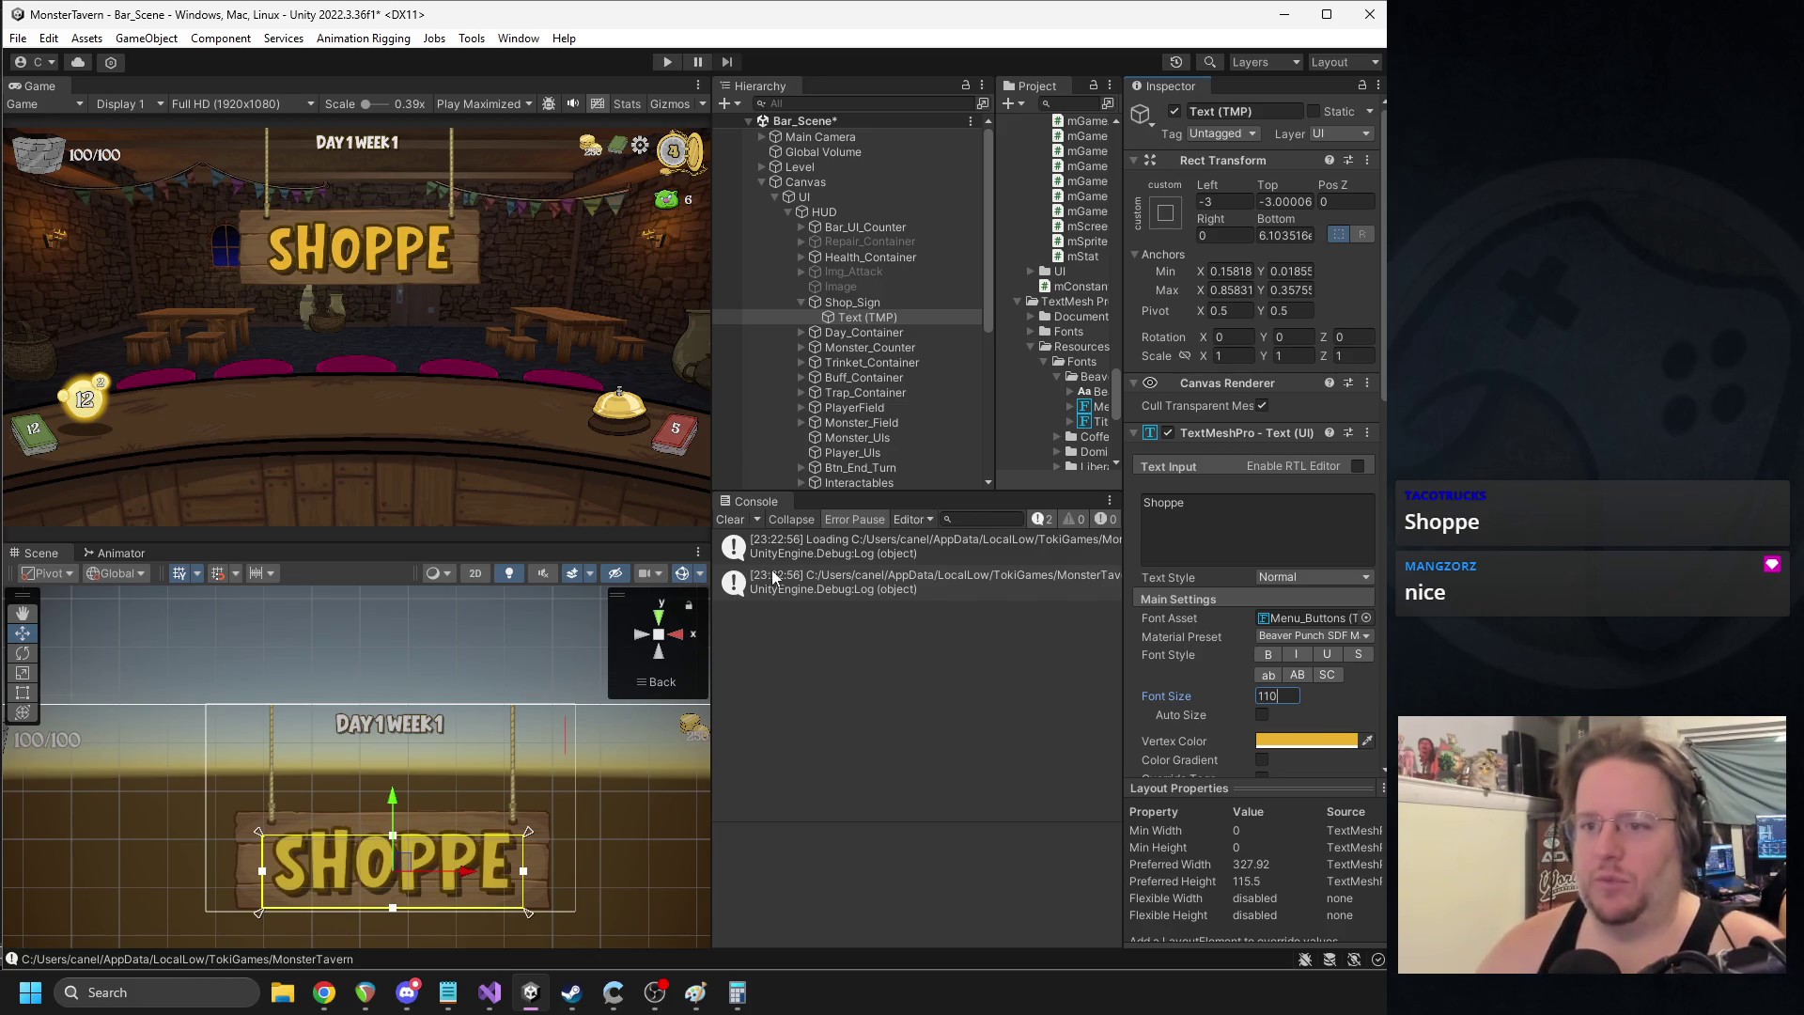
pyautogui.press('BackSpace')
pyautogui.write('5')
pyautogui.click(860, 302)
pyautogui.moveTo(393, 702); pyautogui.dragTo(582, 705)
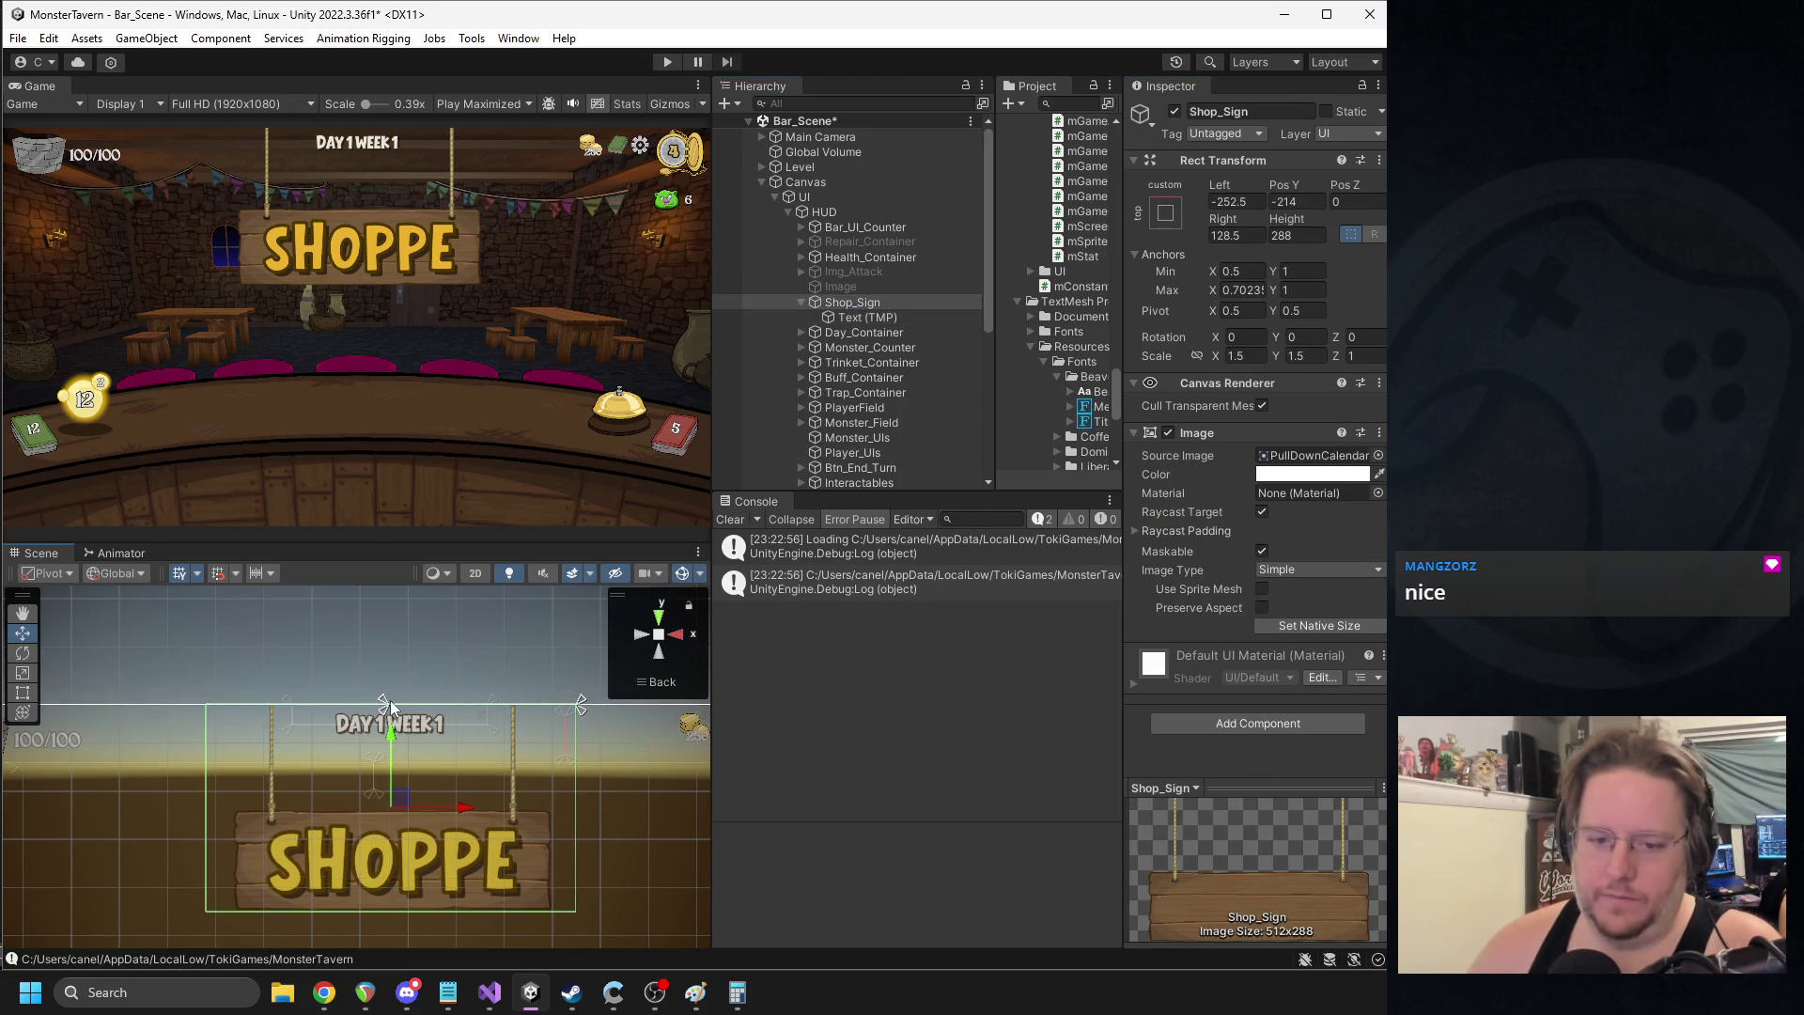
# - Spread Shop_Sign's left anchor outward and check its offsets and scale
pyautogui.moveTo(388, 705); pyautogui.dragTo(200, 707)
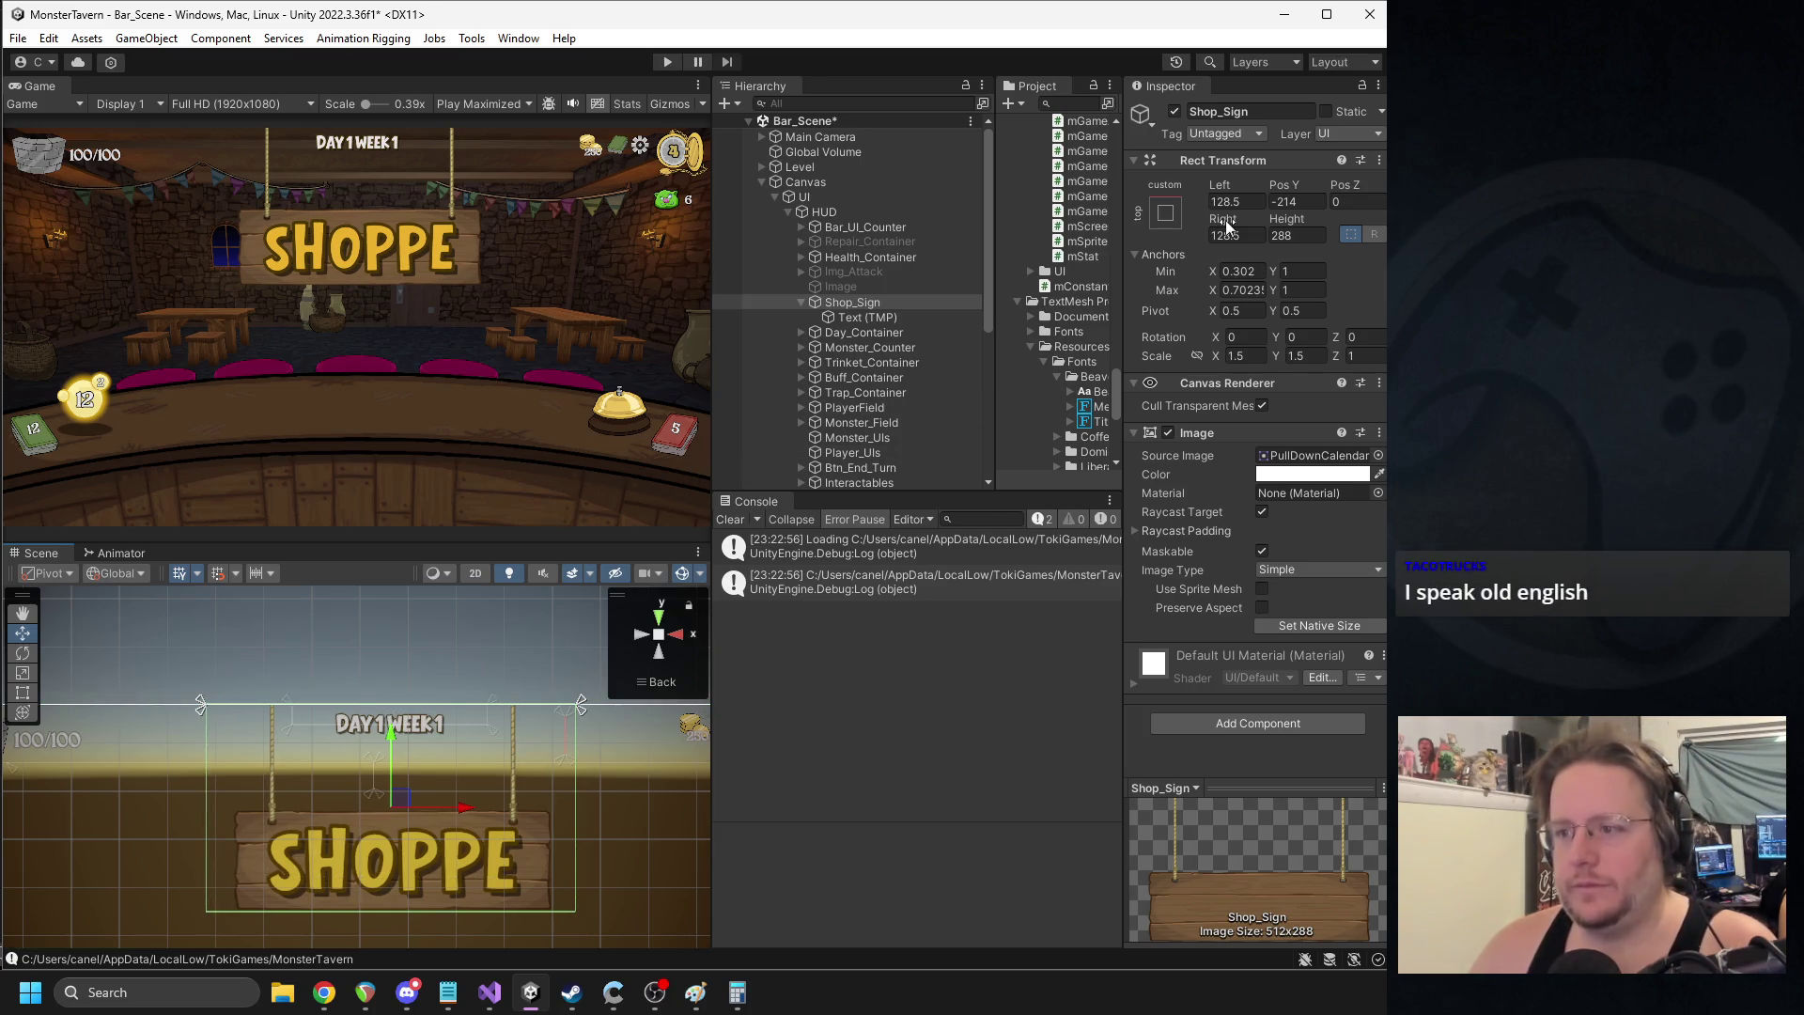
pyautogui.click(1246, 236)
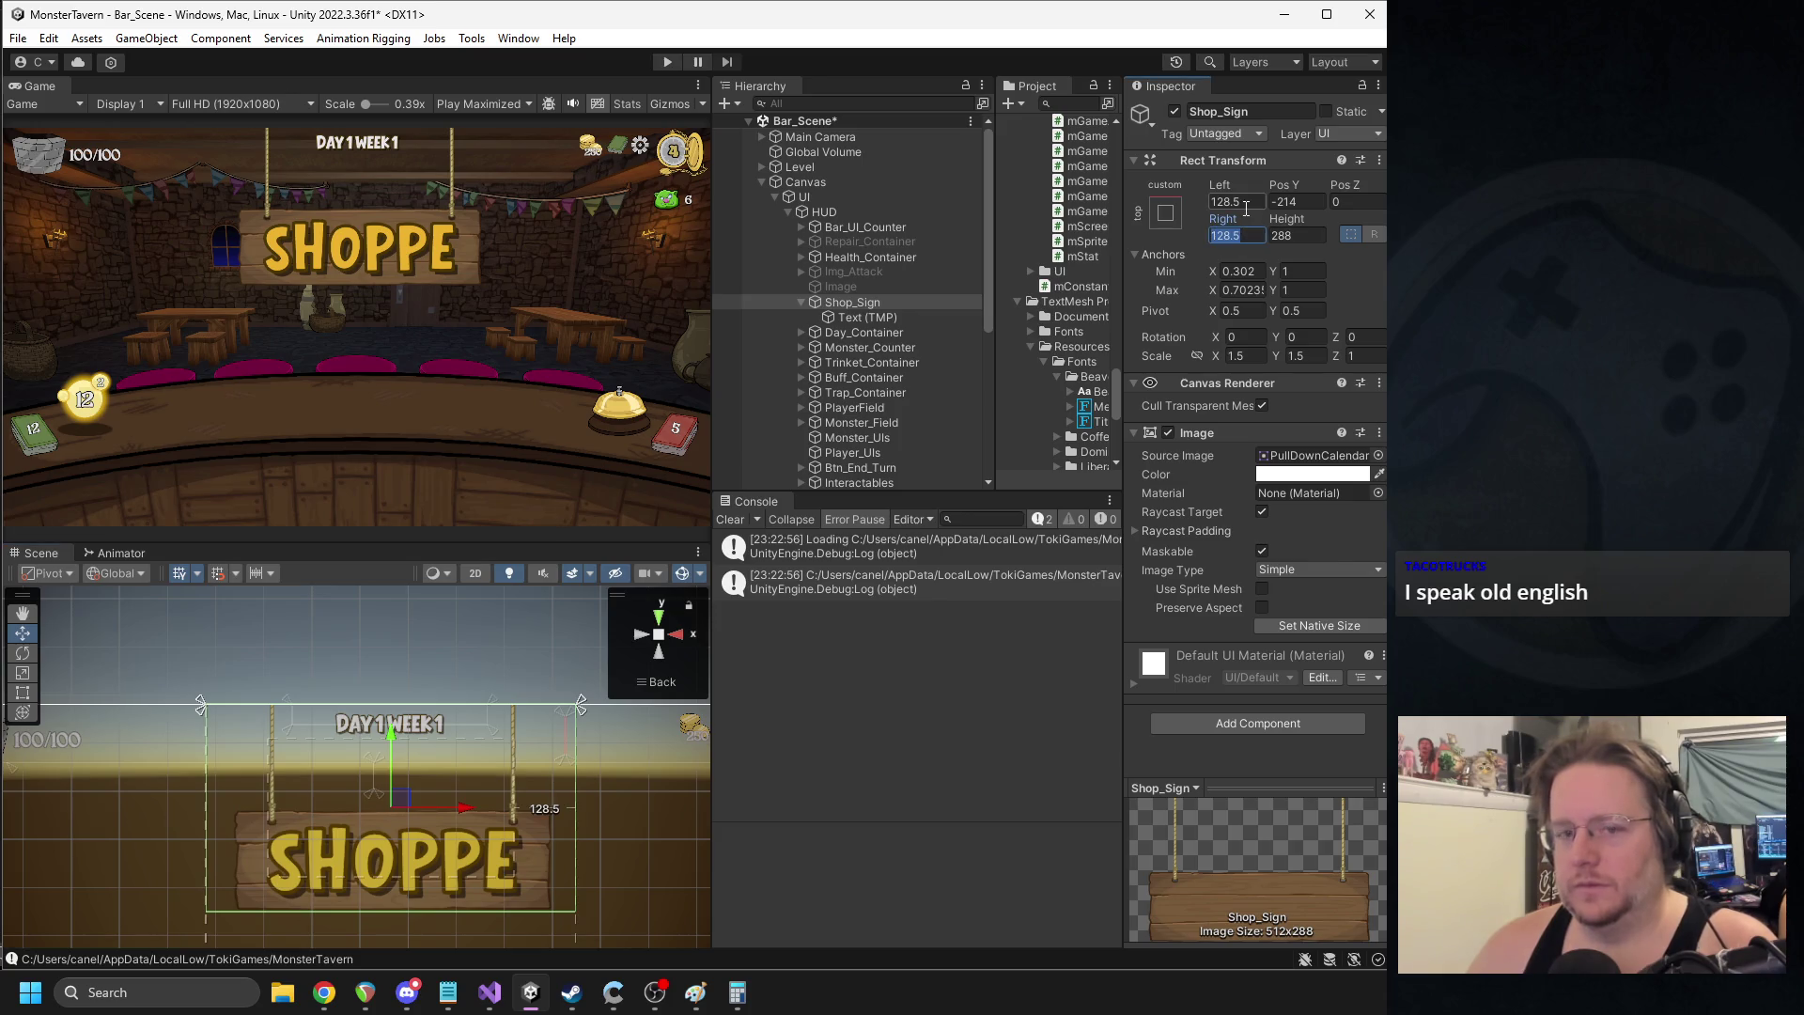
pyautogui.click(1243, 203)
pyautogui.click(1242, 356)
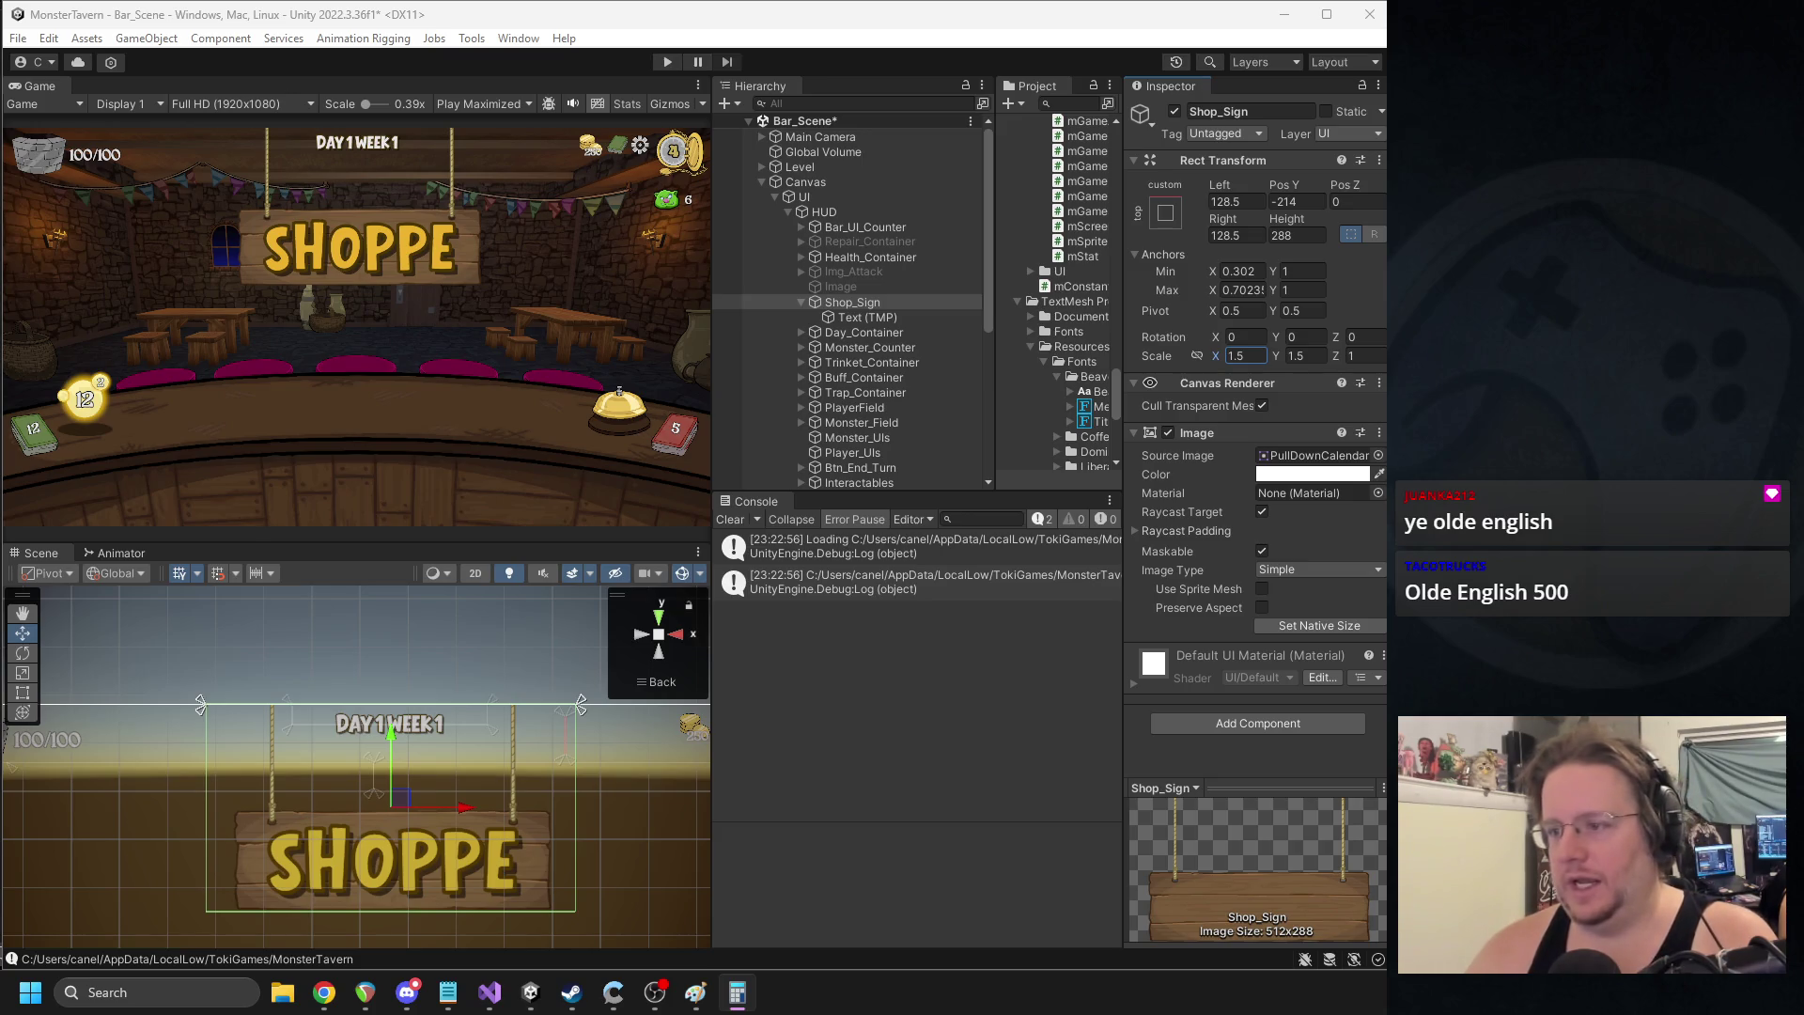
# - Set Shop_Sign's Left, Right and Pos Y to 0 and its Height to 432
pyautogui.click(1236, 201)
pyautogui.write('0')
pyautogui.click(1283, 203)
pyautogui.write('0')
pyautogui.click(1231, 235)
pyautogui.write('0')
pyautogui.click(1294, 234)
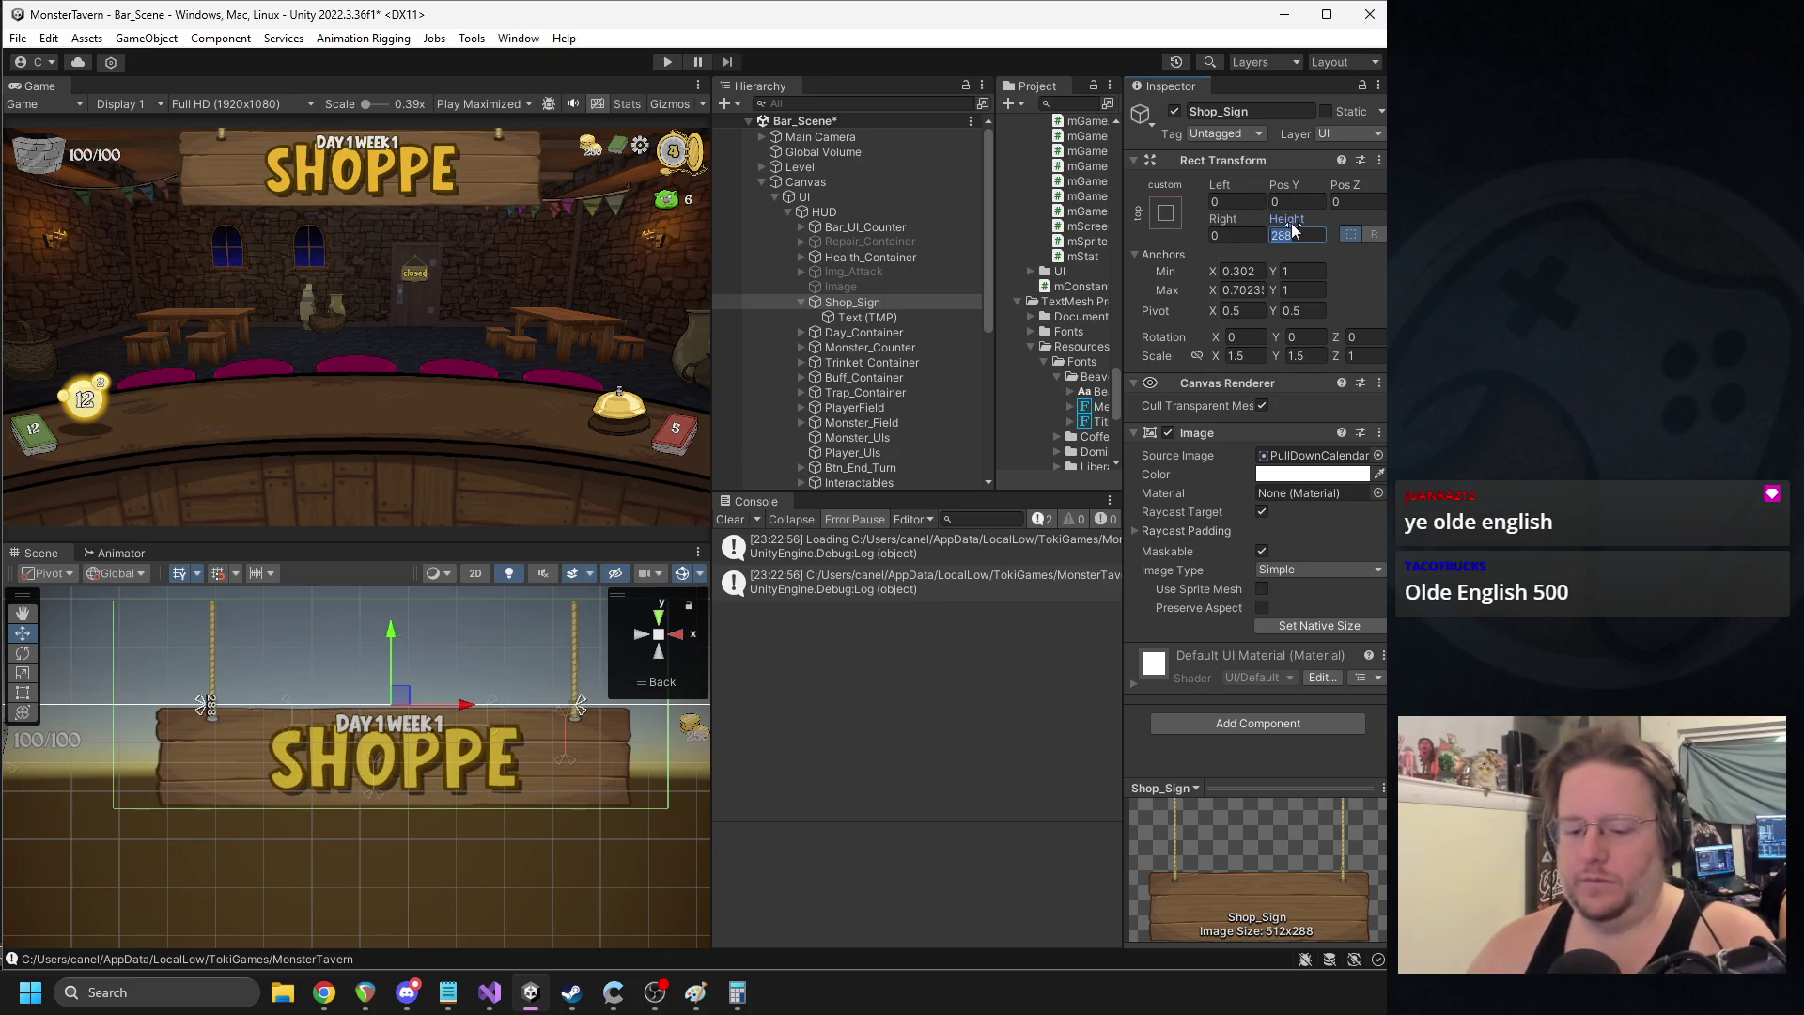
pyautogui.write('432')
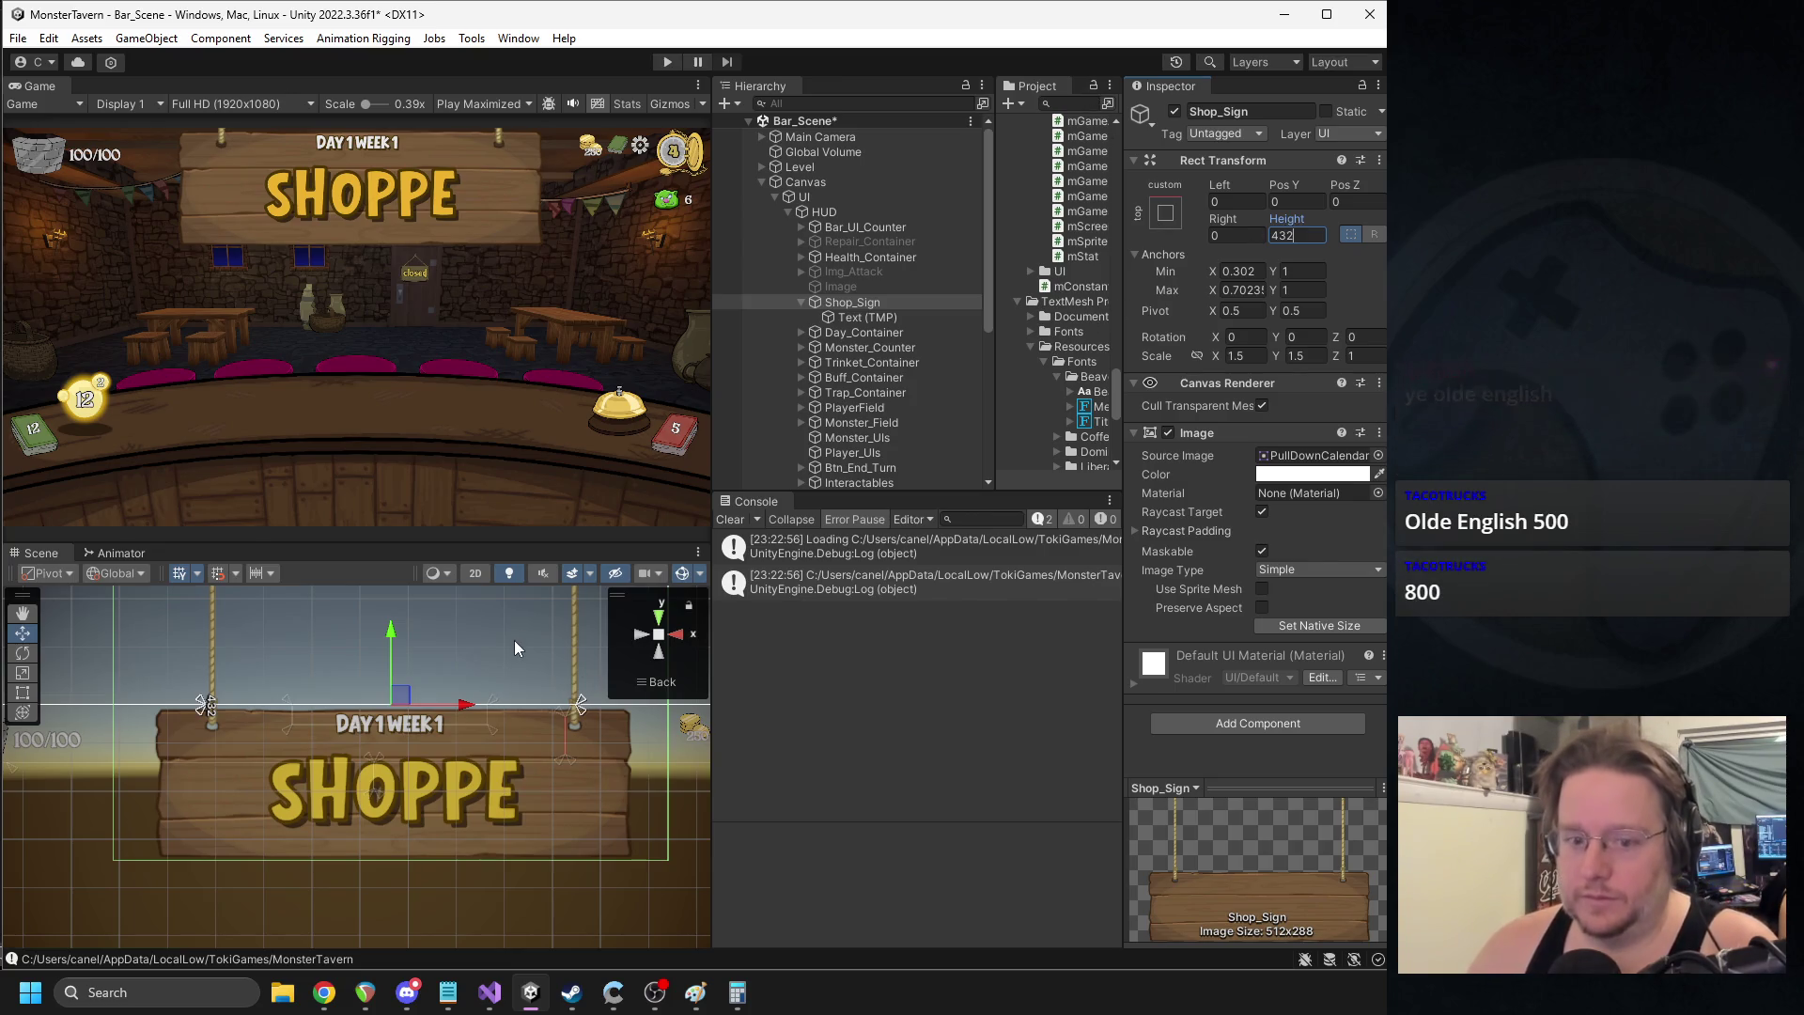
# - Reset Shop_Sign's scale to 1 and lower it to Pos Y -215
pyautogui.scroll(-1, 515, 640)
pyautogui.scroll(-2, 517, 633)
pyautogui.click(1264, 355)
pyautogui.write('1')
pyautogui.click(1289, 356)
pyautogui.write('1')
pyautogui.moveTo(376, 665); pyautogui.dragTo(360, 735)
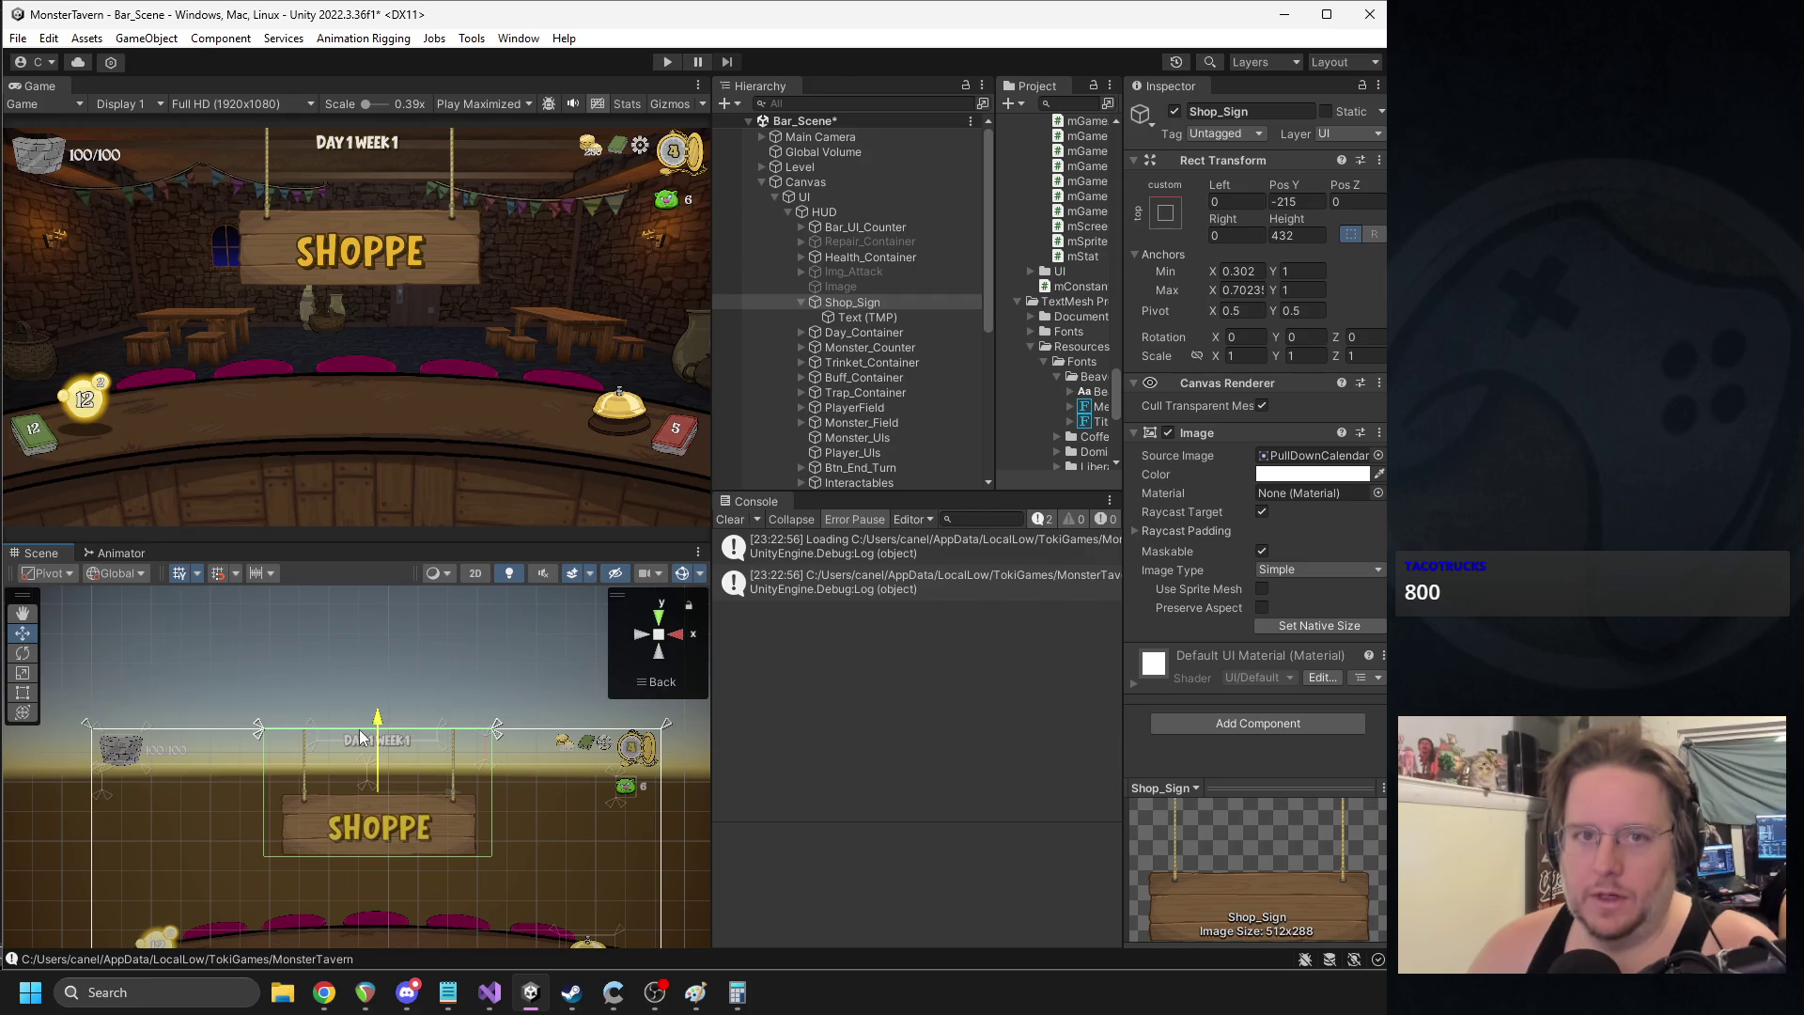
pyautogui.click(1300, 203)
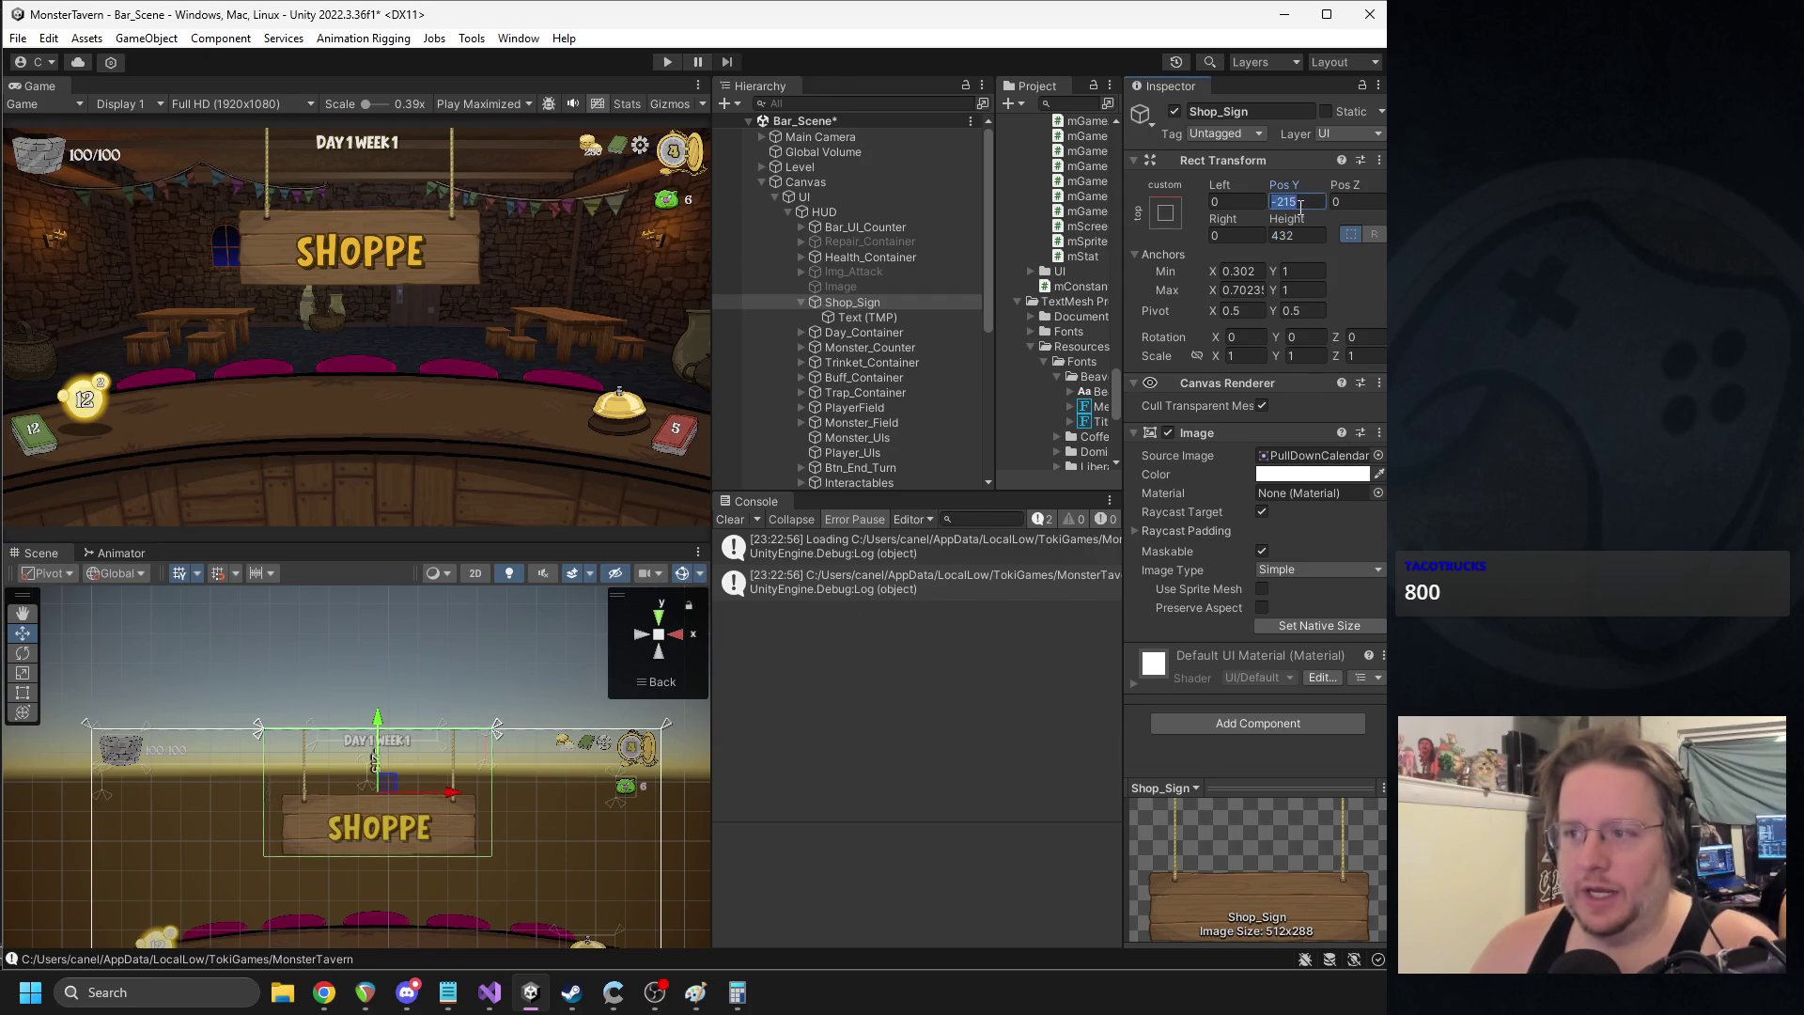
# - In mUIManager.cs, change the -185 targets in CloseShopSign and OpenShopSign to -215
pyautogui.click(489, 992)
pyautogui.scroll(-3, 880, 729)
pyautogui.scroll(2, 752, 713)
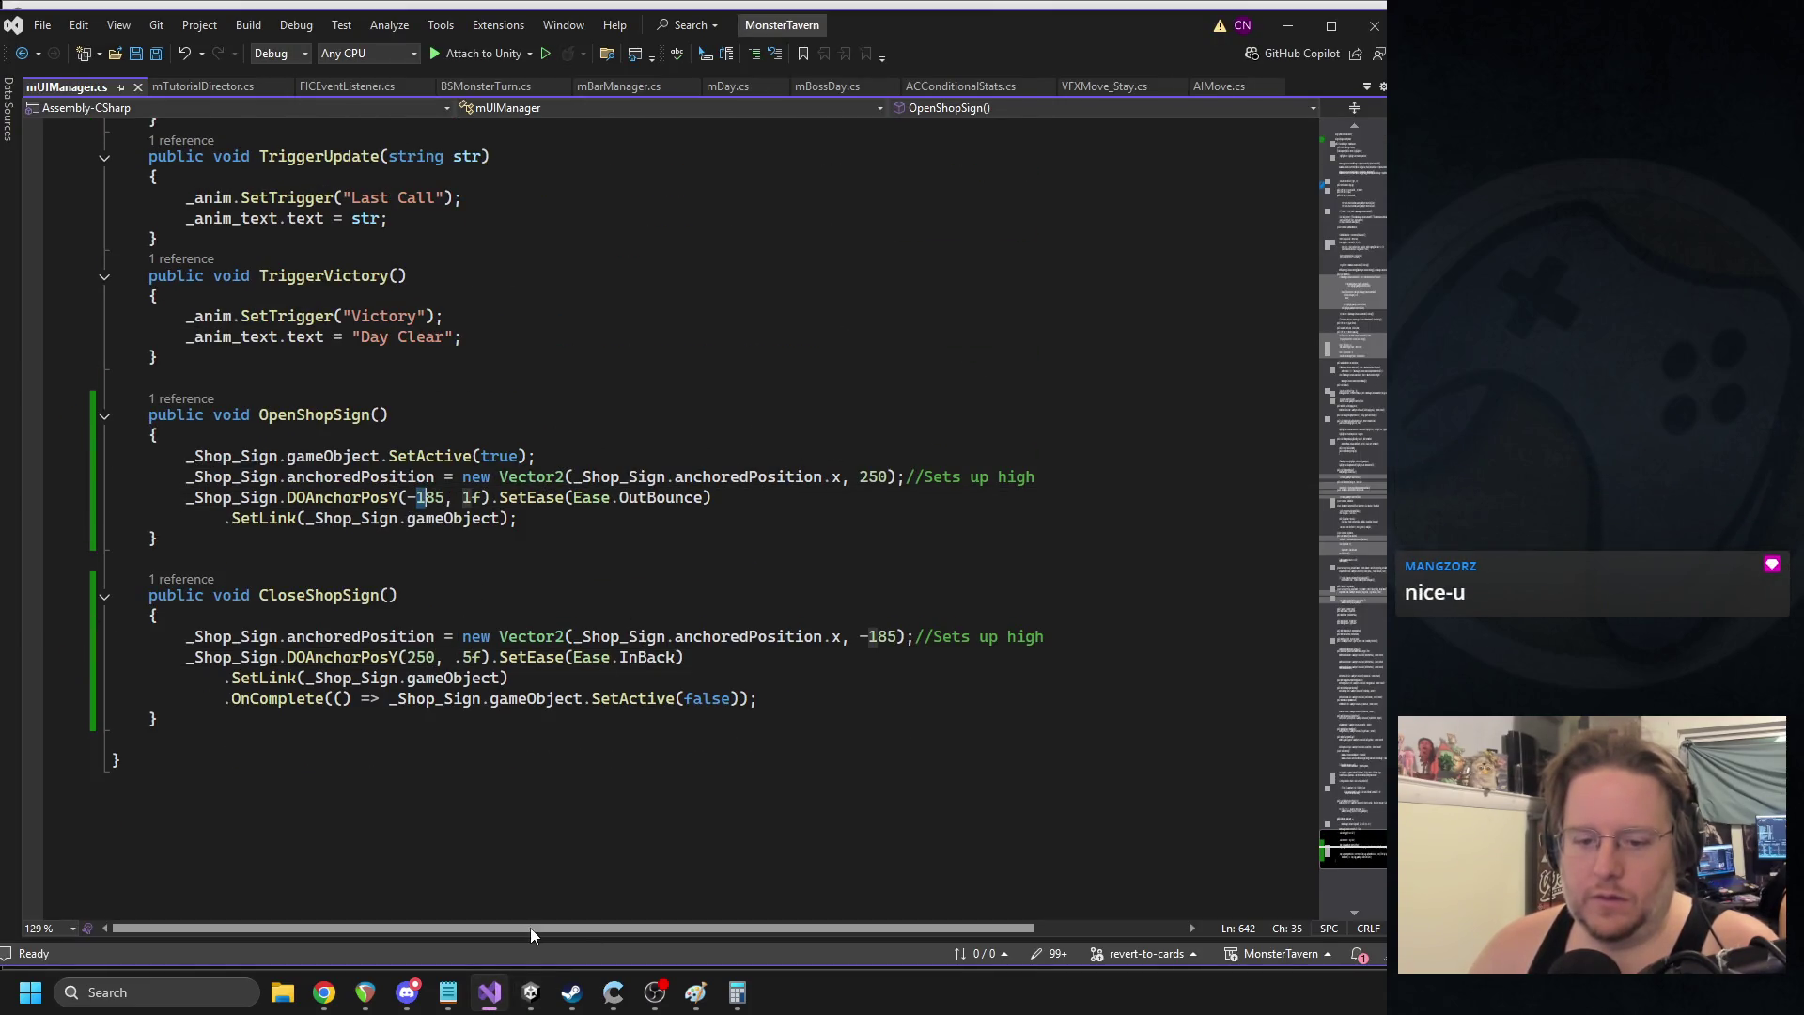
pyautogui.click(525, 996)
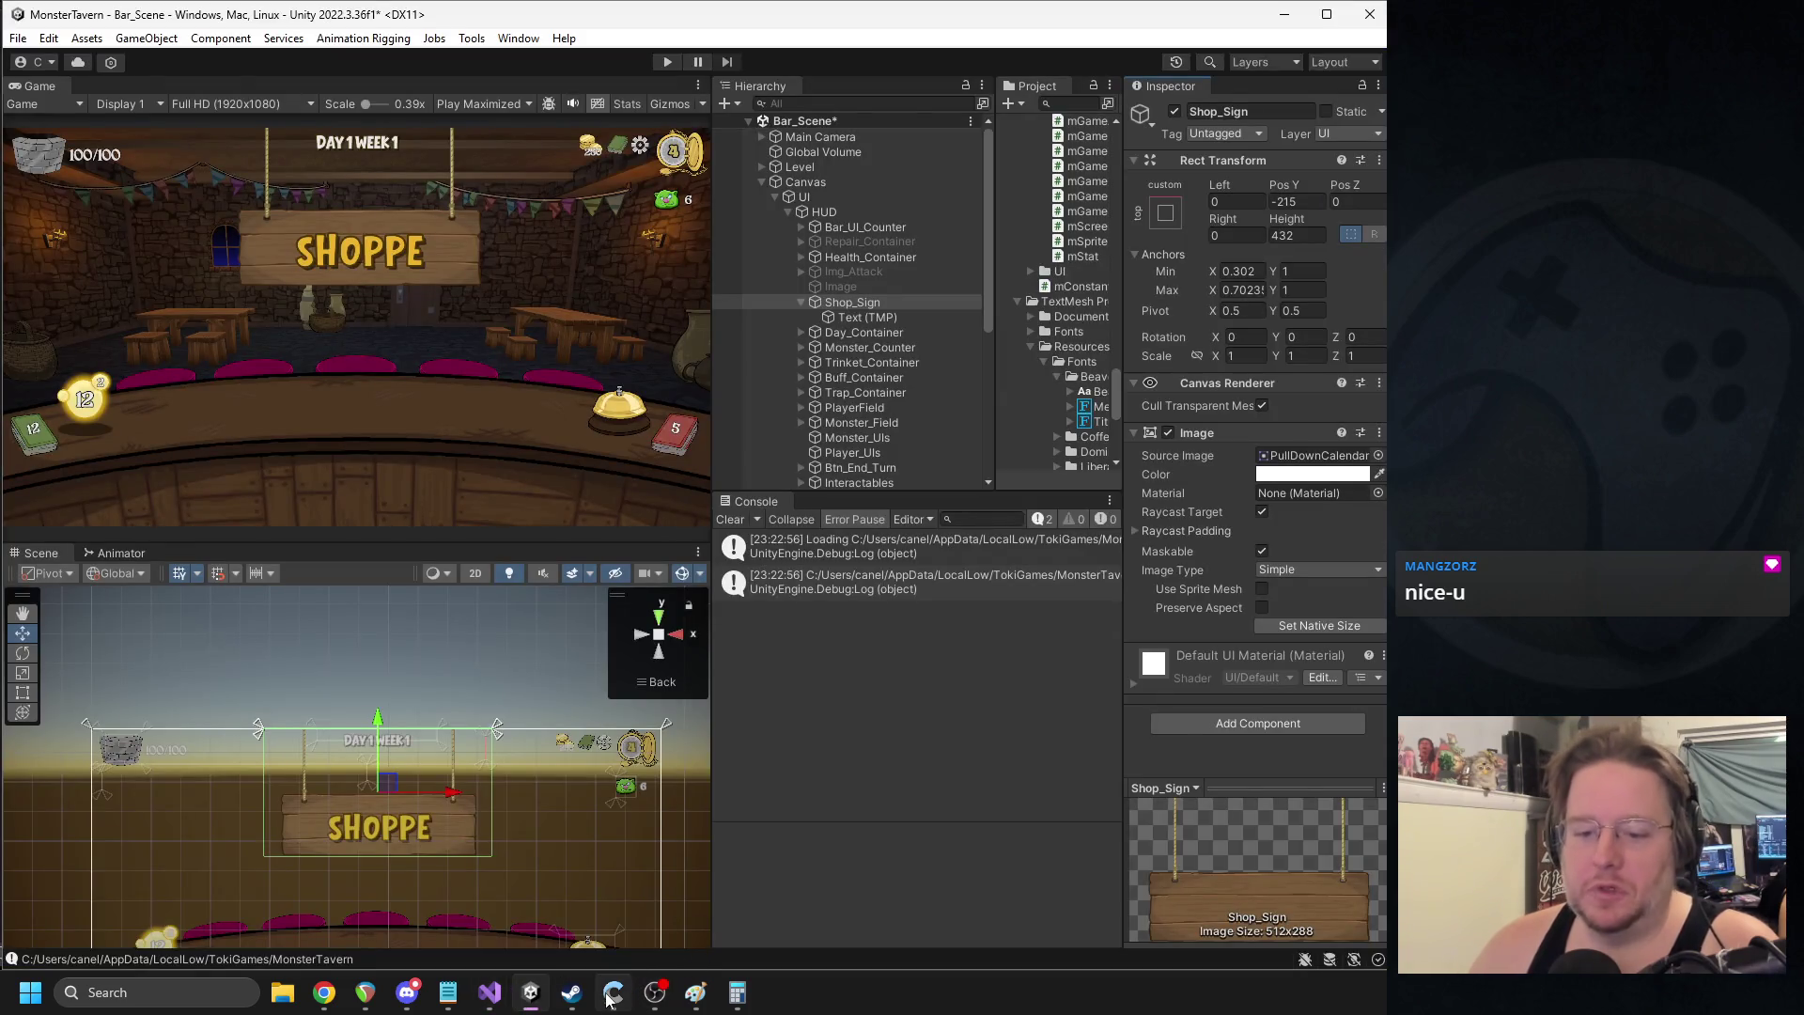
pyautogui.click(493, 998)
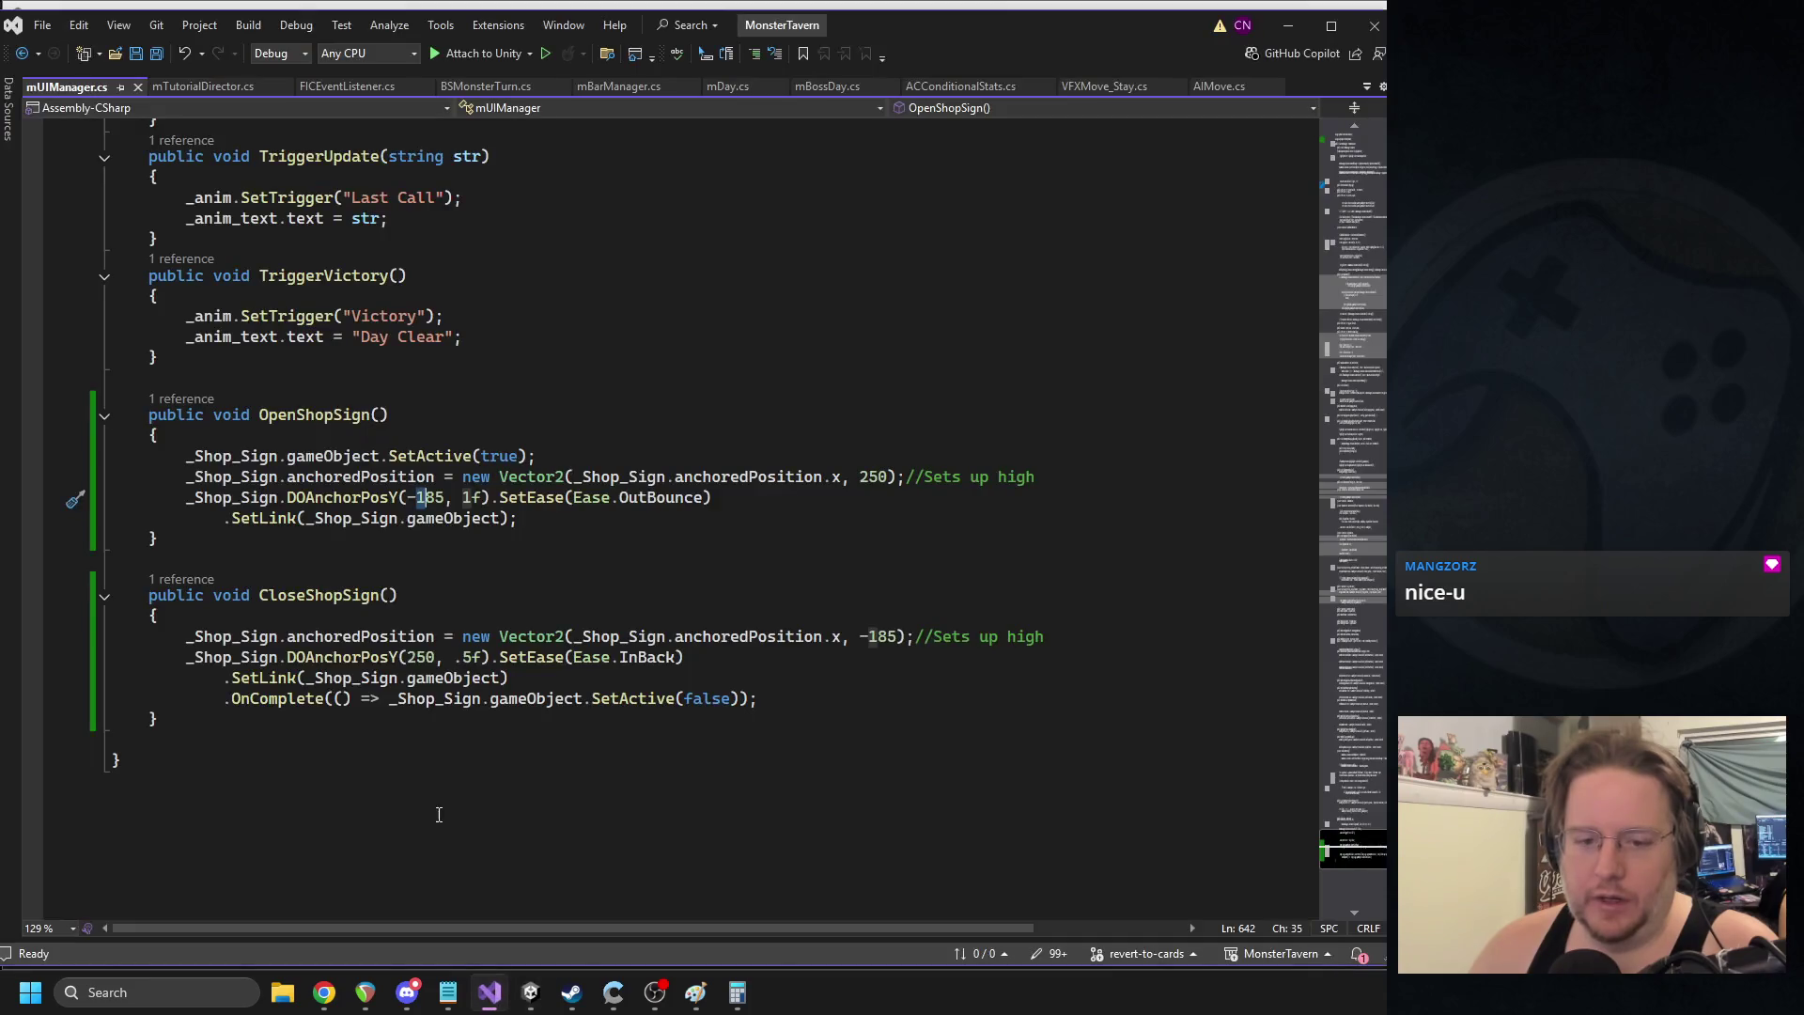
pyautogui.doubleClick(859, 636)
pyautogui.write('-215')
pyautogui.click(438, 498)
pyautogui.doubleClick(438, 498)
pyautogui.write('215')
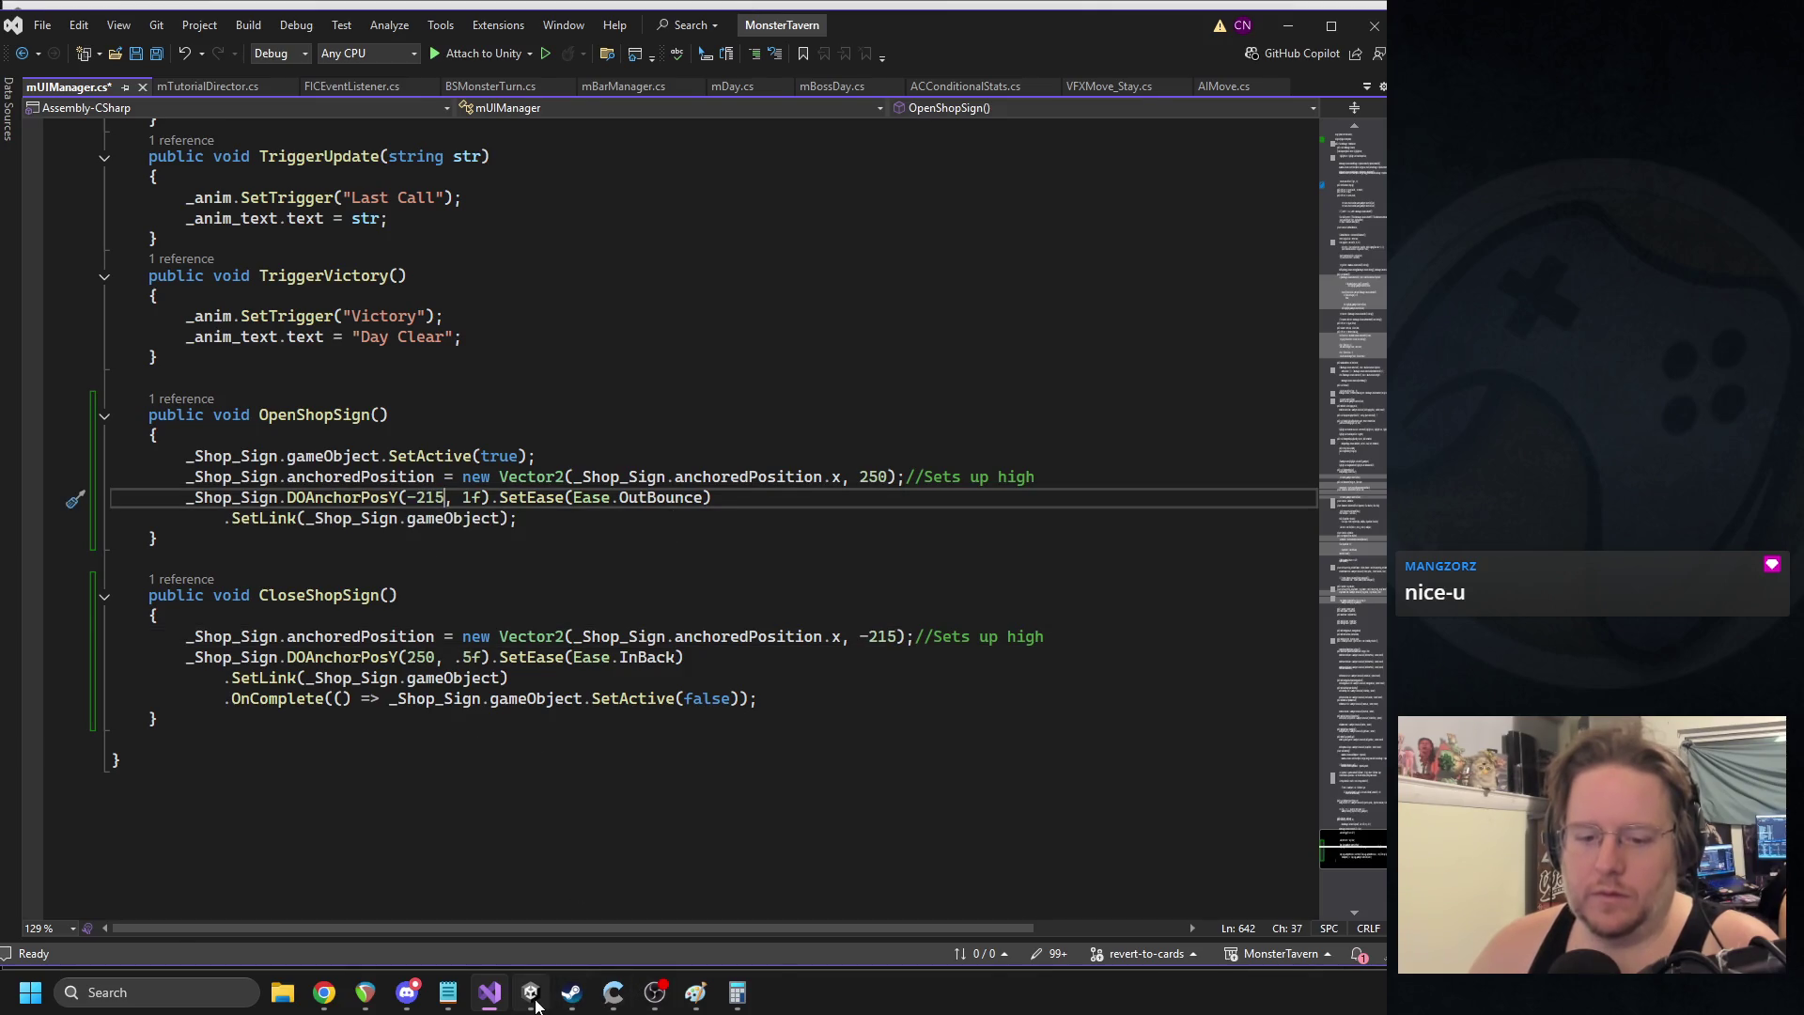
# - Read the sign's raised Pos Y of 232 in Unity and hide Shop_Sign
pyautogui.click(534, 999)
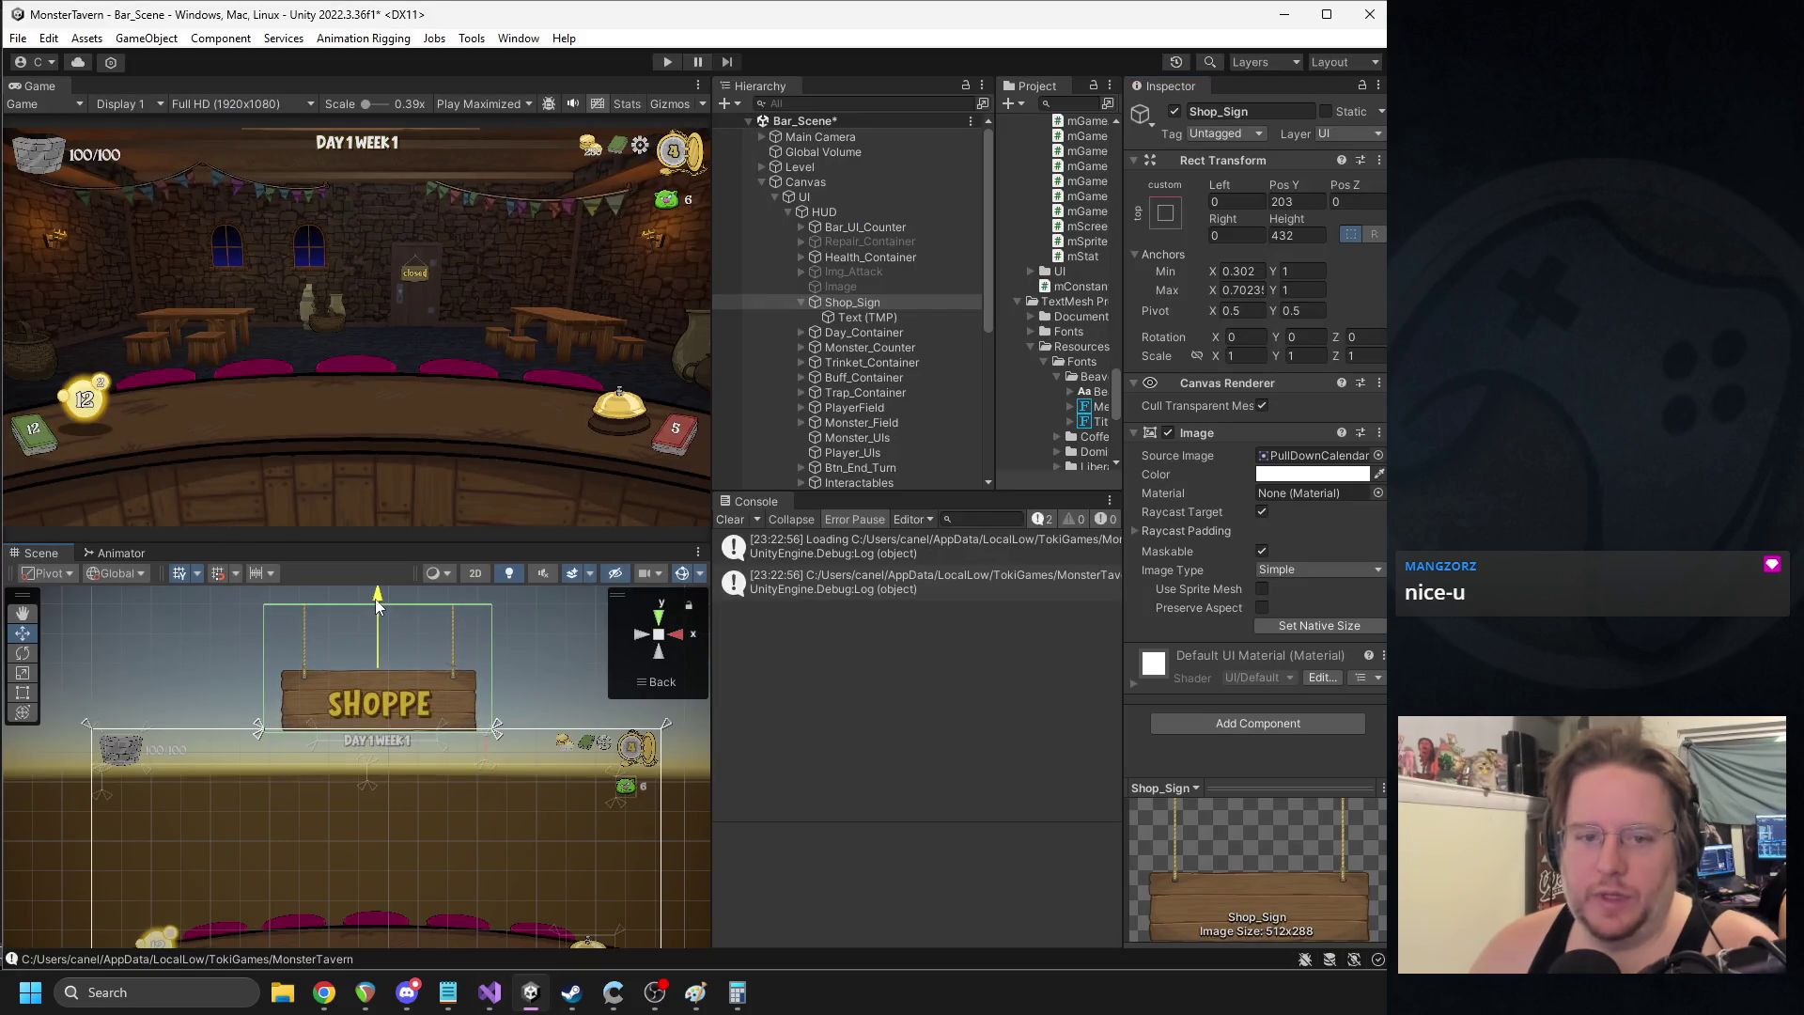
pyautogui.click(1307, 202)
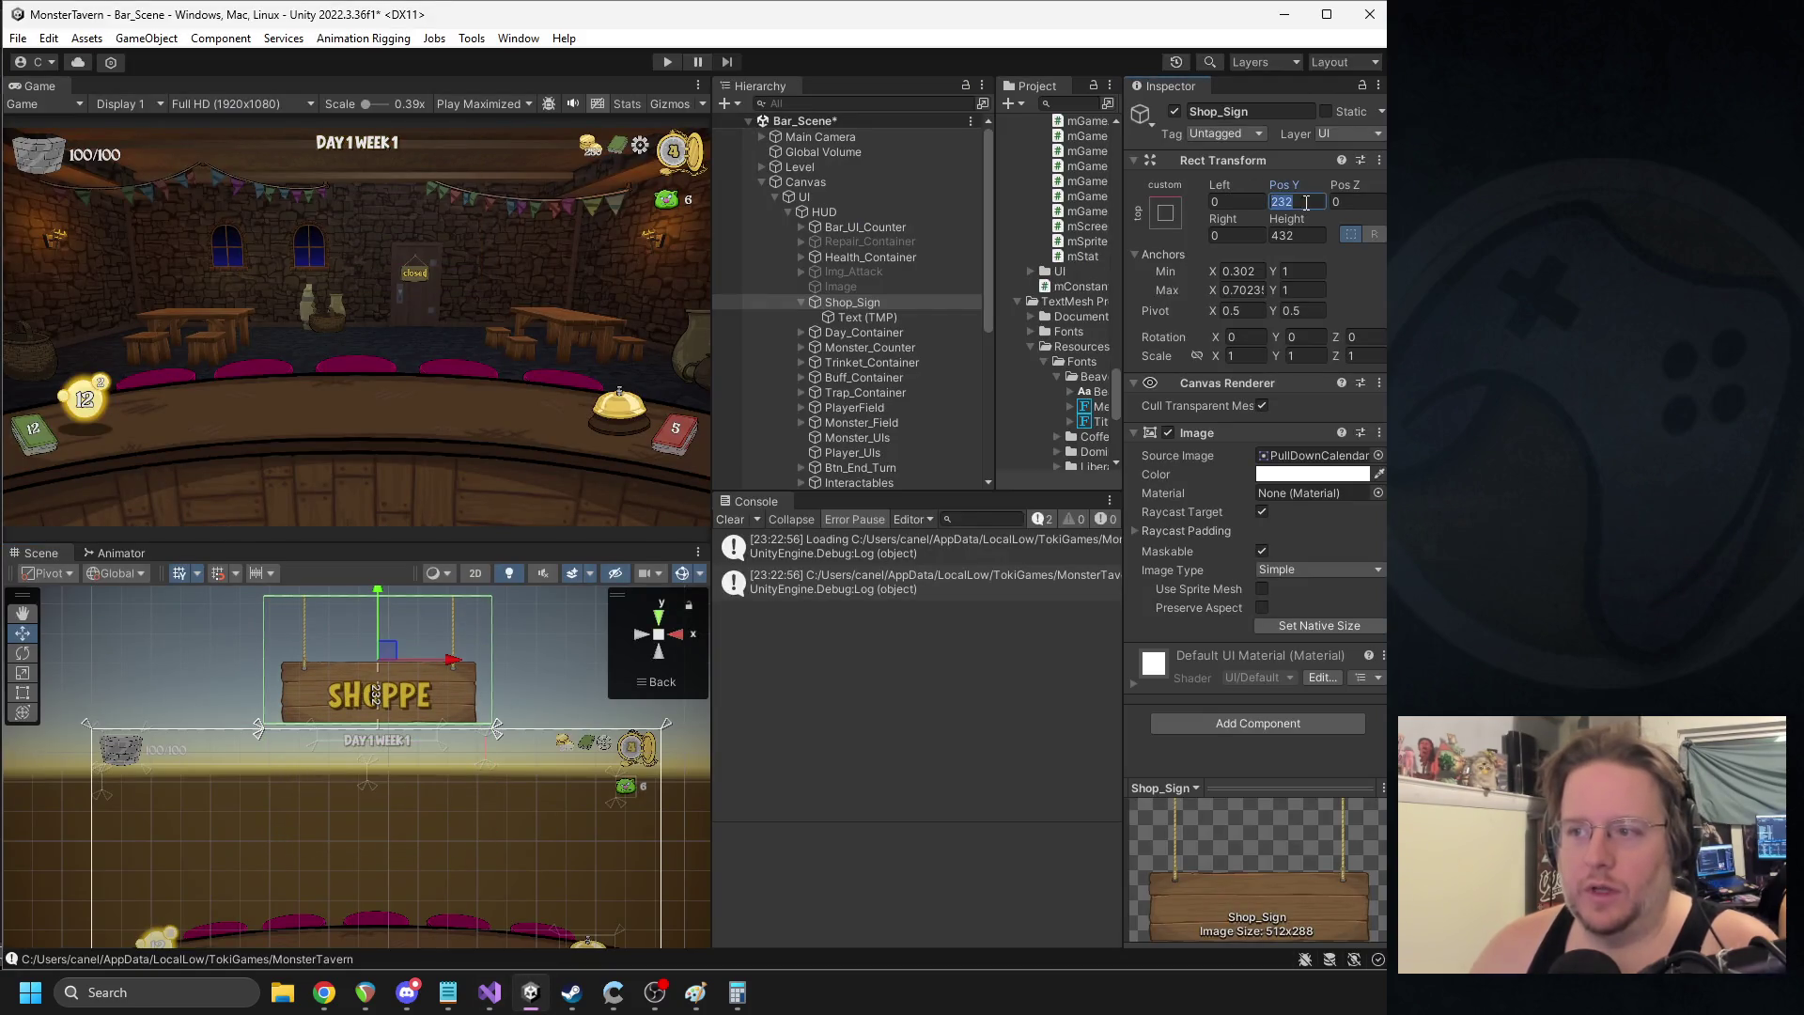
pyautogui.click(1175, 111)
pyautogui.moveTo(613, 998)
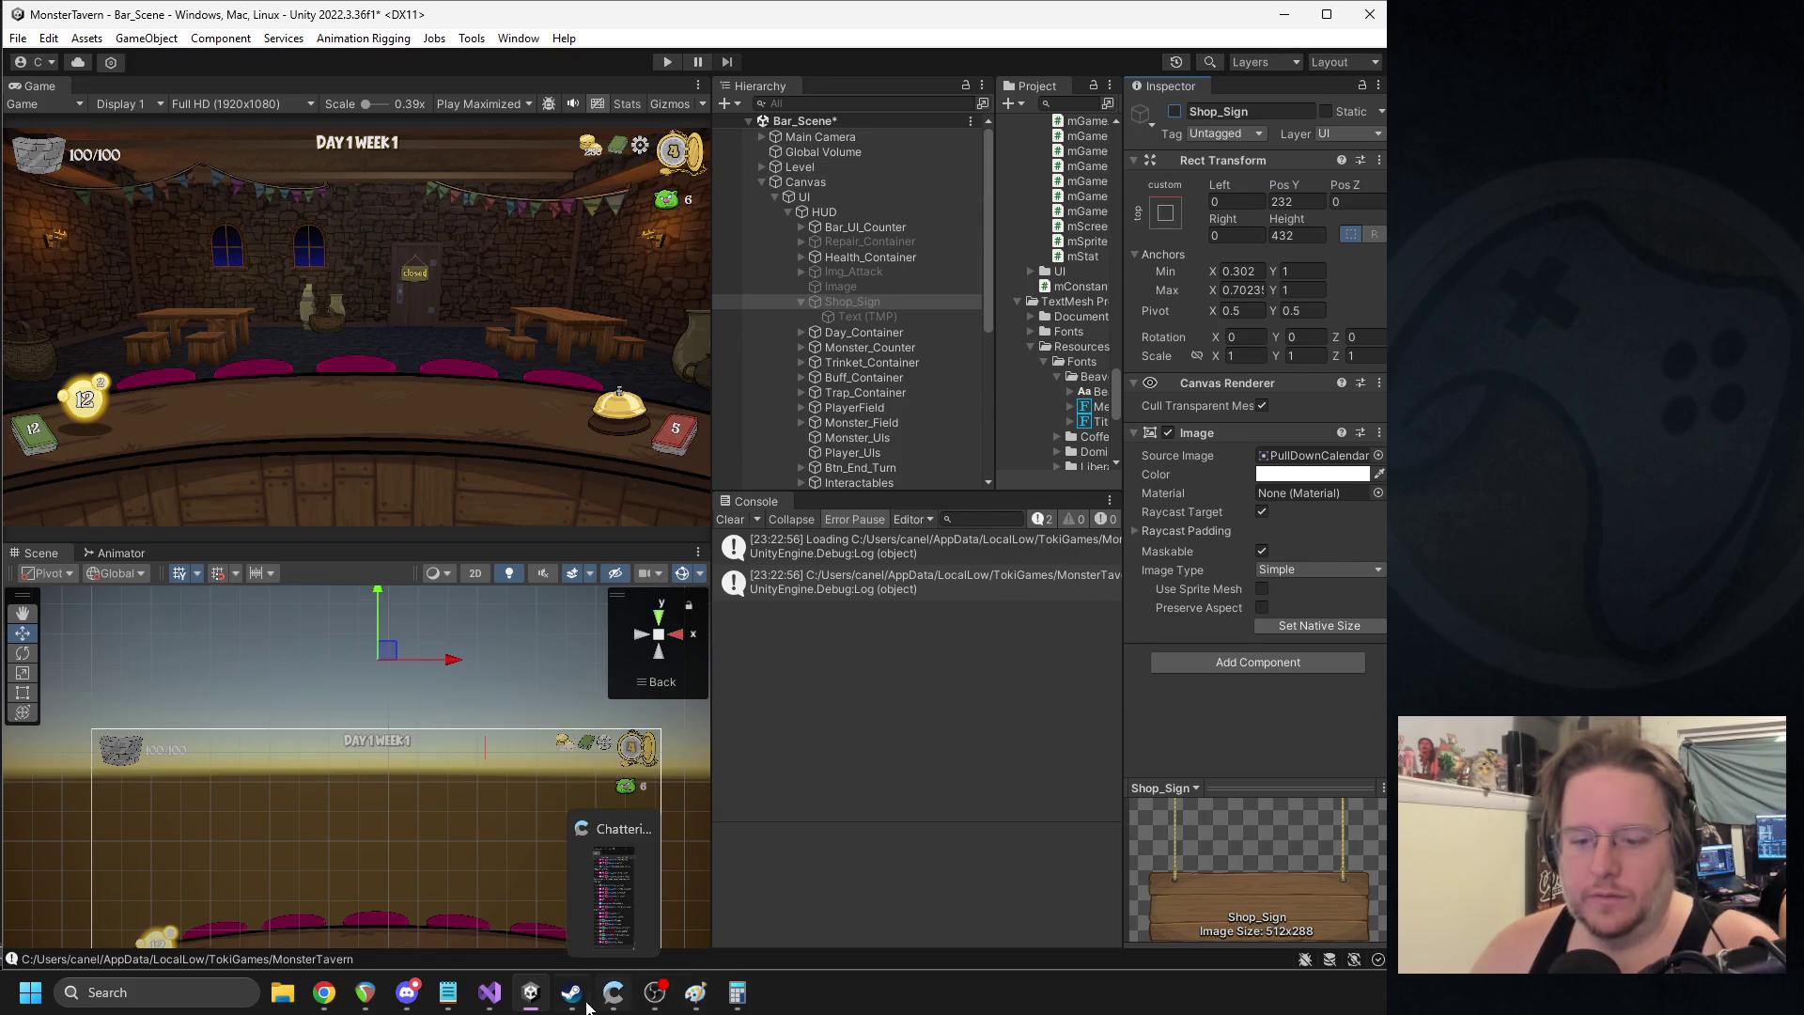
# - Replace the 250 values in CloseShopSign and OpenShopSign with 232 and save the script
pyautogui.click(490, 992)
pyautogui.moveTo(409, 662); pyautogui.dragTo(438, 661)
pyautogui.write('232')
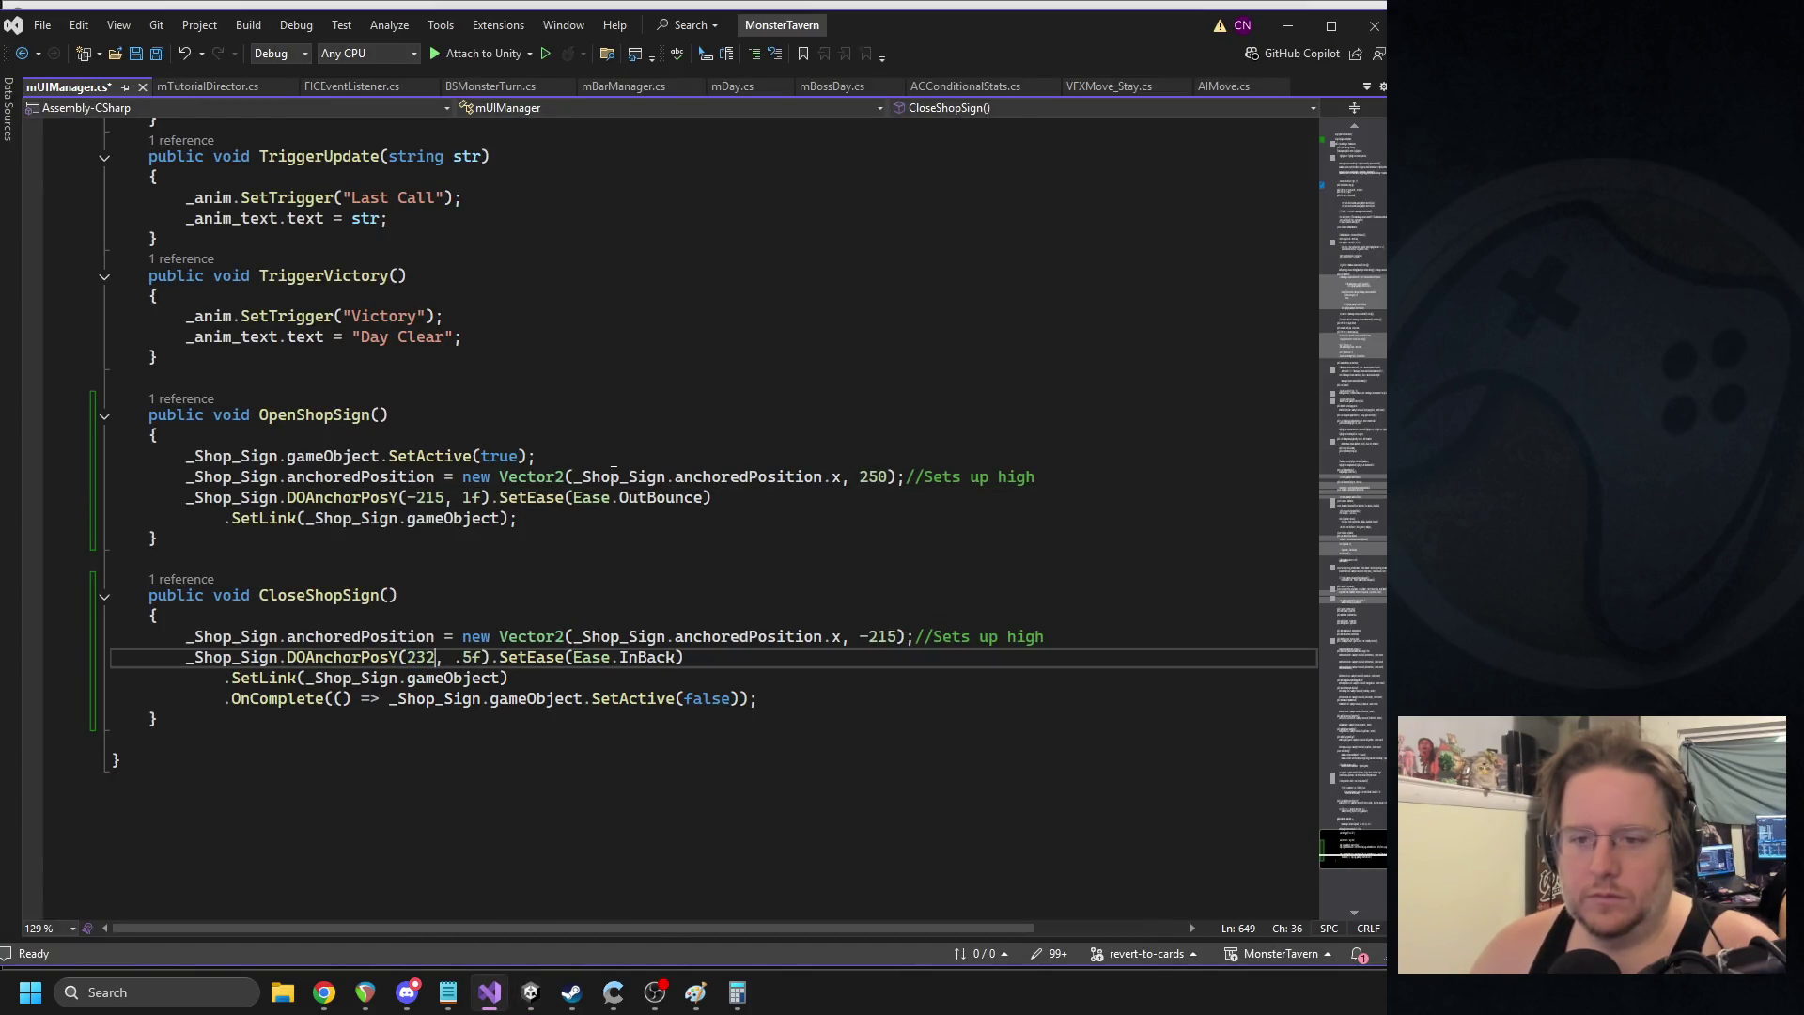
pyautogui.doubleClick(859, 478)
pyautogui.write('232')
pyautogui.click(921, 379)
pyautogui.hotkey('ctrl', 's')
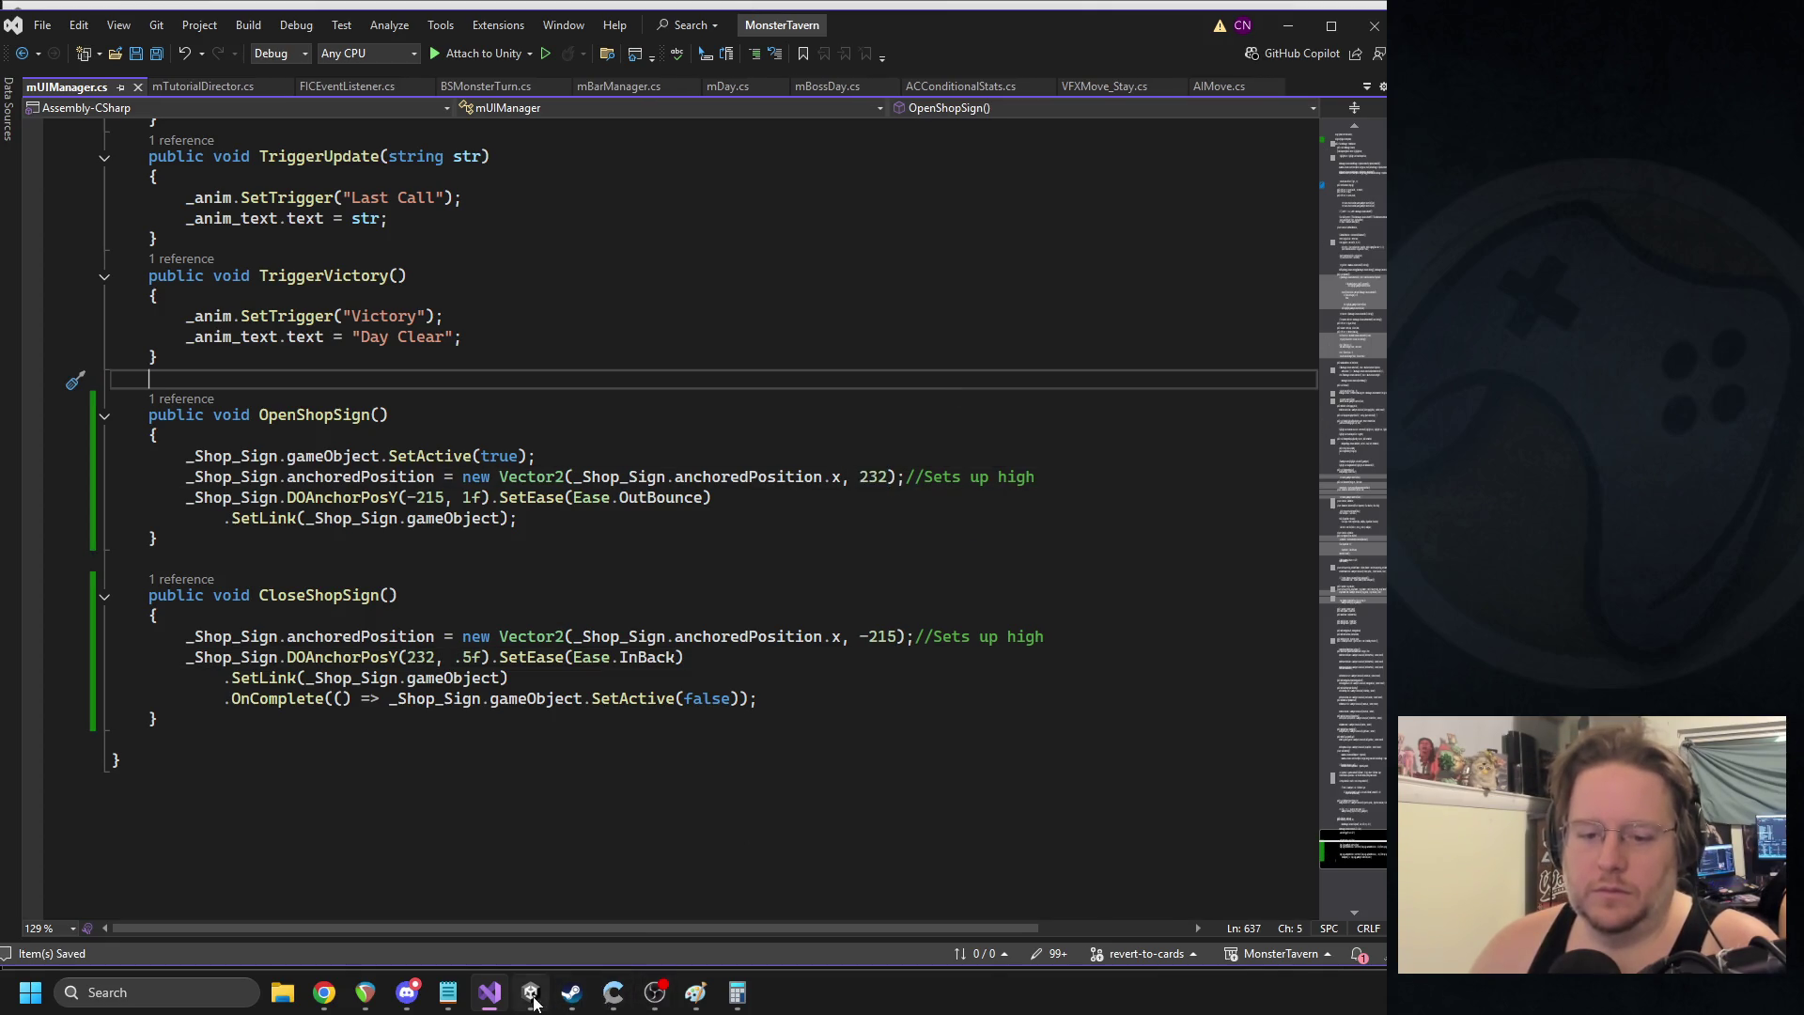
pyautogui.click(530, 992)
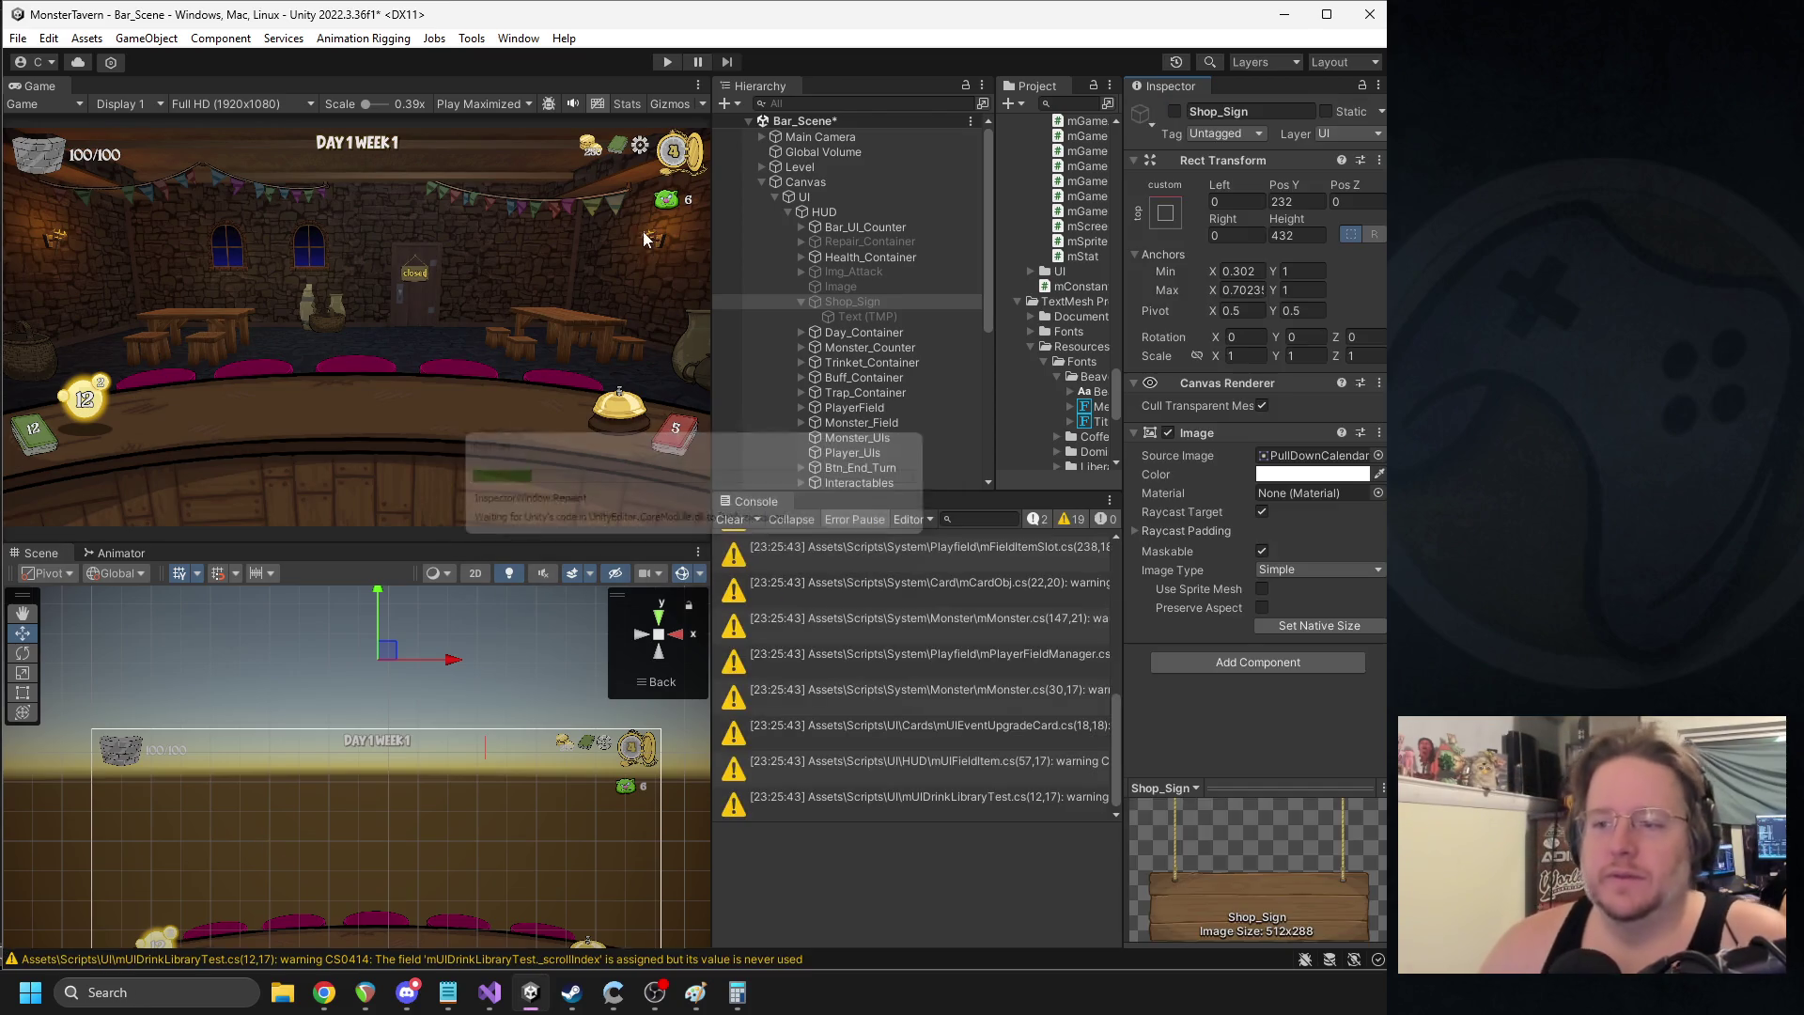
# - Play the tavern scene to check the SHOPPE sign's position, then pause
pyautogui.click(673, 62)
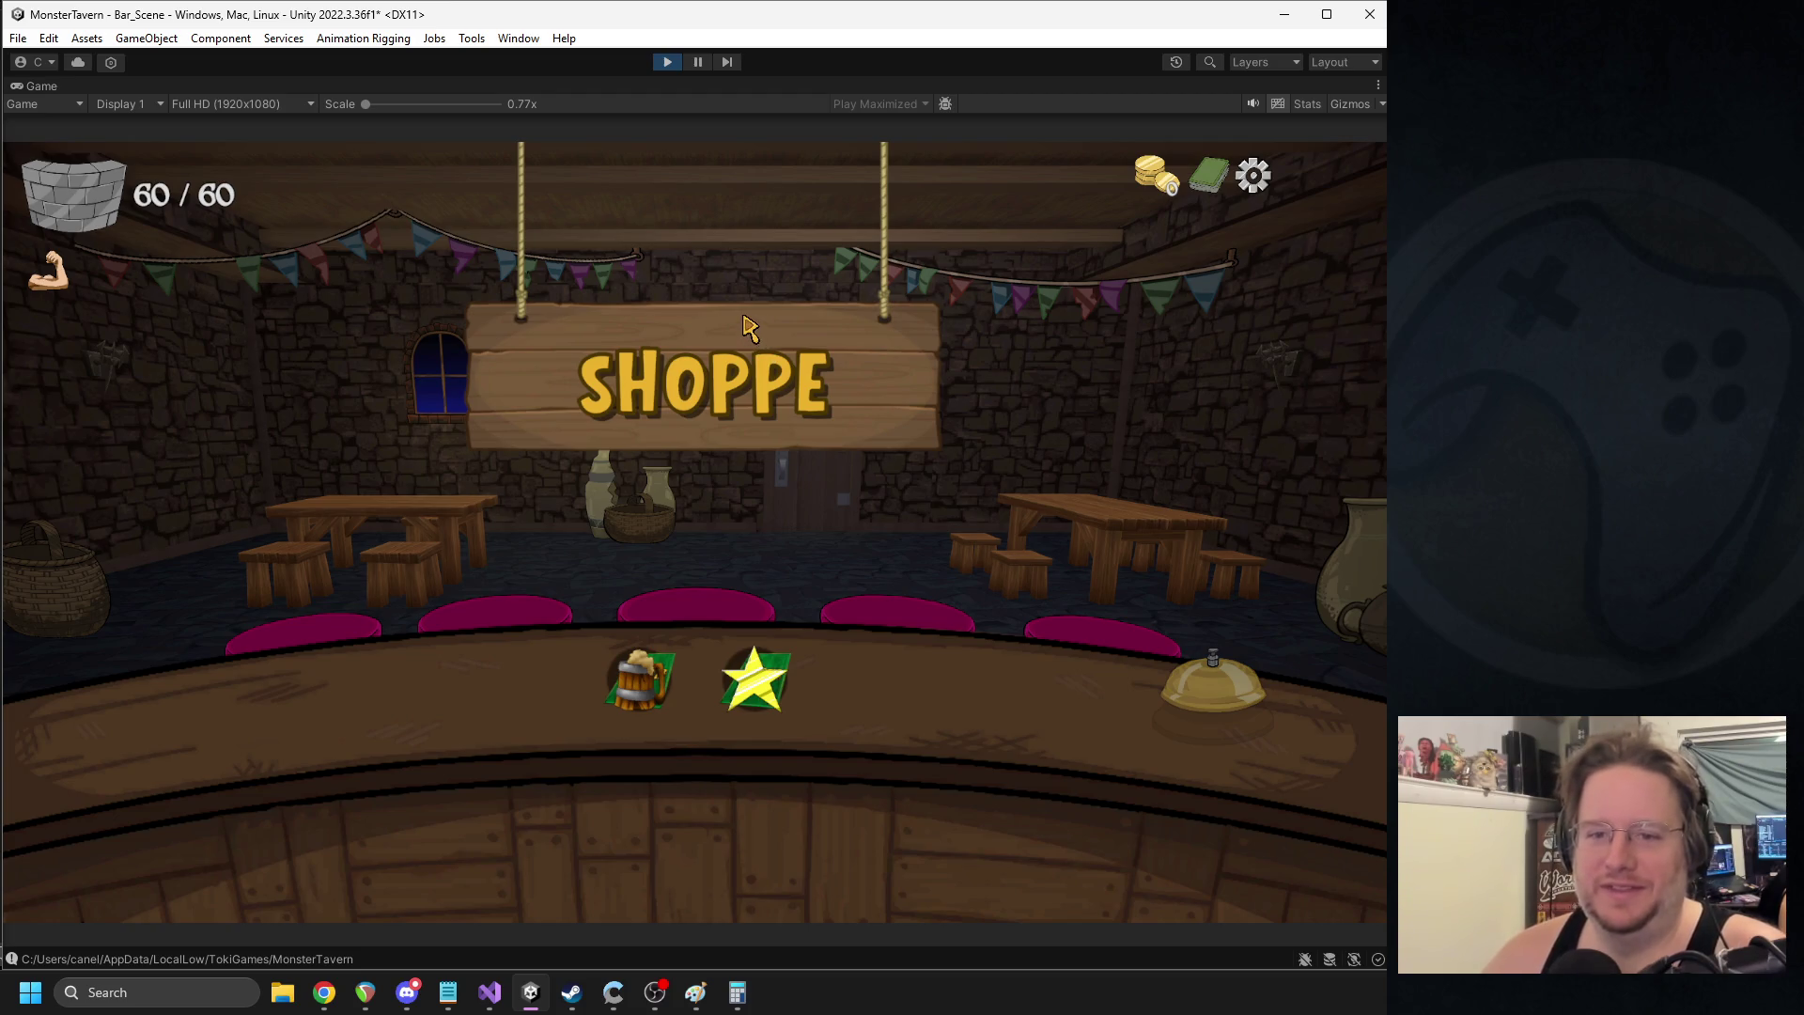
pyautogui.click(697, 62)
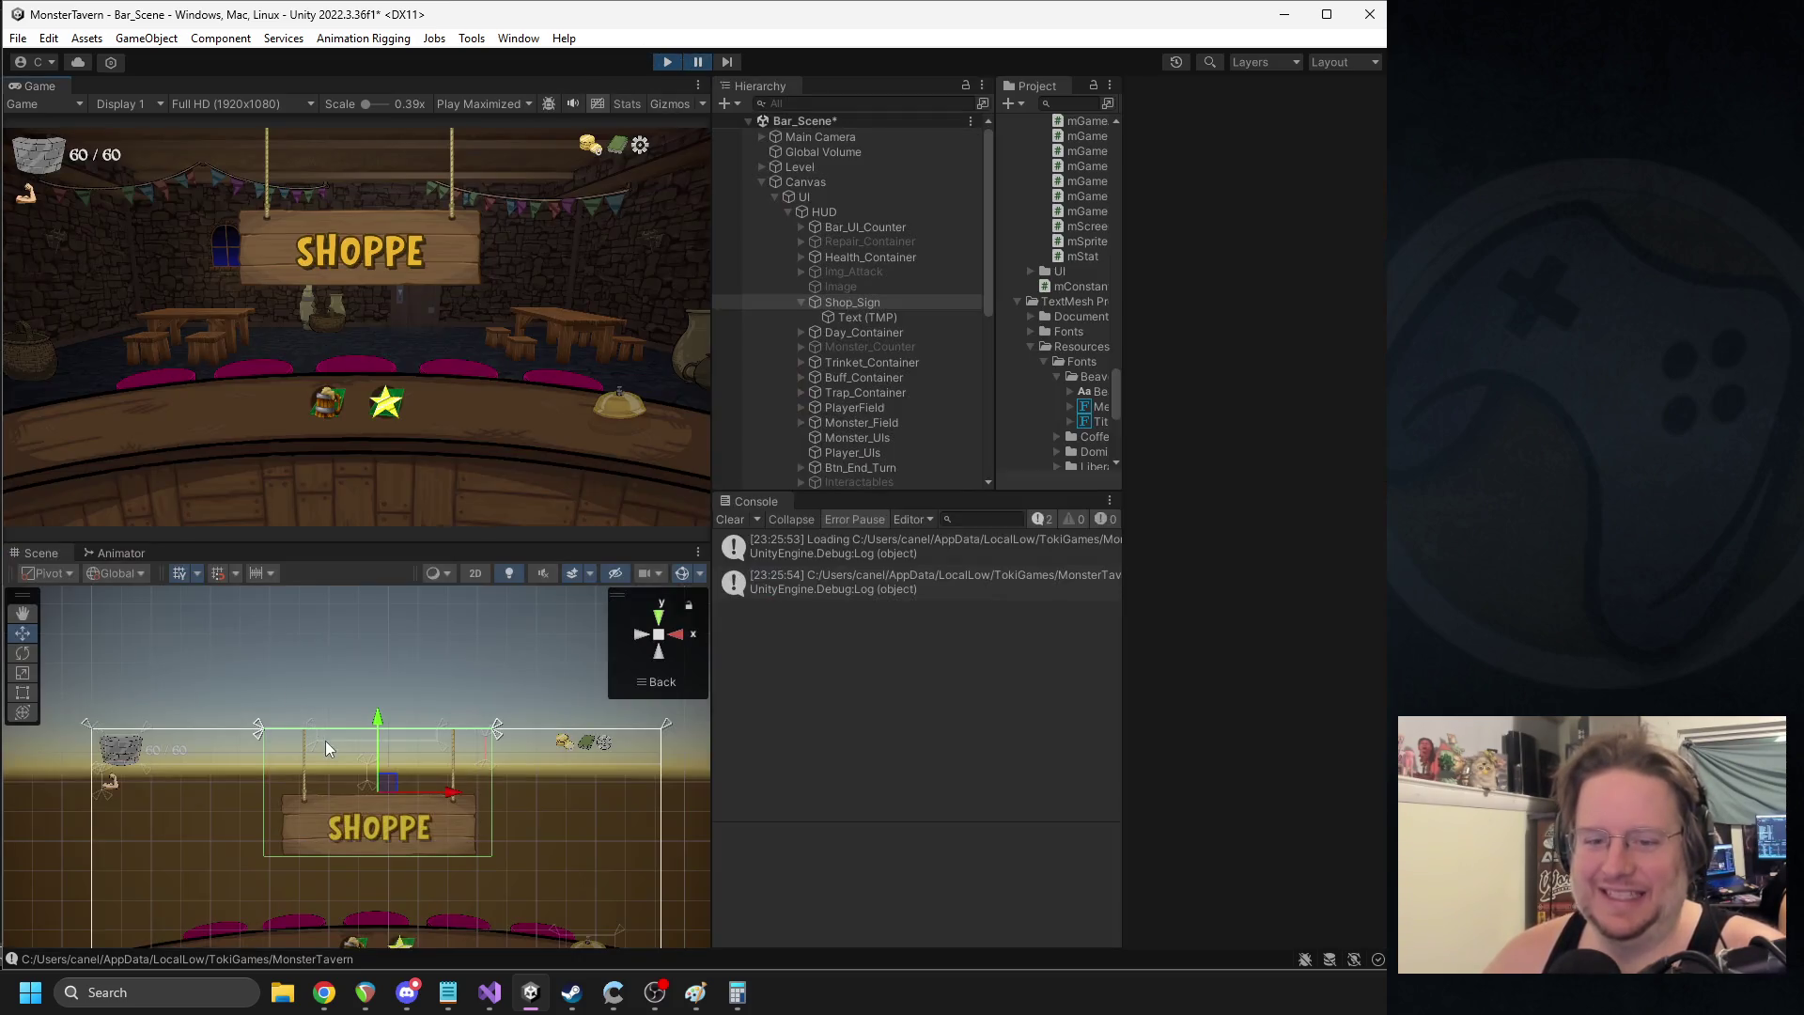
# - Select objects in the Hierarchy to reach the SHOPPE sign's Text (TMP)
pyautogui.click(336, 834)
pyautogui.click(336, 834)
pyautogui.click(339, 834)
pyautogui.click(346, 832)
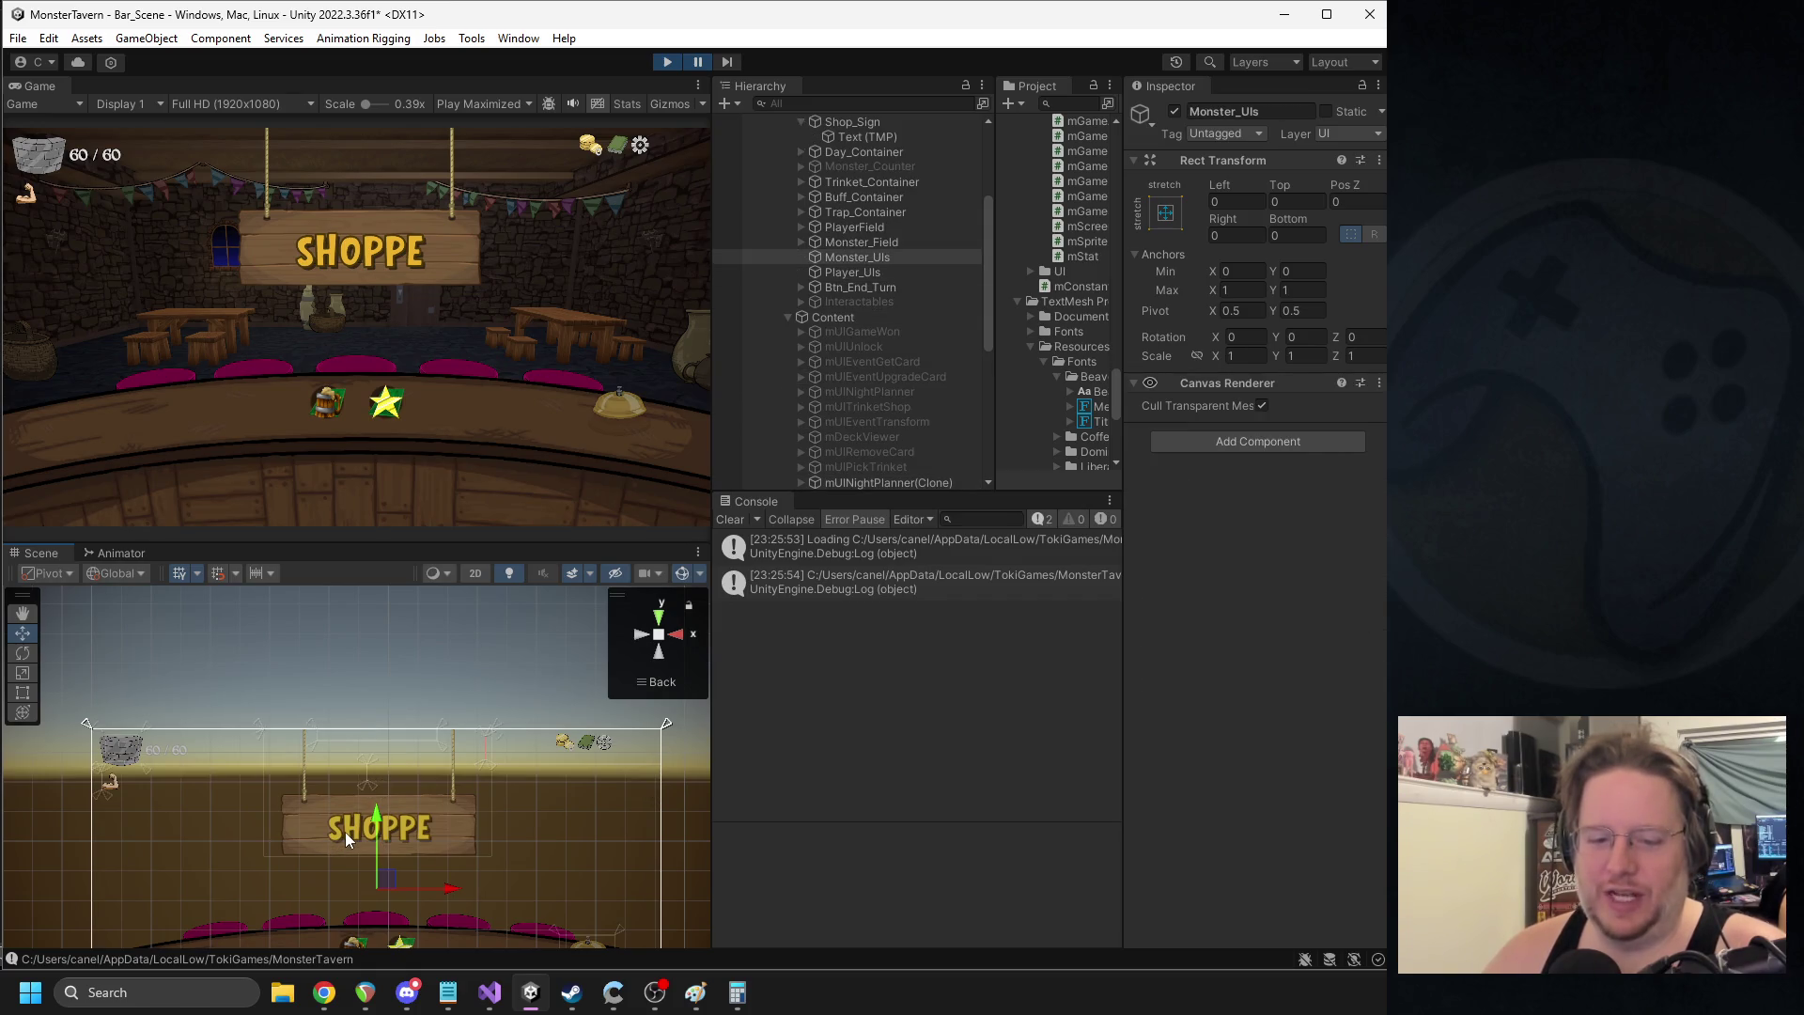
pyautogui.click(346, 831)
pyautogui.scroll(4, 851, 224)
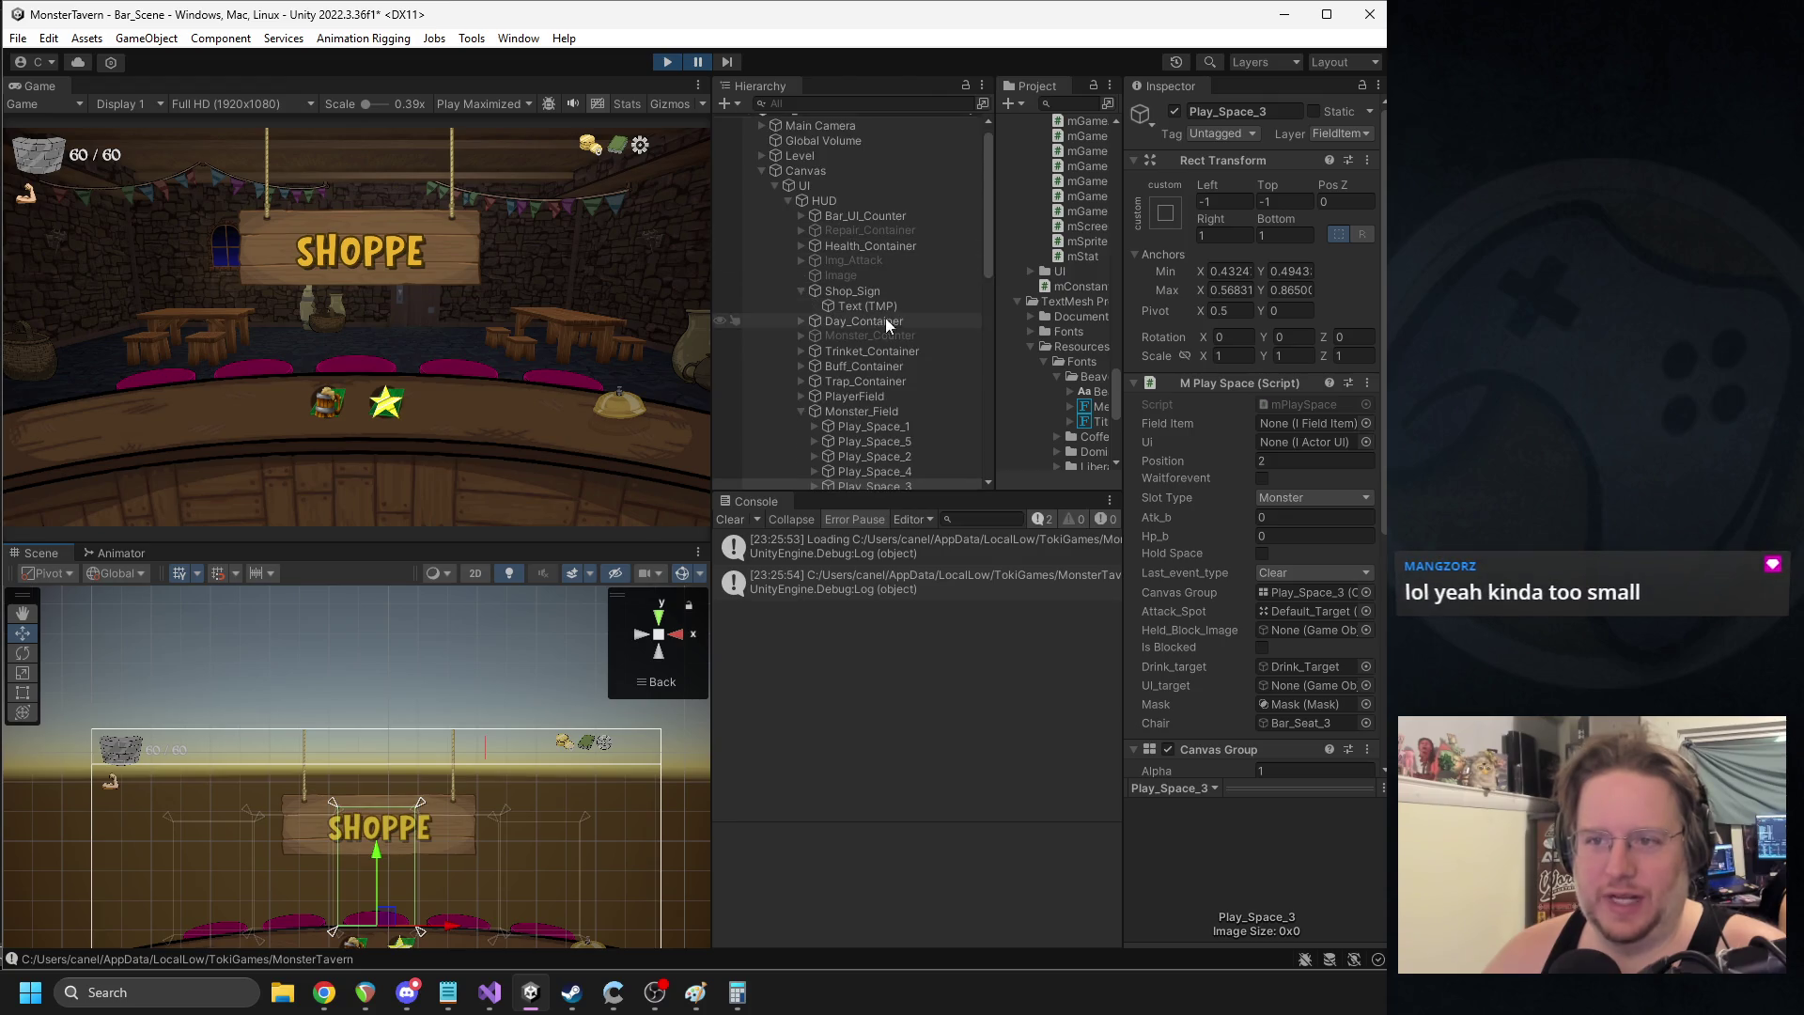
pyautogui.click(874, 306)
# - Set the sign text's font size to 150 and maximize the Game view
pyautogui.click(1281, 695)
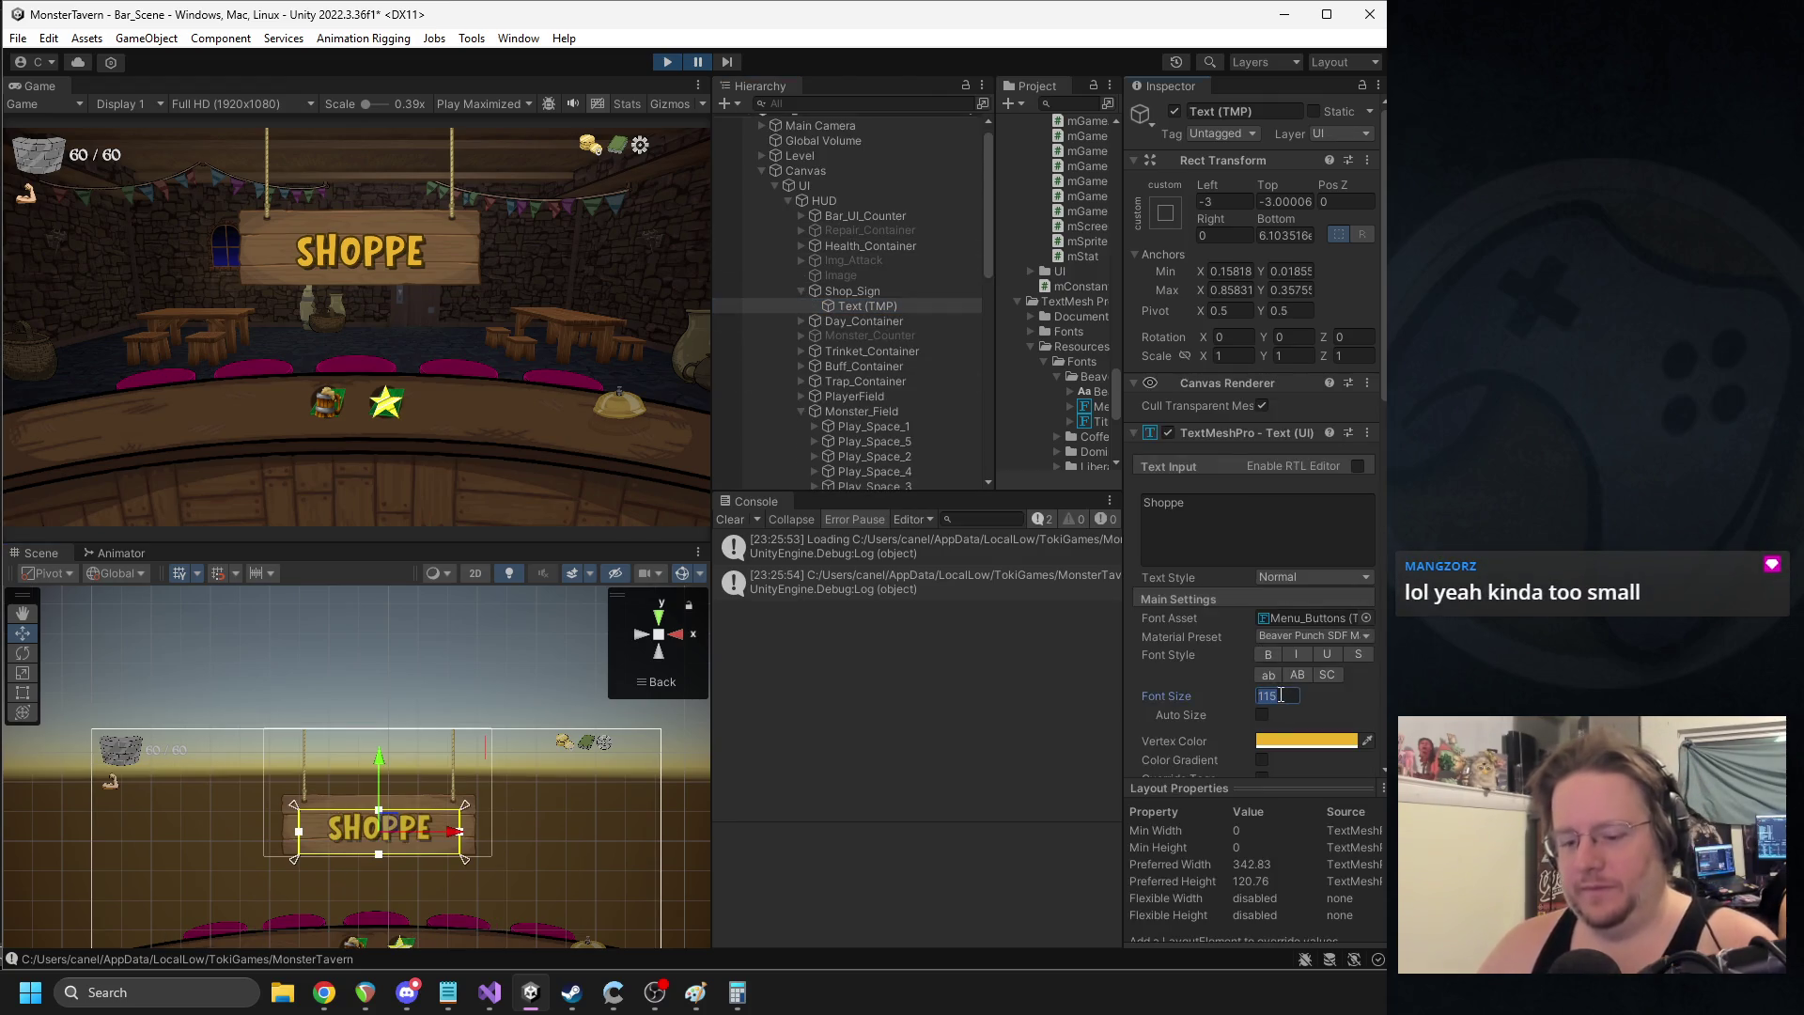
pyautogui.write('125')
pyautogui.click(700, 63)
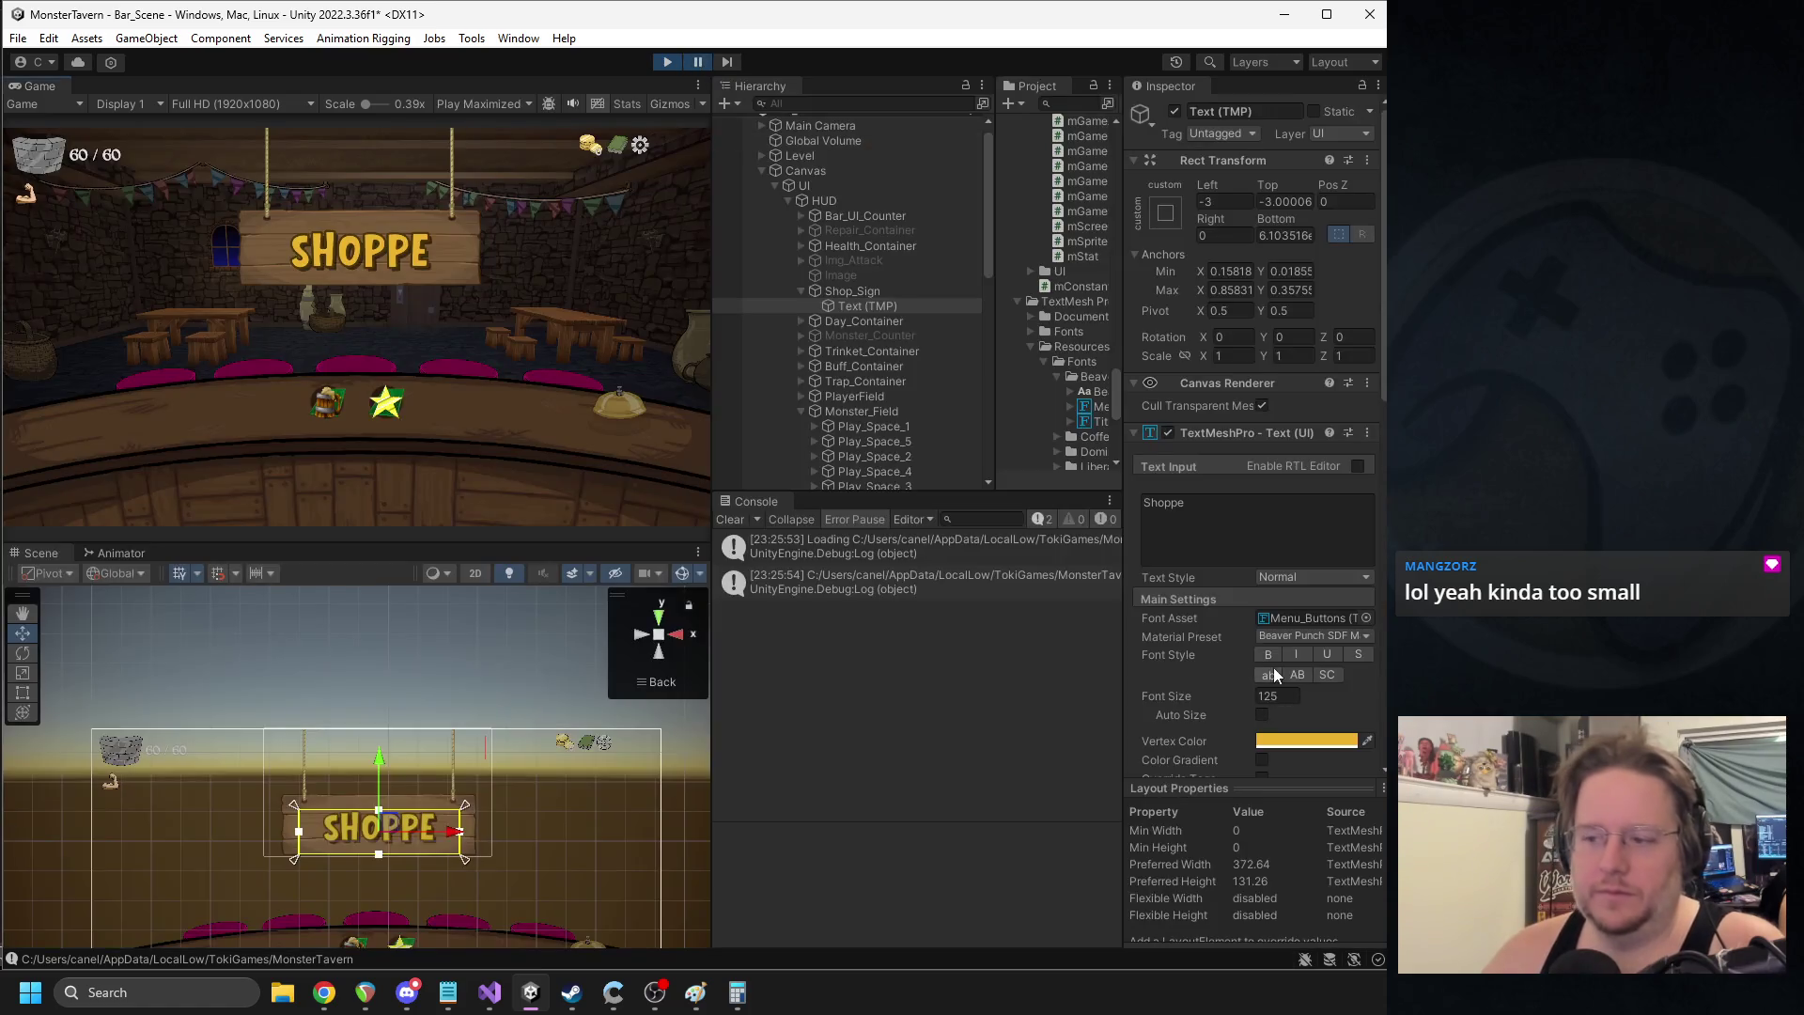
pyautogui.write('150')
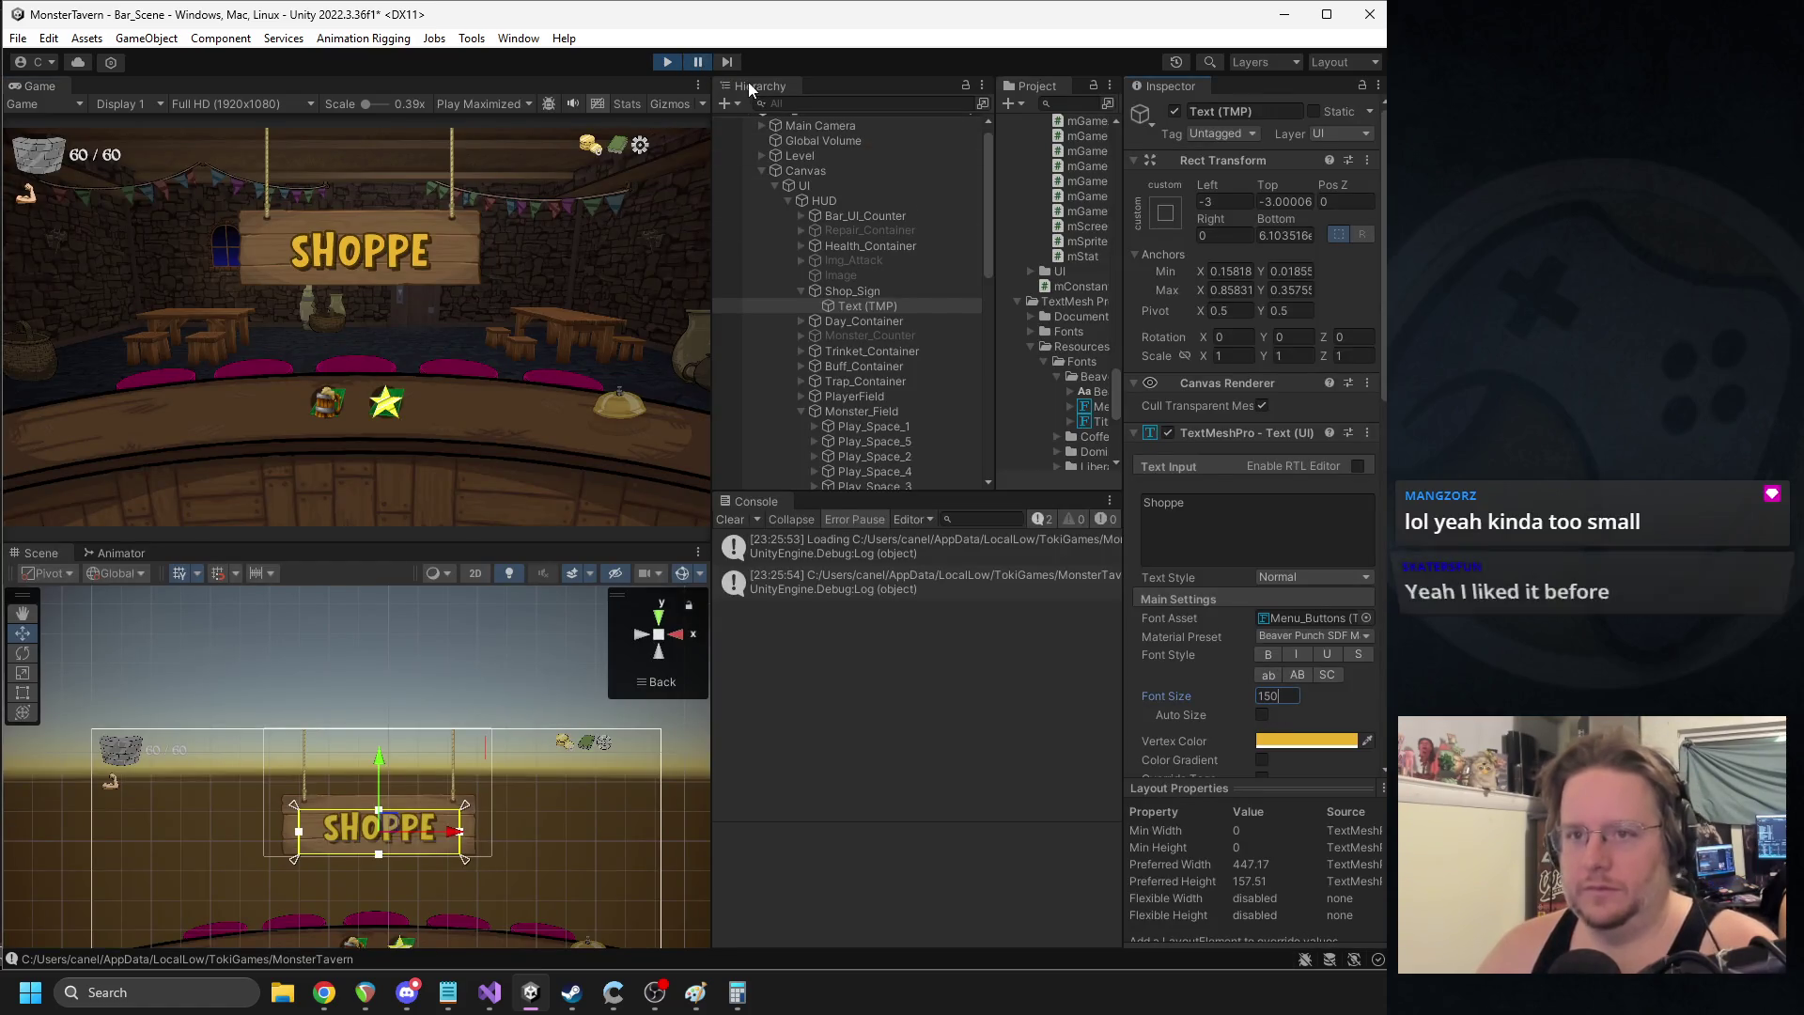
pyautogui.click(700, 66)
pyautogui.click(698, 64)
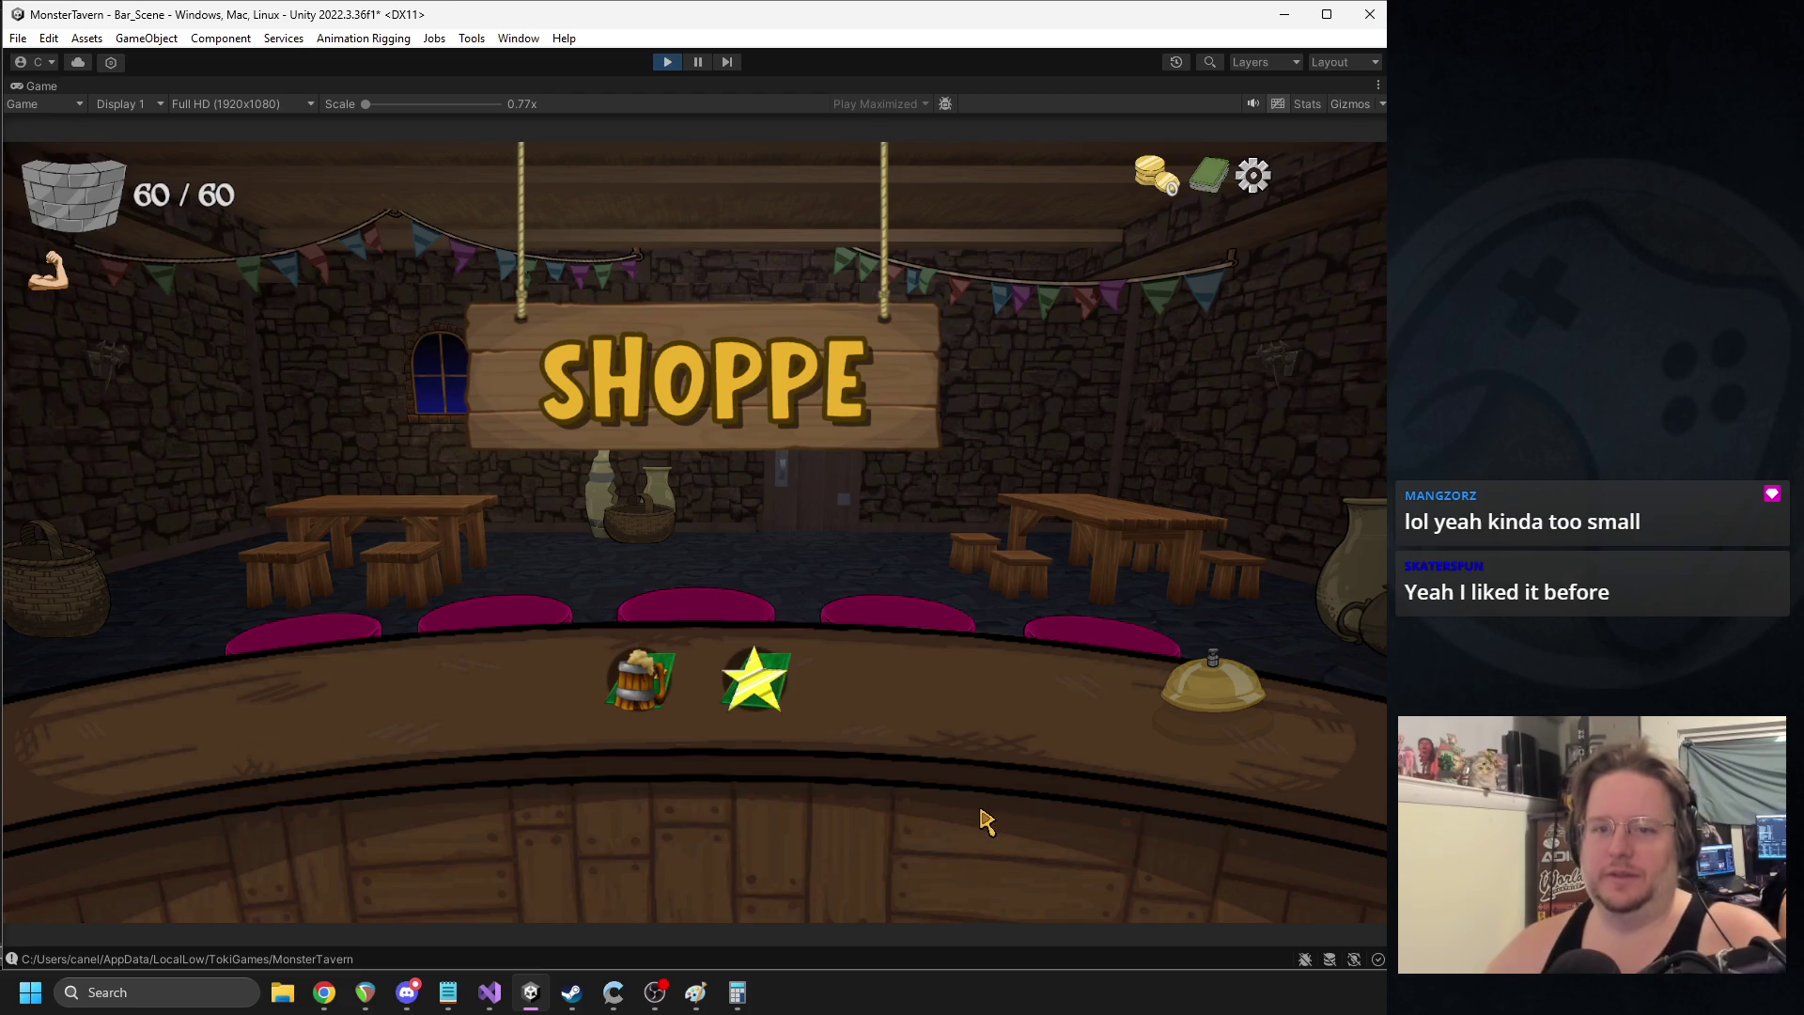
# - Choose the Green Slop Special and Wild Fermentation cards, then ring the bell for Week 1 Day 1
pyautogui.click(639, 678)
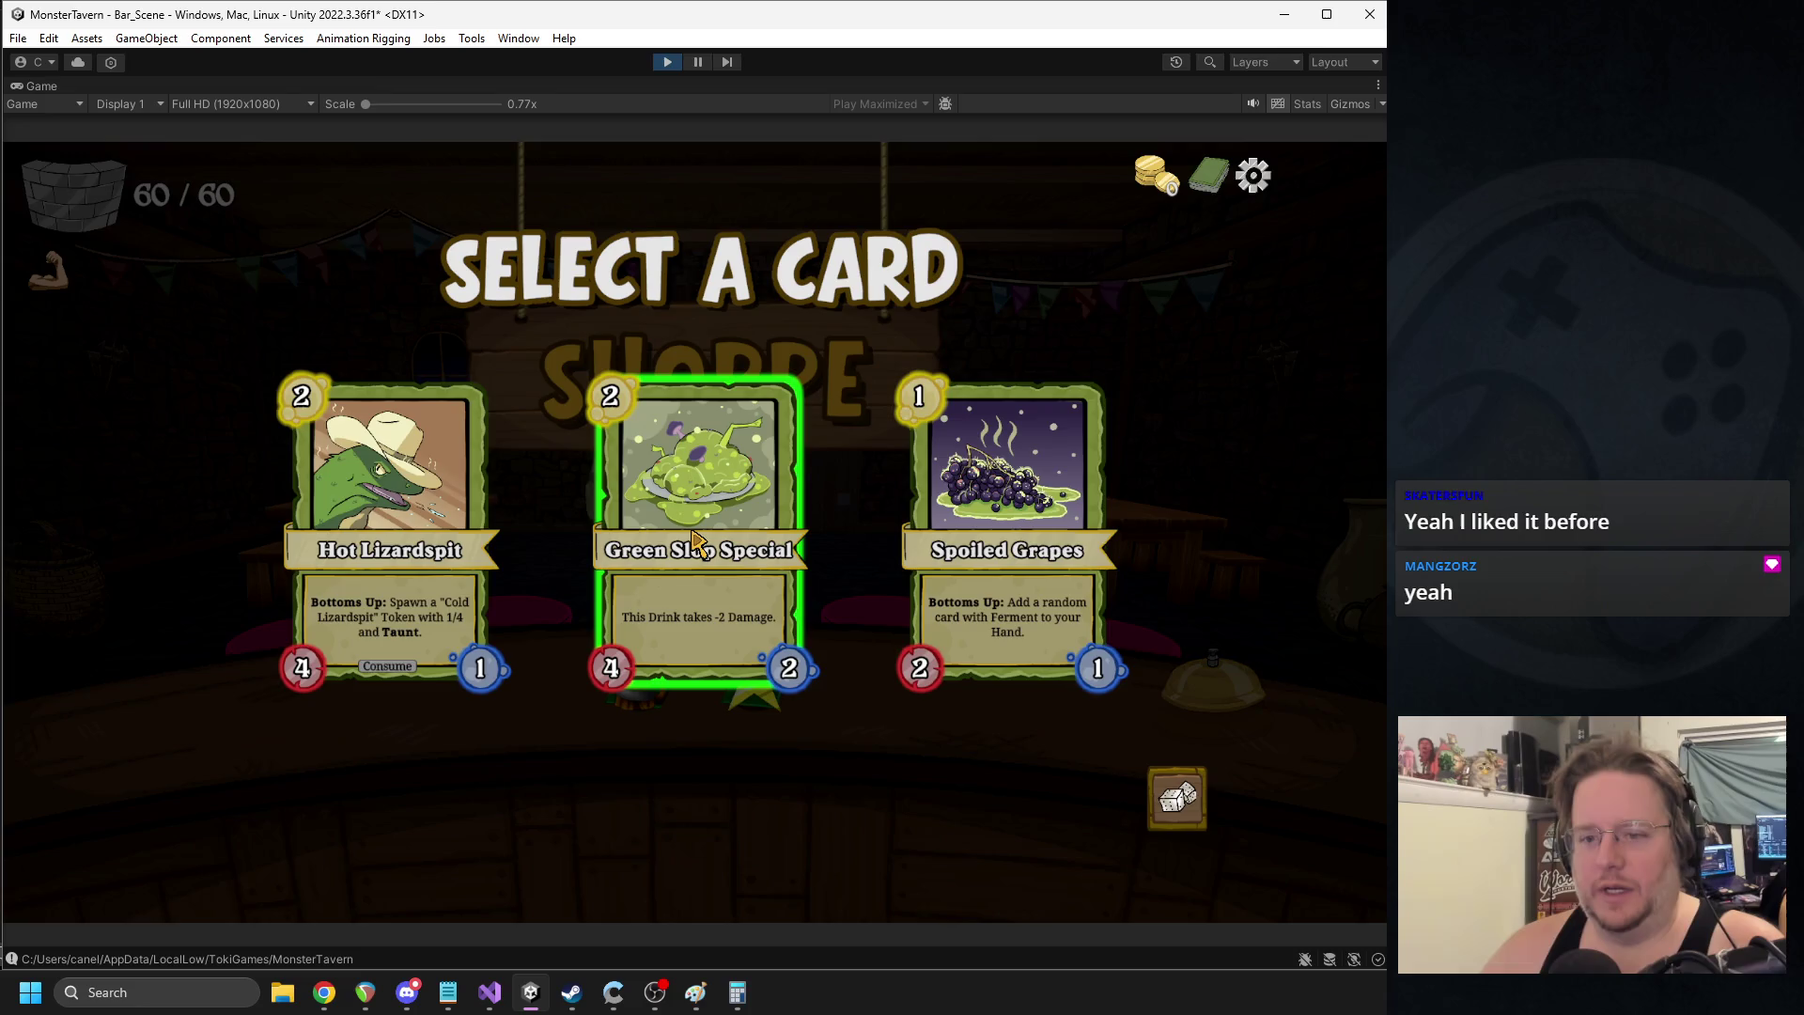
pyautogui.click(808, 789)
pyautogui.click(755, 694)
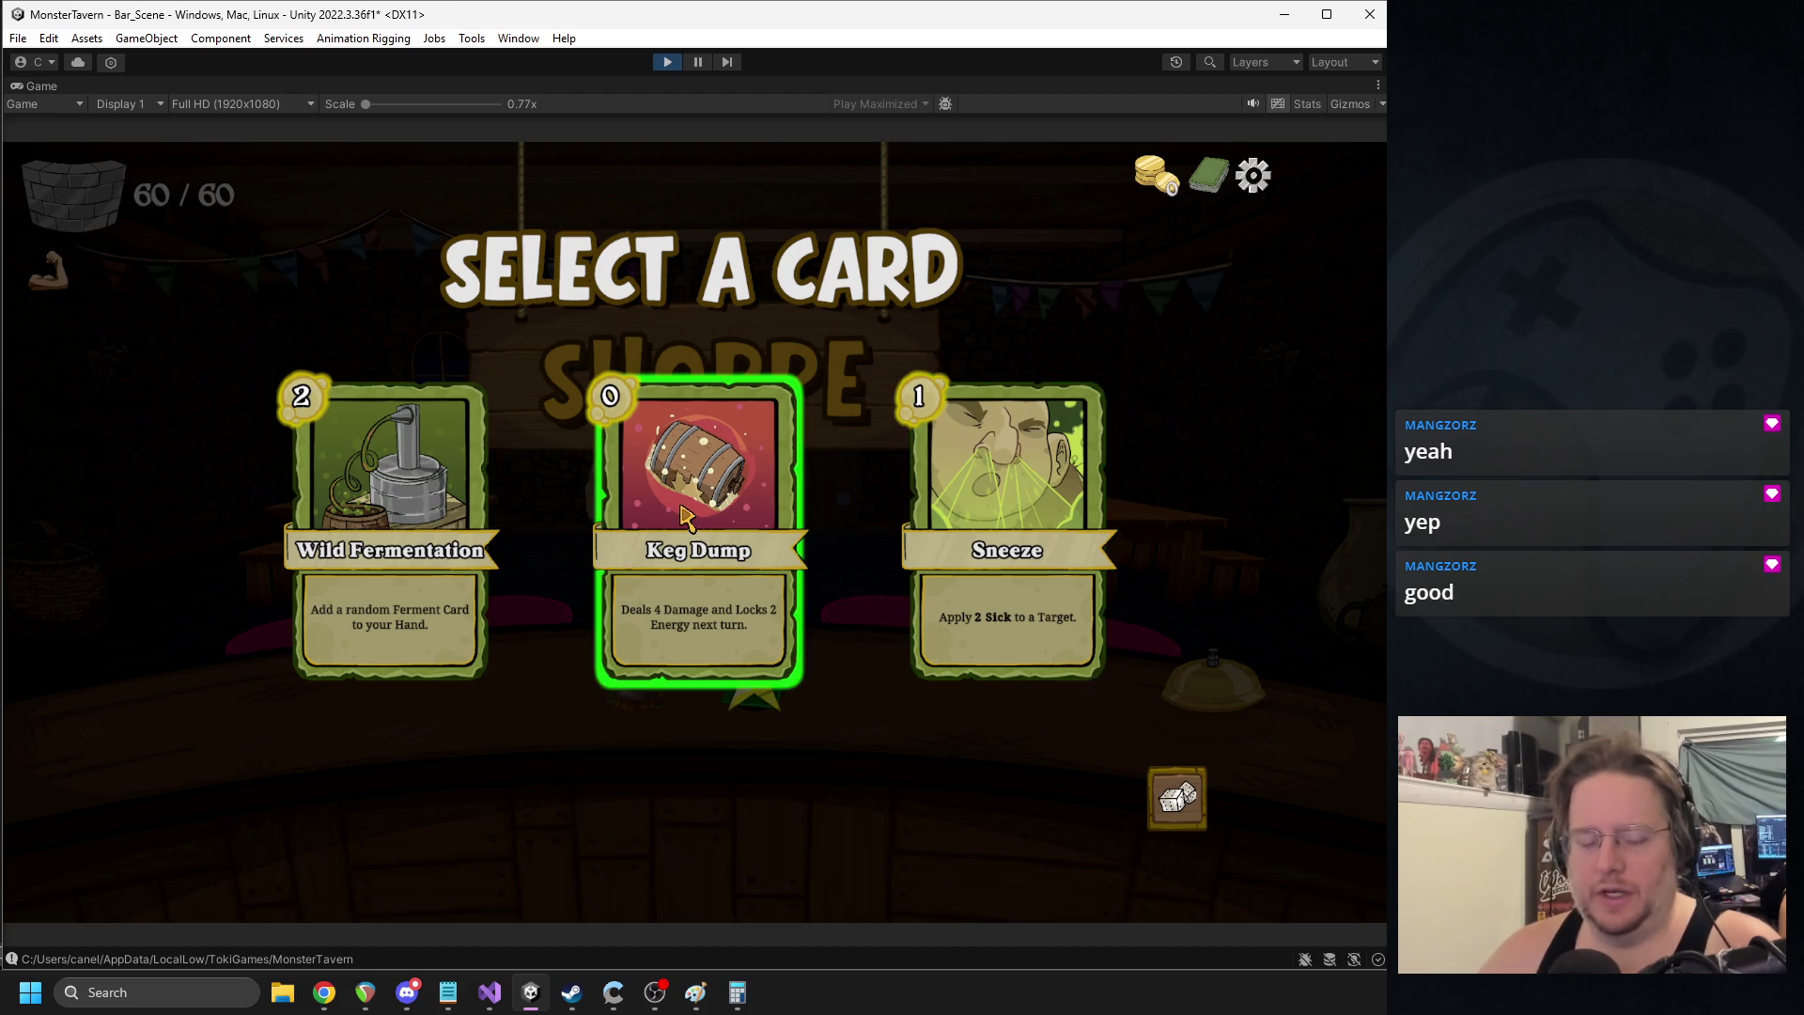
pyautogui.click(414, 535)
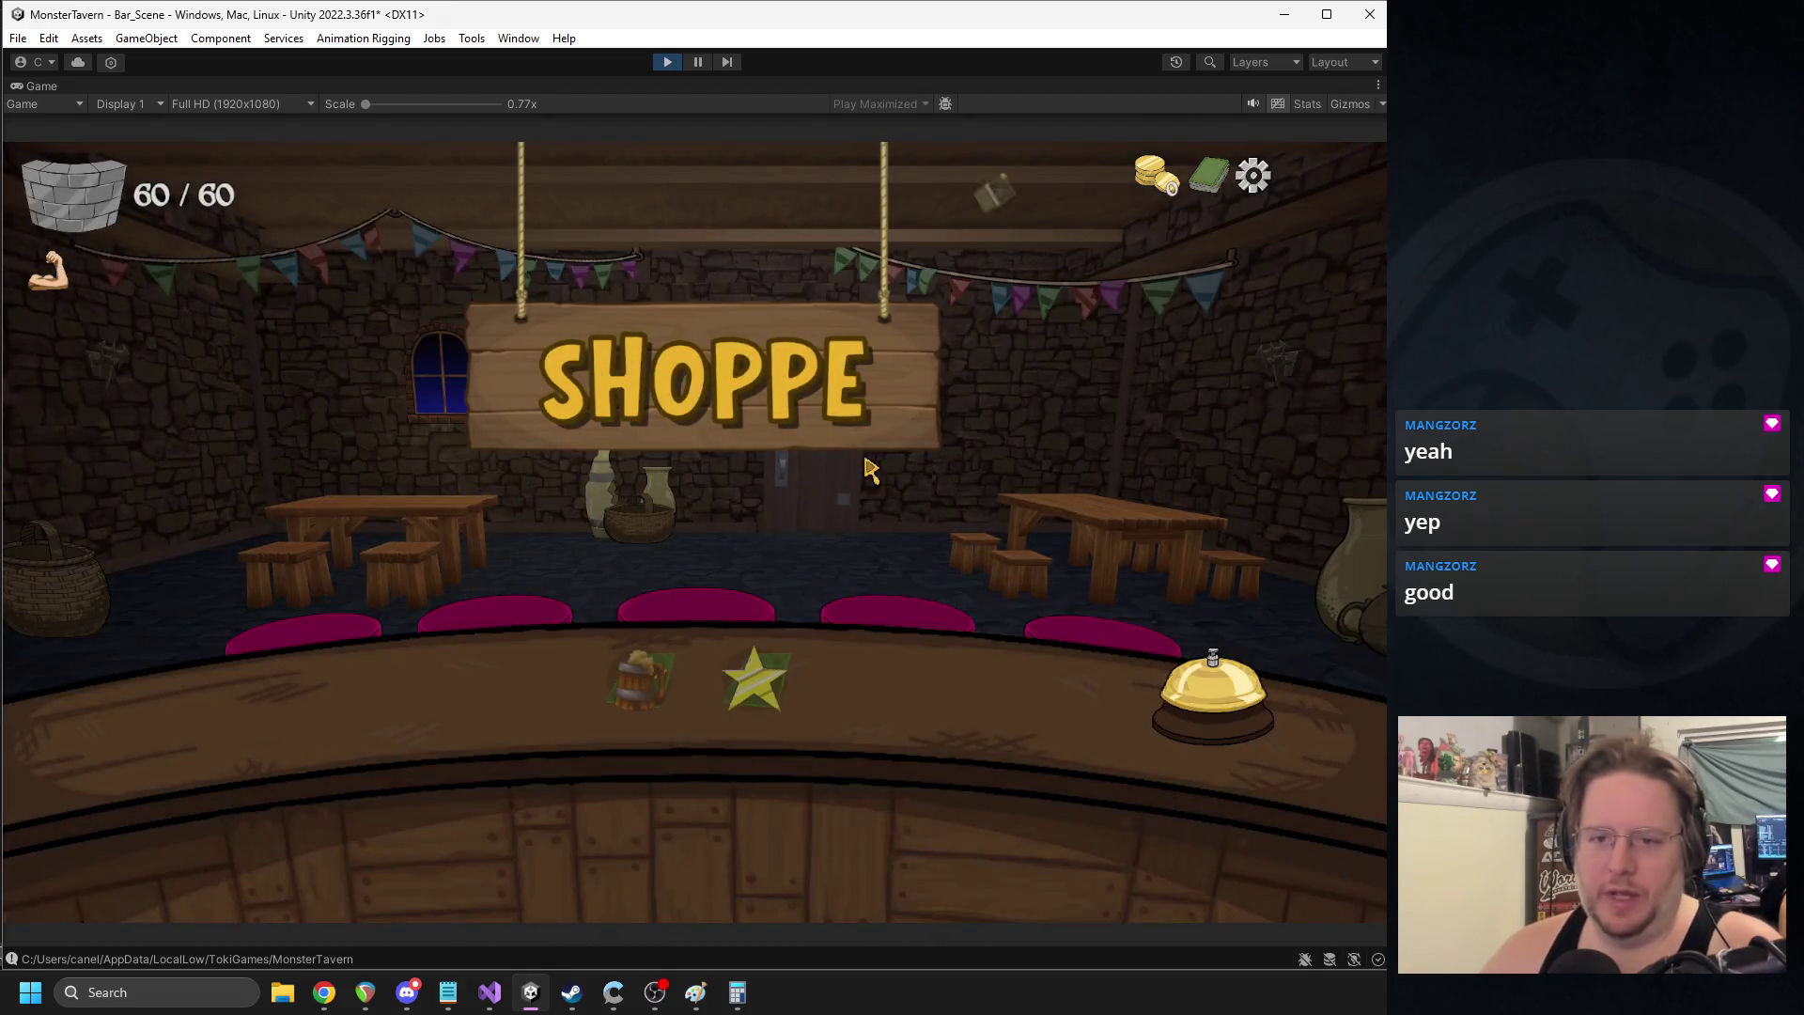
pyautogui.click(1212, 703)
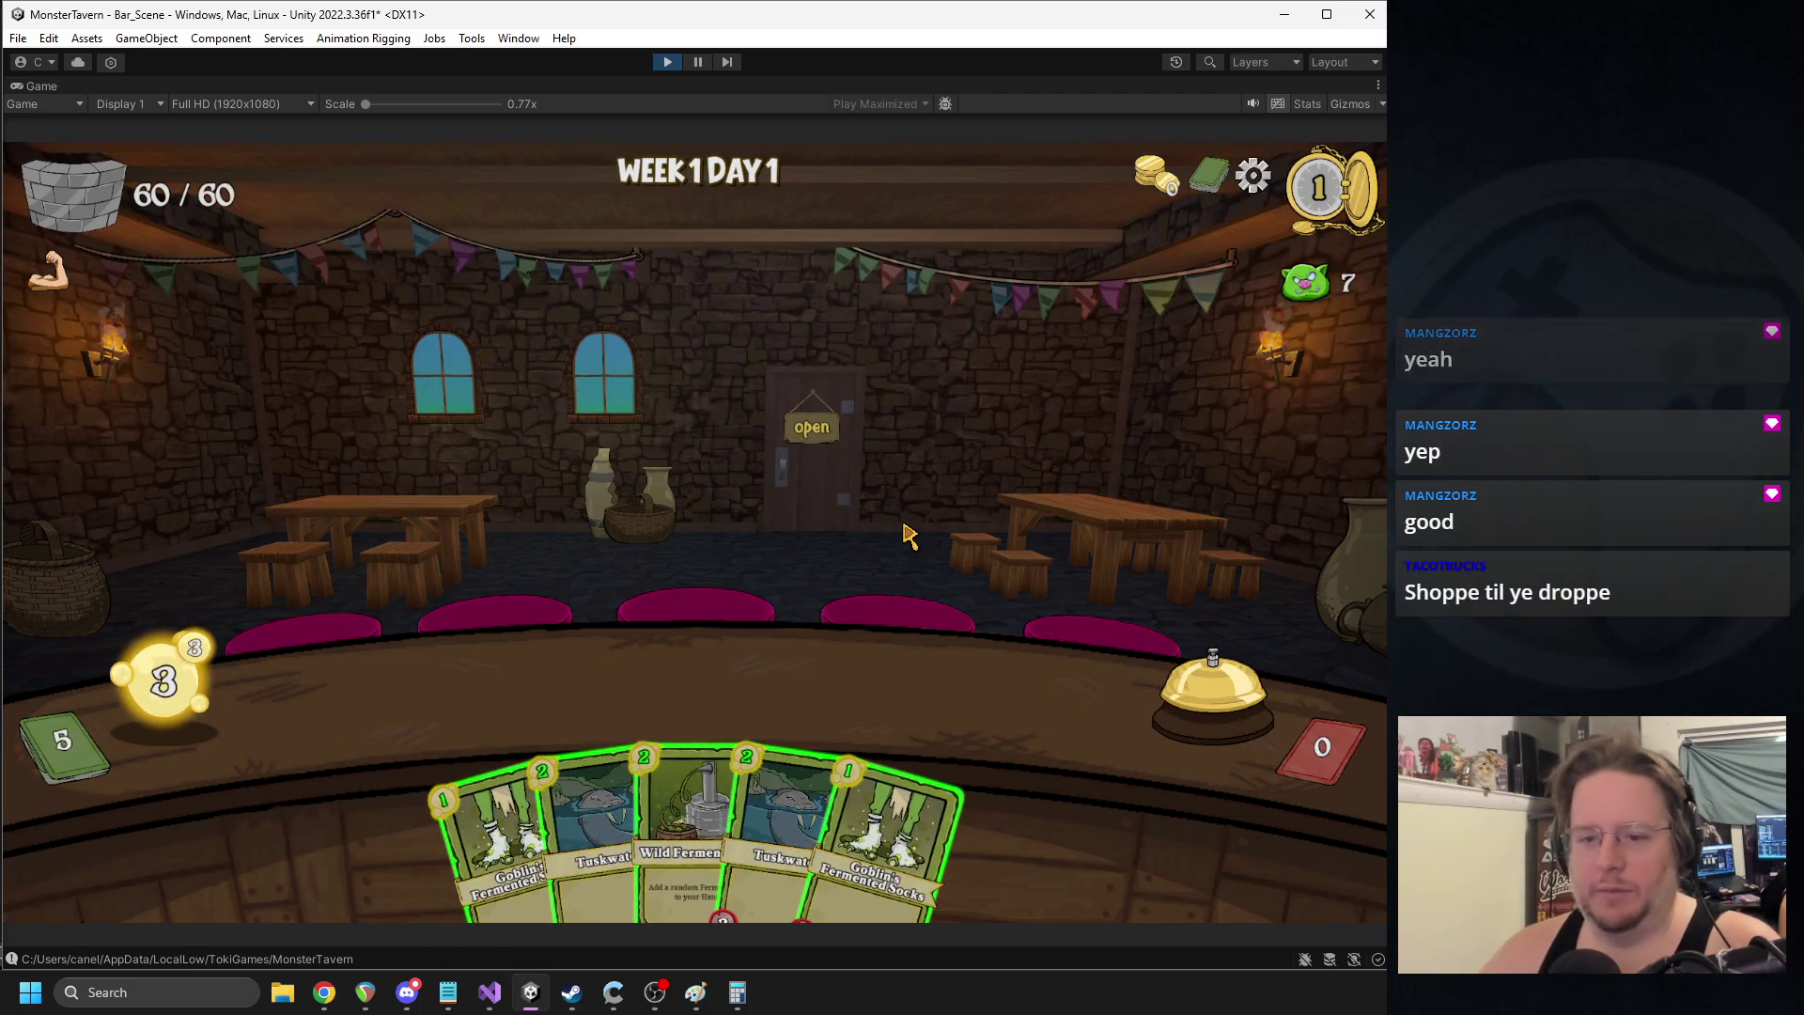
# - Stock the counter with drinks, open the tavern and serve Tuskwater to the right boar
pyautogui.moveTo(493, 836); pyautogui.dragTo(432, 700)
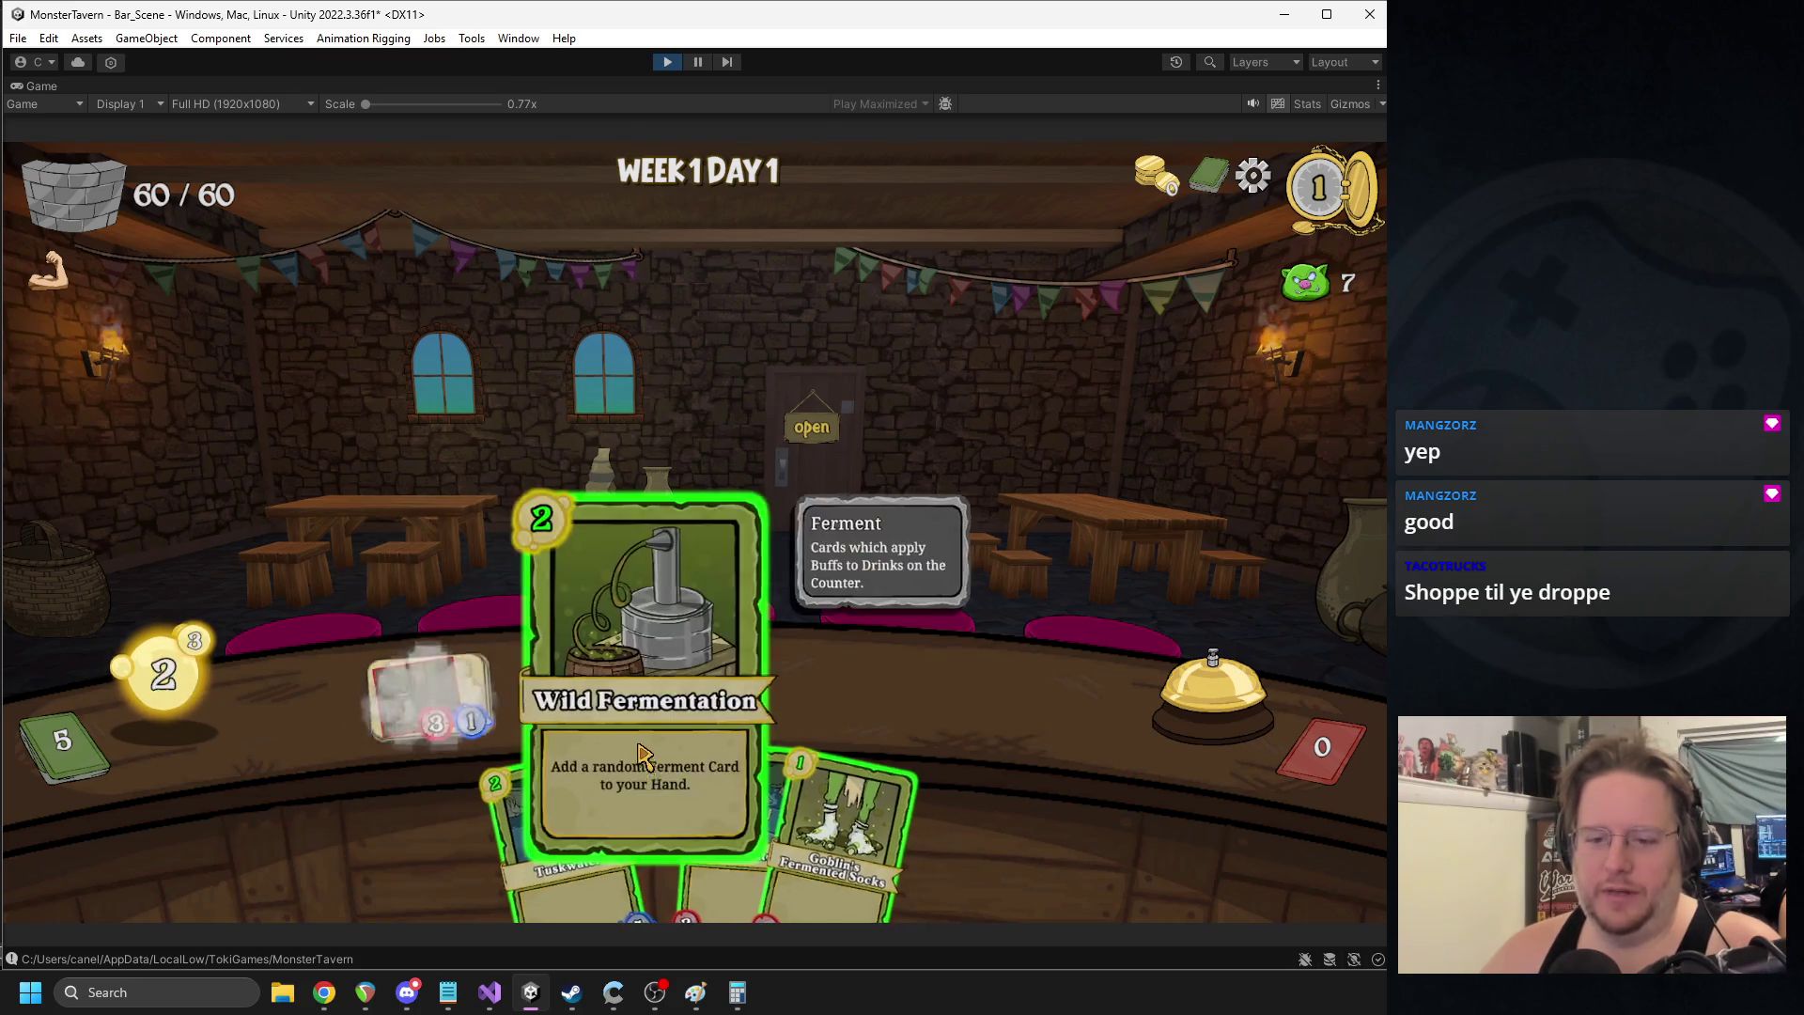
pyautogui.moveTo(611, 798)
pyautogui.mouseDown()
pyautogui.moveTo(526, 780)
pyautogui.moveTo(569, 695)
pyautogui.mouseUp()
pyautogui.click(1165, 716)
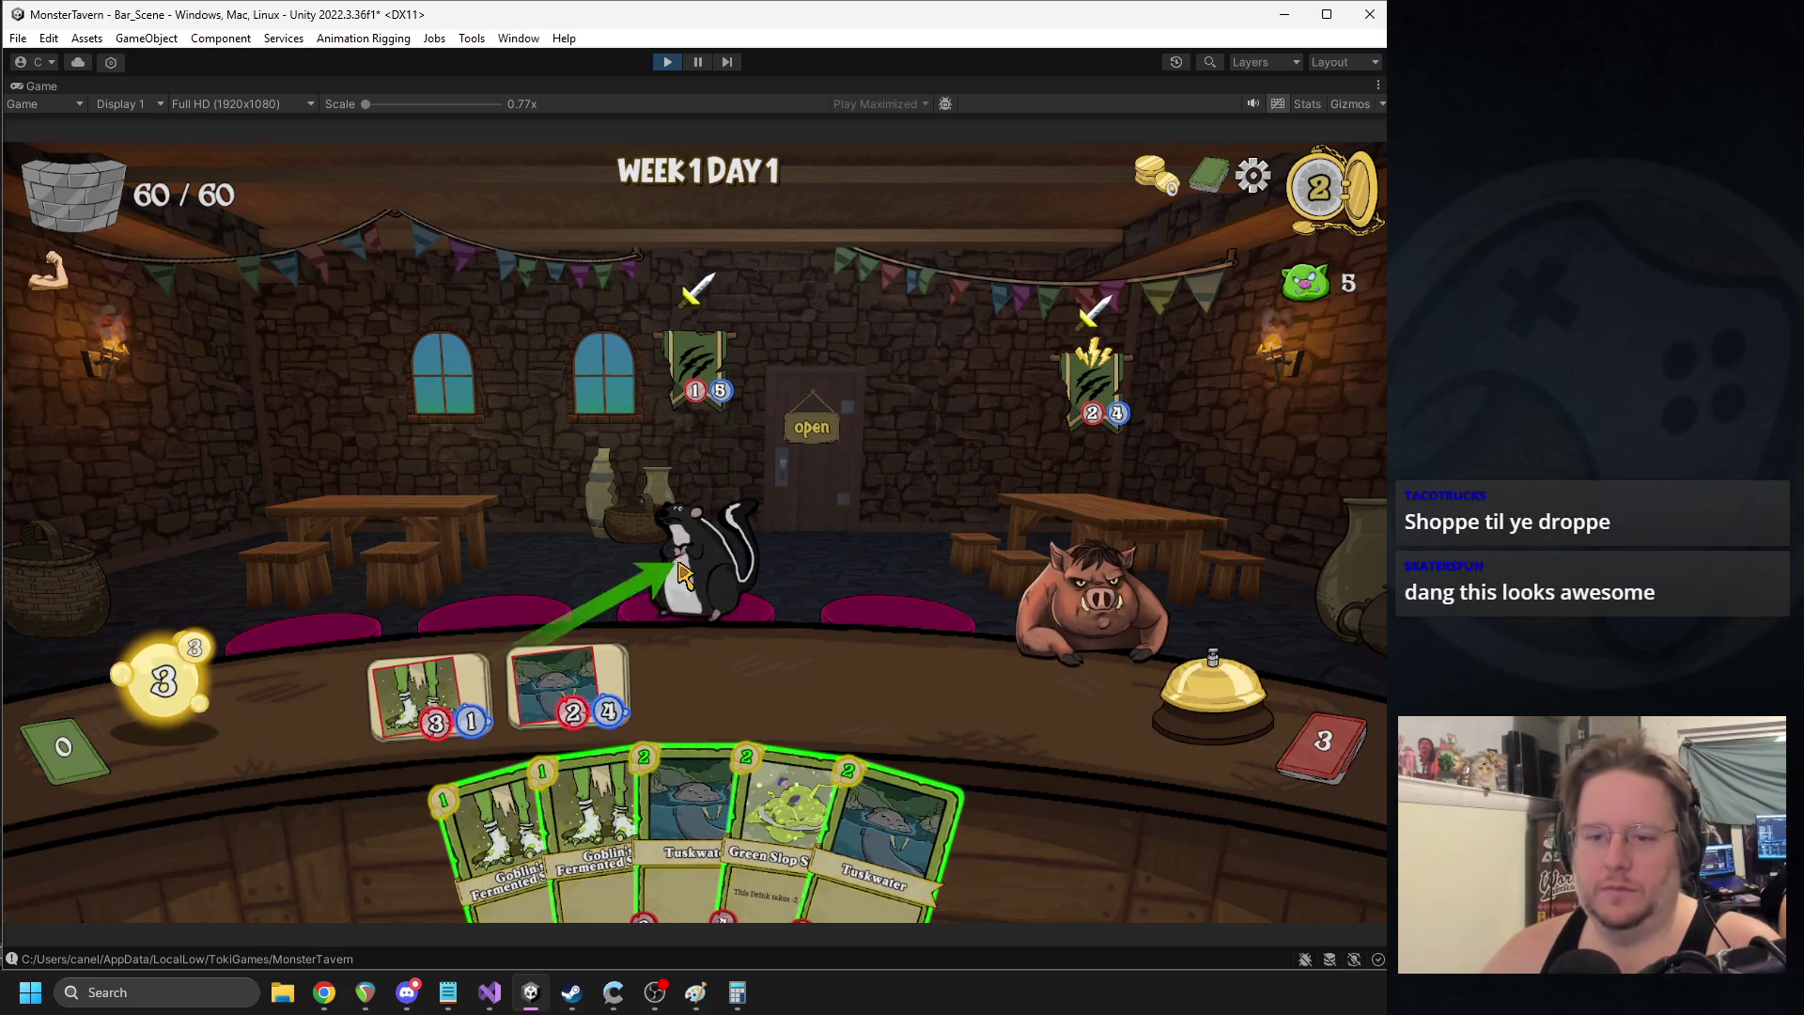
pyautogui.moveTo(752, 817)
pyautogui.mouseDown()
pyautogui.moveTo(590, 728)
pyautogui.moveTo(588, 700)
pyautogui.mouseUp()
pyautogui.moveTo(531, 827)
pyautogui.mouseDown()
pyautogui.moveTo(743, 676)
pyautogui.moveTo(709, 691)
pyautogui.mouseUp()
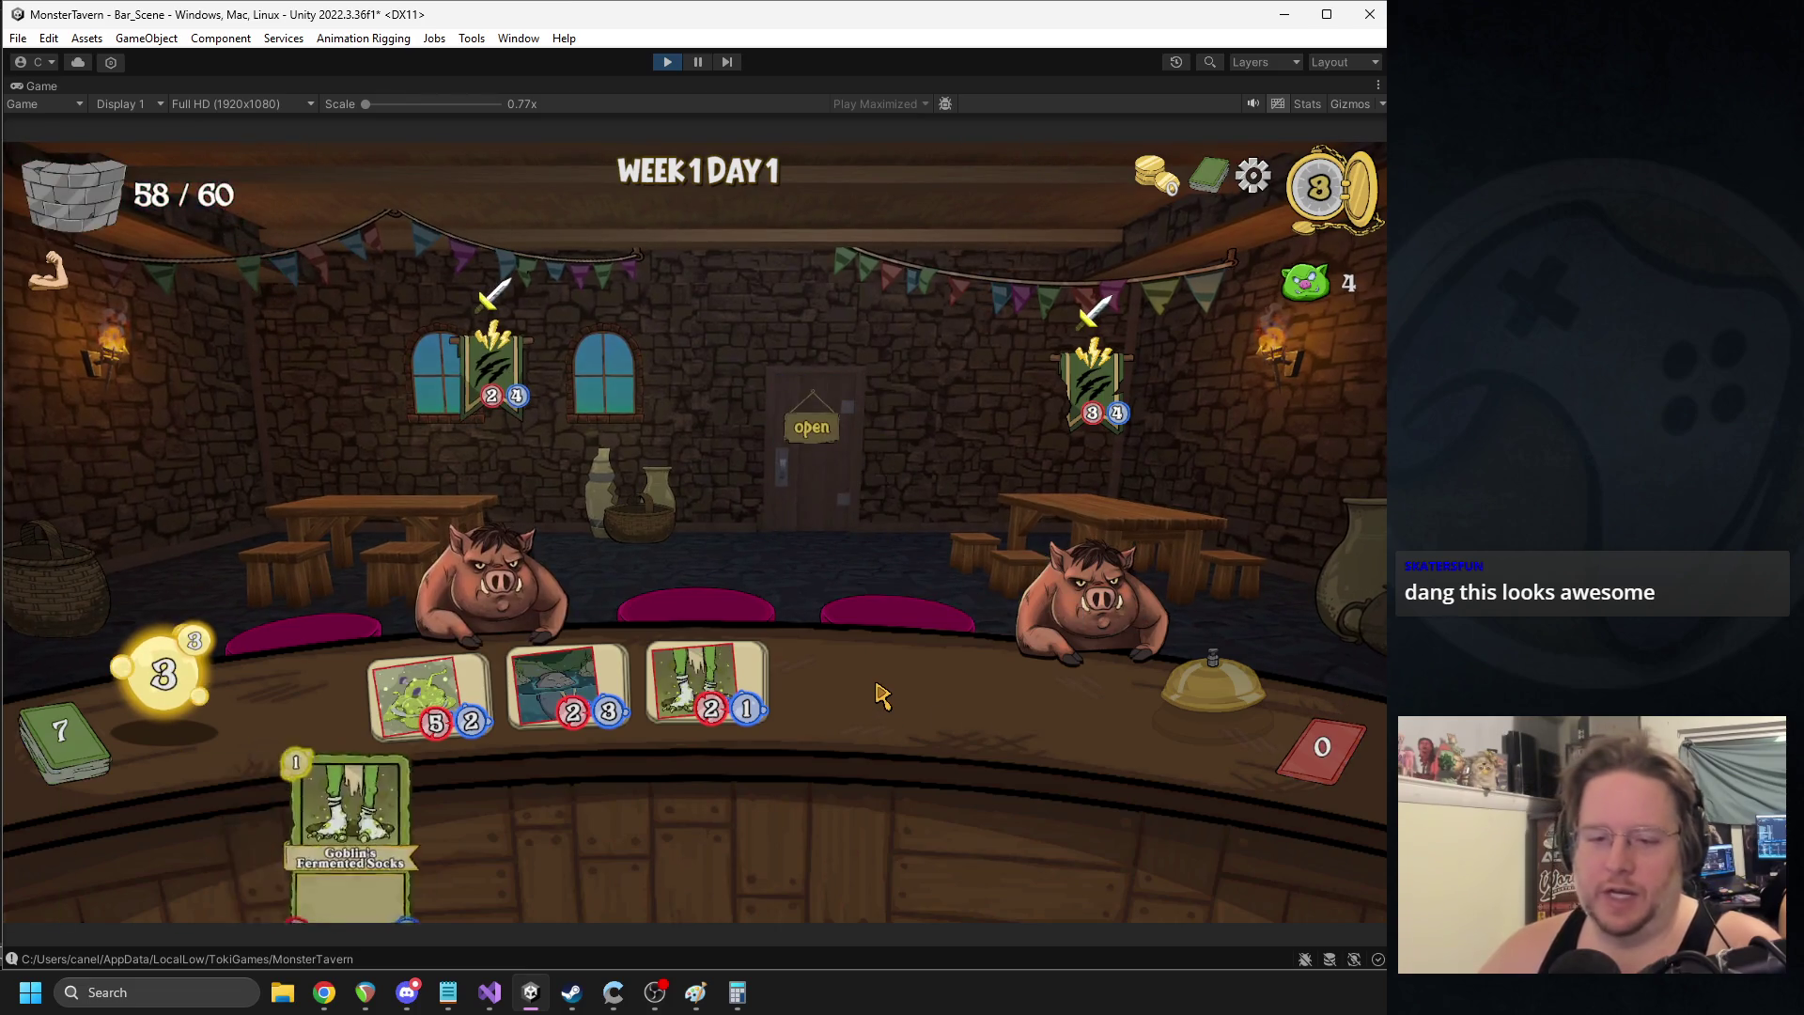
pyautogui.moveTo(569, 686)
pyautogui.mouseDown()
pyautogui.moveTo(1028, 573)
pyautogui.moveTo(1107, 593)
pyautogui.mouseUp()
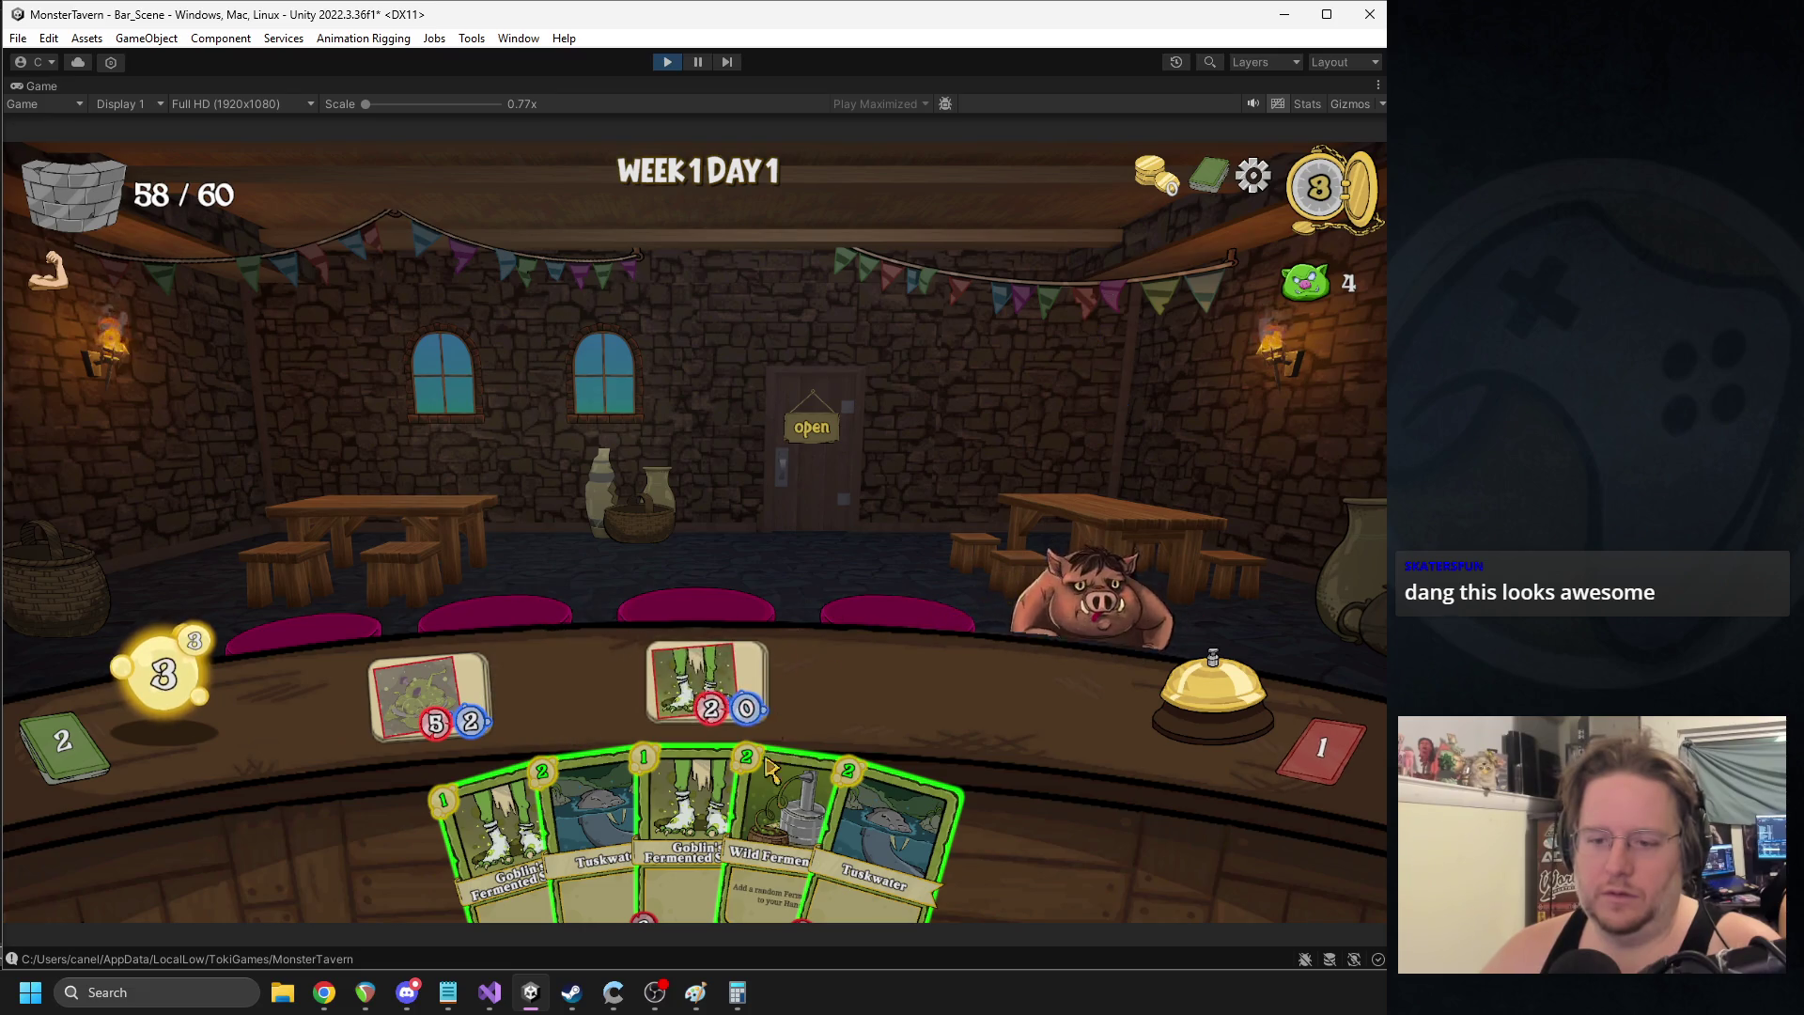
pyautogui.moveTo(770, 846); pyautogui.dragTo(939, 611)
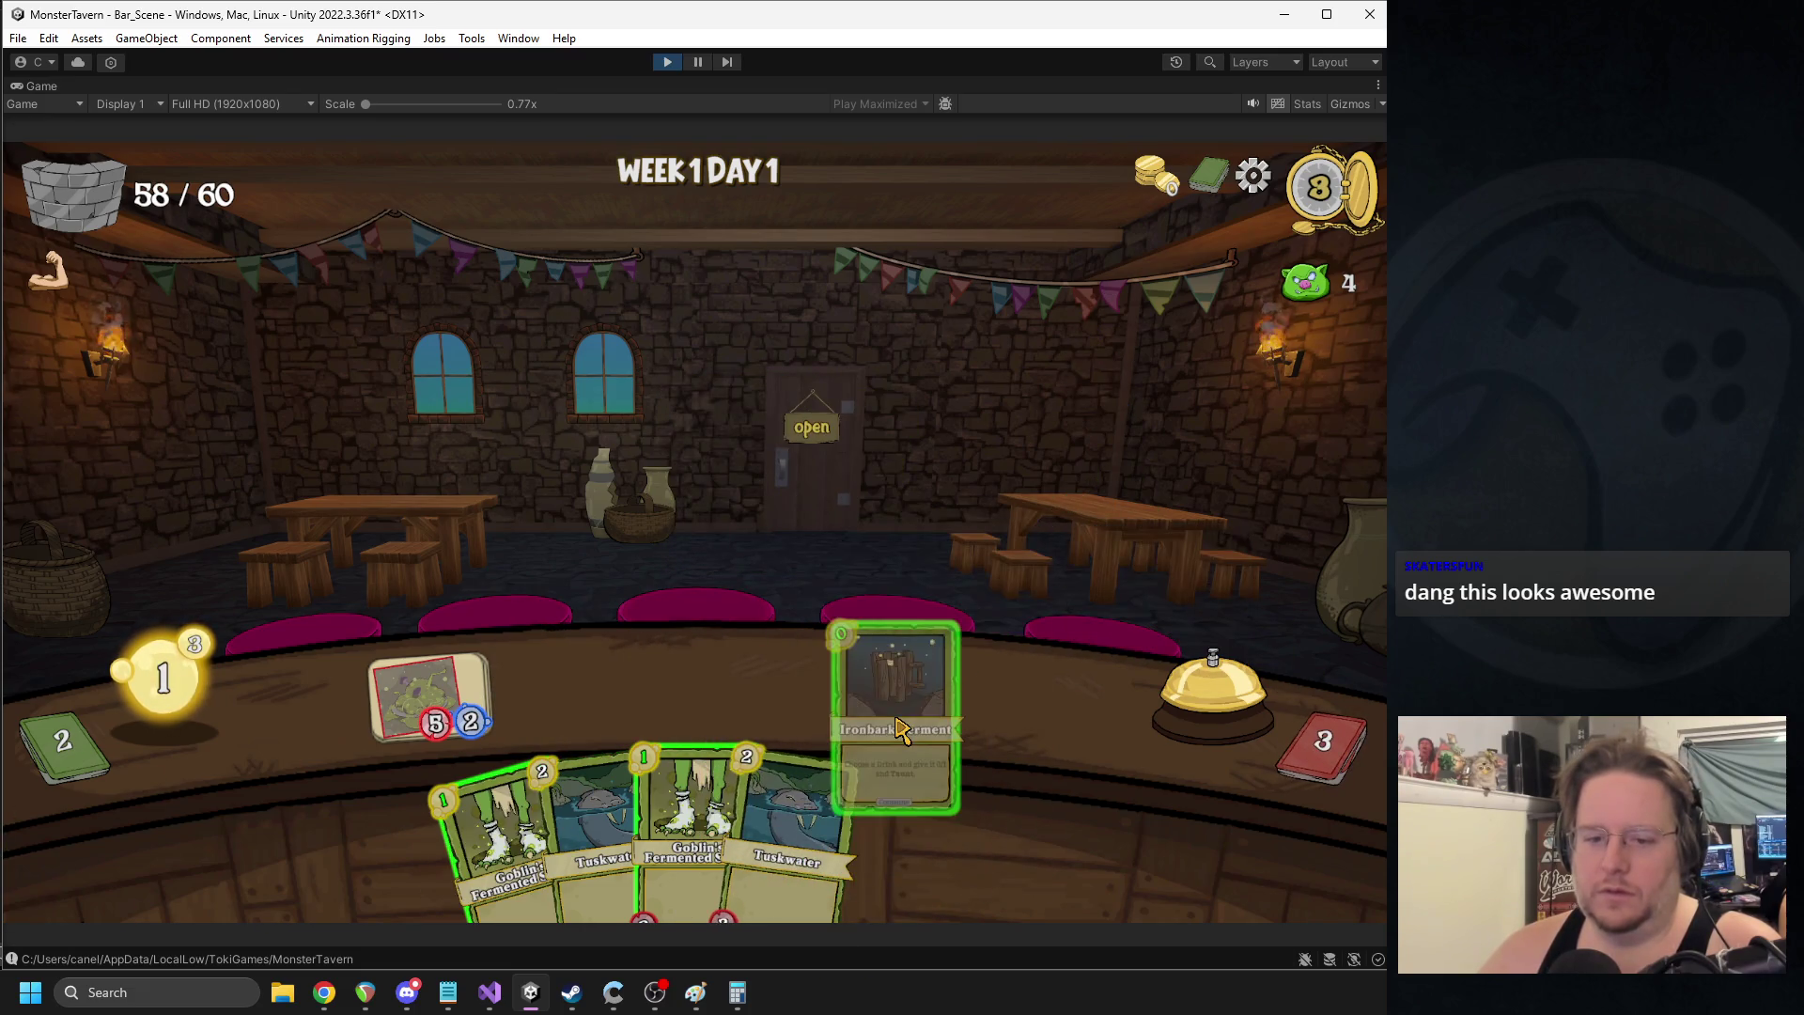
# - Place Goblin's Fermented Socks and Tuskwater cards on the counter and end the turn
pyautogui.moveTo(498, 836)
pyautogui.mouseDown()
pyautogui.moveTo(554, 681)
pyautogui.moveTo(568, 686)
pyautogui.mouseUp()
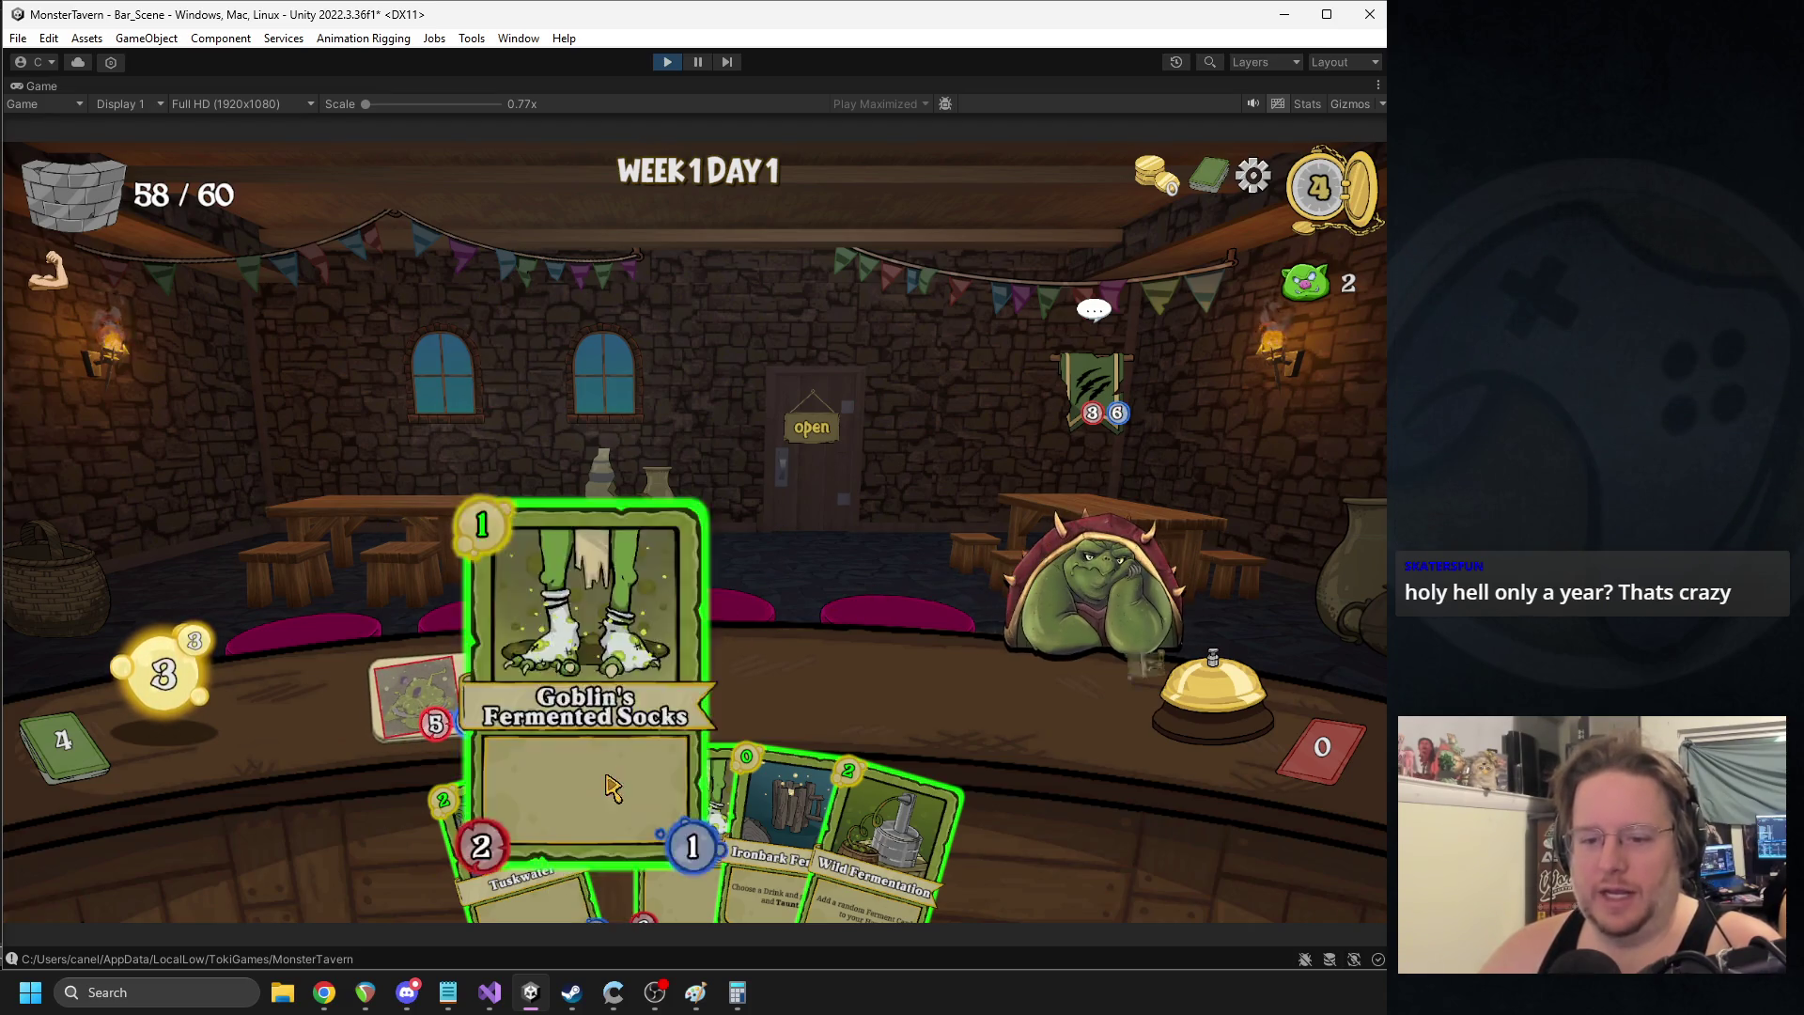
pyautogui.moveTo(601, 827); pyautogui.dragTo(569, 686)
pyautogui.moveTo(695, 827); pyautogui.dragTo(709, 686)
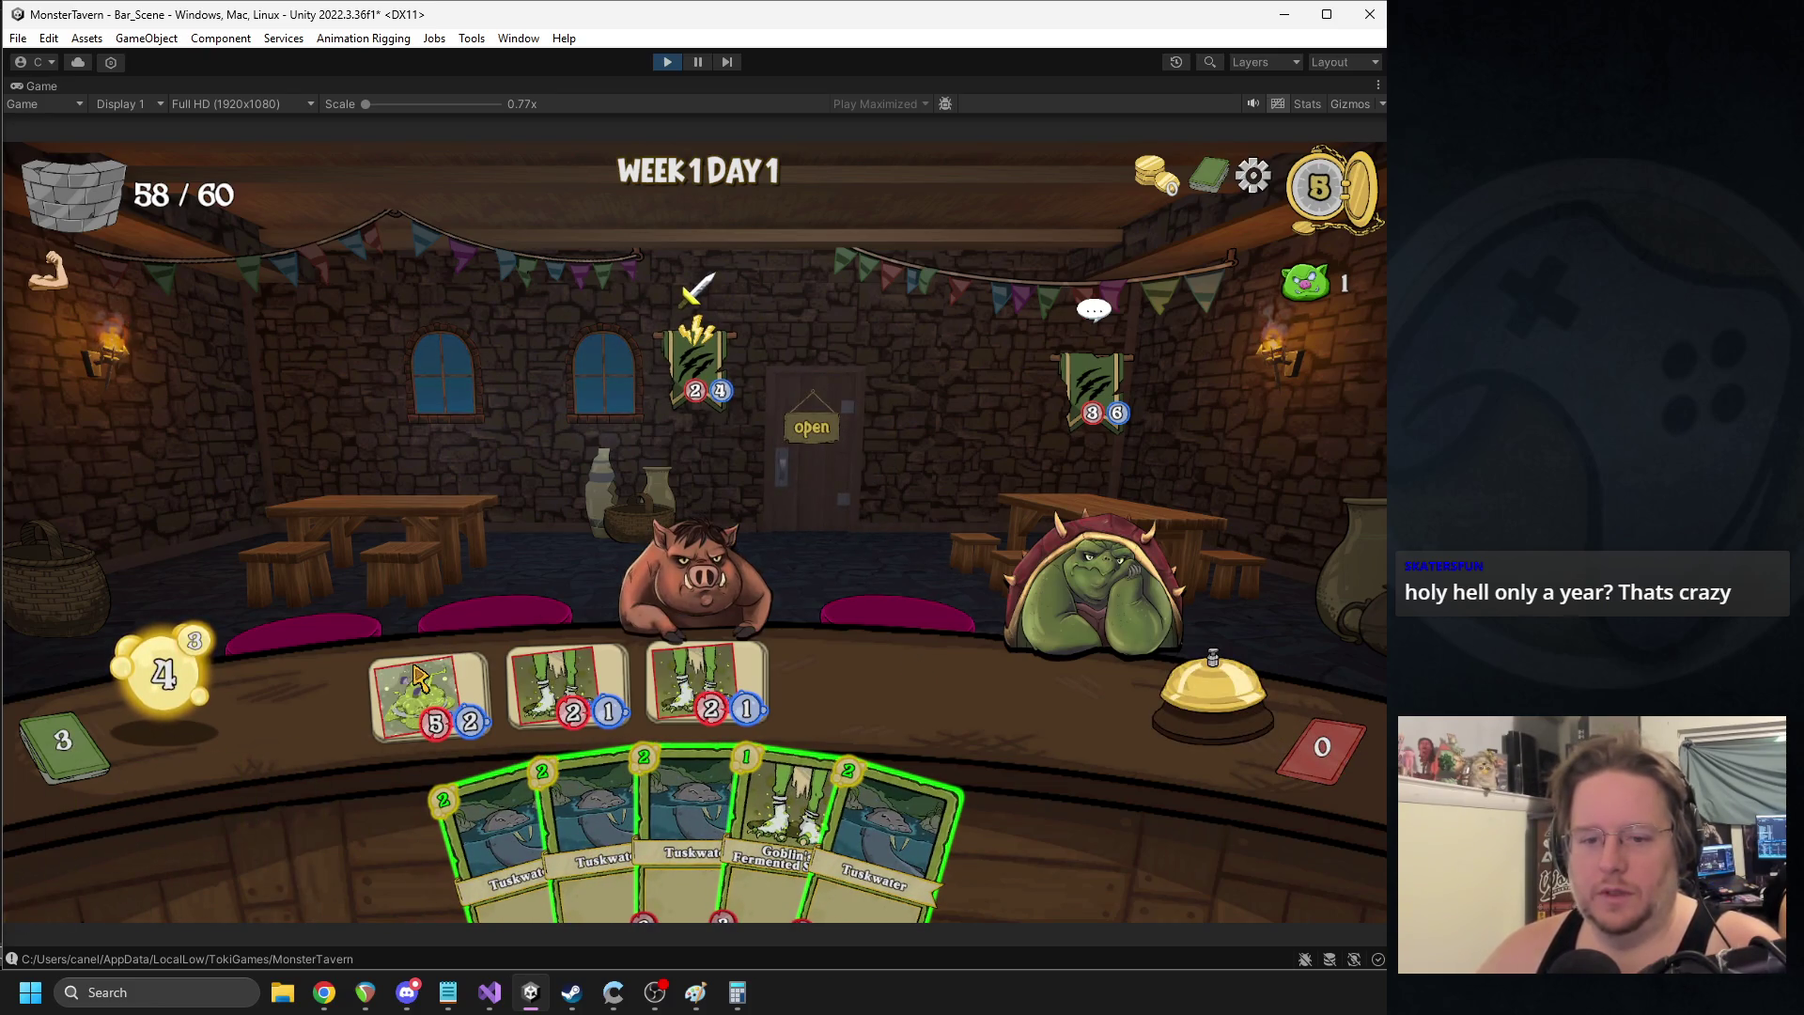
pyautogui.moveTo(425, 689)
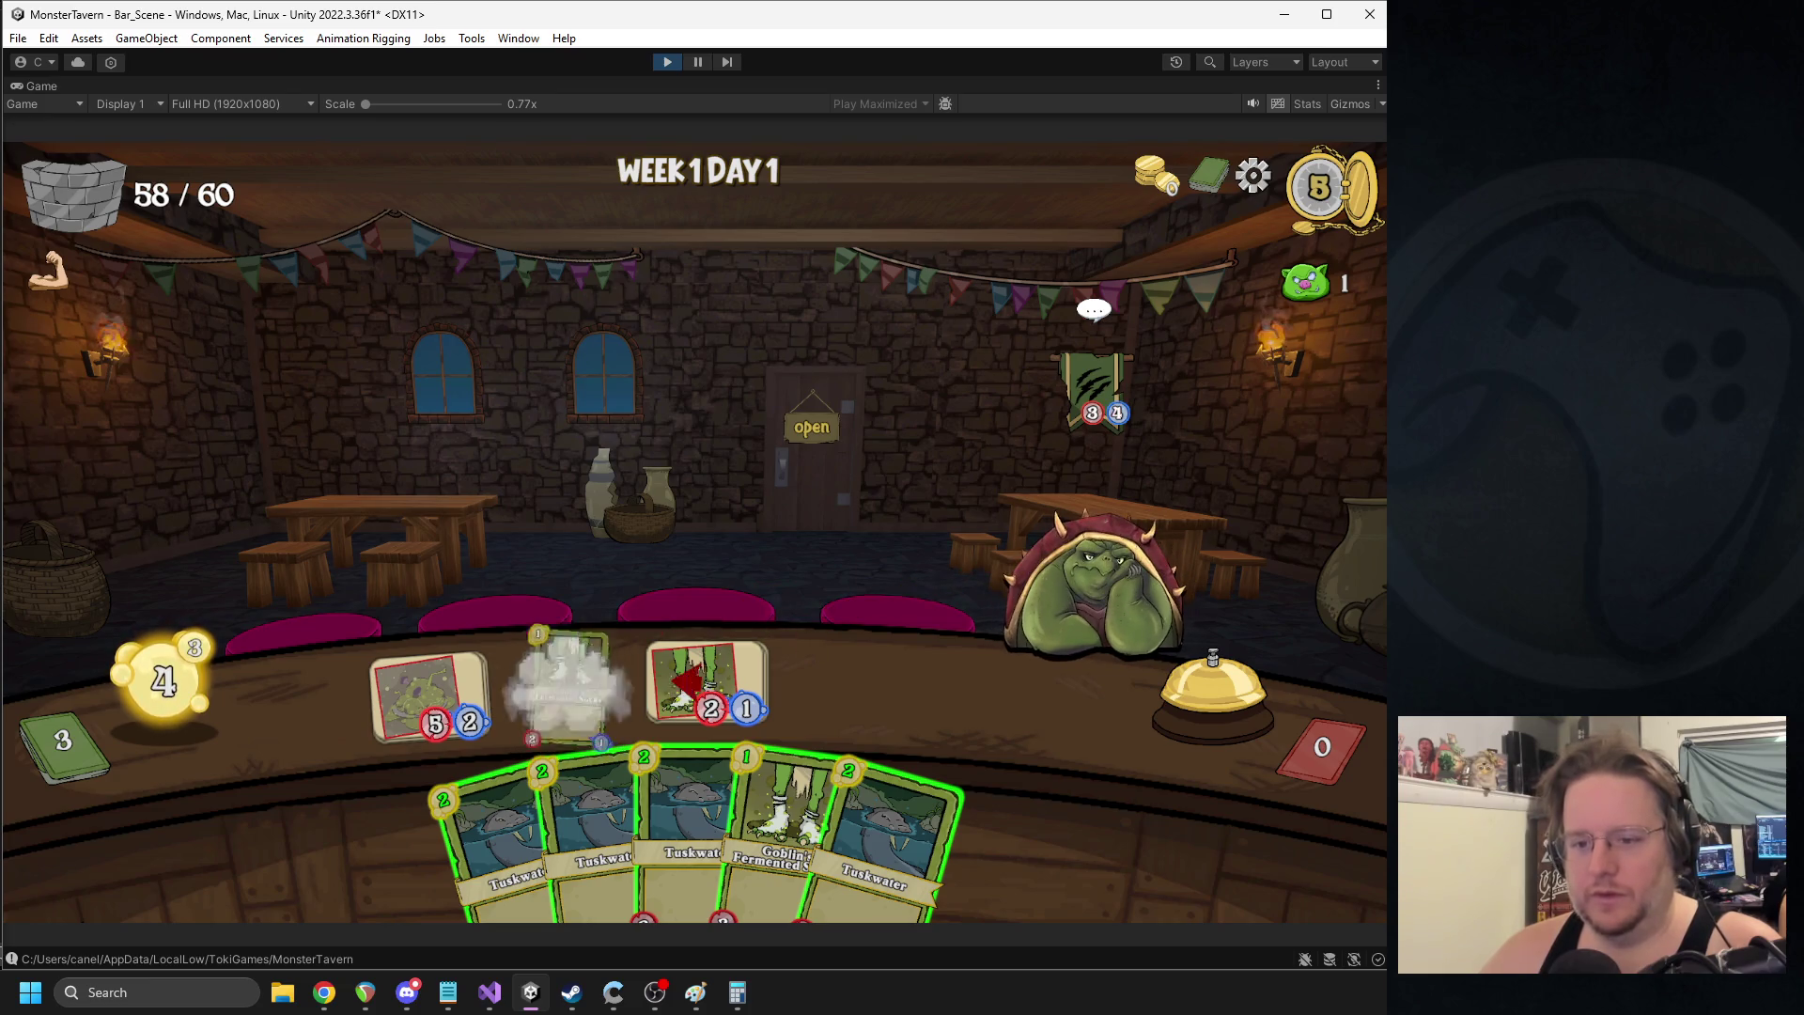
pyautogui.moveTo(498, 837)
pyautogui.mouseDown()
pyautogui.moveTo(531, 710)
pyautogui.moveTo(568, 686)
pyautogui.mouseUp()
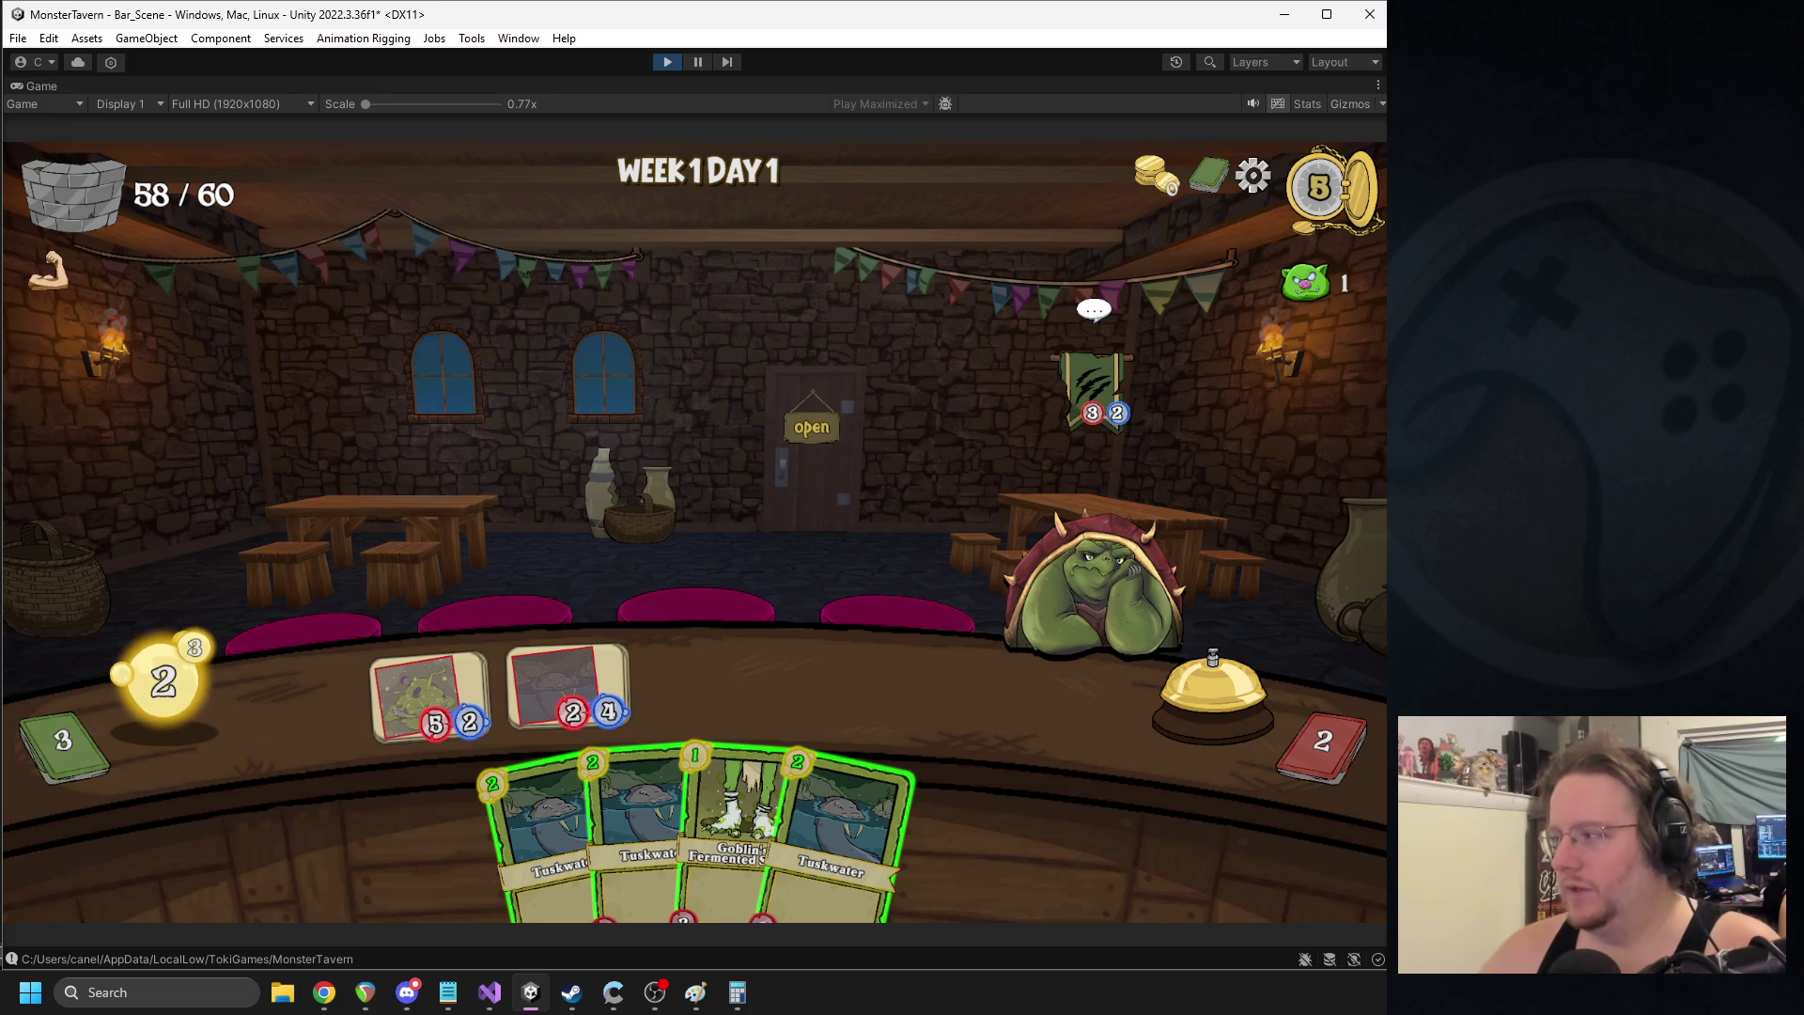
pyautogui.moveTo(733, 827)
pyautogui.mouseDown()
pyautogui.moveTo(752, 714)
pyautogui.moveTo(703, 700)
pyautogui.mouseUp()
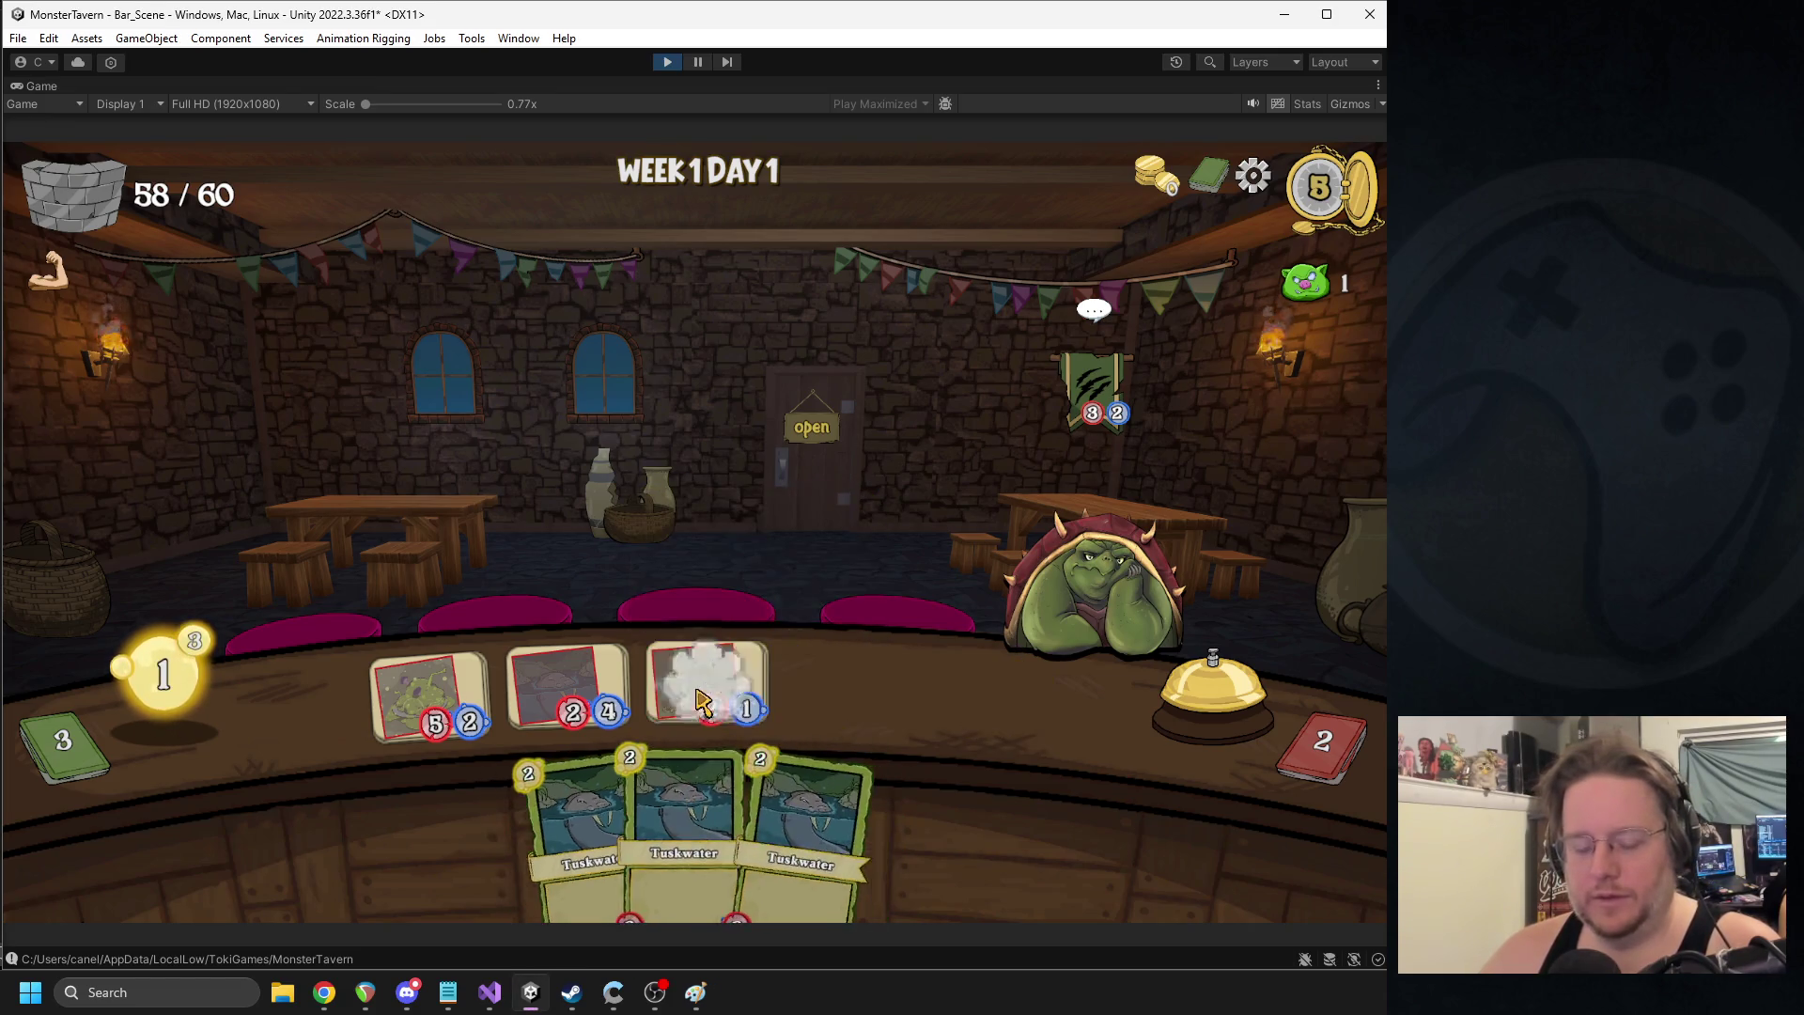
pyautogui.click(1212, 696)
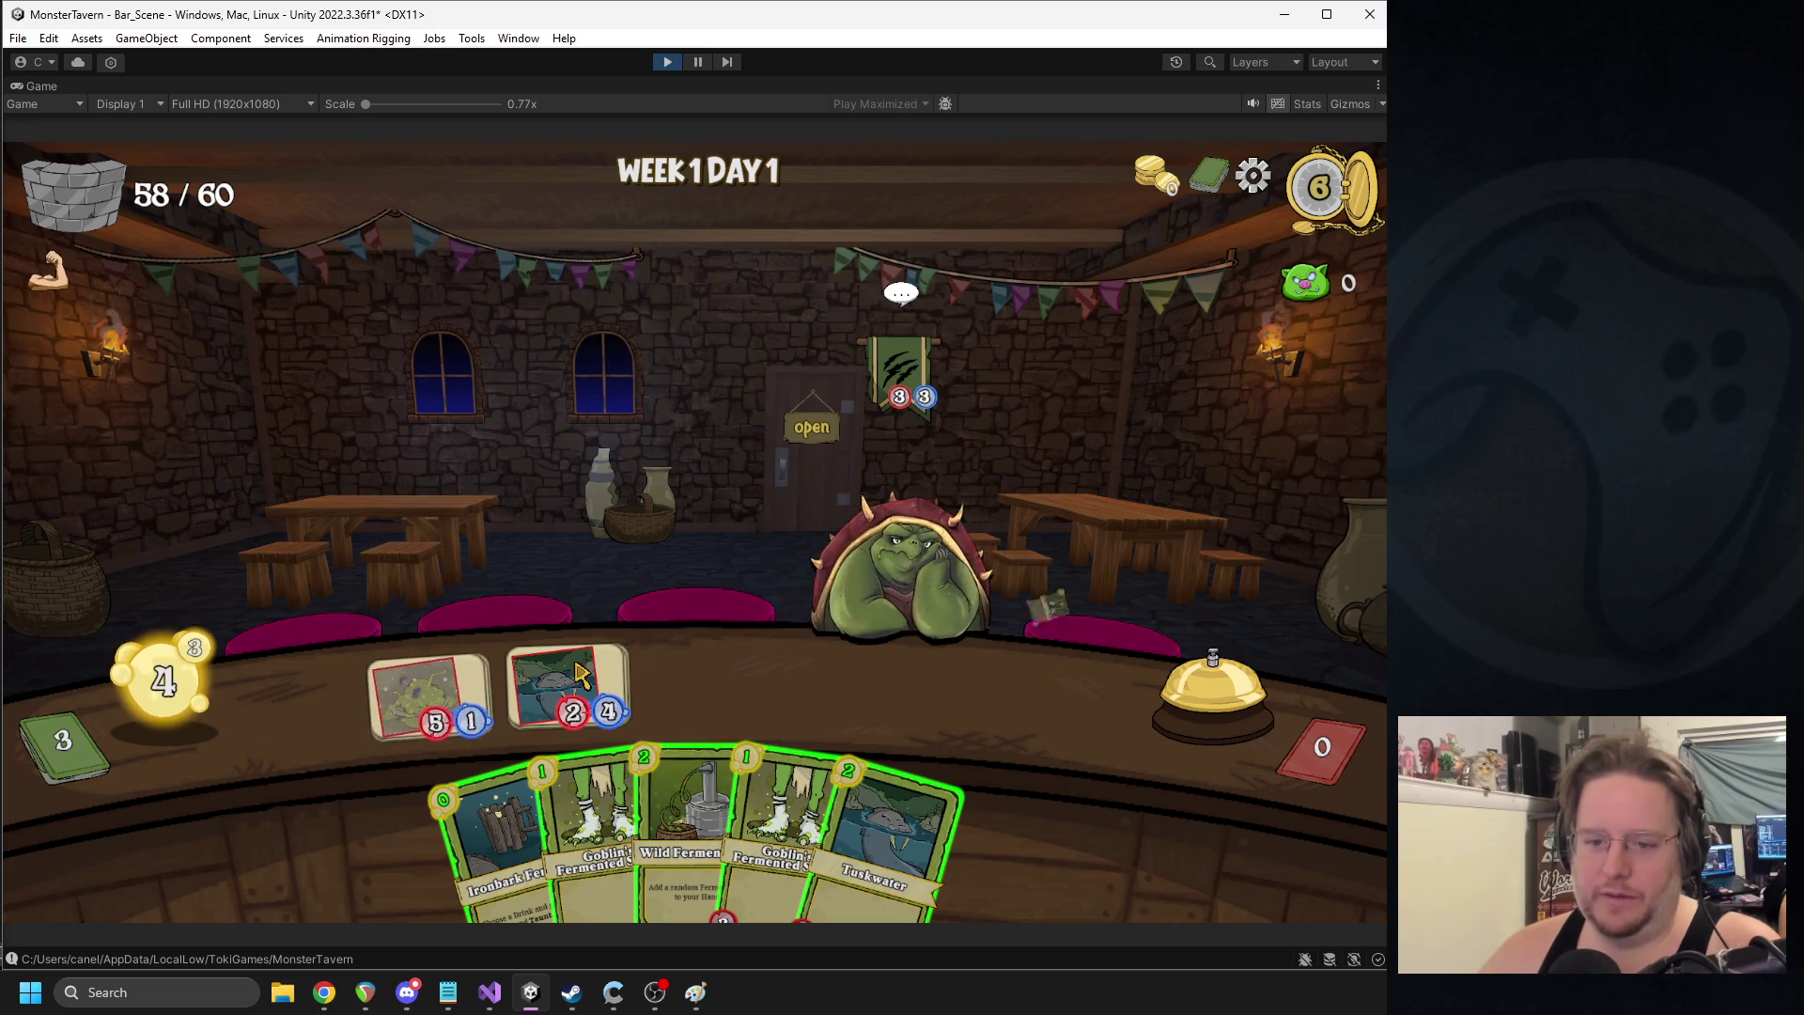
# - Play Wild Fermentation and Ironbark Ferment, finish the day, and exit play mode
pyautogui.moveTo(684, 826); pyautogui.dragTo(737, 604)
pyautogui.moveTo(911, 789)
pyautogui.mouseDown()
pyautogui.moveTo(604, 624)
pyautogui.moveTo(474, 705)
pyautogui.moveTo(432, 695)
pyautogui.mouseUp()
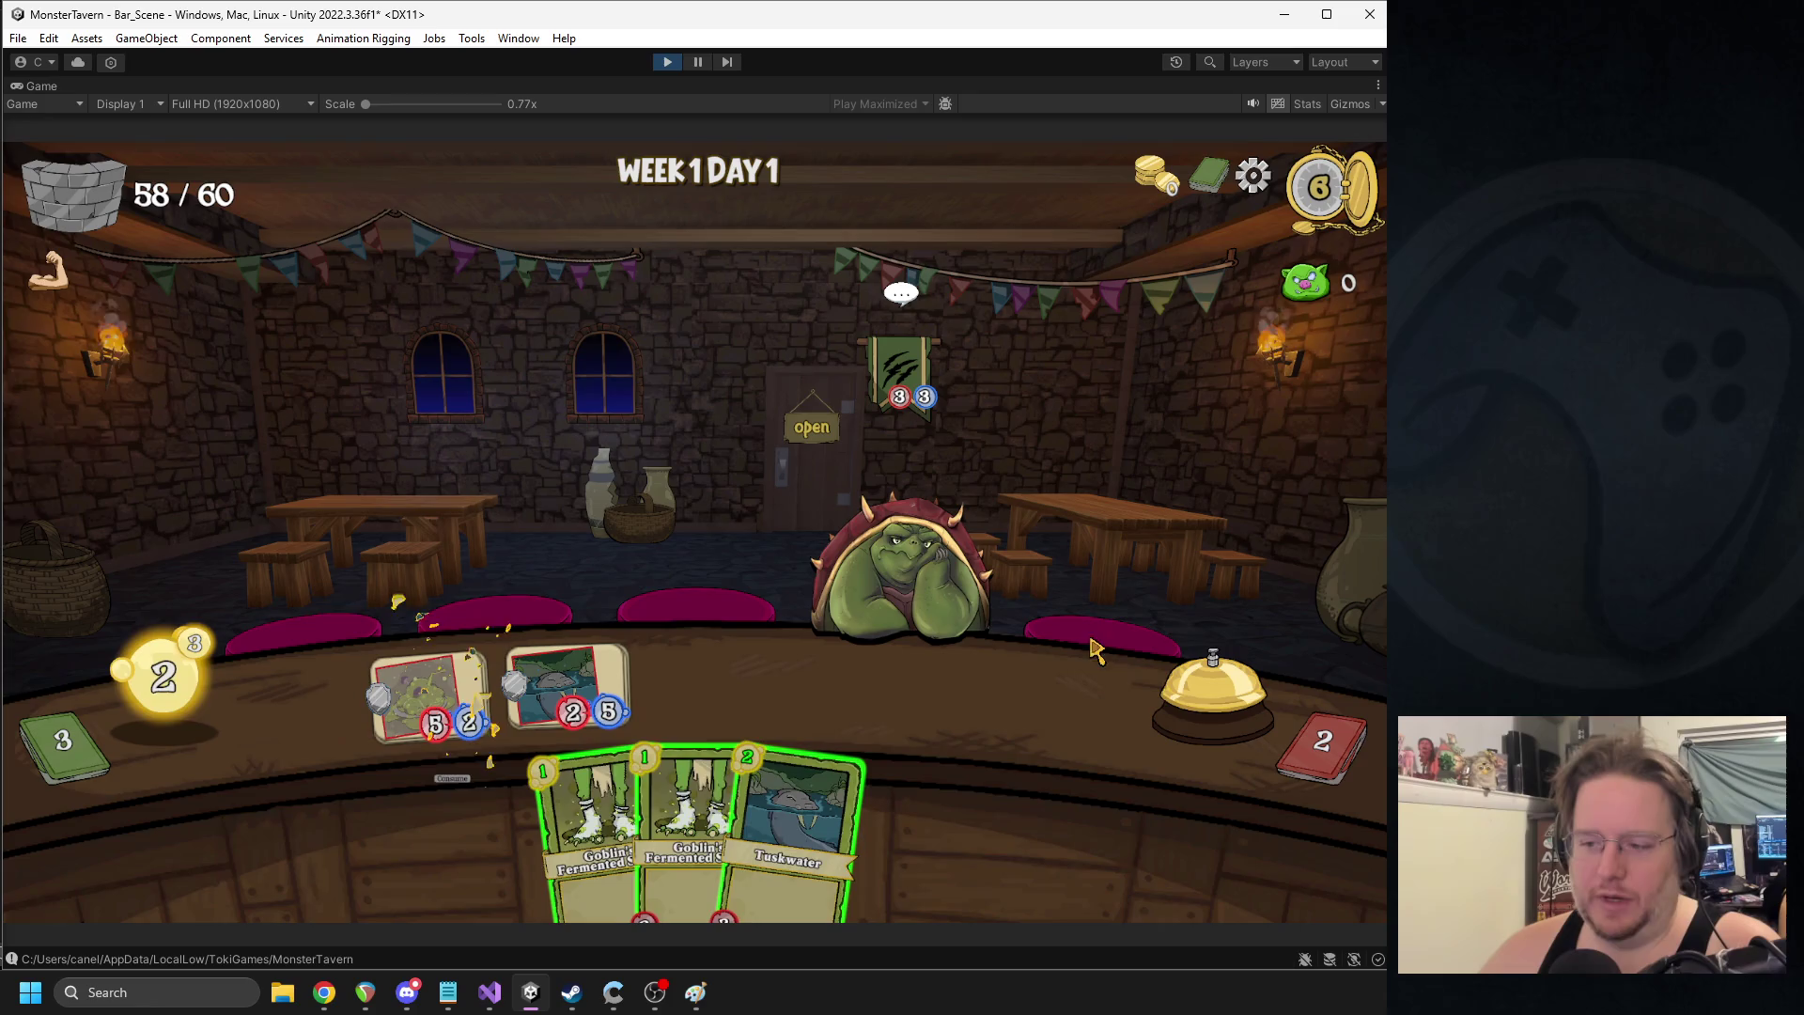
pyautogui.click(1158, 691)
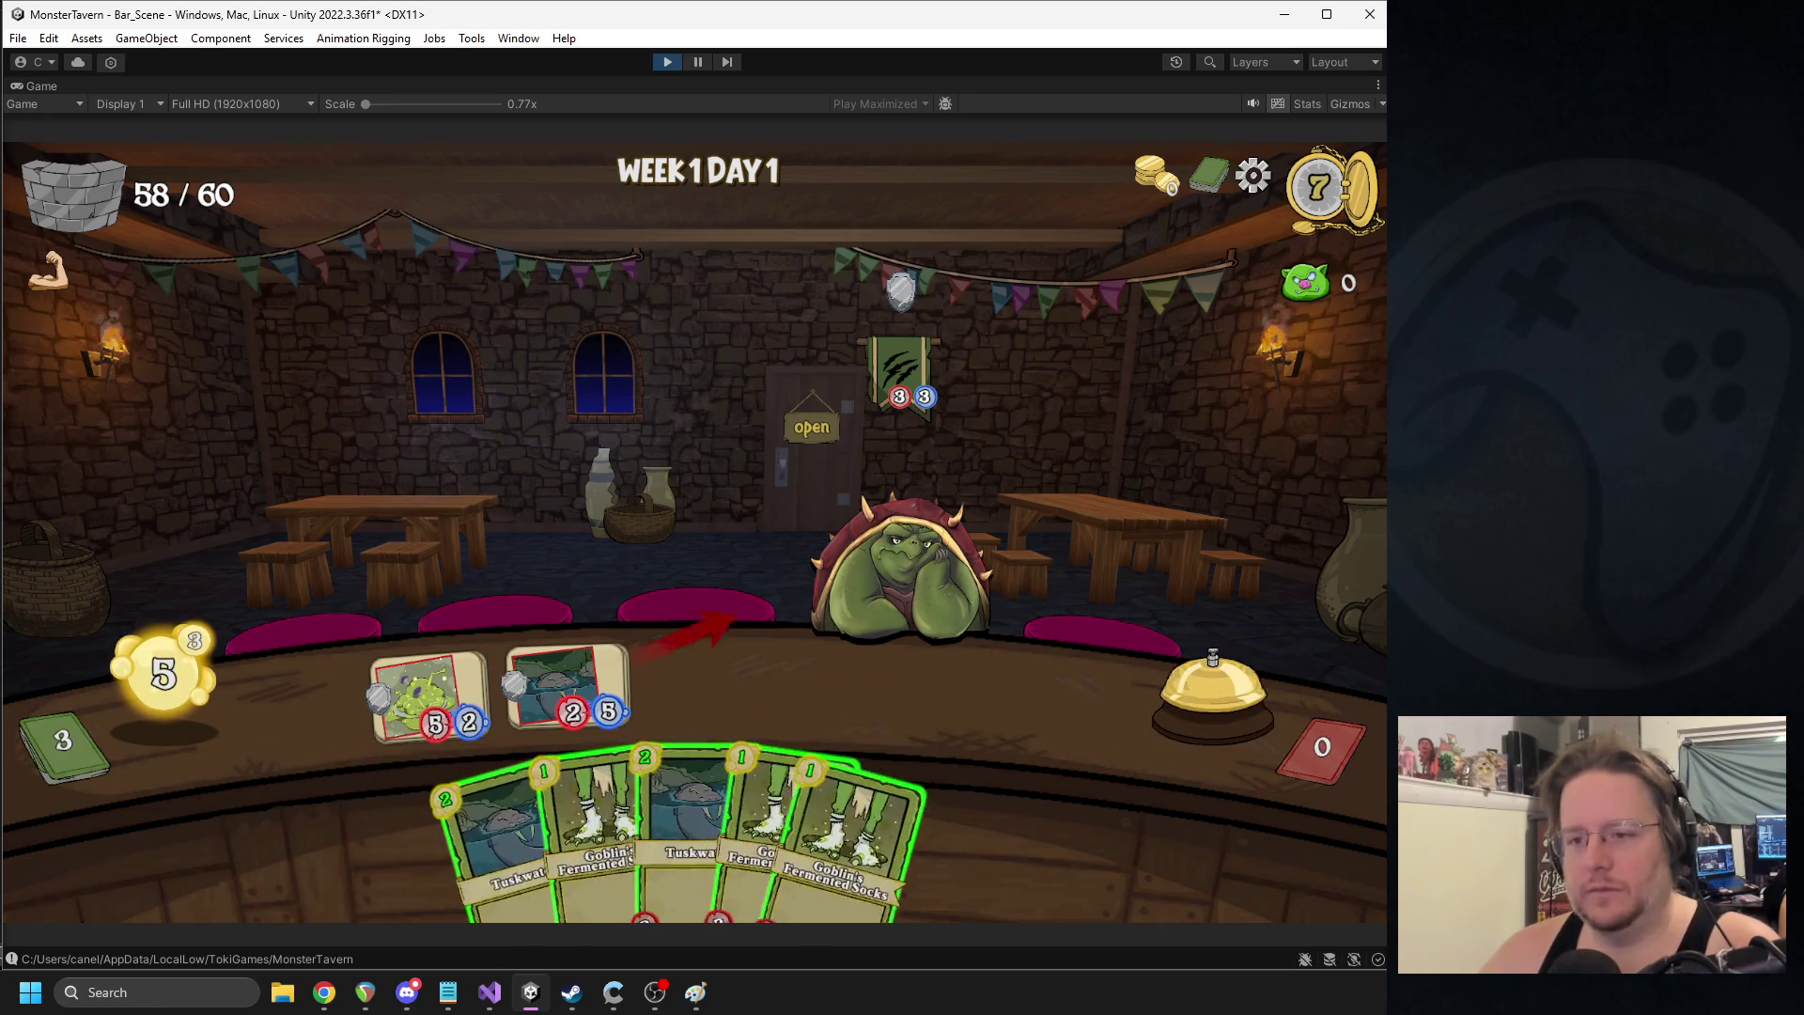
pyautogui.click(1175, 690)
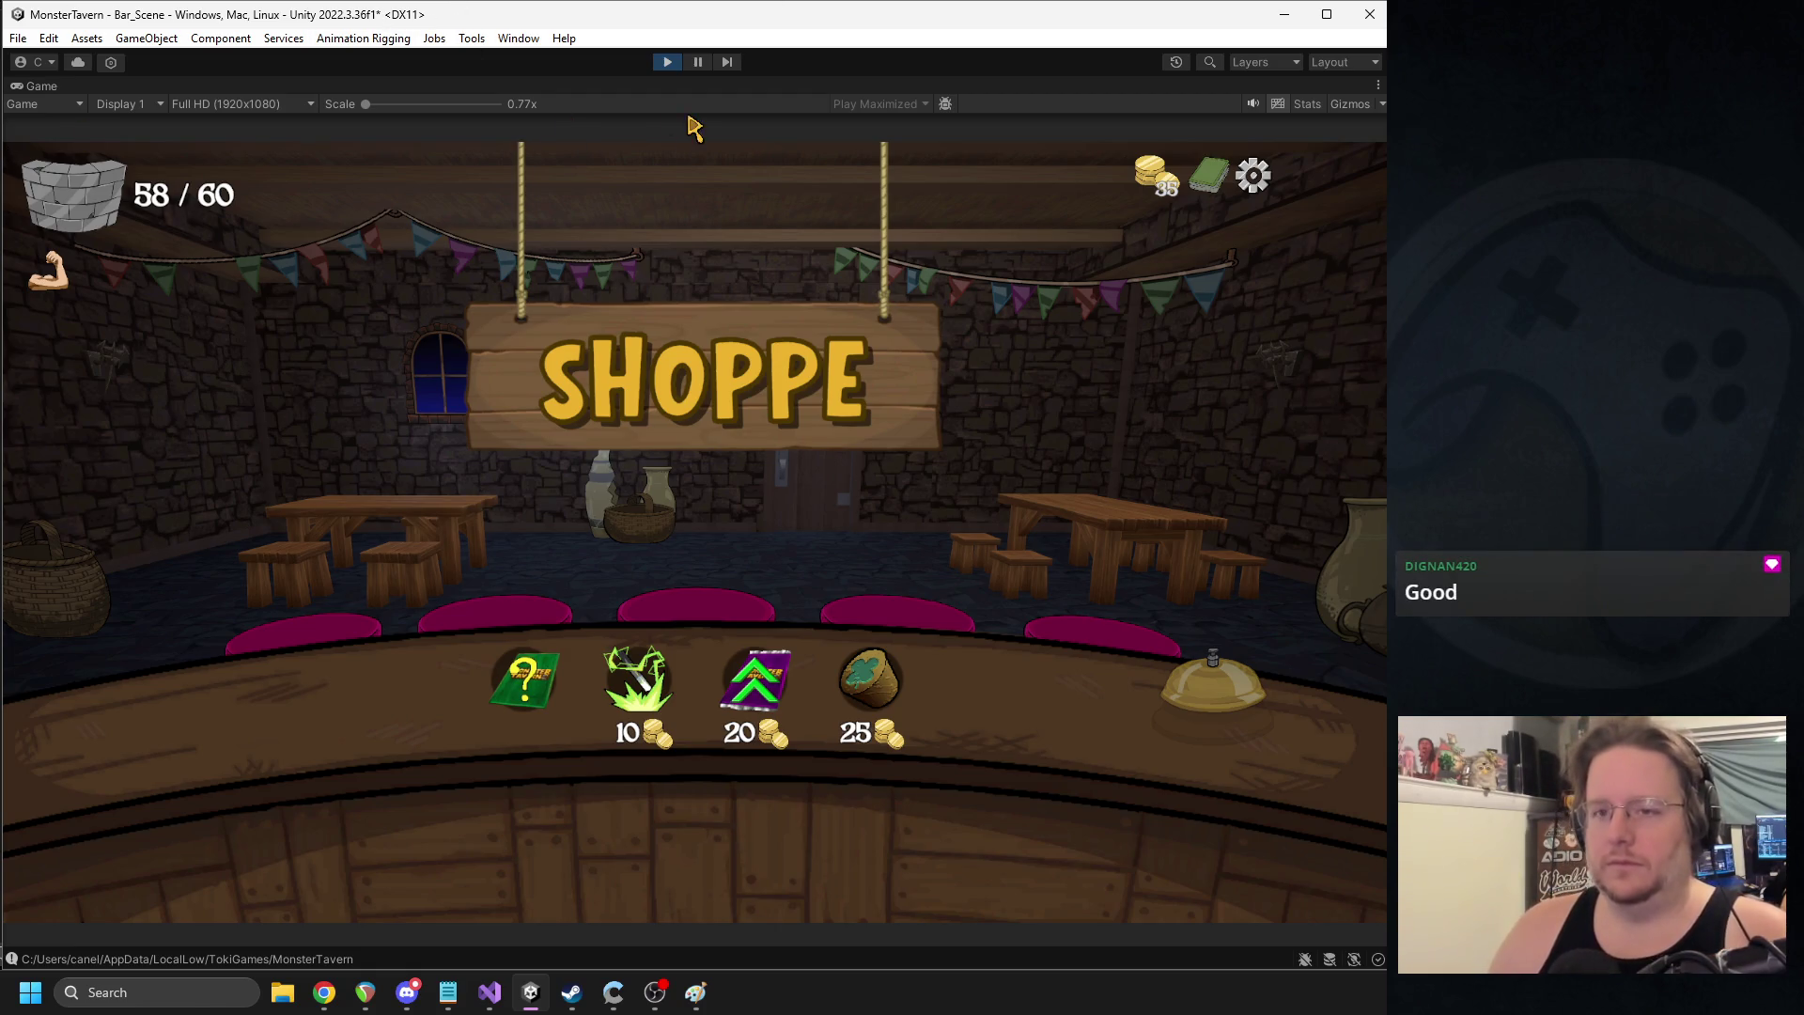
pyautogui.click(673, 60)
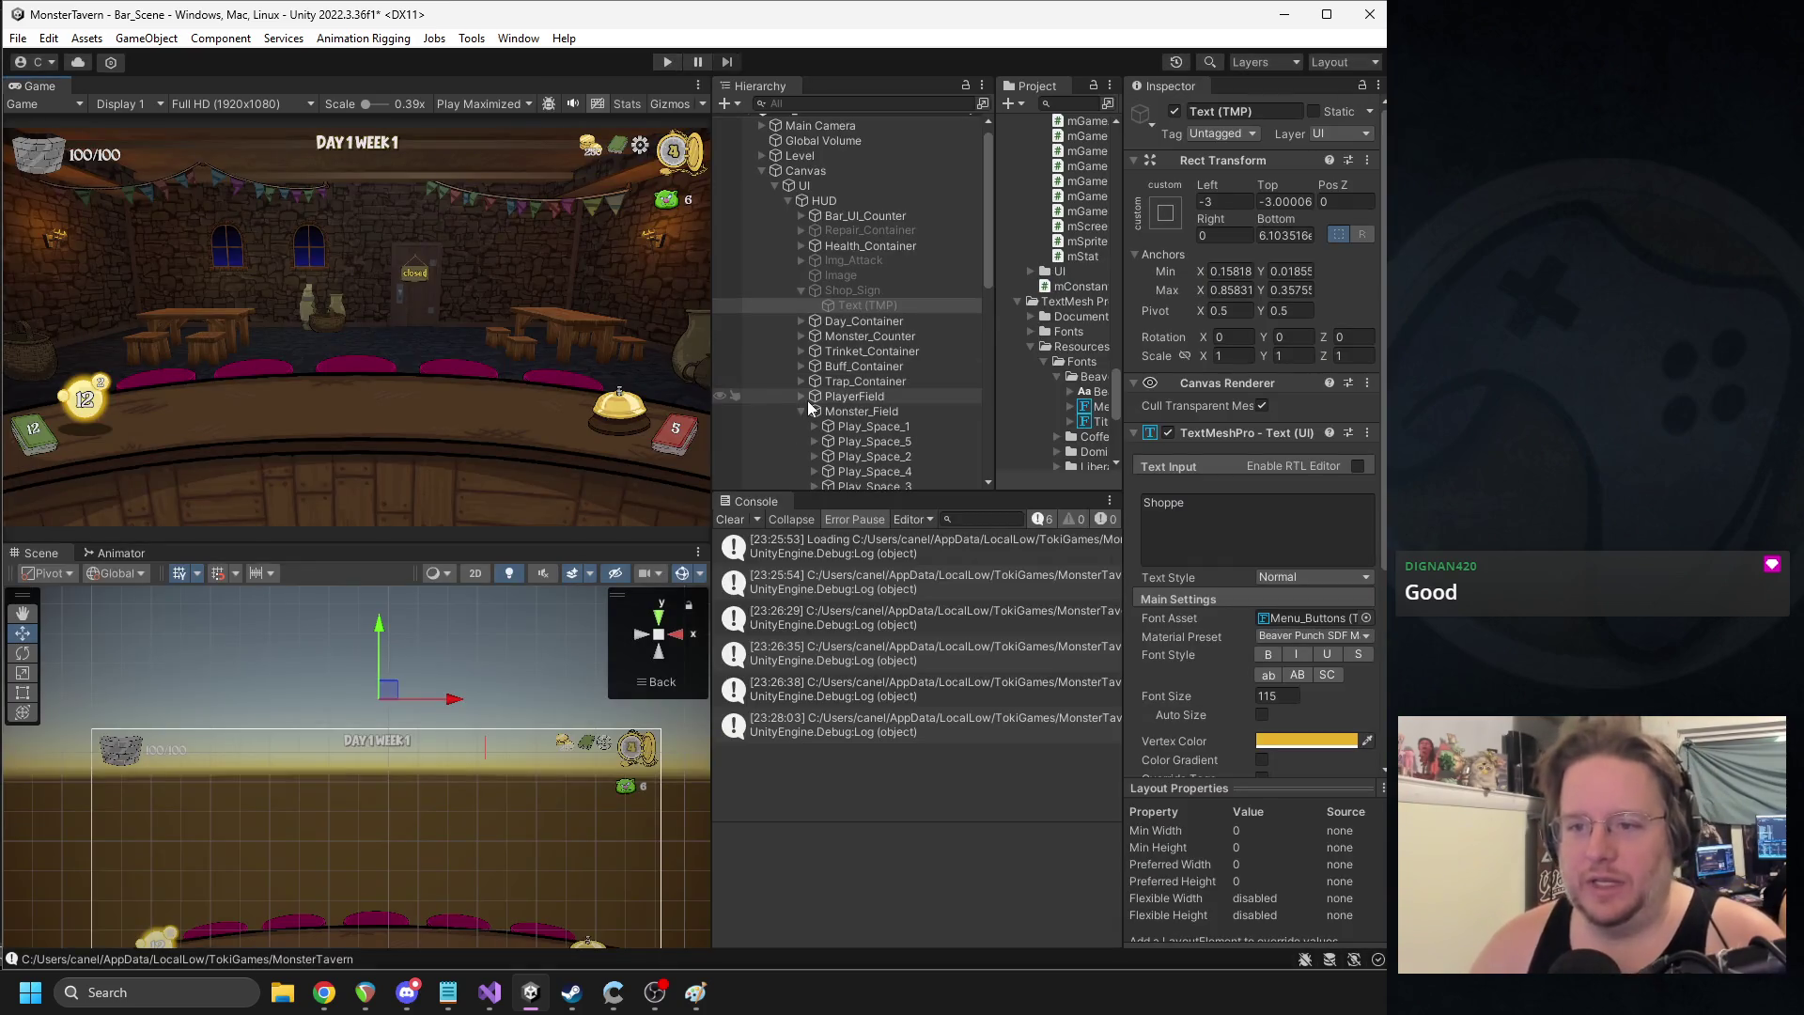
# - Reactivate Shop_Sign, duplicate it and nest the copy under the original
pyautogui.click(889, 291)
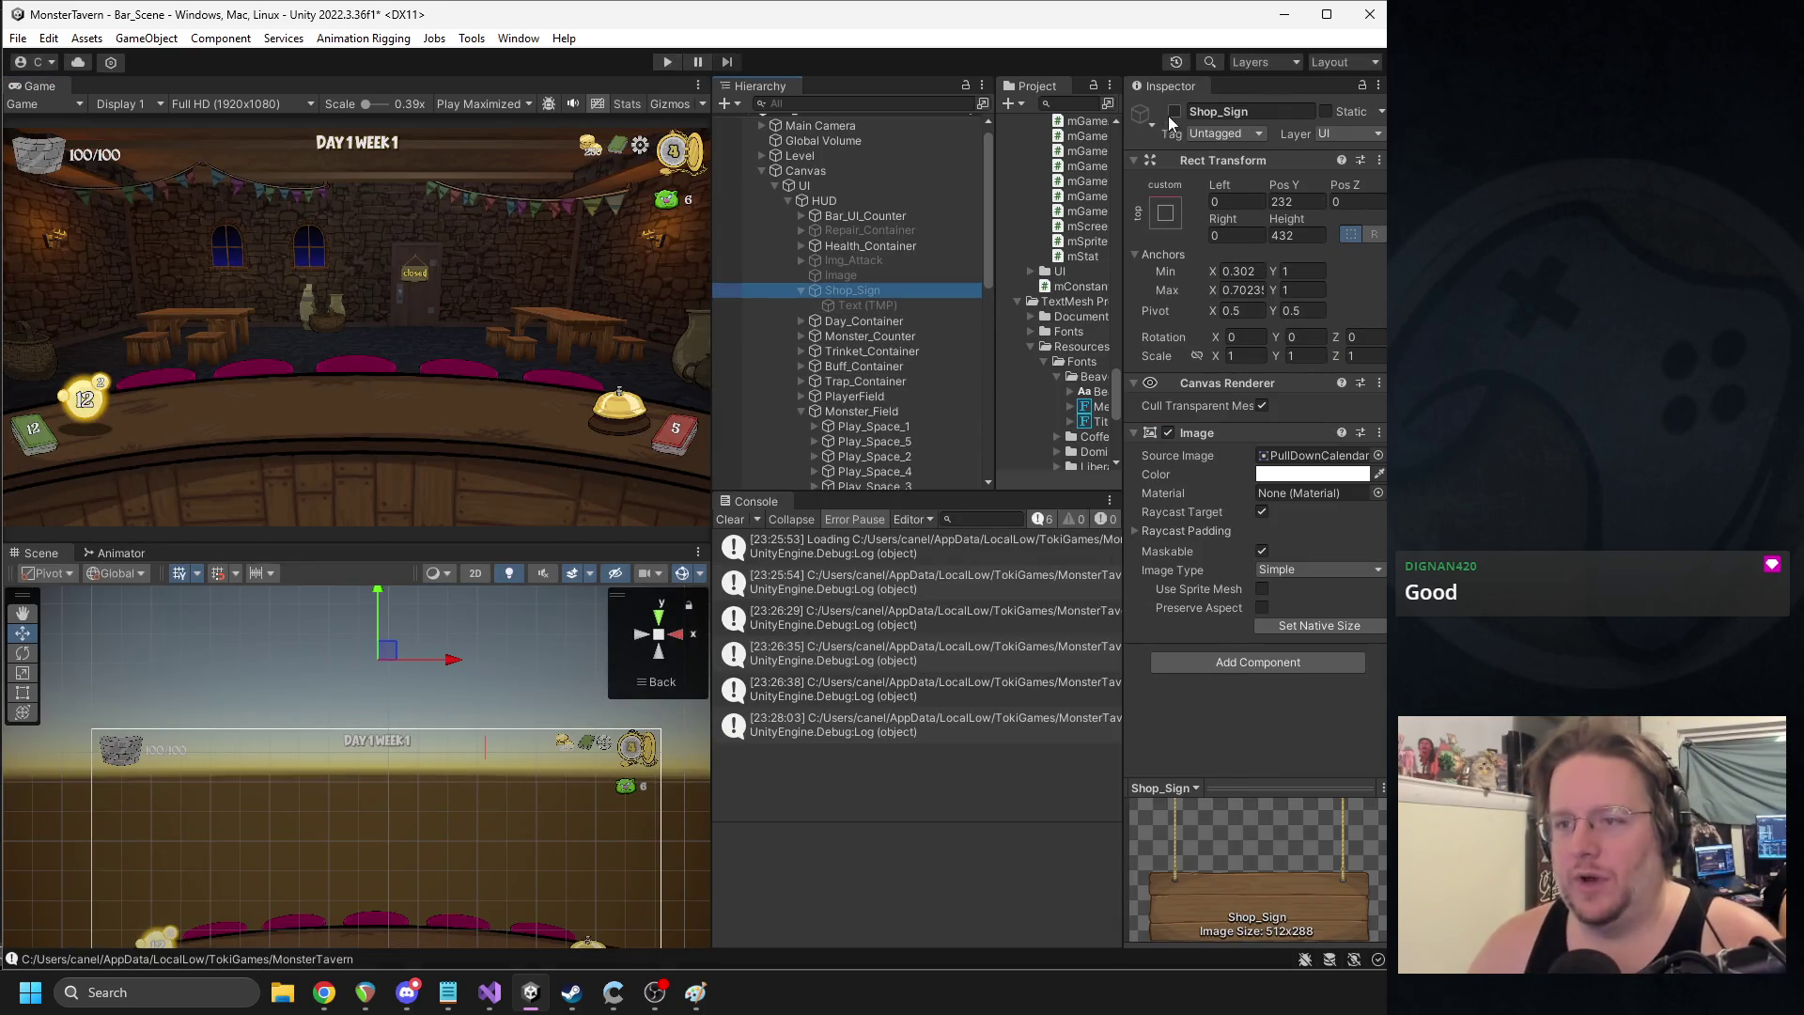
pyautogui.click(1174, 111)
pyautogui.scroll(3, 510, 696)
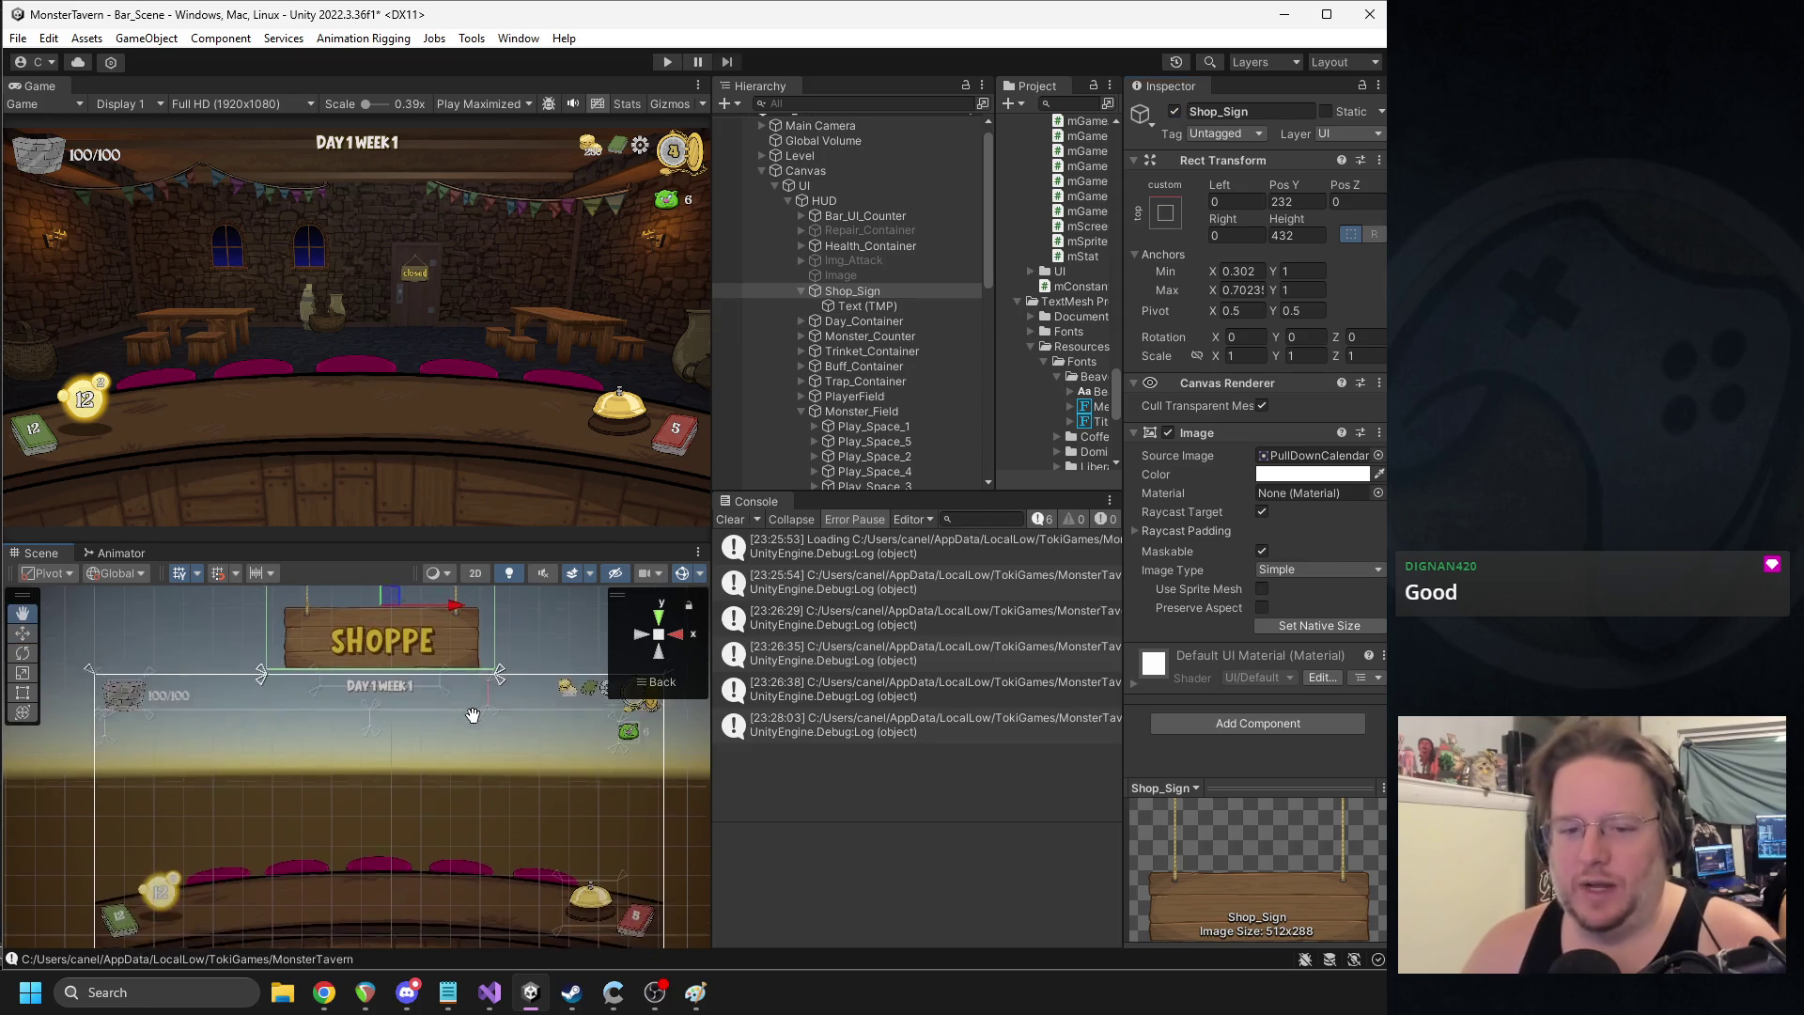
pyautogui.scroll(2, 428, 821)
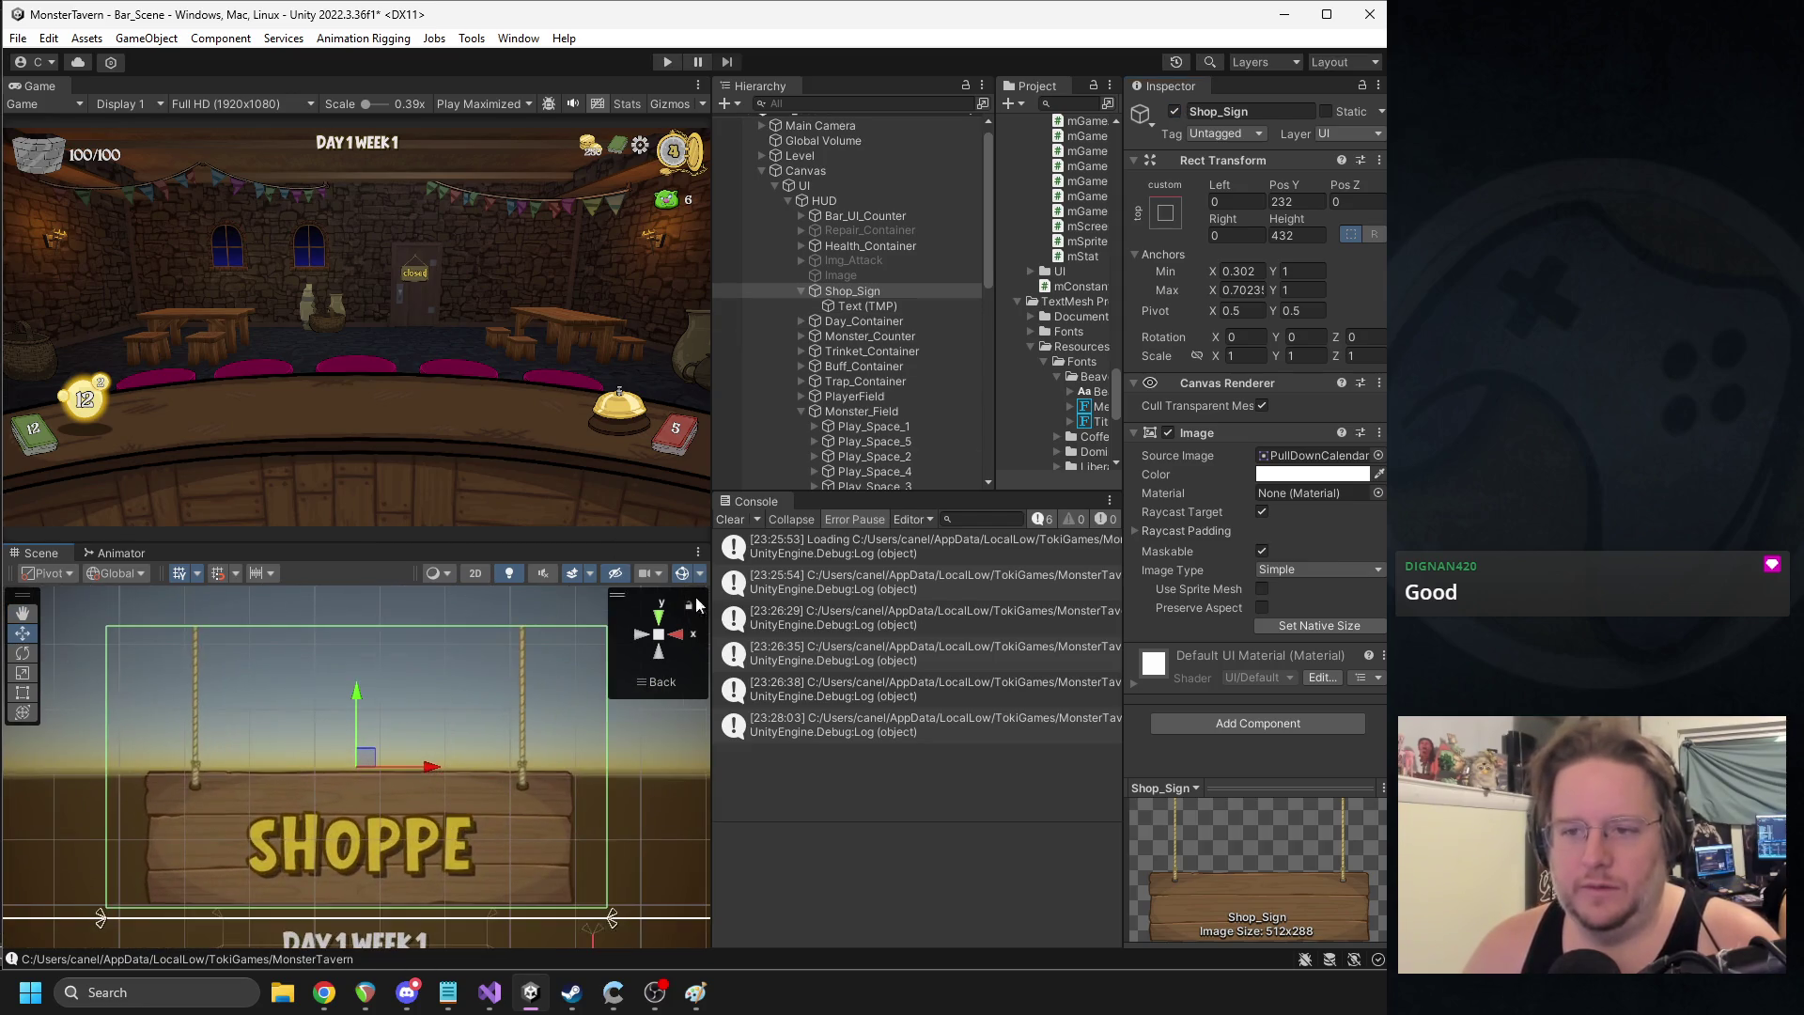
pyautogui.click(850, 294)
pyautogui.hotkey('ctrl', 'd')
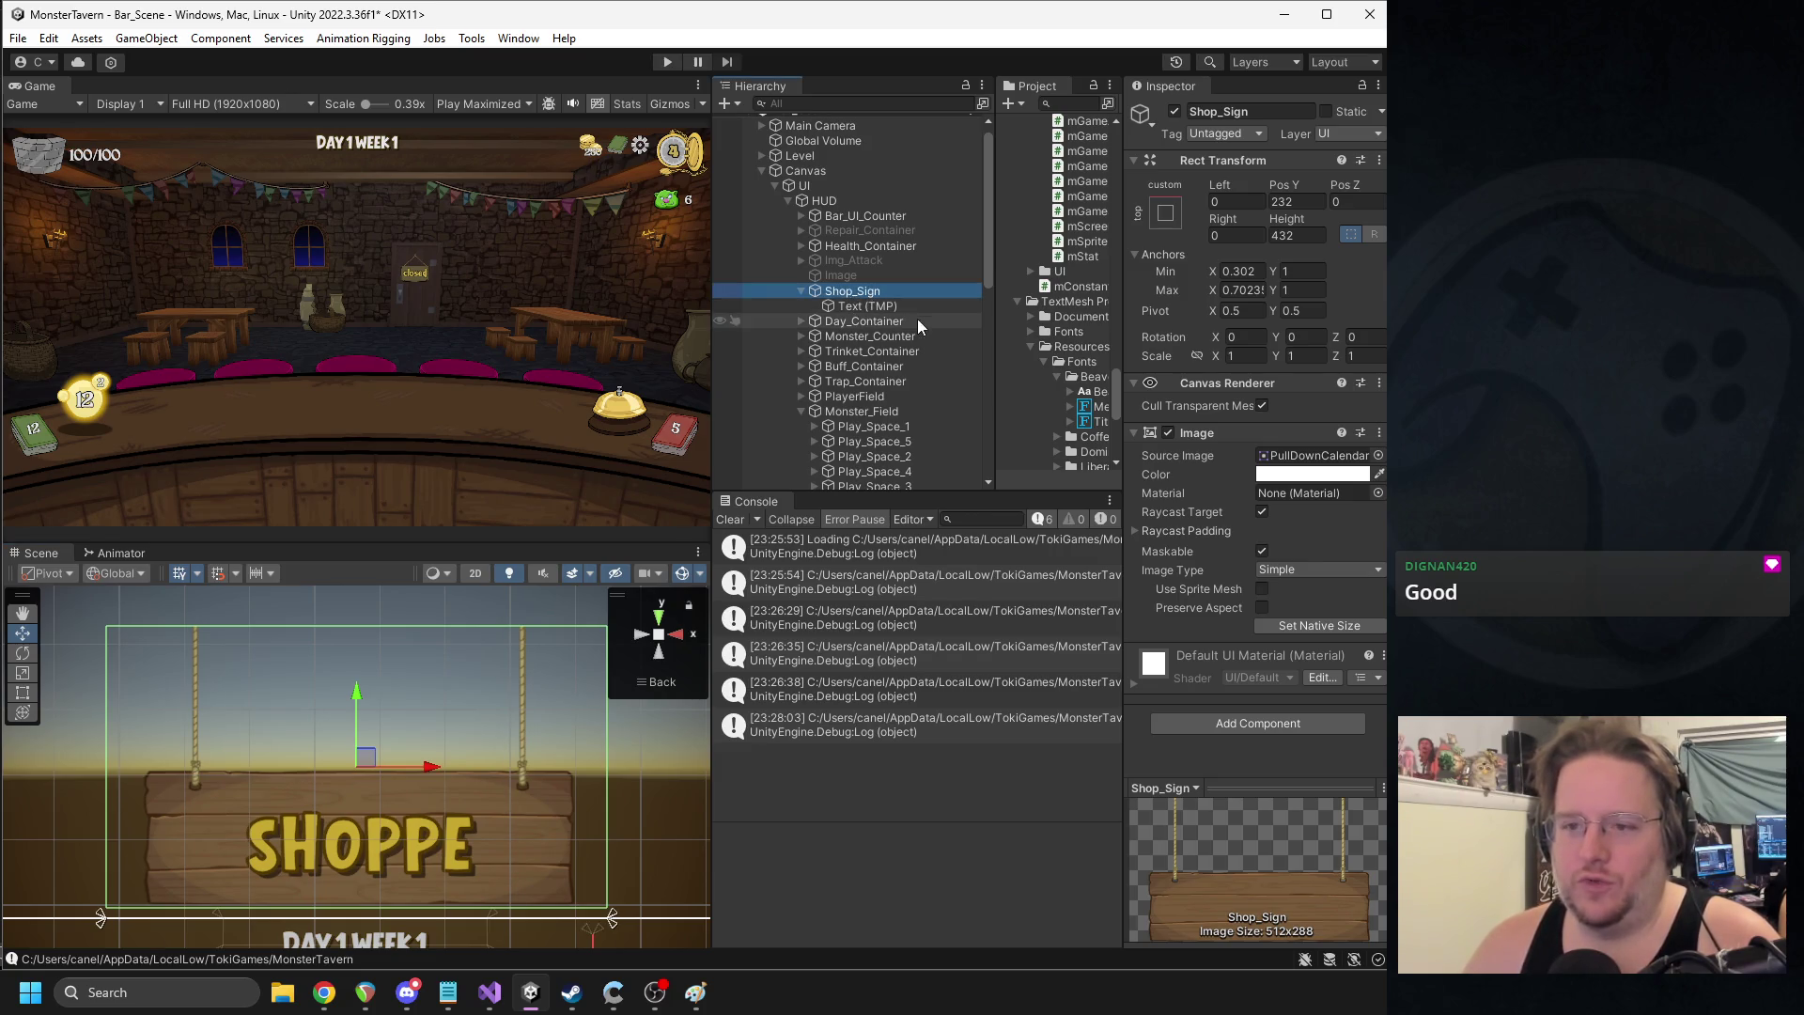
pyautogui.moveTo(917, 318); pyautogui.dragTo(860, 304)
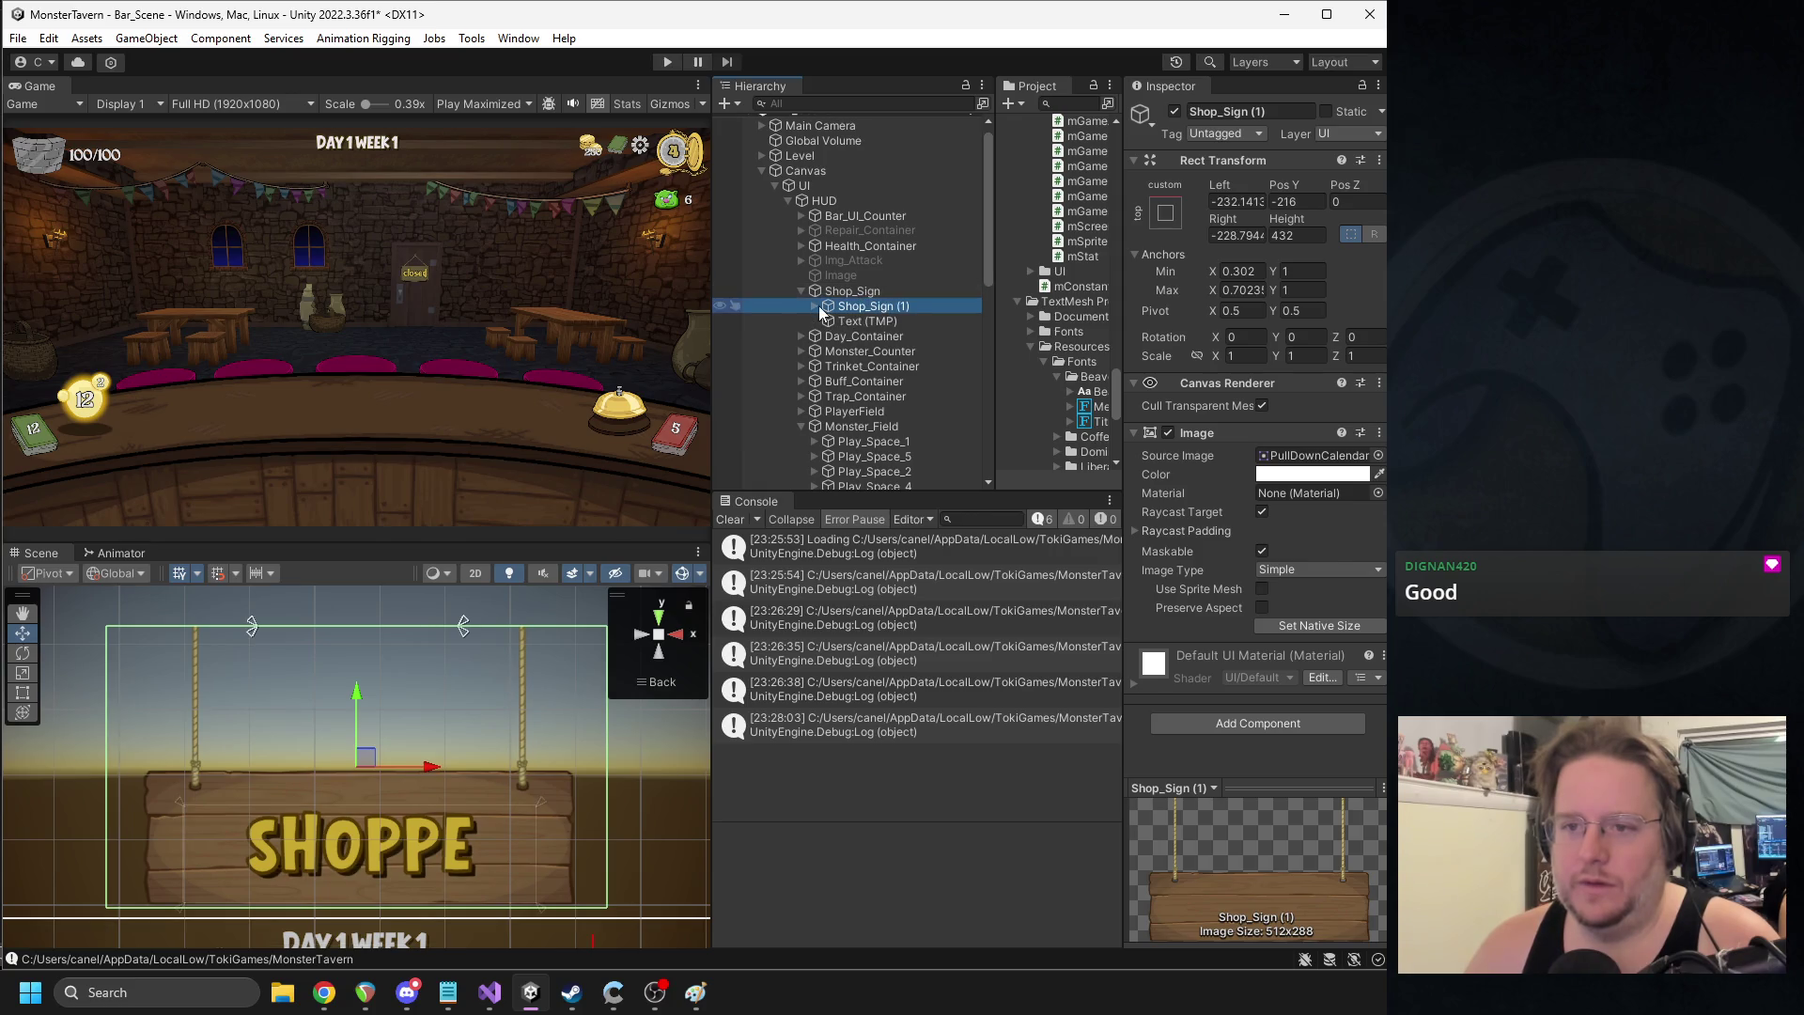
pyautogui.click(815, 306)
pyautogui.click(878, 320)
pyautogui.doubleClick(877, 307)
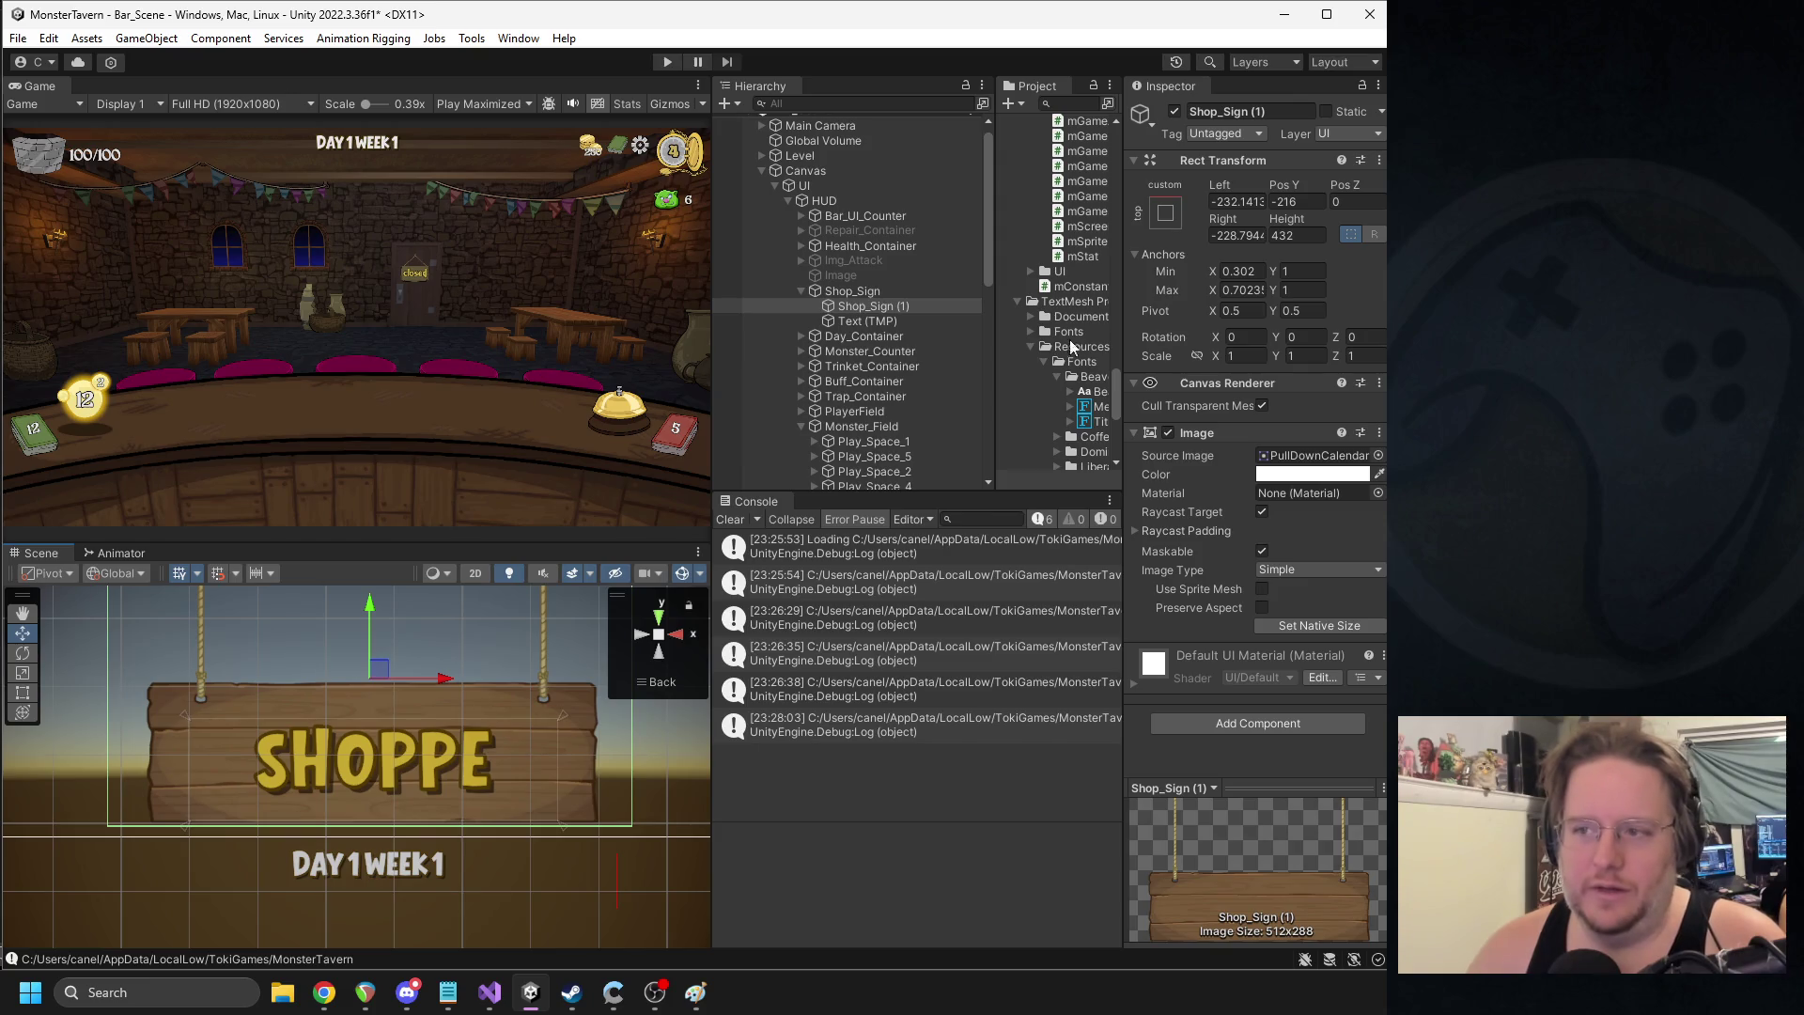
# - Give the copy the stretch anchor preset with zero offsets and rename it Sign_FG
pyautogui.click(1165, 212)
pyautogui.click(1366, 495)
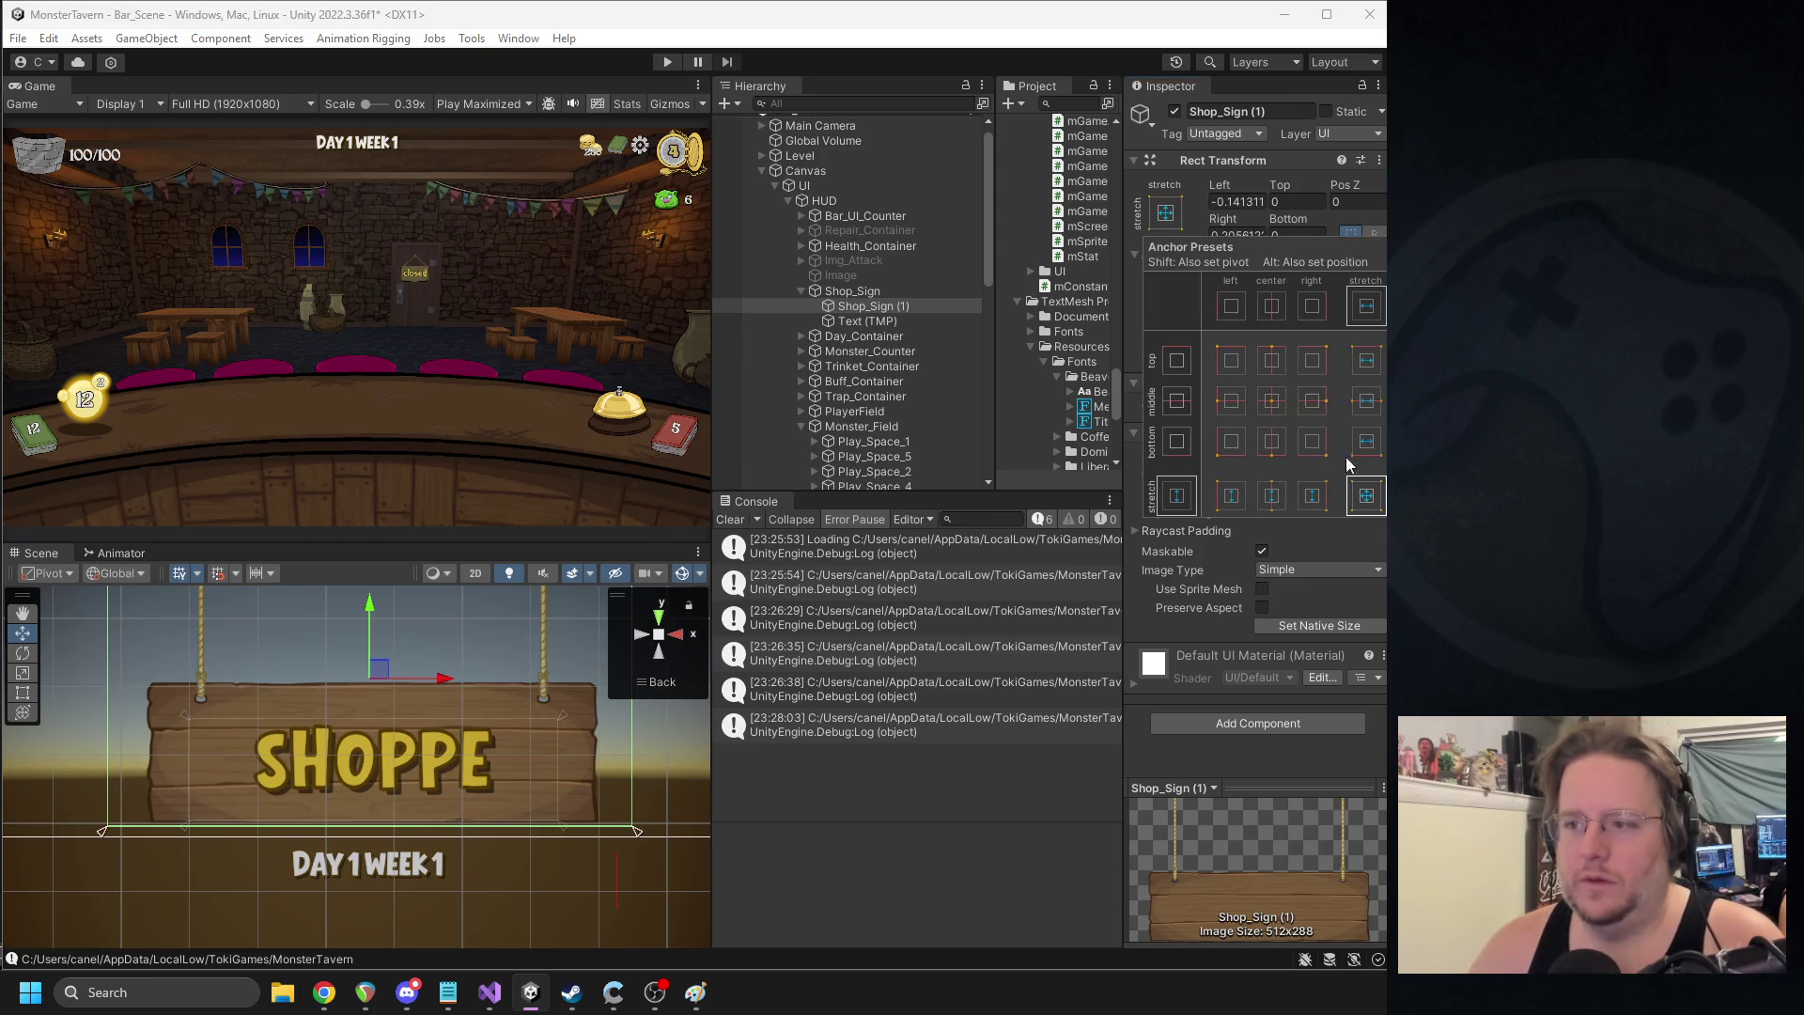
pyautogui.click(1238, 201)
pyautogui.write('0')
pyautogui.press('Tab')
pyautogui.press('Tab')
pyautogui.write('0')
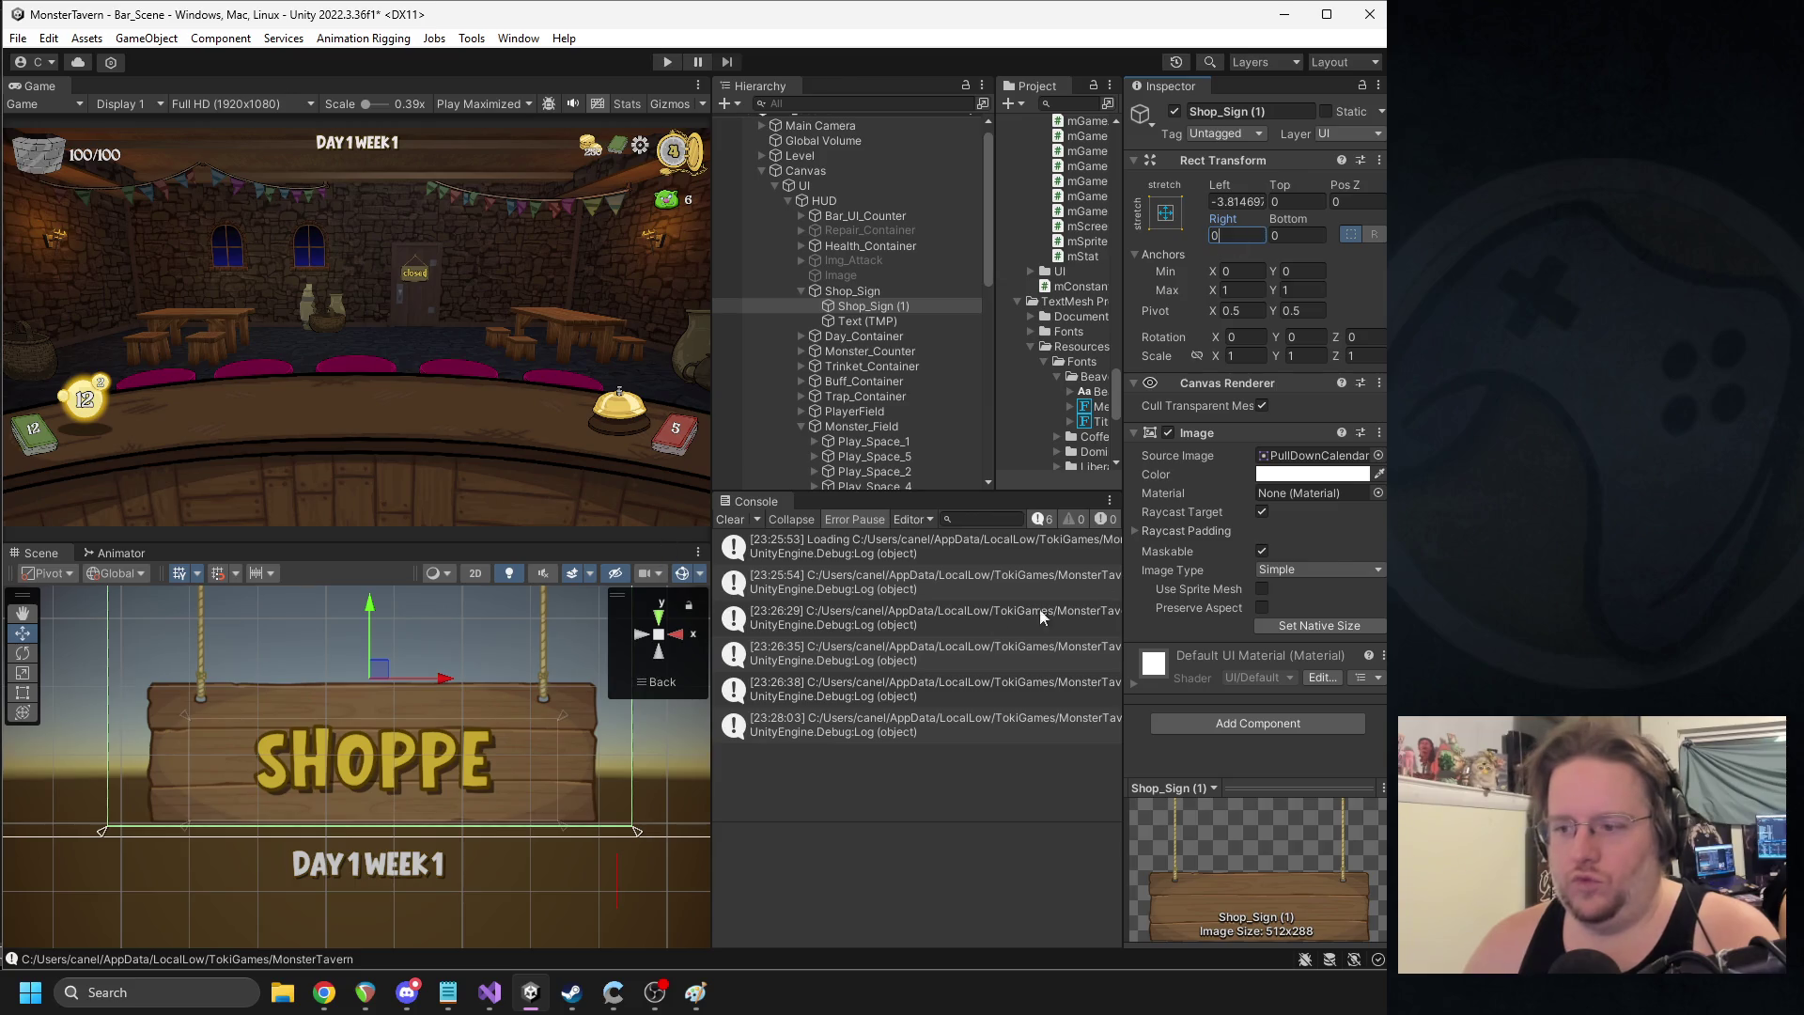
pyautogui.click(1259, 112)
pyautogui.write('Sign_FG')
pyautogui.press('Return')
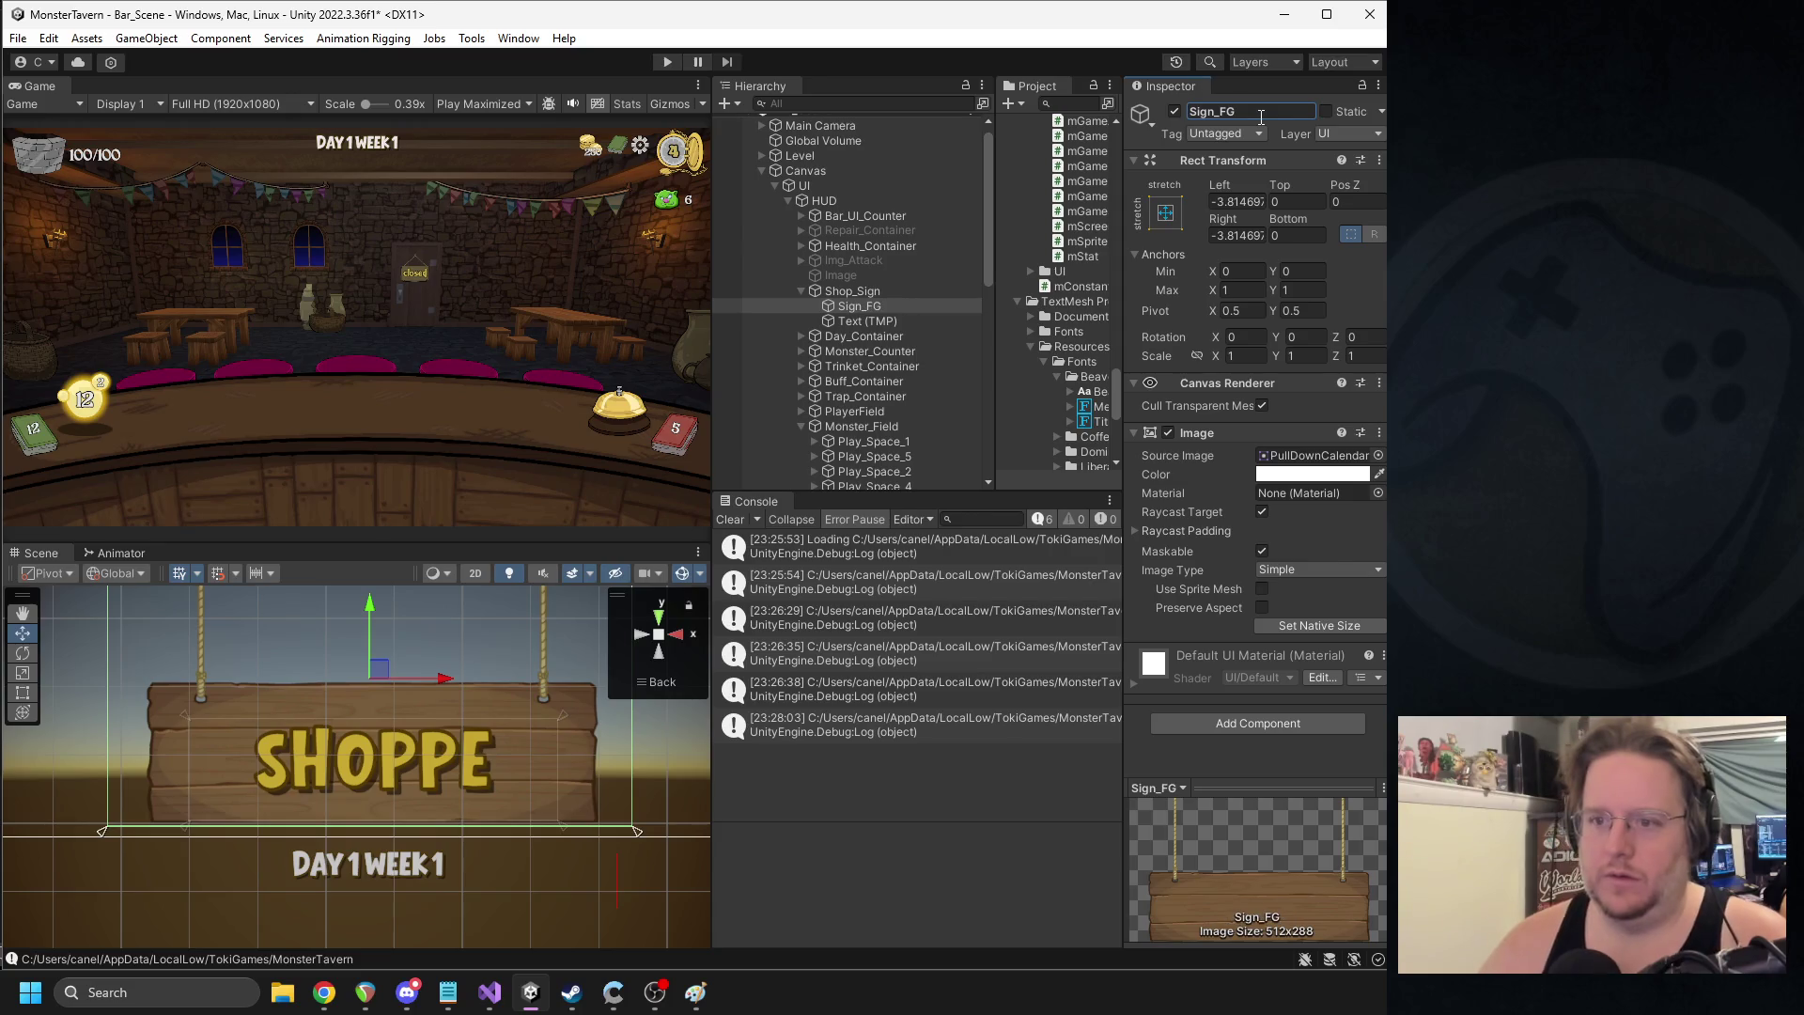
# - Set Shop_Sign's Image colour to black and nudge Sign_FG slightly right and down
pyautogui.click(853, 294)
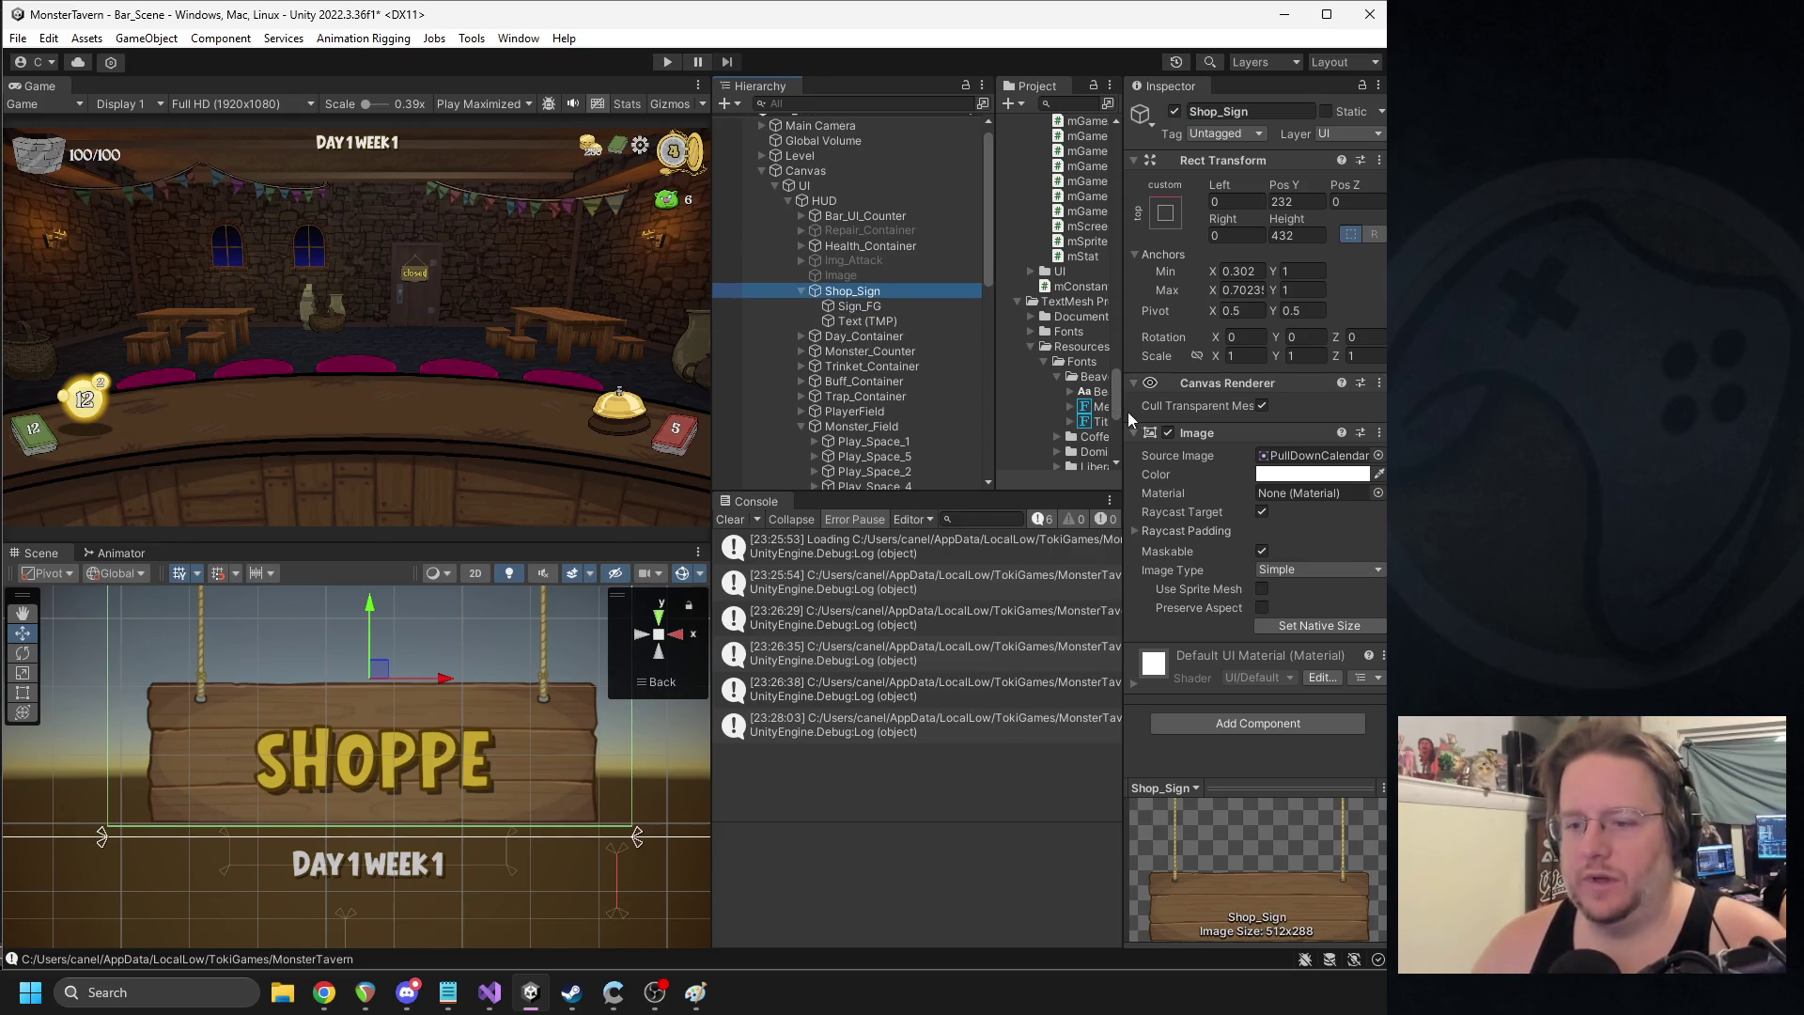
pyautogui.click(1313, 473)
pyautogui.moveTo(1374, 669); pyautogui.dragTo(1335, 692)
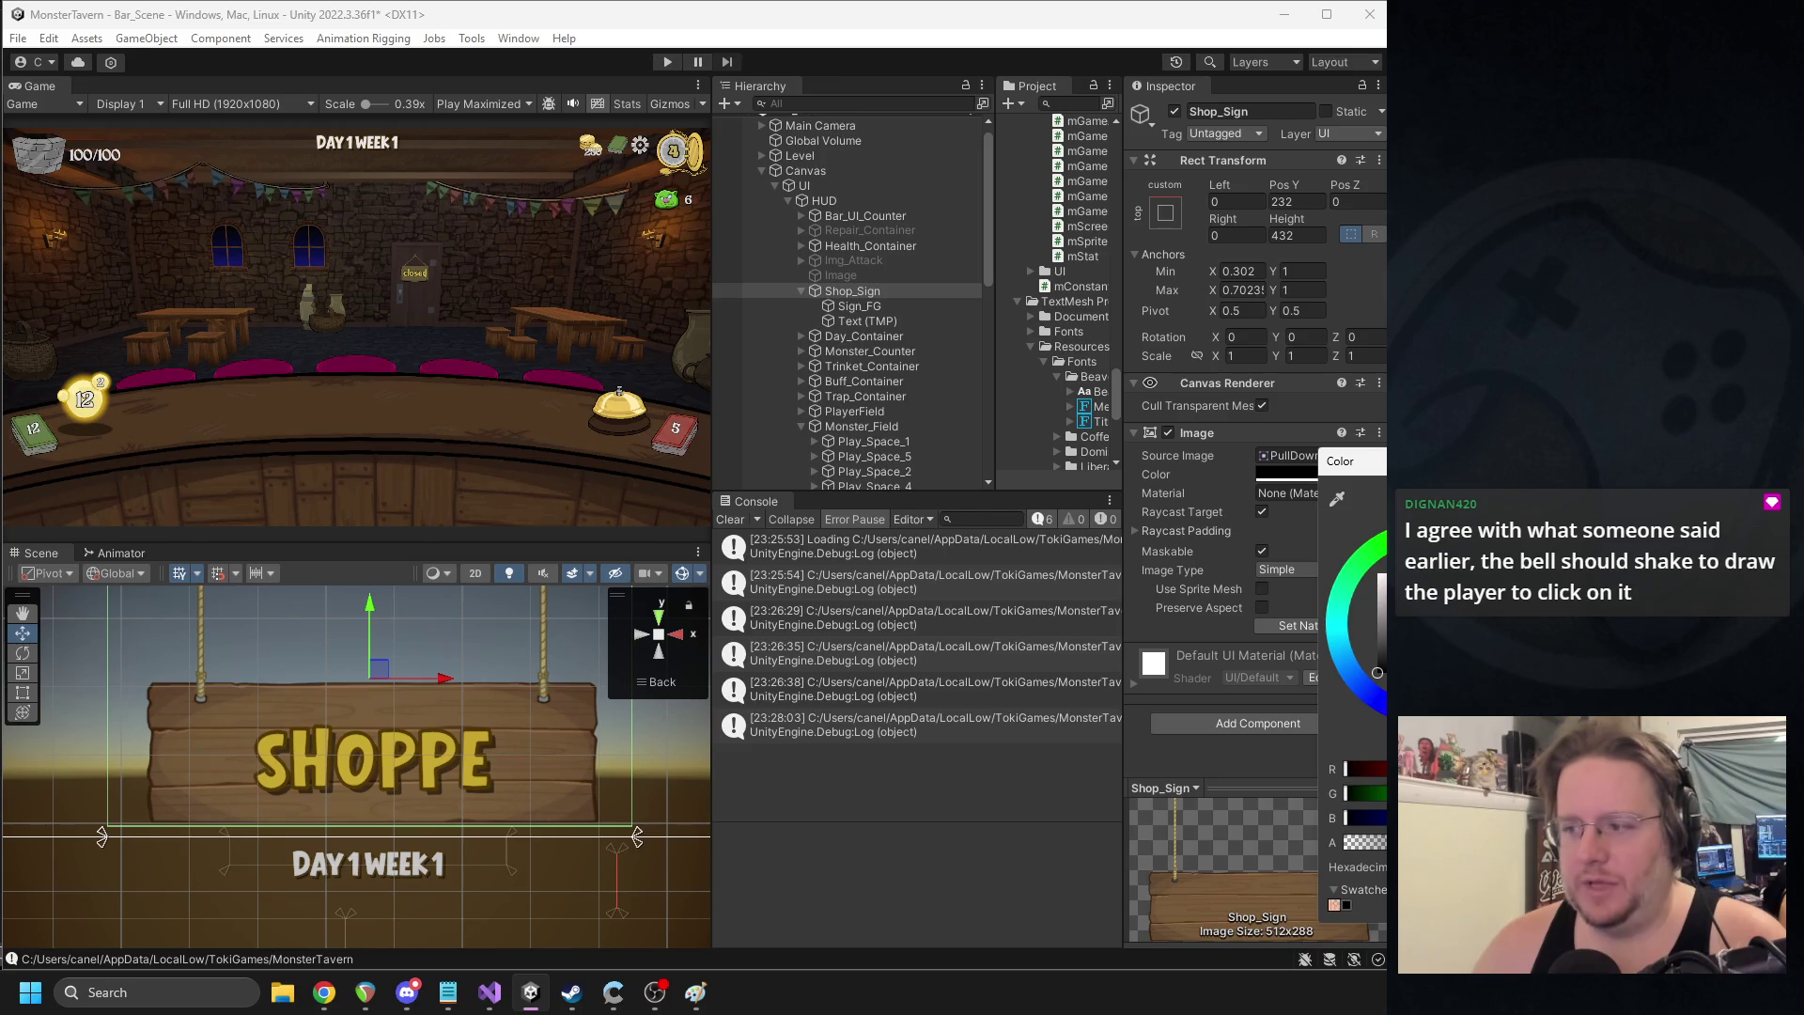
pyautogui.click(751, 485)
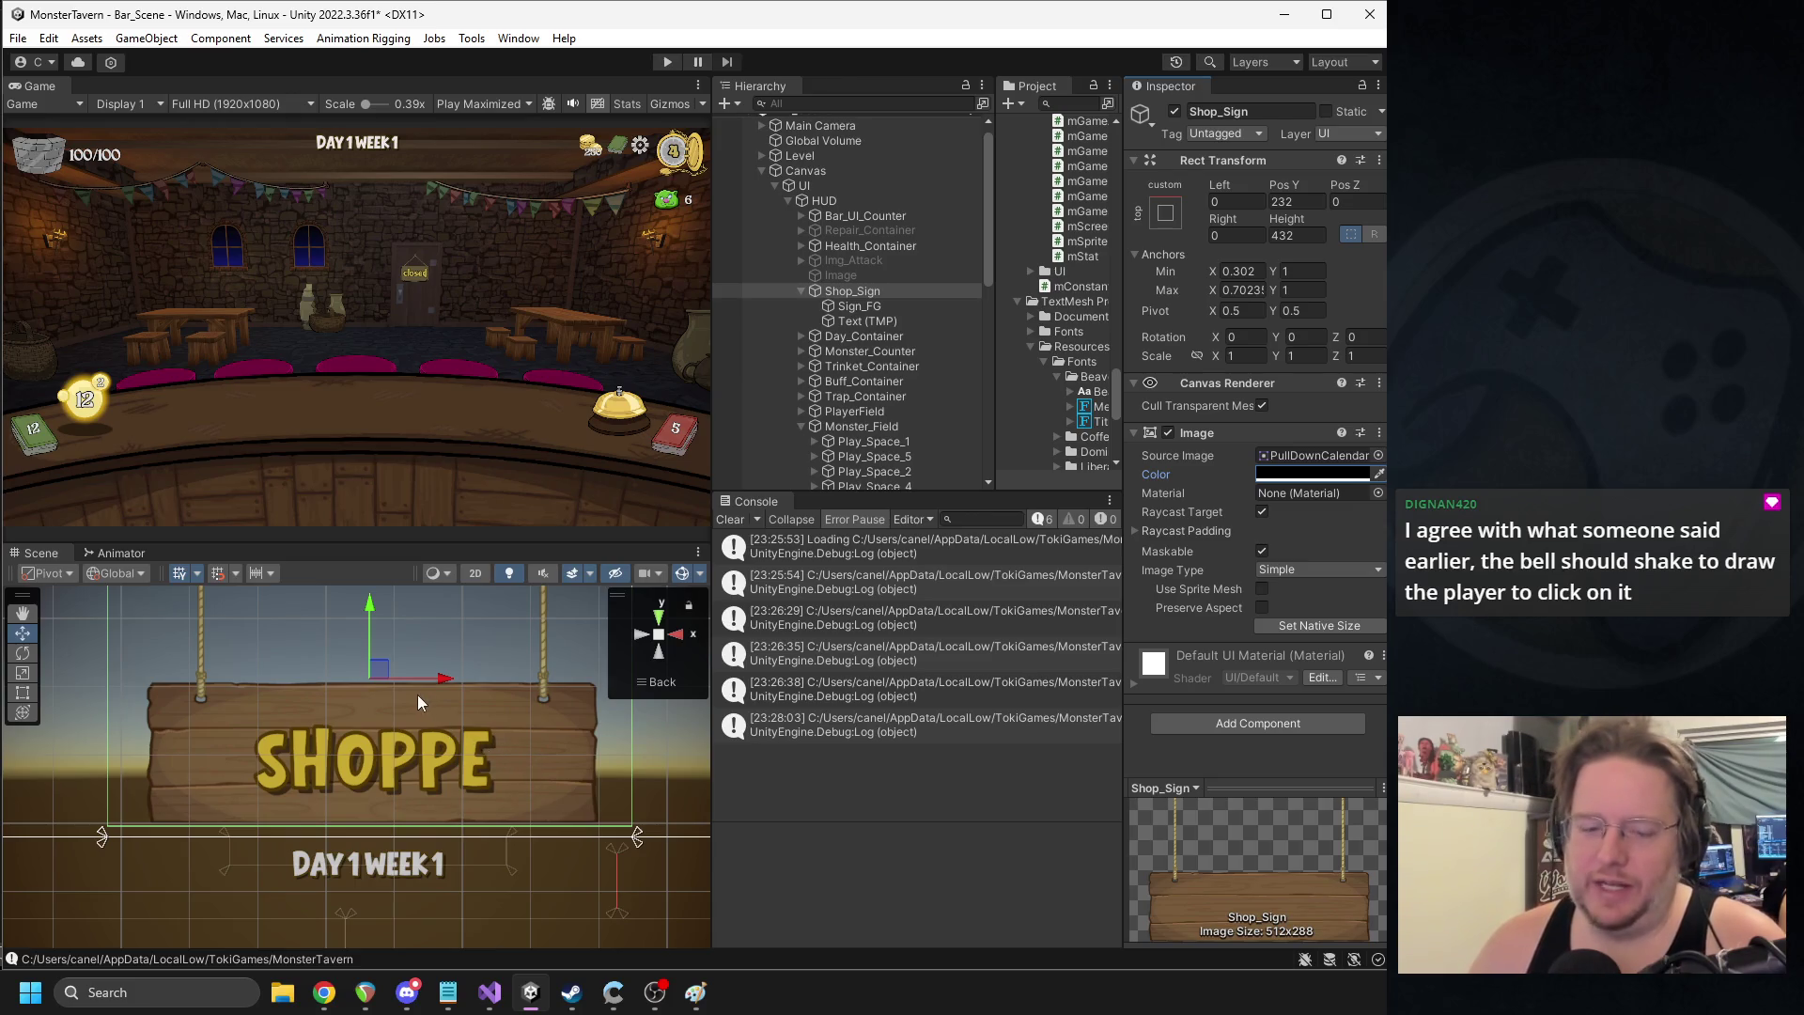
pyautogui.click(895, 305)
pyautogui.moveTo(395, 640); pyautogui.dragTo(388, 634)
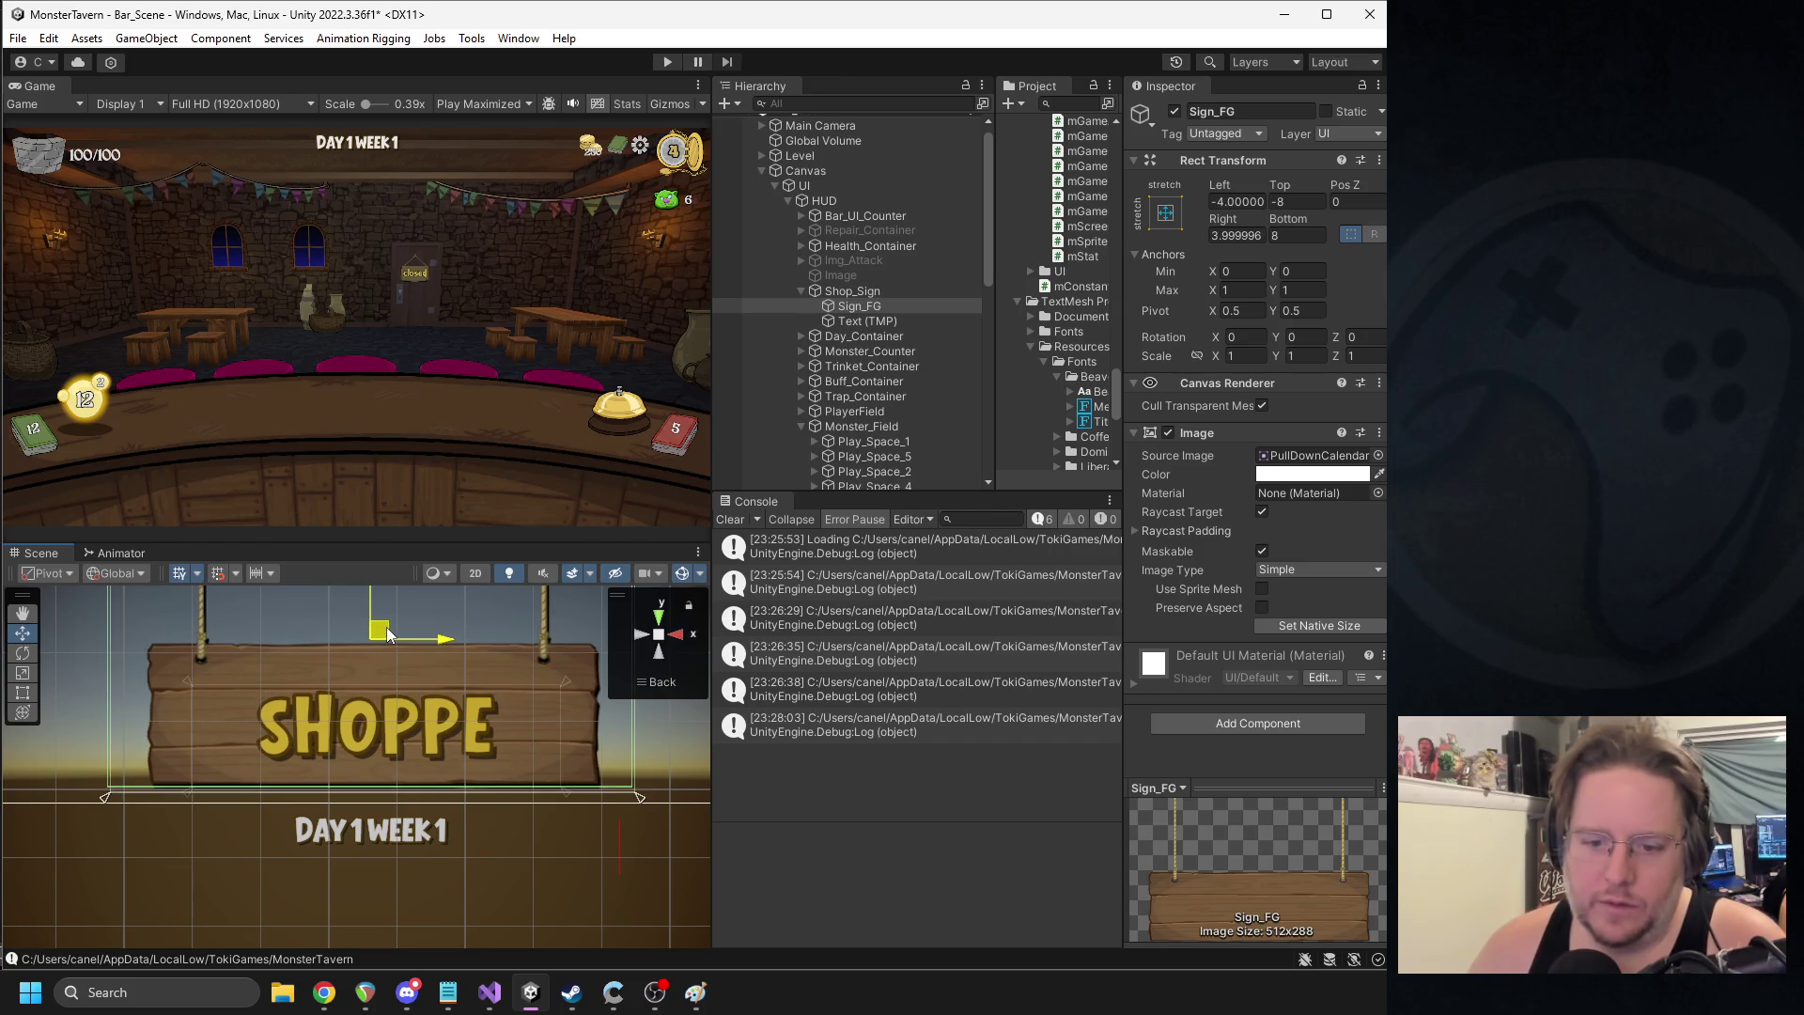
# - Give Sign_FG offsets of Left -3, Right 3, Top -6 and Bottom 6
pyautogui.click(177, 855)
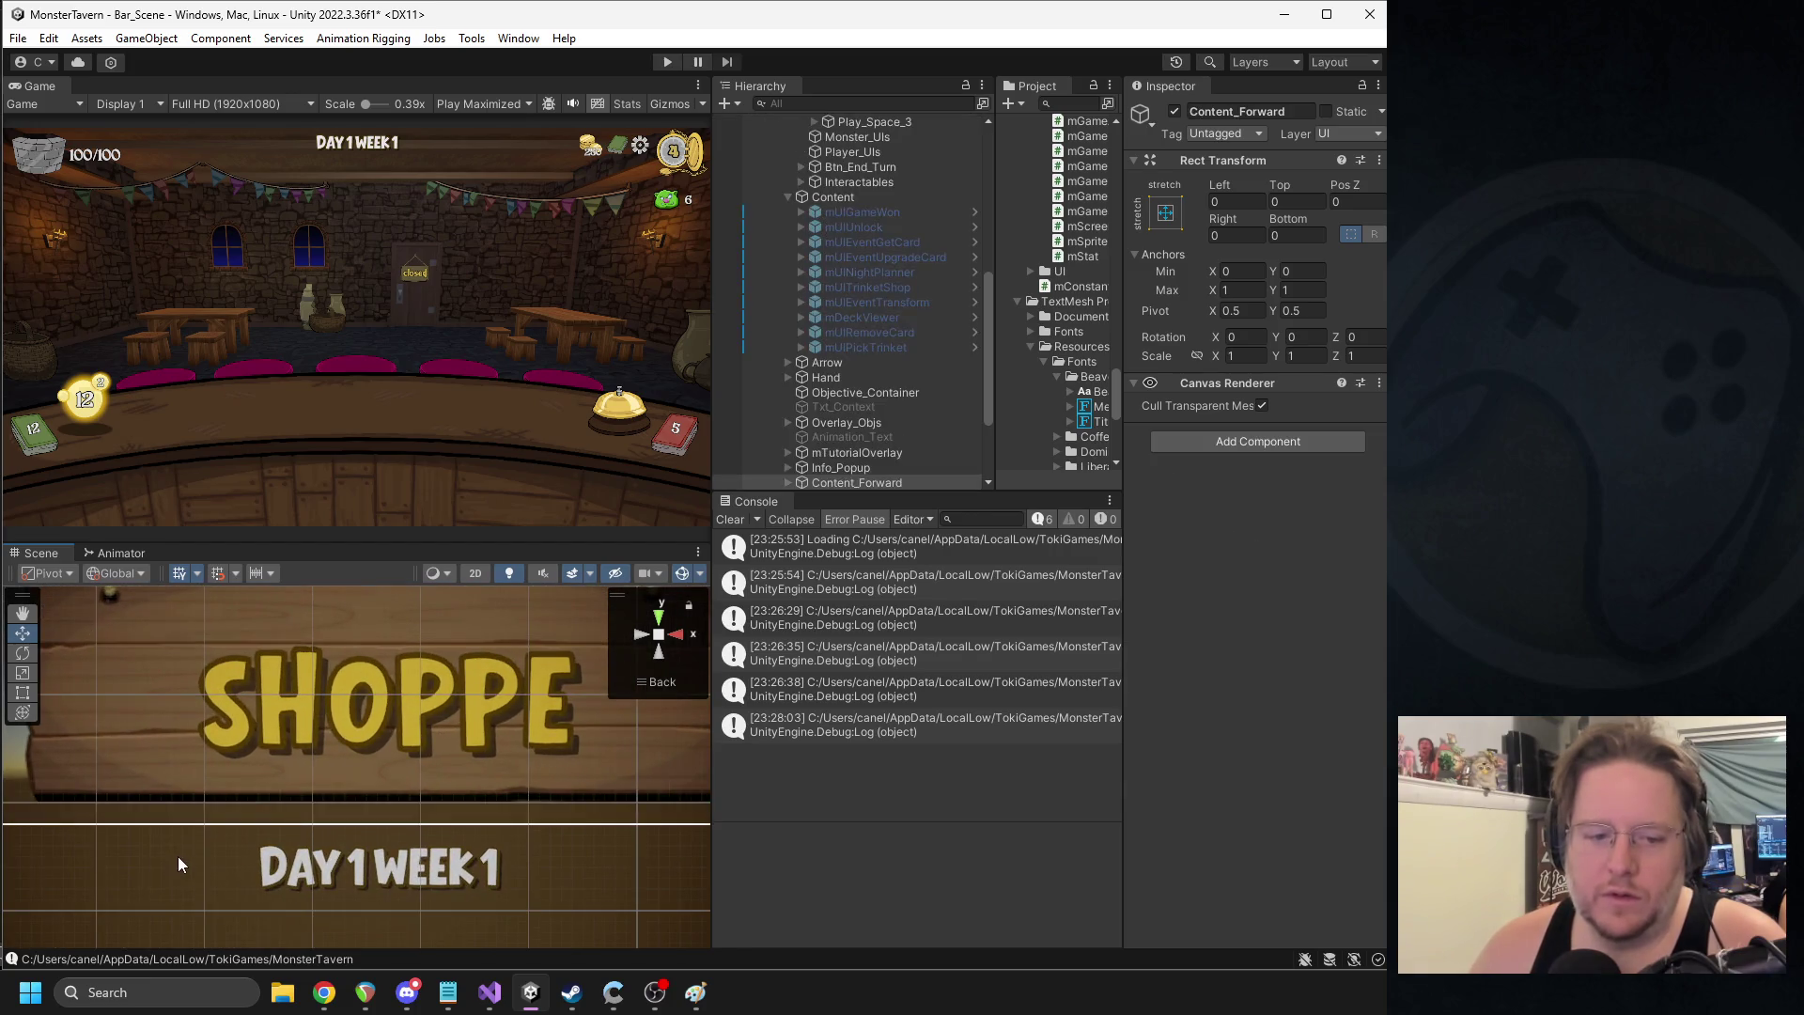
pyautogui.scroll(-3, 293, 787)
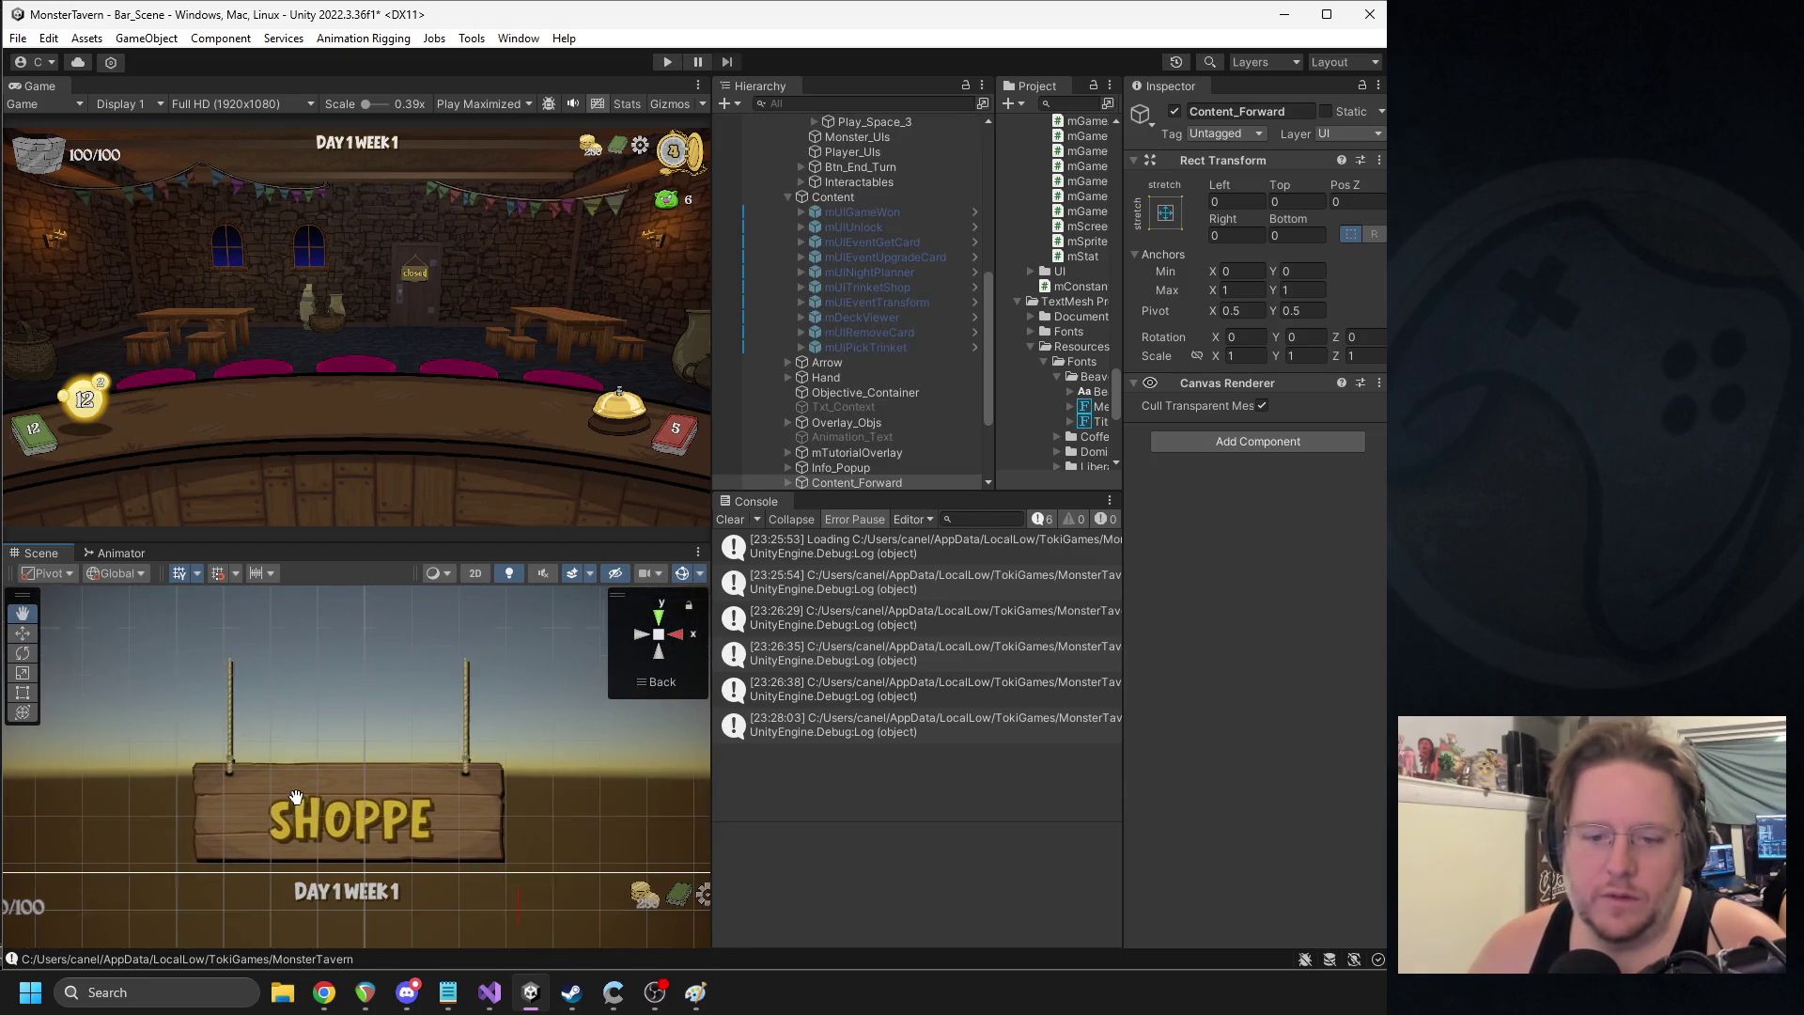
pyautogui.click(431, 730)
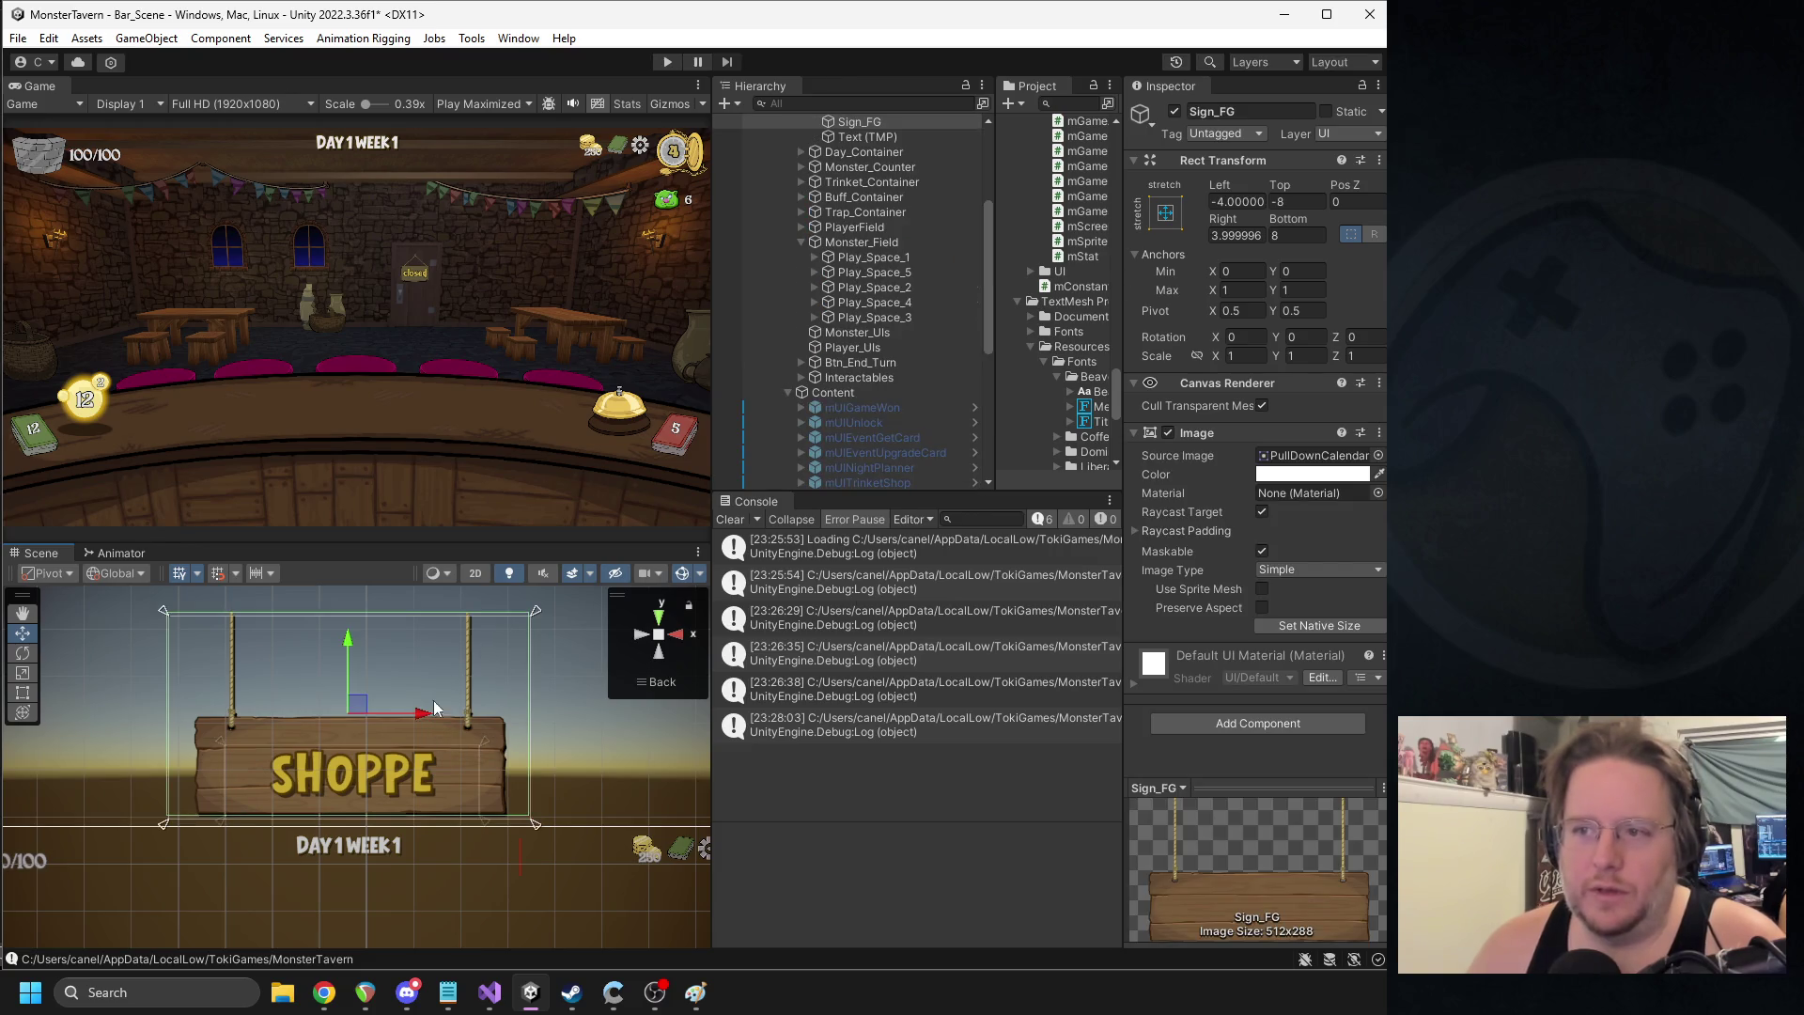
pyautogui.press('BackSpace')
pyautogui.write('3')
pyautogui.click(1236, 235)
pyautogui.write('3')
pyautogui.scroll(5, 511, 667)
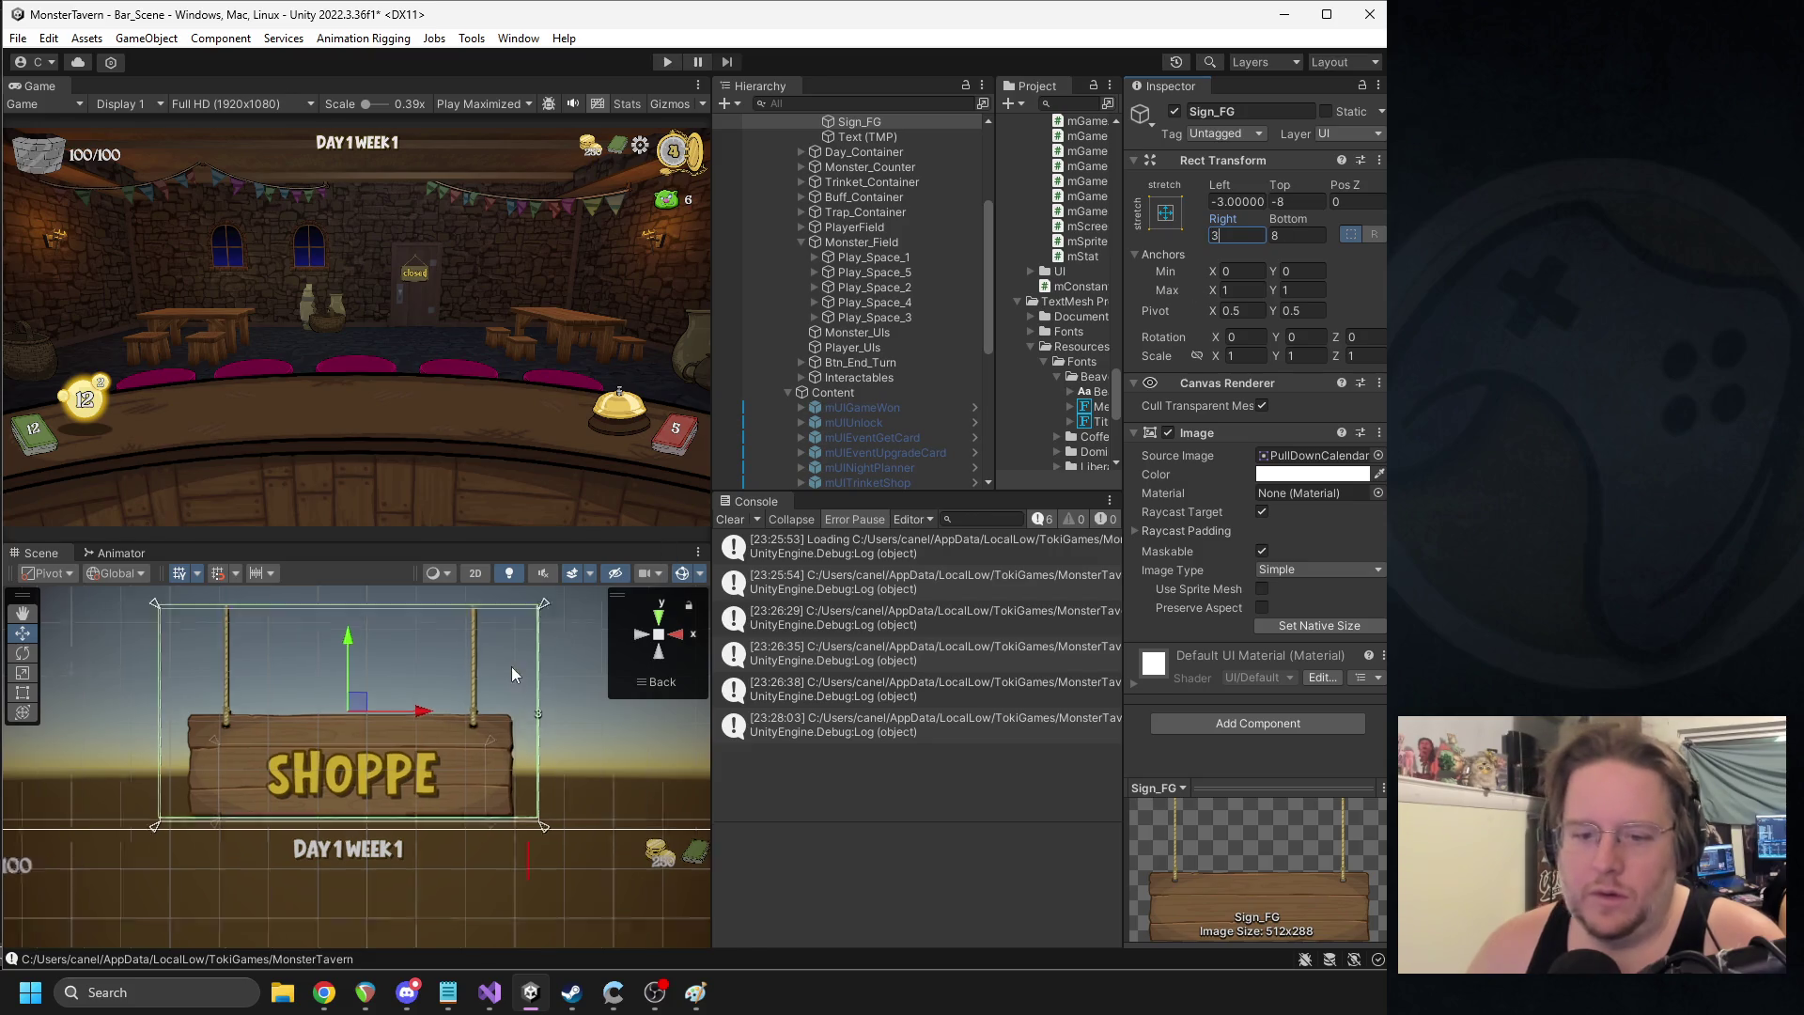
pyautogui.click(1296, 200)
pyautogui.write('-6')
pyautogui.click(1285, 235)
pyautogui.write('6')
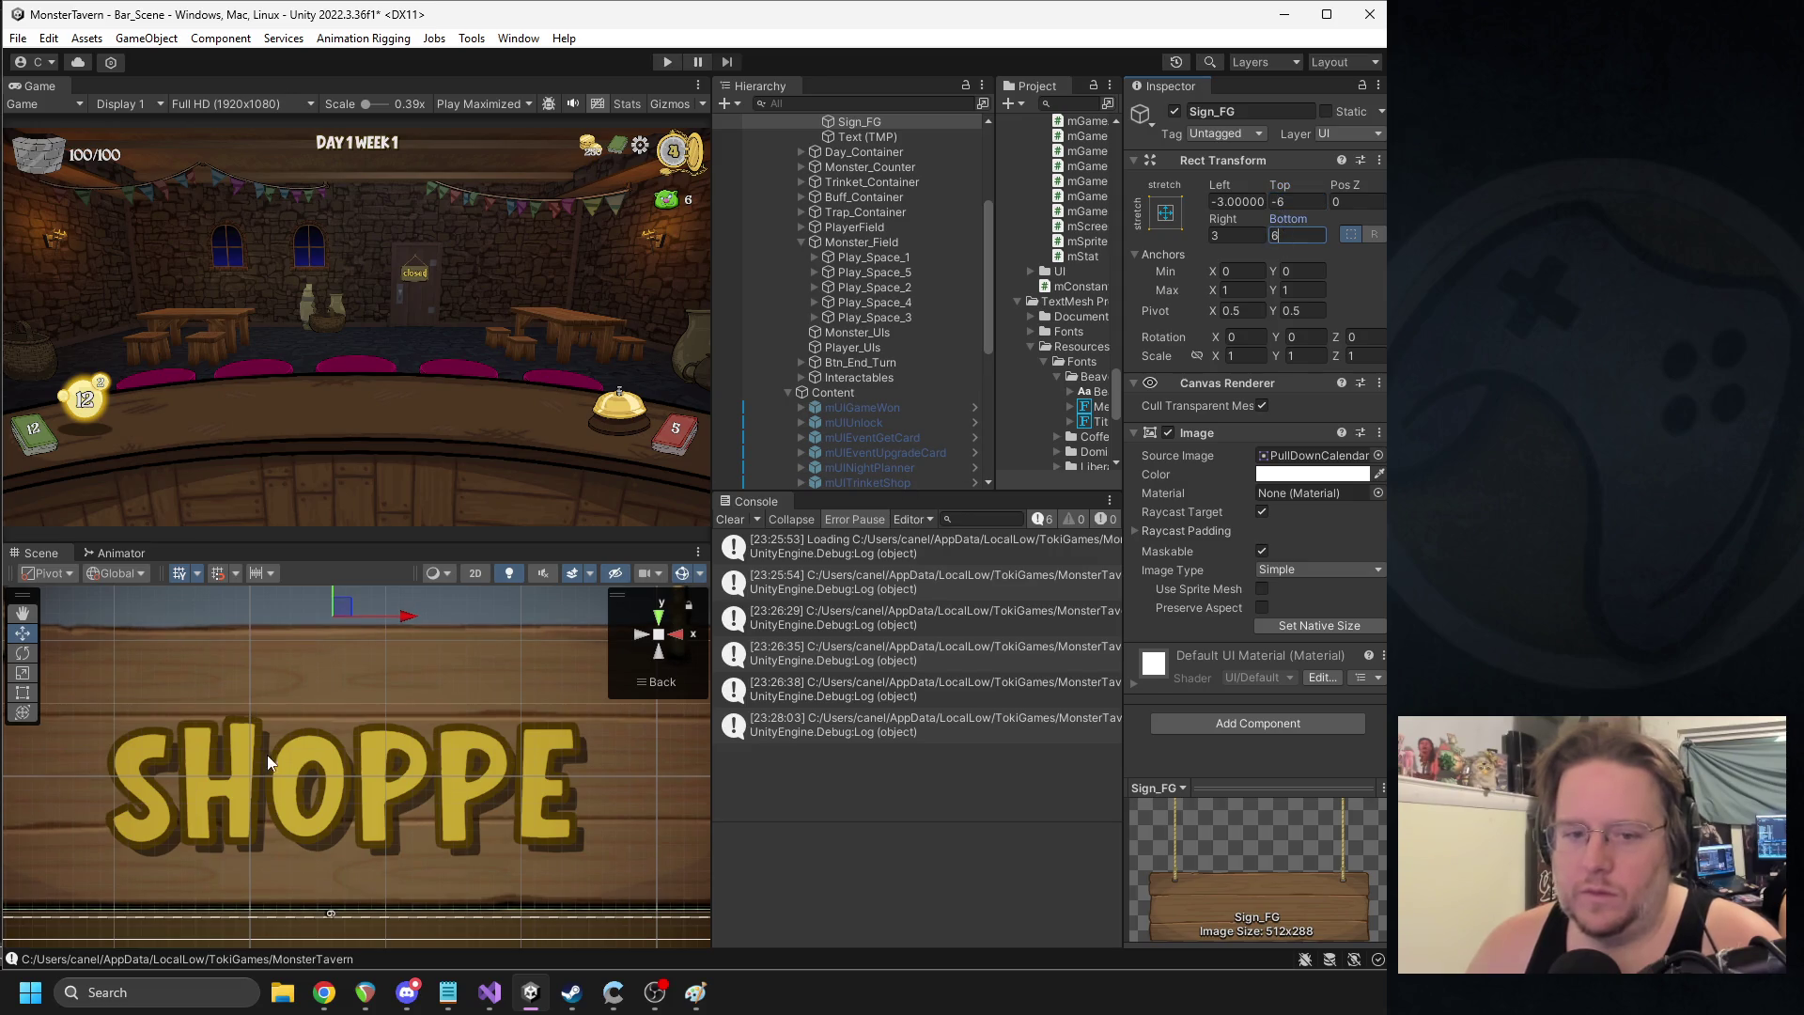
pyautogui.scroll(-5, 387, 783)
# - Deactivate Shop_Sign and turn off Raycast Target on its Image
pyautogui.click(686, 801)
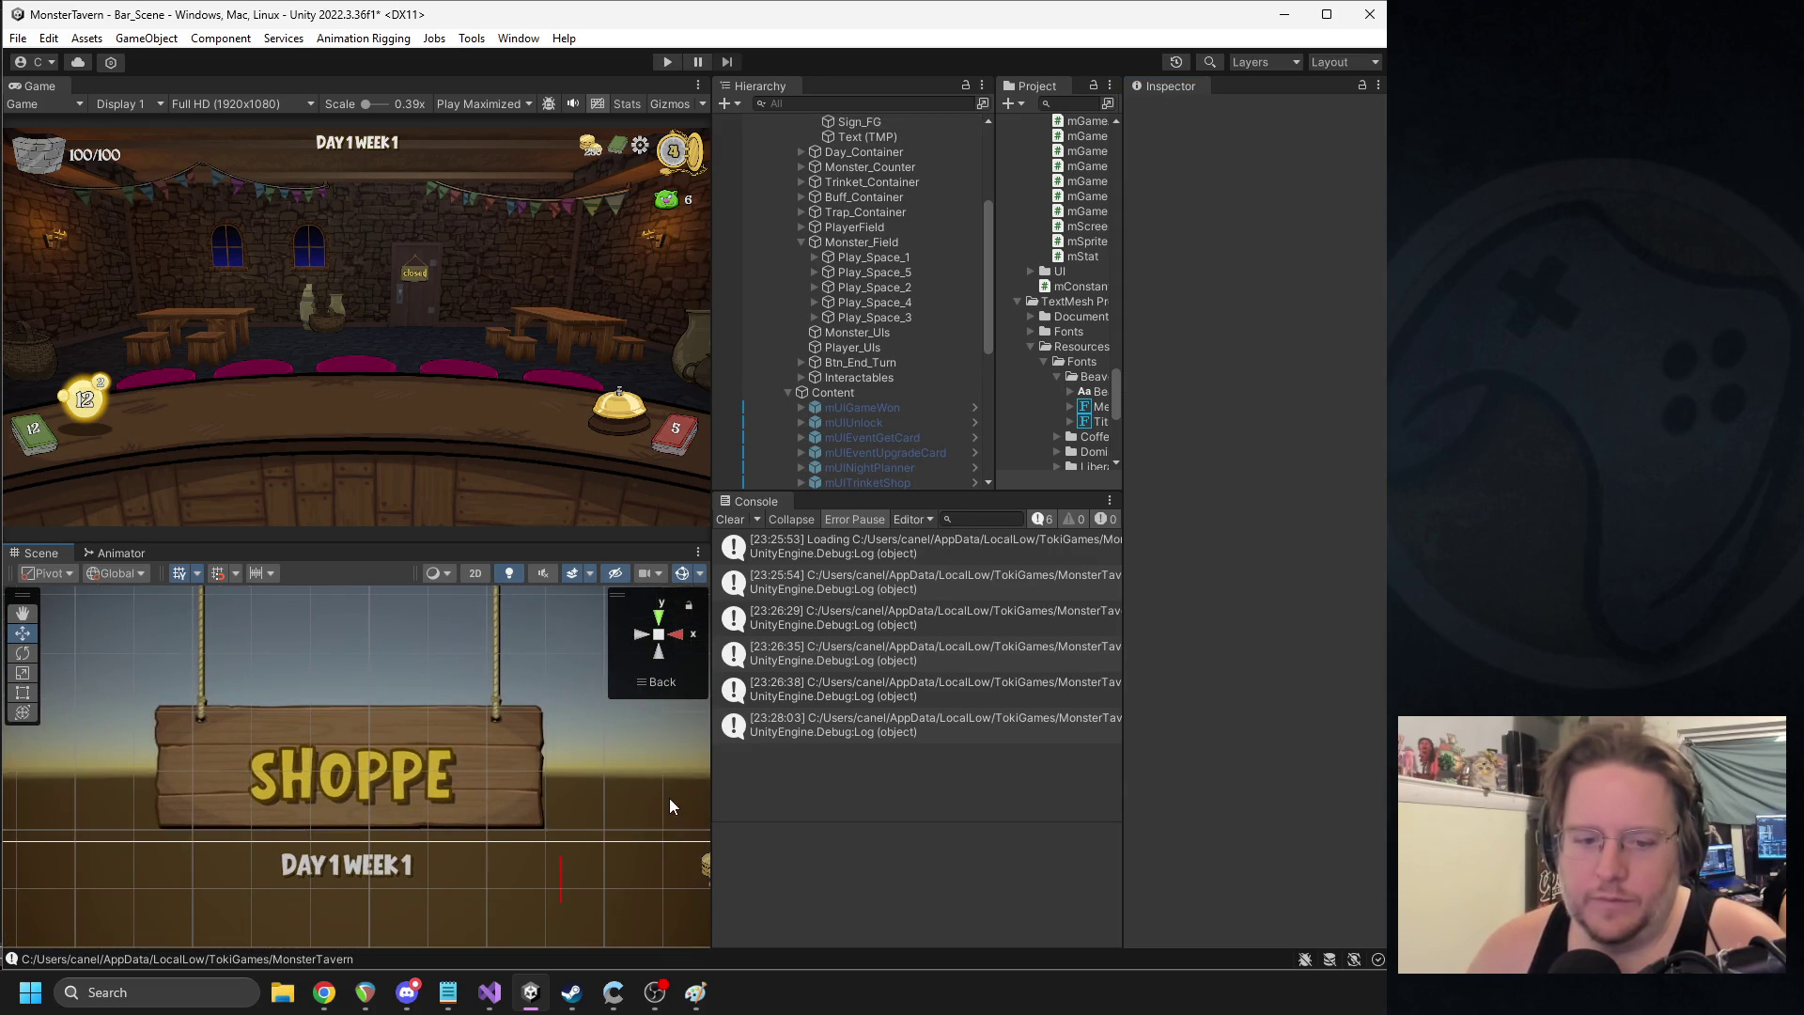
pyautogui.scroll(5, 893, 320)
pyautogui.click(897, 302)
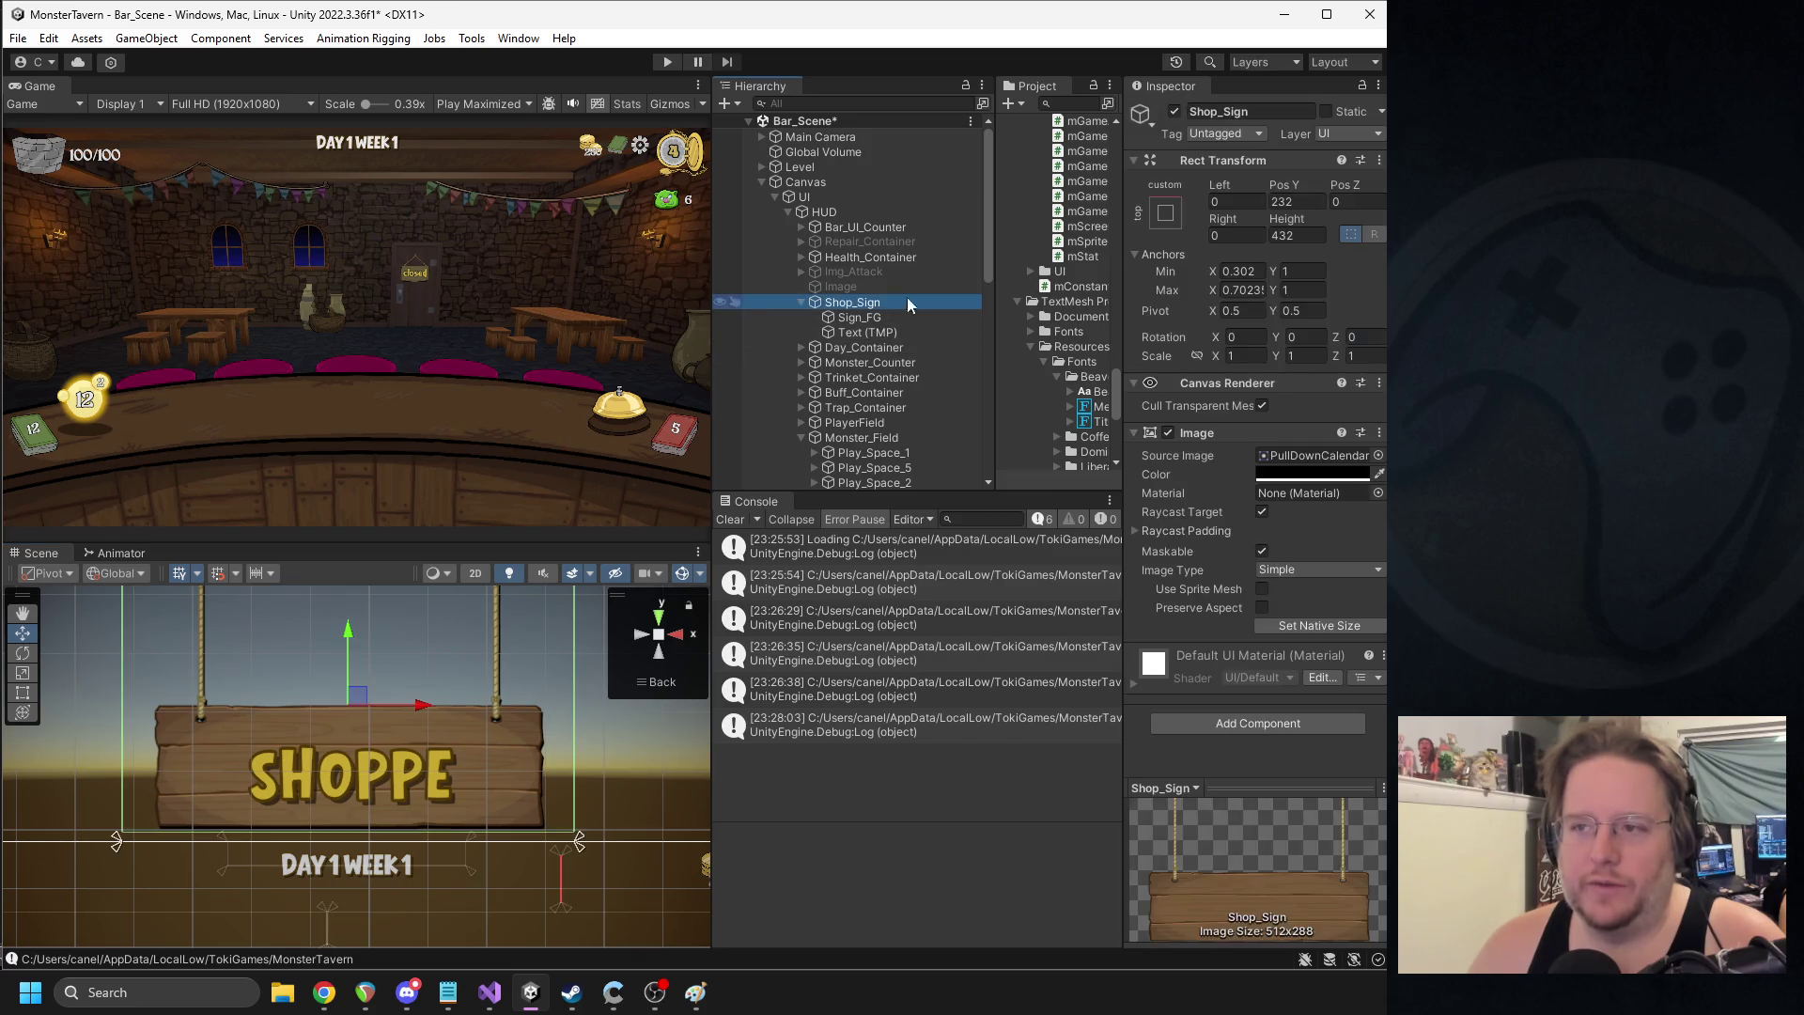
pyautogui.click(1175, 111)
pyautogui.click(1262, 512)
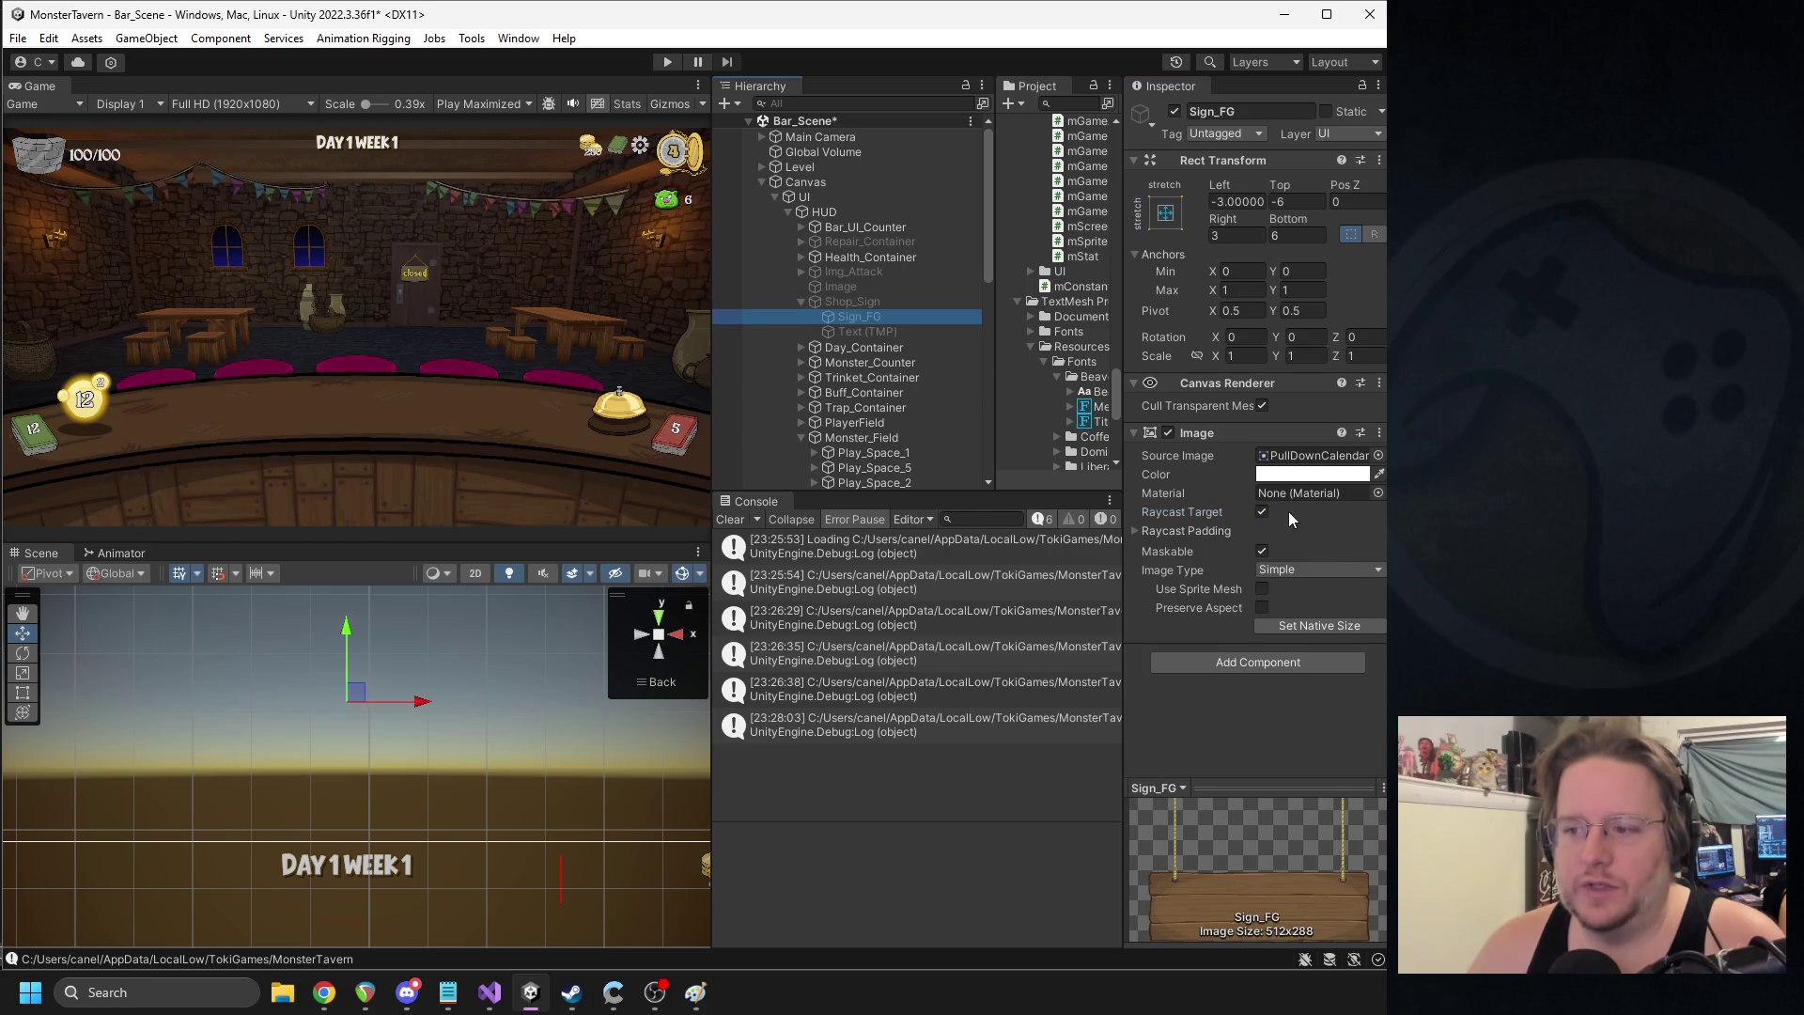
# - Turn off Raycast Target on the sign's TextMeshPro text and start Play mode
pyautogui.click(870, 332)
pyautogui.scroll(-1, 1229, 521)
pyautogui.click(1184, 713)
pyautogui.scroll(-5, 1221, 658)
pyautogui.click(1262, 559)
pyautogui.click(667, 62)
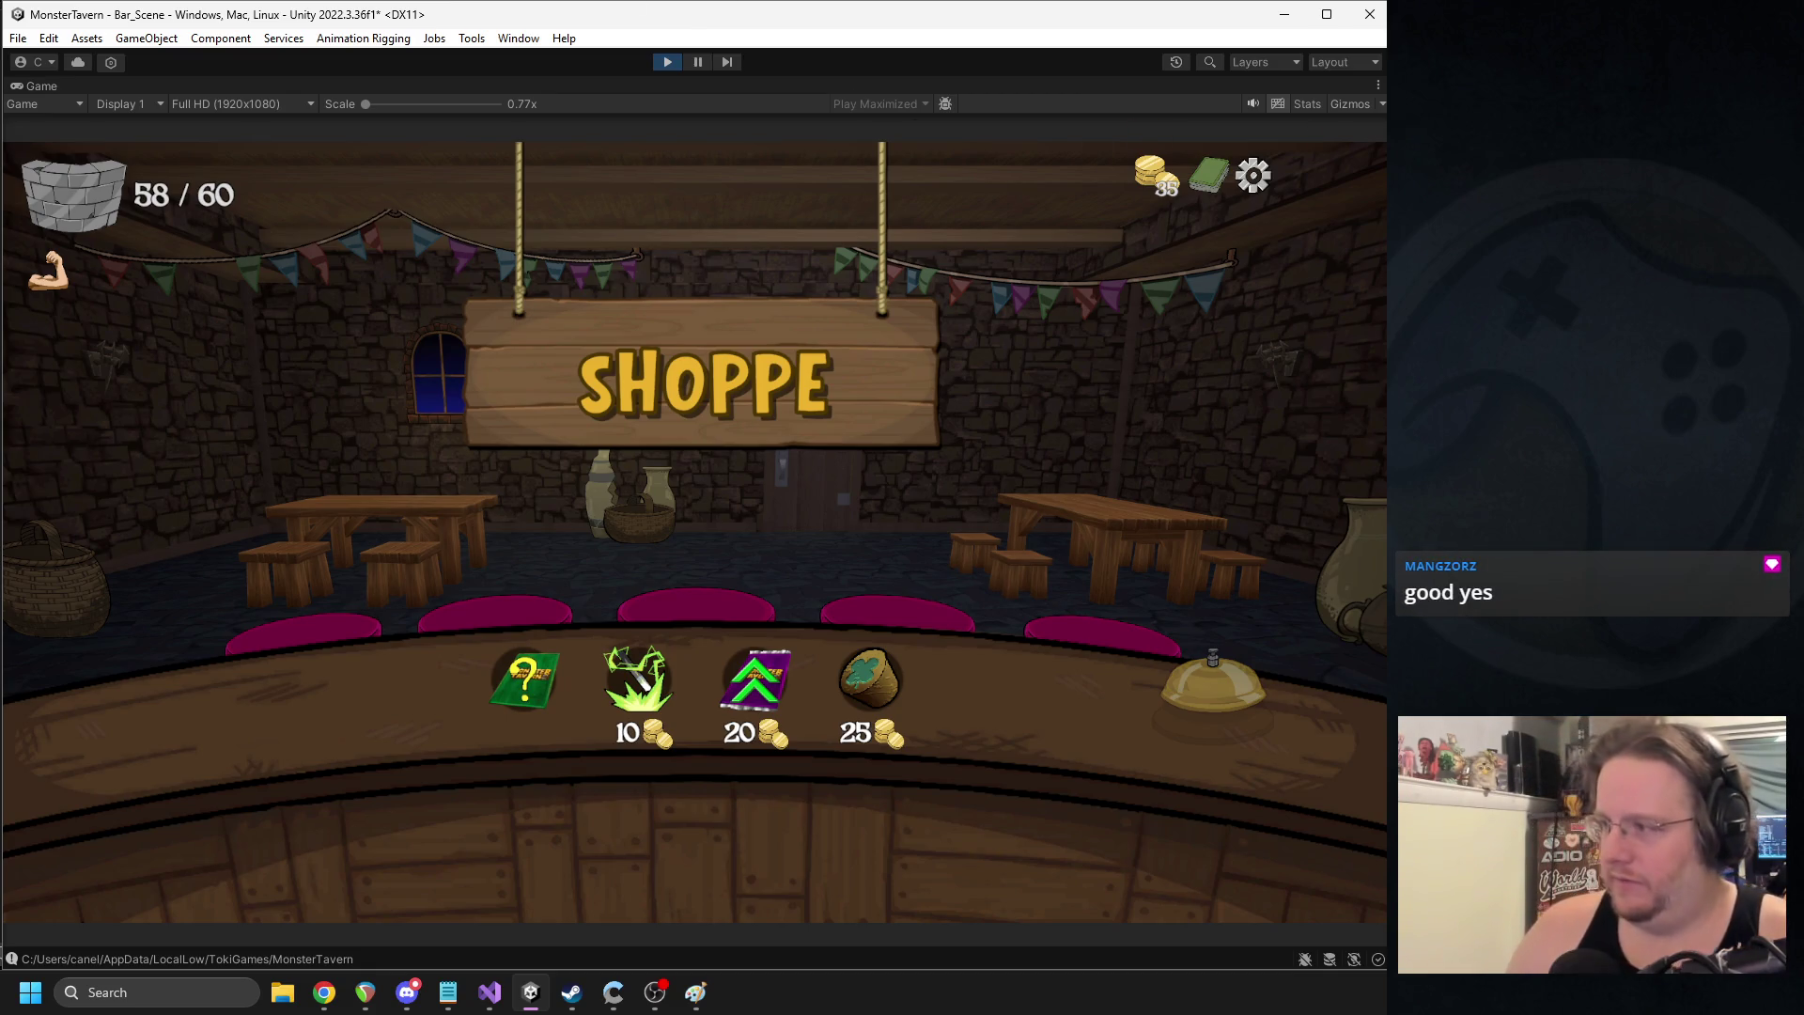
# - Glance at Discord, check the shop items in the running game, then stop Play mode
pyautogui.hotkey('alt', 'Tab')
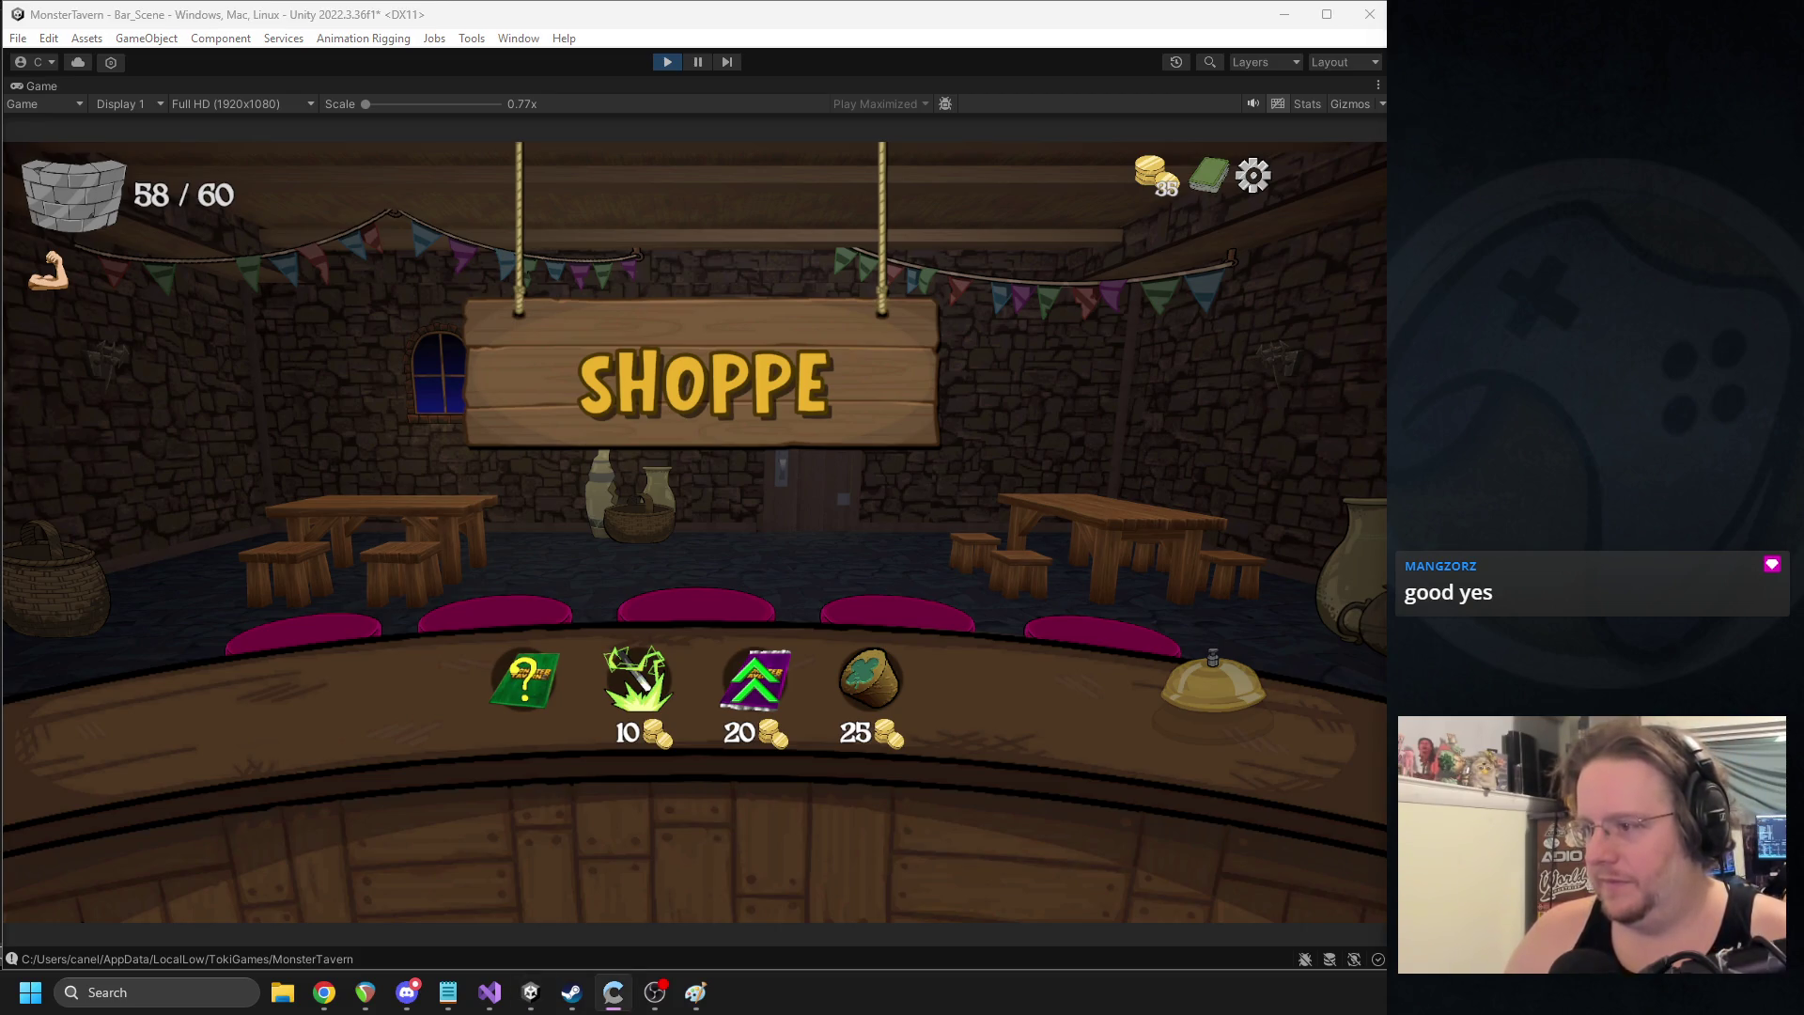
pyautogui.click(407, 992)
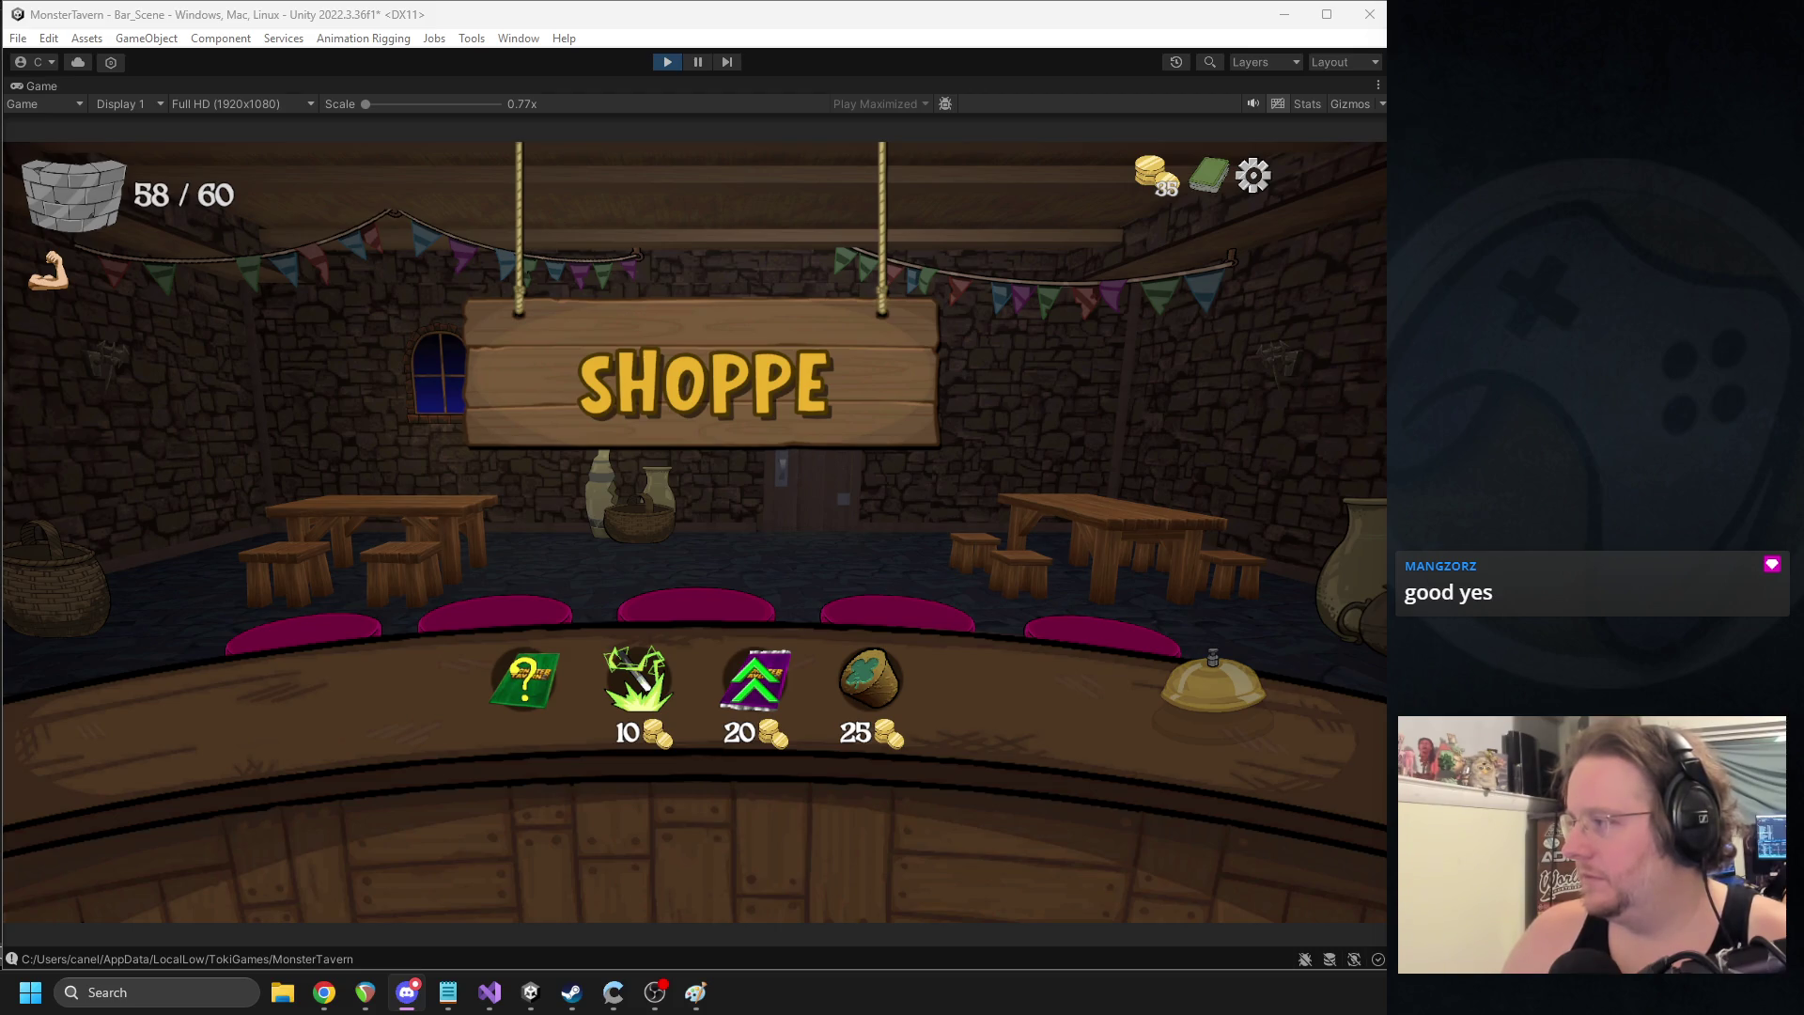
pyautogui.click(1264, 639)
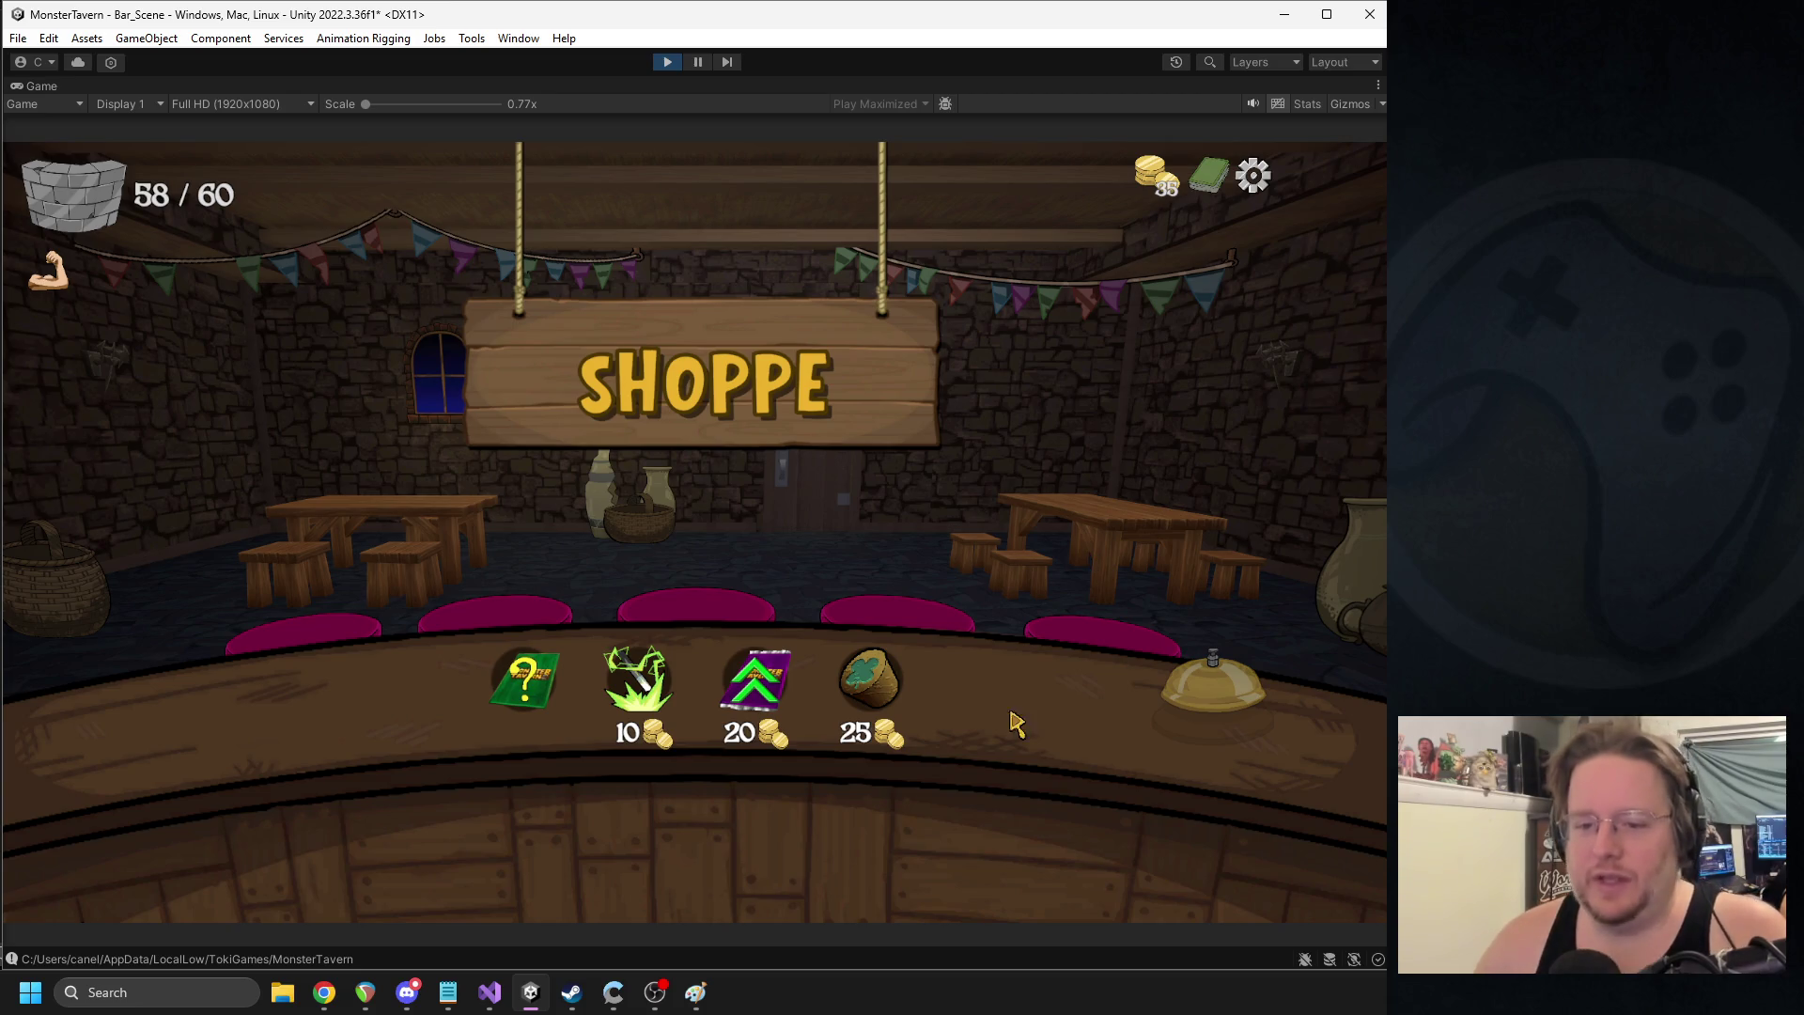
pyautogui.moveTo(663, 700)
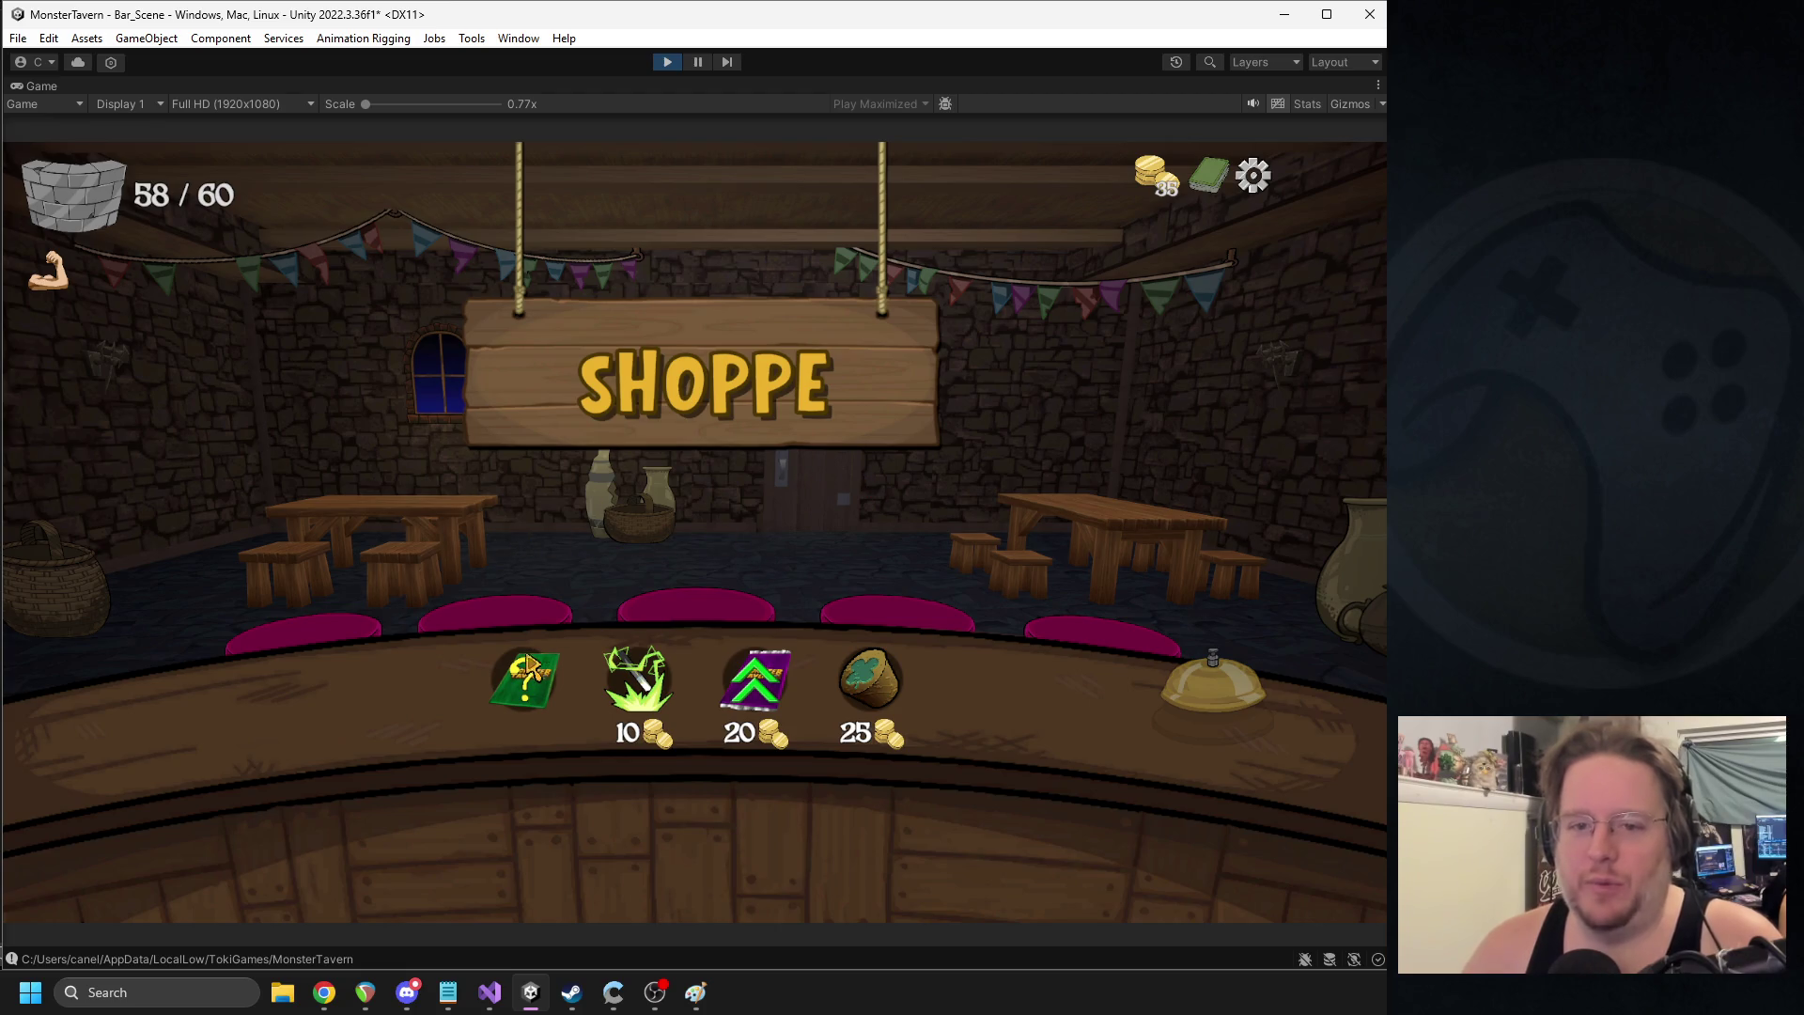
pyautogui.moveTo(757, 682)
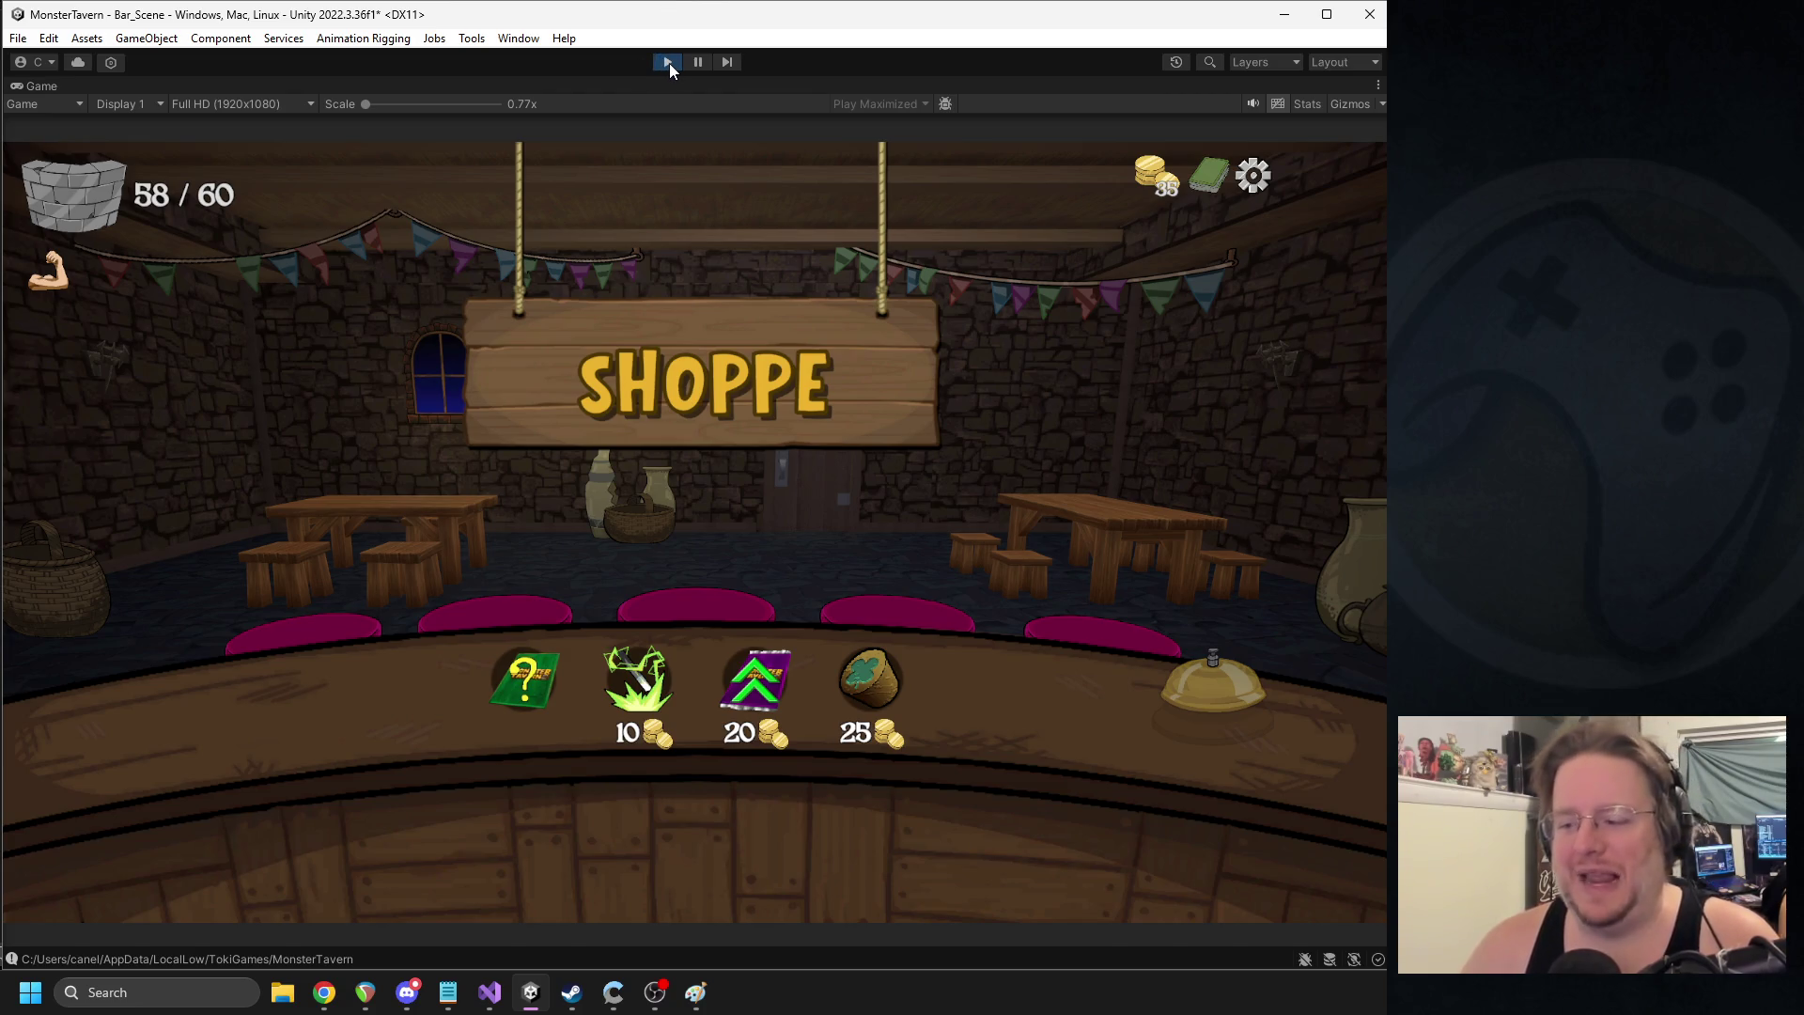
pyautogui.click(669, 64)
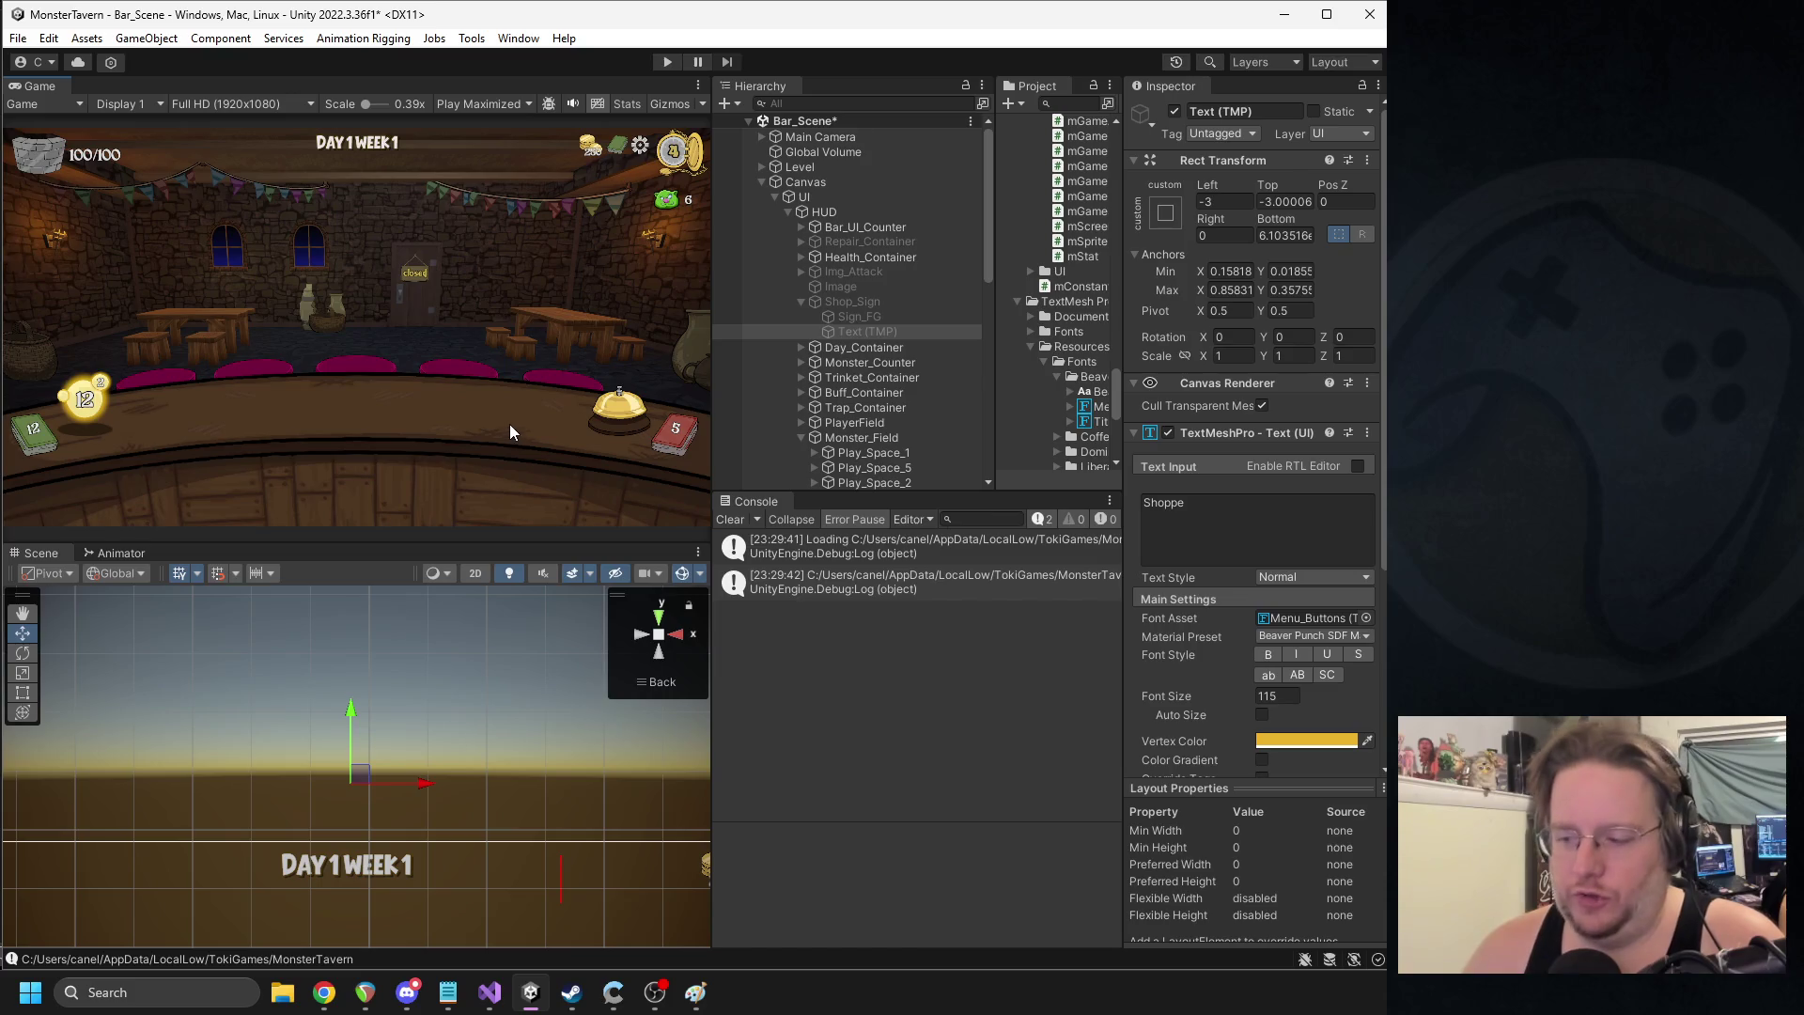
# - In mTutorialDirector.cs, delete the early return line, add a blank line above the state lookup, and save
pyautogui.click(490, 992)
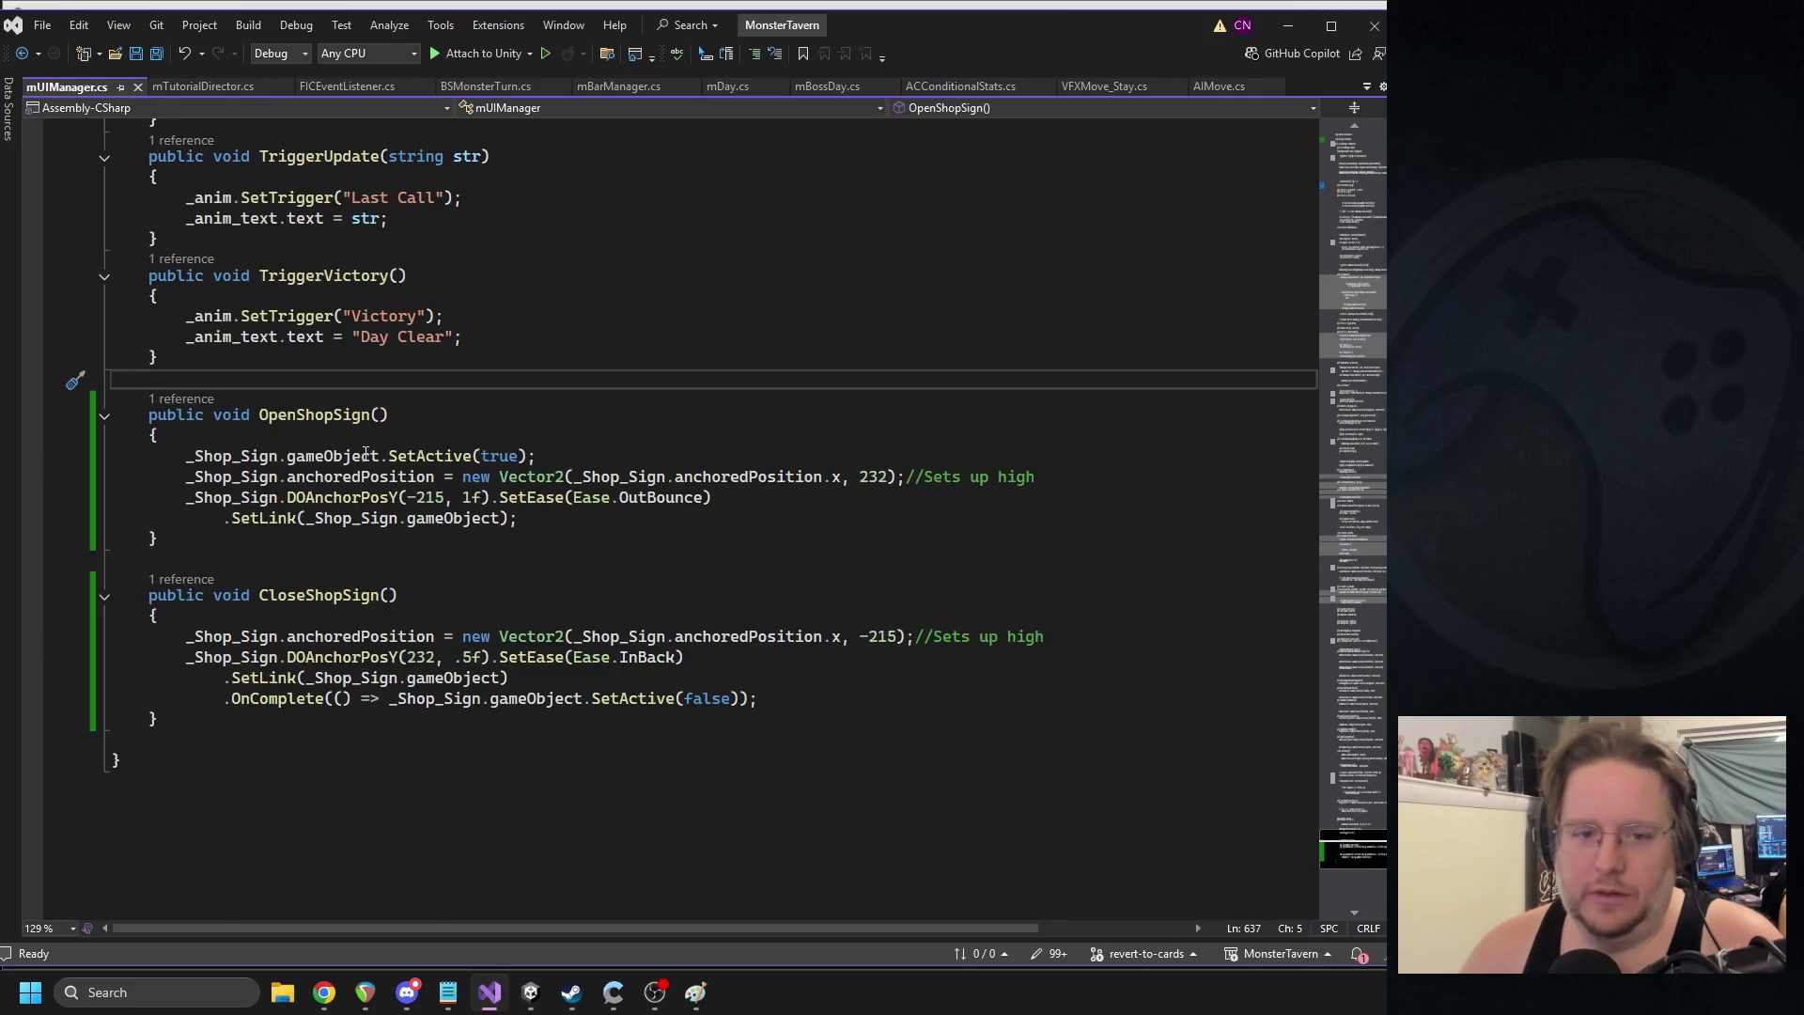
pyautogui.click(137, 87)
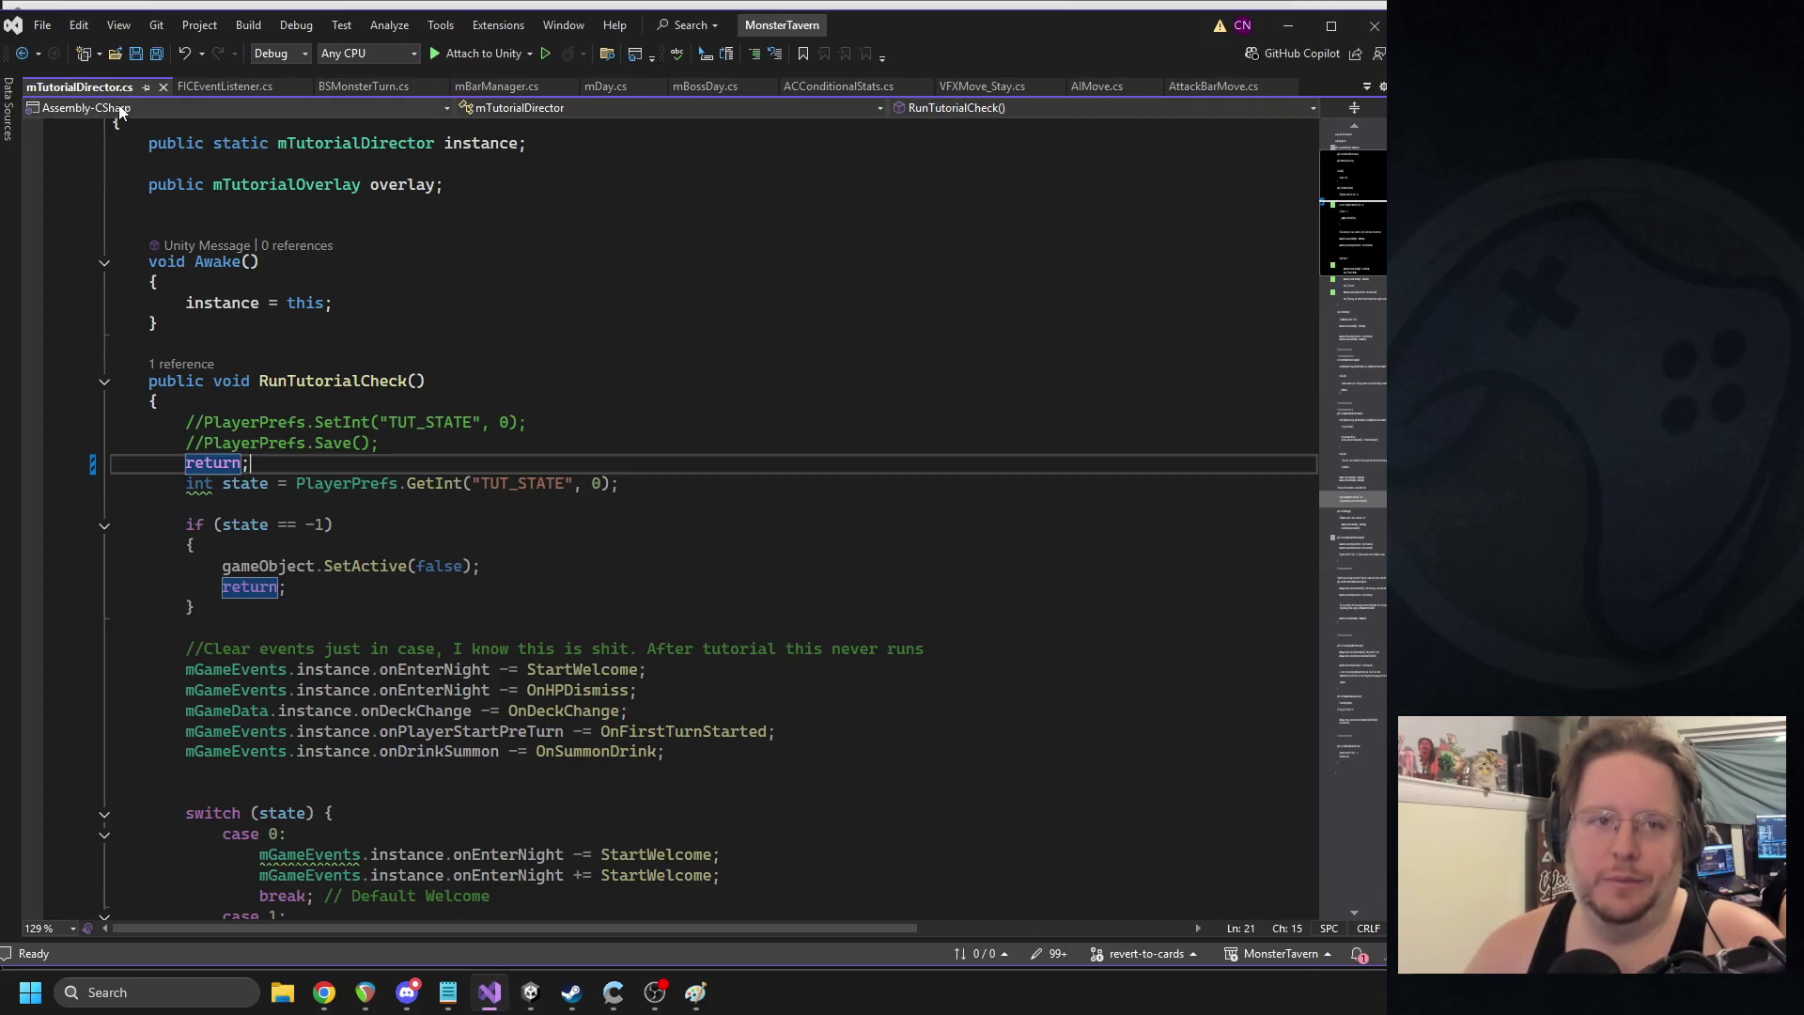
pyautogui.hotkey('shift', 'Home')
pyautogui.hotkey('shift', 'Home')
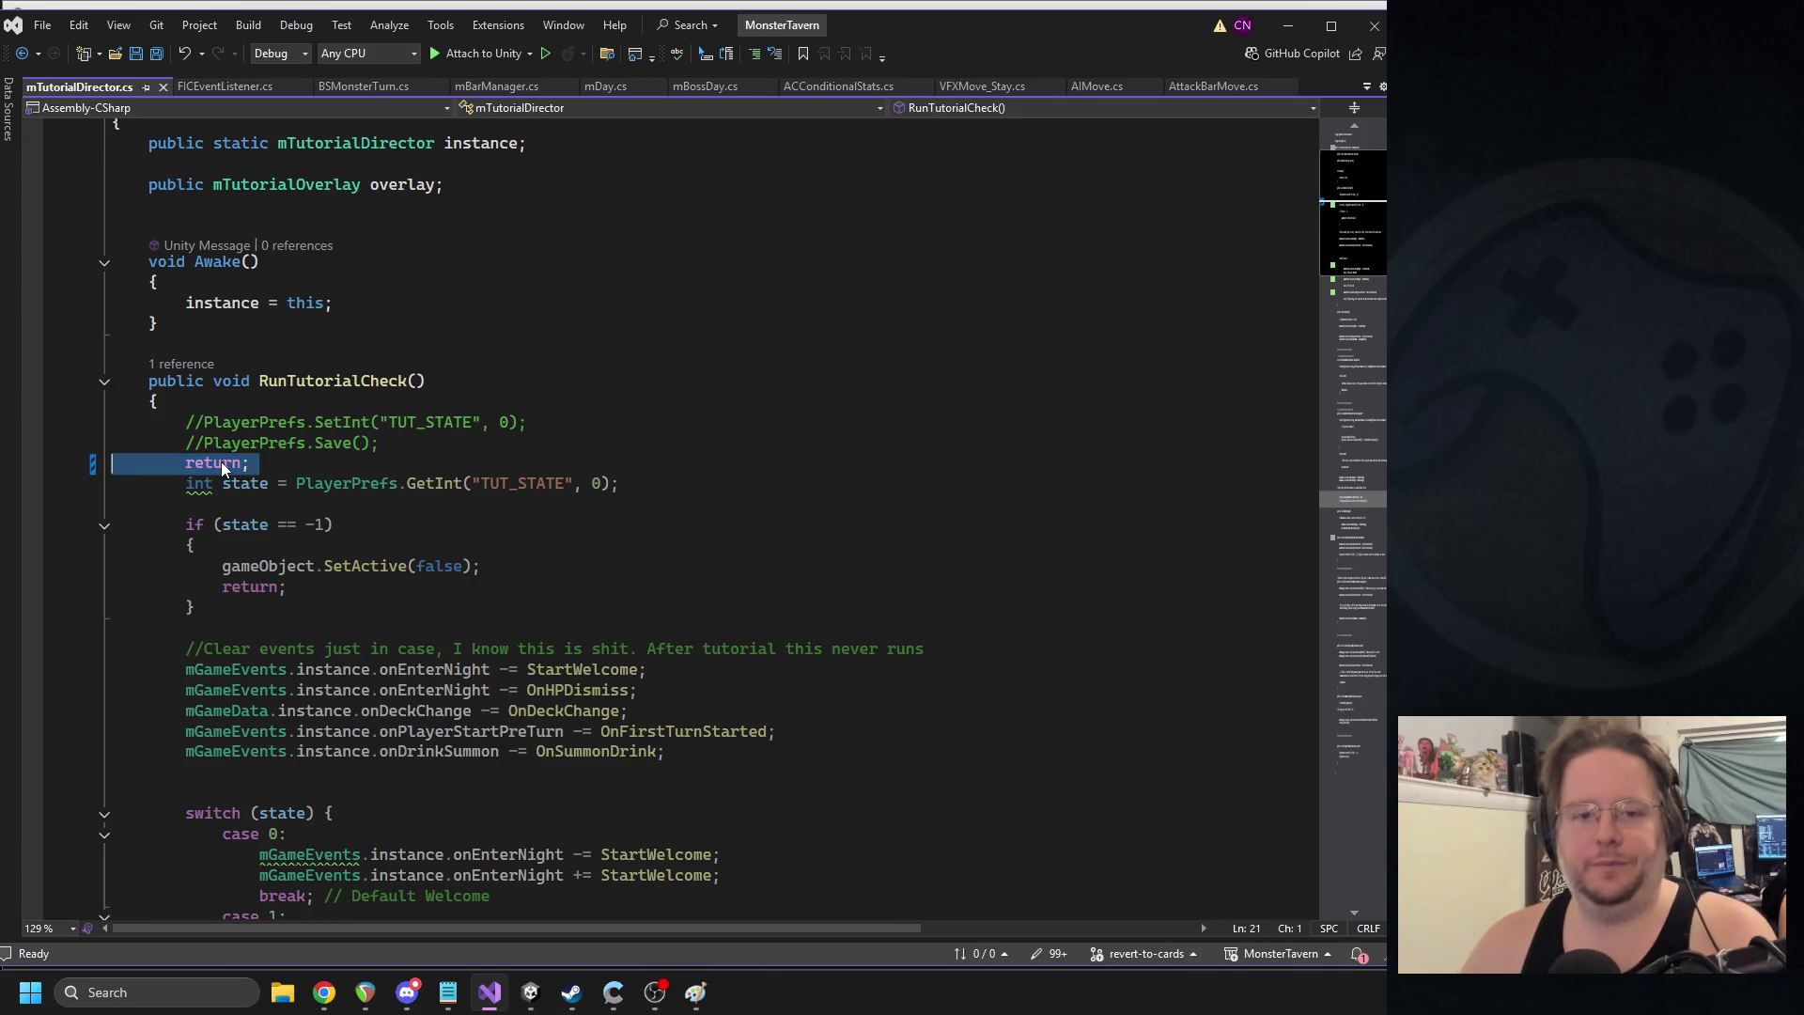
pyautogui.press('Delete')
pyautogui.press('Delete')
pyautogui.click(430, 443)
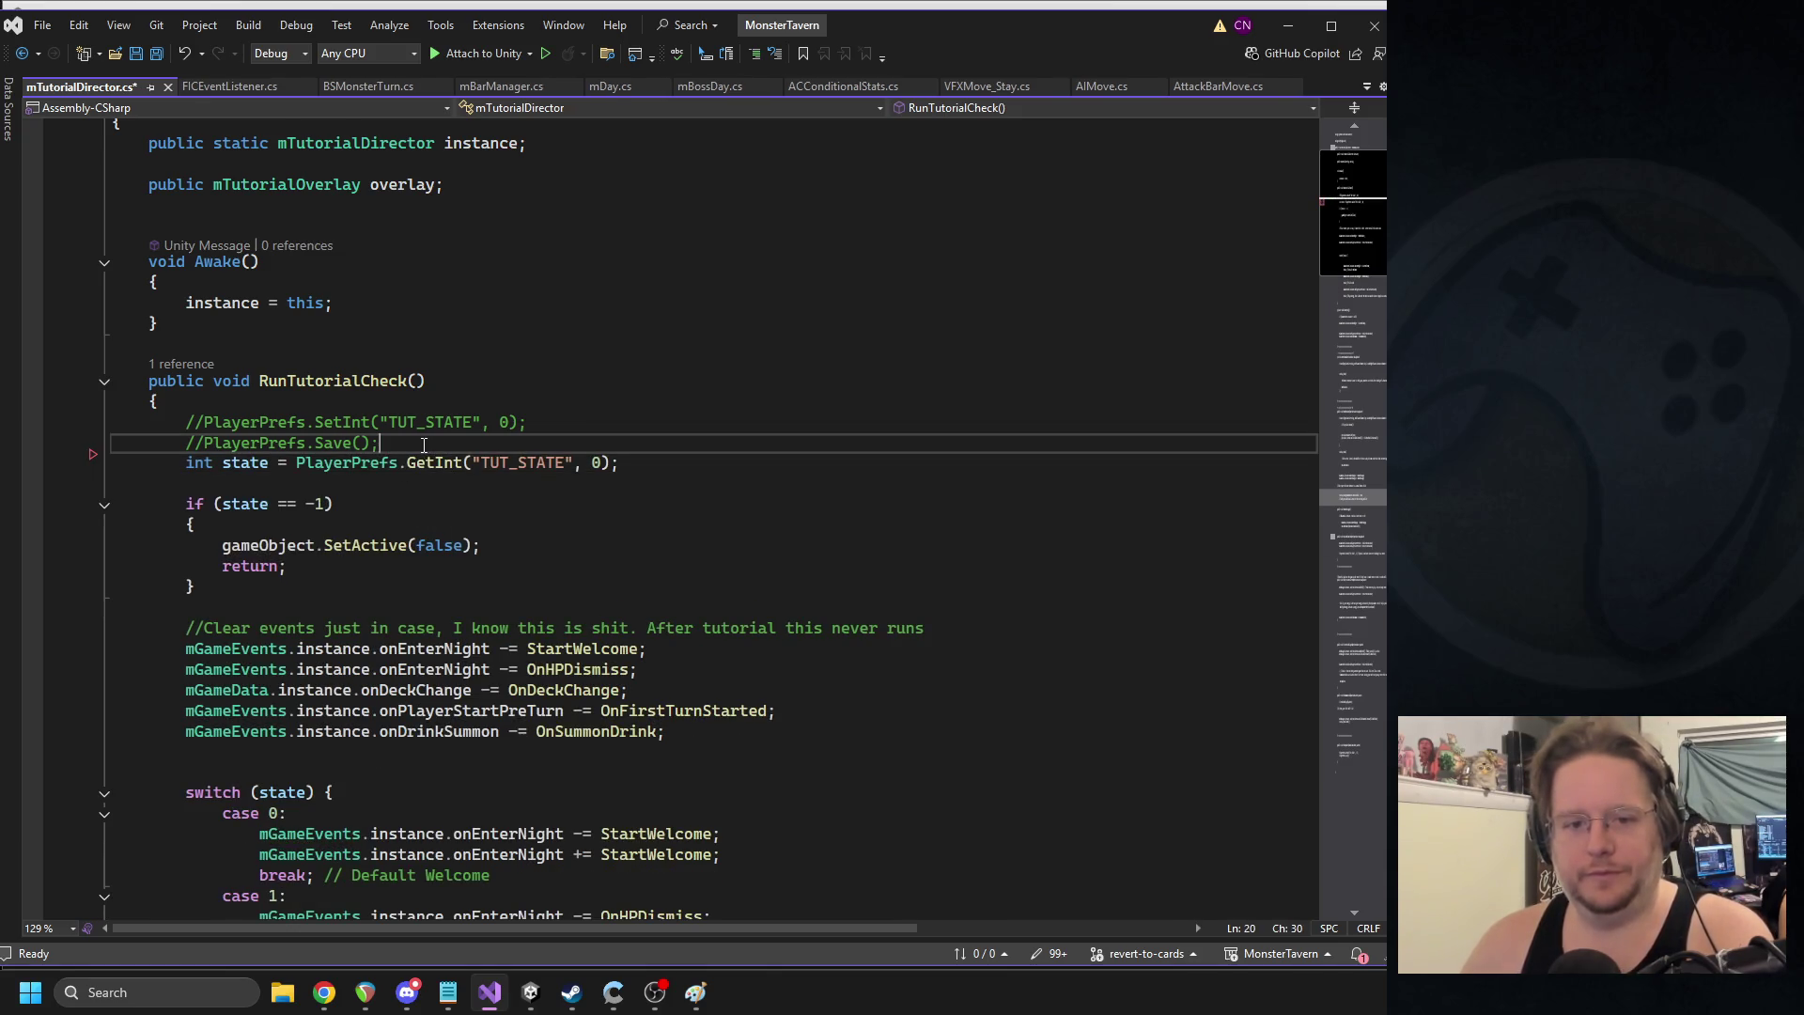
pyautogui.press('Return')
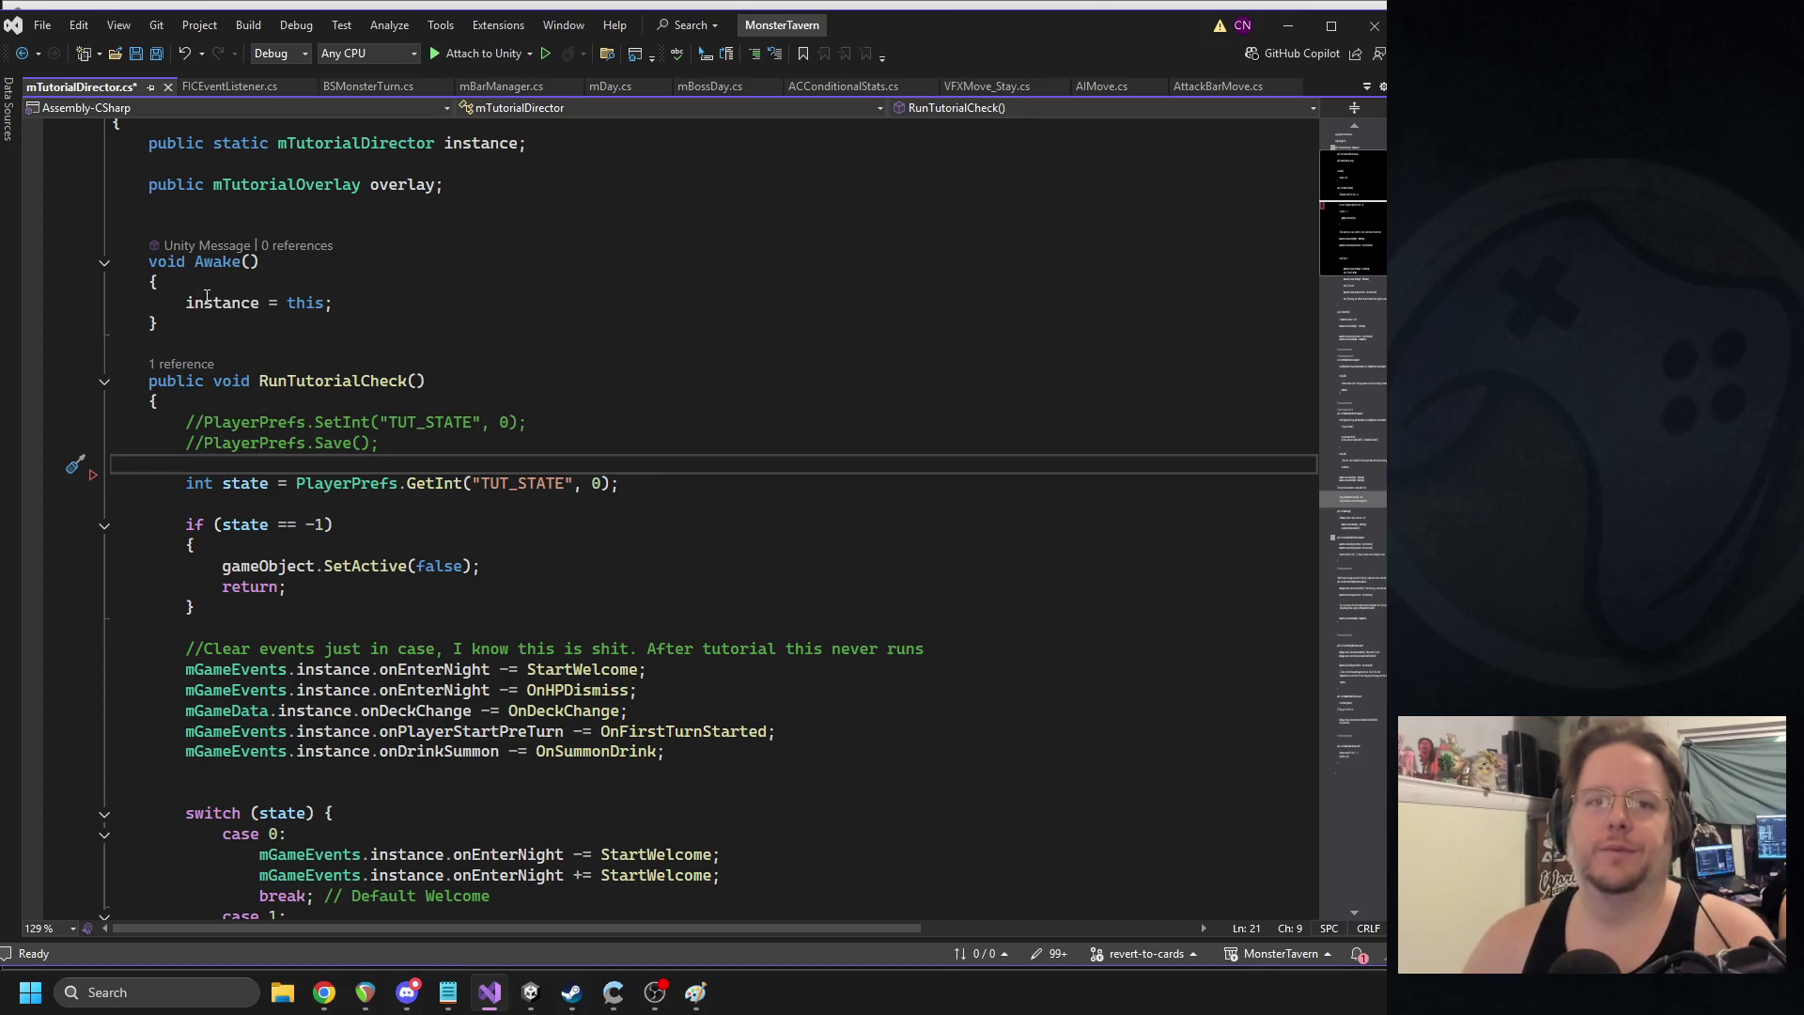
pyautogui.click(488, 326)
pyautogui.click(488, 380)
pyautogui.hotkey('ctrl', 's')
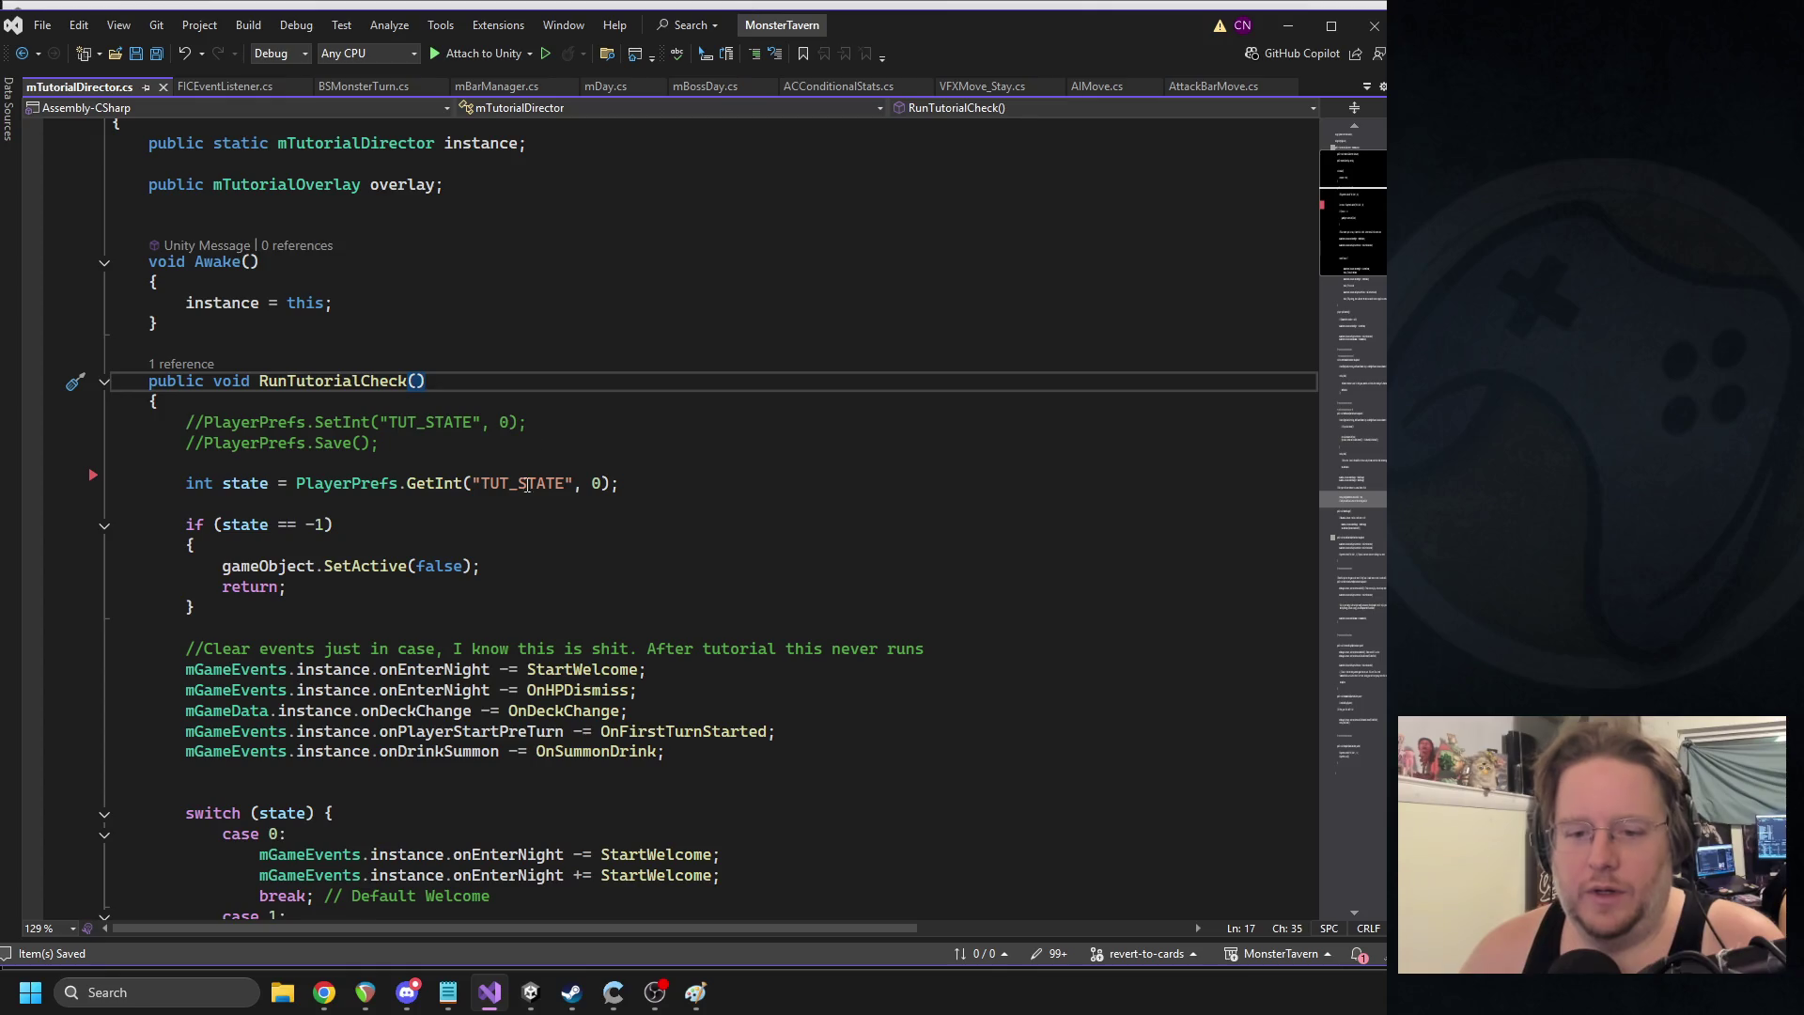
# - Highlight the onEnterNight, StartWelcome and TUT_STATE usages, ending on the line below the overlay field
pyautogui.doubleClick(423, 670)
pyautogui.doubleClick(581, 669)
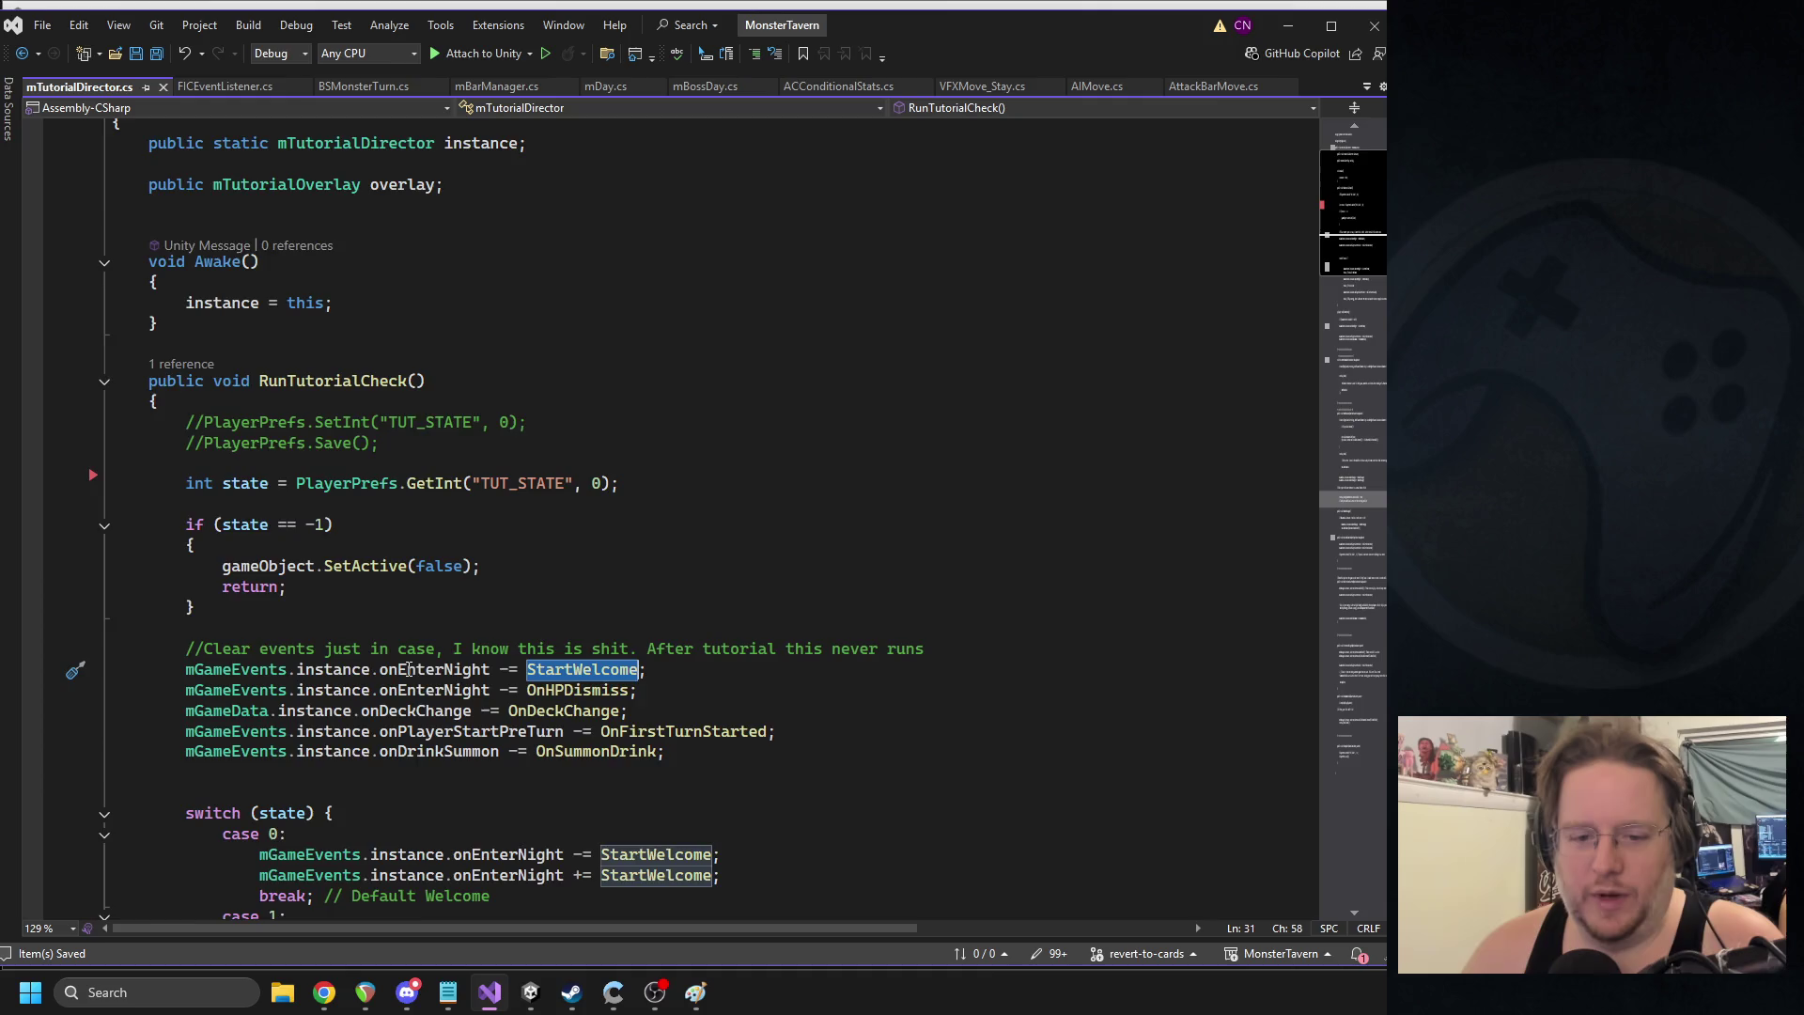
pyautogui.scroll(-4, 473, 664)
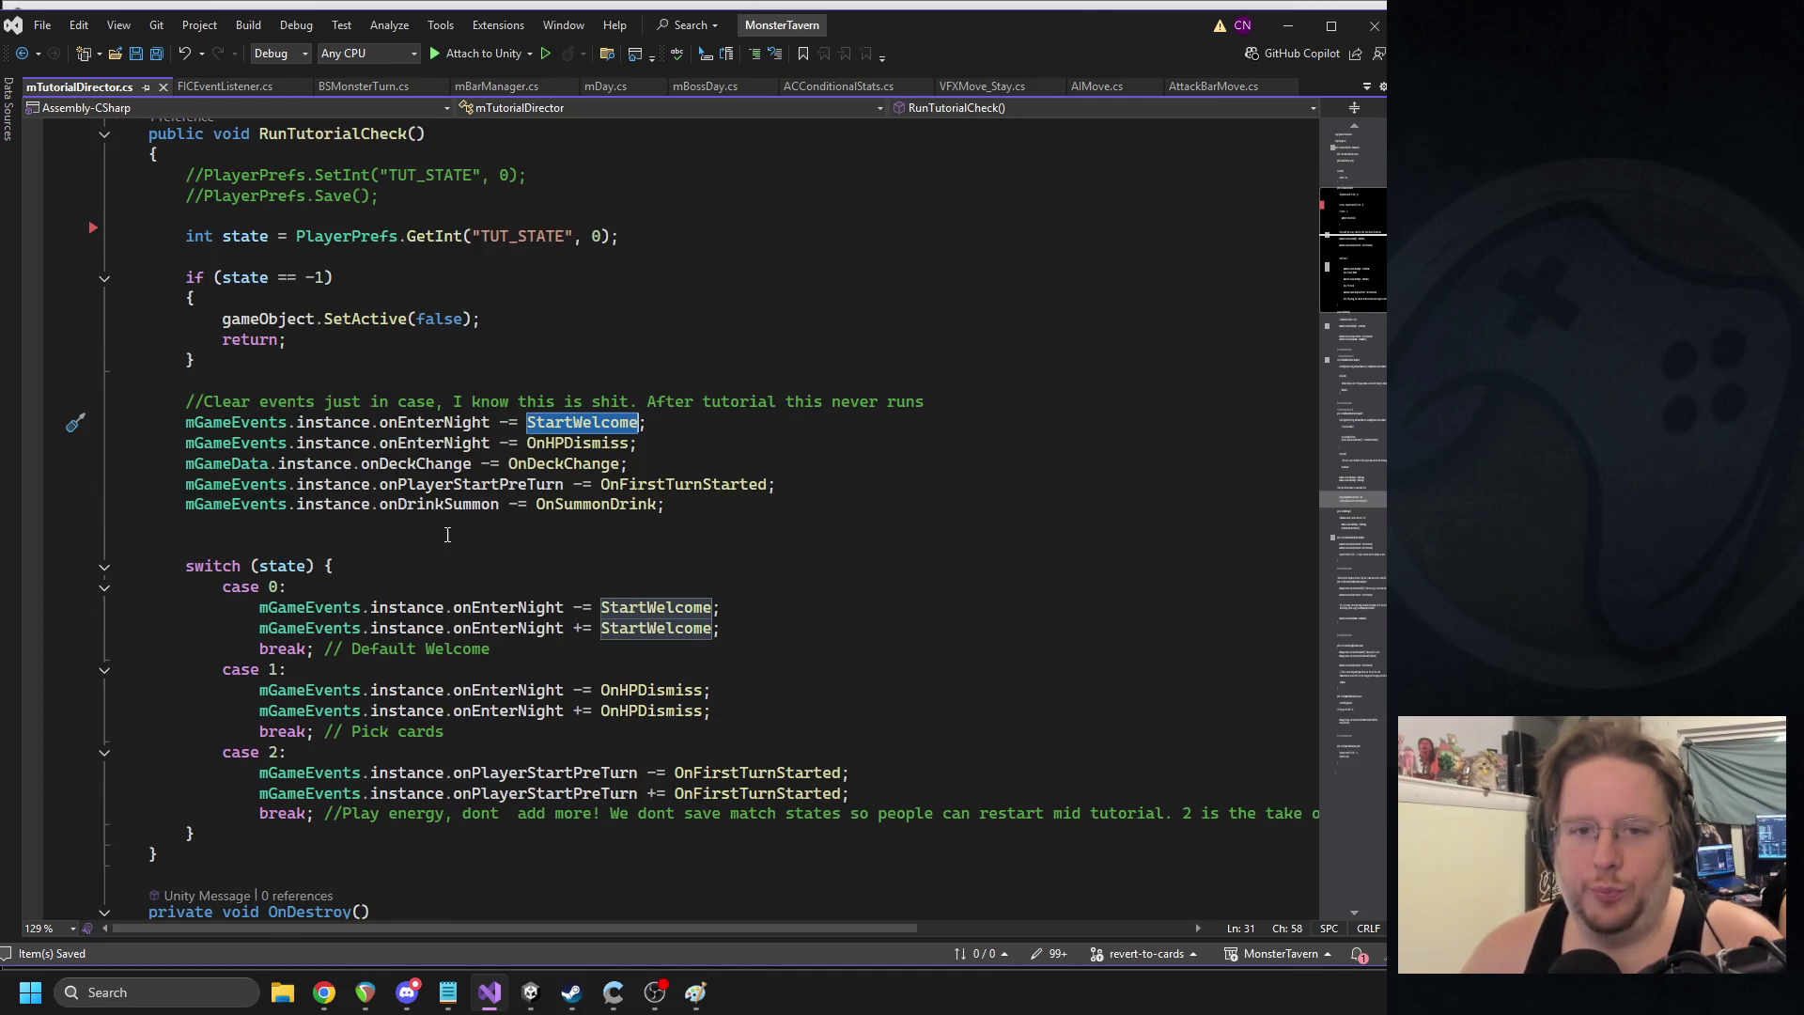
pyautogui.scroll(2, 448, 549)
pyautogui.doubleClick(509, 361)
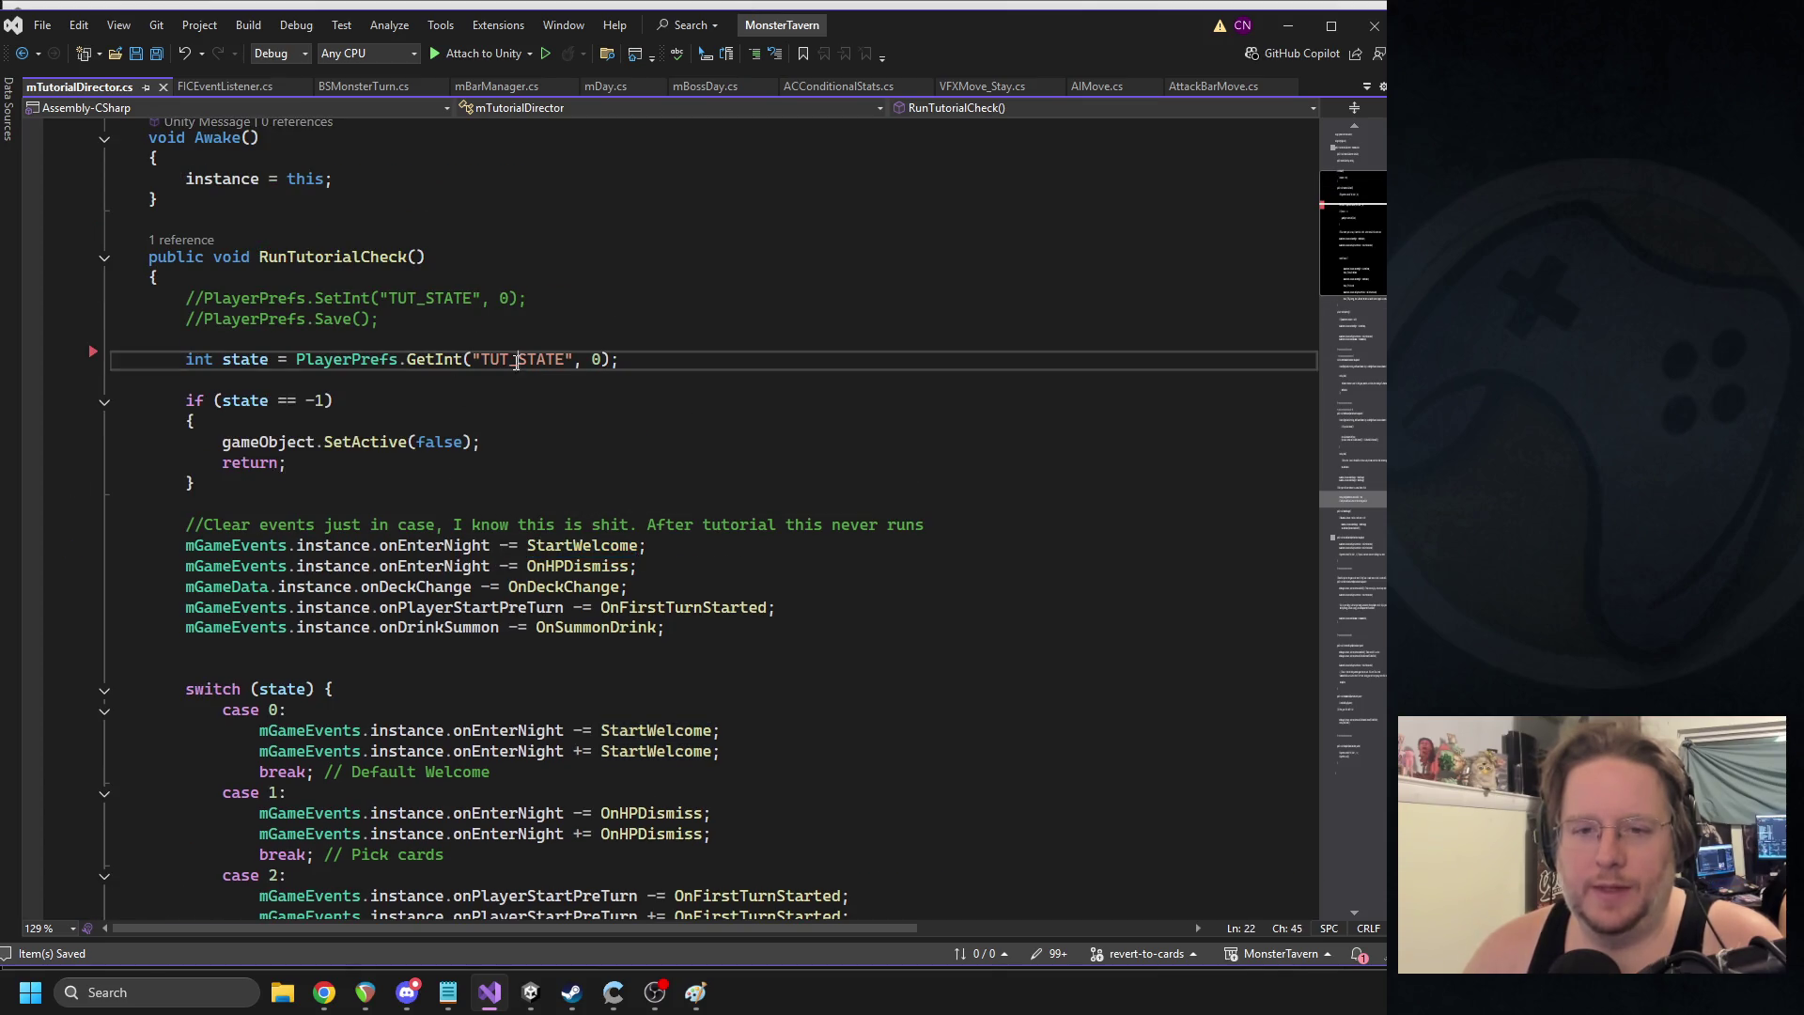
pyautogui.scroll(4, 470, 376)
pyautogui.click(428, 331)
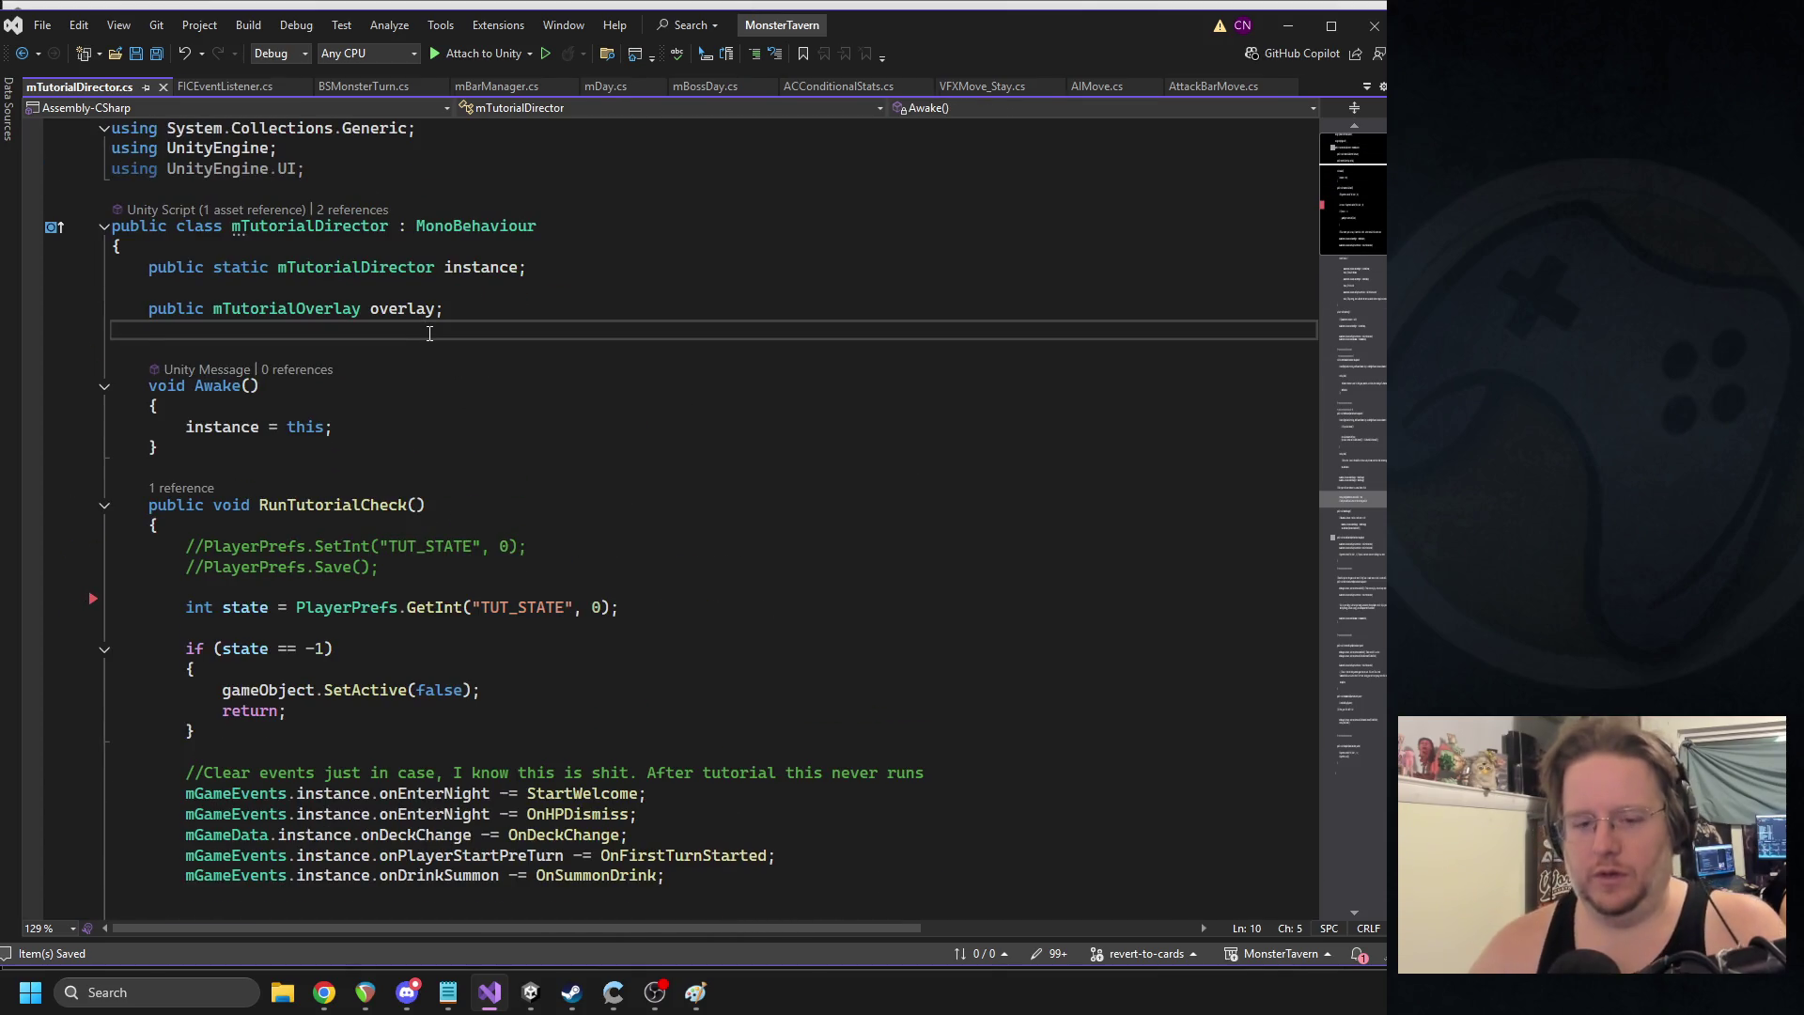
# - Declare public static string _TUT_Welcome = "Tut_Welcome" below the overlay field
pyautogui.press('Return')
pyautogui.write('public static string _We')
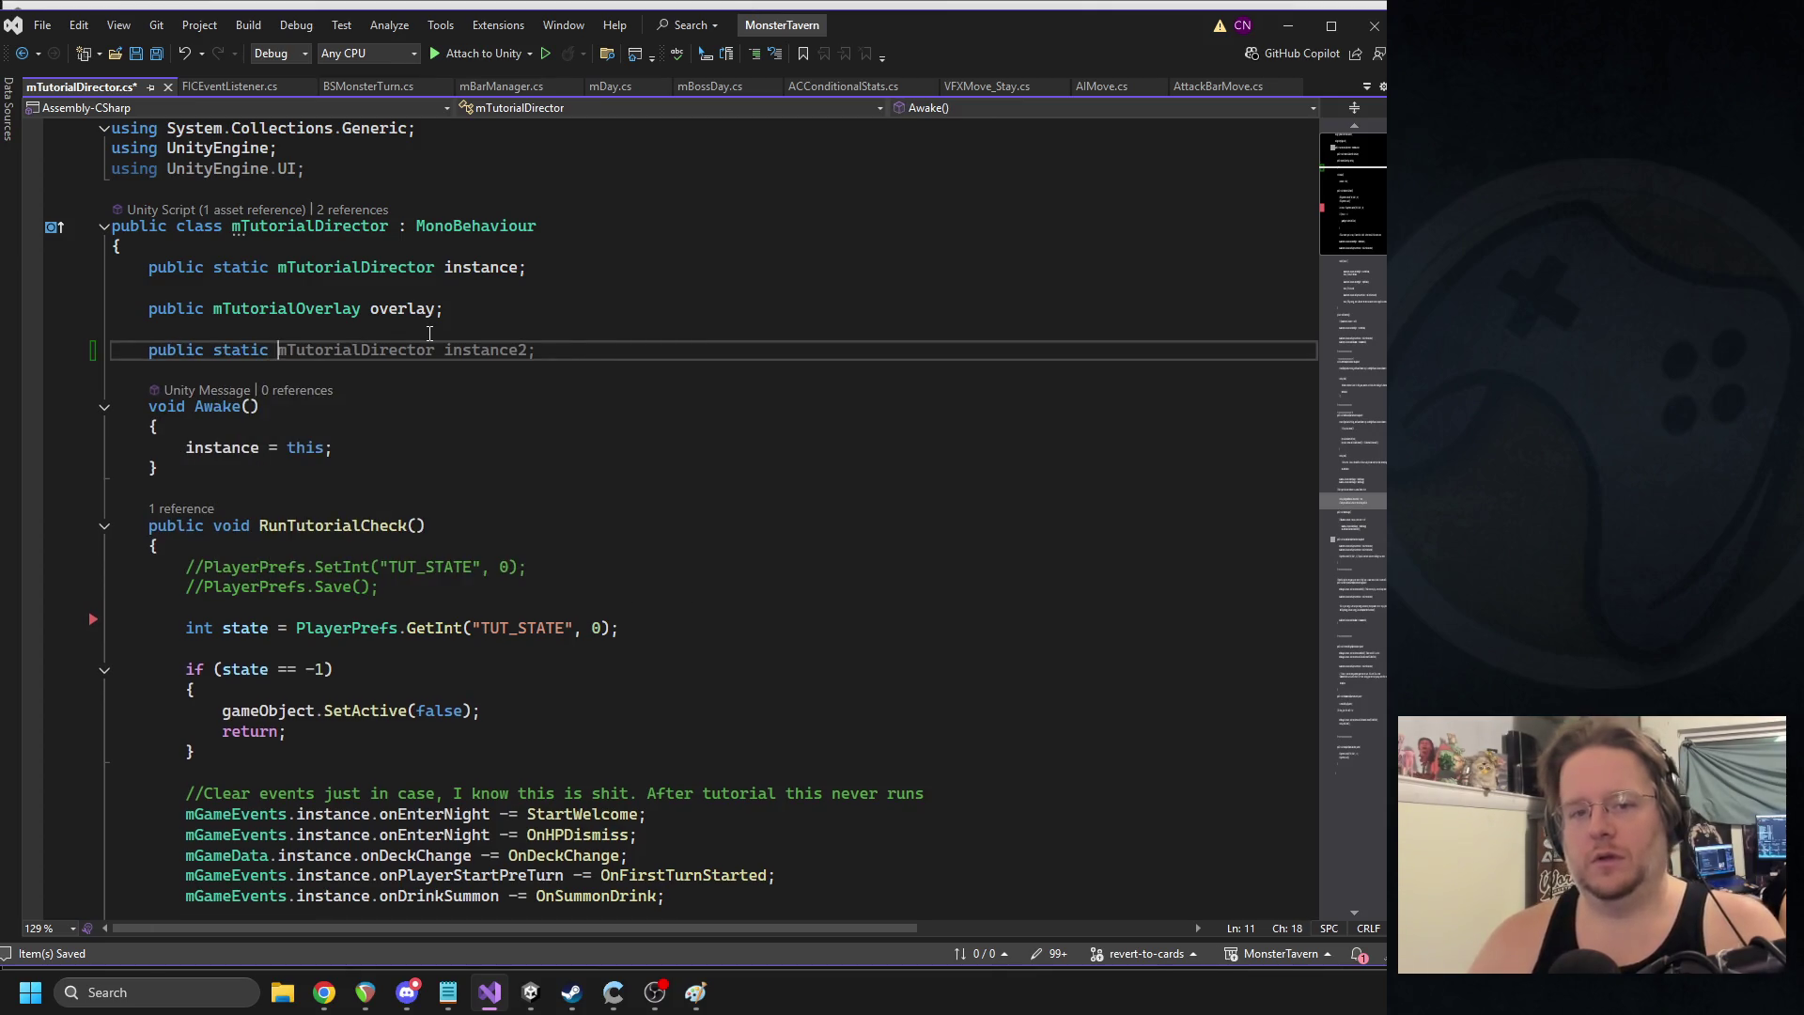
pyautogui.write('lcome')
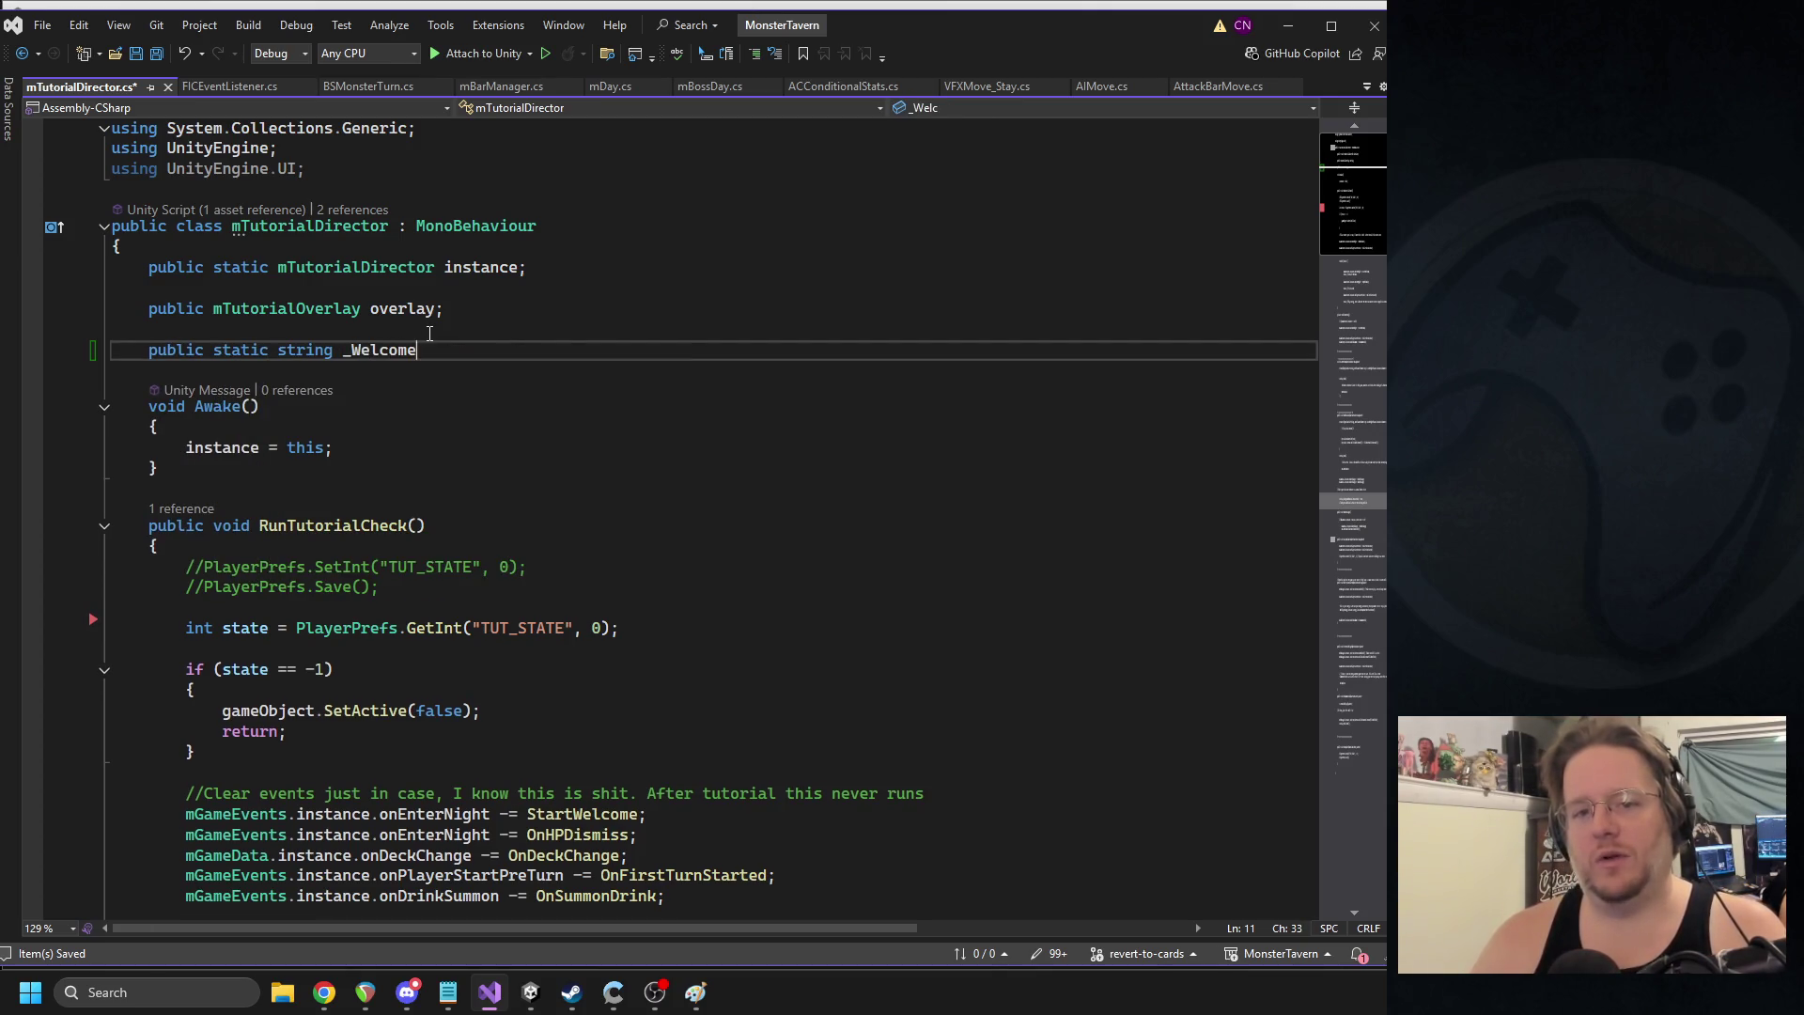
pyautogui.press('BackSpace')
pyautogui.press('BackSpace')
pyautogui.press('BackSpace')
pyautogui.press('BackSpace')
pyautogui.press('BackSpace')
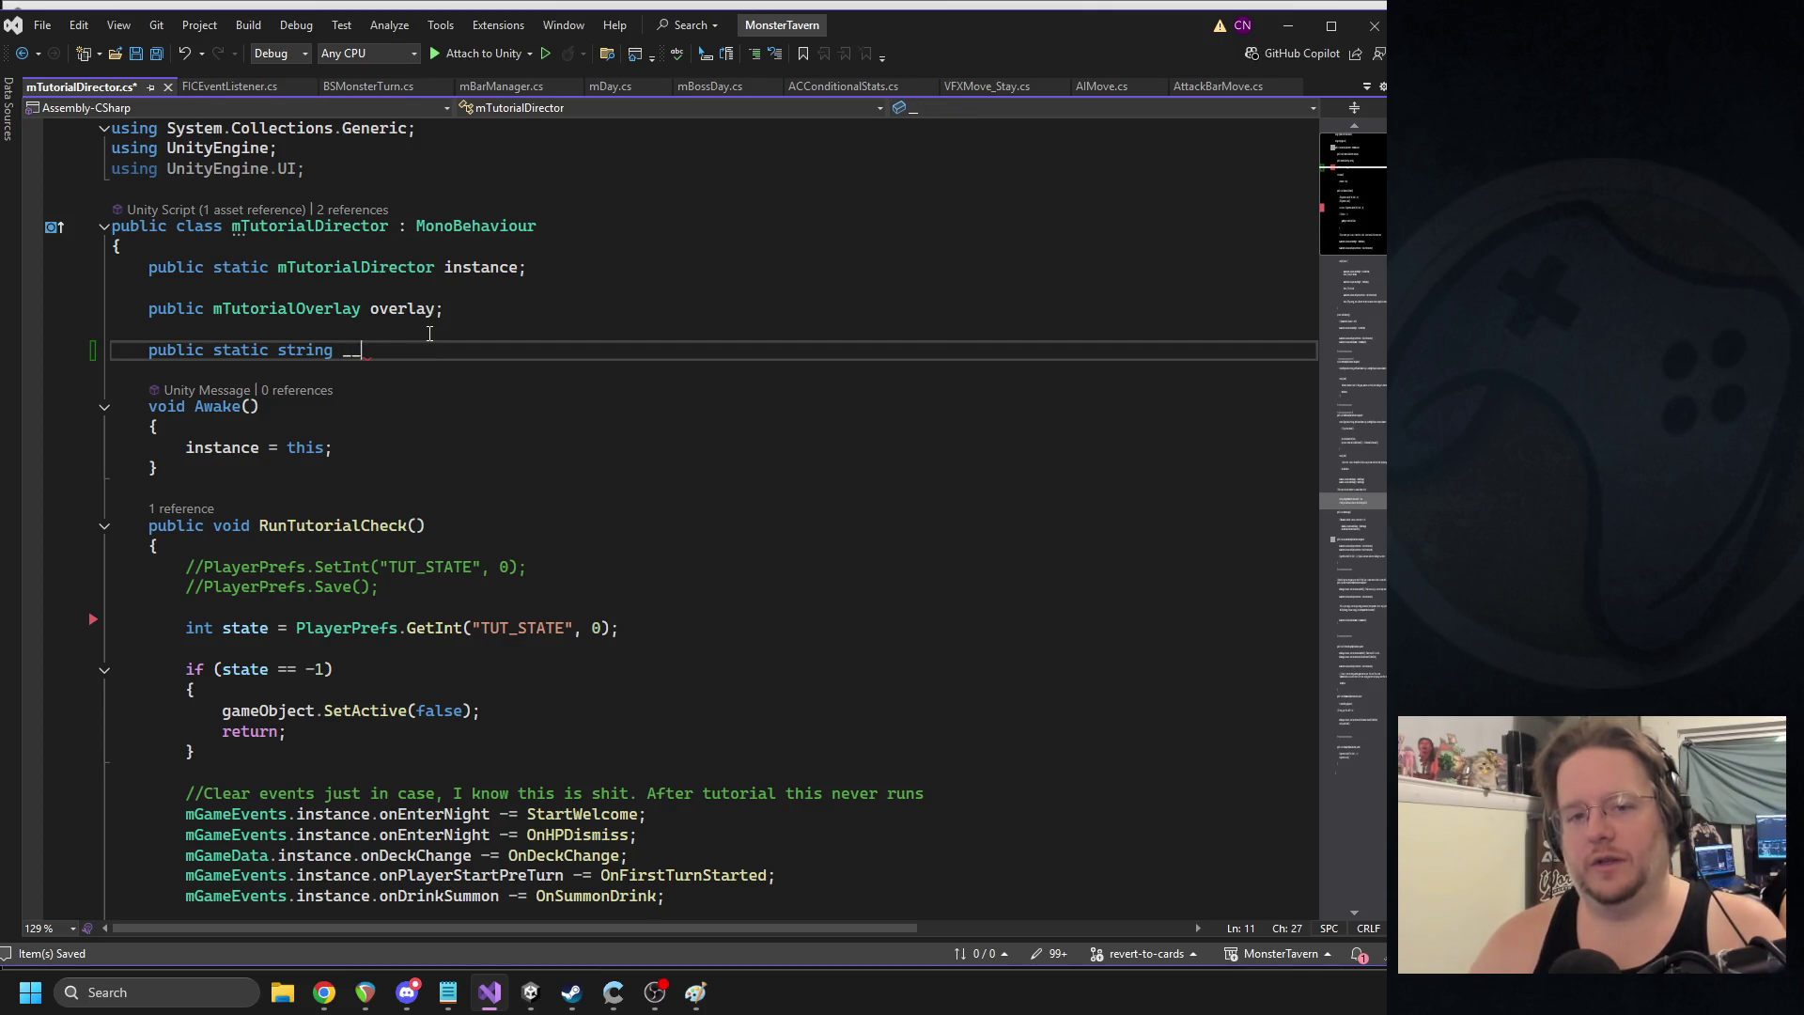
pyautogui.write('TUT_Welcome = "')
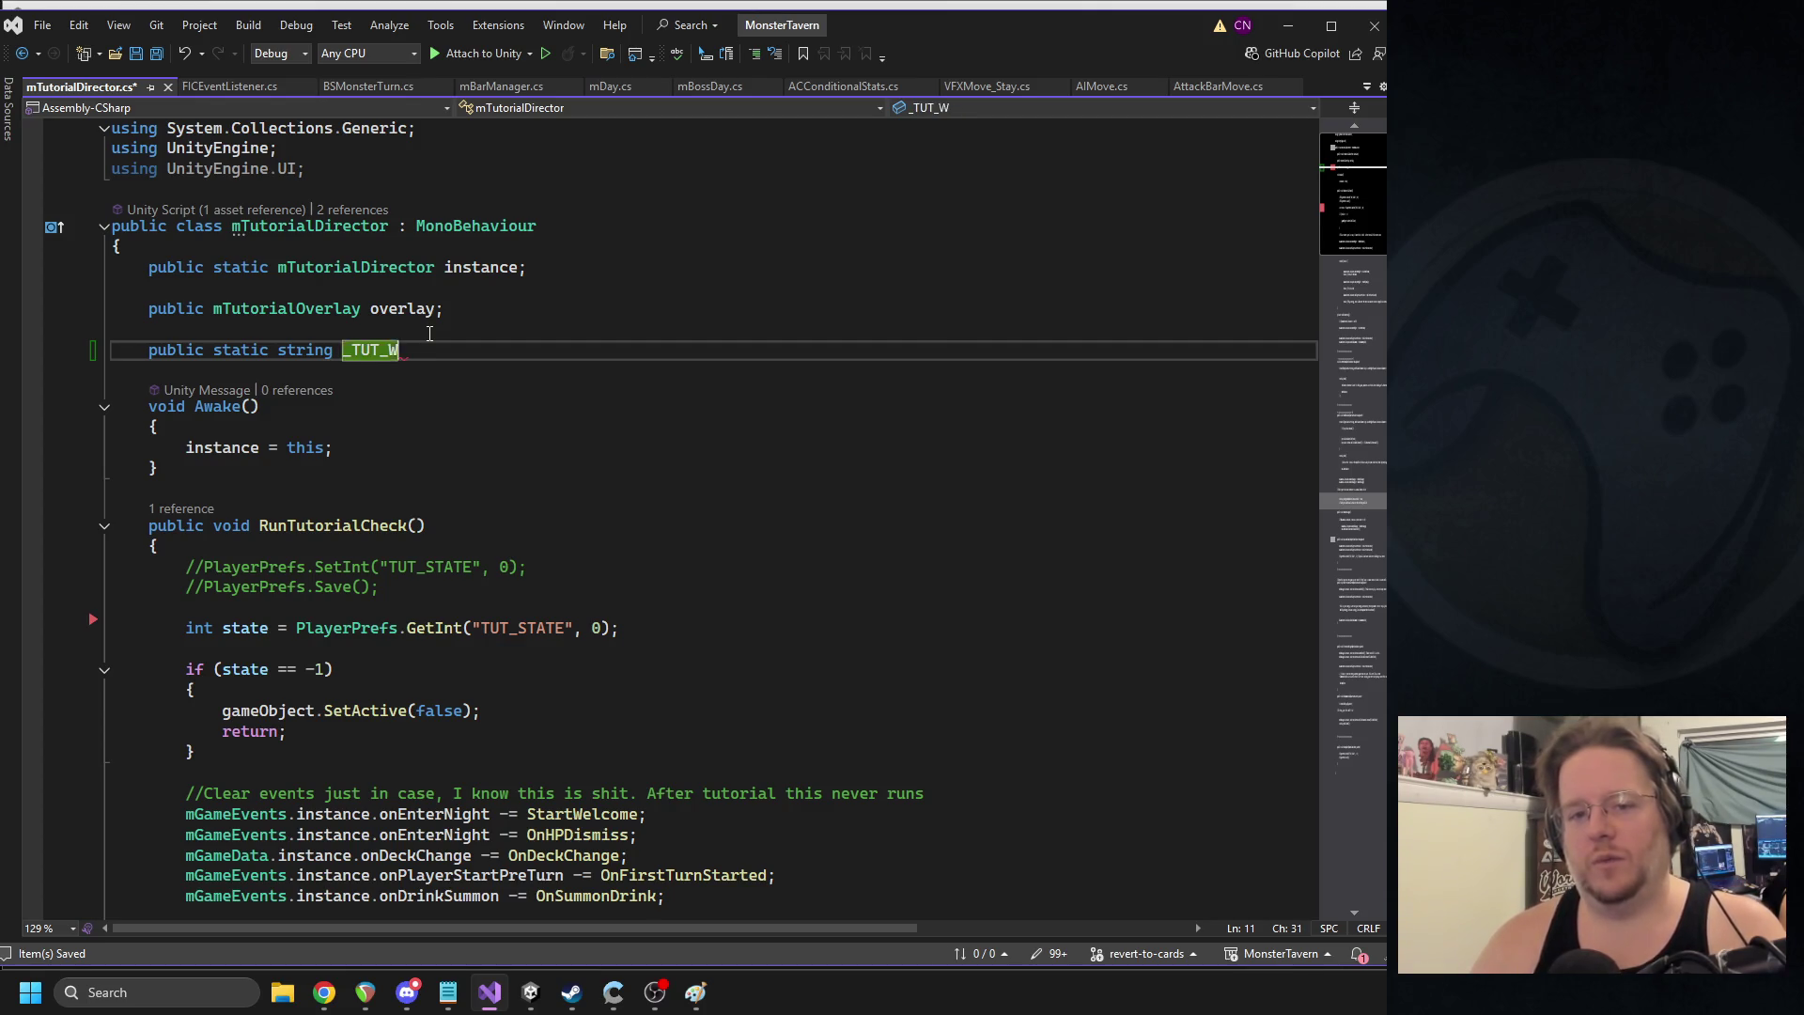
pyautogui.write('TUT_We')
pyautogui.press('BackSpace')
pyautogui.press('BackSpace')
pyautogui.press('BackSpace')
pyautogui.write('ut_Welcome = "Tu')
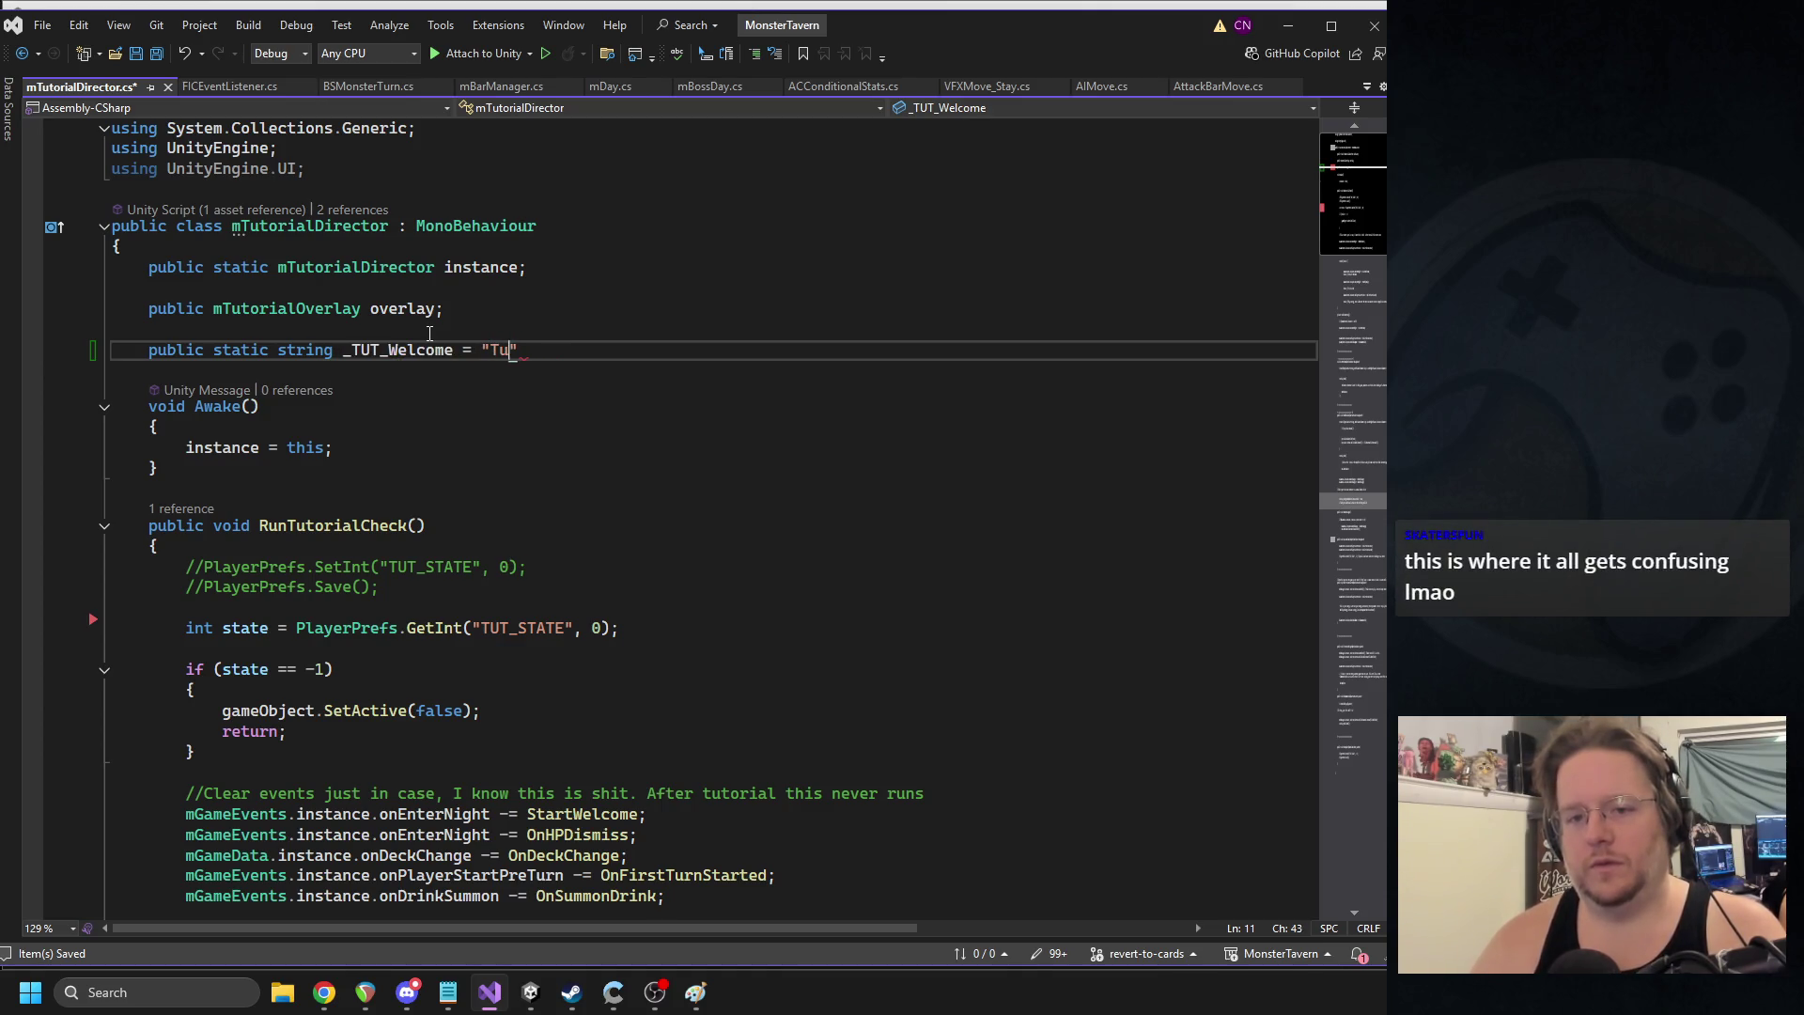
pyautogui.write('";')
pyautogui.press('Return')
pyautogui.press('Tab')
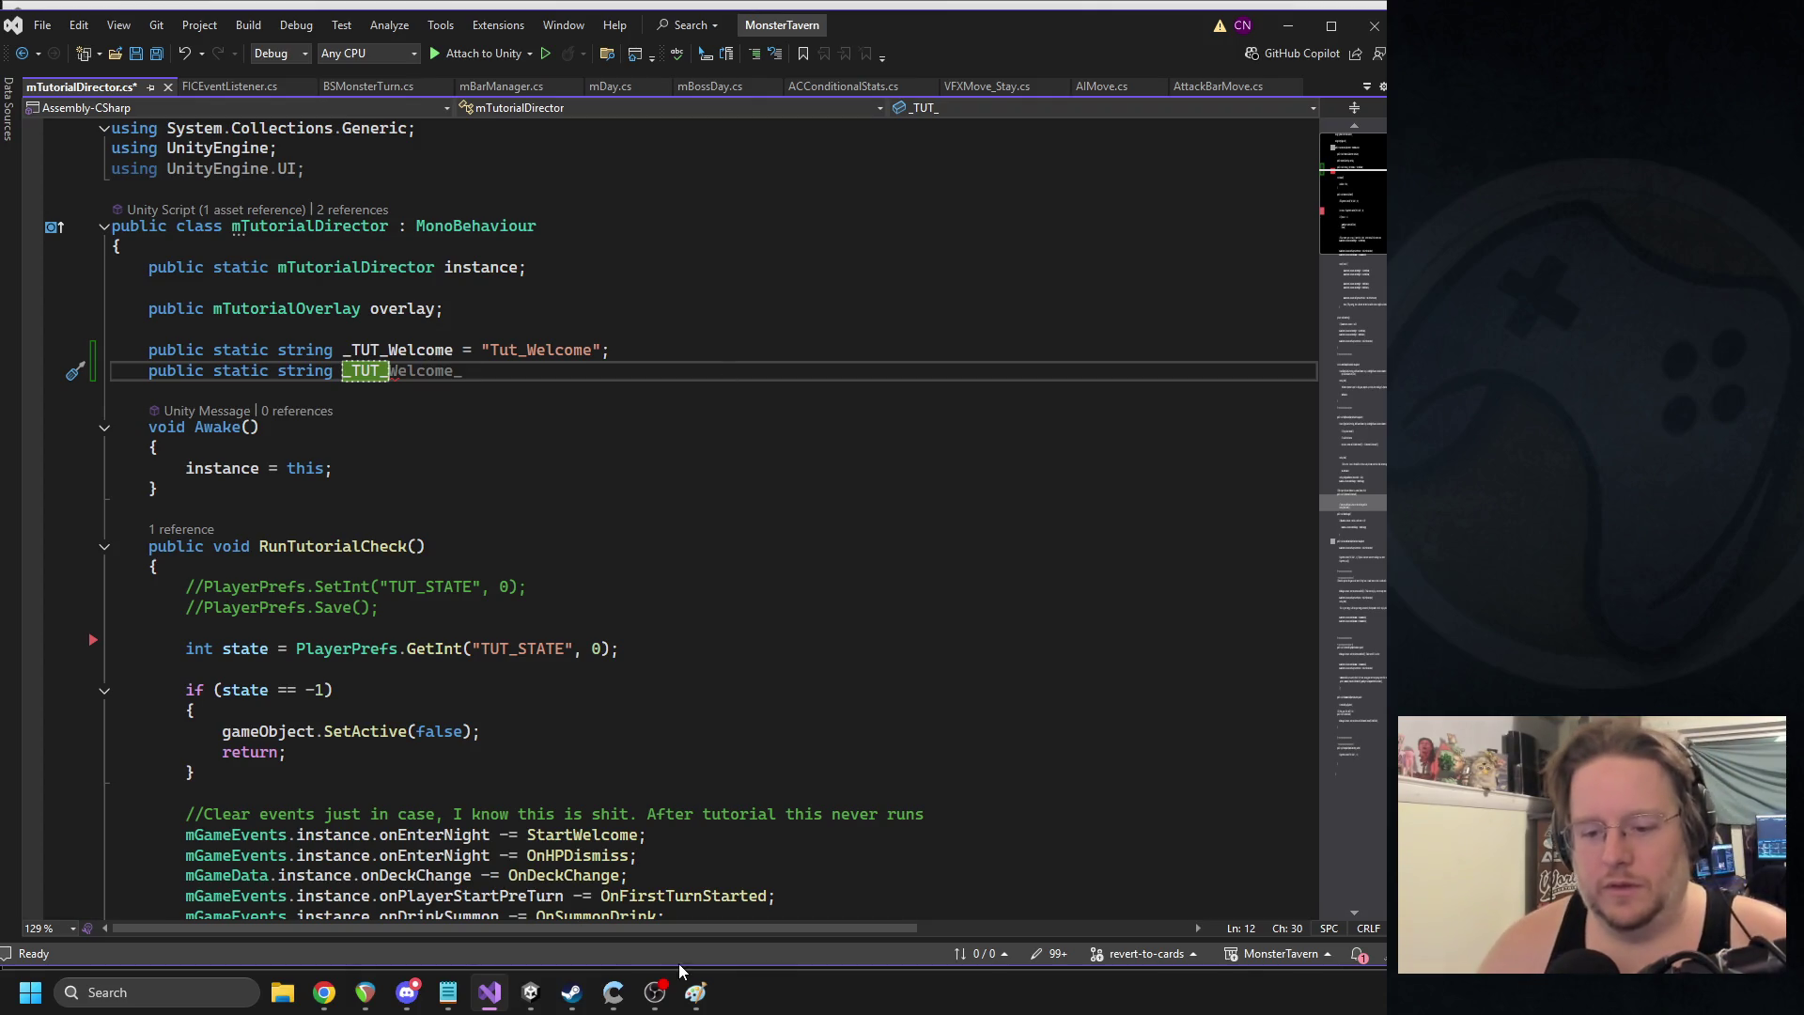
# - Add _TUT_Energy = "Tut_Energy" and _TUT_Summoning = "Tut_Summoning" keys, then save the script
pyautogui.click(692, 995)
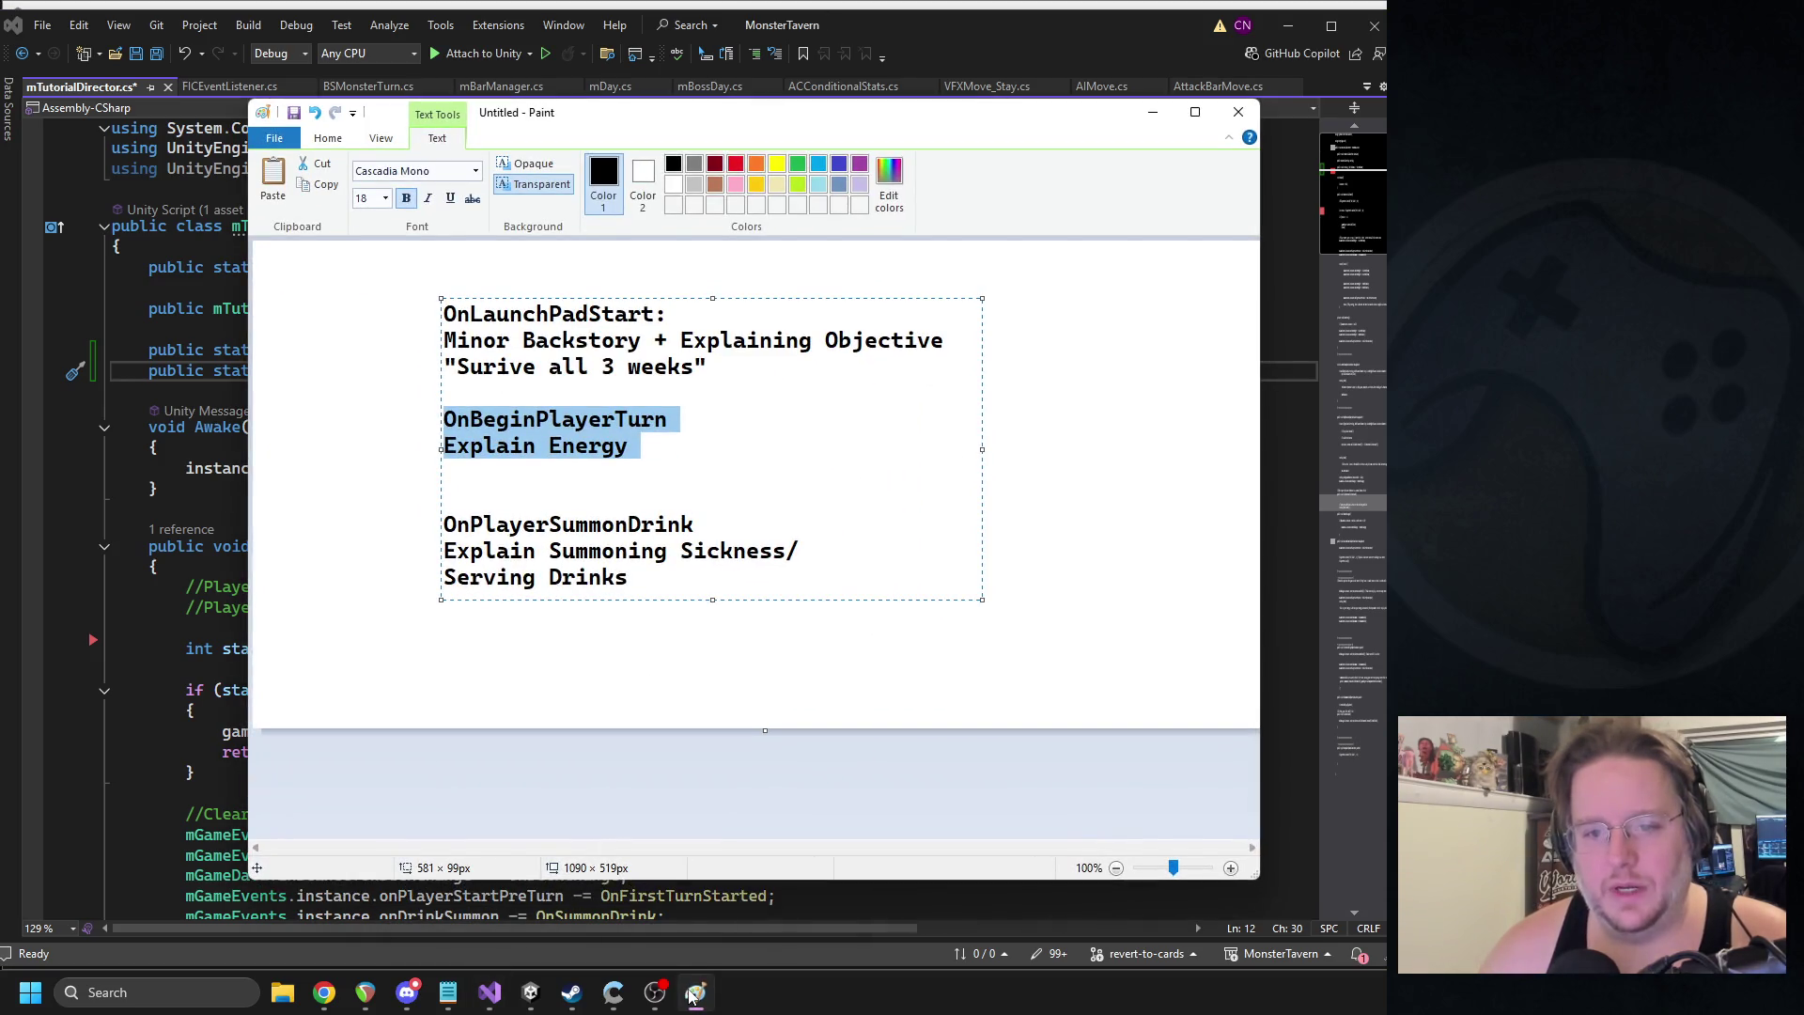
pyautogui.click(692, 994)
pyautogui.write('E')
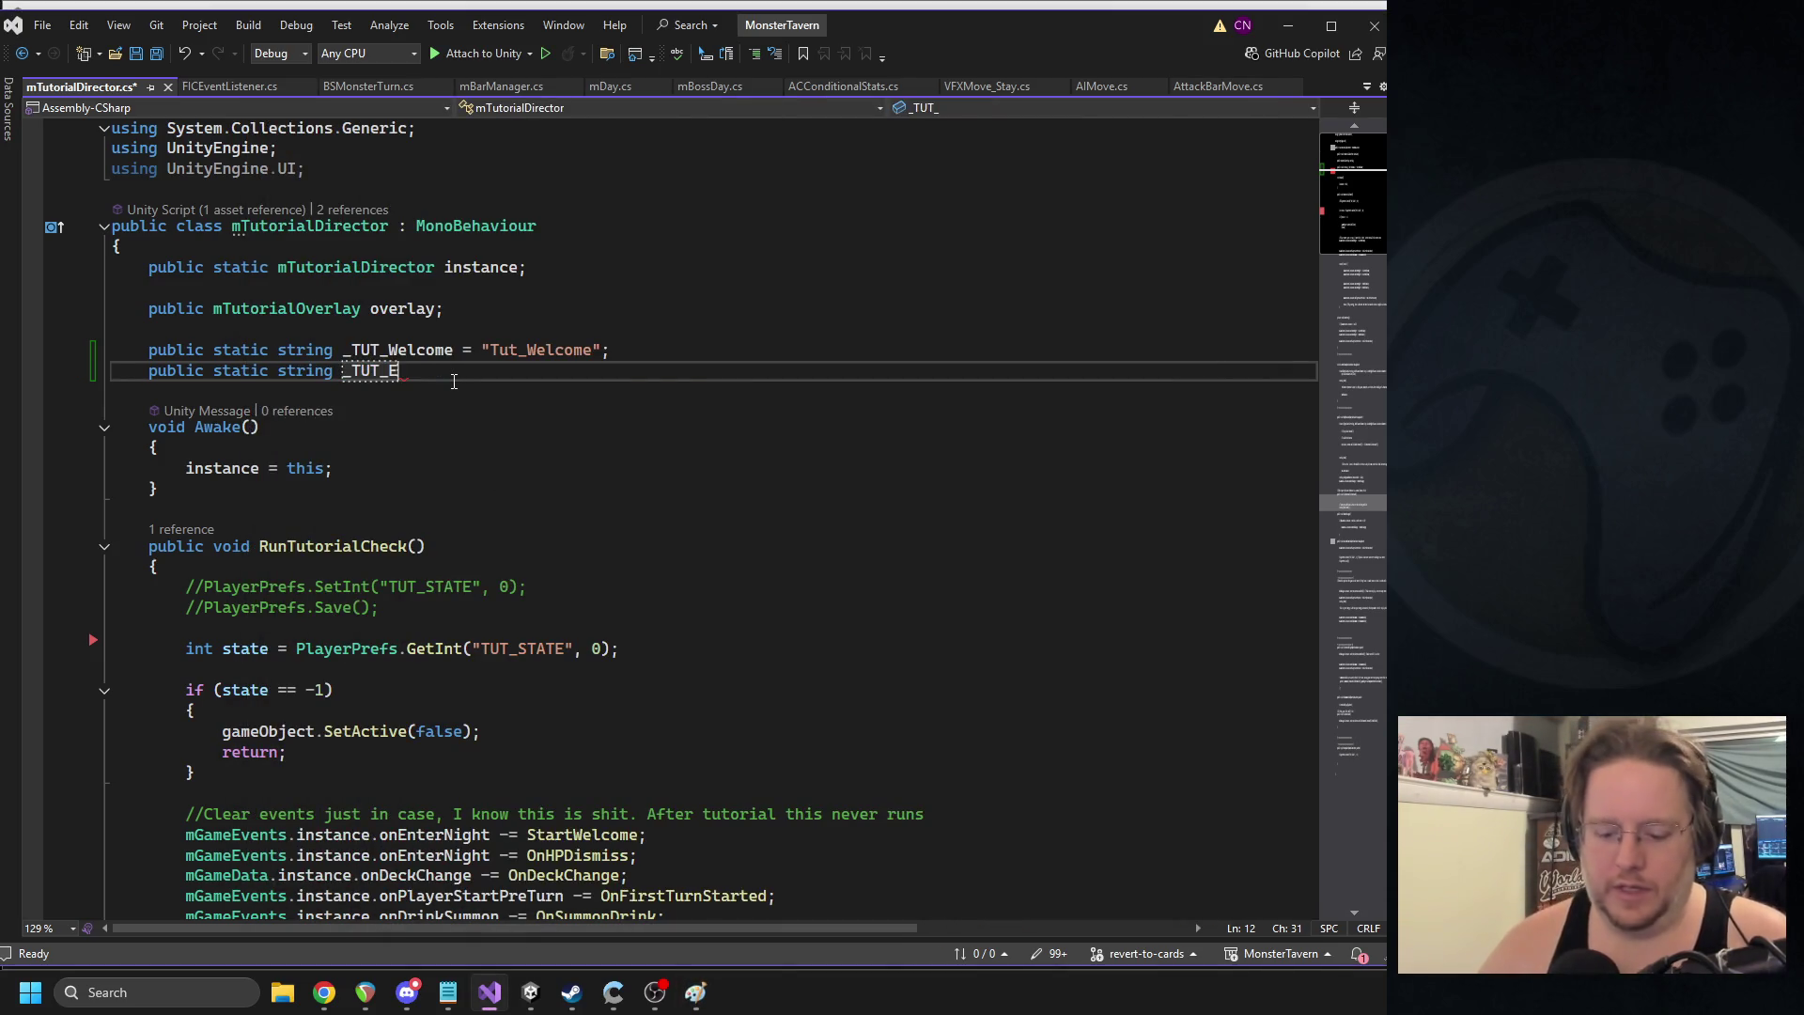
pyautogui.write('nergy = "Tut_En')
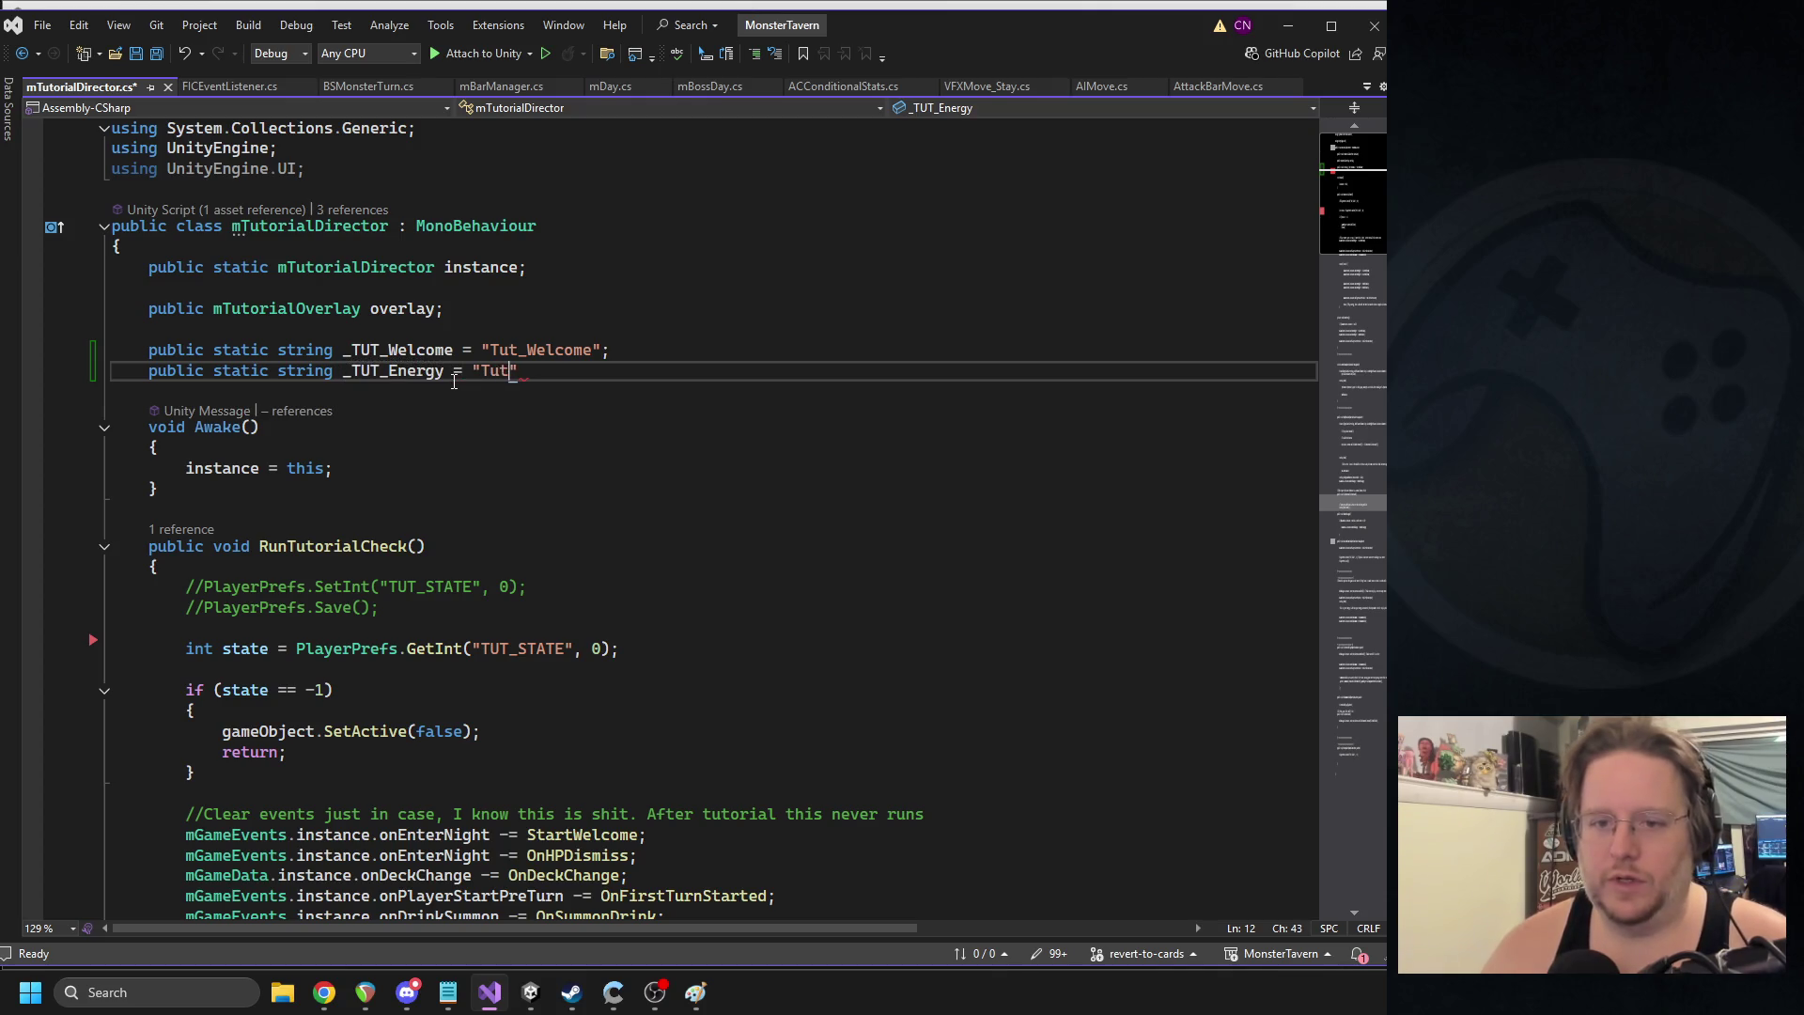
pyautogui.write('ergy";')
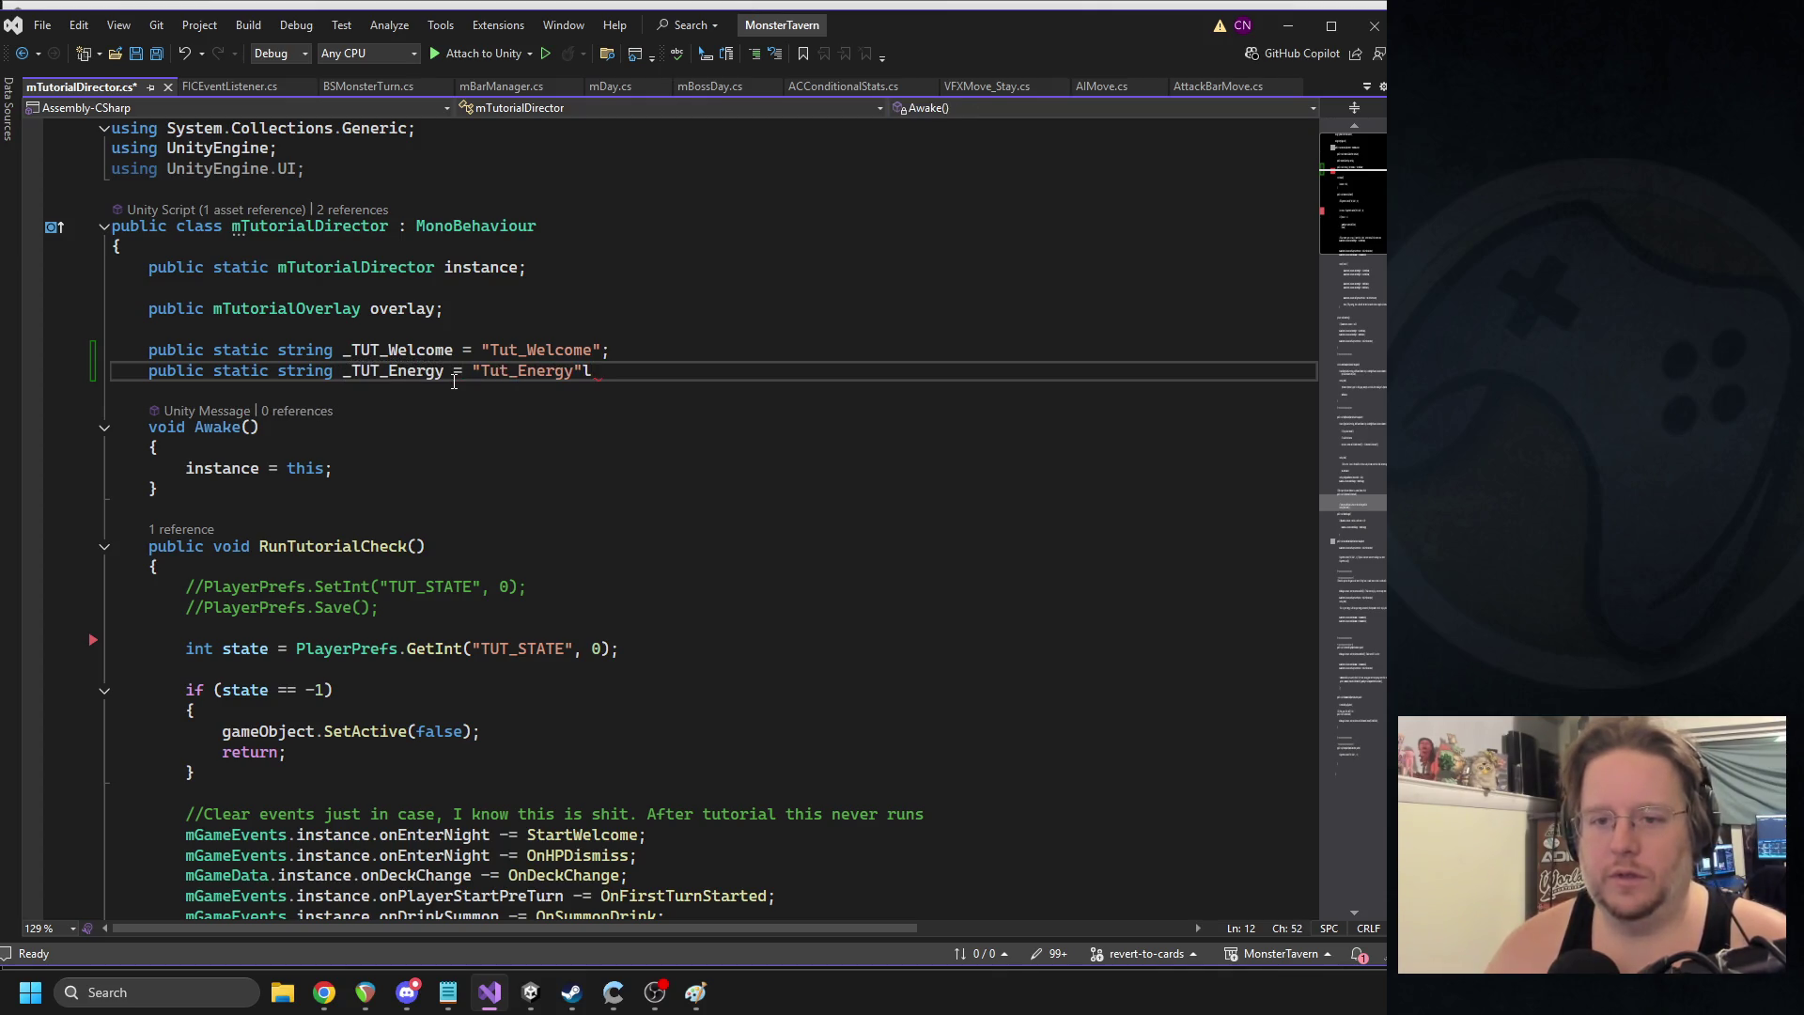
pyautogui.press('Return')
pyautogui.write('public static string _TUT_')
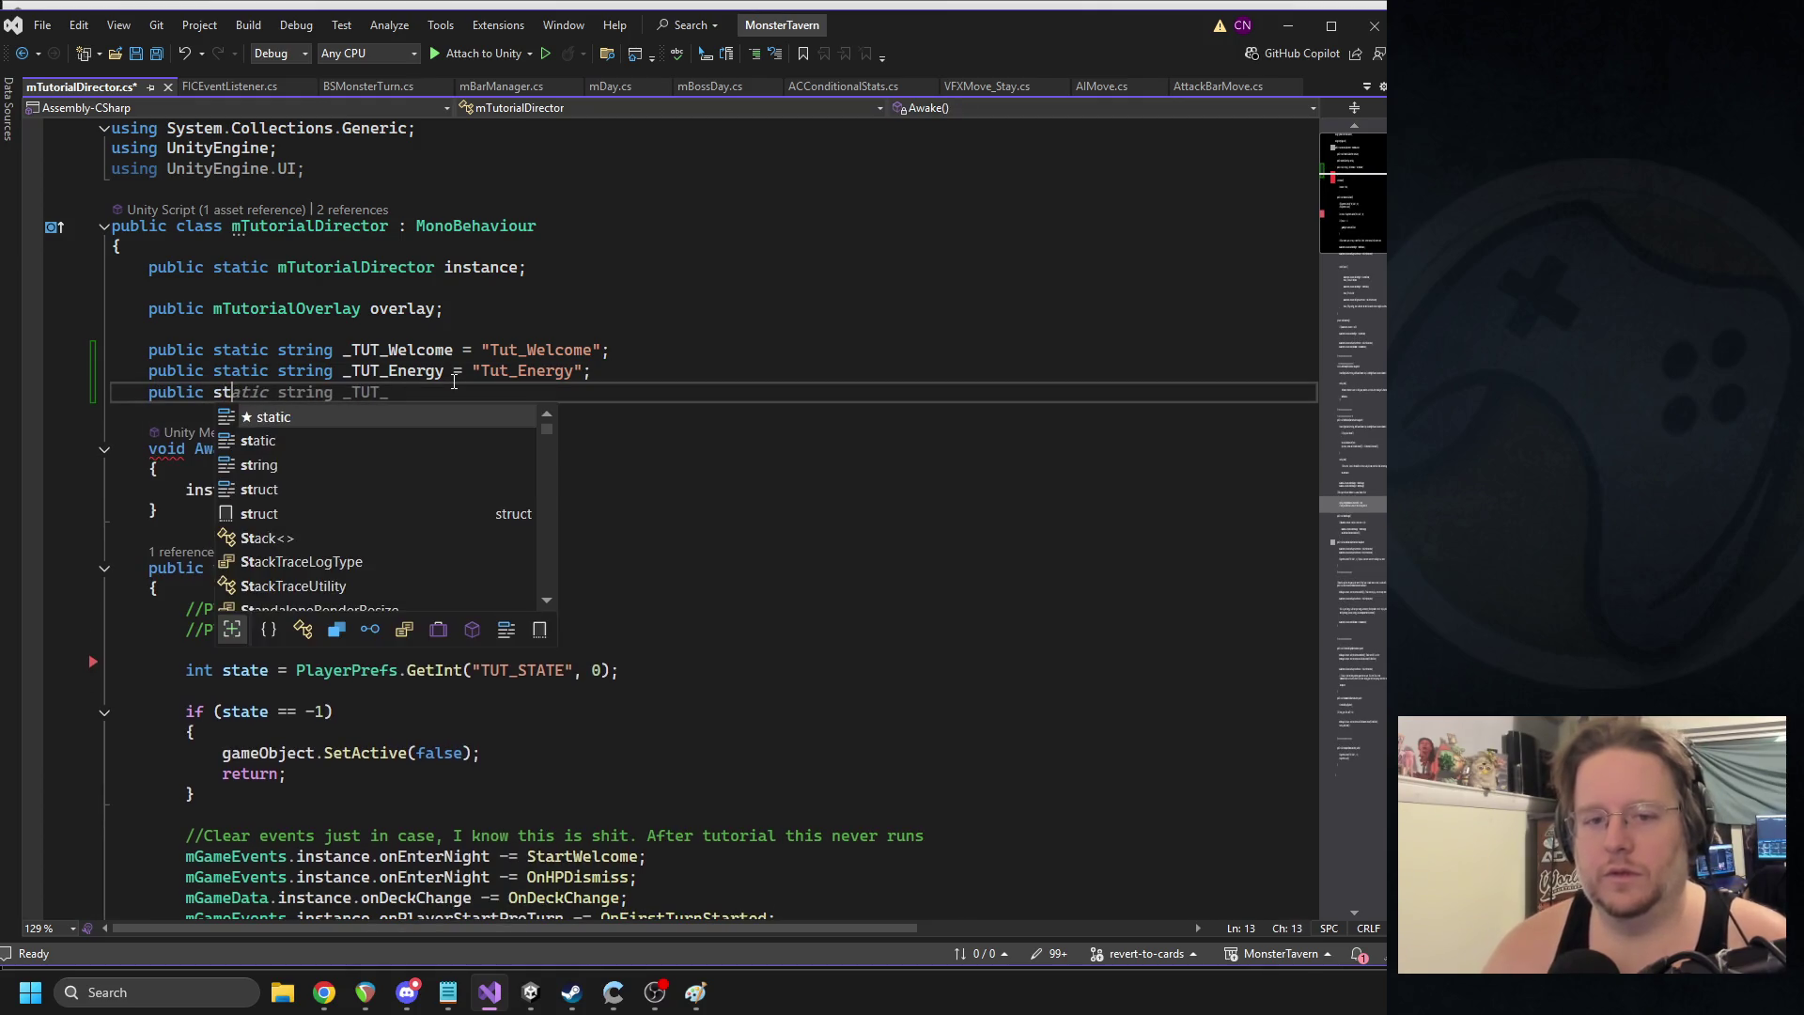
pyautogui.click(698, 998)
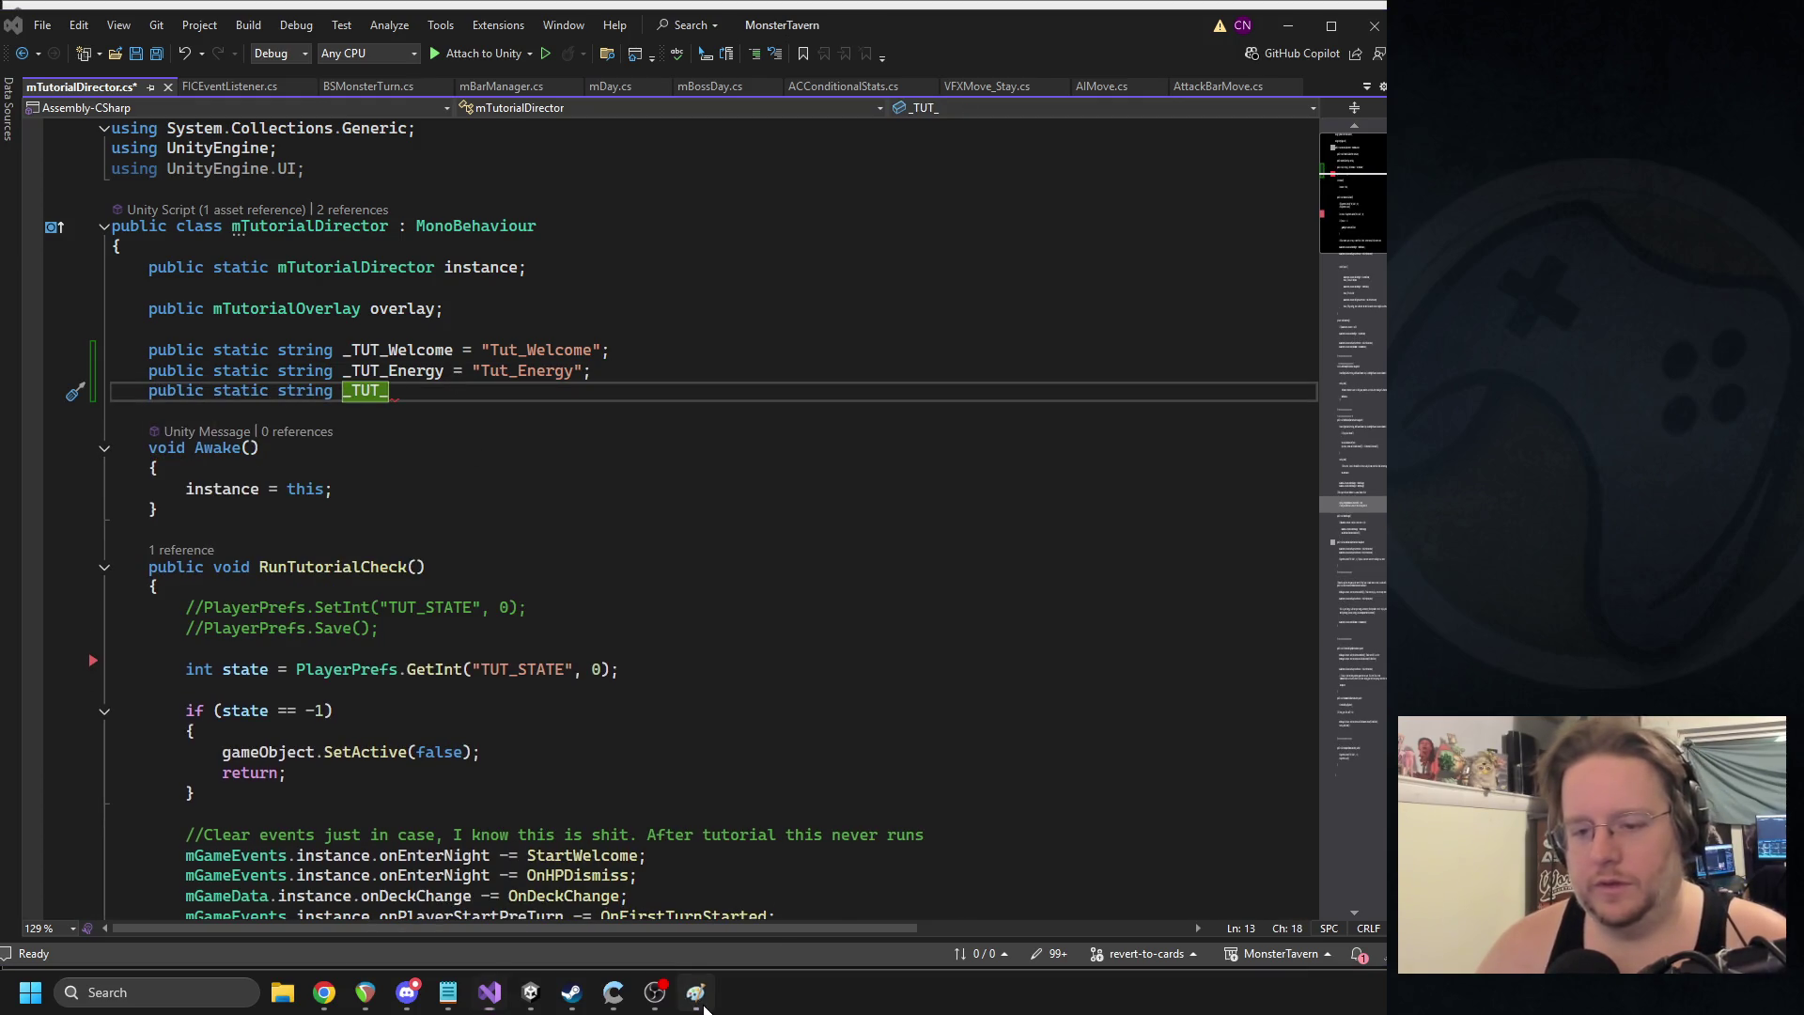
pyautogui.click(698, 998)
pyautogui.write('Summon')
pyautogui.write('ing = "Tut_Summo')
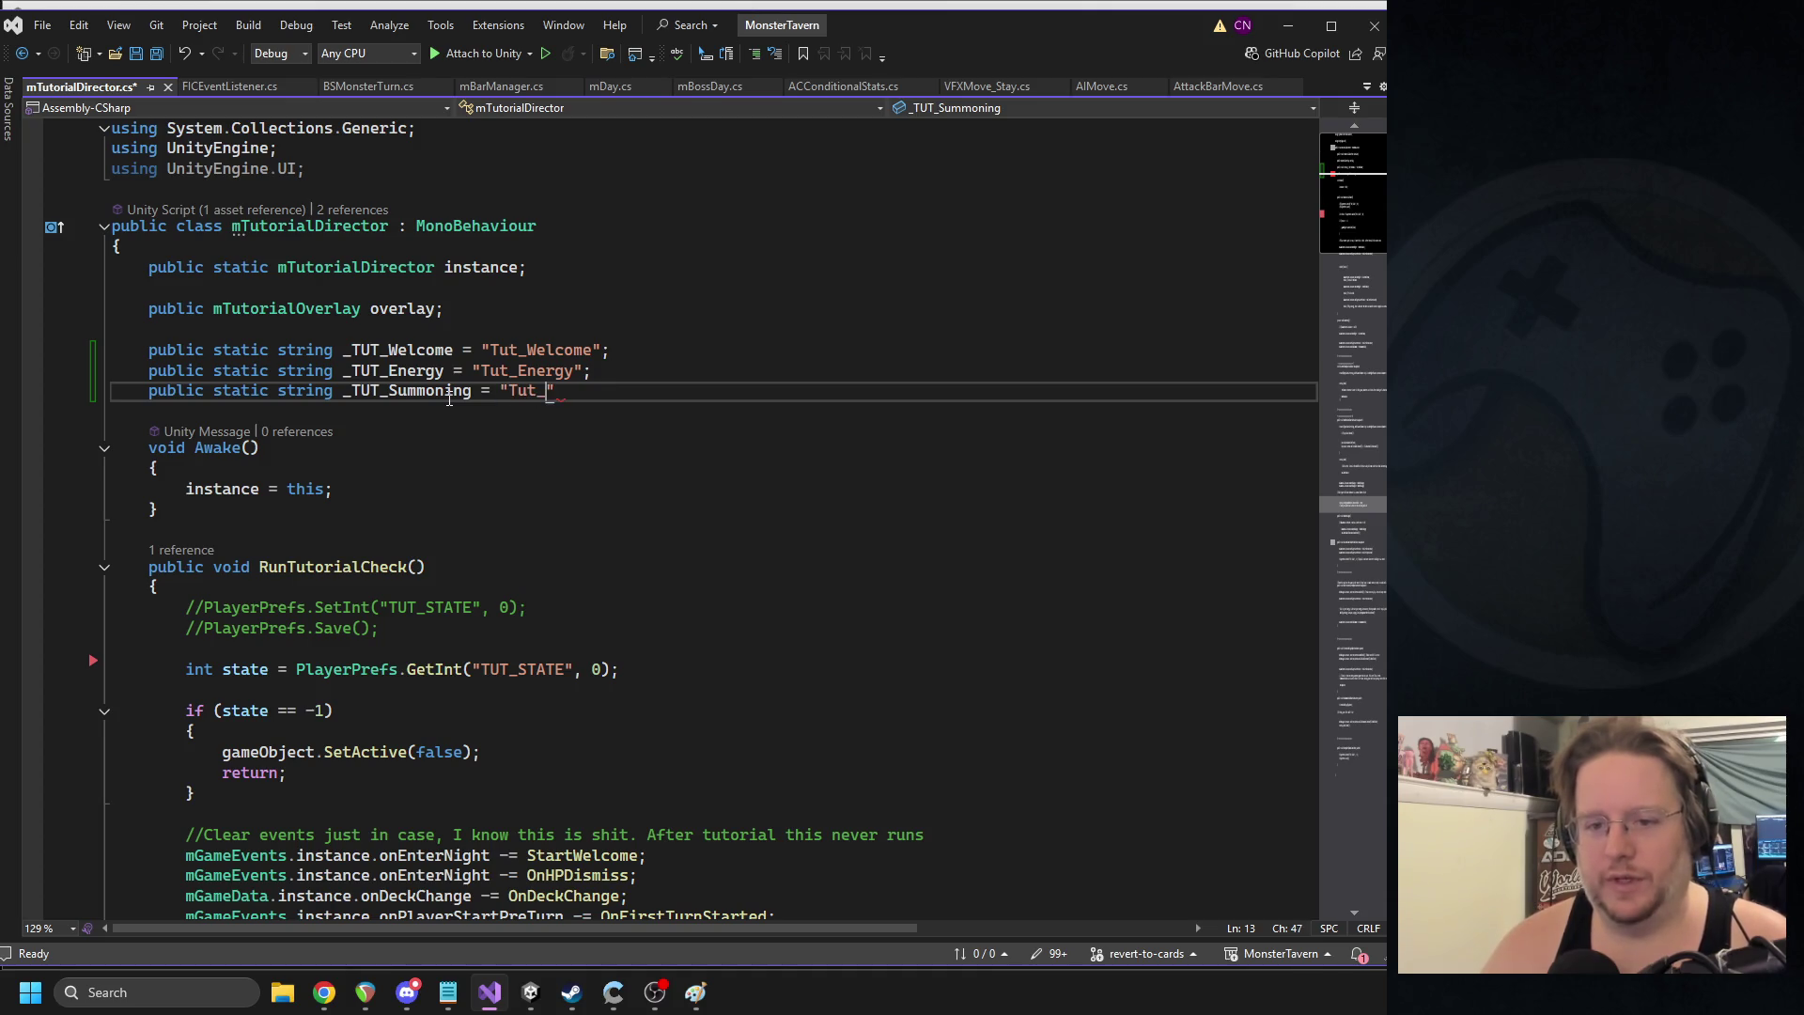
pyautogui.write('ning";')
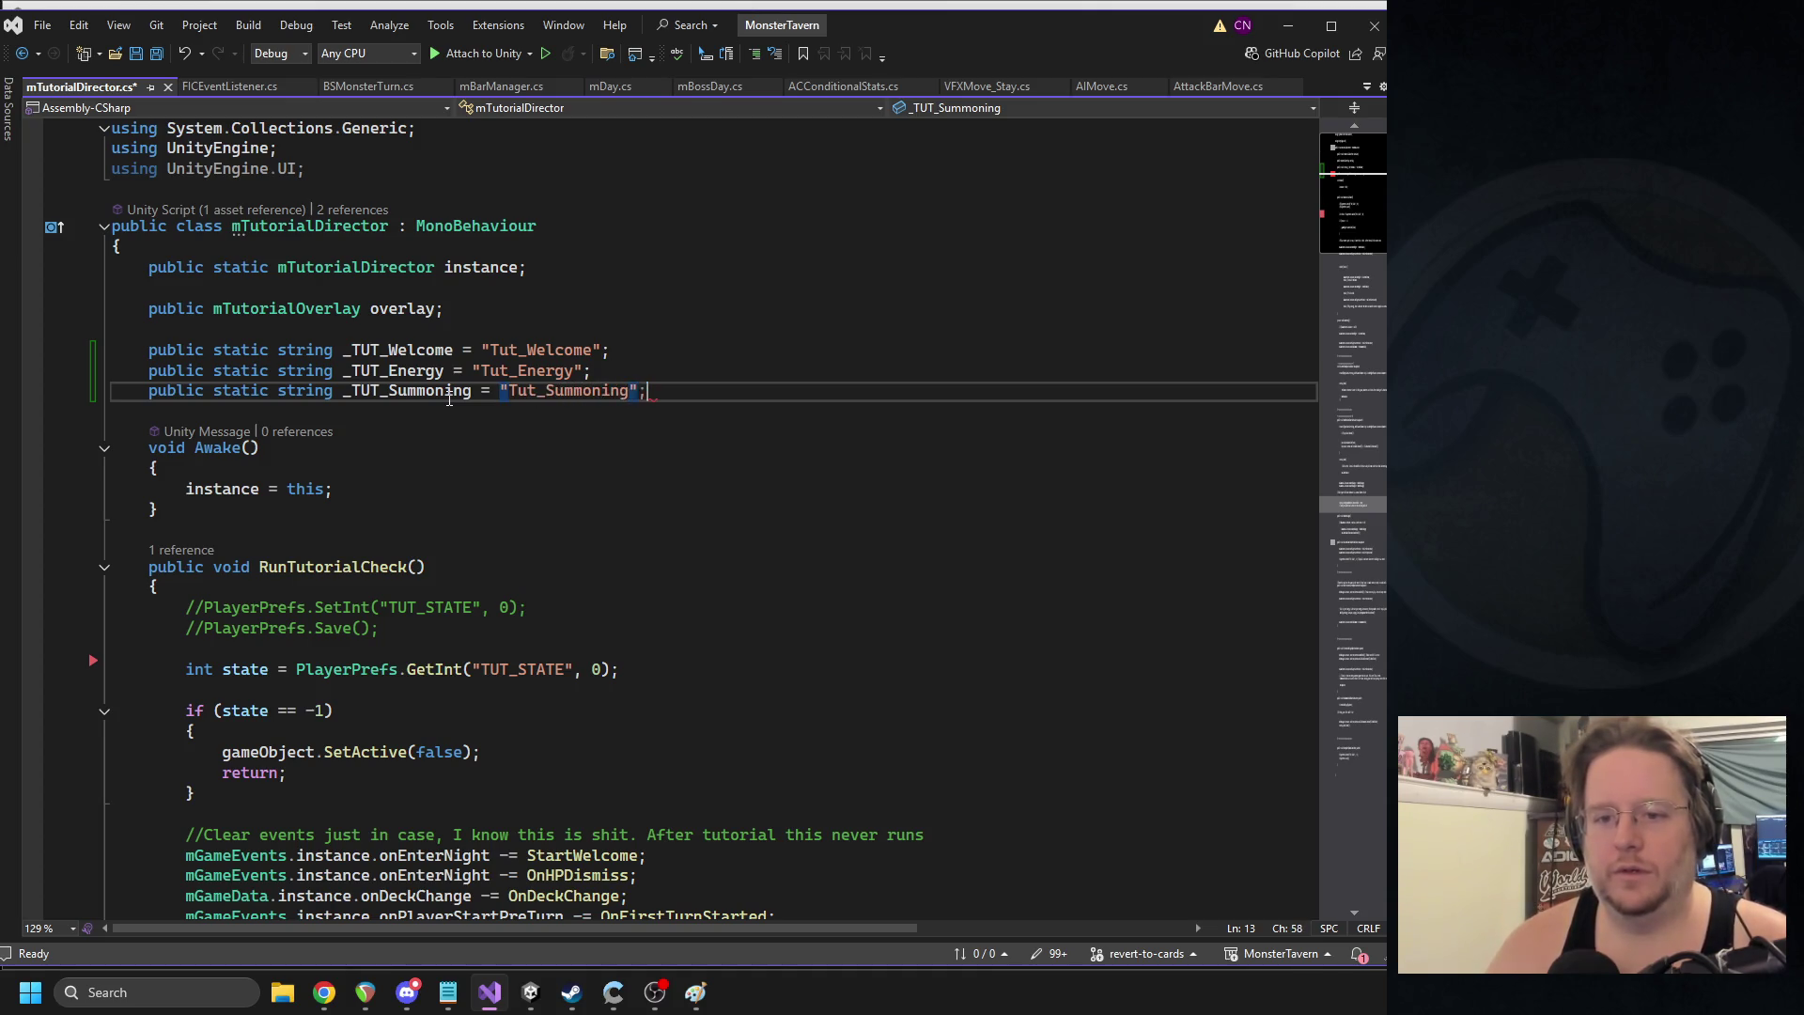
pyautogui.hotkey('ctrl', 's')
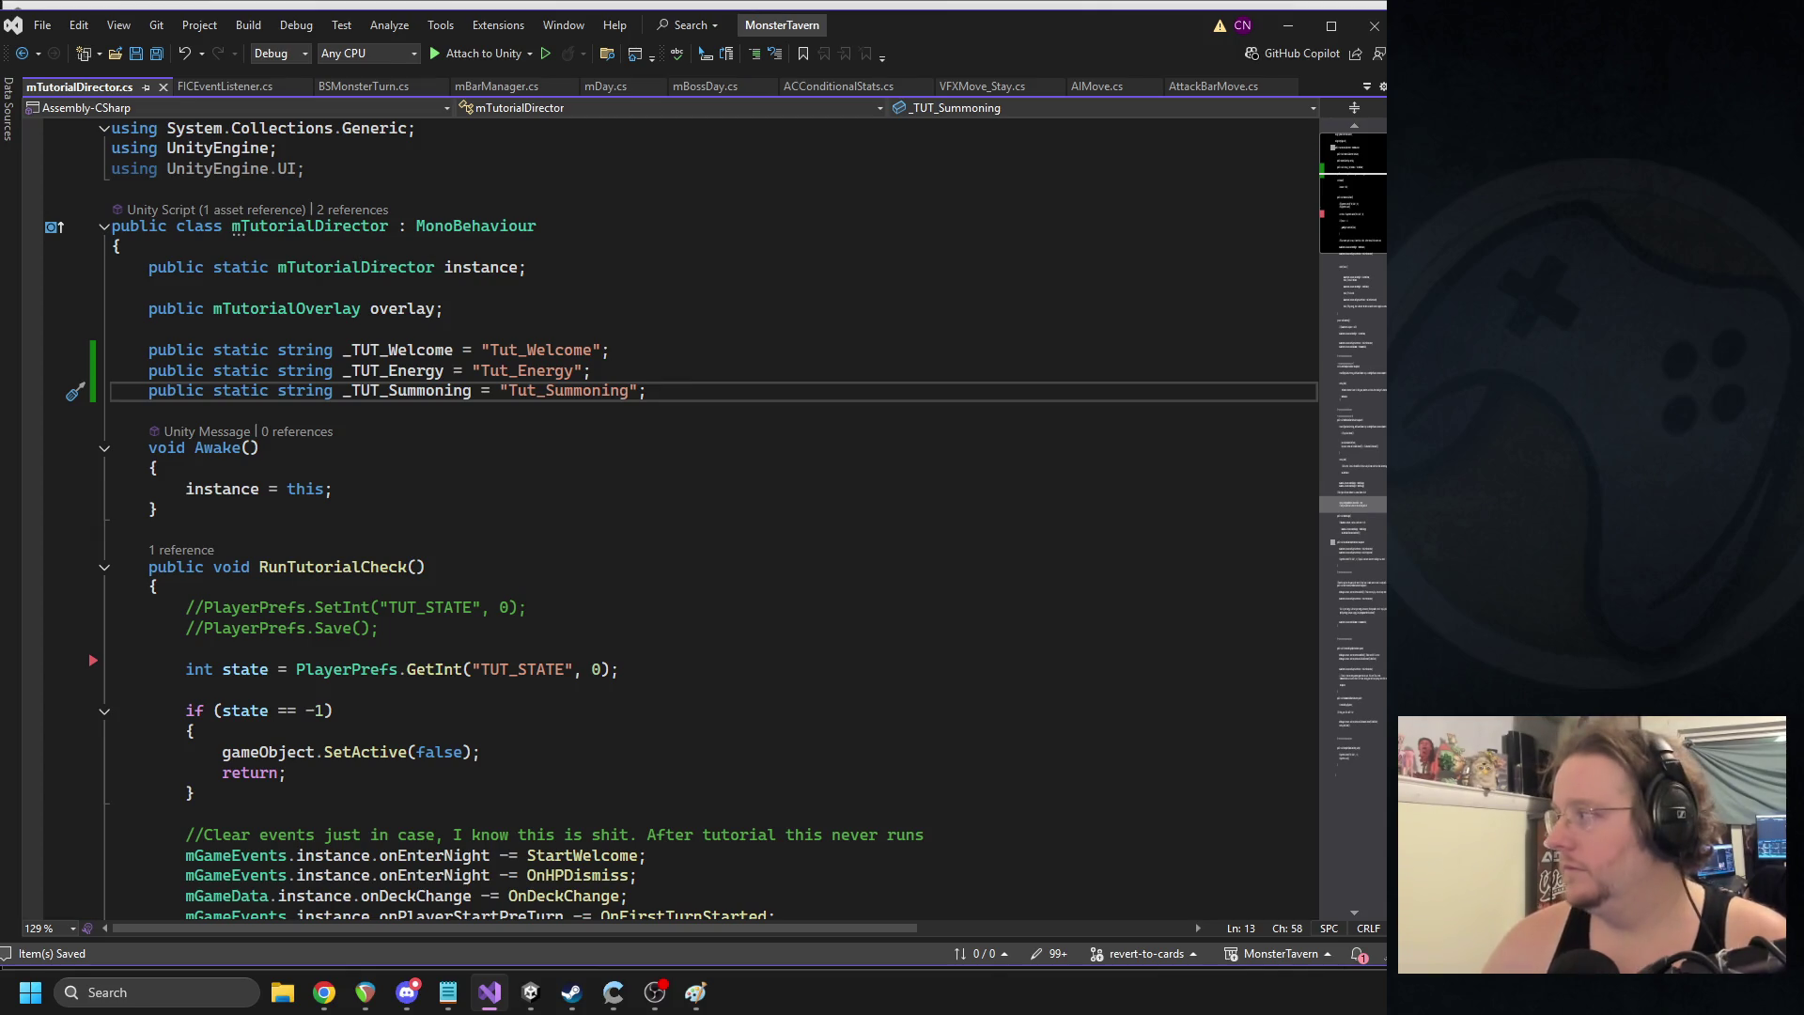
pyautogui.hotkey('alt', 'Tab')
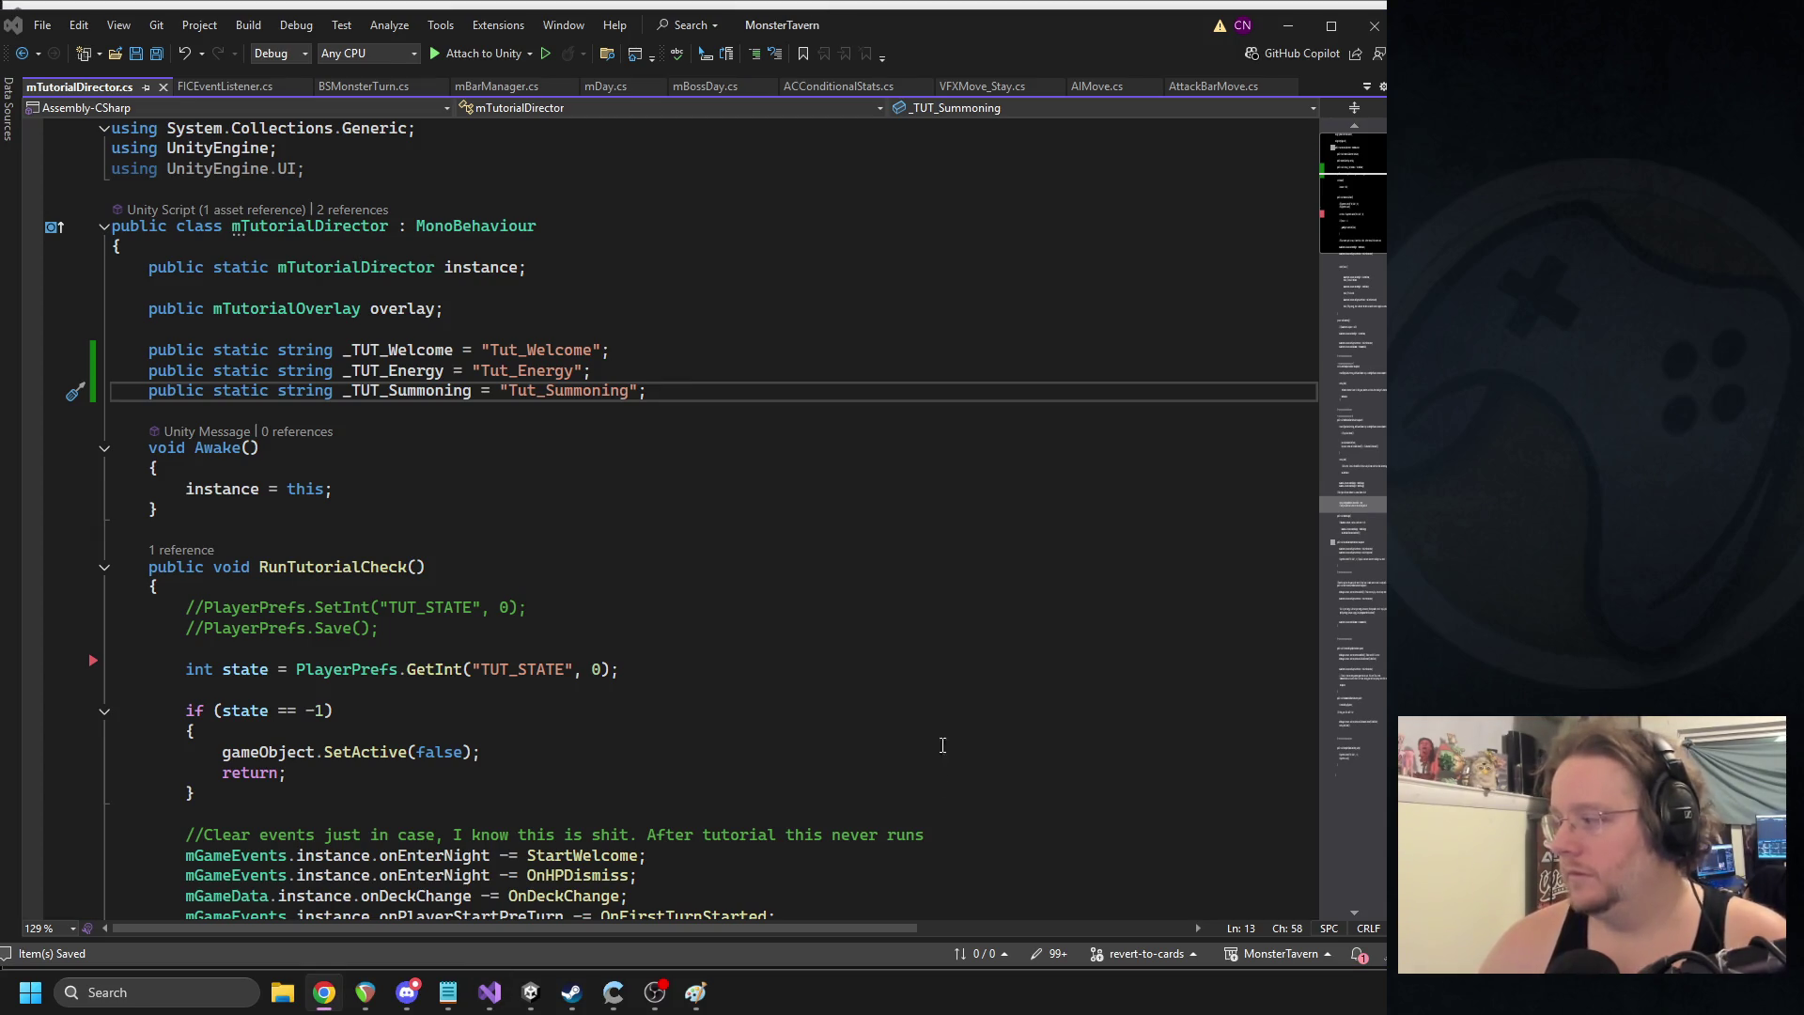
pyautogui.click(655, 992)
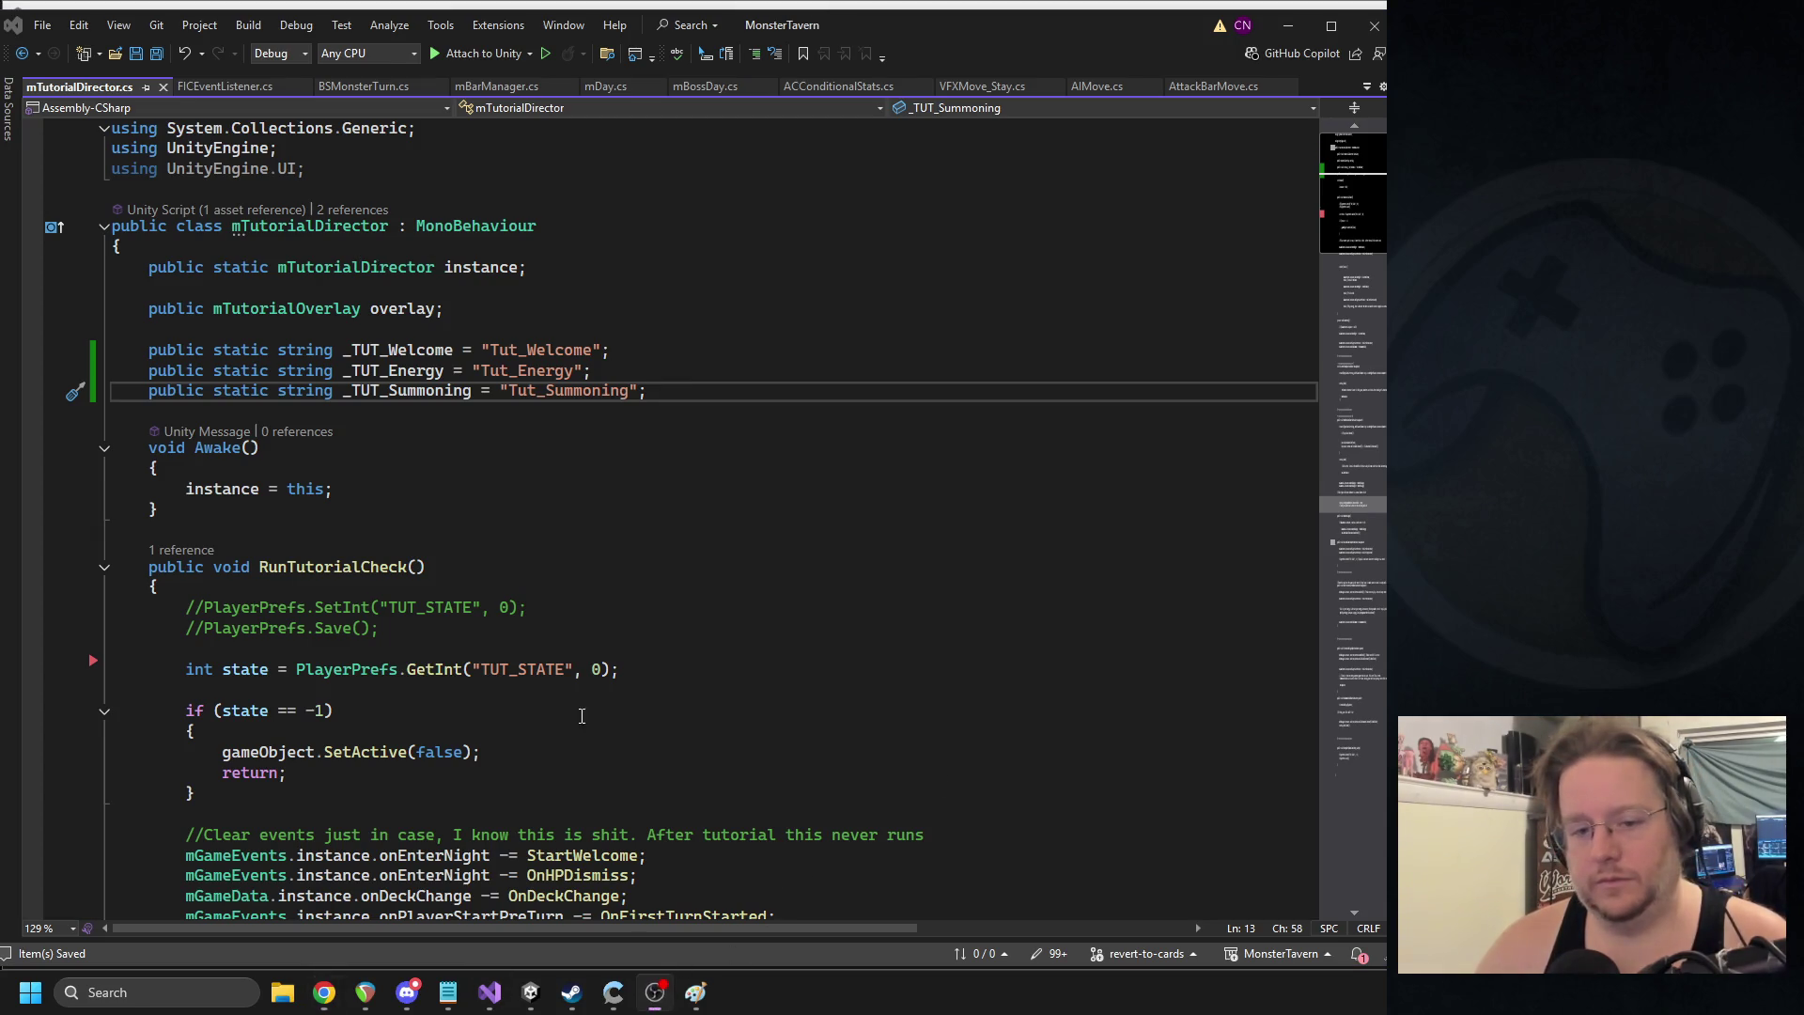
# - Remove the old TUT_STATE lookup, the commented PlayerPrefs lines and the state == -1 check
pyautogui.tripleClick(312, 673)
pyautogui.hotkey('ctrl', 'x')
pyautogui.moveTo(185, 649); pyautogui.dragTo(111, 607)
pyautogui.press('Delete')
pyautogui.moveTo(195, 731)
pyautogui.mouseDown()
pyautogui.moveTo(110, 662)
pyautogui.moveTo(105, 606)
pyautogui.mouseUp()
pyautogui.press('Delete')
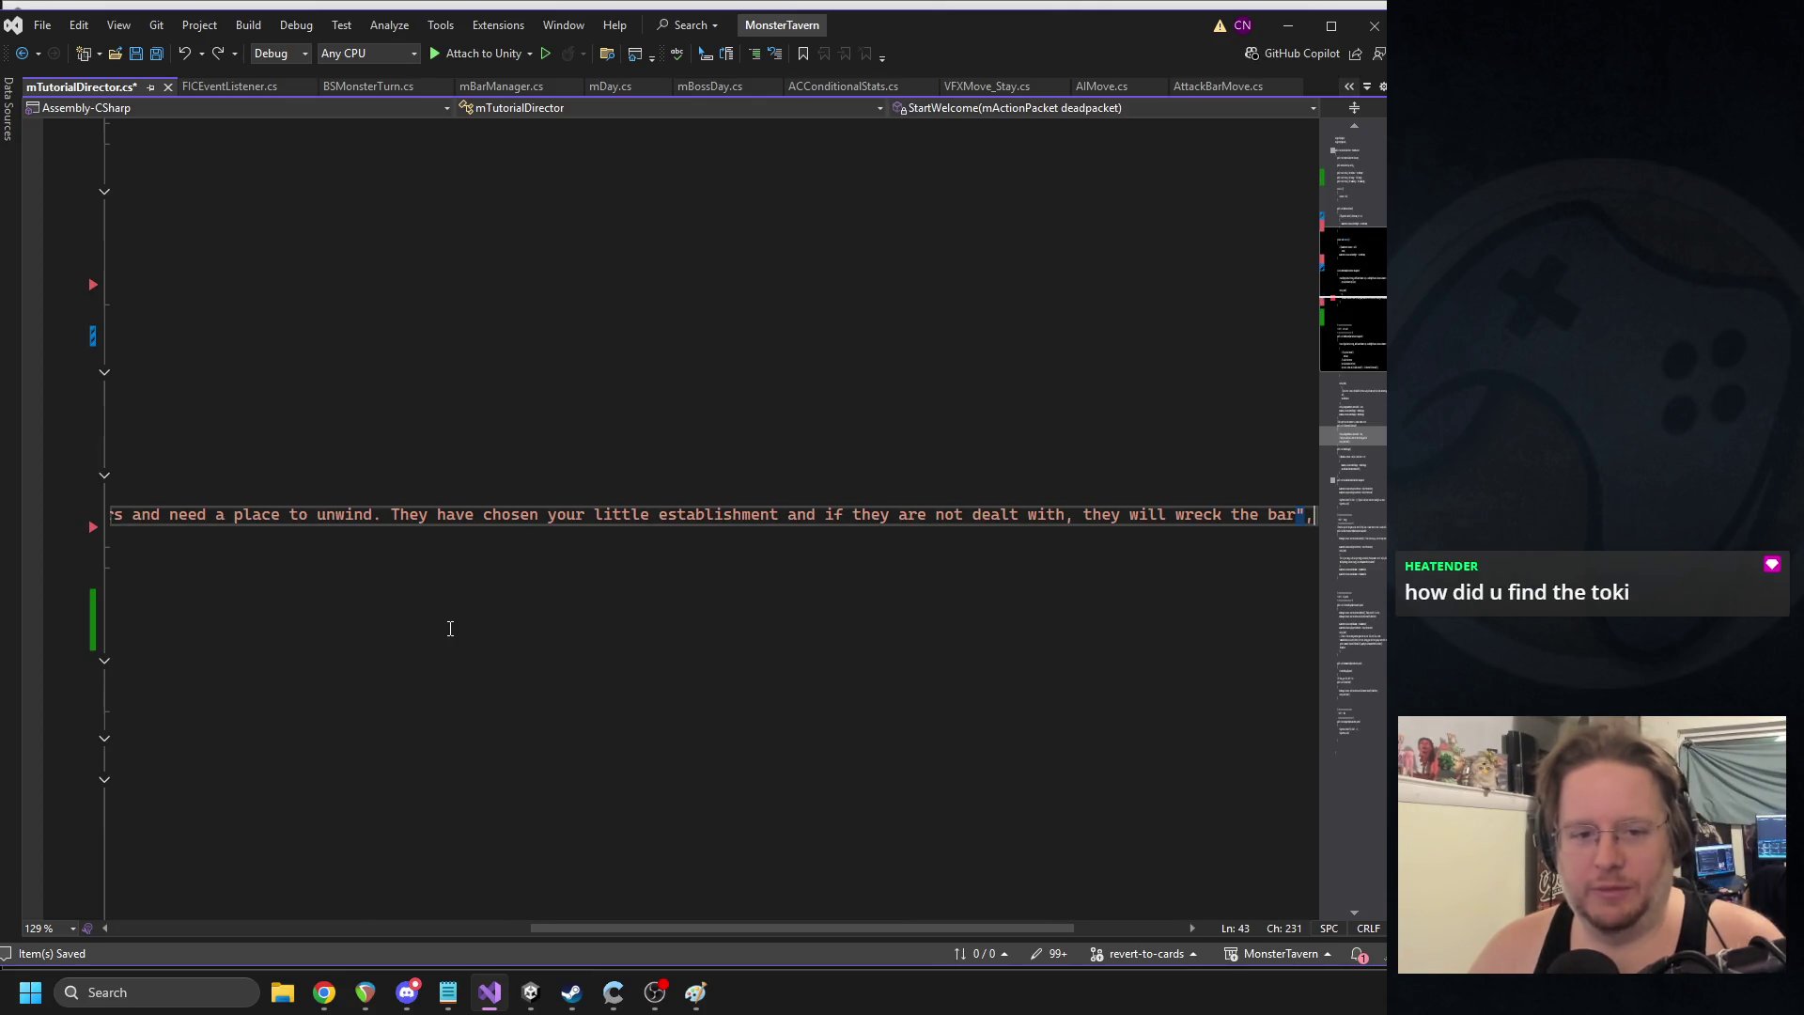
# - Paste the overlay.Show arguments and replace OnHPDismiss with null
pyautogui.press('Return')
pyautogui.hotkey('ctrl', 'v')
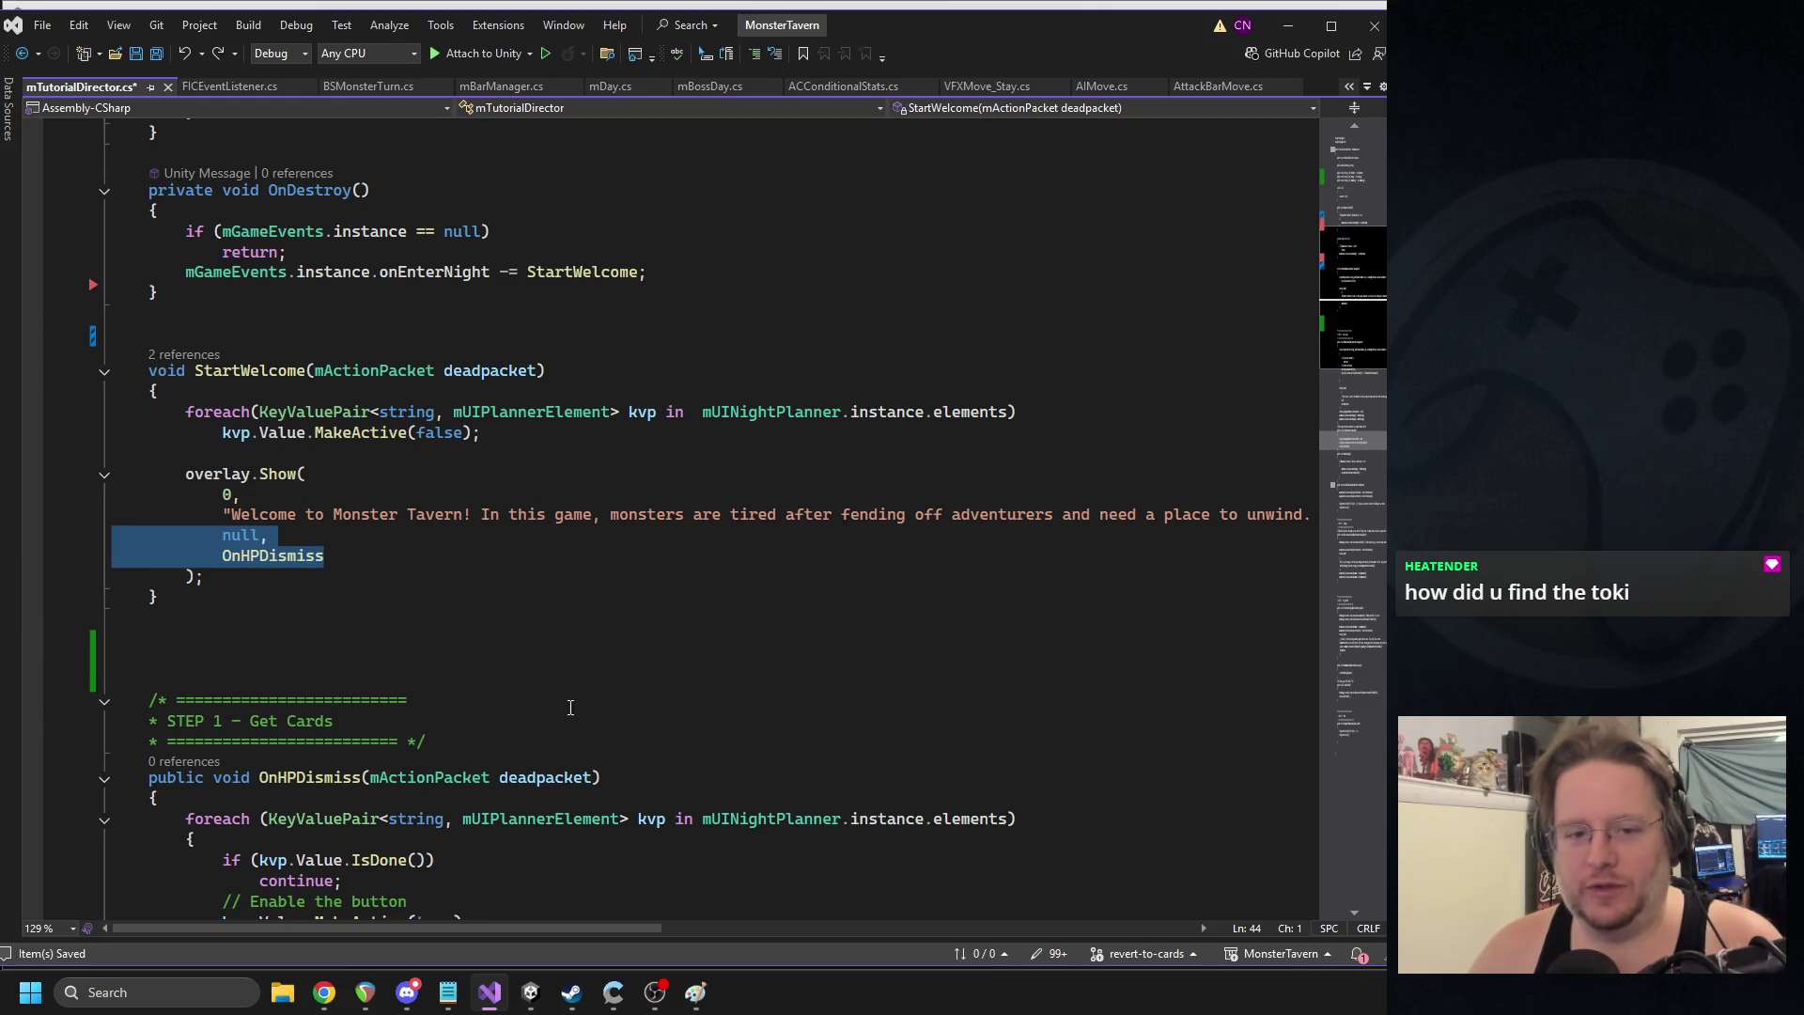
pyautogui.doubleClick(228, 556)
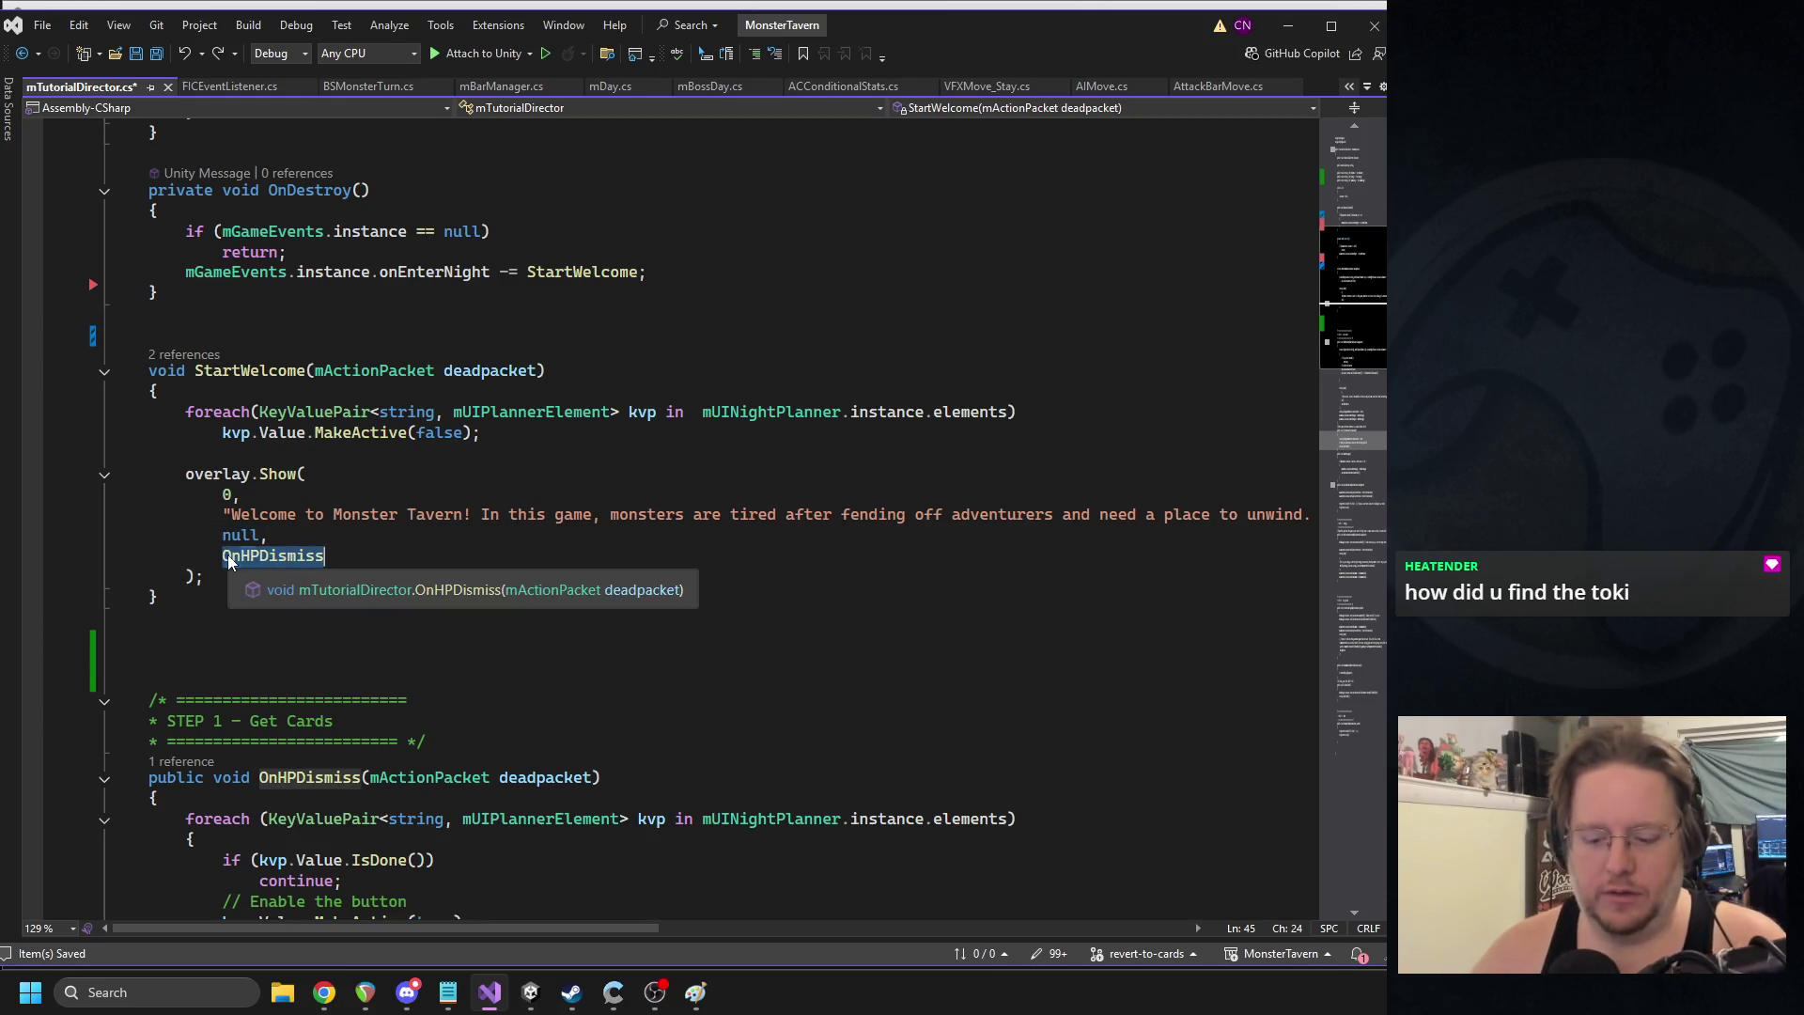
pyautogui.write('null')
pyautogui.click(272, 516)
pyautogui.click(261, 413)
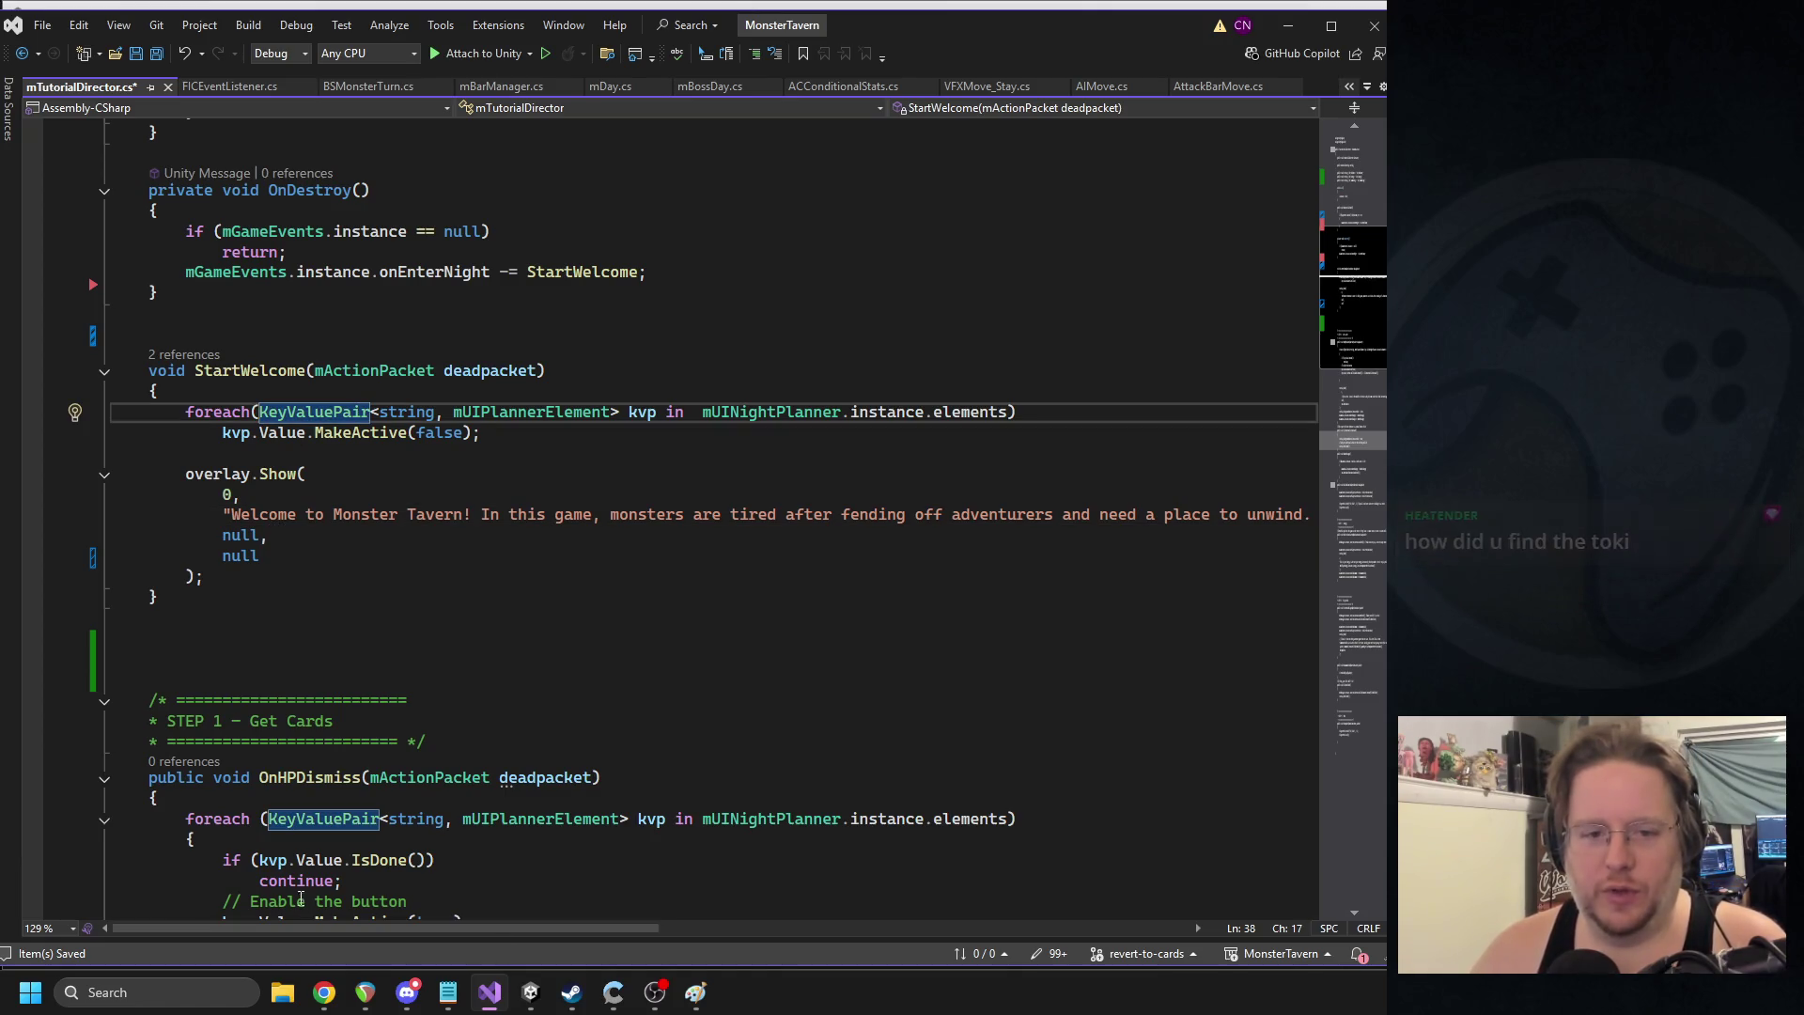
pyautogui.click(342, 514)
# - Review the overlay.Show call and the new _TUT_Welcome check, ending at StartWelcome's close
pyautogui.moveTo(296, 552); pyautogui.dragTo(93, 481)
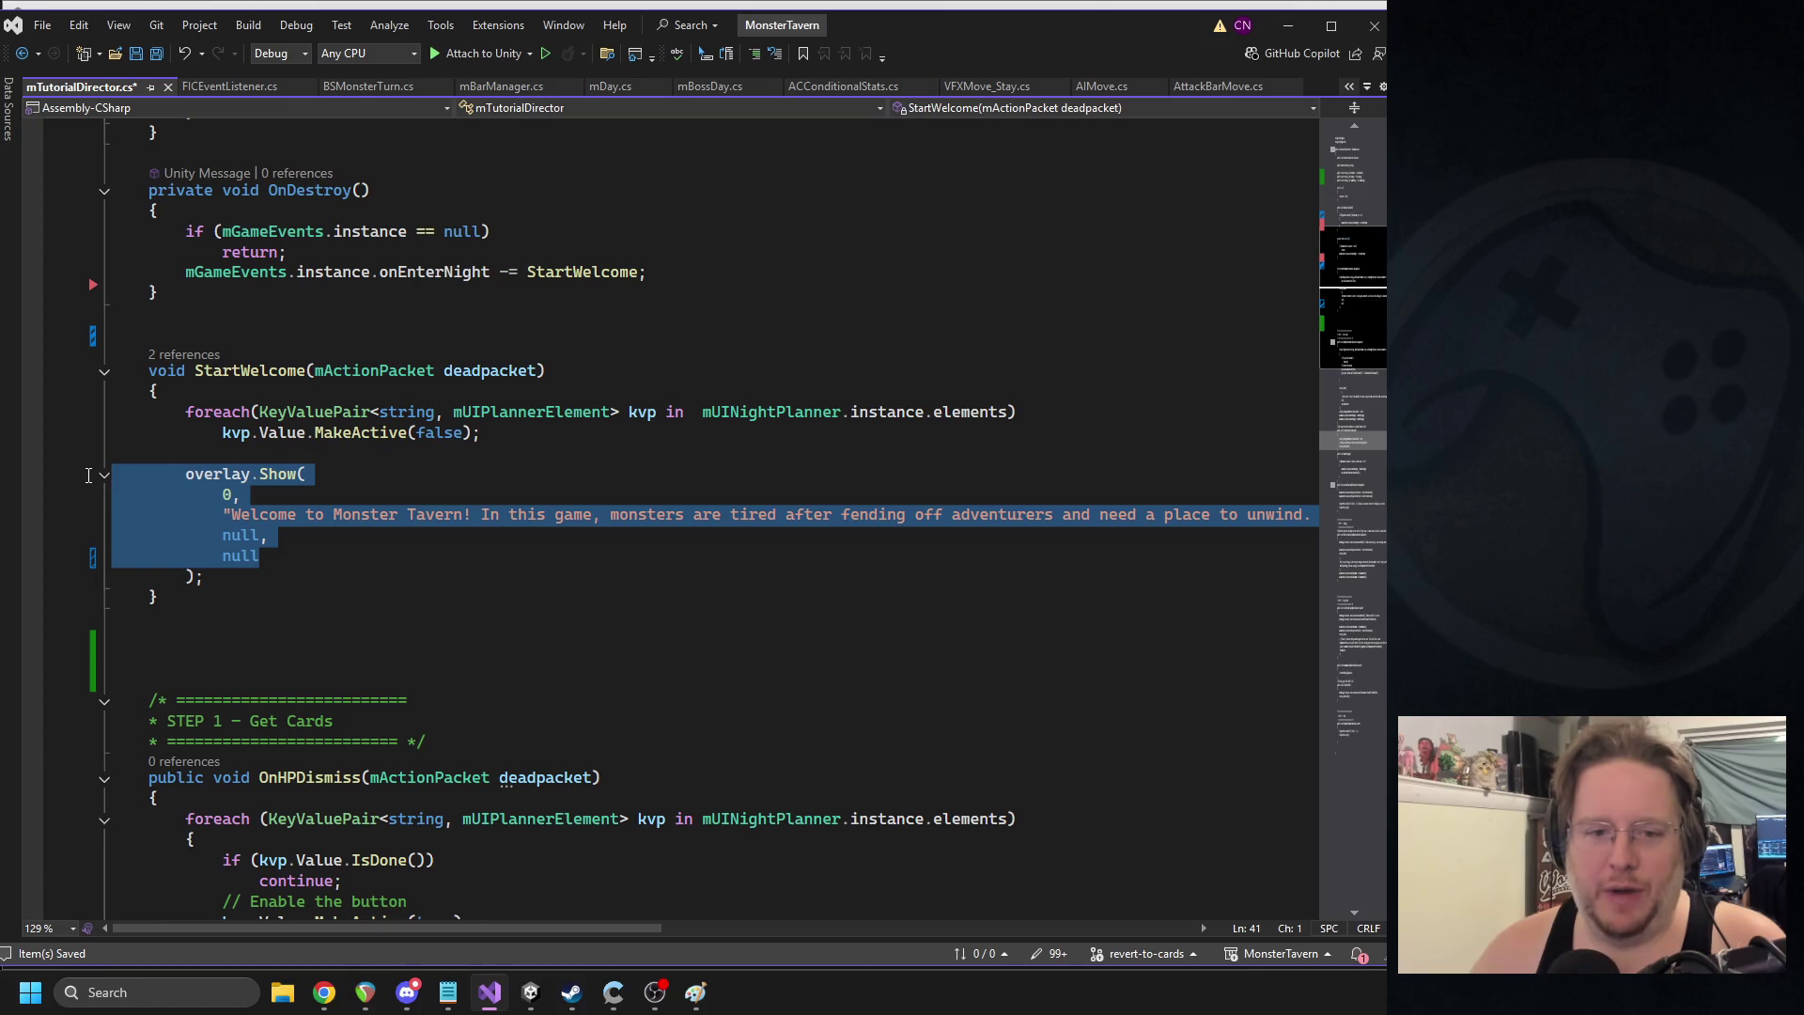
pyautogui.click(239, 556)
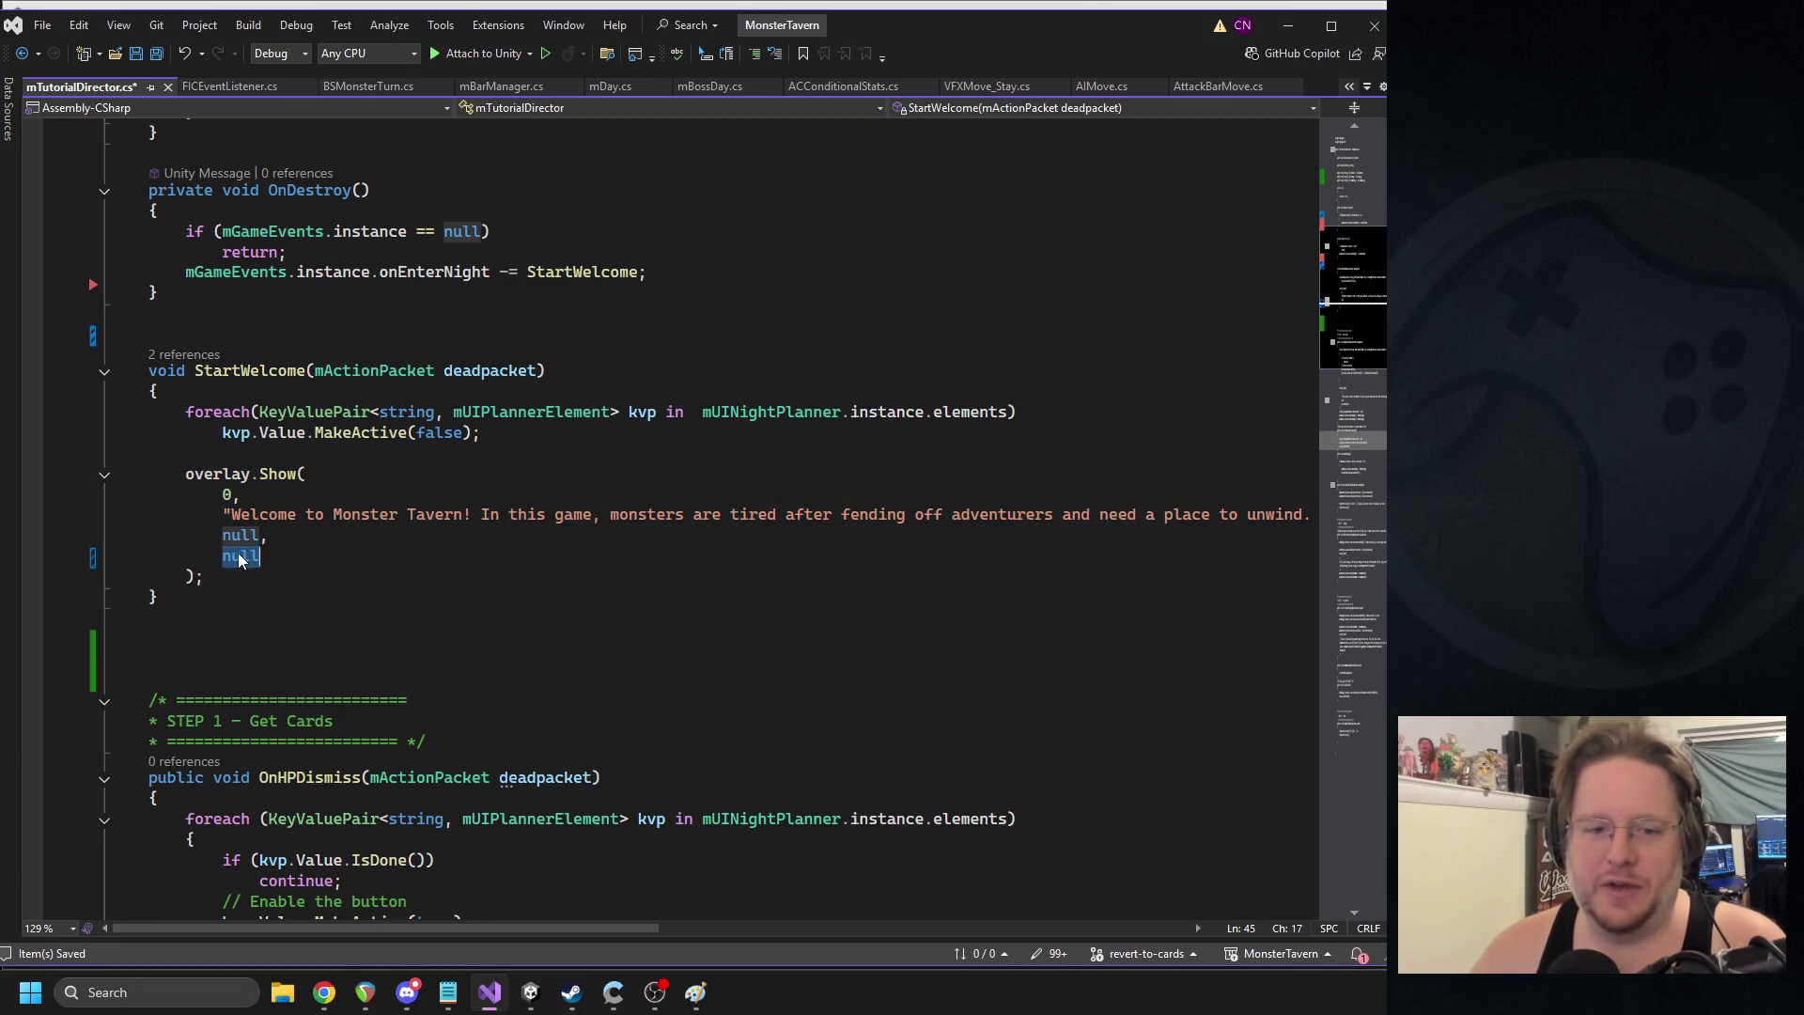
pyautogui.moveTo(259, 555); pyautogui.dragTo(146, 483)
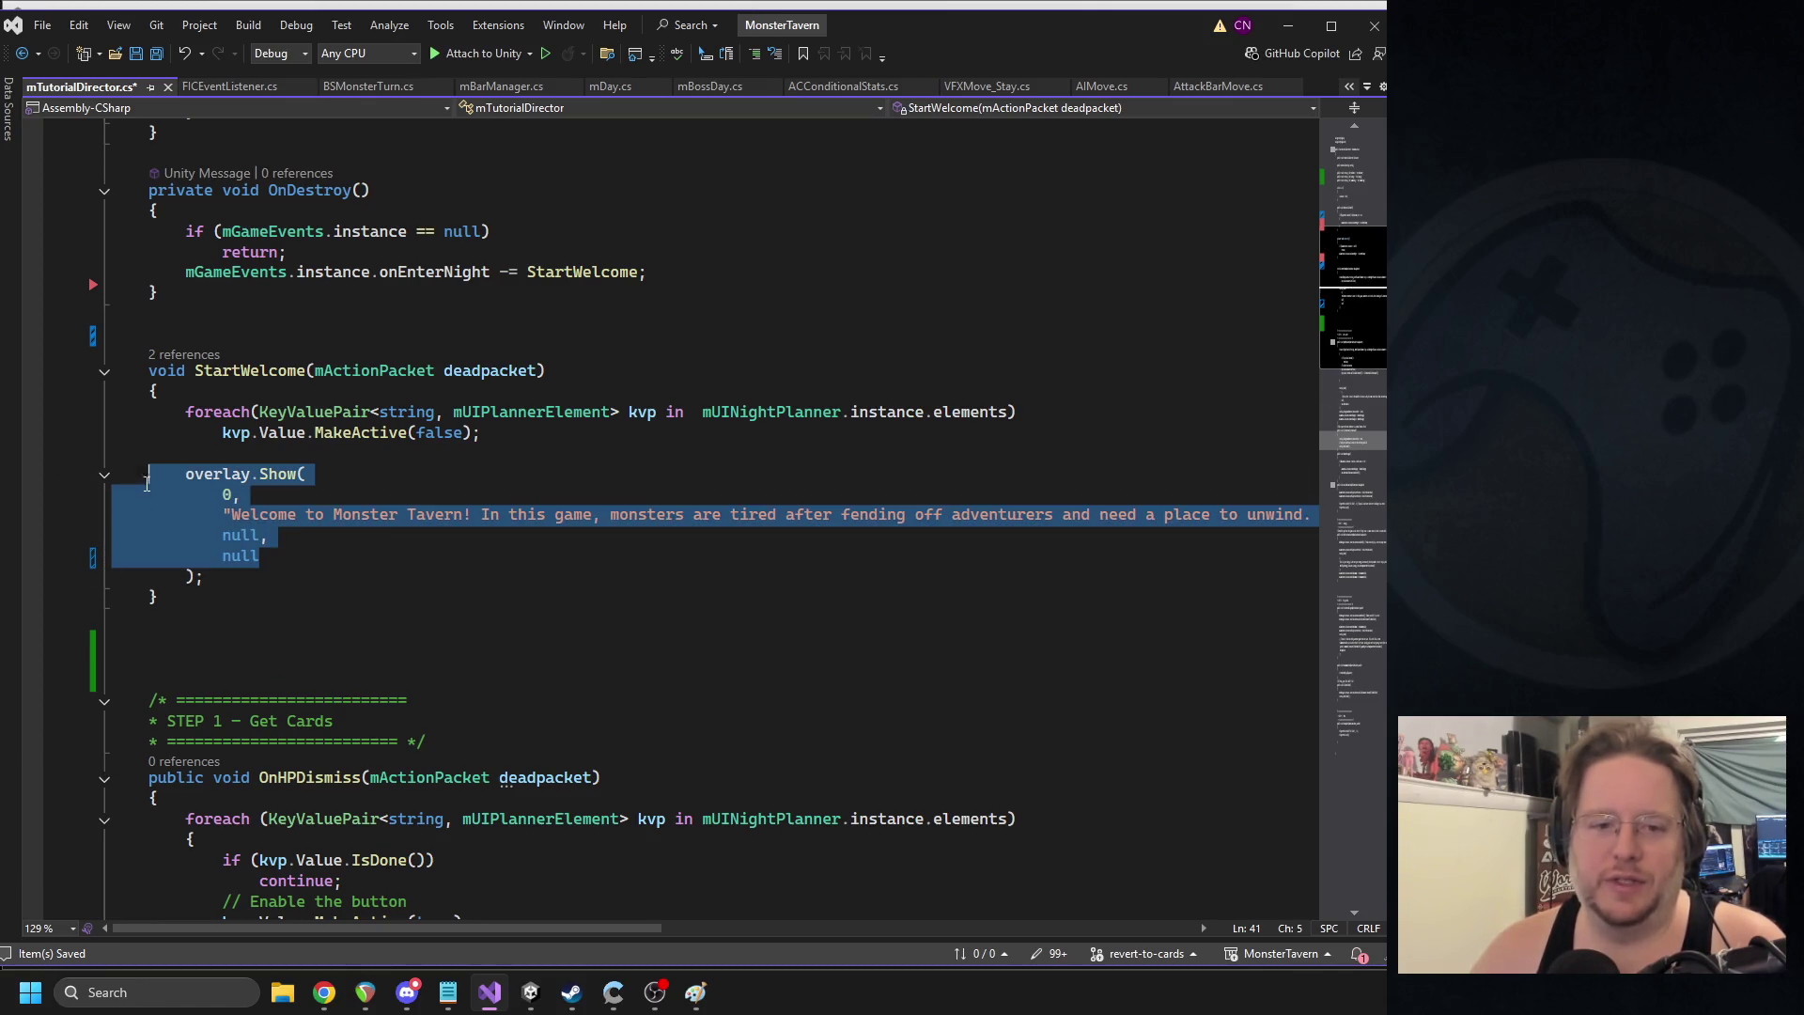
pyautogui.click(336, 552)
pyautogui.moveTo(294, 552); pyautogui.dragTo(123, 481)
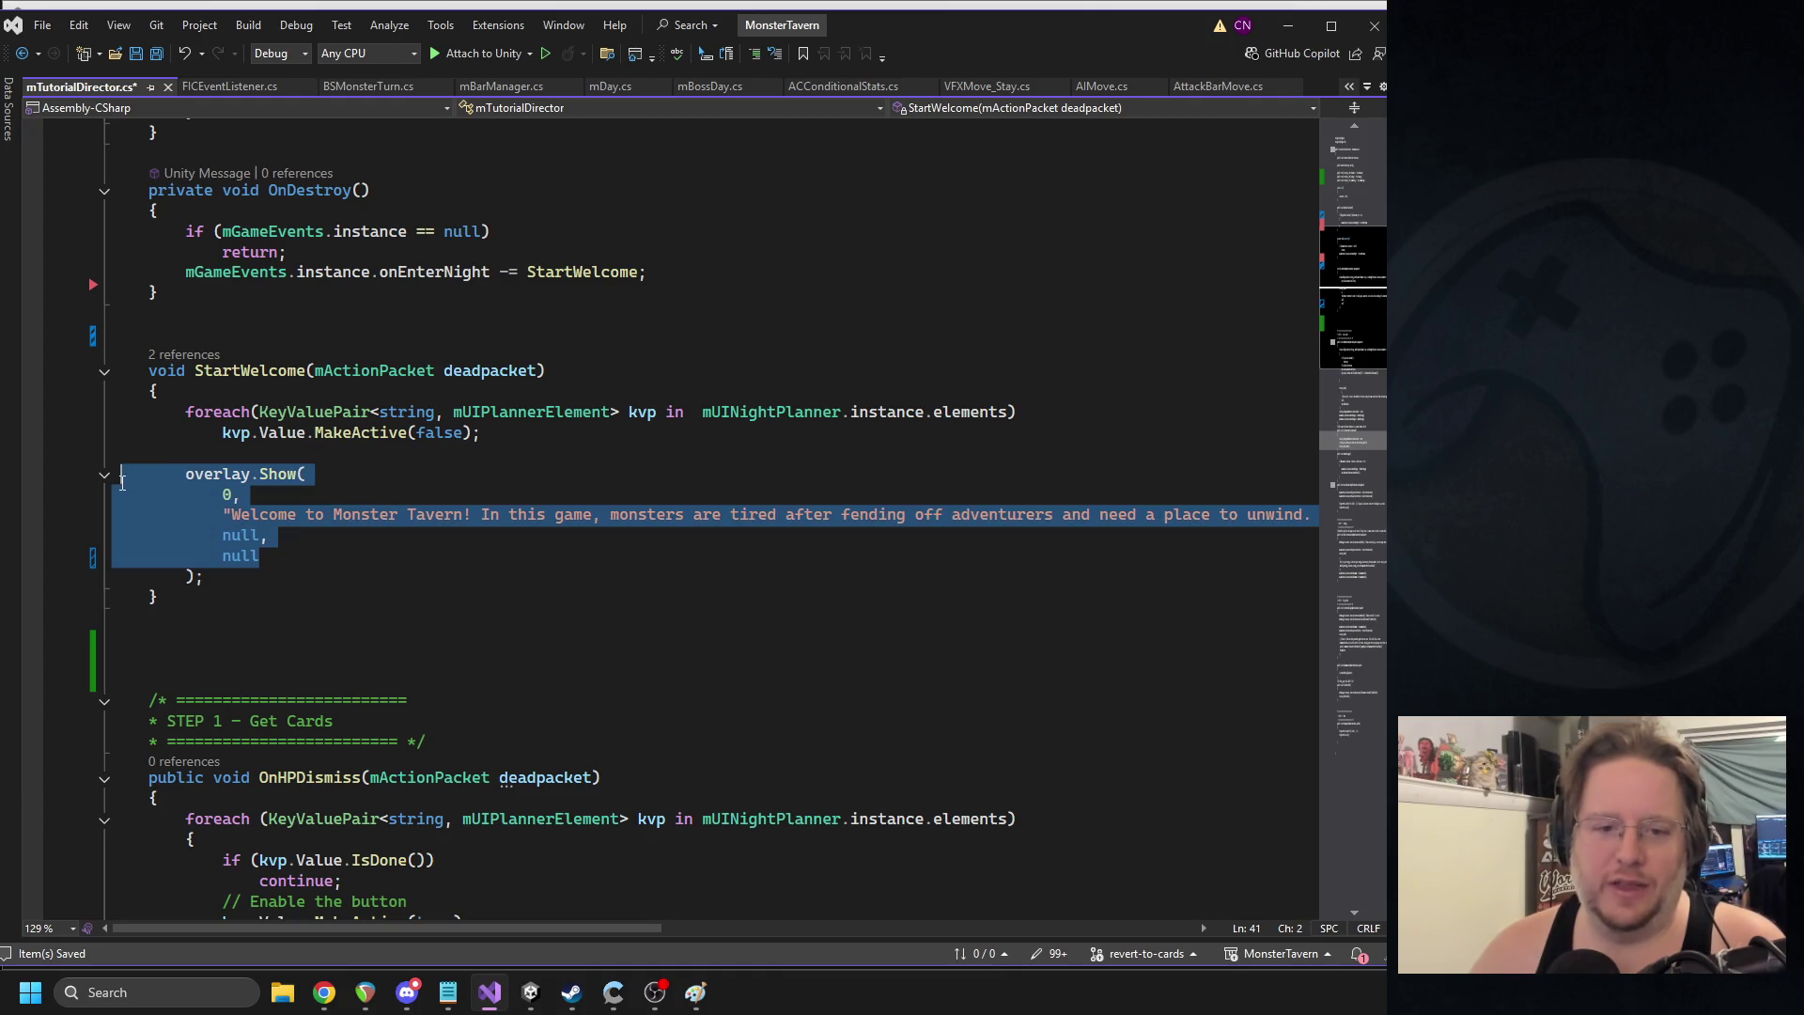
pyautogui.click(381, 550)
pyautogui.scroll(4, 451, 456)
pyautogui.scroll(3, 450, 457)
pyautogui.click(316, 507)
pyautogui.scroll(-4, 316, 518)
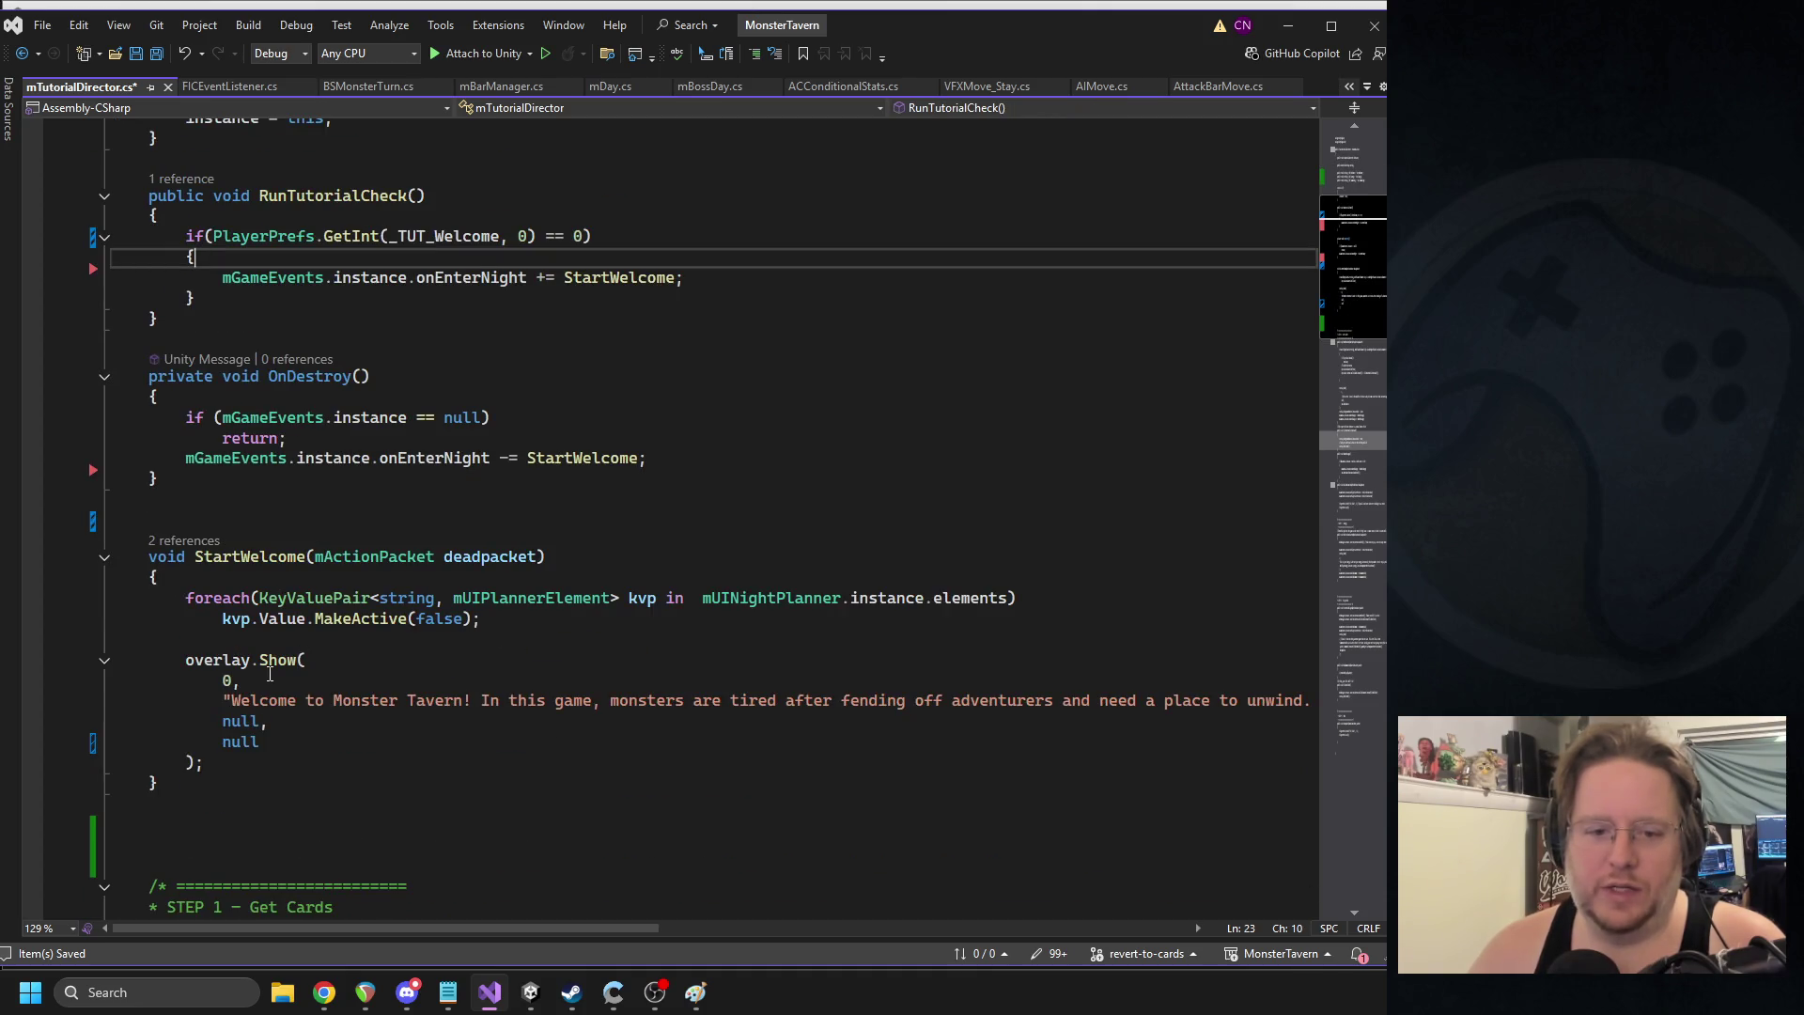
pyautogui.scroll(-3, 269, 674)
pyautogui.click(198, 594)
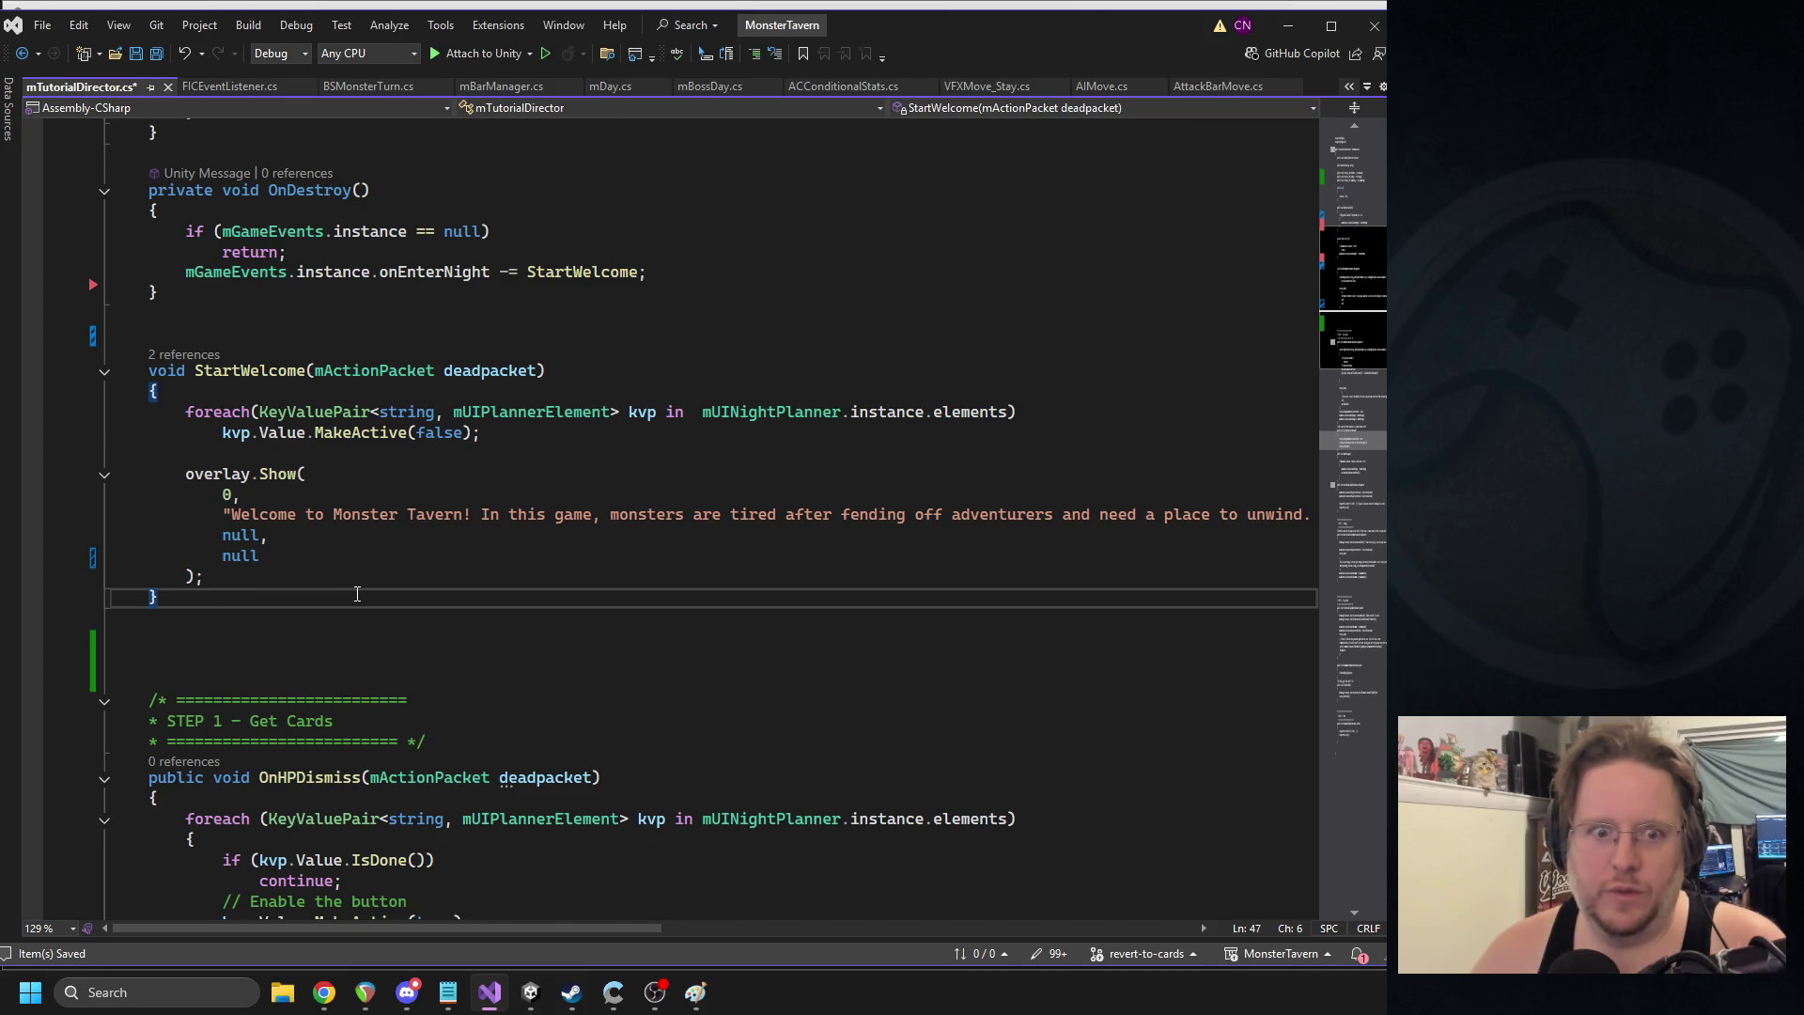
# - Add an empty void CompleteWelcome() method after StartWelcome
pyautogui.press('Return')
pyautogui.write('void CompleteWelco')
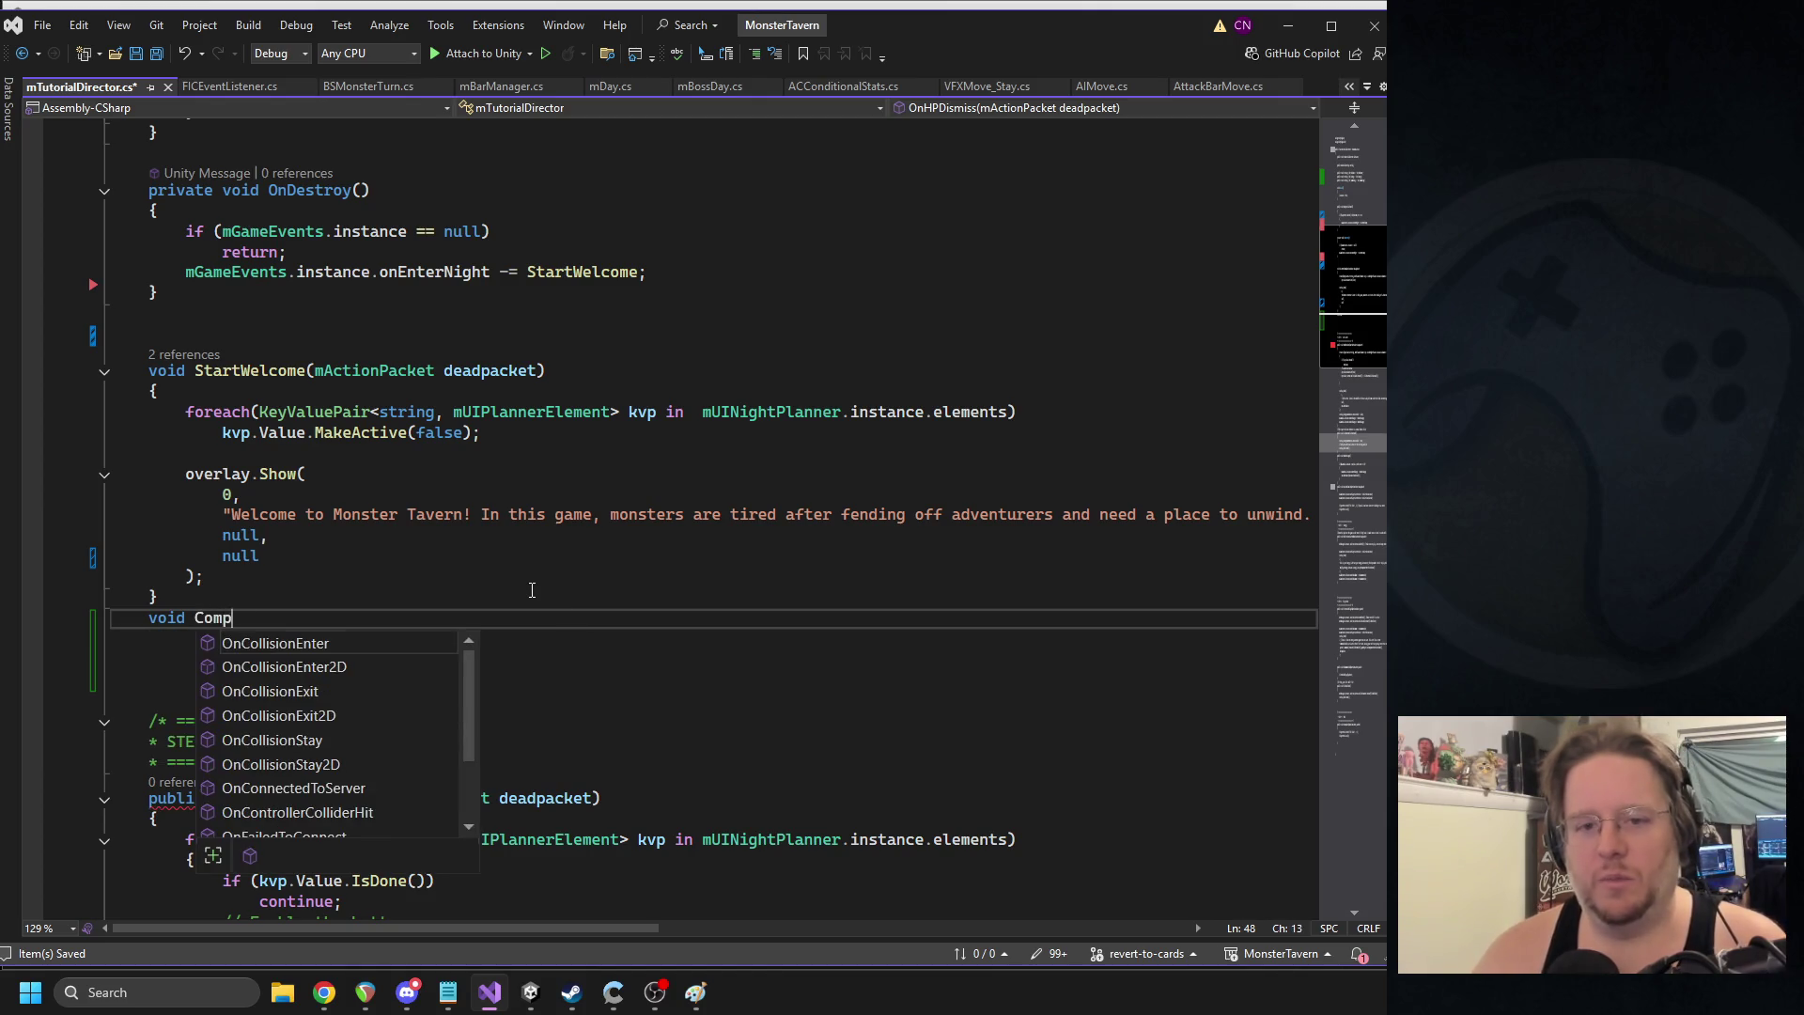
pyautogui.write('me(')
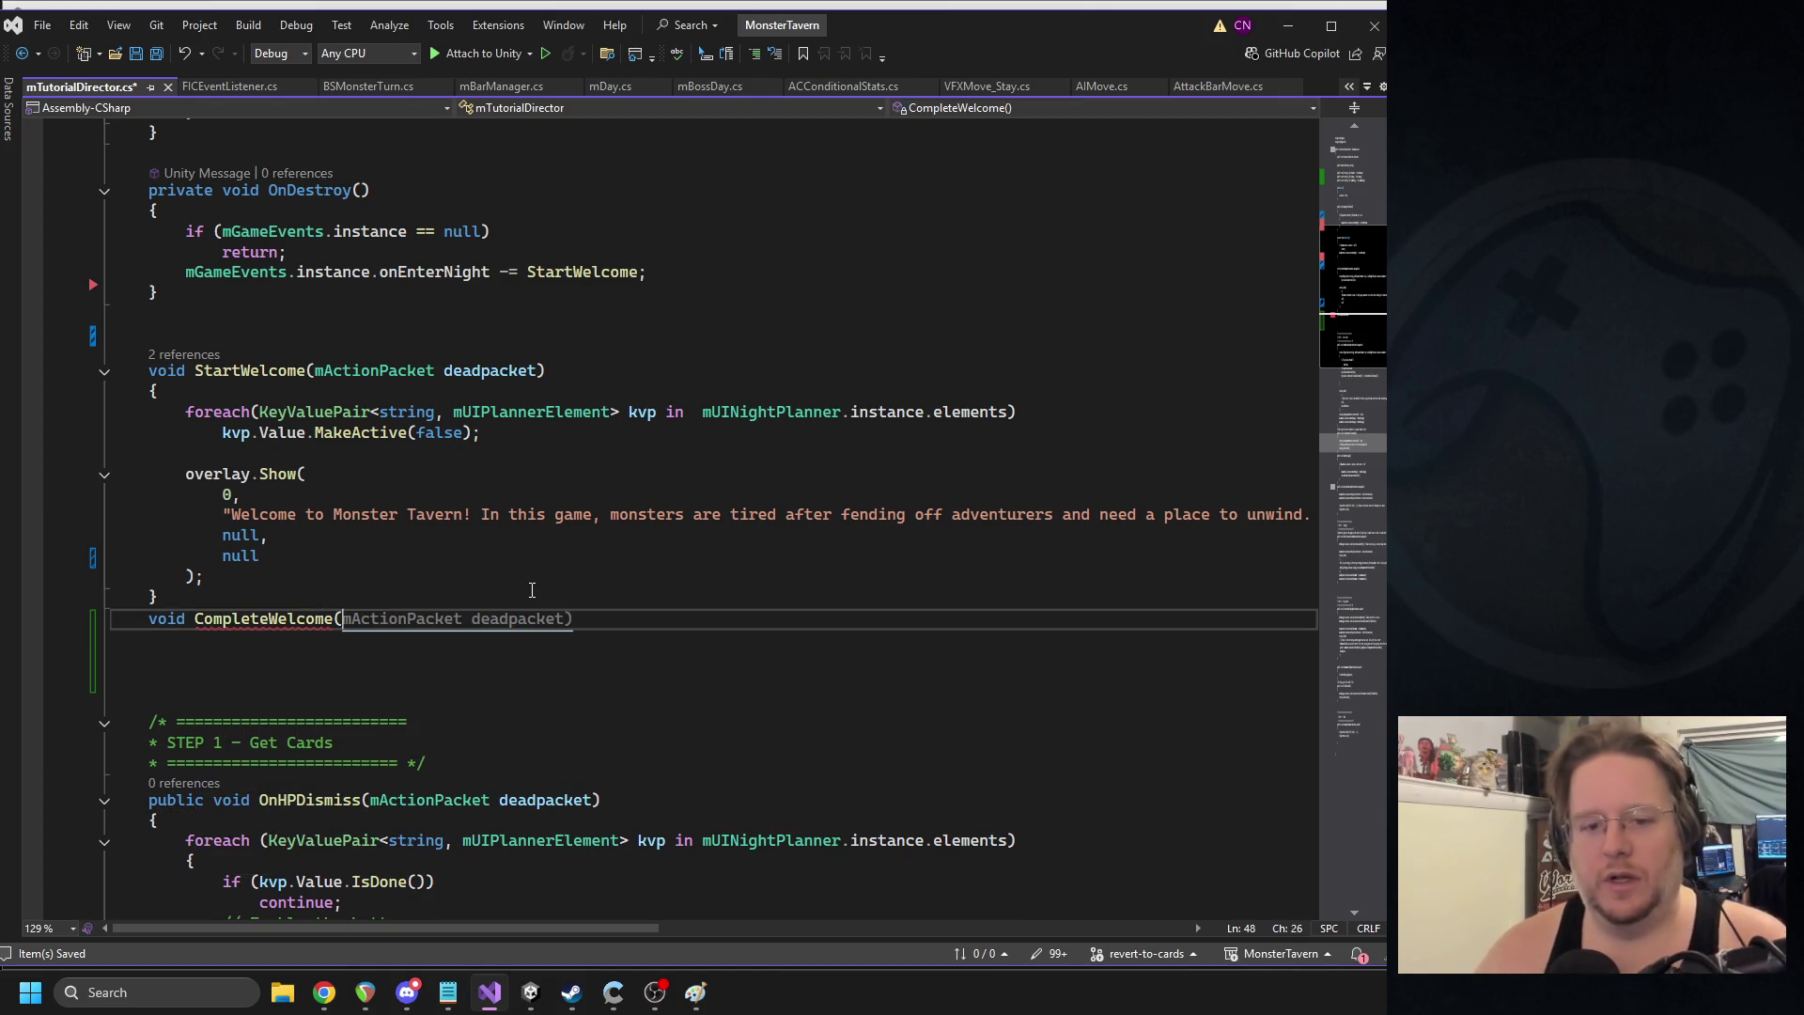
pyautogui.press('Tab')
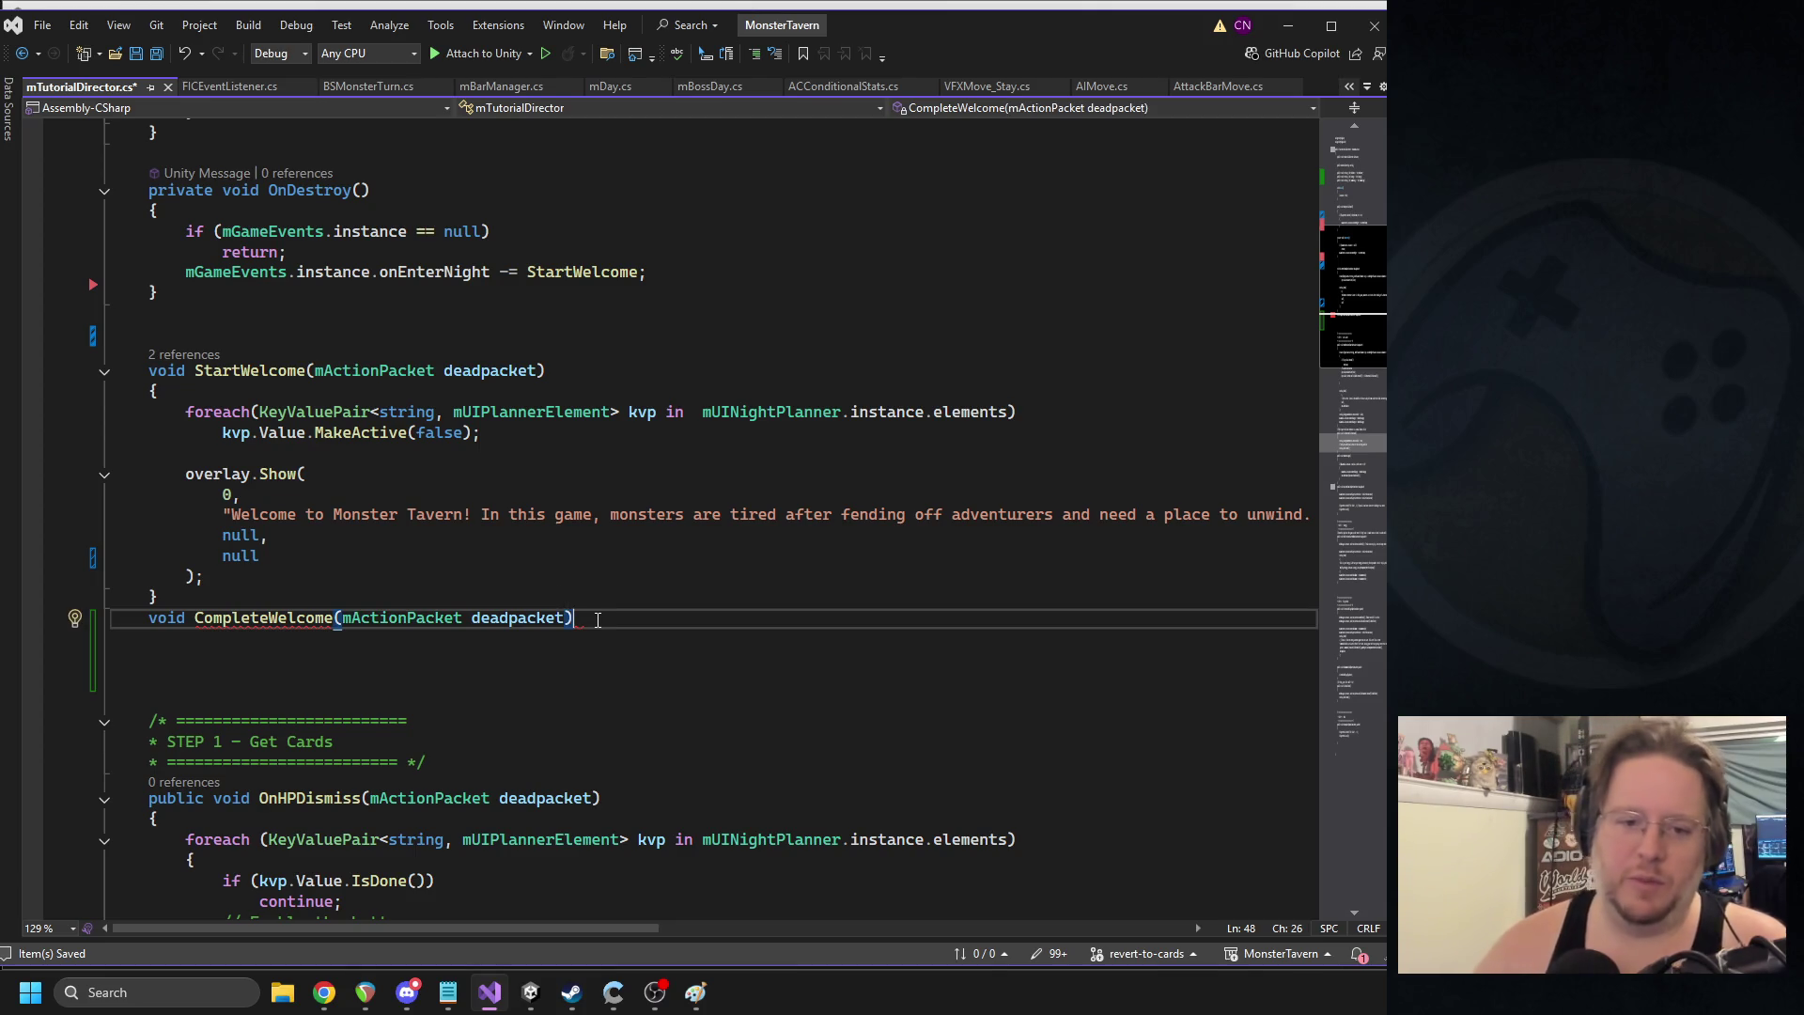
pyautogui.press('Return')
pyautogui.write('{')
pyautogui.press('Return')
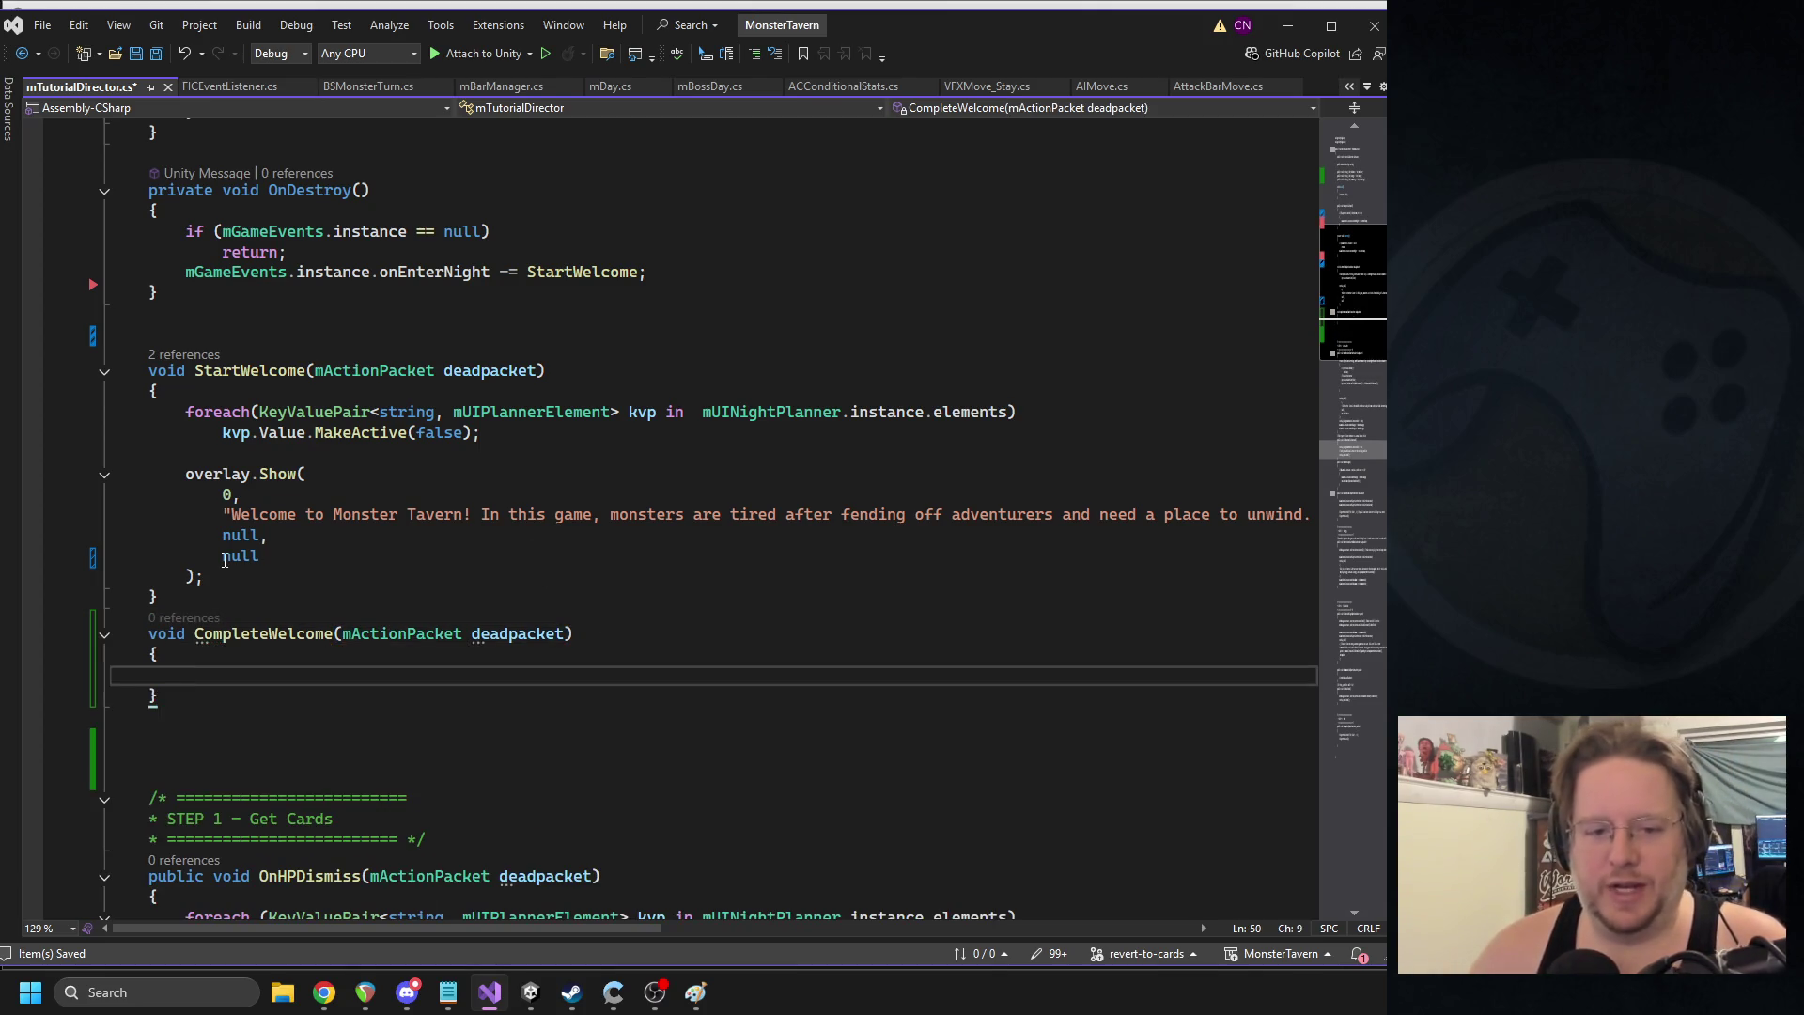
# - Fill CompleteWelcome with PlayerPrefs.SetInt(_TUT_Welcome, 1);, adapted from the existing GetInt call
pyautogui.scroll(3, 382, 393)
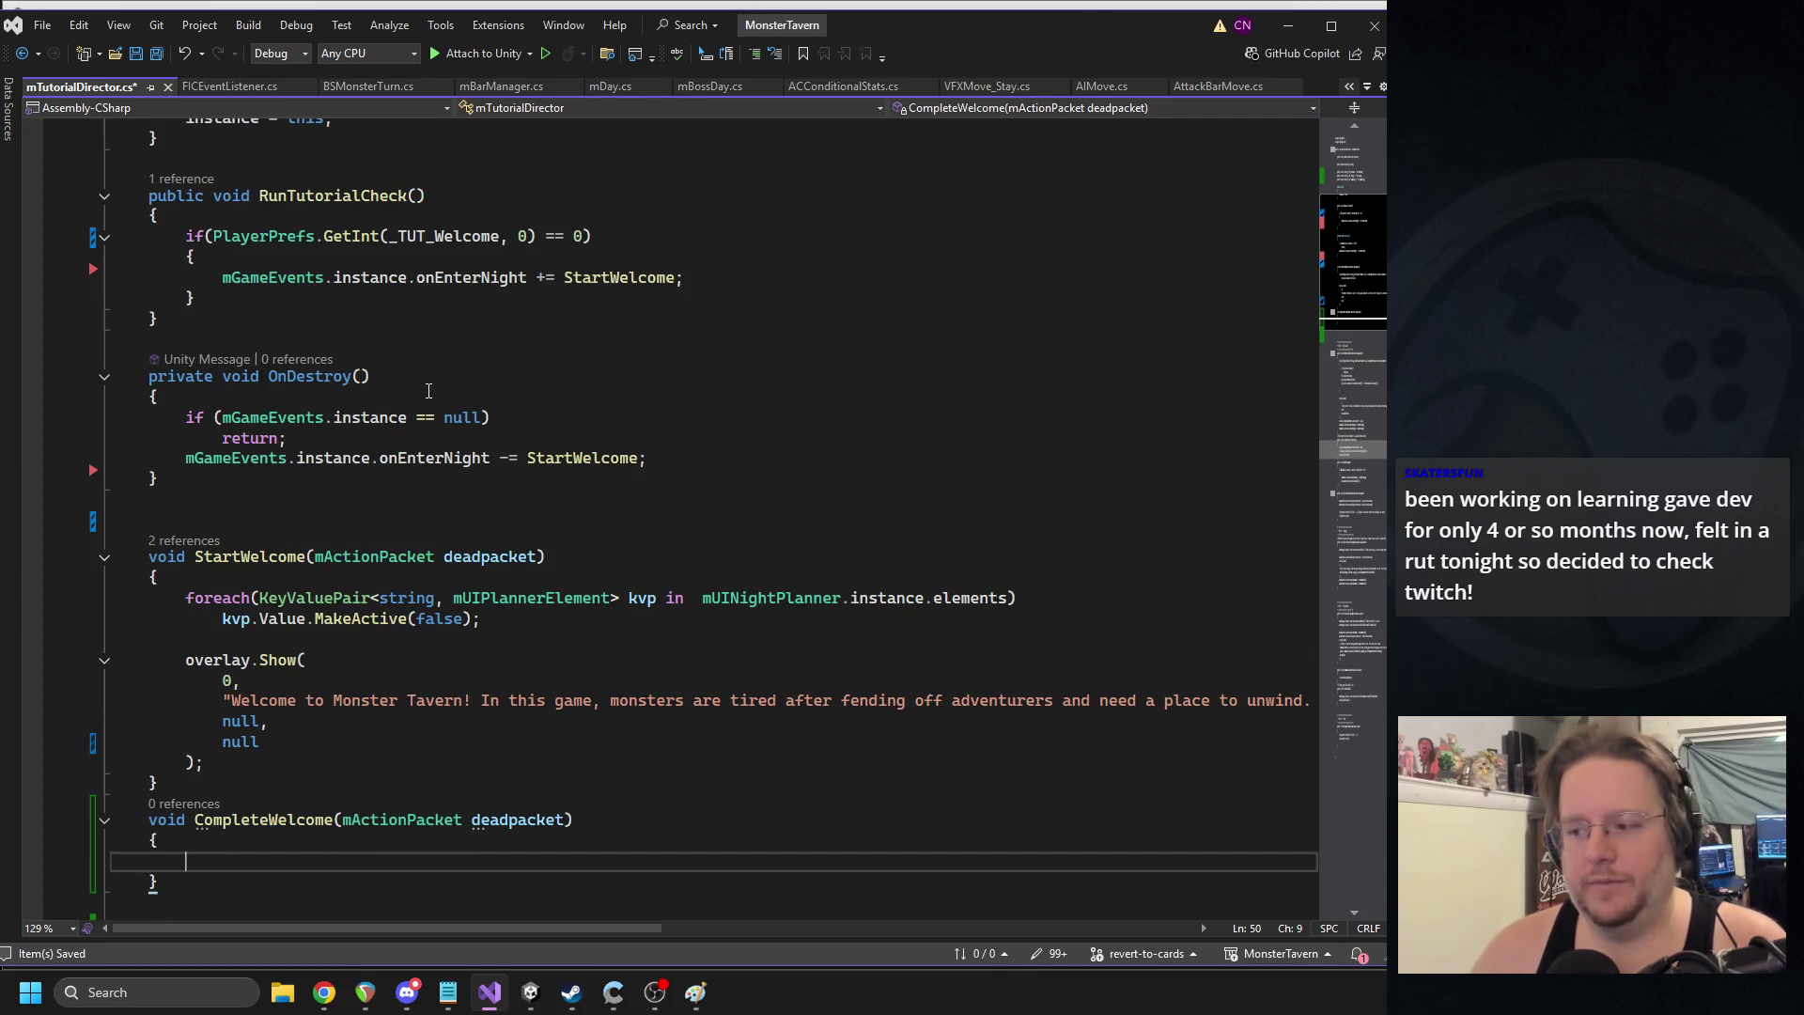
pyautogui.scroll(1, 414, 313)
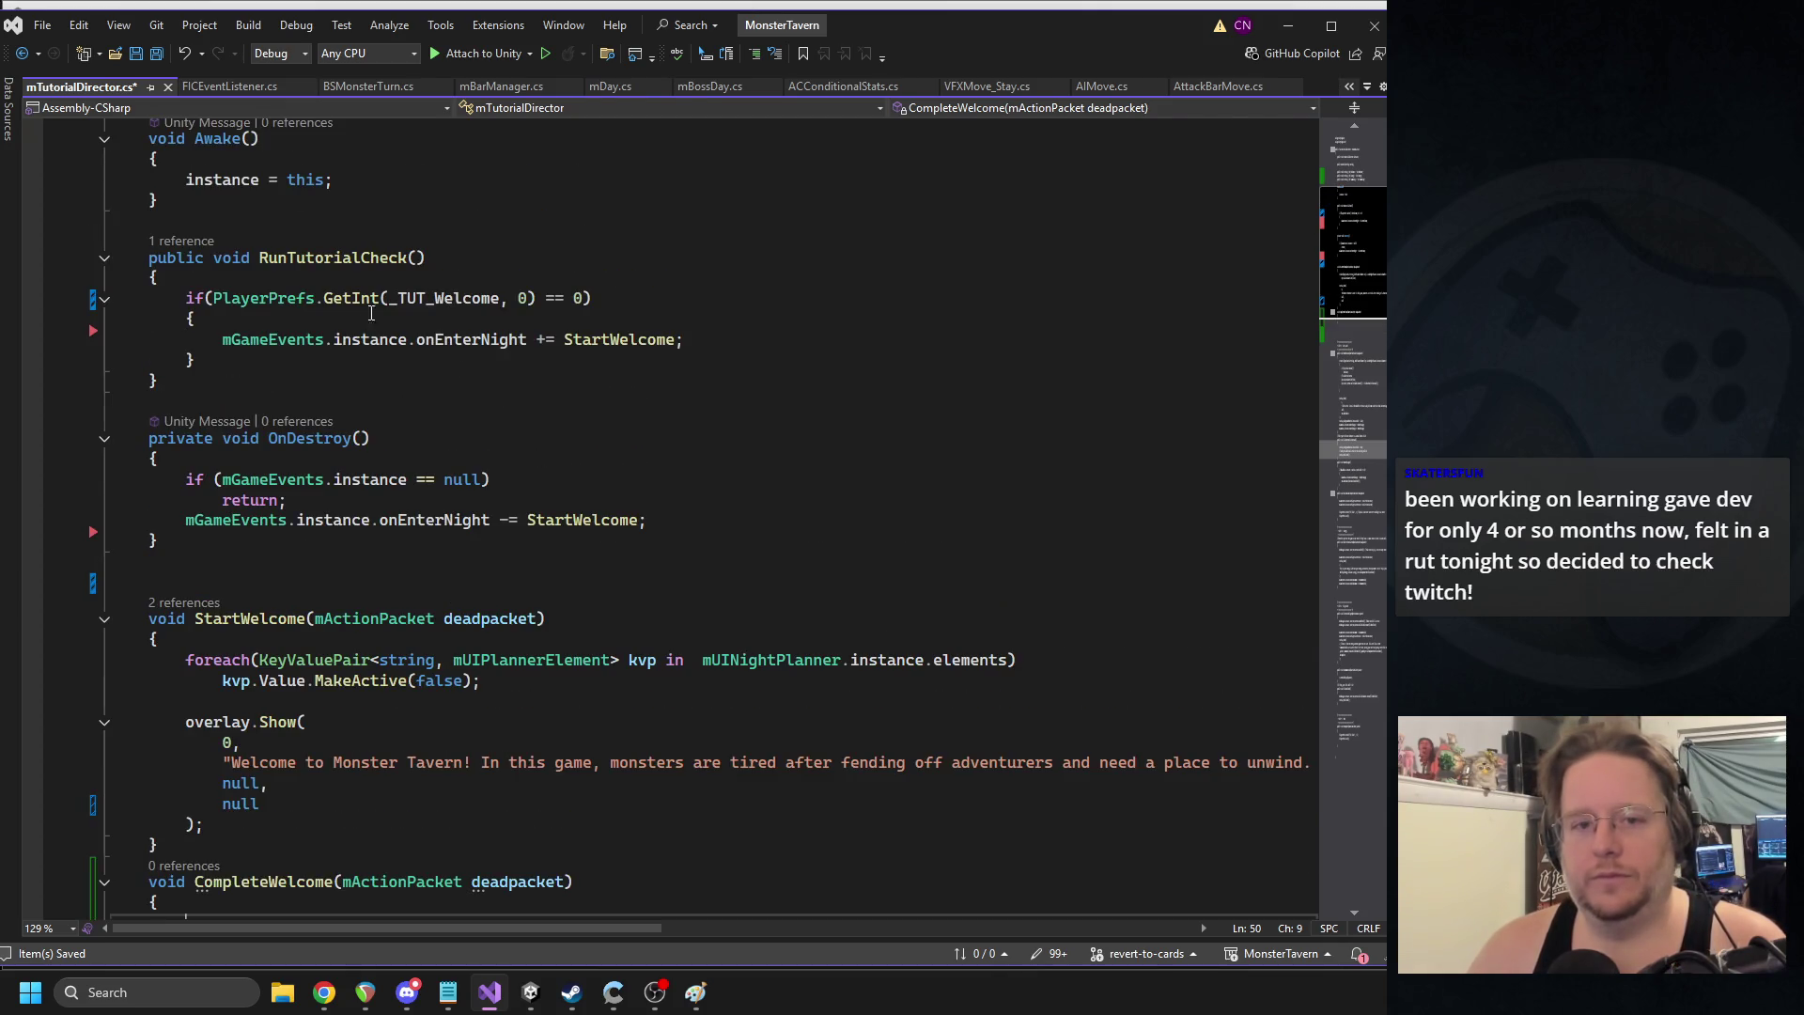
pyautogui.moveTo(213, 298); pyautogui.dragTo(533, 299)
pyautogui.hotkey('ctrl', 'c')
pyautogui.scroll(-4, 296, 462)
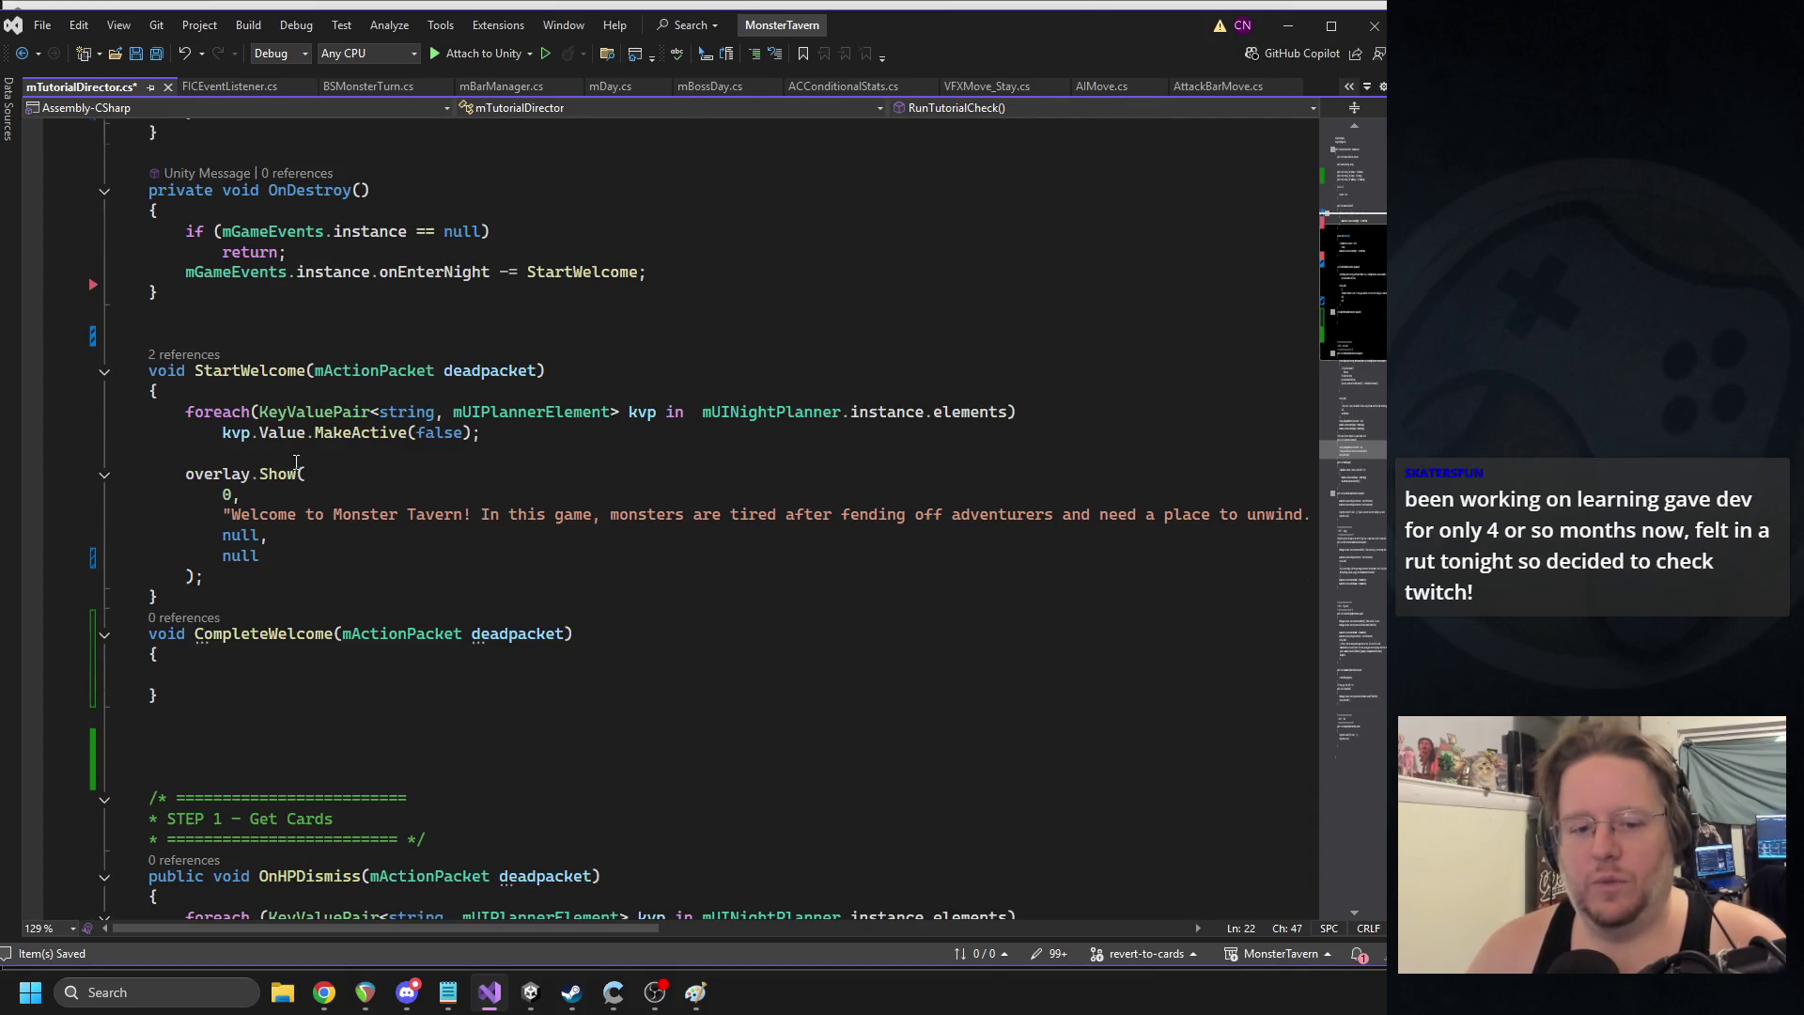
pyautogui.click(270, 676)
pyautogui.hotkey('ctrl', 'v')
pyautogui.write(')')
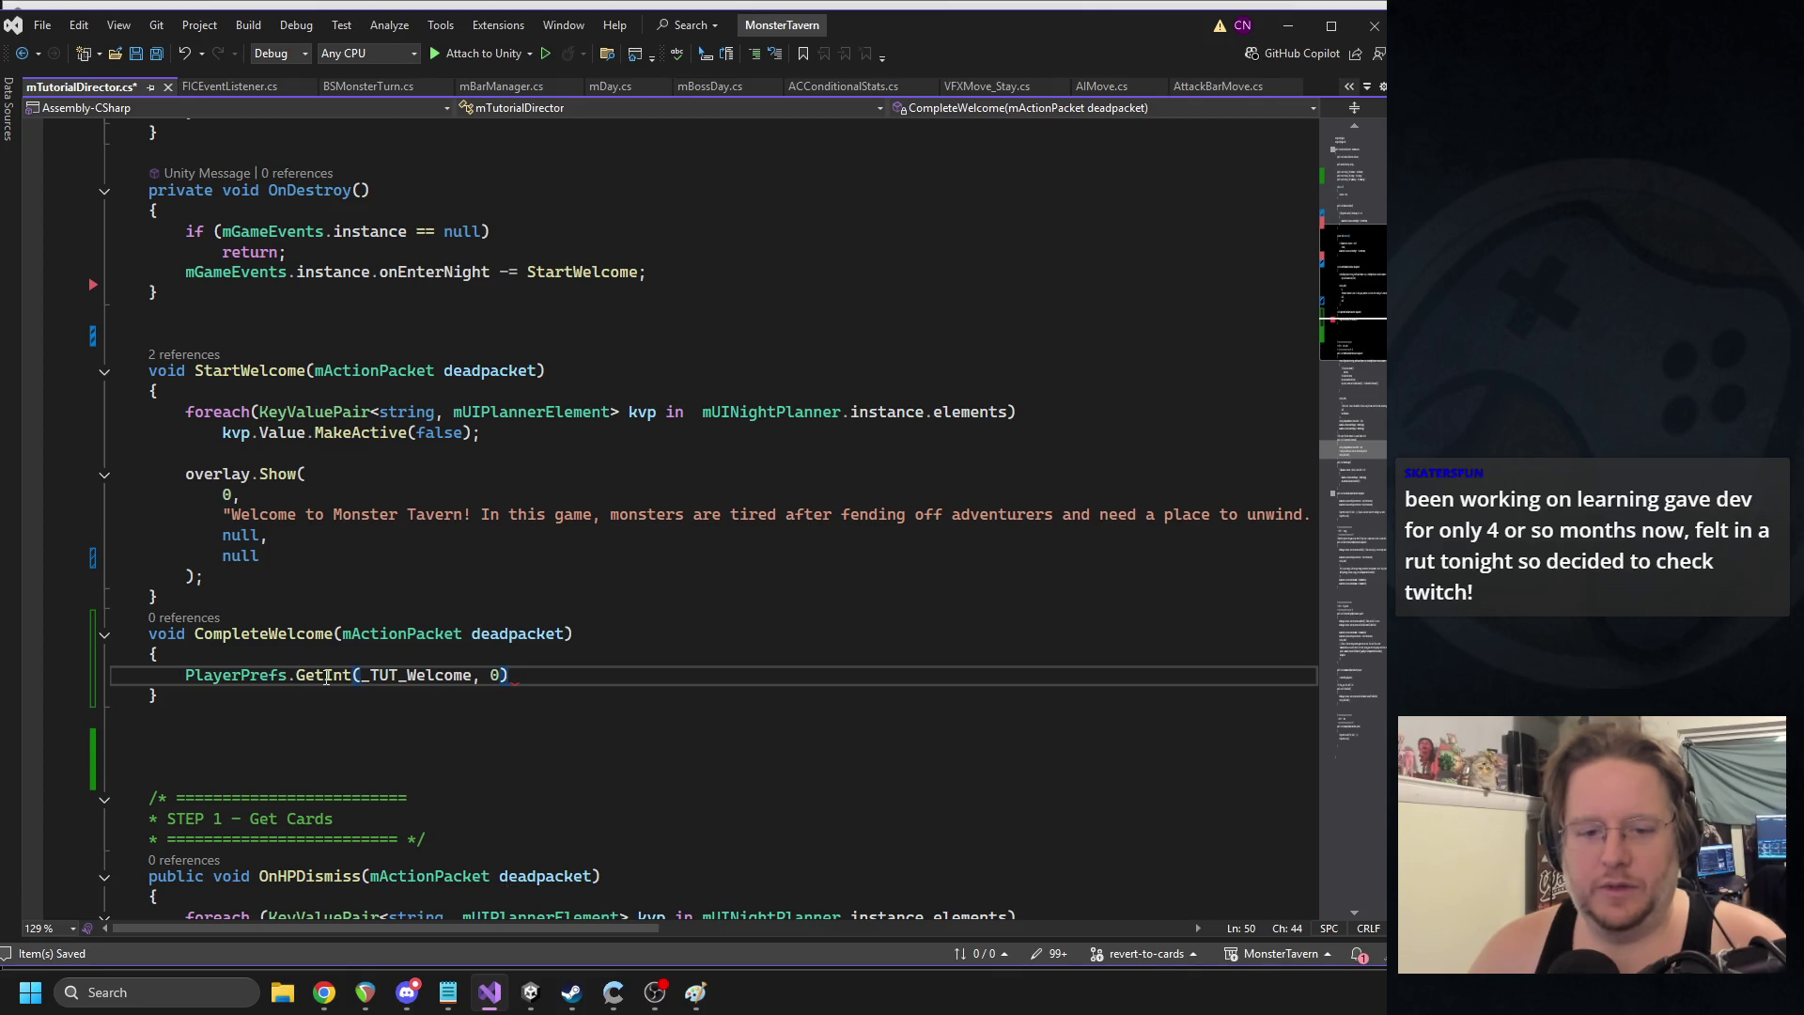
pyautogui.moveTo(296, 676); pyautogui.dragTo(305, 676)
pyautogui.write('s')
pyautogui.doubleClick(493, 675)
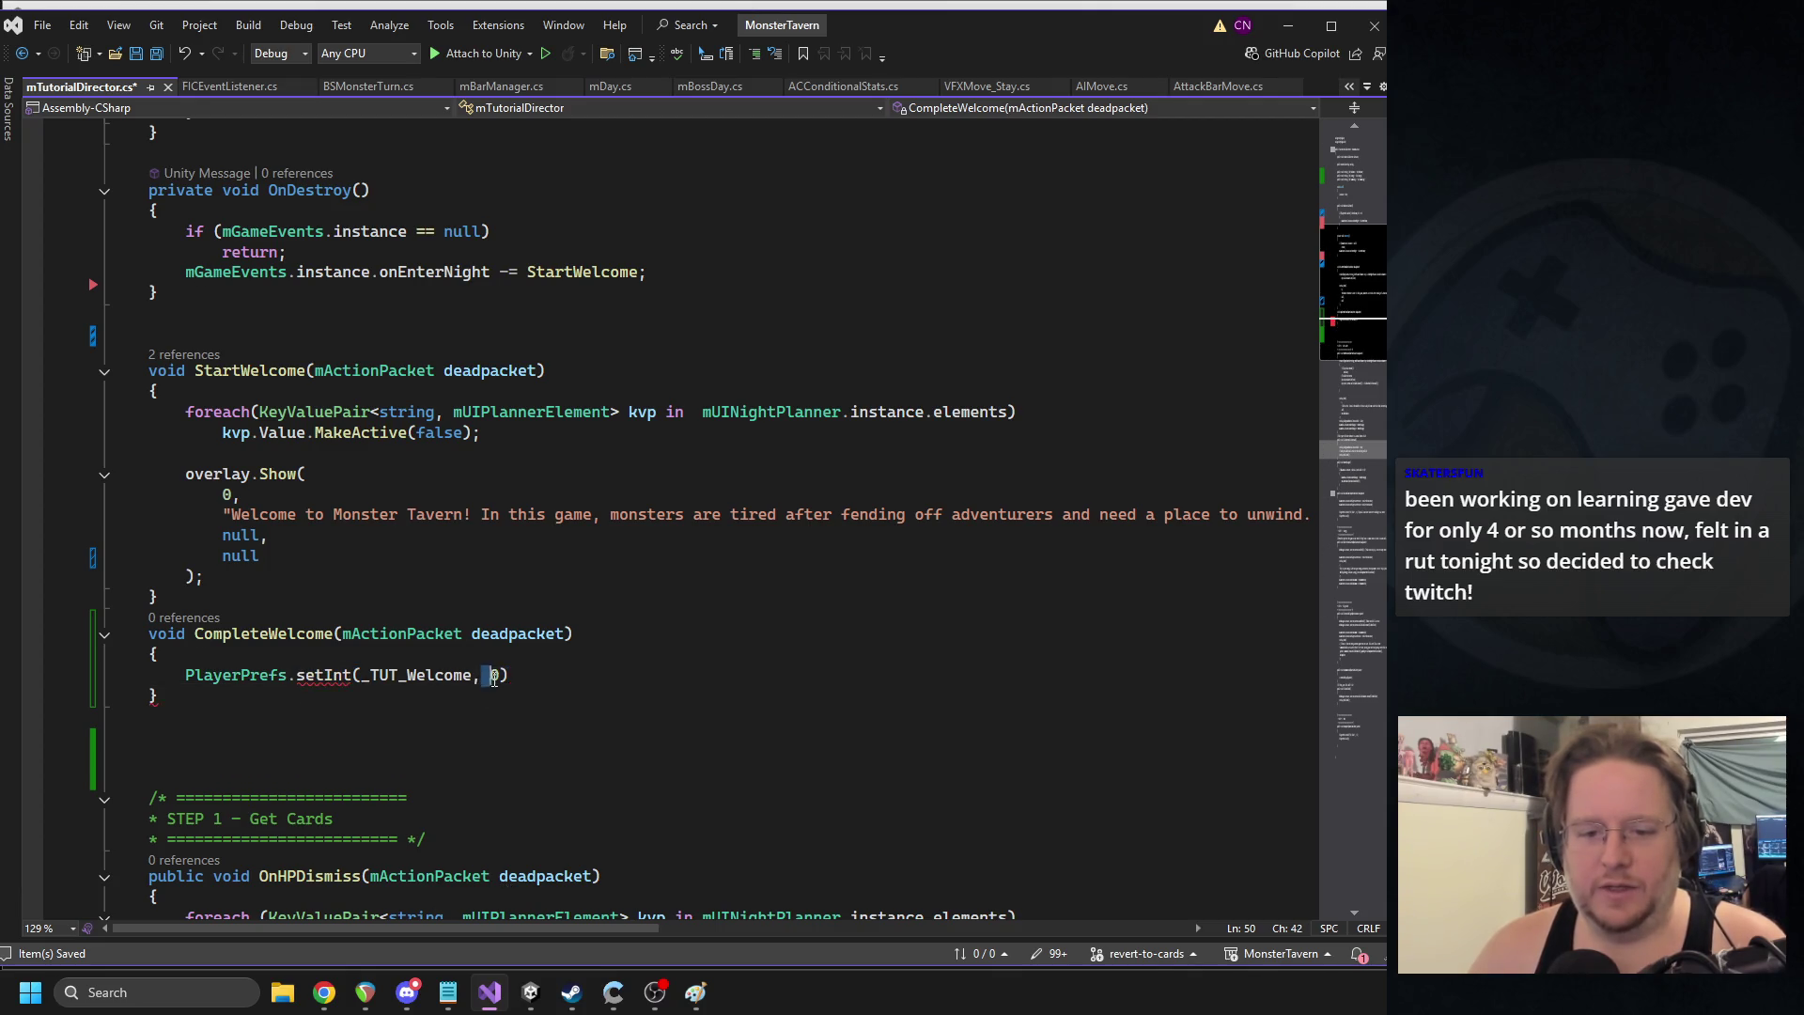
pyautogui.write('1')
pyautogui.click(483, 676)
pyautogui.click(536, 676)
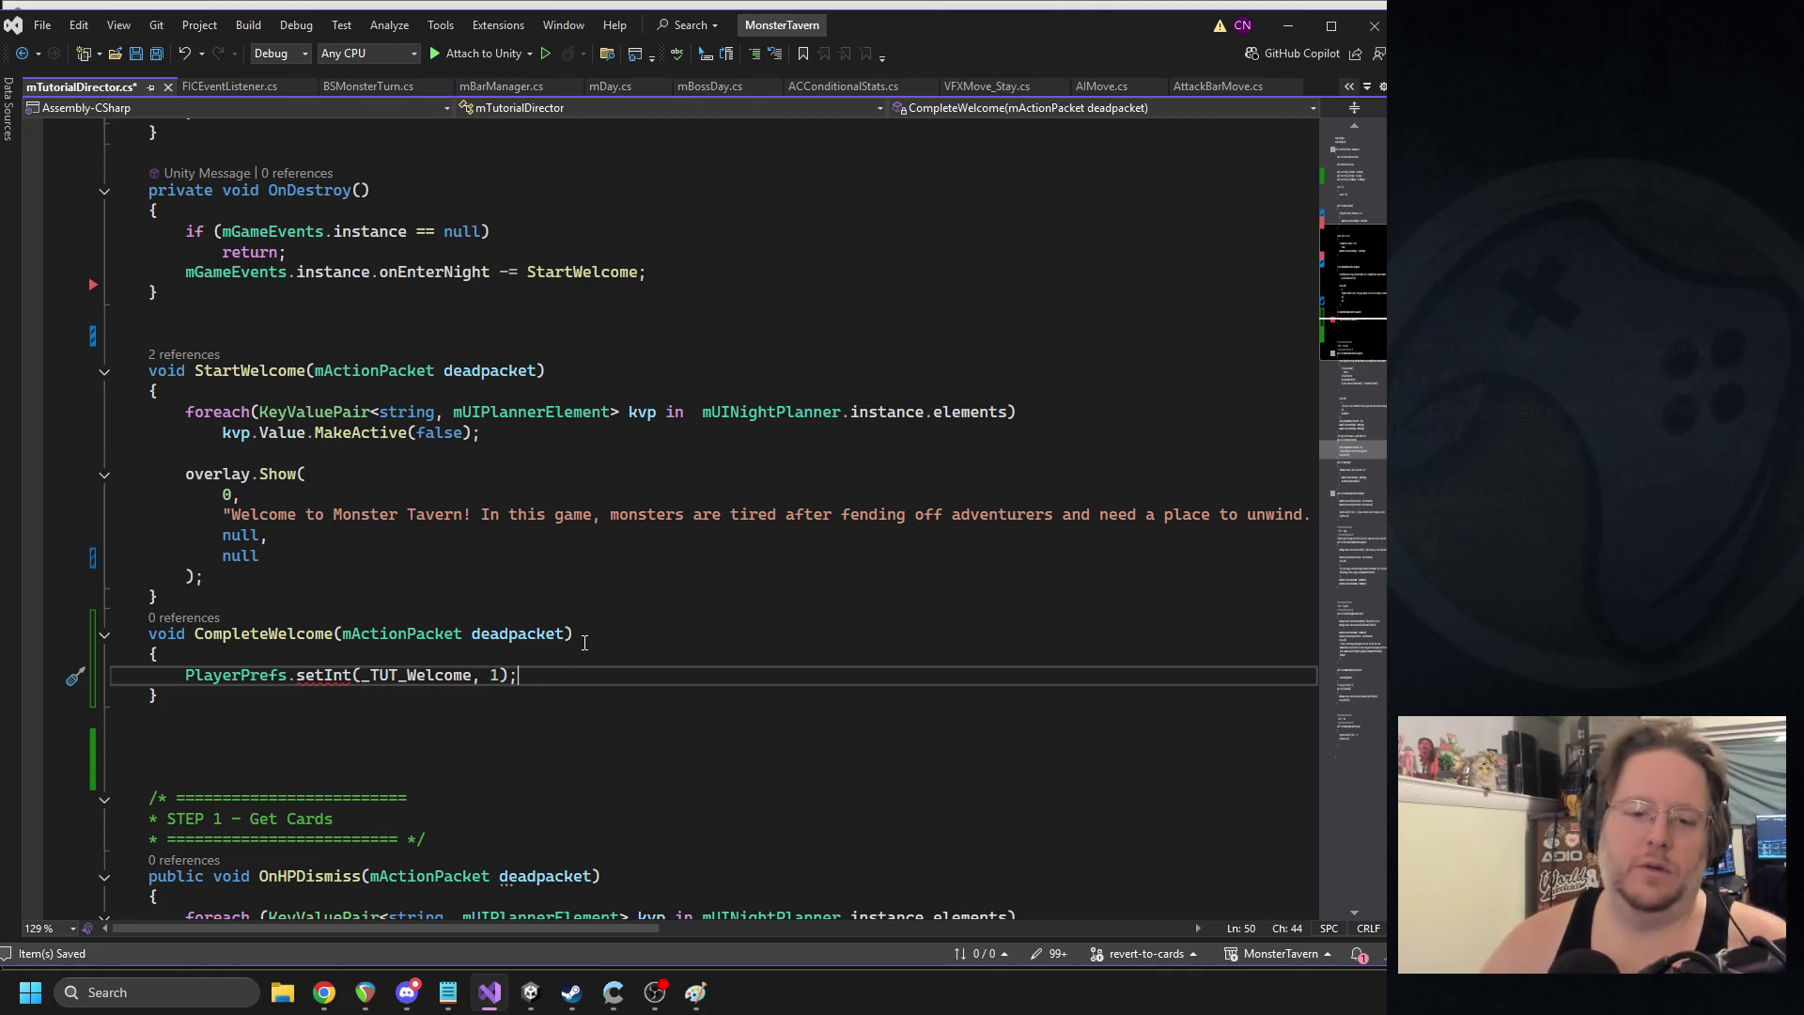
pyautogui.press('Delete')
pyautogui.write('S')
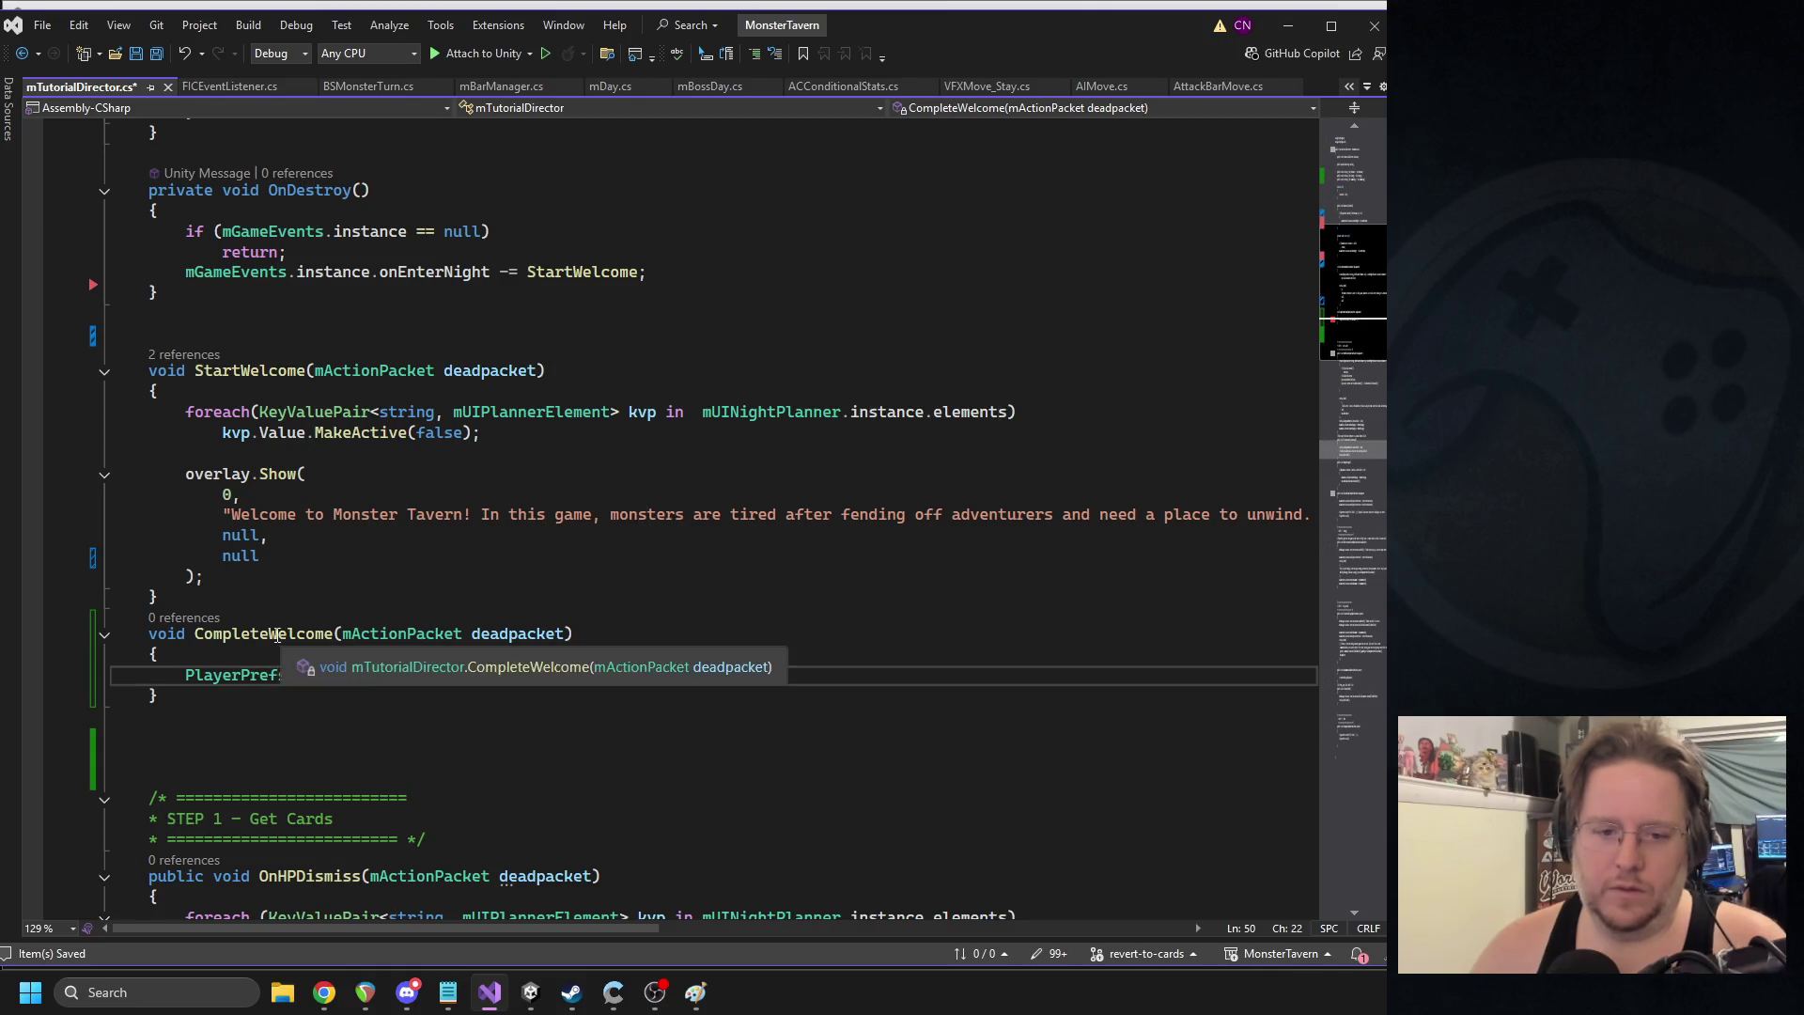
# - Pass CompleteWelcome as overlay.Show's final argument instead of null
pyautogui.click(231, 556)
pyautogui.doubleClick(231, 556)
pyautogui.write('CompleteWelcome')
pyautogui.click(618, 671)
pyautogui.click(242, 744)
pyautogui.scroll(9, 243, 744)
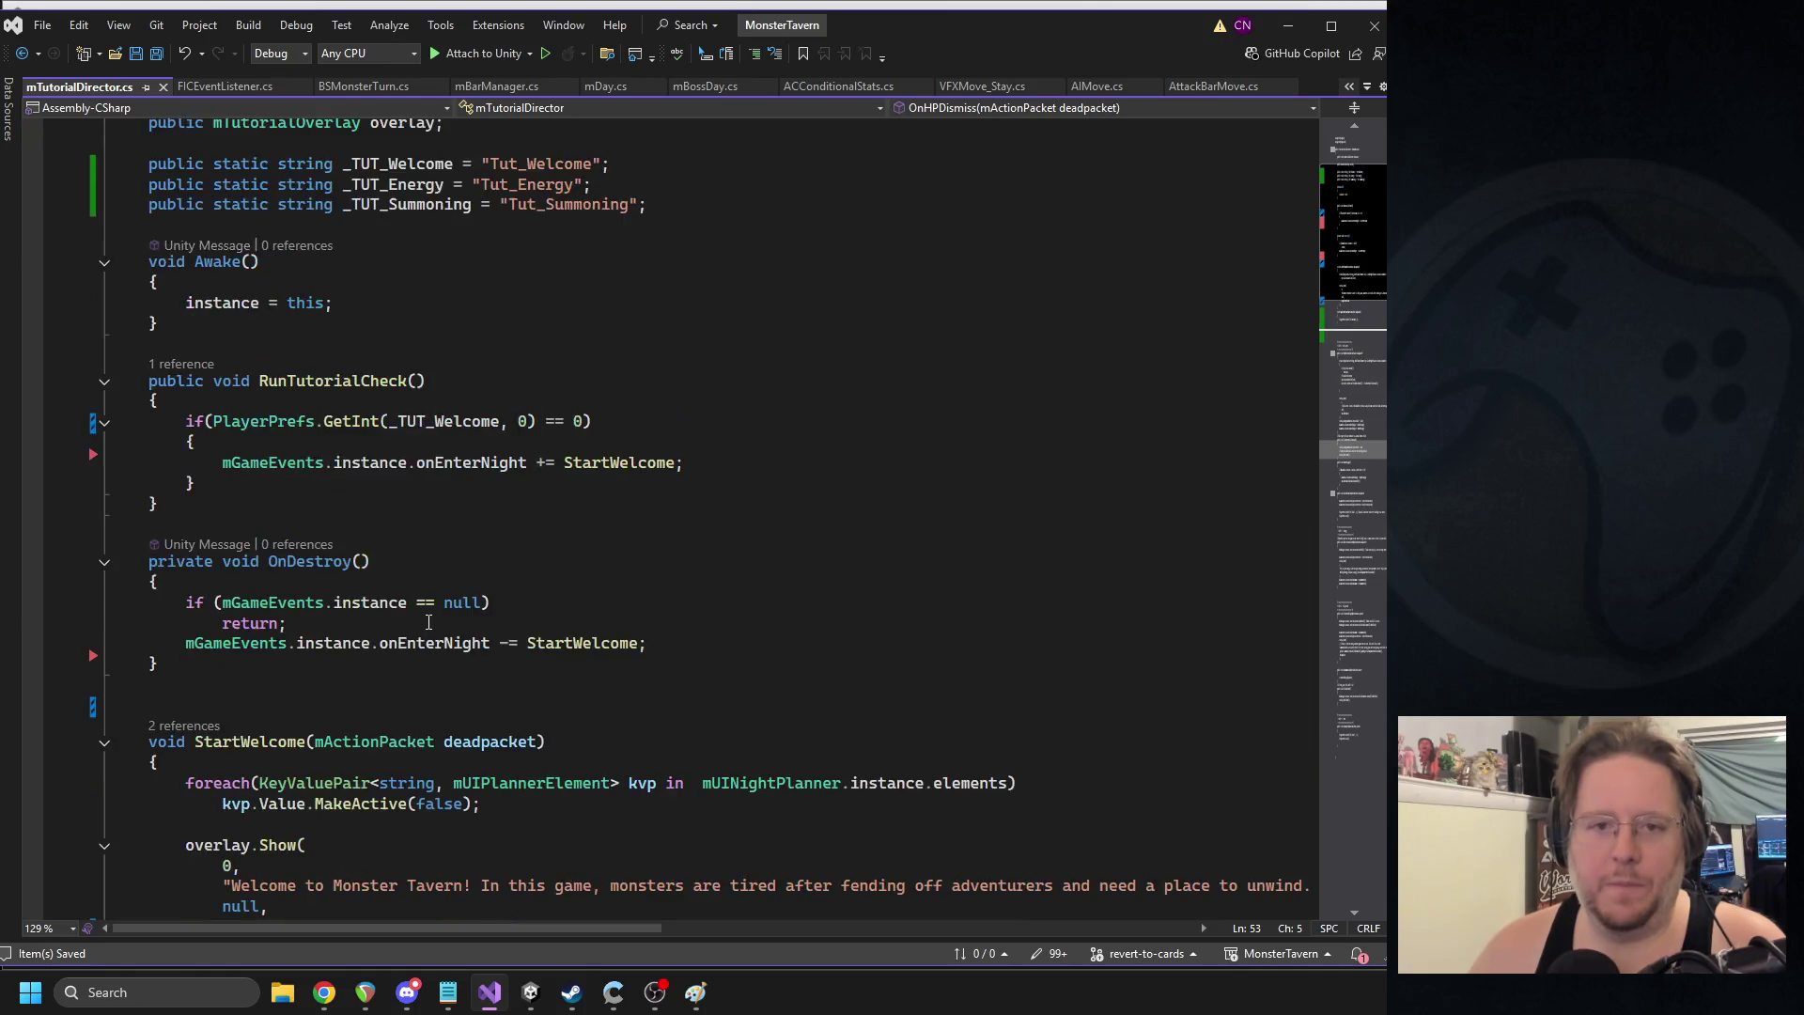
pyautogui.click(542, 1000)
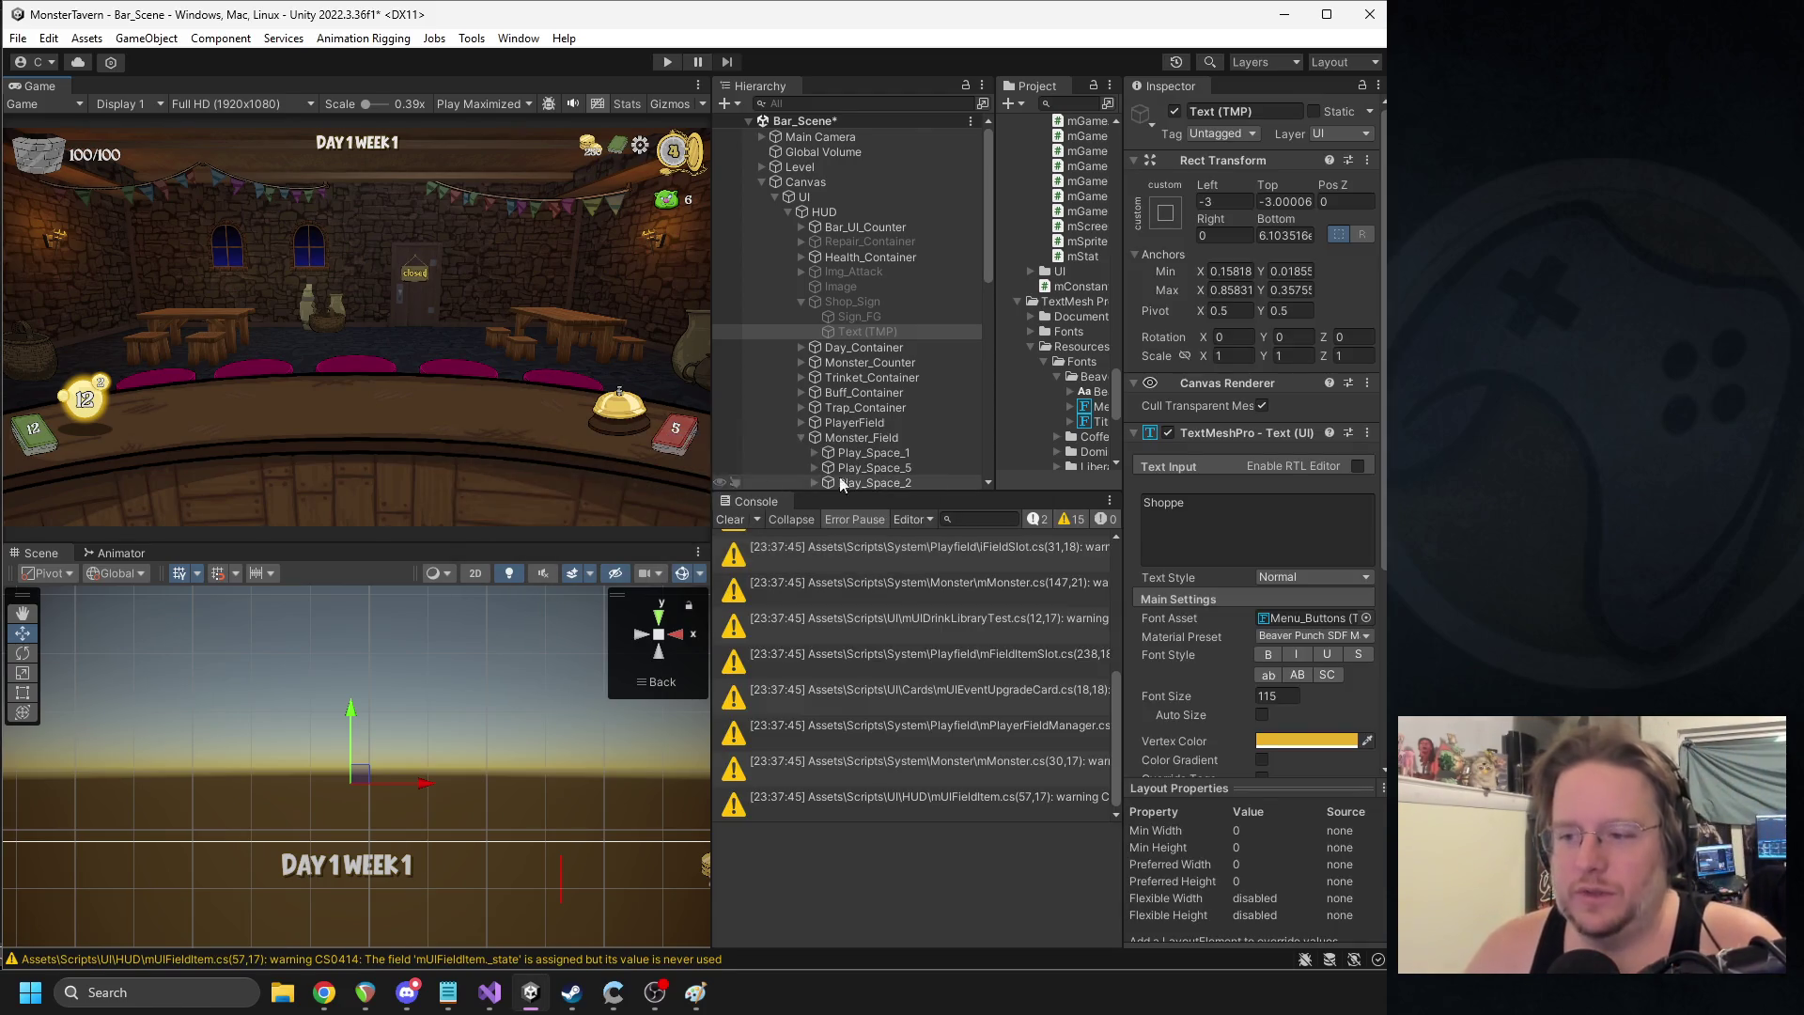
# - Widen the Hierarchy and Game panels, then run Bar_Scene in Play mode
pyautogui.moveTo(1127, 490); pyautogui.dragTo(1175, 490)
pyautogui.moveTo(1037, 404)
pyautogui.mouseDown()
pyautogui.moveTo(1085, 261)
pyautogui.moveTo(1054, 263)
pyautogui.mouseUp()
pyautogui.moveTo(714, 419); pyautogui.dragTo(757, 419)
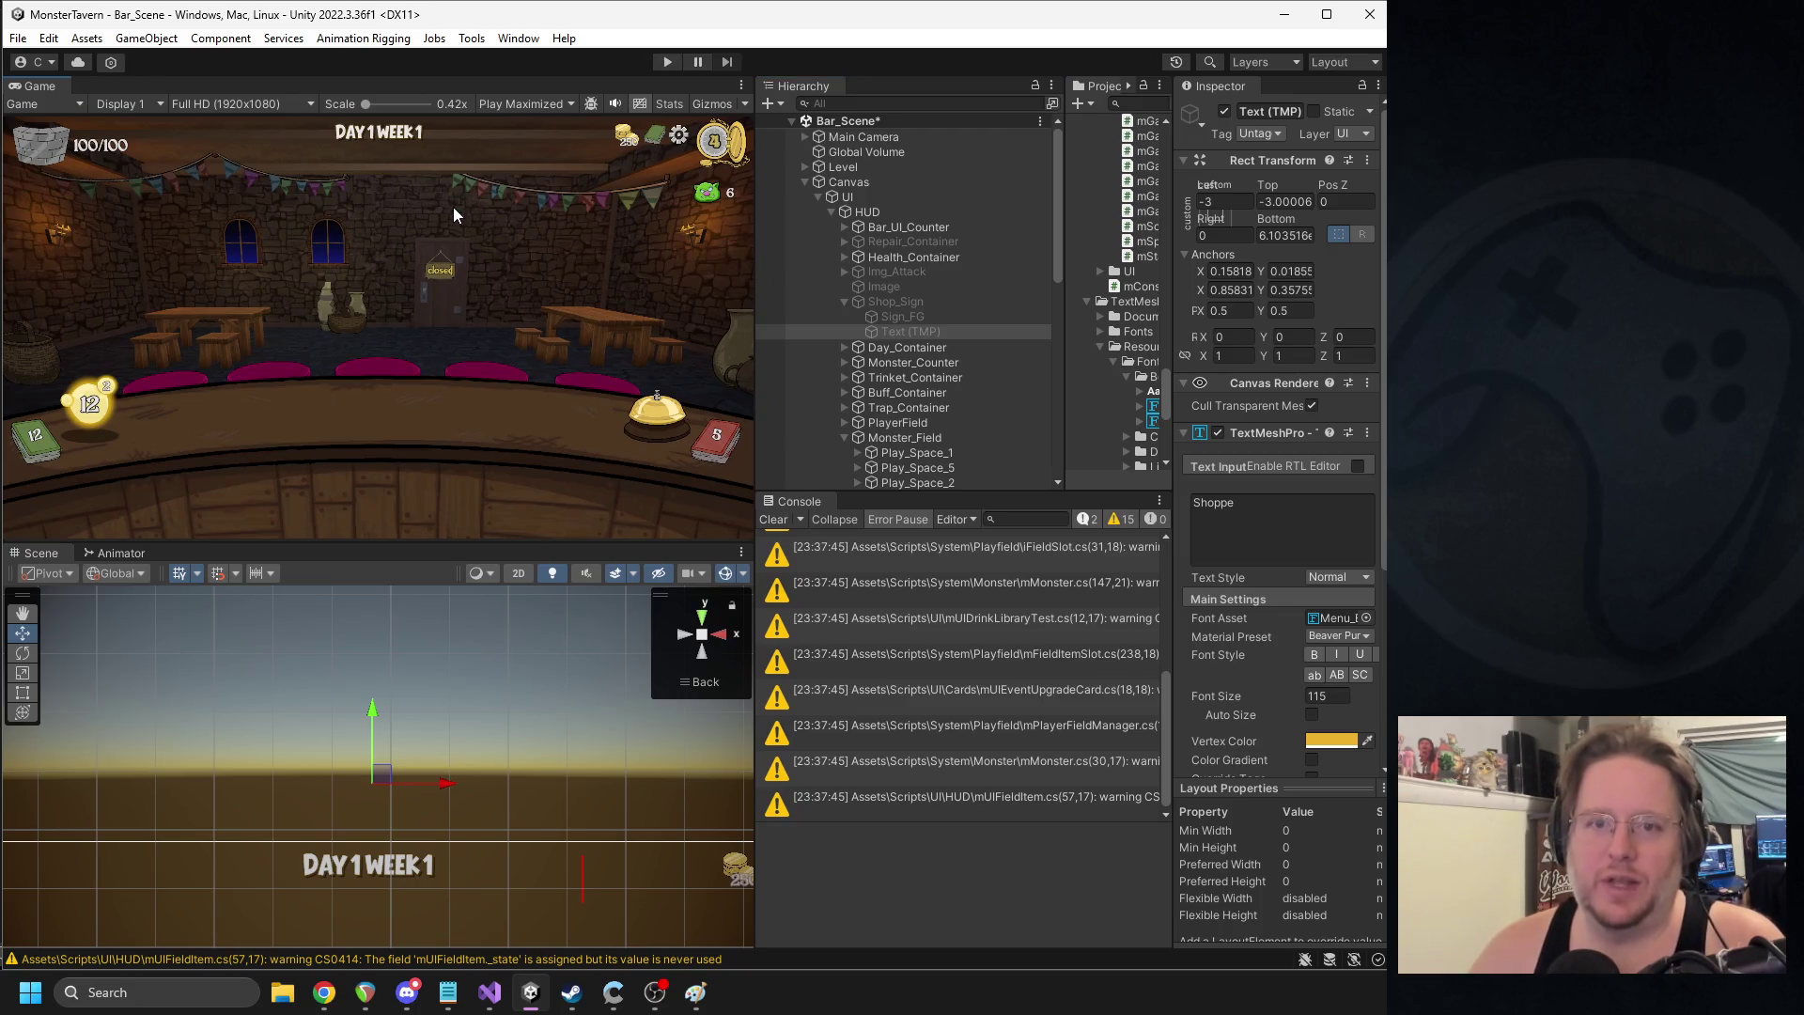
pyautogui.click(657, 65)
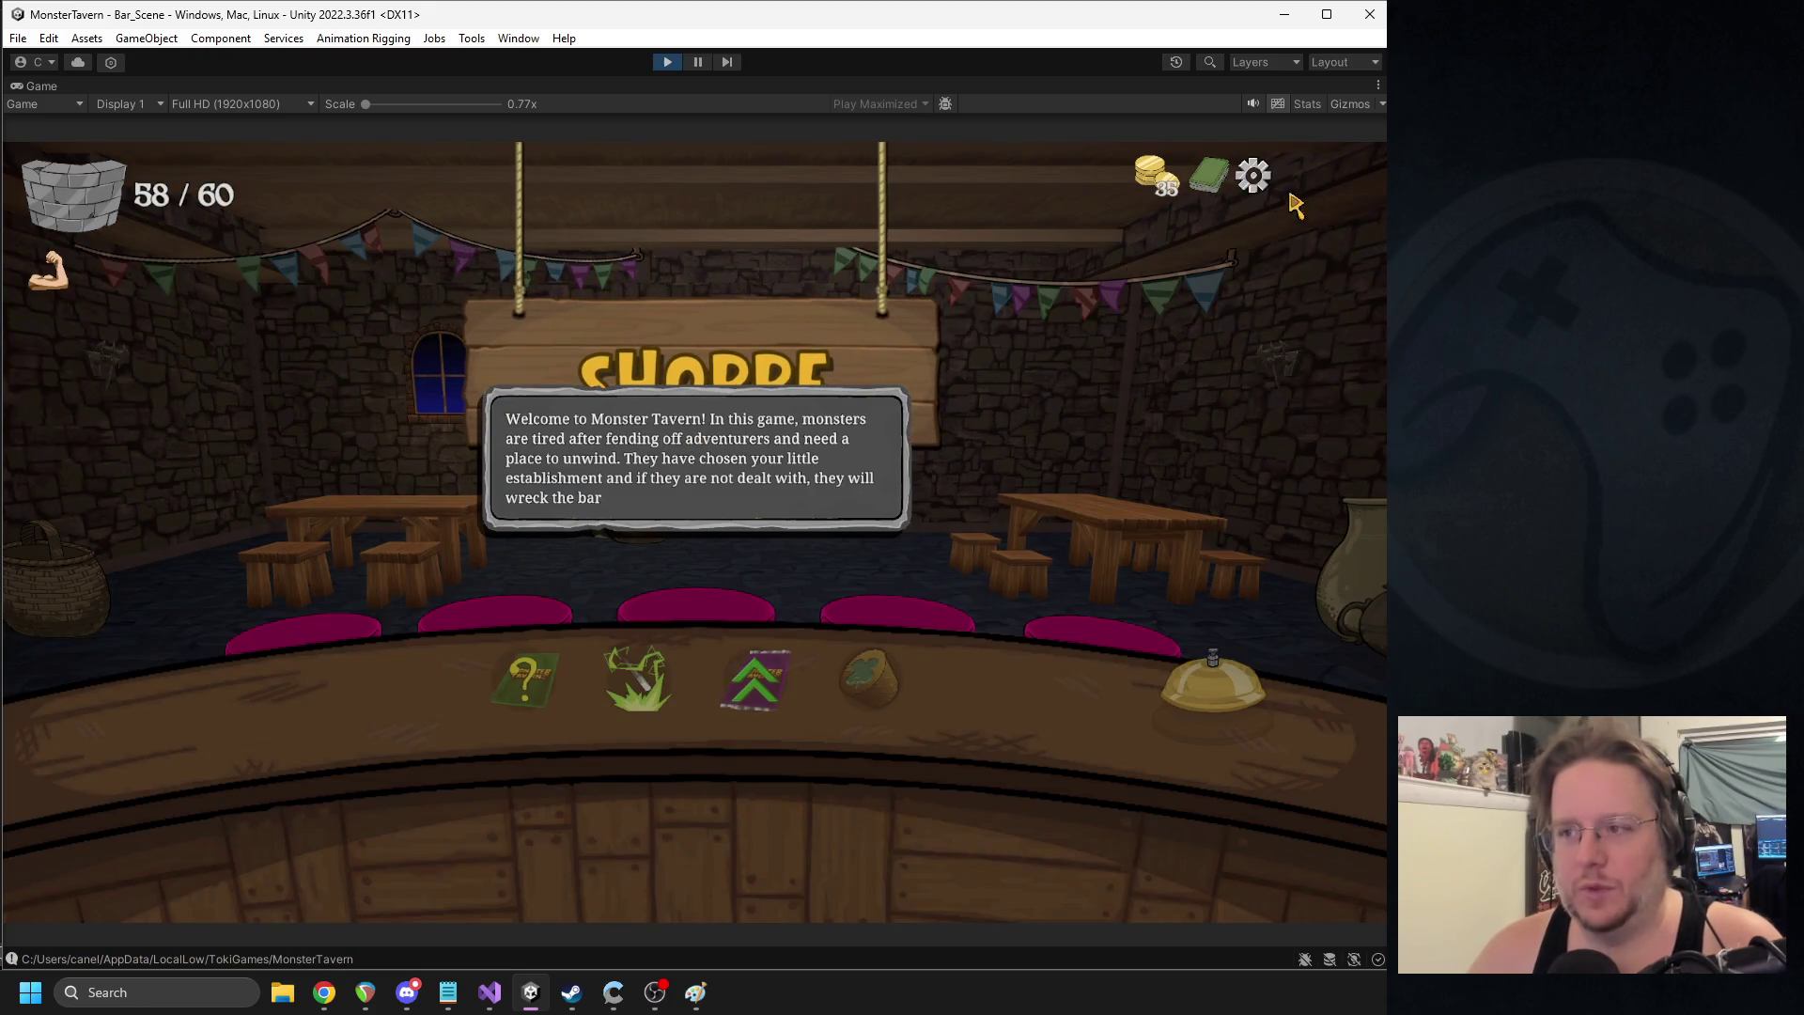
# - Abandon the run via the pause menu's Main Menu, begin Backwoods, and pause the editor
pyautogui.click(1252, 174)
pyautogui.click(705, 430)
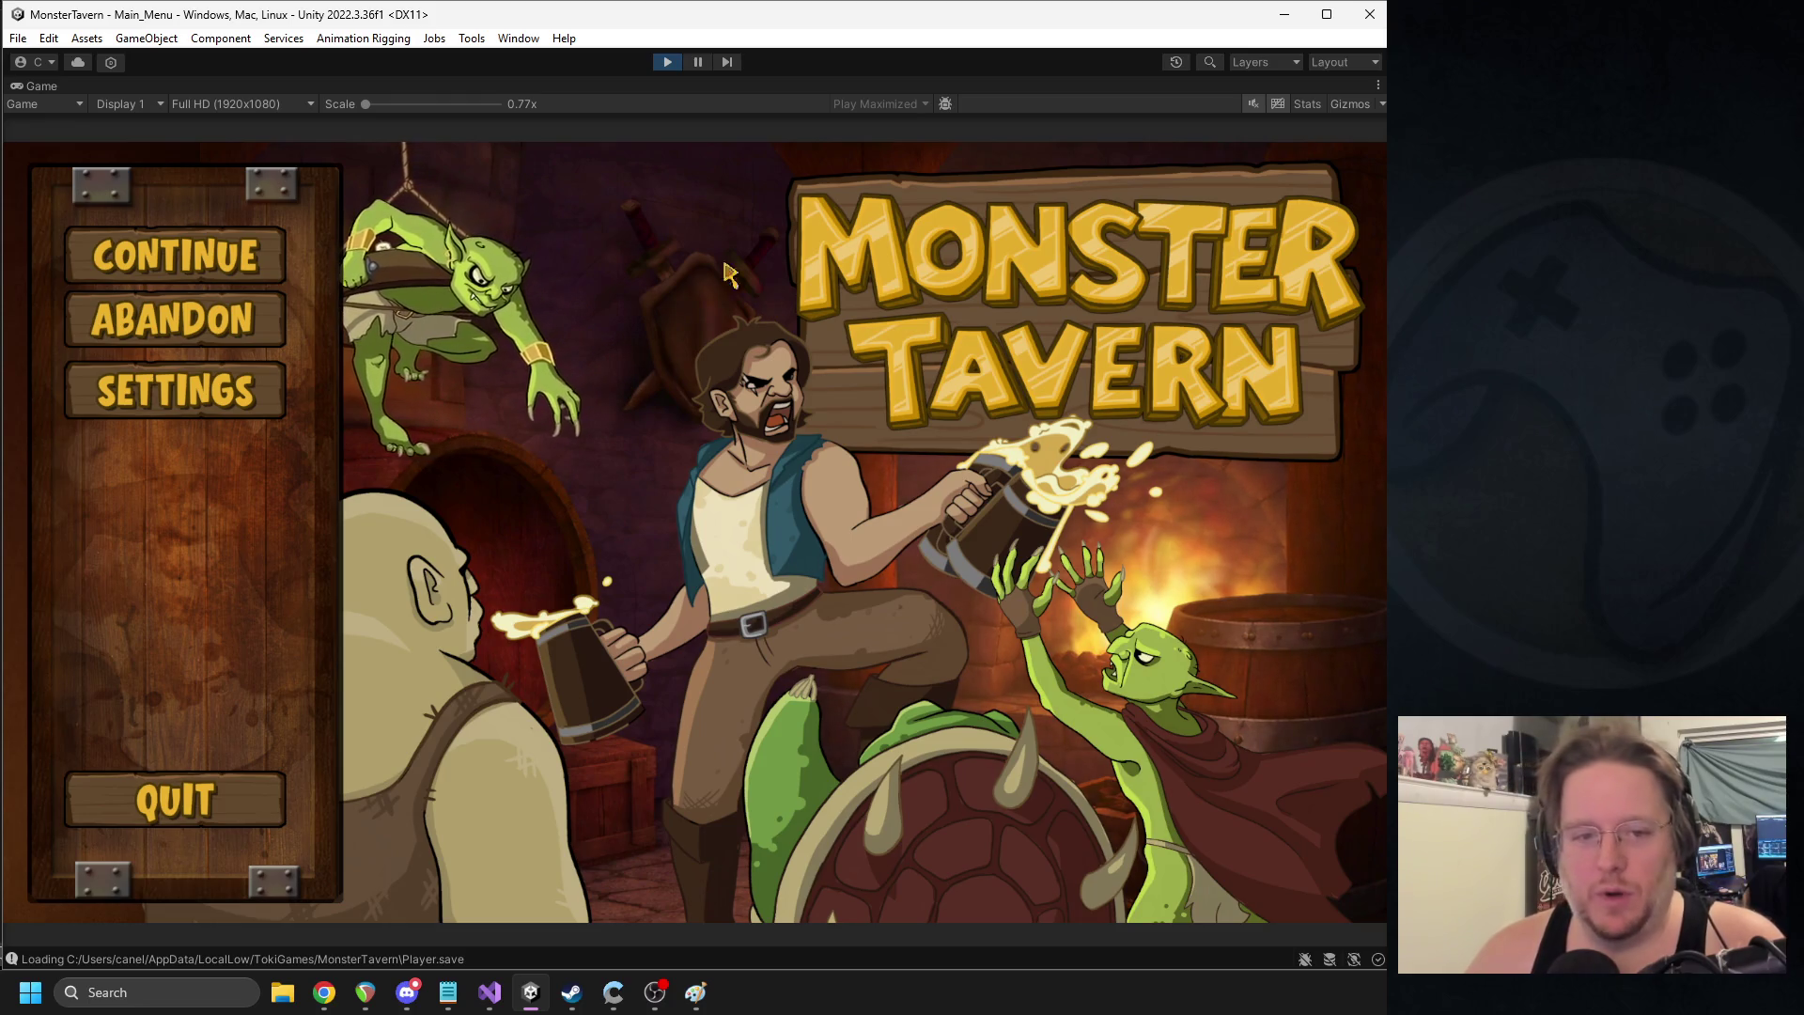
pyautogui.click(173, 319)
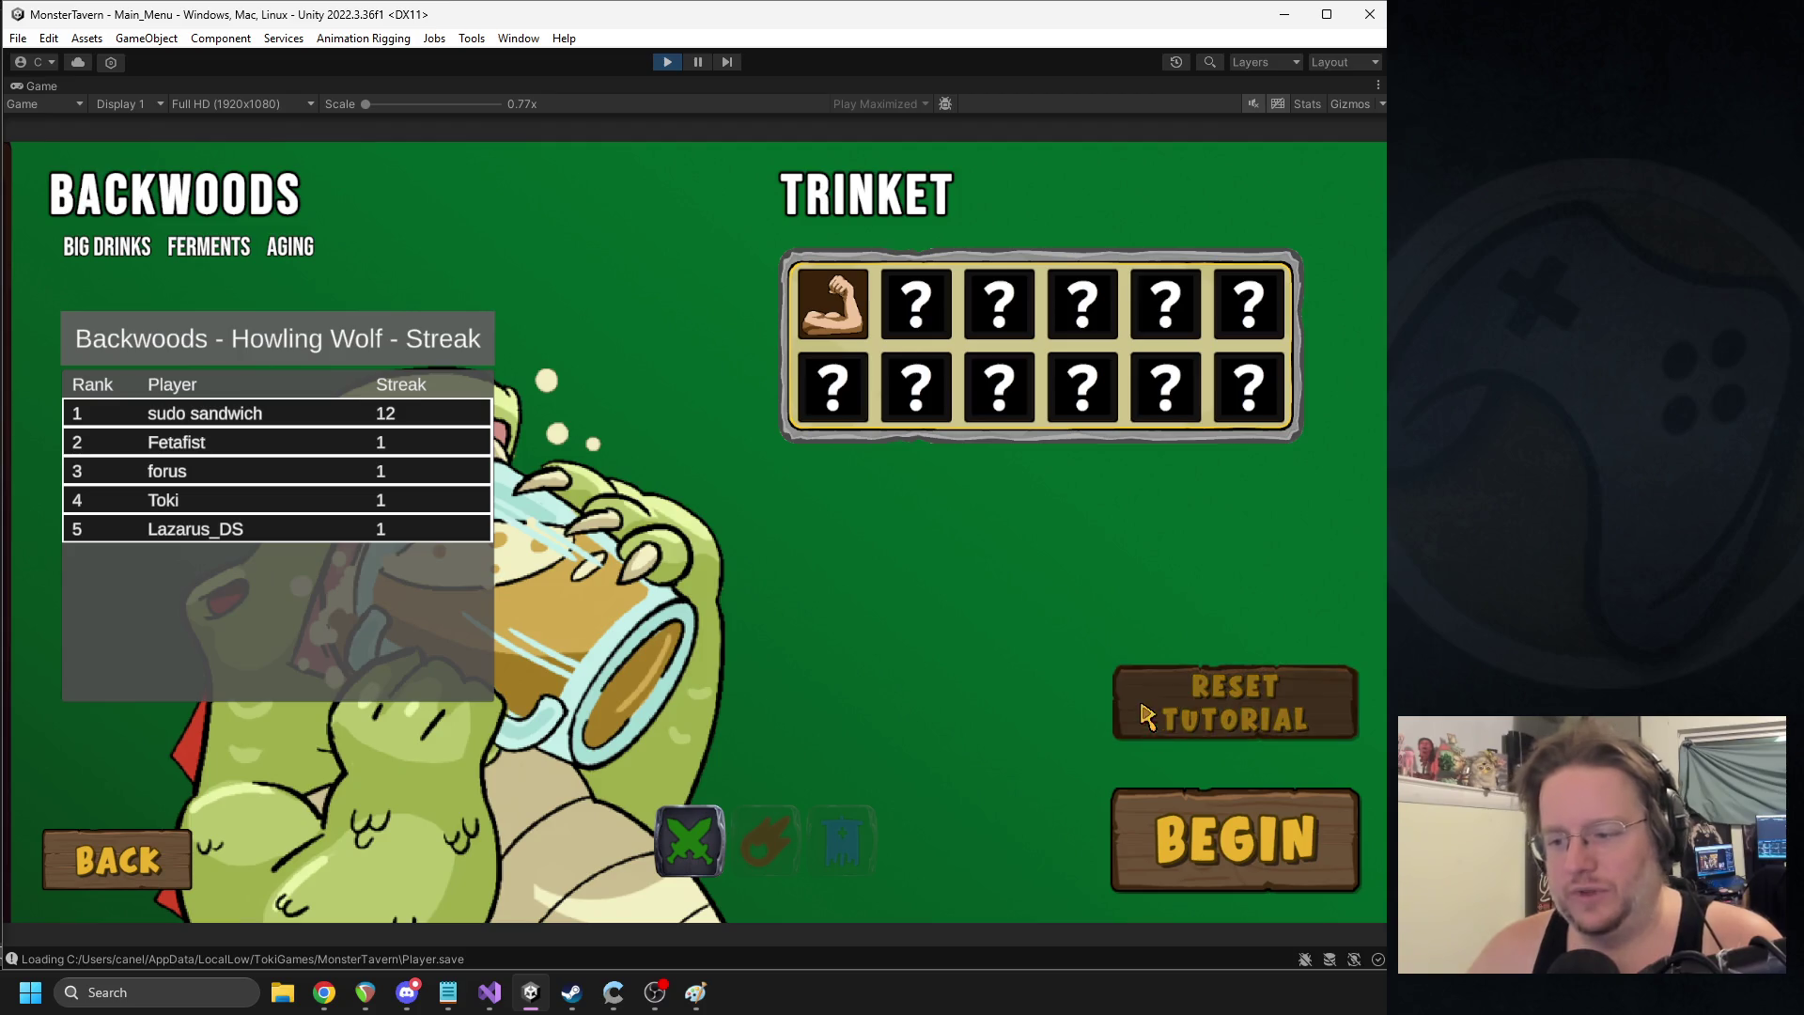
pyautogui.click(1147, 854)
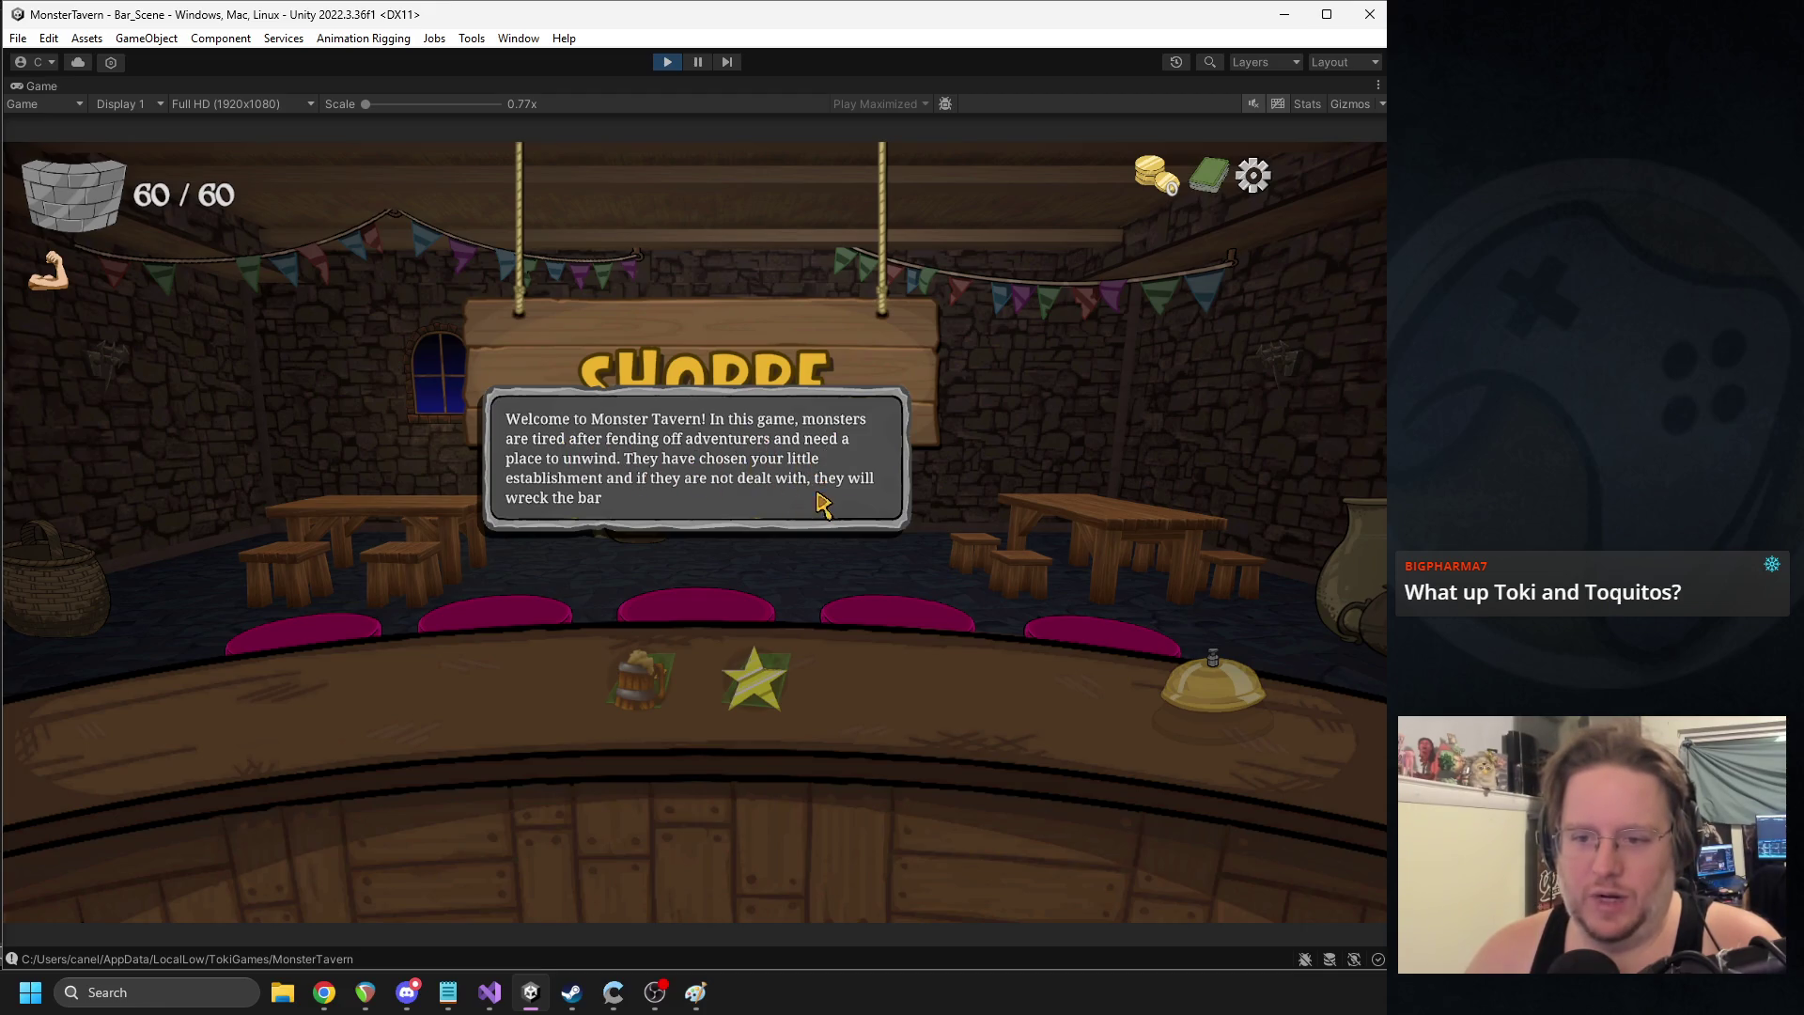
pyautogui.click(695, 61)
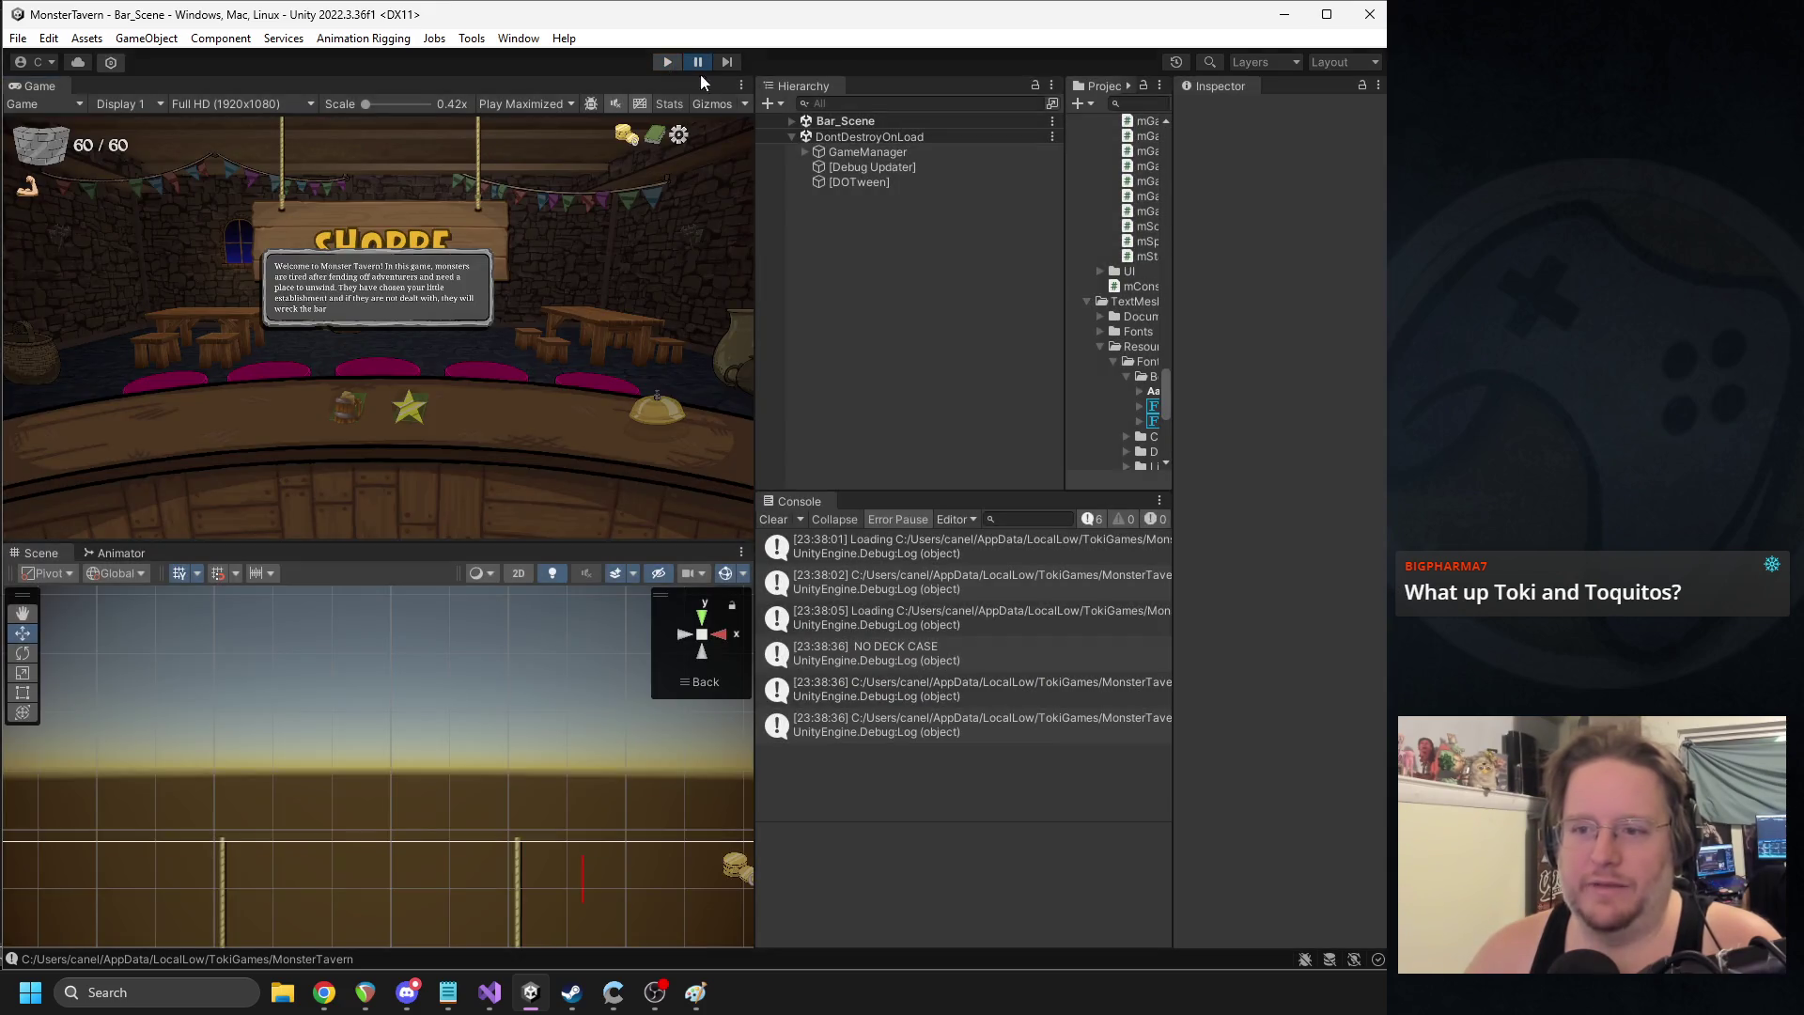
# - Exit Play mode, resize the Game, Hierarchy and Project panels, and collapse Shop_Sign
pyautogui.click(697, 61)
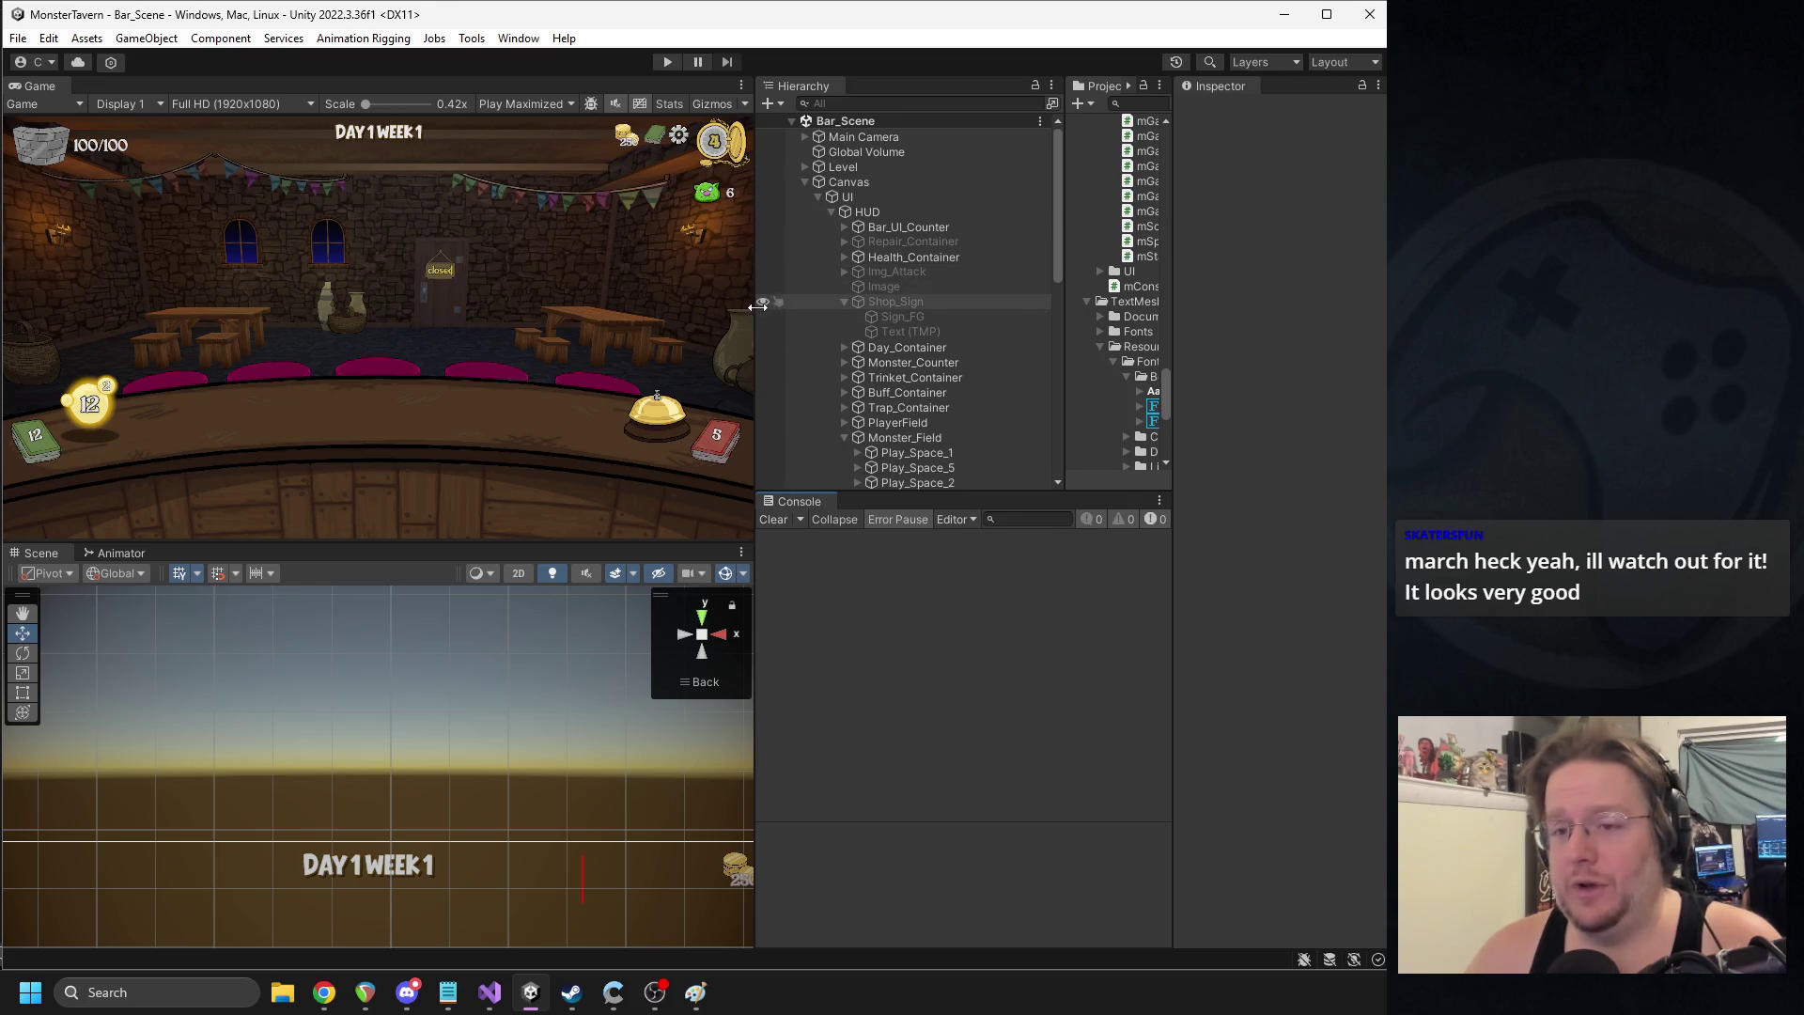
pyautogui.moveTo(758, 306); pyautogui.dragTo(661, 305)
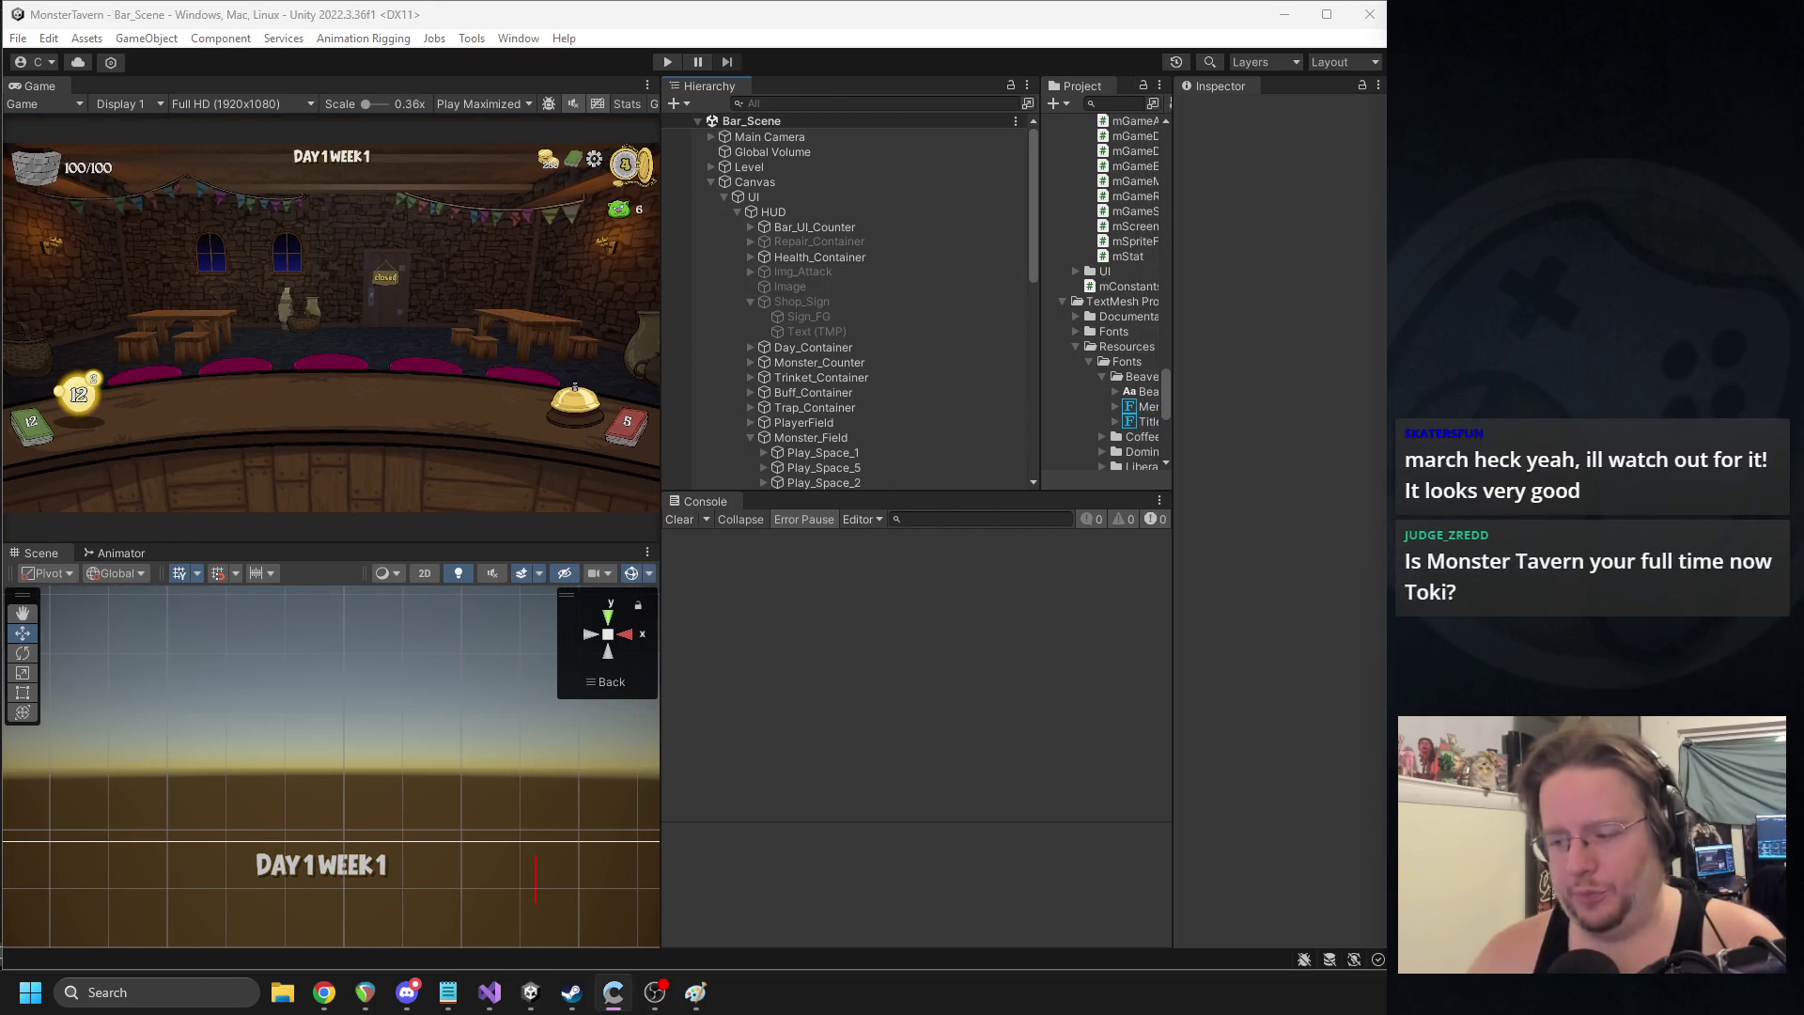
pyautogui.moveTo(1041, 261); pyautogui.dragTo(929, 262)
pyautogui.scroll(5, 1081, 301)
pyautogui.moveTo(1168, 364)
pyautogui.mouseDown()
pyautogui.moveTo(1170, 180)
pyautogui.moveTo(1141, 155)
pyautogui.mouseUp()
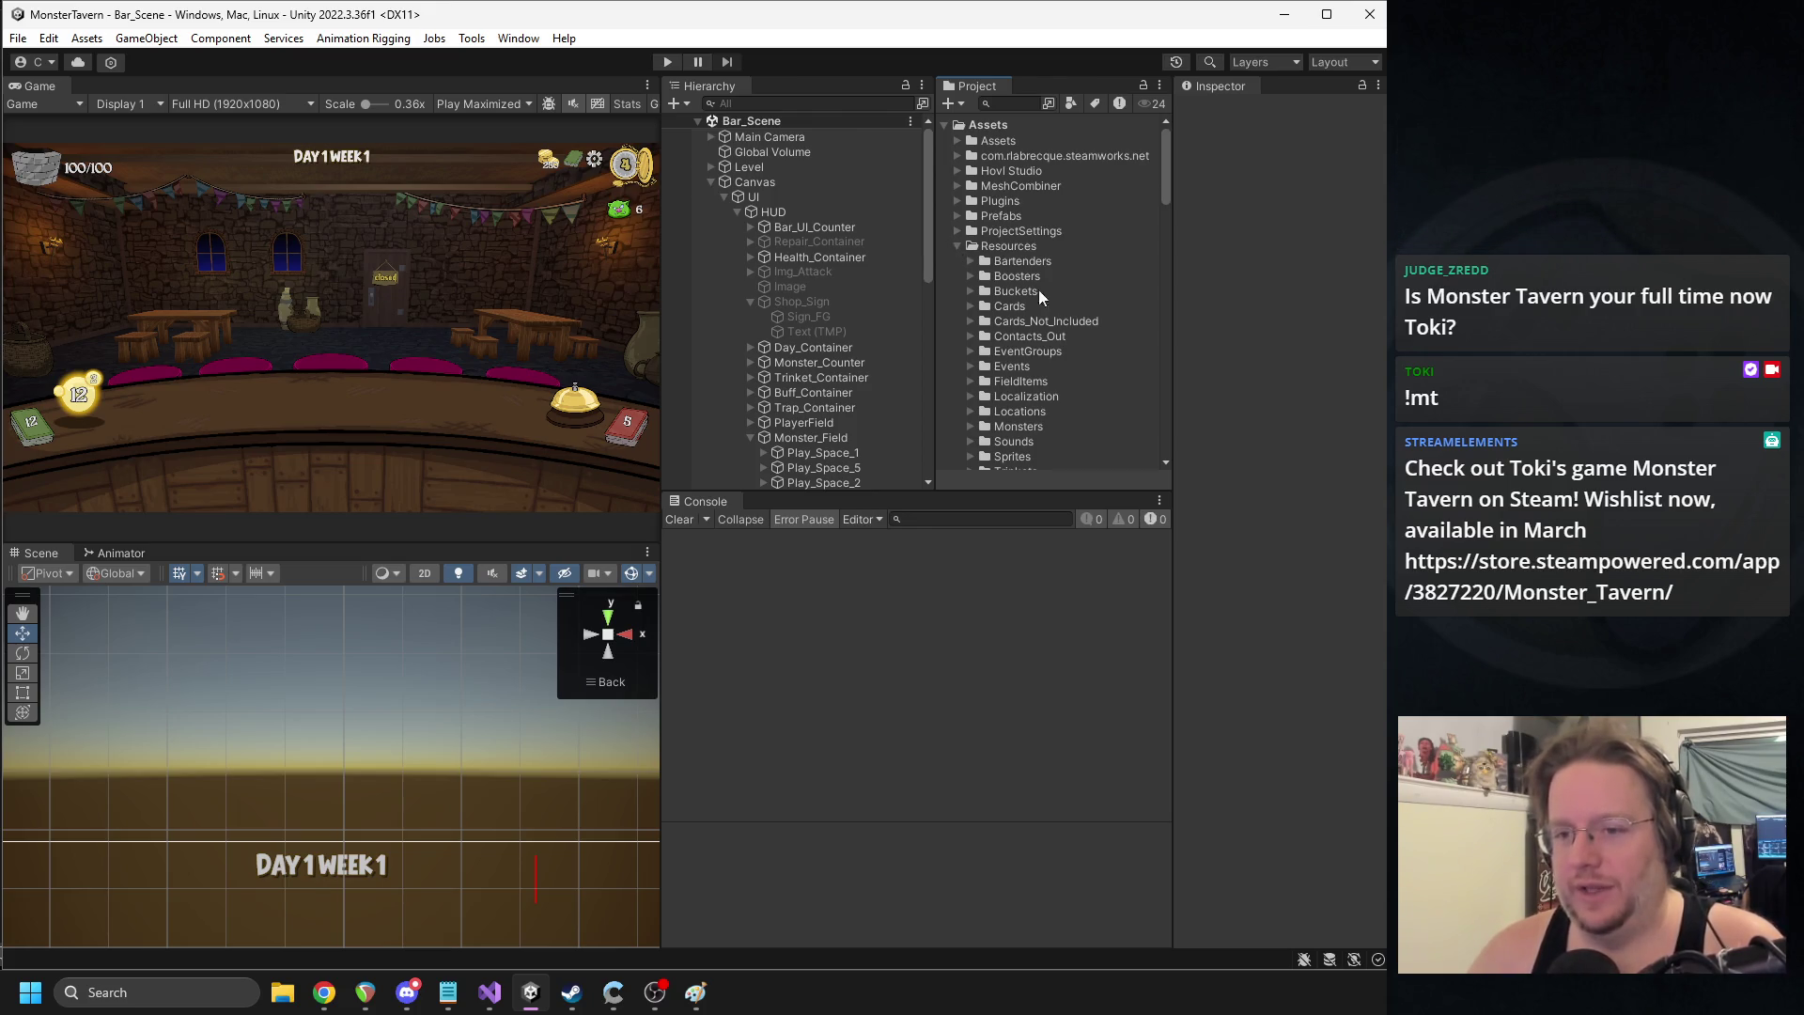
pyautogui.scroll(-3, 1062, 314)
pyautogui.scroll(-2, 1069, 329)
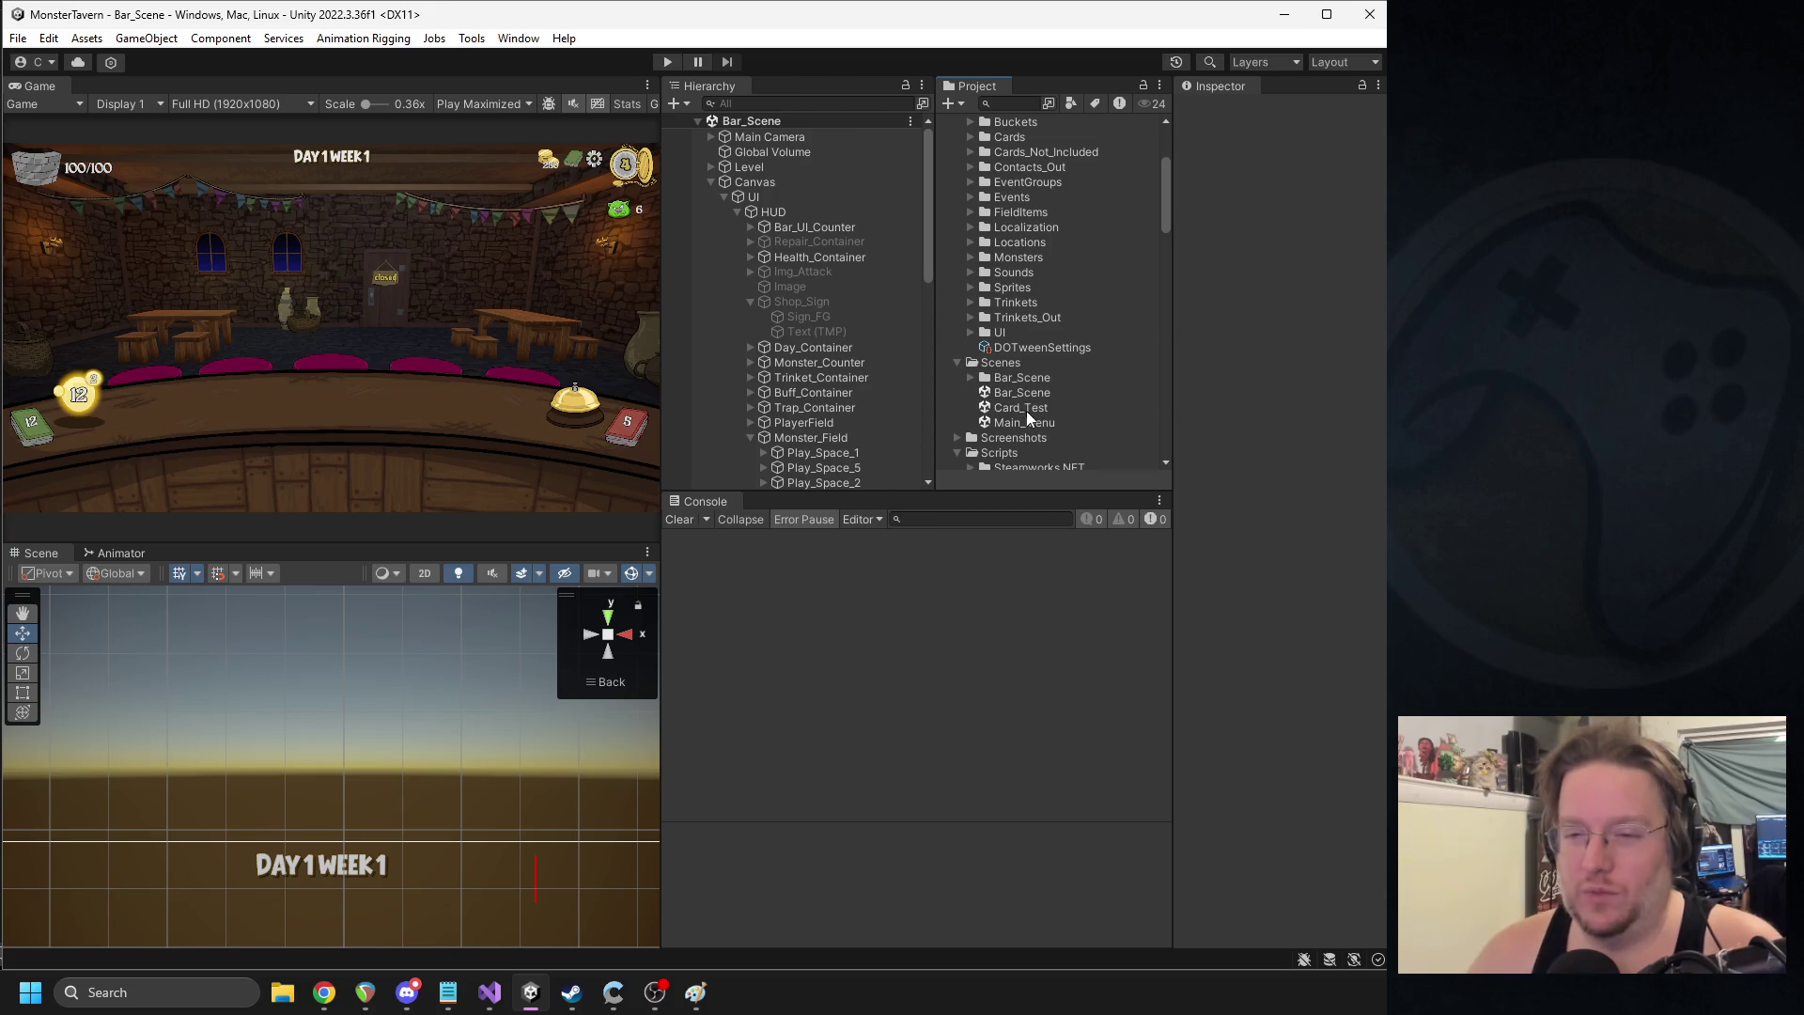
pyautogui.click(751, 301)
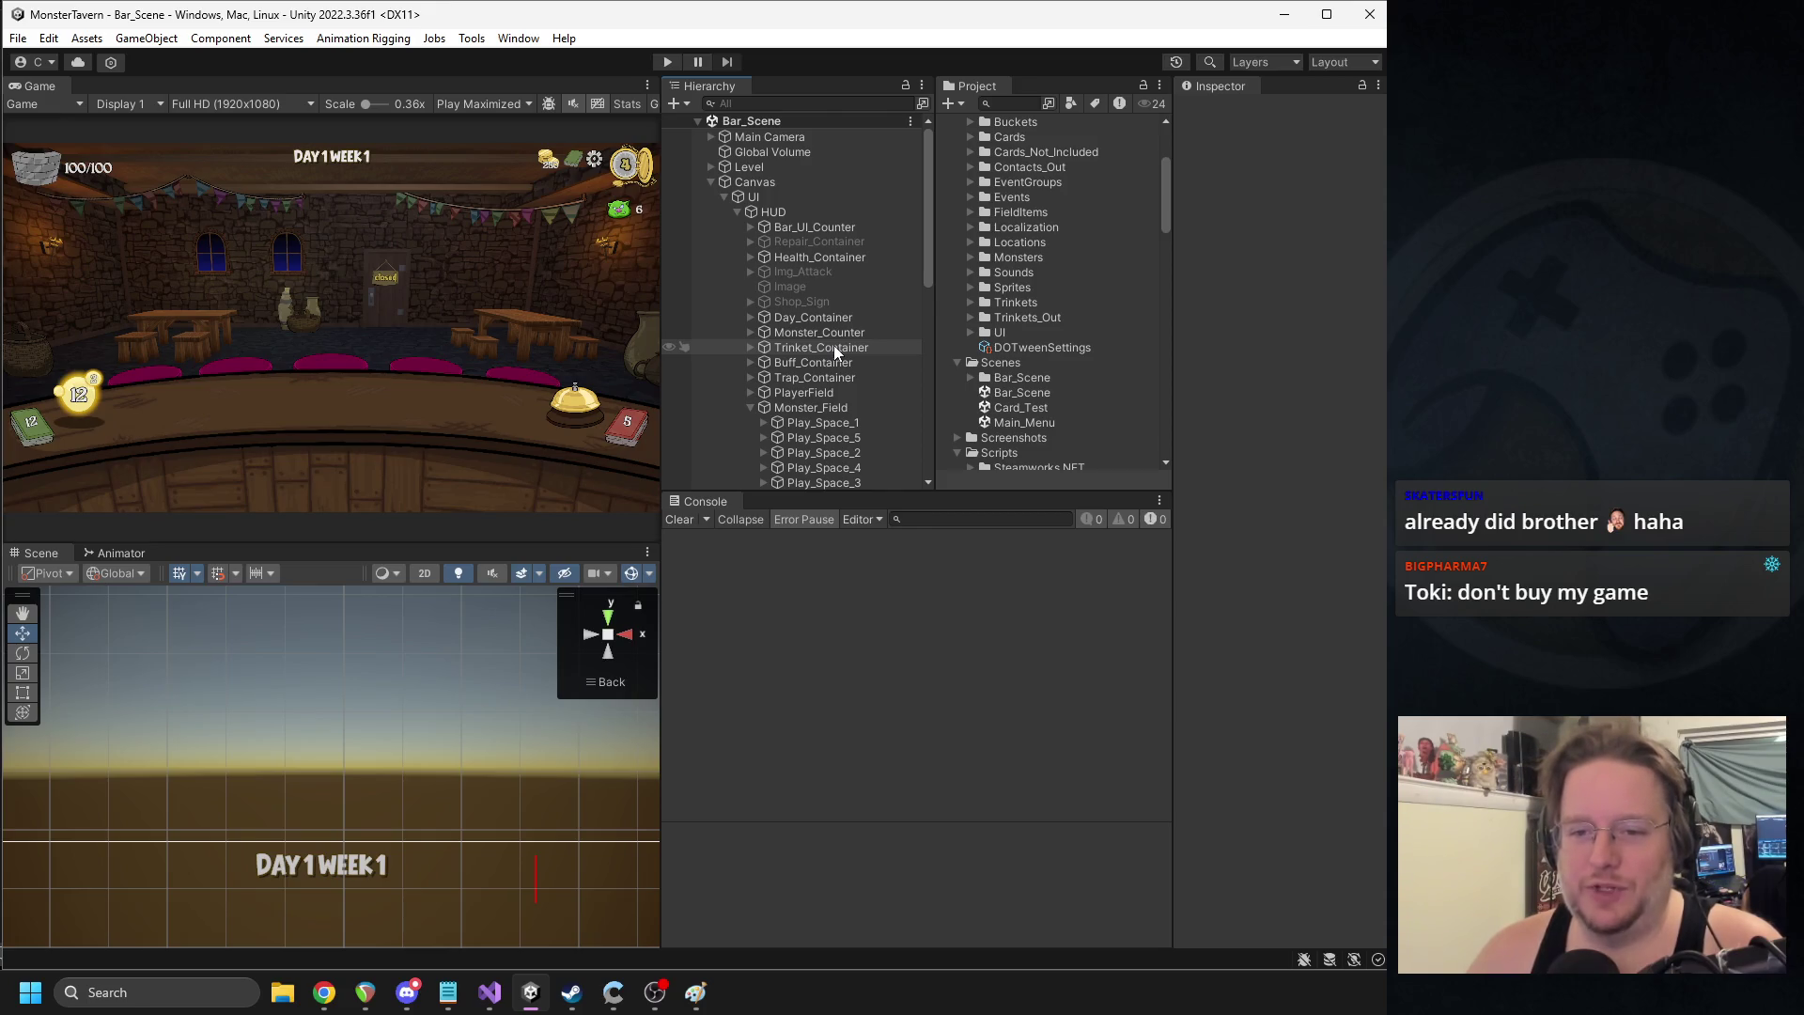
pyautogui.scroll(-5, 821, 357)
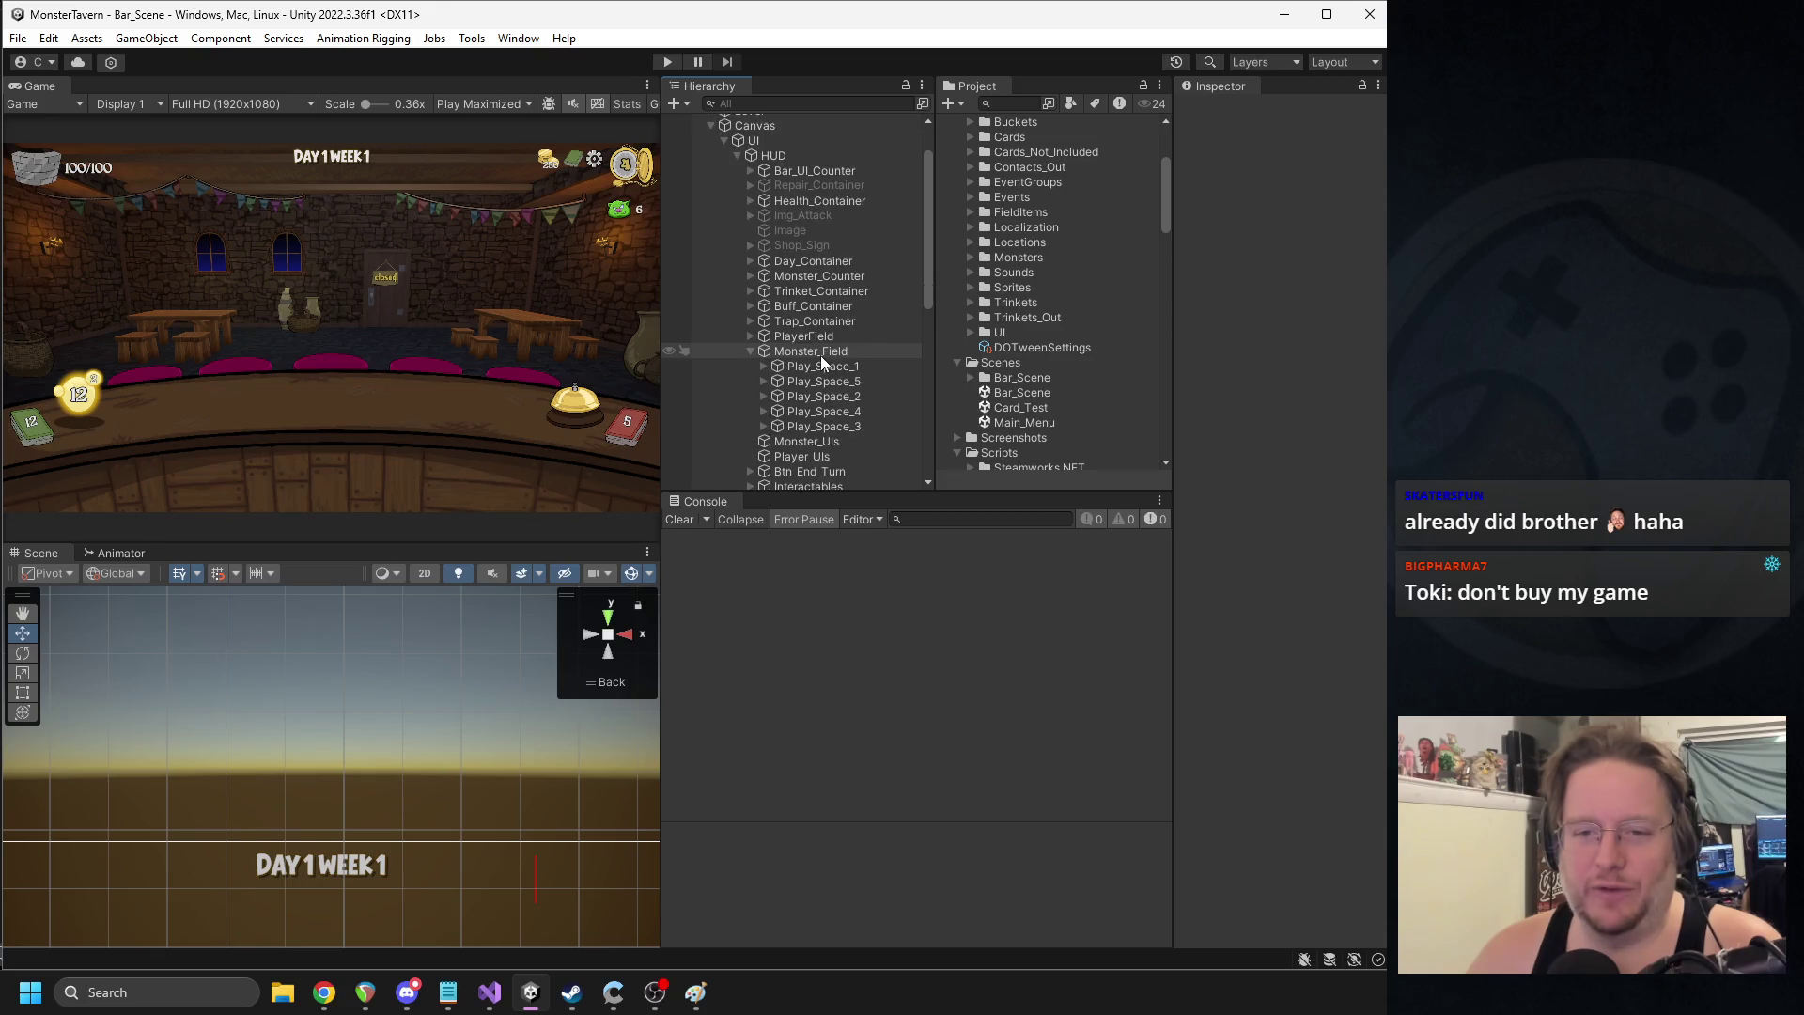
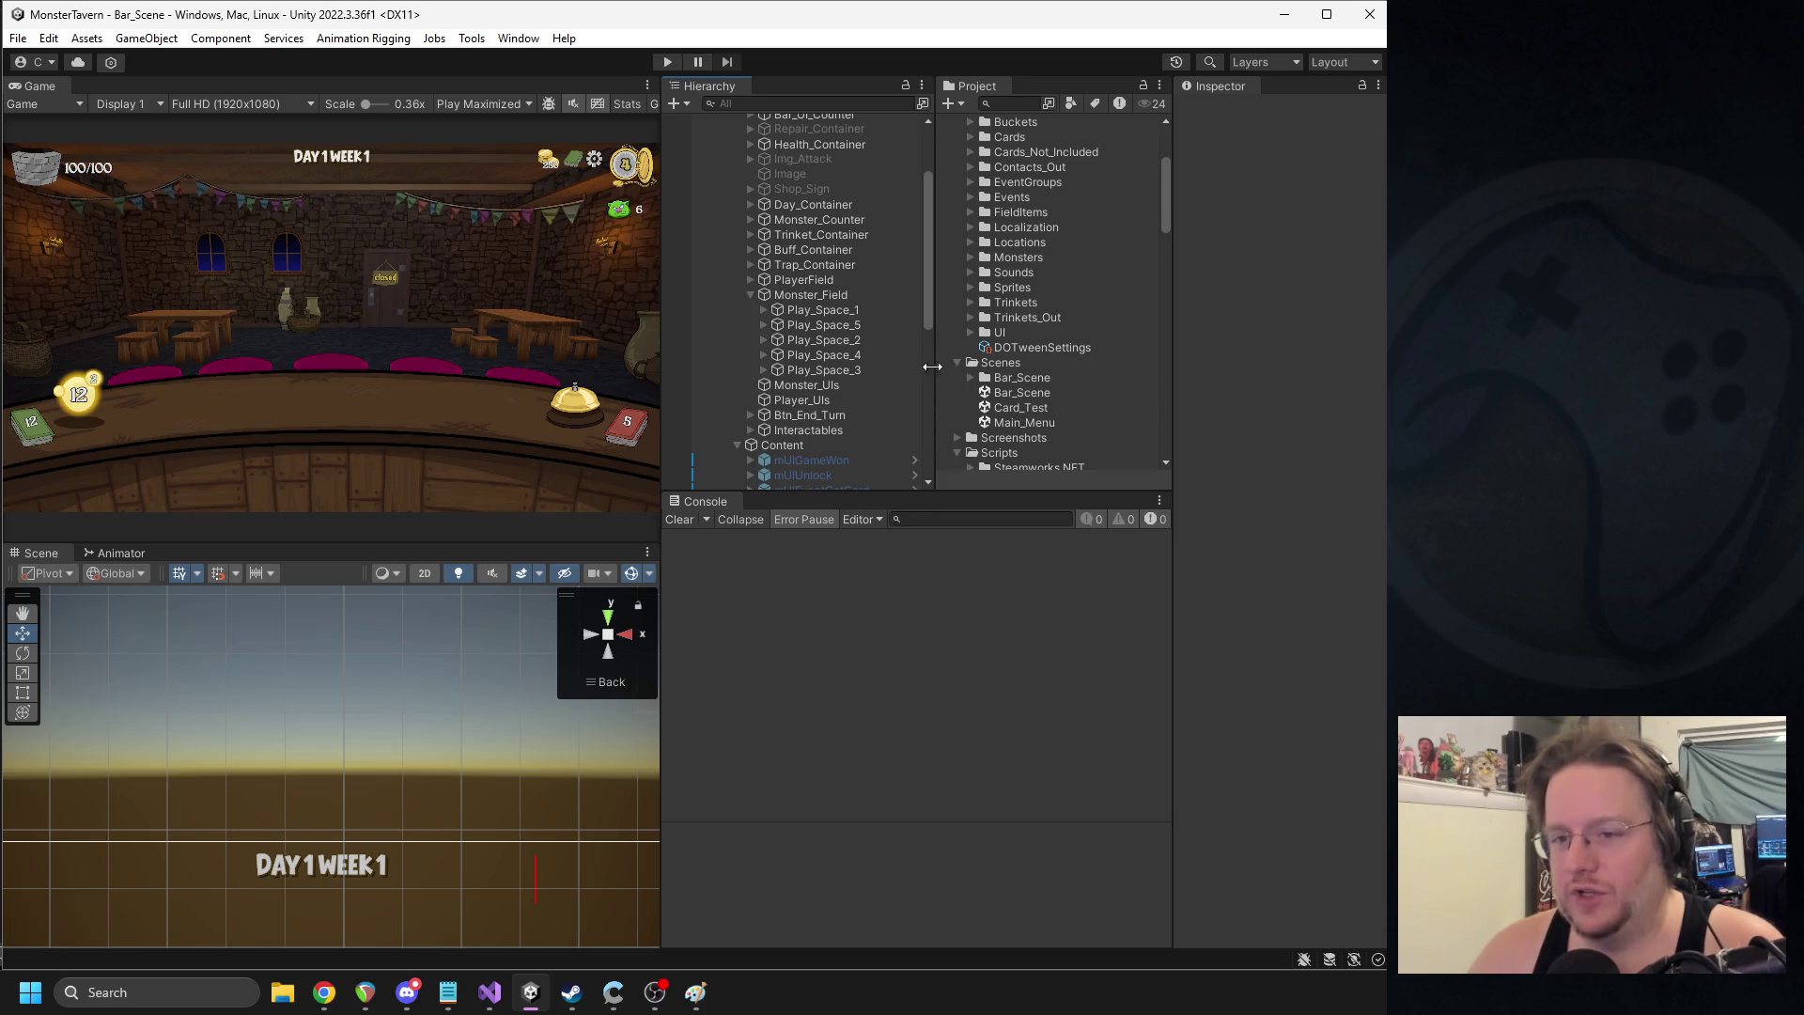
# - Collapse the Monster_Field, Content and HUD branches in the Hierarchy
pyautogui.click(751, 295)
pyautogui.click(738, 370)
pyautogui.scroll(-4, 804, 357)
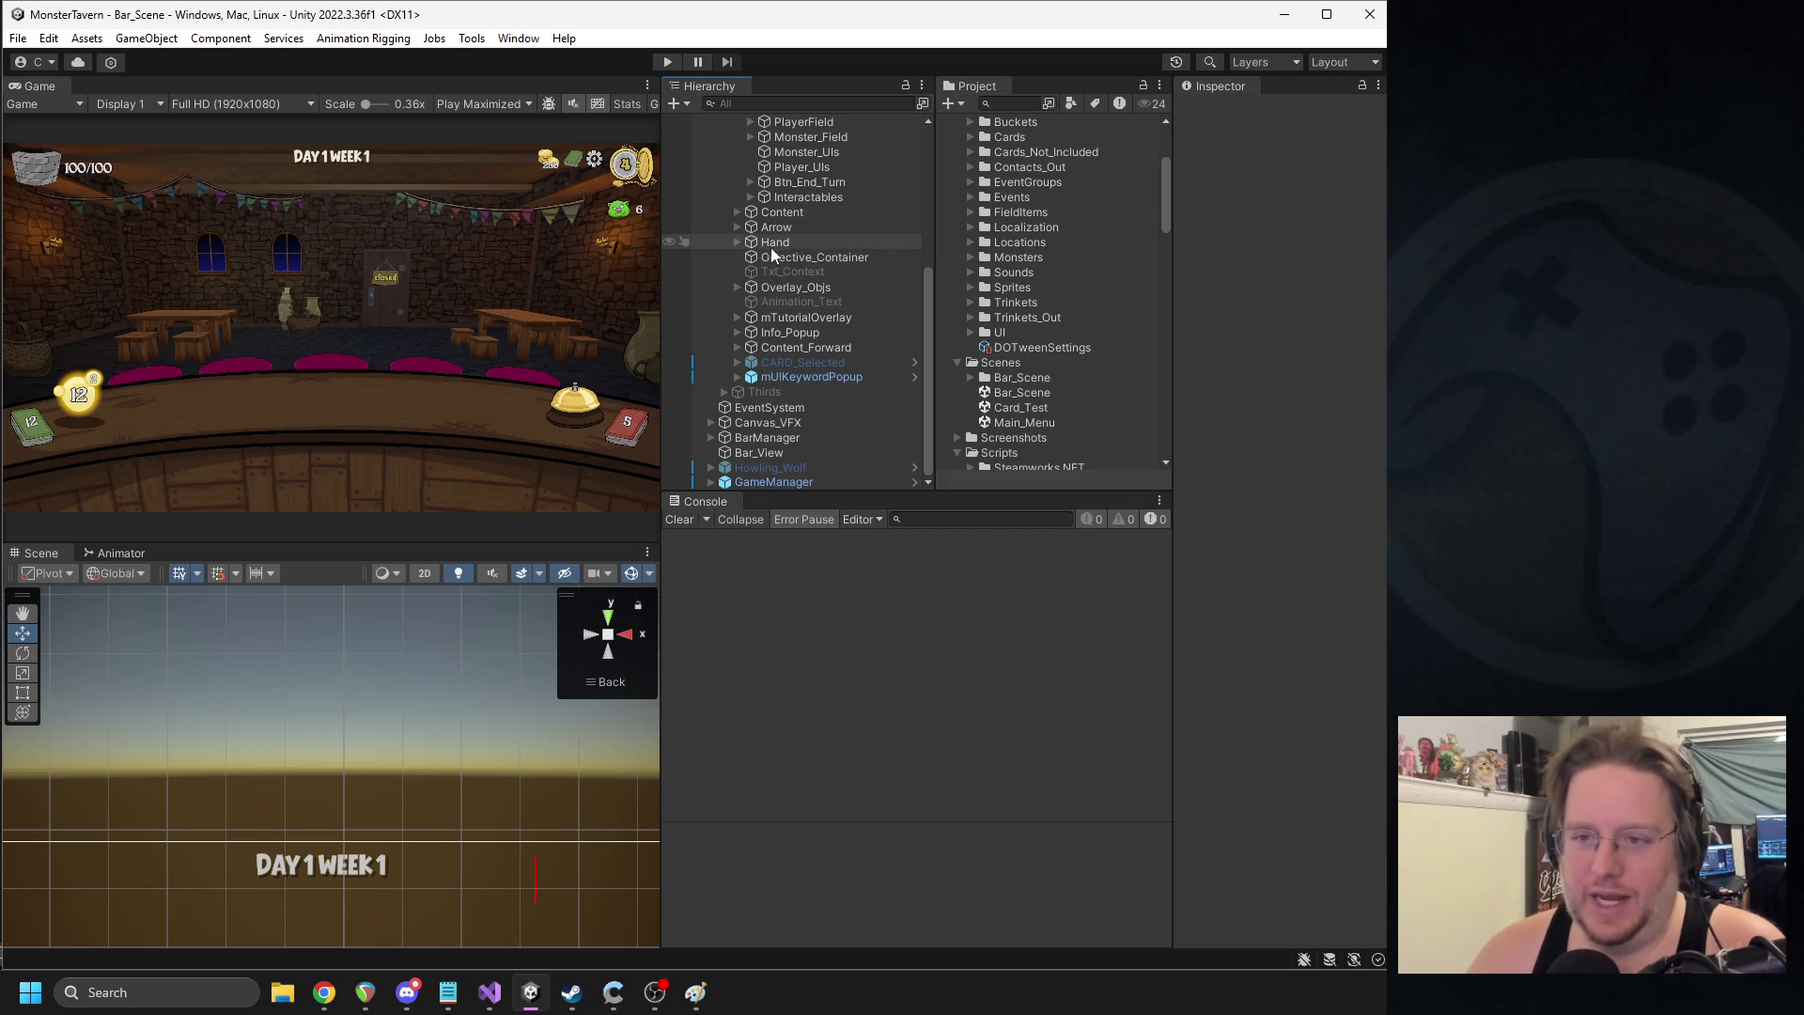
pyautogui.scroll(3, 785, 270)
pyautogui.scroll(6, 786, 271)
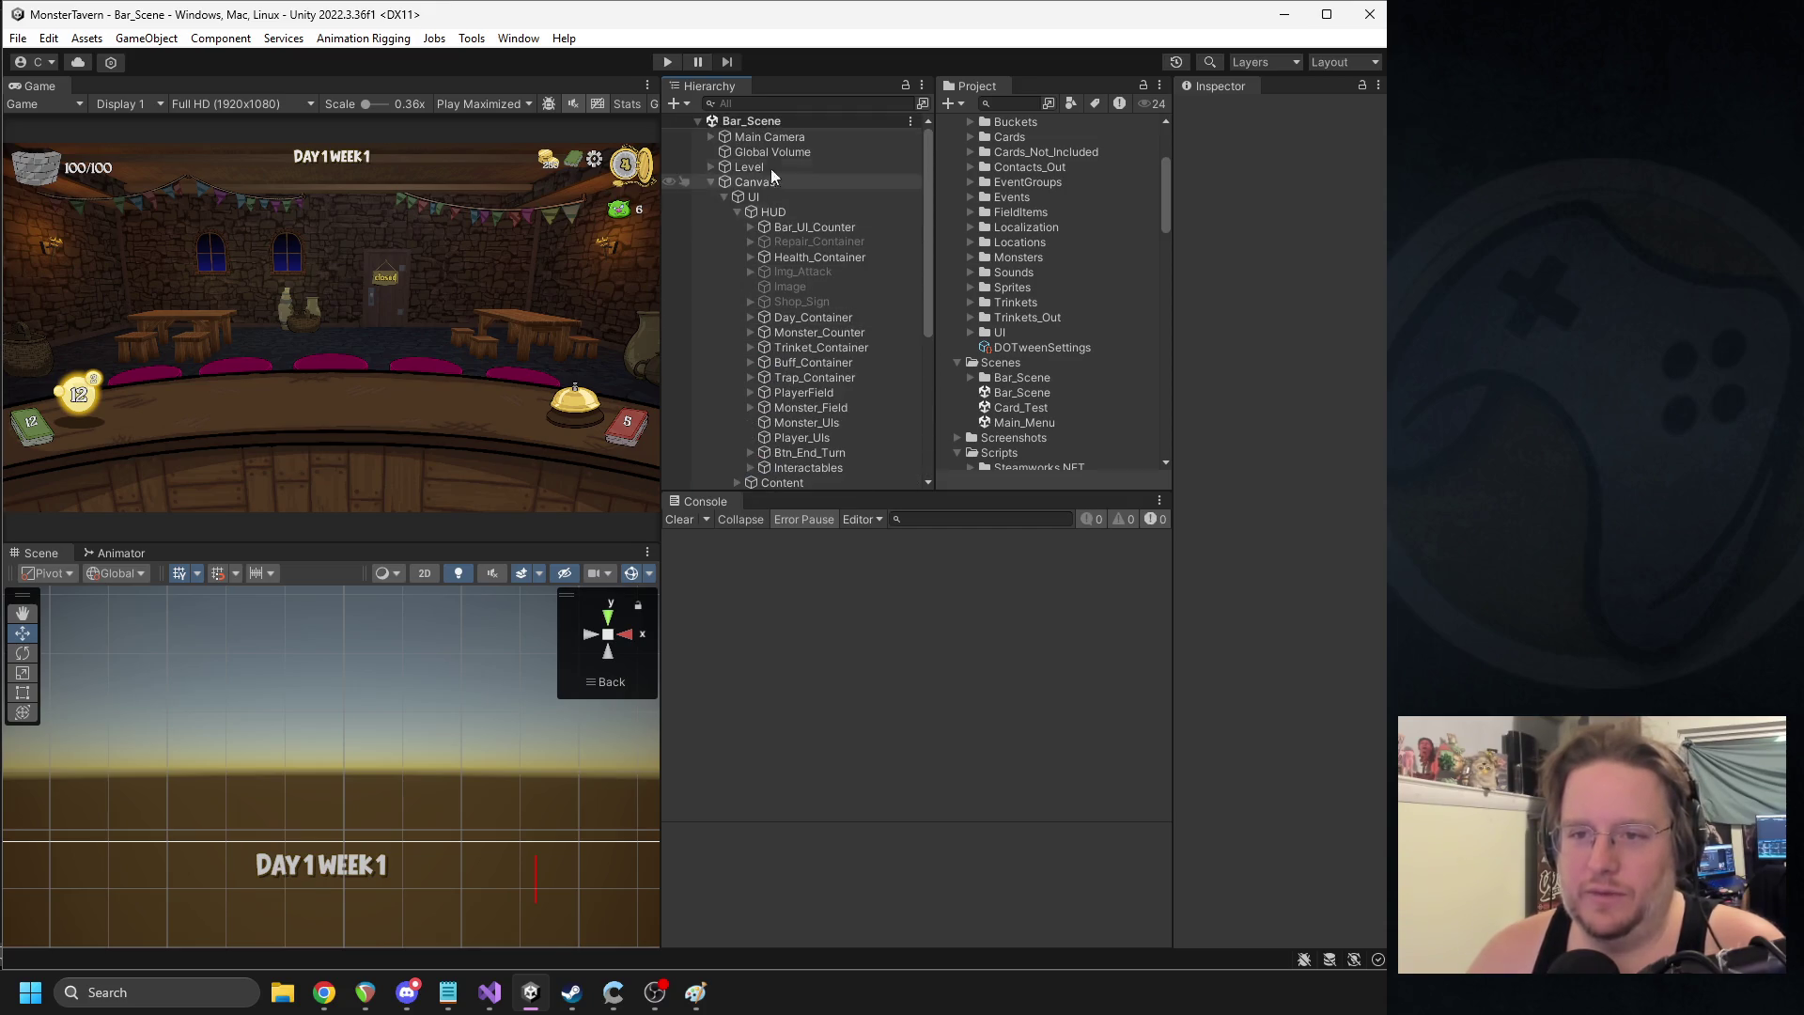
pyautogui.click(737, 211)
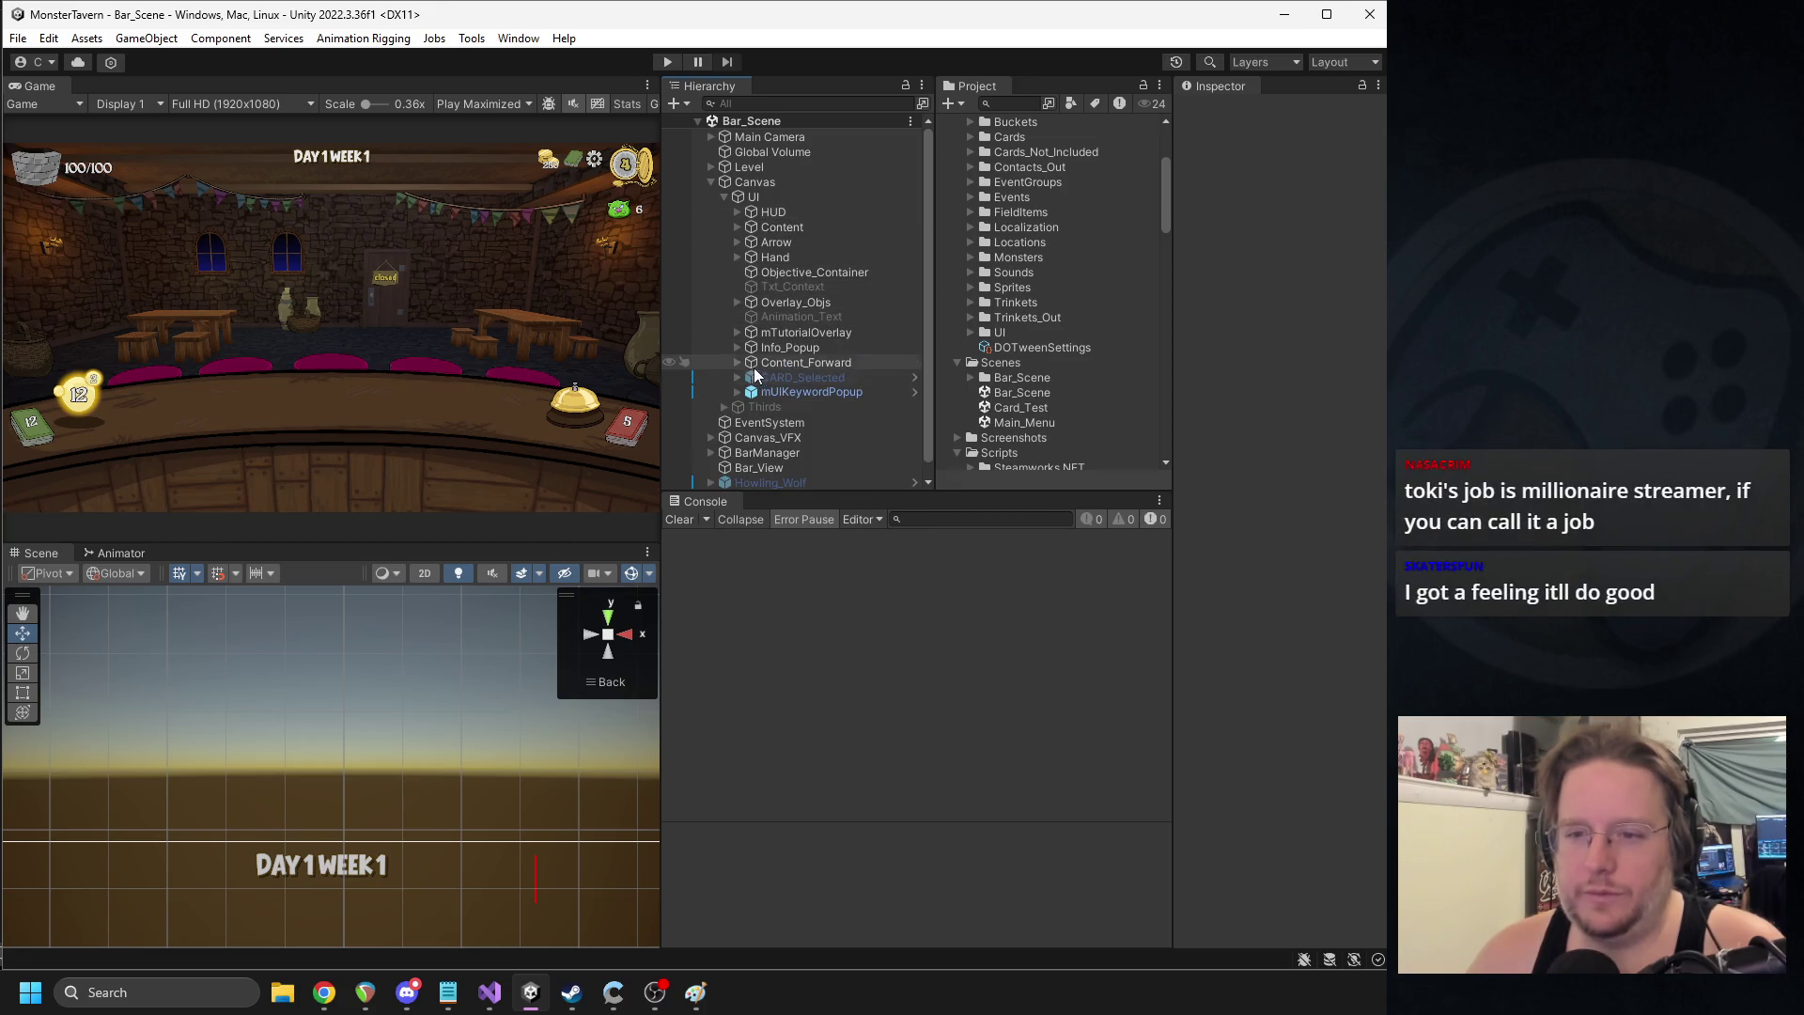
# - Tick Raycast Target on the Image of Info_Popup > Container > BG
pyautogui.click(738, 347)
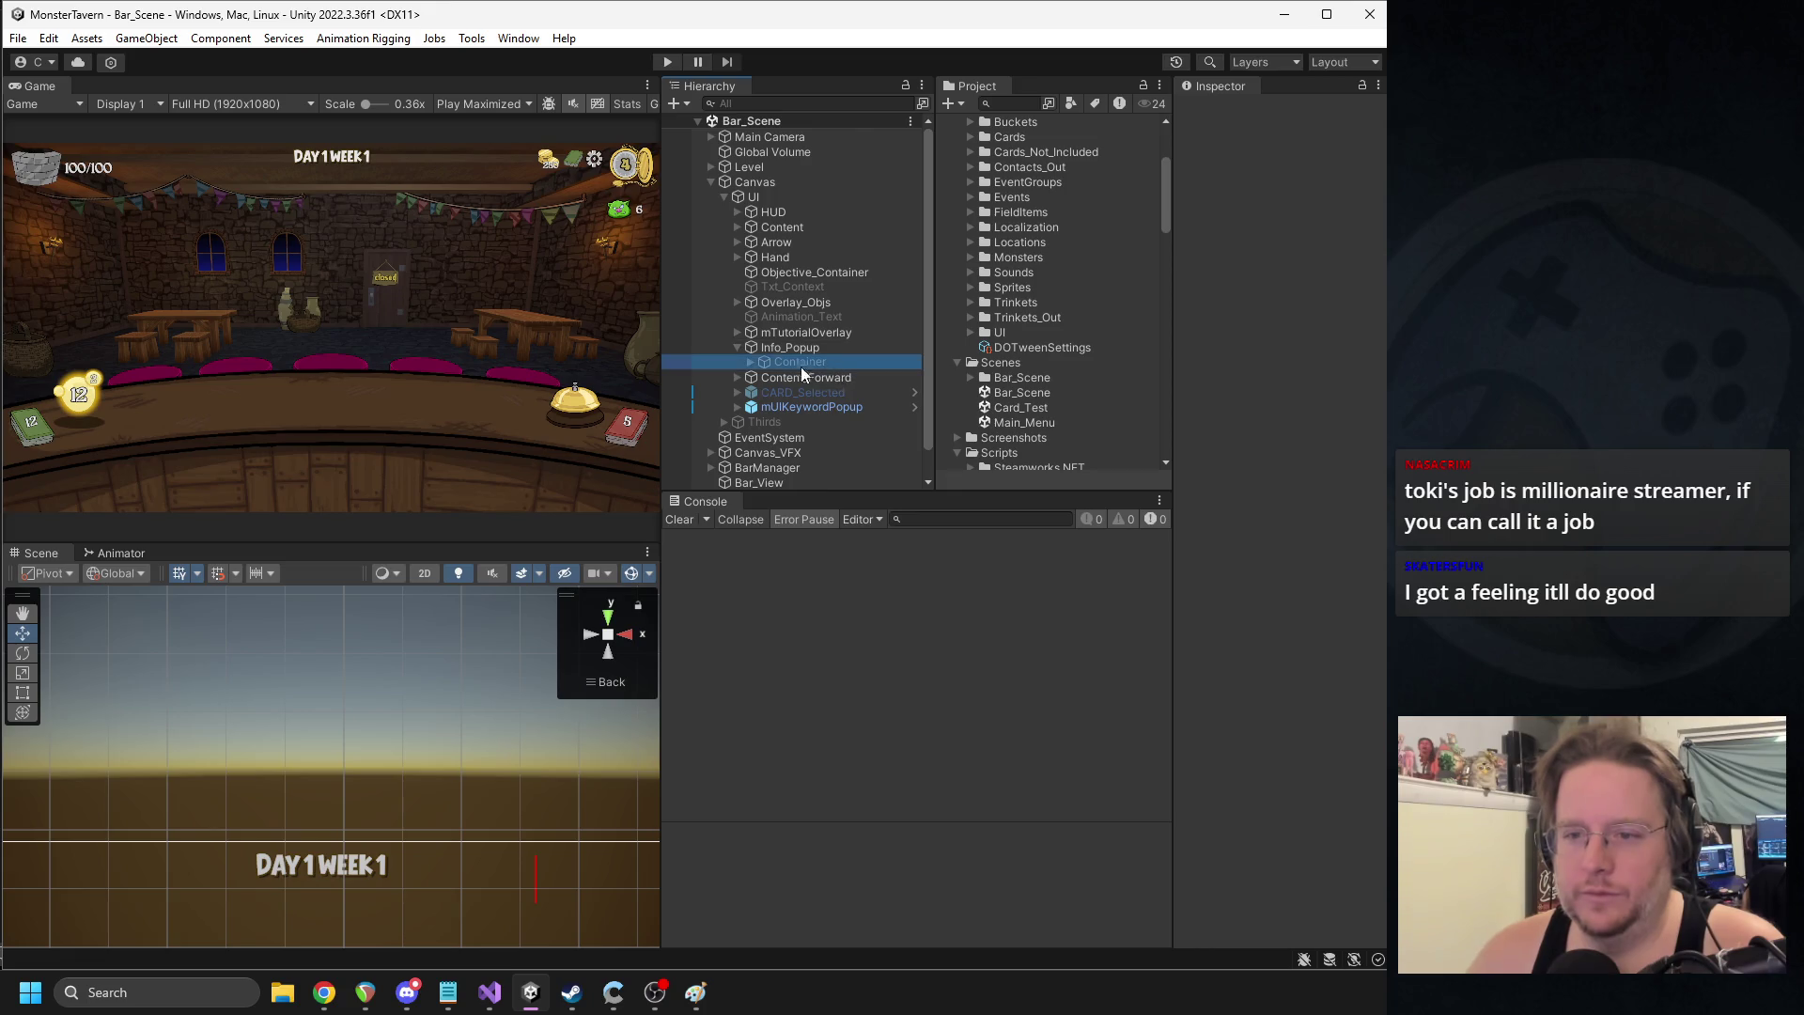
pyautogui.click(801, 361)
pyautogui.click(750, 362)
pyautogui.click(797, 377)
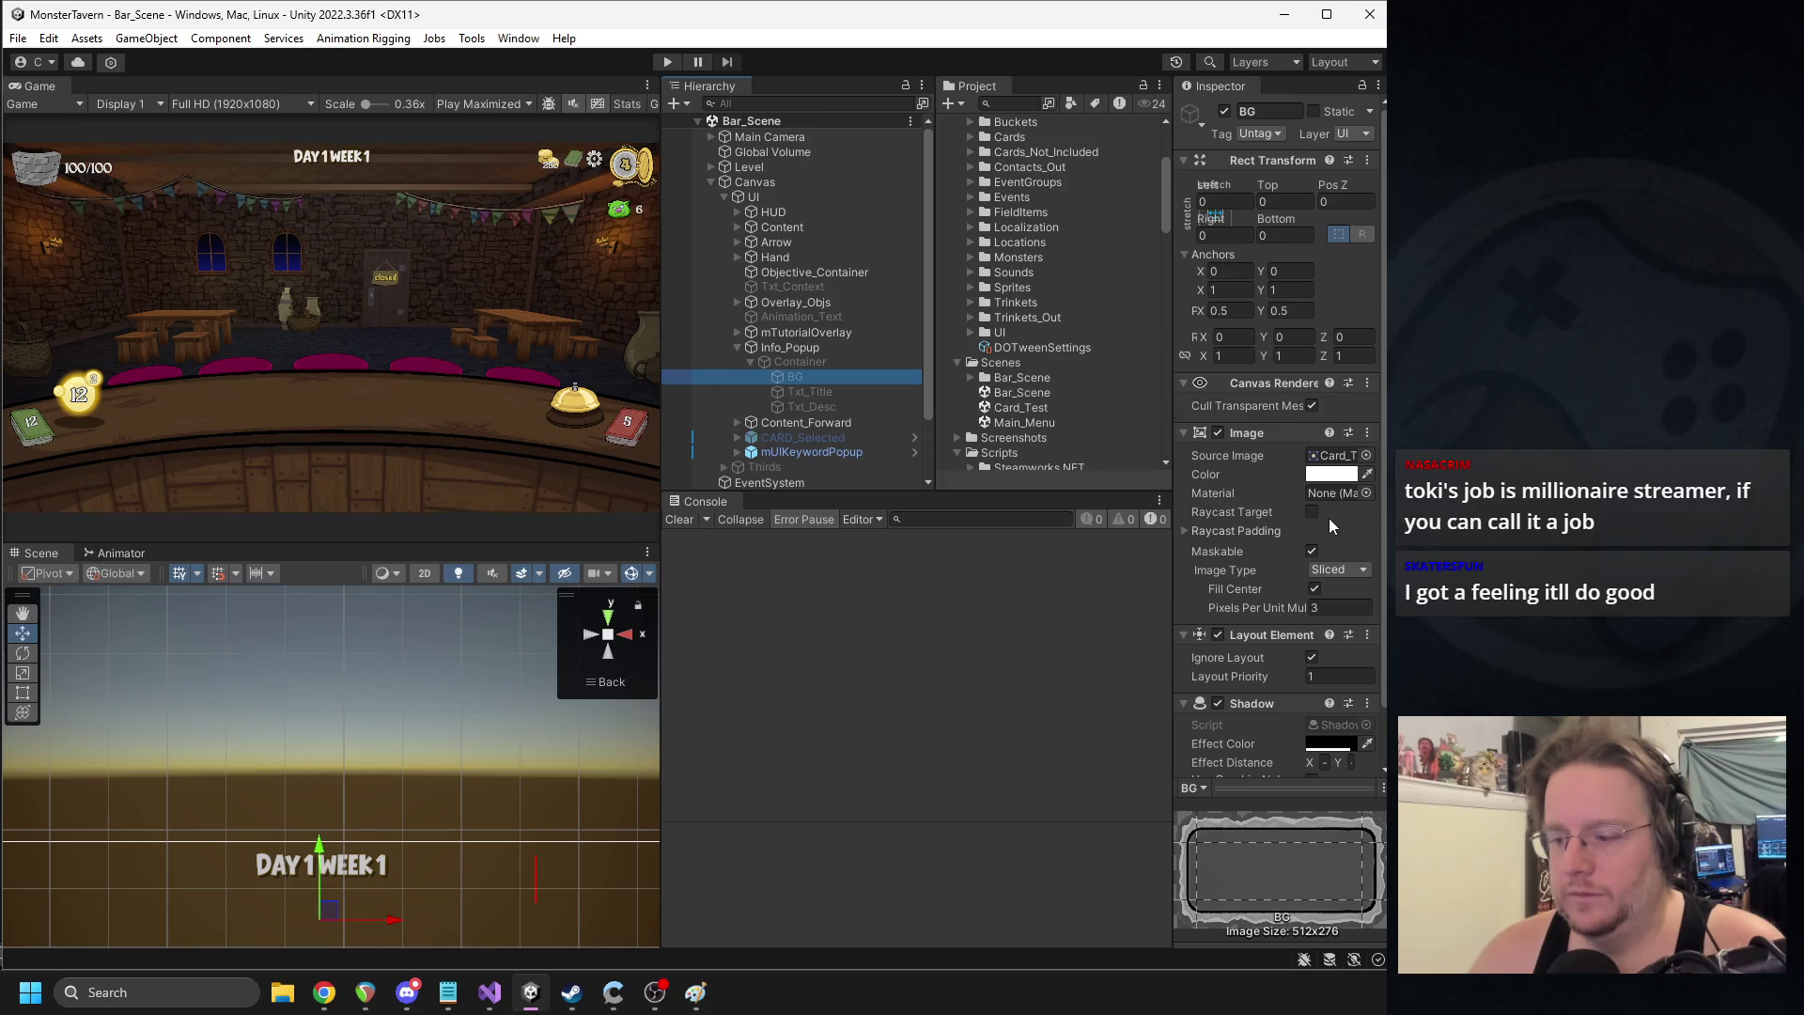
pyautogui.click(1311, 512)
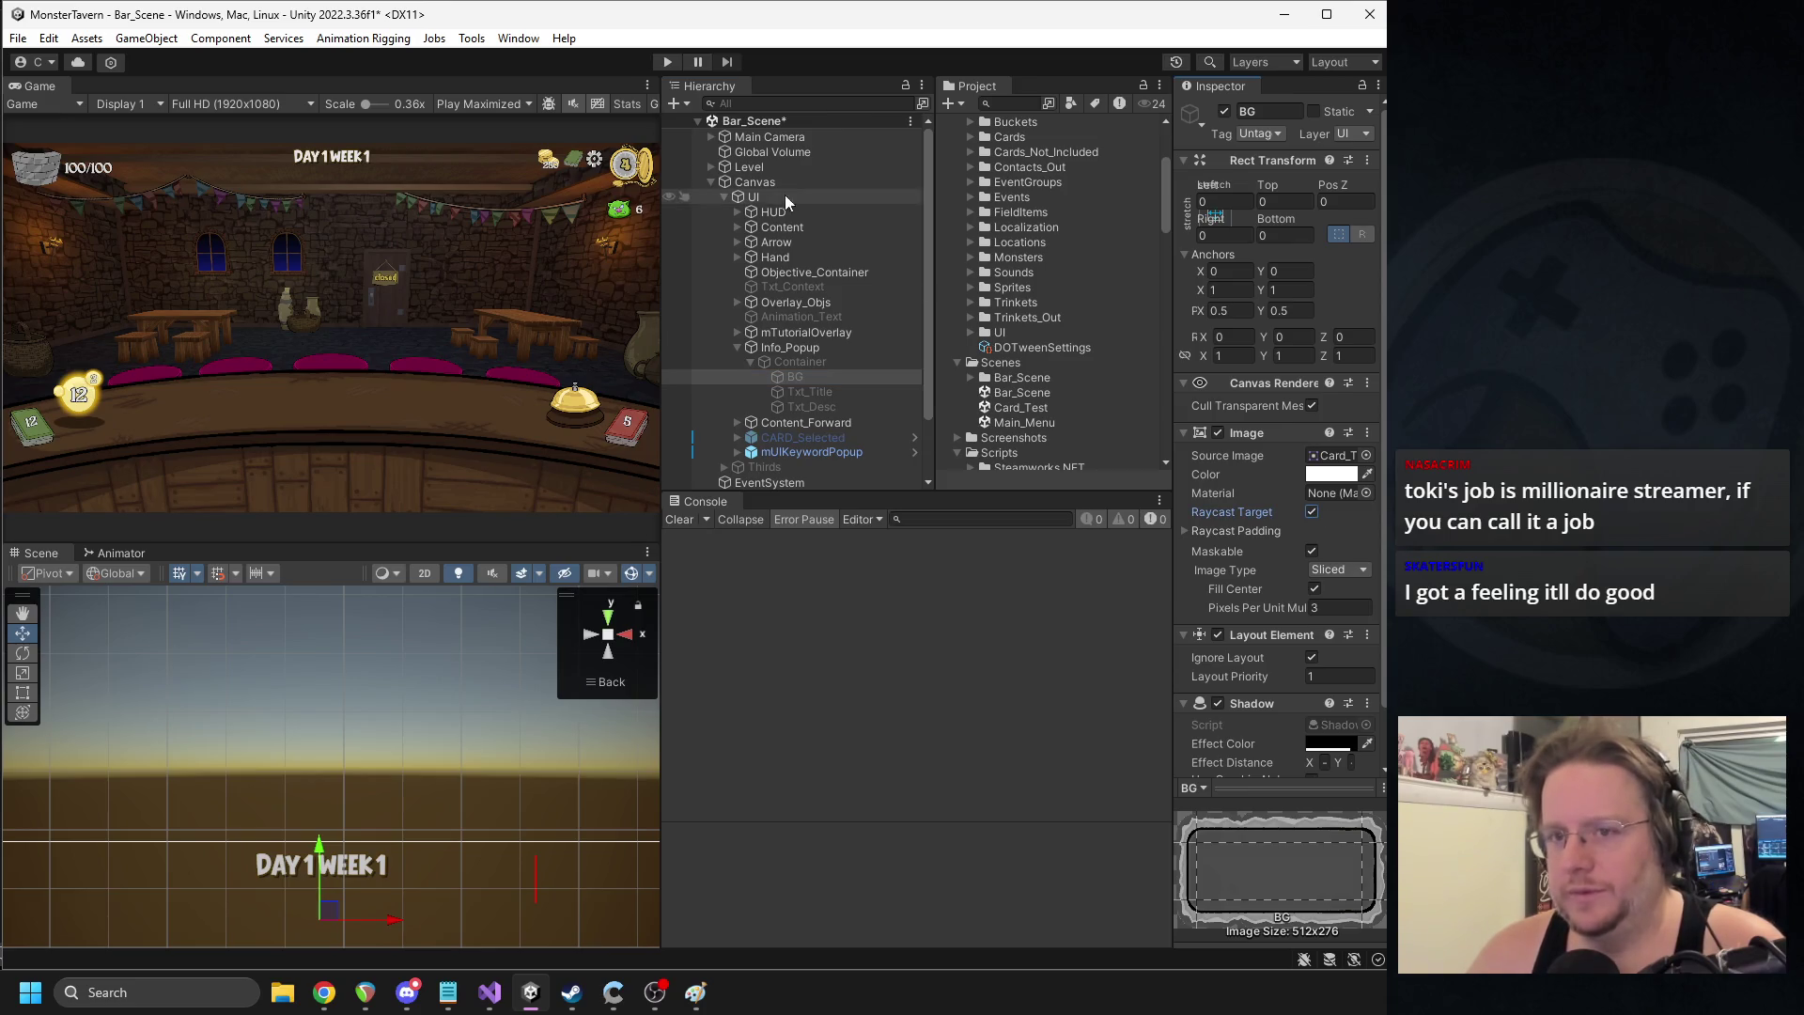
# - Collapse Info_Popup, inspect the Txt_Context text object, and save the Bar_Scene
pyautogui.click(737, 348)
pyautogui.click(775, 286)
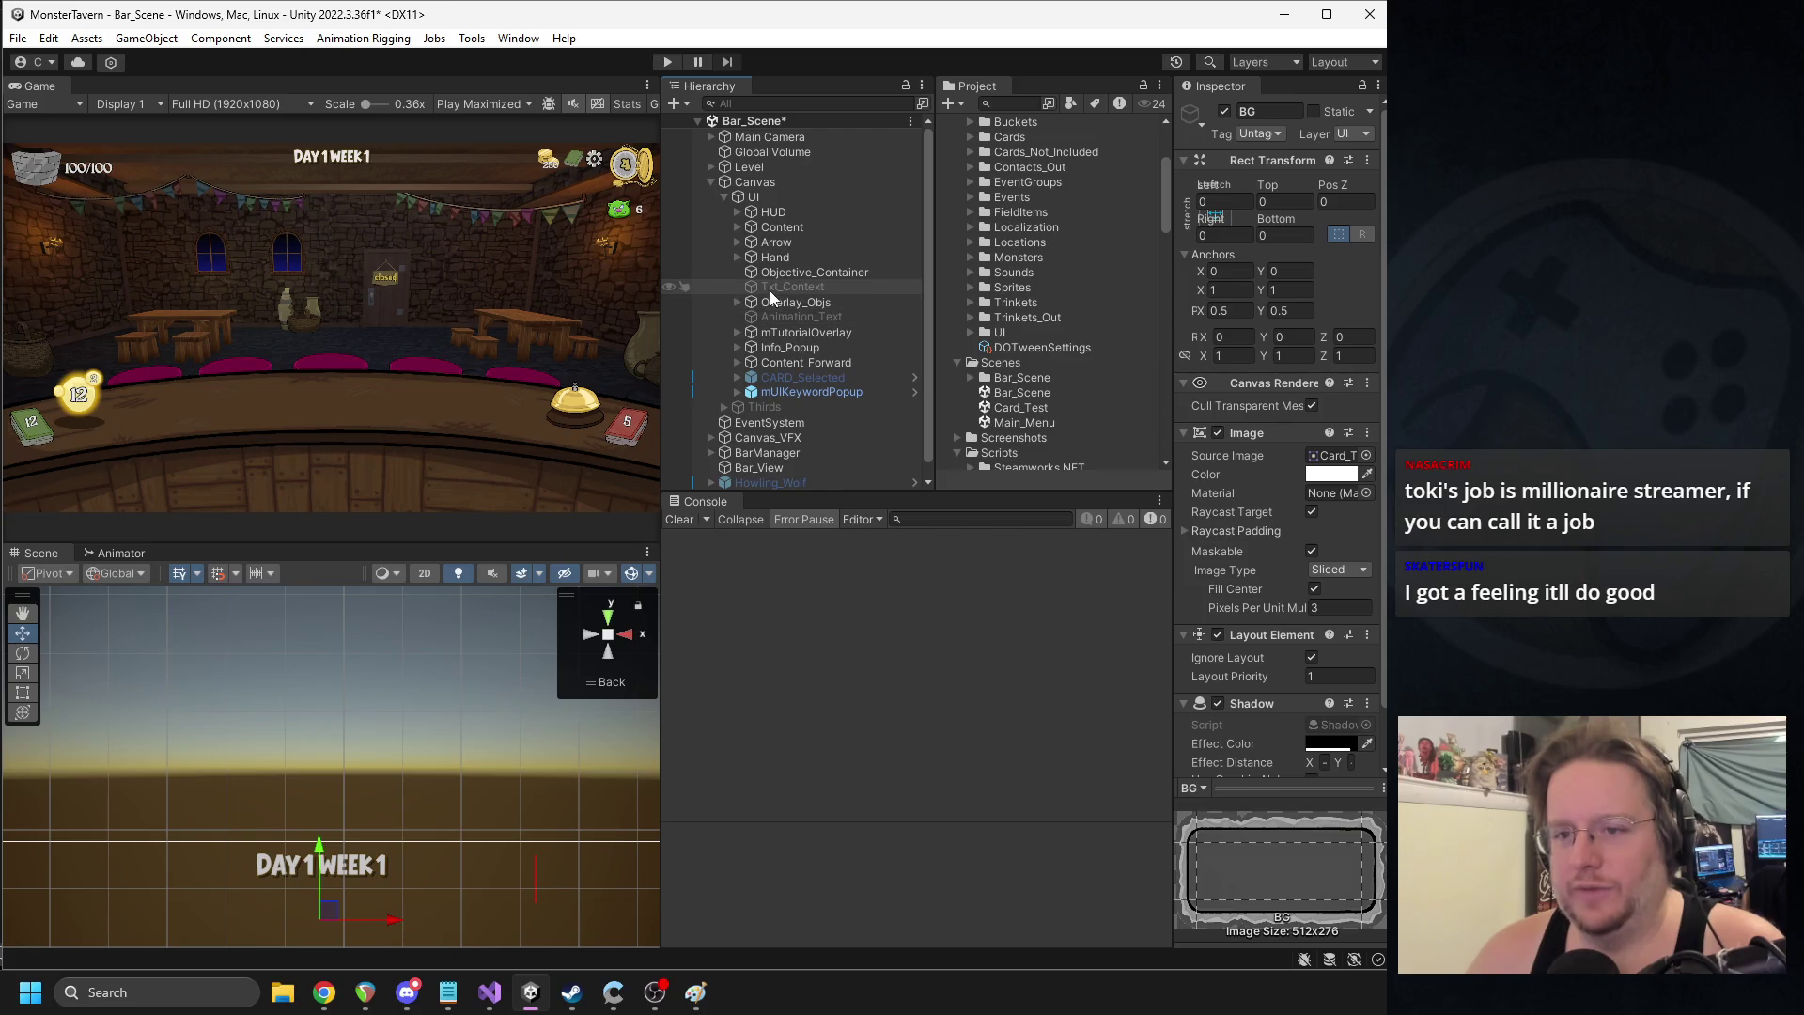
pyautogui.hotkey('ctrl', 's')
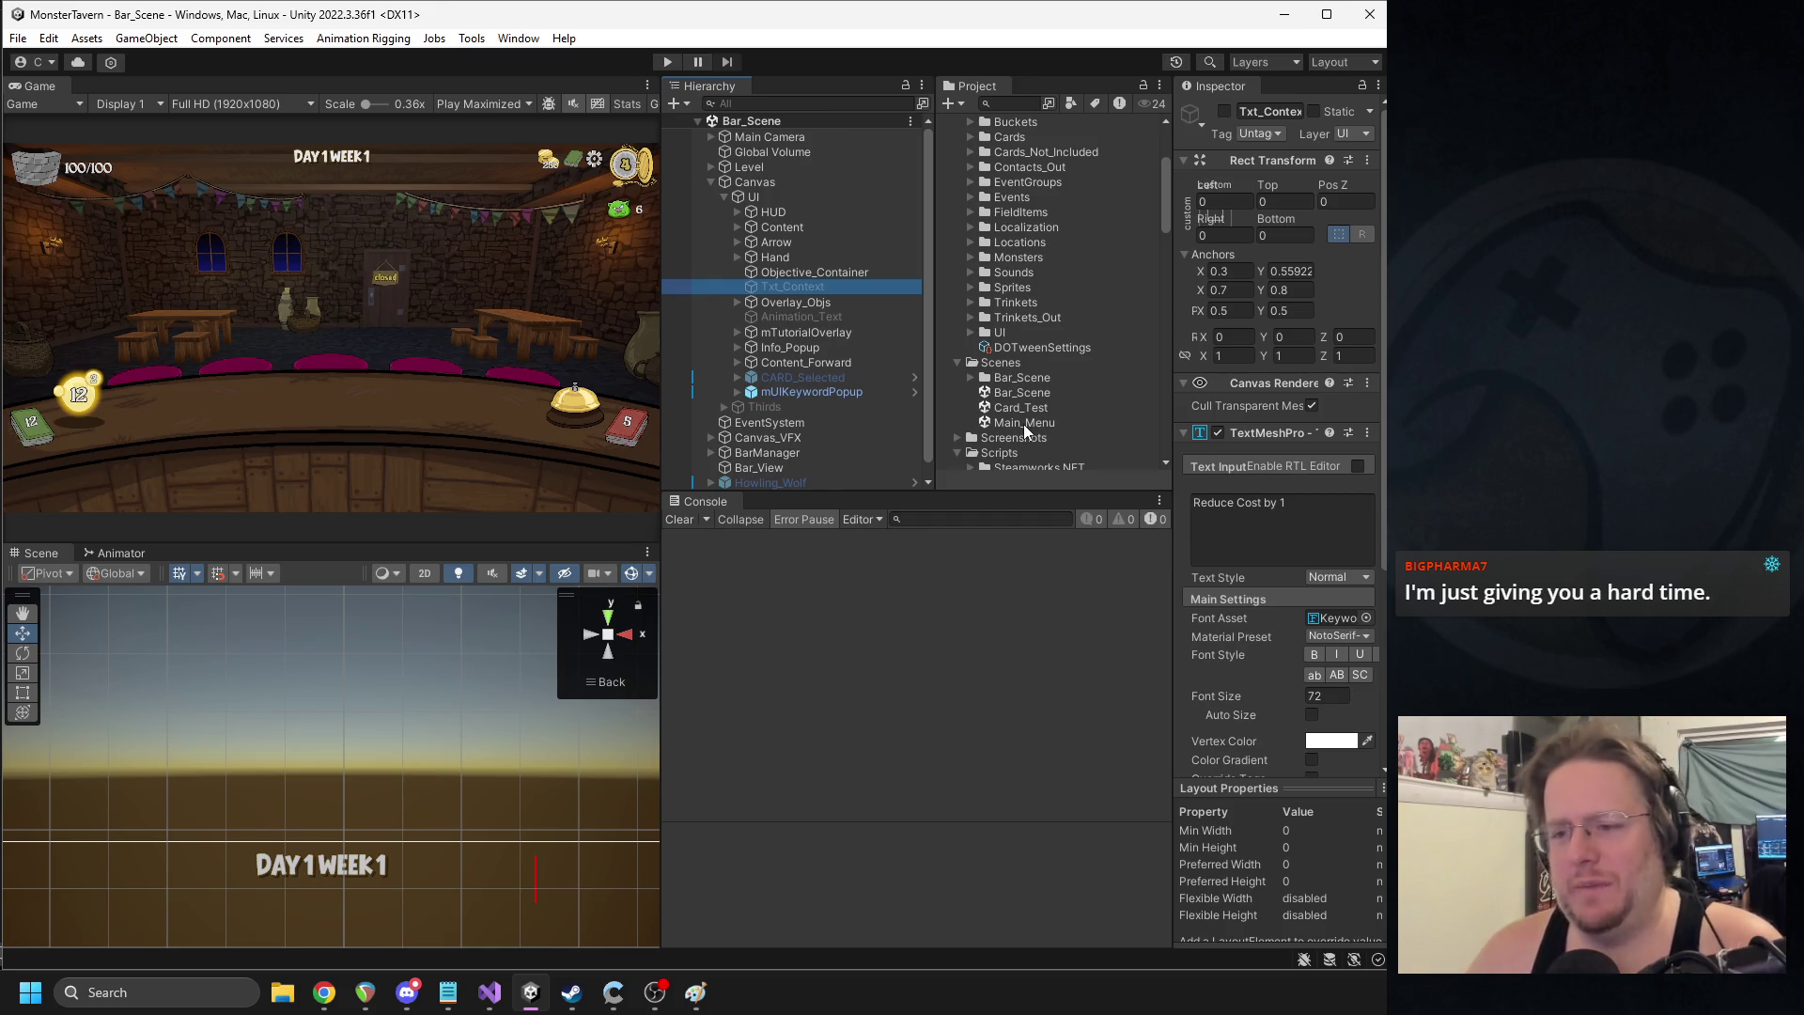
# - Open Main_Menu, play a fresh run, and pause once the welcome popup covers the shop sign
pyautogui.doubleClick(1023, 425)
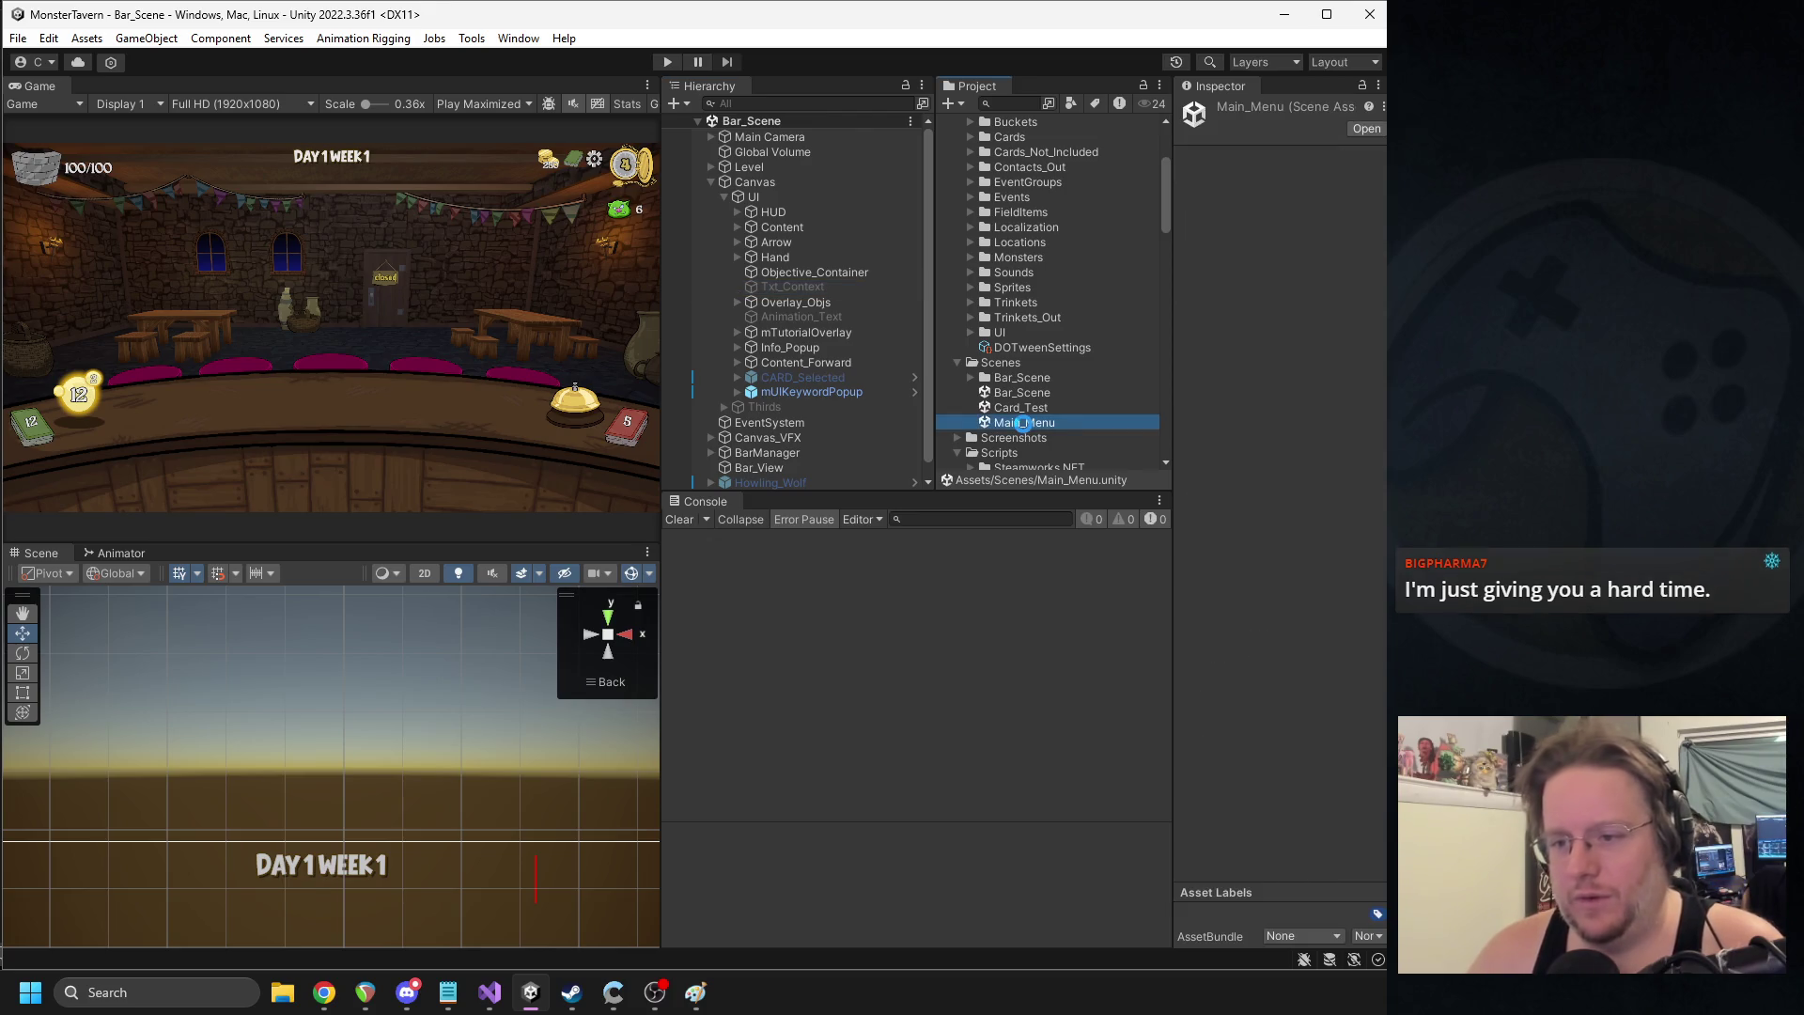
pyautogui.click(669, 62)
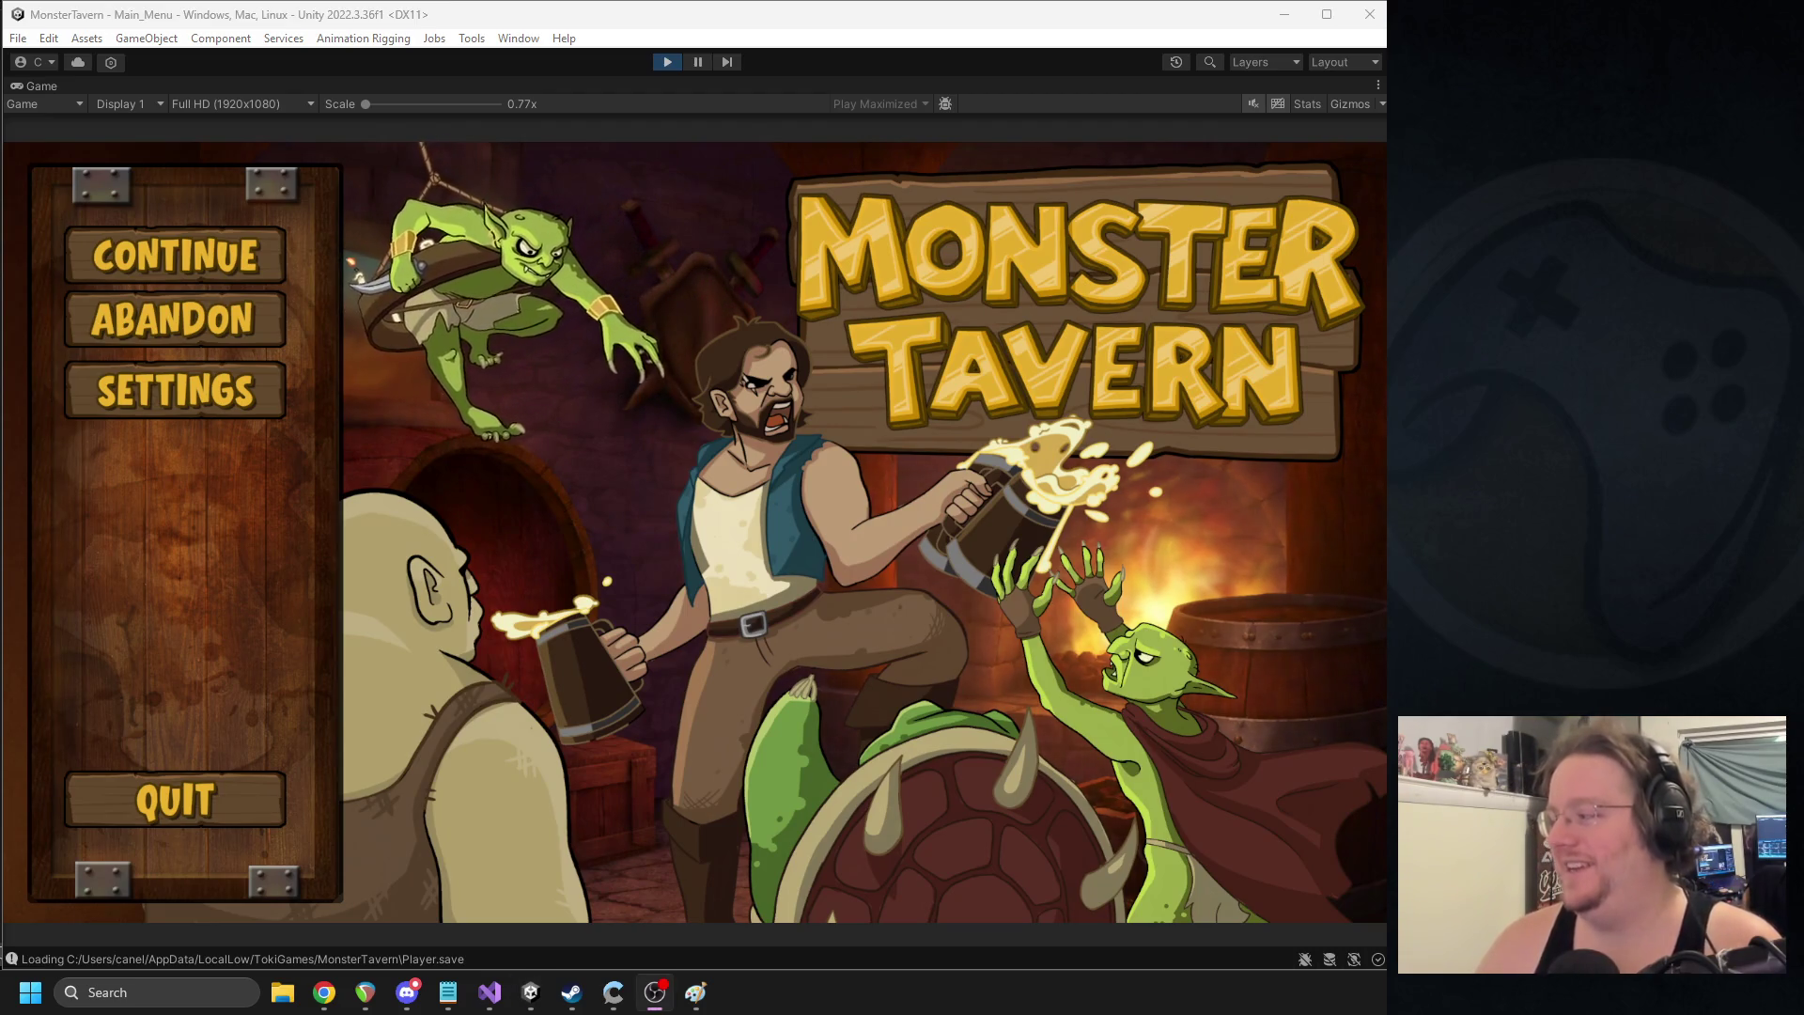
pyautogui.click(174, 320)
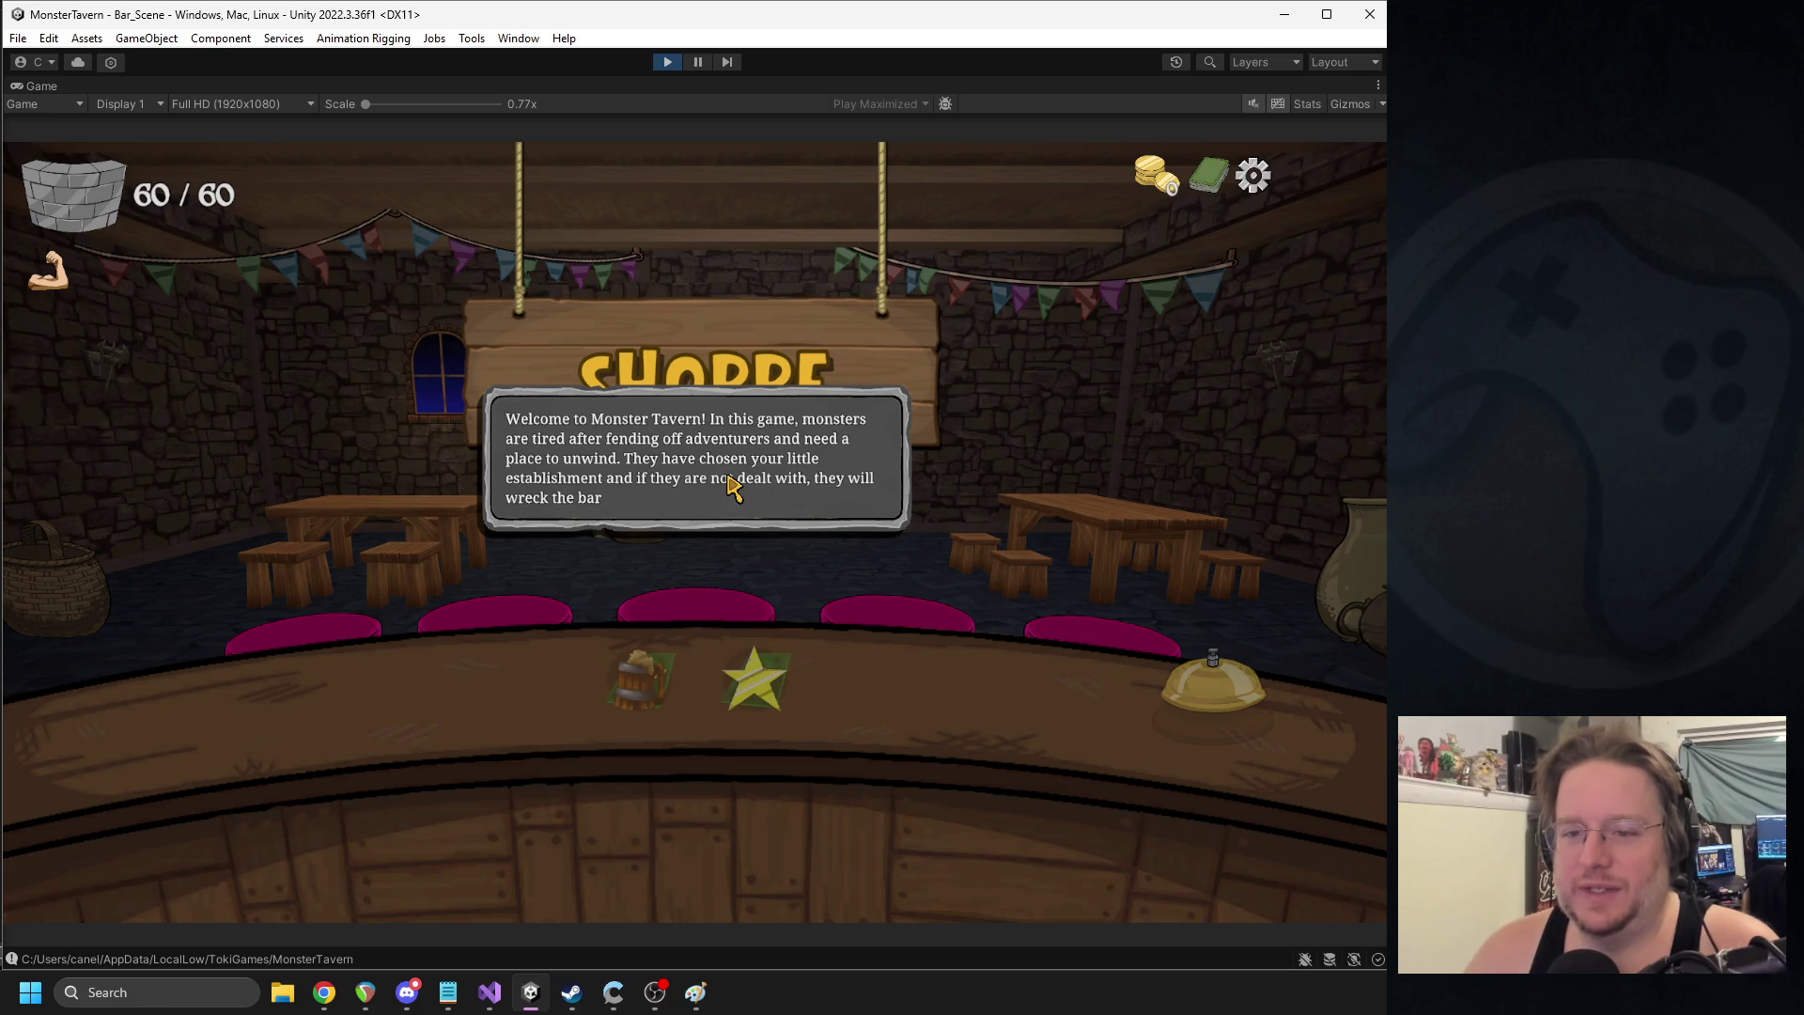
pyautogui.click(698, 62)
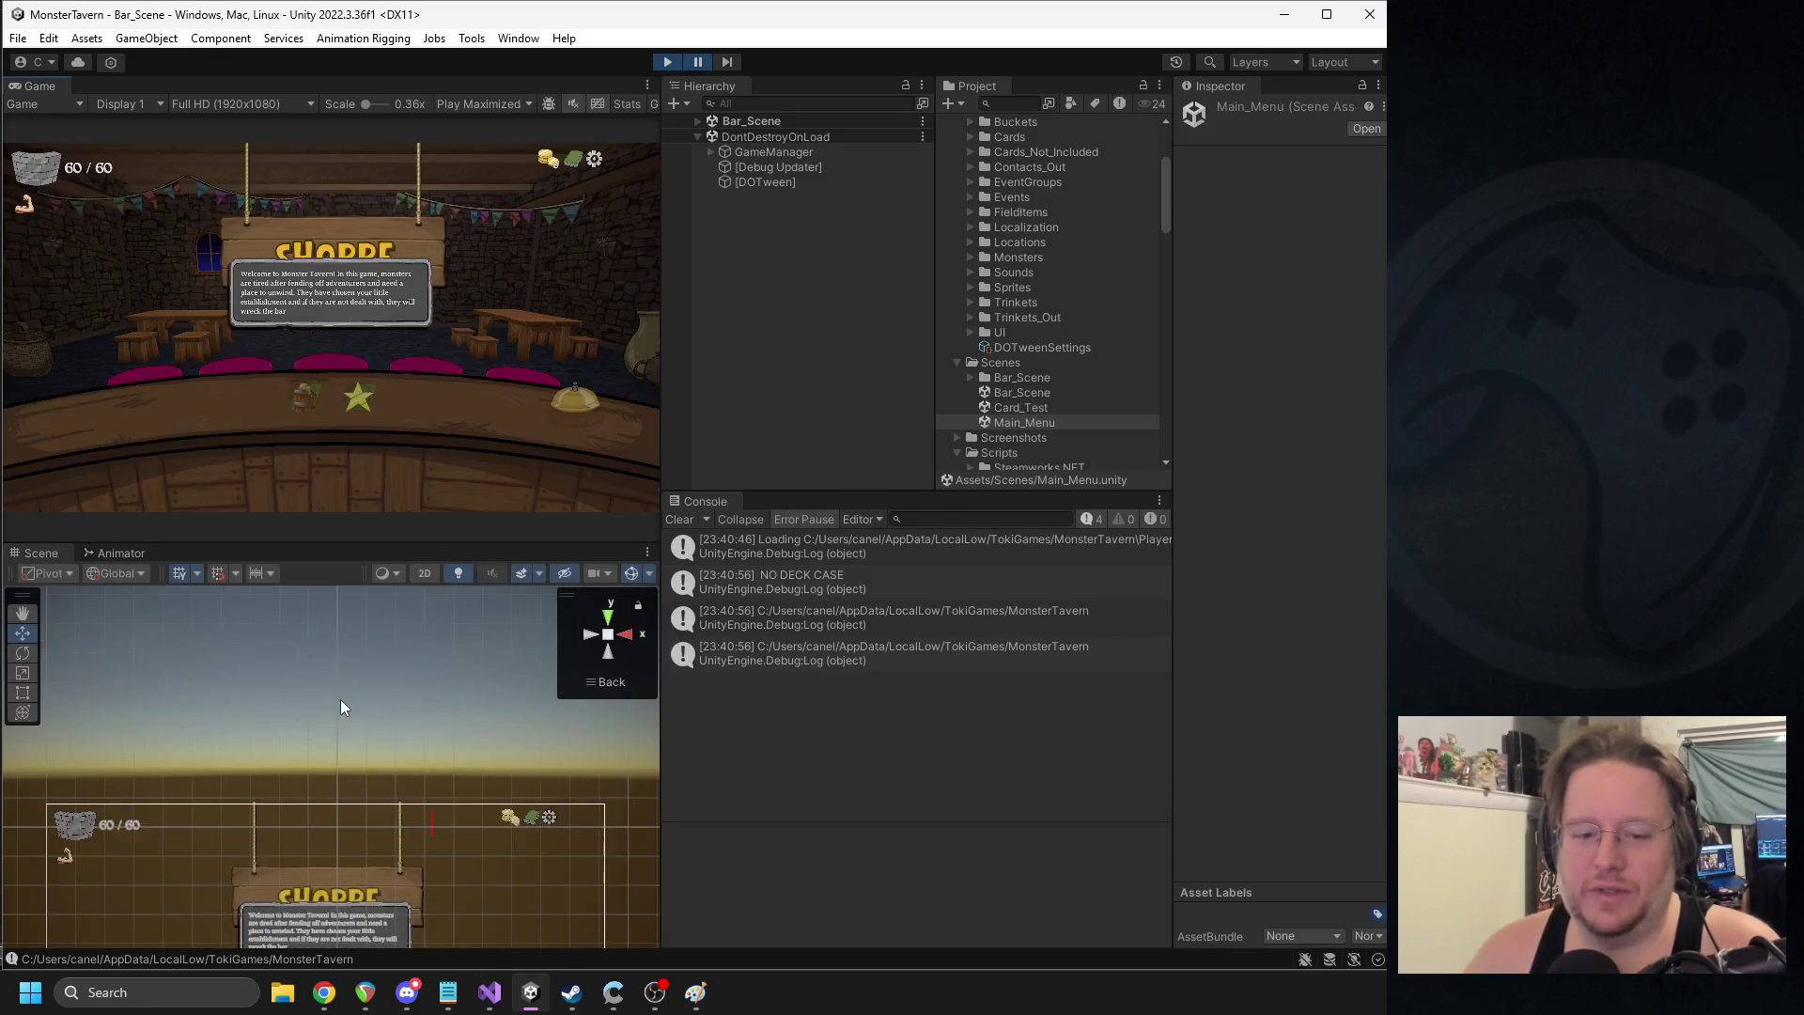
# - Inspect the tutorial's Txt_Desc, Tutorial_Widget and BG objects during the paused playtest
pyautogui.click(329, 898)
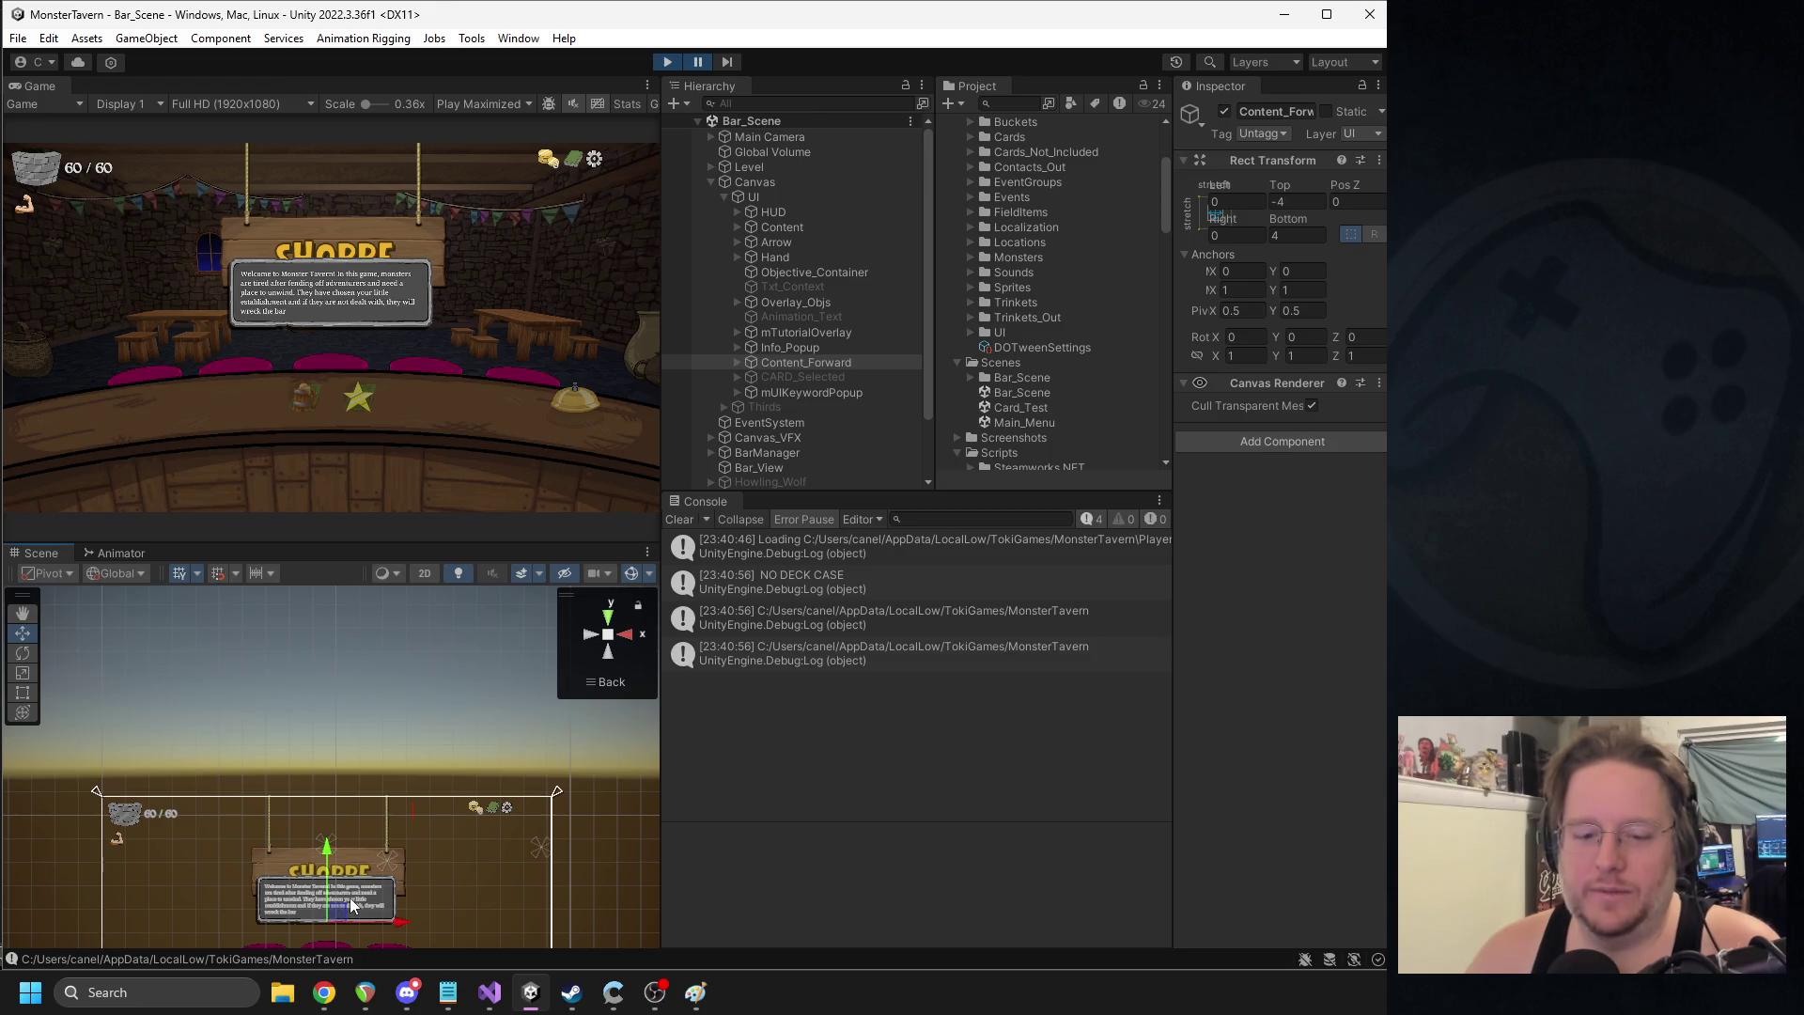
pyautogui.click(793, 347)
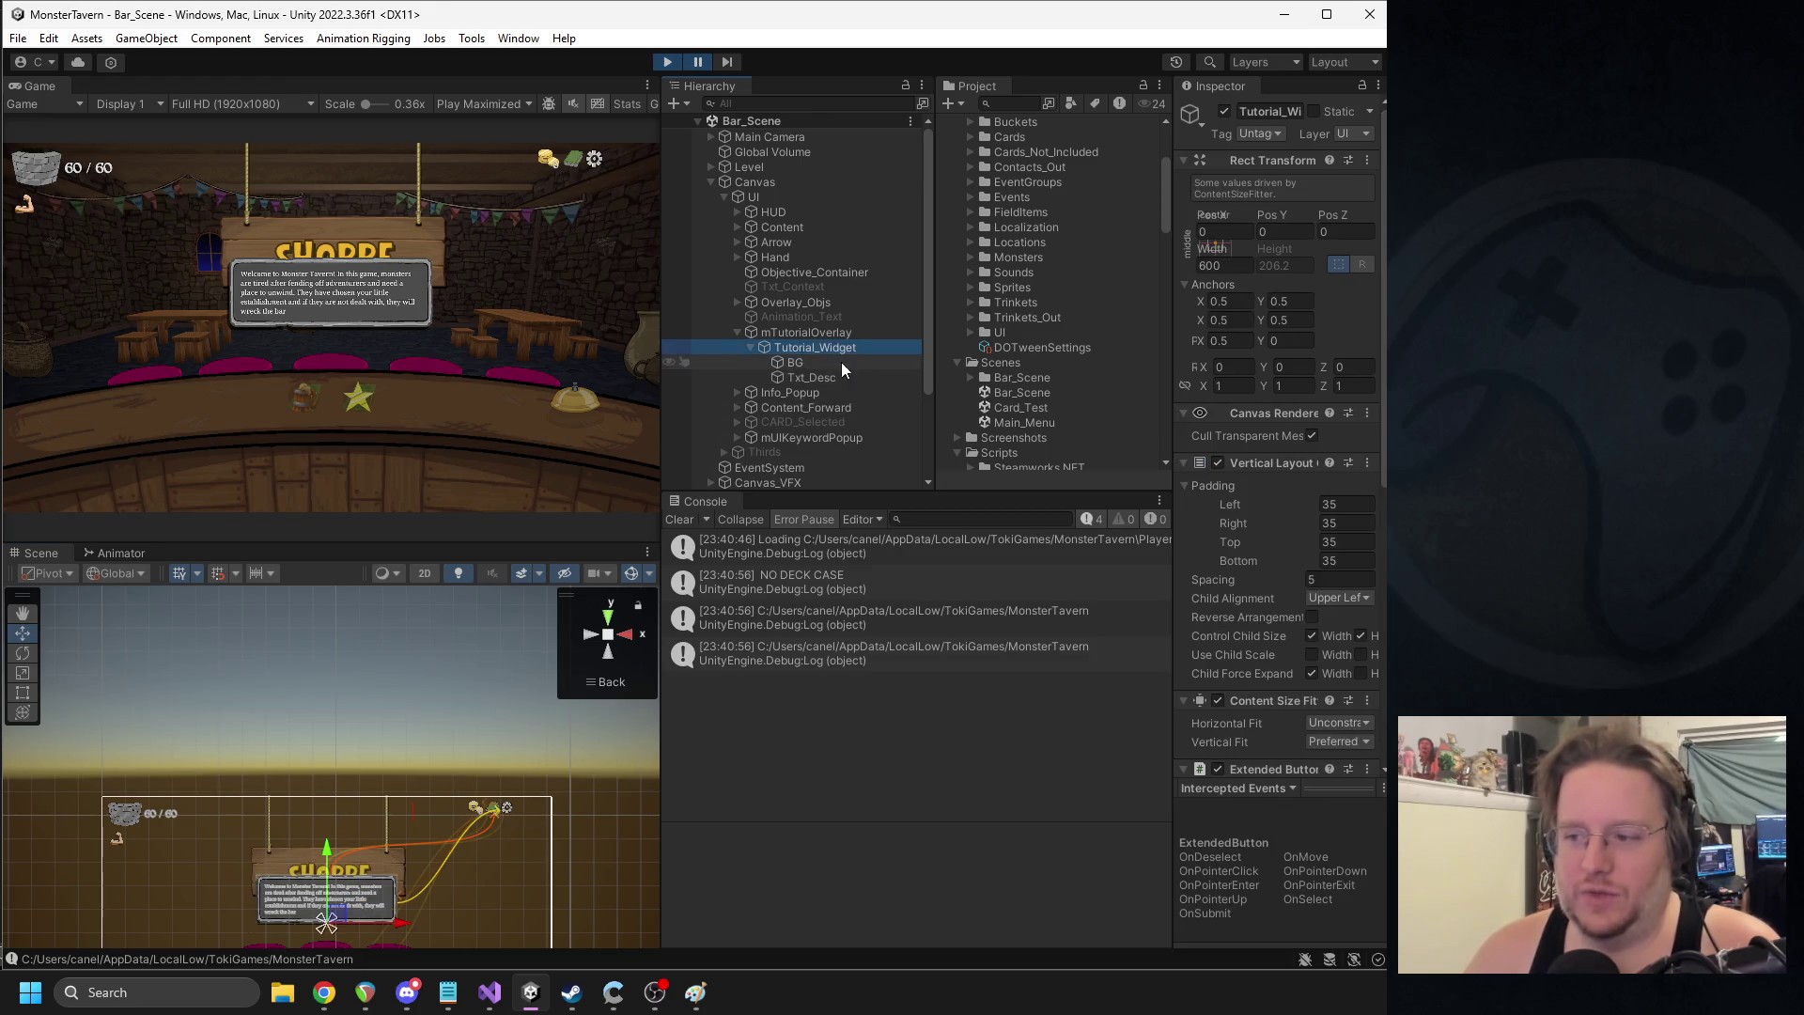
pyautogui.click(860, 362)
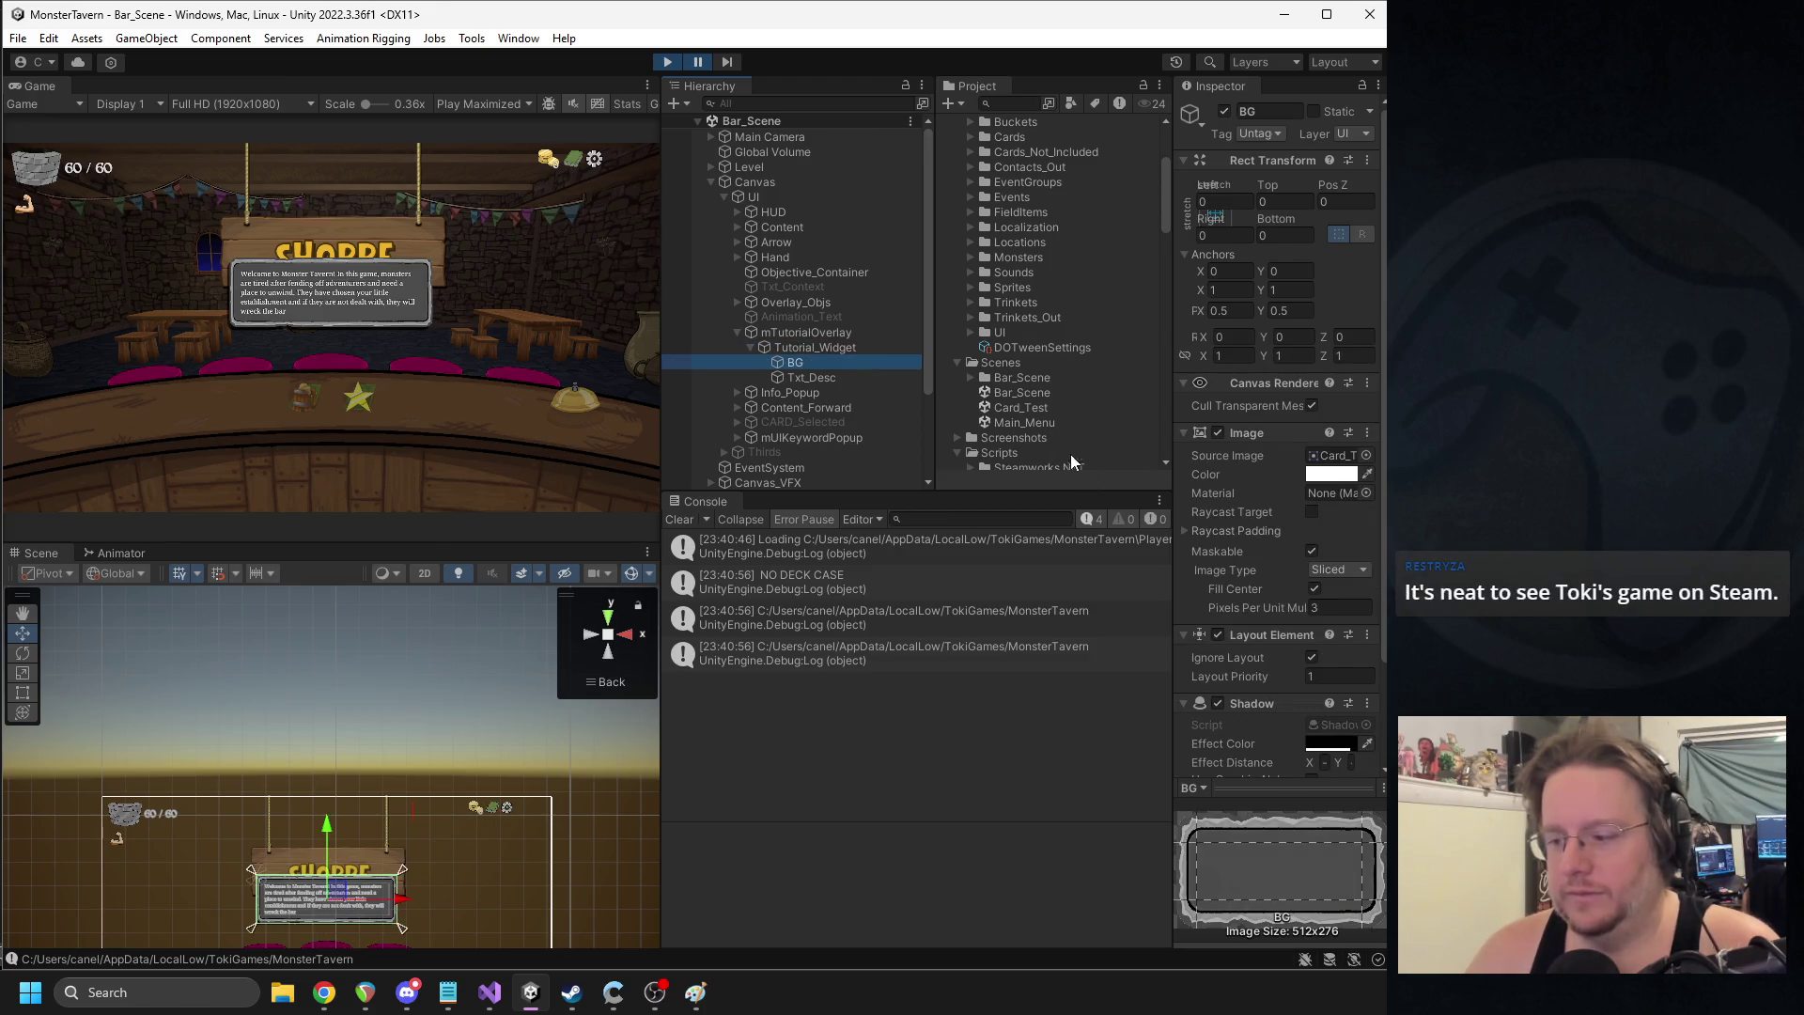
# - Widen the Inspector, recheck Tutorial_Widget, stop play mode and reopen Main_Menu
pyautogui.moveTo(1172, 404); pyautogui.dragTo(1067, 405)
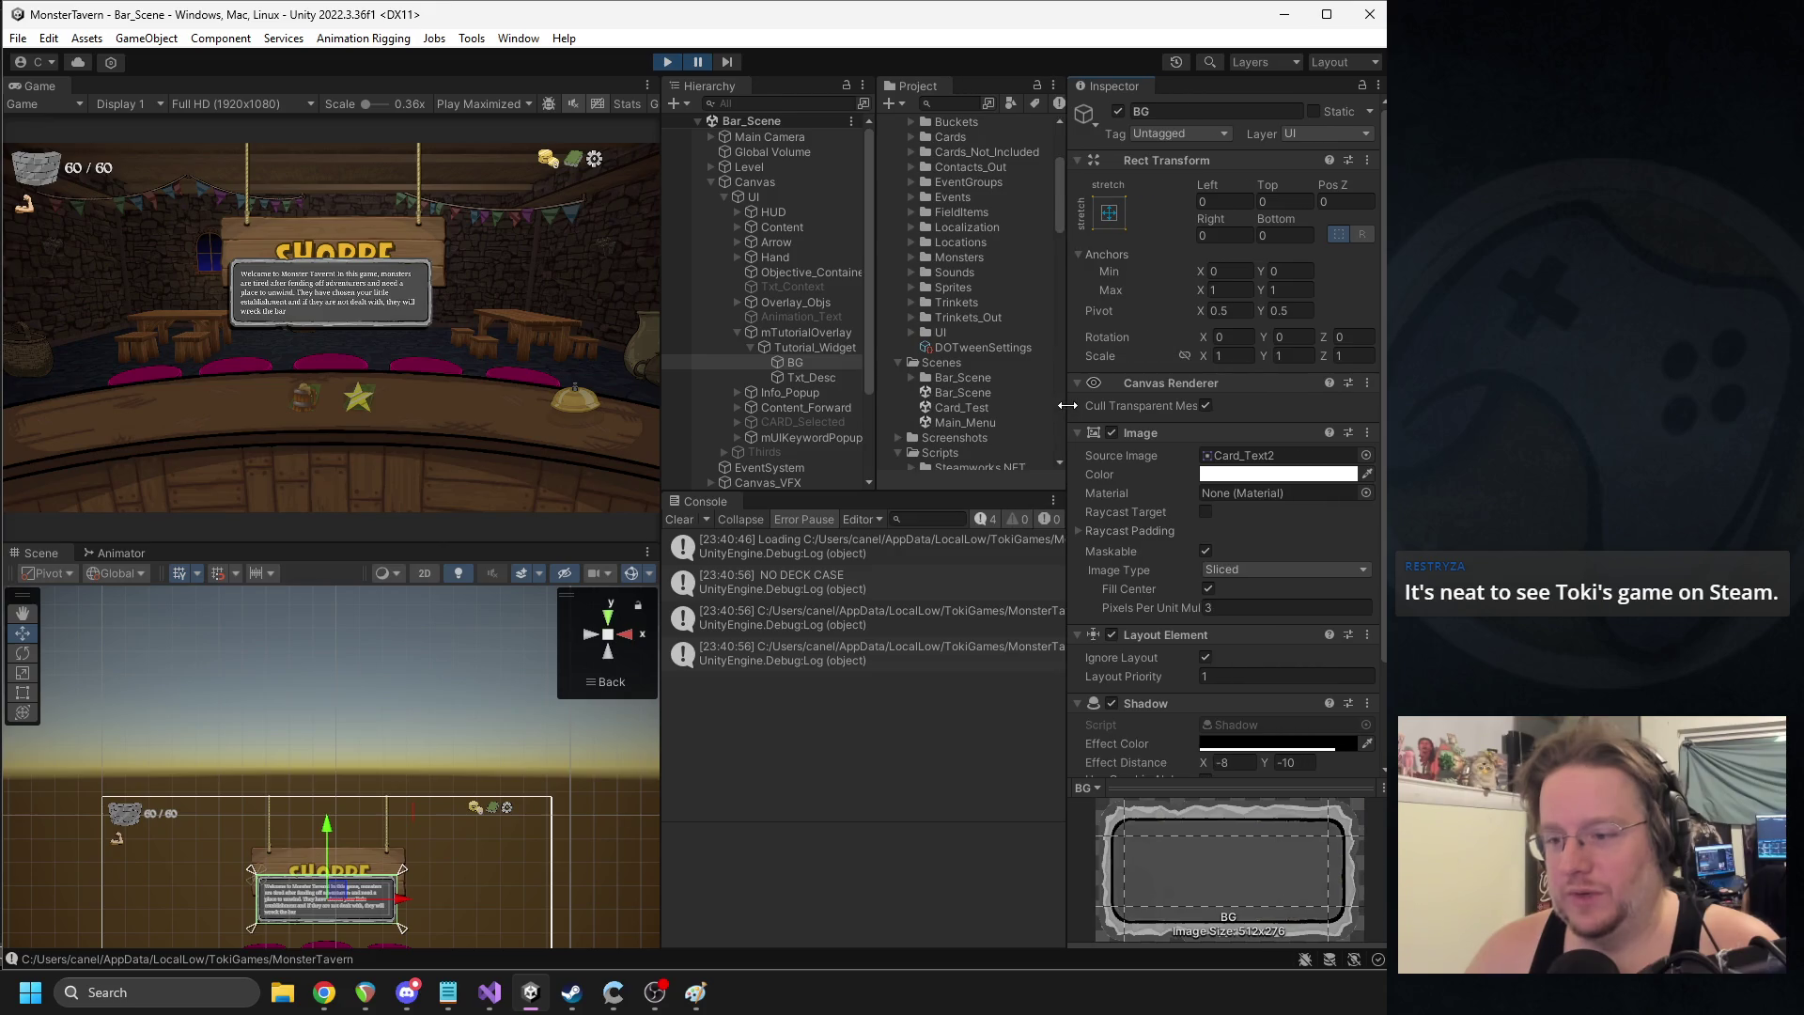
pyautogui.click(833, 349)
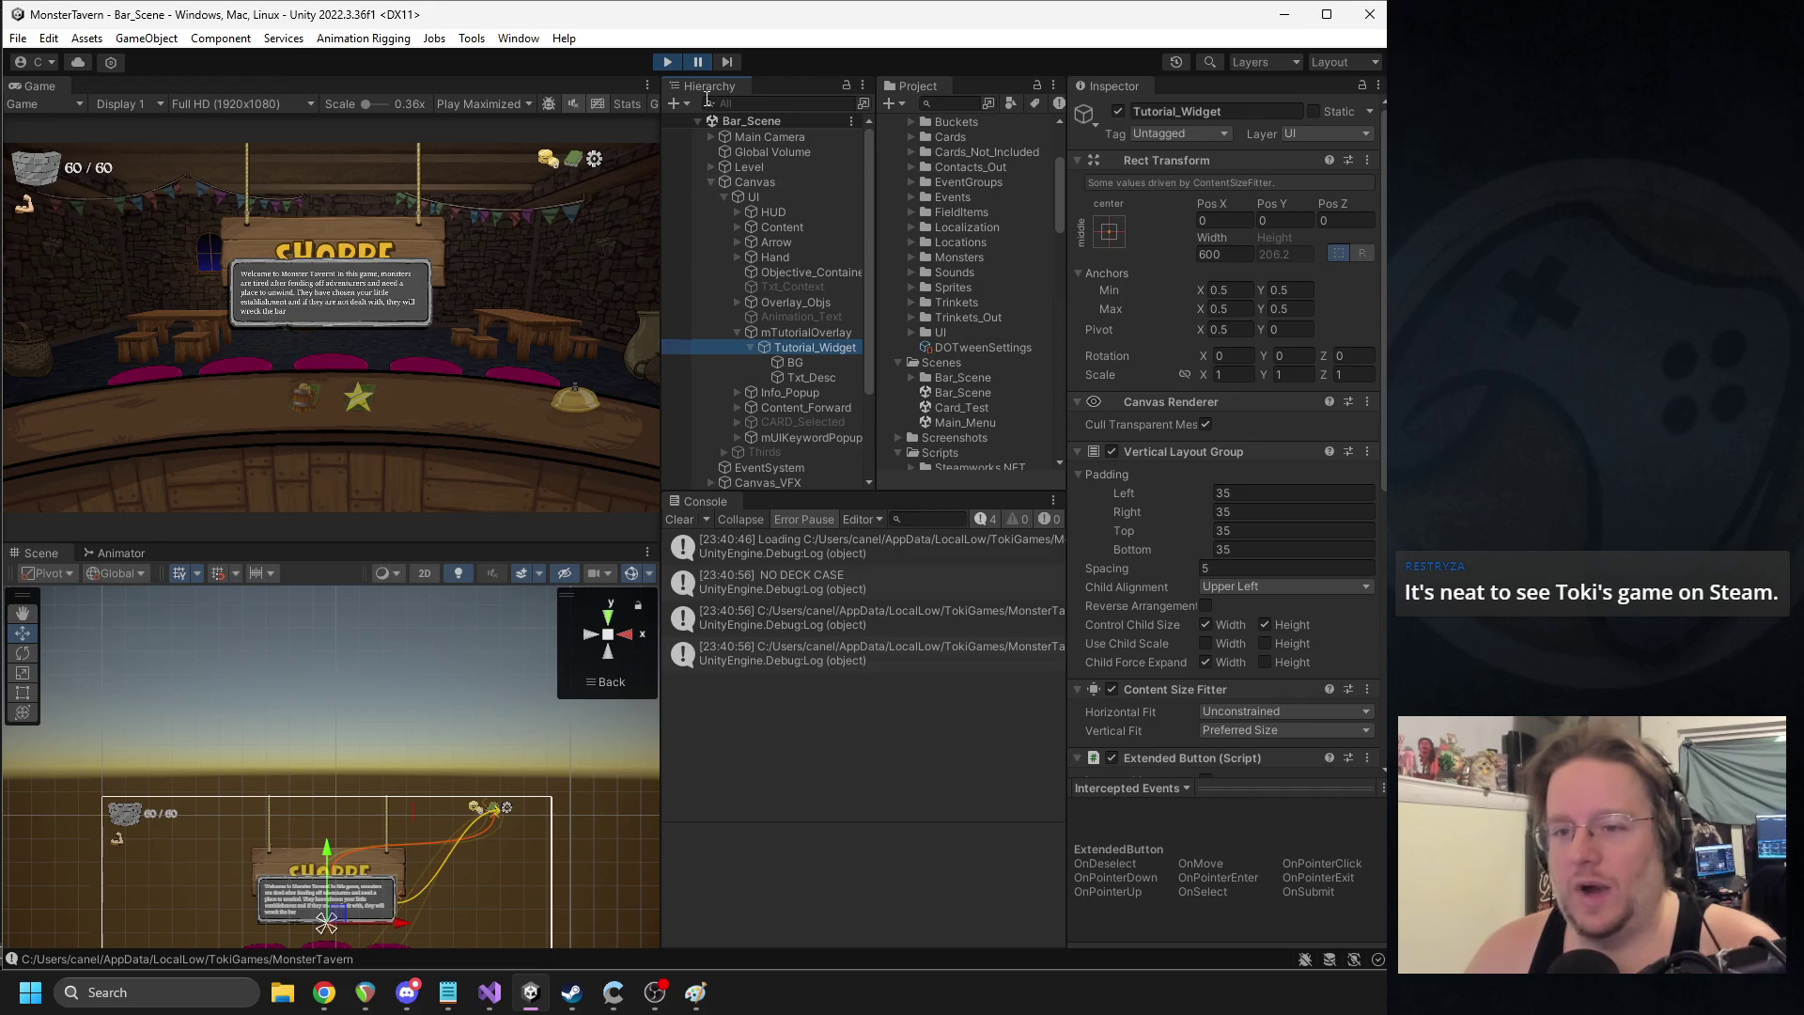
pyautogui.click(668, 61)
pyautogui.doubleClick(968, 422)
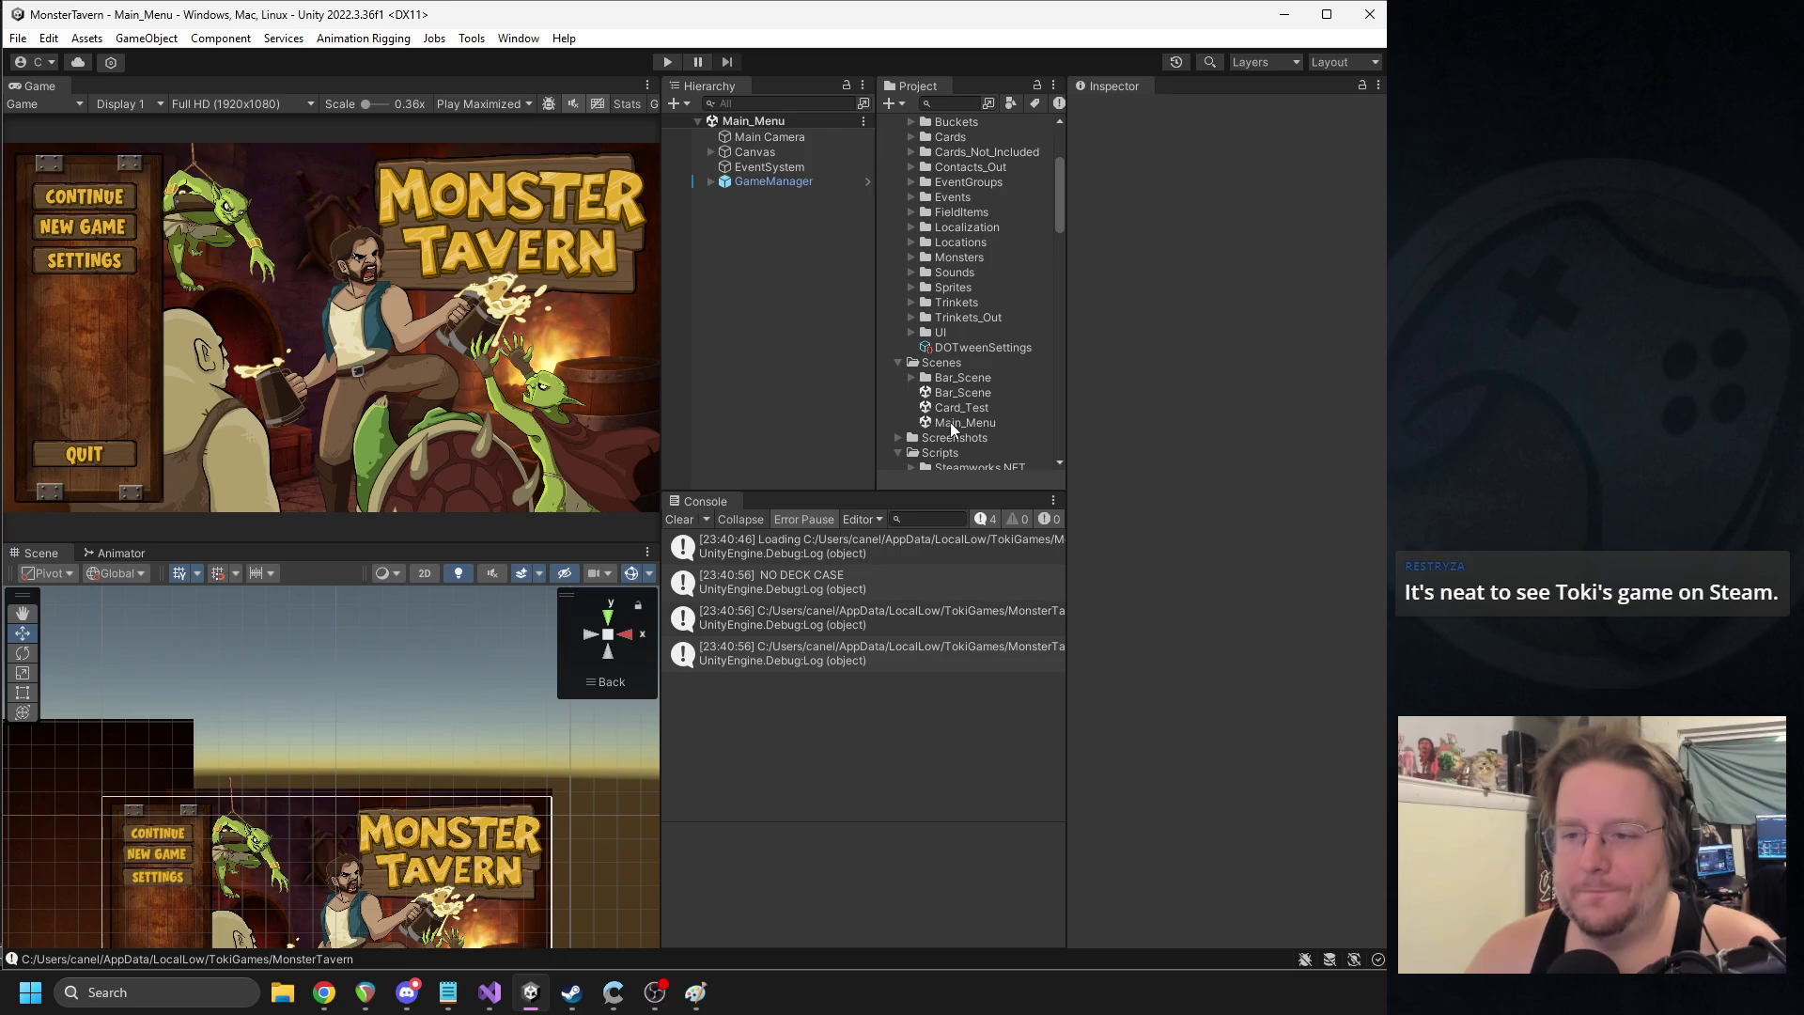
# - Open Bar_Scene and inspect Content_Forward under Canvas > UI
pyautogui.doubleClick(949, 393)
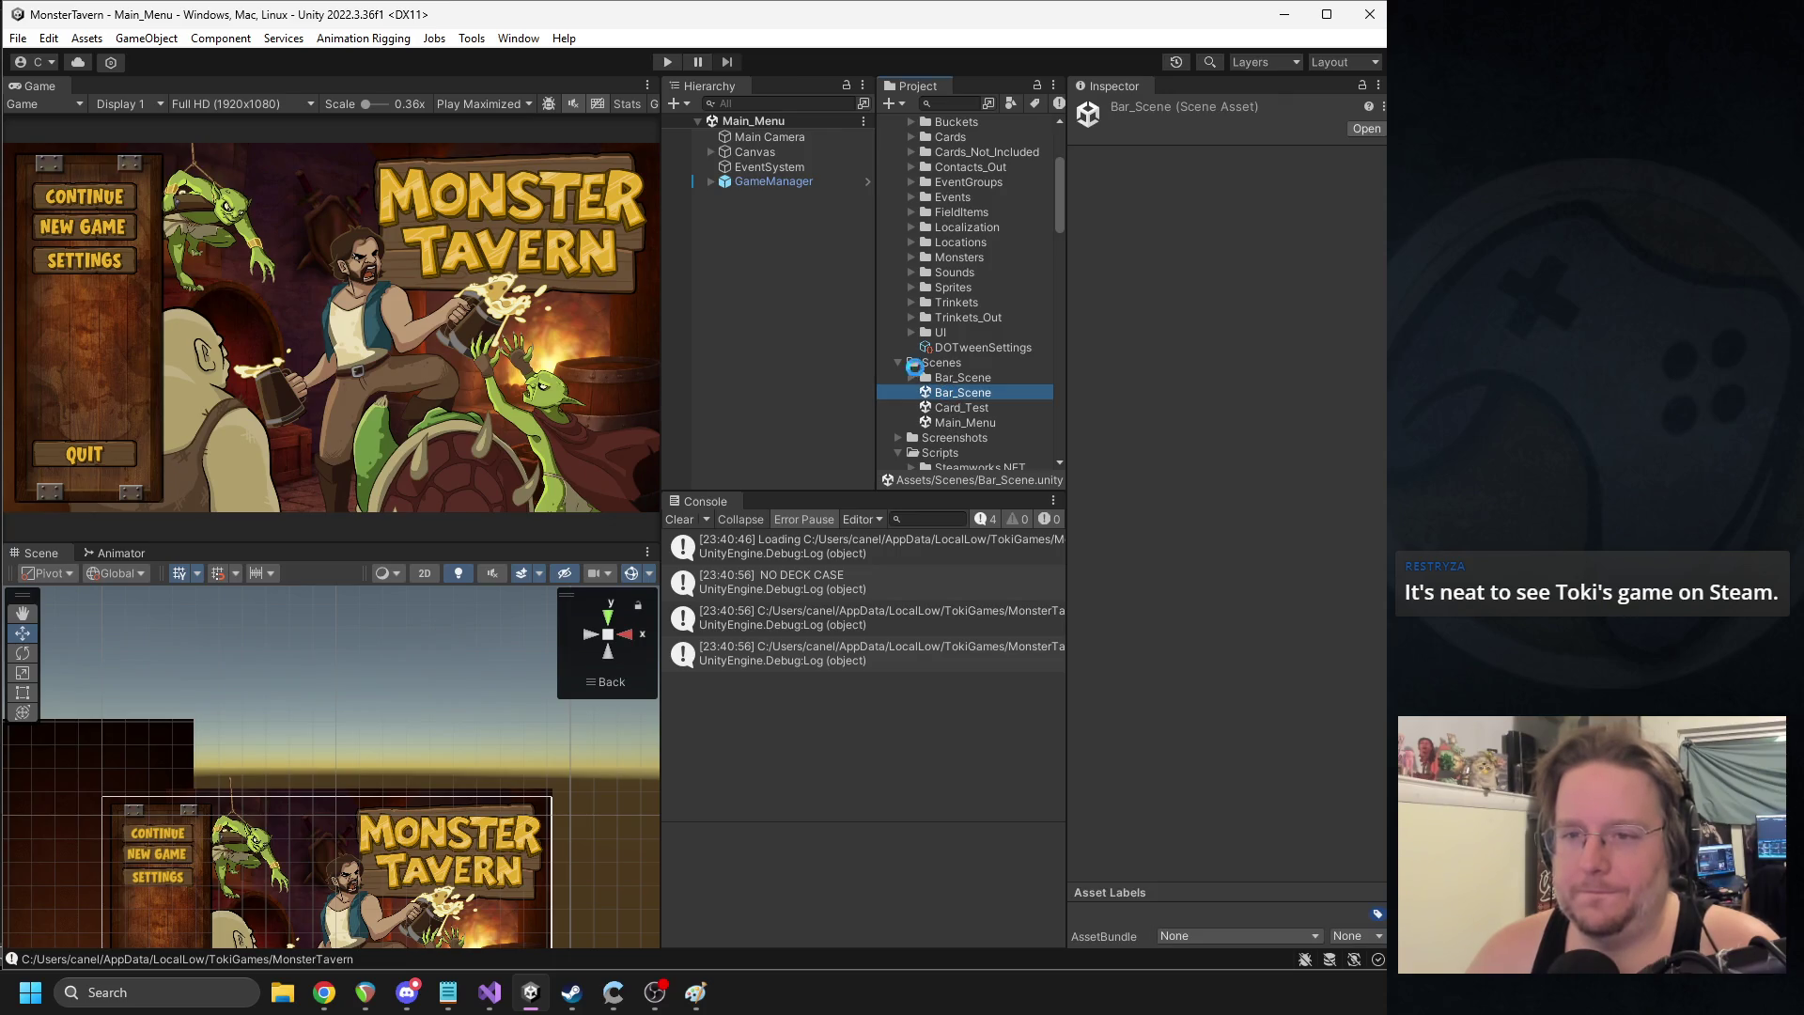
pyautogui.click(711, 182)
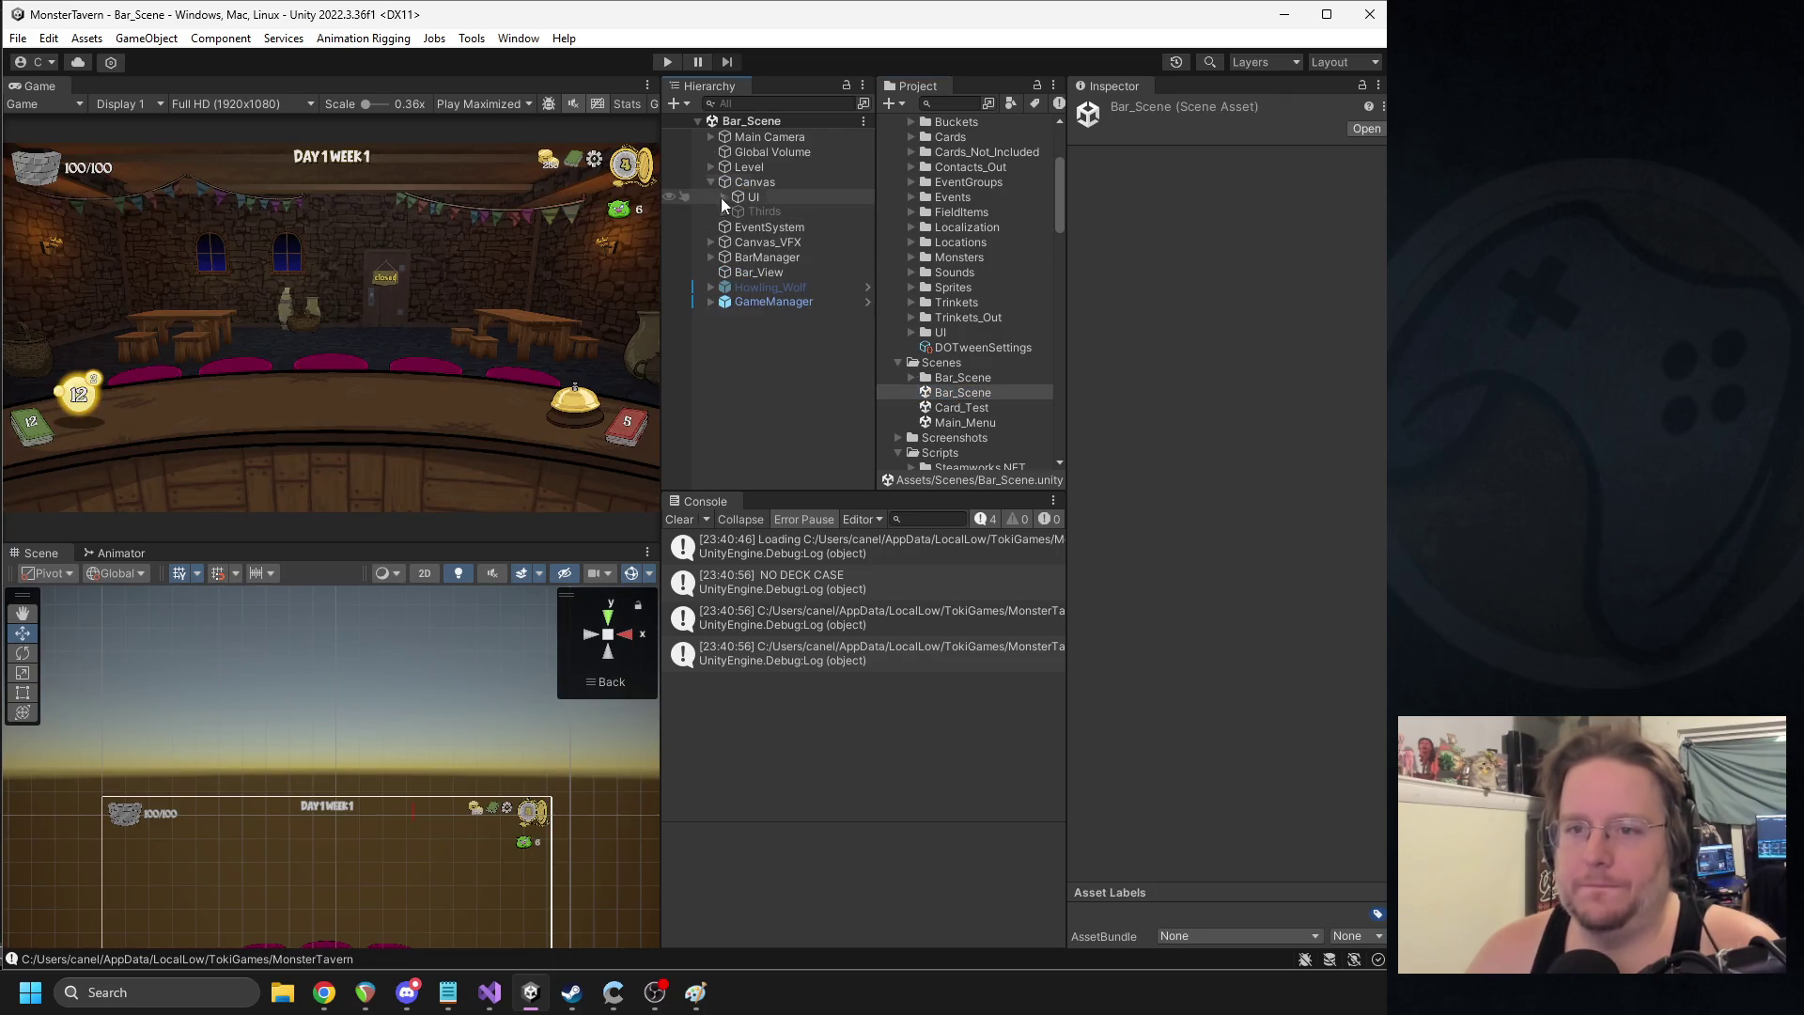
pyautogui.click(723, 196)
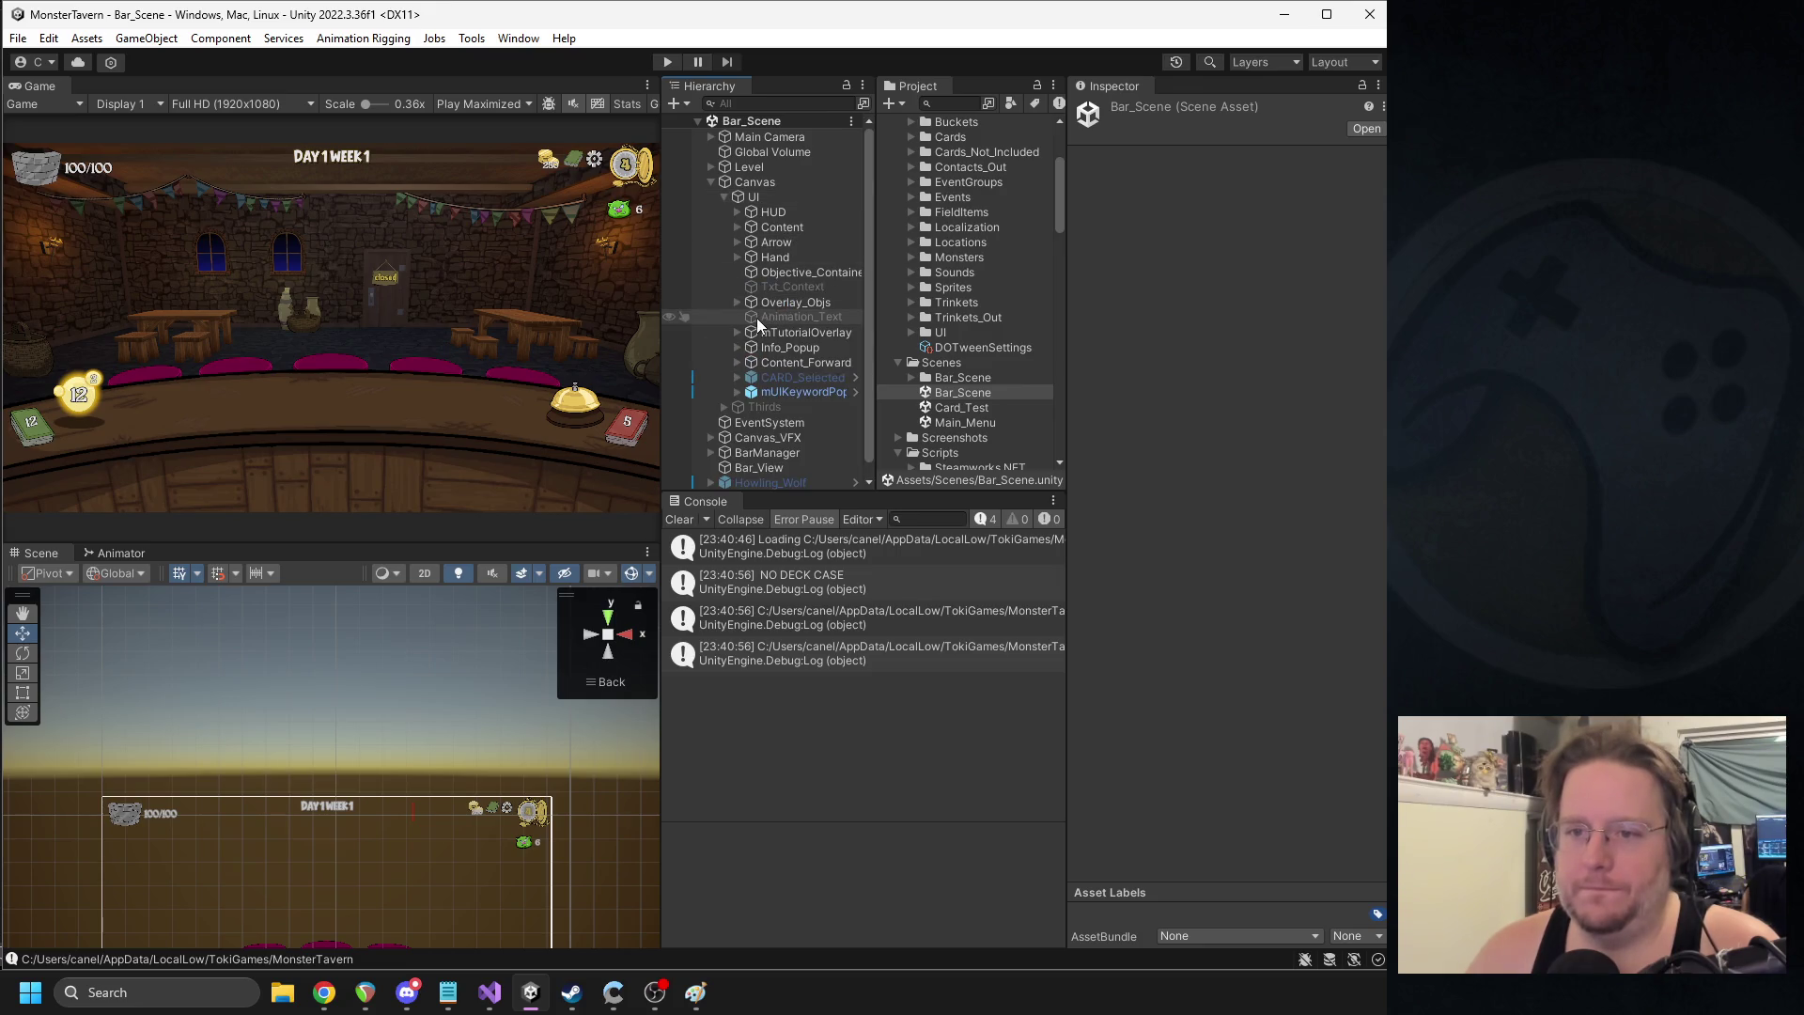
pyautogui.click(737, 363)
pyautogui.click(788, 365)
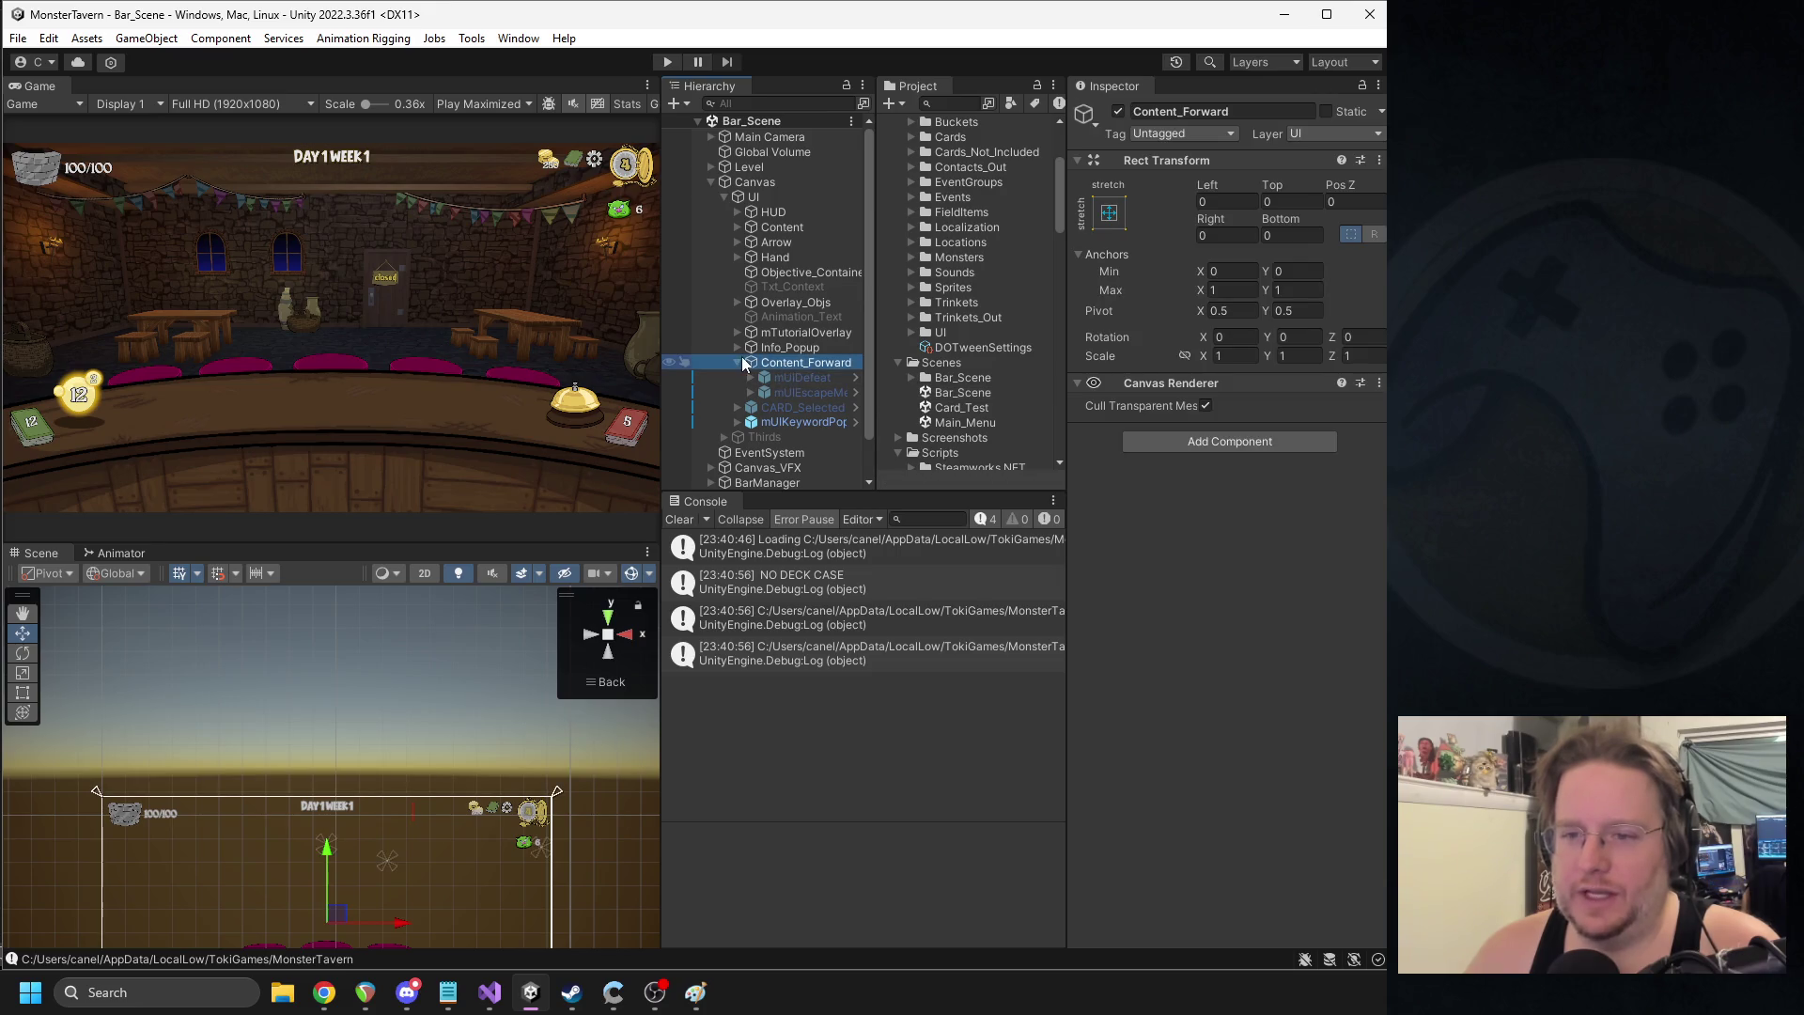
pyautogui.click(738, 363)
# - Tick Raycast Target on the BG image of mTutorialOverlay > Tutorial_Widget
pyautogui.click(738, 332)
pyautogui.click(799, 346)
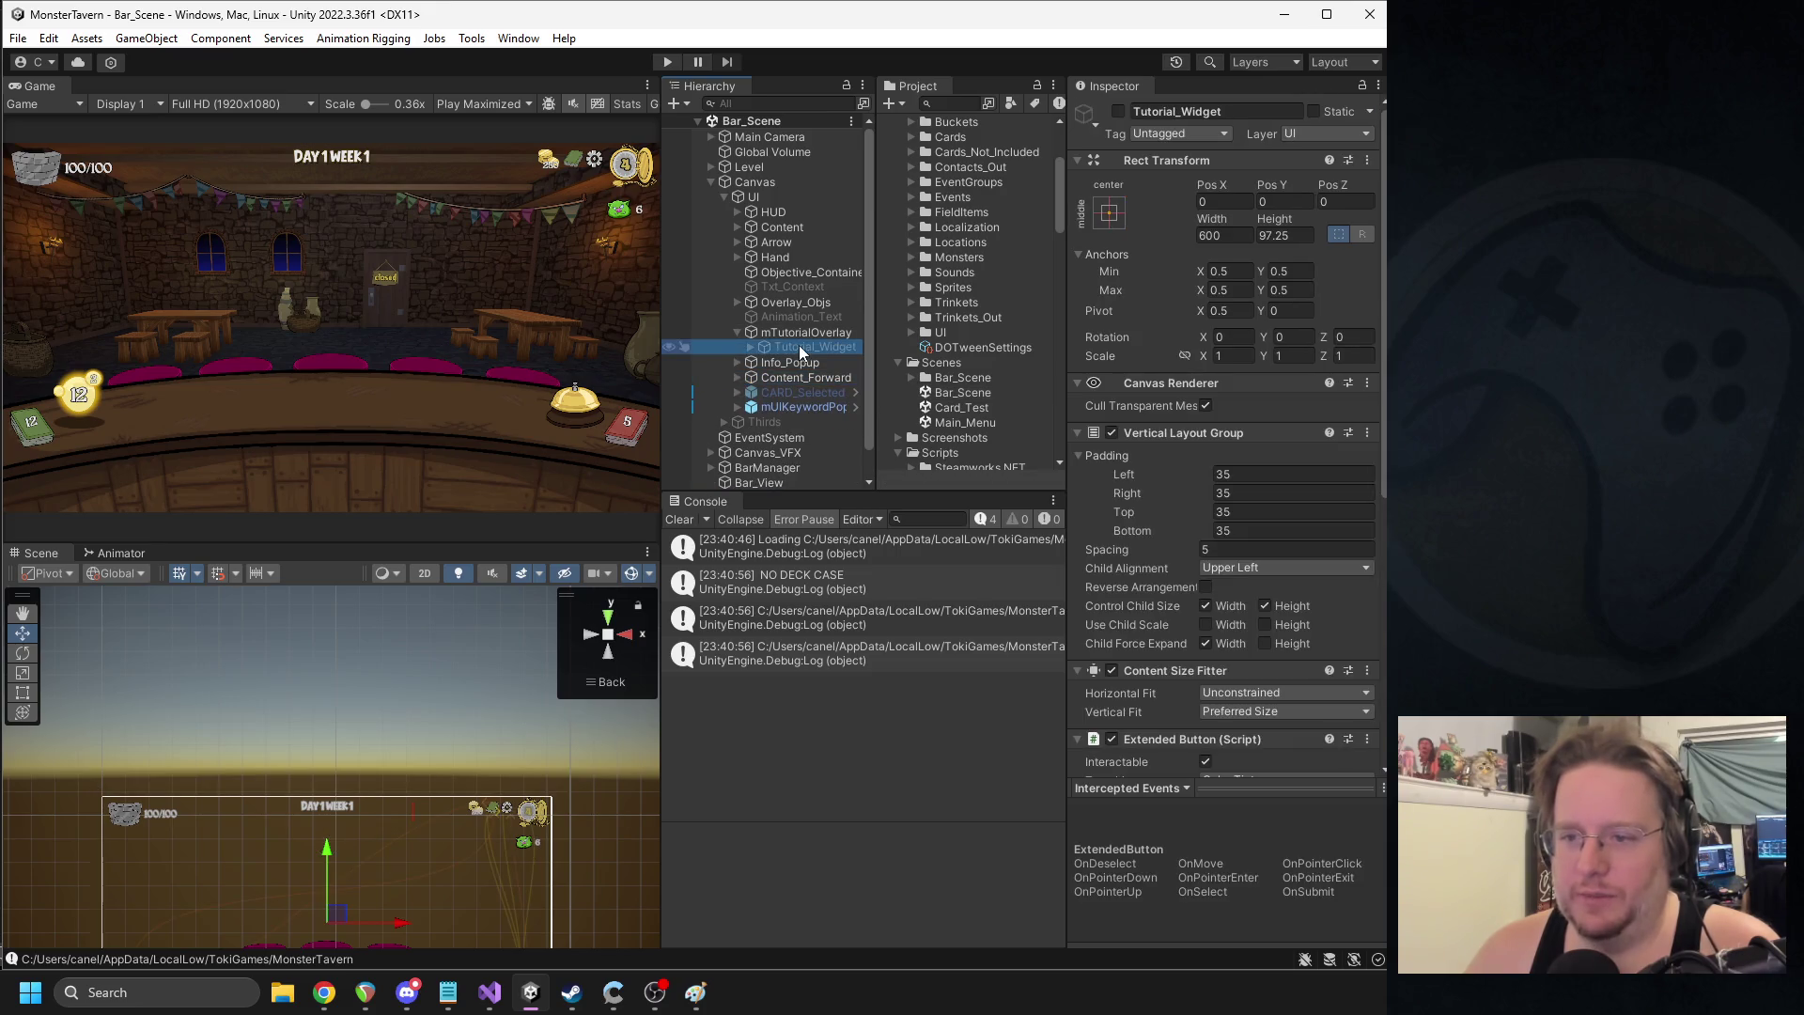
pyautogui.click(750, 346)
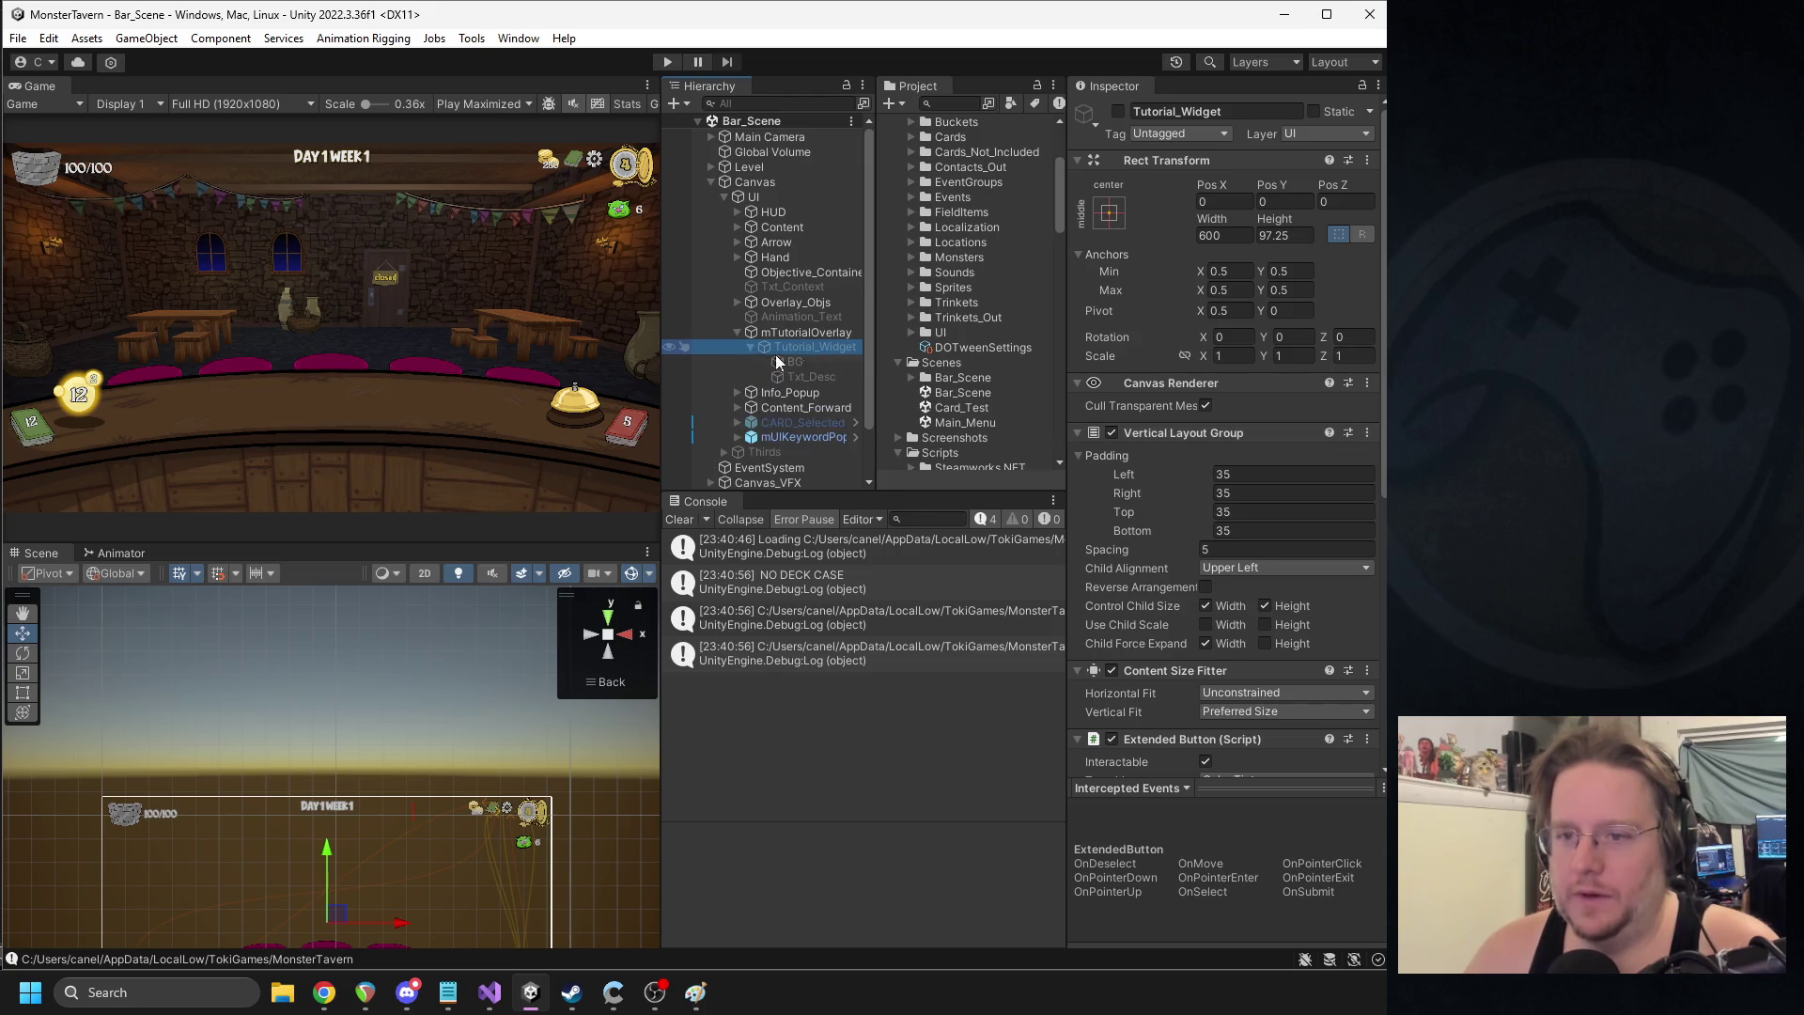
pyautogui.click(814, 363)
pyautogui.click(1206, 511)
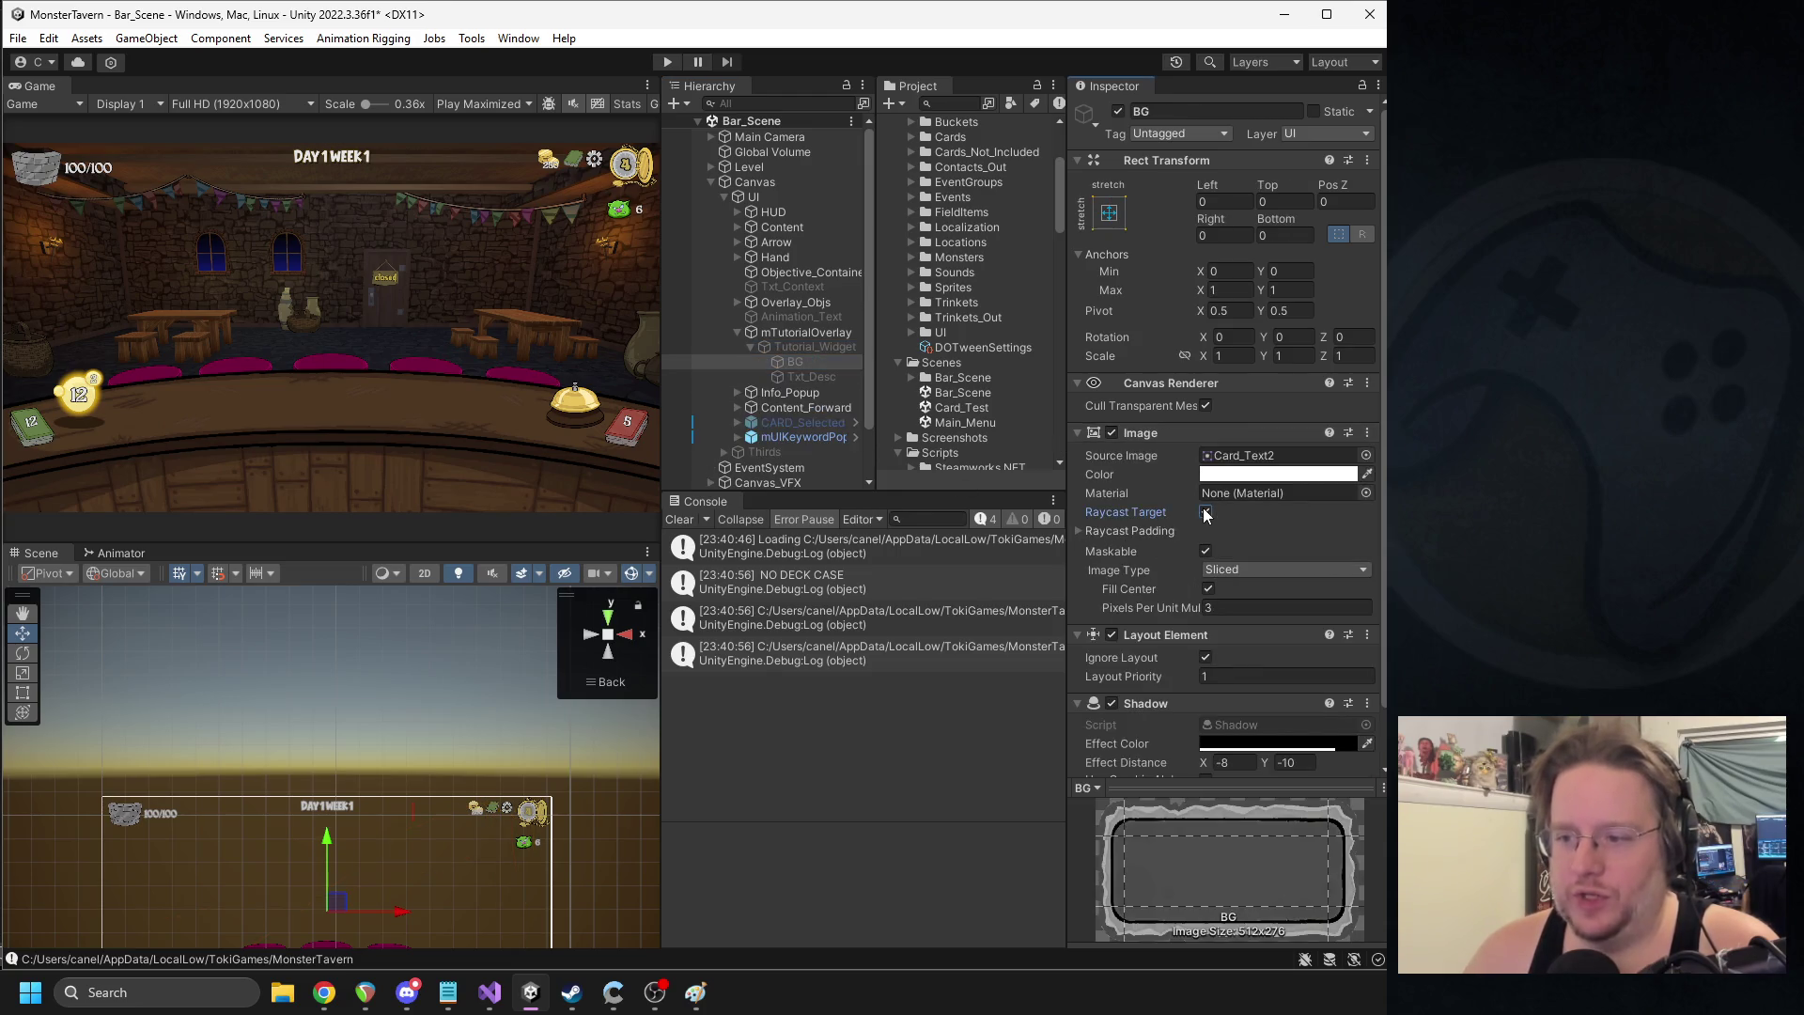
pyautogui.click(747, 348)
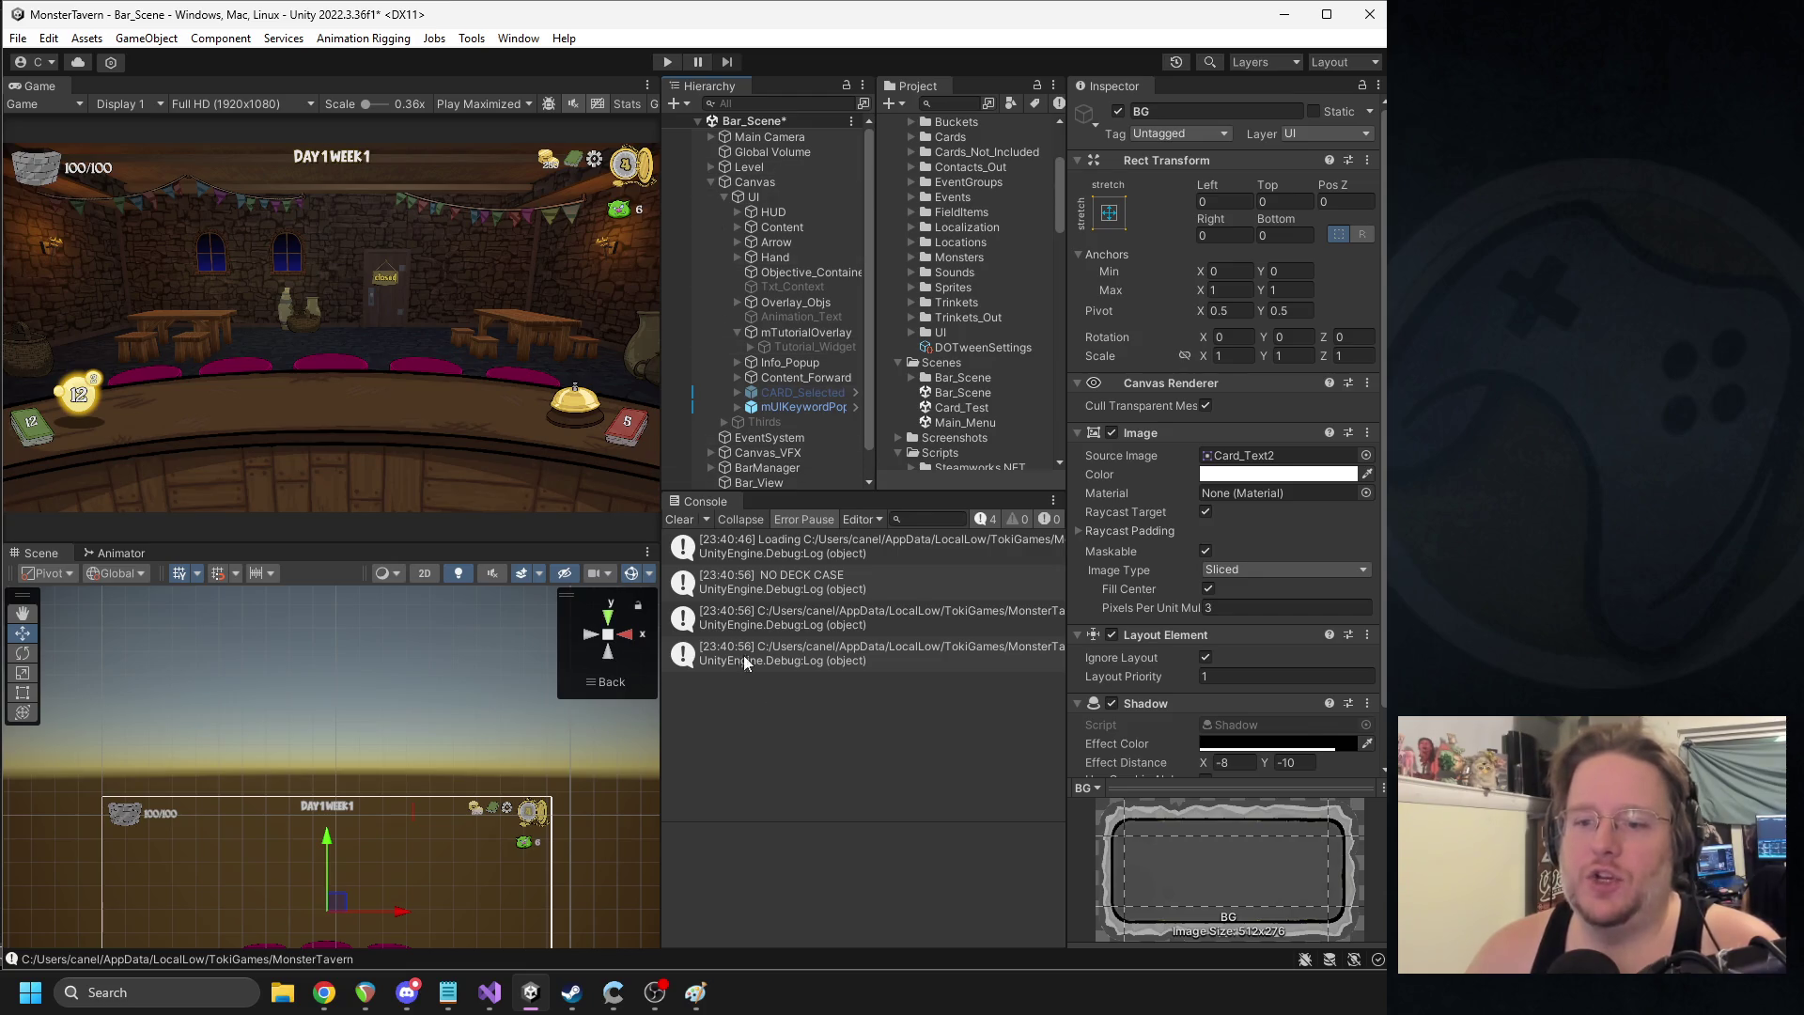
# - Switch to the Main_Menu scene, answering the save-modified-scenes prompt
pyautogui.click(679, 520)
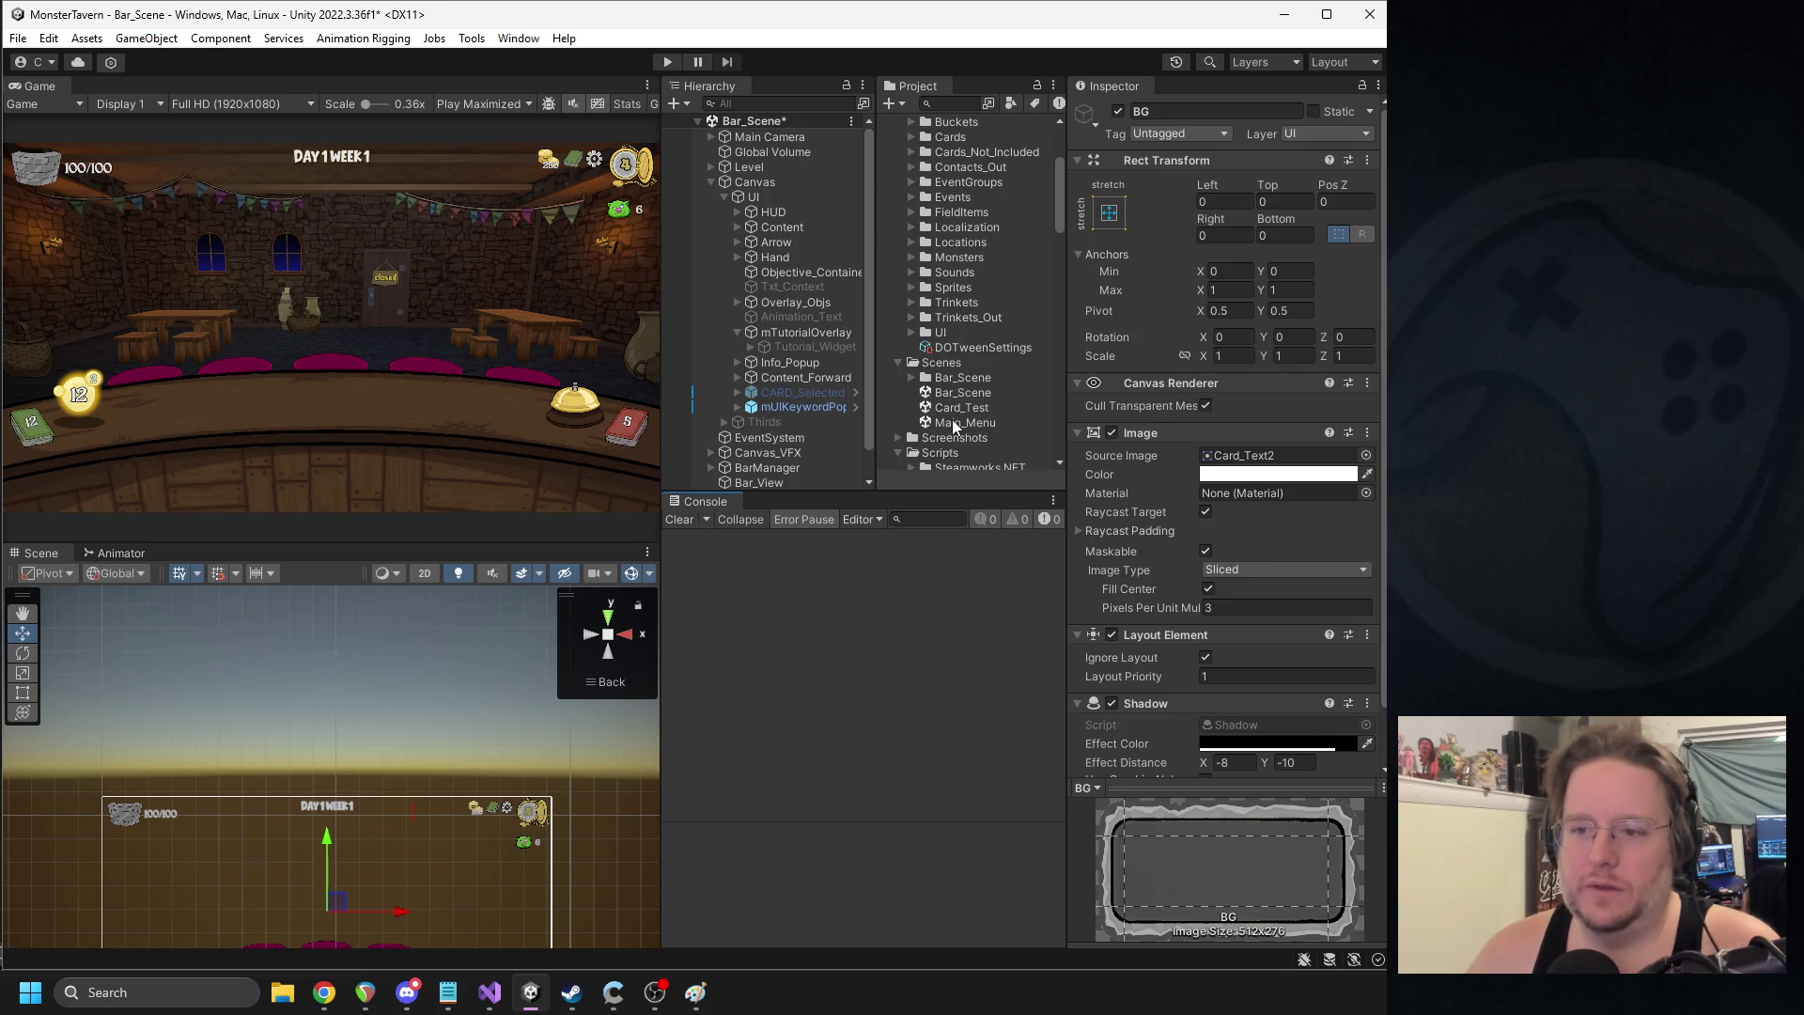
pyautogui.doubleClick(954, 422)
pyautogui.click(692, 534)
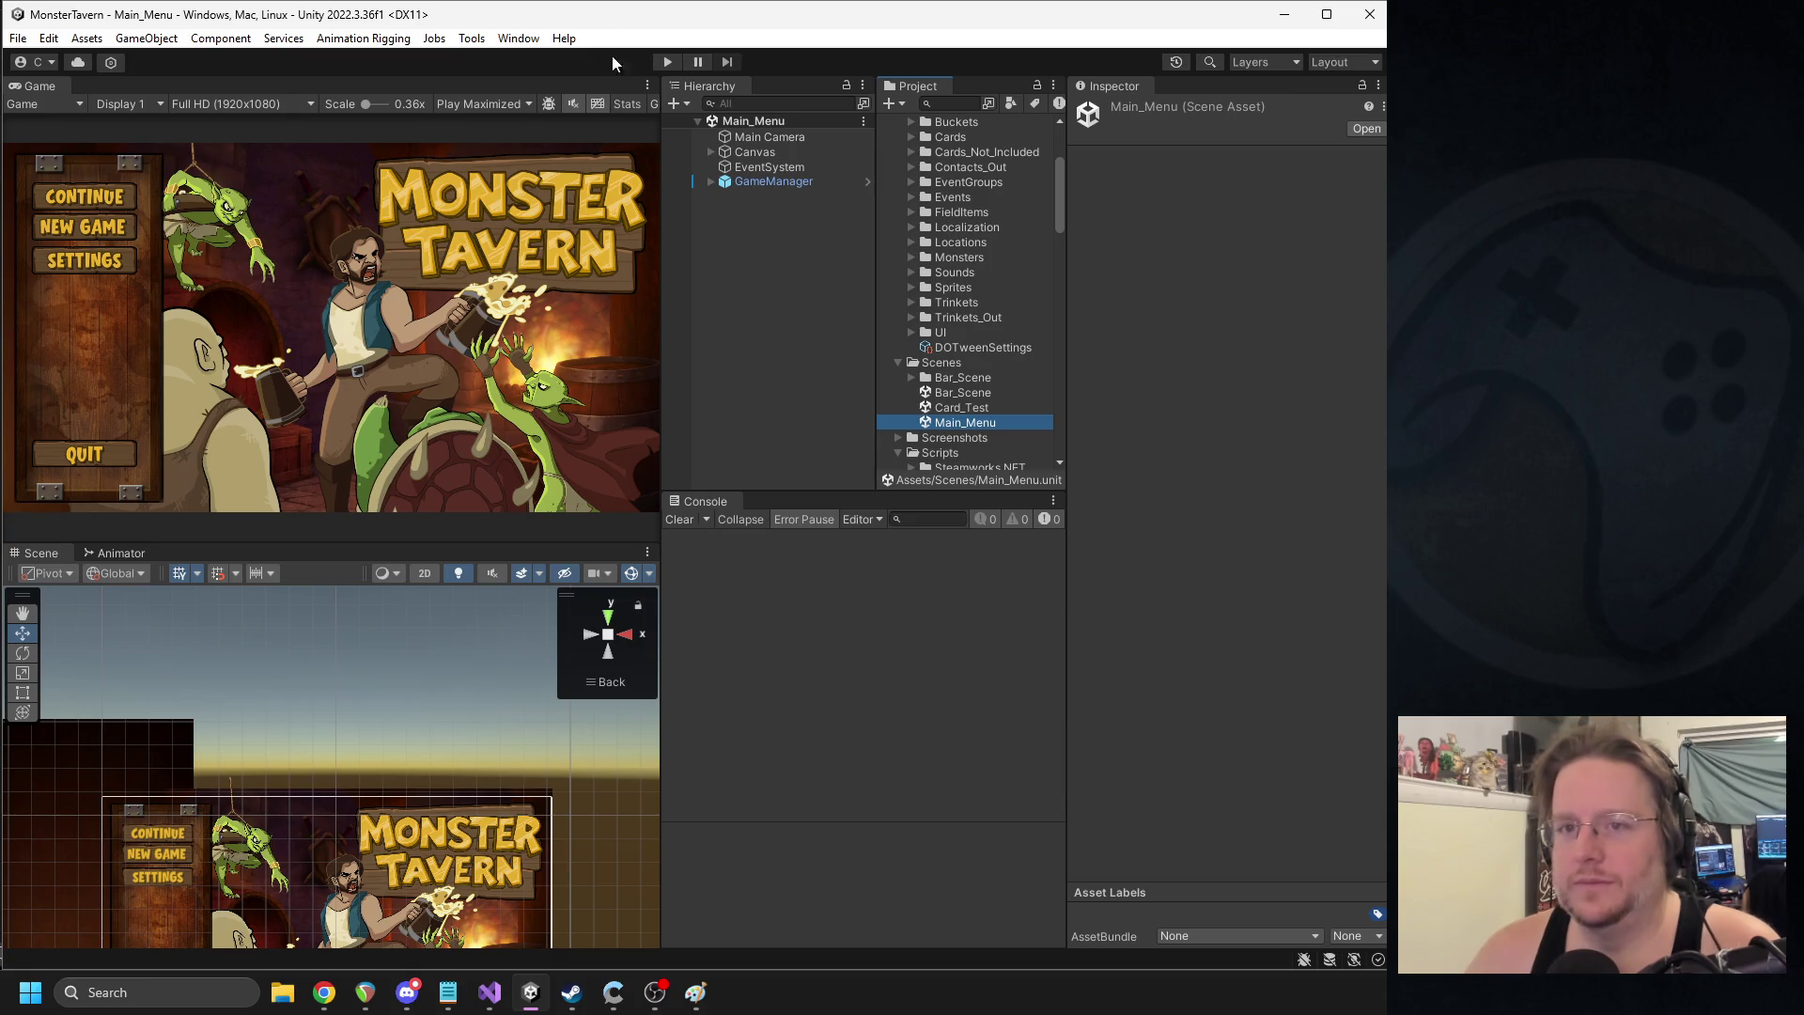
# - Playtest a new run to the bar, click through the welcome popup, stop, then switch to Visual Studio
pyautogui.click(667, 61)
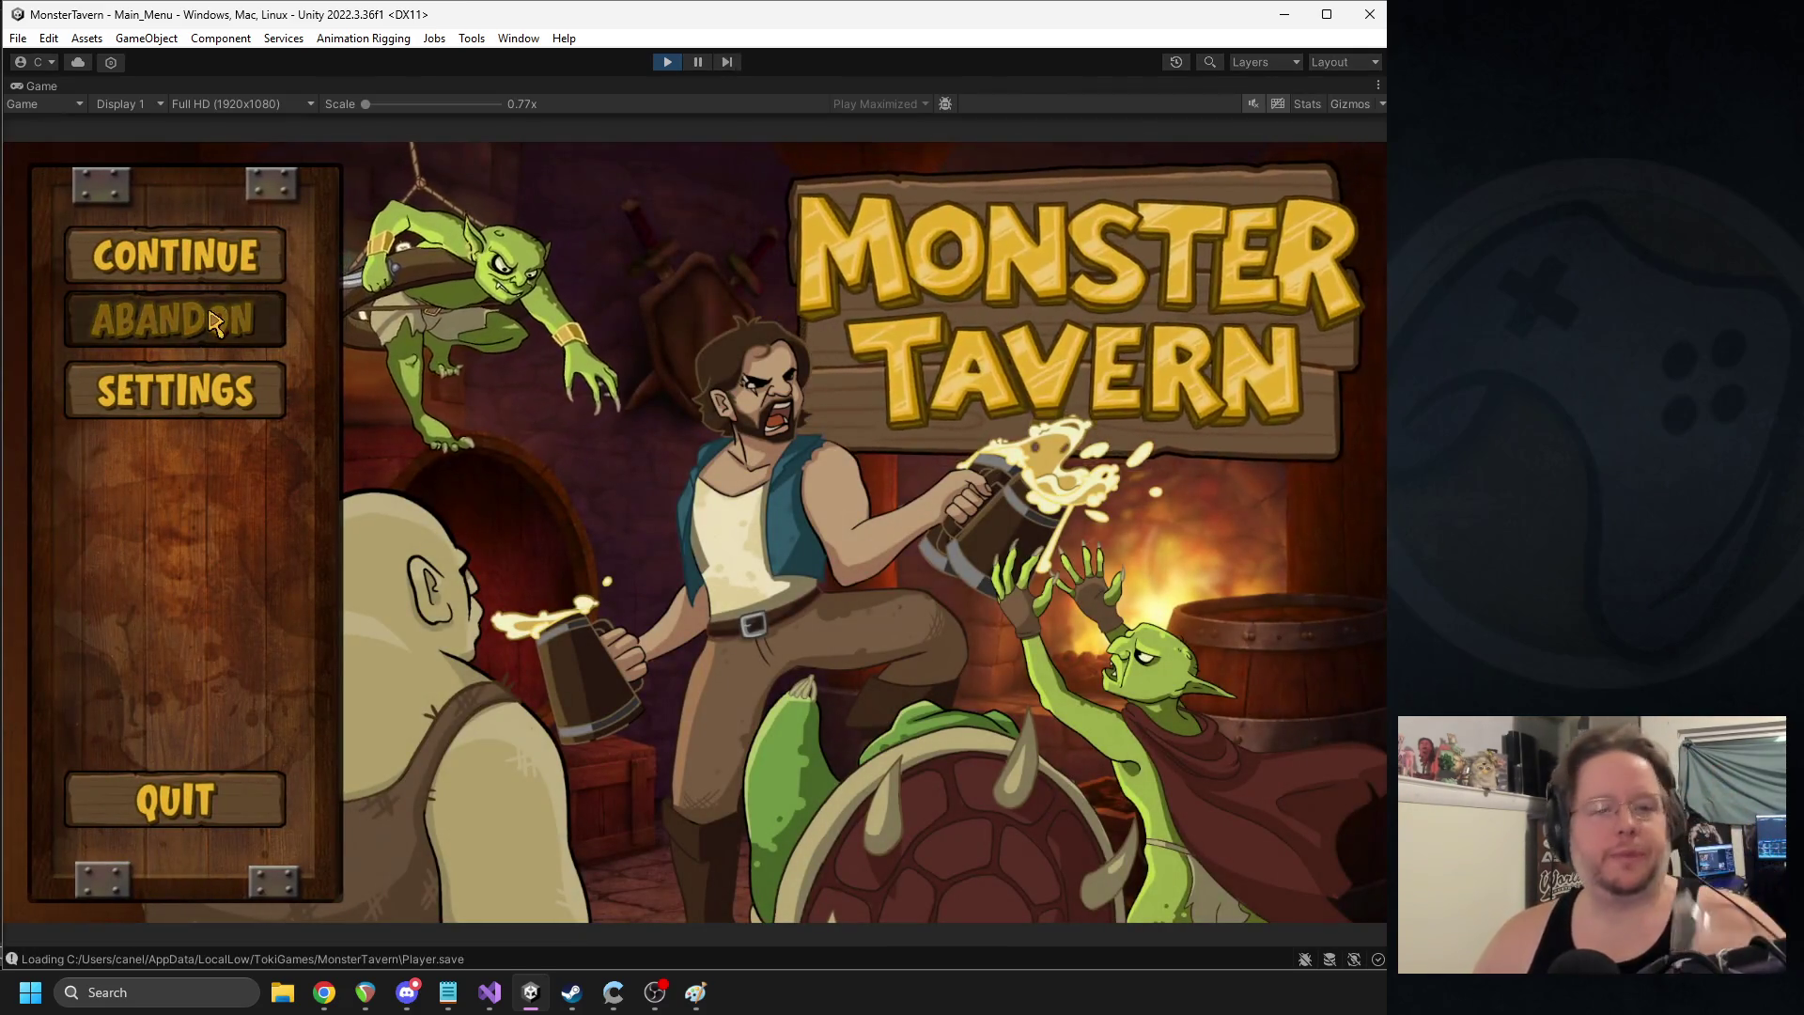
pyautogui.click(214, 322)
pyautogui.click(1231, 834)
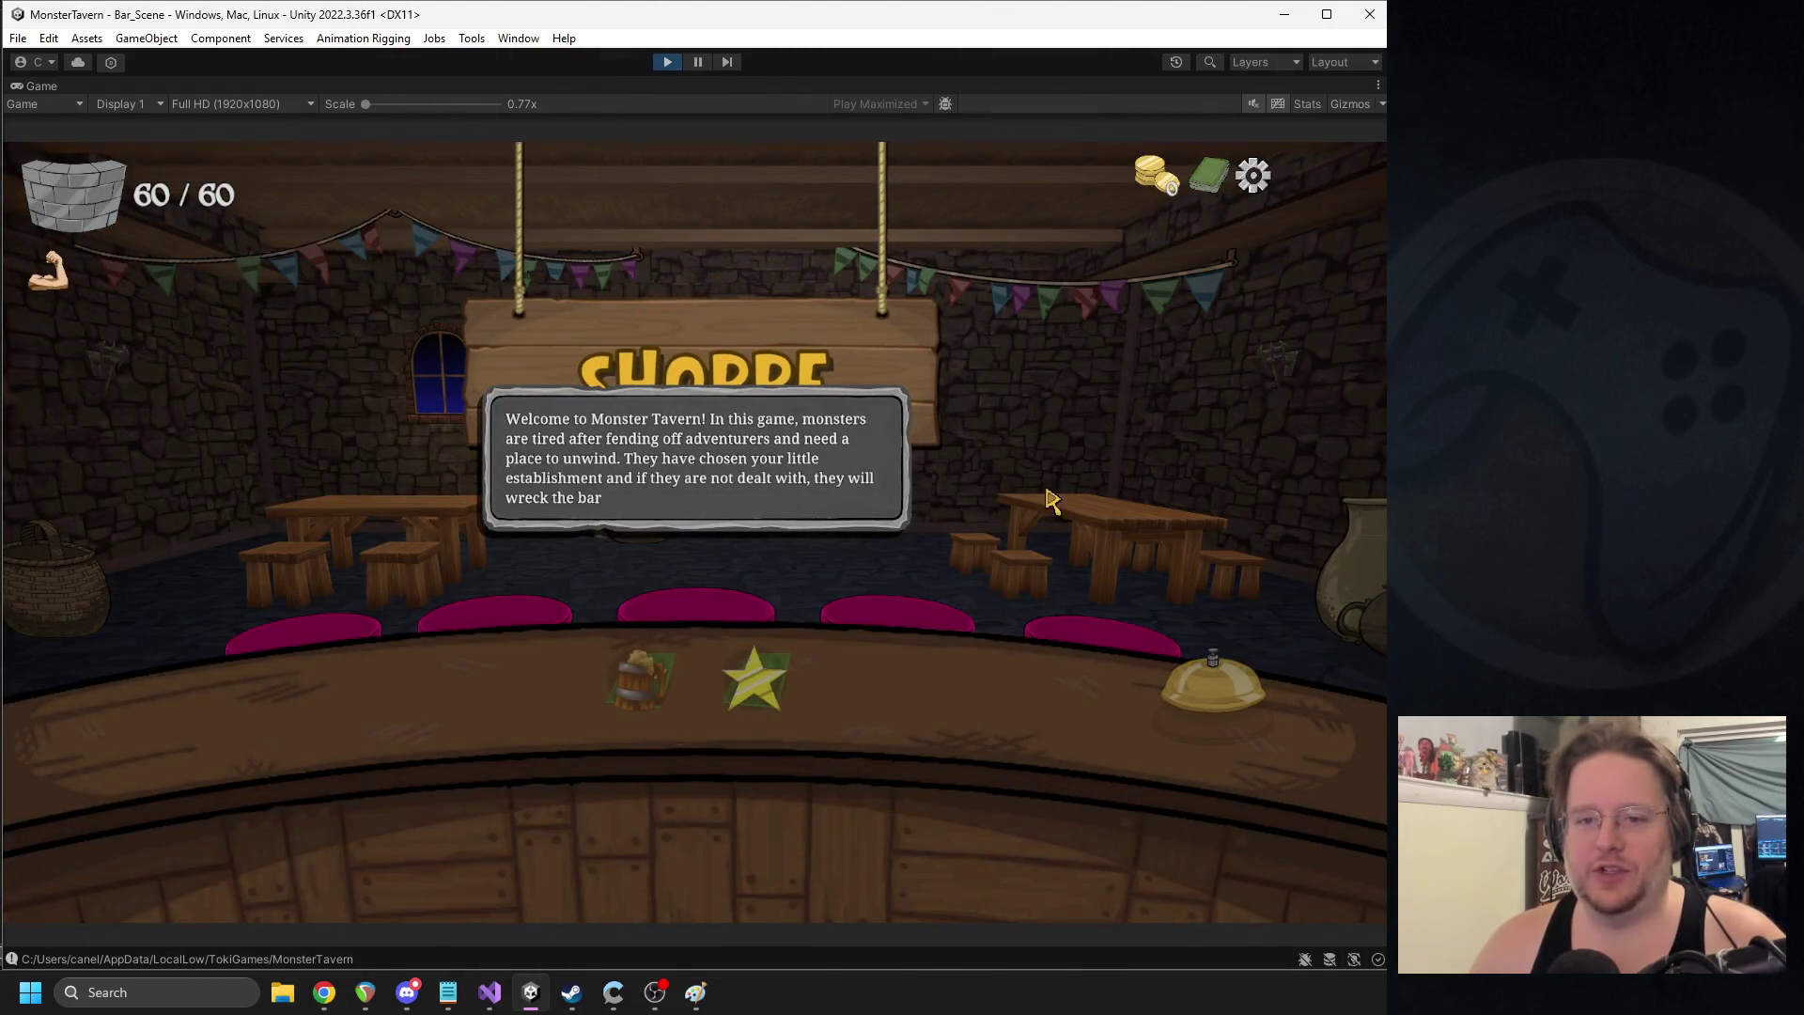
pyautogui.click(794, 520)
pyautogui.click(770, 498)
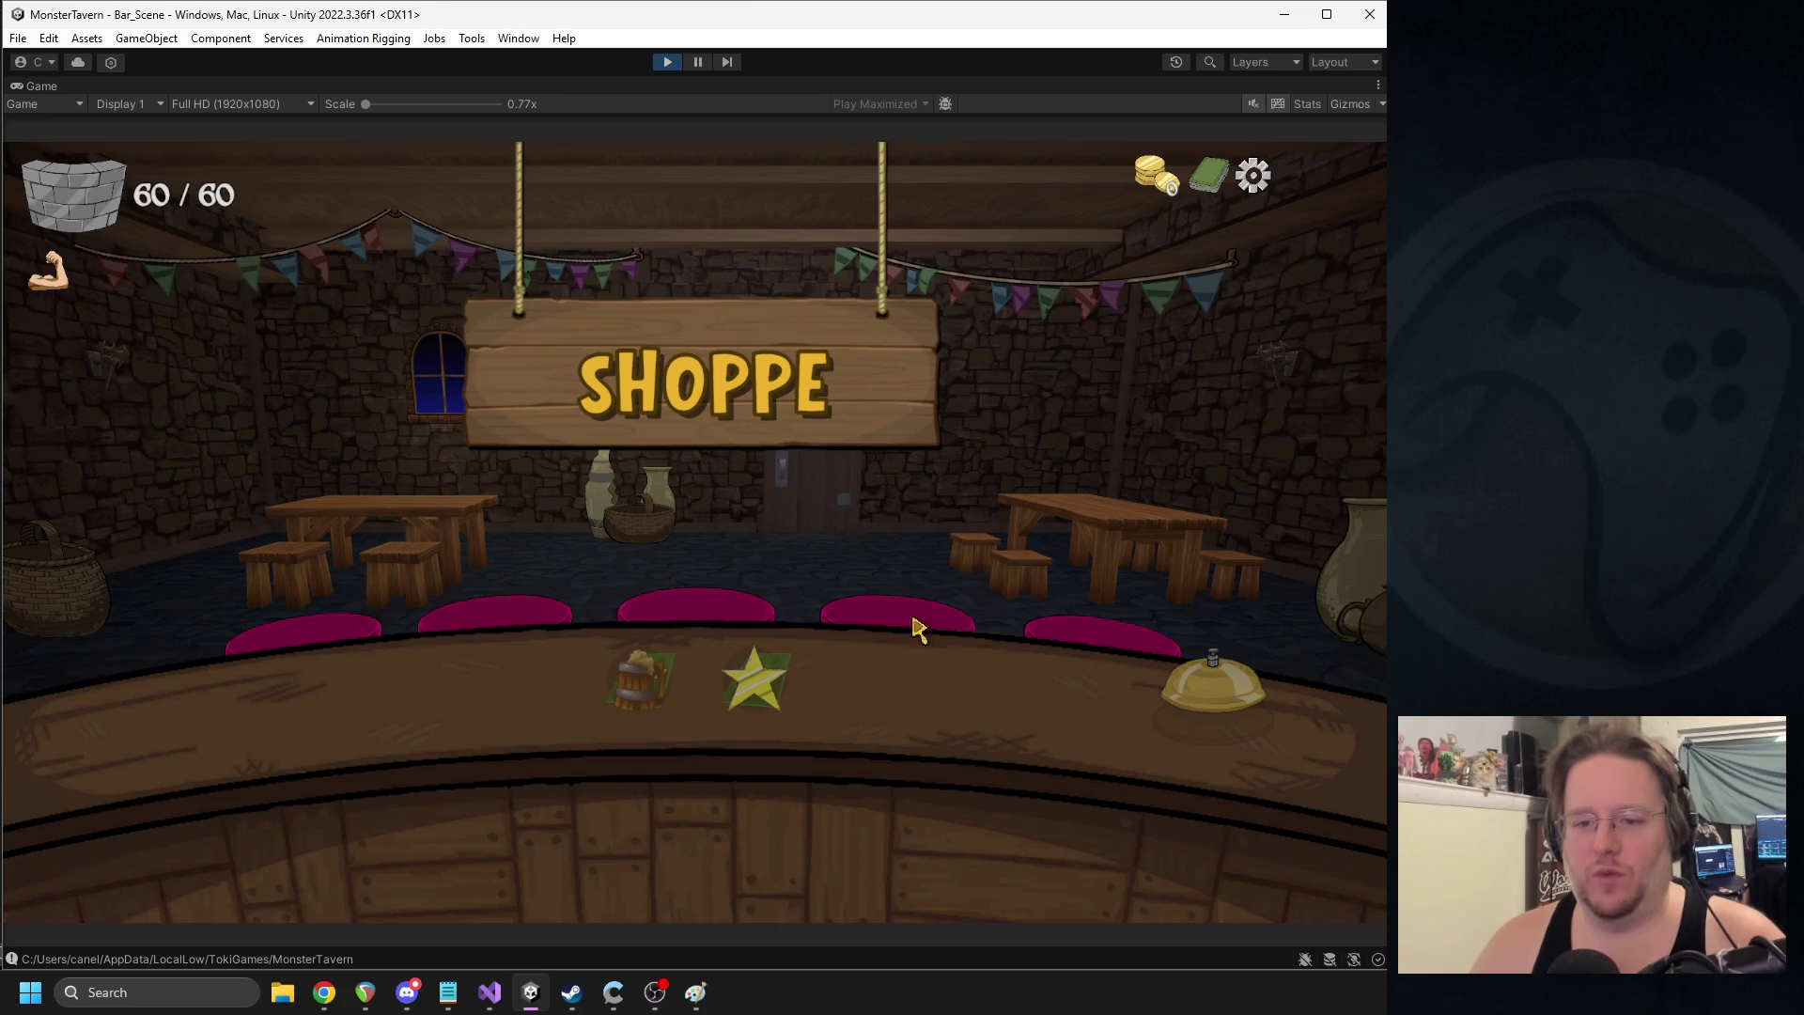
pyautogui.click(669, 62)
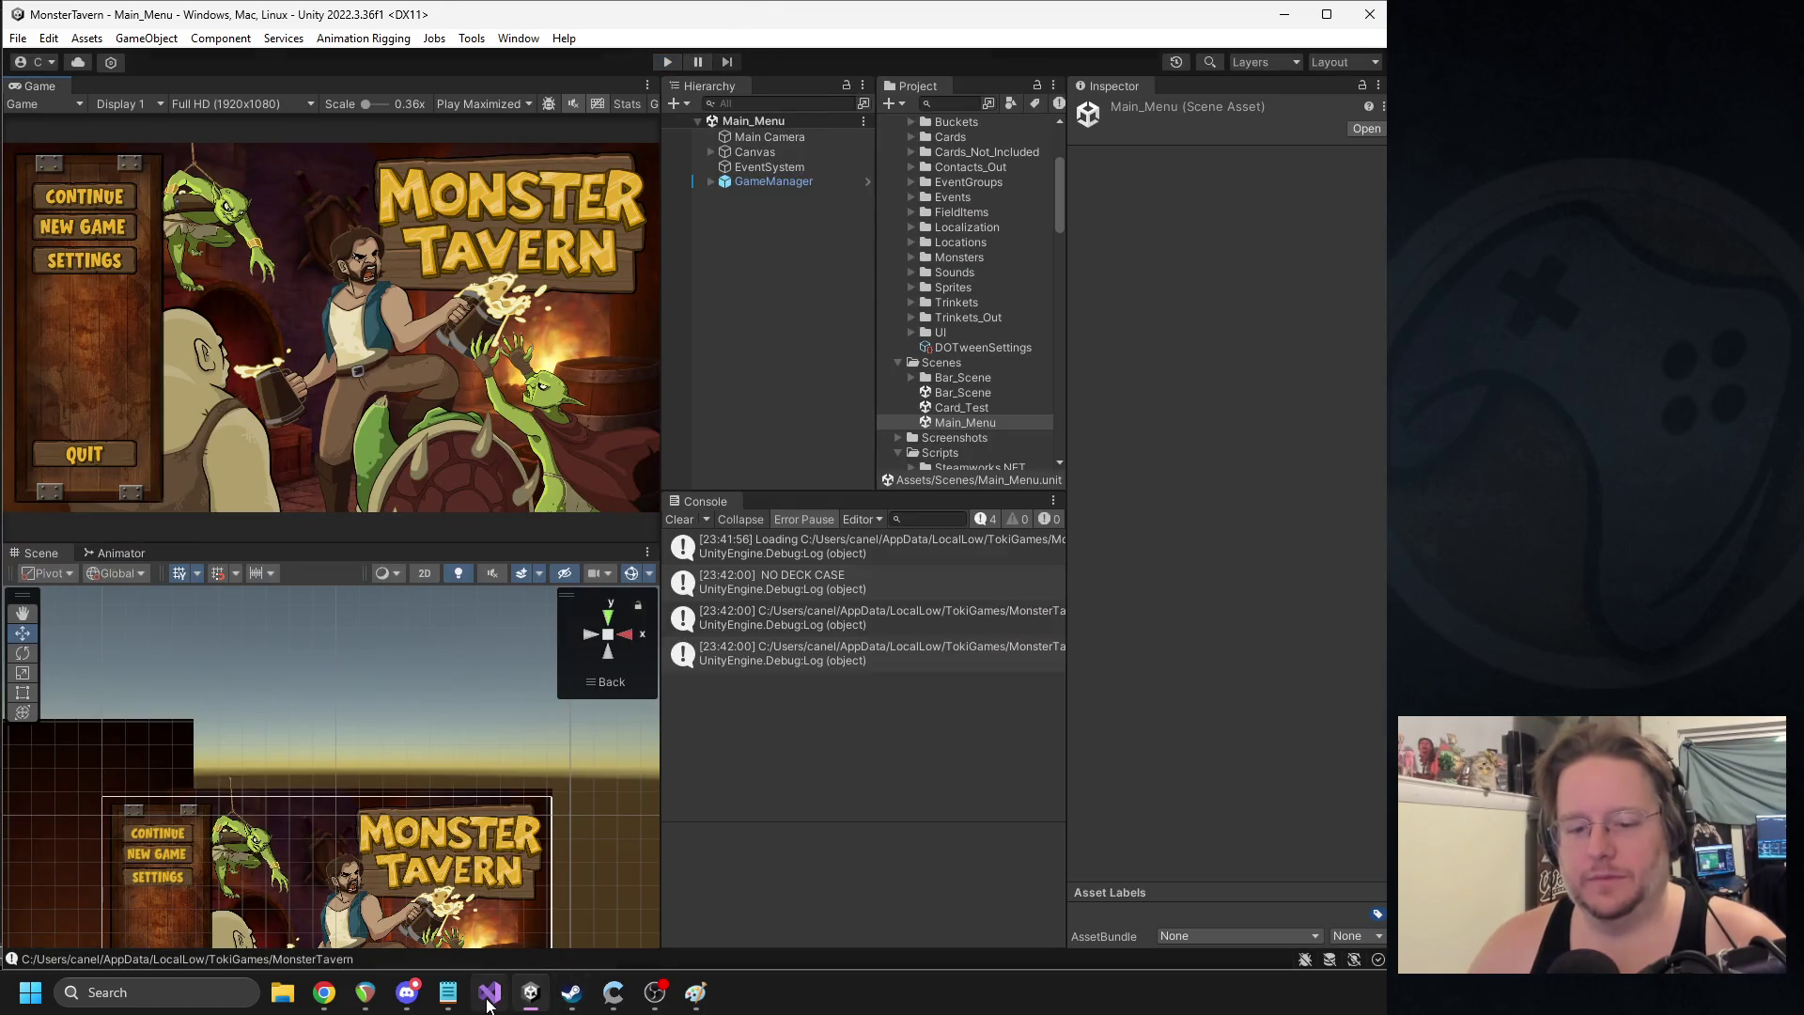
pyautogui.click(488, 1002)
# - Paste OnHPDismiss's step-1 foreach loop below PlayerPrefs.SetInt in CompleteWelcome and save
pyautogui.scroll(-10, 808, 499)
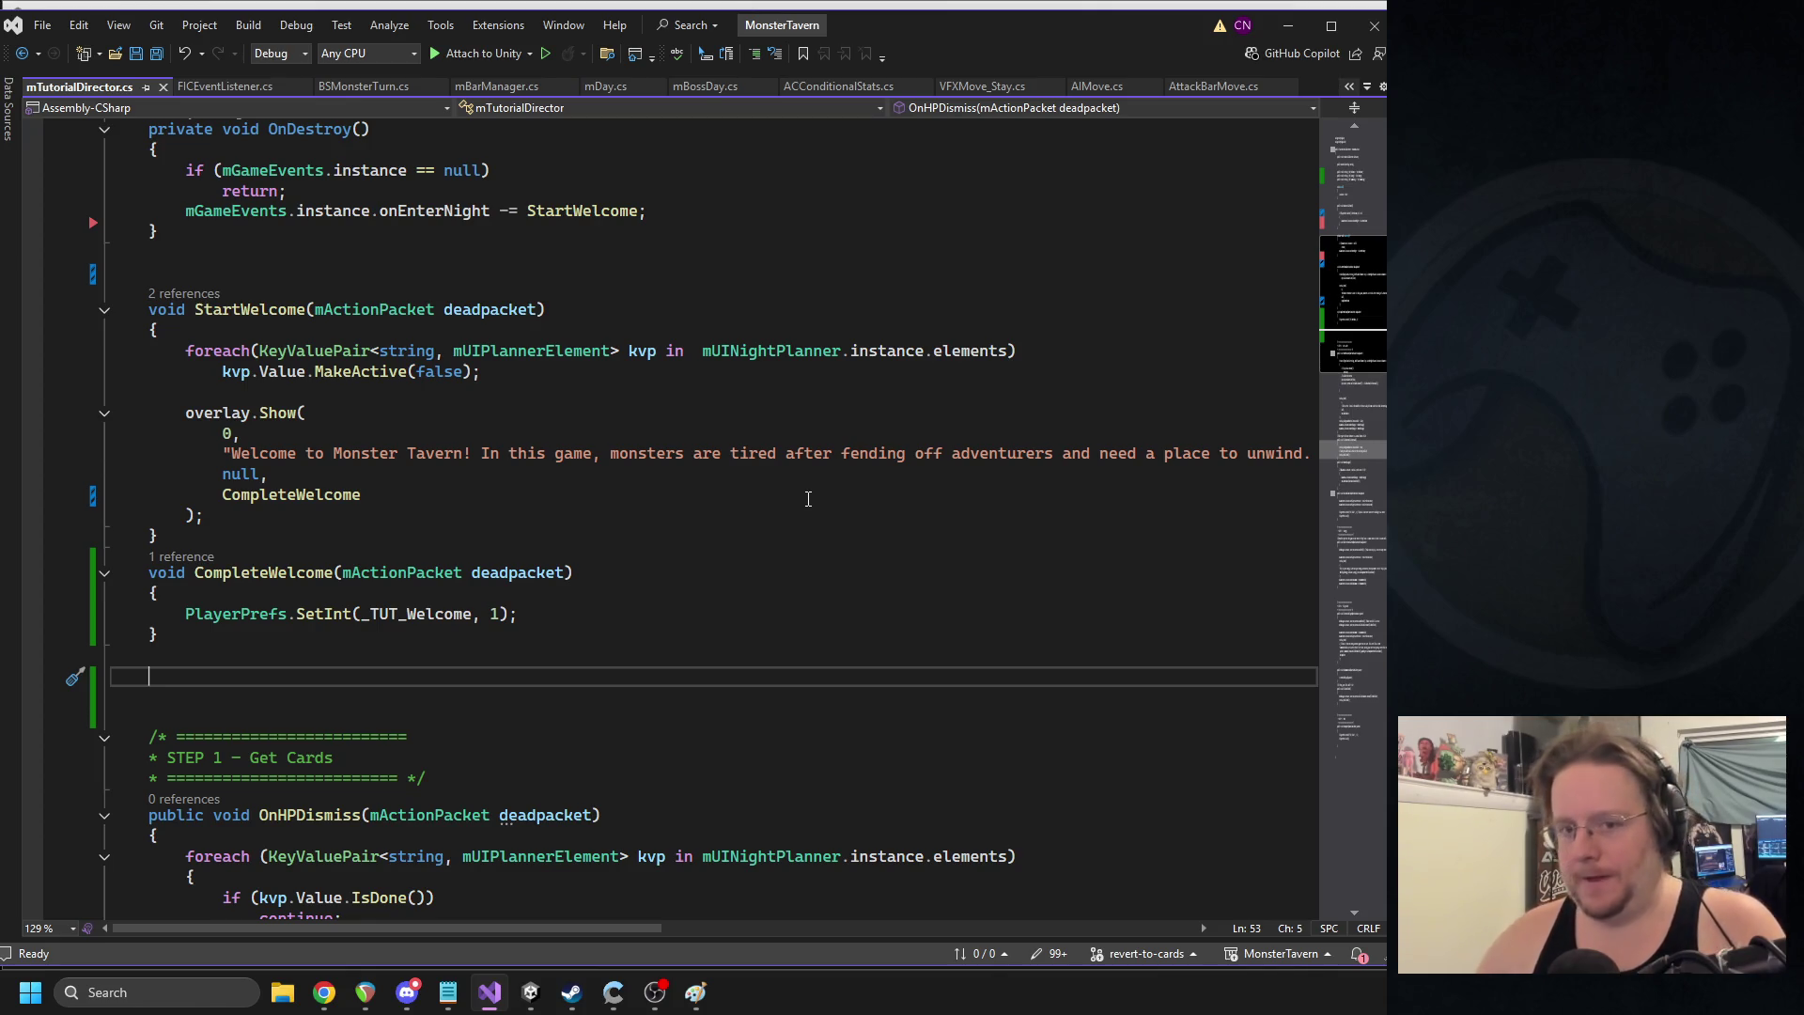
pyautogui.moveTo(481, 372)
pyautogui.mouseDown()
pyautogui.moveTo(113, 372)
pyautogui.moveTo(110, 351)
pyautogui.mouseUp()
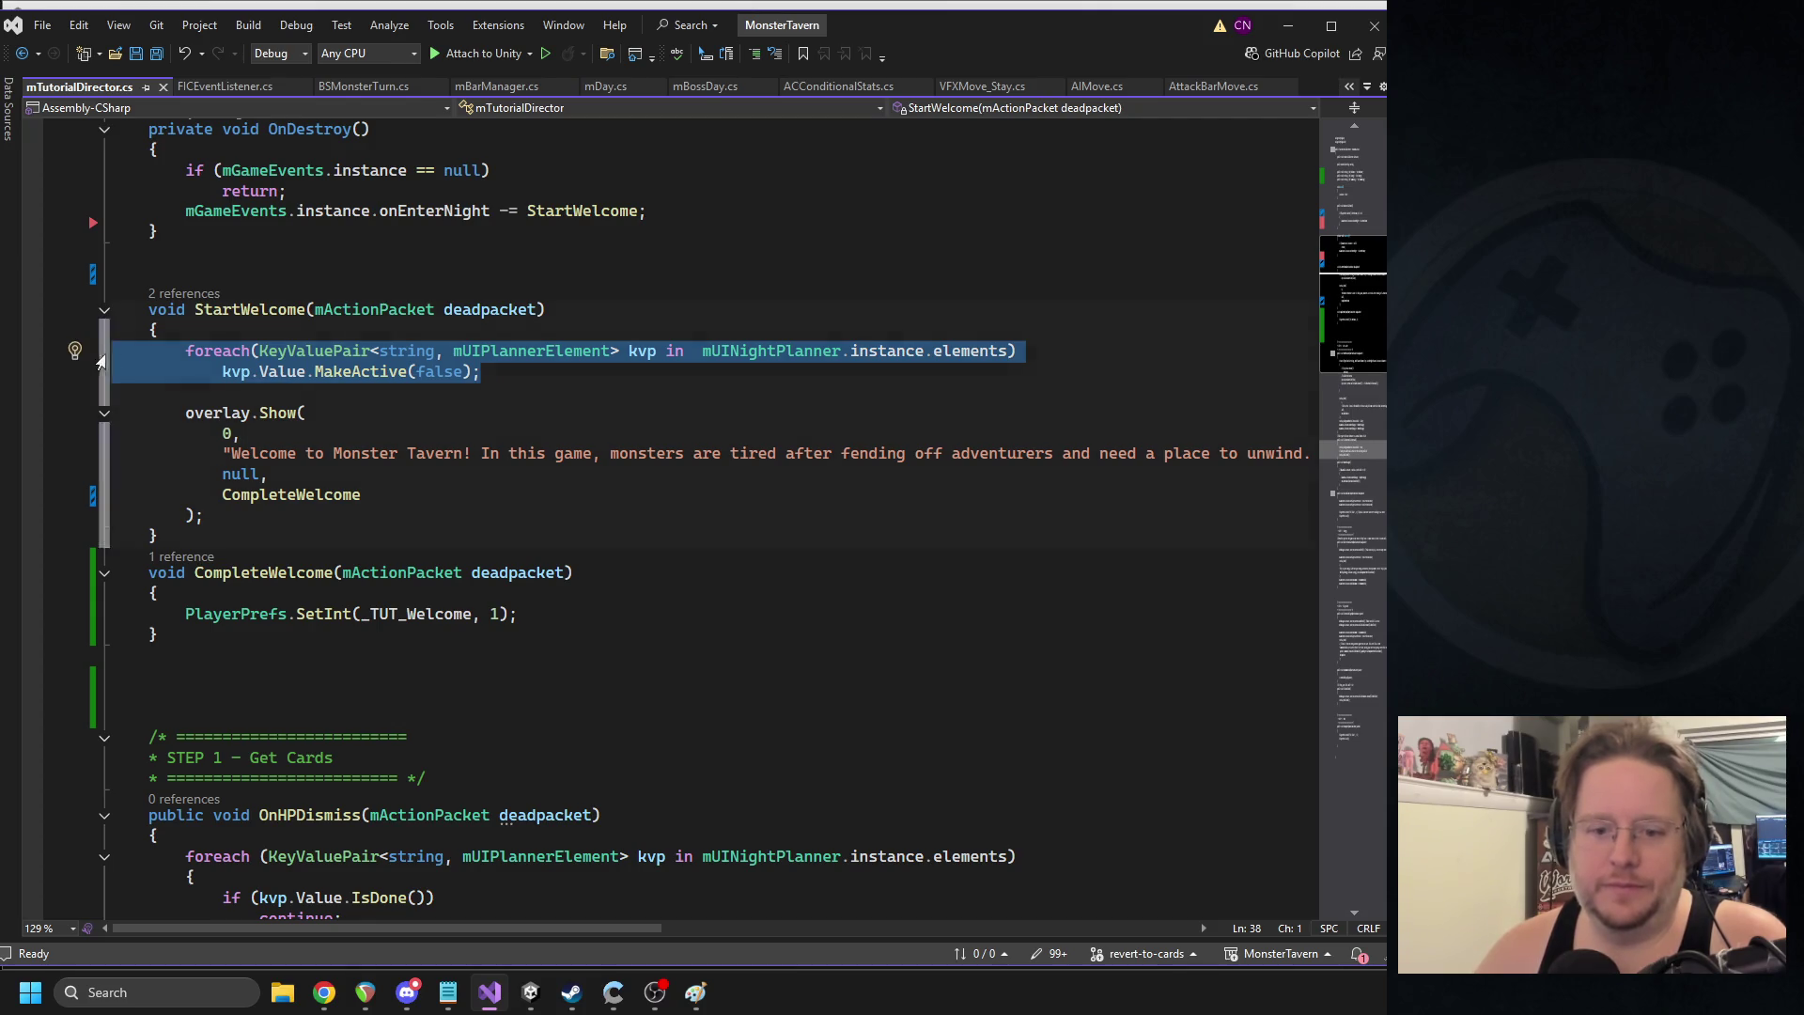
pyautogui.scroll(-4, 482, 447)
pyautogui.scroll(-3, 482, 447)
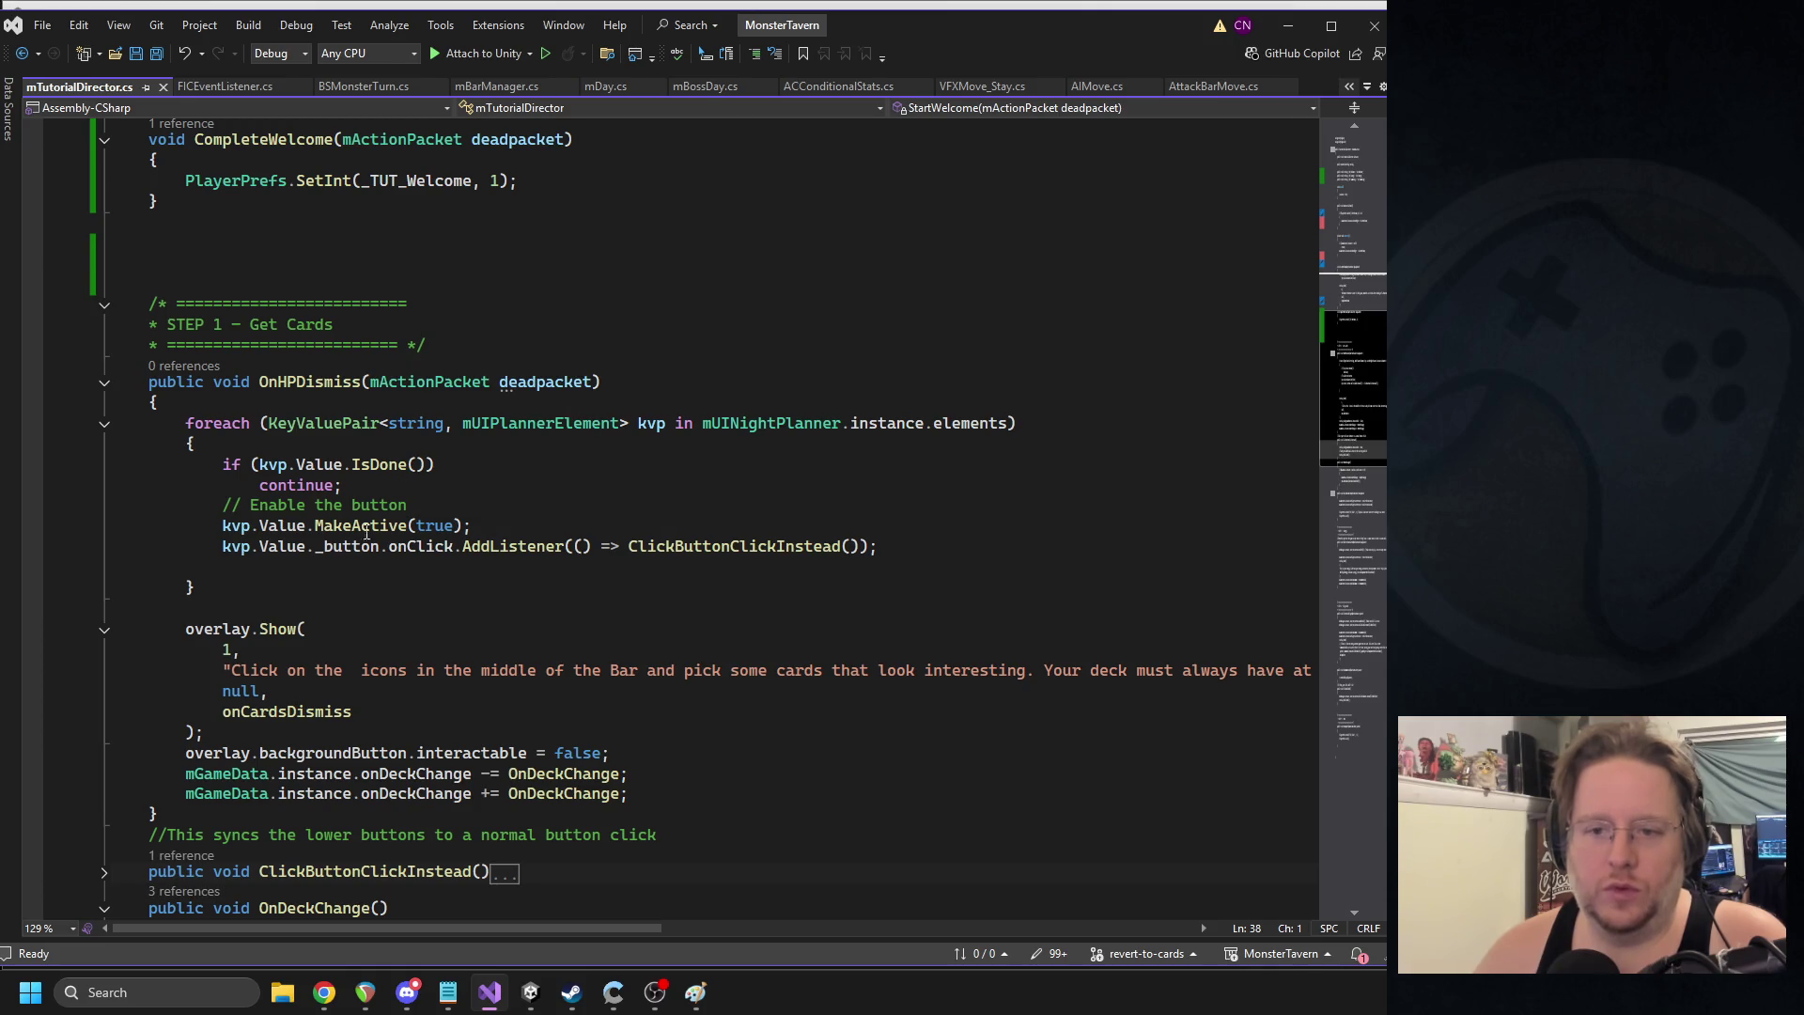
pyautogui.moveTo(280, 580)
pyautogui.mouseDown()
pyautogui.moveTo(85, 460)
pyautogui.moveTo(69, 415)
pyautogui.mouseUp()
pyautogui.hotkey('ctrl', 'c')
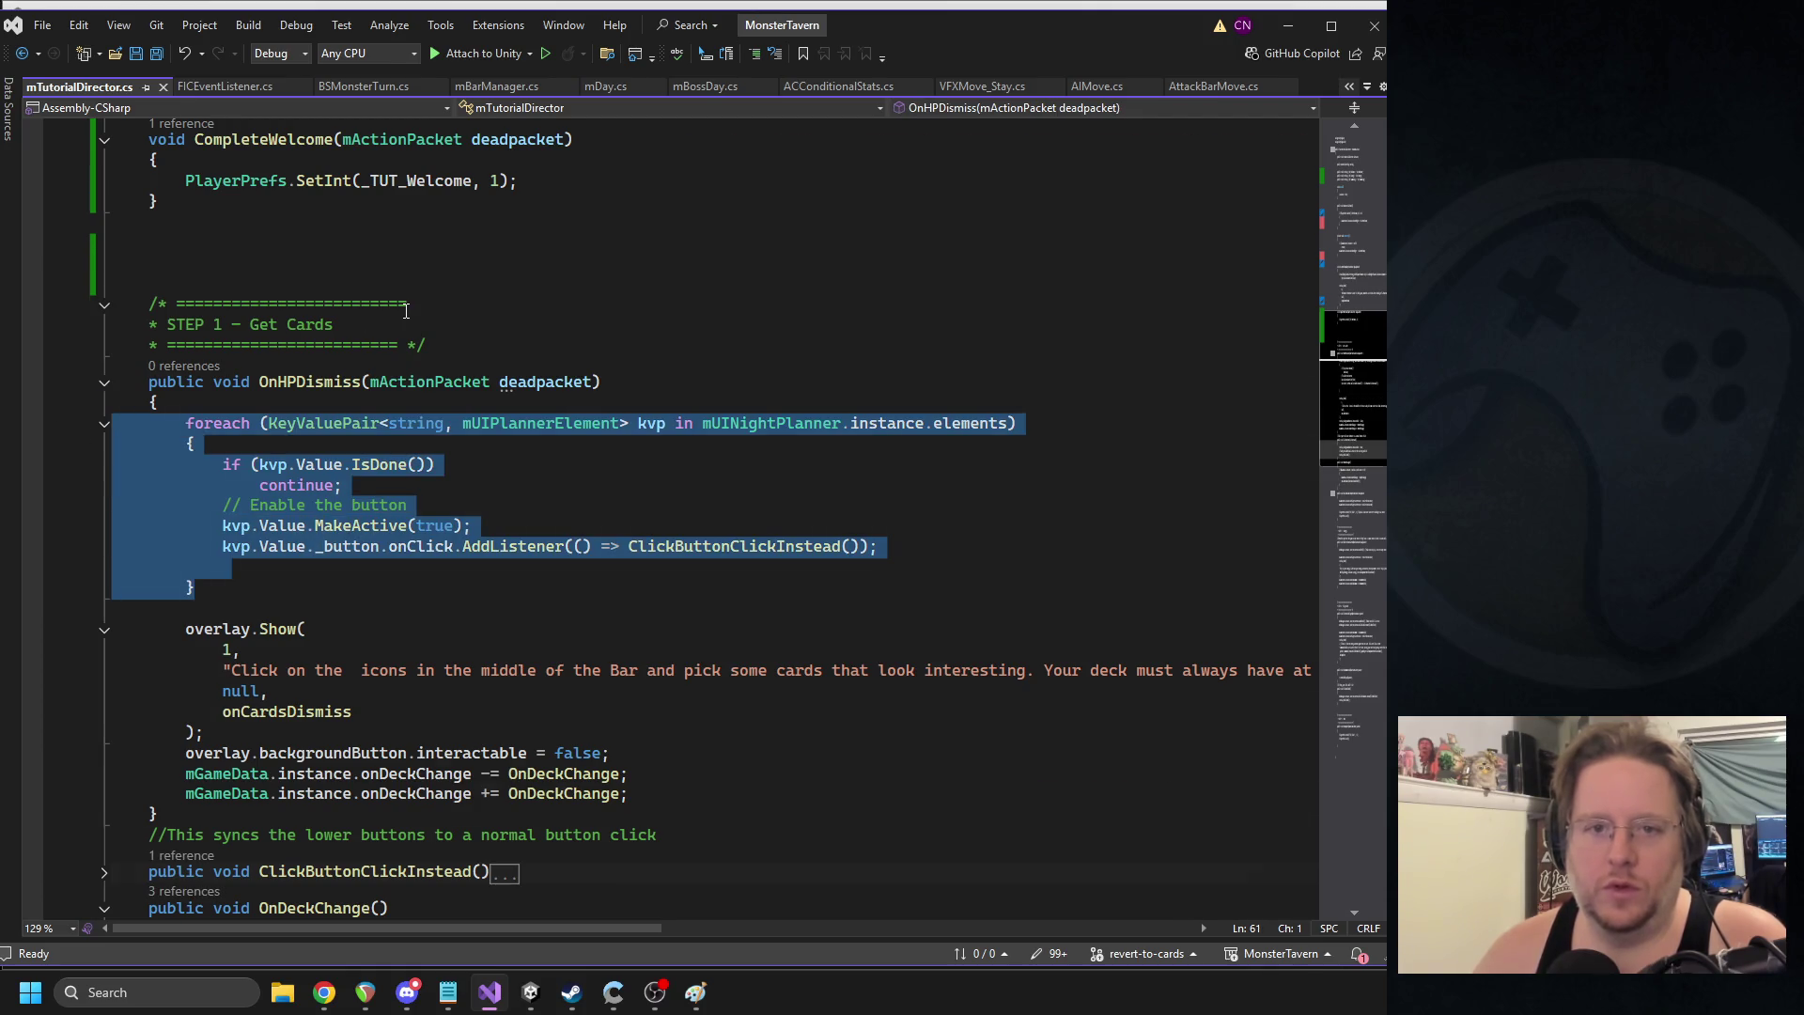
pyautogui.scroll(5, 260, 475)
pyautogui.scroll(-2, 320, 515)
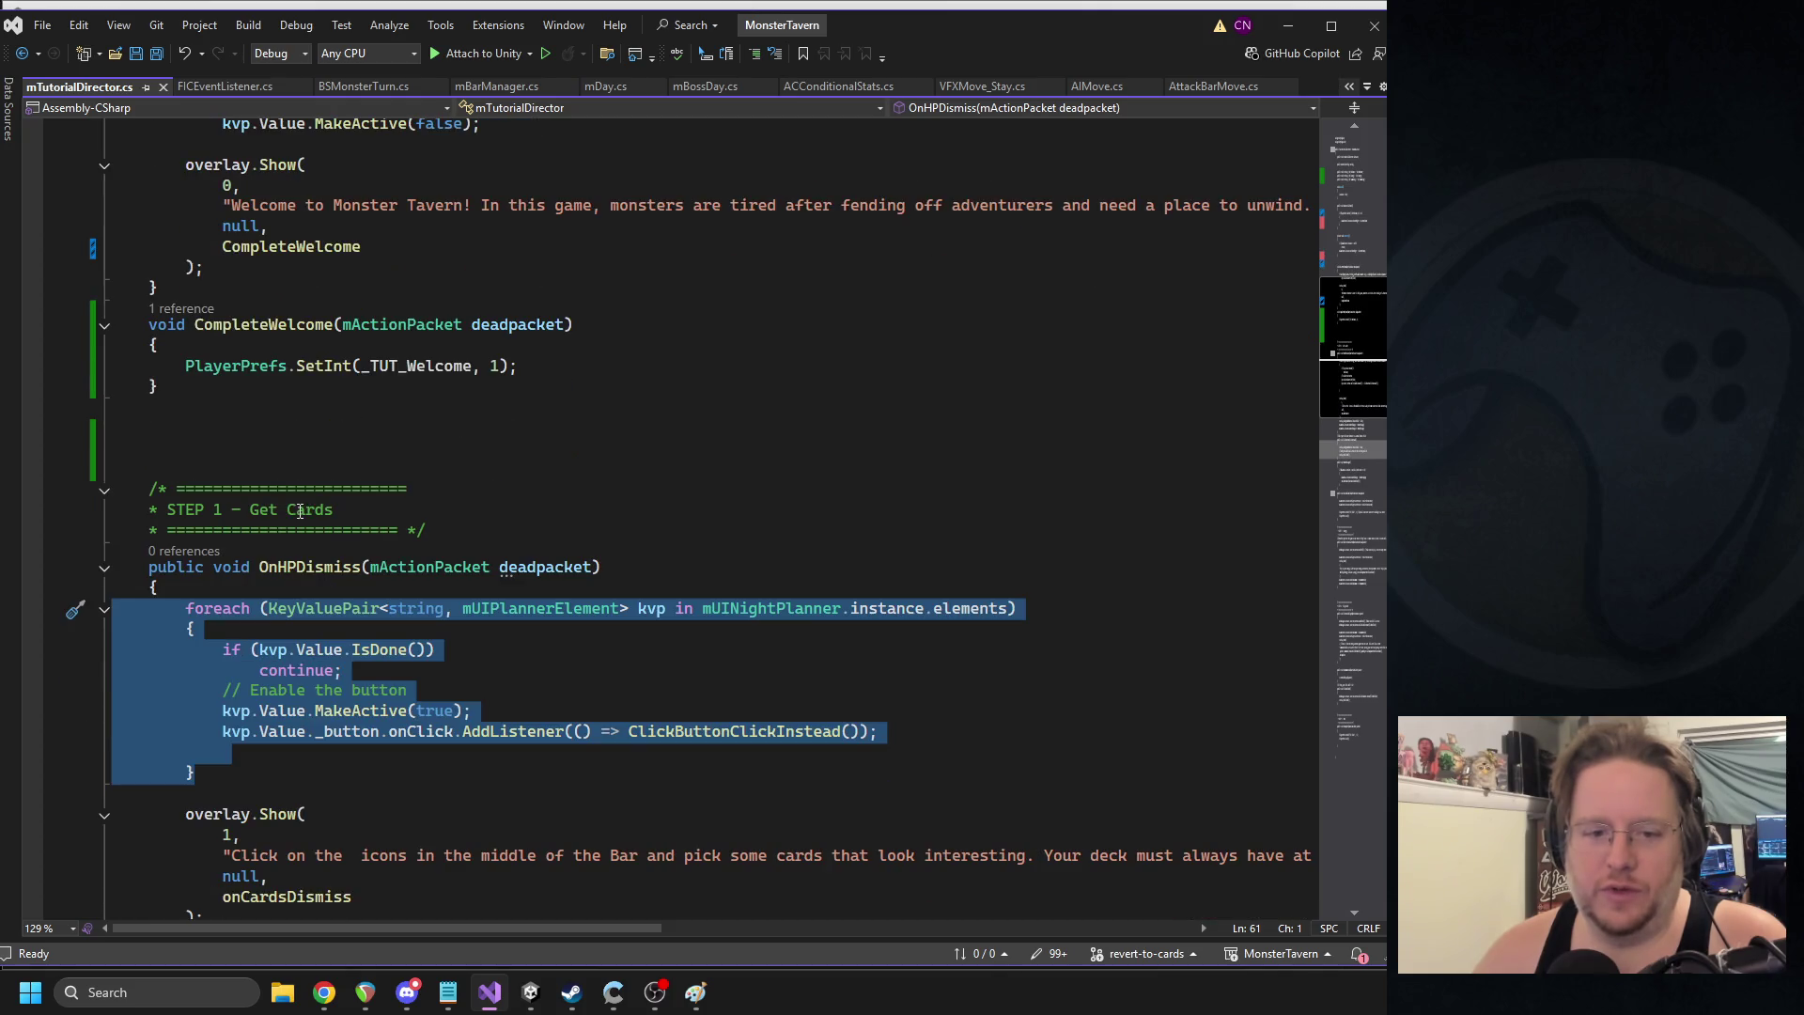
pyautogui.click(257, 387)
pyautogui.click(550, 364)
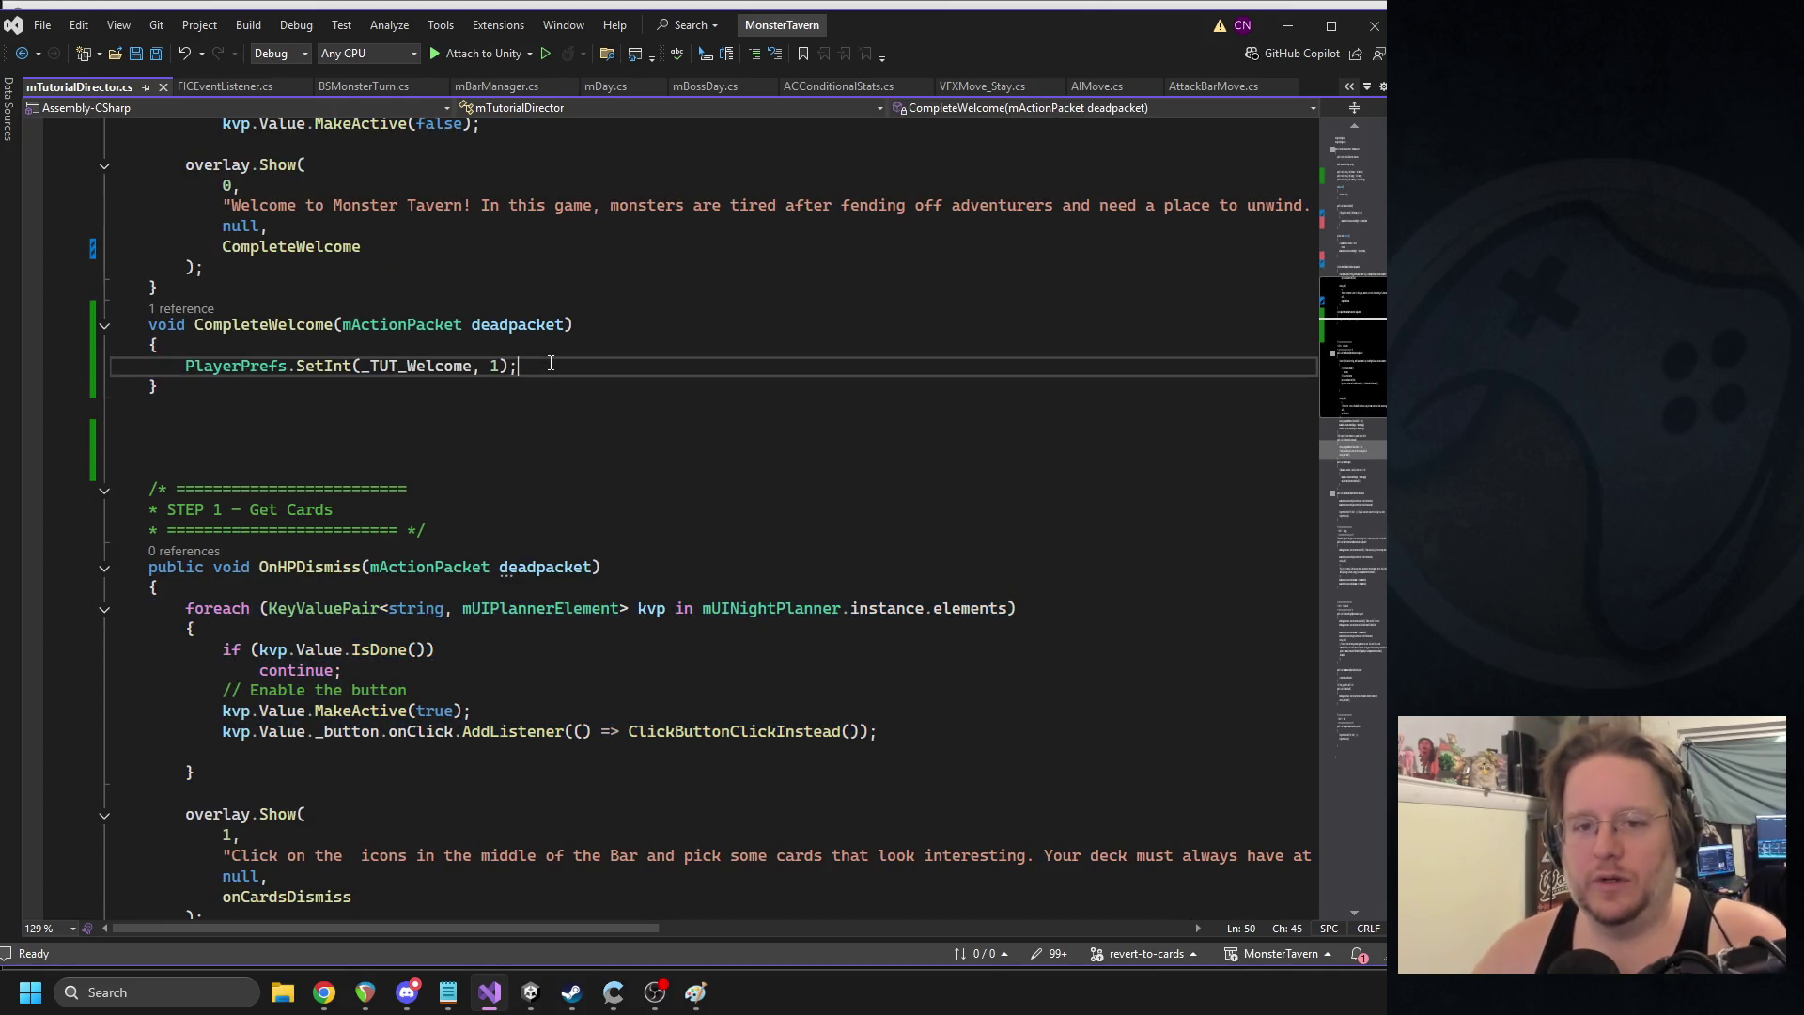
pyautogui.press('Return')
pyautogui.hotkey('ctrl', 'v')
pyautogui.hotkey('ctrl', 's')
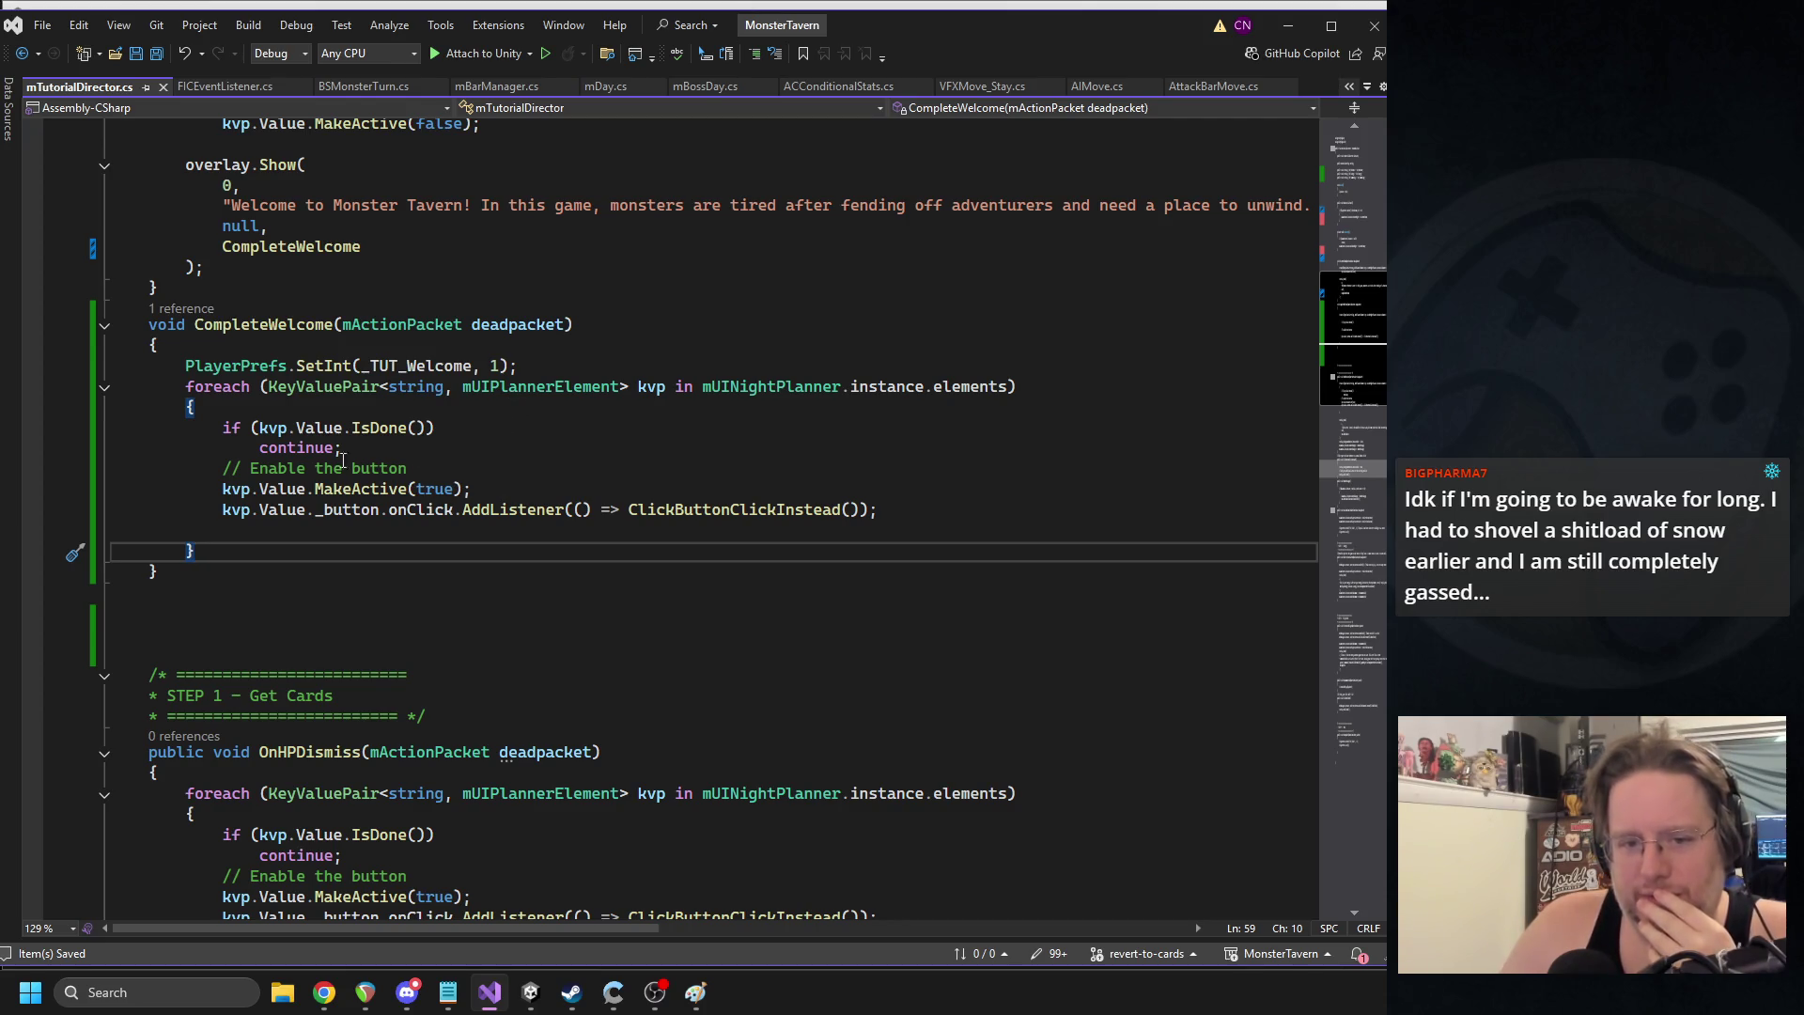
# - Remove the blank line inside the pasted loop and save mTutorialDirector.cs
pyautogui.moveTo(218, 428); pyautogui.dragTo(458, 457)
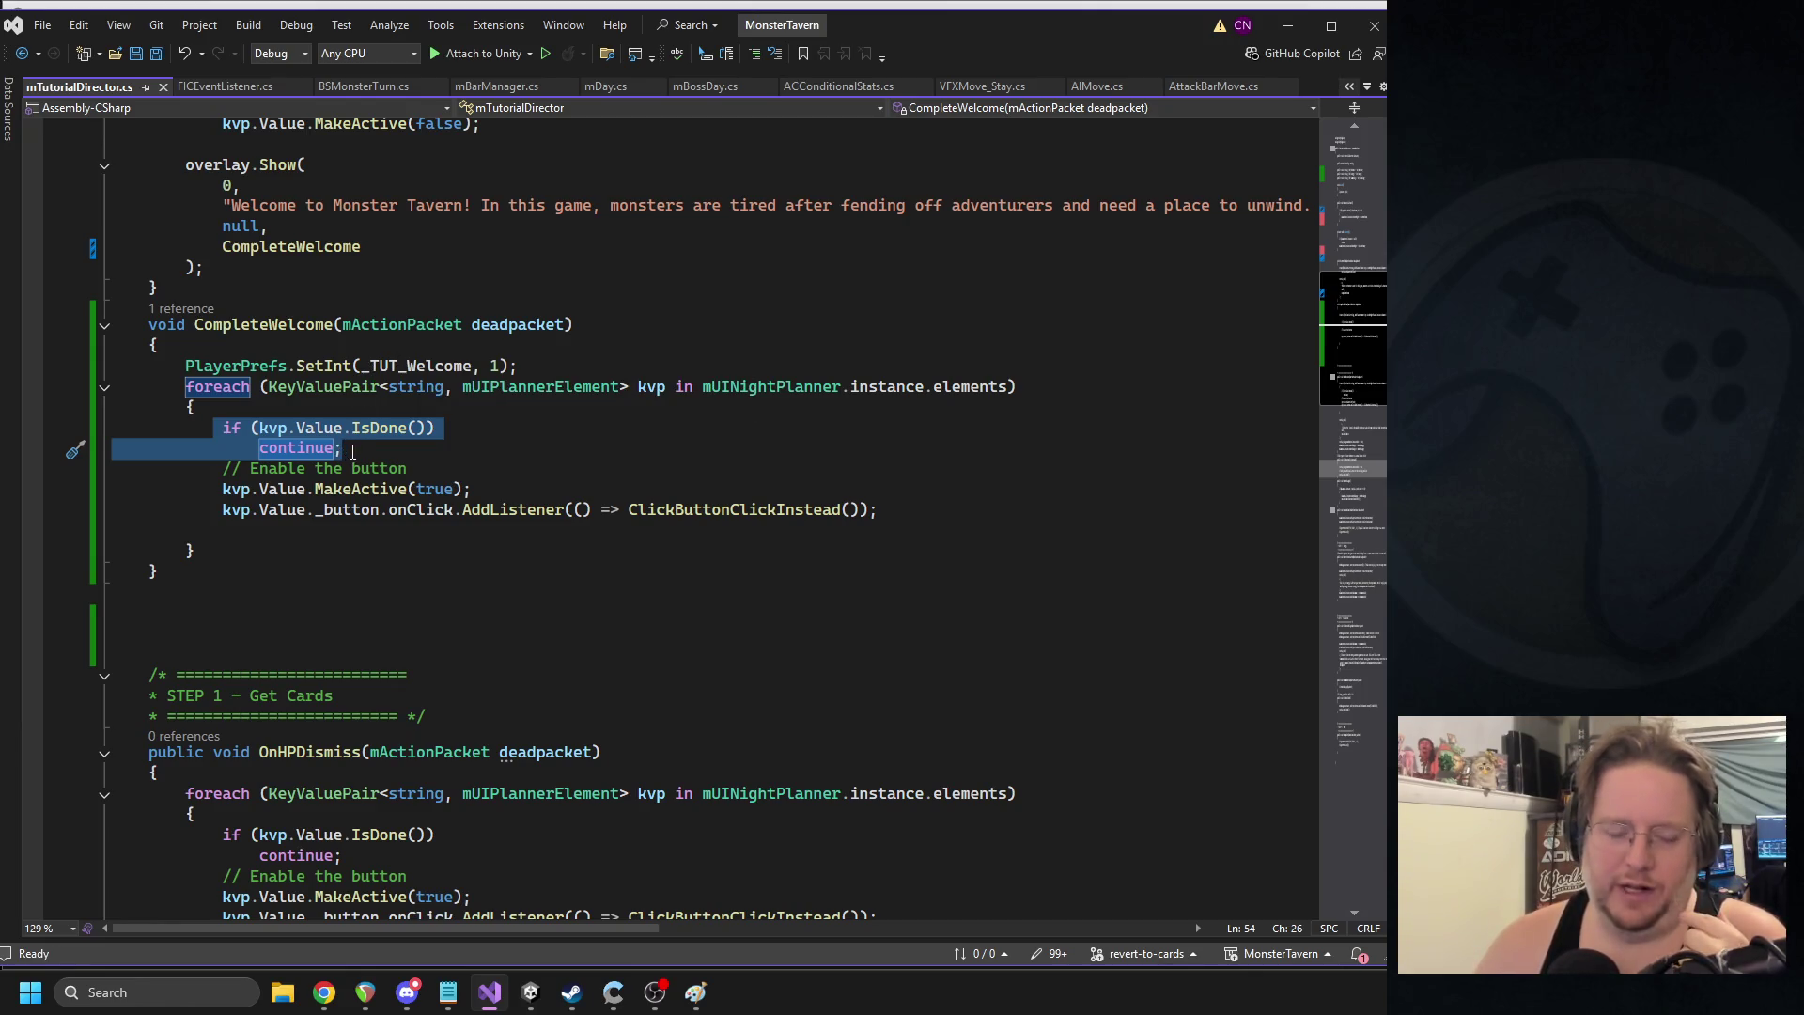
pyautogui.click(388, 445)
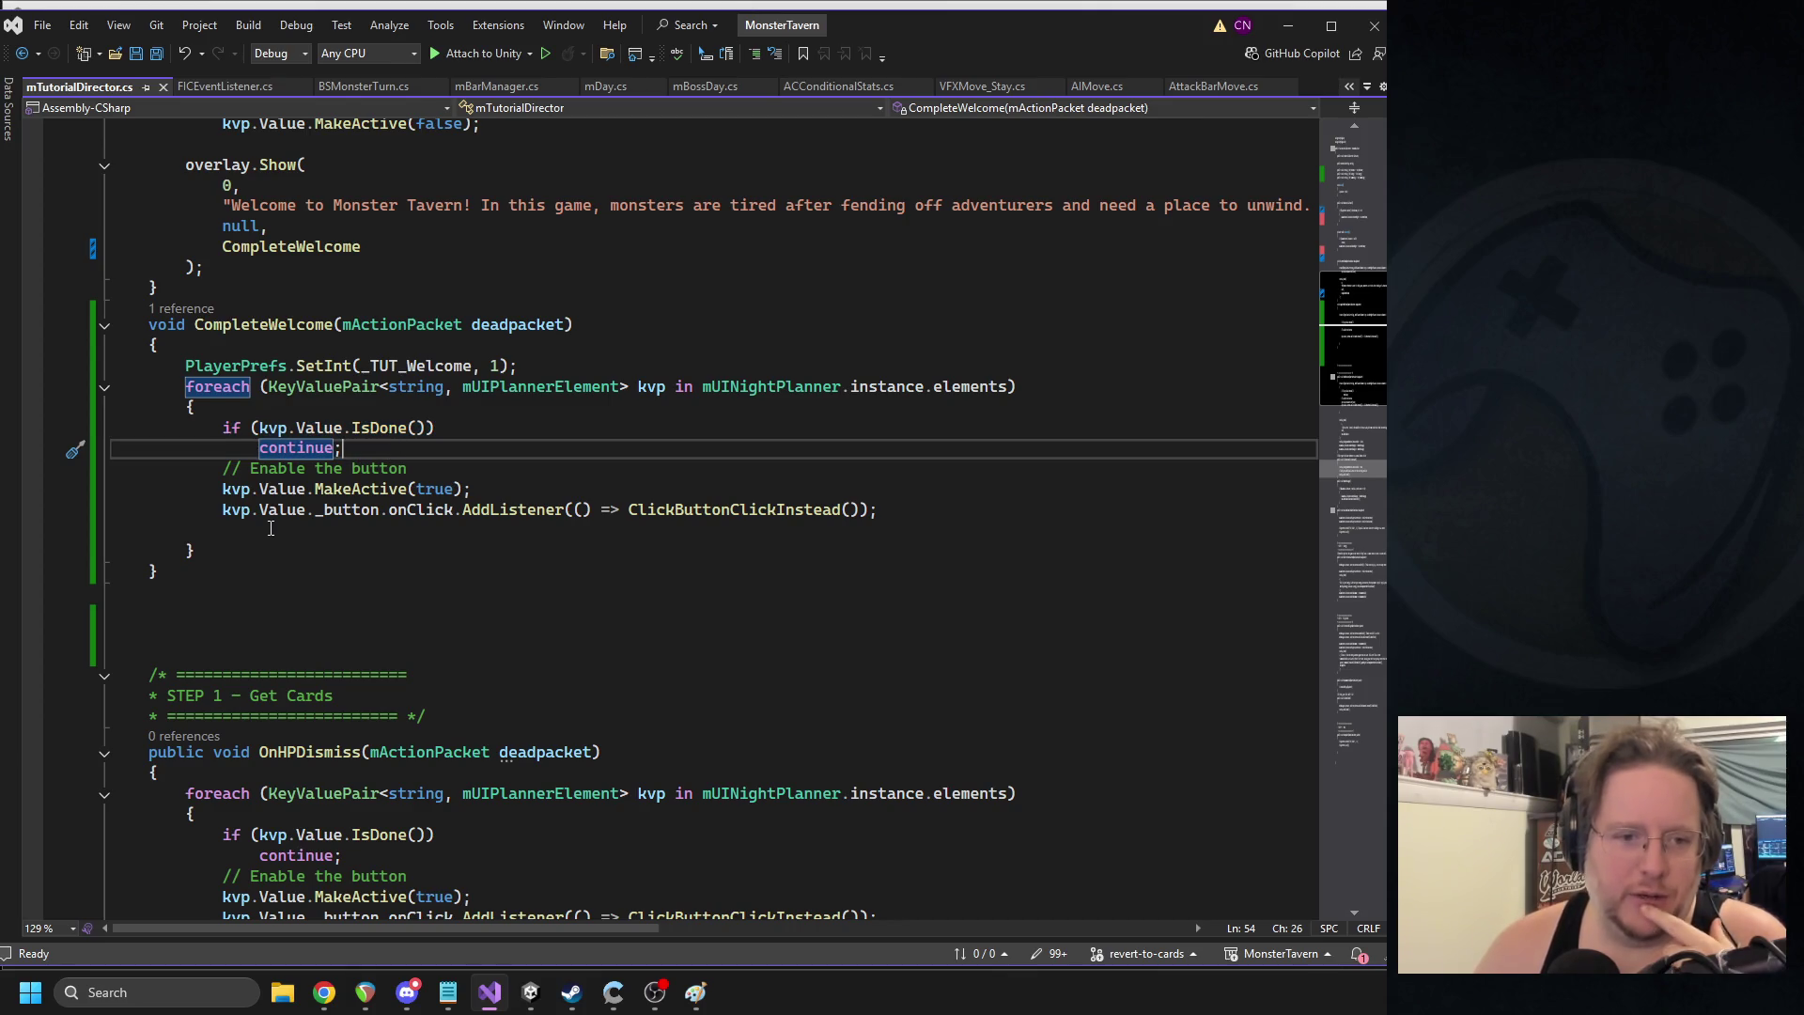
pyautogui.click(138, 524)
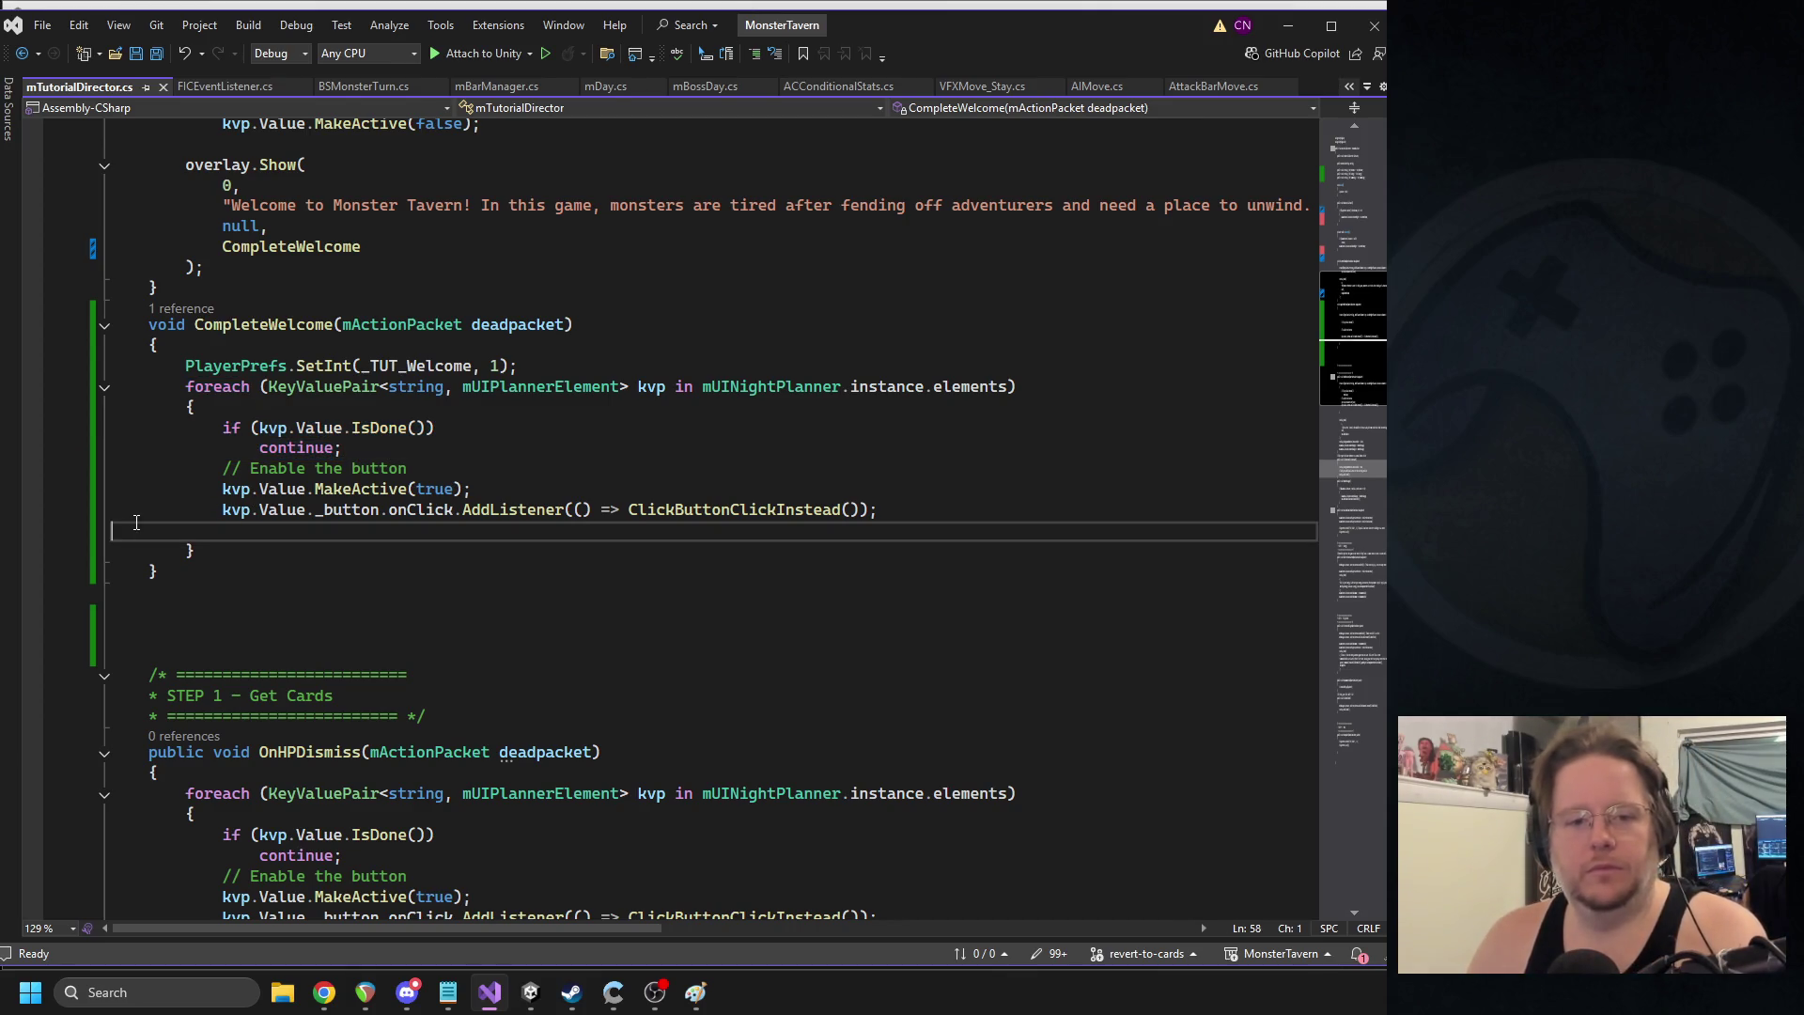
pyautogui.press('BackSpace')
pyautogui.click(483, 479)
pyautogui.hotkey('ctrl', 's')
pyautogui.scroll(11, 399, 401)
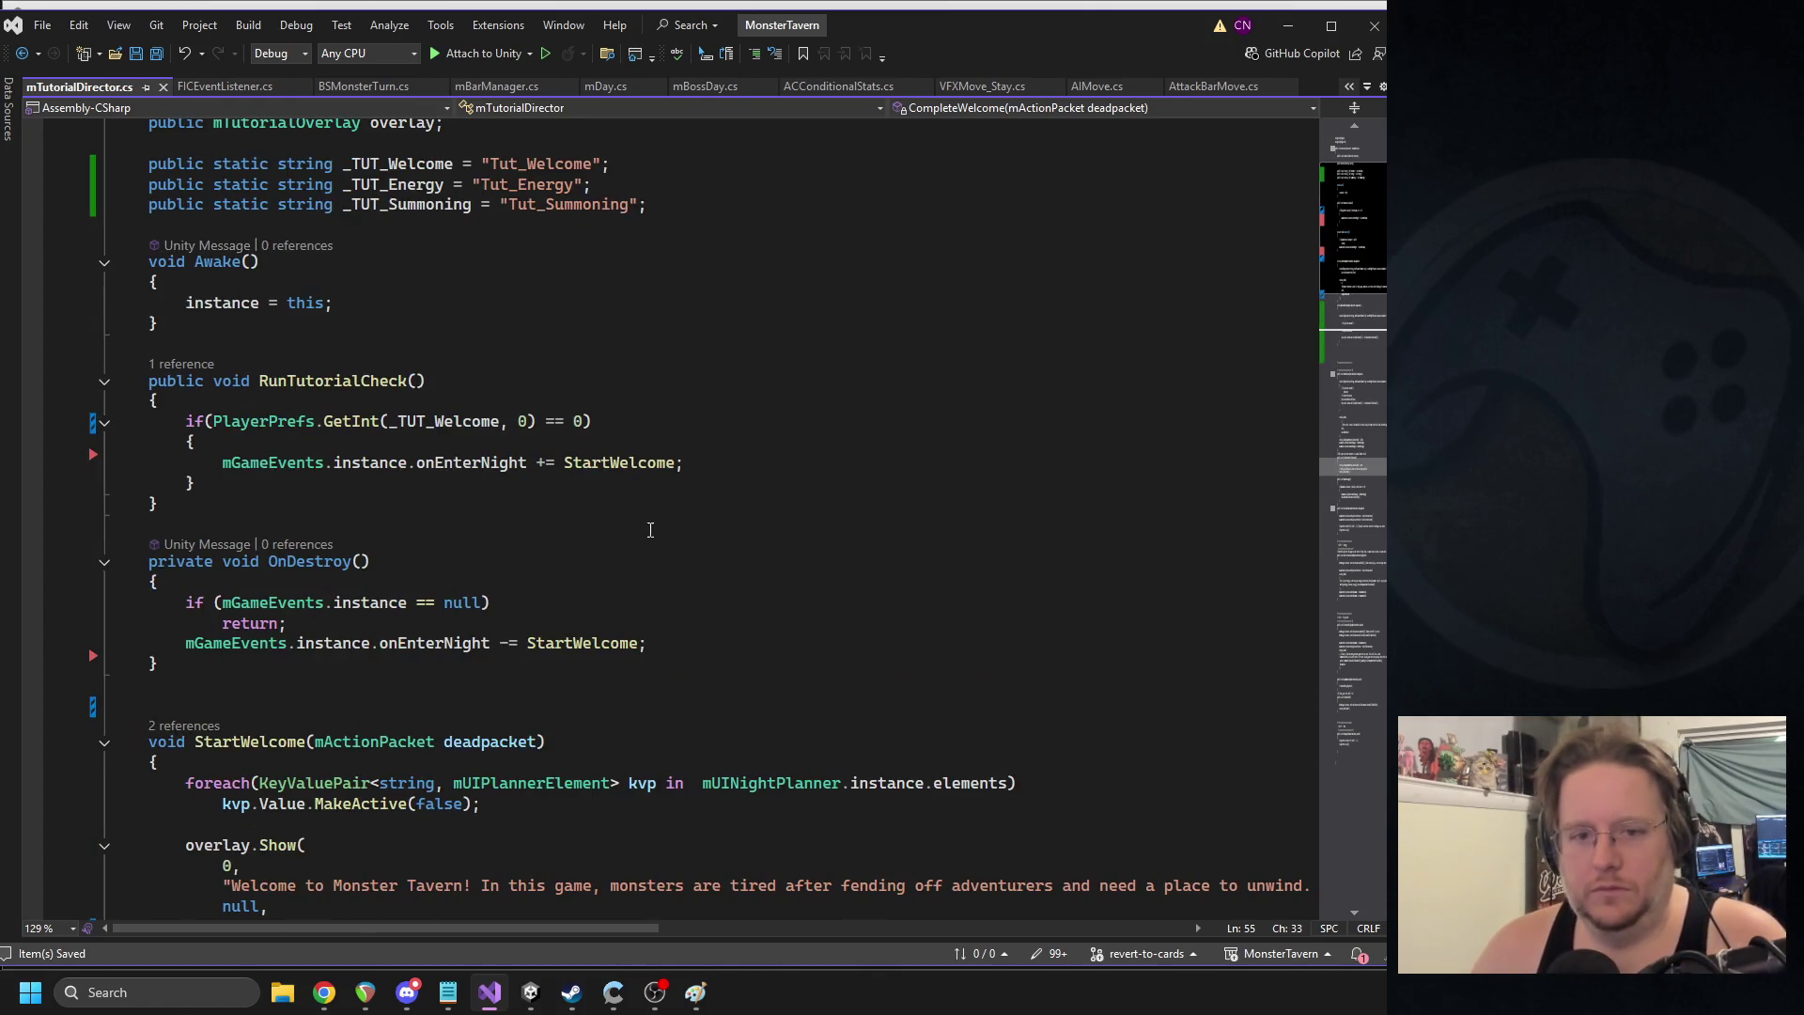
# - Add mUIManager.instance.CloseShopSign(); below MakeActive(false) in StartWelcome
pyautogui.scroll(-9, 651, 530)
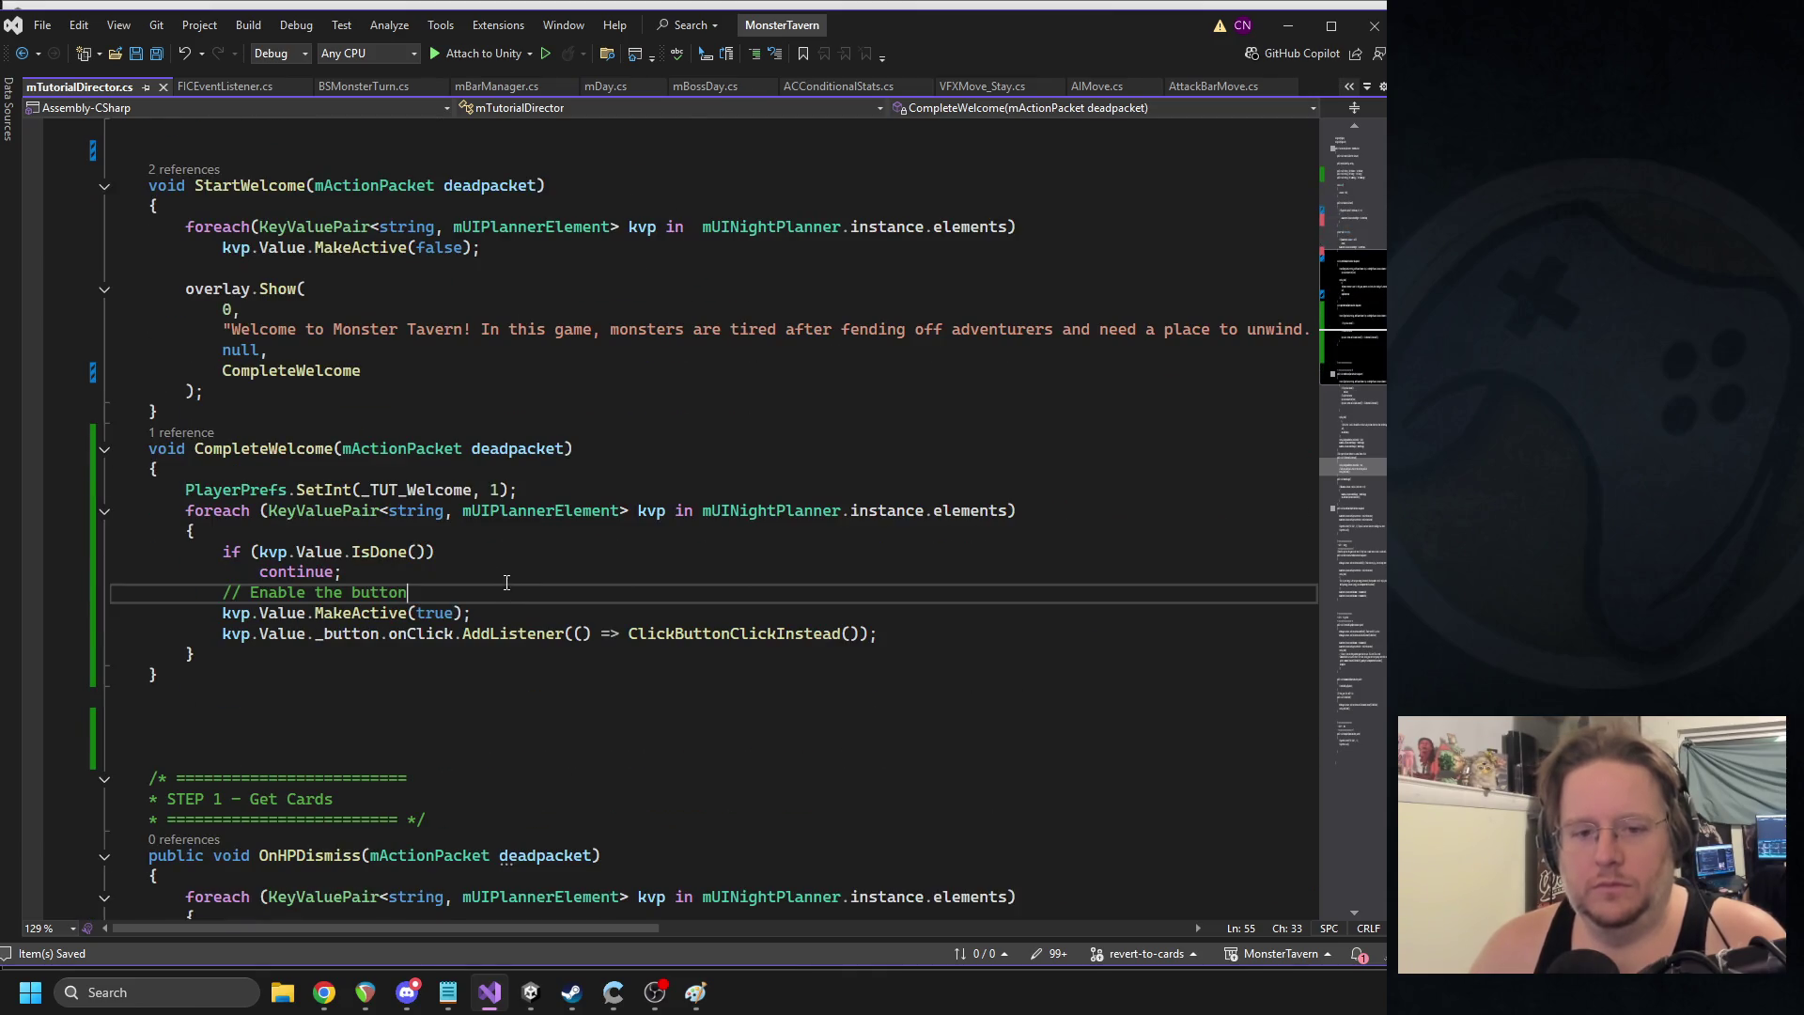
pyautogui.scroll(3, 374, 507)
pyautogui.click(544, 433)
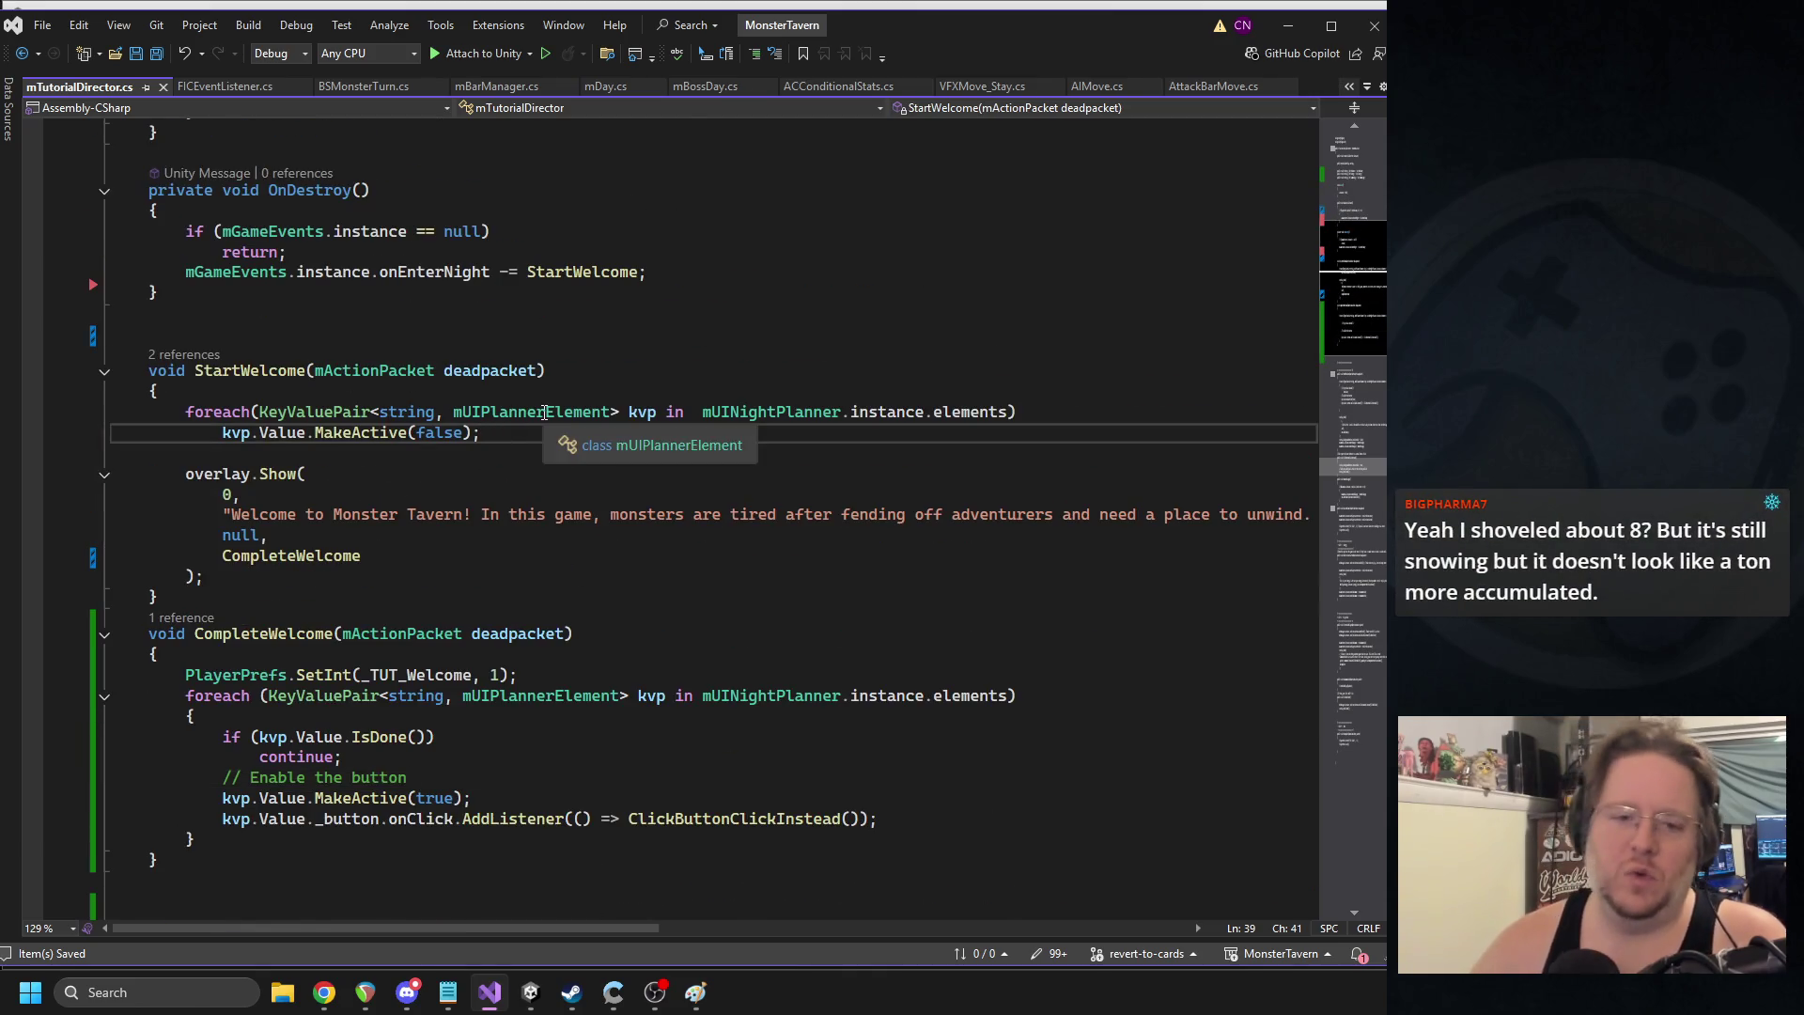
pyautogui.press('Return')
pyautogui.write('mUIManager.i')
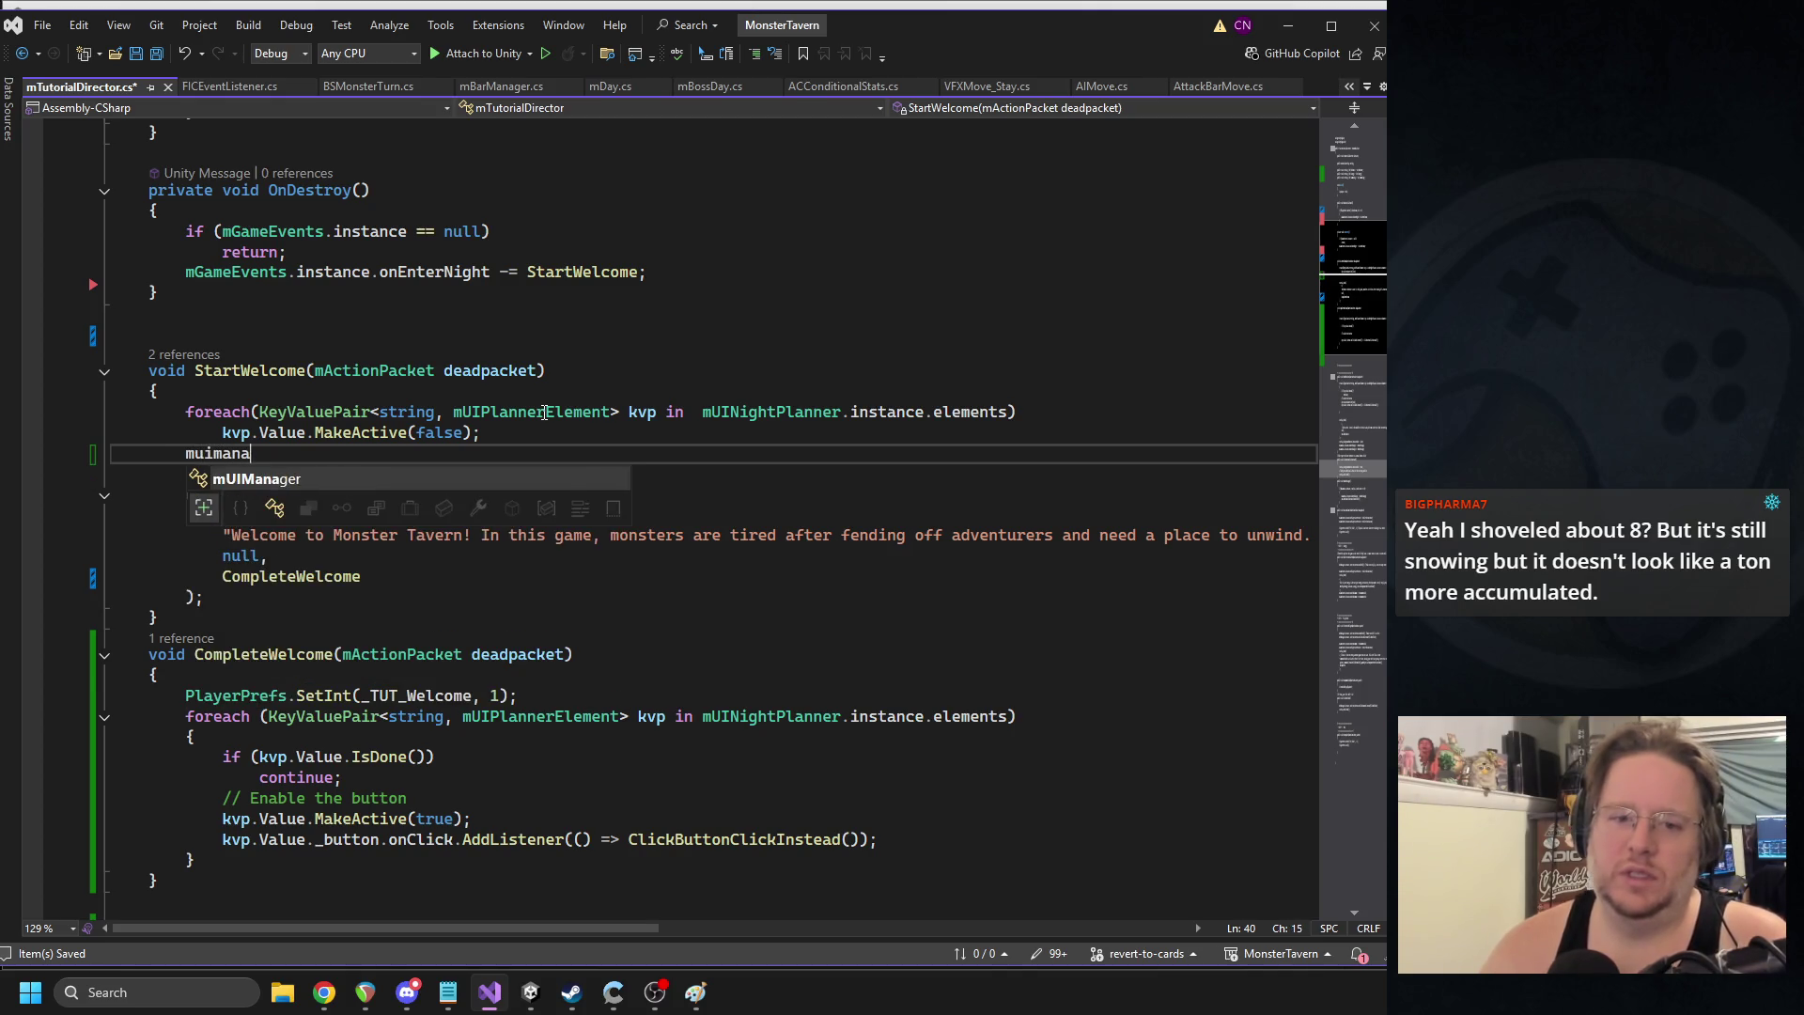
pyautogui.write('nstance.')
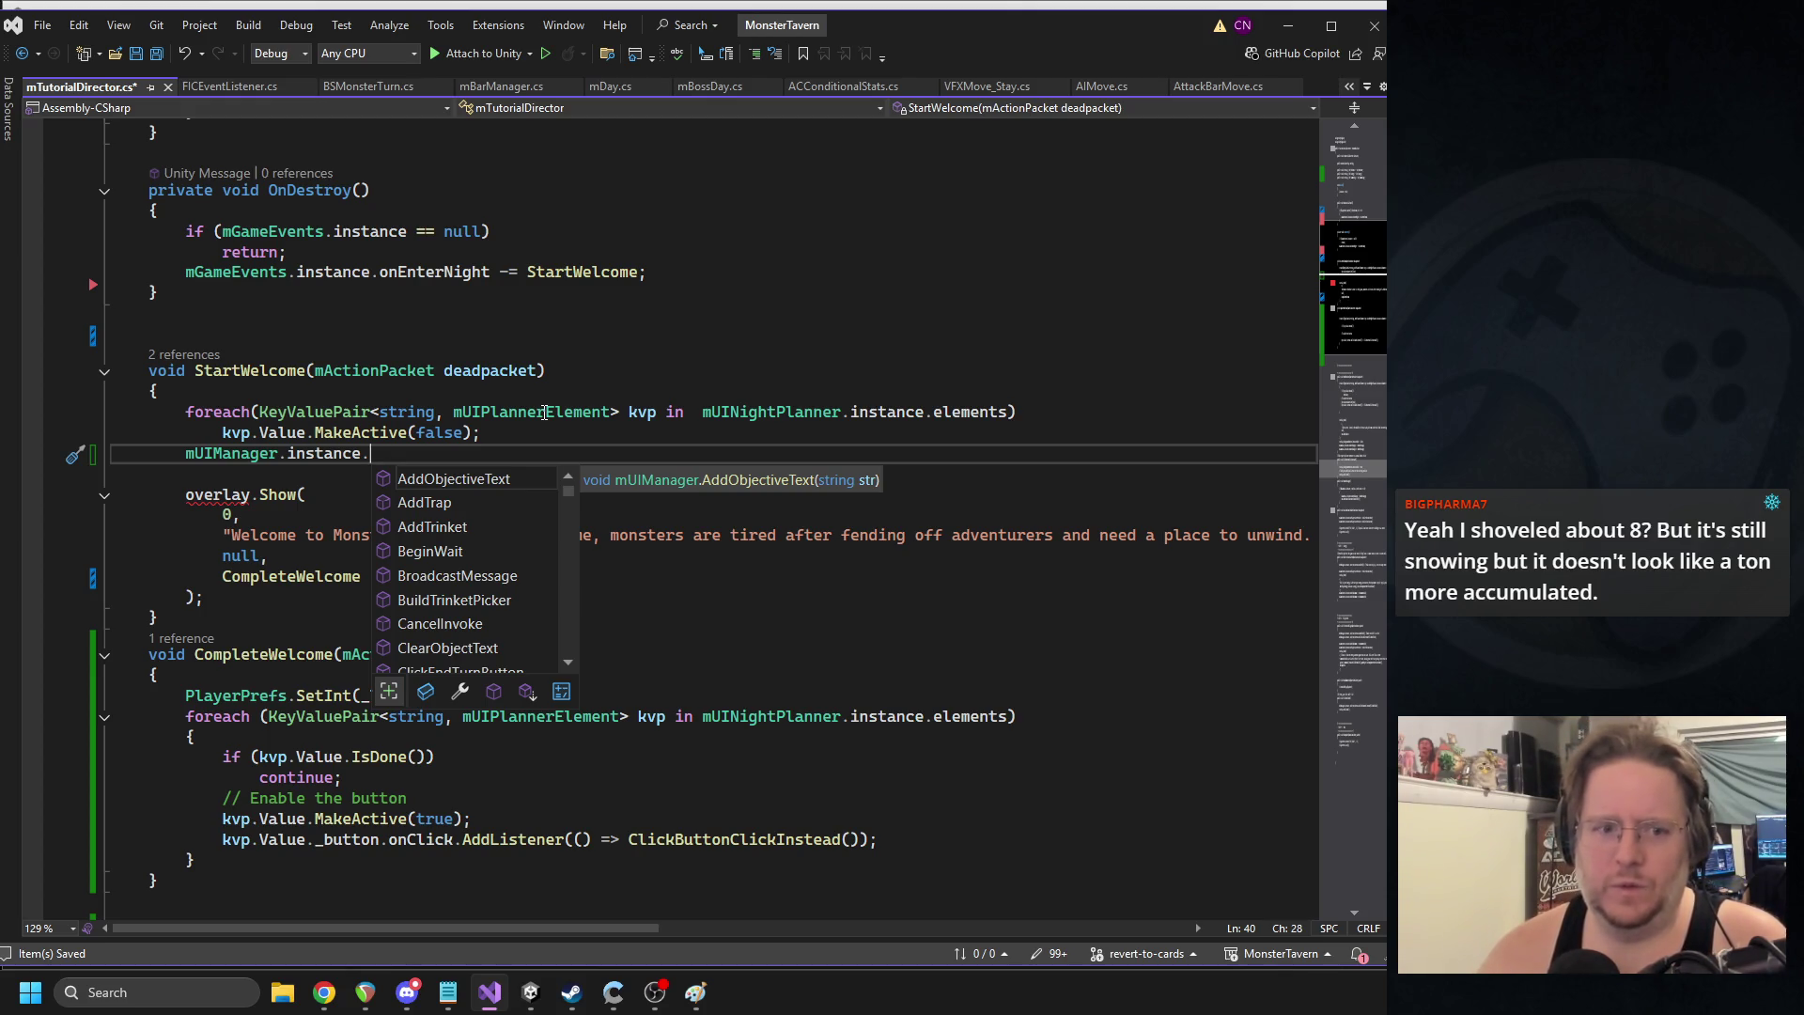
pyautogui.write('seShopSign')
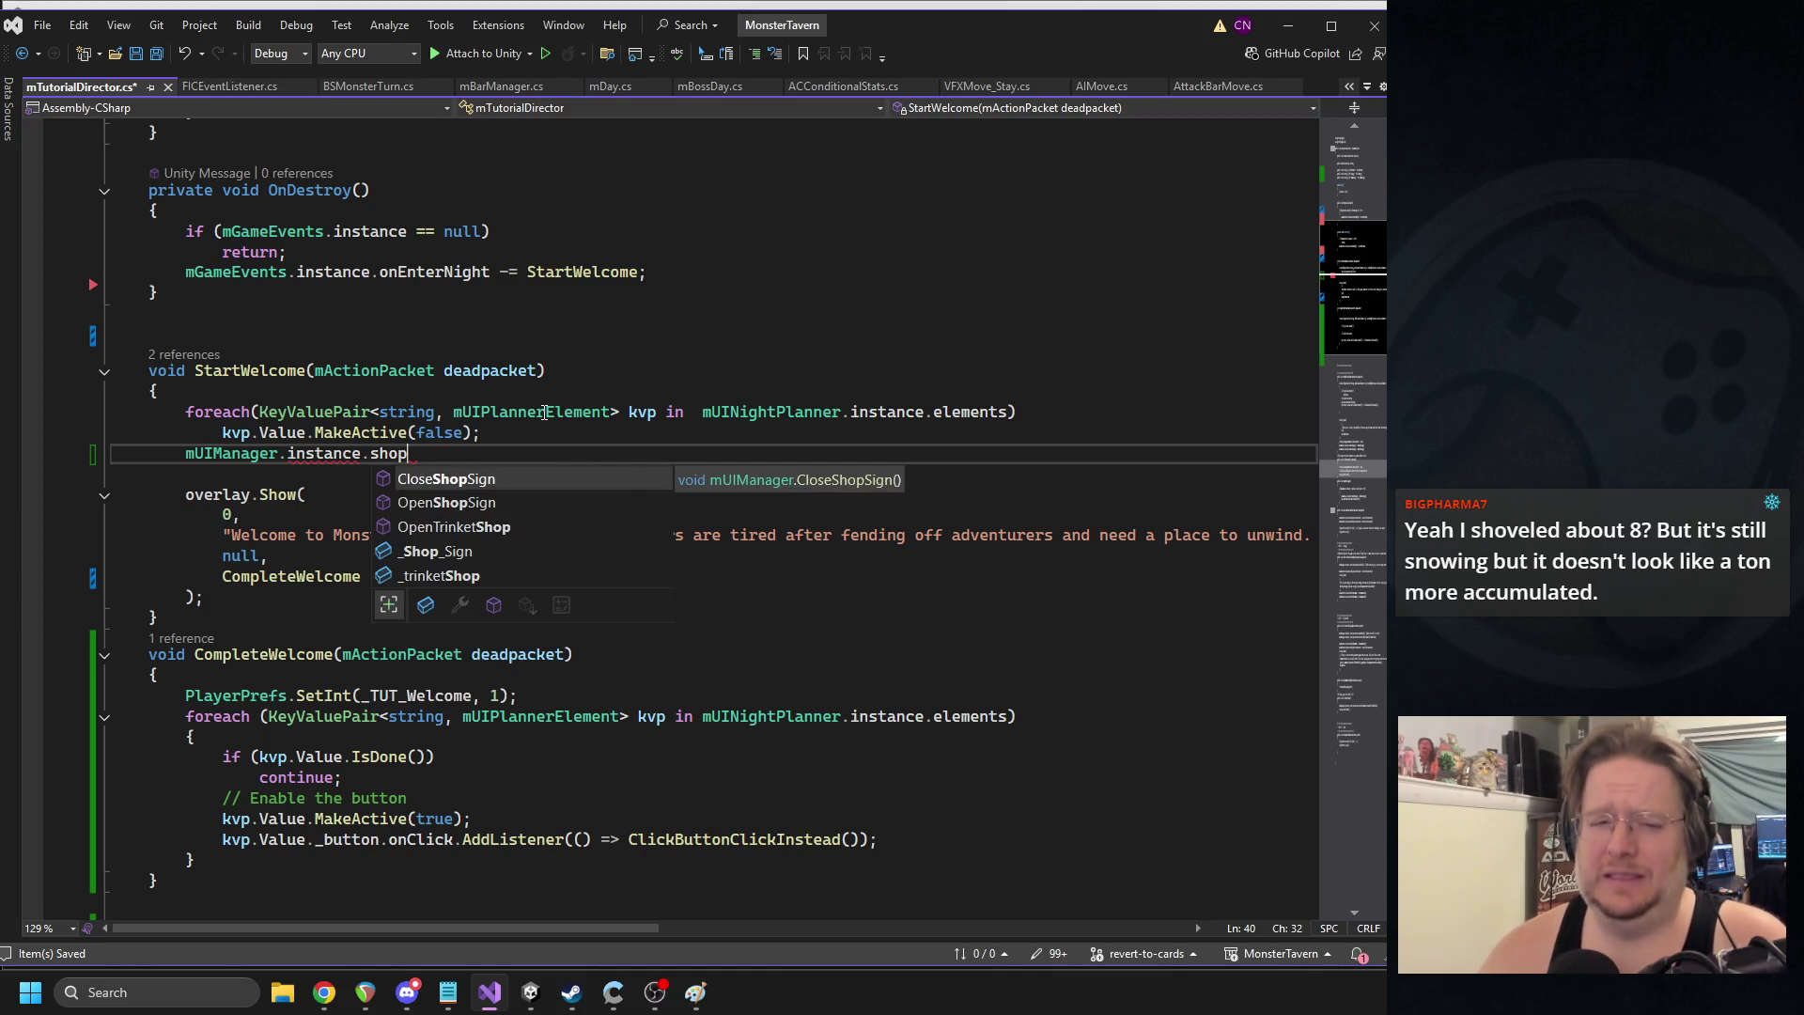
pyautogui.write('();')
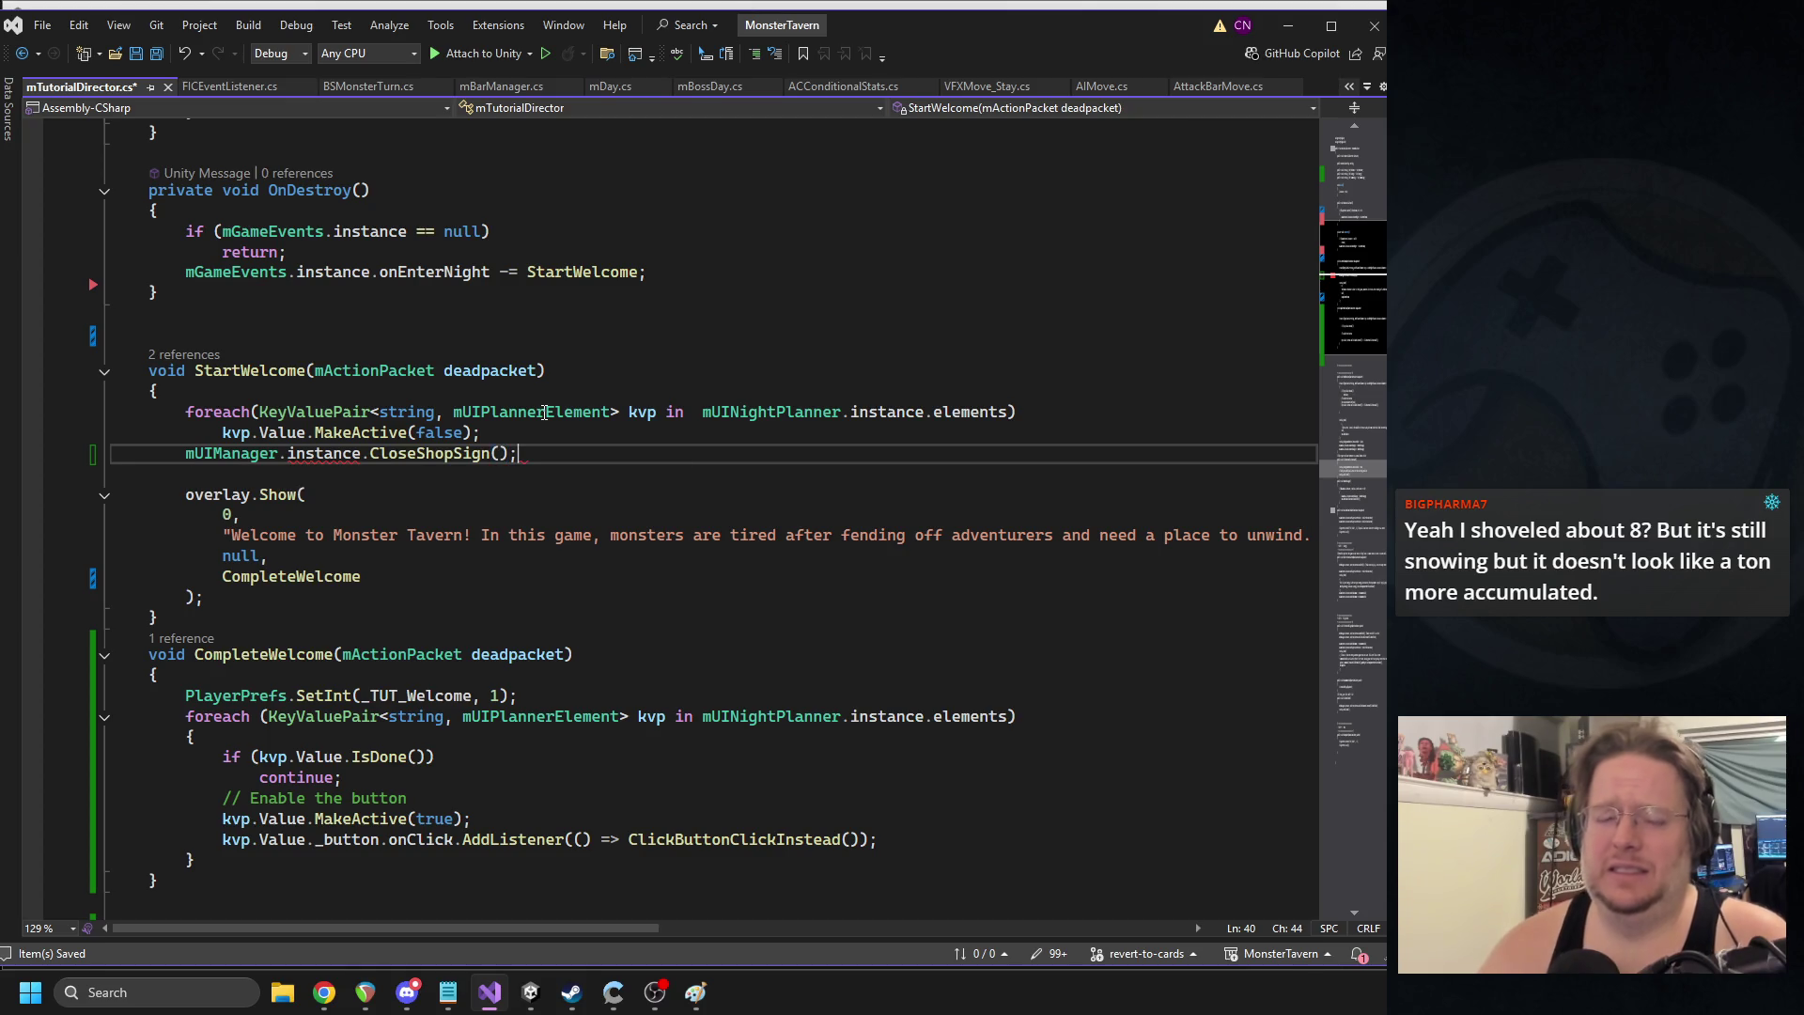
# - Add mUIManager.instance.OpenShopSign(); after the loop in CompleteWelcome, save, and return to Unity
pyautogui.tripleClick(391, 456)
pyautogui.hotkey('ctrl', 'c')
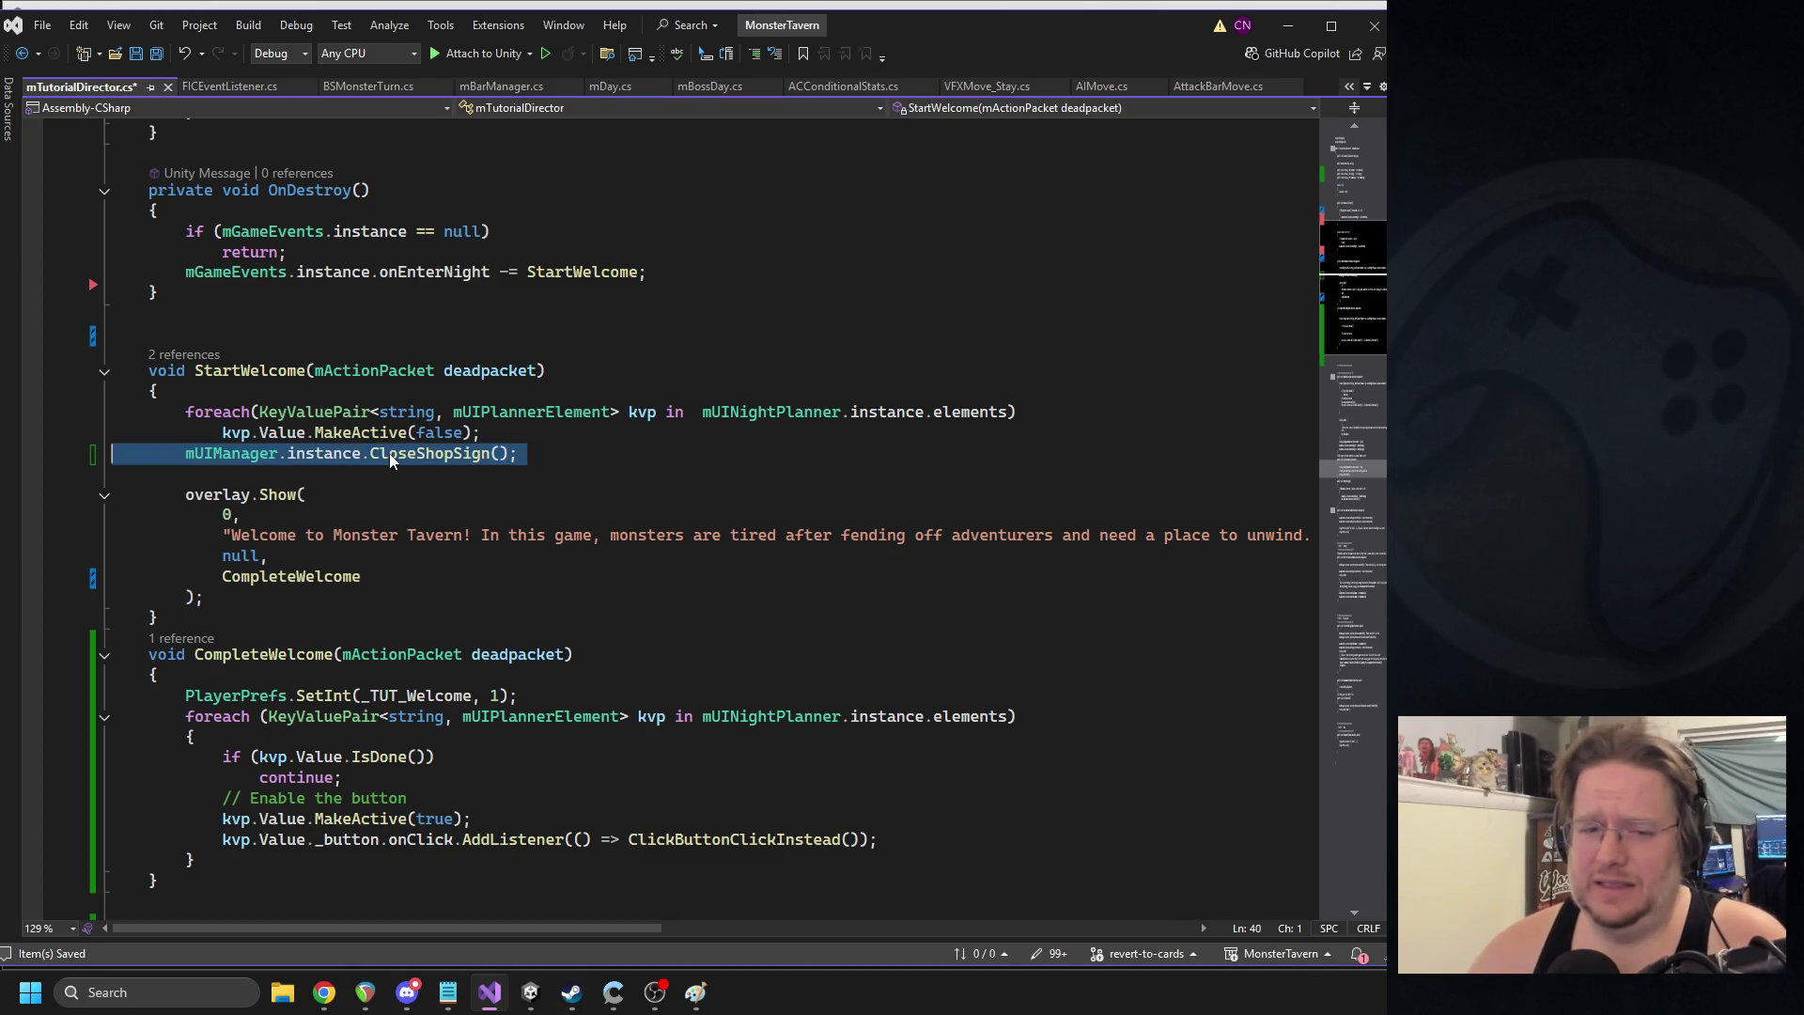
pyautogui.scroll(-2, 388, 560)
pyautogui.click(291, 736)
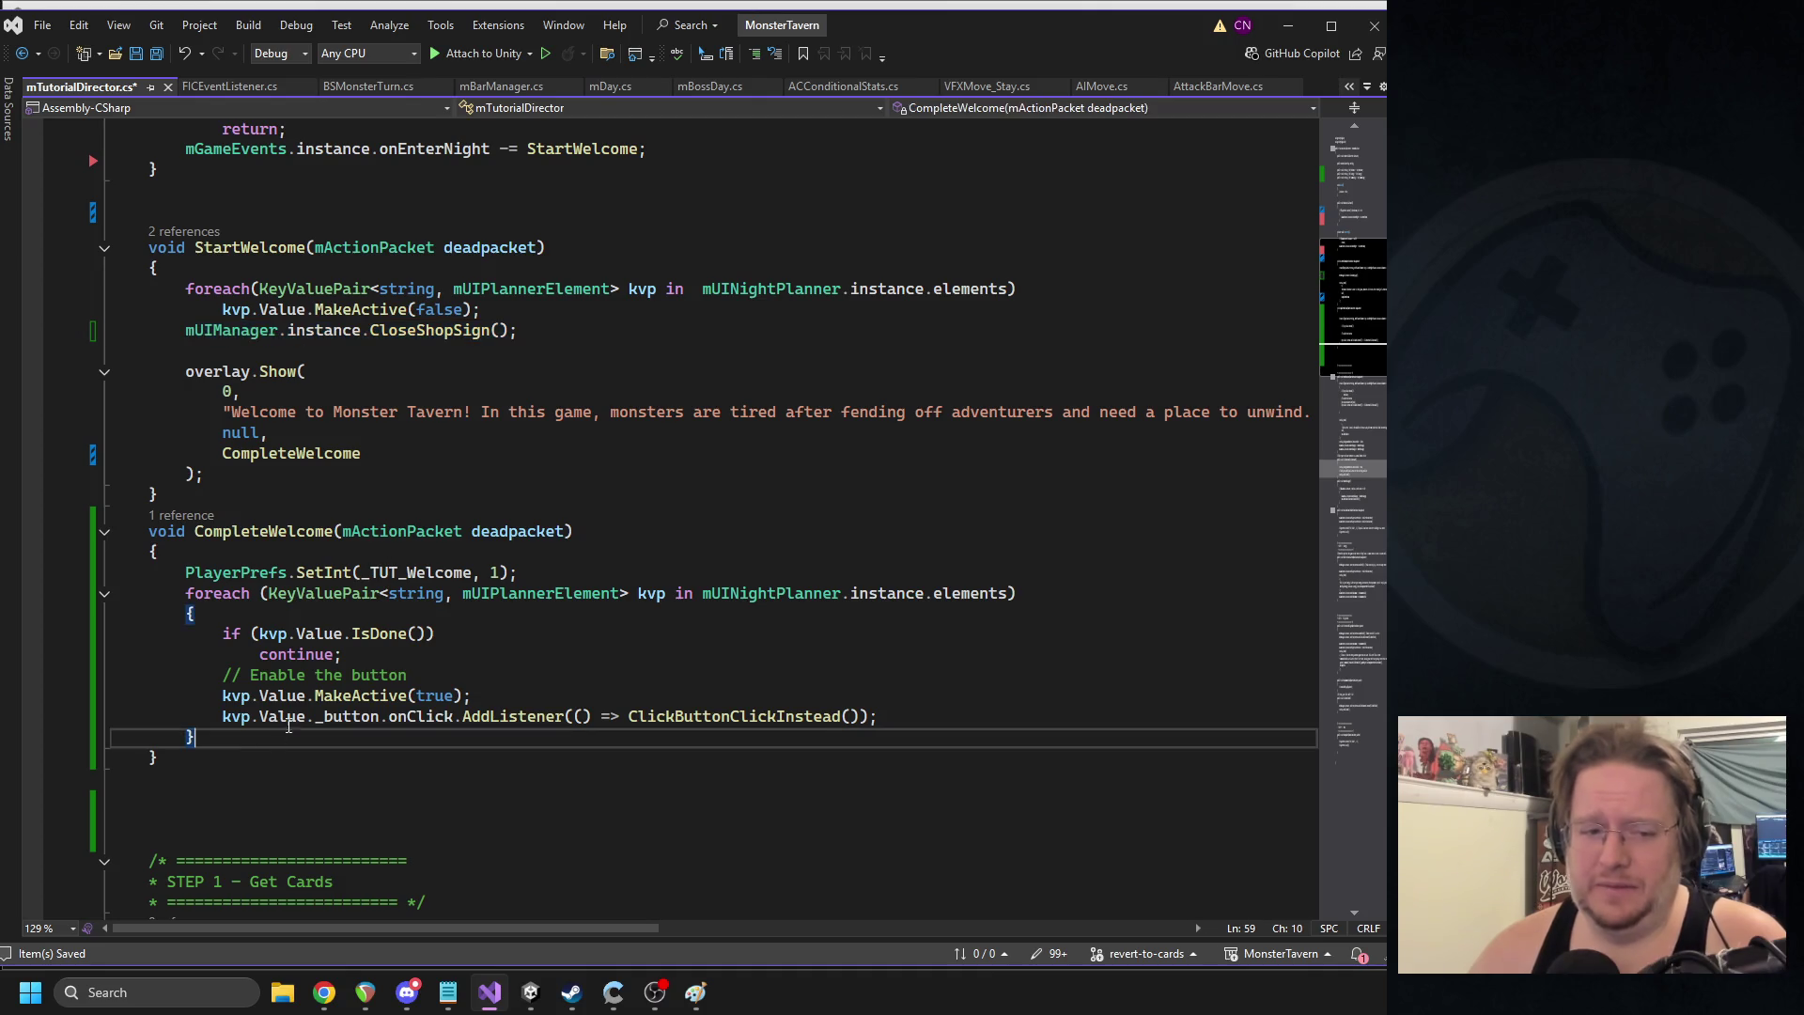
pyautogui.press('Return')
pyautogui.hotkey('ctrl', 'v')
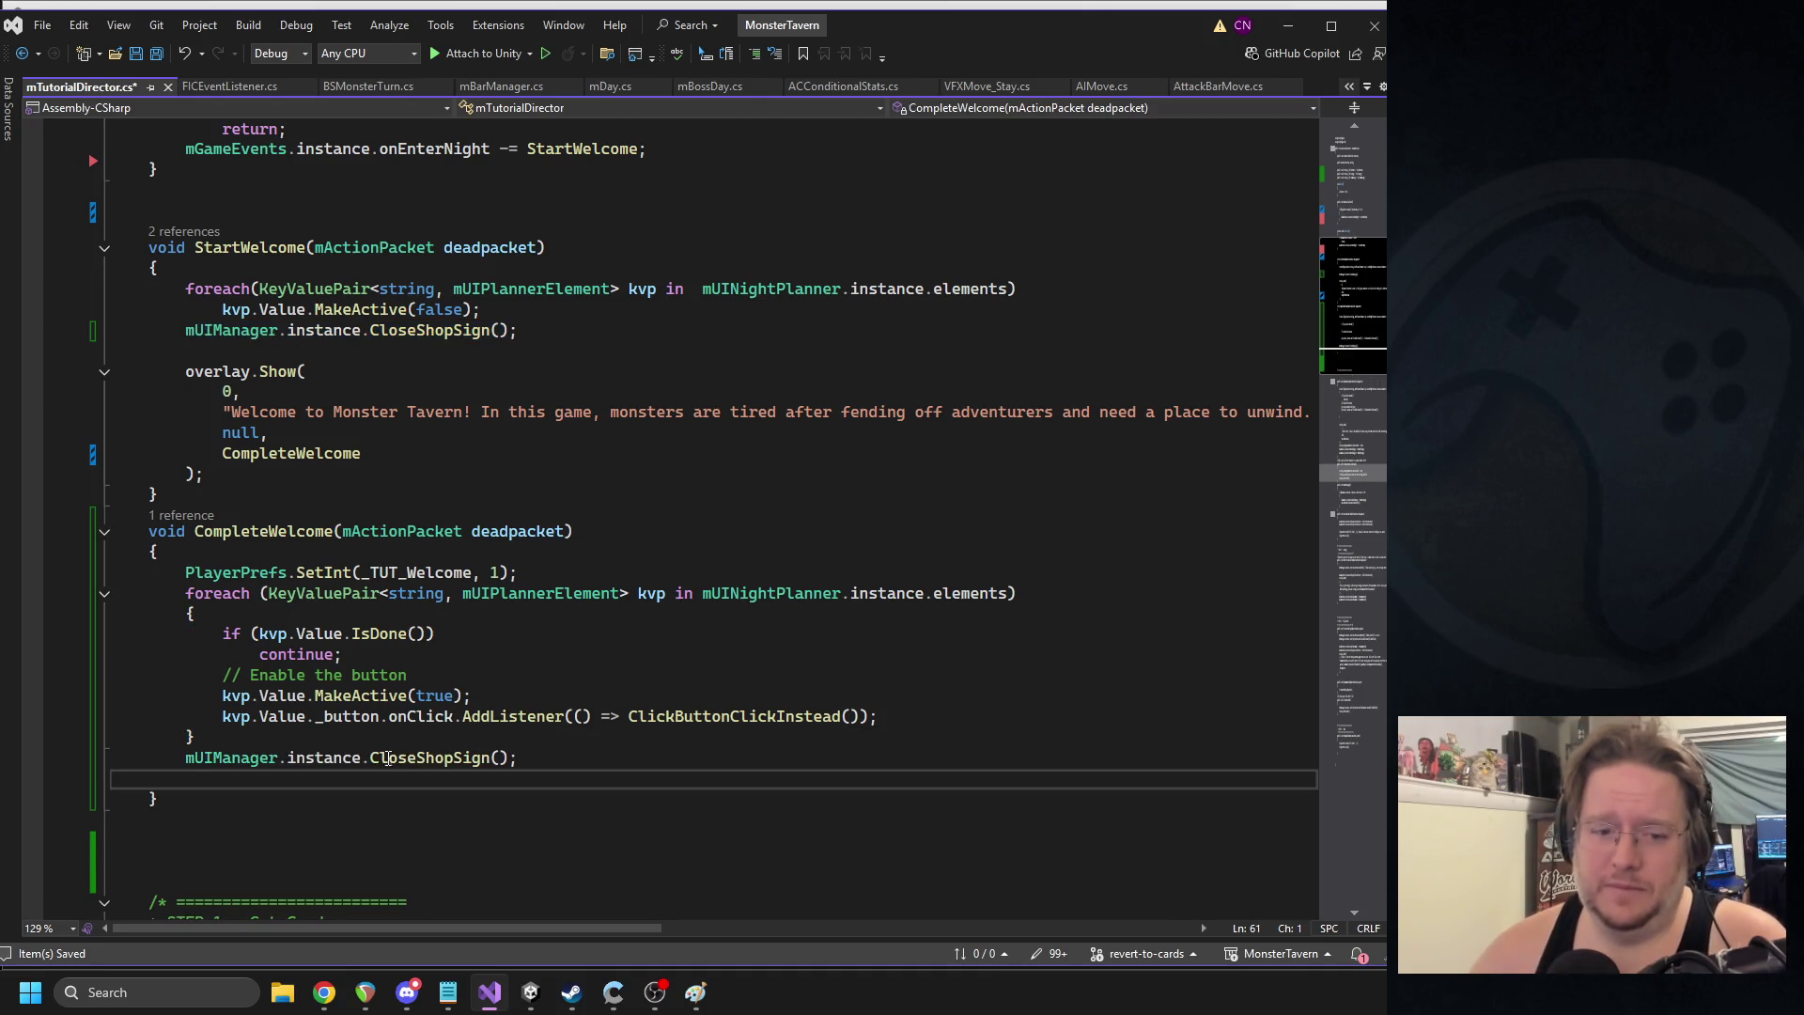
pyautogui.doubleClick(391, 759)
pyautogui.write('OpenShop')
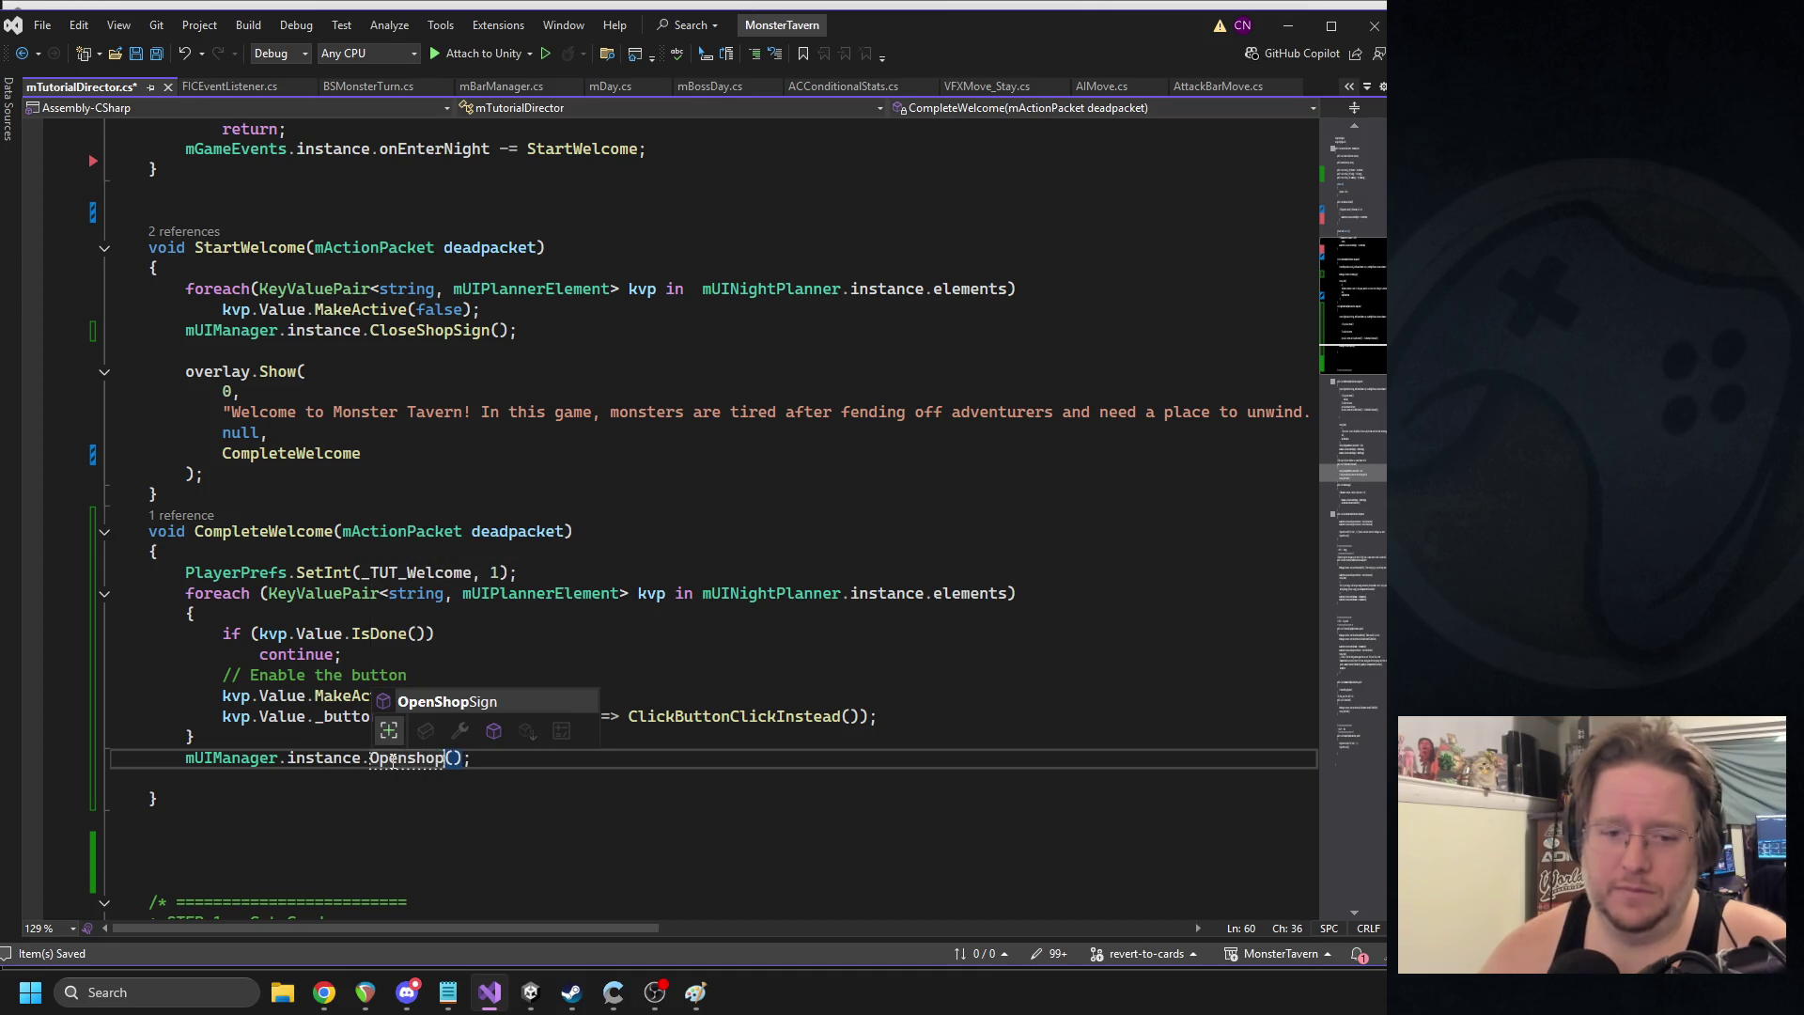
pyautogui.press('Tab')
pyautogui.hotkey('ctrl', 's')
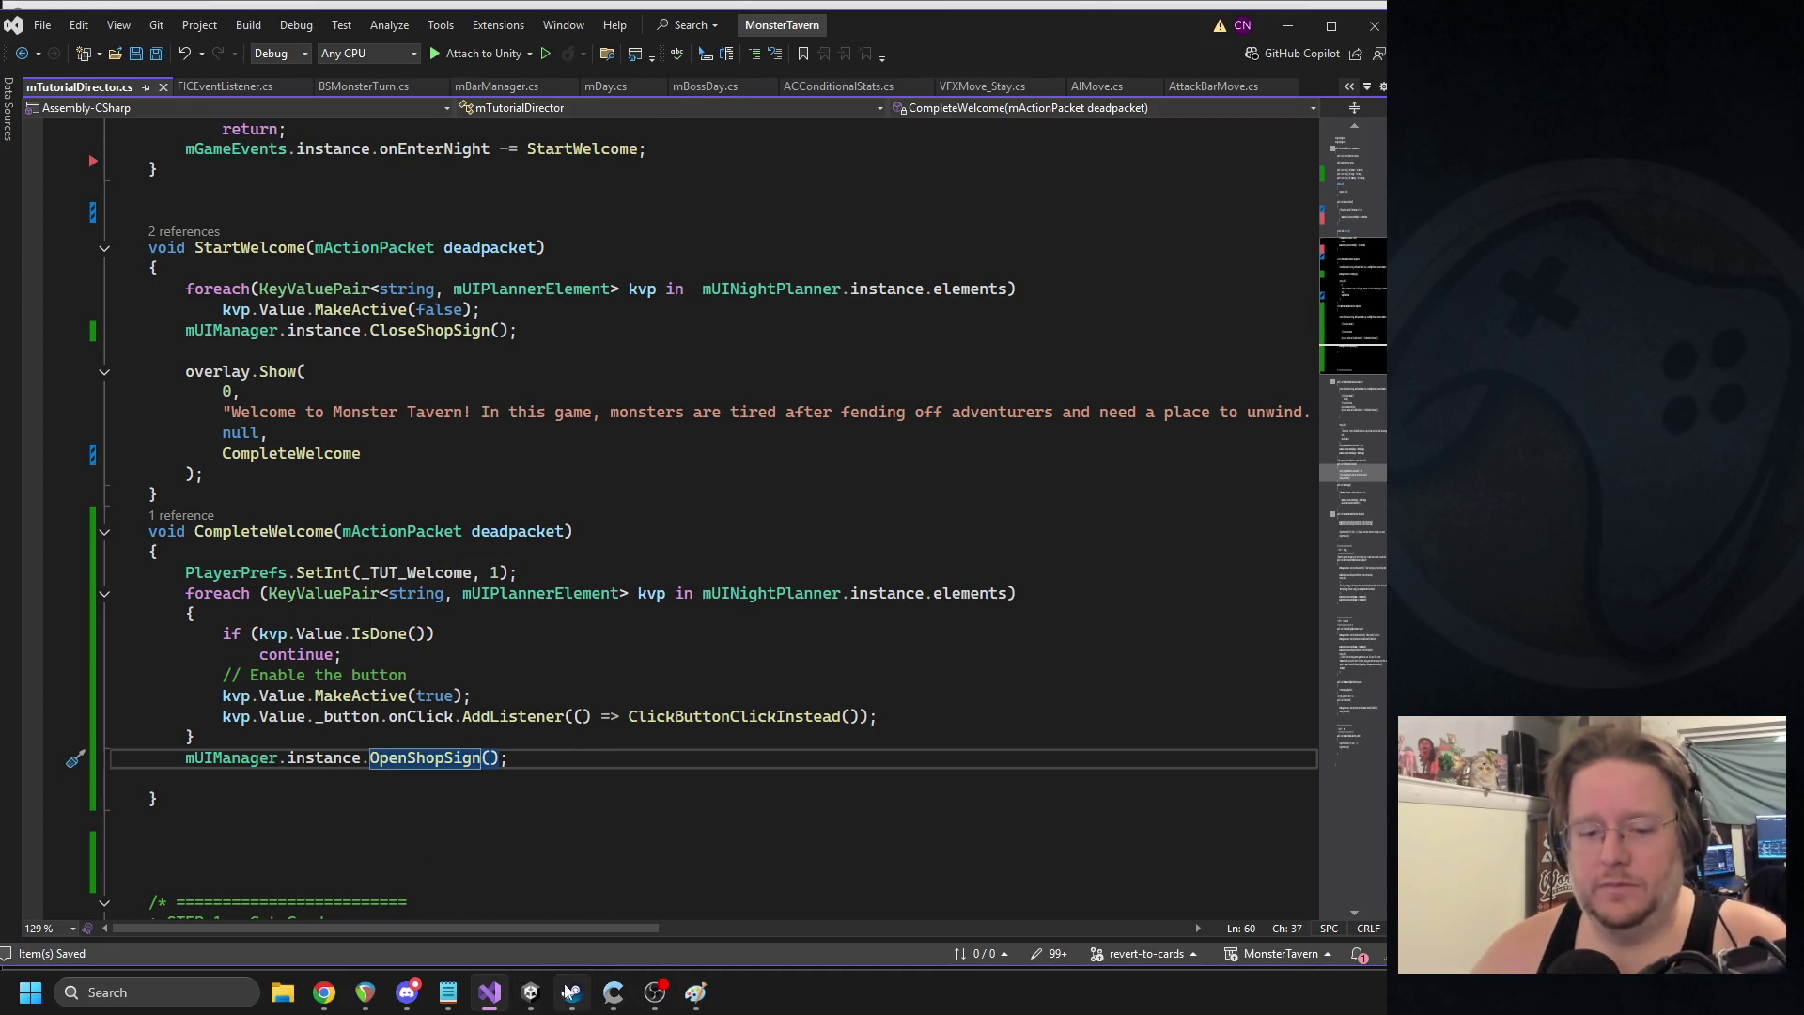
pyautogui.click(533, 993)
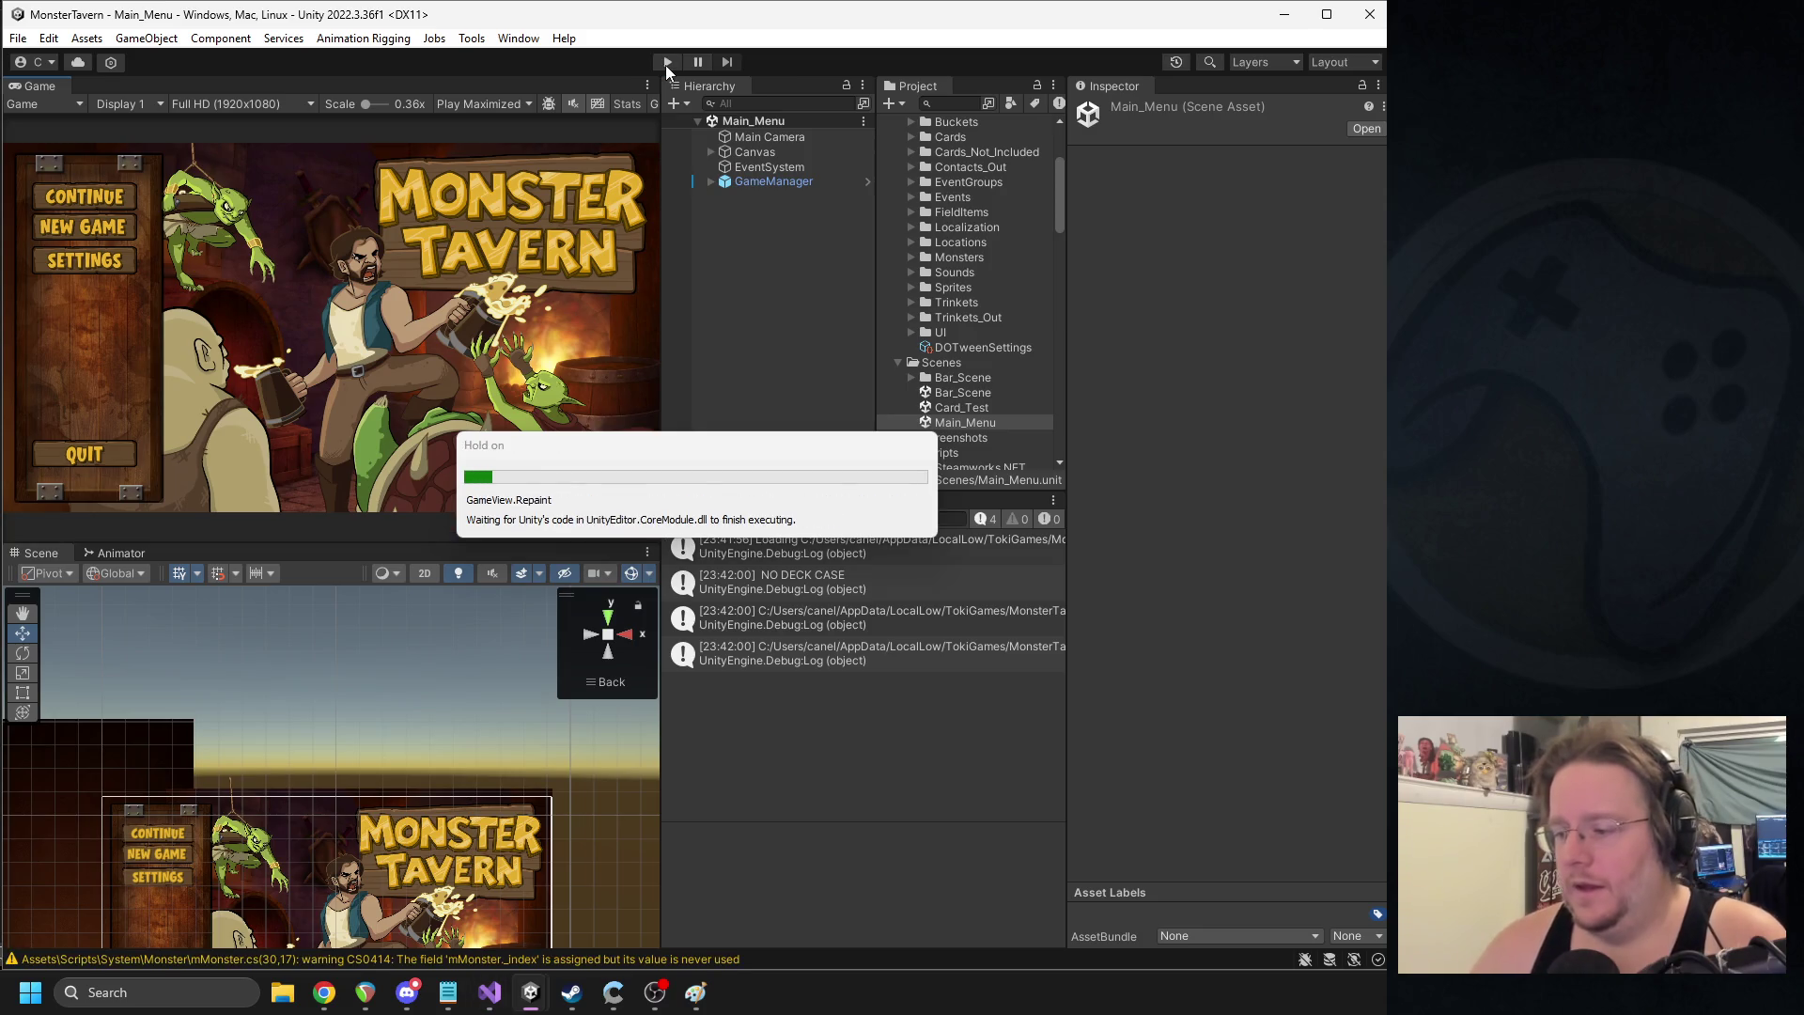
pyautogui.click(666, 62)
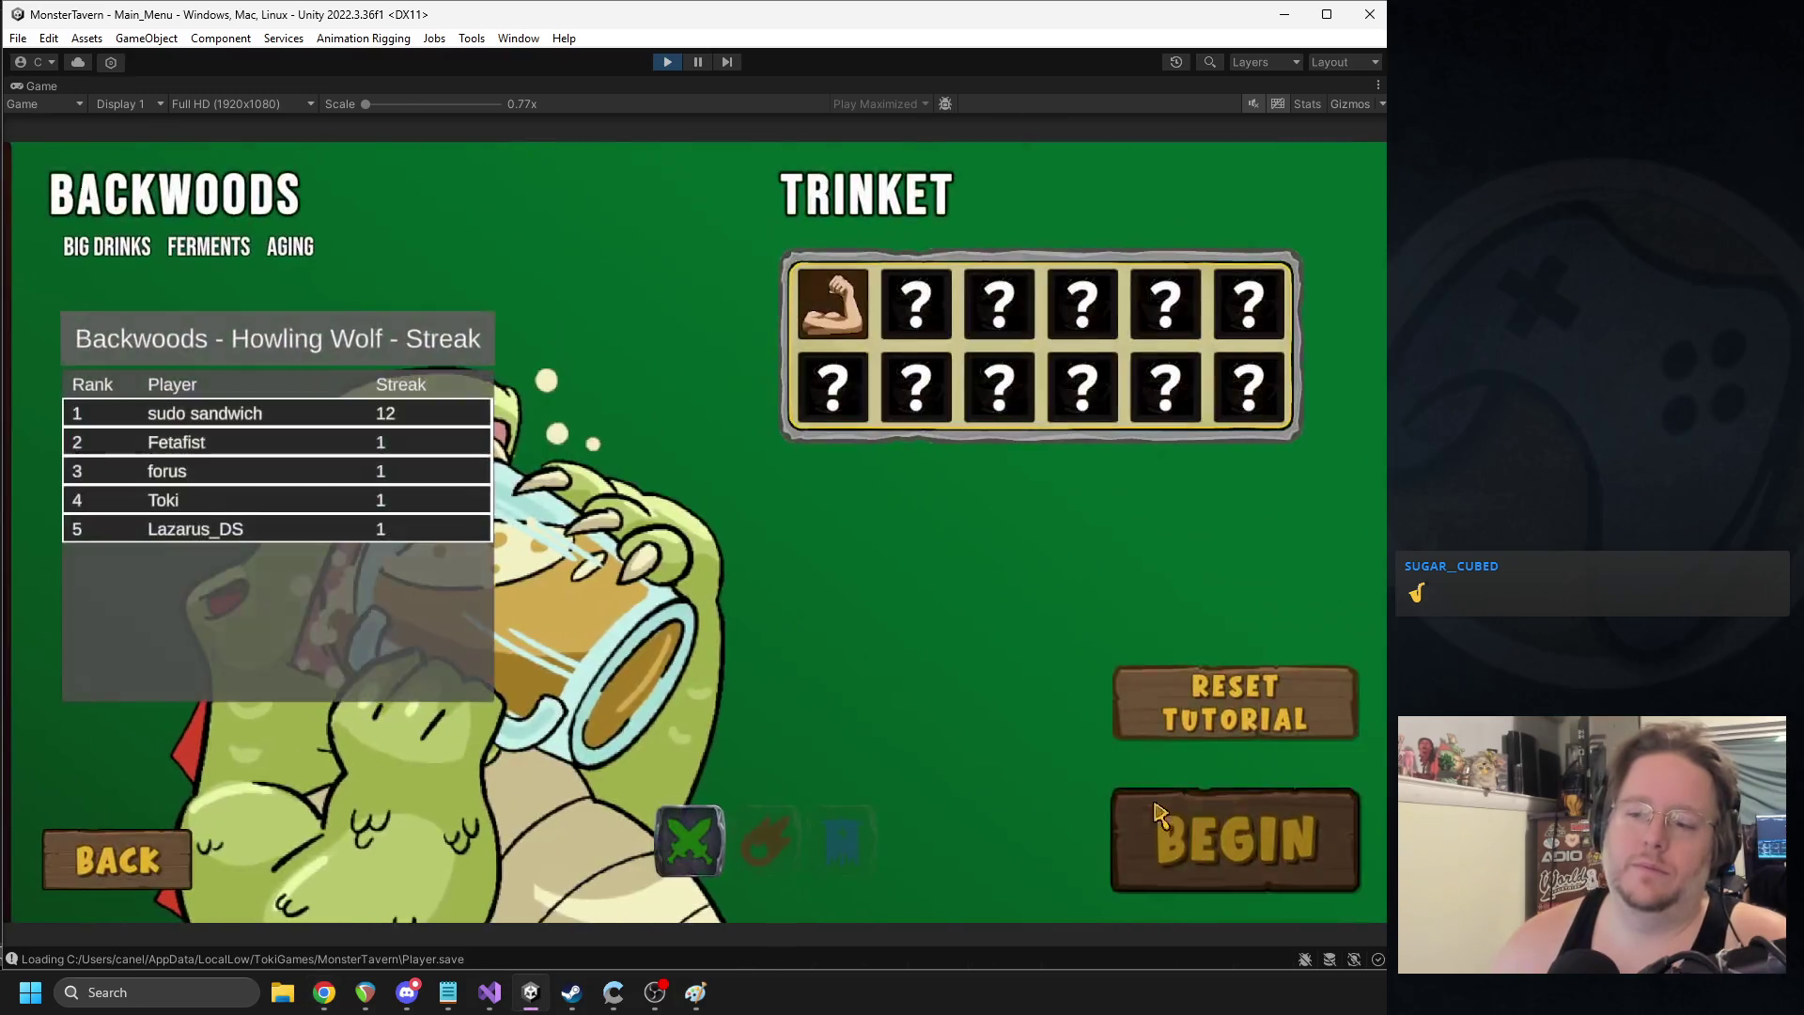
pyautogui.click(1158, 814)
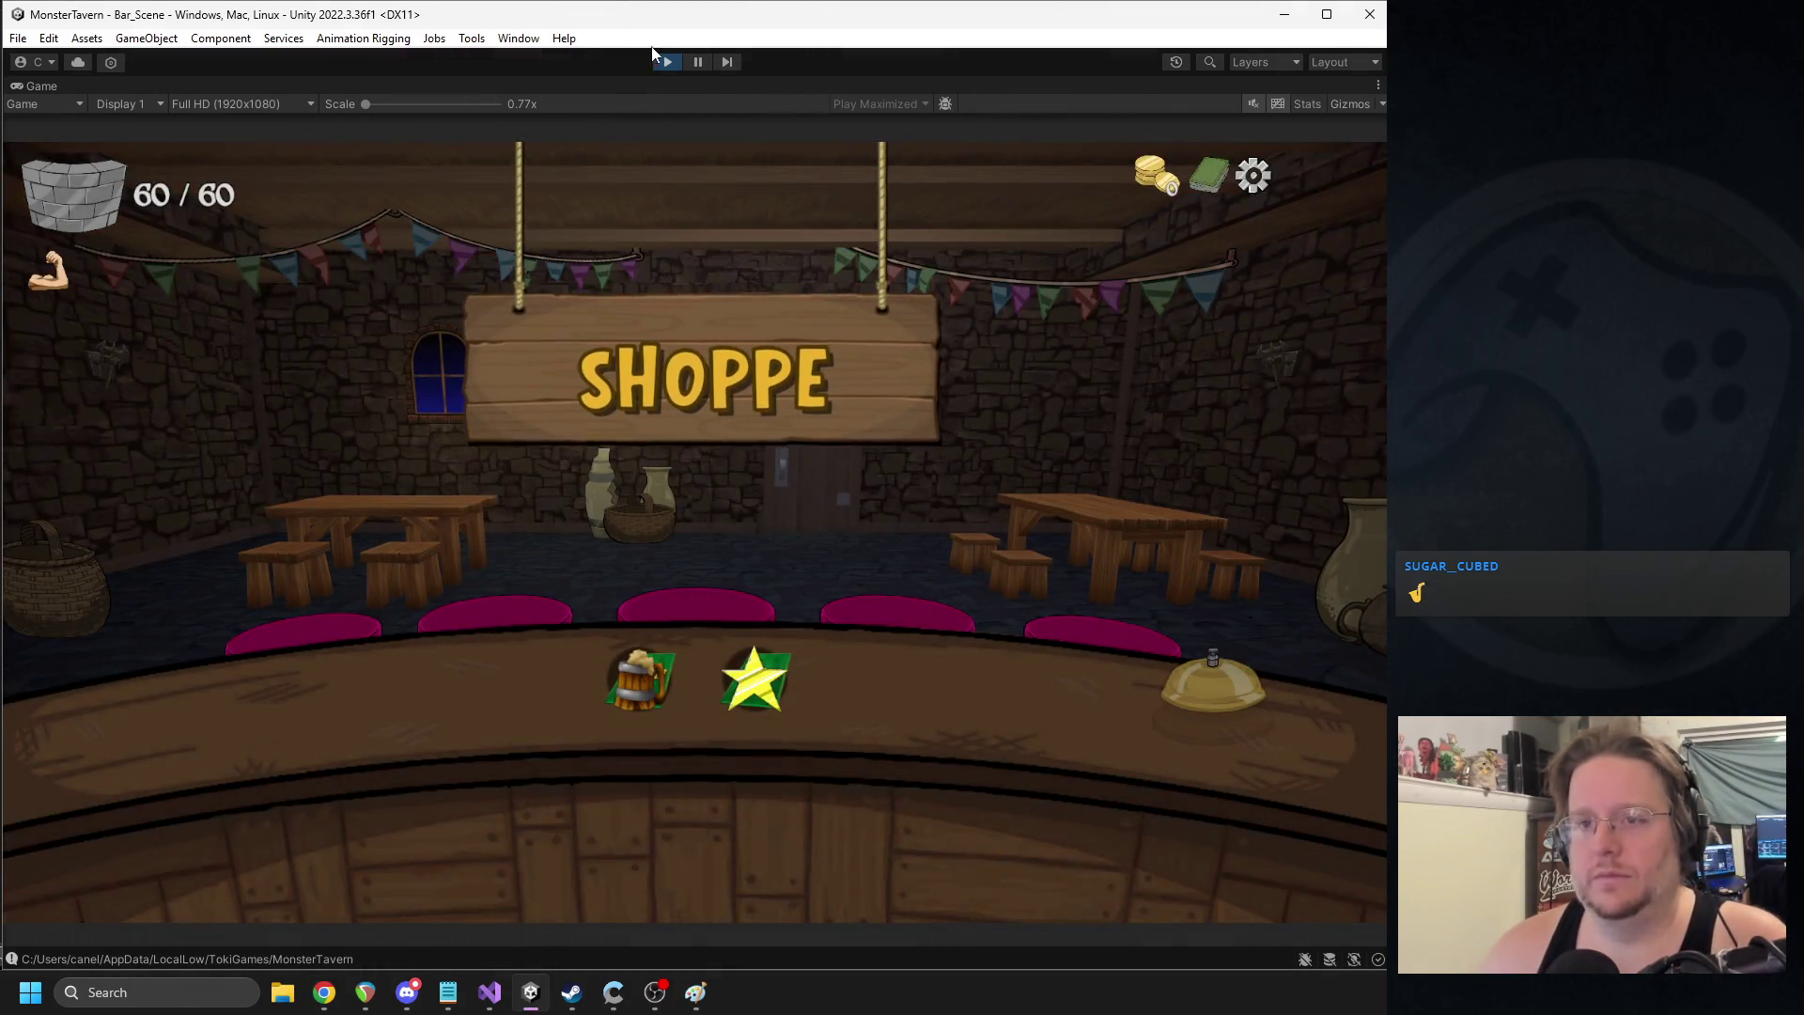
pyautogui.click(667, 61)
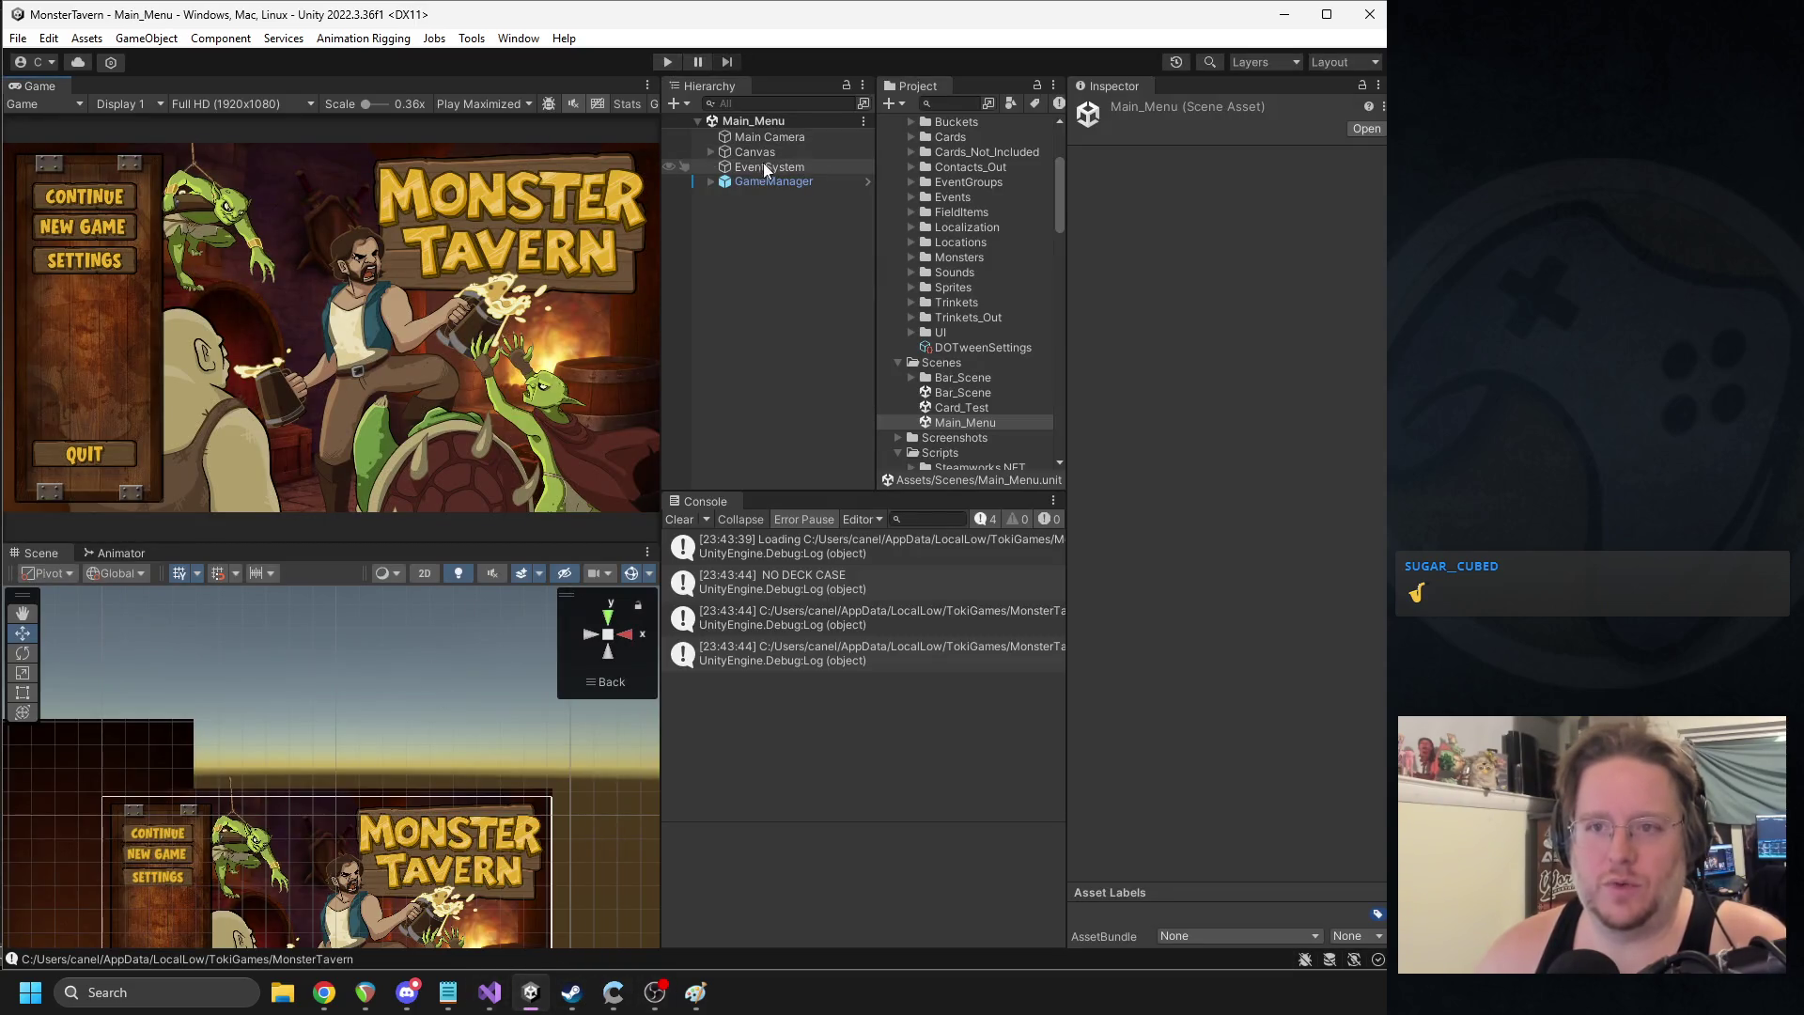
# - Expand Canvas and UI in the Hierarchy, with a brief detour to the browser
pyautogui.click(712, 152)
pyautogui.click(742, 167)
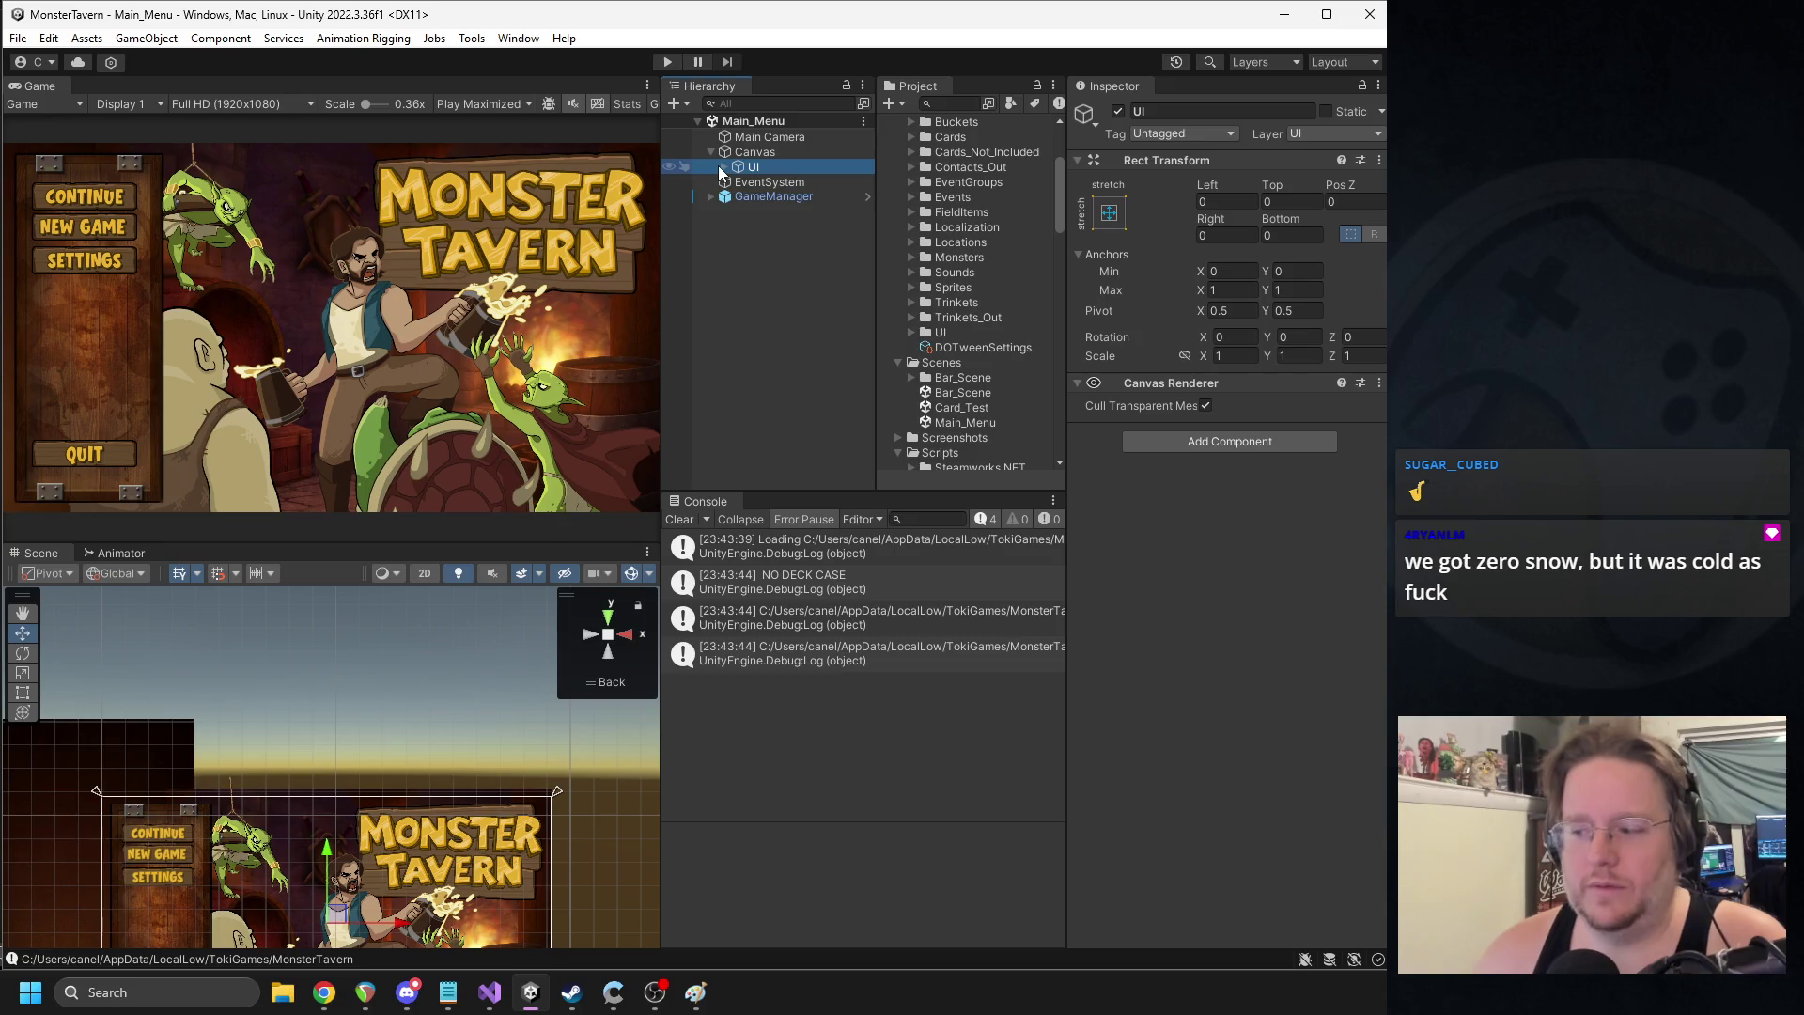
pyautogui.click(723, 168)
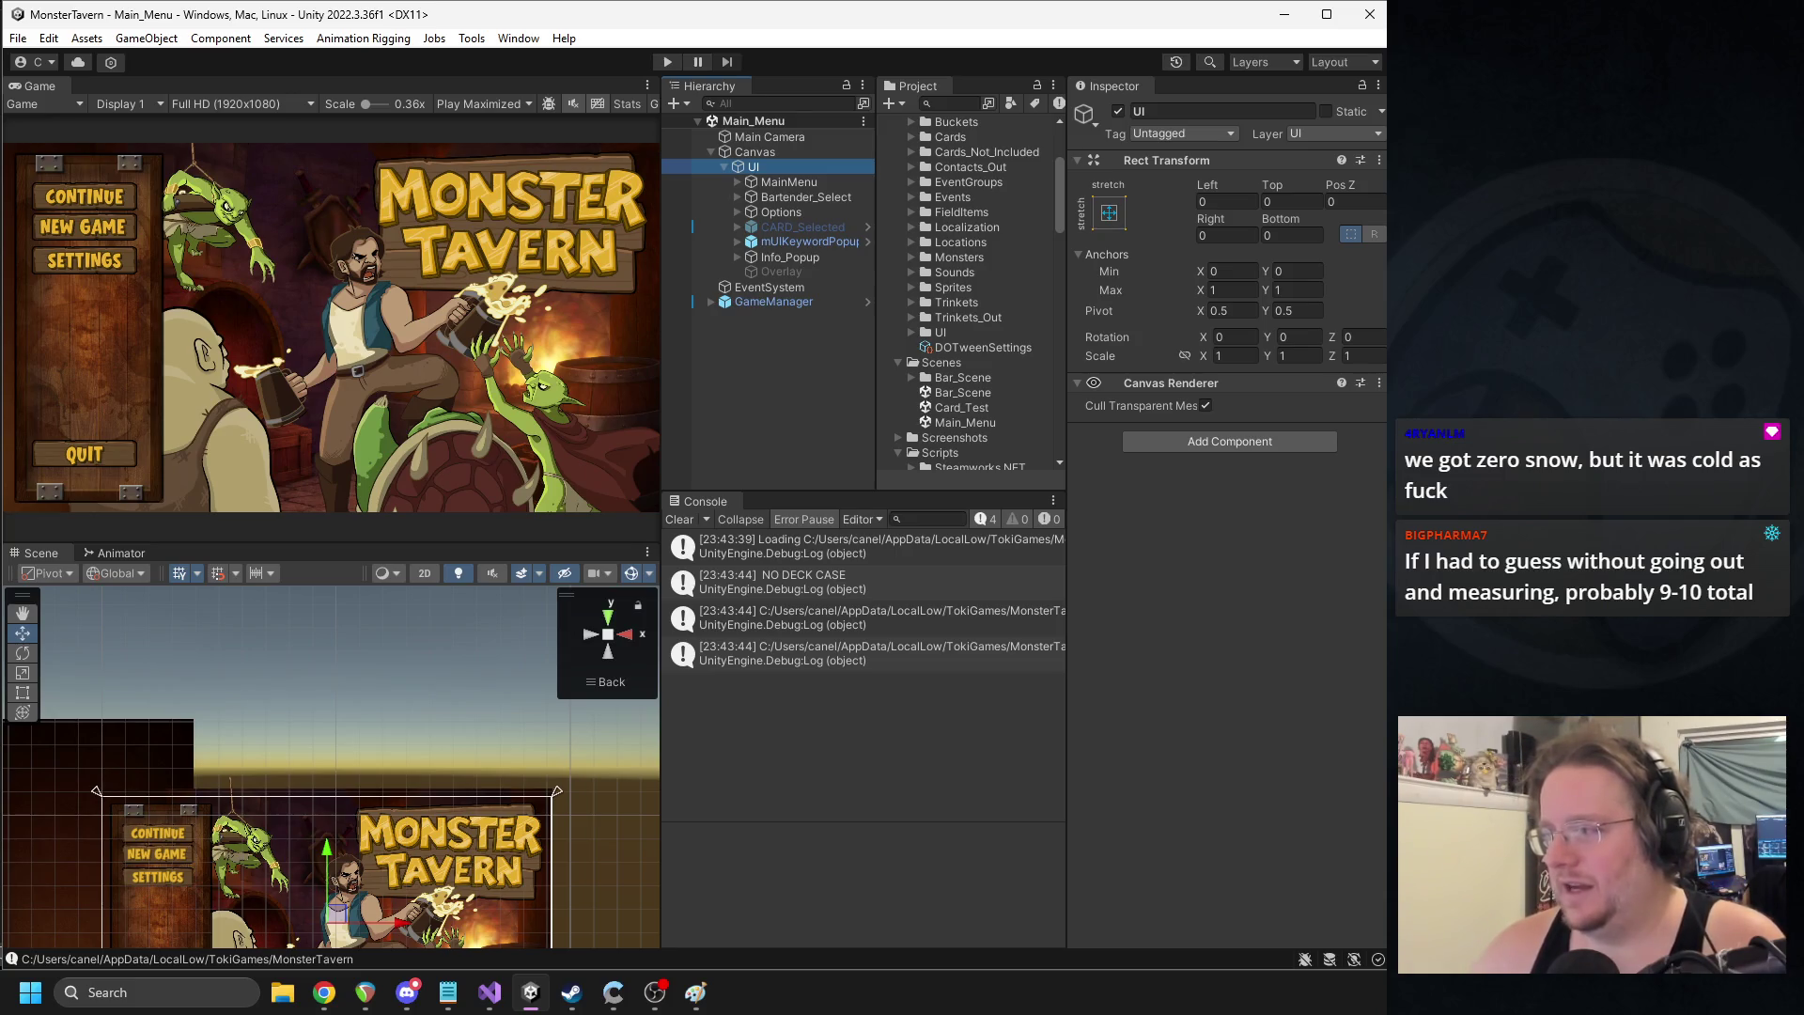
pyautogui.hotkey('alt', 'Tab')
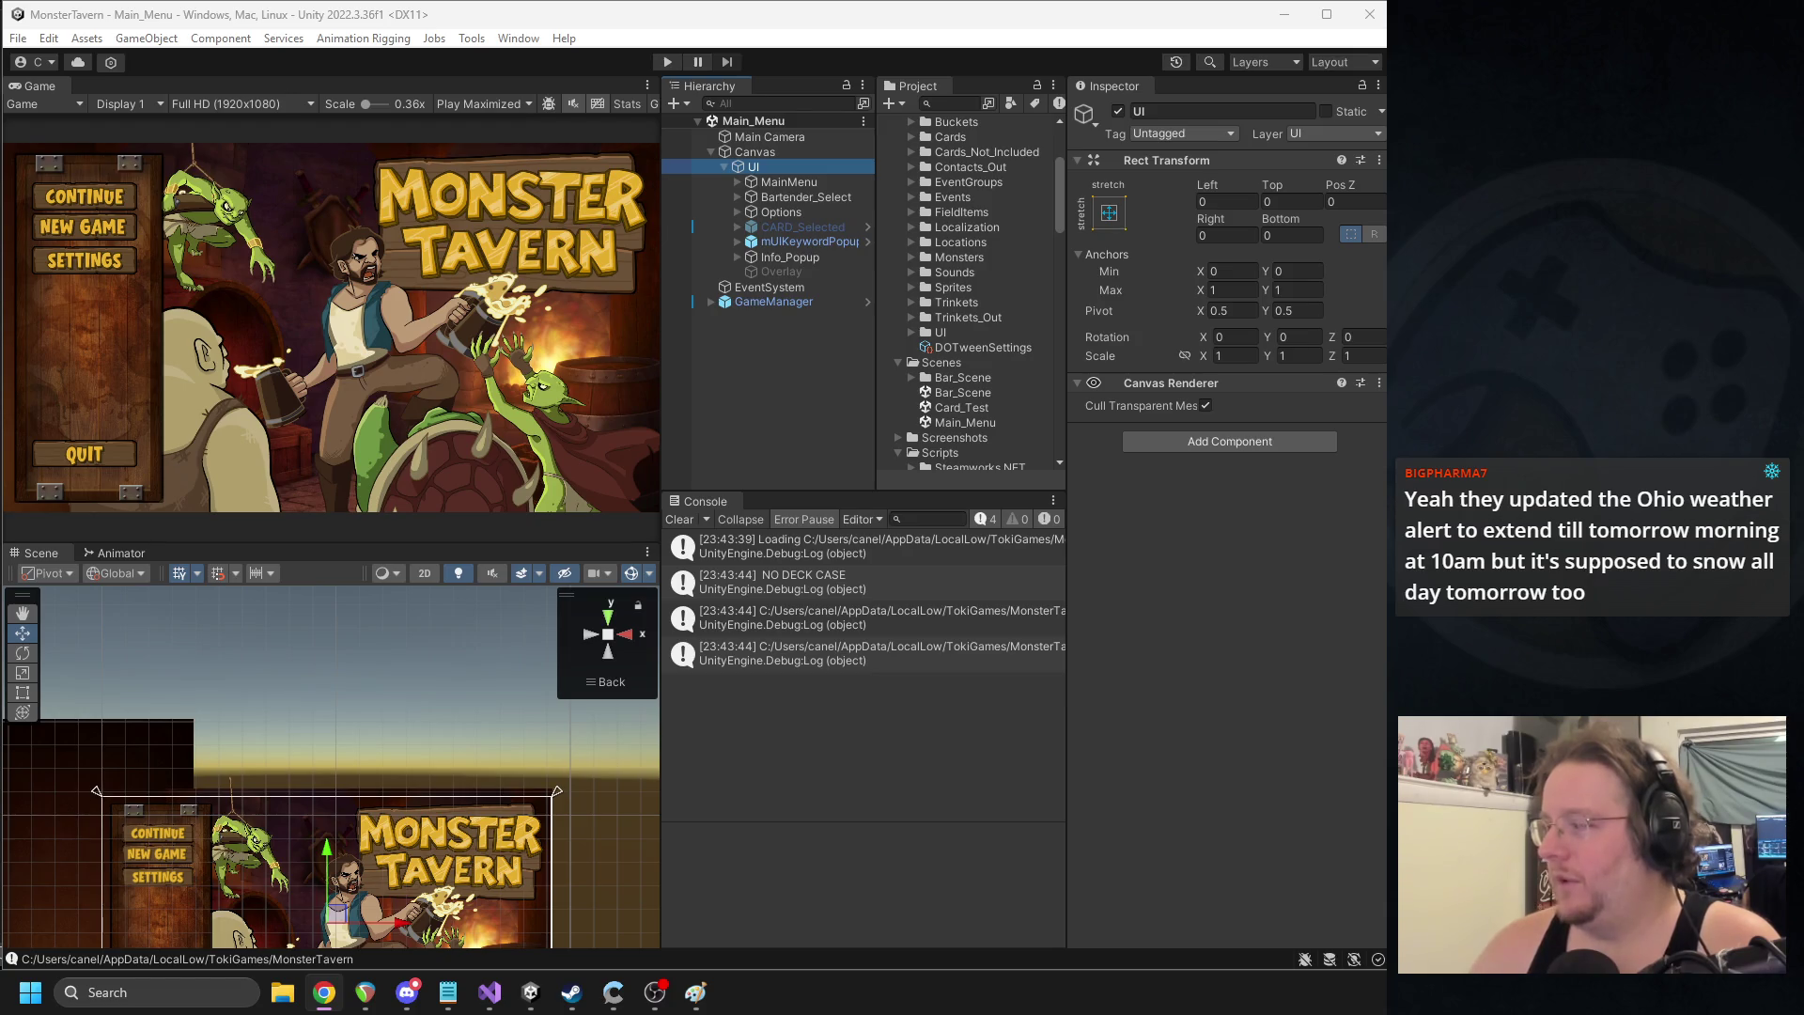
pyautogui.click(918, 955)
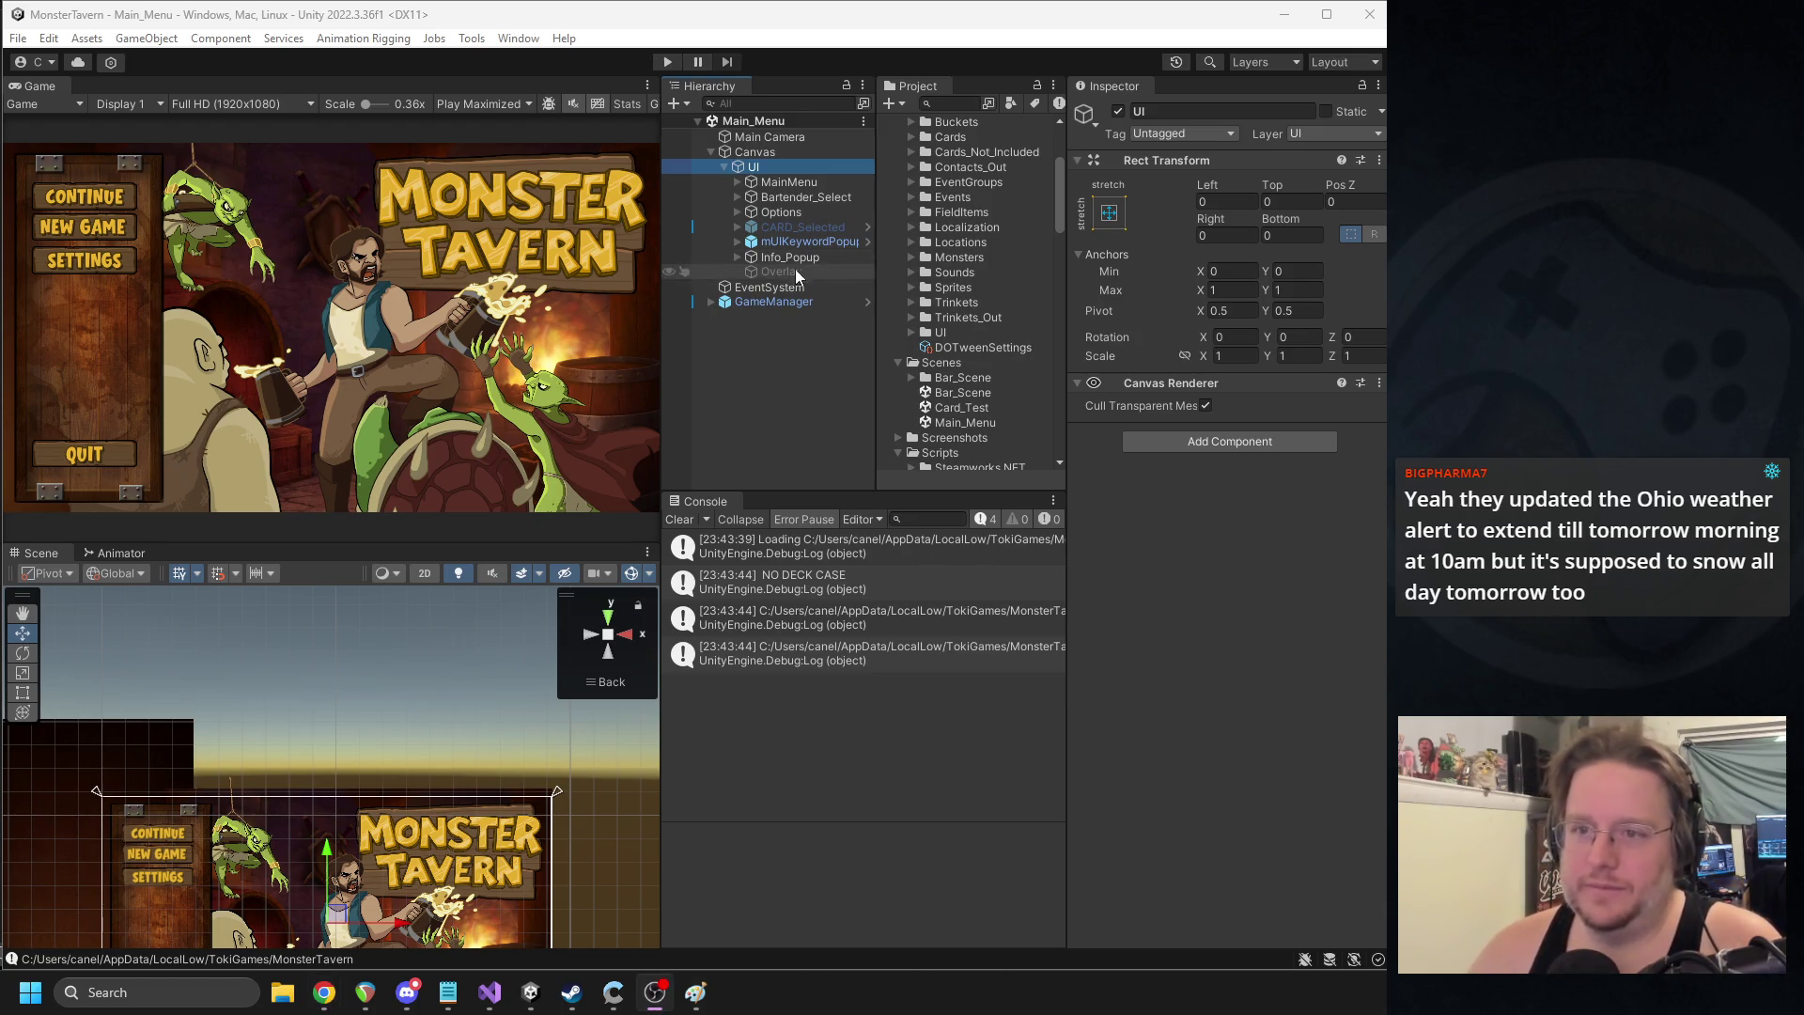
# - Inspect Btn_Clear_Tut's On Click under Bartender_Select > Controls, then open the MUI Select Bartender script's menu
pyautogui.click(758, 188)
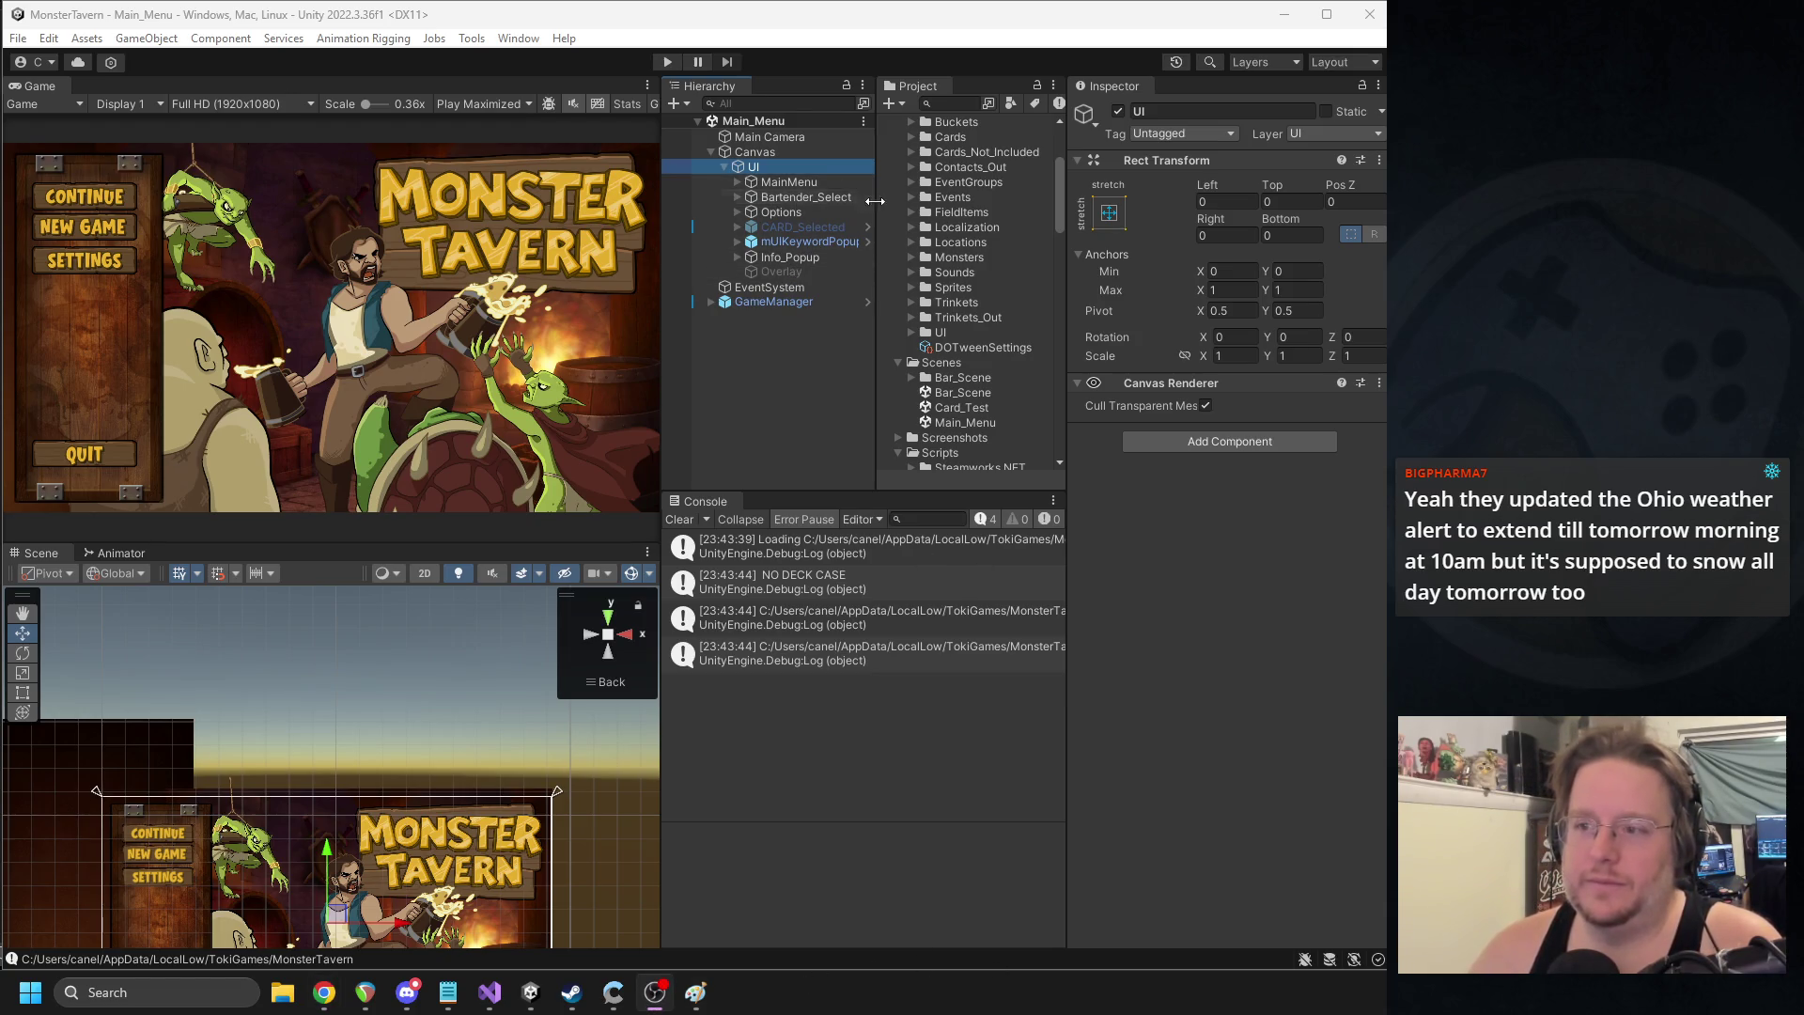
pyautogui.click(791, 197)
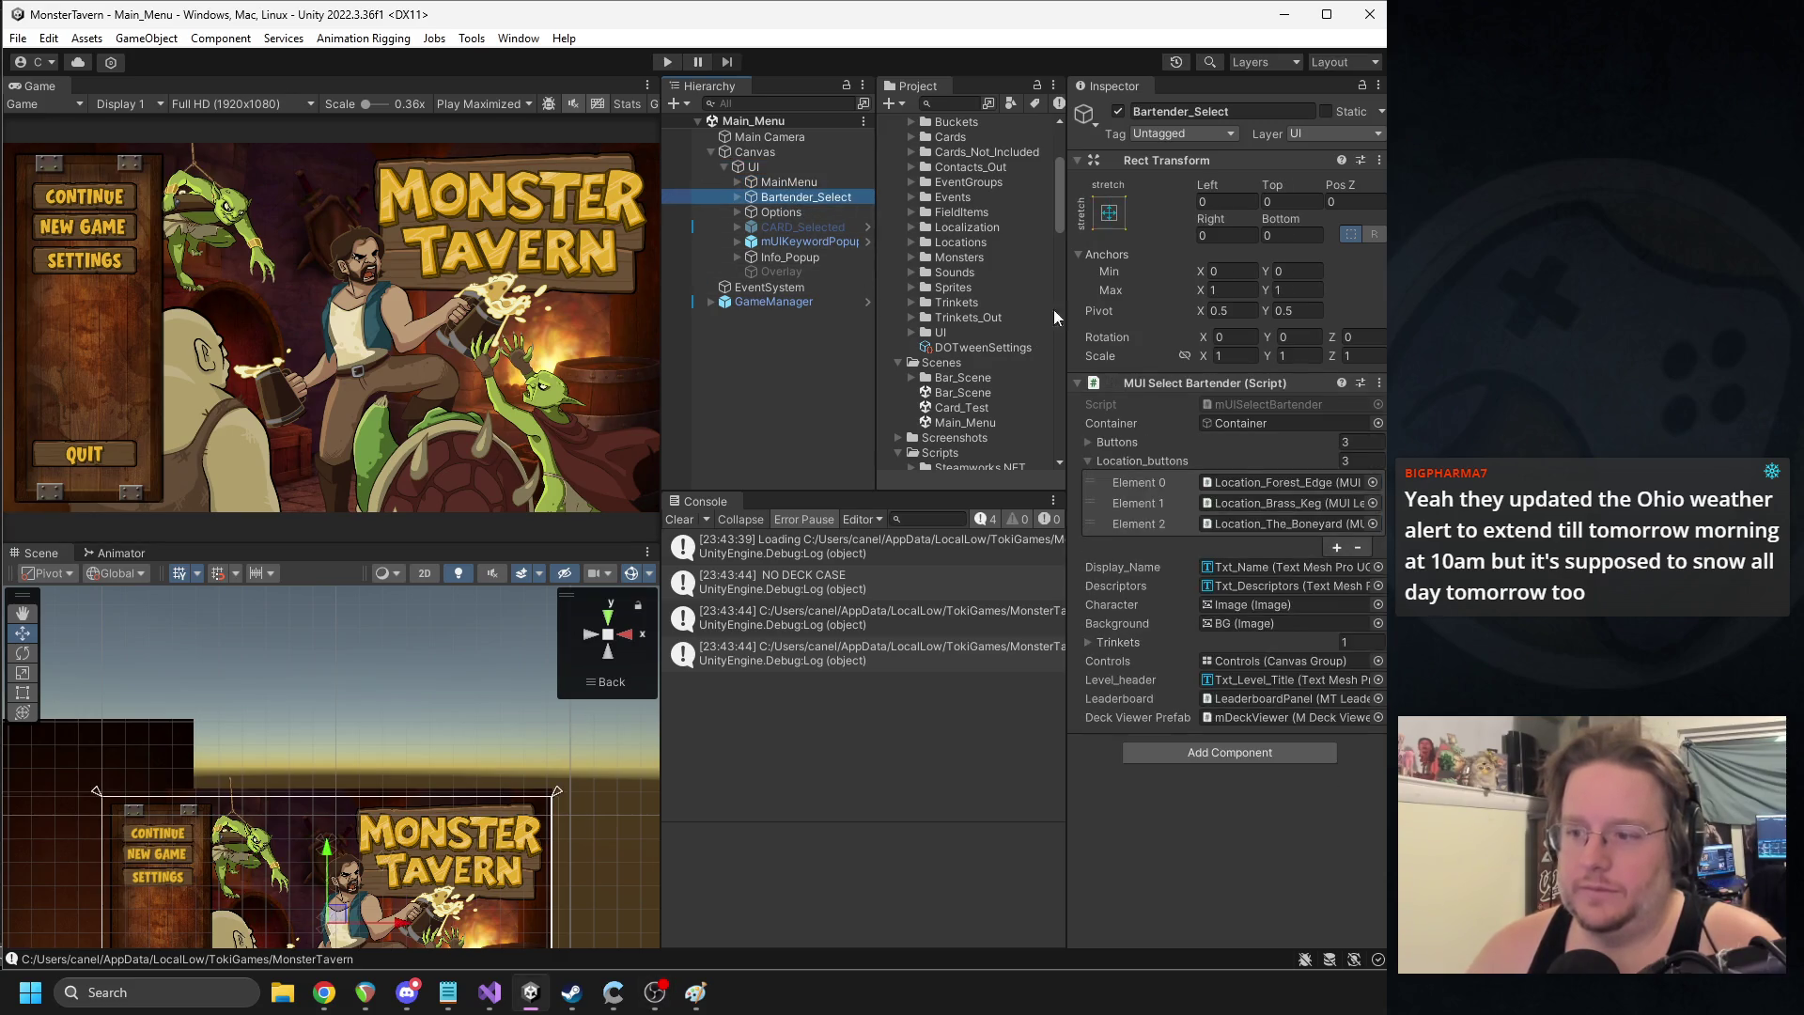
pyautogui.click(737, 212)
pyautogui.click(738, 196)
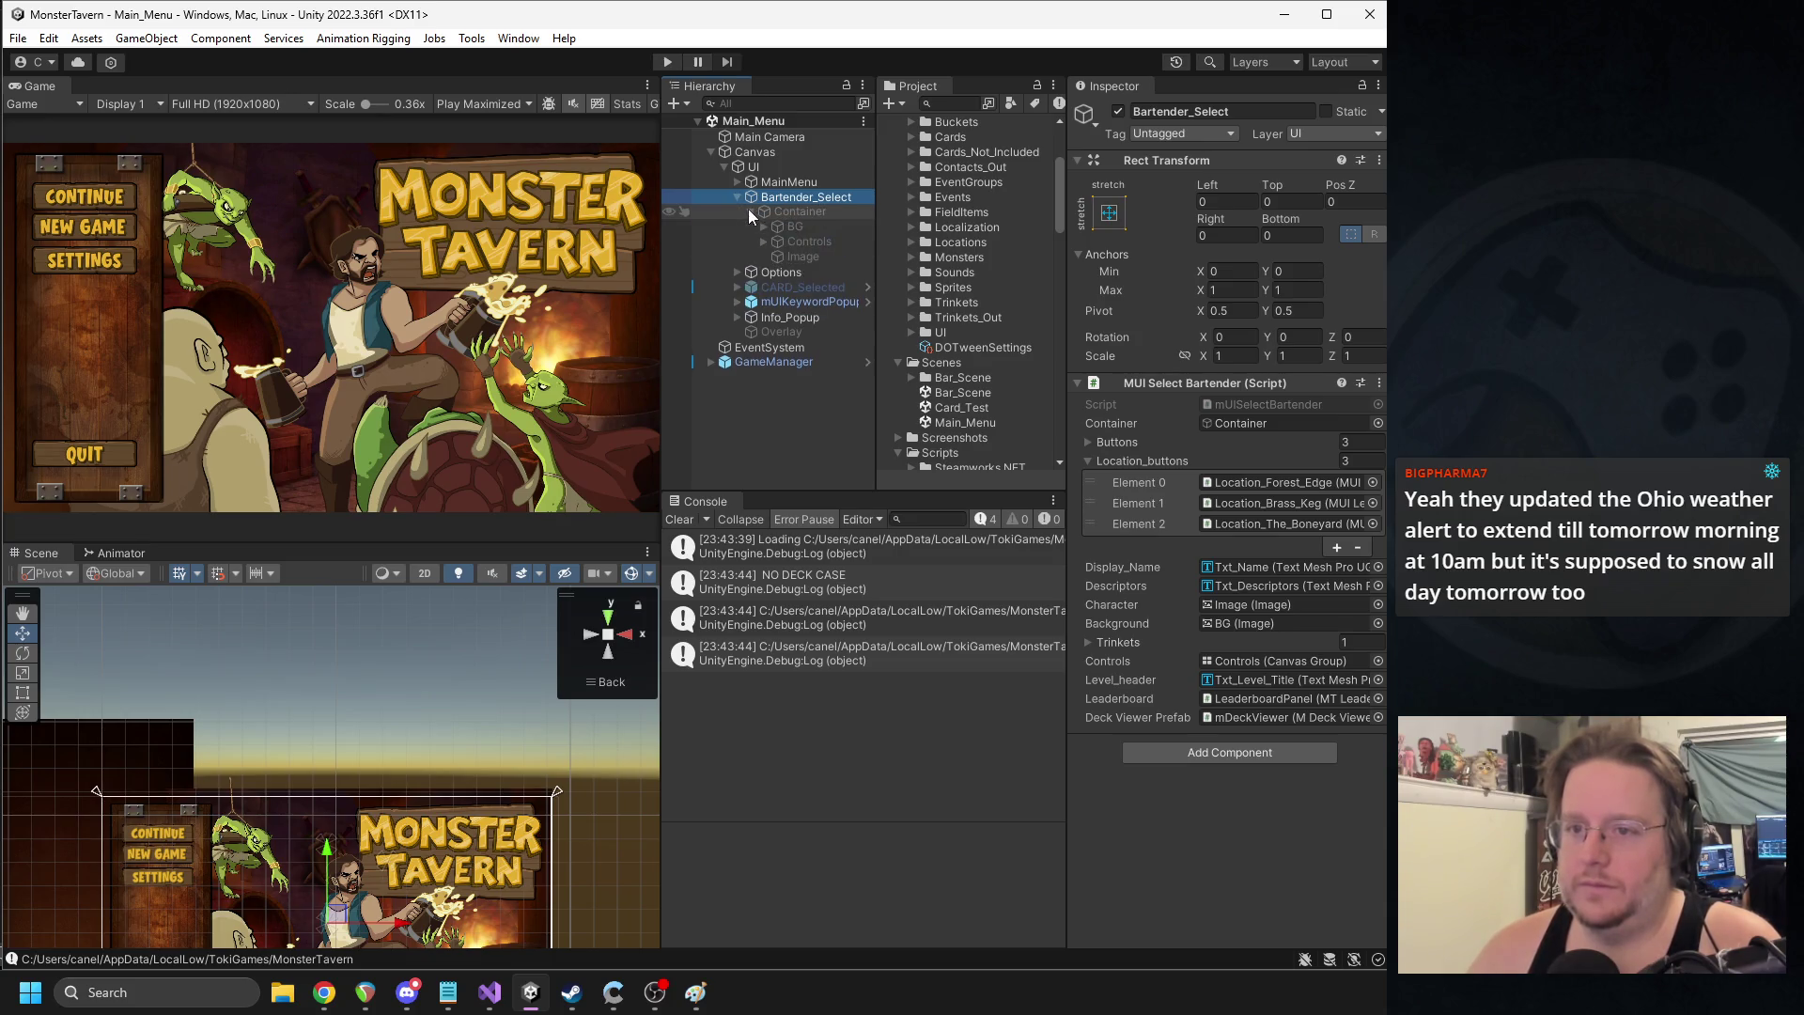
pyautogui.click(763, 242)
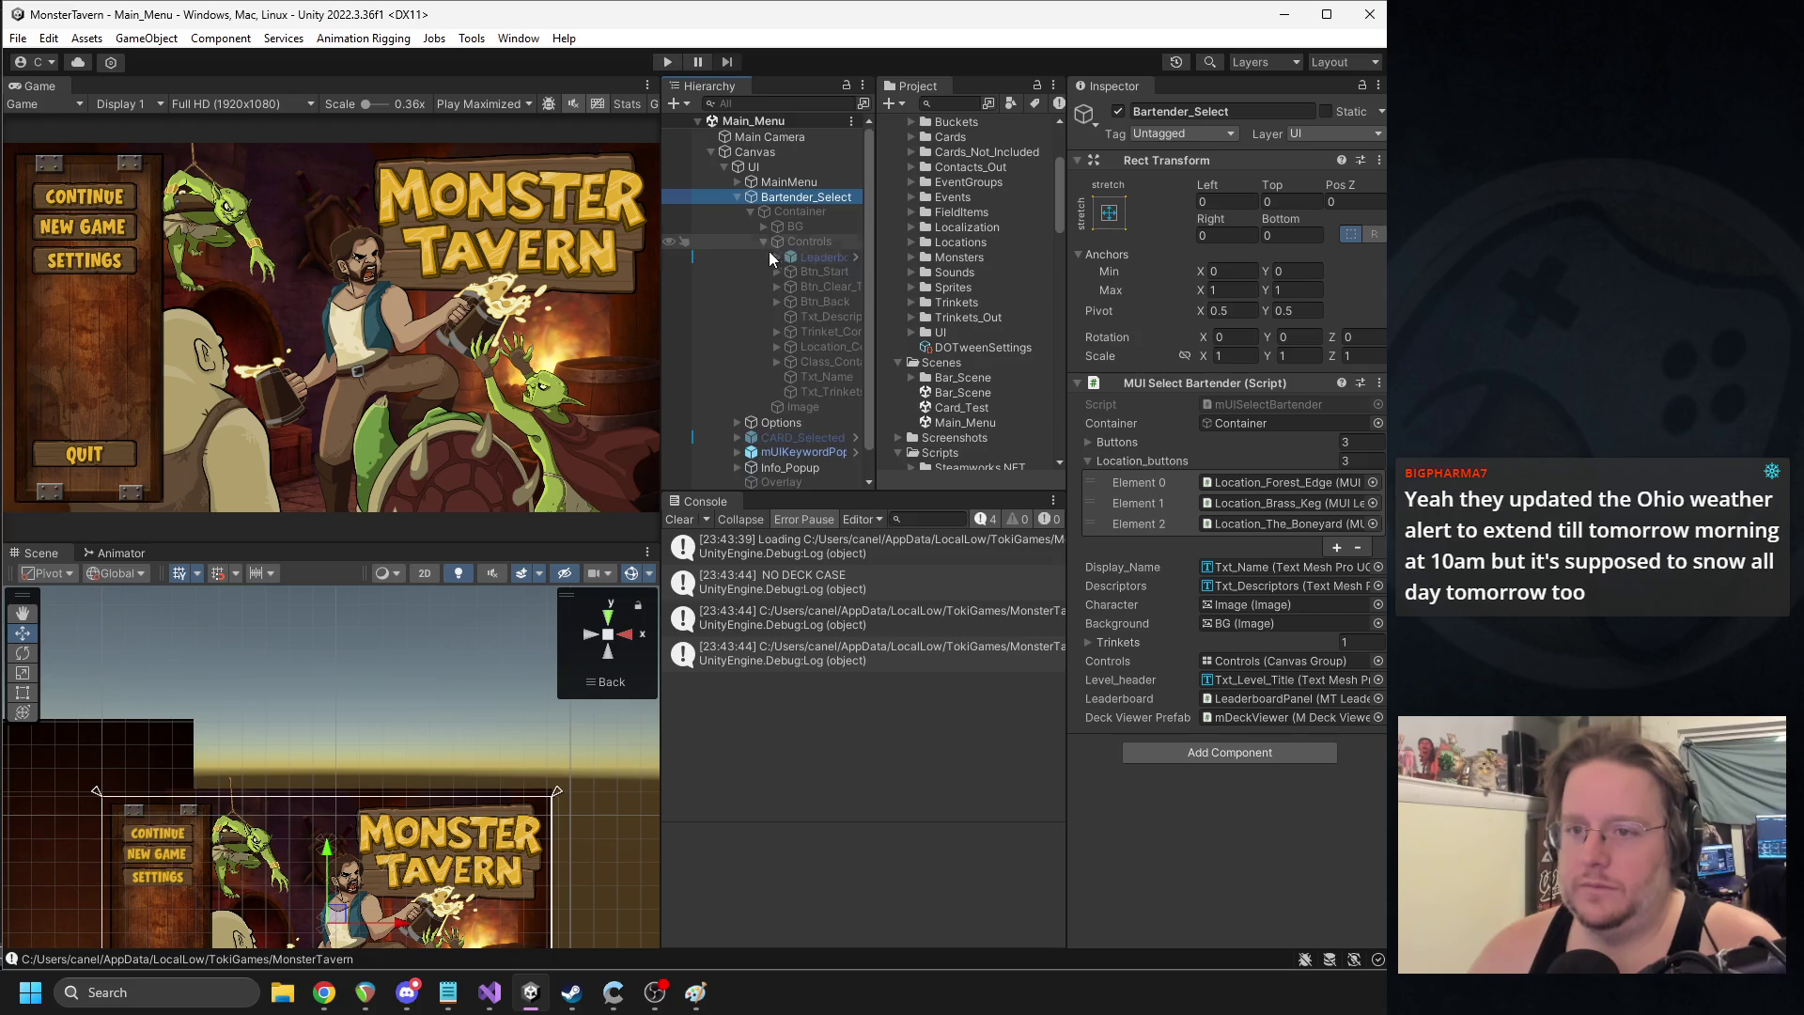
pyautogui.click(820, 286)
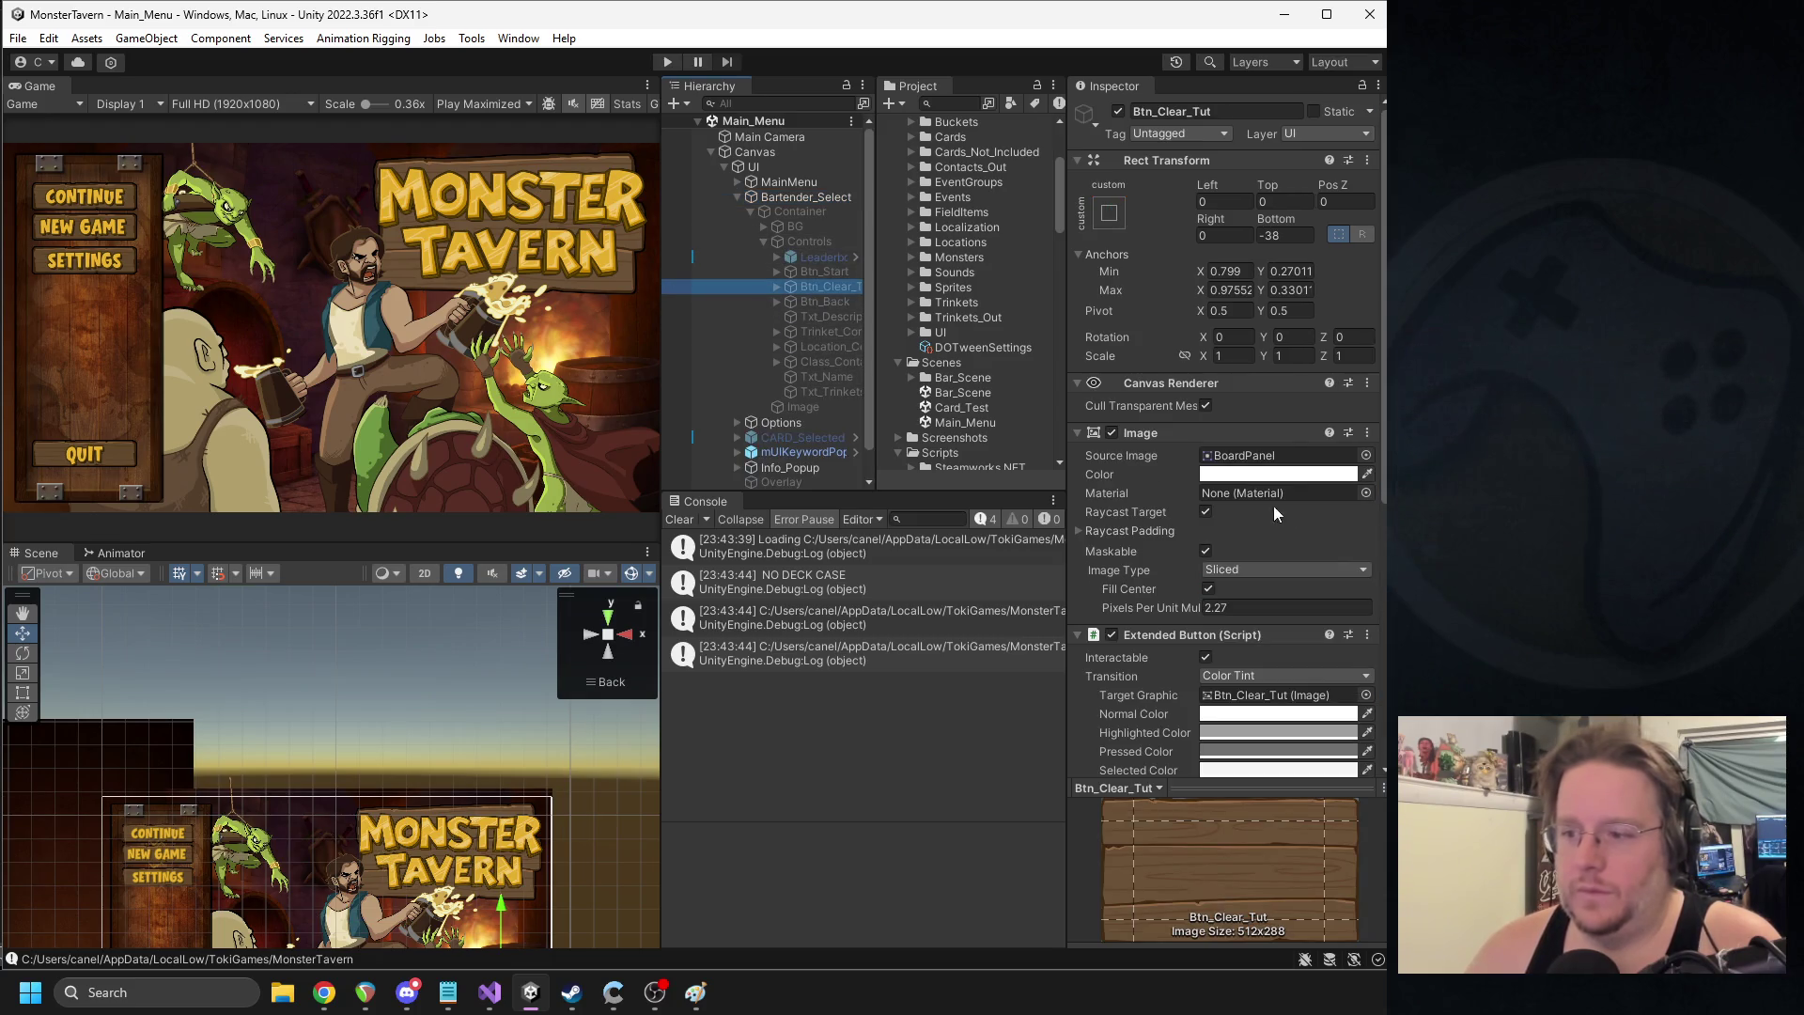
pyautogui.scroll(-3, 1295, 670)
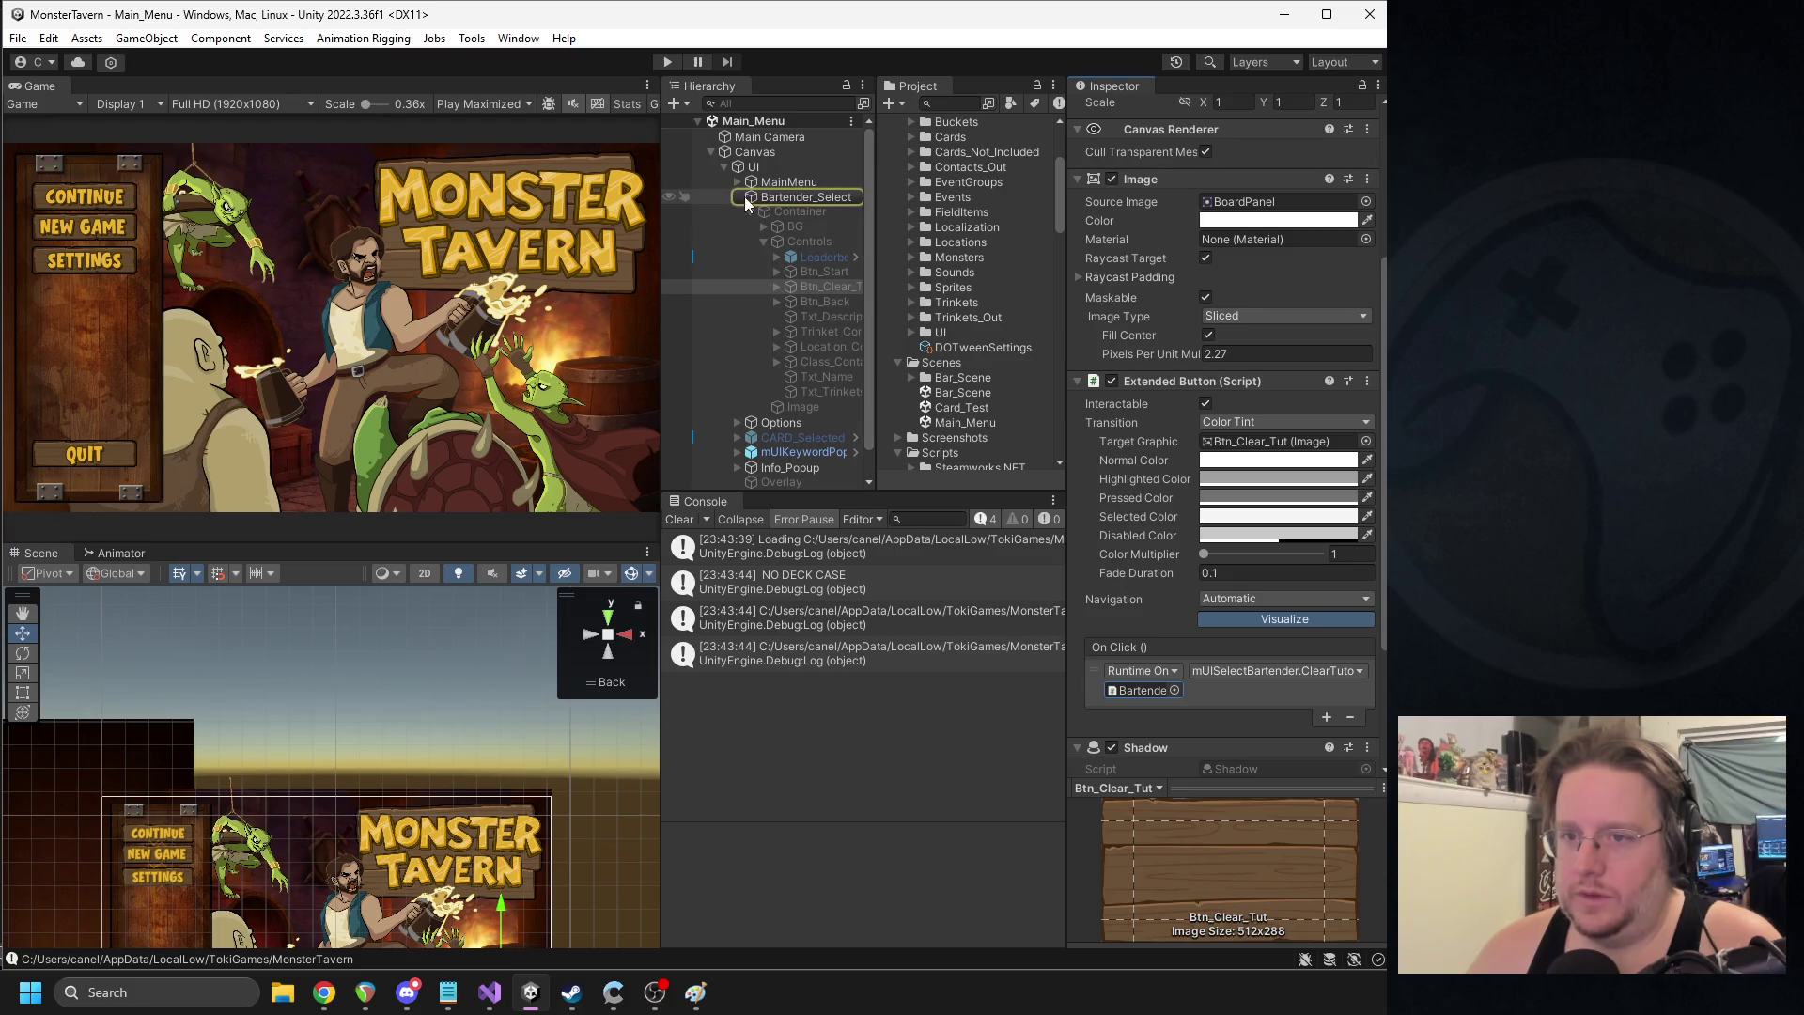
pyautogui.click(788, 198)
pyautogui.rightClick(1180, 385)
# - In ClearTutorial, replace the TUT_STATE key with mTutorialDirector._TUT_Welcome
pyautogui.click(1241, 611)
pyautogui.hotkey('ctrl', 'f')
pyautogui.write('tut')
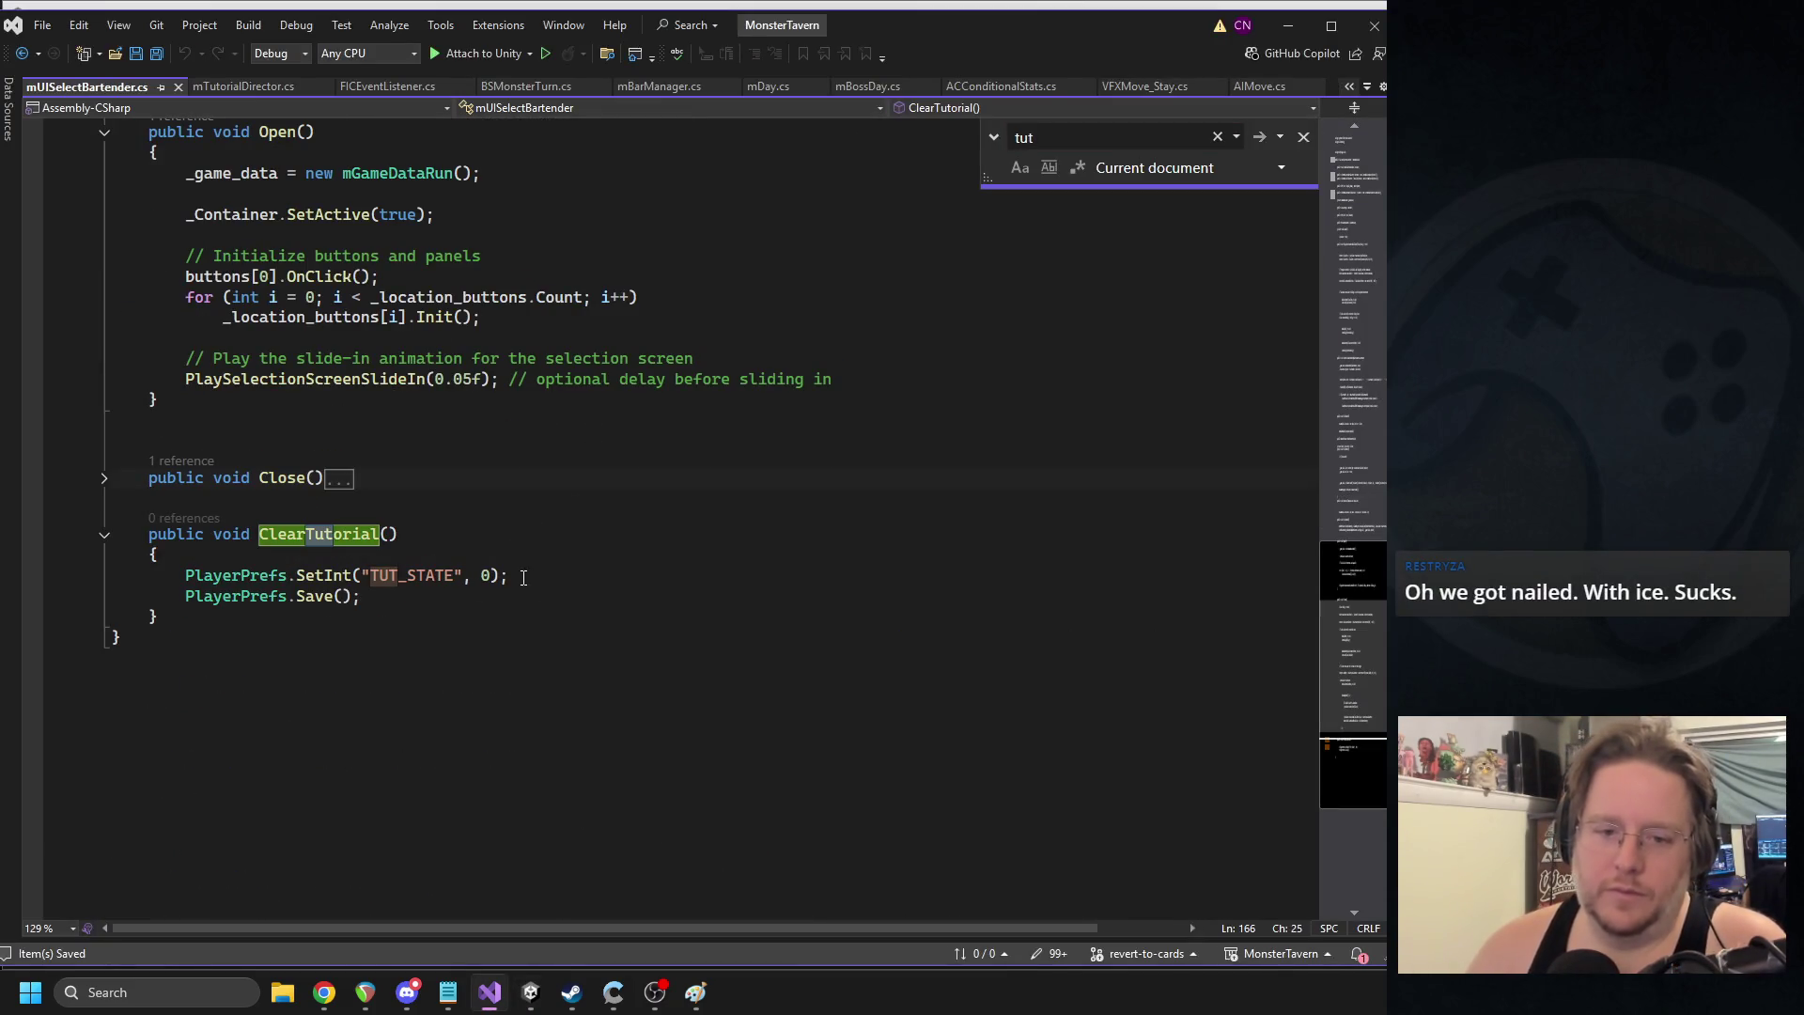
pyautogui.click(415, 575)
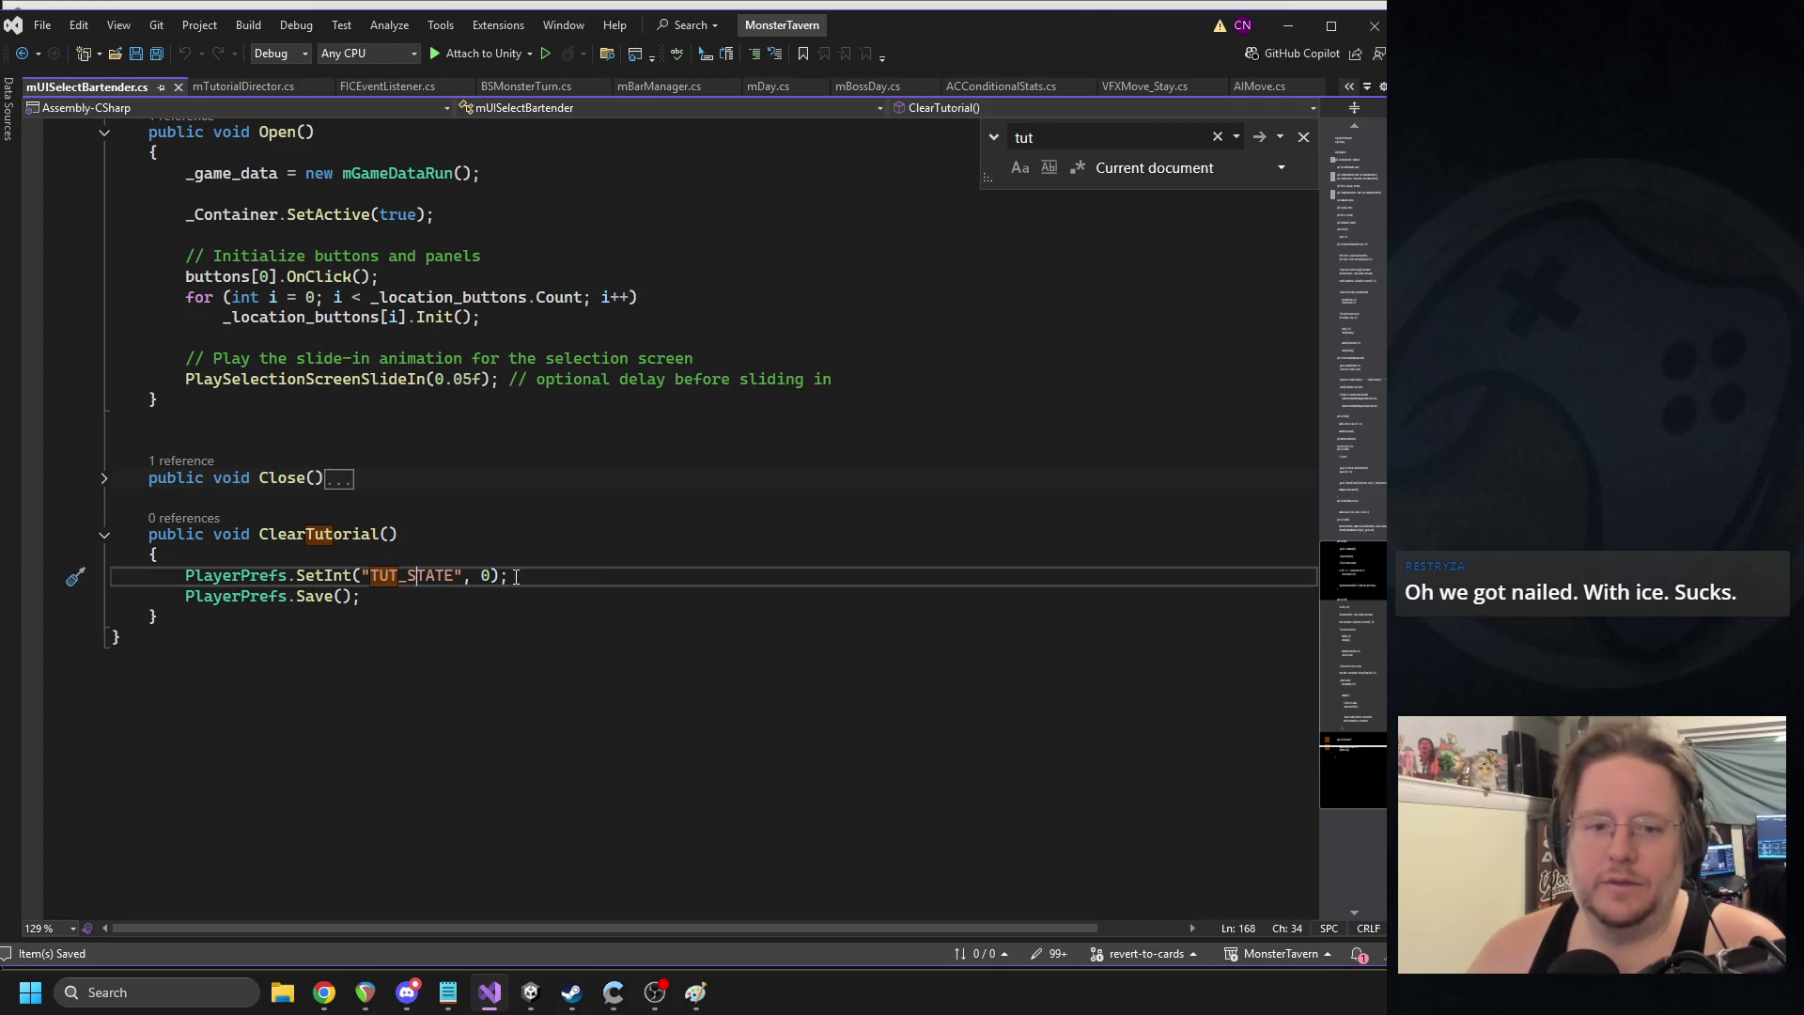
pyautogui.moveTo(468, 575); pyautogui.dragTo(363, 575)
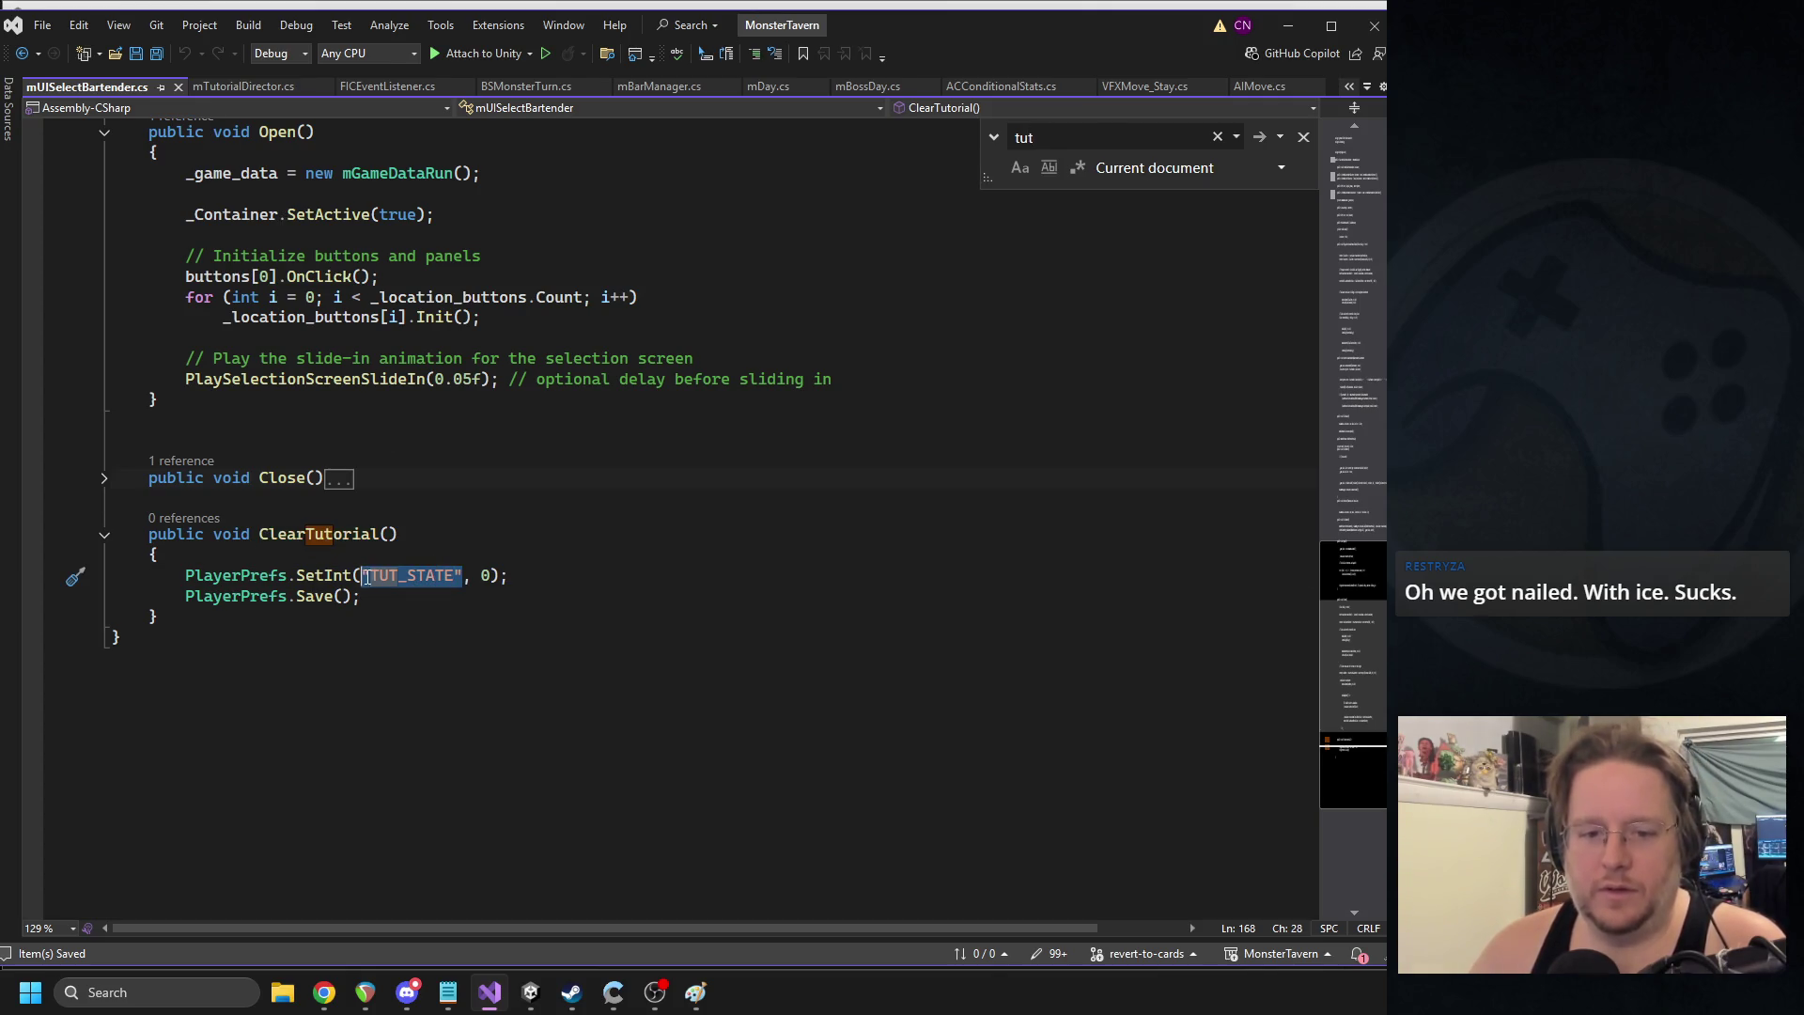
pyautogui.write('muit')
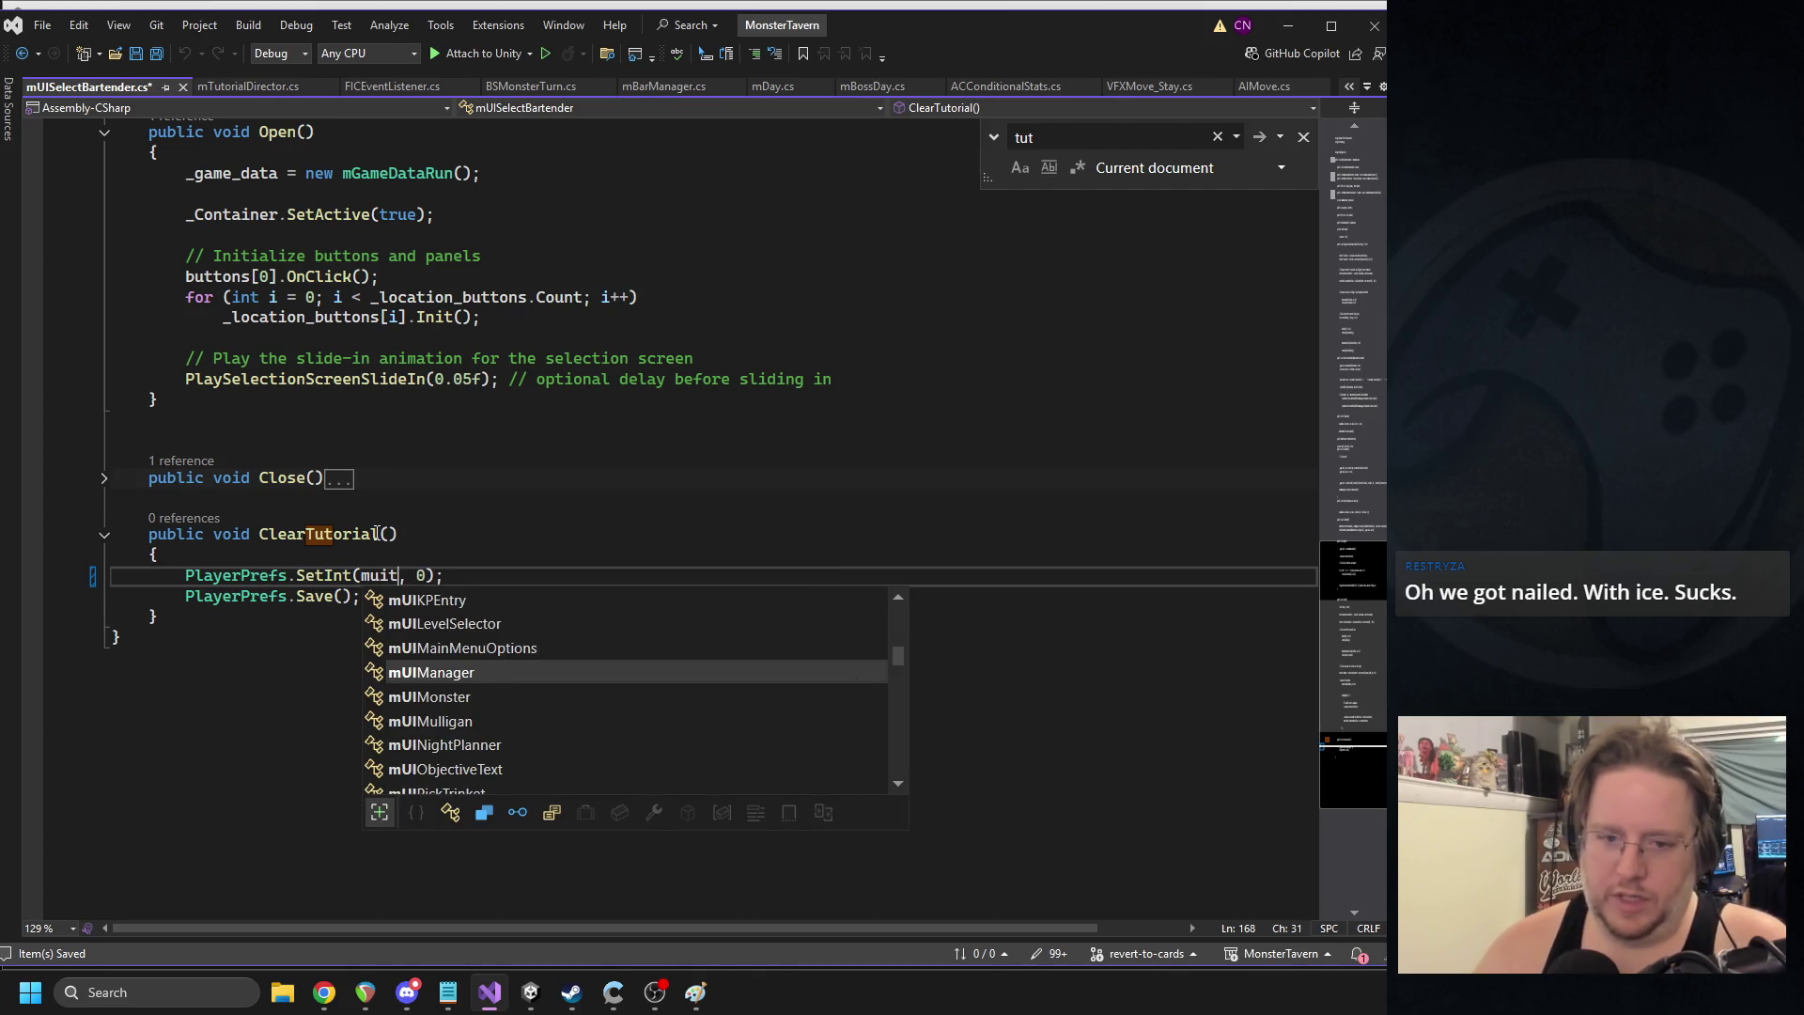
pyautogui.press('BackSpace')
pyautogui.press('BackSpace')
pyautogui.write('tut')
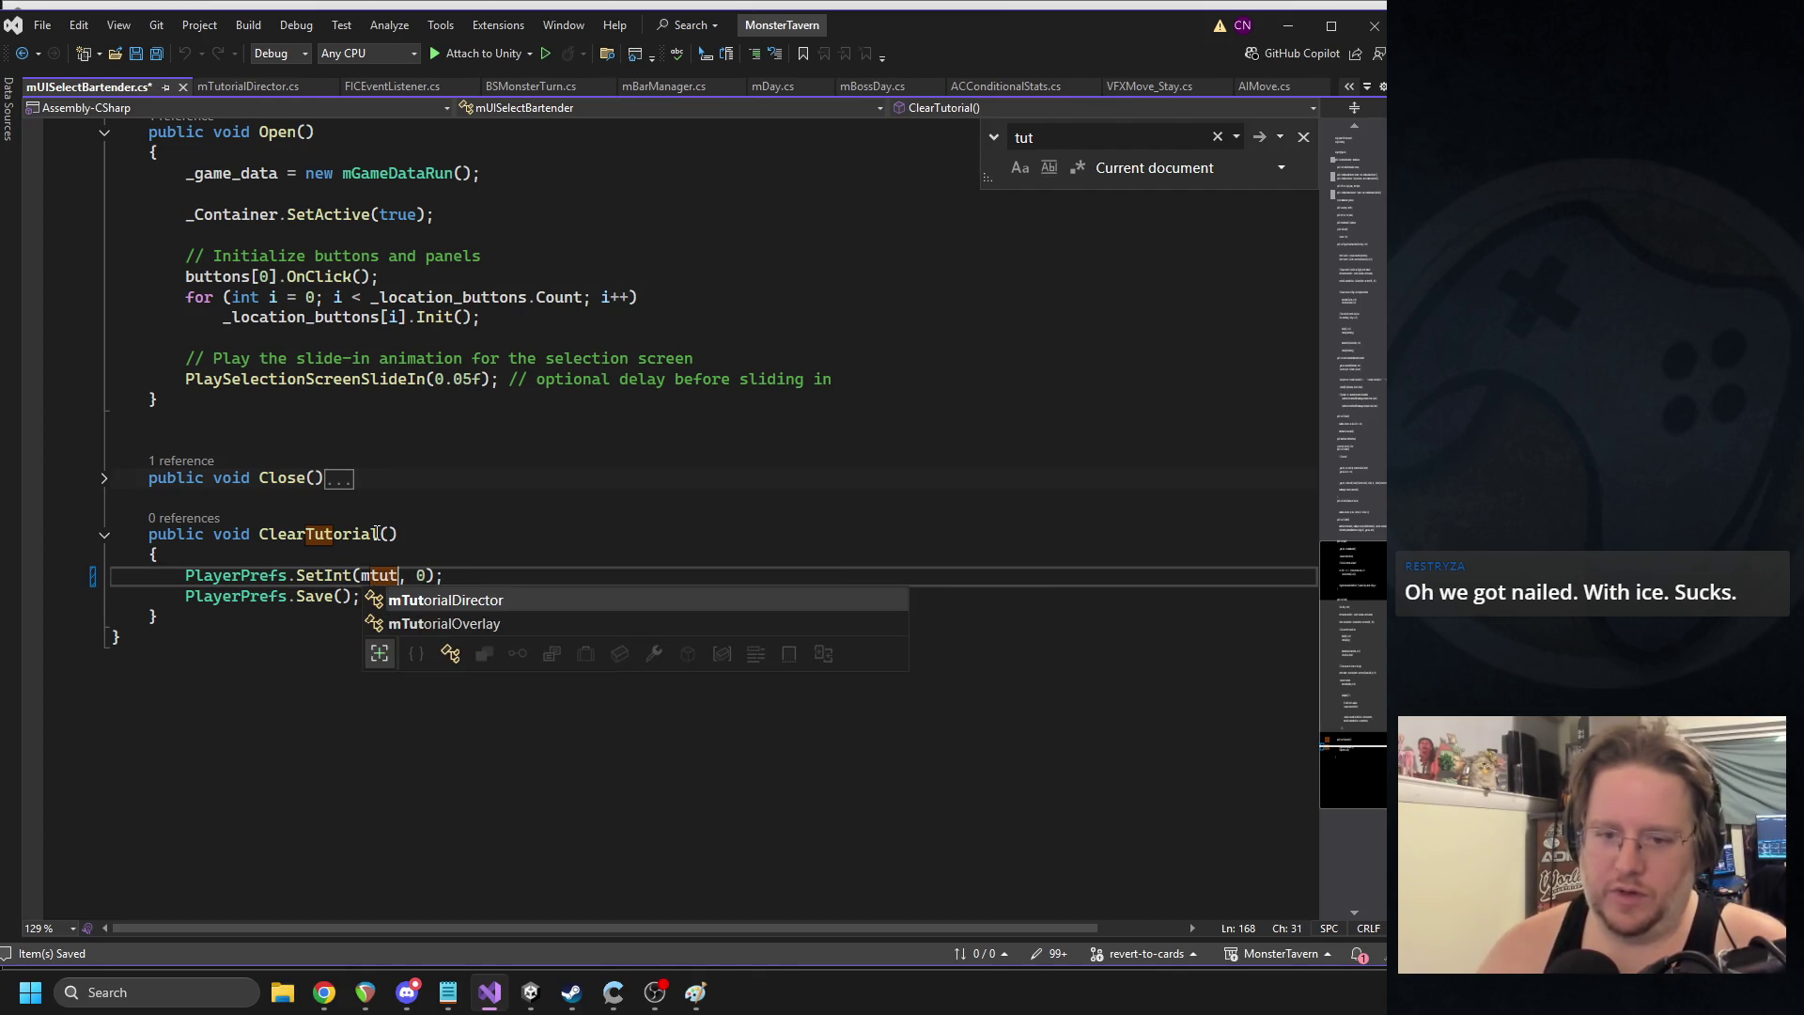
pyautogui.write('.')
pyautogui.write('wel')
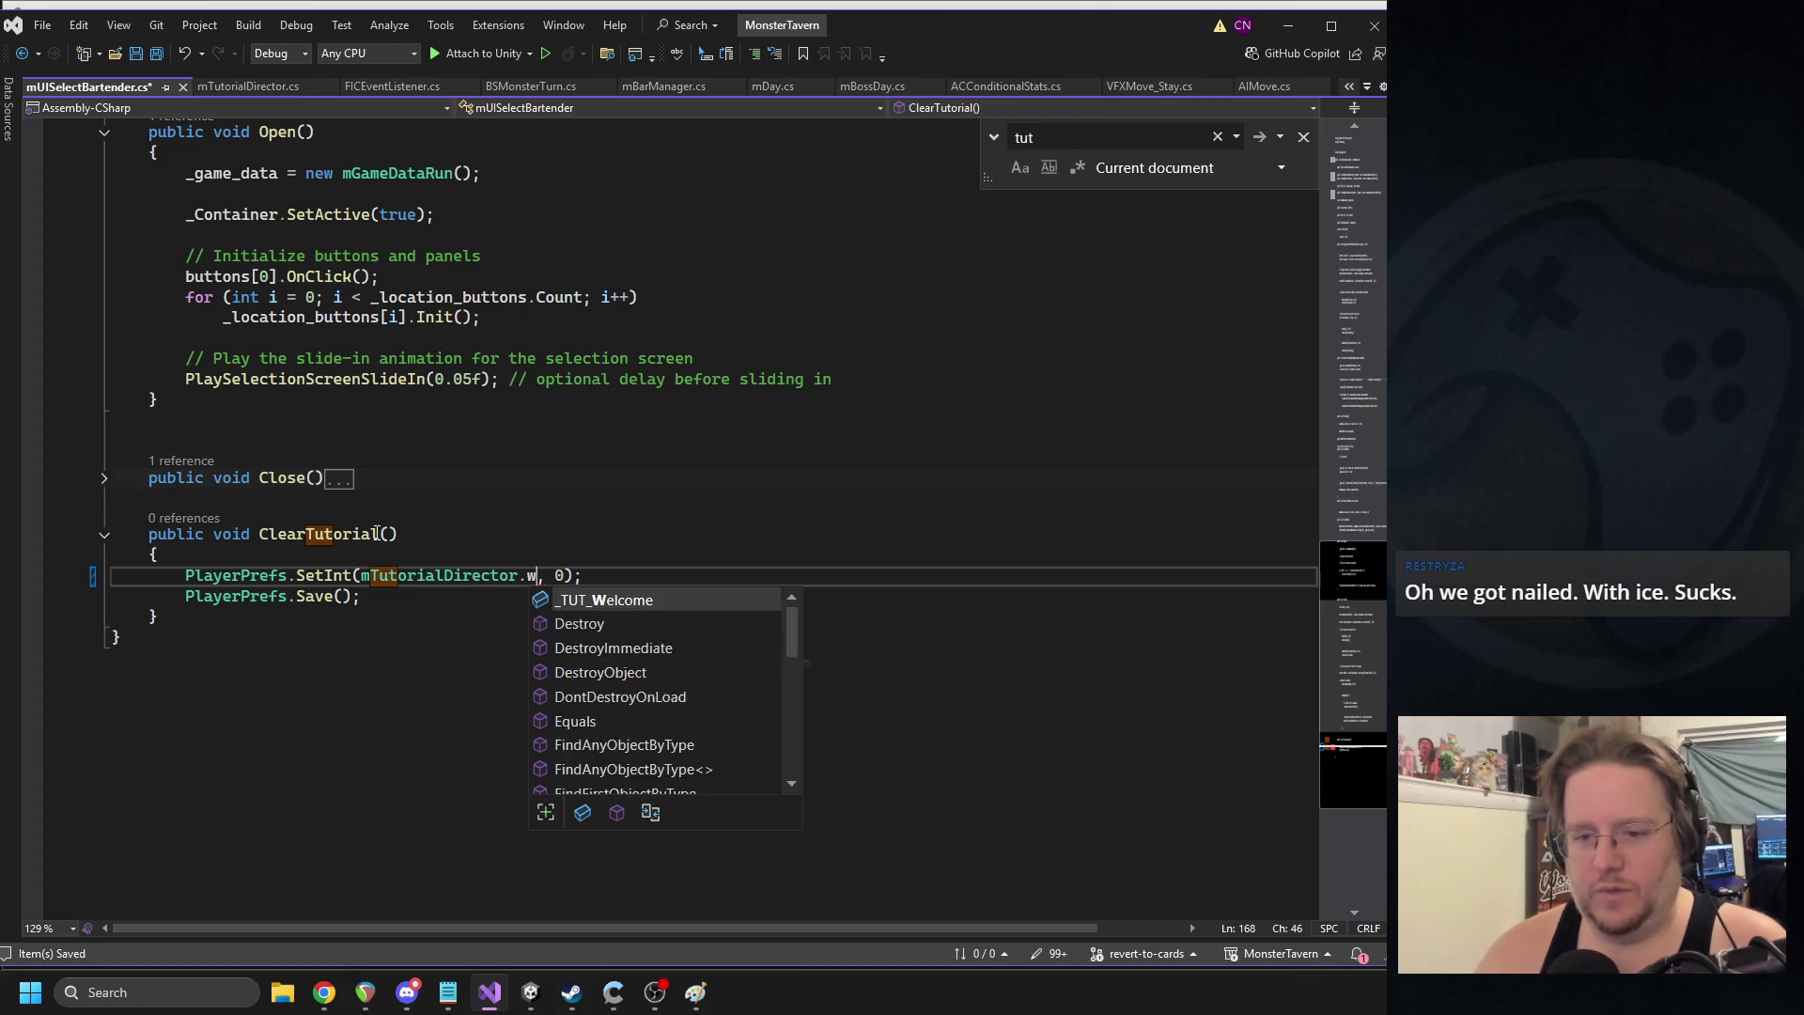
pyautogui.press('Tab')
pyautogui.press('End')
pyautogui.press('Return')
pyautogui.press('BackSpace')
pyautogui.press('Return')
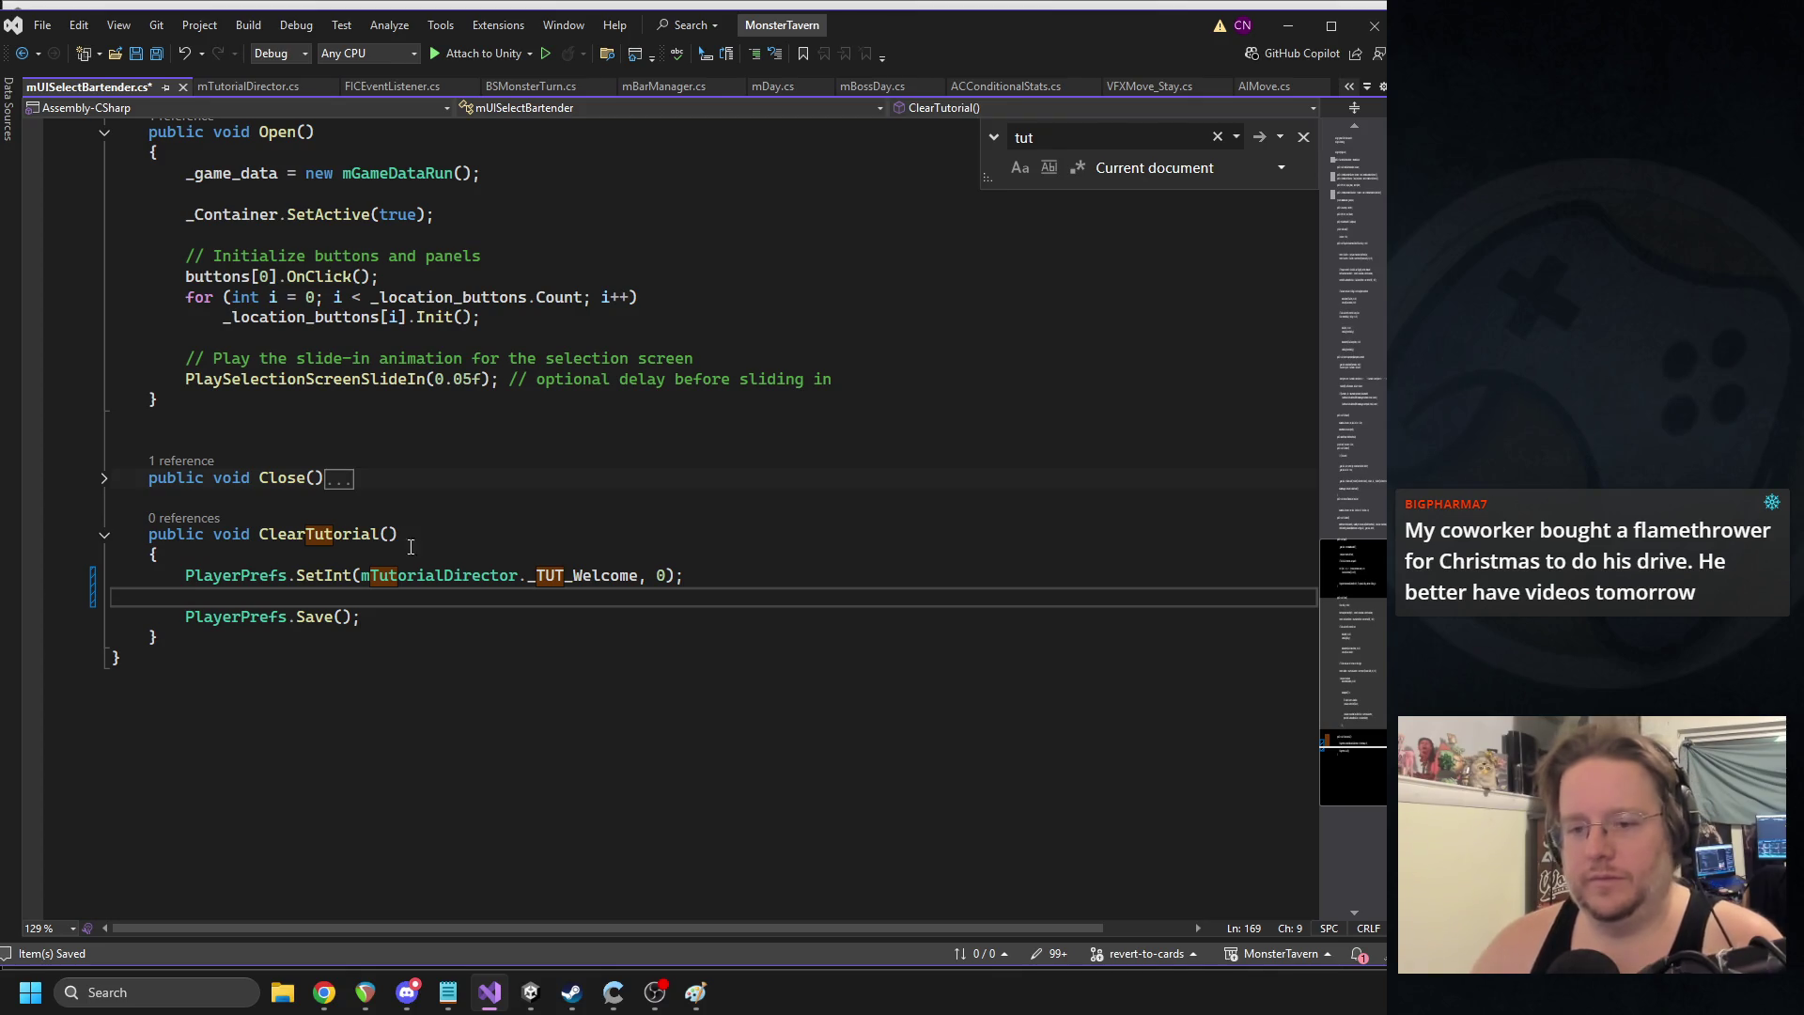
# - Duplicate the SetInt line to also reset _TUT_Energy to 0
pyautogui.moveTo(695, 576); pyautogui.dragTo(189, 561)
pyautogui.hotkey('ctrl', 'c')
pyautogui.click(193, 596)
pyautogui.hotkey('ctrl', 'v')
pyautogui.doubleClick(539, 598)
pyautogui.write('_TUT_')
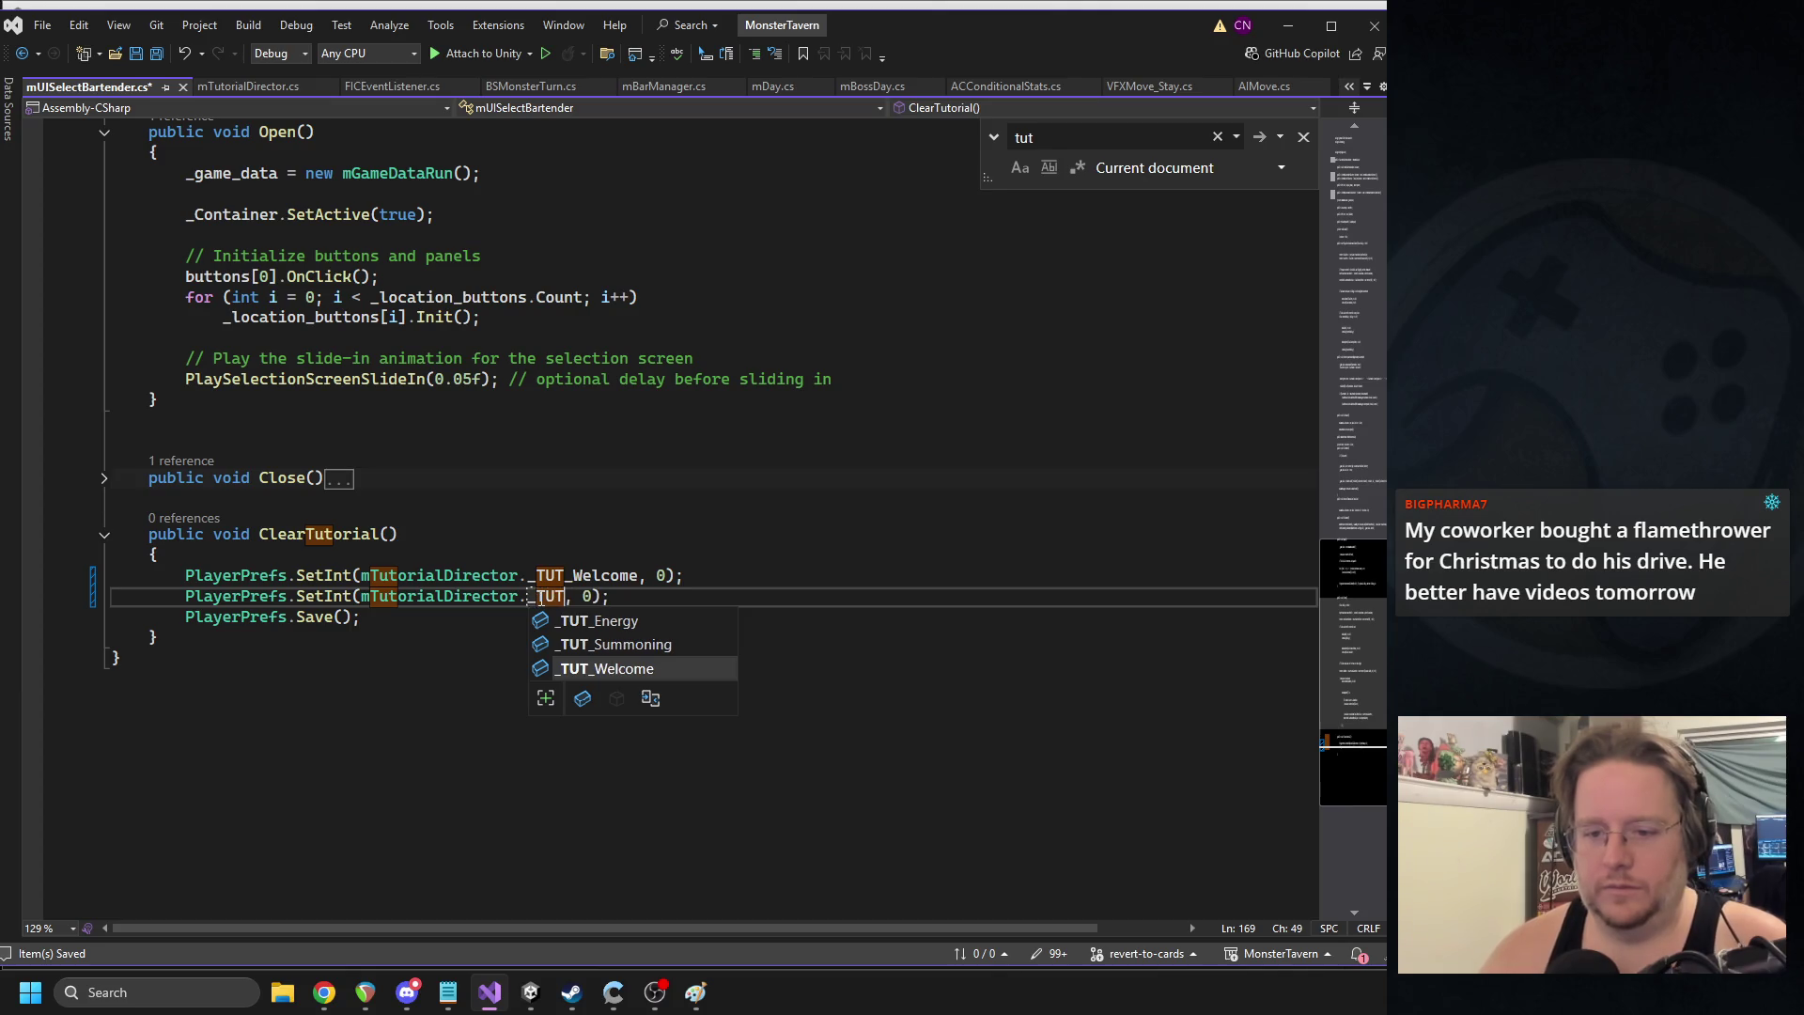
pyautogui.press('Up')
pyautogui.press('Up')
pyautogui.press('Tab')
# - Add a third SetInt line resetting _TUT_Summoning to 0 and save mUISelectBartender.cs
pyautogui.moveTo(674, 595); pyautogui.dragTo(189, 602)
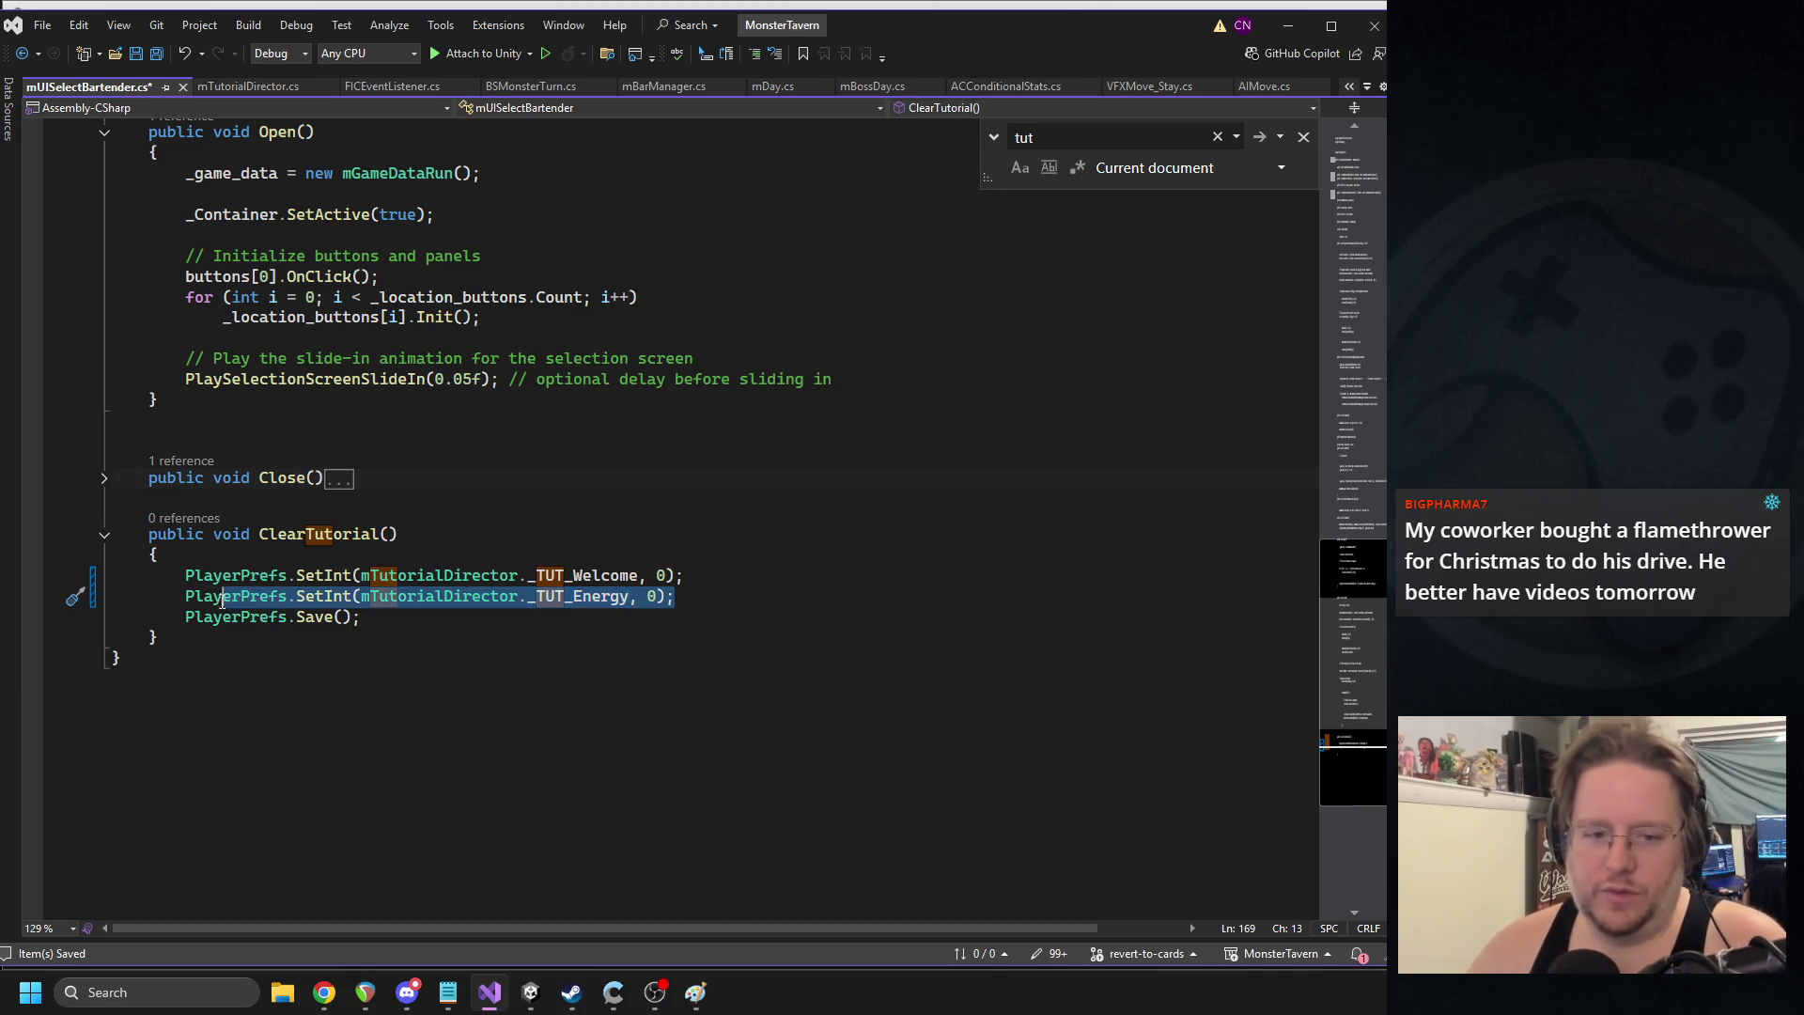
pyautogui.hotkey('ctrl', 'c')
pyautogui.press('End')
pyautogui.press('Return')
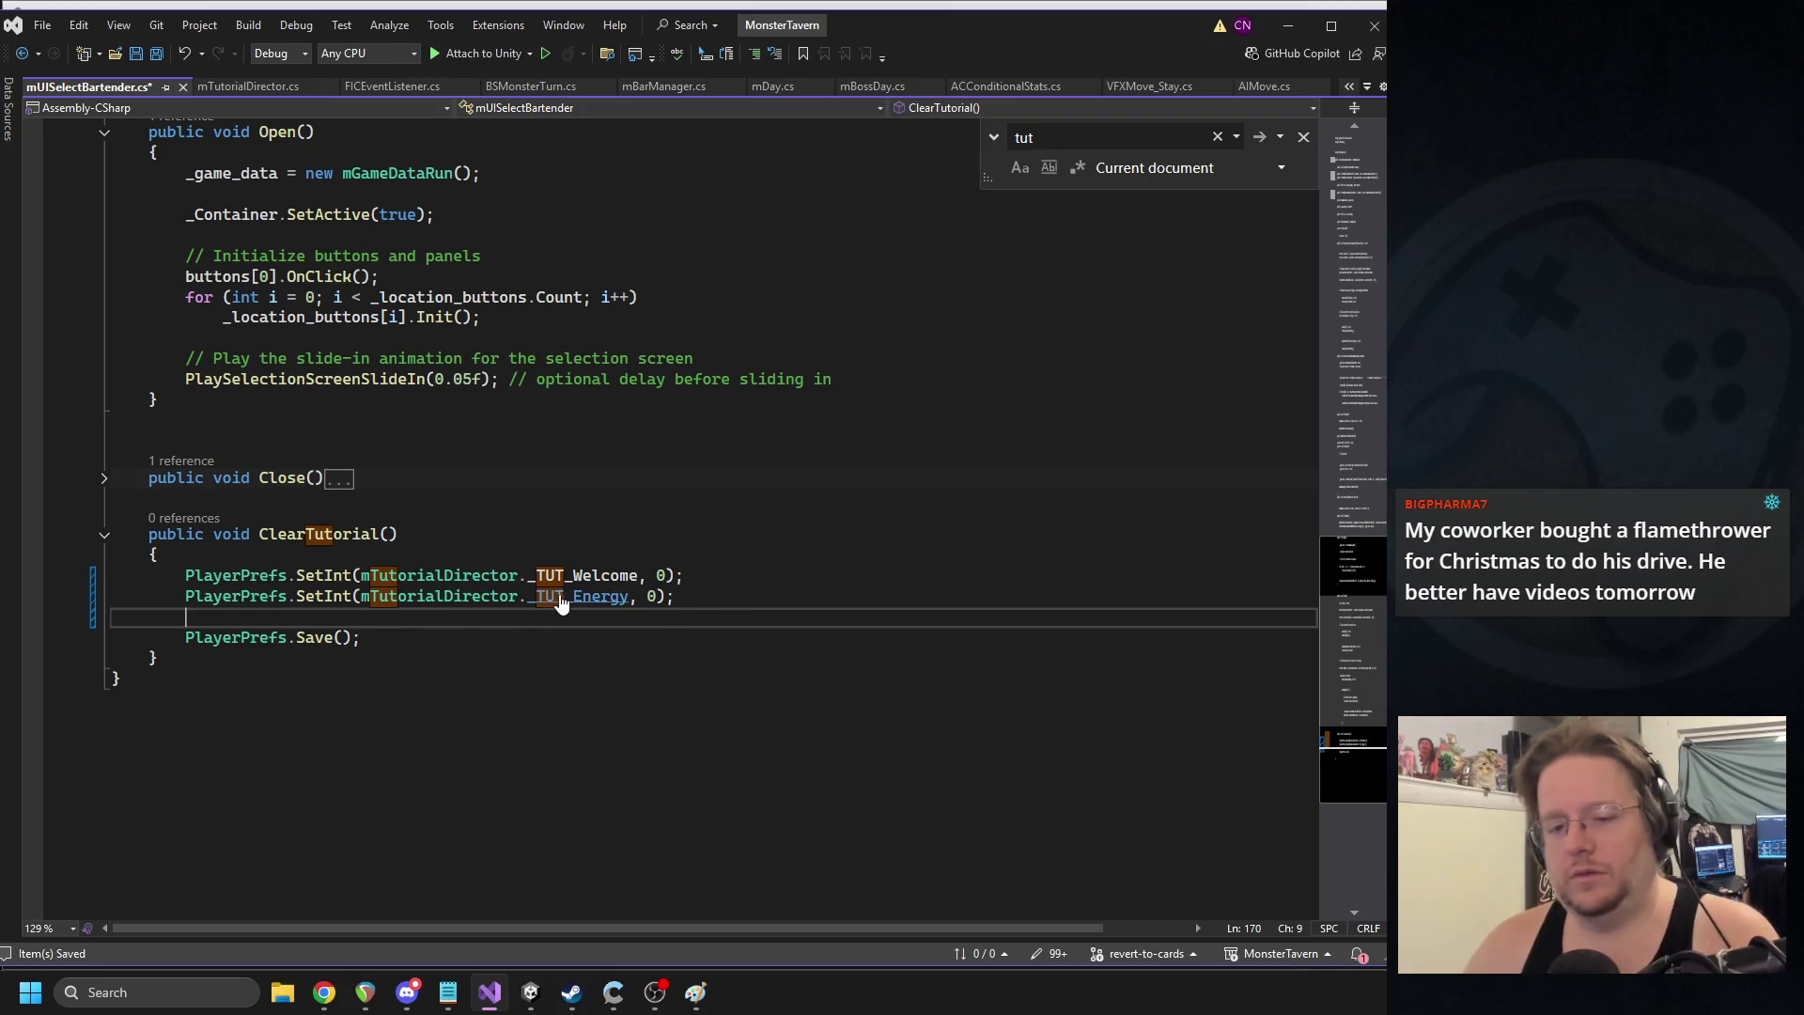
pyautogui.hotkey('ctrl', 'v')
pyautogui.doubleClick(562, 616)
pyautogui.write('_TUT')
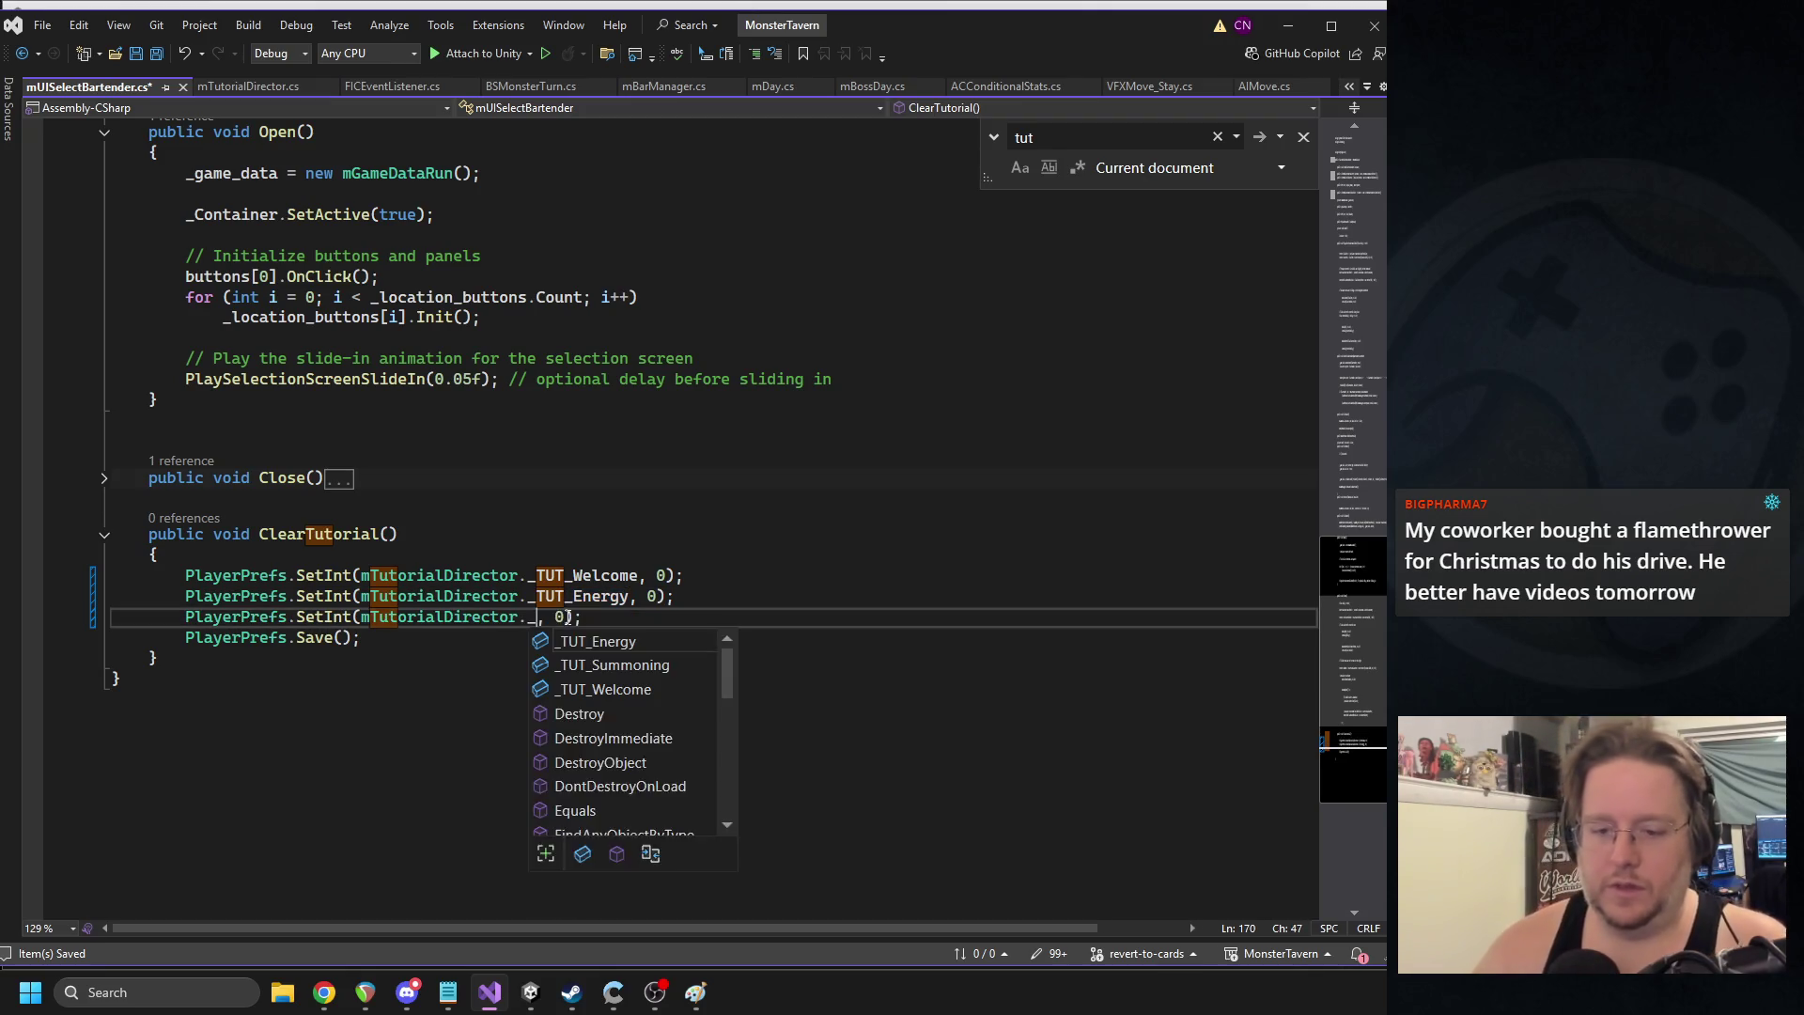
pyautogui.press('Down')
pyautogui.press('Down')
pyautogui.press('Up')
pyautogui.press('Tab')
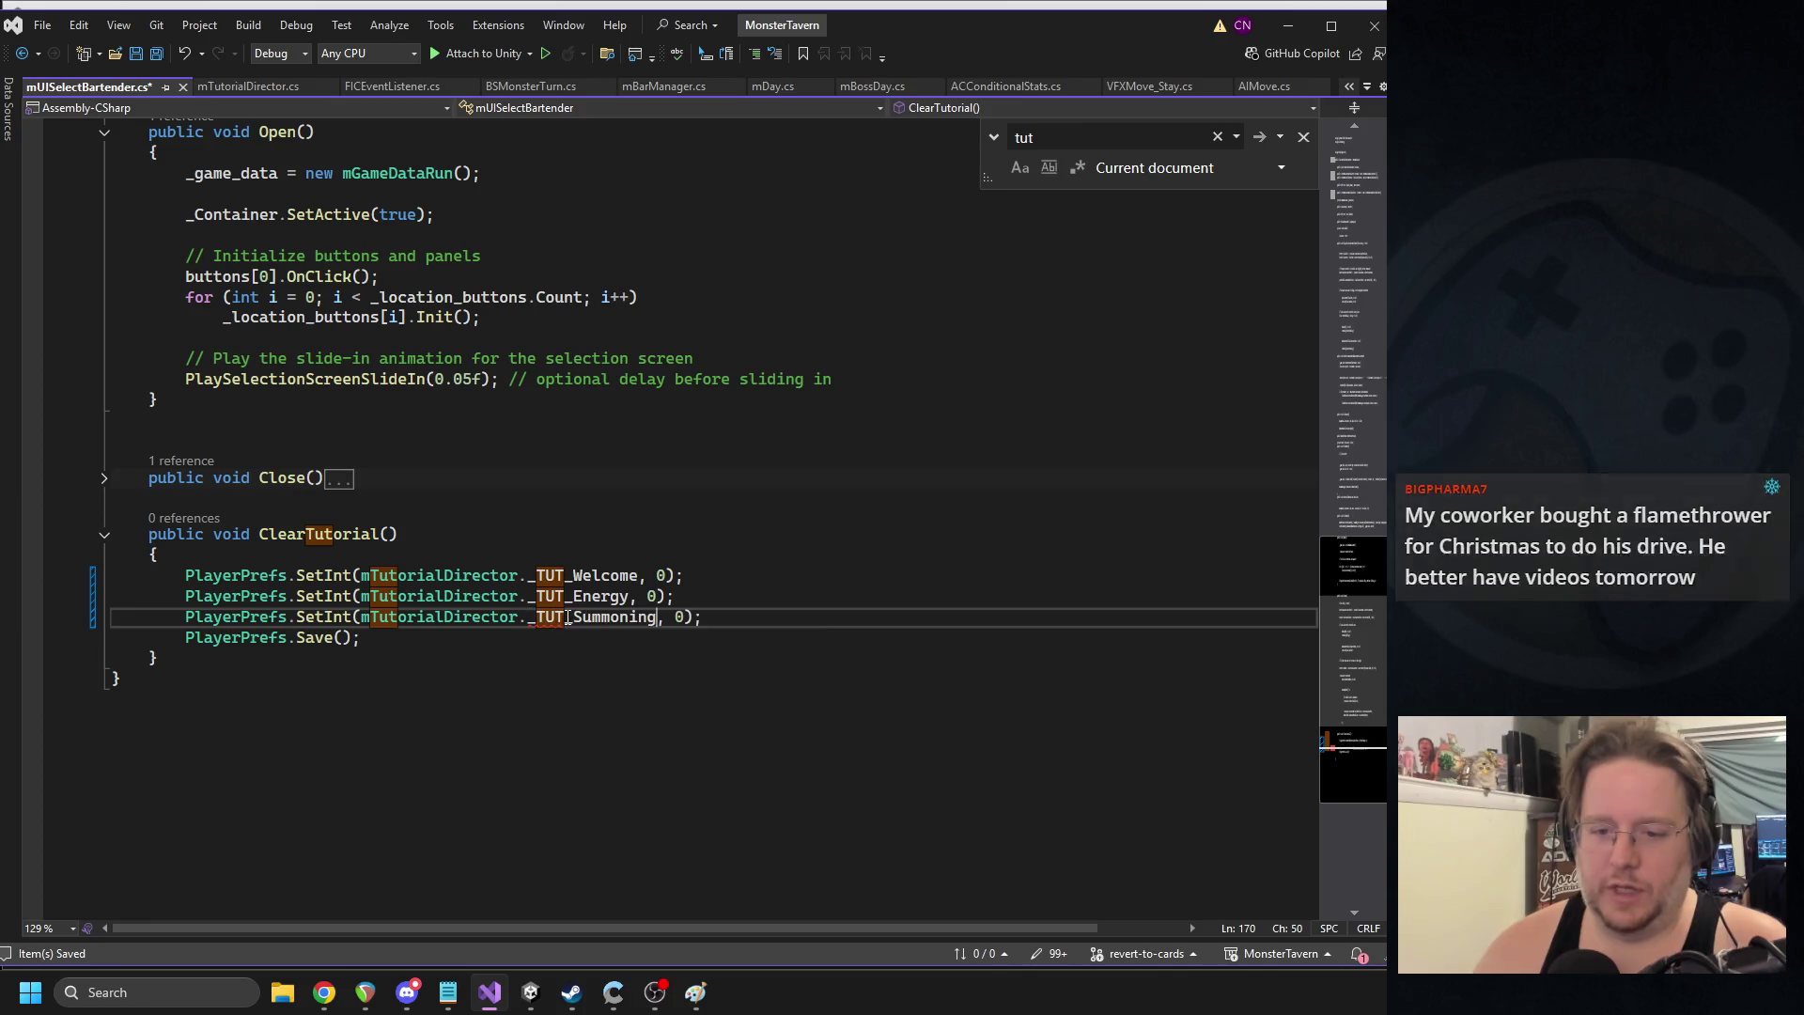
pyautogui.hotkey('ctrl', 's')
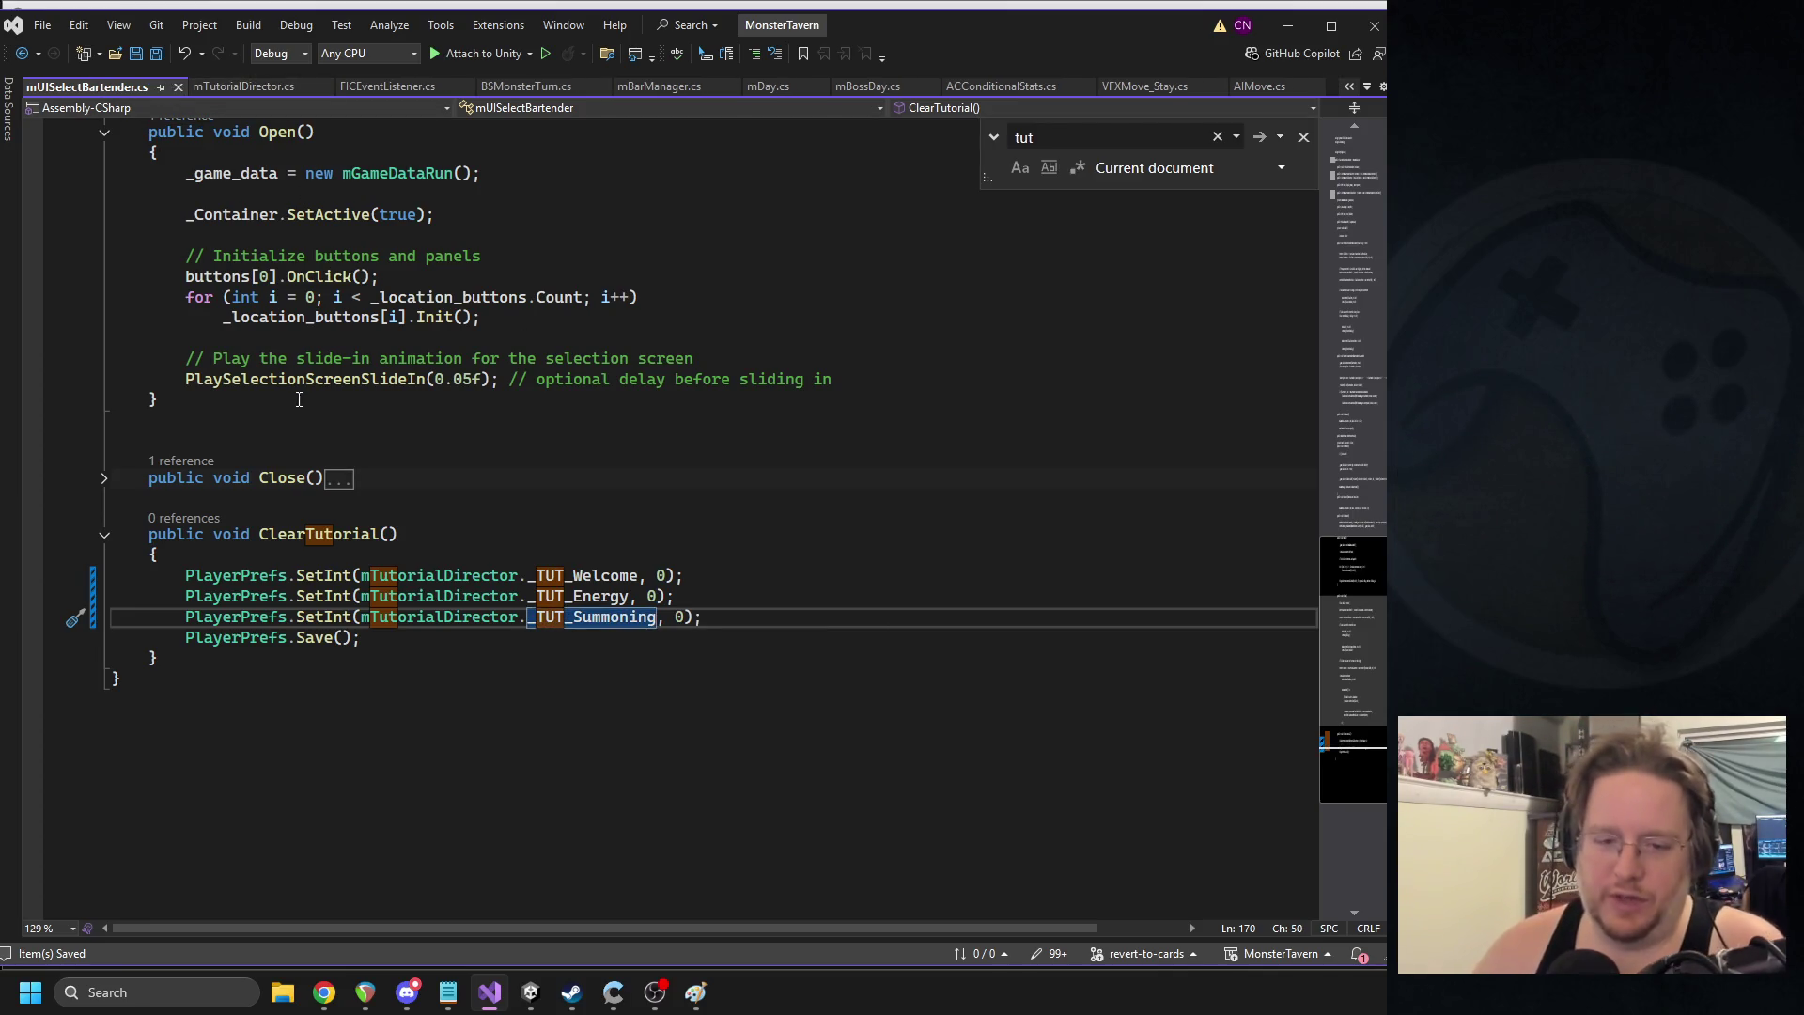
# - Playtest in Unity using the reset-tutorial button, stop, then return to mTutorialDirector.cs
pyautogui.click(177, 86)
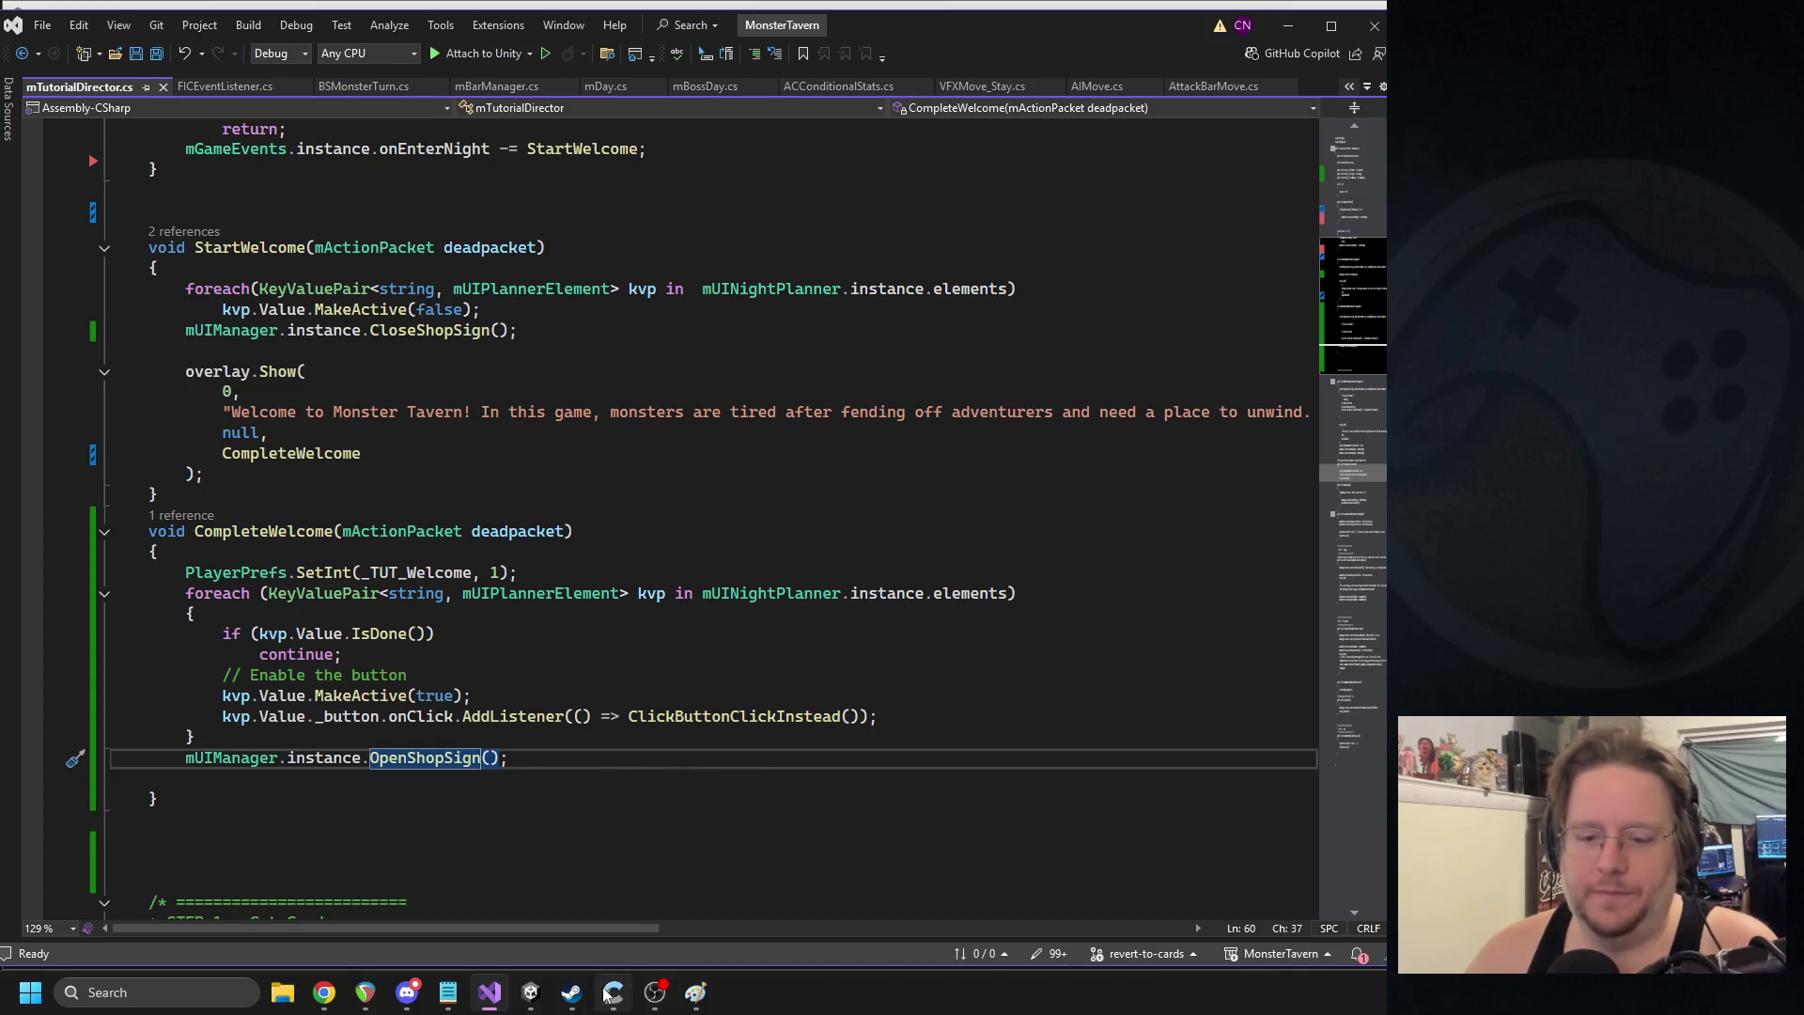
pyautogui.click(534, 996)
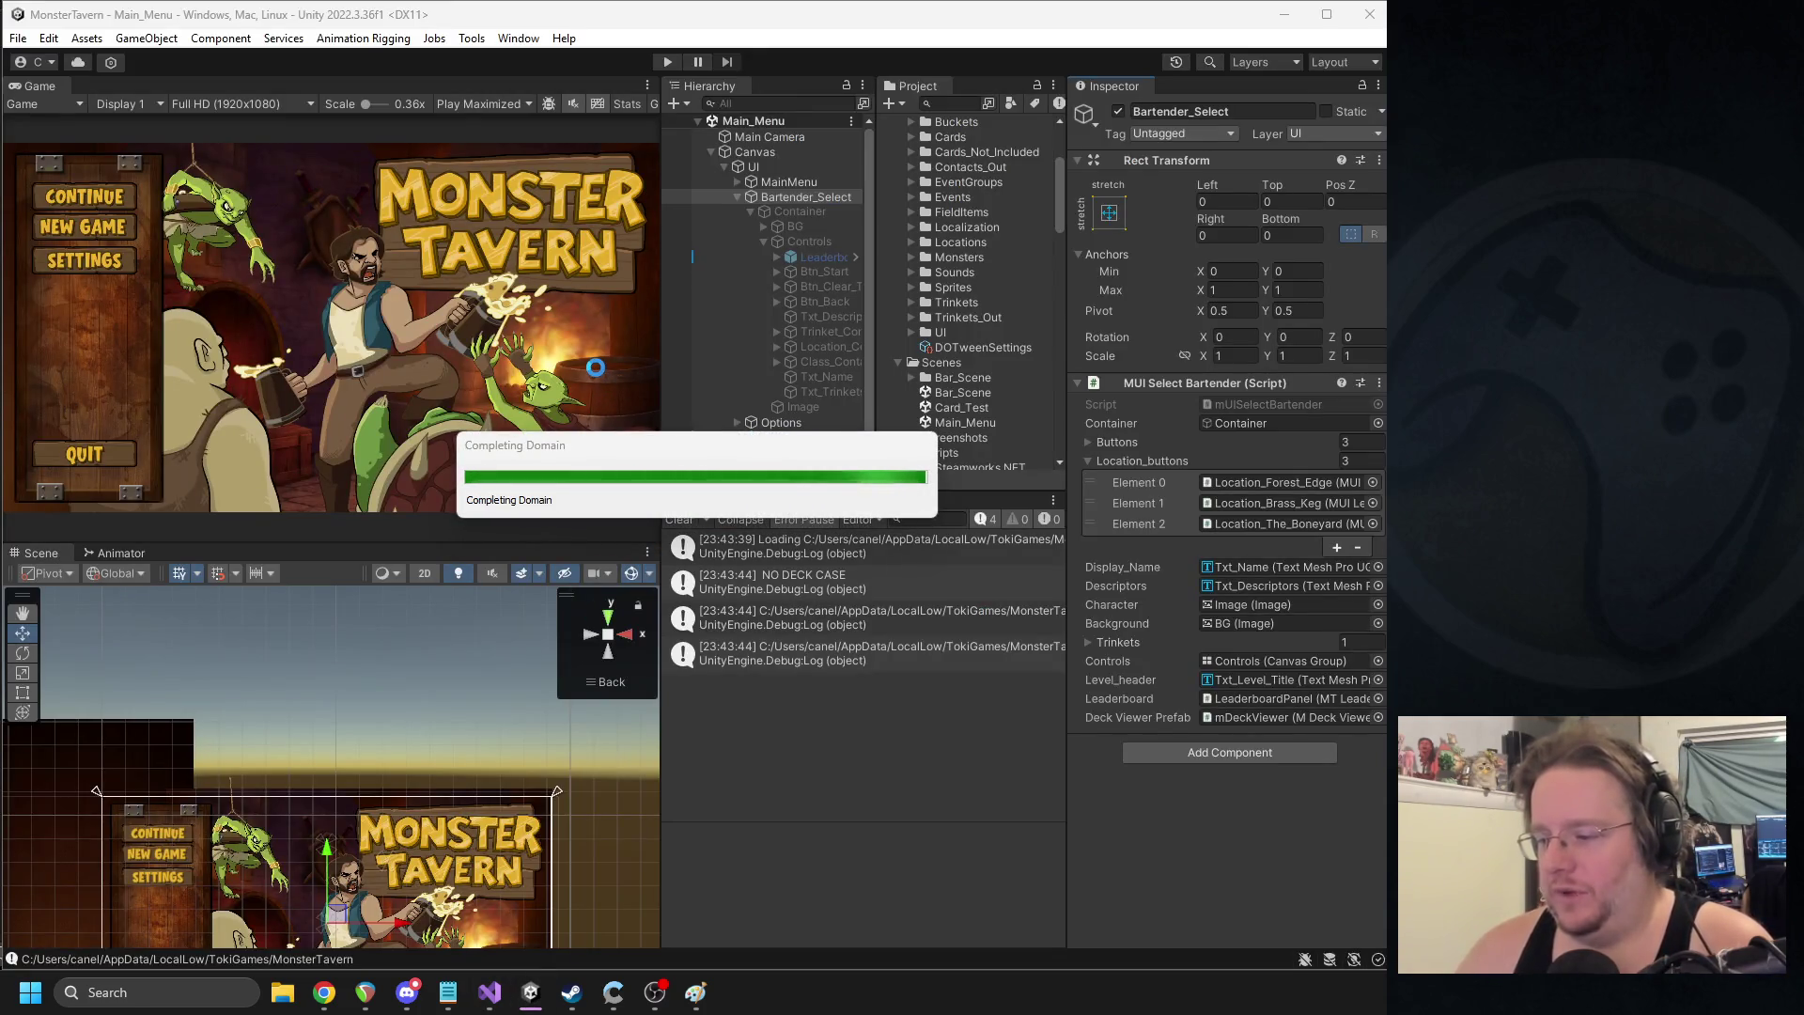
pyautogui.click(669, 62)
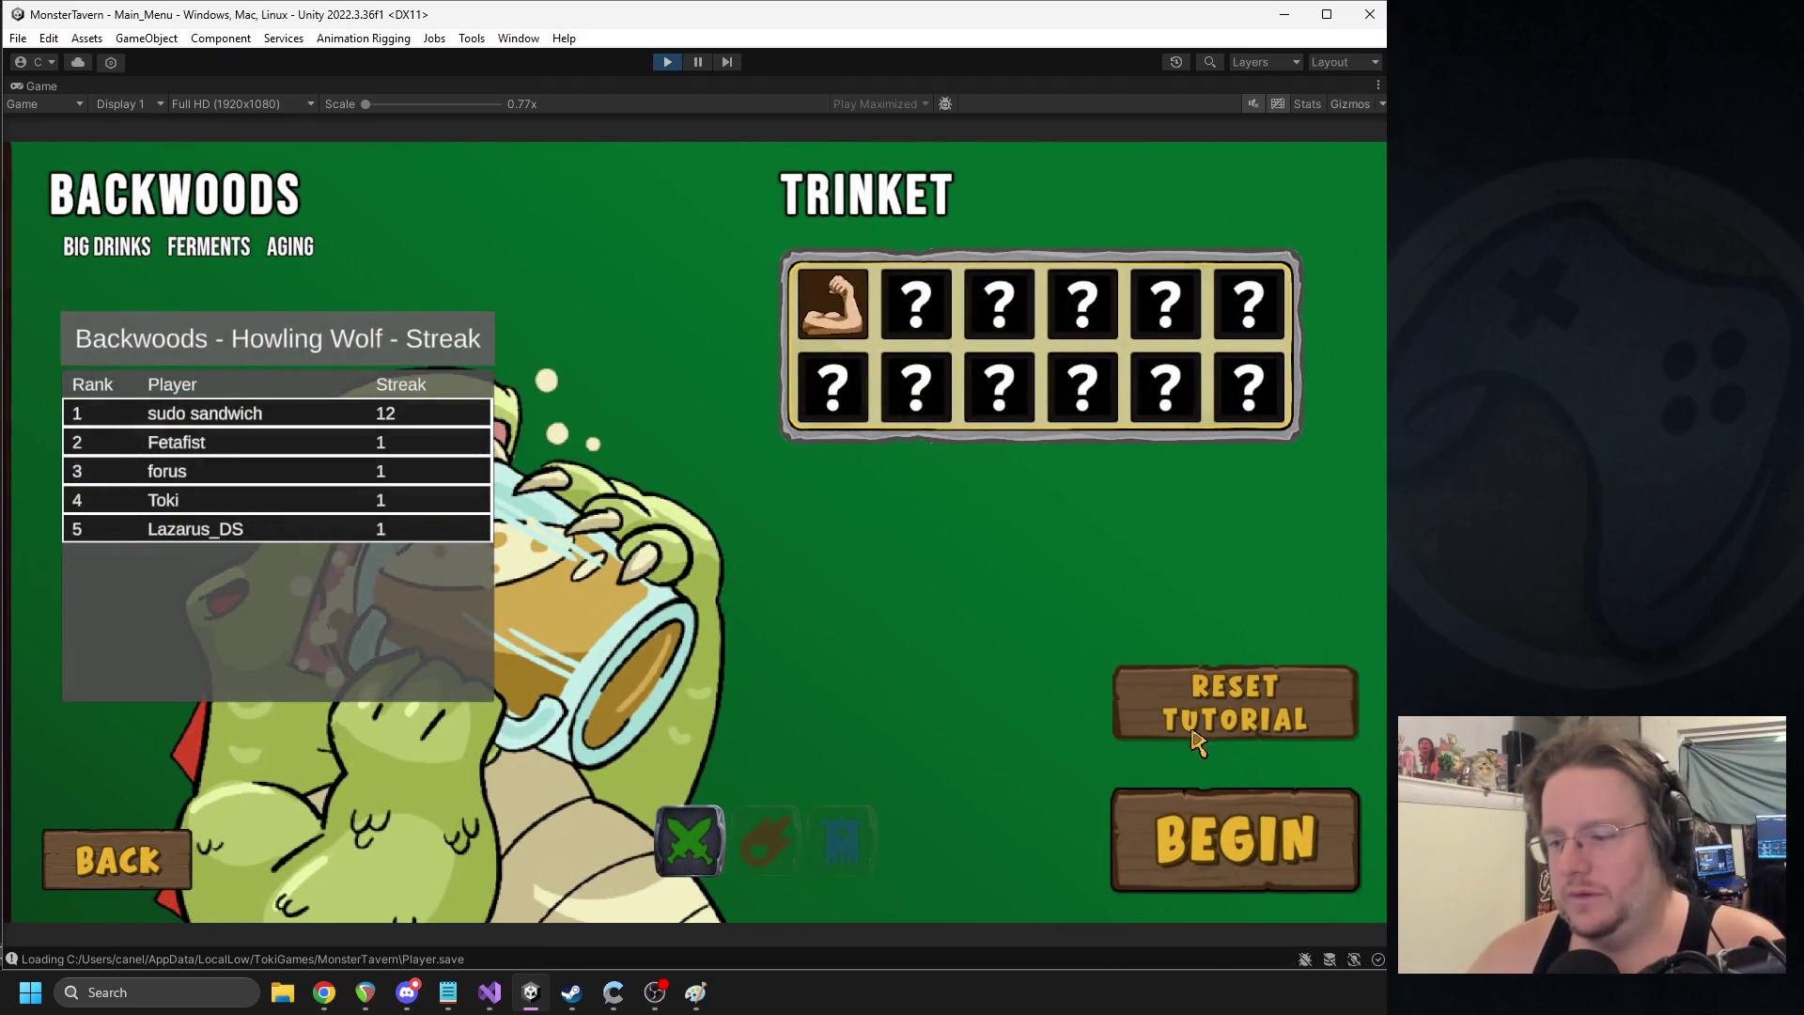
pyautogui.click(1140, 715)
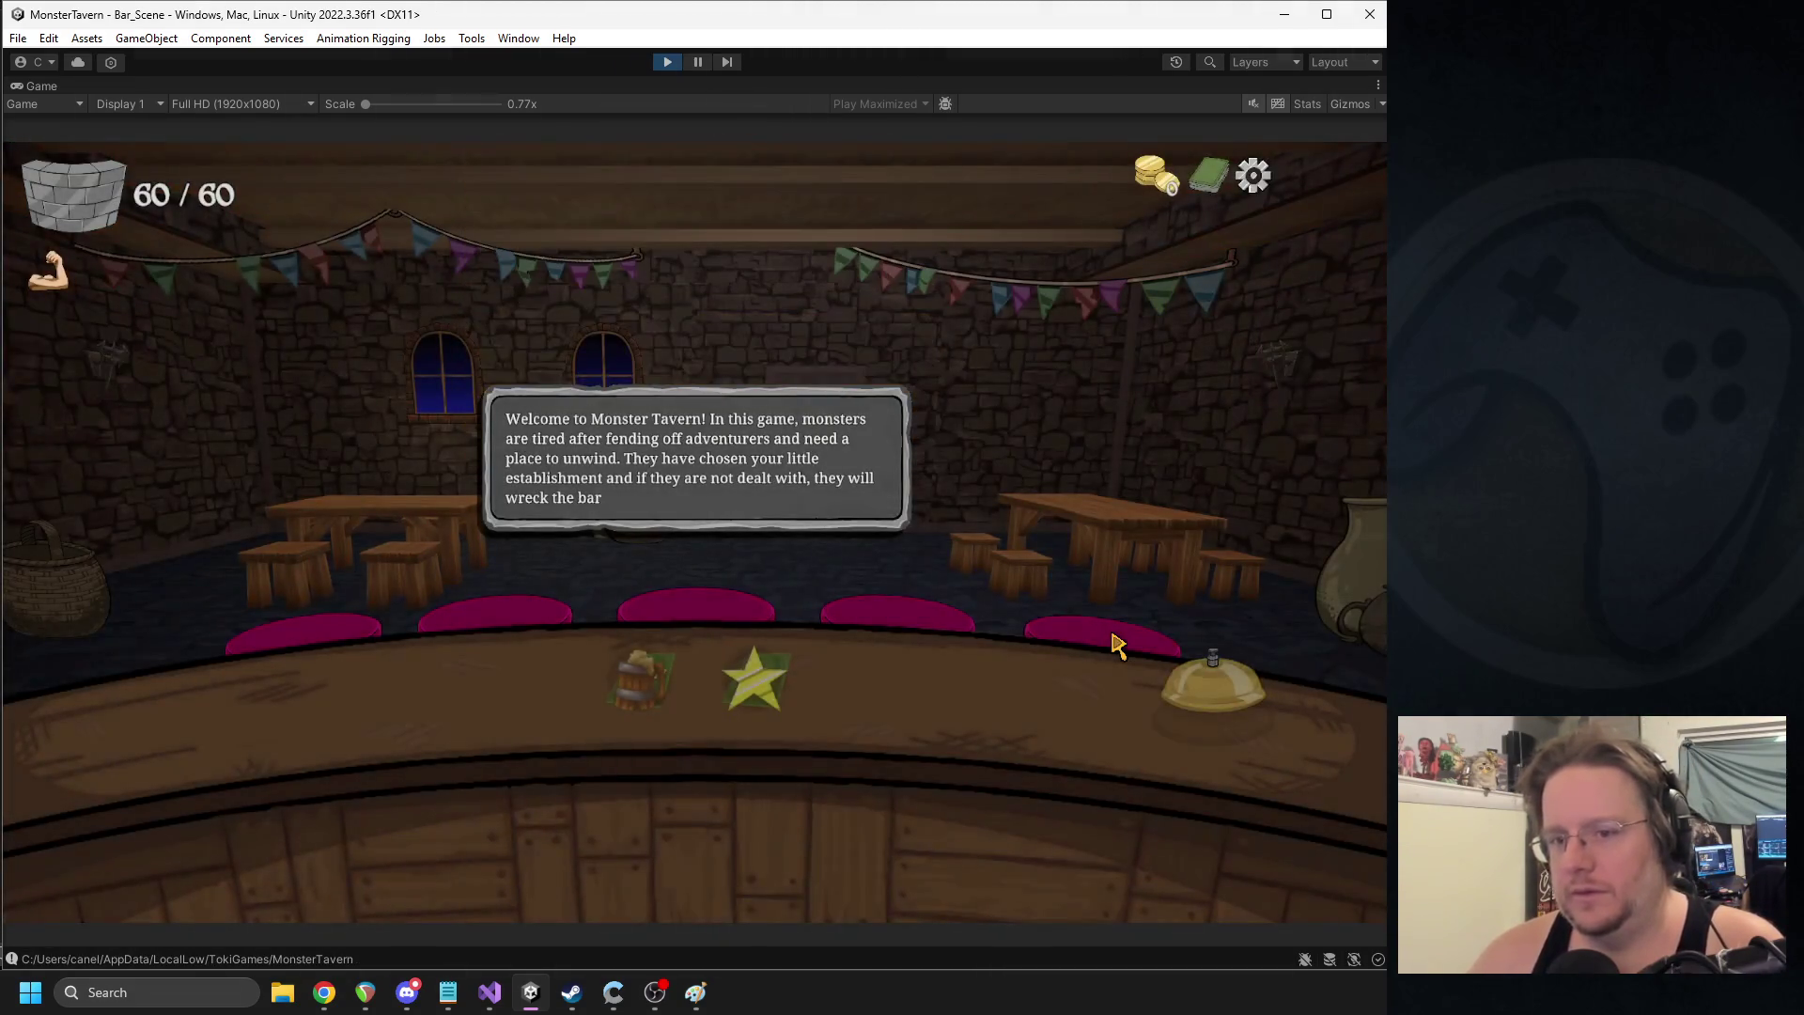
pyautogui.click(669, 62)
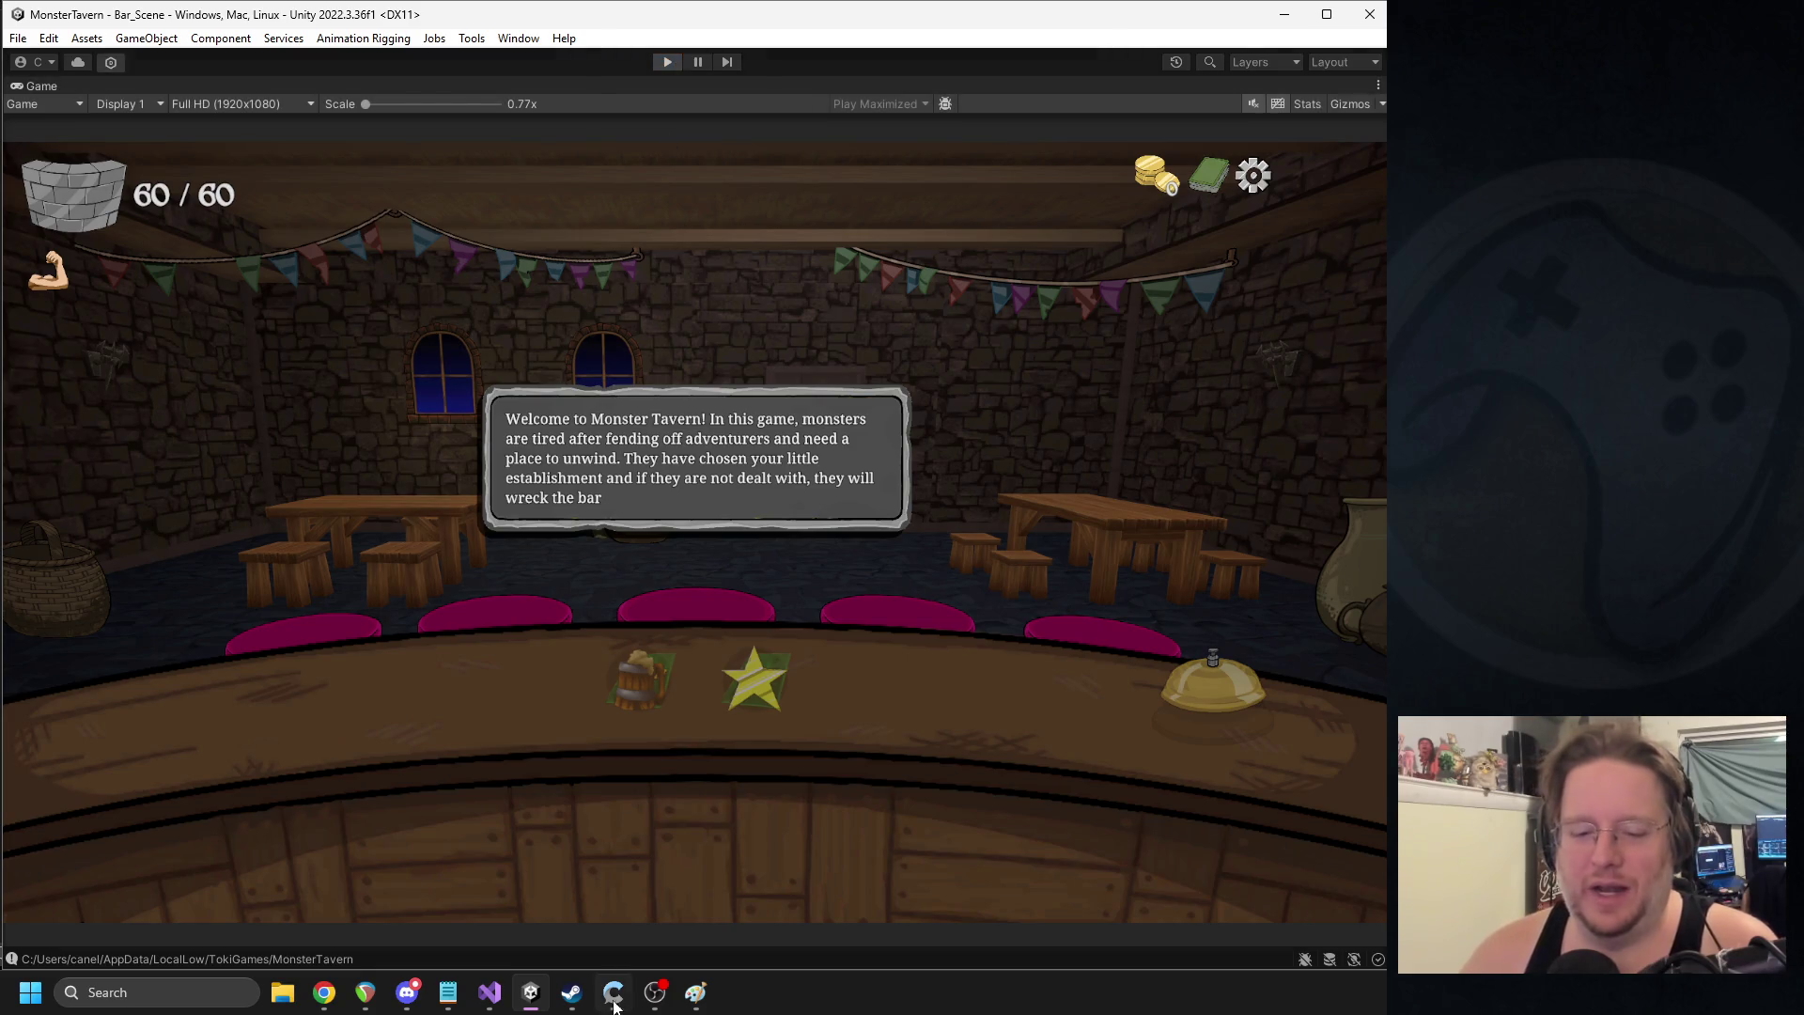
pyautogui.click(490, 992)
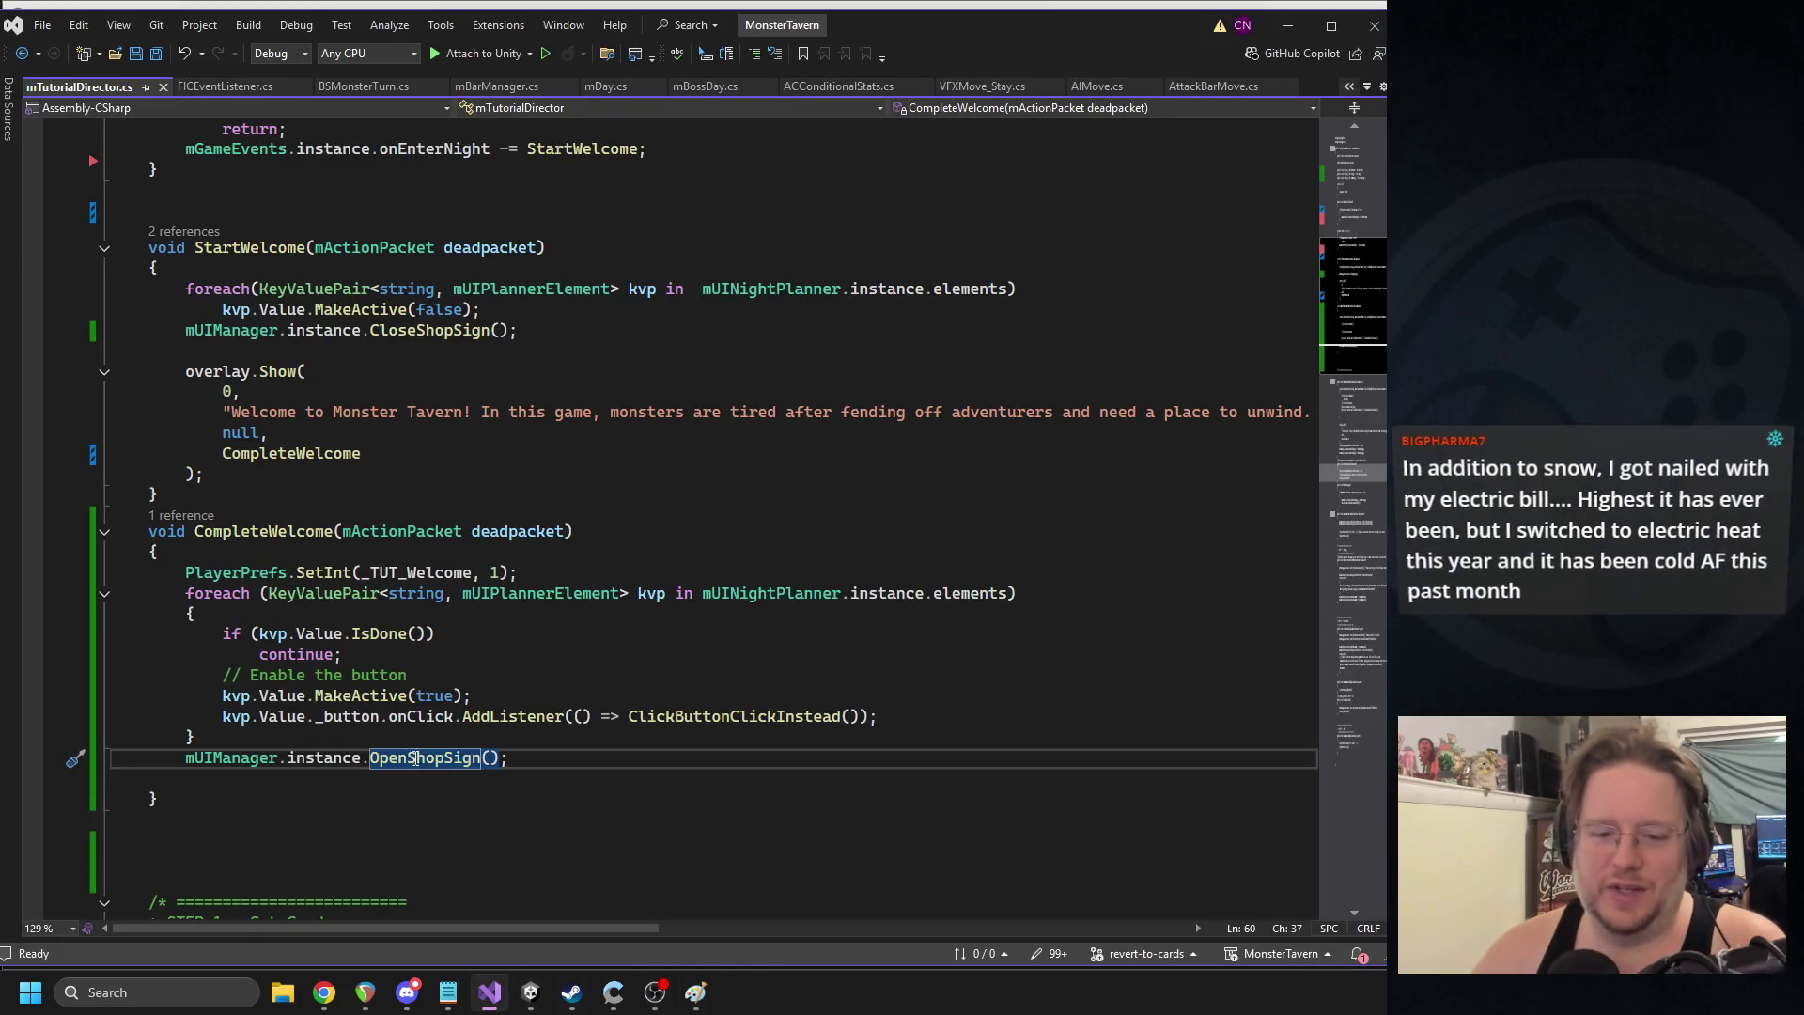
# - Swap StartWelcome's CloseShopSign() for _Shop_Sign.gameObject.SetActive(false), save, and let Unity recompile
pyautogui.click(448, 470)
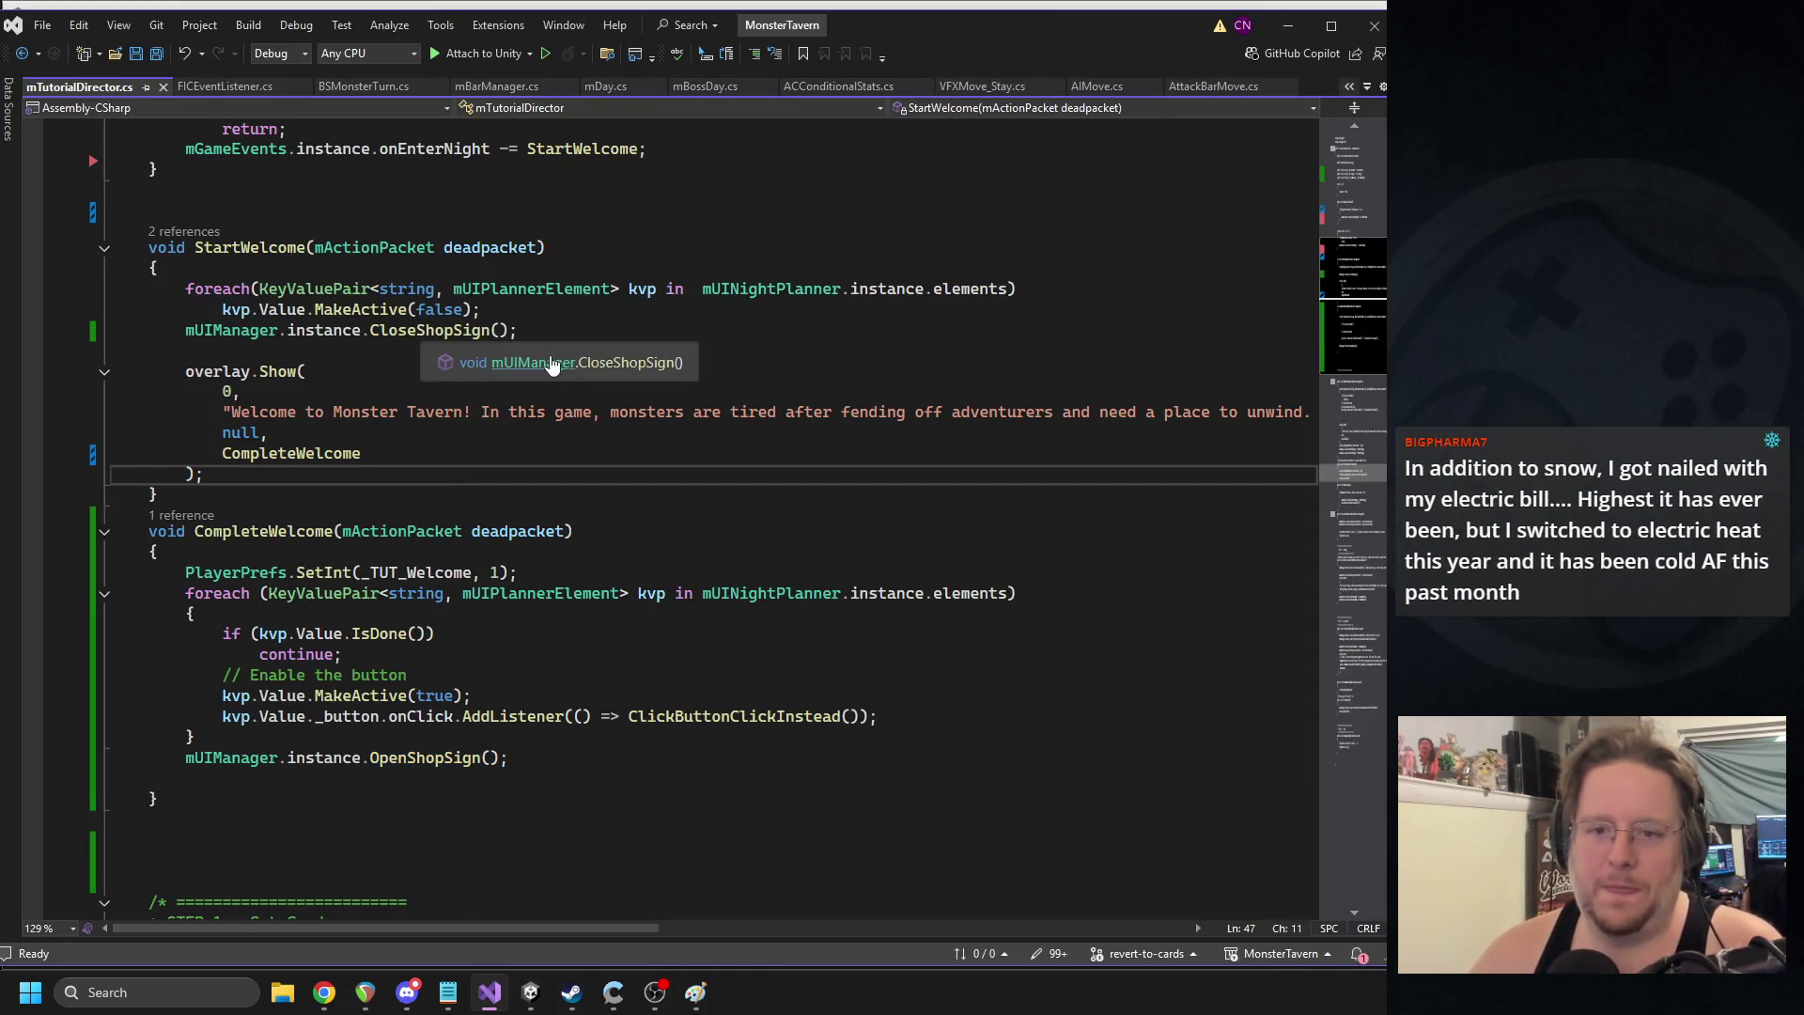
pyautogui.moveTo(519, 329)
pyautogui.mouseDown()
pyautogui.moveTo(287, 329)
pyautogui.moveTo(371, 331)
pyautogui.mouseUp()
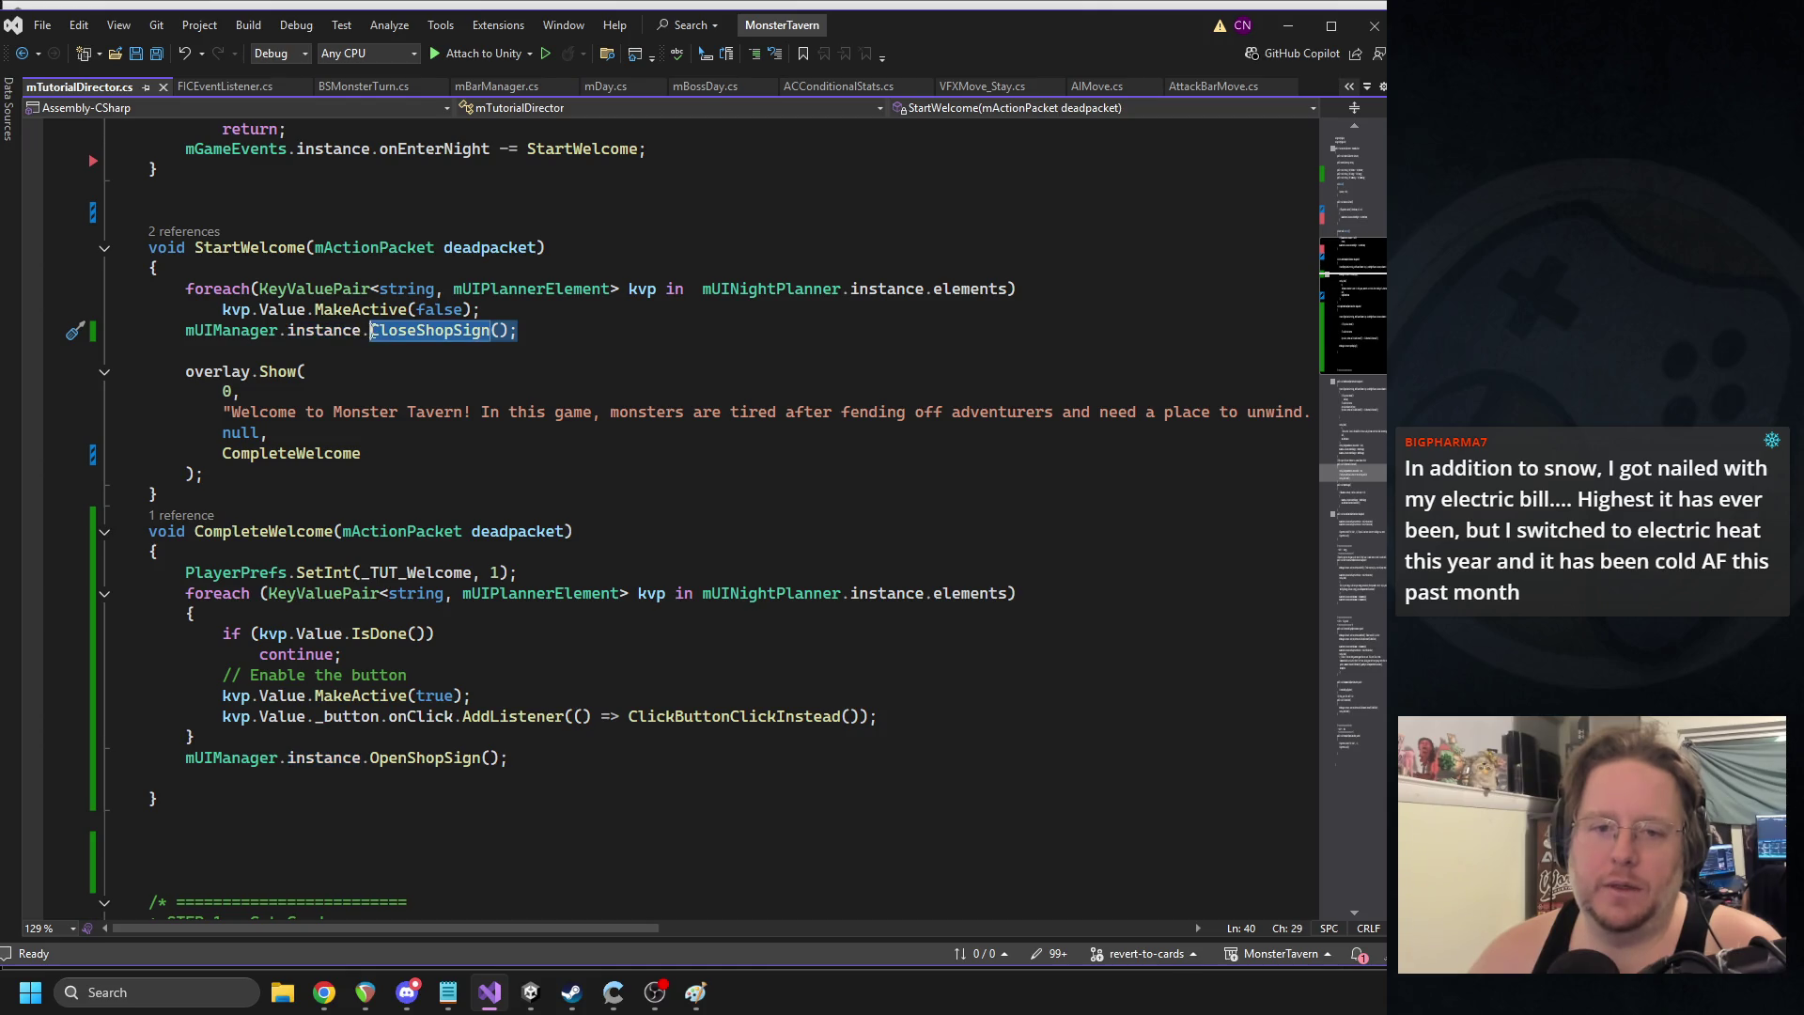
pyautogui.write('shop')
pyautogui.press('Down')
pyautogui.press('Down')
pyautogui.press('Down')
pyautogui.press('Up')
pyautogui.write('.g')
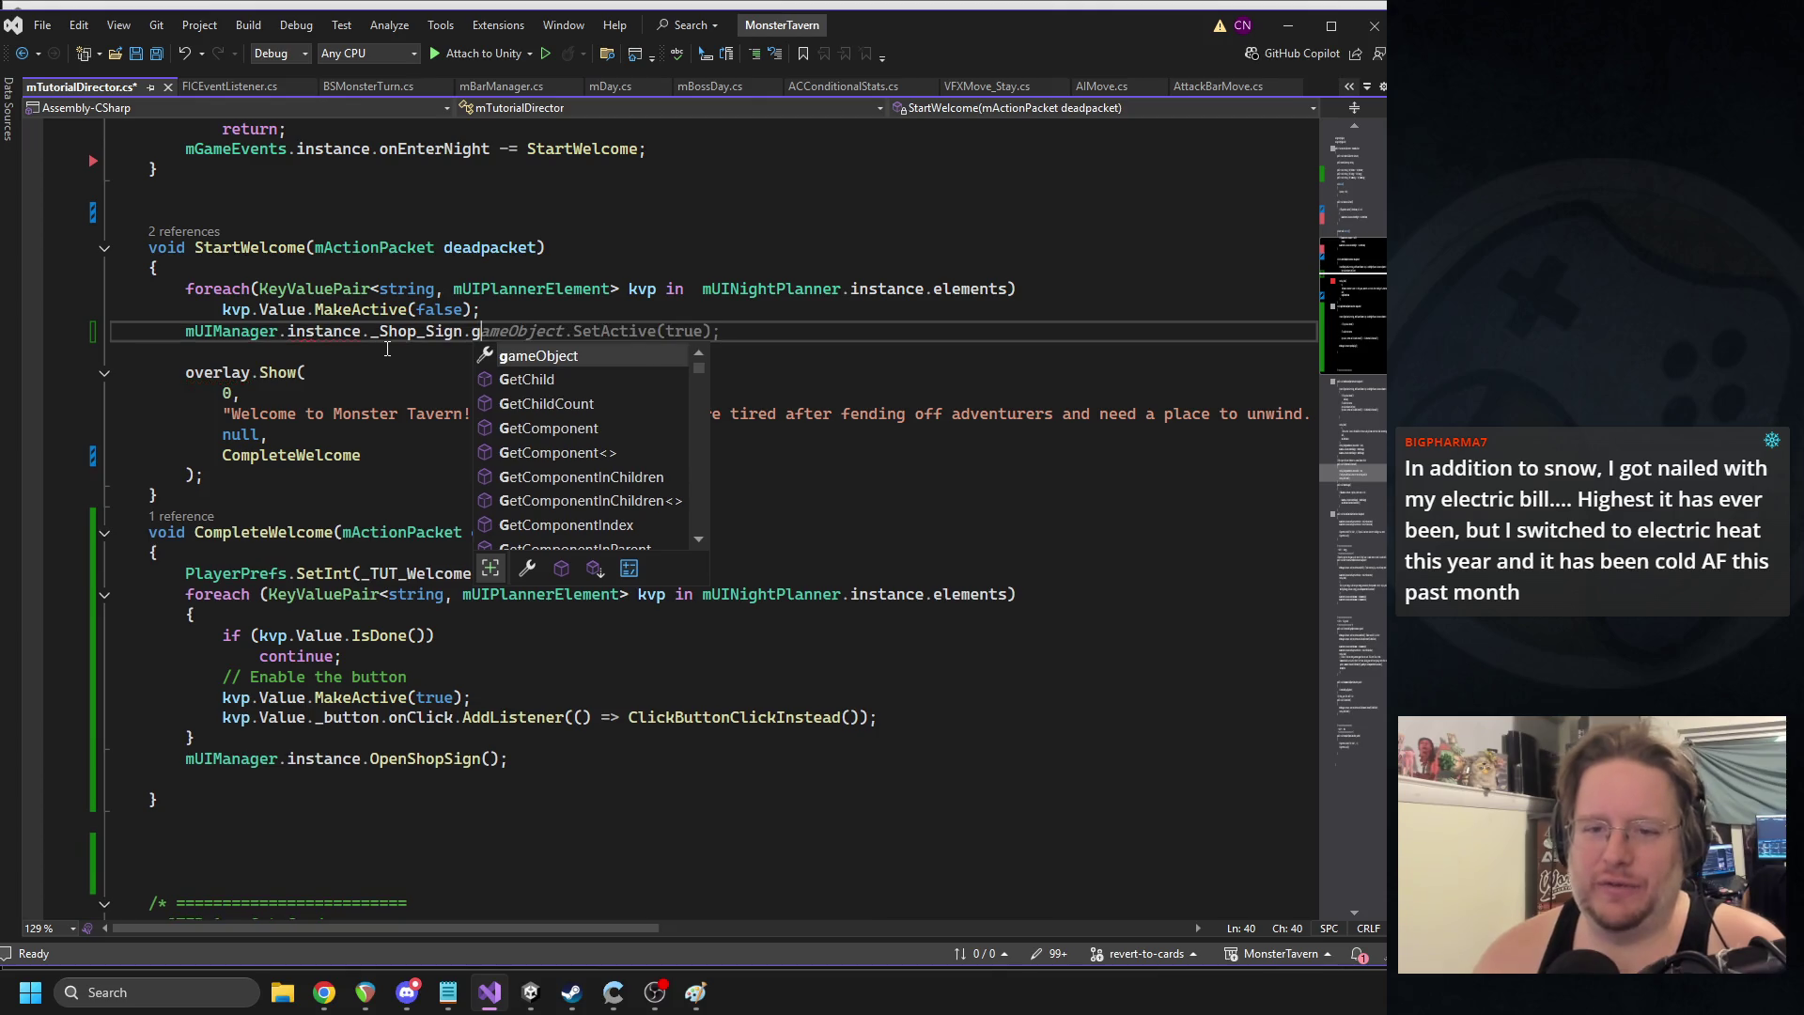
pyautogui.press('Tab')
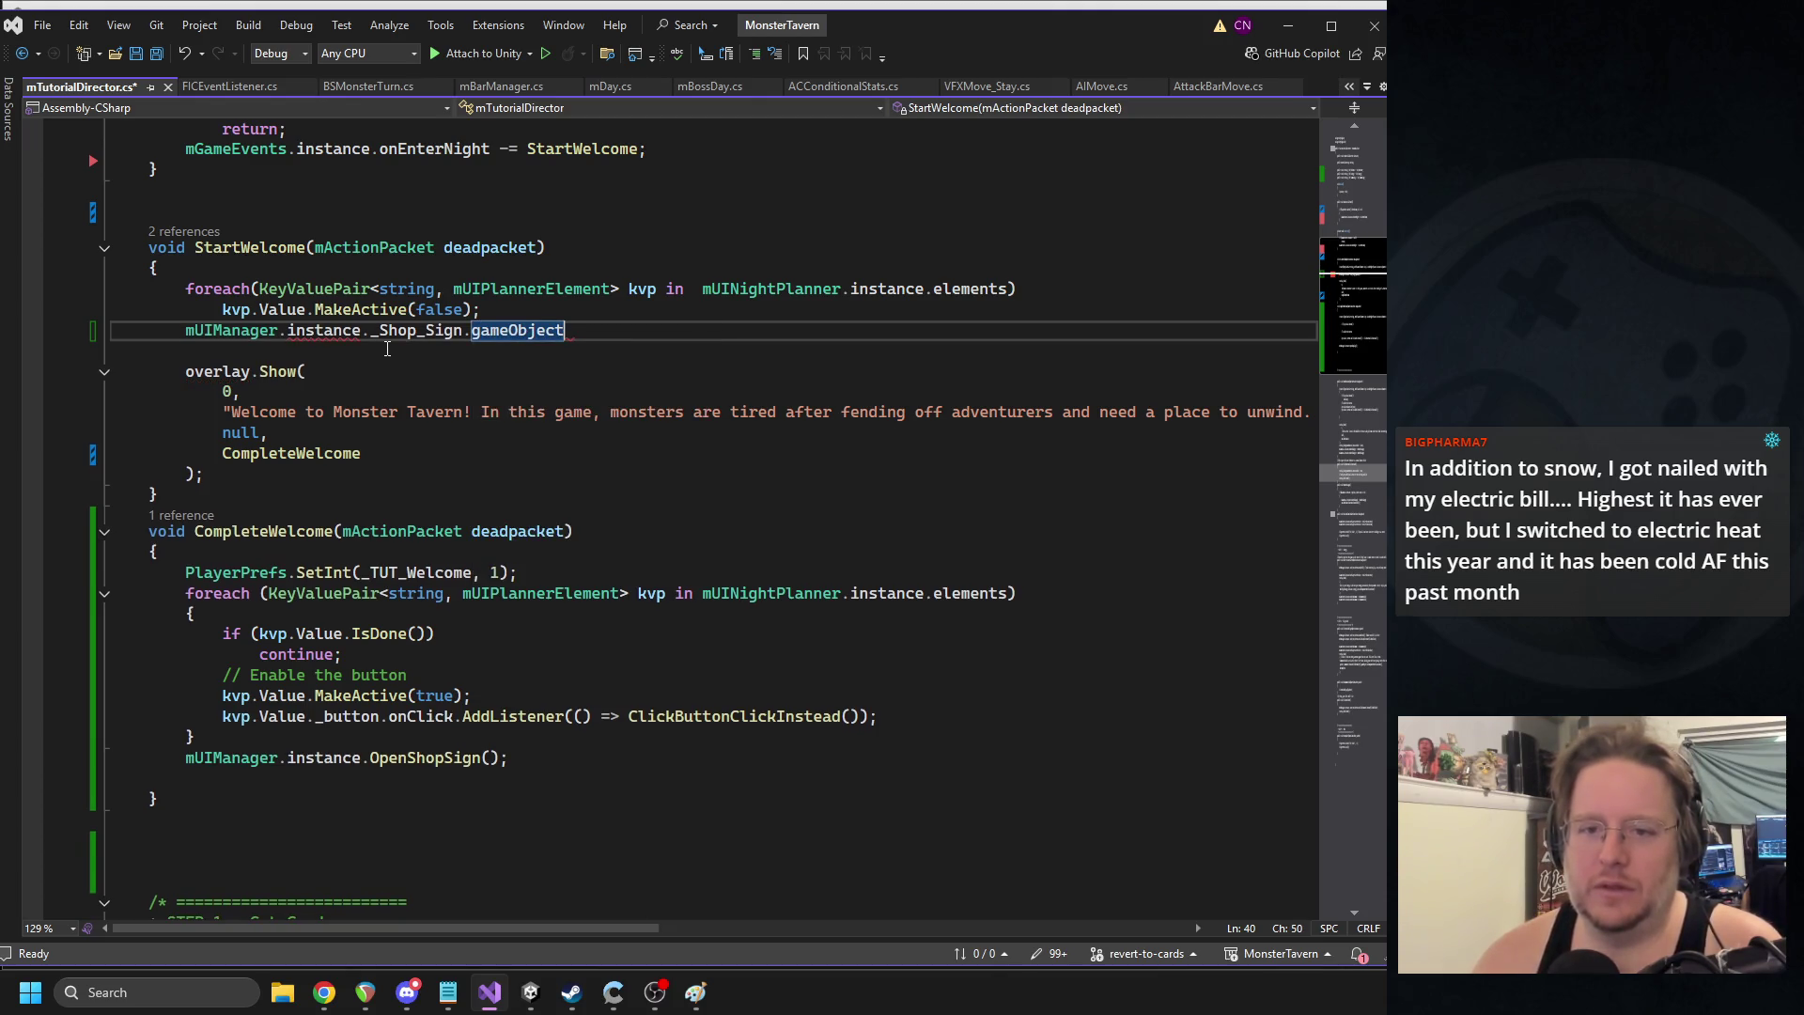
pyautogui.write('.SetActive(fals')
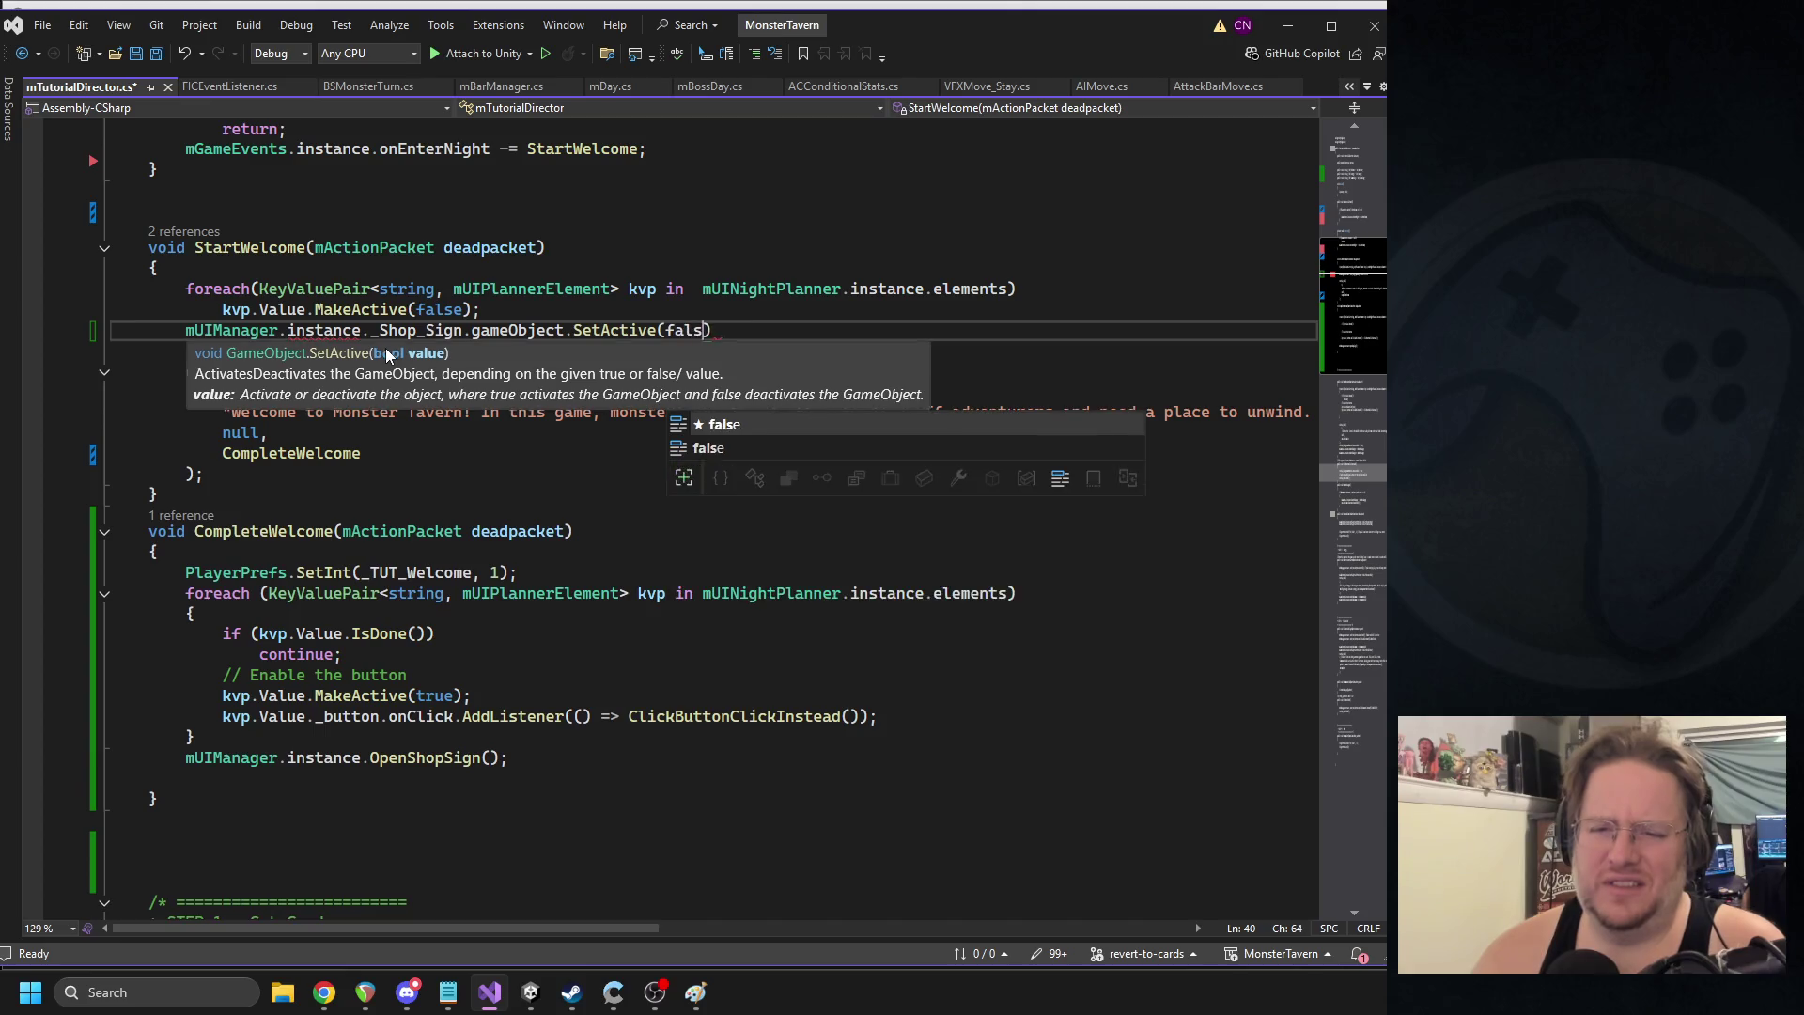
pyautogui.write('e);')
pyautogui.hotkey('ctrl', 's')
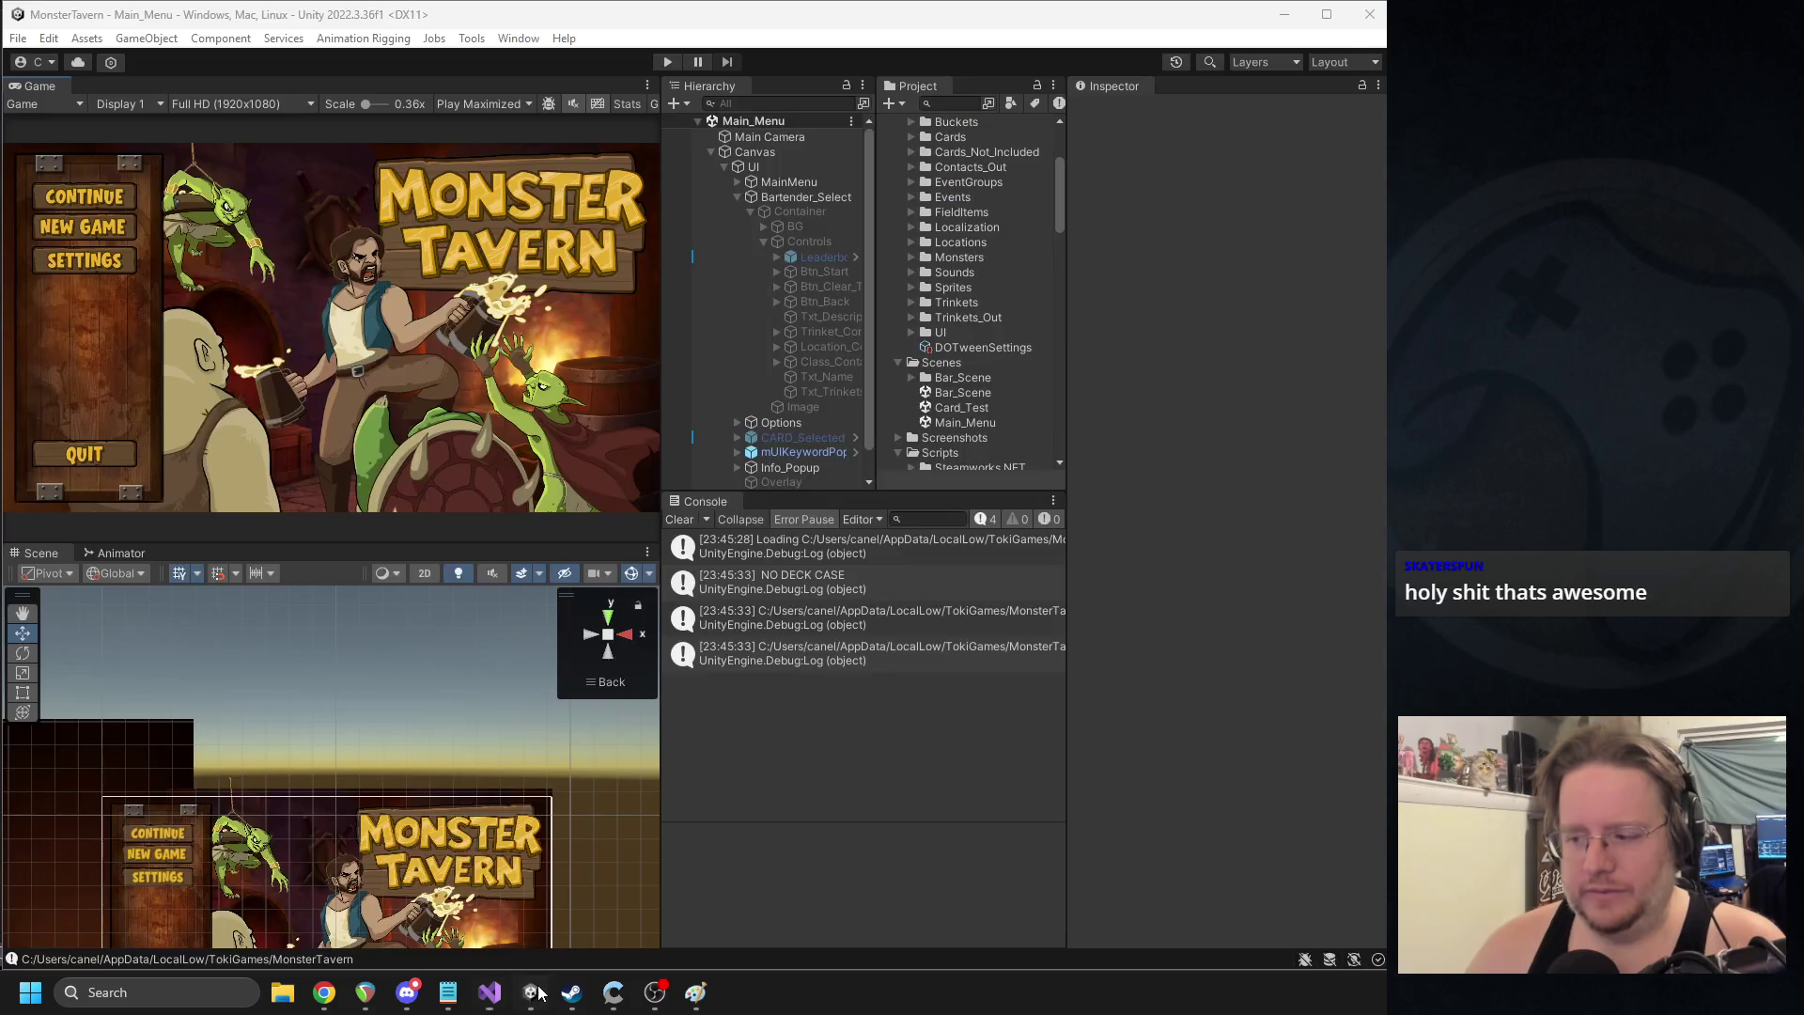
pyautogui.click(530, 993)
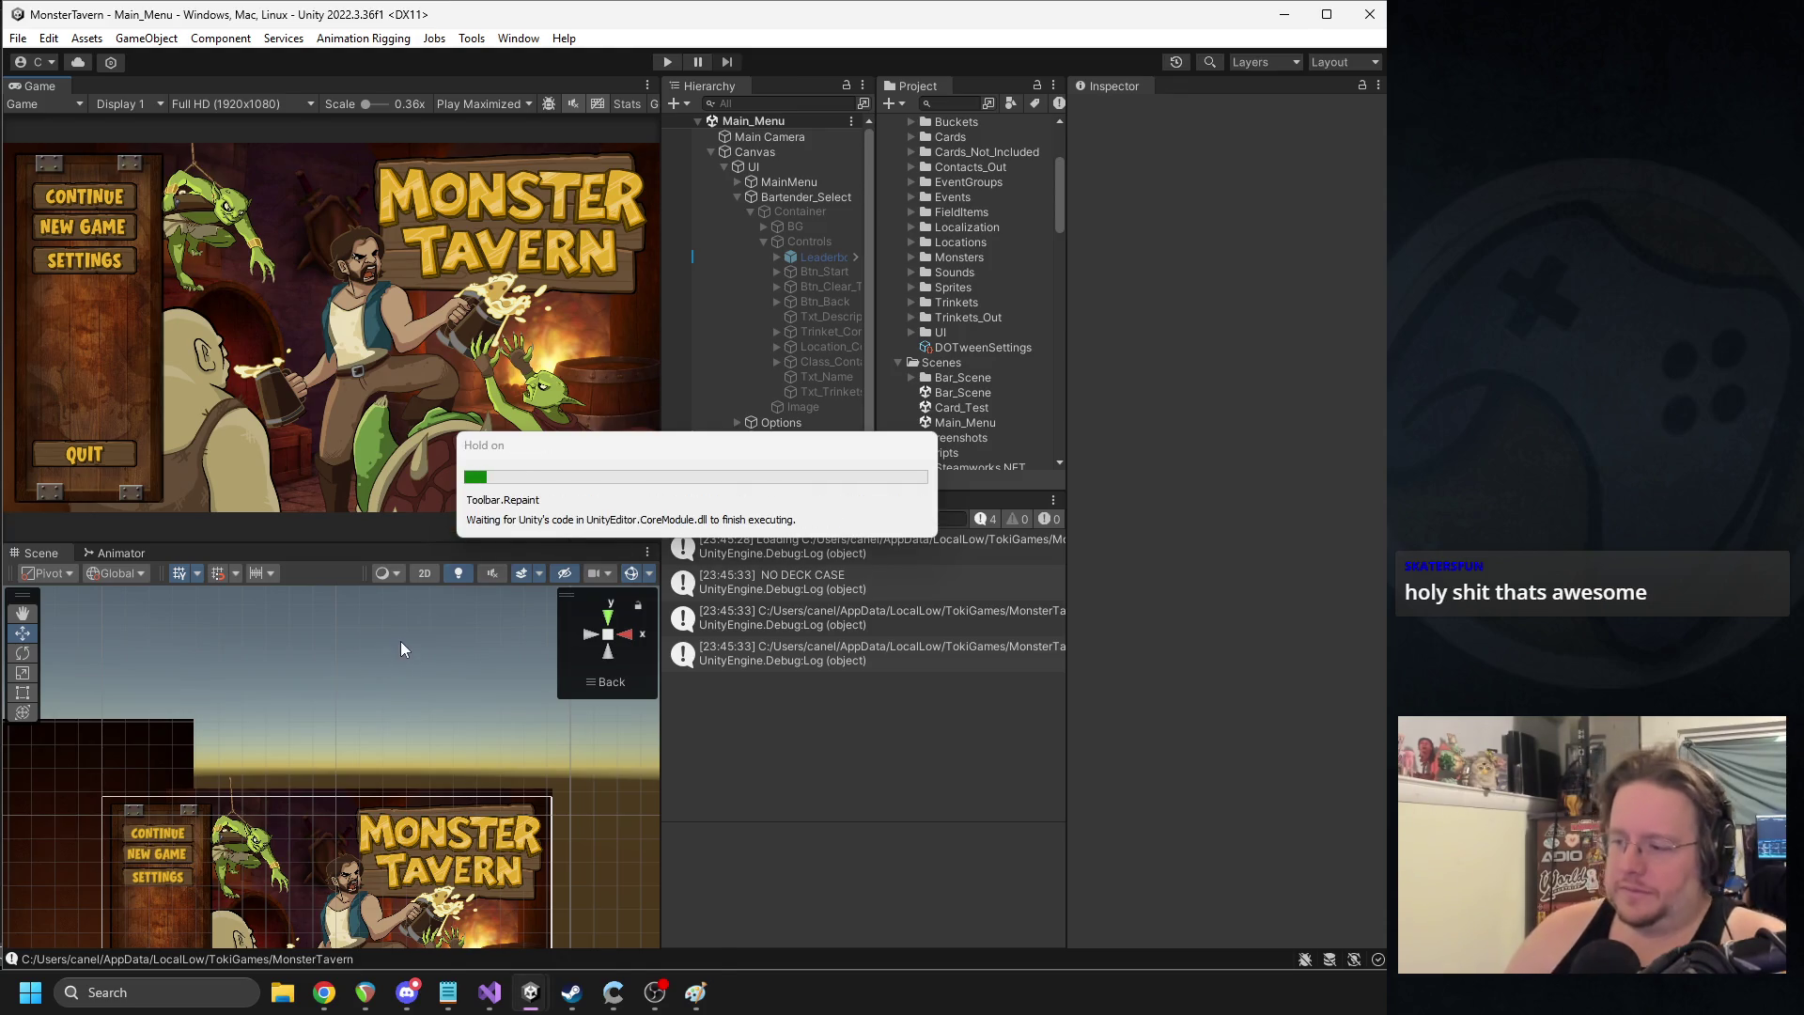
# - Enter Play mode, reset the tutorial flags in the Backwoods run setup, and begin the run
pyautogui.click(667, 62)
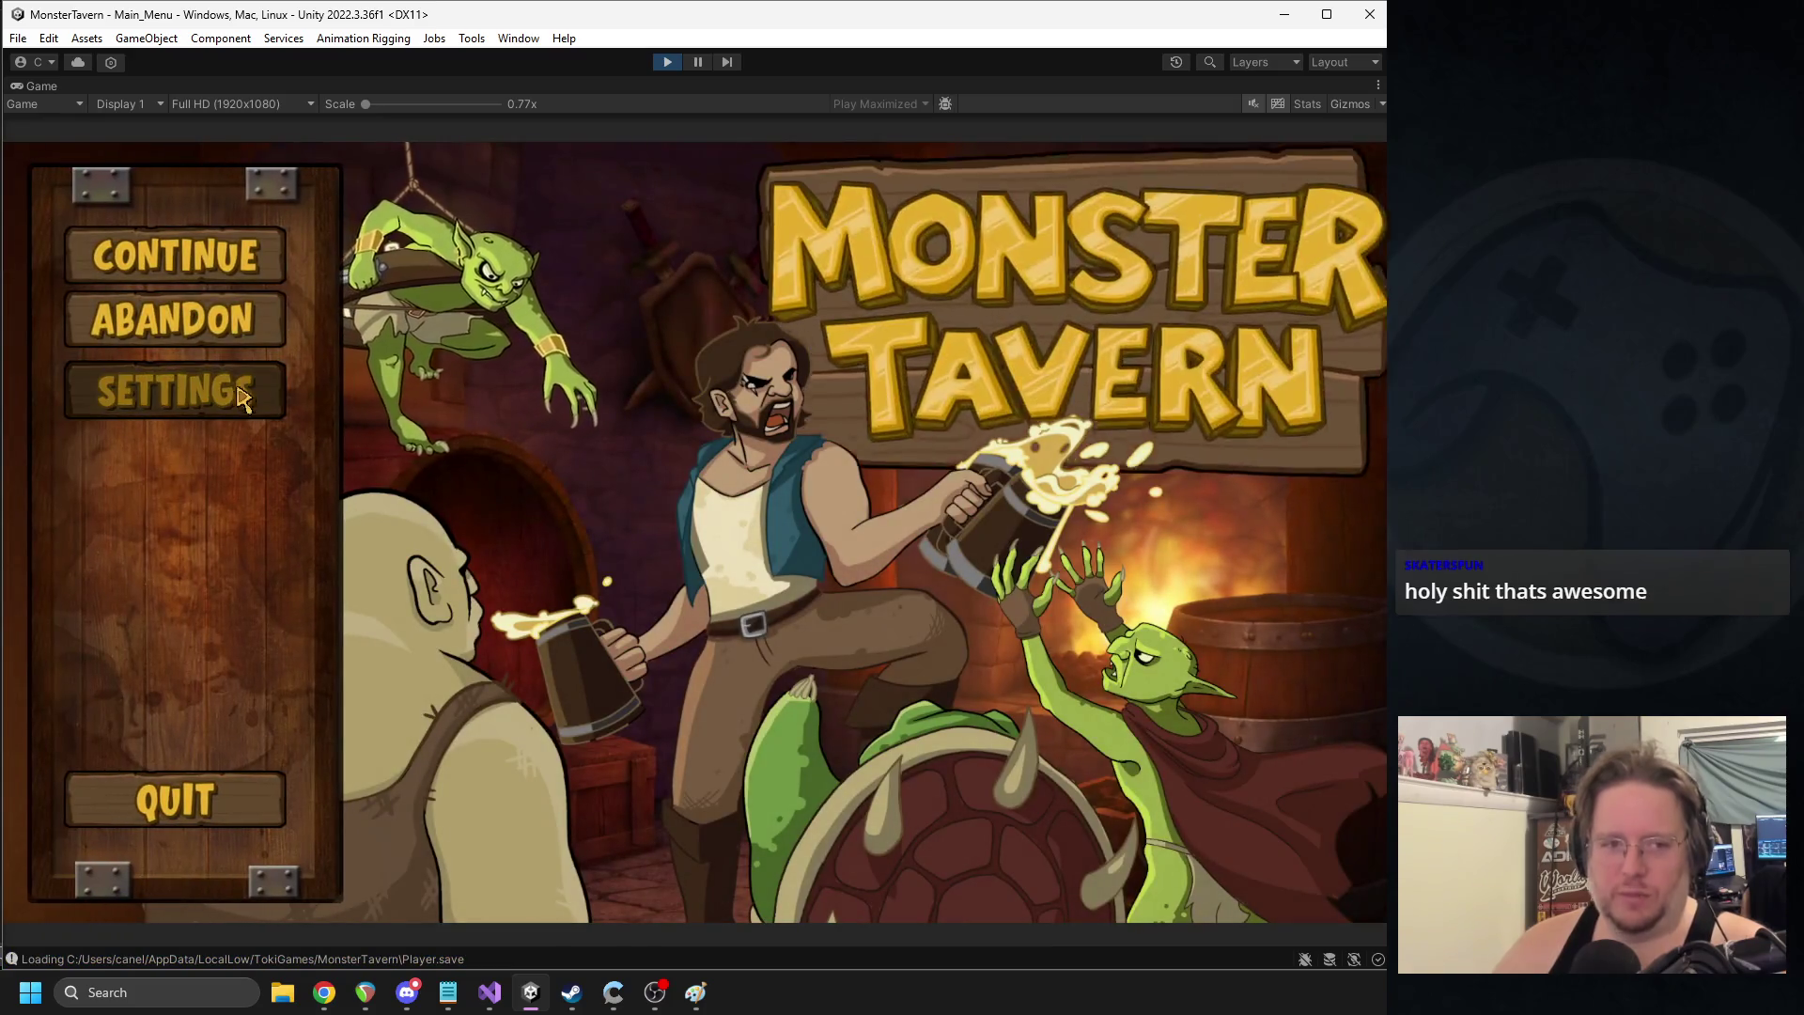
pyautogui.click(211, 314)
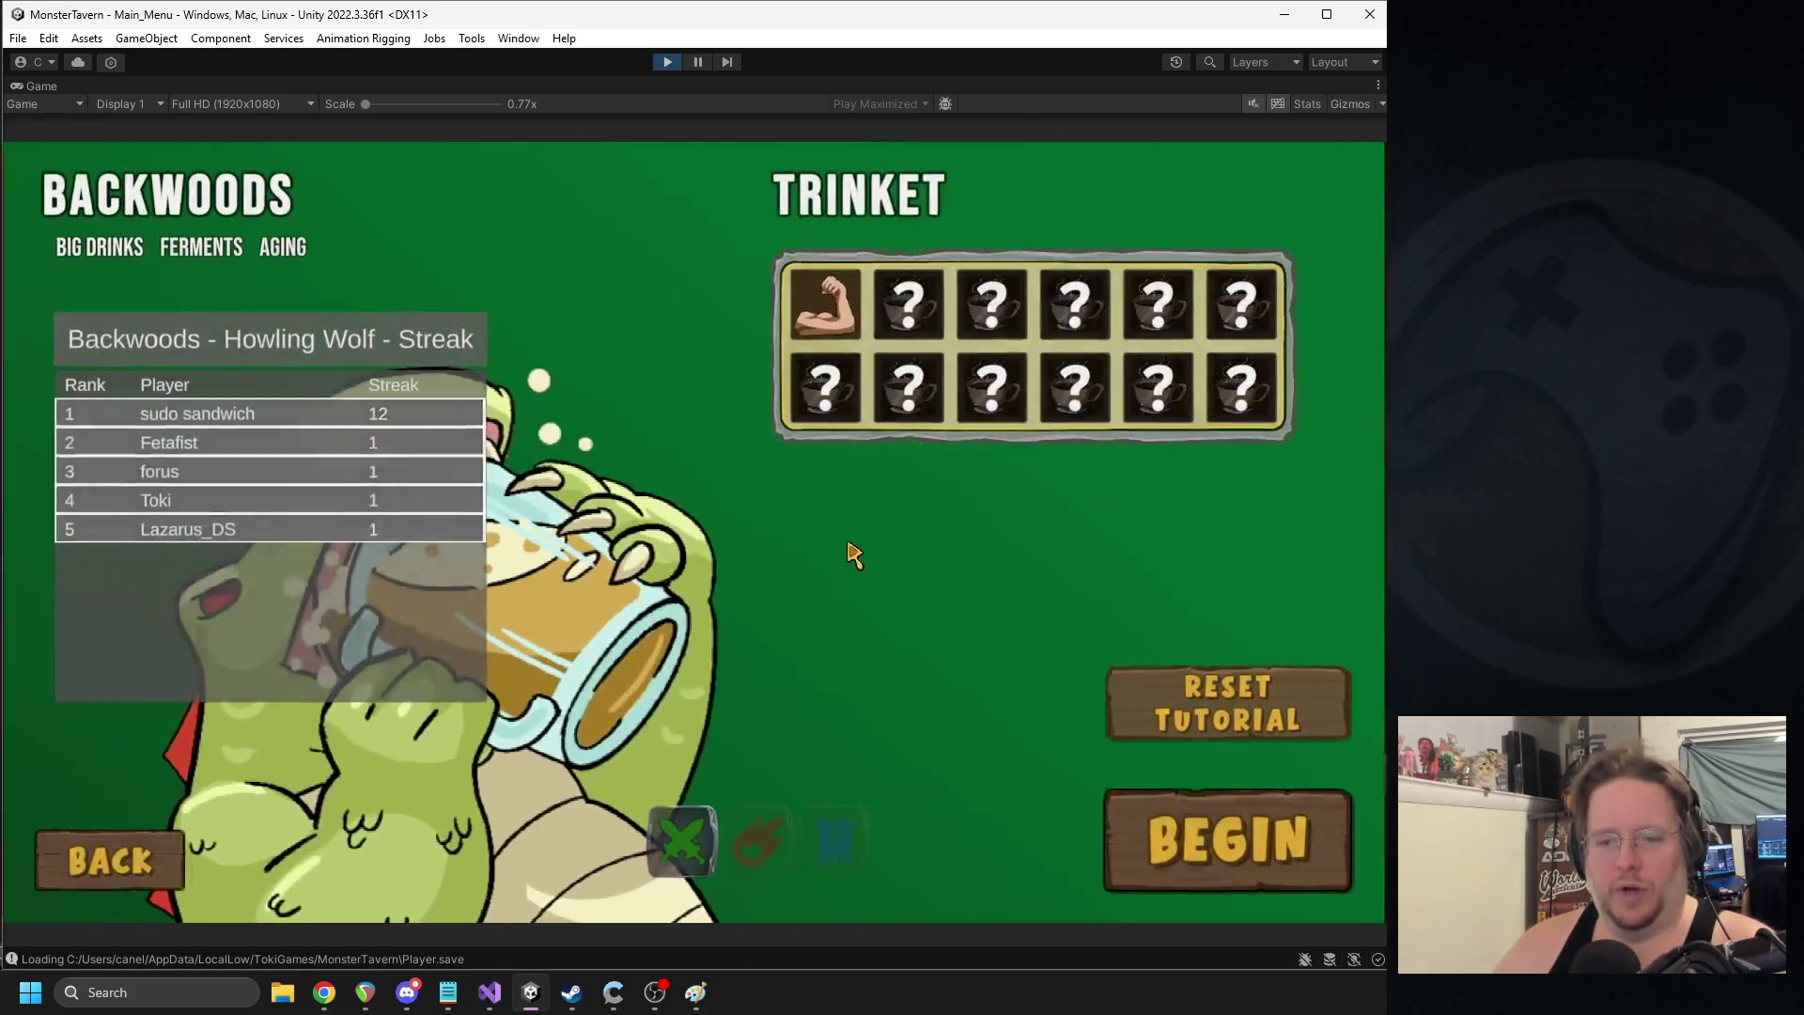
pyautogui.click(1210, 701)
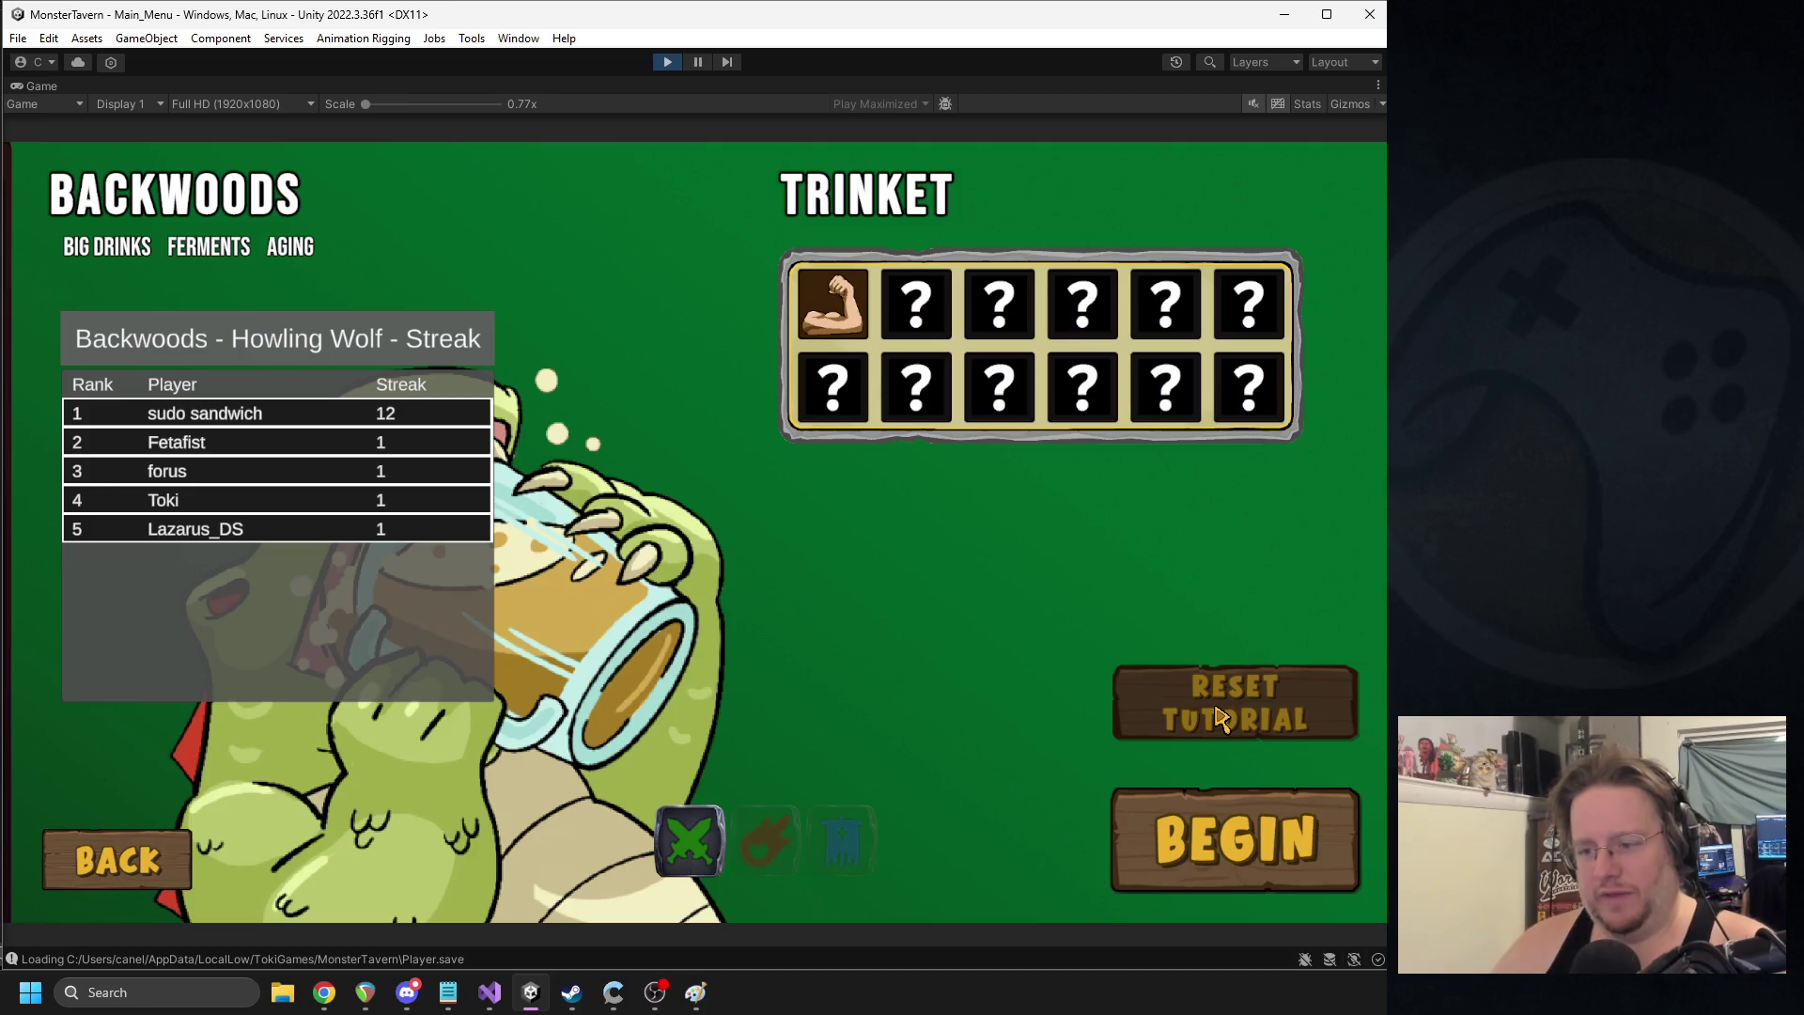
pyautogui.click(1235, 836)
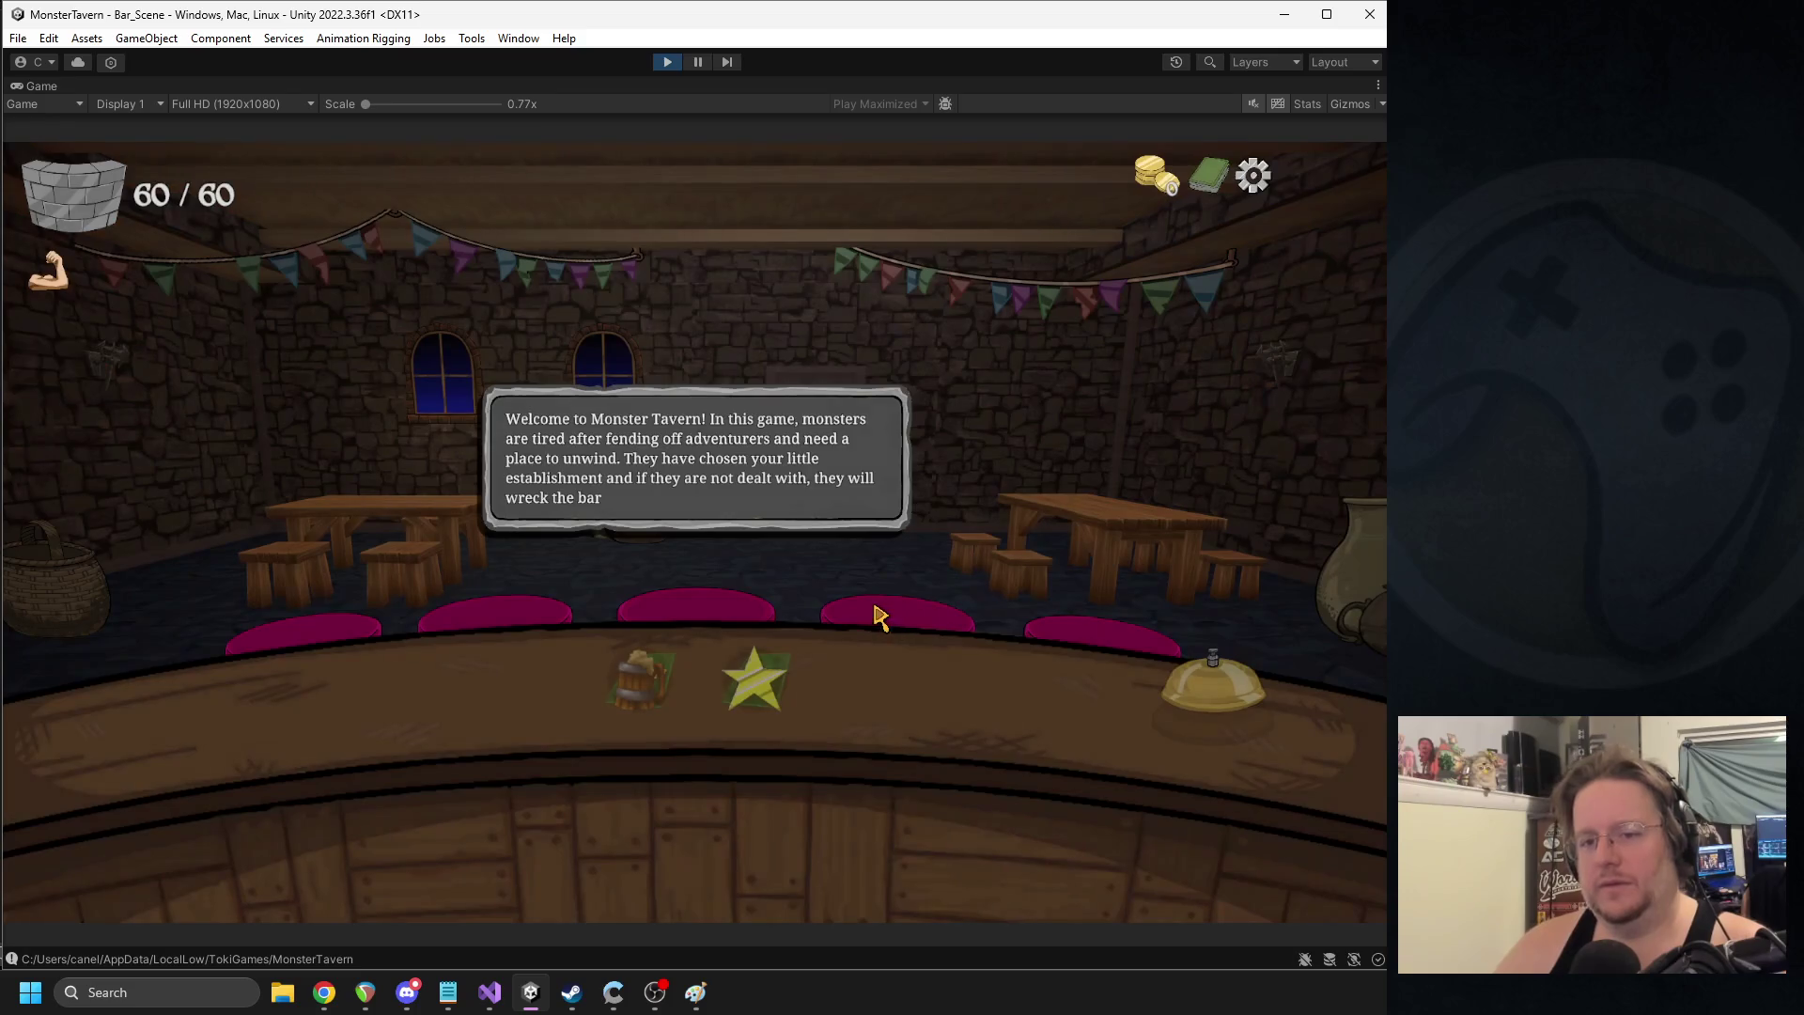
# - Dismiss the welcome popup and open the drink-card choice from the mug at the bar
pyautogui.click(648, 449)
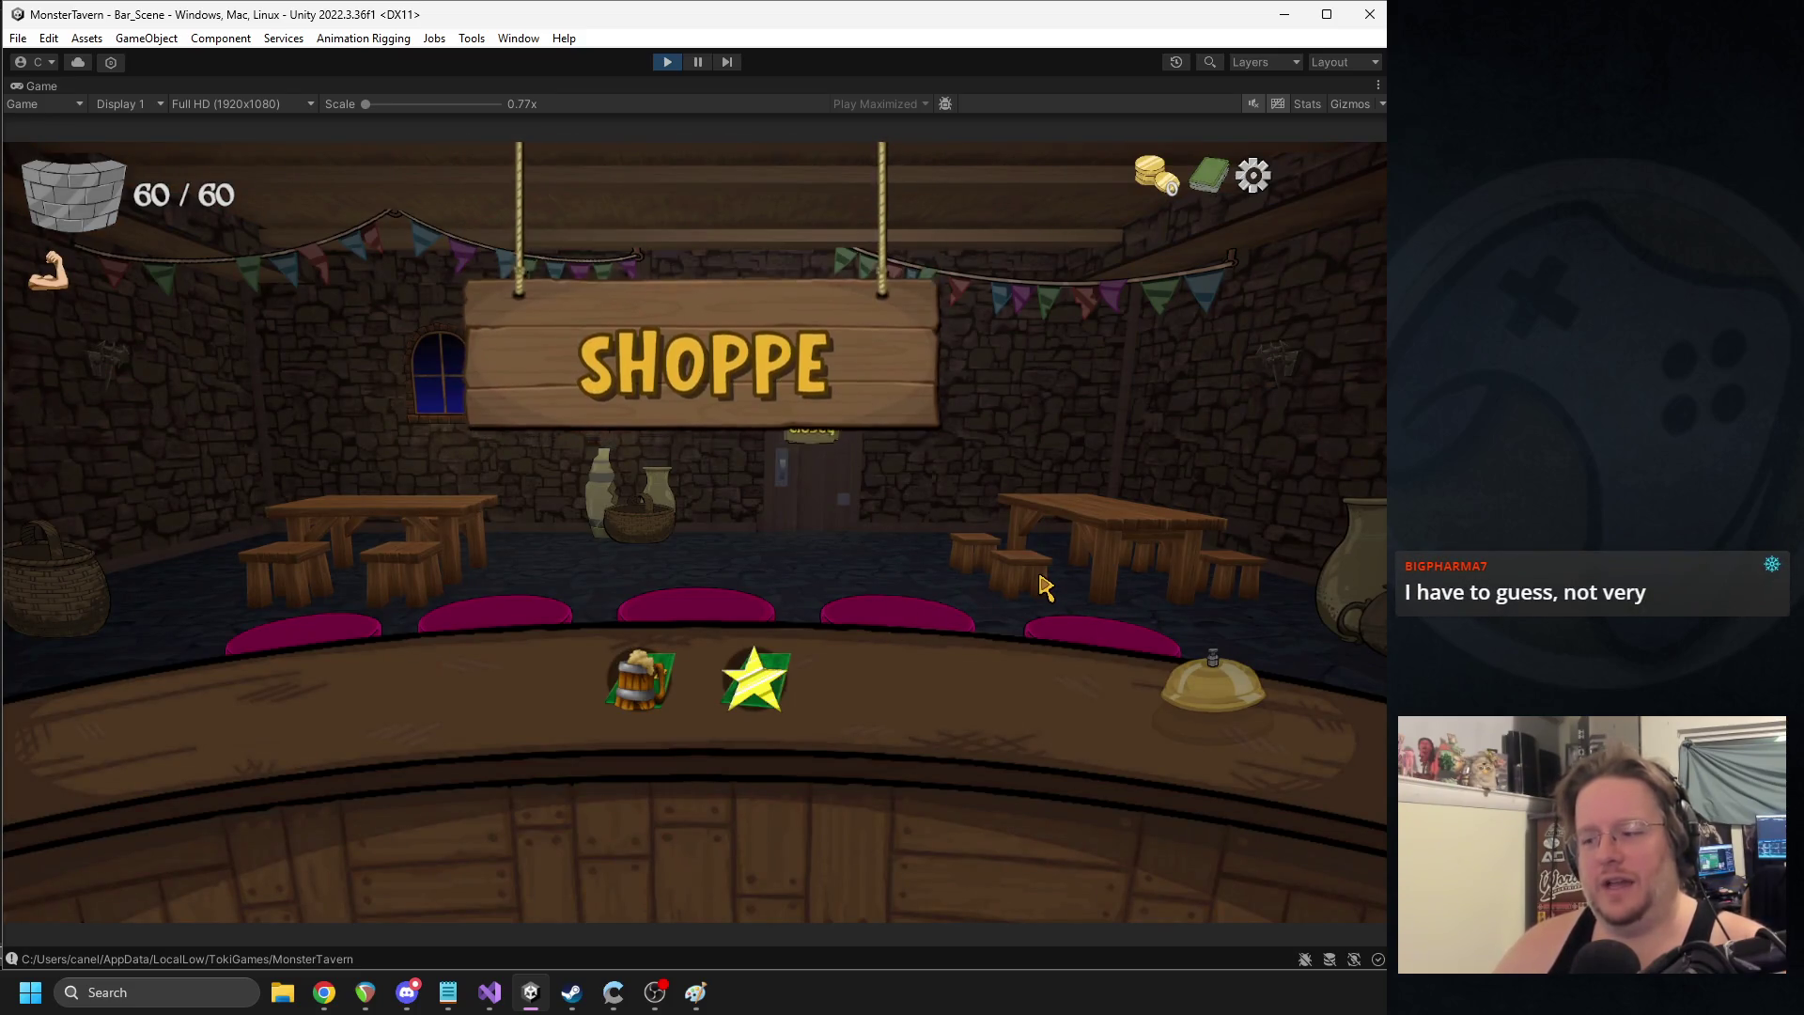
pyautogui.moveTo(645, 673)
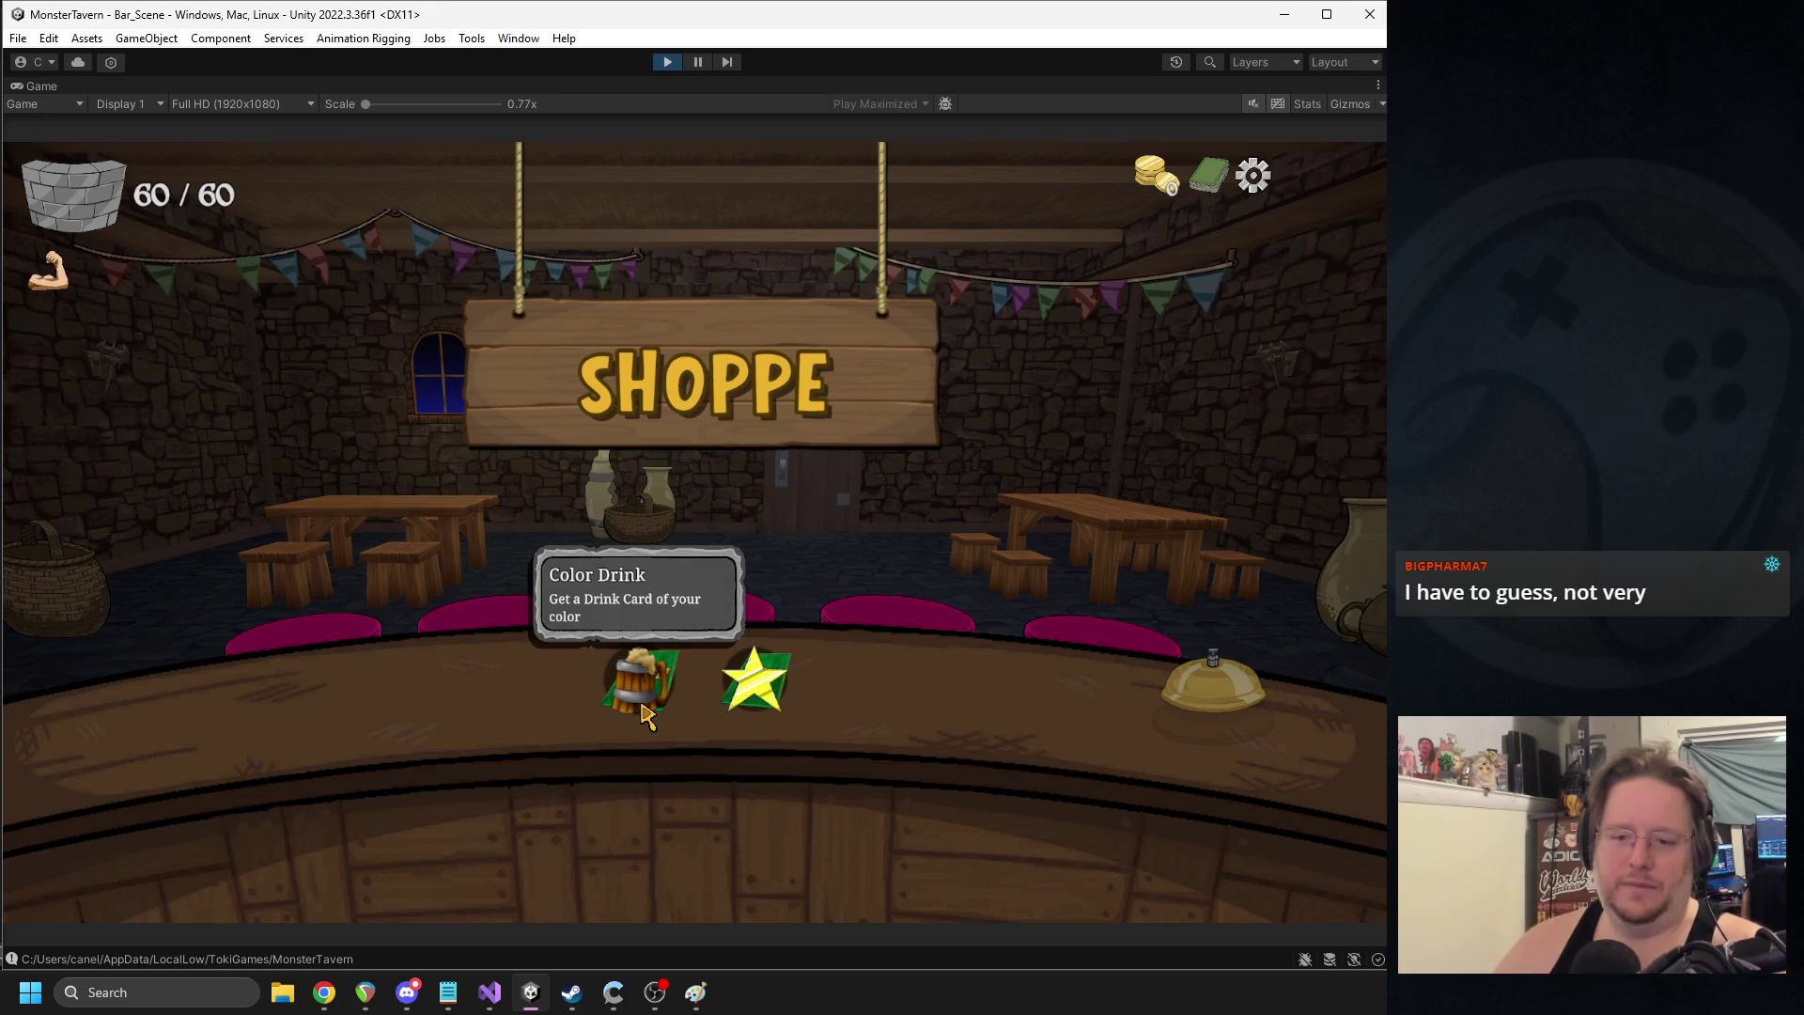
pyautogui.click(644, 715)
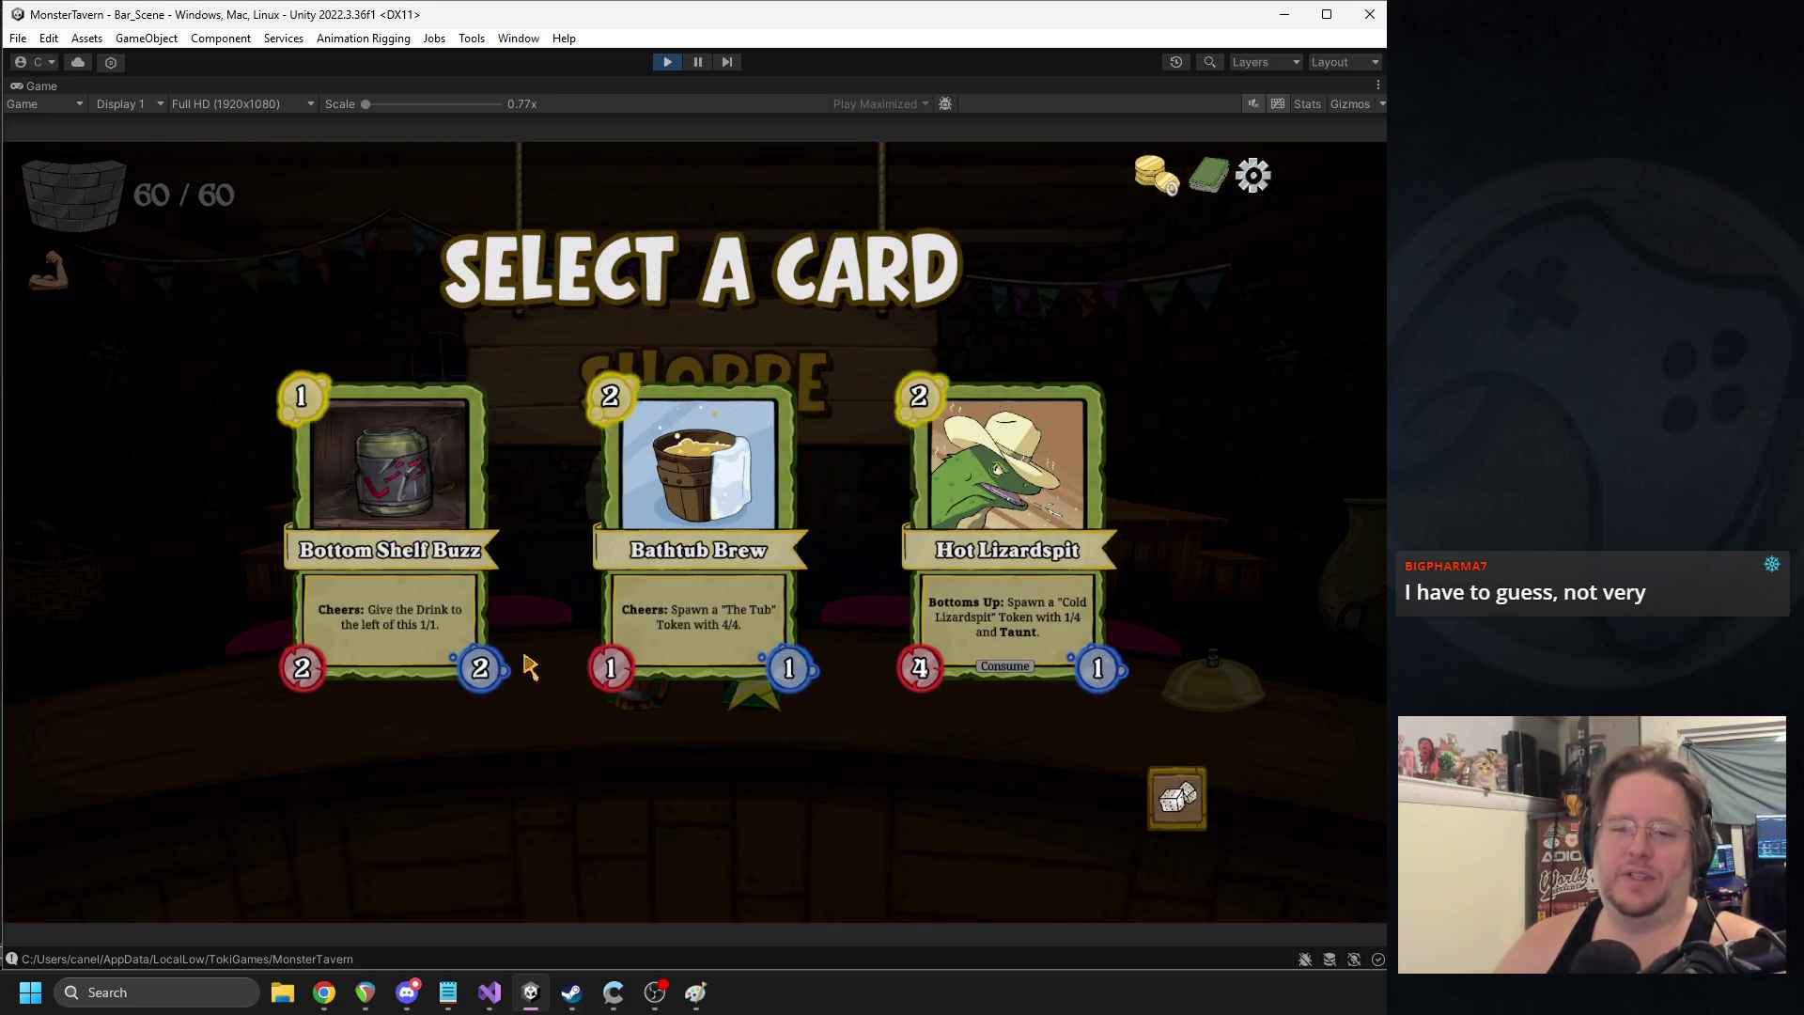
# - Choose the Bottom Shelf Buzz drink card
pyautogui.moveTo(350, 592)
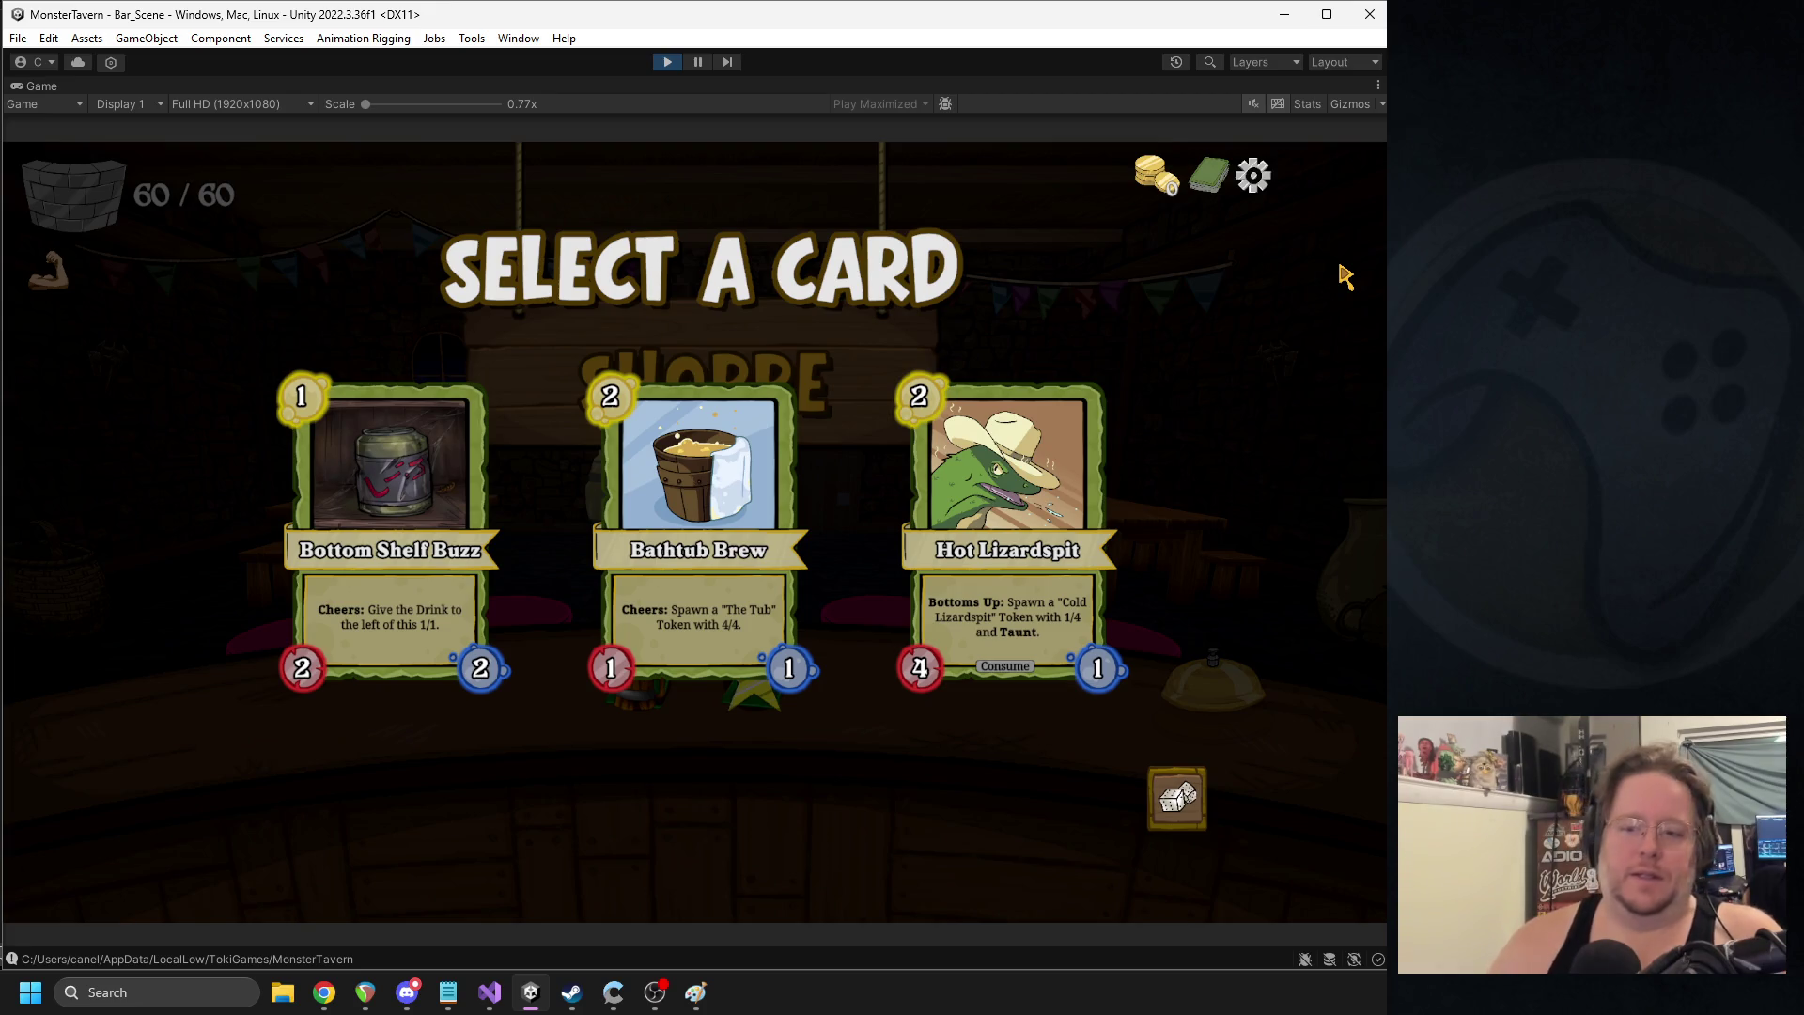
pyautogui.click(390, 470)
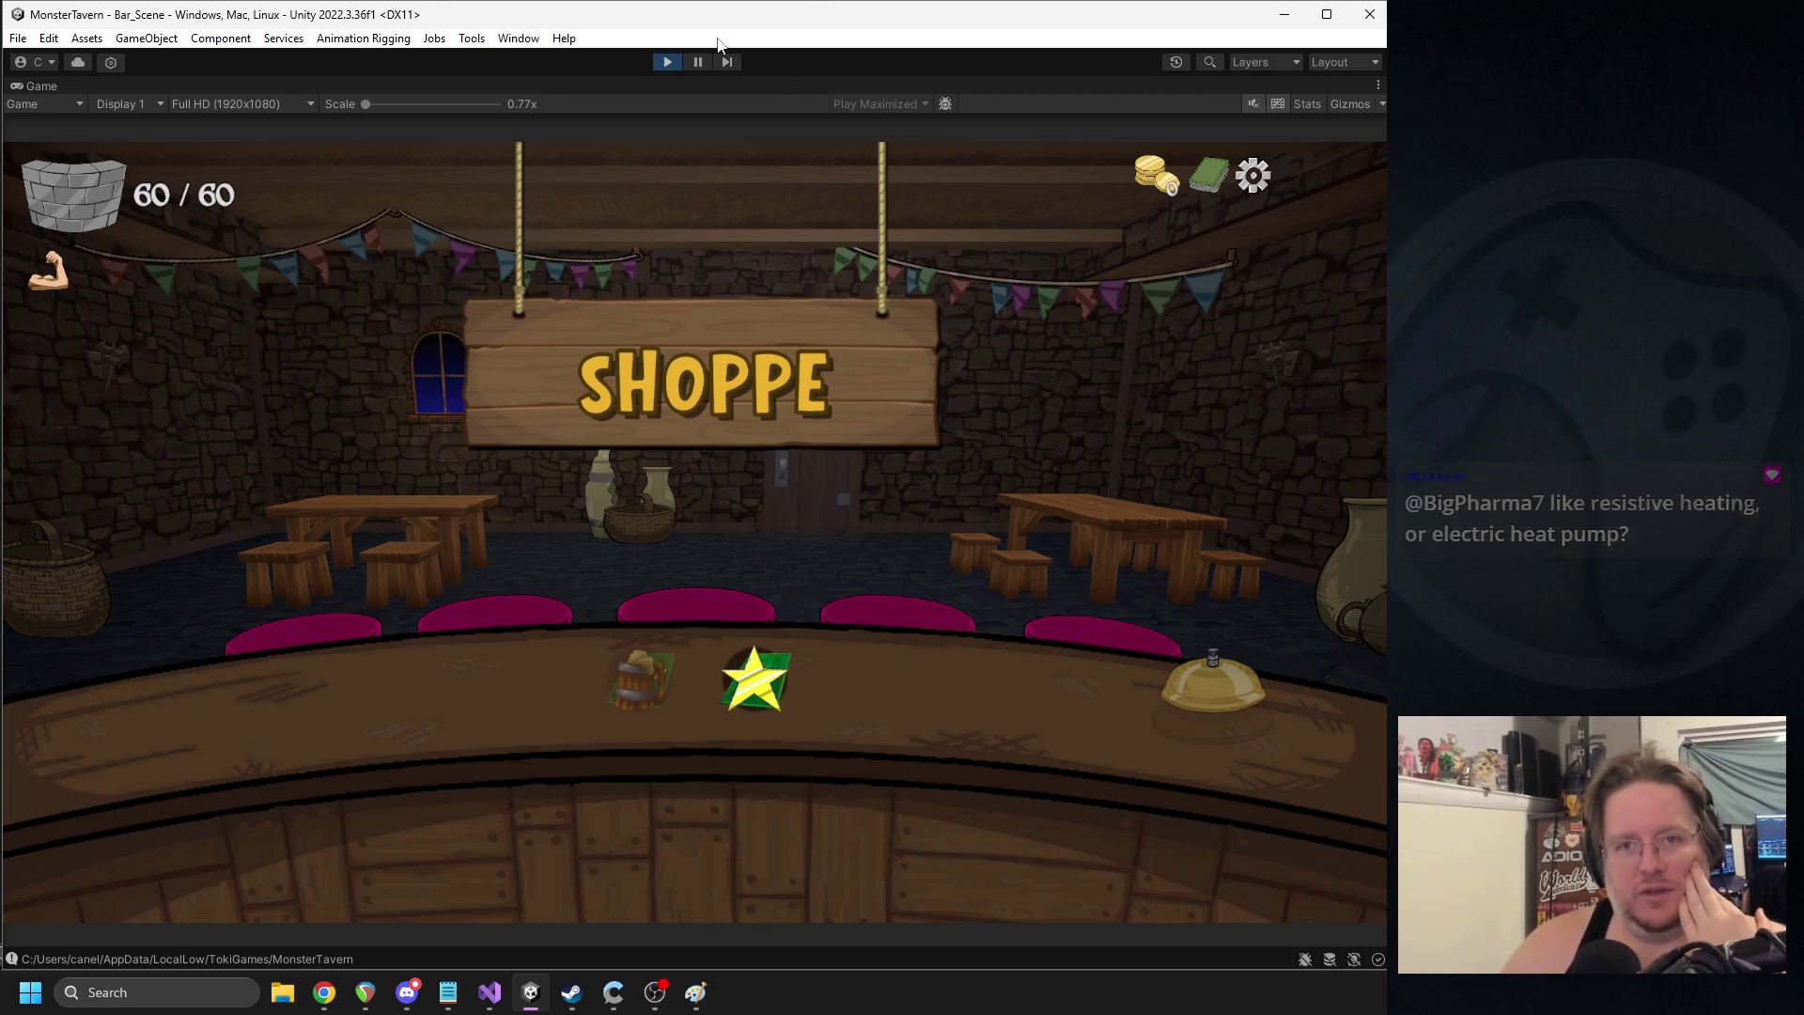
# - Pause the playtest and cycle through overlapping scene objects from mTutorialOverlay to Play_Space_4
pyautogui.click(697, 61)
pyautogui.click(351, 837)
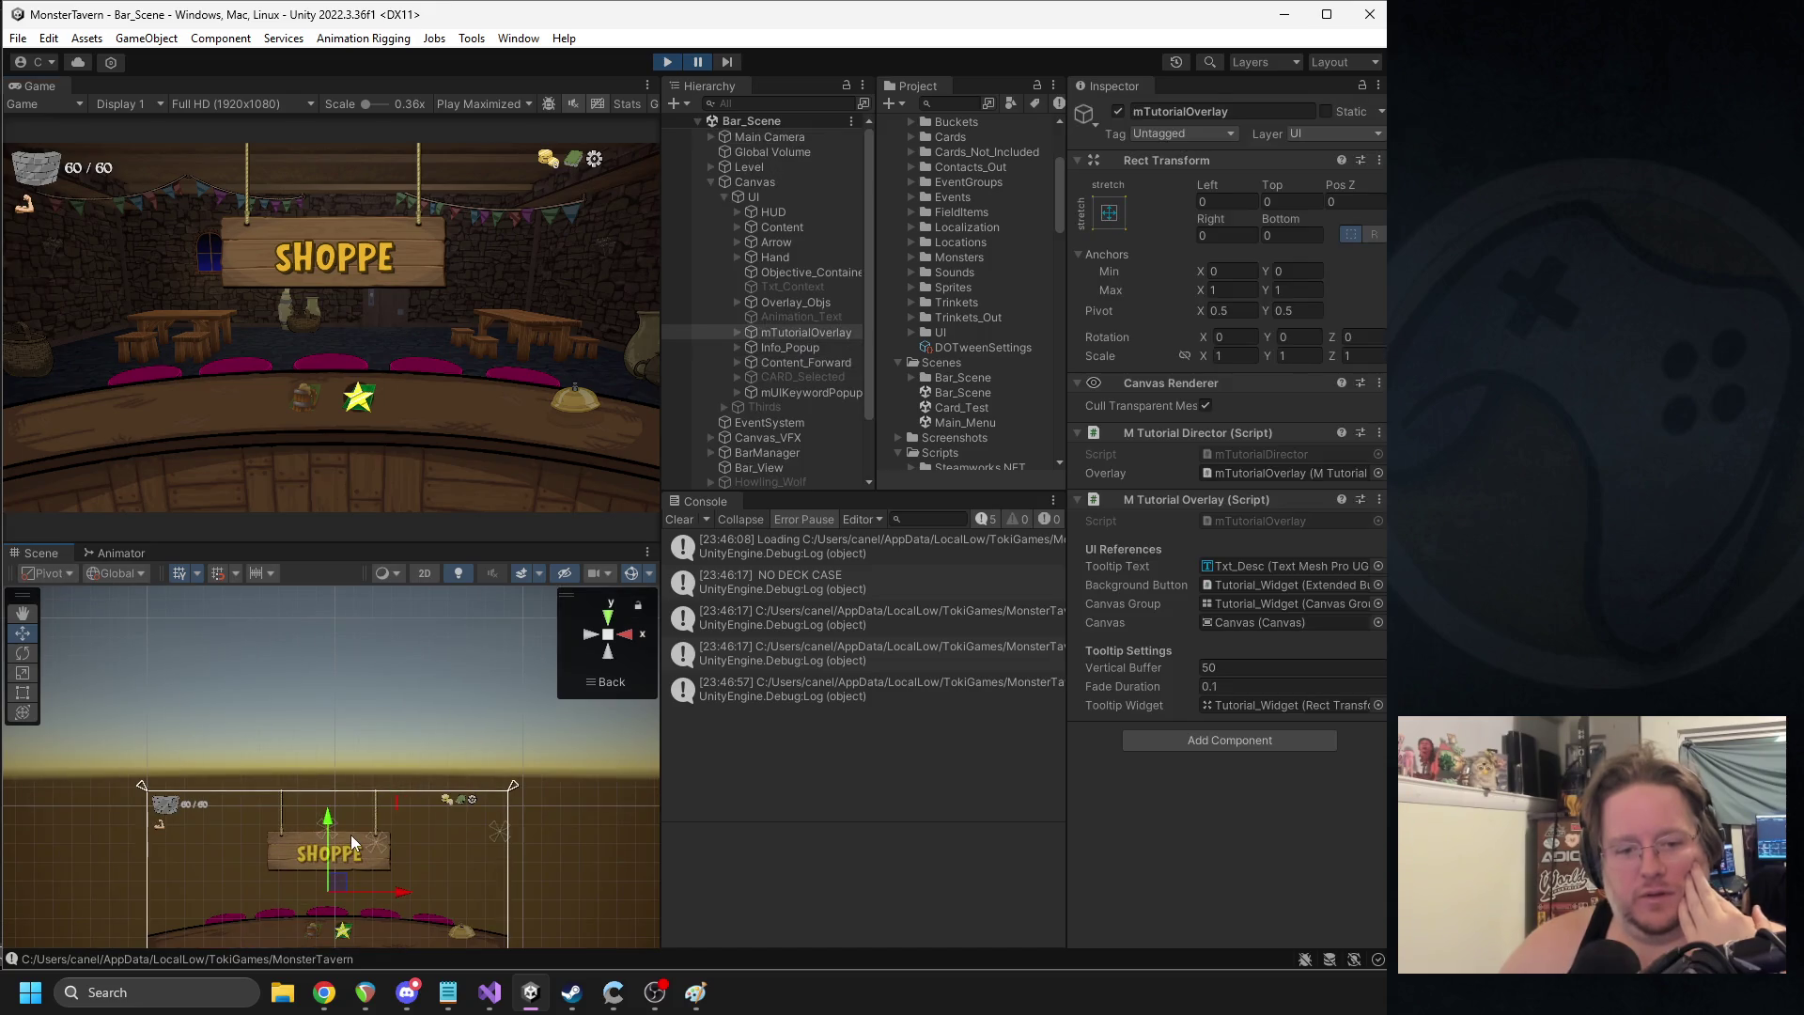
pyautogui.click(376, 850)
pyautogui.click(376, 850)
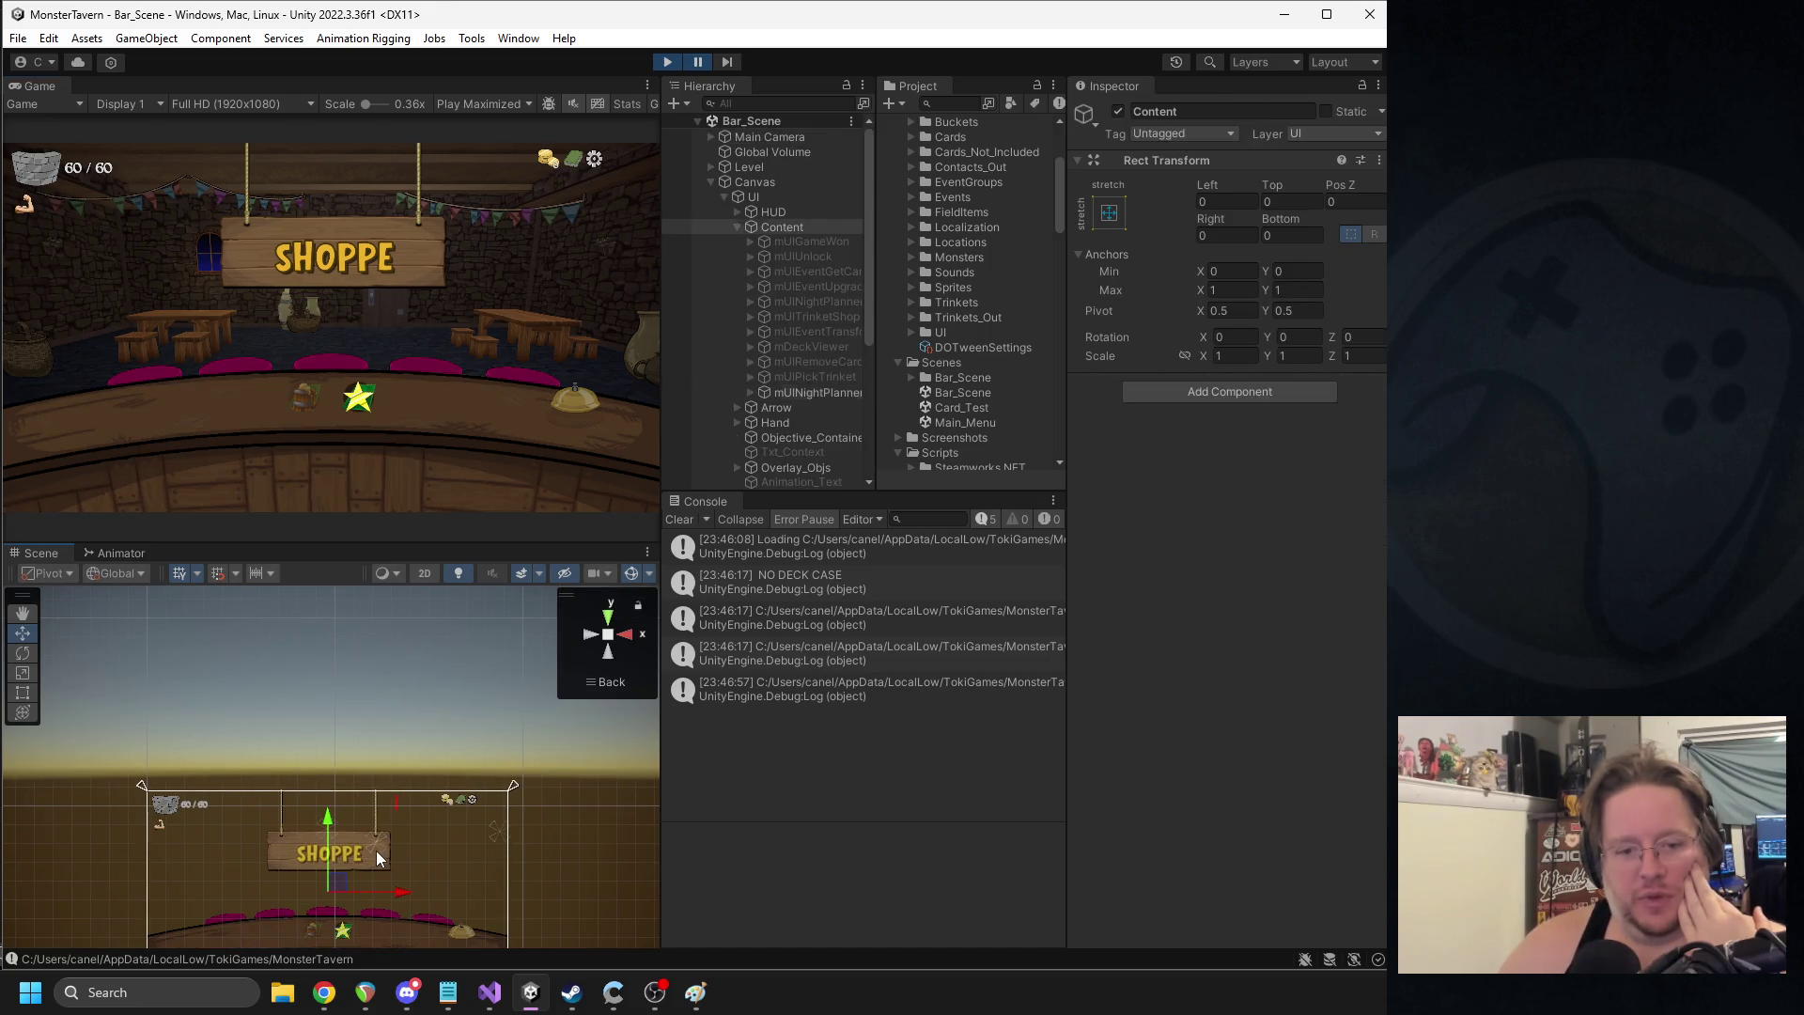
pyautogui.click(376, 849)
pyautogui.click(376, 849)
pyautogui.hotkey('alt', 'Tab')
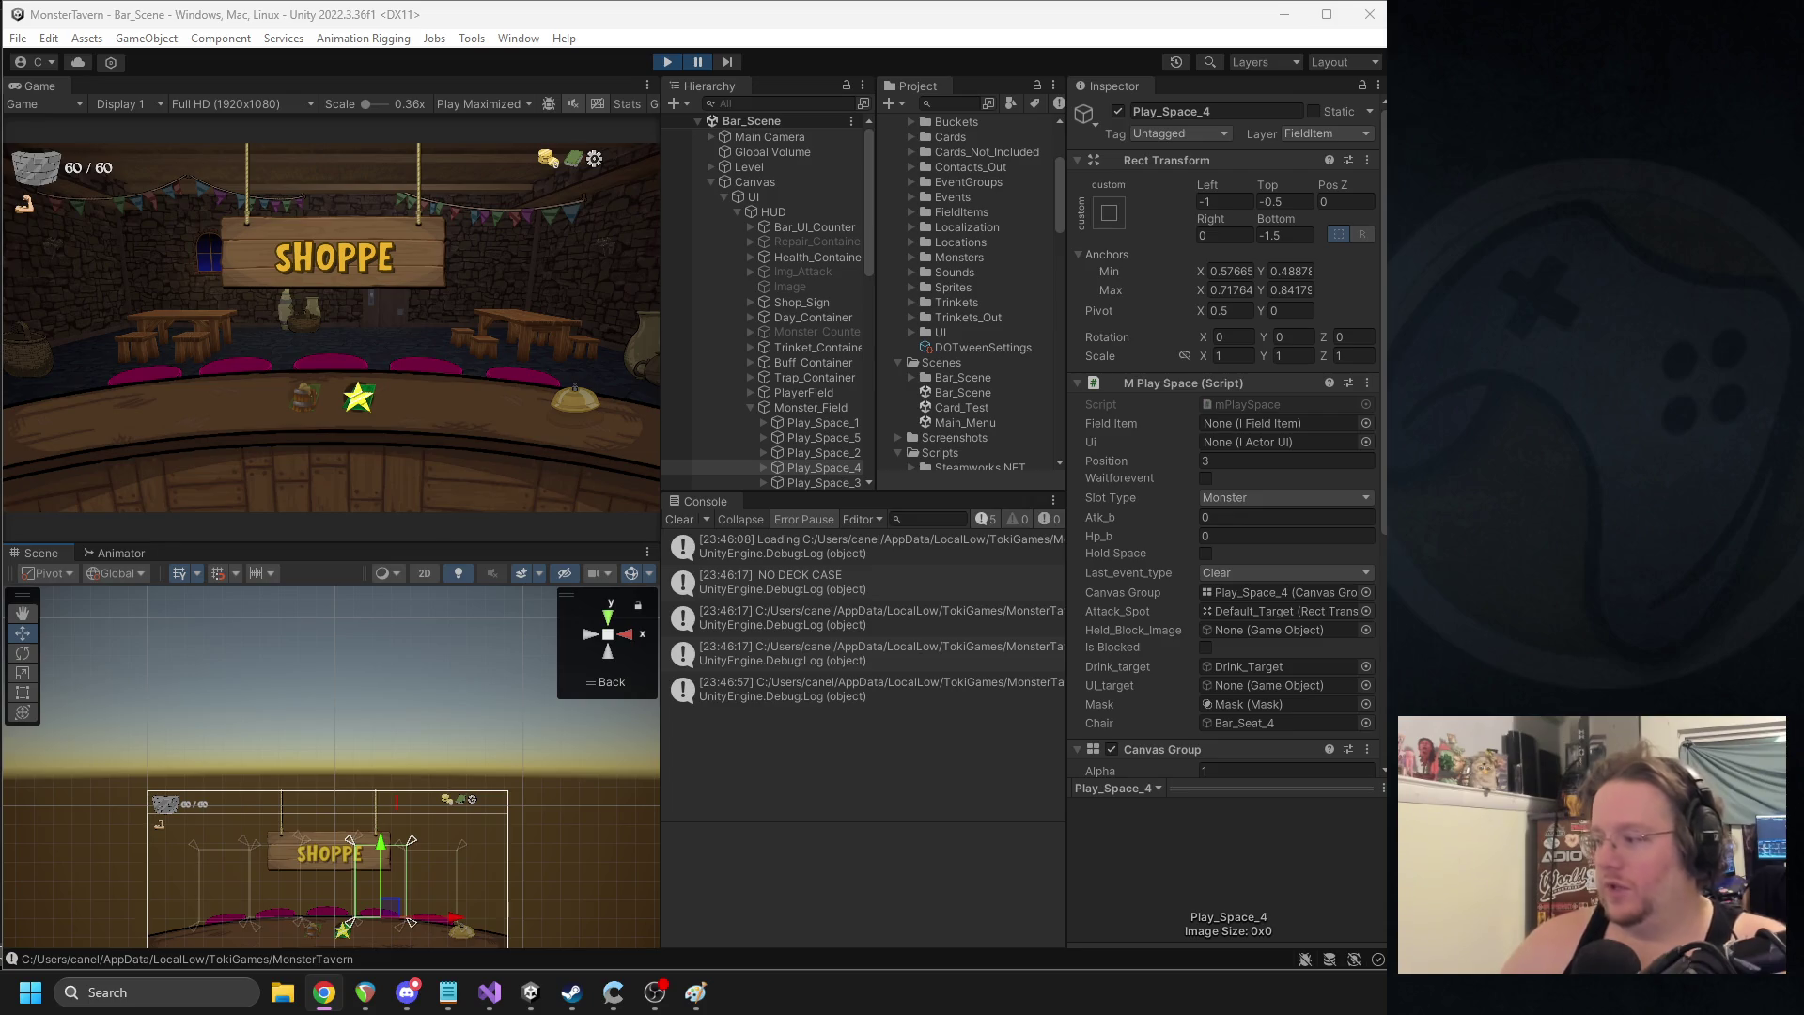